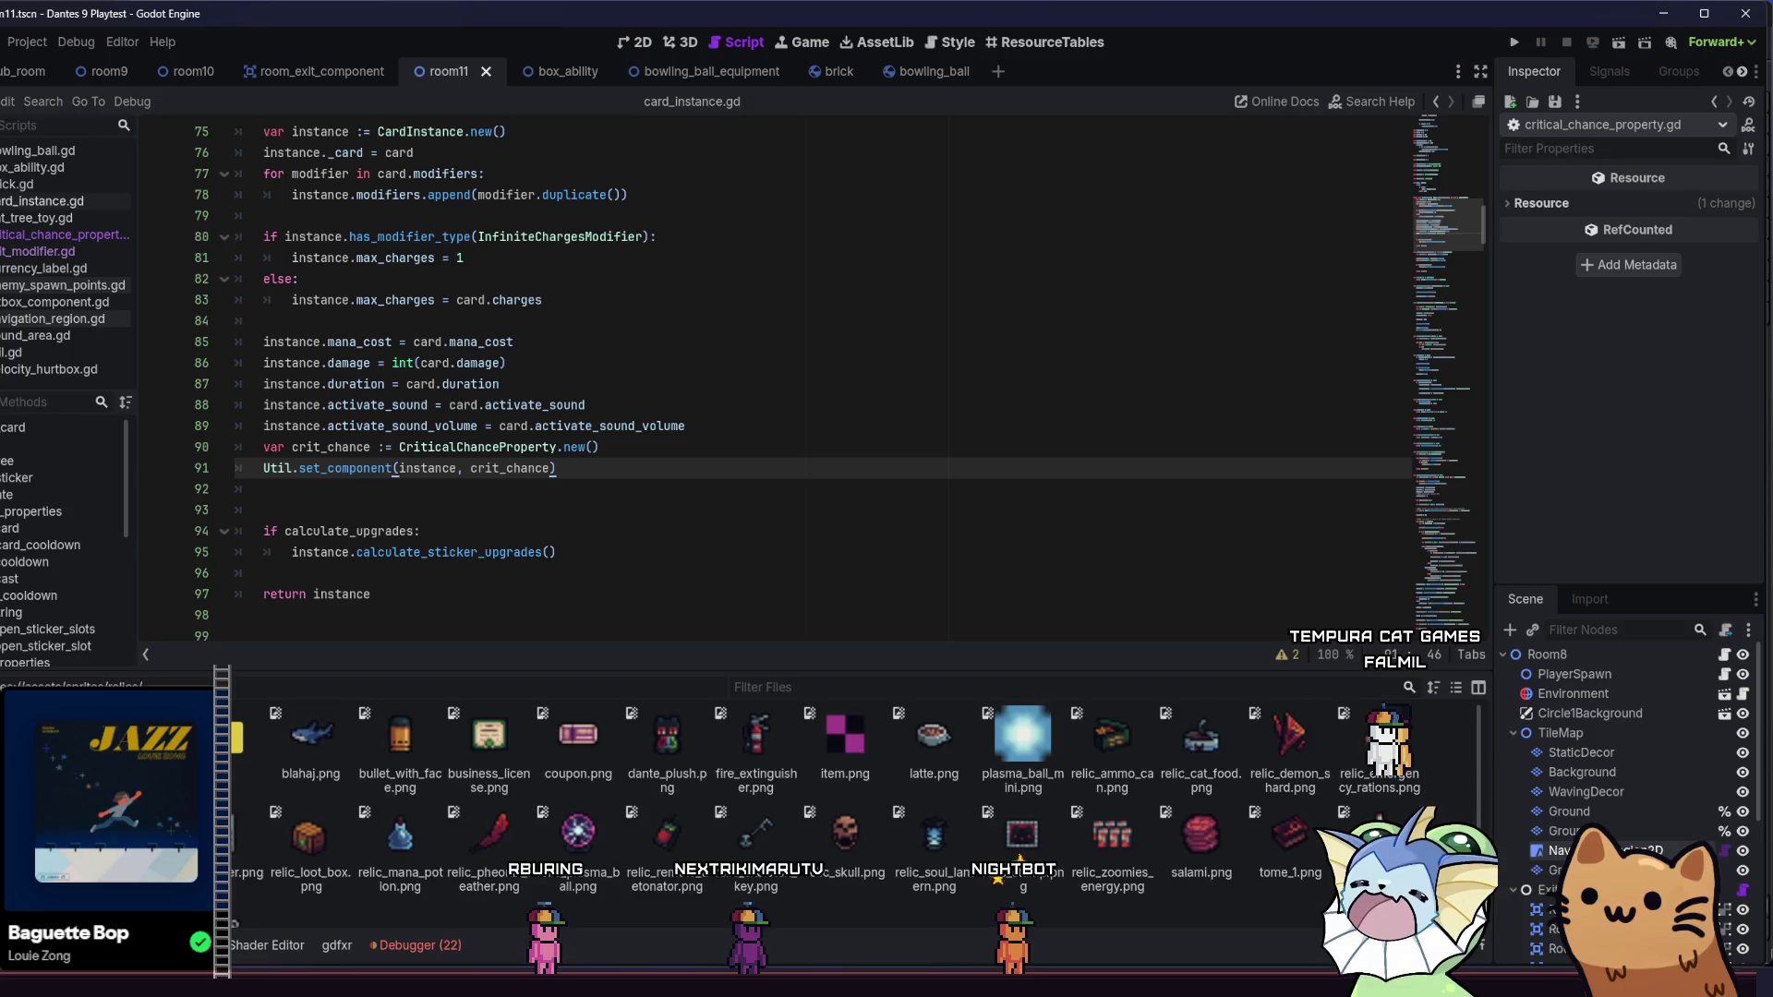
- Browse the relic sprite PNGs in res://assets/sprites/relics, then bring up the resources folder window
{"action": "key", "text": "Down"}
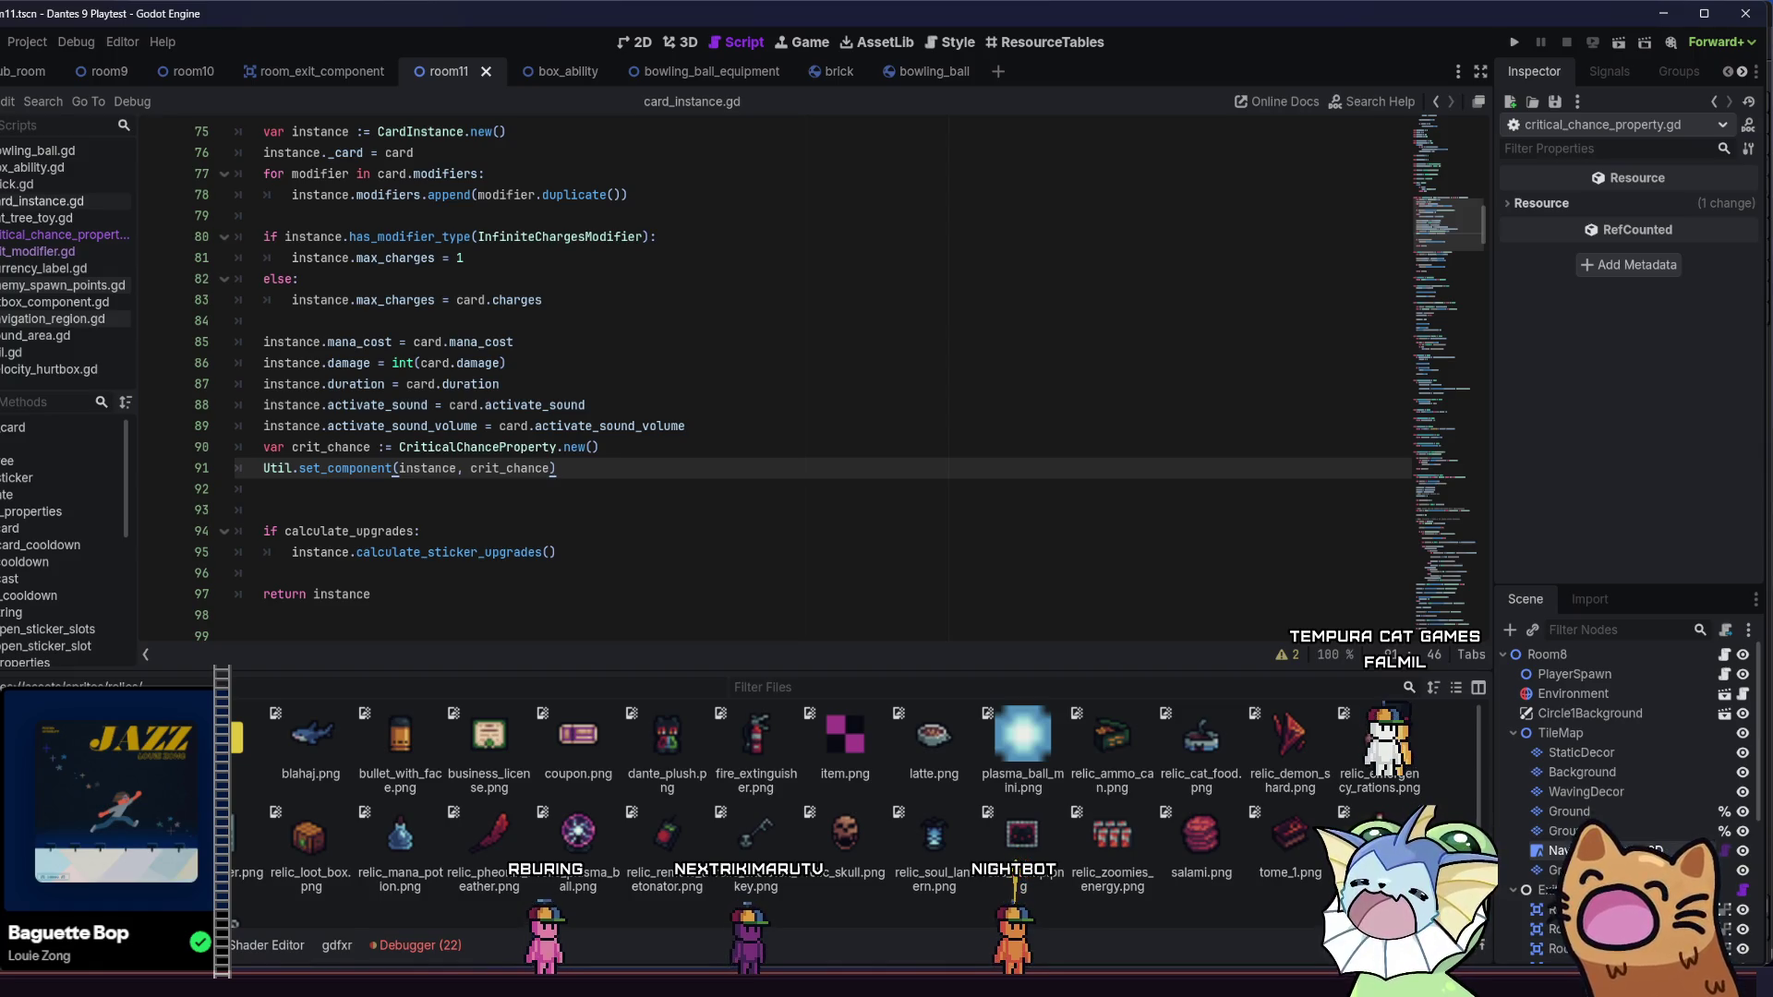
{"action": "scroll", "coordinate": [471, 844], "scroll_direction": "down", "scroll_amount": 2}
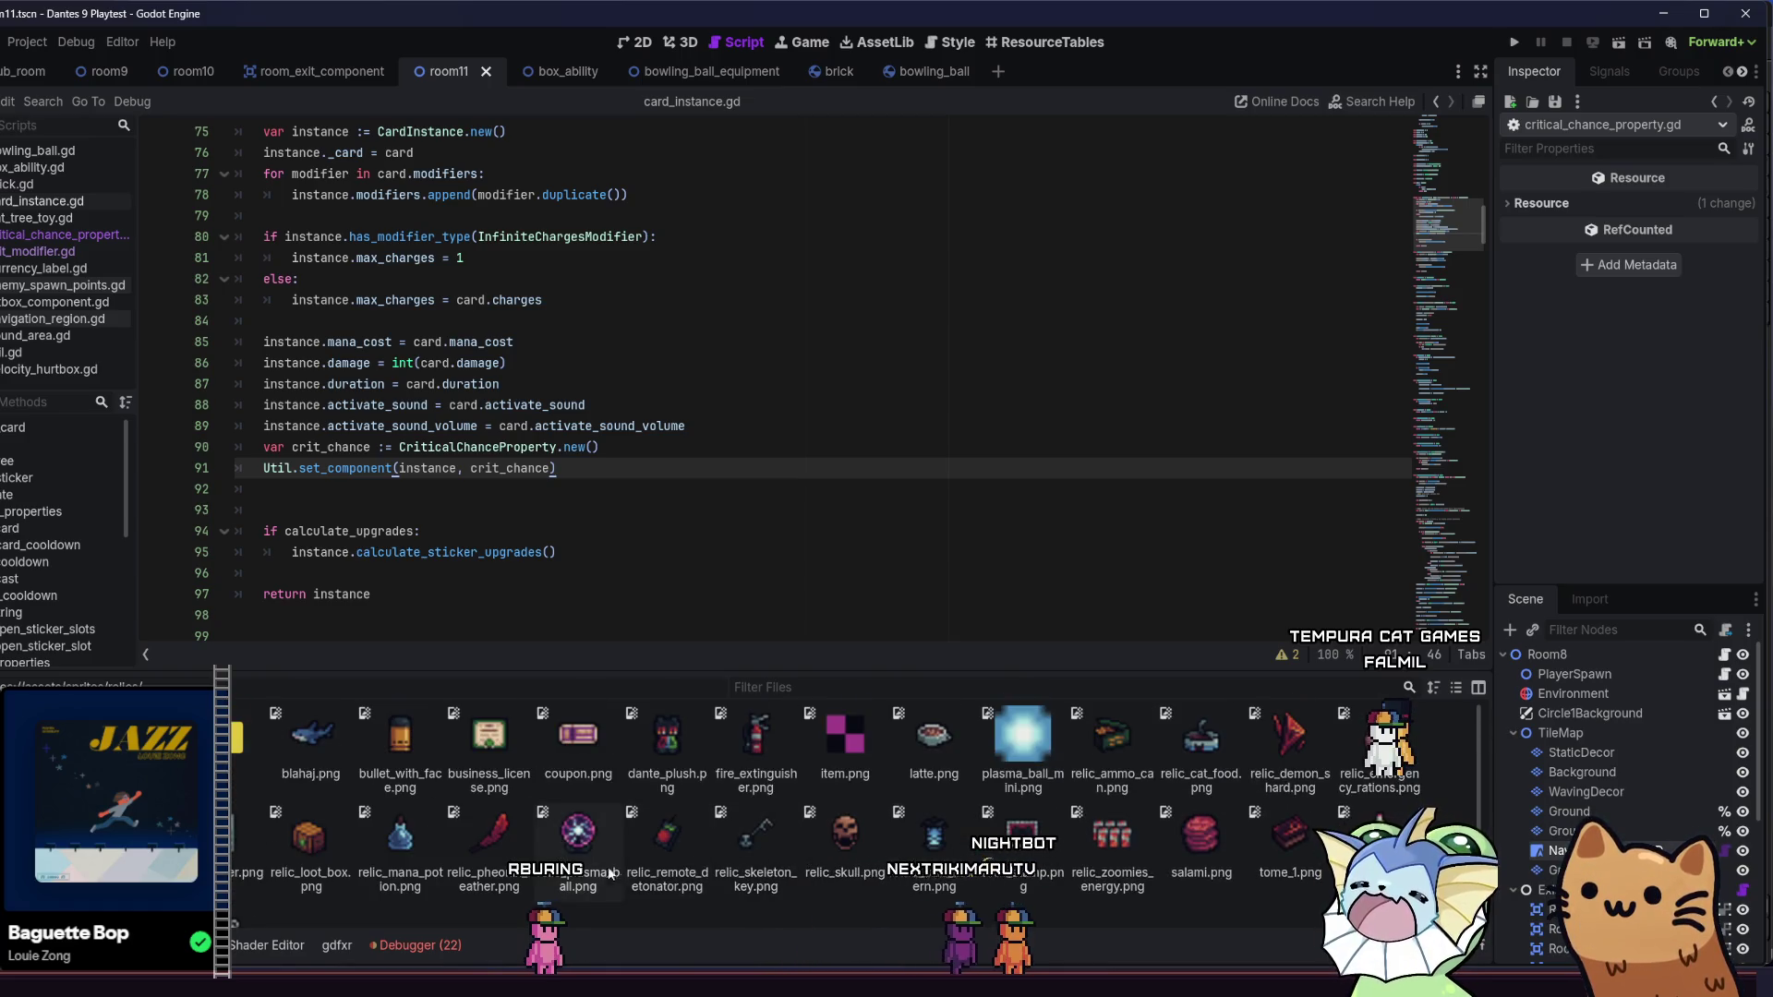
{"action": "mouse_move", "coordinate": [446, 967]}
{"action": "left_click", "coordinate": [425, 873]}
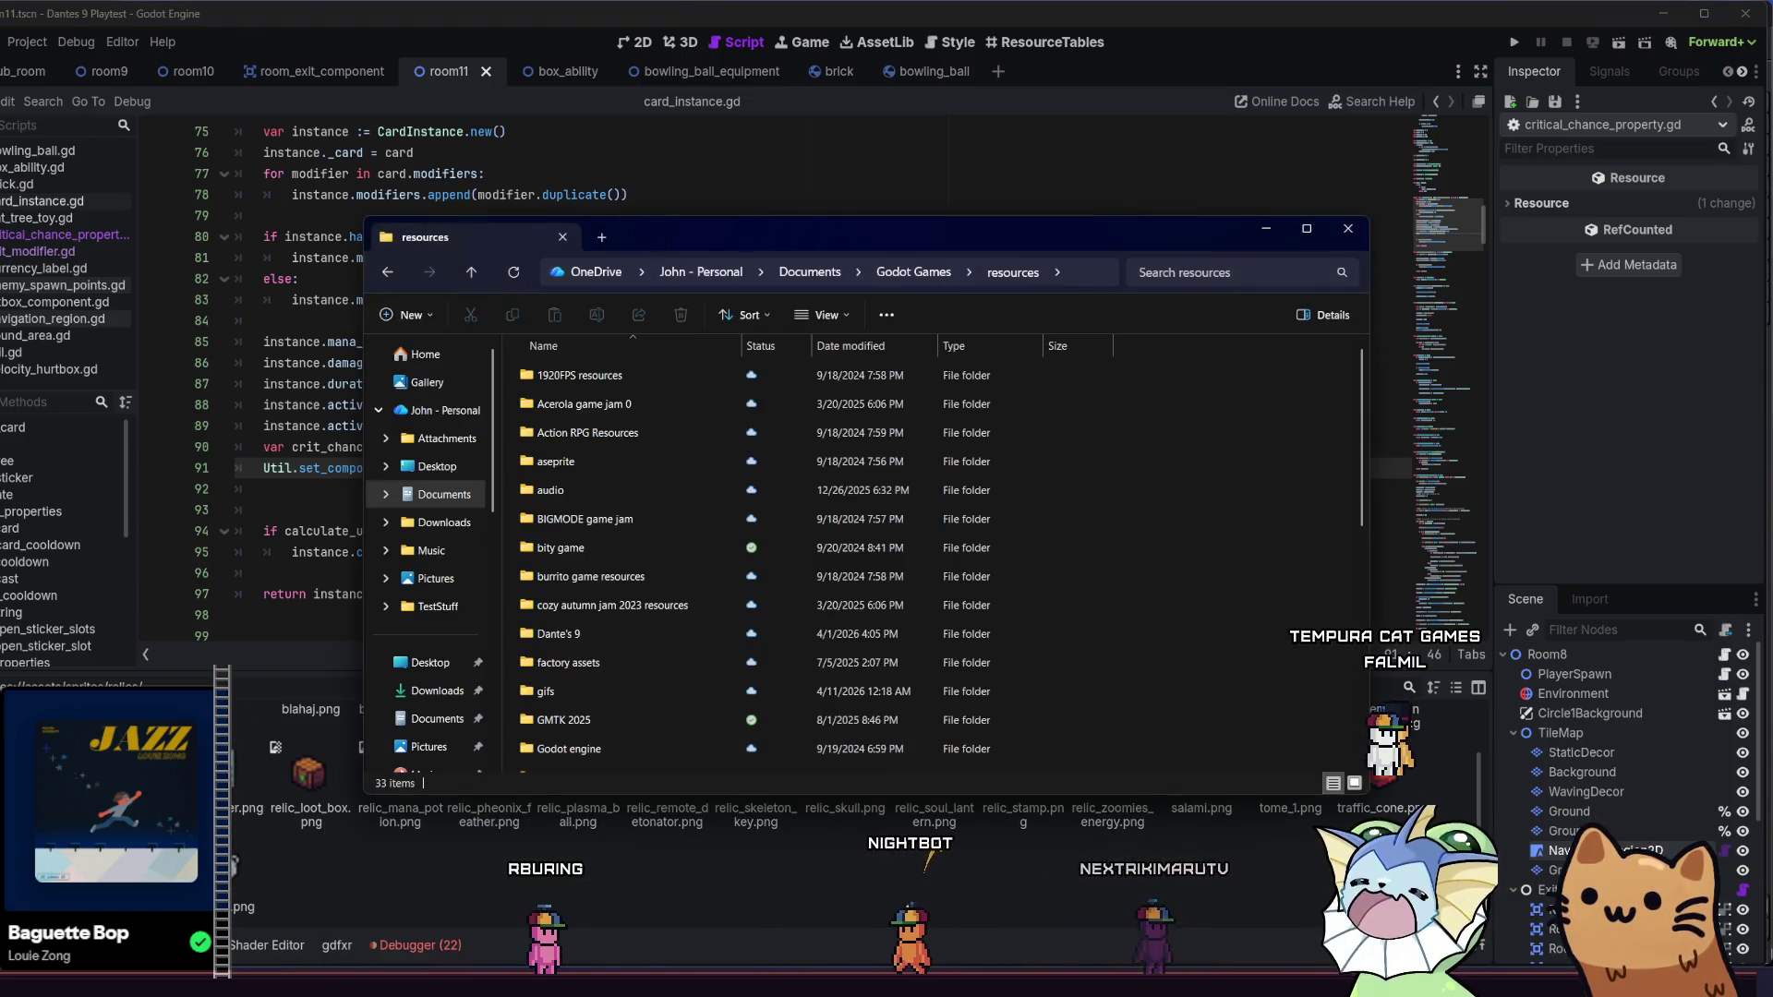
- Look through the exports, sounds and gifs folders, then return to the resources folder
{"action": "scroll", "coordinate": [456, 552], "scroll_direction": "down", "scroll_amount": 5}
{"action": "scroll", "coordinate": [633, 474], "scroll_direction": "down", "scroll_amount": 1}
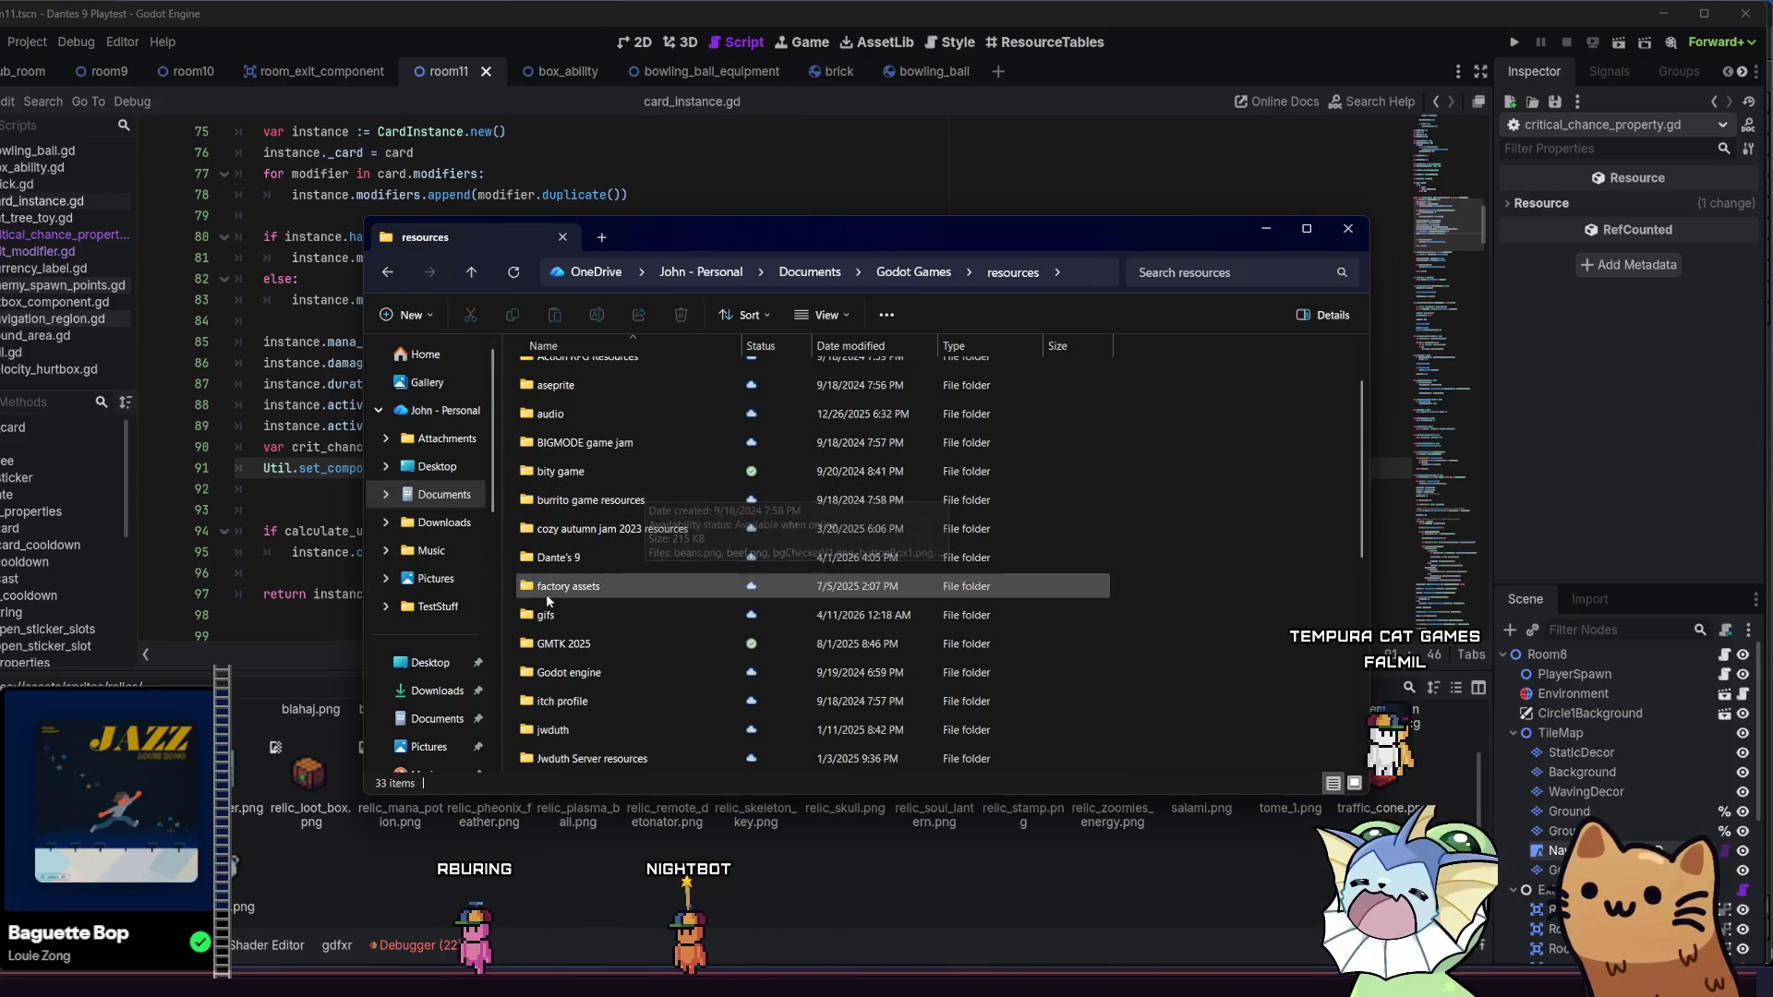
{"action": "scroll", "coordinate": [420, 586], "scroll_direction": "up", "scroll_amount": 1}
{"action": "left_click", "coordinate": [429, 489]}
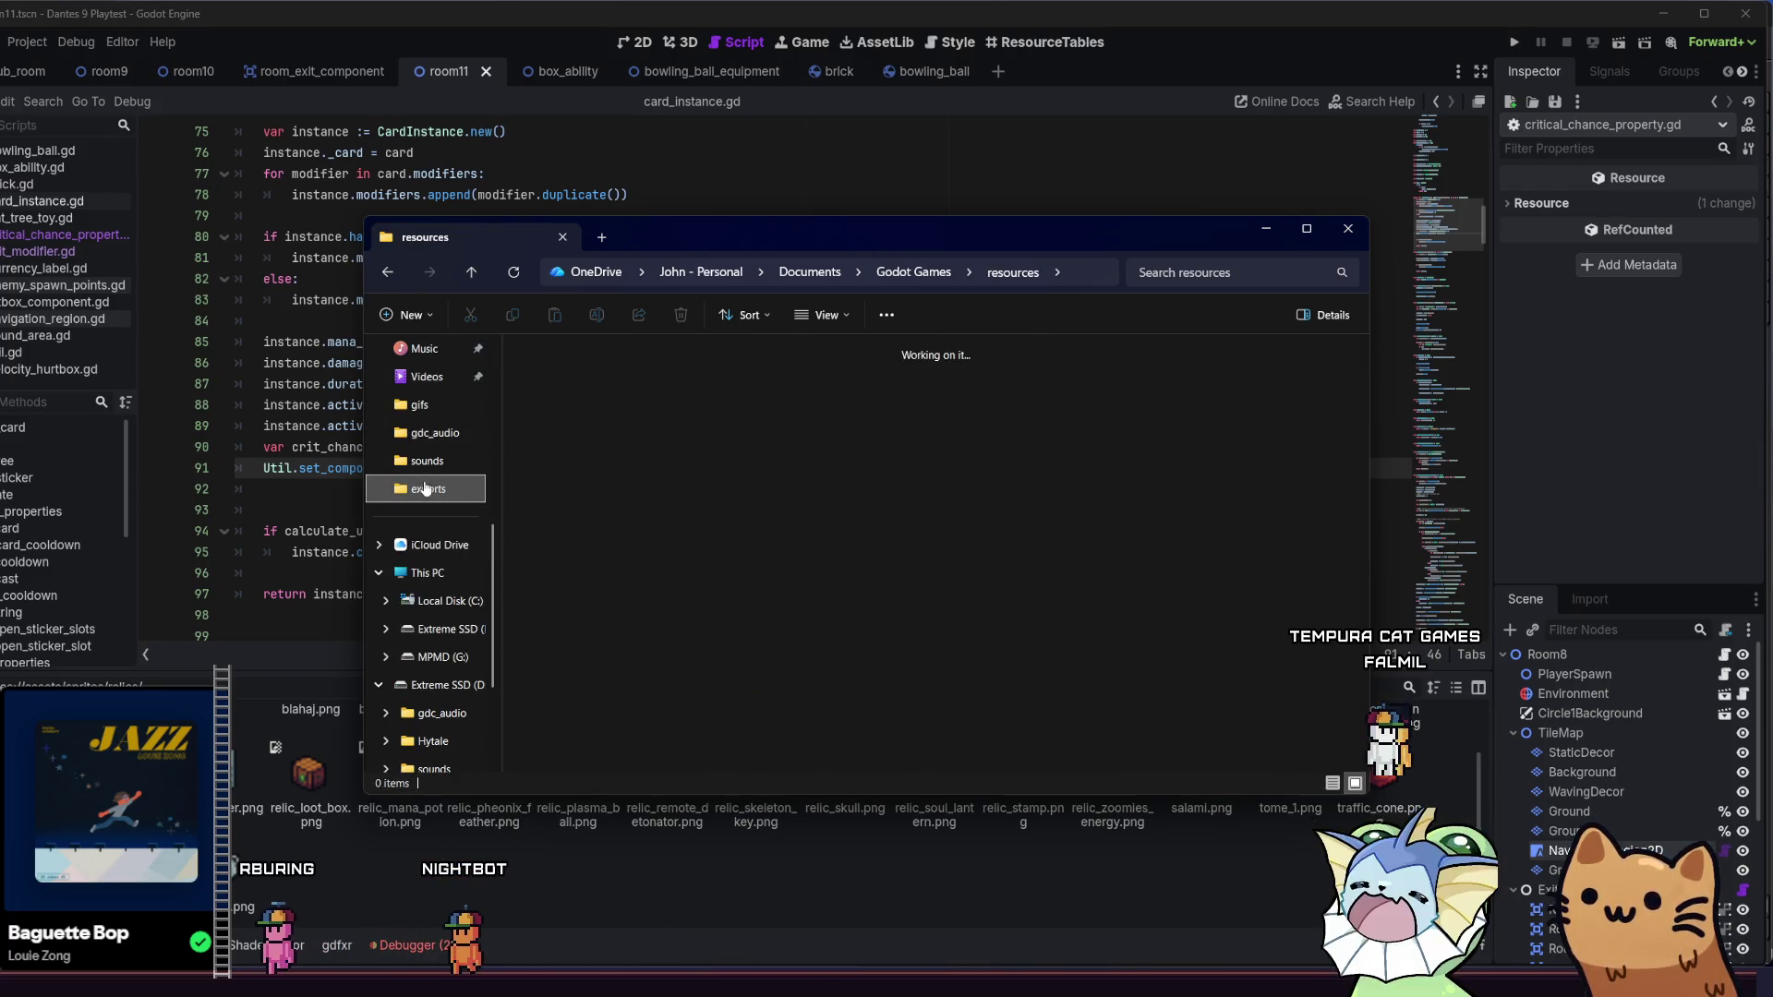
{"action": "left_click", "coordinate": [432, 460]}
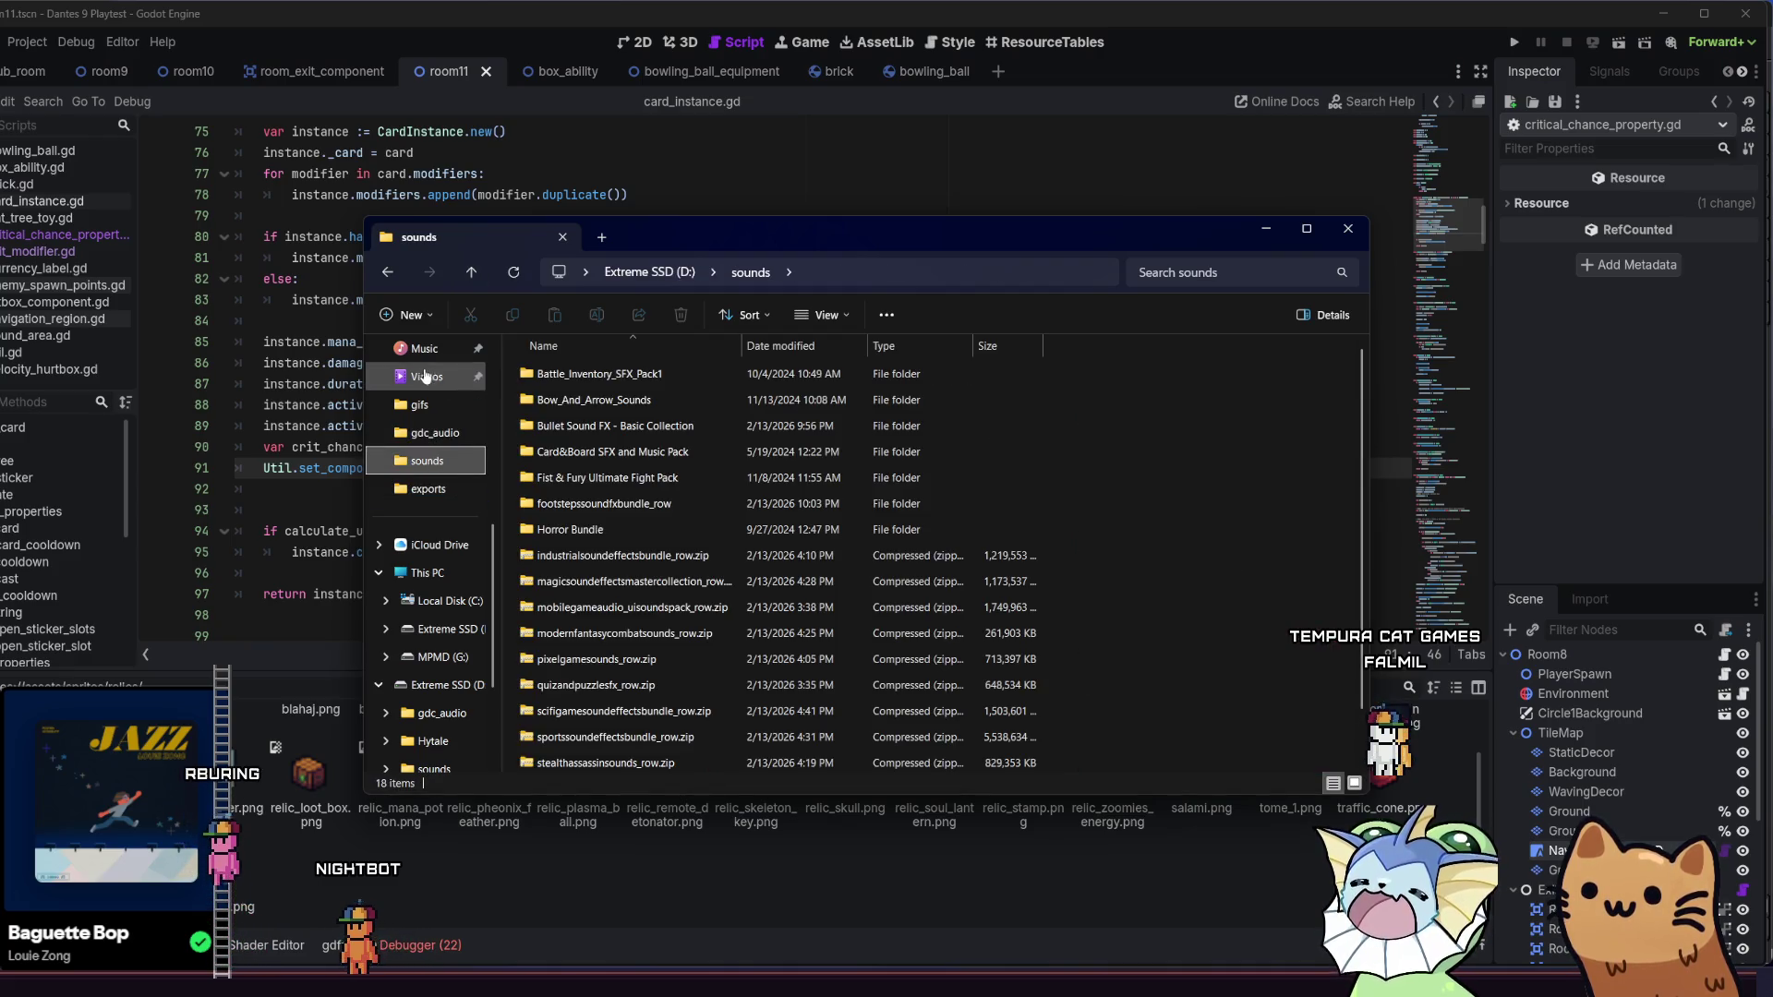
{"action": "left_click", "coordinate": [419, 399]}
{"action": "left_click", "coordinate": [471, 271]}
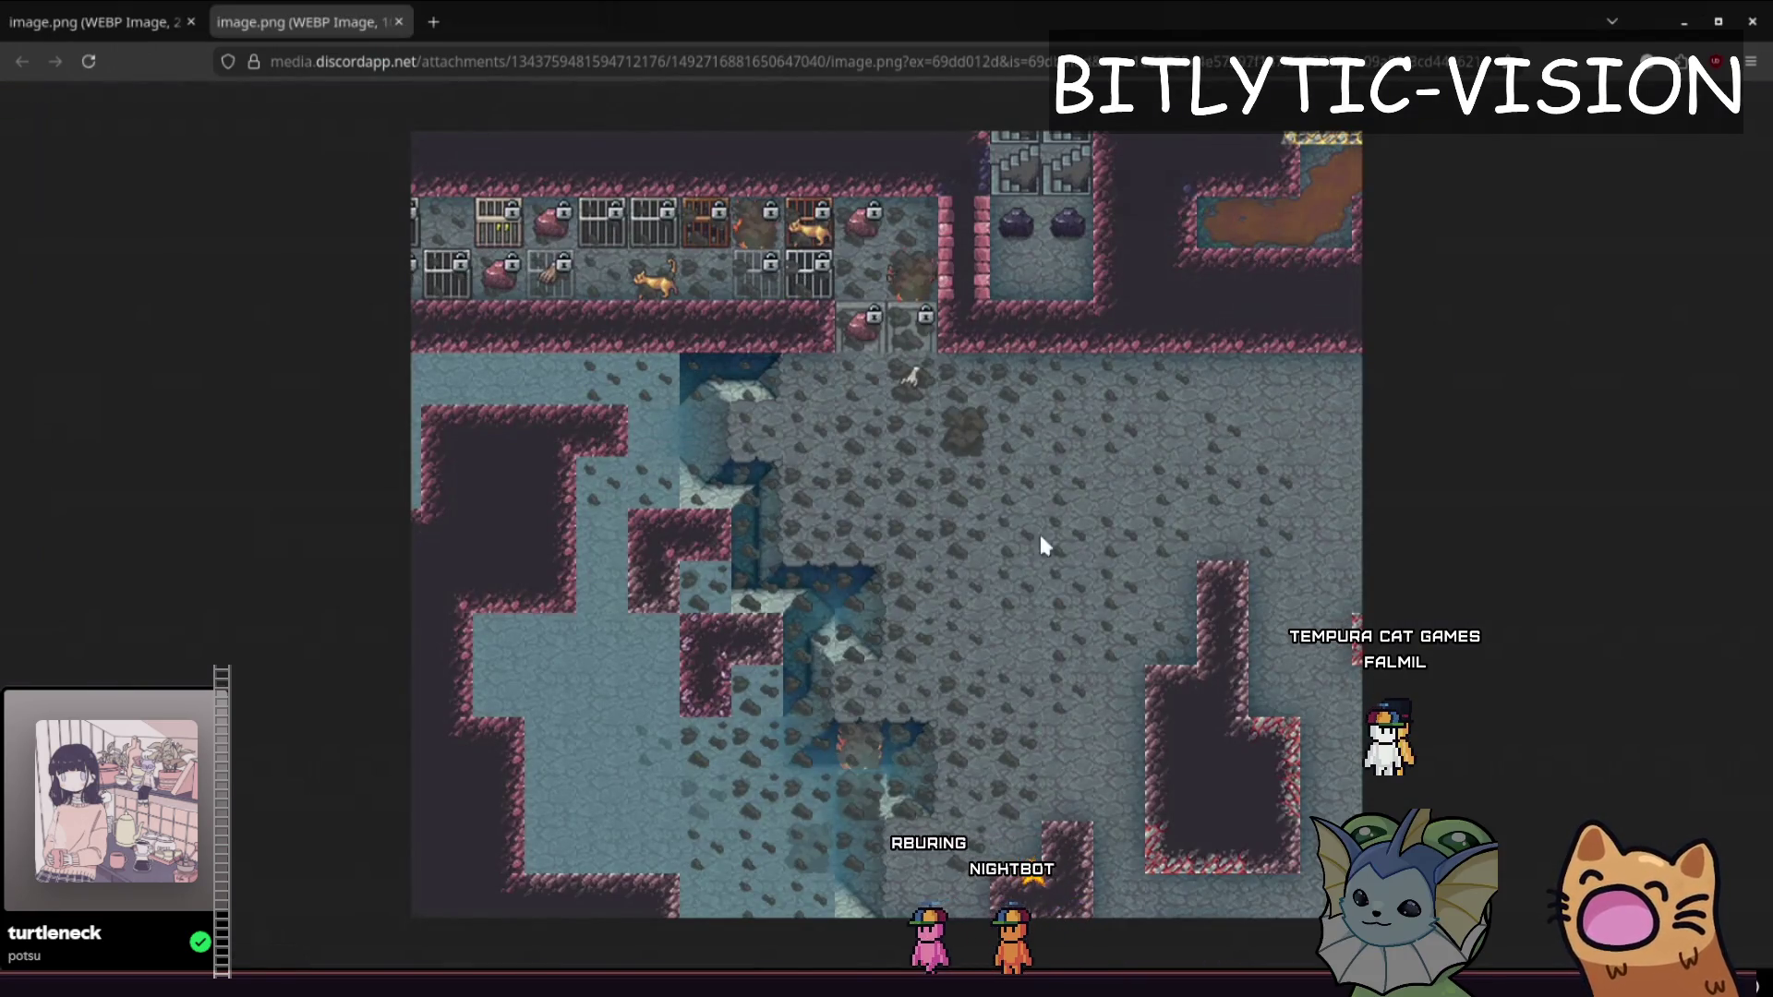
- View the level and sprite screenshots at full size, then close Firefox and focus chest_room_table.gd
{"action": "left_click", "coordinate": [1035, 541]}
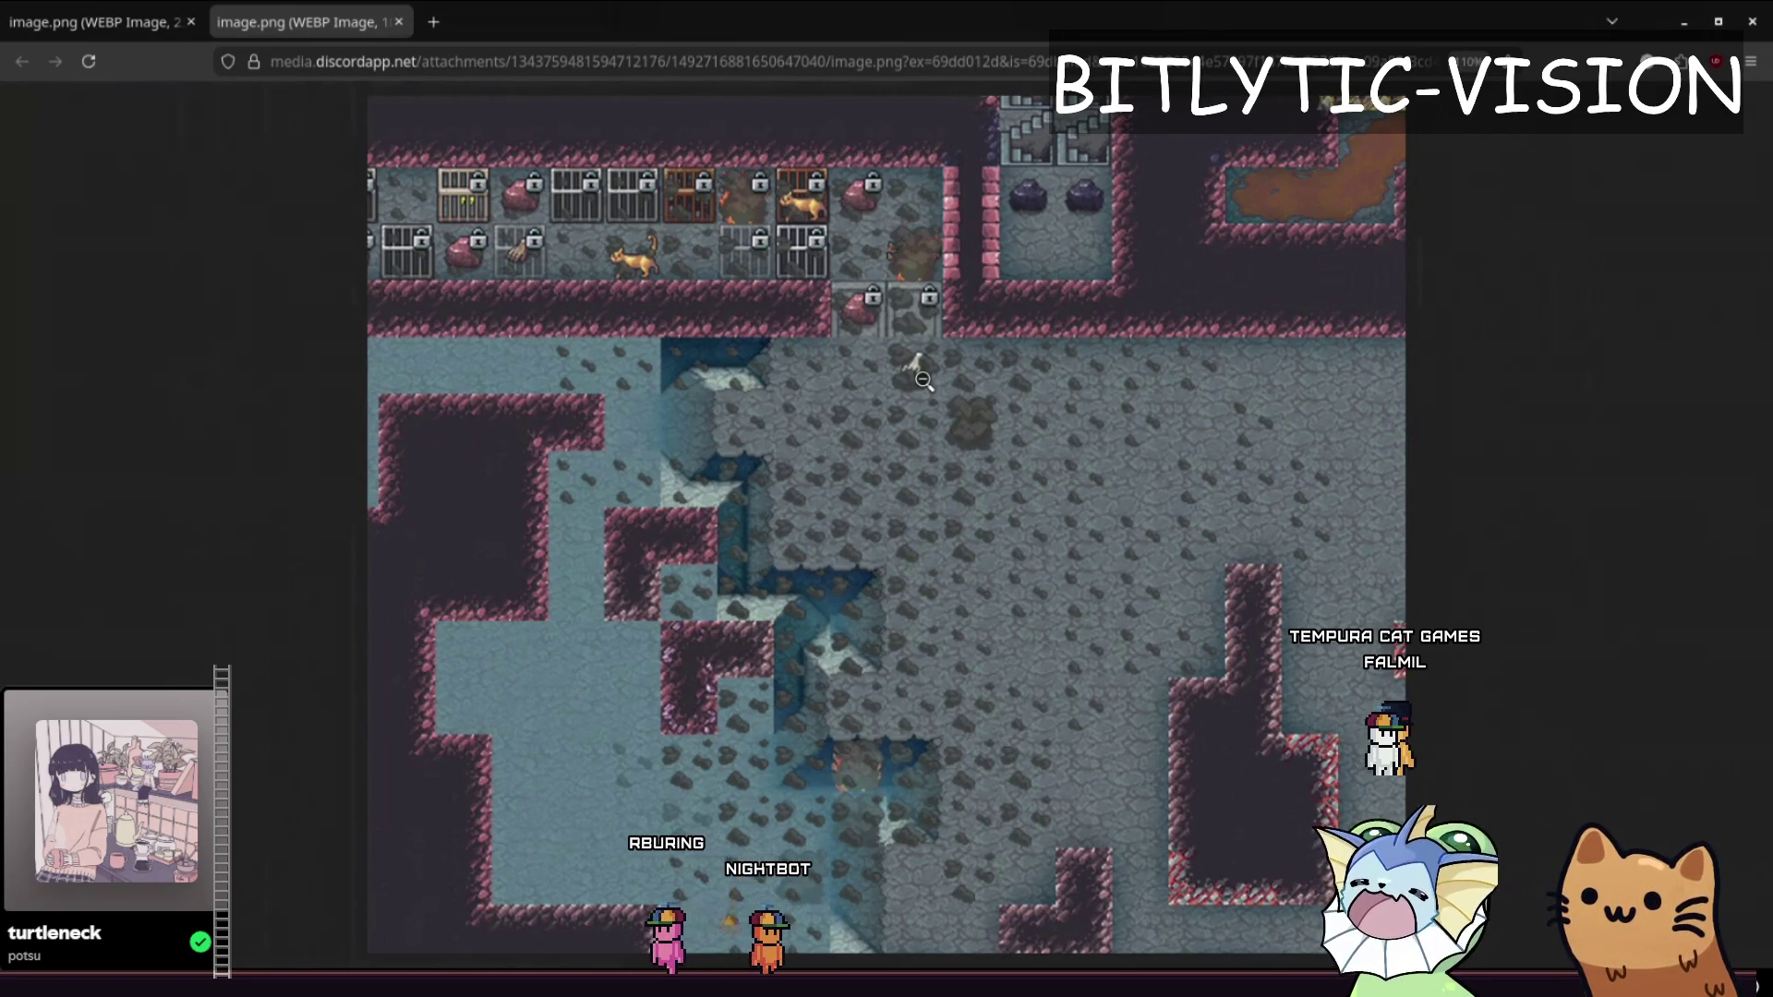
{"action": "key", "text": "ctrl+Tab"}
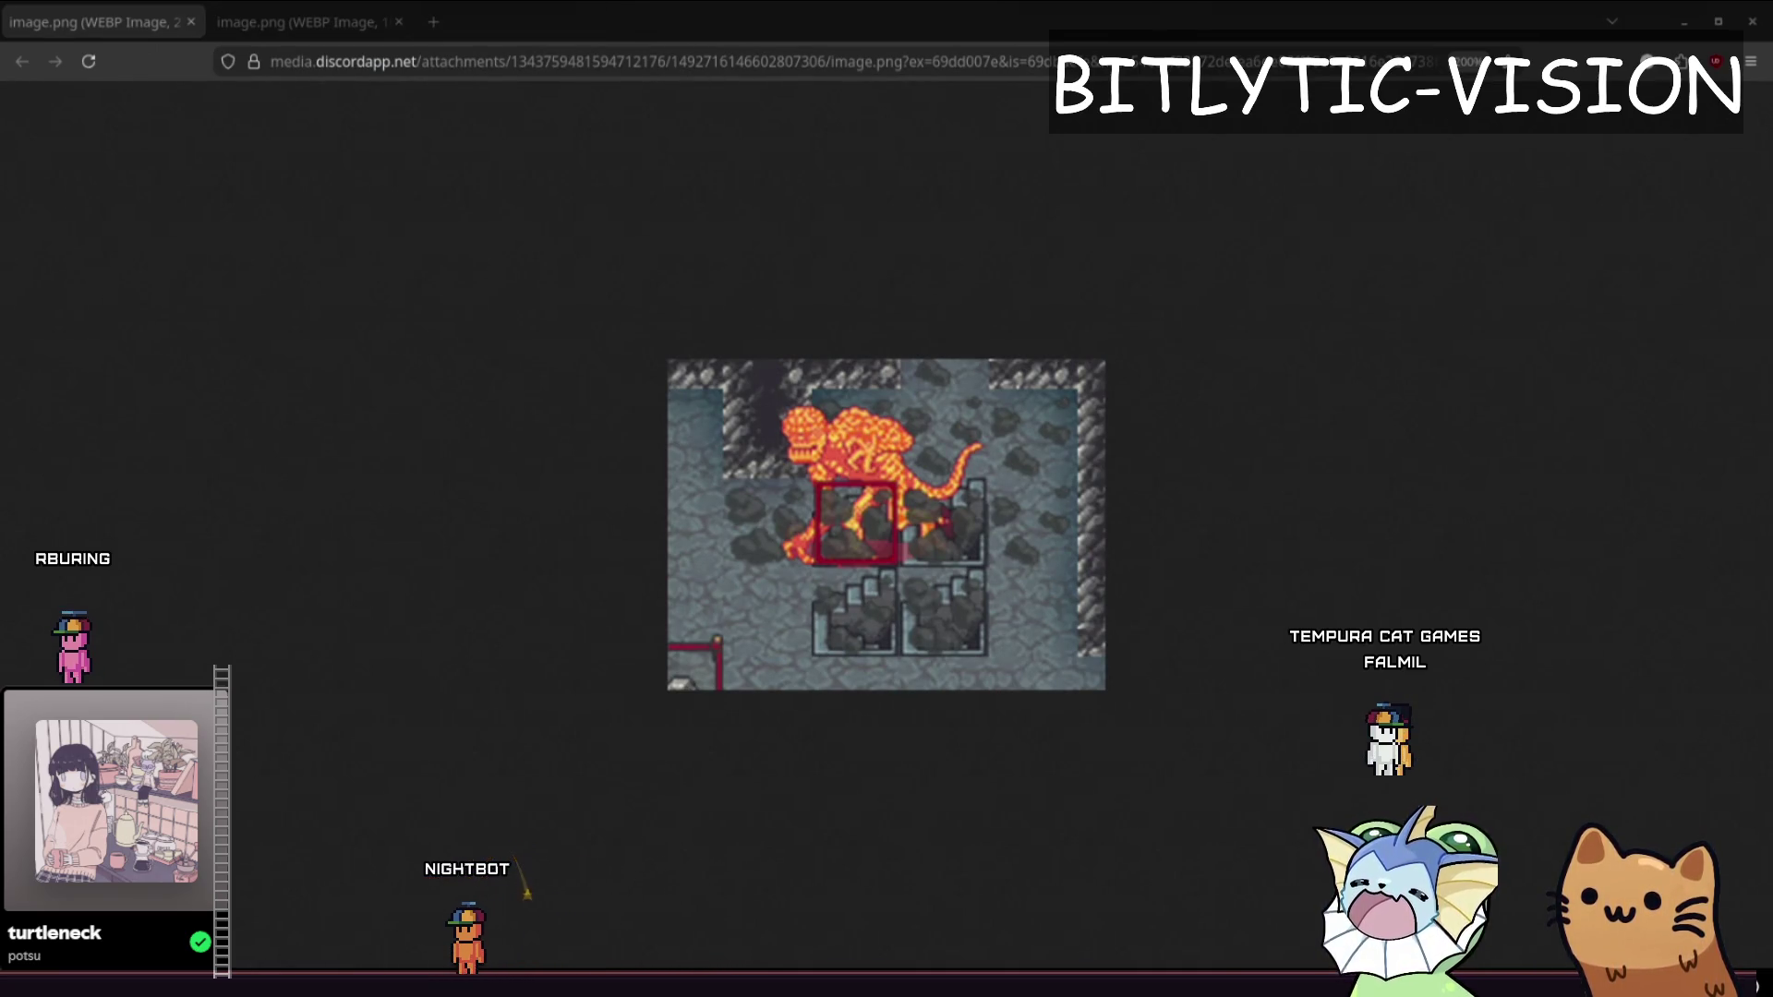
{"action": "scroll", "coordinate": [985, 674], "scroll_direction": "up", "scroll_amount": 7, "text": "ctrl"}
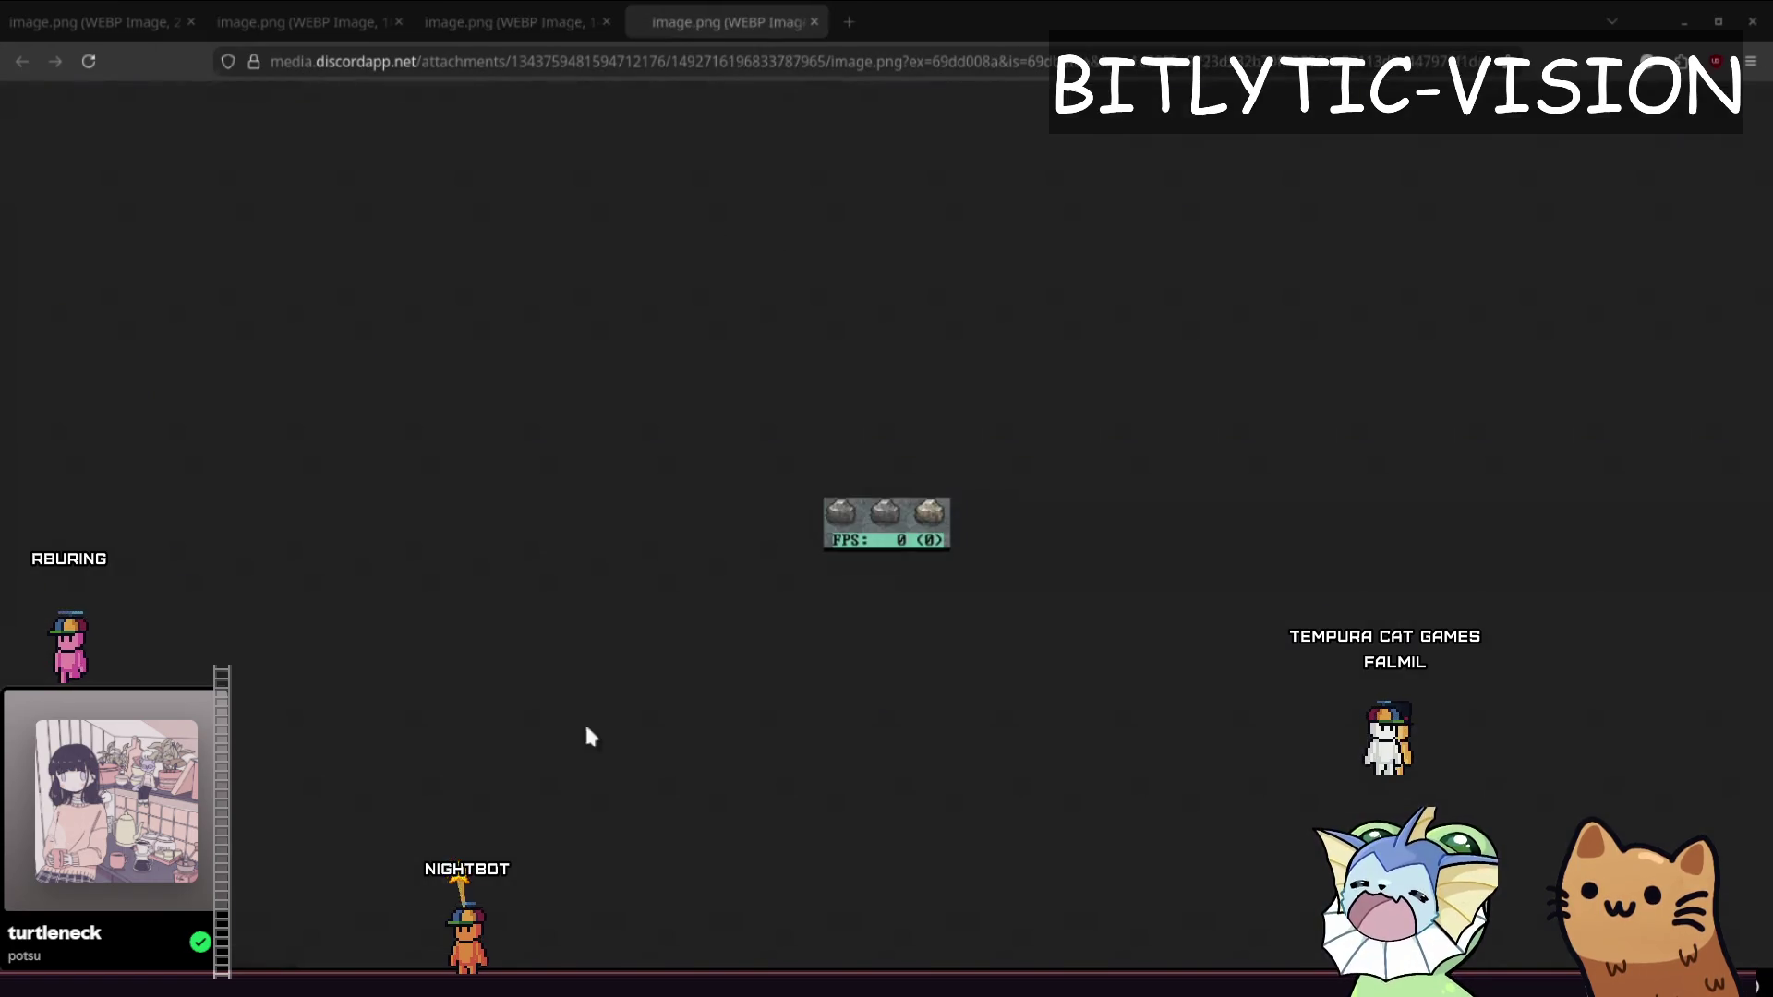
{"action": "scroll", "coordinate": [899, 680], "scroll_direction": "up", "scroll_amount": 5, "text": "ctrl"}
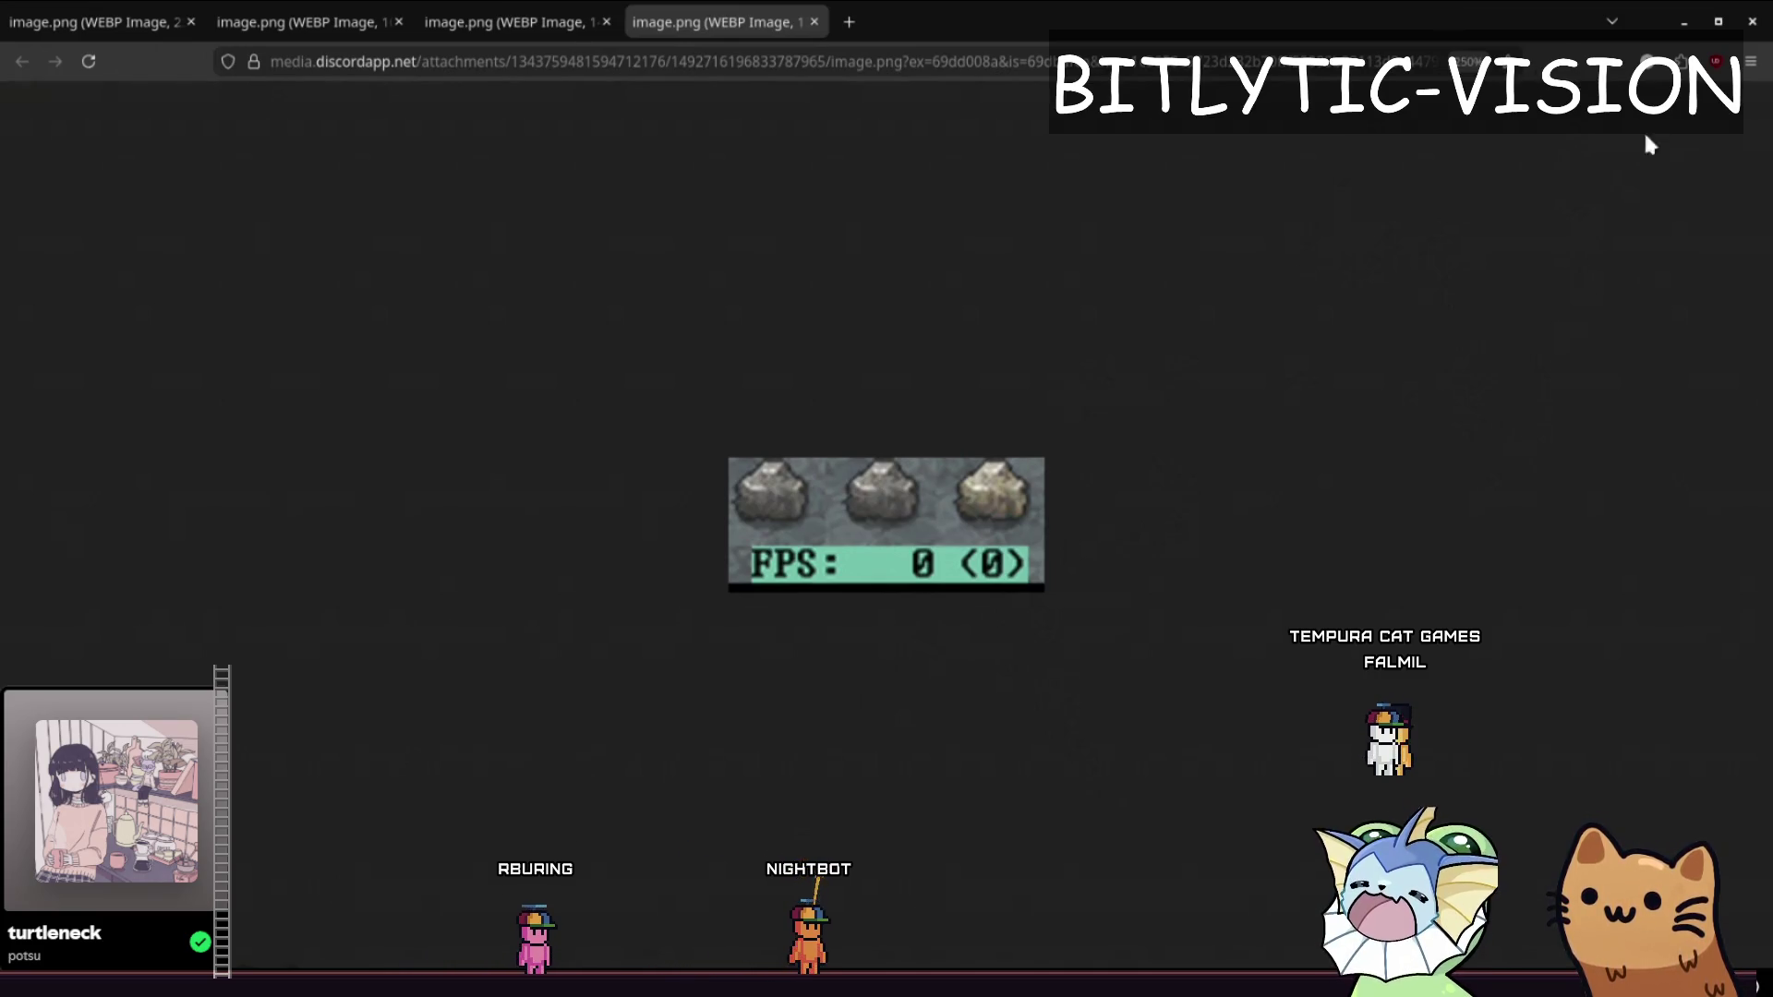
{"action": "left_click", "coordinate": [1745, 11]}
{"action": "left_click", "coordinate": [1088, 392]}
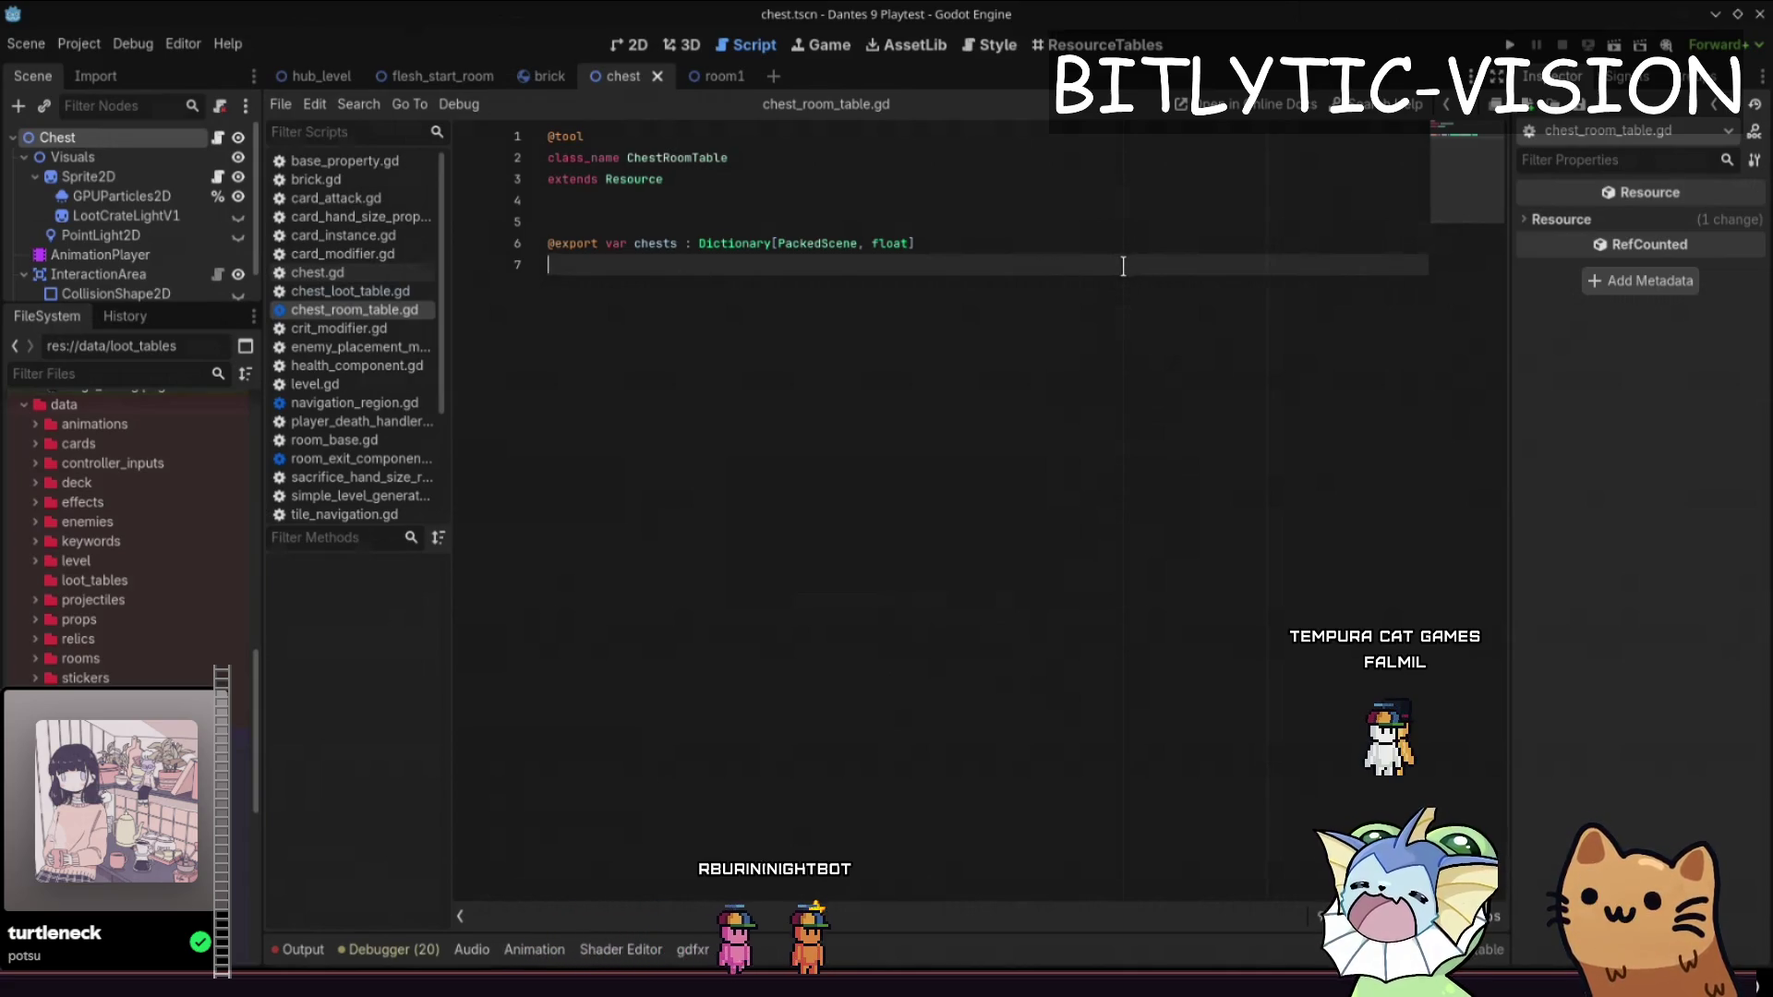
- Place the cursor at the end of the chests export line in chest_room_table.gd
{"action": "left_click", "coordinate": [1104, 238]}
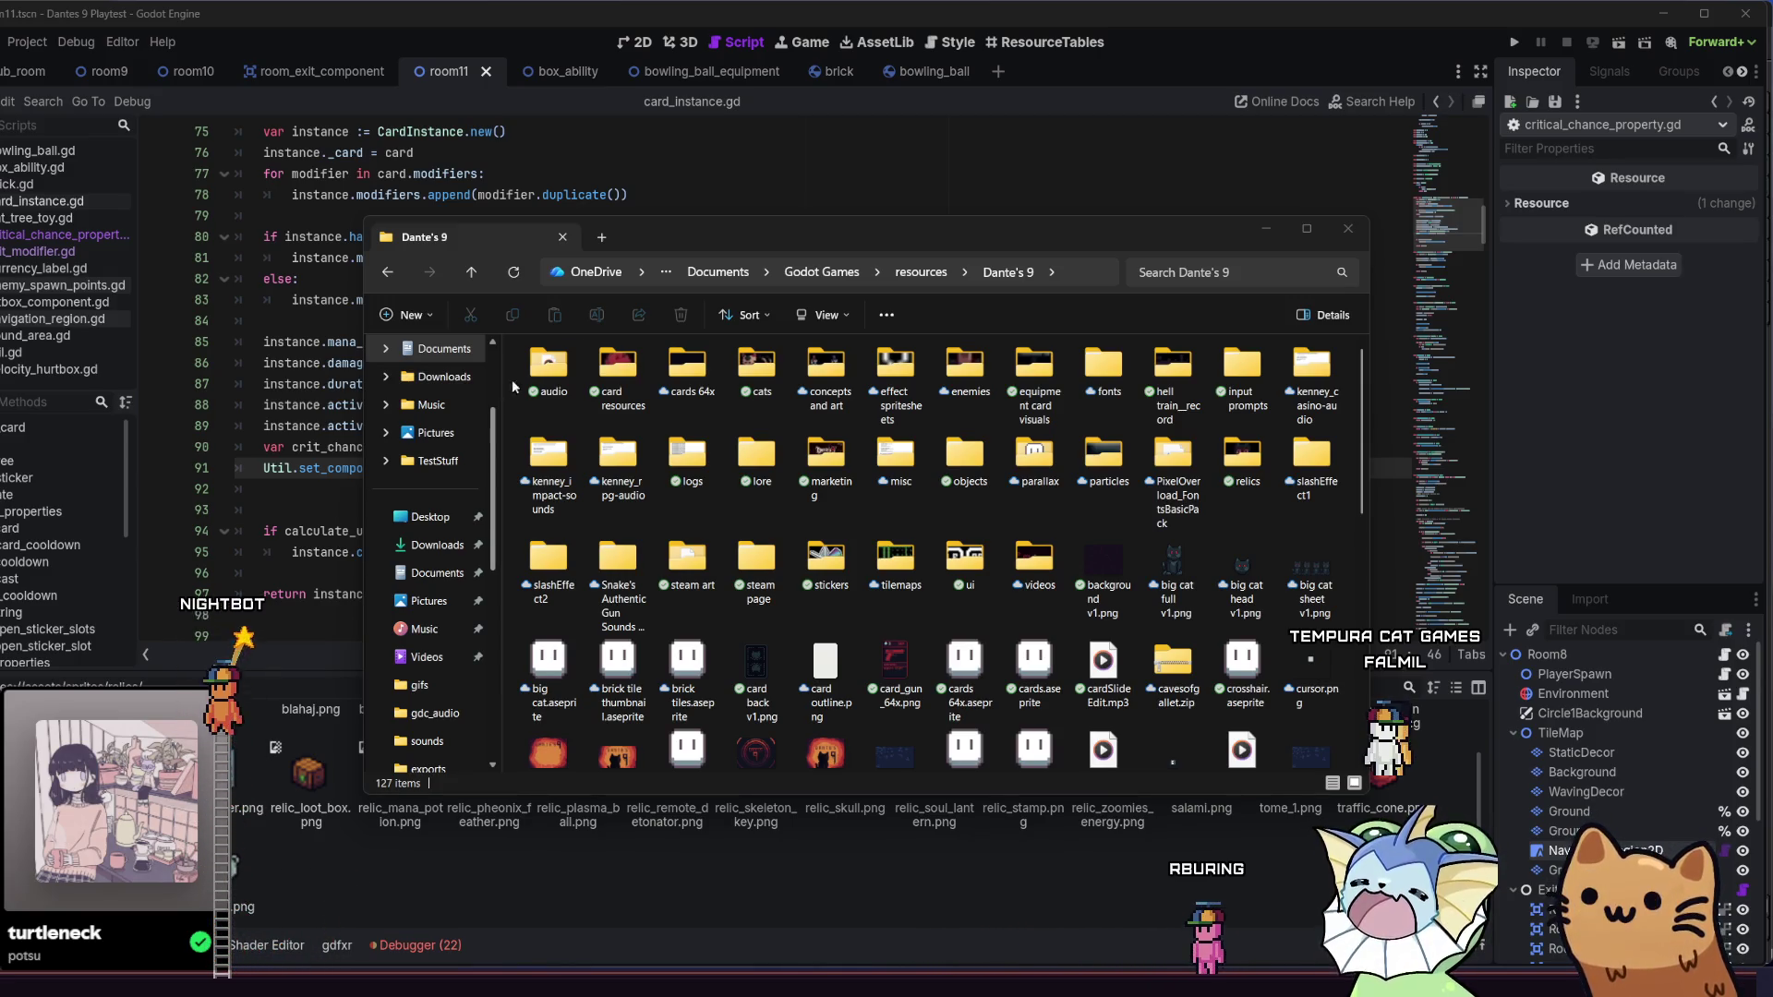
- Reopen File Explorer and navigate through resources and Dante's 9 into the relics folder
{"action": "left_click", "coordinate": [1348, 228]}
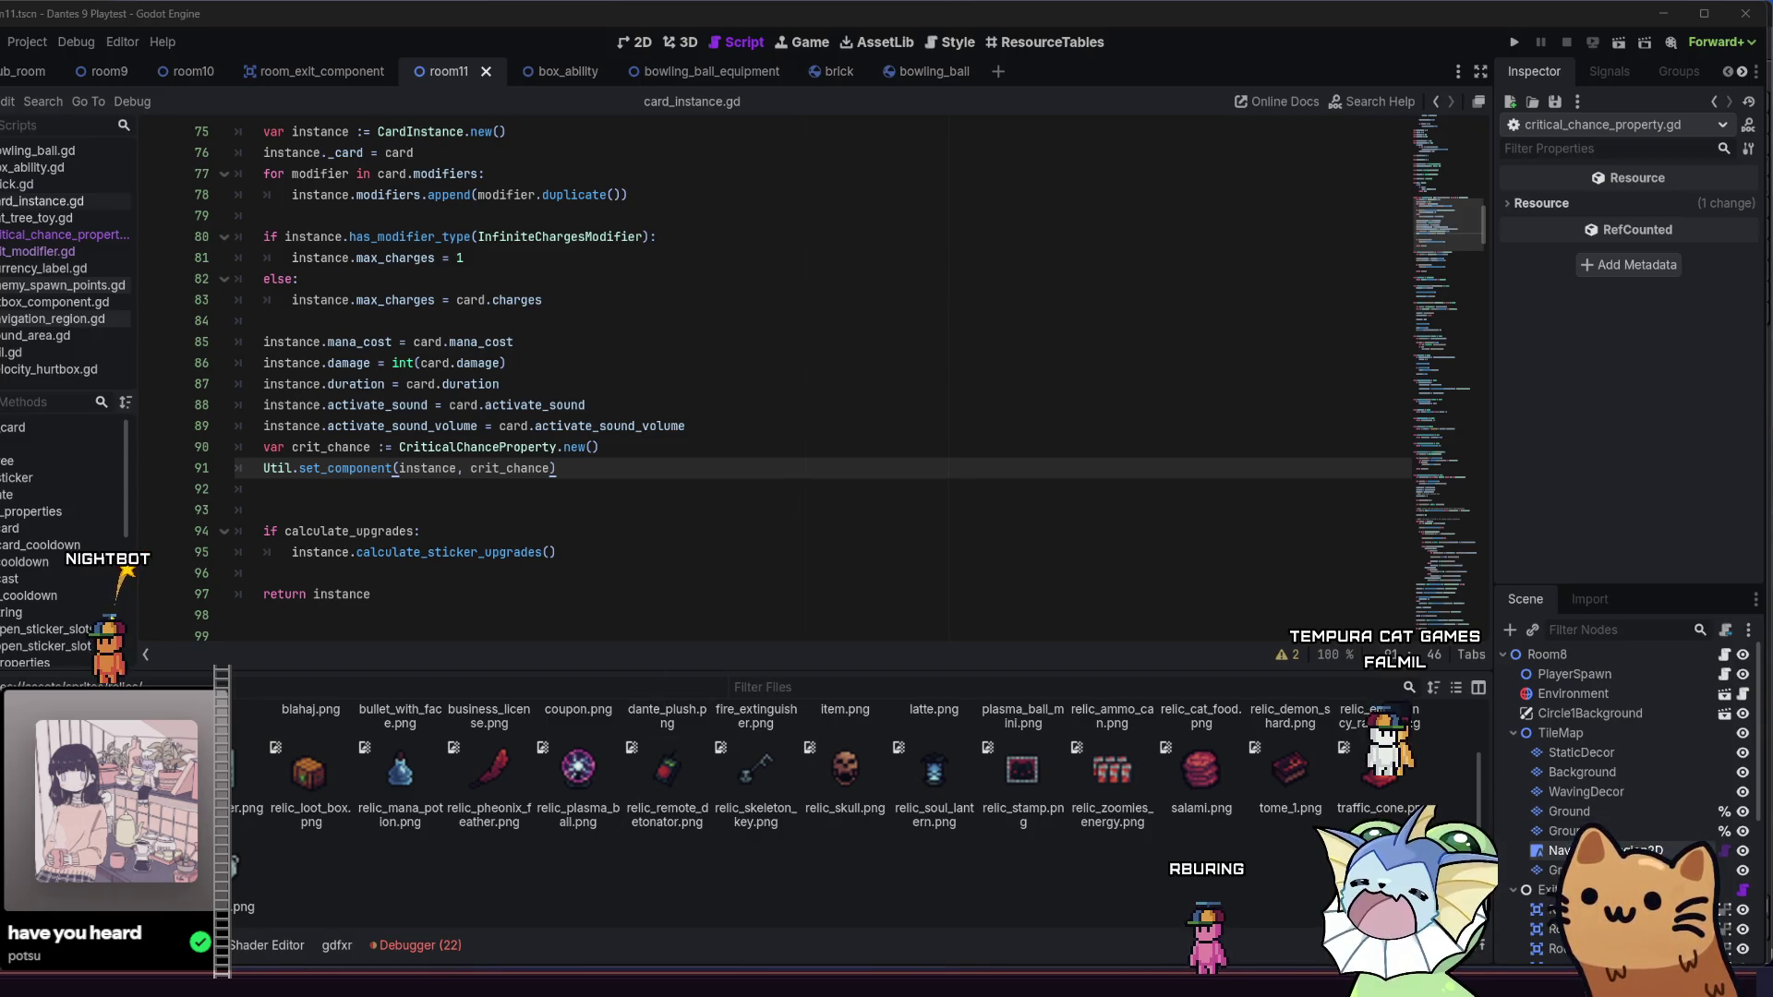
{"action": "key", "text": "super+e"}
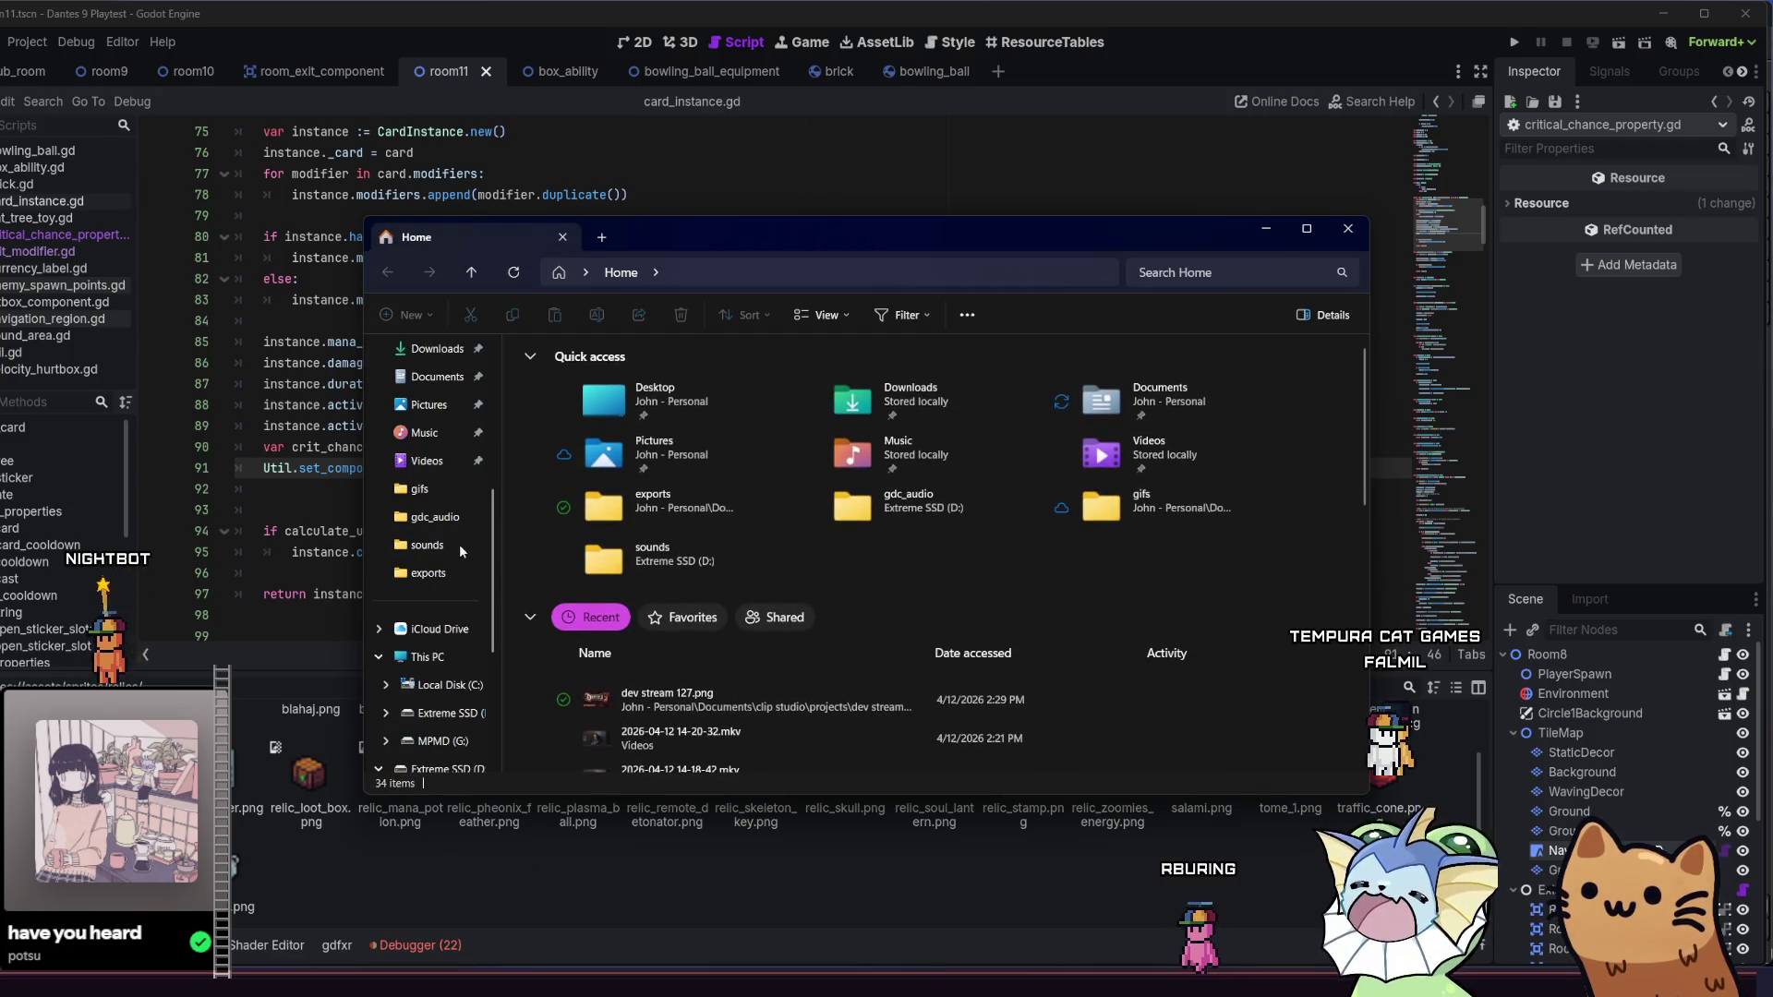
{"action": "left_click", "coordinate": [450, 491]}
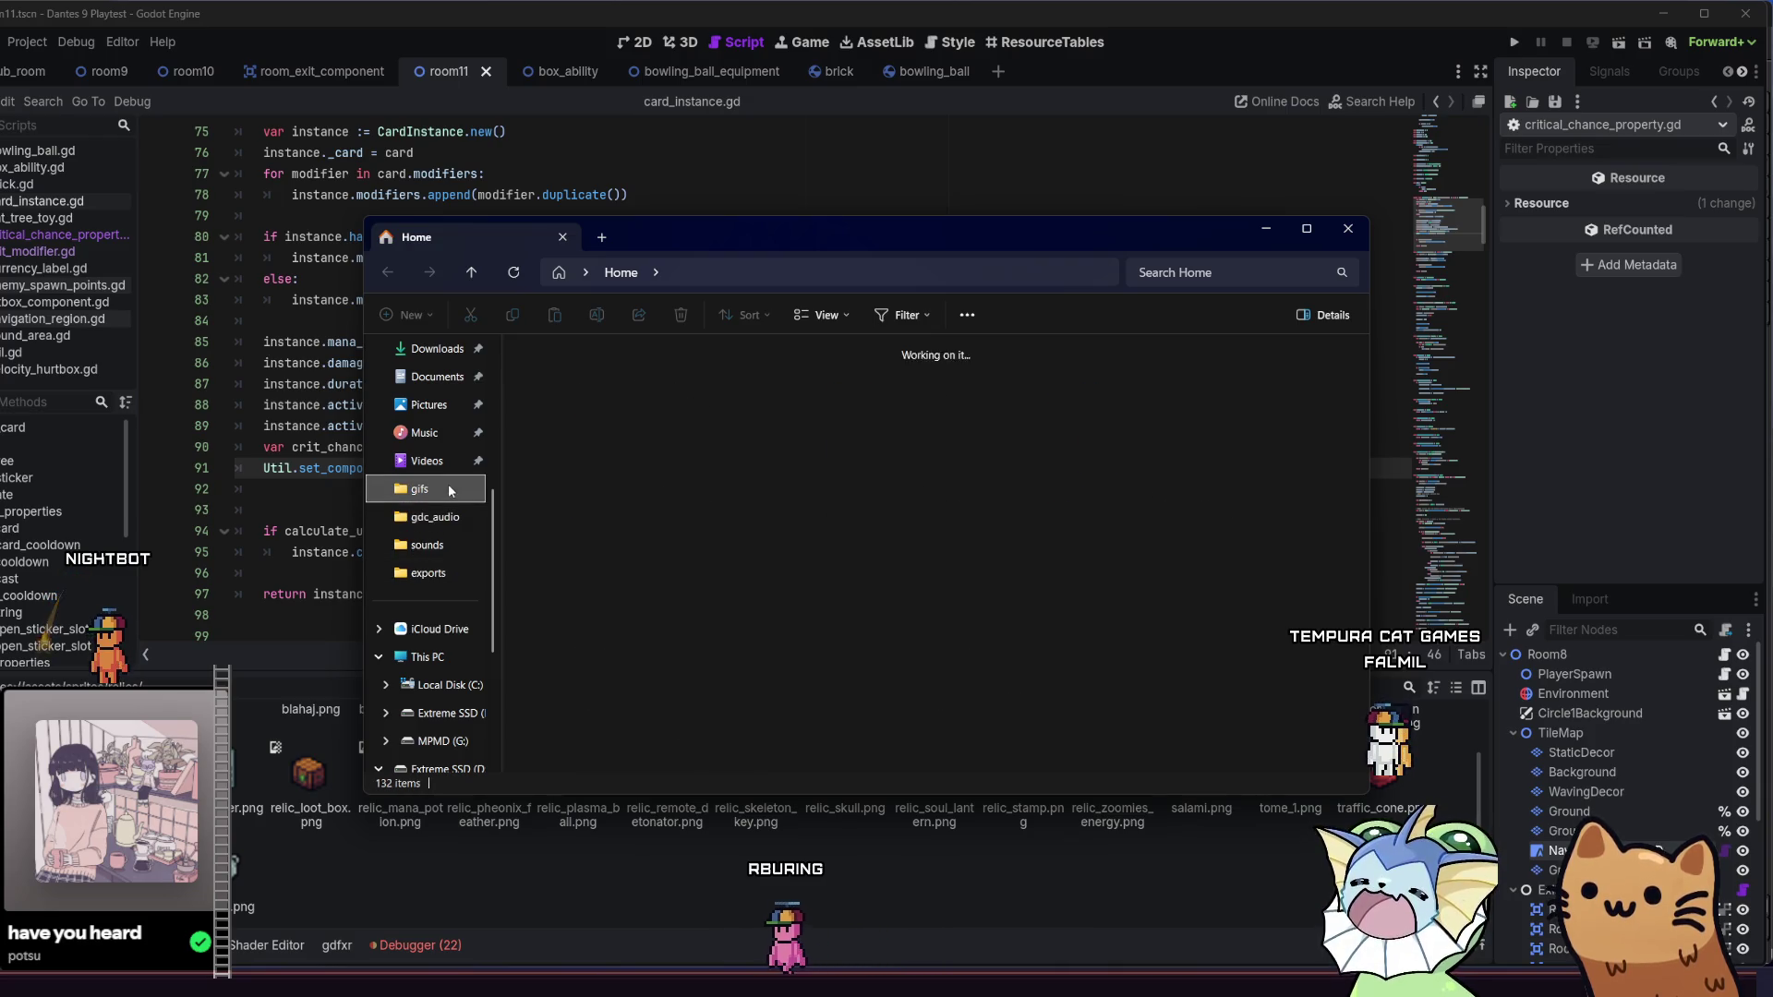
{"action": "key", "text": "alt+Up"}
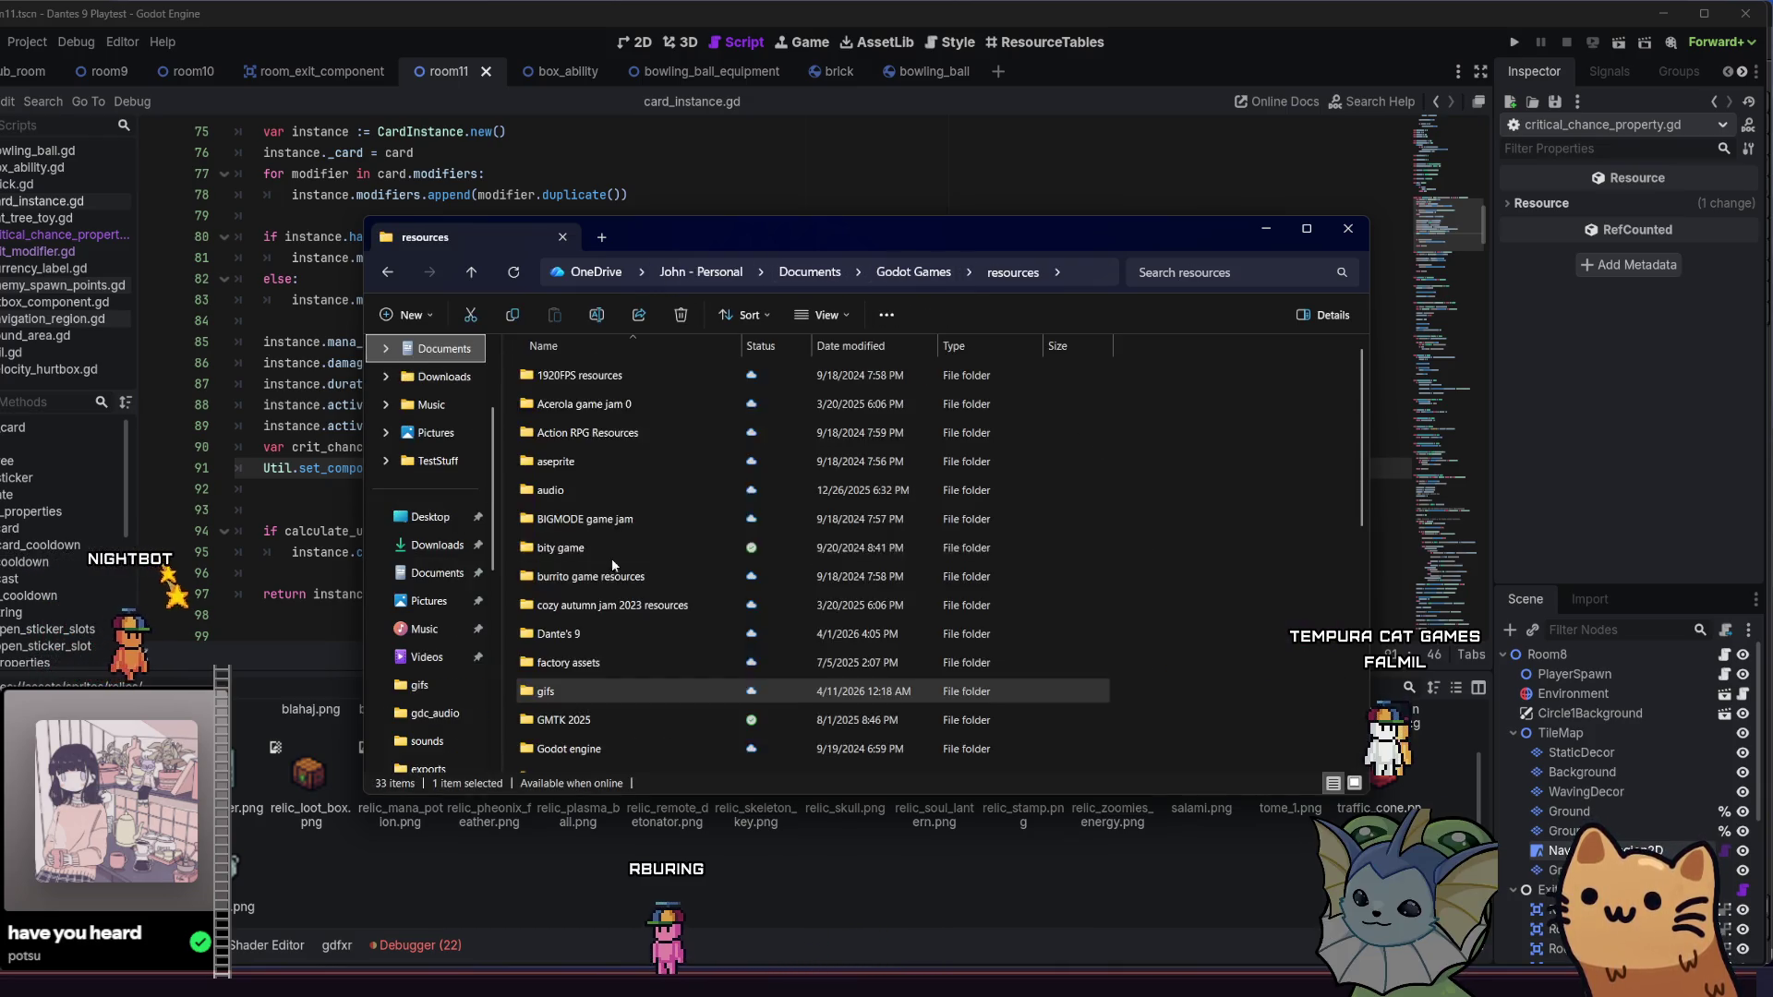
{"action": "double_click", "coordinate": [611, 630]}
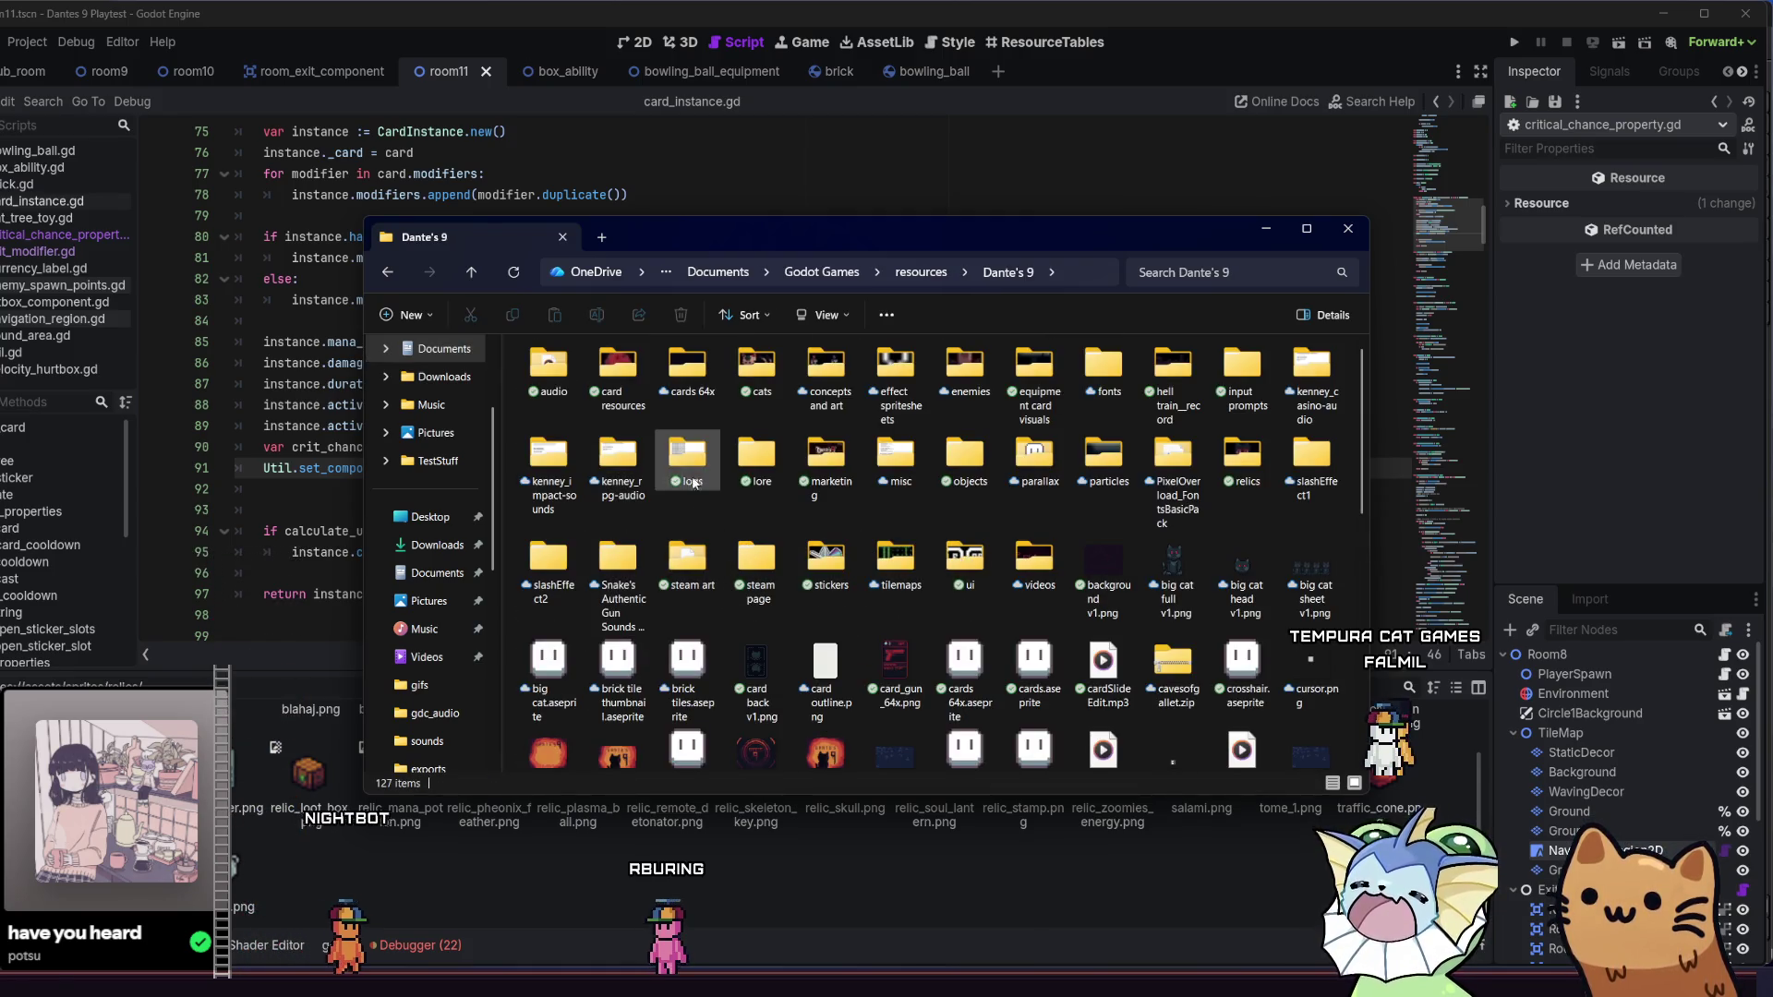
{"action": "left_click", "coordinate": [990, 469]}
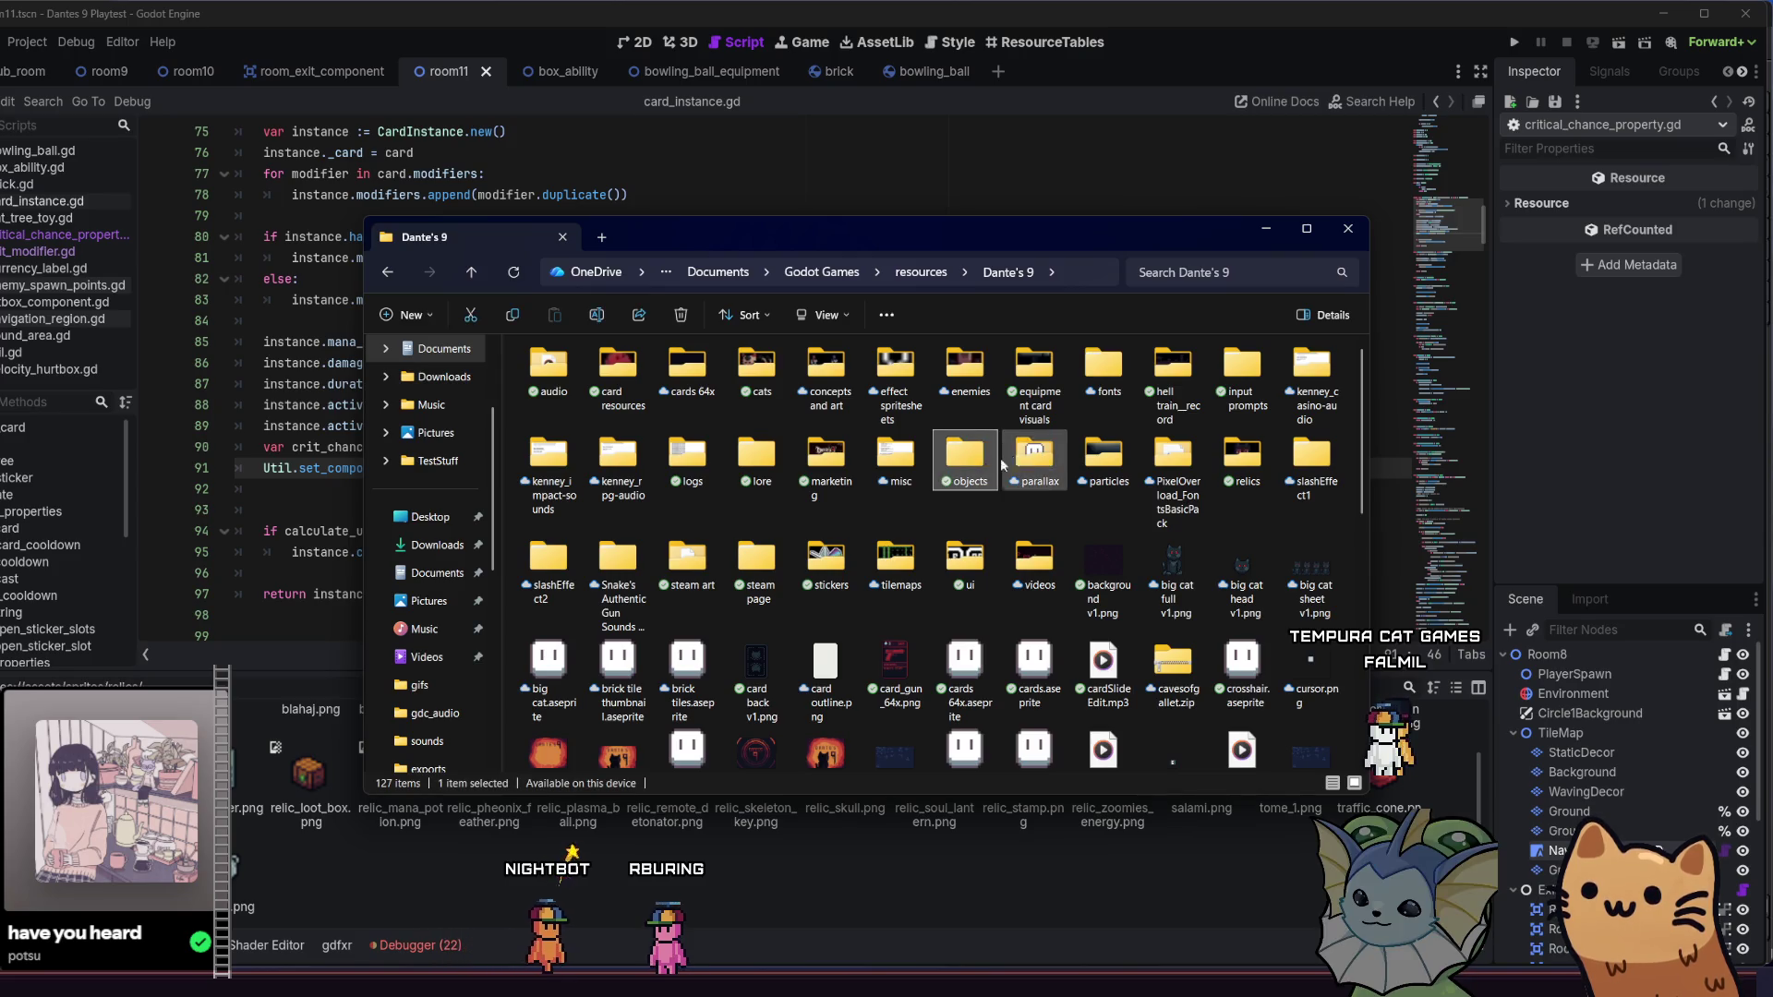
{"action": "double_click", "coordinate": [1142, 452]}
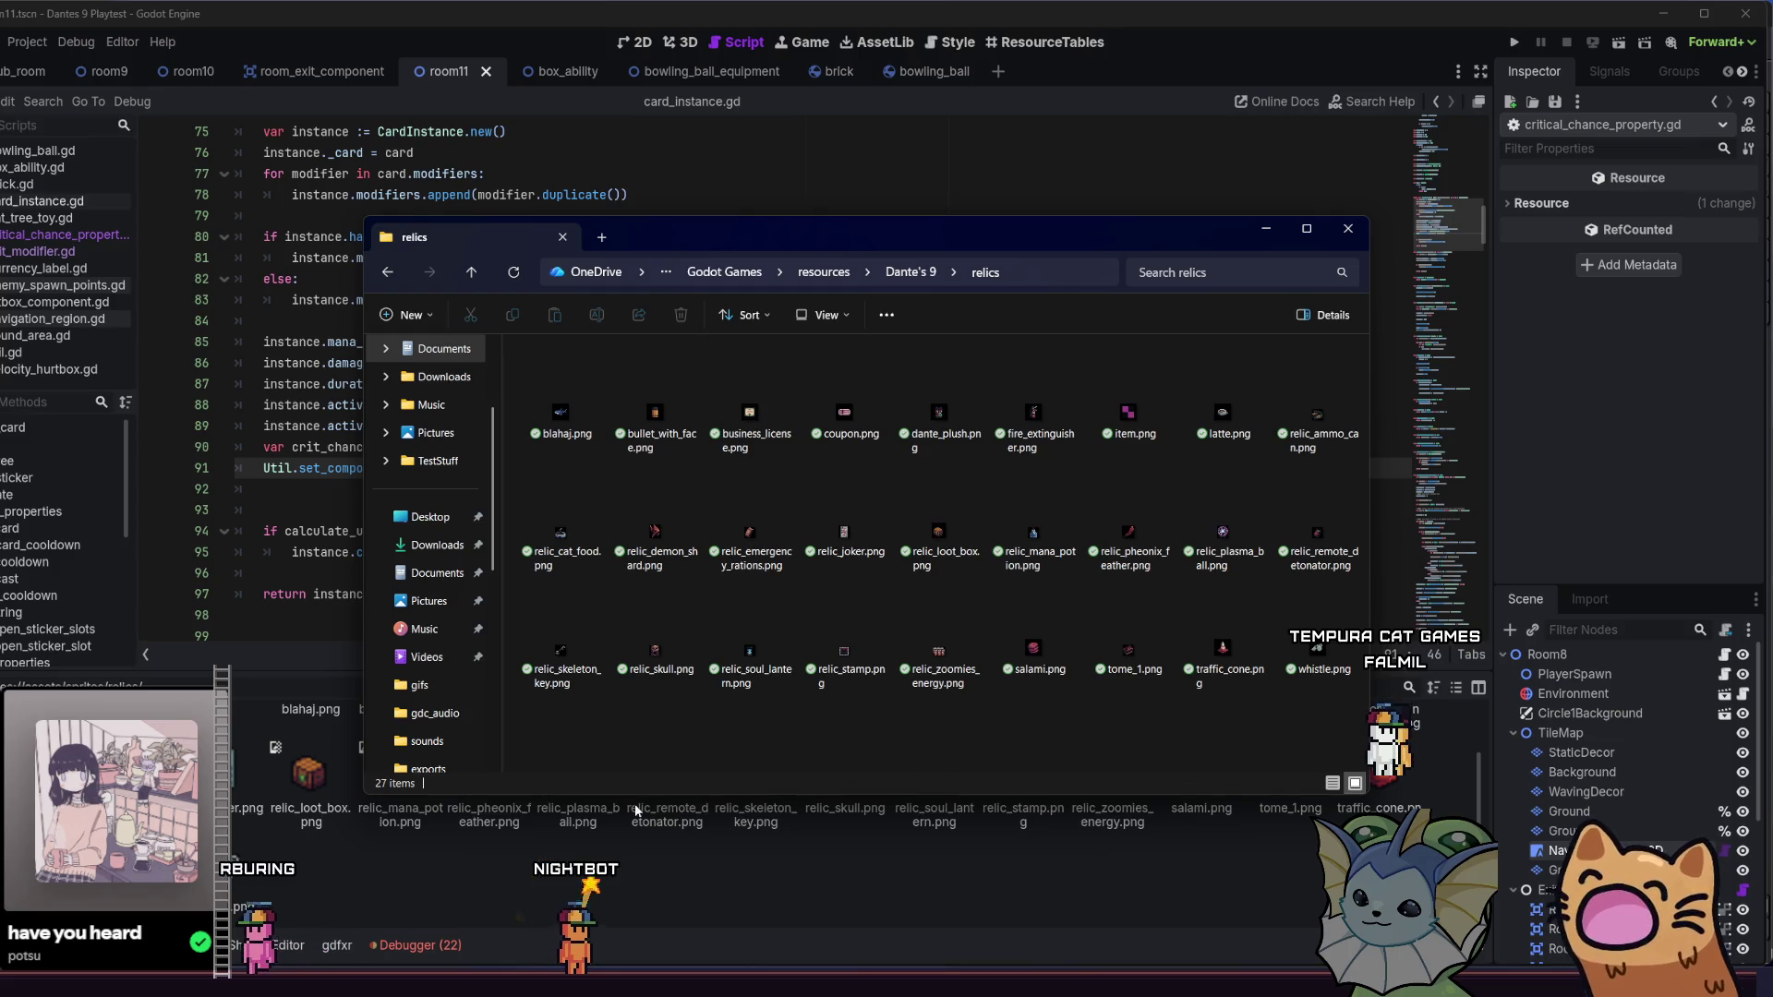
{"action": "key", "text": "alt+Tab"}
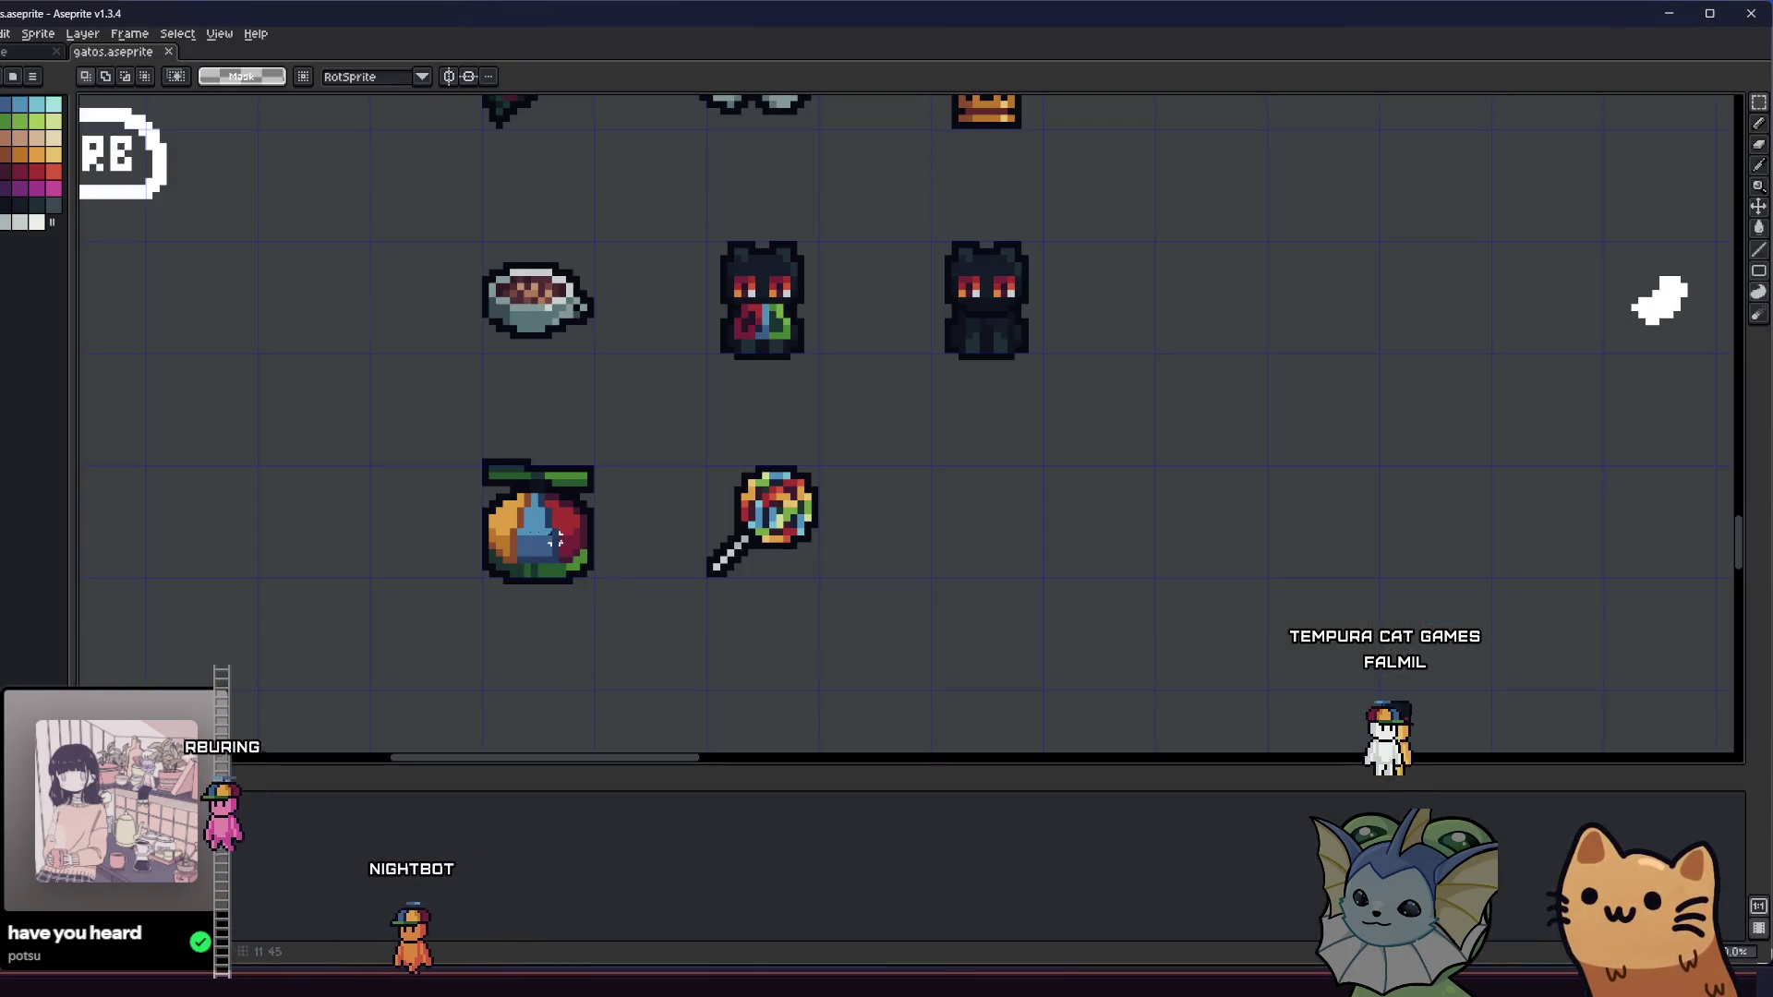
- Select and copy the fruit sprite on the gatos sheet, then check the relics folder
{"action": "scroll", "coordinate": [479, 447], "scroll_direction": "up", "scroll_amount": 2}
{"action": "mouse_move", "coordinate": [478, 445]}
{"action": "left_mouse_down"}
{"action": "mouse_move", "coordinate": [660, 626]}
{"action": "mouse_move", "coordinate": [474, 506]}
{"action": "mouse_move", "coordinate": [463, 459]}
{"action": "left_mouse_up"}
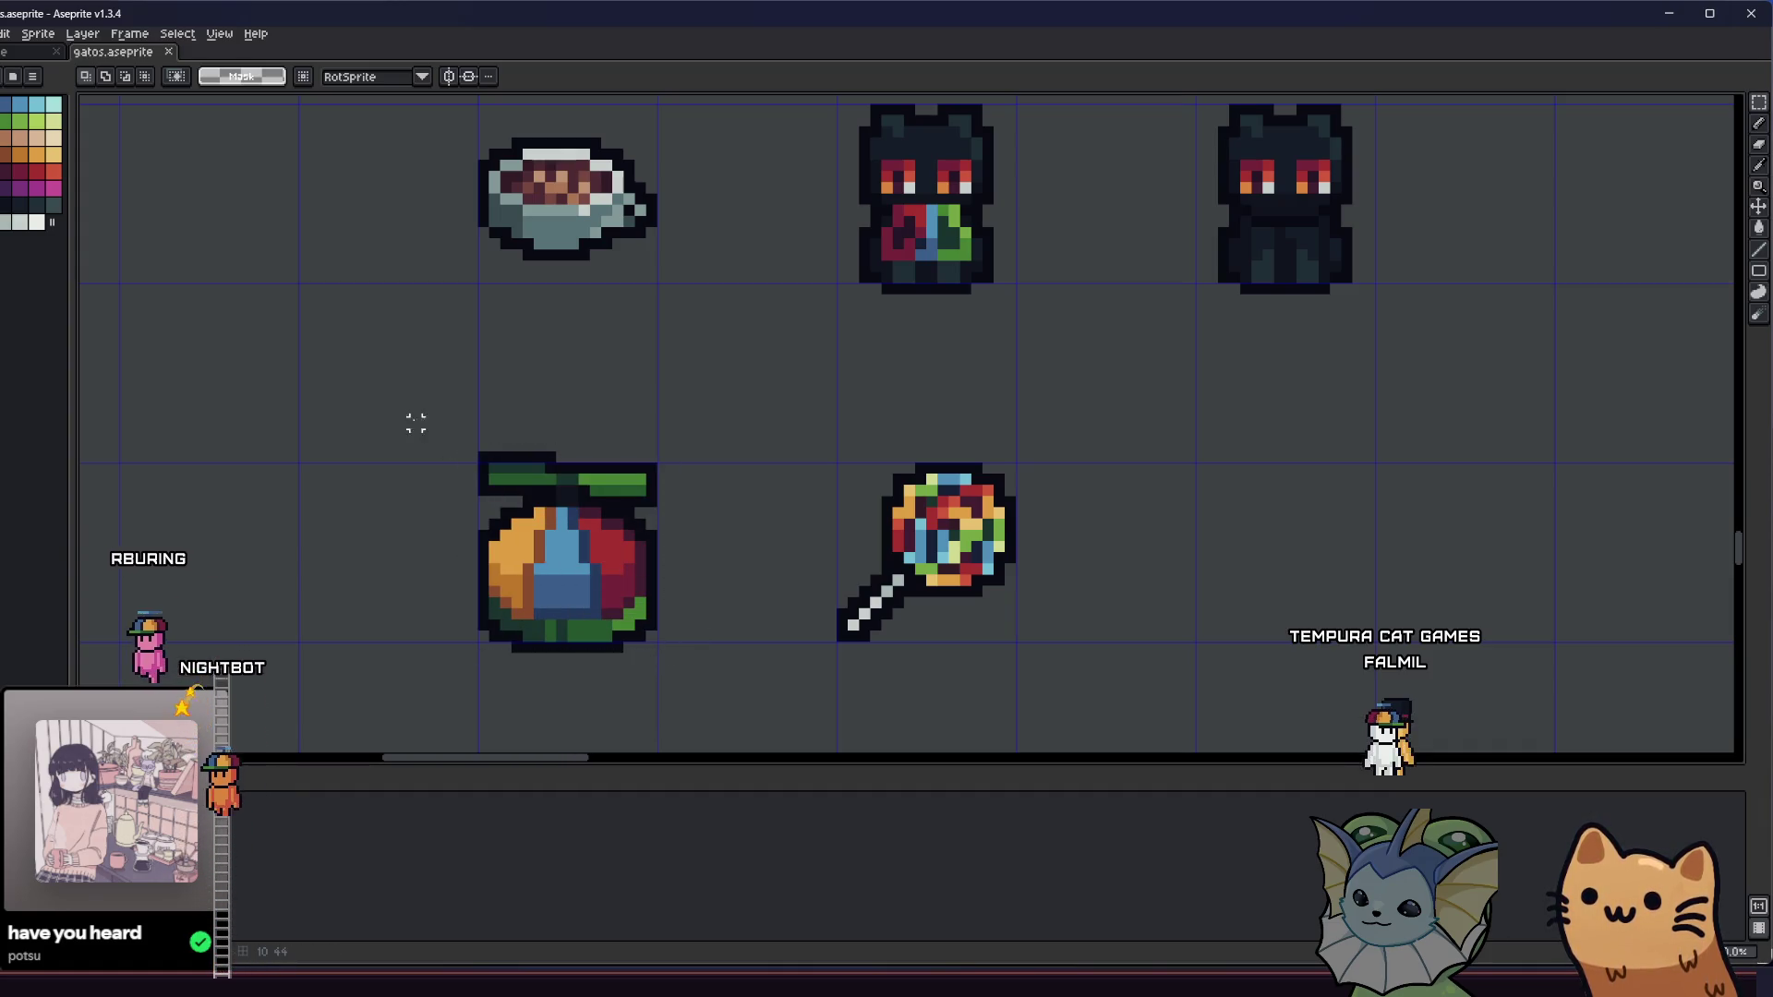
{"action": "key", "text": "ctrl+c"}
{"action": "key", "text": "ctrl+d"}
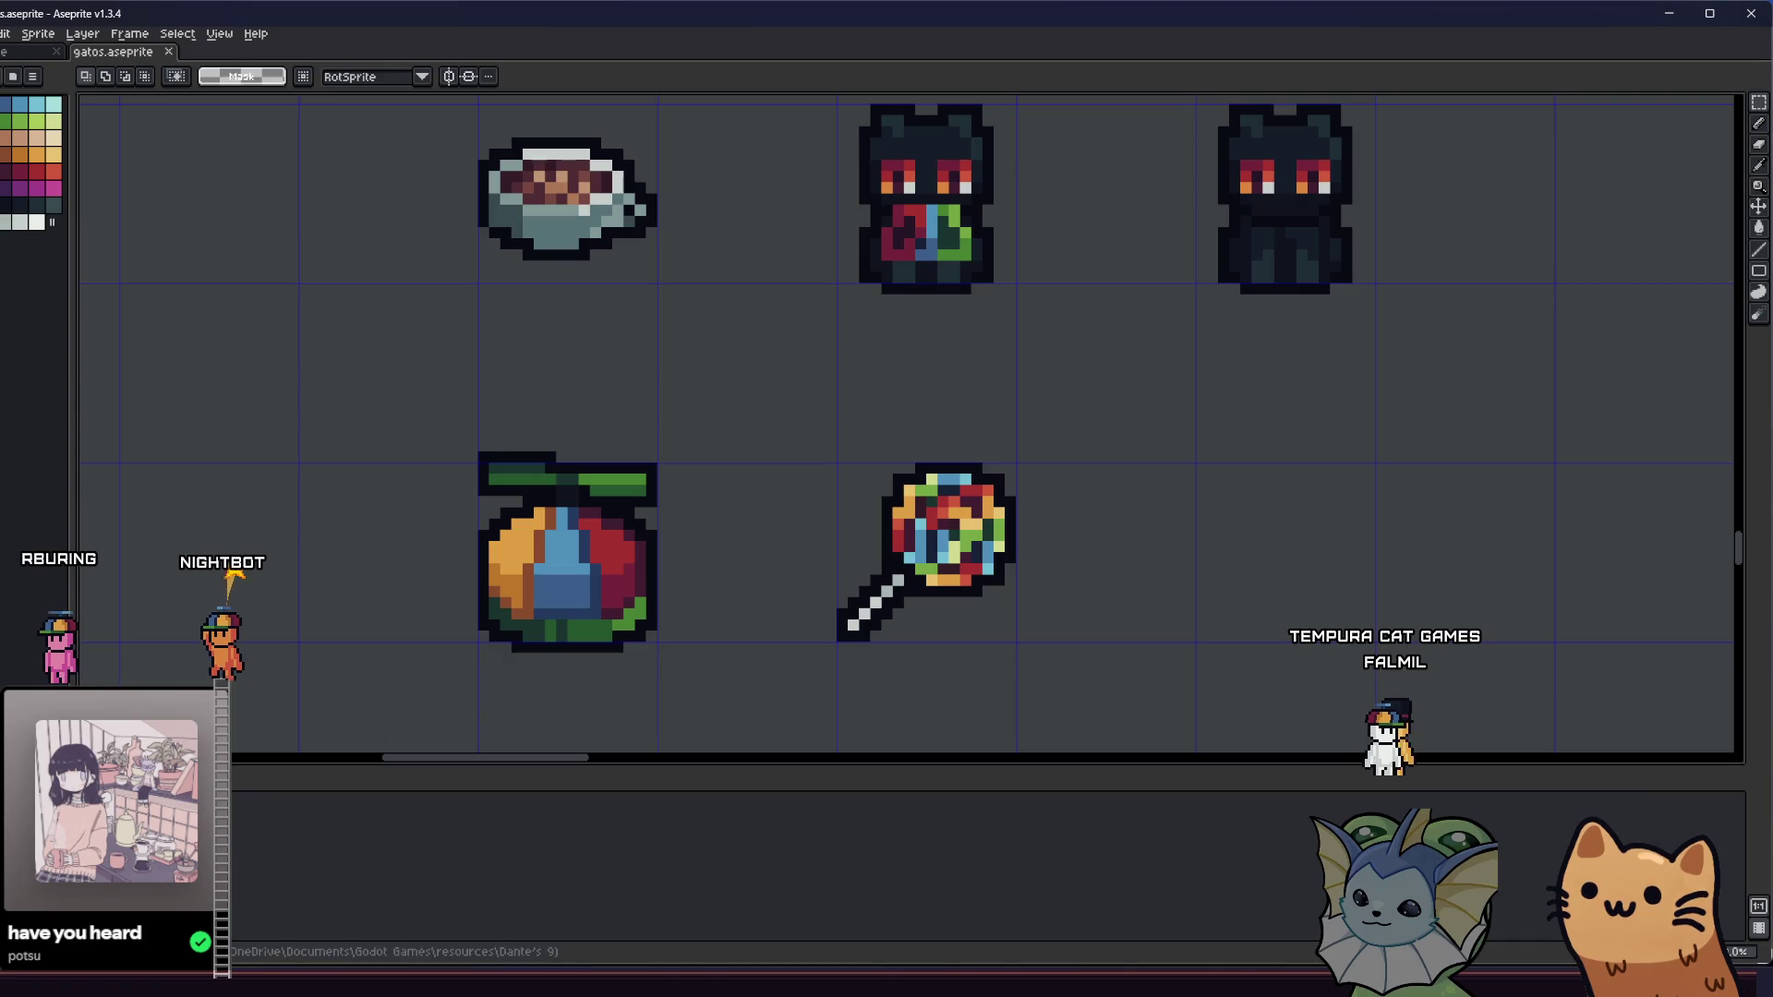
{"action": "key", "text": "alt+Tab"}
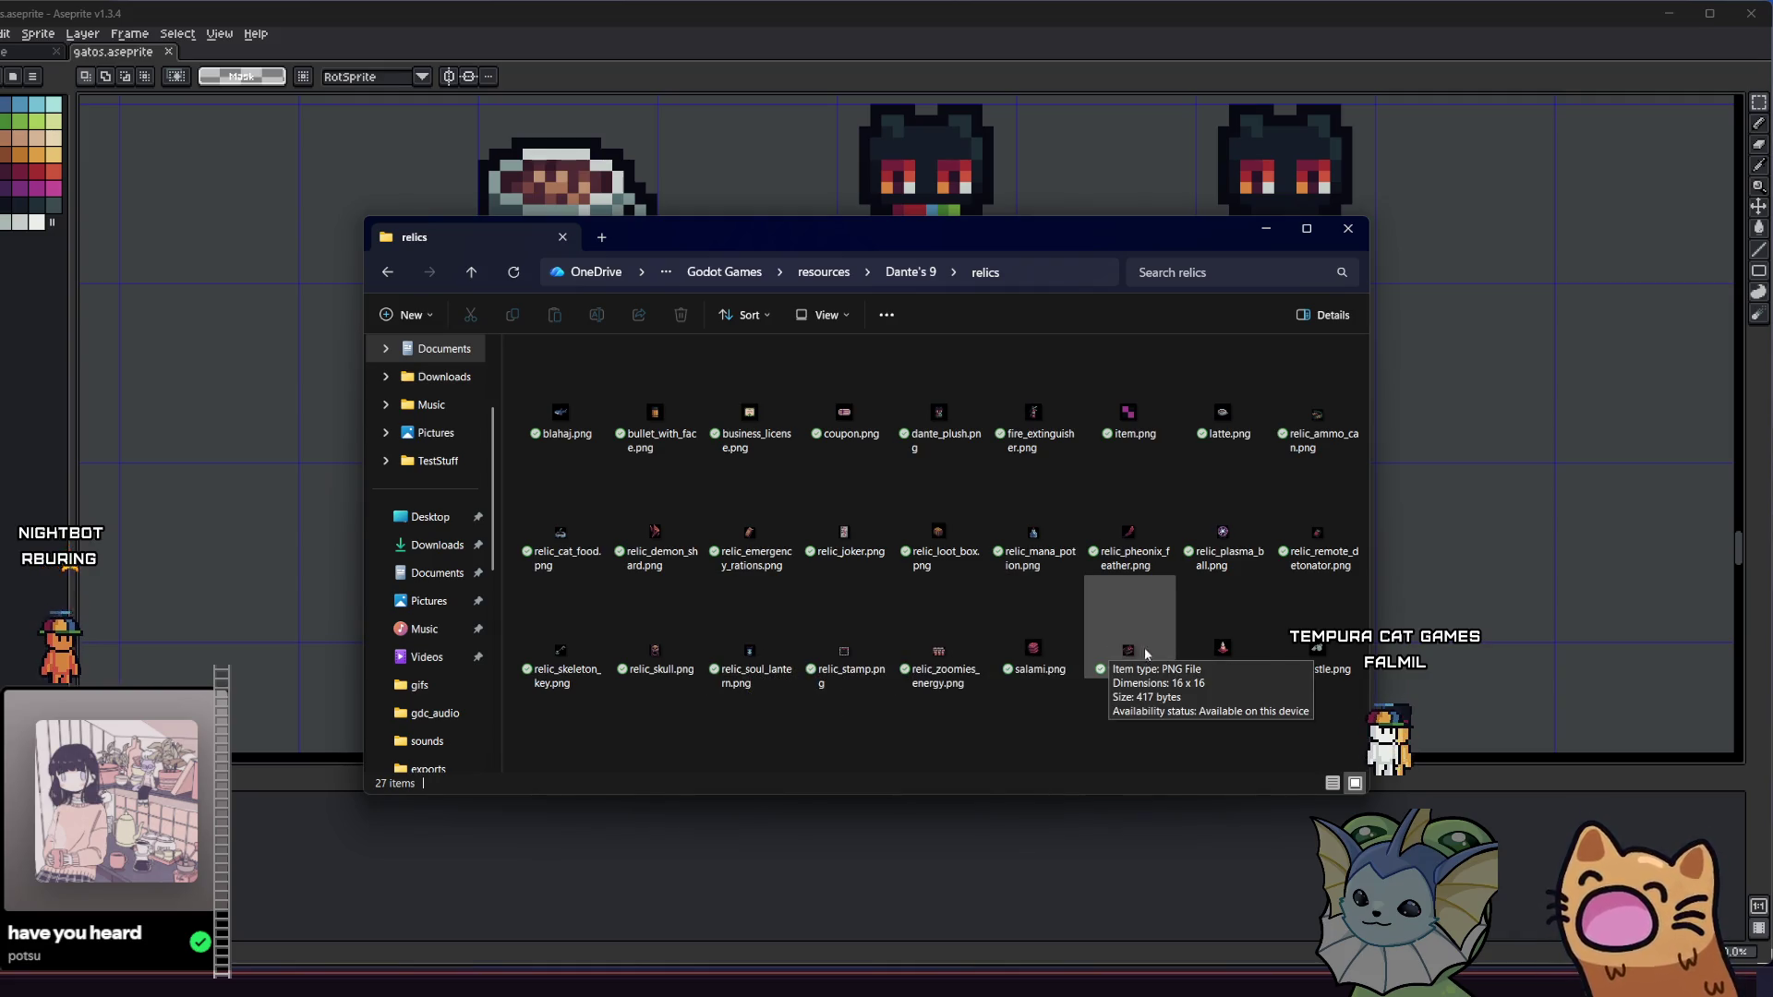
{"action": "left_click", "coordinate": [1425, 619]}
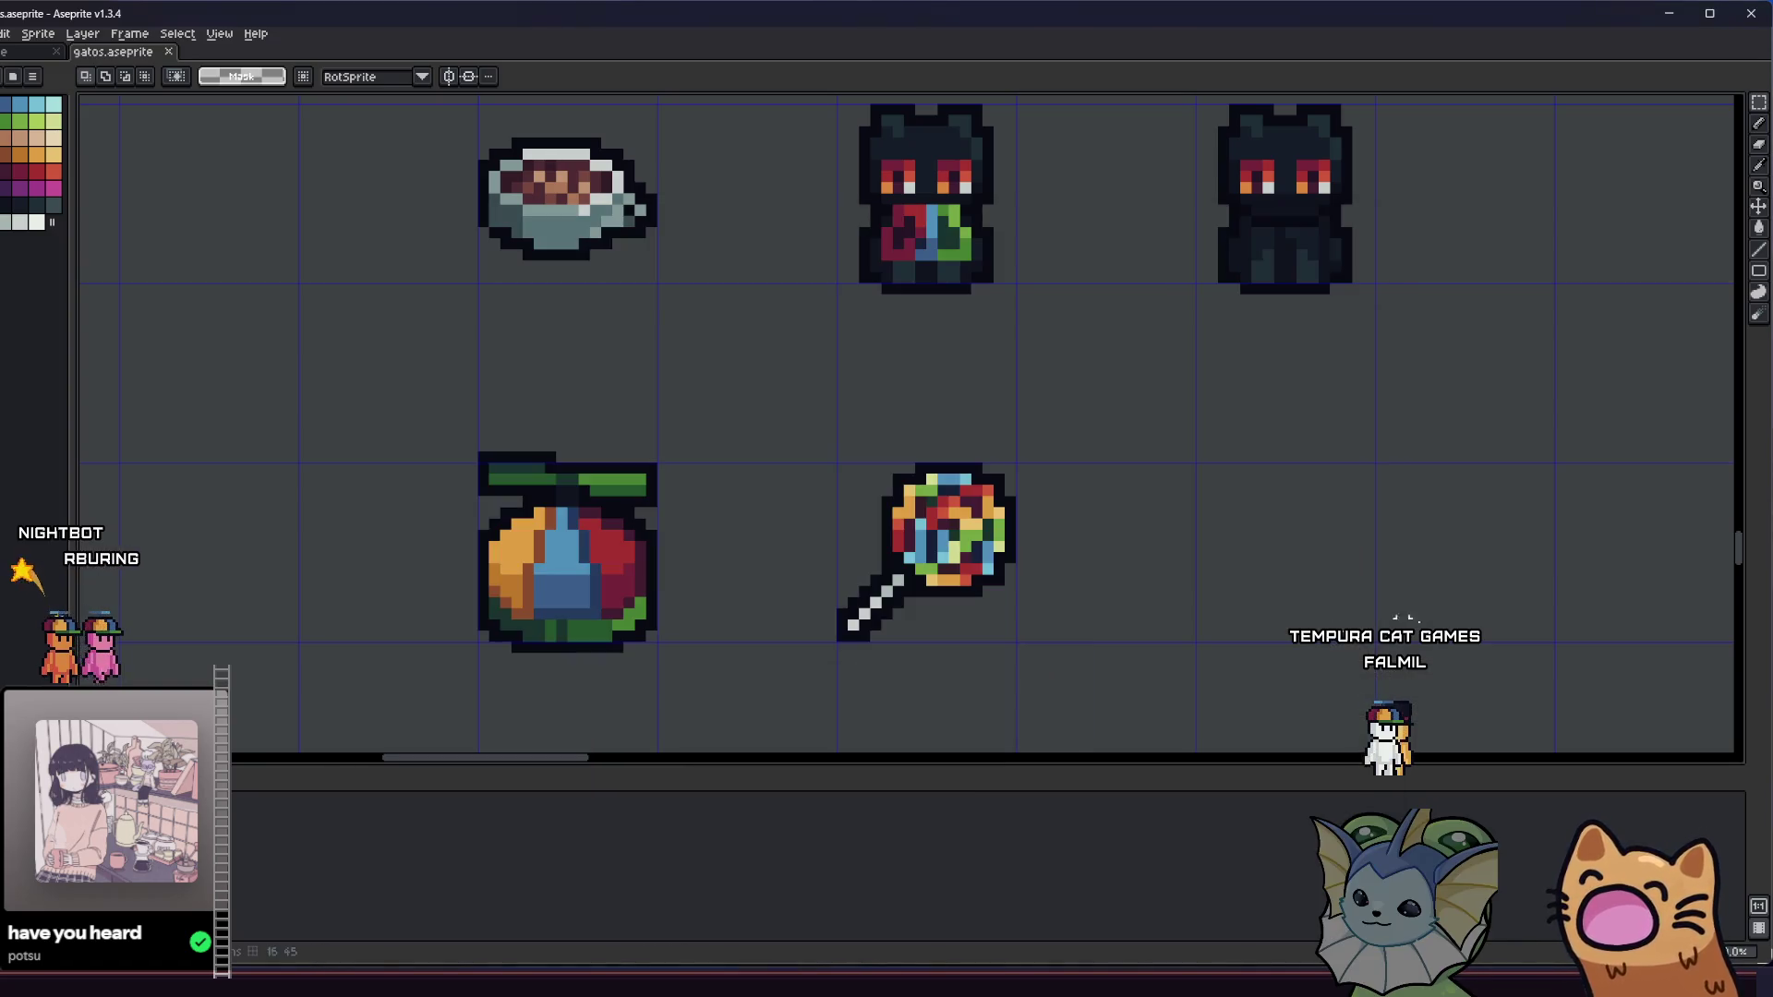
- Reselect the fruit sprite area with a marquee and open the File menu
{"action": "mouse_move", "coordinate": [447, 434]}
{"action": "left_mouse_down"}
{"action": "mouse_move", "coordinate": [788, 744]}
{"action": "mouse_move", "coordinate": [692, 678]}
{"action": "left_mouse_up"}
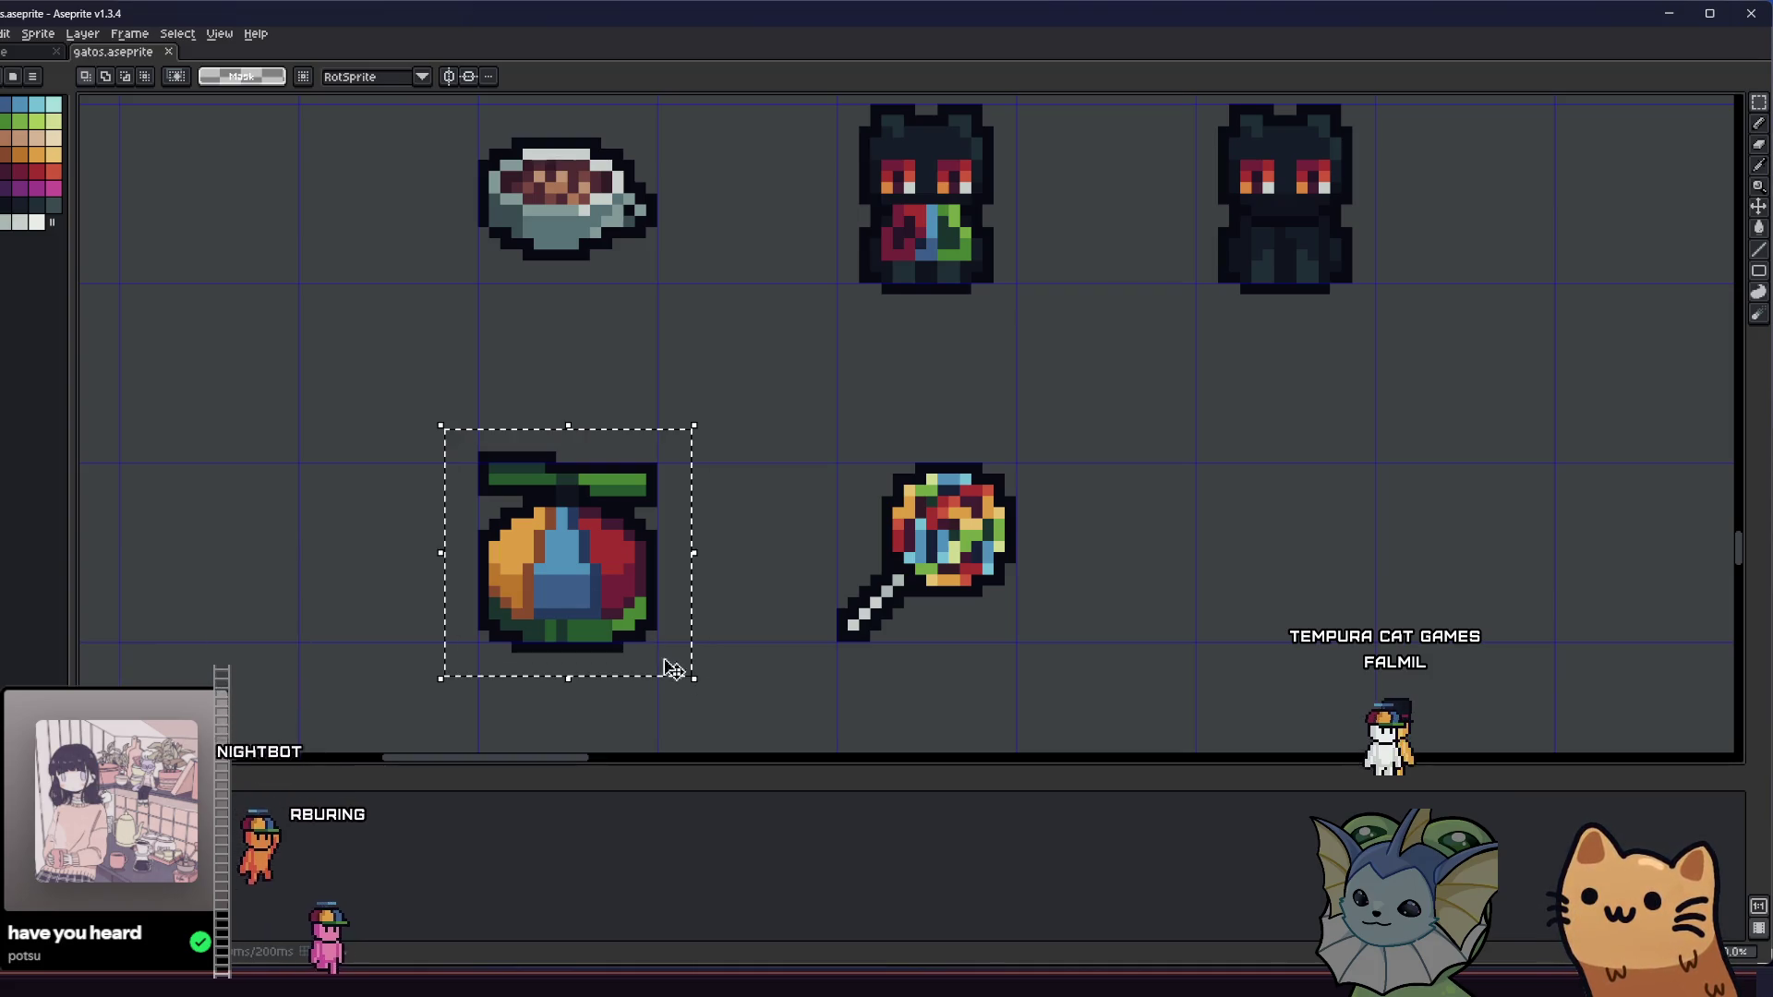
{"action": "scroll", "coordinate": [426, 408], "scroll_direction": "up", "scroll_amount": 2}
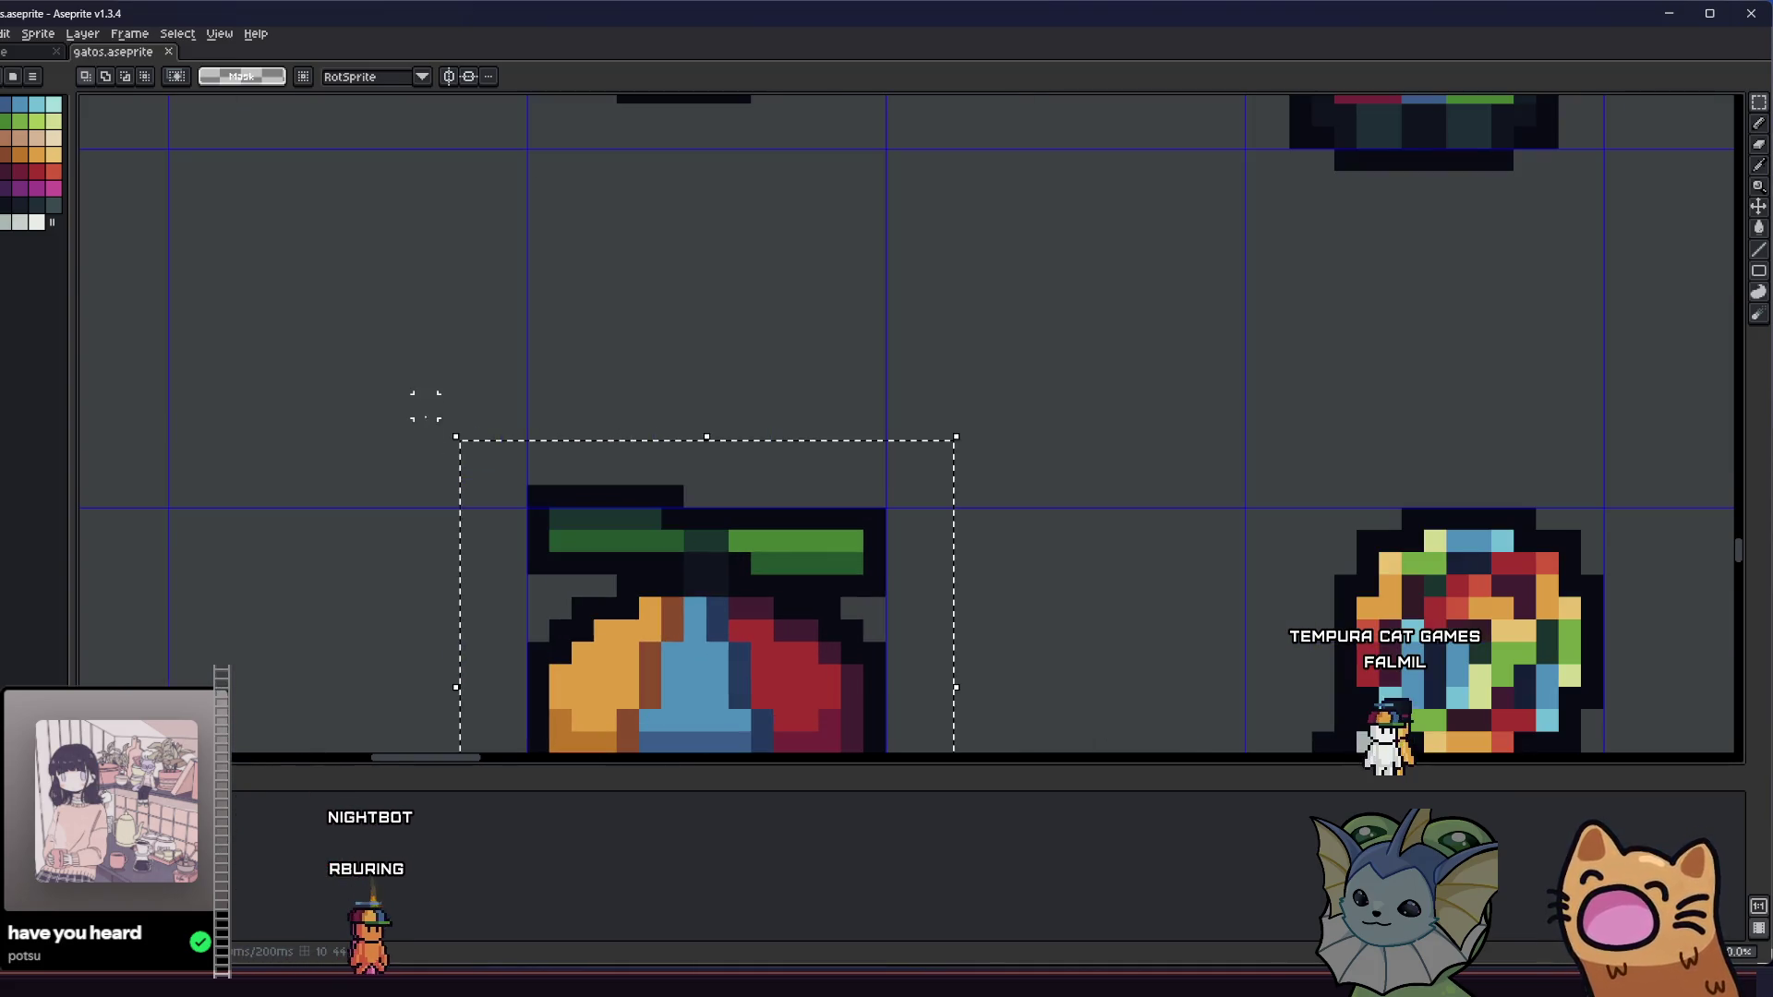
{"action": "left_click", "coordinate": [426, 429]}
{"action": "scroll", "coordinate": [482, 462], "scroll_direction": "down", "scroll_amount": 2}
{"action": "mouse_move", "coordinate": [482, 463]}
{"action": "left_mouse_down"}
{"action": "mouse_move", "coordinate": [673, 633]}
{"action": "mouse_move", "coordinate": [673, 662]}
{"action": "left_mouse_up"}
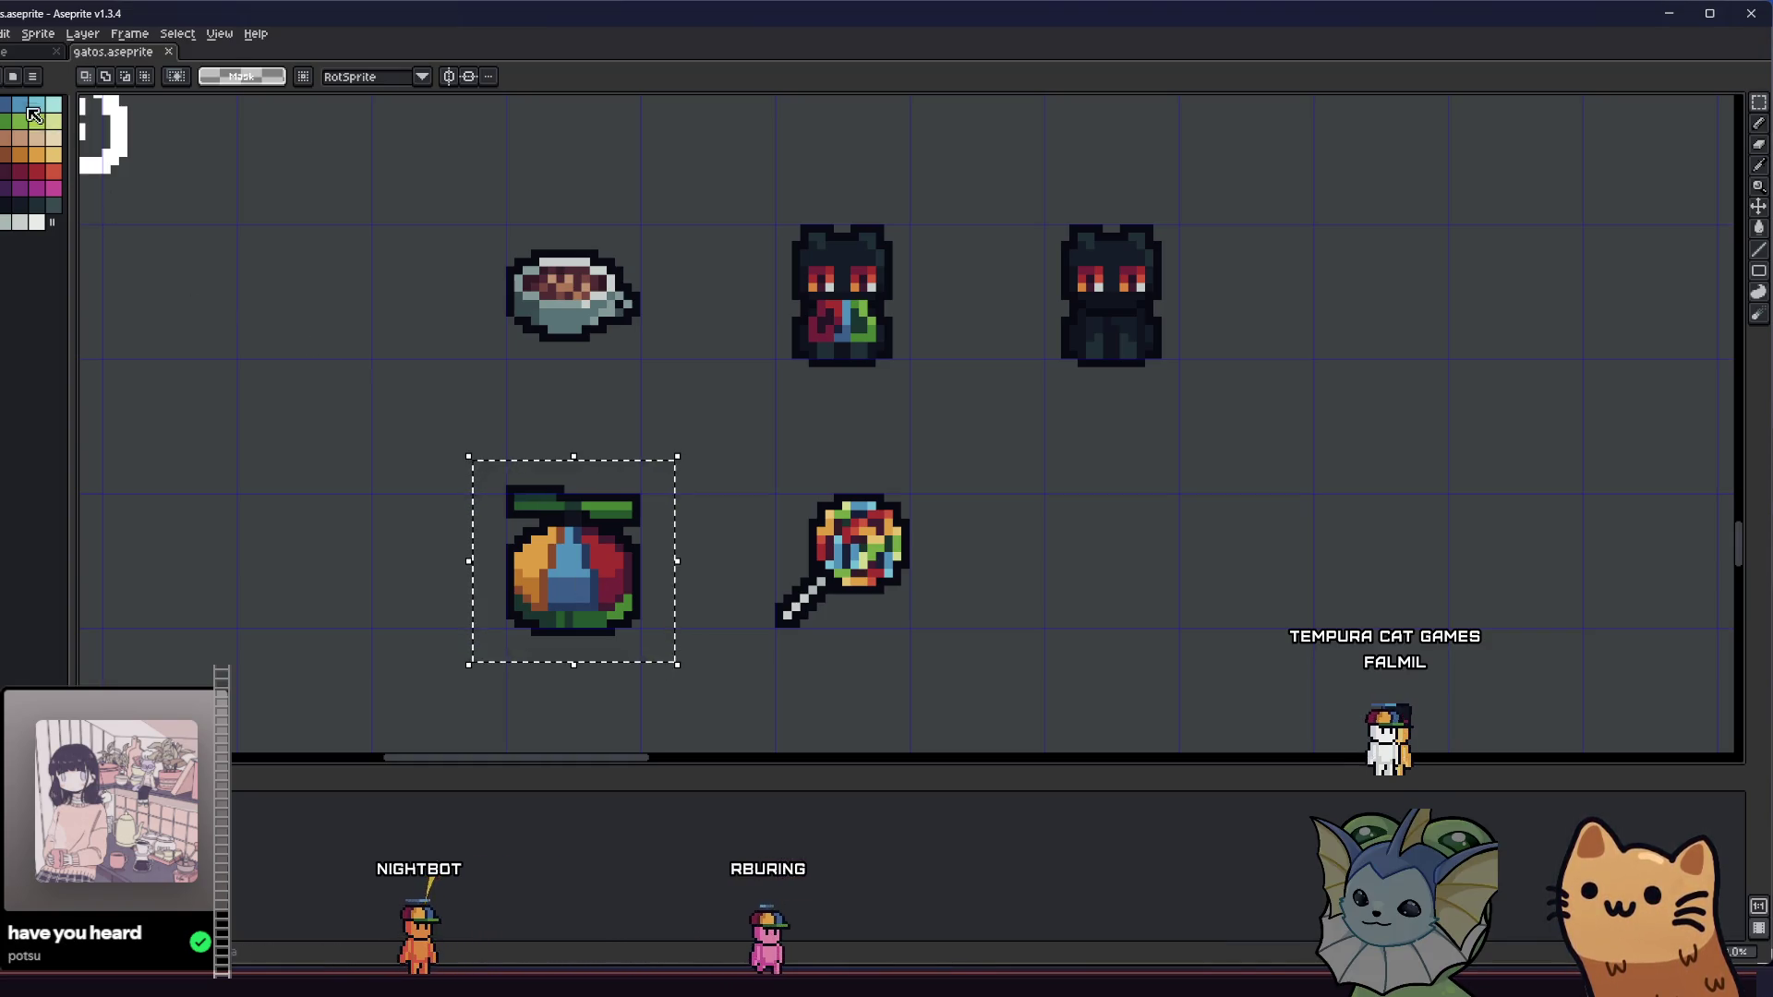
{"action": "left_click", "coordinate": [5, 33]}
- Use Export As to save the selected sprite as propeller_hat.png in Dante's 9/relics
{"action": "mouse_move", "coordinate": [56, 187]}
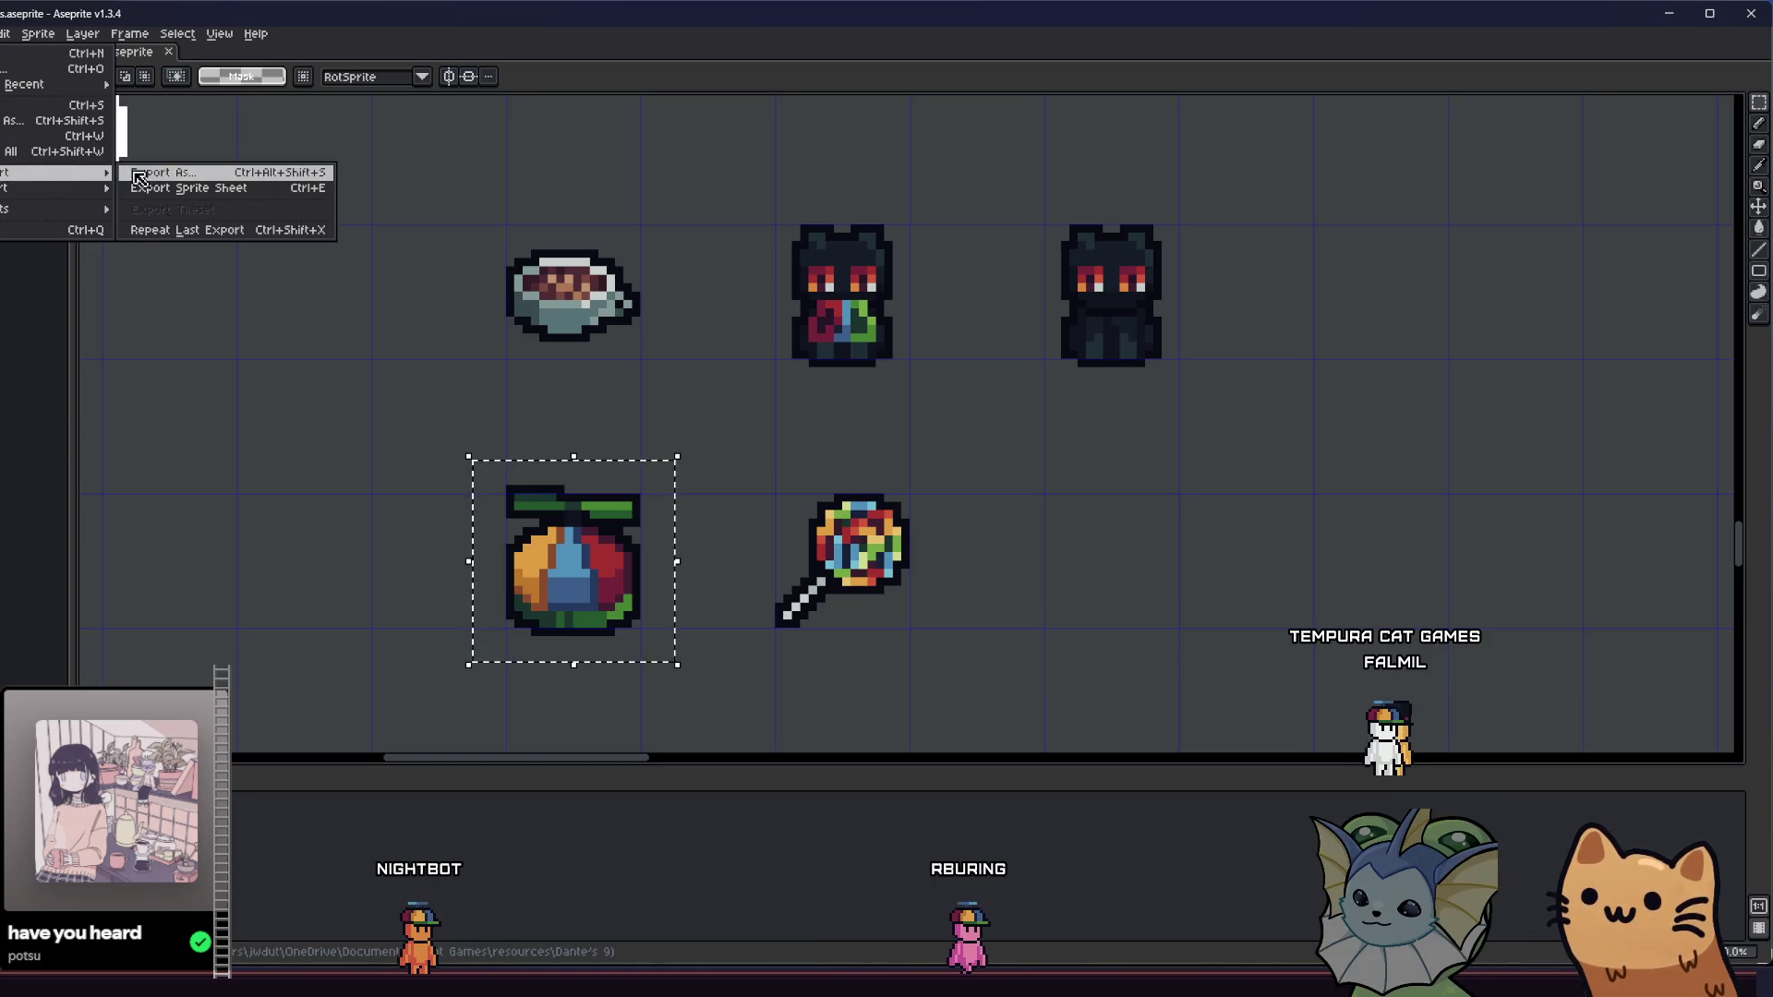
{"action": "left_click", "coordinate": [170, 172]}
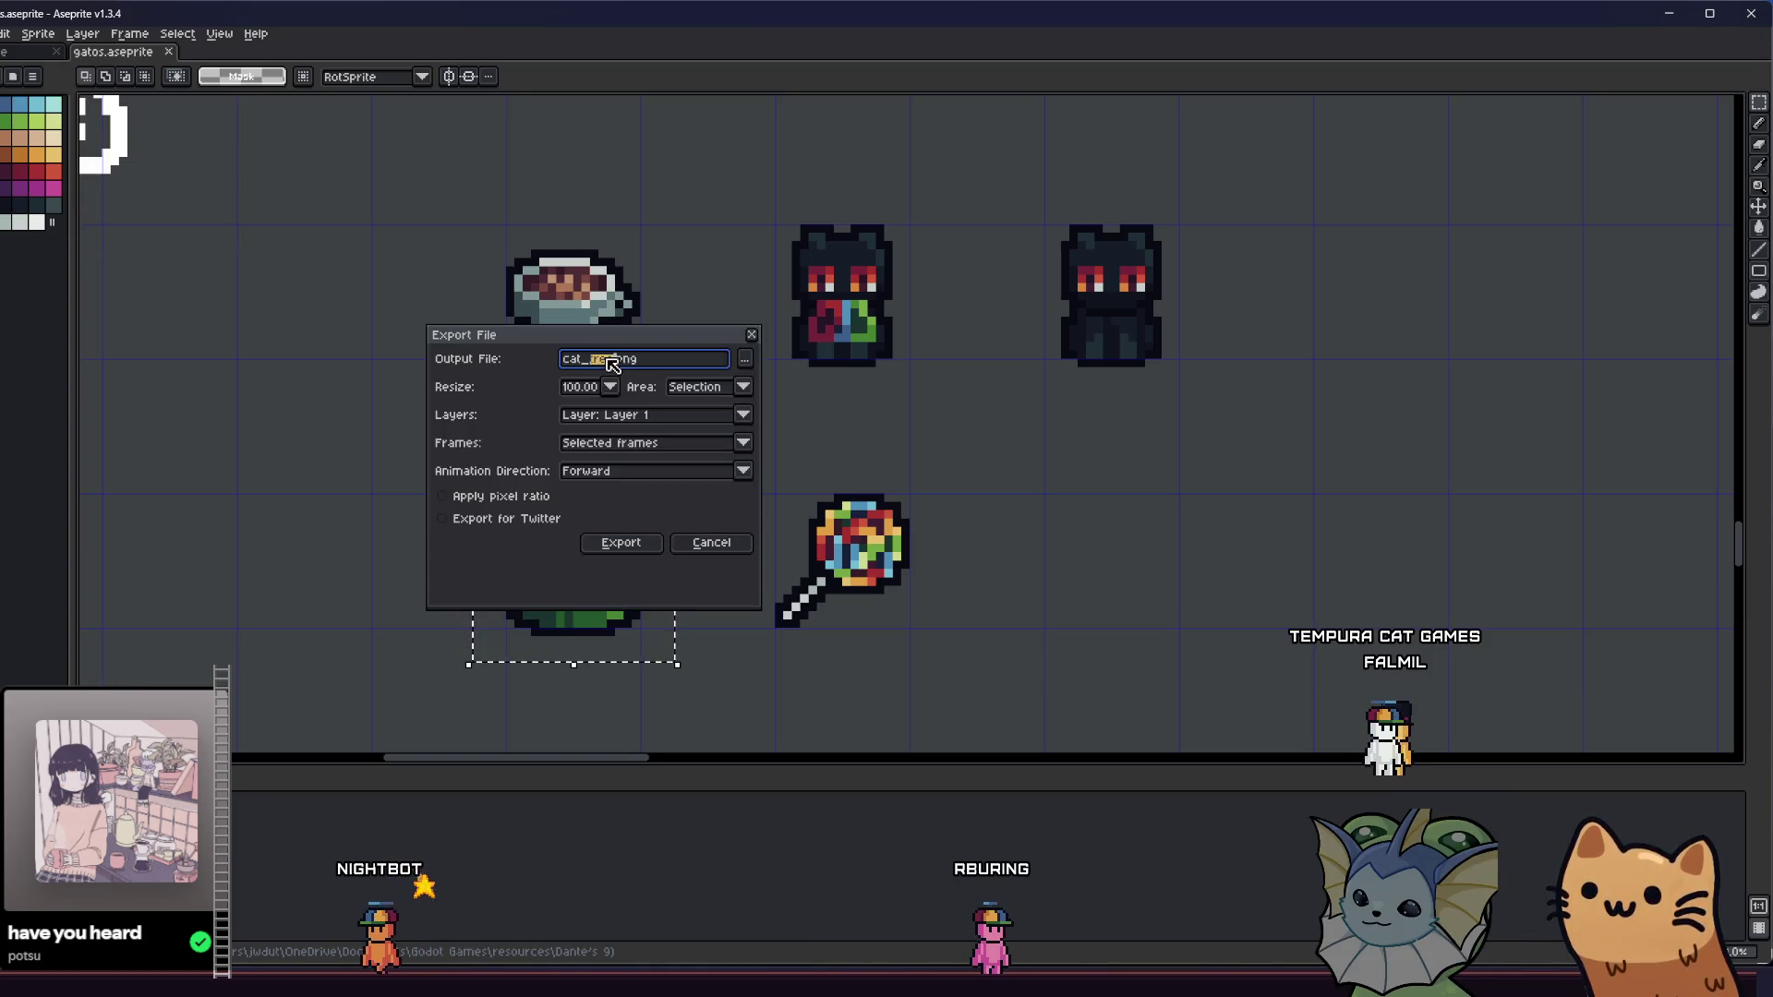
{"action": "key", "text": "BackSpace"}
{"action": "key", "text": "BackSpace"}
{"action": "key", "text": "BackSpace"}
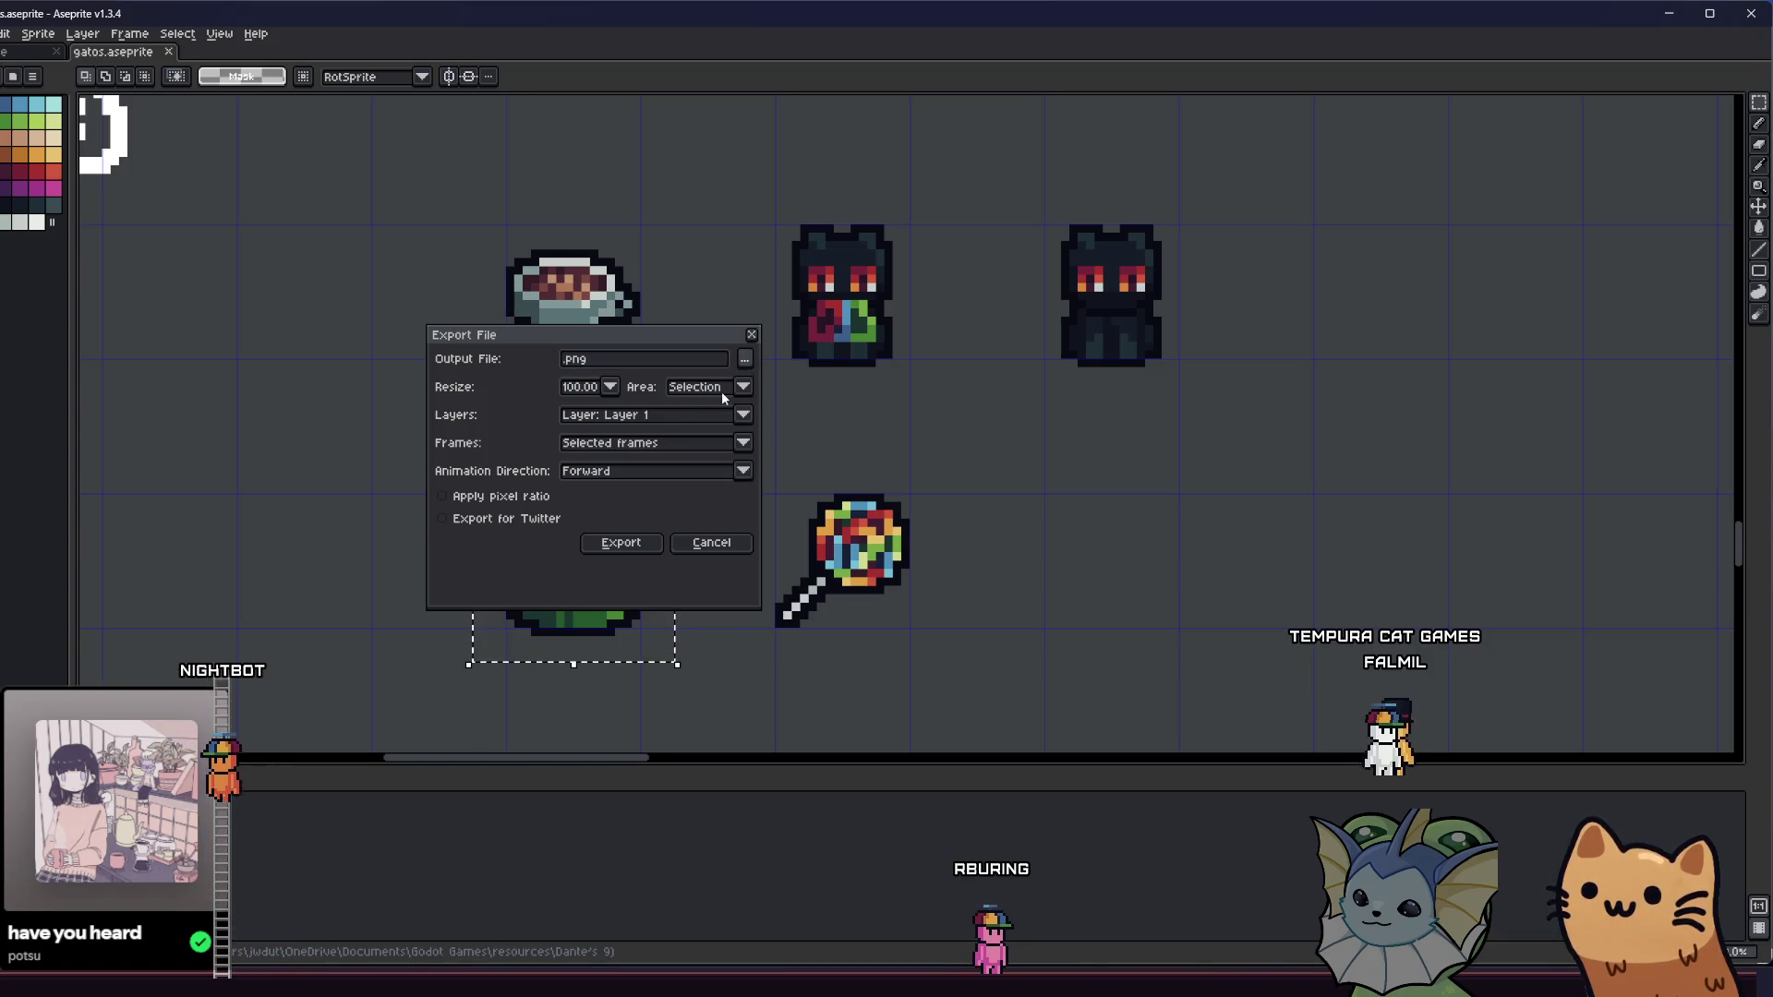
{"action": "left_click", "coordinate": [745, 361]}
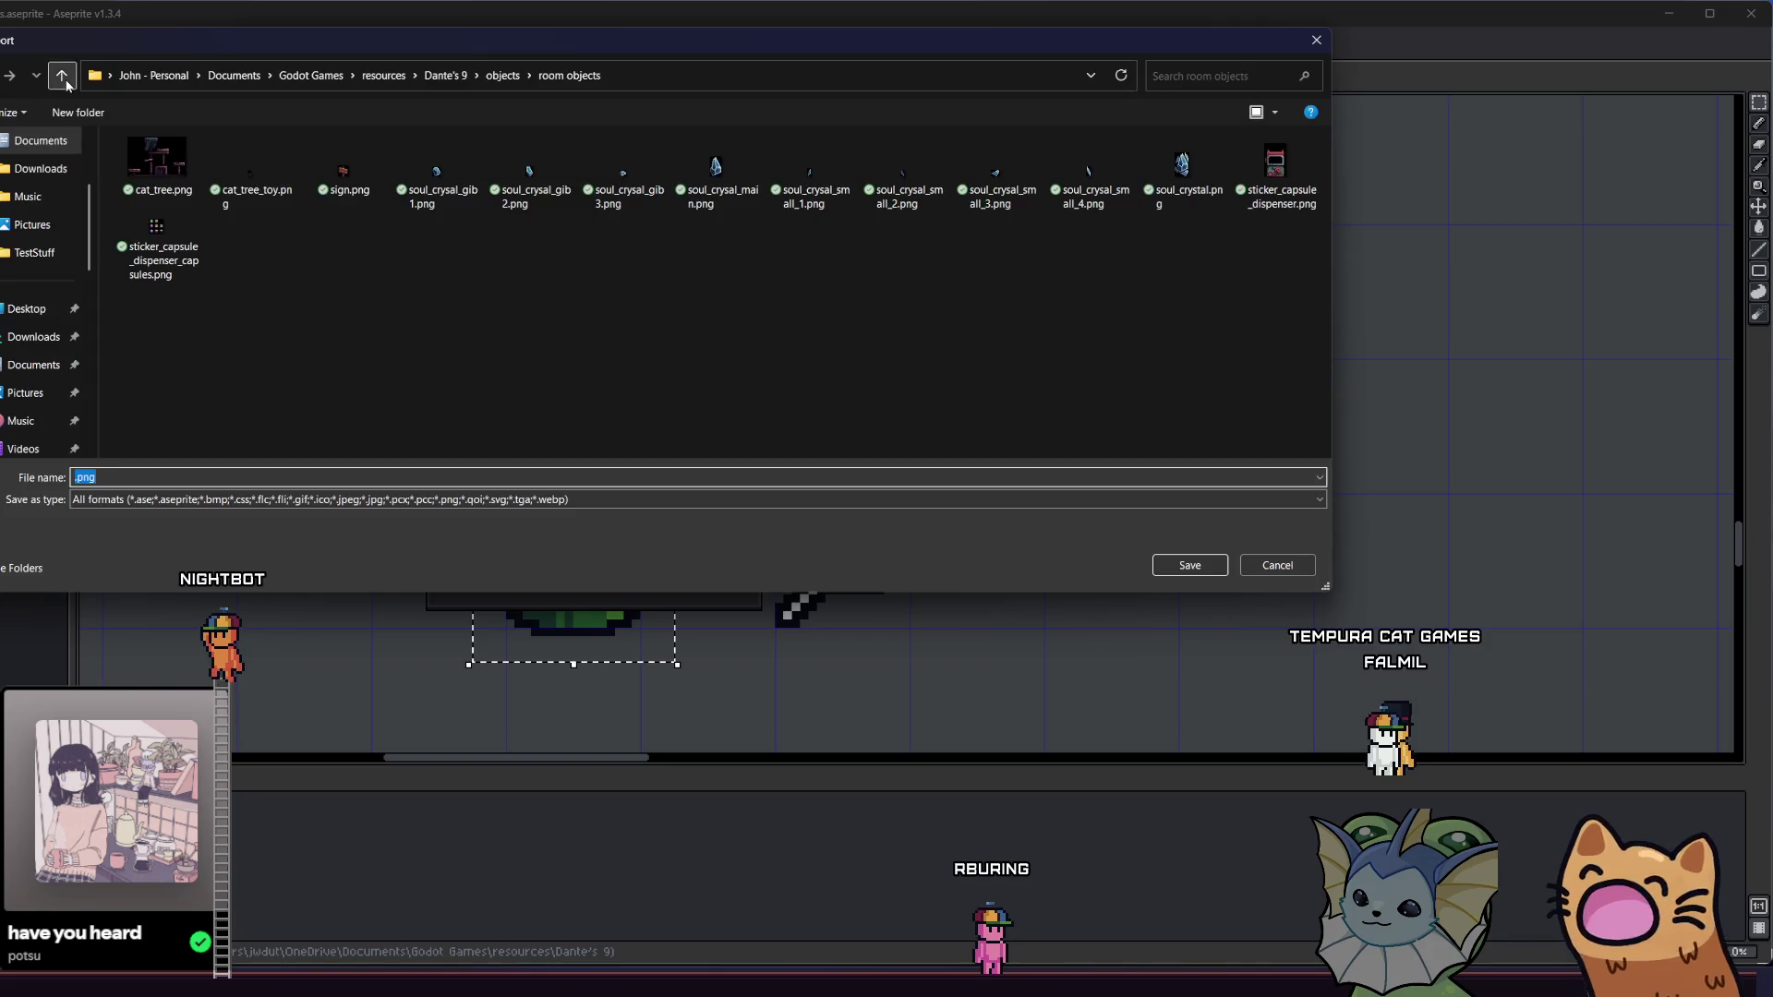
{"action": "left_click", "coordinate": [62, 75]}
{"action": "left_click", "coordinate": [62, 76]}
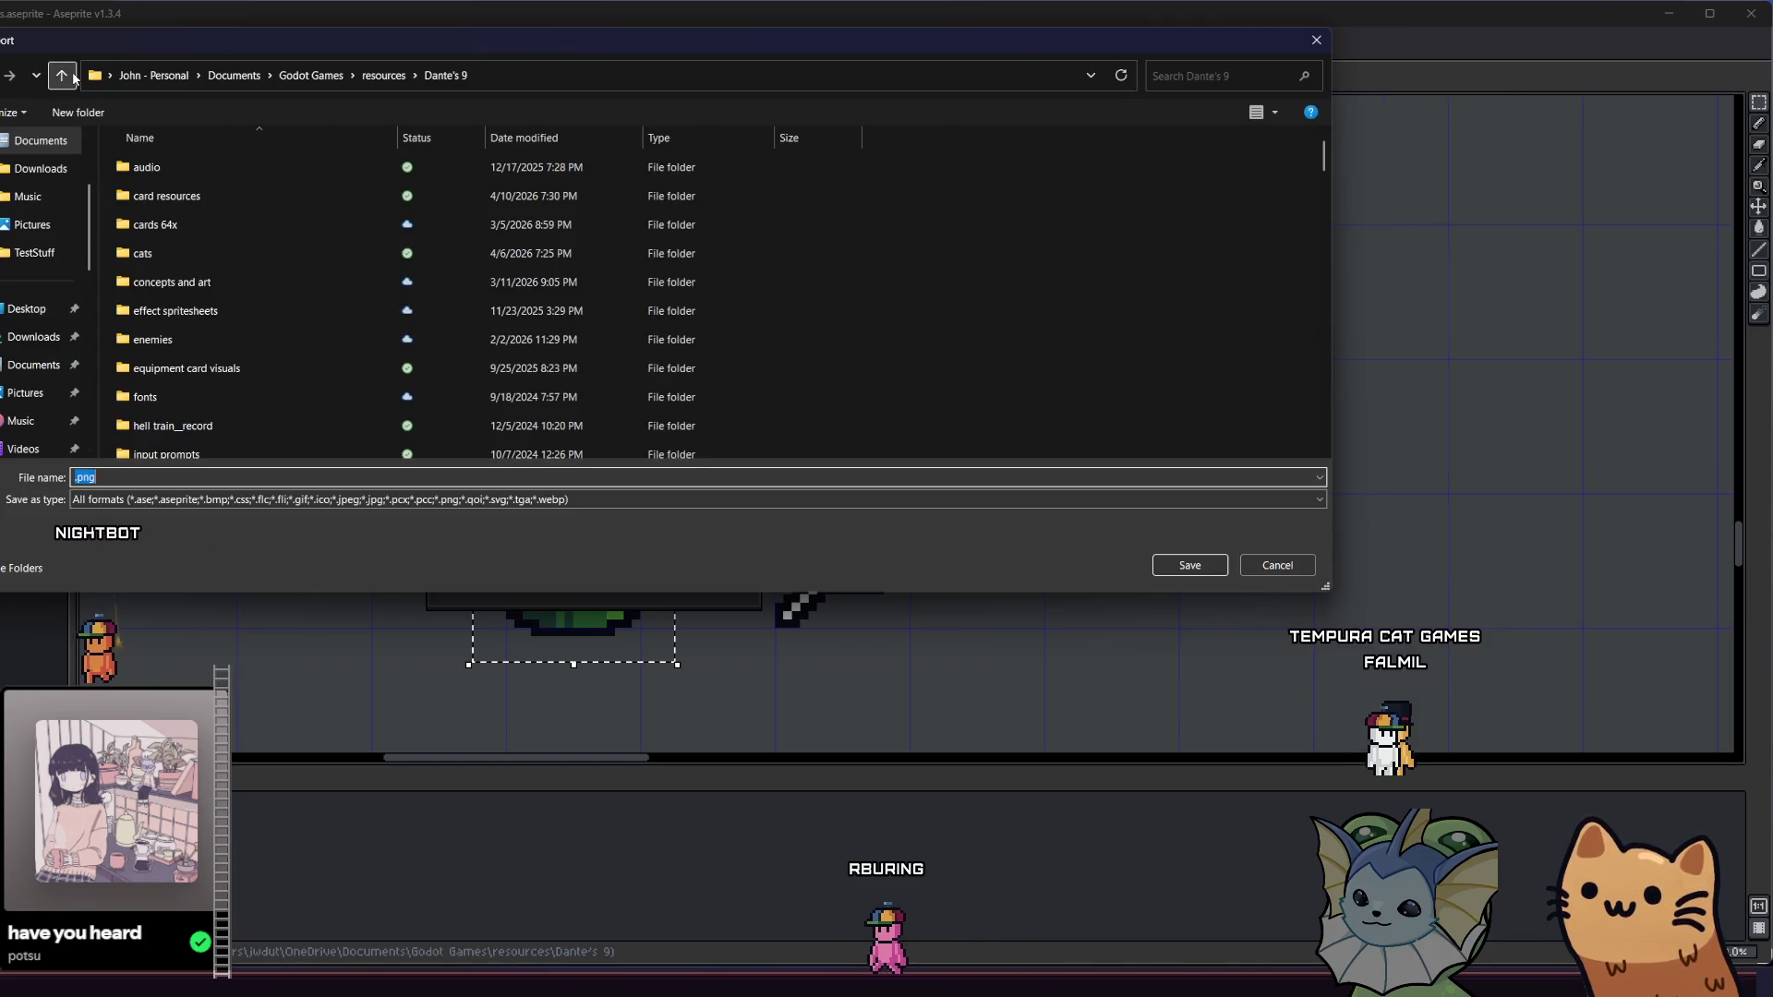
{"action": "scroll", "coordinate": [251, 362], "scroll_direction": "down", "scroll_amount": 7}
{"action": "double_click", "coordinate": [267, 213]}
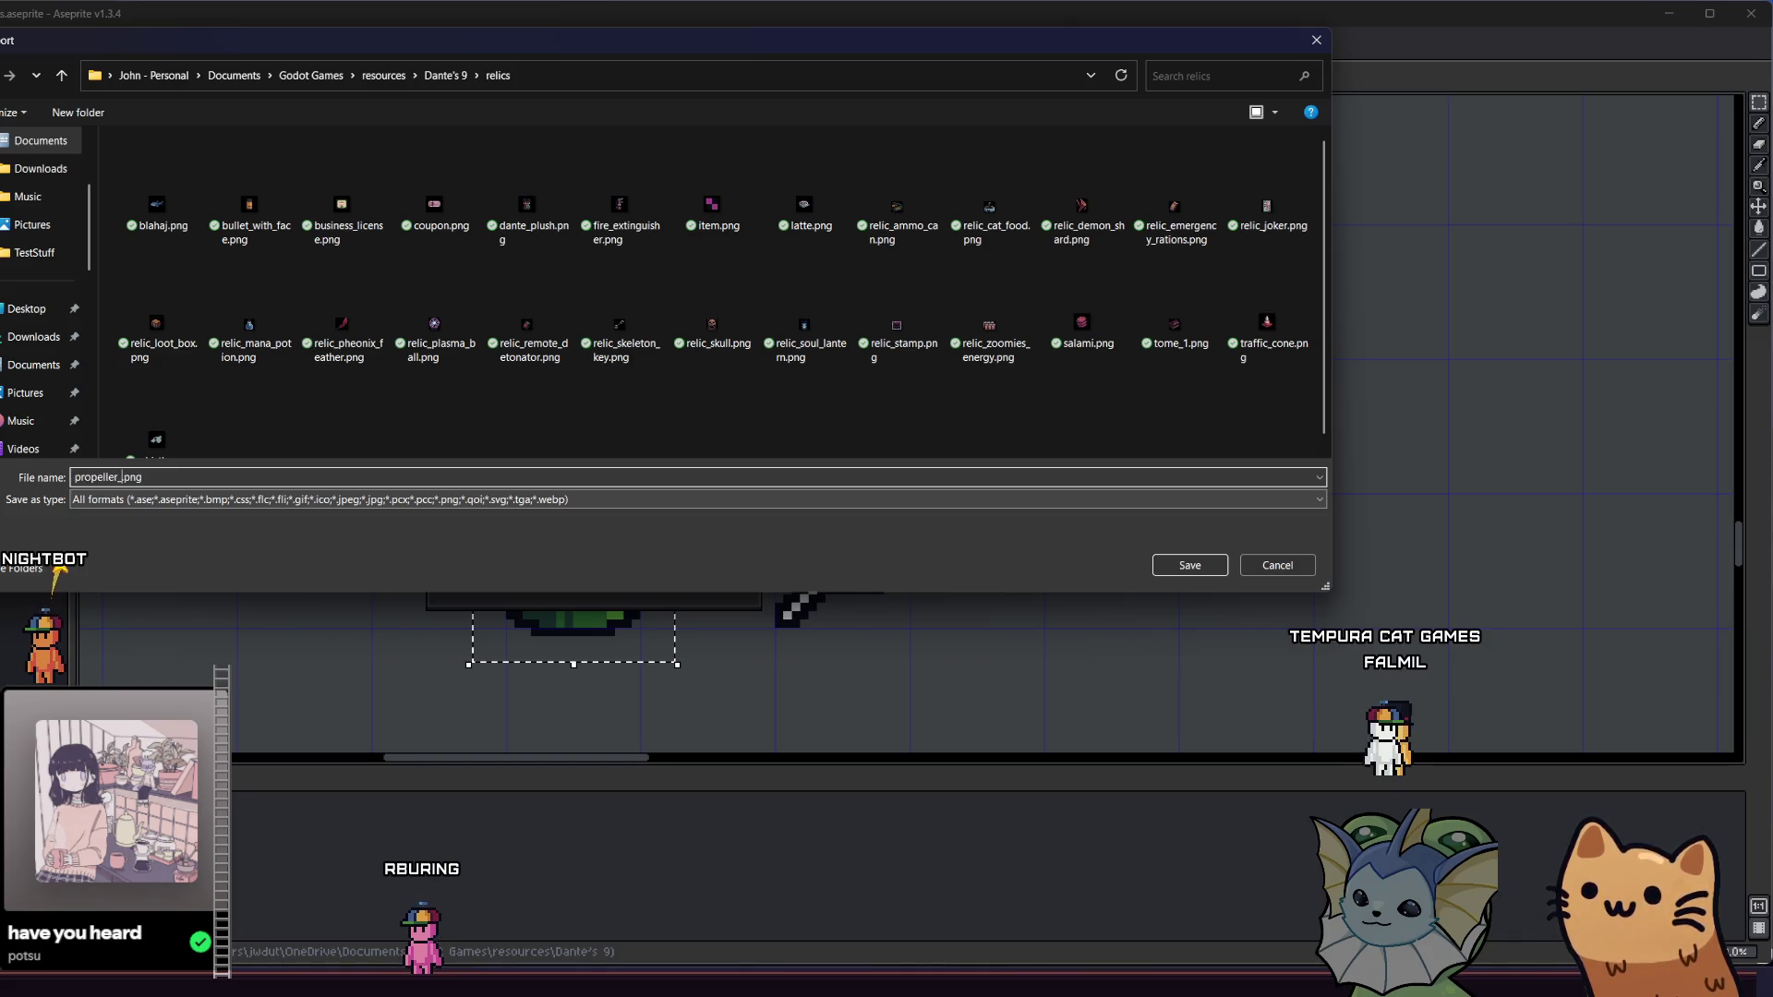
{"action": "key", "text": "Return"}
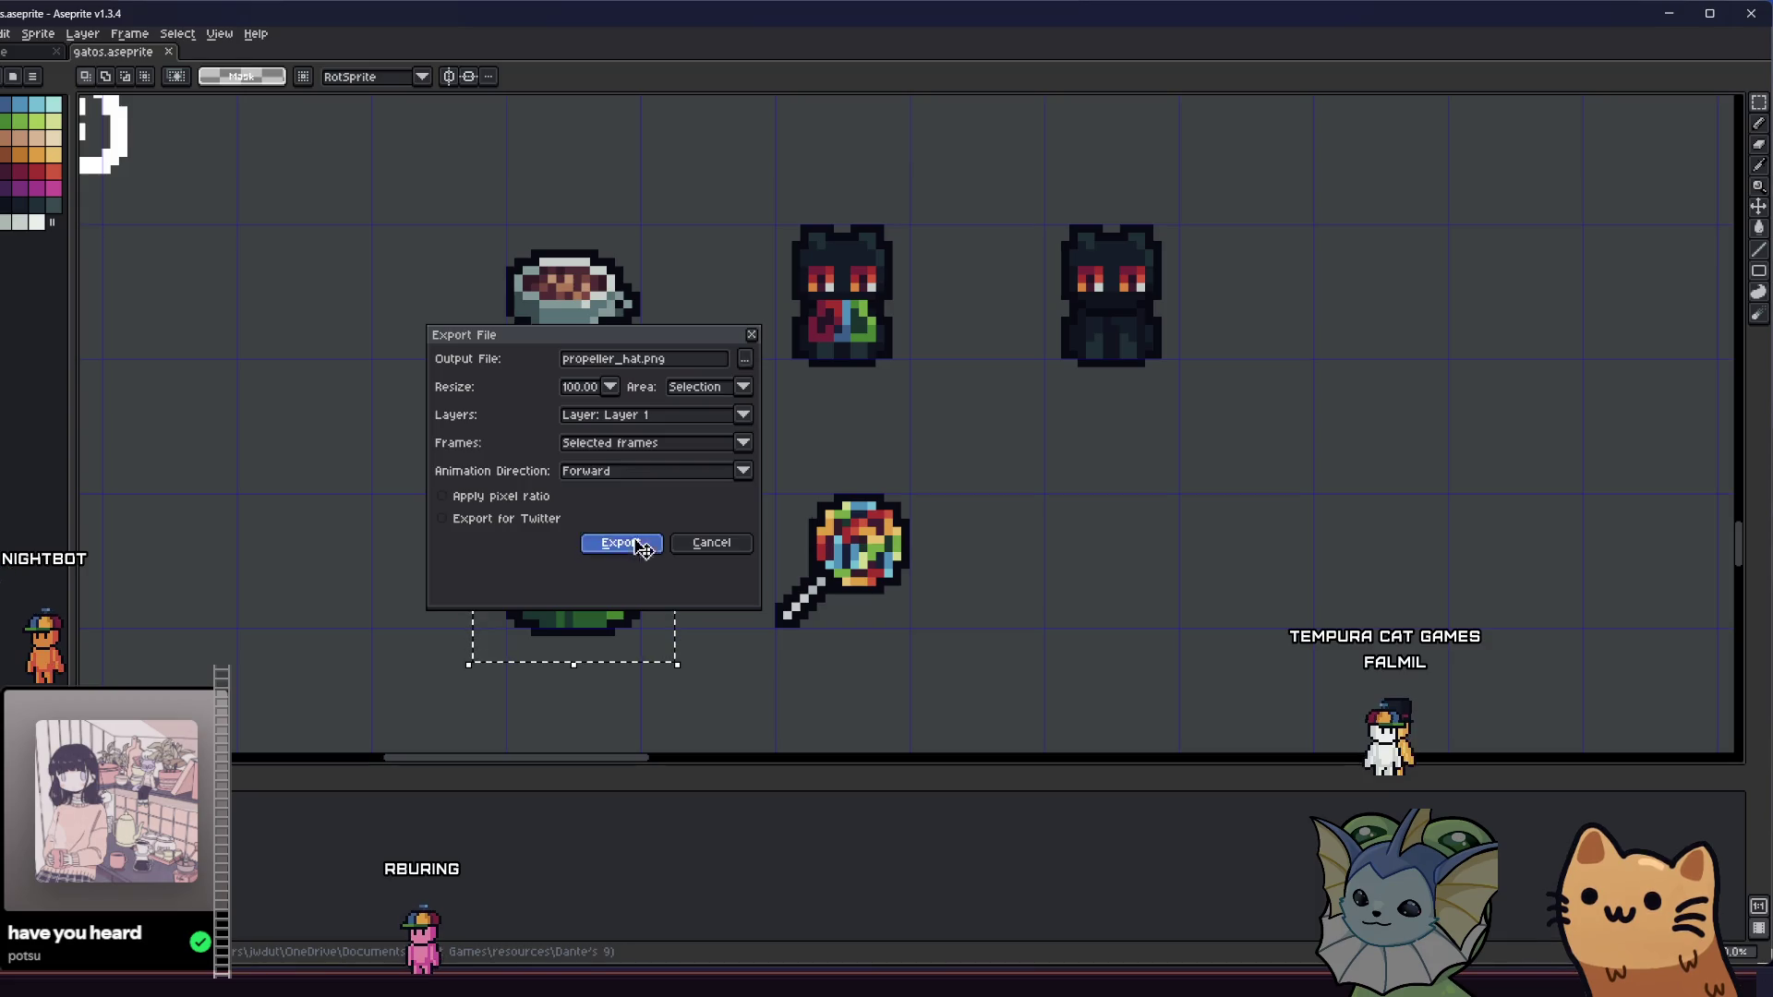
{"action": "left_click", "coordinate": [640, 544]}
{"action": "scroll", "coordinate": [674, 576], "scroll_direction": "left", "scroll_amount": 2}
- Undo the accidental hat nudge, select the lollipop sprite, and start then cancel an export named 'giant'
{"action": "left_click_drag", "start_coordinate": [675, 576], "coordinate": [676, 580]}
{"action": "key", "text": "ctrl+z"}
{"action": "mouse_move", "coordinate": [829, 478]}
{"action": "left_mouse_down"}
{"action": "mouse_move", "coordinate": [1034, 663]}
{"action": "mouse_move", "coordinate": [1001, 652]}
{"action": "left_mouse_up"}
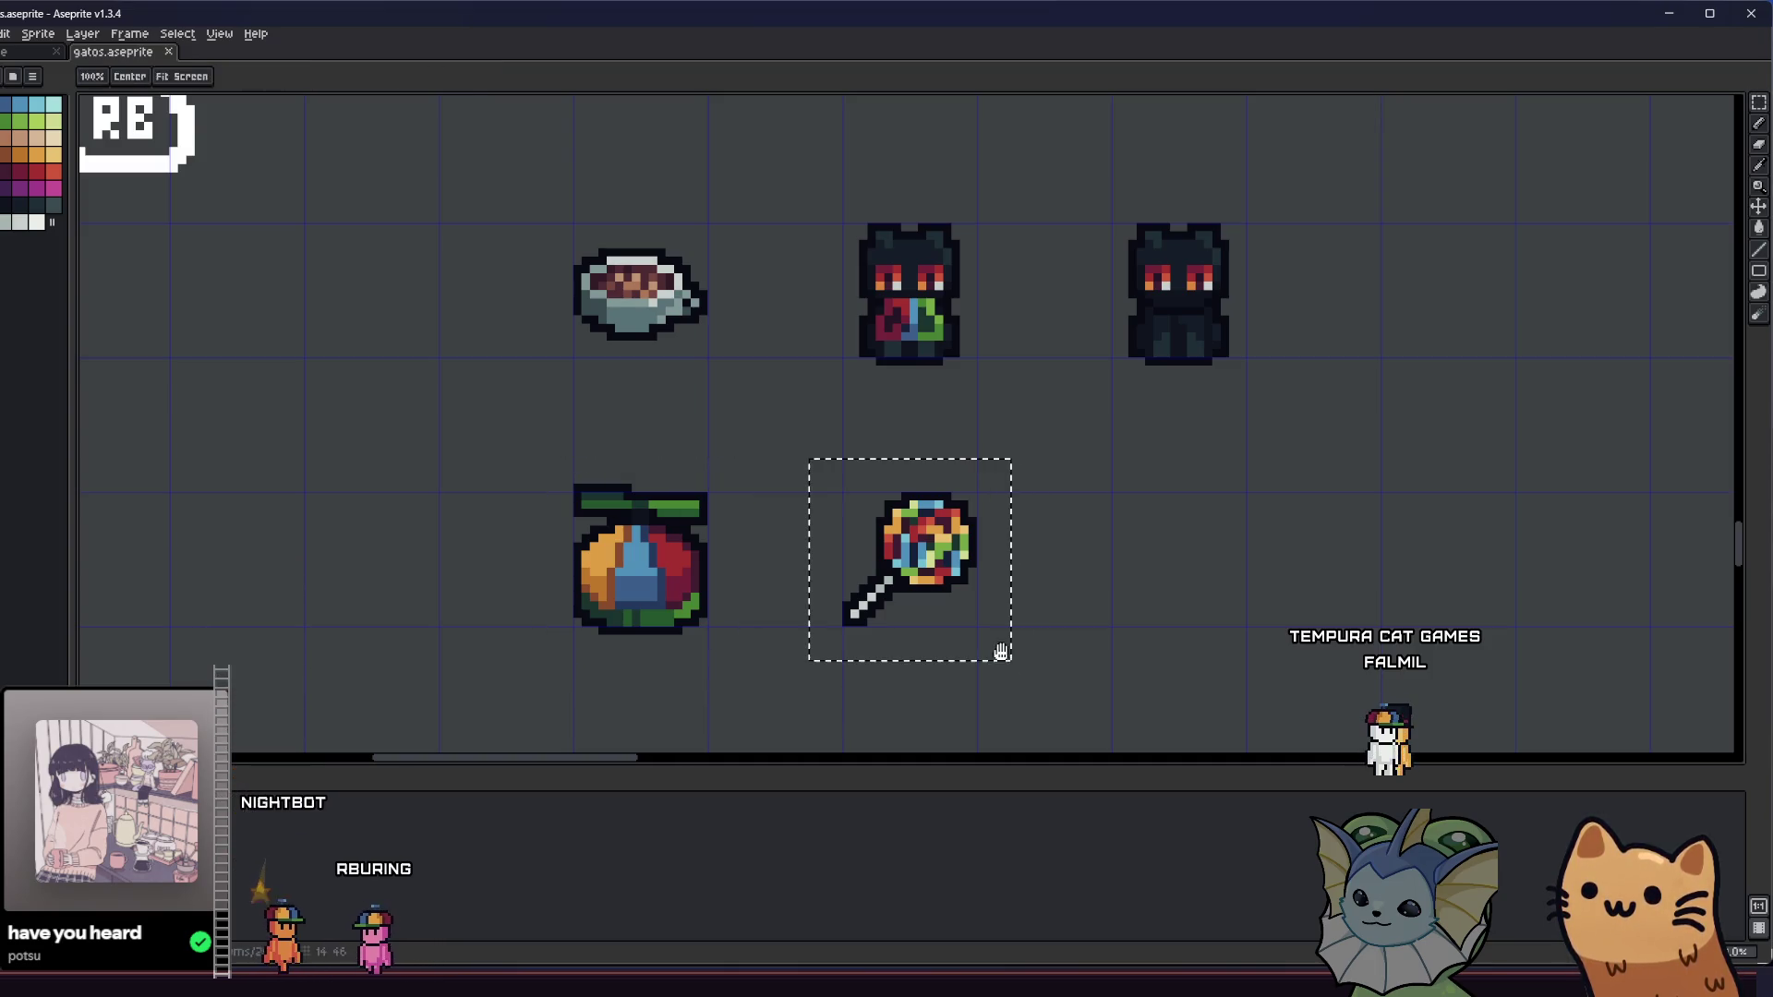
{"action": "key", "text": "alt+f"}
{"action": "mouse_move", "coordinate": [56, 171]}
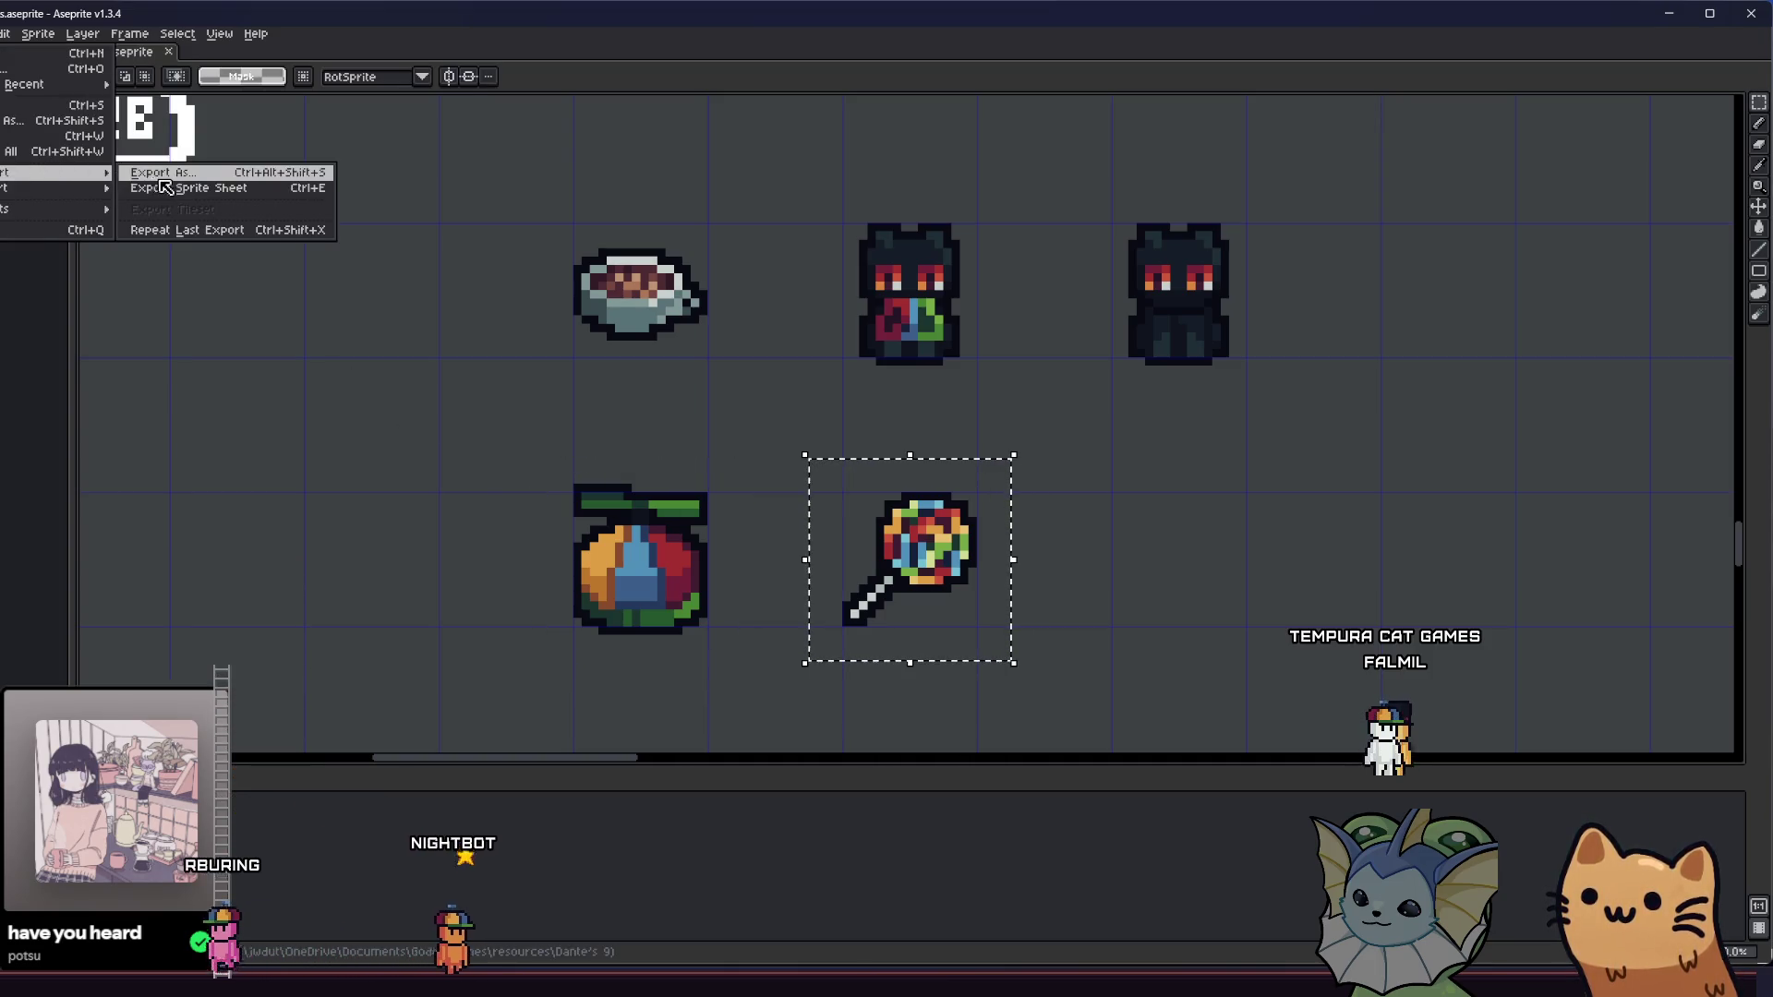
{"action": "left_click", "coordinate": [161, 179]}
{"action": "key", "text": "BackSpace"}
{"action": "key", "text": "BackSpace"}
{"action": "key", "text": "BackSpace"}
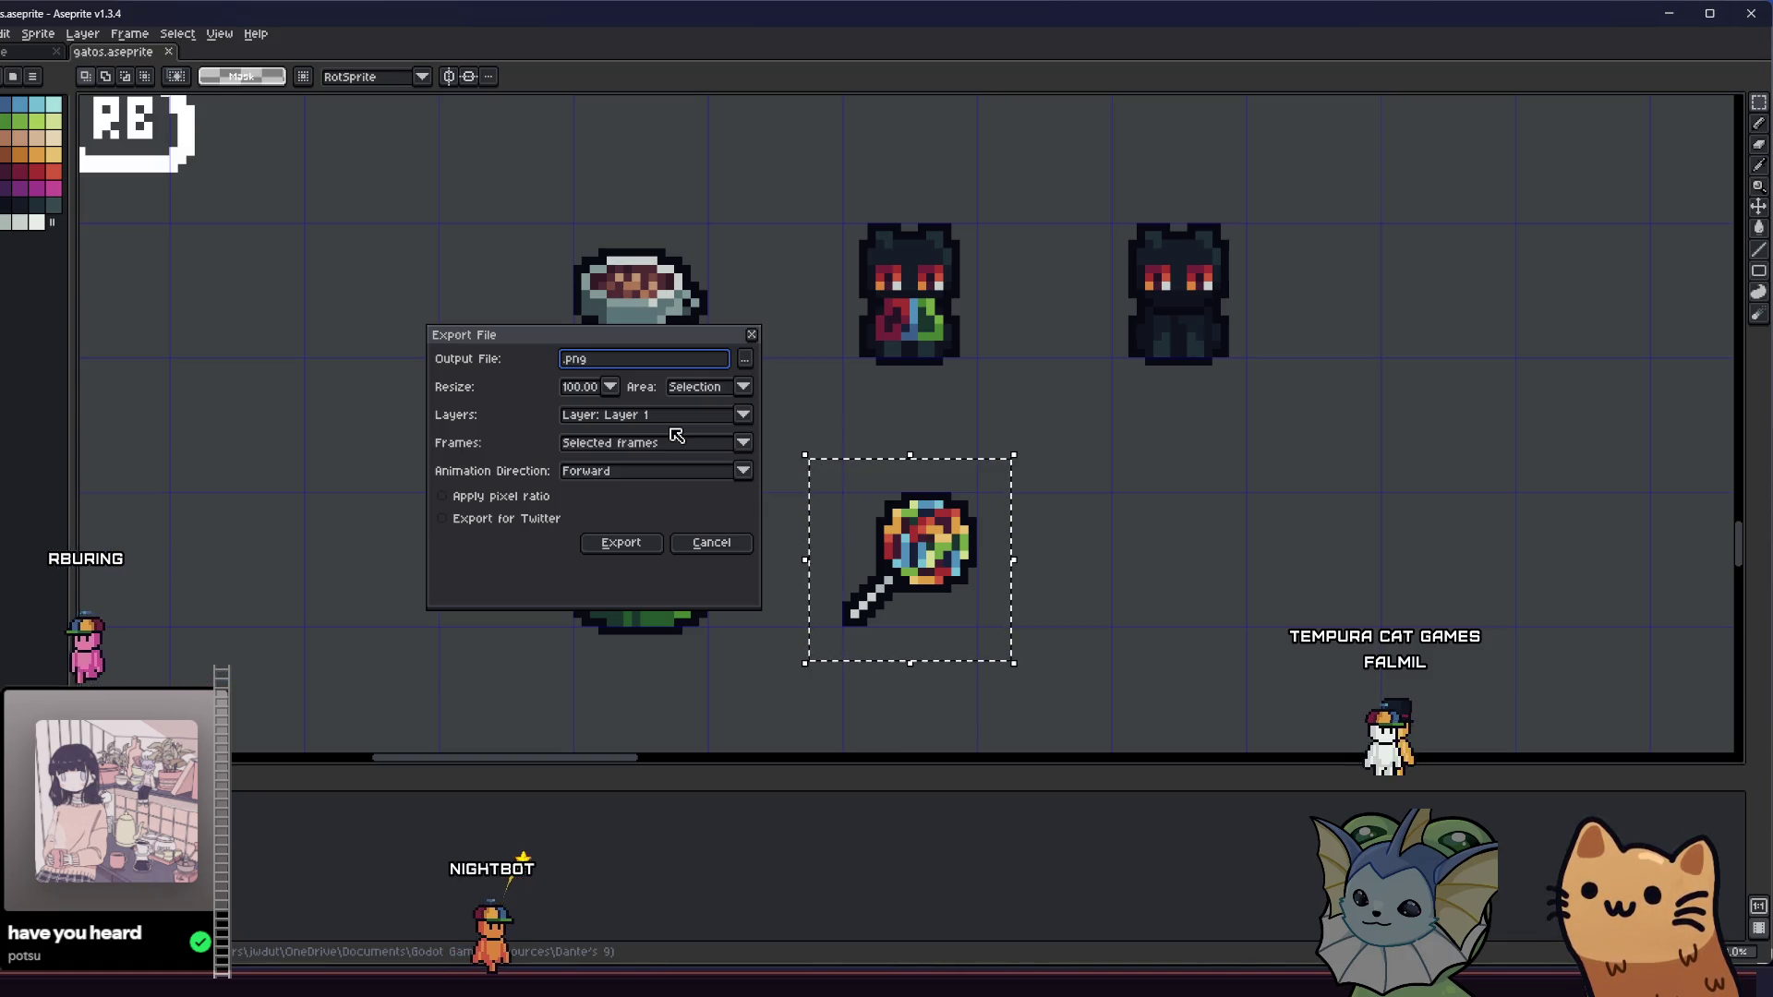
{"action": "type", "text": "giant"}
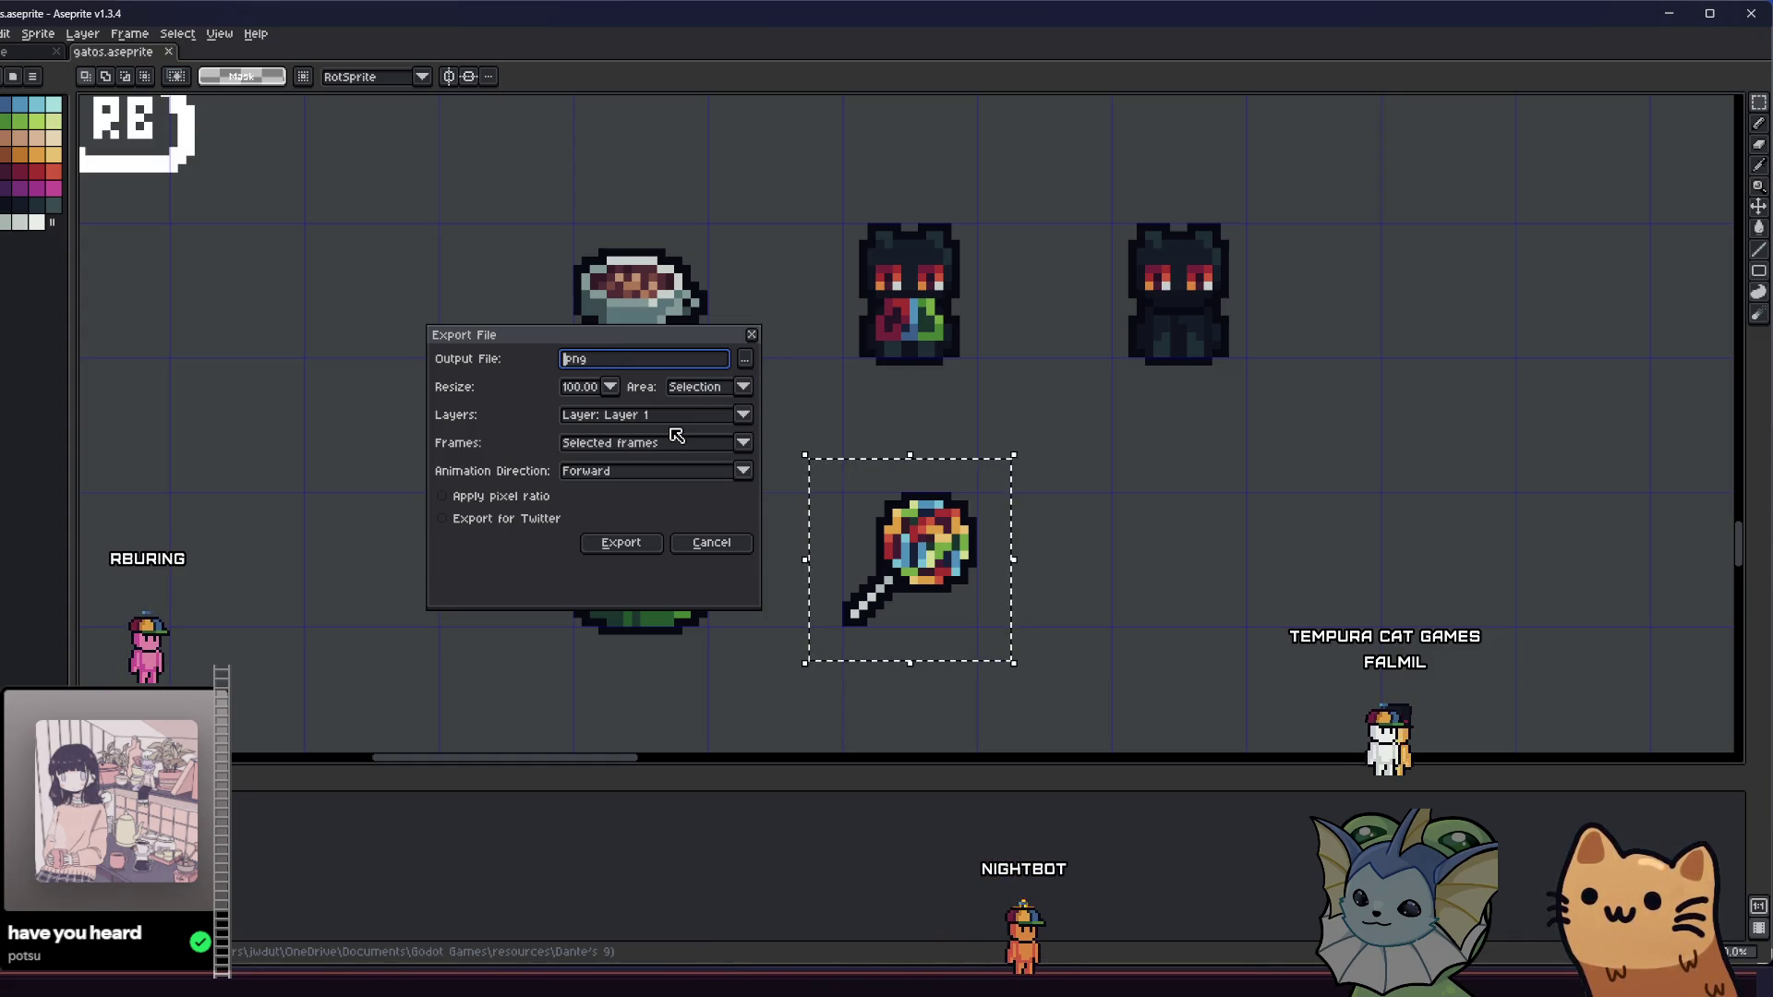
{"action": "left_click", "coordinate": [687, 544]}
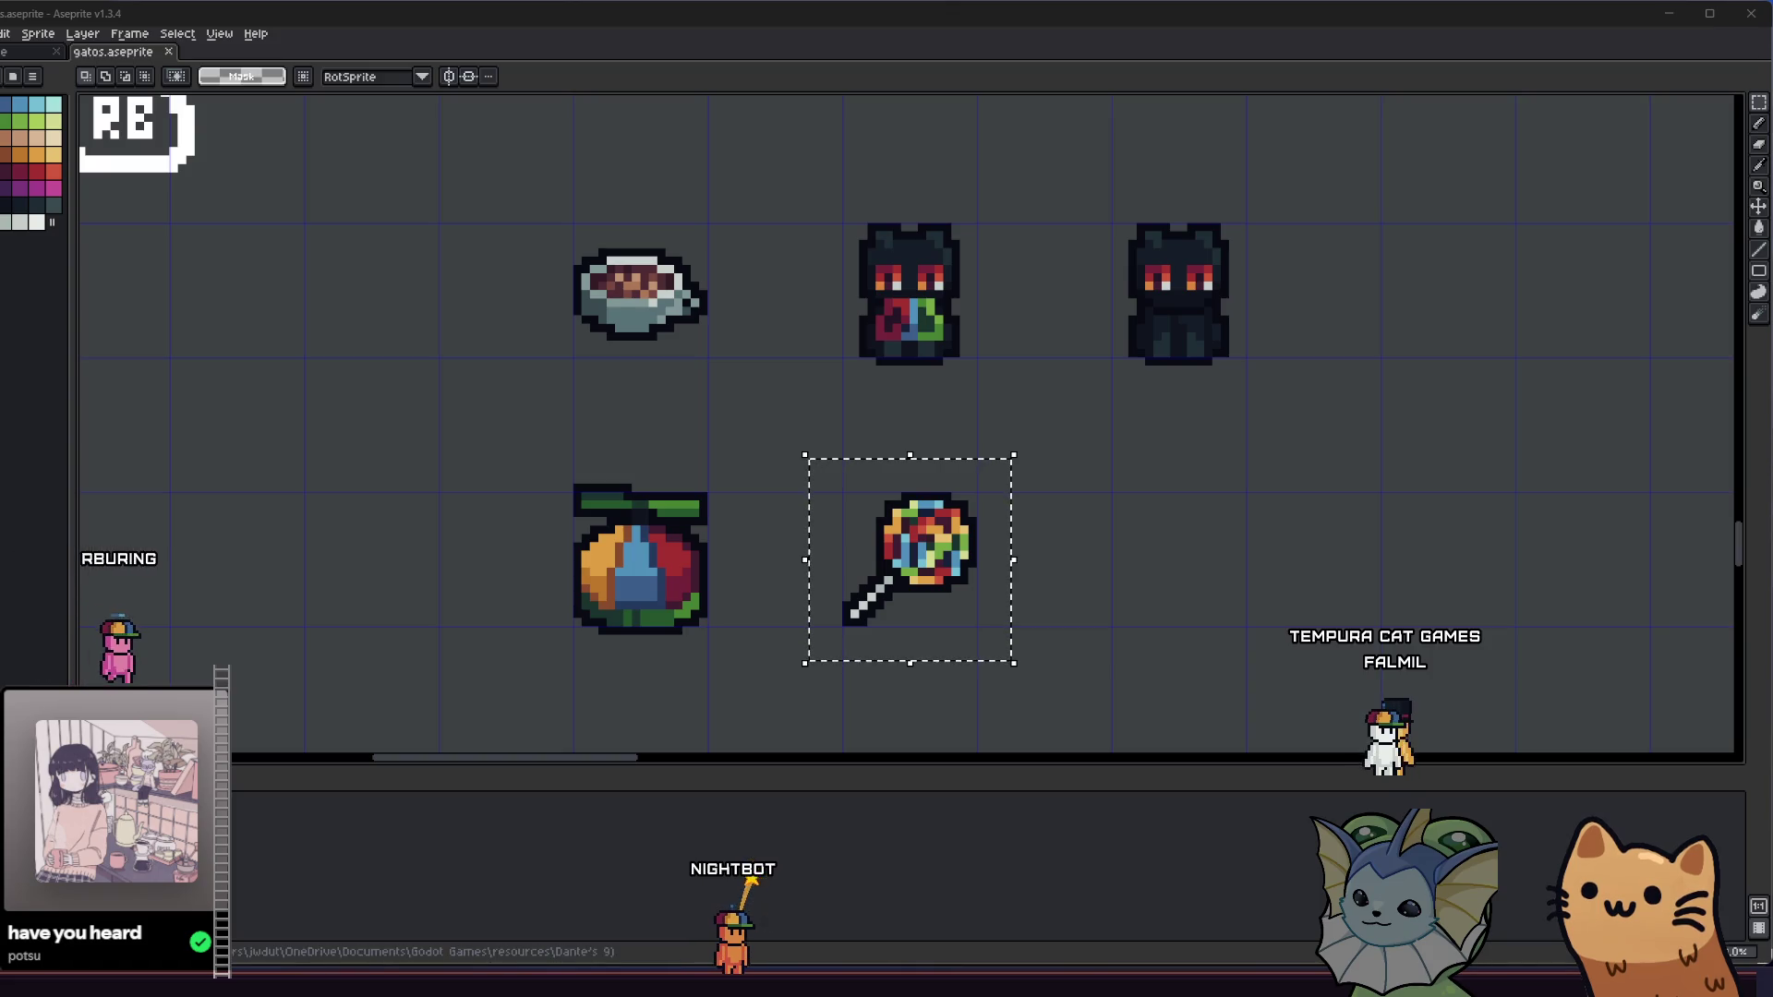
- Re-run the export and save the lollipop as giant_lollipop.png
{"action": "key", "text": "alt+f"}
{"action": "key", "text": "e"}
{"action": "key", "text": "Return"}
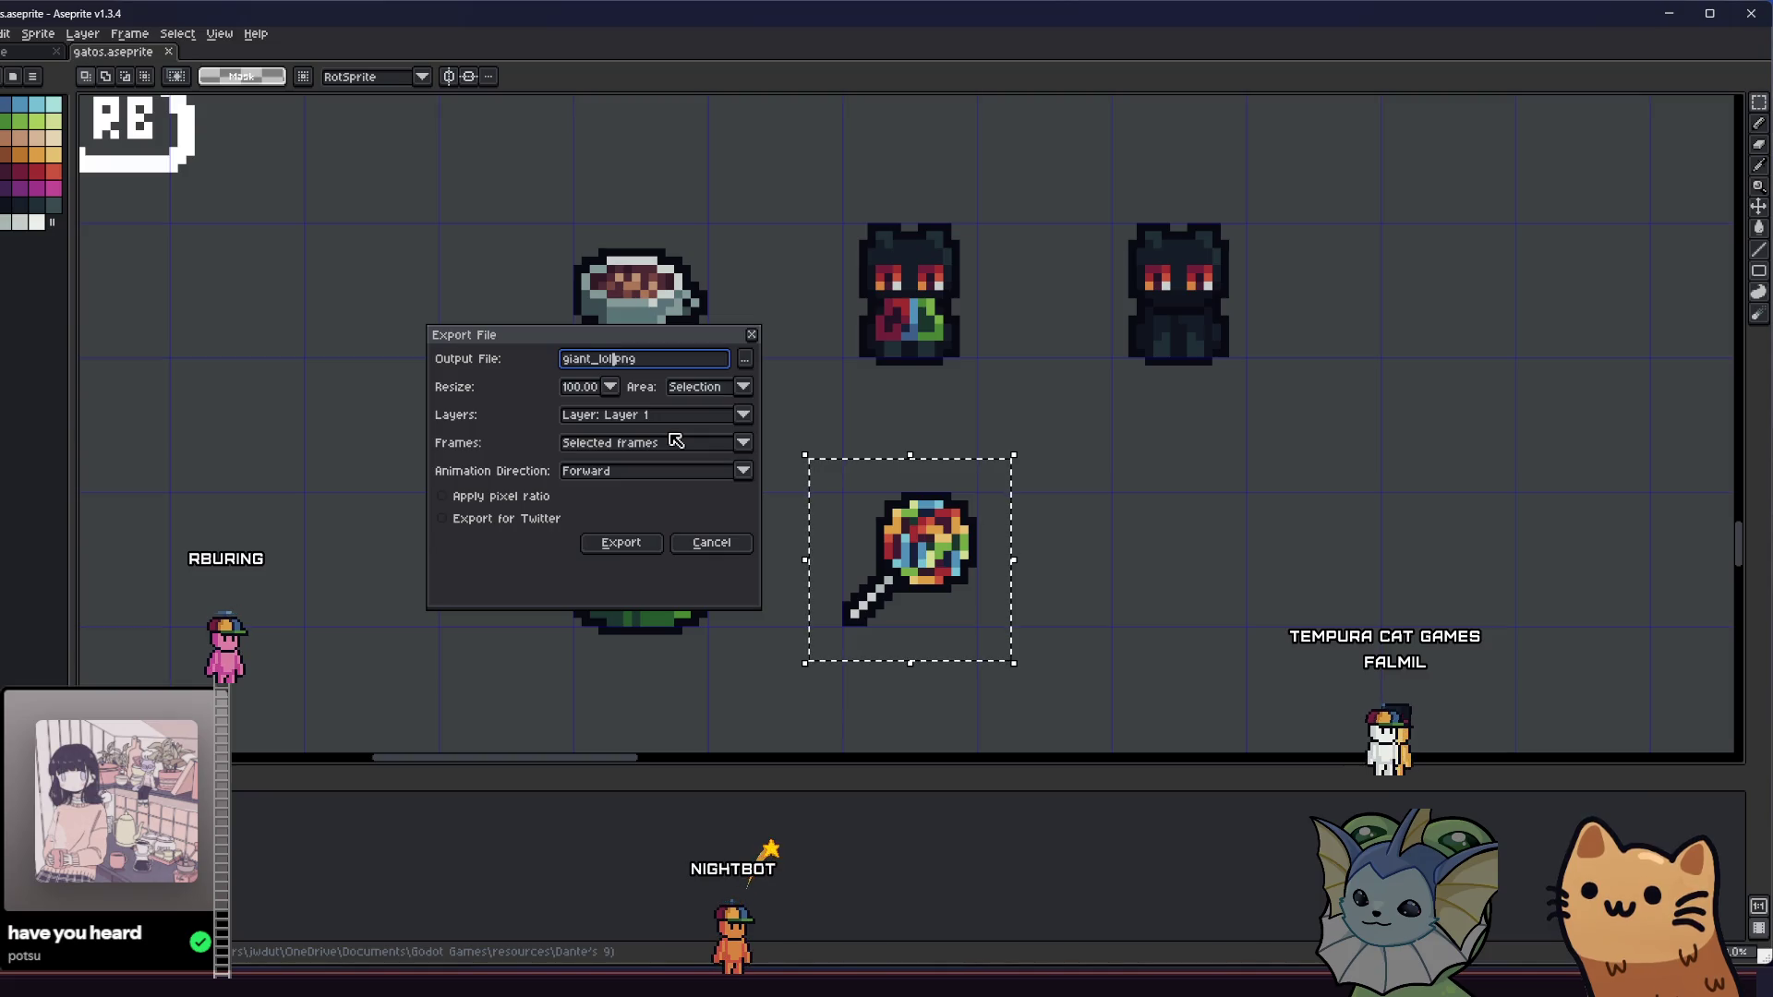
{"action": "left_click", "coordinate": [621, 542]}
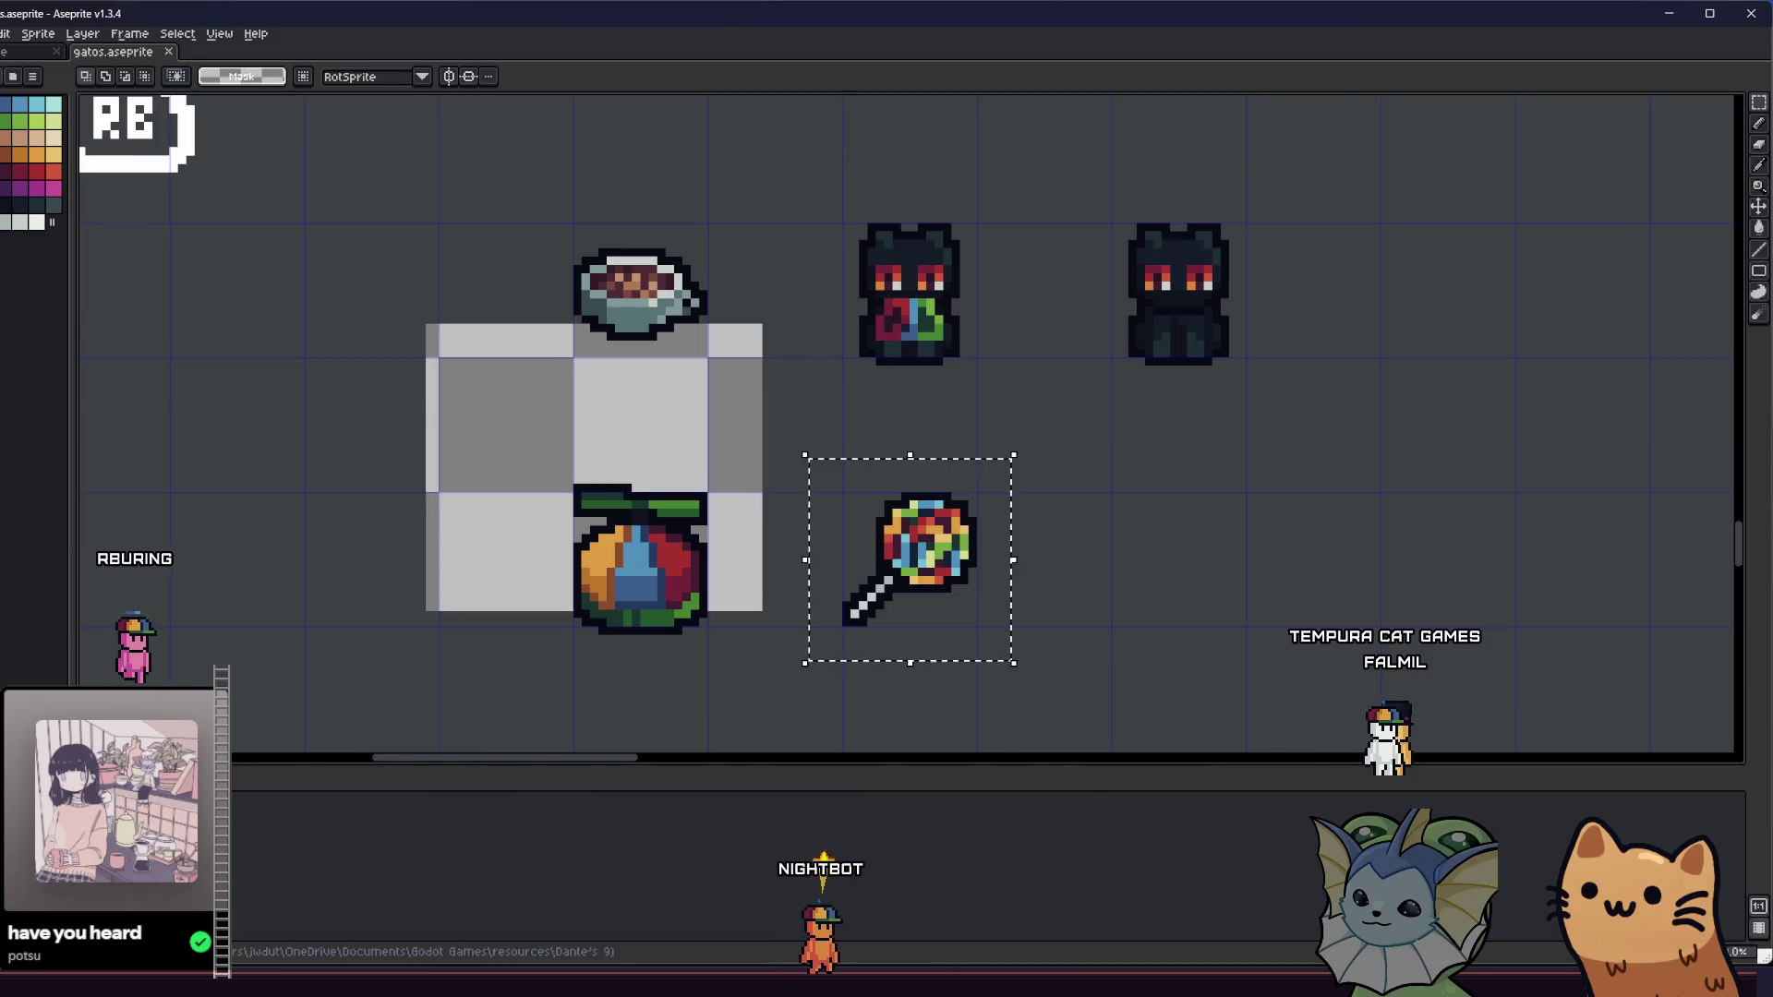
{"action": "key", "text": "alt+Tab"}
{"action": "key", "text": "alt+Tab"}
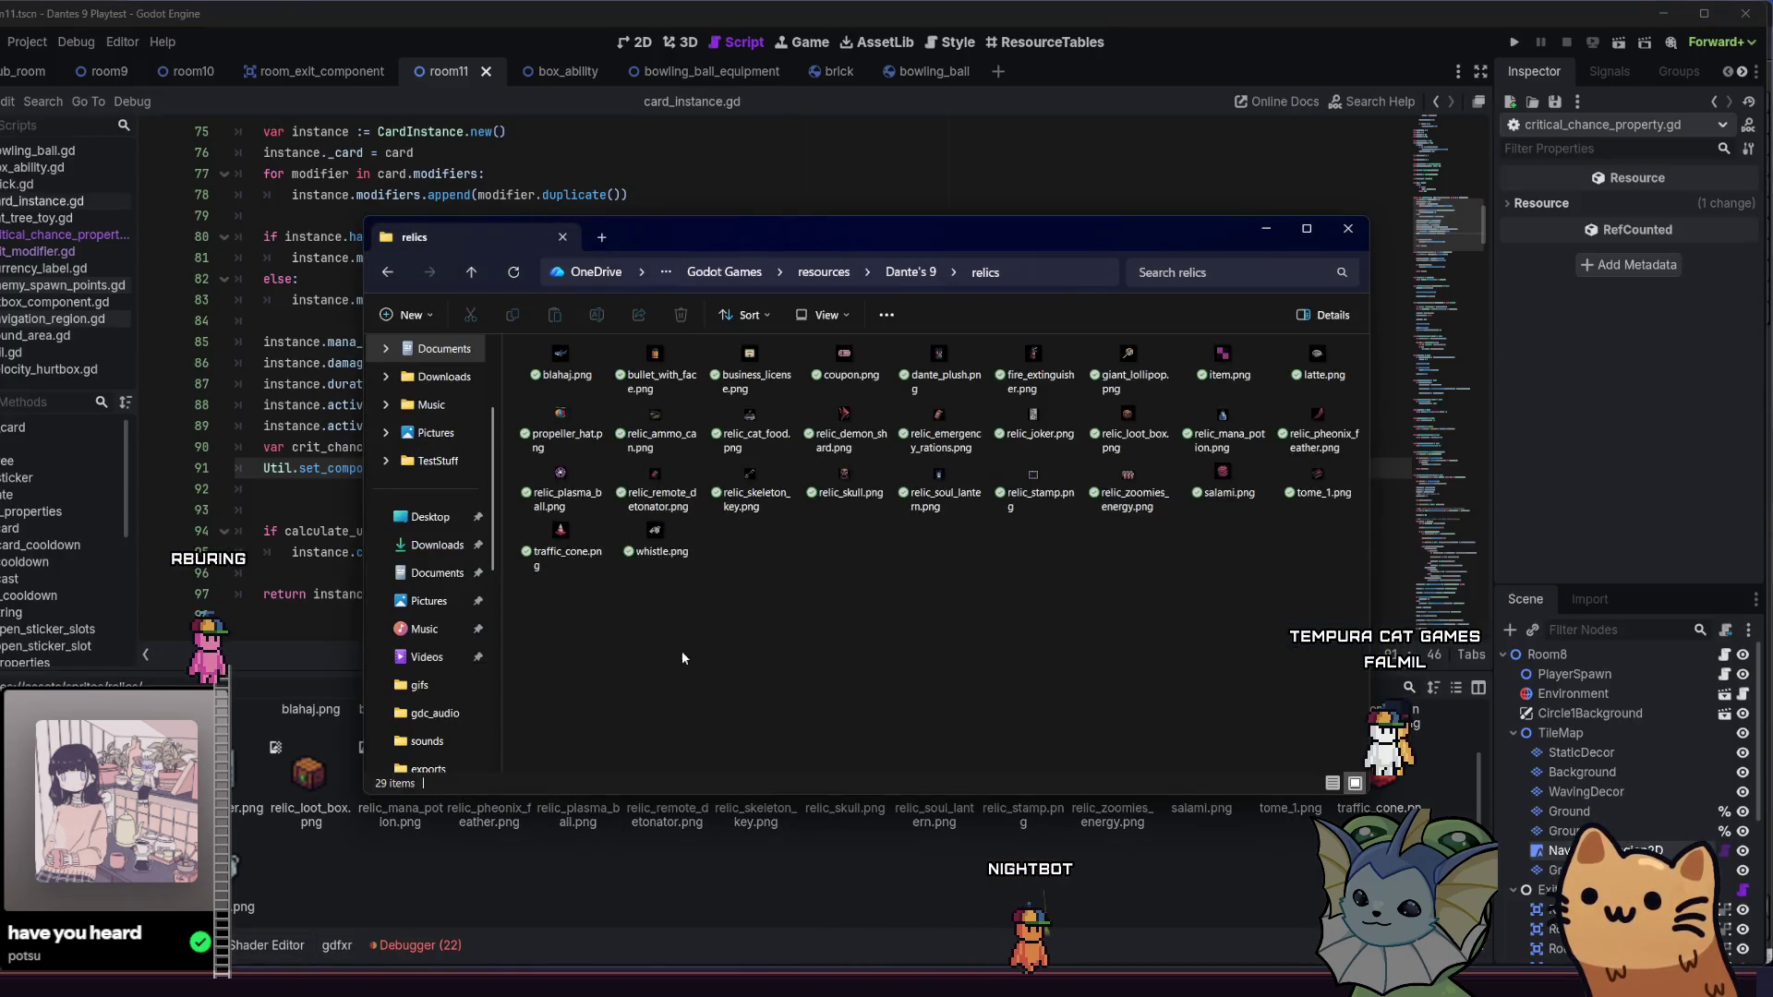
- Drag giant_lollipop.png from the relics folder into Godot's FileSystem dock
{"action": "left_click", "coordinate": [600, 448]}
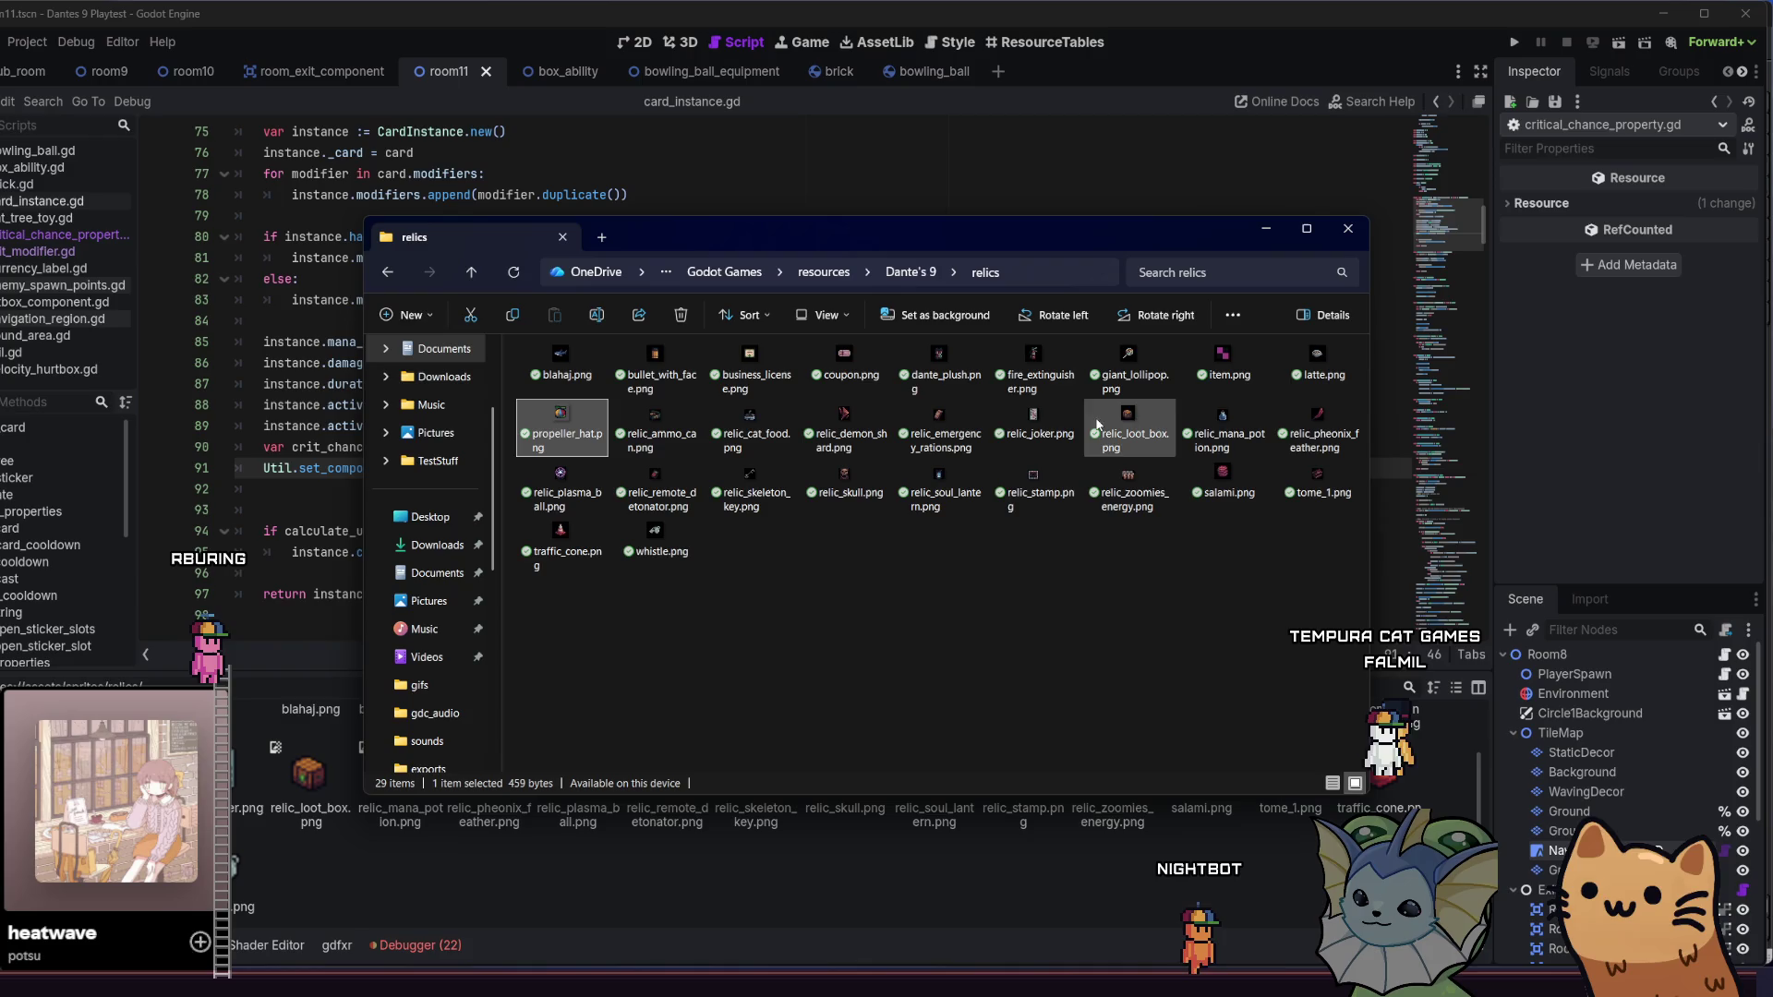
{"action": "mouse_move", "coordinate": [1142, 353]}
{"action": "left_mouse_down"}
{"action": "mouse_move", "coordinate": [685, 693]}
{"action": "mouse_move", "coordinate": [580, 883]}
{"action": "left_mouse_up"}
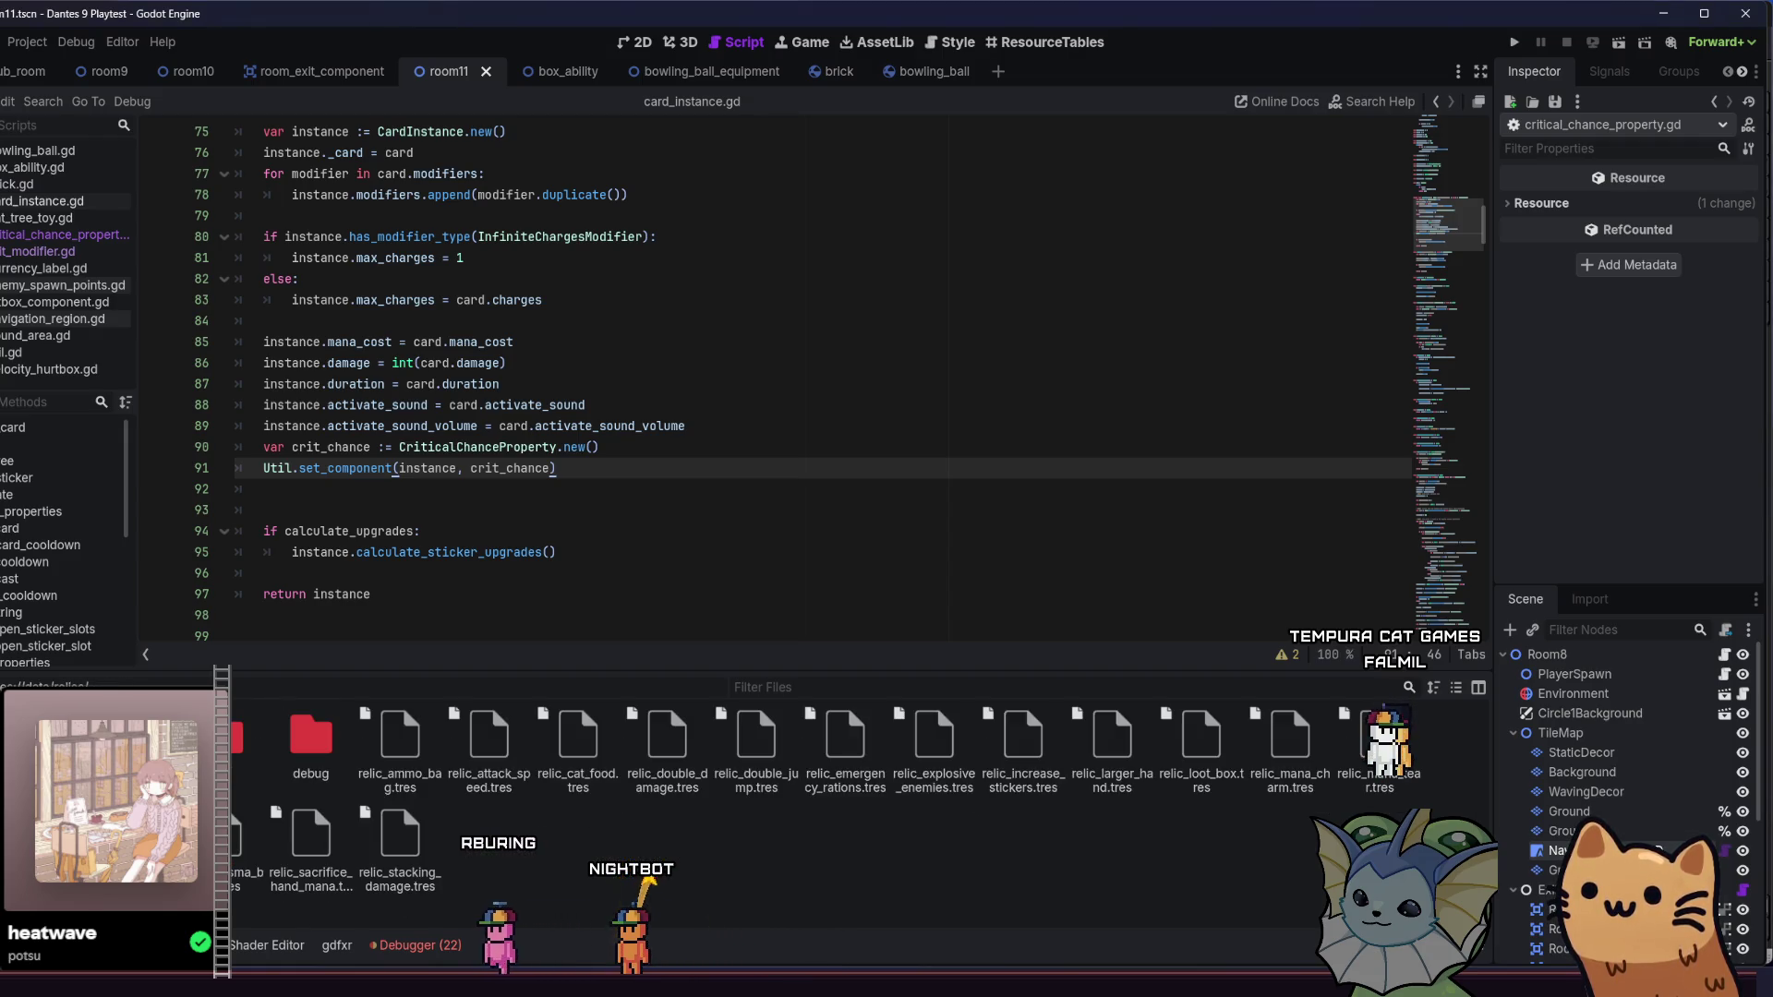
- Create a new Relic resource from the FileSystem dock and save it as relic_lollipop.tres
{"action": "right_click", "coordinate": [560, 851]}
{"action": "left_click", "coordinate": [646, 893]}
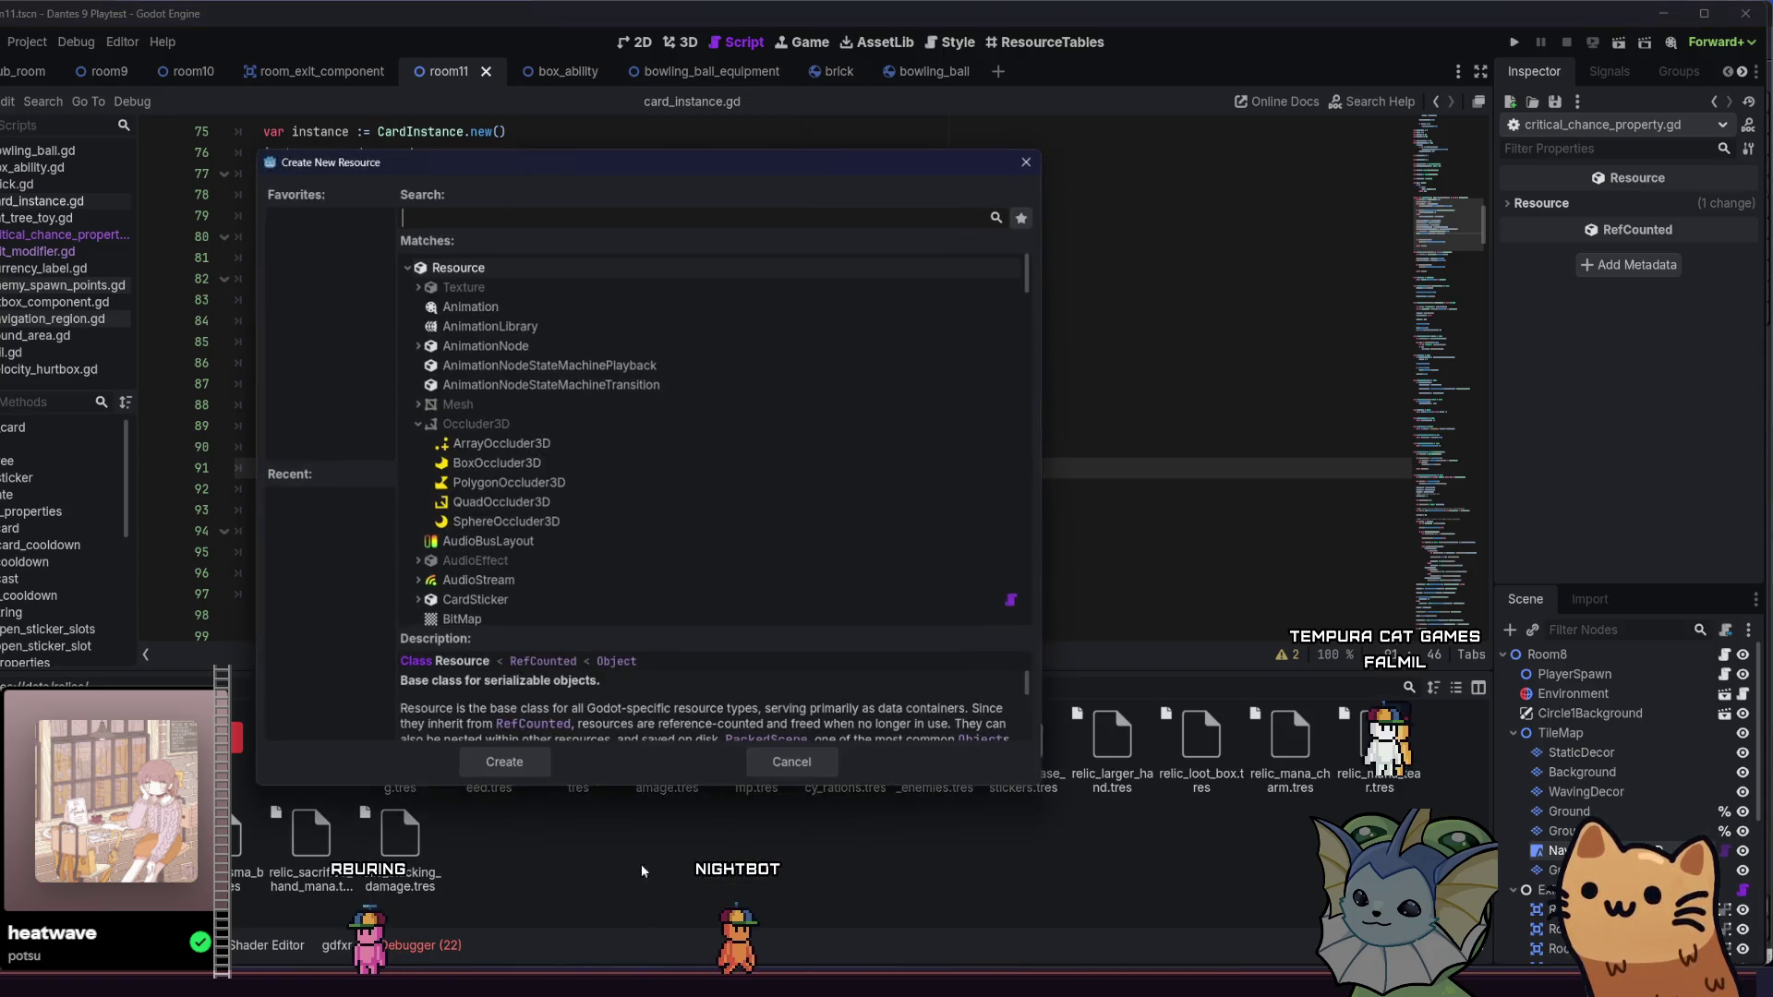
{"action": "type", "text": "re"}
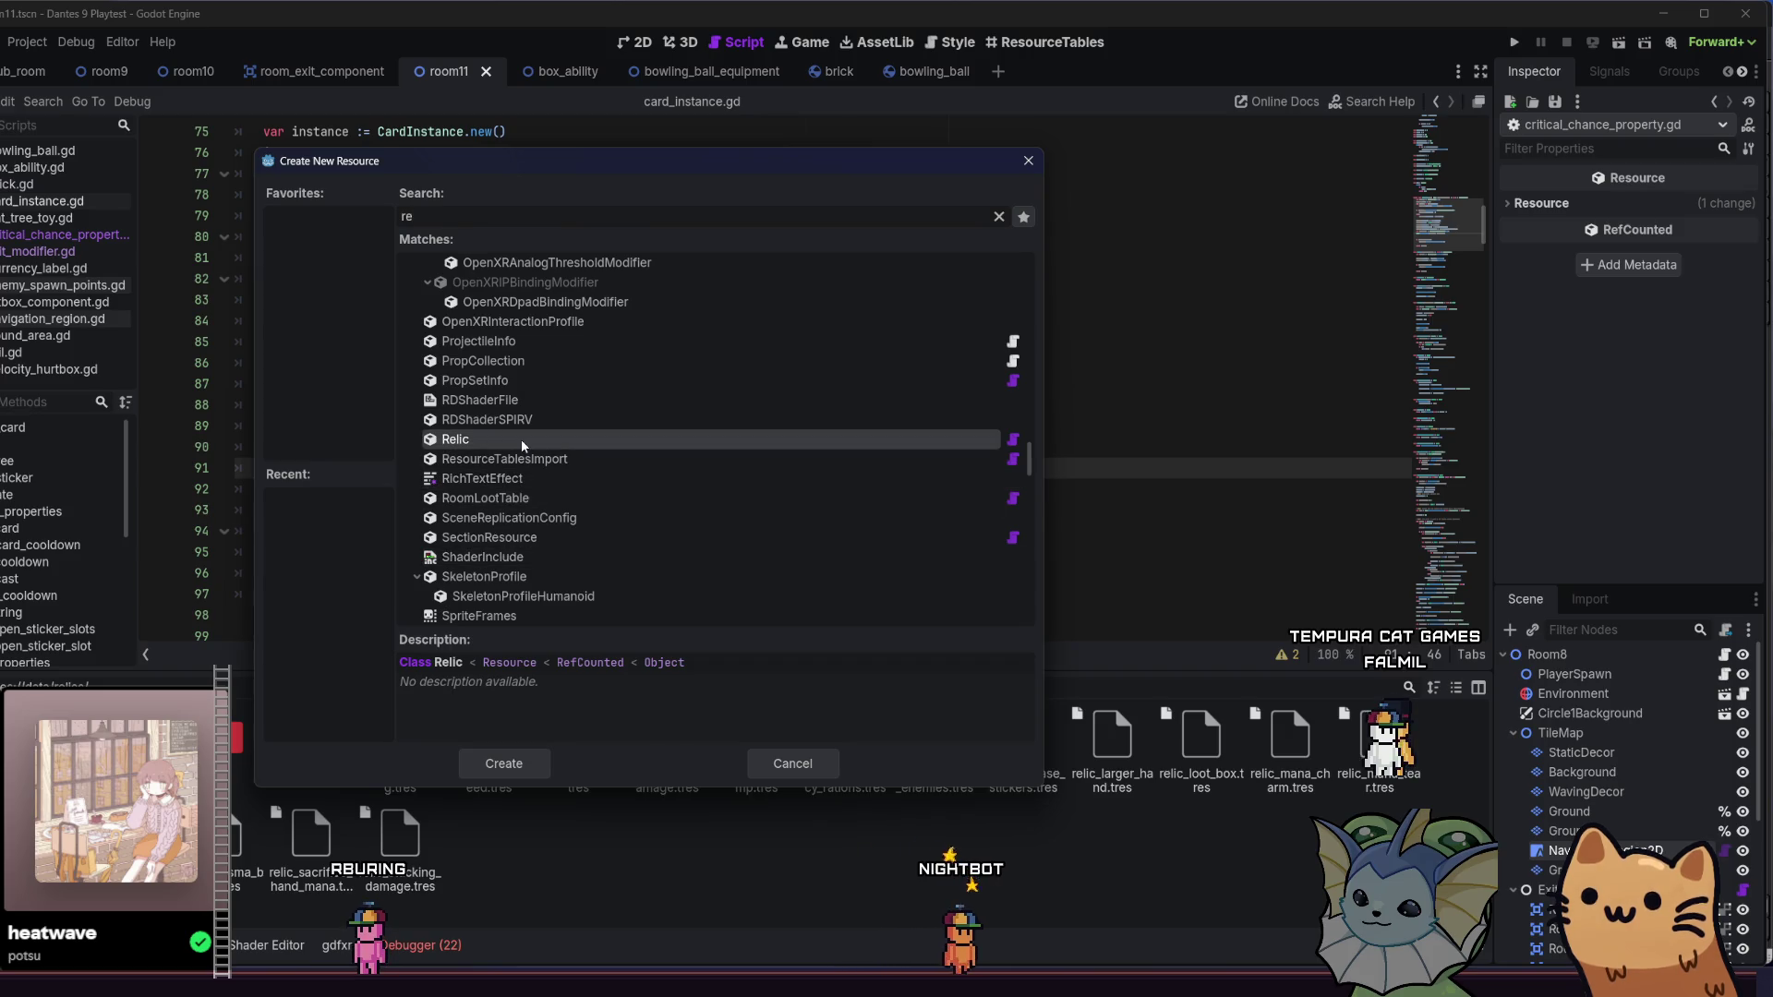
{"action": "double_click", "coordinate": [522, 441]}
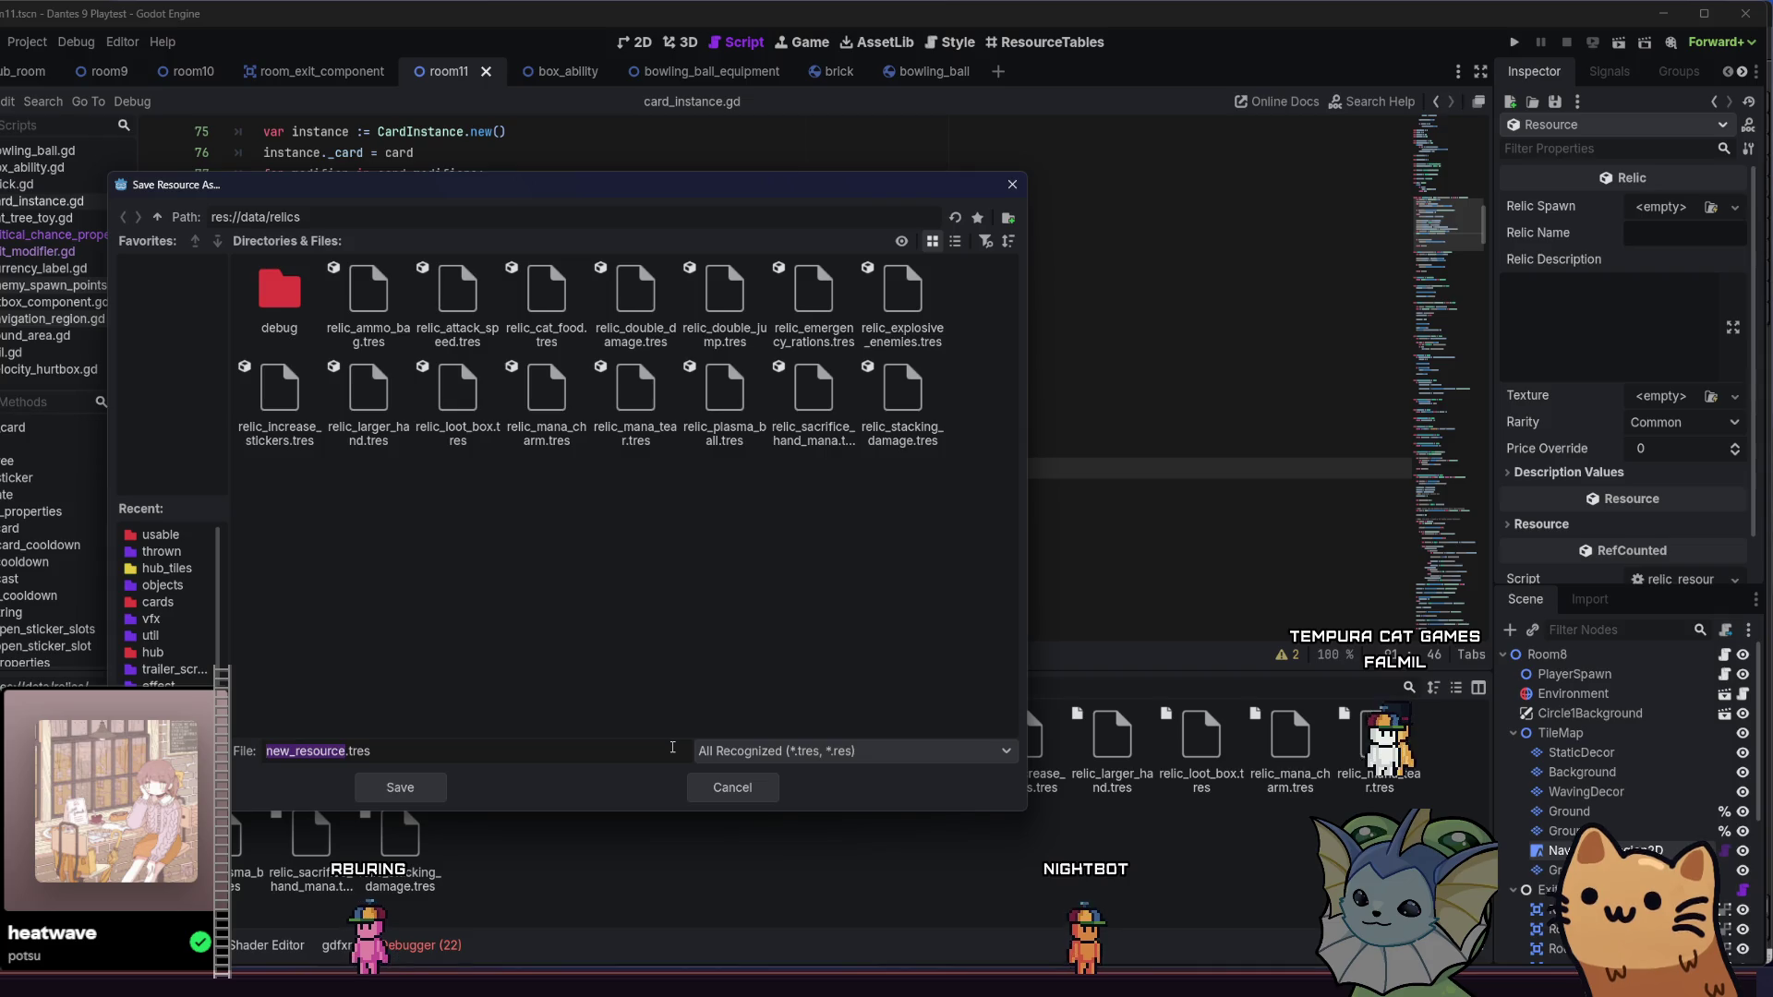
{"action": "type", "text": "relic_loll"}
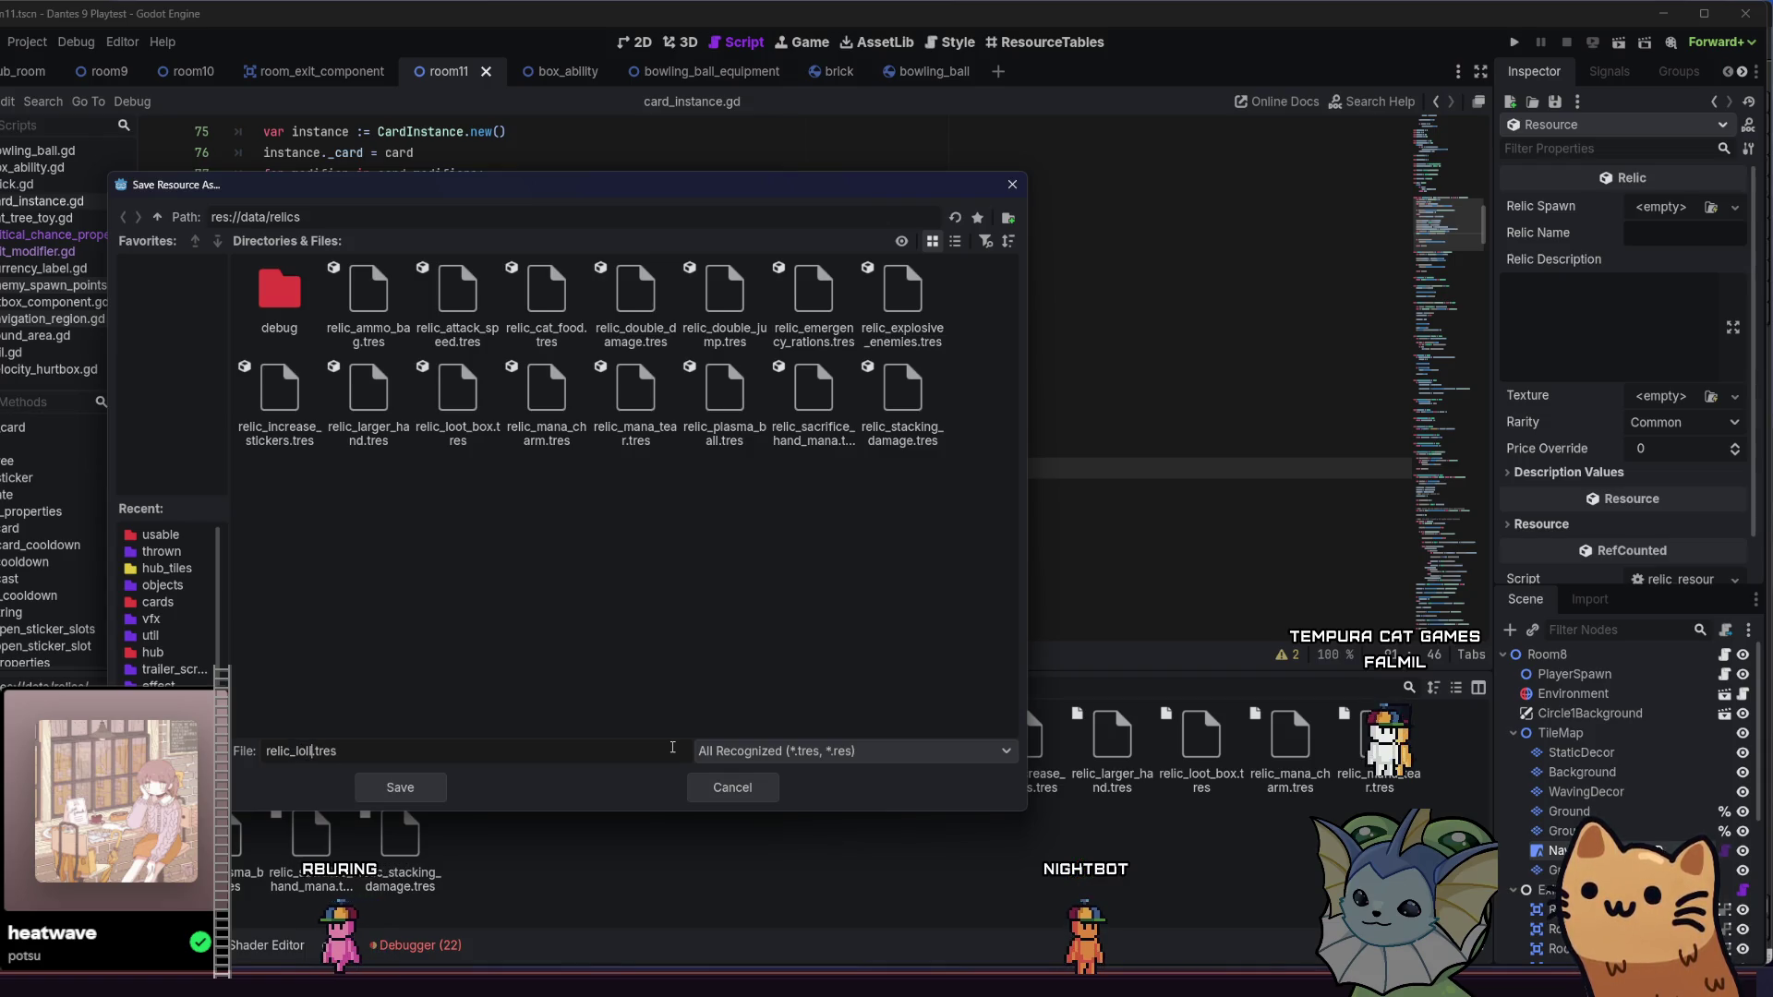
{"action": "type", "text": "ipop"}
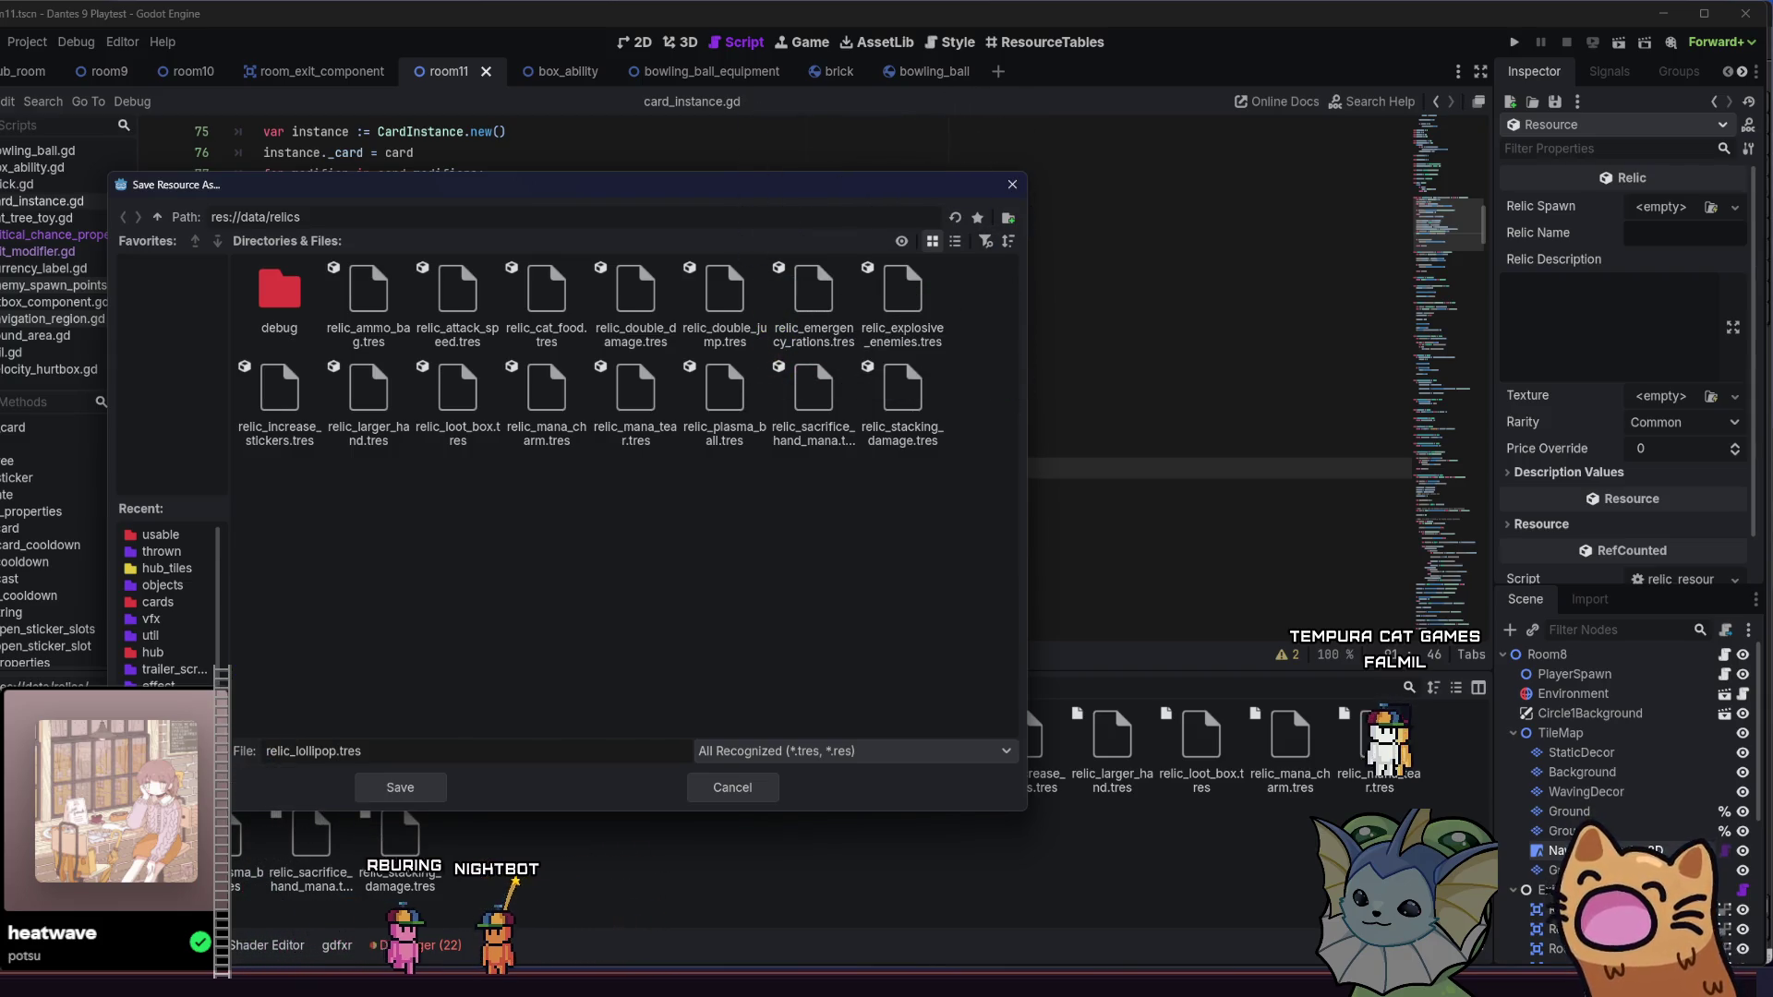
{"action": "left_click", "coordinate": [418, 789]}
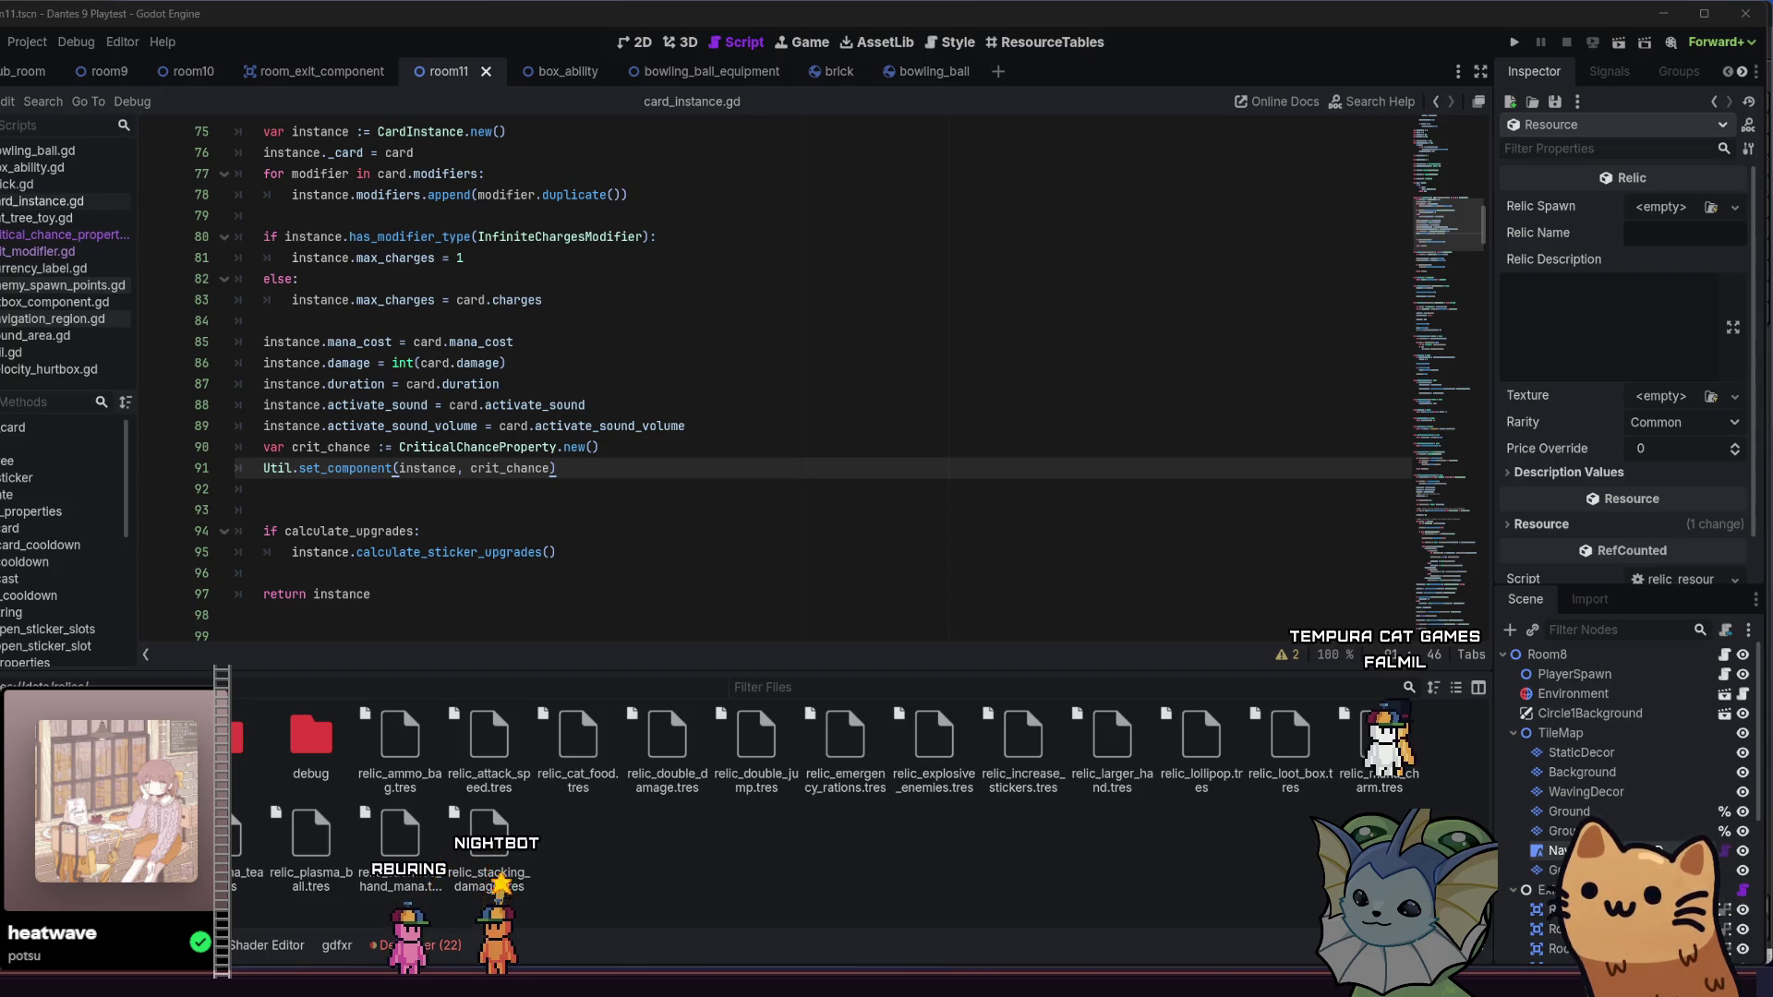
{"action": "key", "text": "Down"}
{"action": "key", "text": "Down"}
{"action": "key", "text": "Down"}
{"action": "left_click", "coordinate": [654, 459]}
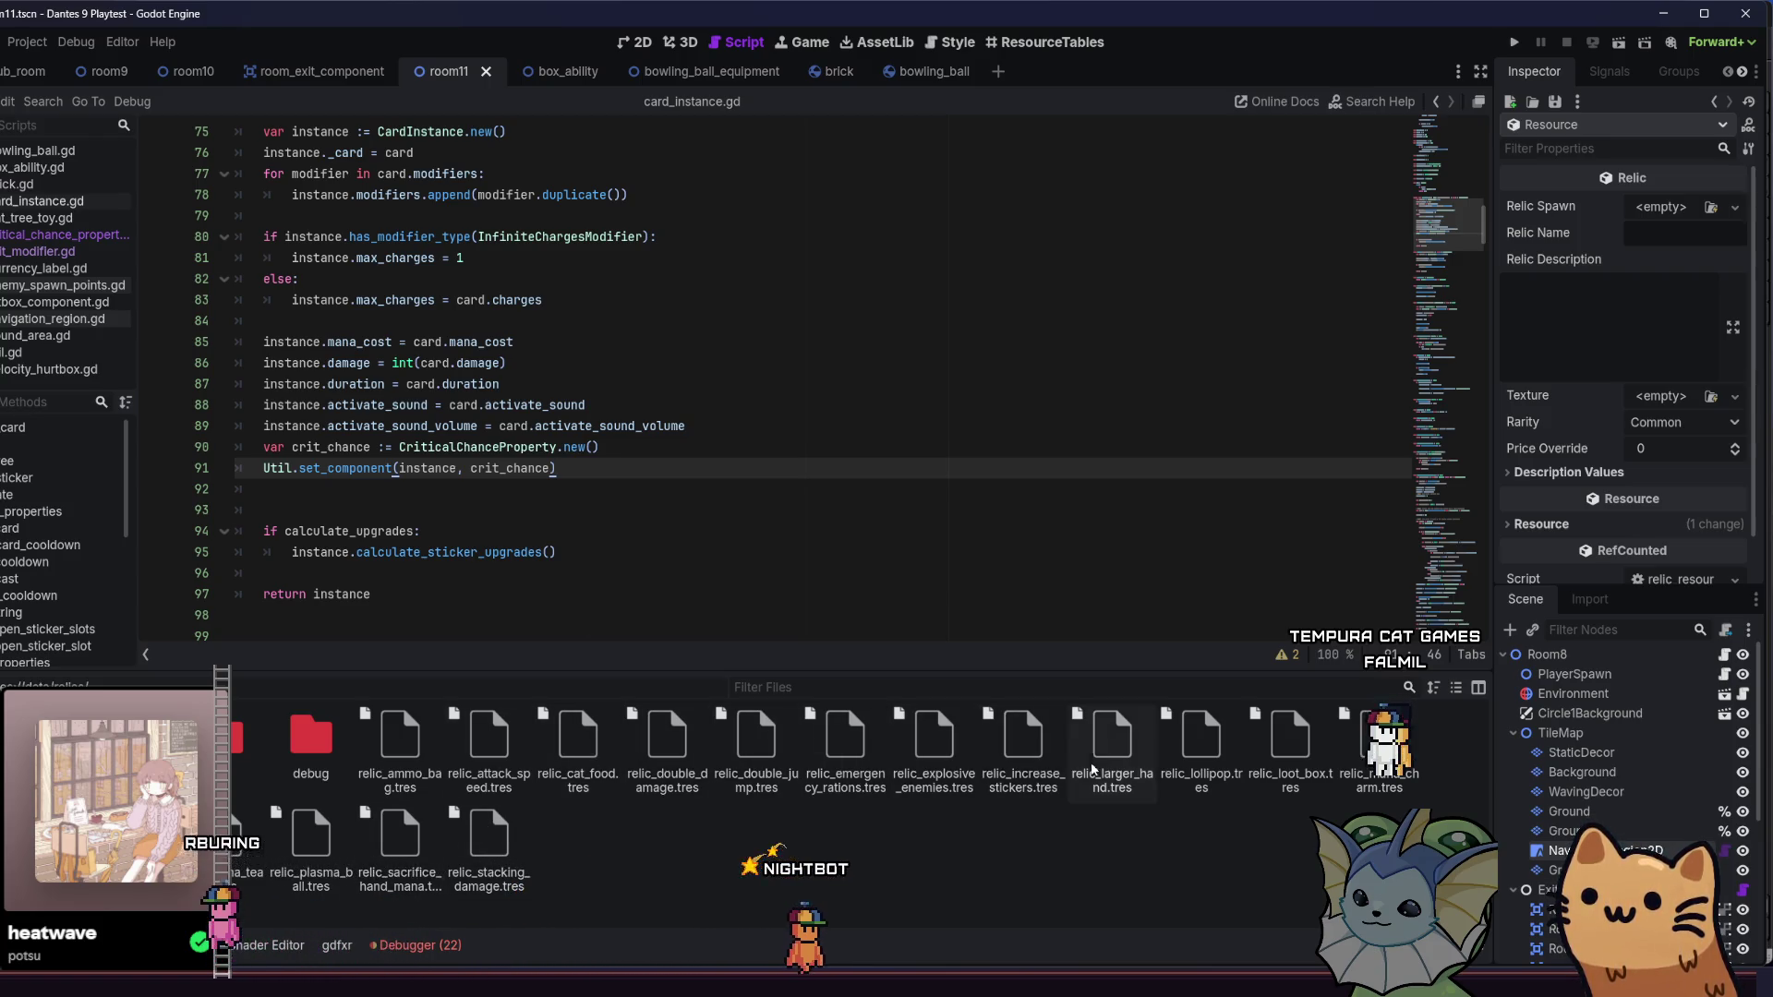
- Select relic_lollipop.tres and set its Relic Name to Lollipop in the Inspector
{"action": "left_click", "coordinate": [1185, 760]}
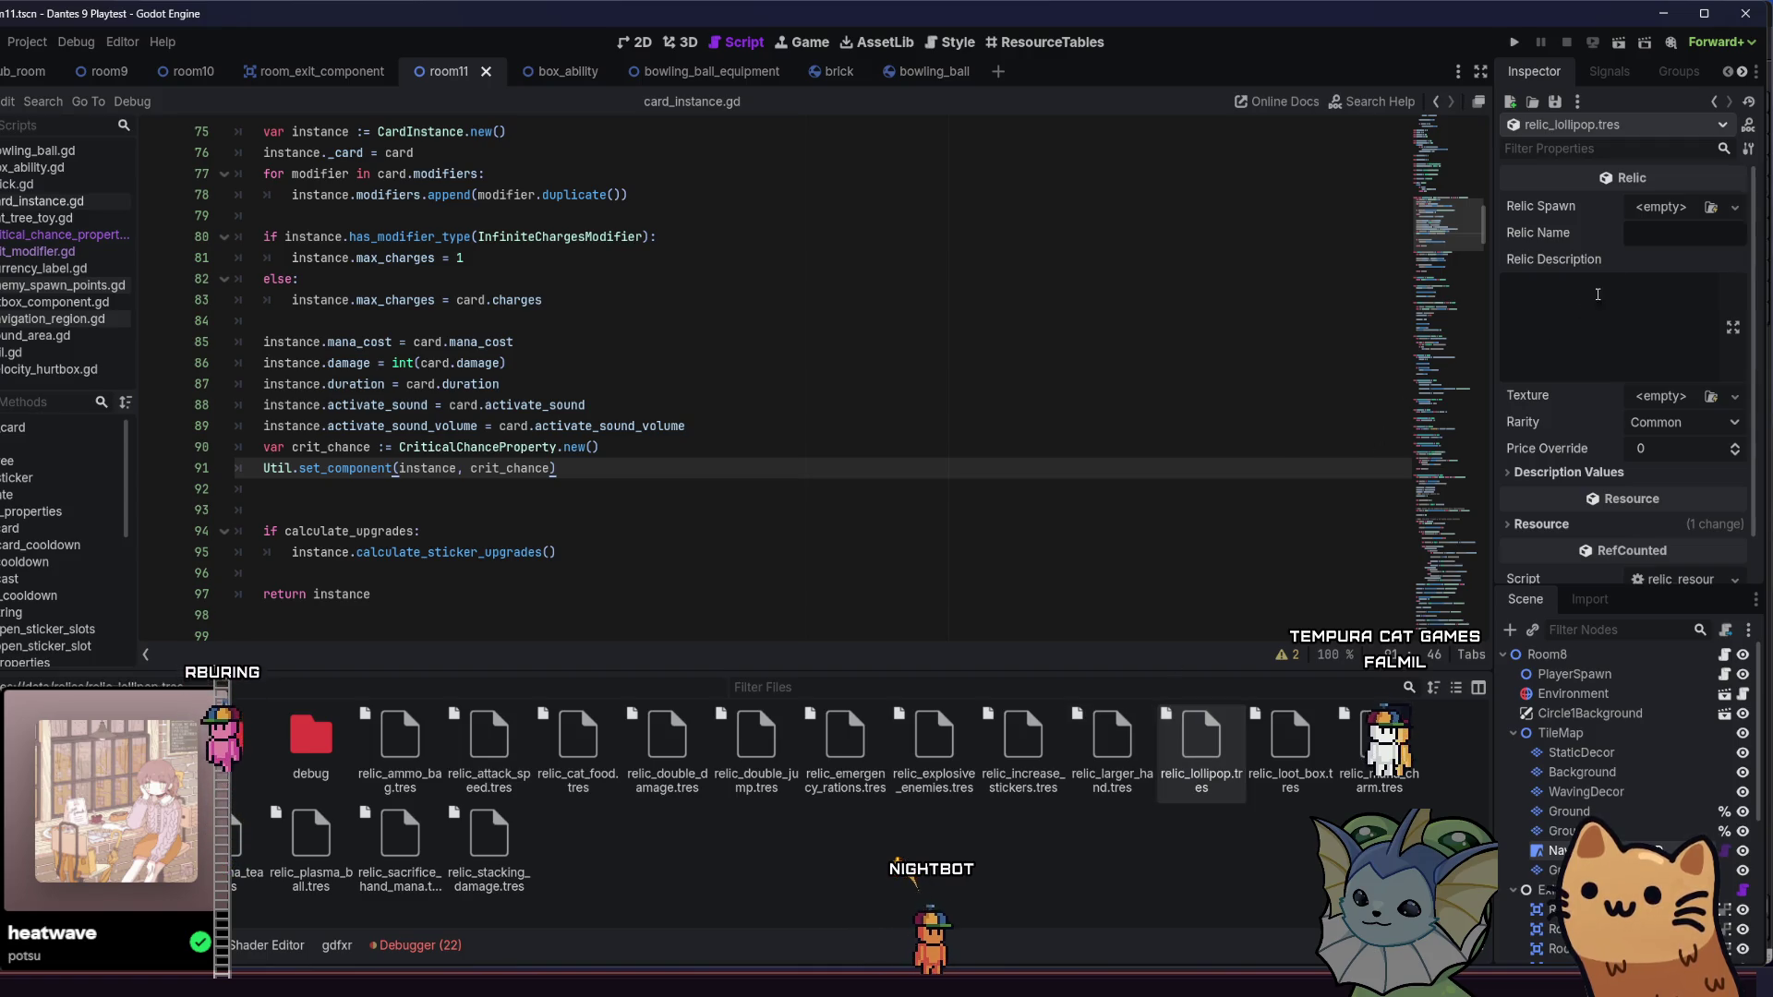
{"action": "left_click", "coordinate": [1630, 233]}
{"action": "type", "text": "Loll"}
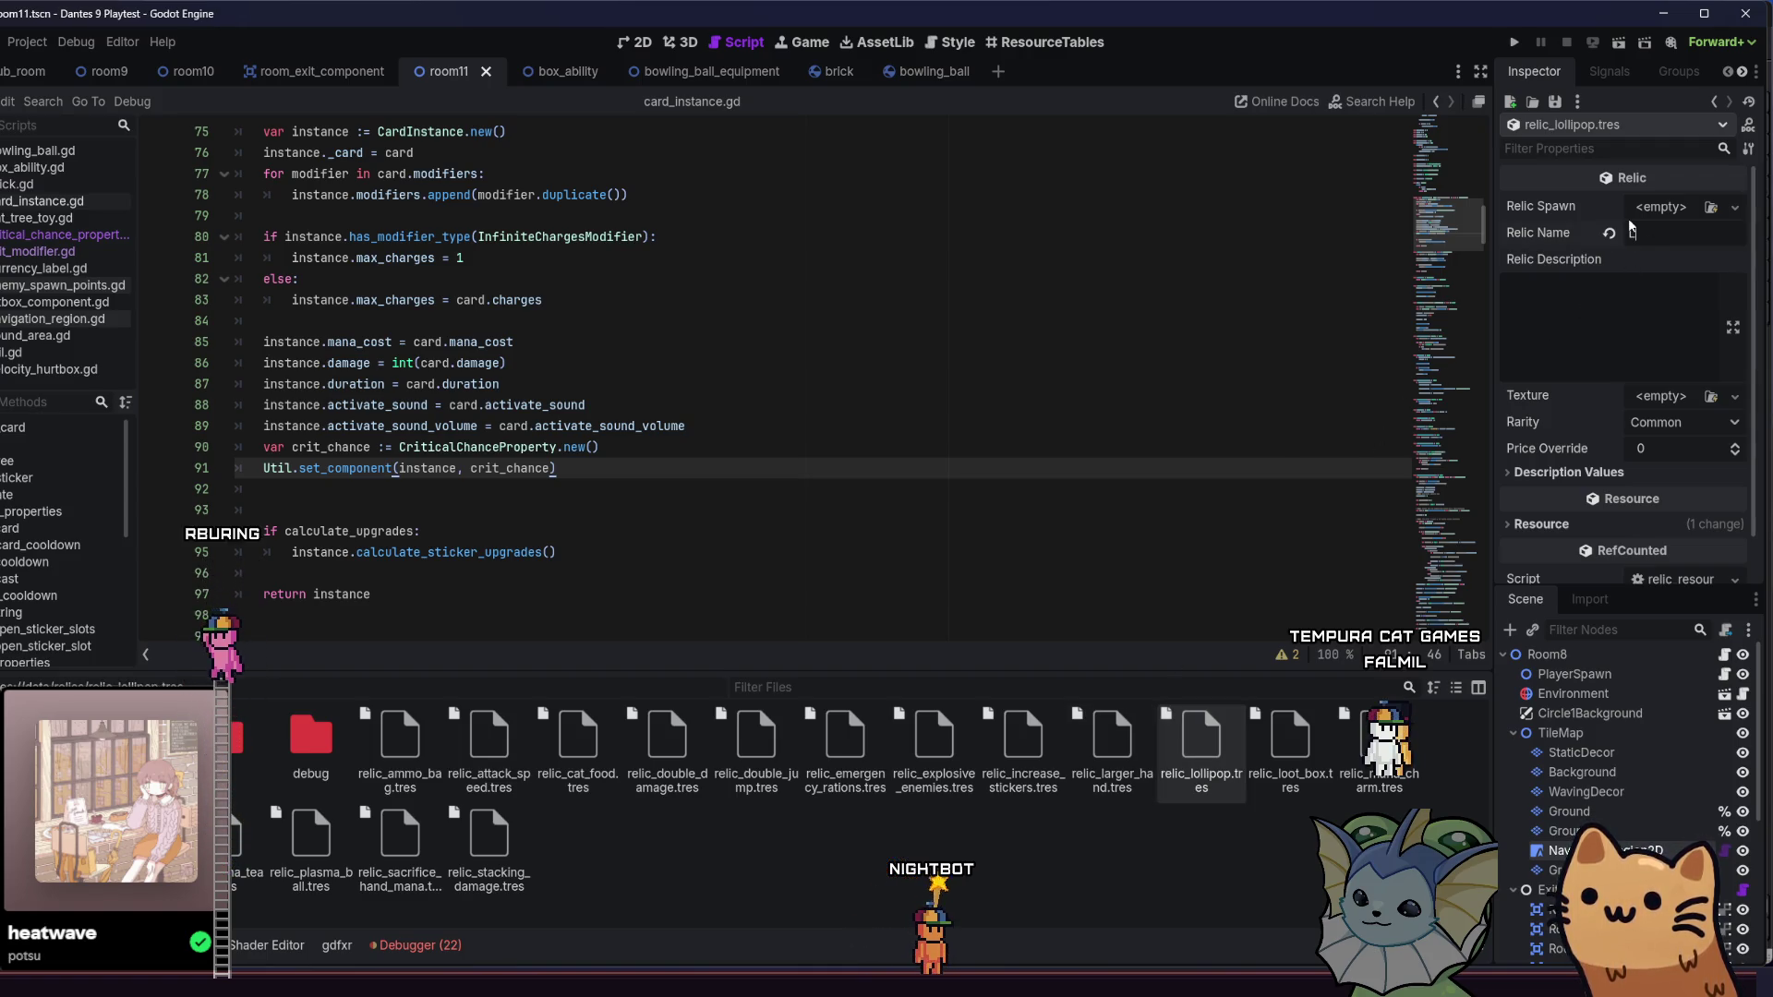
{"action": "type", "text": "ipop"}
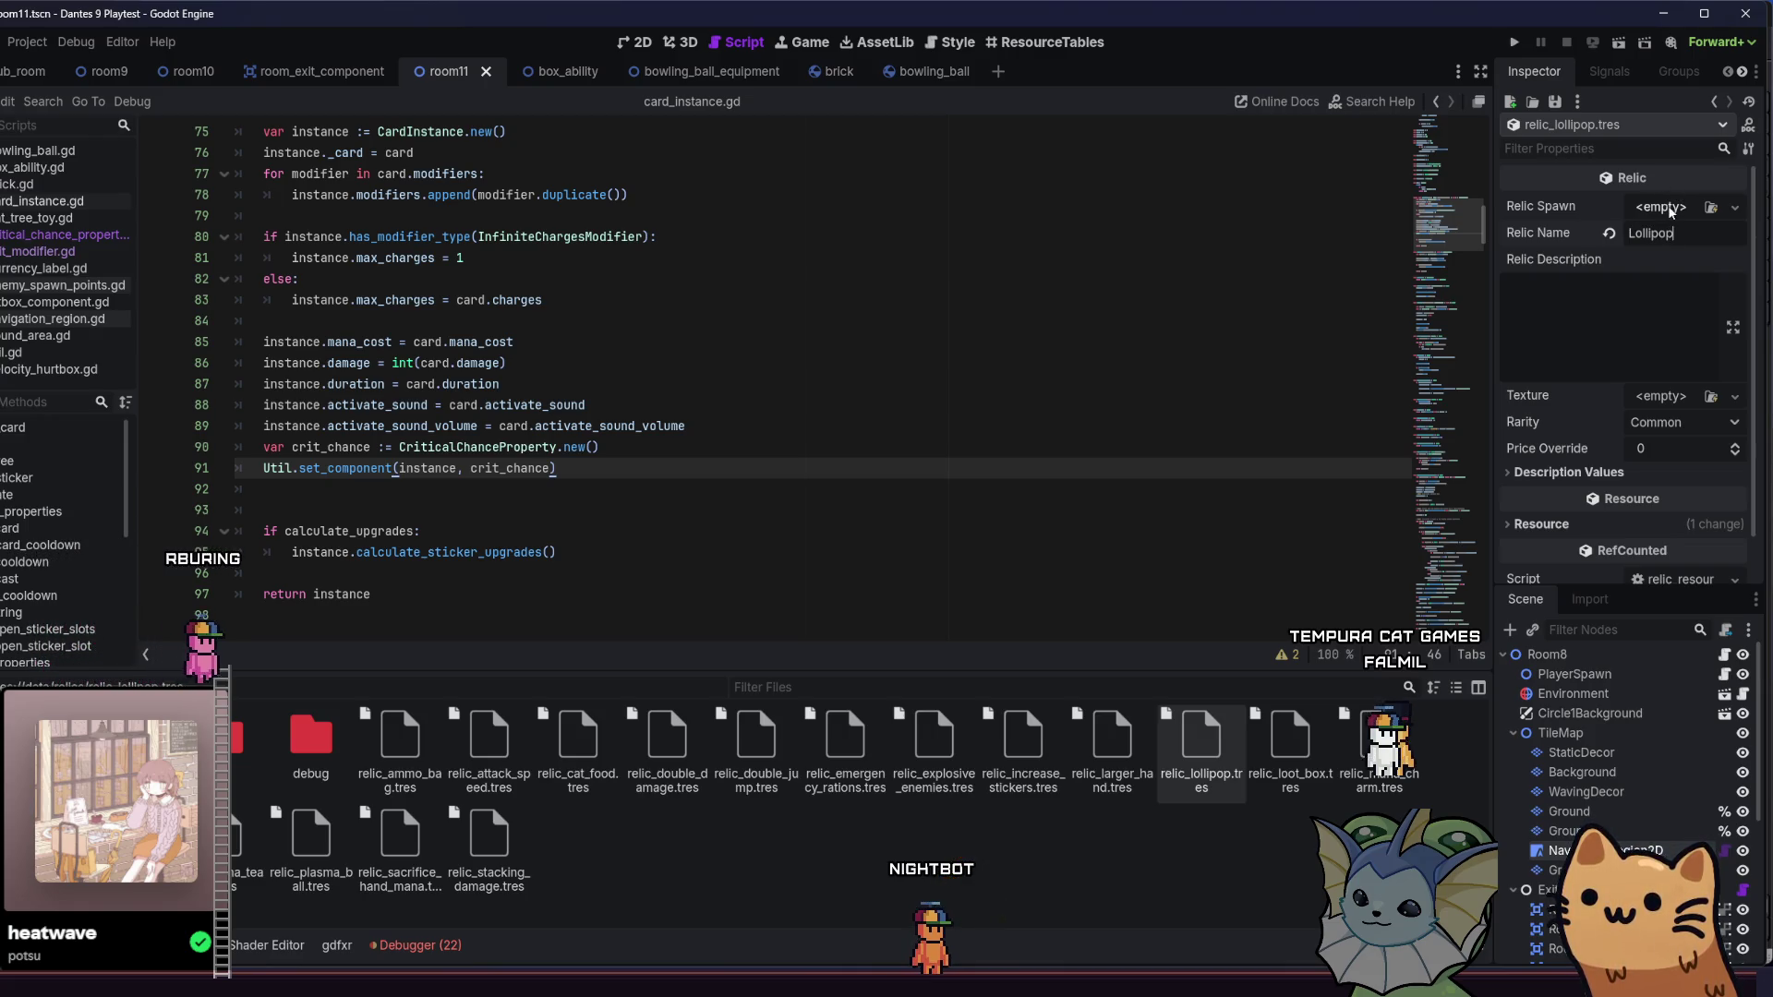
- Check the Relic Spawn Quick Load options without picking one, then show the src/relics scripts
{"action": "left_click", "coordinate": [1695, 211]}
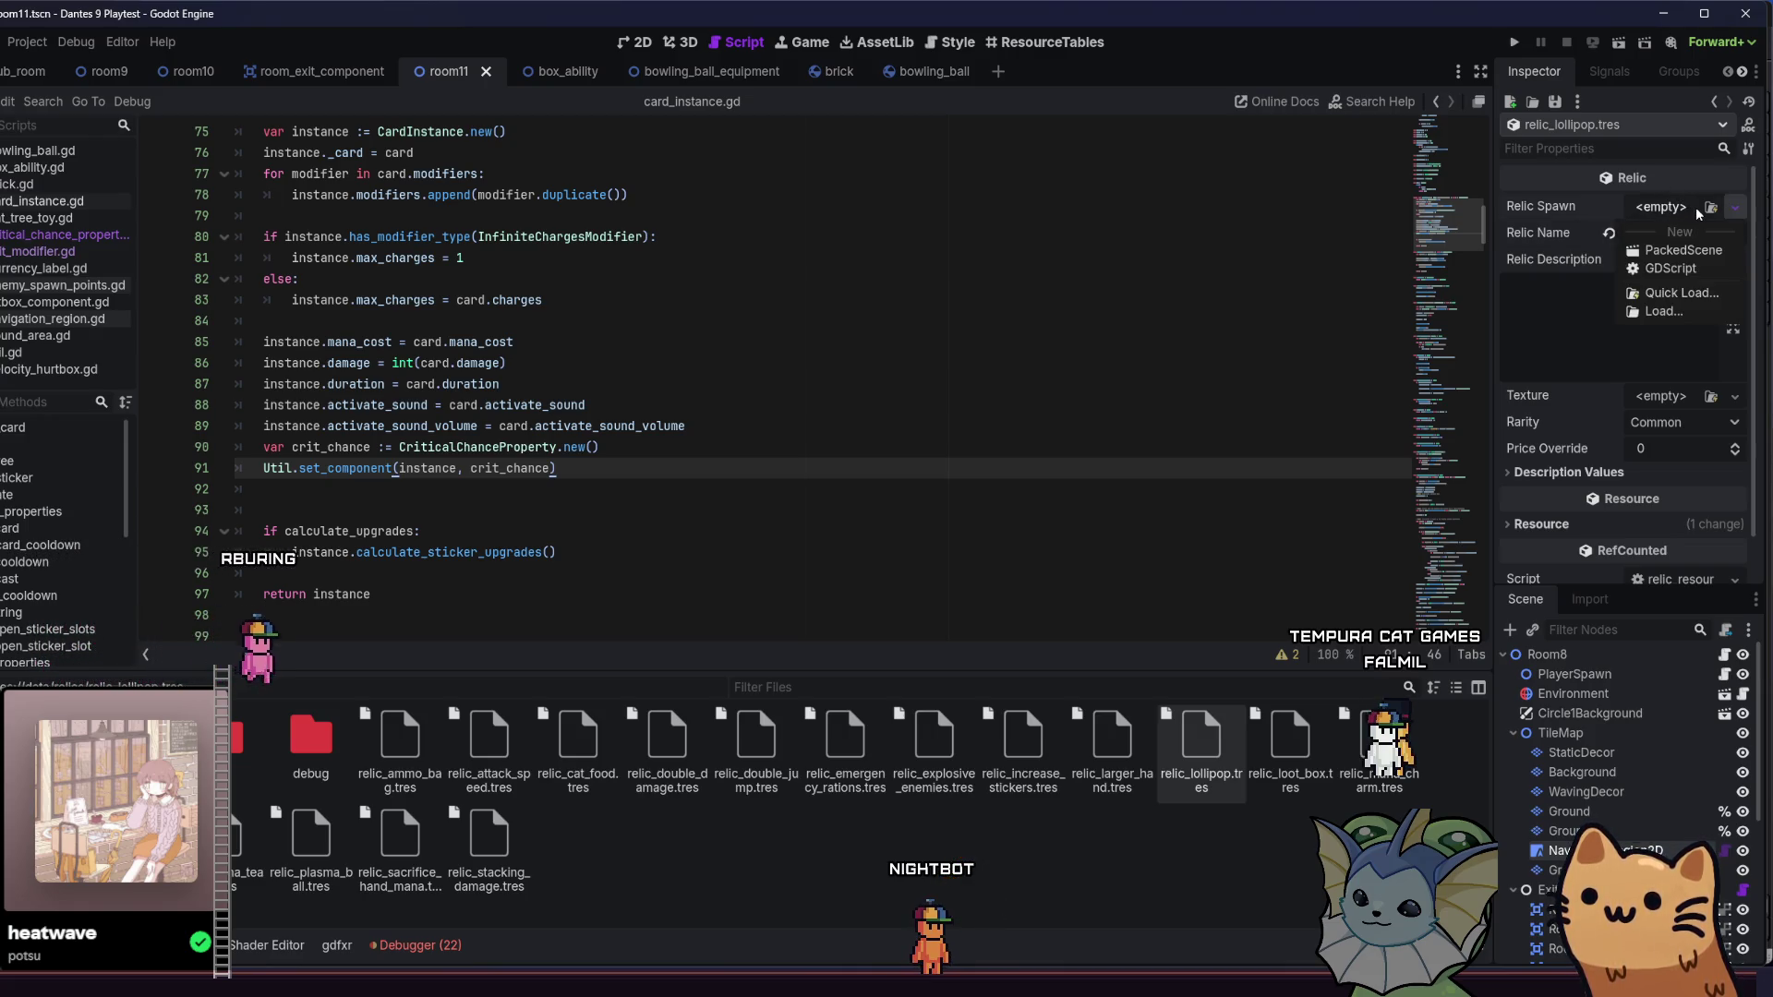
{"action": "left_click", "coordinate": [1680, 293]}
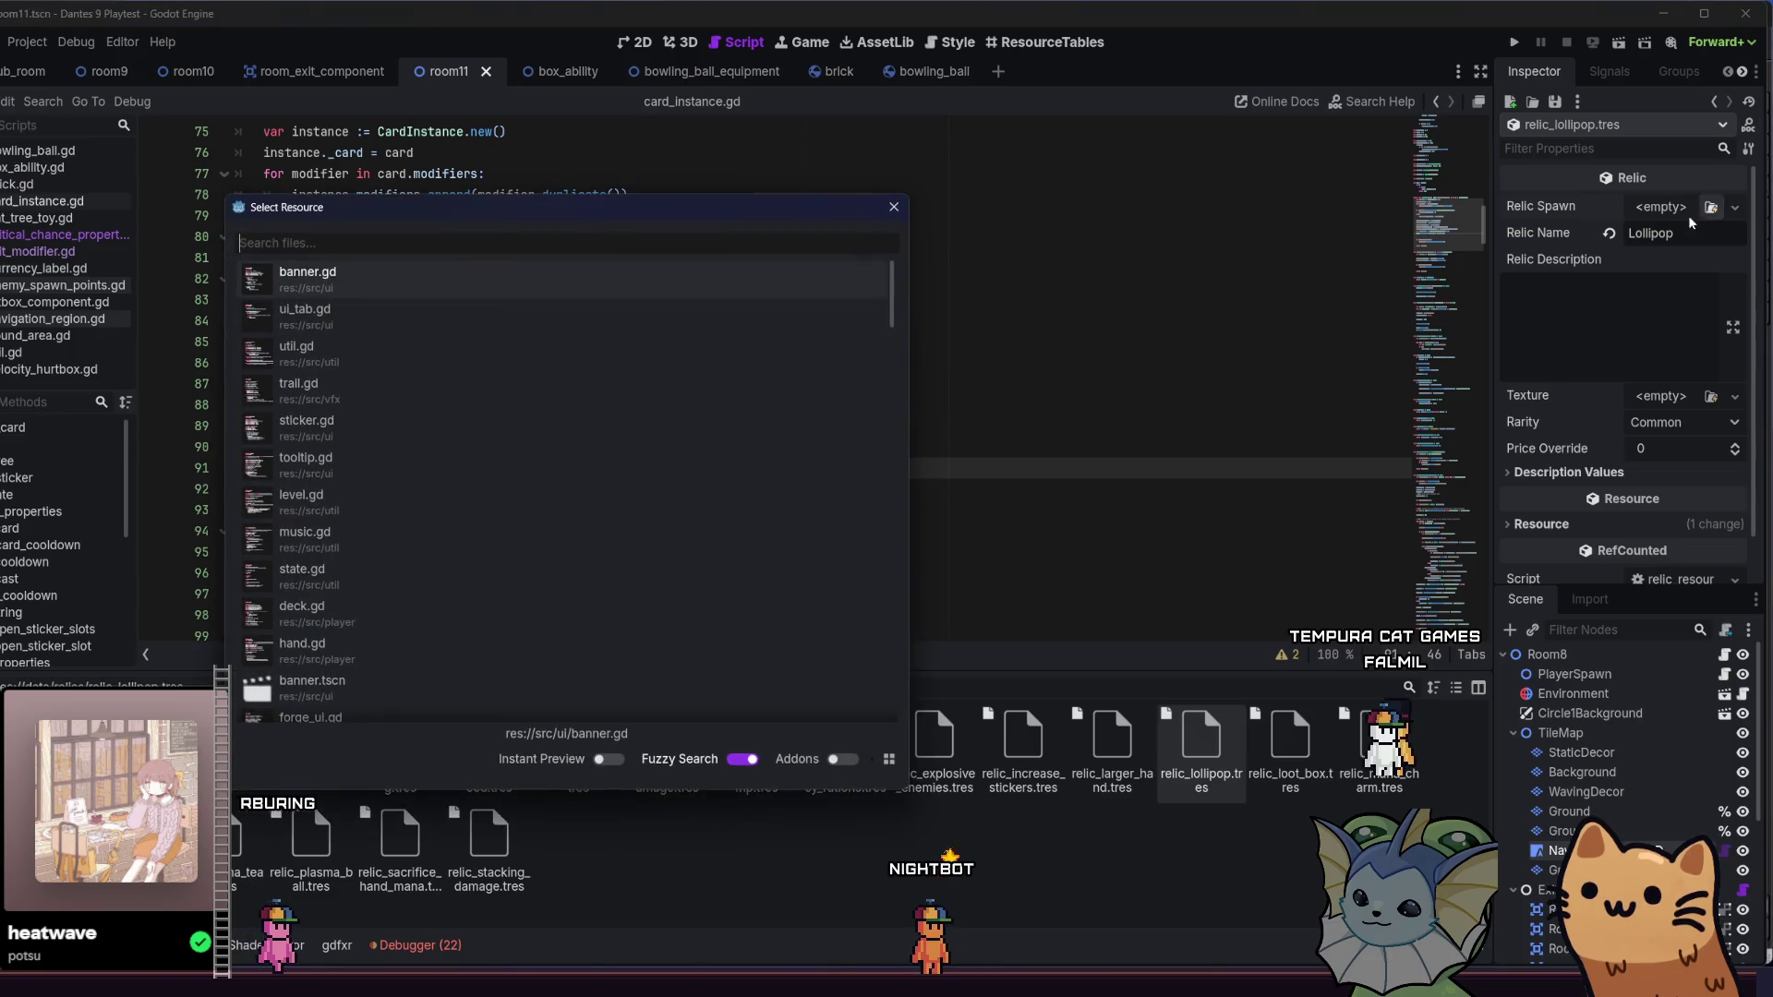
{"action": "key", "text": "Escape"}
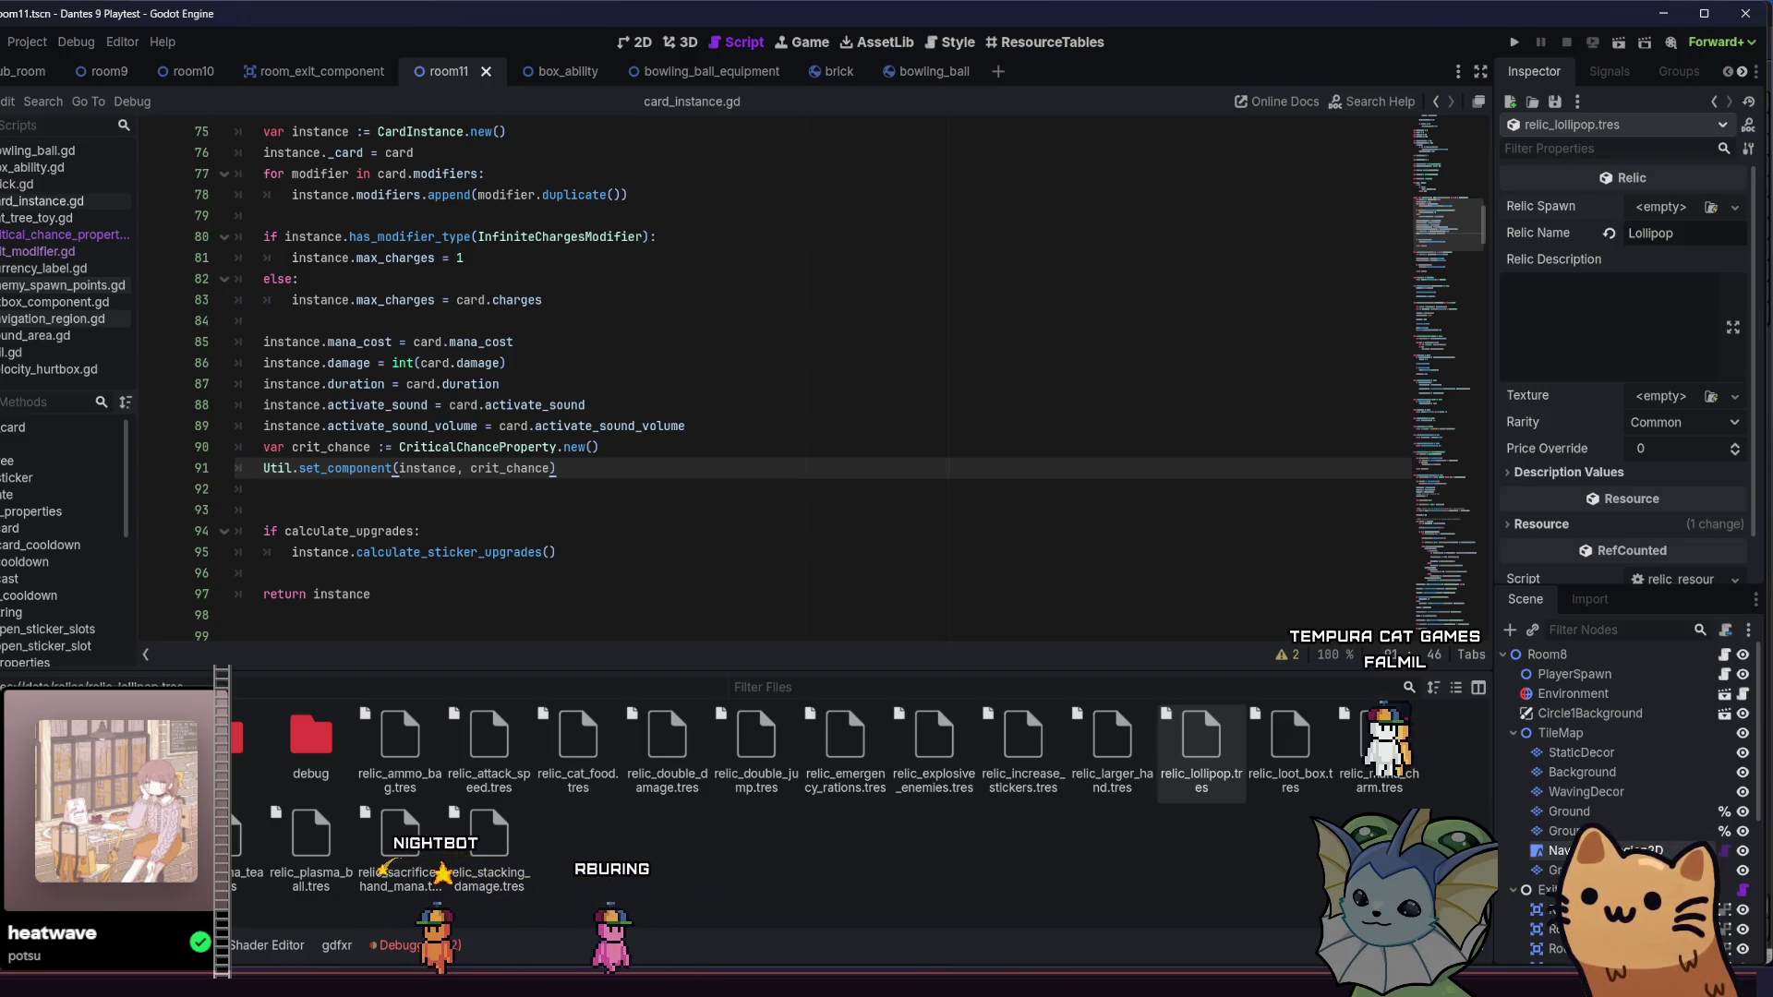
{"action": "left_click", "coordinate": [386, 890]}
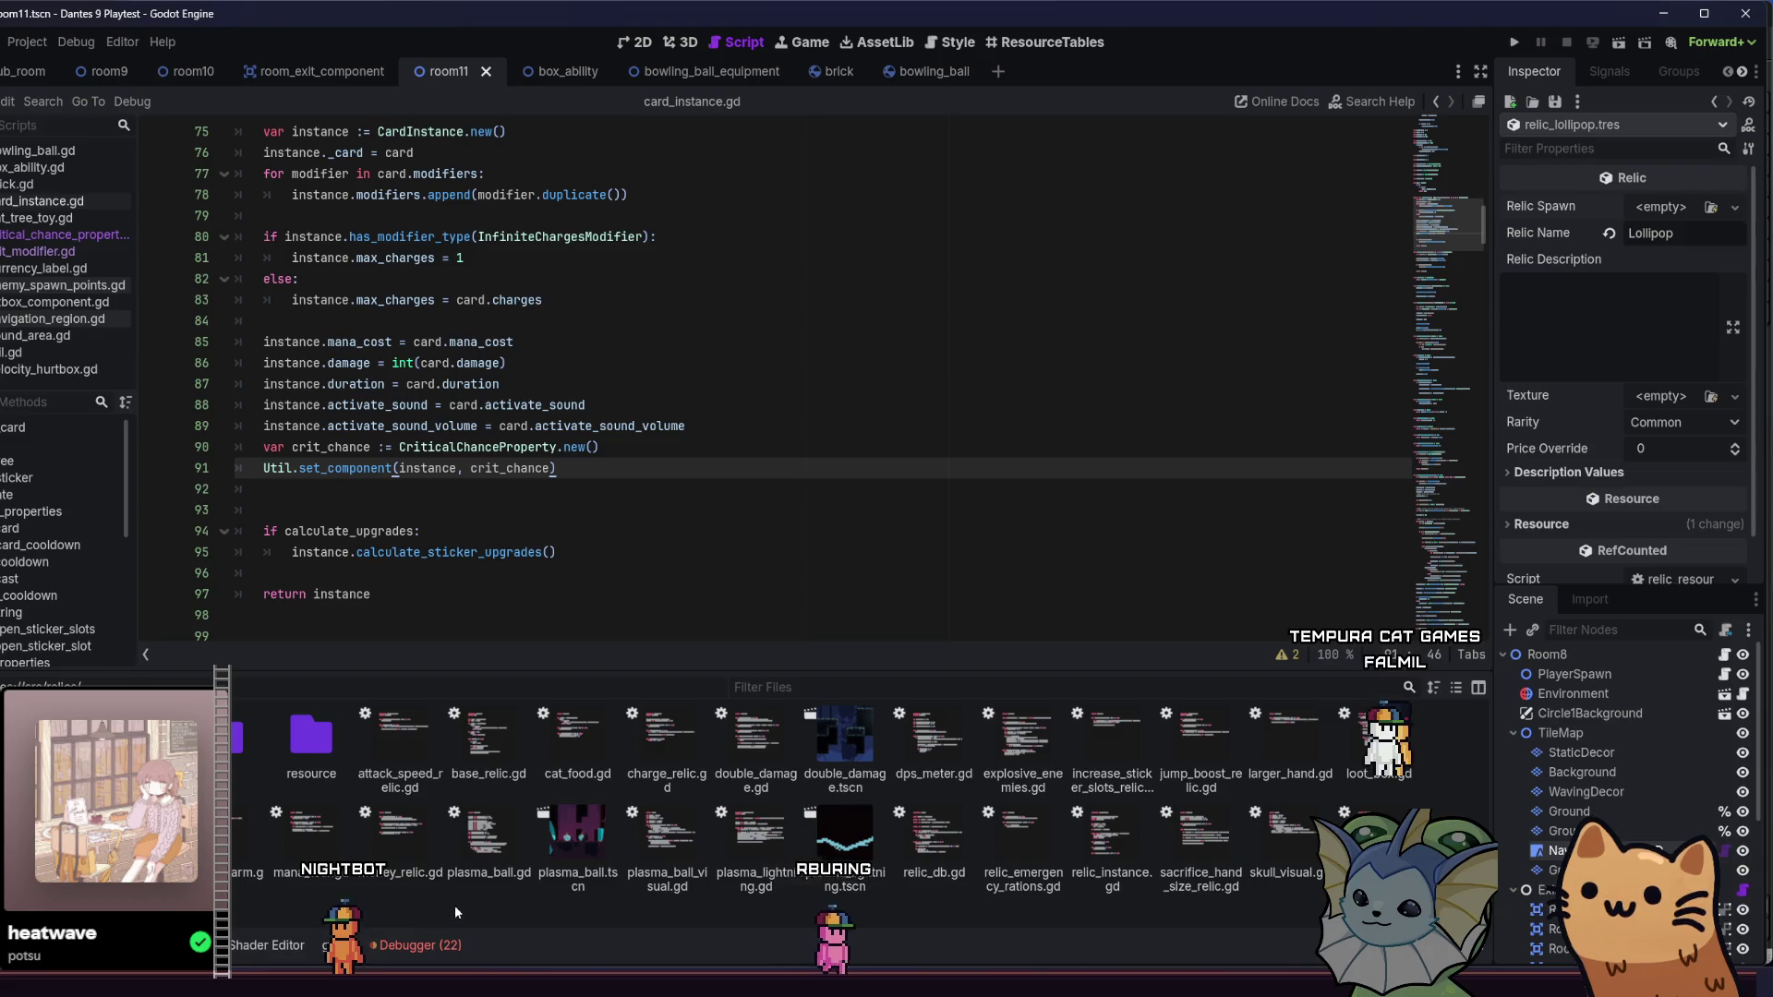
- Create a new script named lollipop.gd in the src/relics folder from the FileSystem dock
{"action": "right_click", "coordinate": [580, 914]}
{"action": "left_click", "coordinate": [502, 906]}
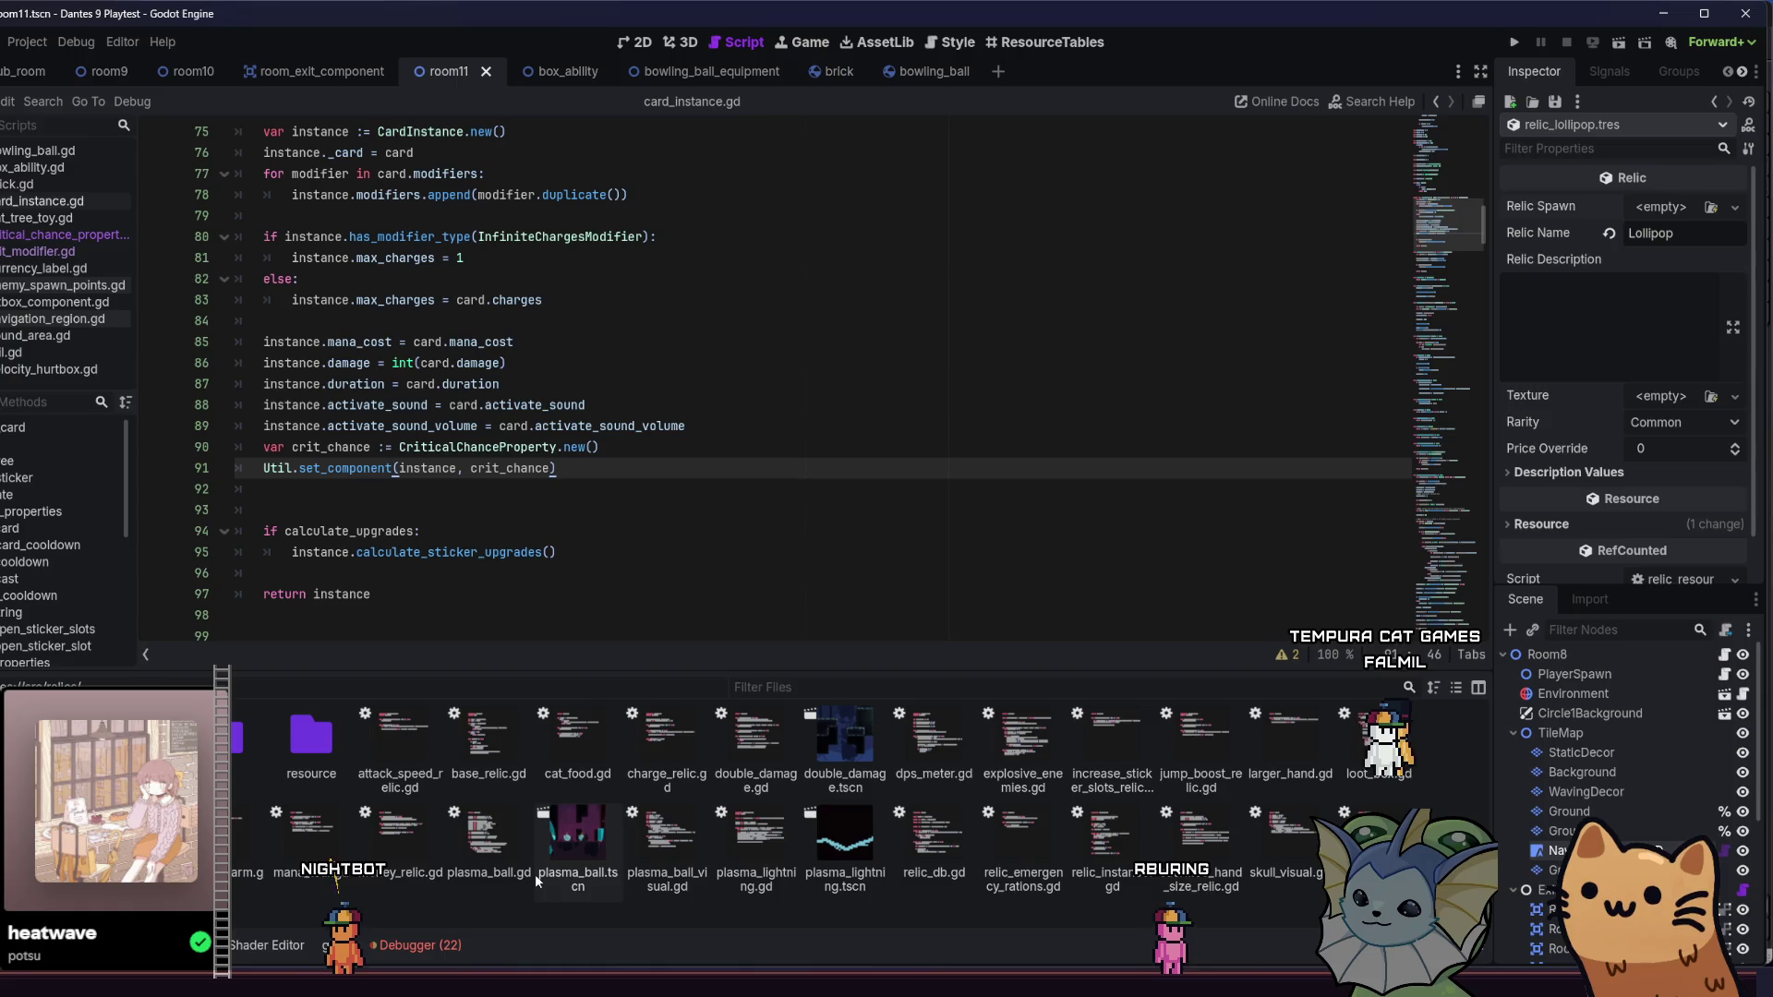
{"action": "right_click", "coordinate": [597, 921]}
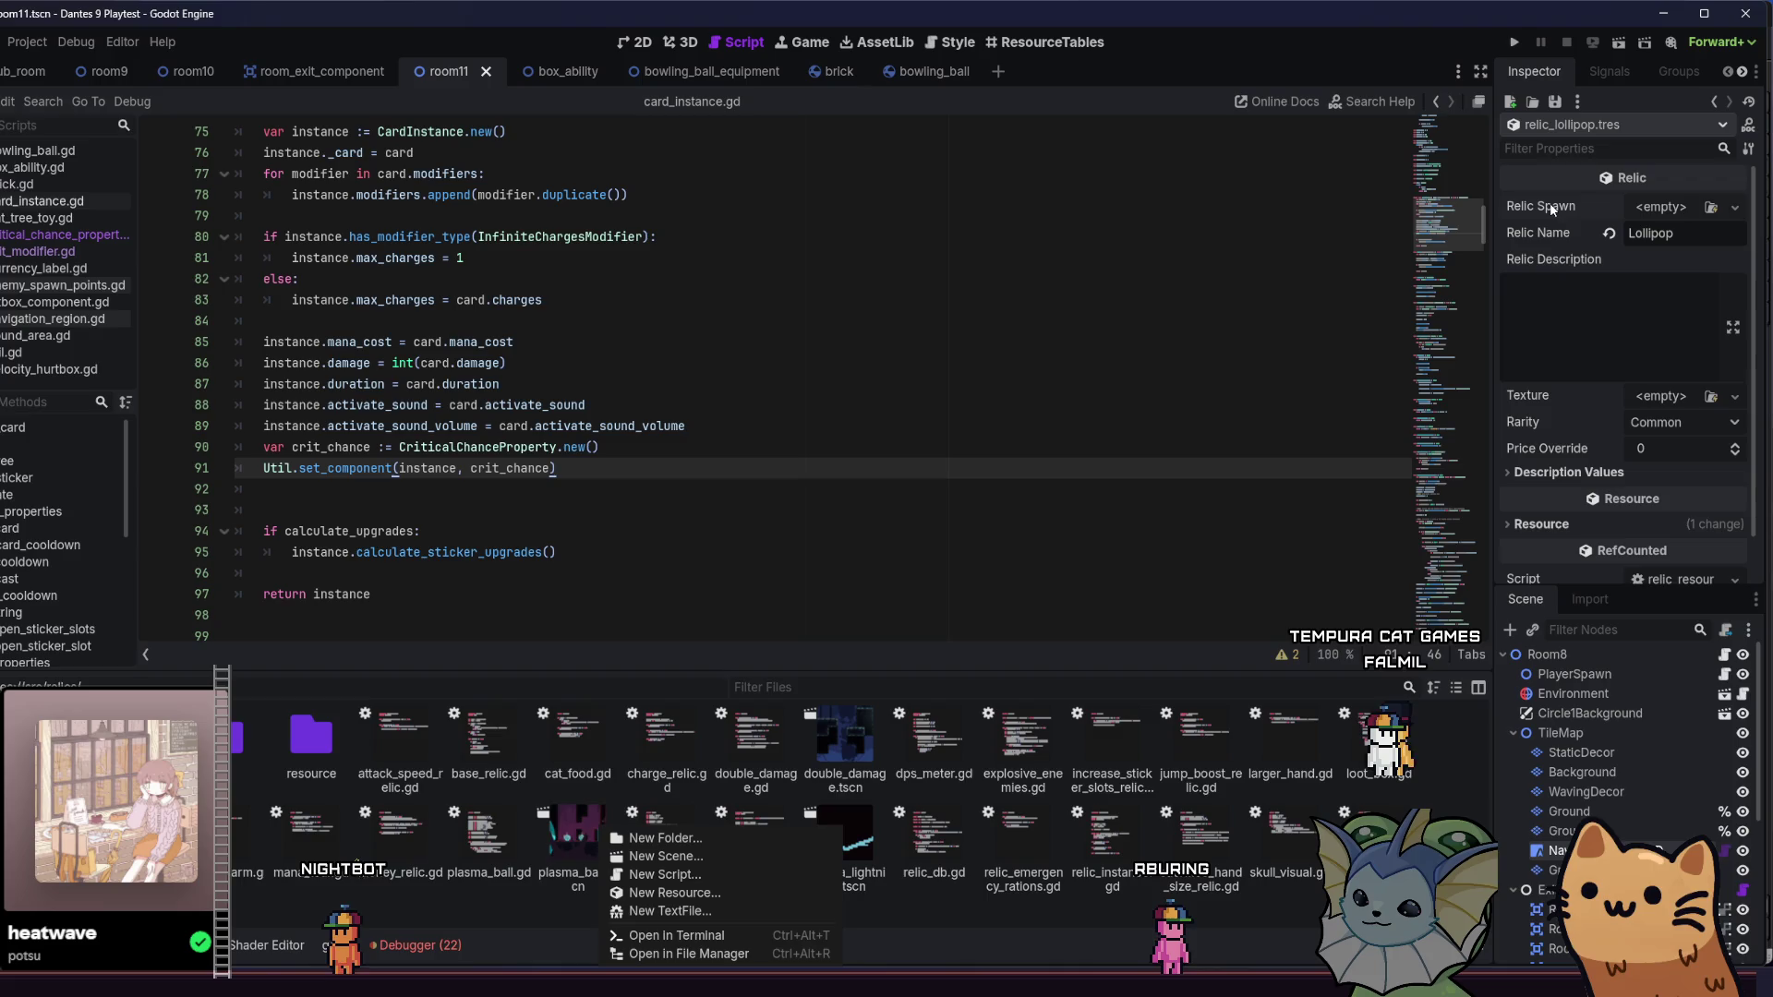
{"action": "left_click", "coordinate": [718, 872]}
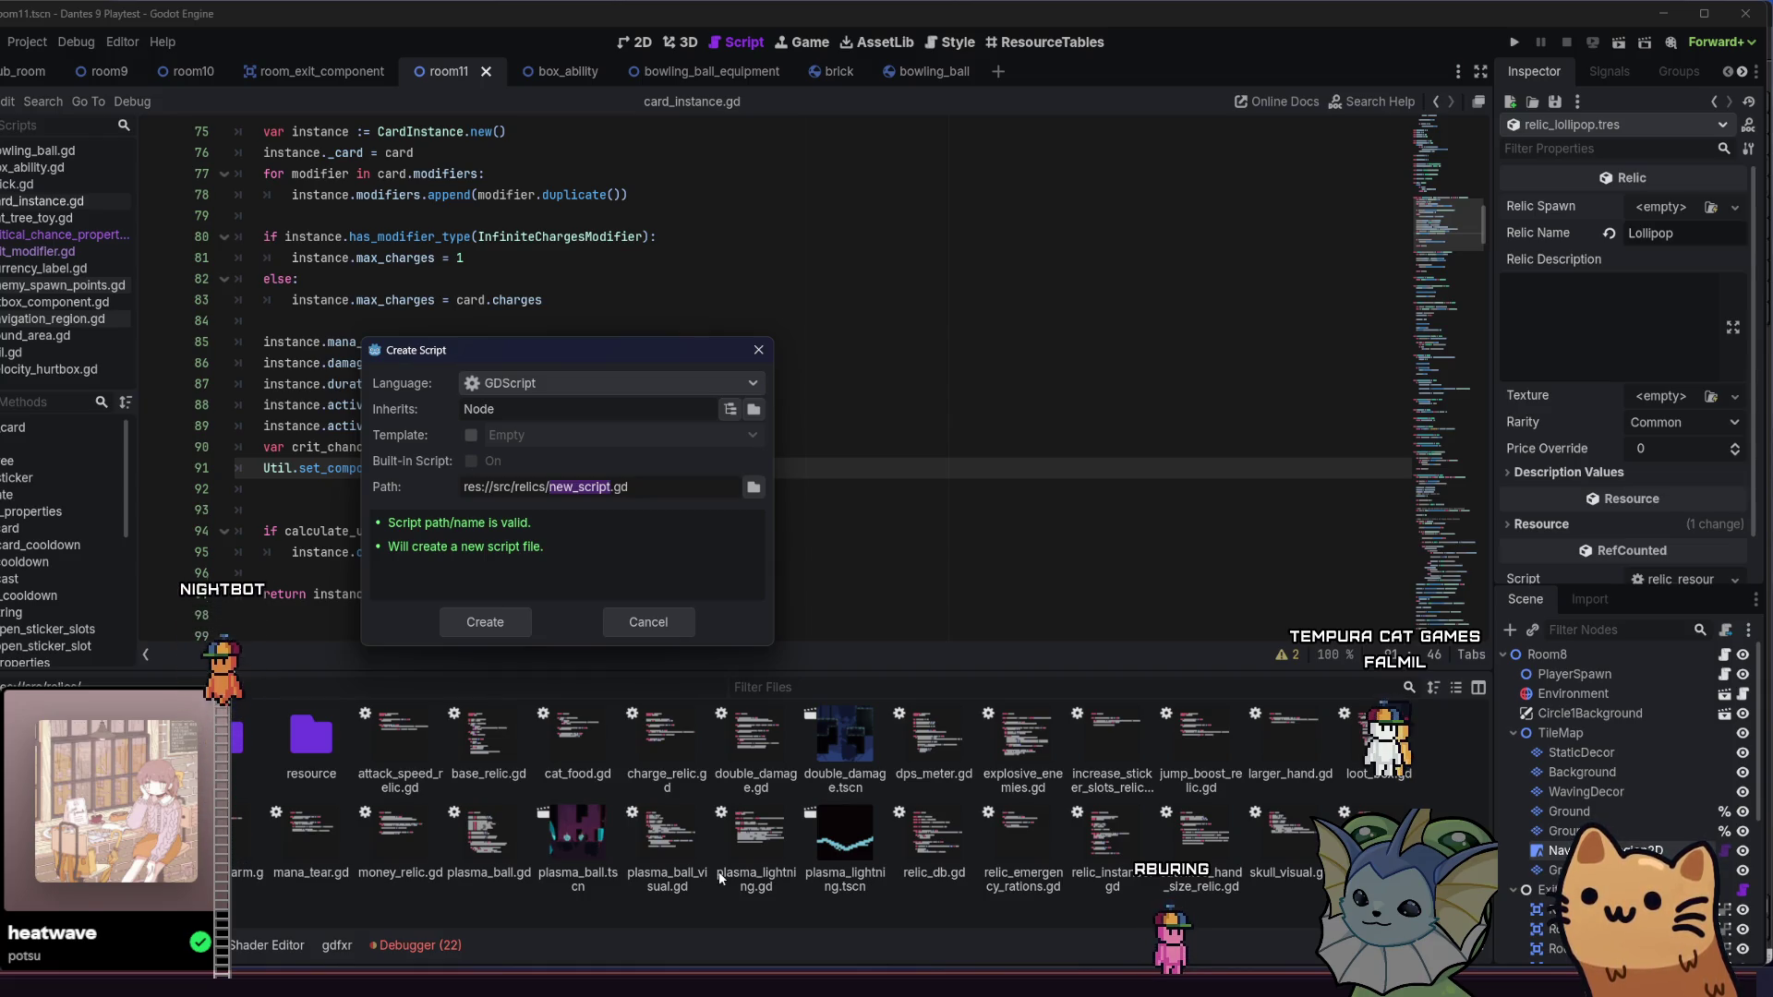
{"action": "type", "text": "lollipop"}
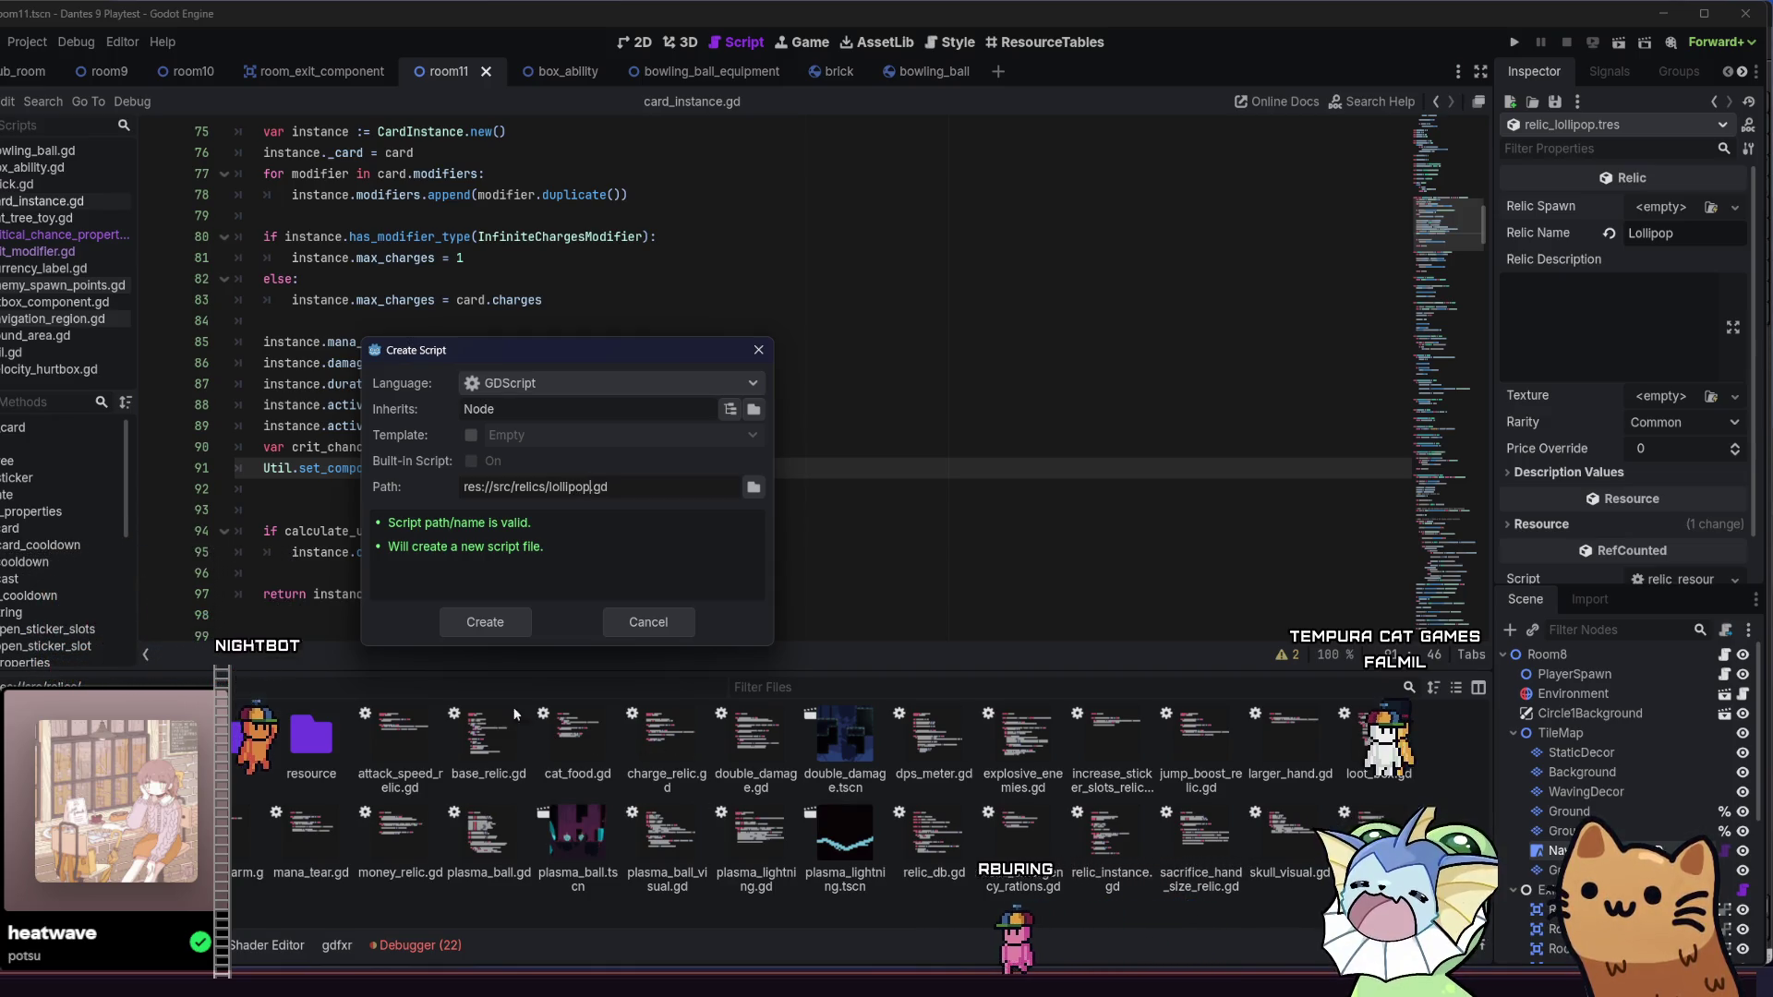
{"action": "left_click", "coordinate": [515, 625]}
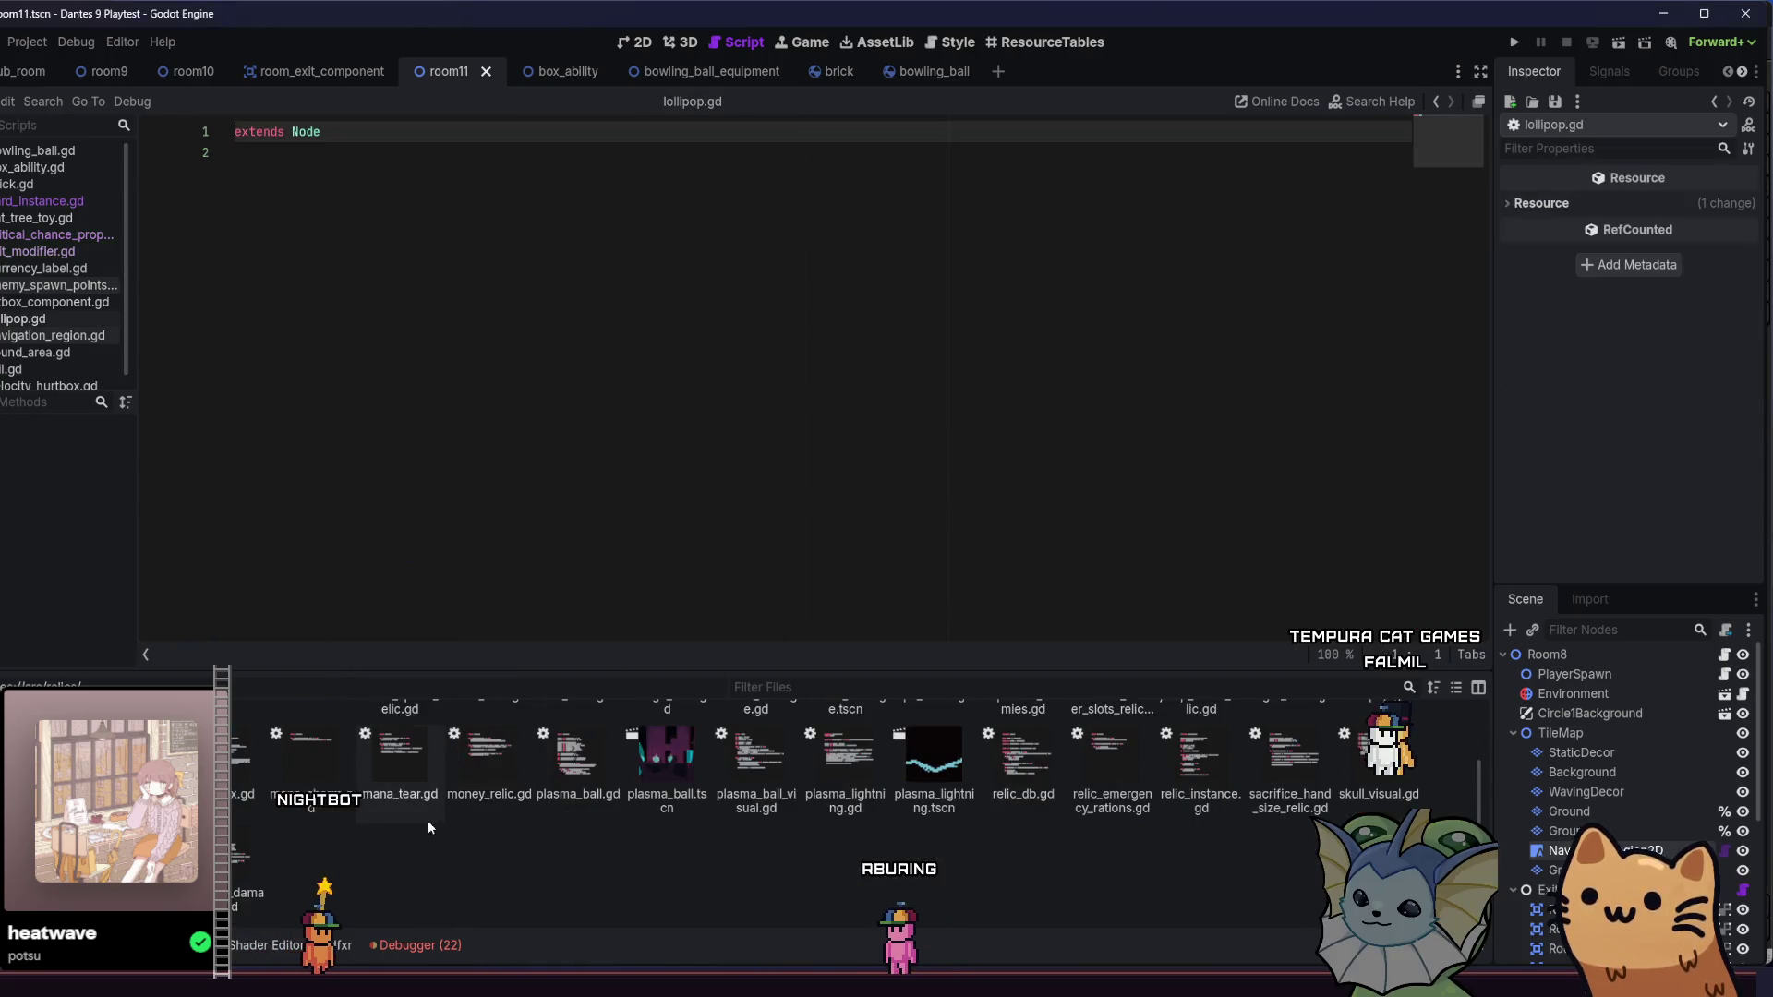
- Check plasma_ball.gd for reference and change lollipop.gd's base type from Node to BaseRelic
{"action": "scroll", "coordinate": [580, 783], "scroll_direction": "up", "scroll_amount": 1}
{"action": "double_click", "coordinate": [574, 832]}
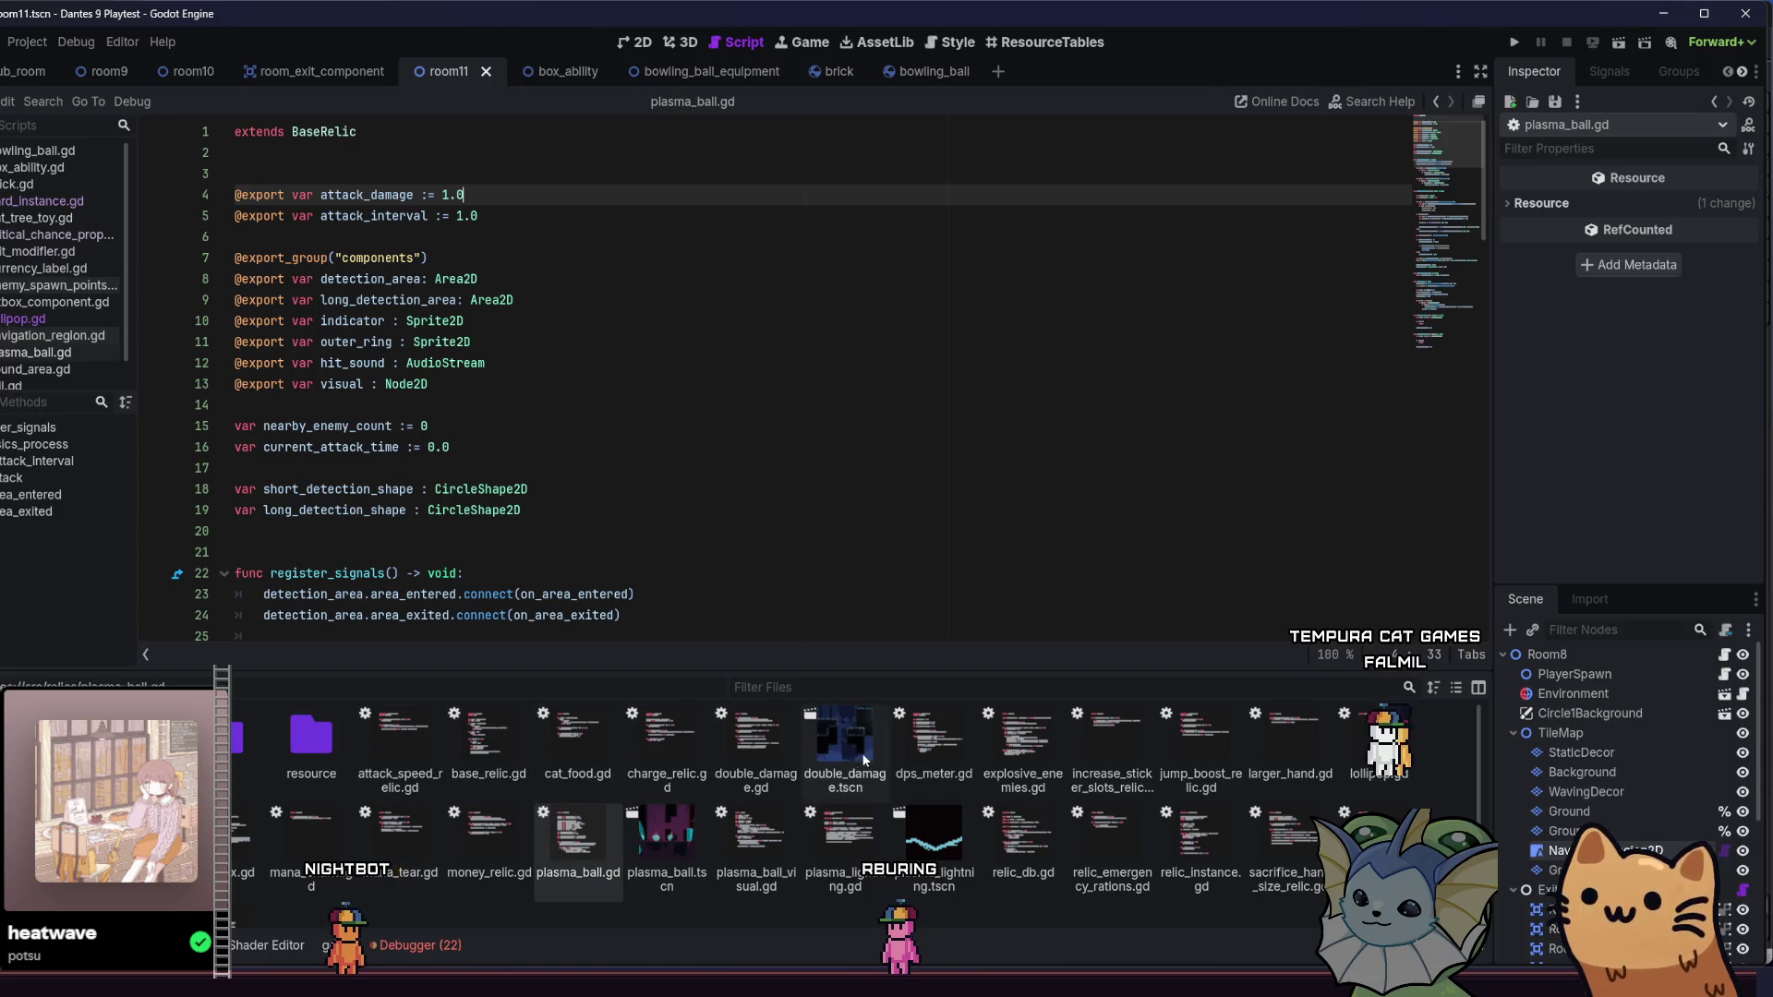
{"action": "double_click", "coordinate": [1382, 743]}
{"action": "double_click", "coordinate": [305, 131]}
{"action": "type", "text": "B"}
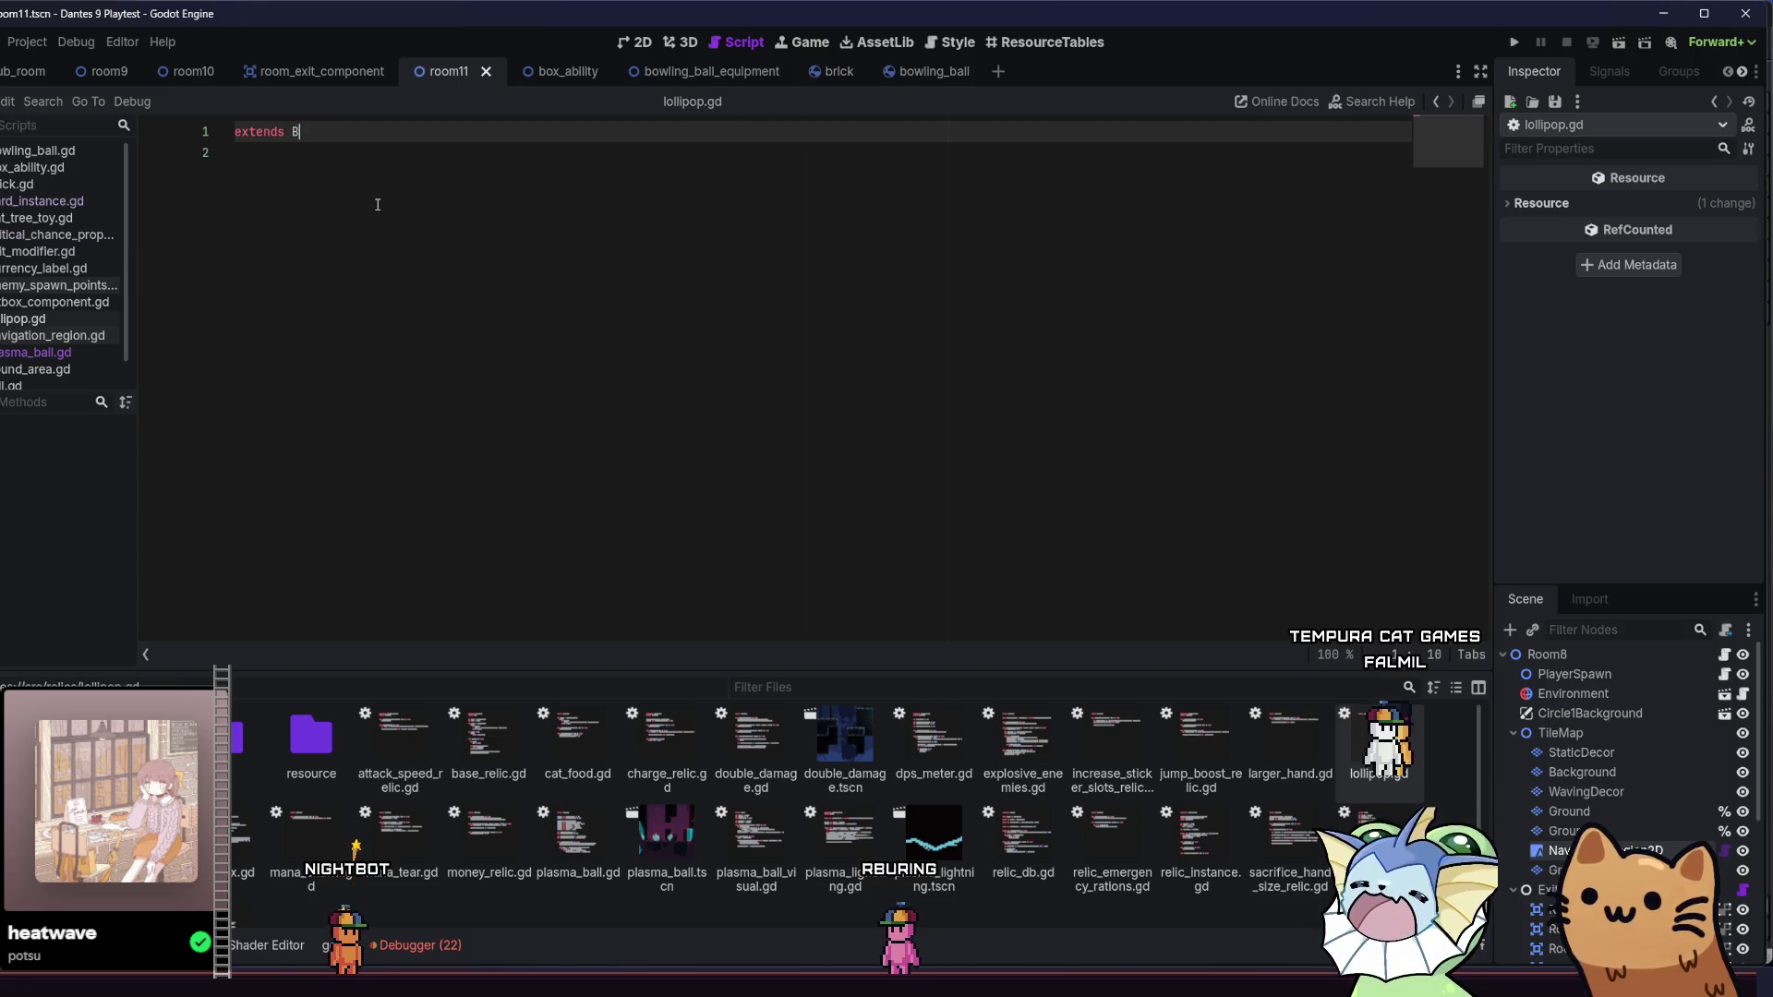
{"action": "type", "text": "aseR"}
{"action": "key", "text": "Return"}
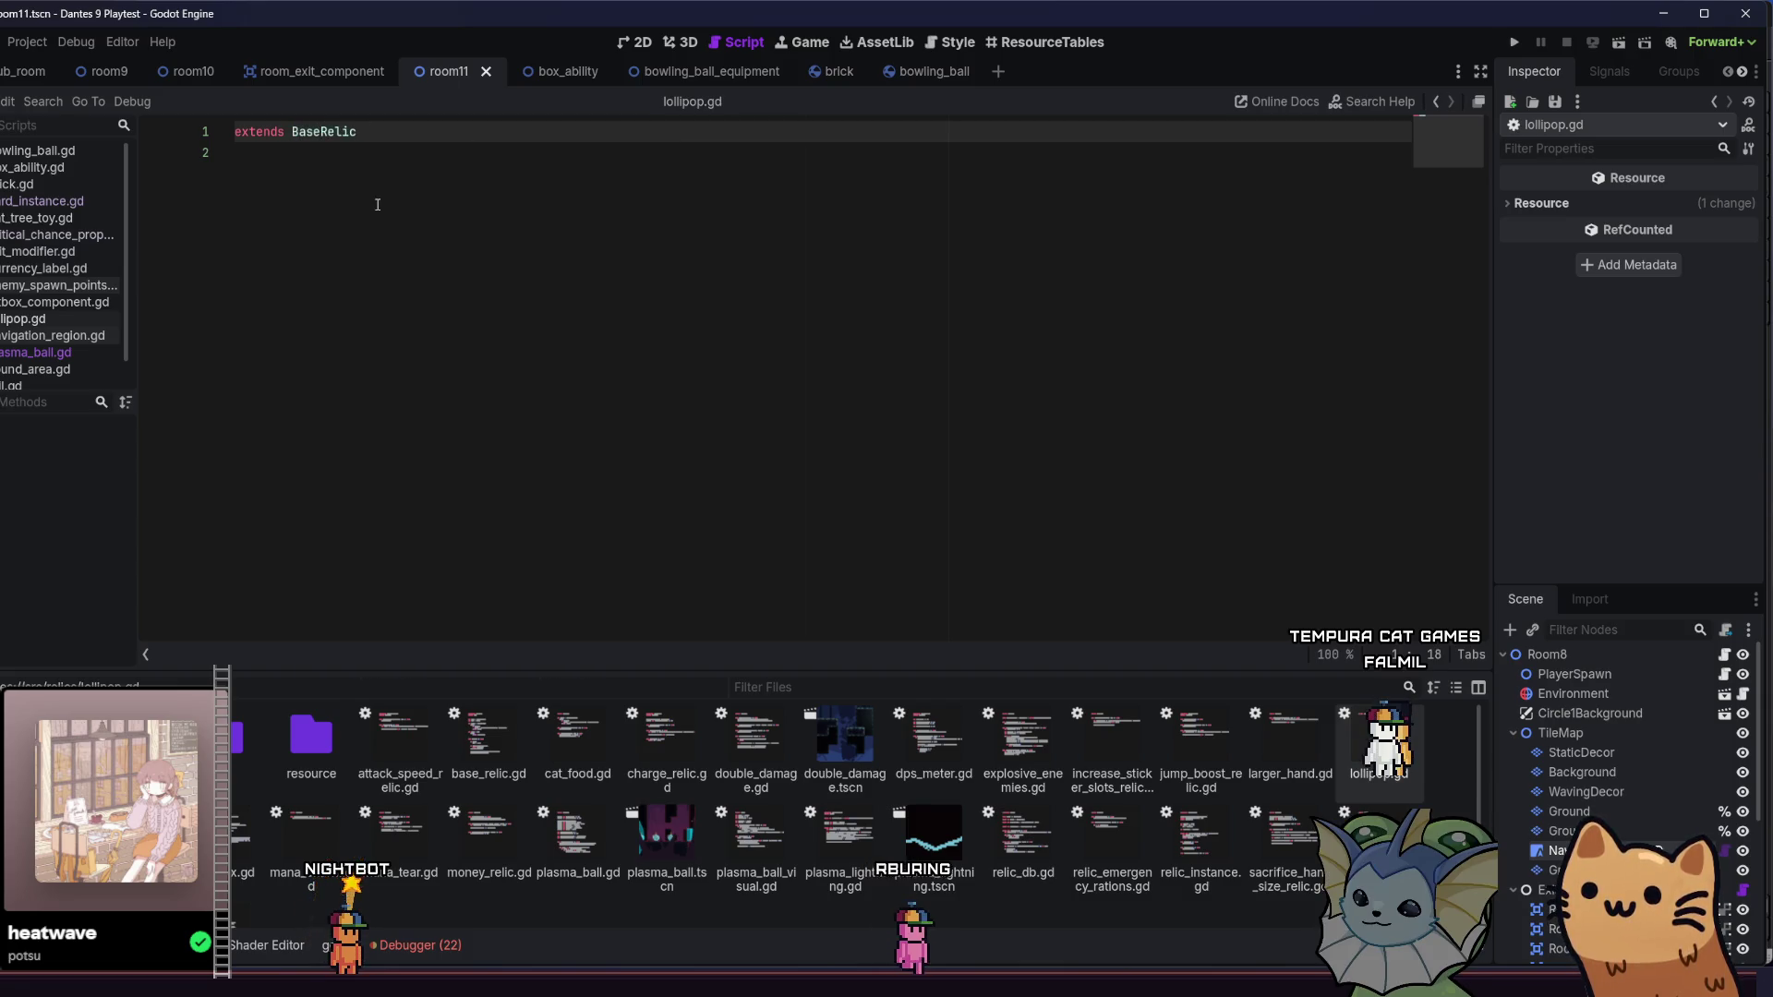
{"action": "key", "text": "Return"}
{"action": "key", "text": "Return"}
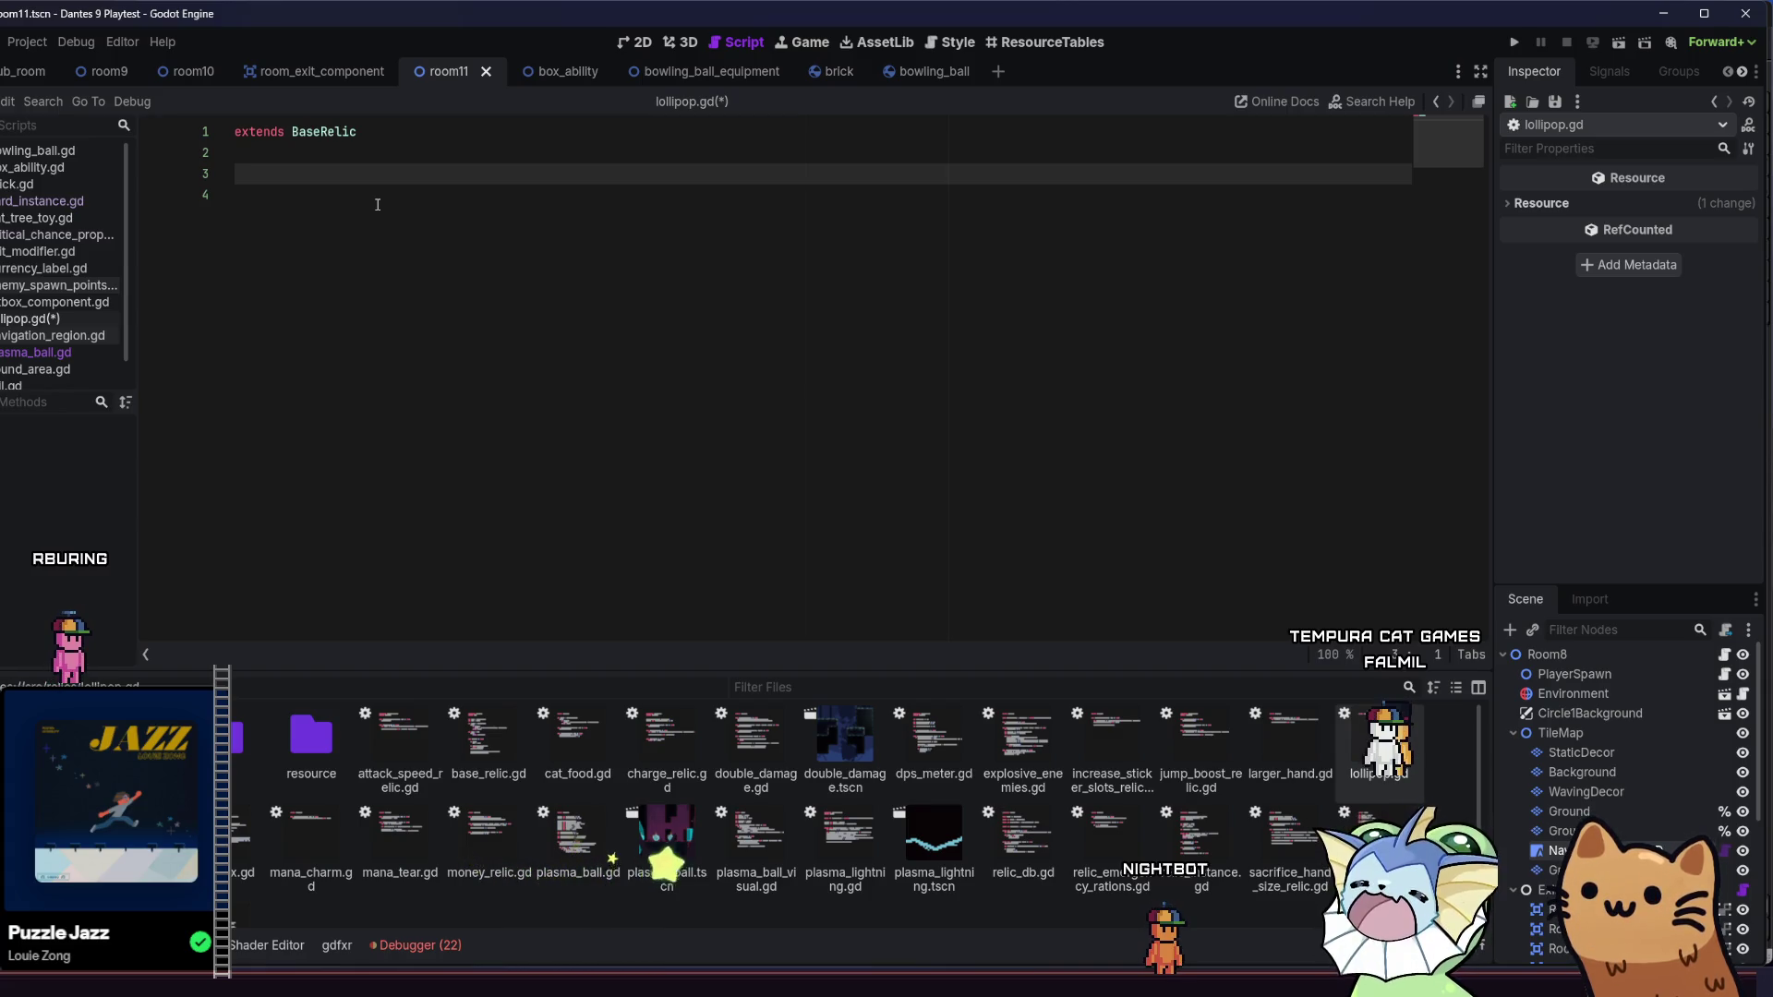
{"action": "left_click", "coordinate": [72, 352]}
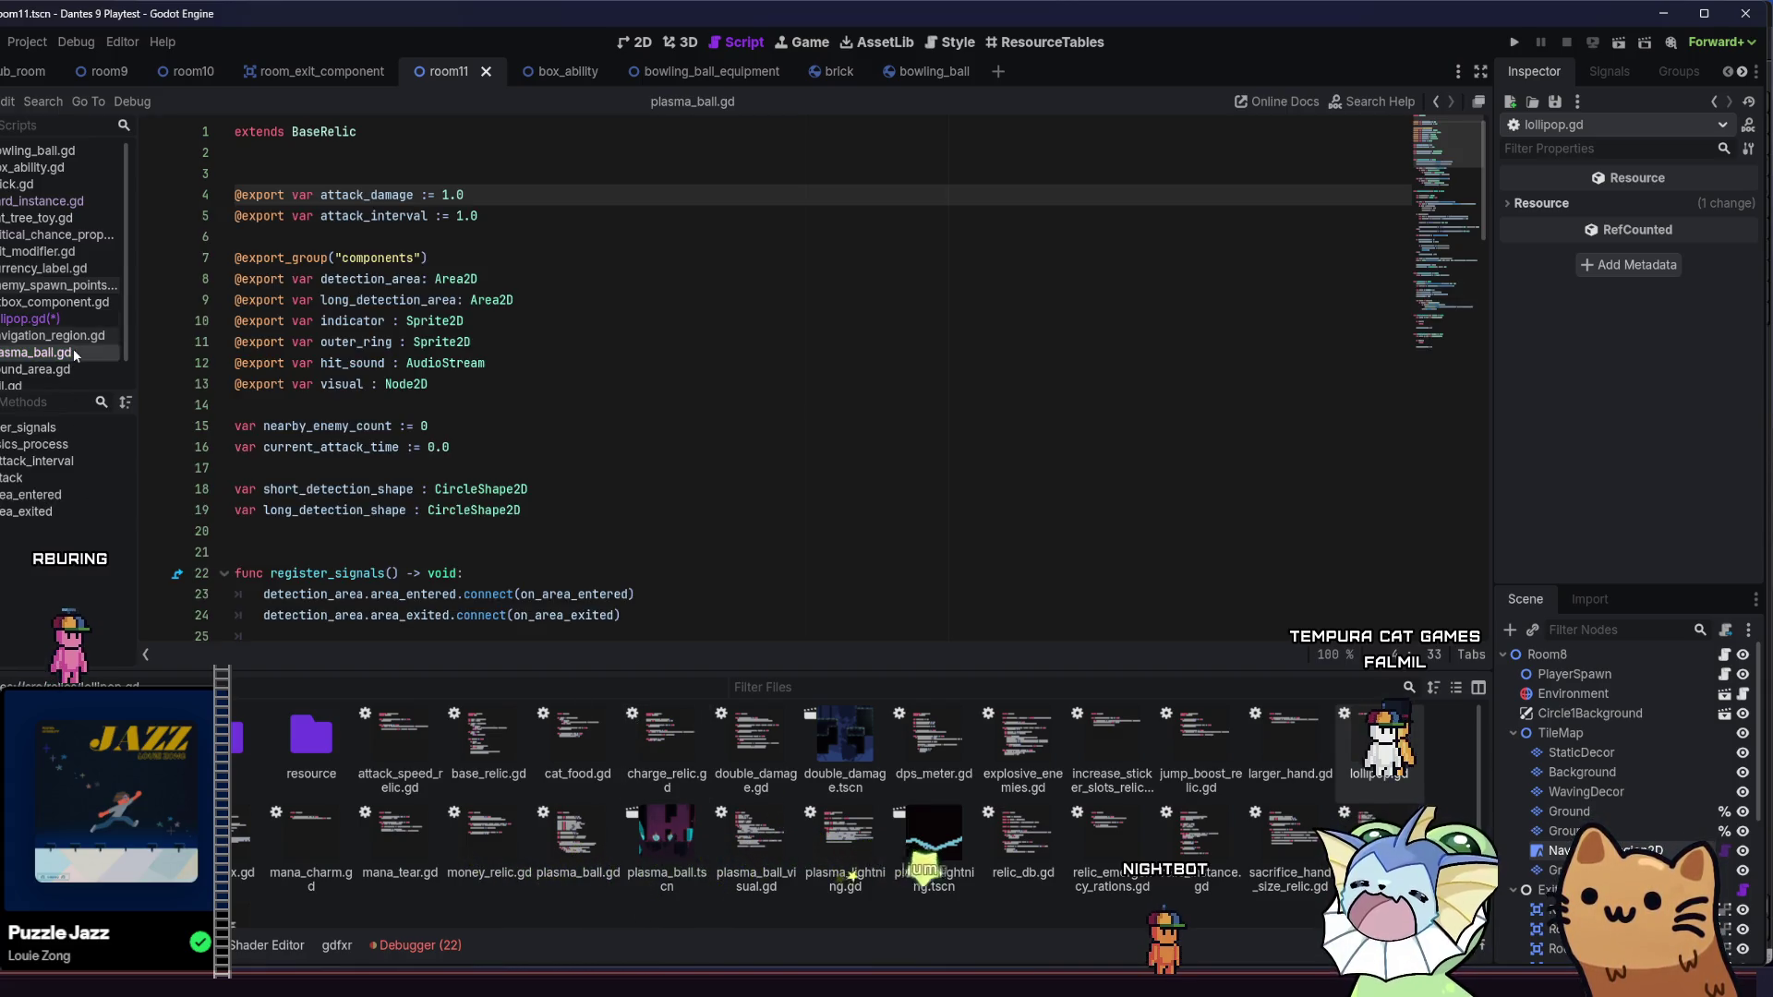
{"action": "key", "text": "alt+Left"}
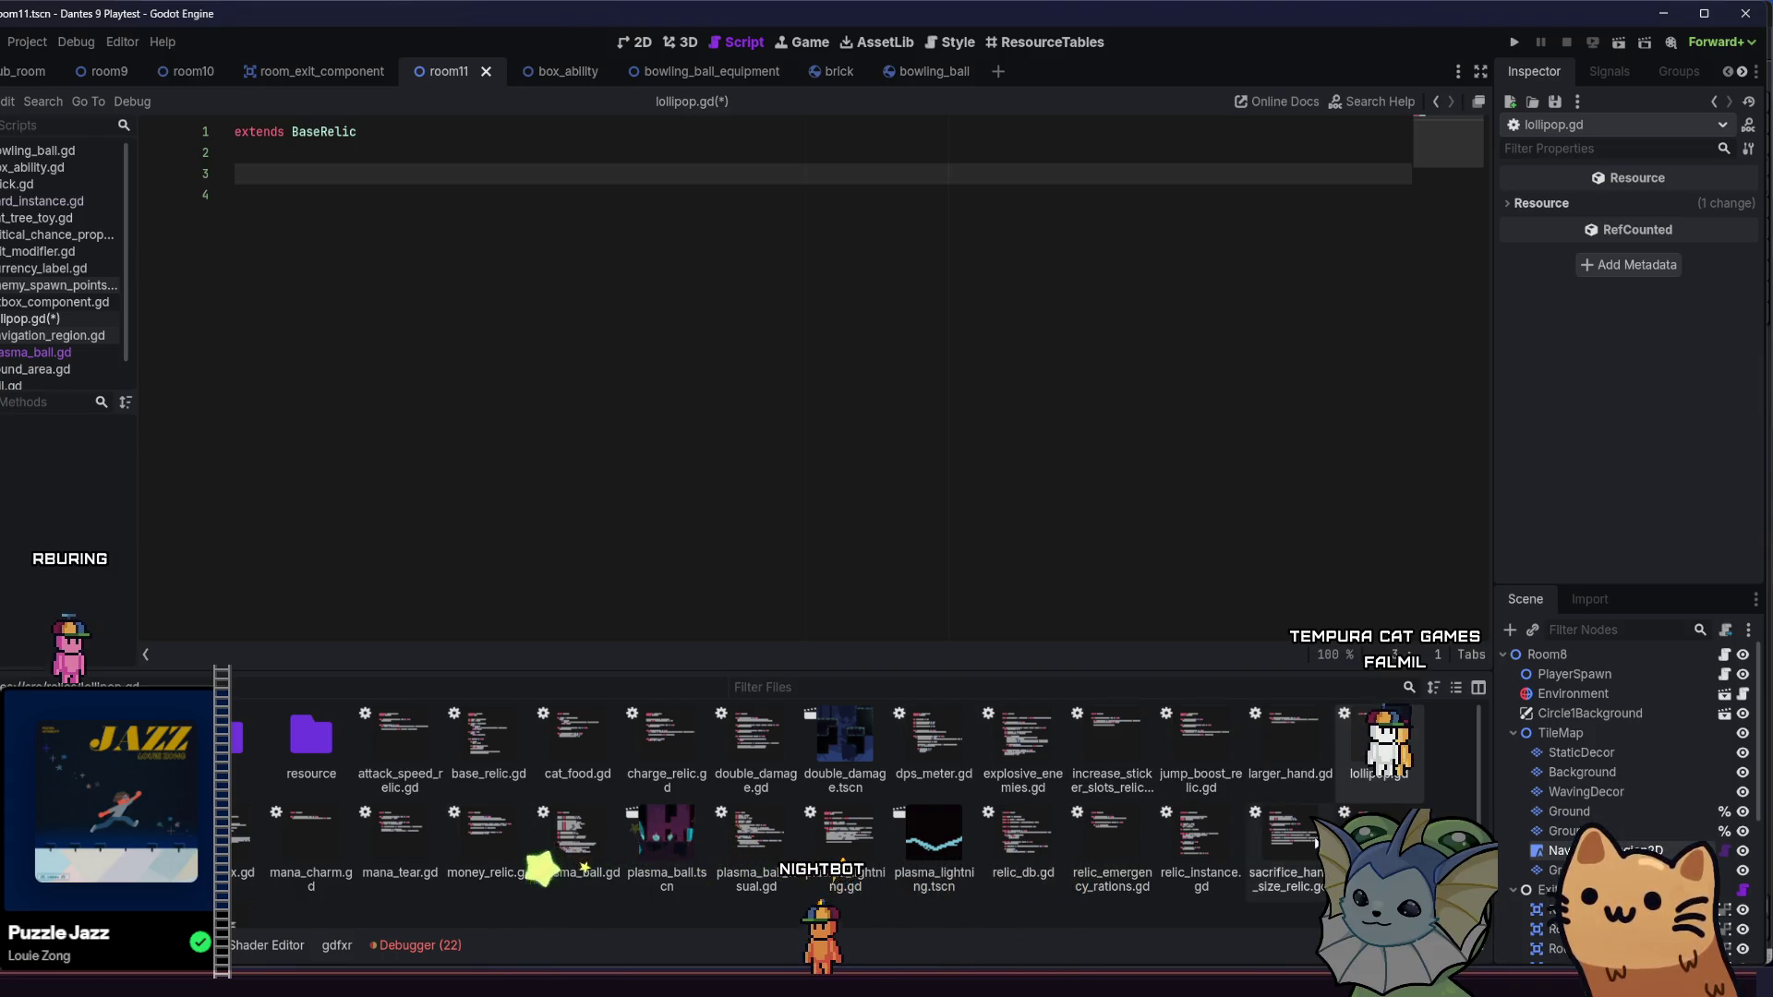
{"action": "scroll", "coordinate": [1284, 840], "scroll_direction": "down", "scroll_amount": 2}
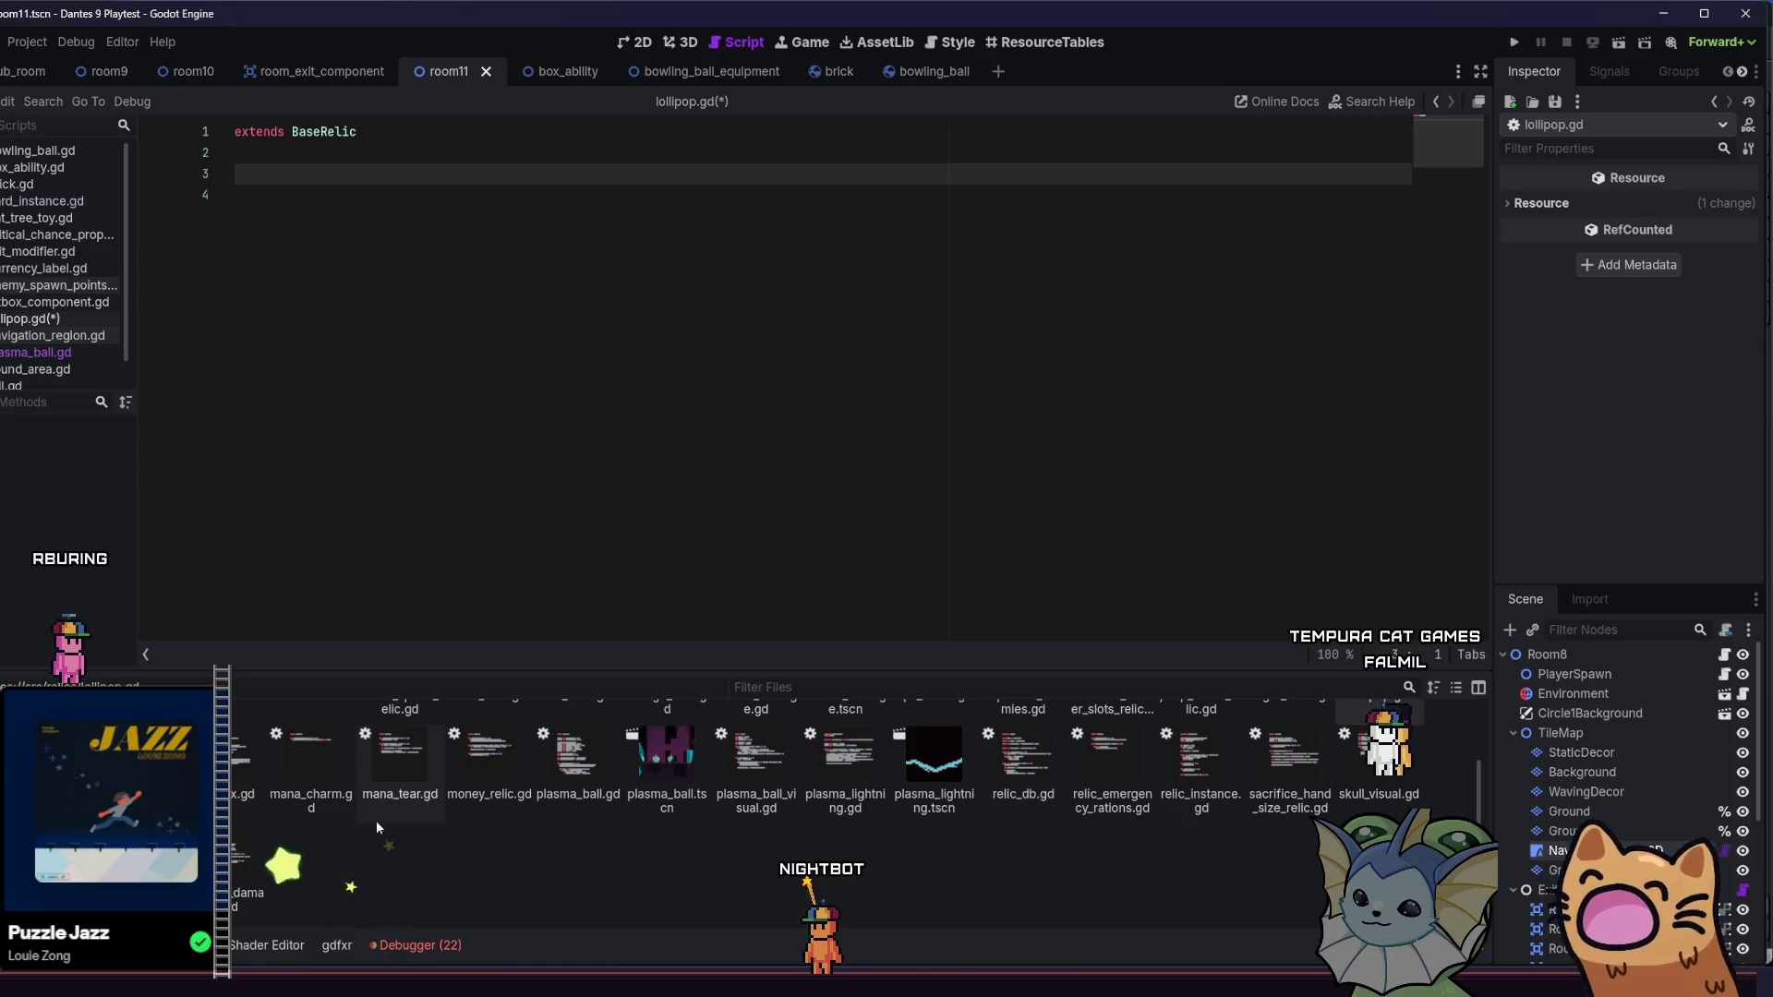
{"action": "scroll", "coordinate": [311, 839], "scroll_direction": "up", "scroll_amount": 1}
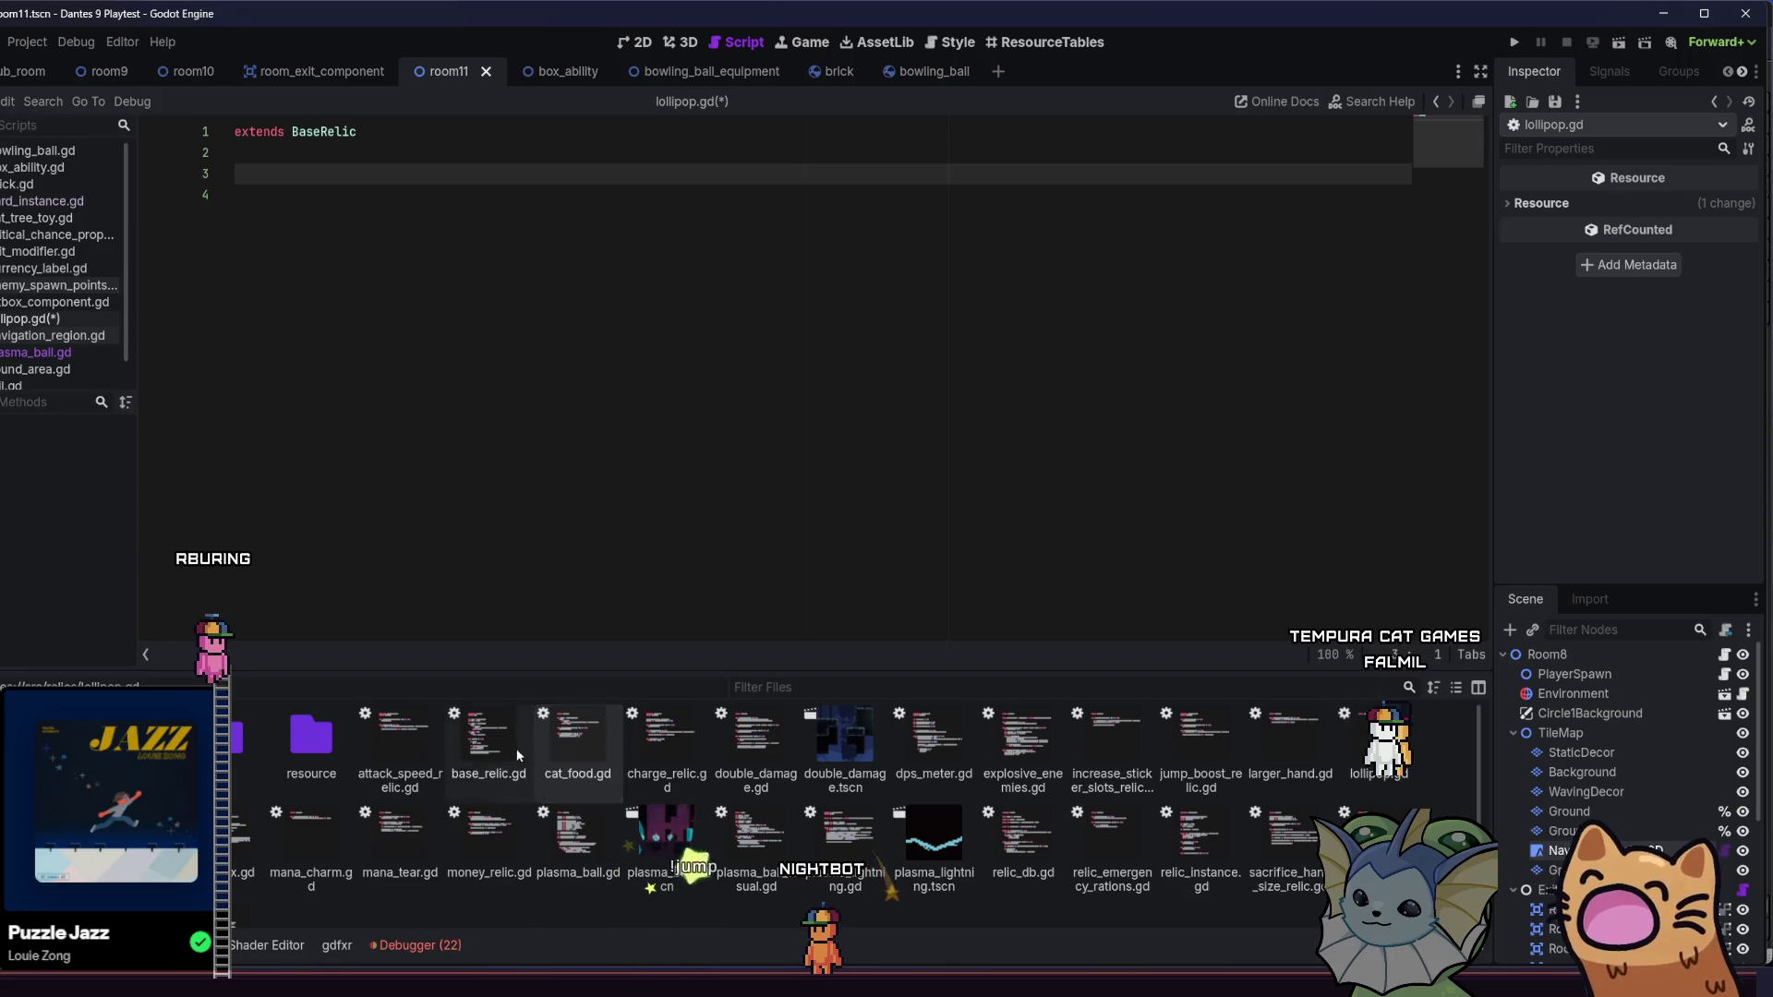
{"action": "left_click", "coordinate": [429, 746]}
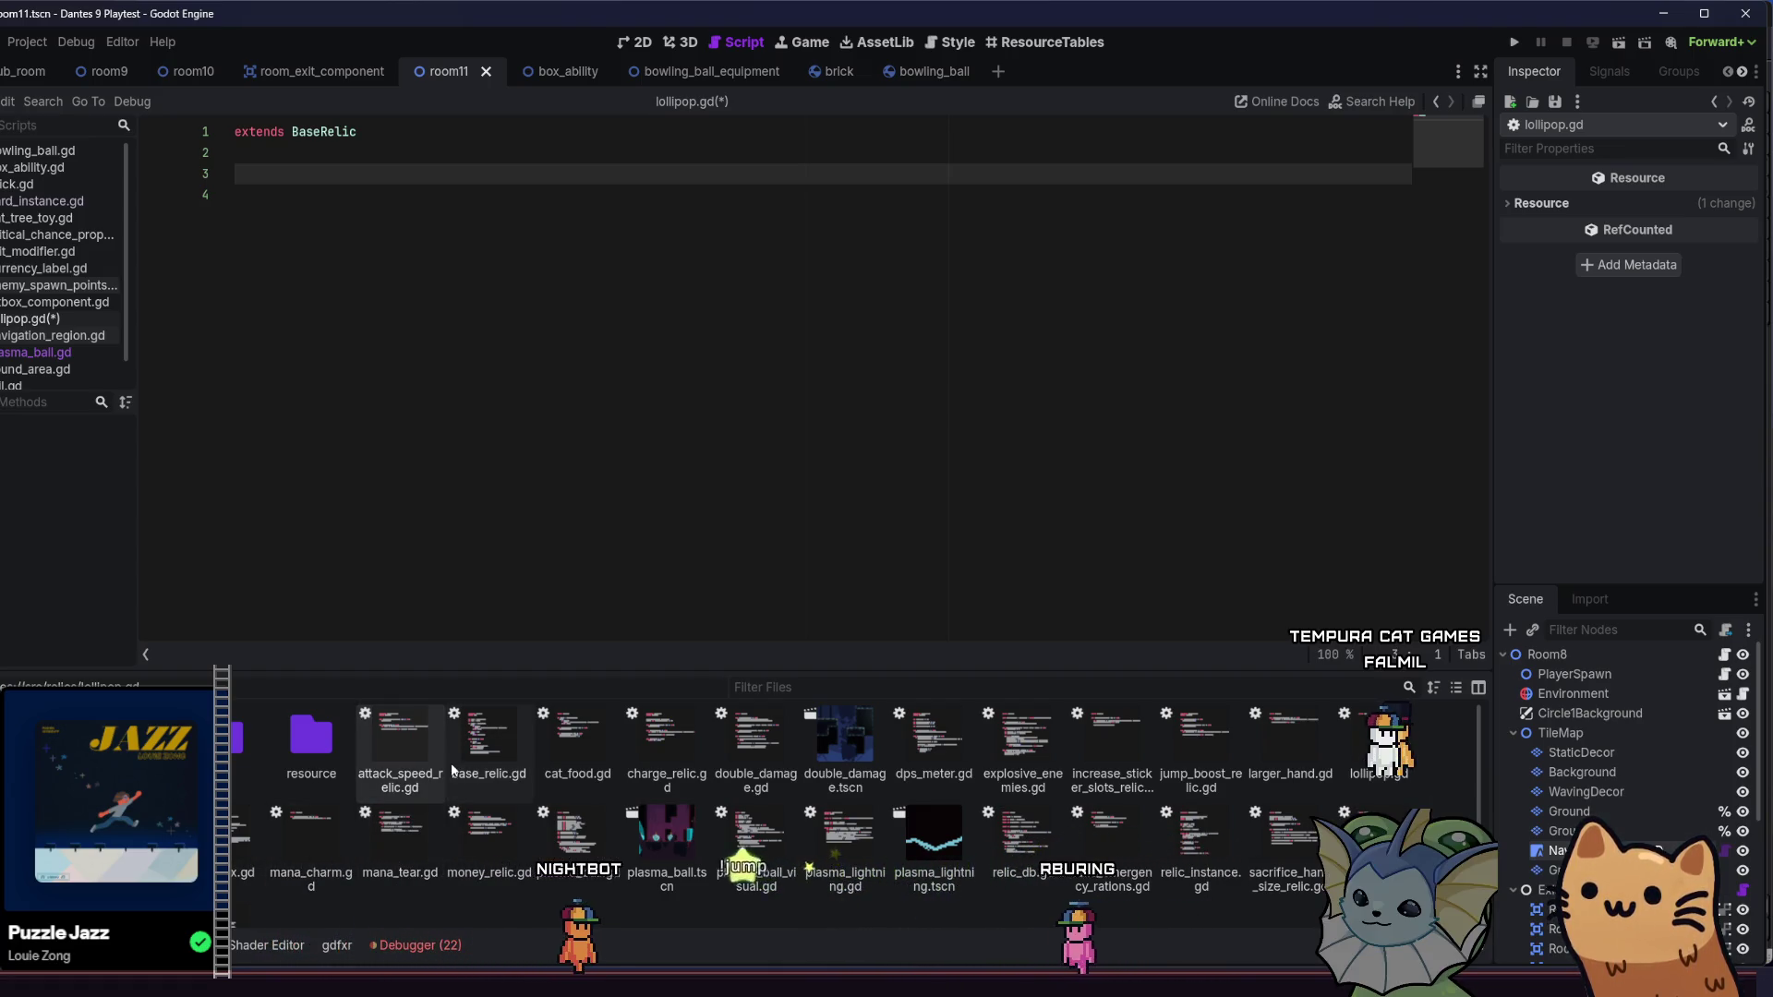
{"action": "mouse_move", "coordinate": [423, 834]}
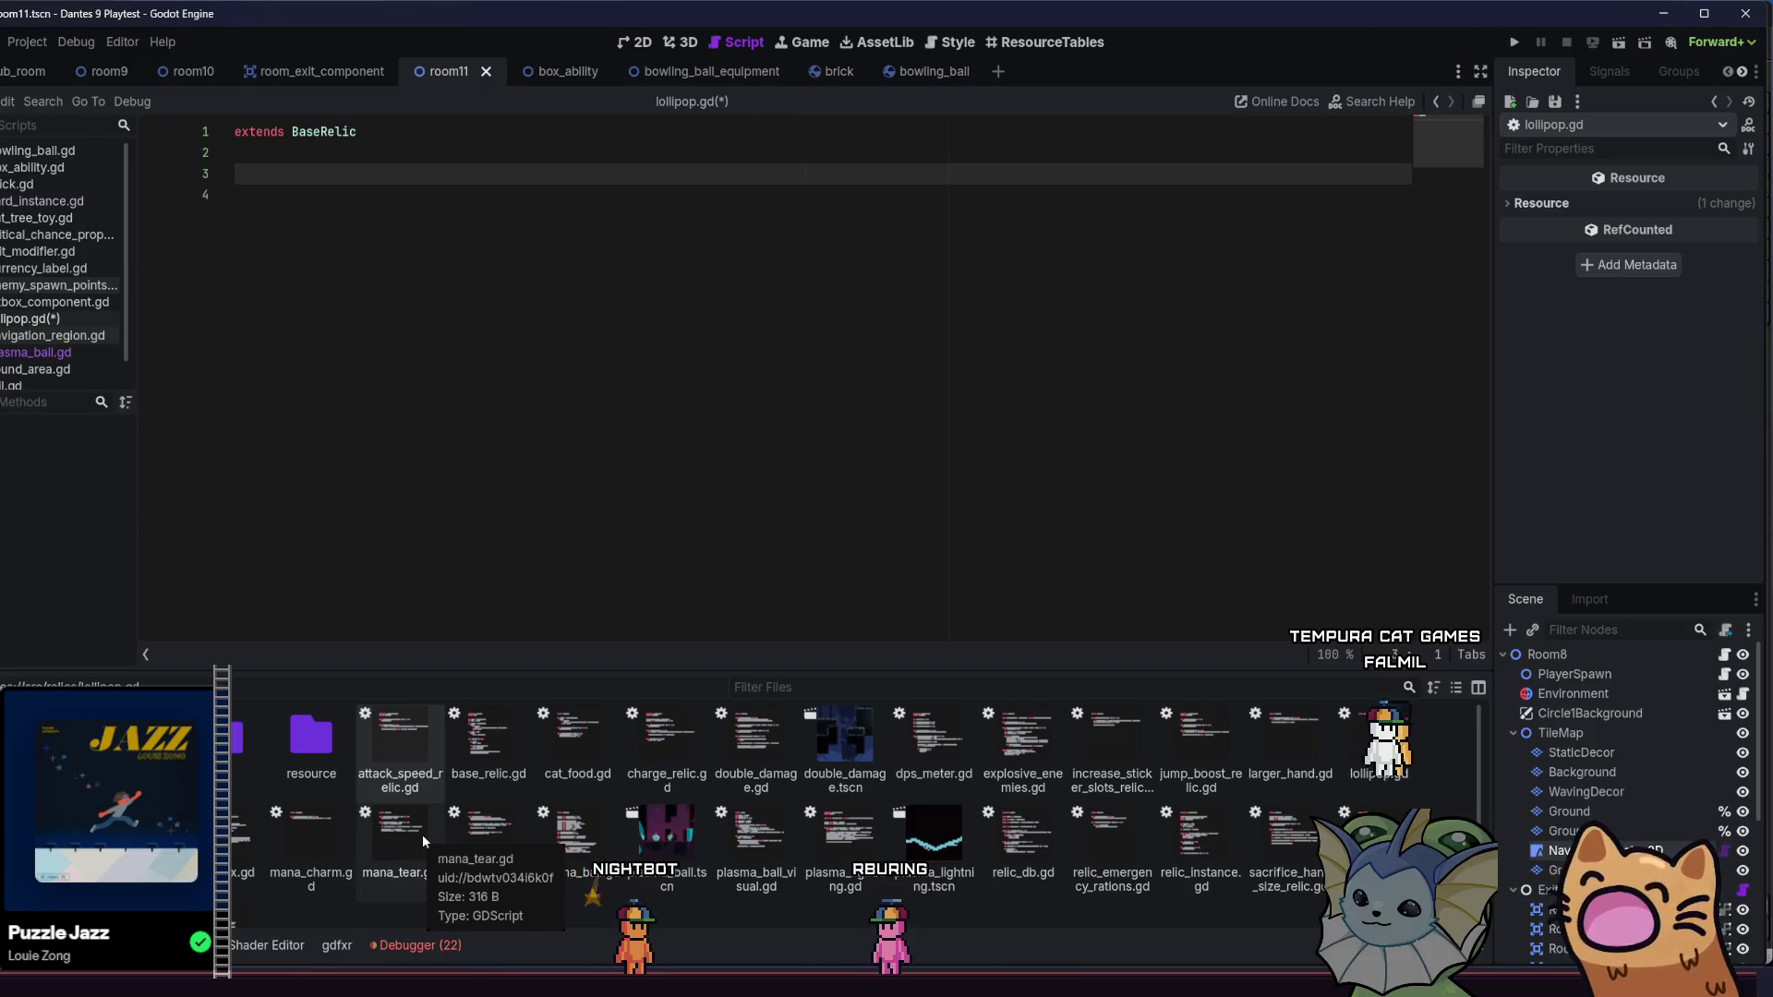
{"action": "double_click", "coordinate": [406, 746]}
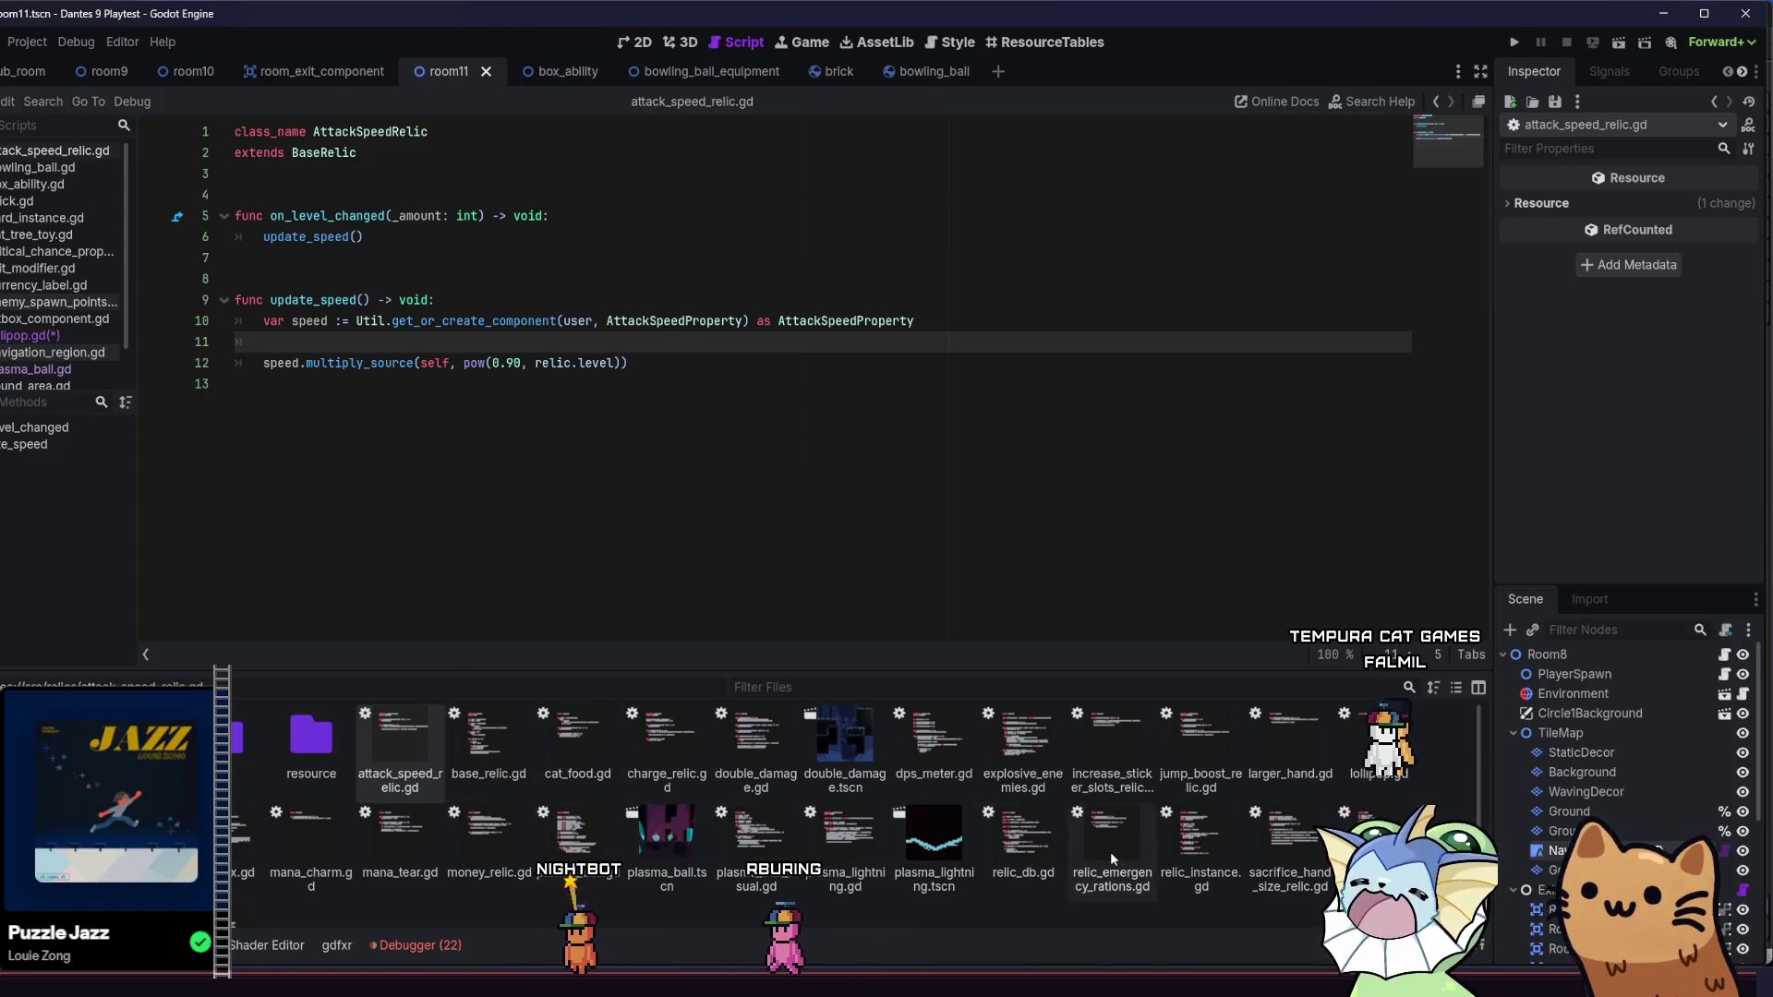
{"action": "left_click", "coordinate": [1361, 752]}
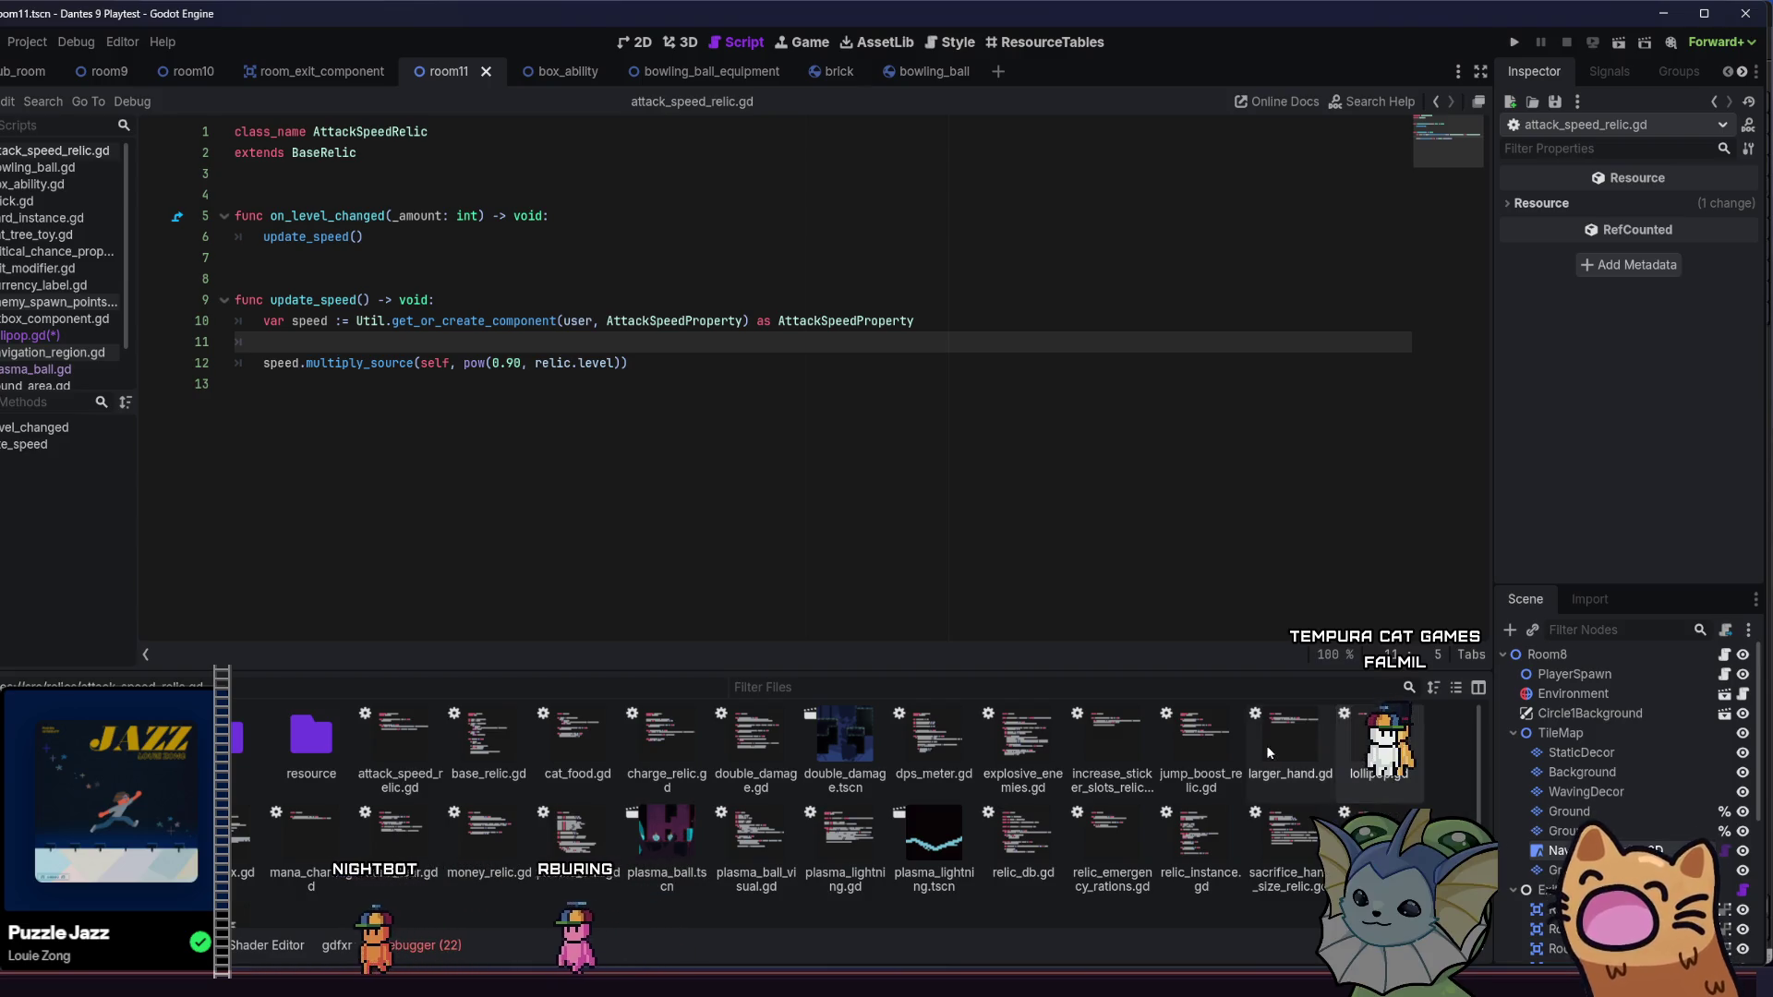
{"action": "double_click", "coordinate": [1354, 752]}
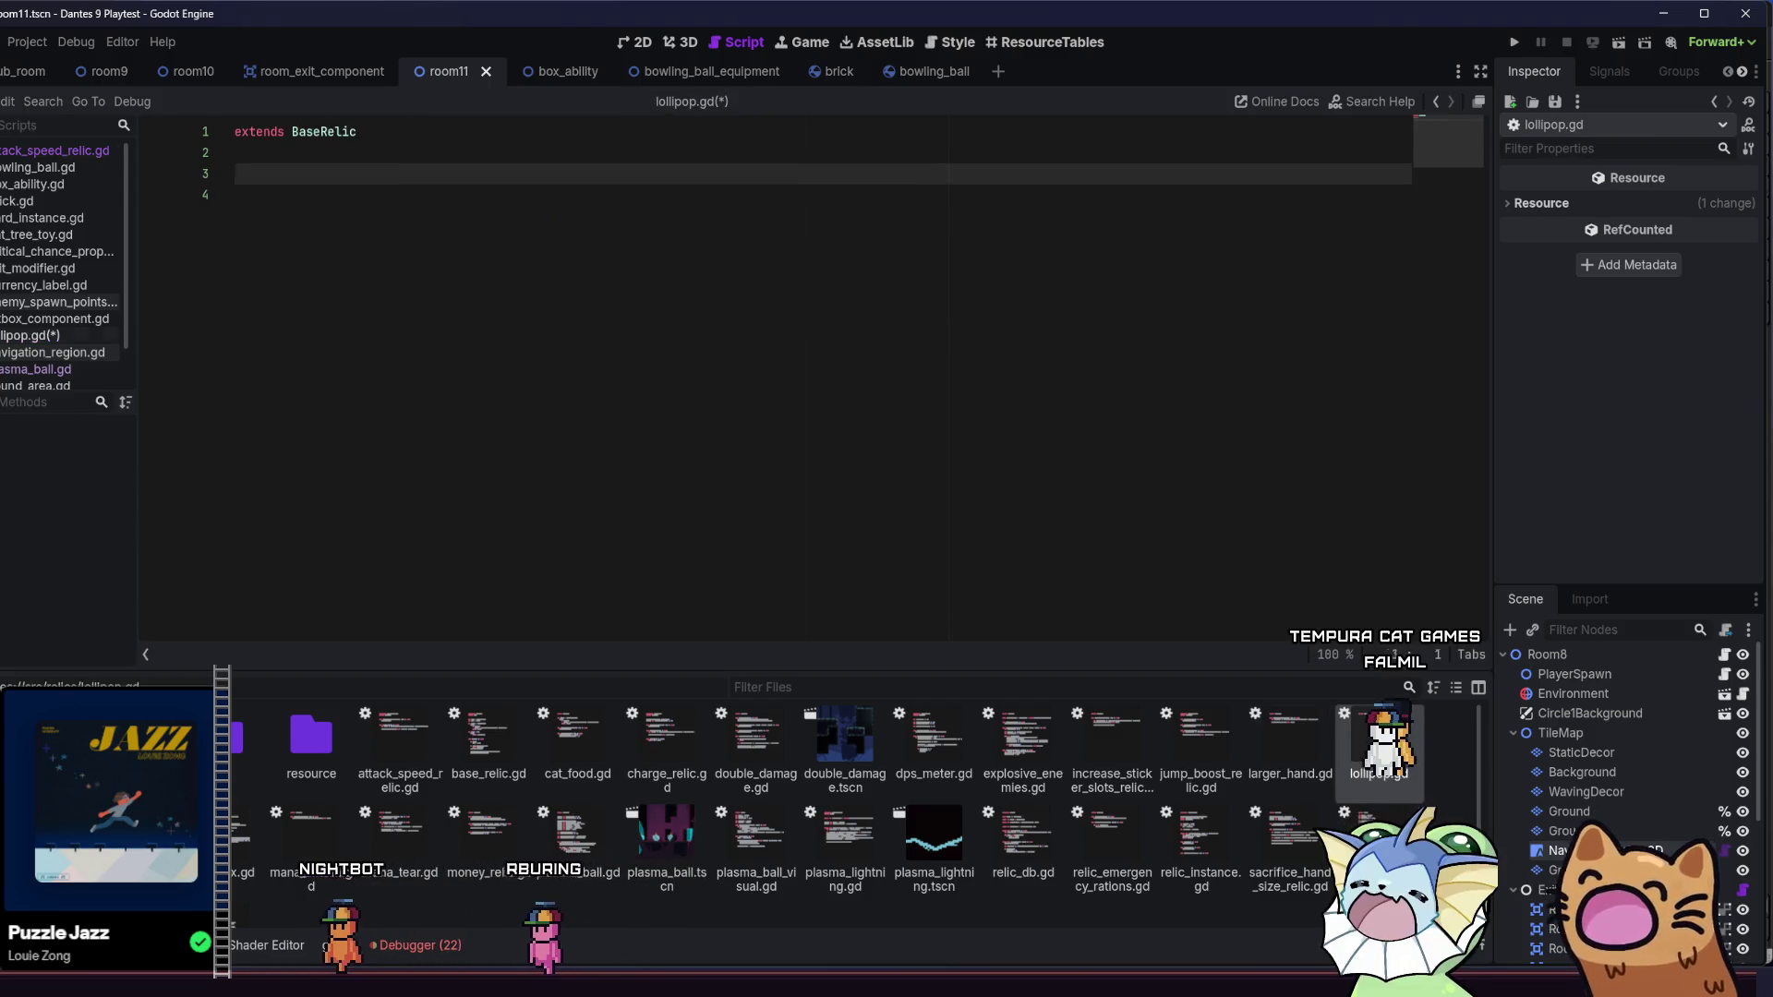
{"action": "double_click", "coordinate": [421, 838]}
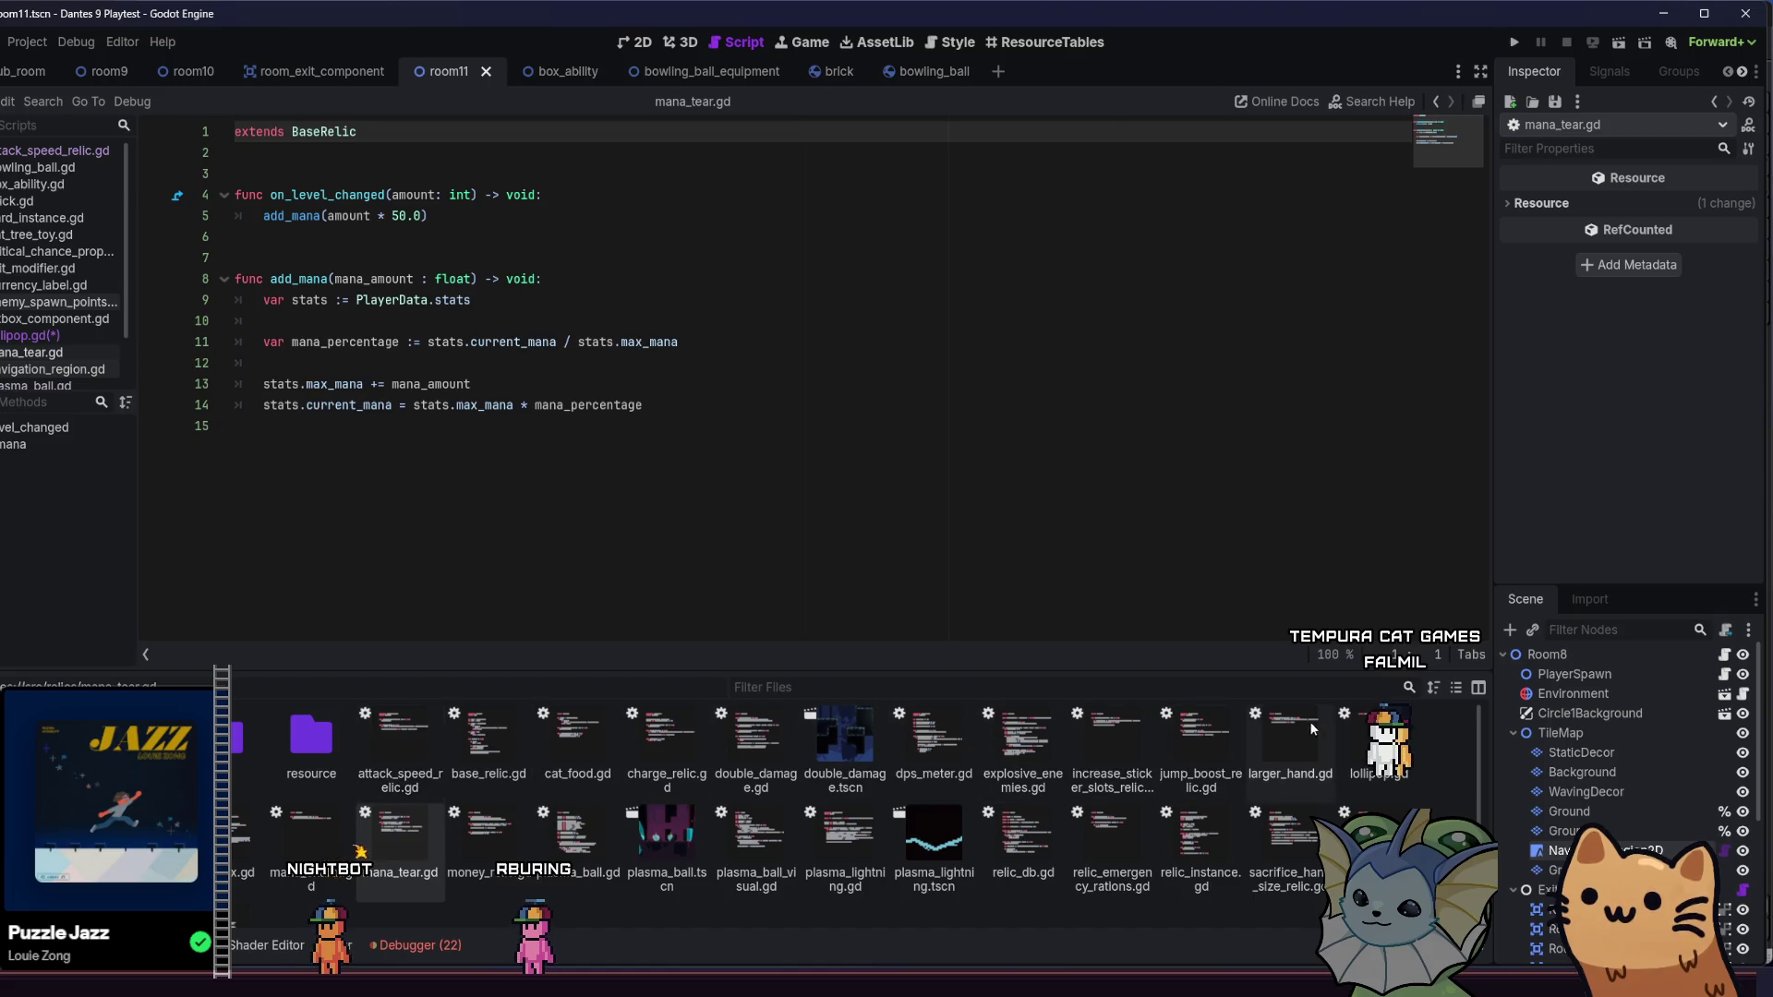
{"action": "double_click", "coordinate": [1384, 744]}
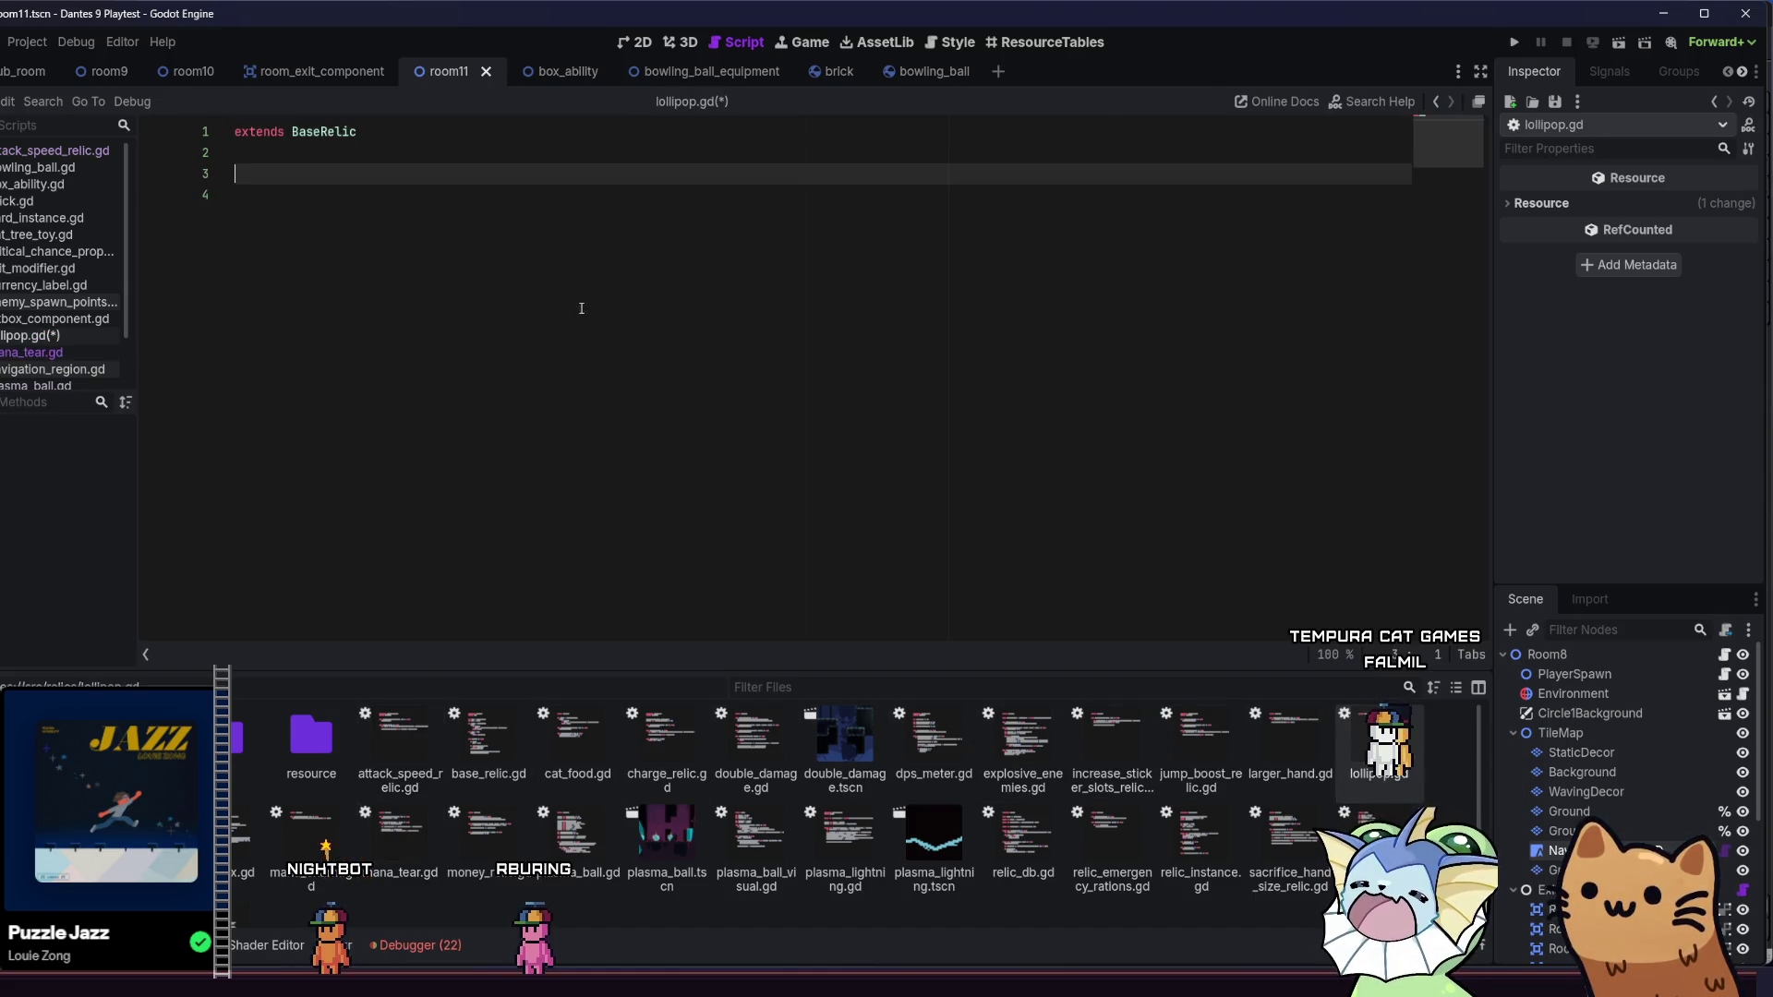
- Insert the on_level_changed(amount: int) -> void header on line 4 and jump to its base_relic.gd definition
{"action": "left_click", "coordinate": [529, 241]}
{"action": "type", "text": "func on_"}
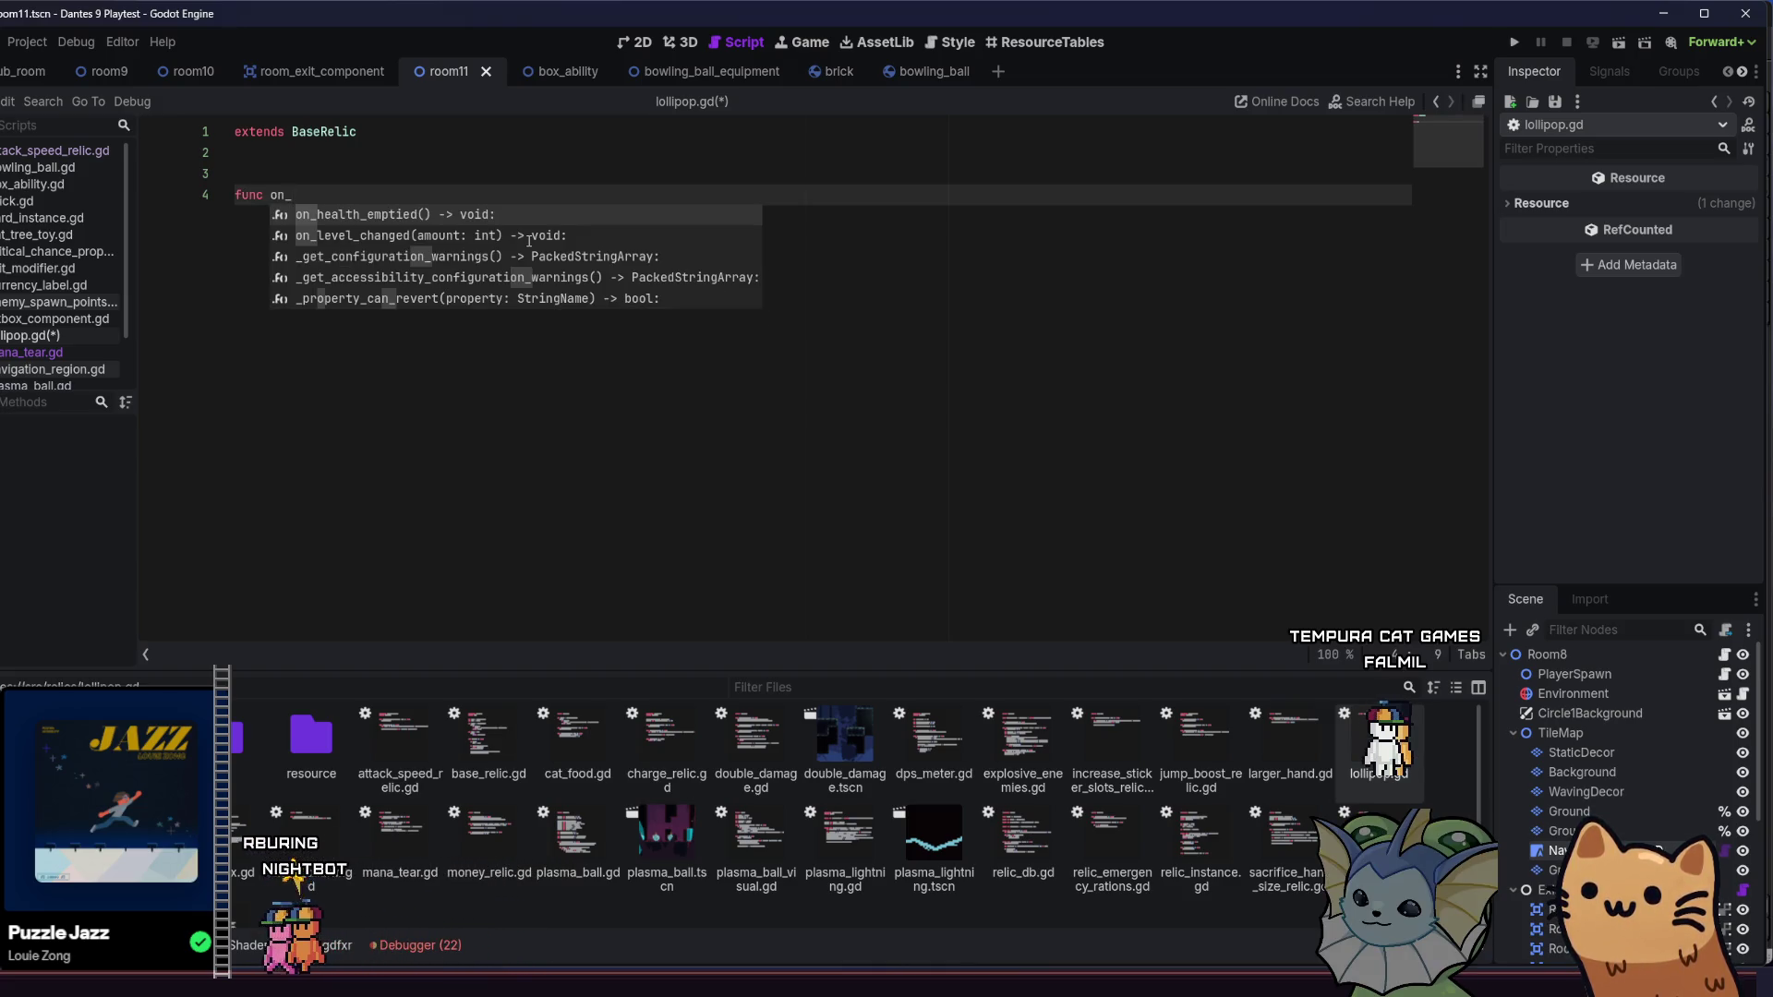
{"action": "key", "text": "BackSpace"}
{"action": "key", "text": "BackSpace"}
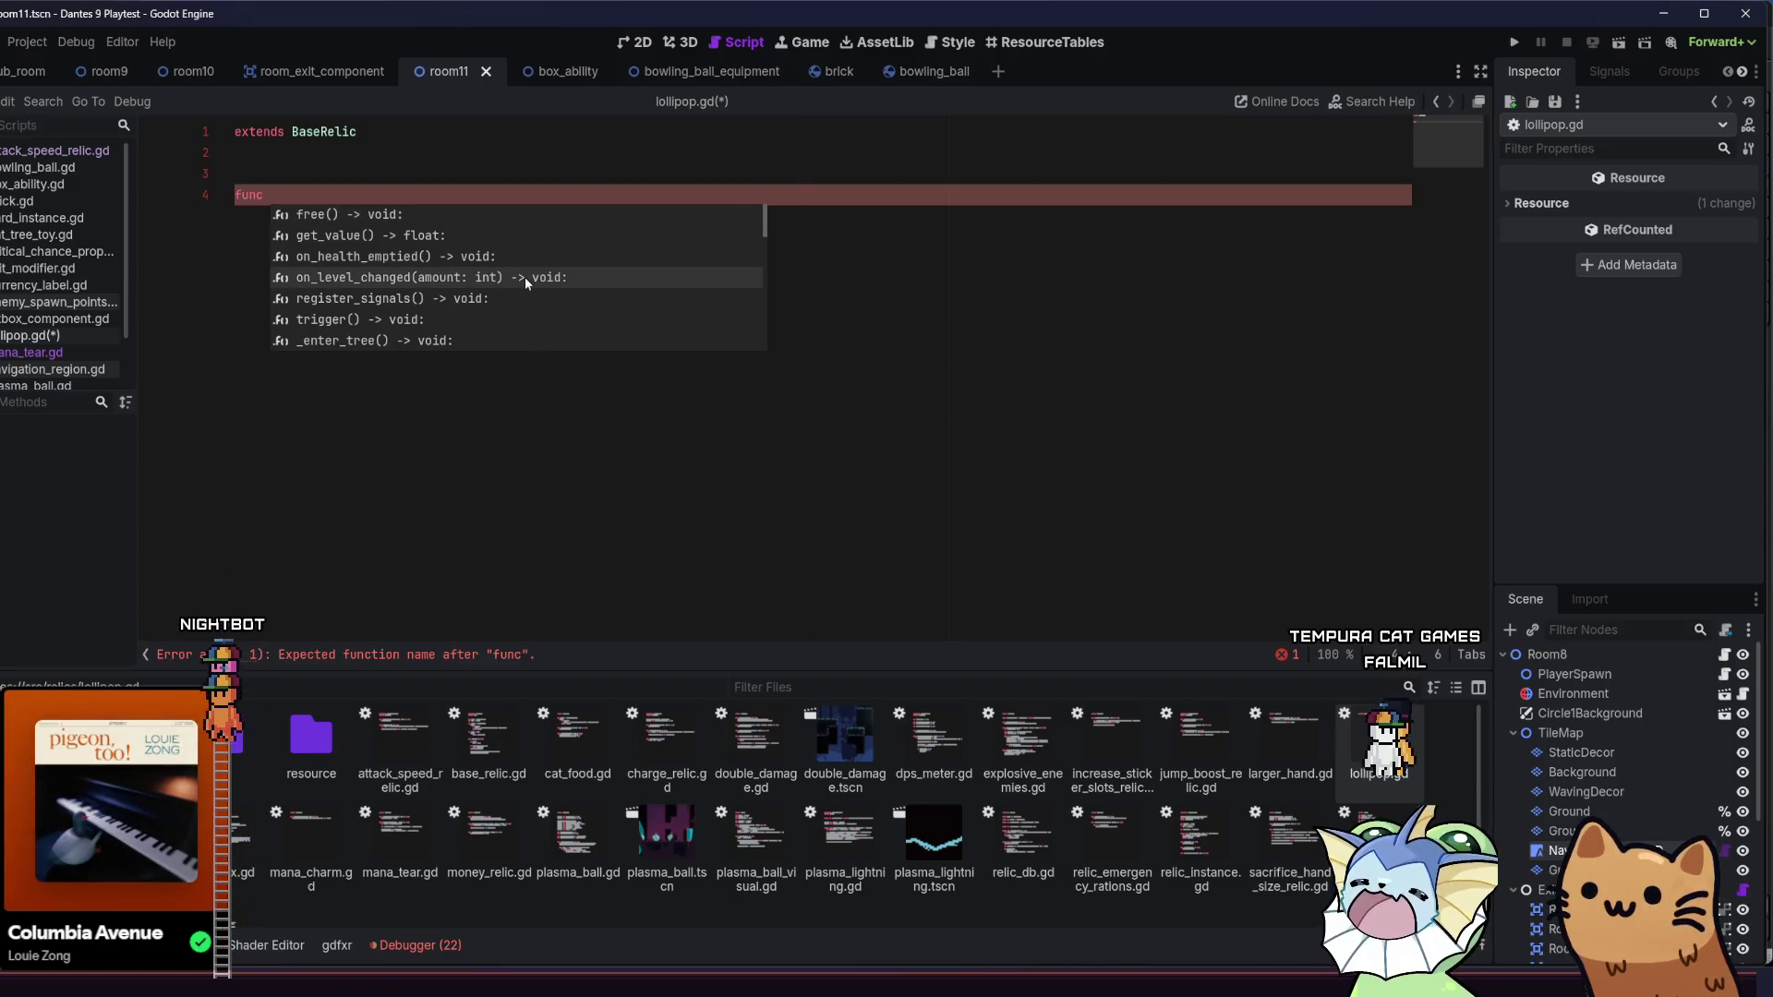
{"action": "scroll", "coordinate": [524, 277], "scroll_direction": "down", "scroll_amount": 1}
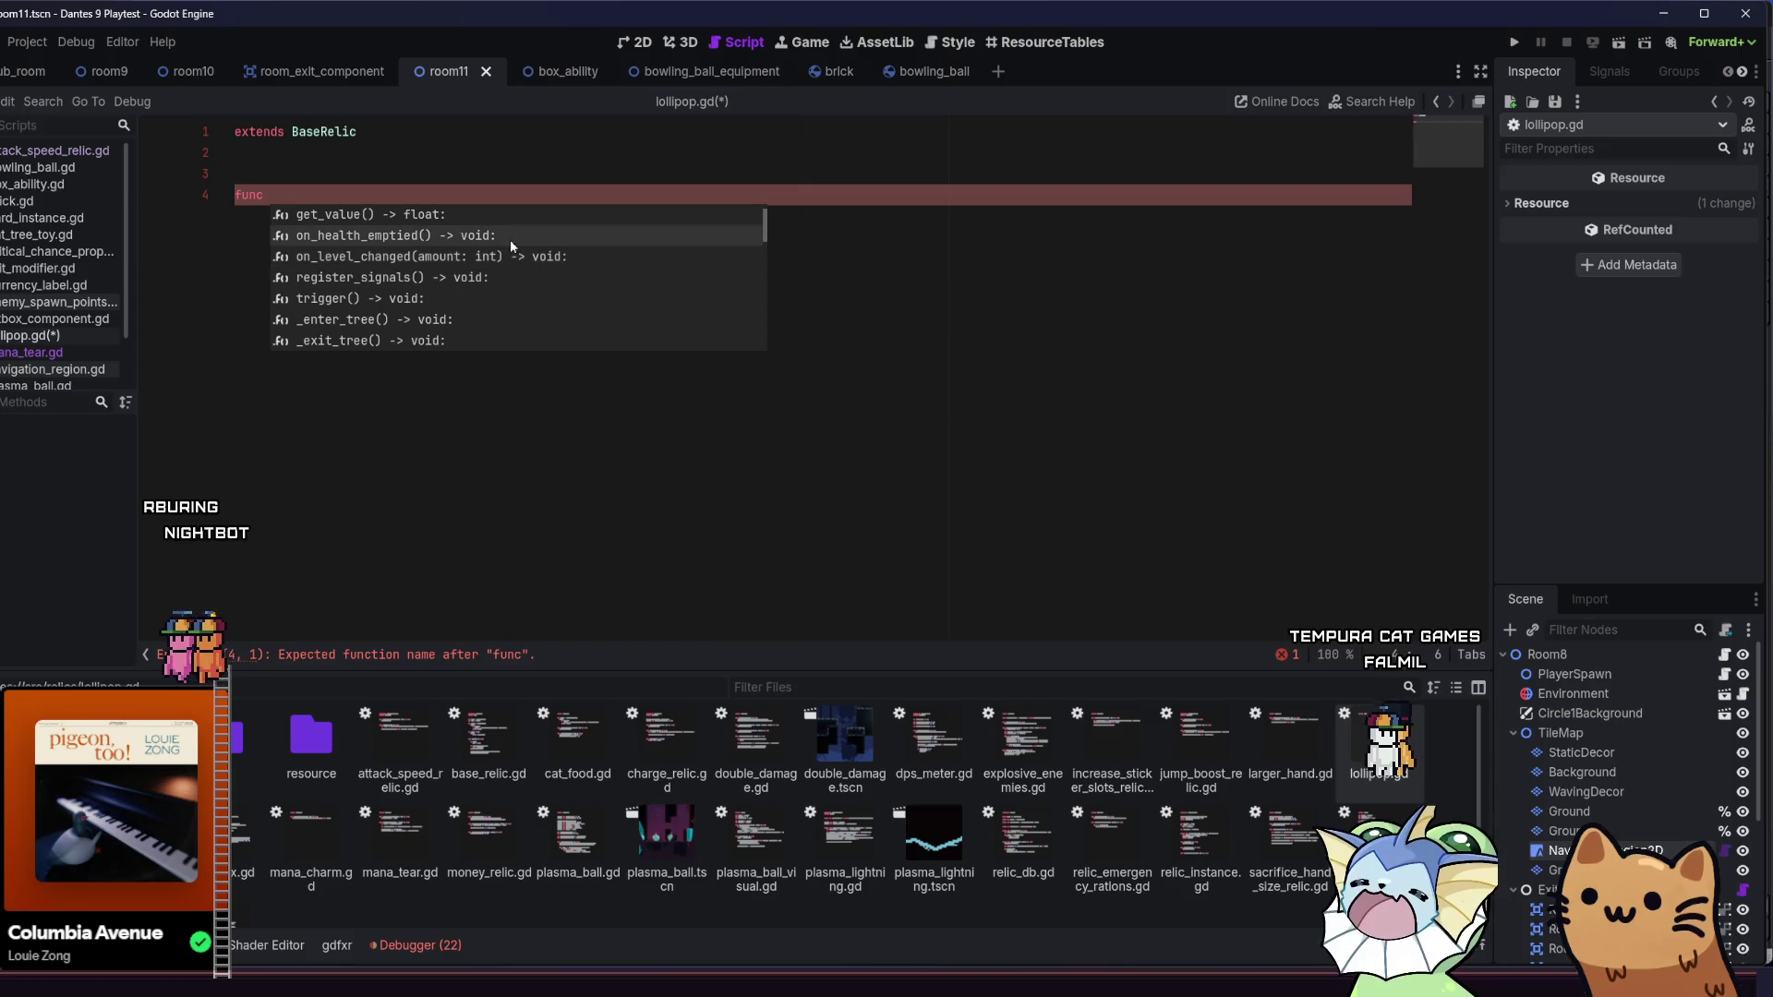
{"action": "double_click", "coordinate": [512, 256]}
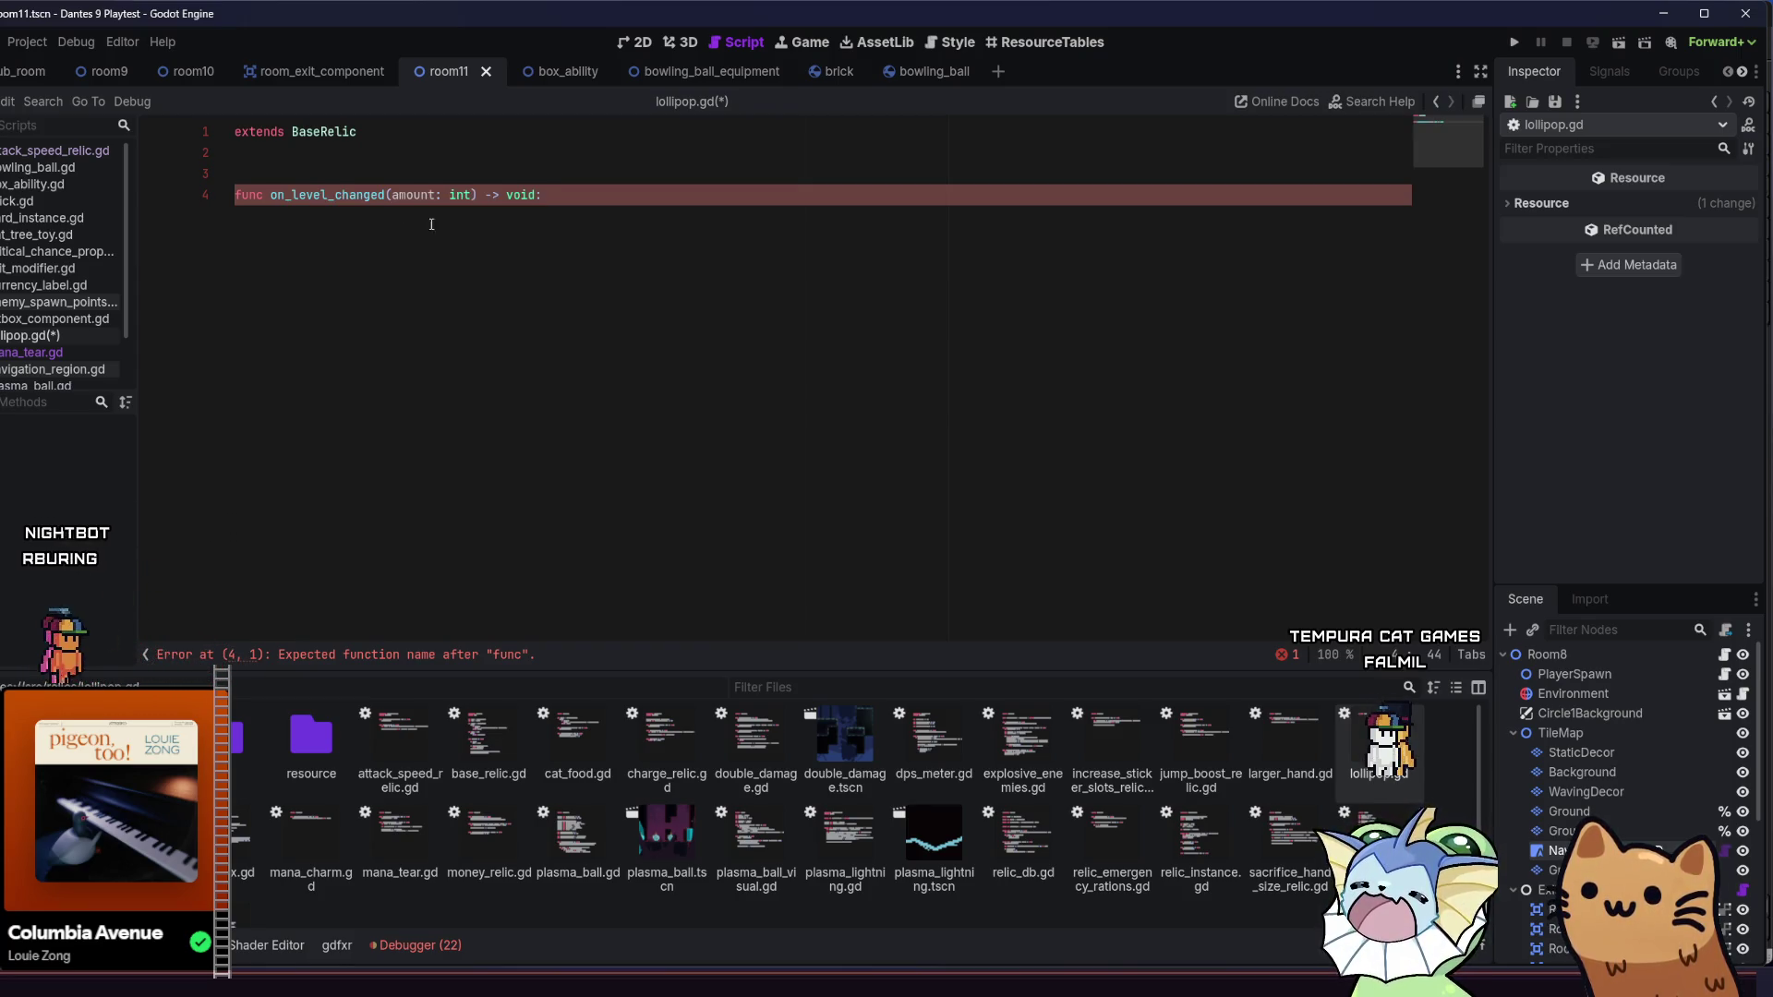
{"action": "left_click", "coordinate": [353, 194], "text": "ctrl"}
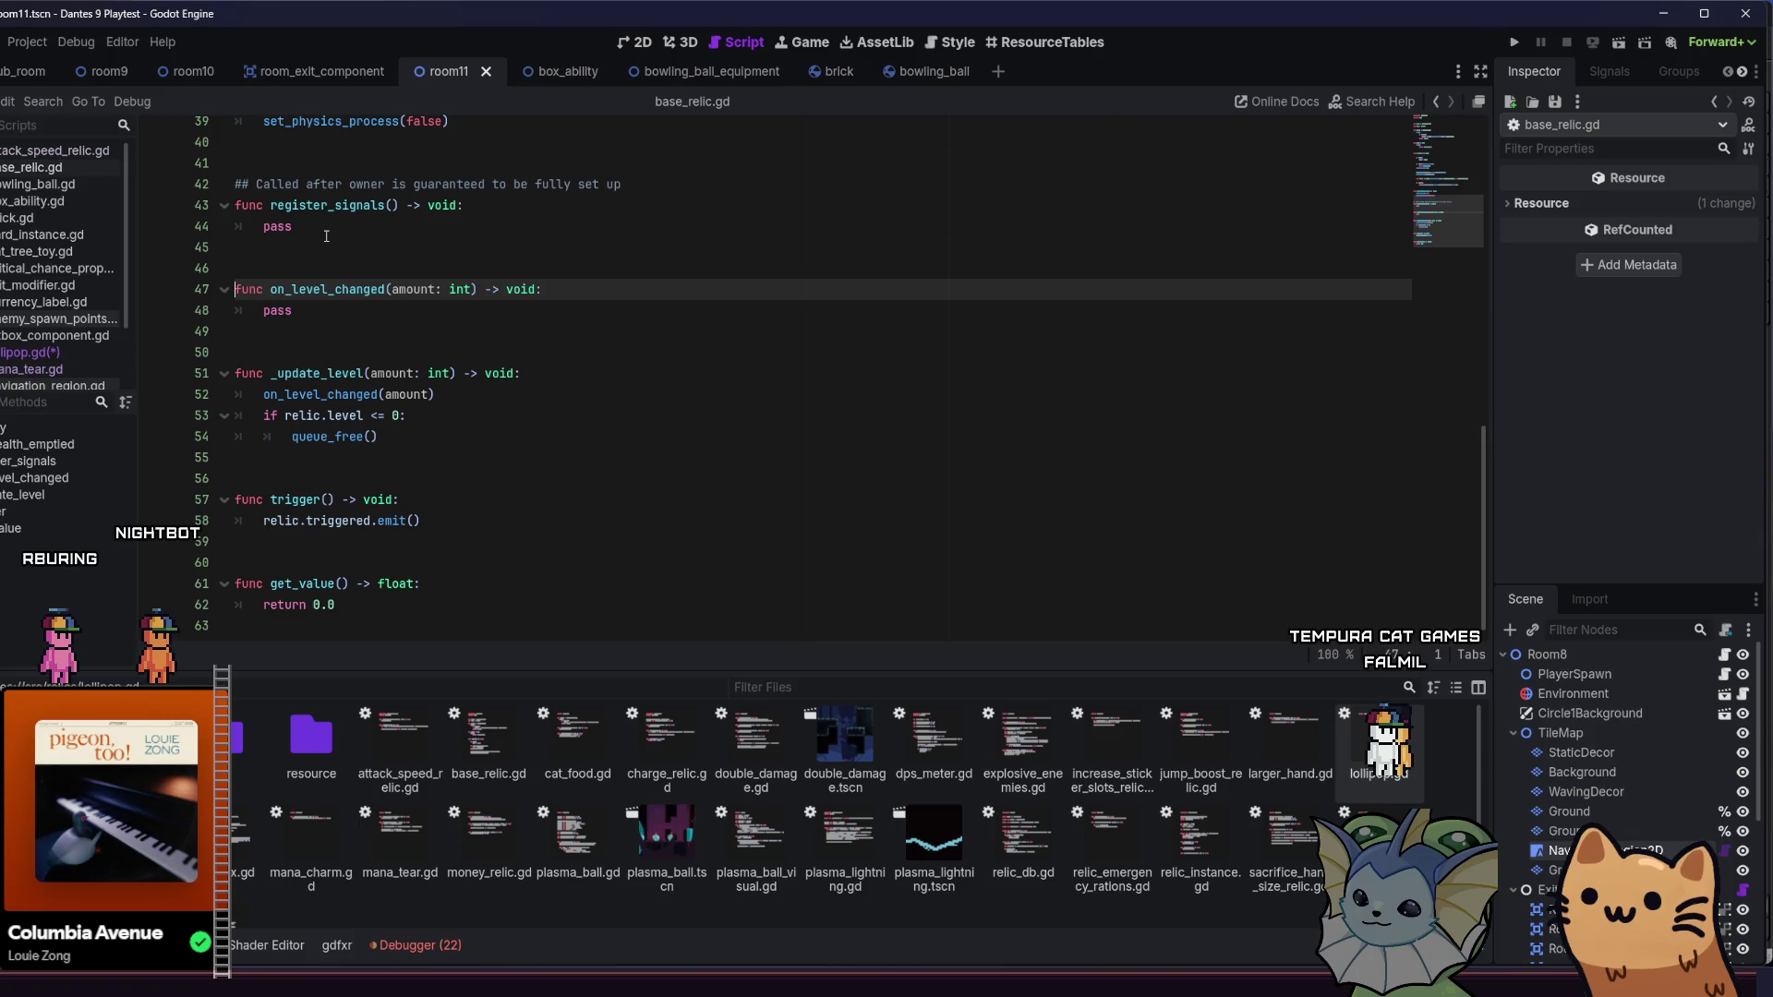
- Review the top of base_relic.gd (class_name BaseRelic, relic, user, events, level), then go back
{"action": "scroll", "coordinate": [509, 269], "scroll_direction": "up", "scroll_amount": 4}
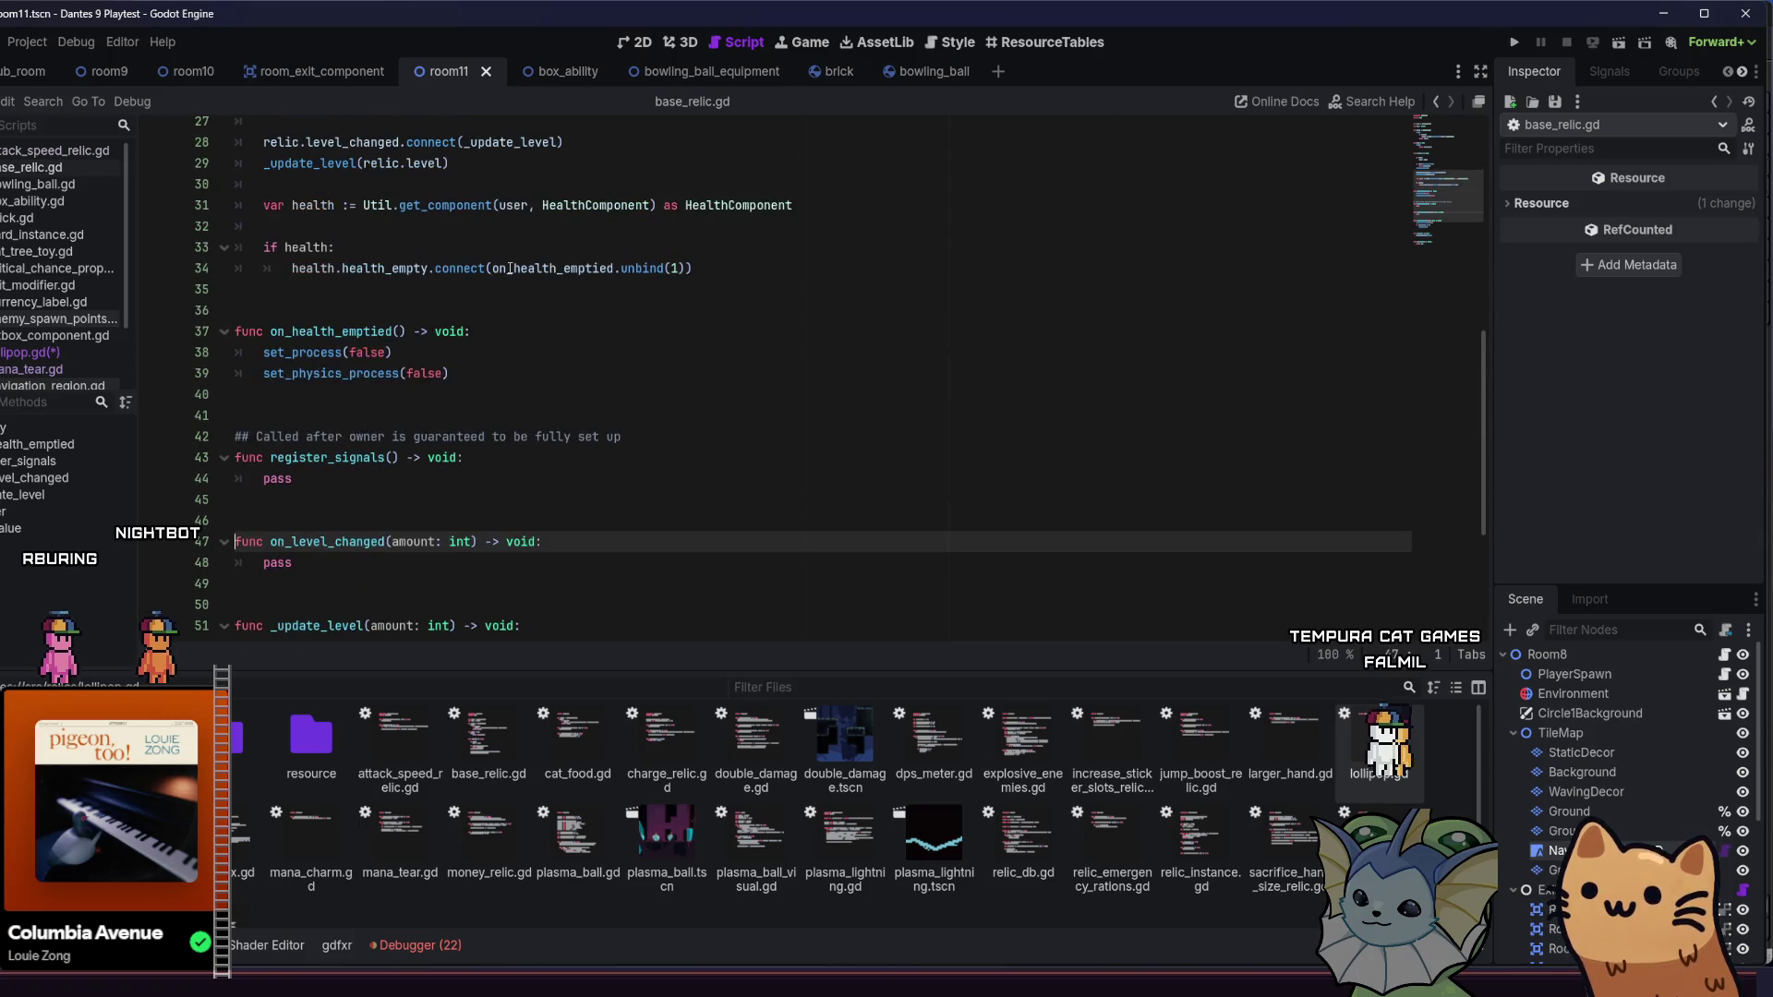
{"action": "scroll", "coordinate": [510, 269], "scroll_direction": "up", "scroll_amount": 3}
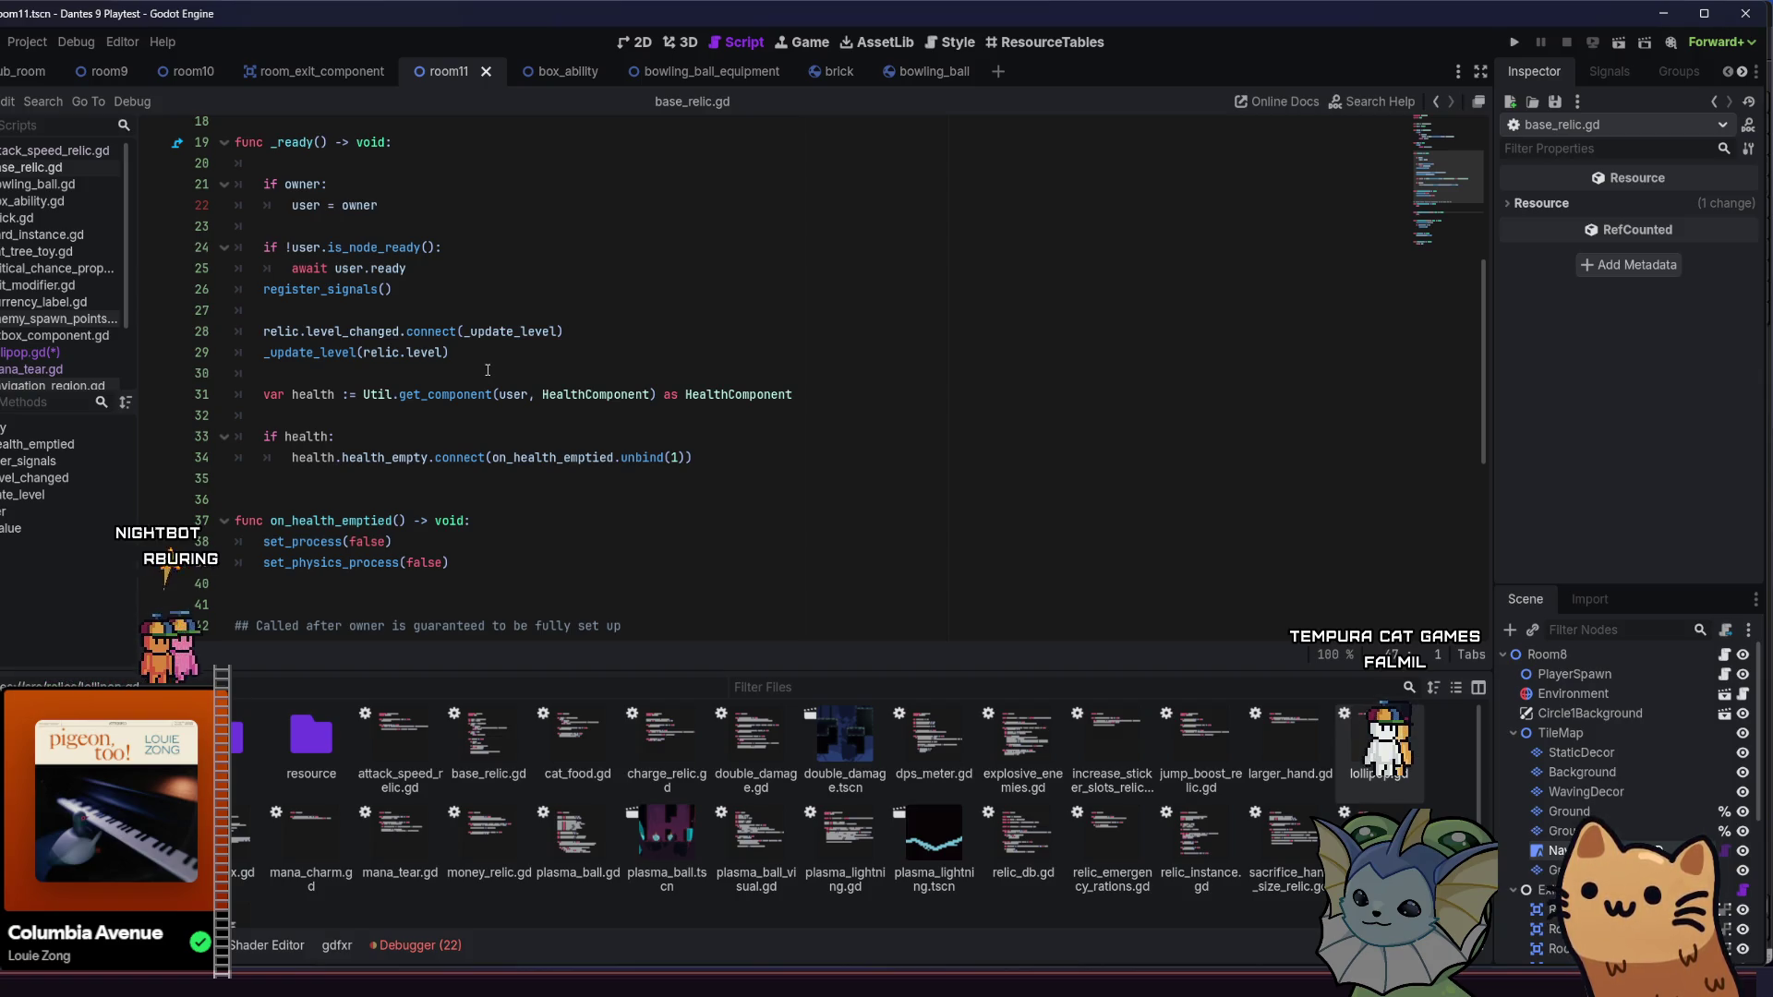
{"action": "scroll", "coordinate": [487, 370], "scroll_direction": "up", "scroll_amount": 1}
{"action": "scroll", "coordinate": [518, 354], "scroll_direction": "up", "scroll_amount": 5}
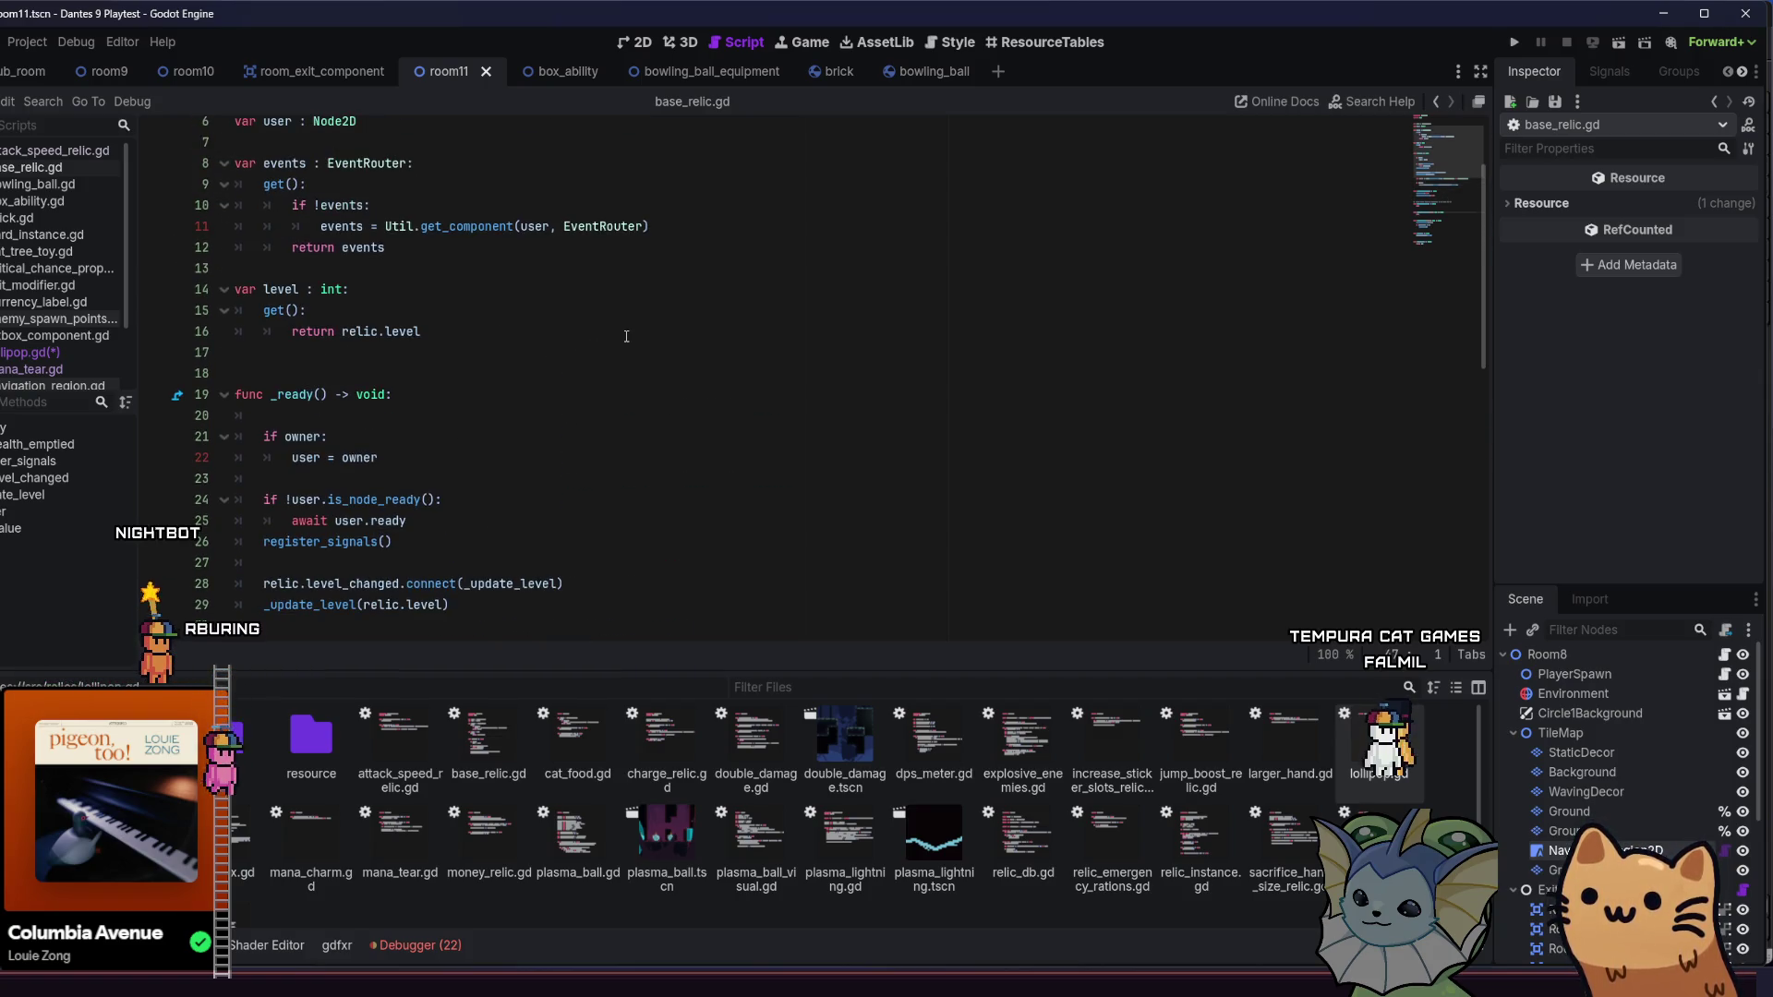
{"action": "left_click", "coordinate": [1436, 104]}
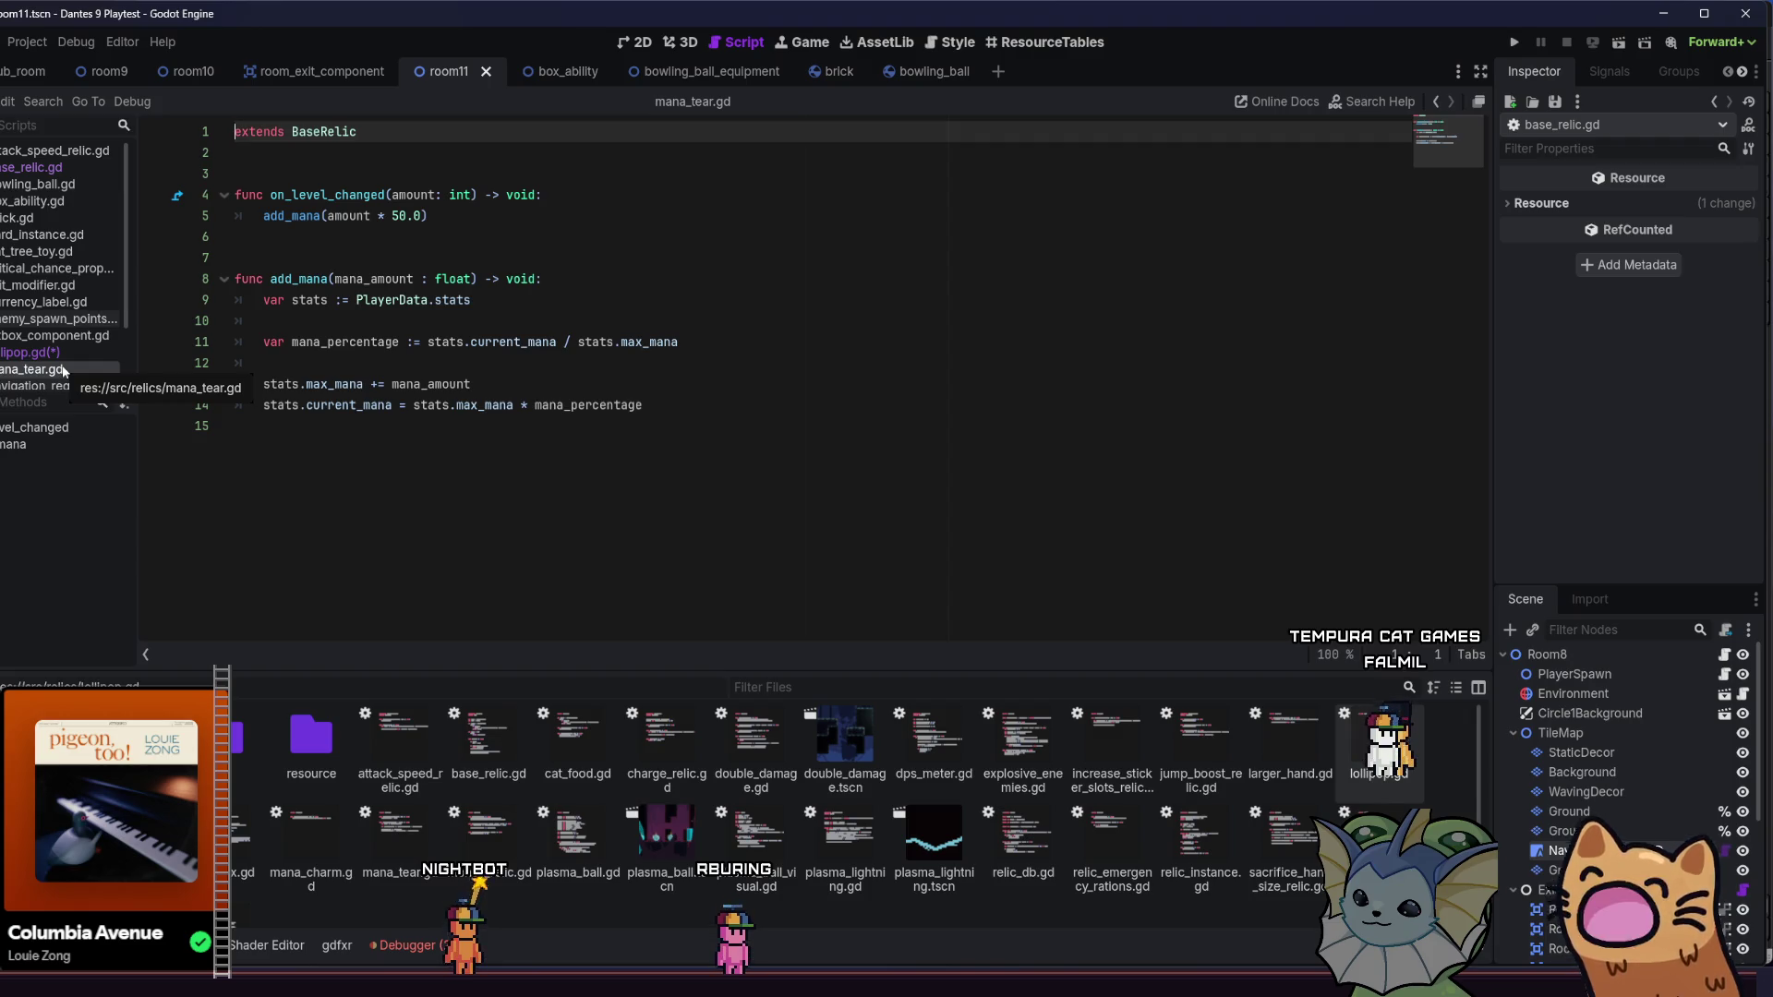
{"action": "left_click", "coordinate": [412, 214]}
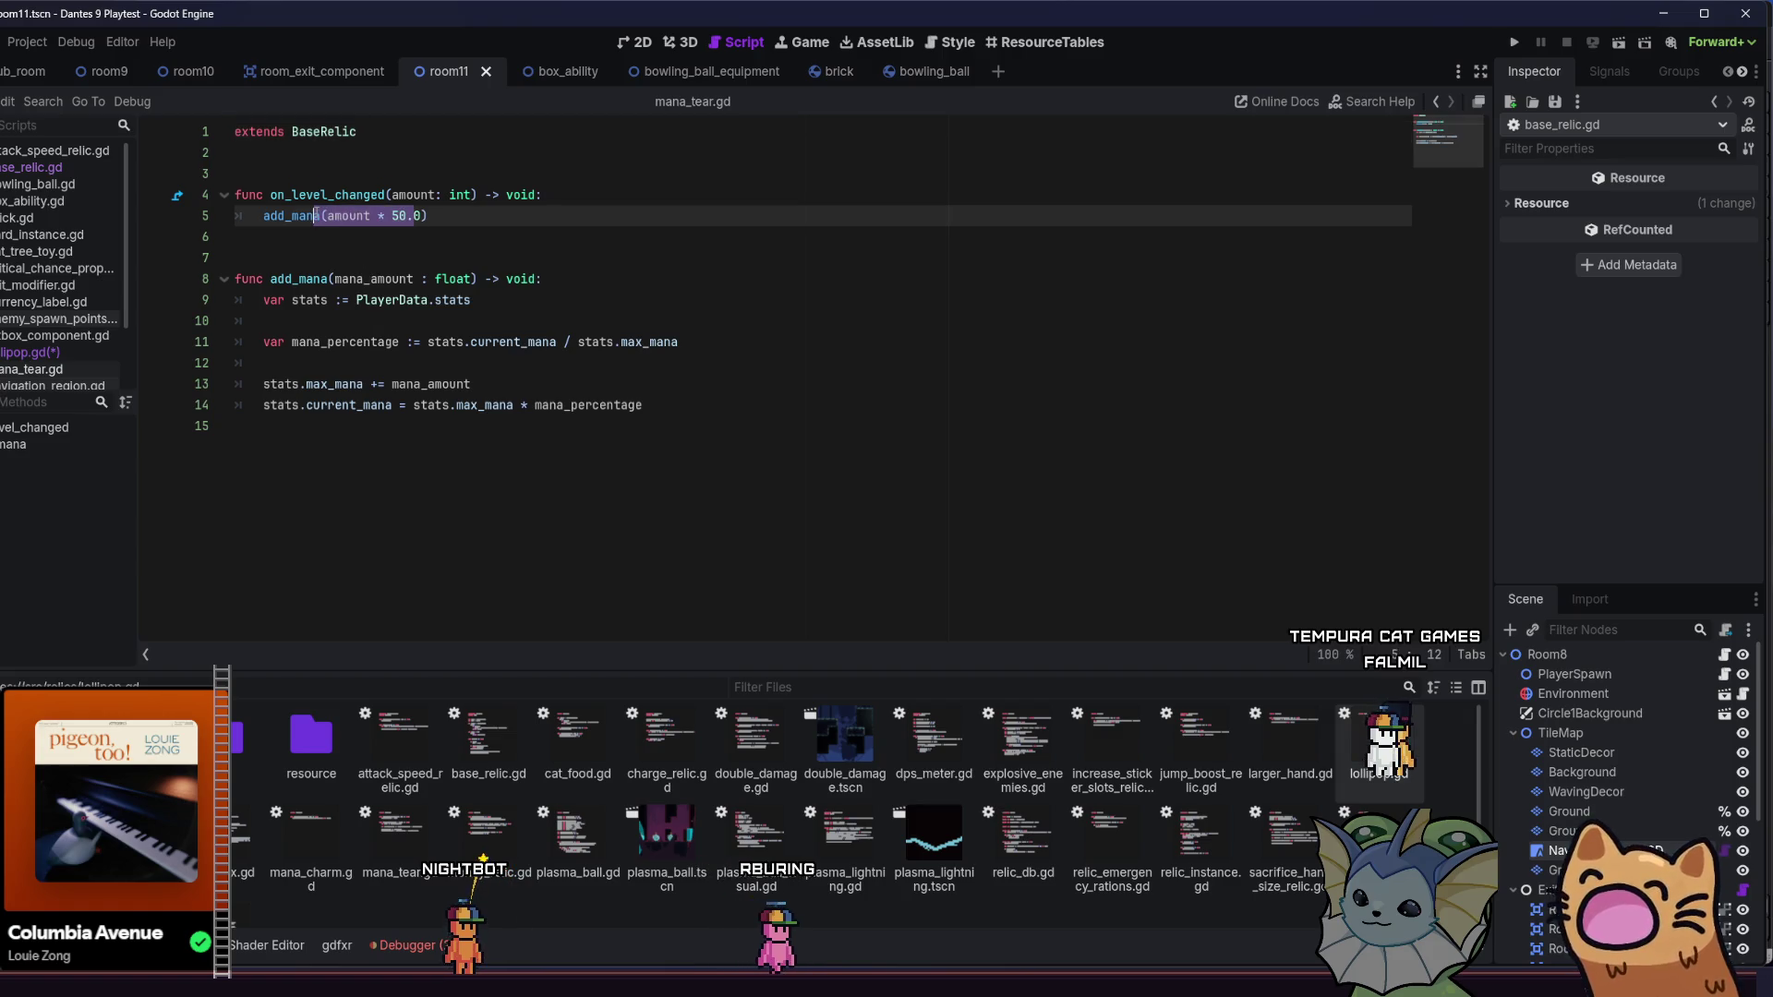
{"action": "left_click_drag", "start_coordinate": [240, 236], "coordinate": [170, 269]}
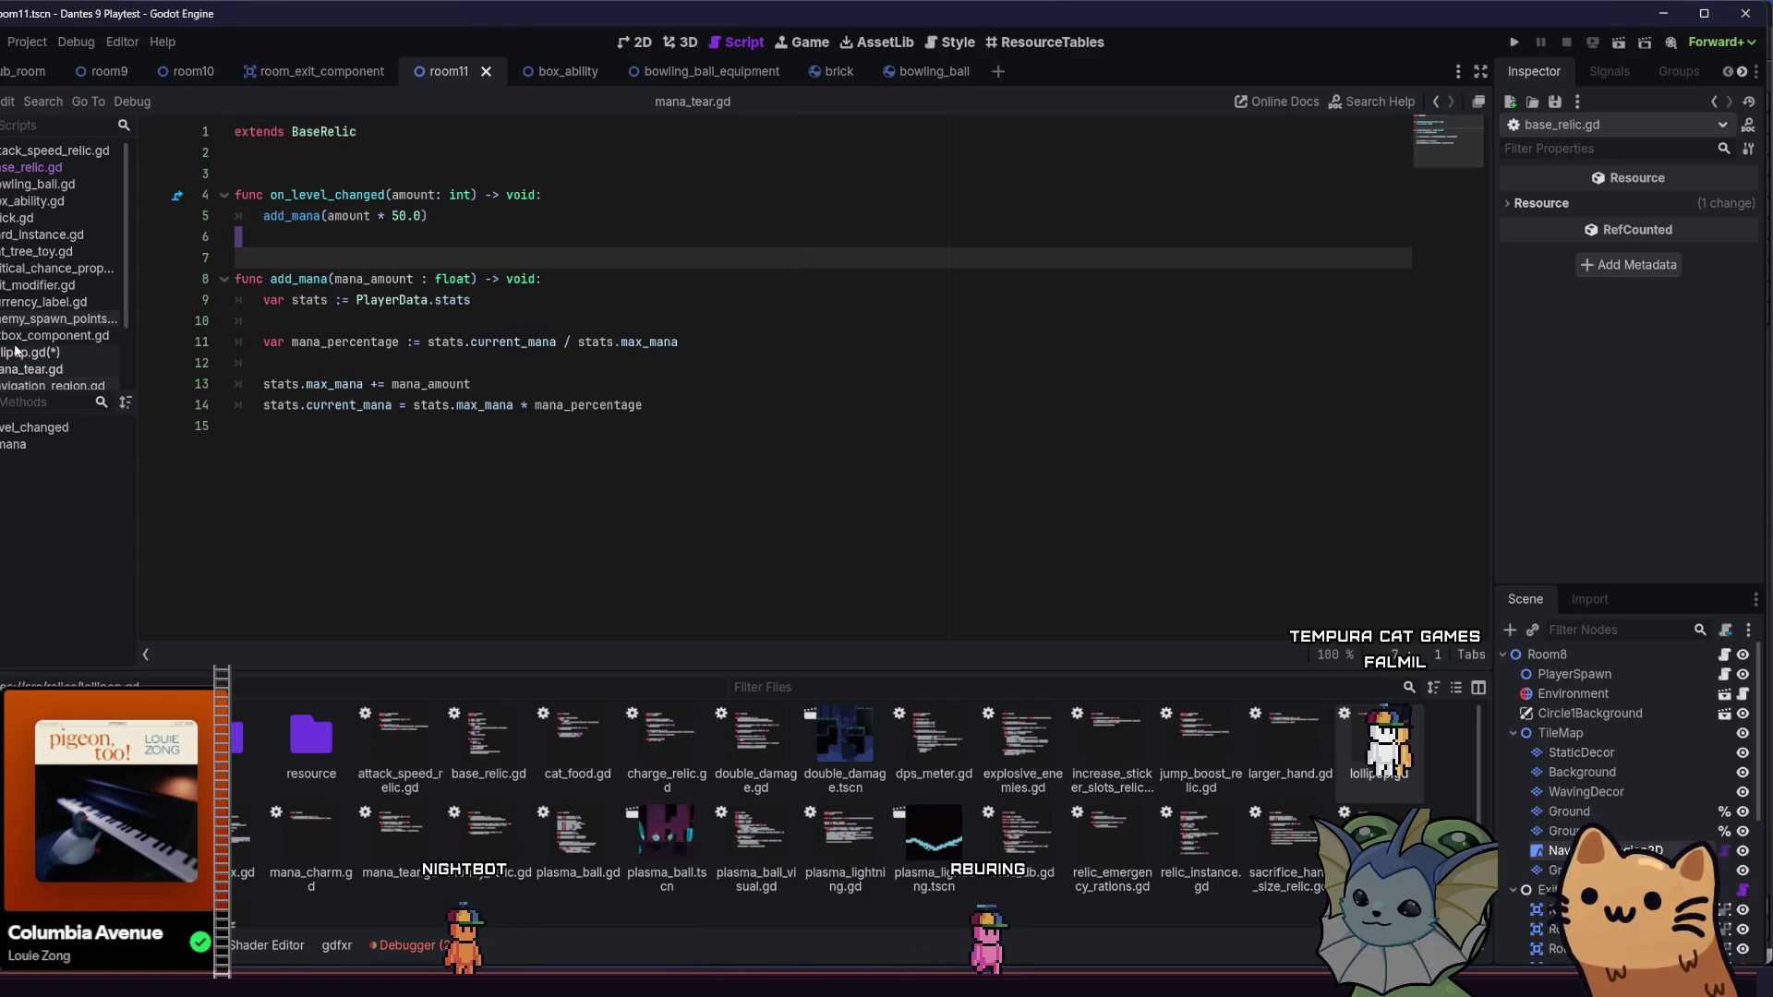
{"action": "left_click", "coordinate": [46, 302]}
{"action": "left_click", "coordinate": [30, 367]}
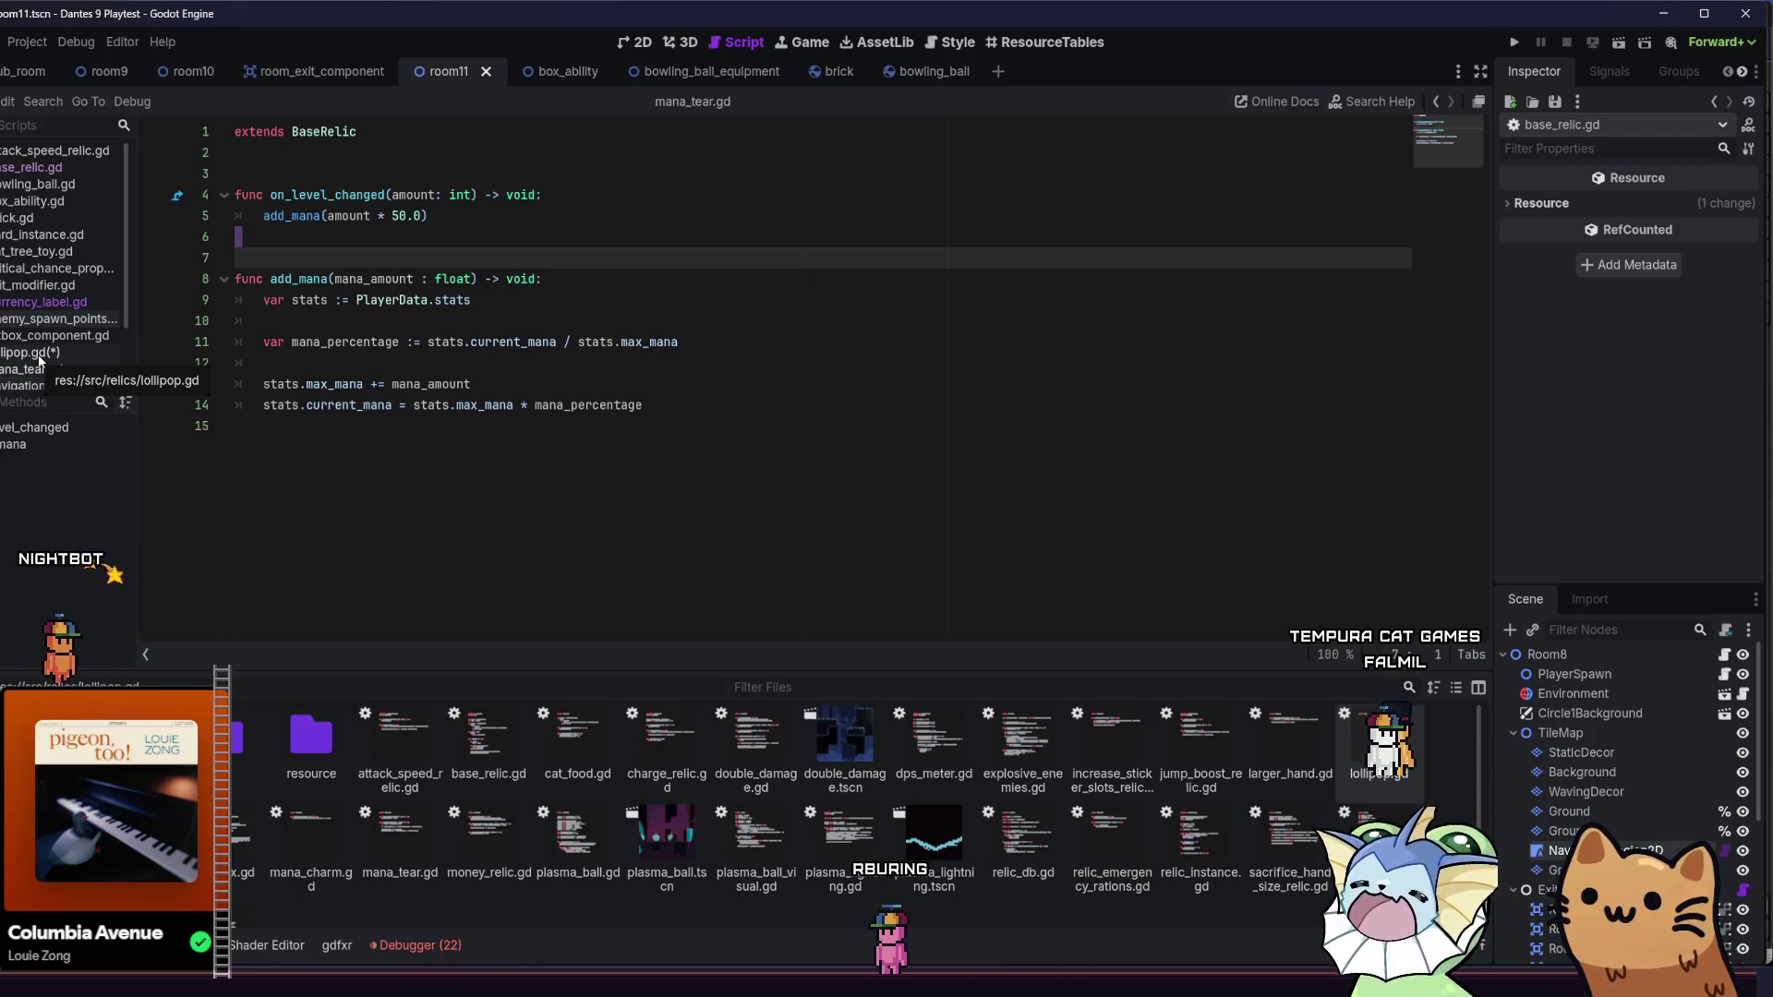
- Inspect base_relic.gd's _update_level(relic.level) call, then return to the end of lollipop.gd line 4
{"action": "left_click", "coordinate": [349, 196], "text": "ctrl"}
{"action": "scroll", "coordinate": [386, 292], "scroll_direction": "up", "scroll_amount": 3}
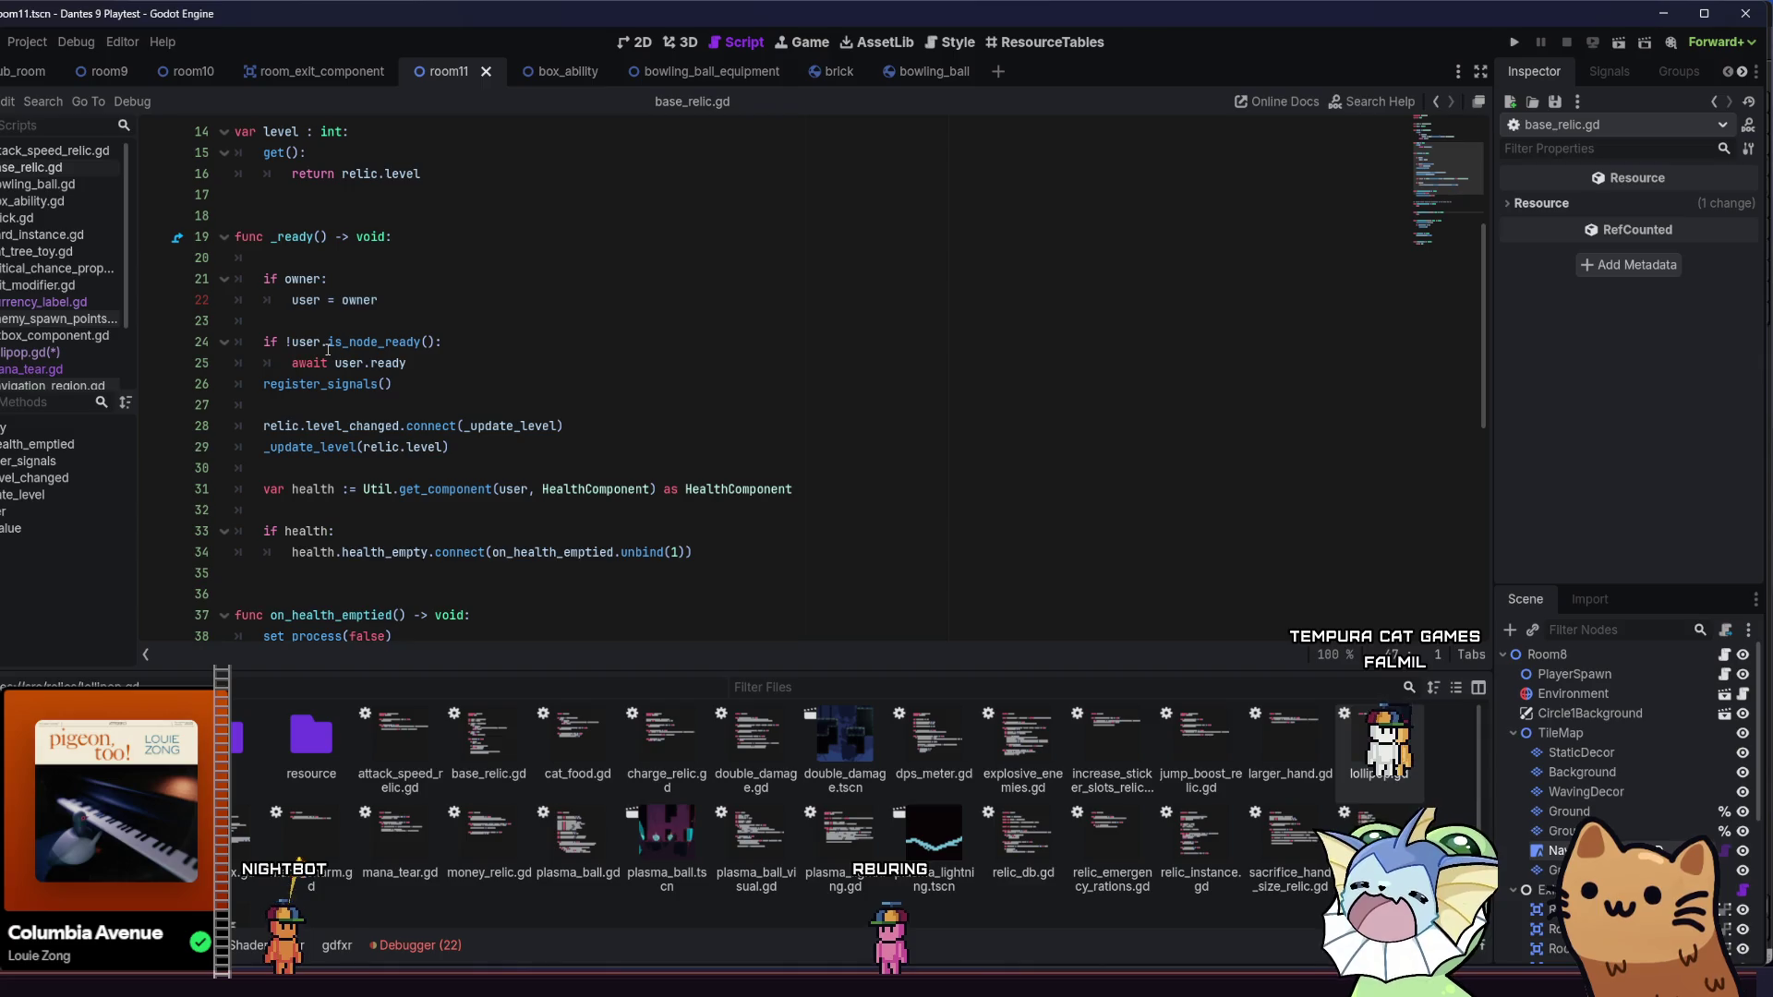
{"action": "left_click", "coordinate": [473, 457]}
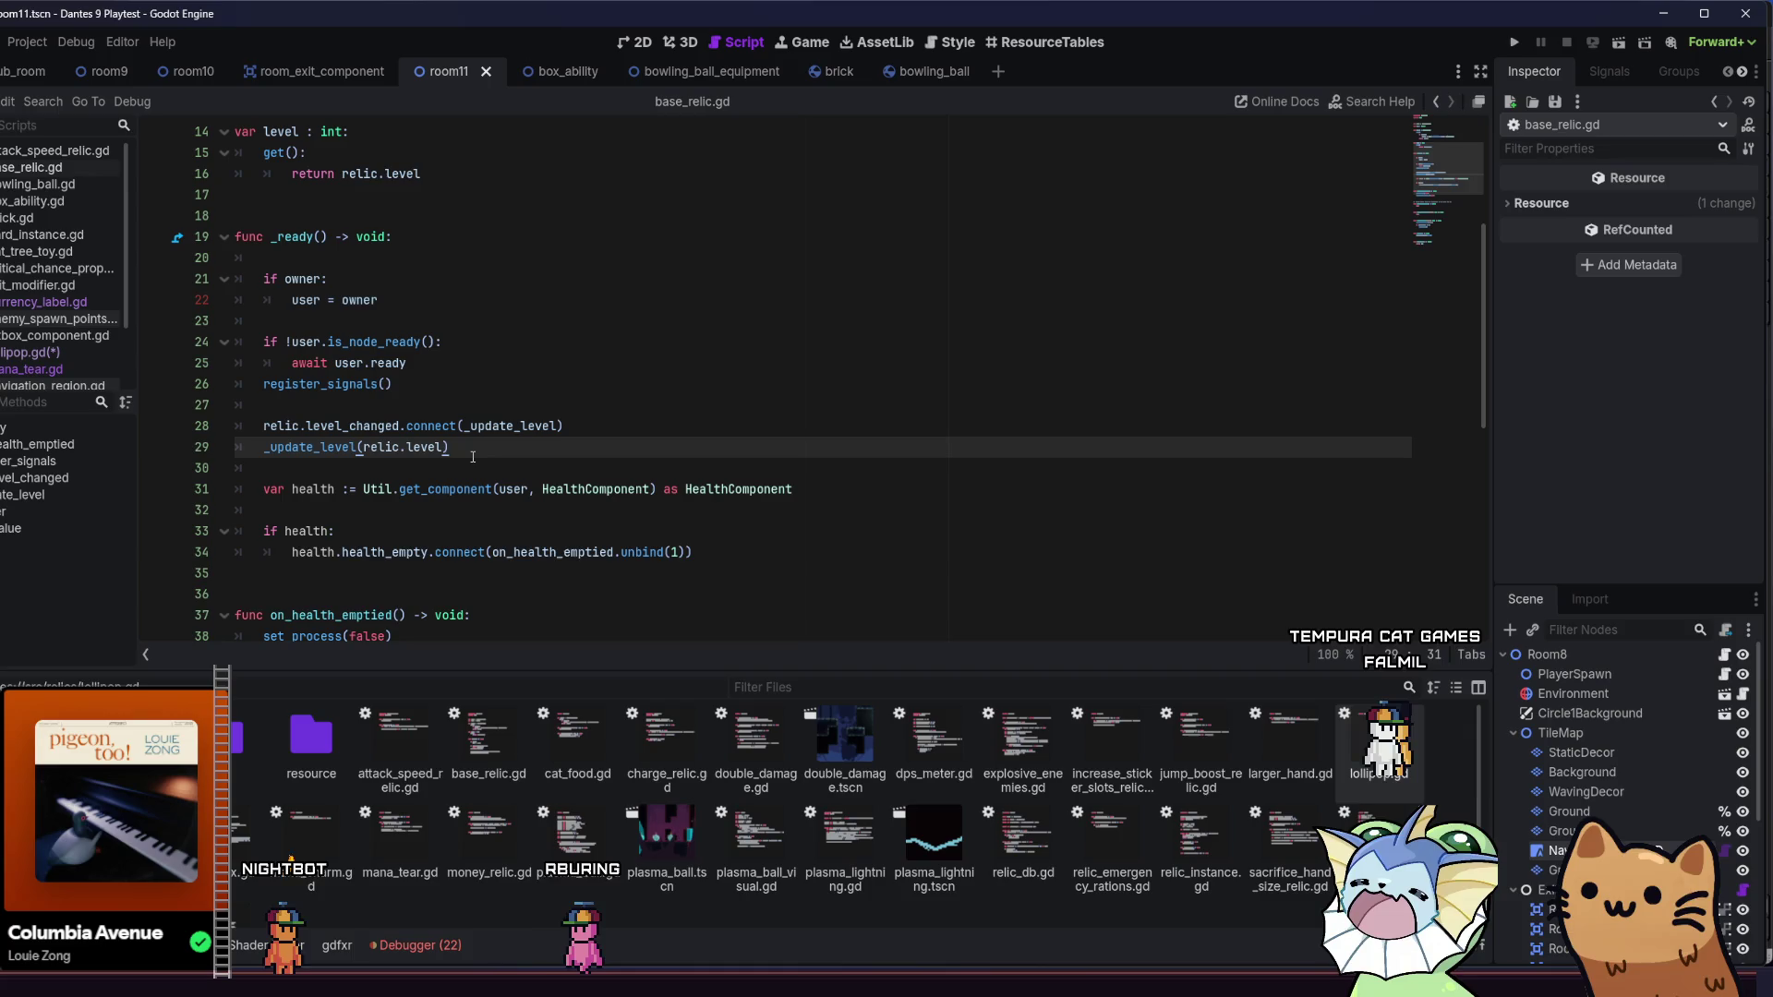
{"action": "left_click", "coordinate": [43, 355]}
{"action": "left_click", "coordinate": [526, 194]}
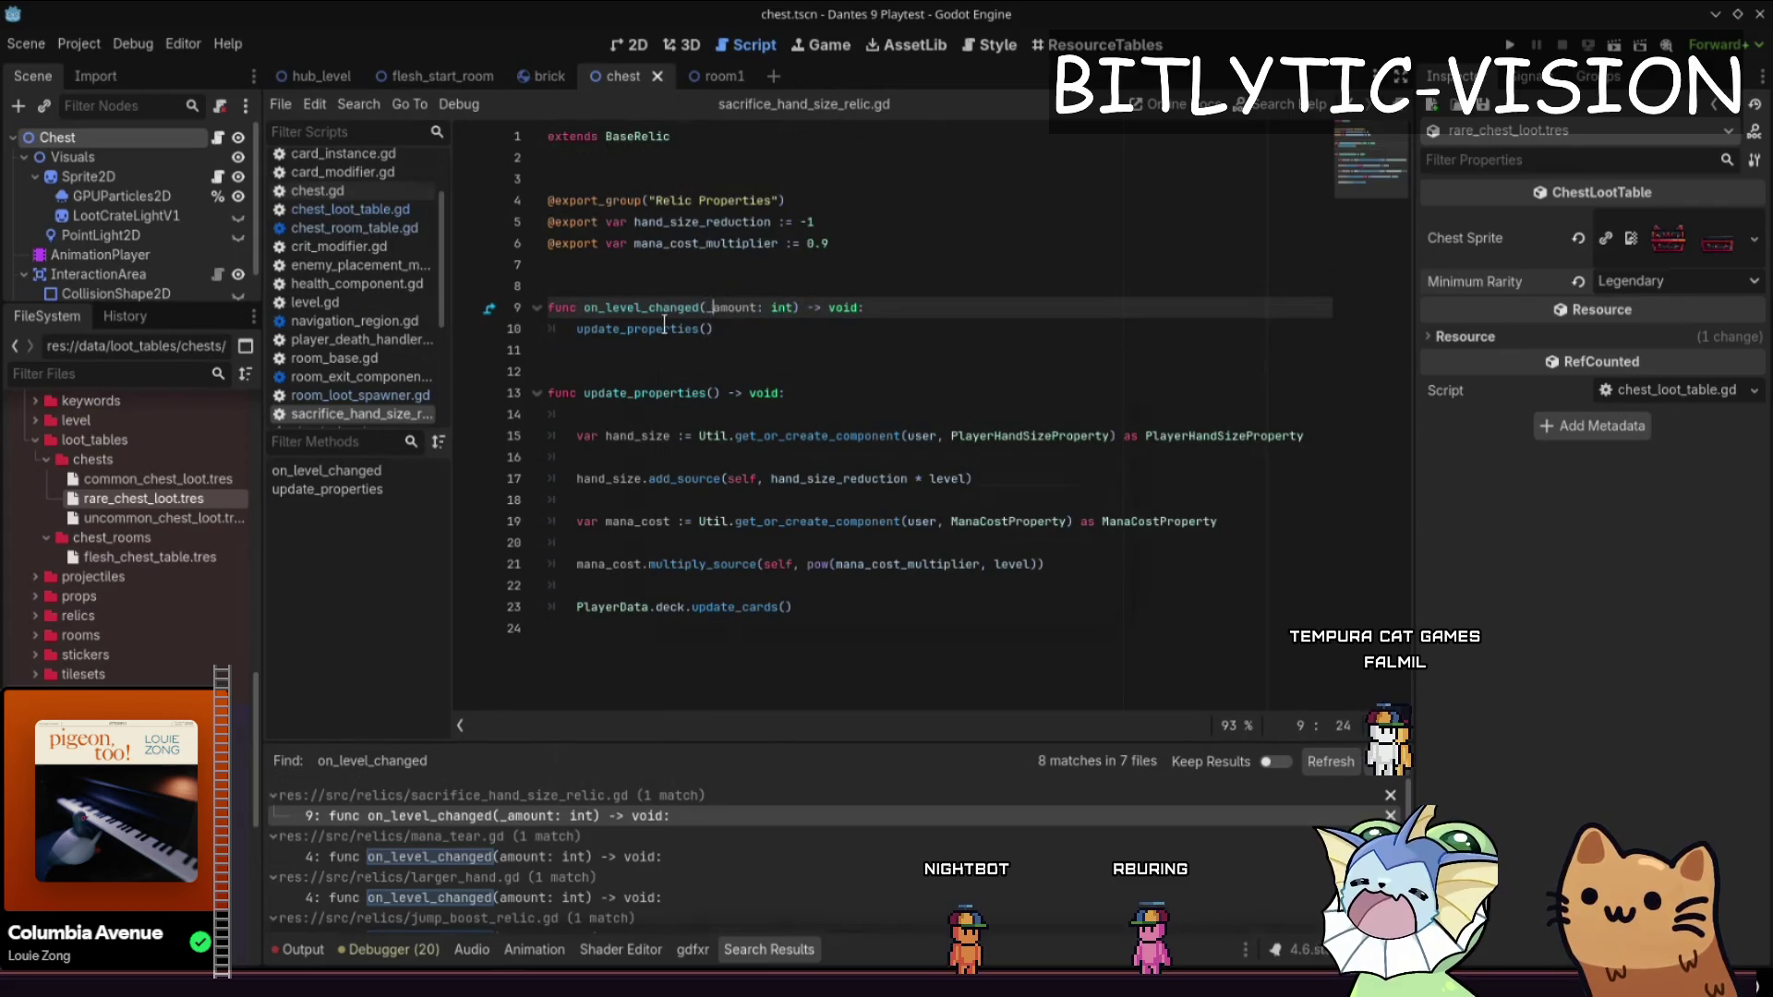
{"action": "key", "text": "Down"}
{"action": "left_click", "coordinate": [972, 479]}
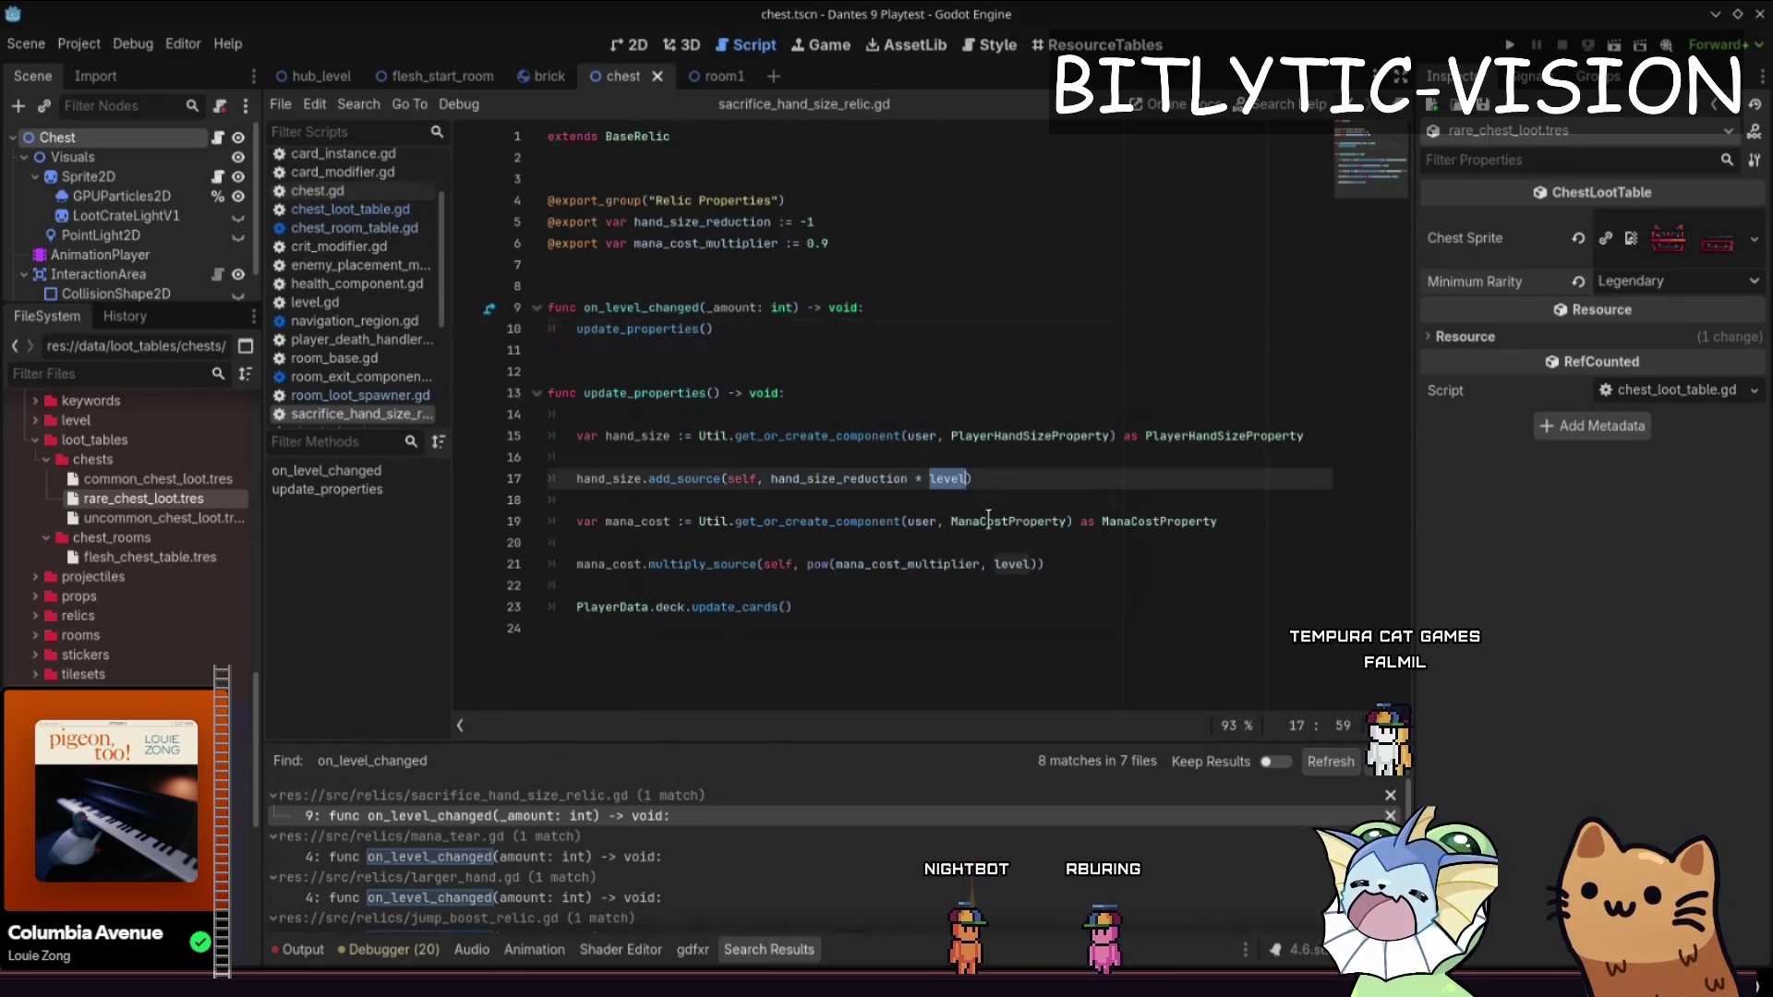
{"action": "mouse_move", "coordinate": [972, 478]}
{"action": "left_mouse_down"}
{"action": "mouse_move", "coordinate": [540, 478]}
{"action": "mouse_move", "coordinate": [490, 457]}
{"action": "mouse_move", "coordinate": [481, 476]}
{"action": "left_mouse_up"}
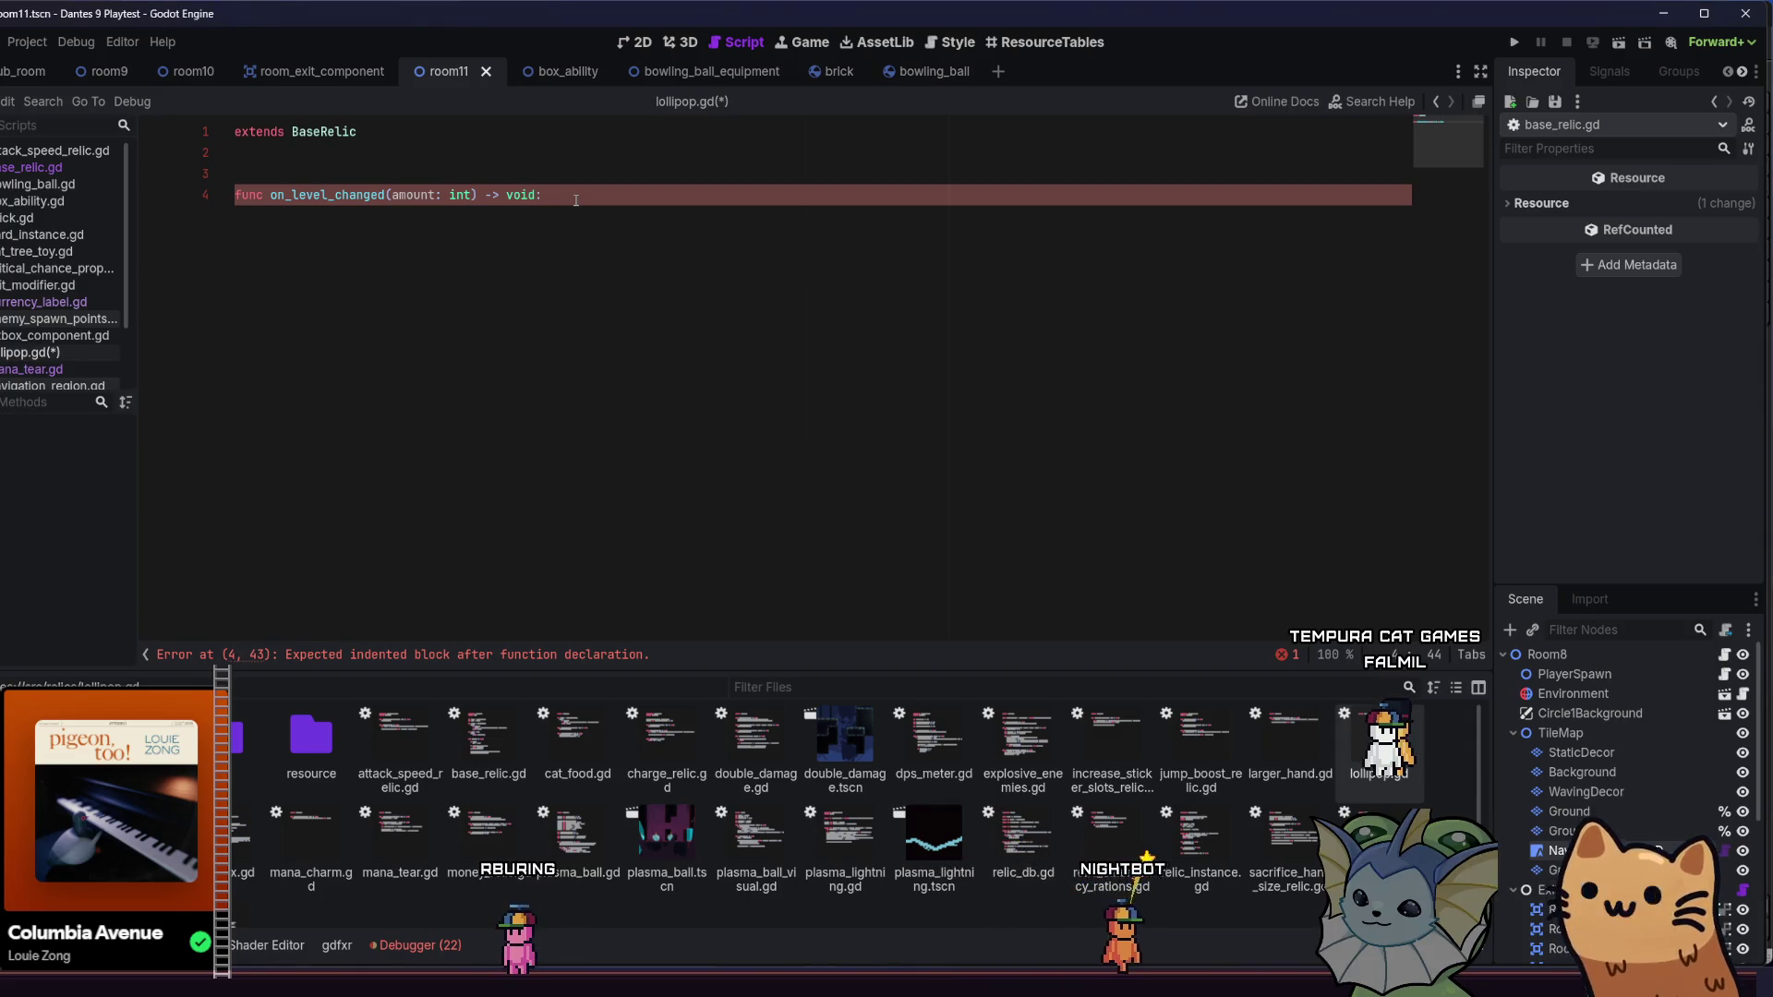
- Add an 'if amount > 0:' check with a pass body inside on_level_changed
{"action": "key", "text": "Return"}
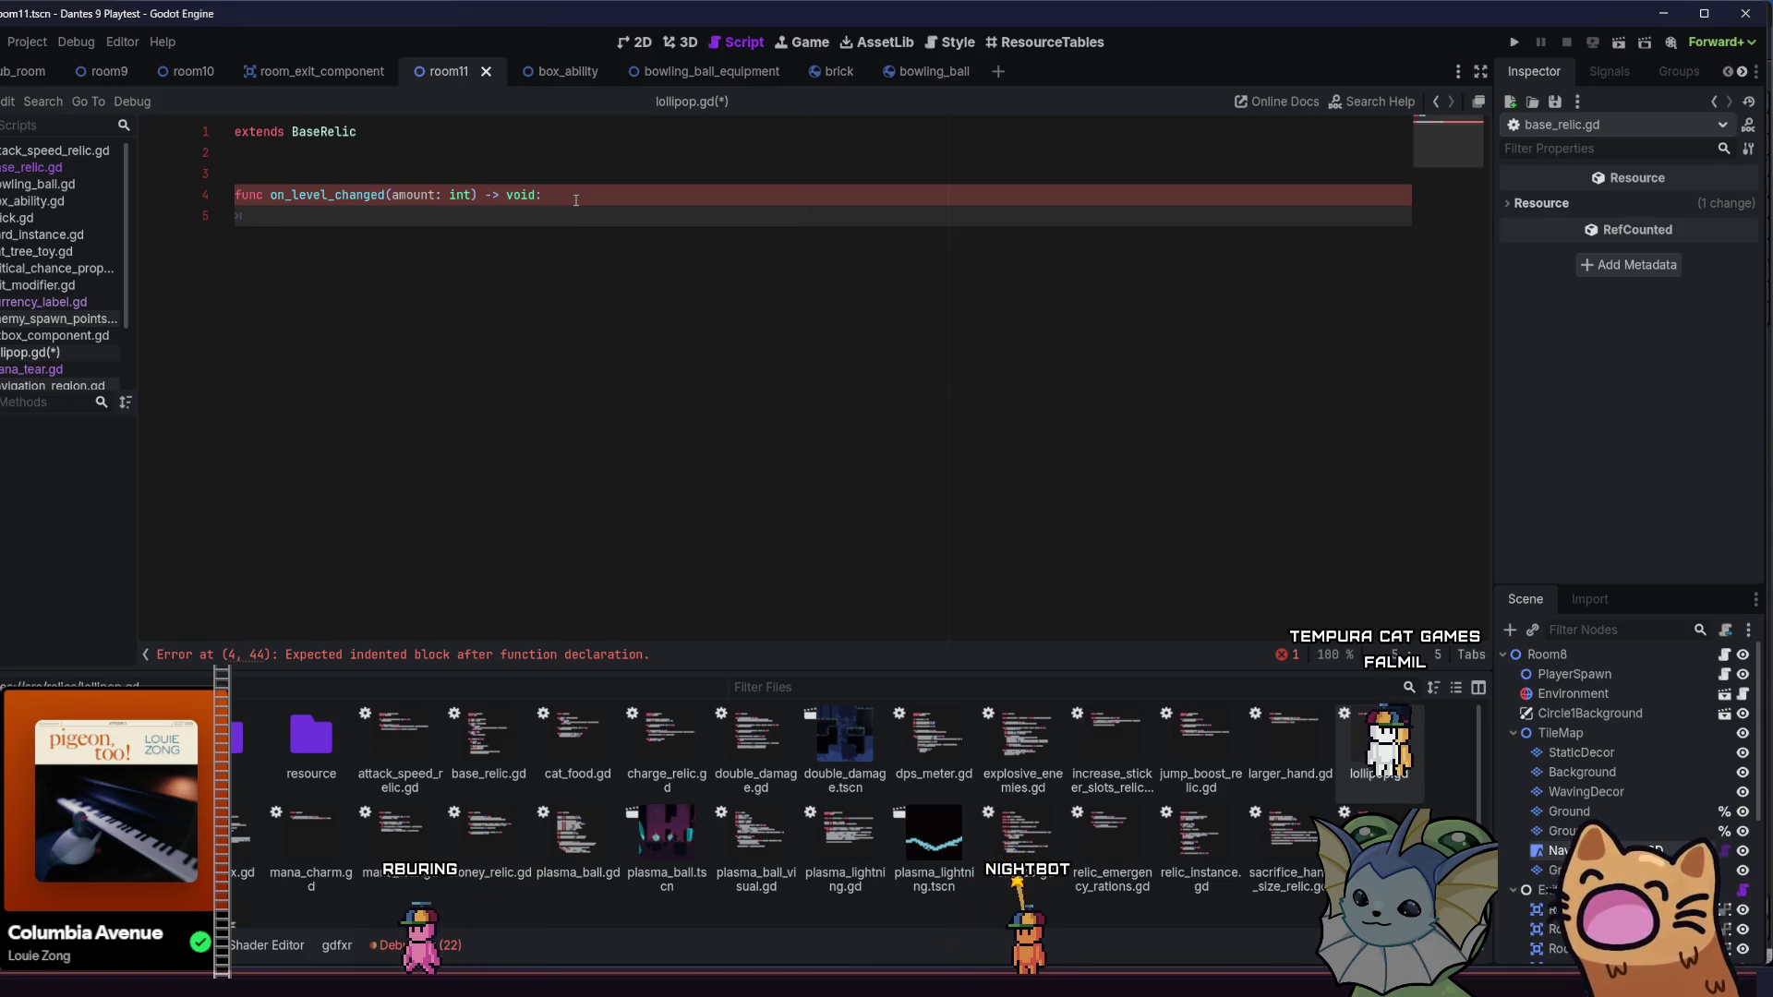
{"action": "type", "text": "if amount"}
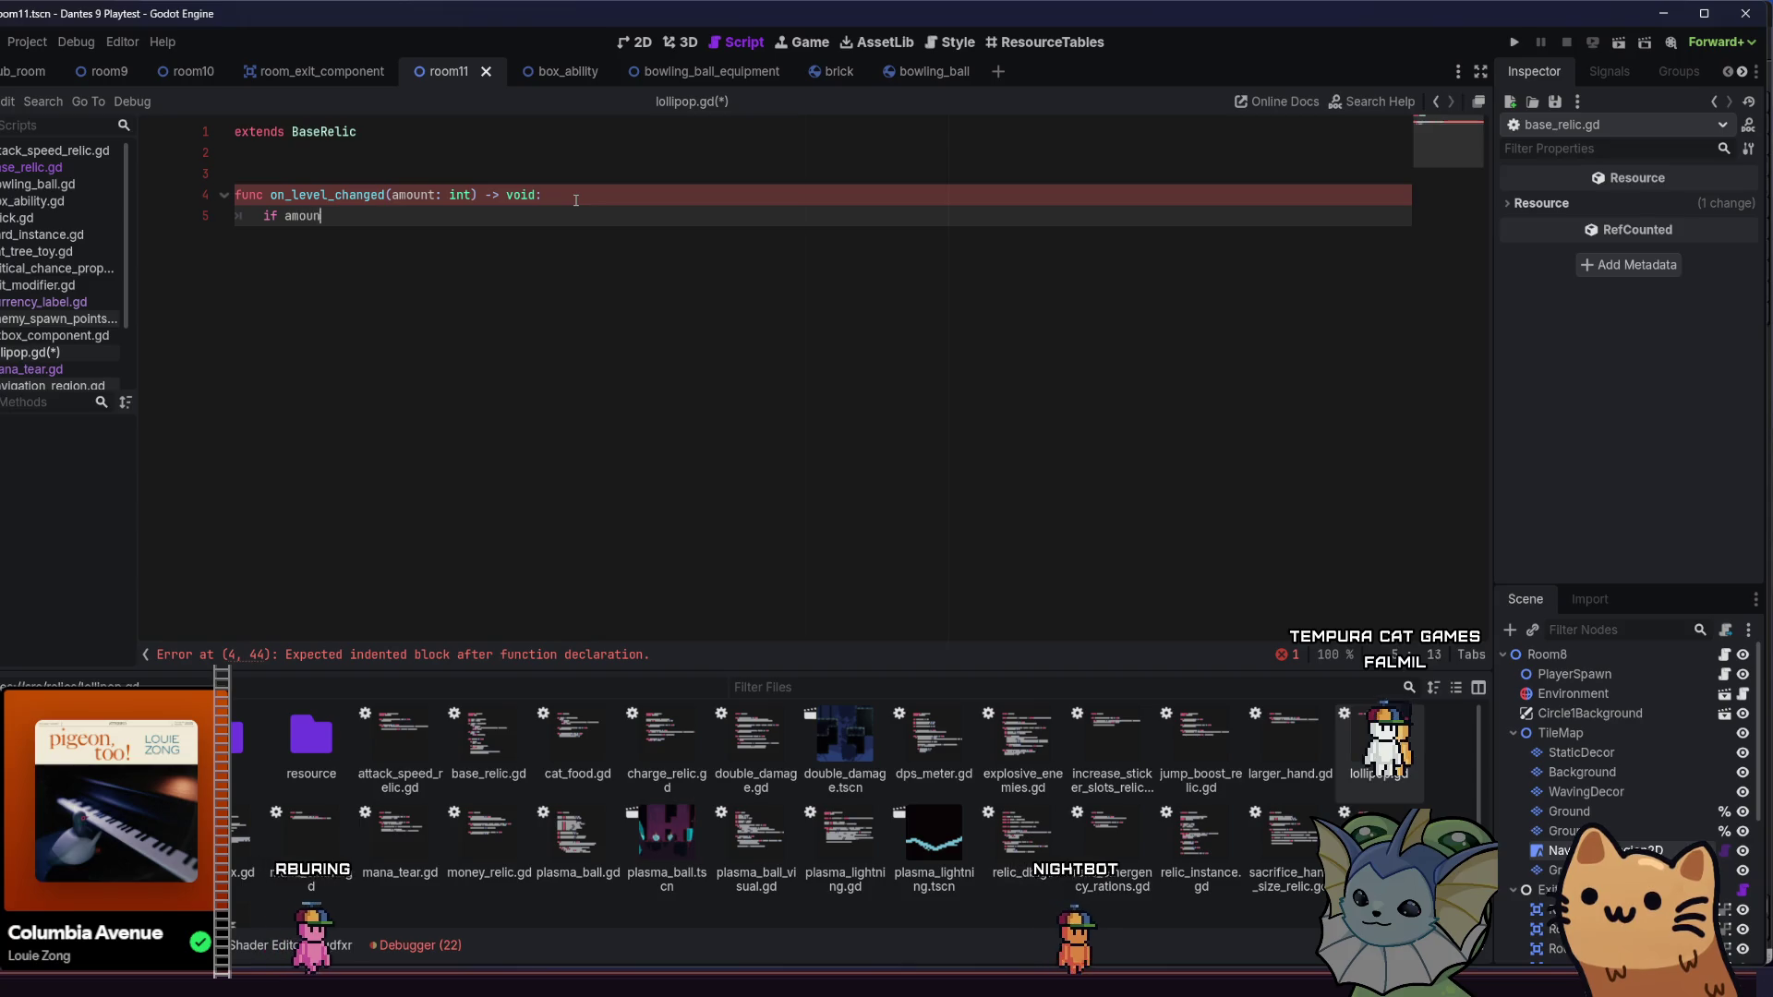
{"action": "key", "text": "Escape"}
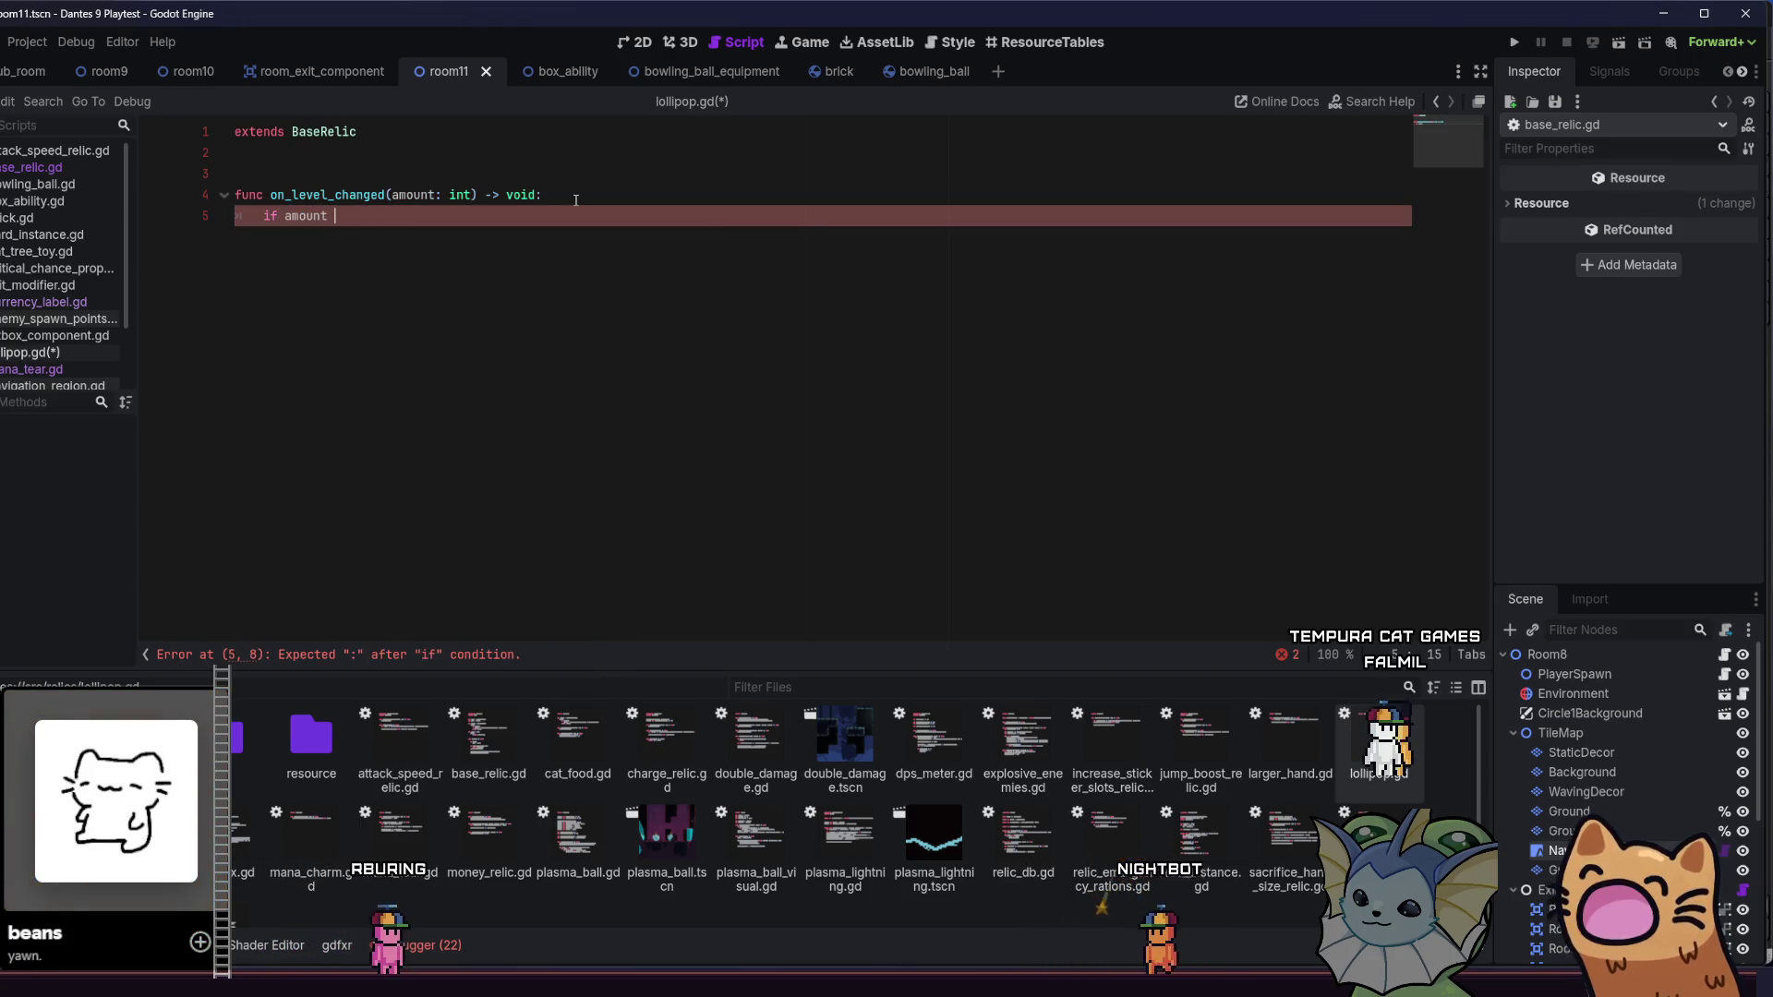
{"action": "type", "text": "0:"}
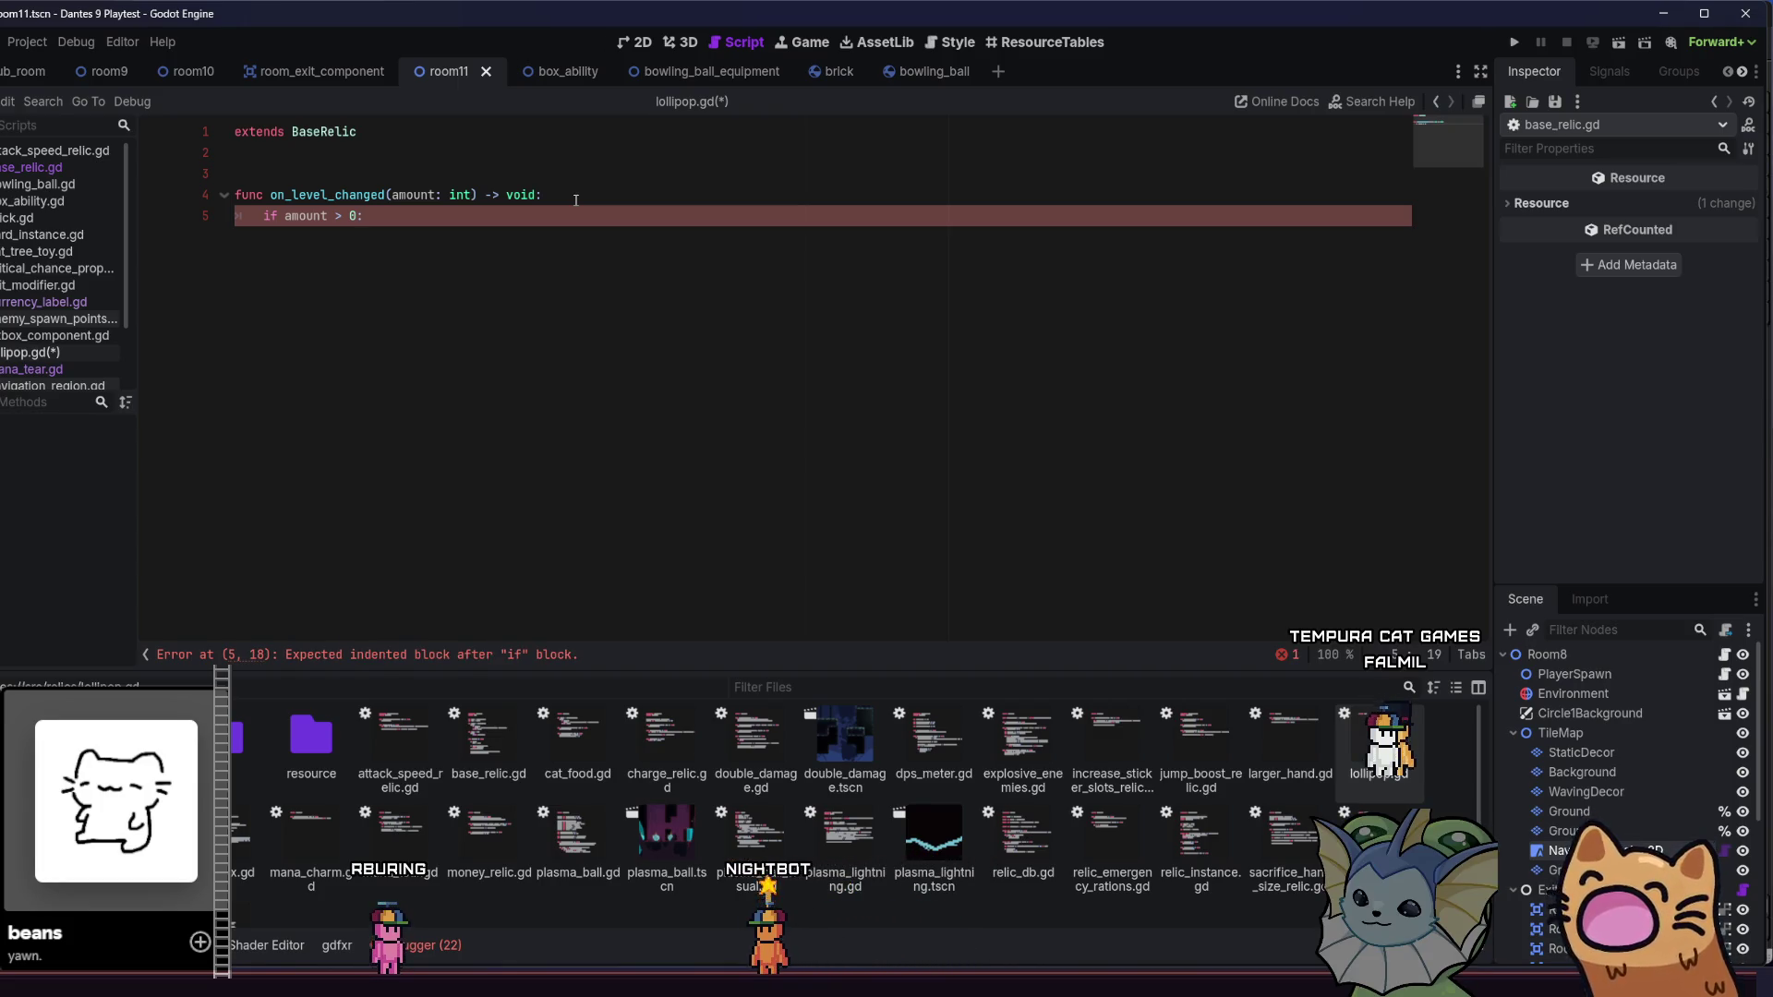
{"action": "key", "text": "Return"}
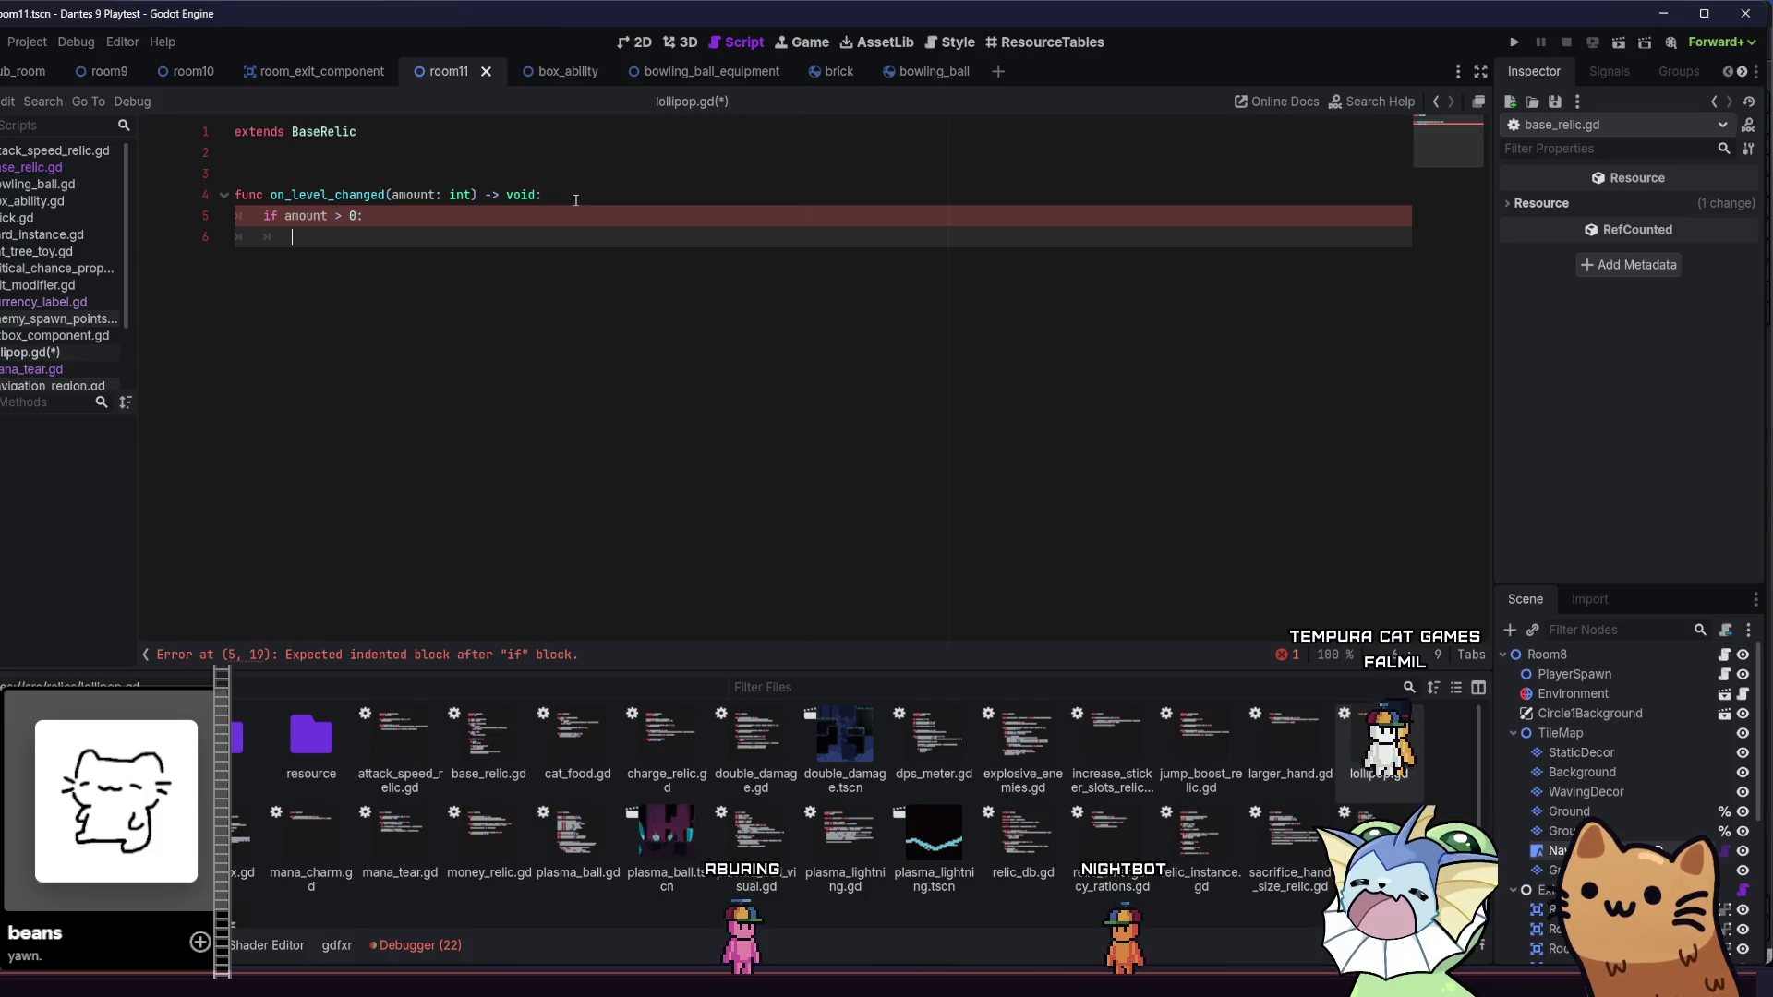
{"action": "type", "text": "pass"}
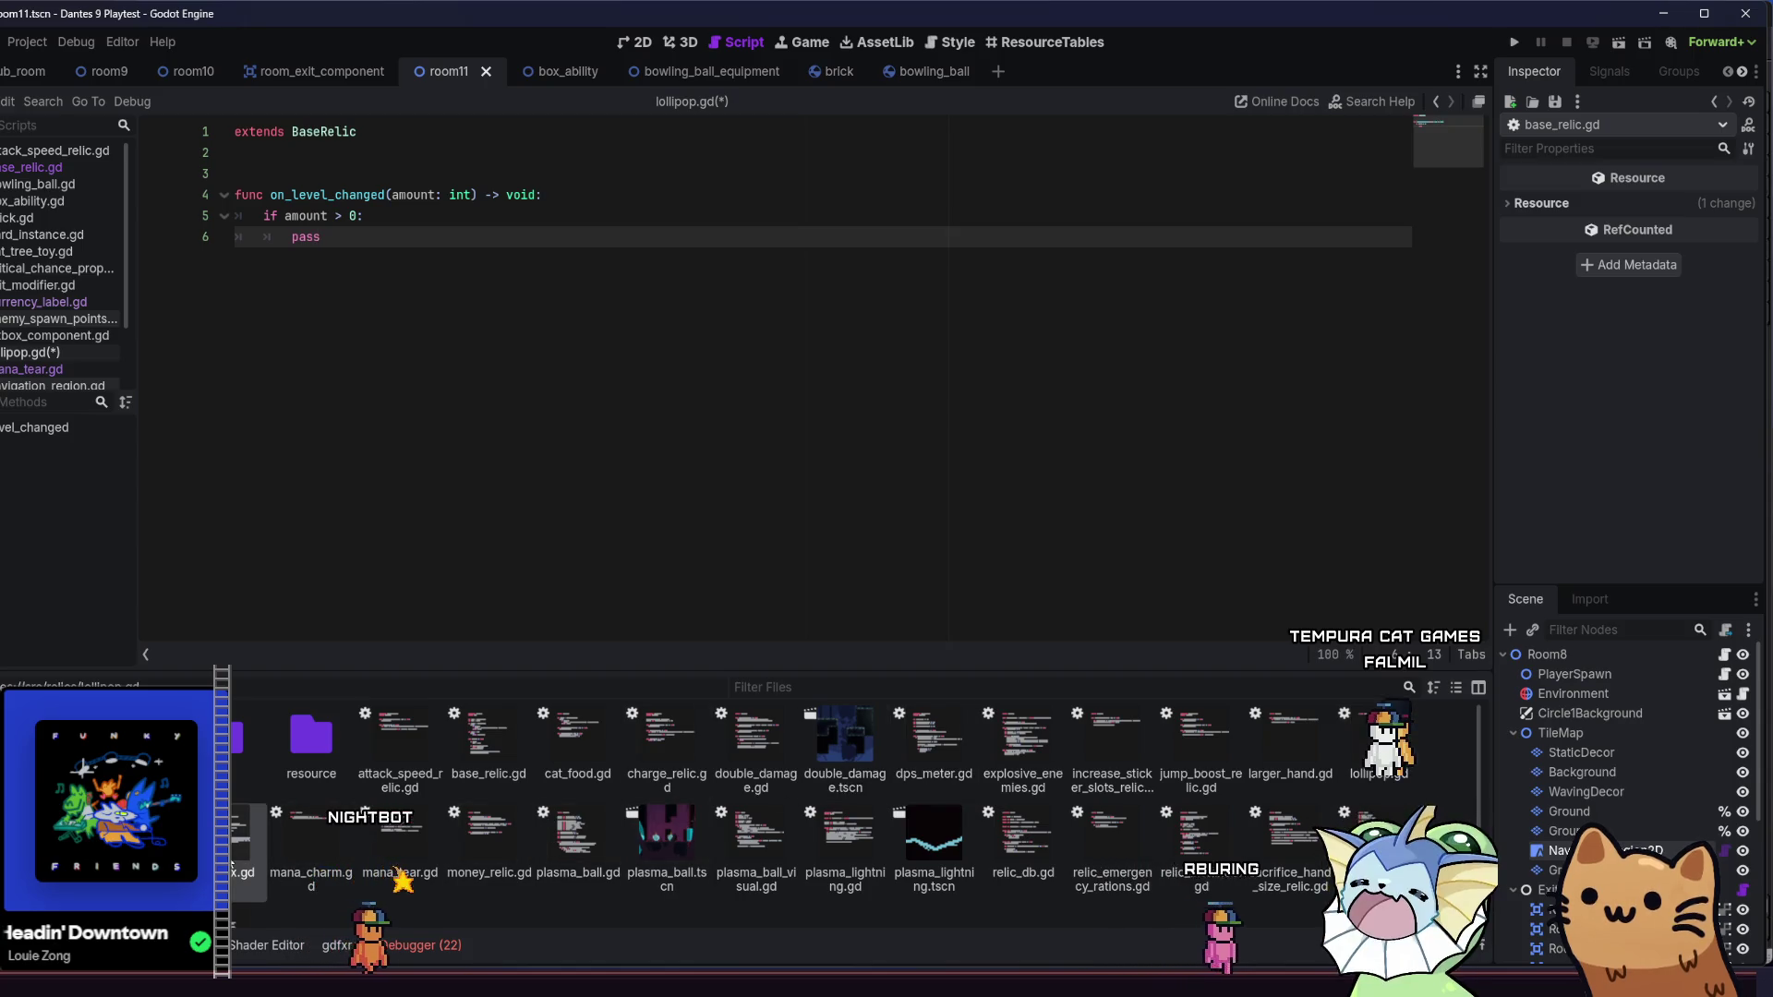
- Select the sticker-adding loop on lines 18–23 of loot_box.gd, then switch back to lollipop.gd
{"action": "double_click", "coordinate": [245, 845]}
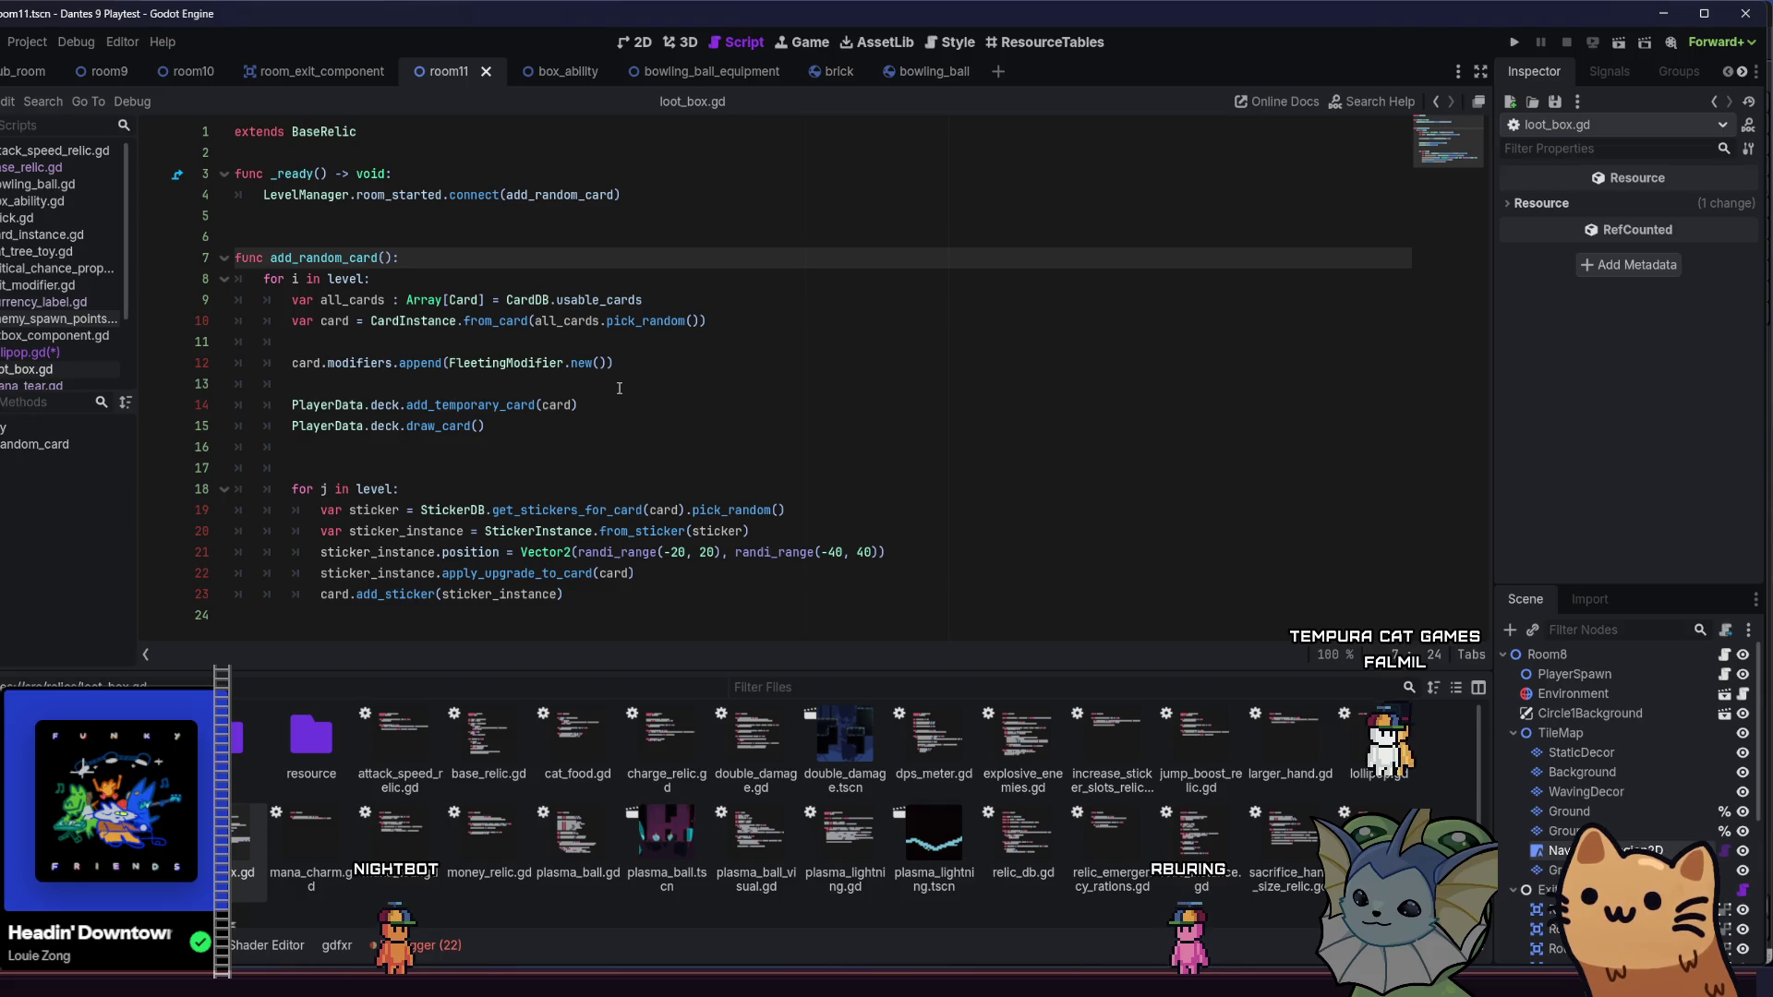
{"action": "left_click_drag", "start_coordinate": [599, 594], "coordinate": [282, 491]}
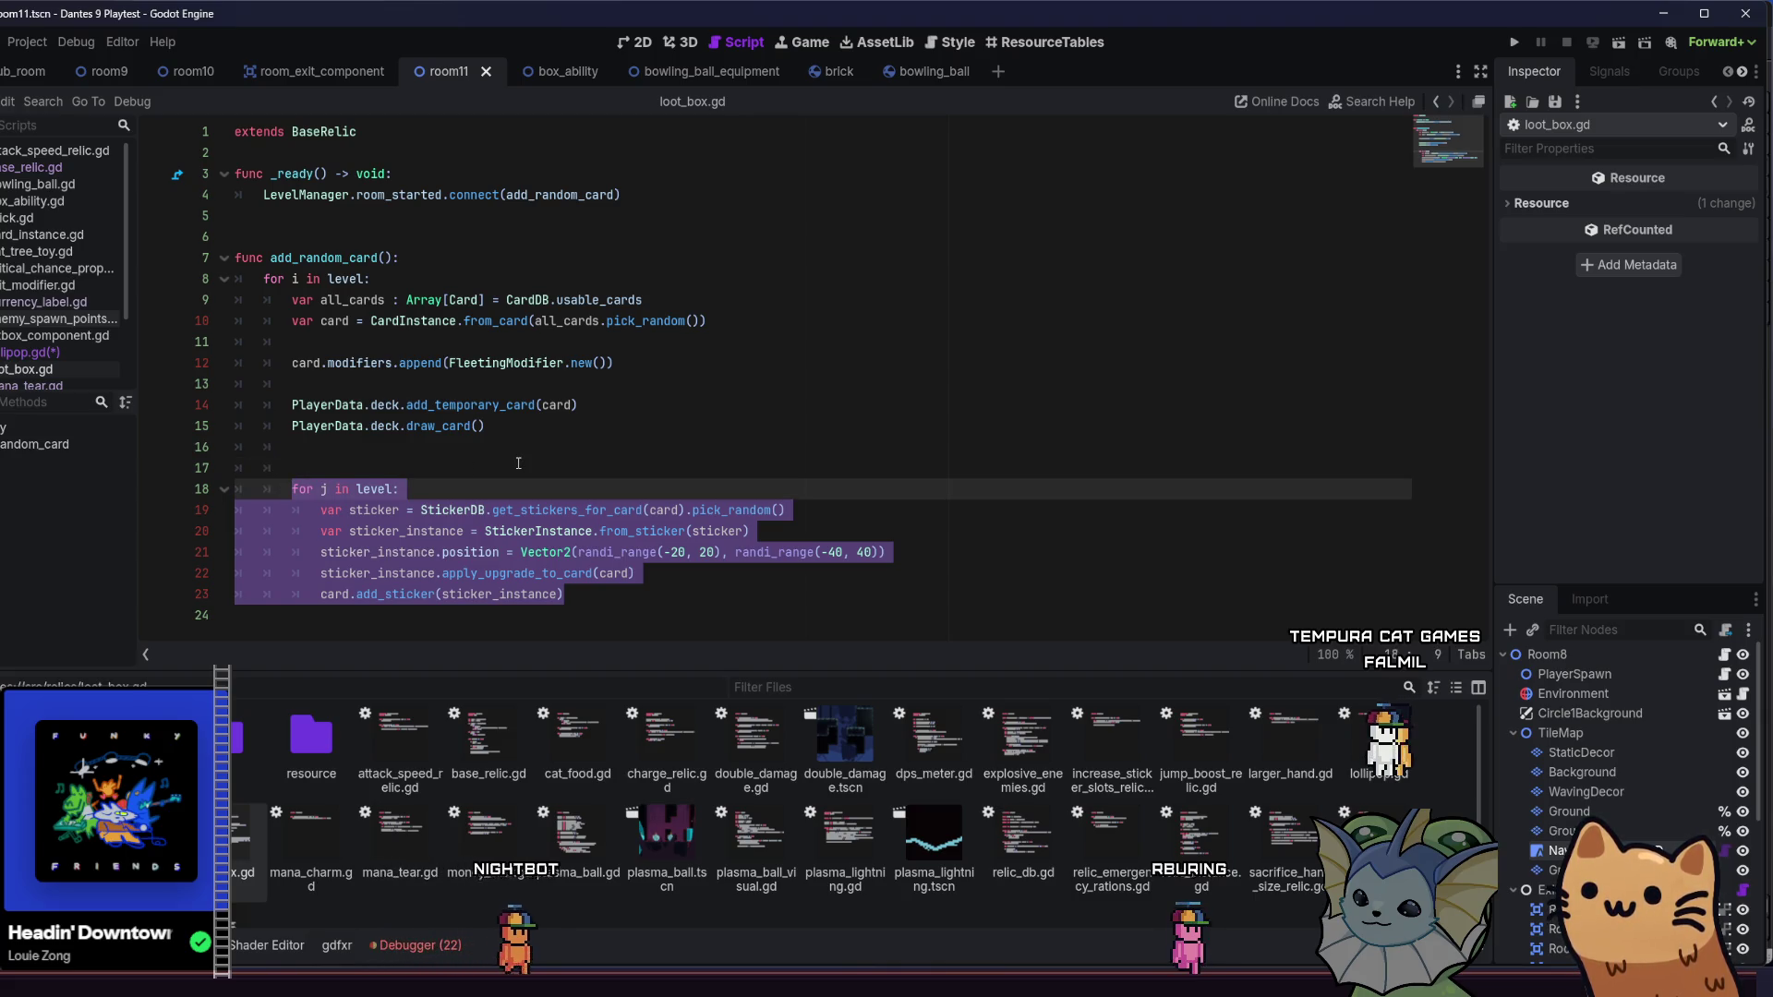
{"action": "left_click", "coordinate": [516, 473]}
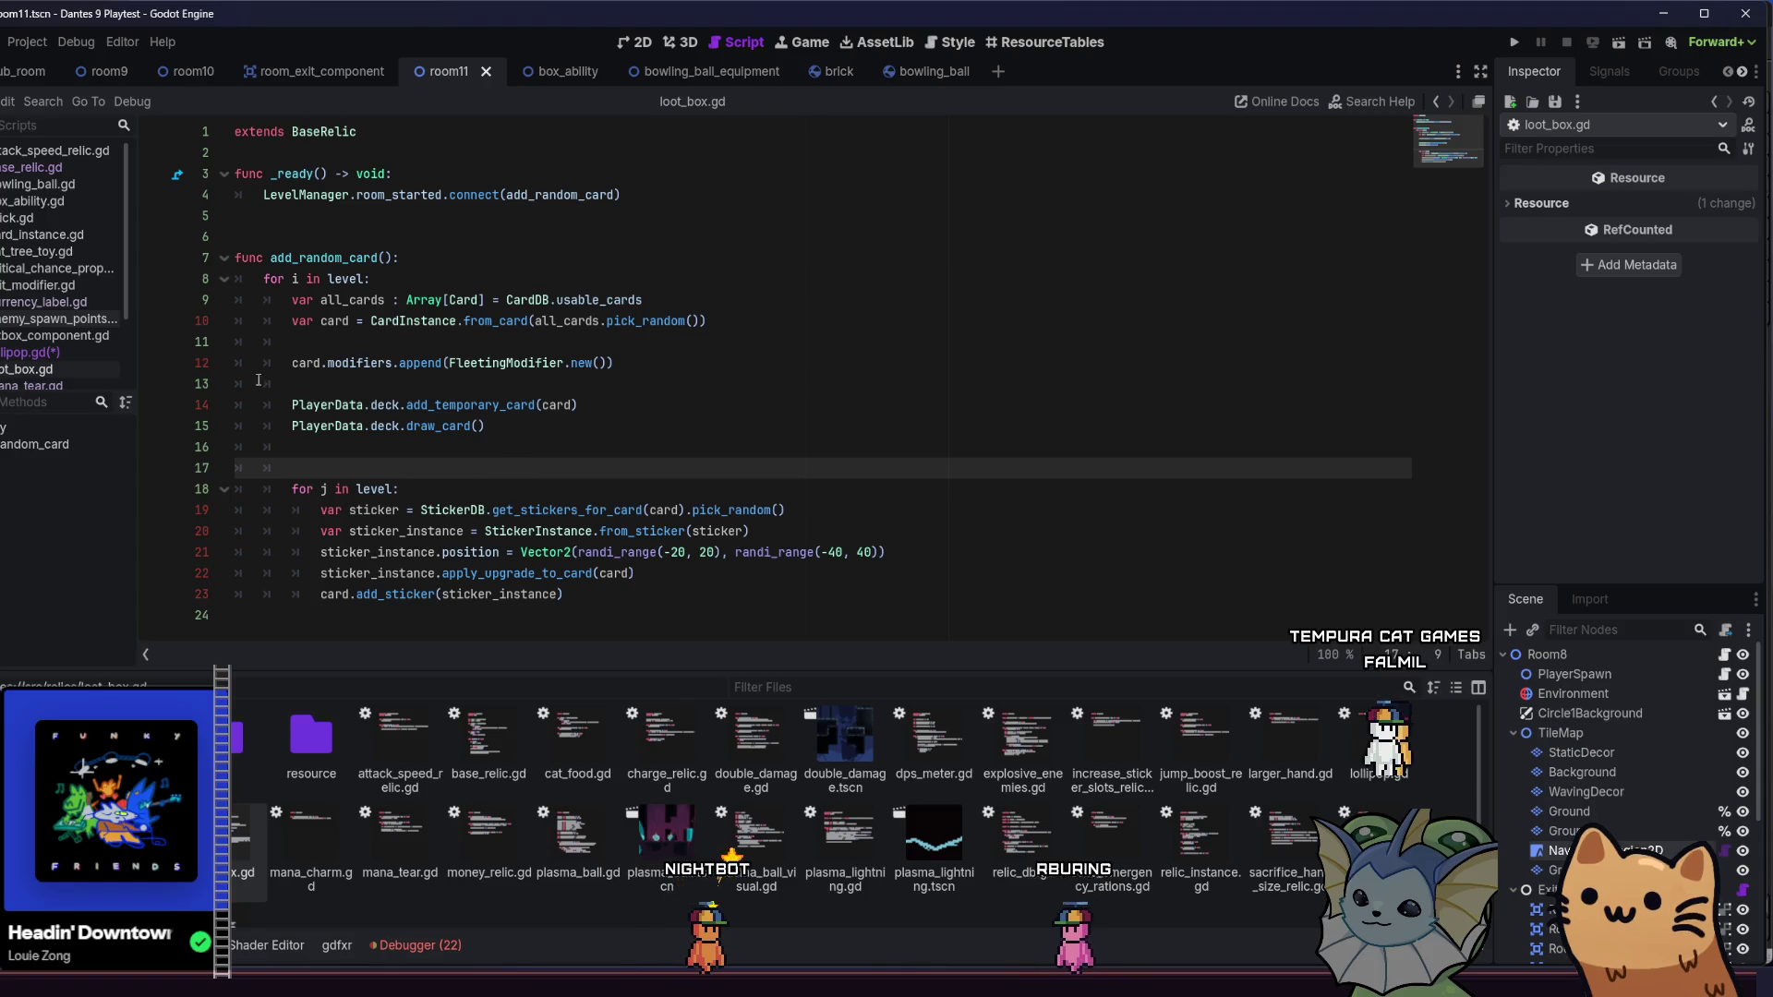
{"action": "left_click", "coordinate": [55, 350]}
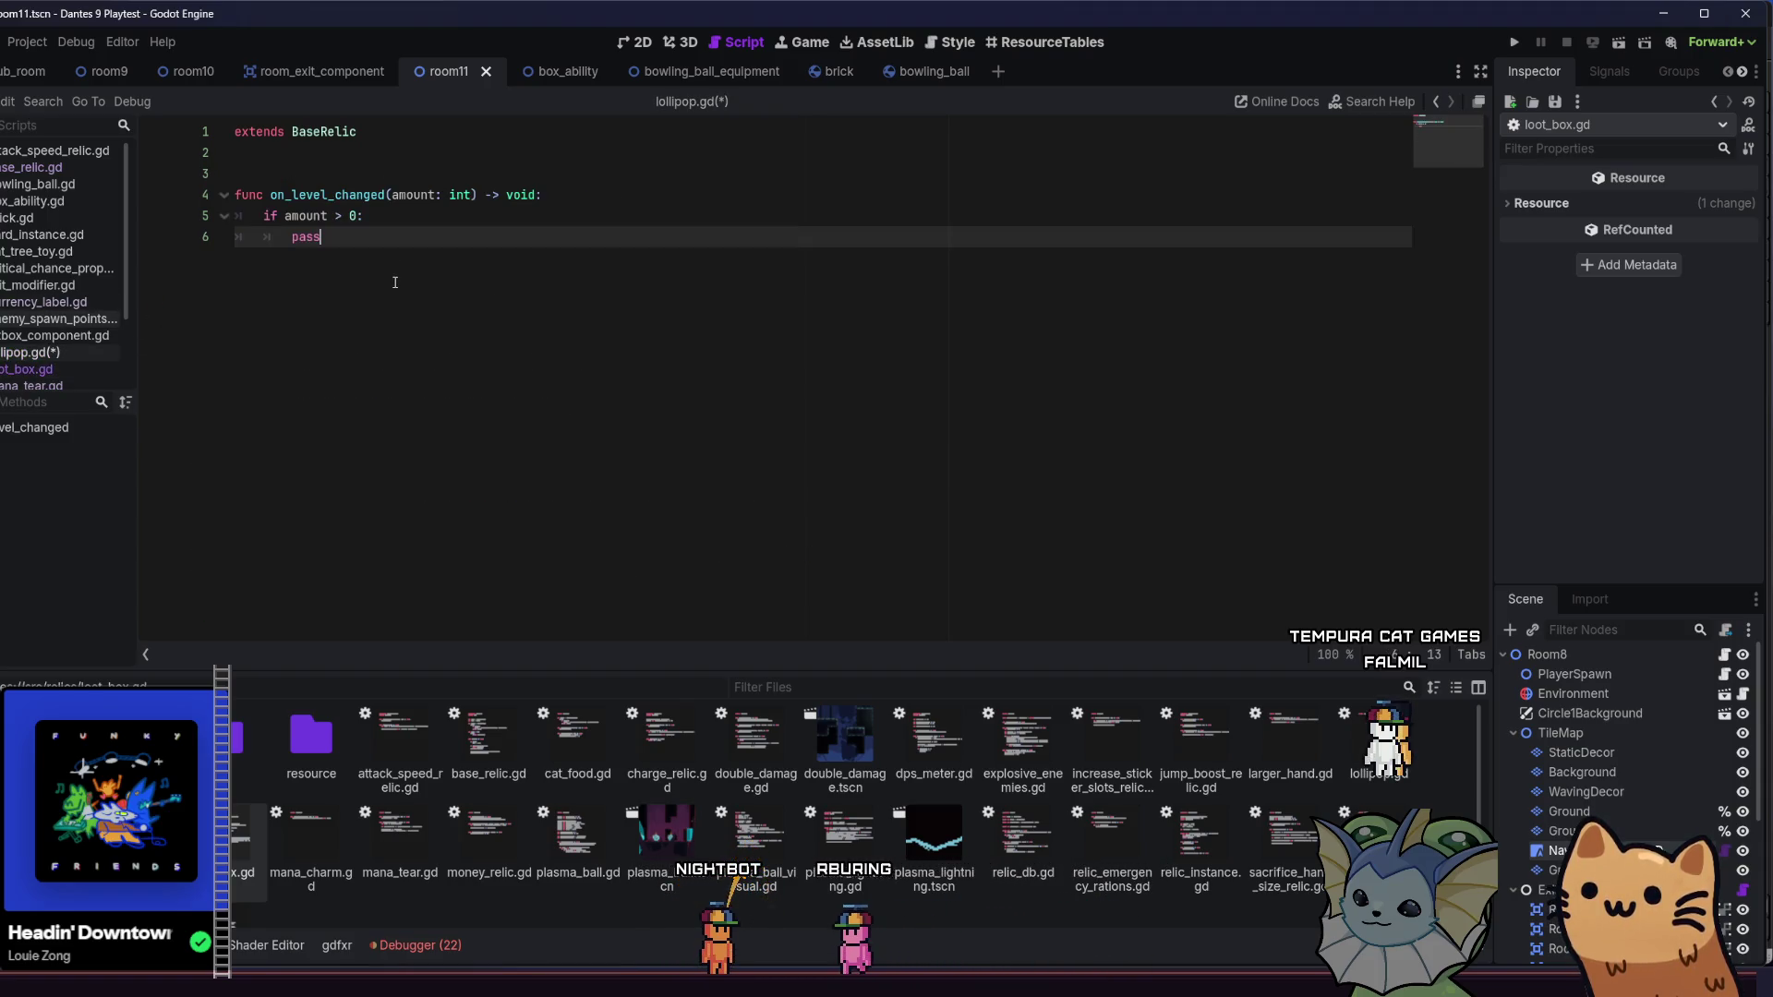
- Add a 'for card in PlayerData.deck.cards:' loop containing a 'for j in level:' line
{"action": "key", "text": "Return"}
{"action": "key", "text": "Return"}
{"action": "type", "text": "for"}
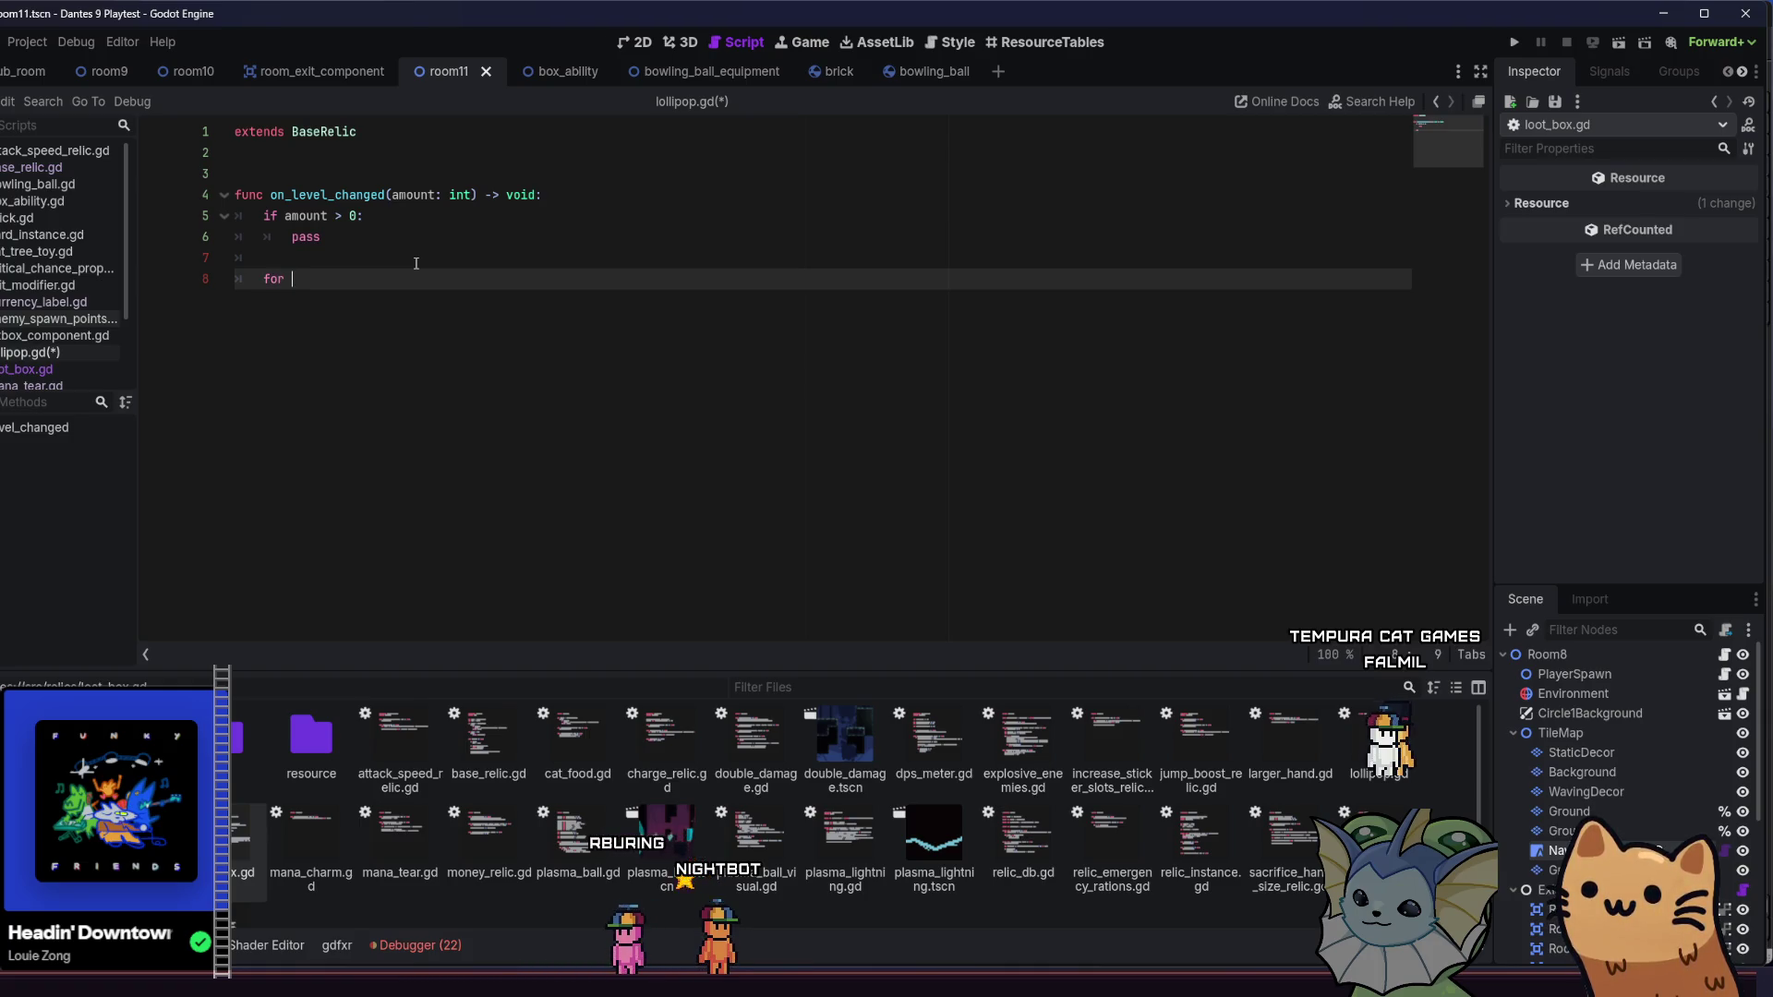
{"action": "type", "text": "card in c"}
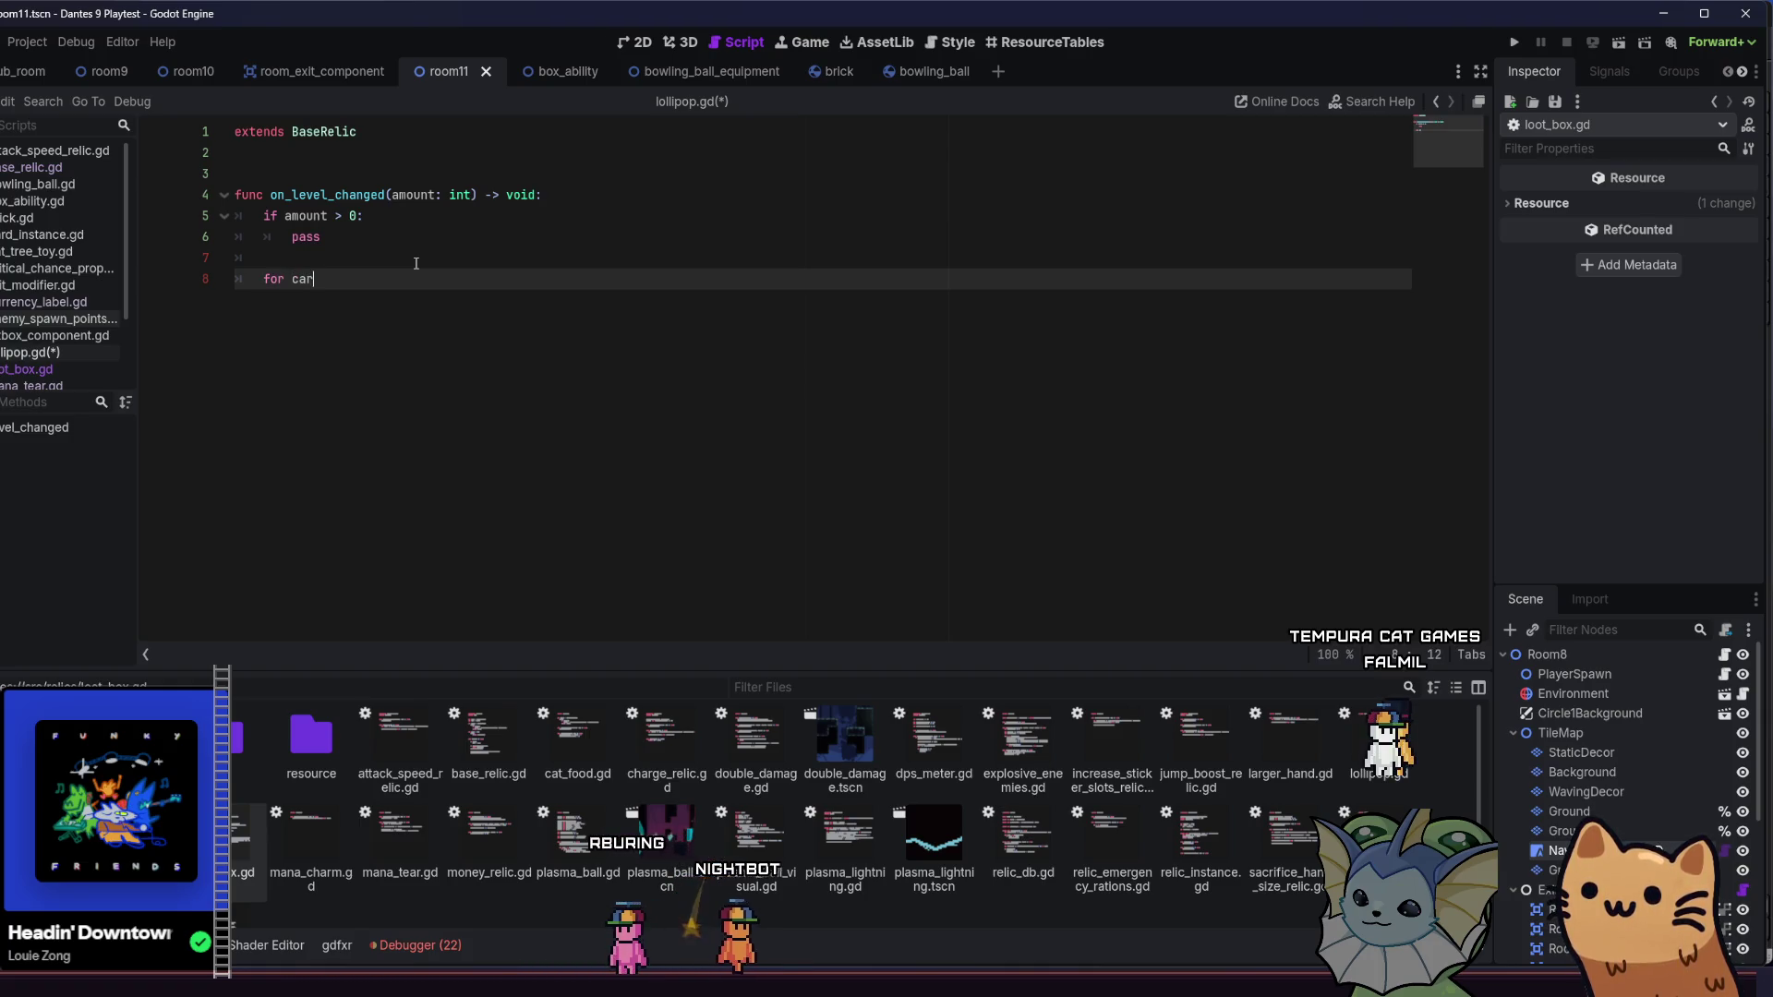
{"action": "type", "text": "e"}
{"action": "key", "text": "Return"}
{"action": "type", "text": ".ge"}
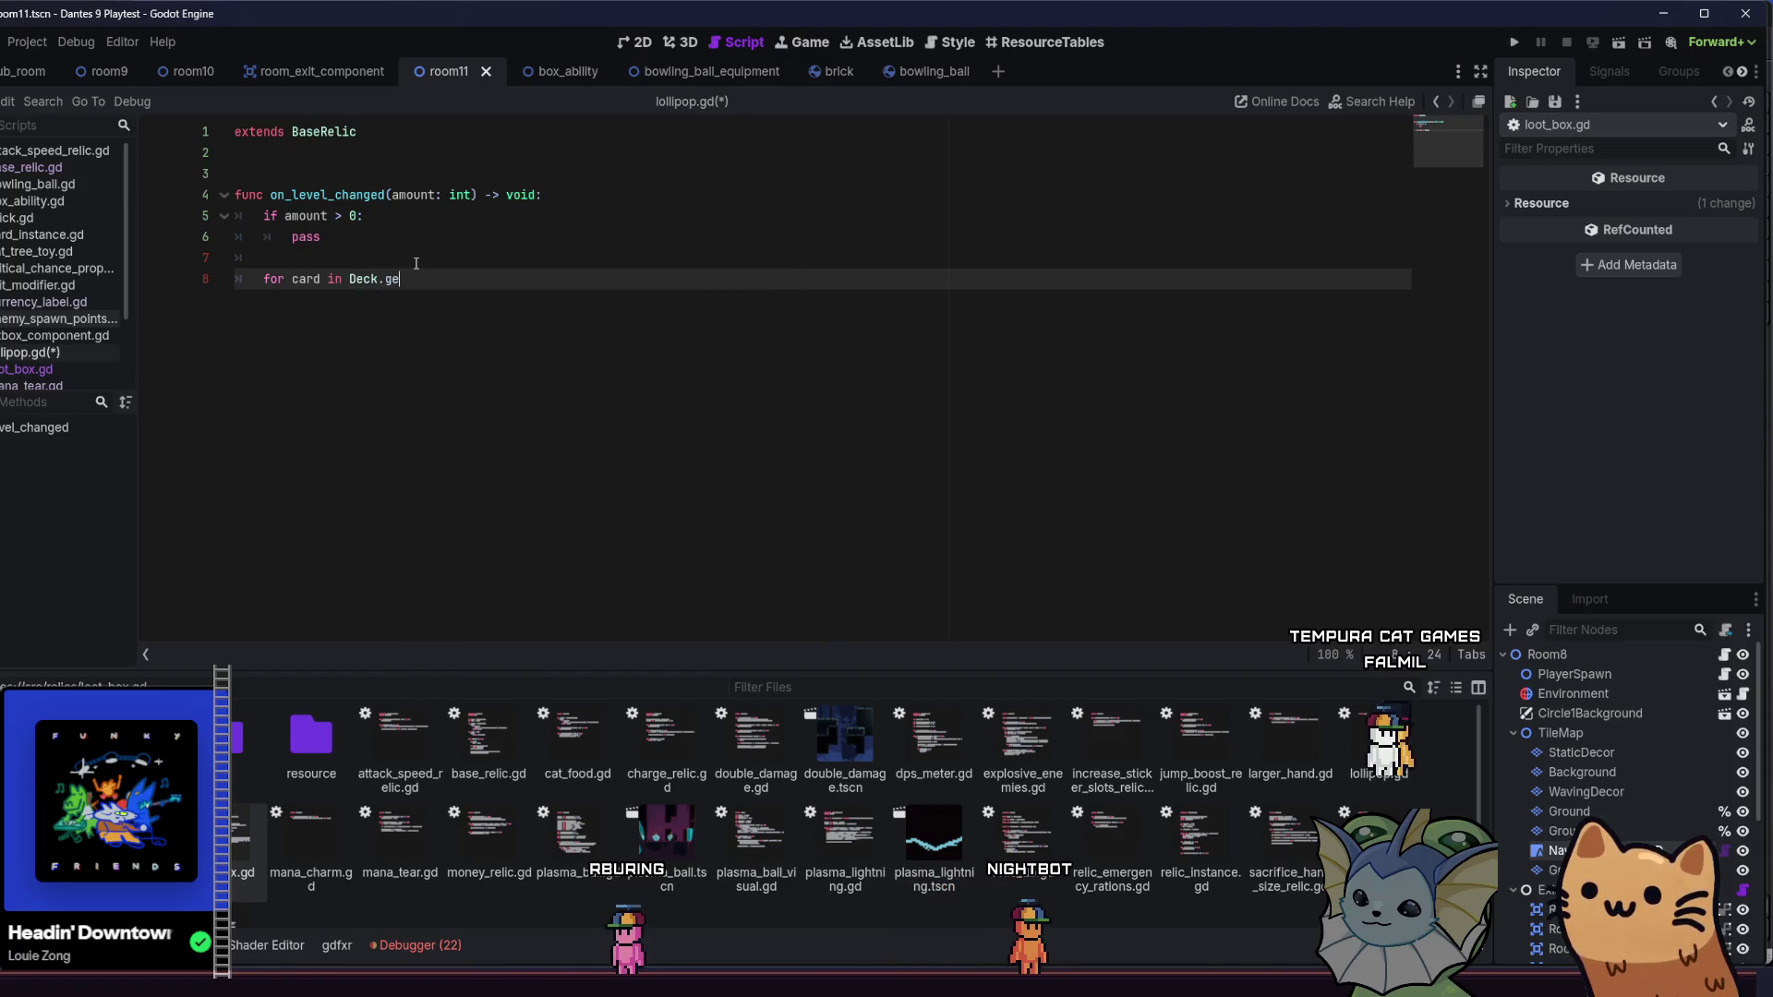
{"action": "key", "text": "BackSpace"}
{"action": "key", "text": "BackSpace"}
{"action": "key", "text": "BackSpace"}
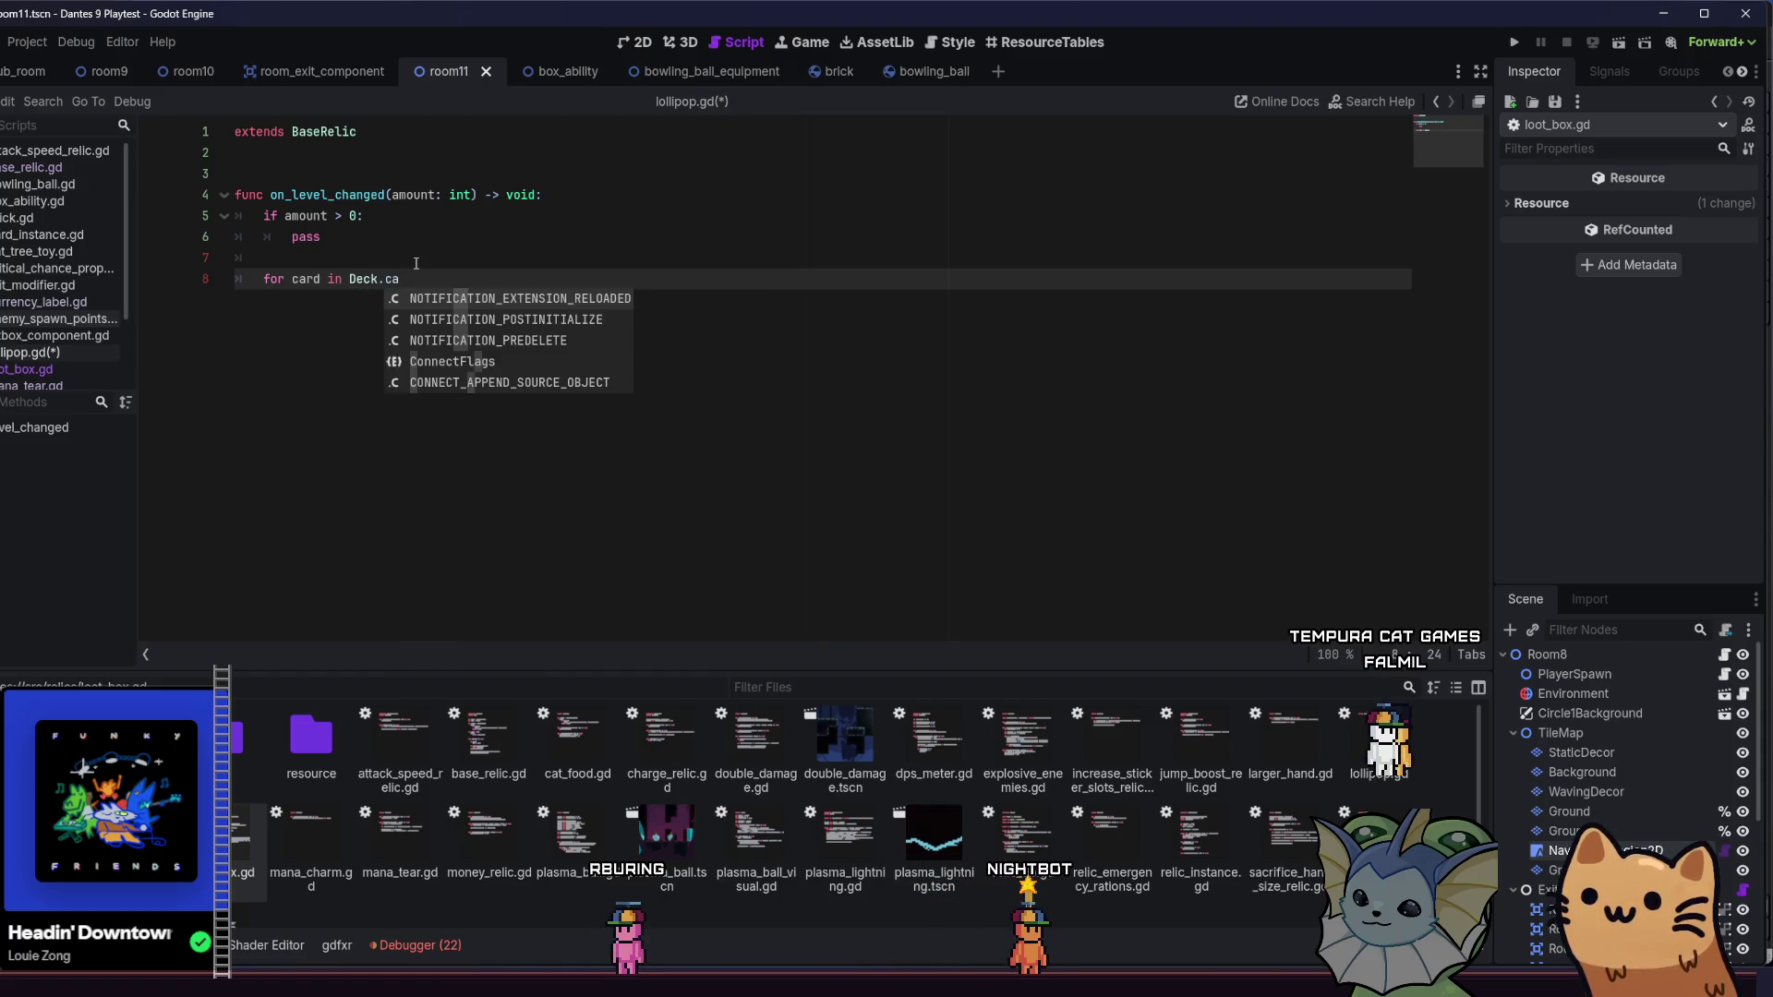
{"action": "type", "text": "la"}
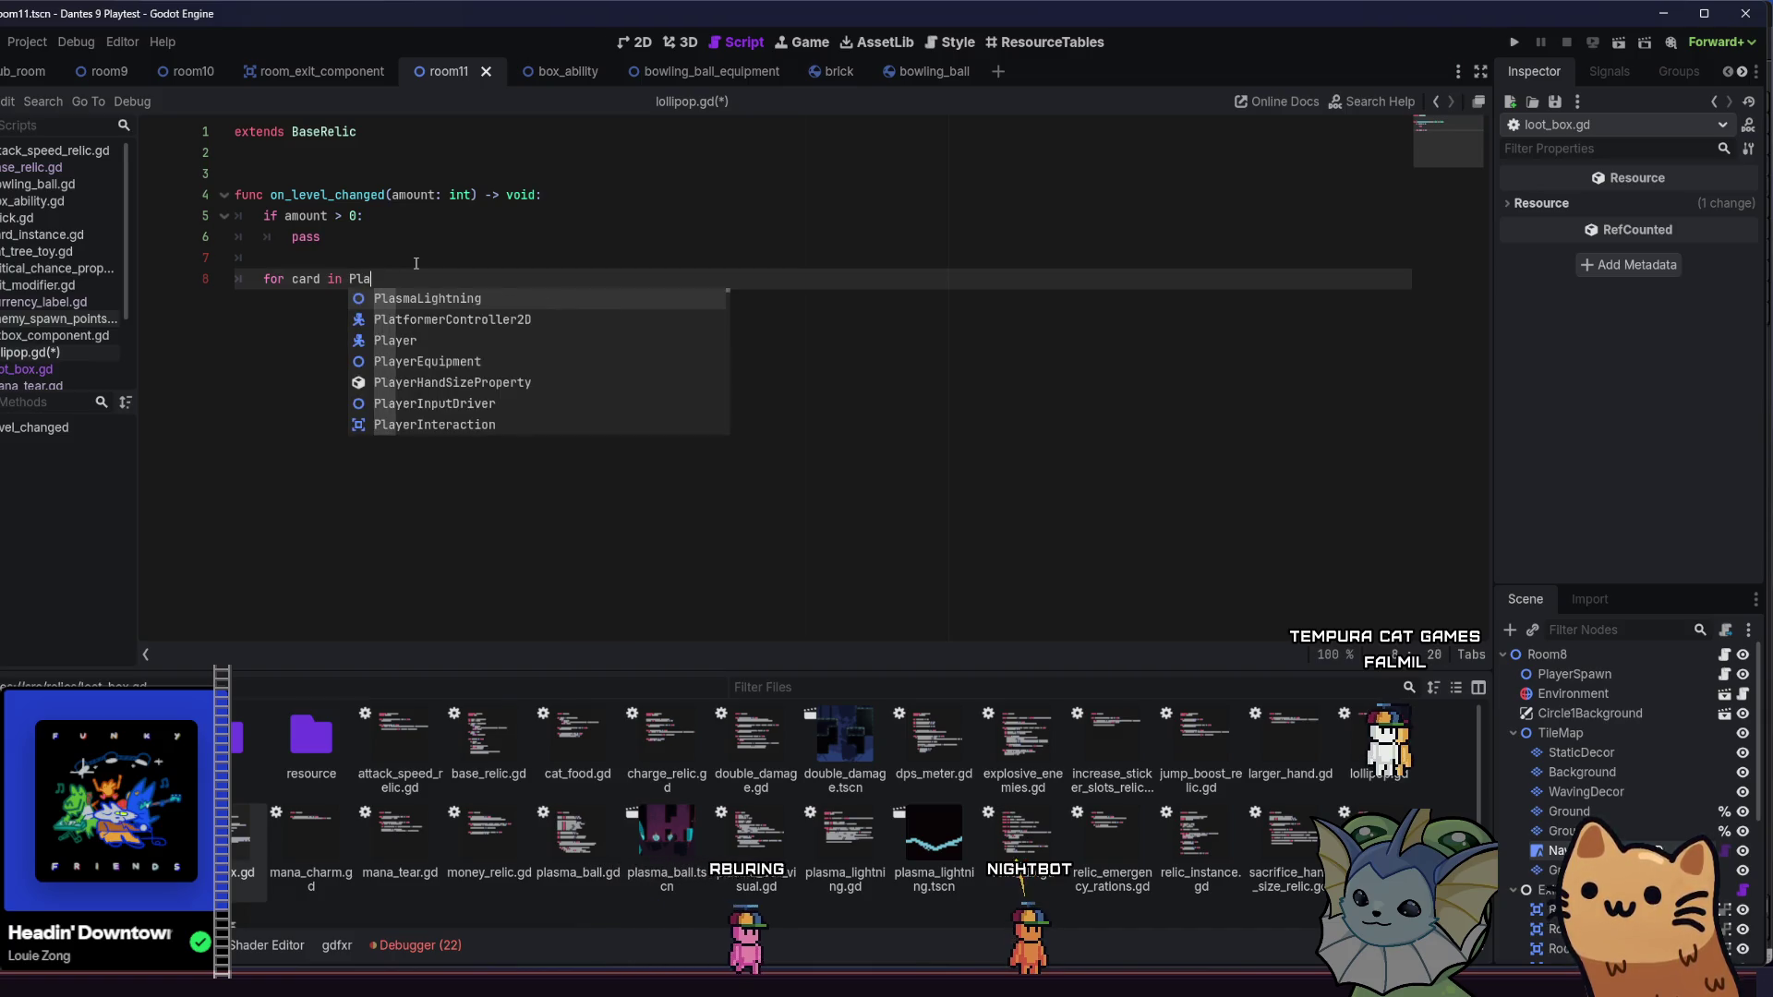
{"action": "type", "text": "yerData.deck.c"}
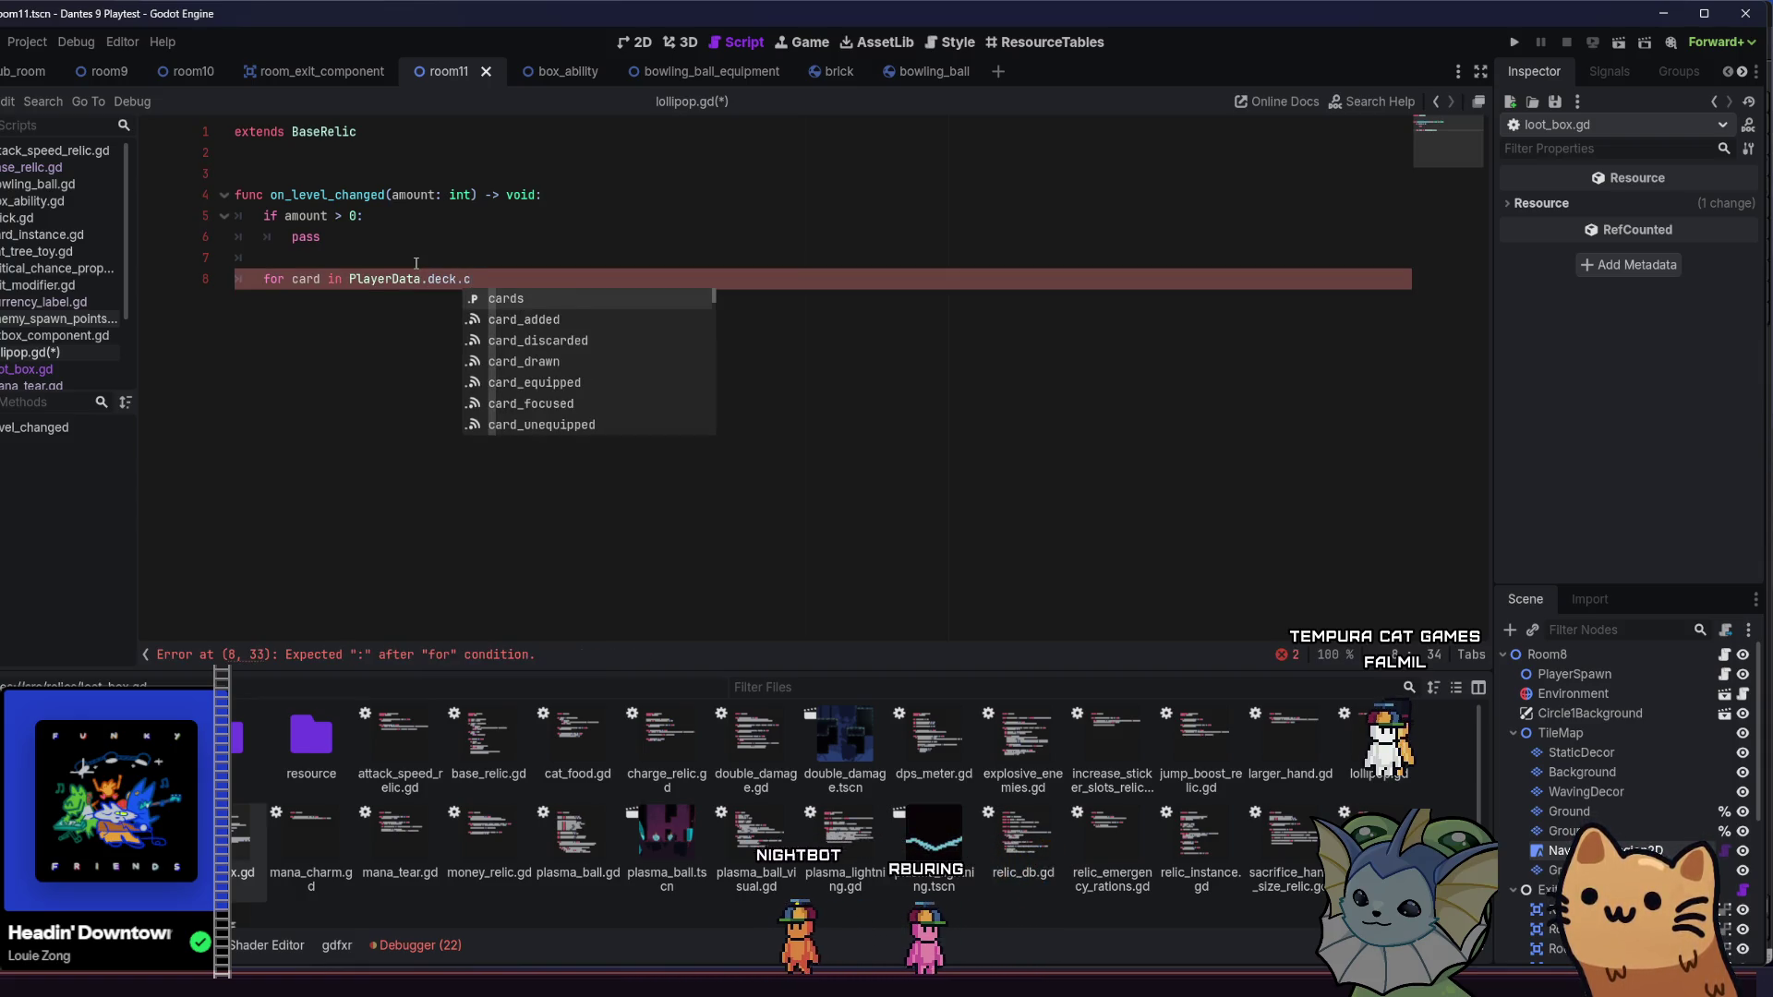
{"action": "key", "text": "Return"}
{"action": "type", "text": ":"}
{"action": "key", "text": "Return"}
{"action": "type", "text": "for j in level:"}
- Paste the copied sticker-adding code, delete the for j line, and un-indent the sticker lines
{"action": "key", "text": "Return"}
{"action": "type", "text": "var sticker = StickerDB.get_stickers_for_card(card).pick_random() \t\t\tvar sticker_instance = StickerInstance.from_sticker(sticker) \t\t\tsticker_instance.position = Vector2(randi_range(-20, 20), randi_range(-40, 40)) \t\t\tsticker_instance.apply_upgrade_to_card(card) \t\t\tcard.add_sticker(sticker_instance)"}
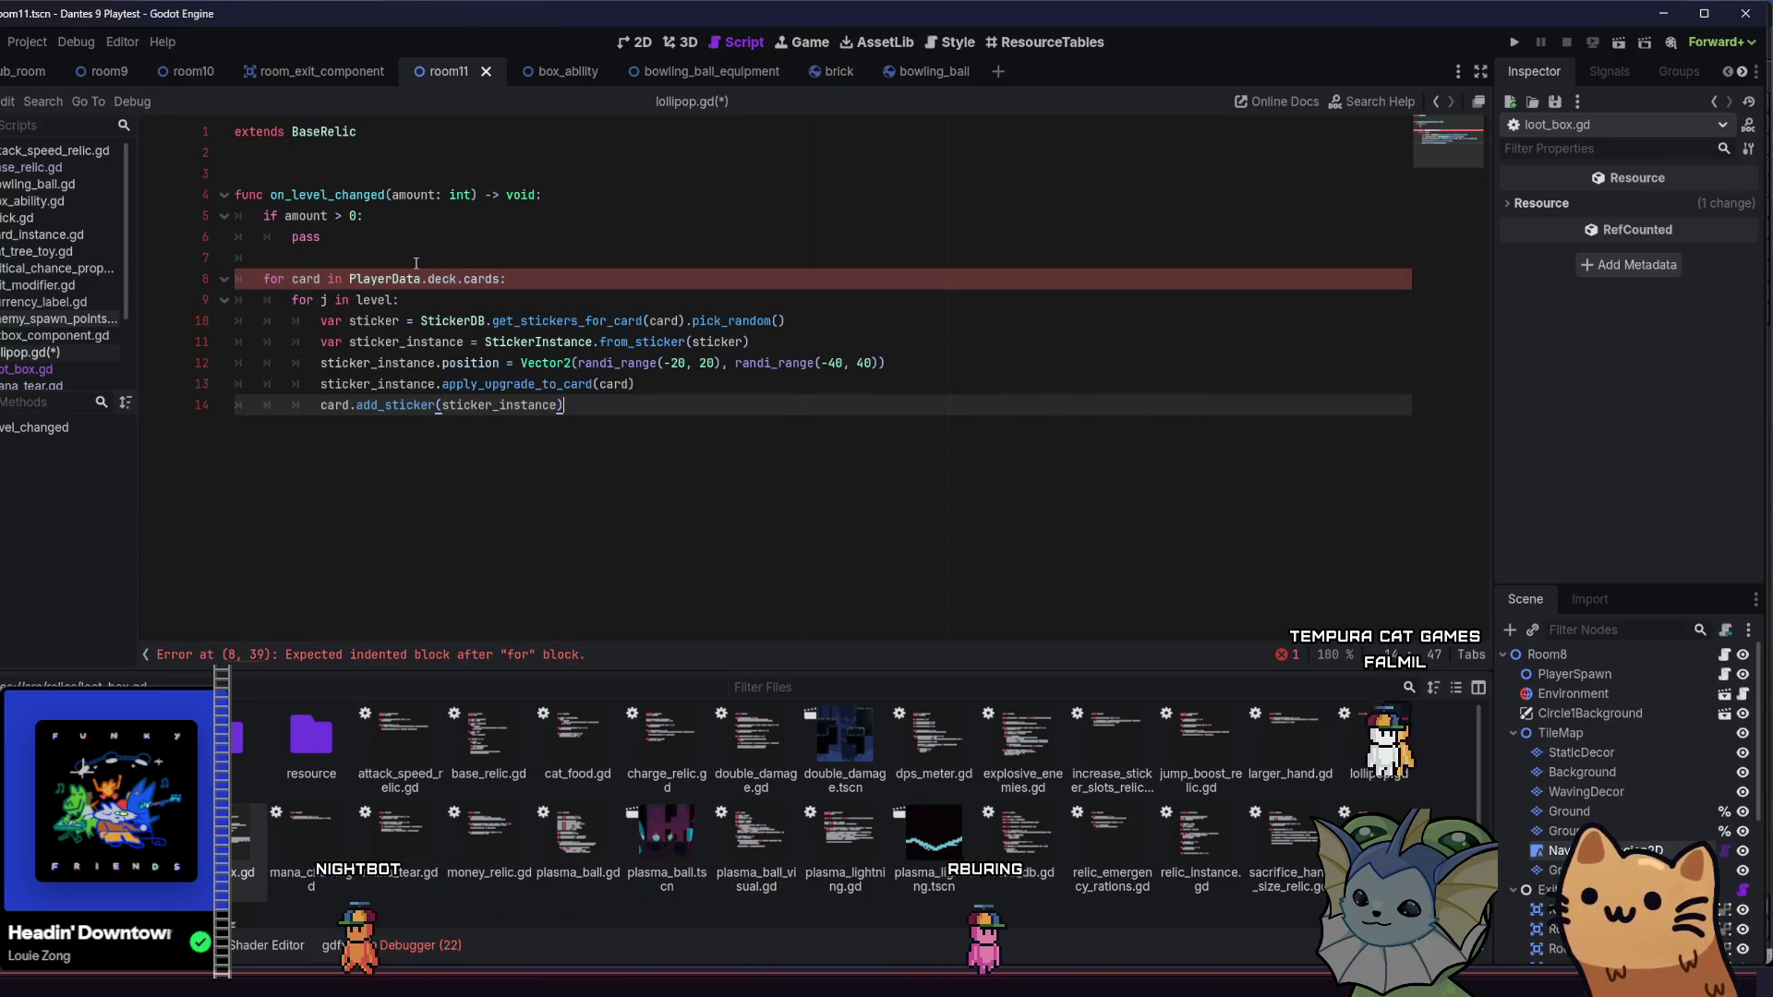
{"action": "left_click", "coordinate": [376, 300]}
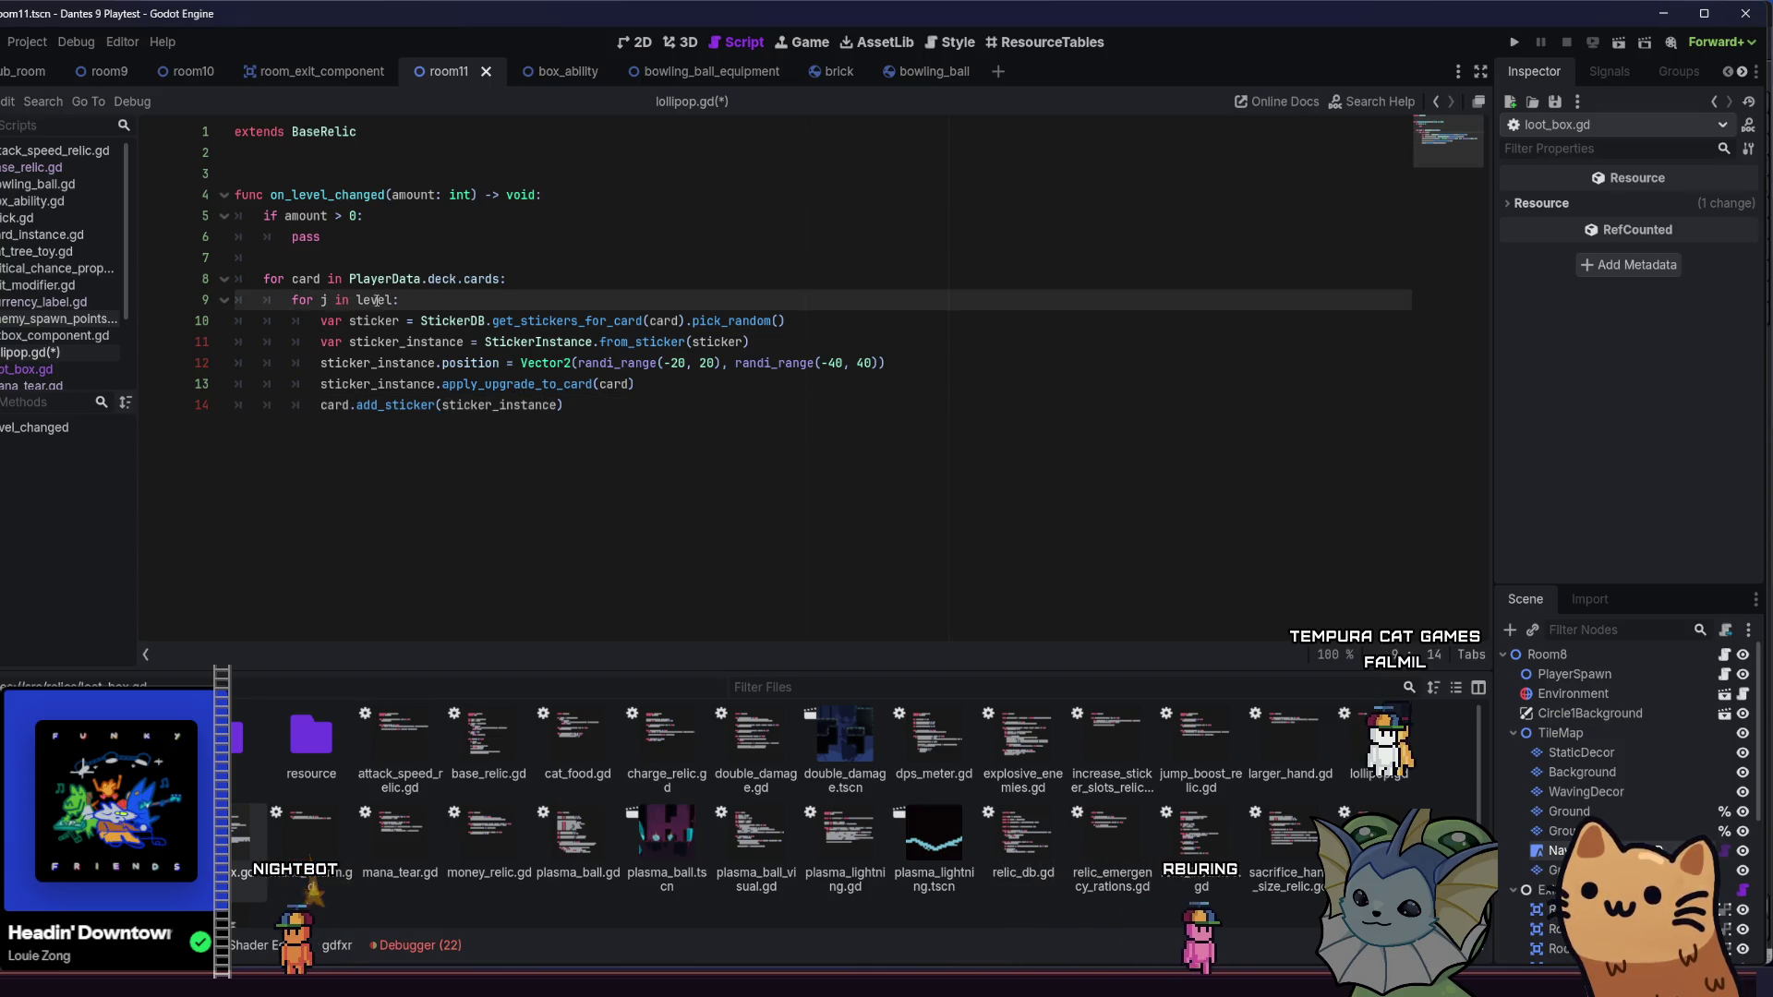
{"action": "triple_click", "coordinate": [375, 300]}
{"action": "key", "text": "BackSpace"}
{"action": "key", "text": "BackSpace"}
{"action": "left_click", "coordinate": [328, 302]}
{"action": "key", "text": "shift+Tab"}
{"action": "key", "text": "Down"}
{"action": "key", "text": "shift+Tab"}
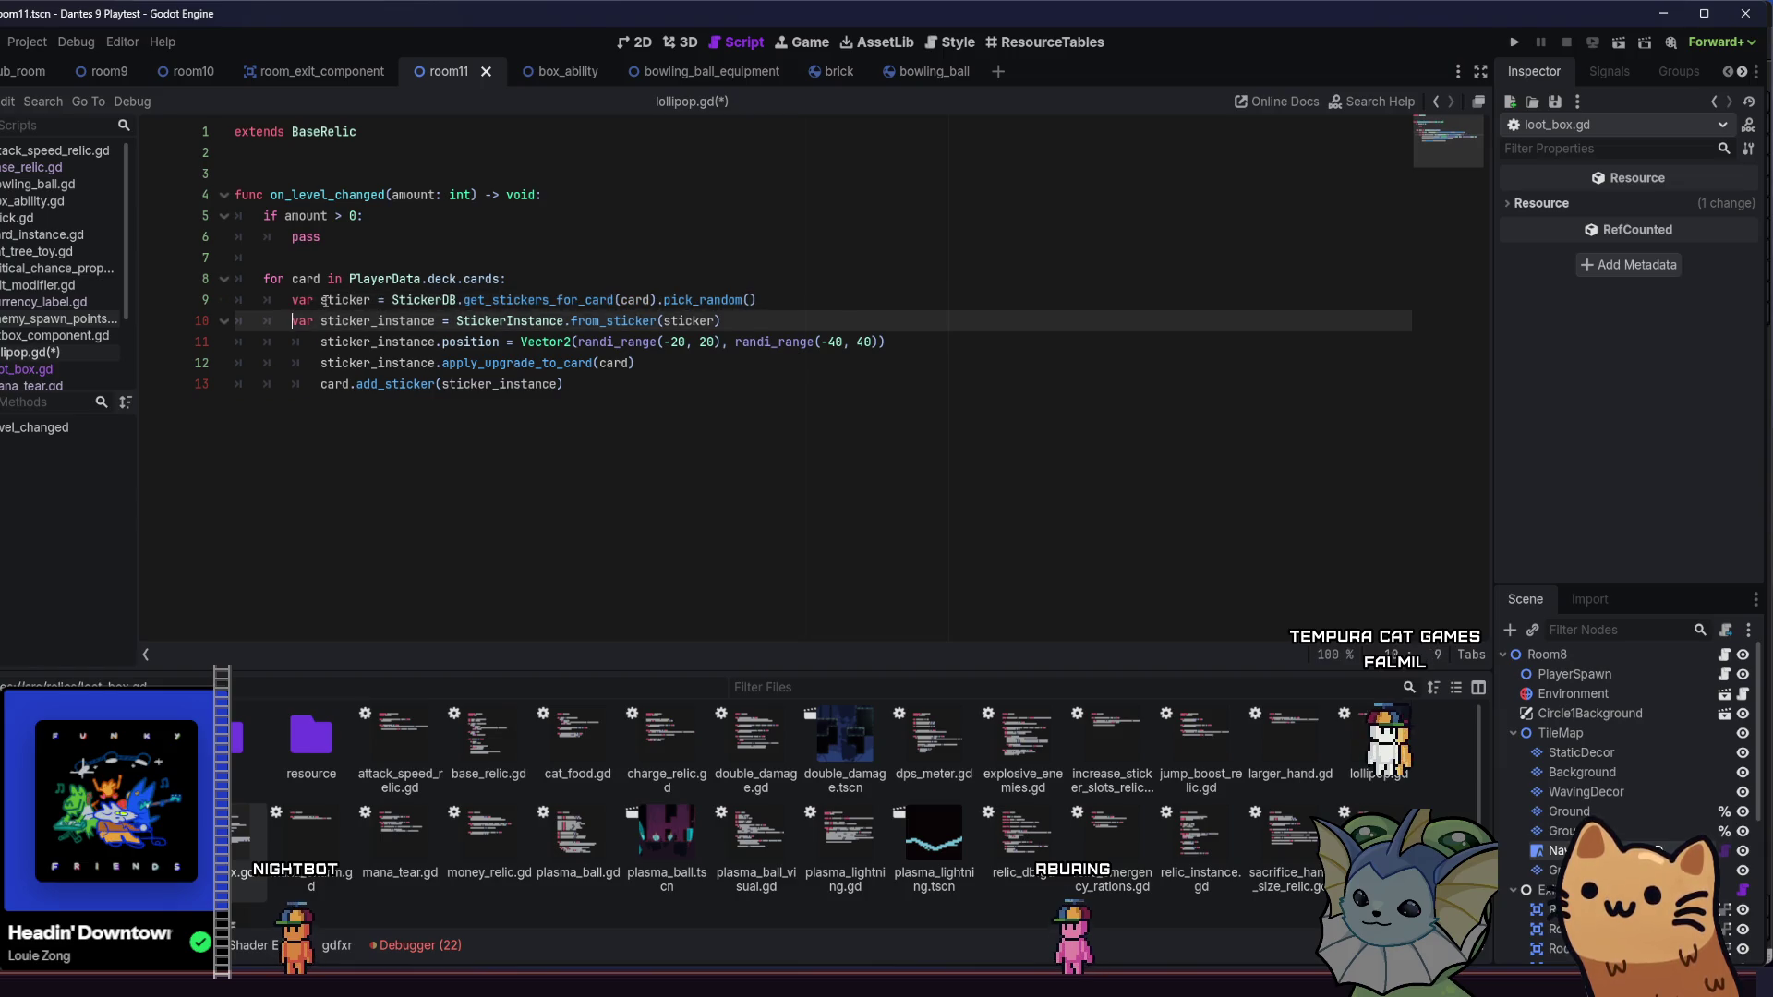
{"action": "key", "text": "Down"}
{"action": "key", "text": "shift+Tab"}
{"action": "key", "text": "Down"}
{"action": "key", "text": "shift+Tab"}
{"action": "key", "text": "Down"}
{"action": "key", "text": "shift+Tab"}
- Add an 'if card.has_open_sticker_slot():' check directly under the card loop header
{"action": "left_click", "coordinate": [683, 406]}
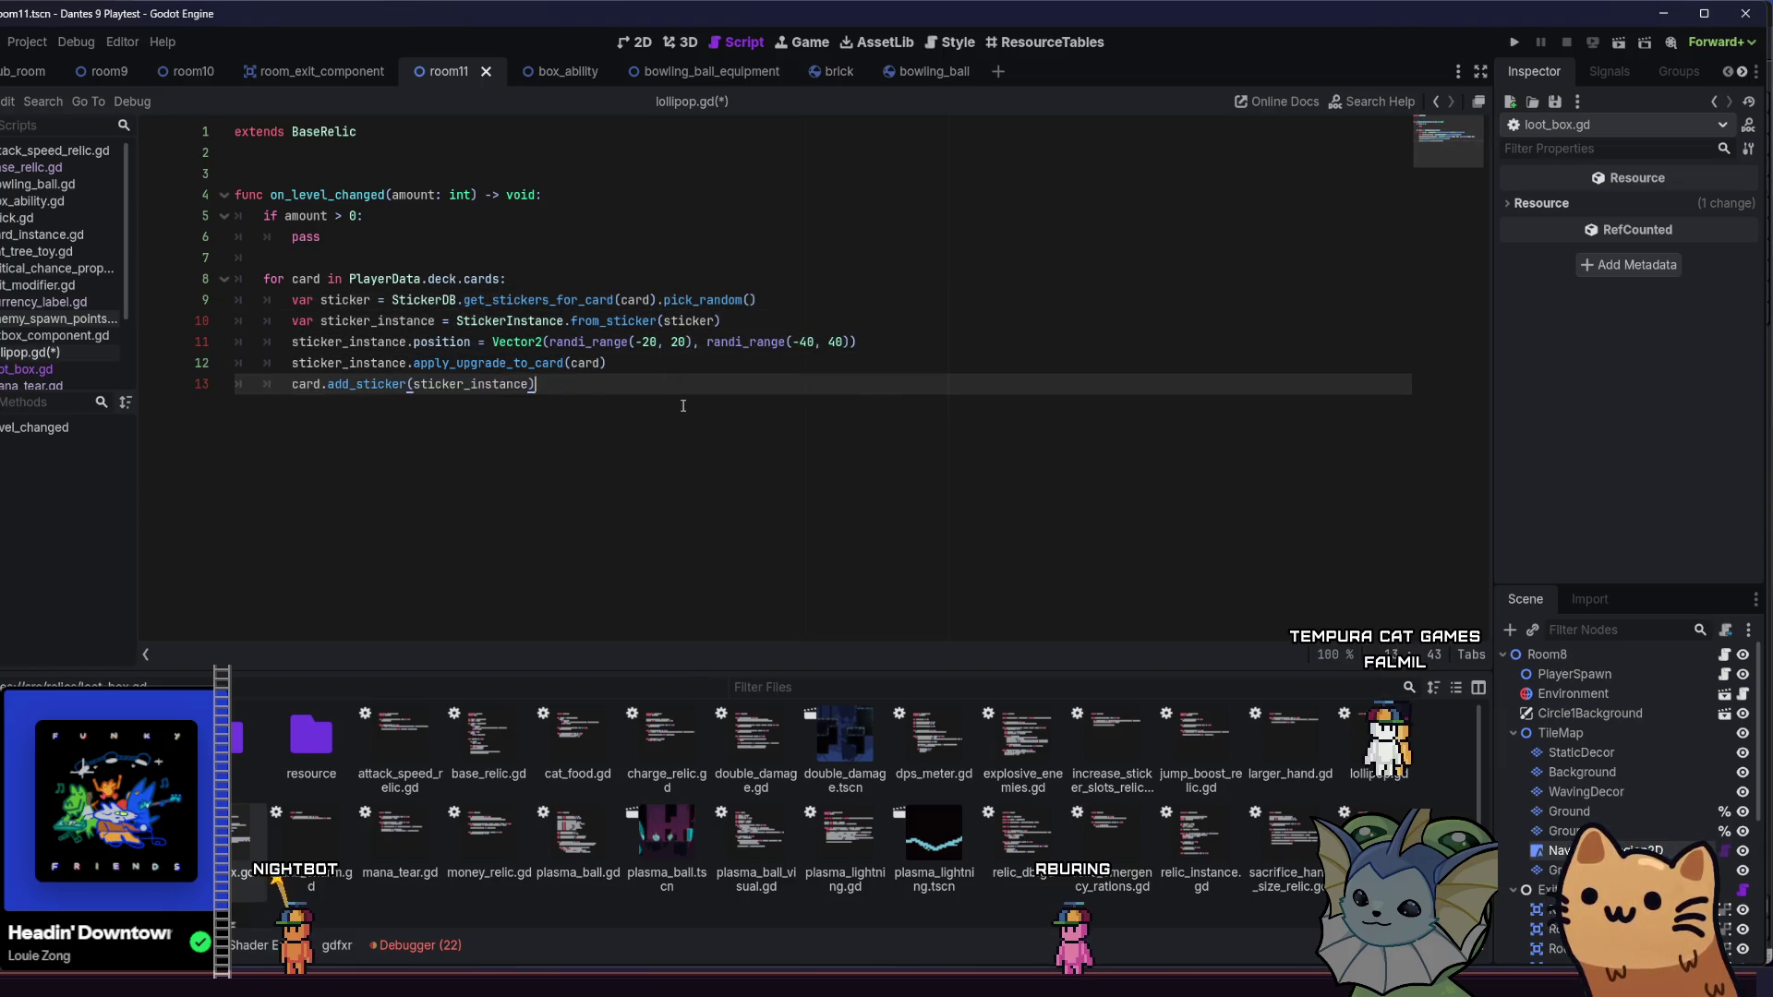
{"action": "left_click", "coordinate": [648, 283]}
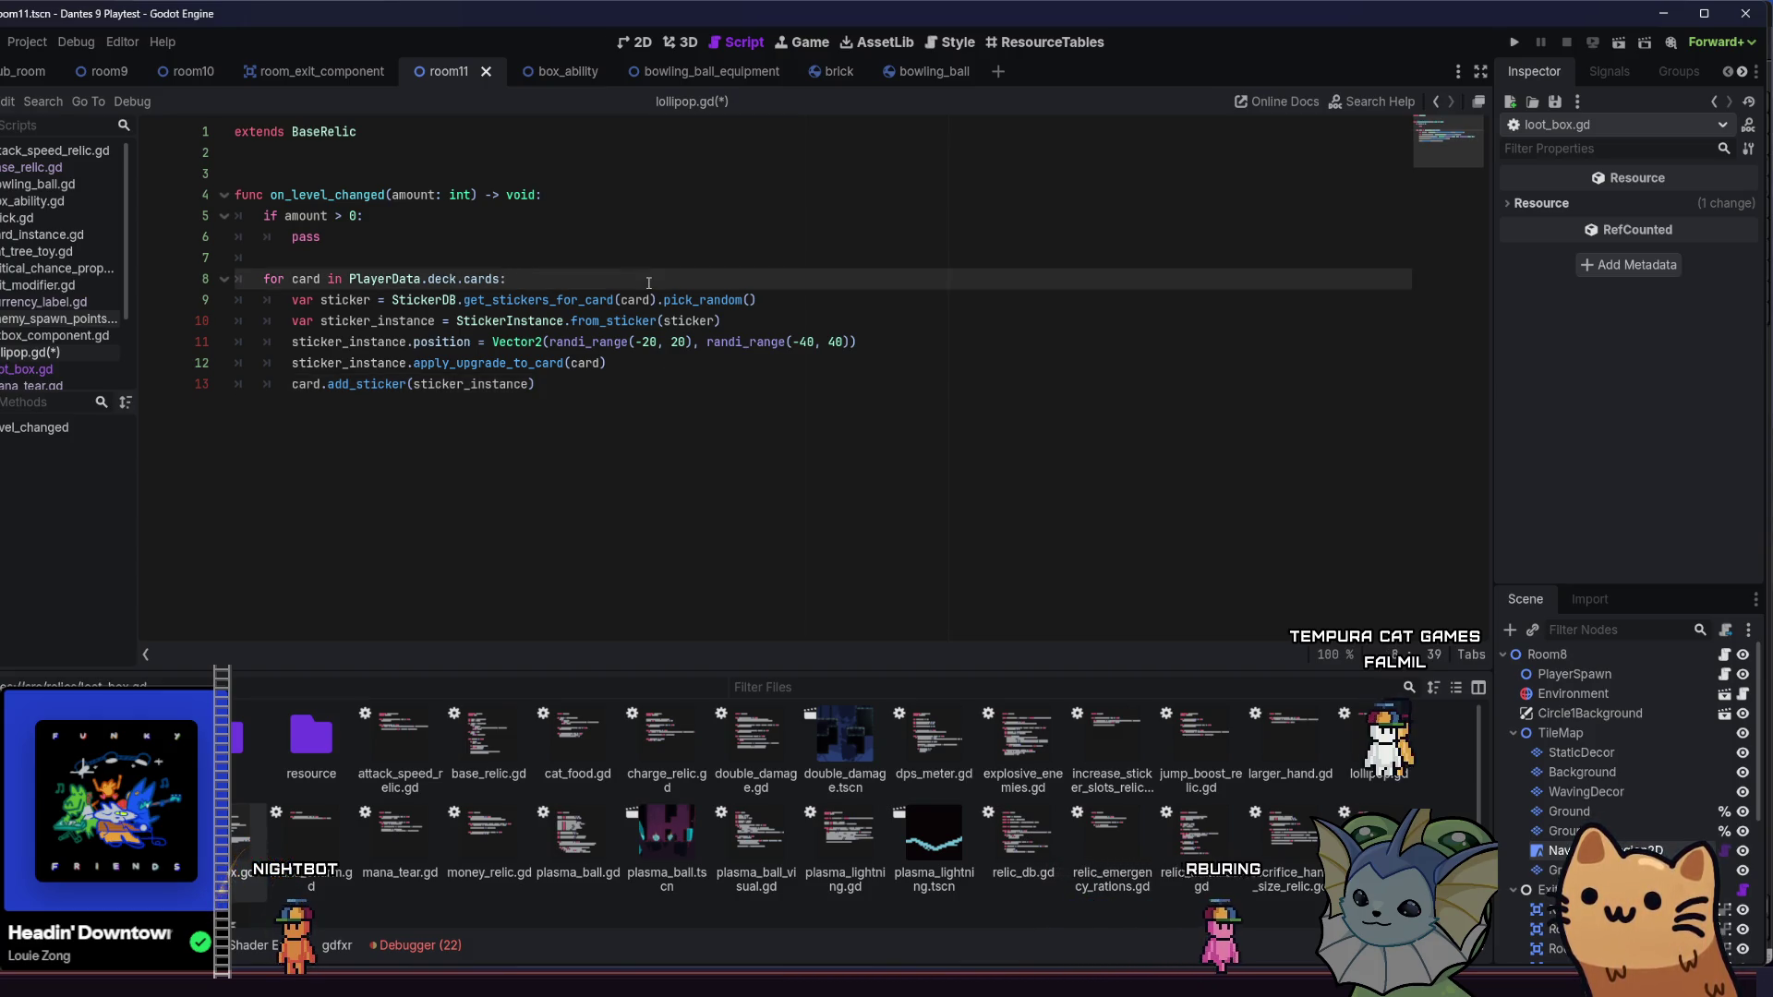
{"action": "key", "text": "Return"}
{"action": "type", "text": "if card.sti"}
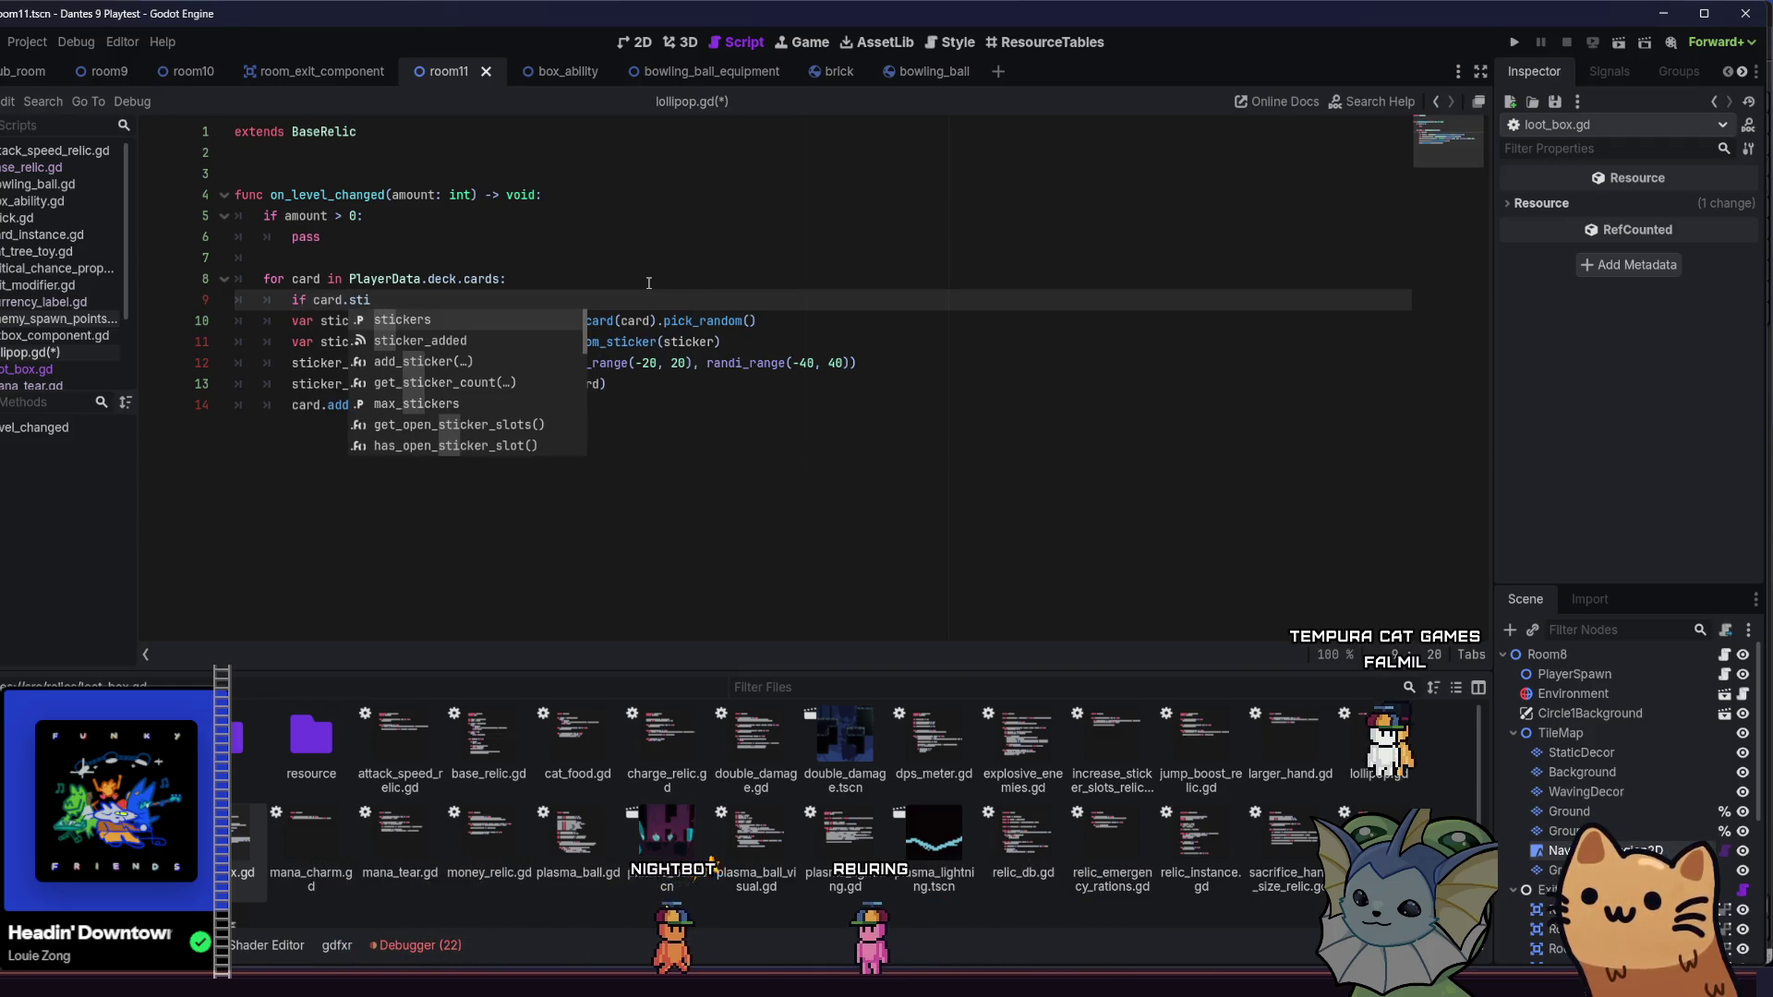
{"action": "key", "text": "Down"}
{"action": "key", "text": "Down"}
{"action": "key", "text": "Down"}
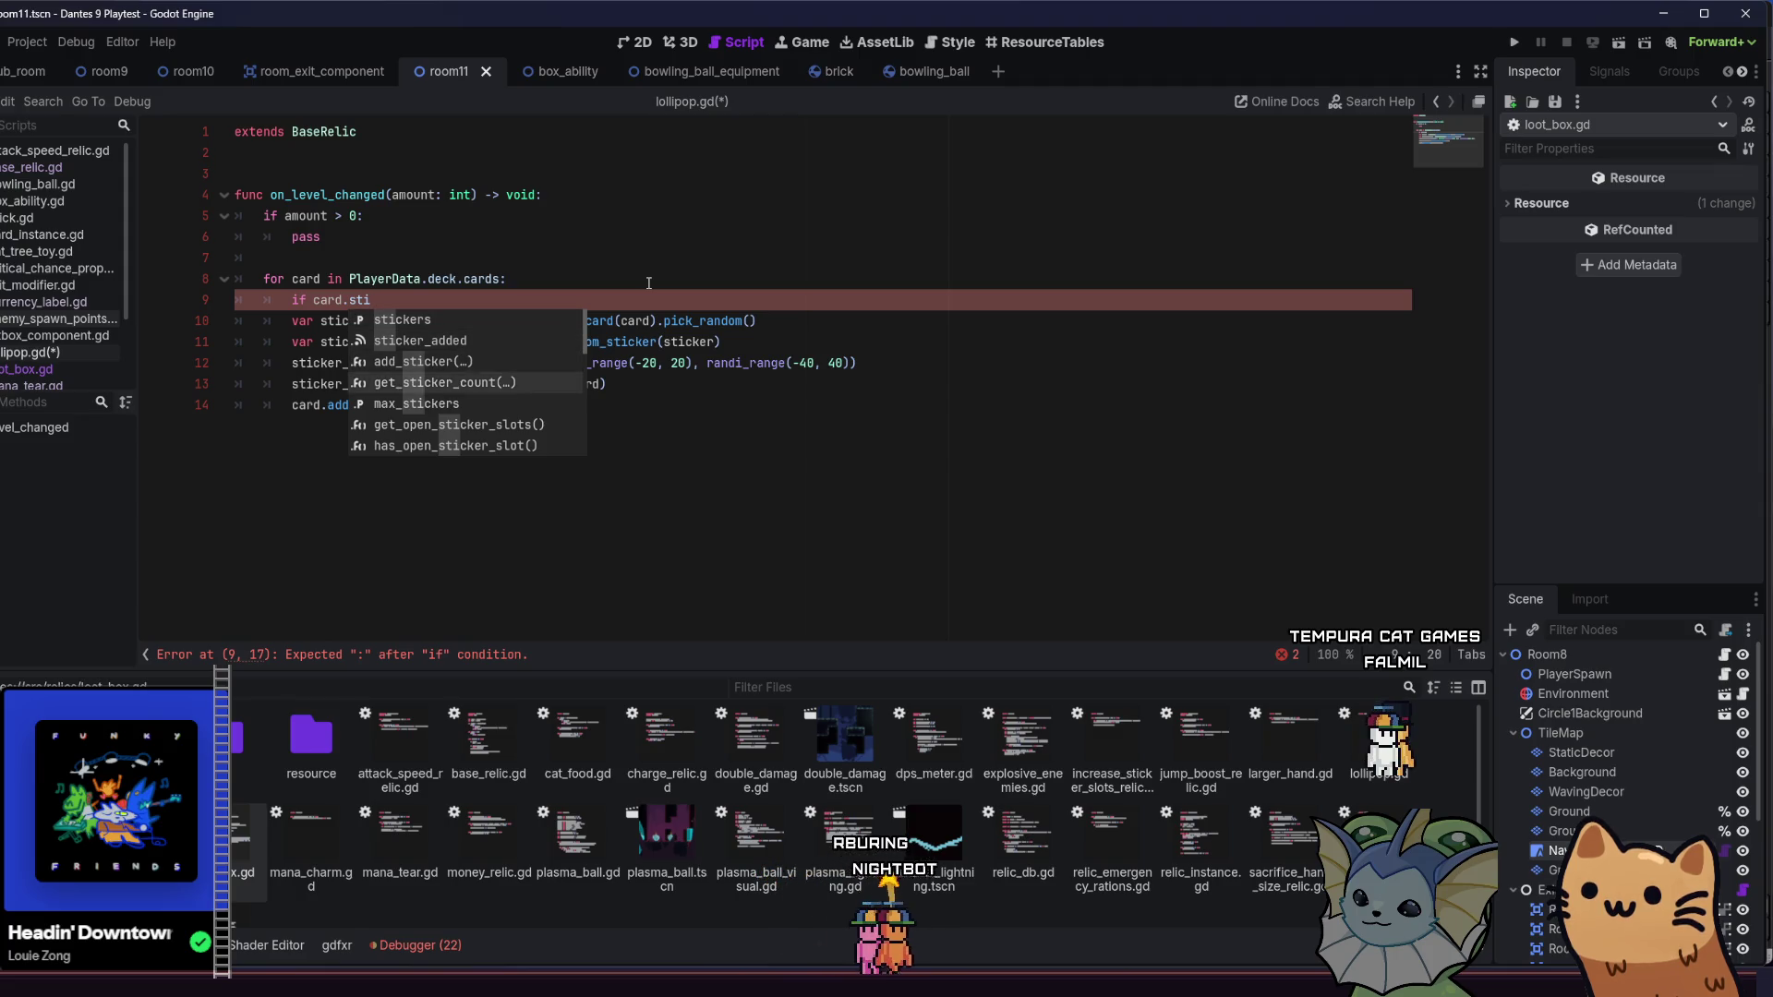
{"action": "key", "text": "Up"}
{"action": "key", "text": "Up"}
{"action": "key", "text": "Up"}
{"action": "key", "text": "Down"}
{"action": "key", "text": "Down"}
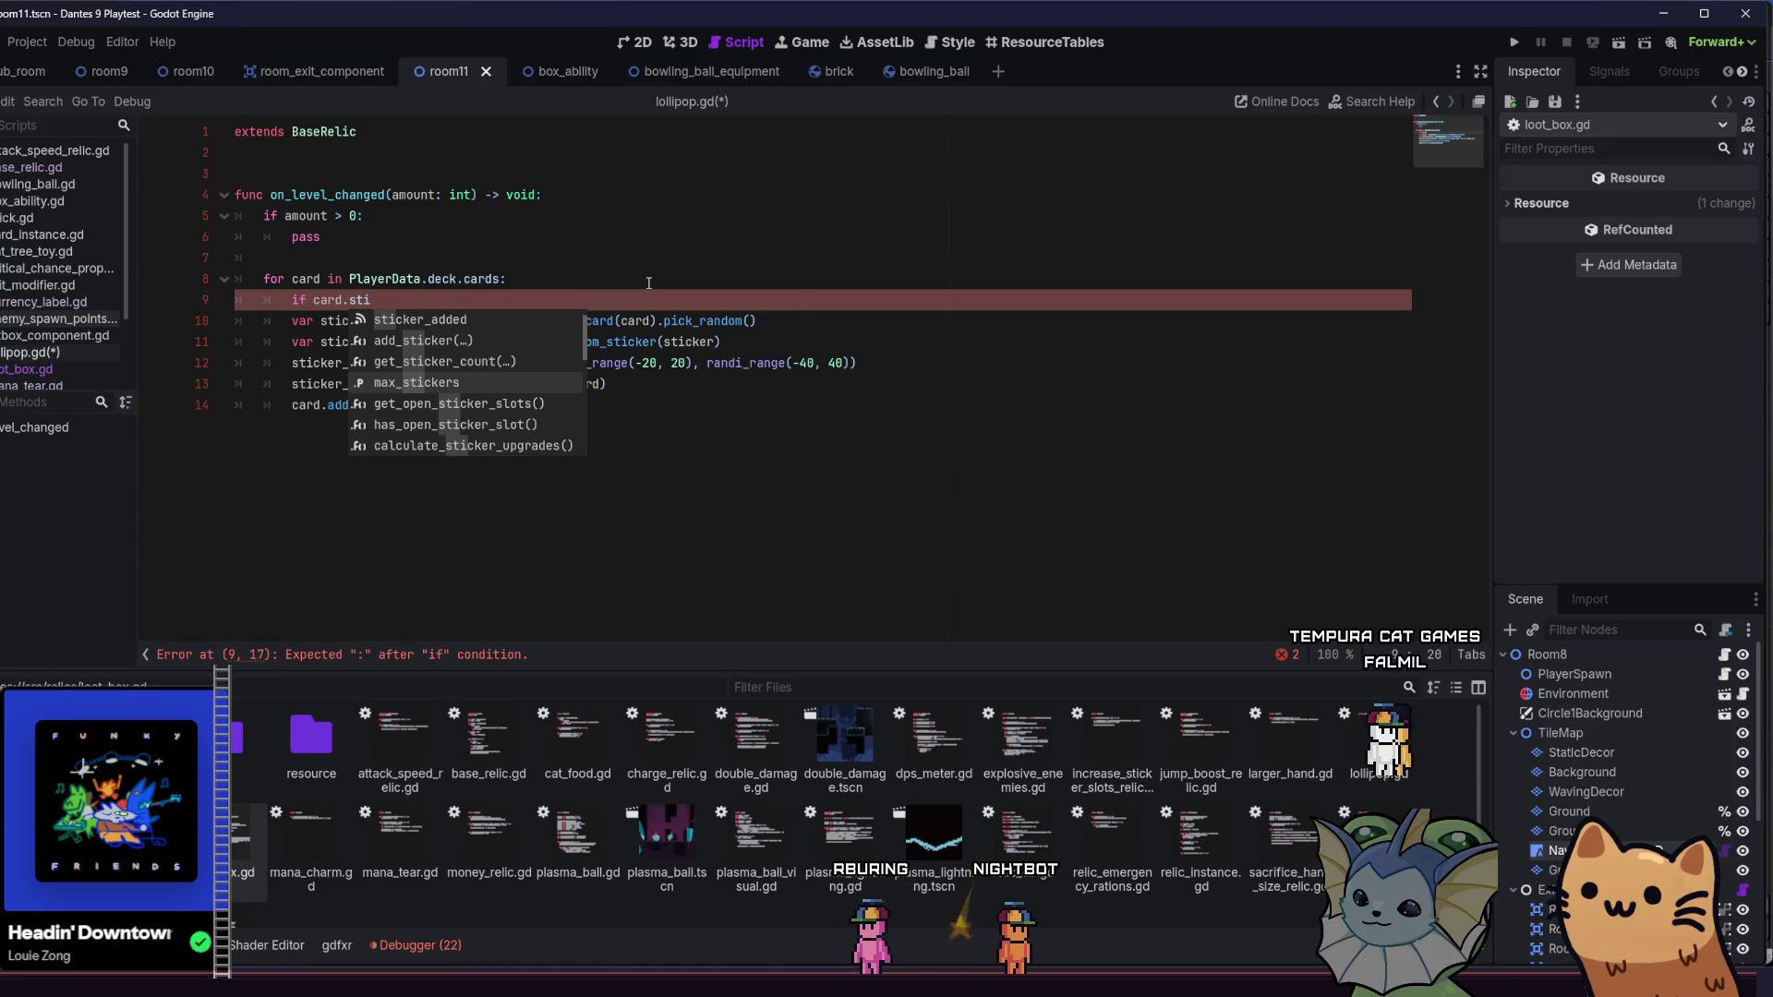
{"action": "key", "text": "Down"}
{"action": "key", "text": "Down"}
{"action": "key", "text": "Return"}
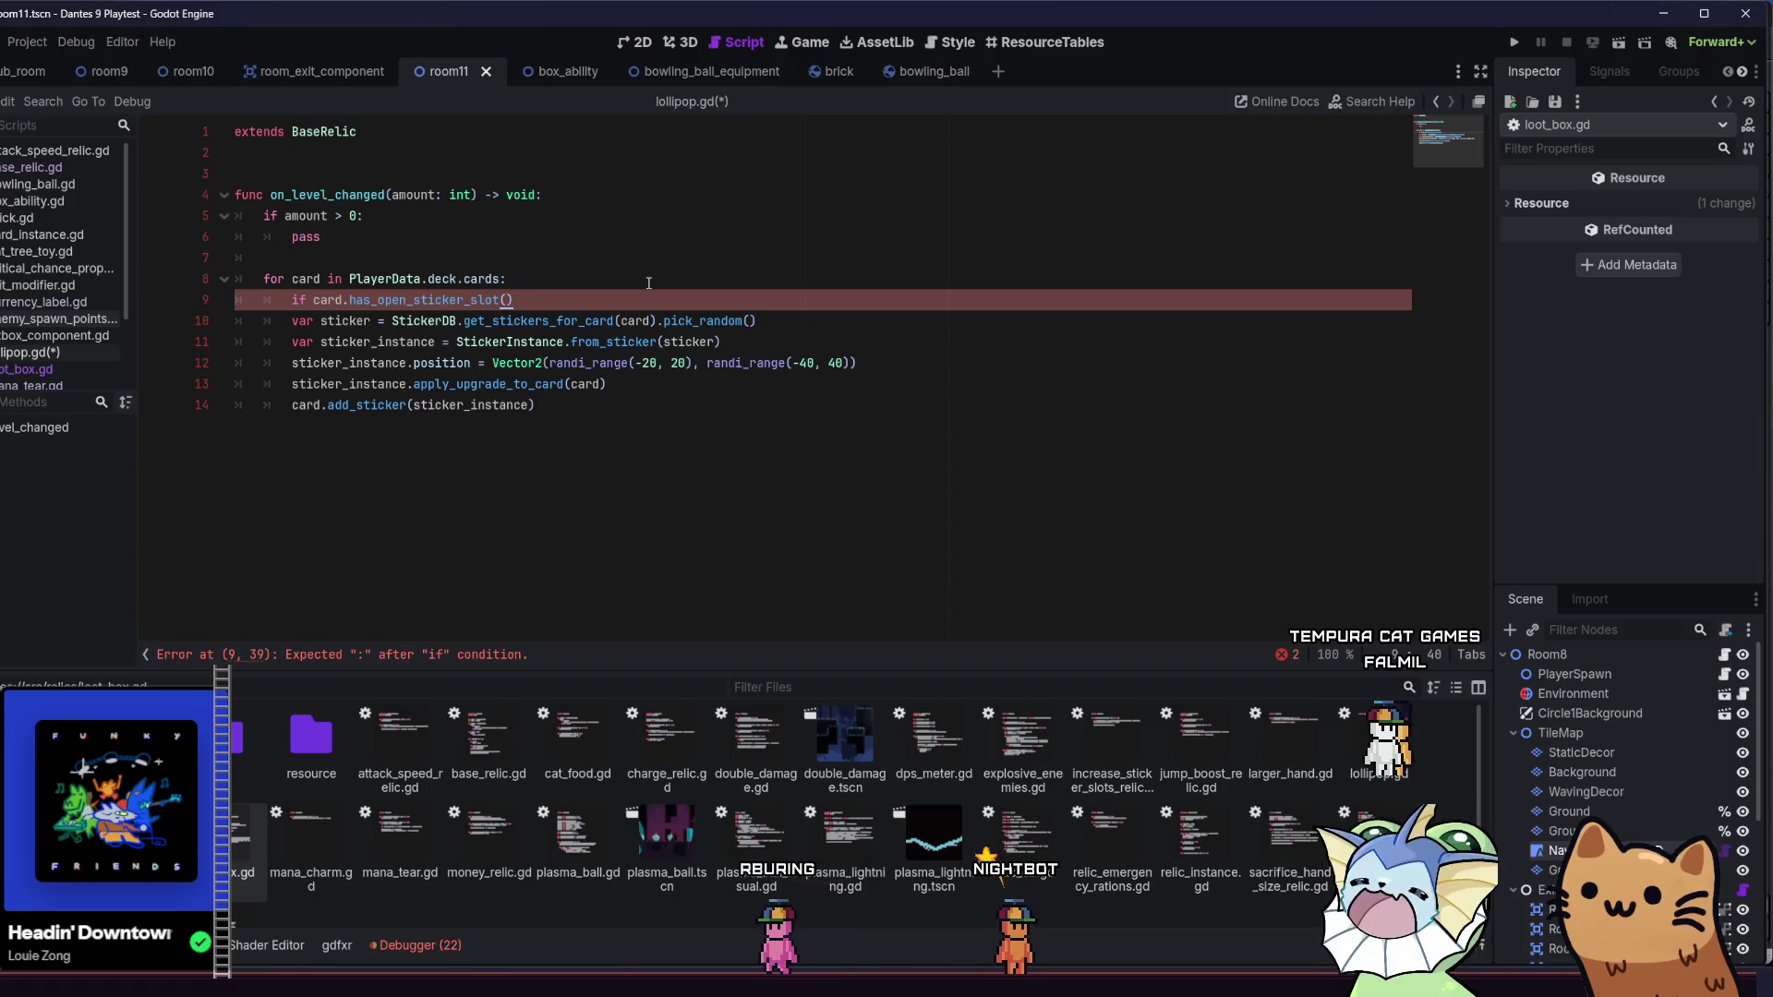
{"action": "type", "text": ":"}
- Indent the sticker lines under the new open-slot check and save lollipop.gd
{"action": "left_click", "coordinate": [285, 330]}
{"action": "key", "text": "Tab"}
{"action": "key", "text": "Down"}
{"action": "key", "text": "Tab"}
{"action": "key", "text": "Down"}
{"action": "key", "text": "Tab"}
{"action": "key", "text": "Down"}
{"action": "key", "text": "Tab"}
{"action": "key", "text": "Down"}
{"action": "key", "text": "Tab"}
{"action": "left_click", "coordinate": [723, 391]}
{"action": "left_click", "coordinate": [719, 410]}
{"action": "key", "text": "ctrl+s"}
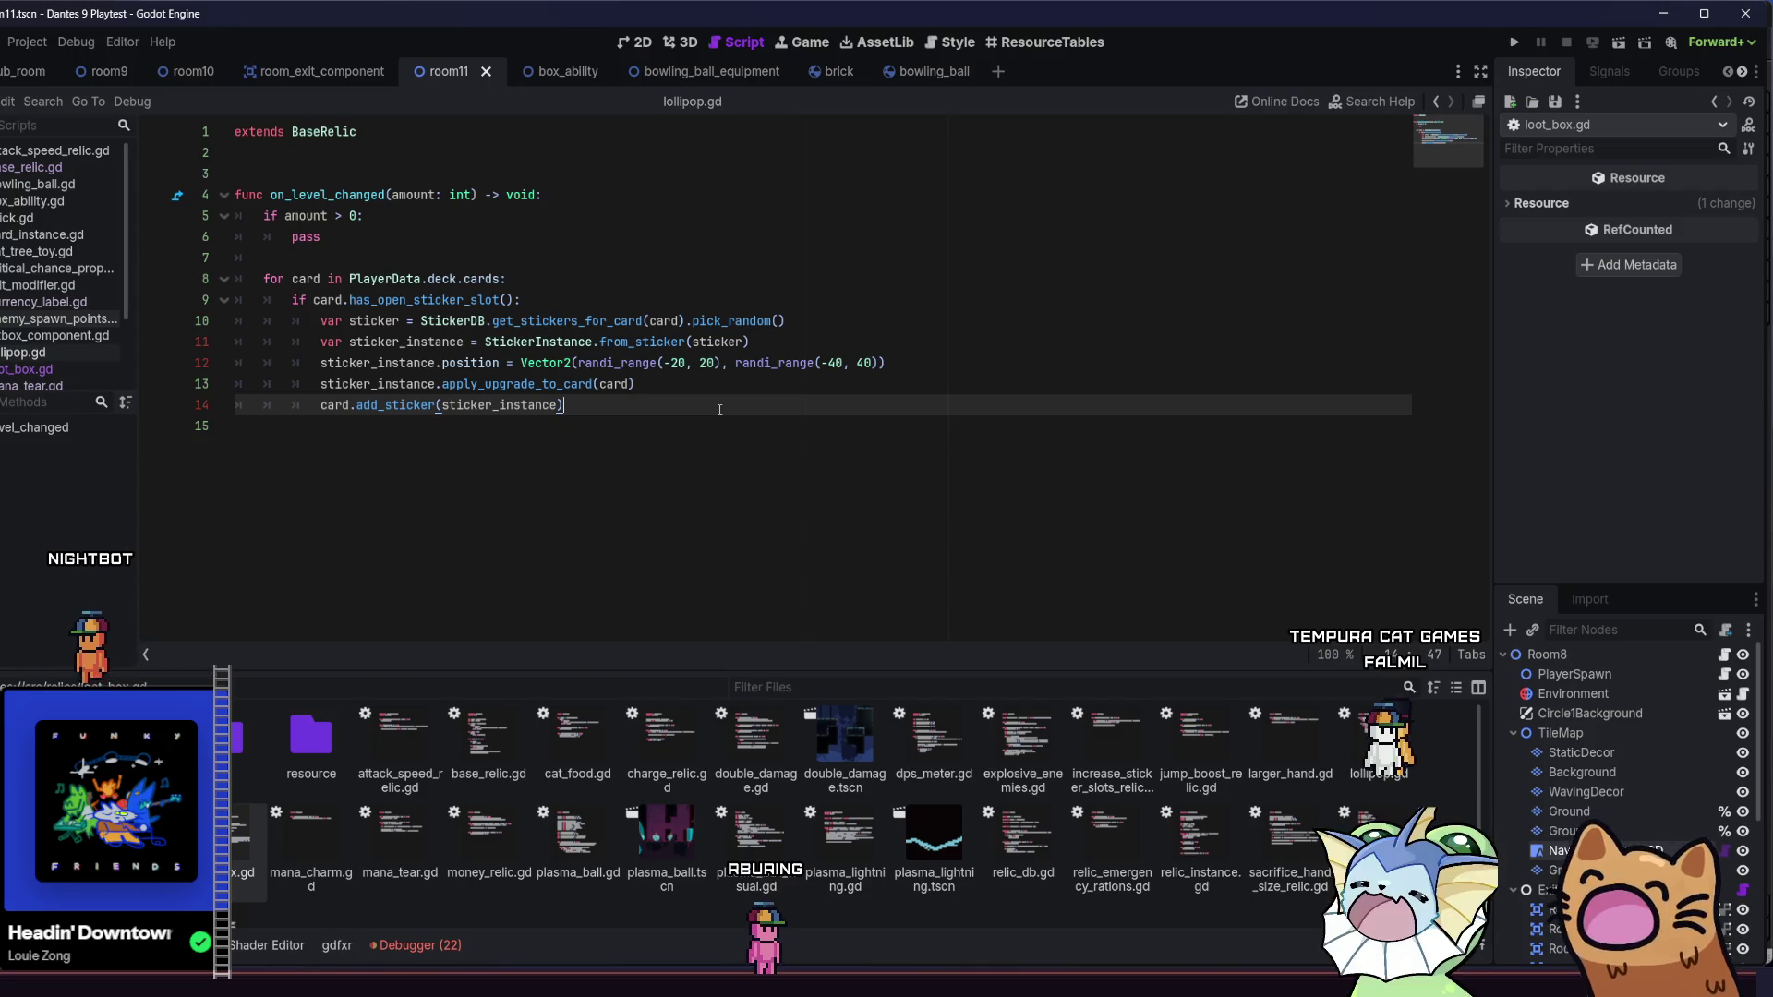
- Run the project from the top-right Run button to playtest Dante's 9
{"action": "left_click", "coordinate": [1516, 42]}
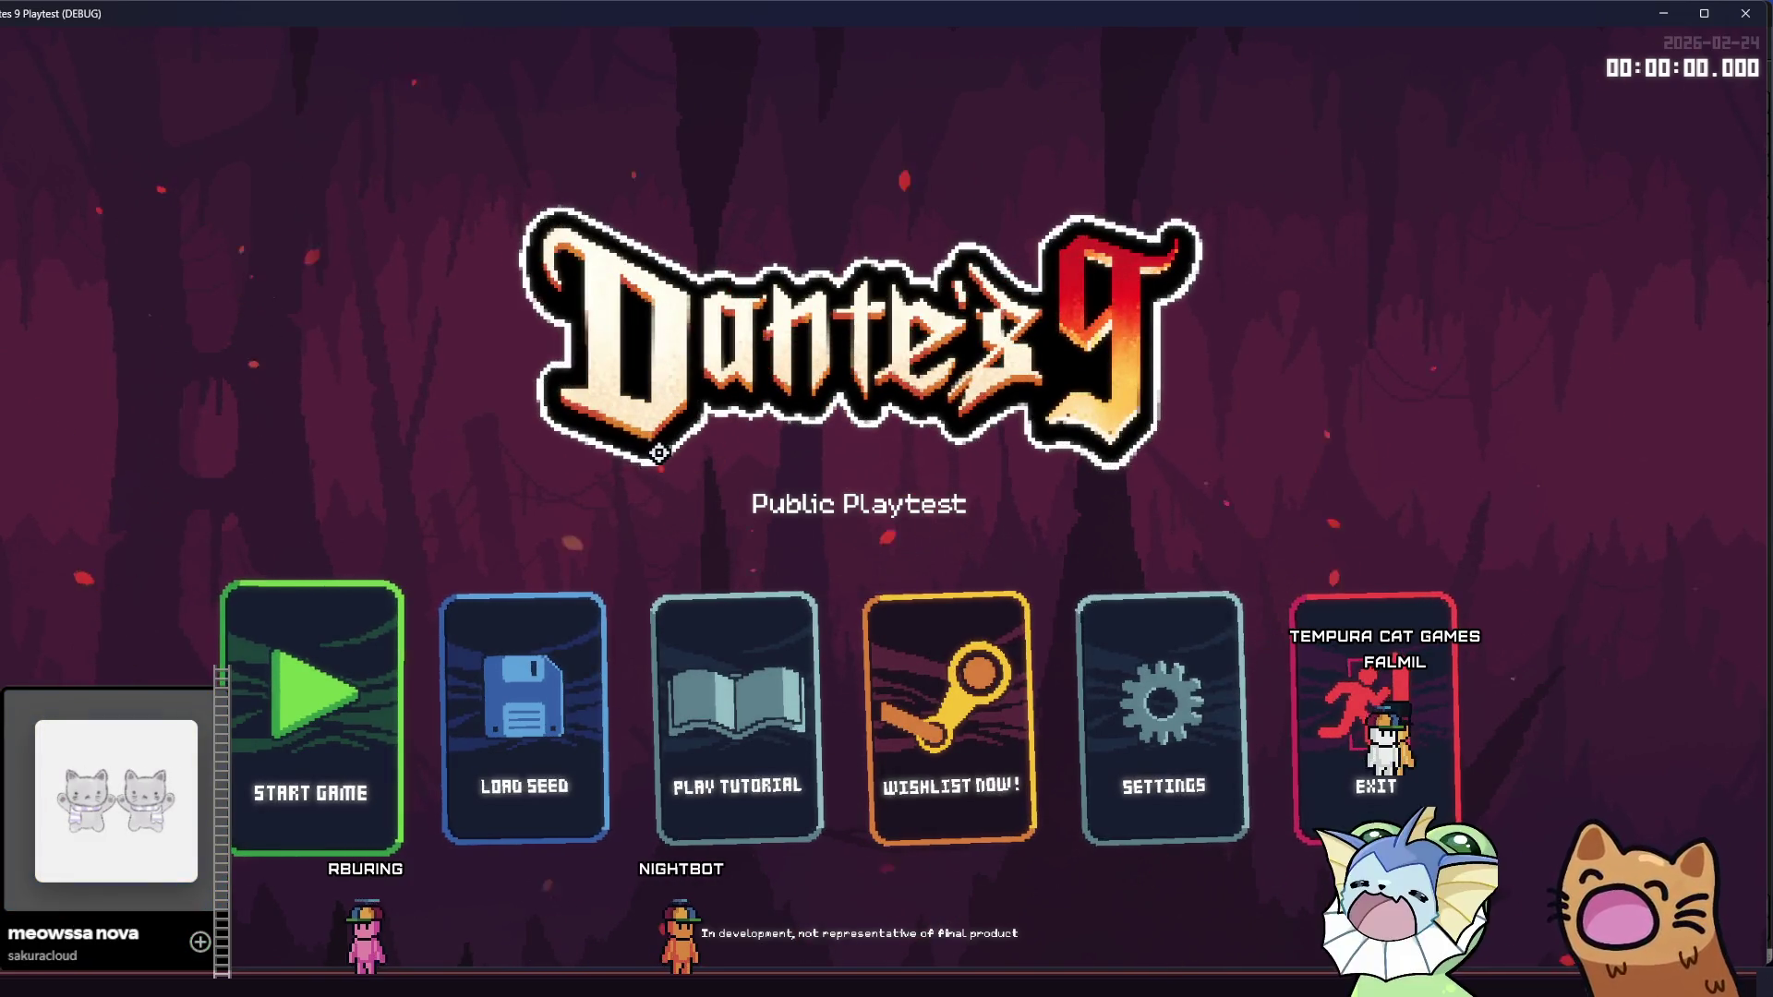
- Start a new run and add a card to the hand from the debug Cards list
{"action": "left_click", "coordinate": [289, 699]}
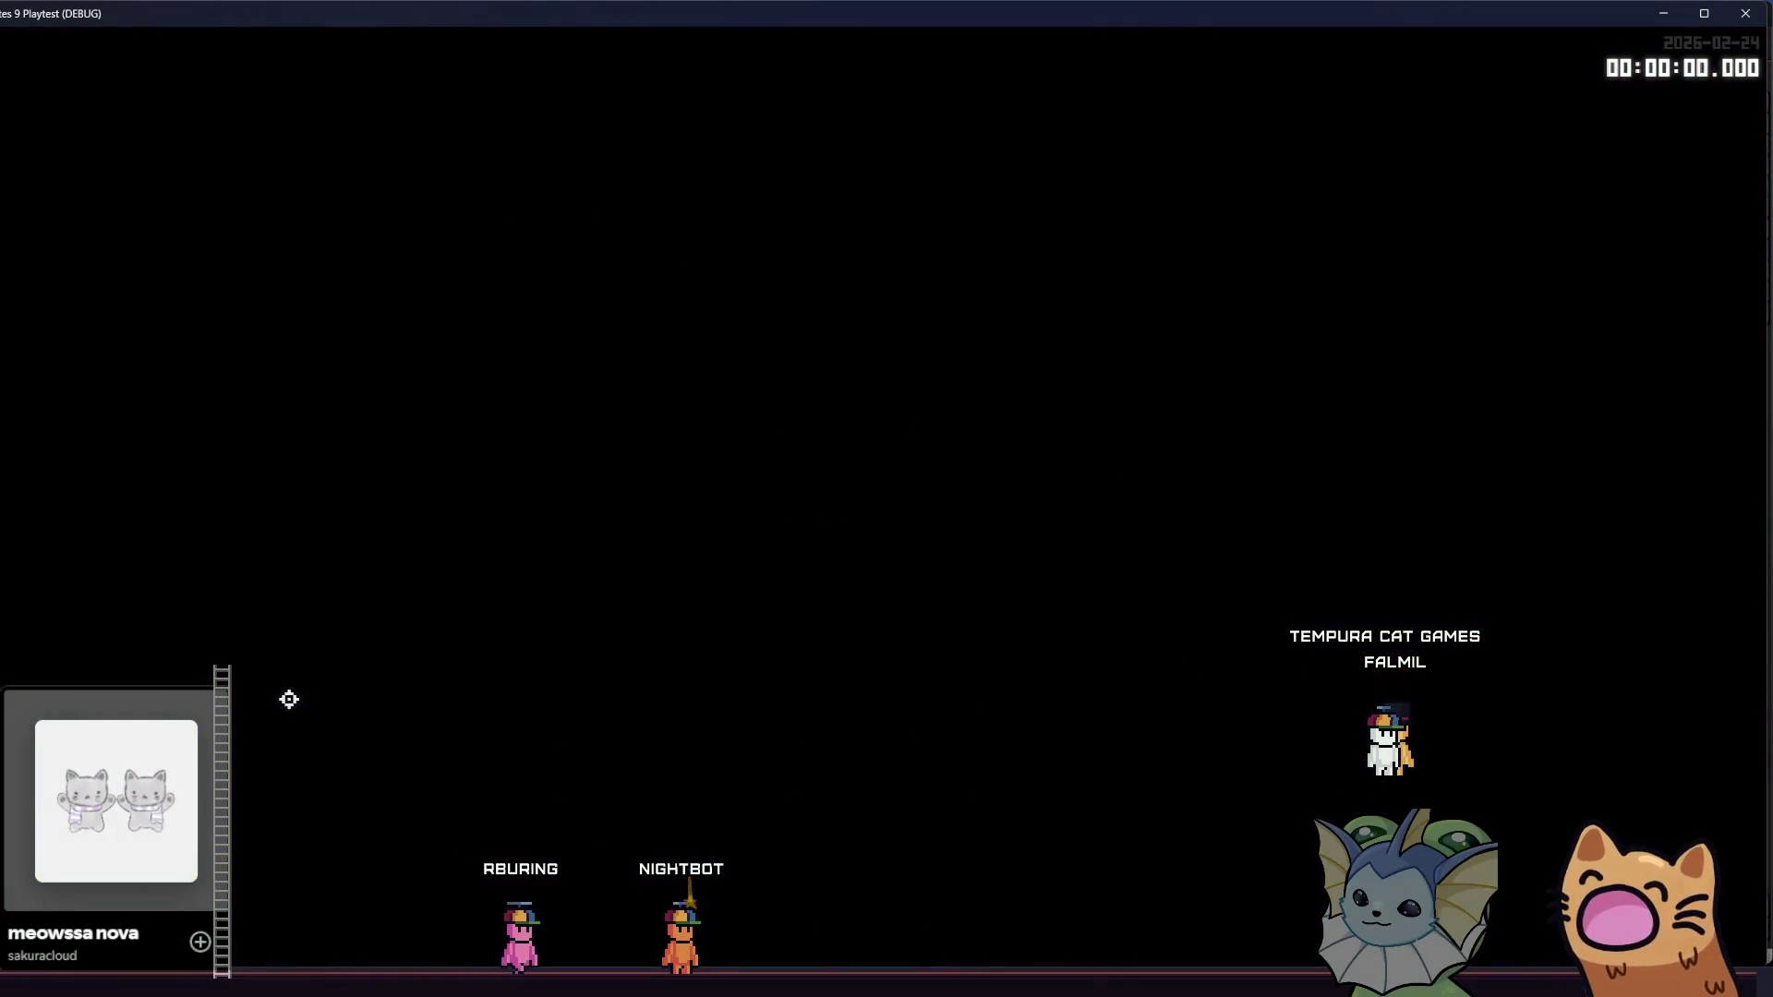
{"action": "key", "text": "grave"}
{"action": "left_click", "coordinate": [195, 248]}
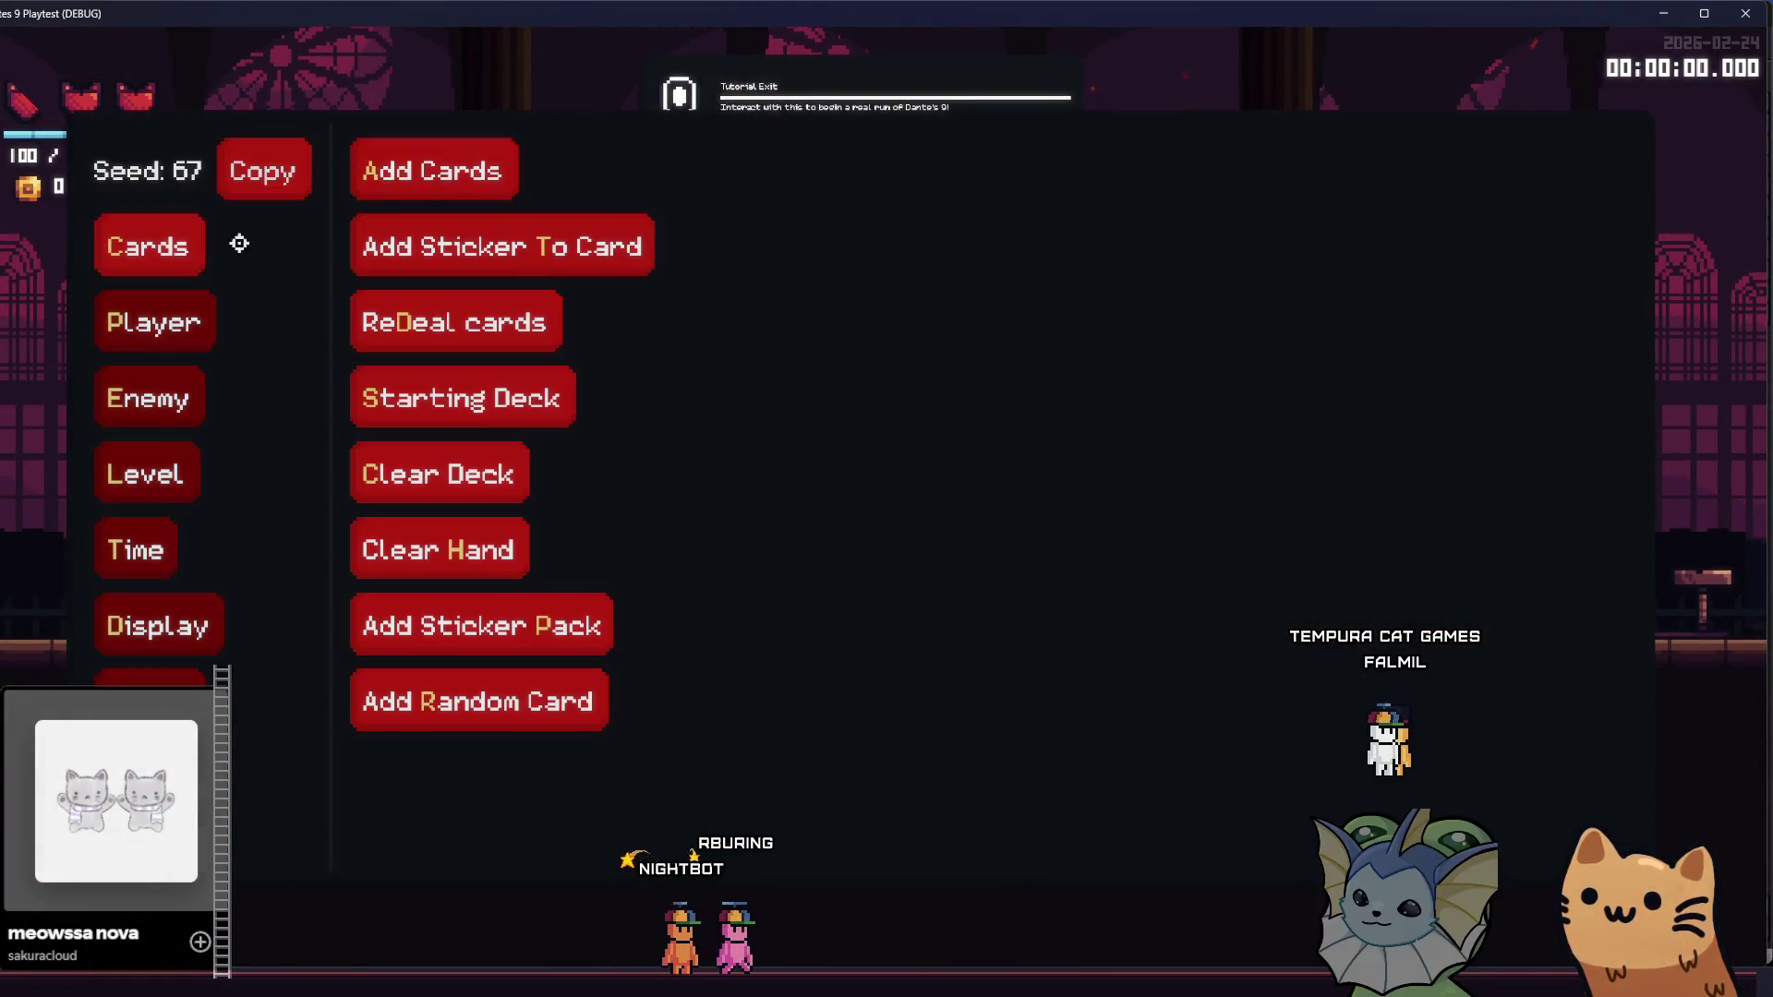
{"action": "left_click", "coordinate": [474, 195]}
{"action": "scroll", "coordinate": [807, 585], "scroll_direction": "down", "scroll_amount": 10}
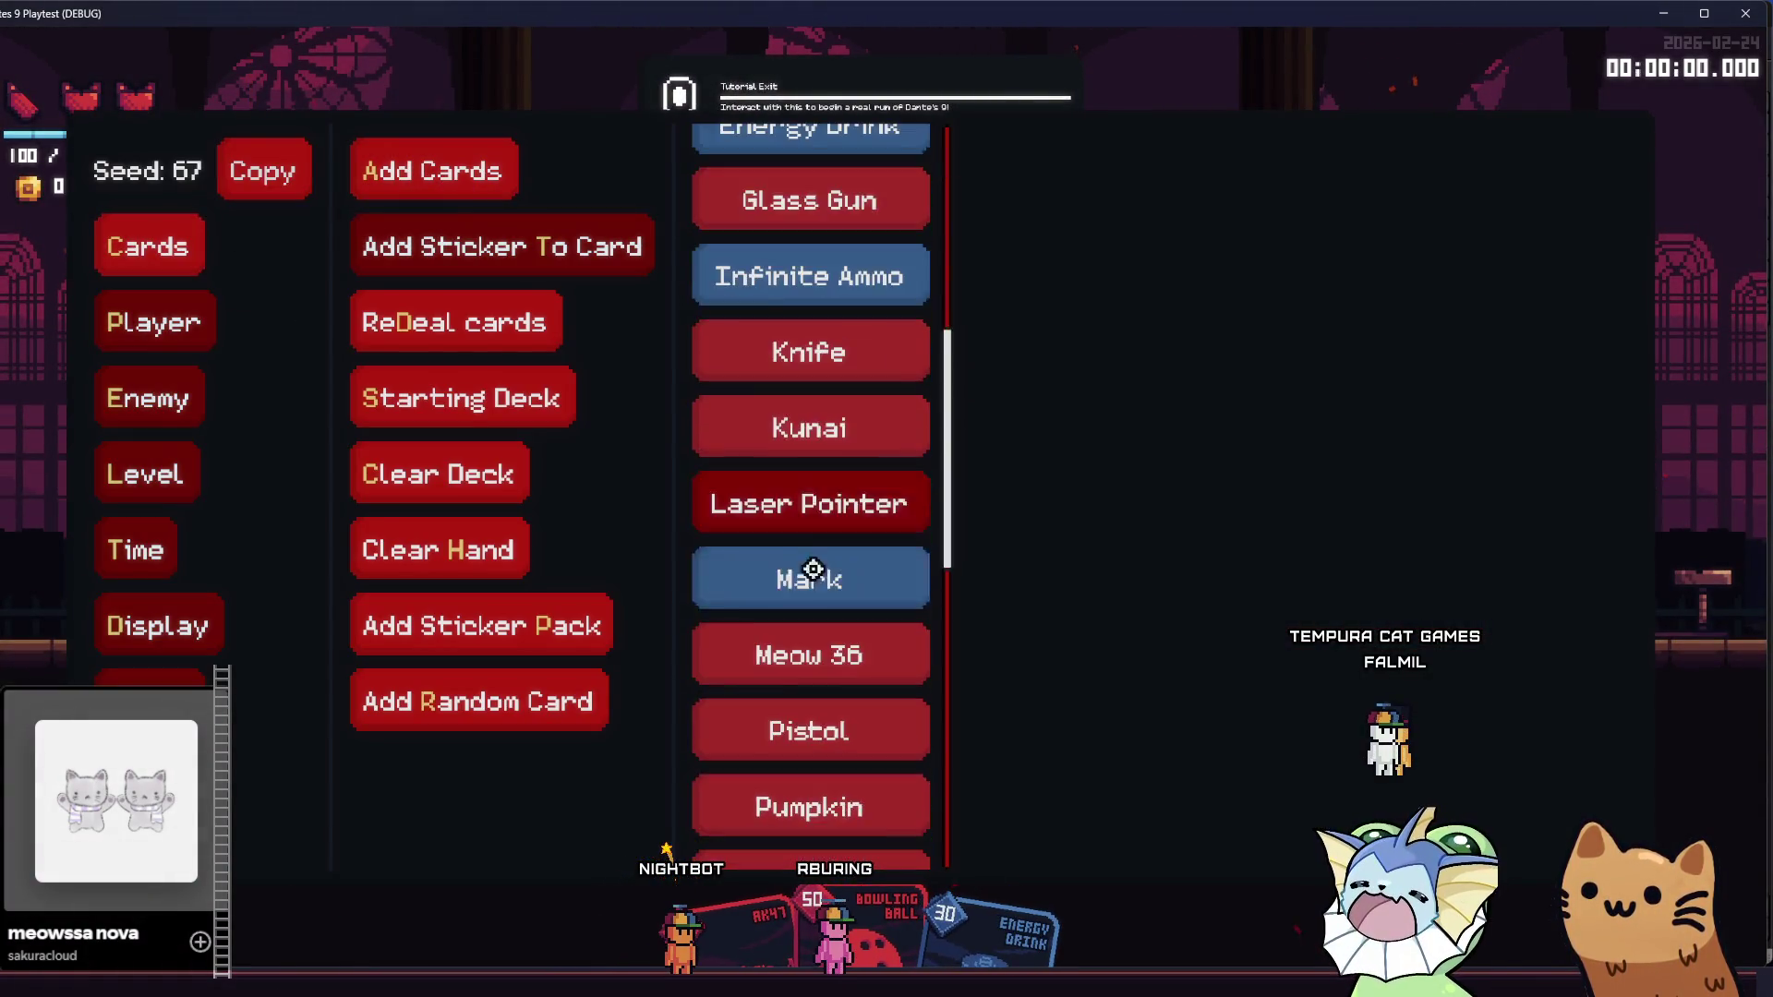
{"action": "scroll", "coordinate": [829, 421], "scroll_direction": "down", "scroll_amount": 4}
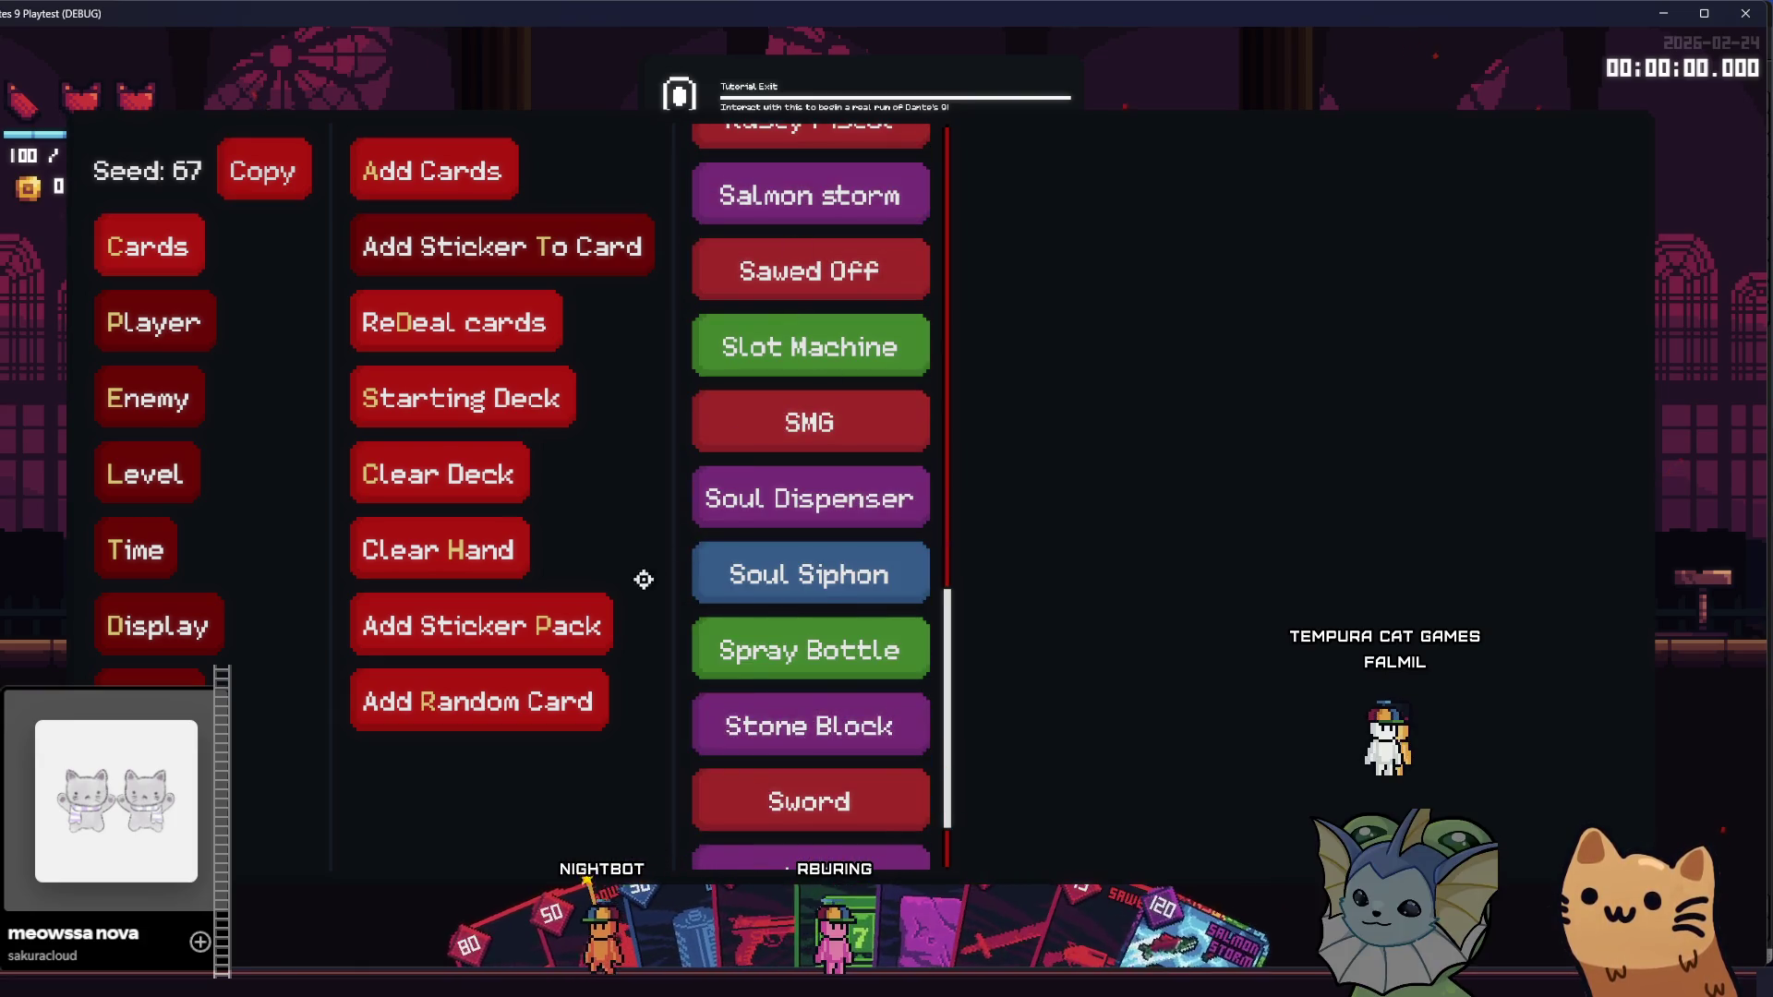
{"action": "left_click", "coordinate": [112, 326]}
- Grant the Lollipop relic, close the playtest, and return to the relic resource files
{"action": "left_click", "coordinate": [111, 326]}
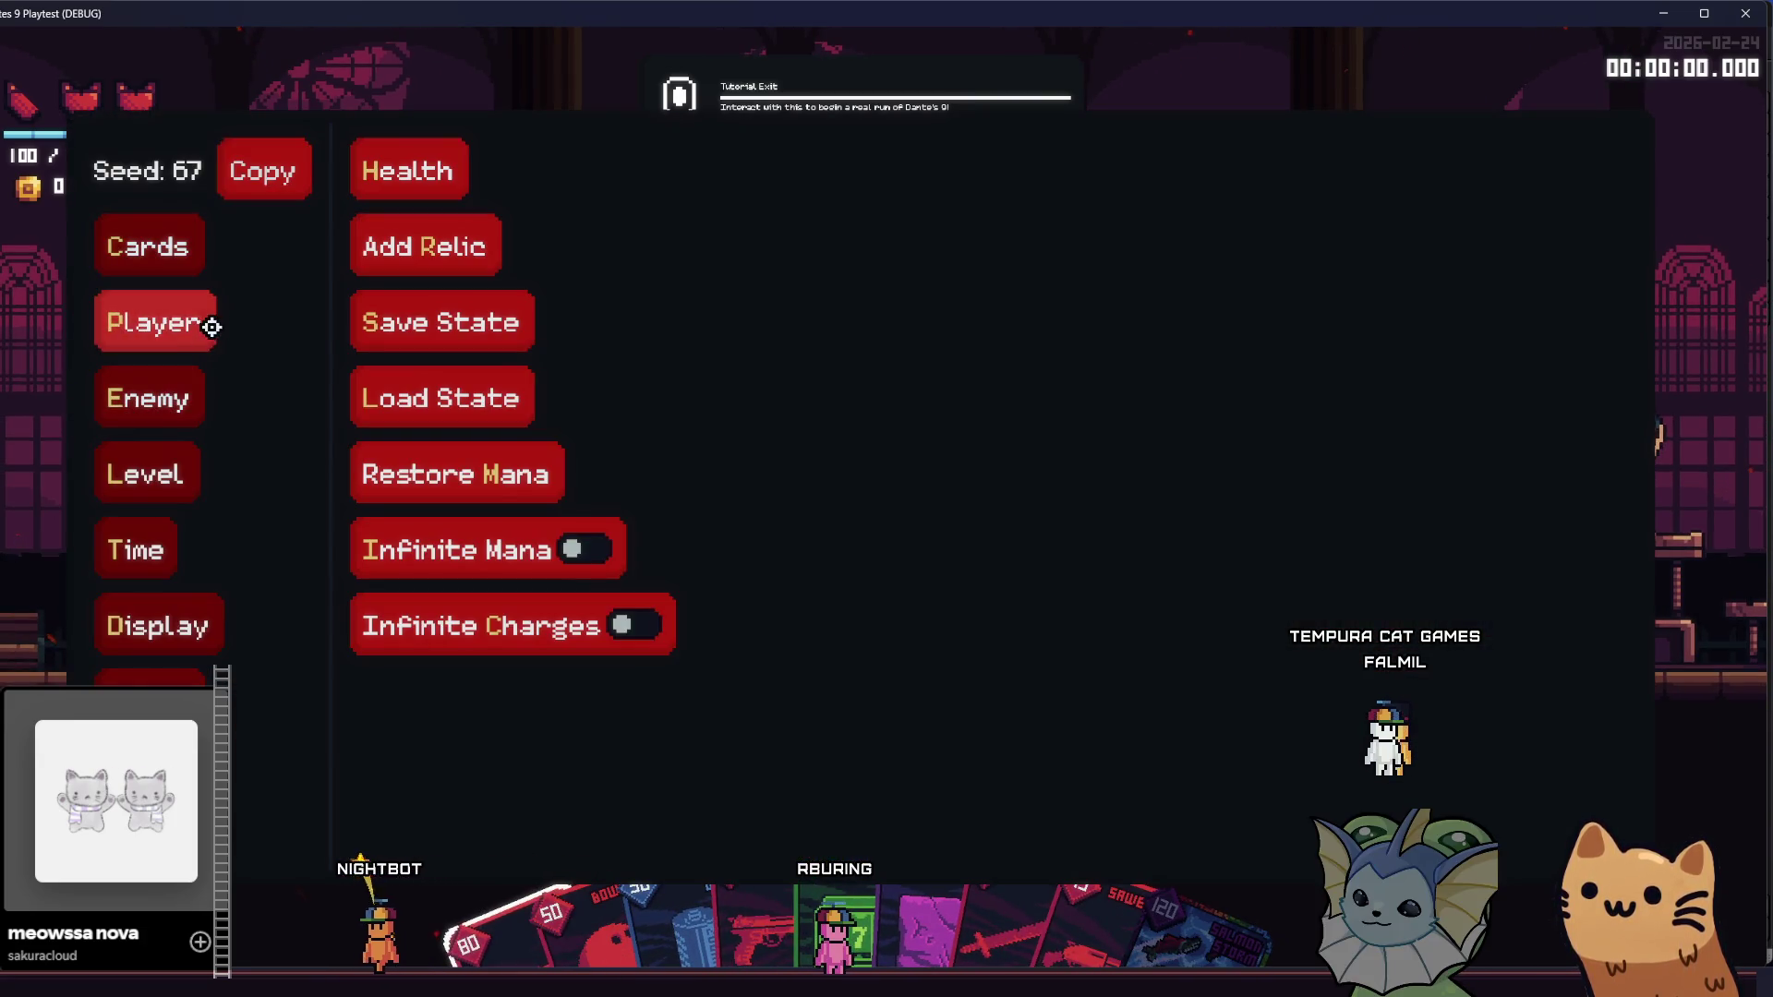
{"action": "left_click", "coordinate": [379, 241]}
{"action": "scroll", "coordinate": [910, 443], "scroll_direction": "down", "scroll_amount": 4}
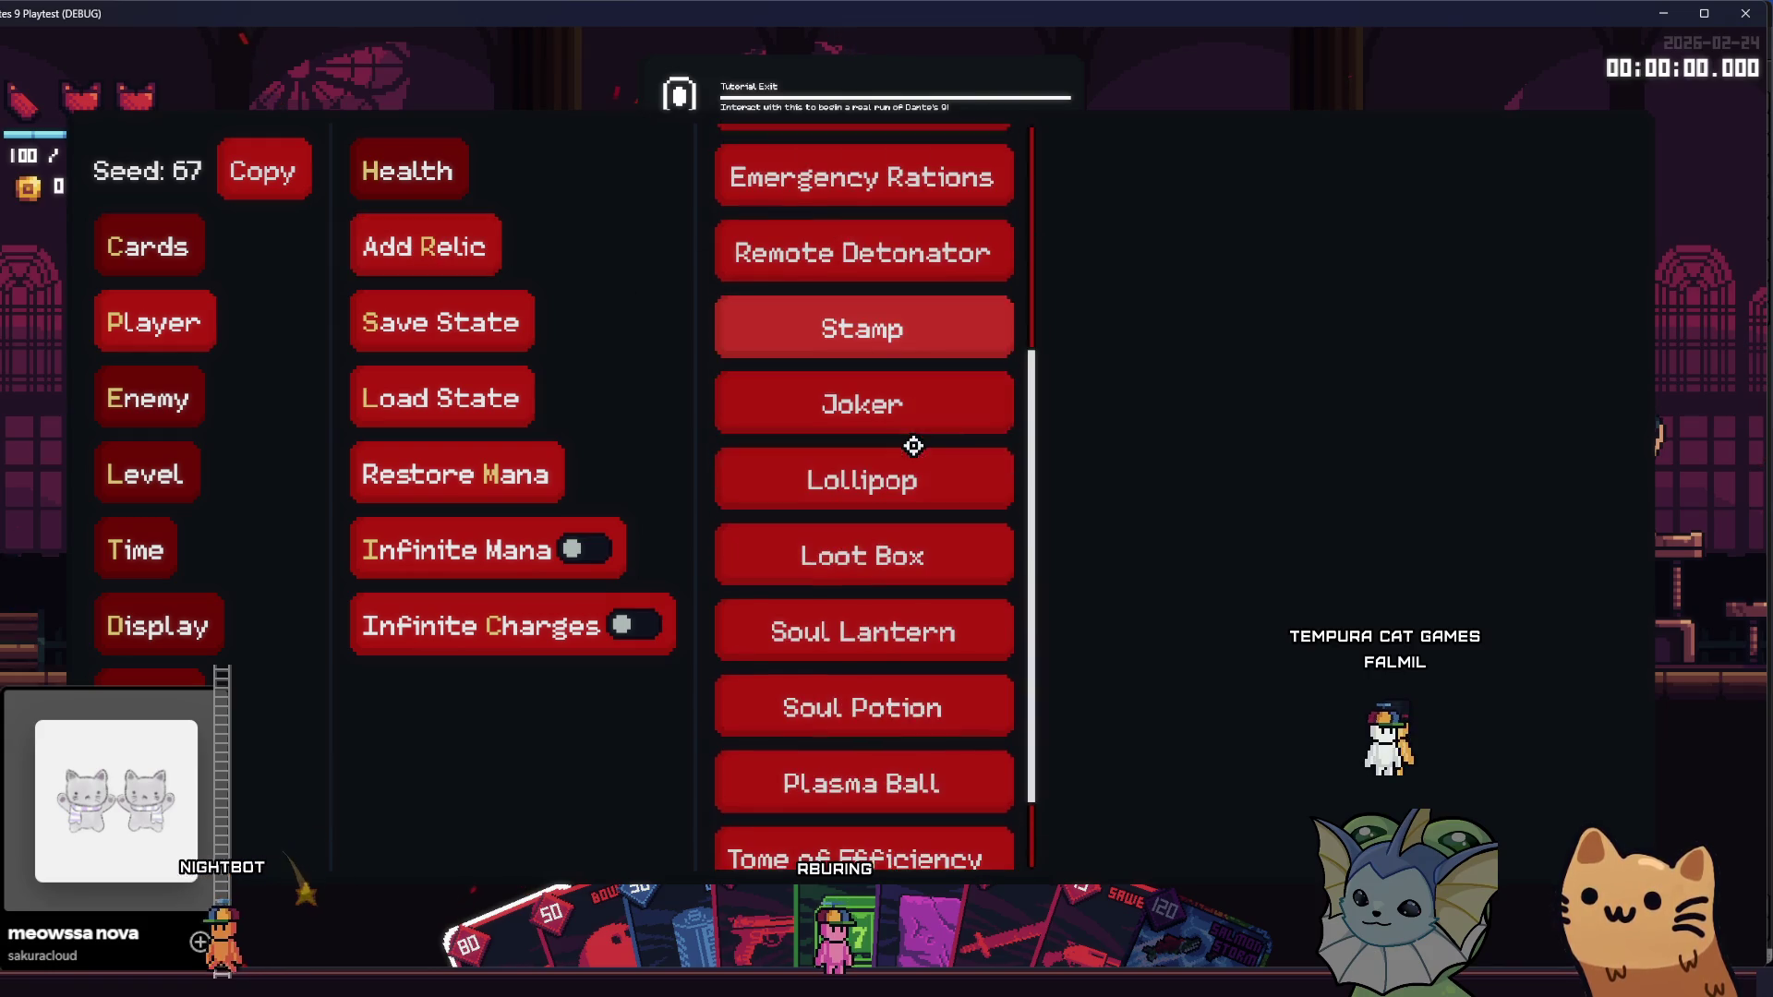
{"action": "left_click", "coordinate": [911, 476]}
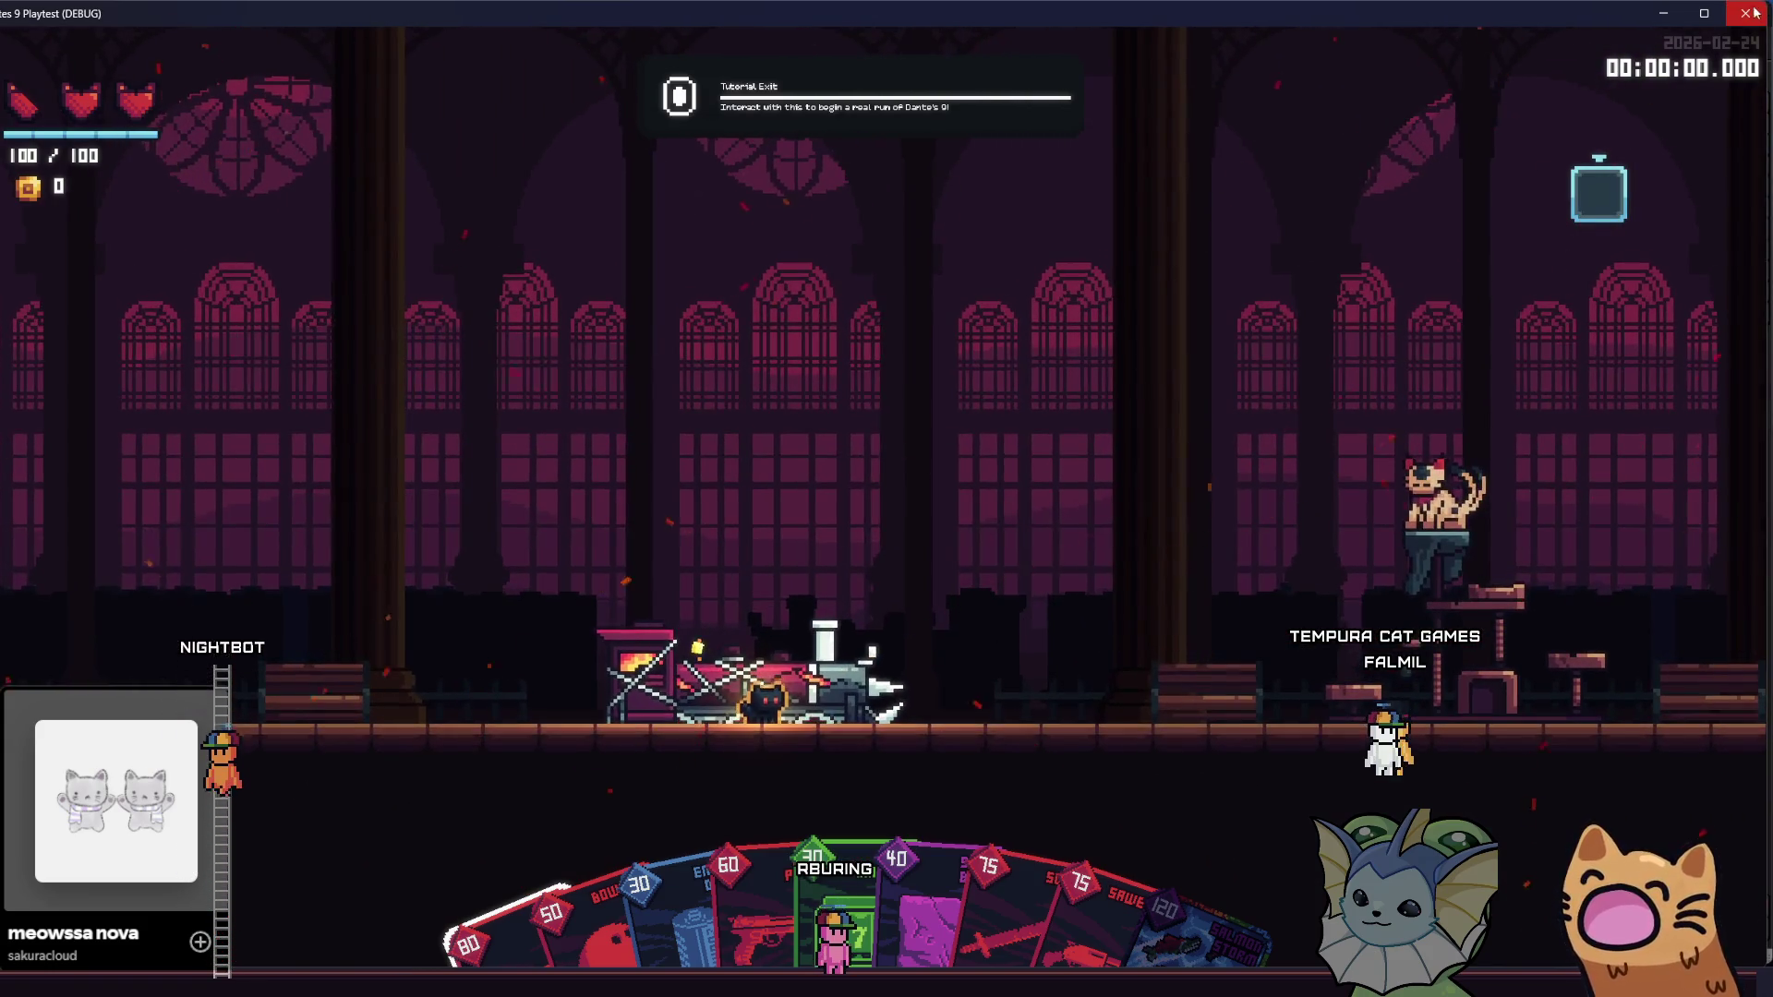
{"action": "left_click", "coordinate": [1744, 16]}
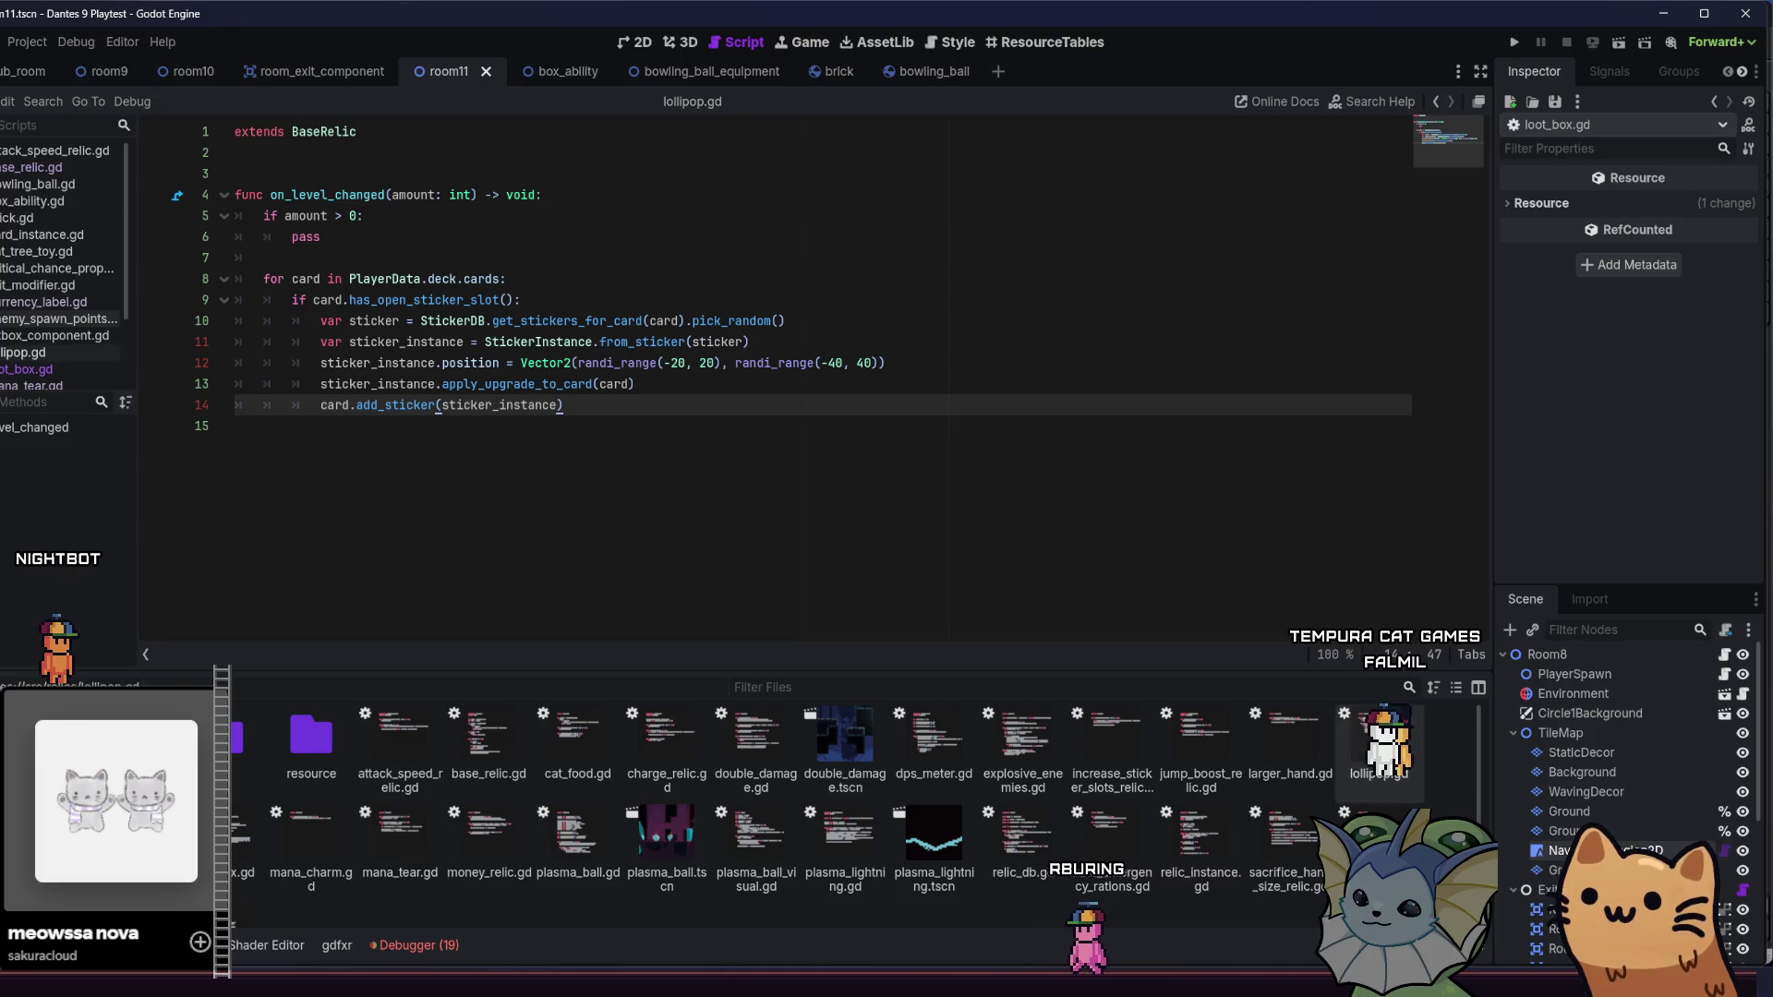
{"action": "double_click", "coordinate": [311, 739]}
{"action": "key", "text": "alt+Left"}
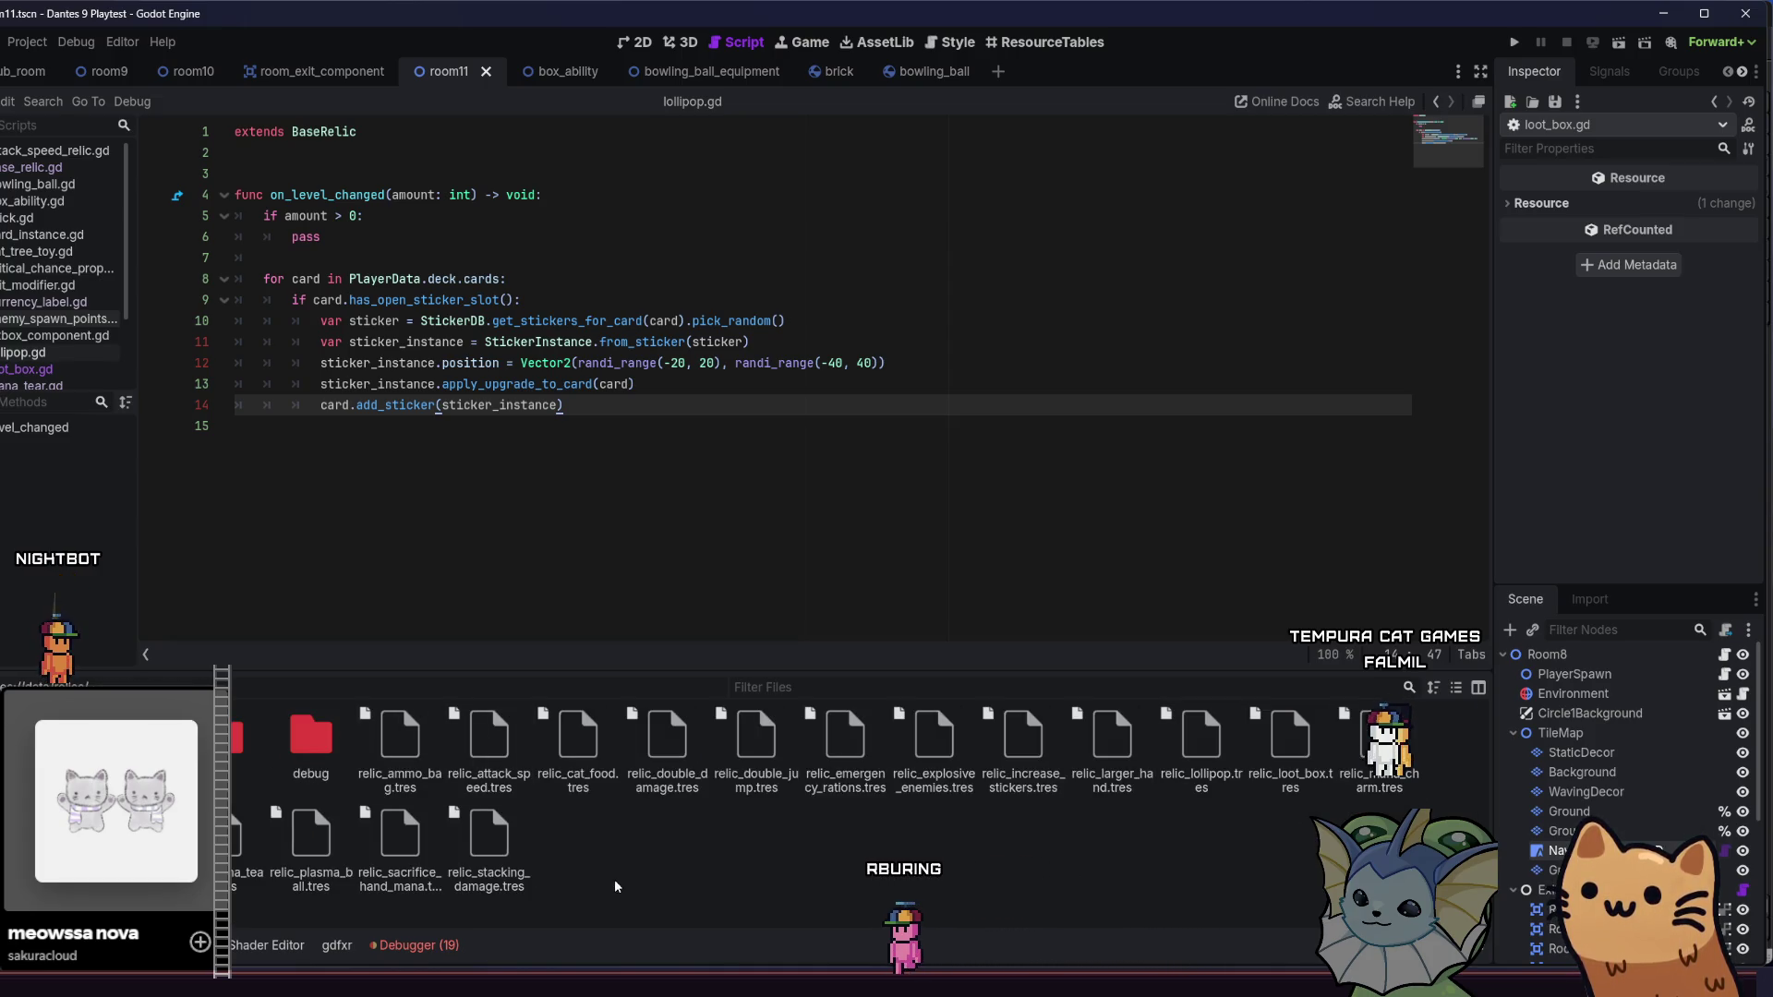
- Select relic_lollipop.tres and assign lollipop.gd as its Relic Spawn script
{"action": "left_click", "coordinate": [1200, 743]}
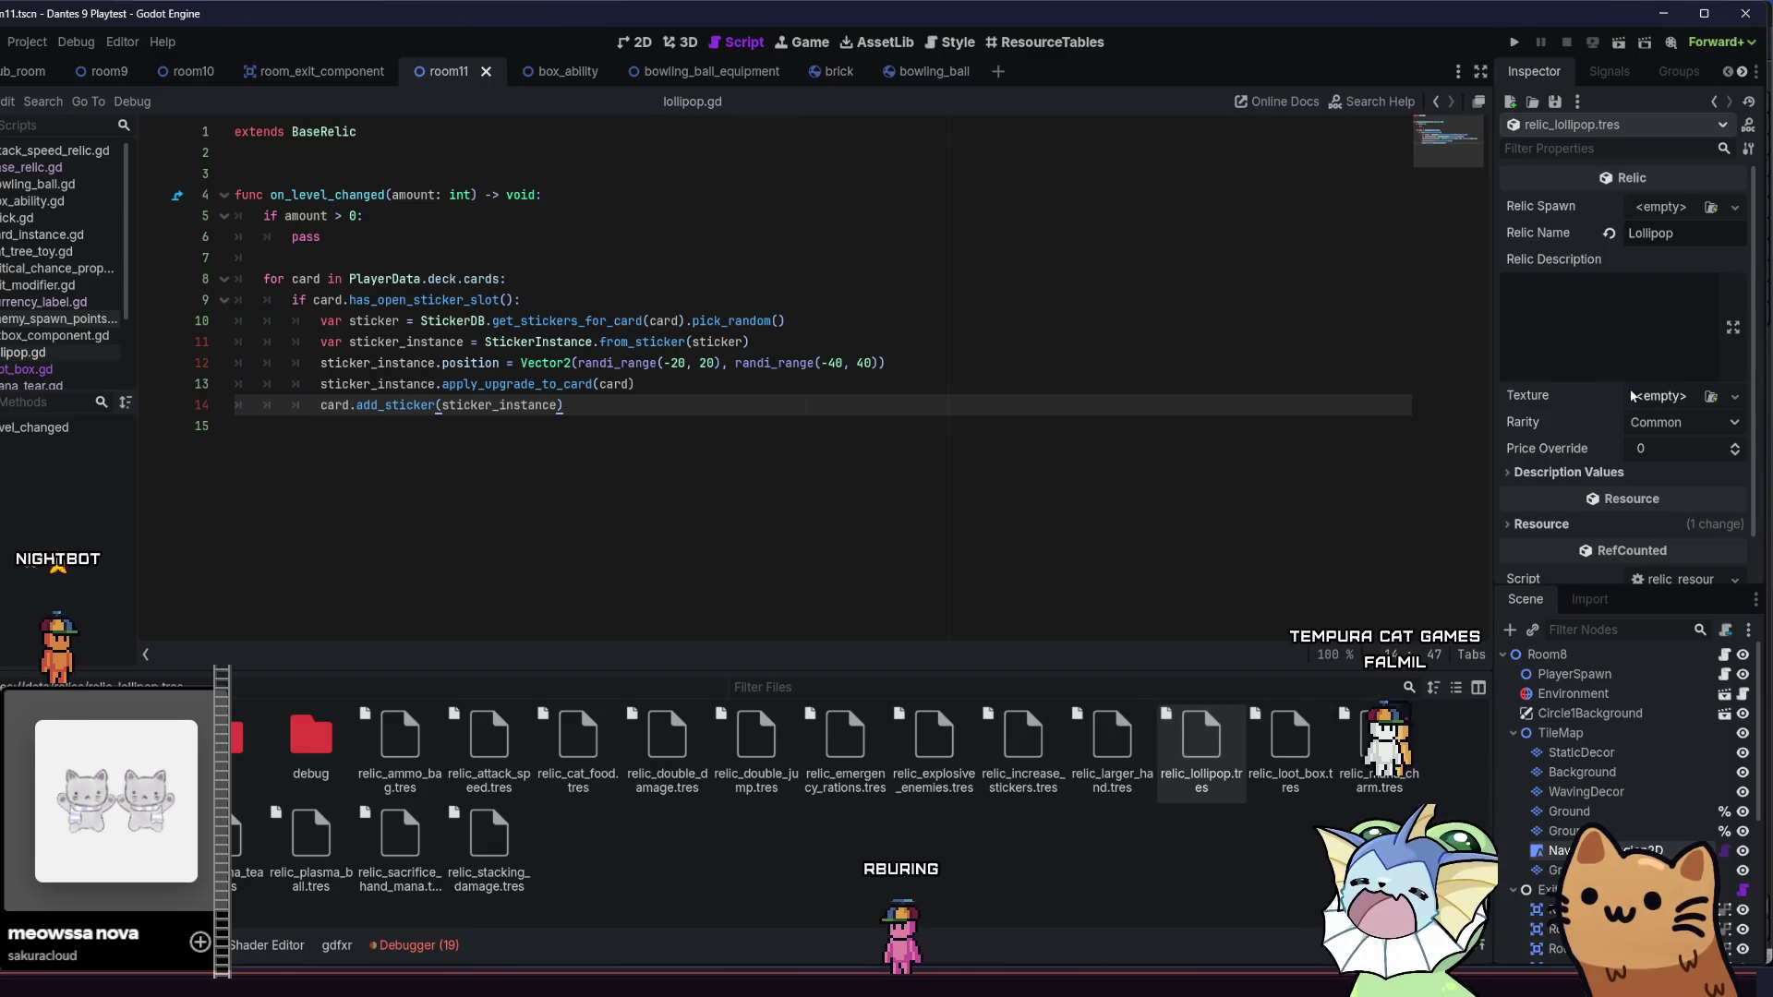
{"action": "left_click", "coordinate": [1710, 207]}
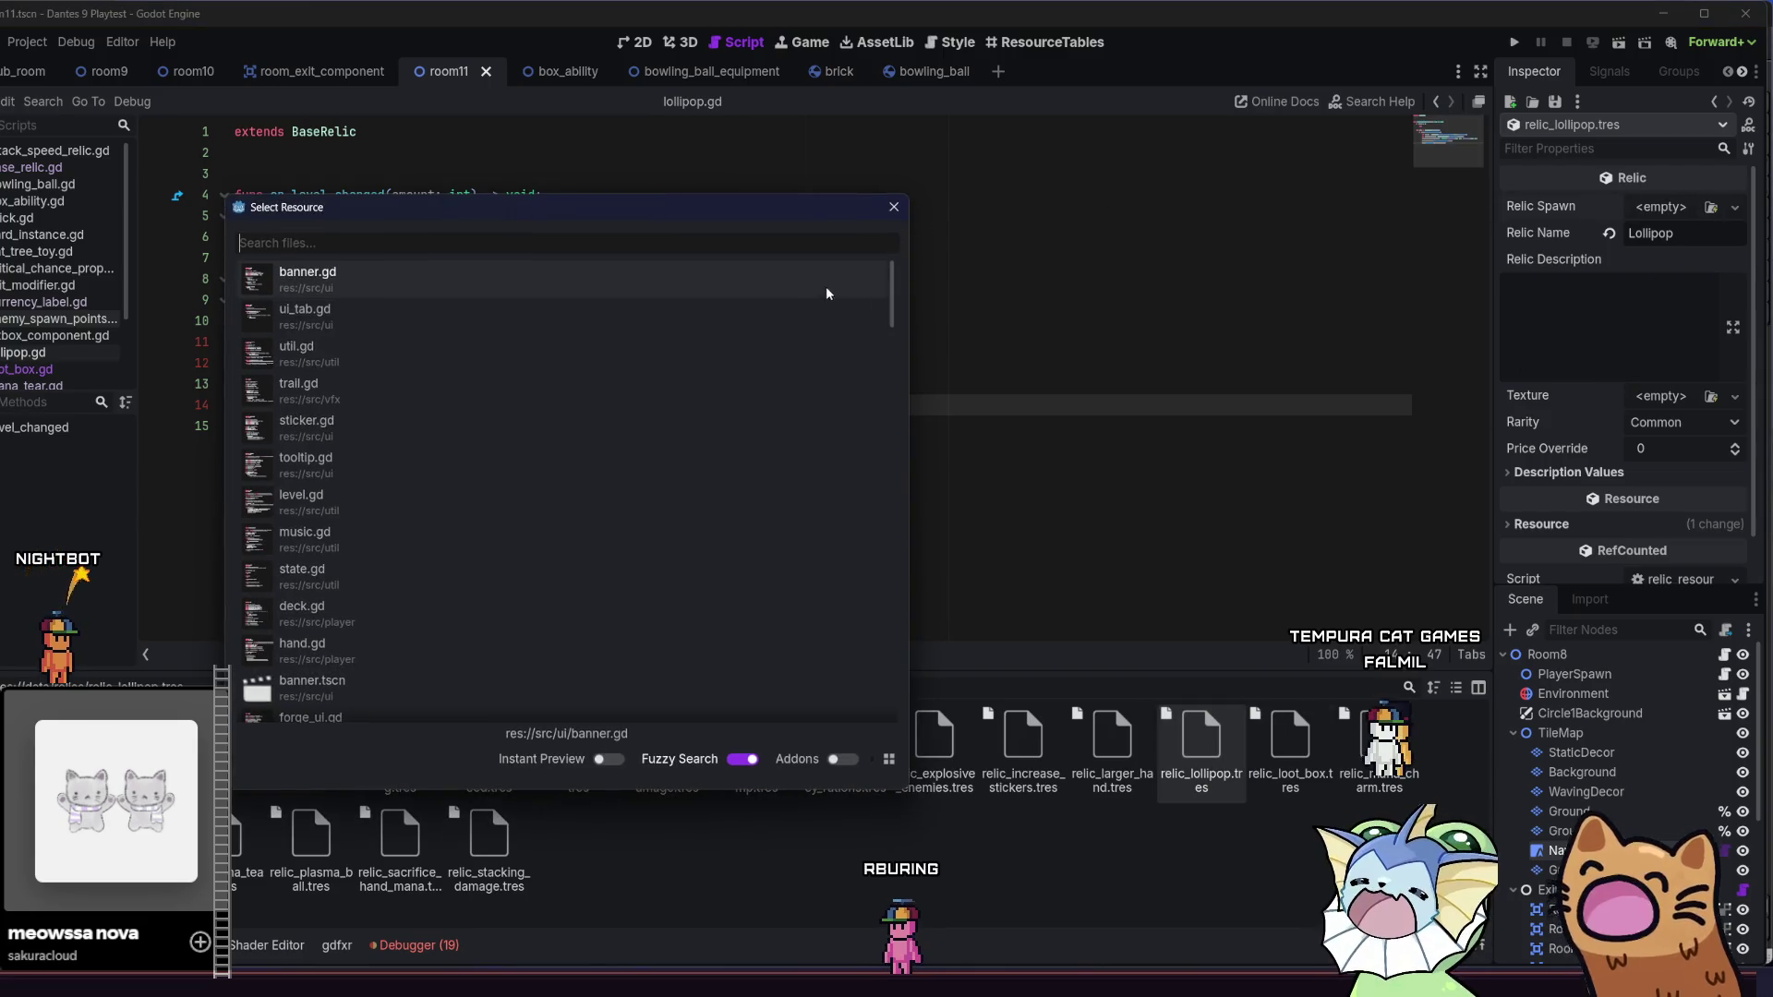
{"action": "type", "text": "lol"}
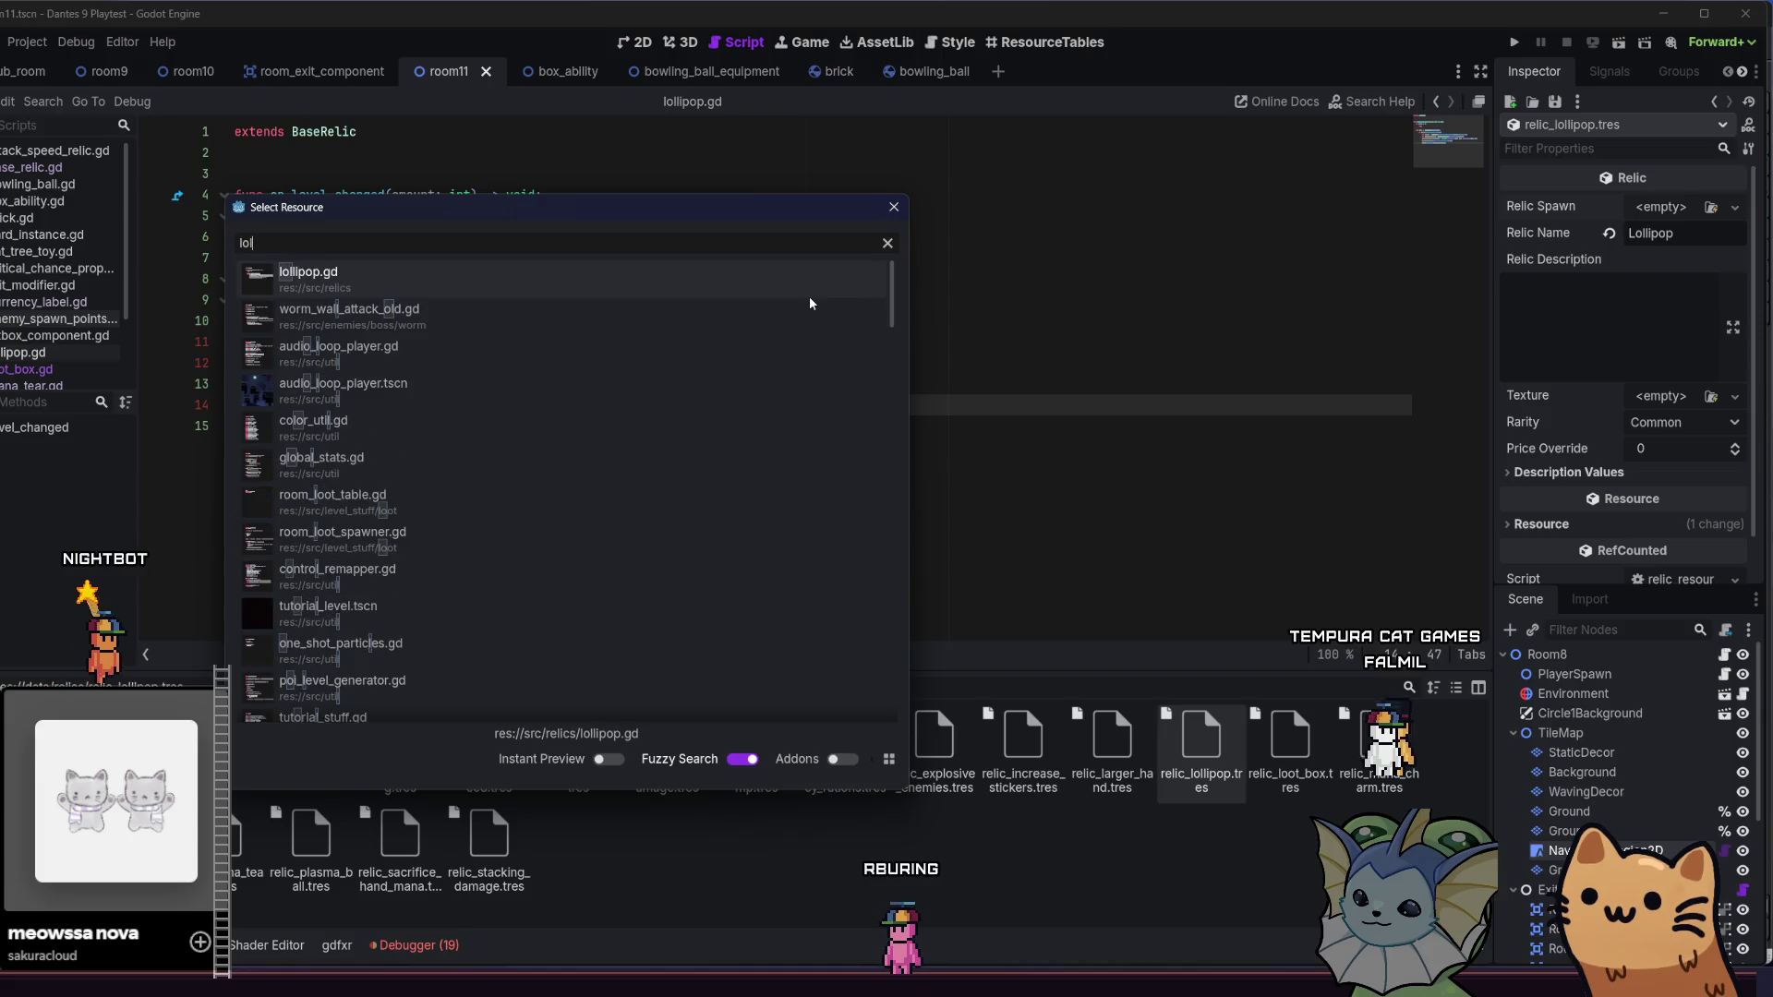
{"action": "double_click", "coordinate": [677, 268]}
- Review the Relic Description and set giant_lollipop.png as the relic texture
{"action": "left_click", "coordinate": [1670, 317]}
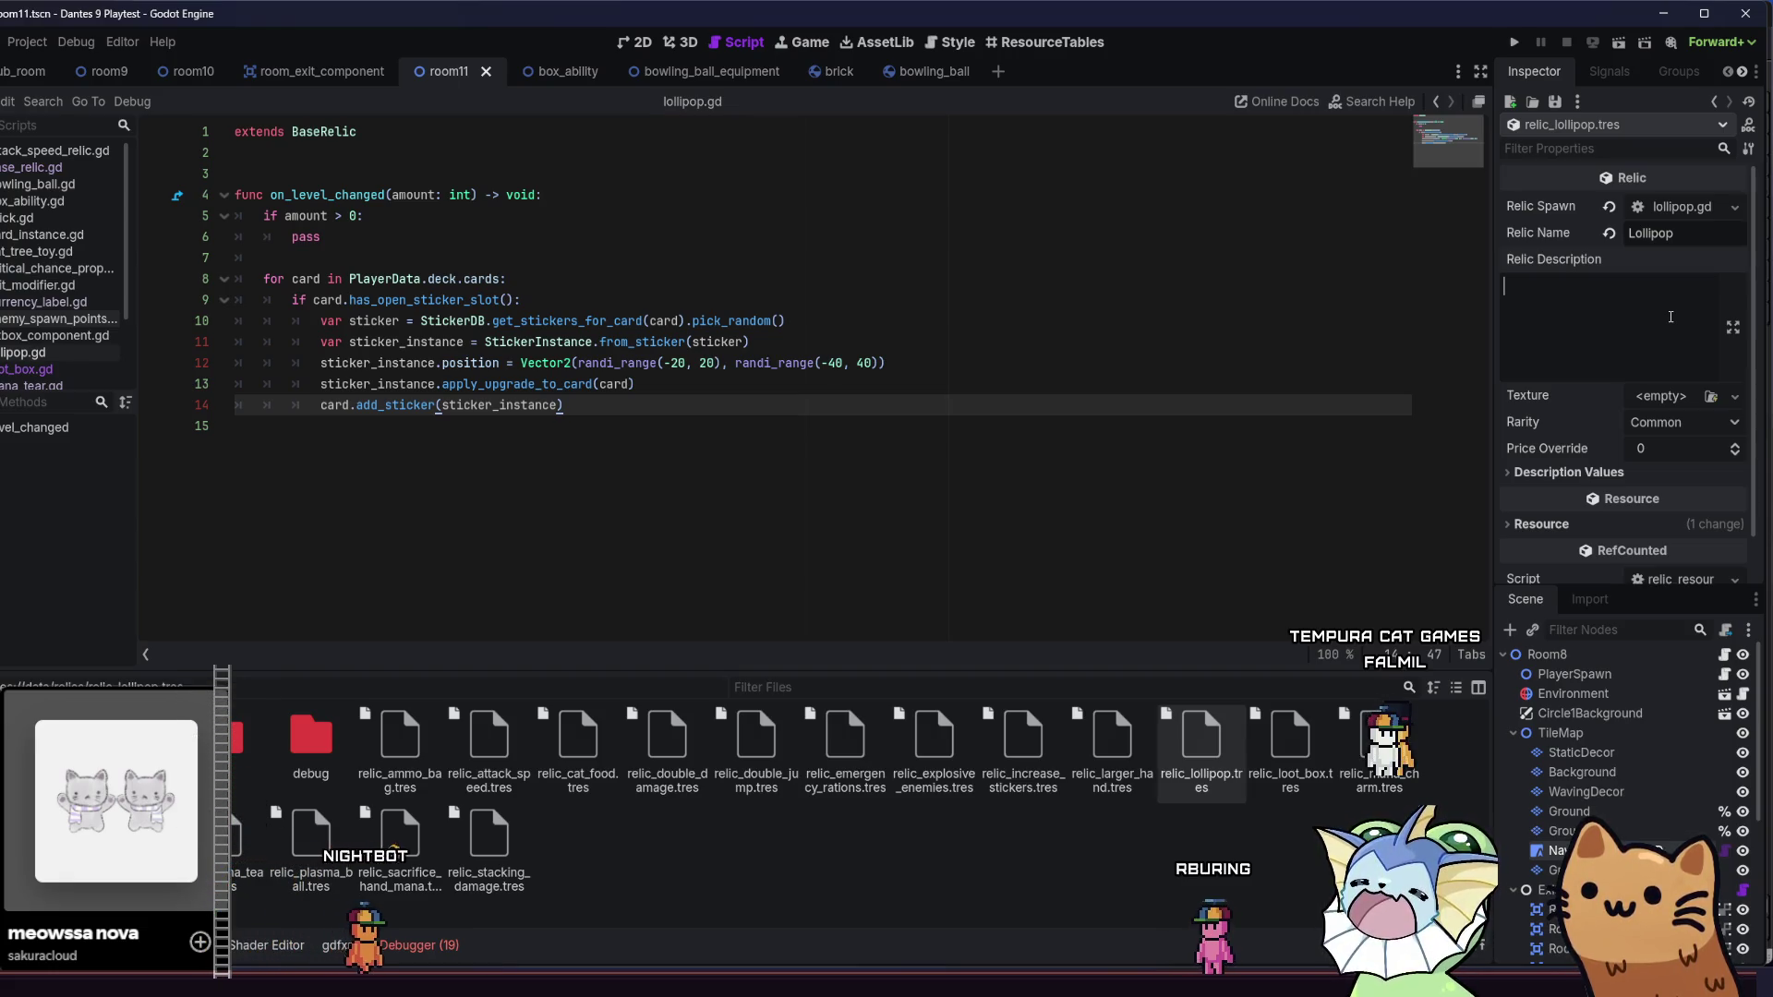
{"action": "left_click", "coordinate": [526, 300]}
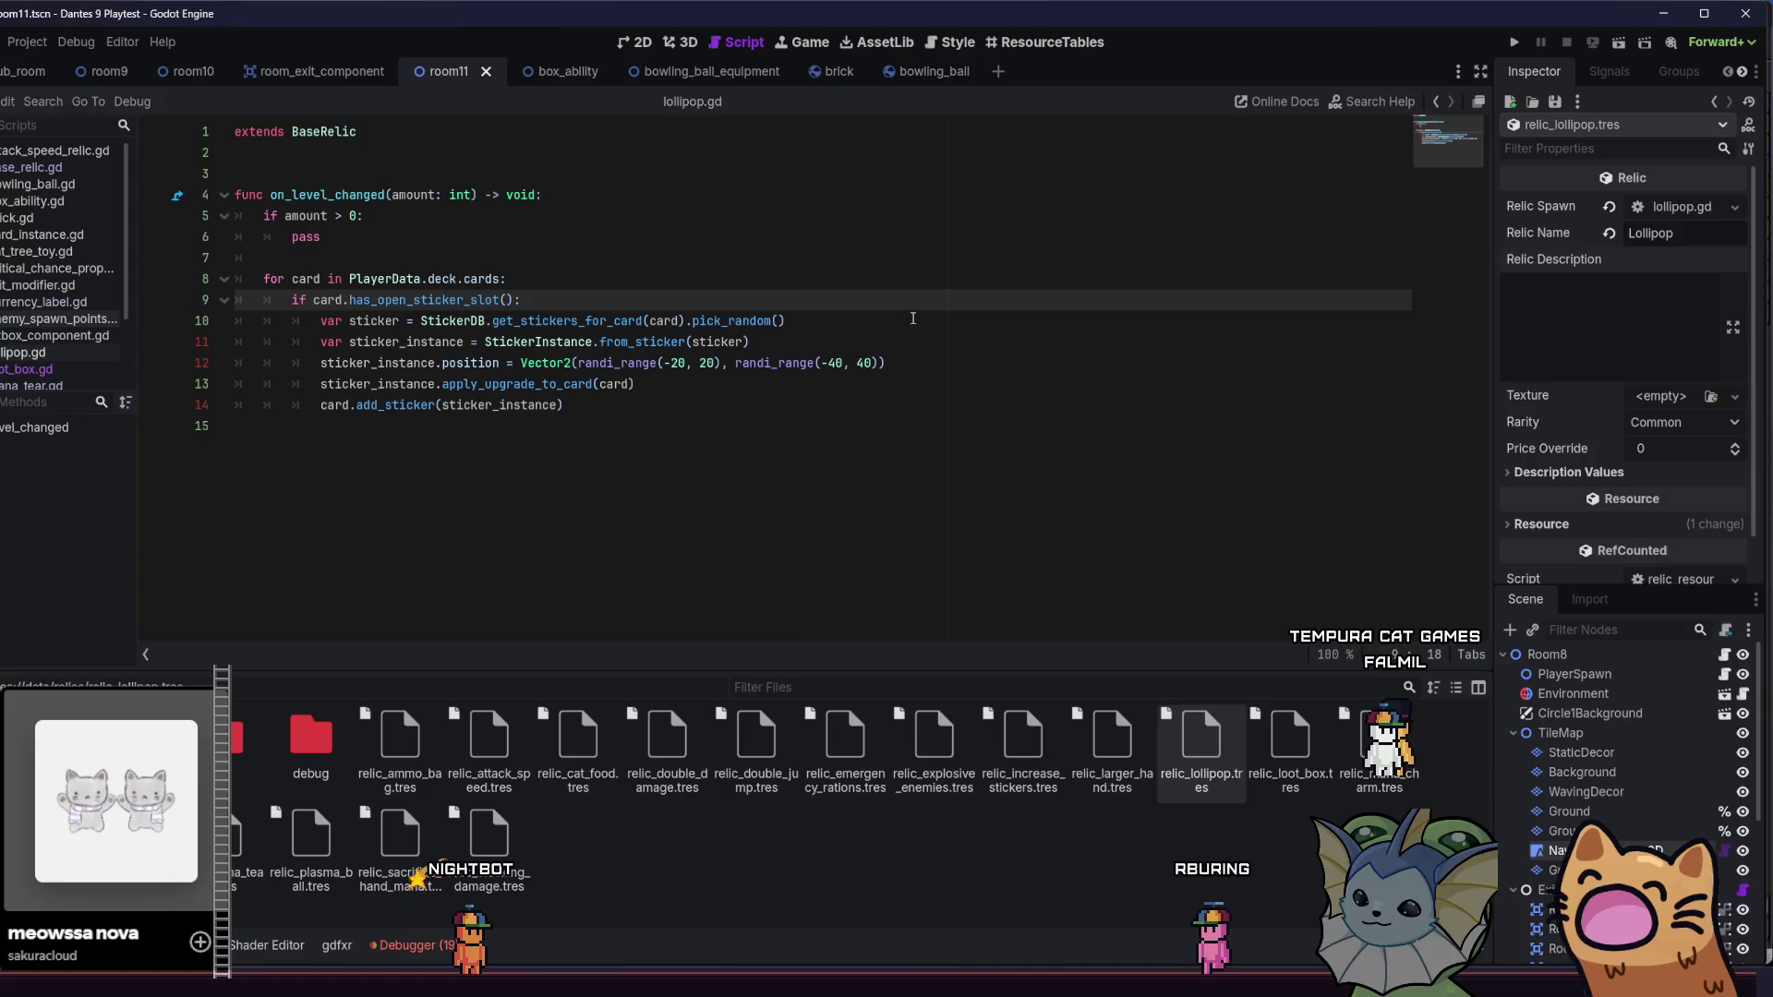
{"action": "scroll", "coordinate": [1602, 399], "scroll_direction": "down", "scroll_amount": 1}
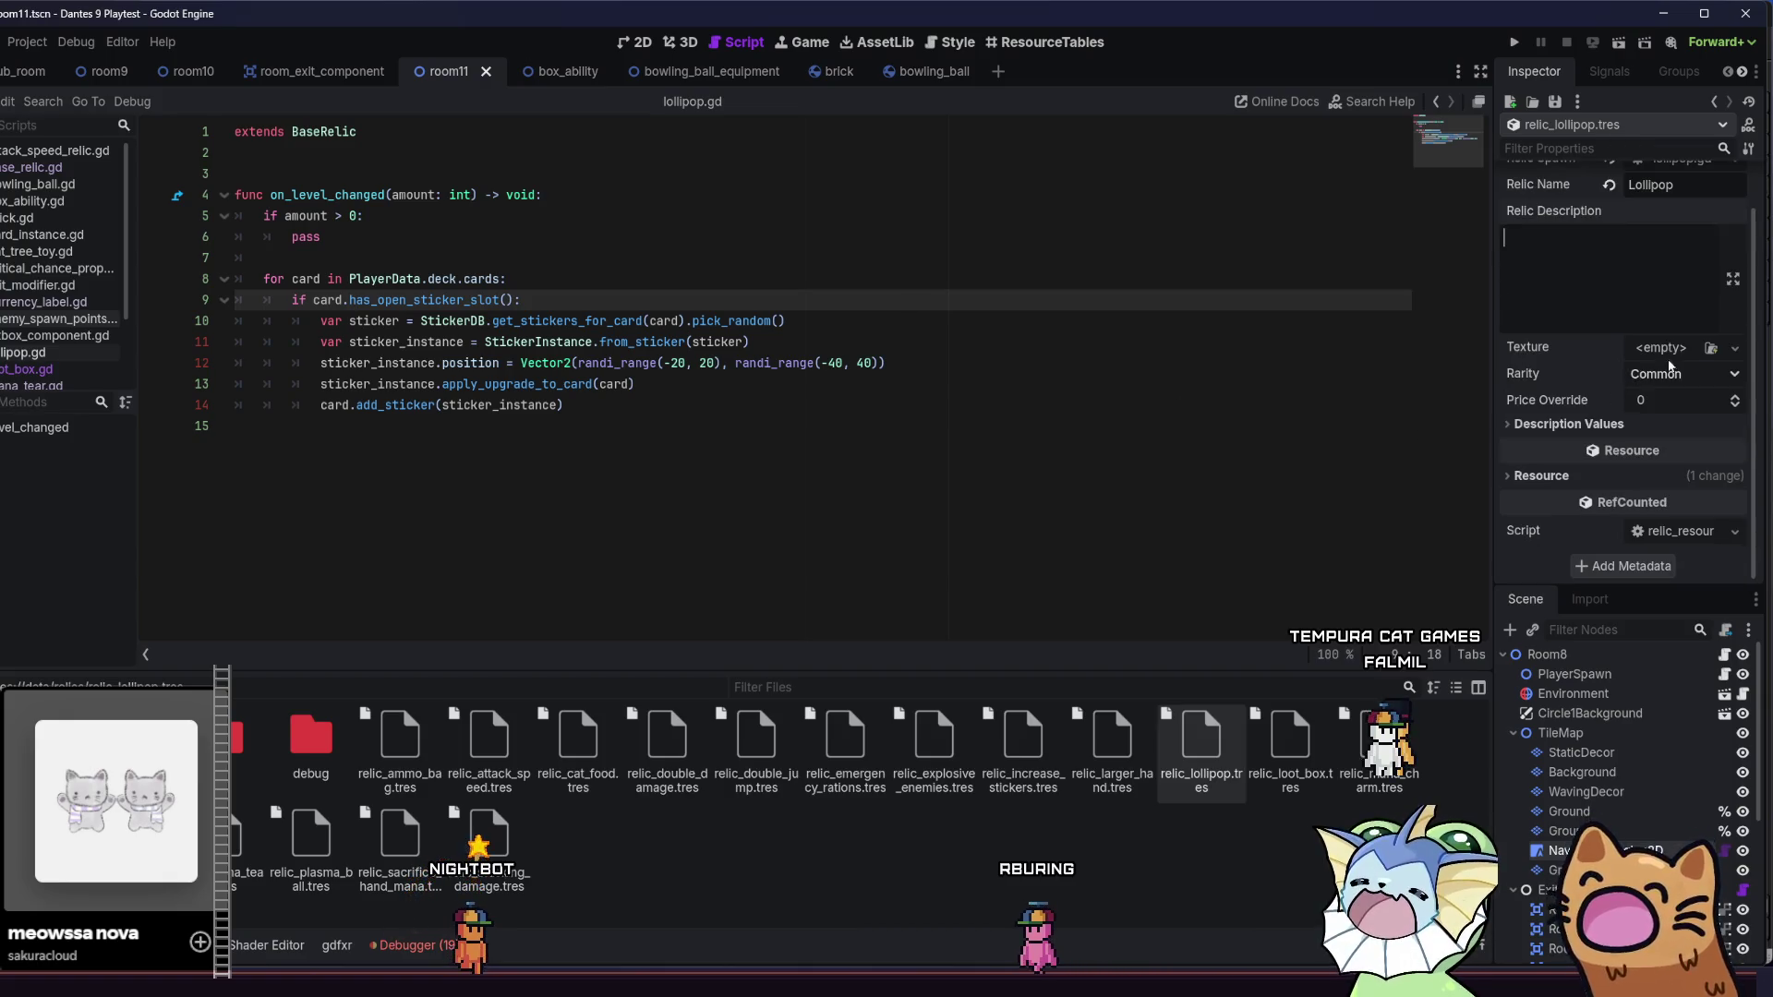
{"action": "left_click", "coordinate": [1710, 347]}
{"action": "type", "text": "loll"}
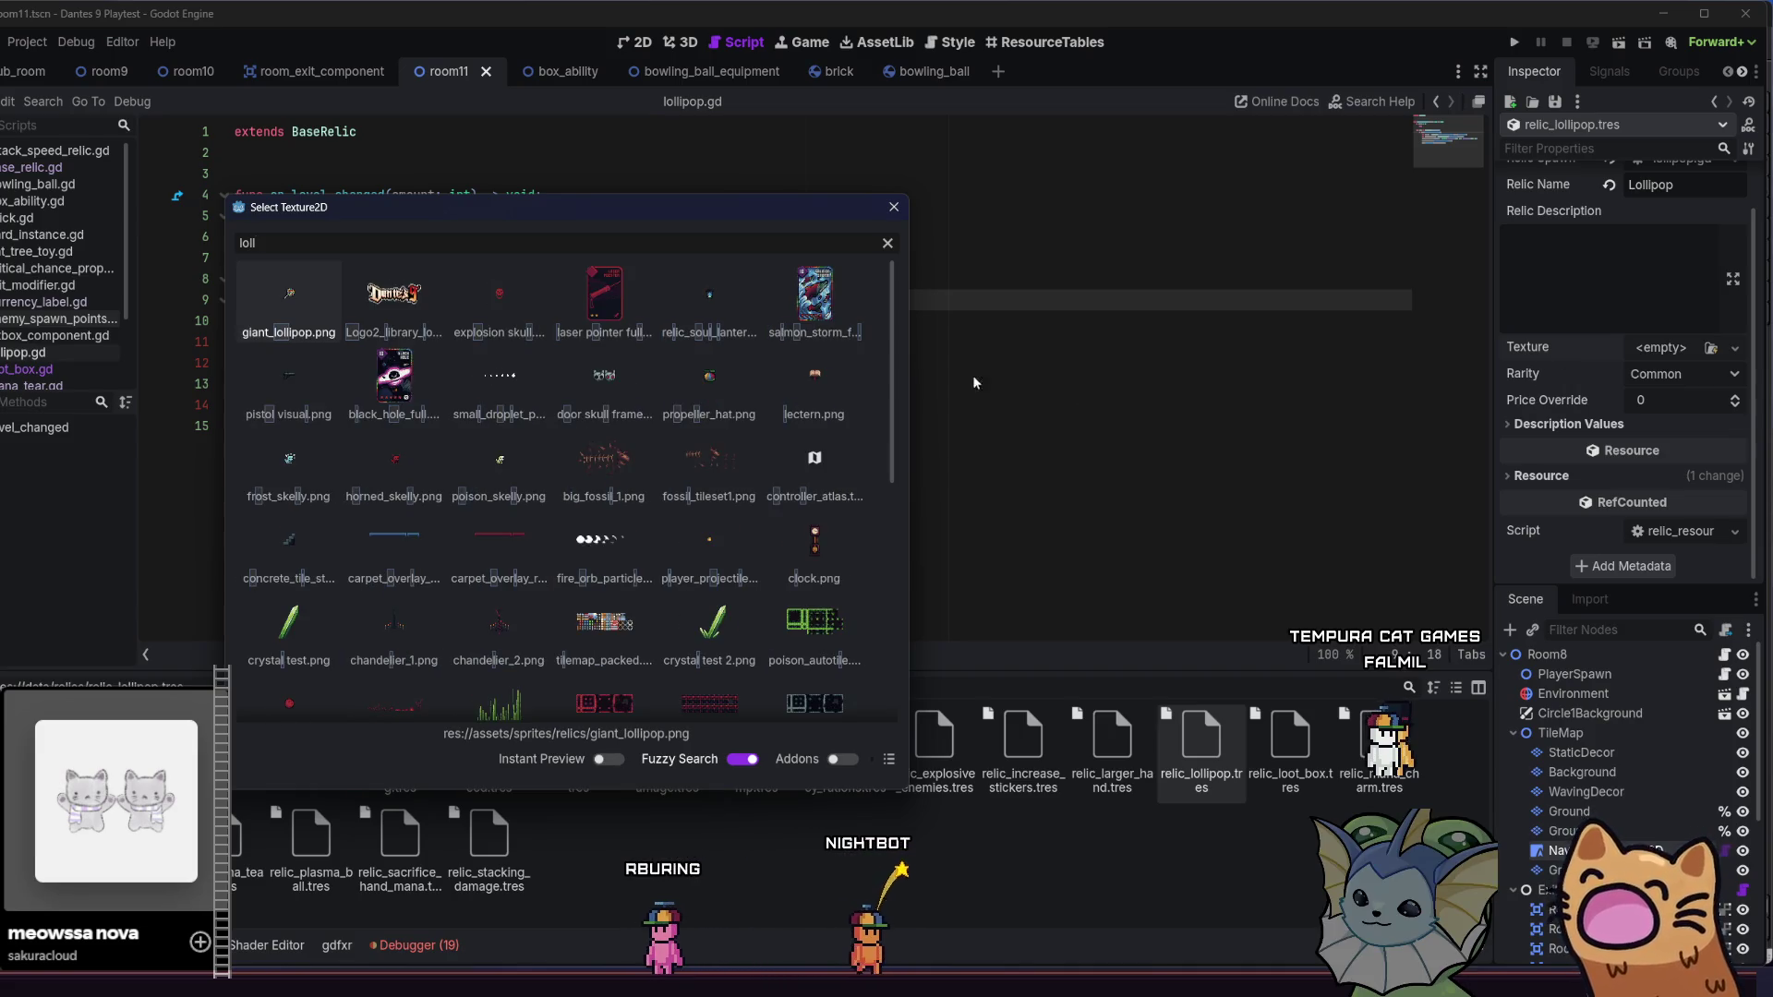
{"action": "double_click", "coordinate": [315, 291]}
- Set rarity to Legendary, keep Price Override at 0, and save the resource
{"action": "left_click", "coordinate": [1682, 404]}
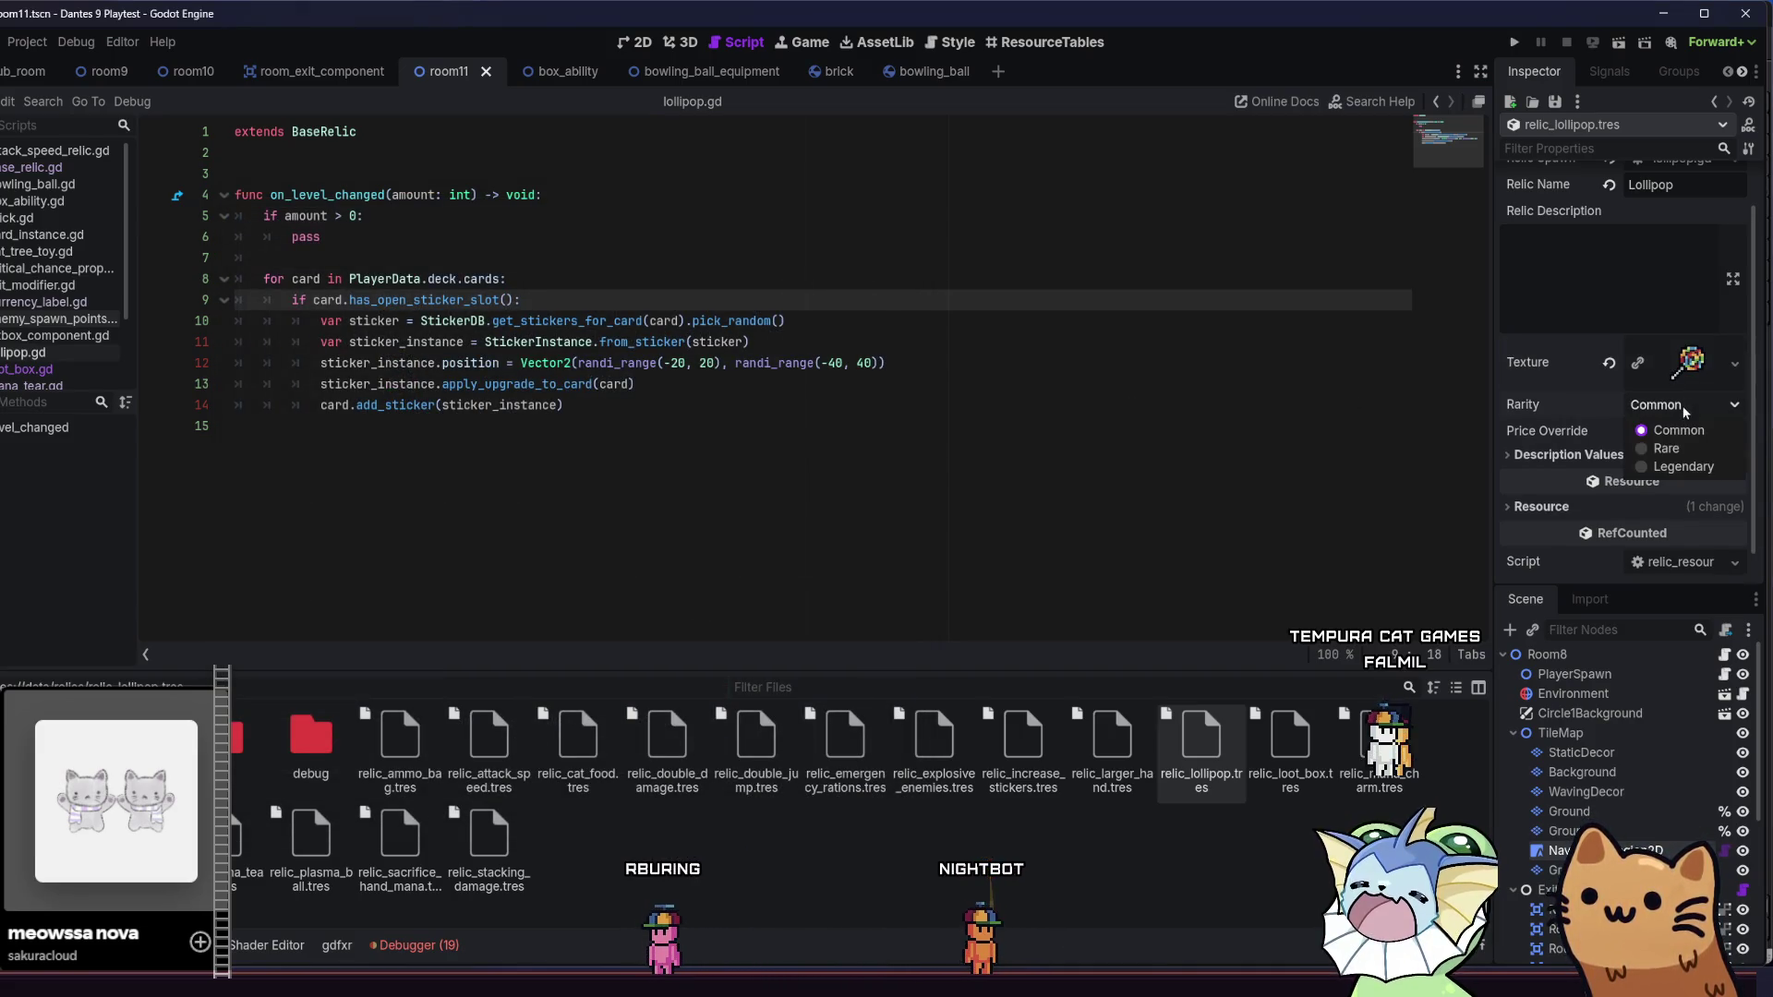
{"action": "left_click", "coordinate": [1662, 466]}
{"action": "key", "text": "Return"}
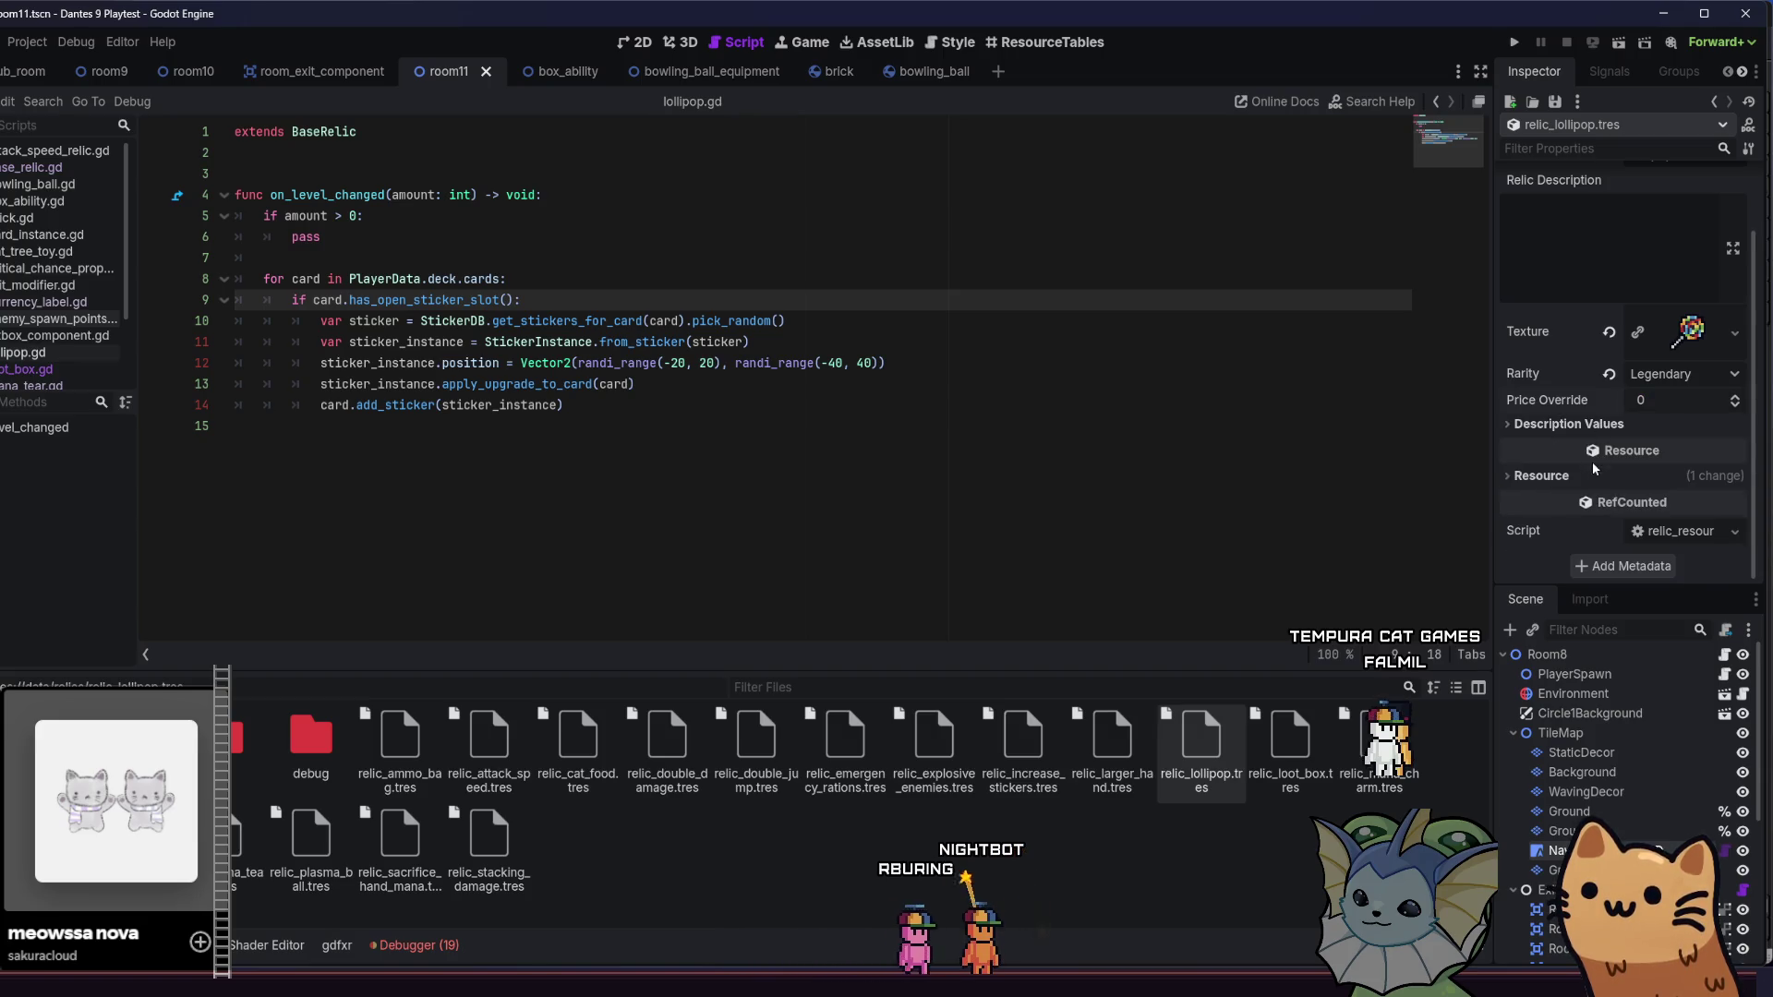
{"action": "key", "text": "ctrl+s"}
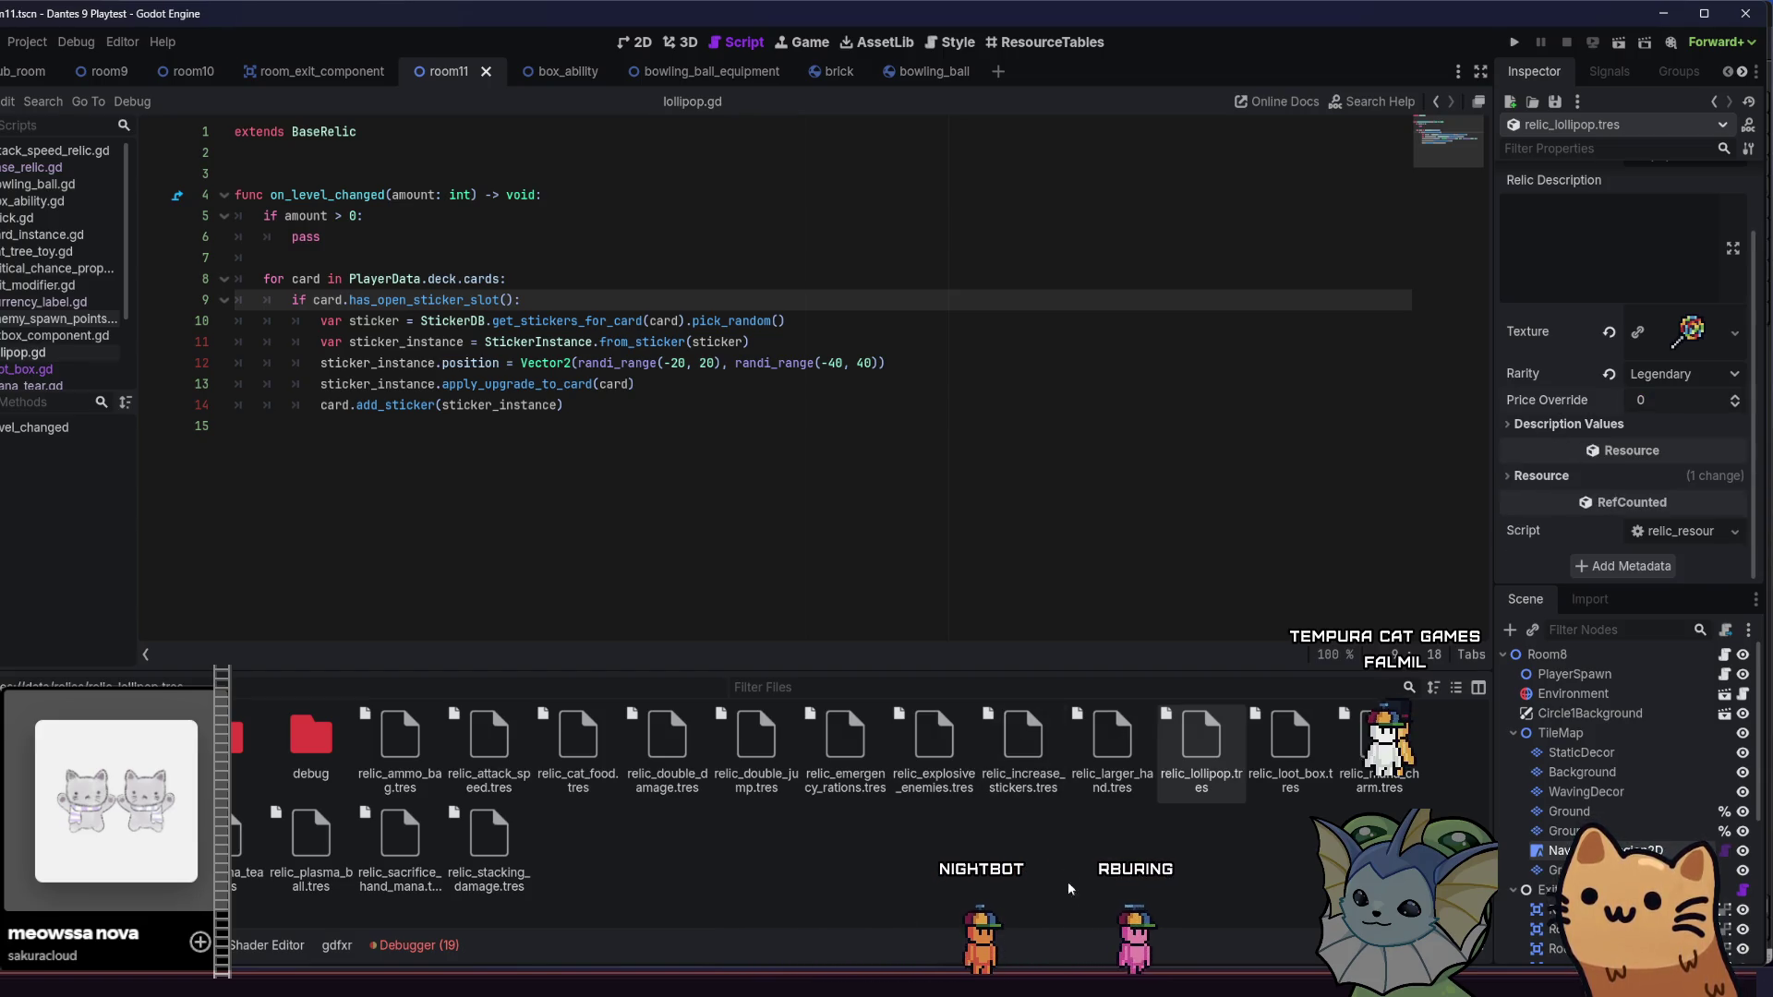
- Relaunch the game with F5, start a new run, and add a card from the debug Cards list
{"action": "key", "text": "F5"}
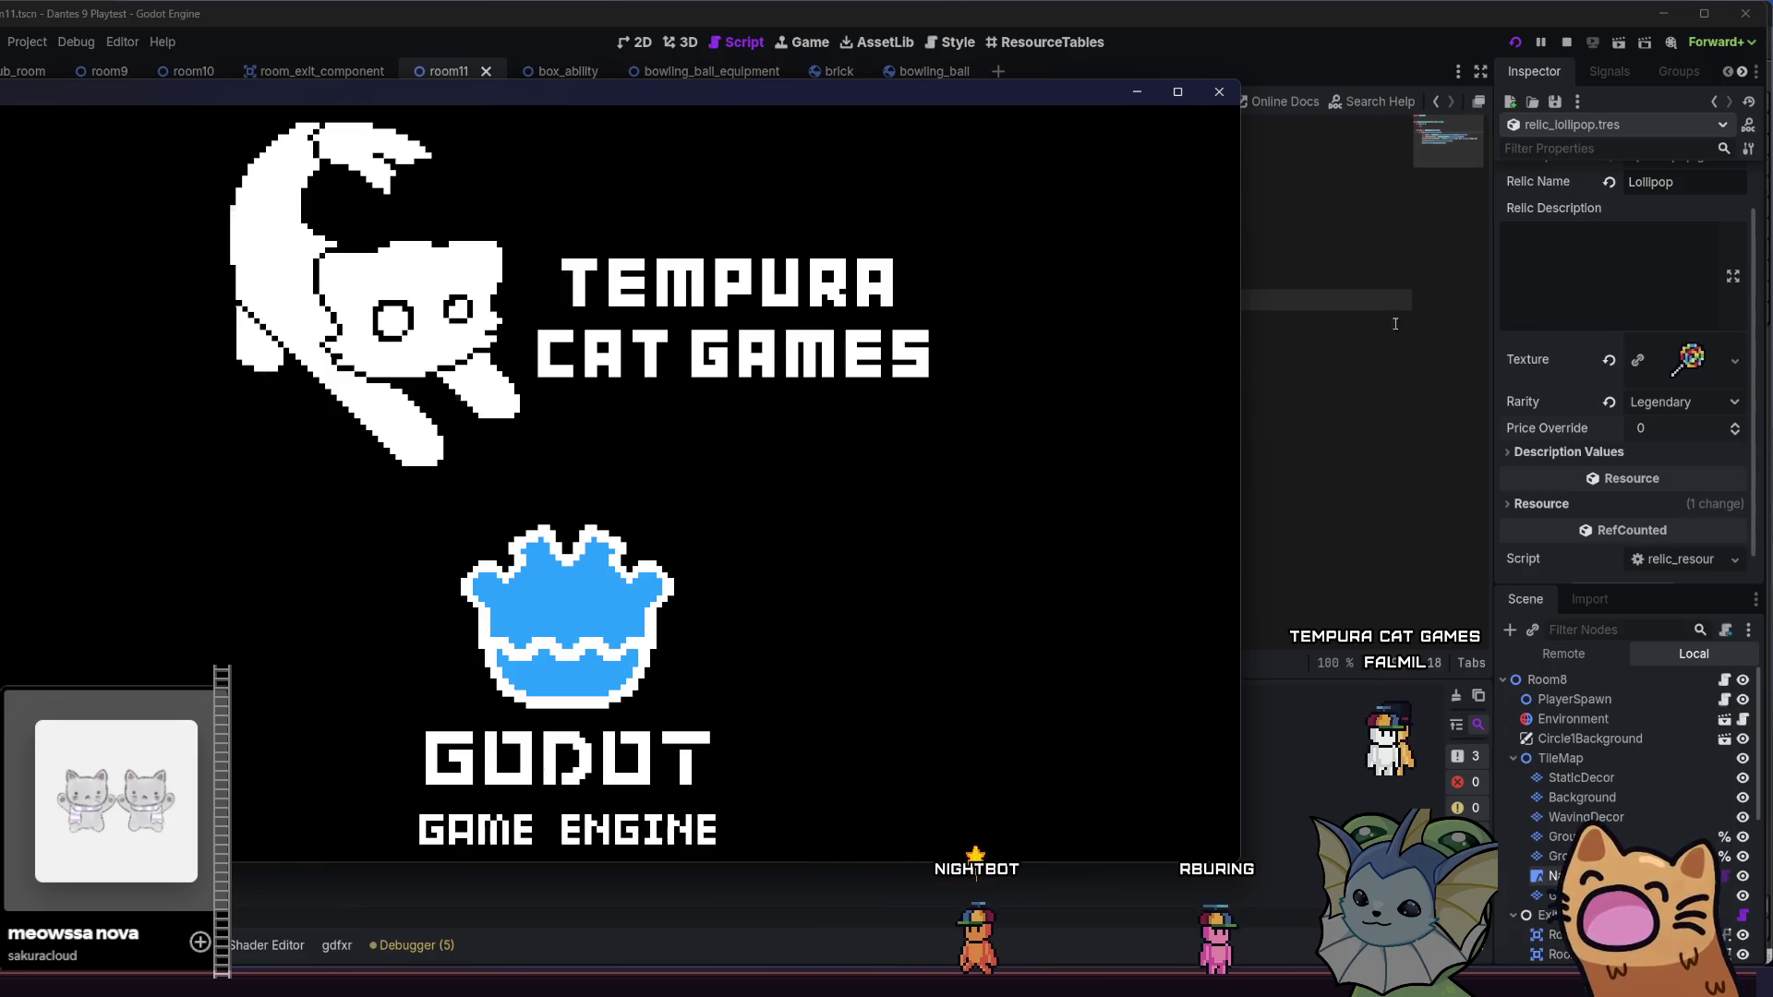
{"action": "scroll", "coordinate": [1529, 352], "scroll_direction": "up", "scroll_amount": 1}
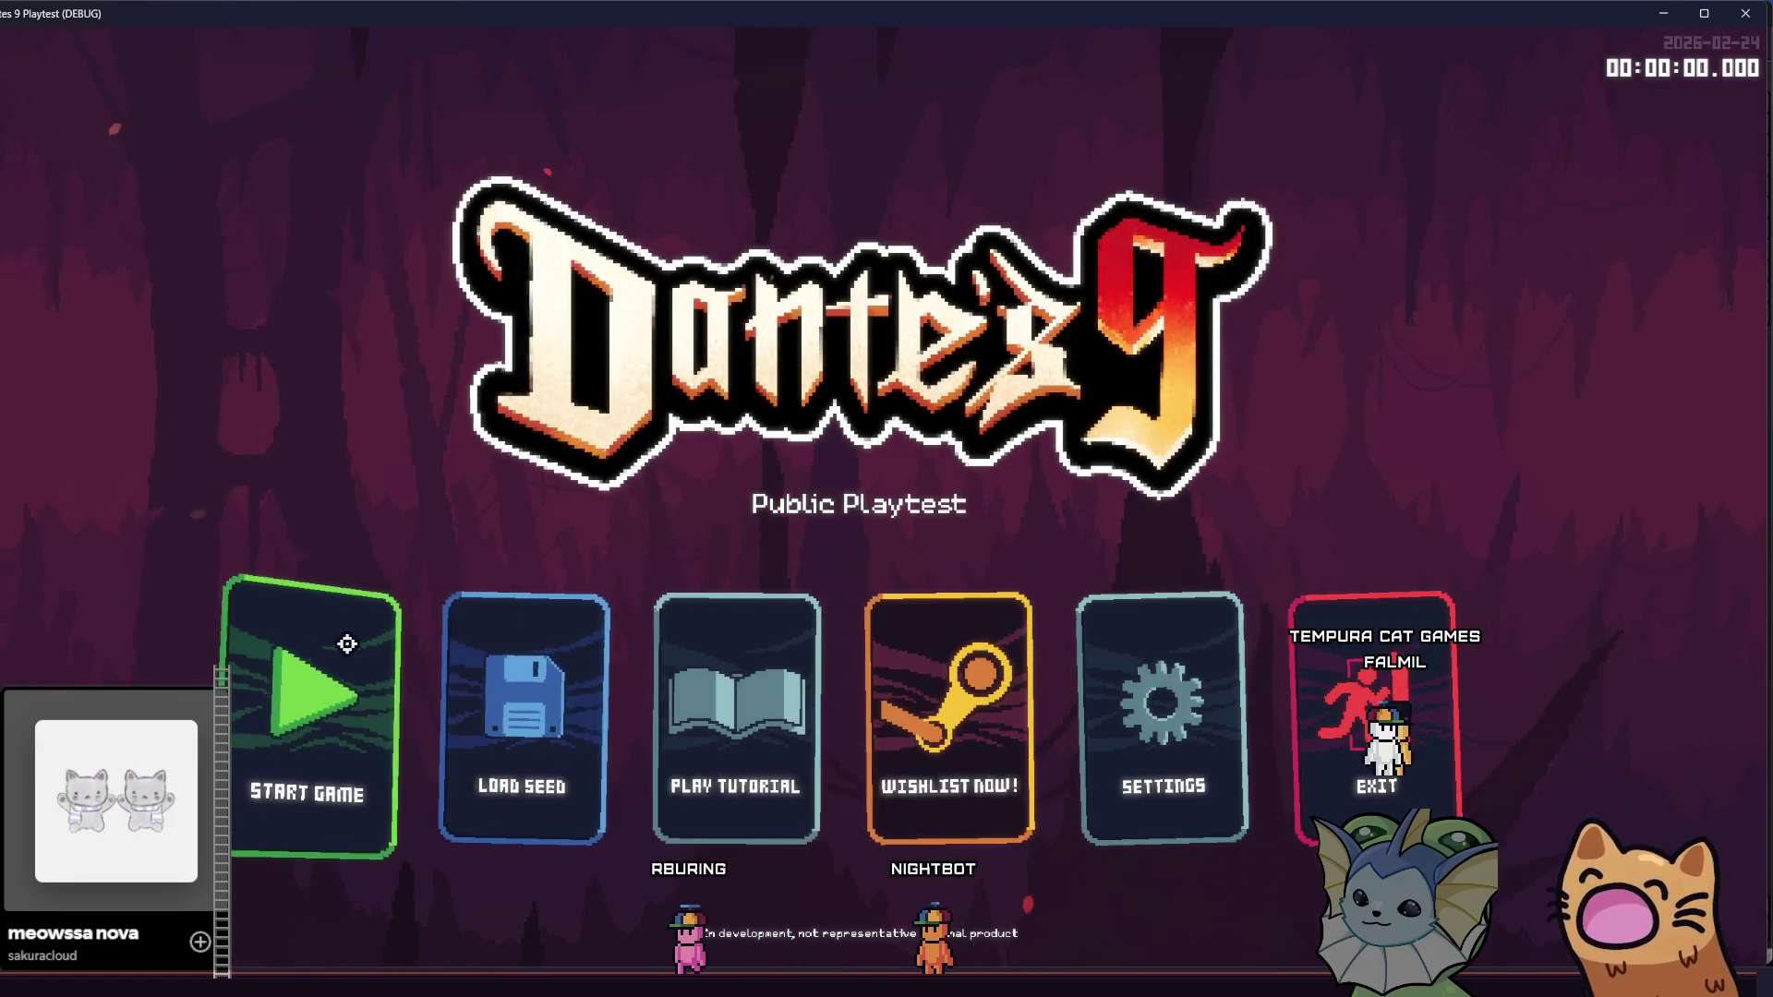
{"action": "left_click", "coordinate": [348, 641]}
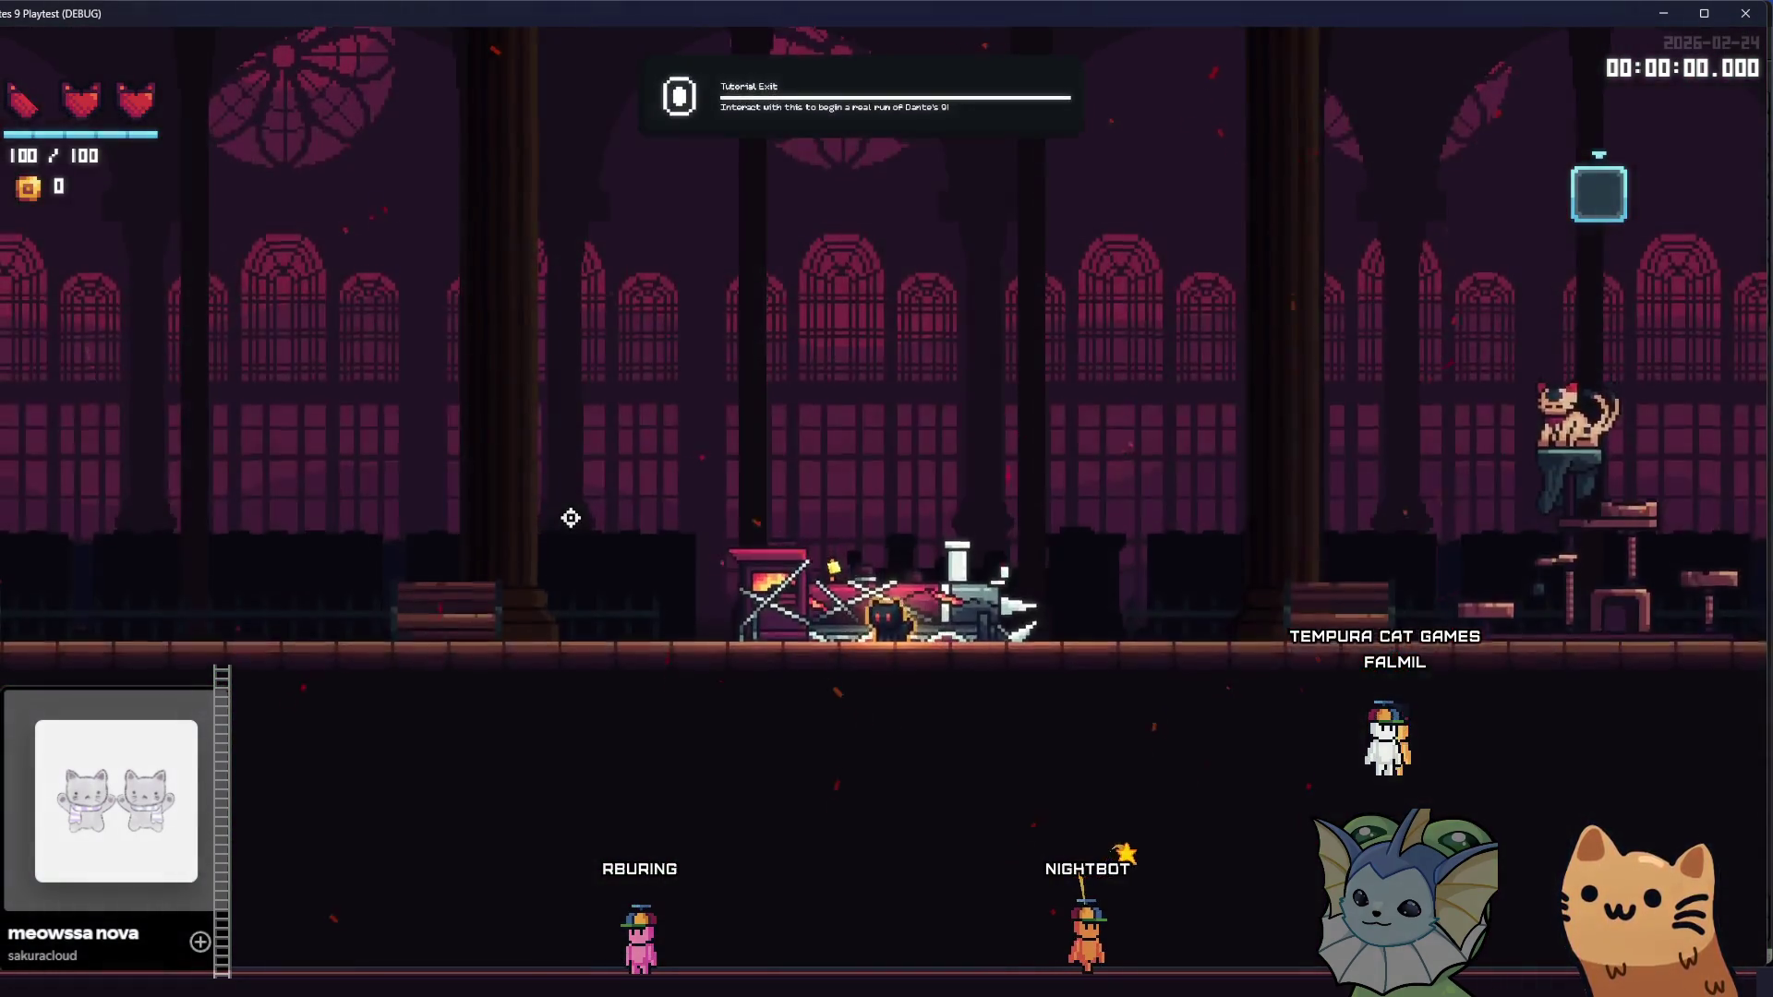
{"action": "key", "text": "grave"}
{"action": "left_click", "coordinate": [148, 397]}
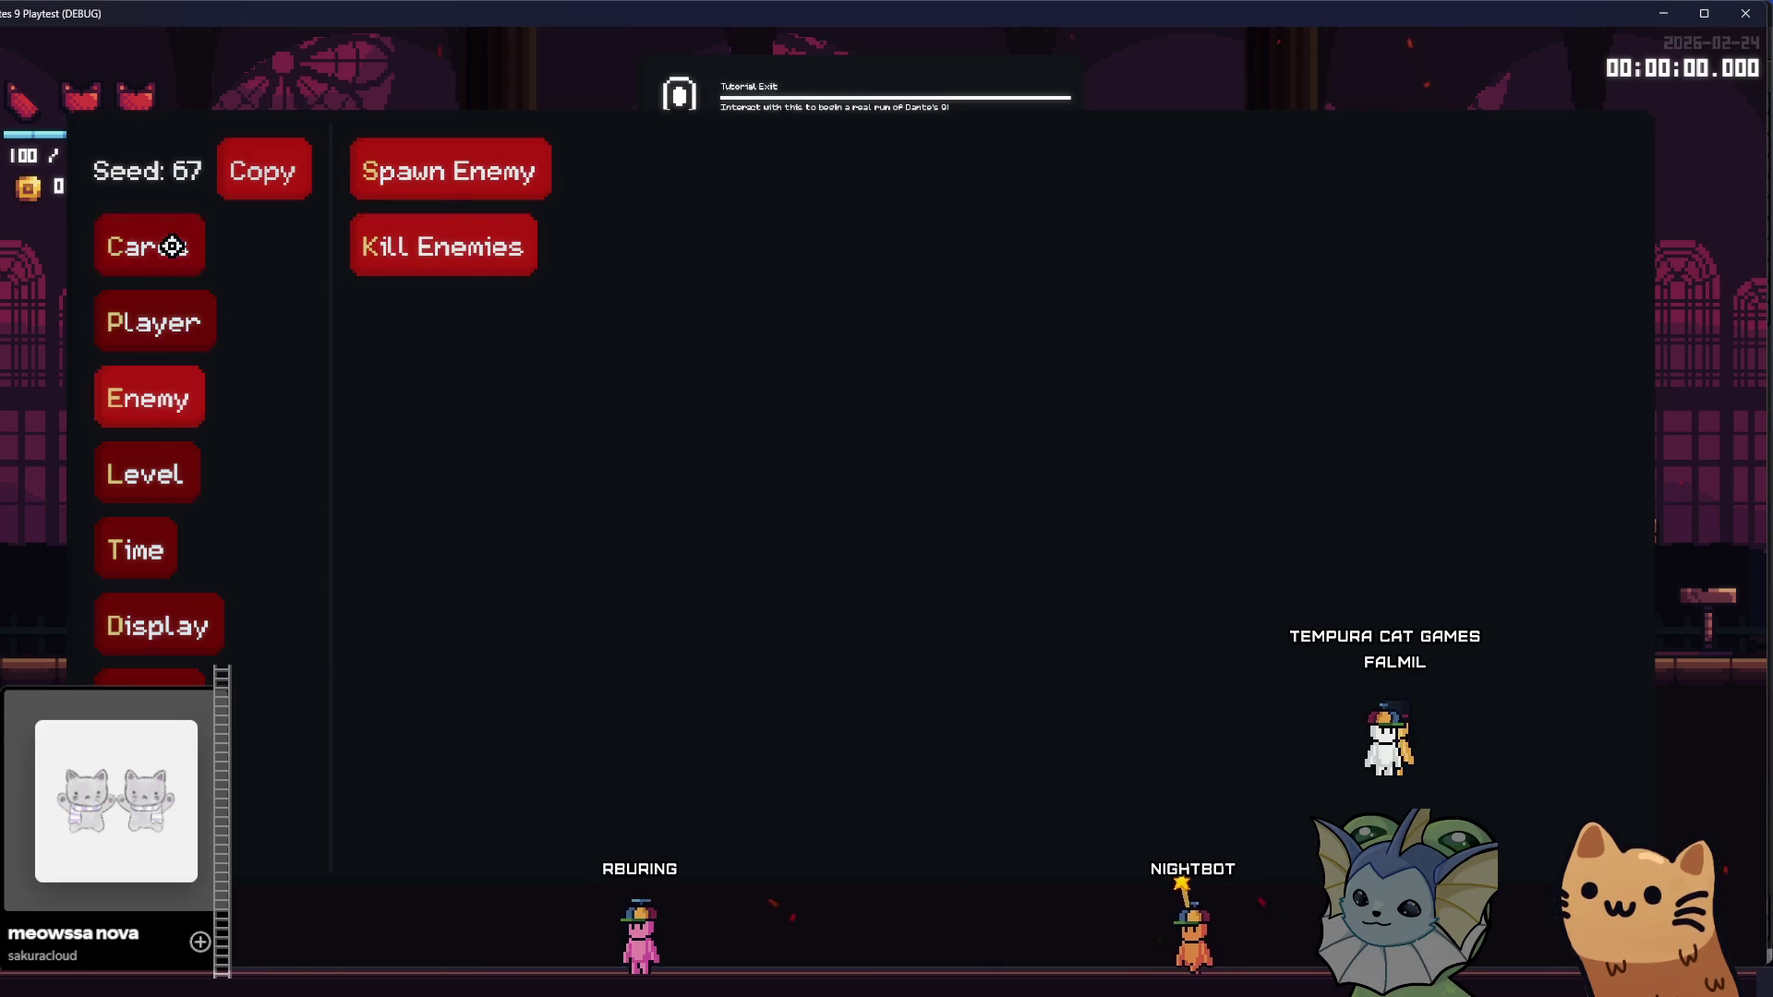
{"action": "left_click", "coordinate": [172, 247]}
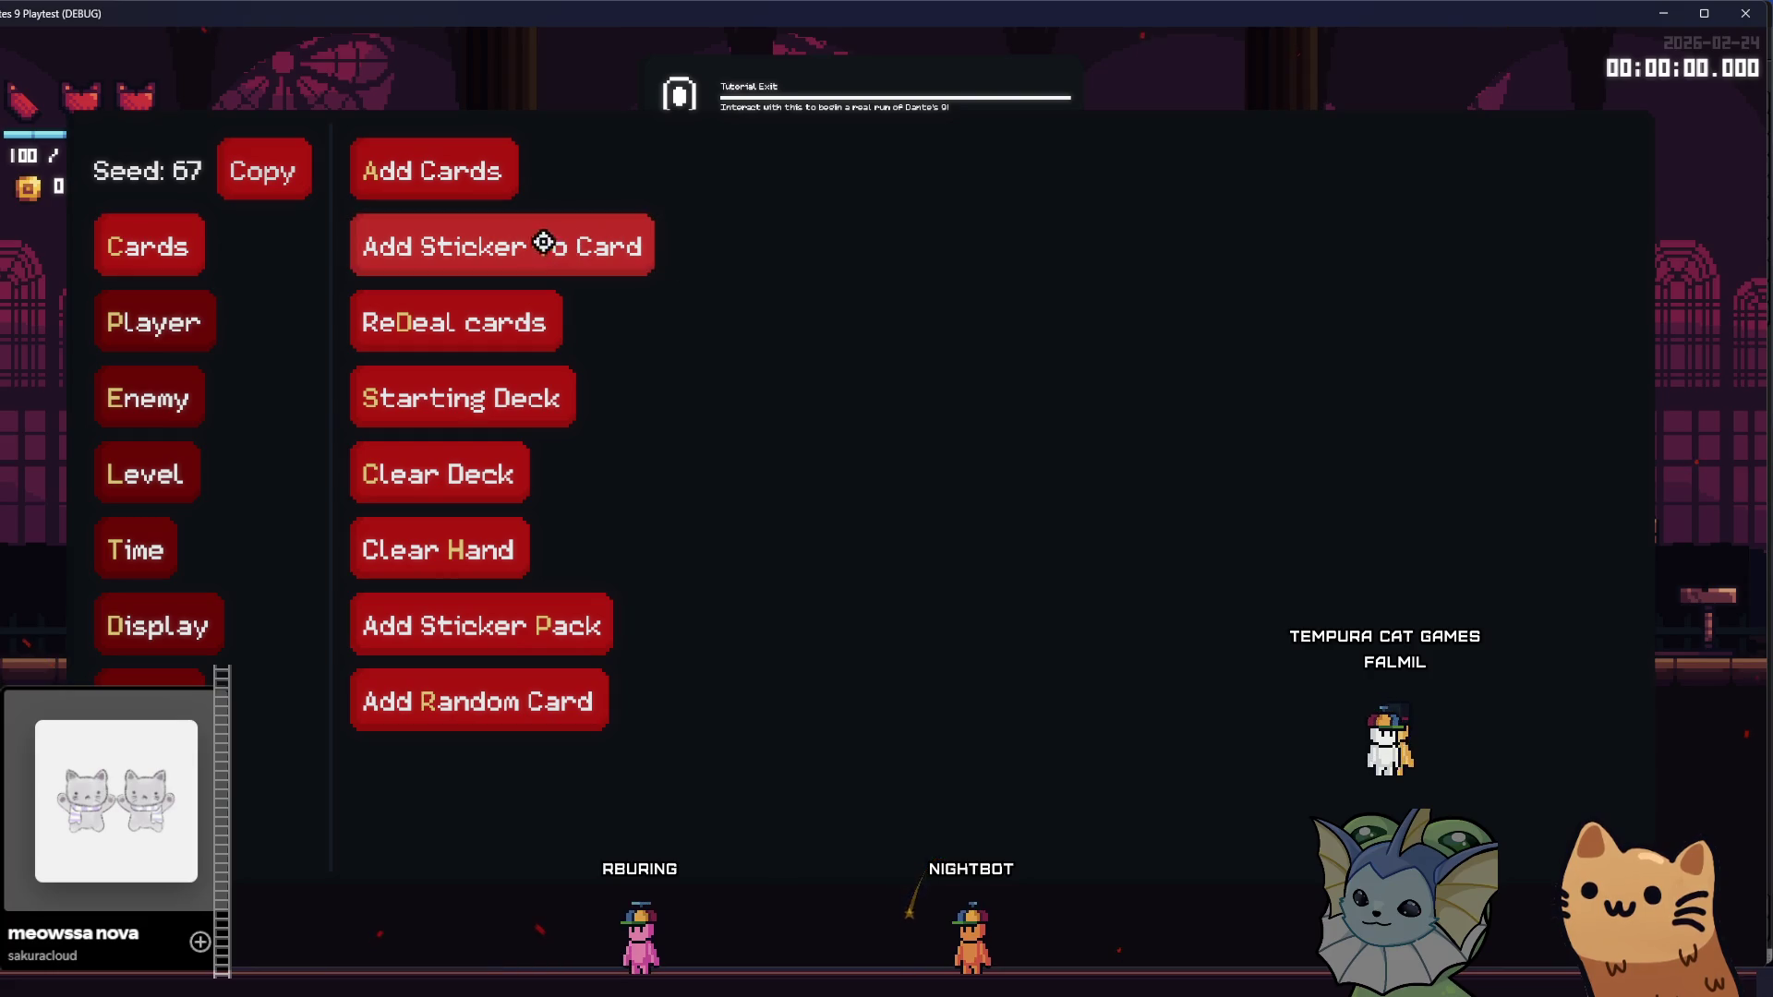
{"action": "left_click", "coordinate": [489, 181]}
{"action": "scroll", "coordinate": [805, 767], "scroll_direction": "down", "scroll_amount": 15}
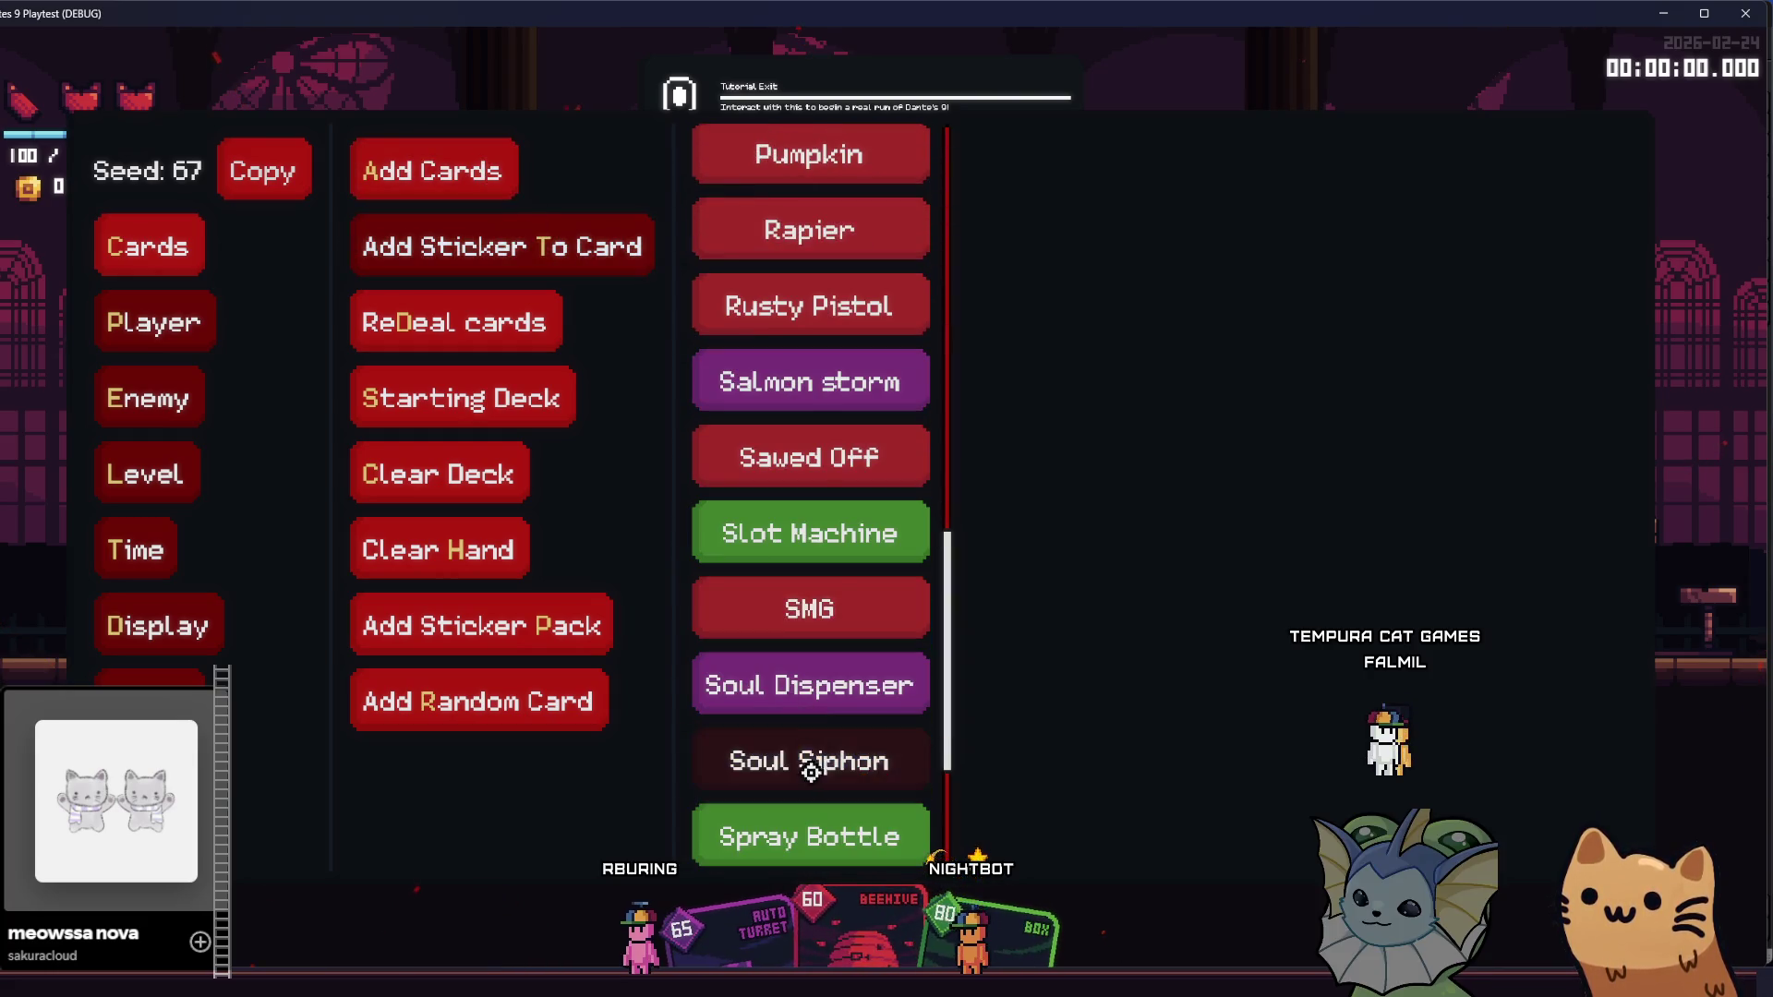
{"action": "left_click", "coordinate": [804, 327]}
- Reopen the debug menu and browse the card sticker options
{"action": "scroll", "coordinate": [757, 554], "scroll_direction": "down", "scroll_amount": 3}
{"action": "key", "text": "grave"}
{"action": "key", "text": "grave"}
{"action": "left_click", "coordinate": [147, 246]}
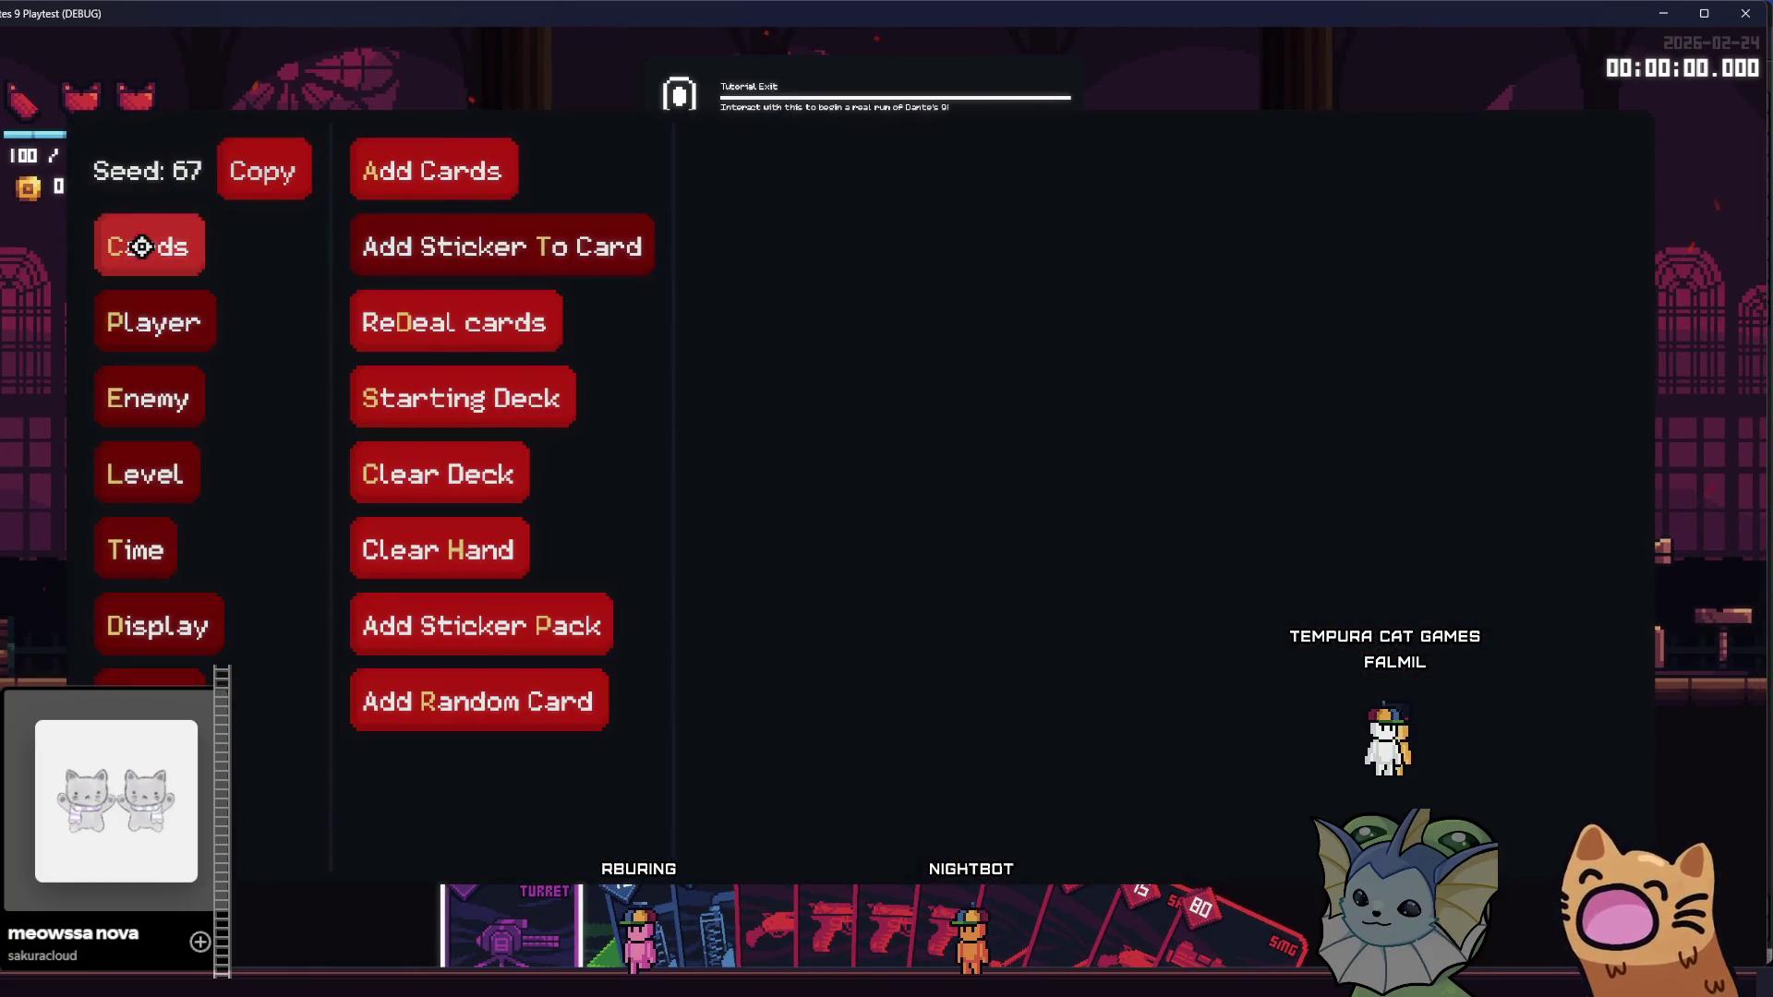
{"action": "left_click", "coordinate": [176, 319]}
{"action": "left_click", "coordinate": [164, 259]}
{"action": "left_click", "coordinate": [424, 245]}
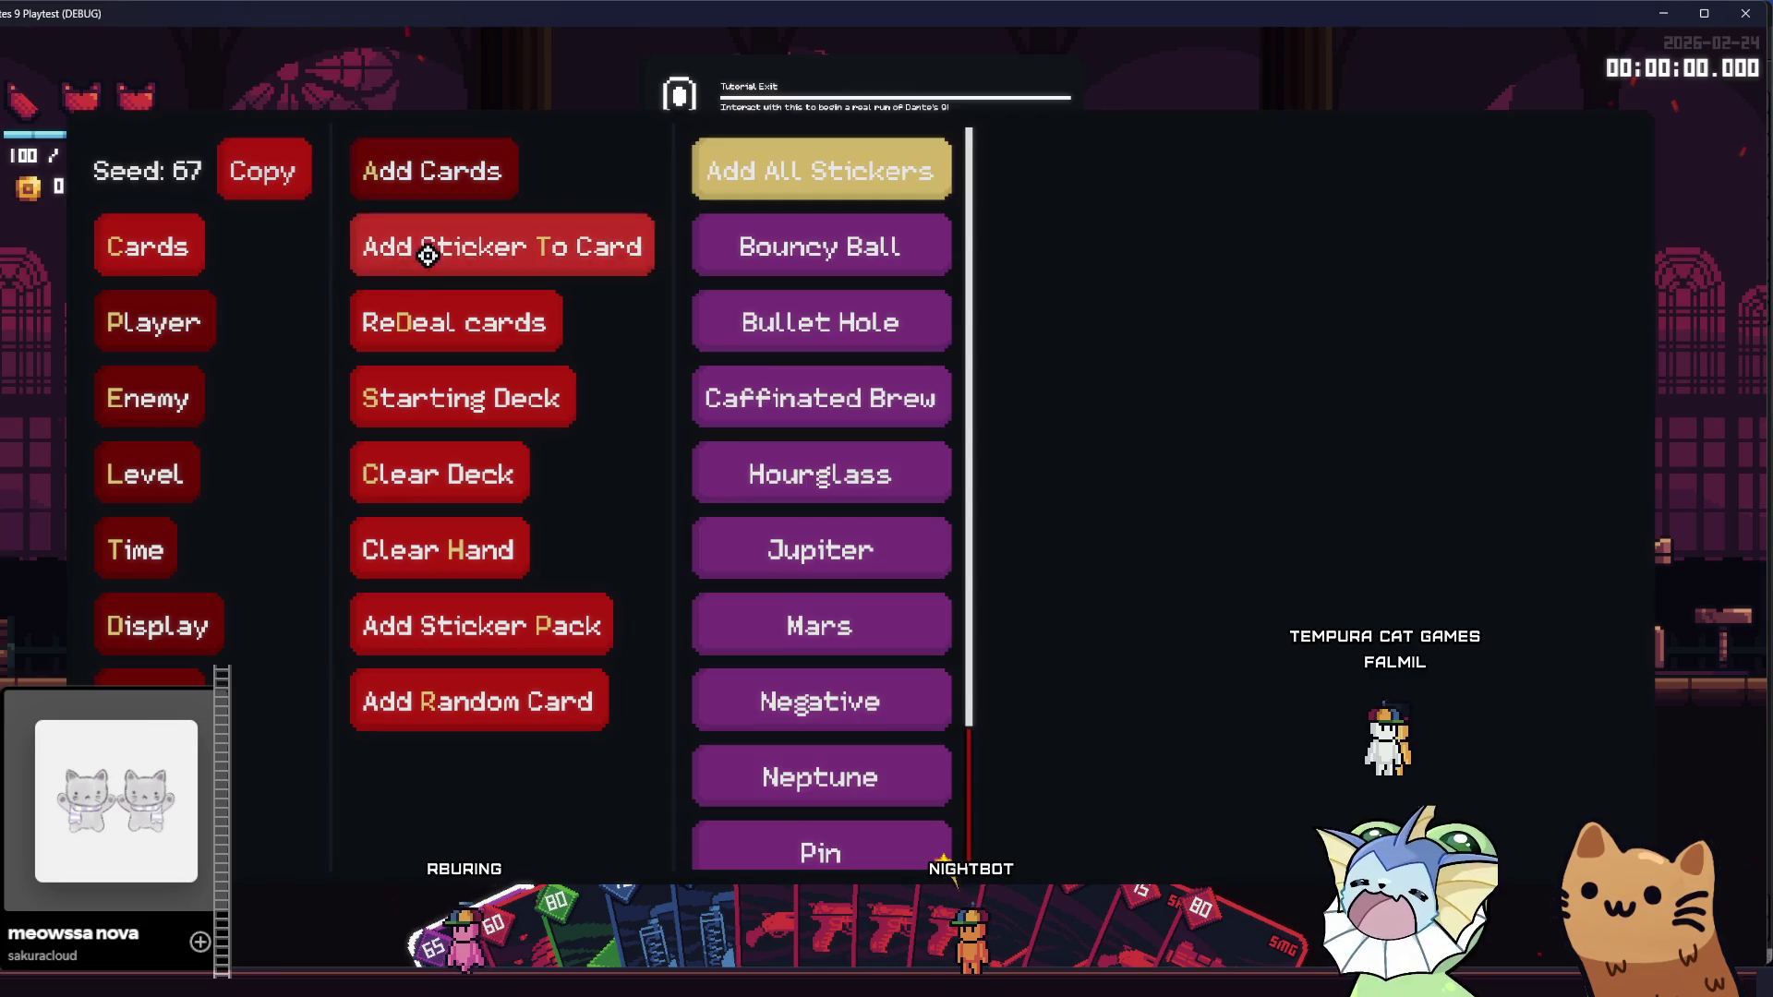
- Give the player the Lollipop relic and close the debug menu
{"action": "left_click", "coordinate": [157, 322]}
{"action": "left_click", "coordinate": [424, 246]}
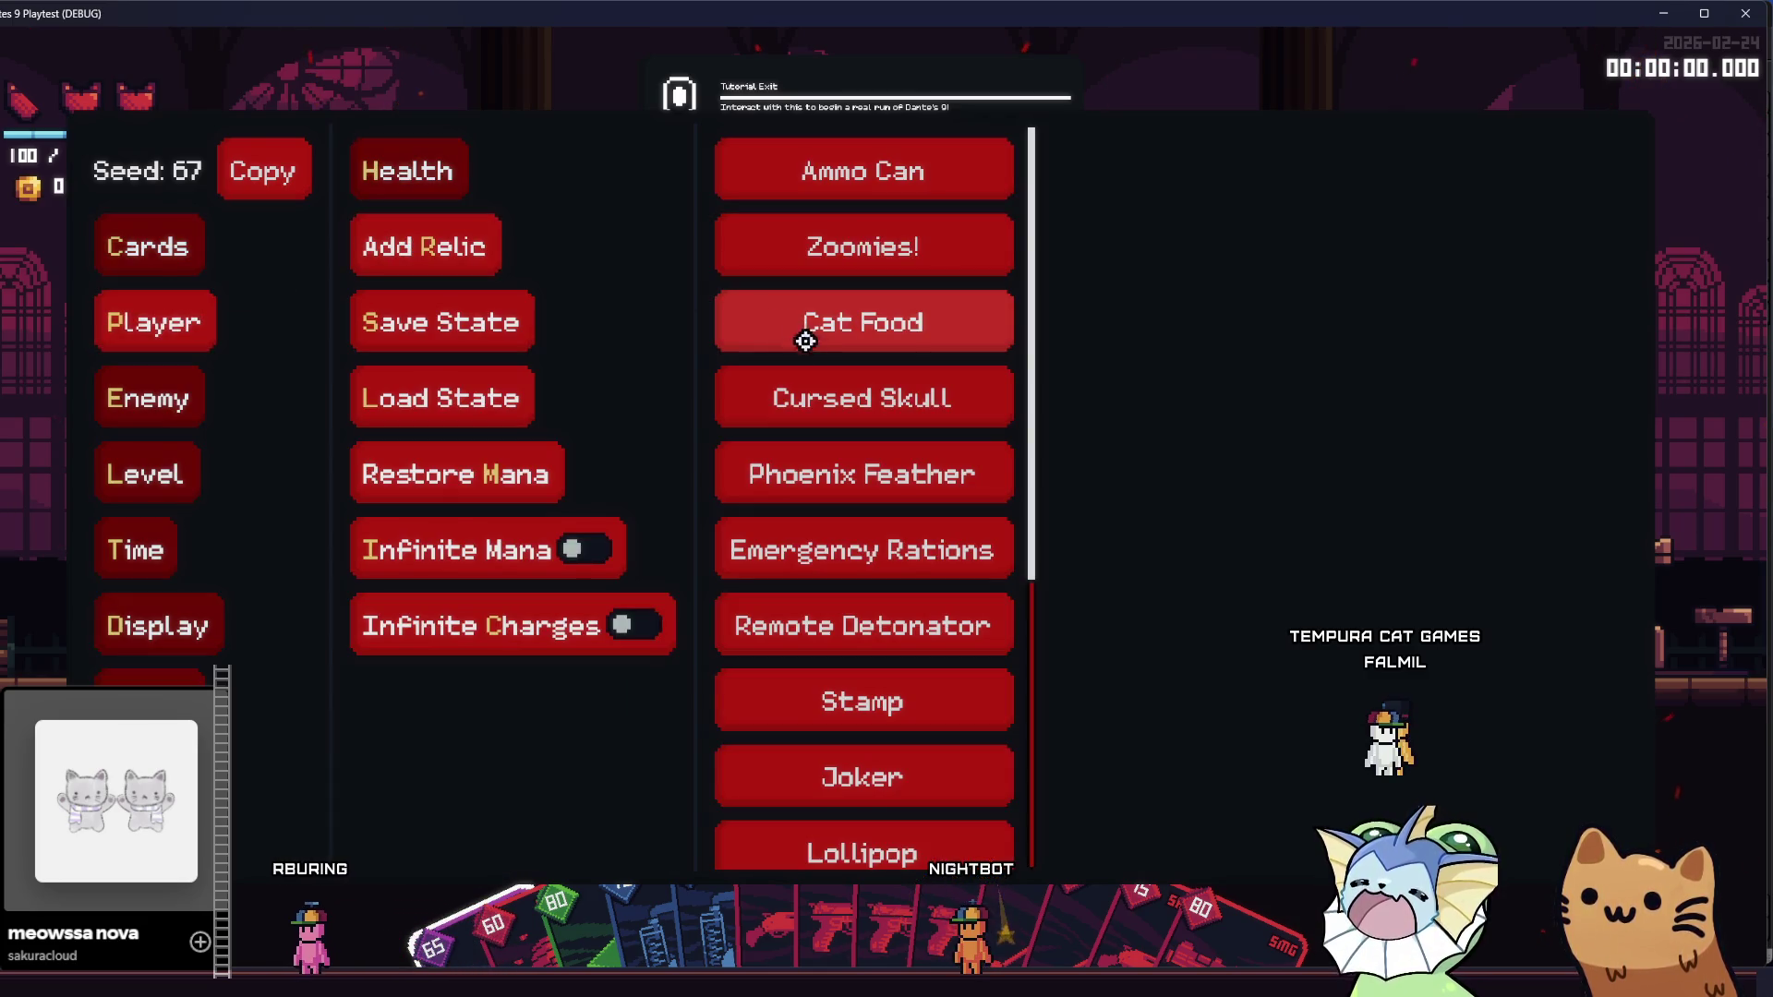
{"action": "scroll", "coordinate": [812, 388], "scroll_direction": "down", "scroll_amount": 5}
{"action": "left_click", "coordinate": [860, 385]}
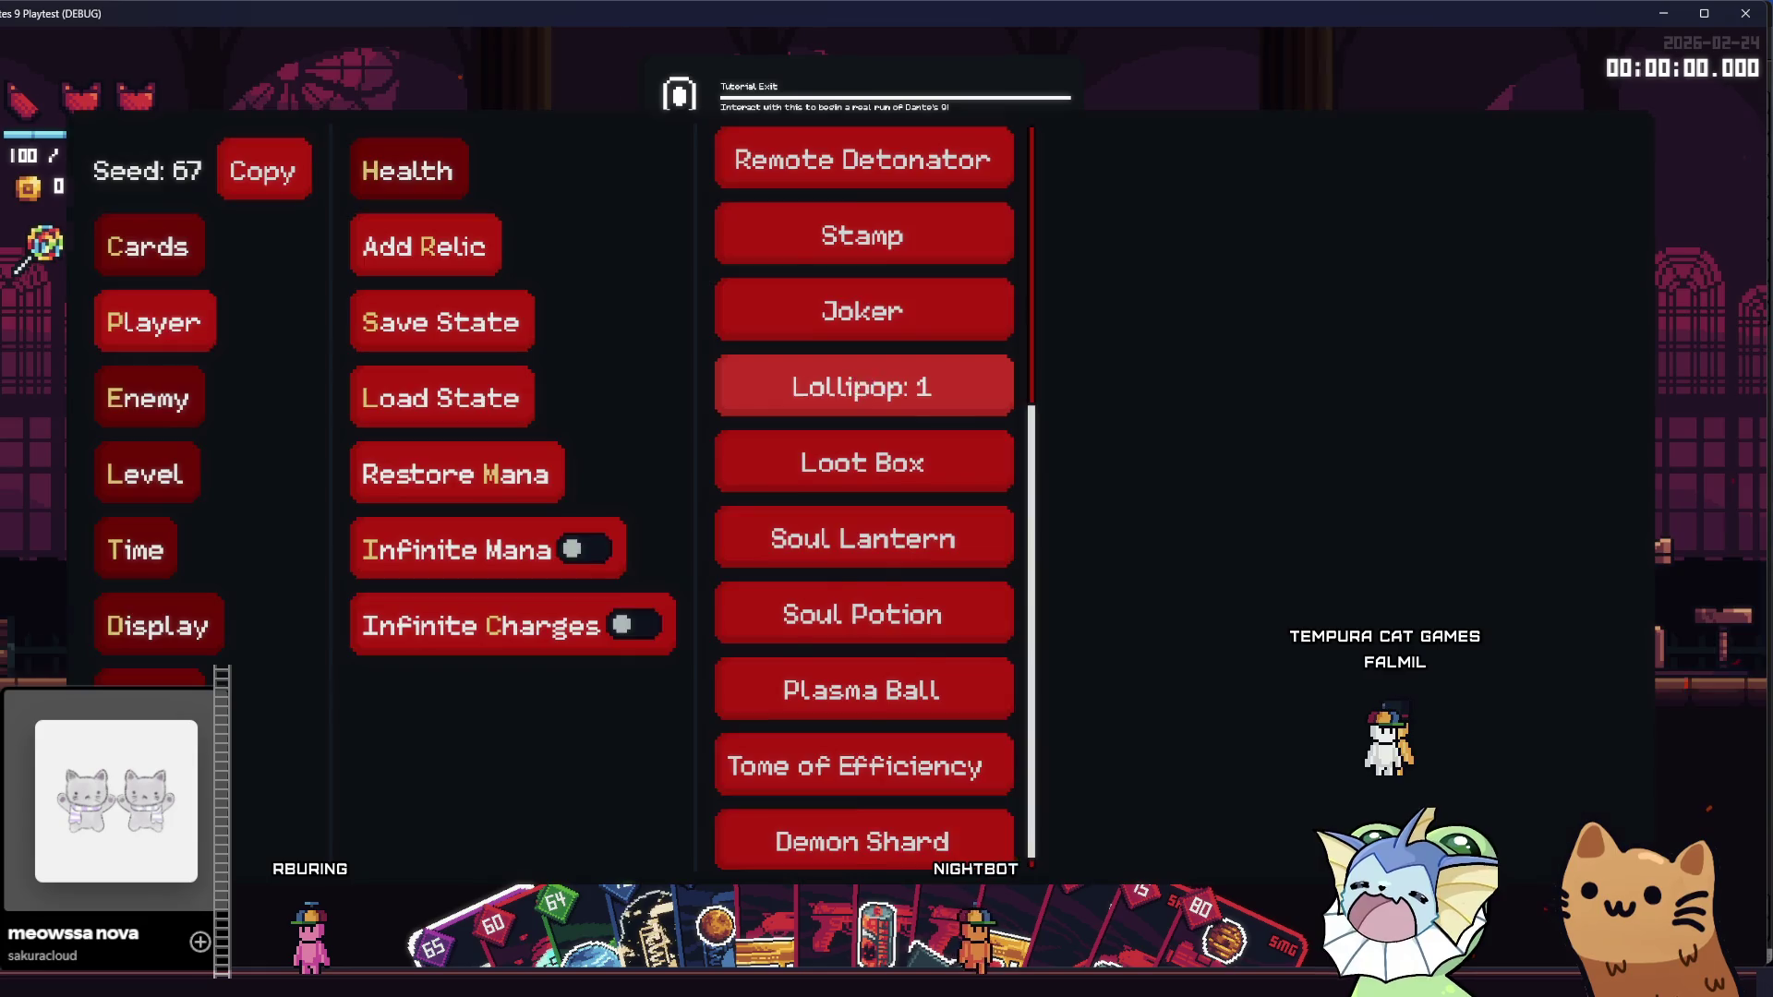
{"action": "key", "text": "Escape"}
- Look over the deck's cards, then bring up the debug menu's player options
{"action": "key", "text": "Tab"}
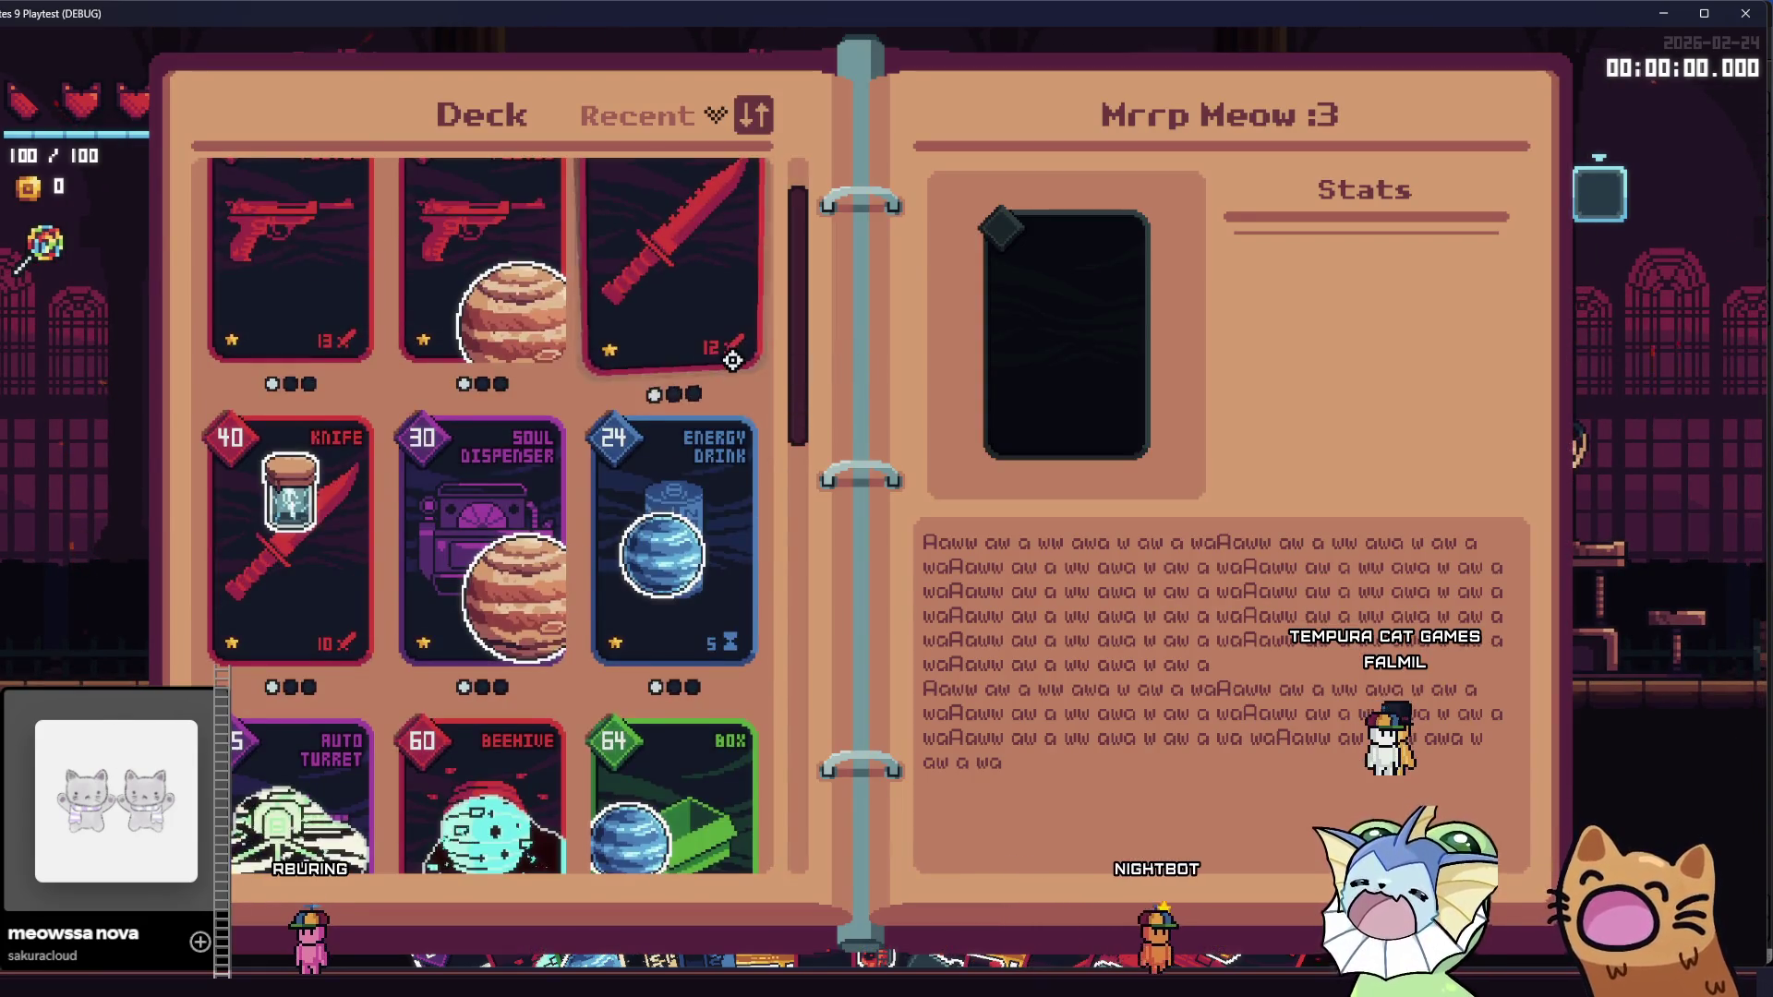
{"action": "scroll", "coordinate": [730, 361], "scroll_direction": "down", "scroll_amount": 10}
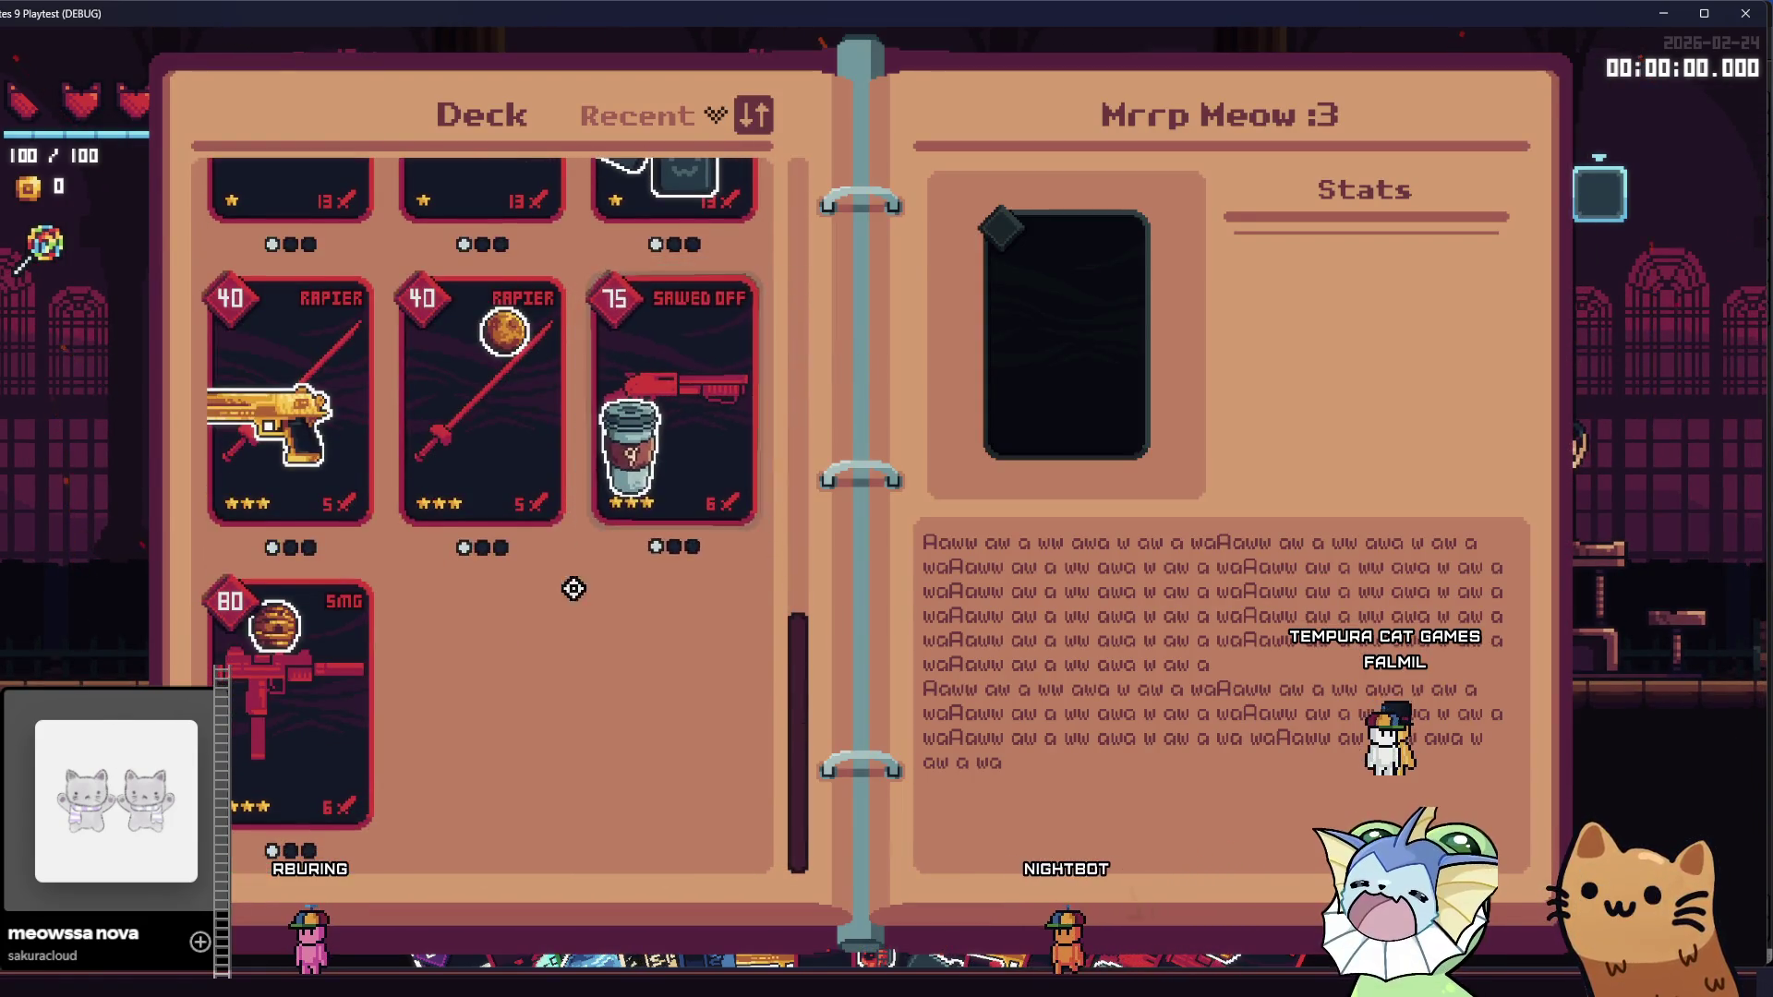
{"action": "scroll", "coordinate": [550, 644], "scroll_direction": "up", "scroll_amount": 2}
{"action": "key", "text": "Tab"}
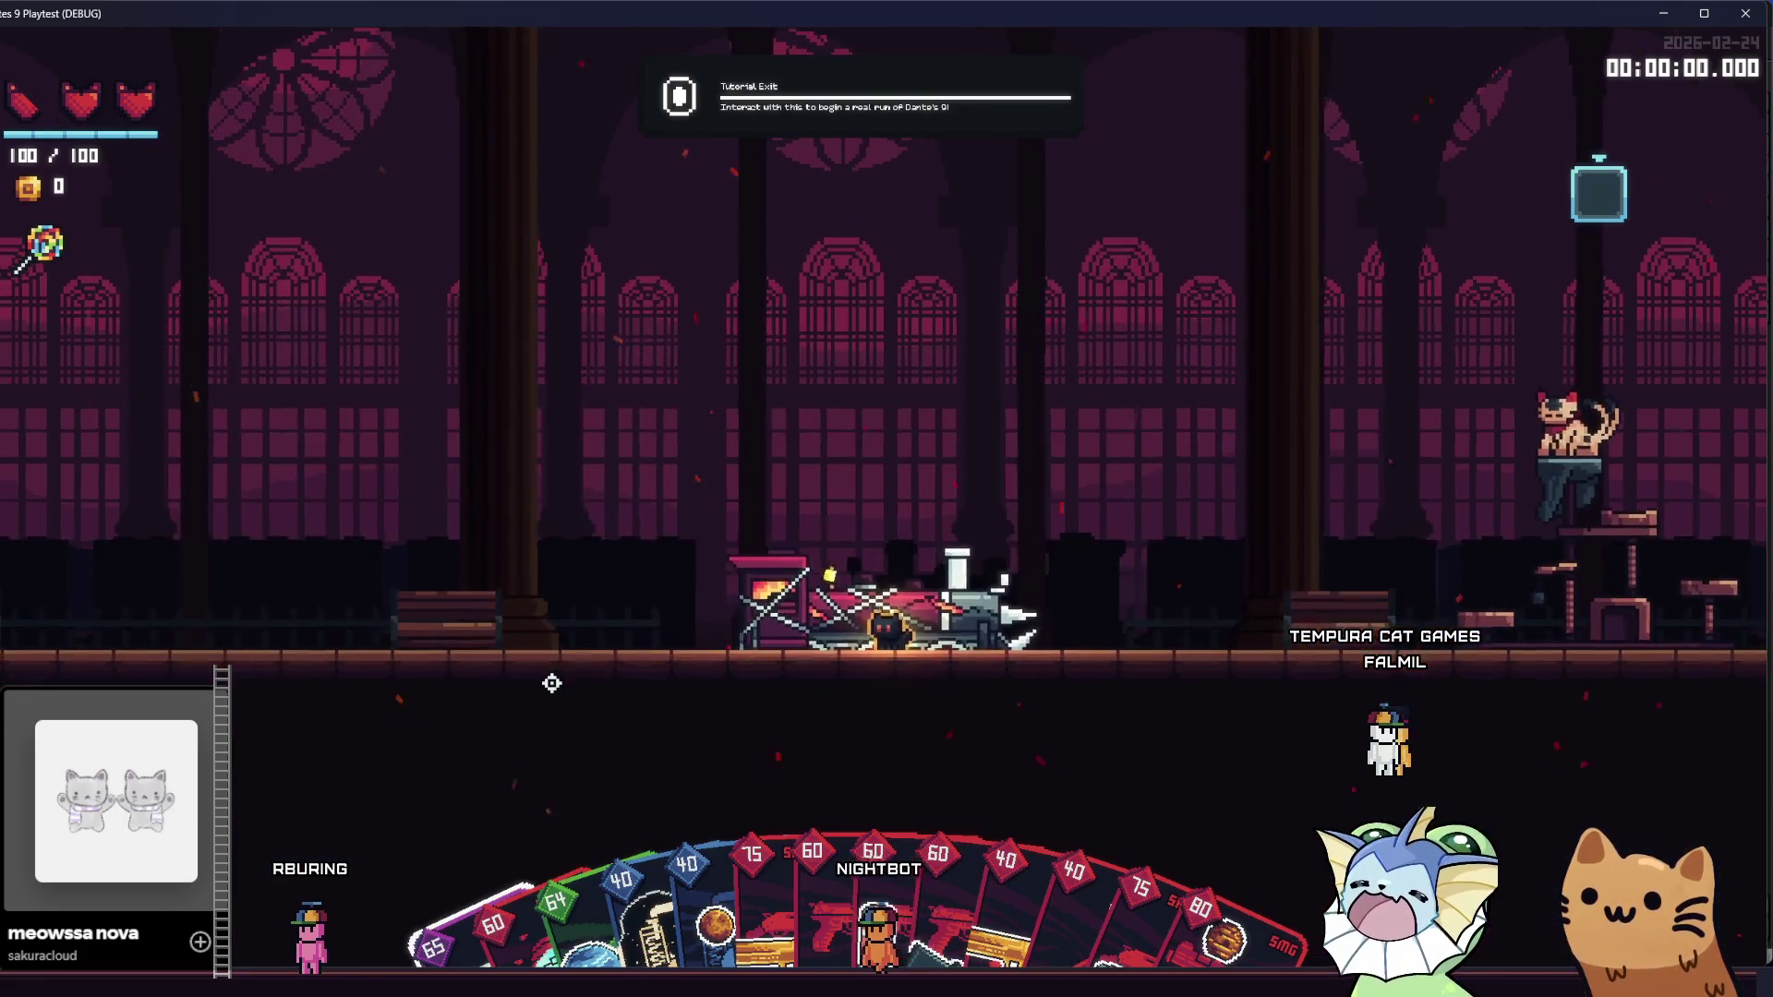
{"action": "key", "text": "Tab"}
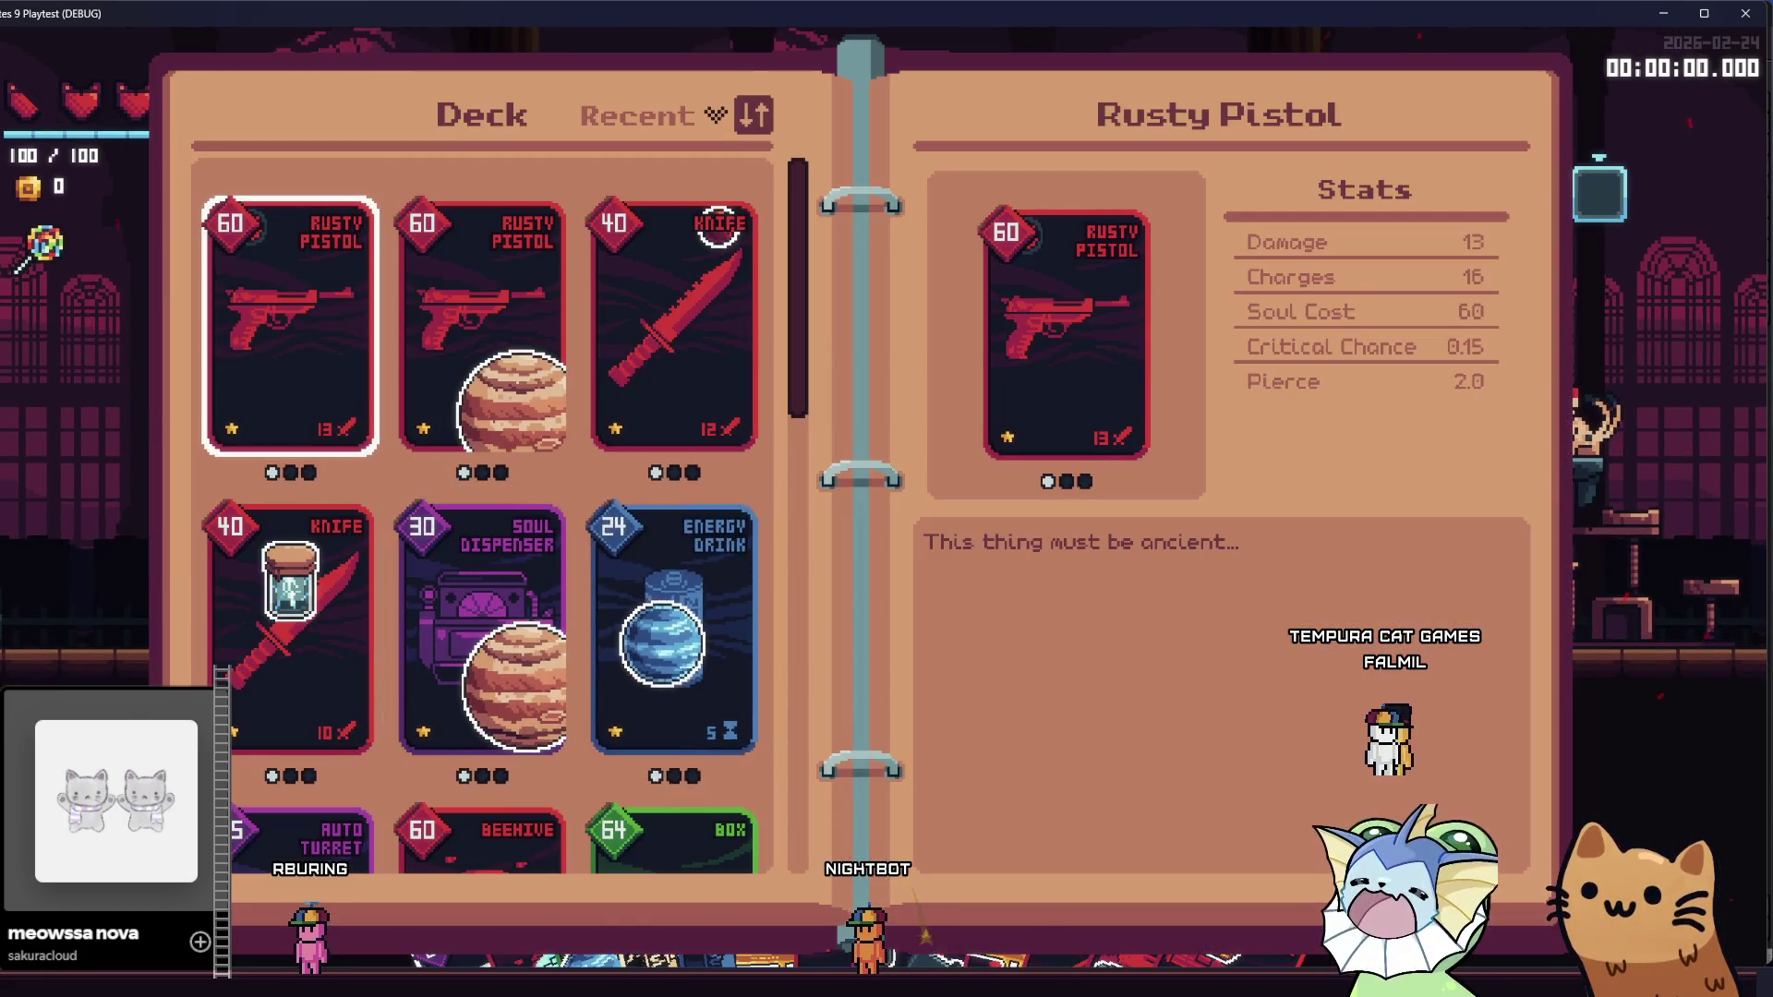
{"action": "key", "text": "F1"}
{"action": "left_click", "coordinate": [124, 296]}
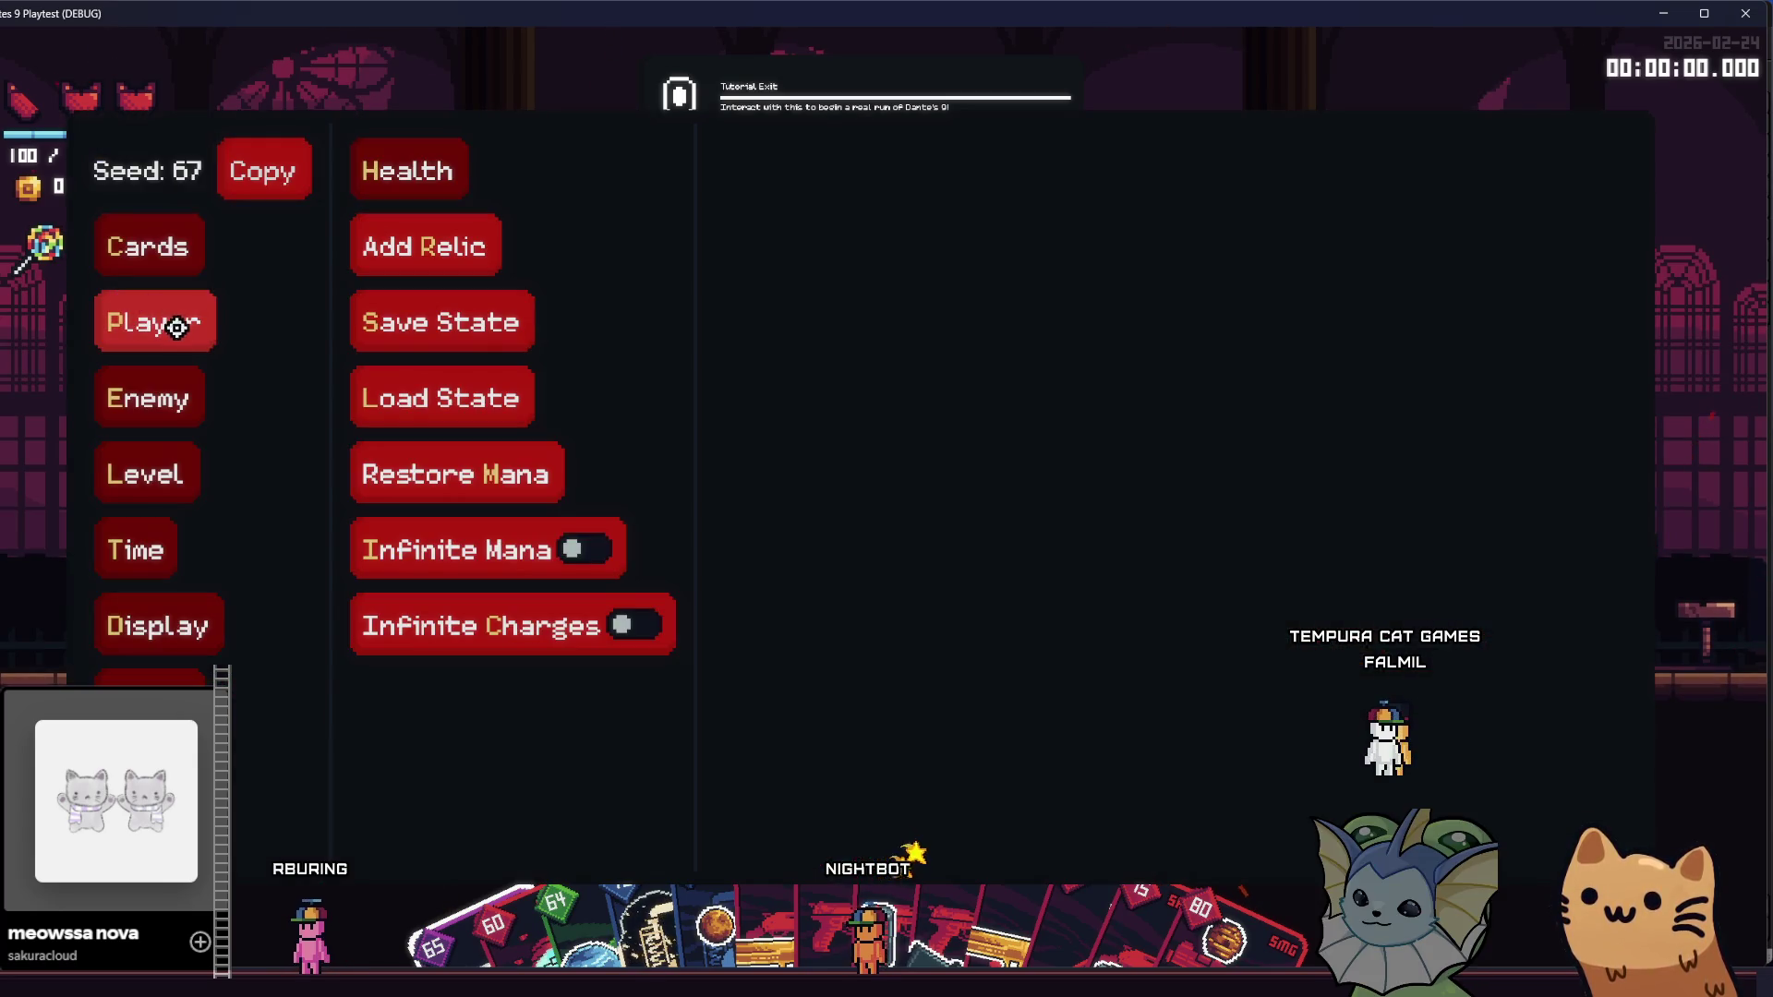
- Jump to the FLESH level through the debug Level menu
{"action": "left_click", "coordinate": [119, 449]}
{"action": "left_click", "coordinate": [447, 232]}
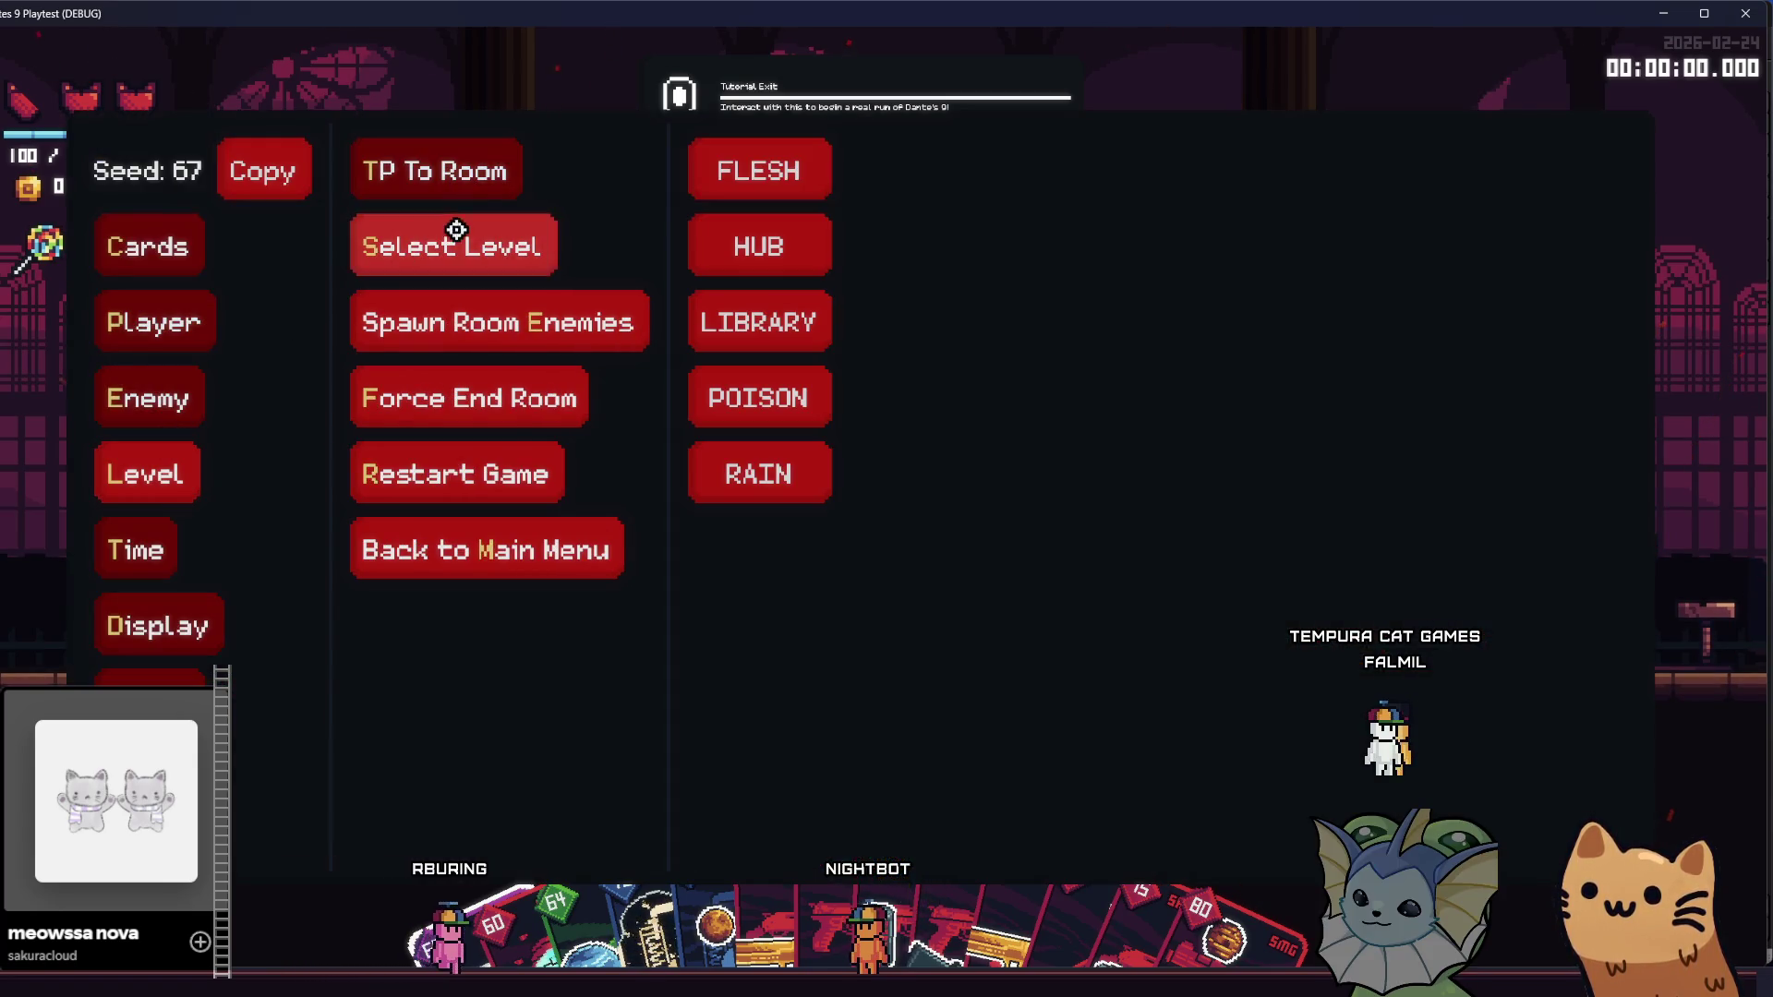
{"action": "left_click", "coordinate": [759, 170]}
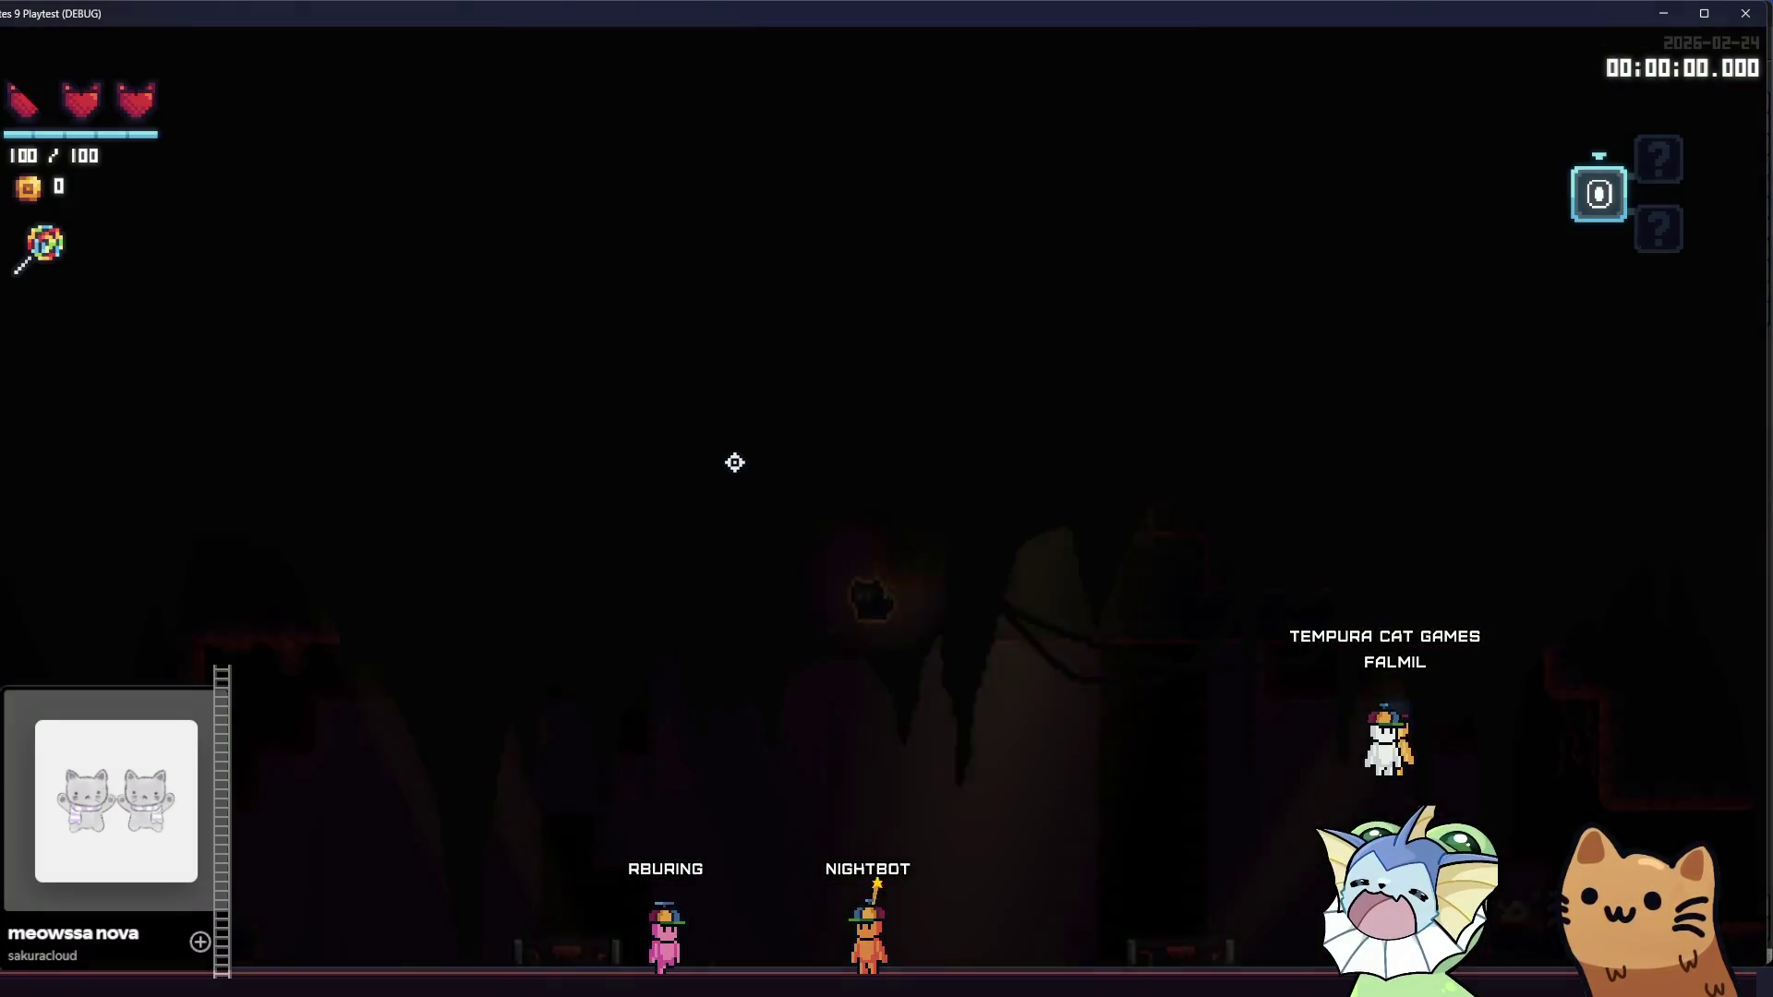
- Check the deck for new stickers on cards like Sawed Off, then close the playtest
{"action": "key", "text": "Tab"}
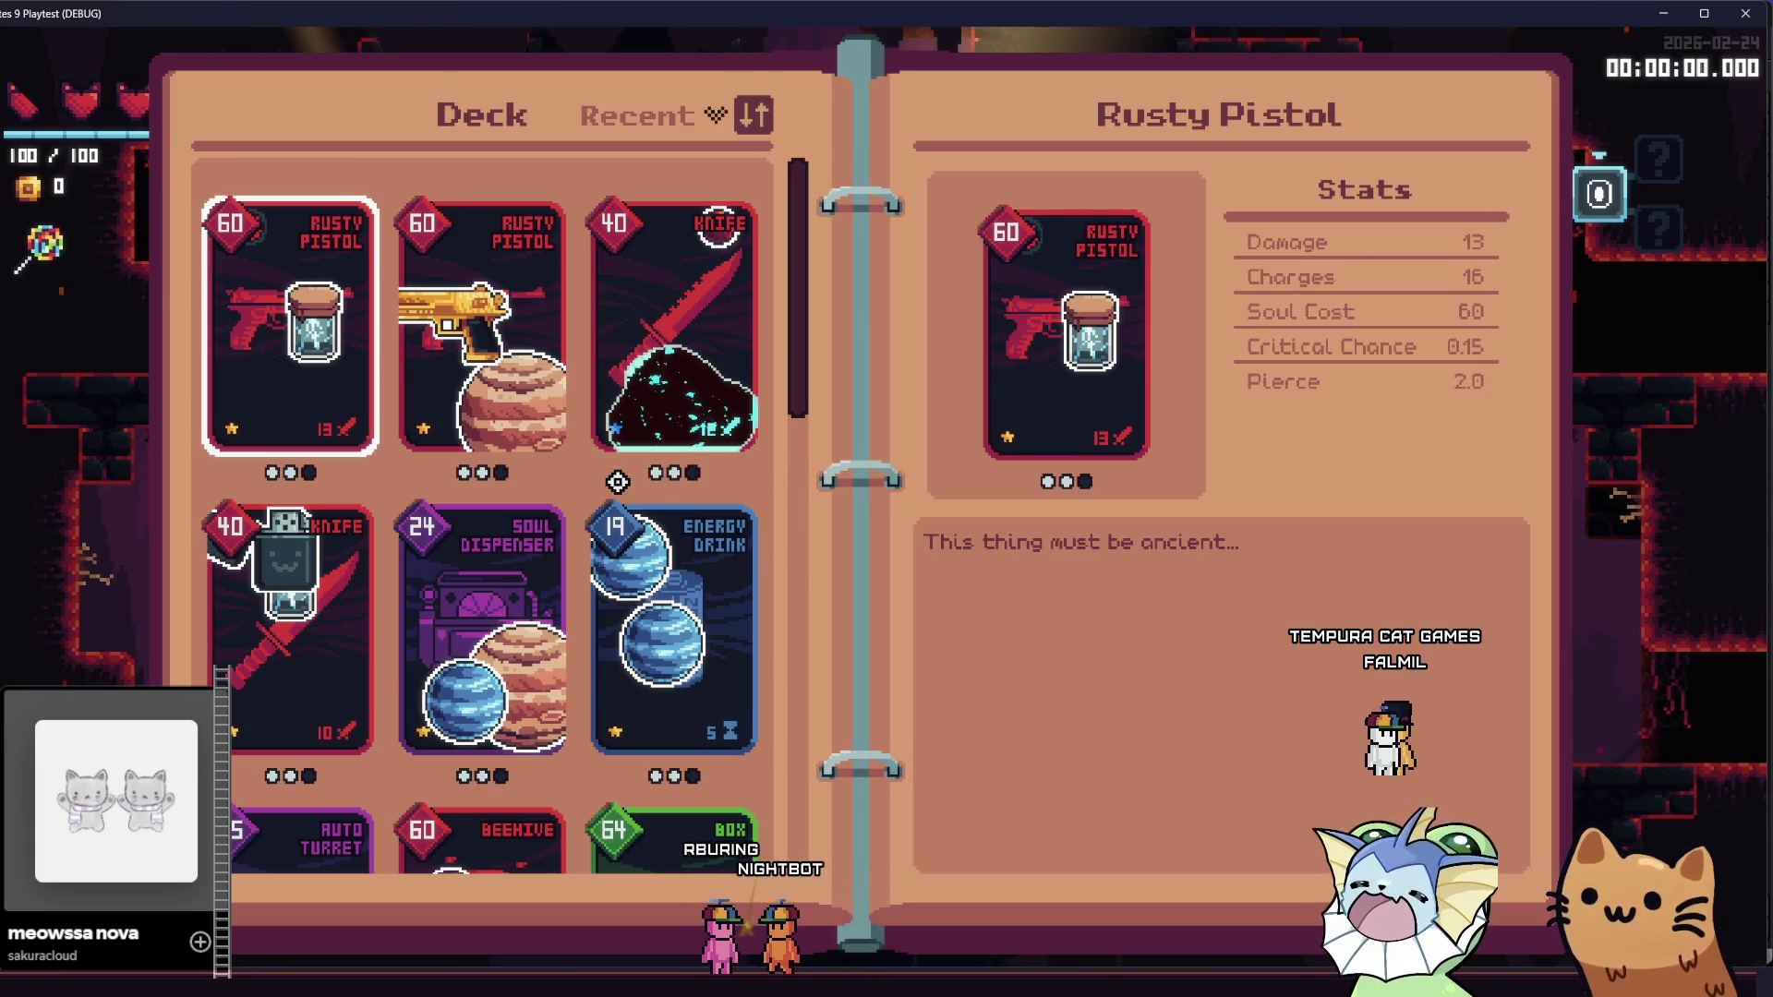
{"action": "scroll", "coordinate": [628, 480], "scroll_direction": "down", "scroll_amount": 2}
{"action": "scroll", "coordinate": [591, 498], "scroll_direction": "down", "scroll_amount": 3}
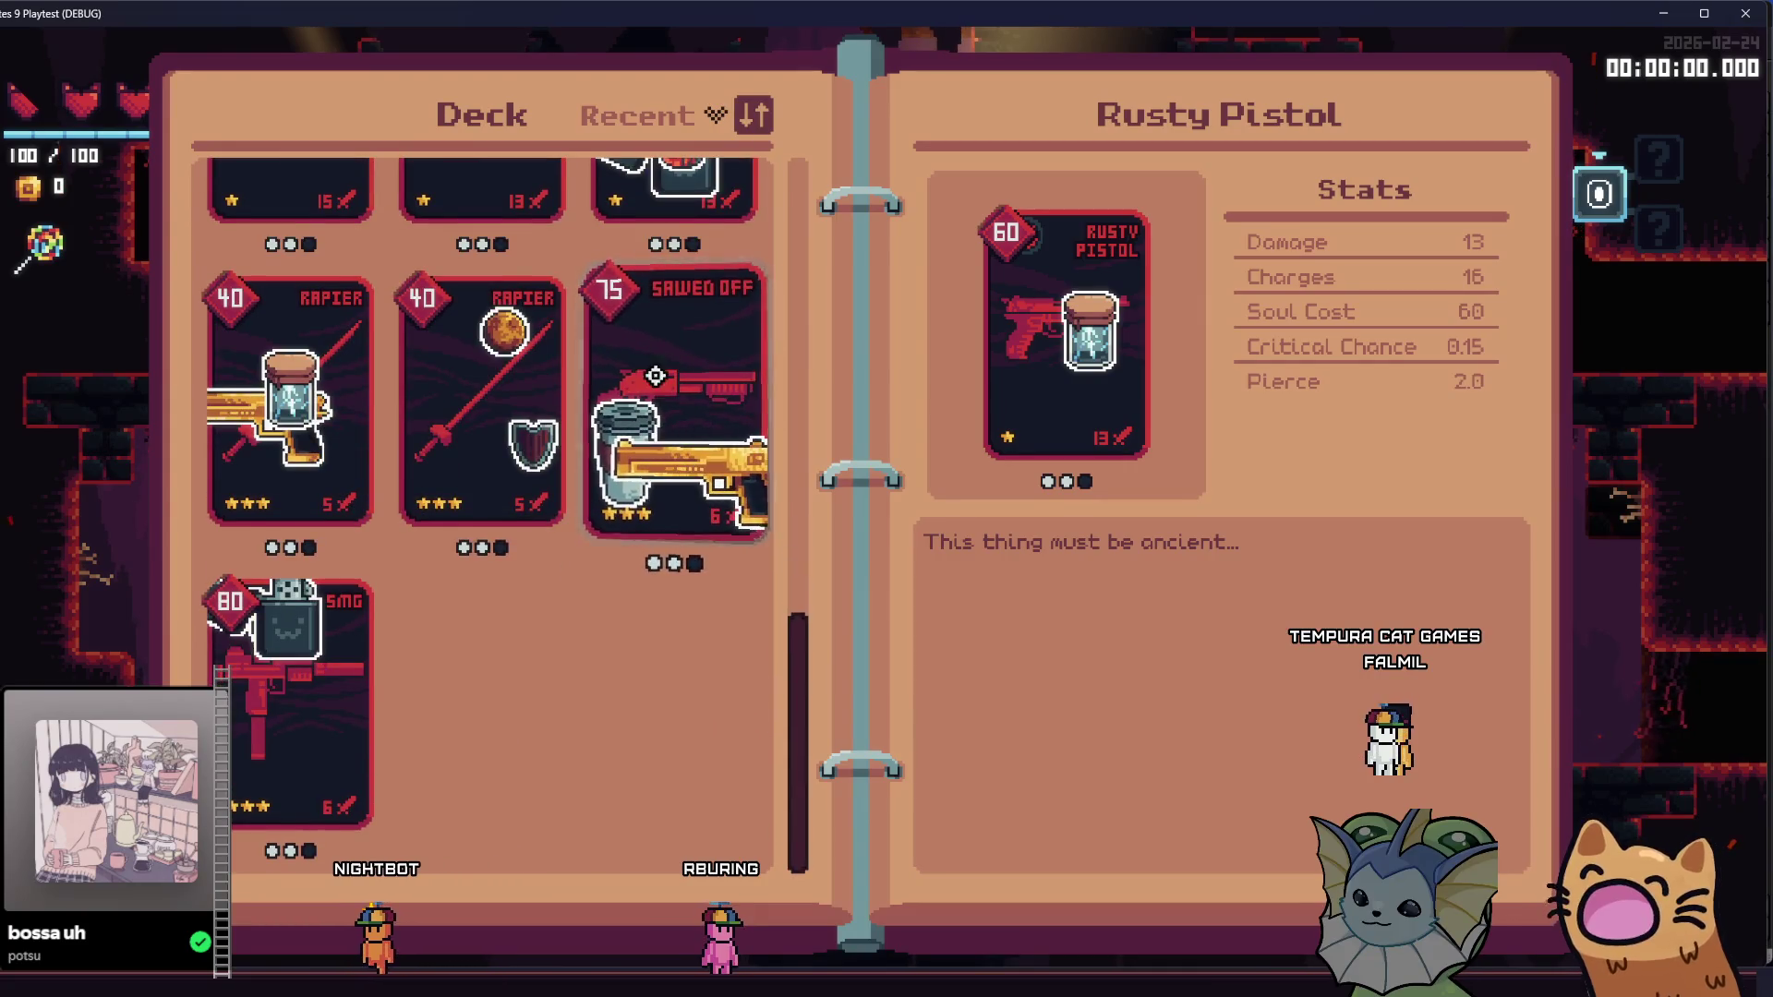
{"action": "left_click", "coordinate": [651, 362]}
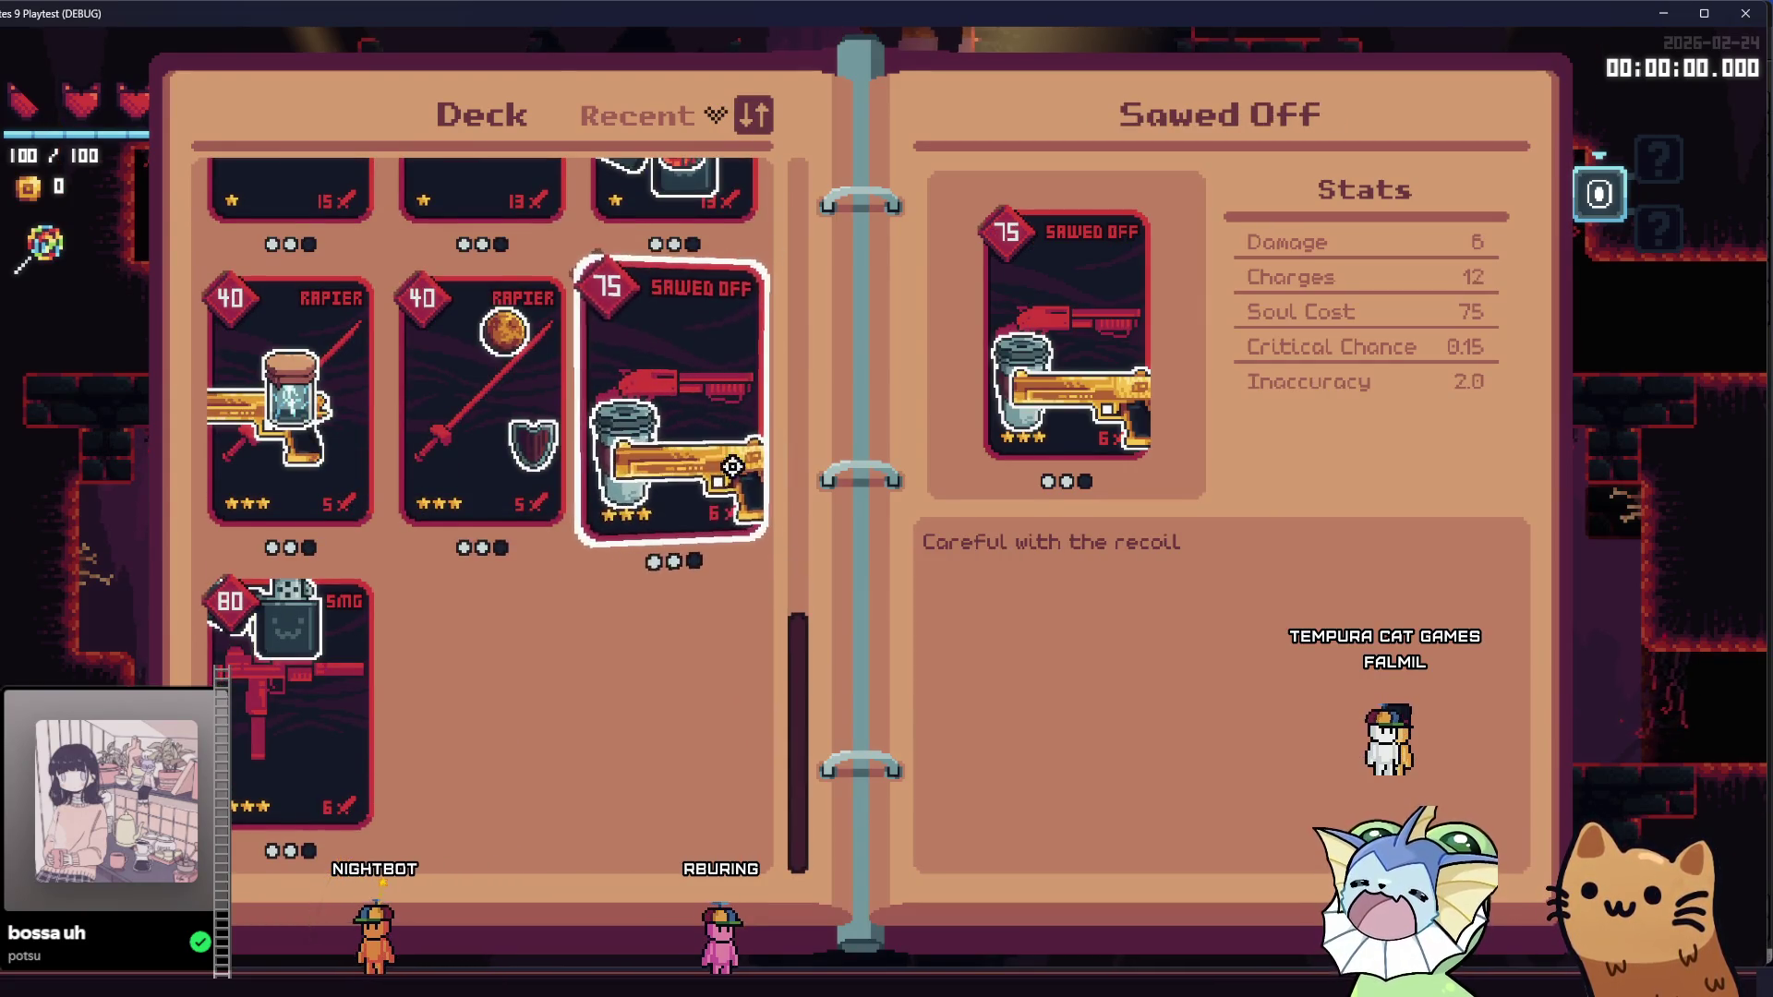
{"action": "key", "text": "Escape"}
{"action": "mouse_move", "coordinate": [22, 260]}
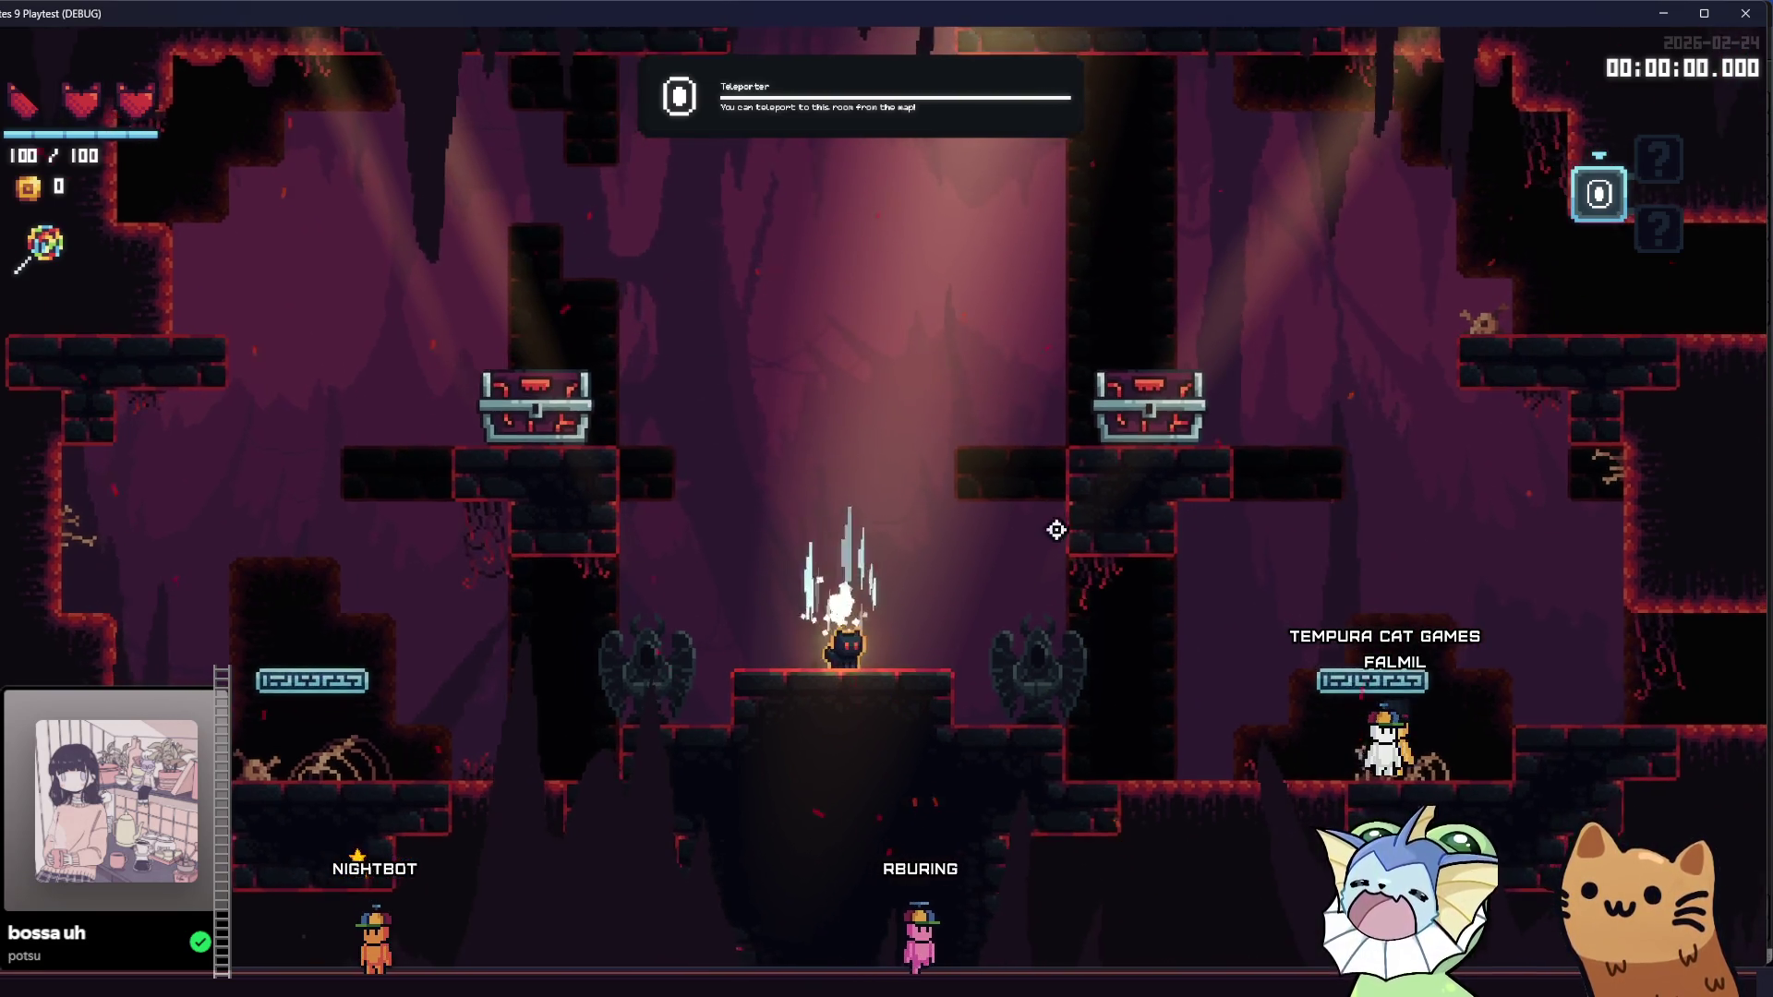
{"action": "key", "text": "Tab"}
{"action": "key", "text": "Tab"}
{"action": "key", "text": "alt+F4"}
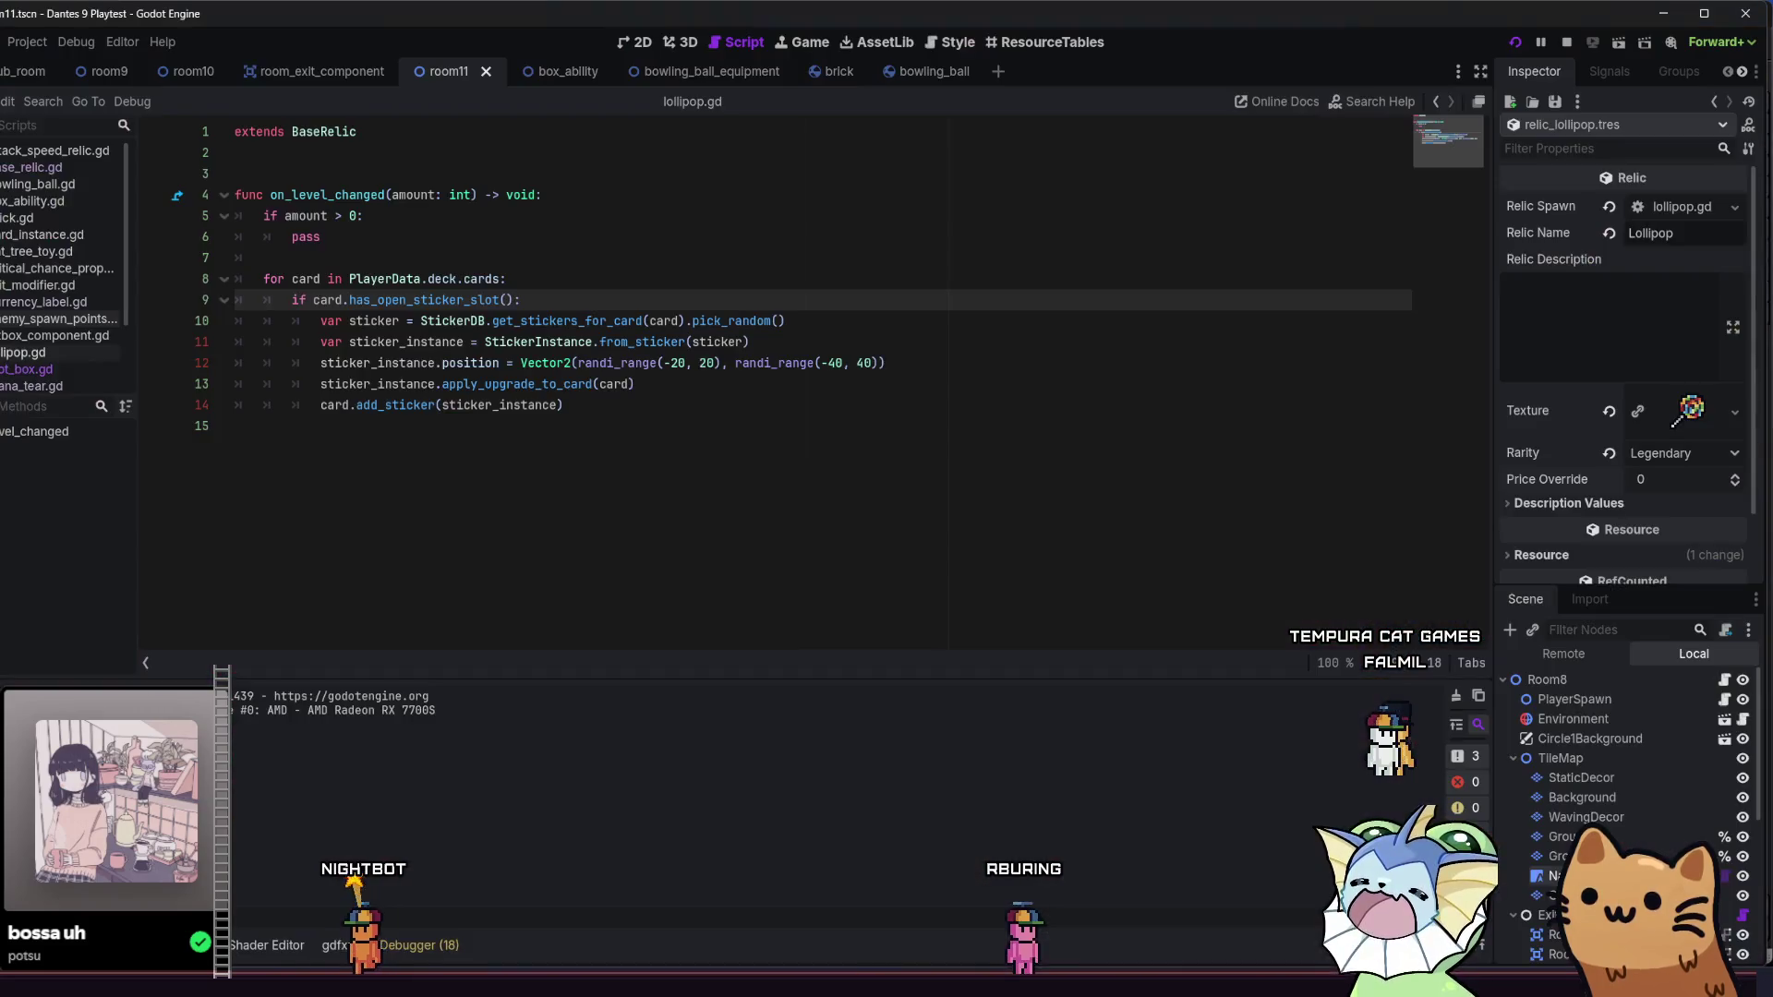
- Add a register_signals() -> void function calling relic.level_changed.connect after line 14
{"action": "left_click", "coordinate": [580, 188]}
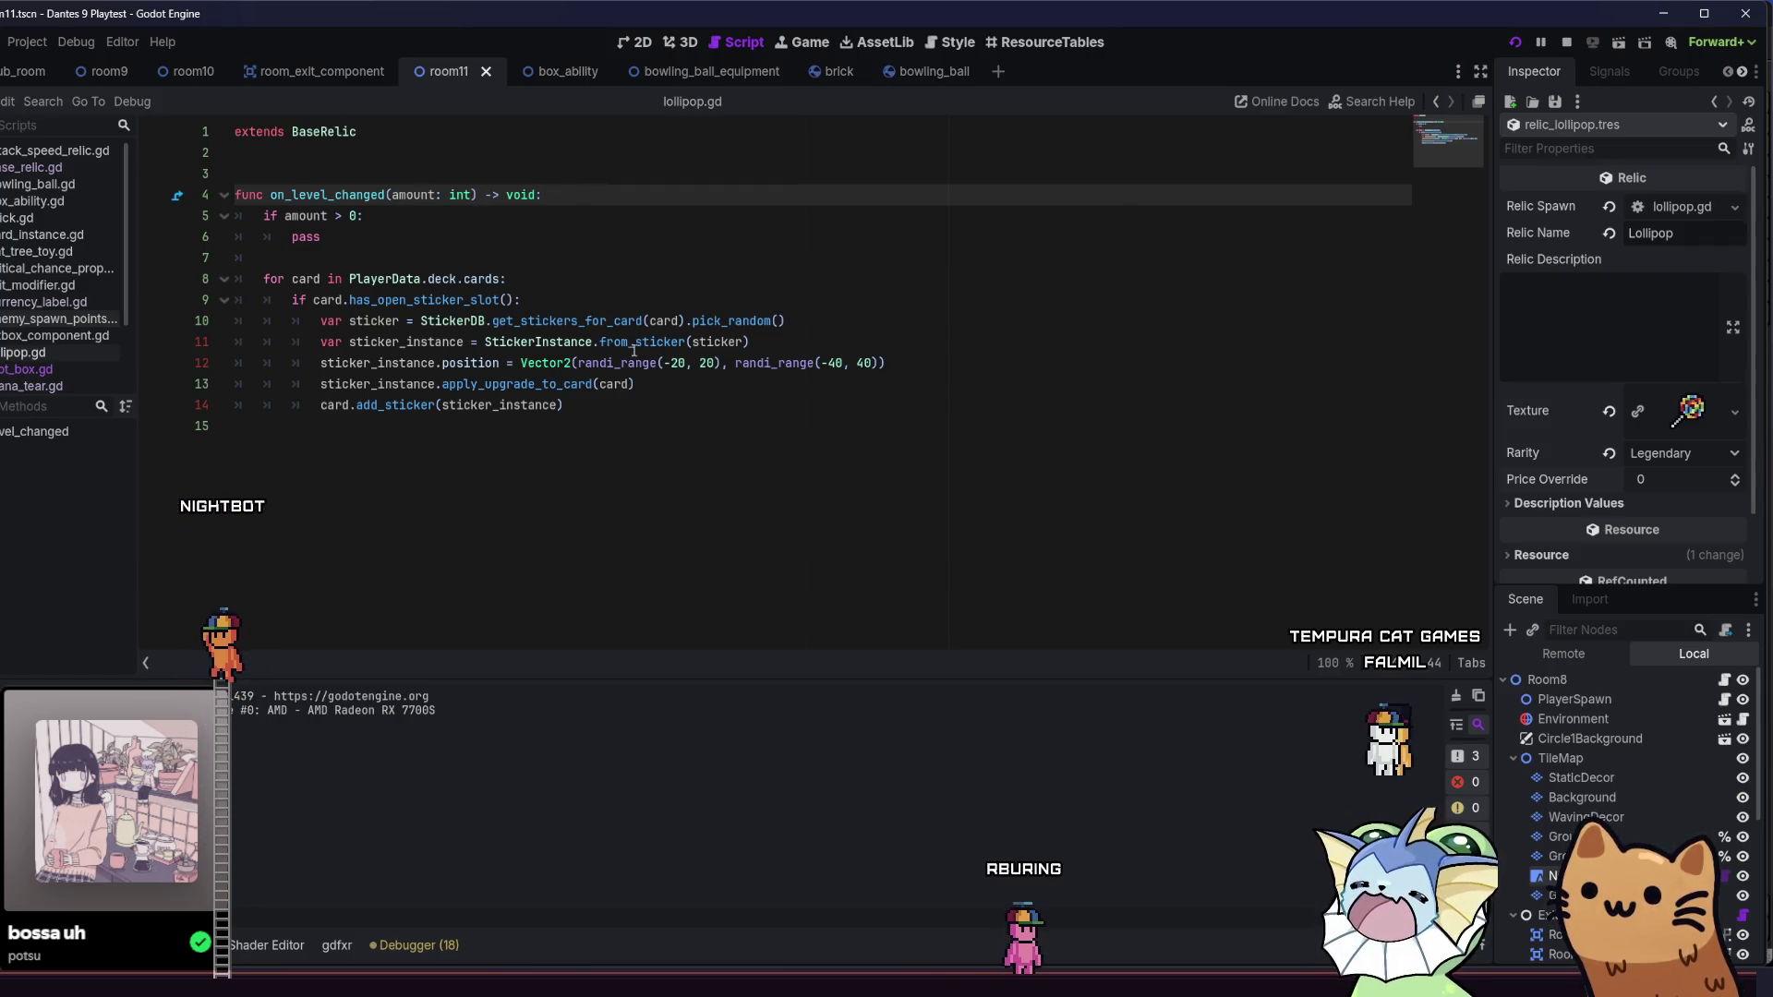
{"action": "left_click", "coordinate": [649, 397]}
{"action": "key", "text": "Return"}
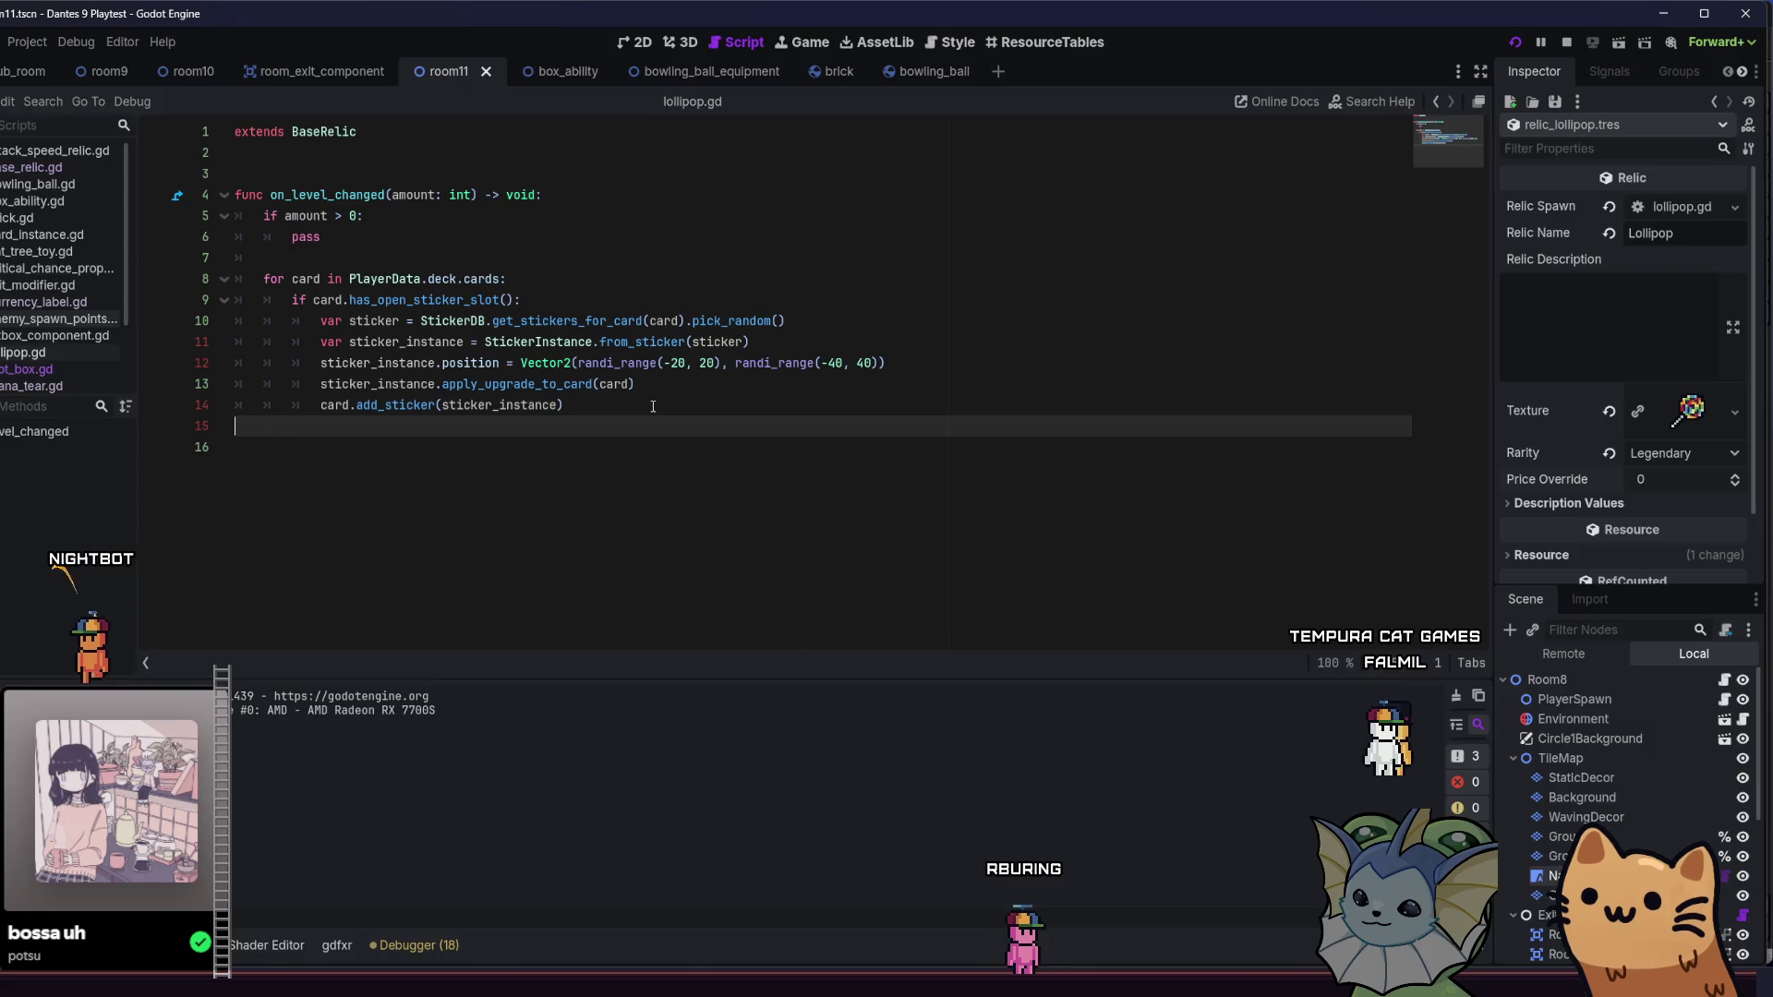
{"action": "key", "text": "Return"}
{"action": "key", "text": "Return"}
{"action": "type", "text": "func reg"}
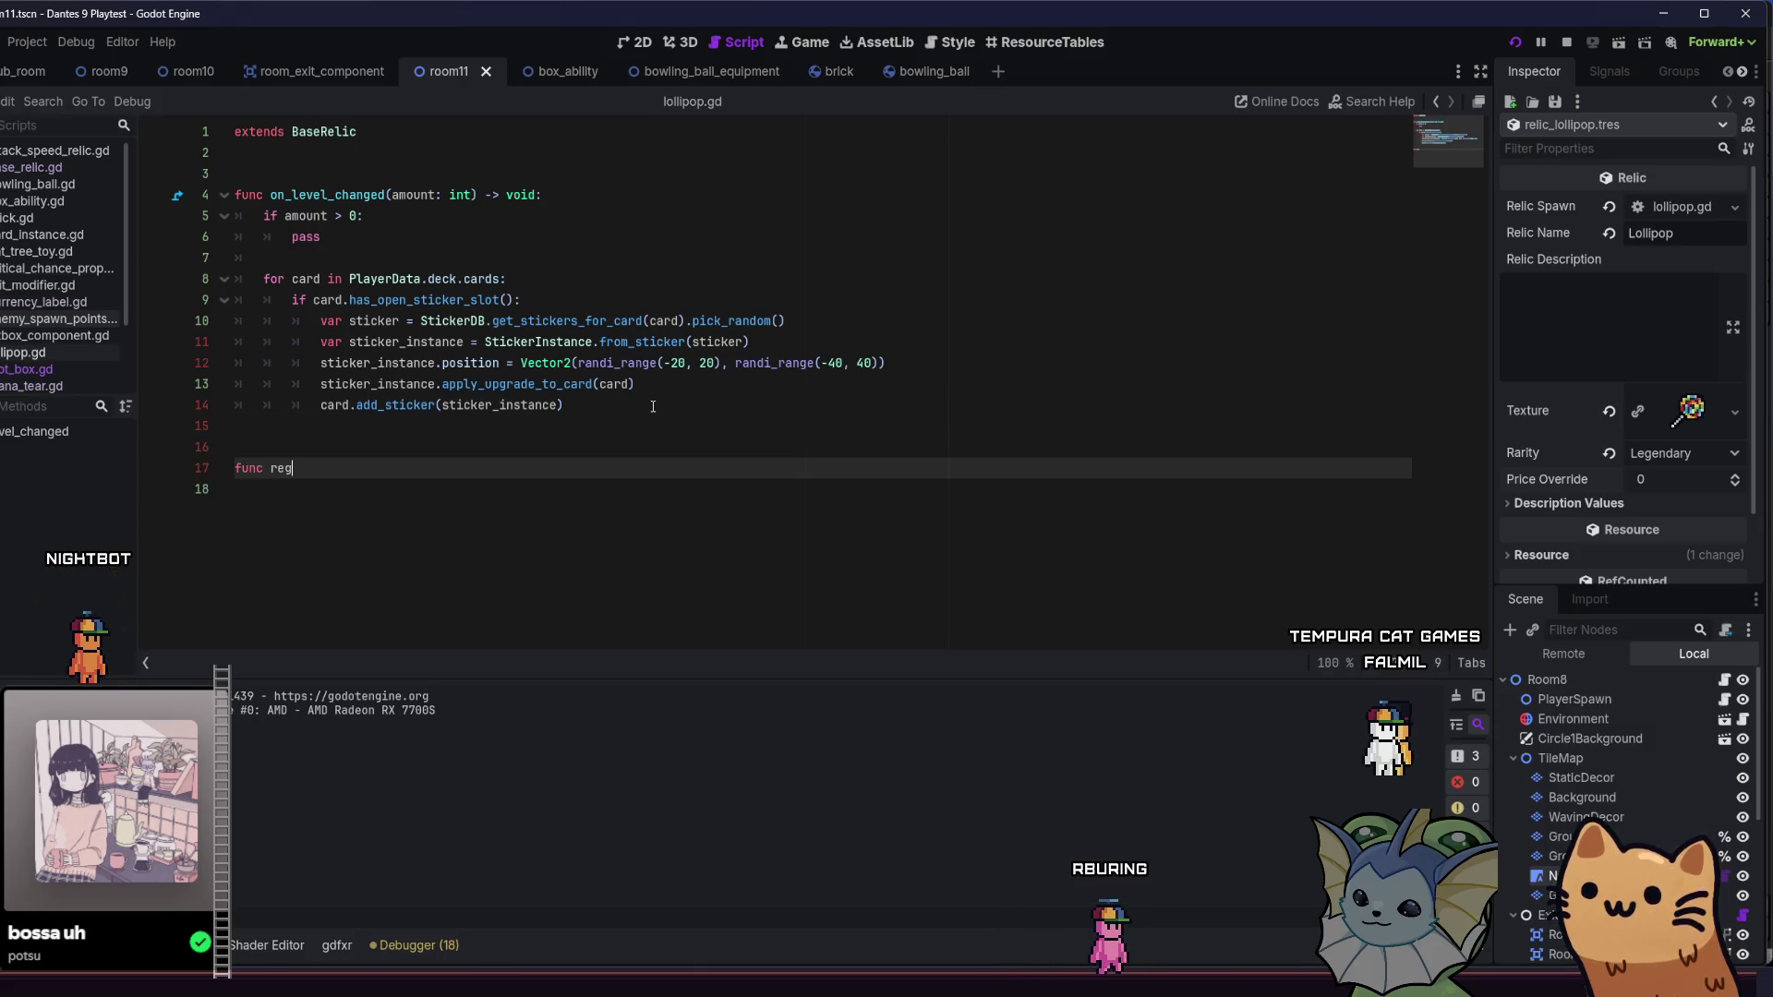
{"action": "key", "text": "Return"}
{"action": "key", "text": "Return"}
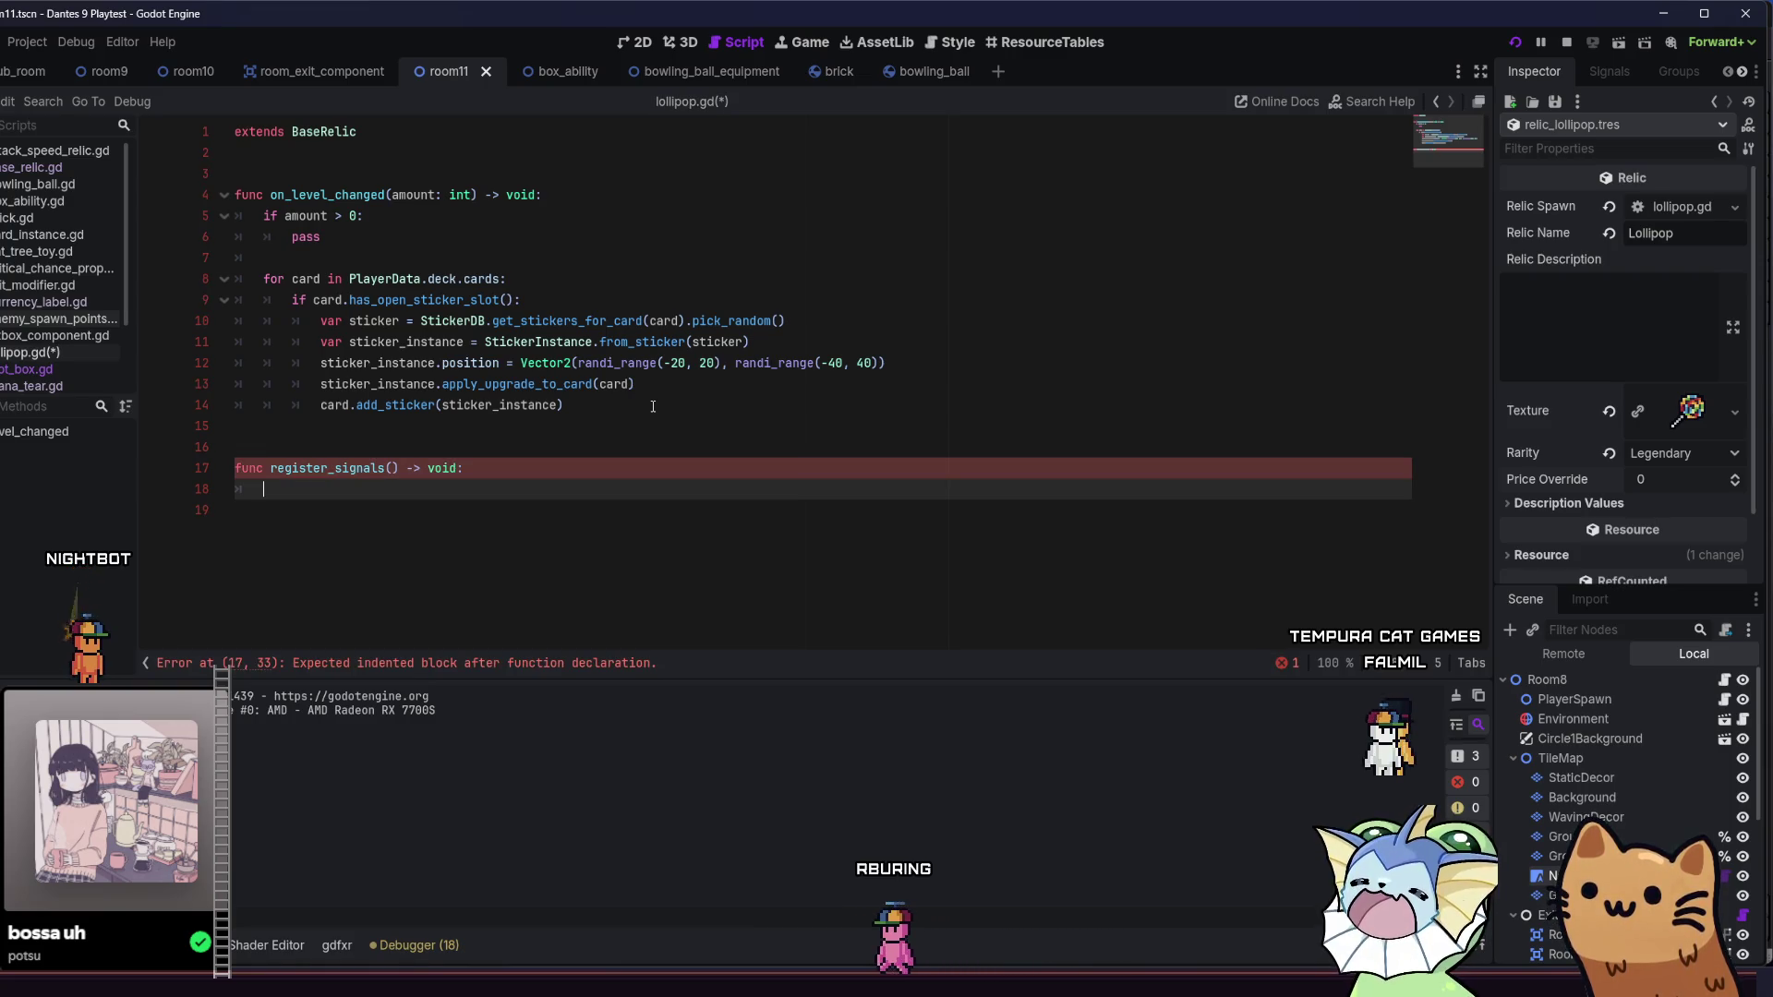
{"action": "type", "text": "rel"}
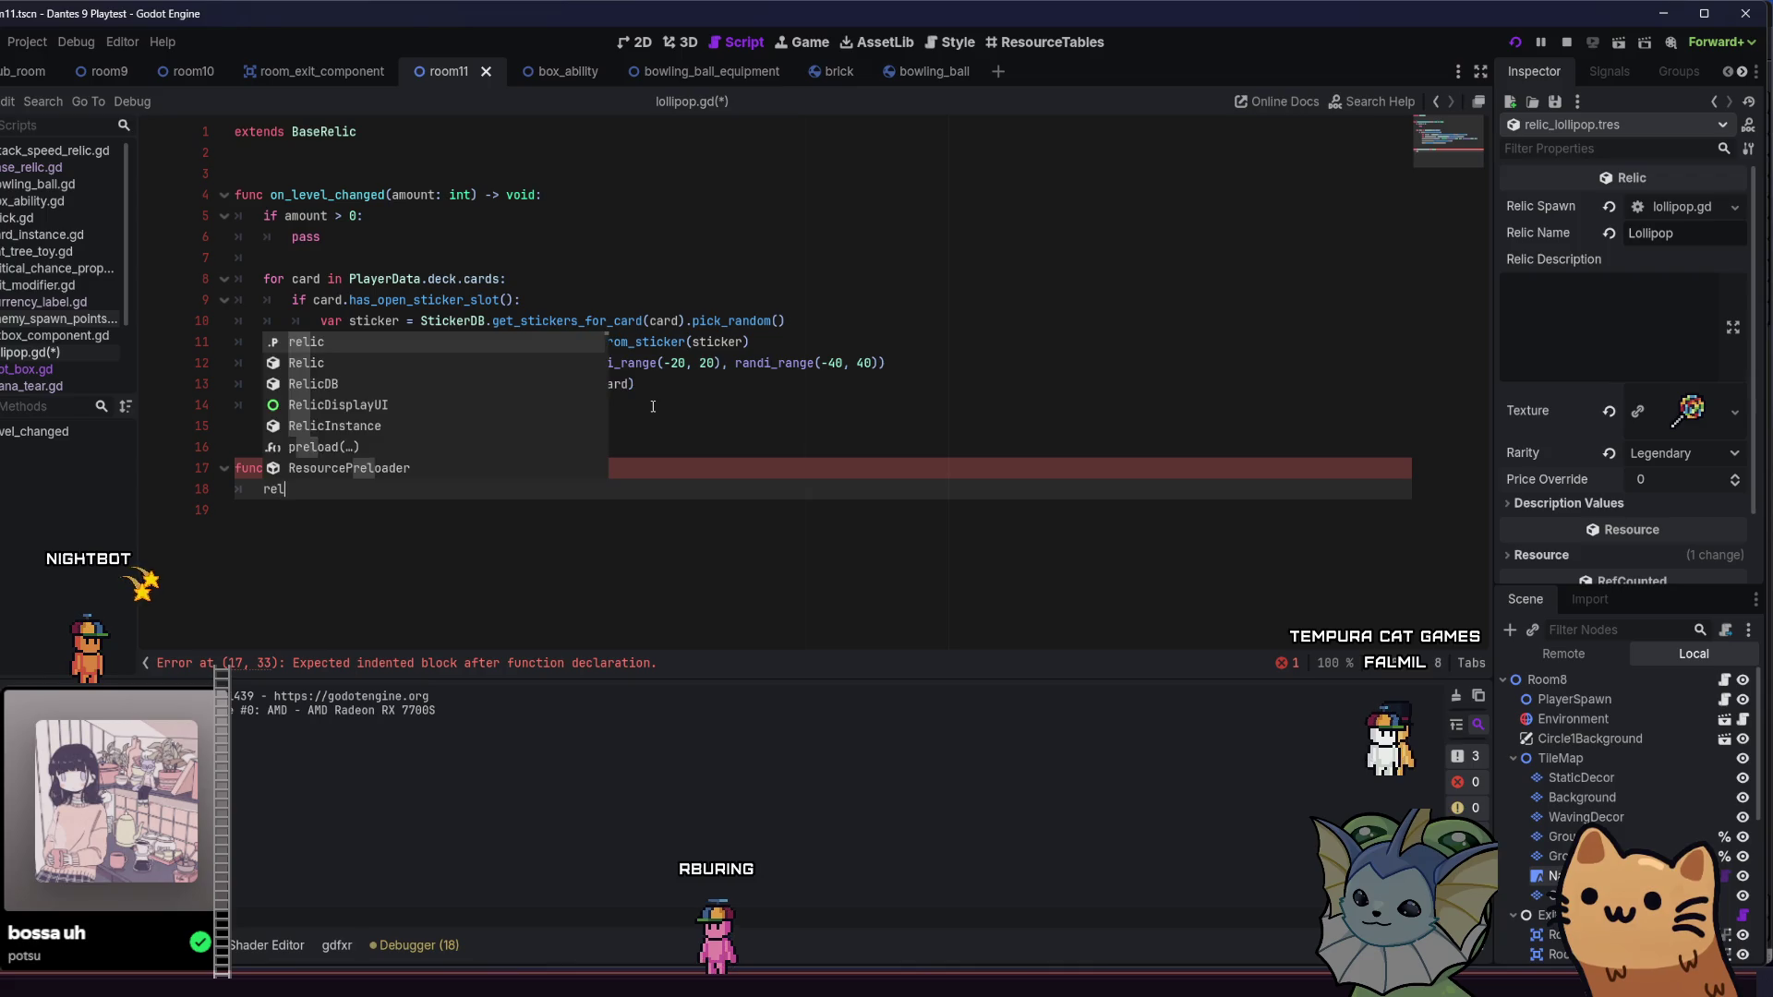
{"action": "type", "text": "ic.lev"}
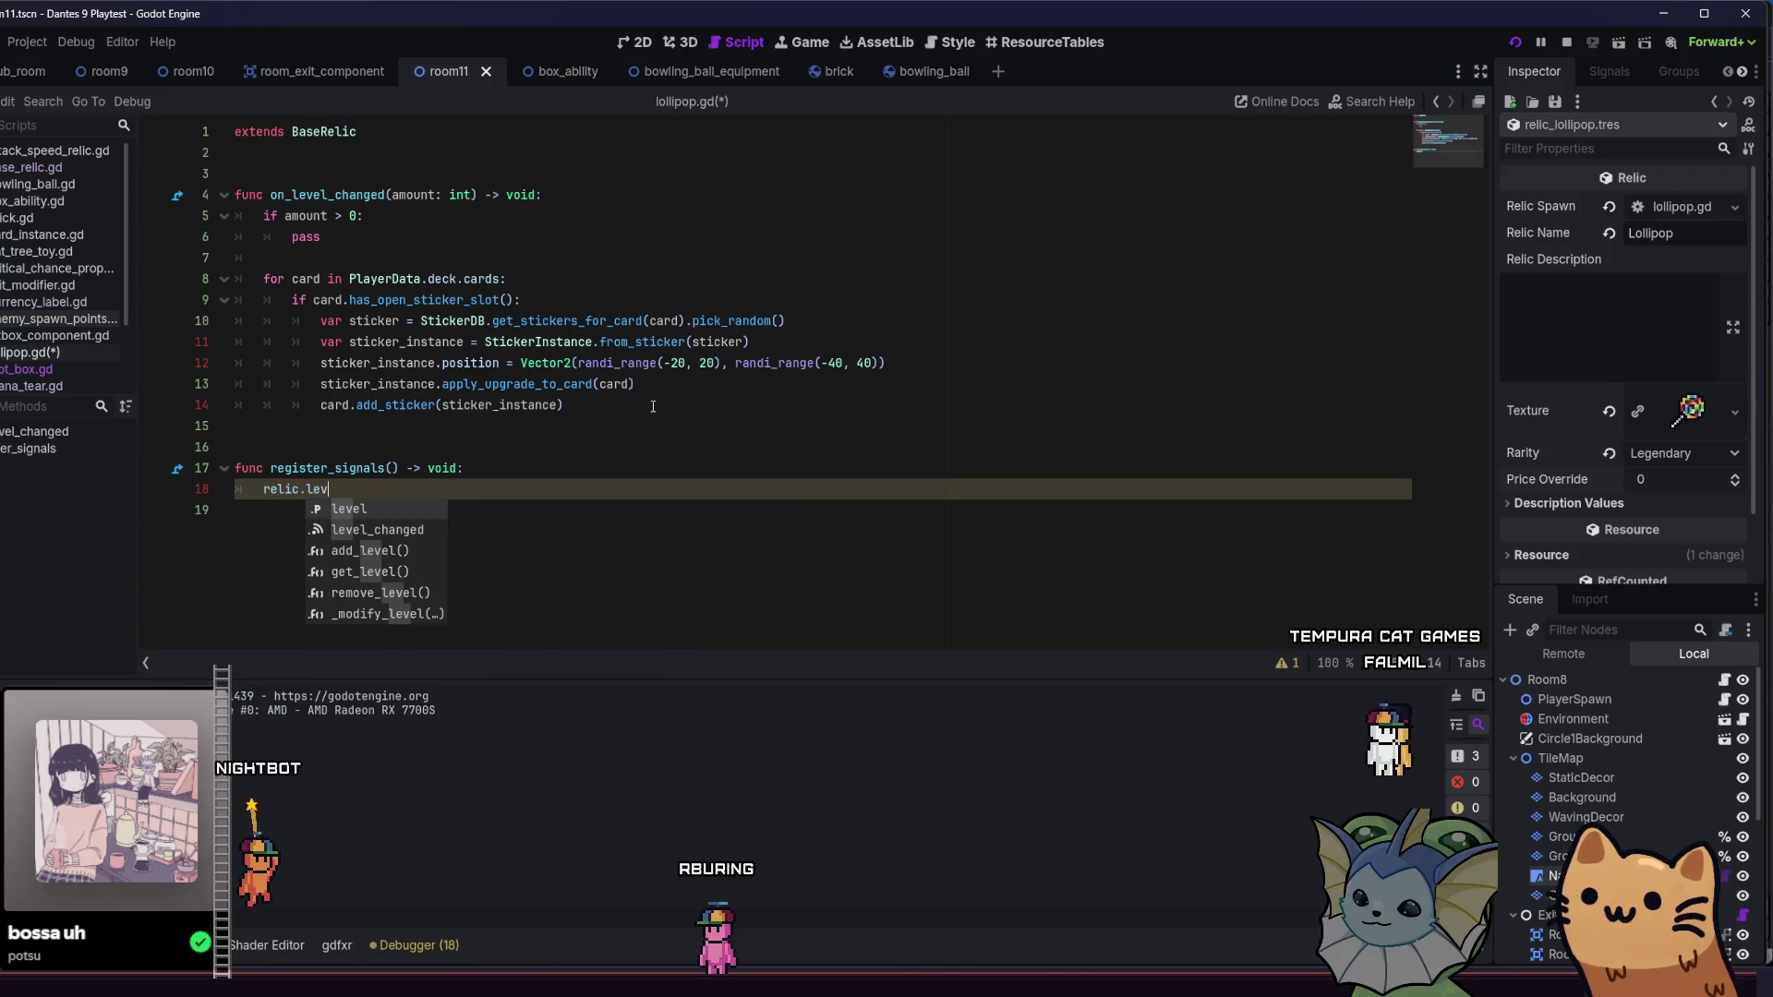
{"action": "key", "text": "Down"}
{"action": "key", "text": "Return"}
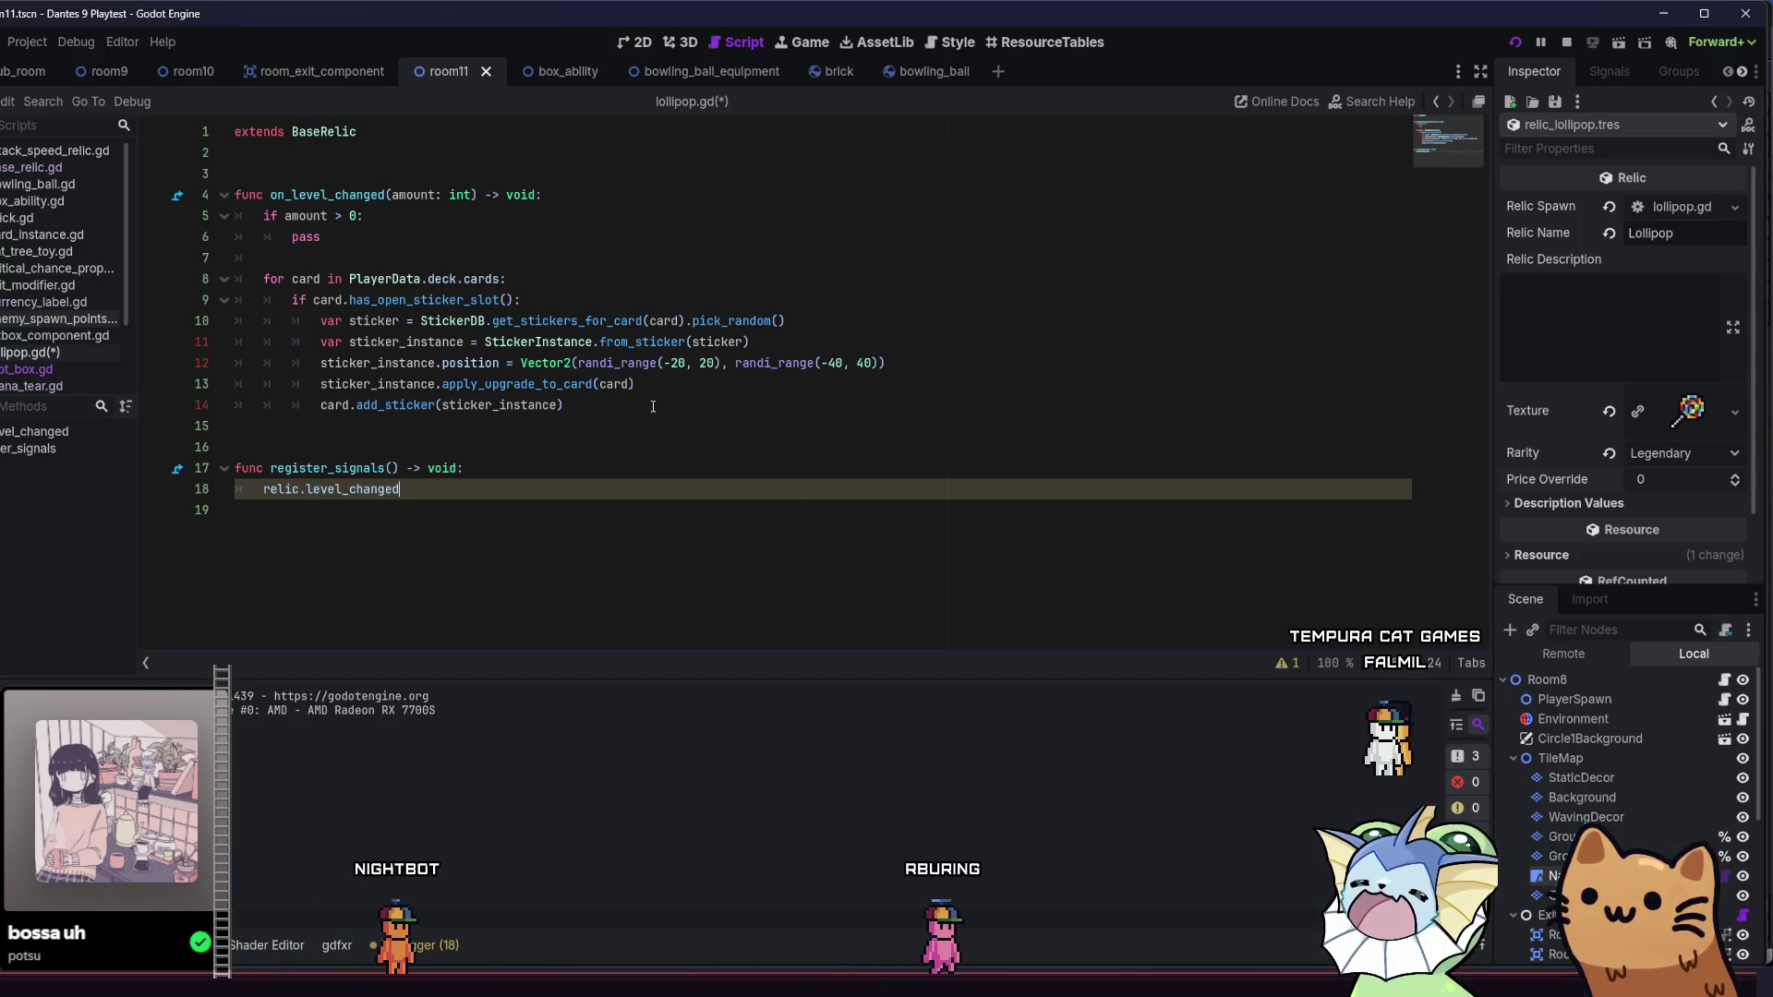
{"action": "type", "text": ".connect()"}
{"action": "key", "text": "Return"}
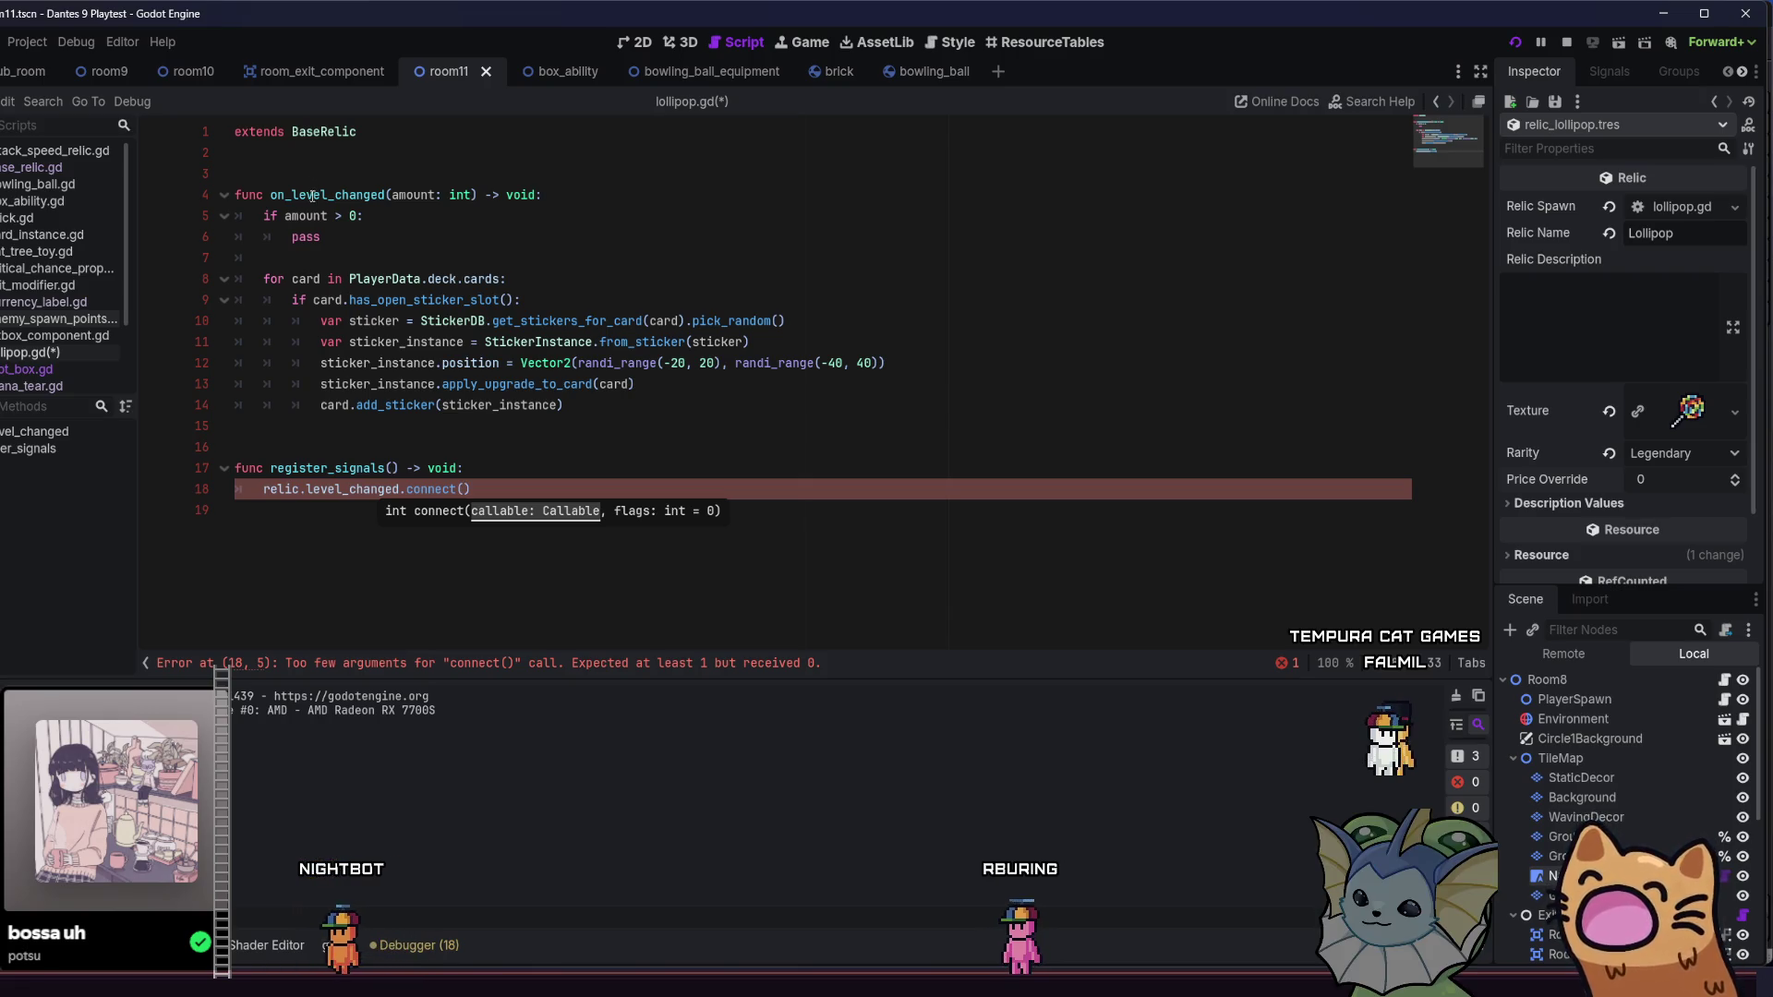
- Rename the handler to on_update, pass it to connect, and save lollipop.gd
{"action": "left_click", "coordinate": [386, 195]}
{"action": "type", "text": "updat"}
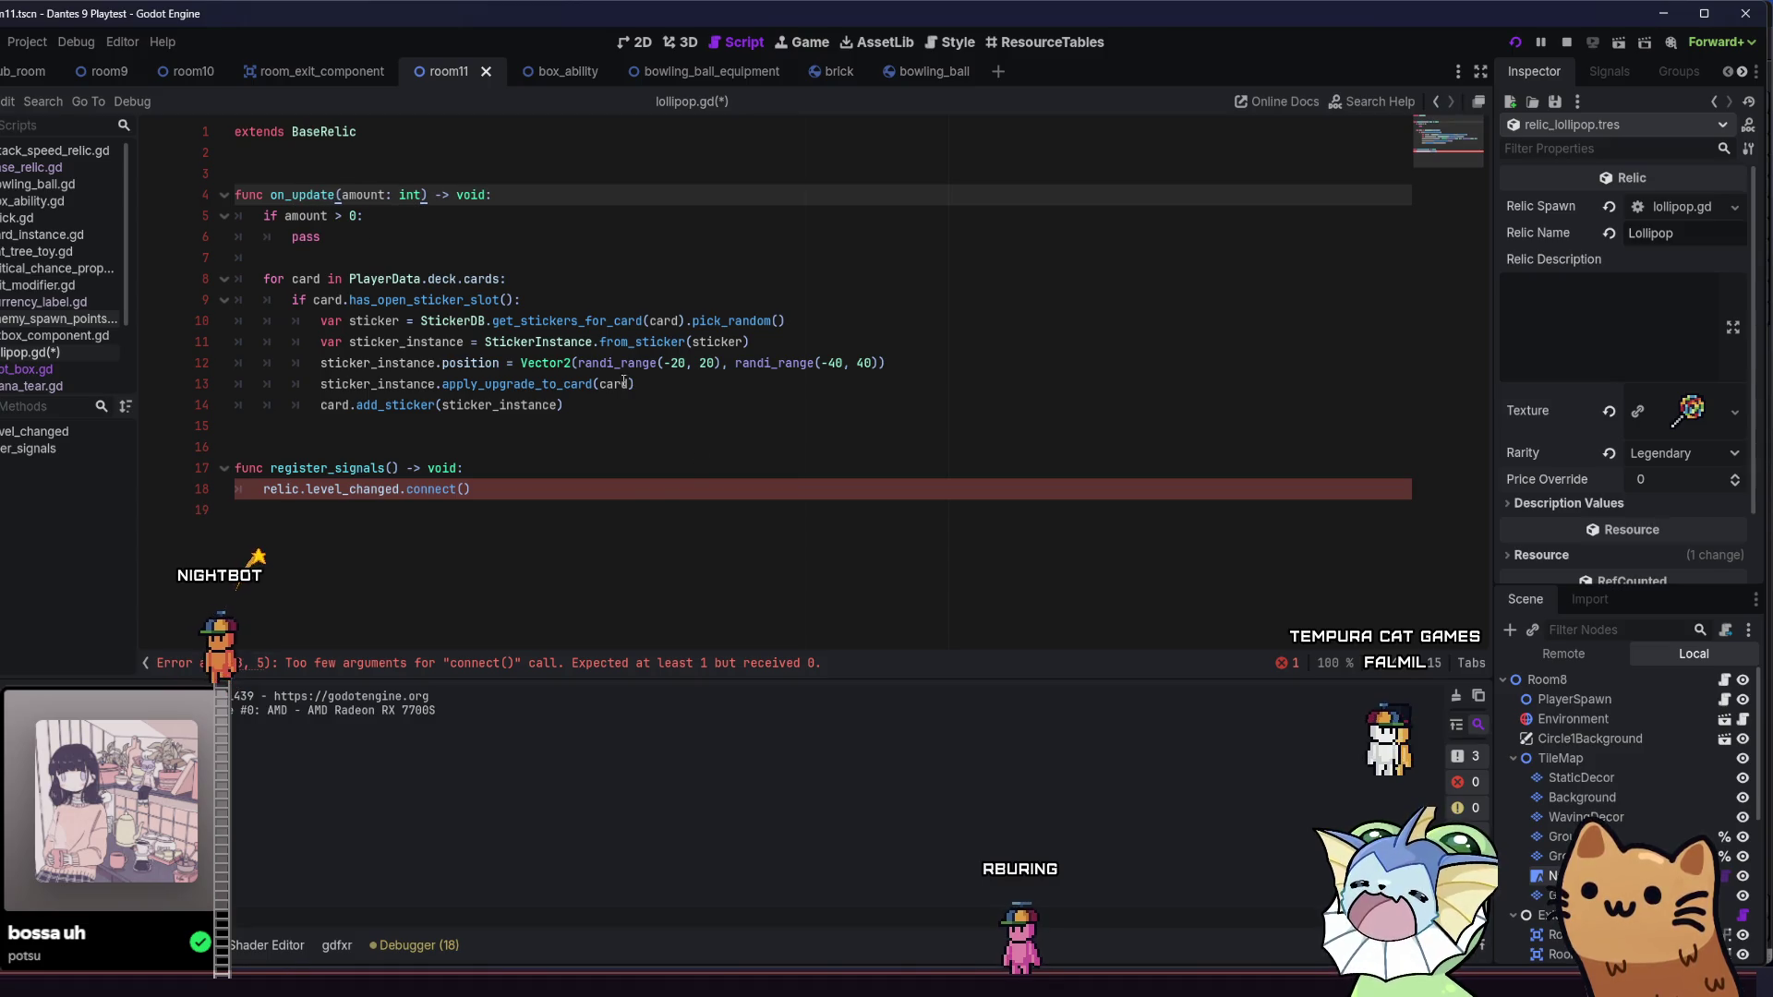
{"action": "left_click", "coordinate": [464, 491]}
{"action": "type", "text": "on_"}
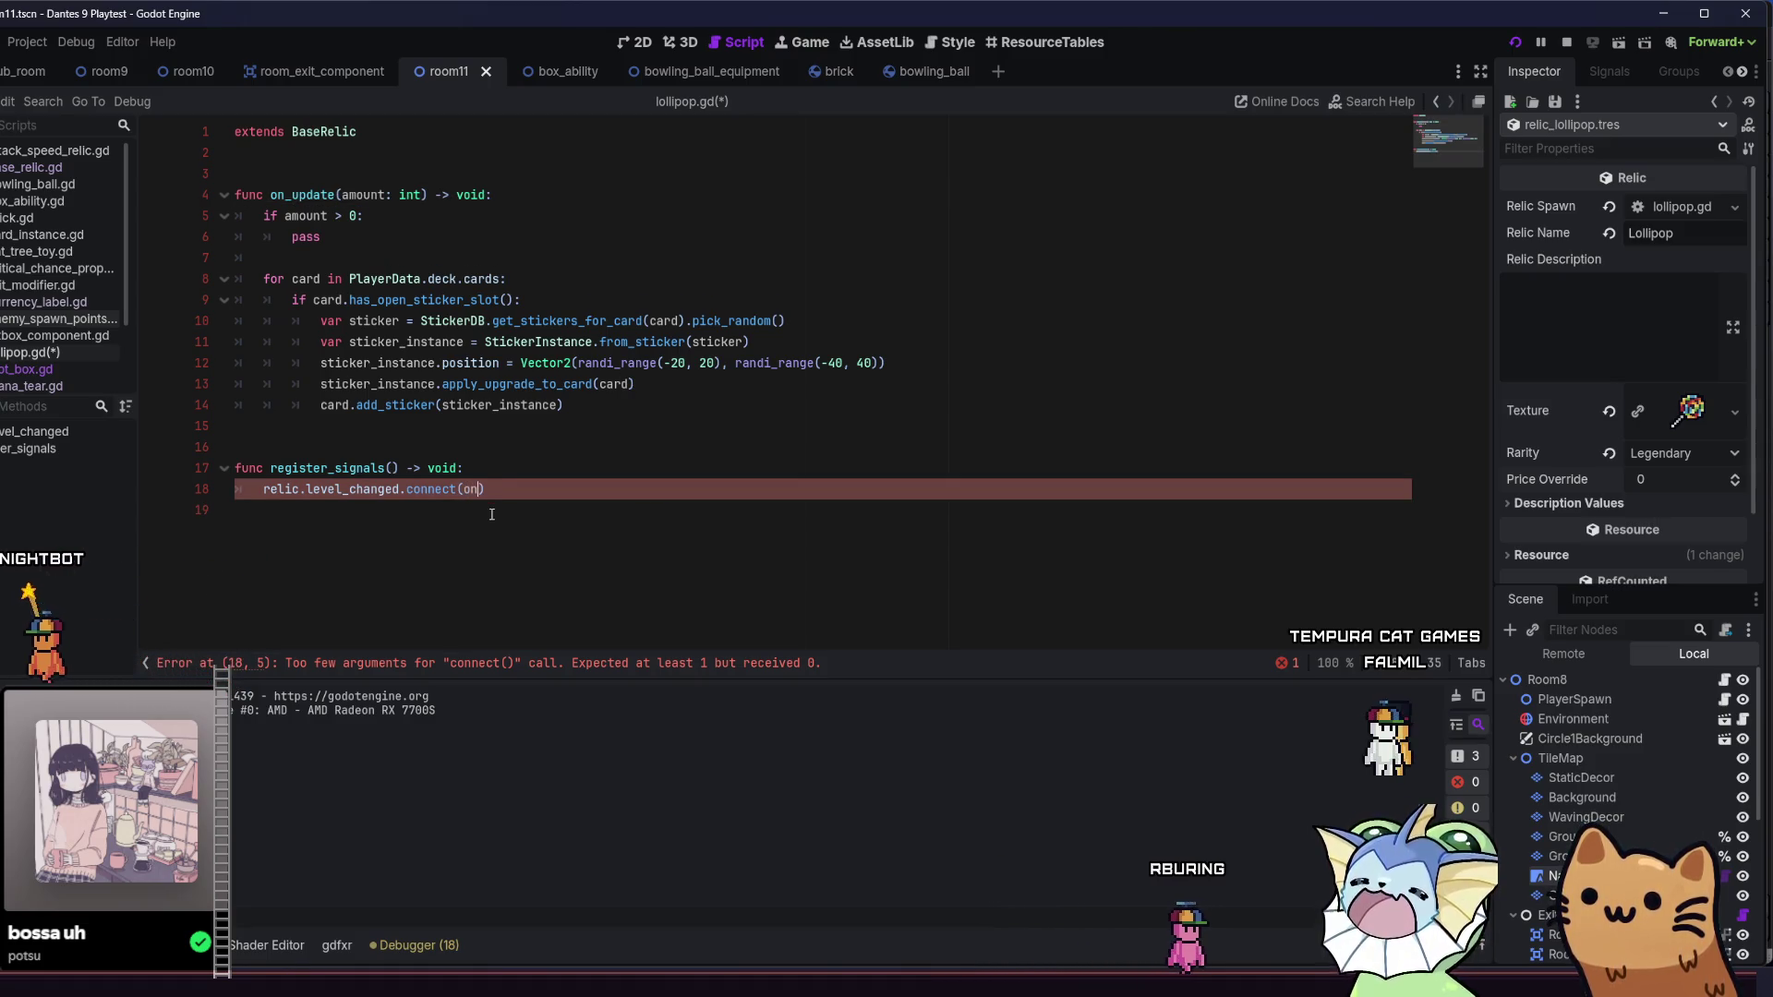
{"action": "type", "text": "update"}
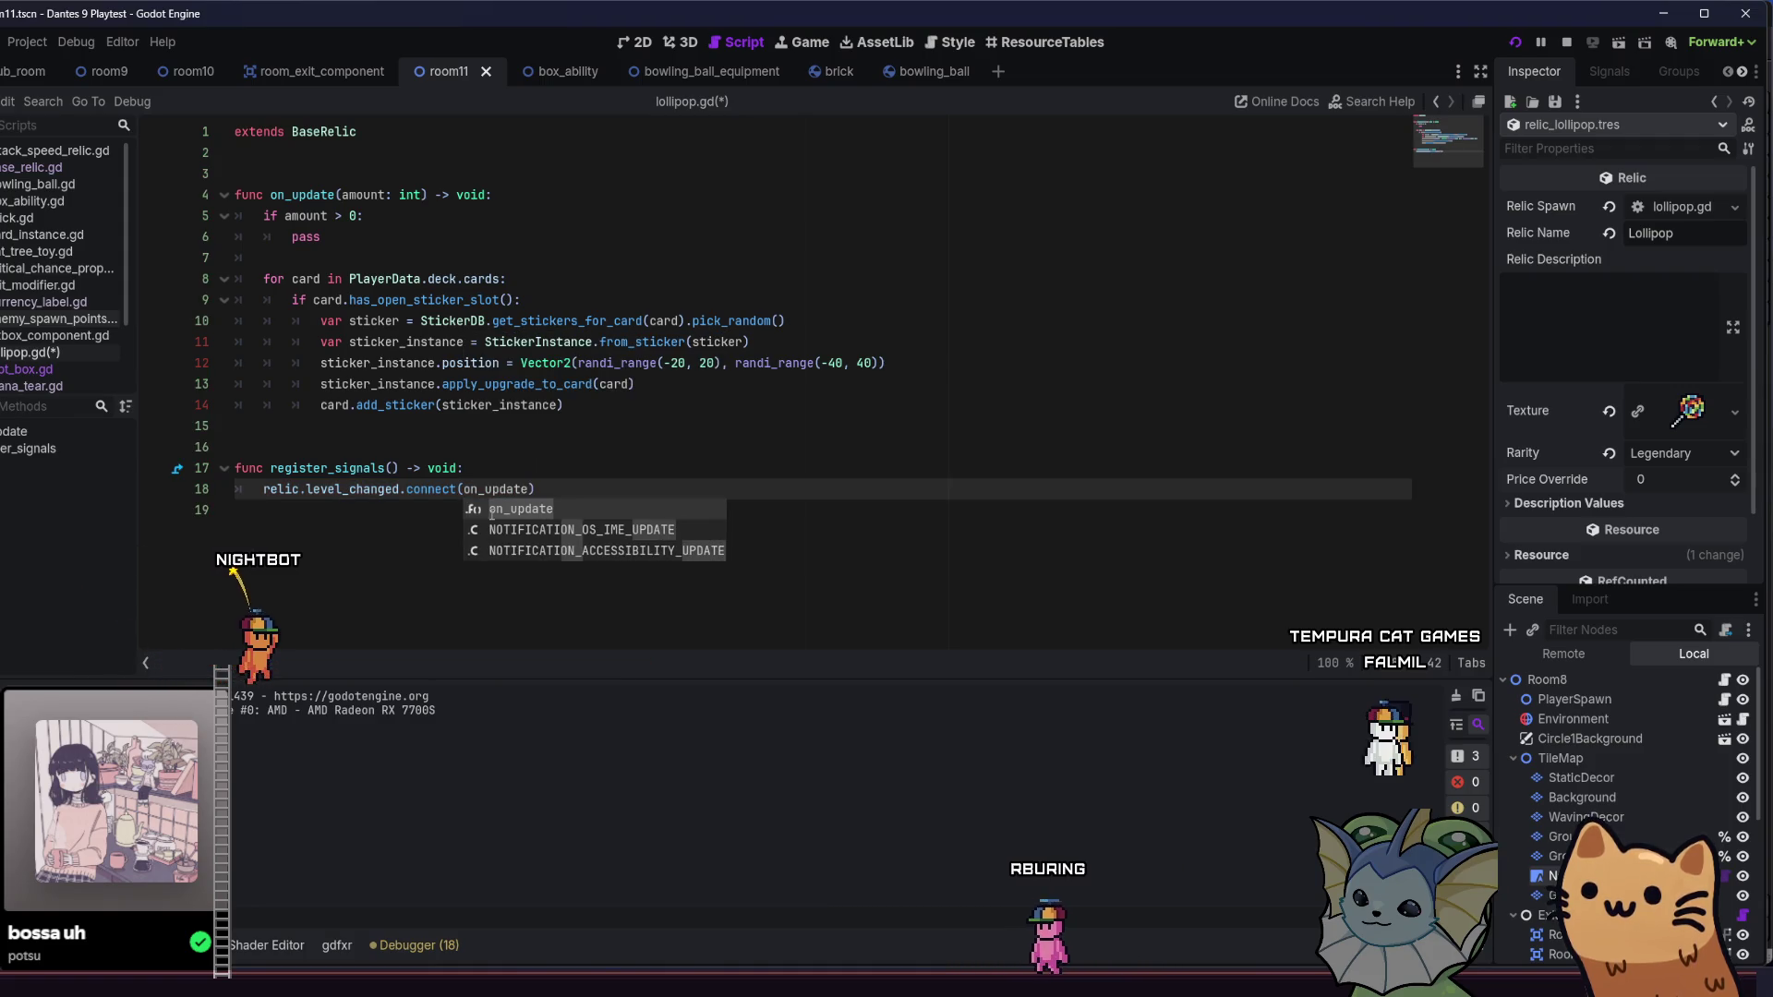
{"action": "key", "text": "Return"}
{"action": "key", "text": "ctrl+s"}
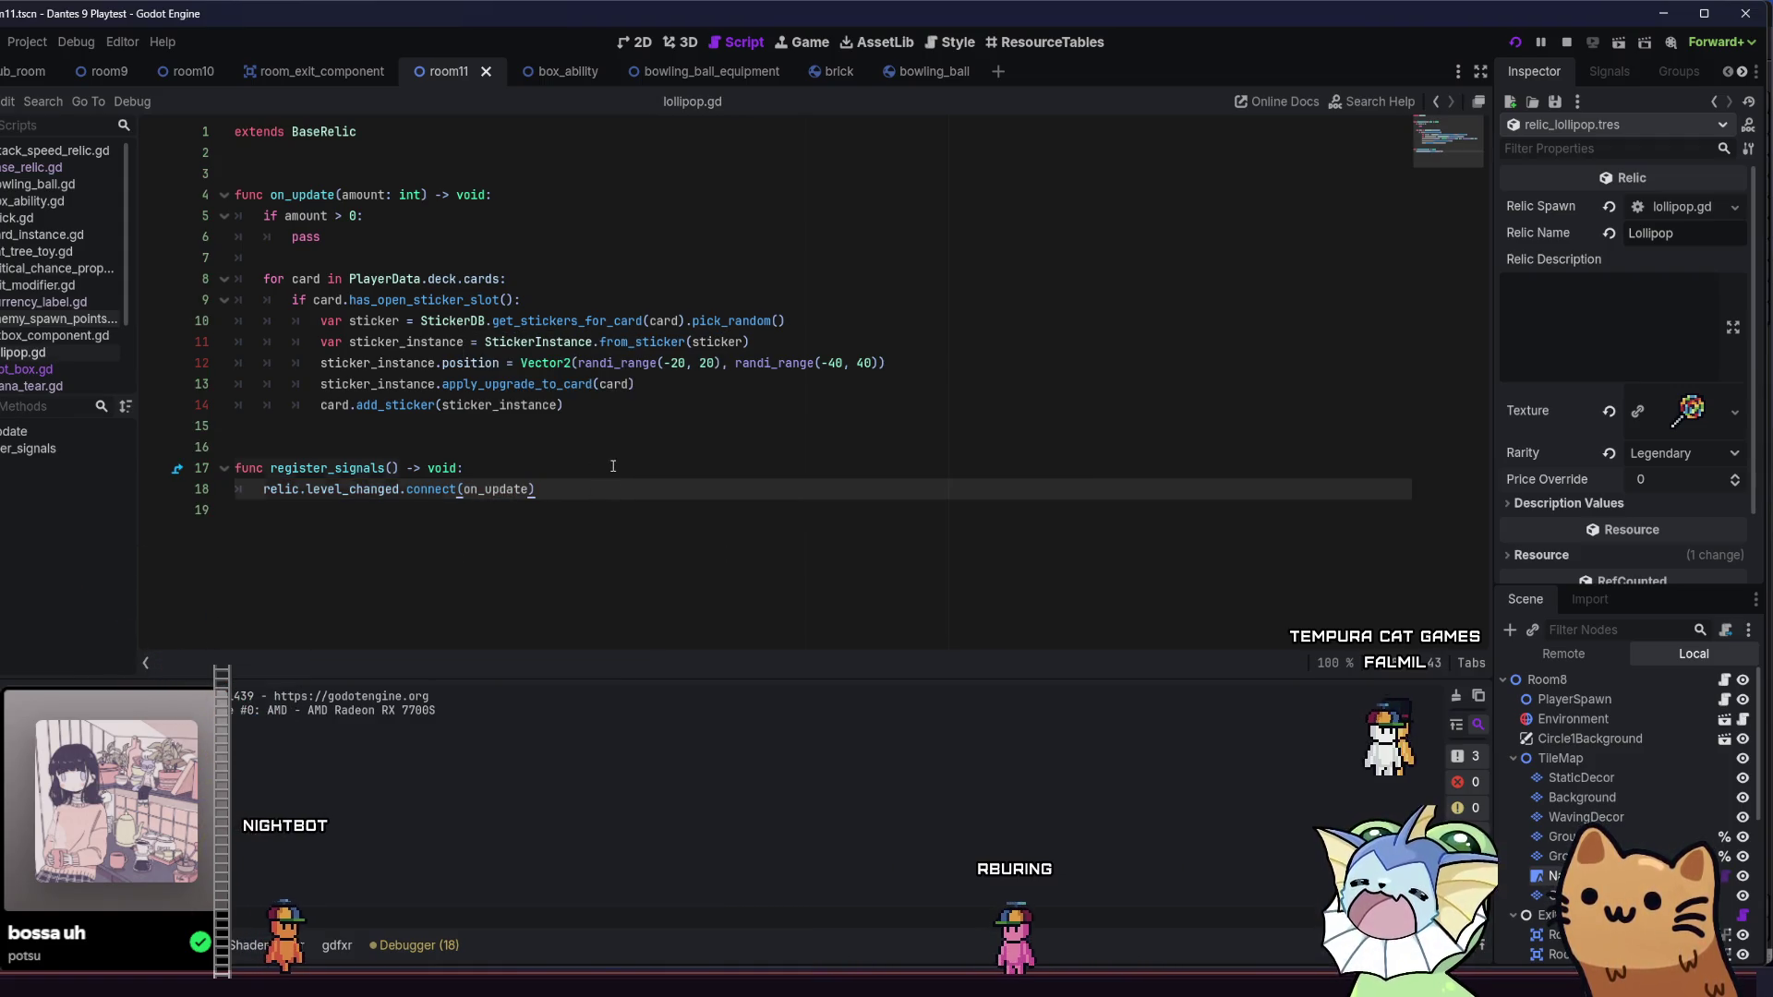
- Rename the handler to on_create, add the missing ')' to the connect call, and save
{"action": "left_click", "coordinate": [614, 467]}
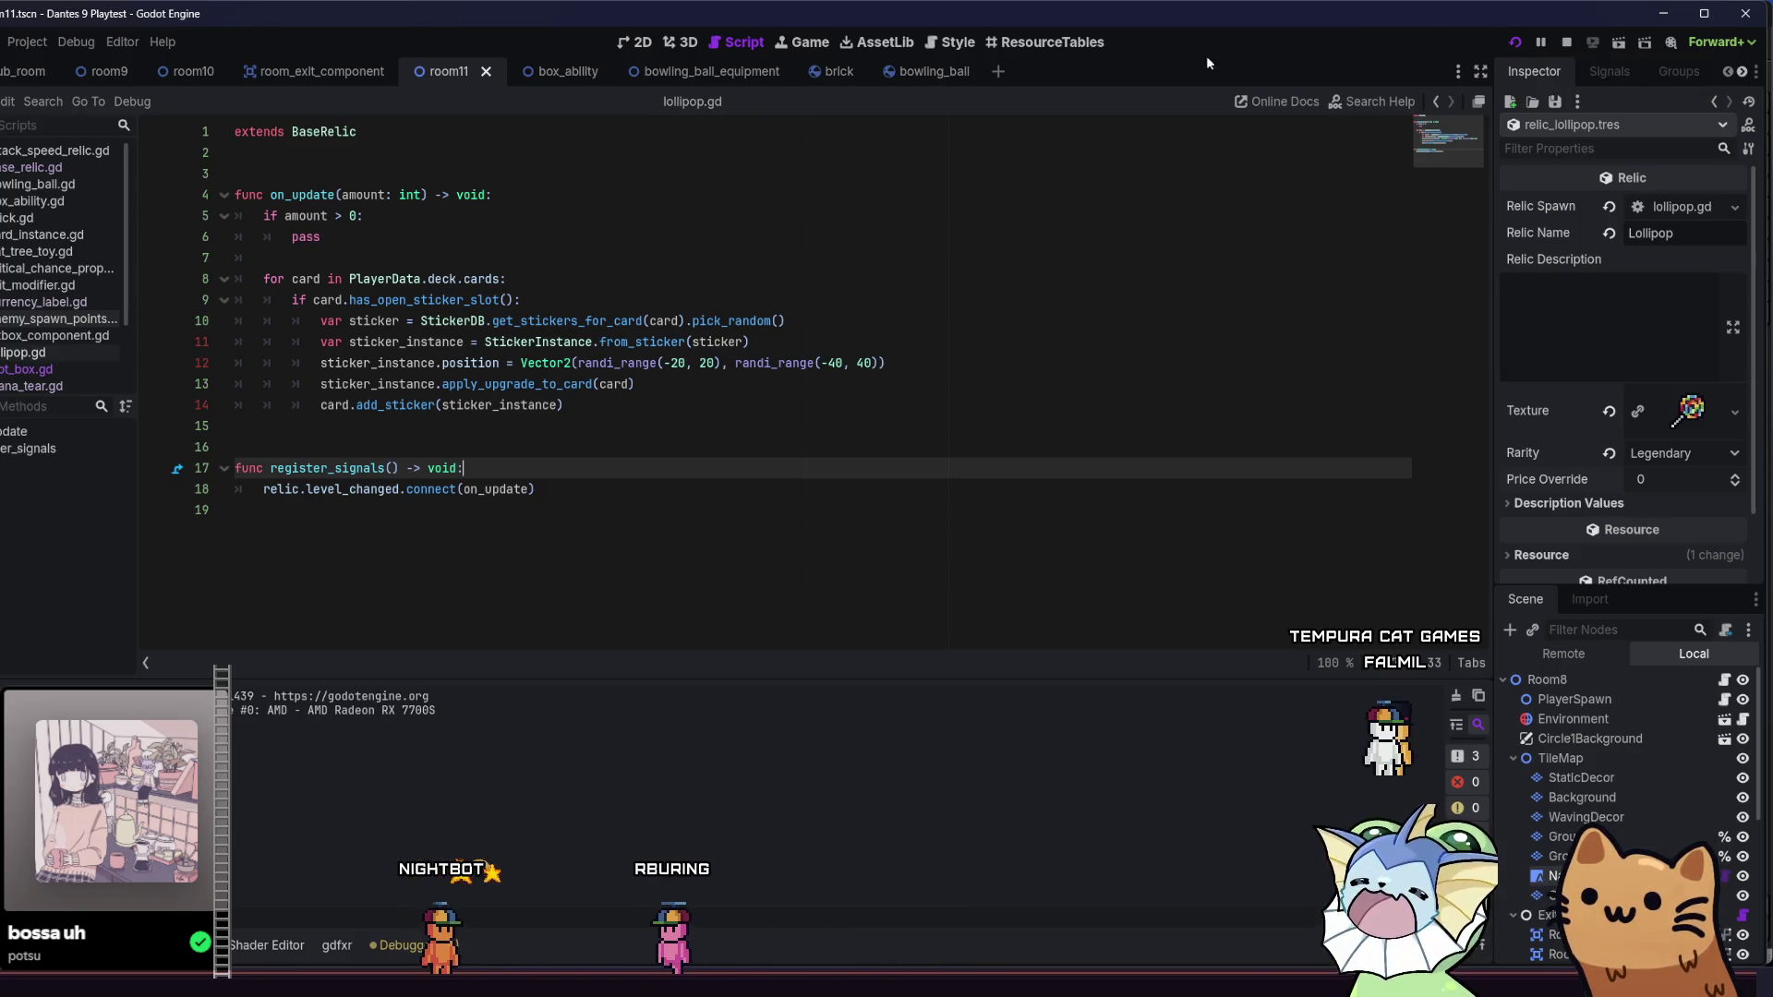
{"action": "left_click", "coordinate": [336, 195]}
{"action": "key", "text": "shift+Home"}
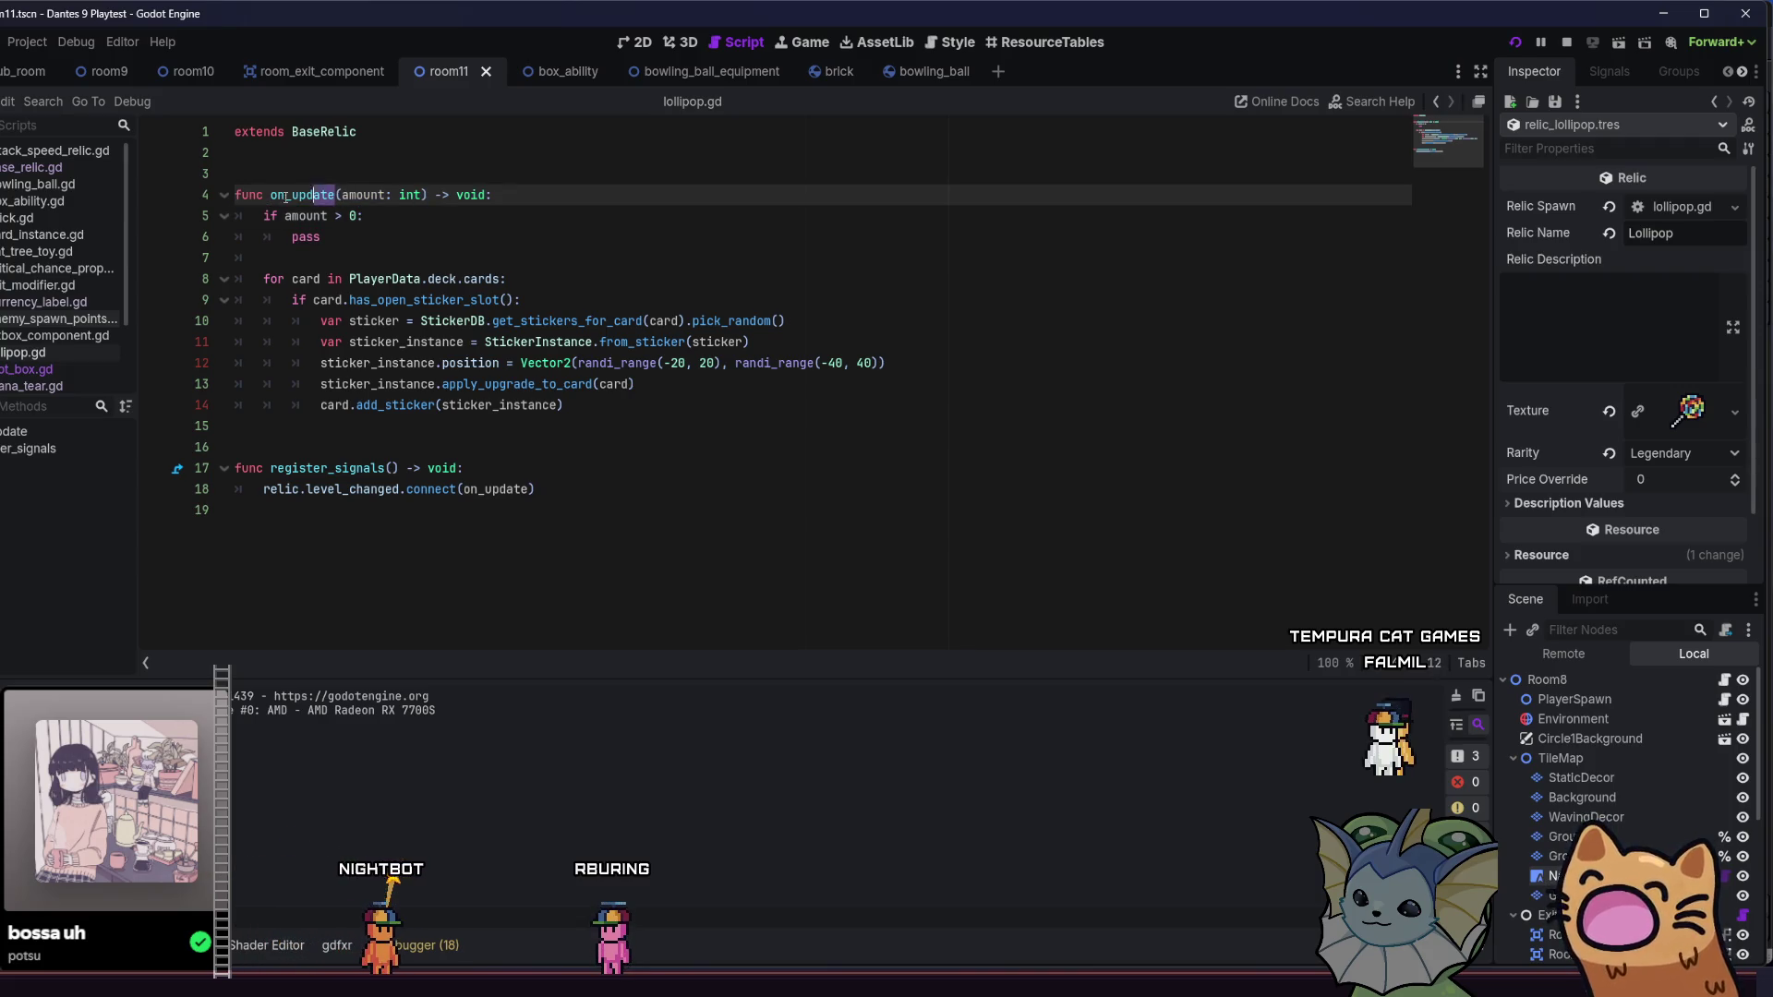
{"action": "type", "text": "reate"}
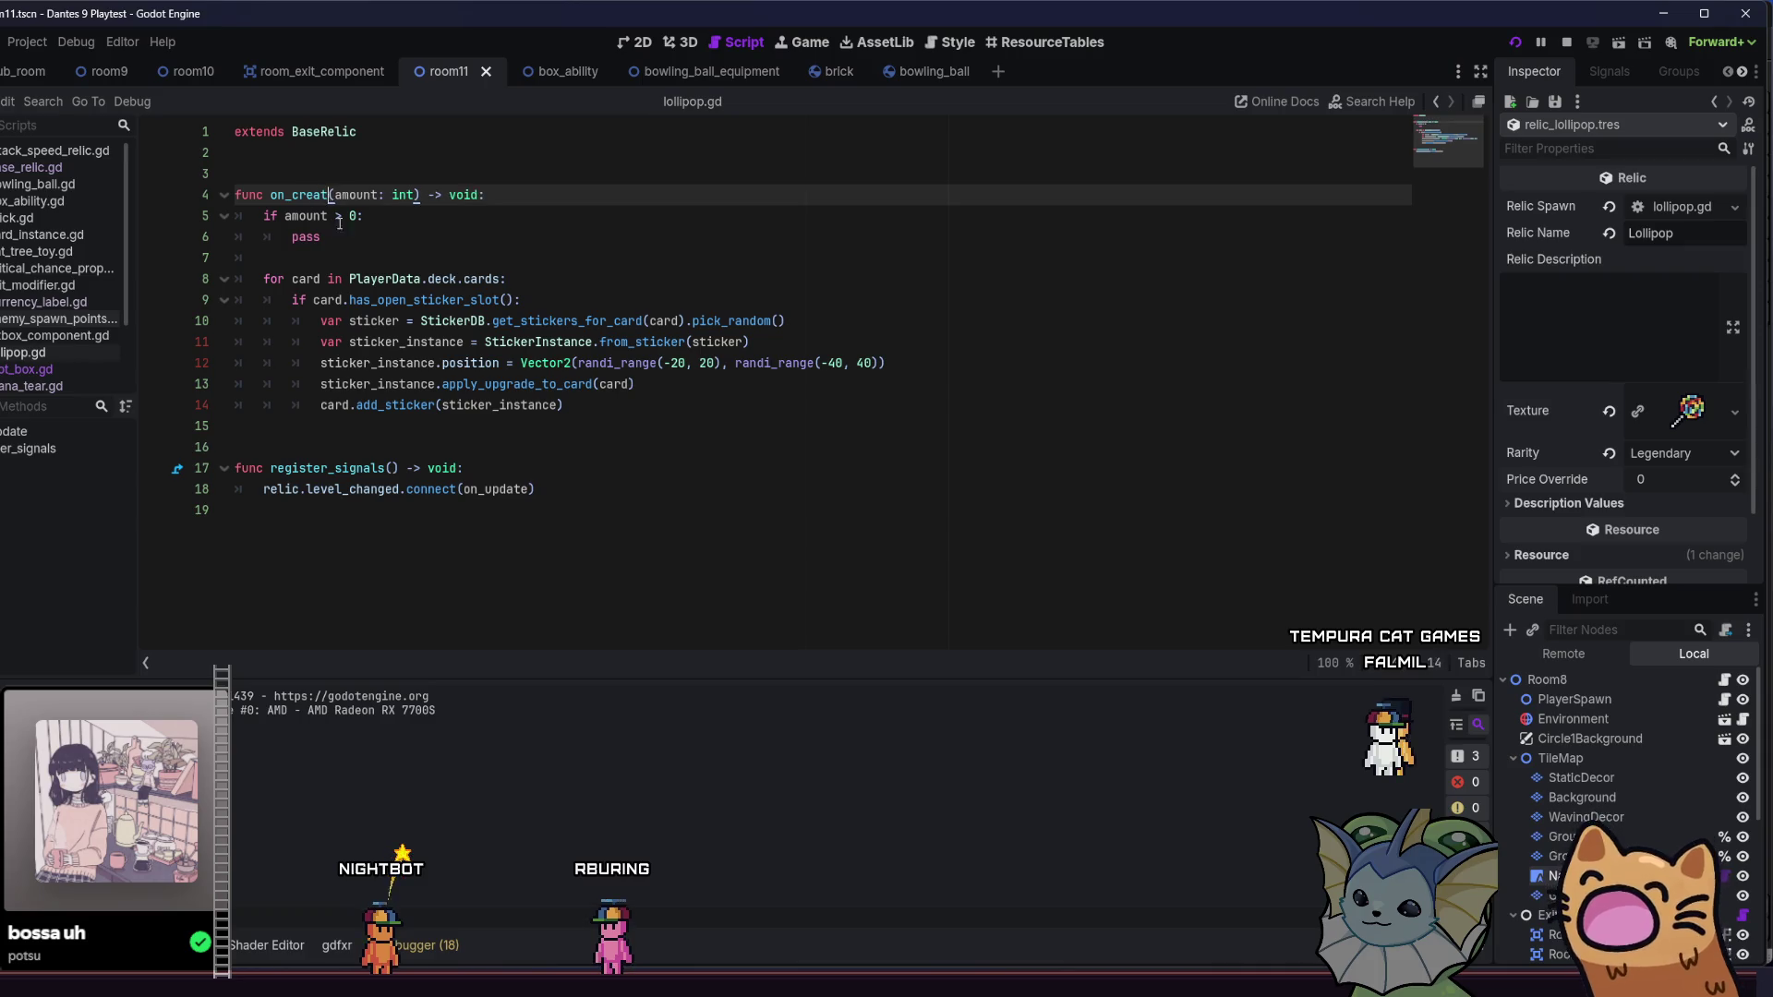
{"action": "left_click", "coordinate": [459, 489]}
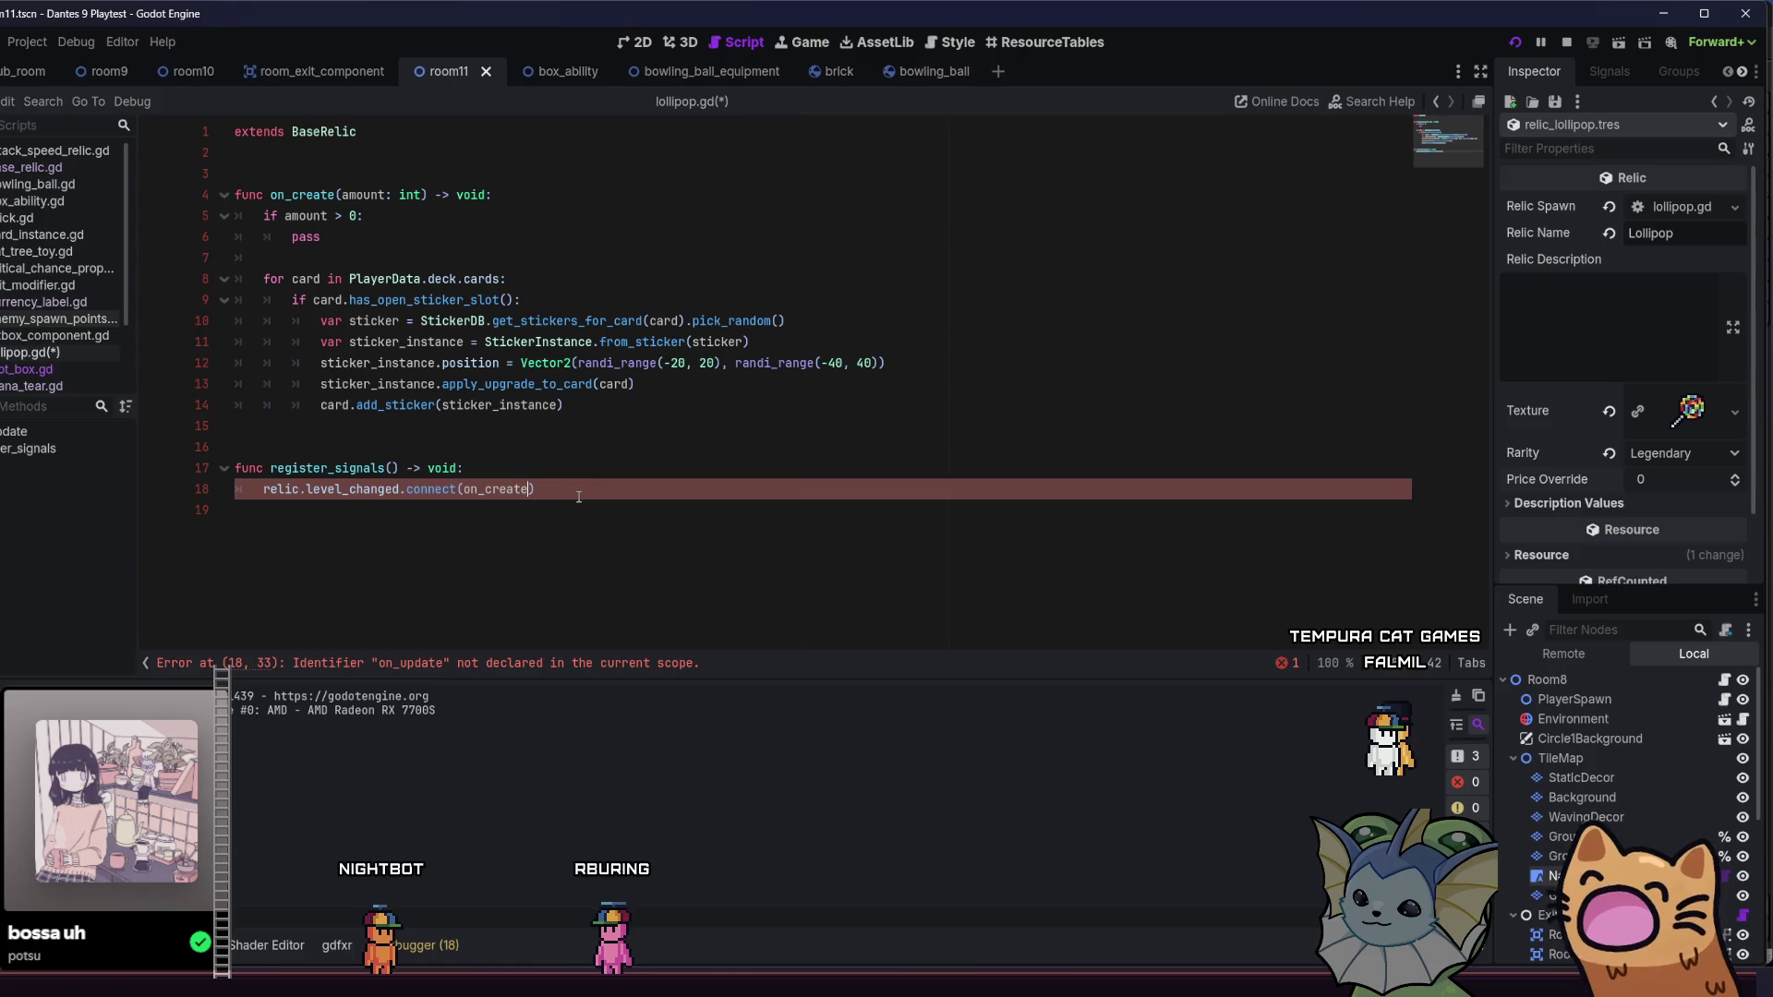
{"action": "type", "text": ")"}
{"action": "key", "text": "ctrl+s"}
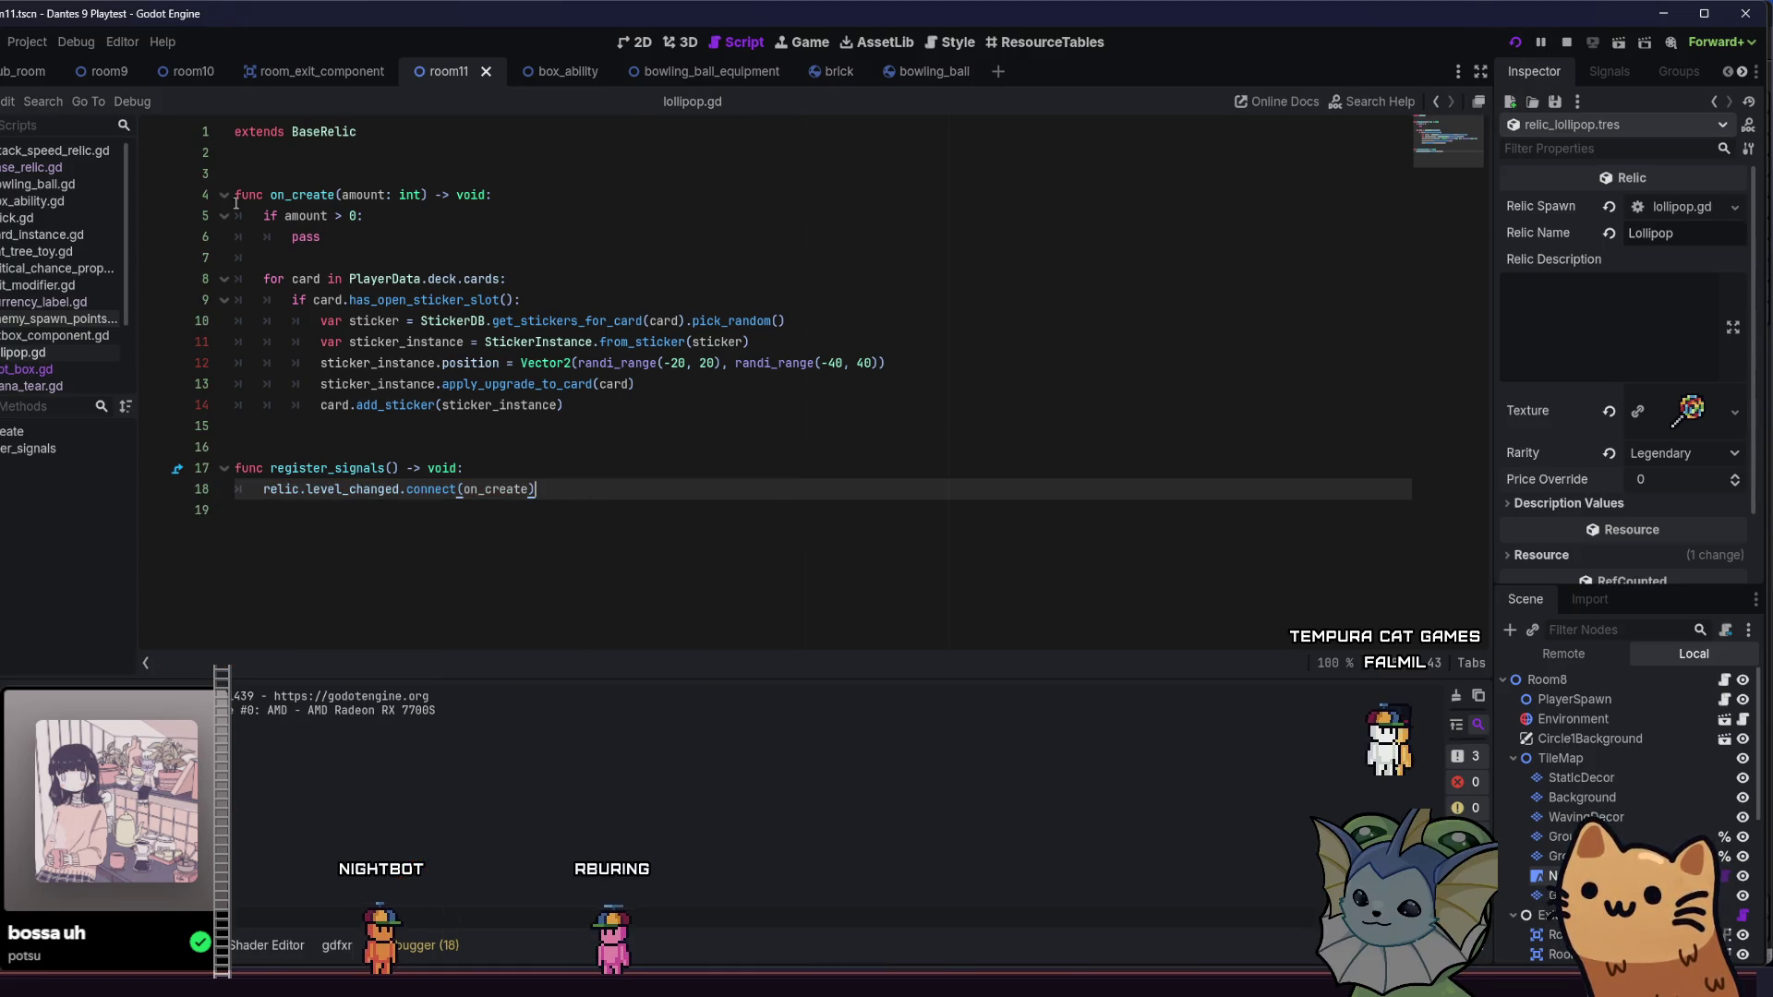
- Review the on_create signature and register_signals line, then run the project
{"action": "left_click", "coordinate": [330, 195]}
{"action": "left_click_drag", "start_coordinate": [335, 195], "coordinate": [292, 195]}
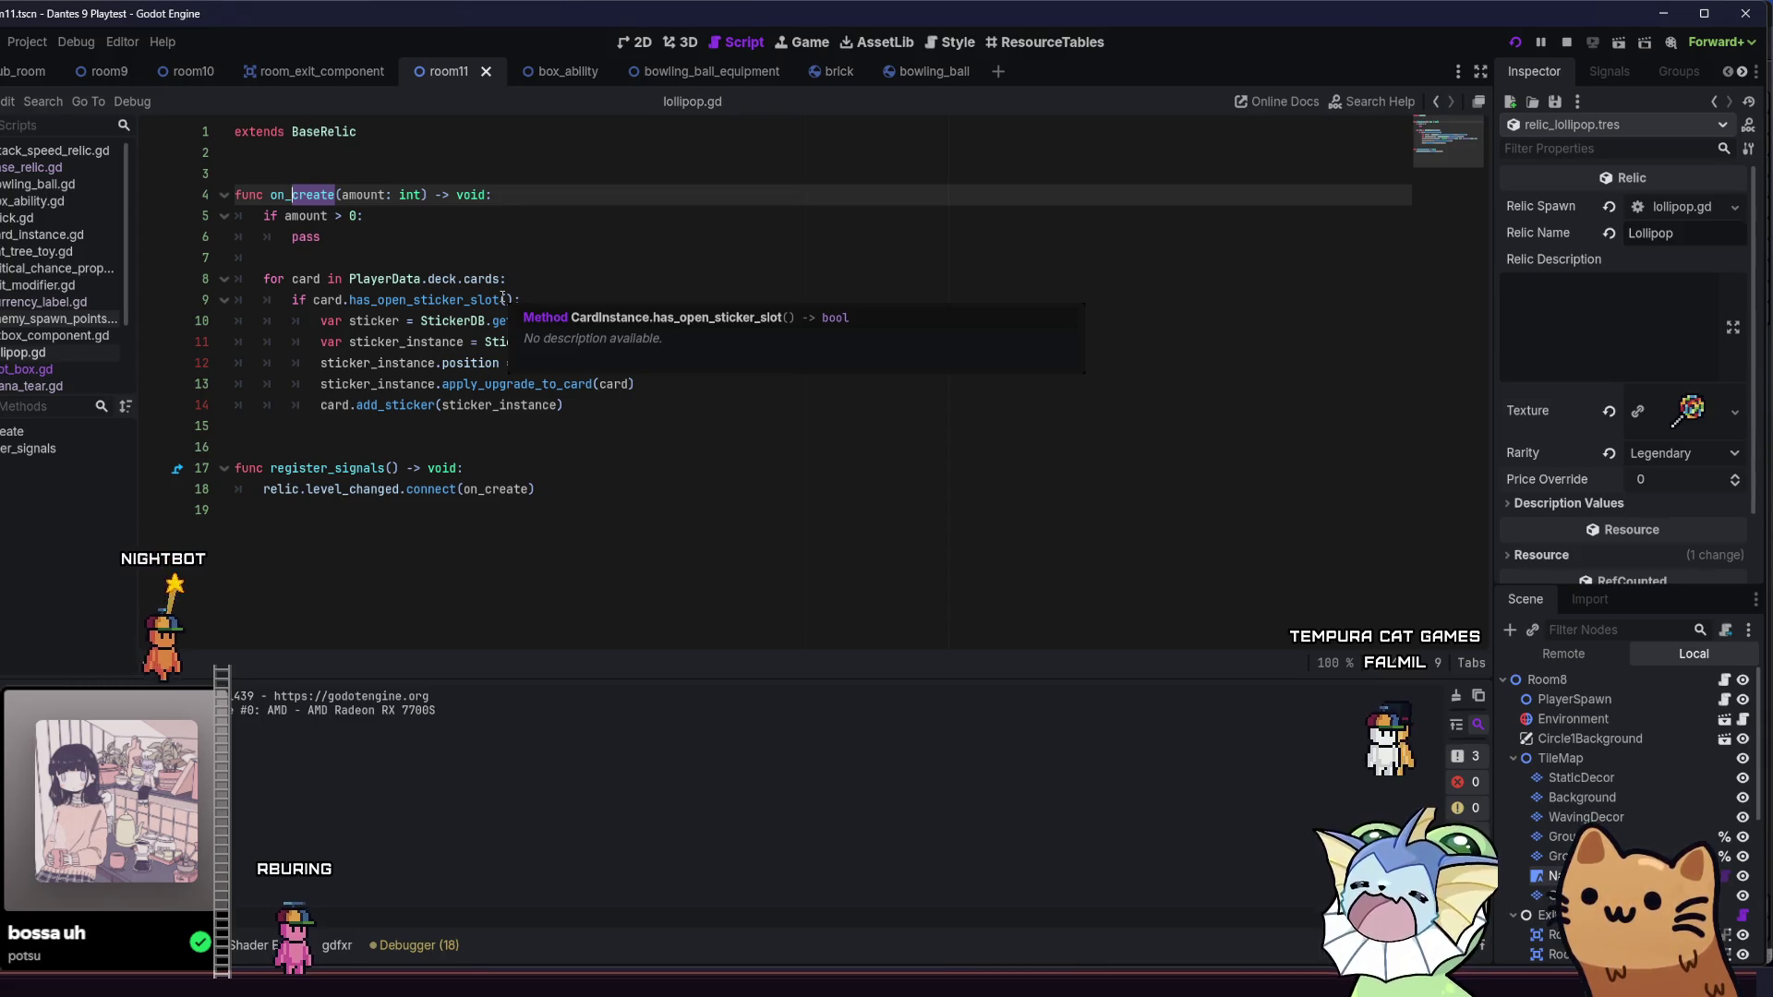
{"action": "left_click", "coordinate": [491, 238]}
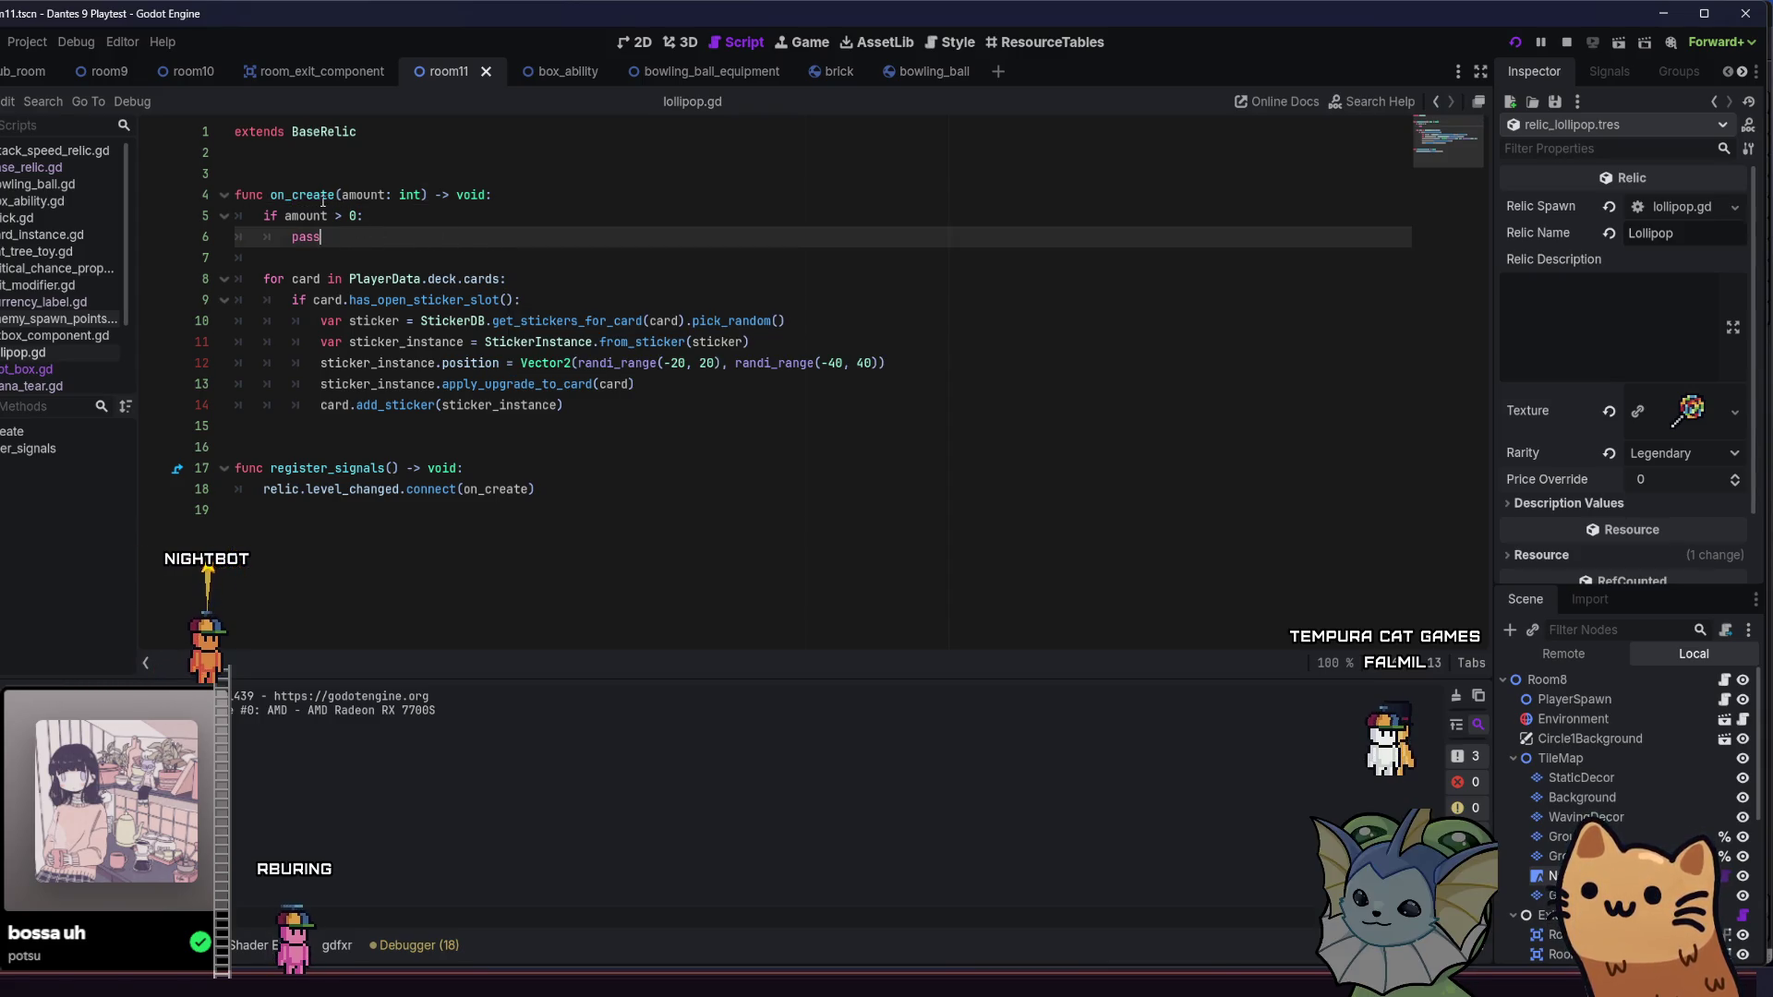
{"action": "left_click", "coordinate": [294, 194]}
{"action": "left_click_drag", "start_coordinate": [333, 194], "coordinate": [338, 193]}
{"action": "left_click", "coordinate": [342, 194]}
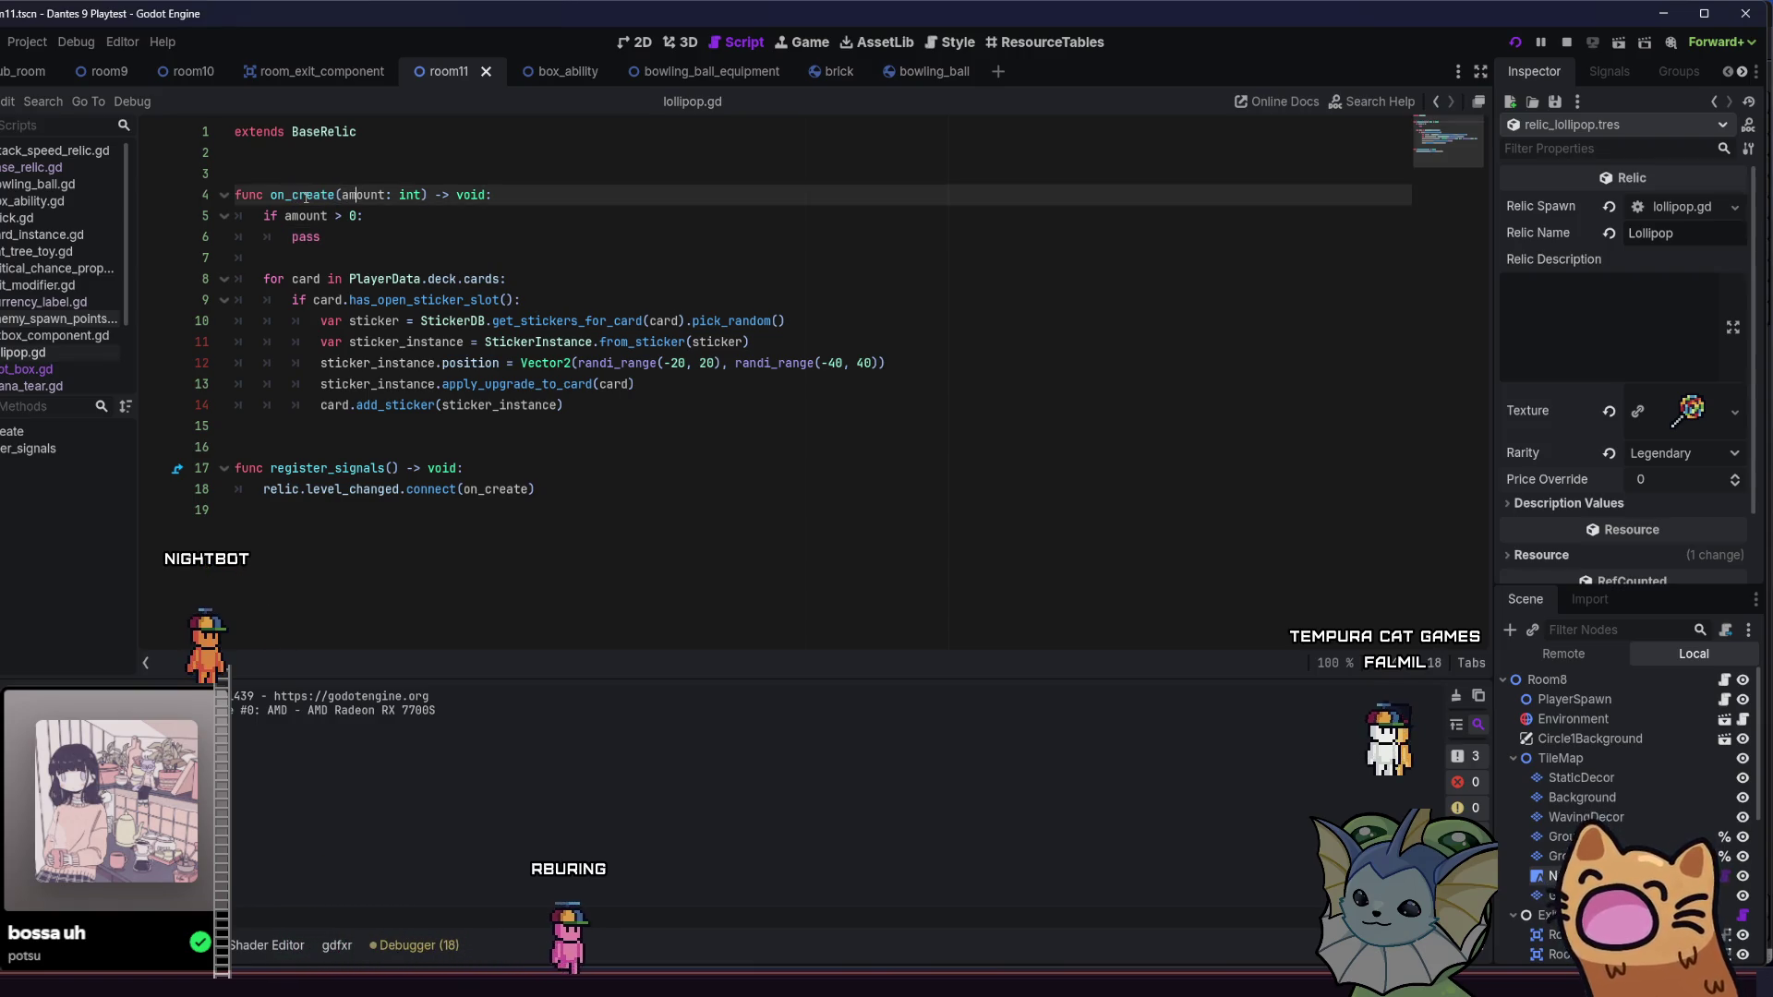
{"action": "triple_click", "coordinate": [316, 194]}
{"action": "left_click", "coordinate": [357, 196]}
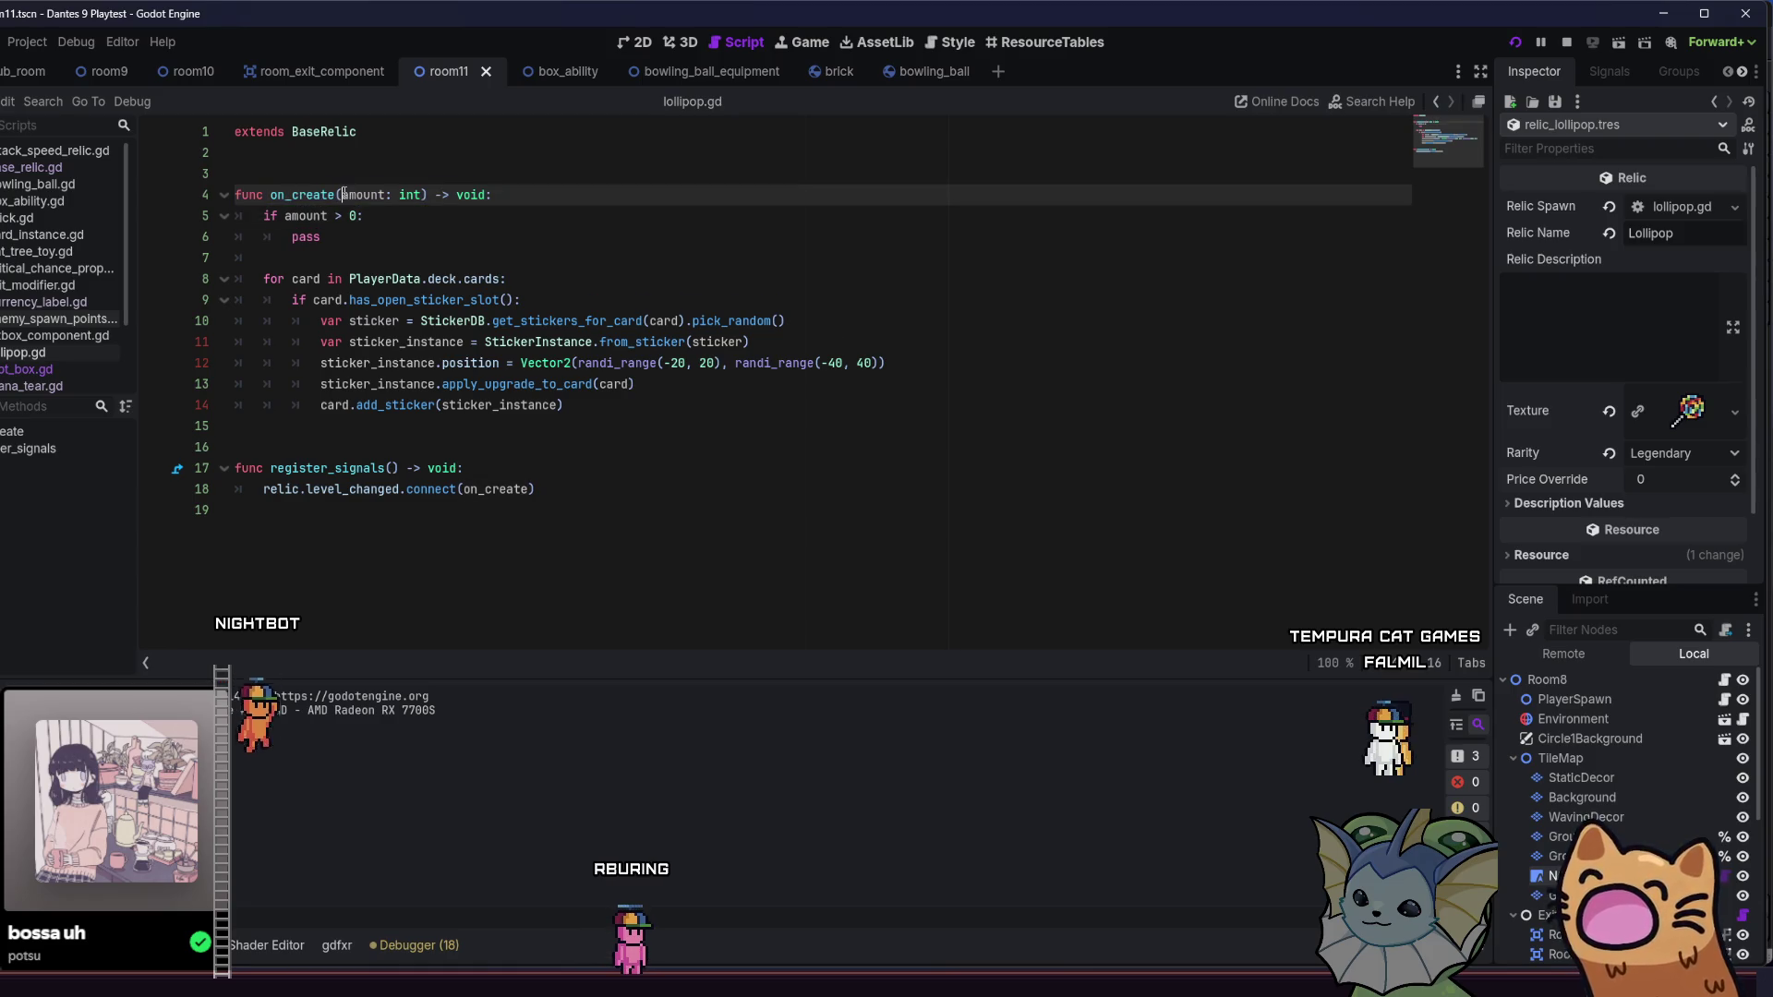
{"action": "triple_click", "coordinate": [356, 196]}
{"action": "left_click", "coordinate": [374, 218]}
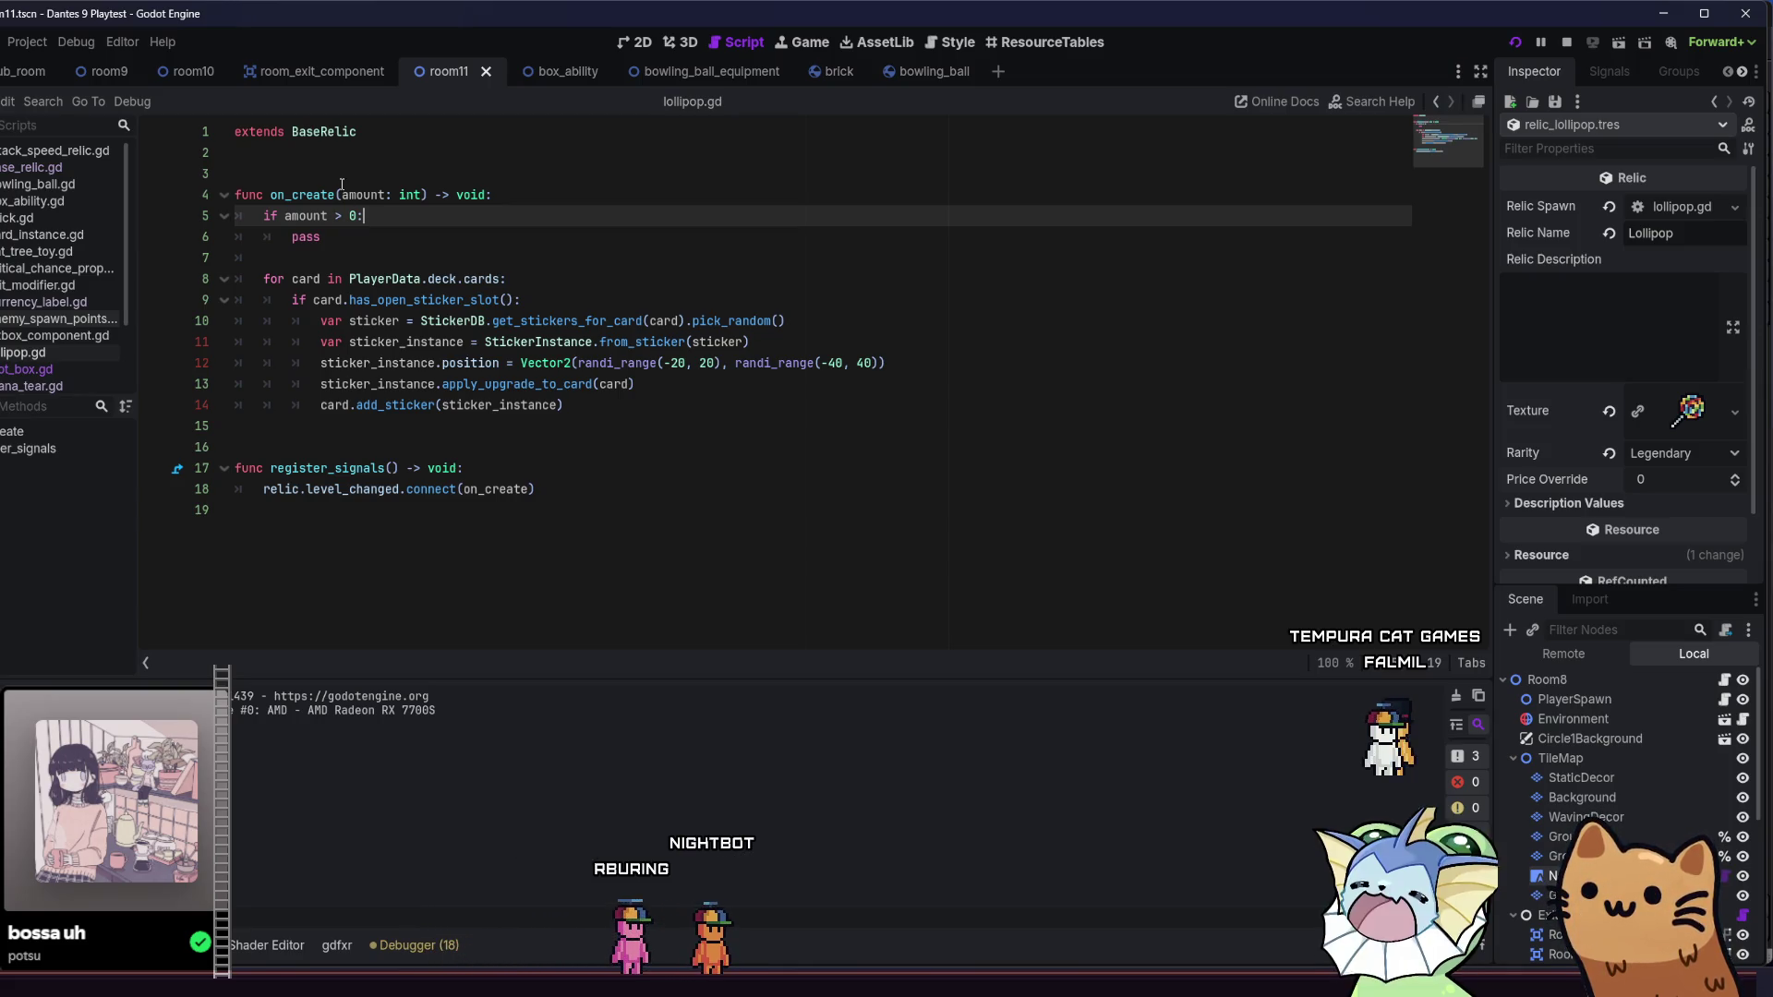
{"action": "left_click", "coordinate": [471, 468]}
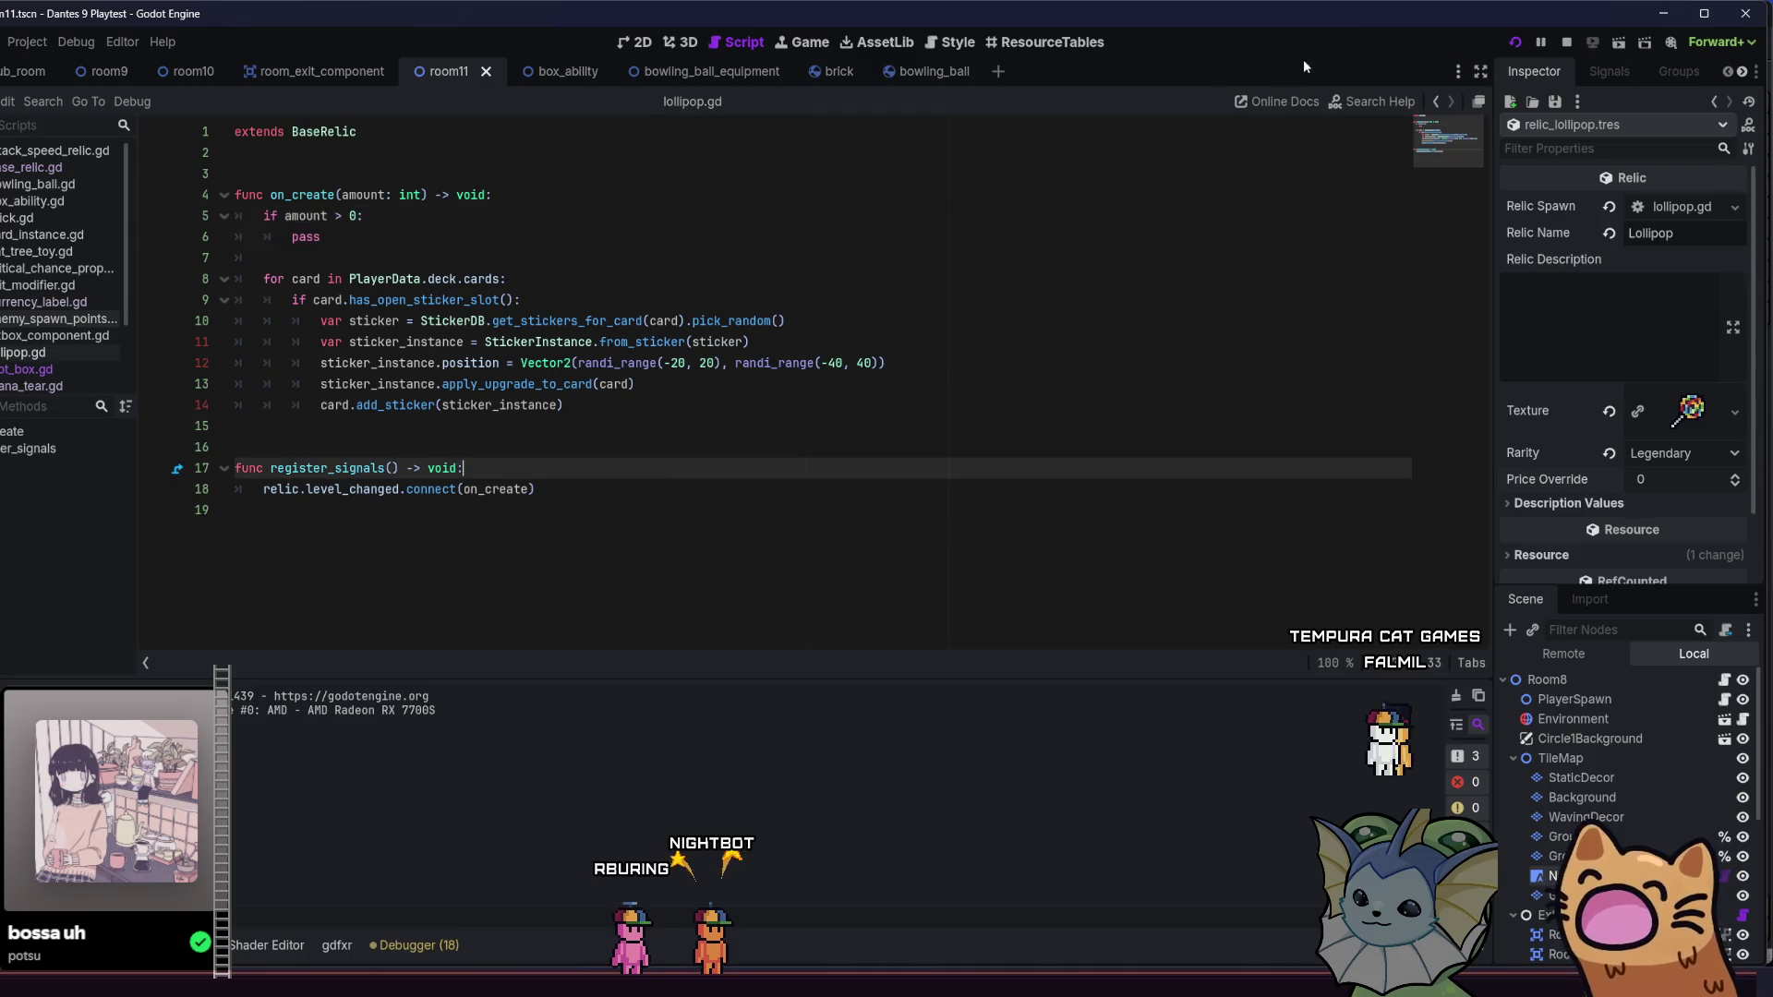
{"action": "left_click", "coordinate": [1516, 43]}
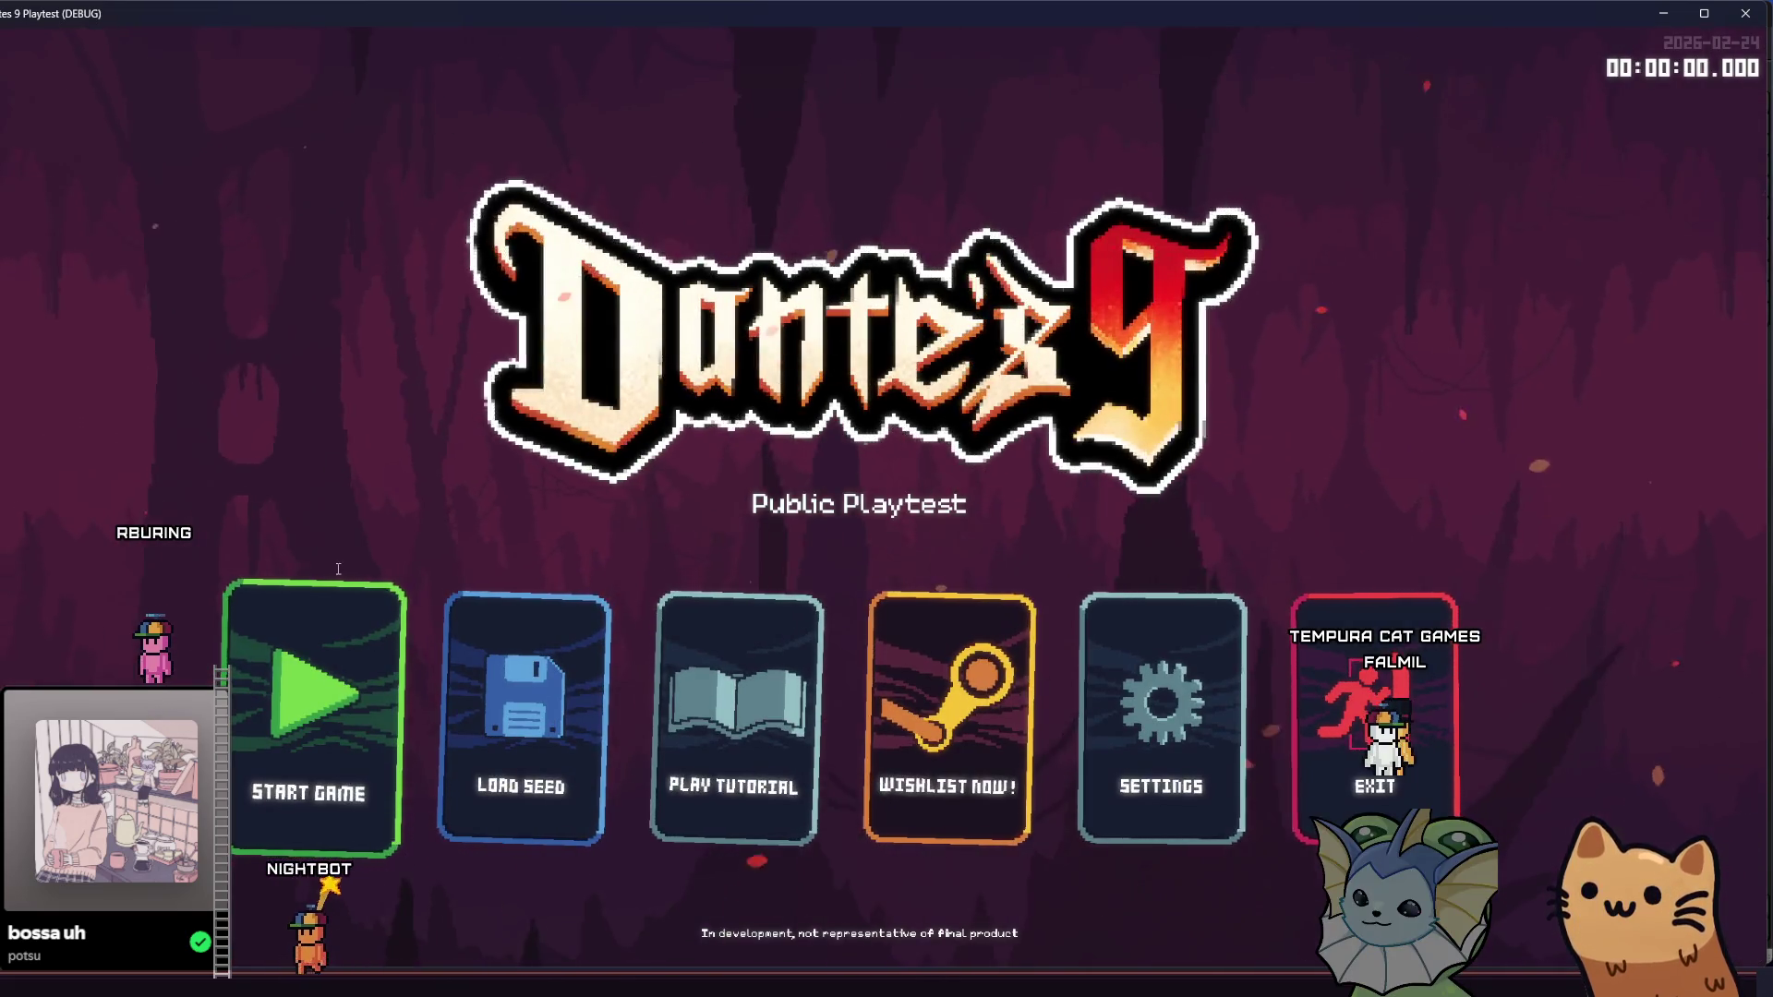
- Start a new run and add several cards, including Infinite Ammo, from the debug Cards list
{"action": "left_click", "coordinate": [248, 693]}
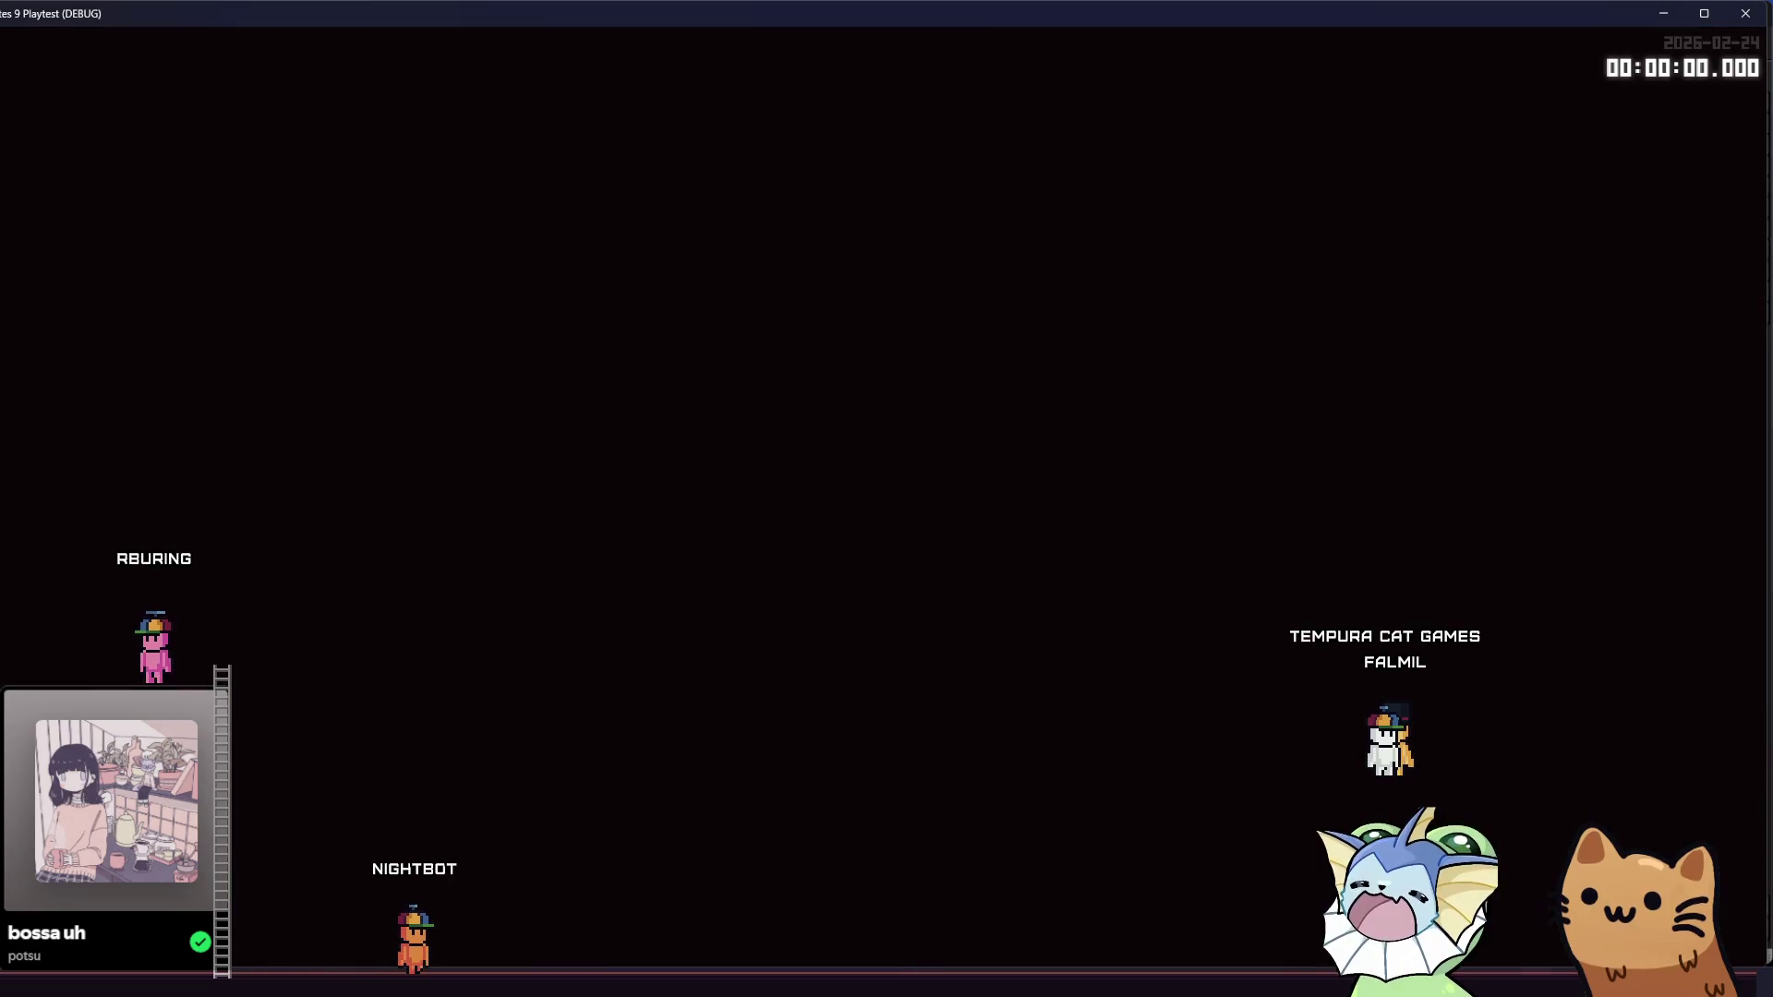
{"action": "key", "text": "F1"}
{"action": "left_click", "coordinate": [166, 267]}
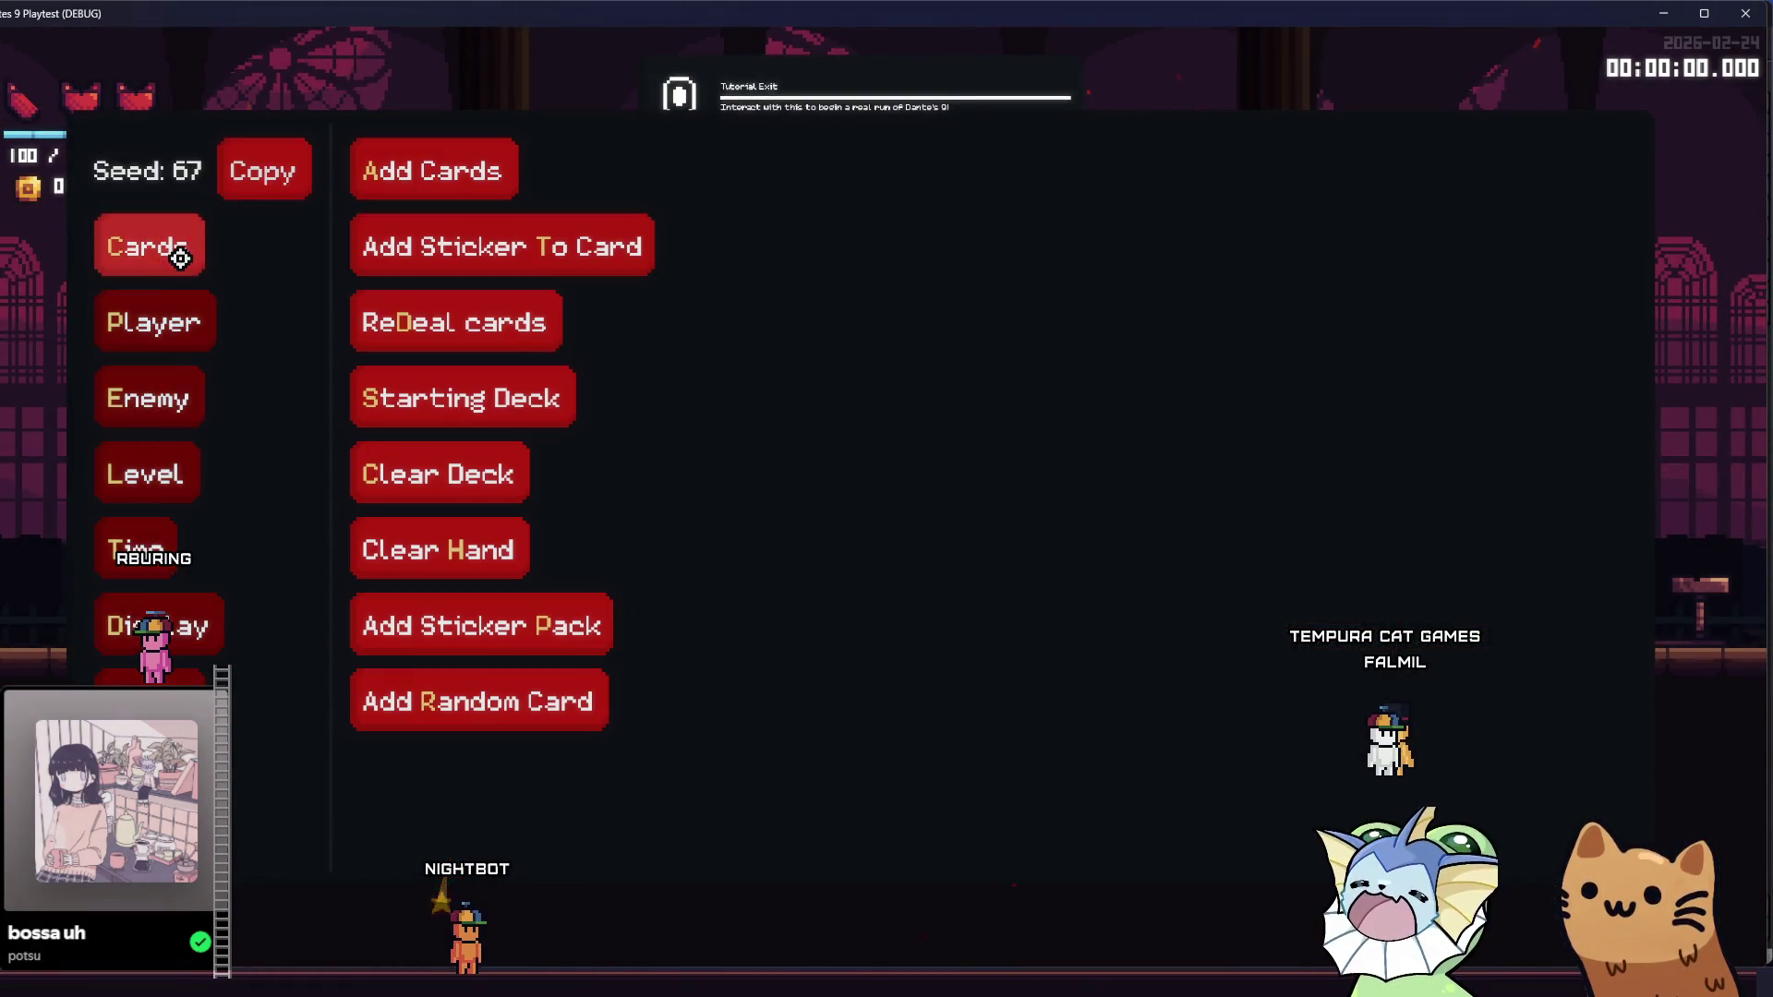
{"action": "left_click", "coordinate": [485, 181]}
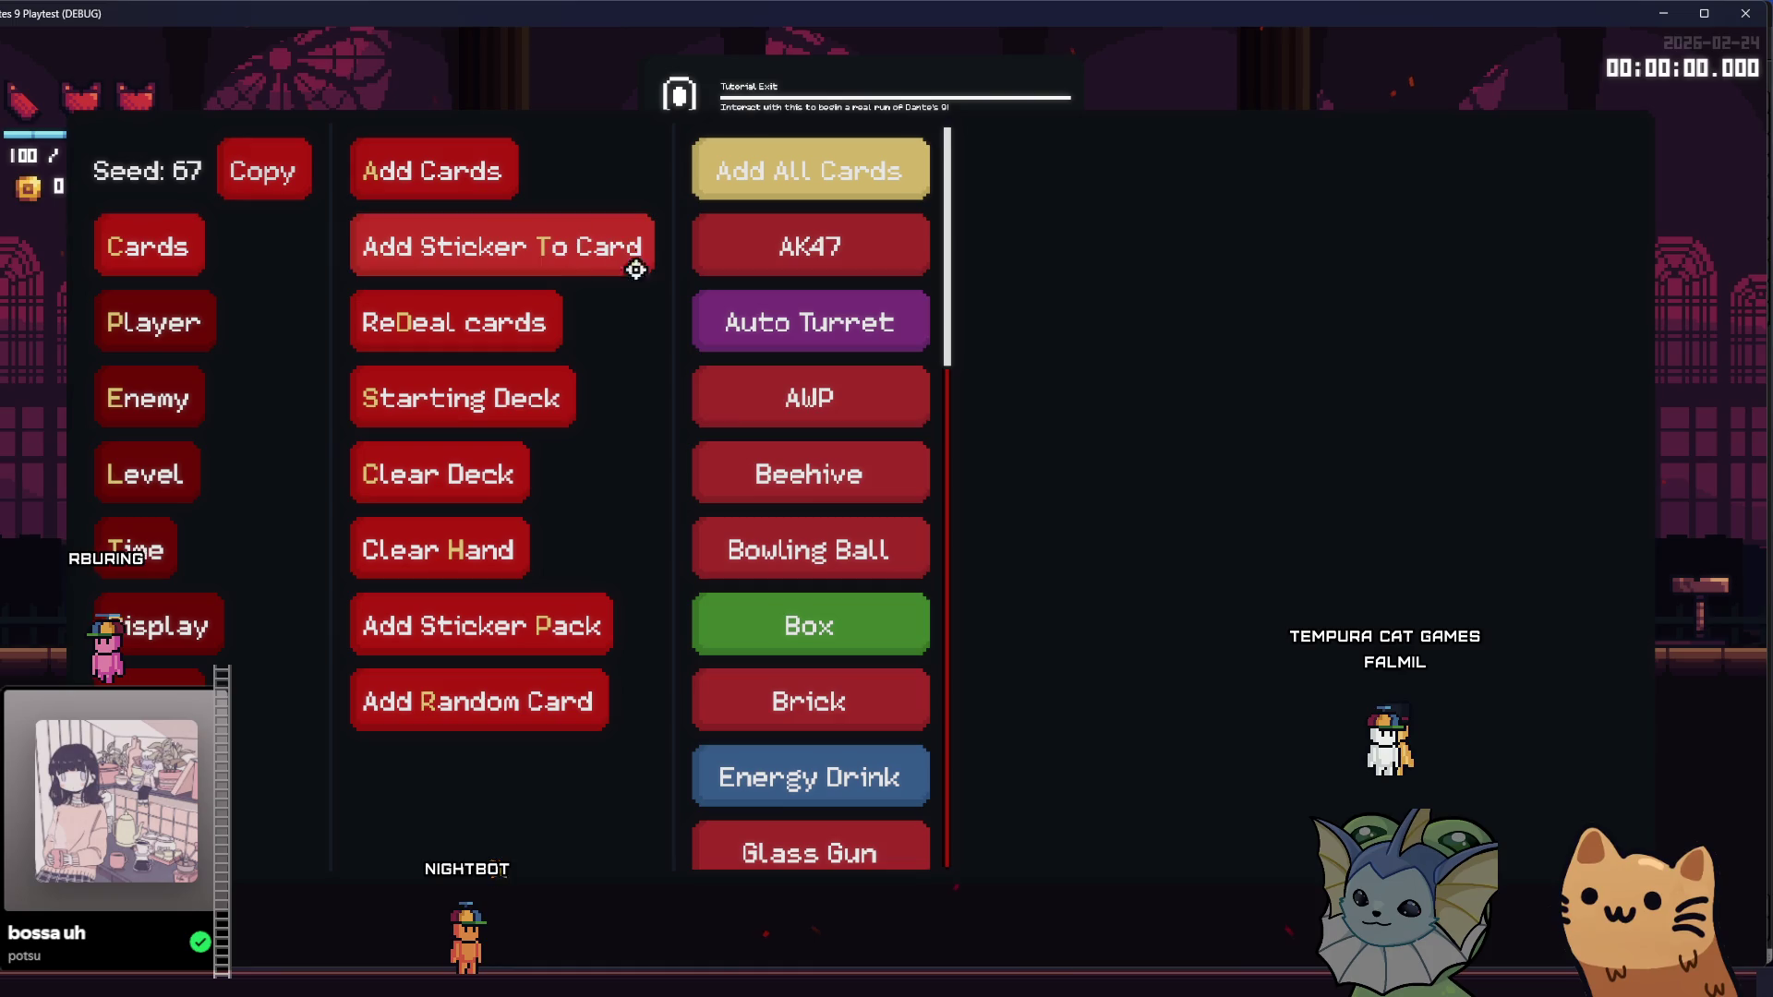
{"action": "scroll", "coordinate": [812, 425], "scroll_direction": "down", "scroll_amount": 5}
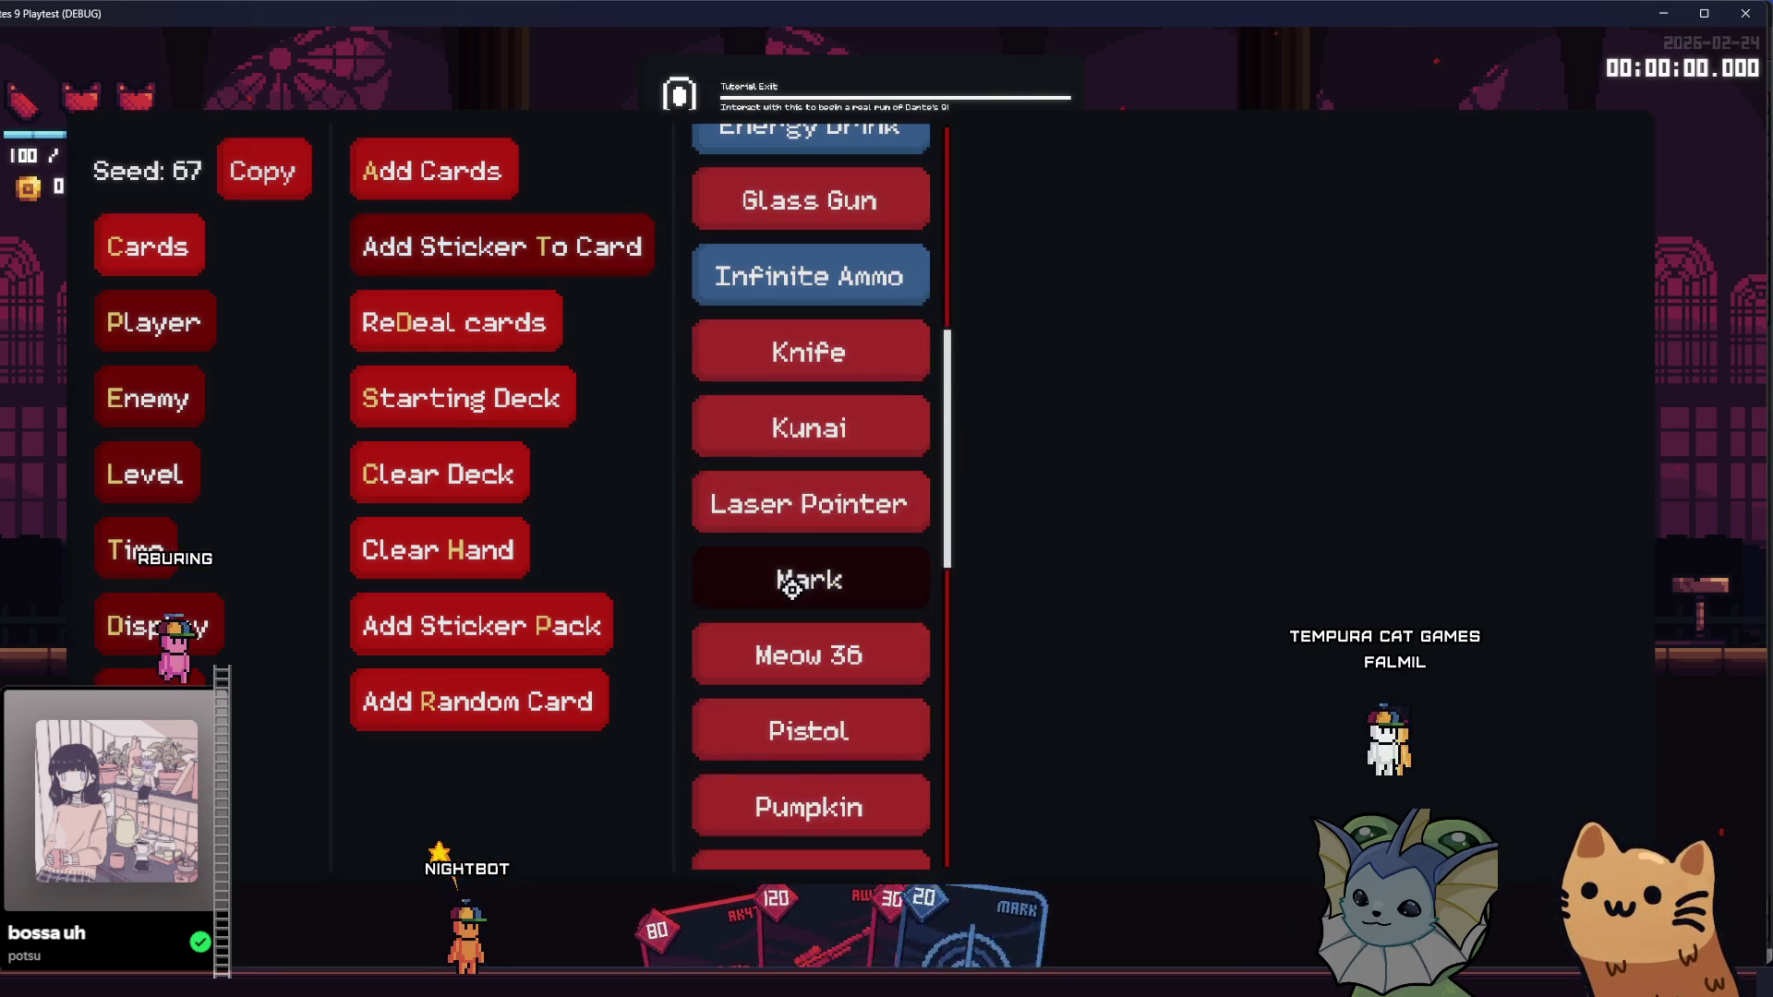
{"action": "scroll", "coordinate": [793, 587], "scroll_direction": "down", "scroll_amount": 3}
{"action": "left_click", "coordinate": [791, 621]}
{"action": "scroll", "coordinate": [810, 646], "scroll_direction": "down", "scroll_amount": 3}
{"action": "left_click", "coordinate": [812, 724]}
{"action": "scroll", "coordinate": [826, 467], "scroll_direction": "up", "scroll_amount": 3}
{"action": "scroll", "coordinate": [813, 369], "scroll_direction": "up", "scroll_amount": 5}
{"action": "left_click", "coordinate": [808, 222]}
{"action": "key", "text": "Escape"}
- Give the player the Lollipop relic from the debug Player menu
{"action": "key", "text": "grave"}
{"action": "left_click", "coordinate": [155, 322]}
{"action": "left_click", "coordinate": [423, 246]}
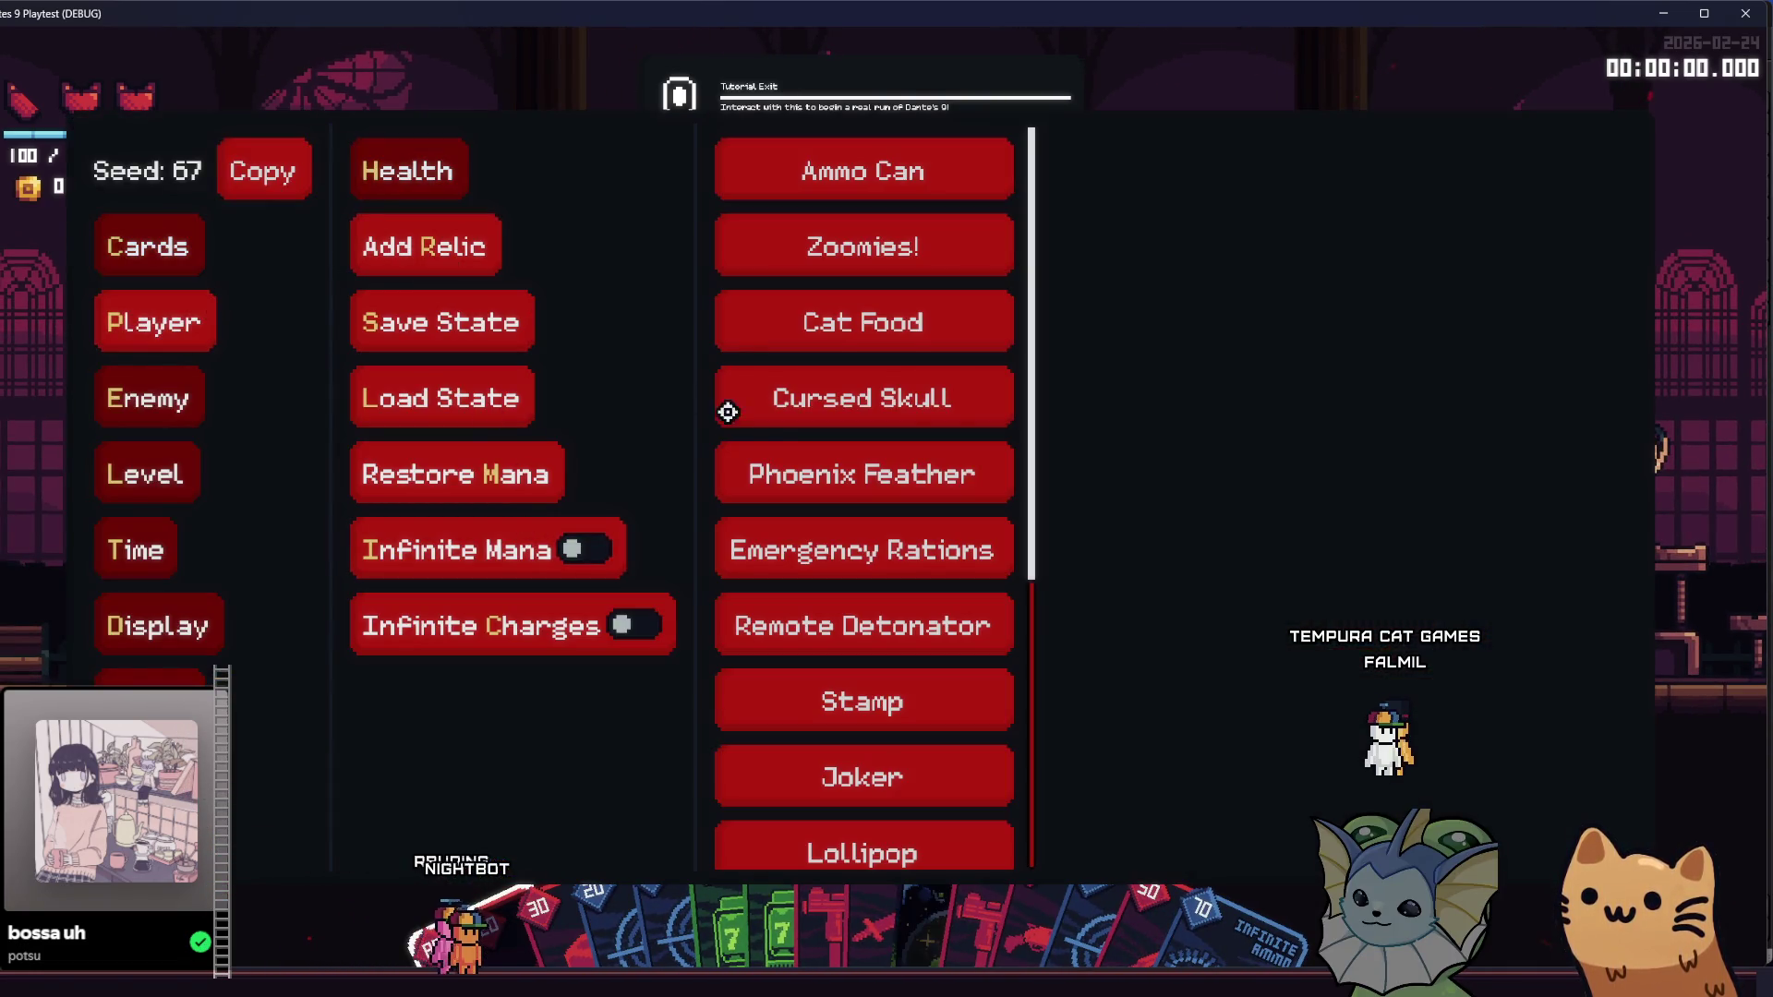
{"action": "scroll", "coordinate": [840, 462], "scroll_direction": "down", "scroll_amount": 3}
{"action": "left_click", "coordinate": [831, 669]}
{"action": "key", "text": "Escape"}
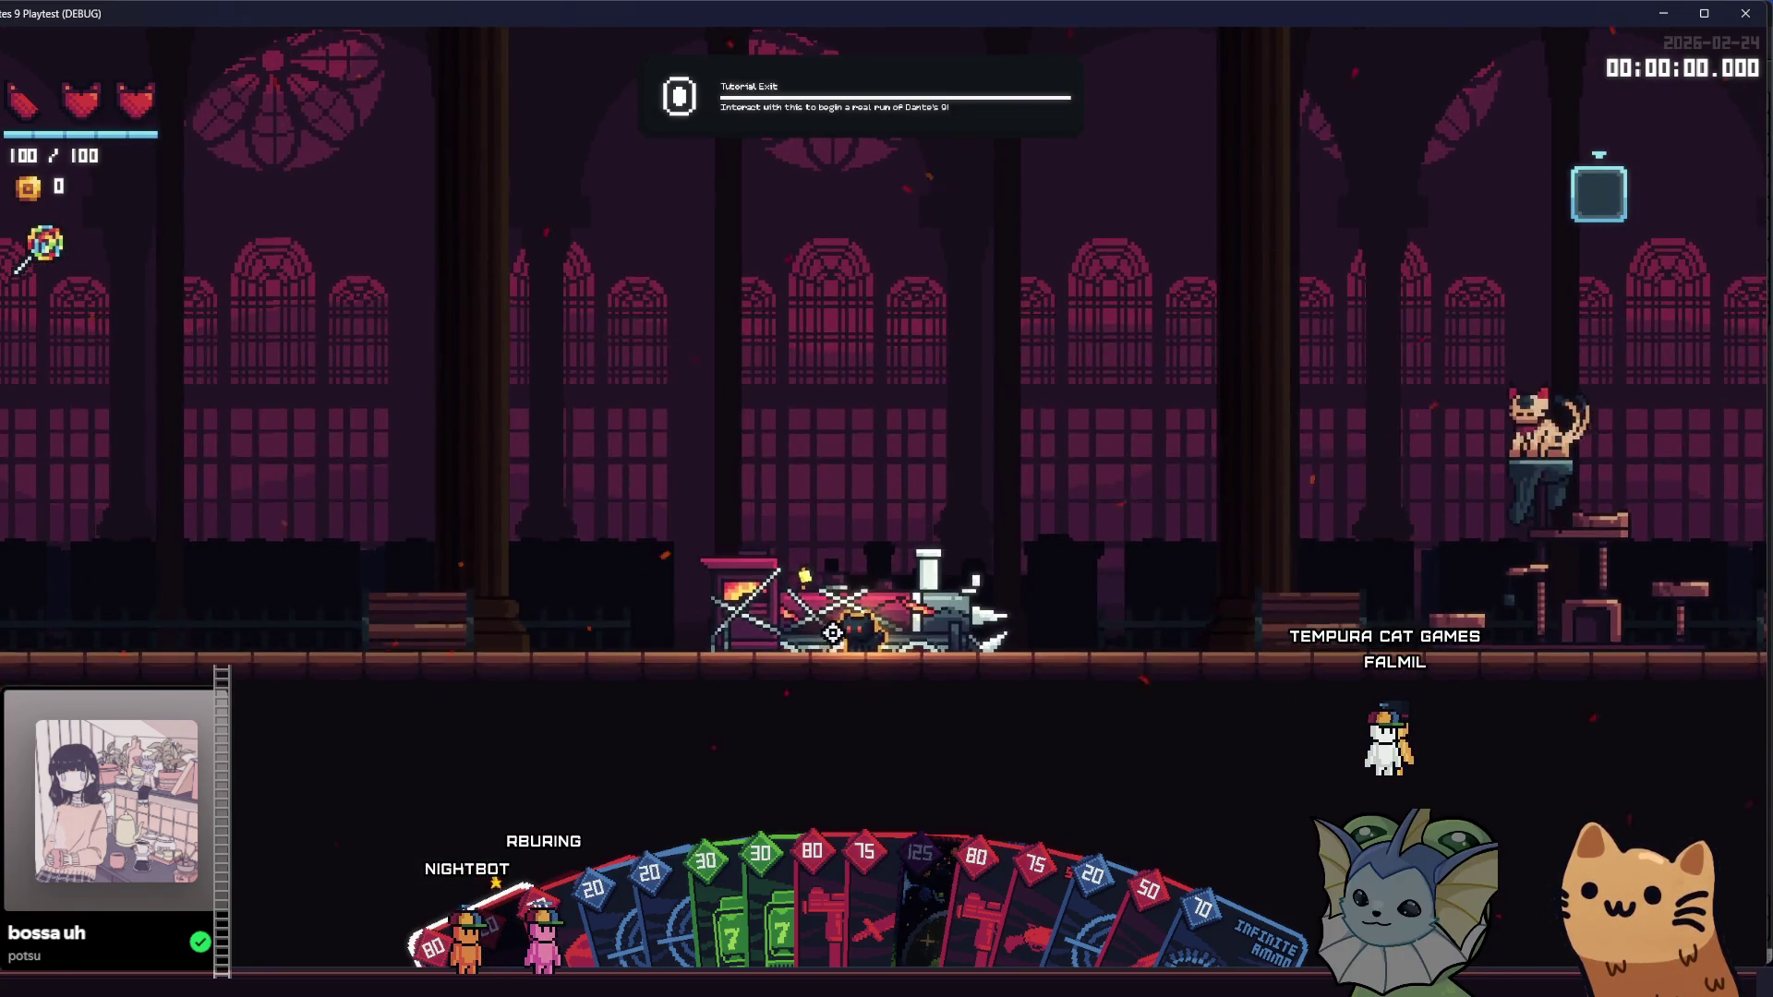
- Look through the deck's cards, then switch back to lollipop.gd
{"action": "key", "text": "Tab"}
{"action": "scroll", "coordinate": [657, 474], "scroll_direction": "down", "scroll_amount": 3}
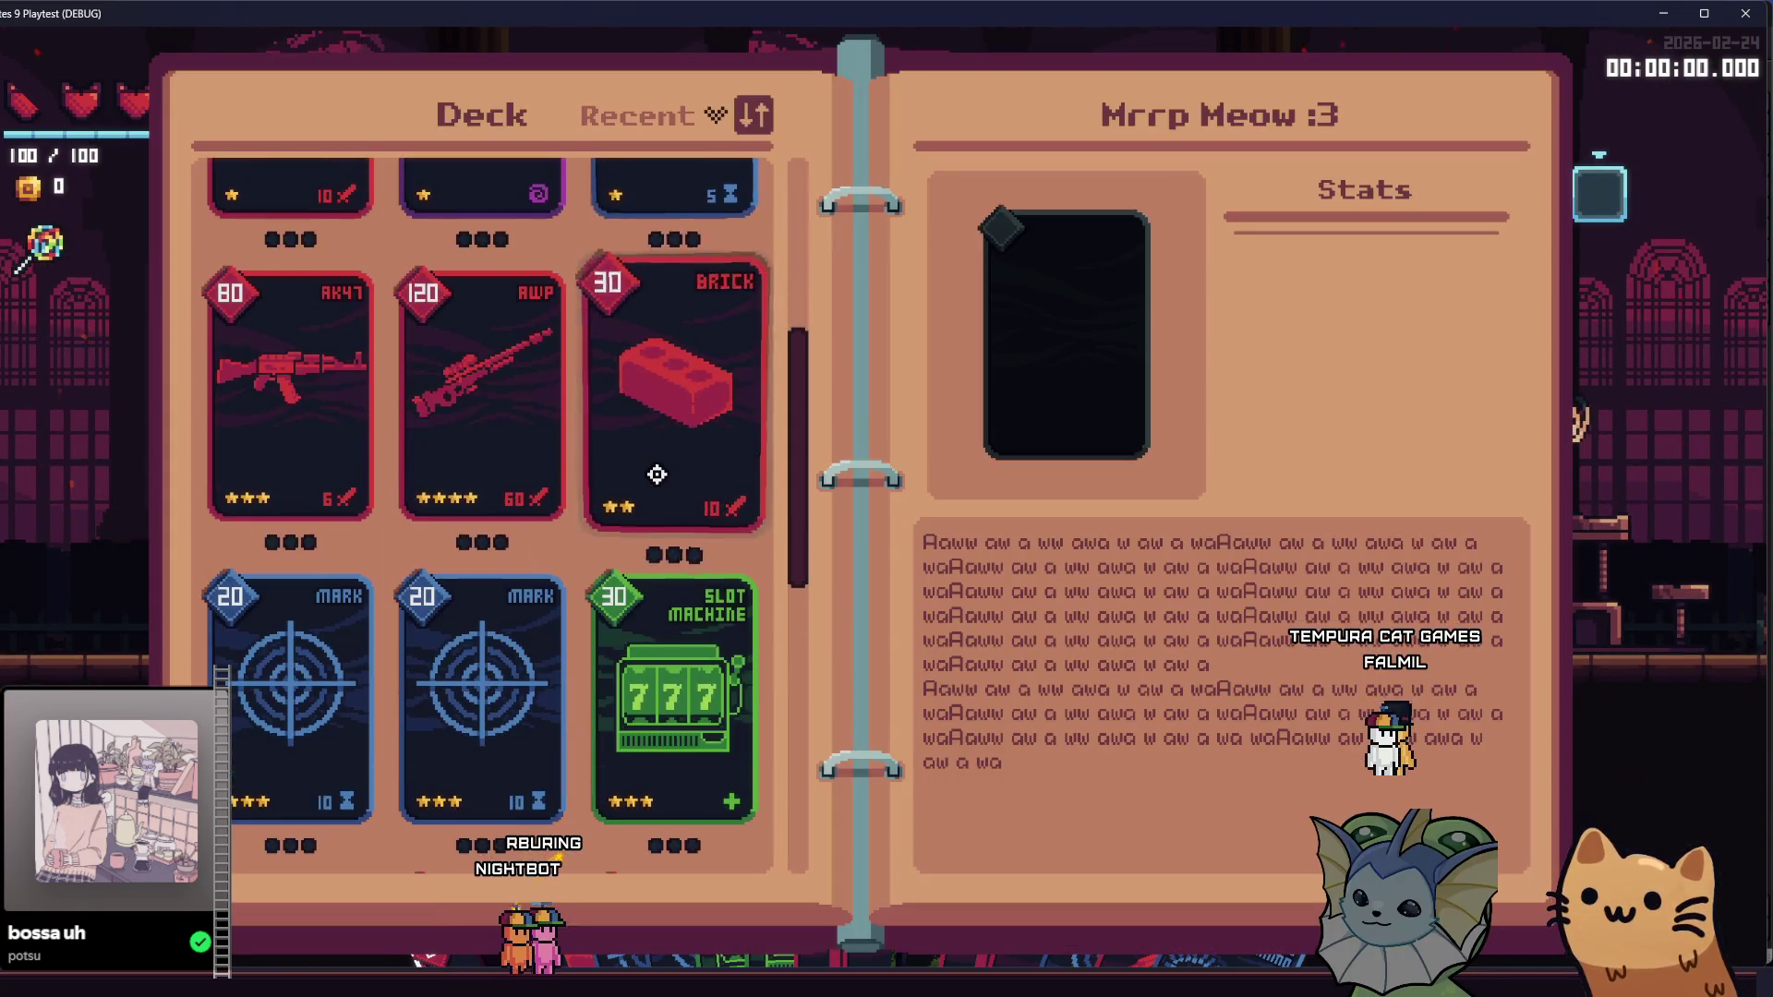
{"action": "scroll", "coordinate": [656, 474], "scroll_direction": "down", "scroll_amount": 2}
{"action": "key", "text": "Tab"}
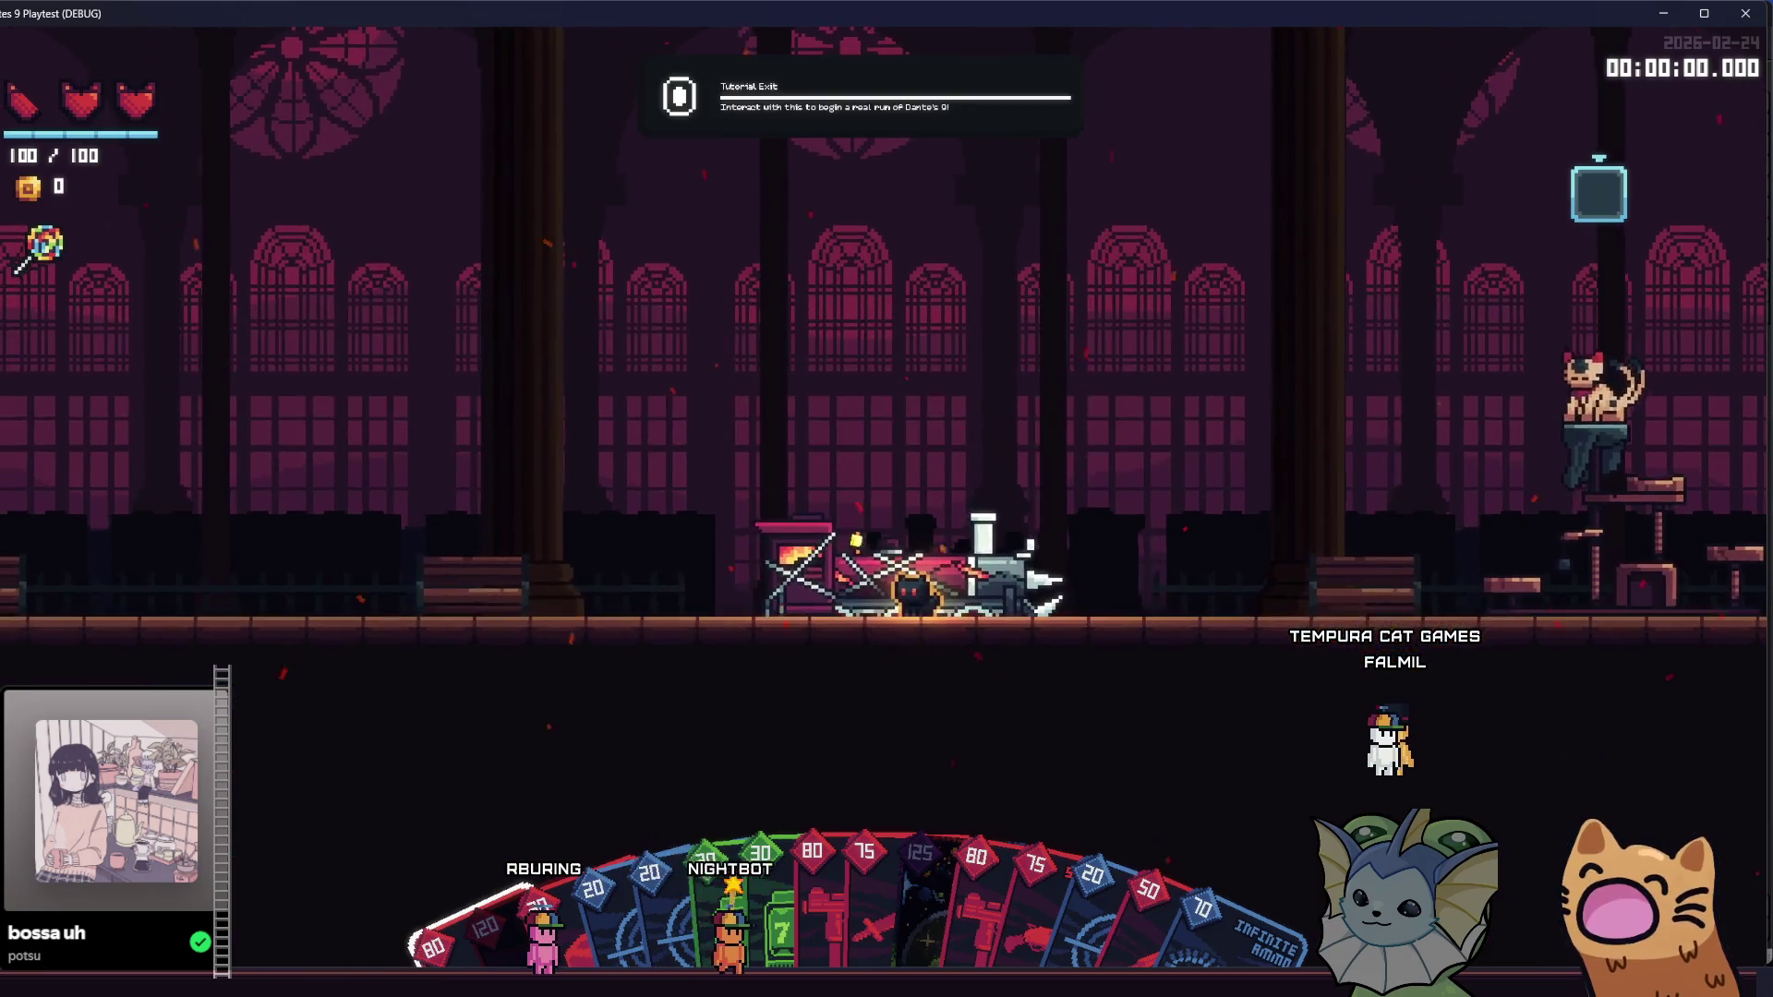
{"action": "key", "text": "alt+Tab"}
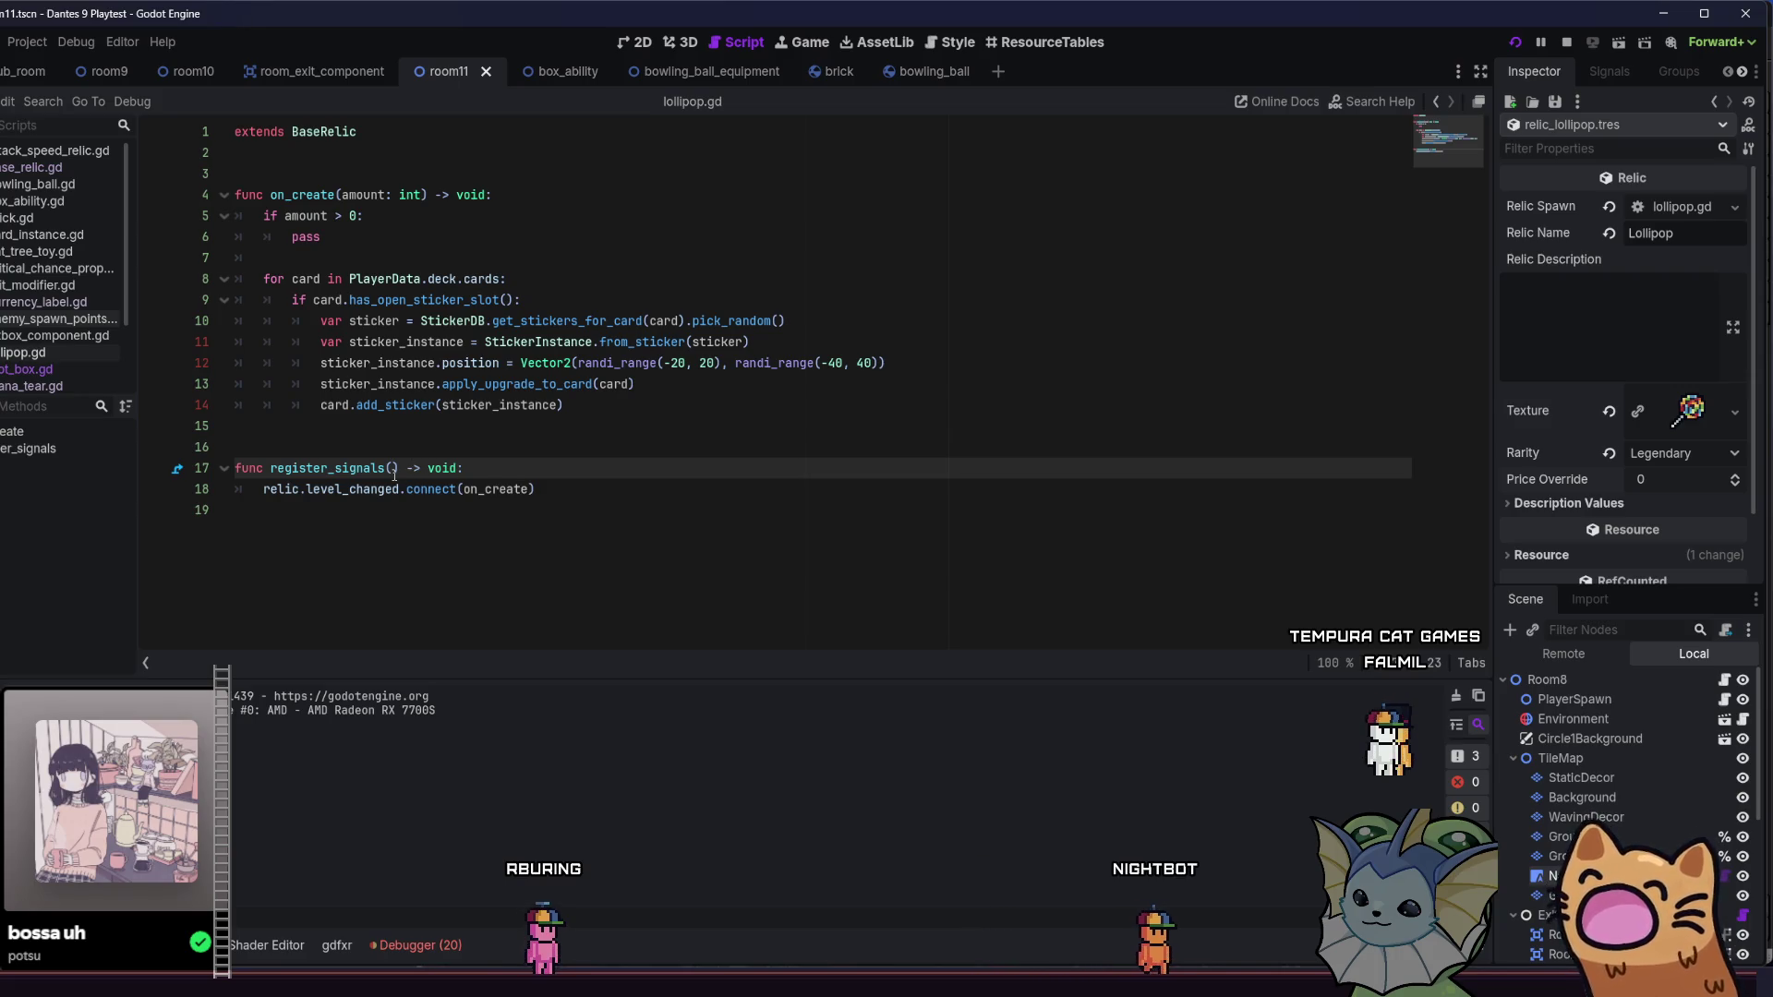
- Check the Debugger's Errors list against the on_create code around line 18
{"action": "left_click", "coordinate": [523, 488]}
{"action": "mouse_move", "coordinate": [375, 491]}
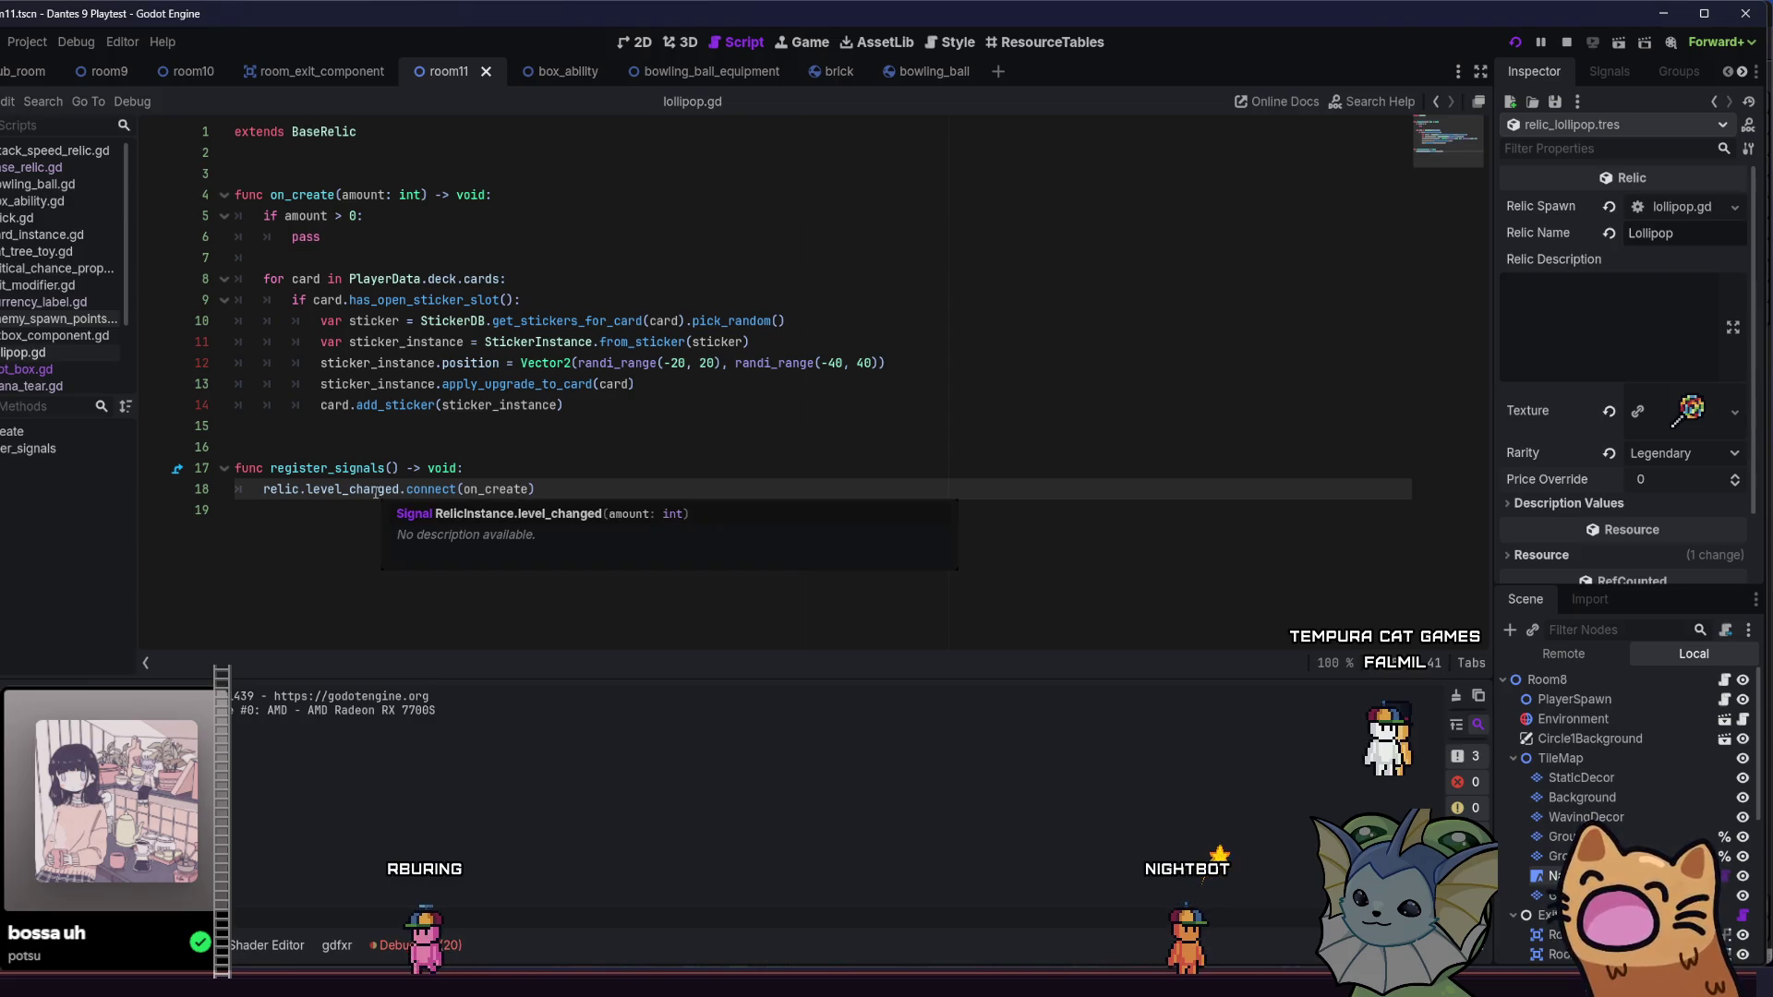
{"action": "left_click", "coordinate": [557, 482]}
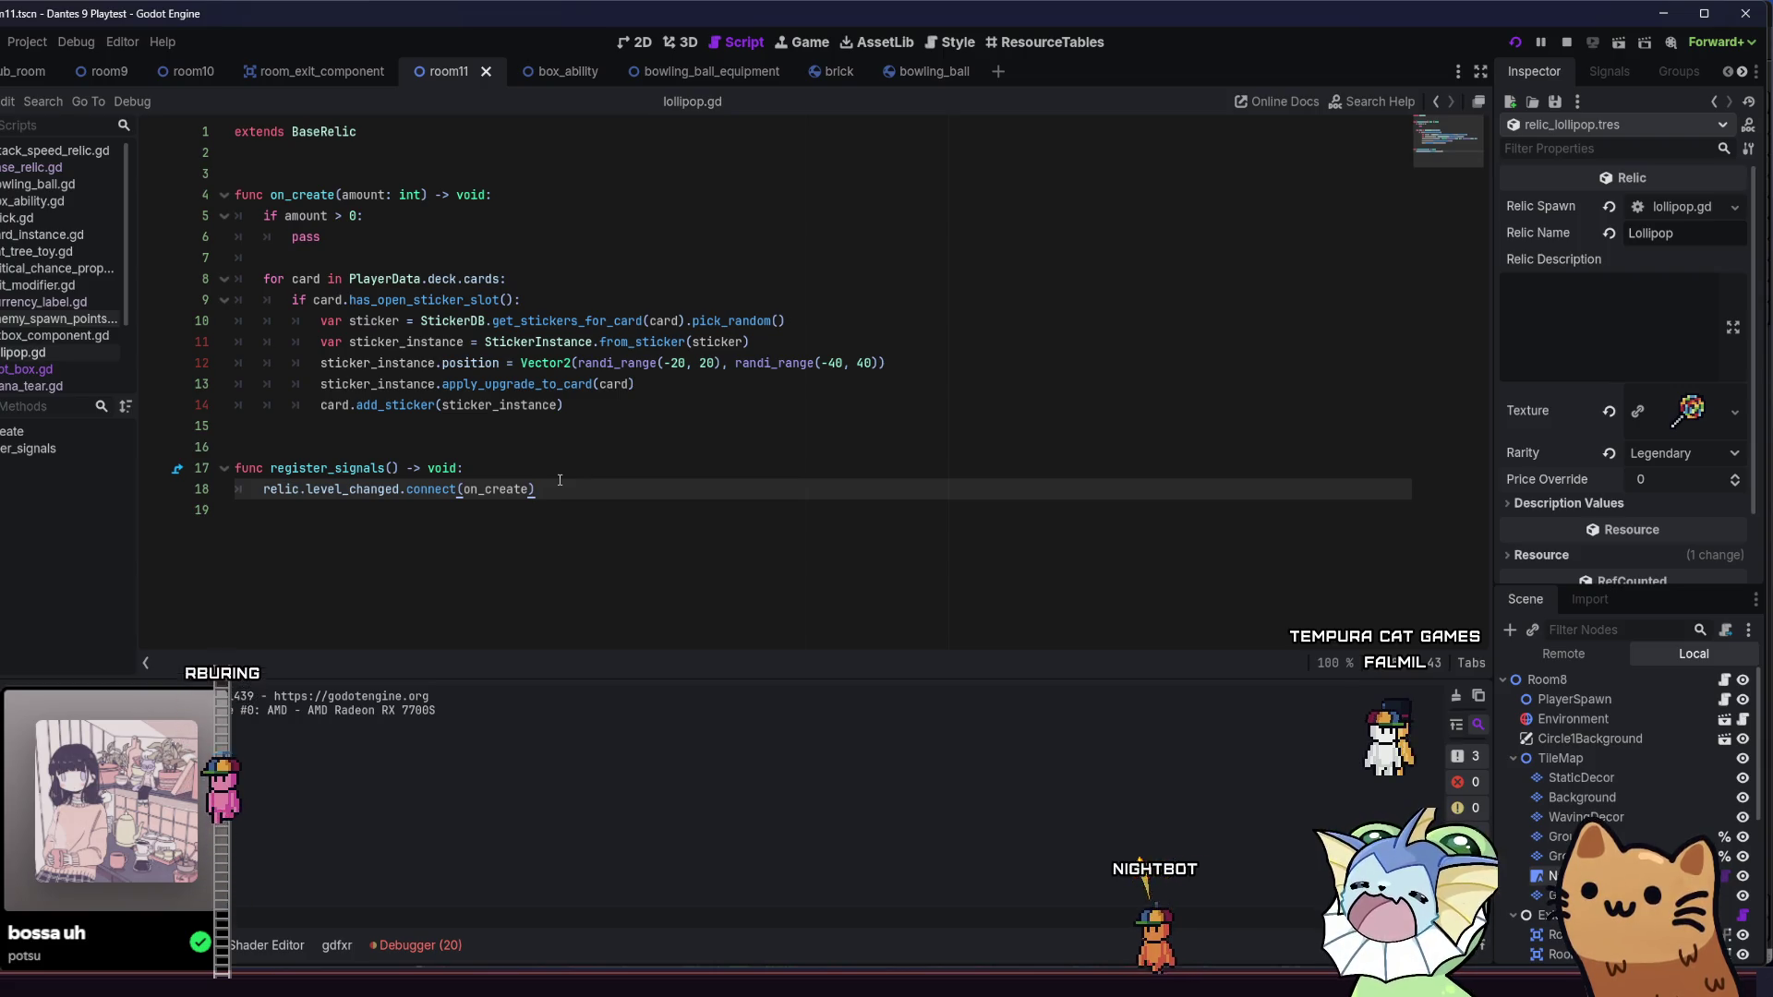
{"action": "left_click", "coordinate": [434, 943]}
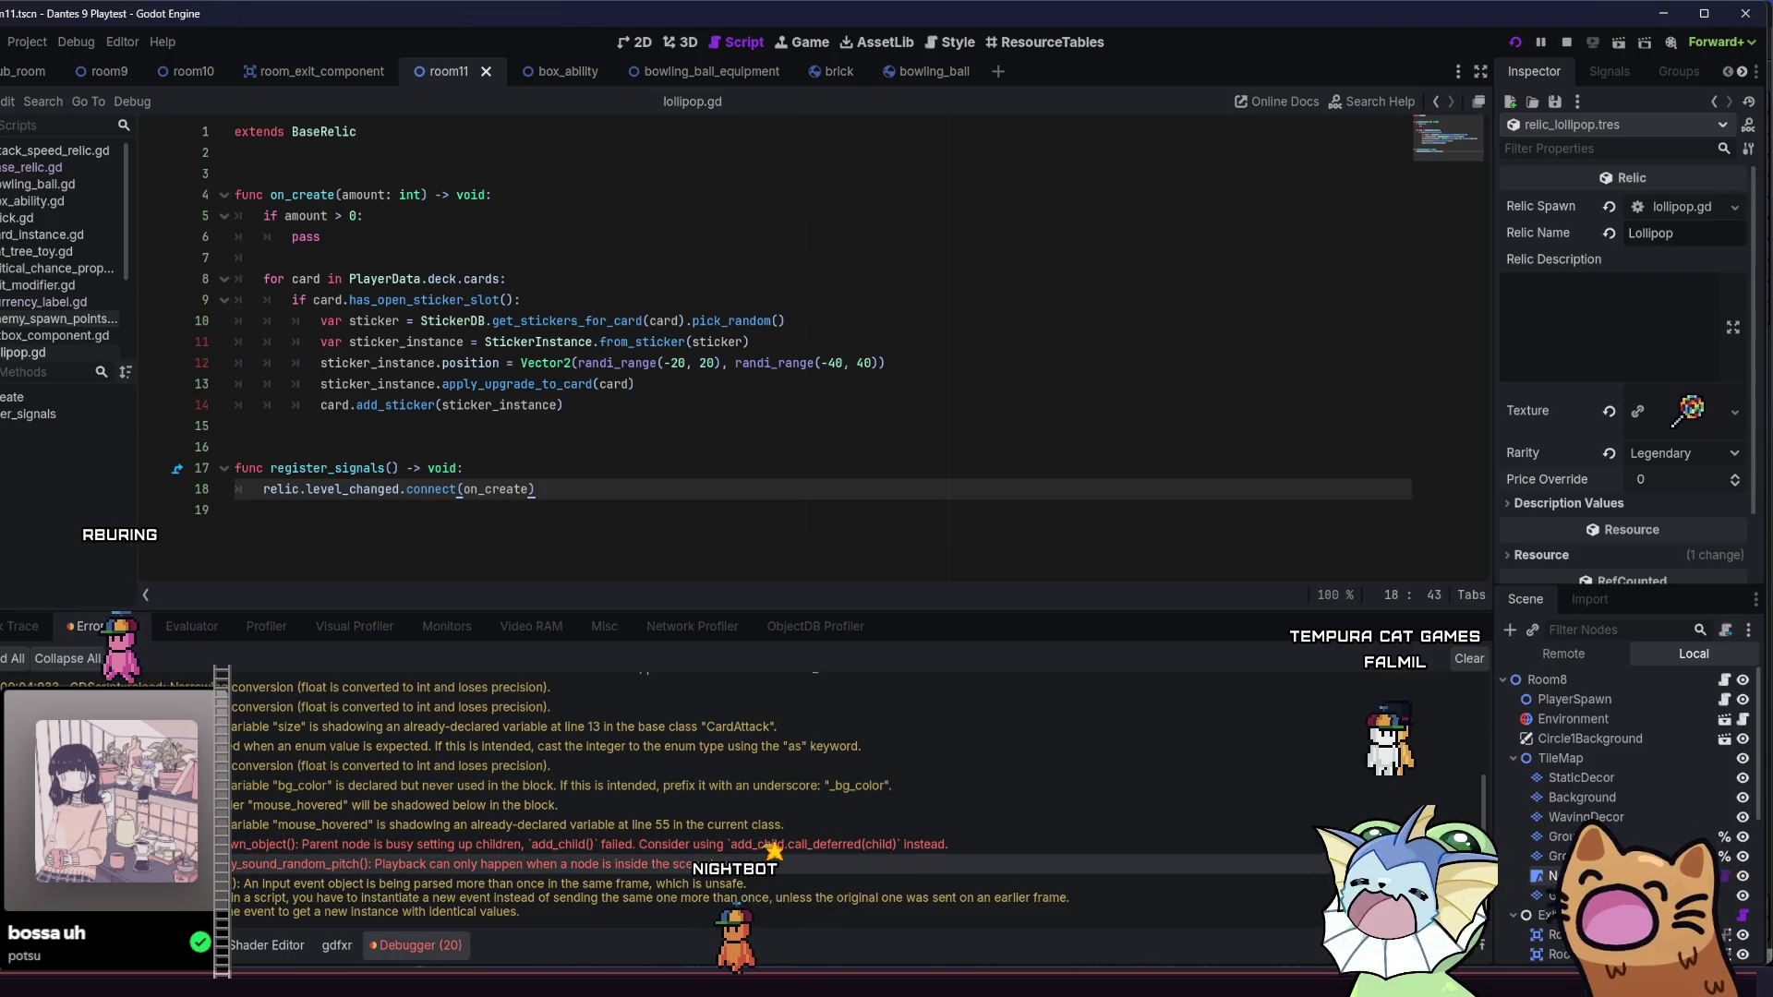
{"action": "left_click", "coordinate": [638, 447]}
{"action": "left_click", "coordinate": [613, 491]}
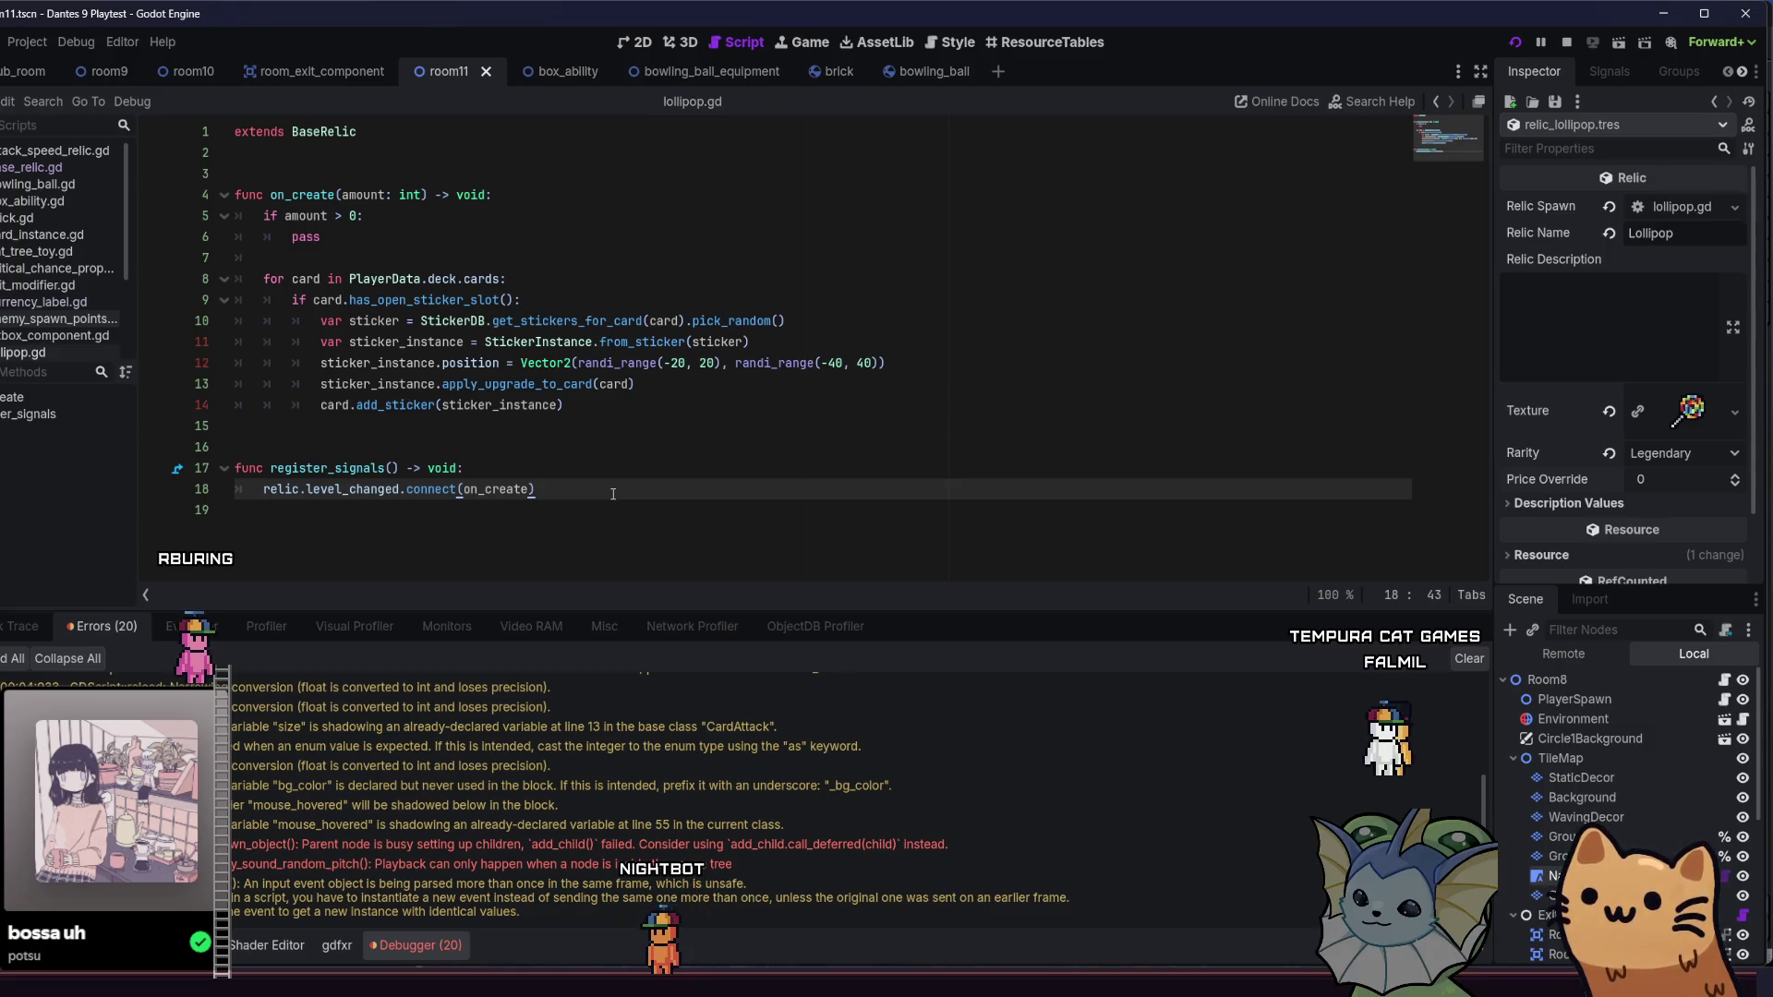
- Rewrite the line 5 guard as 'if amount < 0: return' and save lollipop.gd
{"action": "key", "text": "Up"}
{"action": "key", "text": "Up"}
{"action": "key", "text": "Up"}
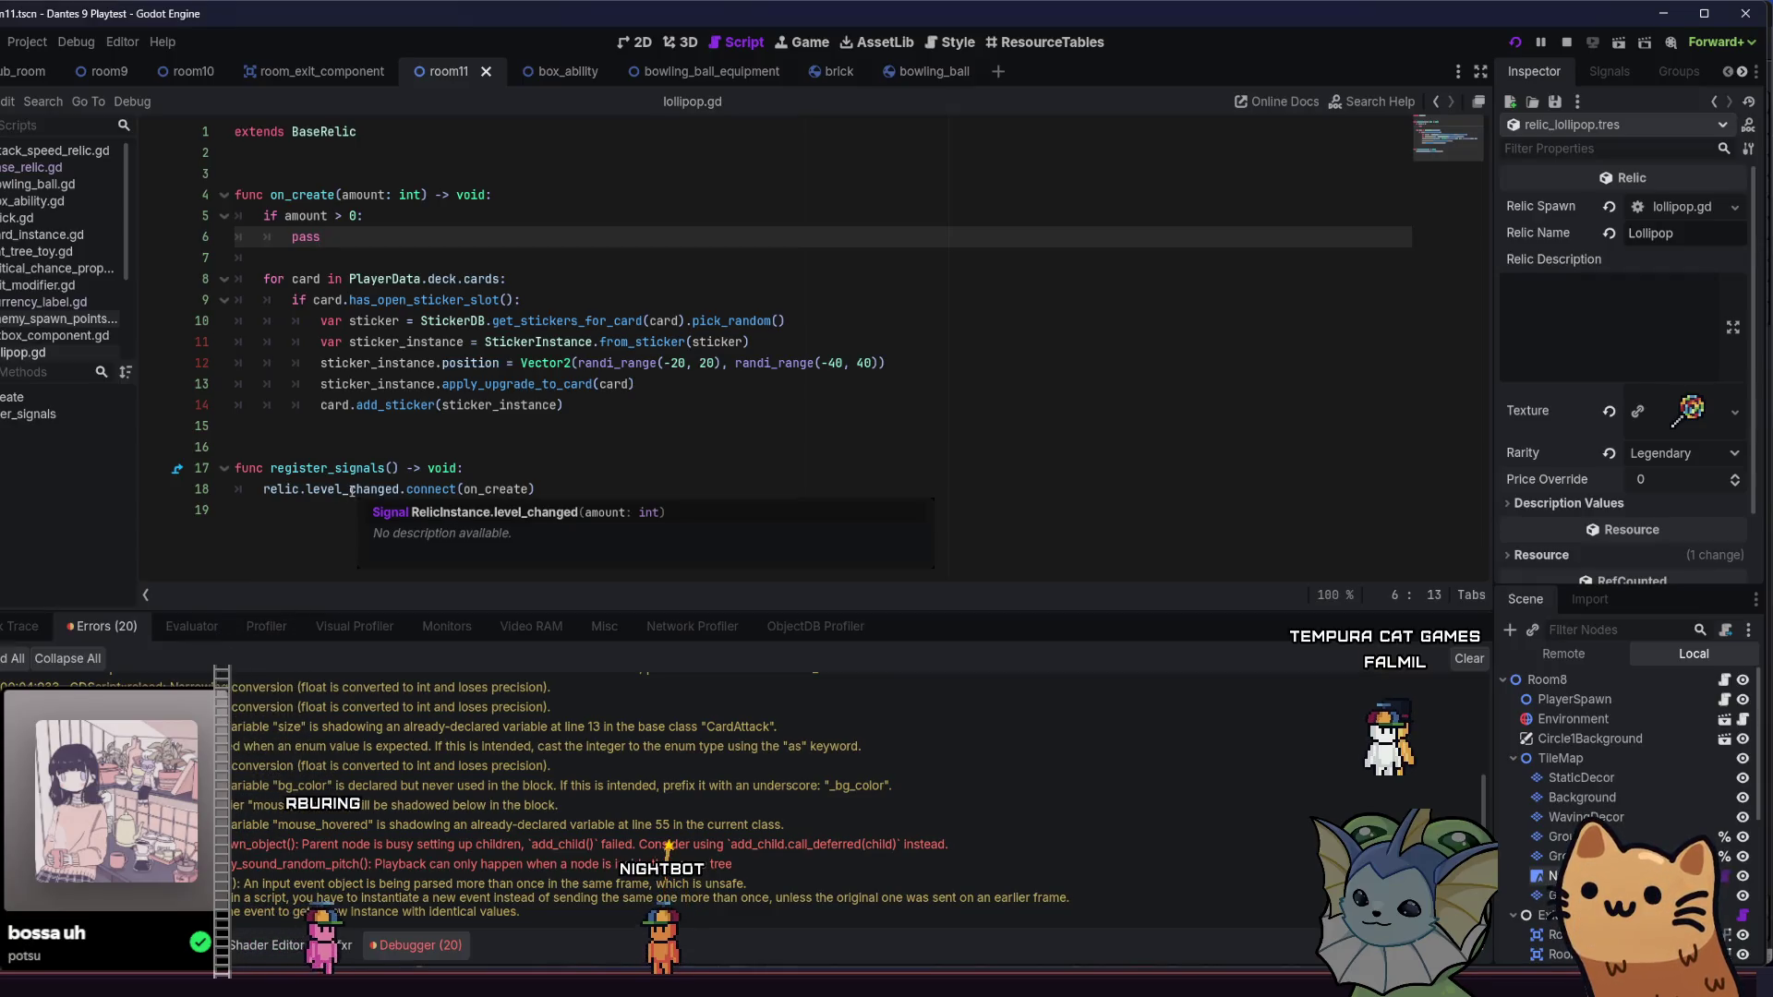
{"action": "left_click", "coordinate": [352, 491]}
{"action": "left_click_drag", "start_coordinate": [324, 236], "coordinate": [263, 215]}
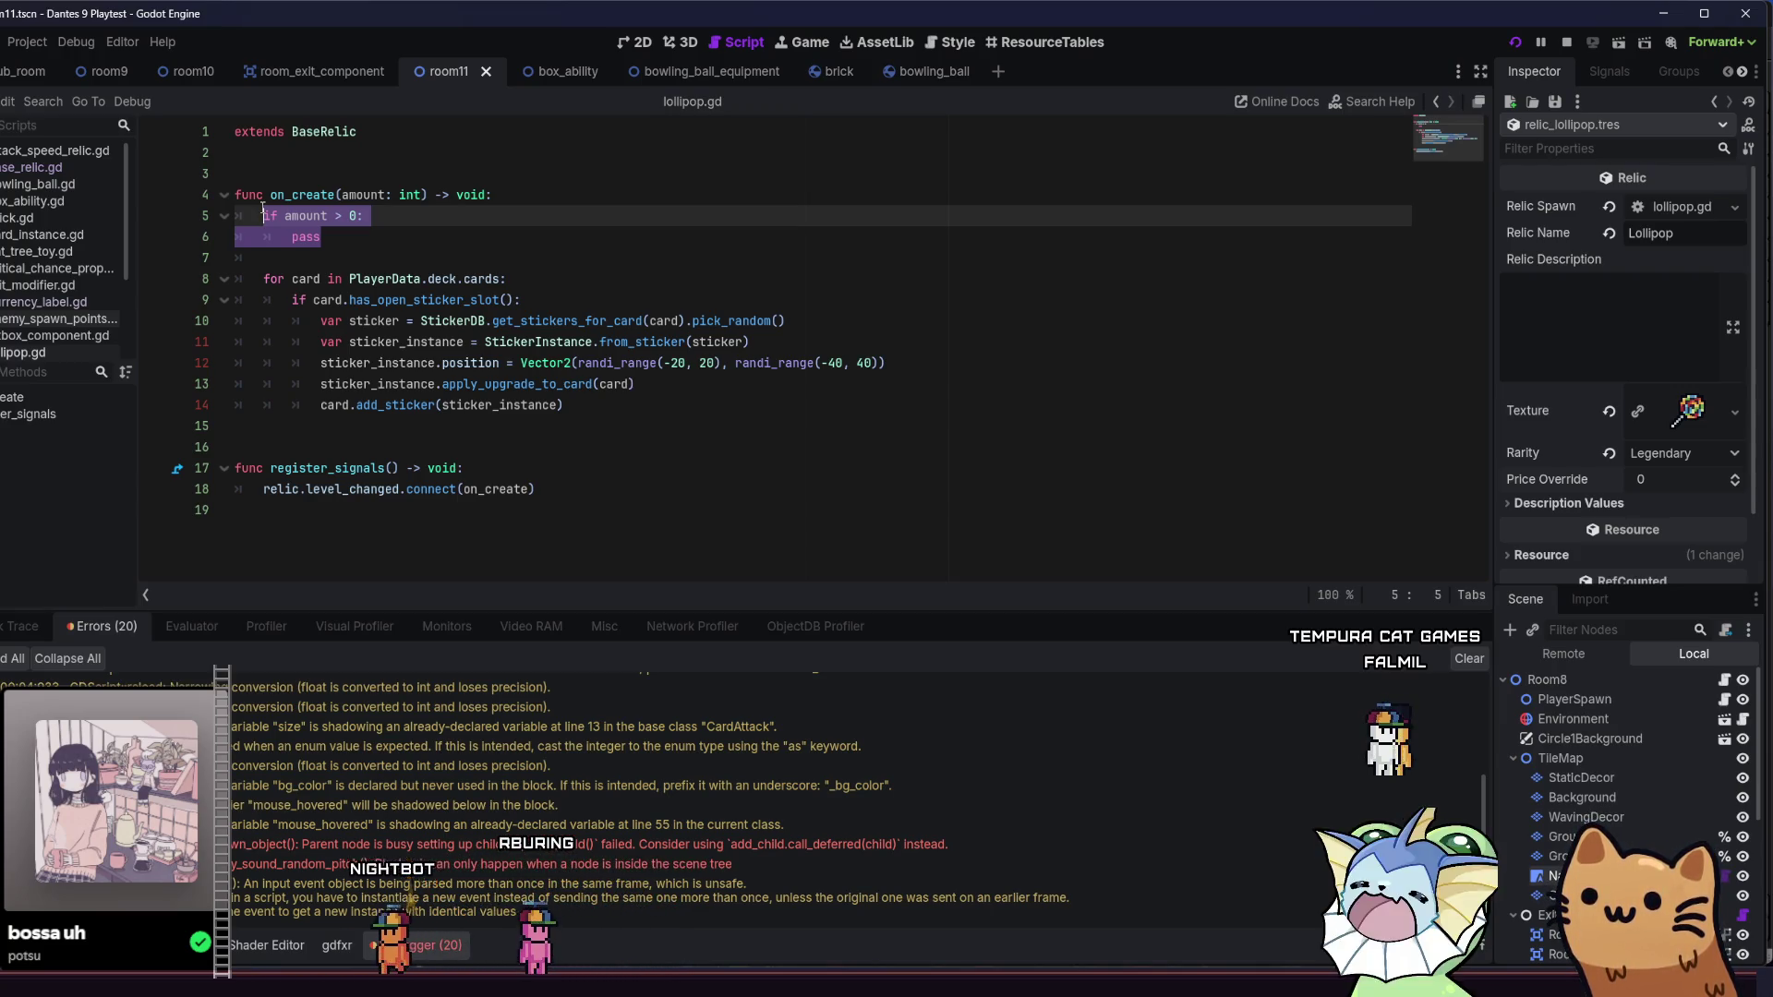
{"action": "left_click_drag", "start_coordinate": [242, 257], "coordinate": [265, 215]}
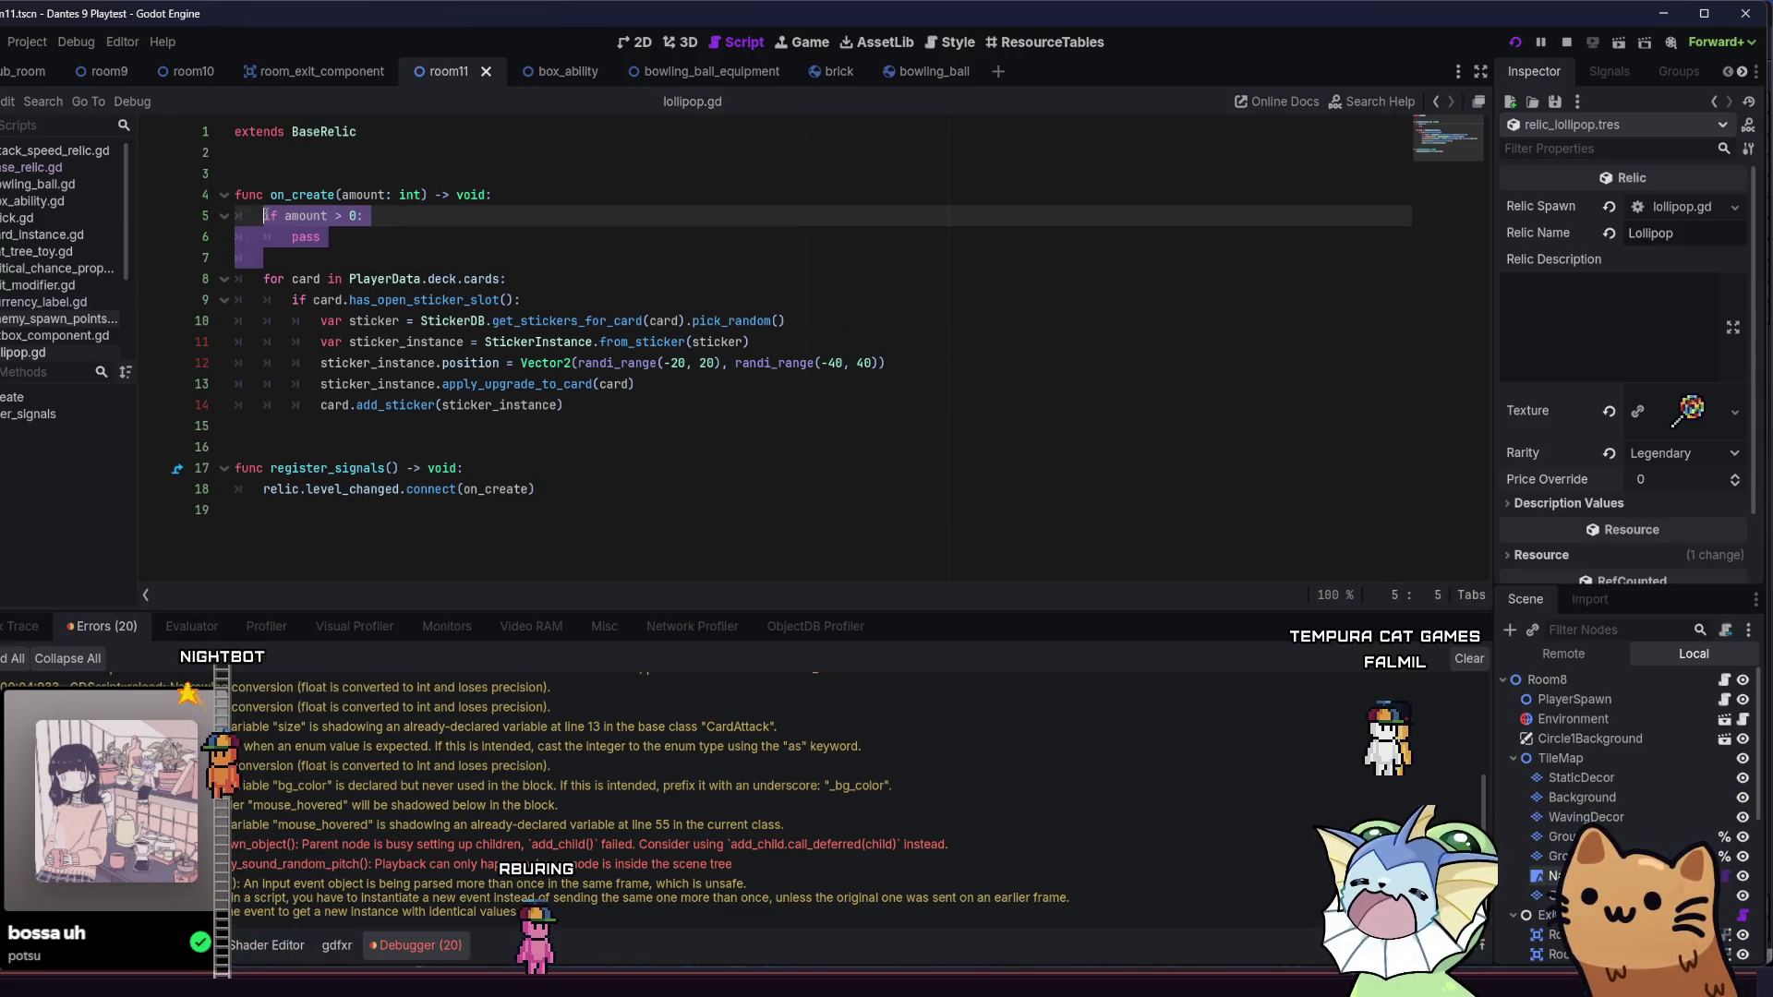
{"action": "left_click", "coordinate": [348, 241]}
{"action": "type", "text": "return"}
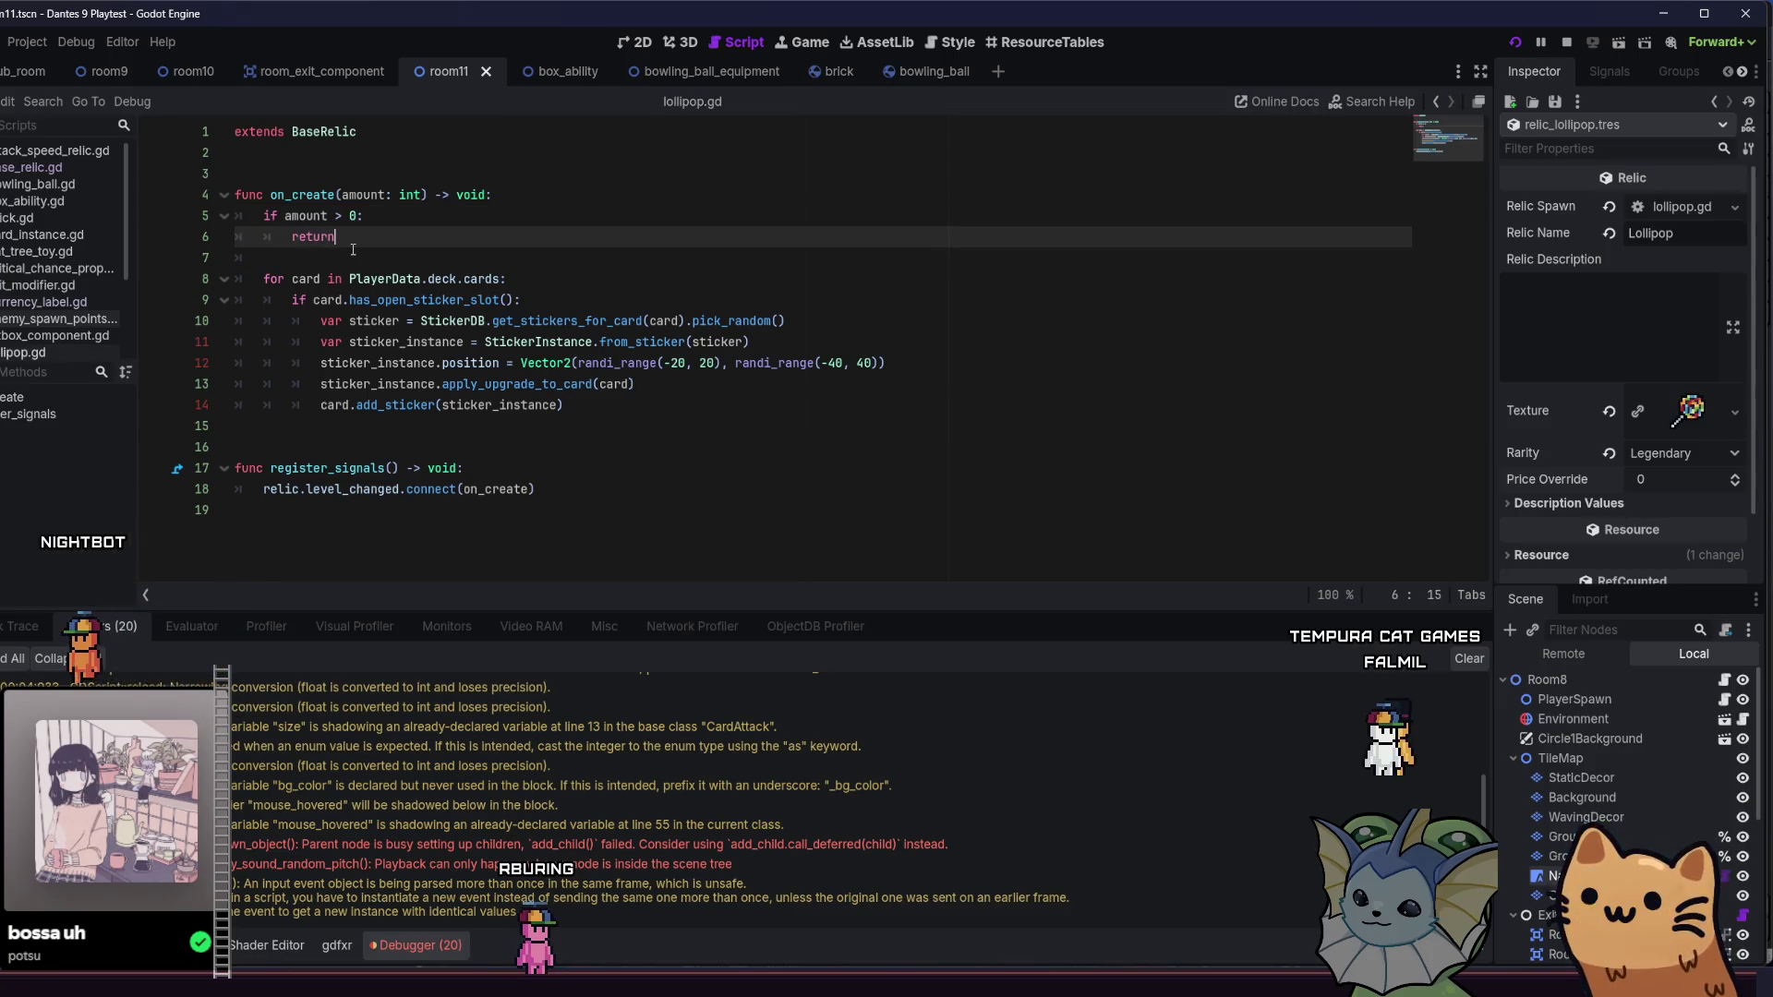
{"action": "left_click_drag", "start_coordinate": [353, 242], "coordinate": [257, 218]}
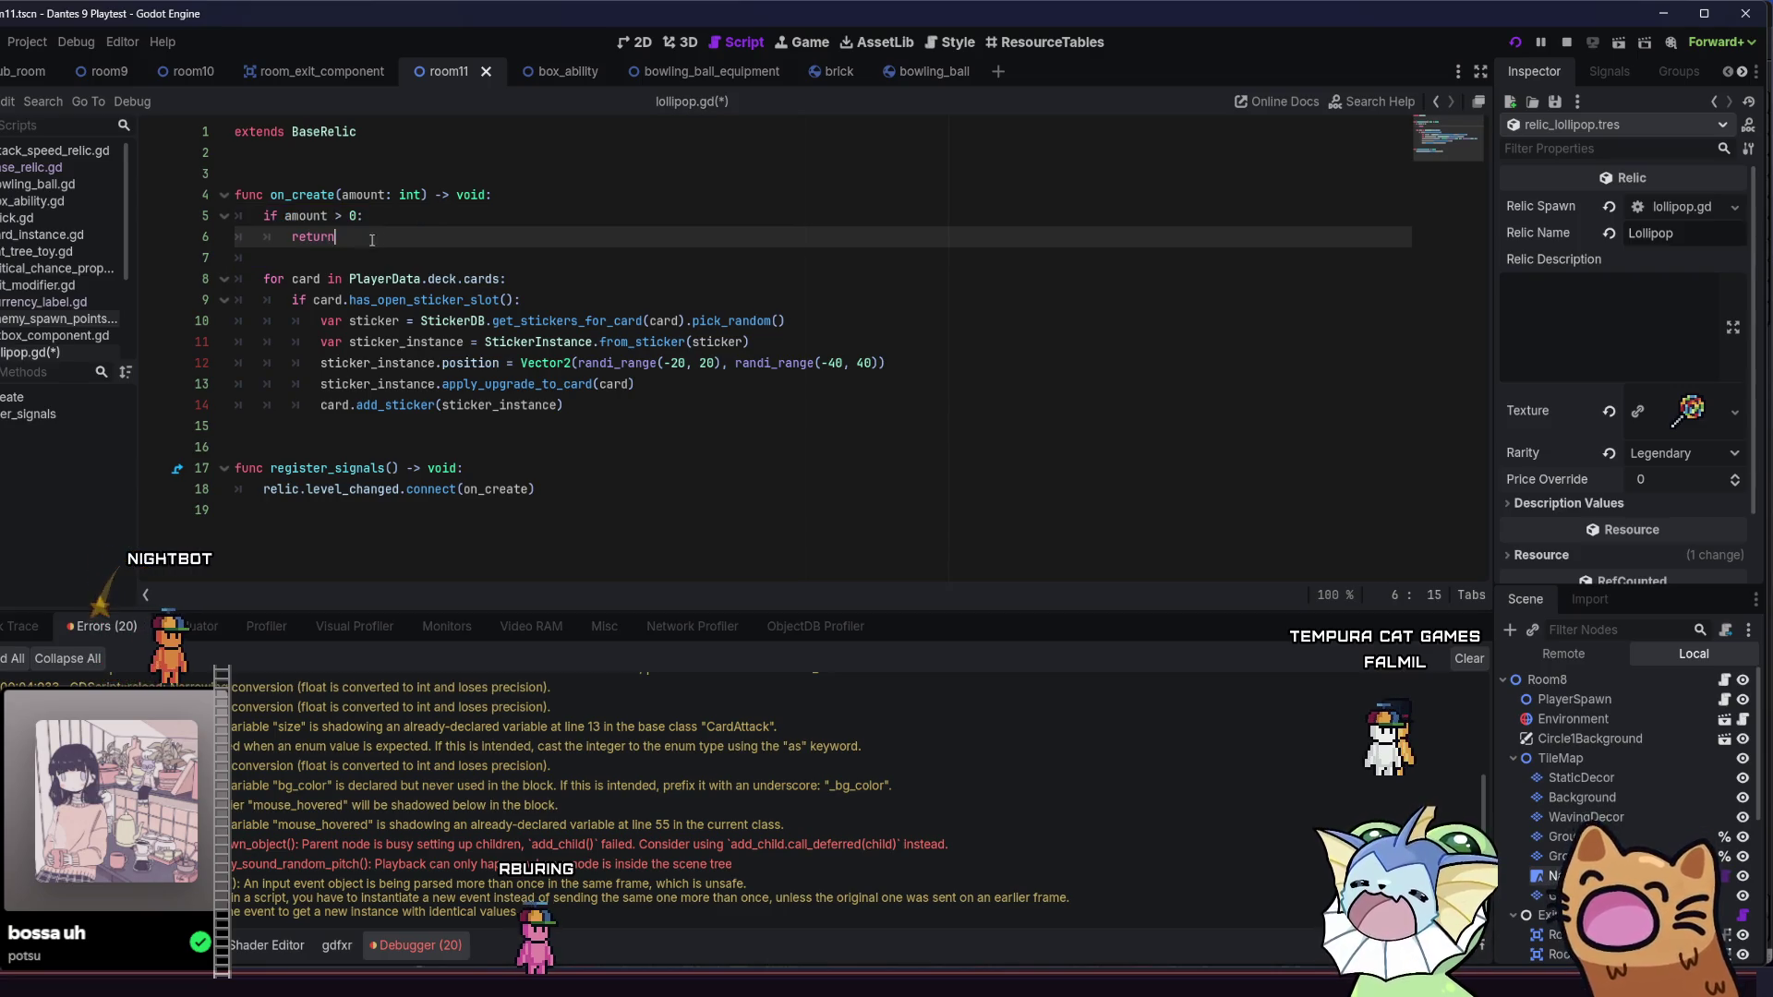
{"action": "left_click", "coordinate": [336, 216]}
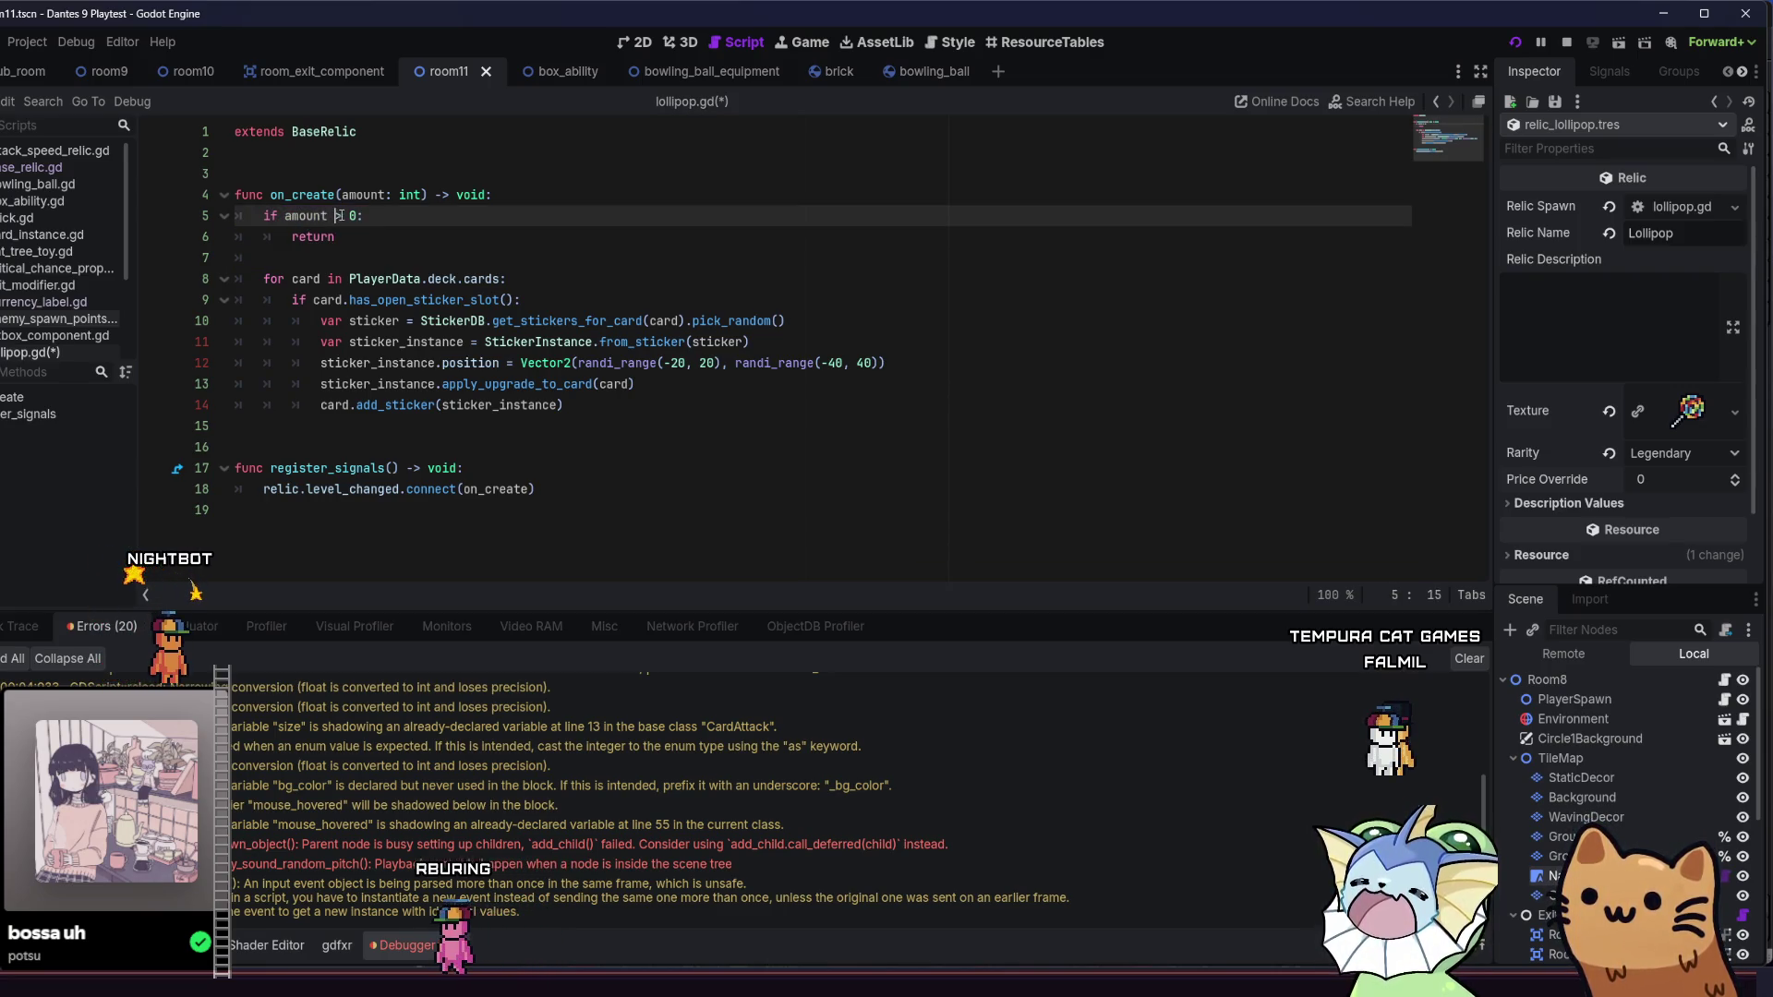
{"action": "type", "text": "<"}
{"action": "left_click", "coordinate": [471, 321]}
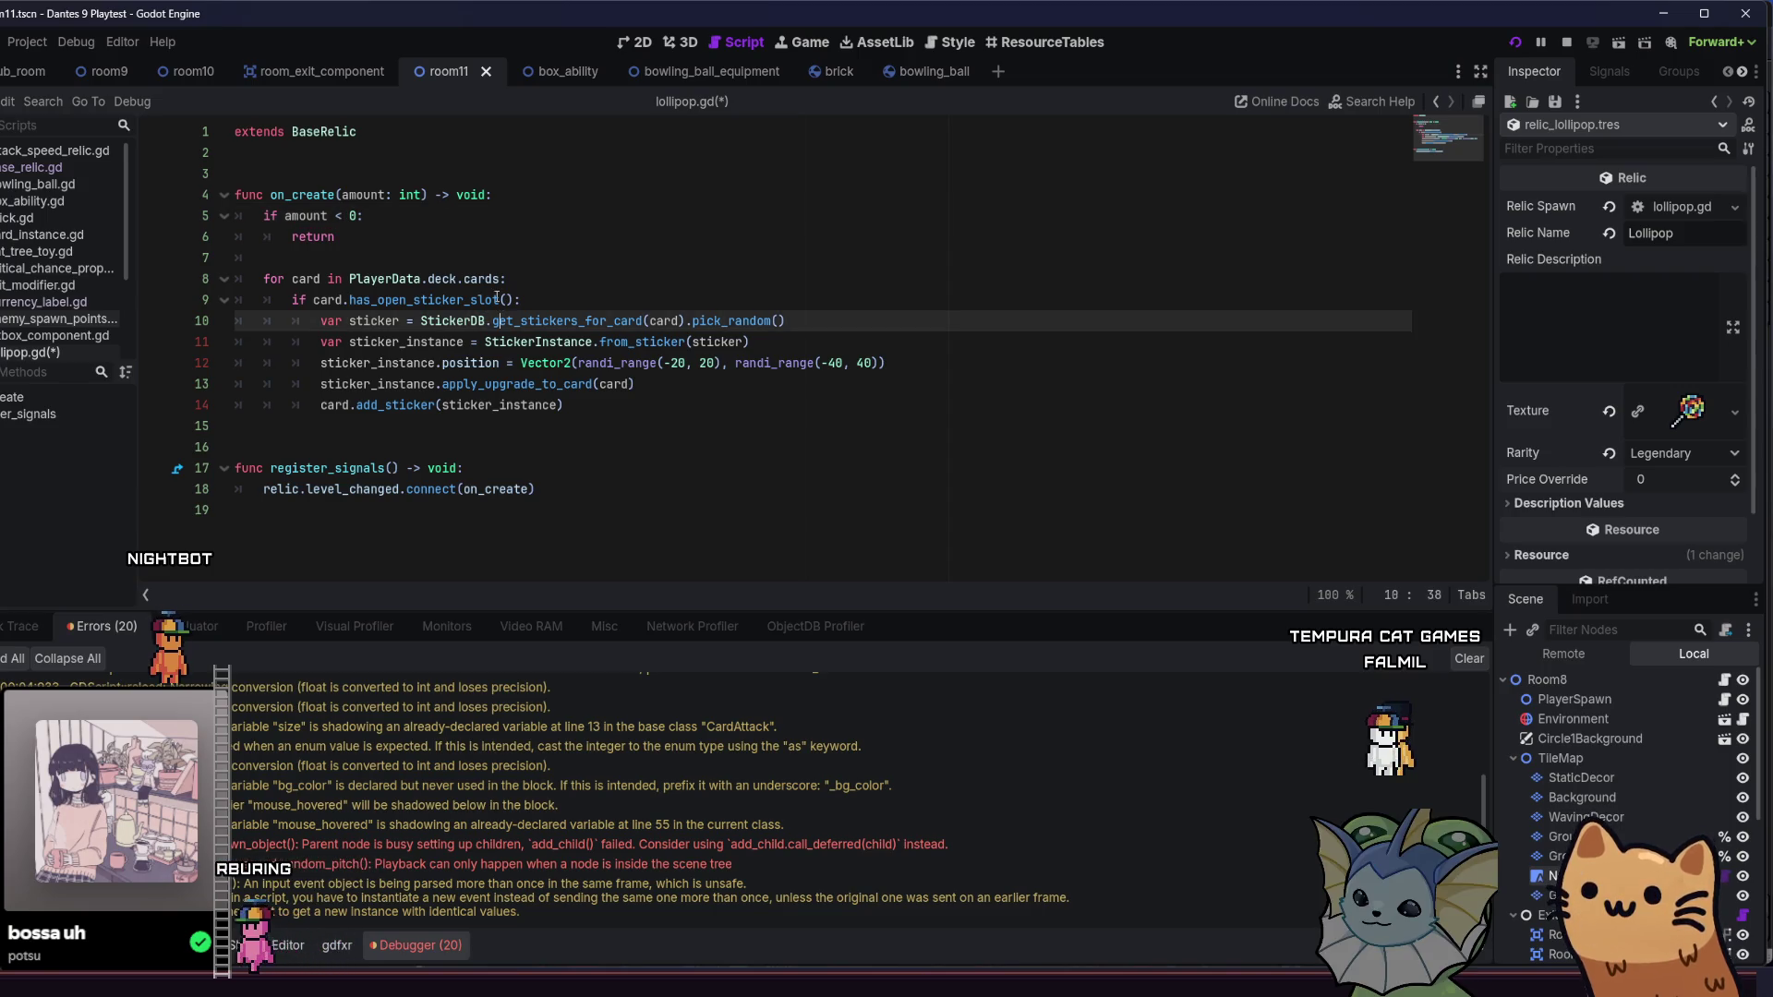
{"action": "key", "text": "Up"}
{"action": "key", "text": "Up"}
{"action": "key", "text": "Up"}
{"action": "key", "text": "ctrl+s"}
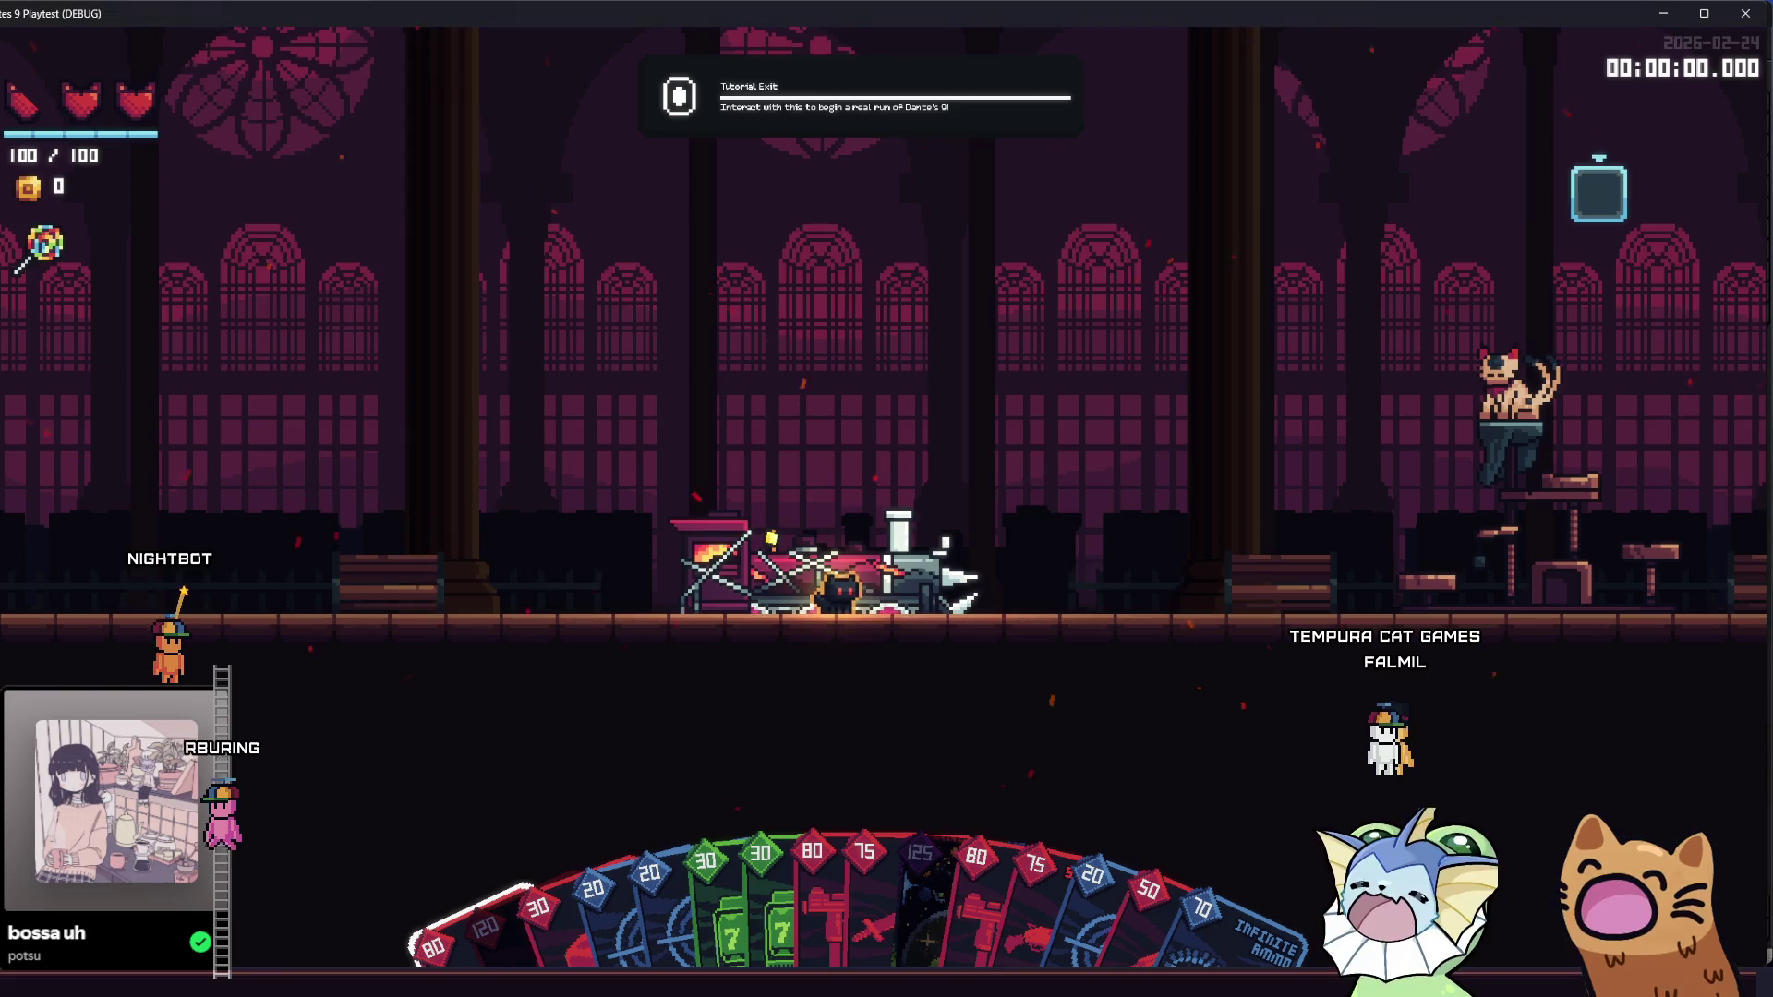
- Add another Lollipop relic through the debug menu's Player > Add Relic list
{"action": "key", "text": "grave"}
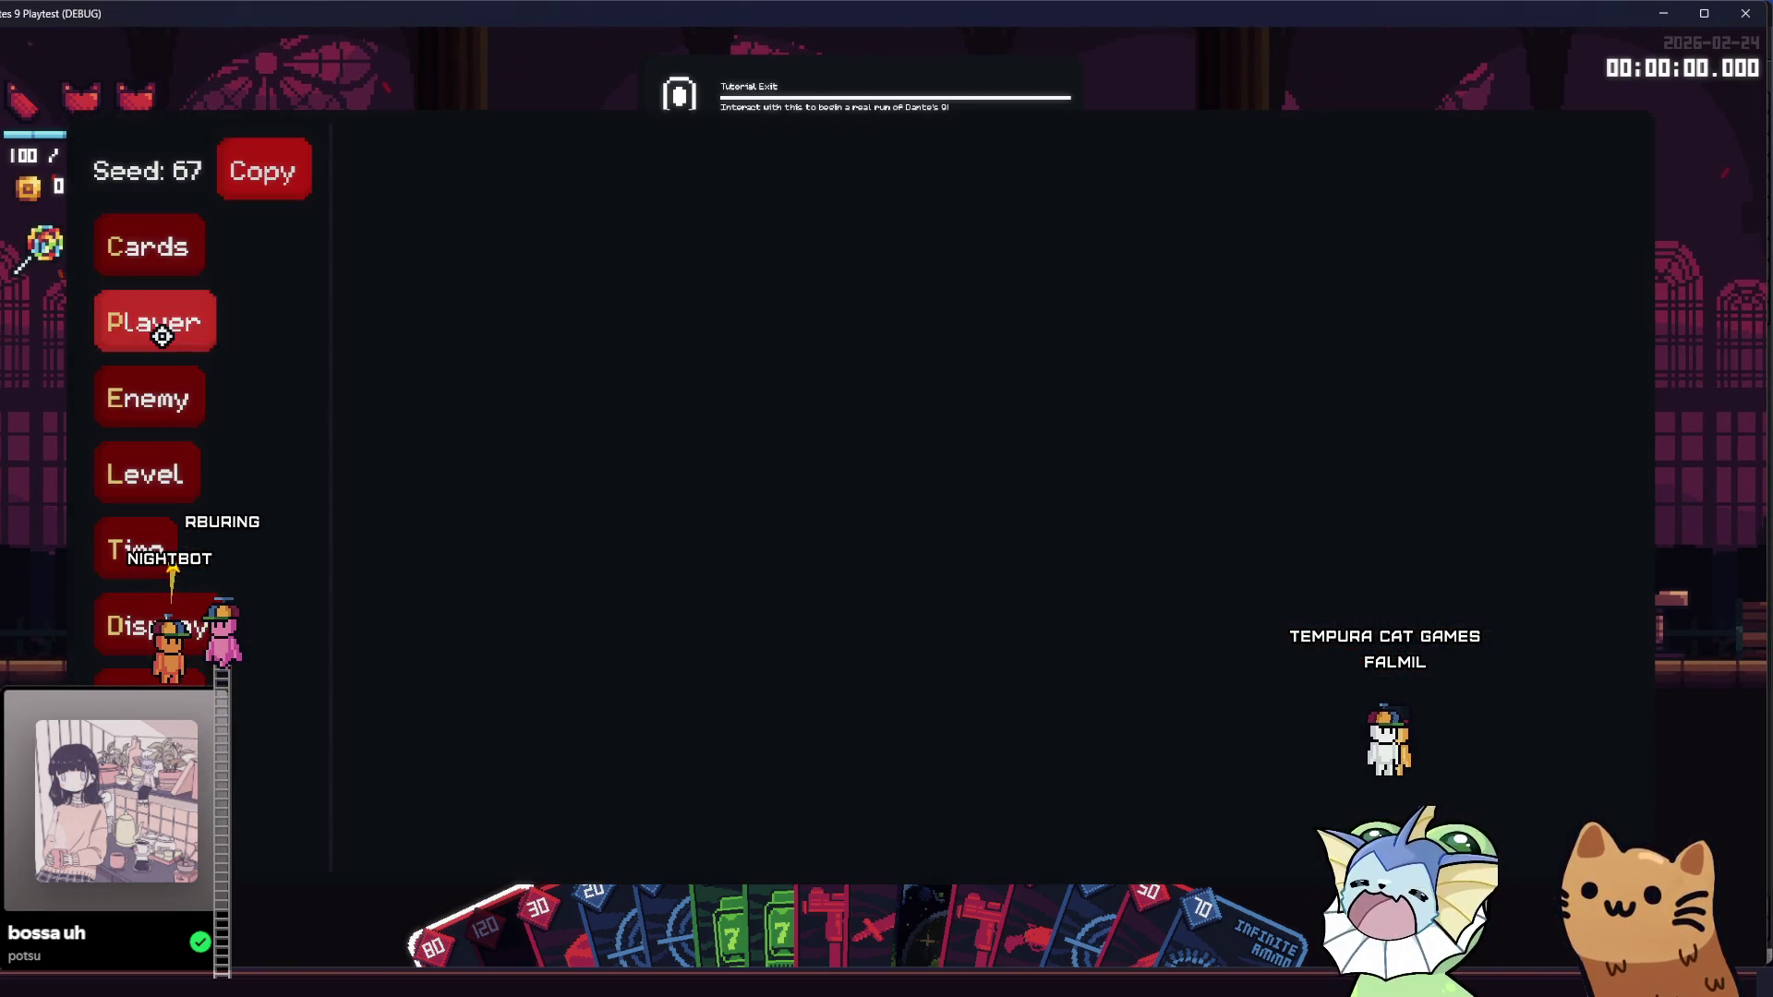
{"action": "left_click", "coordinate": [155, 323]}
{"action": "left_click", "coordinate": [424, 245]}
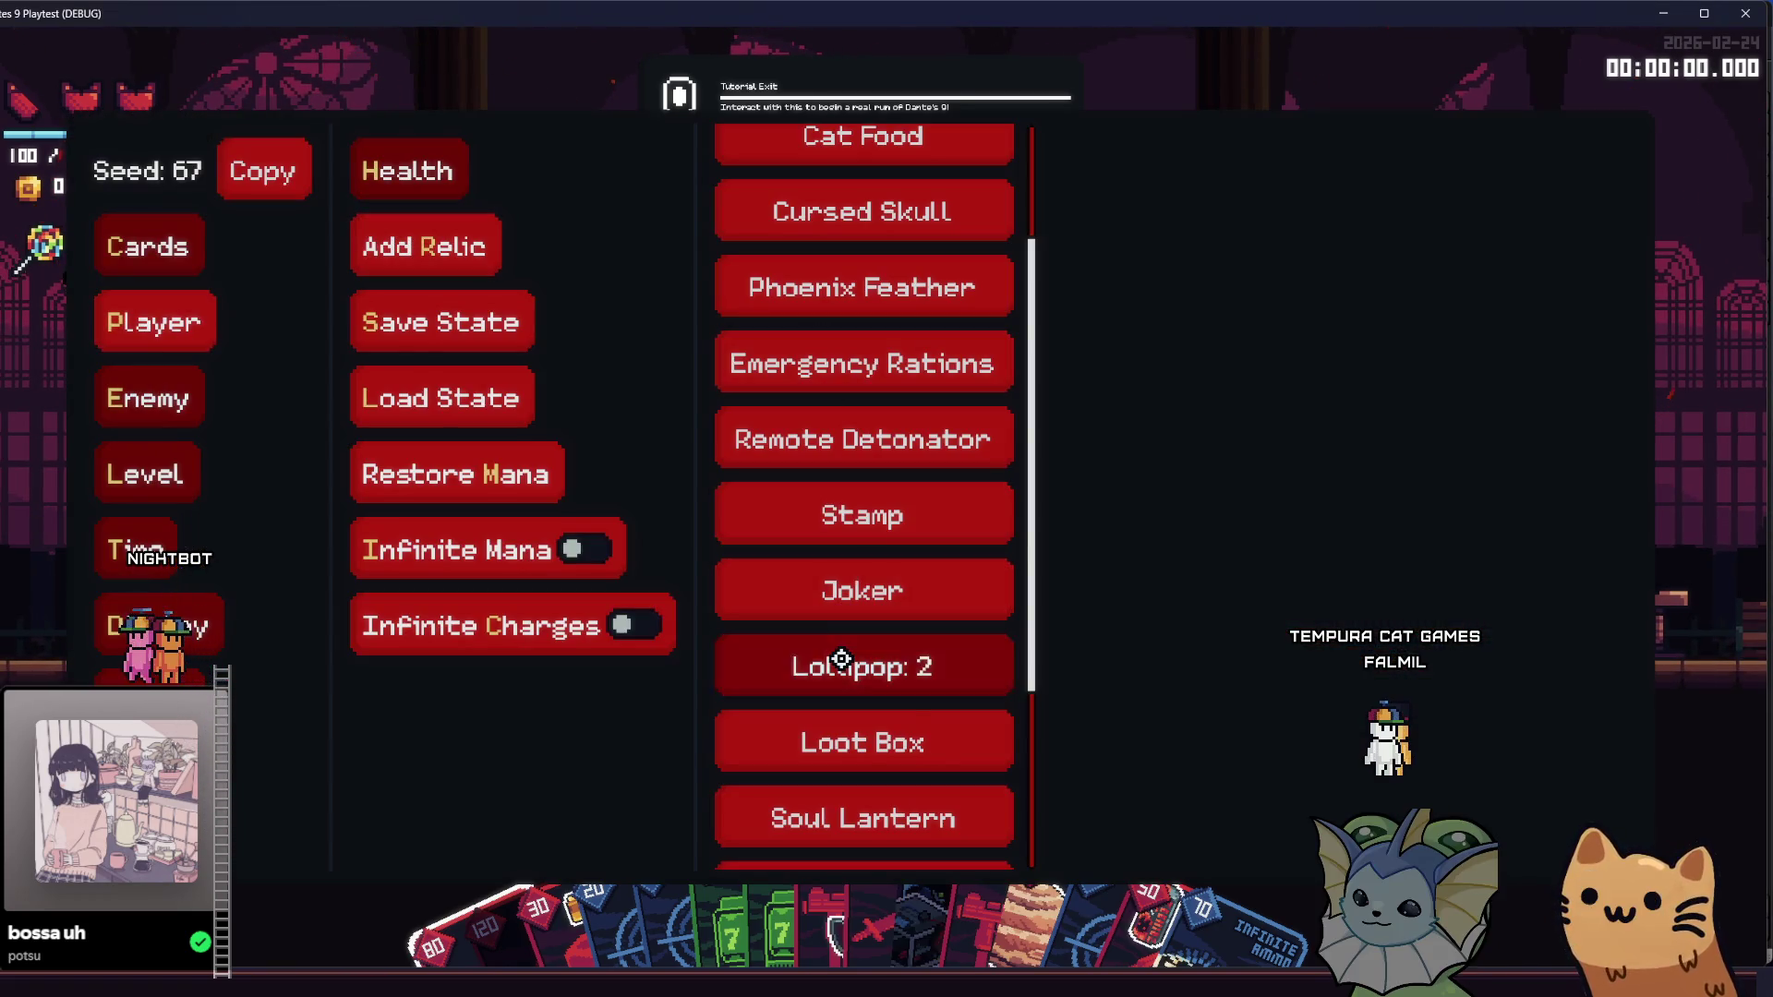
{"action": "left_click", "coordinate": [843, 665]}
- Scroll through the cards in the Deck view, then relaunch the game from the editor
{"action": "key", "text": "Tab"}
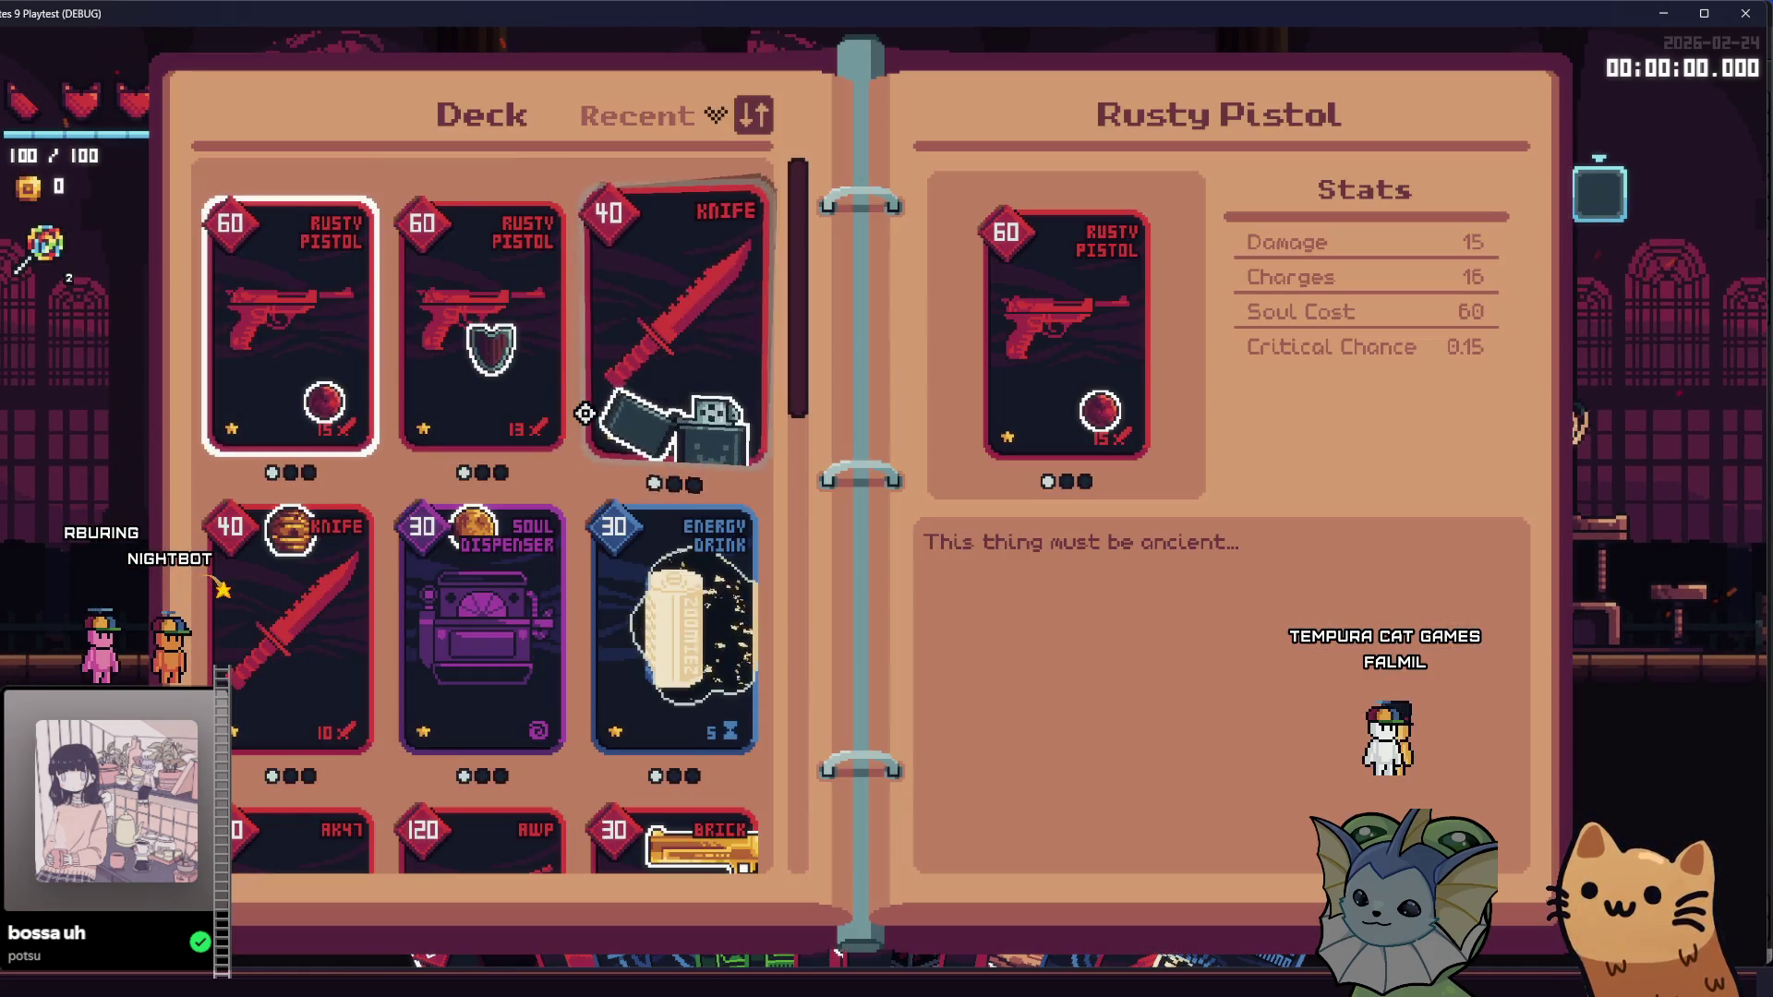
{"action": "scroll", "coordinate": [646, 443], "scroll_direction": "down", "scroll_amount": 3}
{"action": "key", "text": "Tab"}
{"action": "key", "text": "Tab"}
{"action": "scroll", "coordinate": [525, 484], "scroll_direction": "down", "scroll_amount": 10}
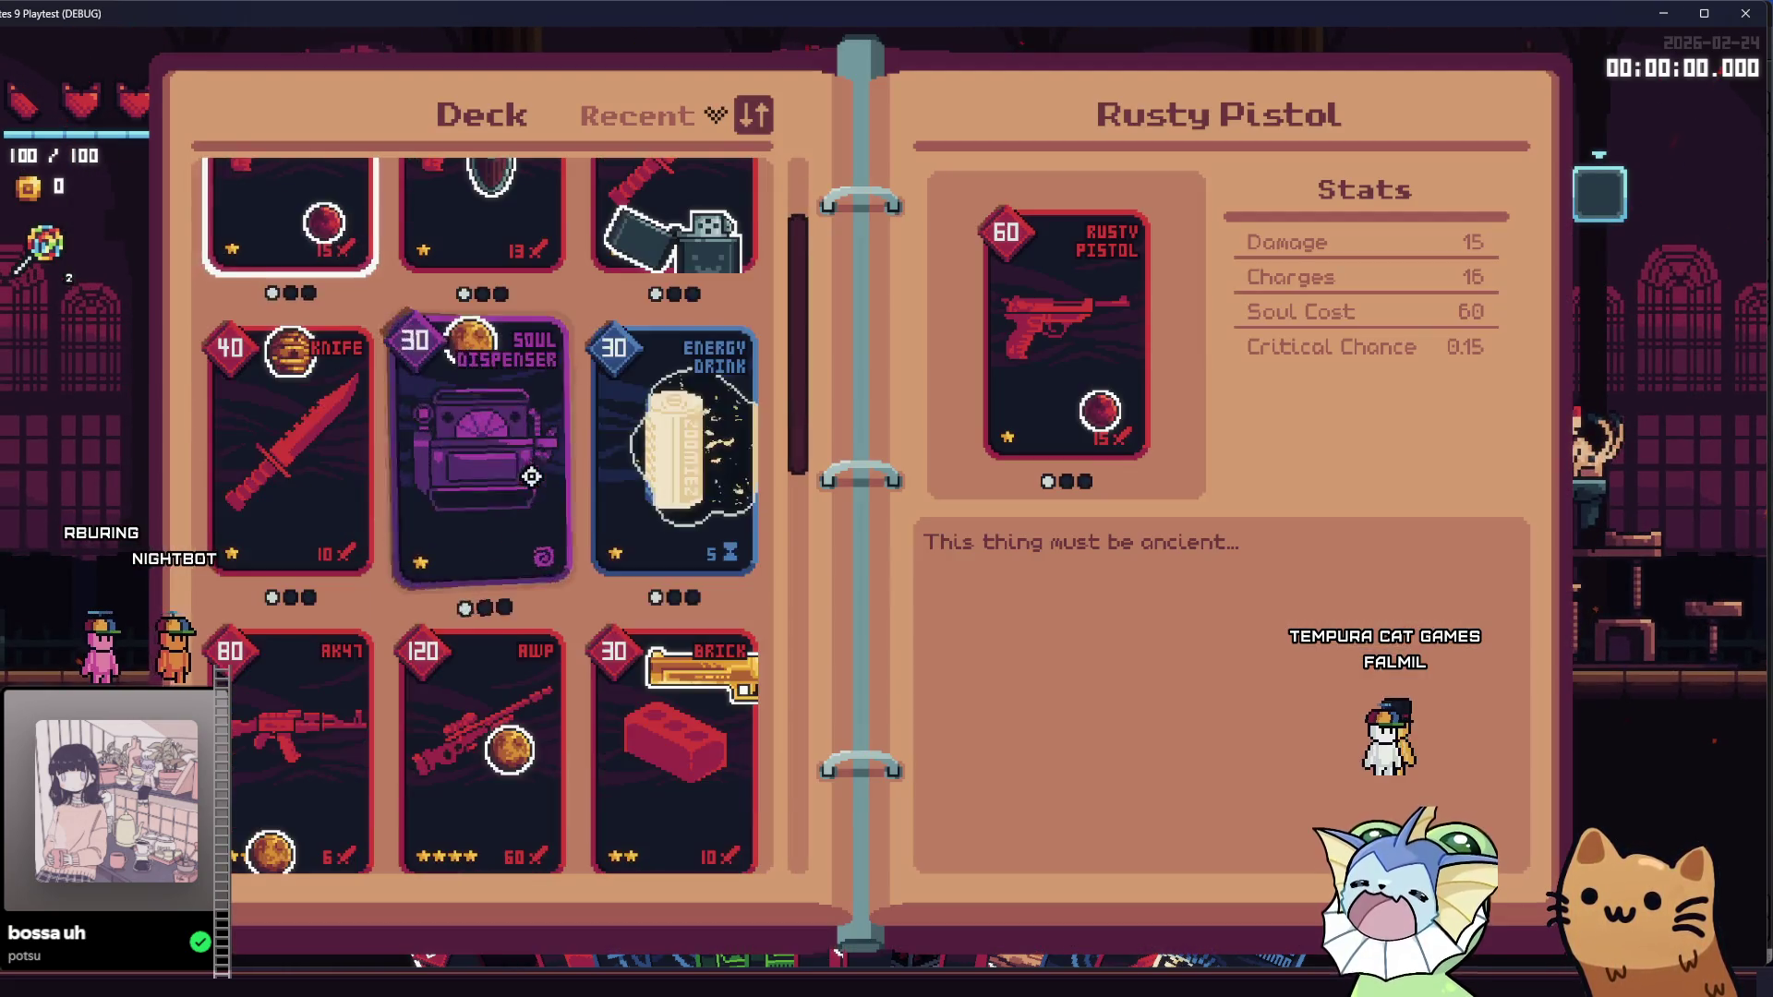
{"action": "key", "text": "Tab"}
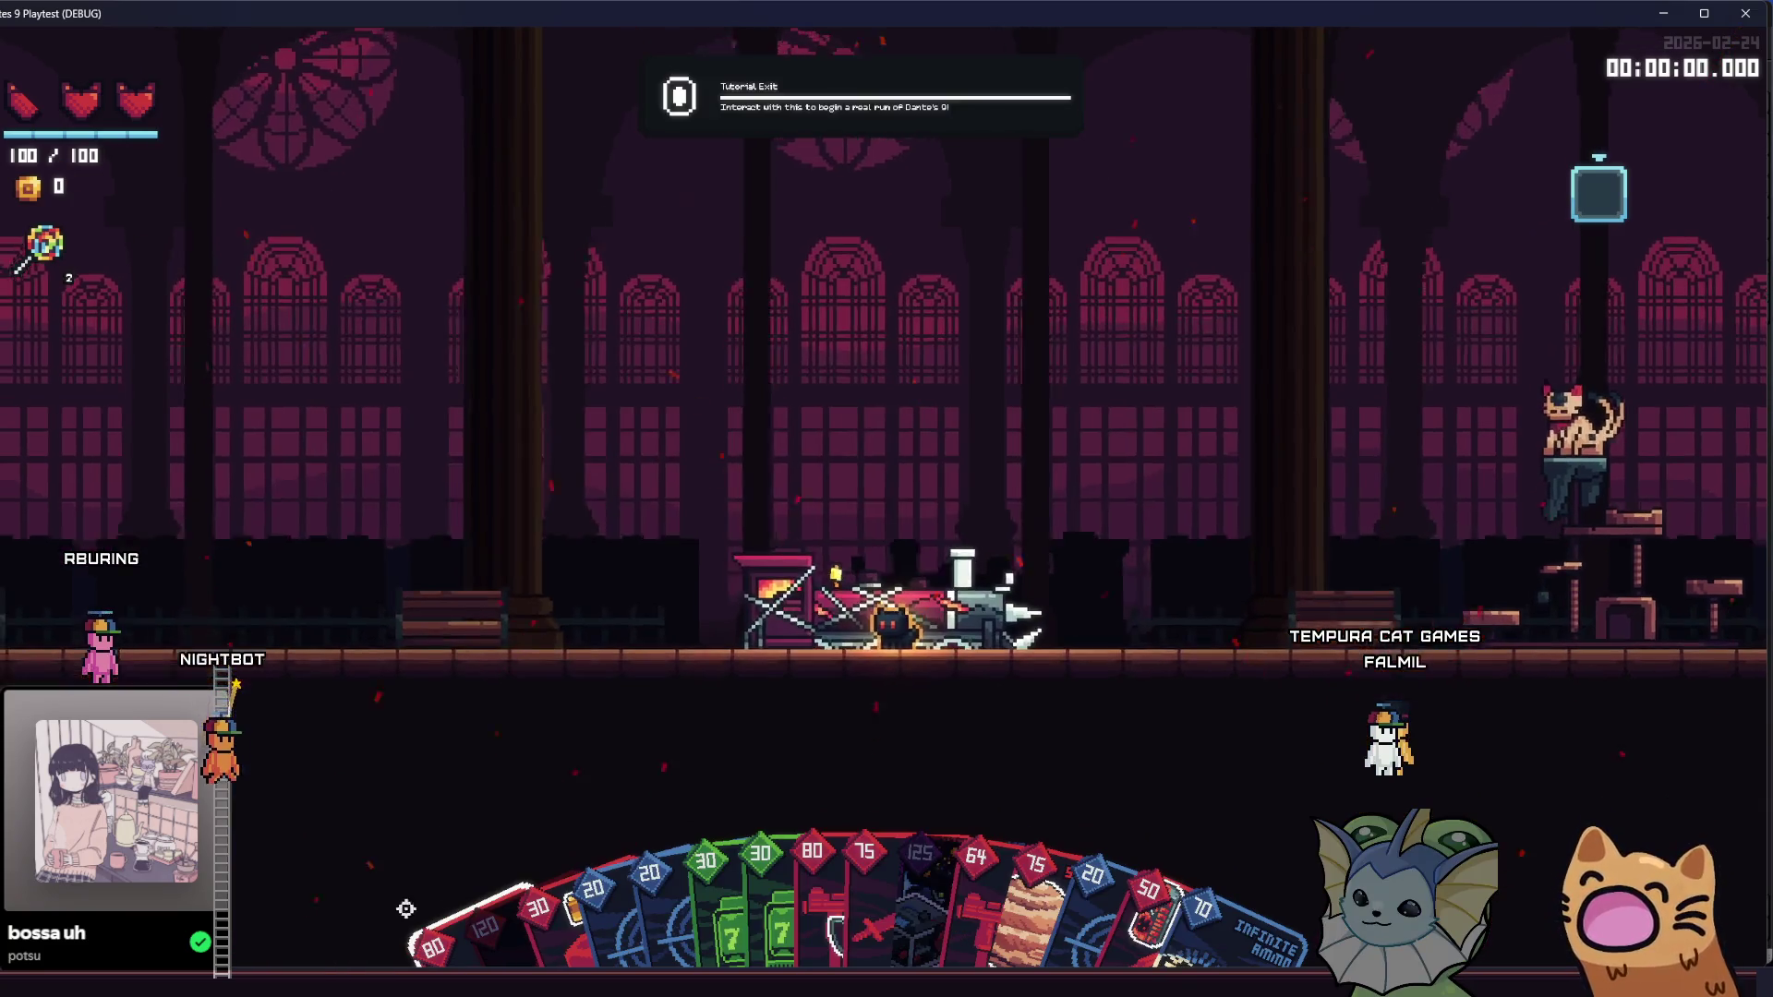
{"action": "key", "text": "alt+Tab"}
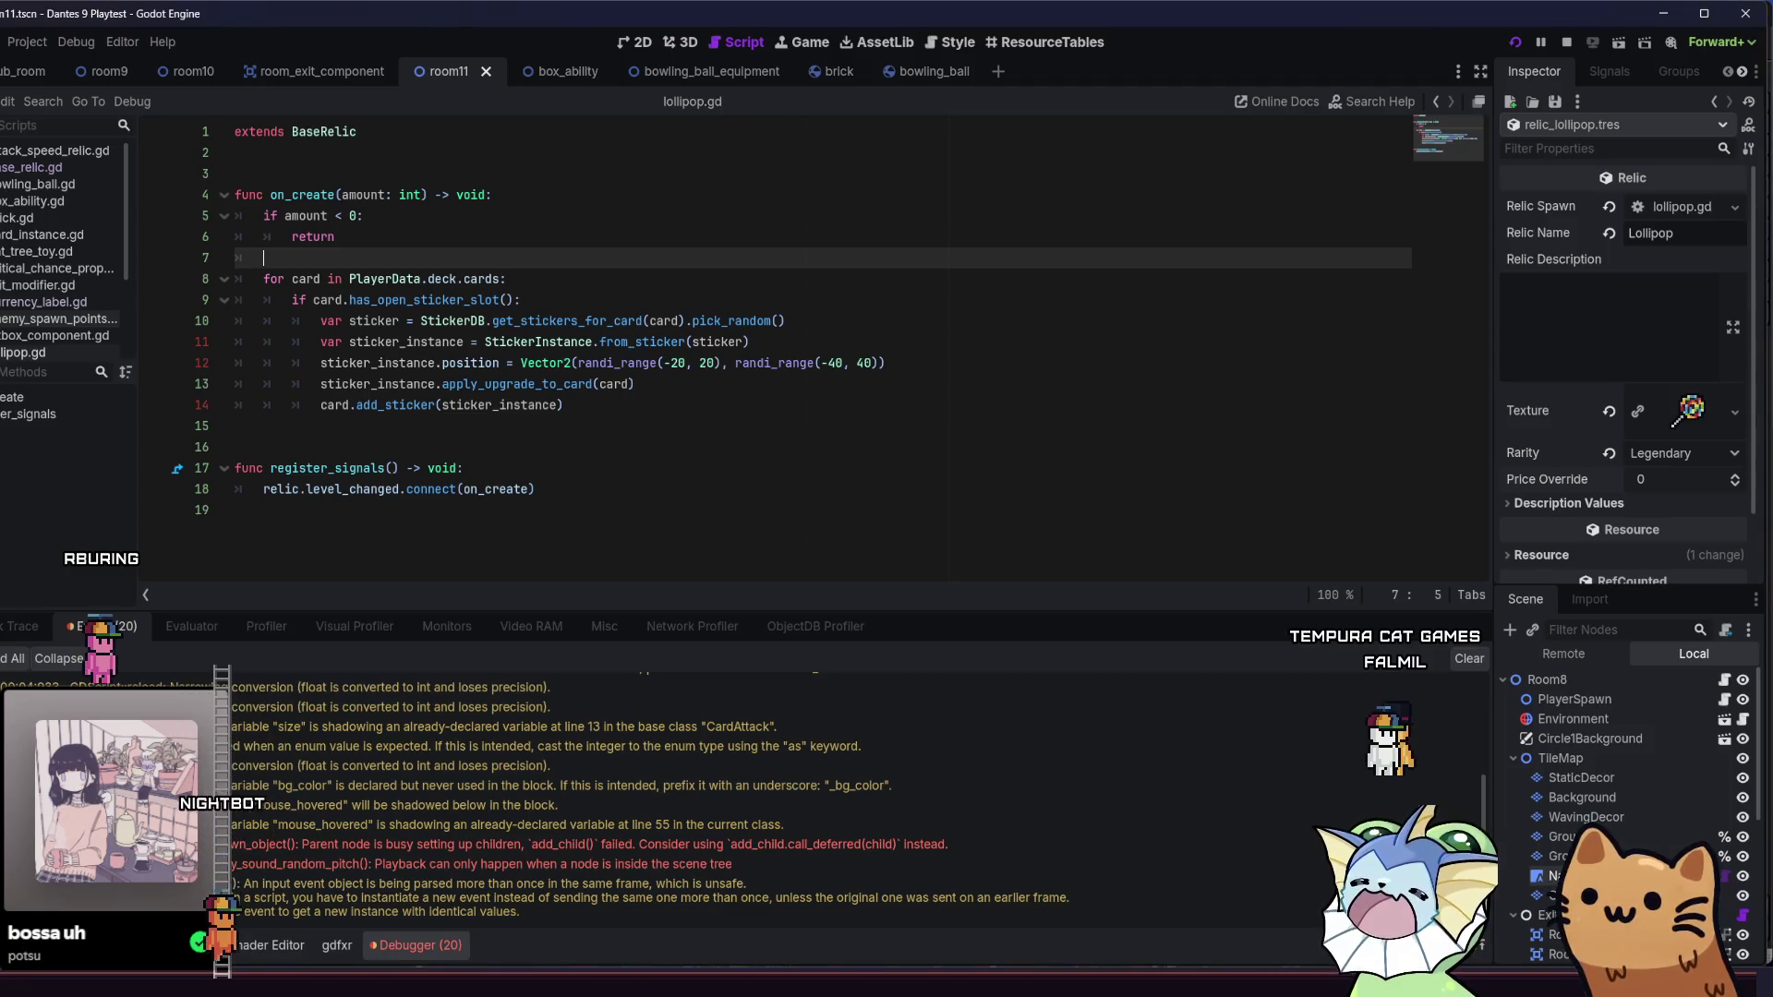
{"action": "key", "text": "Tab"}
{"action": "key", "text": "Tab"}
{"action": "key", "text": "Tab"}
- Inspect the deck's cards again for stickers, then bring back the debug menu with F1
{"action": "key", "text": "Tab"}
{"action": "key", "text": "Tab"}
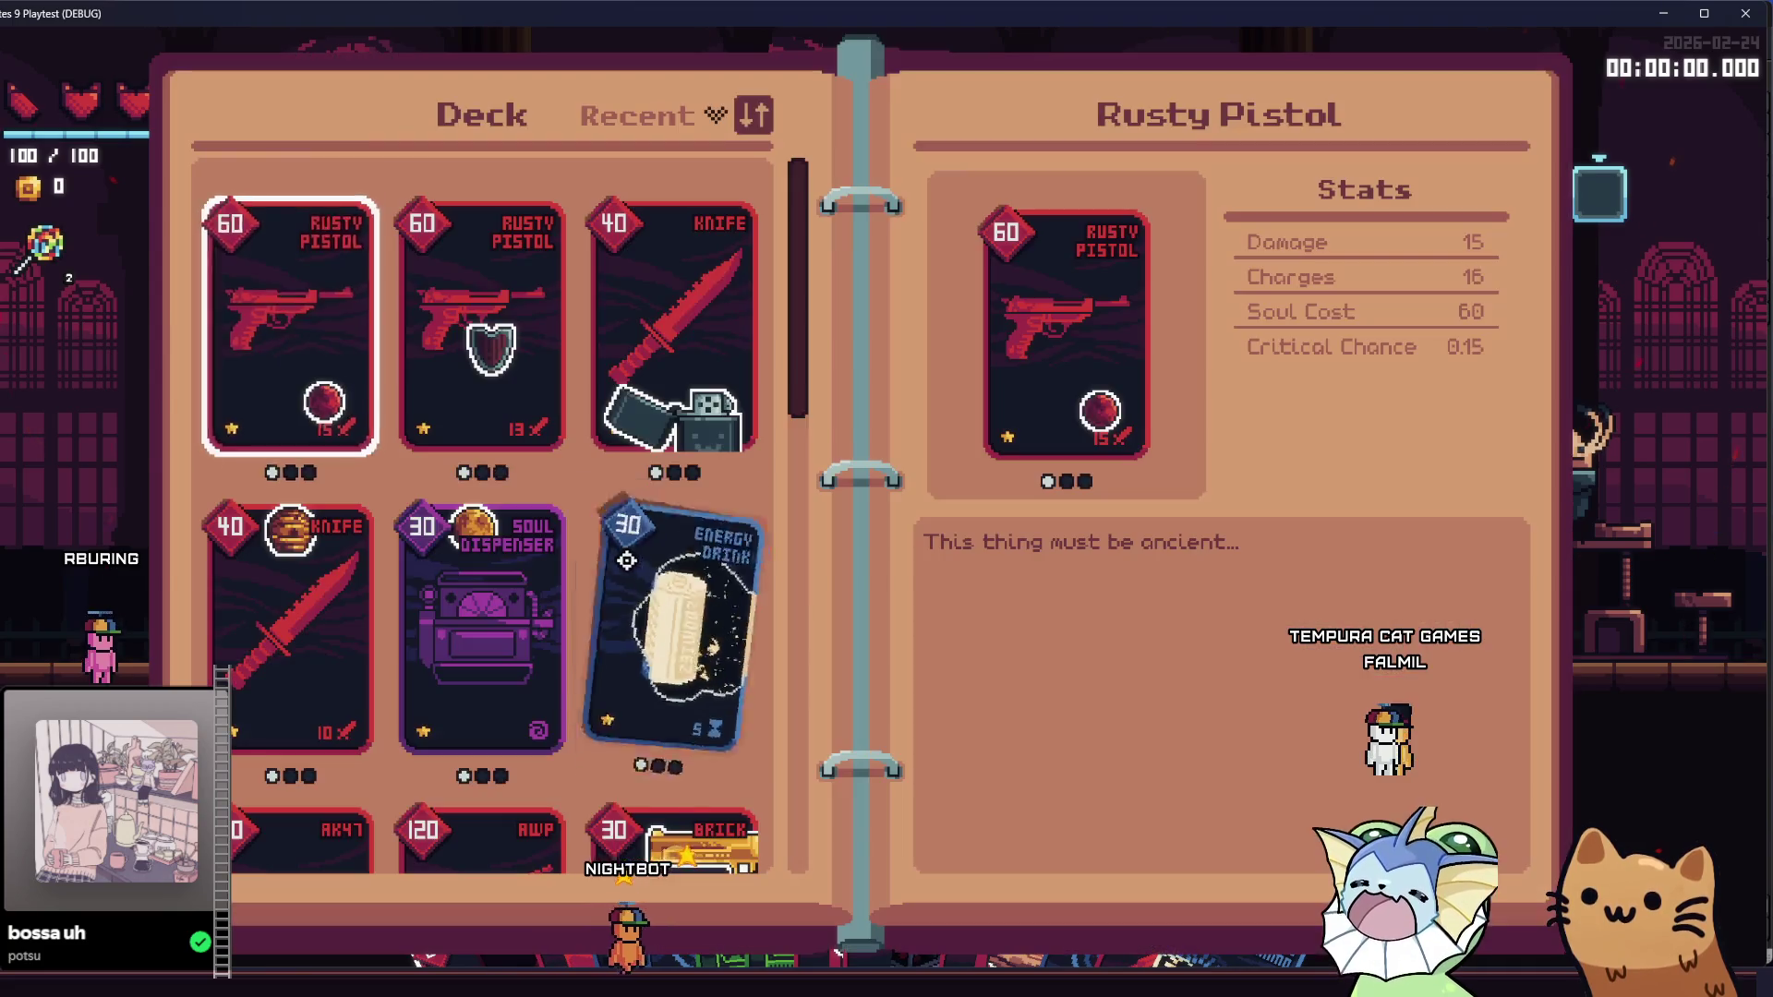
{"action": "scroll", "coordinate": [629, 555], "scroll_direction": "down", "scroll_amount": 5}
{"action": "key", "text": "Tab"}
{"action": "key", "text": "Tab"}
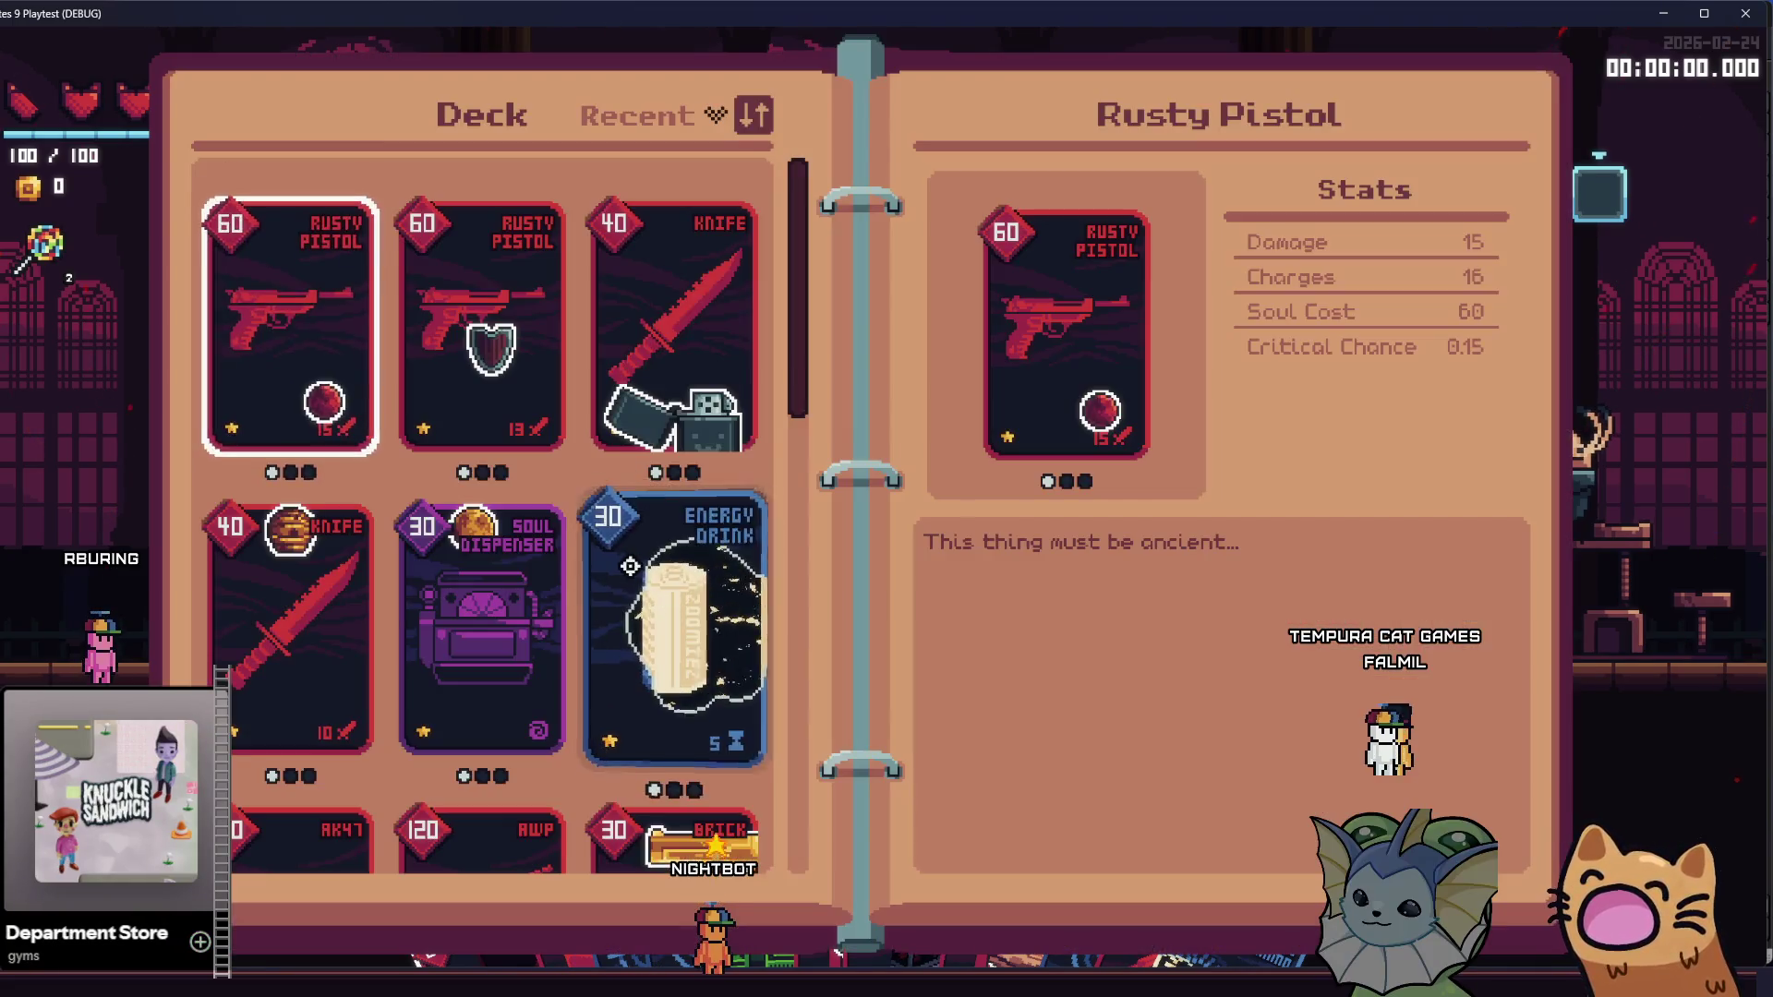
{"action": "scroll", "coordinate": [620, 591], "scroll_direction": "down", "scroll_amount": 8}
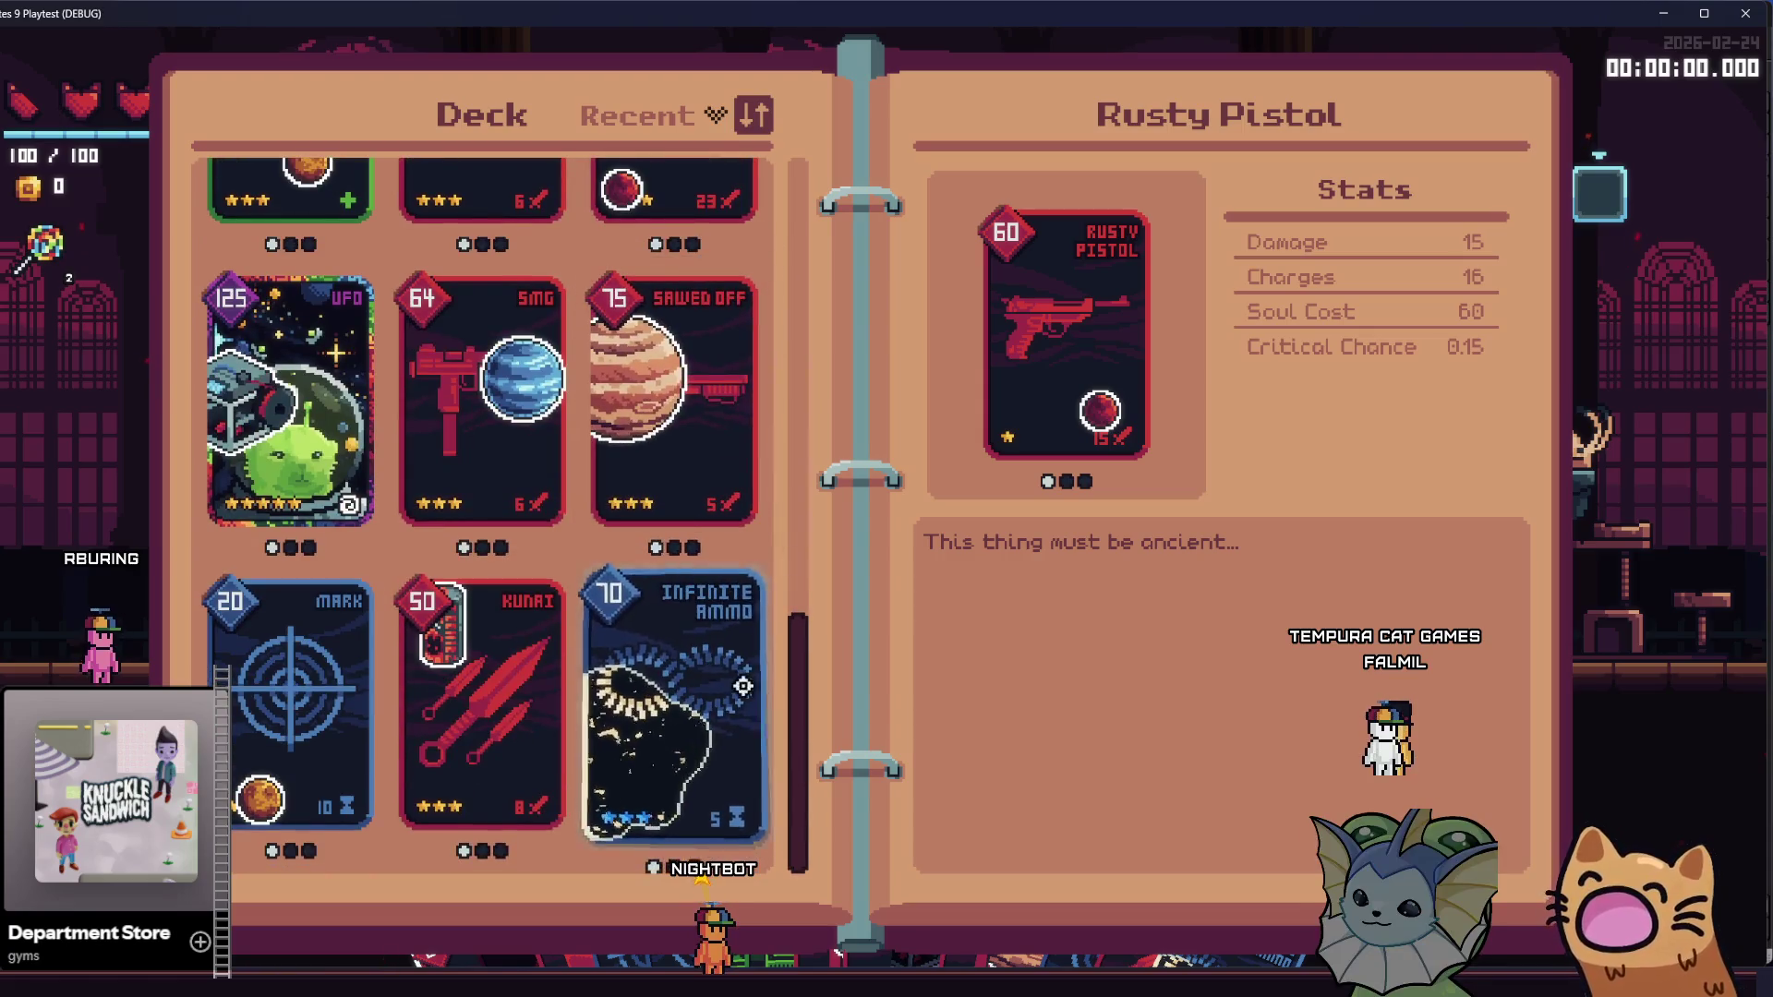
{"action": "scroll", "coordinate": [801, 720], "scroll_direction": "up", "scroll_amount": 10}
{"action": "key", "text": "Tab"}
{"action": "key", "text": "Tab"}
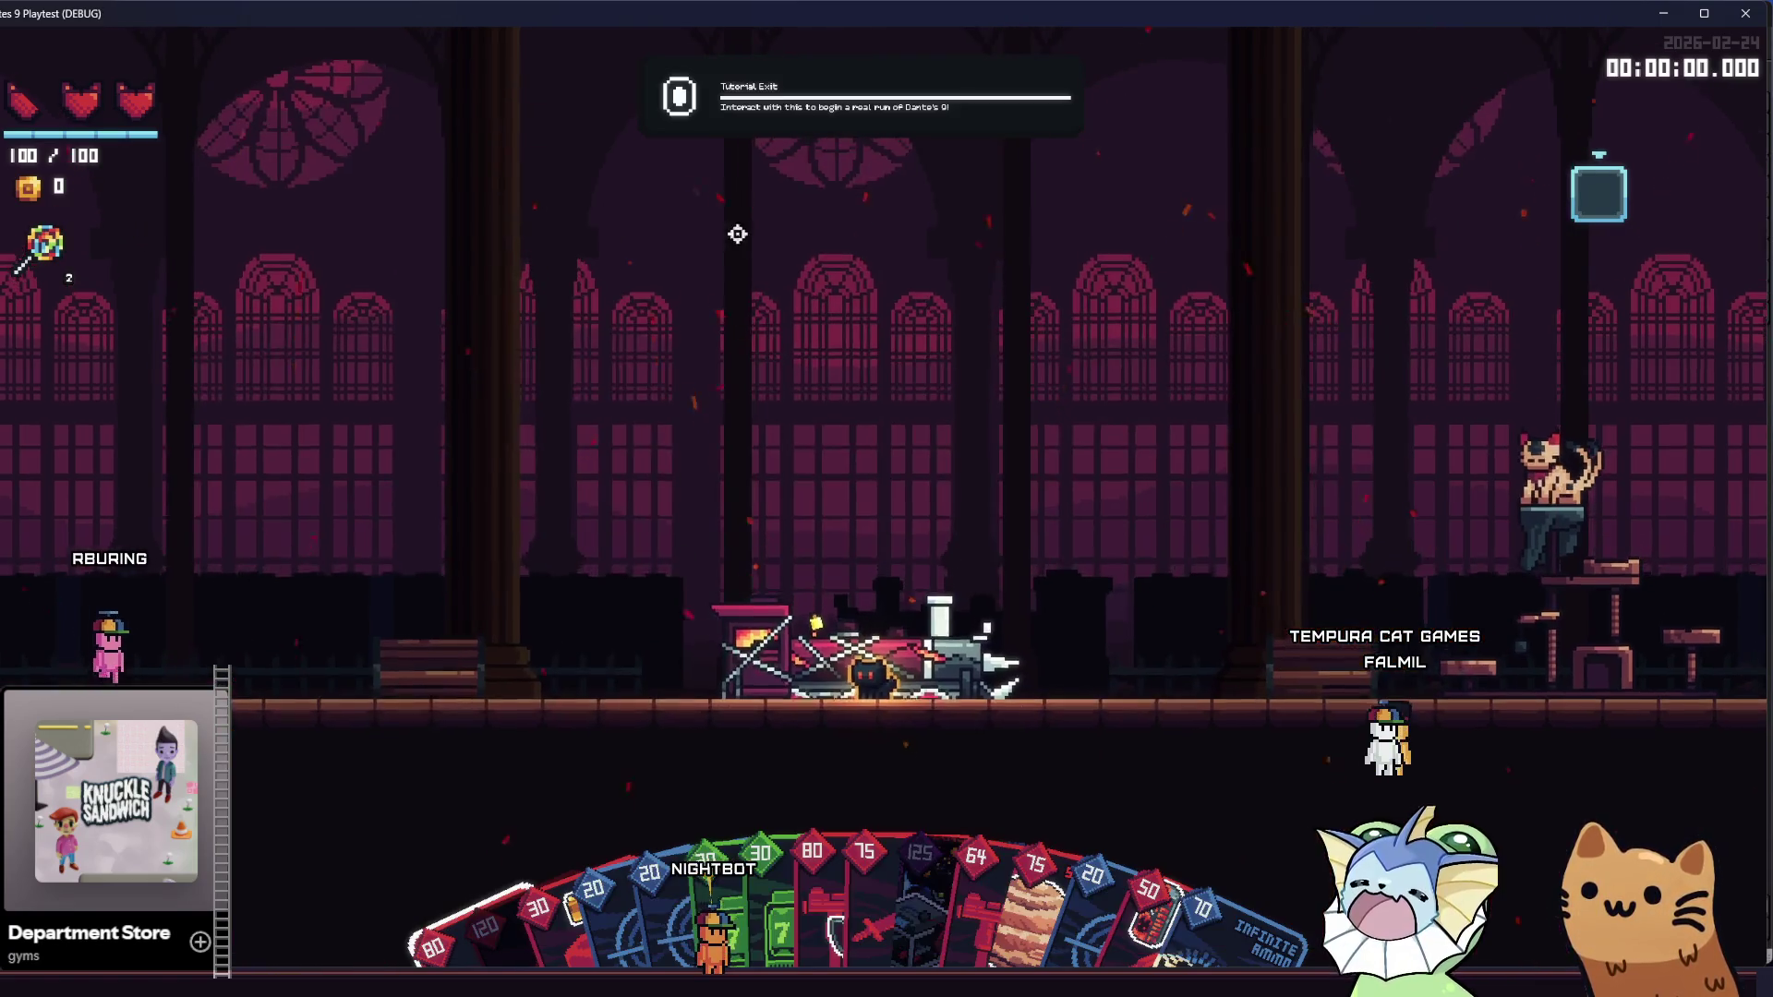
{"action": "key", "text": "Tab"}
{"action": "key", "text": "Tab"}
{"action": "scroll", "coordinate": [659, 475], "scroll_direction": "down", "scroll_amount": 1}
{"action": "scroll", "coordinate": [660, 475], "scroll_direction": "up", "scroll_amount": 1}
{"action": "key", "text": "Tab"}
{"action": "key", "text": "Tab"}
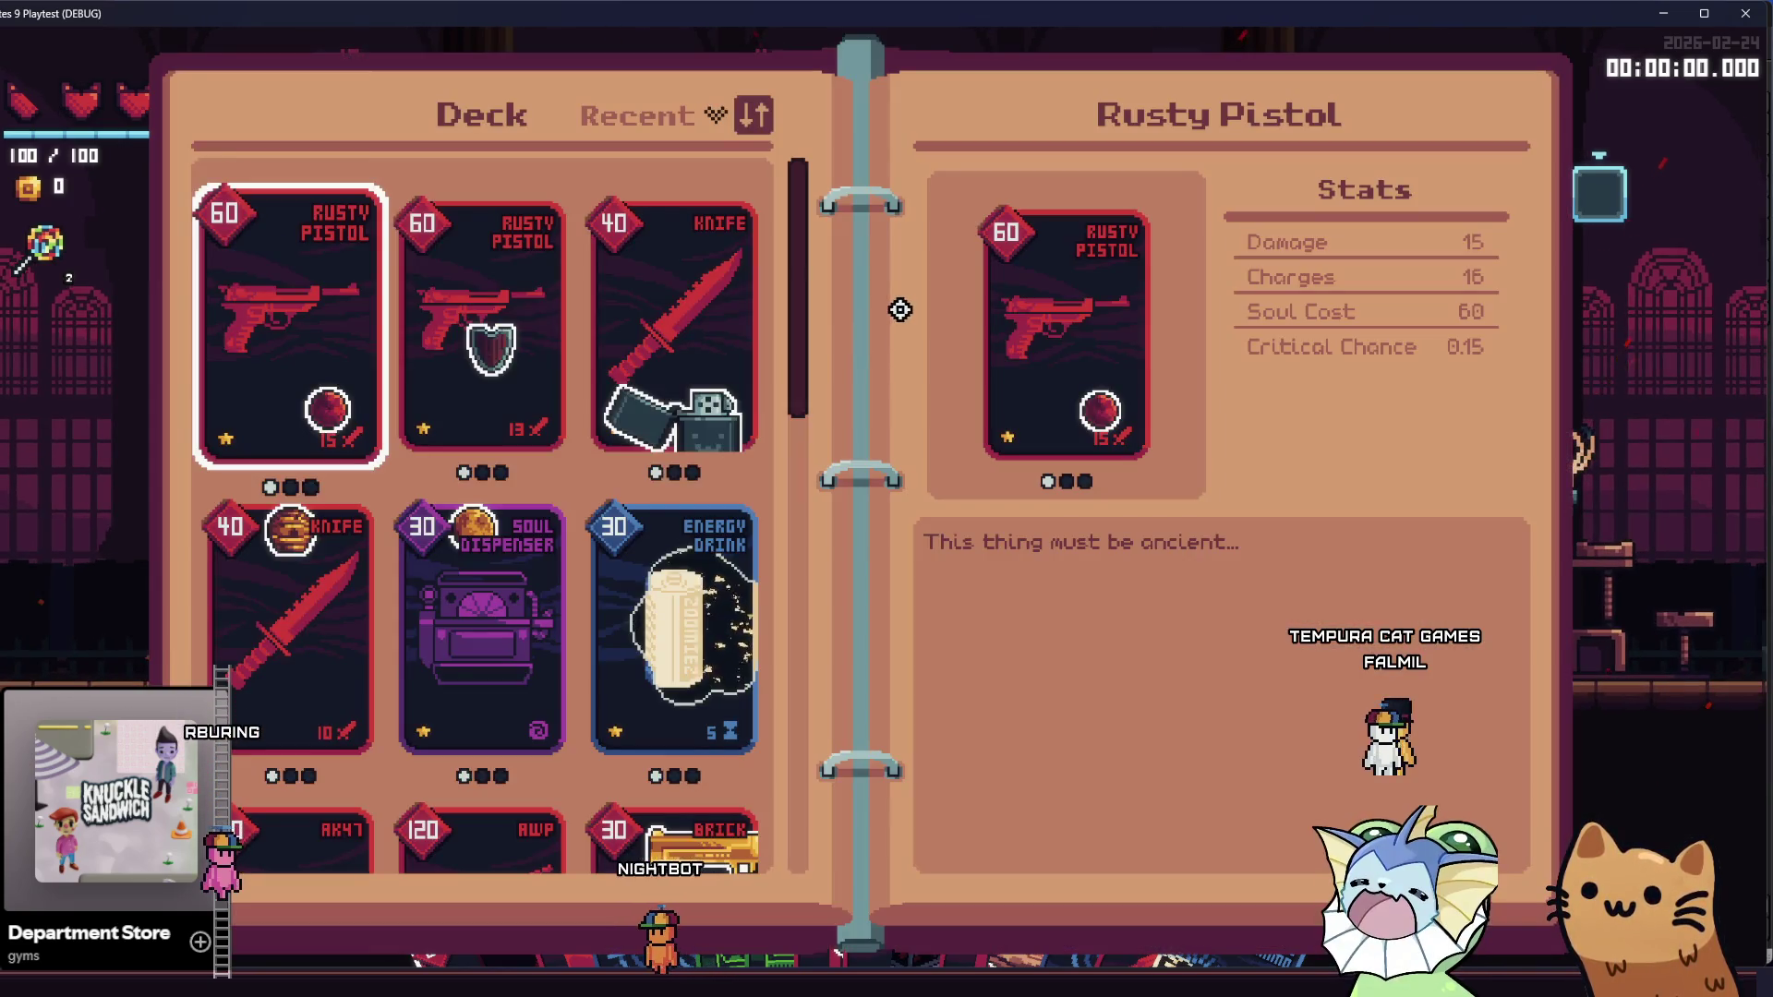
{"action": "mouse_move", "coordinate": [795, 292]}
{"action": "left_mouse_down"}
{"action": "mouse_move", "coordinate": [819, 554]}
{"action": "mouse_move", "coordinate": [807, 546]}
{"action": "mouse_move", "coordinate": [738, 719]}
{"action": "left_mouse_up"}
{"action": "scroll", "coordinate": [738, 719], "scroll_direction": "down", "scroll_amount": 1}
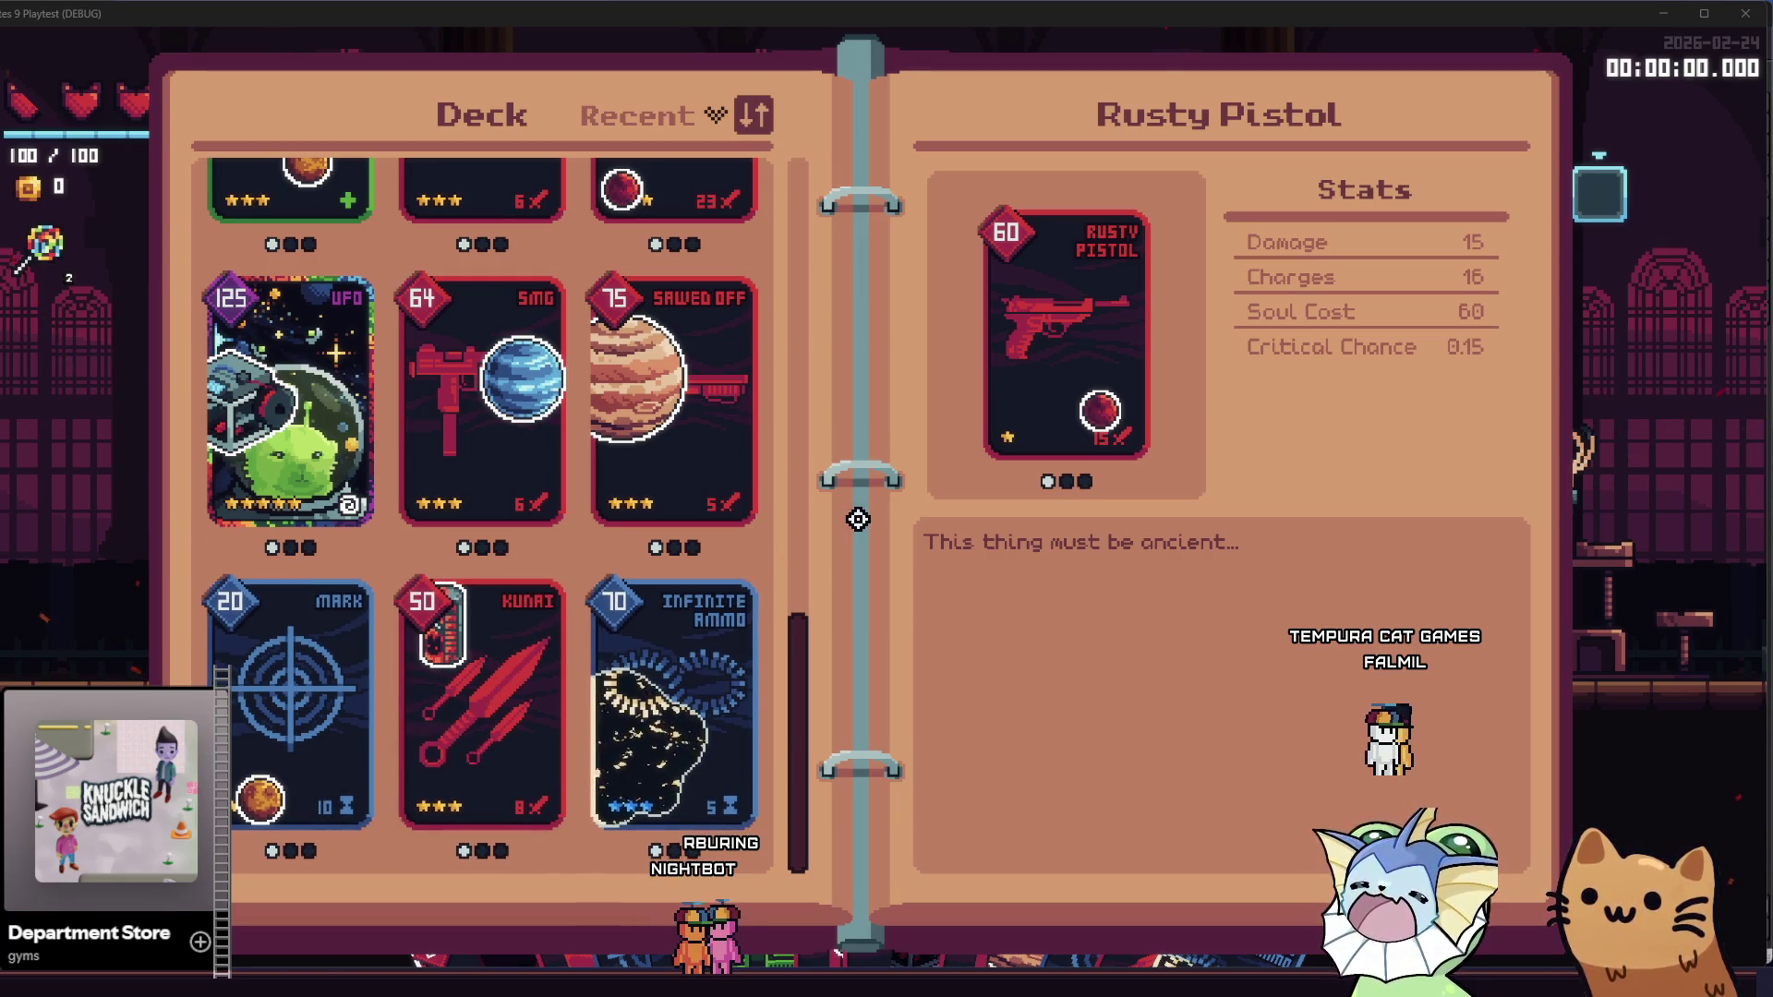
{"action": "key", "text": "Escape"}
{"action": "key", "text": "F1"}
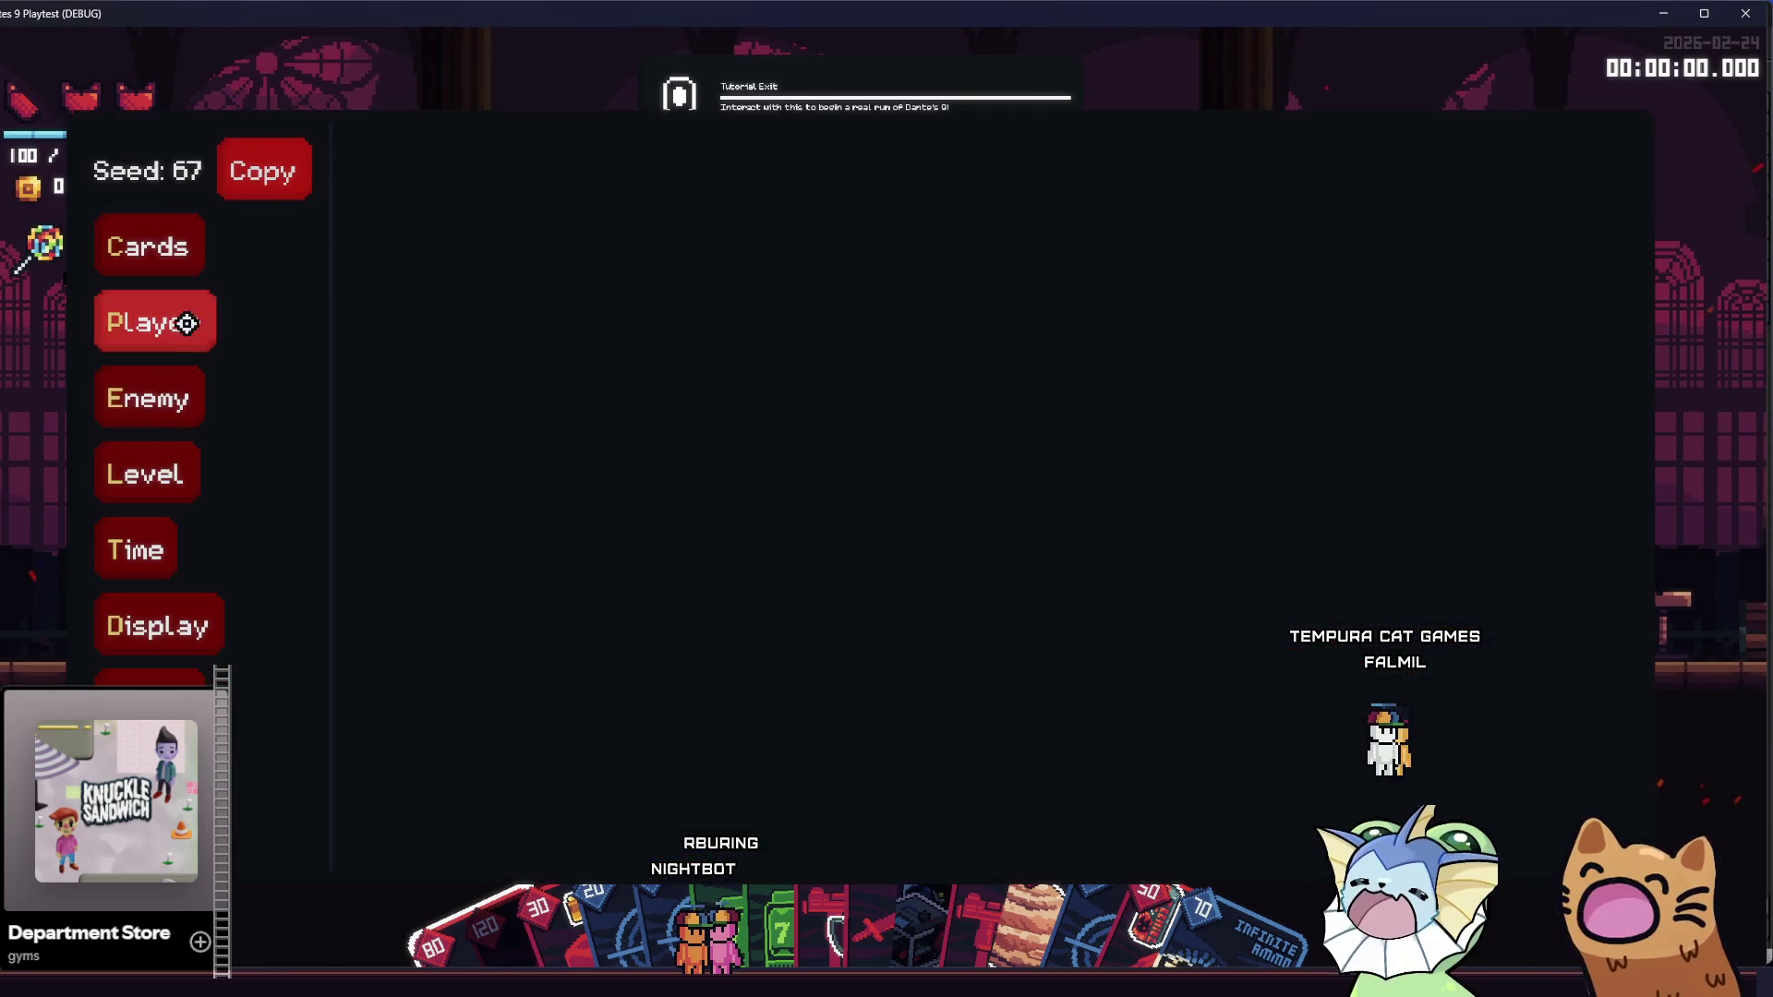
- Add many more Lollipop relics through Player > Add Relic, then close the debug menu
{"action": "left_click", "coordinate": [166, 328]}
{"action": "left_click", "coordinate": [412, 246]}
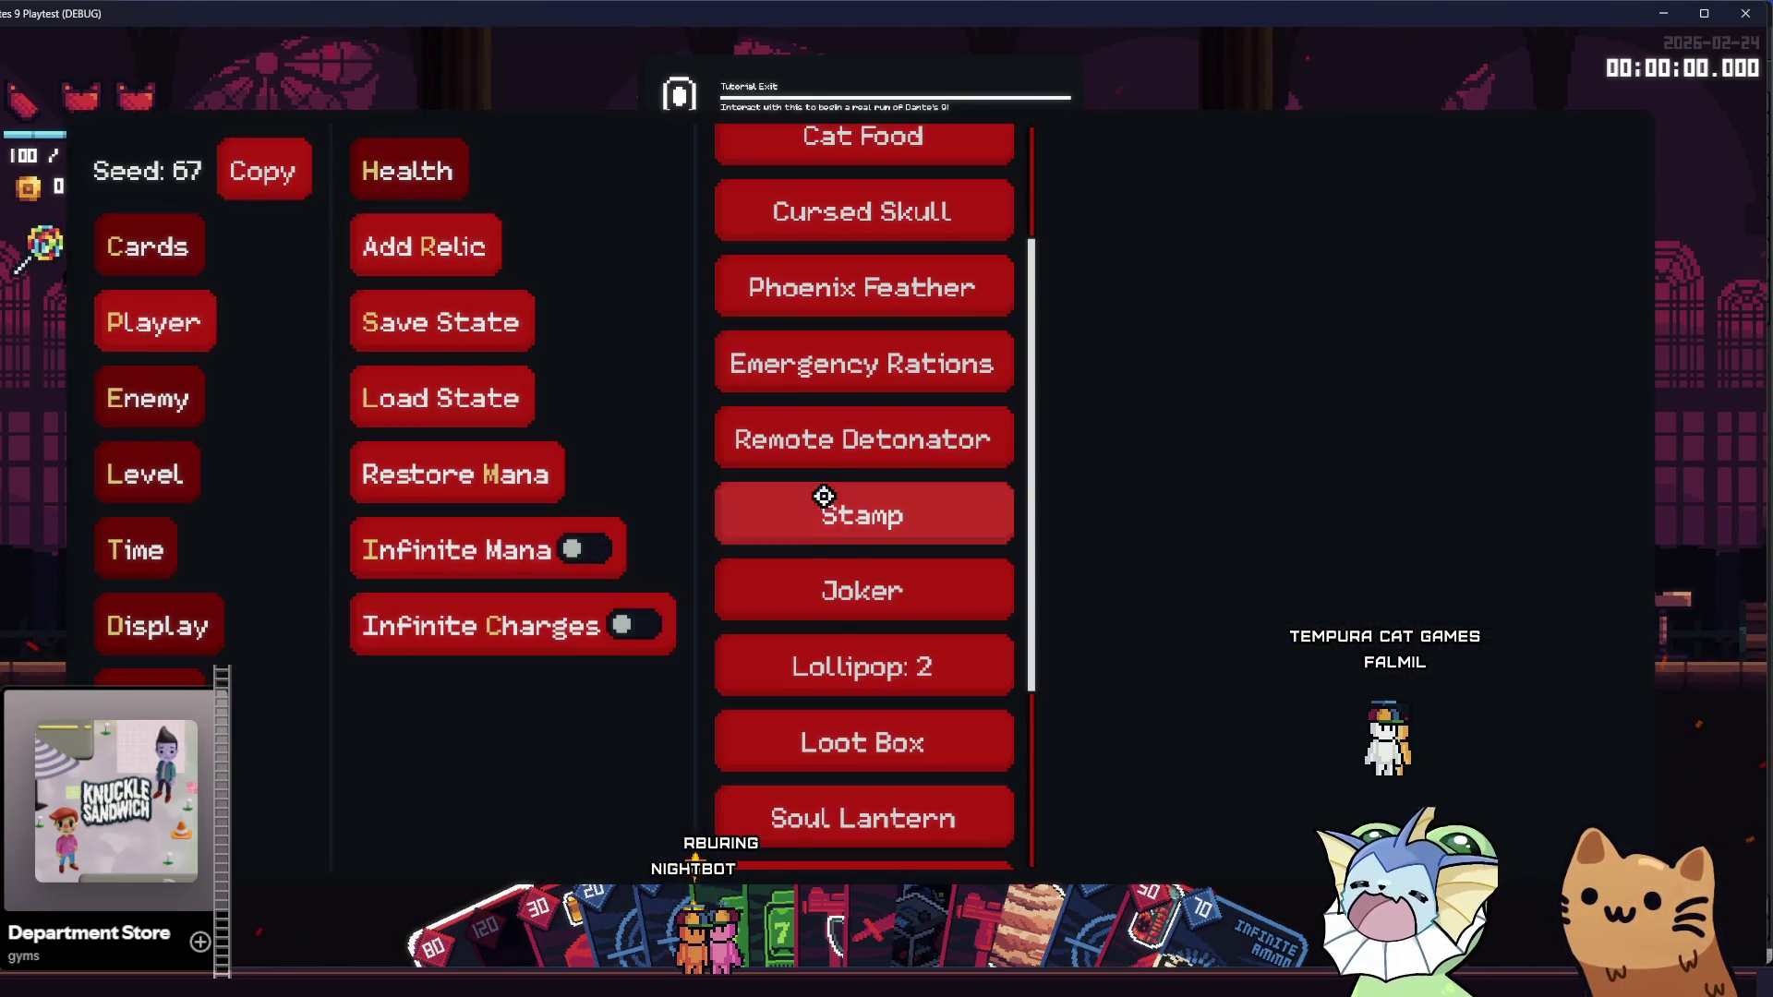
{"action": "left_click", "coordinate": [845, 648]}
{"action": "double_click", "coordinate": [846, 650]}
{"action": "triple_click", "coordinate": [846, 651]}
{"action": "double_click", "coordinate": [847, 653]}
{"action": "double_click", "coordinate": [847, 655]}
{"action": "key", "text": "F1"}
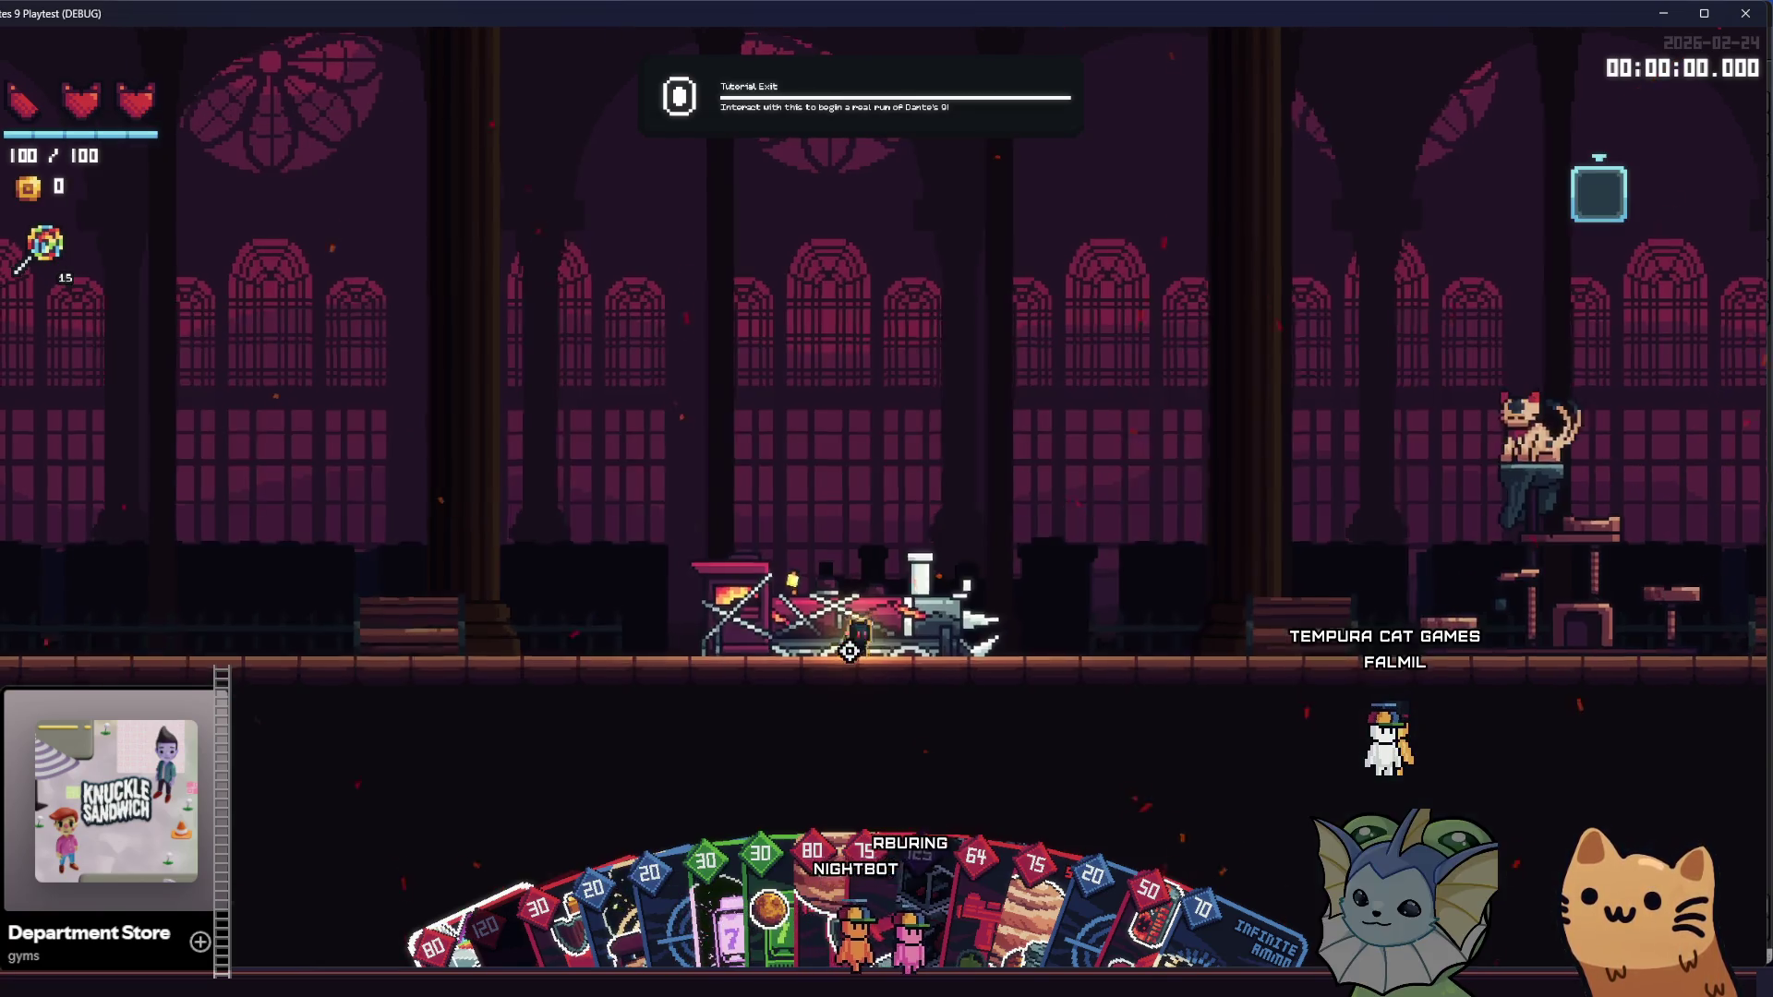
- Inspect the stickered cards in the Deck view, then close the game with Alt+F4
{"action": "key", "text": "Tab"}
{"action": "left_click_drag", "start_coordinate": [805, 370], "coordinate": [812, 868]}
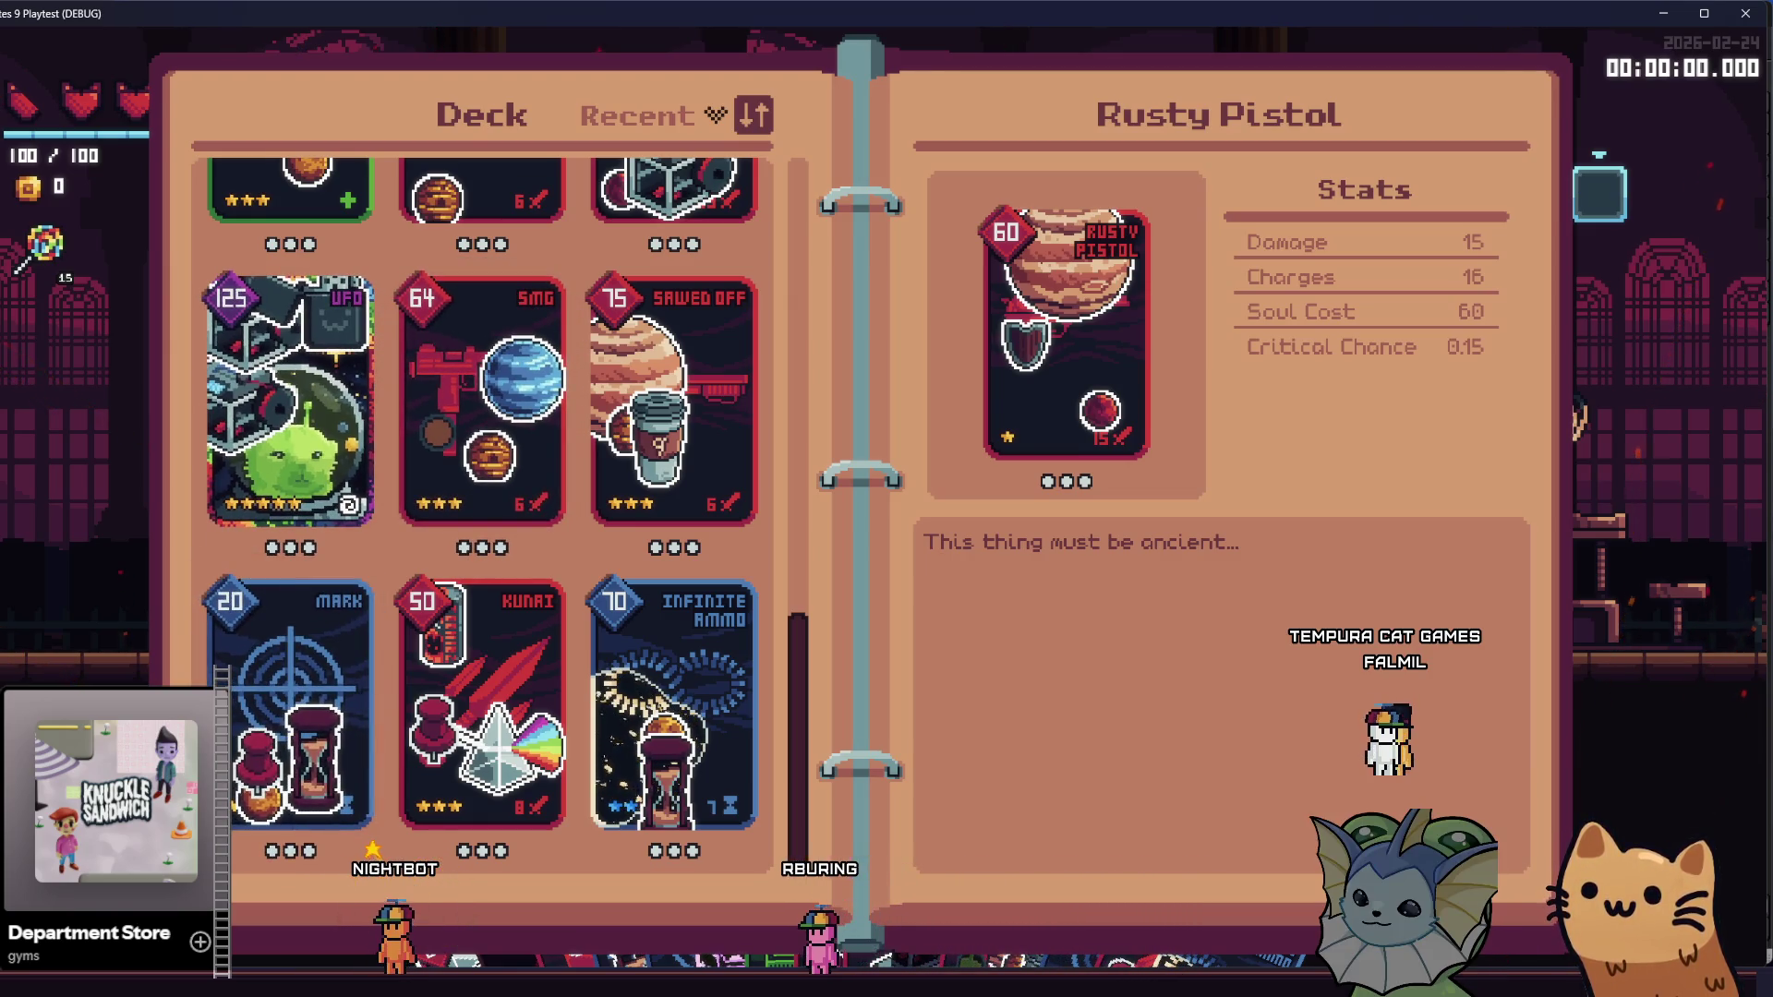
{"action": "mouse_move", "coordinate": [435, 981]}
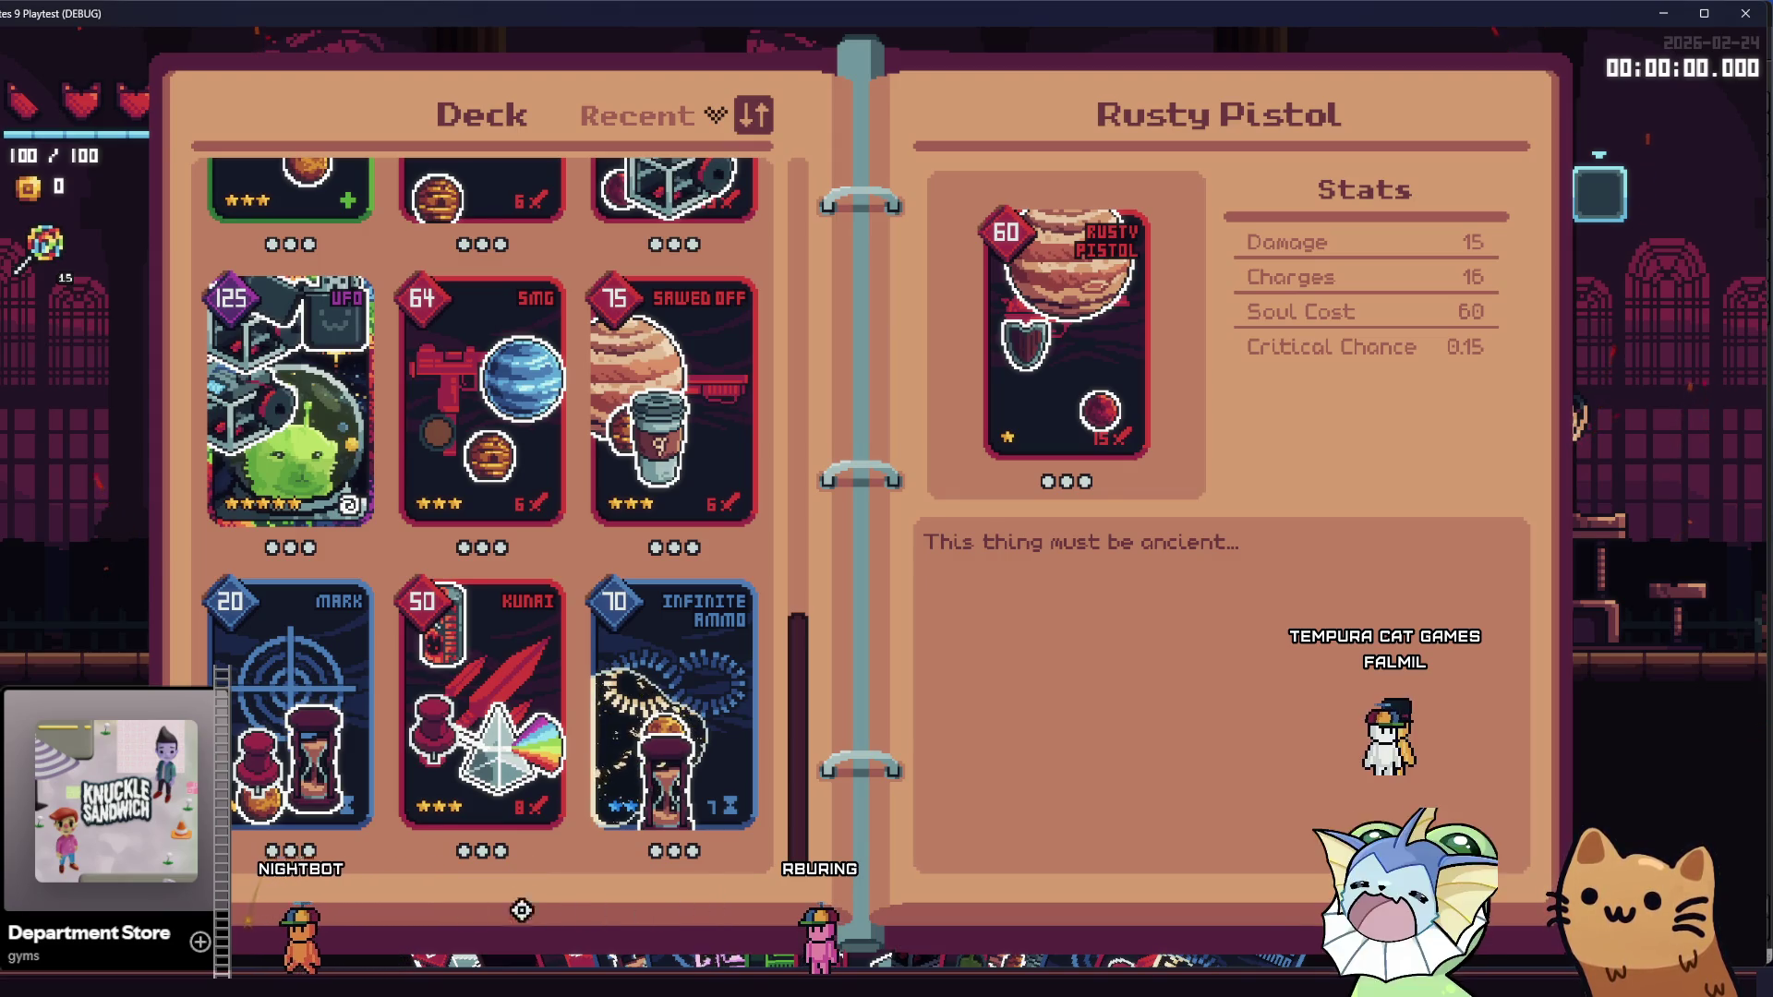
{"action": "key", "text": "alt+F4"}
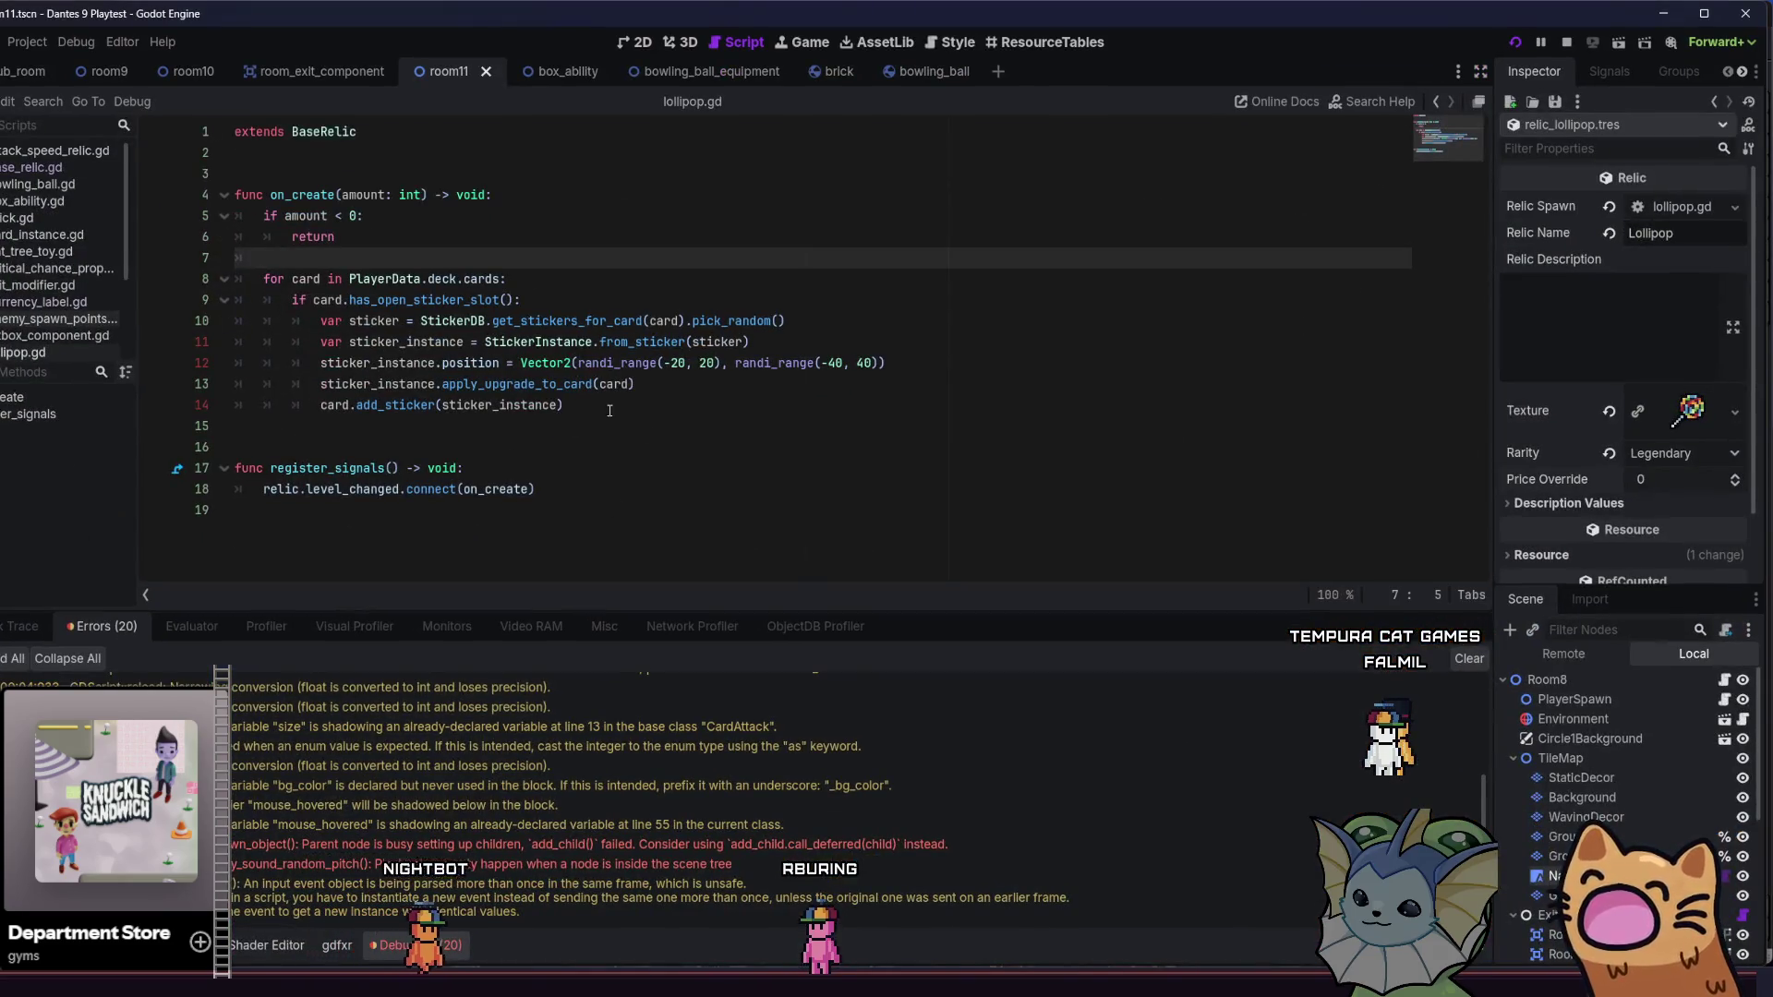
- Delete the surplus blank line after the sticker loop's line 14, then return to the amount check
{"action": "left_click", "coordinate": [602, 412]}
{"action": "left_click", "coordinate": [436, 444]}
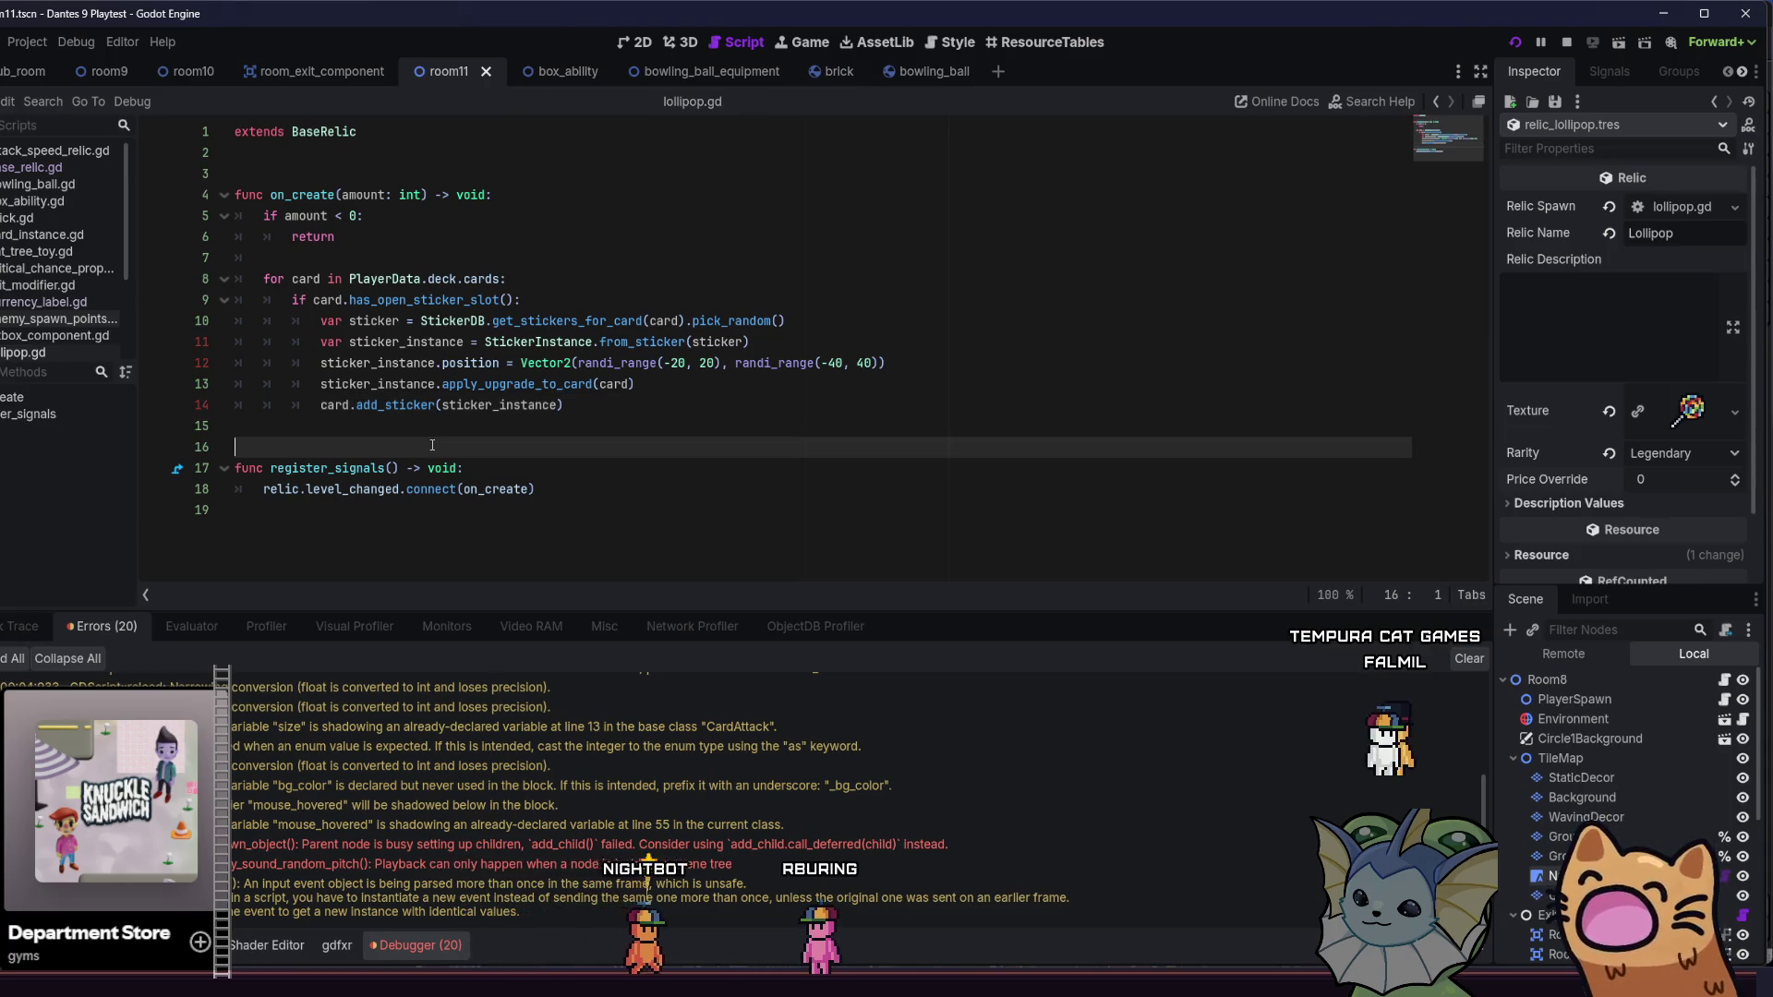
{"action": "key", "text": "BackSpace"}
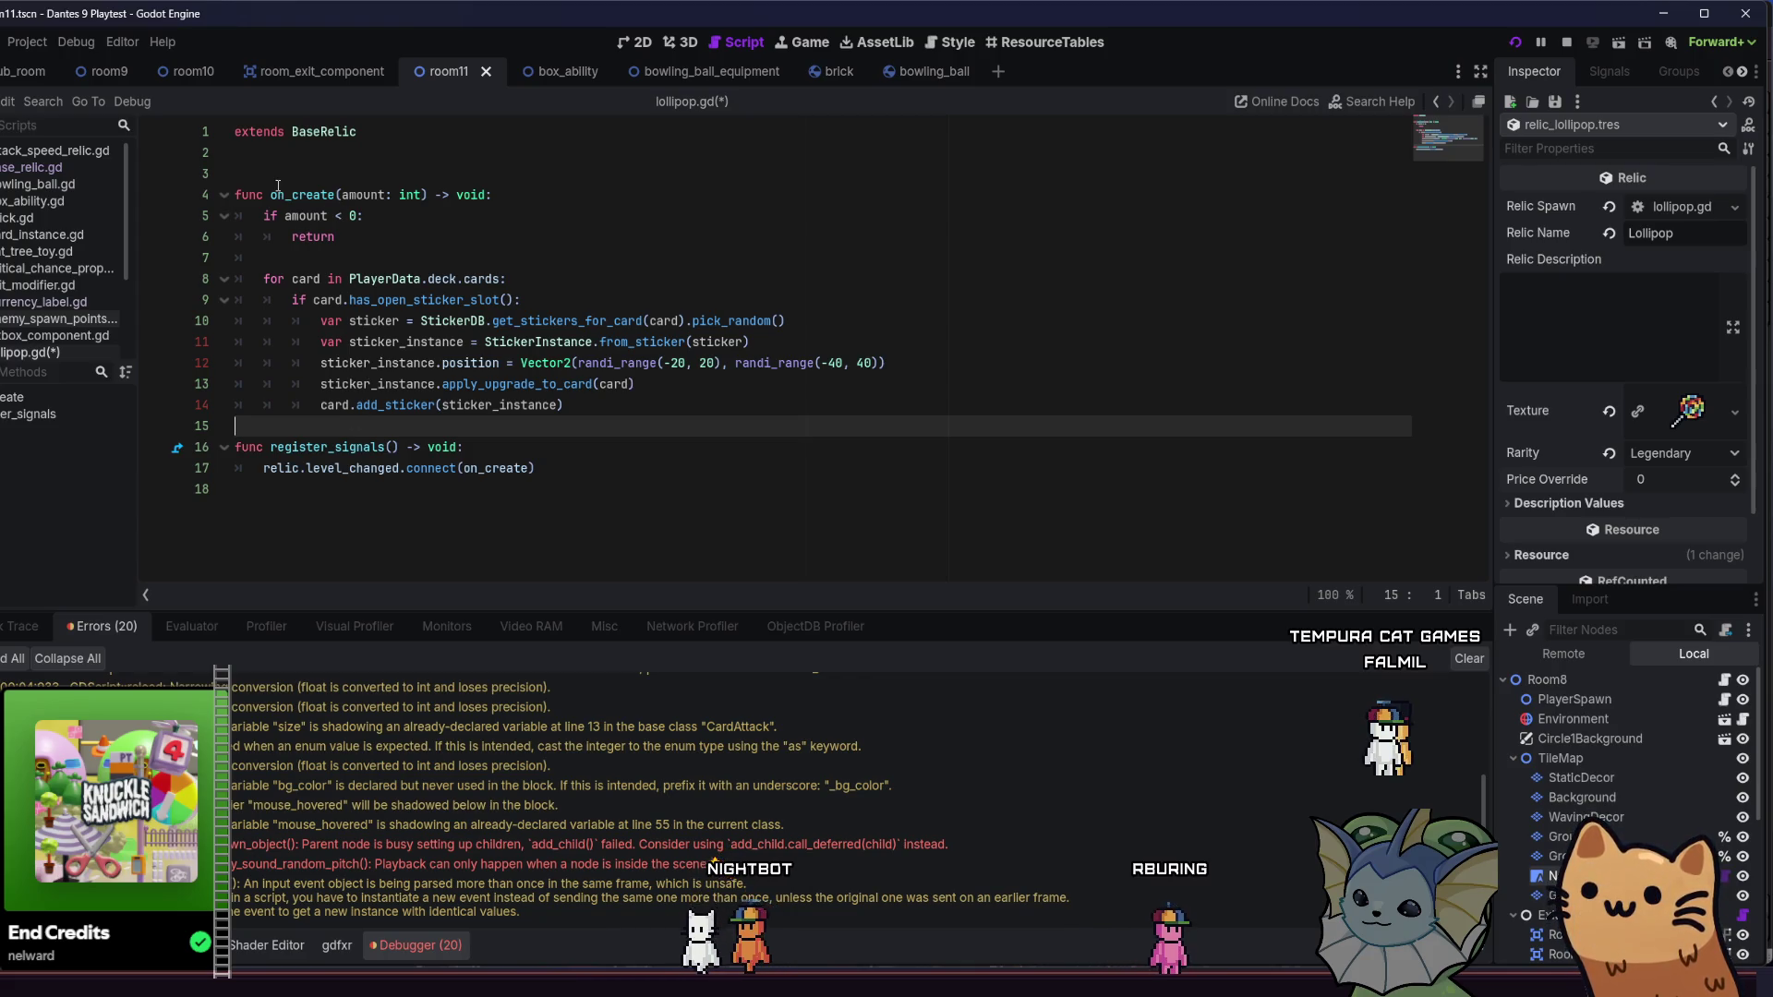
{"action": "key", "text": "alt+Left"}
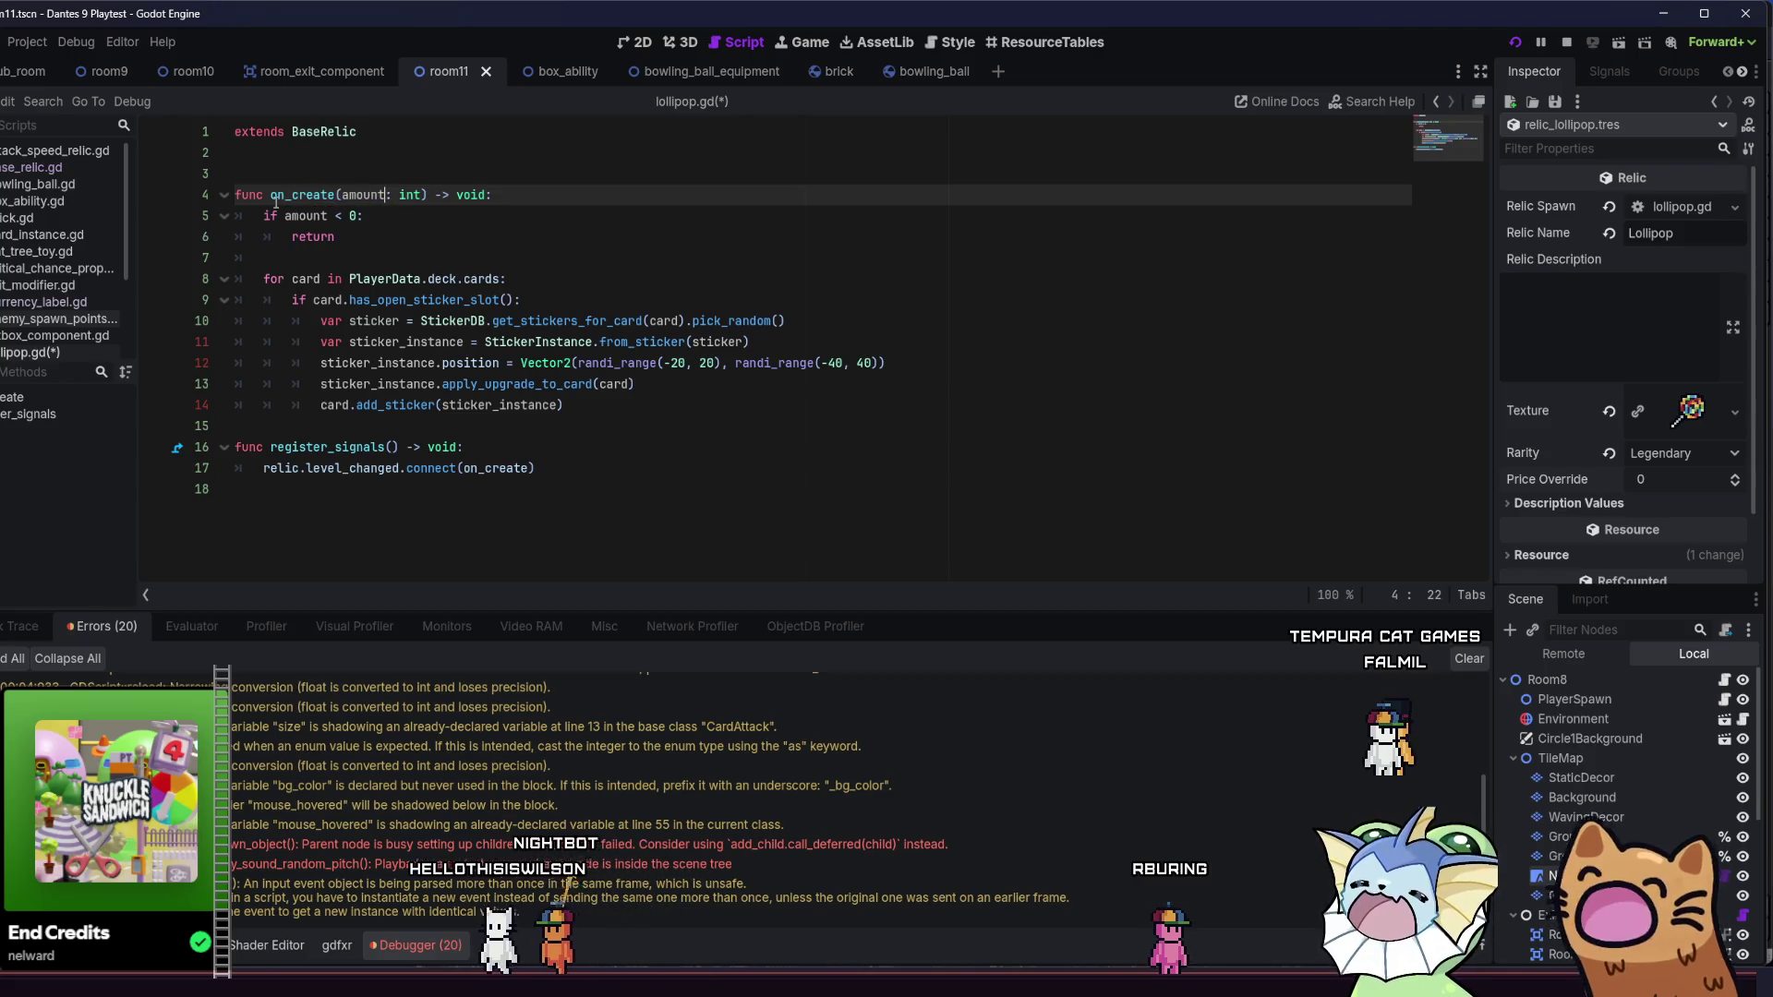
{"action": "key", "text": "Down"}
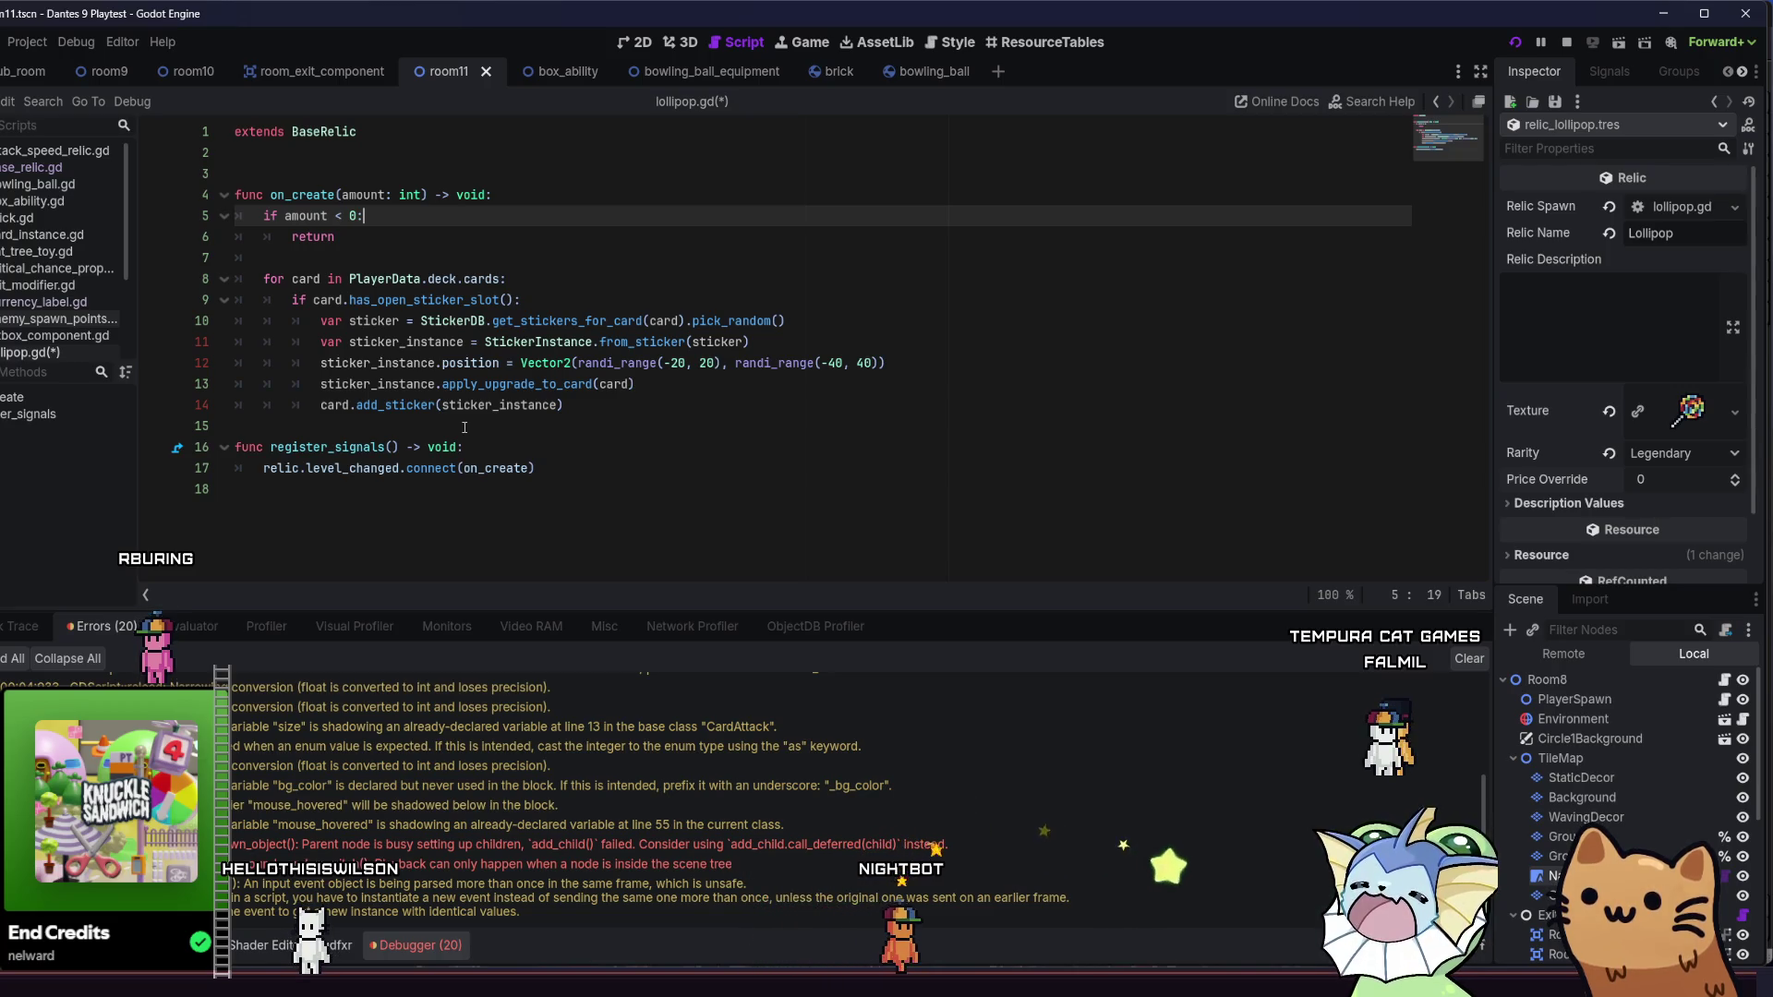
{"action": "left_click", "coordinate": [620, 431]}
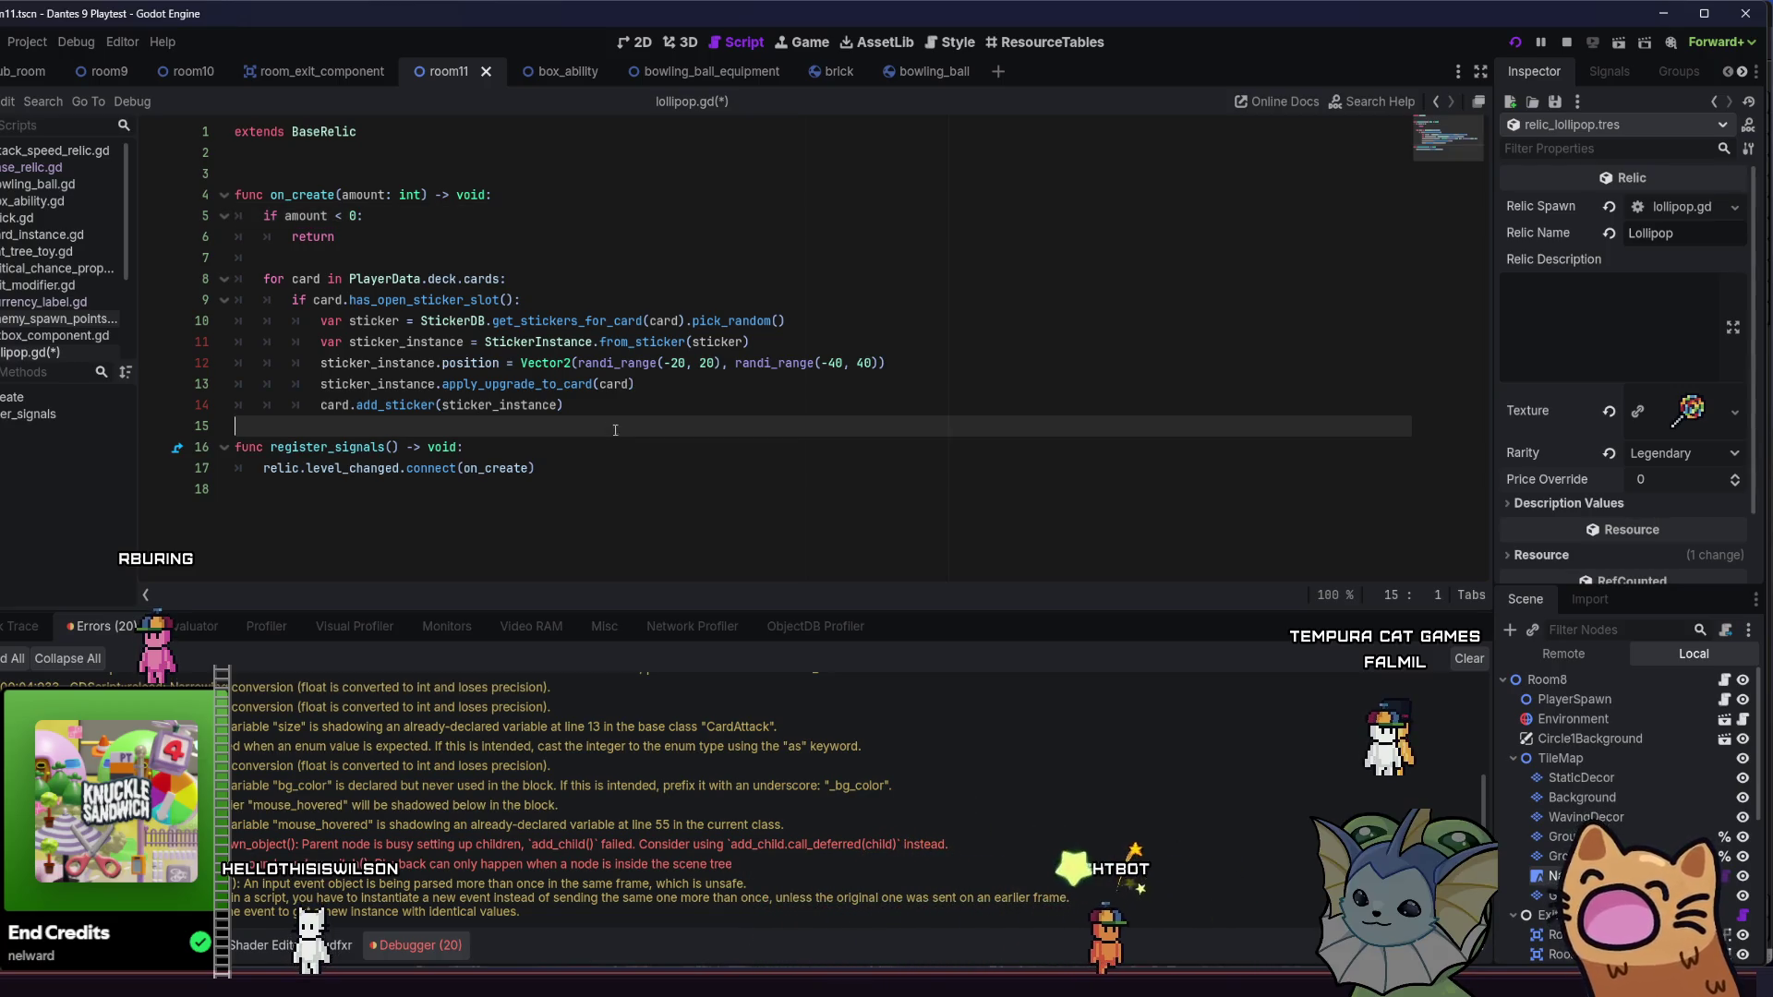
- Save lollipop.gd and step through the sticker code on lines 11–14
{"action": "left_click", "coordinate": [600, 474]}
{"action": "key", "text": "ctrl+s"}
{"action": "left_click", "coordinate": [350, 342]}
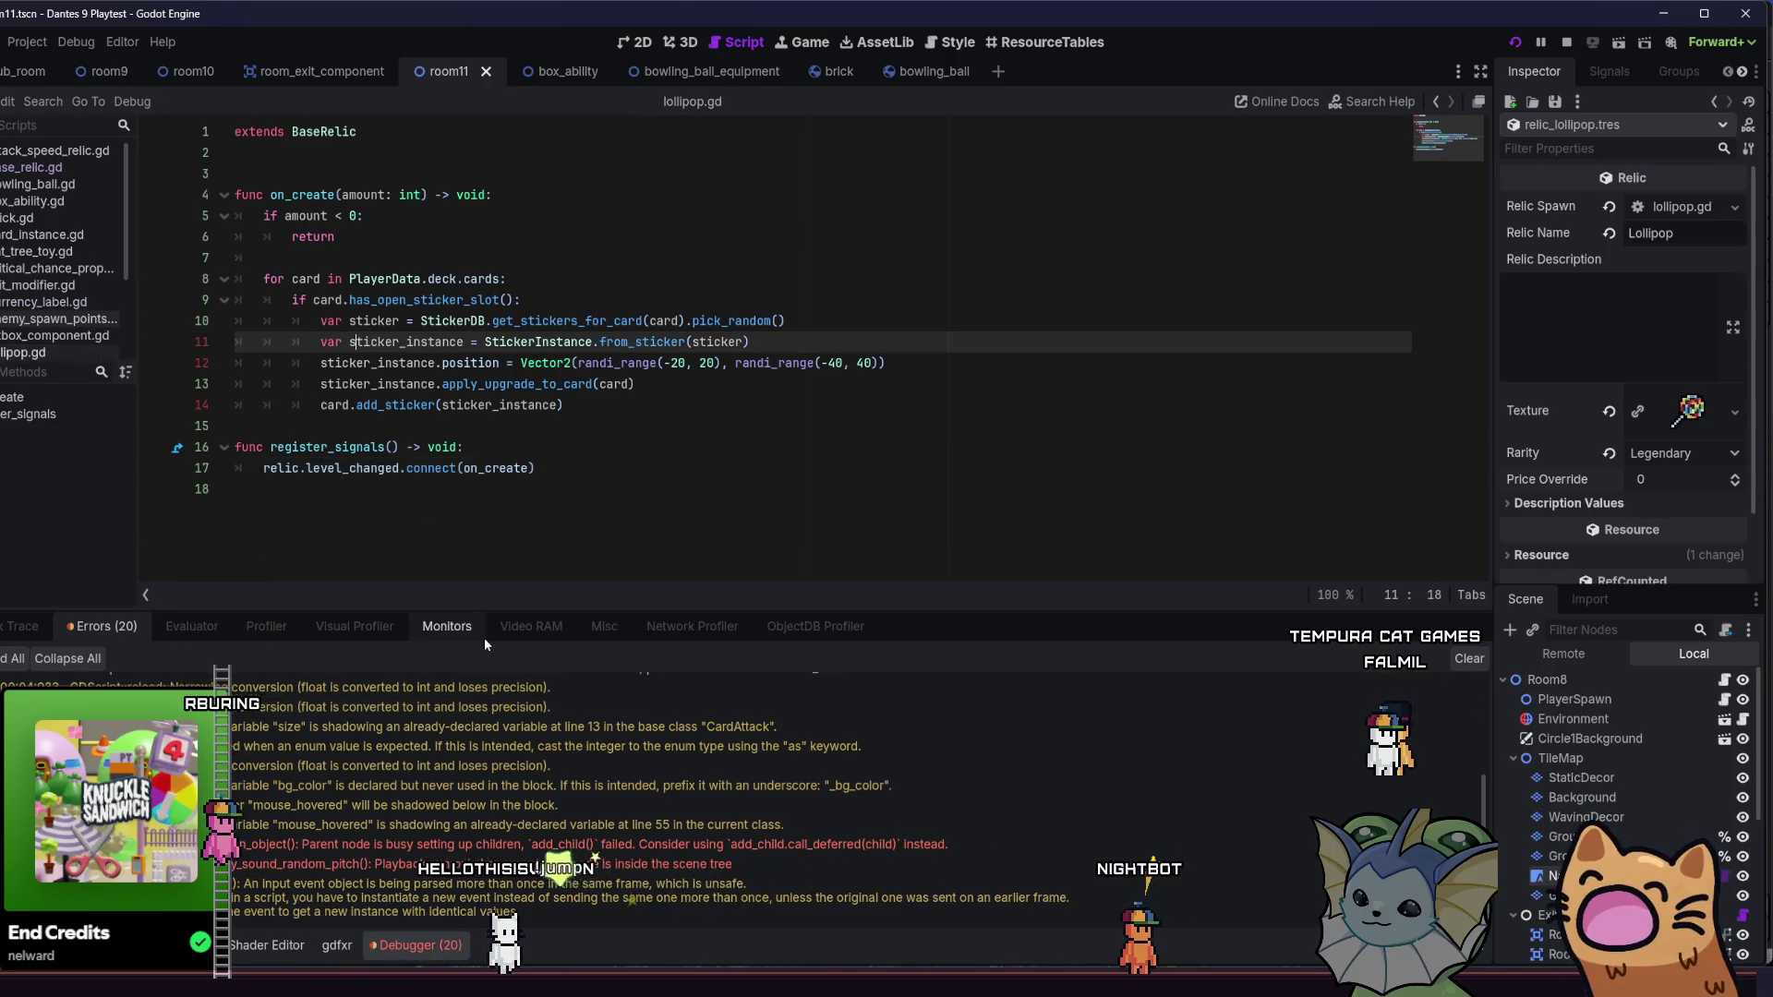
{"action": "left_click", "coordinate": [549, 490]}
{"action": "left_click", "coordinate": [567, 447]}
{"action": "left_click", "coordinate": [595, 384]}
{"action": "left_click_drag", "start_coordinate": [595, 385], "coordinate": [237, 321]}
{"action": "left_click", "coordinate": [400, 384]}
{"action": "scroll", "coordinate": [35, 272], "scroll_direction": "down", "scroll_amount": 3}
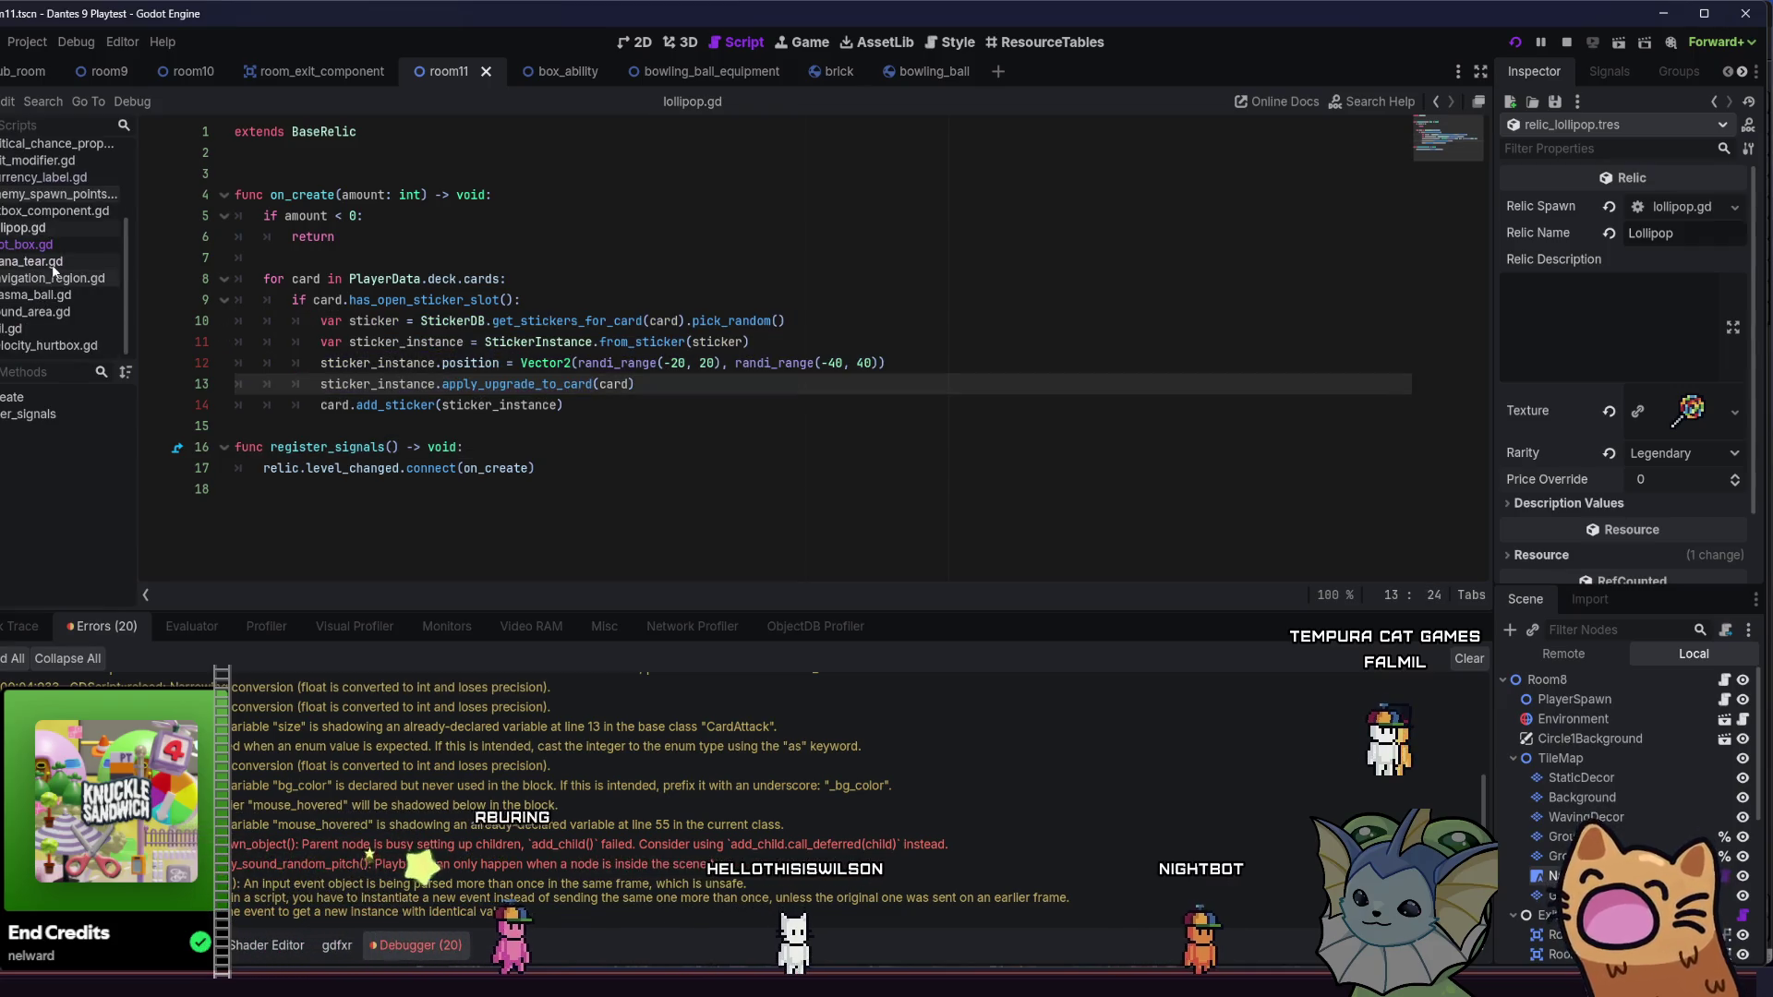
{"action": "scroll", "coordinate": [66, 314], "scroll_direction": "up", "scroll_amount": 3}
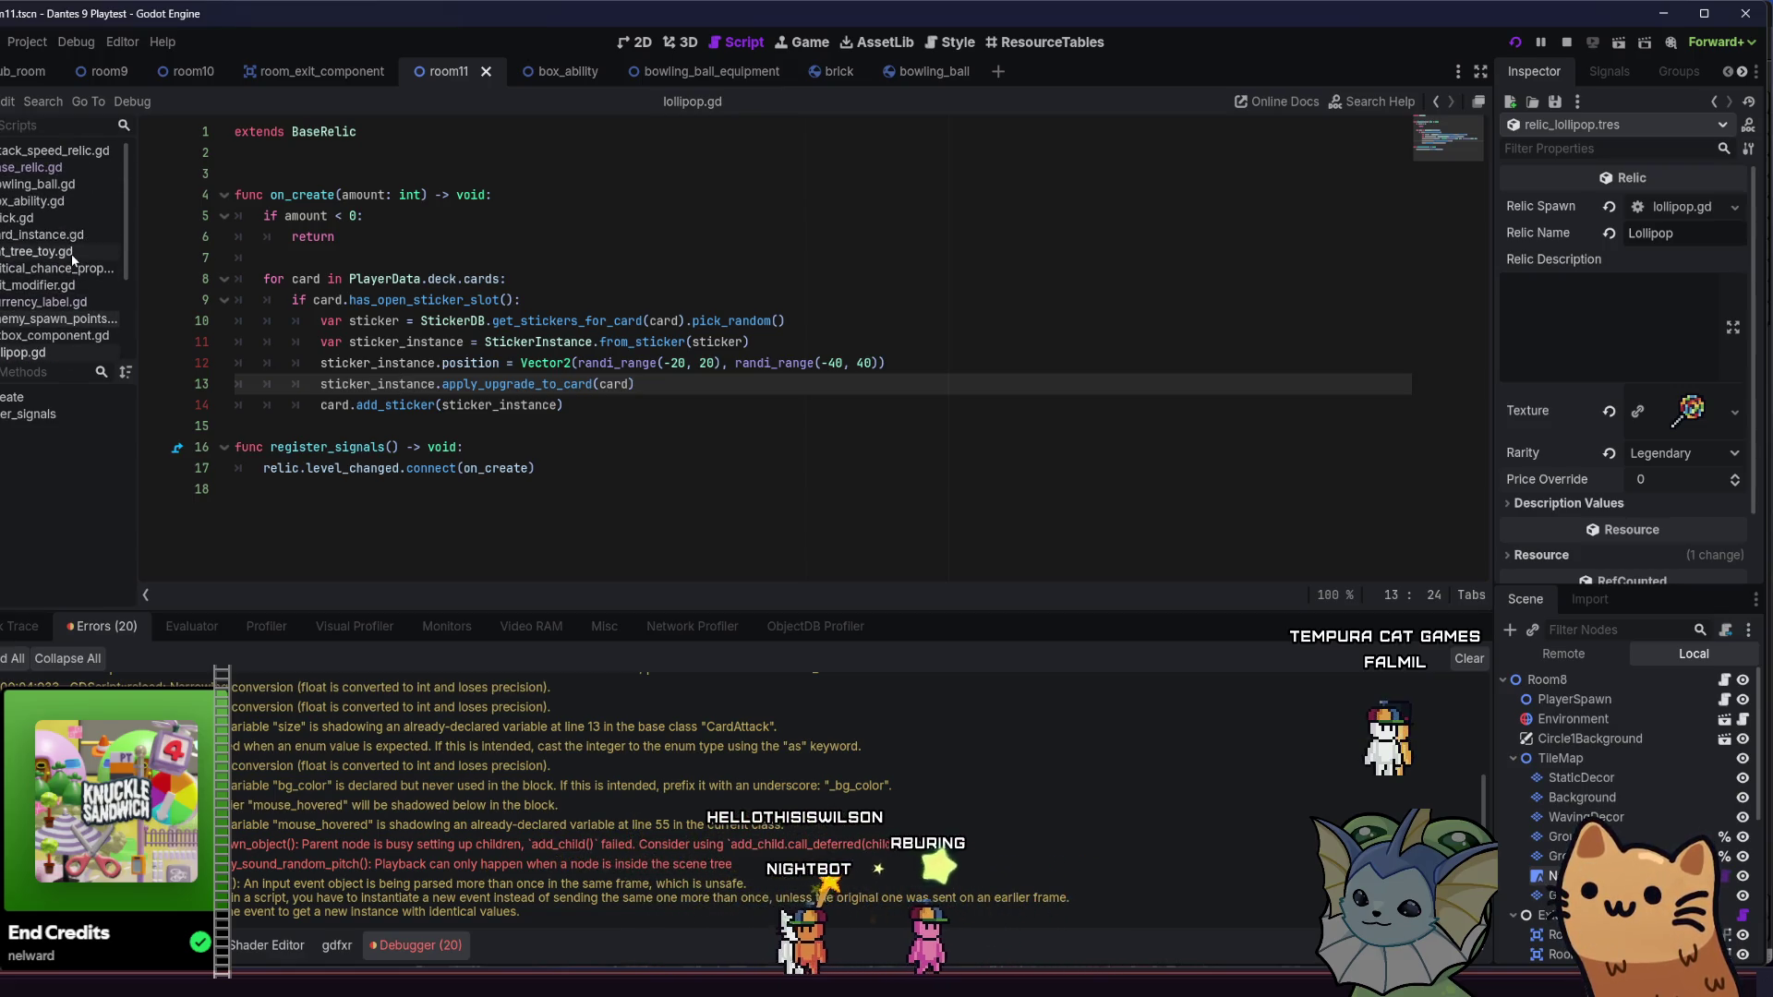
{"action": "left_click", "coordinate": [577, 407]}
- Review the loop header and open-slot check on lines 8–14, then switch to Obsidian's Bity todo board
{"action": "mouse_move", "coordinate": [577, 406]}
{"action": "left_mouse_down"}
{"action": "mouse_move", "coordinate": [332, 342]}
{"action": "mouse_move", "coordinate": [321, 320]}
{"action": "left_mouse_up"}
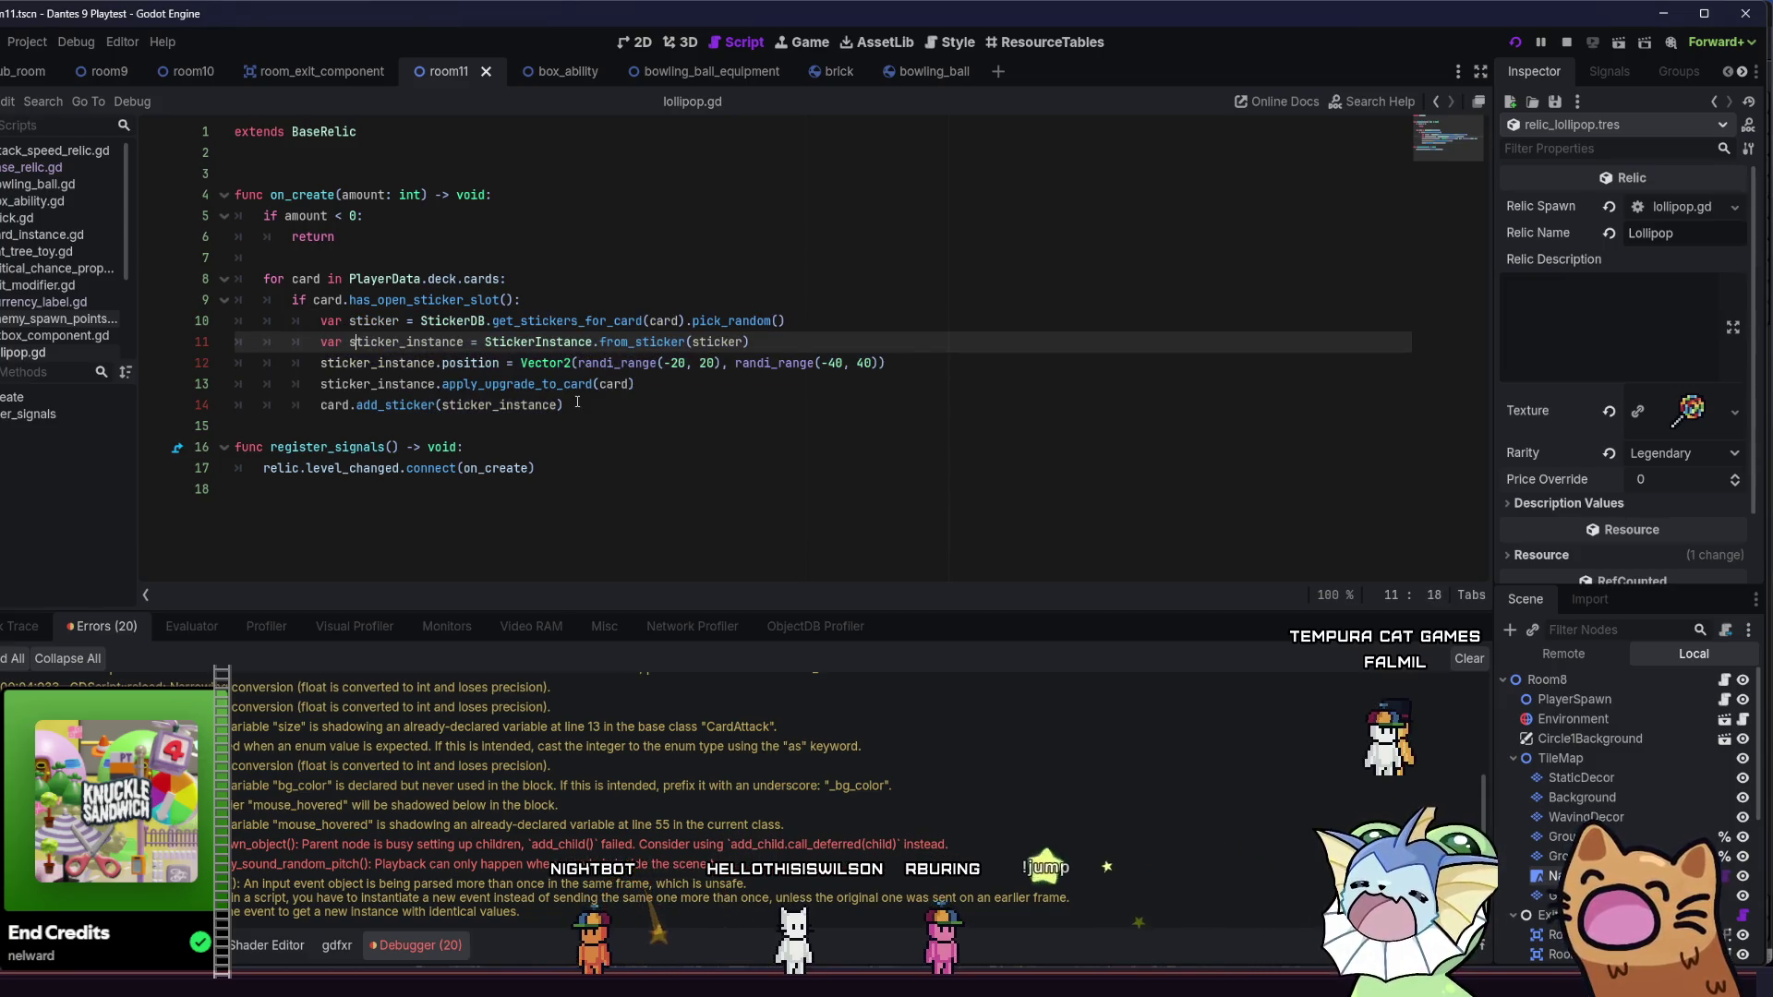
{"action": "left_click", "coordinate": [320, 322]}
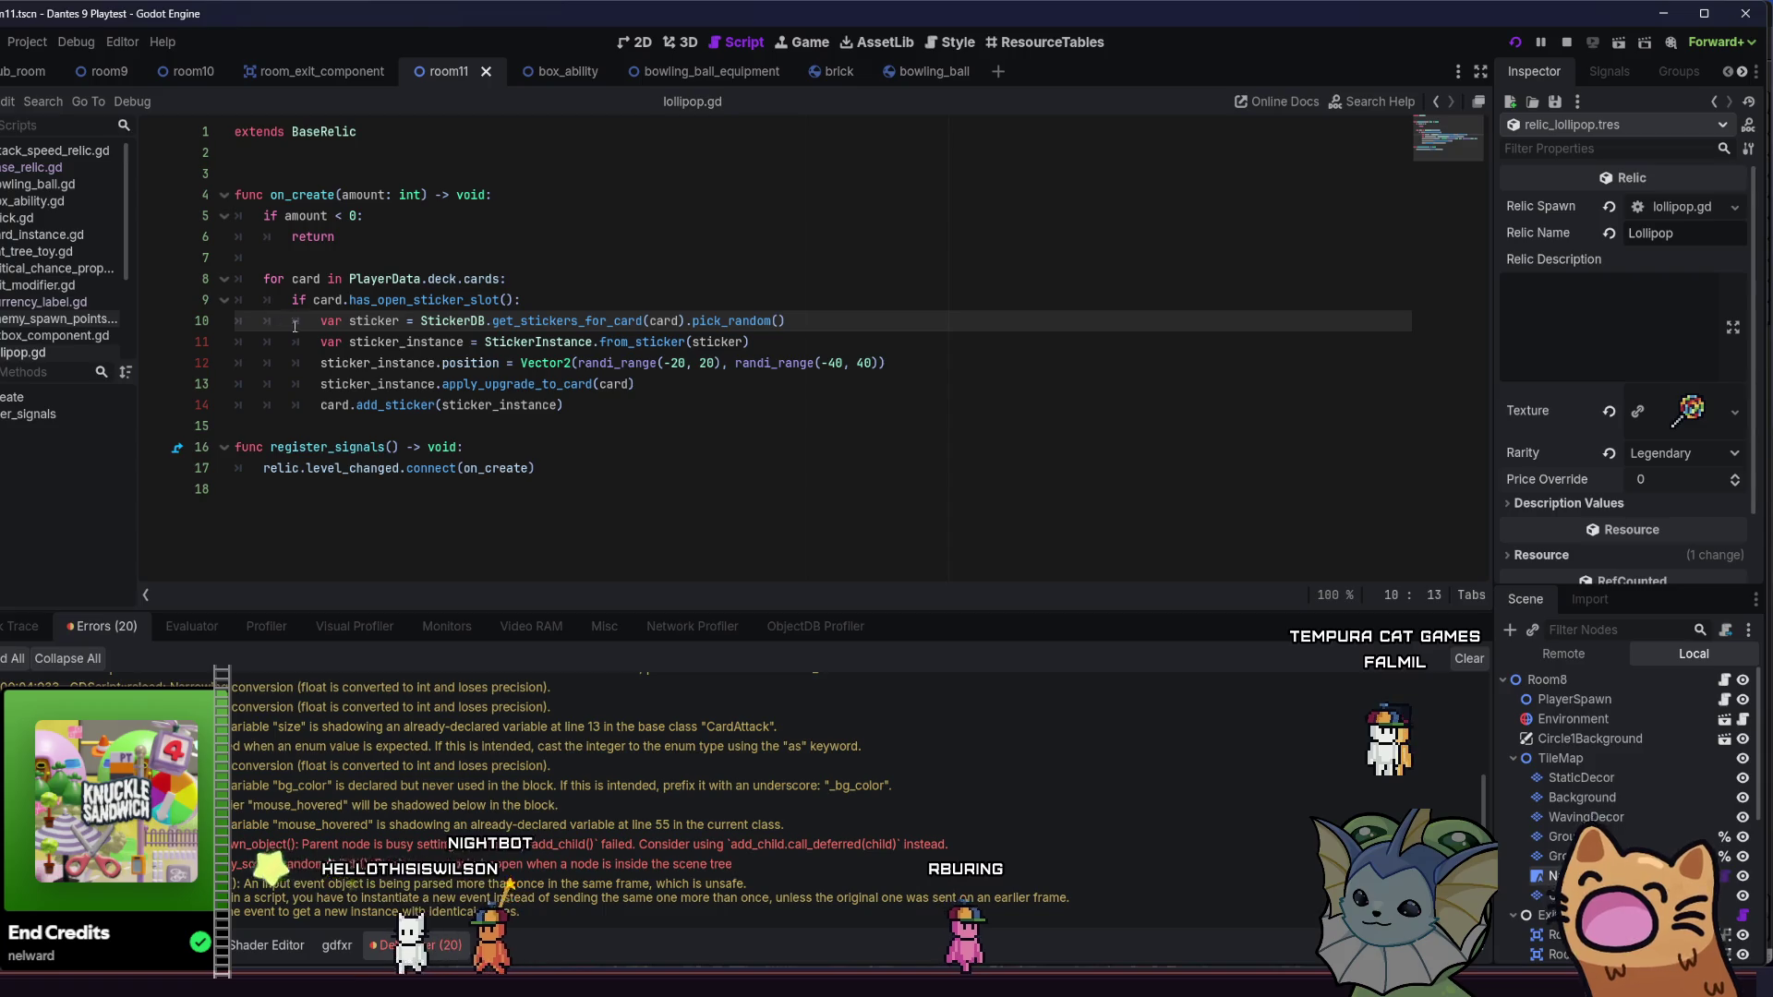
{"action": "mouse_move", "coordinate": [572, 384]}
{"action": "mouse_move", "coordinate": [605, 412]}
{"action": "left_mouse_down"}
{"action": "mouse_move", "coordinate": [325, 341]}
{"action": "mouse_move", "coordinate": [328, 314]}
{"action": "left_mouse_up"}
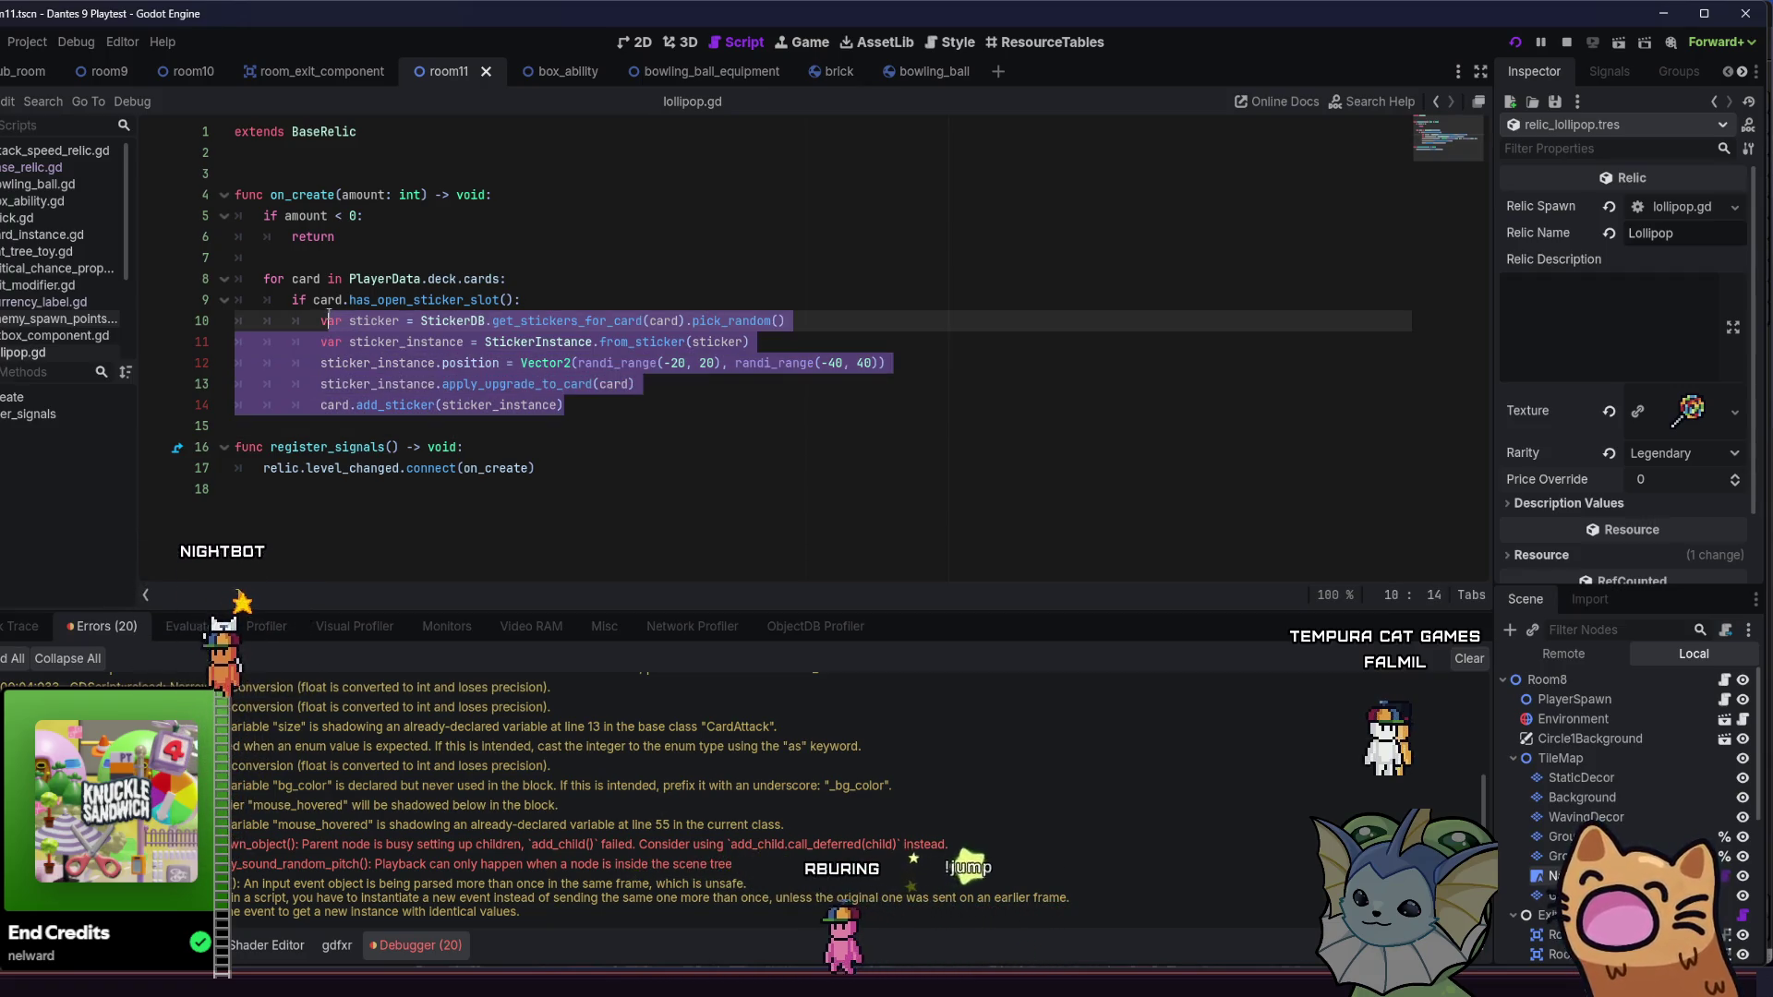
{"action": "key", "text": "Home"}
{"action": "left_click_drag", "start_coordinate": [628, 414], "coordinate": [277, 343]}
{"action": "mouse_move", "coordinate": [520, 300]}
{"action": "left_mouse_down"}
{"action": "mouse_move", "coordinate": [304, 300]}
{"action": "mouse_move", "coordinate": [251, 276]}
{"action": "left_mouse_up"}
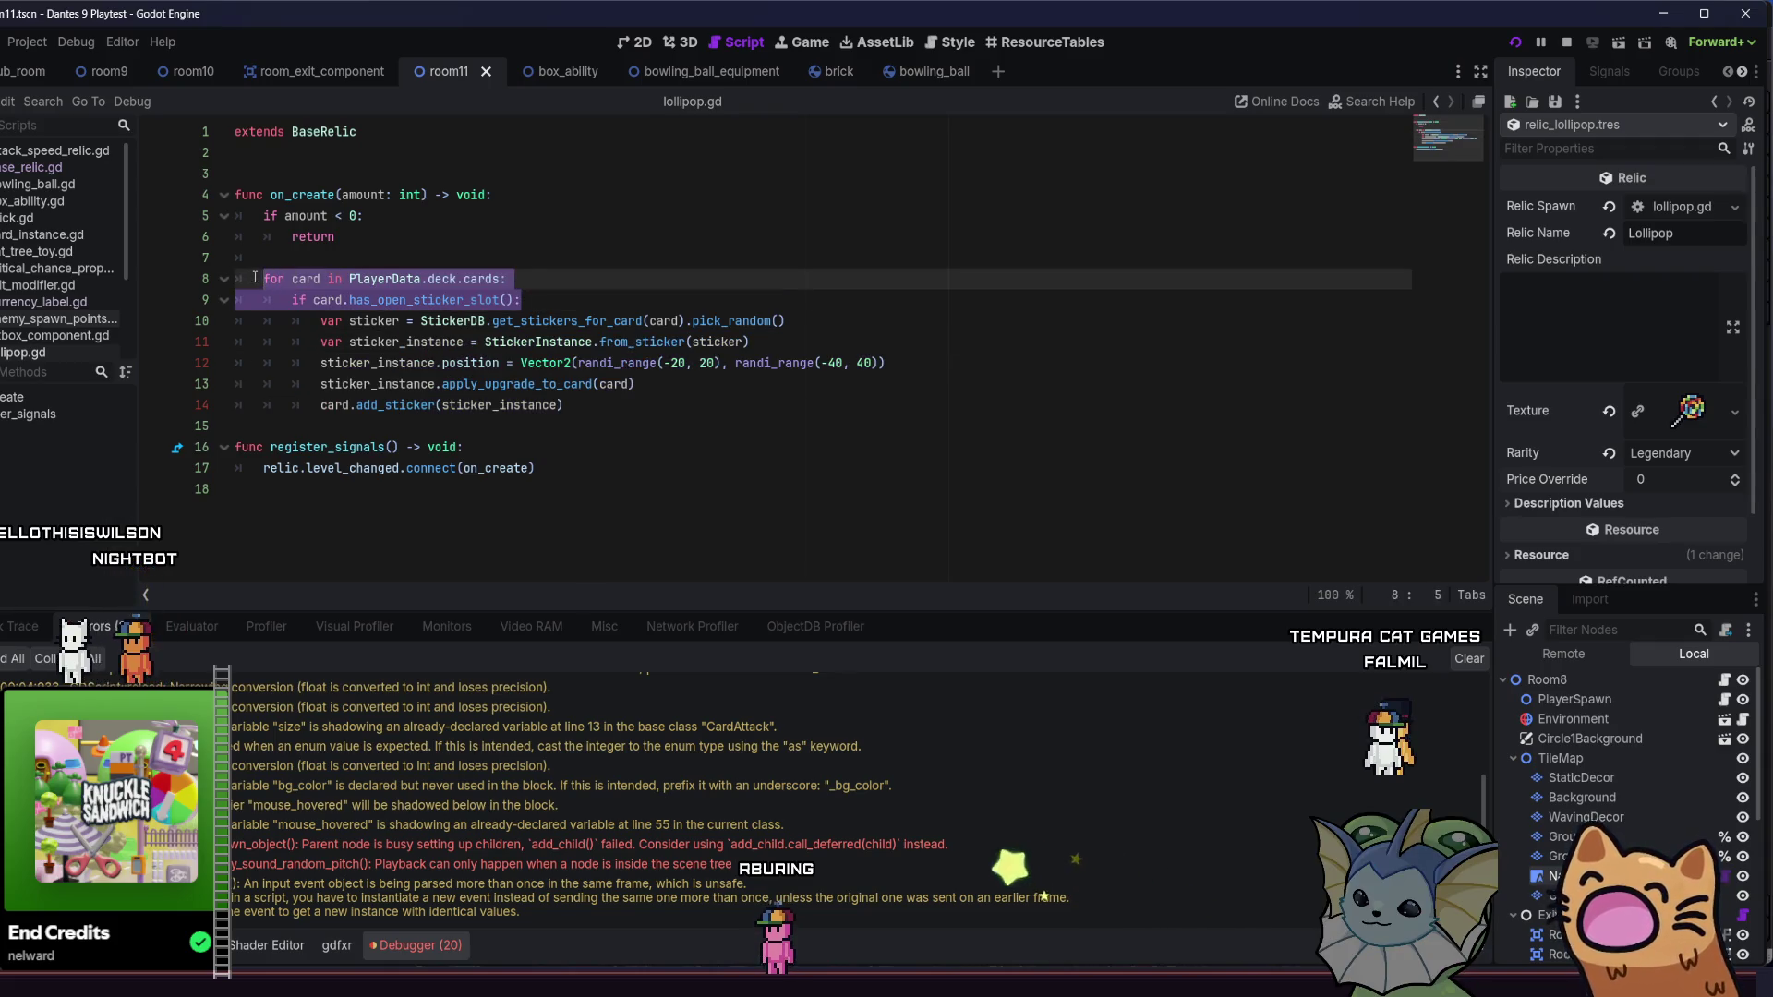
{"action": "key", "text": "Right"}
{"action": "left_click", "coordinate": [271, 295], "text": "shift"}
{"action": "left_click", "coordinate": [542, 298]}
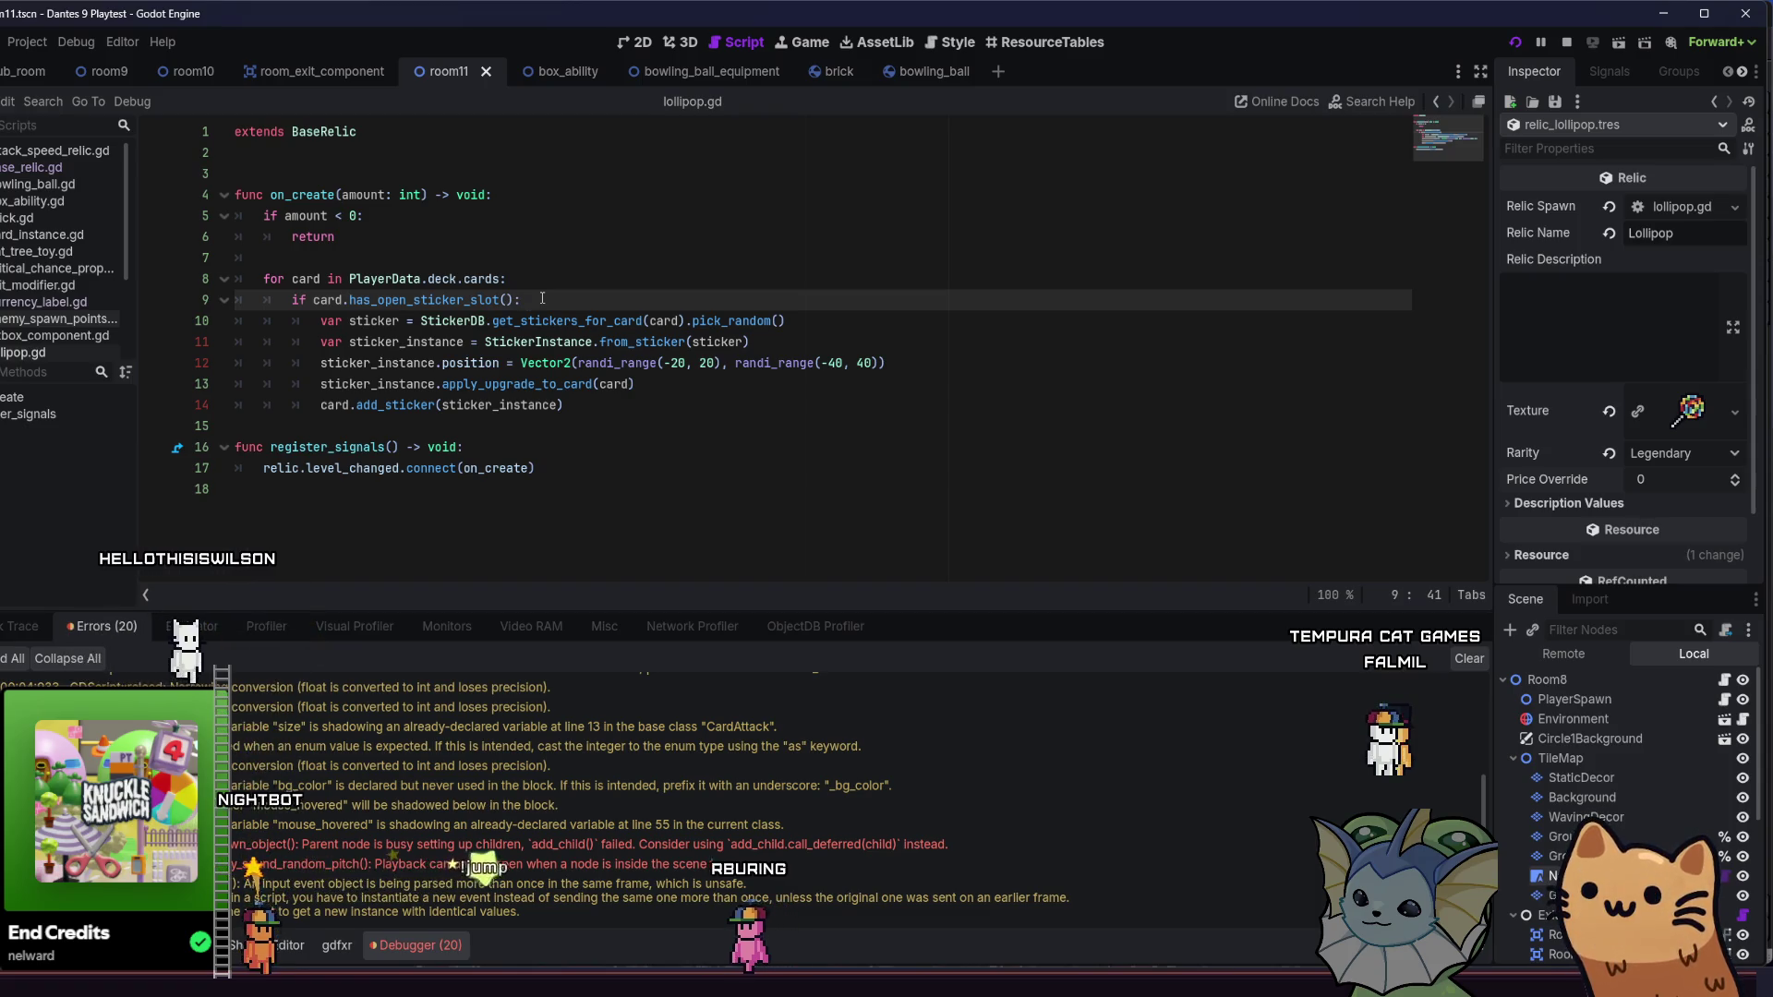
{"action": "mouse_move", "coordinate": [707, 980]}
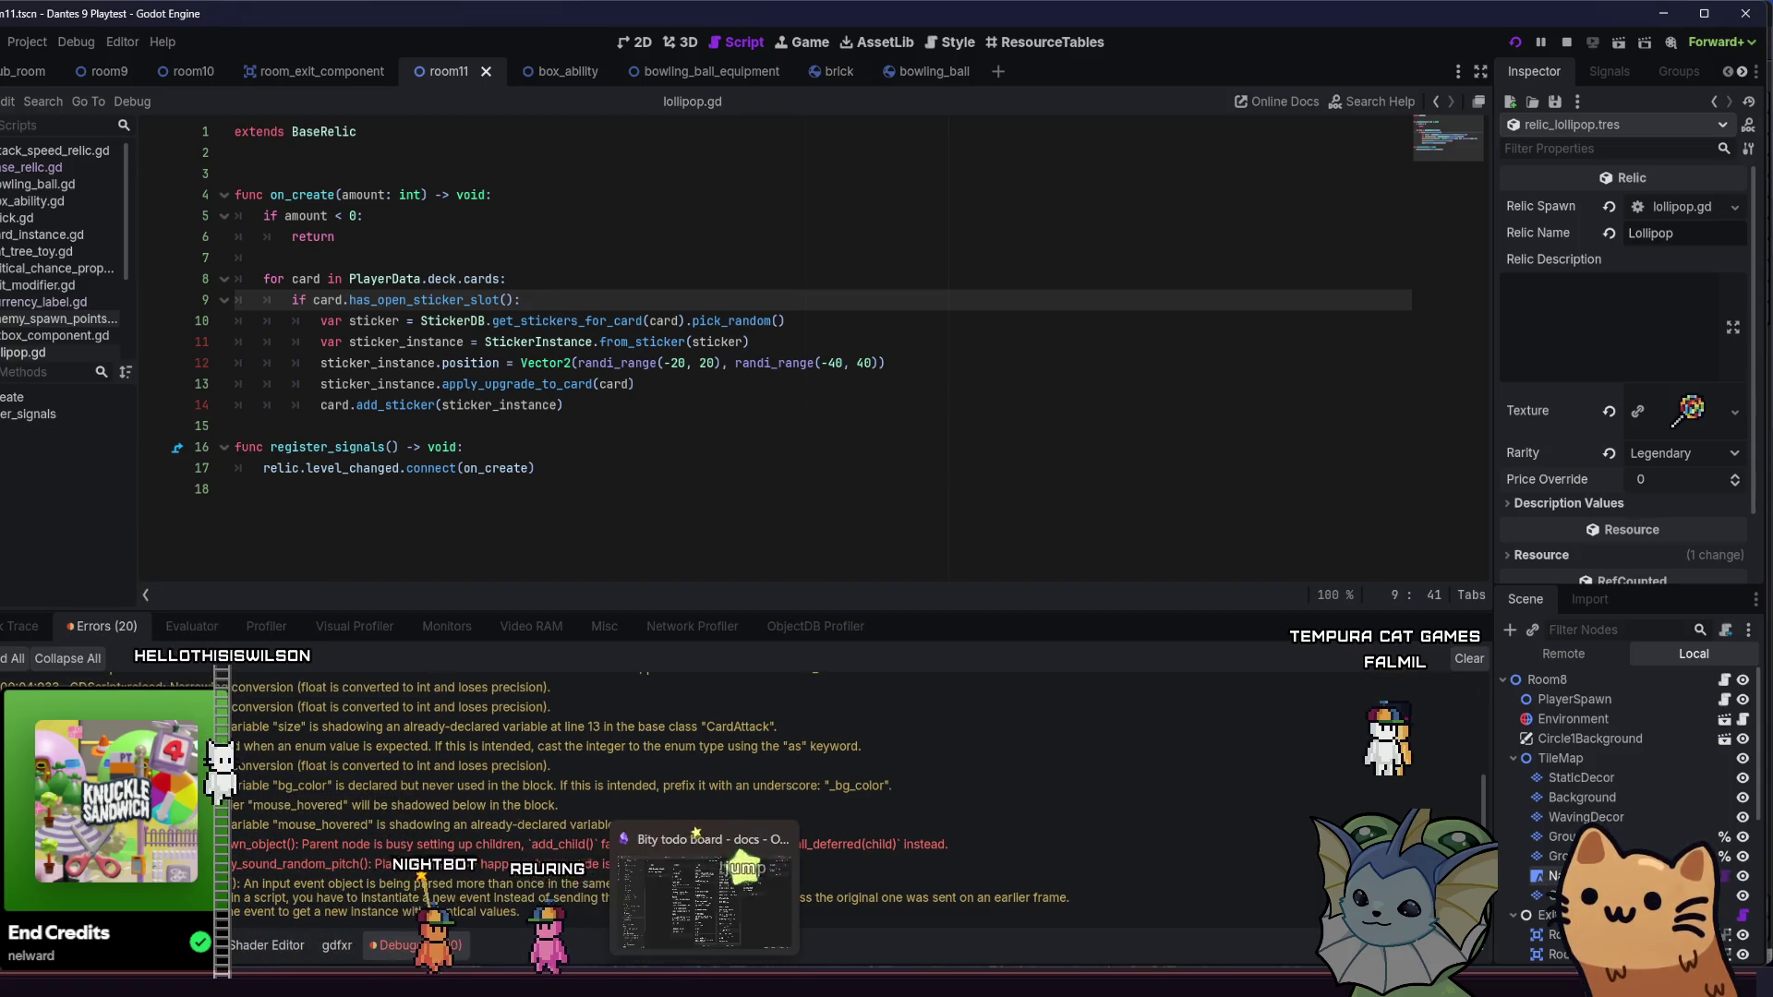
{"action": "left_click", "coordinate": [704, 900]}
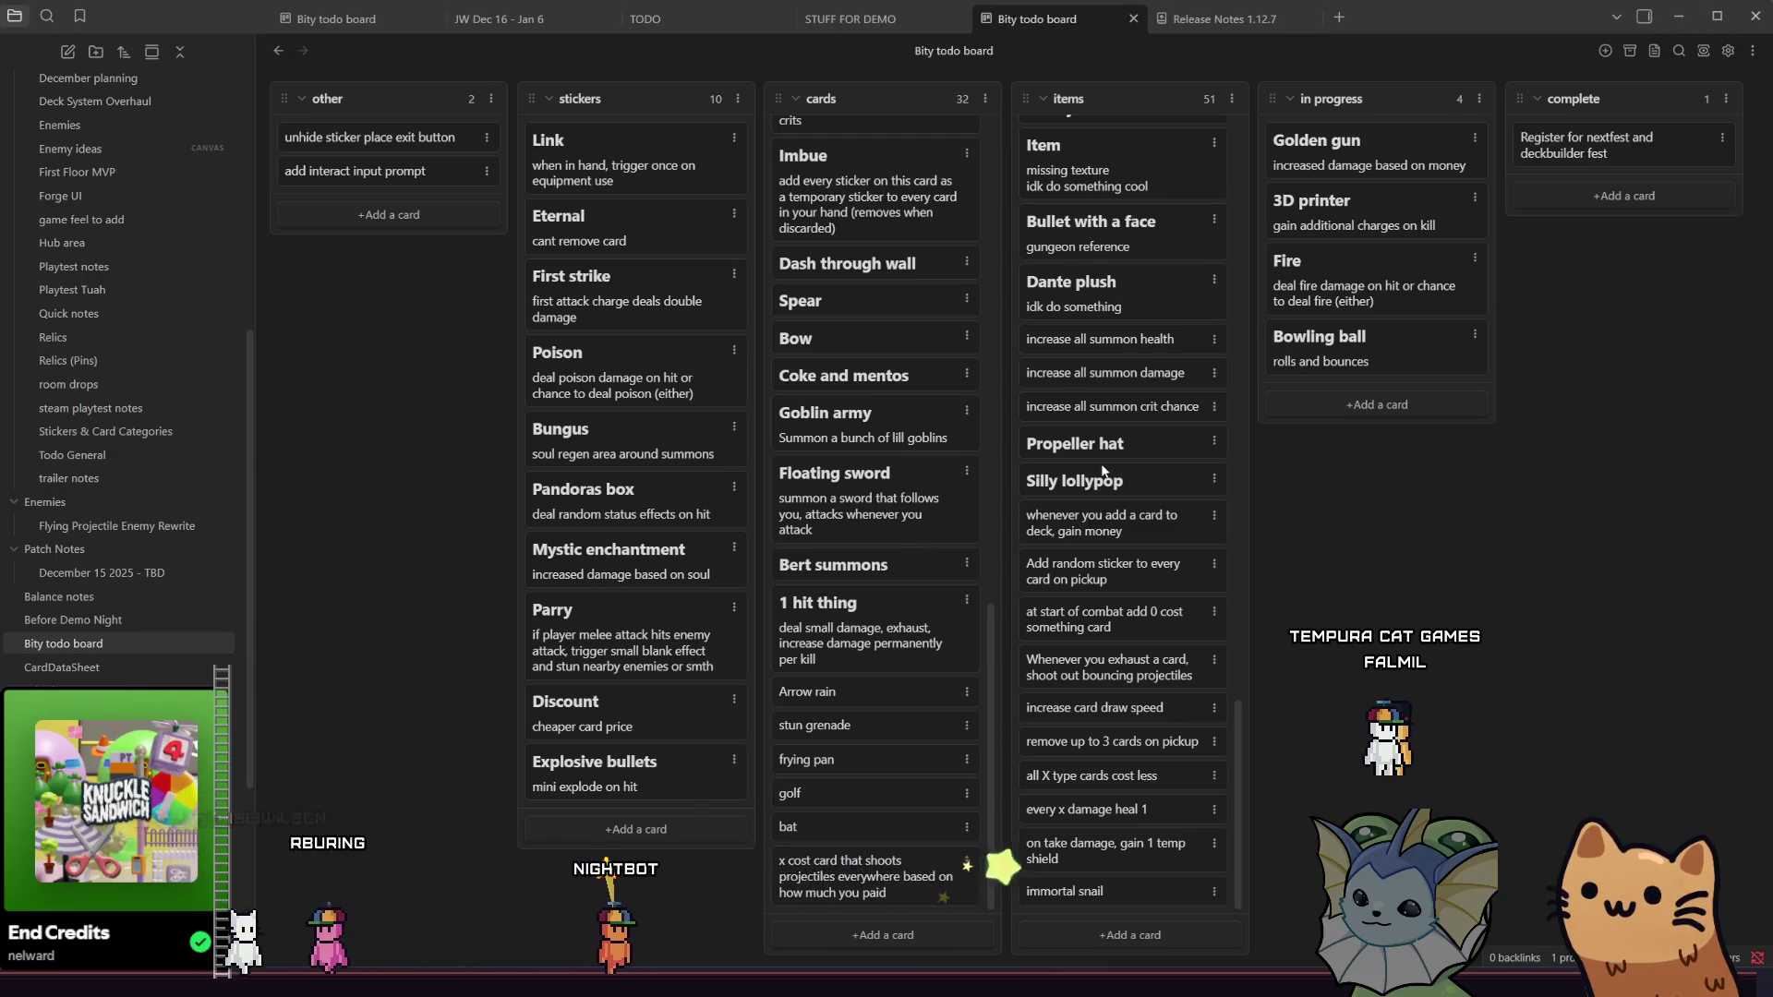
- Drag 'Silly lollypop' and 'Add random sticker to every card on pickup' into complete, then return to Godot
{"action": "mouse_move", "coordinate": [1108, 480]}
{"action": "left_mouse_down"}
{"action": "mouse_move", "coordinate": [1227, 485]}
{"action": "mouse_move", "coordinate": [1634, 176]}
{"action": "mouse_move", "coordinate": [1639, 189]}
{"action": "left_mouse_up"}
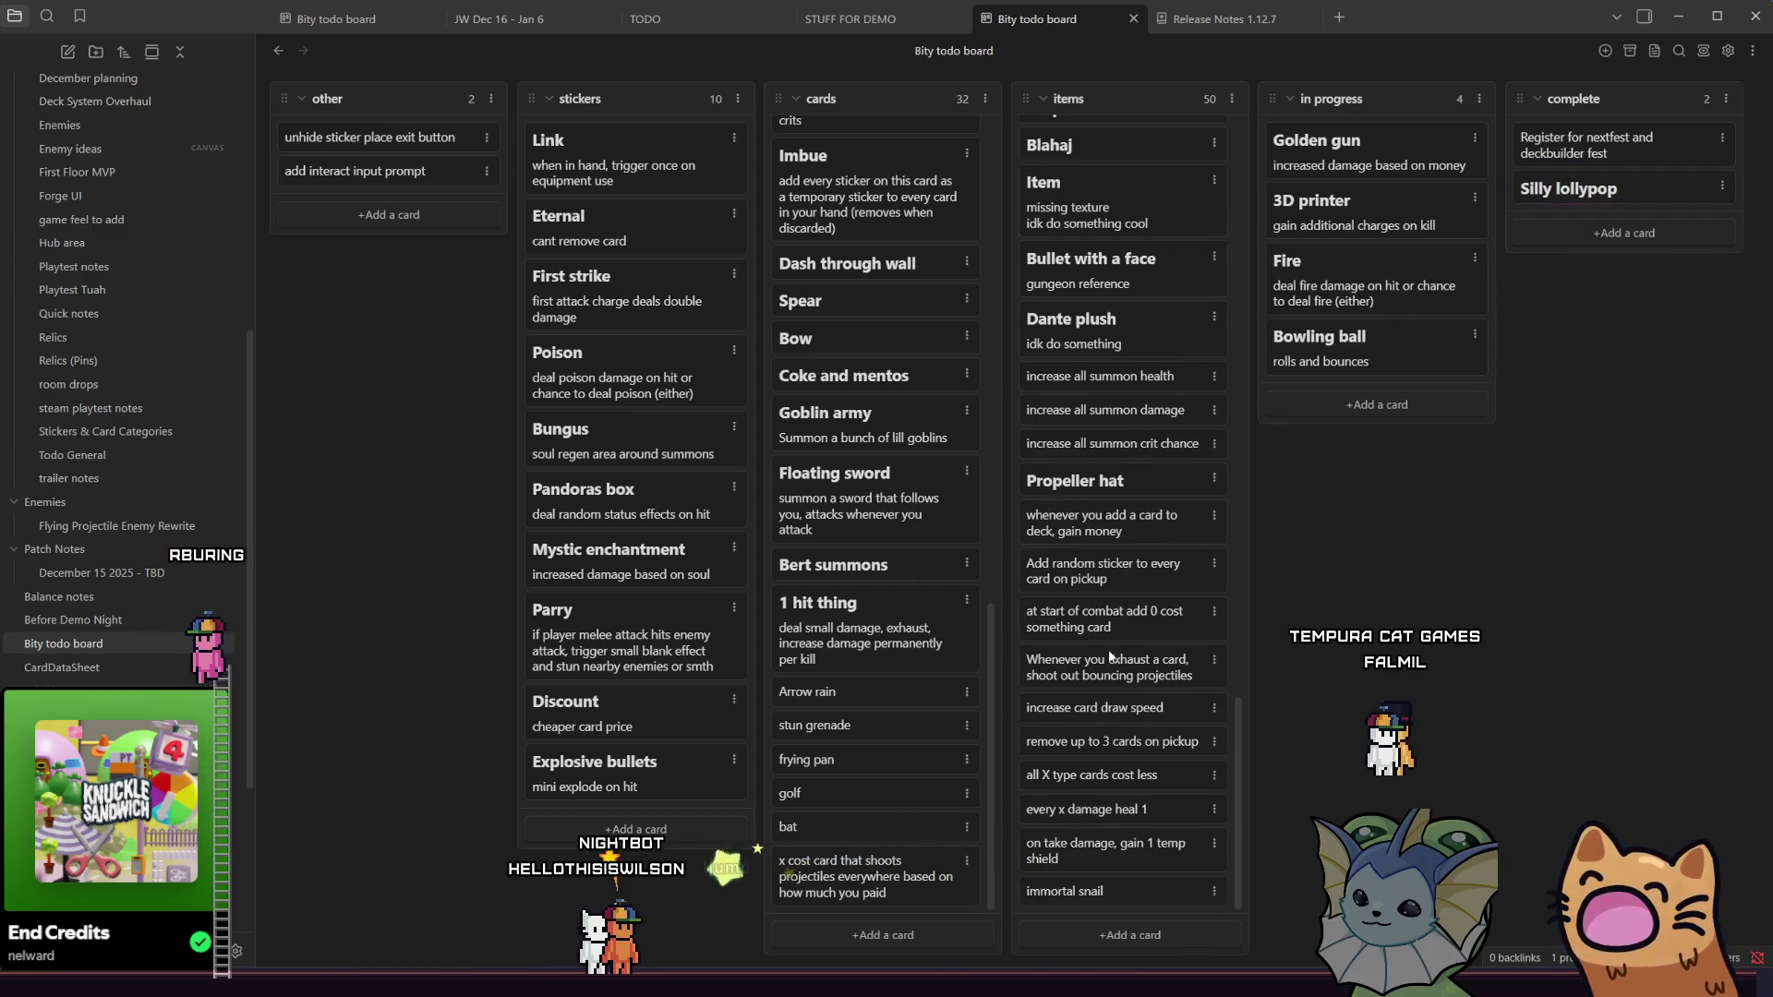
{"action": "mouse_move", "coordinate": [1120, 583]}
{"action": "left_mouse_down"}
{"action": "mouse_move", "coordinate": [1505, 319]}
{"action": "mouse_move", "coordinate": [1552, 213]}
{"action": "mouse_move", "coordinate": [1551, 242]}
{"action": "mouse_move", "coordinate": [1625, 260]}
{"action": "left_mouse_up"}
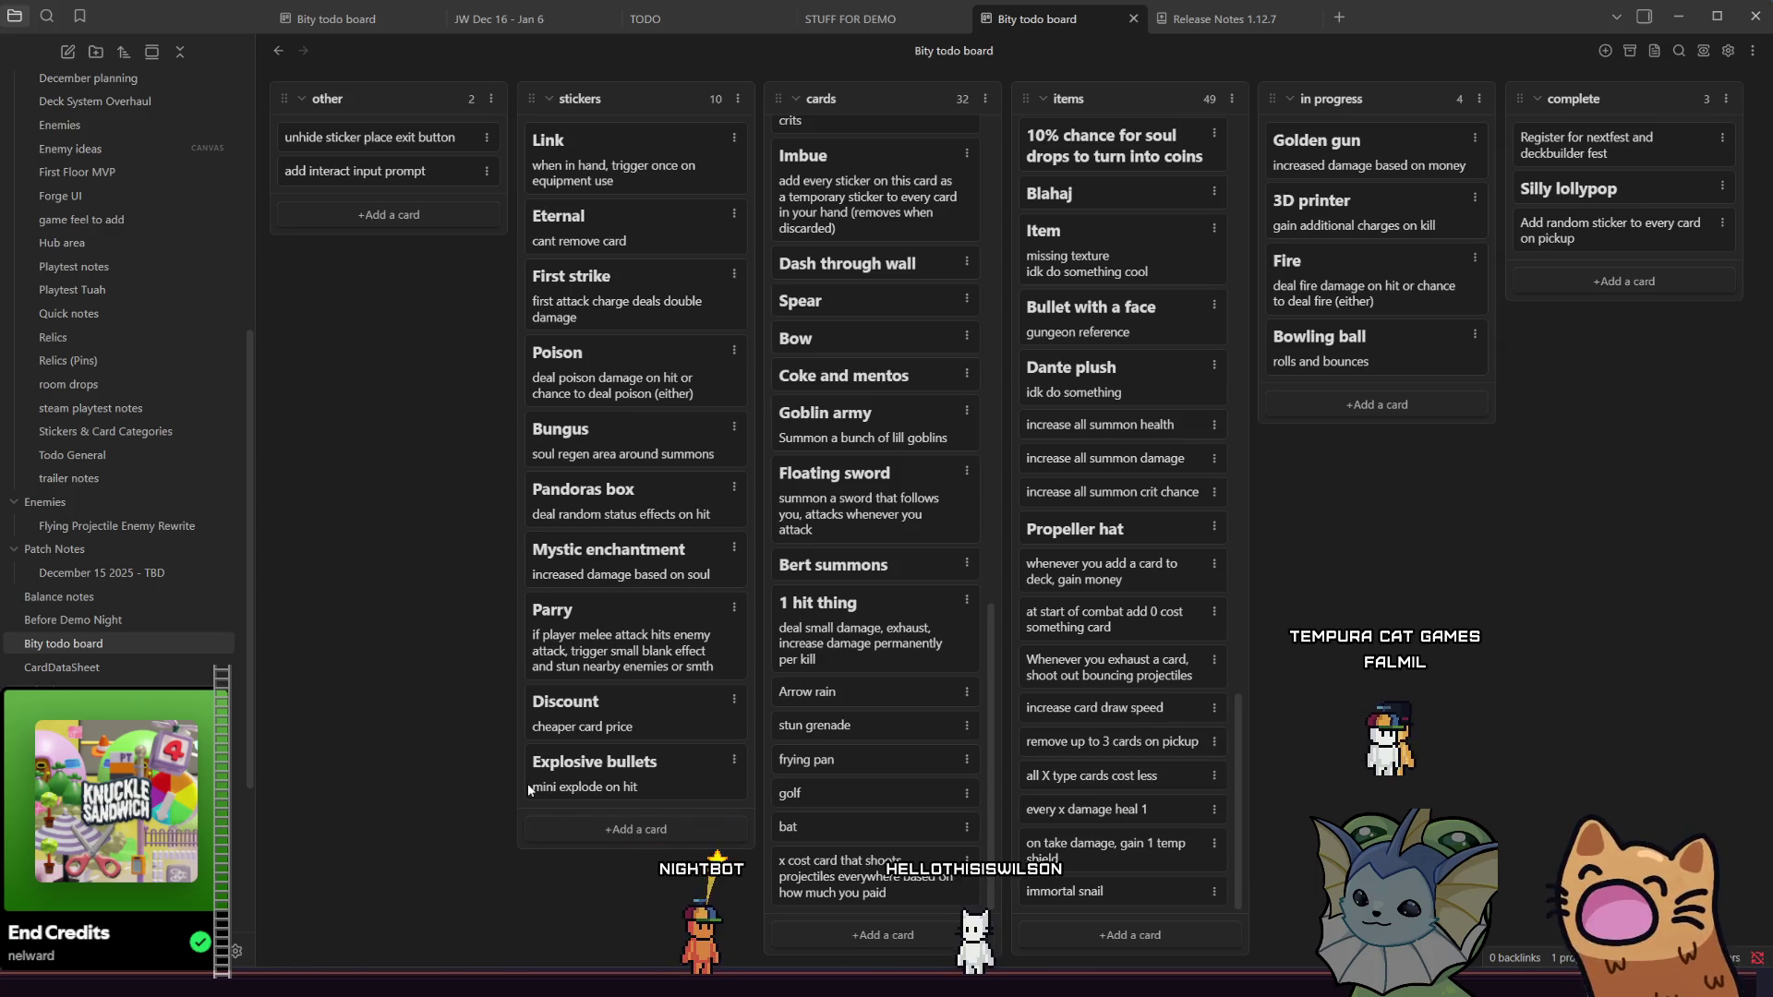
{"action": "key", "text": "alt+Tab"}
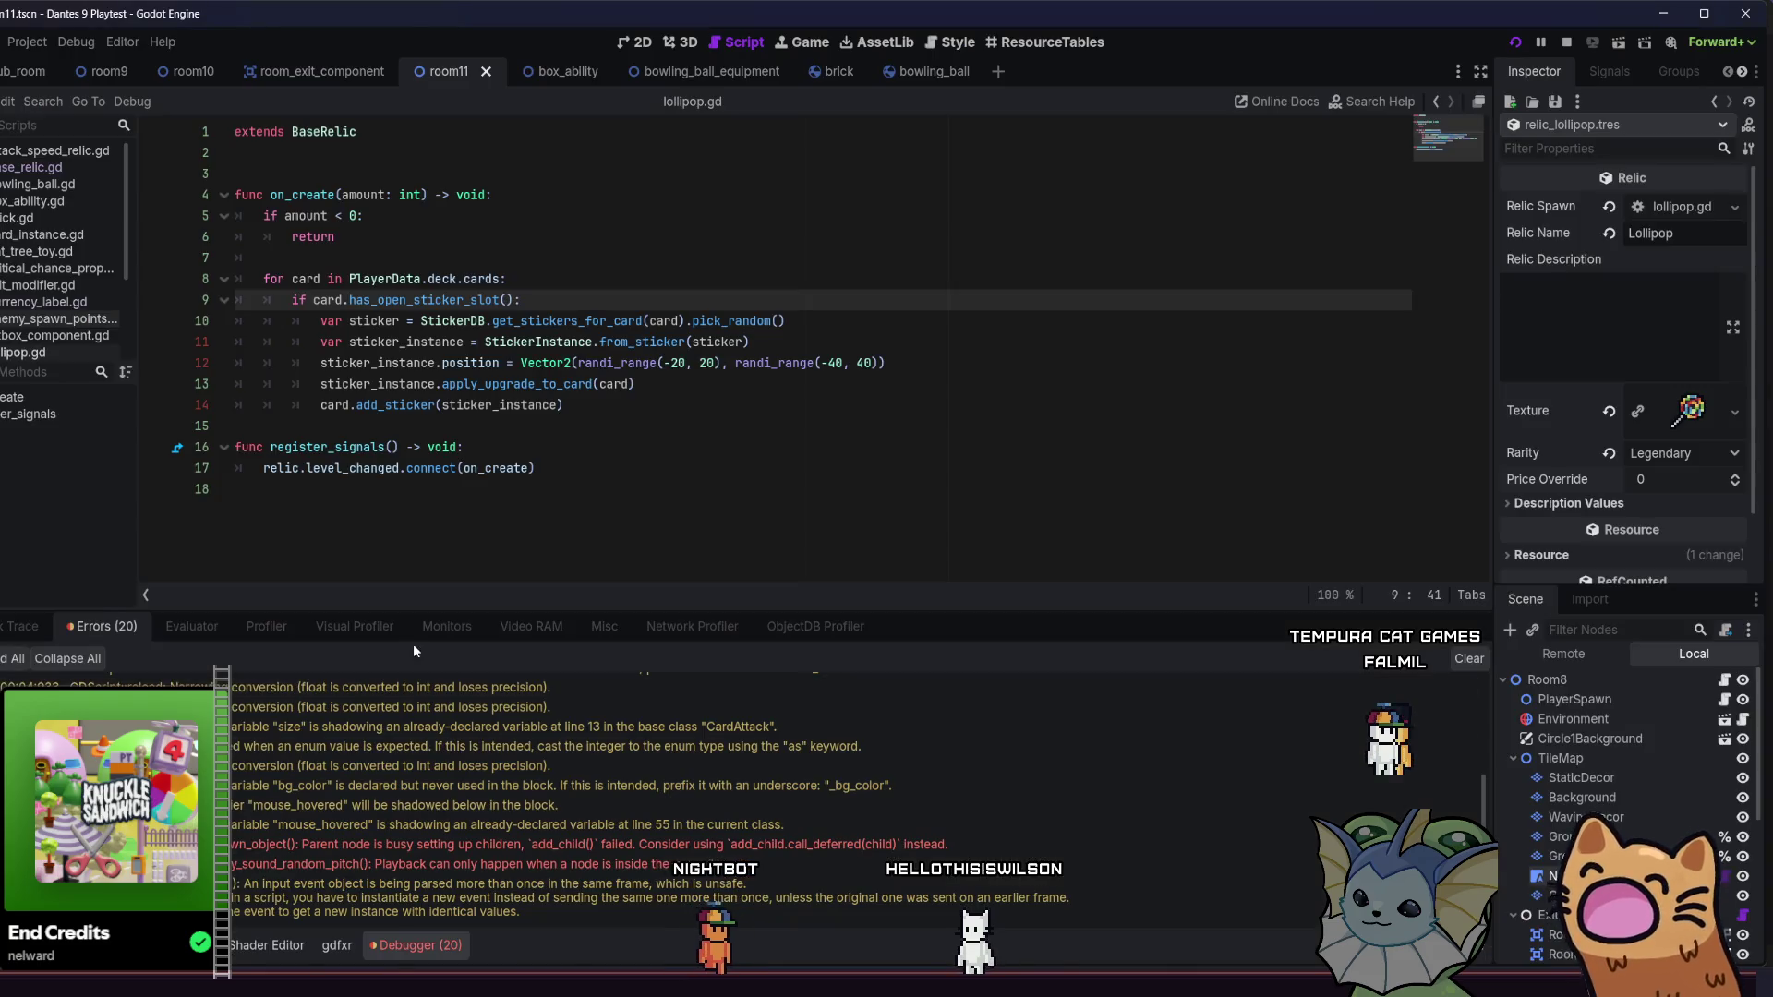
- Look over lollipop.gd's add_sticker line and Scripts list, then switch to the lollipop sprite in Aseprite
{"action": "left_click", "coordinate": [608, 407]}
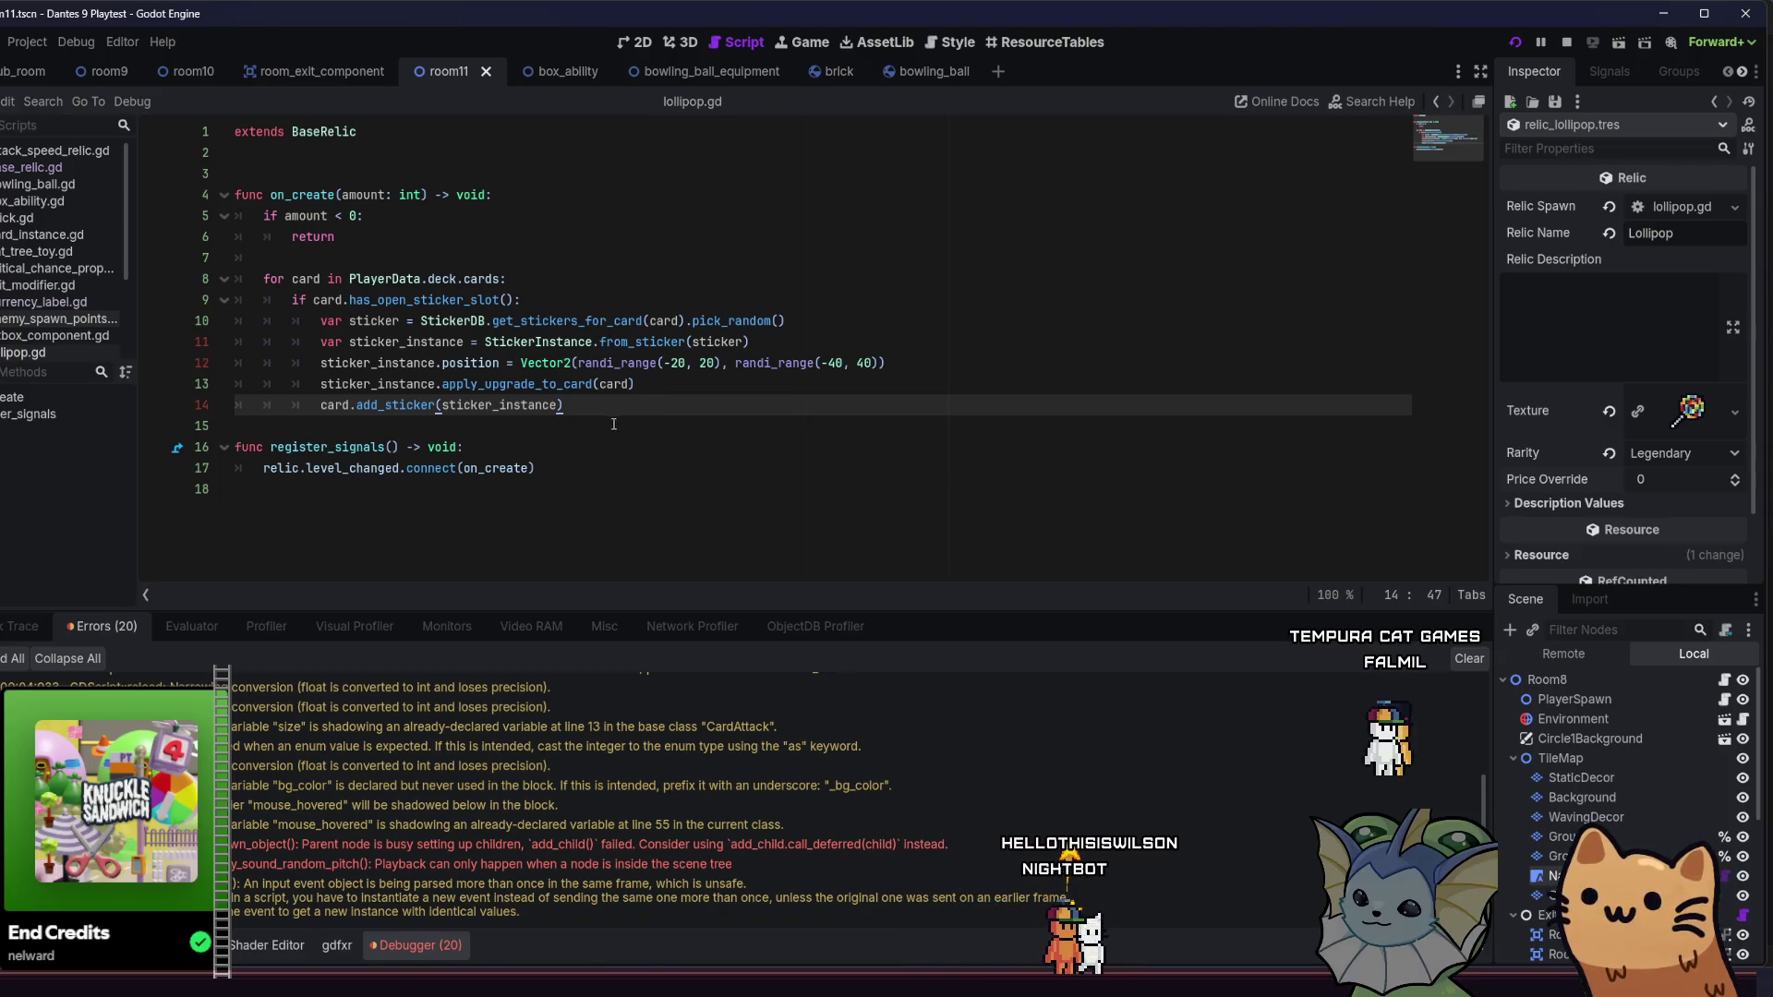
{"action": "scroll", "coordinate": [22, 314], "scroll_direction": "down", "scroll_amount": 3}
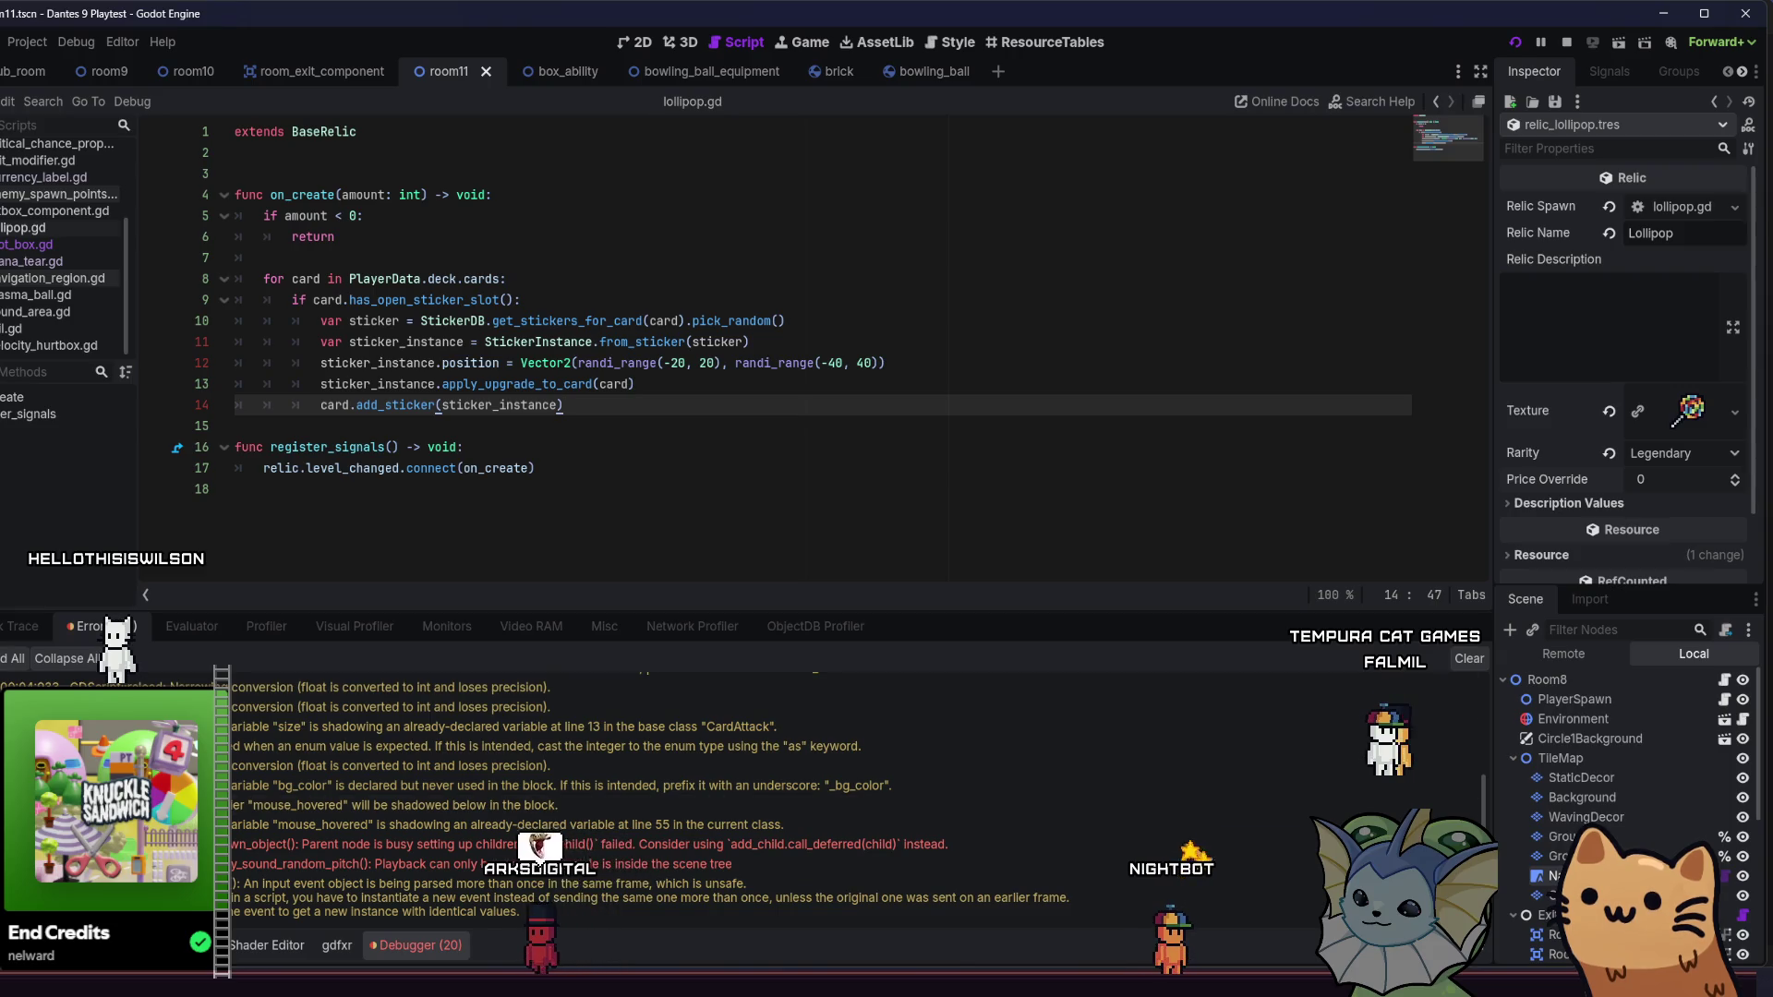
{"action": "key", "text": "alt+Tab"}
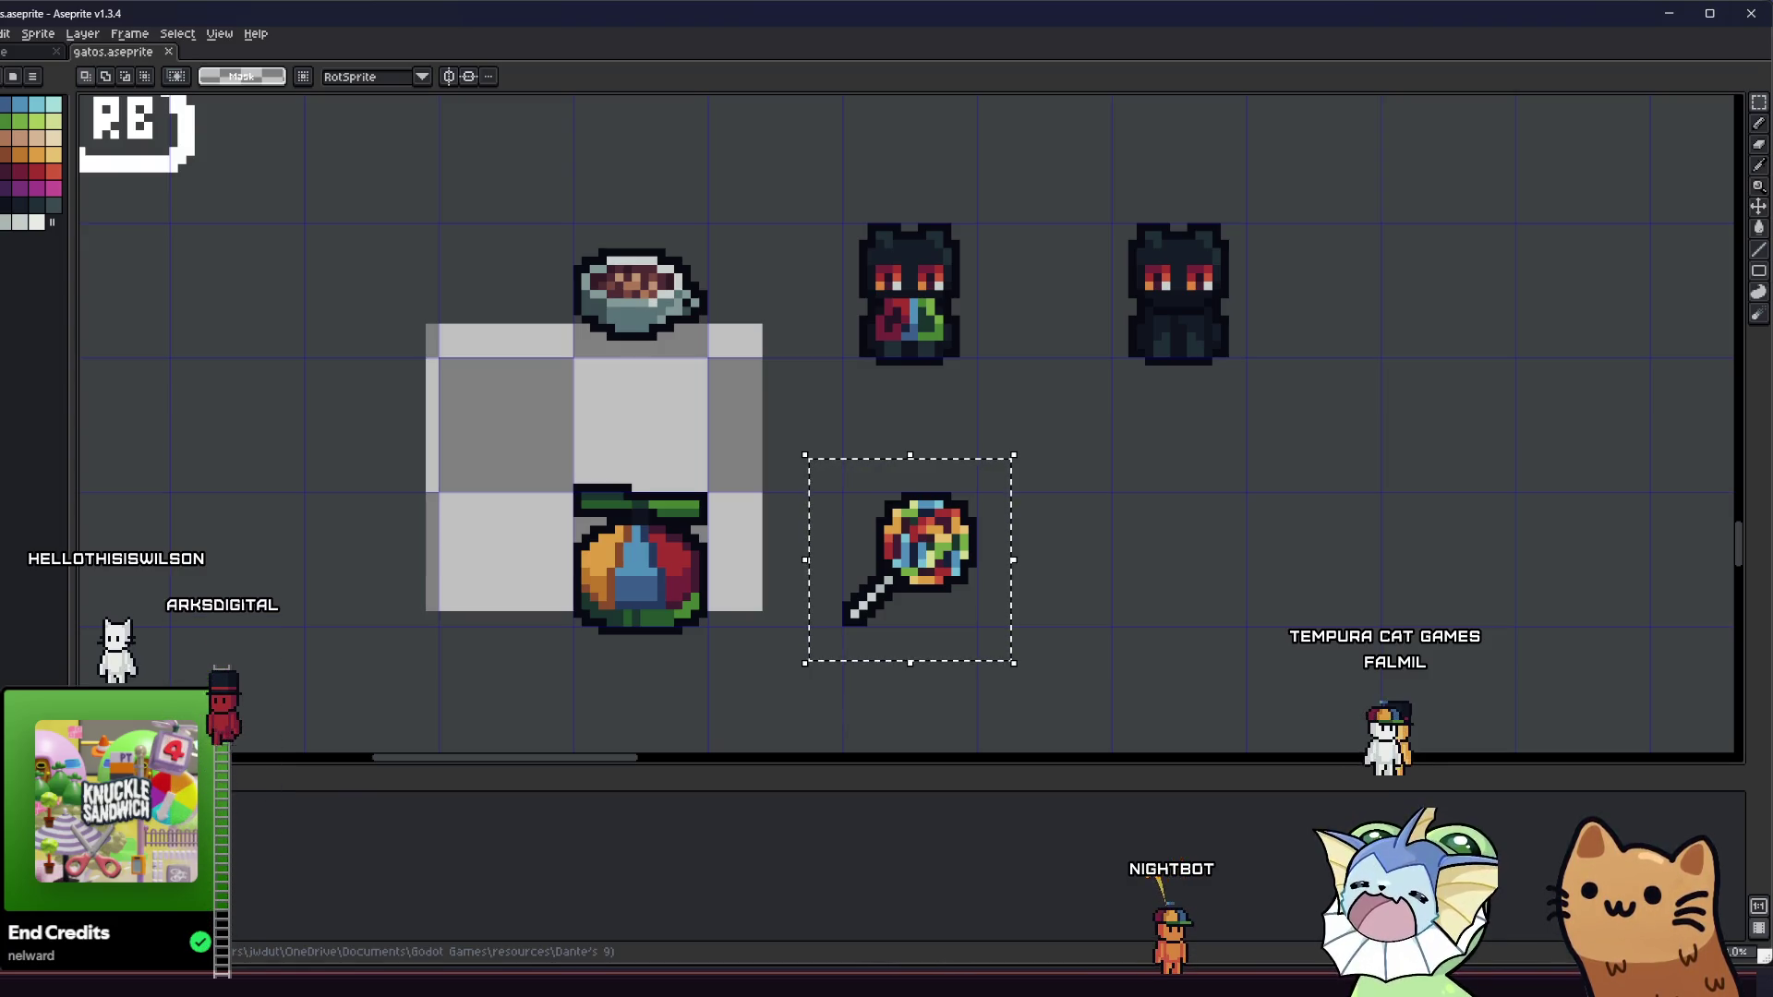
- Deselect the lollipop and pan over the coffee cup, dark cats and propeller-hat fruit sprites
{"action": "key", "text": "ctrl+d"}
{"action": "scroll", "coordinate": [526, 563], "scroll_direction": "down", "scroll_amount": 2}
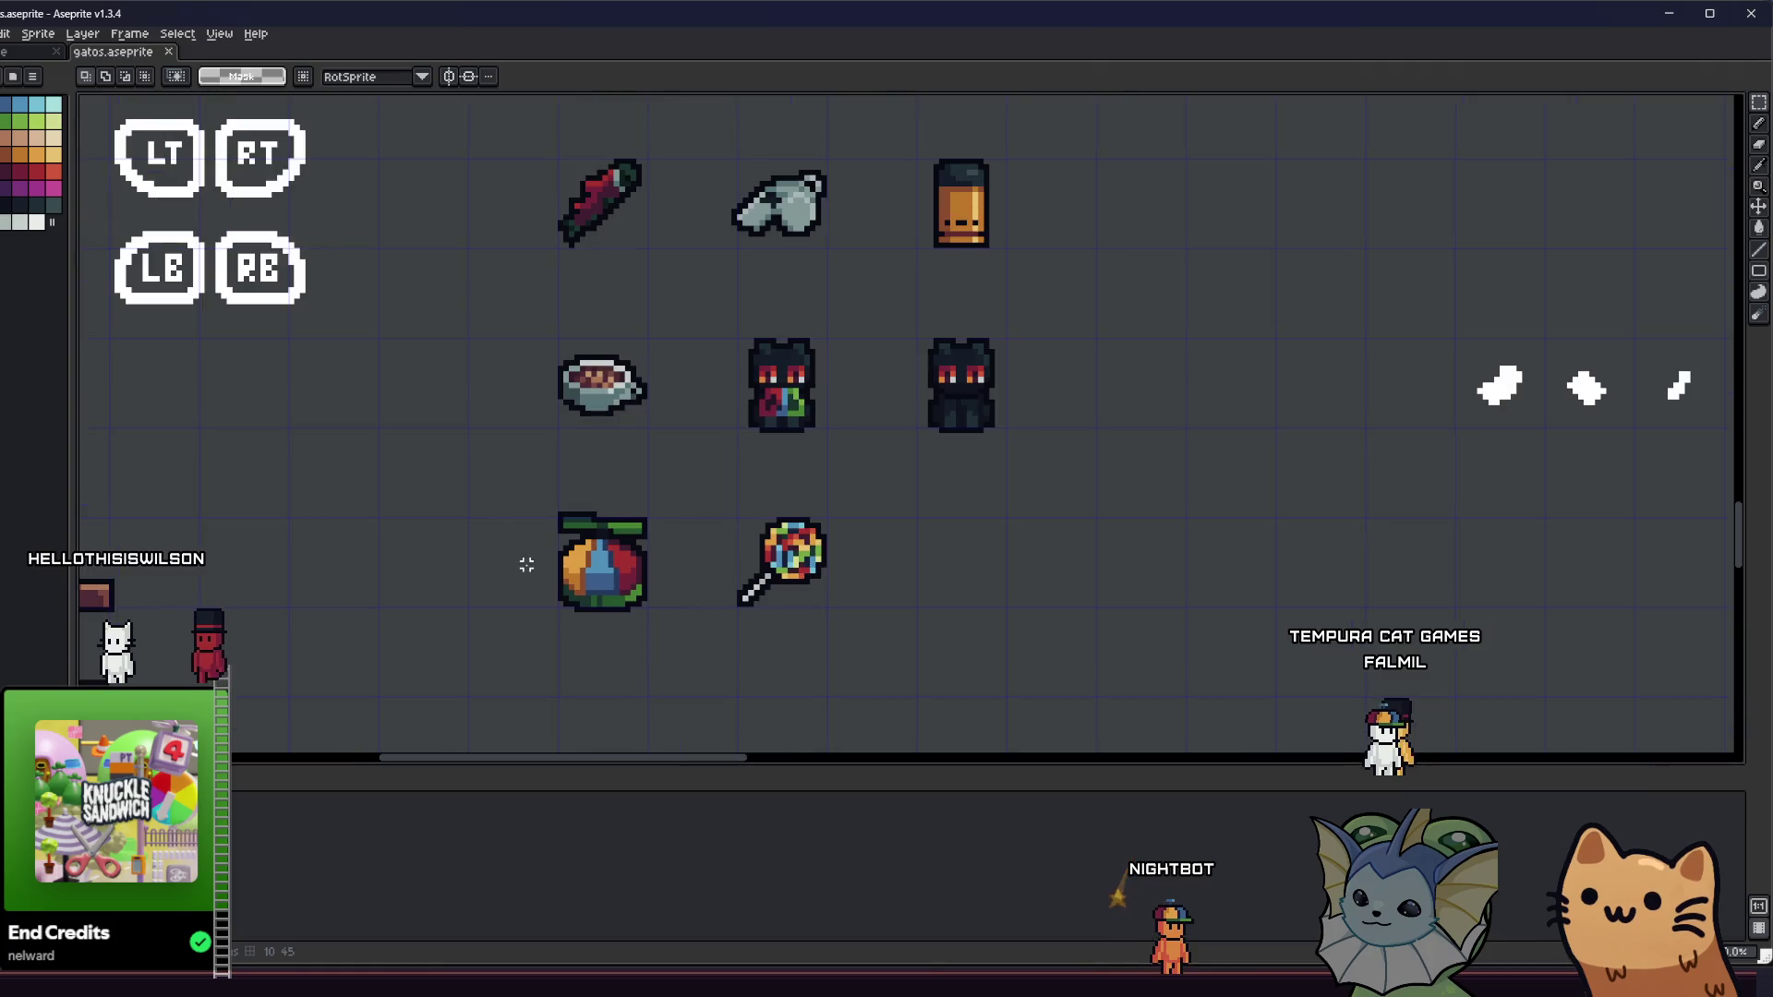
{"action": "left_click_drag", "start_coordinate": [532, 581], "coordinate": [446, 731]}
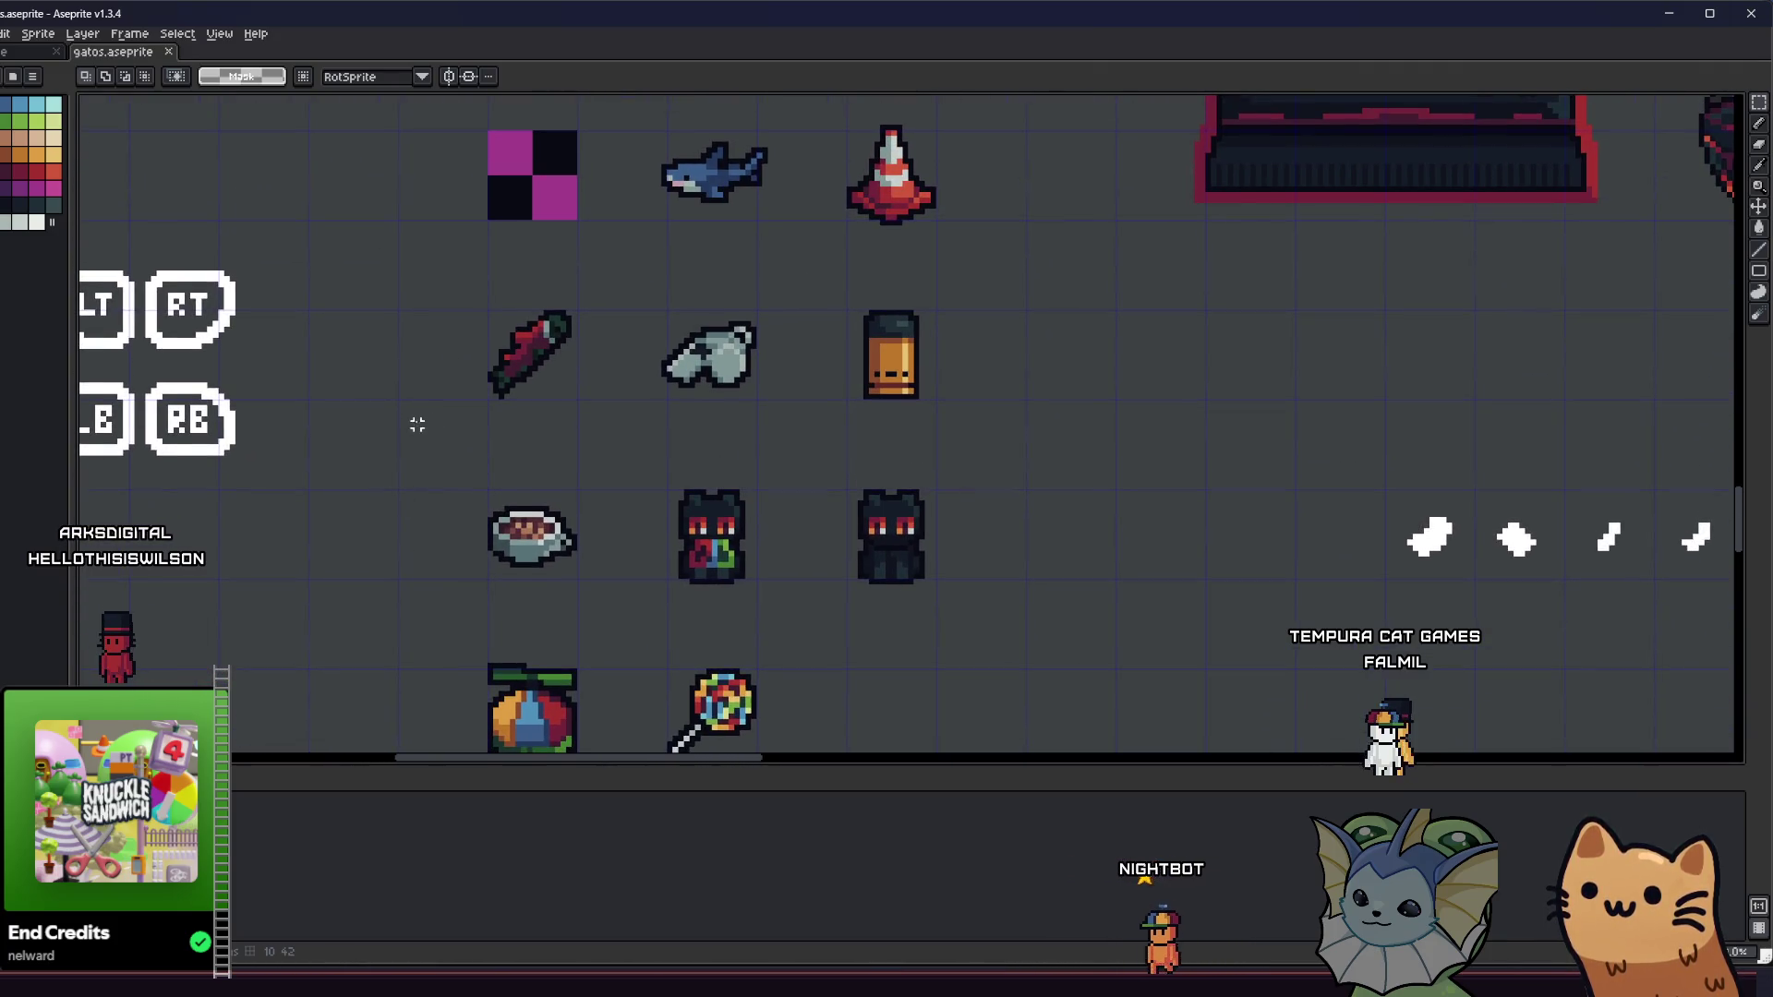
{"action": "scroll", "coordinate": [399, 416], "scroll_direction": "down", "scroll_amount": 1}
{"action": "scroll", "coordinate": [452, 542], "scroll_direction": "down", "scroll_amount": 2}
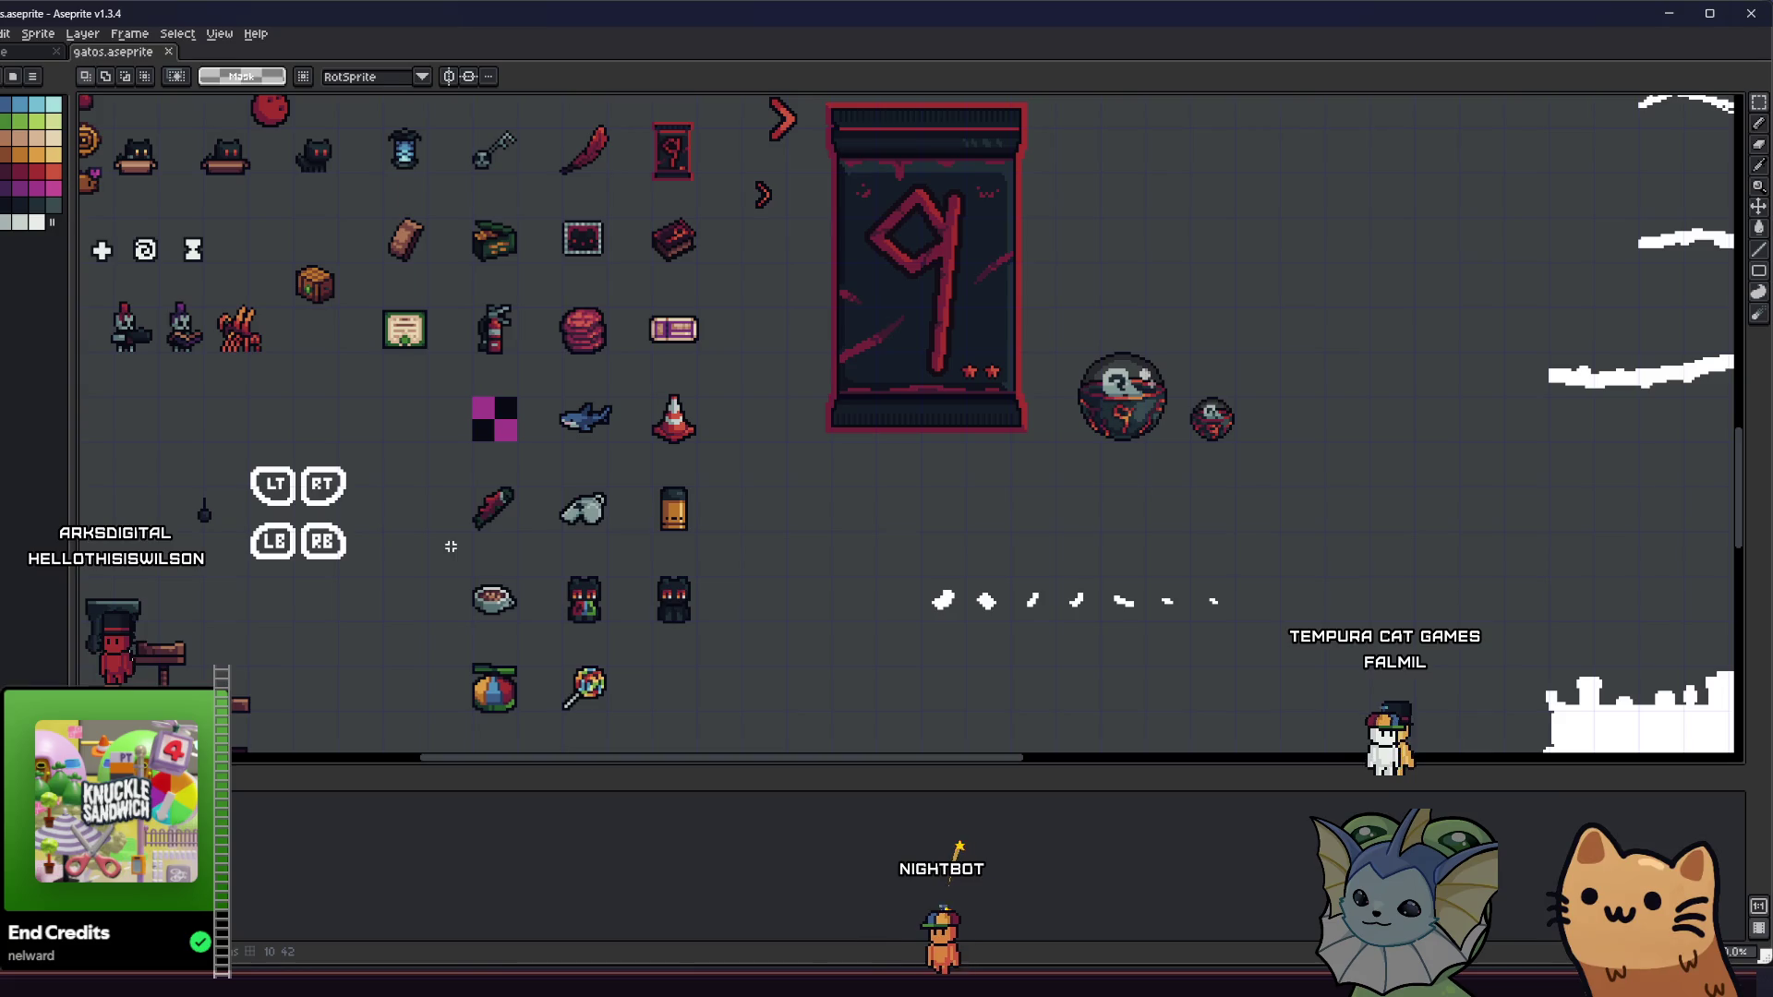
{"action": "scroll", "coordinate": [436, 511], "scroll_direction": "up", "scroll_amount": 1}
{"action": "mouse_move", "coordinate": [443, 420]}
{"action": "left_mouse_down"}
{"action": "mouse_move", "coordinate": [442, 382]}
{"action": "mouse_move", "coordinate": [442, 411]}
{"action": "left_mouse_up"}
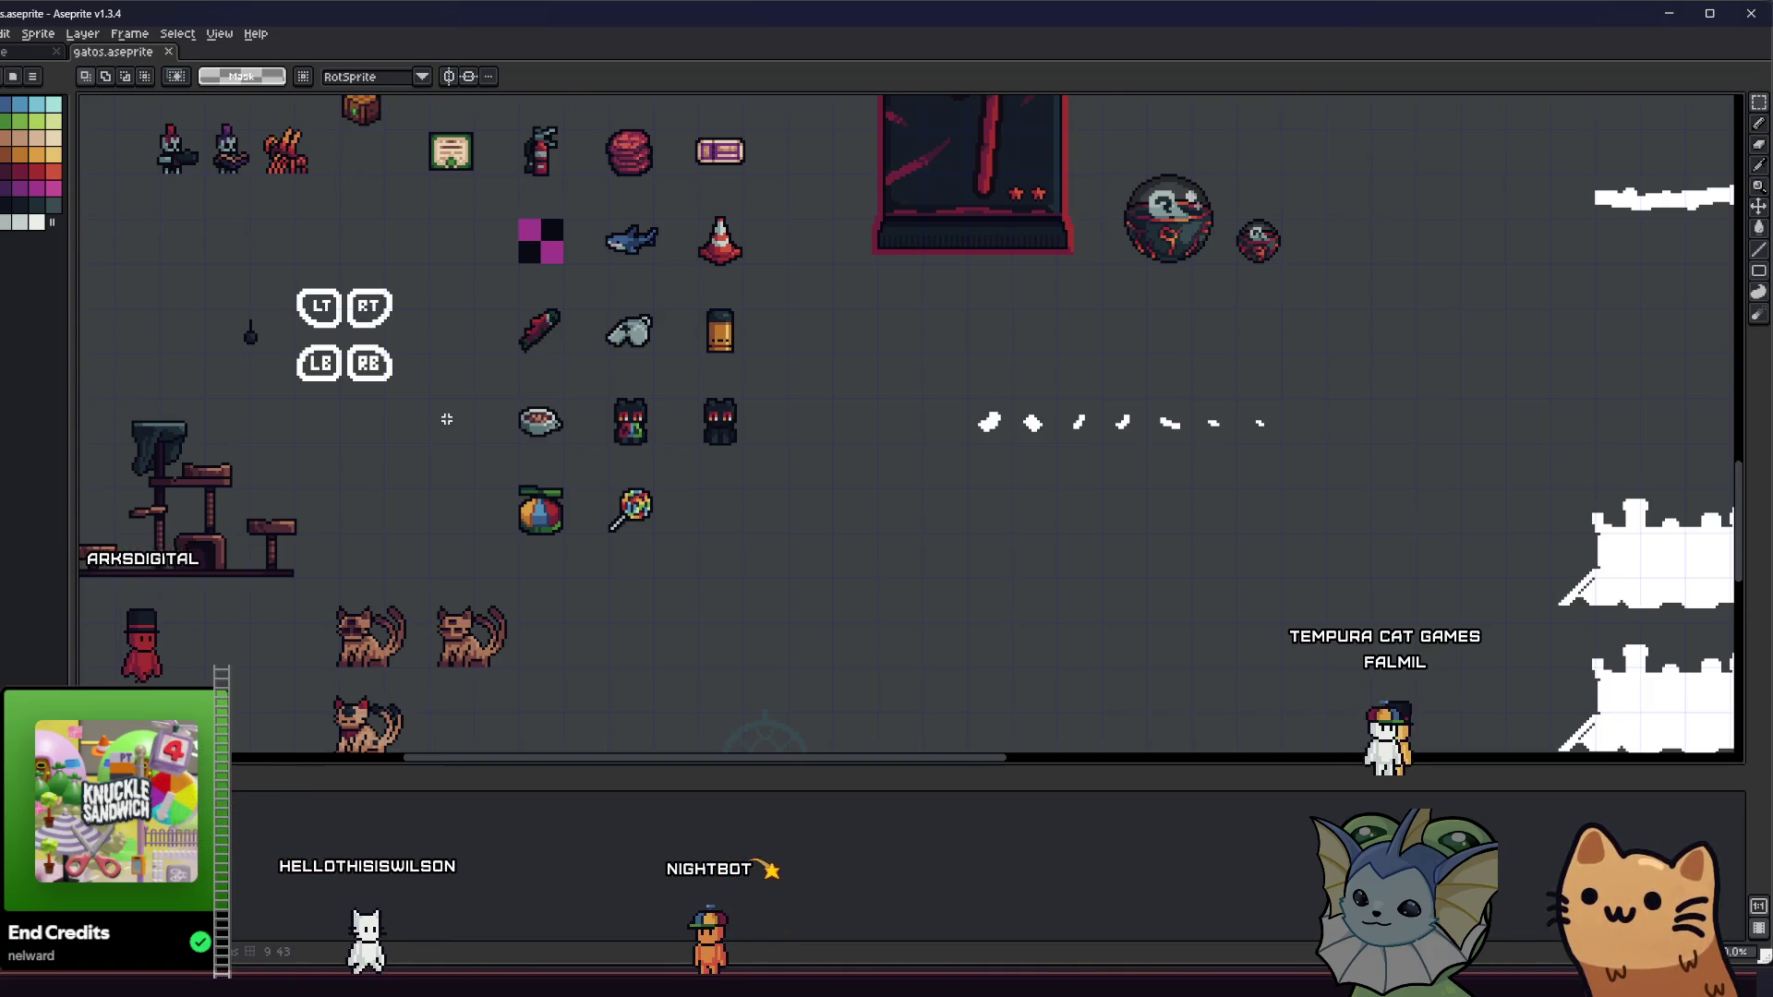
{"action": "scroll", "coordinate": [499, 457], "scroll_direction": "up", "scroll_amount": 1}
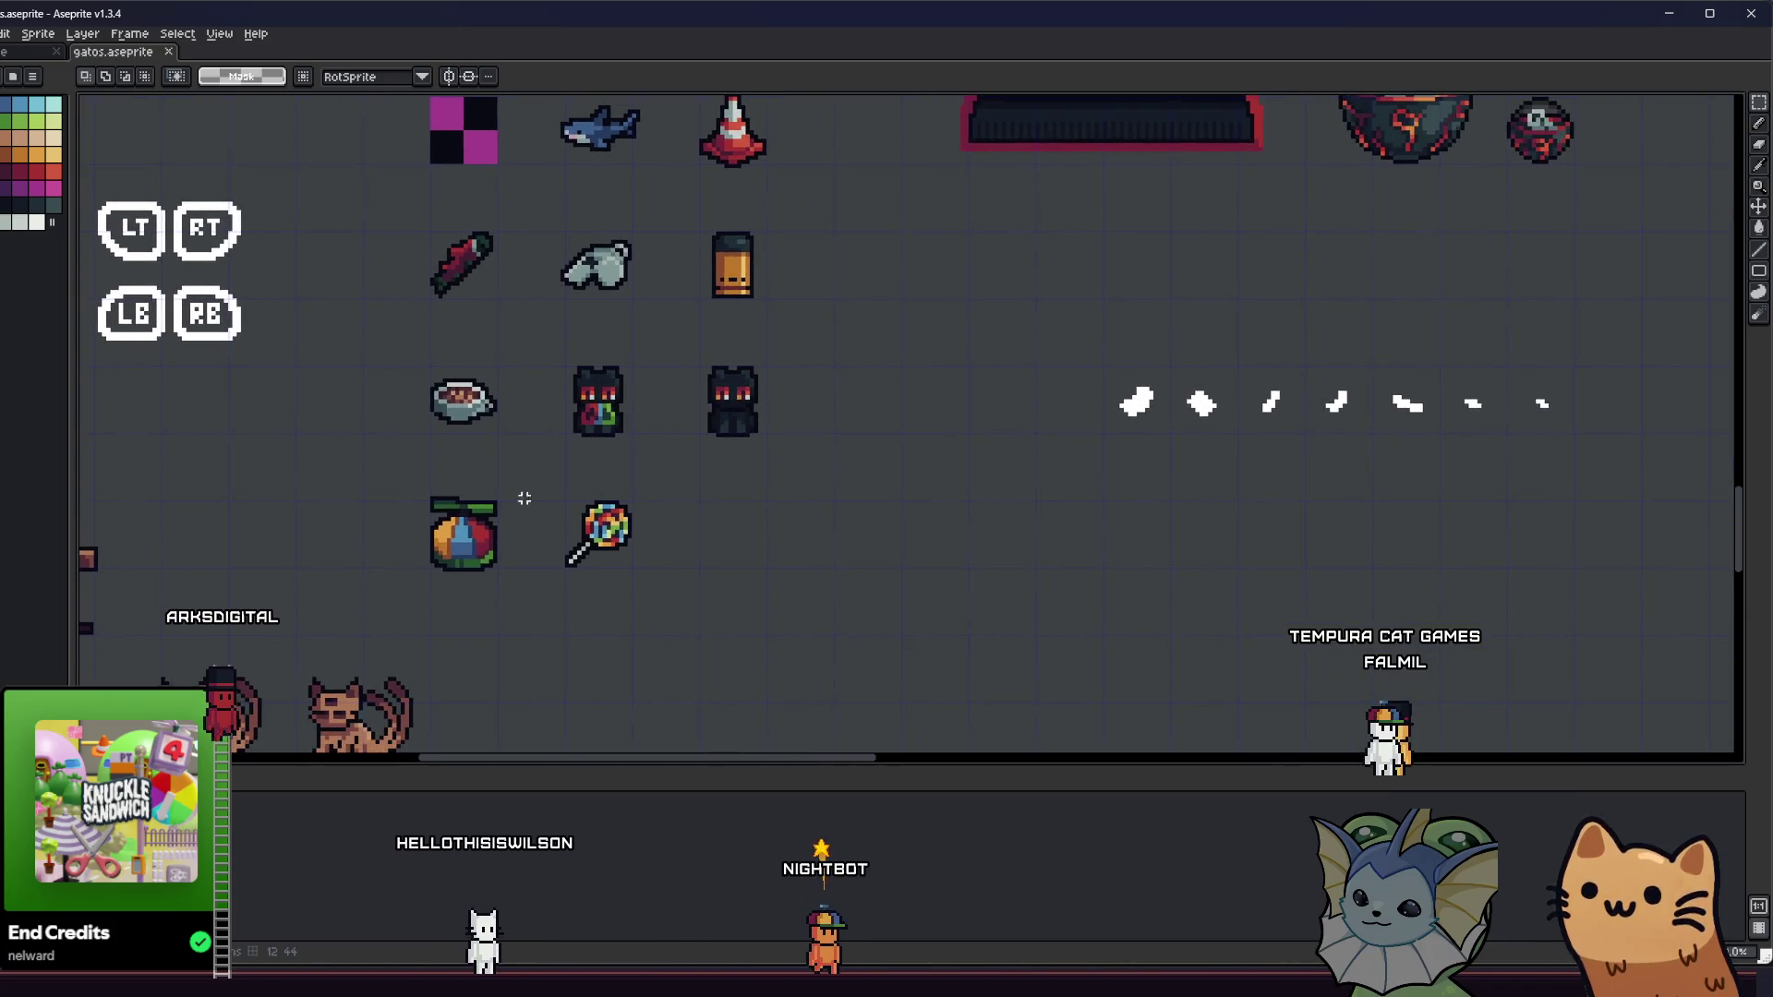
{"action": "scroll", "coordinate": [521, 495], "scroll_direction": "up", "scroll_amount": 1}
{"action": "left_click_drag", "start_coordinate": [546, 550], "coordinate": [453, 511]}
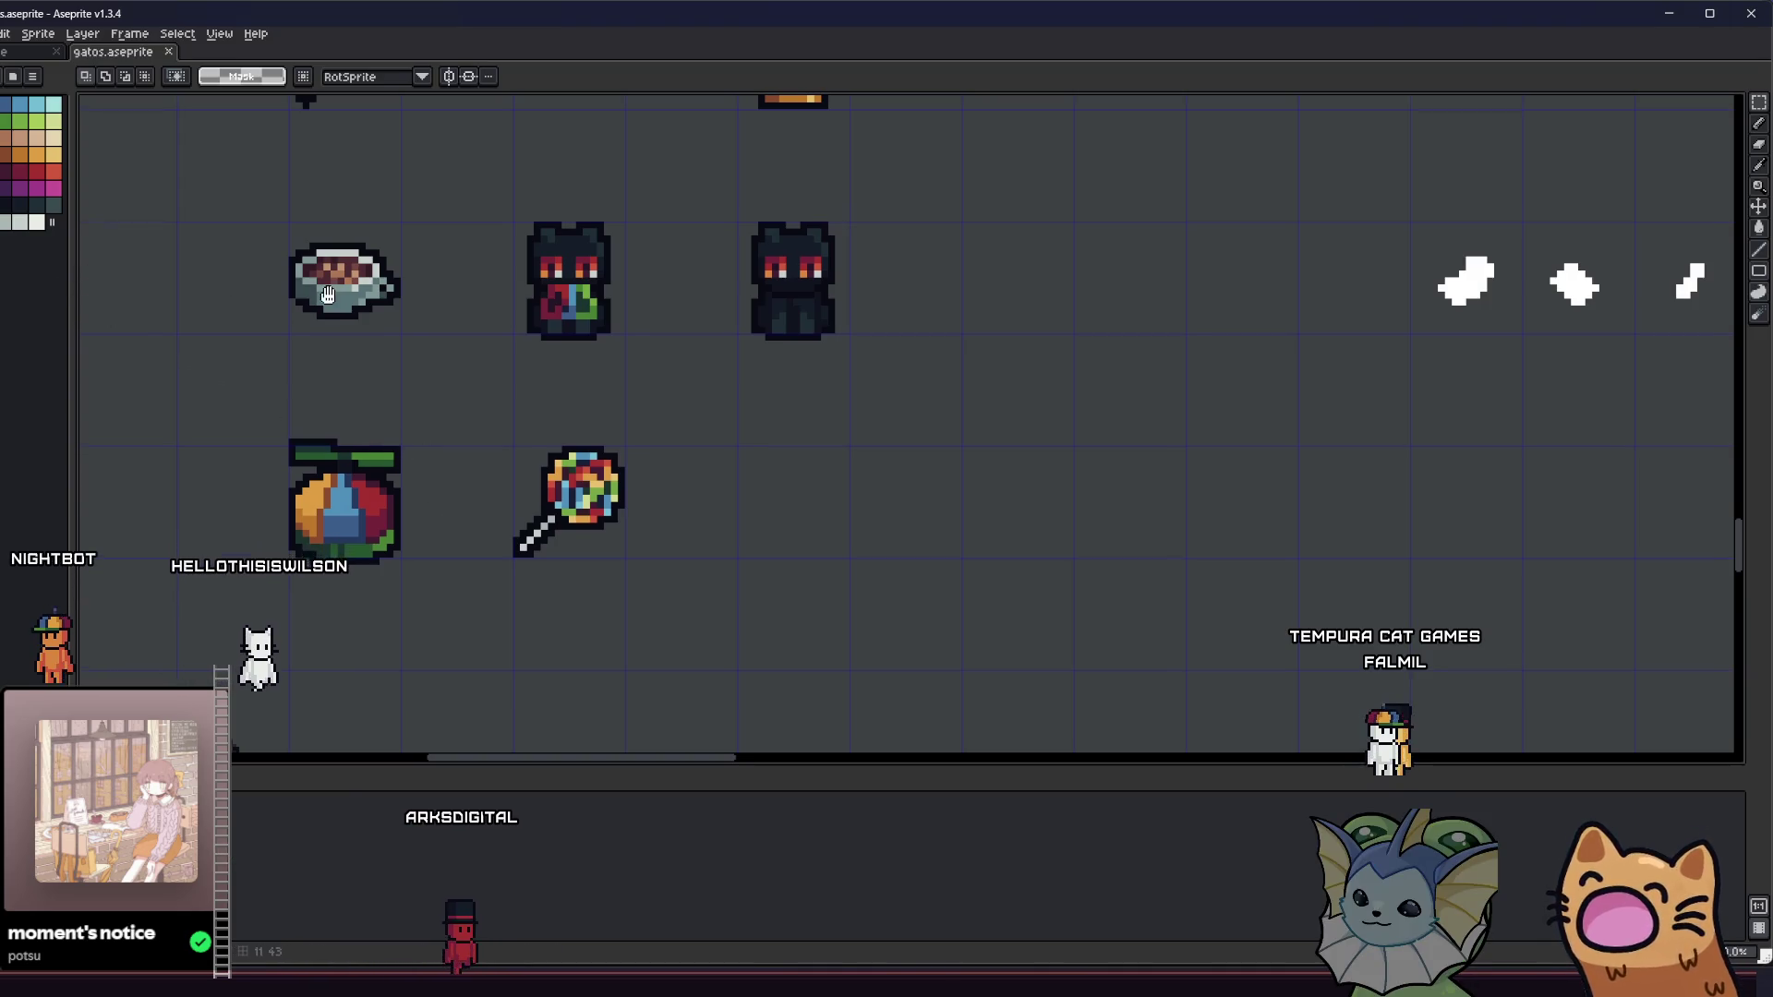
{"action": "scroll", "coordinate": [319, 278], "scroll_direction": "down", "scroll_amount": 1}
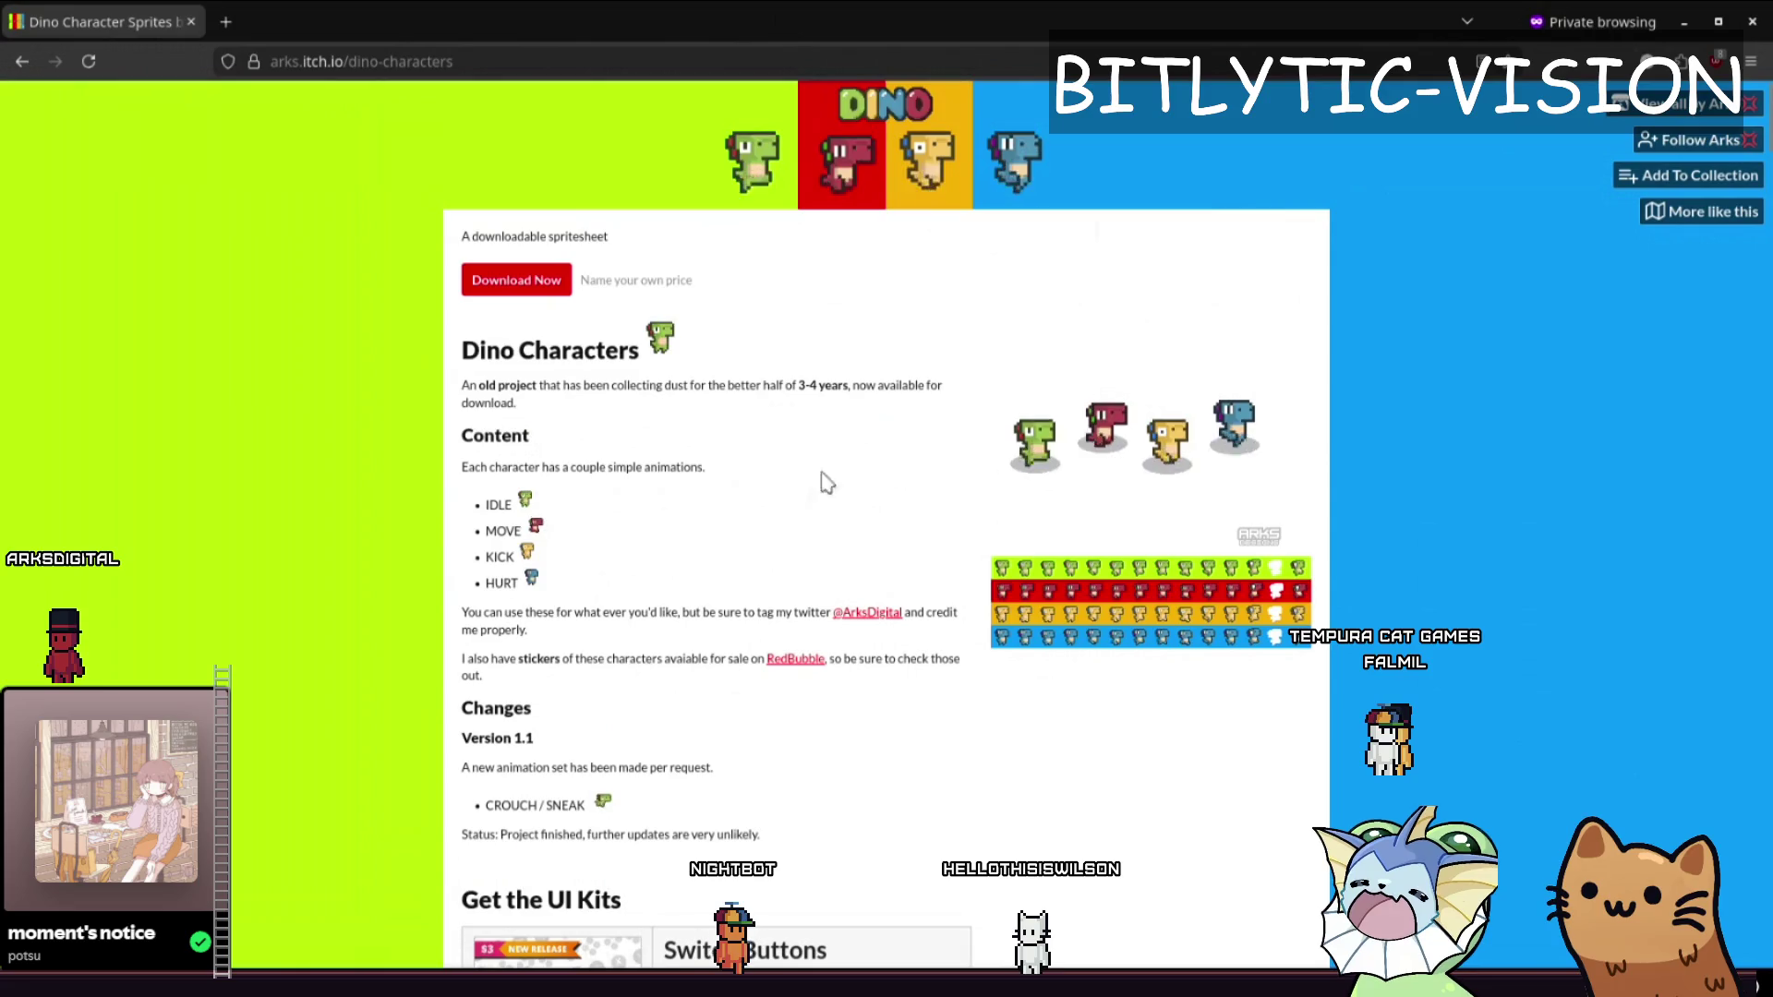
{"action": "key", "text": "alt+Tab"}
{"action": "key", "text": "alt+Tab"}
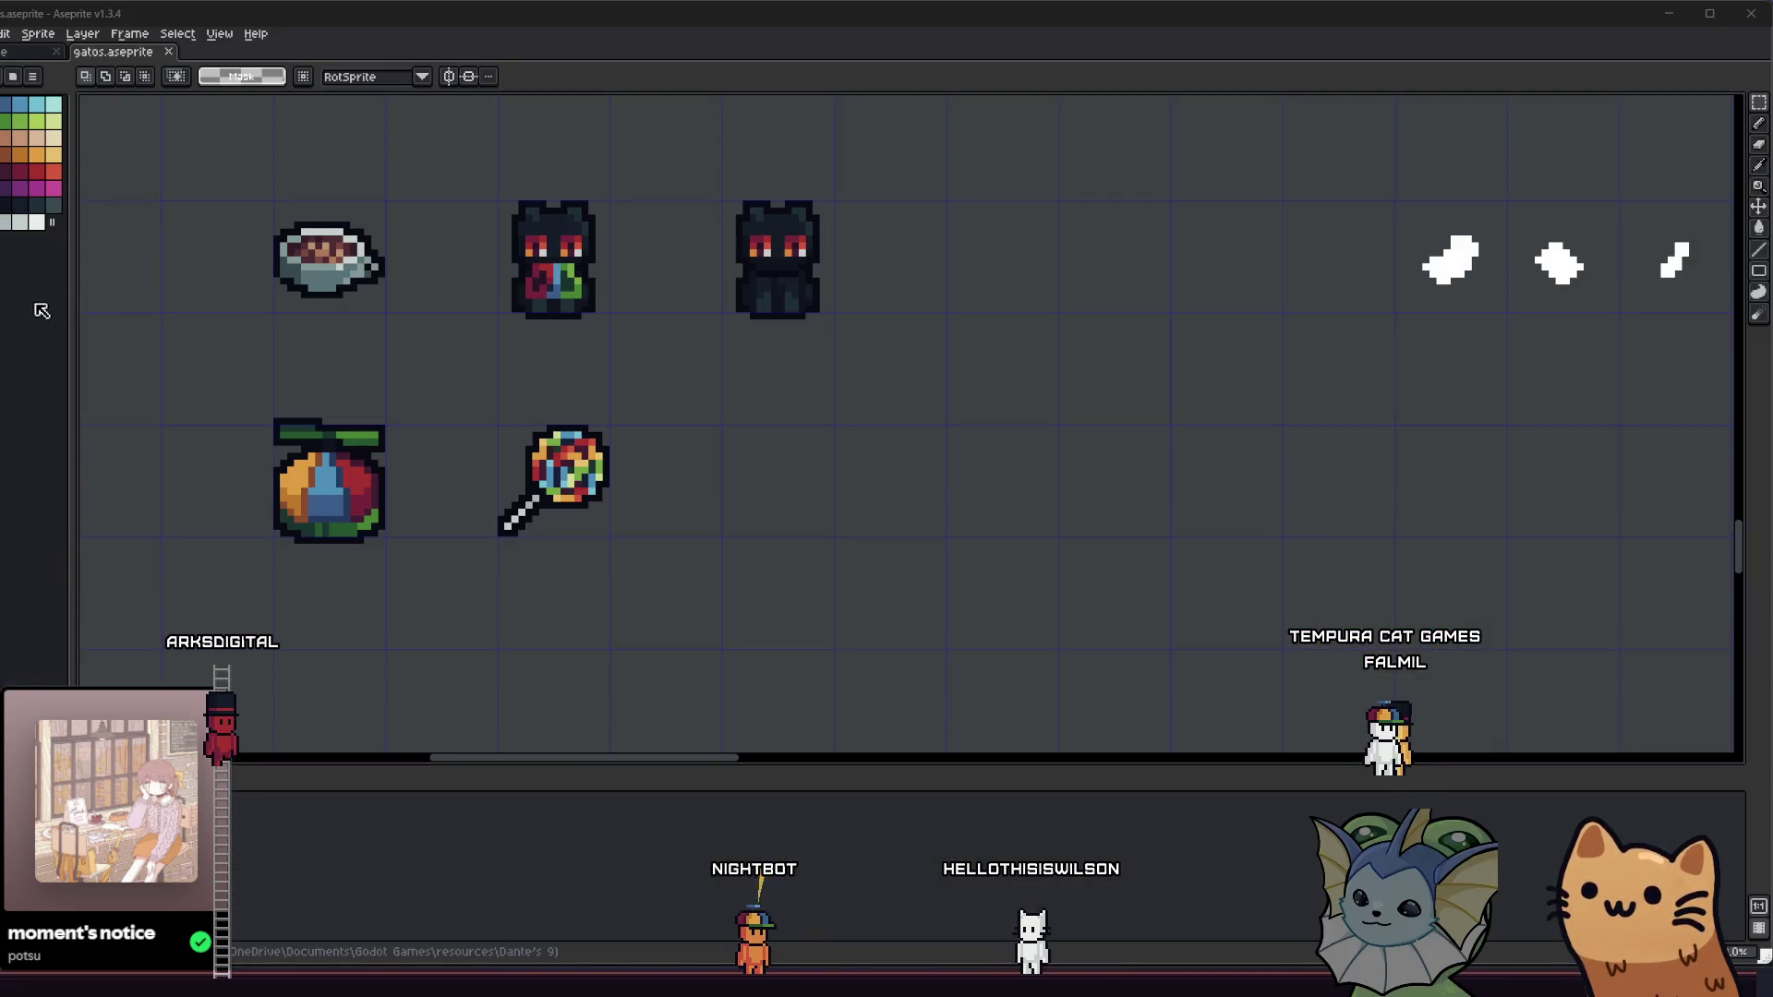
- Pan and zoom around the rainbow lollipop sprite, then select the 1px Pencil tool with B
{"action": "mouse_move", "coordinate": [425, 359]}
{"action": "left_mouse_down"}
{"action": "mouse_move", "coordinate": [451, 390]}
{"action": "mouse_move", "coordinate": [430, 424]}
{"action": "left_mouse_up"}
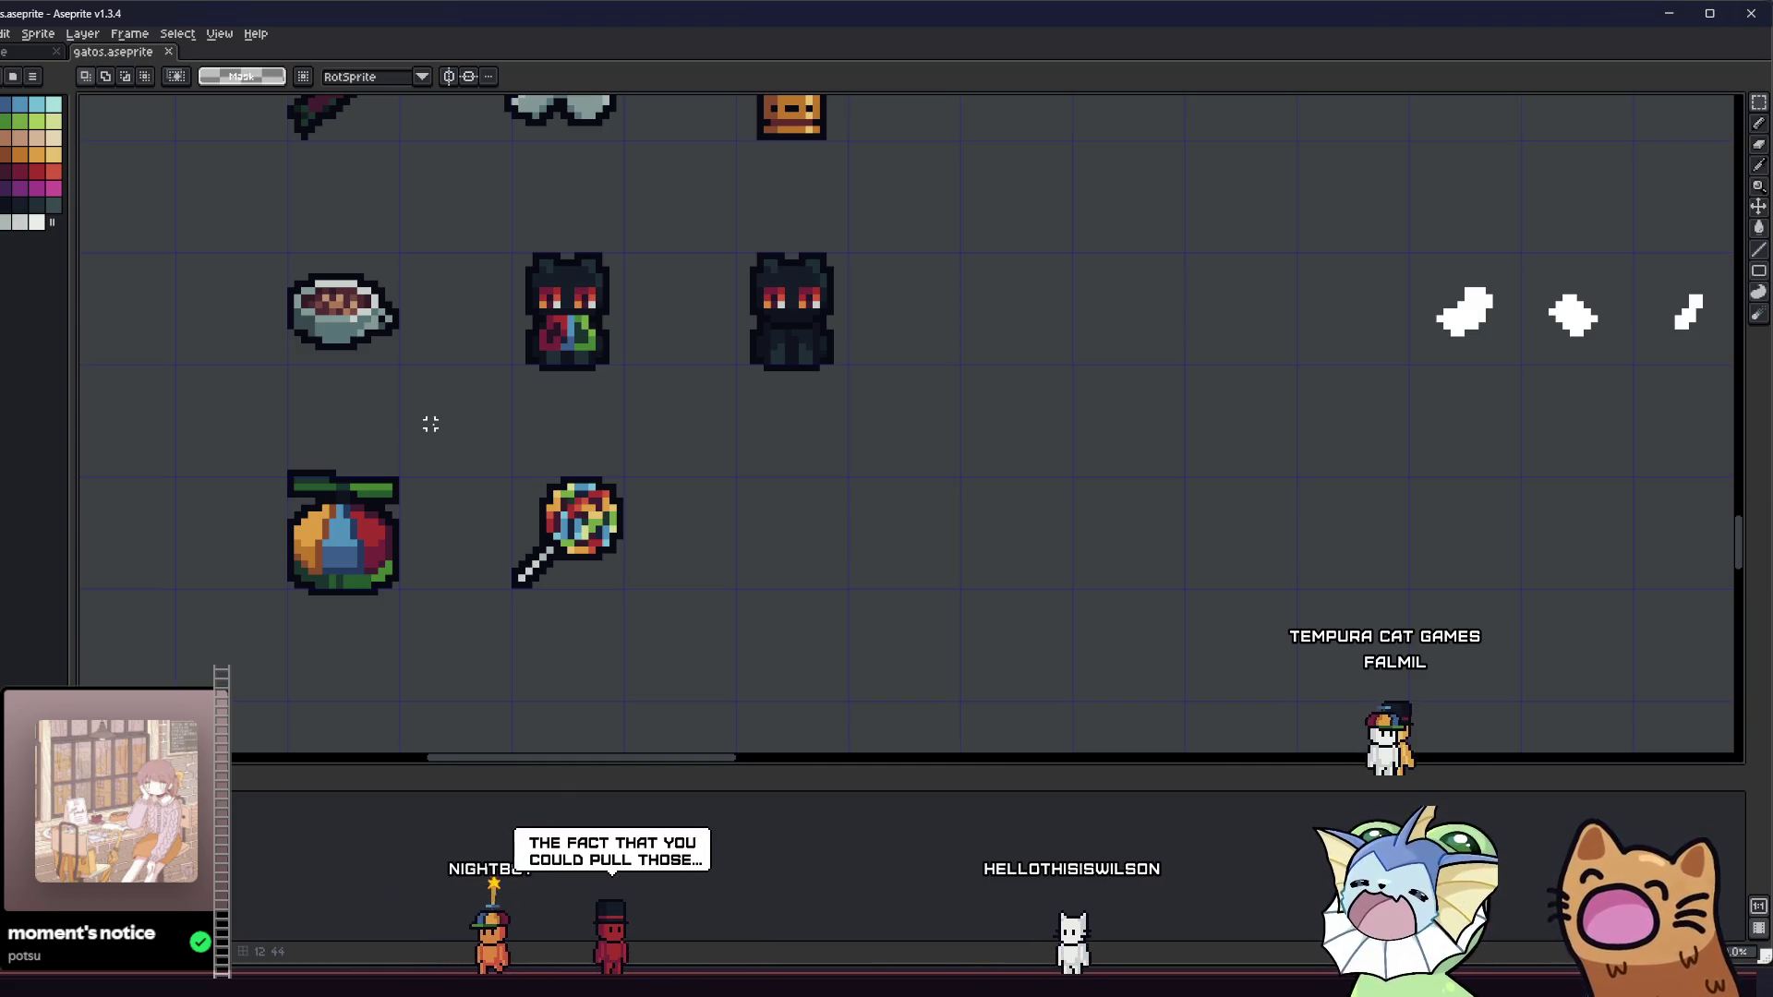
{"action": "left_click_drag", "start_coordinate": [749, 461], "coordinate": [685, 432]}
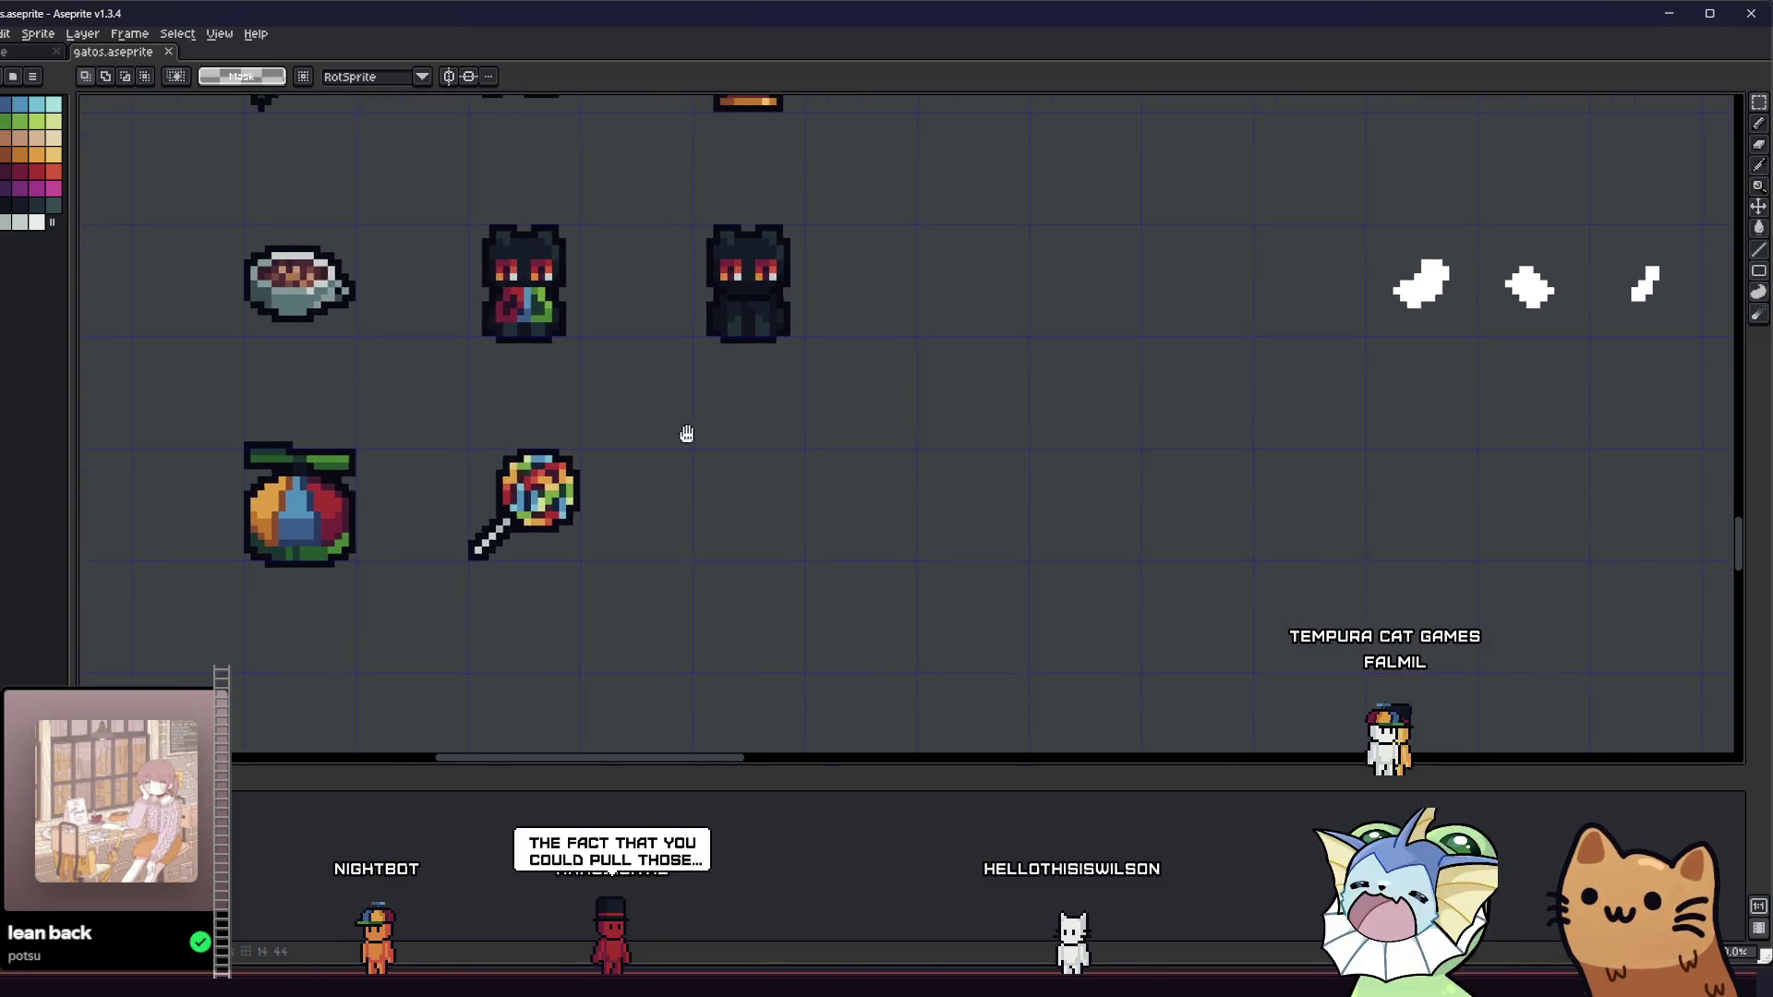
{"action": "scroll", "coordinate": [682, 444], "scroll_direction": "up", "scroll_amount": 1}
{"action": "scroll", "coordinate": [721, 512], "scroll_direction": "down", "scroll_amount": 1}
{"action": "scroll", "coordinate": [715, 543], "scroll_direction": "down", "scroll_amount": 1}
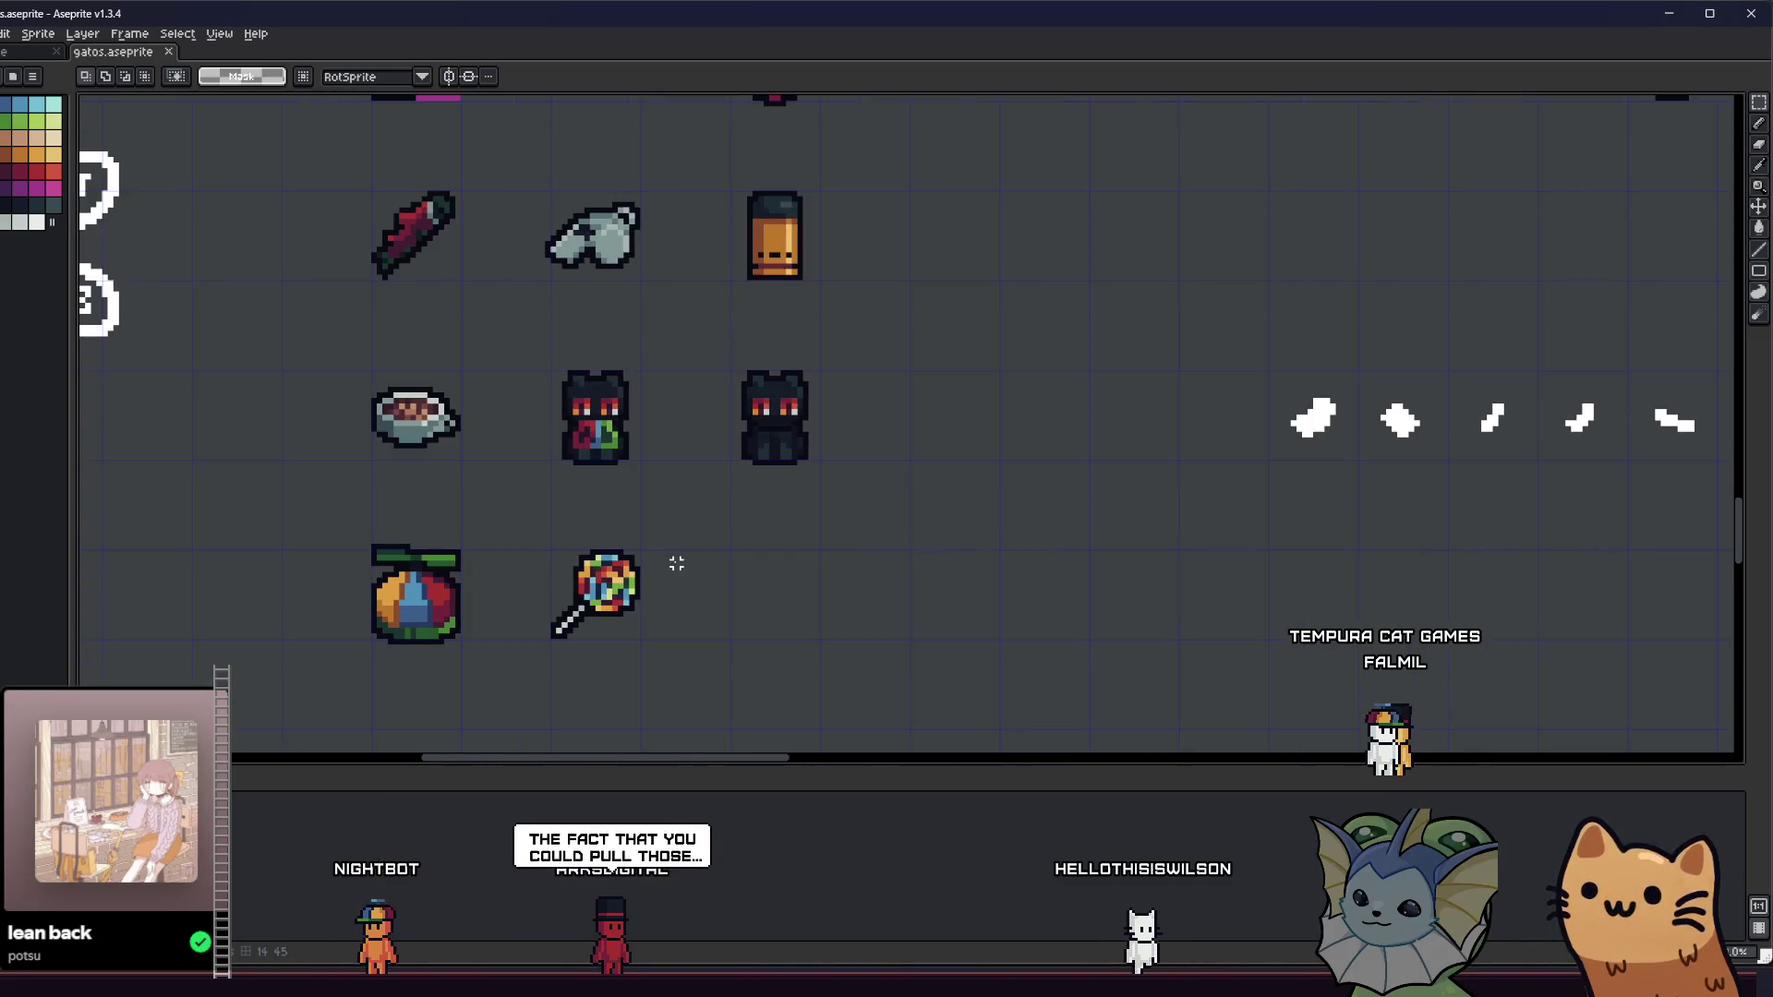
{"action": "scroll", "coordinate": [665, 536], "scroll_direction": "up", "scroll_amount": 1}
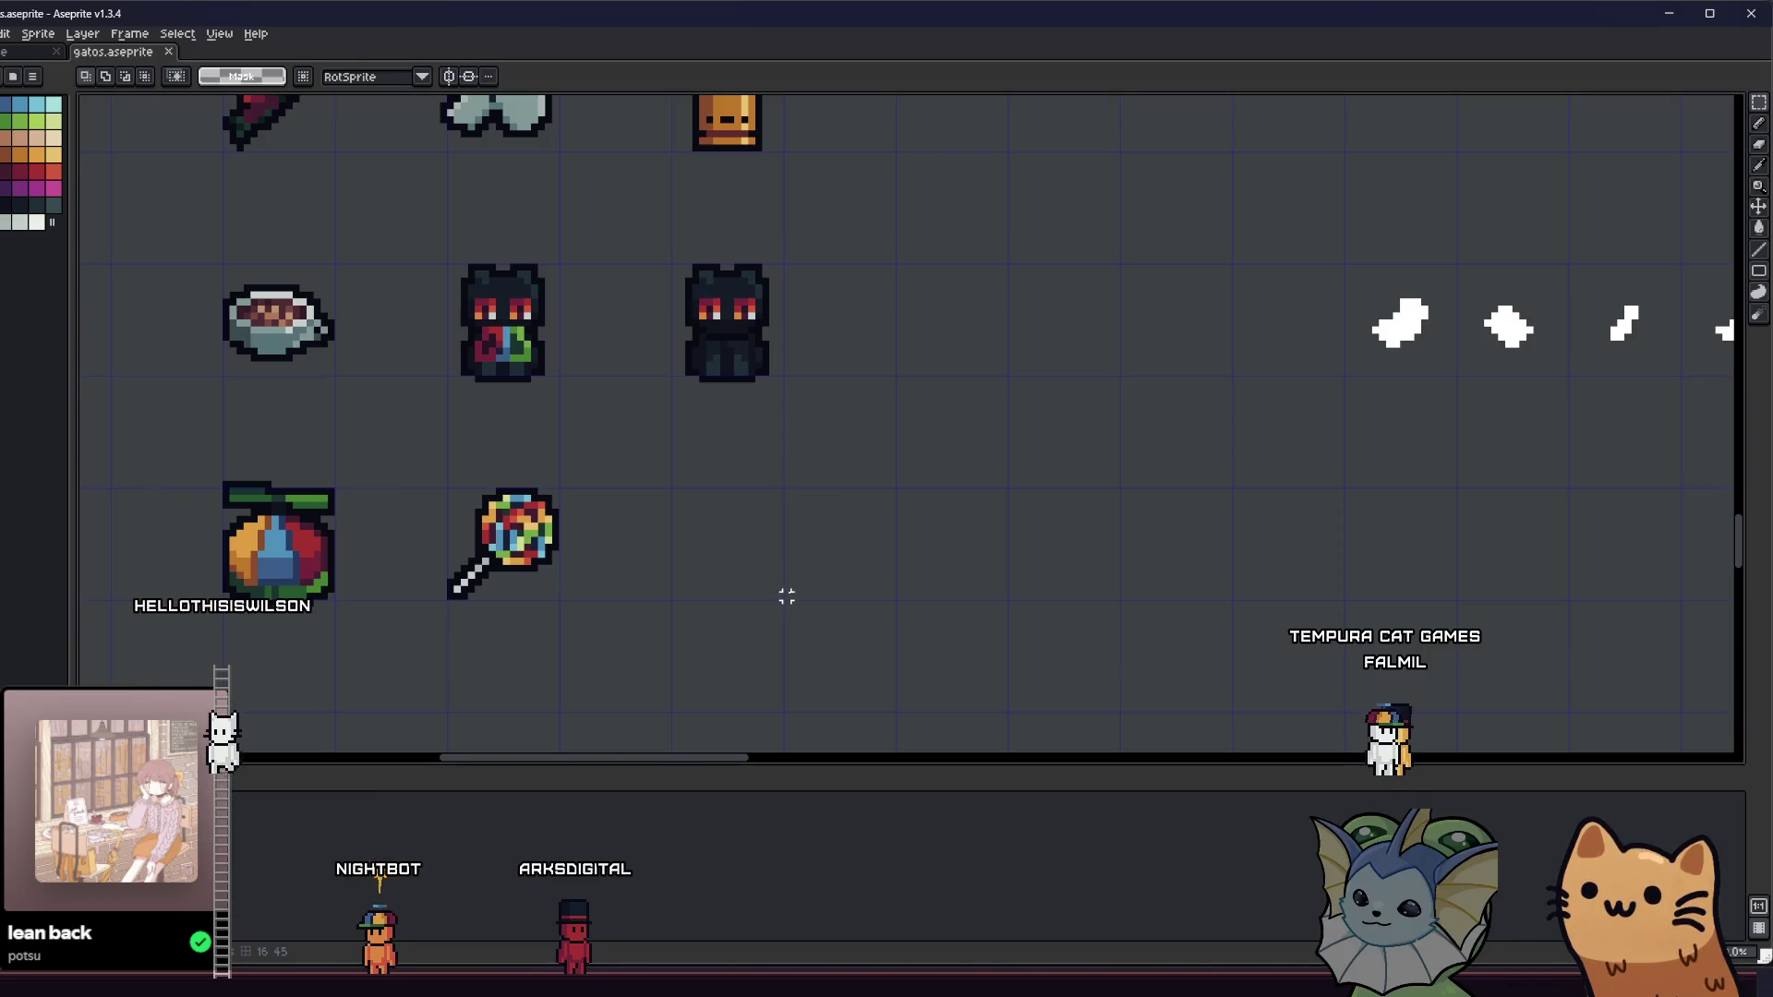
{"action": "scroll", "coordinate": [782, 564], "scroll_direction": "down", "scroll_amount": 1}
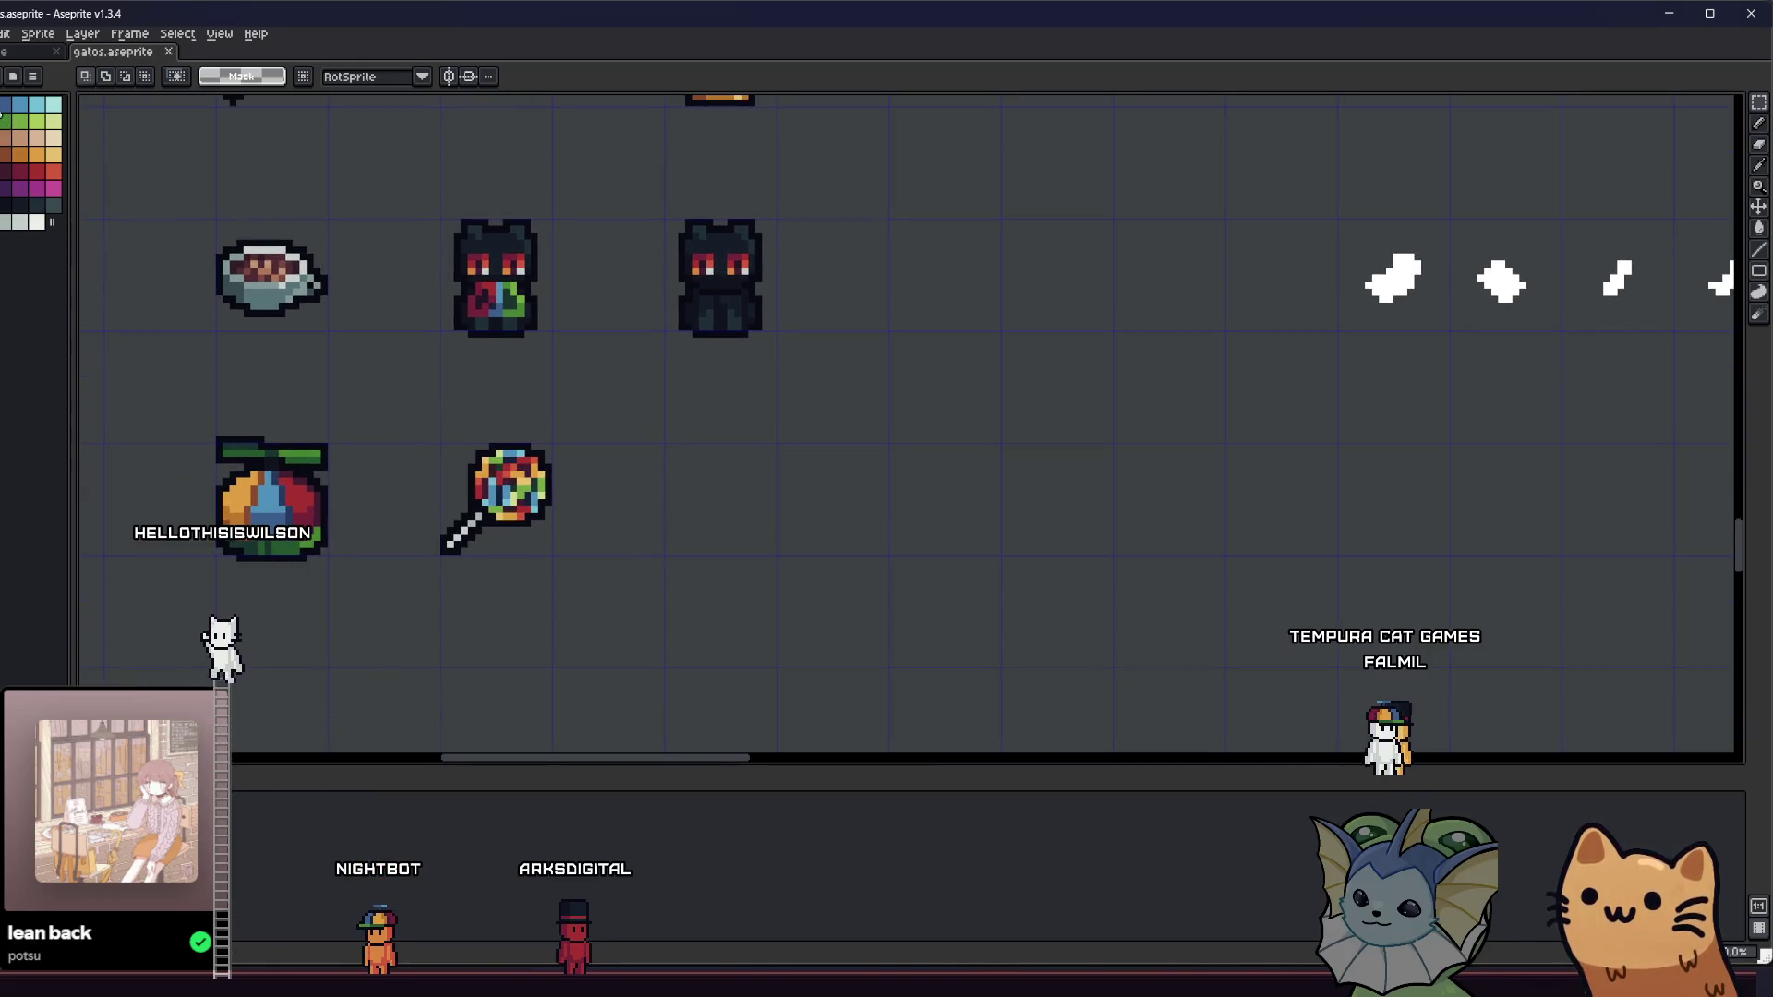
{"action": "key", "text": "b"}
{"action": "scroll", "coordinate": [712, 504], "scroll_direction": "down", "scroll_amount": 1}
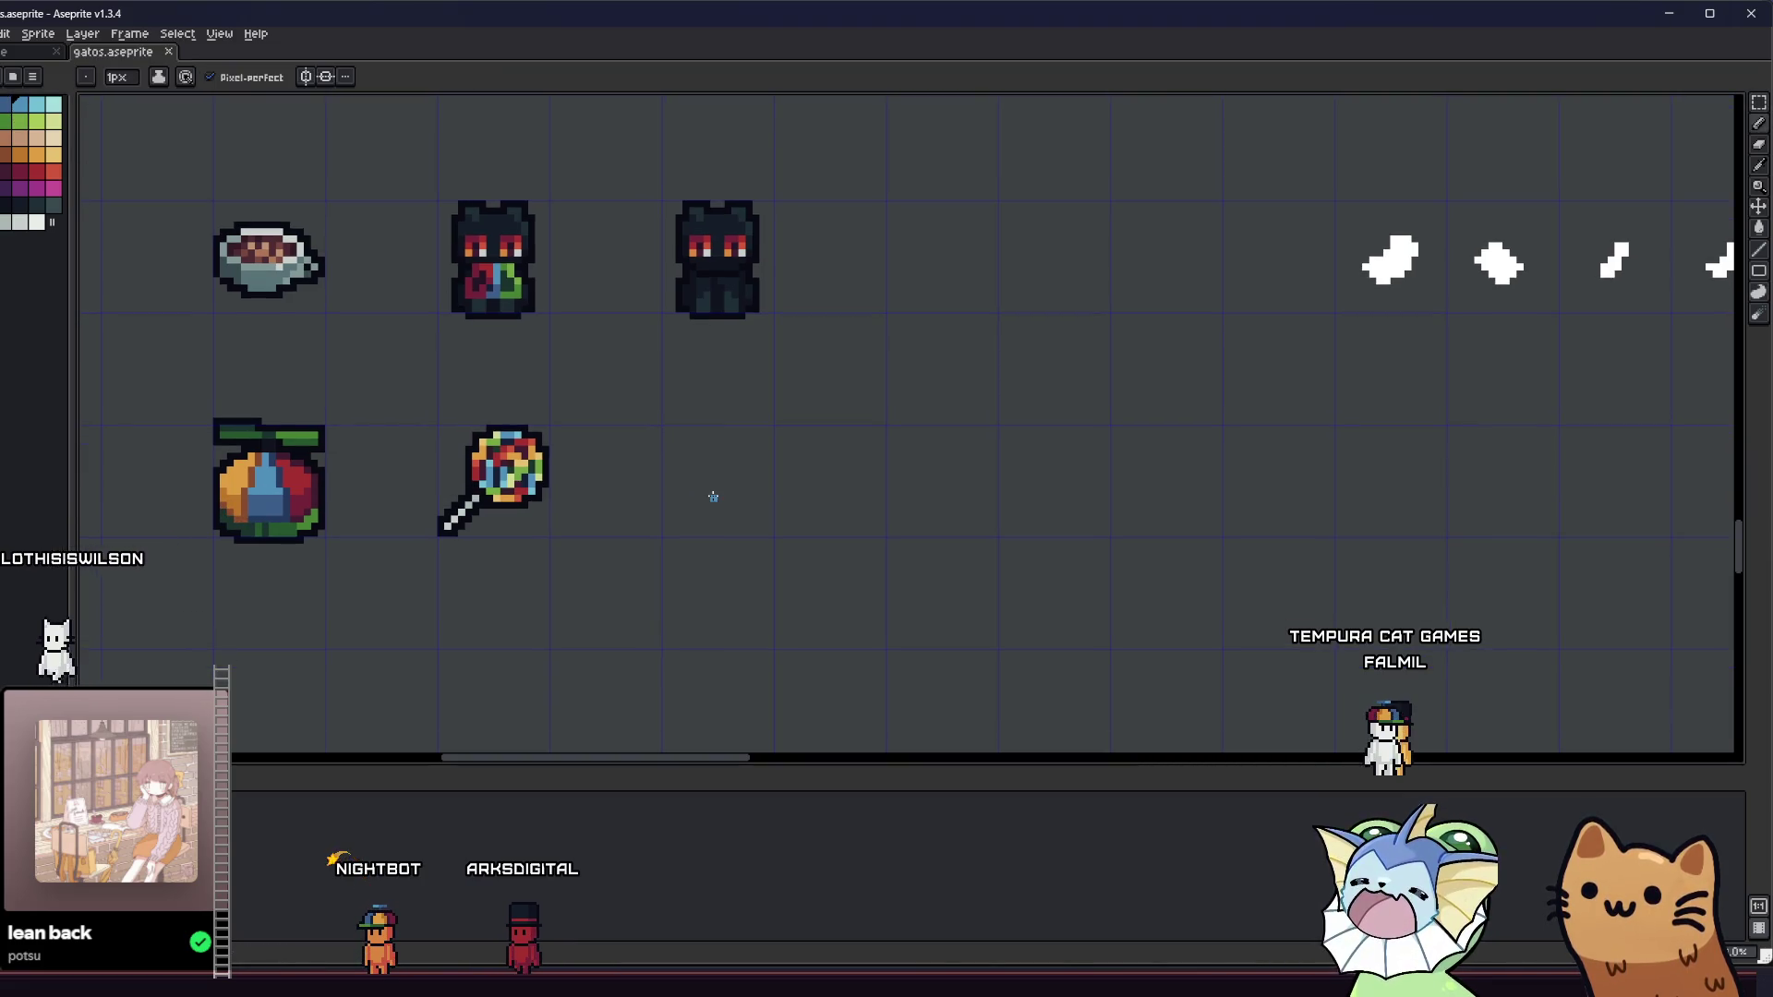
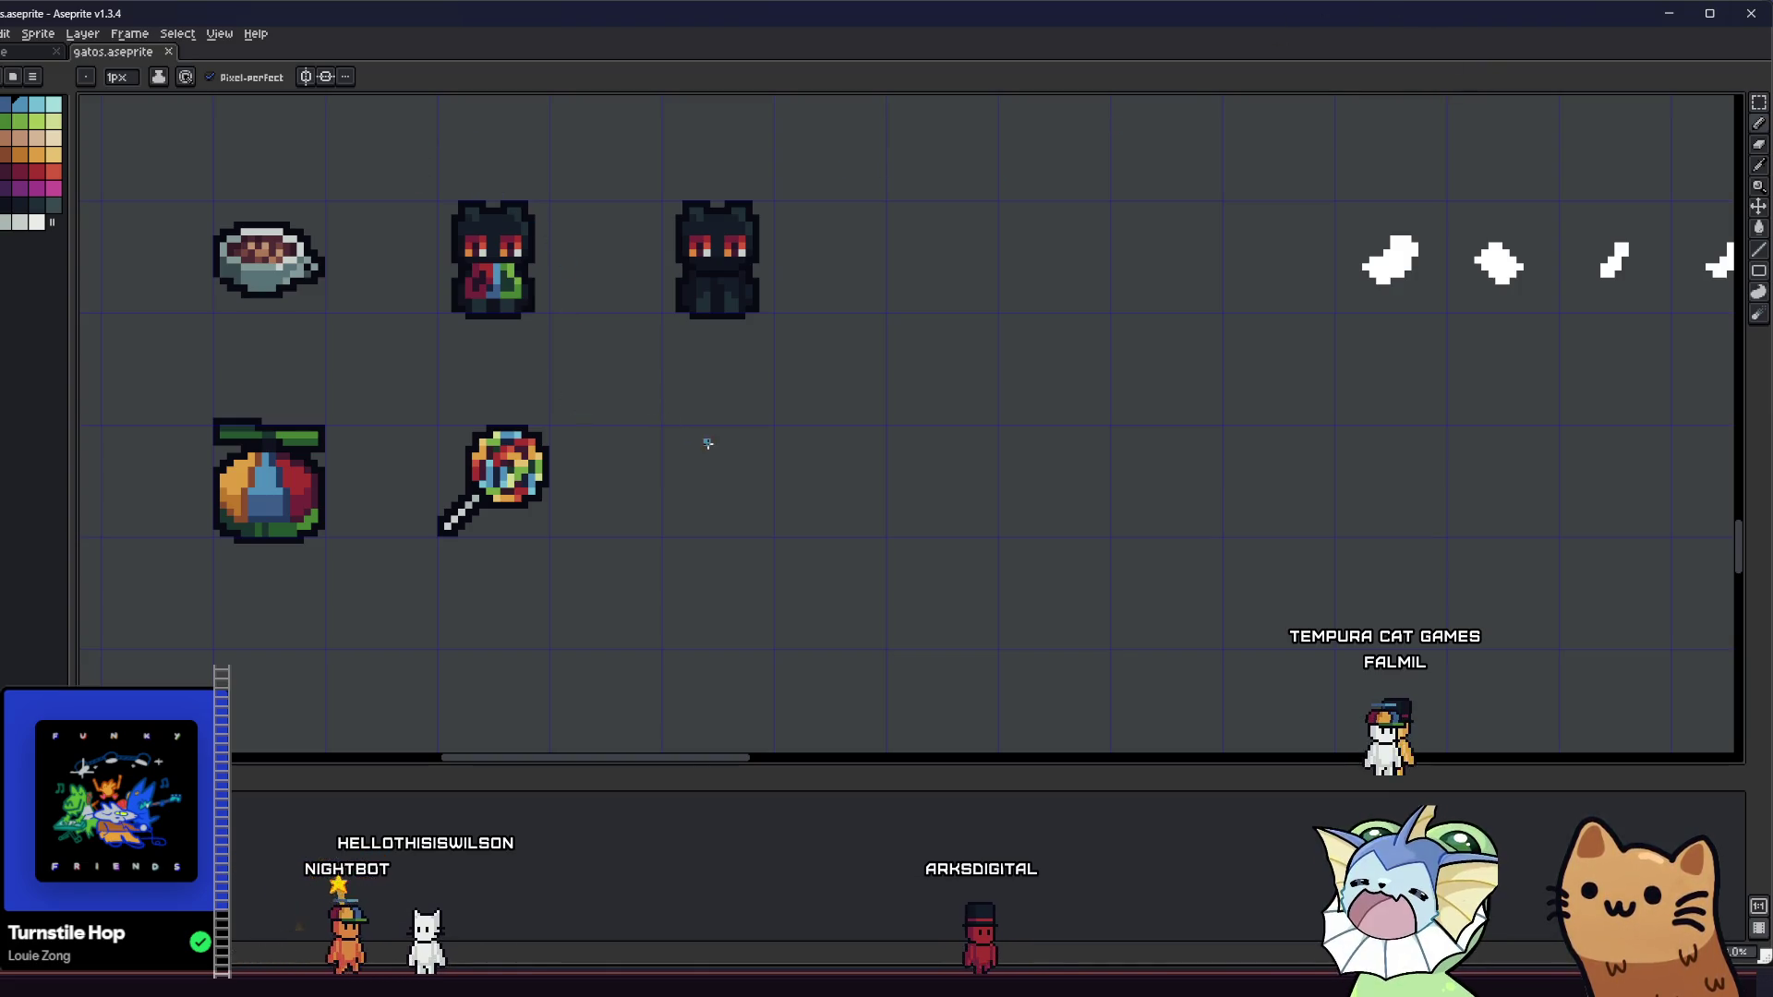
- Try a test blue stroke on the empty canvas, then undo it
{"action": "scroll", "coordinate": [707, 443], "scroll_direction": "up", "scroll_amount": 5}
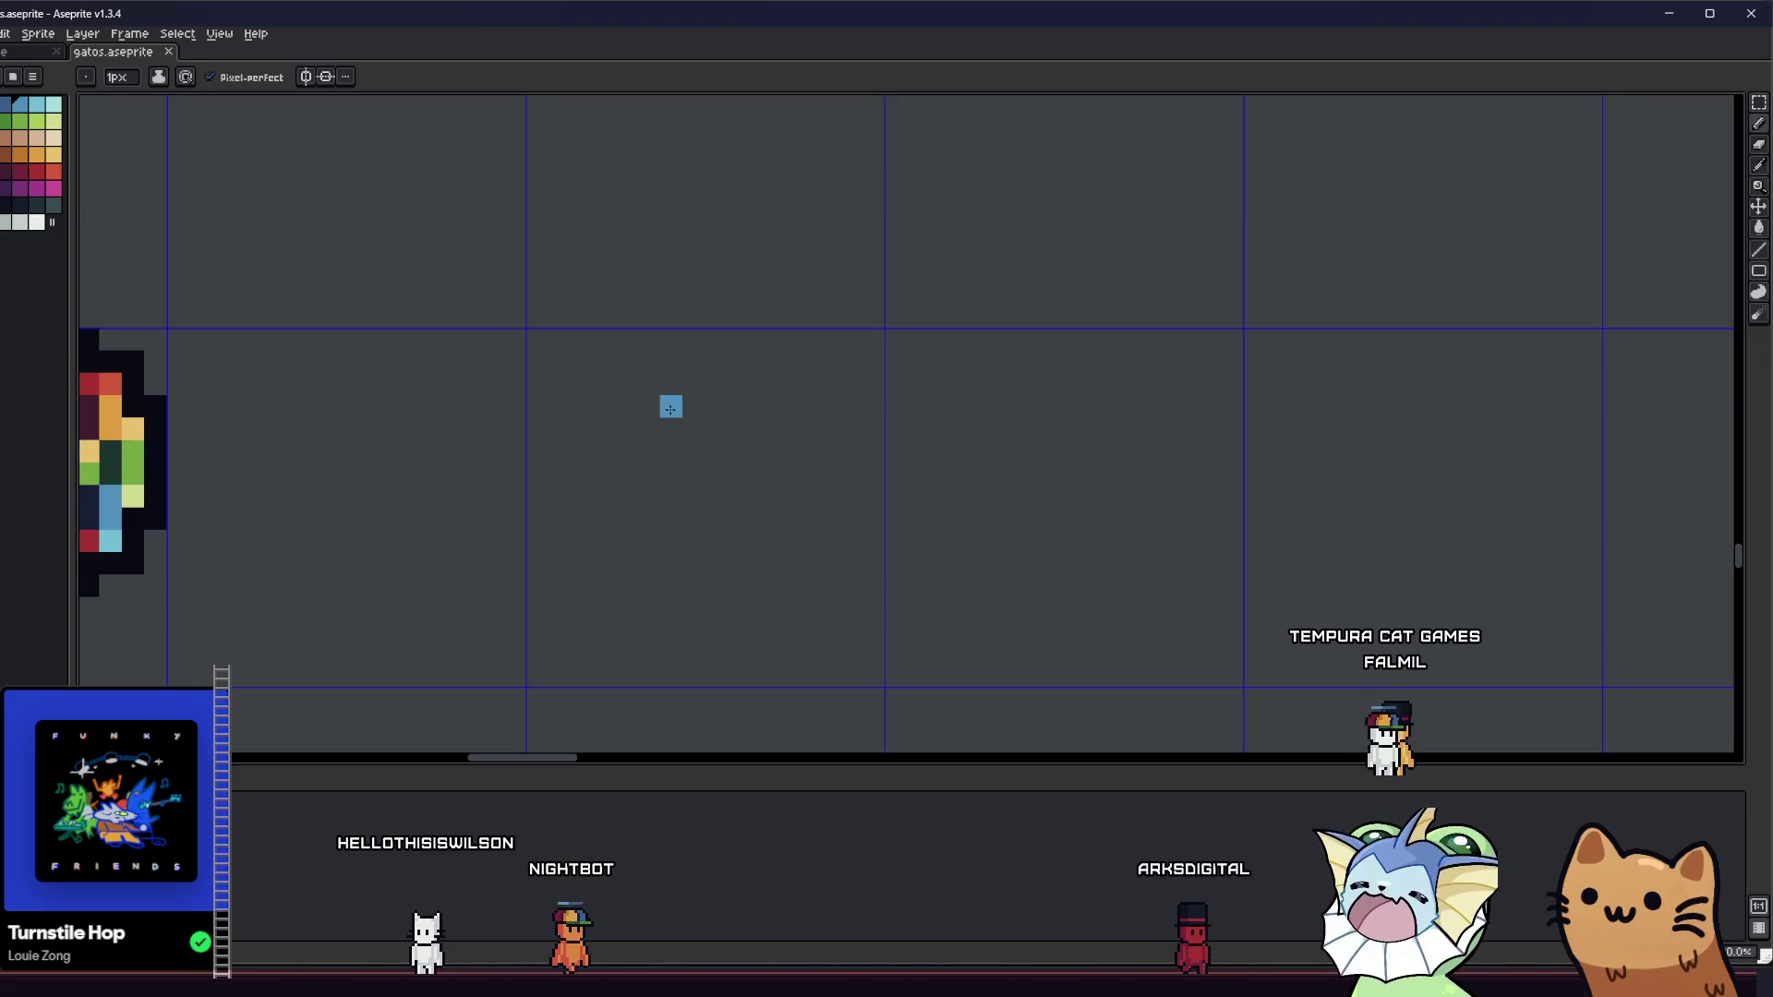
{"action": "scroll", "coordinate": [637, 462], "scroll_direction": "down", "scroll_amount": 3}
{"action": "mouse_move", "coordinate": [790, 487]}
{"action": "left_mouse_down"}
{"action": "mouse_move", "coordinate": [731, 408]}
{"action": "mouse_move", "coordinate": [781, 508]}
{"action": "left_mouse_up"}
{"action": "scroll", "coordinate": [783, 523], "scroll_direction": "up", "scroll_amount": 2}
{"action": "key", "text": "ctrl+z"}
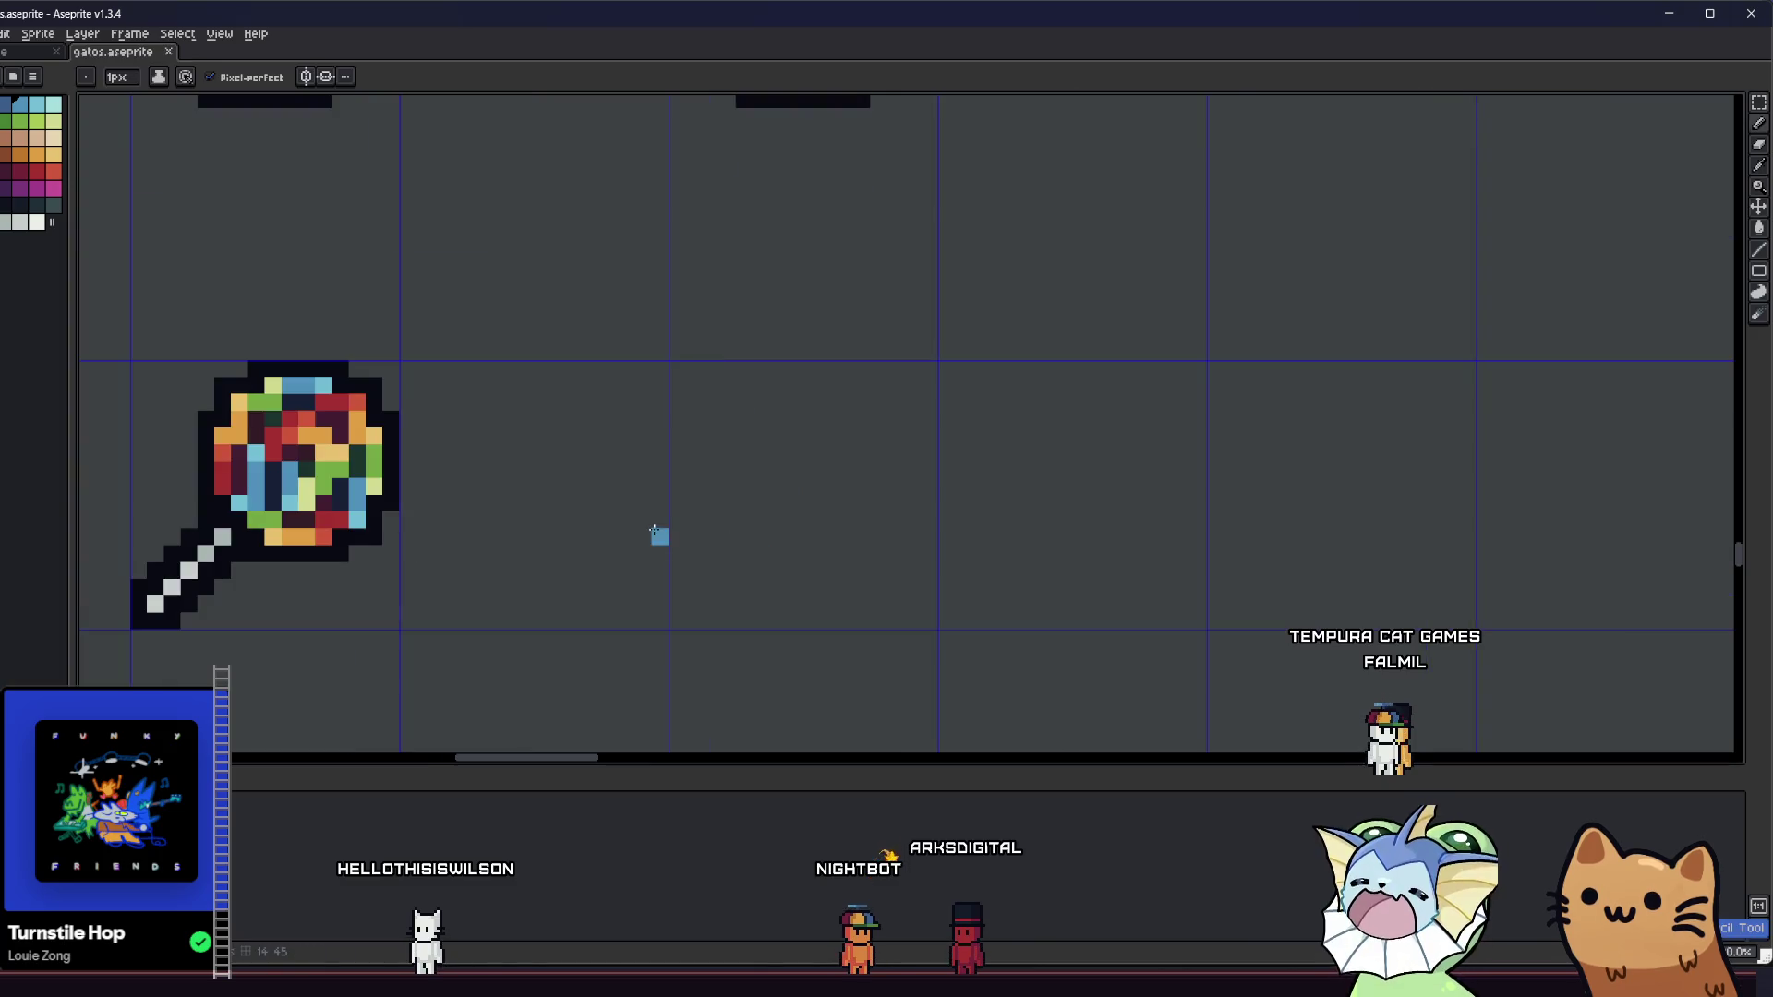
{"action": "scroll", "coordinate": [812, 498], "scroll_direction": "up", "scroll_amount": 1}
{"action": "scroll", "coordinate": [794, 492], "scroll_direction": "down", "scroll_amount": 1}
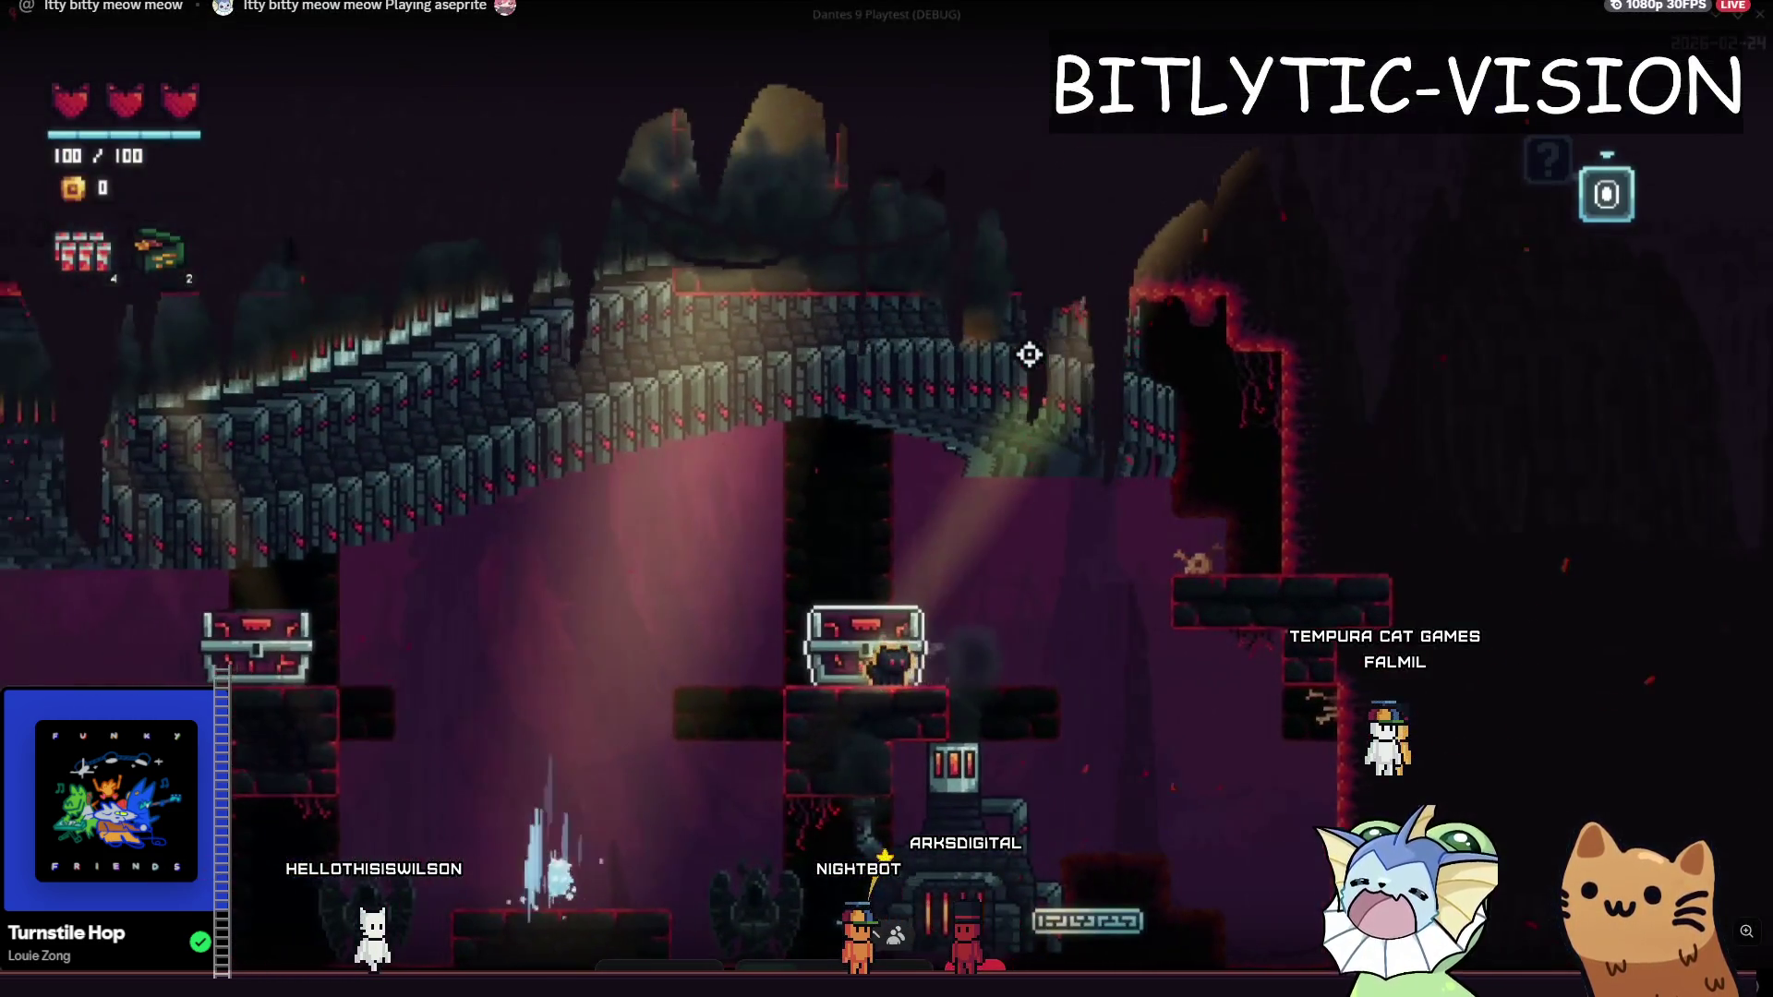
- Check the relic script in Godot, then recentre the gatos sheet on the relic icons
{"action": "key", "text": "F8"}
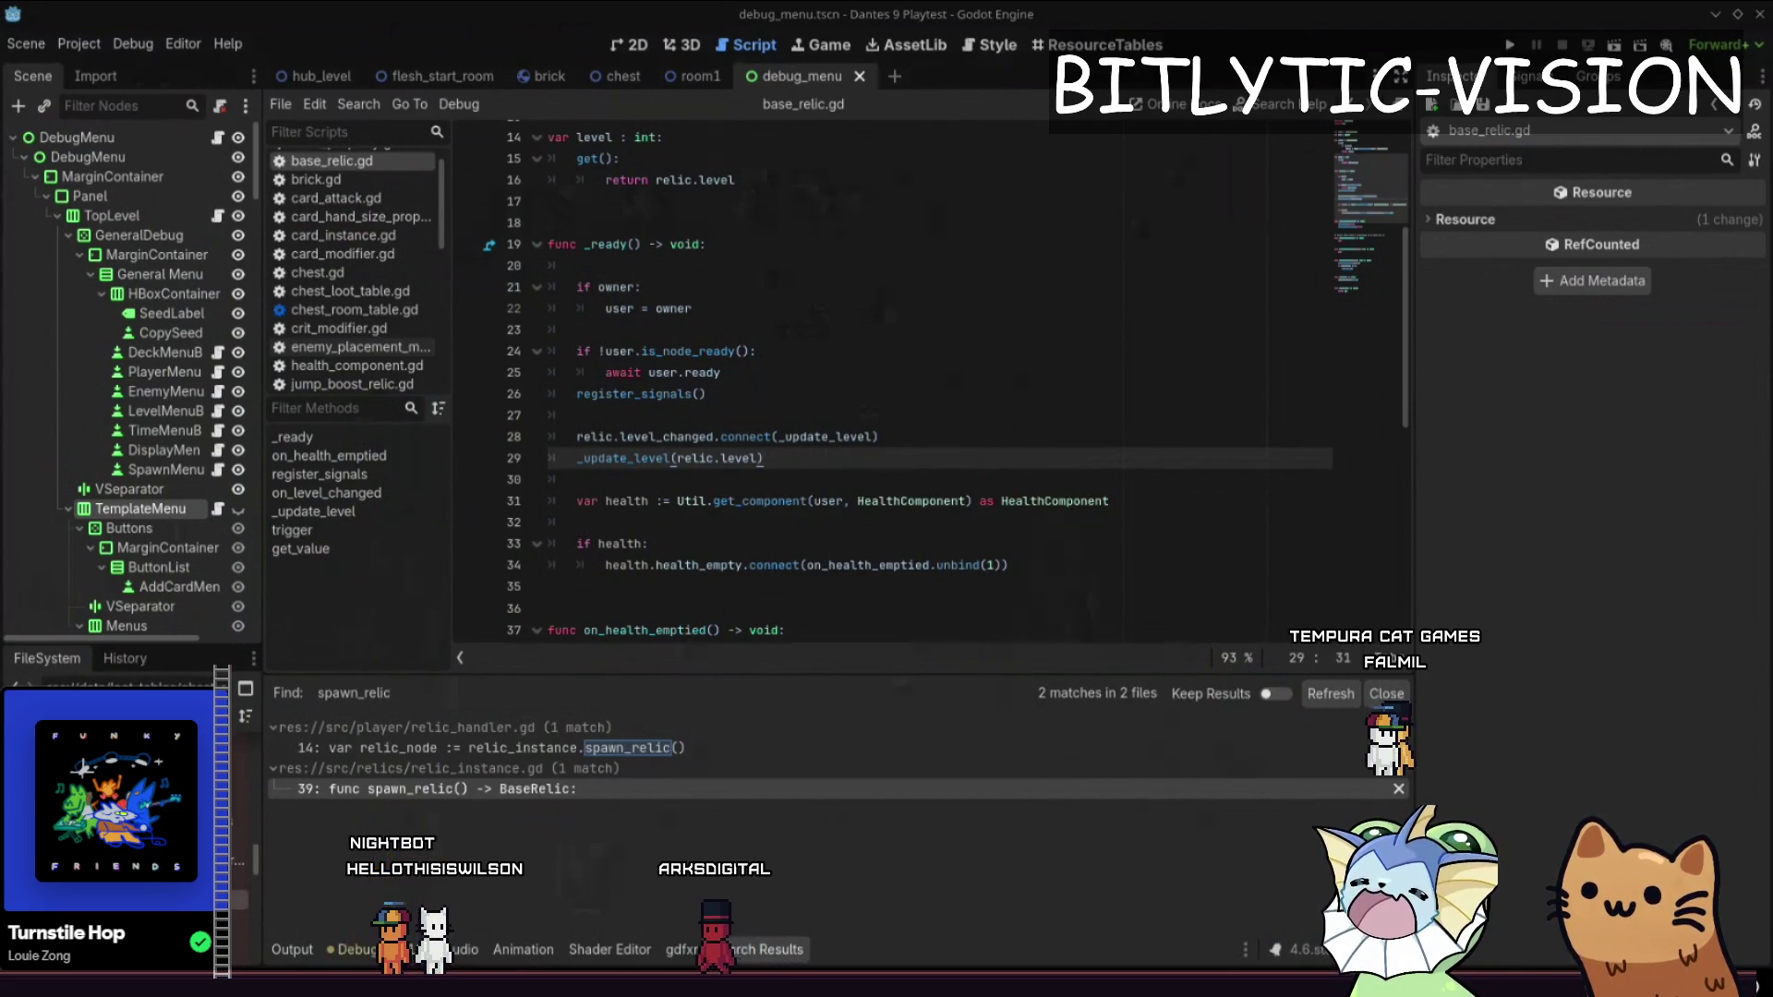
{"action": "key", "text": "alt+Tab"}
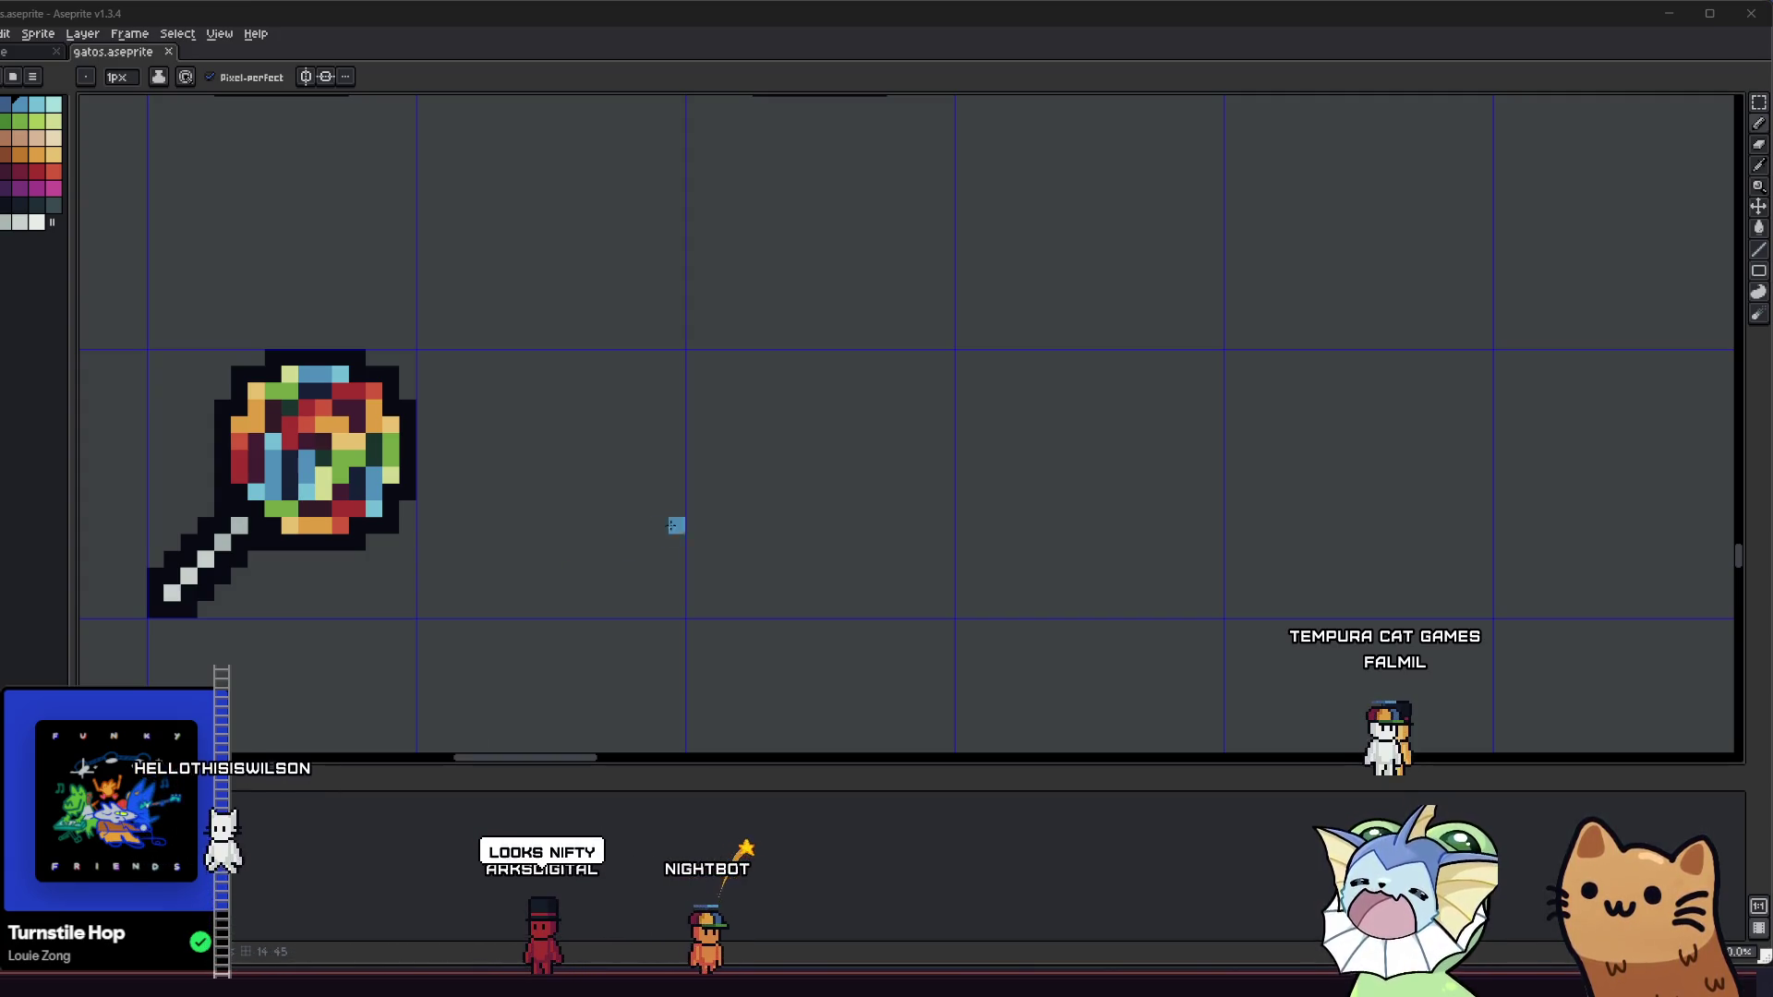
{"action": "scroll", "coordinate": [736, 504], "scroll_direction": "down", "scroll_amount": 3}
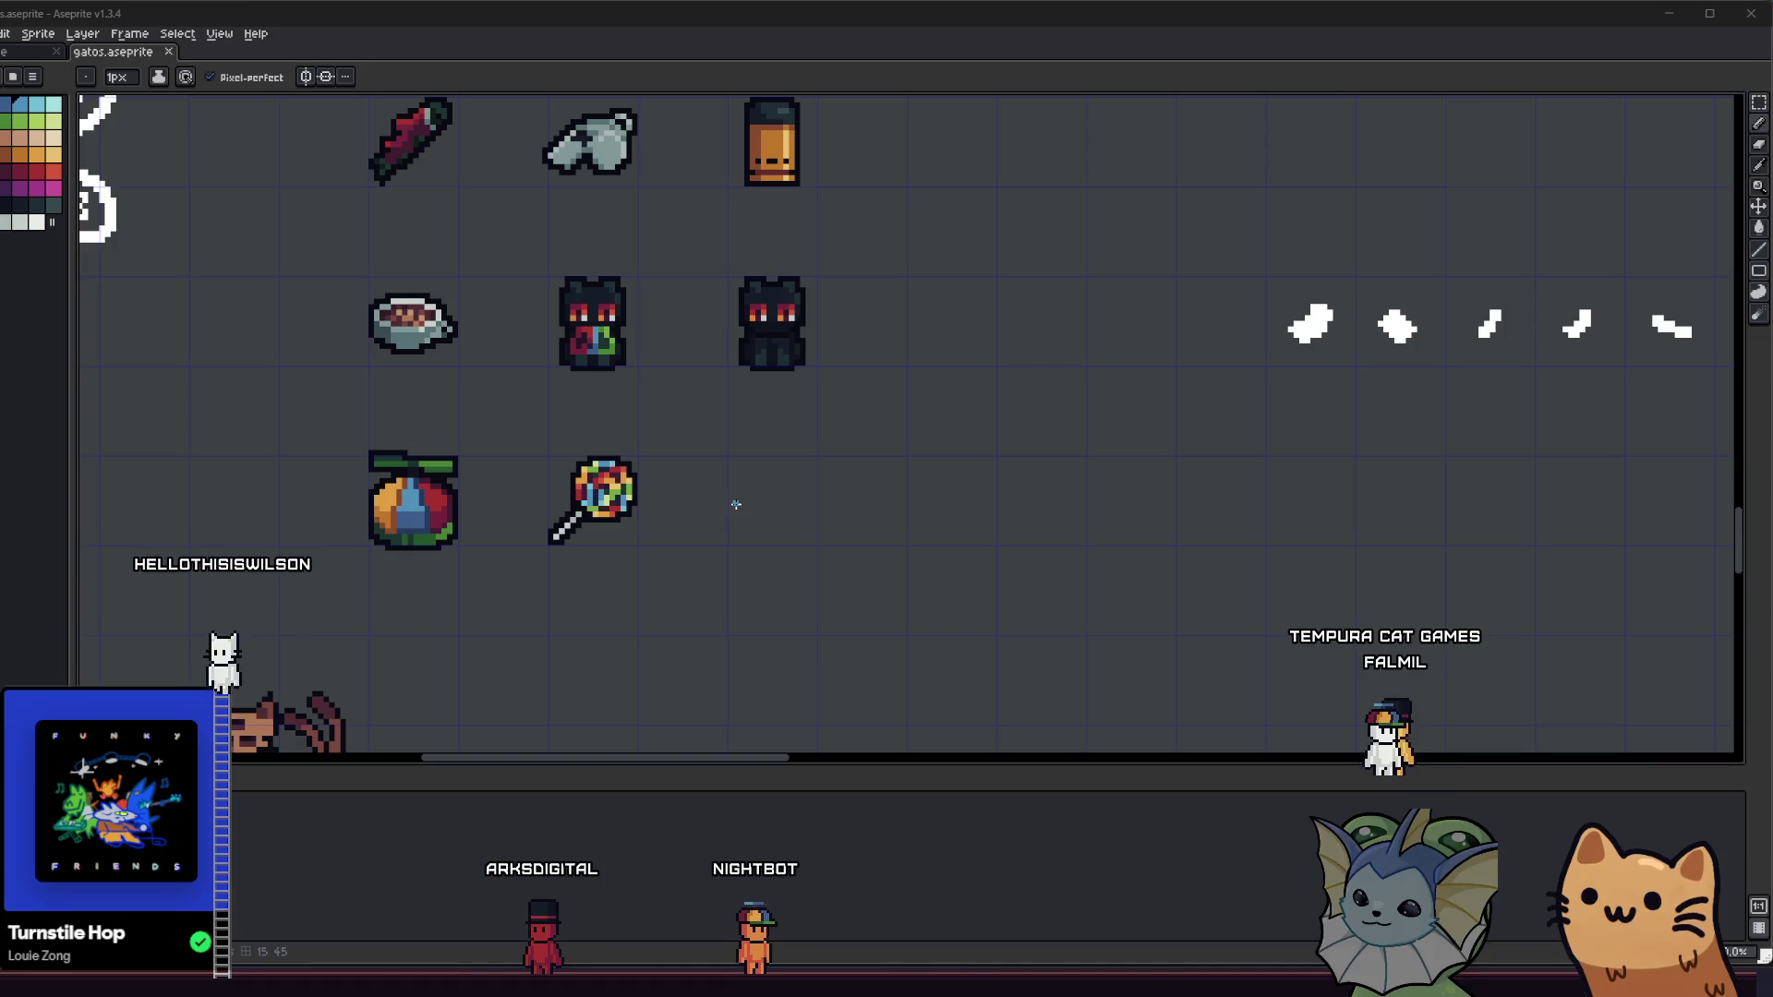
{"action": "scroll", "coordinate": [644, 521], "scroll_direction": "down", "scroll_amount": 2}
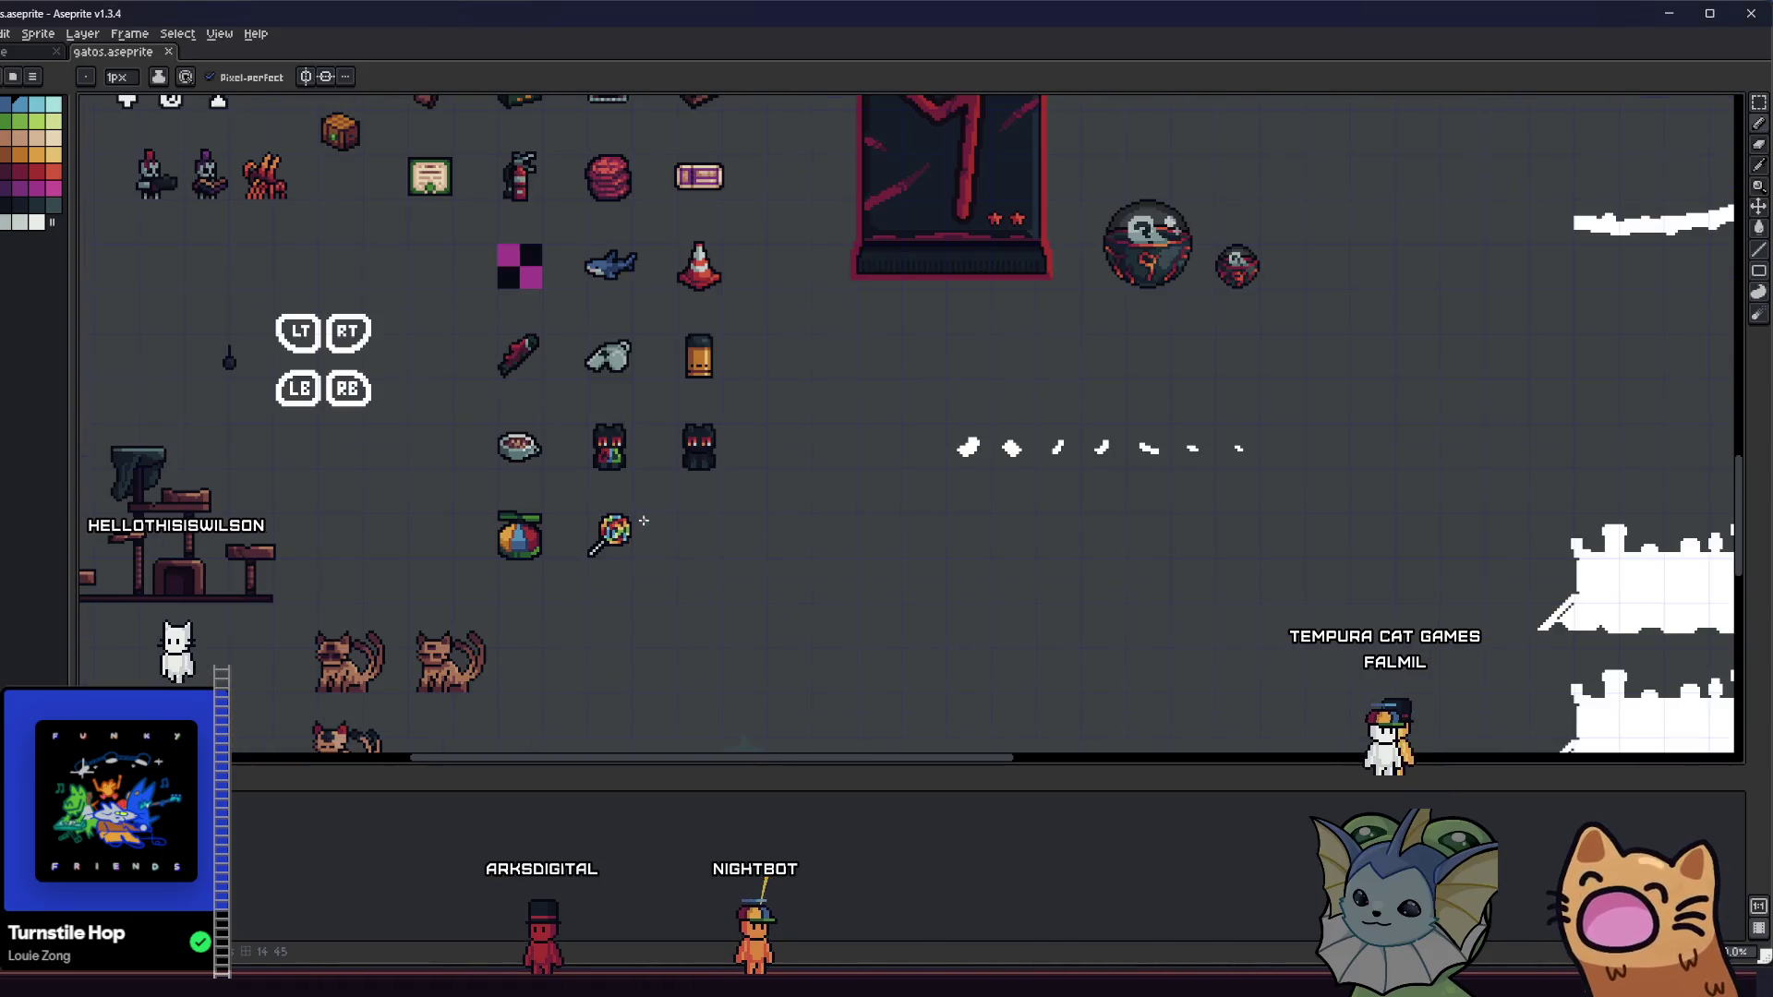
{"action": "scroll", "coordinate": [644, 521], "scroll_direction": "down", "scroll_amount": 1}
{"action": "scroll", "coordinate": [648, 502], "scroll_direction": "up", "scroll_amount": 4}
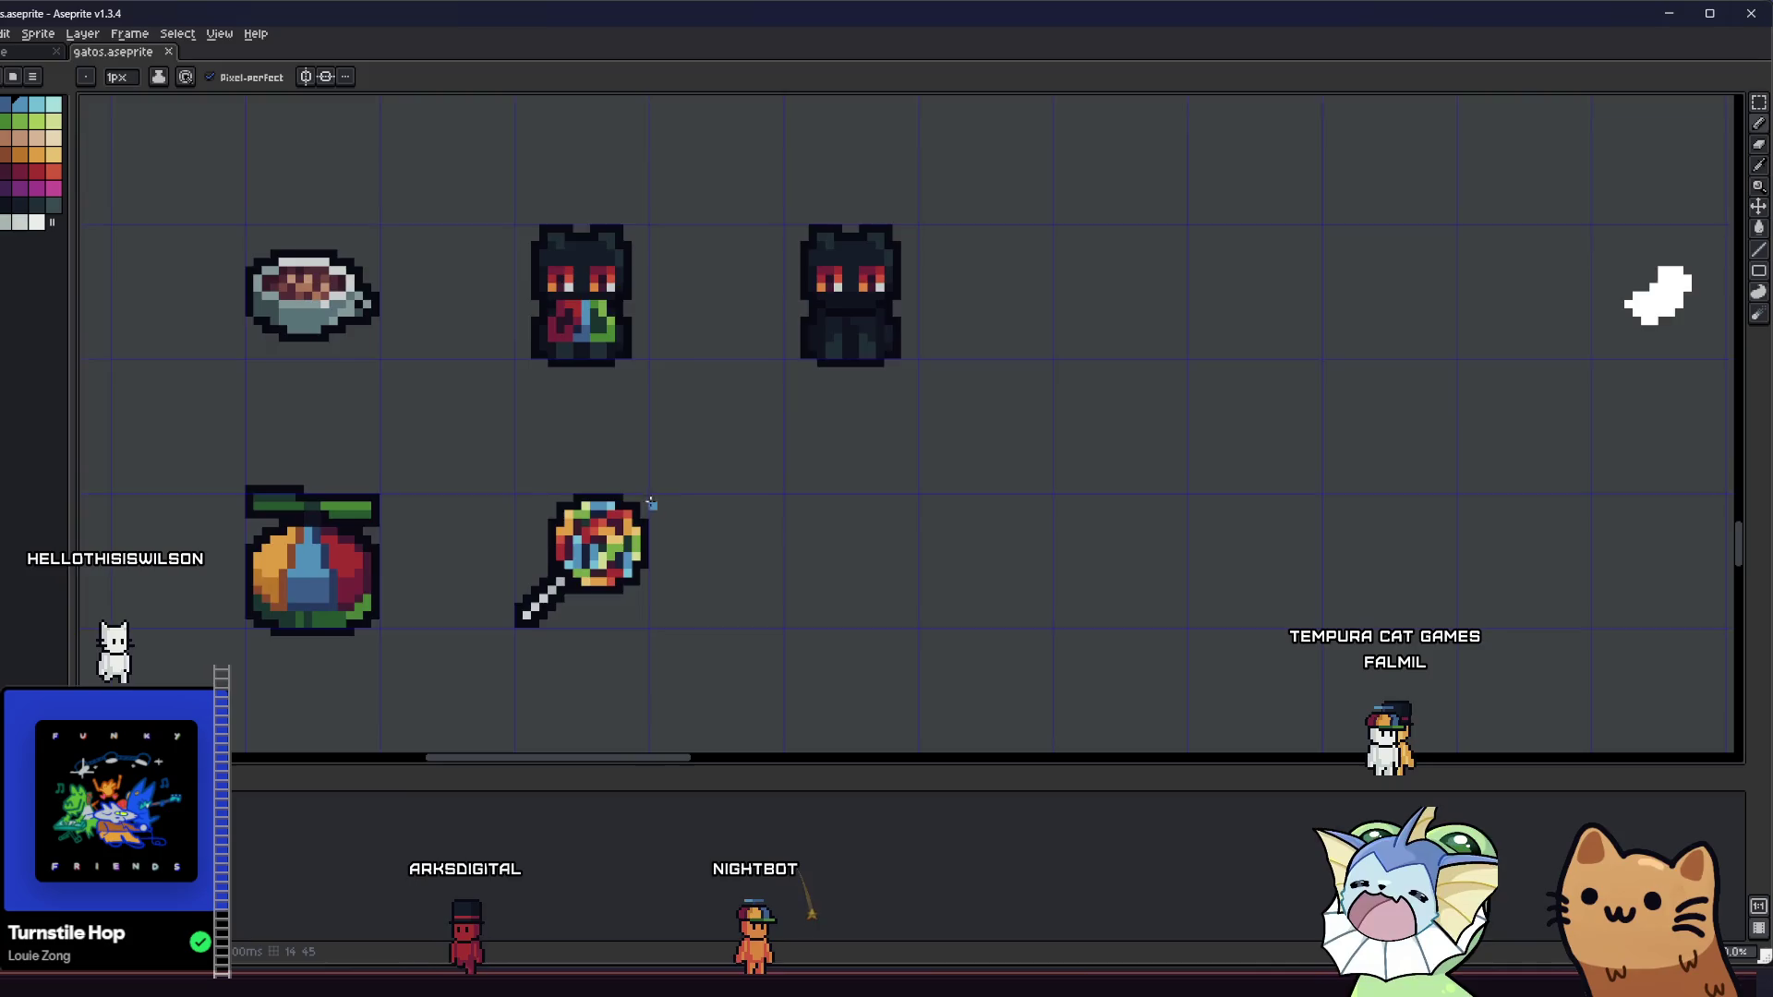
{"action": "left_click_drag", "start_coordinate": [648, 502], "coordinate": [538, 382]}
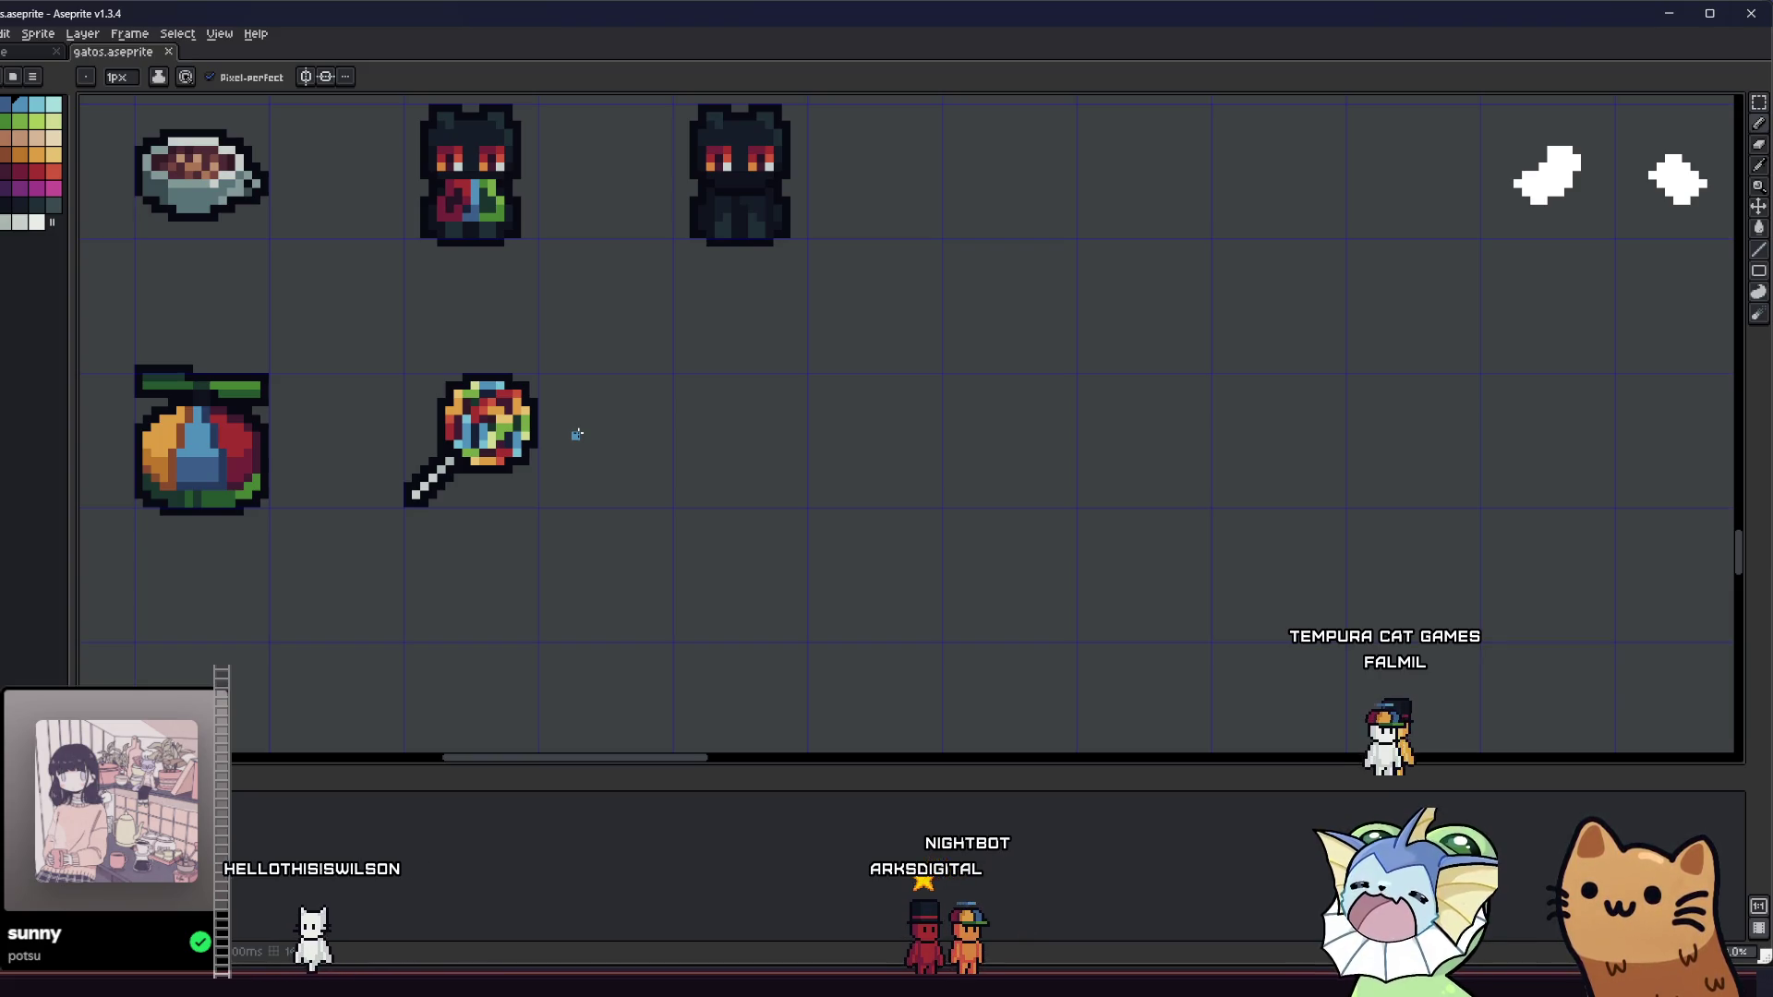
- Sketch the heart's dark-blue outline in the empty cell: diagonal, left side and right side
{"action": "scroll", "coordinate": [646, 446], "scroll_direction": "down", "scroll_amount": 2}
{"action": "scroll", "coordinate": [673, 443], "scroll_direction": "up", "scroll_amount": 5}
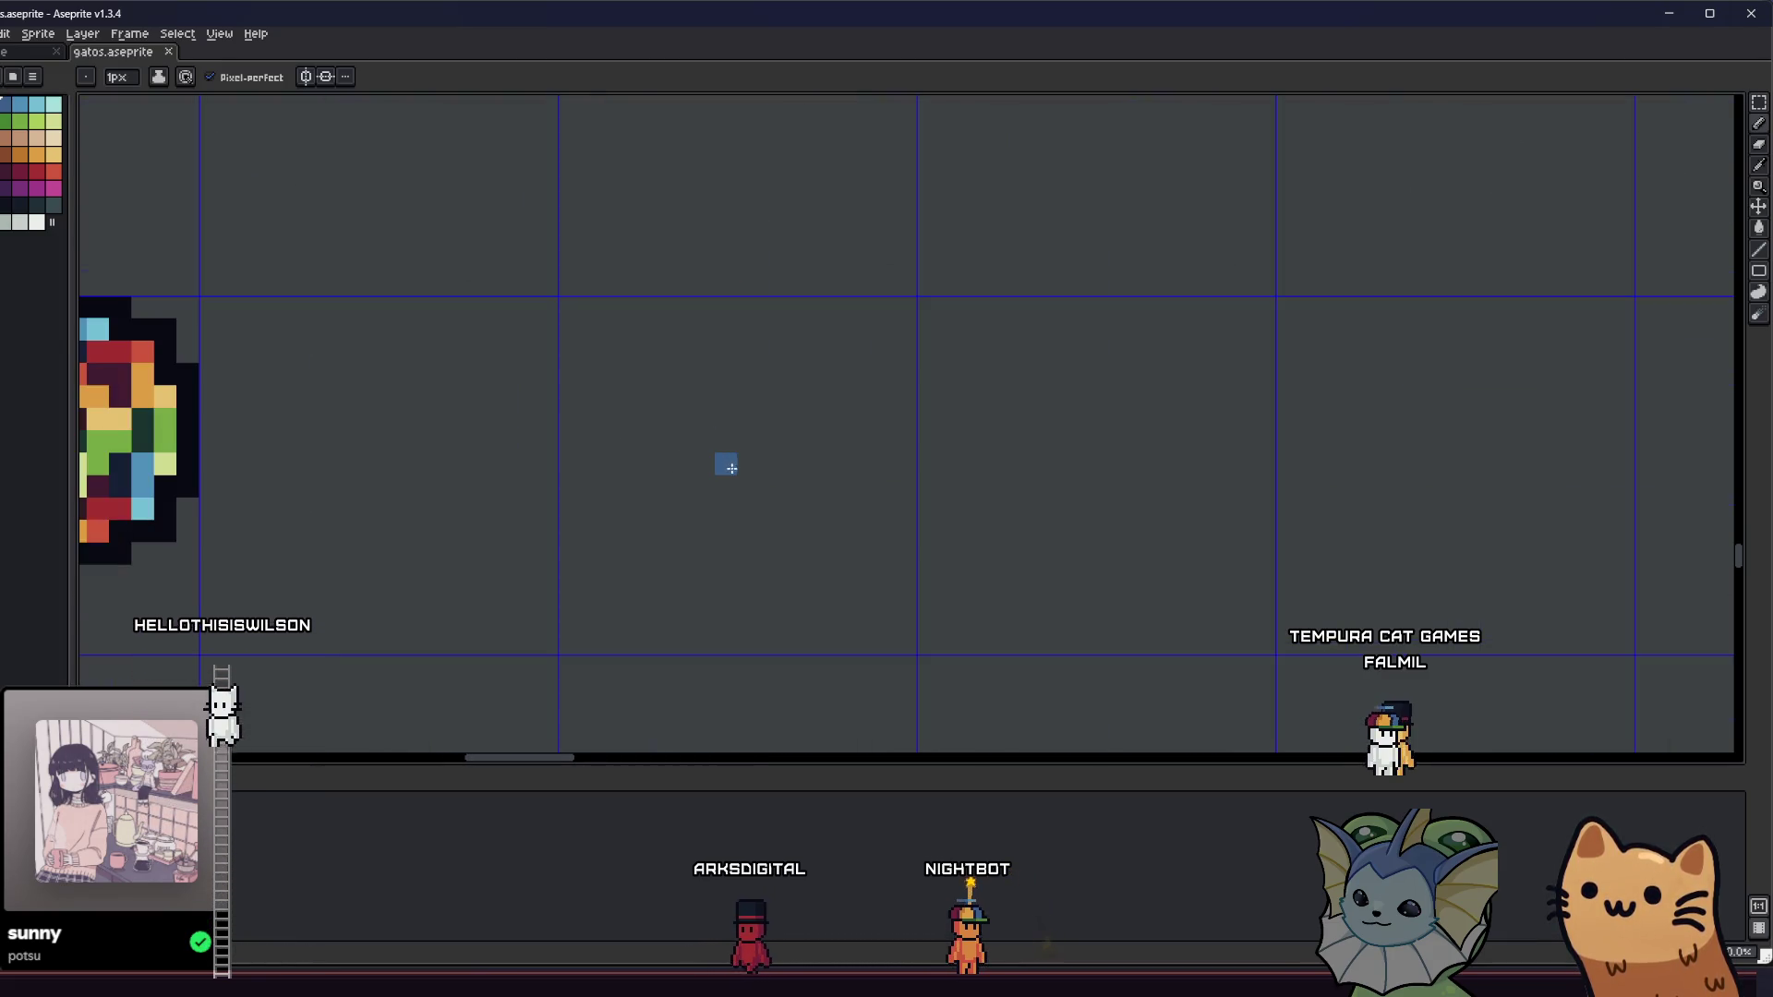
{"action": "left_click_drag", "start_coordinate": [681, 508], "coordinate": [843, 417]}
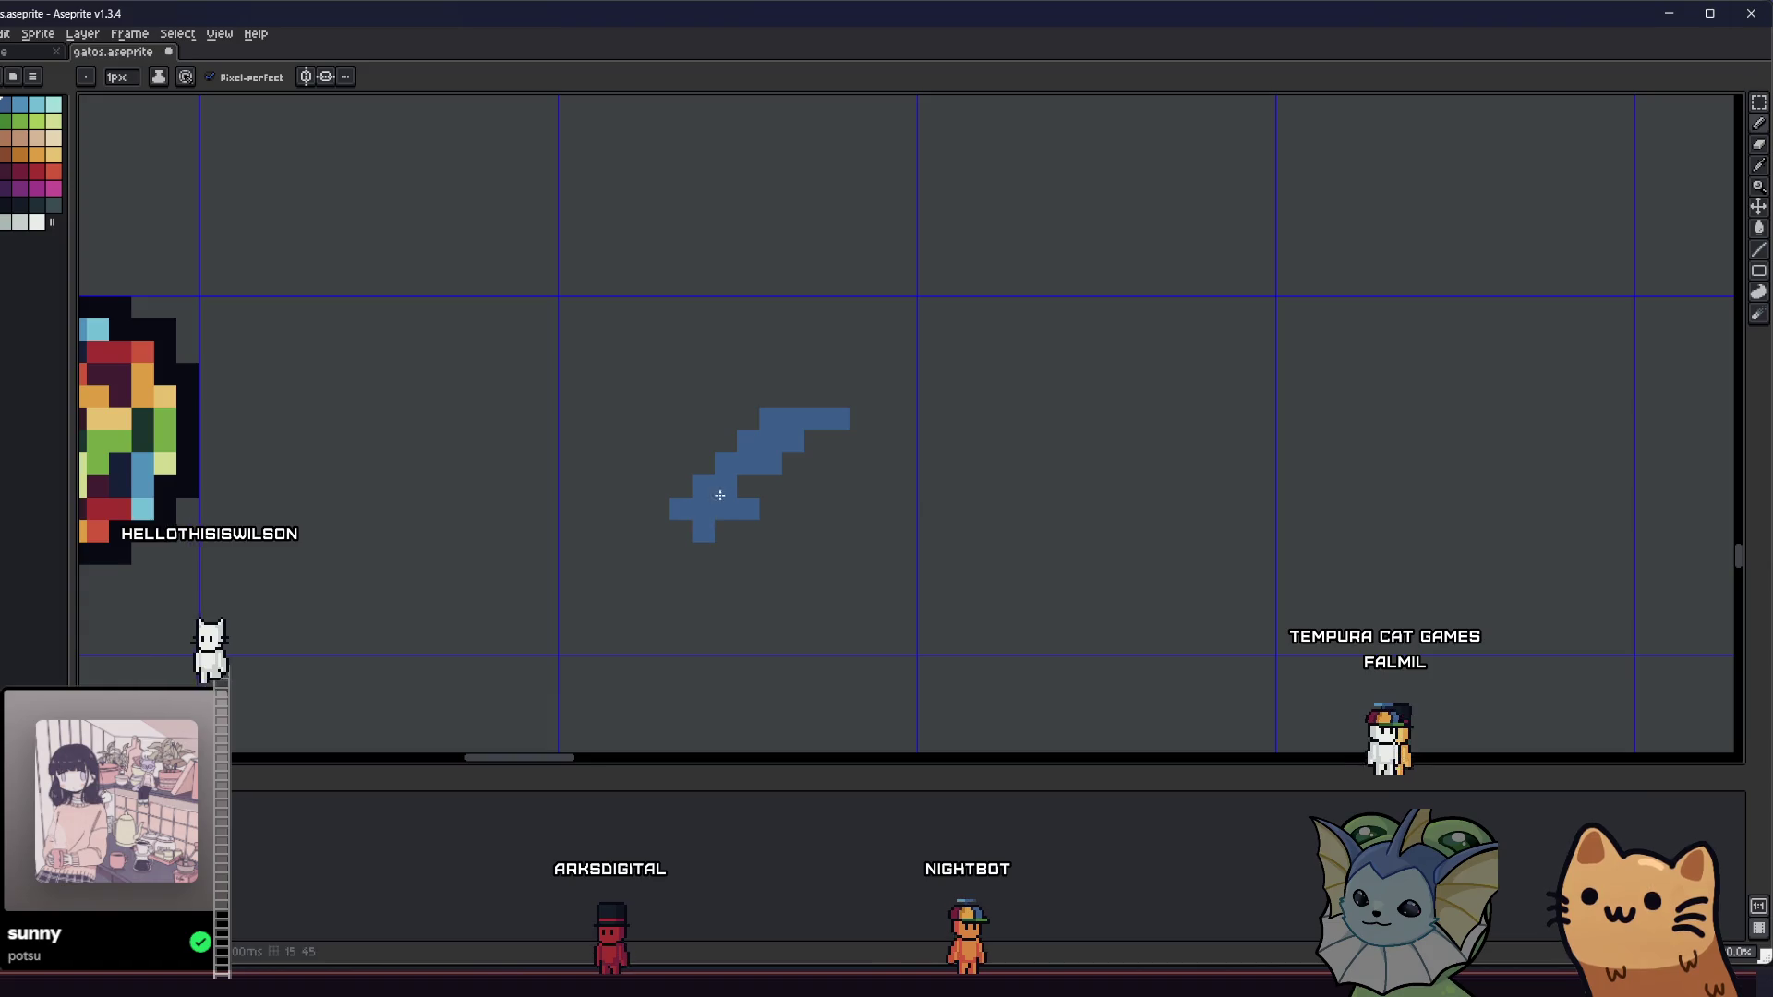
{"action": "left_click_drag", "start_coordinate": [753, 499], "coordinate": [685, 506]}
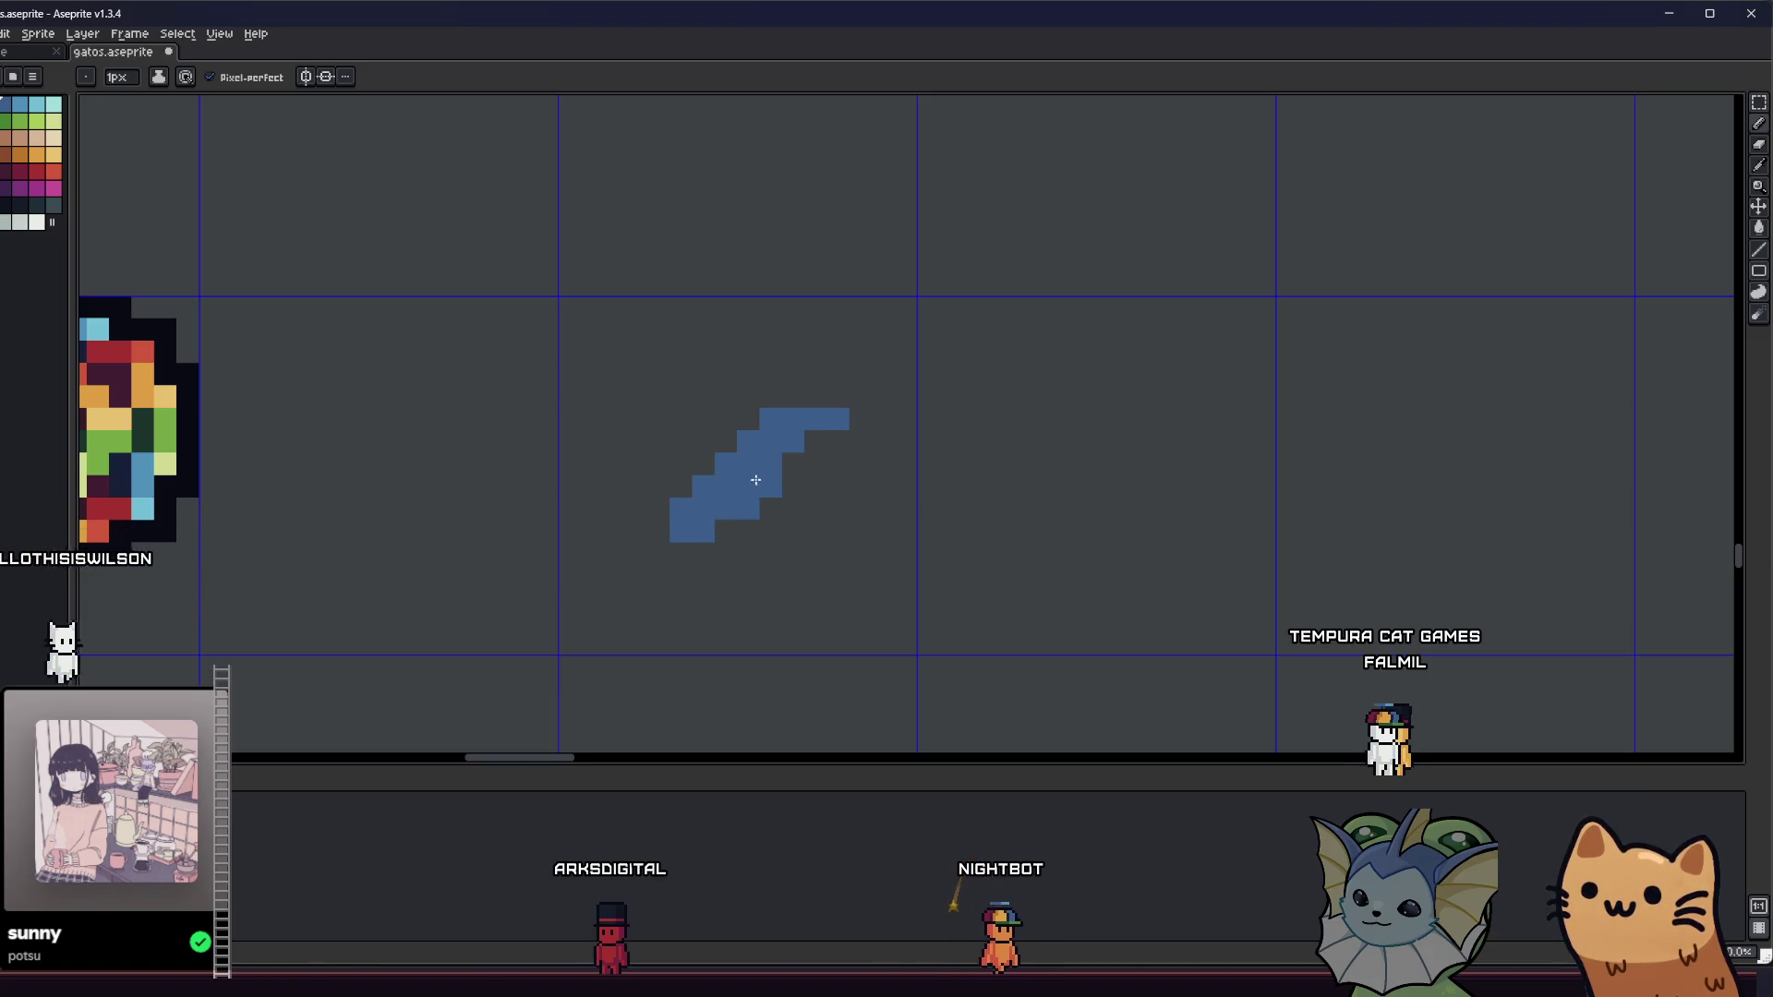
{"action": "key", "text": "e"}
{"action": "key", "text": "b"}
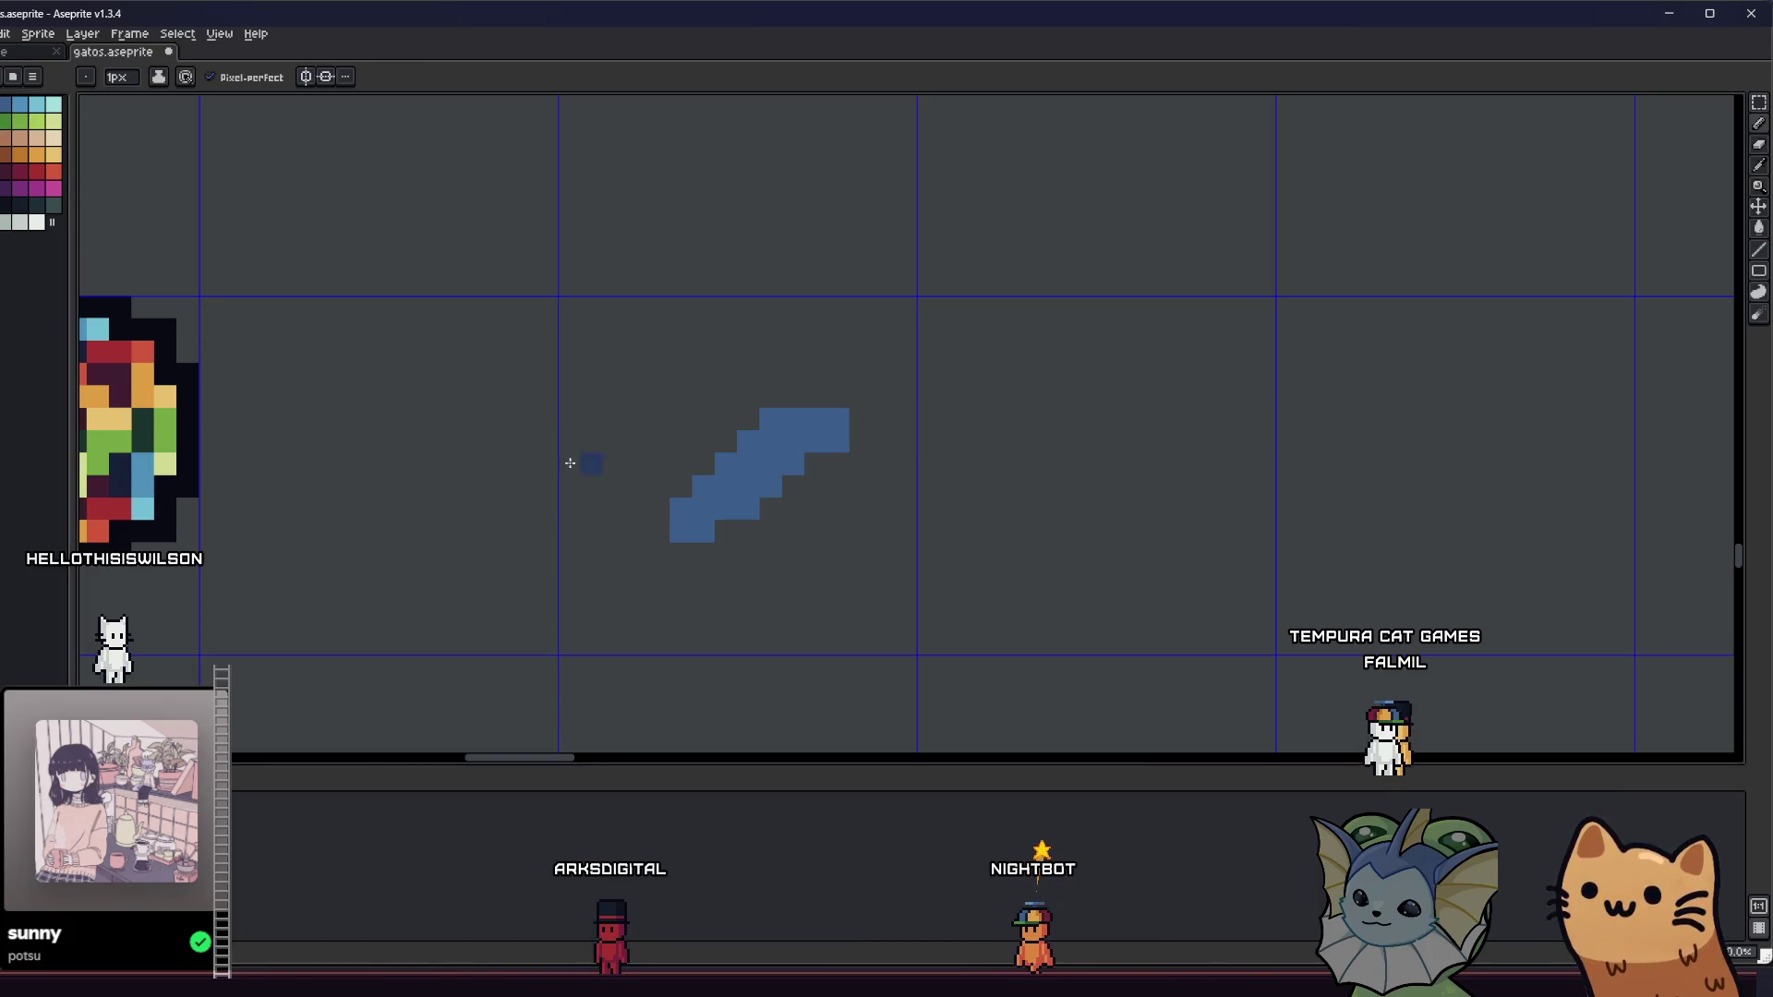
{"action": "left_click_drag", "start_coordinate": [691, 462], "coordinate": [623, 451]}
{"action": "left_click_drag", "start_coordinate": [775, 634], "coordinate": [855, 490]}
- Erase stray pixels, close the bottom-left outline and fill the heart dark blue
{"action": "key", "text": "e"}
{"action": "left_click_drag", "start_coordinate": [591, 598], "coordinate": [658, 644]}
{"action": "left_click_drag", "start_coordinate": [596, 534], "coordinate": [692, 613]}
{"action": "left_click", "coordinate": [591, 533]}
{"action": "key", "text": "b"}
{"action": "key", "text": "g"}
{"action": "left_click", "coordinate": [676, 471]}
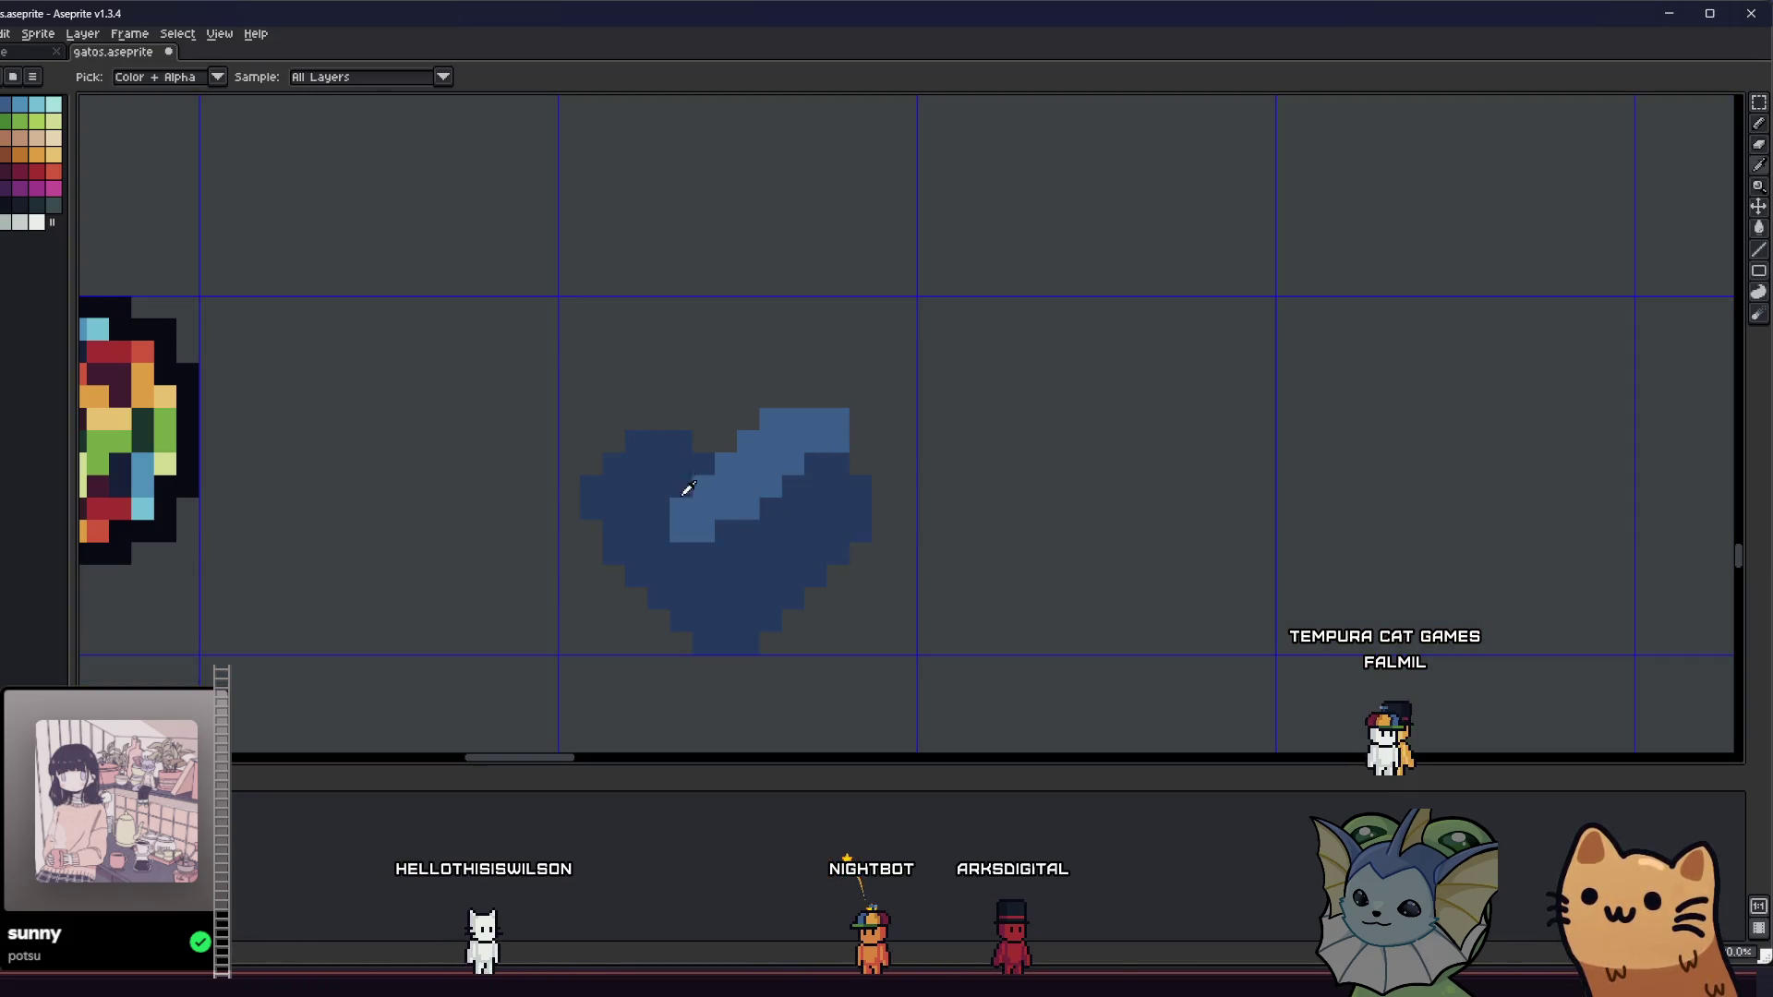
- Trim the heart's rightmost and leftmost pixel columns
{"action": "key", "text": "b"}
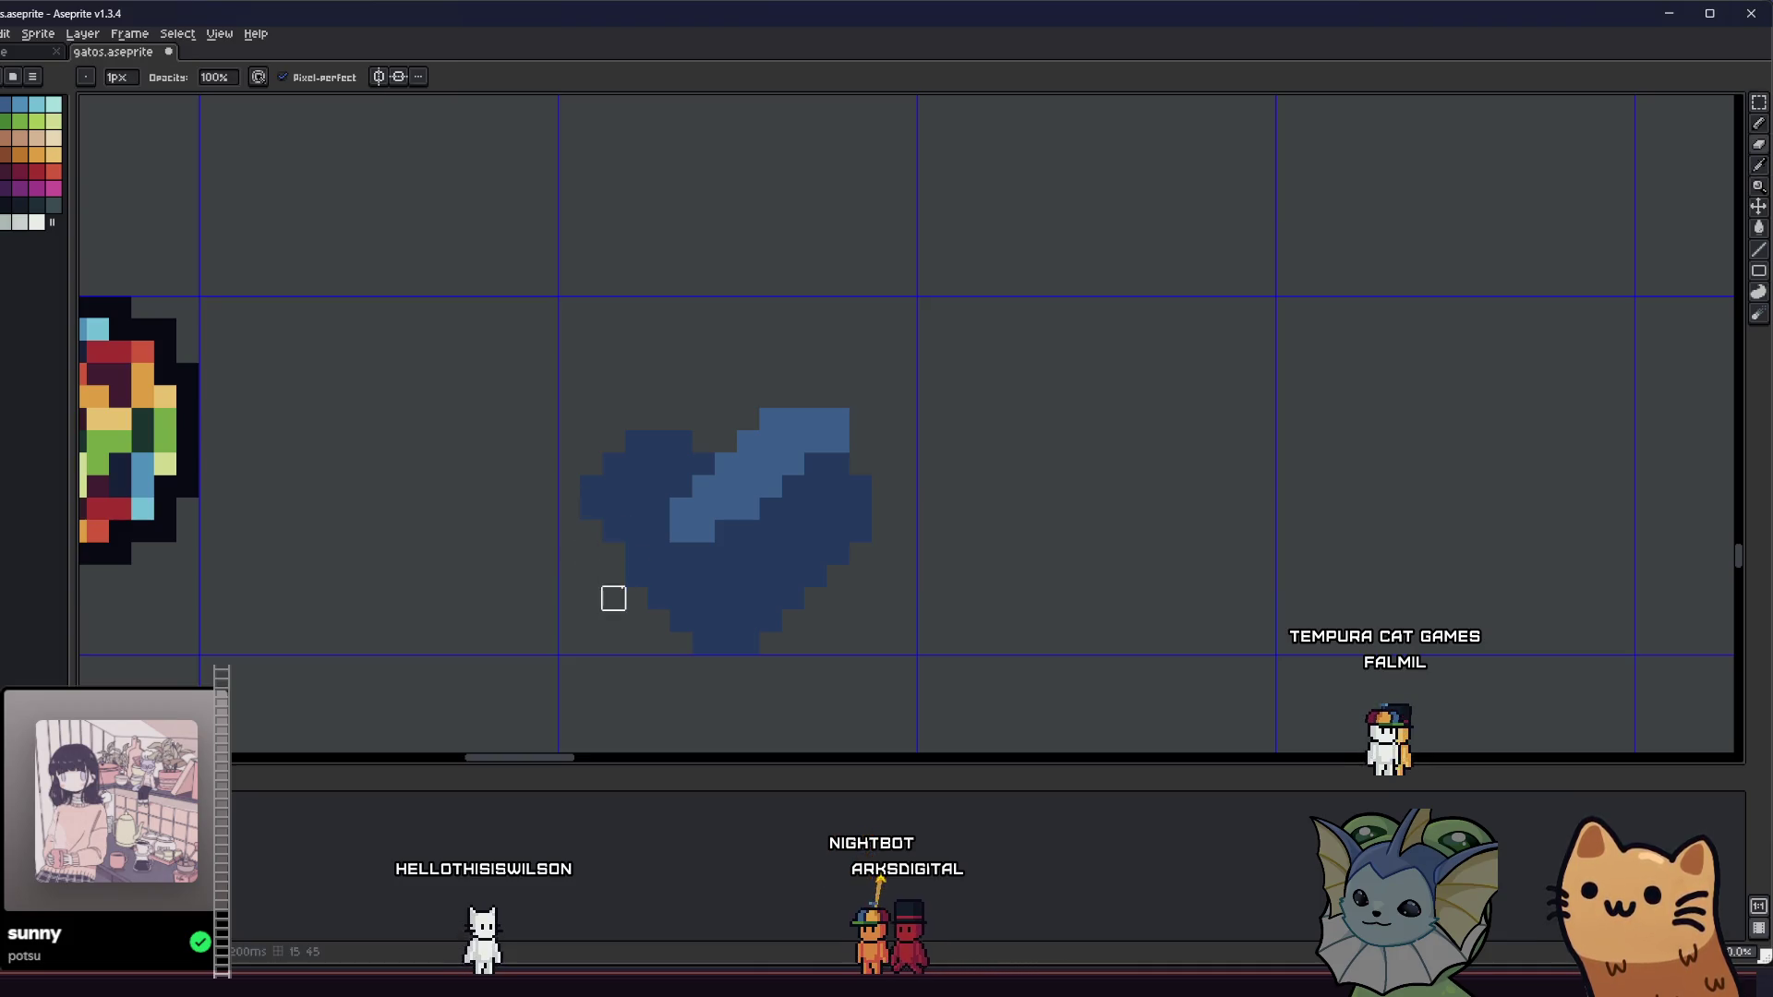
{"action": "key", "text": "e"}
{"action": "left_click_drag", "start_coordinate": [861, 534], "coordinate": [859, 467]}
{"action": "left_click_drag", "start_coordinate": [591, 509], "coordinate": [590, 486]}
{"action": "key", "text": "b"}
- Add light-blue sprout pixels above the heart and at its top-left and top-right
{"action": "left_click", "coordinate": [648, 423]}
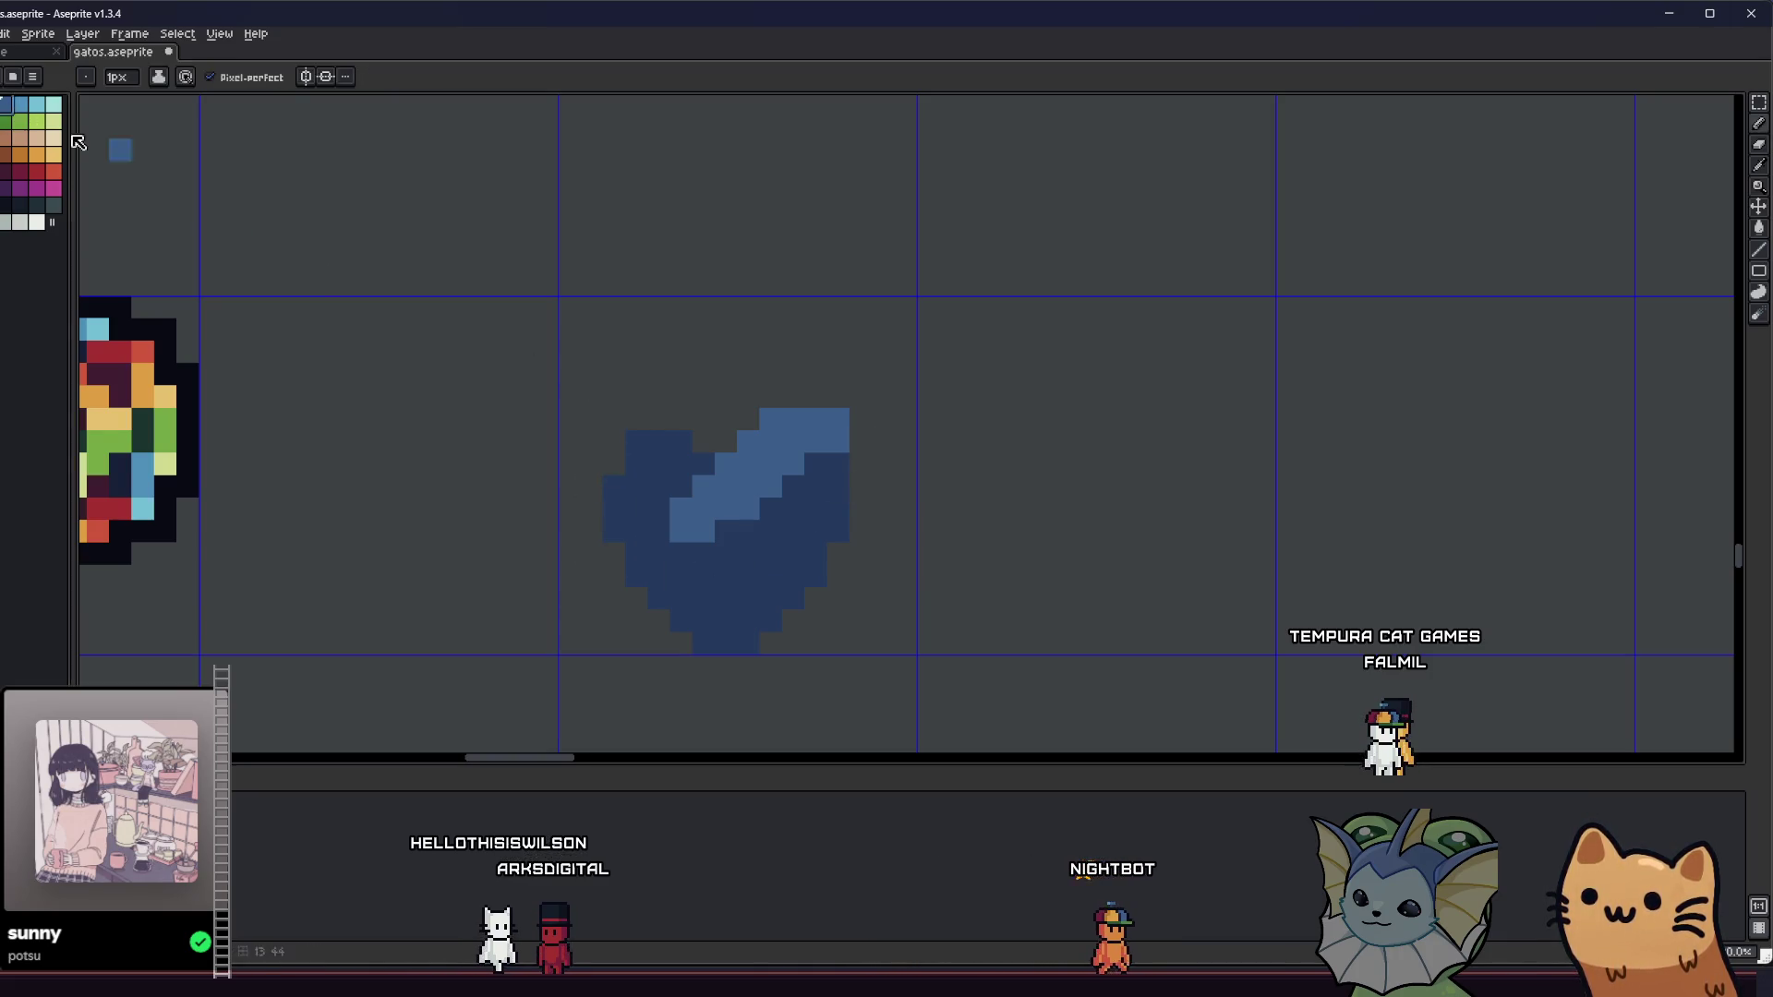
{"action": "mouse_move", "coordinate": [704, 435]}
{"action": "left_mouse_down"}
{"action": "mouse_move", "coordinate": [658, 374]}
{"action": "mouse_move", "coordinate": [740, 368]}
{"action": "mouse_move", "coordinate": [740, 343]}
{"action": "left_mouse_up"}
{"action": "left_click", "coordinate": [708, 397]}
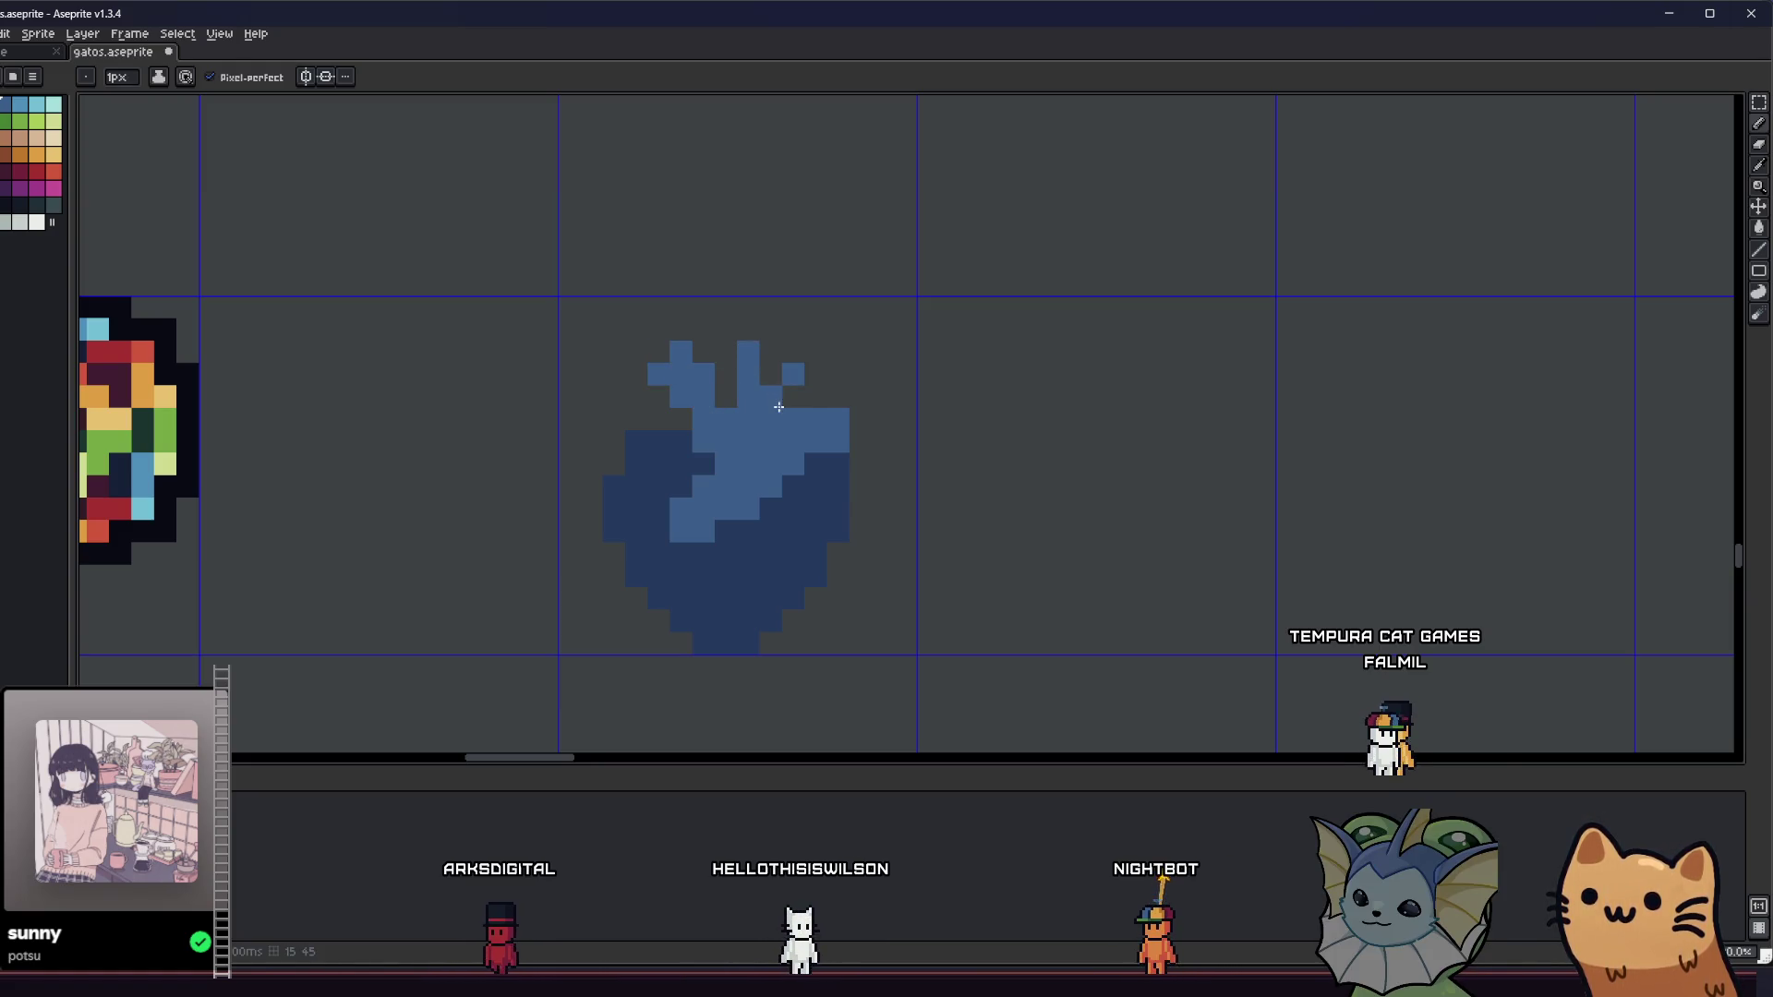
{"action": "left_click", "coordinate": [815, 397]}
{"action": "left_click", "coordinate": [644, 421]}
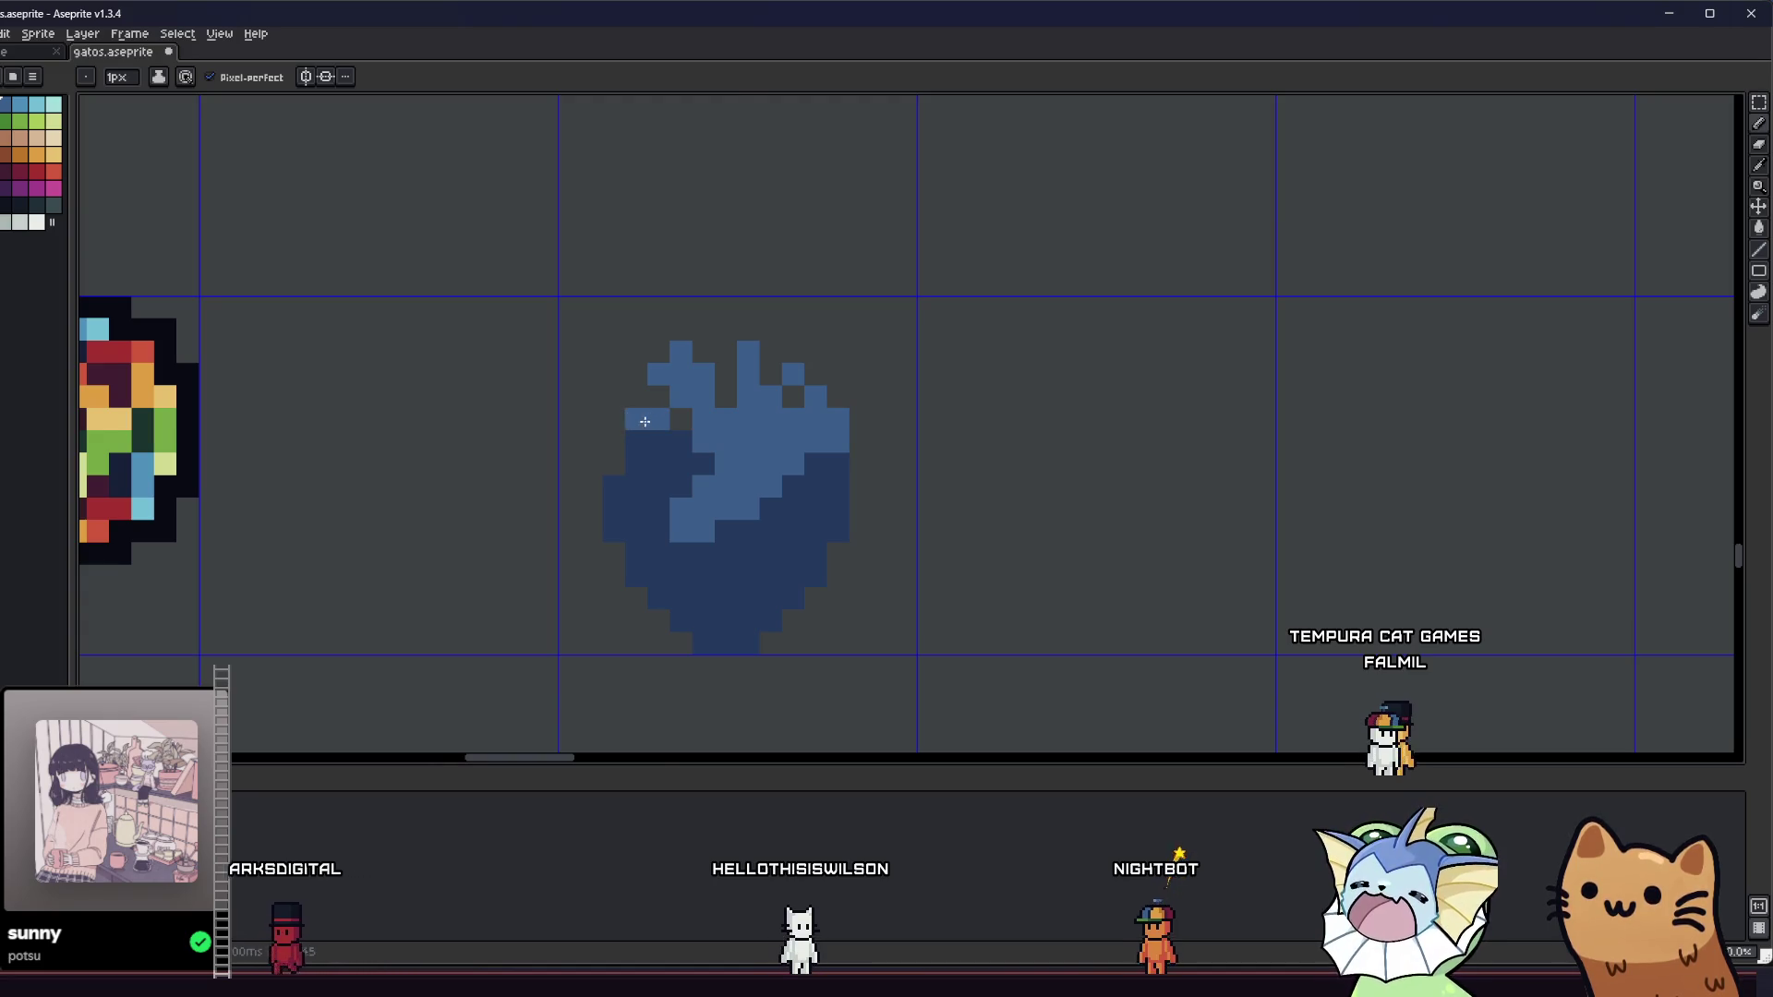
{"action": "scroll", "coordinate": [644, 421], "scroll_direction": "down", "scroll_amount": 5}
{"action": "scroll", "coordinate": [507, 534], "scroll_direction": "down", "scroll_amount": 2}
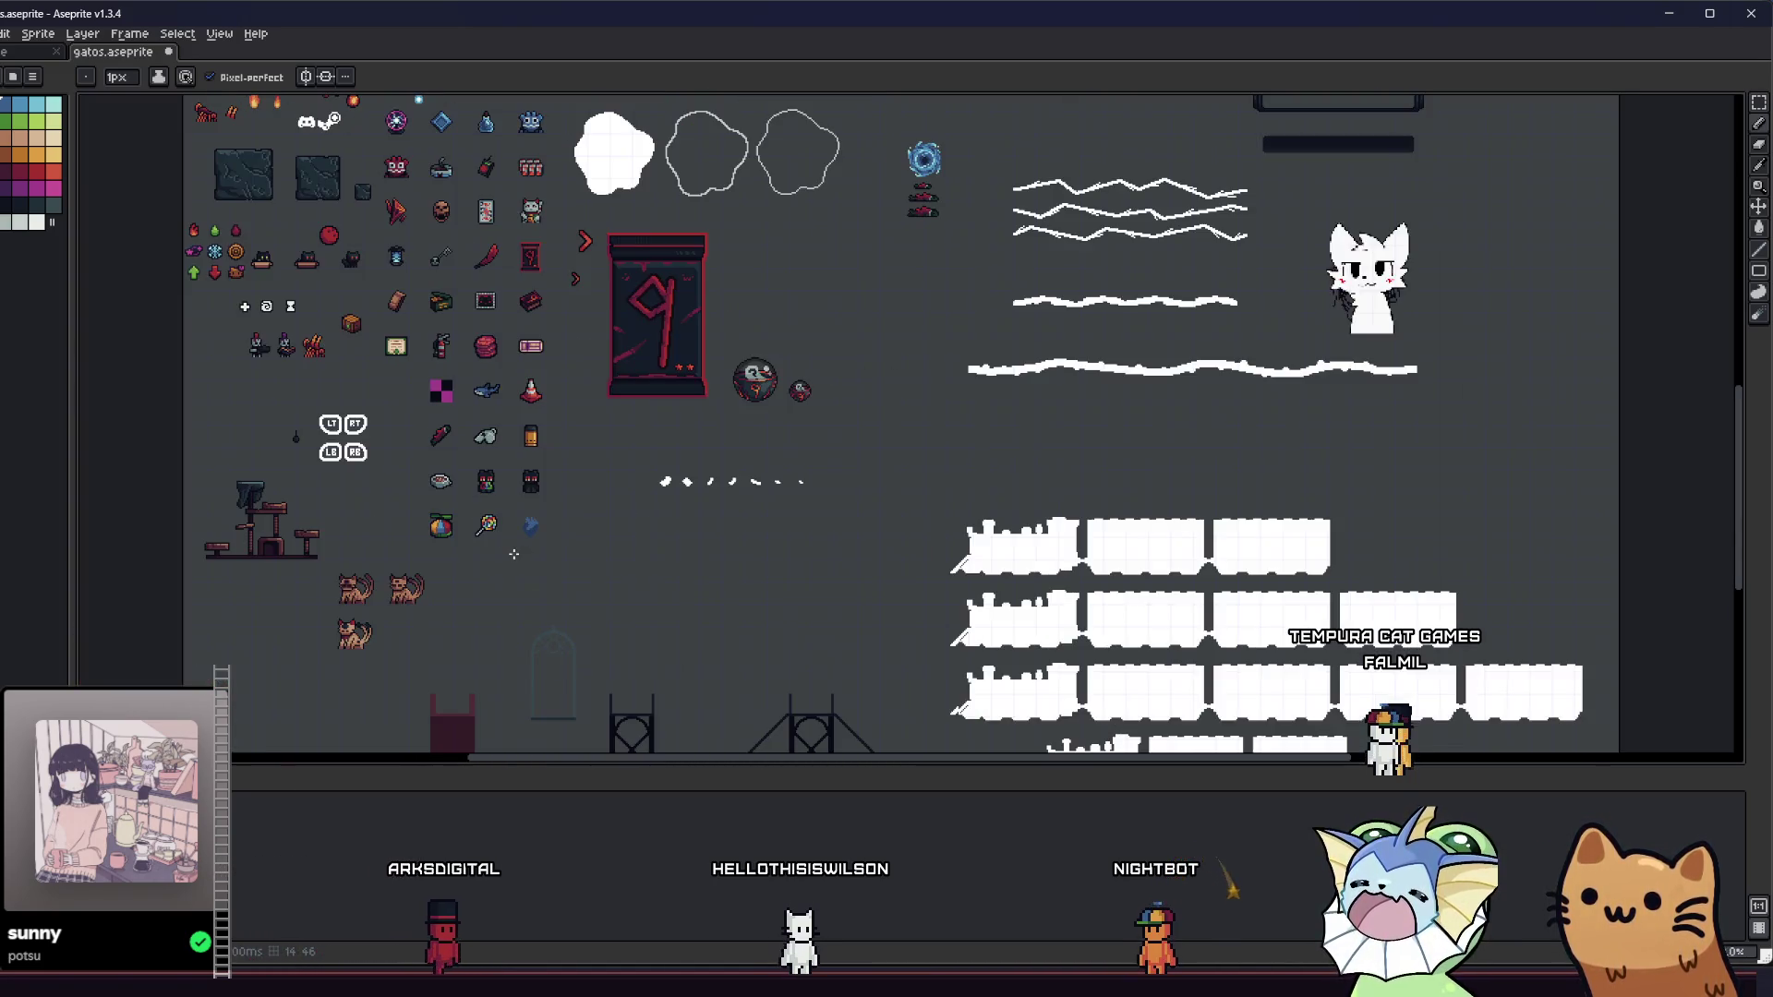
{"action": "scroll", "coordinate": [523, 541], "scroll_direction": "down", "scroll_amount": 2}
{"action": "scroll", "coordinate": [518, 549], "scroll_direction": "up", "scroll_amount": 5}
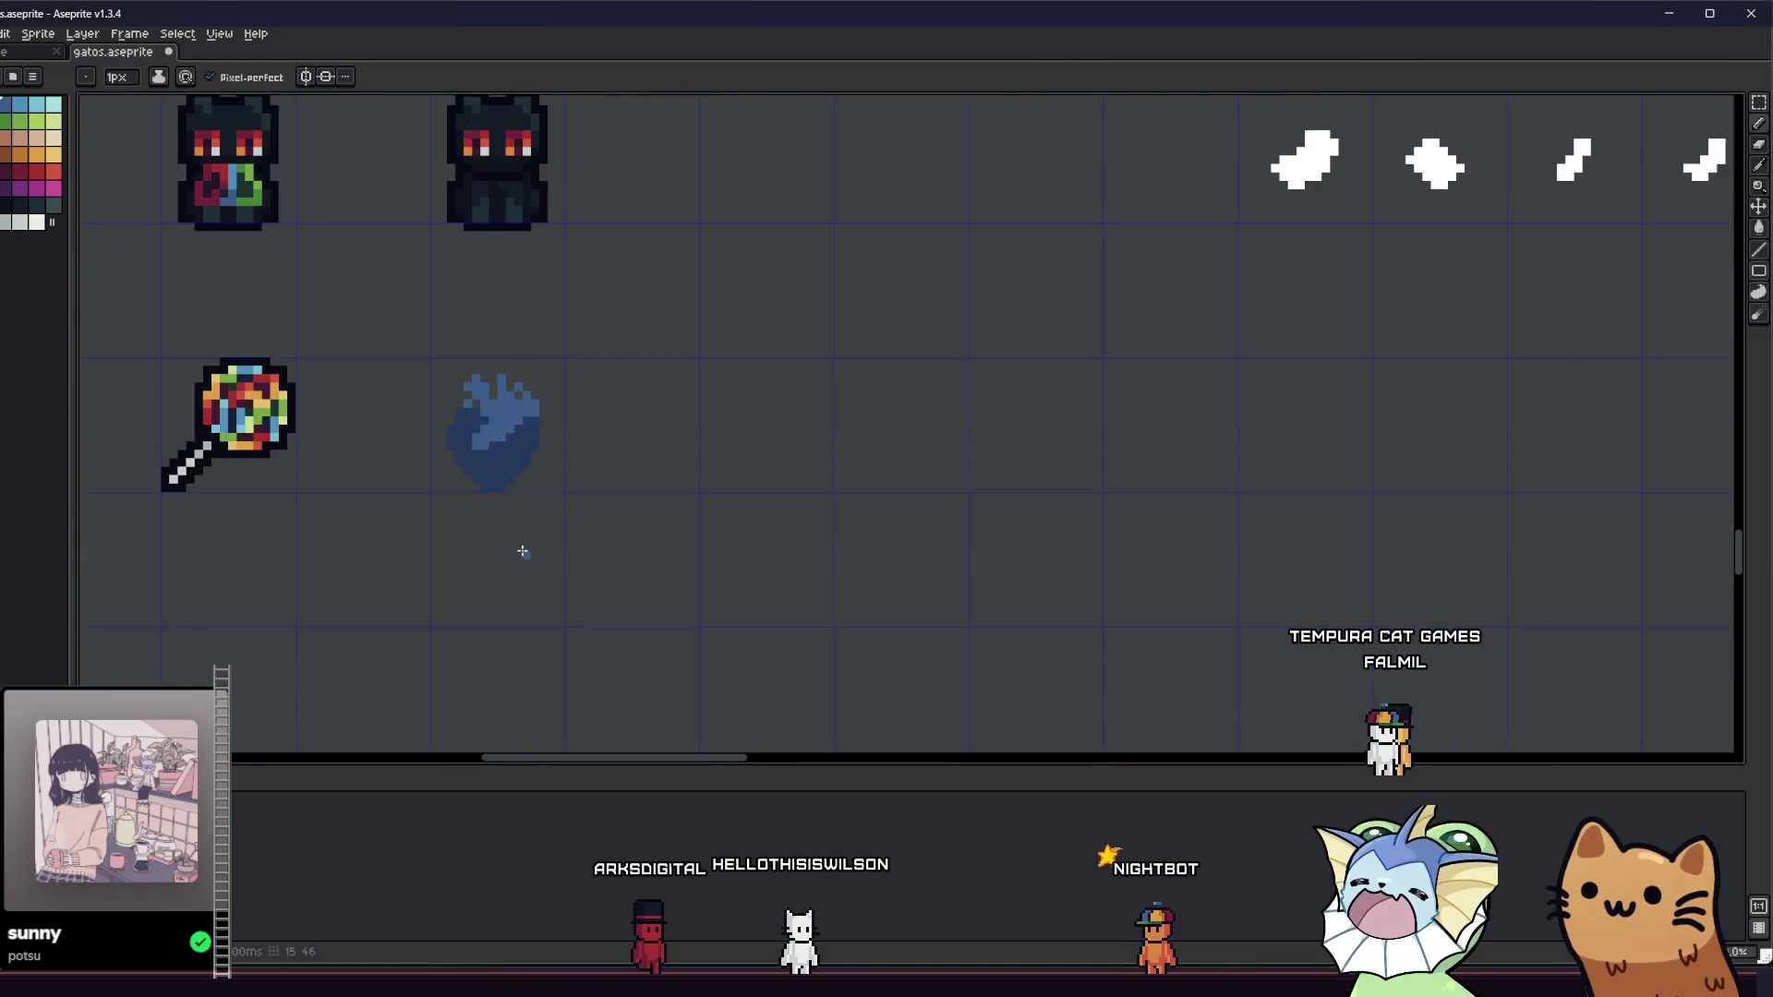
- Pick light blue and pencil a diagonal highlight across the heart toward the upper right
{"action": "scroll", "coordinate": [565, 498], "scroll_direction": "up", "scroll_amount": 1}
{"action": "key", "text": "m"}
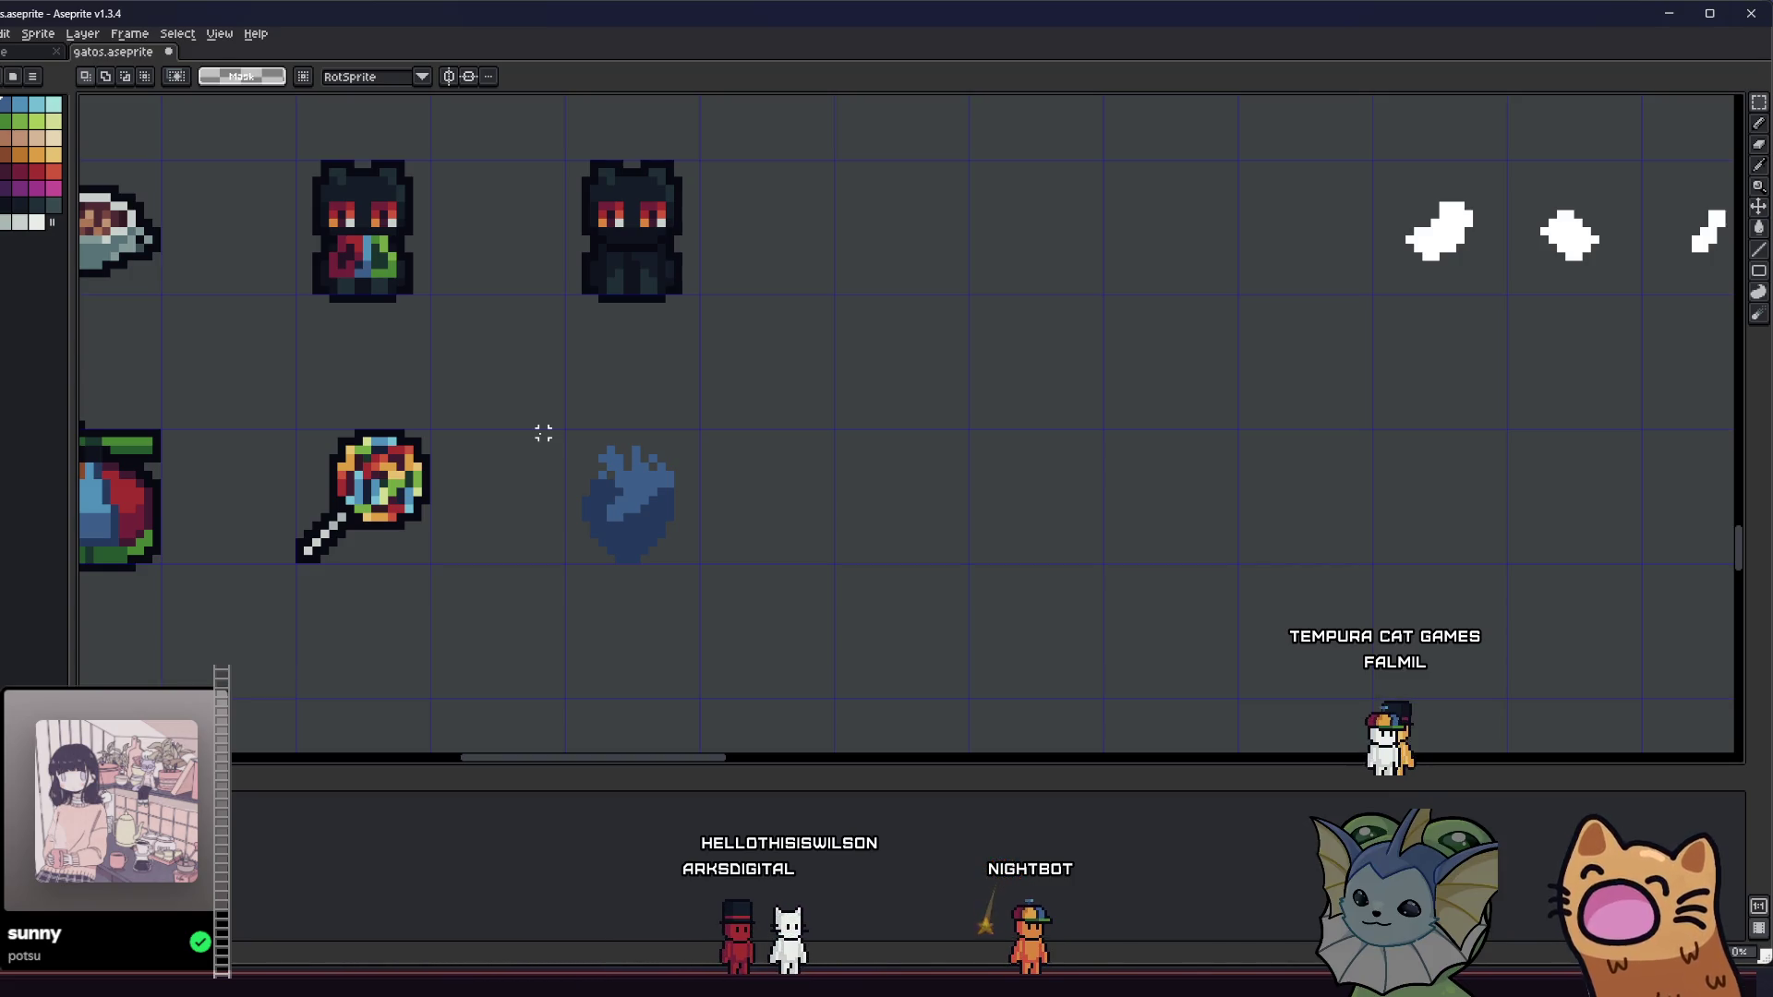
{"action": "key", "text": "i"}
{"action": "scroll", "coordinate": [661, 569], "scroll_direction": "up", "scroll_amount": 5}
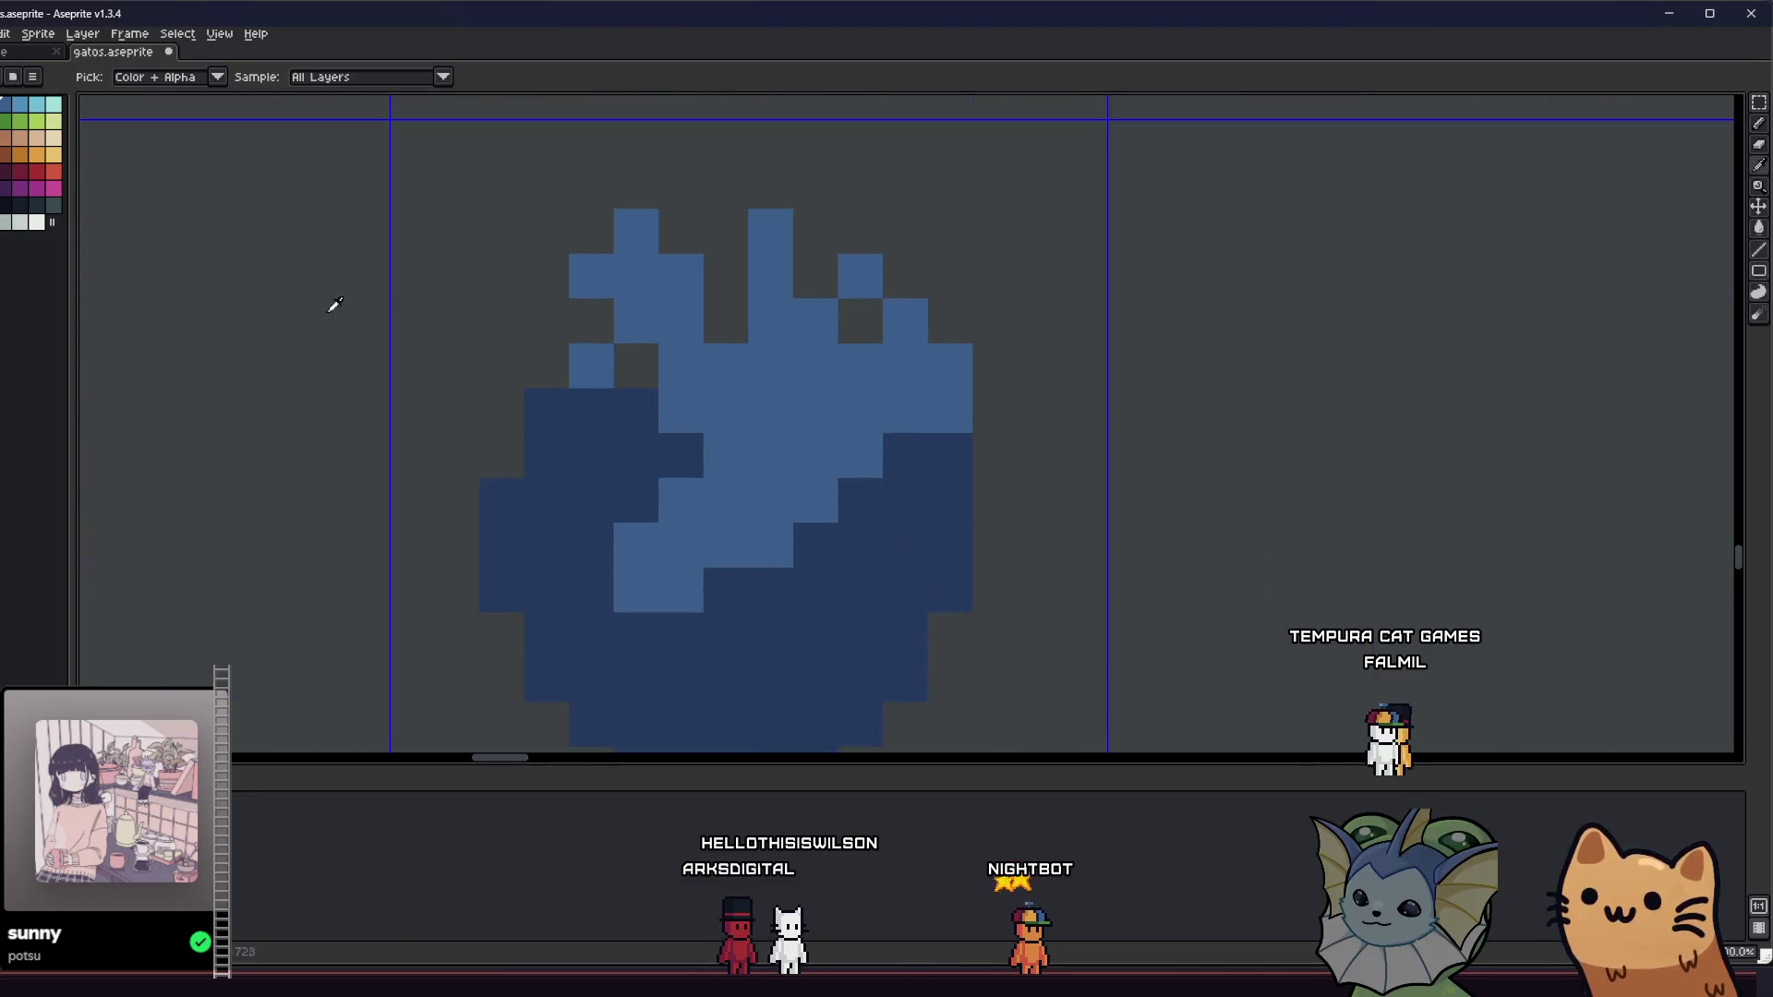
{"action": "left_click", "coordinate": [19, 104]}
{"action": "key", "text": "b"}
{"action": "left_click", "coordinate": [725, 545]}
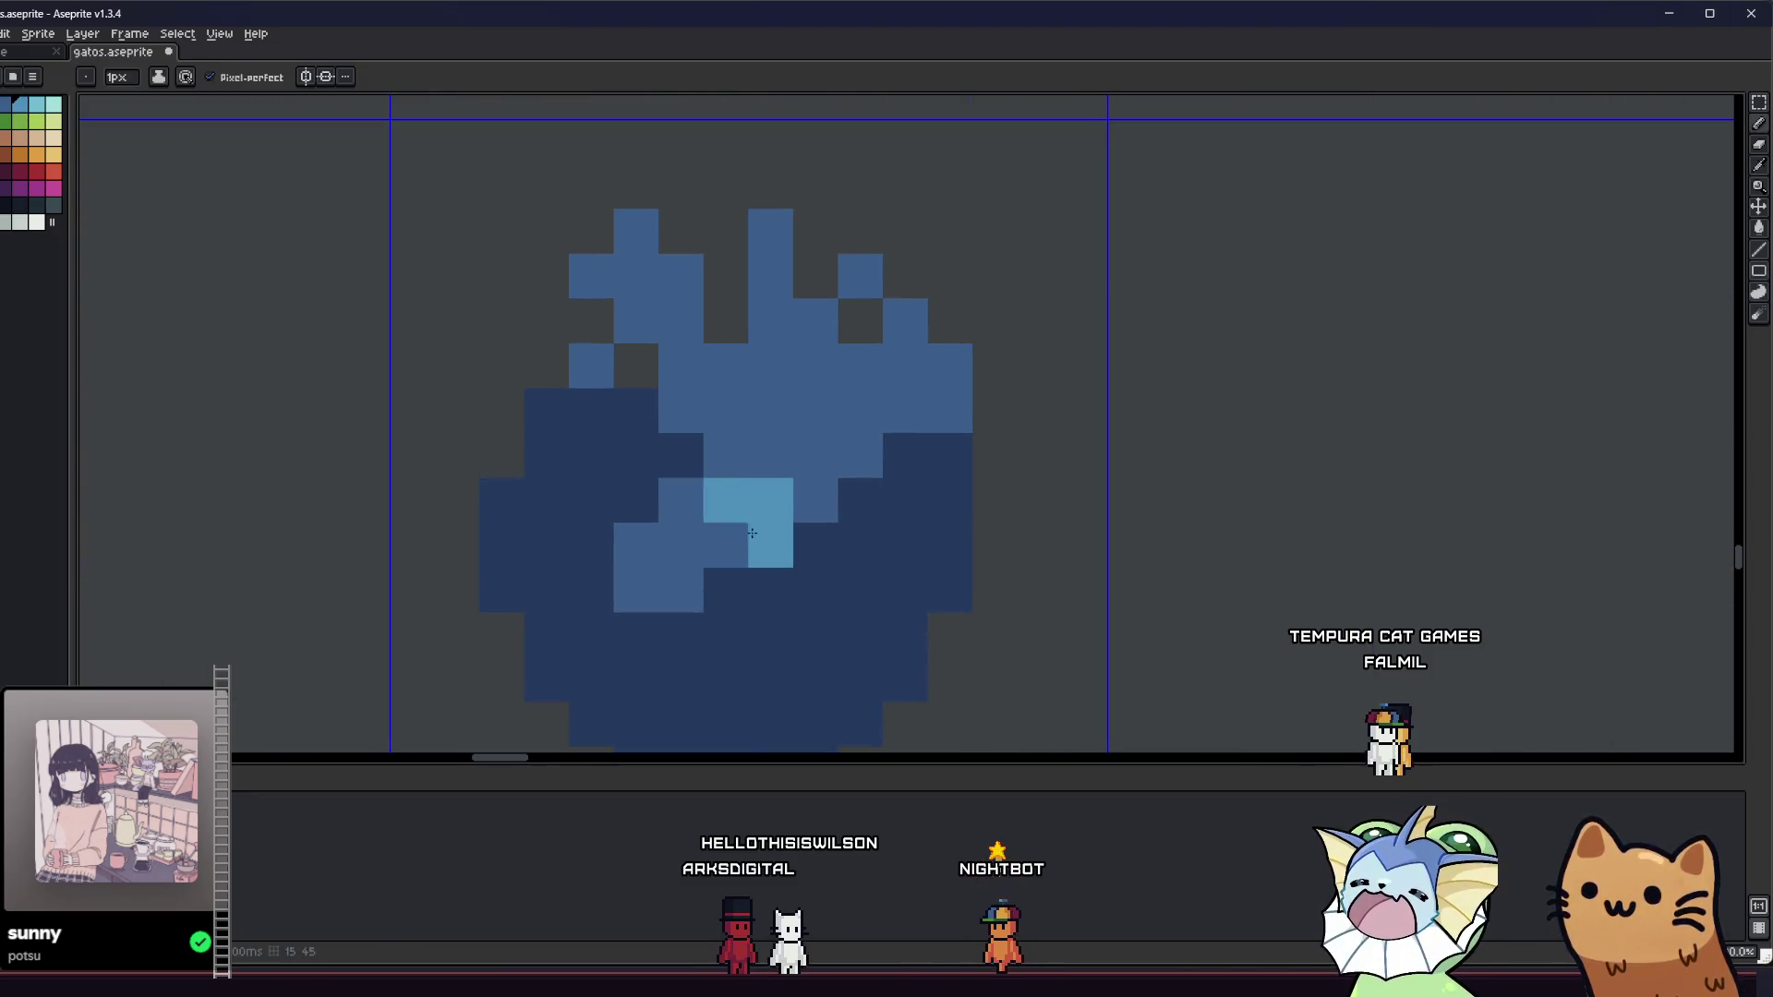
{"action": "mouse_move", "coordinate": [743, 485]}
{"action": "left_mouse_down"}
{"action": "mouse_move", "coordinate": [813, 455]}
{"action": "mouse_move", "coordinate": [814, 411]}
{"action": "mouse_move", "coordinate": [944, 368]}
{"action": "left_mouse_up"}
- Select the blue heart icon with a rectangular marquee
{"action": "key", "text": "i"}
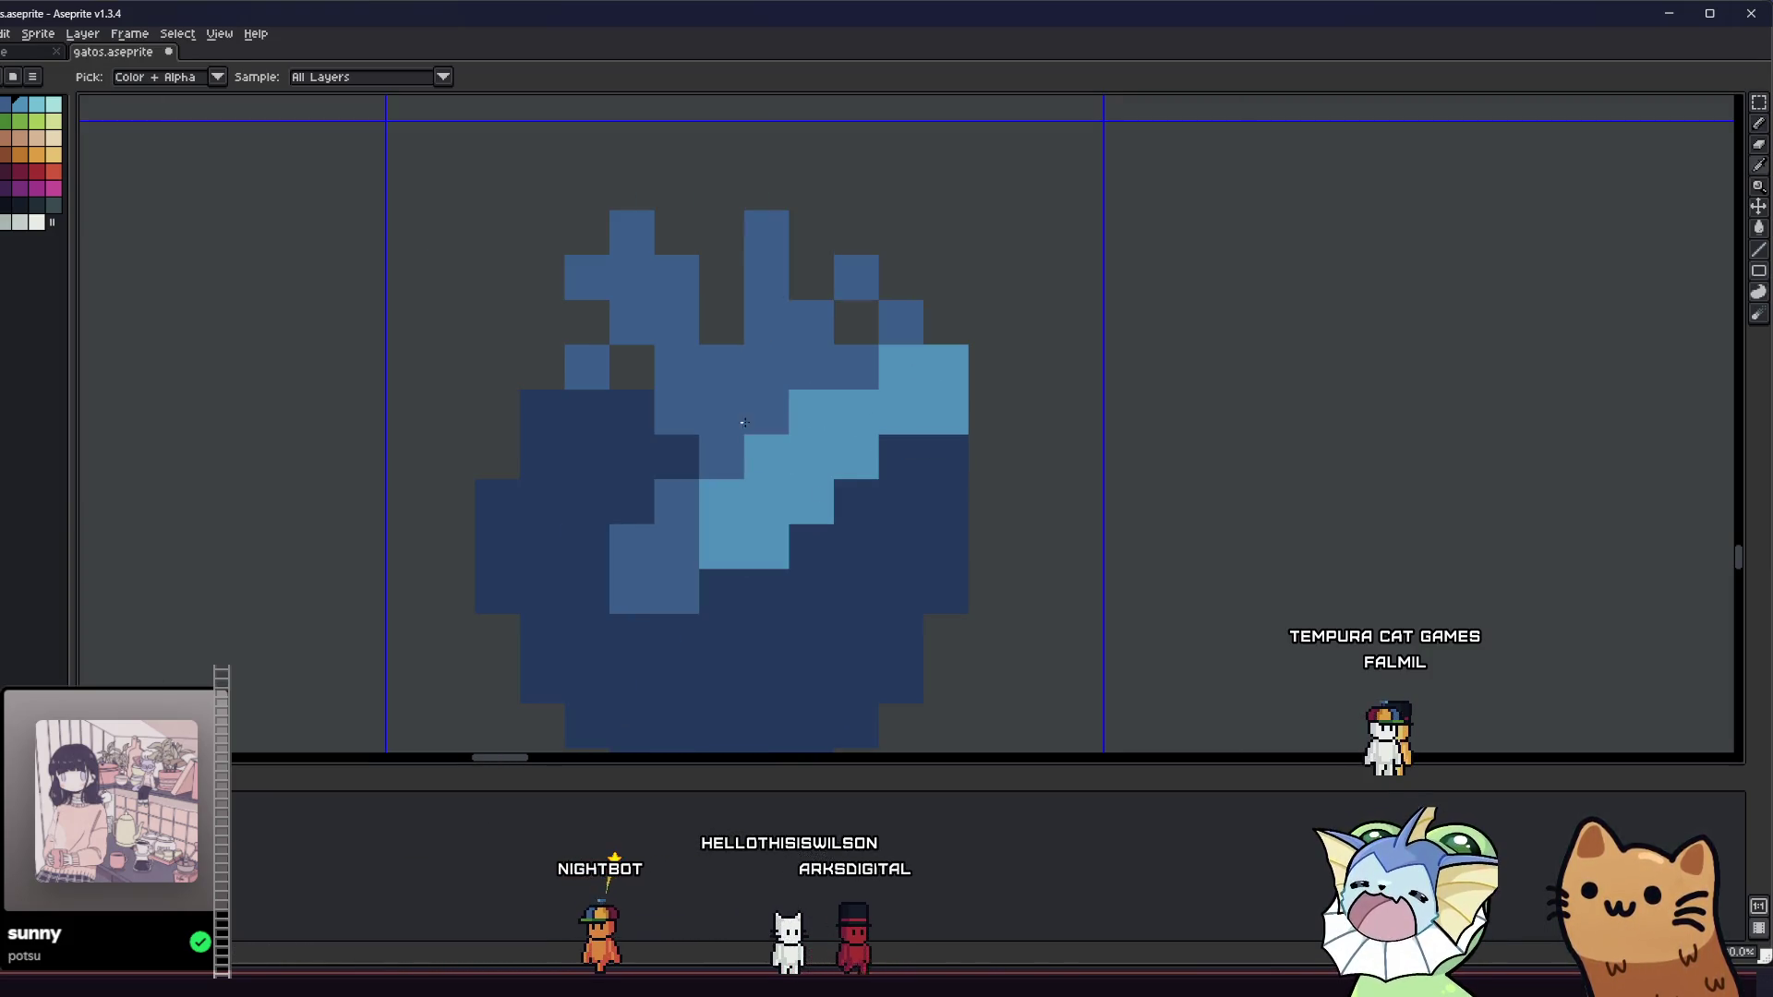
{"action": "scroll", "coordinate": [643, 454], "scroll_direction": "down", "scroll_amount": 5}
{"action": "scroll", "coordinate": [642, 454], "scroll_direction": "down", "scroll_amount": 3}
{"action": "scroll", "coordinate": [702, 508], "scroll_direction": "up", "scroll_amount": 5}
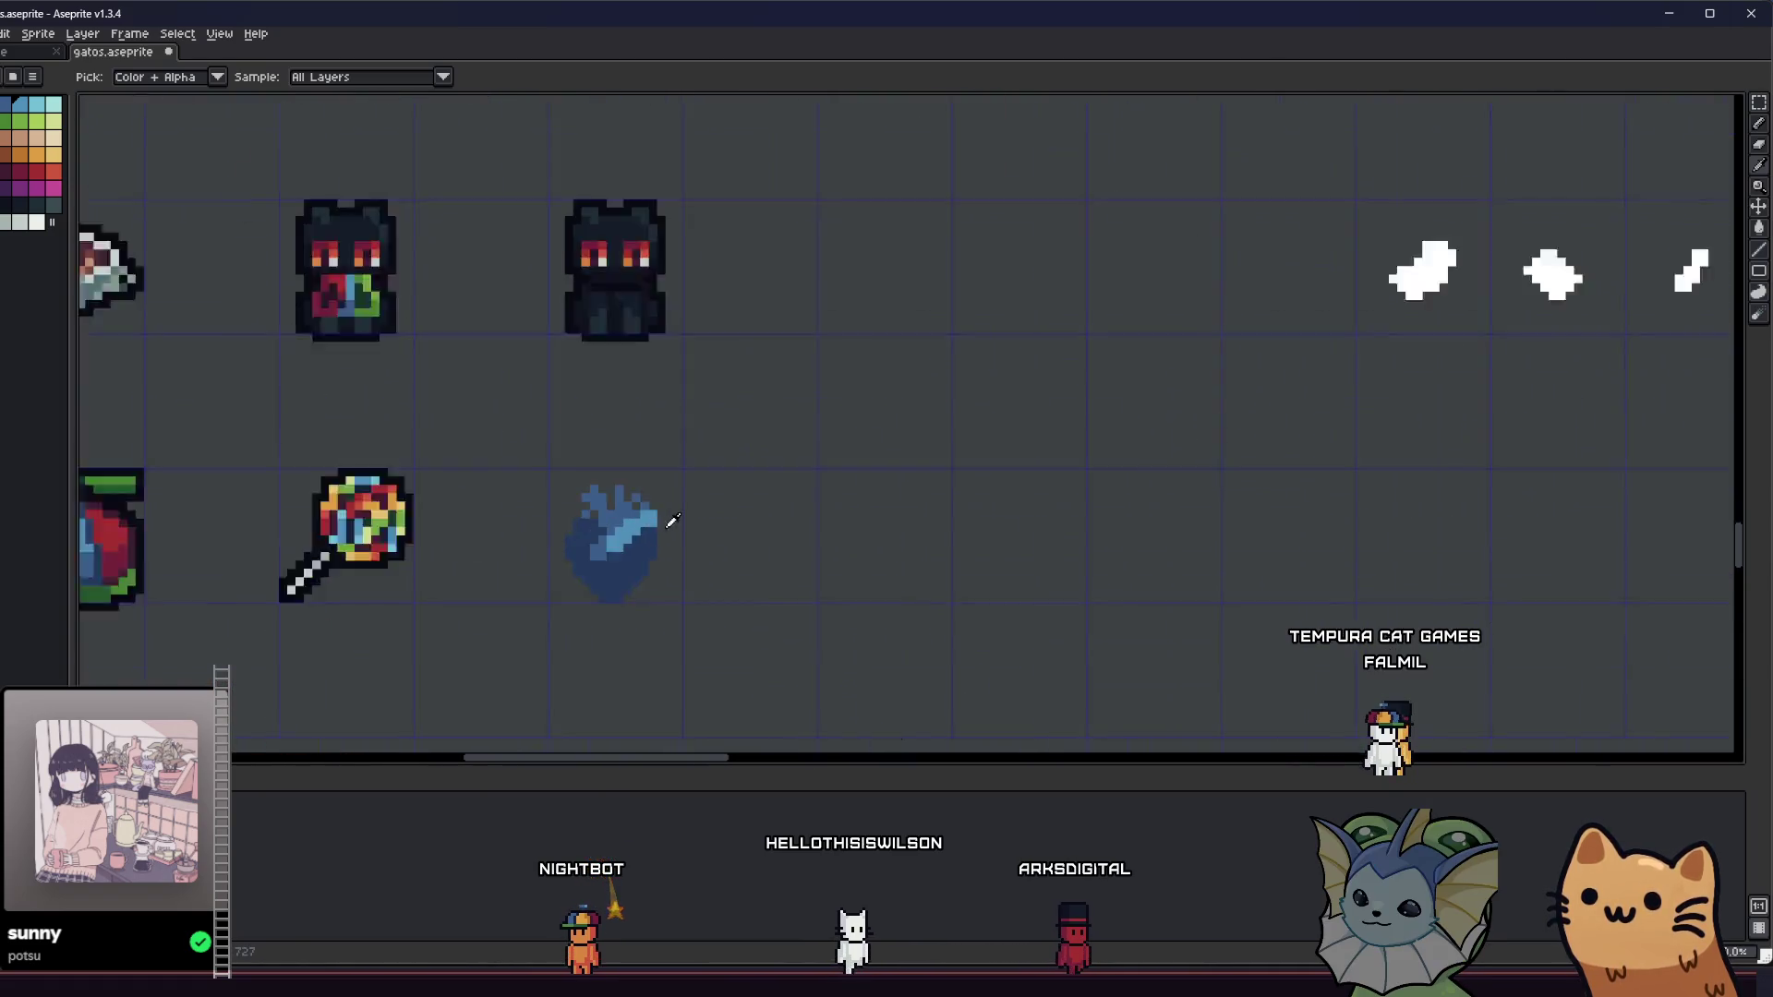
{"action": "key", "text": "m"}
{"action": "left_click_drag", "start_coordinate": [591, 432], "coordinate": [831, 644]}
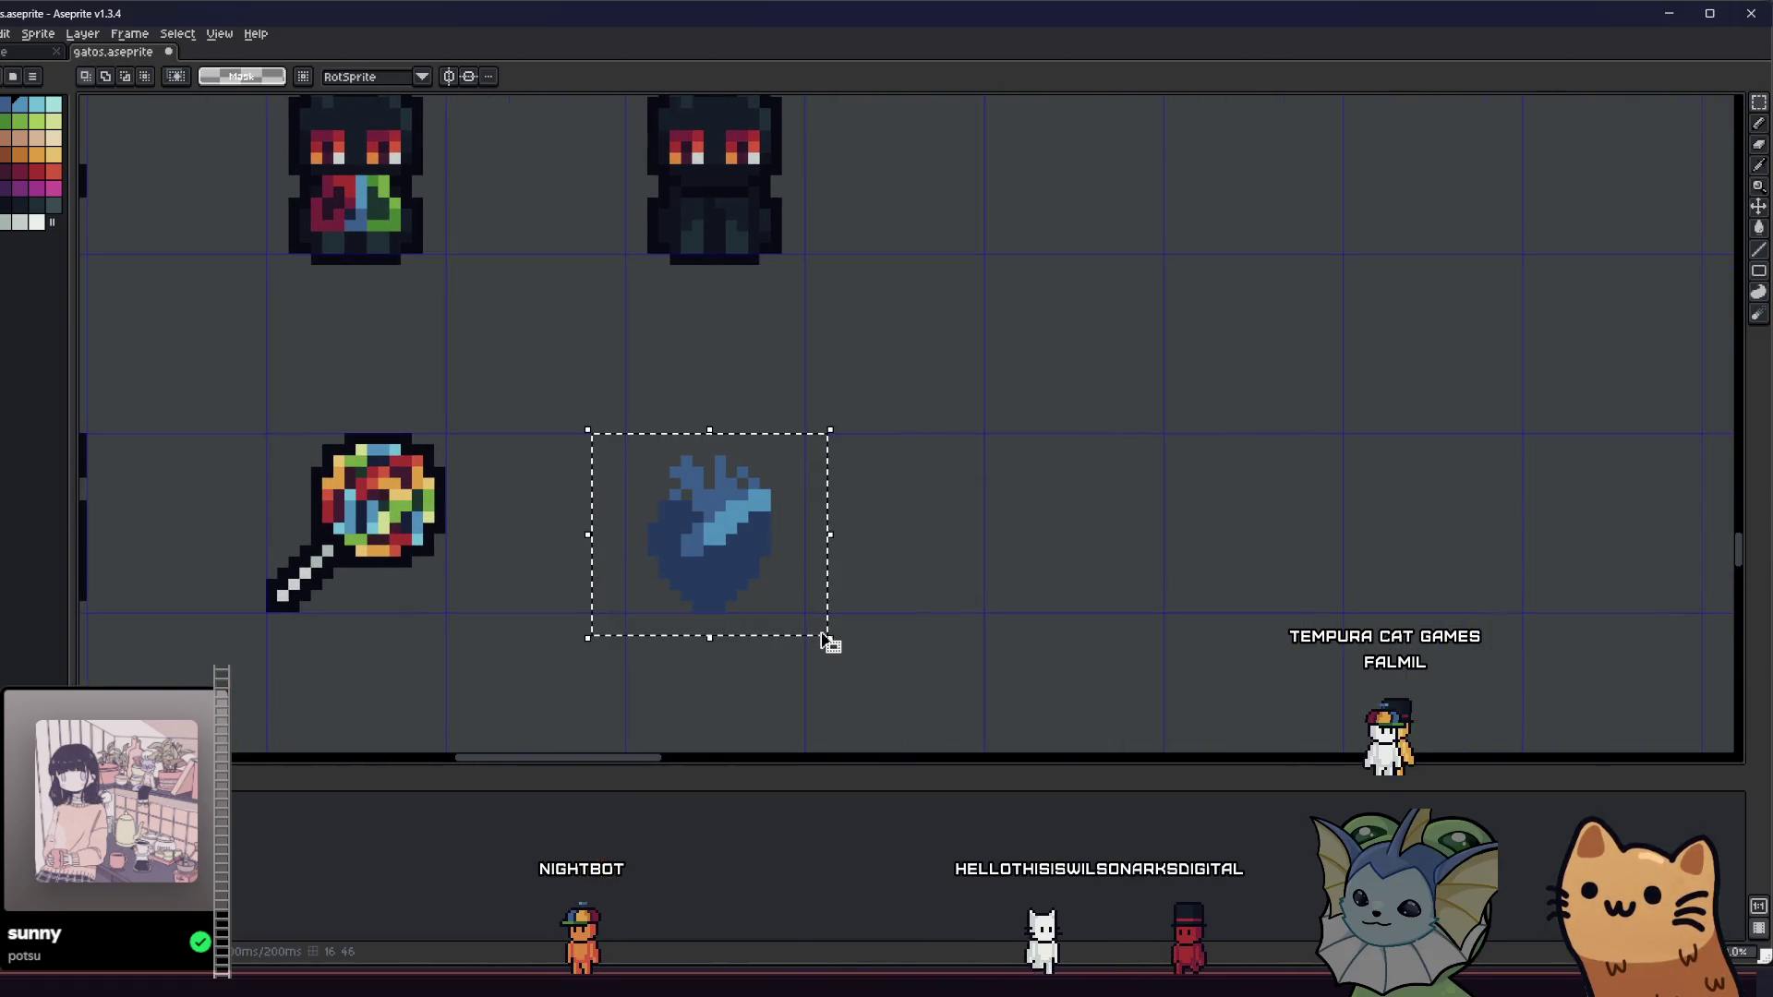
- Delete the selected blue heart icon from the sheet
{"action": "key", "text": "Delete"}
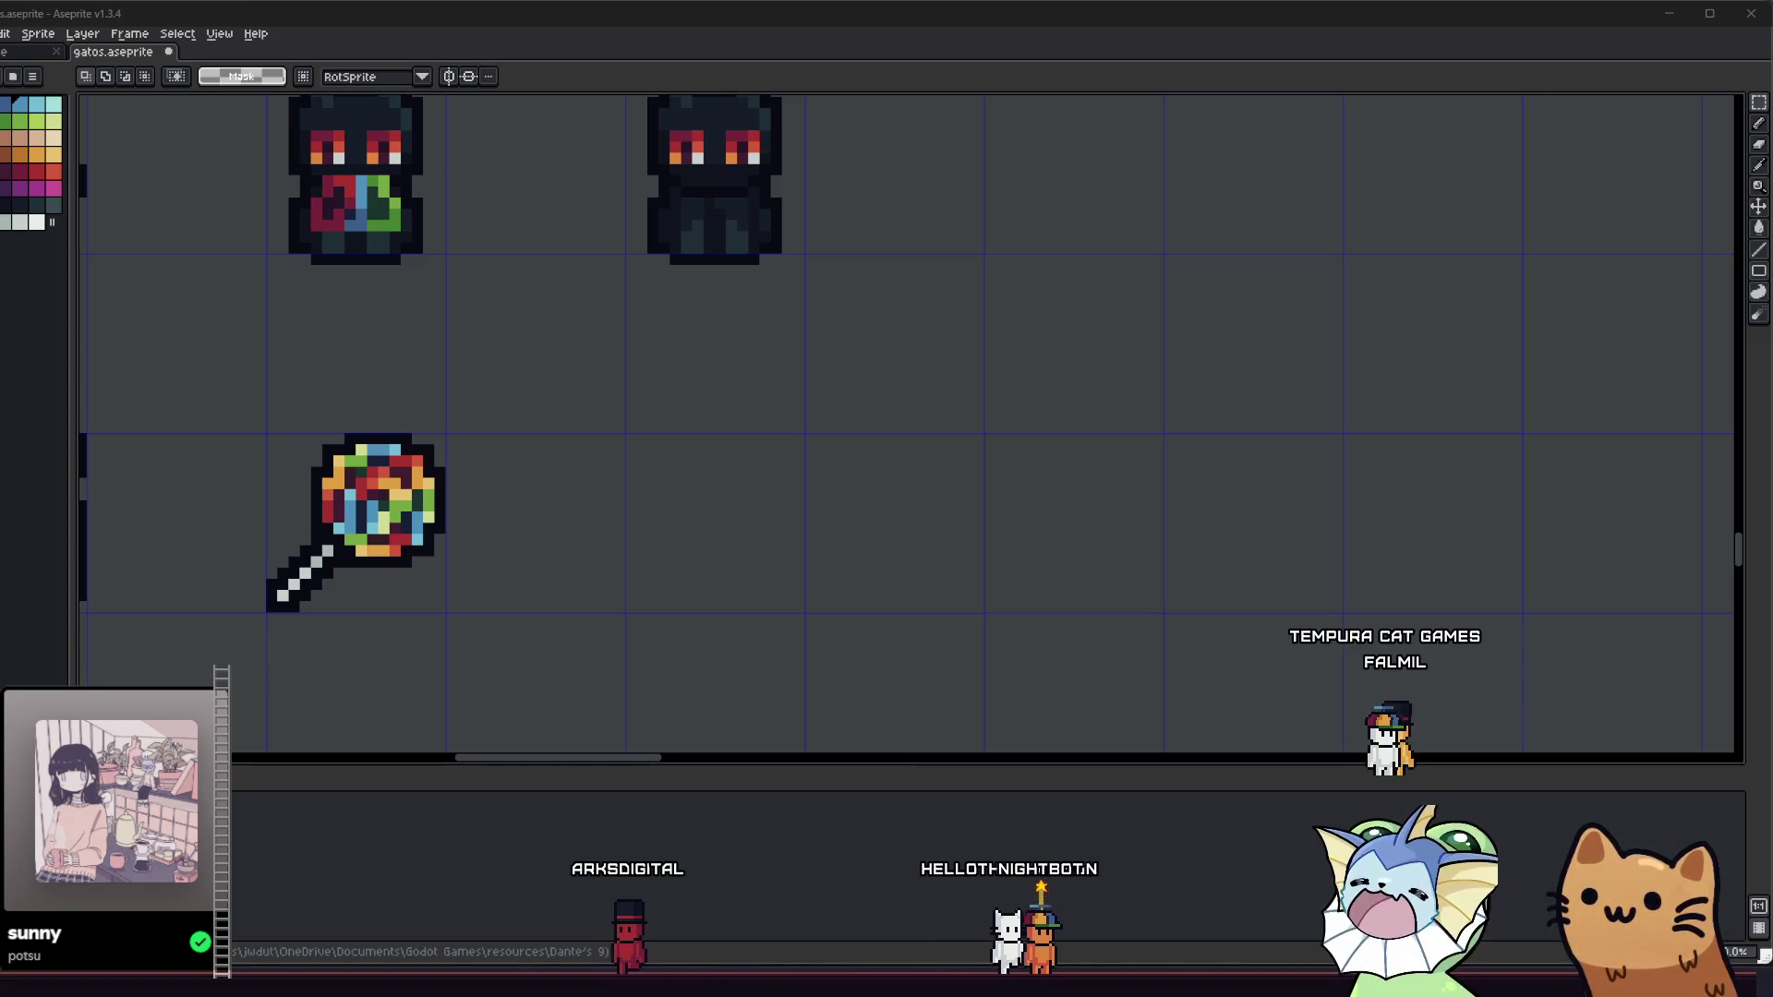
- Bring the empty cell beside the lollipop into view after trying and undoing a blue line
{"action": "mouse_move", "coordinate": [574, 478]}
{"action": "left_mouse_down"}
{"action": "mouse_move", "coordinate": [542, 412]}
{"action": "mouse_move", "coordinate": [490, 443]}
{"action": "left_mouse_up"}
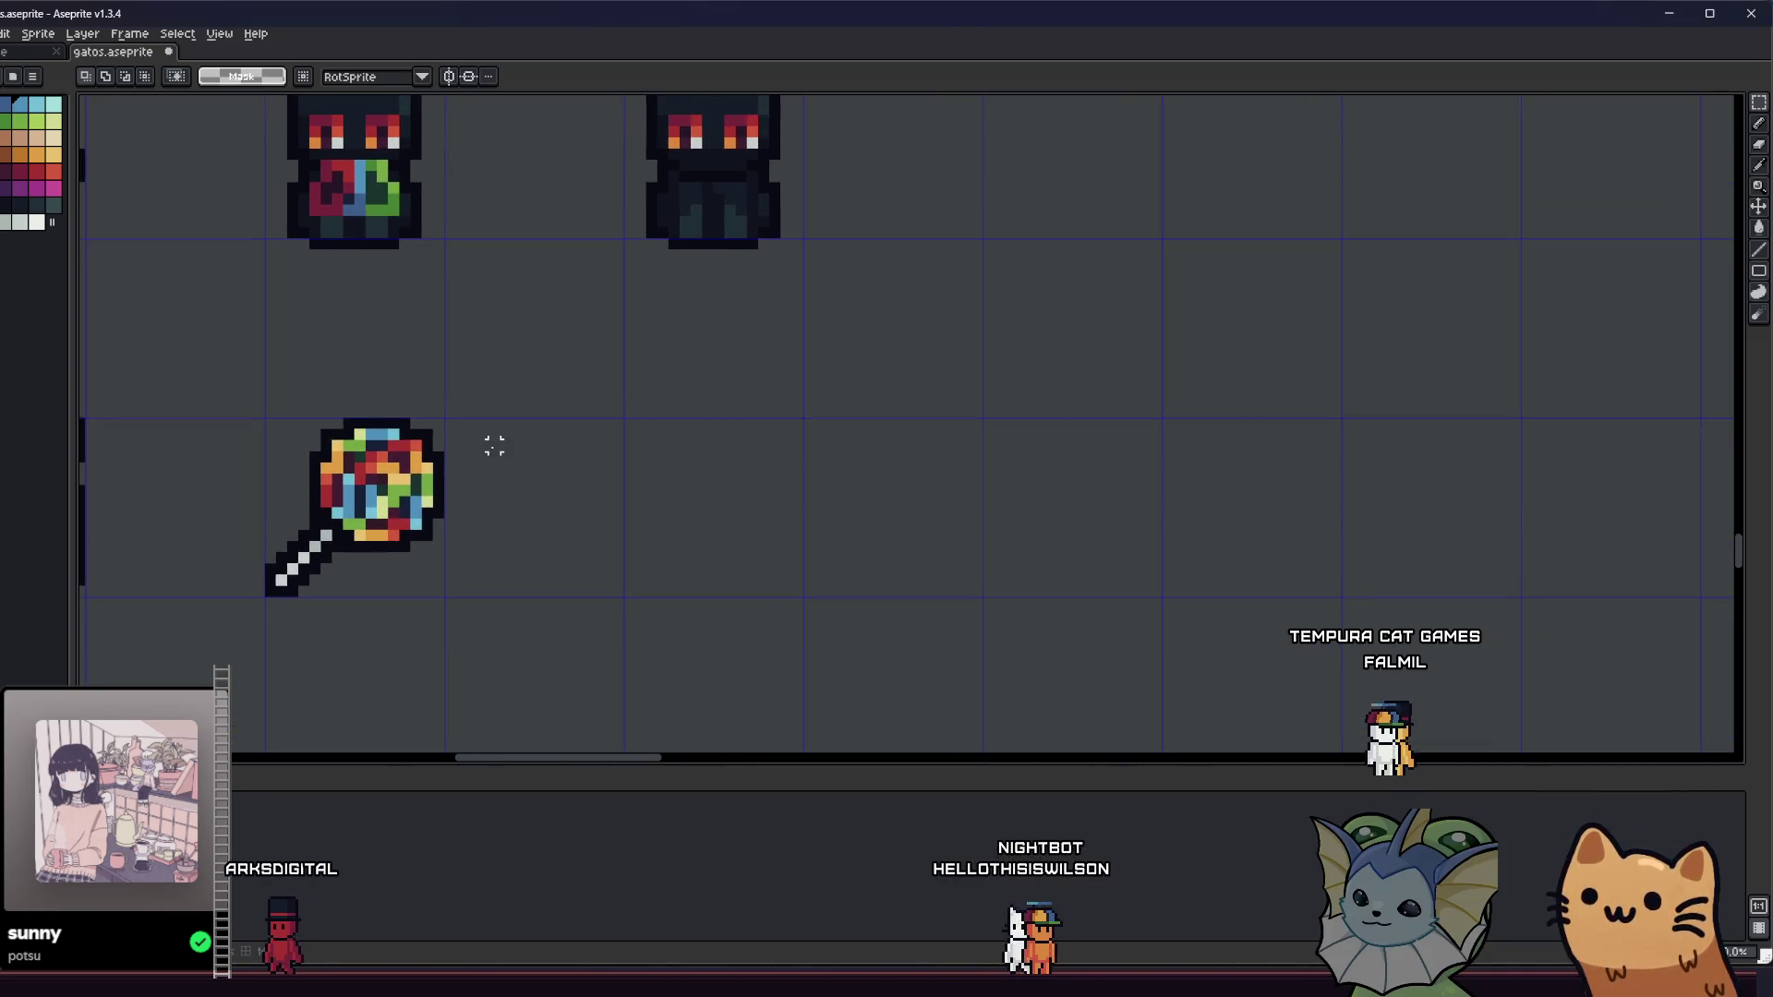
{"action": "key", "text": "b"}
{"action": "key", "text": "l"}
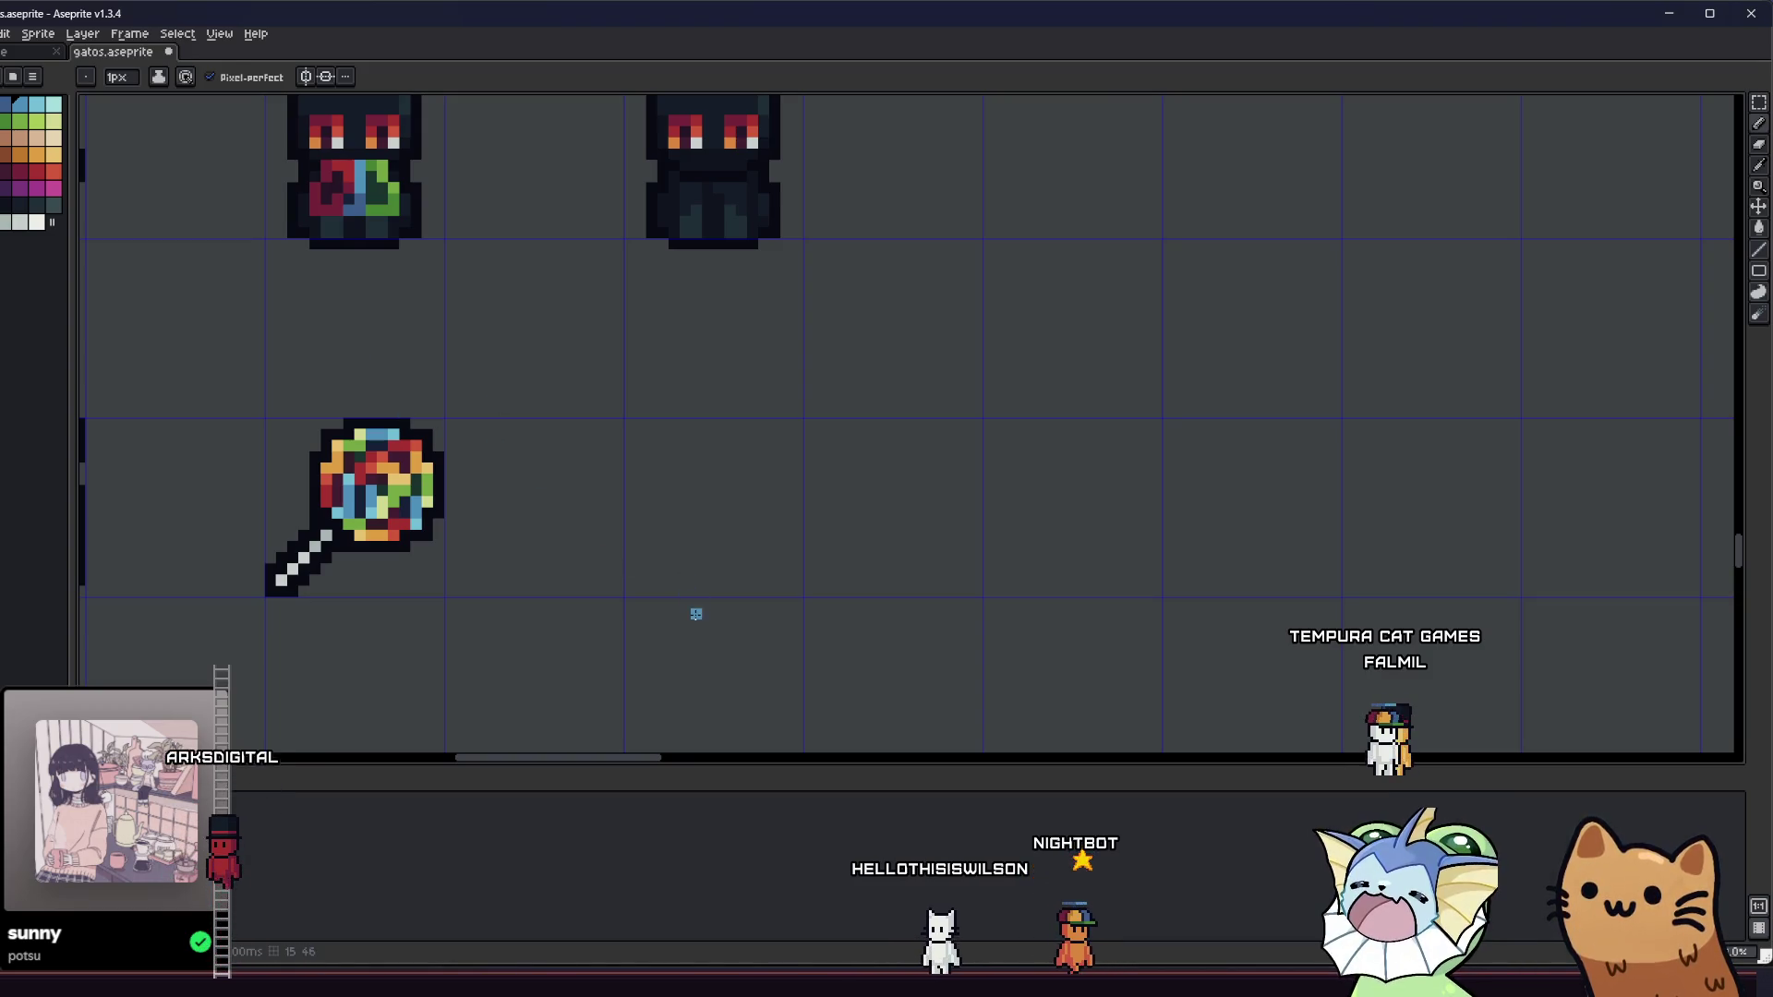
{"action": "mouse_move", "coordinate": [708, 592]}
{"action": "left_mouse_down"}
{"action": "mouse_move", "coordinate": [662, 554]}
{"action": "mouse_move", "coordinate": [646, 564]}
{"action": "left_mouse_up"}
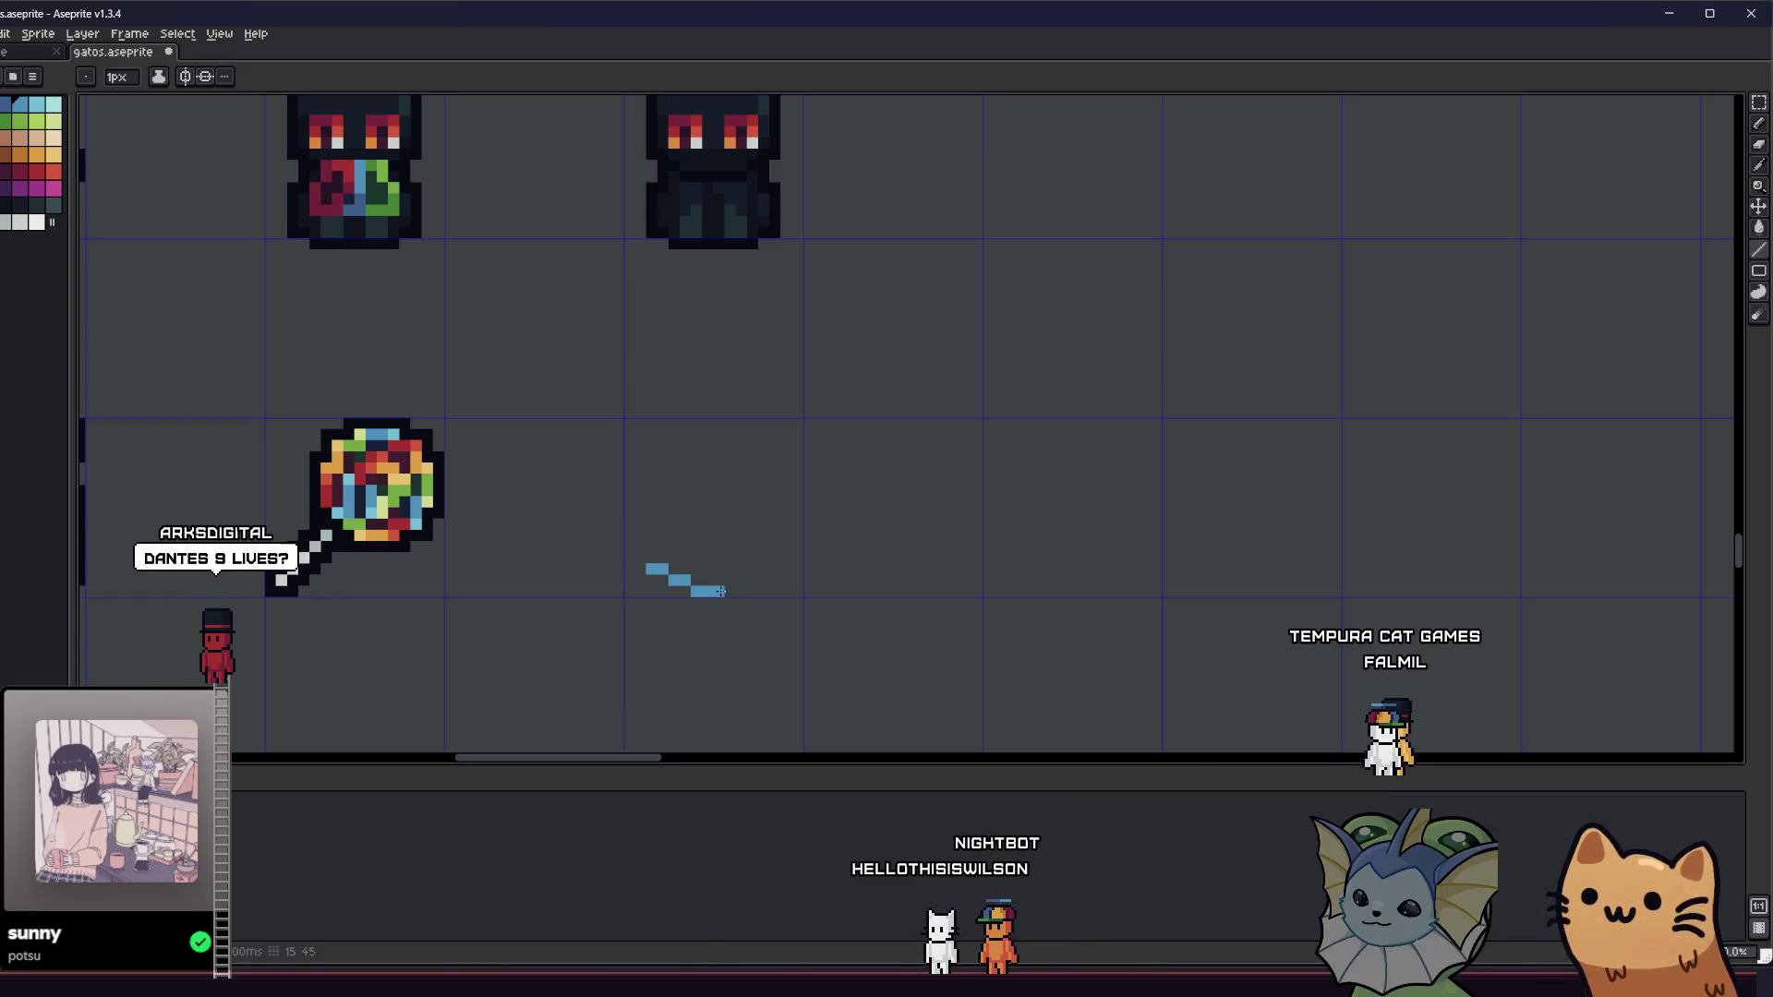
{"action": "key", "text": "ctrl+z"}
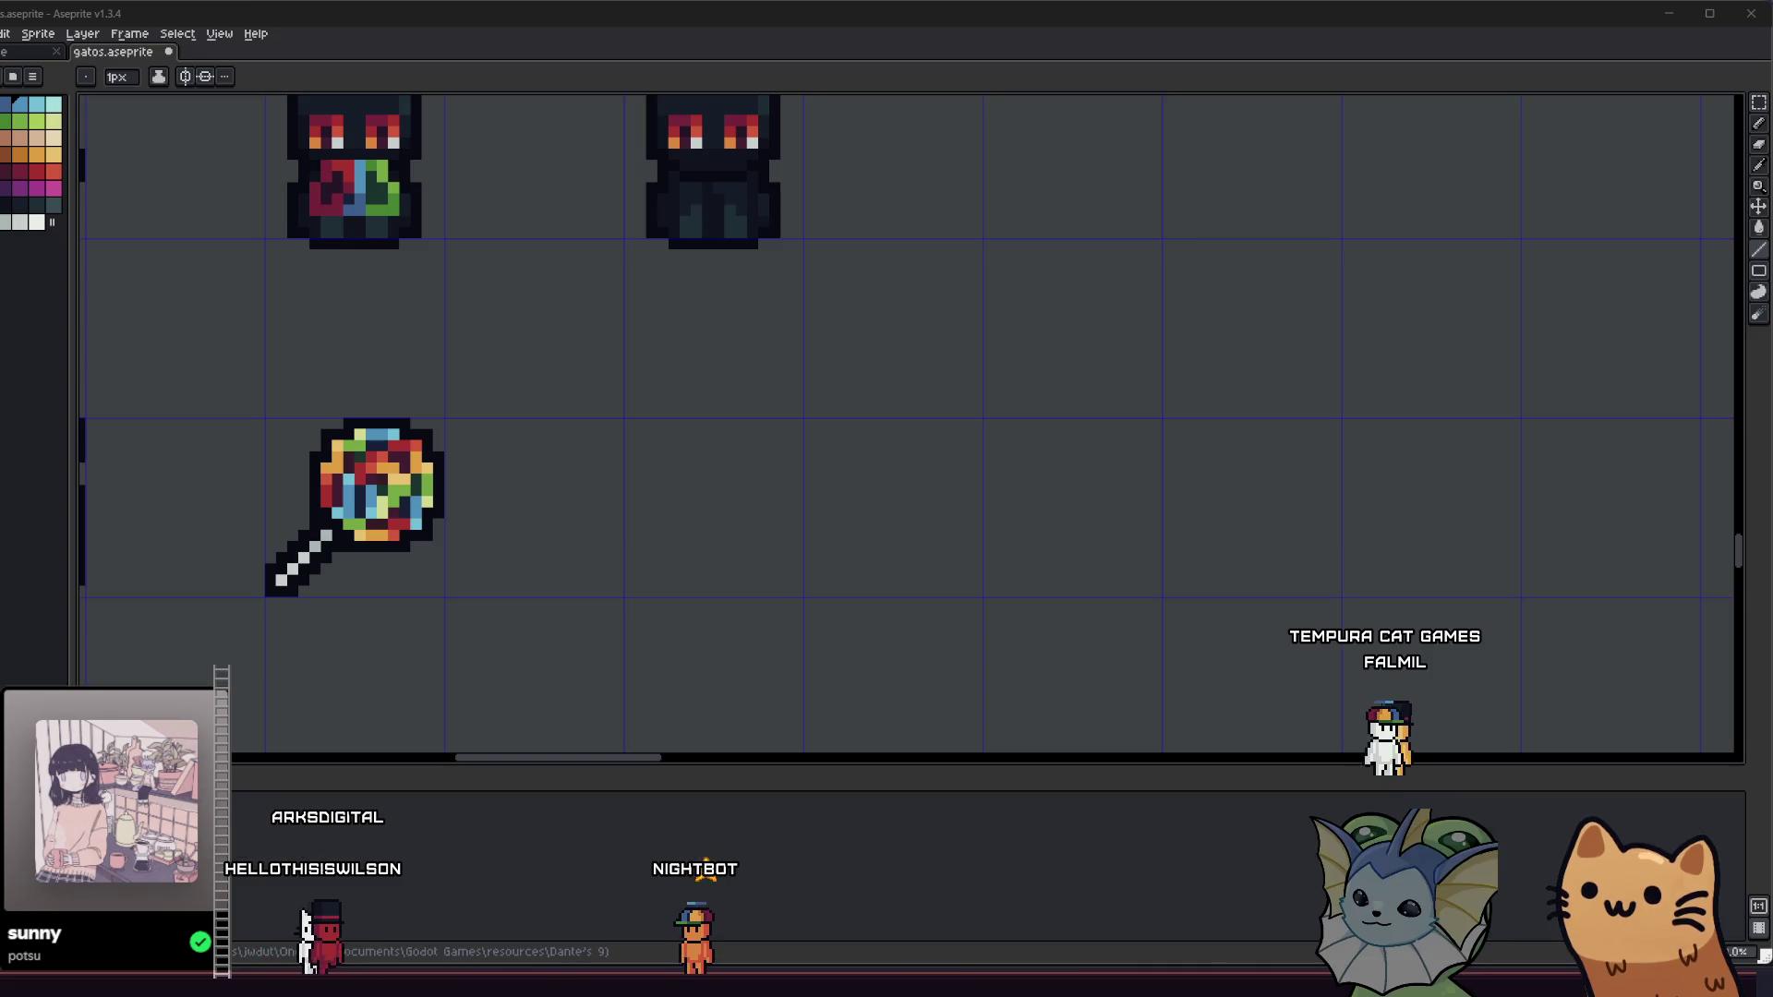
{"action": "key", "text": "b"}
{"action": "left_click_drag", "start_coordinate": [1772, 156], "coordinate": [1704, 130]}
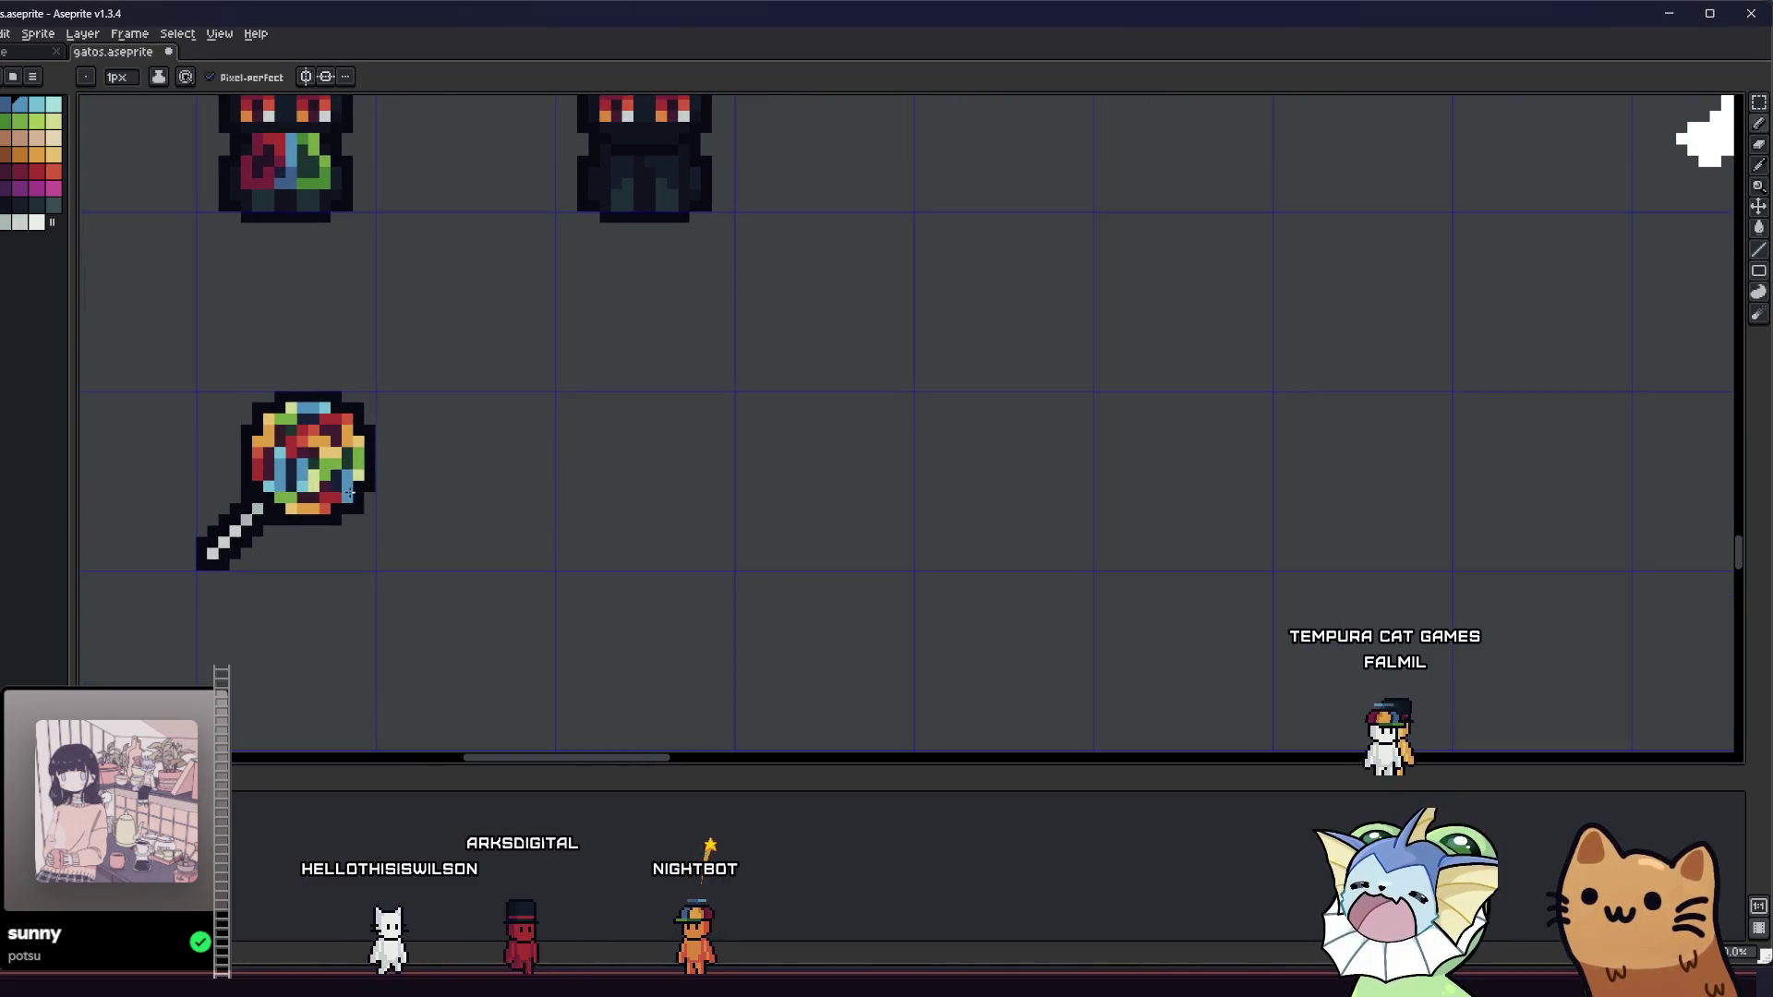
{"action": "key", "text": "l"}
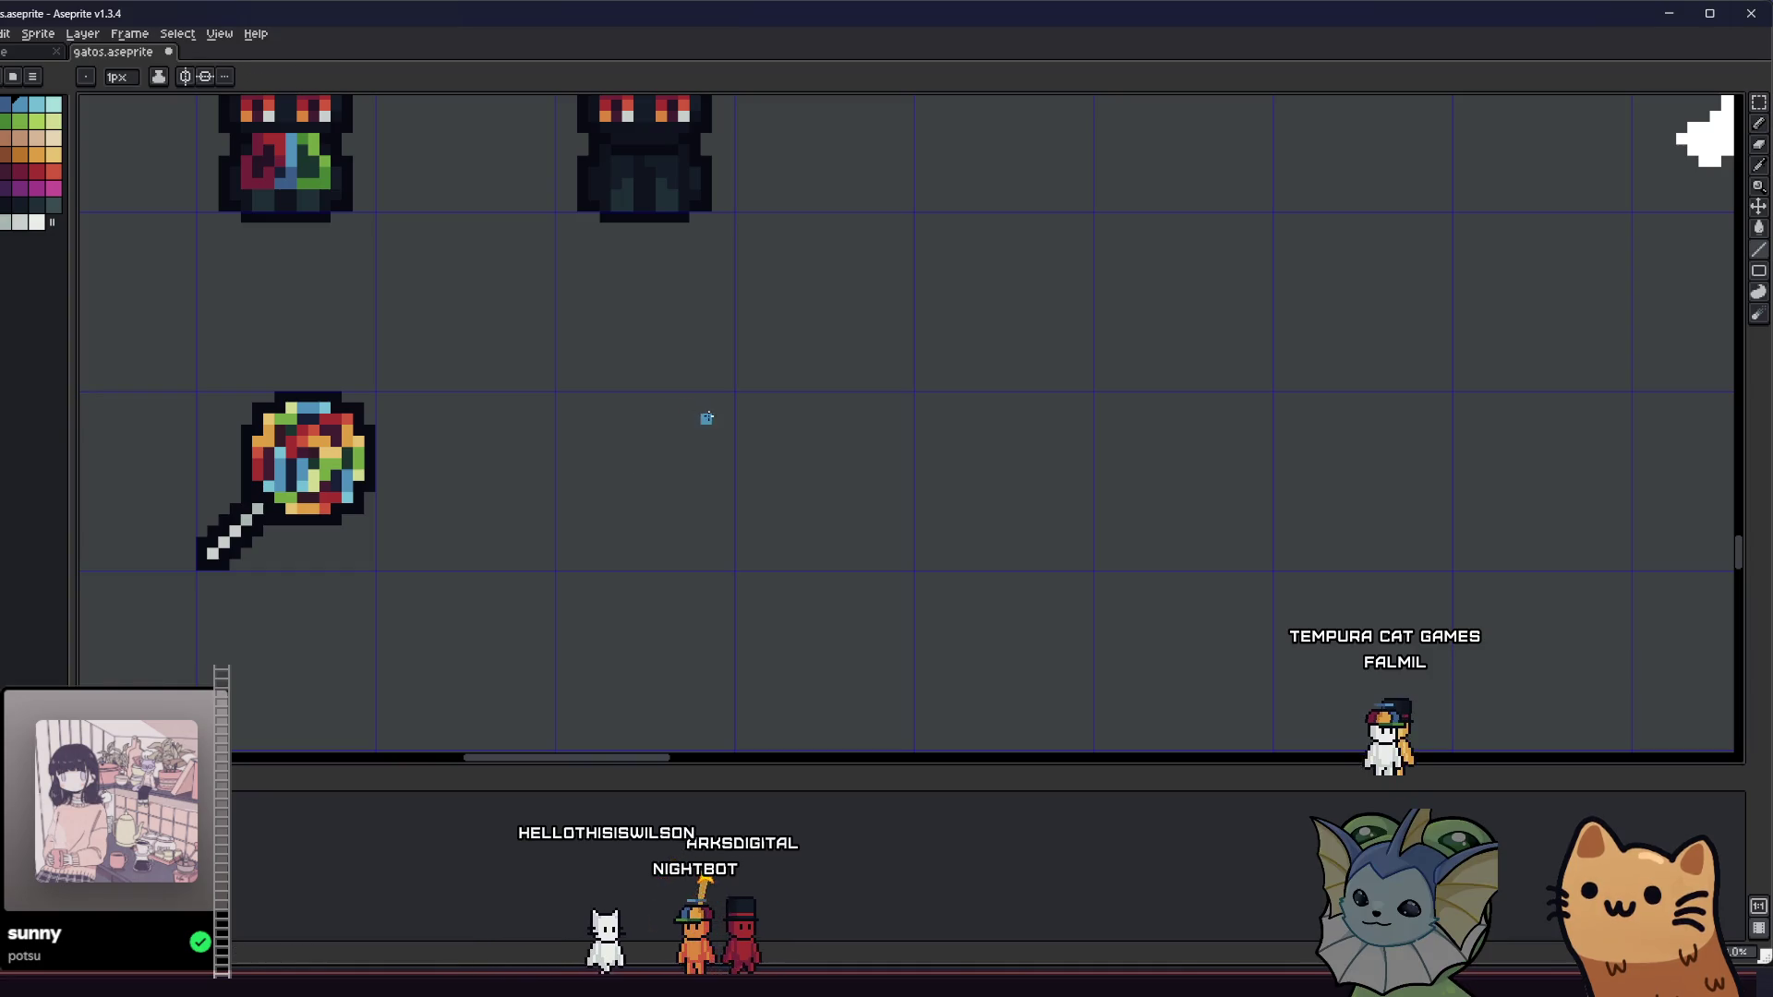
{"action": "mouse_move", "coordinate": [662, 397]}
{"action": "left_mouse_down"}
{"action": "mouse_move", "coordinate": [732, 468]}
{"action": "mouse_move", "coordinate": [677, 436]}
{"action": "left_mouse_up"}
{"action": "key", "text": "v"}
{"action": "key", "text": "l"}
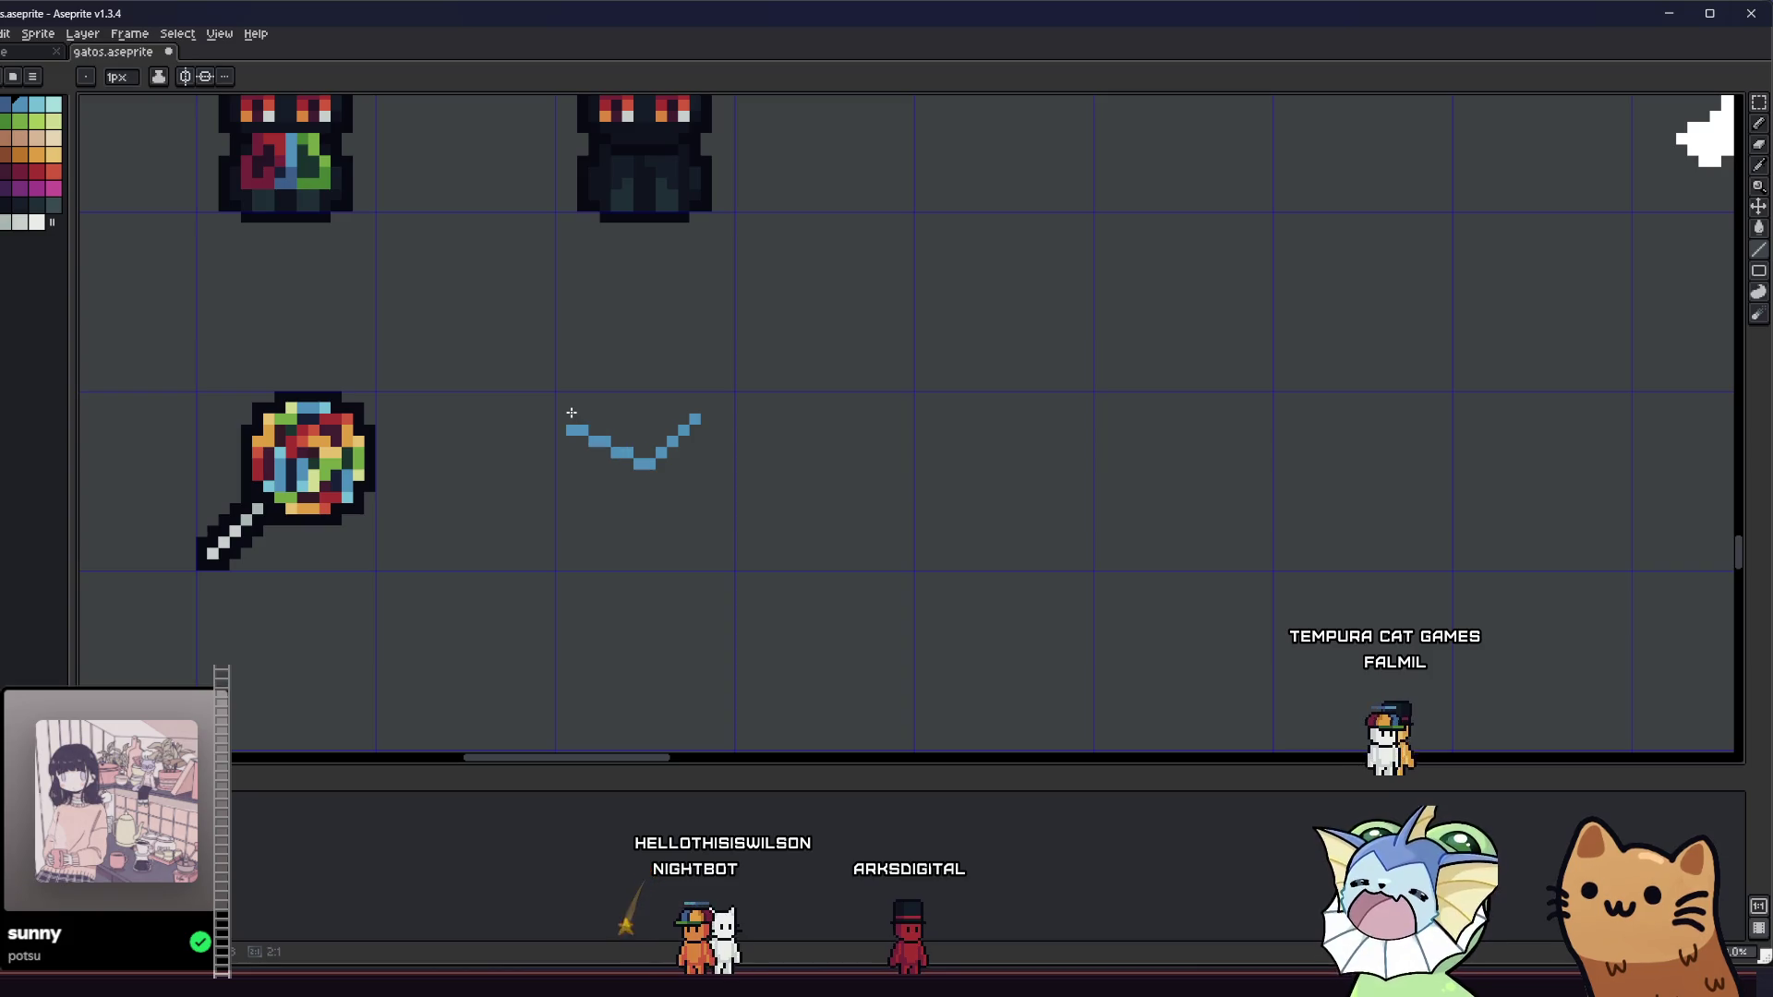
- Outline the four-pointed star with straight blue lines, redoing the lower edge
{"action": "left_click_drag", "start_coordinate": [572, 429], "coordinate": [627, 497]}
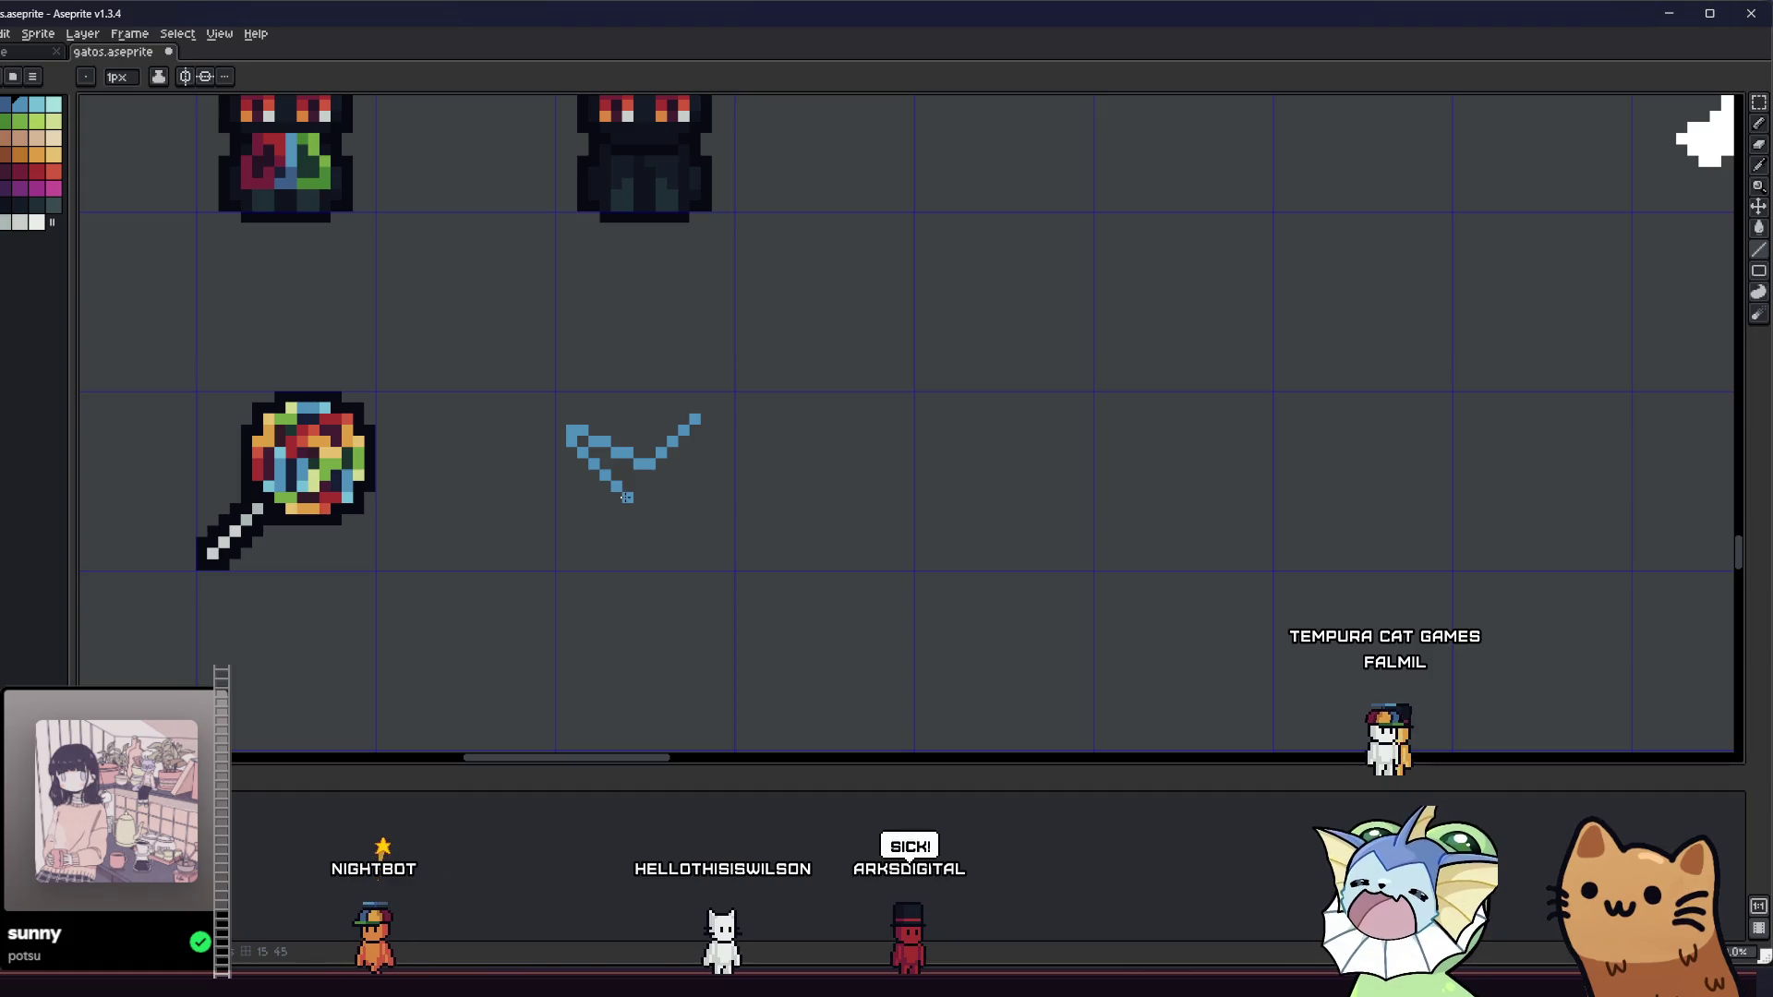
{"action": "left_click_drag", "start_coordinate": [627, 496], "coordinate": [603, 542]}
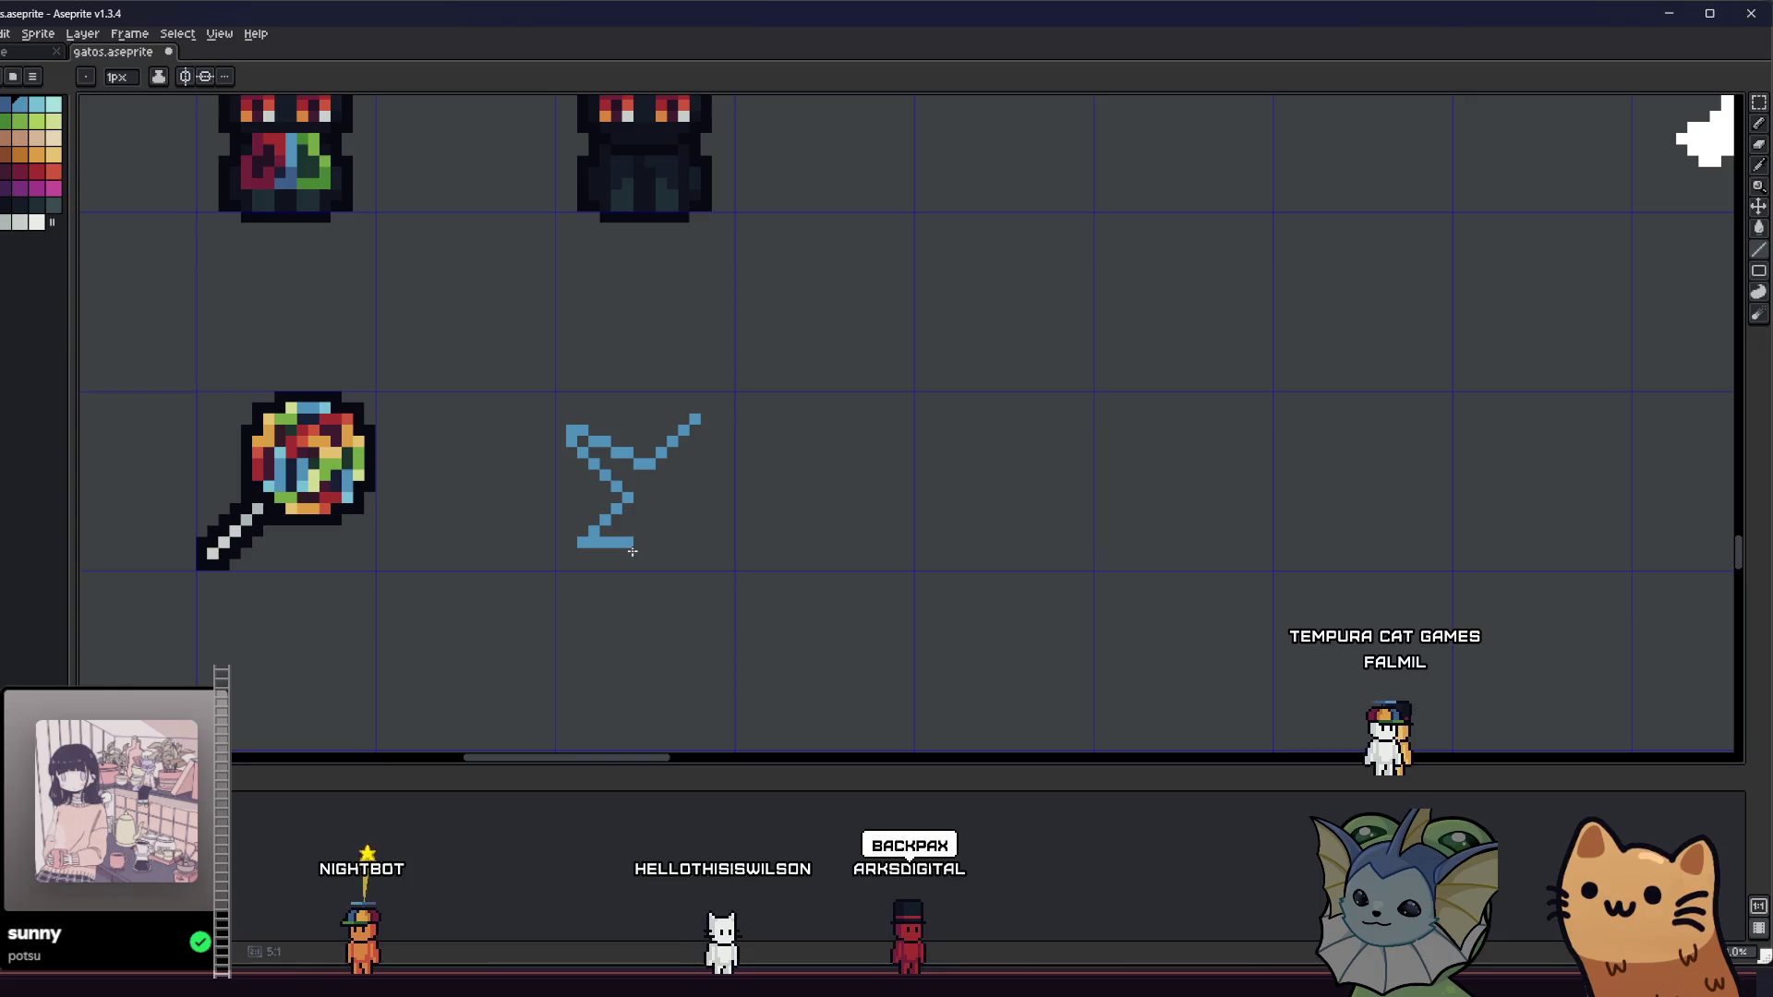
{"action": "key", "text": "ctrl+z"}
{"action": "left_click_drag", "start_coordinate": [628, 499], "coordinate": [667, 543]}
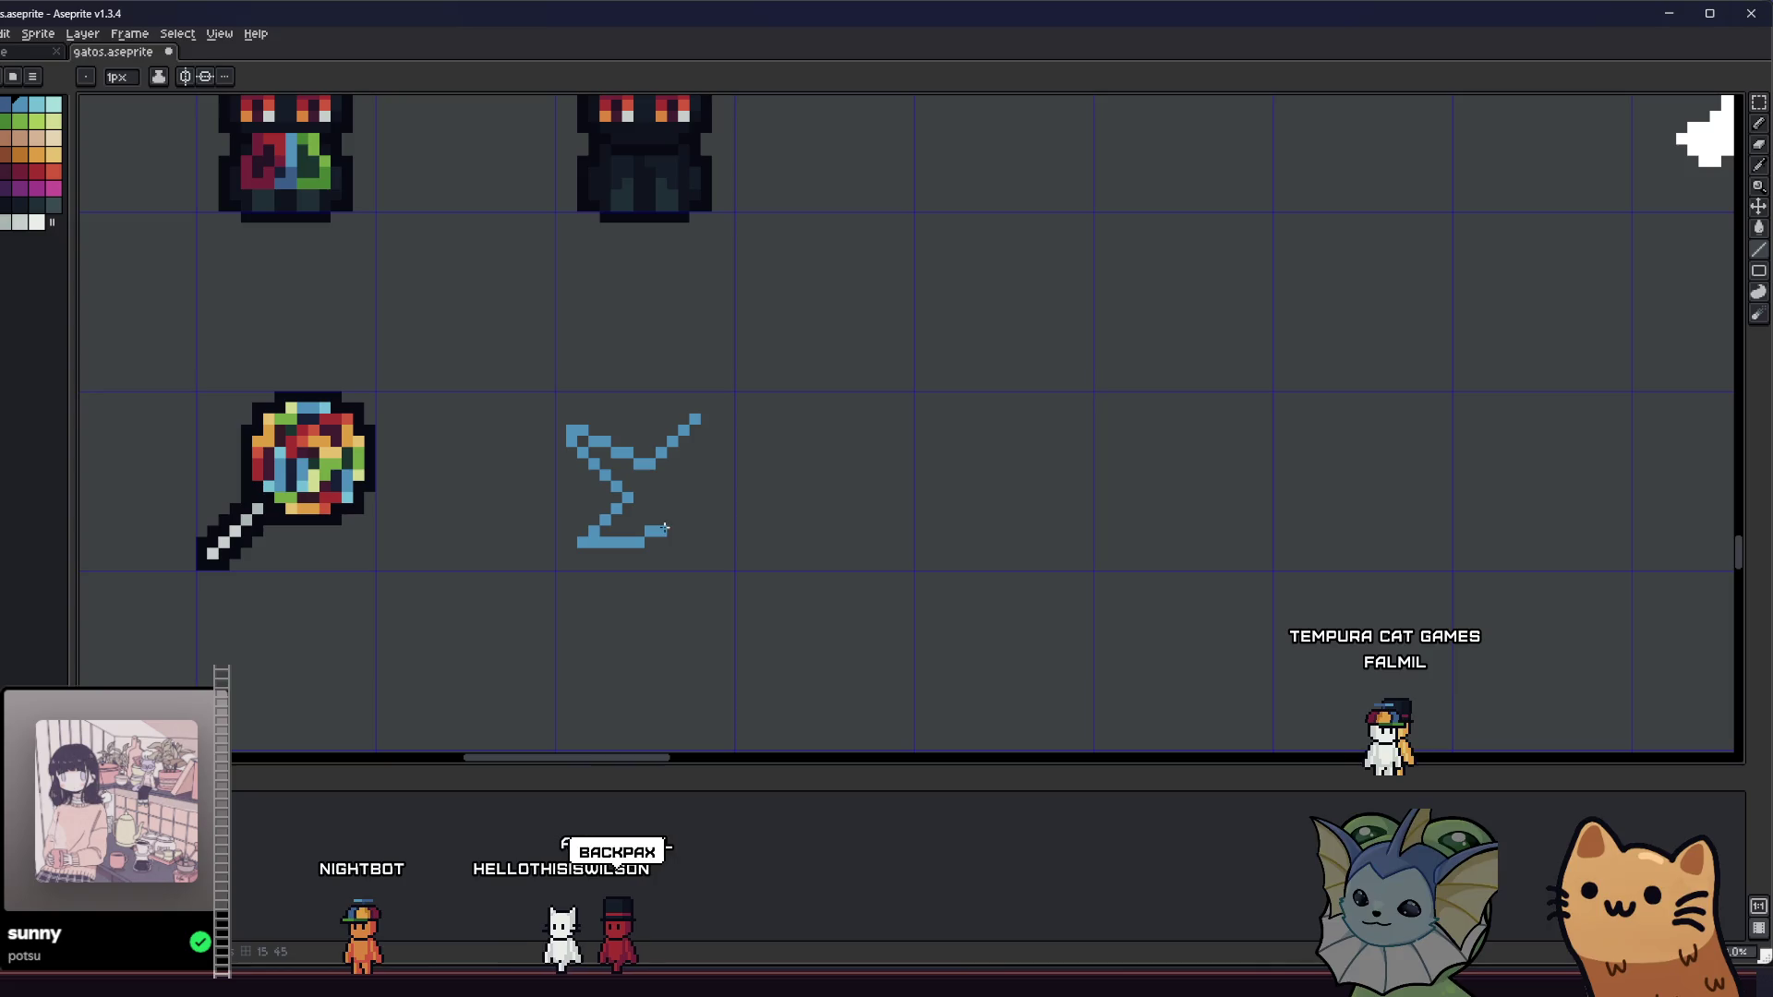
{"action": "left_click", "coordinate": [667, 500], "text": "shift"}
{"action": "left_click", "coordinate": [709, 543], "text": "shift"}
{"action": "left_click", "coordinate": [711, 499], "text": "shift"}
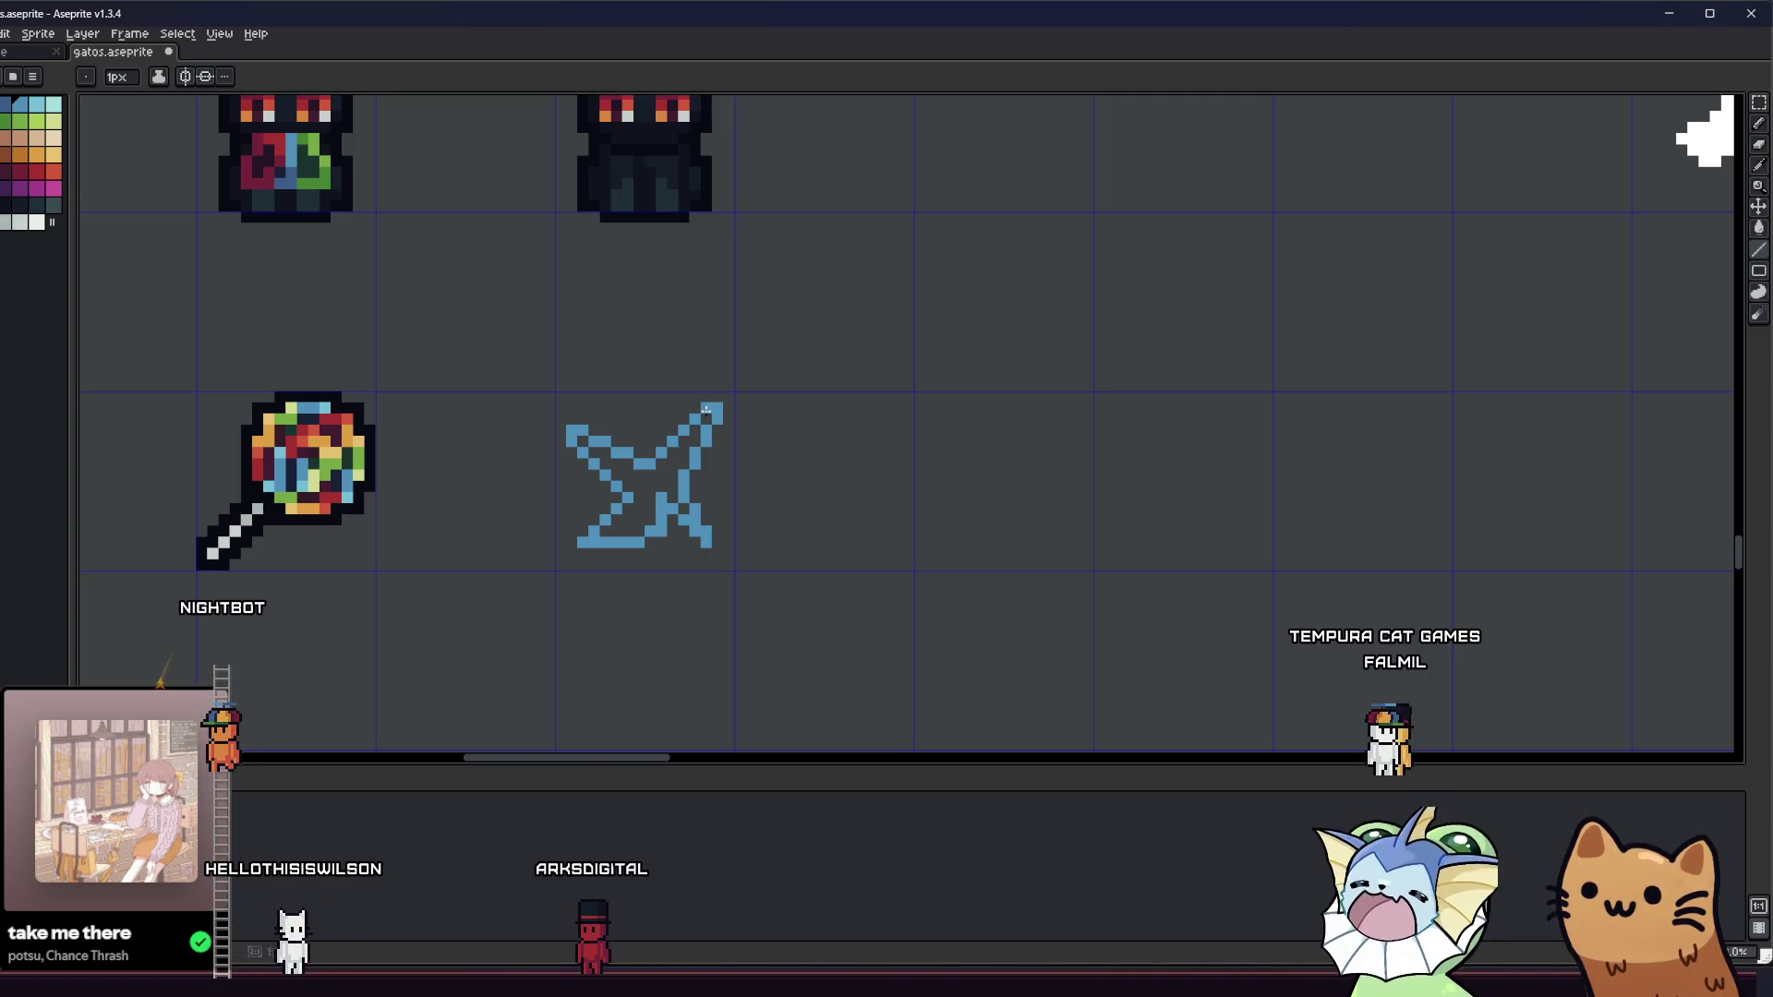
- Bucket-fill the star outline's interior with blue
{"action": "key", "text": "g"}
{"action": "left_click", "coordinate": [653, 487]}
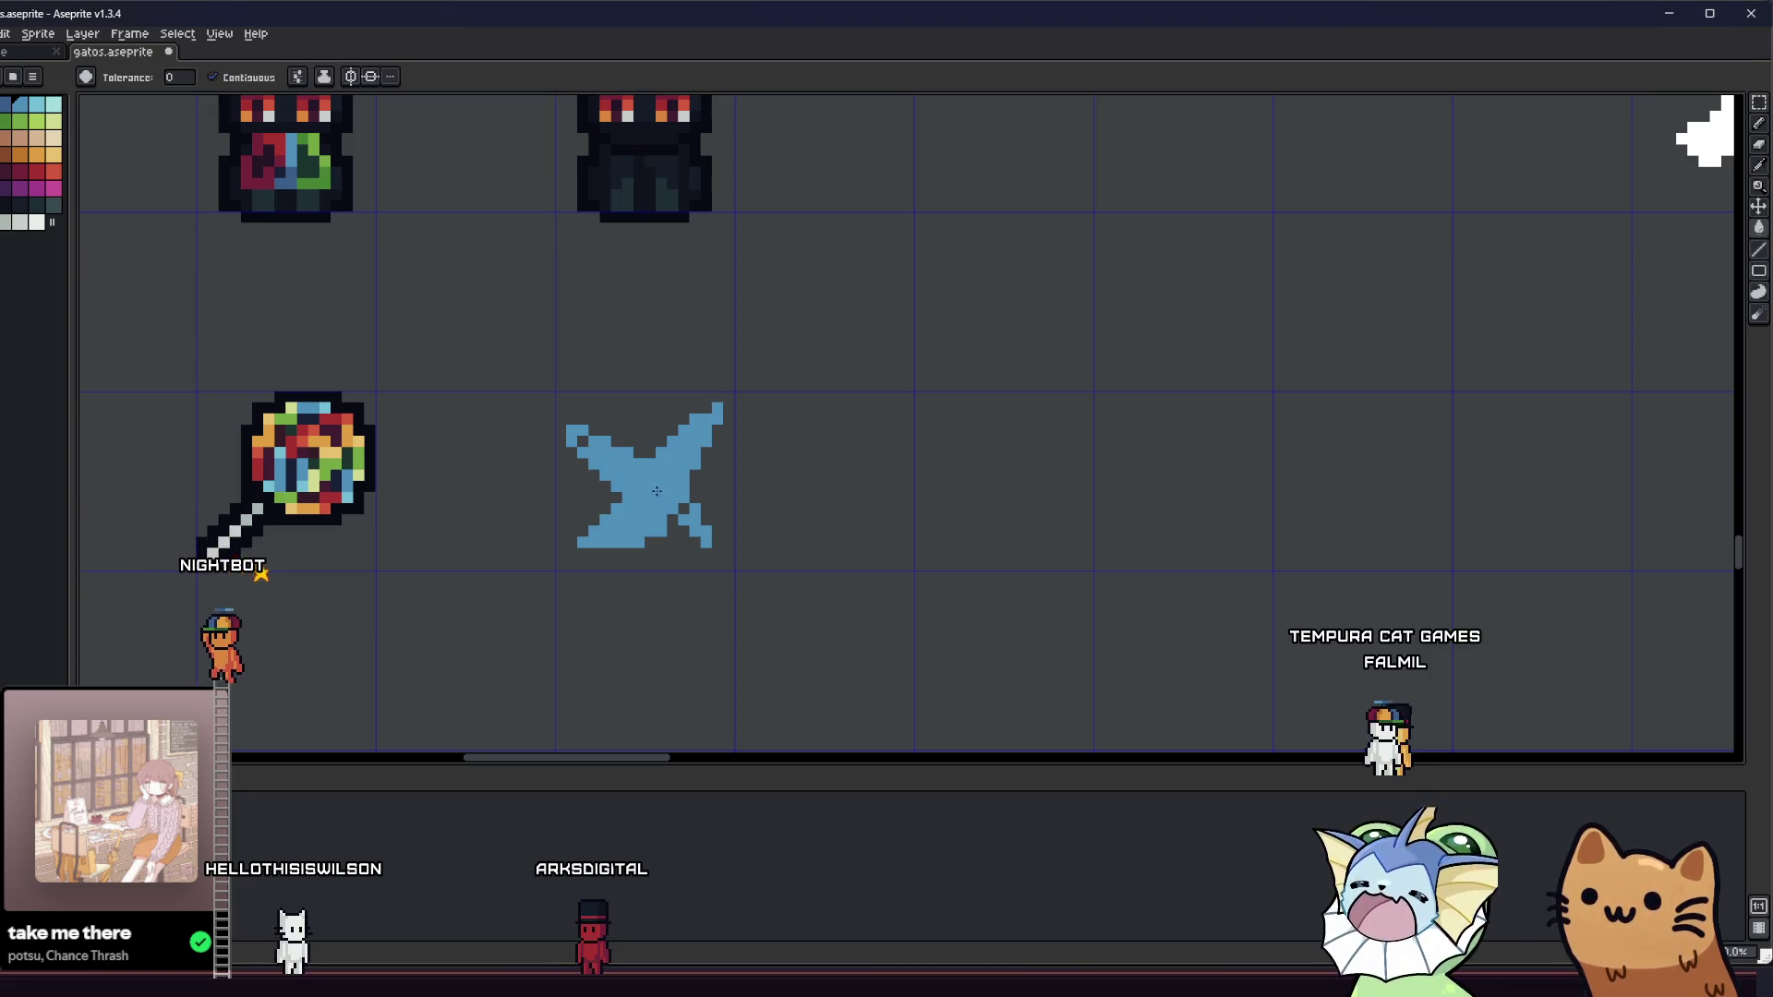
{"action": "scroll", "coordinate": [637, 531], "scroll_direction": "down", "scroll_amount": 3}
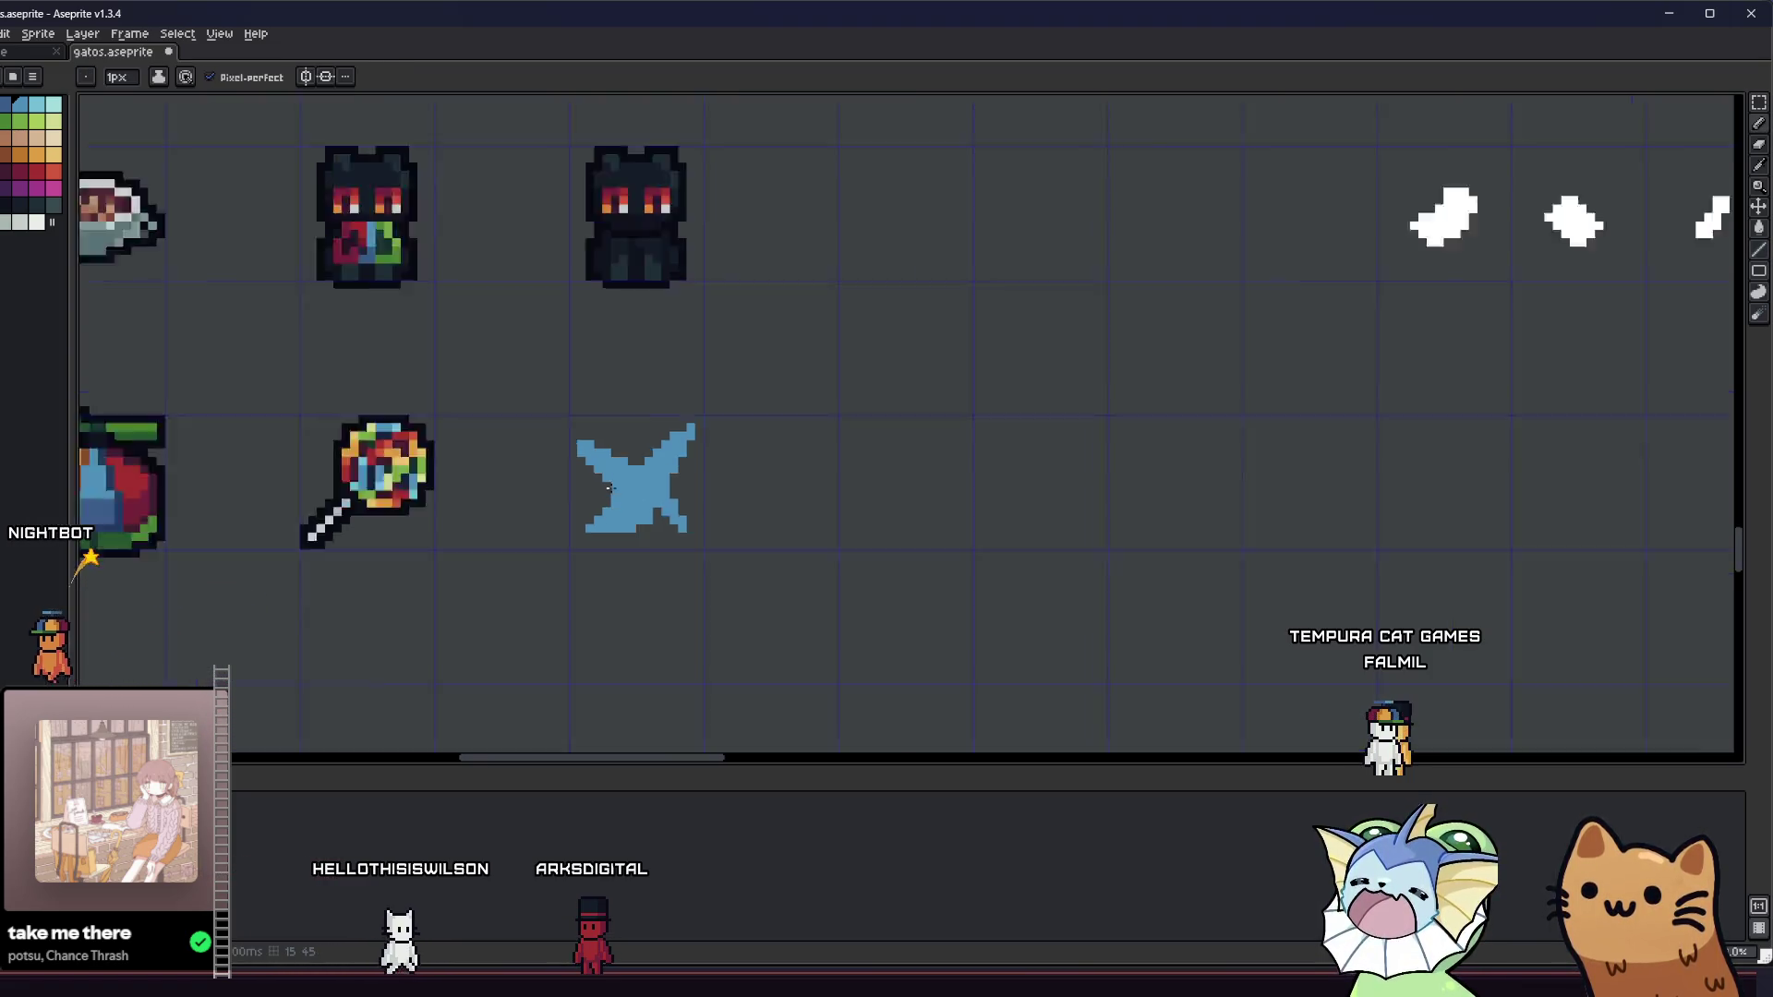
- Bucket-fill the star with a darker blue
{"action": "scroll", "coordinate": [591, 545], "scroll_direction": "up", "scroll_amount": 3}
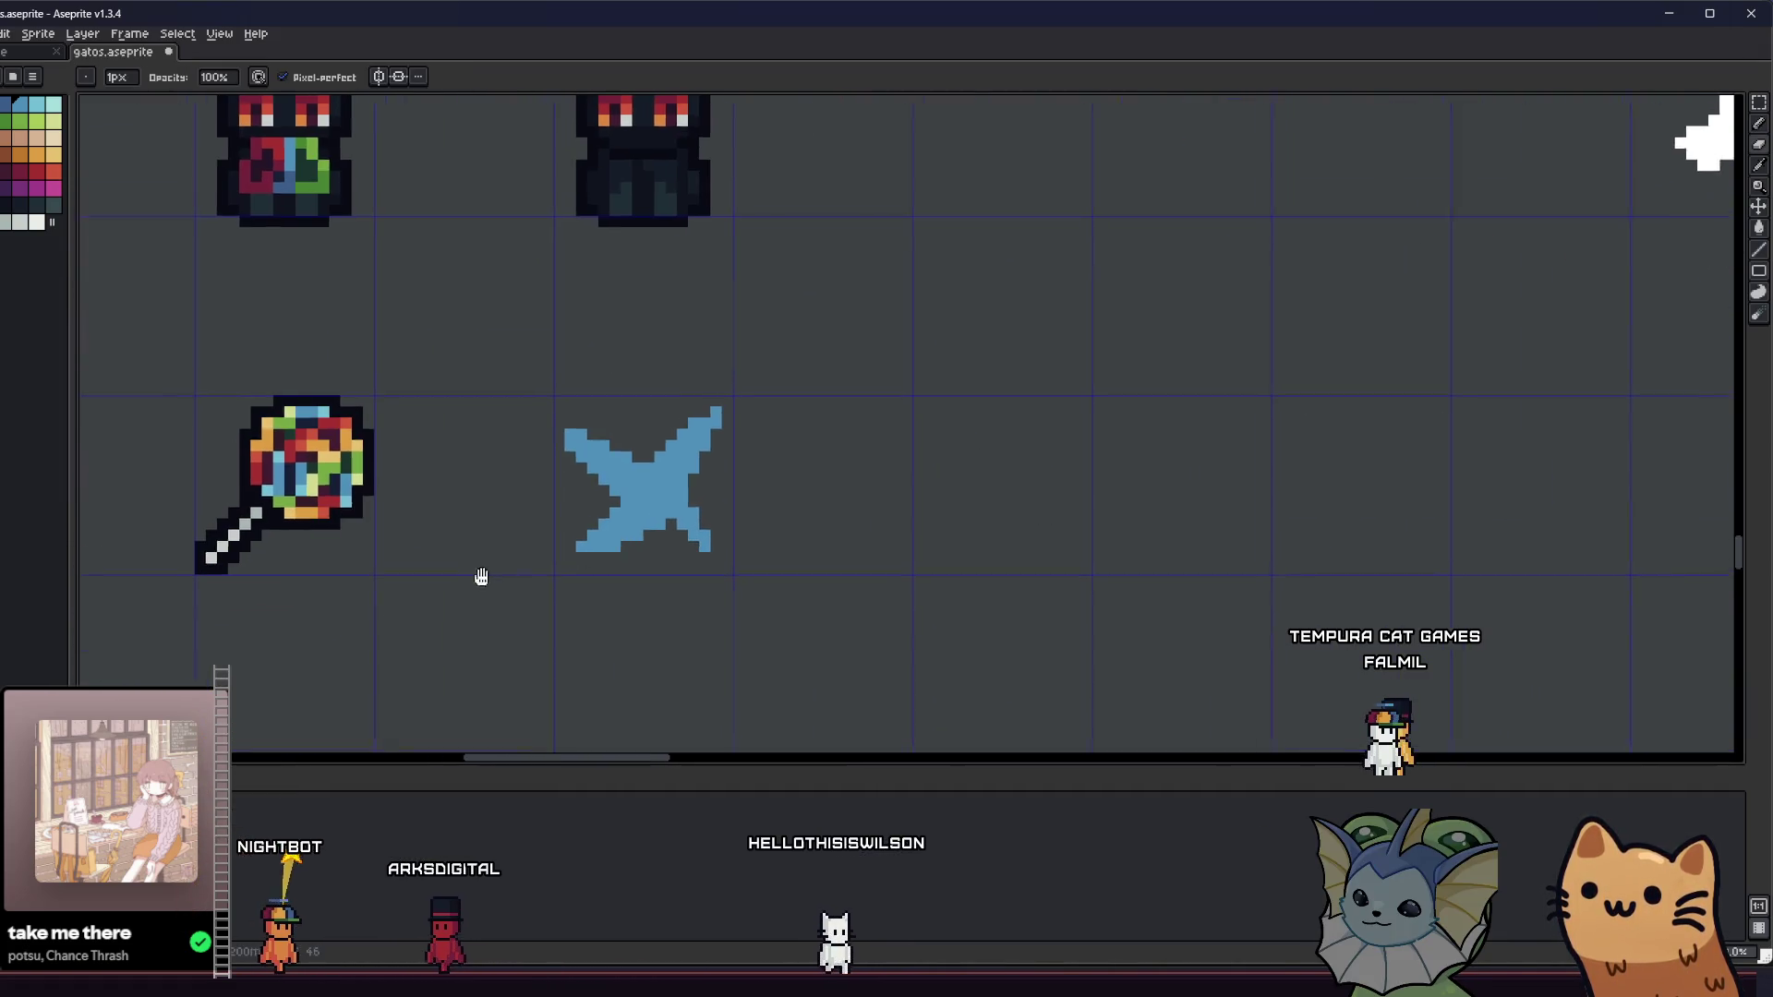
{"action": "scroll", "coordinate": [487, 574], "scroll_direction": "right", "scroll_amount": 2}
{"action": "scroll", "coordinate": [702, 536], "scroll_direction": "left", "scroll_amount": 2}
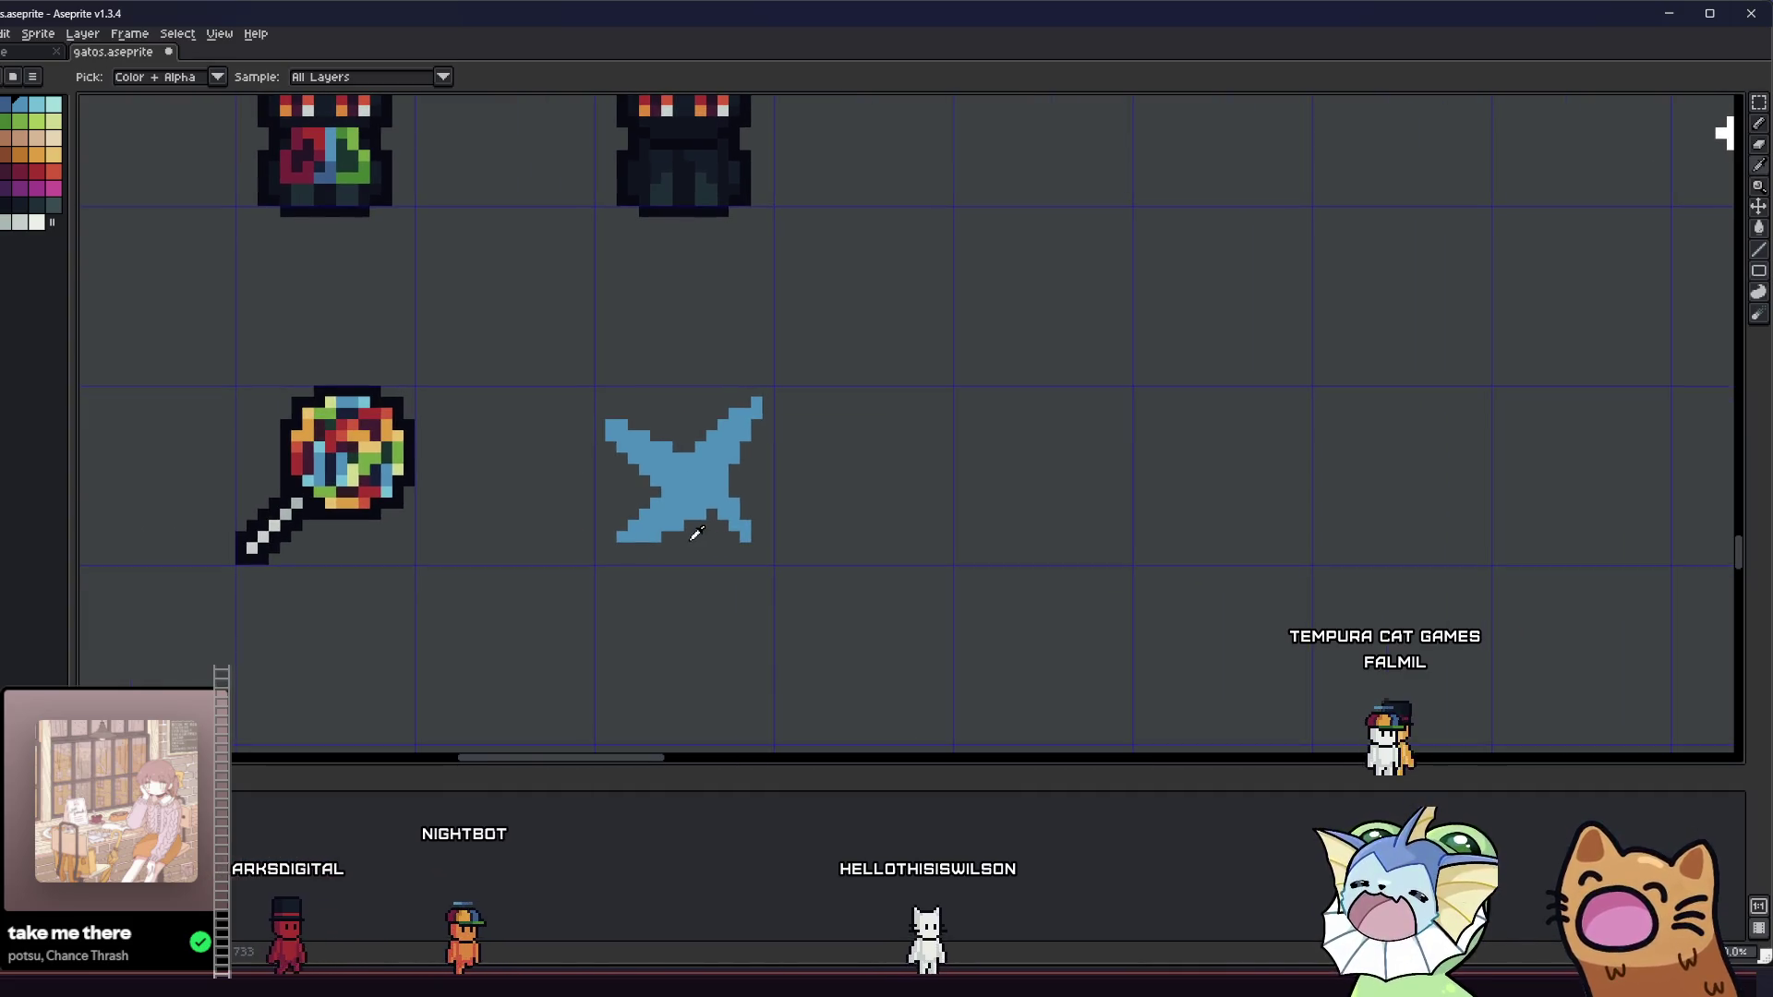
{"action": "scroll", "coordinate": [689, 546], "scroll_direction": "down", "scroll_amount": 2}
{"action": "scroll", "coordinate": [689, 546], "scroll_direction": "down", "scroll_amount": 2}
{"action": "scroll", "coordinate": [697, 544], "scroll_direction": "up", "scroll_amount": 5}
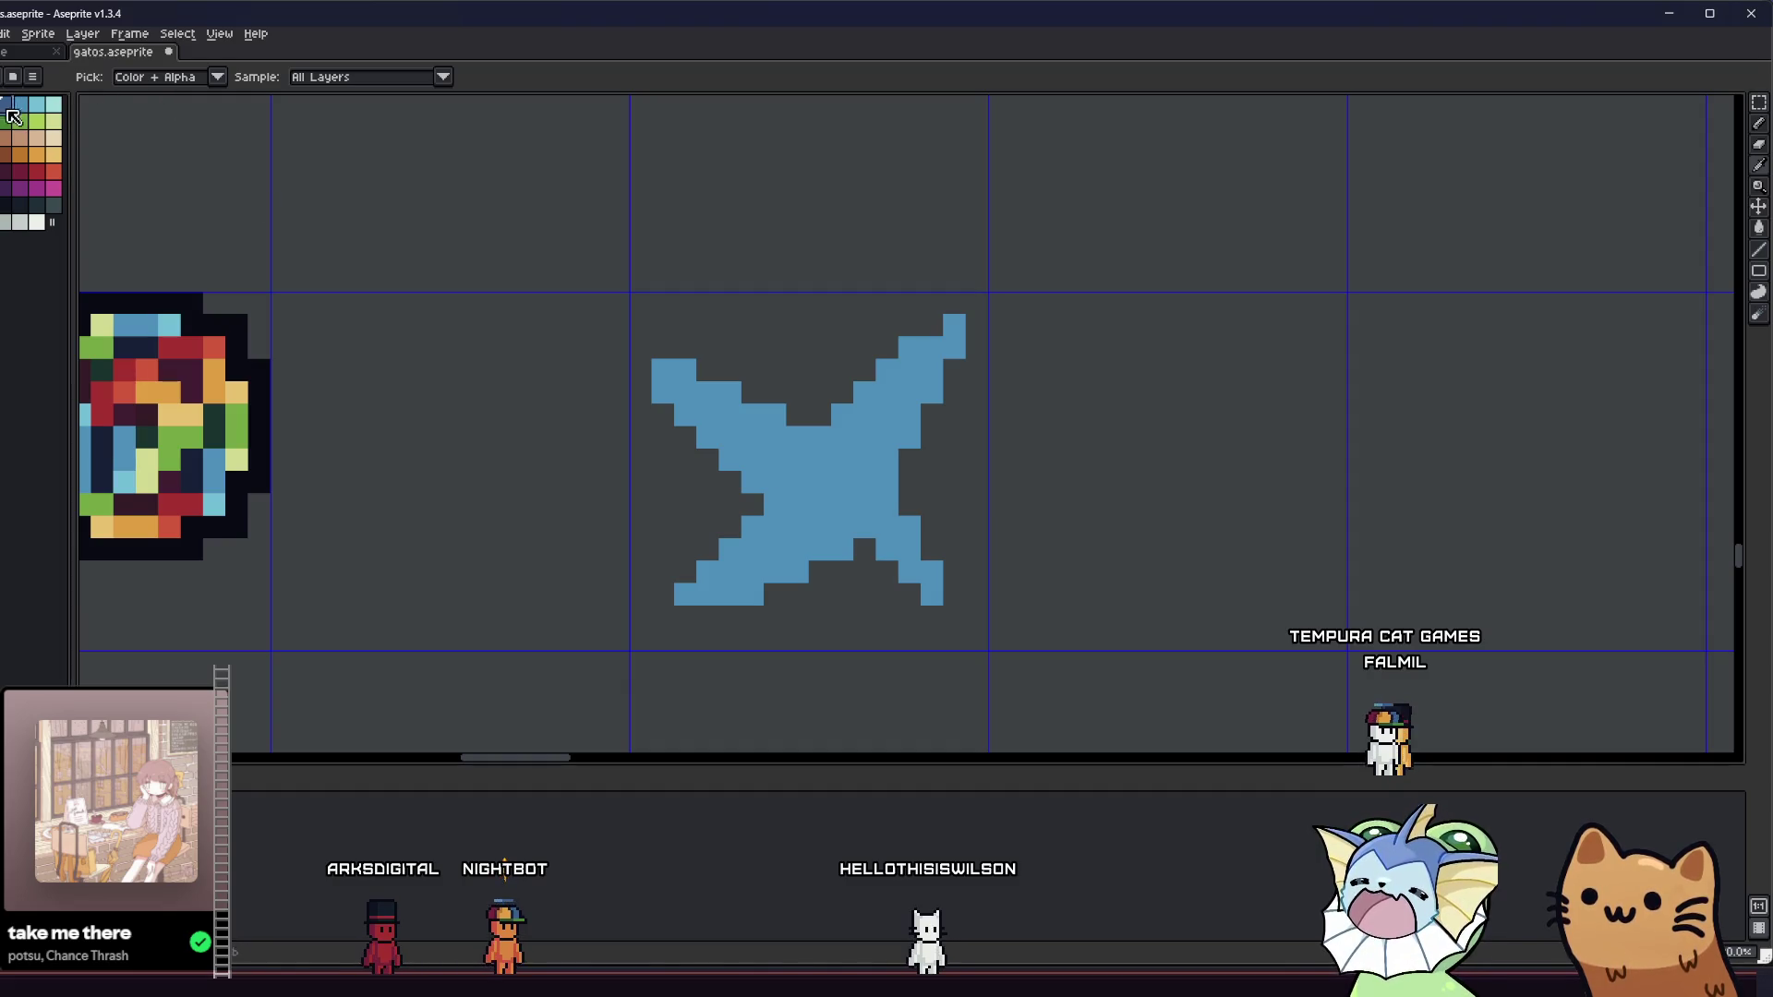
{"action": "left_click", "coordinate": [791, 495]}
- Pencil light-blue streaks up the star's centre, down-left and toward the upper-right arm
{"action": "key", "text": "b"}
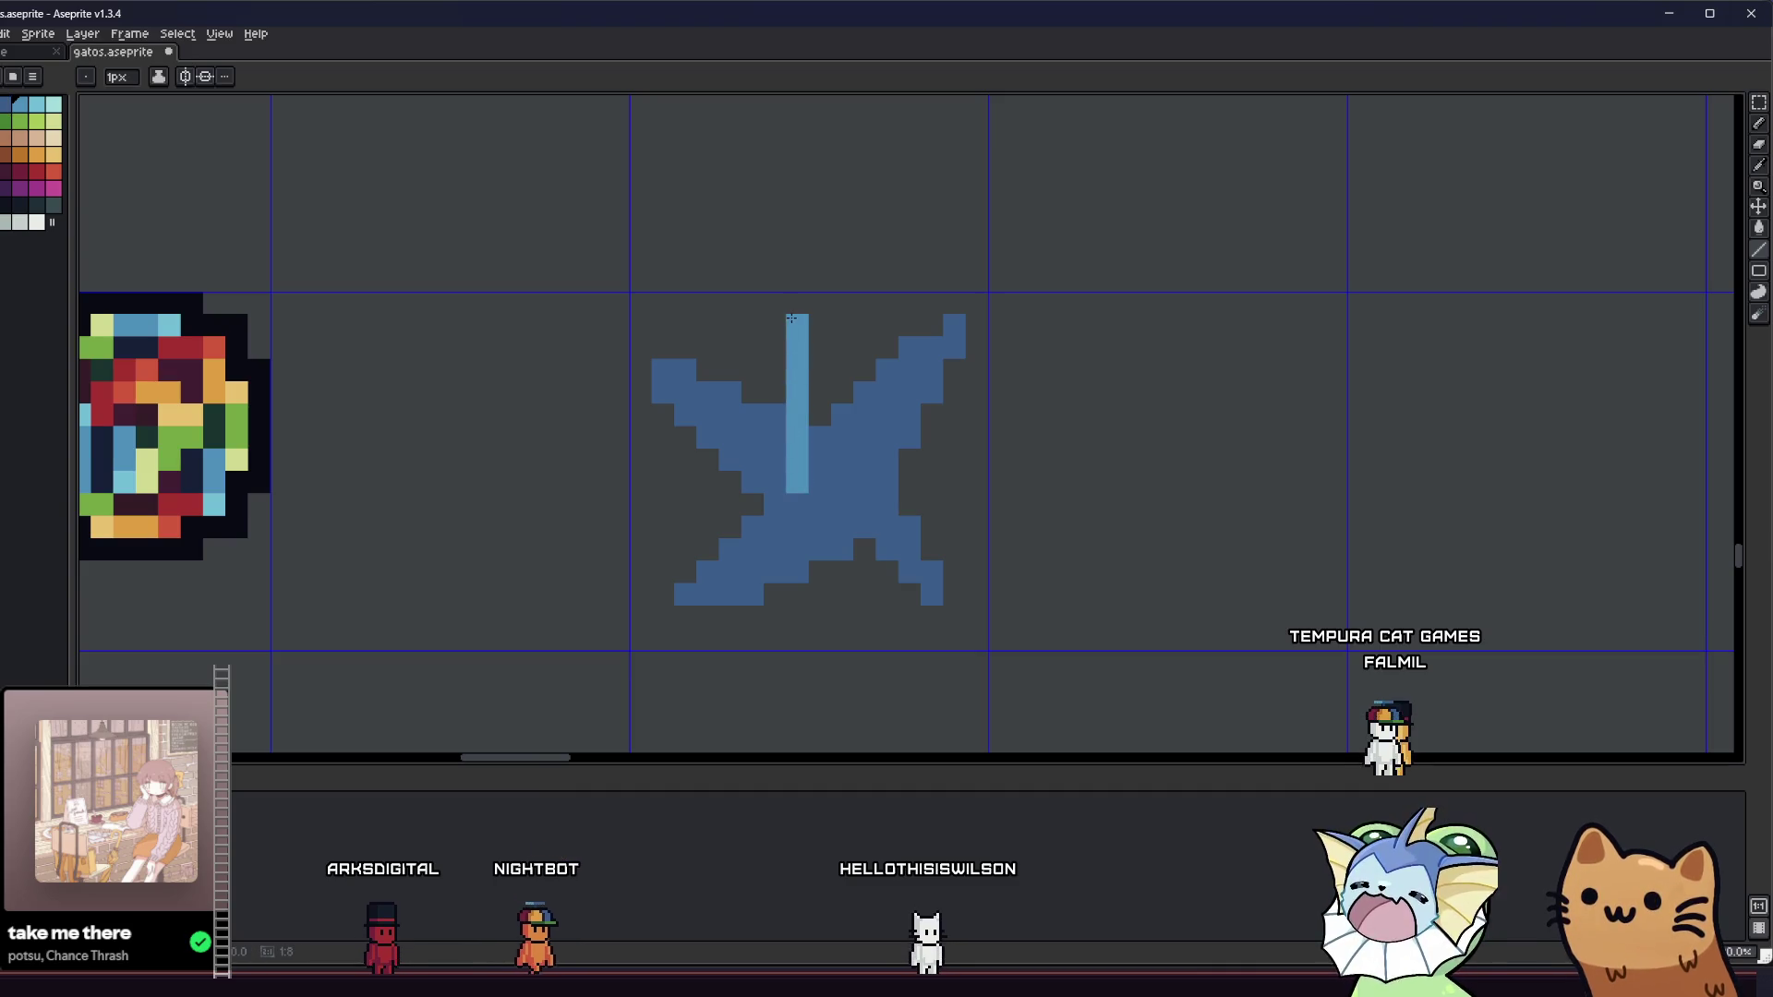
{"action": "left_click_drag", "start_coordinate": [820, 342], "coordinate": [887, 481]}
{"action": "key", "text": "ctrl+z"}
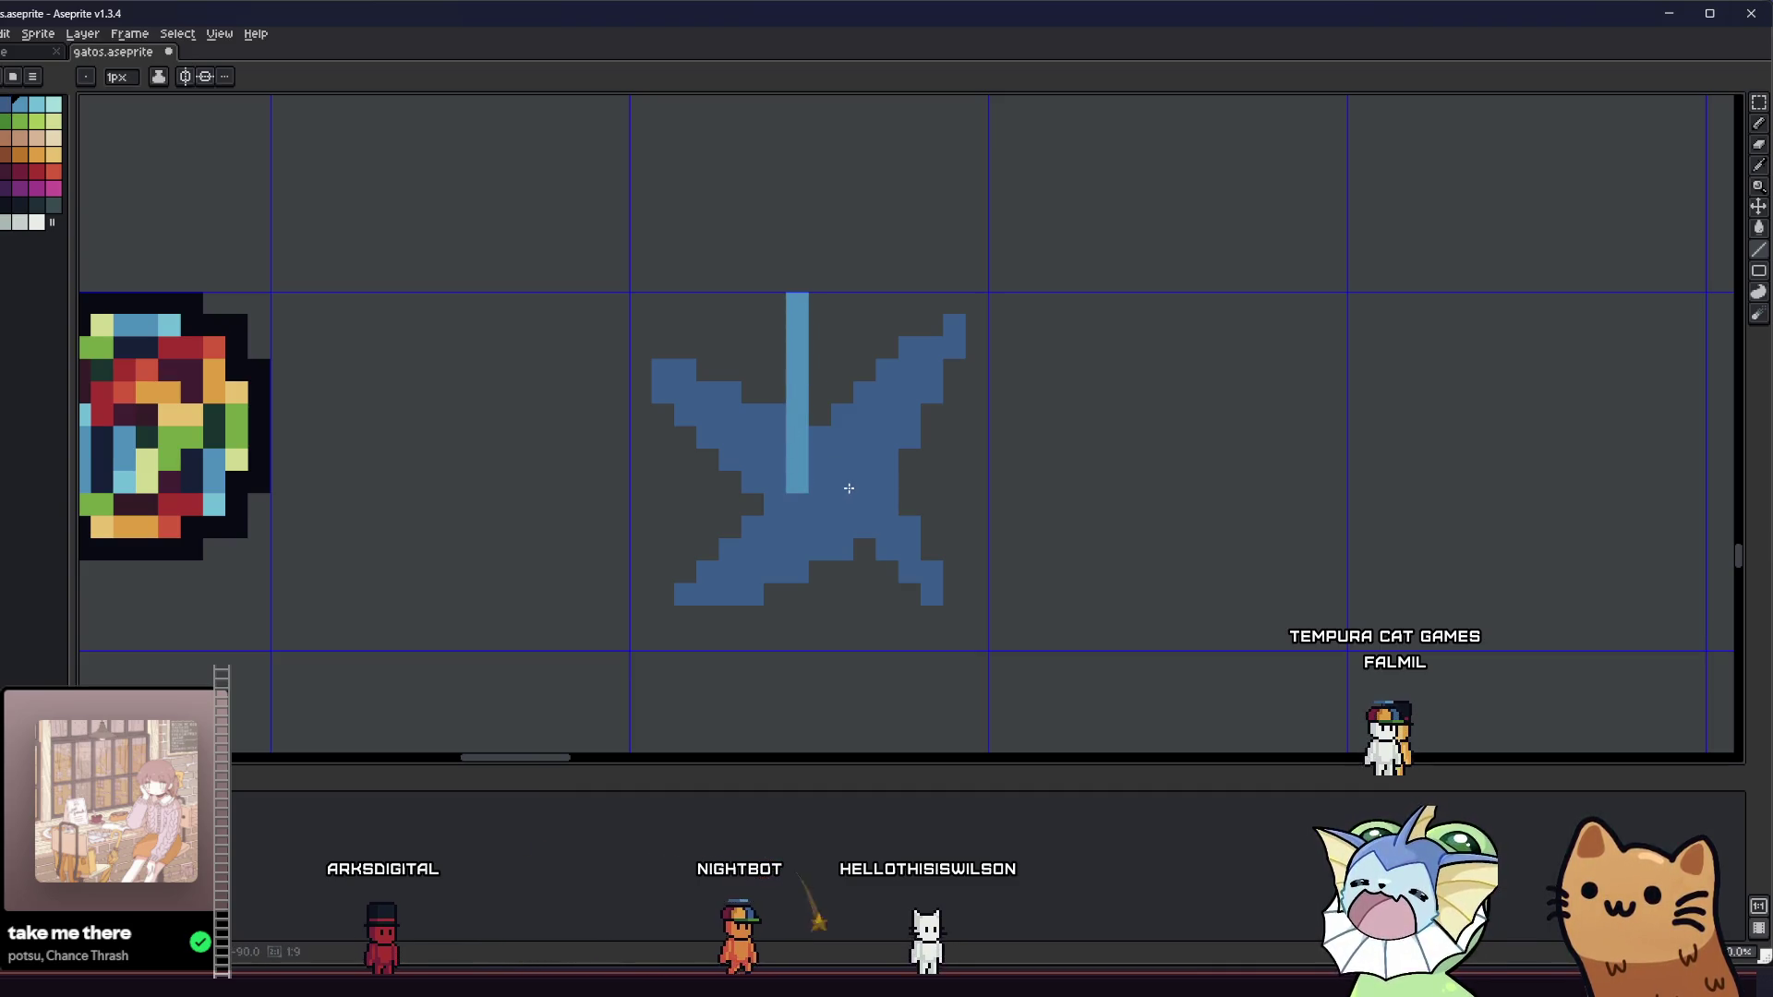
{"action": "left_click_drag", "start_coordinate": [820, 344], "coordinate": [842, 485]}
{"action": "key", "text": "g"}
{"action": "key", "text": "b"}
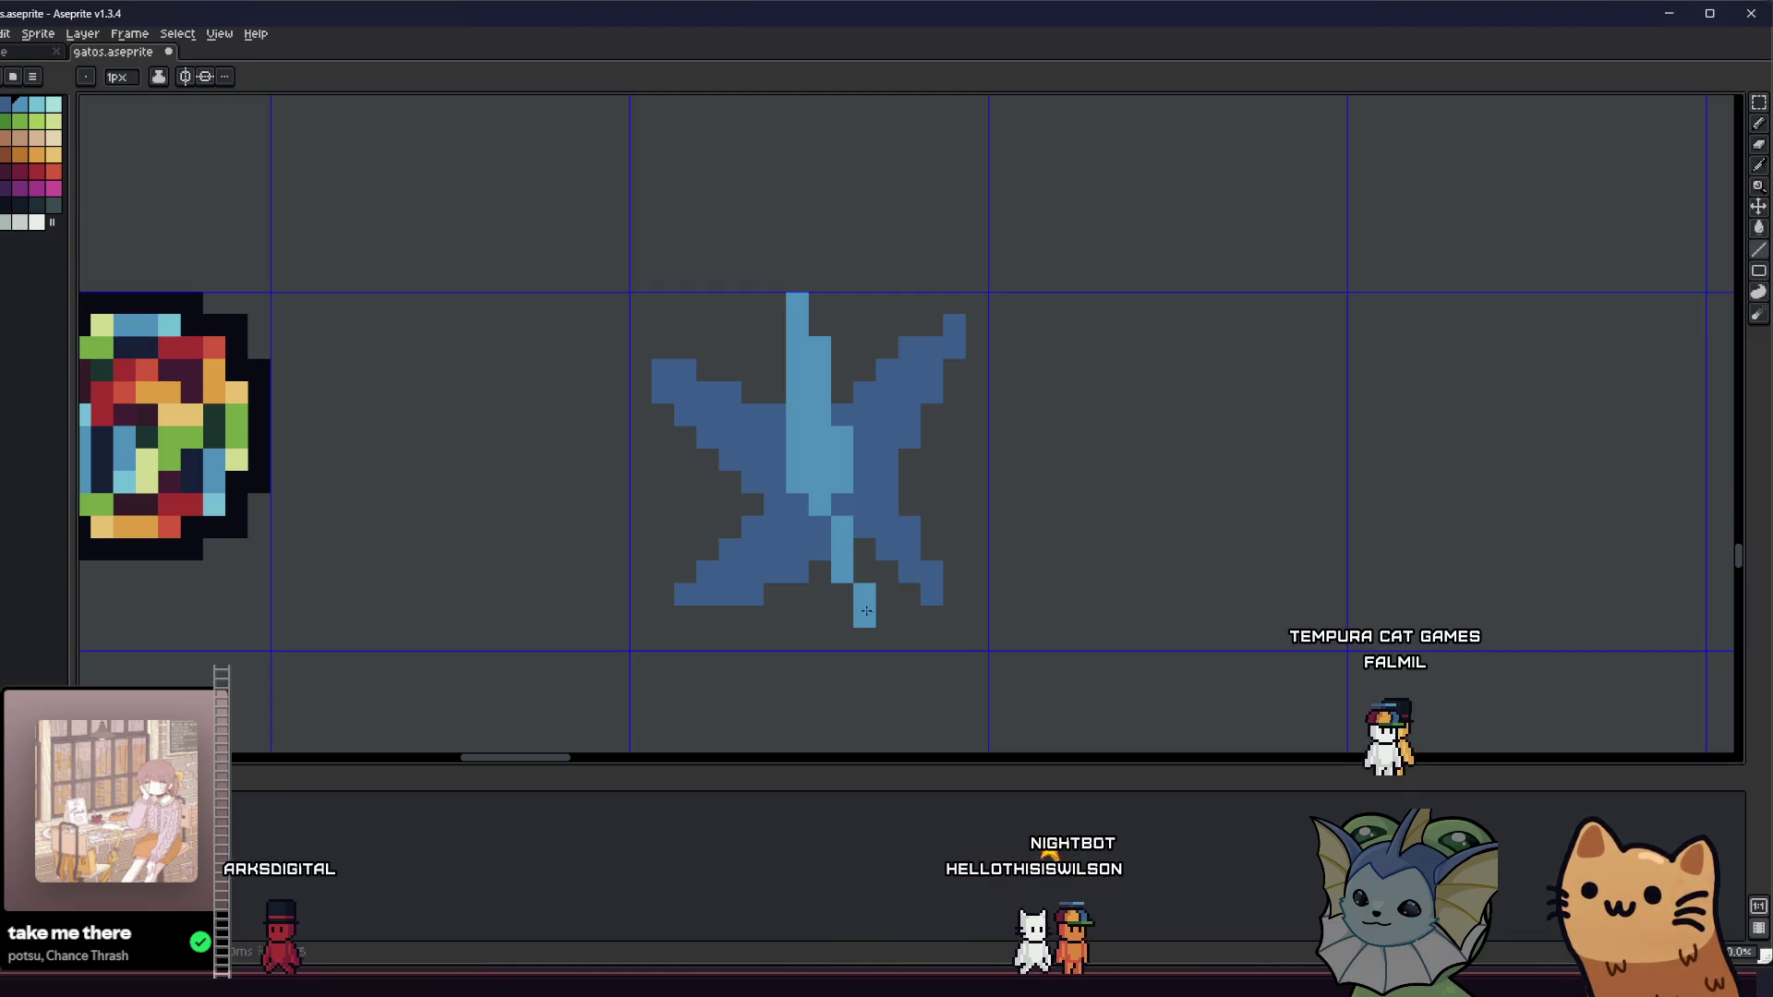
{"action": "left_click_drag", "start_coordinate": [828, 492], "coordinate": [663, 526]}
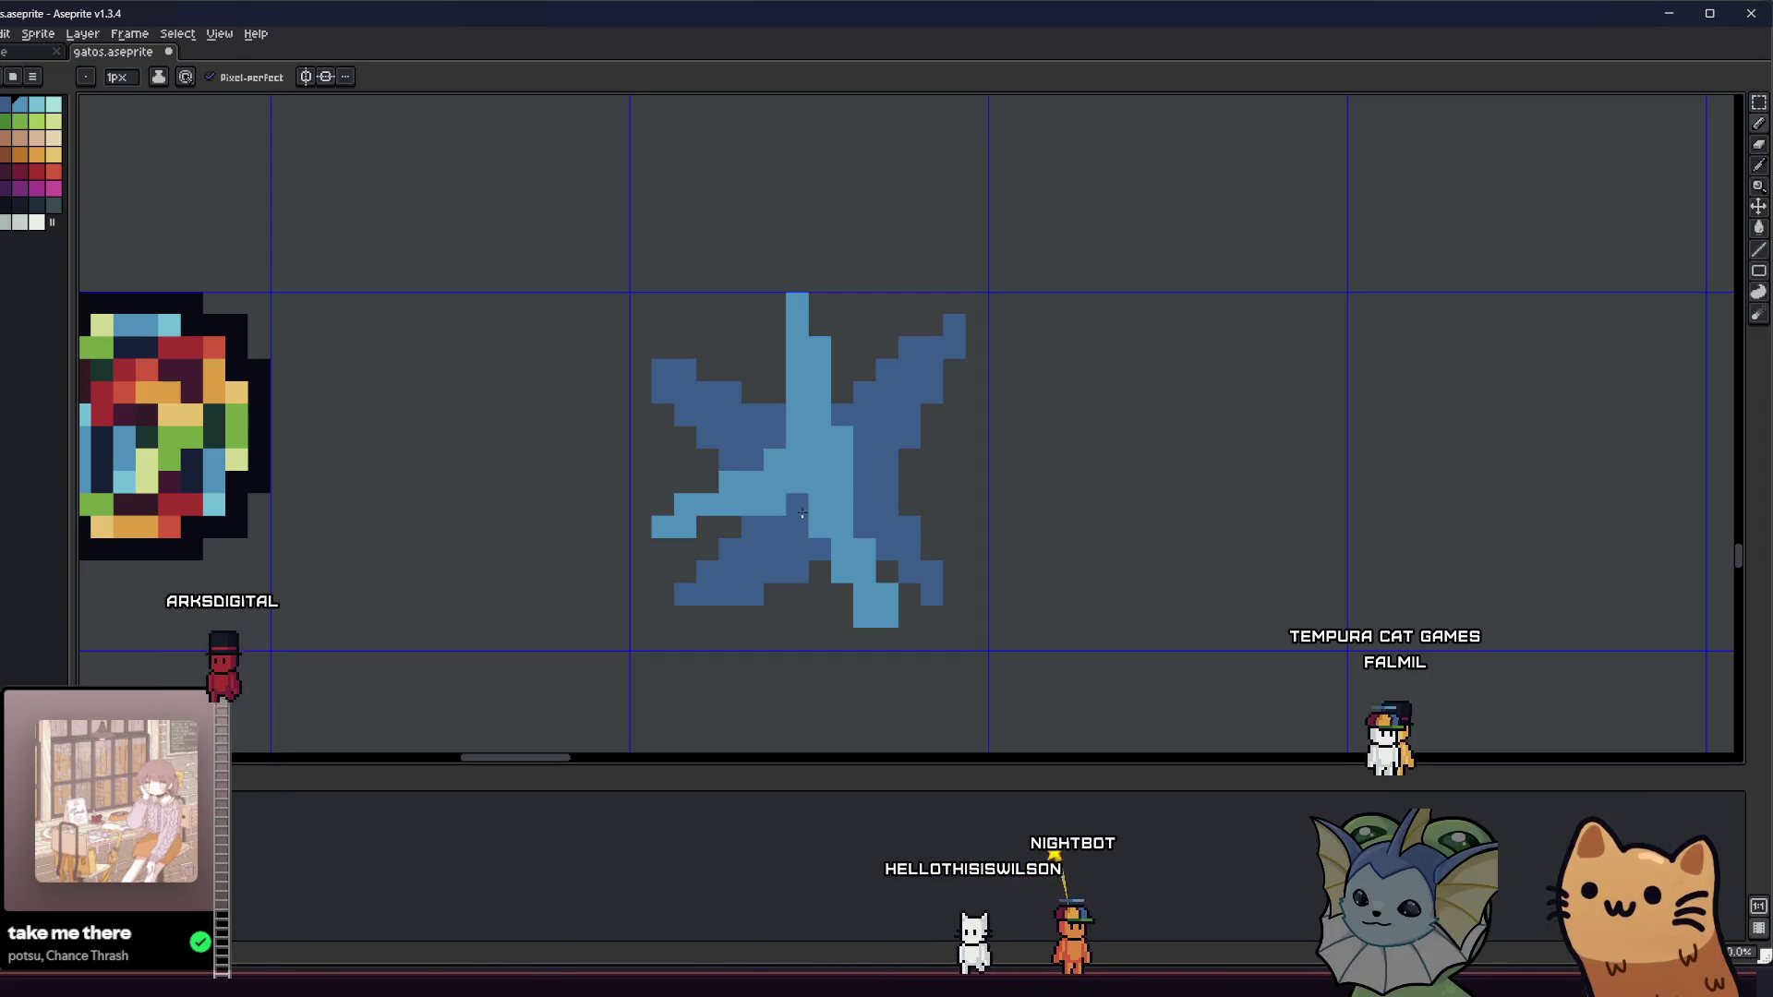
{"action": "scroll", "coordinate": [526, 592], "scroll_direction": "down", "scroll_amount": 8}
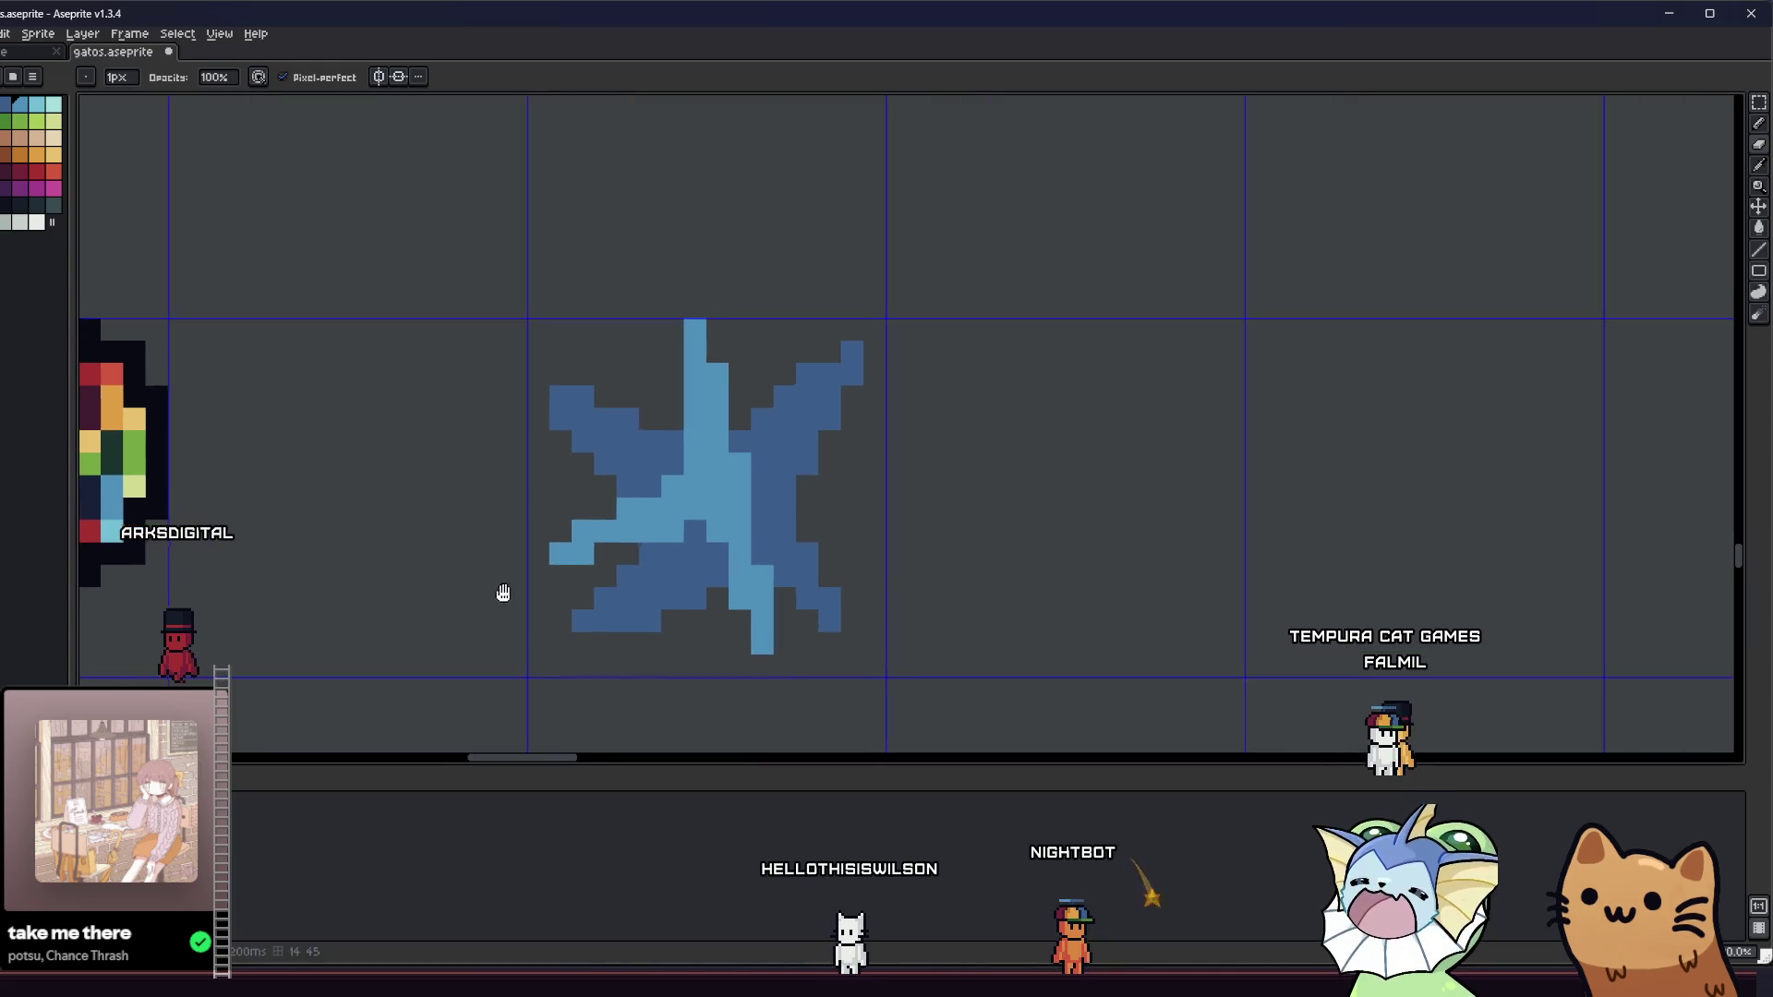
{"action": "scroll", "coordinate": [526, 592], "scroll_direction": "down", "scroll_amount": 2}
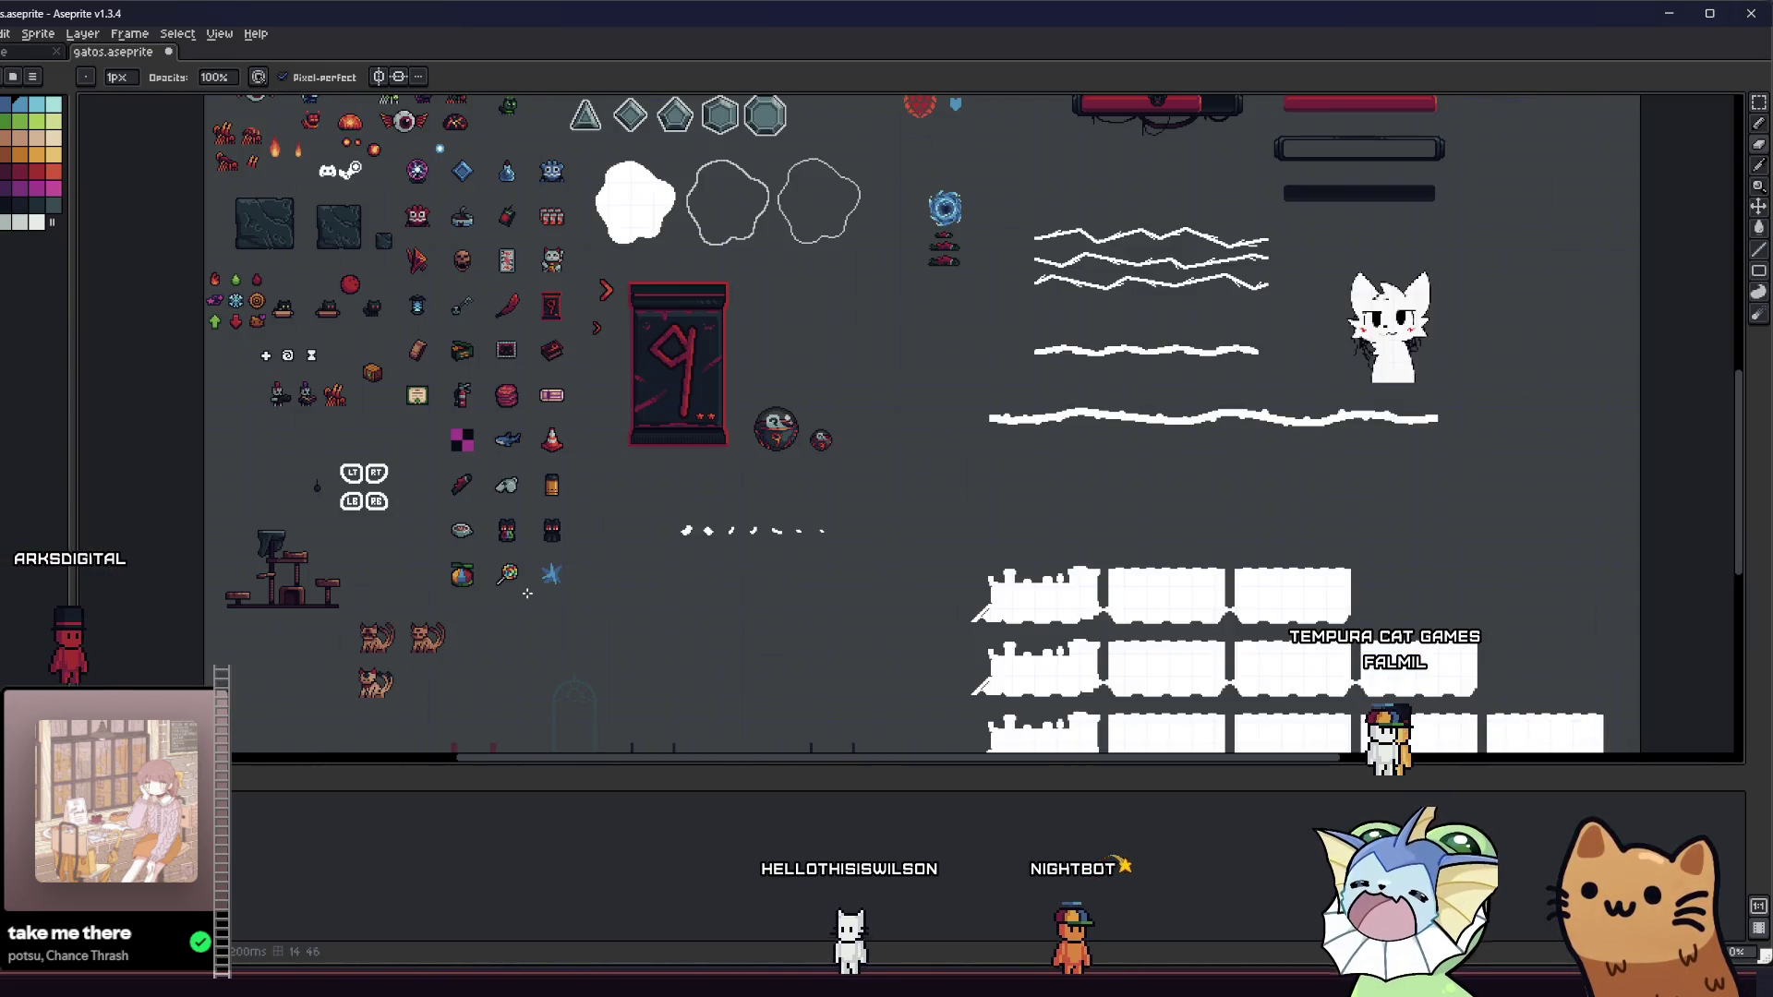
{"action": "scroll", "coordinate": [530, 592], "scroll_direction": "up", "scroll_amount": 9}
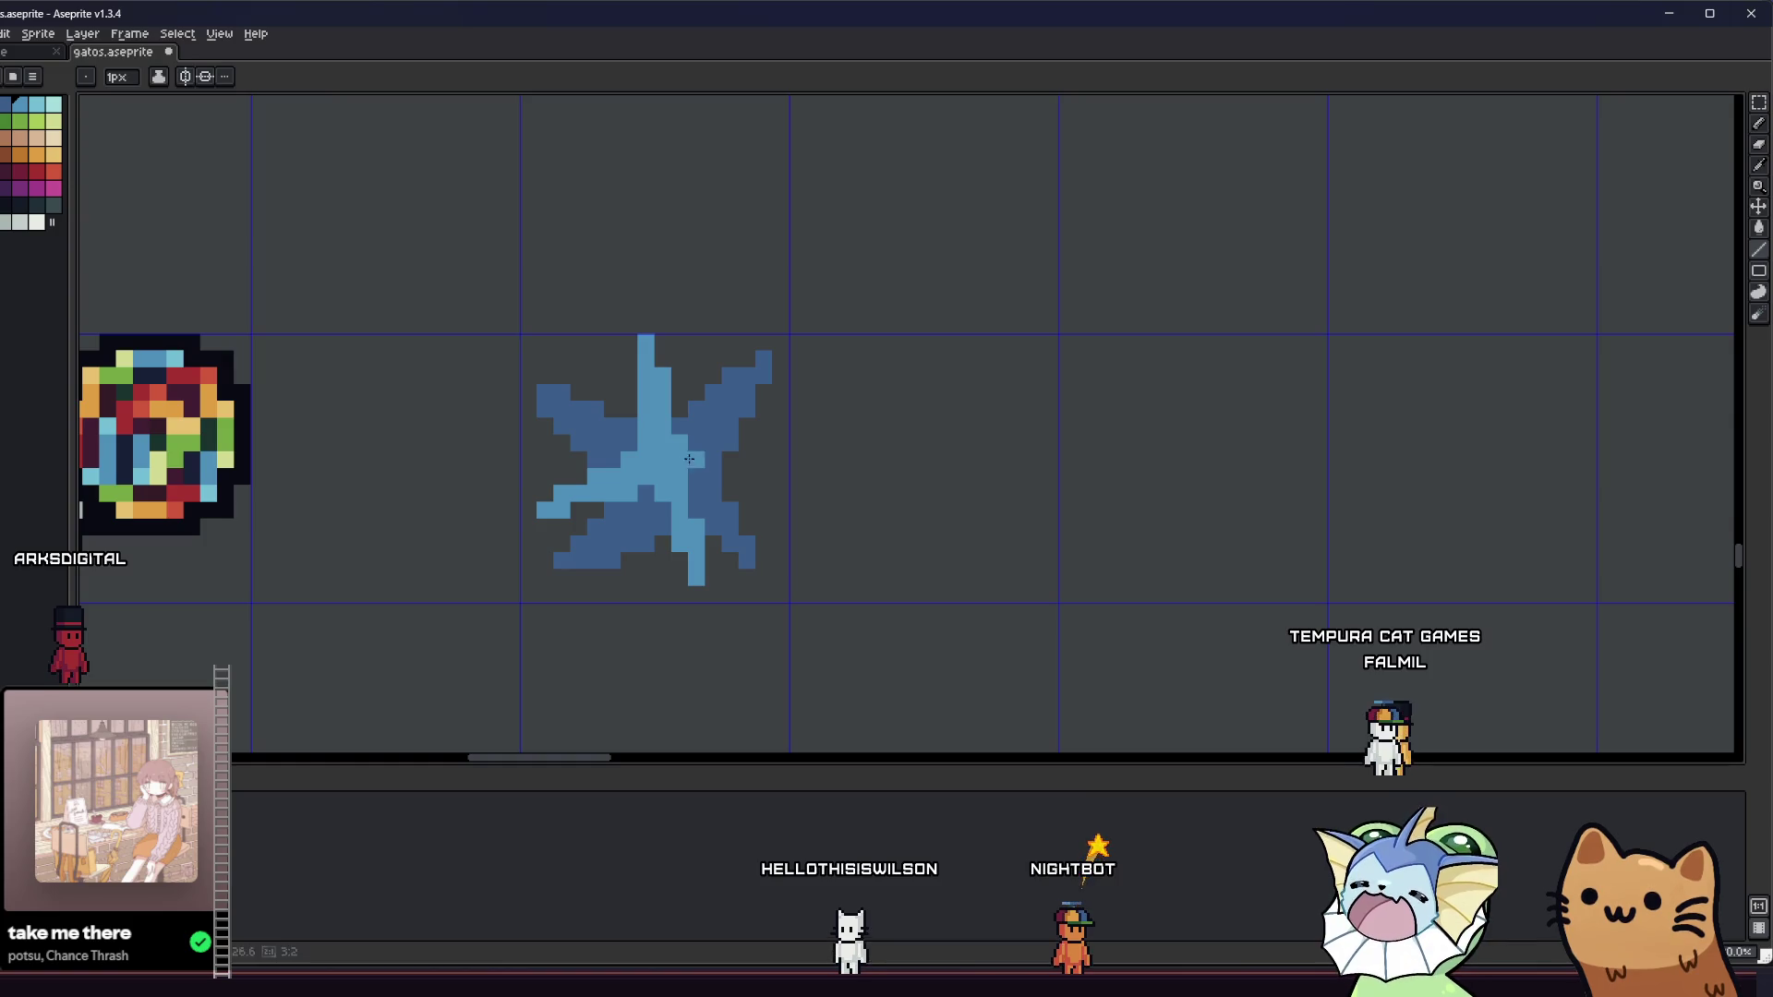
{"action": "left_click_drag", "start_coordinate": [681, 461], "coordinate": [754, 430]}
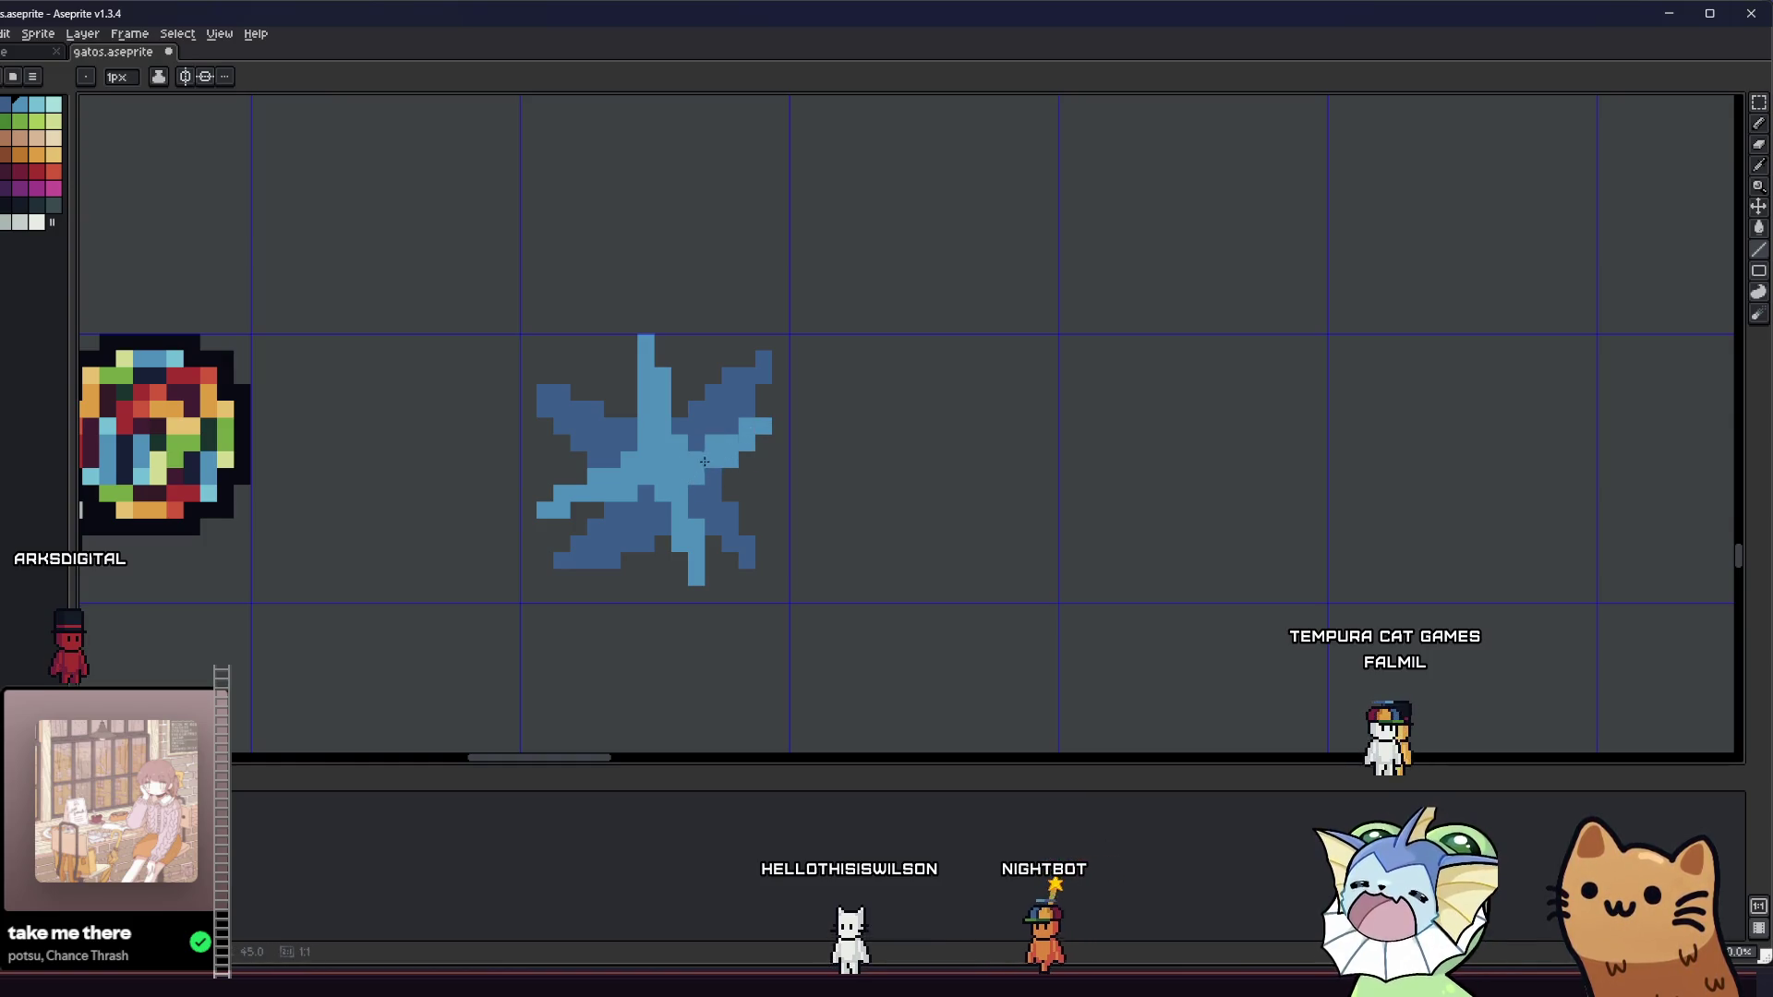
- Eyedrop the darker blue from the star
{"action": "scroll", "coordinate": [629, 492], "scroll_direction": "down", "scroll_amount": 2}
{"action": "scroll", "coordinate": [629, 460], "scroll_direction": "up", "scroll_amount": 4}
{"action": "key", "text": "i"}
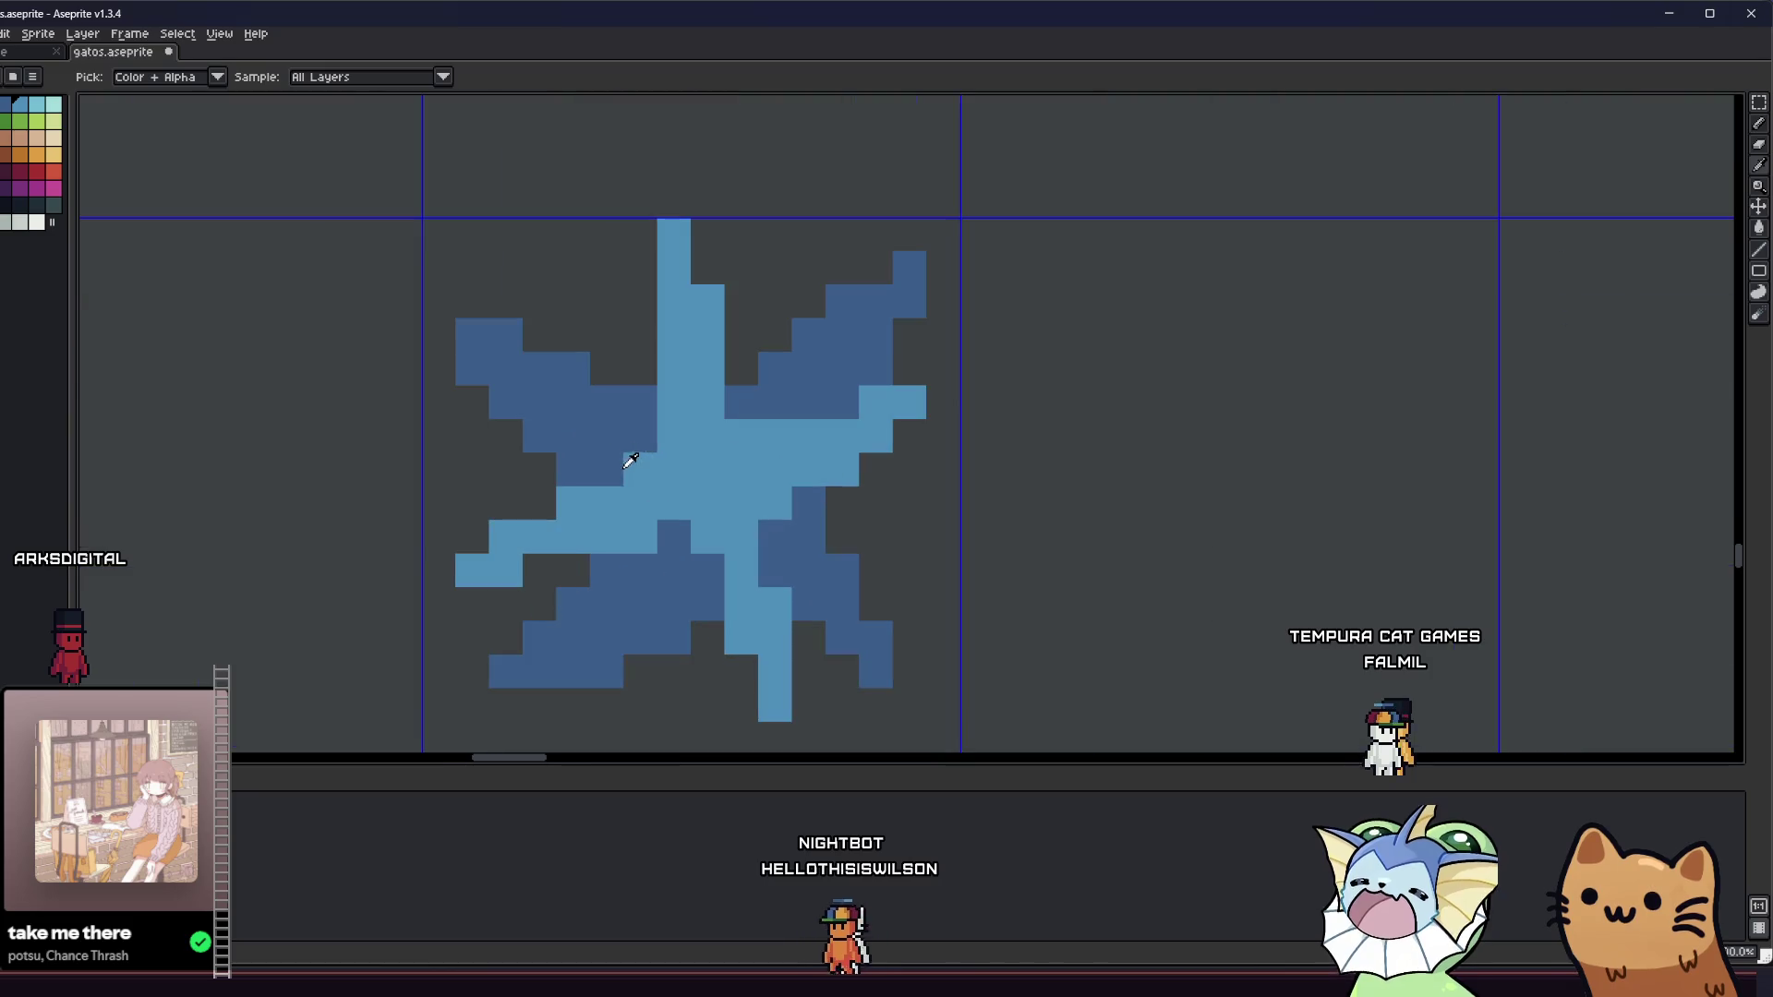
{"action": "scroll", "coordinate": [767, 392], "scroll_direction": "down", "scroll_amount": 4}
{"action": "left_click_drag", "start_coordinate": [768, 392], "coordinate": [716, 465]}
{"action": "scroll", "coordinate": [610, 522], "scroll_direction": "down", "scroll_amount": 2}
{"action": "left_click_drag", "start_coordinate": [610, 522], "coordinate": [603, 600]}
{"action": "scroll", "coordinate": [635, 577], "scroll_direction": "up", "scroll_amount": 2}
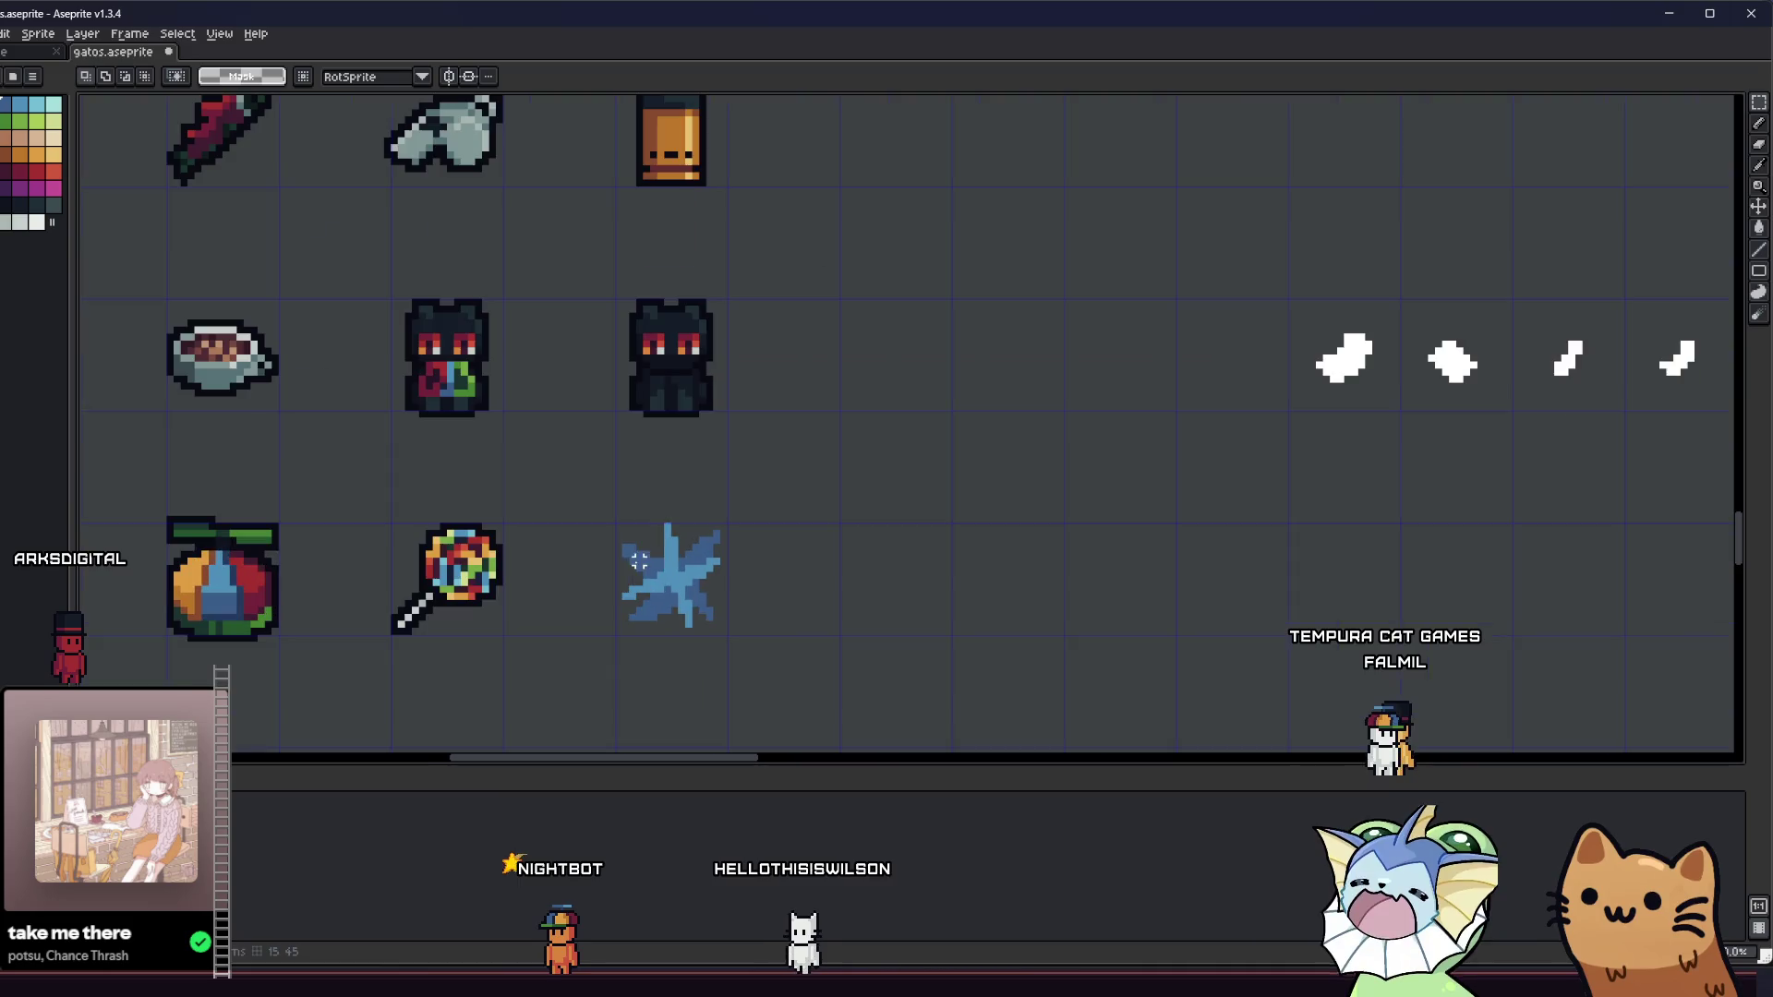
{"action": "scroll", "coordinate": [669, 572], "scroll_direction": "up", "scroll_amount": 2}
{"action": "key", "text": "i"}
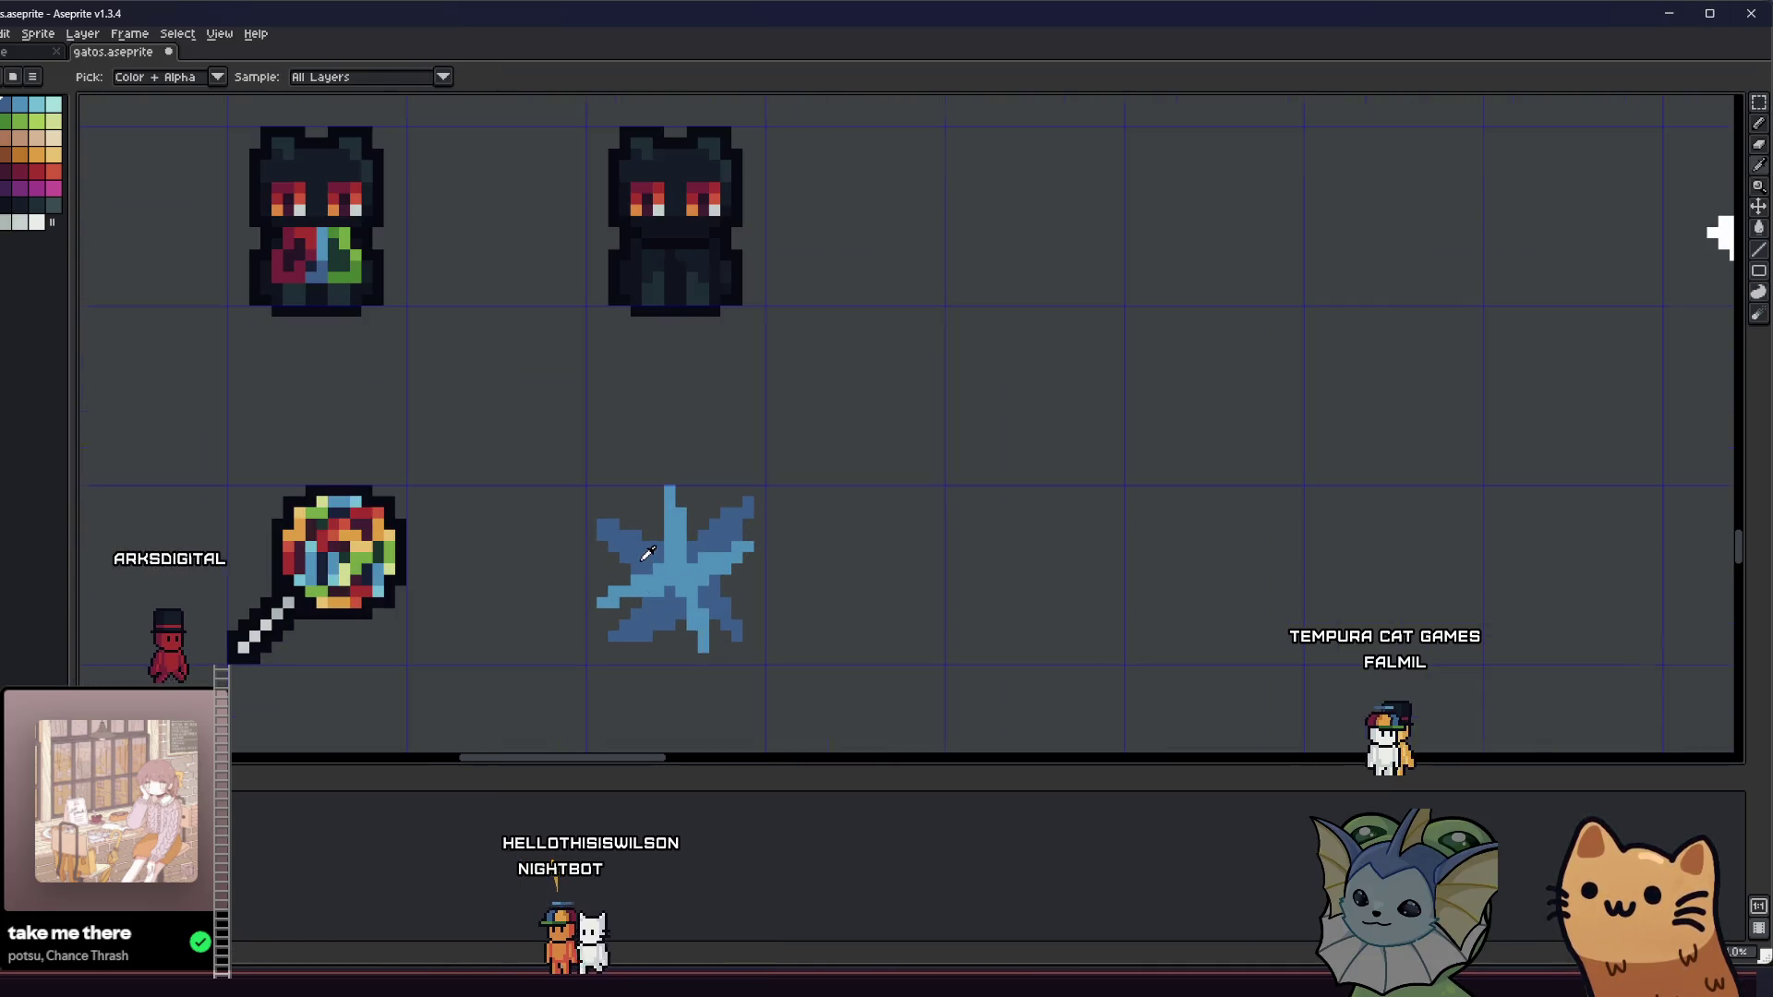
{"action": "scroll", "coordinate": [636, 533], "scroll_direction": "up", "scroll_amount": 2}
{"action": "left_click", "coordinate": [636, 533]}
- Add dark-blue shading pixels on the upper arm, lower-left arm, bottom tip and lower-right arm
{"action": "key", "text": "b"}
{"action": "left_click_drag", "start_coordinate": [675, 509], "coordinate": [653, 469]}
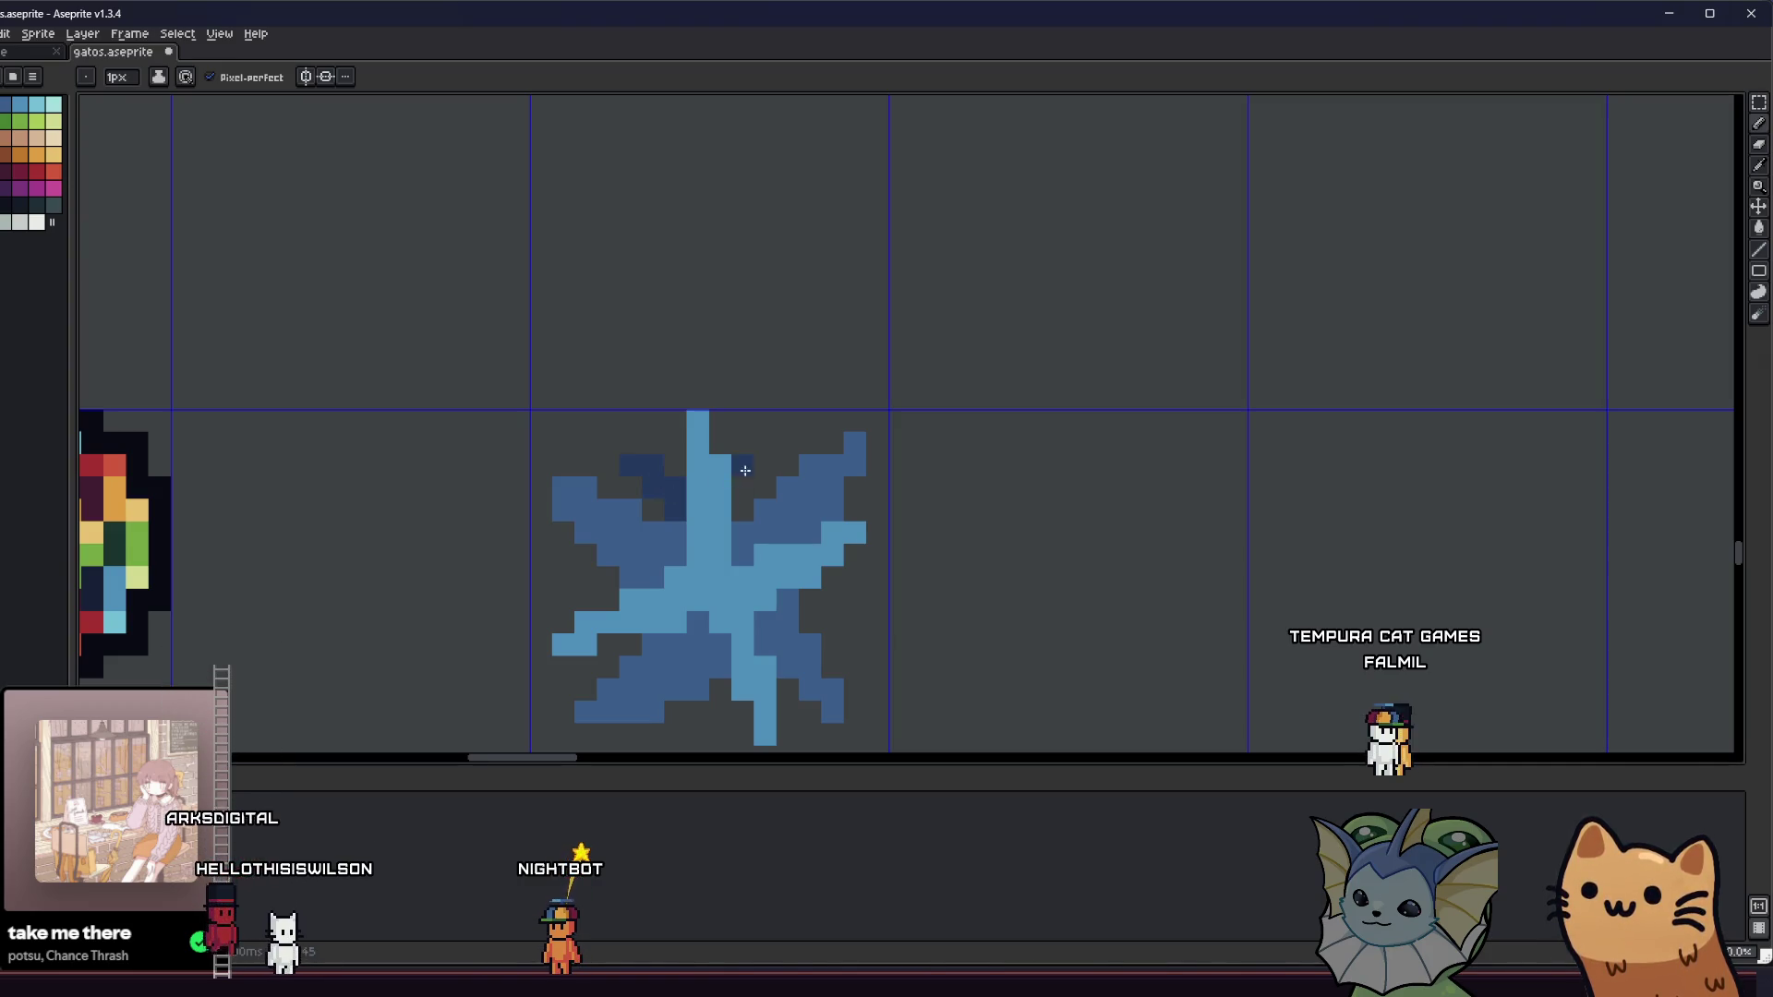
{"action": "scroll", "coordinate": [646, 498], "scroll_direction": "down", "scroll_amount": 2}
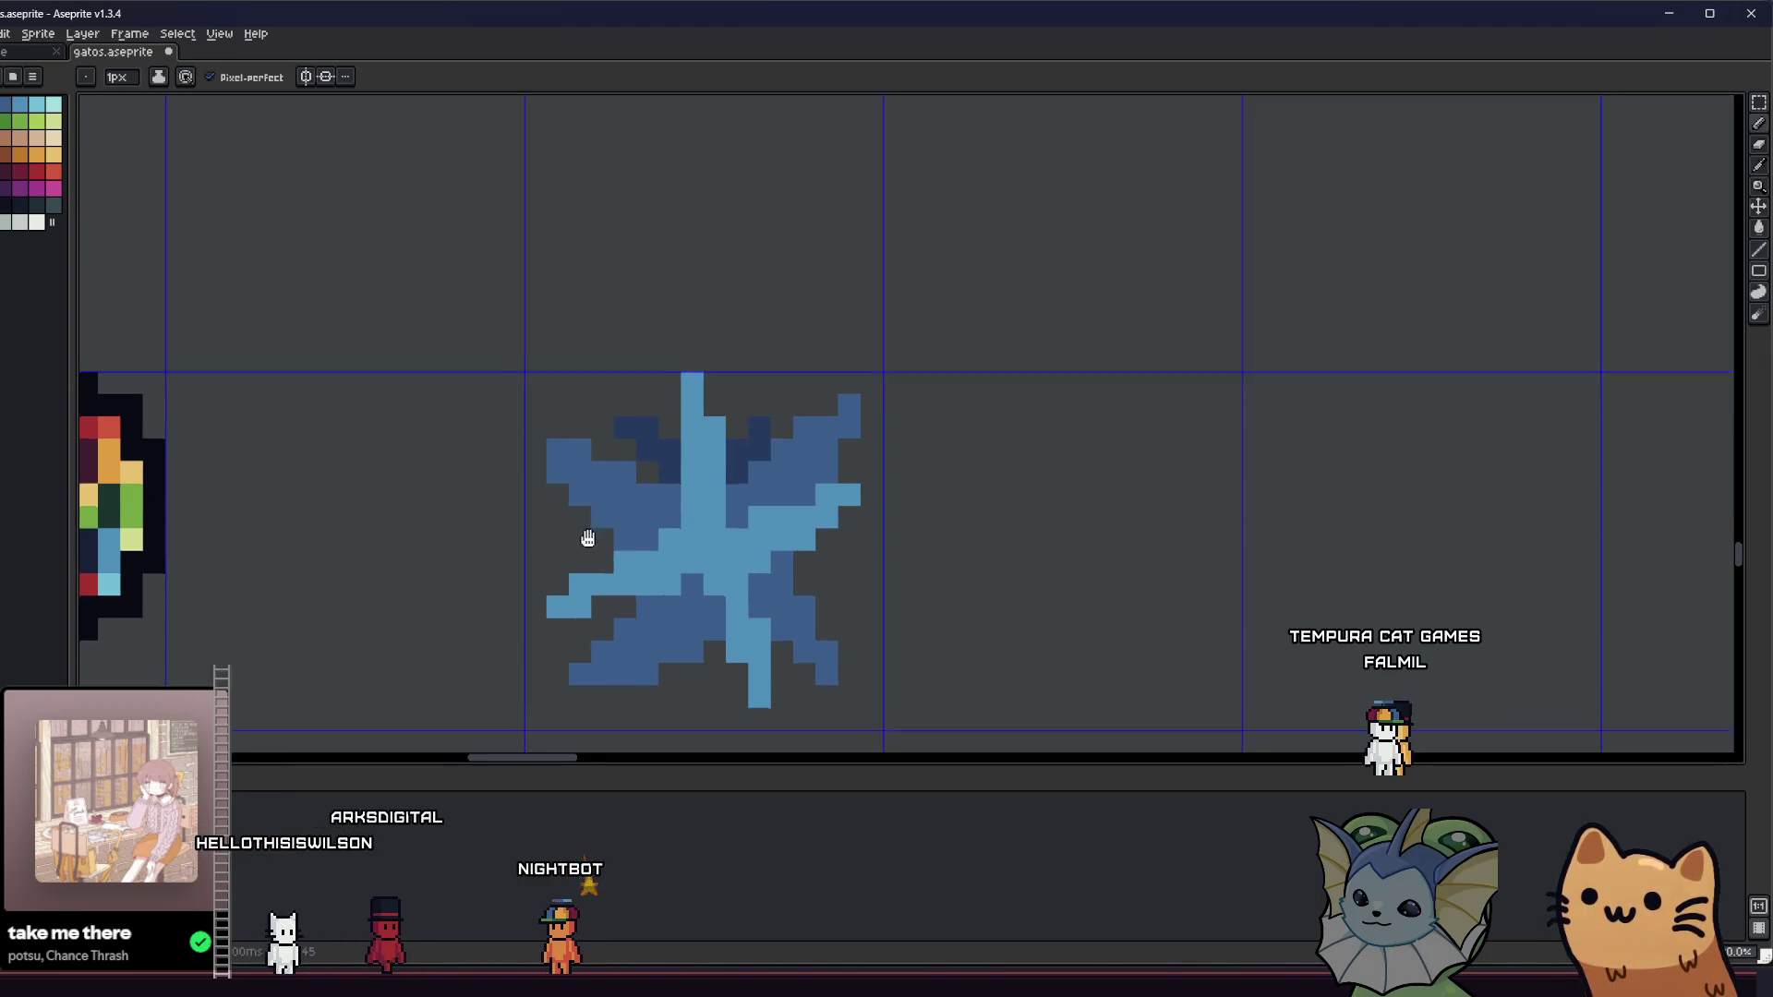
{"action": "left_click", "coordinate": [711, 614]}
{"action": "left_click", "coordinate": [704, 655]}
{"action": "scroll", "coordinate": [551, 634], "scroll_direction": "left", "scroll_amount": 1}
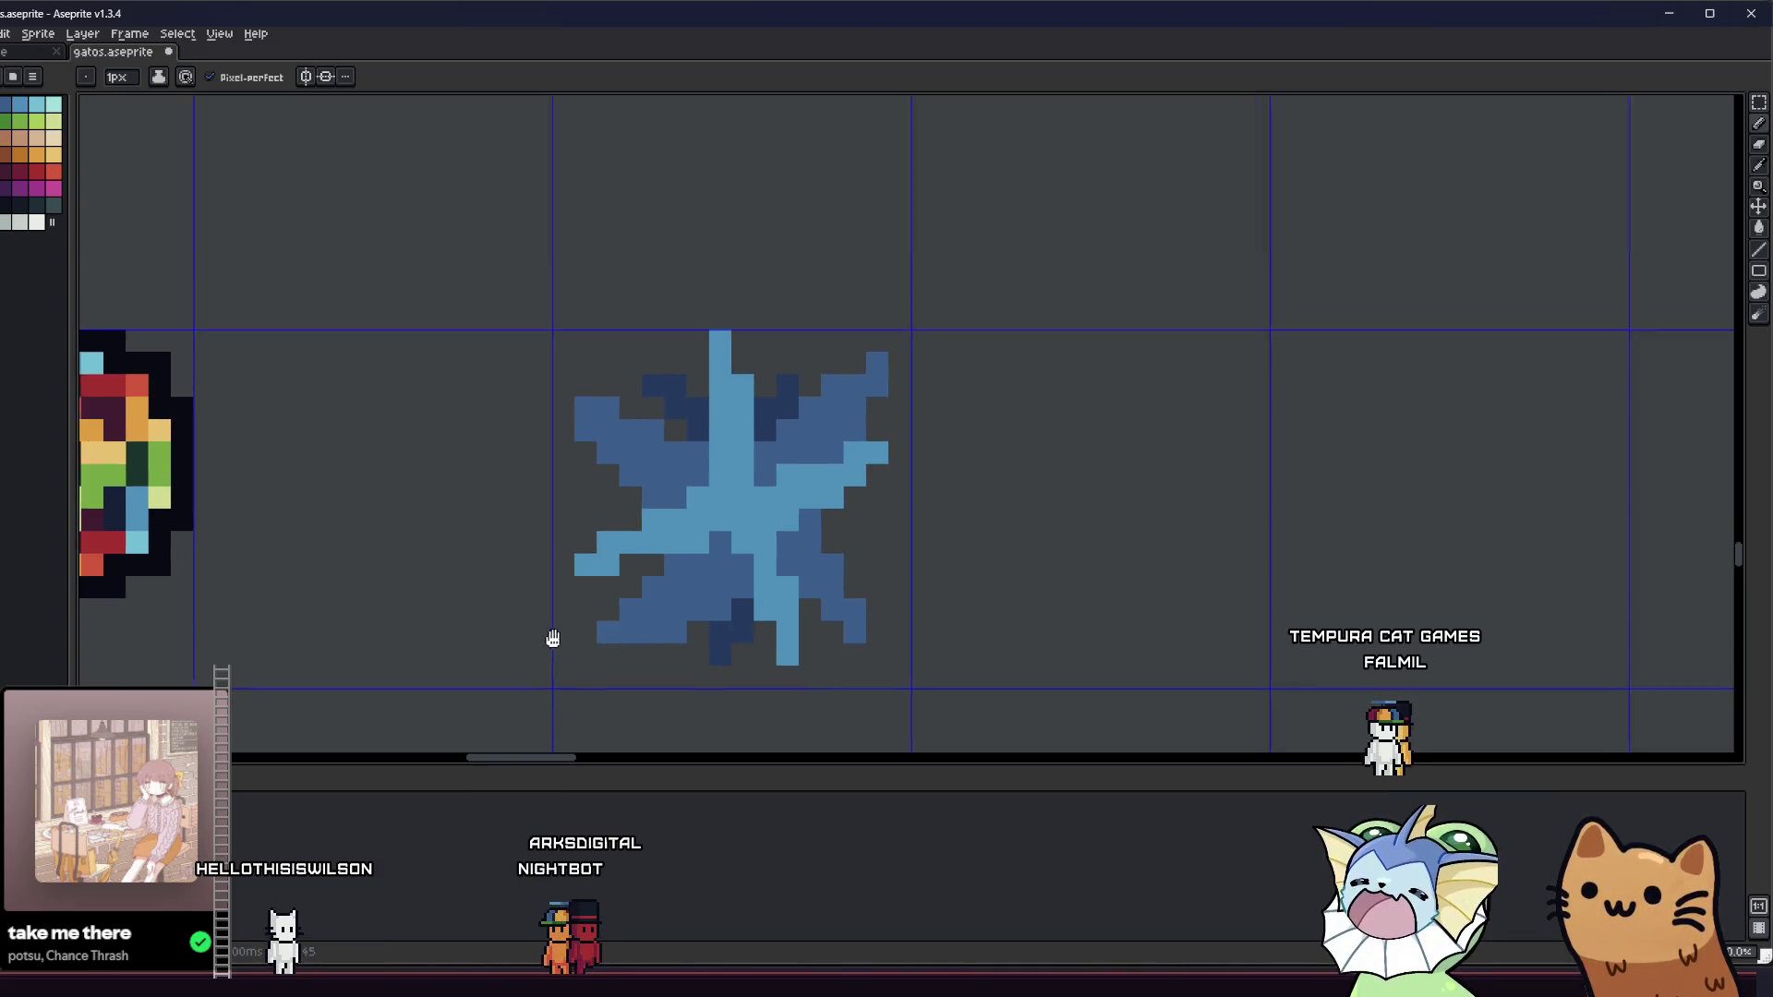
{"action": "left_click", "coordinate": [855, 515]}
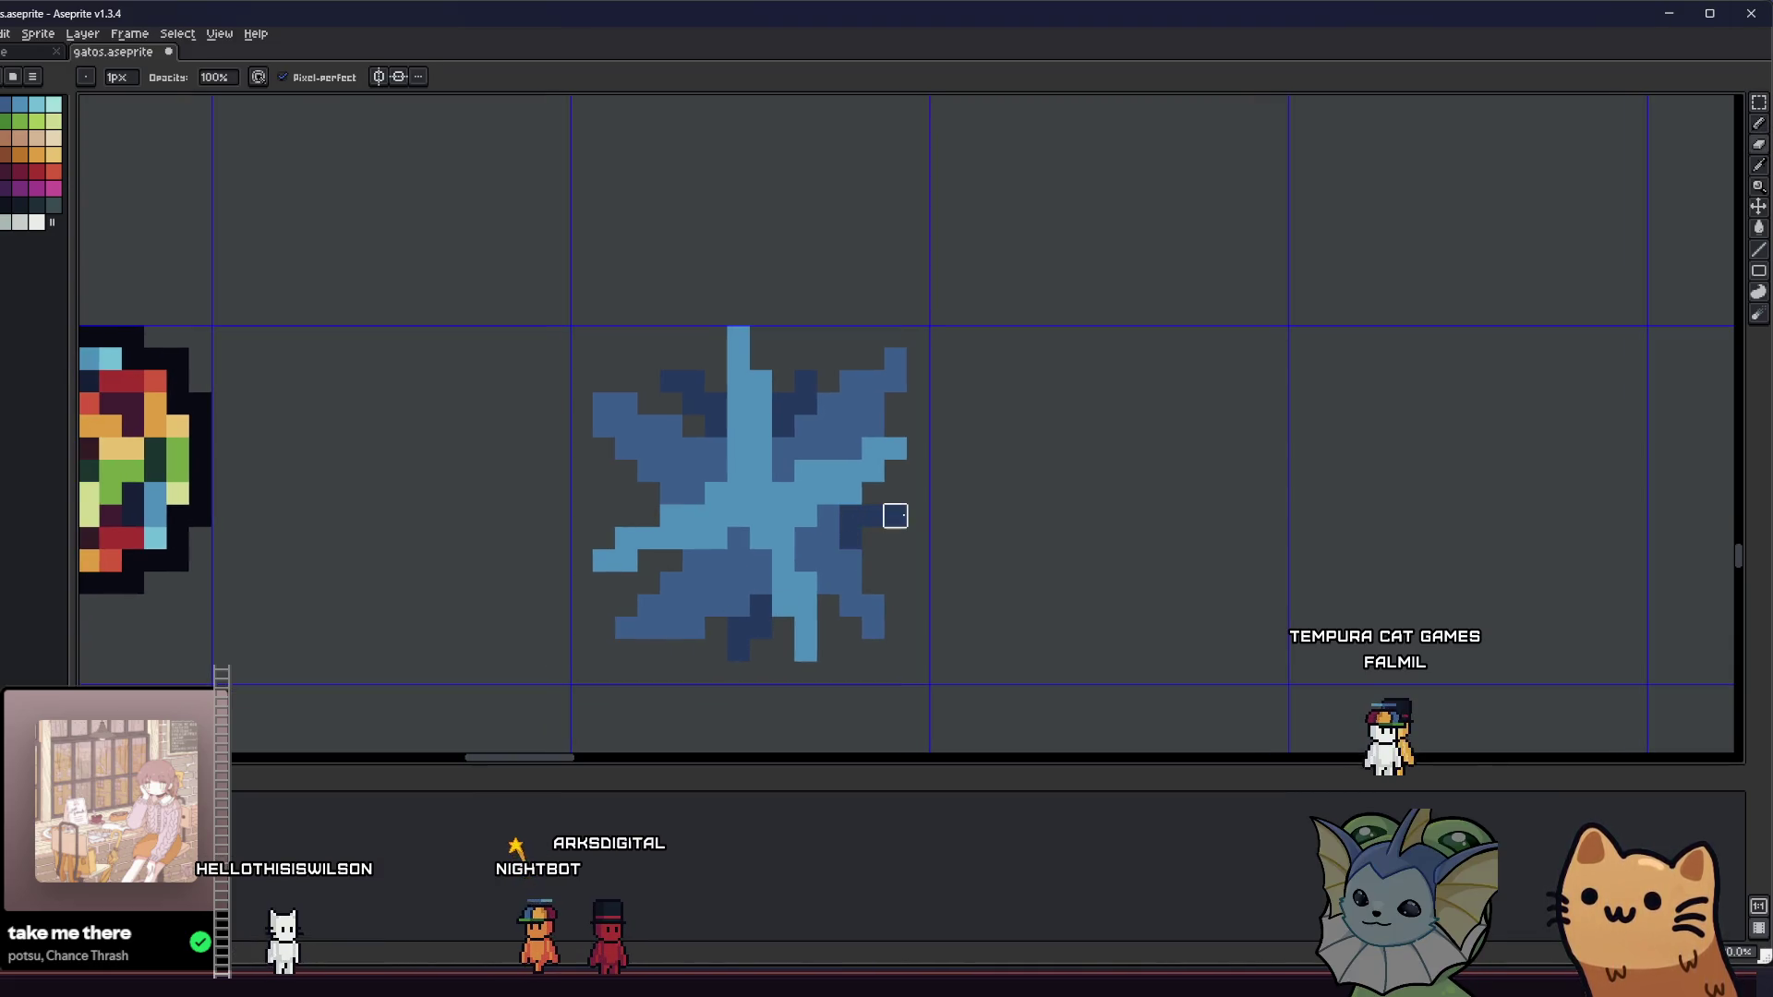
{"action": "scroll", "coordinate": [894, 514], "scroll_direction": "down", "scroll_amount": 3}
{"action": "scroll", "coordinate": [690, 554], "scroll_direction": "down", "scroll_amount": 2}
- Give the blue star a dark outline using the Outline effect, then deselect
{"action": "key", "text": "m"}
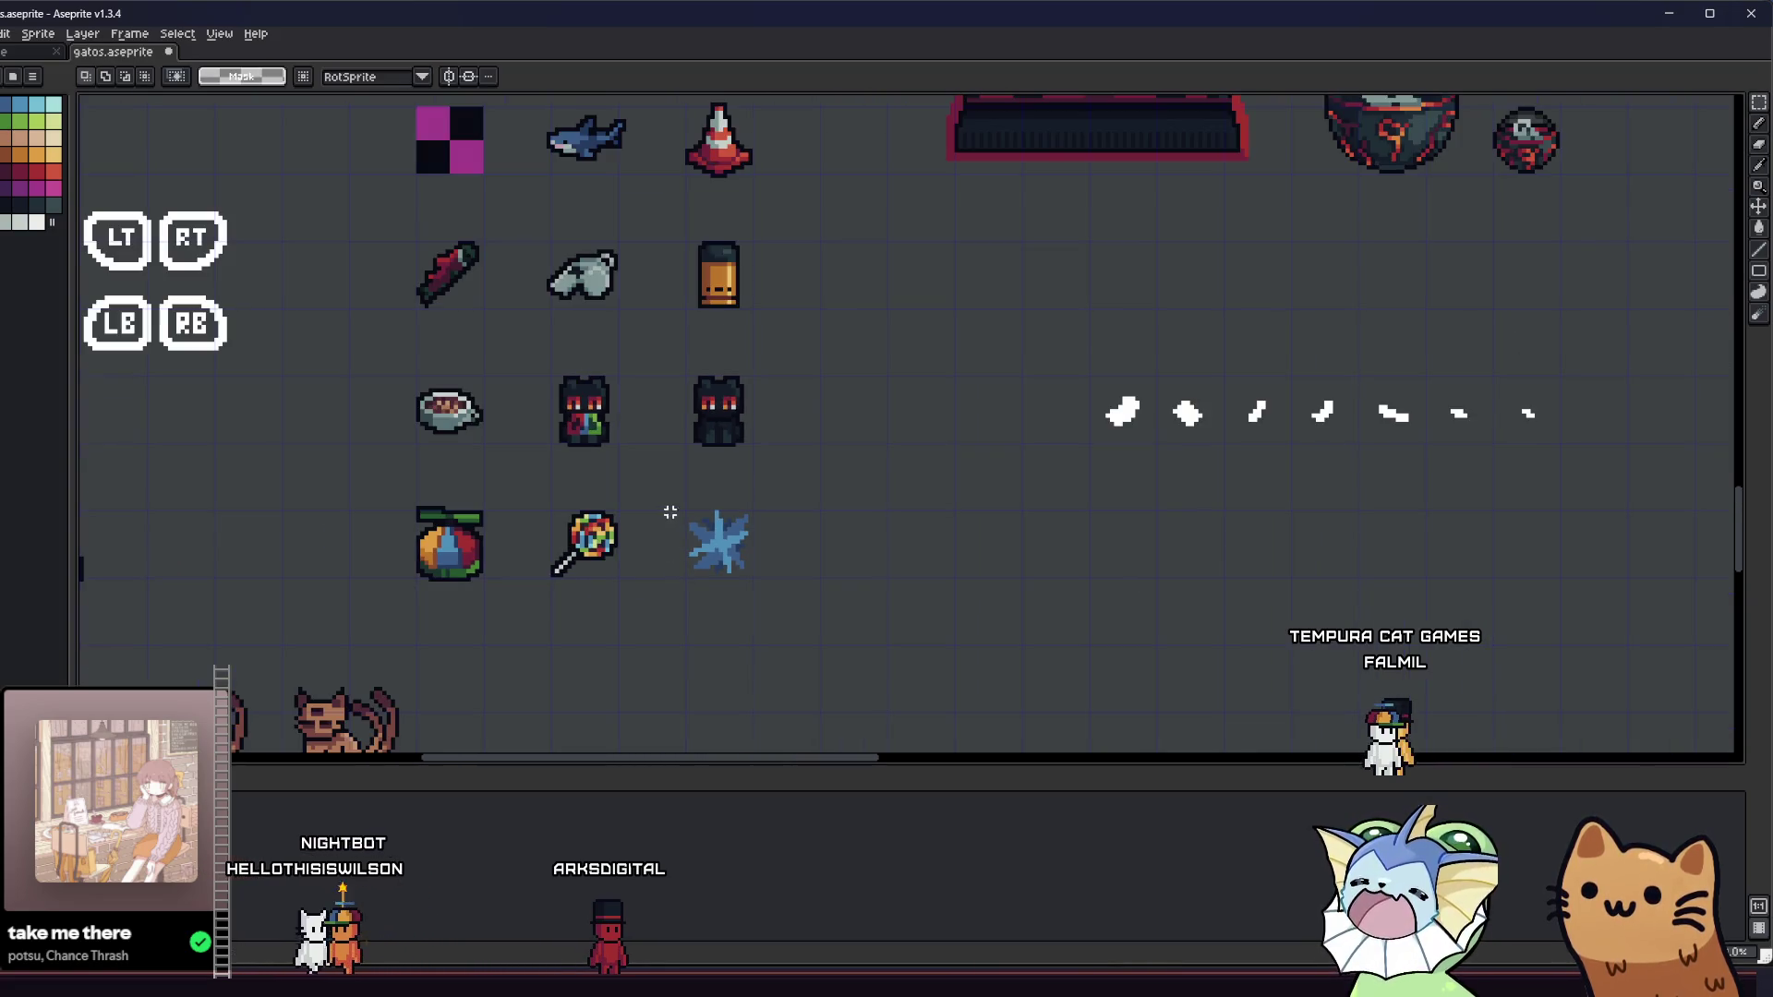
{"action": "left_click_drag", "start_coordinate": [768, 495], "coordinate": [670, 604]}
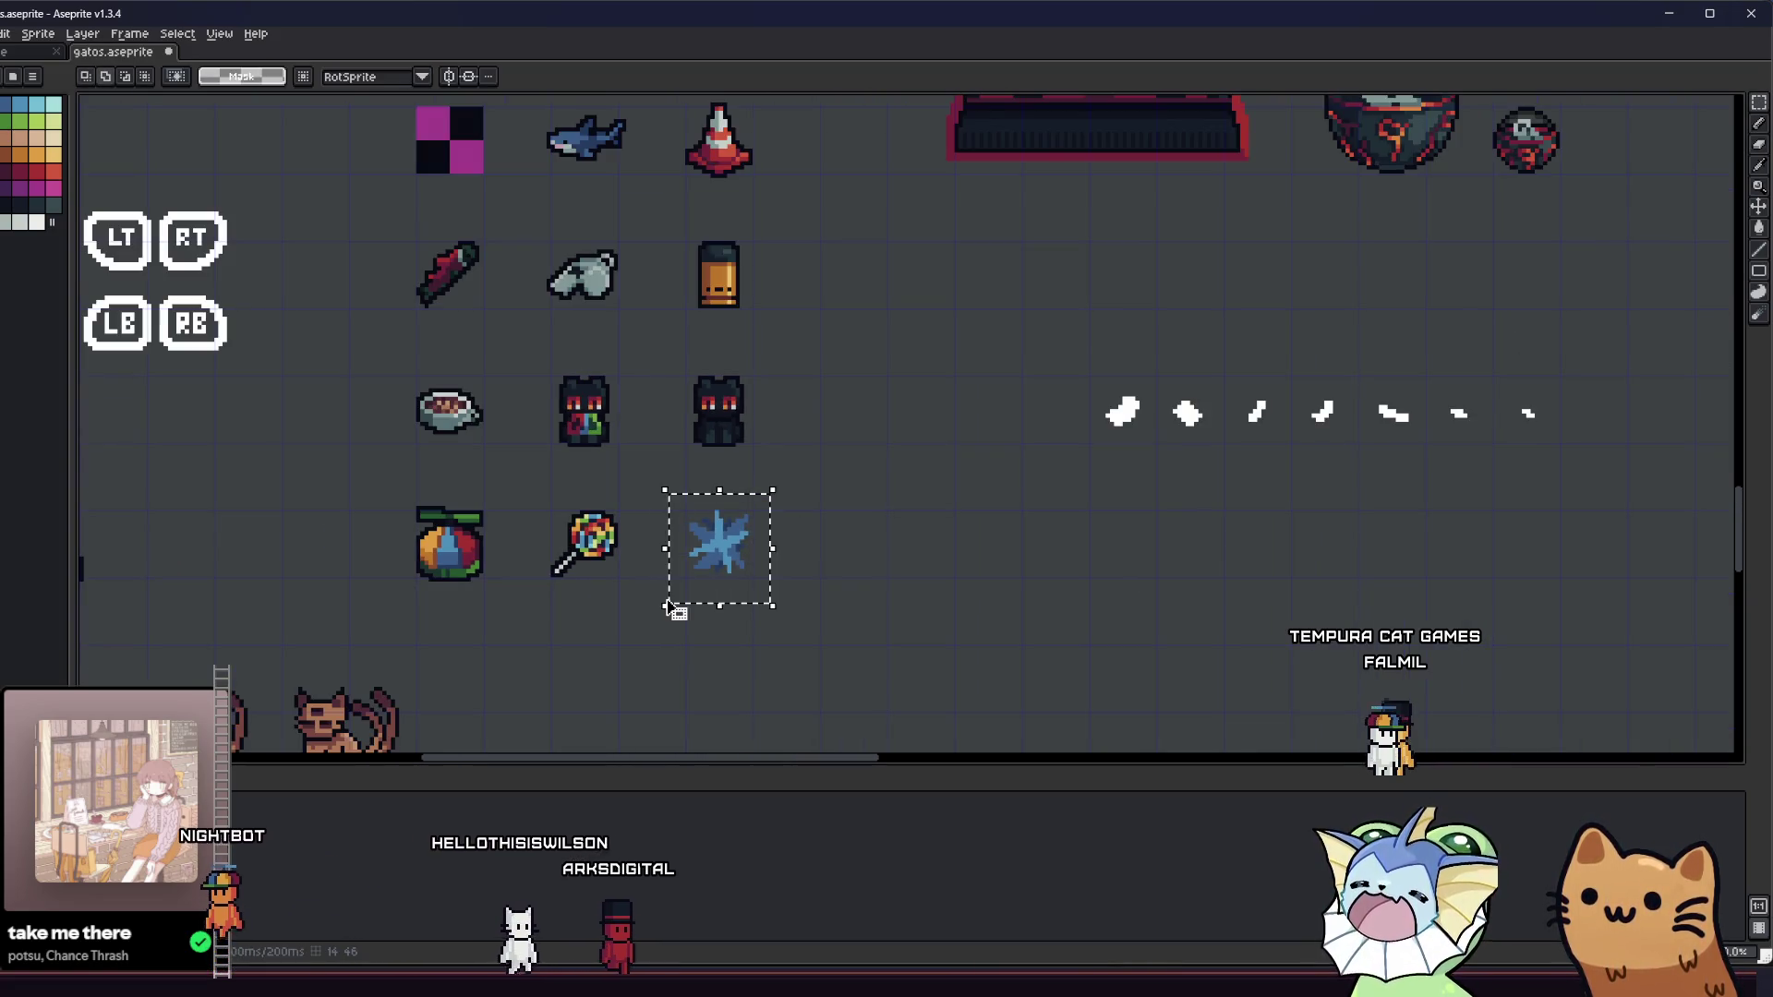
{"action": "key", "text": "shift+o"}
{"action": "left_click", "coordinate": [1079, 357]}
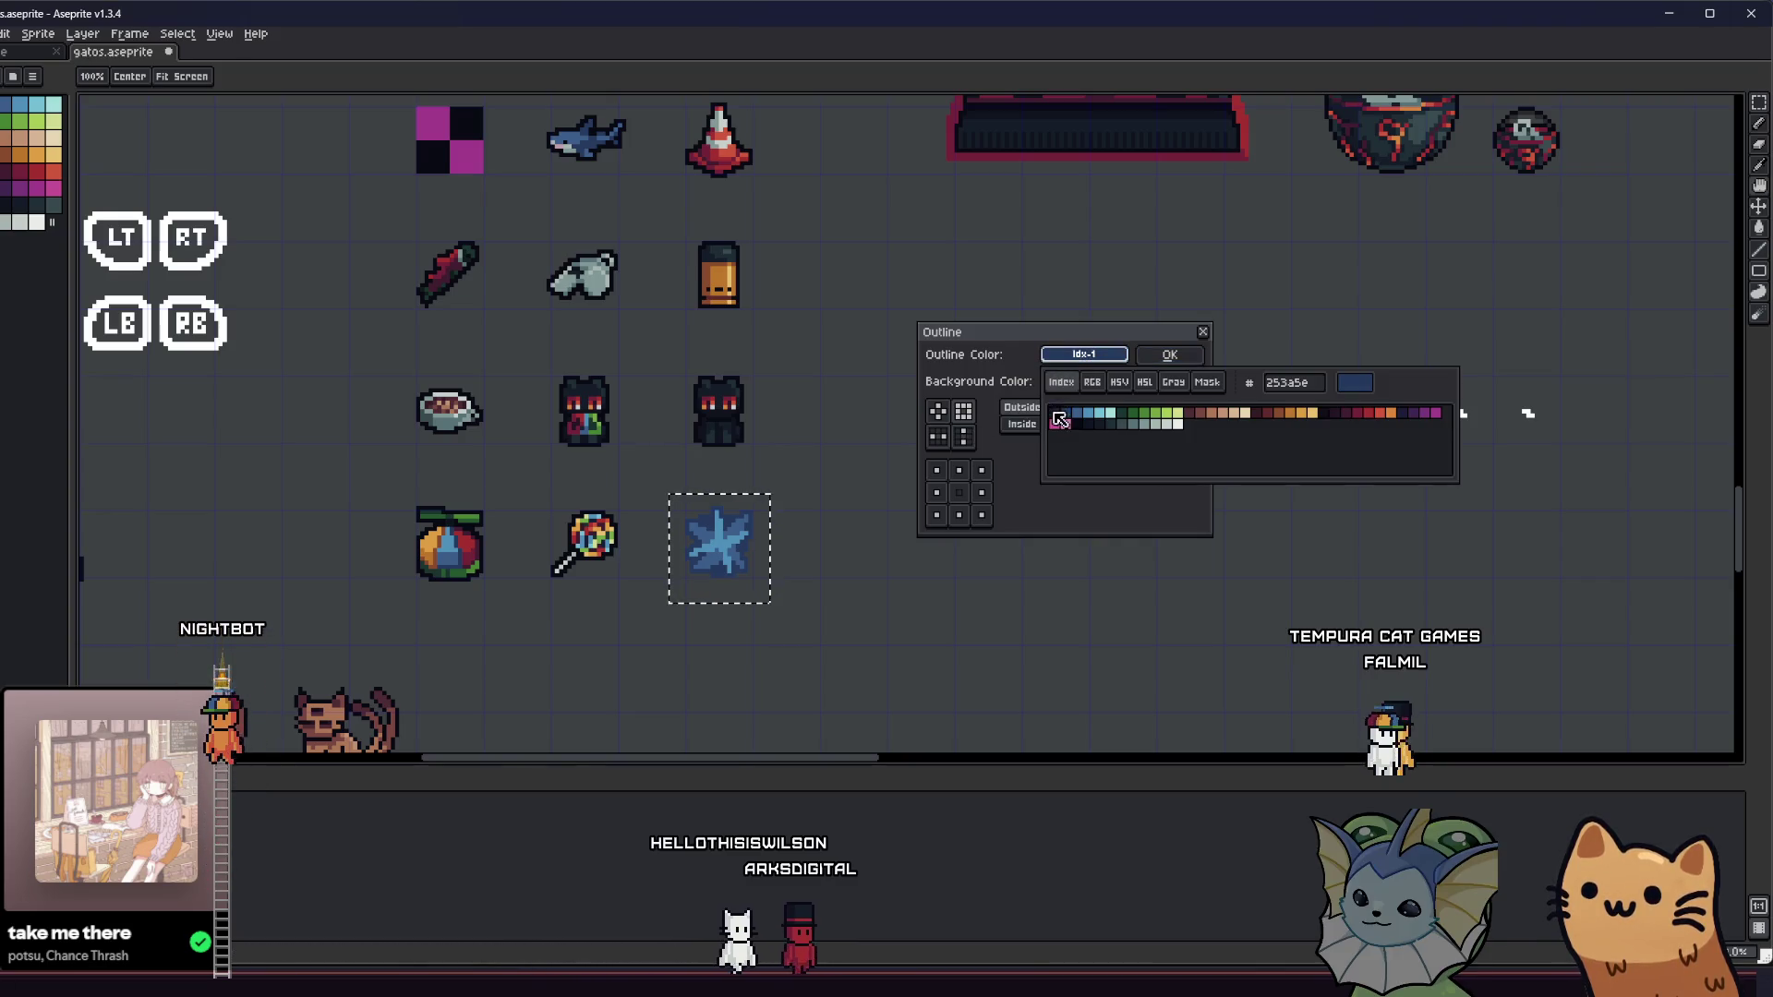
{"action": "key", "text": "Return"}
{"action": "key", "text": "ctrl+d"}
- Repaint the star's centre in a paler cyan sampled from the star
{"action": "scroll", "coordinate": [815, 524], "scroll_direction": "down", "scroll_amount": 3}
{"action": "key", "text": "i"}
{"action": "scroll", "coordinate": [779, 536], "scroll_direction": "up", "scroll_amount": 3}
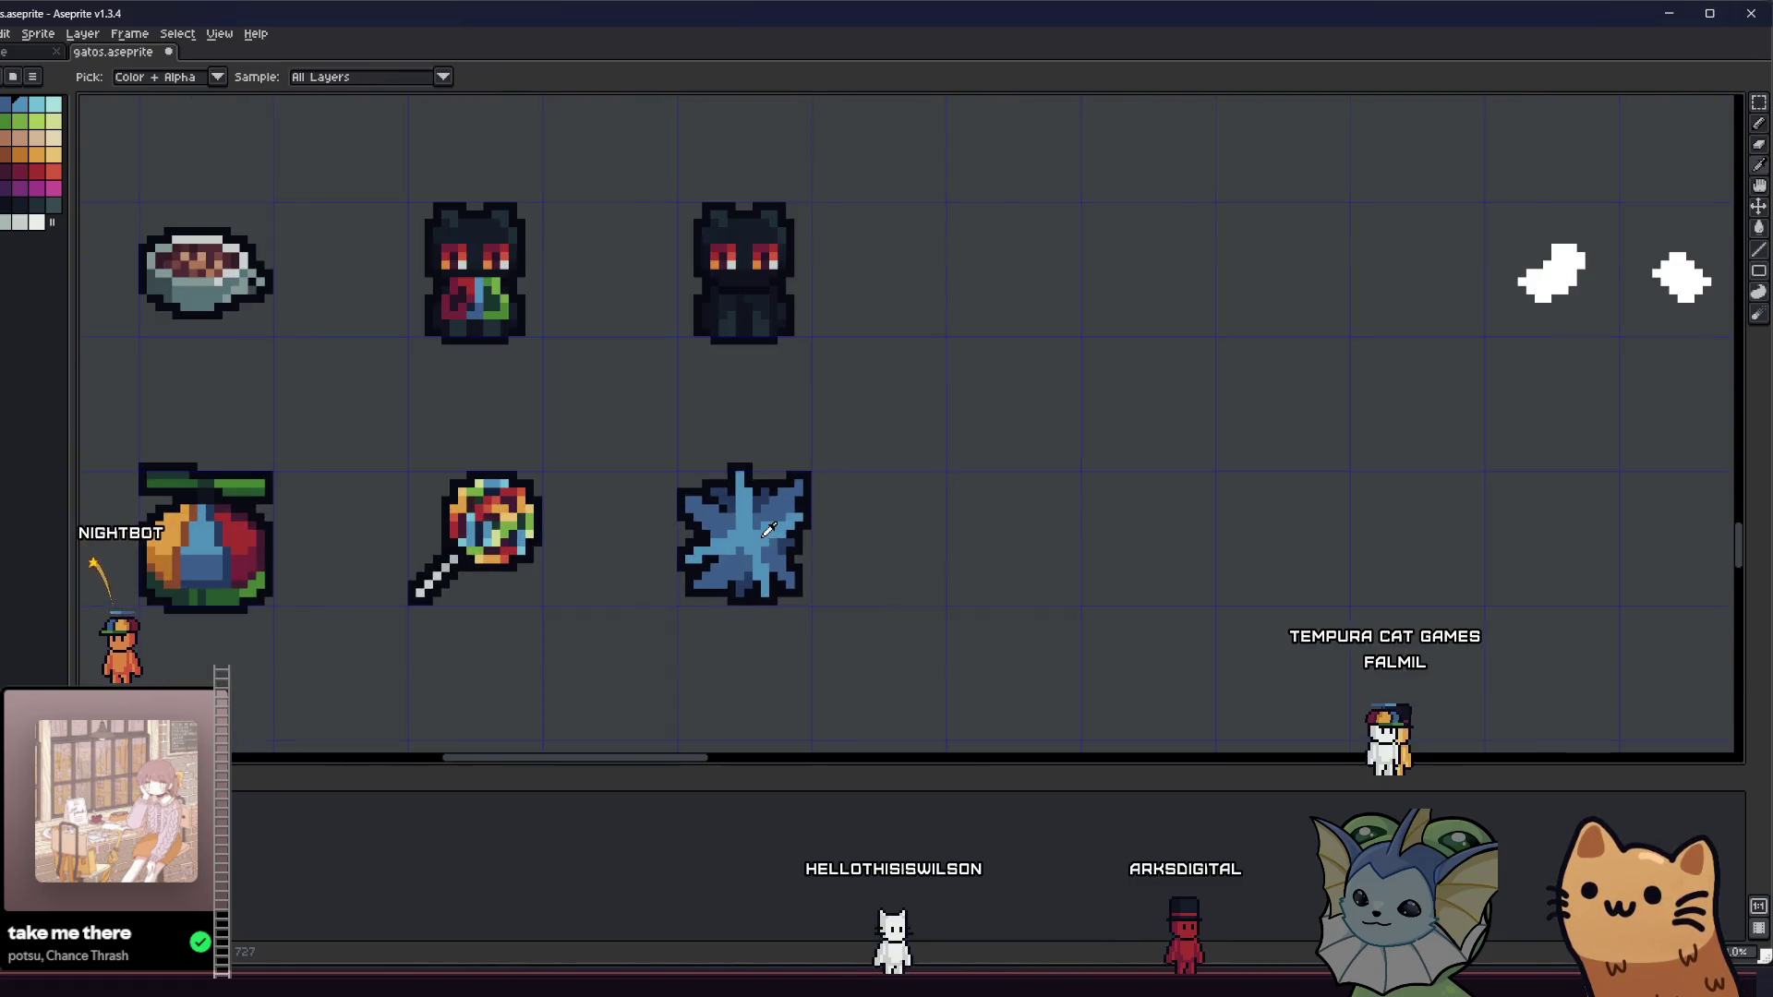
{"action": "scroll", "coordinate": [768, 528], "scroll_direction": "up", "scroll_amount": 1}
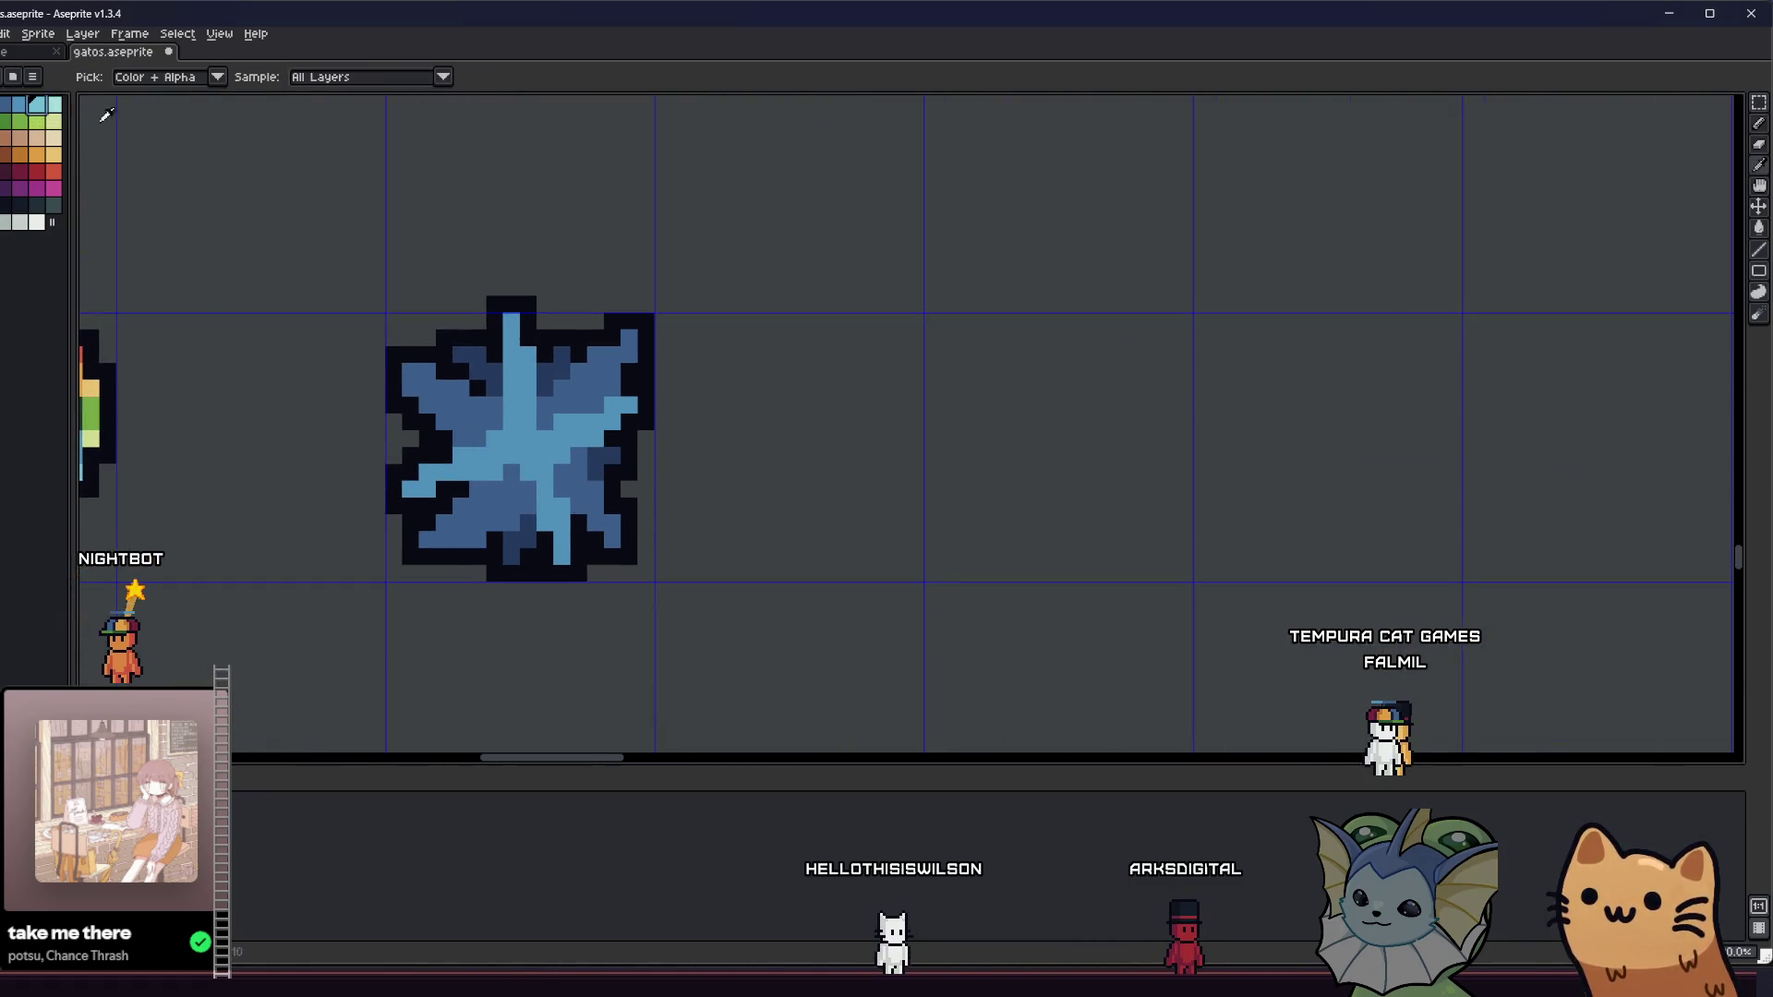
{"action": "key", "text": "b"}
{"action": "scroll", "coordinate": [529, 433], "scroll_direction": "up", "scroll_amount": 1}
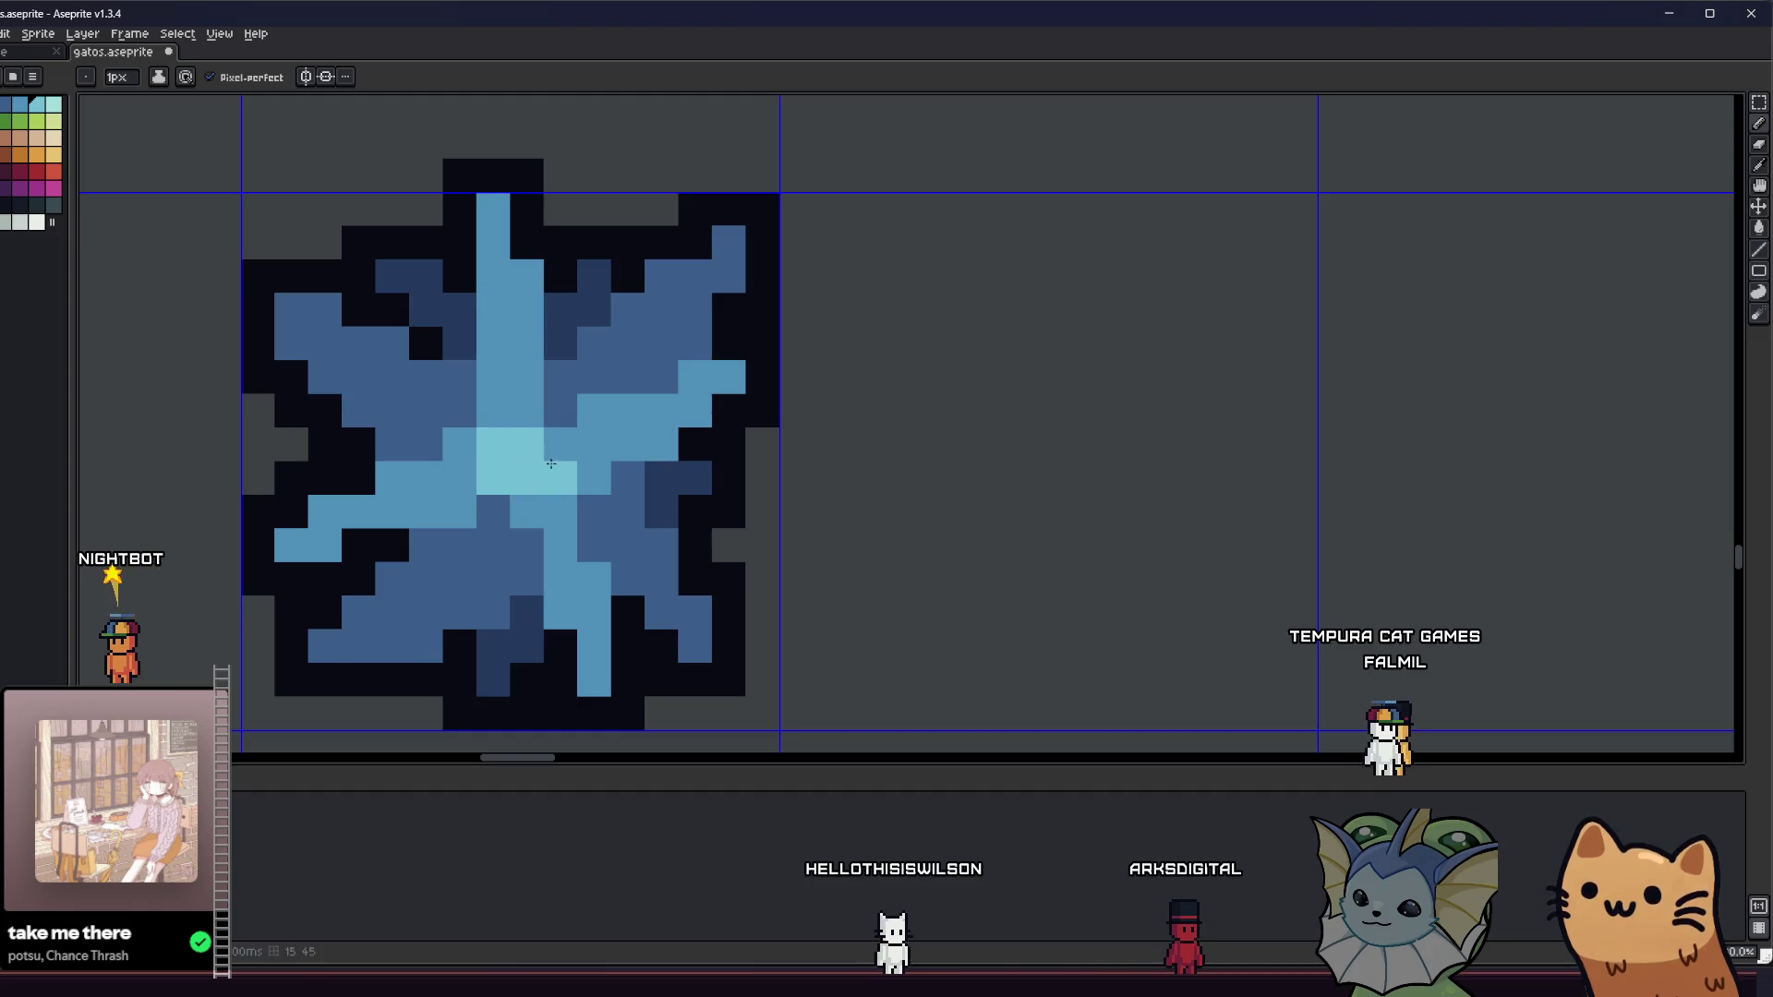
{"action": "scroll", "coordinate": [548, 501], "scroll_direction": "down", "scroll_amount": 5}
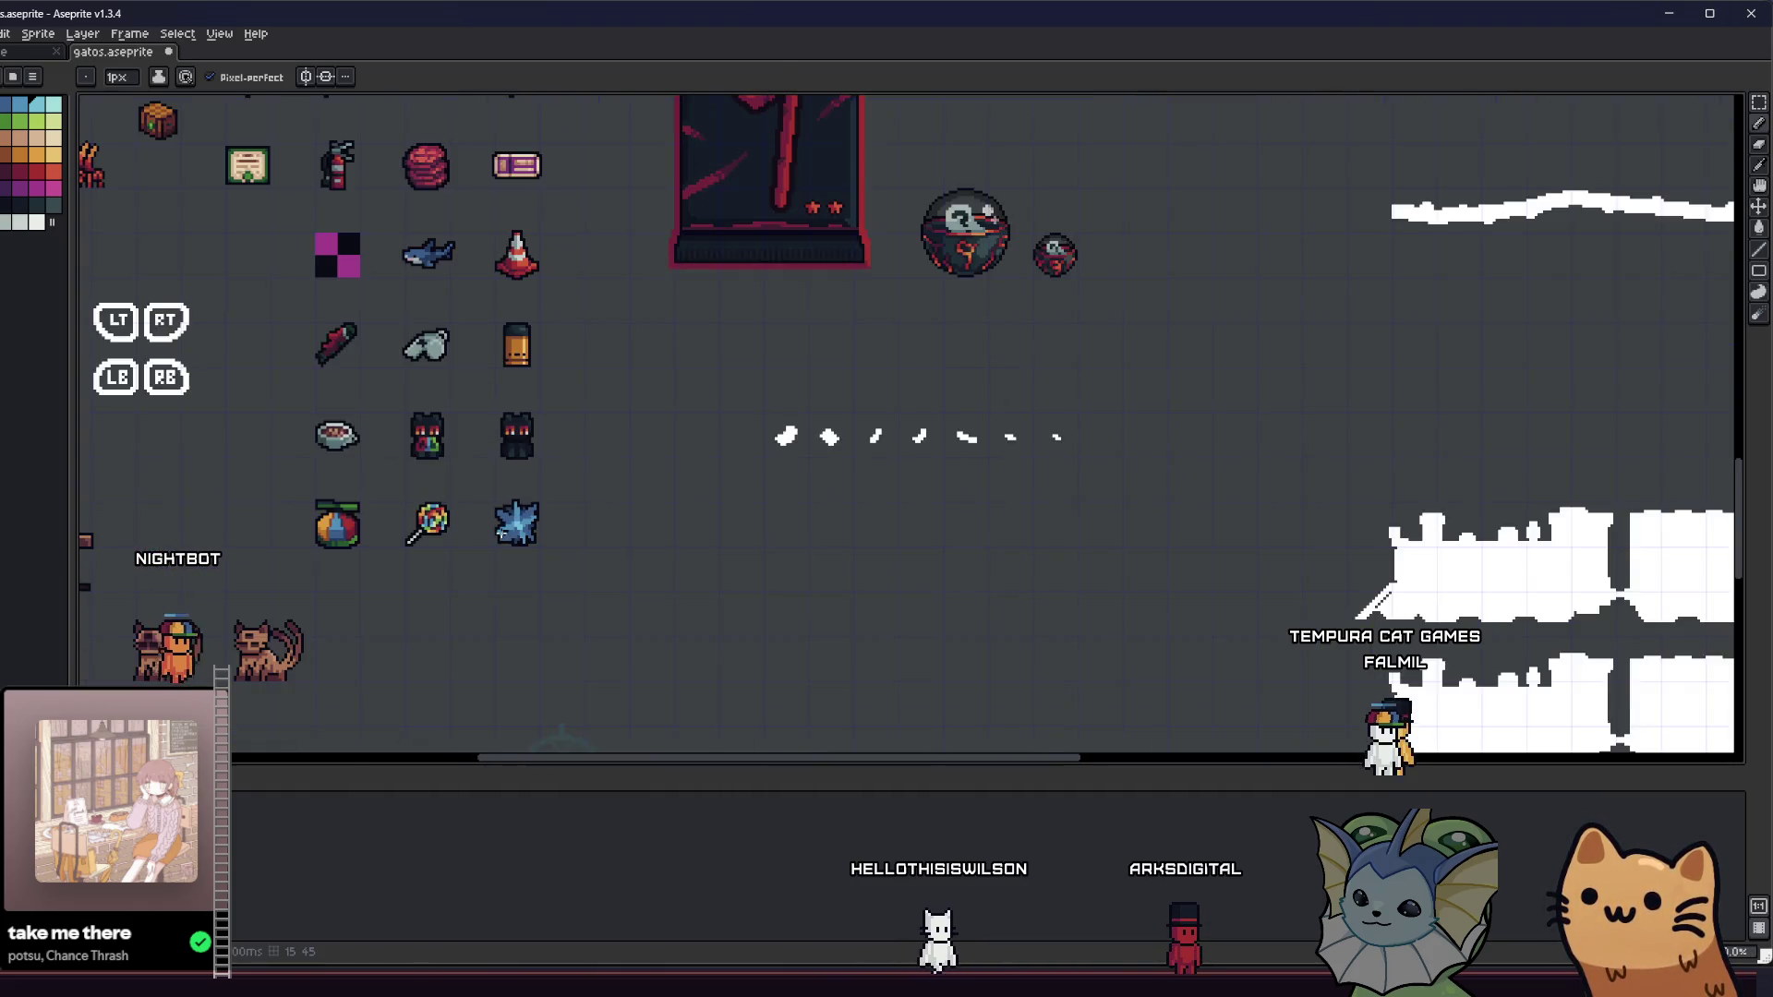
{"action": "scroll", "coordinate": [525, 534], "scroll_direction": "up", "scroll_amount": 5}
{"action": "key", "text": "i"}
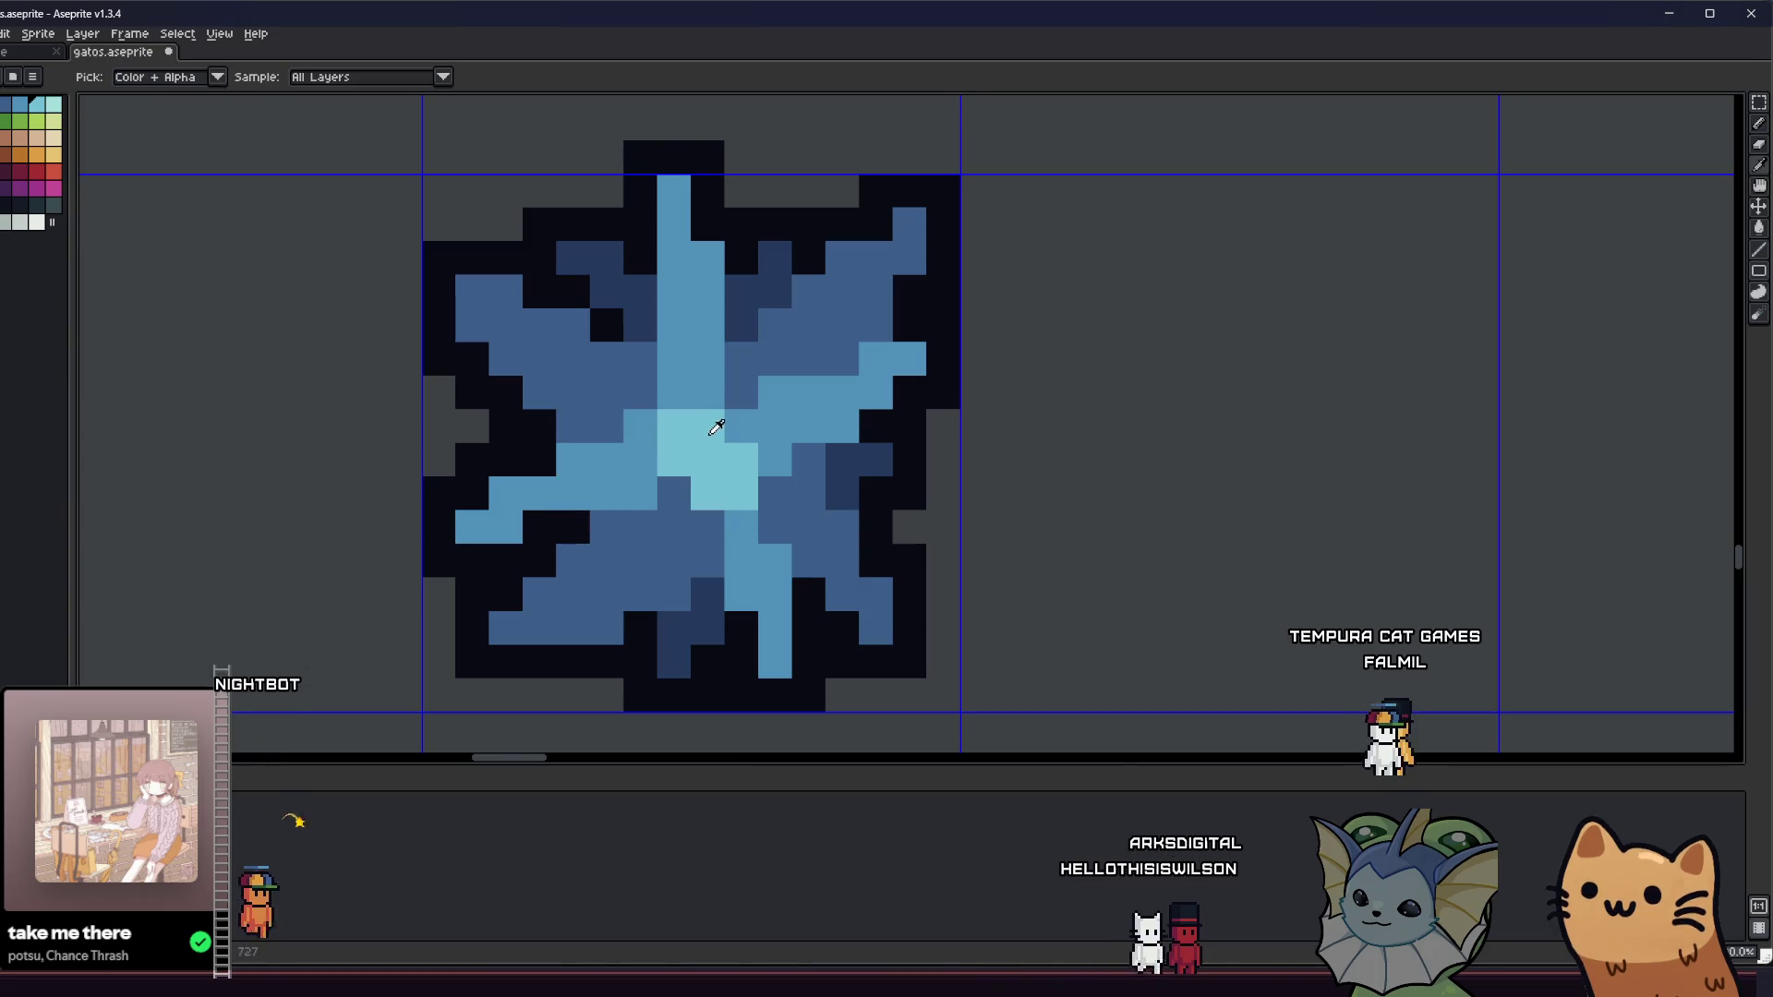
{"action": "key", "text": "b"}
{"action": "left_click_drag", "start_coordinate": [673, 424], "coordinate": [742, 493]}
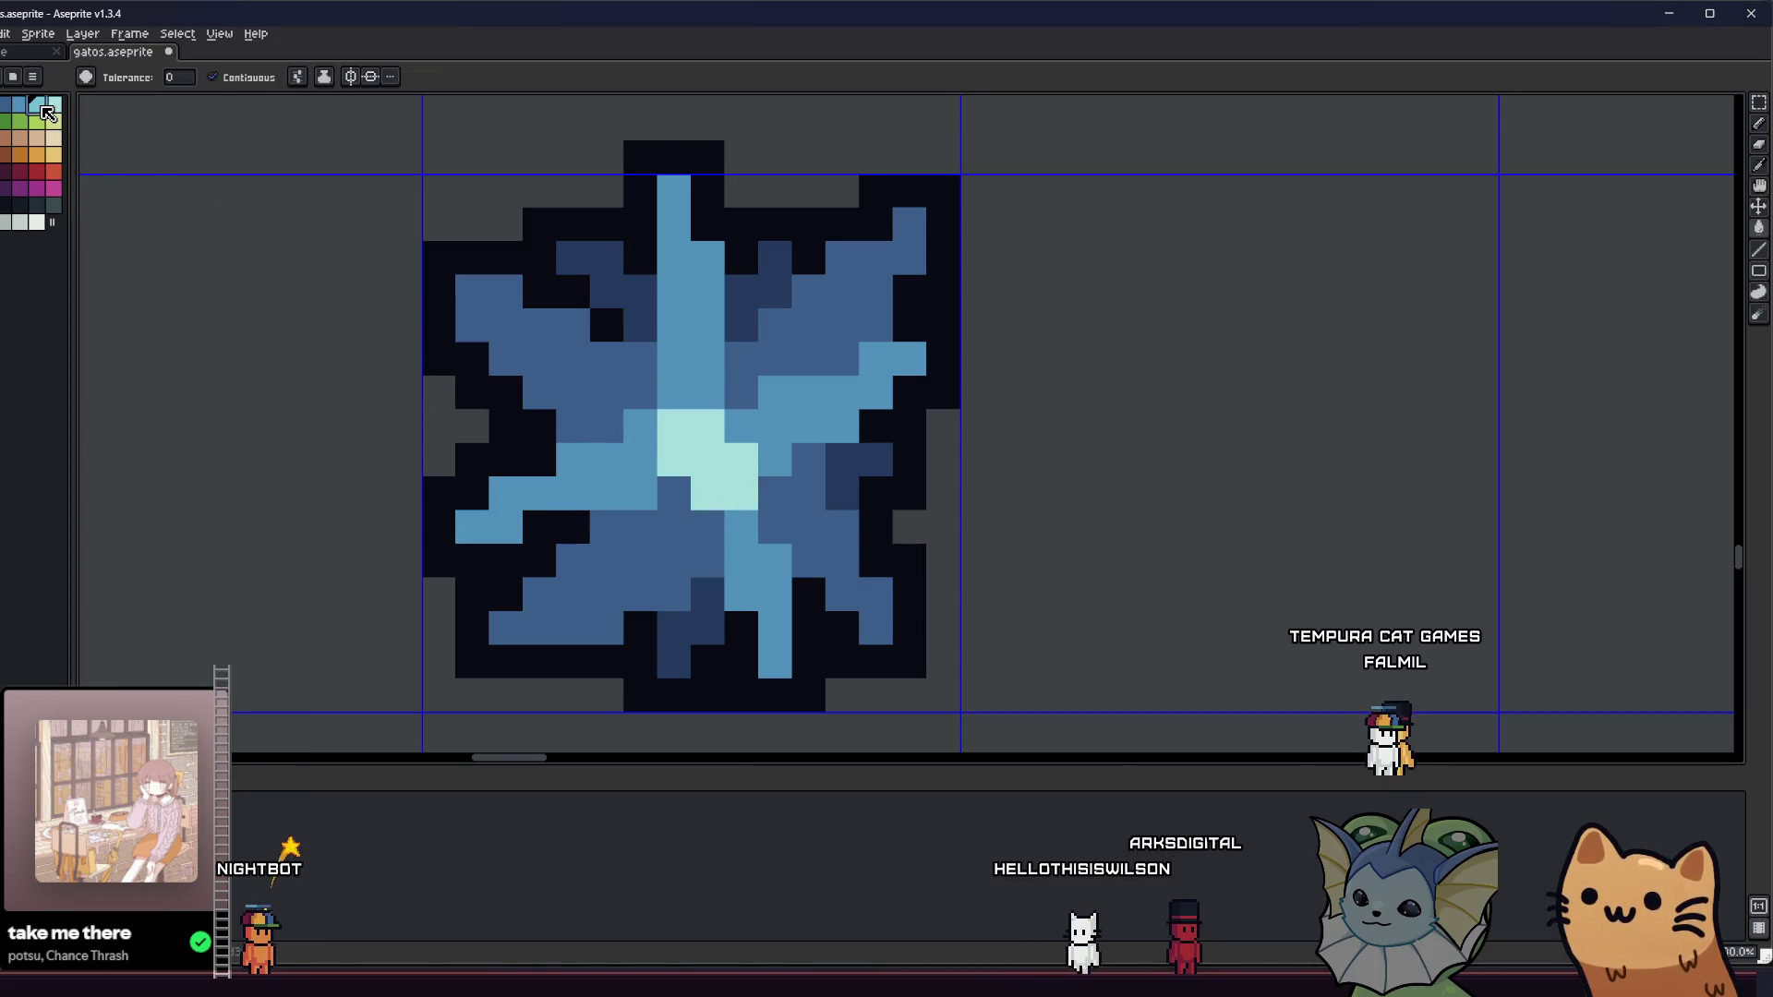
- Draw light-cyan highlight streaks along the star's arms
{"action": "left_click_drag", "start_coordinate": [707, 259], "coordinate": [708, 333]}
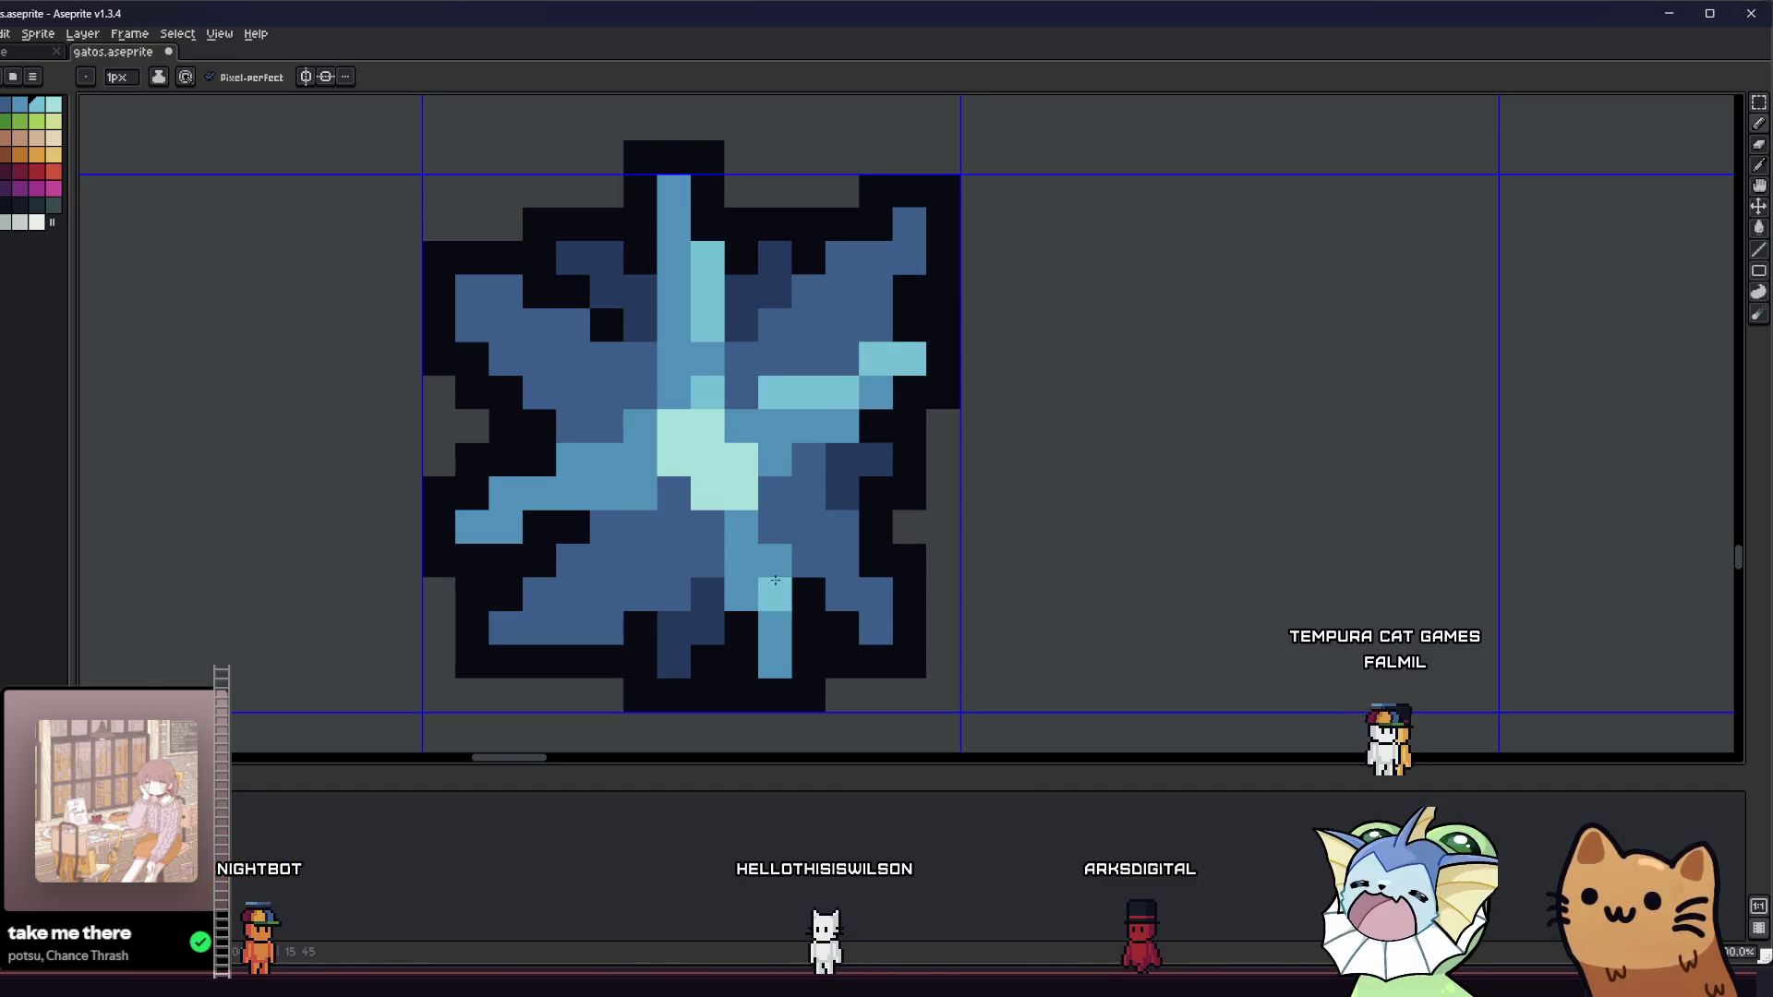
{"action": "left_click", "coordinate": [741, 526]}
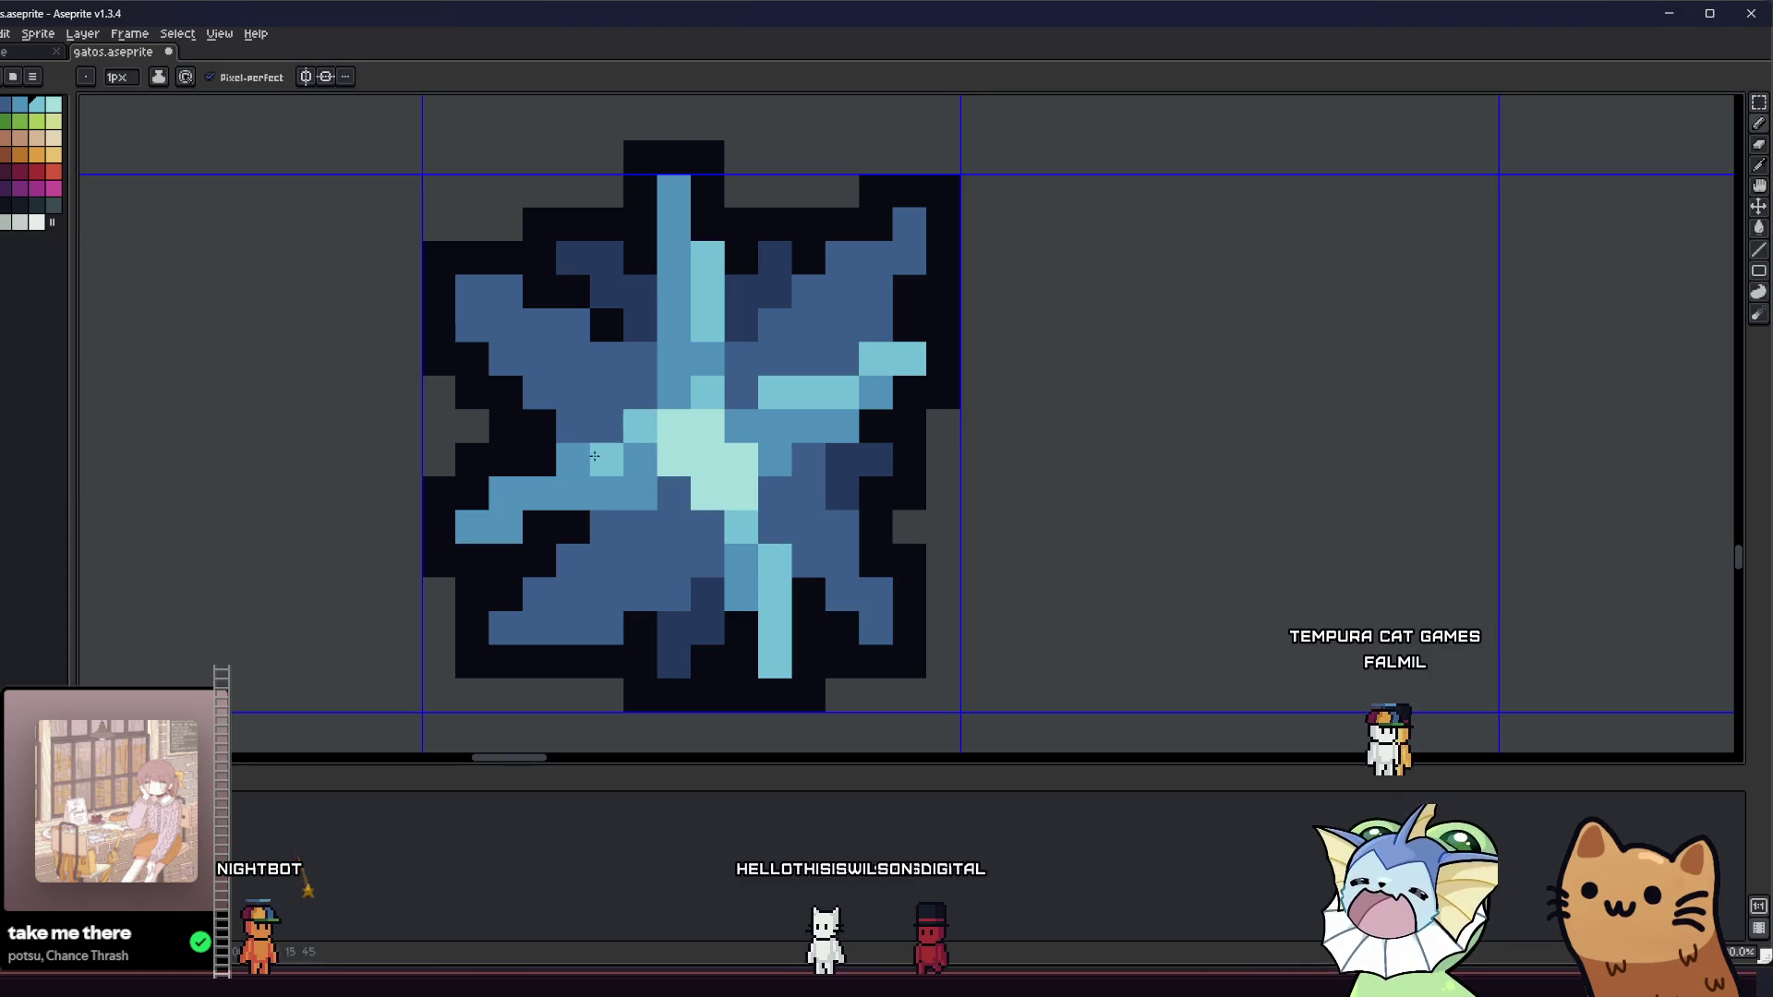
{"action": "scroll", "coordinate": [477, 555], "scroll_direction": "down", "scroll_amount": 3}
{"action": "scroll", "coordinate": [476, 555], "scroll_direction": "down", "scroll_amount": 2}
{"action": "scroll", "coordinate": [477, 555], "scroll_direction": "up", "scroll_amount": 2}
{"action": "scroll", "coordinate": [679, 487], "scroll_direction": "up", "scroll_amount": 3}
{"action": "key", "text": "alt"}
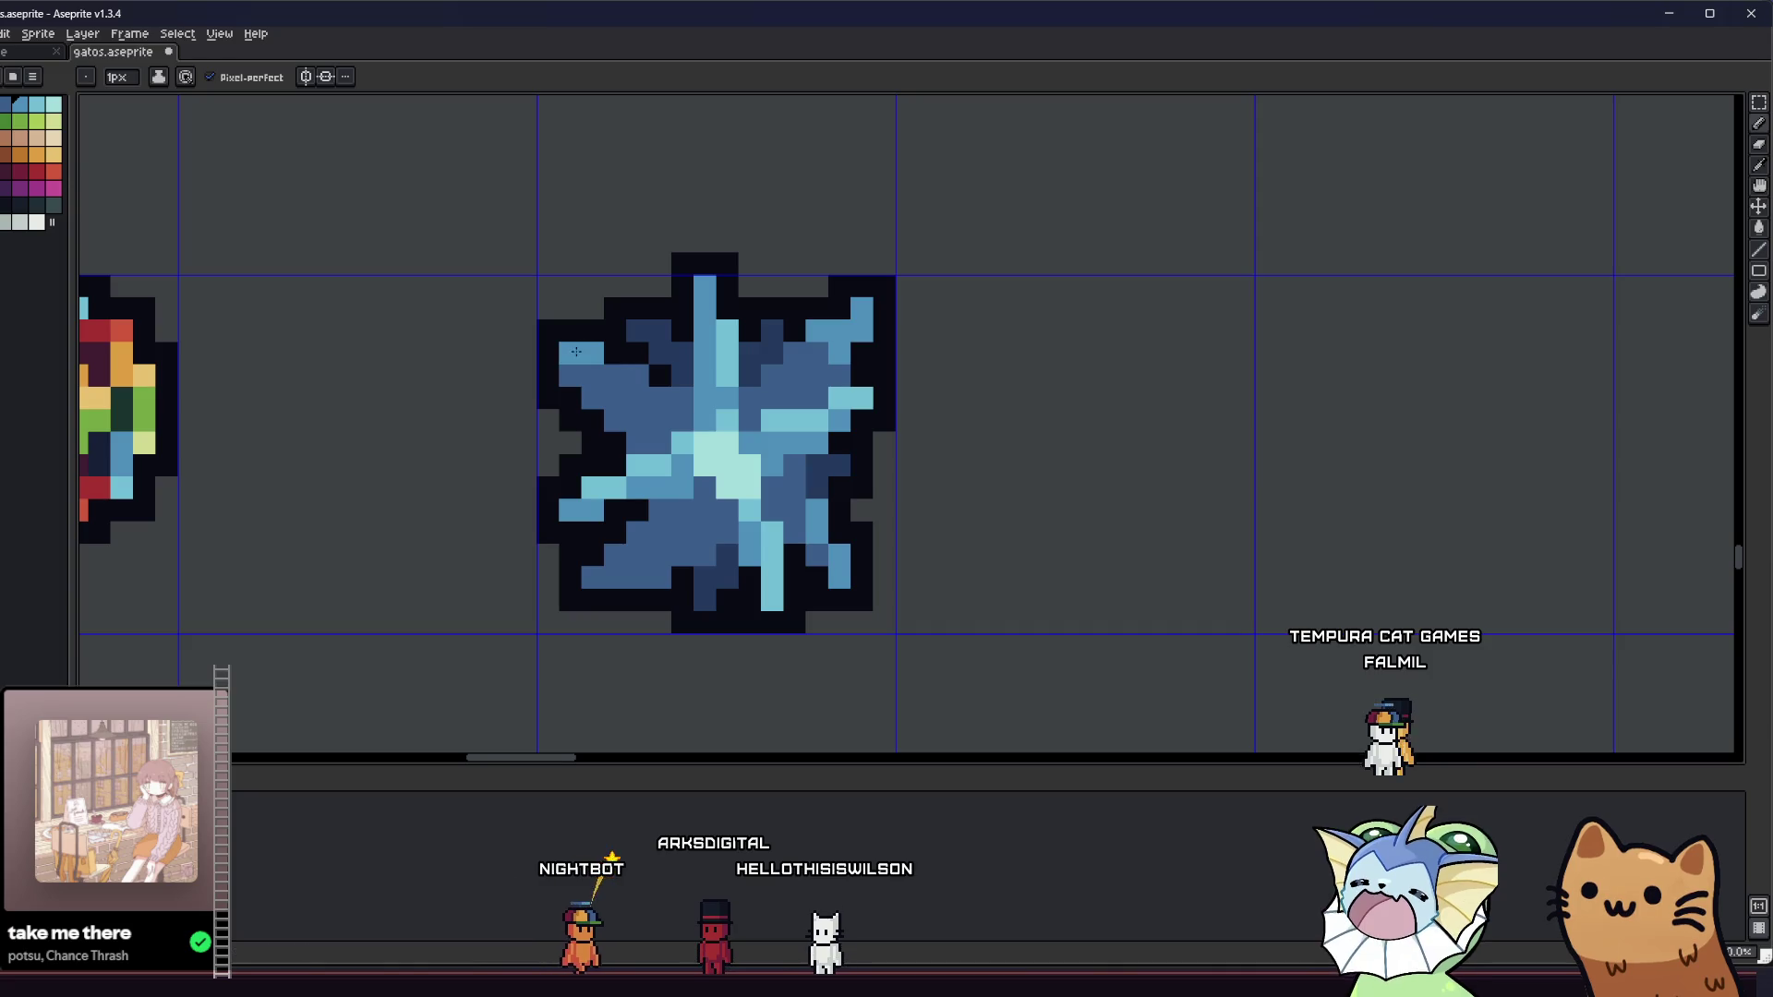
{"action": "scroll", "coordinate": [674, 397], "scroll_direction": "down", "scroll_amount": 3}
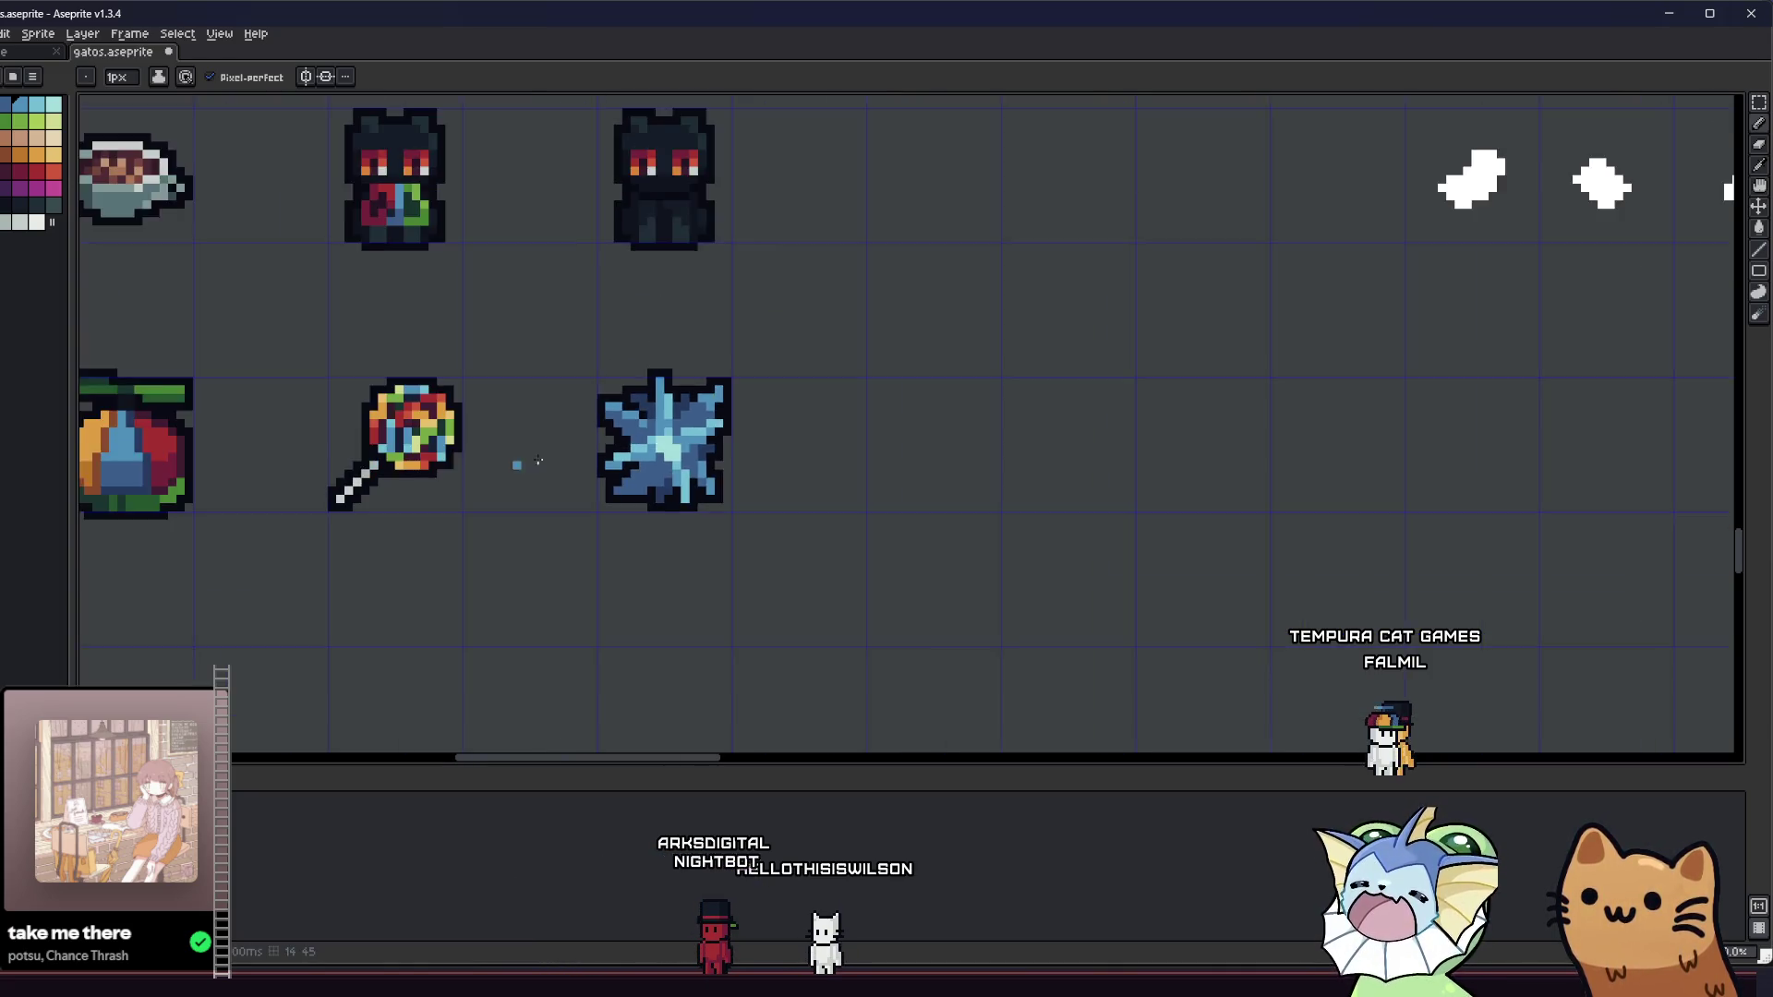
- Zoom in on the blue star and place a single dark pixel in its shading
{"action": "scroll", "coordinate": [705, 516], "scroll_direction": "up", "scroll_amount": 2}
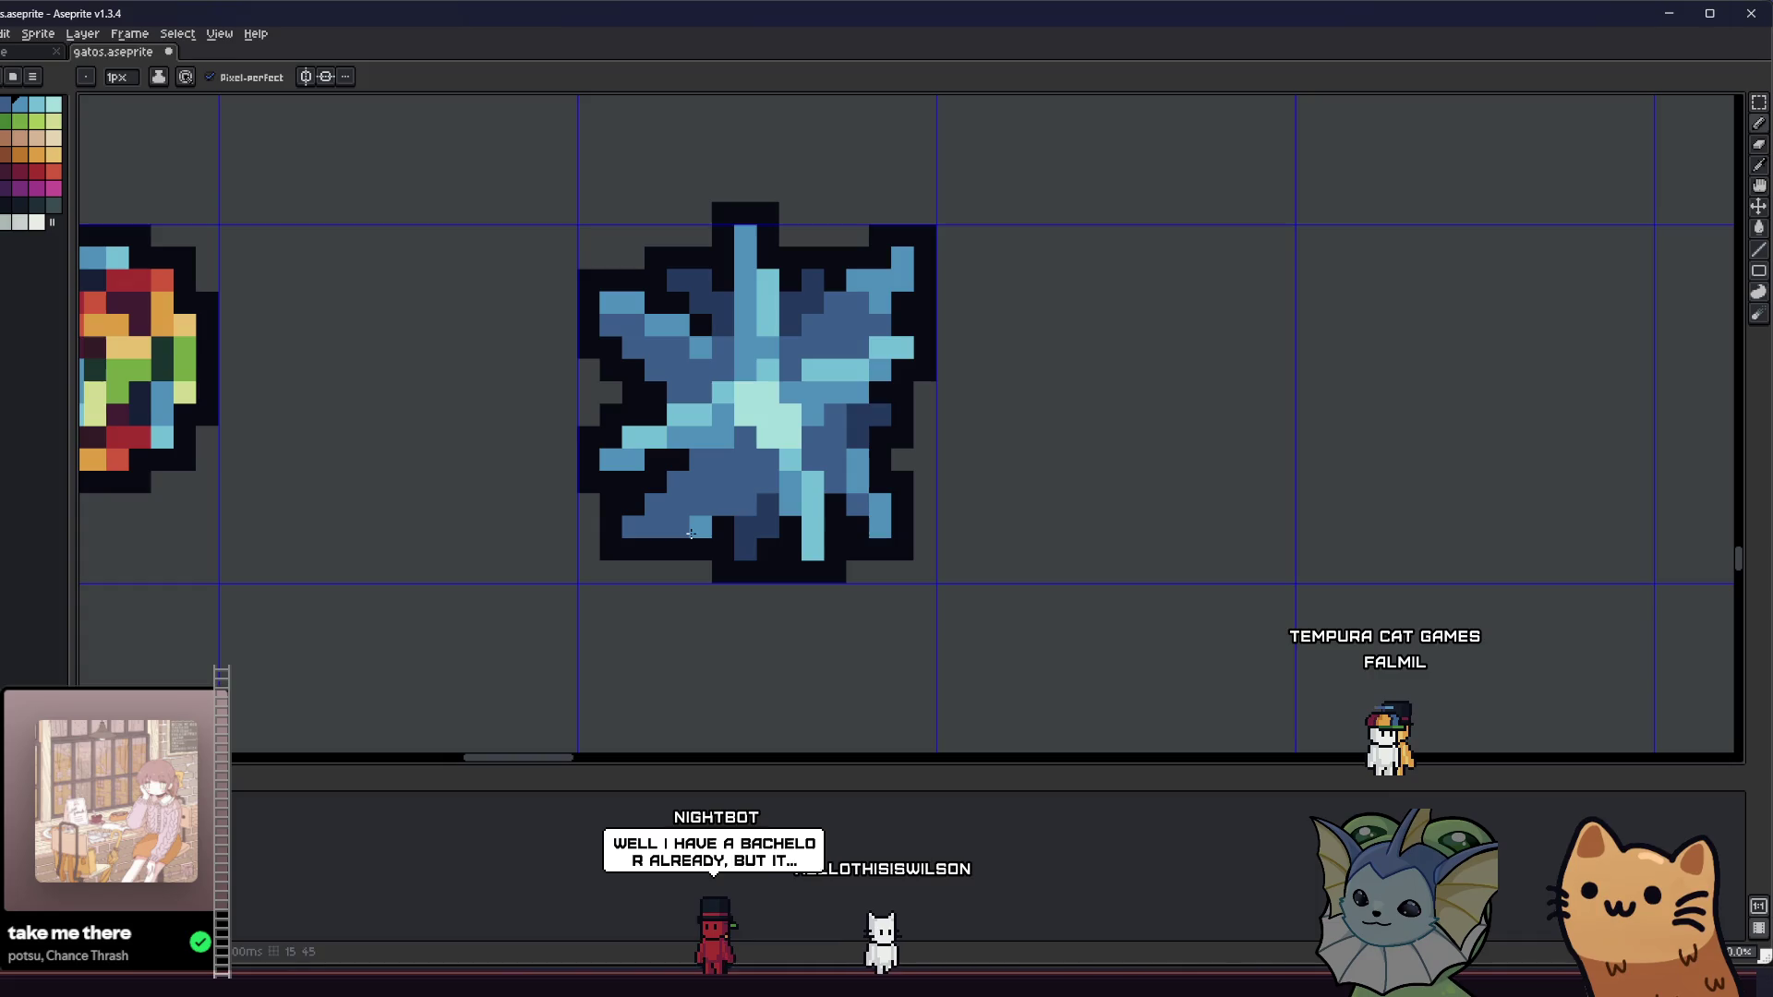
{"action": "scroll", "coordinate": [648, 522], "scroll_direction": "down", "scroll_amount": 1}
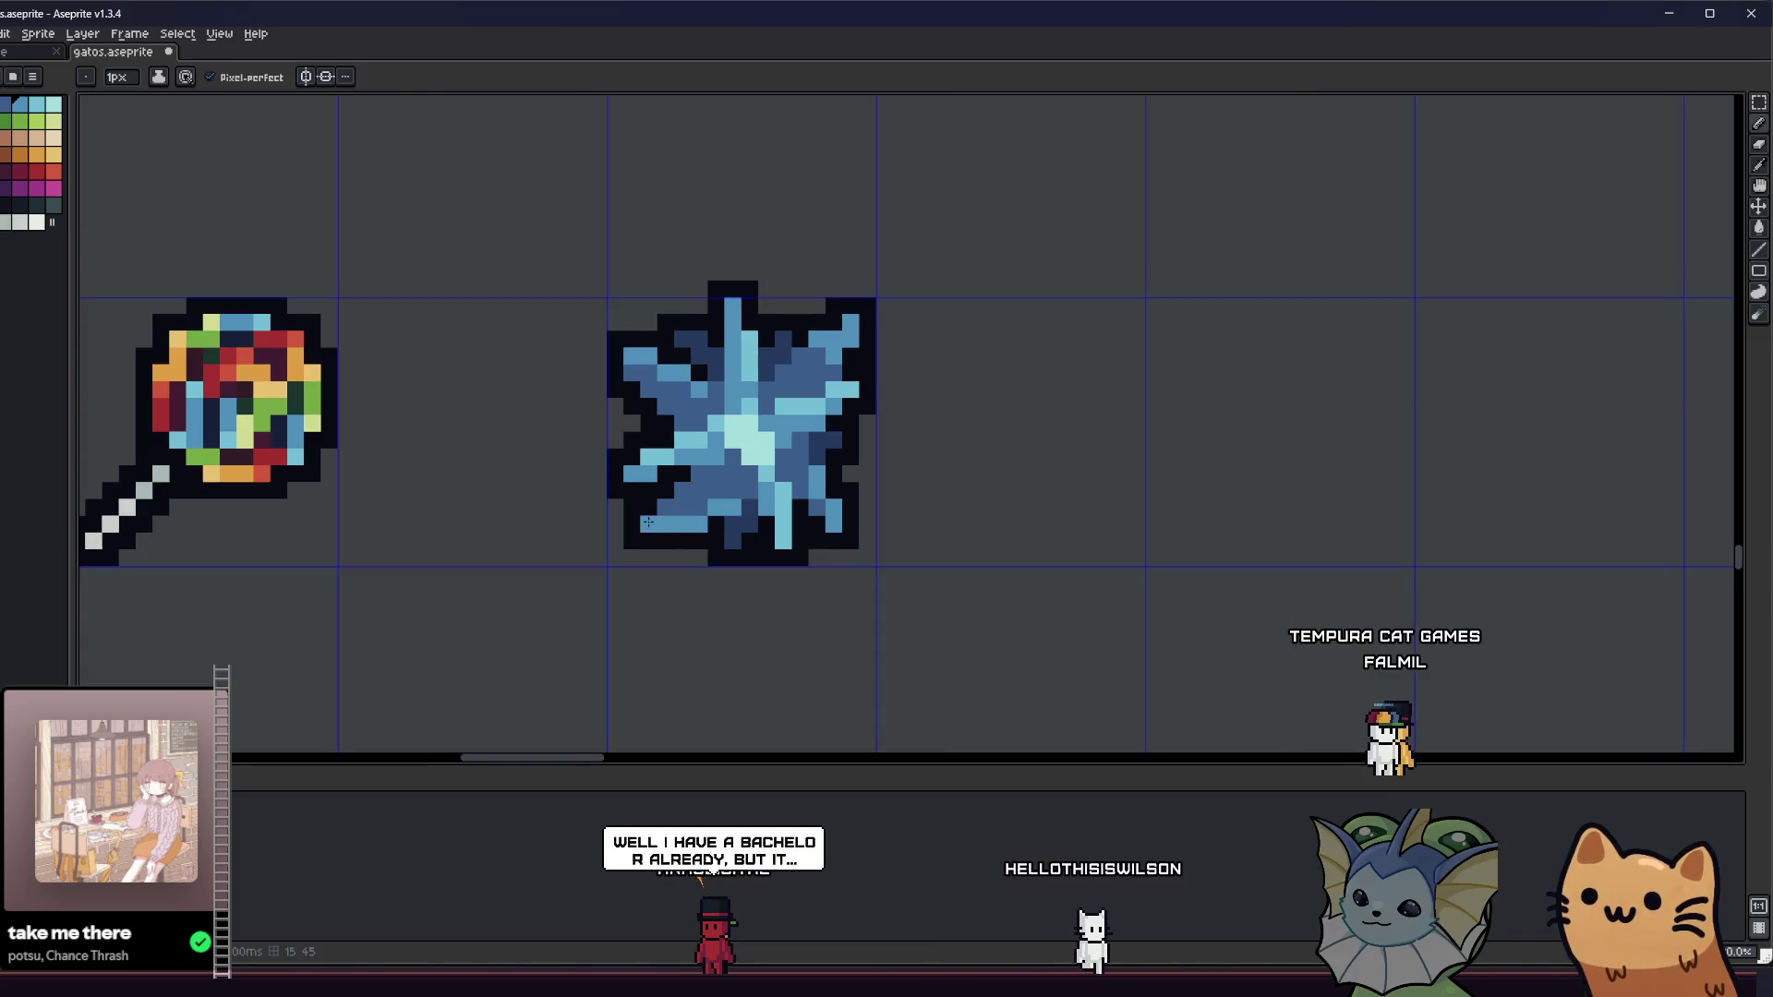
{"action": "scroll", "coordinate": [648, 522], "scroll_direction": "down", "scroll_amount": 2}
{"action": "scroll", "coordinate": [628, 540], "scroll_direction": "up", "scroll_amount": 1}
{"action": "scroll", "coordinate": [637, 554], "scroll_direction": "down", "scroll_amount": 3}
{"action": "scroll", "coordinate": [642, 565], "scroll_direction": "up", "scroll_amount": 2}
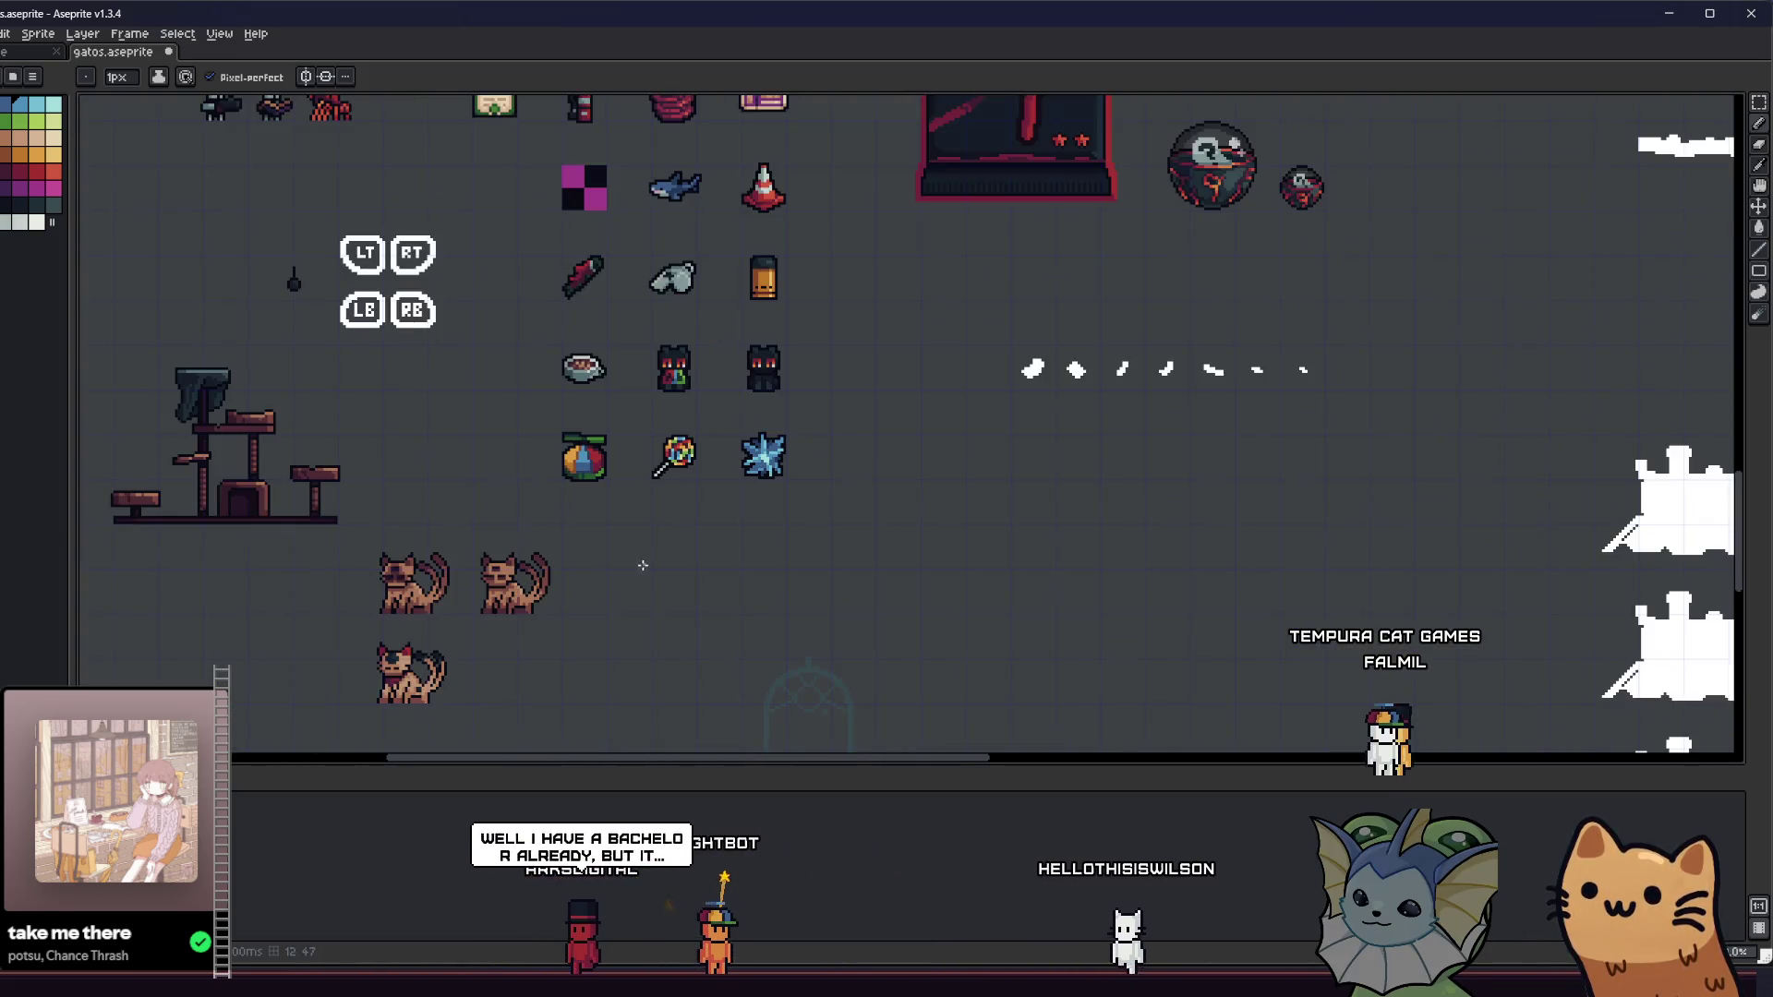
{"action": "left_click_drag", "start_coordinate": [643, 566], "coordinate": [585, 566]}
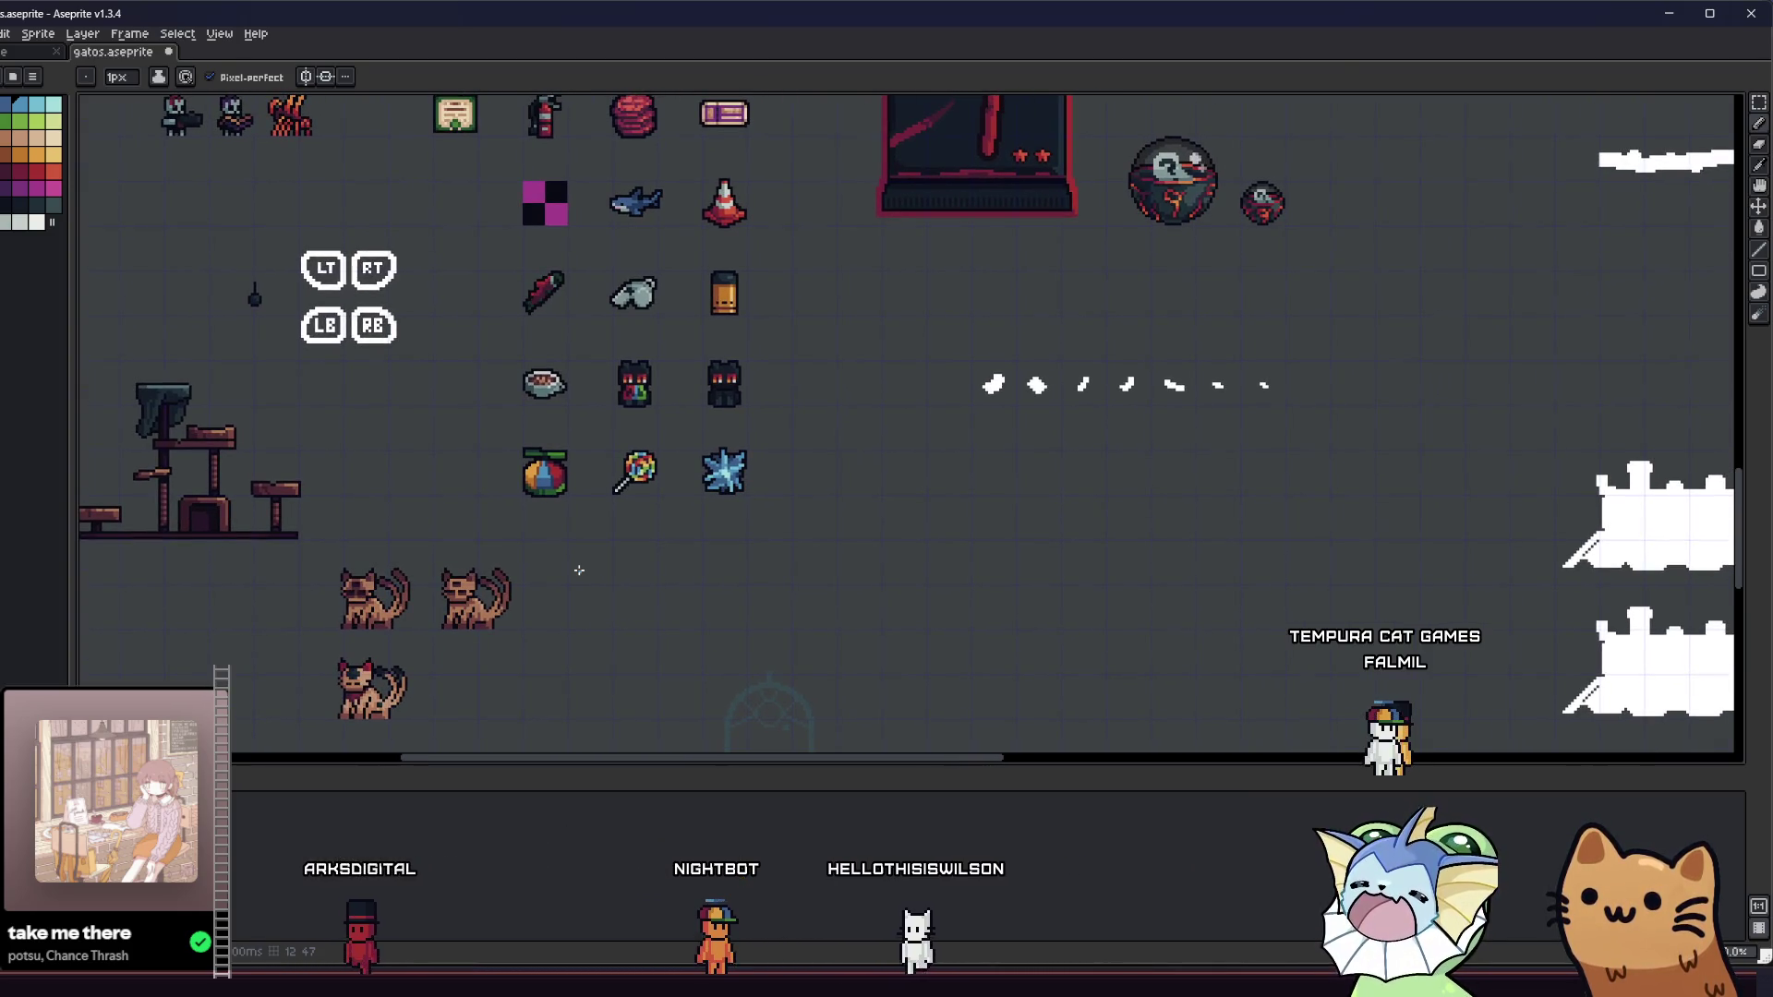
{"action": "scroll", "coordinate": [696, 502], "scroll_direction": "up", "scroll_amount": 2}
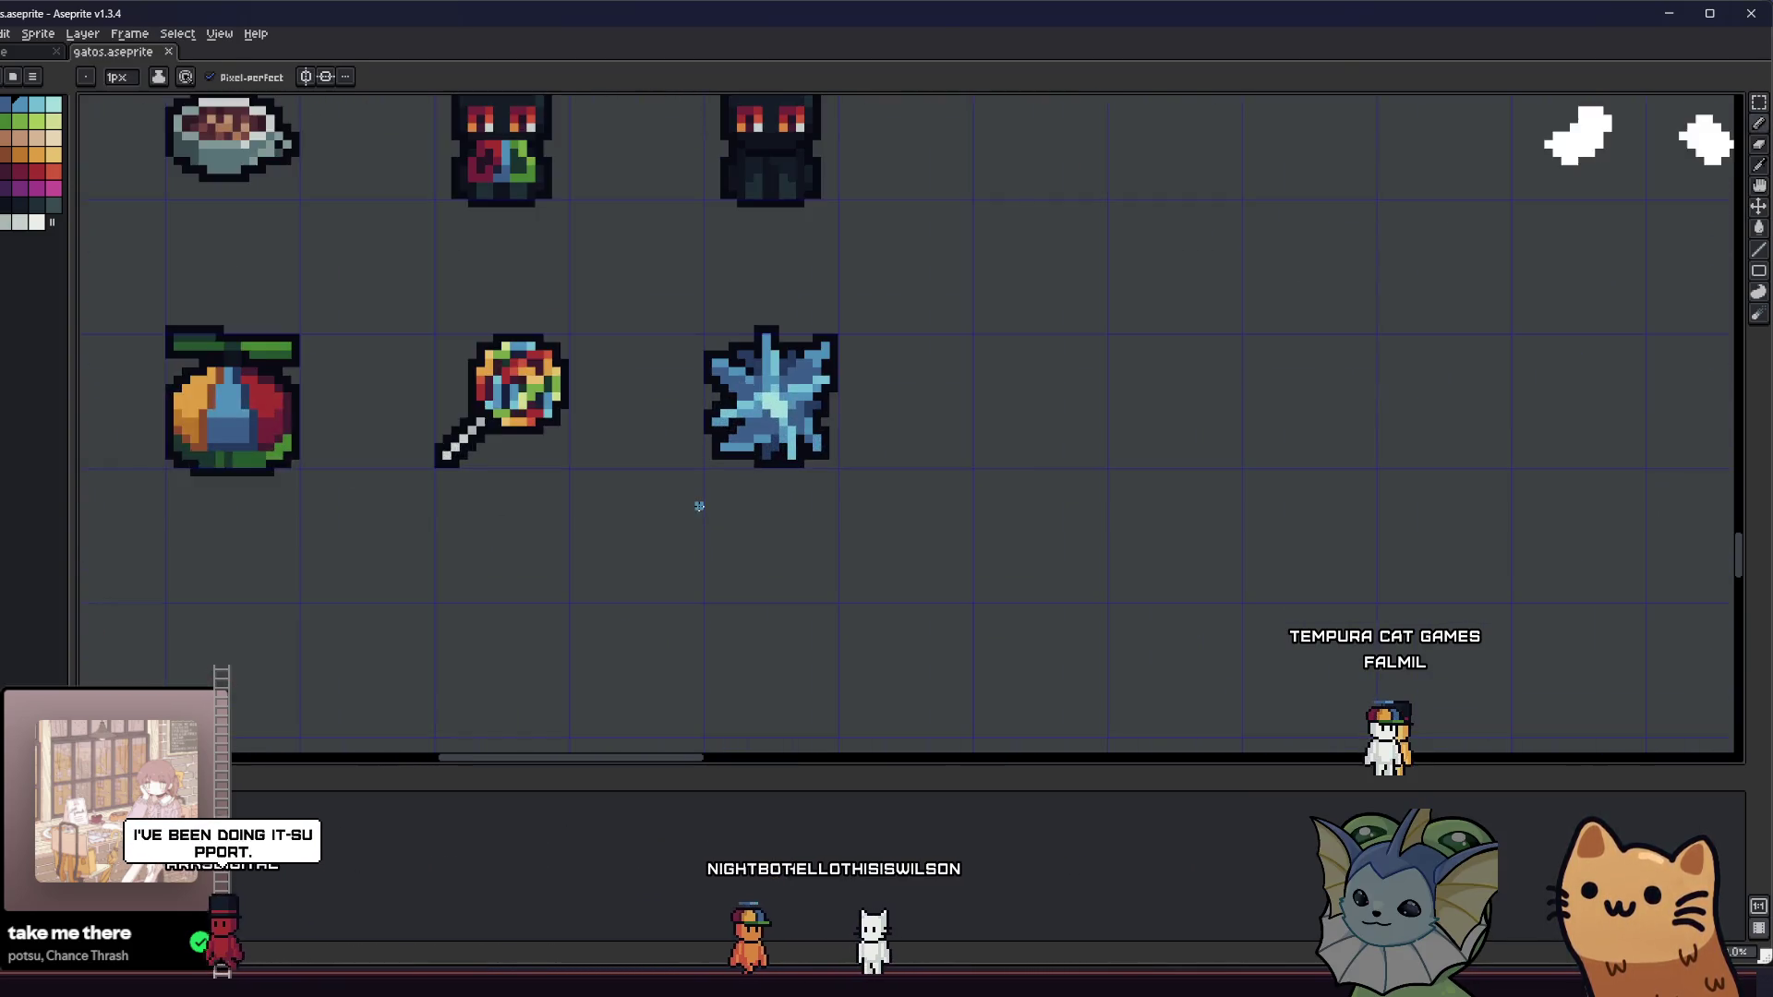
{"action": "scroll", "coordinate": [804, 436], "scroll_direction": "up", "scroll_amount": 3}
{"action": "key", "text": "b"}
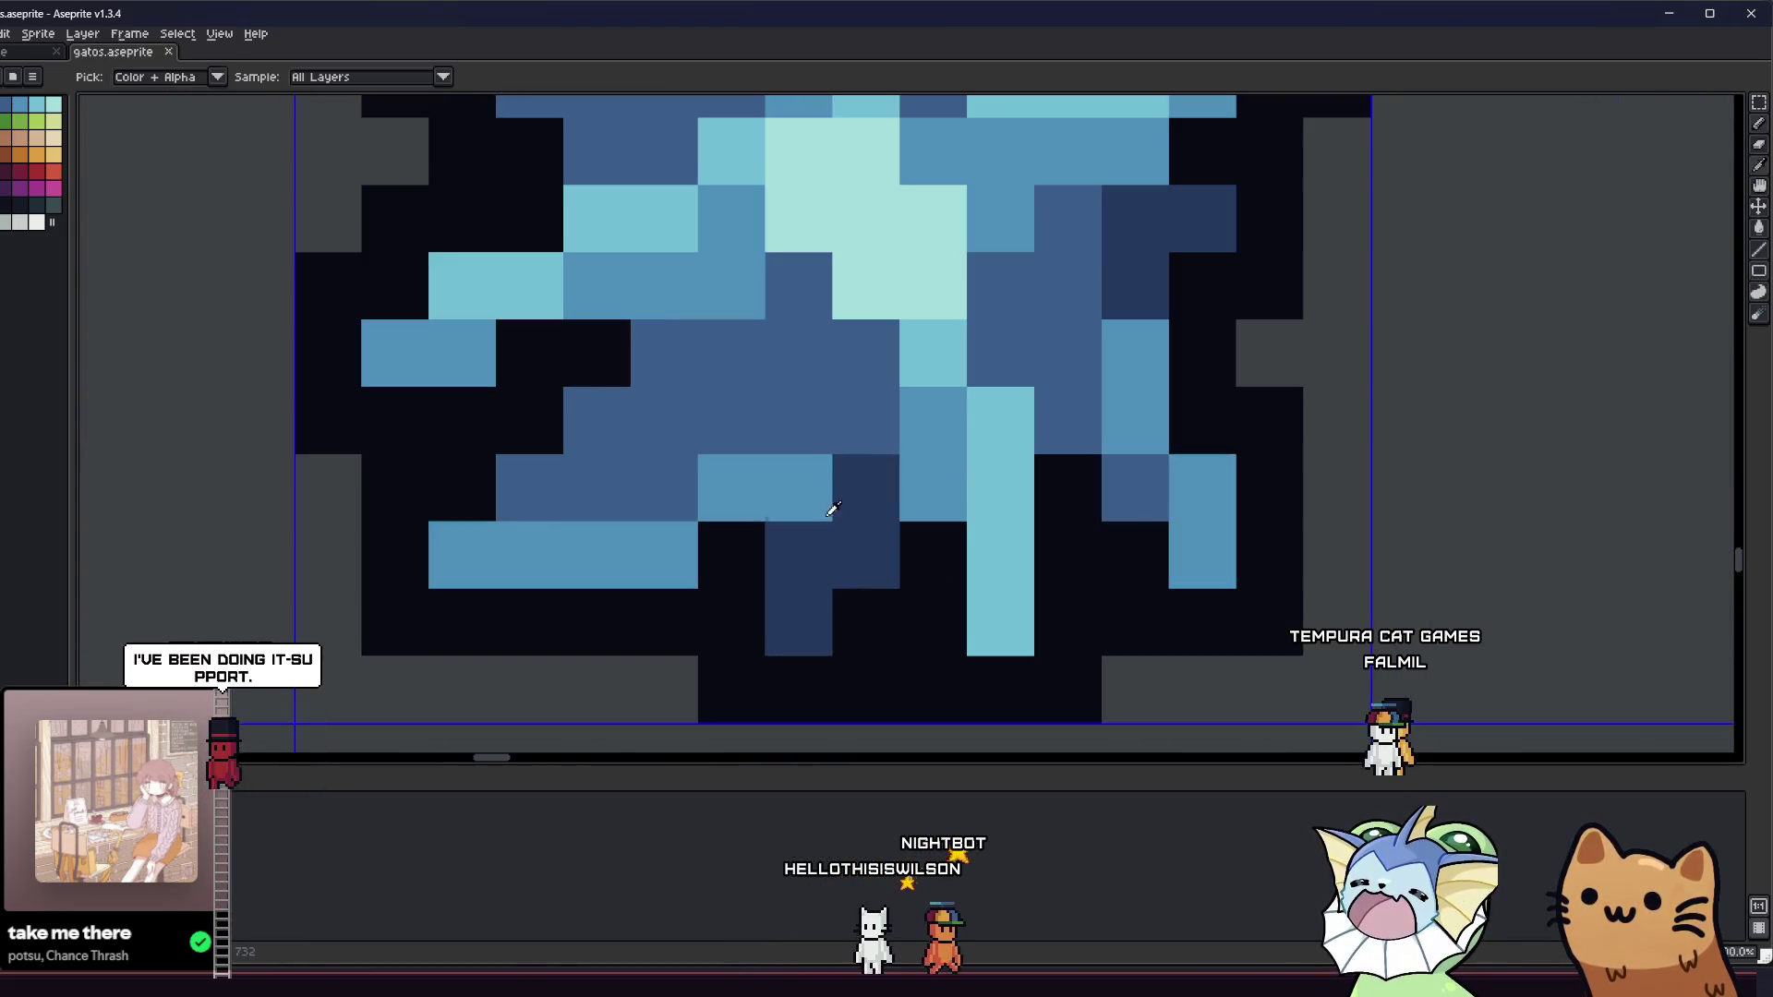
{"action": "left_click", "coordinate": [812, 490]}
- Zoom and pan across the sprite sheet to review the shaded star
{"action": "scroll", "coordinate": [844, 438], "scroll_direction": "down", "scroll_amount": 5}
{"action": "scroll", "coordinate": [701, 511], "scroll_direction": "down", "scroll_amount": 2}
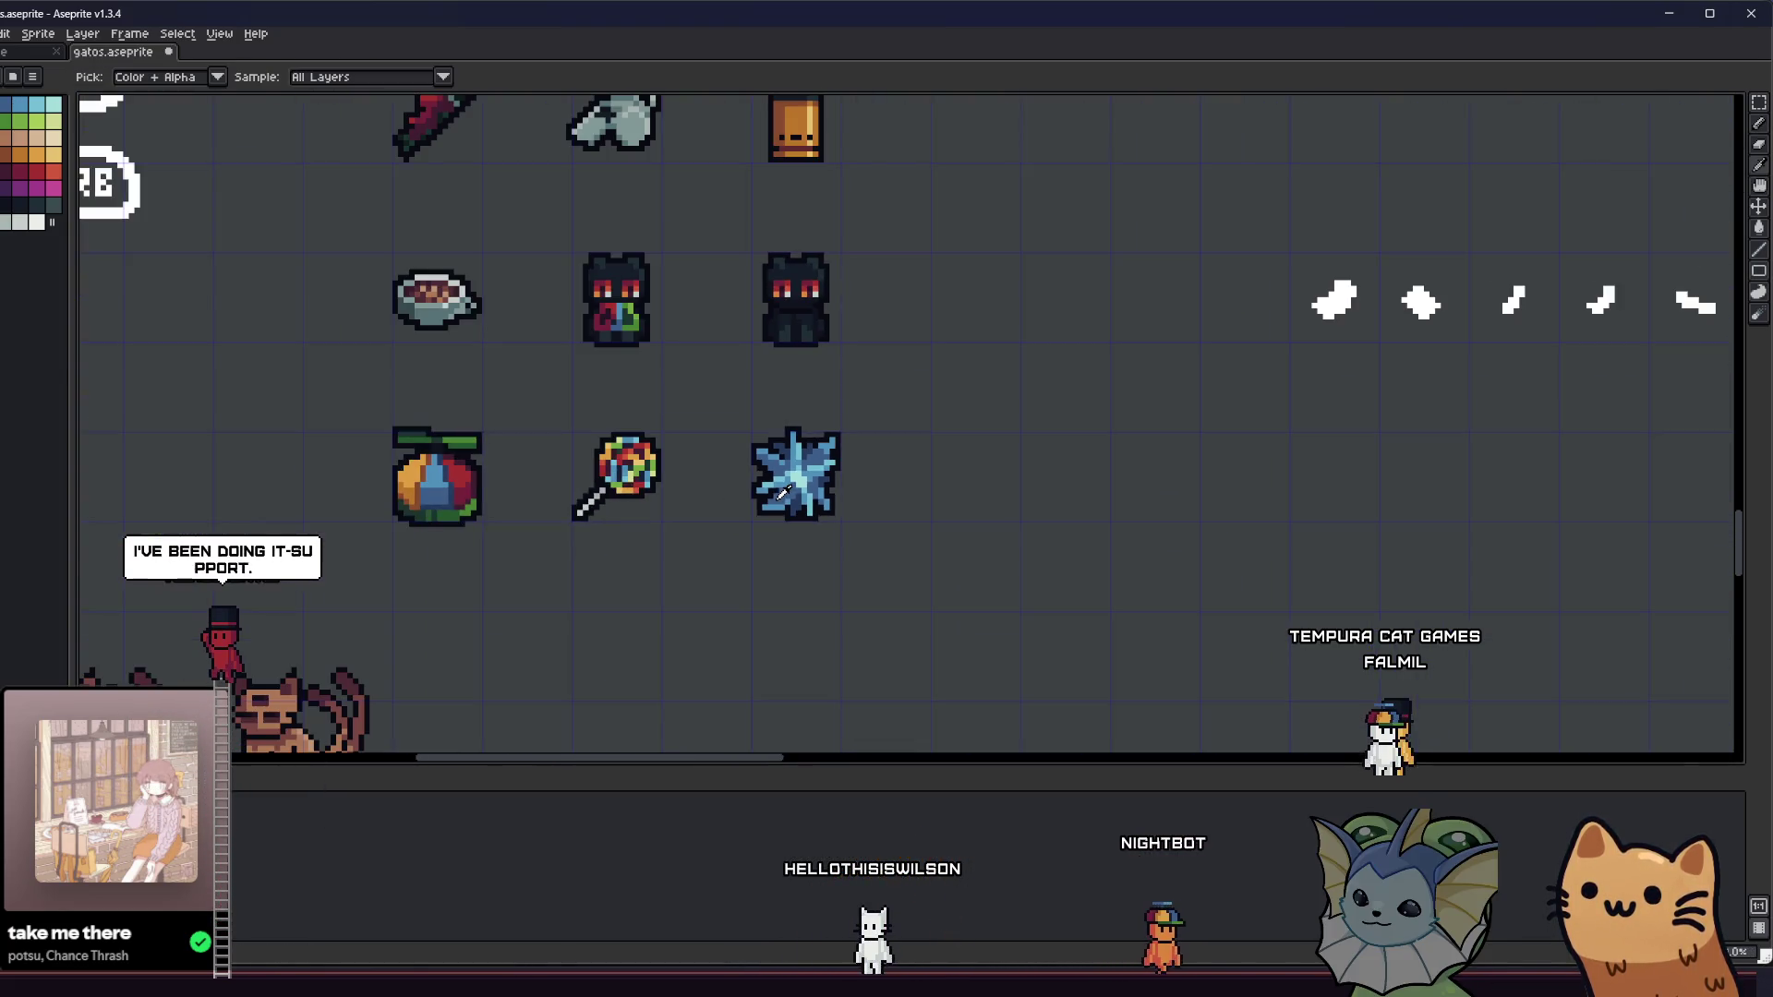
{"action": "scroll", "coordinate": [784, 407], "scroll_direction": "up", "scroll_amount": 4}
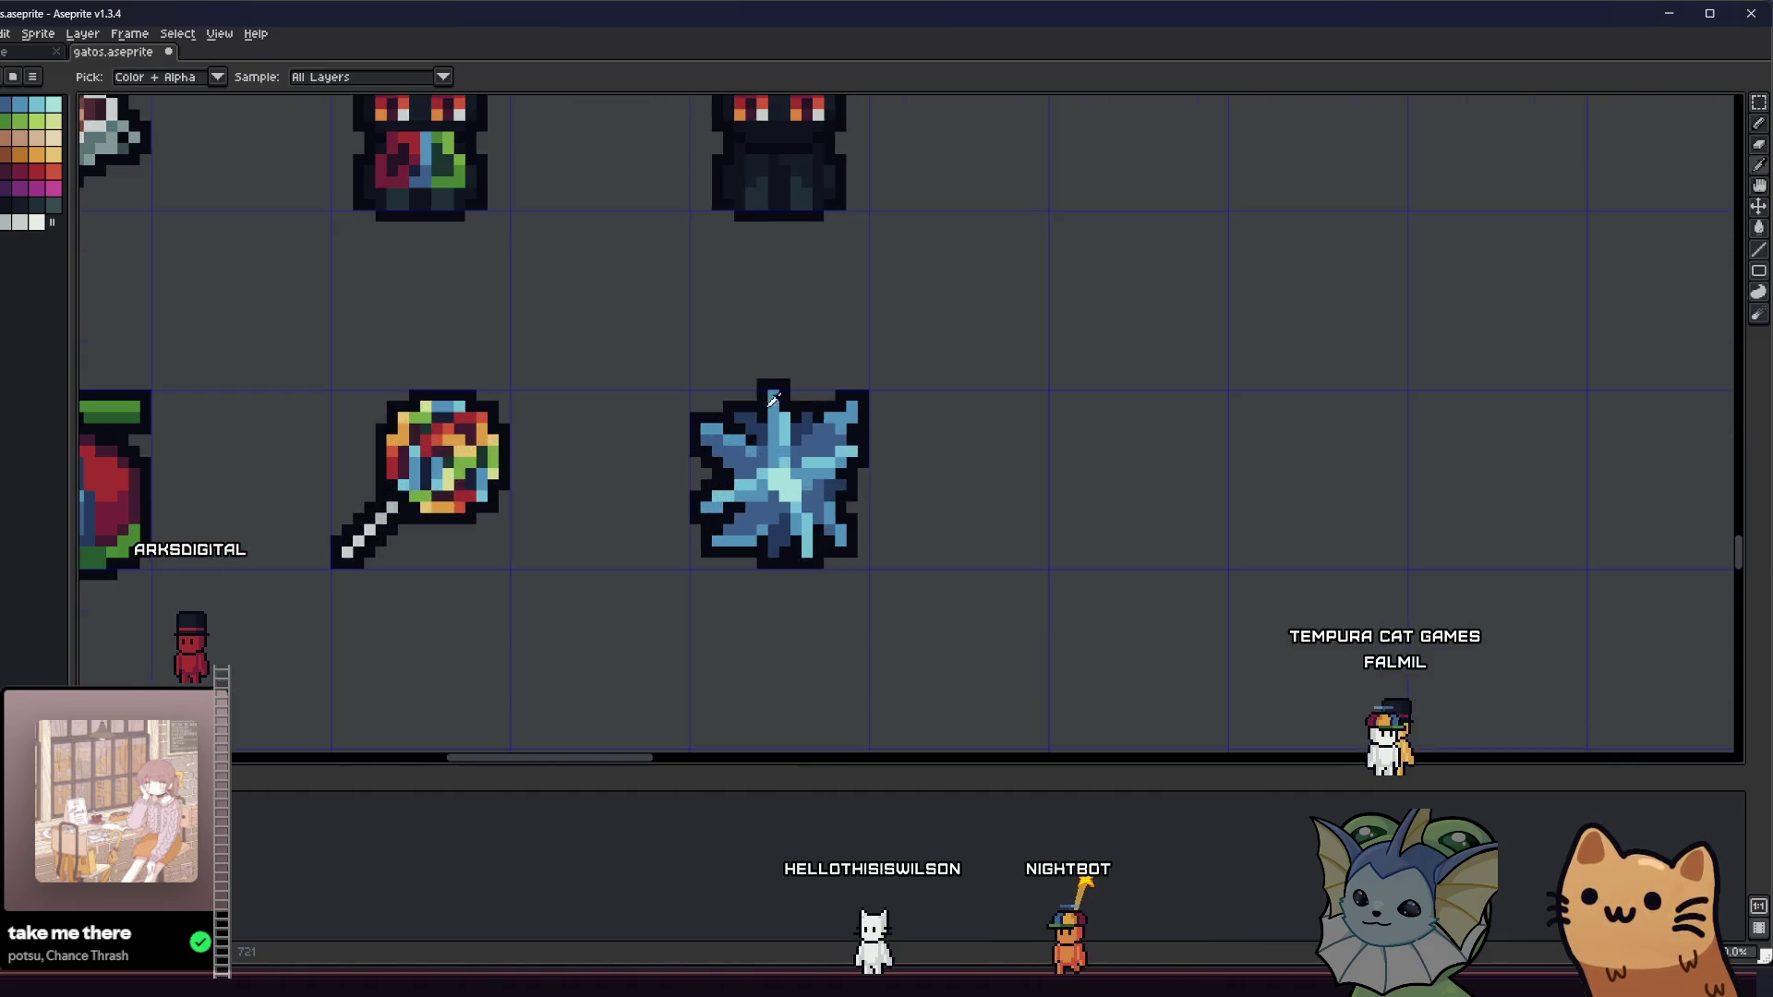
{"action": "scroll", "coordinate": [784, 406], "scroll_direction": "down", "scroll_amount": 4}
{"action": "scroll", "coordinate": [684, 495], "scroll_direction": "up", "scroll_amount": 2}
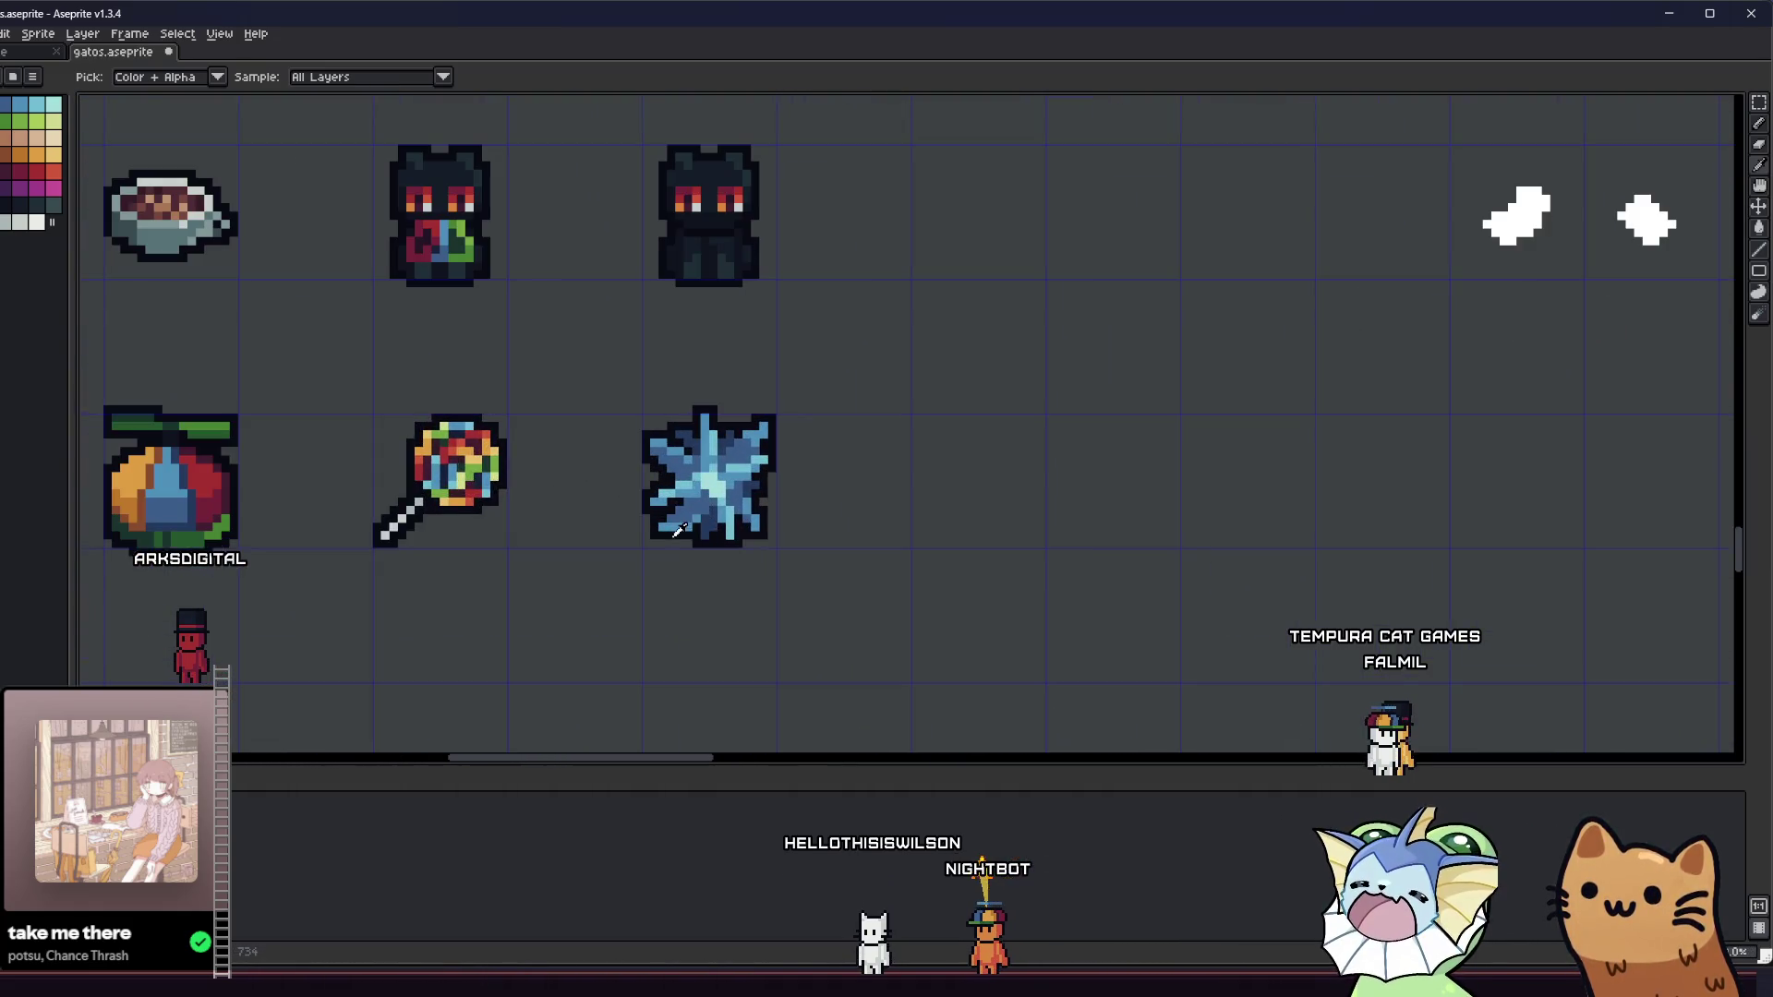
{"action": "scroll", "coordinate": [673, 517], "scroll_direction": "up", "scroll_amount": 3}
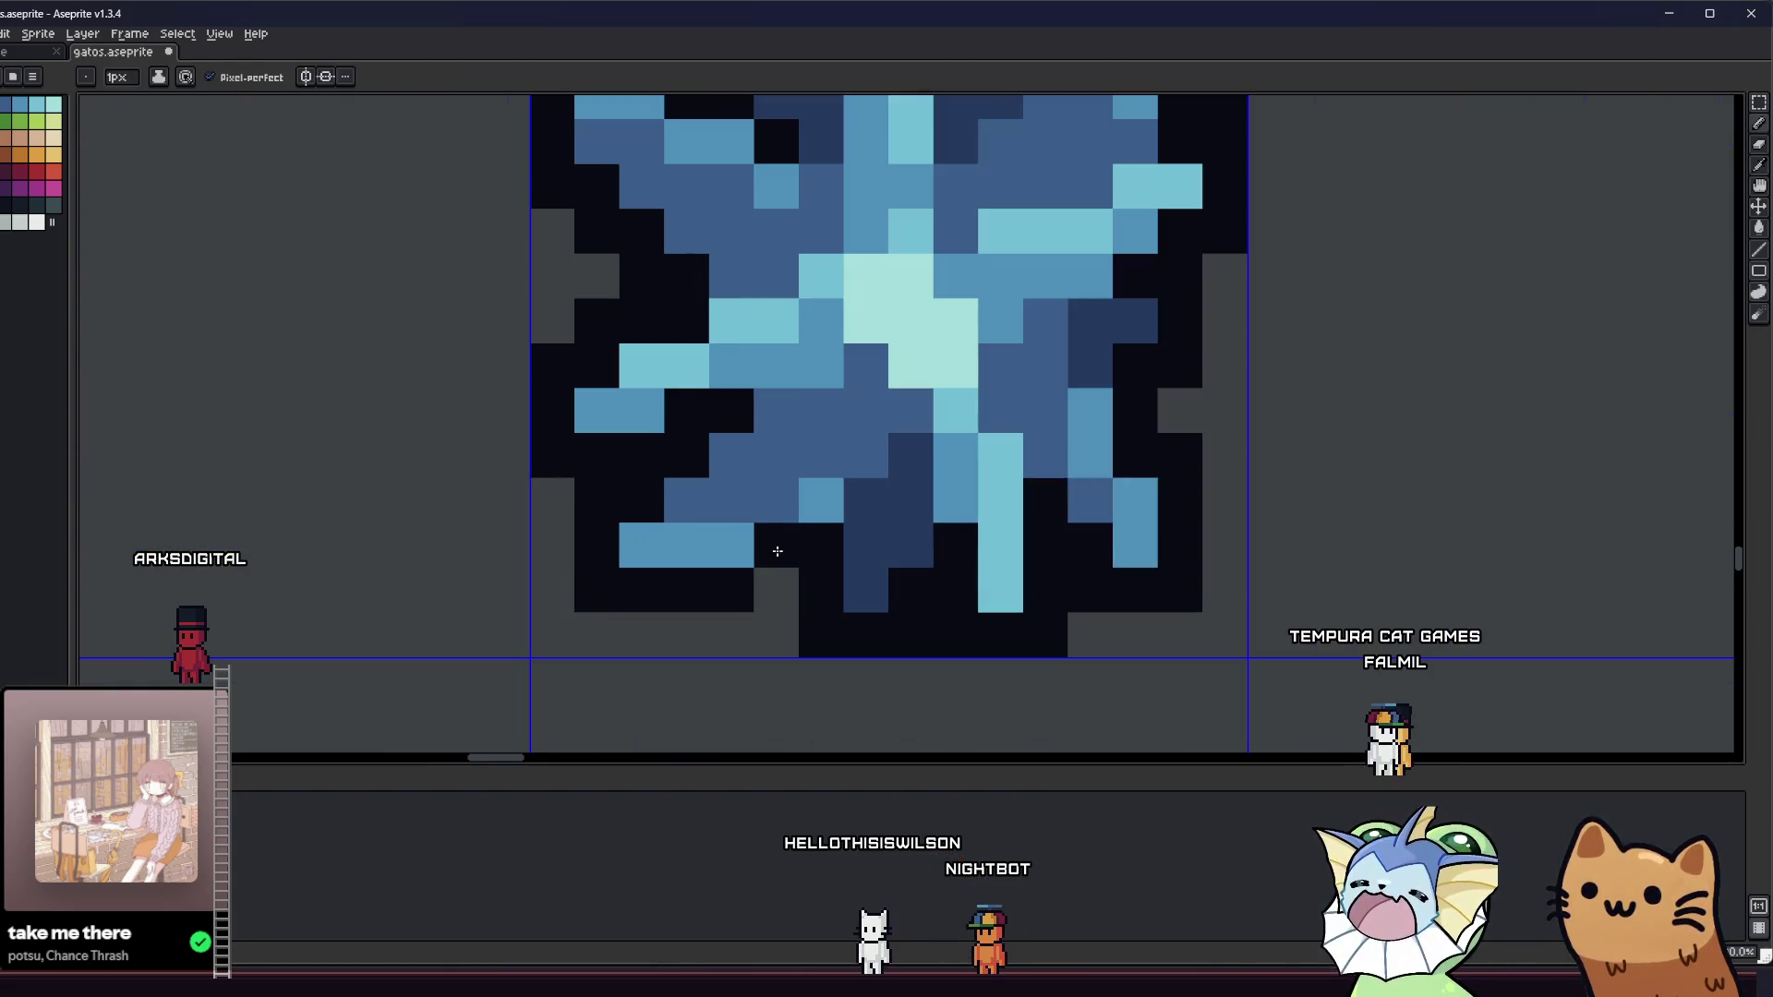
{"action": "scroll", "coordinate": [783, 505], "scroll_direction": "down", "scroll_amount": 5}
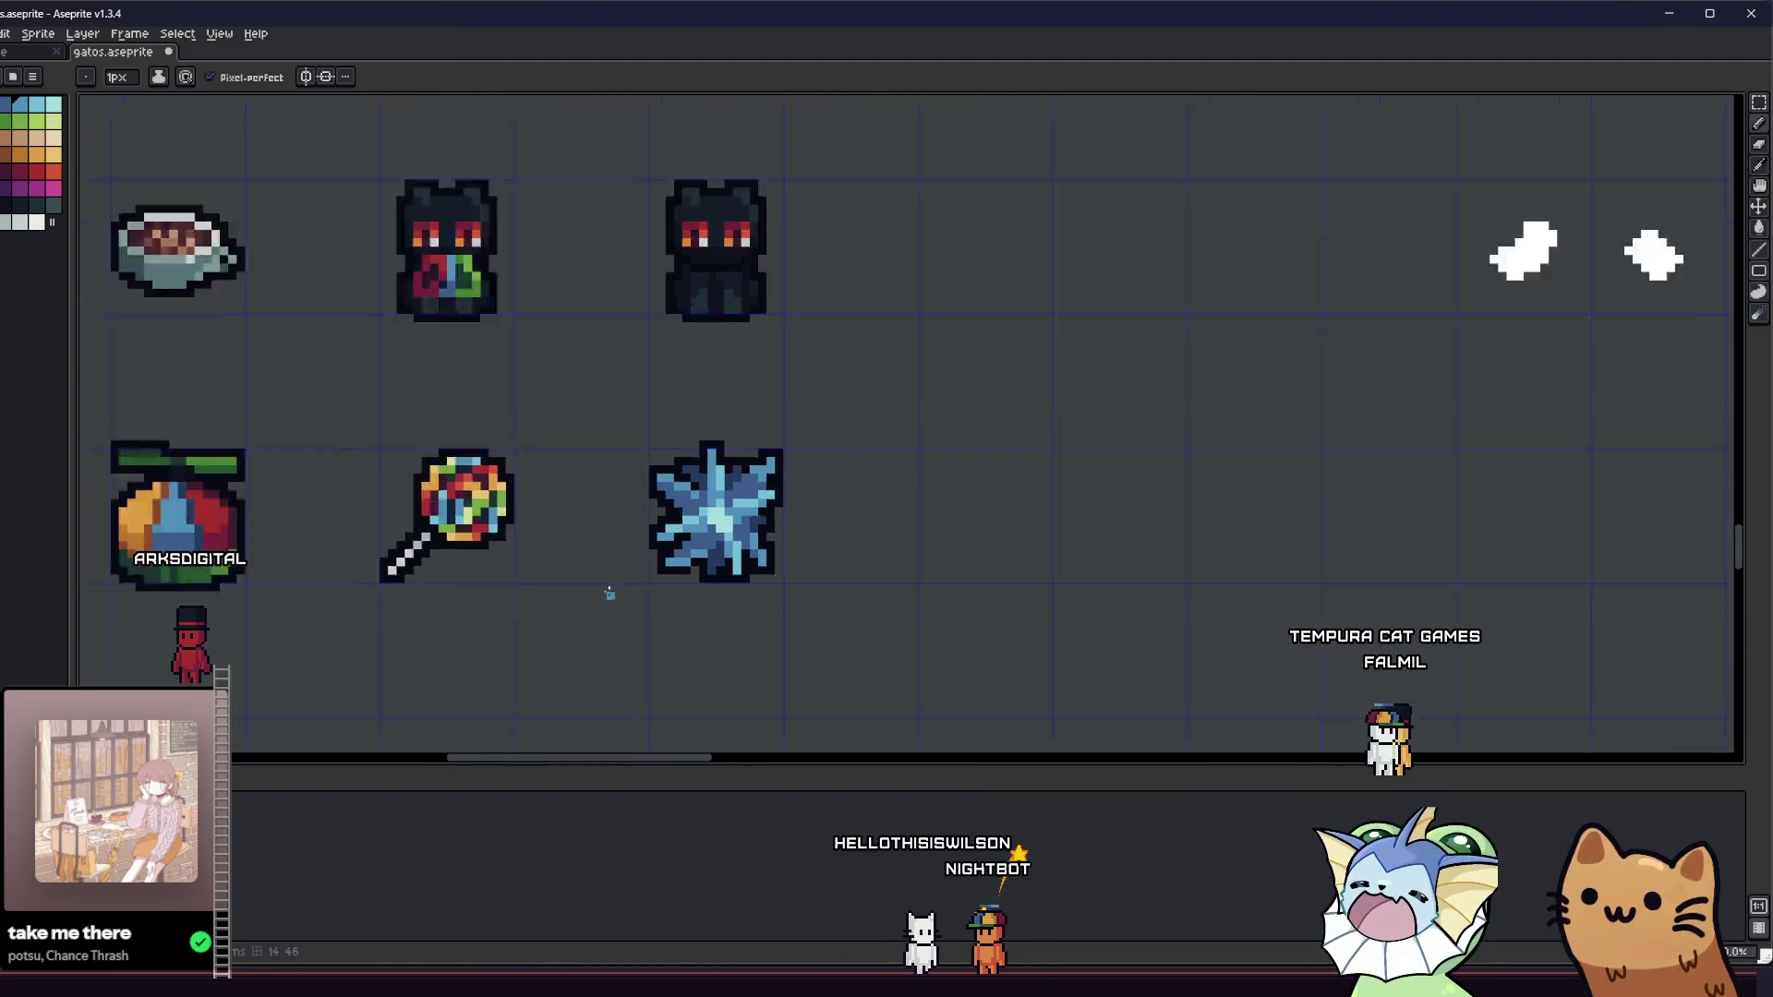
{"action": "mouse_move", "coordinate": [613, 598]}
{"action": "left_mouse_down"}
{"action": "mouse_move", "coordinate": [523, 599]}
{"action": "mouse_move", "coordinate": [527, 510]}
{"action": "mouse_move", "coordinate": [605, 525]}
{"action": "left_mouse_up"}
{"action": "scroll", "coordinate": [467, 519], "scroll_direction": "up", "scroll_amount": 2}
{"action": "scroll", "coordinate": [739, 498], "scroll_direction": "up", "scroll_amount": 1}
{"action": "key", "text": "Right"}
{"action": "key", "text": "Left"}
- Select the blue star and darken all its mid-blue shading pixels with a non-contiguous fill
{"action": "key", "text": "m"}
{"action": "left_click_drag", "start_coordinate": [585, 344], "coordinate": [878, 625]}
{"action": "scroll", "coordinate": [773, 595], "scroll_direction": "up", "scroll_amount": 1}
{"action": "key", "text": "w"}
{"action": "scroll", "coordinate": [658, 368], "scroll_direction": "up", "scroll_amount": 1}
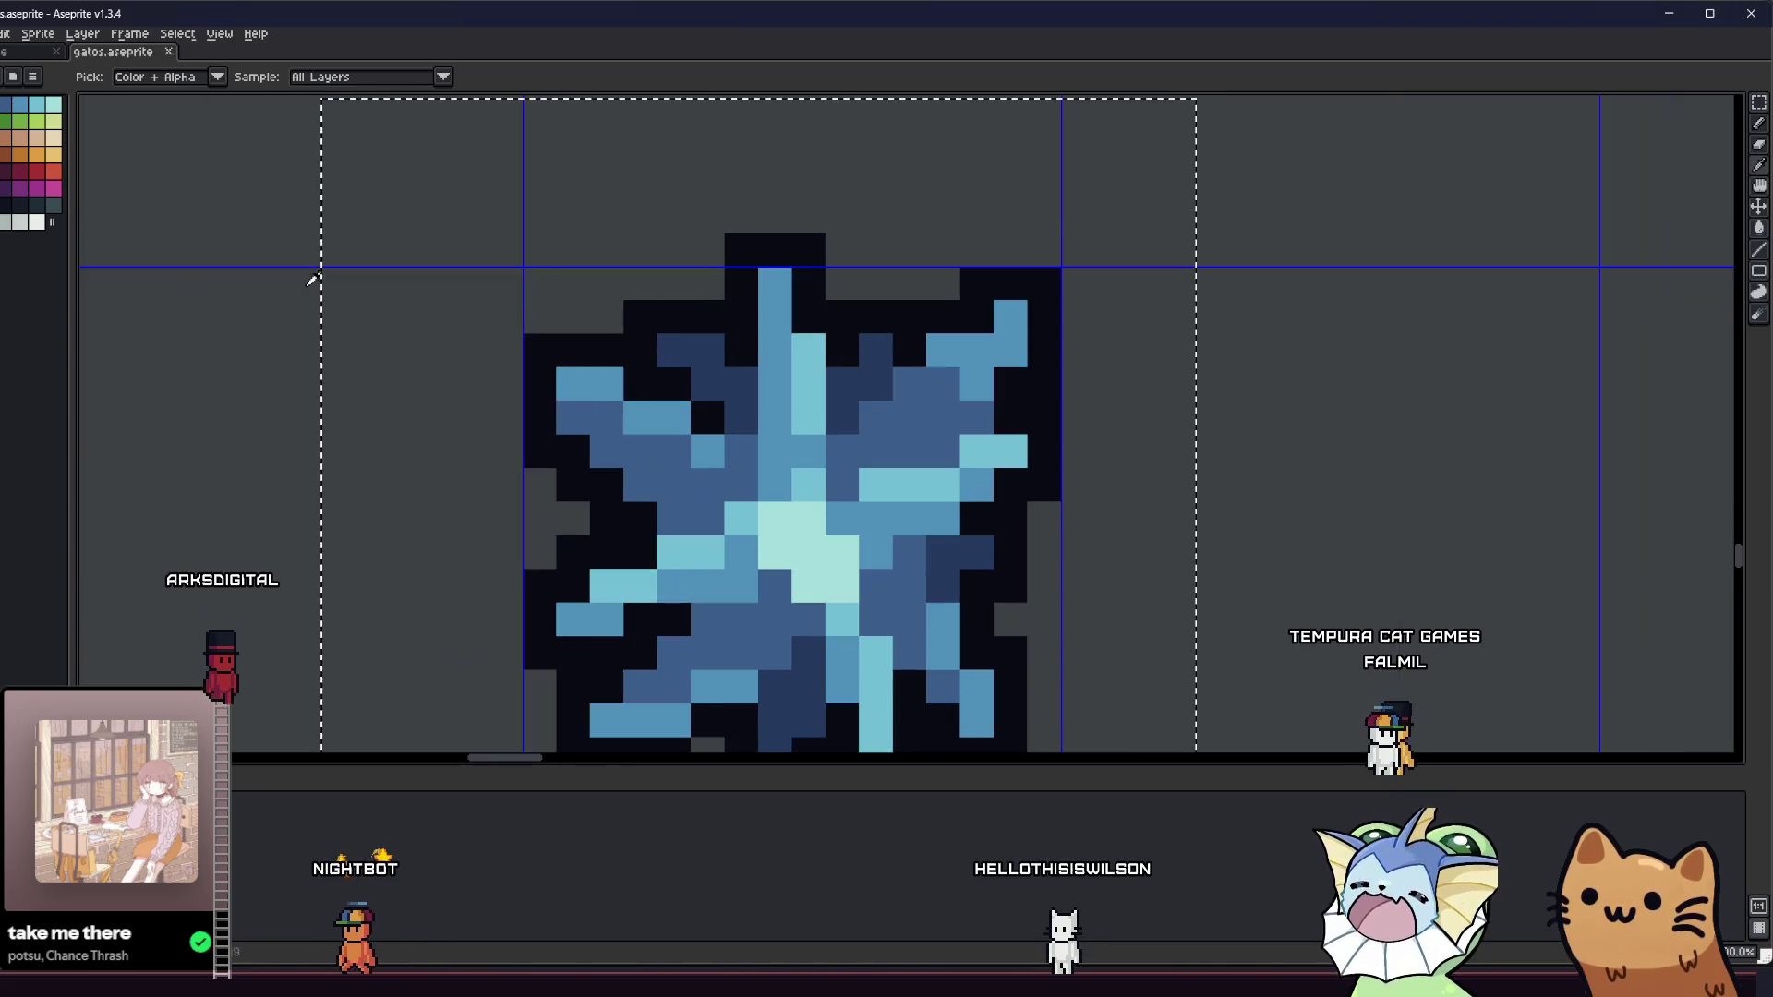
{"action": "left_click", "coordinate": [213, 77]}
{"action": "left_click", "coordinate": [674, 396]}
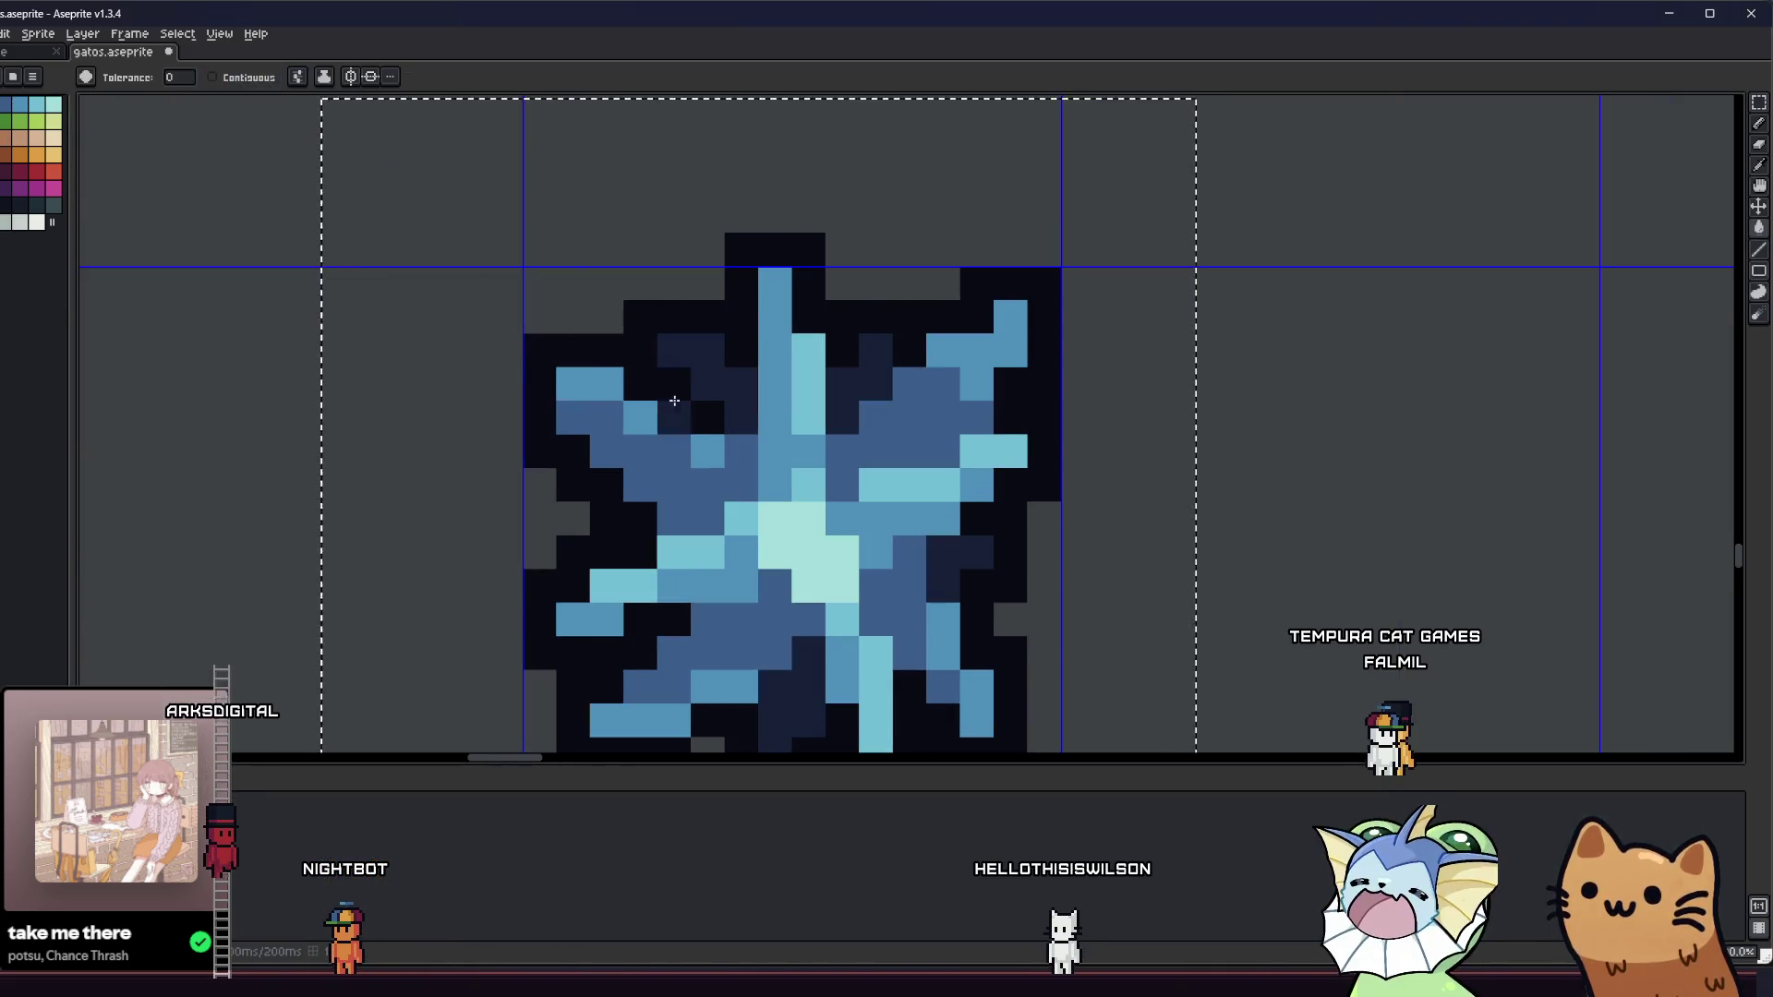
- Set the Paint Bucket back to contiguous-only fills
{"action": "scroll", "coordinate": [684, 369], "scroll_direction": "down", "scroll_amount": 1}
{"action": "left_click_drag", "start_coordinate": [474, 527], "coordinate": [465, 531]}
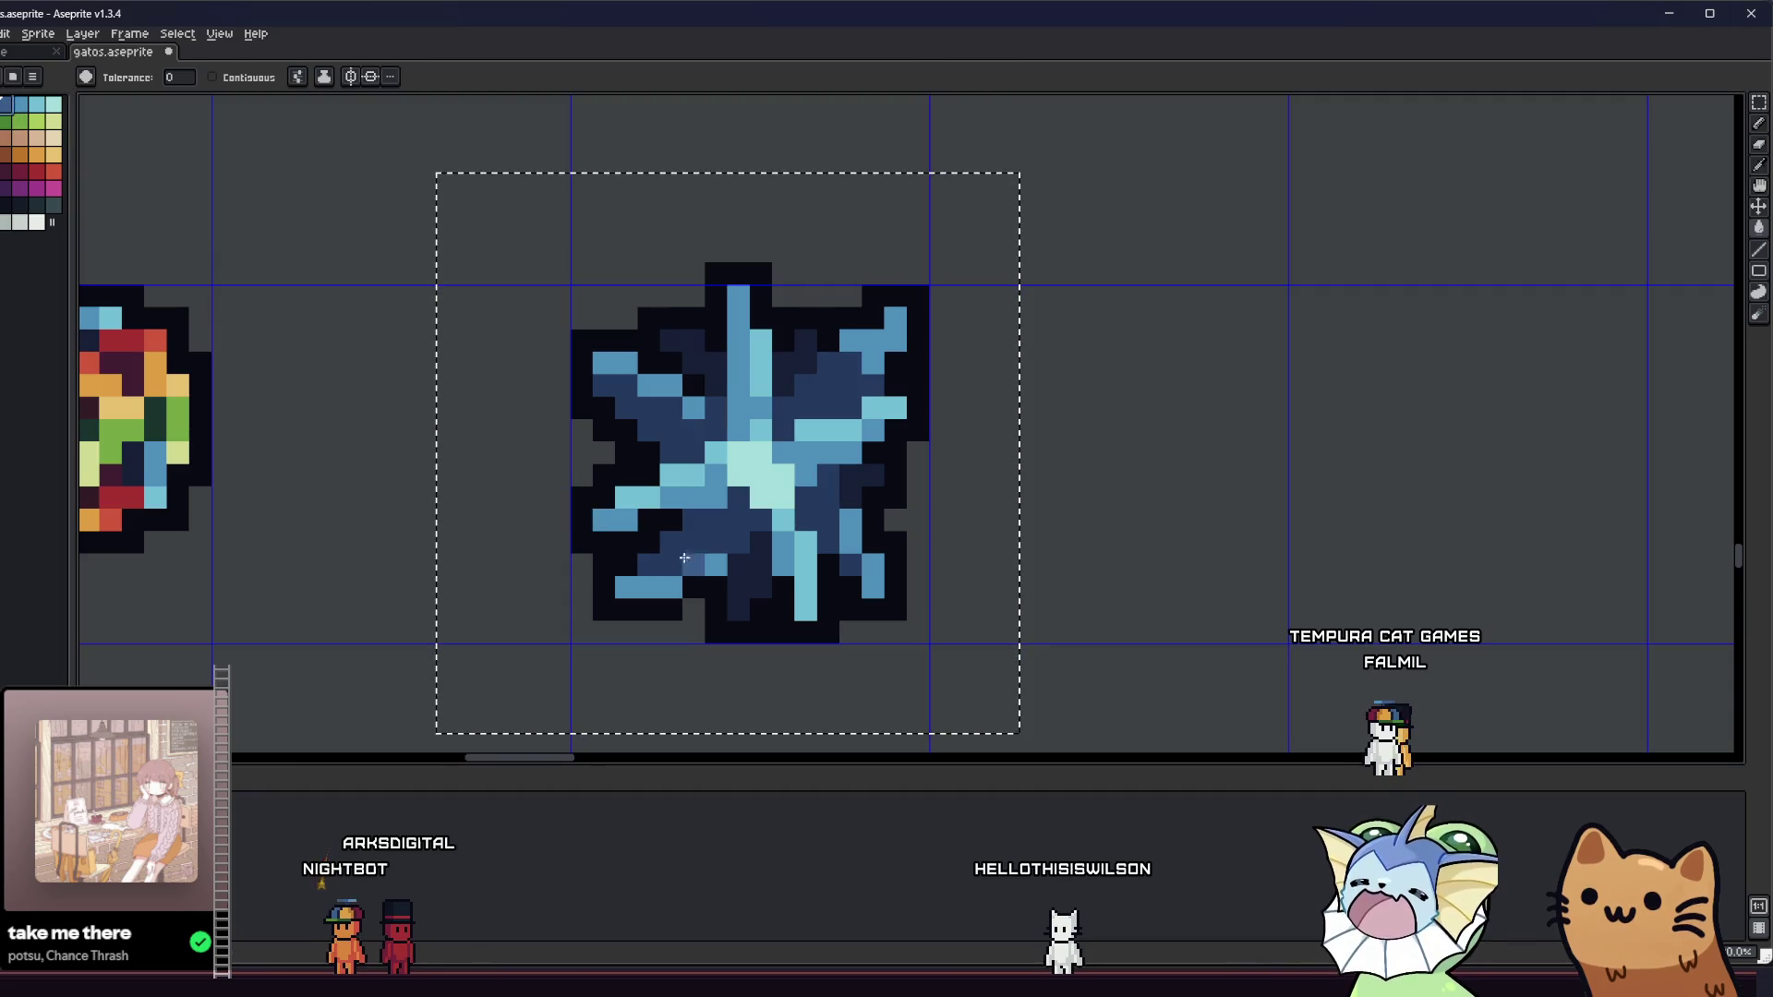
{"action": "scroll", "coordinate": [679, 555], "scroll_direction": "down", "scroll_amount": 3}
{"action": "scroll", "coordinate": [668, 559], "scroll_direction": "up", "scroll_amount": 2}
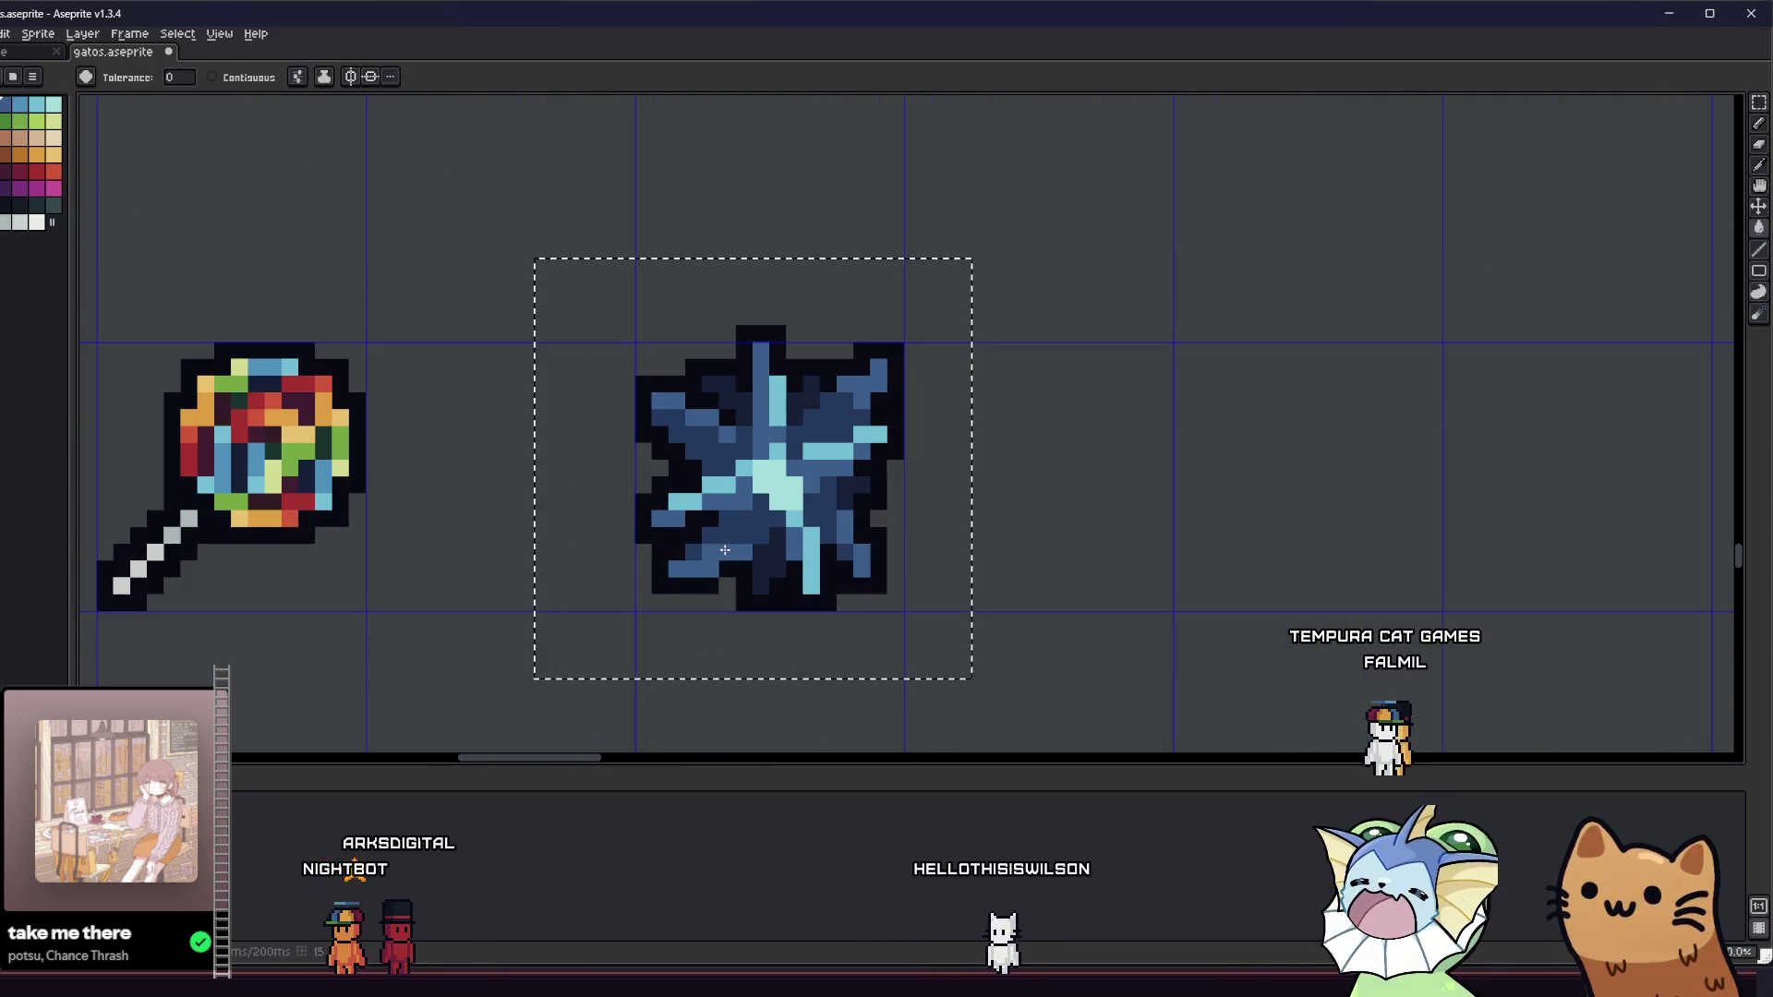
{"action": "left_click", "coordinate": [226, 78]}
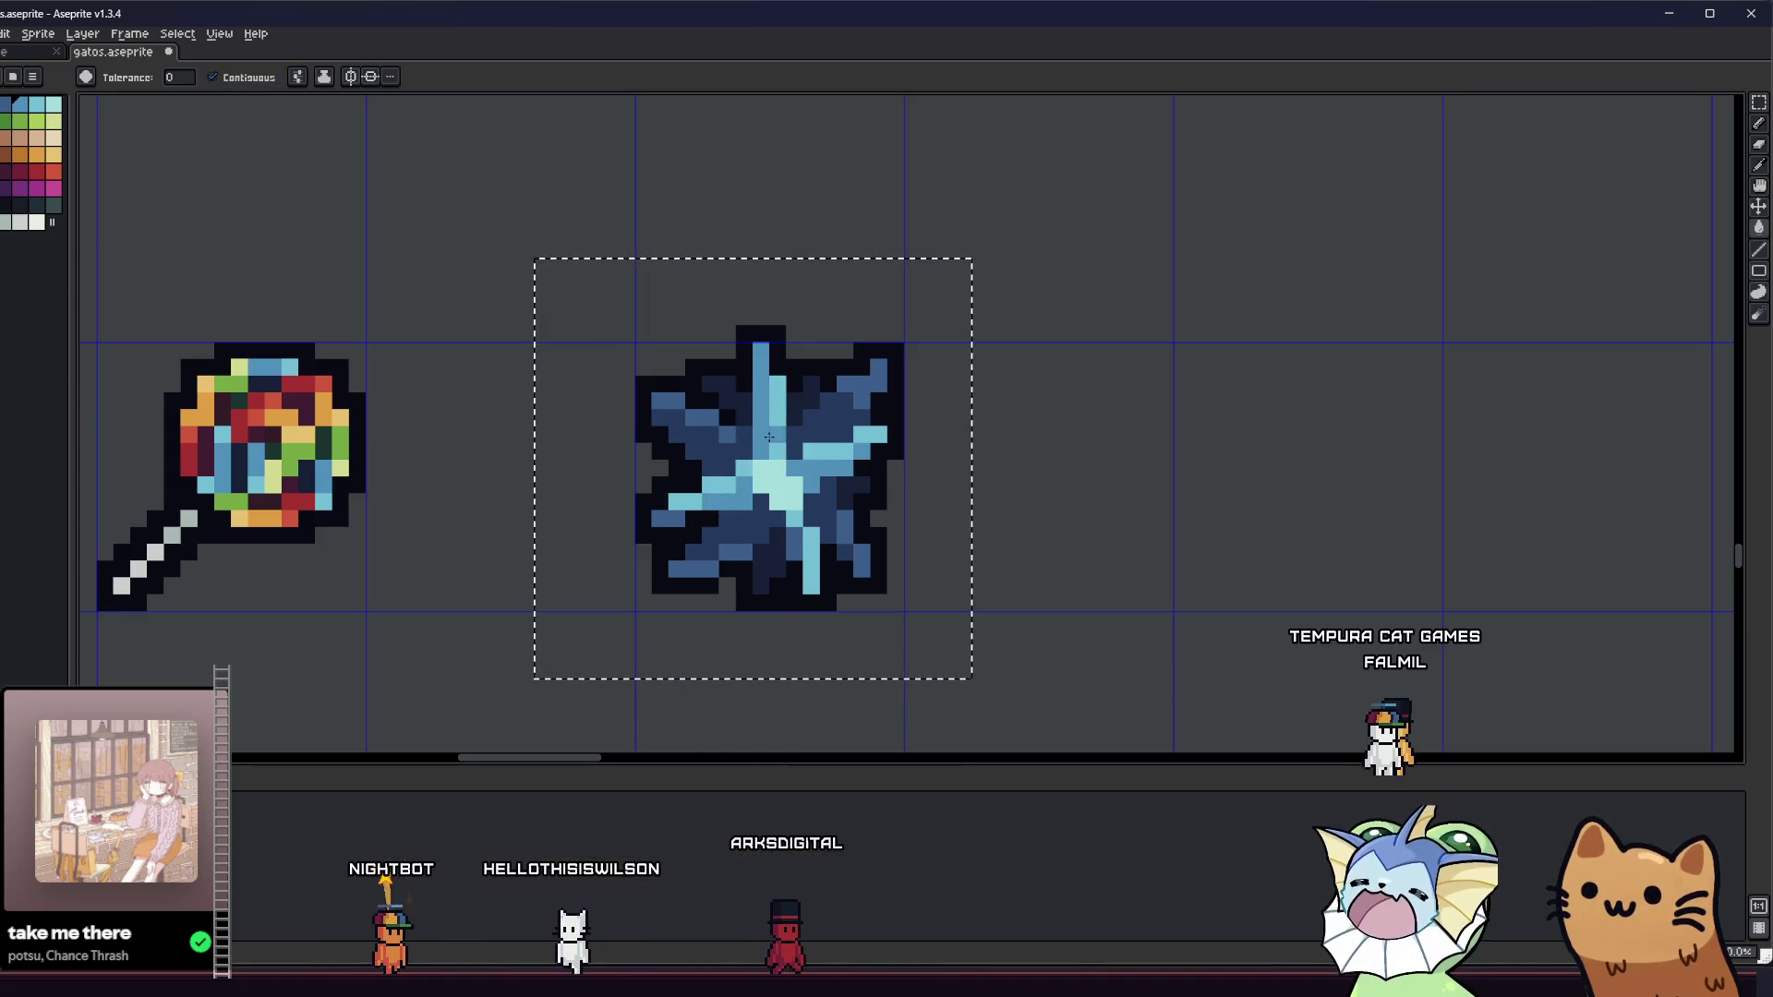
- Pan and zoom to bring the star and neighbouring icons into view
{"action": "scroll", "coordinate": [625, 534], "scroll_direction": "down", "scroll_amount": 3}
{"action": "scroll", "coordinate": [568, 559], "scroll_direction": "up", "scroll_amount": 1}
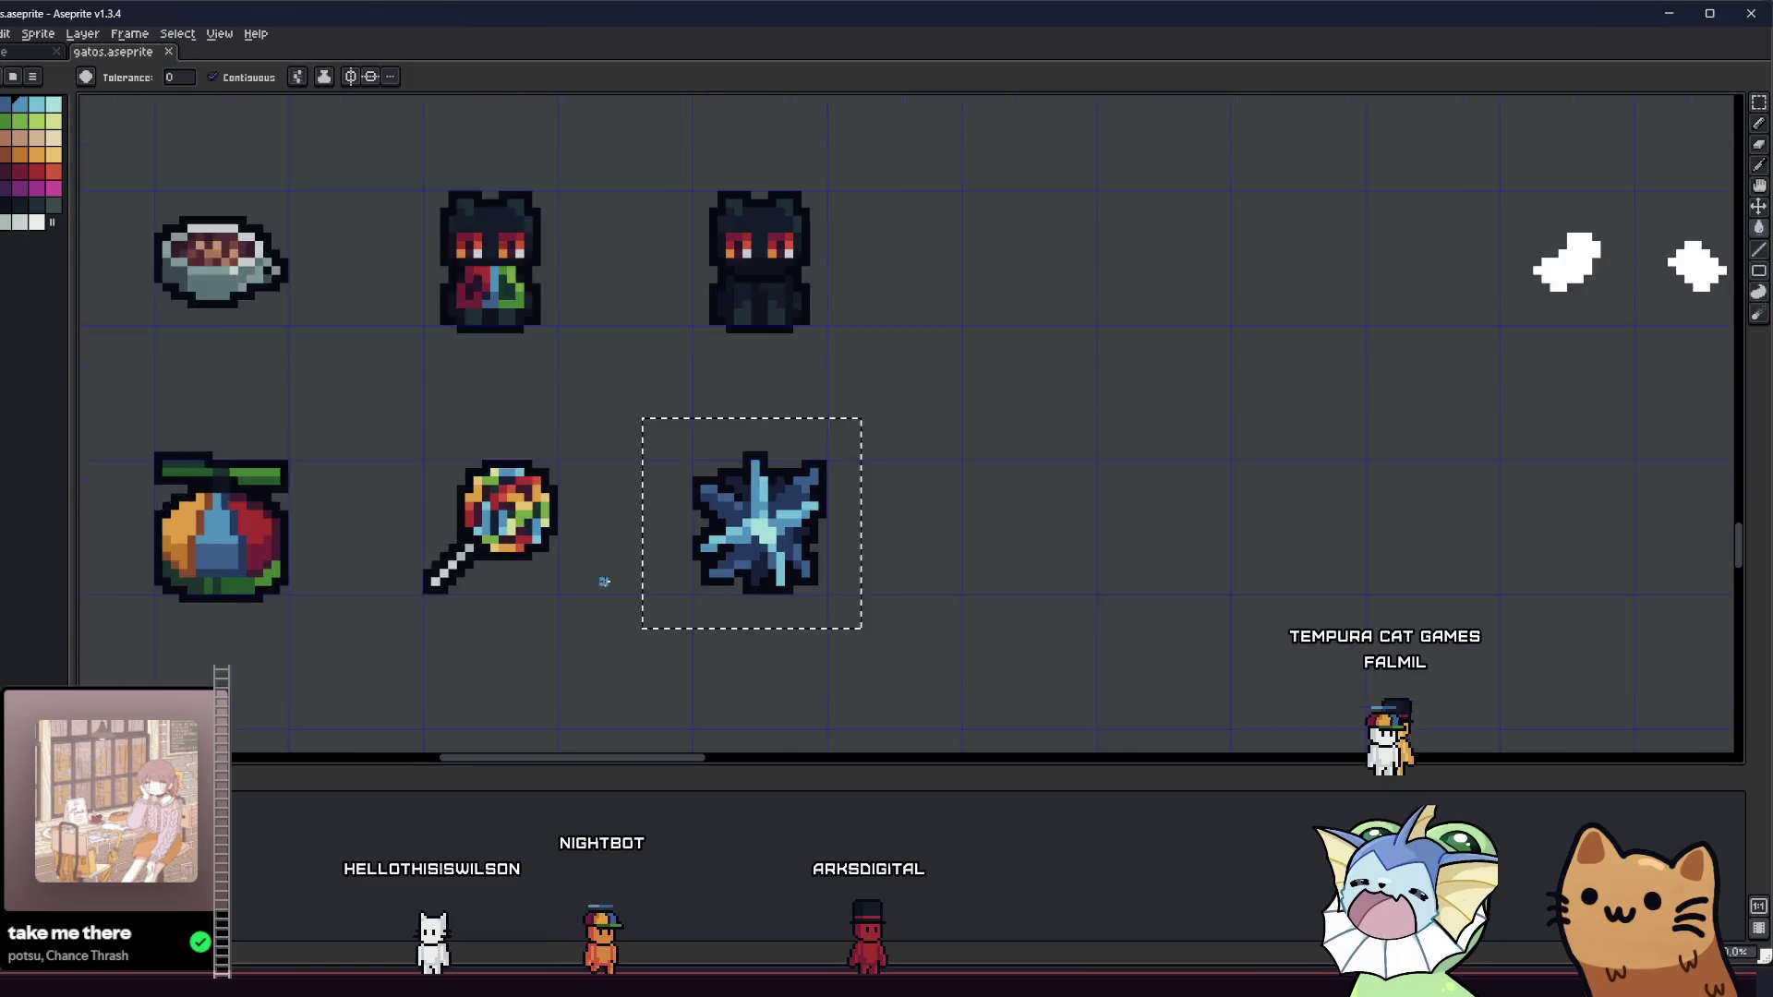
{"action": "scroll", "coordinate": [601, 580], "scroll_direction": "down", "scroll_amount": 4}
{"action": "left_click_drag", "start_coordinate": [587, 598], "coordinate": [545, 582]}
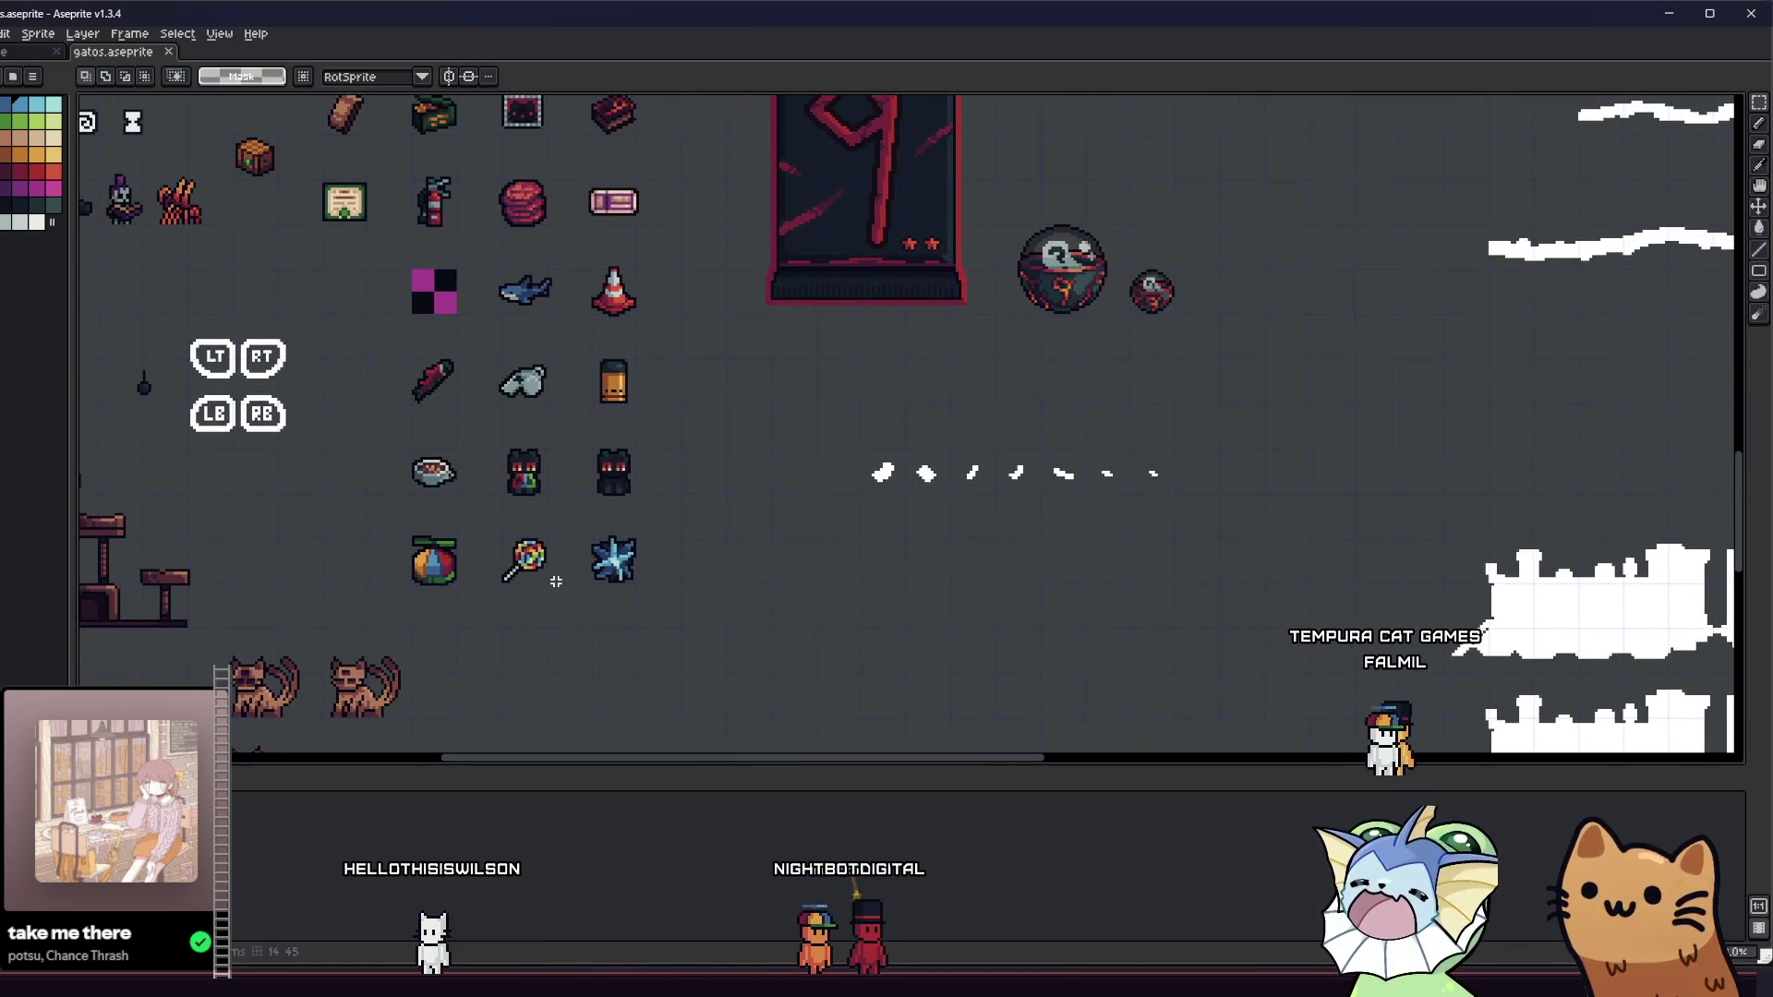
{"action": "scroll", "coordinate": [556, 582], "scroll_direction": "down", "scroll_amount": 1}
{"action": "scroll", "coordinate": [558, 591], "scroll_direction": "up", "scroll_amount": 2}
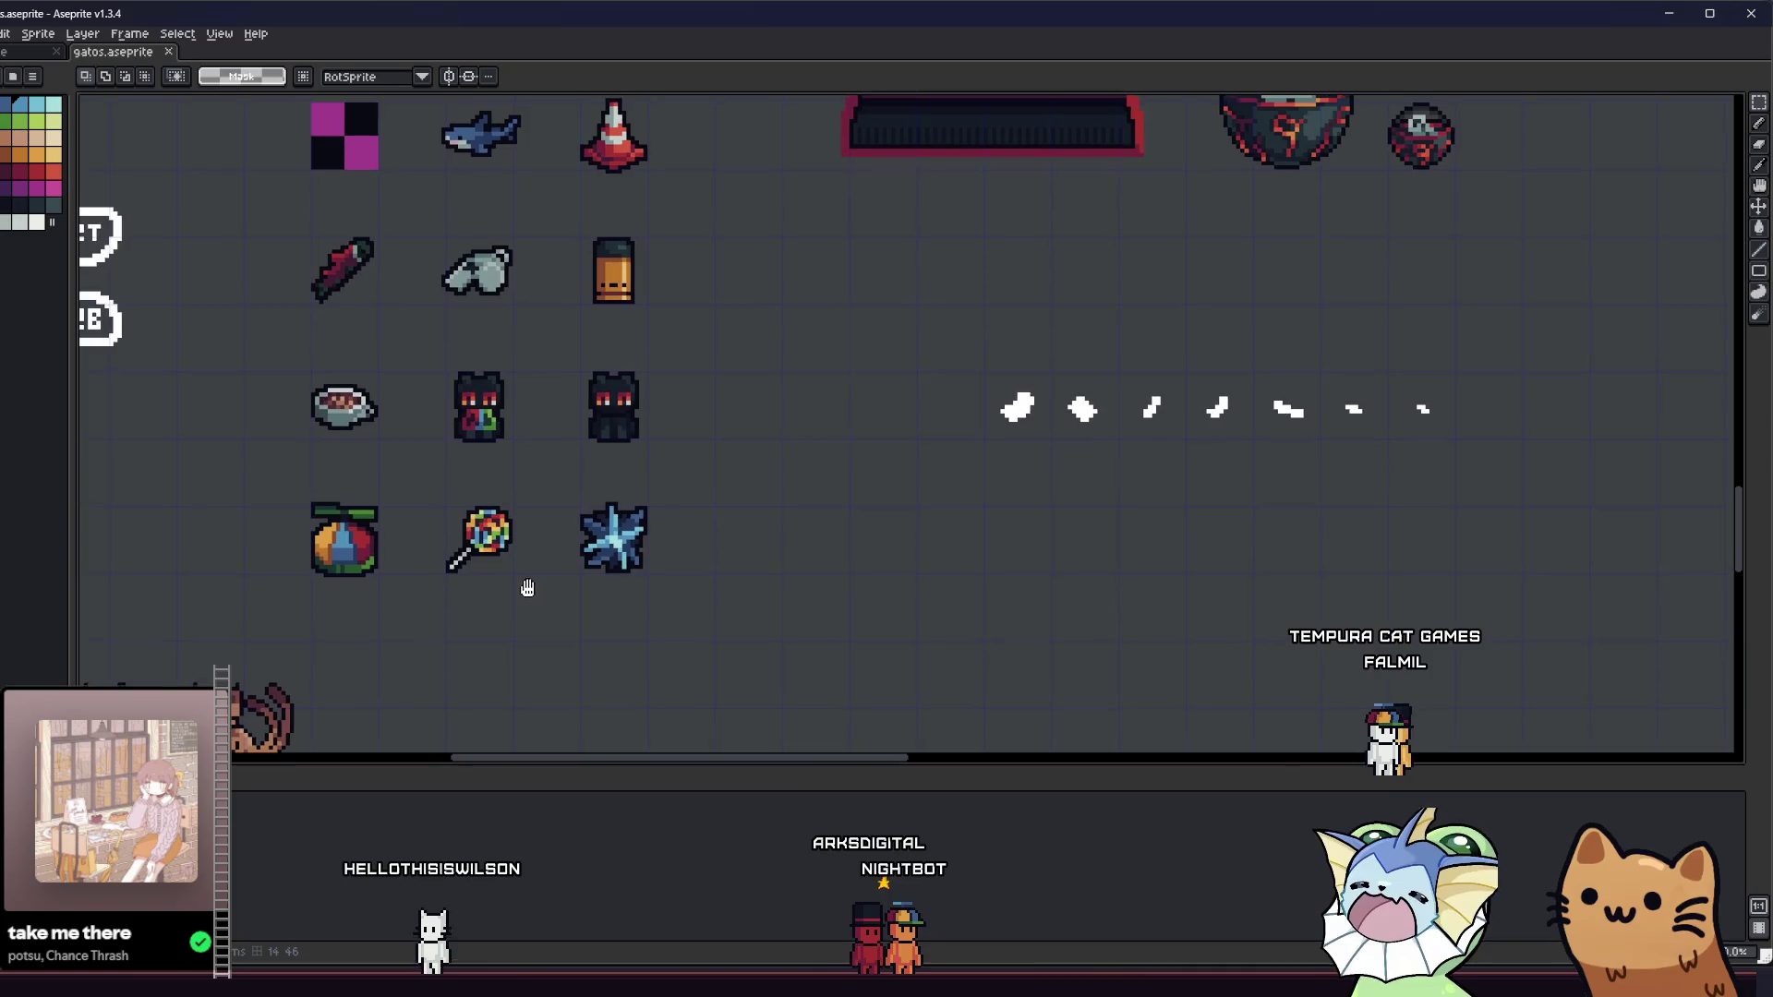
{"action": "scroll", "coordinate": [568, 554], "scroll_direction": "up", "scroll_amount": 2}
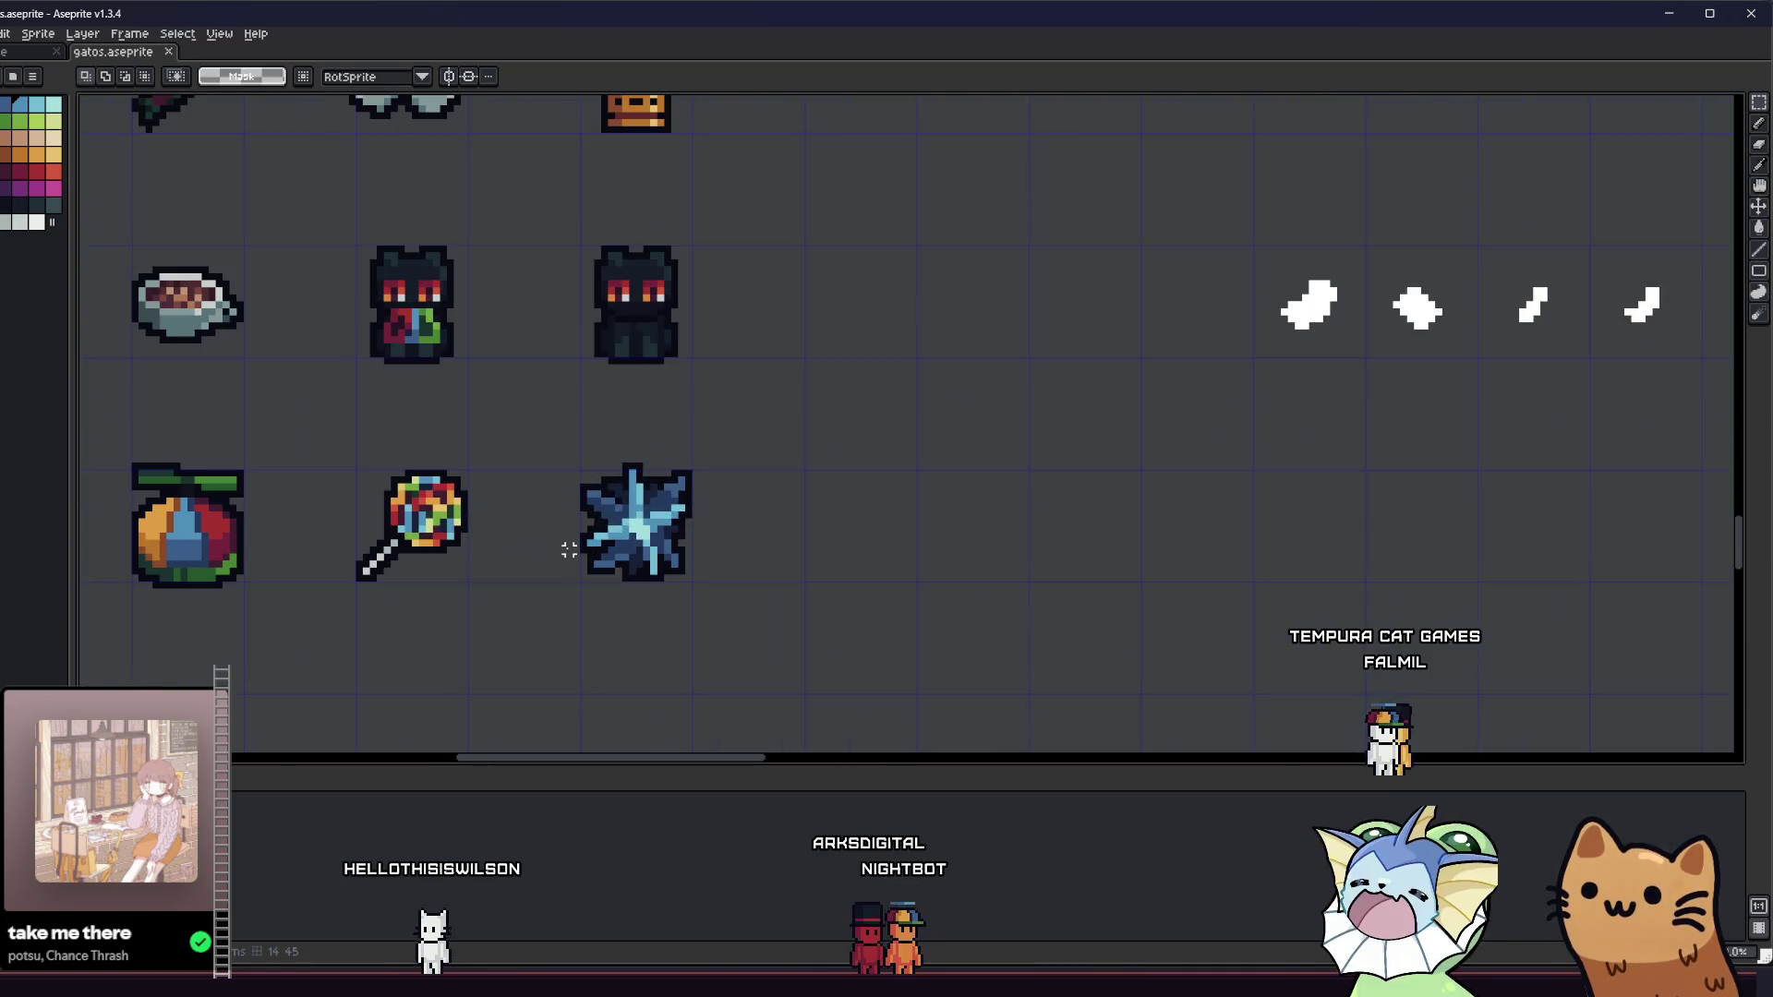
{"action": "left_click_drag", "start_coordinate": [549, 551], "coordinate": [635, 565]}
{"action": "scroll", "coordinate": [635, 563], "scroll_direction": "down", "scroll_amount": 1}
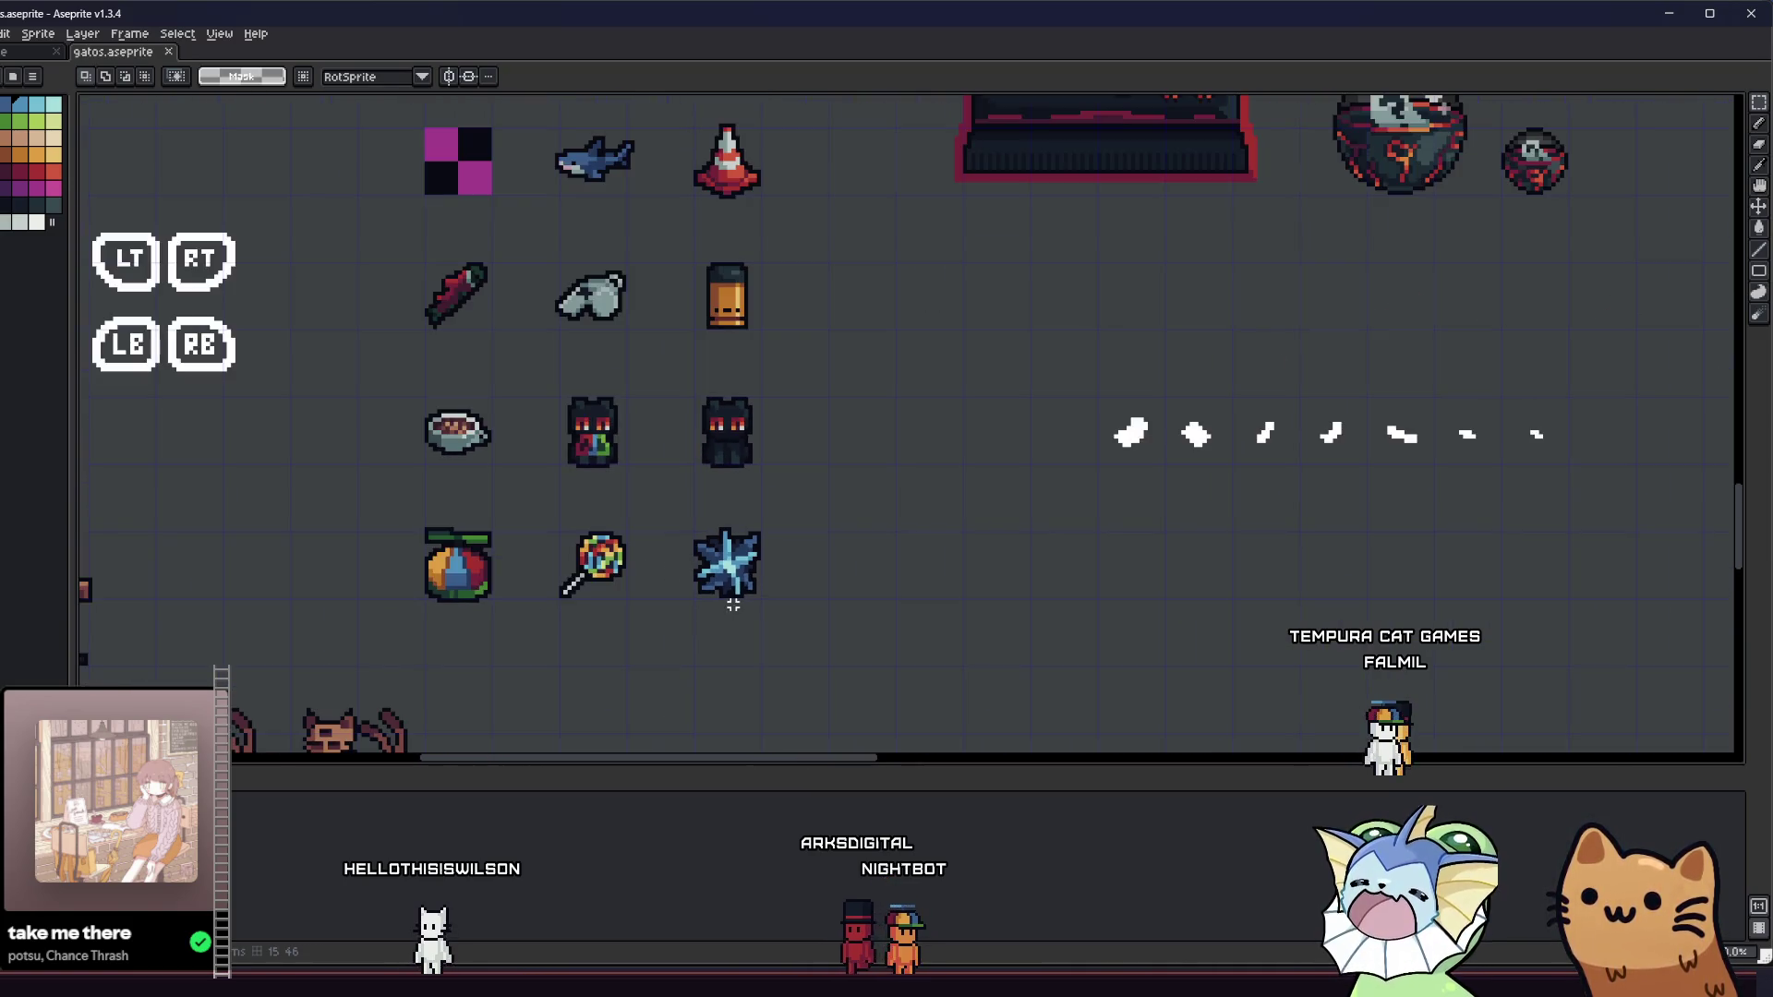
{"action": "scroll", "coordinate": [731, 596], "scroll_direction": "up", "scroll_amount": 2}
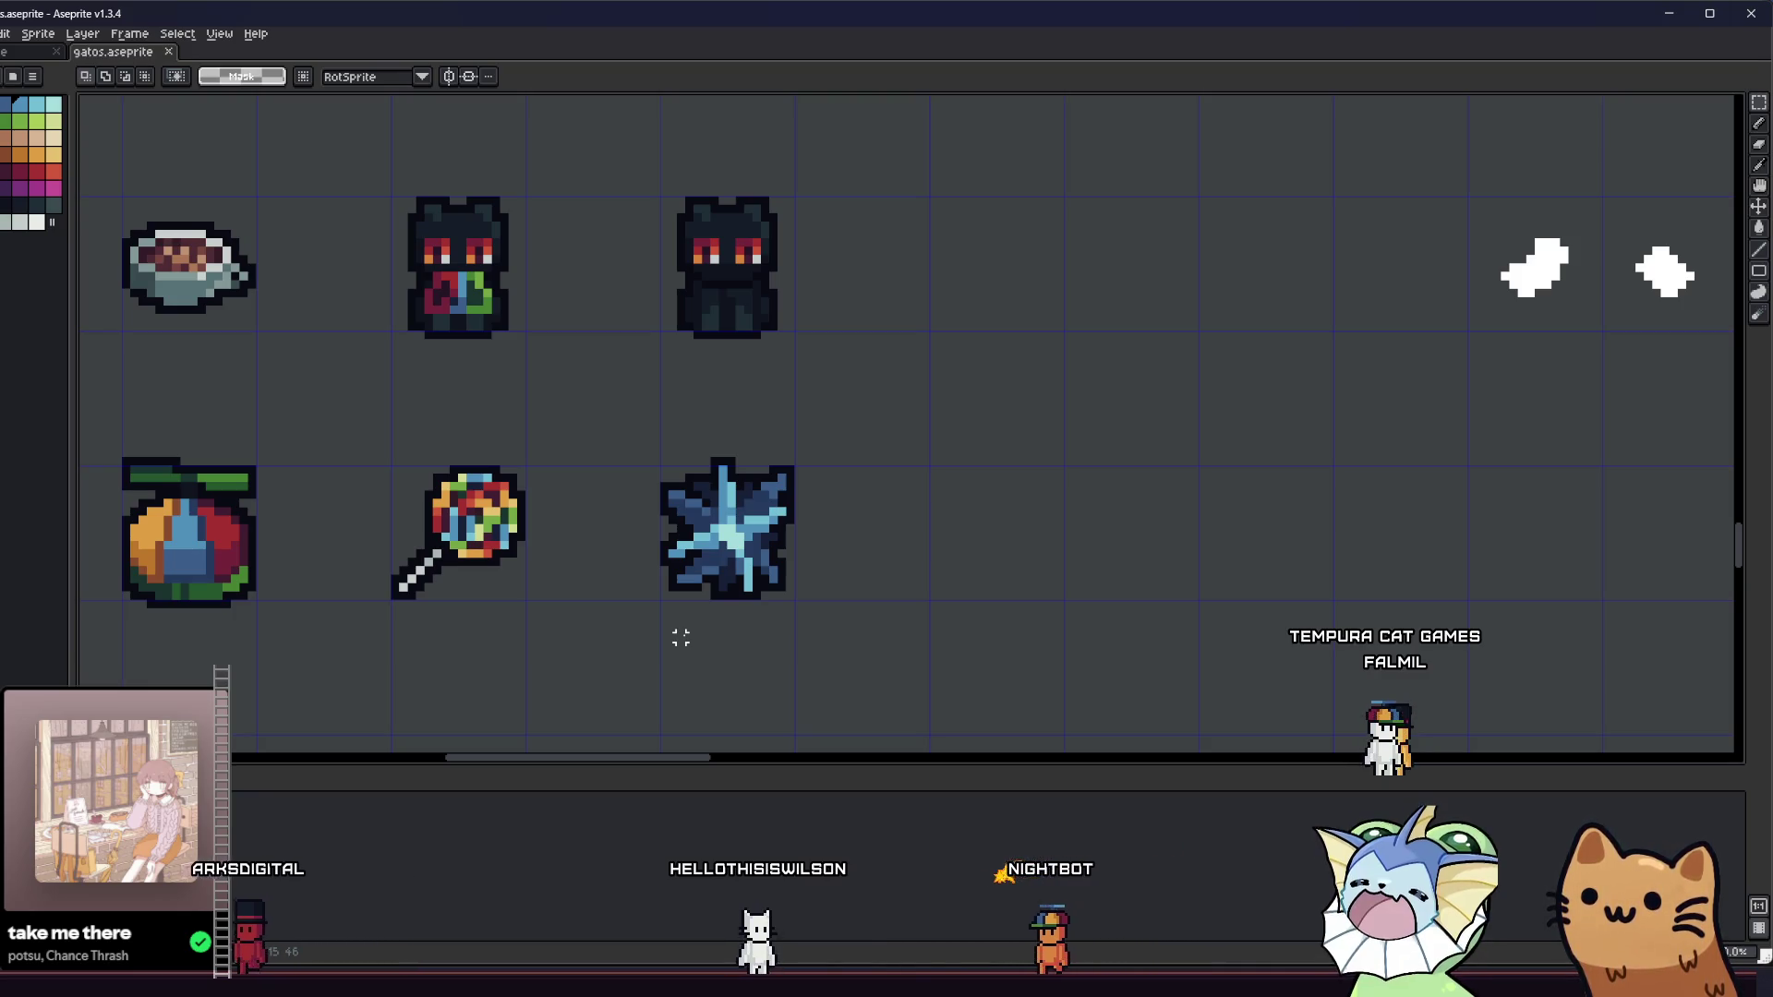
{"action": "mouse_move", "coordinate": [571, 596]}
{"action": "left_mouse_down"}
{"action": "mouse_move", "coordinate": [673, 586]}
{"action": "mouse_move", "coordinate": [843, 613]}
{"action": "mouse_move", "coordinate": [731, 579]}
{"action": "left_mouse_up"}
{"action": "scroll", "coordinate": [1048, 561], "scroll_direction": "up", "scroll_amount": 3}
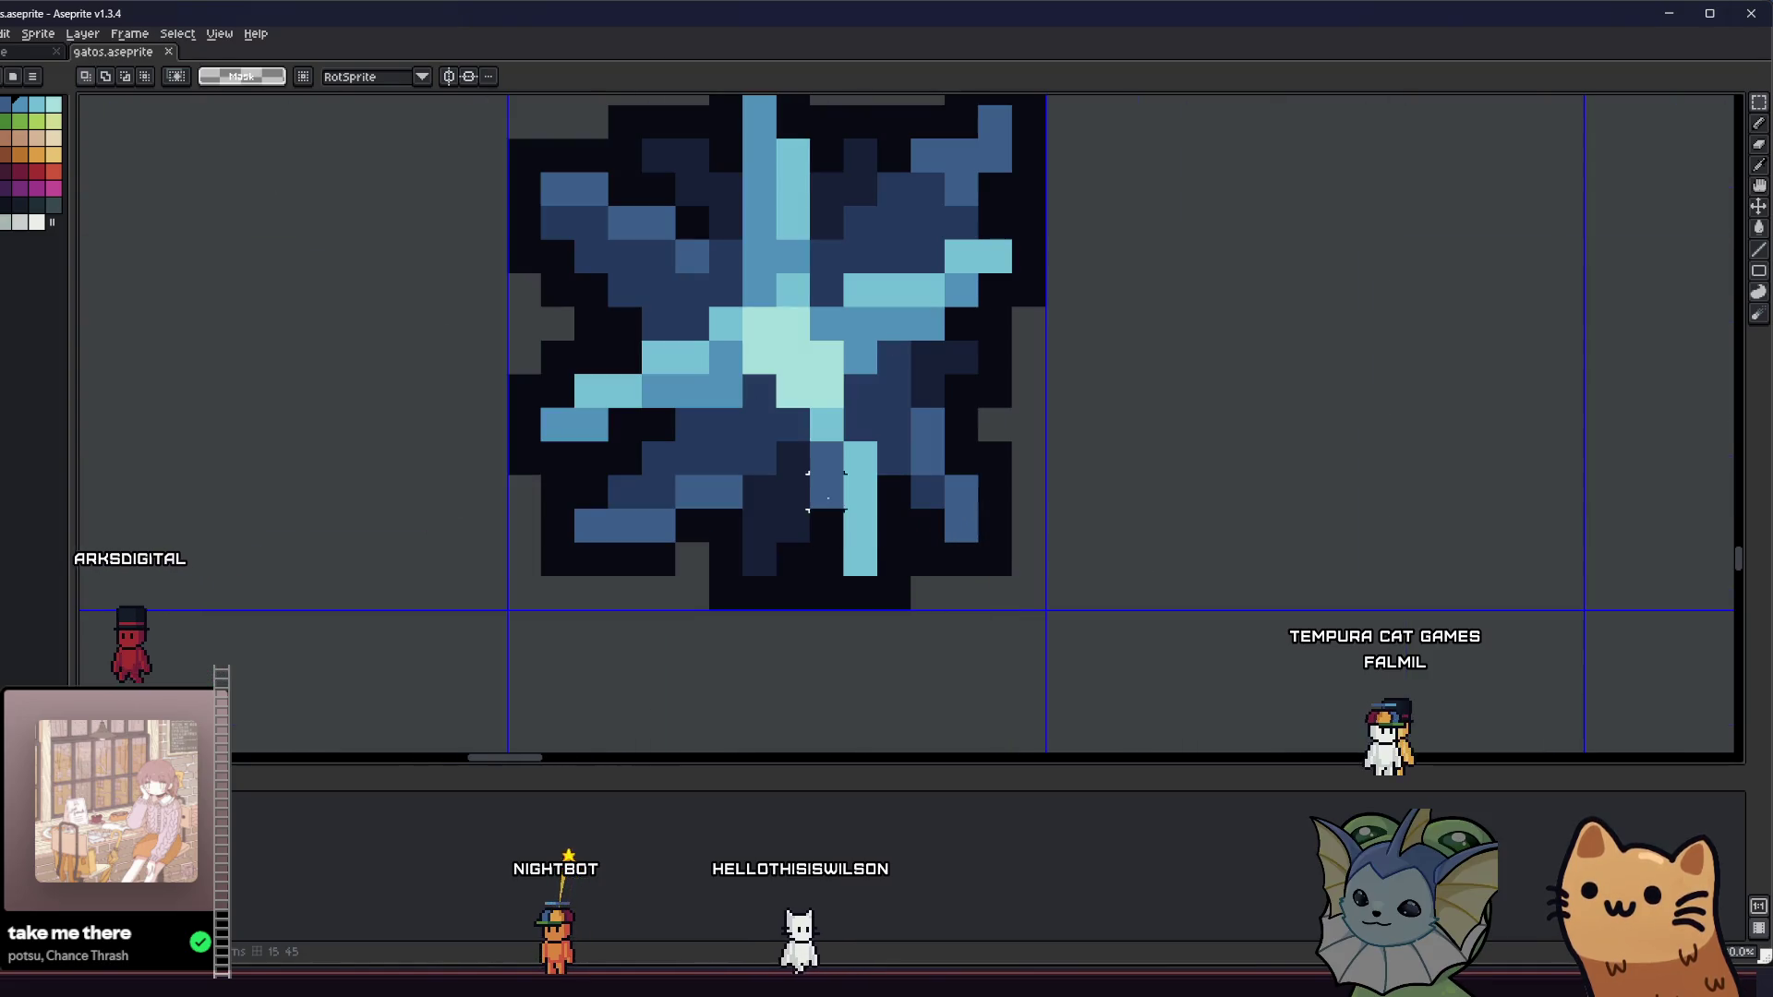
- Sample a dark colour and paint one pixel on the star's bottom edge
{"action": "key", "text": "i"}
{"action": "key", "text": "b"}
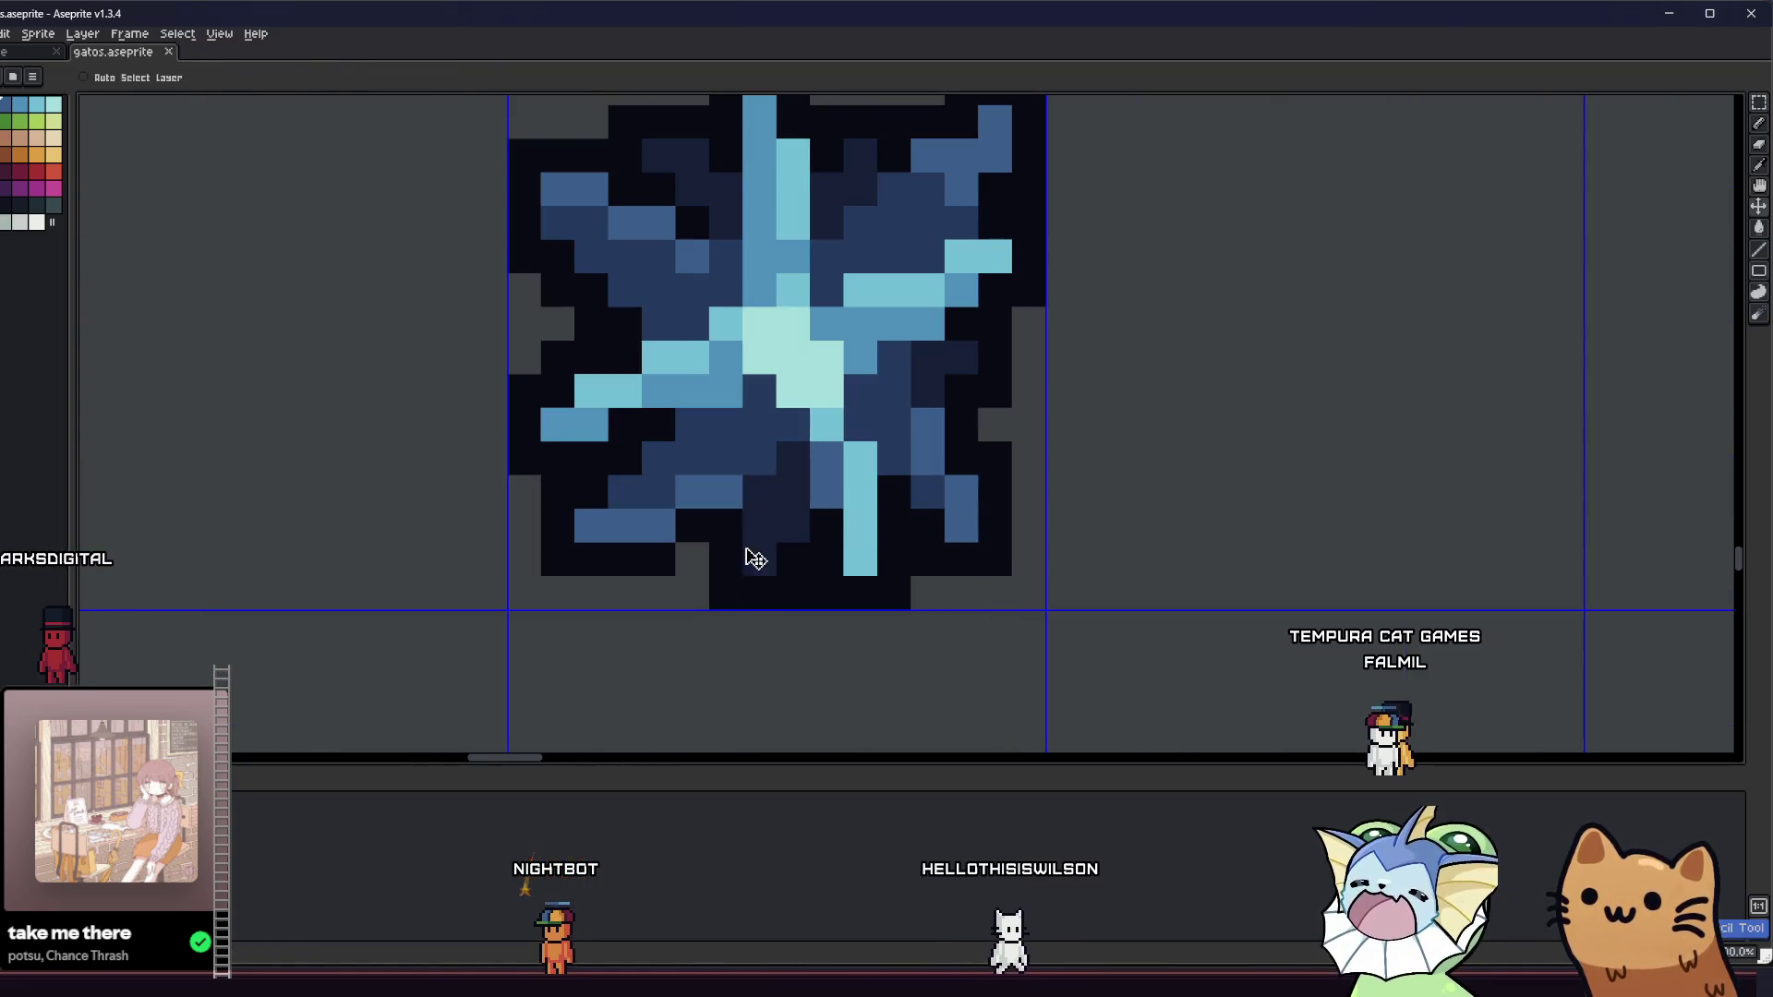
{"action": "left_click_drag", "start_coordinate": [661, 450], "coordinate": [639, 519]}
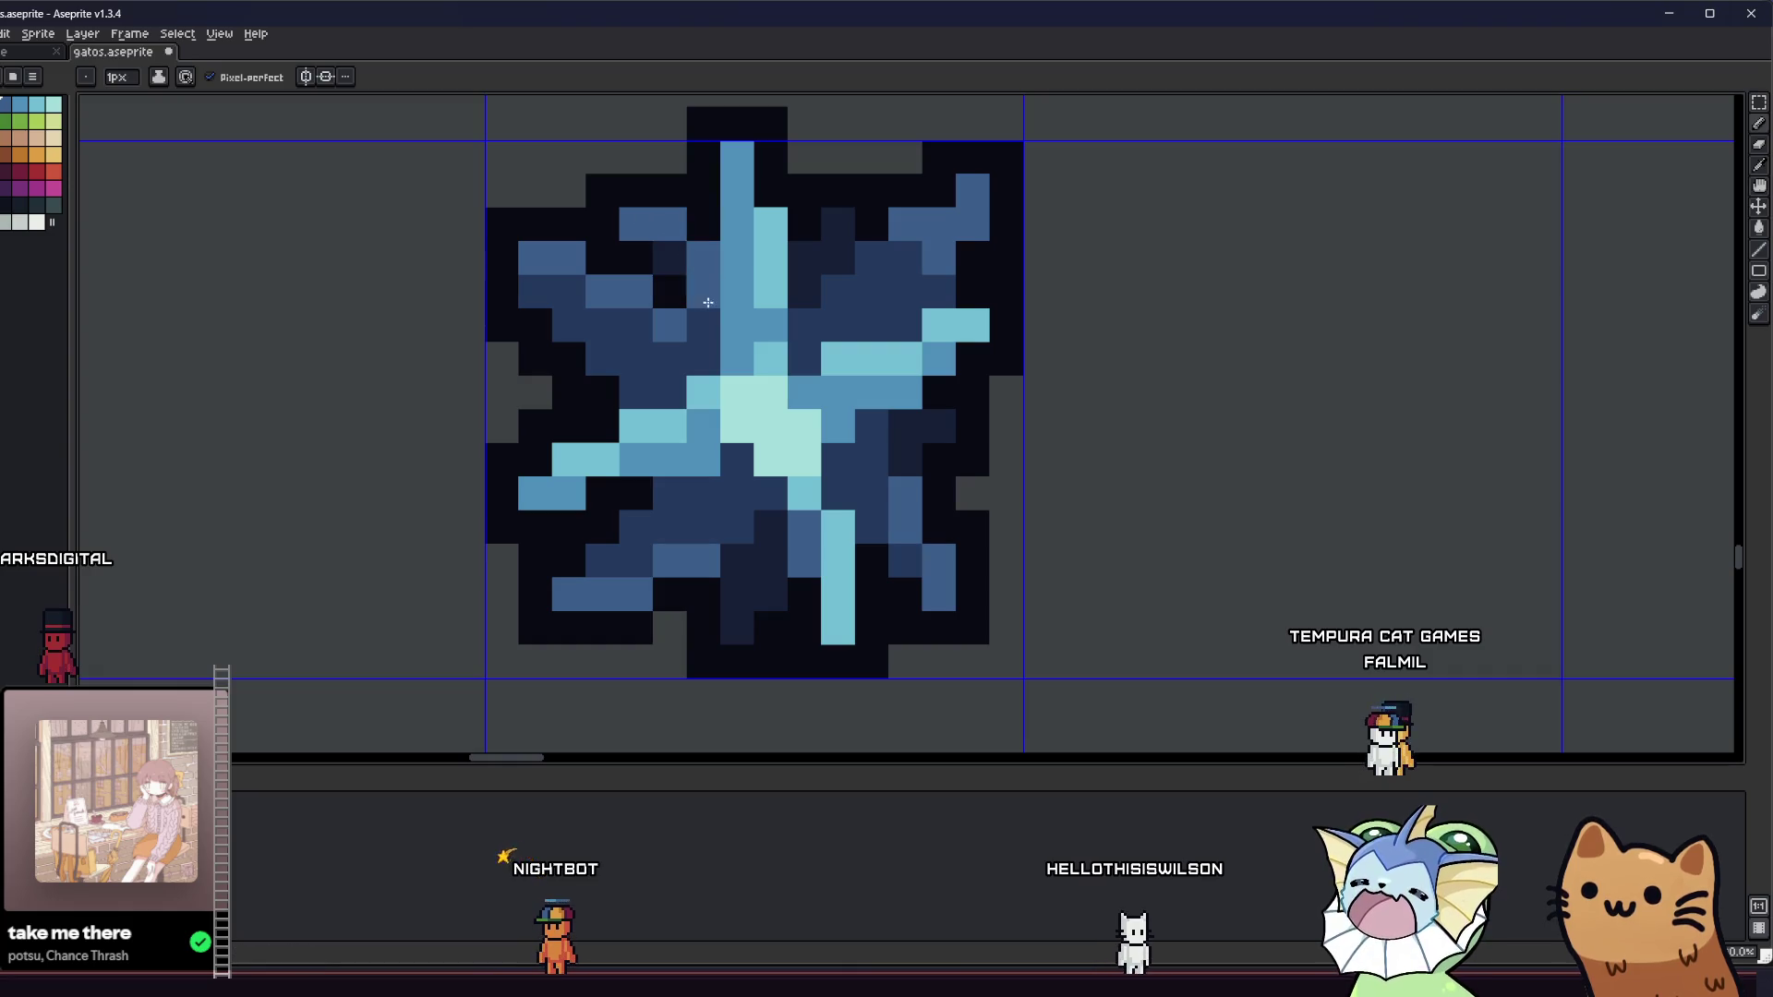
{"action": "scroll", "coordinate": [799, 389], "scroll_direction": "down", "scroll_amount": 3}
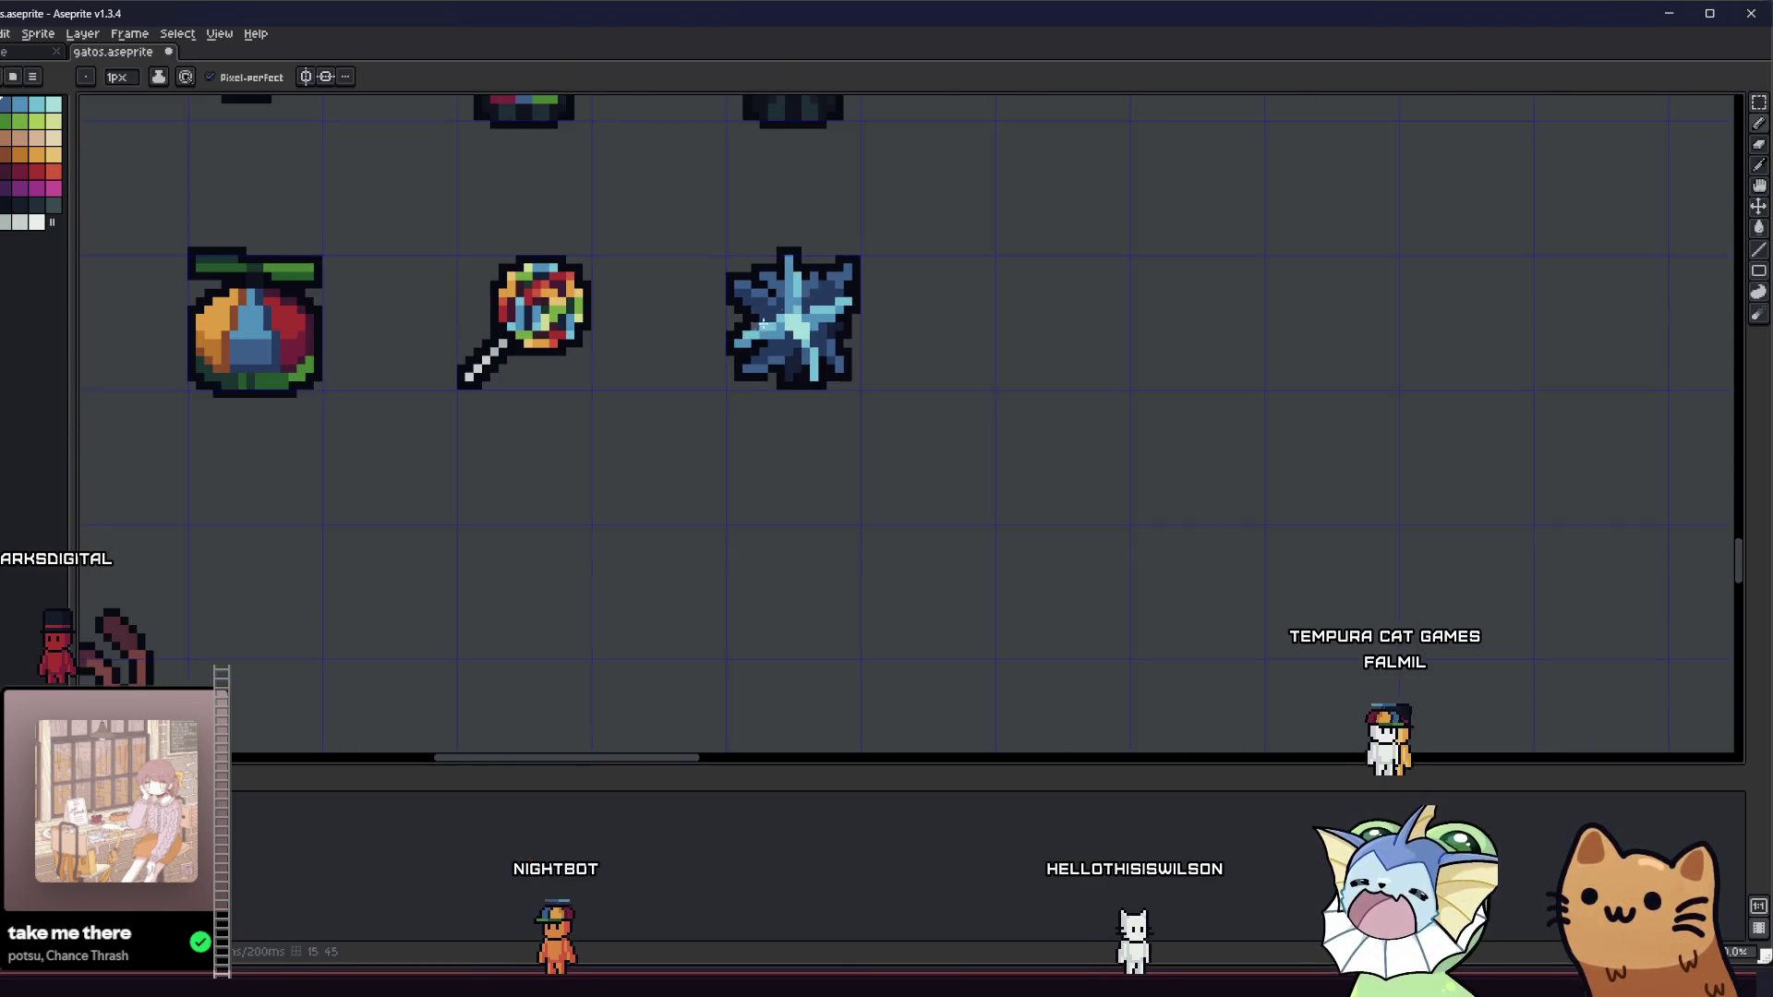
{"action": "key", "text": "i"}
{"action": "scroll", "coordinate": [726, 424], "scroll_direction": "down", "scroll_amount": 2}
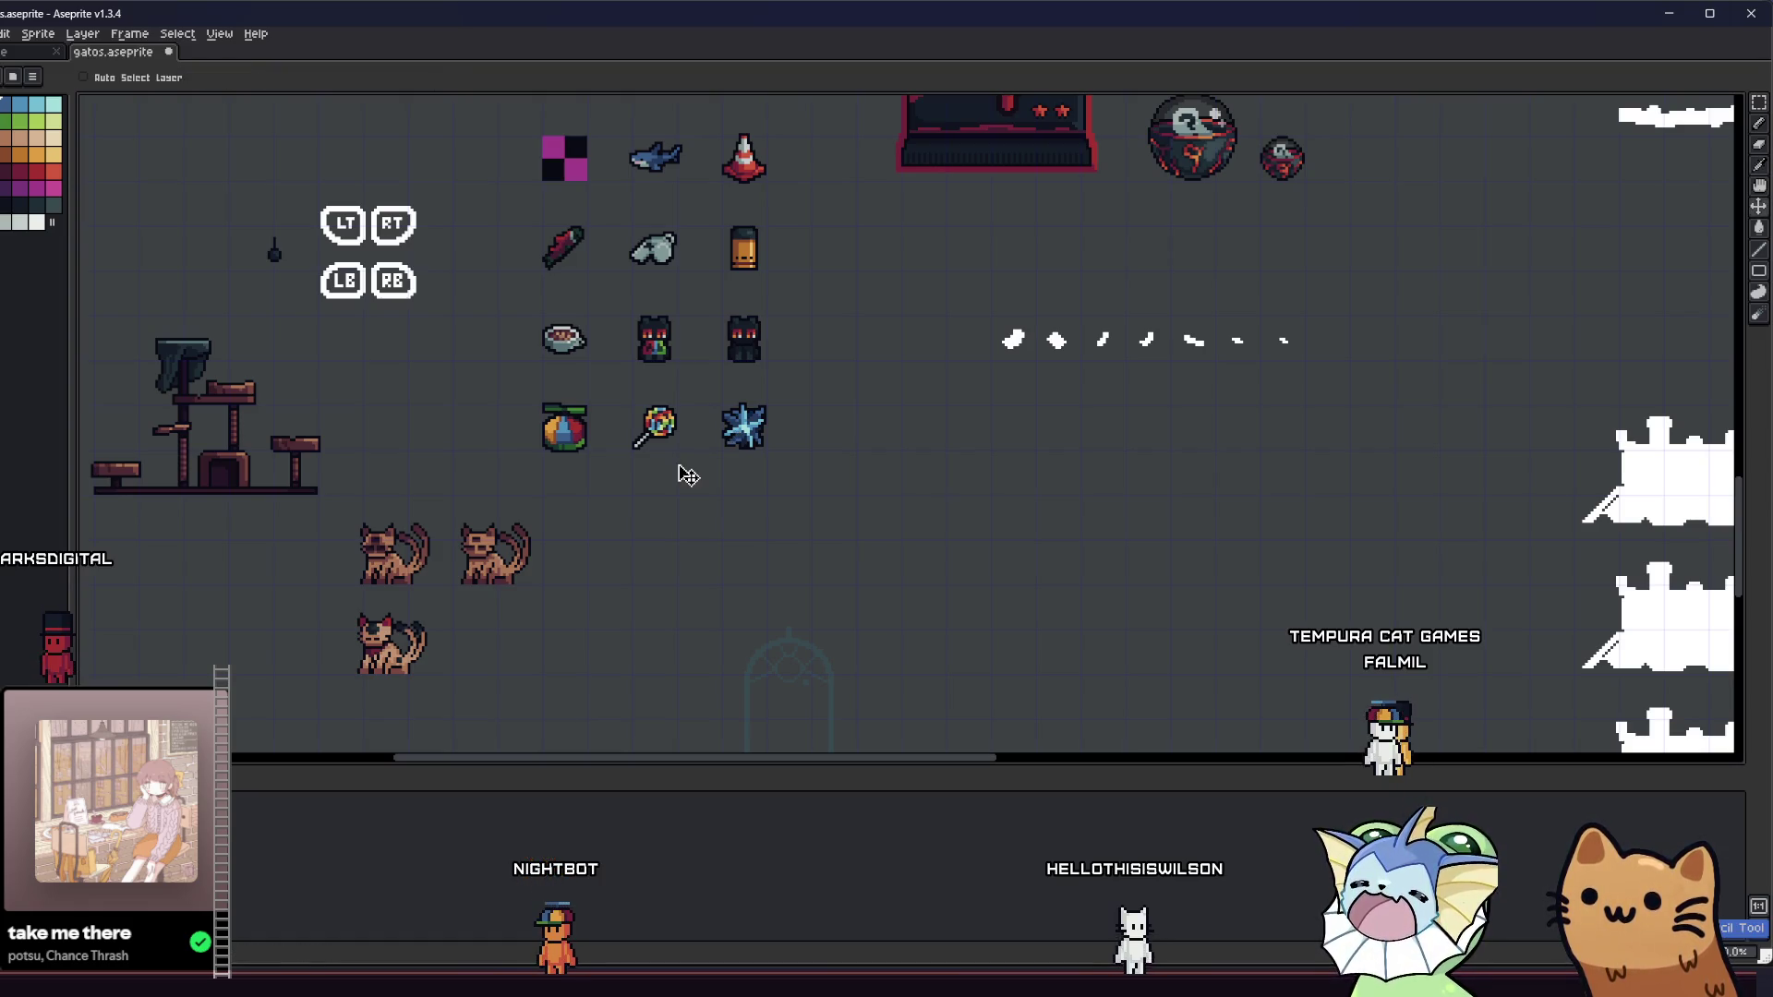
{"action": "key", "text": "b"}
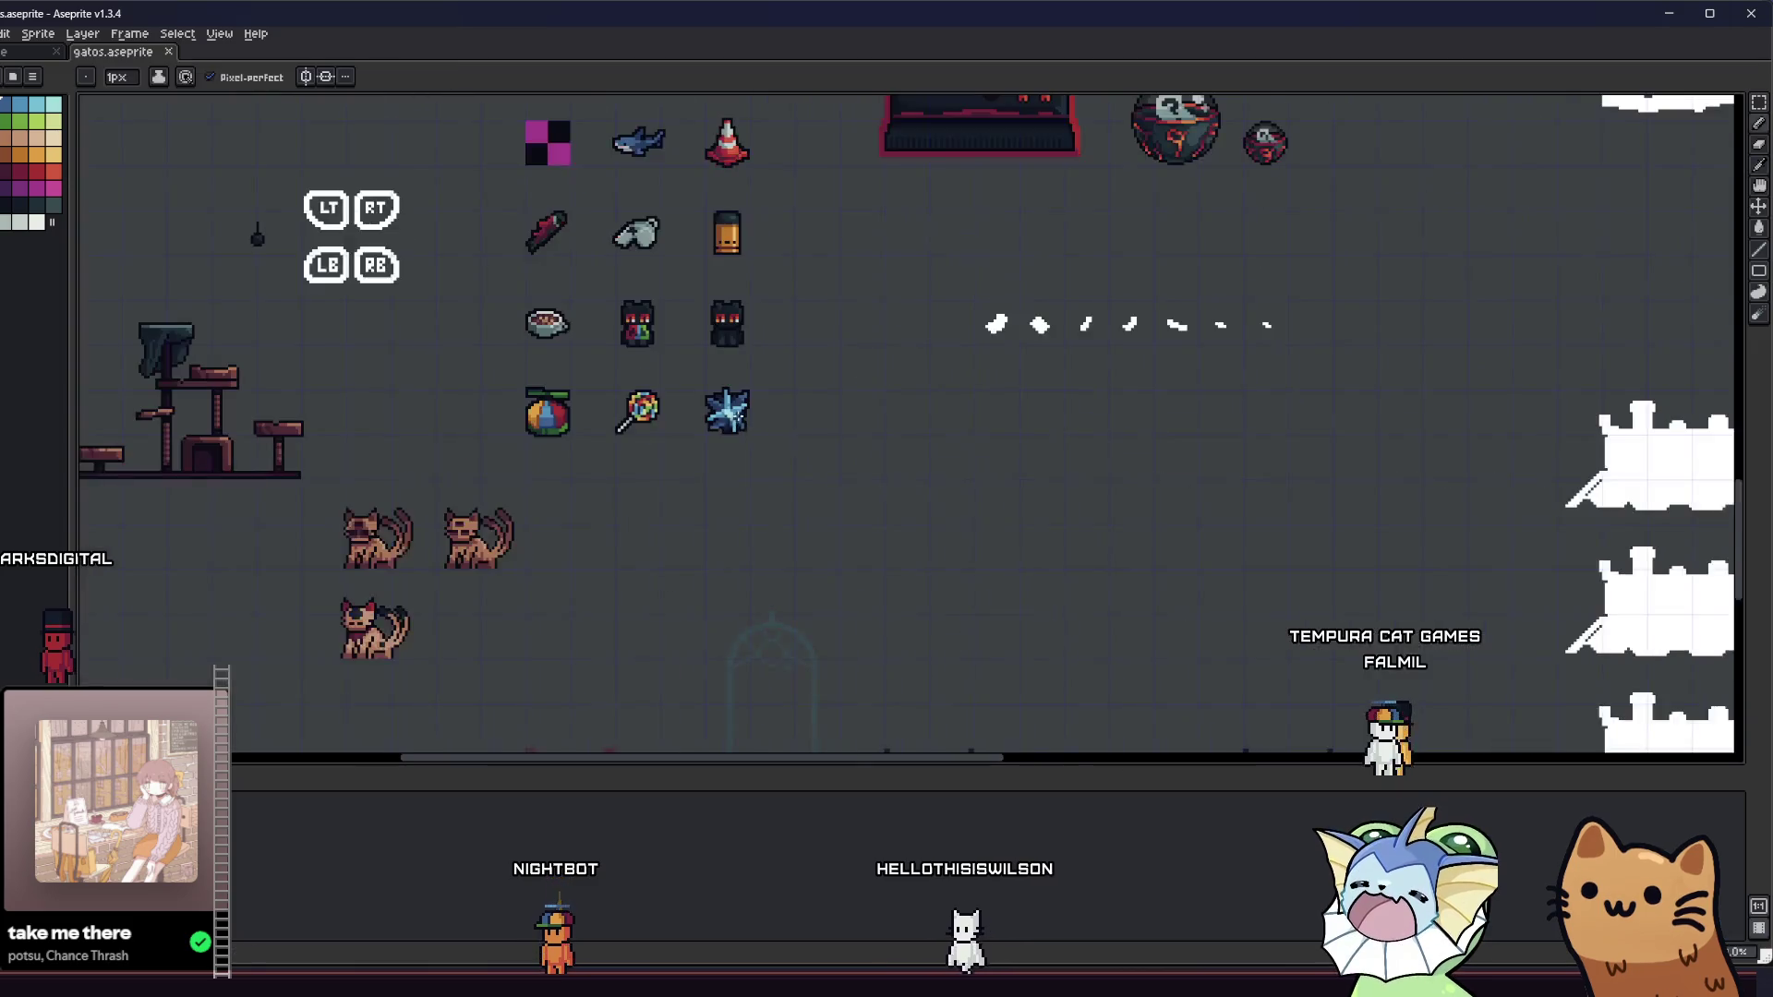
{"action": "scroll", "coordinate": [702, 434], "scroll_direction": "up", "scroll_amount": 5}
{"action": "scroll", "coordinate": [694, 376], "scroll_direction": "up", "scroll_amount": 5}
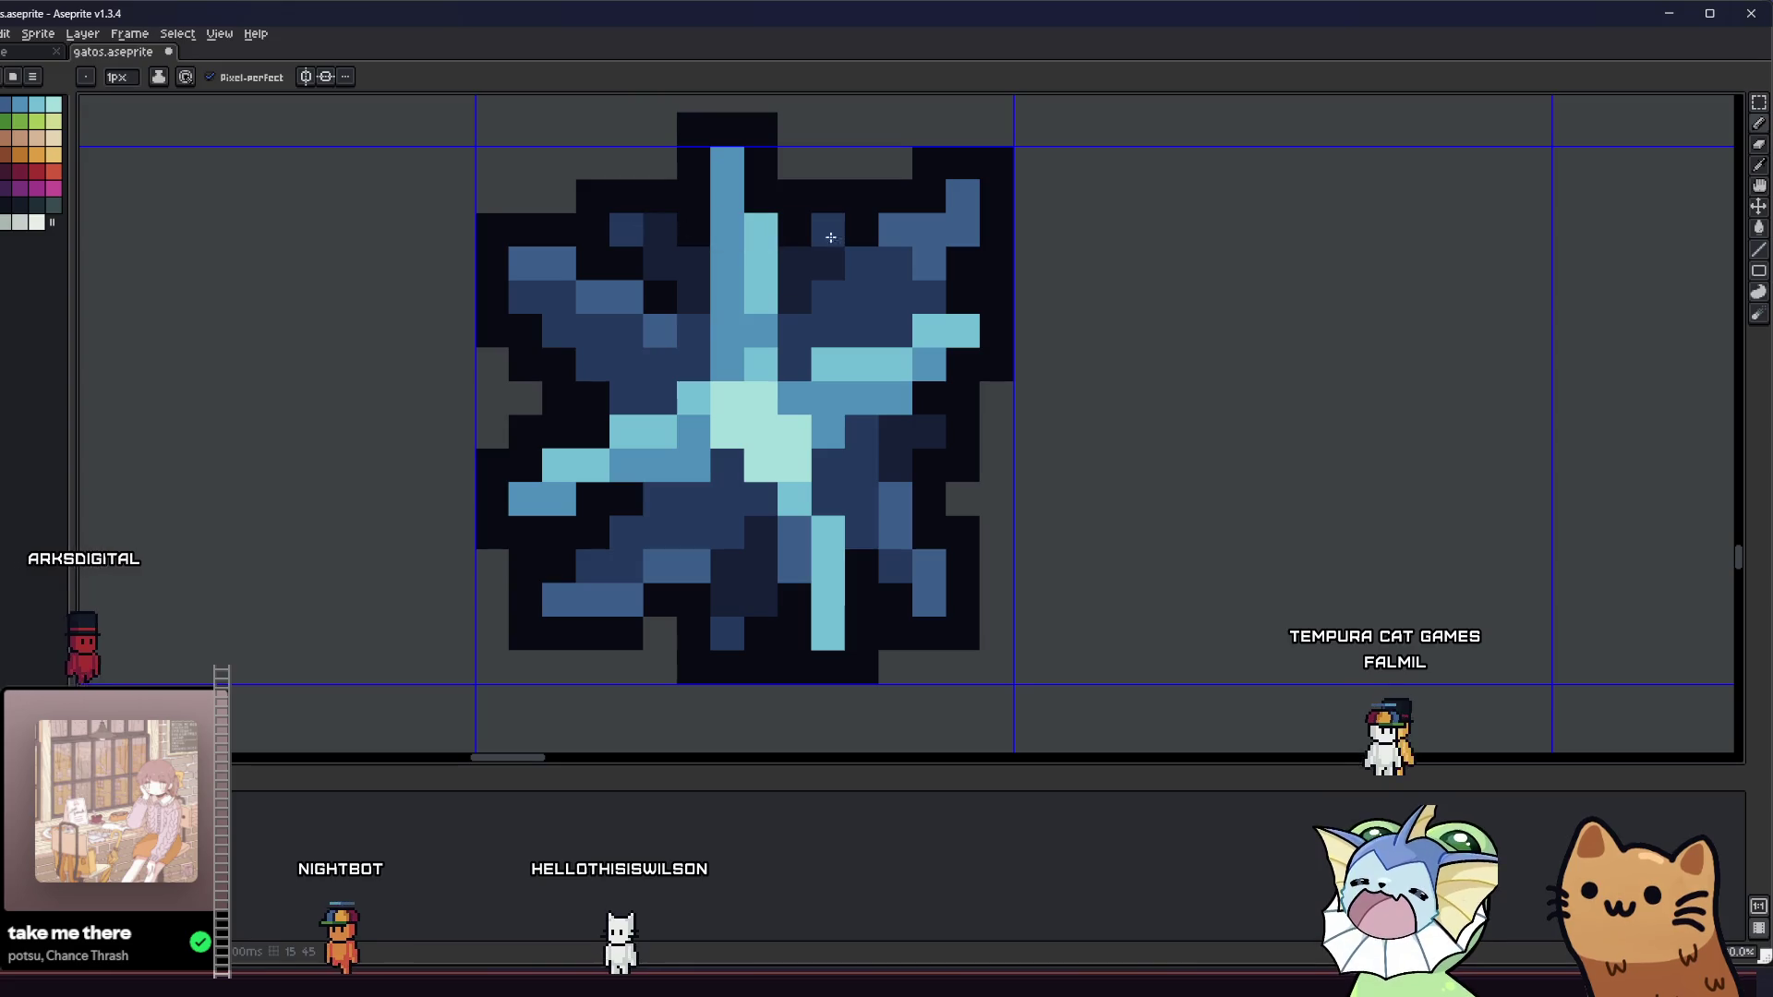
{"action": "scroll", "coordinate": [604, 329], "scroll_direction": "down", "scroll_amount": 4}
{"action": "scroll", "coordinate": [614, 387], "scroll_direction": "down", "scroll_amount": 2}
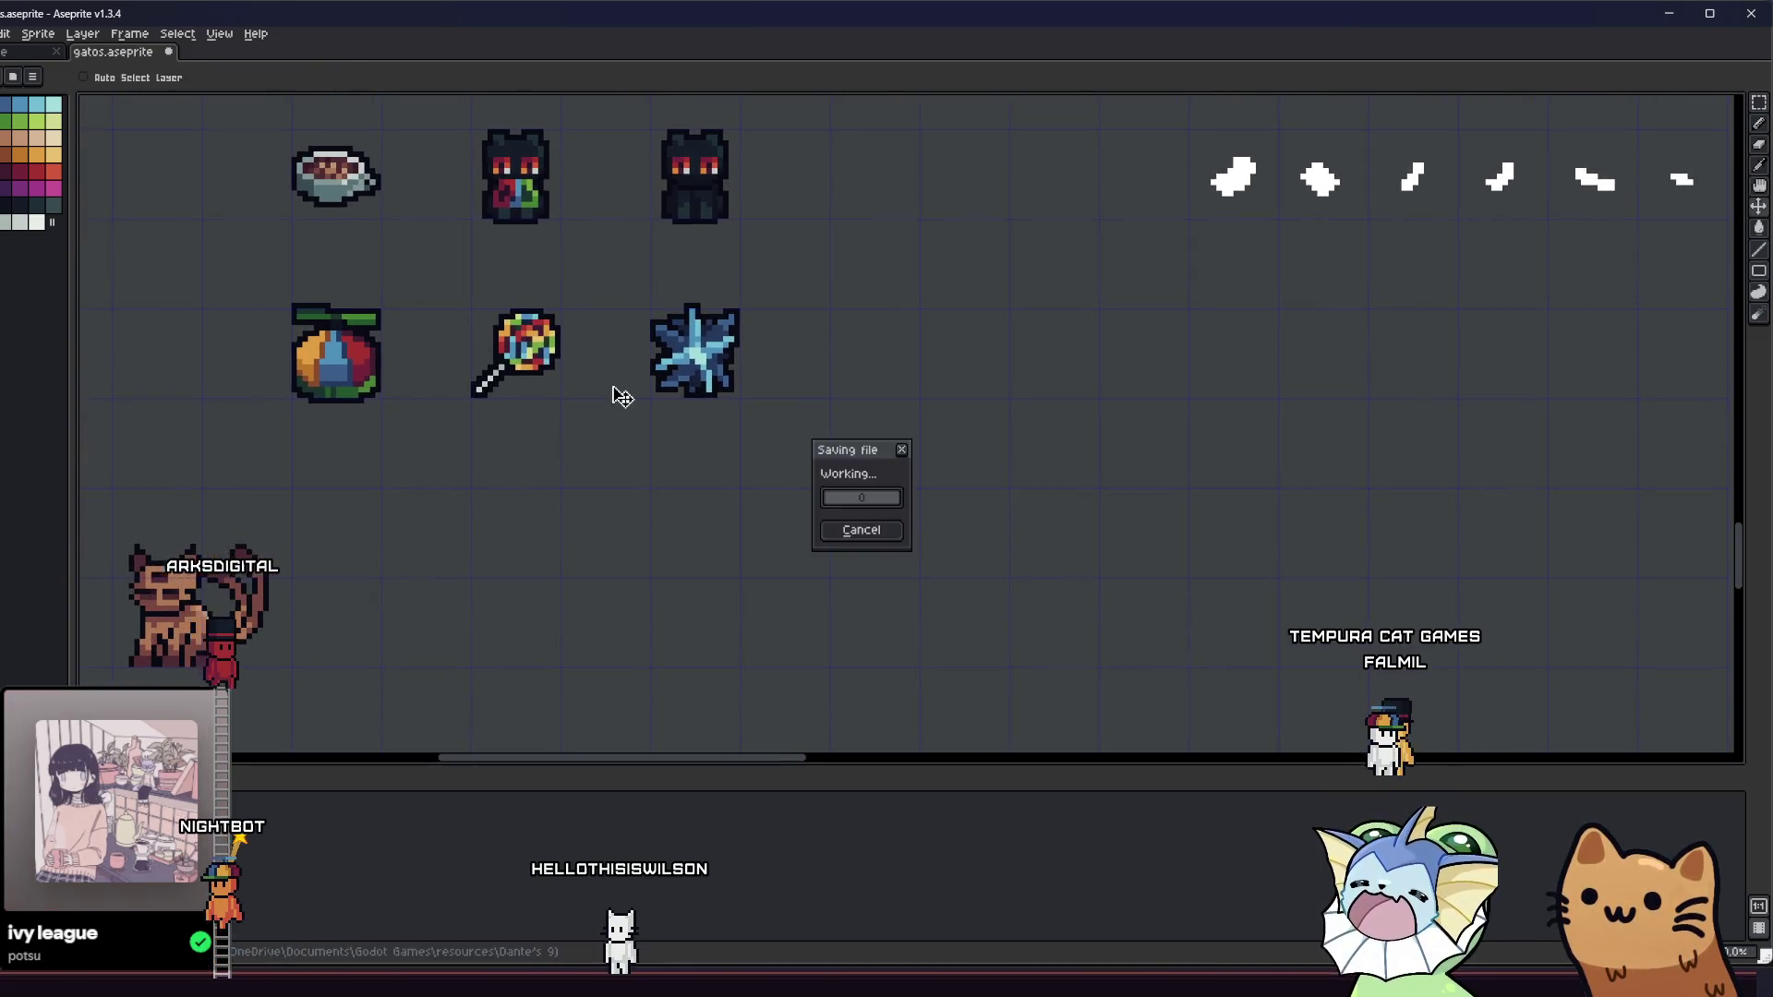
{"action": "scroll", "coordinate": [593, 434], "scroll_direction": "up", "scroll_amount": 1}
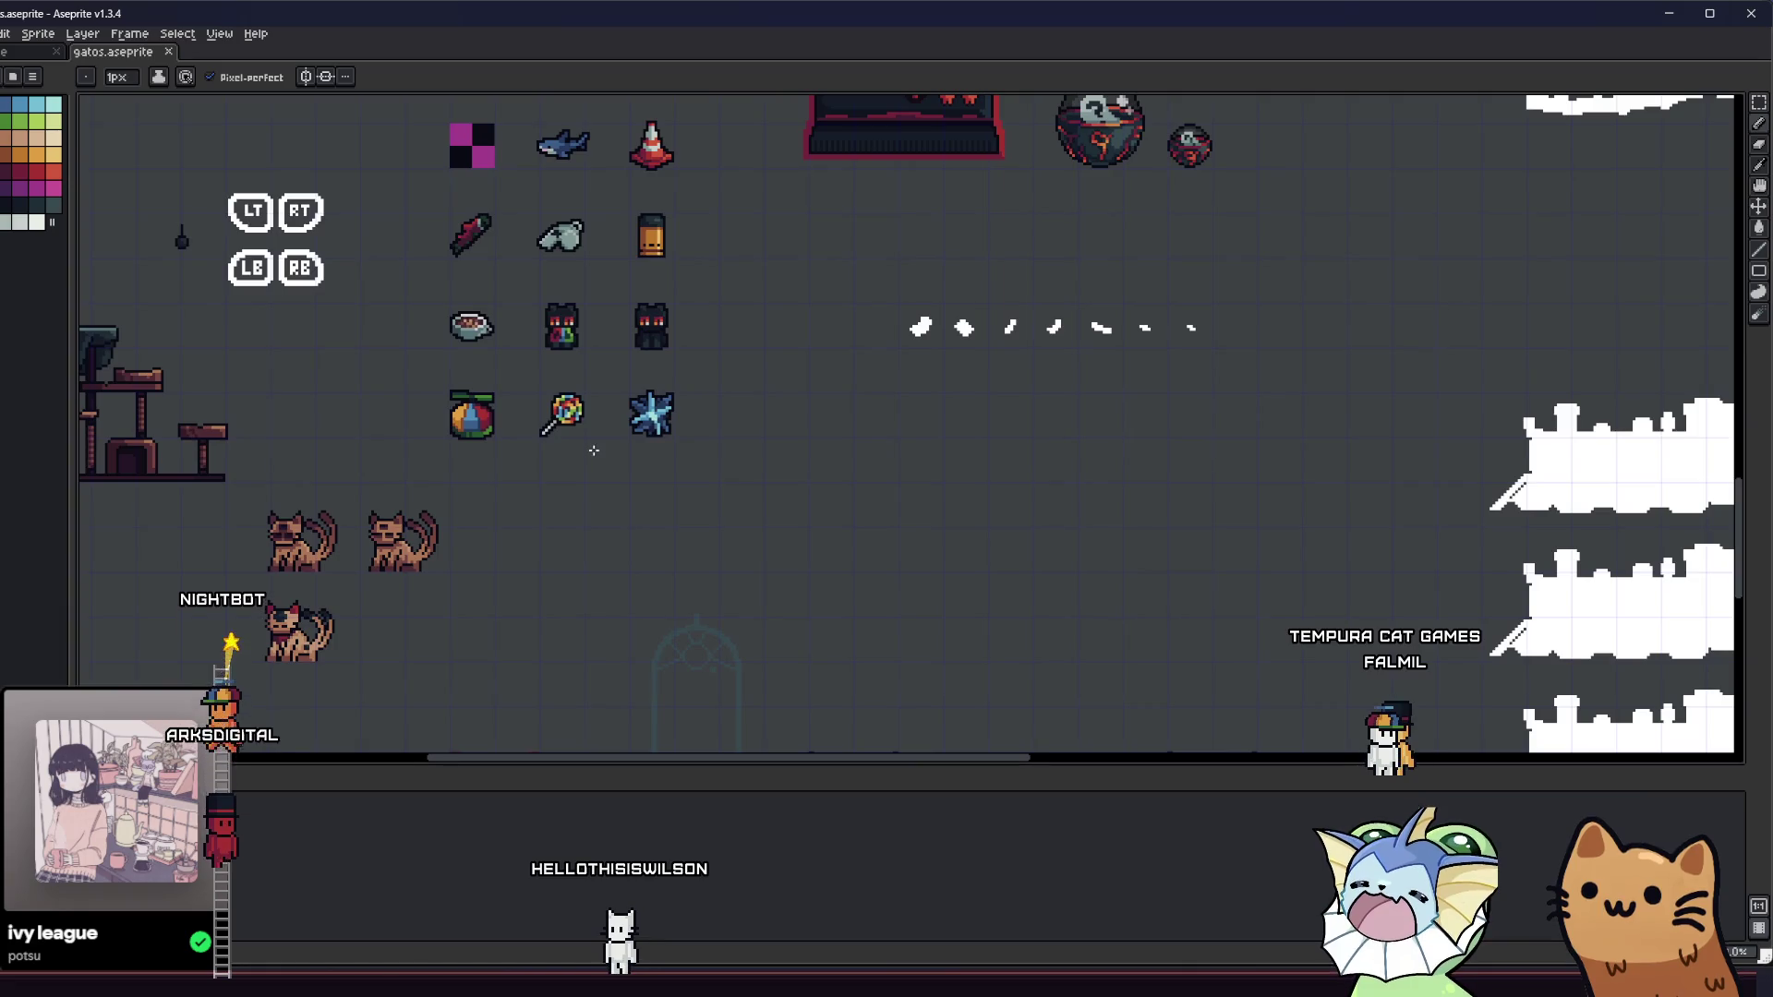
{"action": "scroll", "coordinate": [593, 434], "scroll_direction": "up", "scroll_amount": 2}
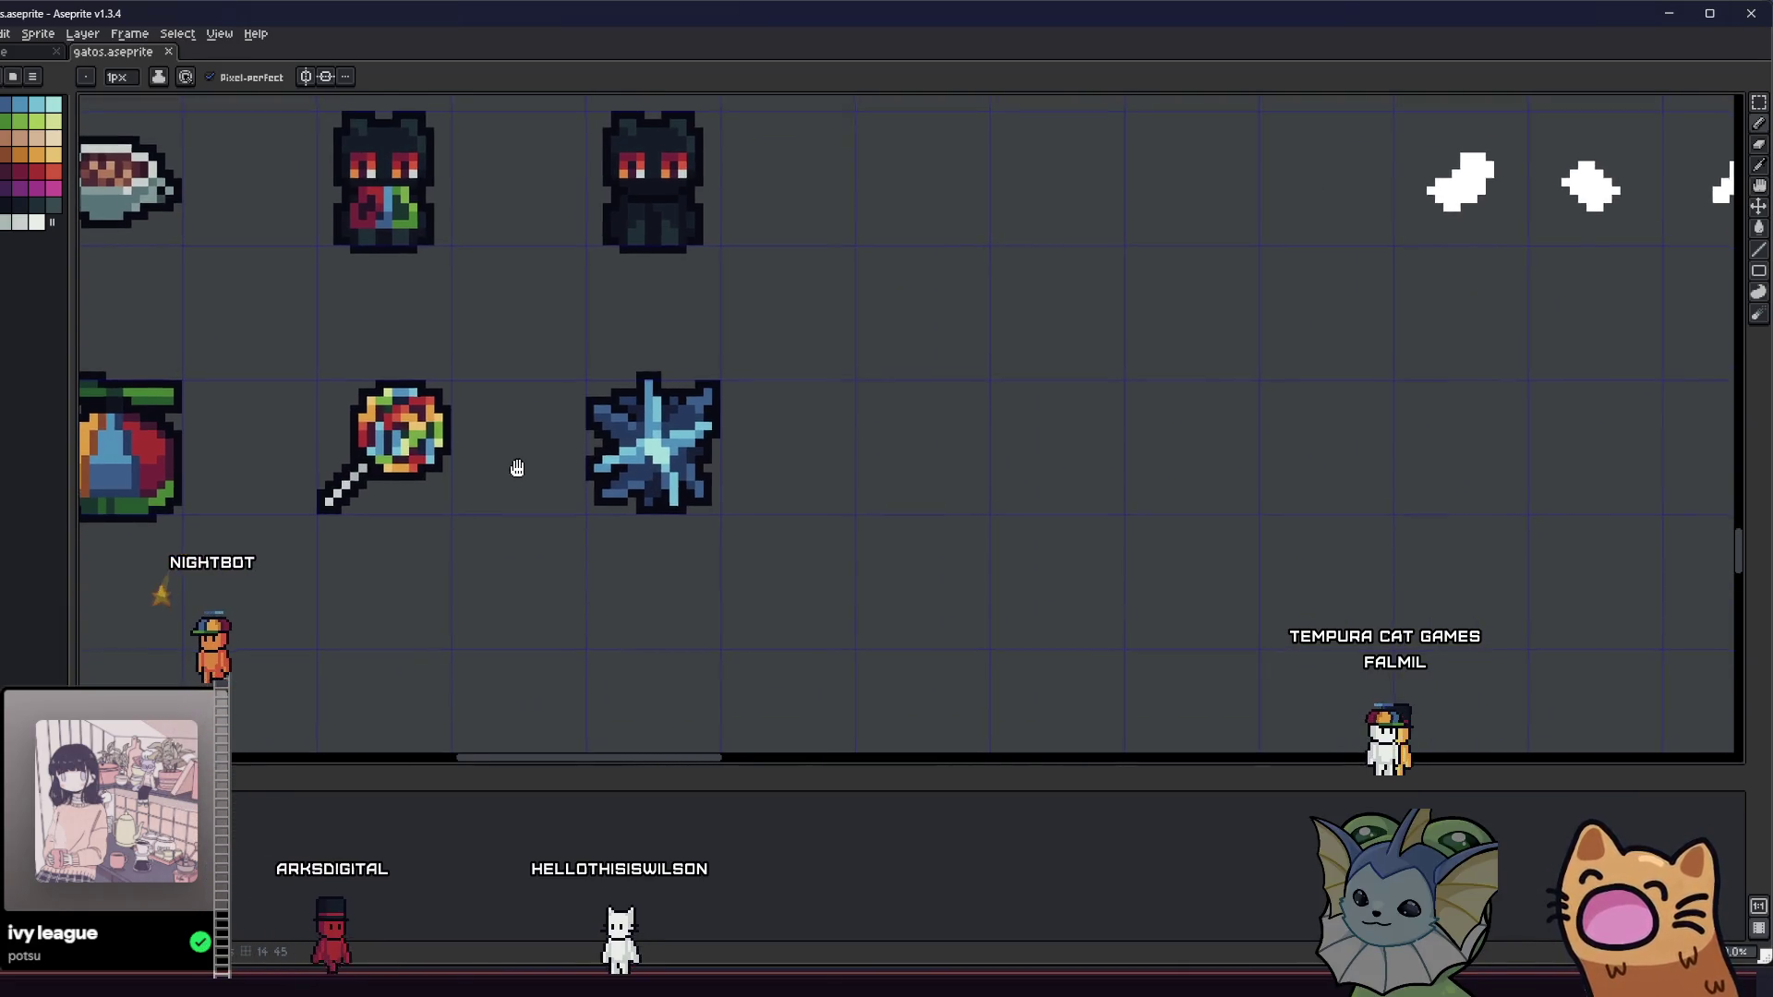
{"action": "scroll", "coordinate": [568, 450], "scroll_direction": "up", "scroll_amount": 4}
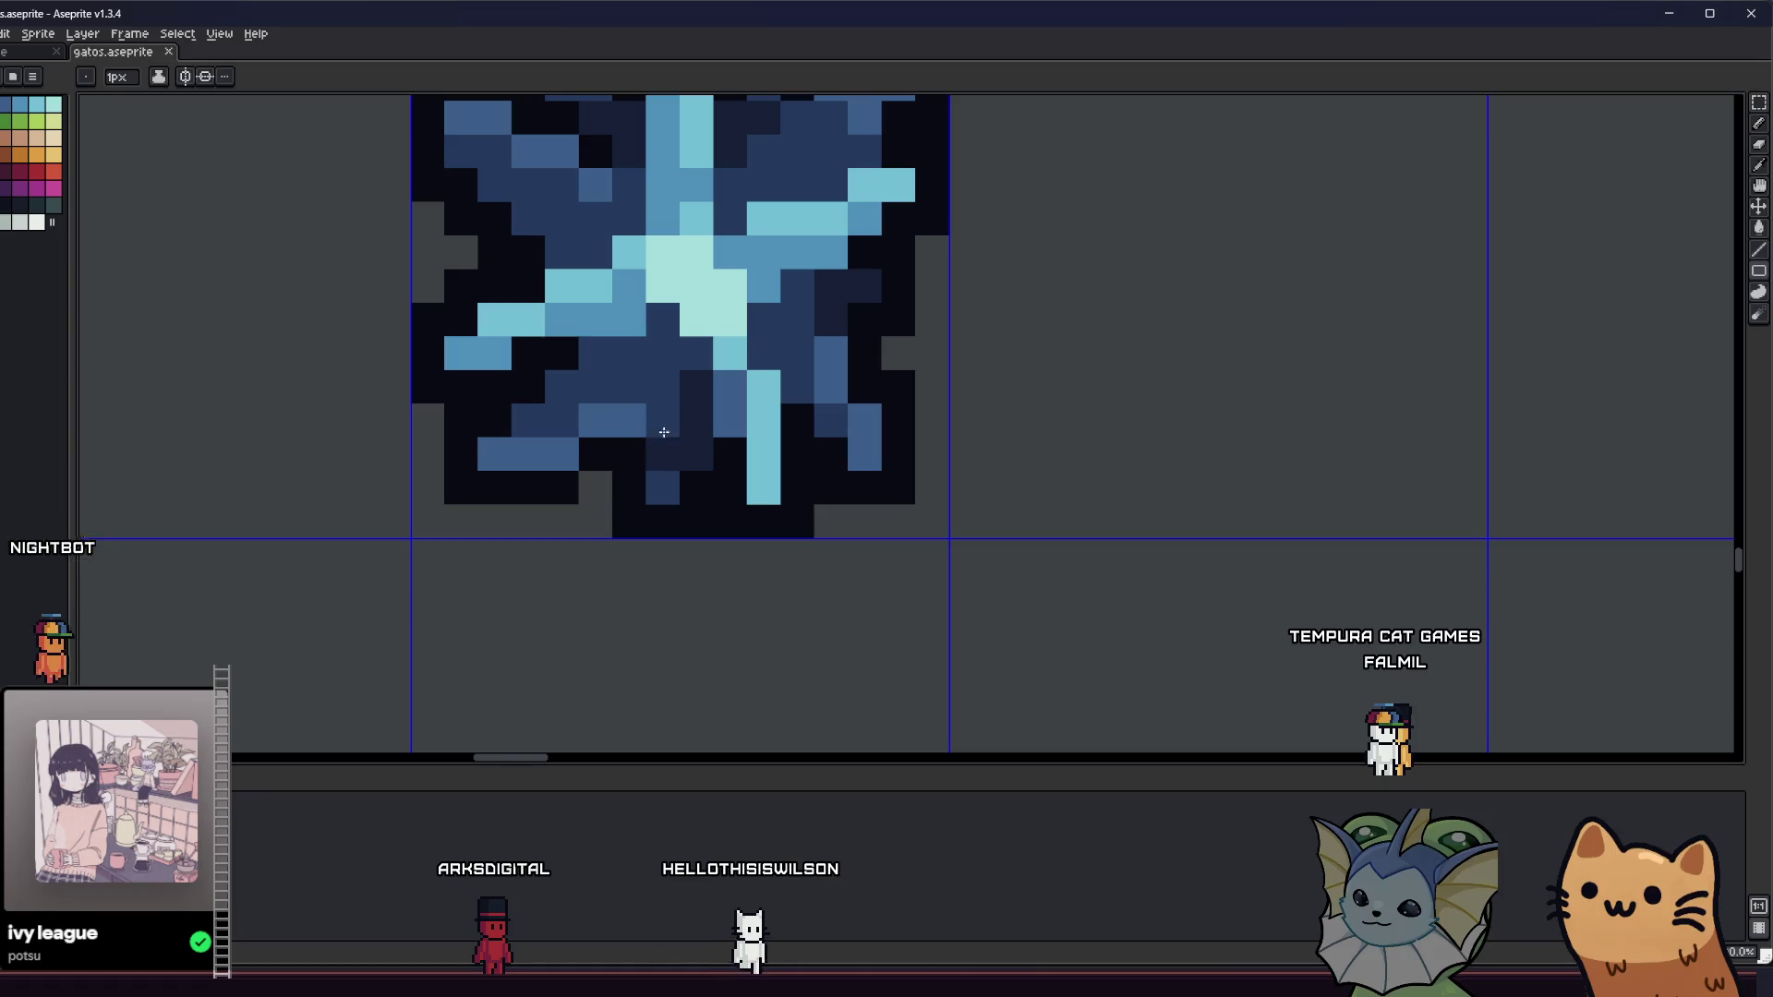
{"action": "left_click", "coordinate": [698, 461]}
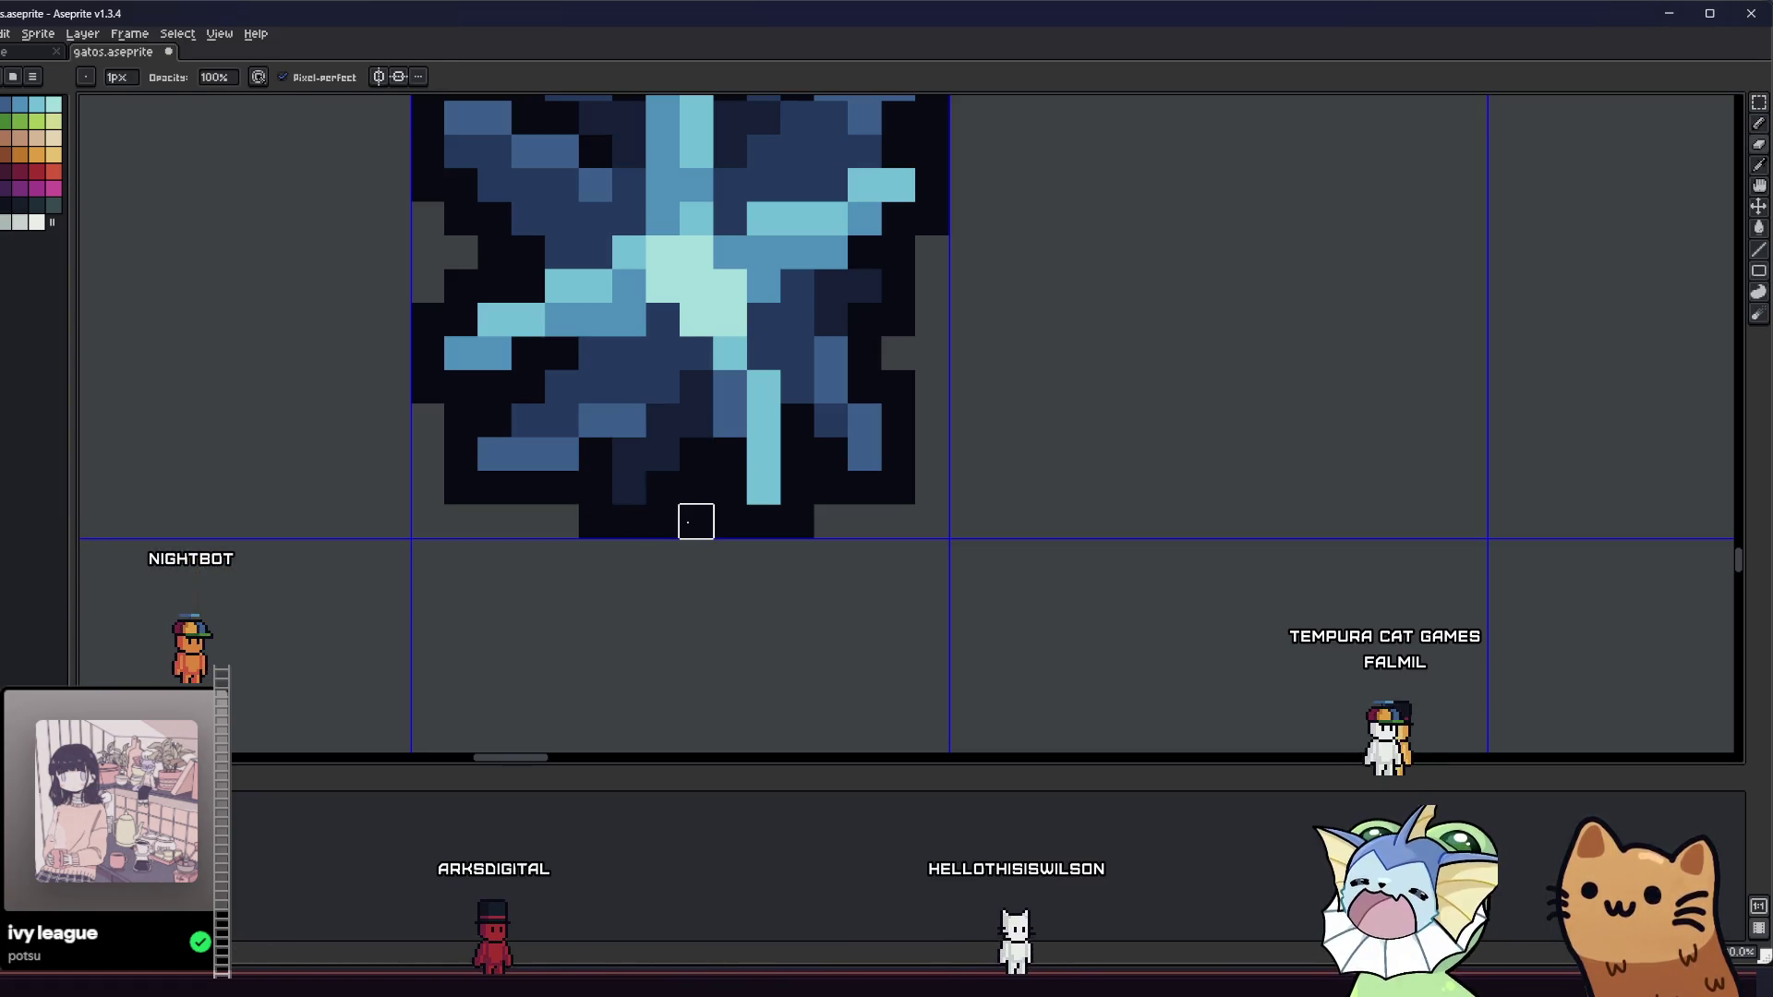
{"action": "scroll", "coordinate": [523, 586], "scroll_direction": "down", "scroll_amount": 4}
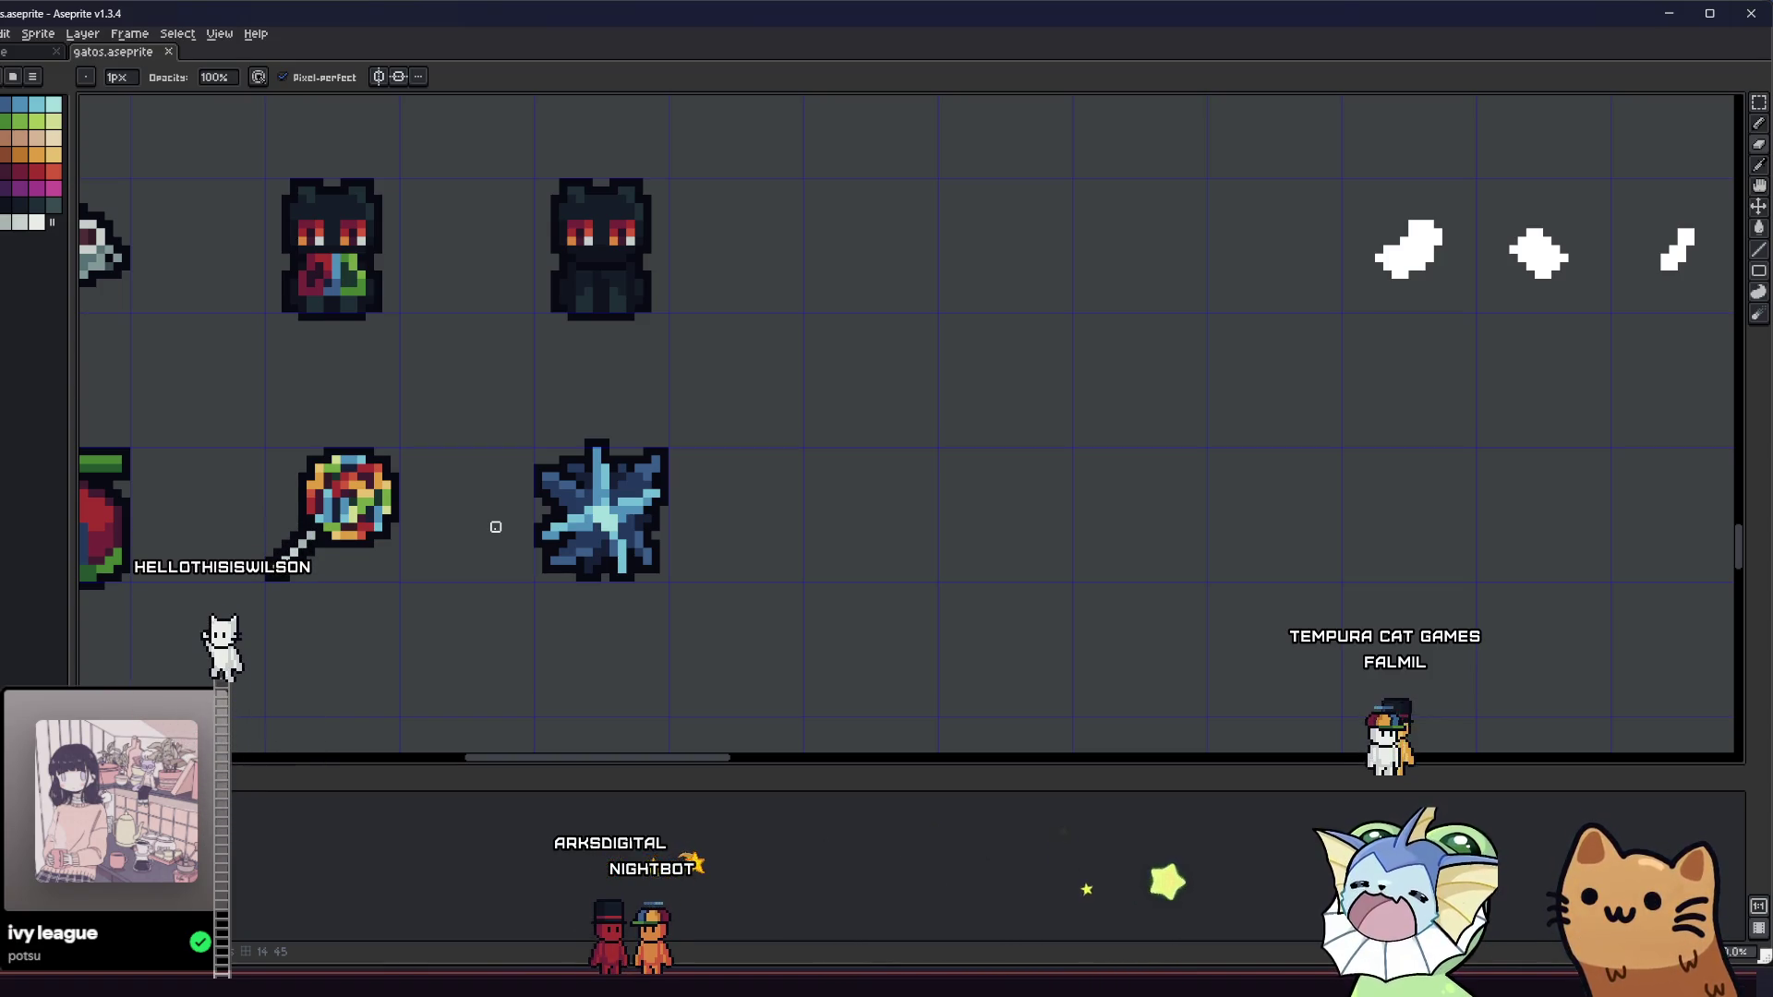
- Delete the blue star sprite from its cell
{"action": "key", "text": "m"}
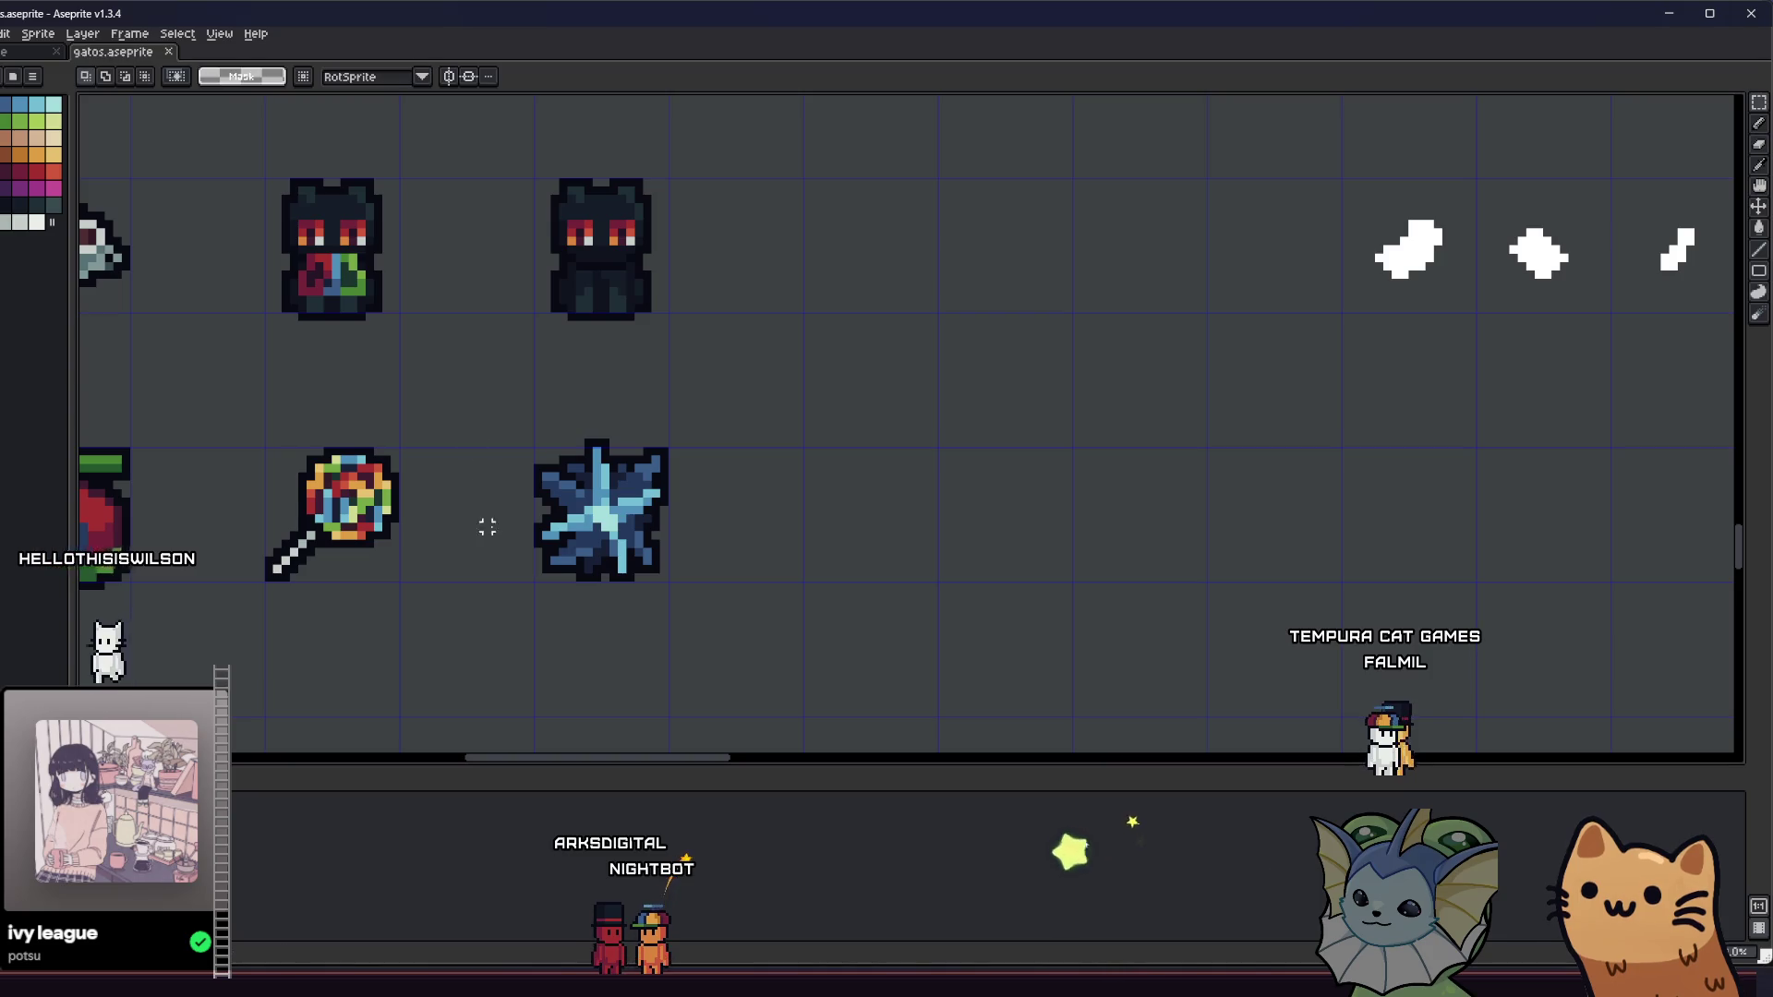
{"action": "left_click_drag", "start_coordinate": [512, 434], "coordinate": [705, 626]}
{"action": "key", "text": "Delete"}
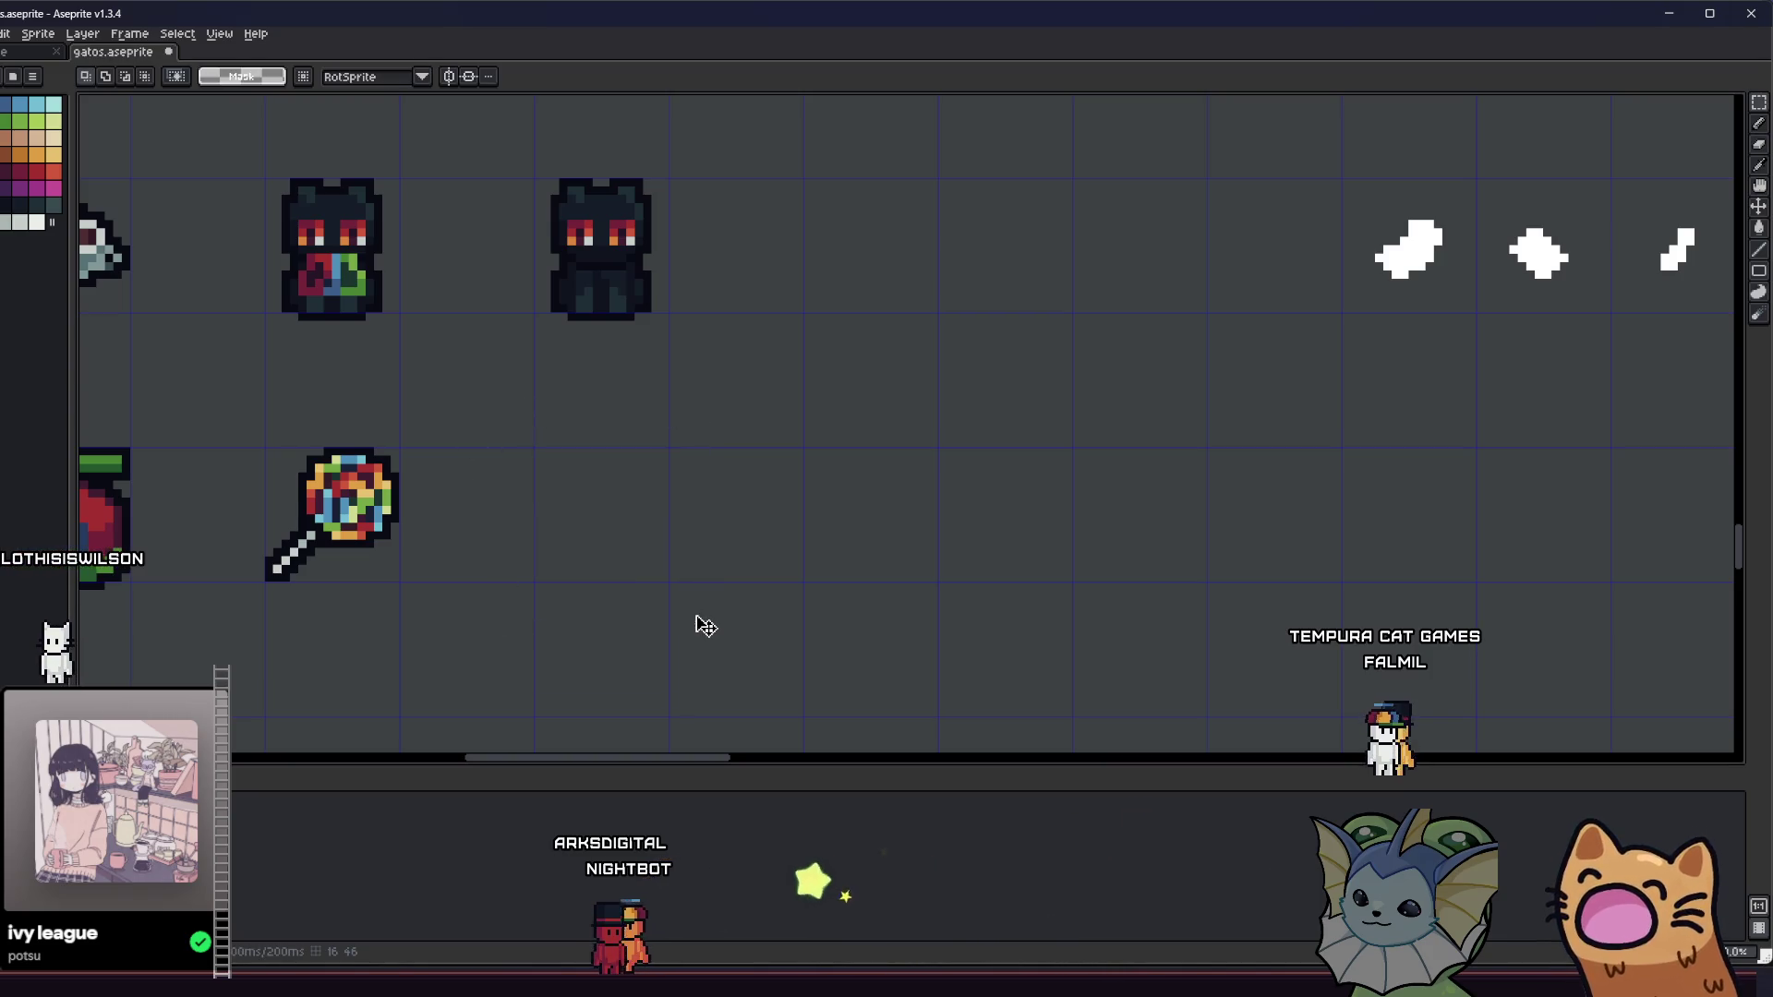
{"action": "scroll", "coordinate": [573, 459], "scroll_direction": "down", "scroll_amount": 5}
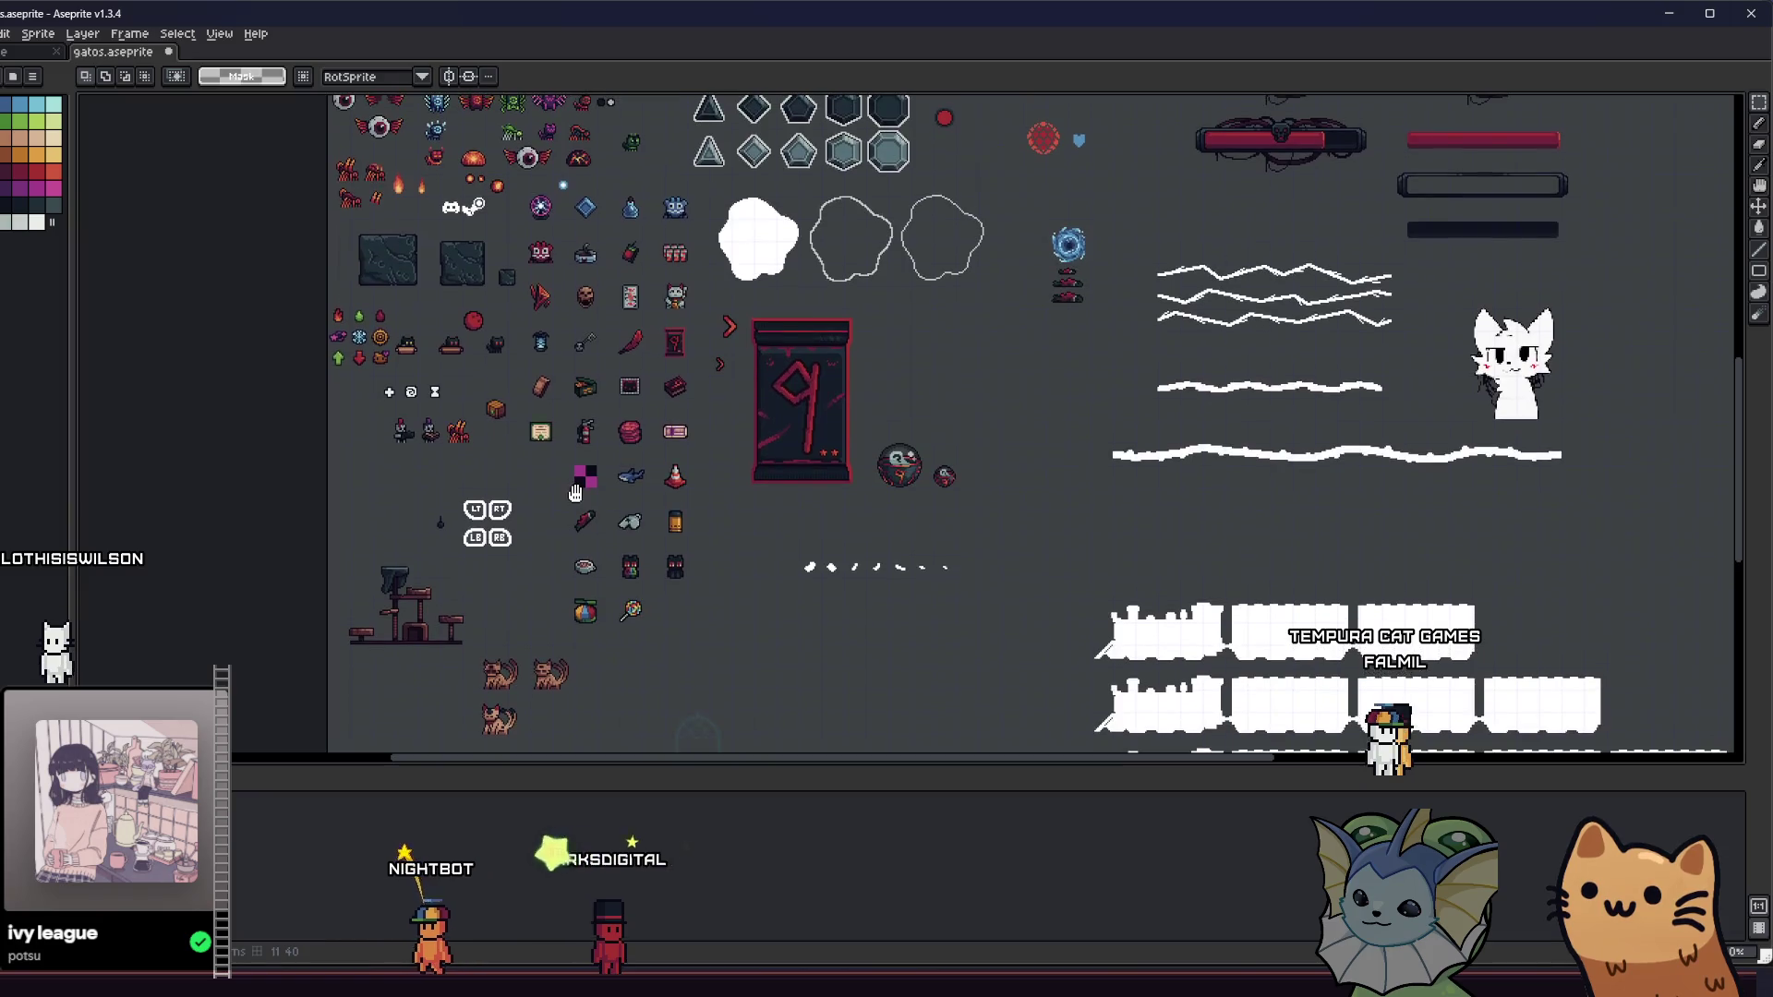
{"action": "scroll", "coordinate": [567, 191], "scroll_direction": "up", "scroll_amount": 3}
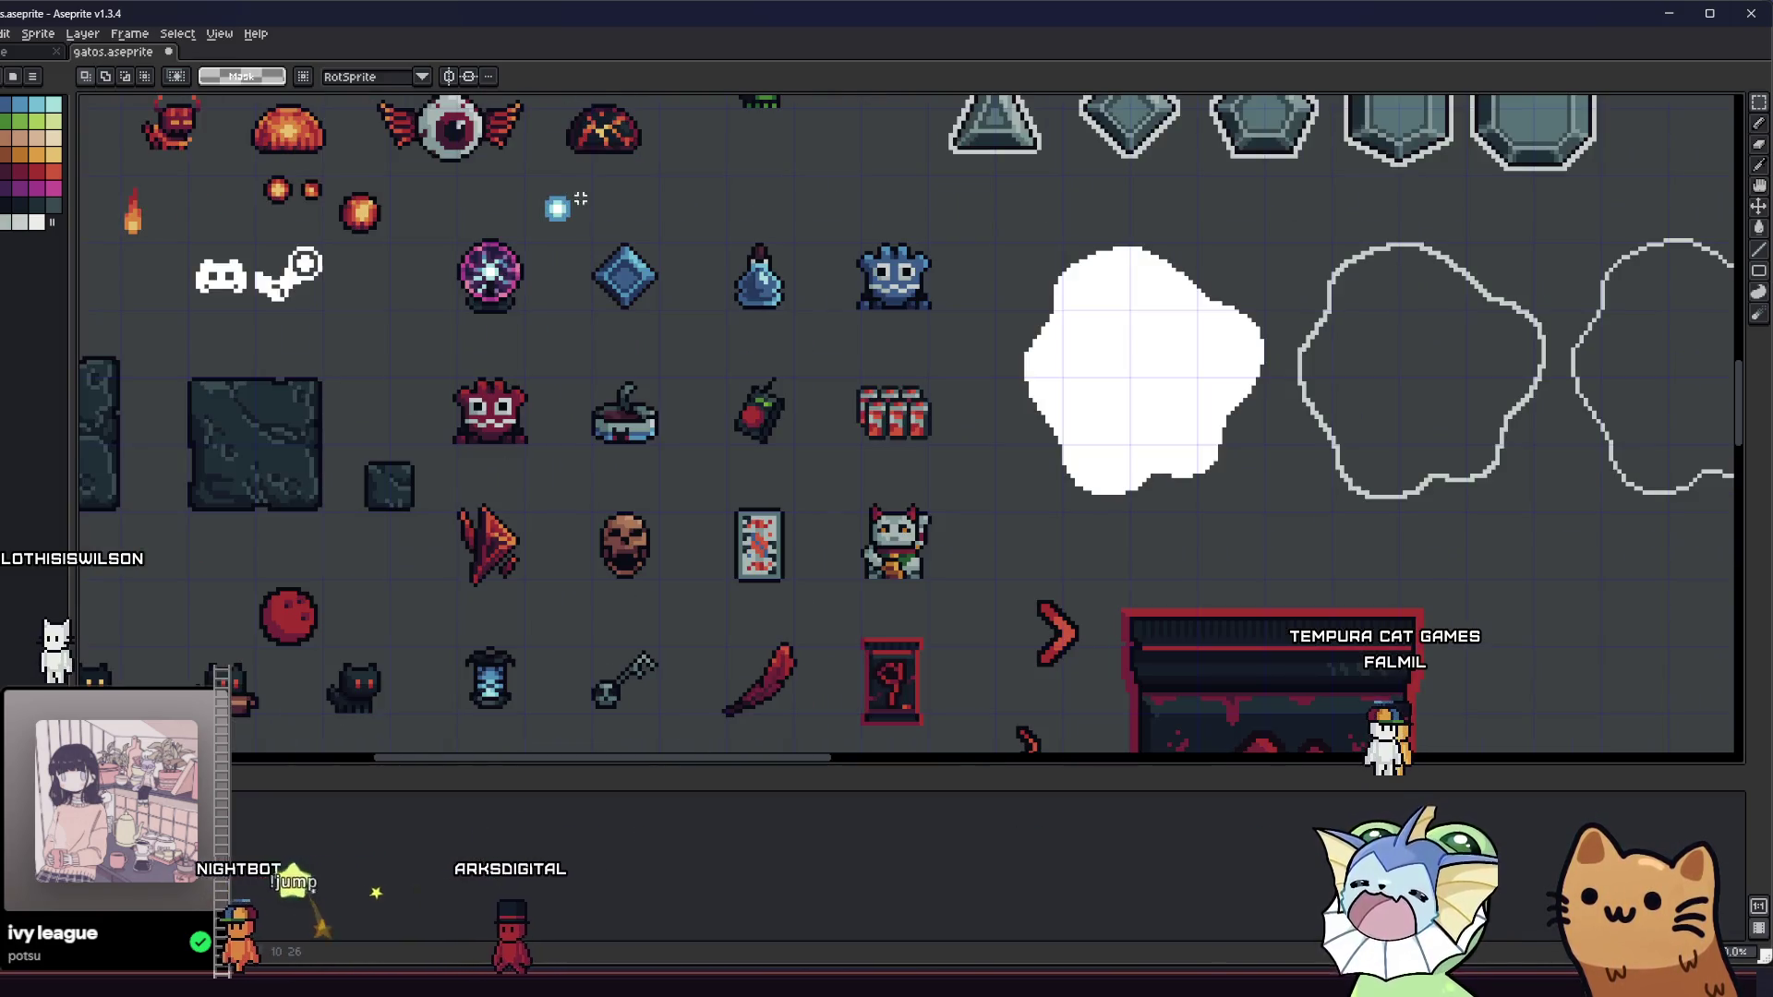
- Copy the blue diamond gem into the star's empty slot and into the cell below
{"action": "mouse_move", "coordinate": [594, 237]}
{"action": "left_mouse_down"}
{"action": "mouse_move", "coordinate": [673, 308]}
{"action": "mouse_move", "coordinate": [591, 259]}
{"action": "mouse_move", "coordinate": [664, 332]}
{"action": "mouse_move", "coordinate": [601, 395]}
{"action": "mouse_move", "coordinate": [607, 465]}
{"action": "left_mouse_up"}
{"action": "scroll", "coordinate": [601, 395], "scroll_direction": "down", "scroll_amount": 5}
{"action": "scroll", "coordinate": [607, 464], "scroll_direction": "up", "scroll_amount": 5}
{"action": "scroll", "coordinate": [562, 566], "scroll_direction": "up", "scroll_amount": 4}
{"action": "left_click_drag", "start_coordinate": [562, 566], "coordinate": [484, 615]}
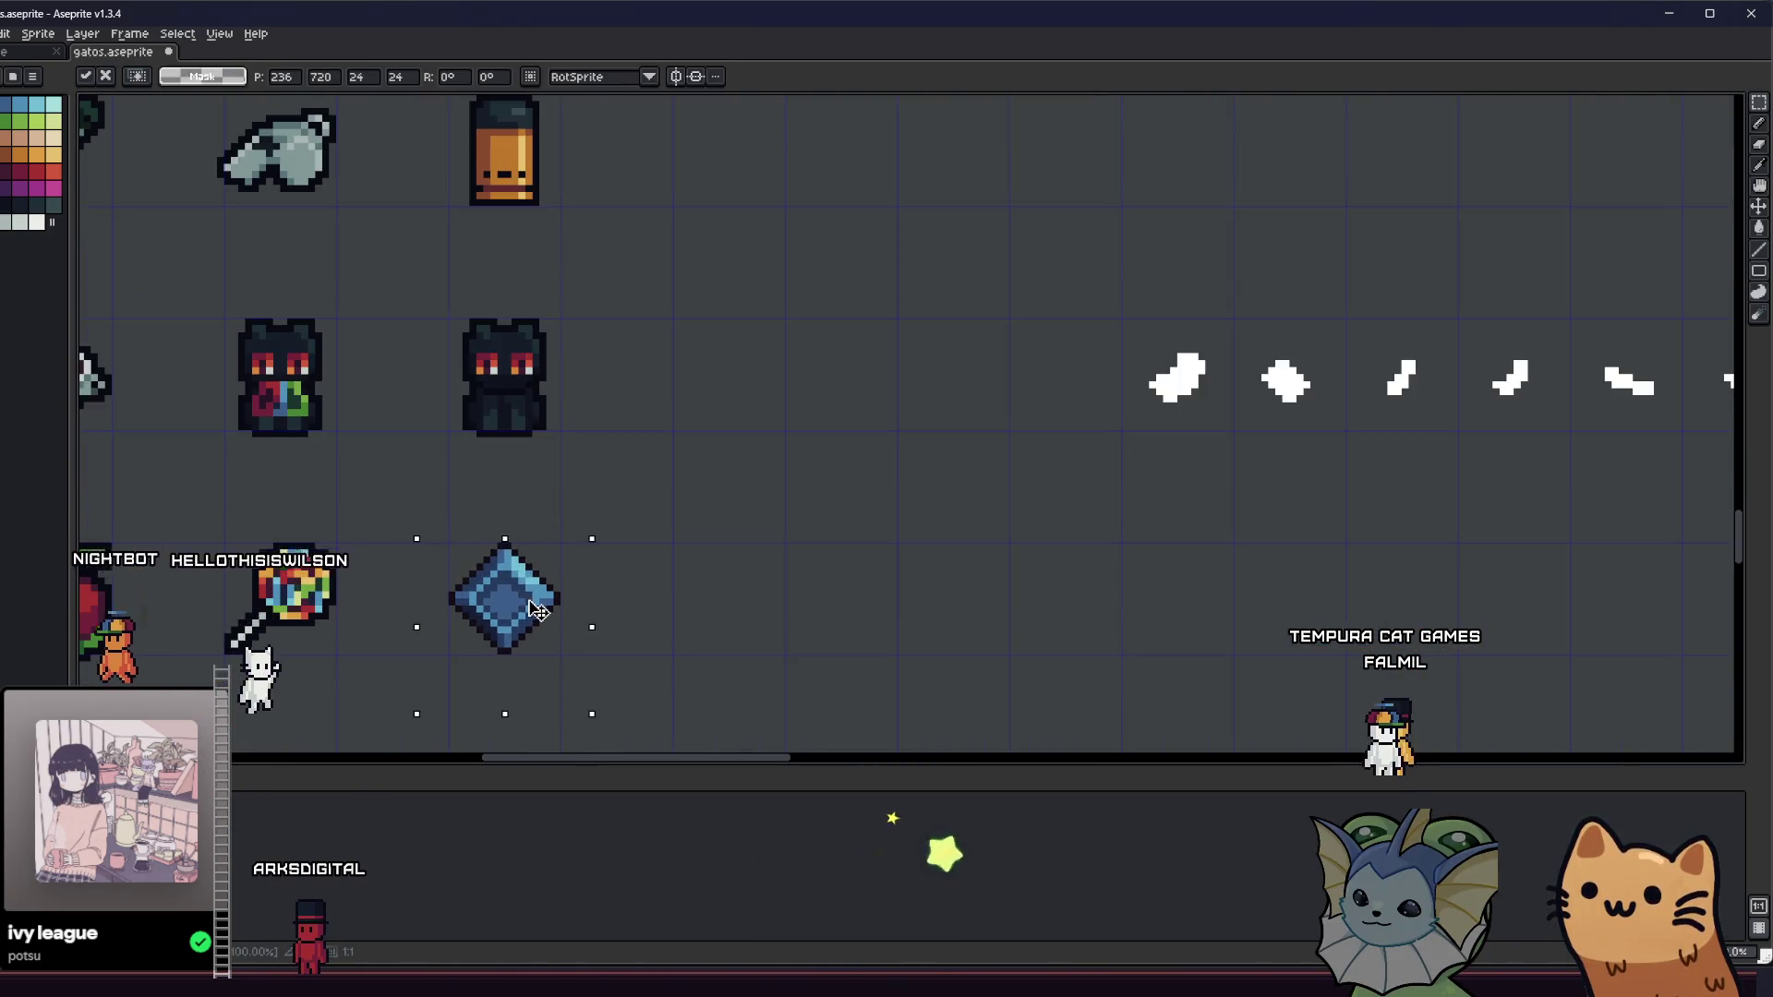
{"action": "left_click_drag", "start_coordinate": [336, 577], "coordinate": [426, 469]}
{"action": "mouse_move", "coordinate": [616, 463]}
{"action": "left_mouse_down"}
{"action": "mouse_move", "coordinate": [658, 511]}
{"action": "mouse_move", "coordinate": [582, 617]}
{"action": "left_mouse_up"}
{"action": "mouse_move", "coordinate": [612, 538]}
{"action": "left_mouse_down"}
{"action": "mouse_move", "coordinate": [653, 608]}
{"action": "mouse_move", "coordinate": [601, 582]}
{"action": "left_mouse_up"}
{"action": "left_click", "coordinate": [532, 532]}
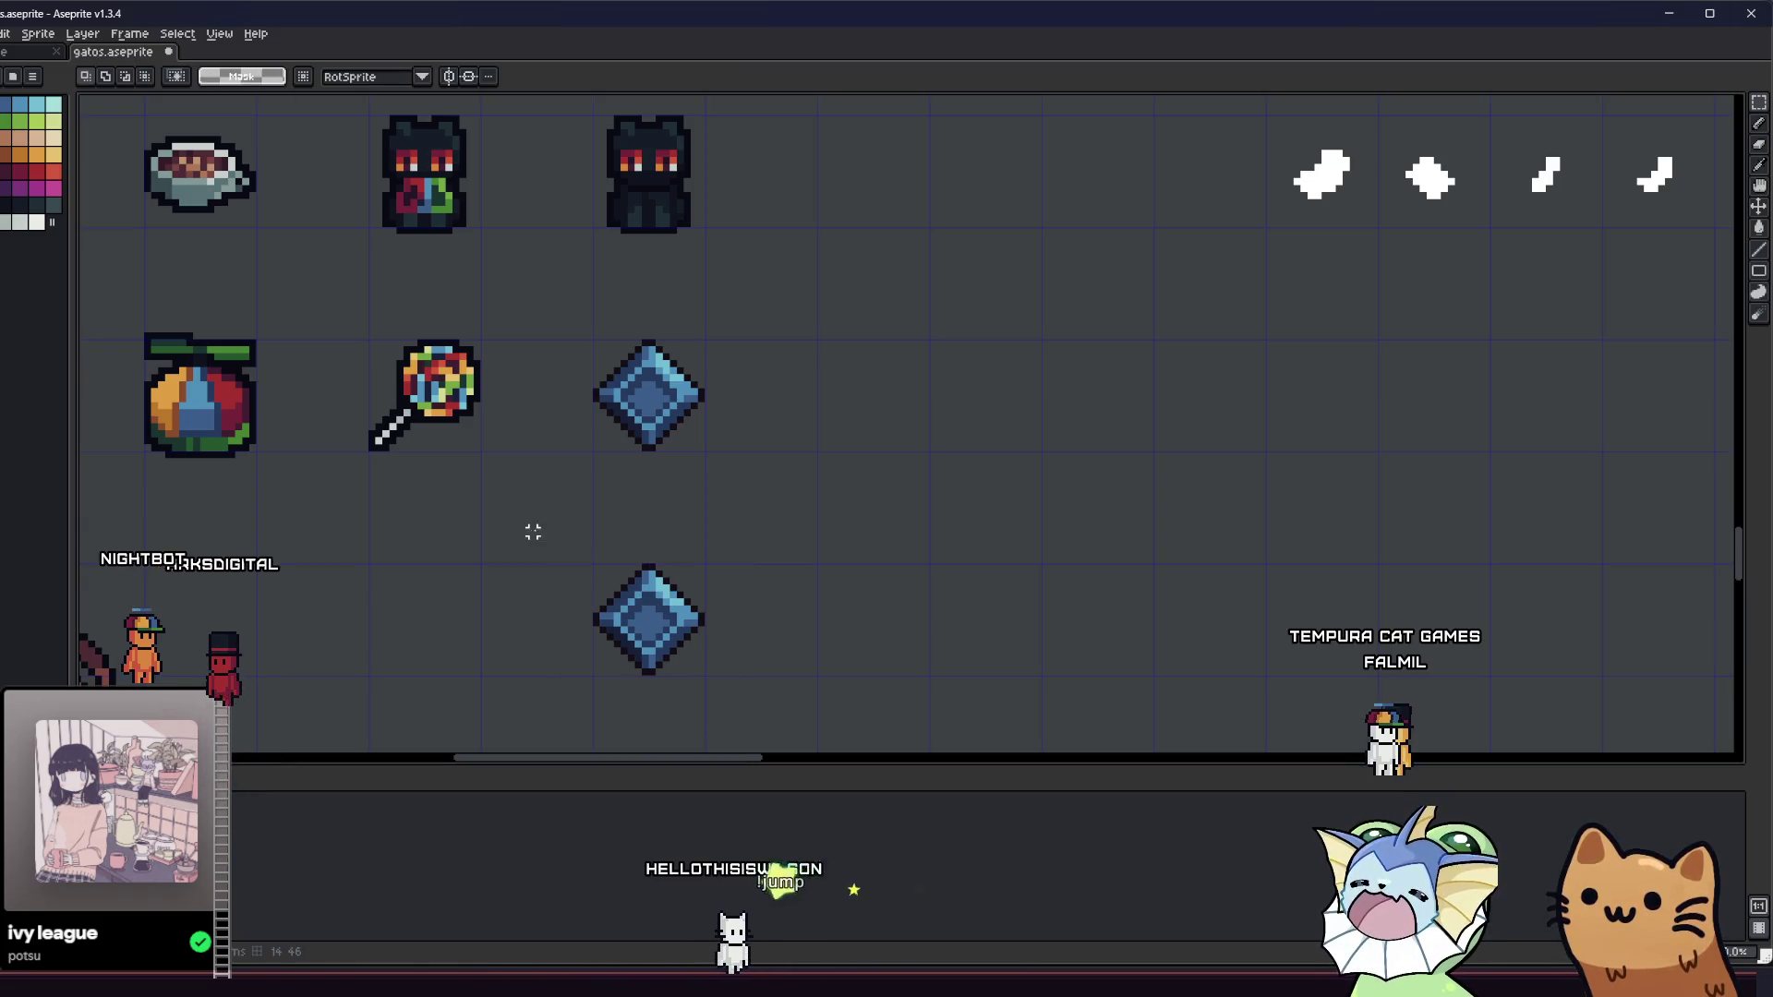
{"action": "key", "text": "i"}
{"action": "scroll", "coordinate": [621, 411], "scroll_direction": "up", "scroll_amount": 2}
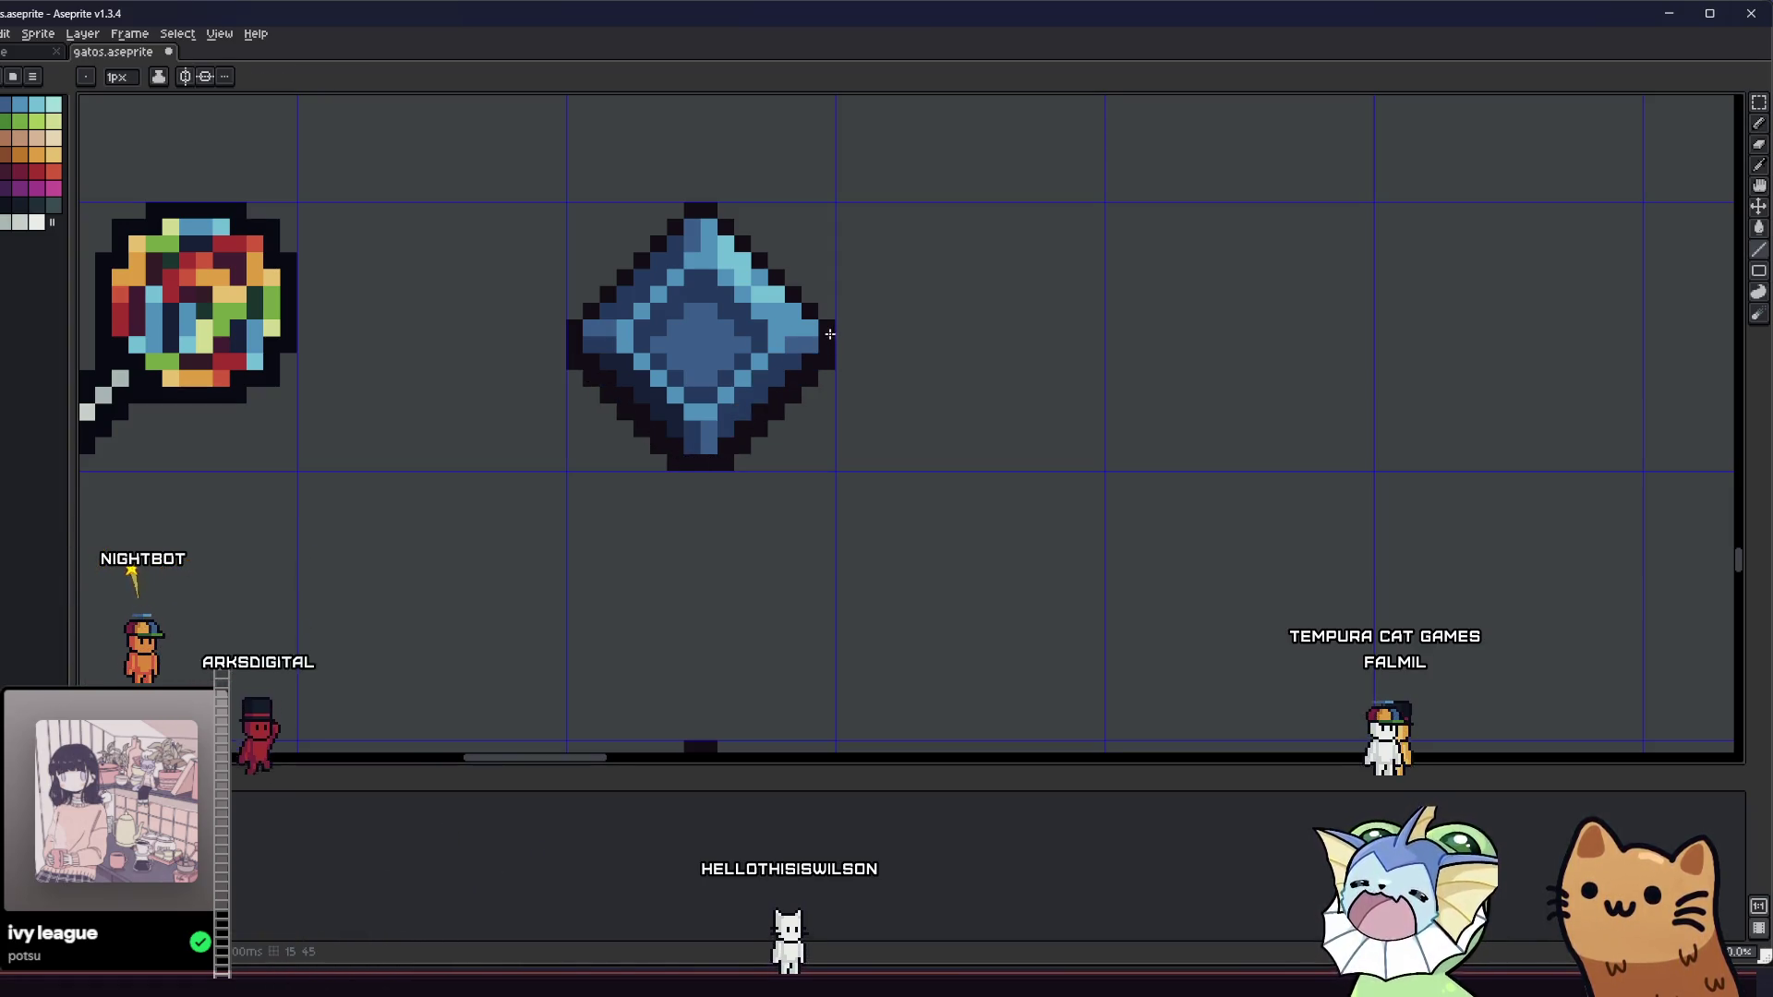
{"action": "key", "text": "v"}
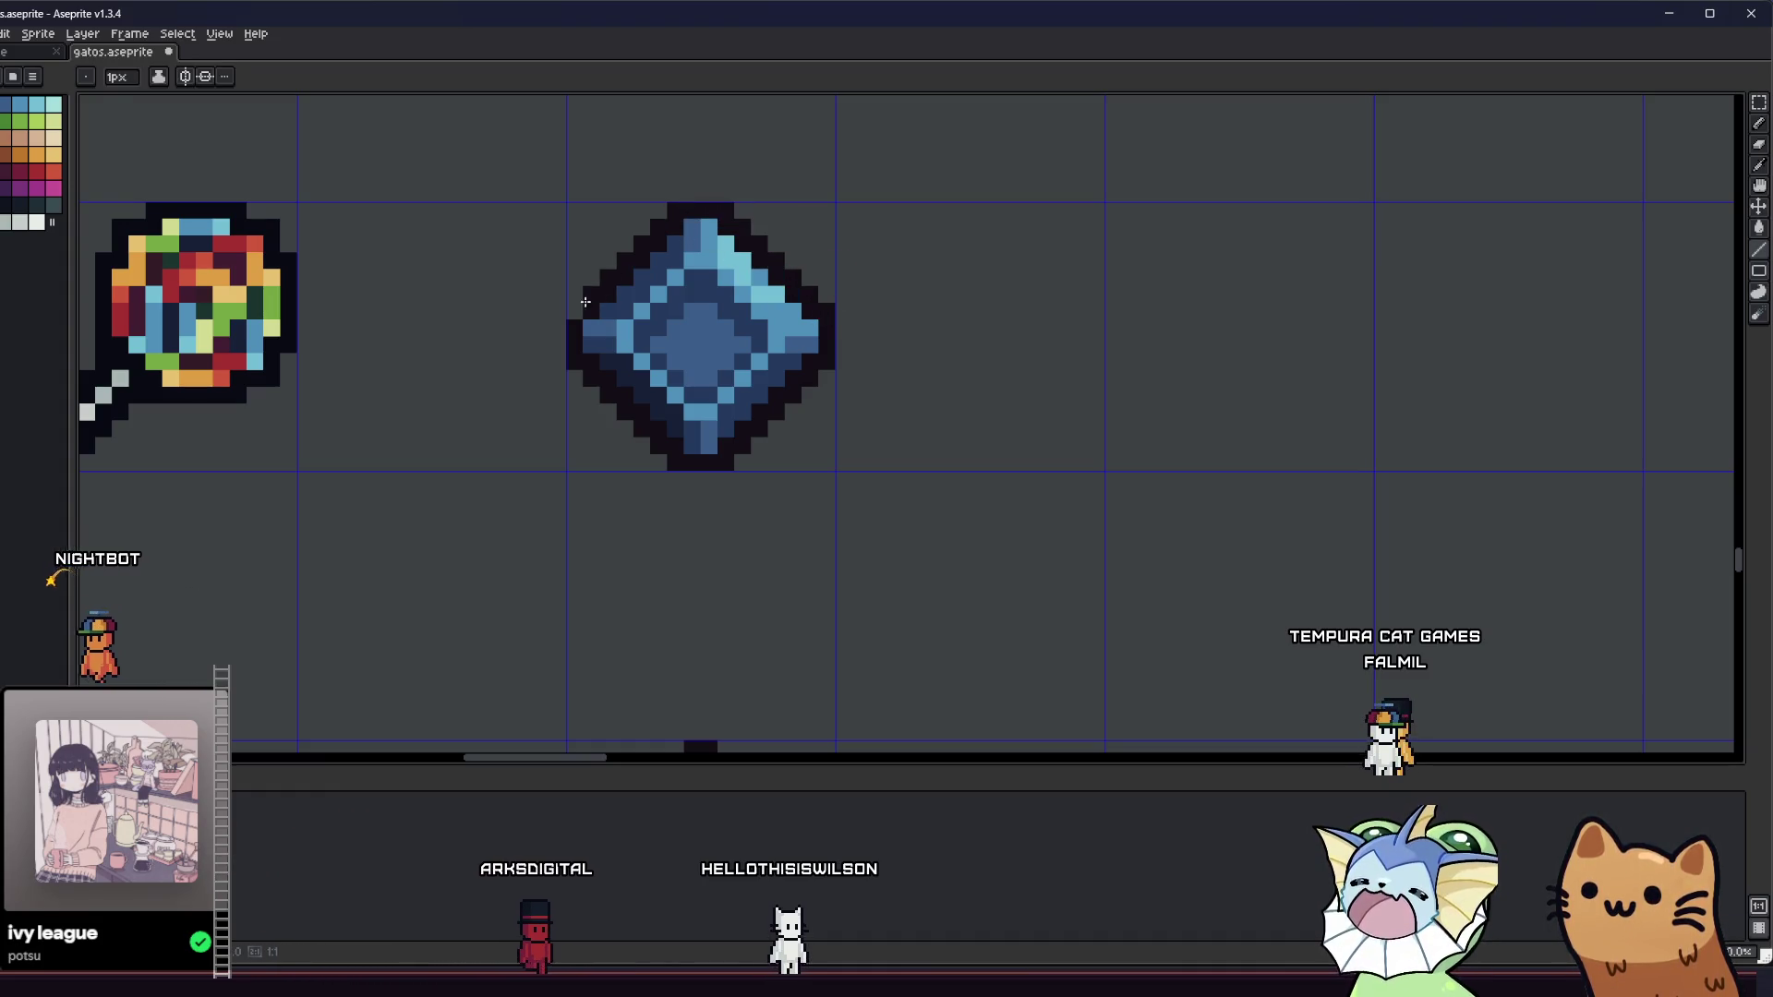
{"action": "scroll", "coordinate": [596, 296], "scroll_direction": "down", "scroll_amount": 5}
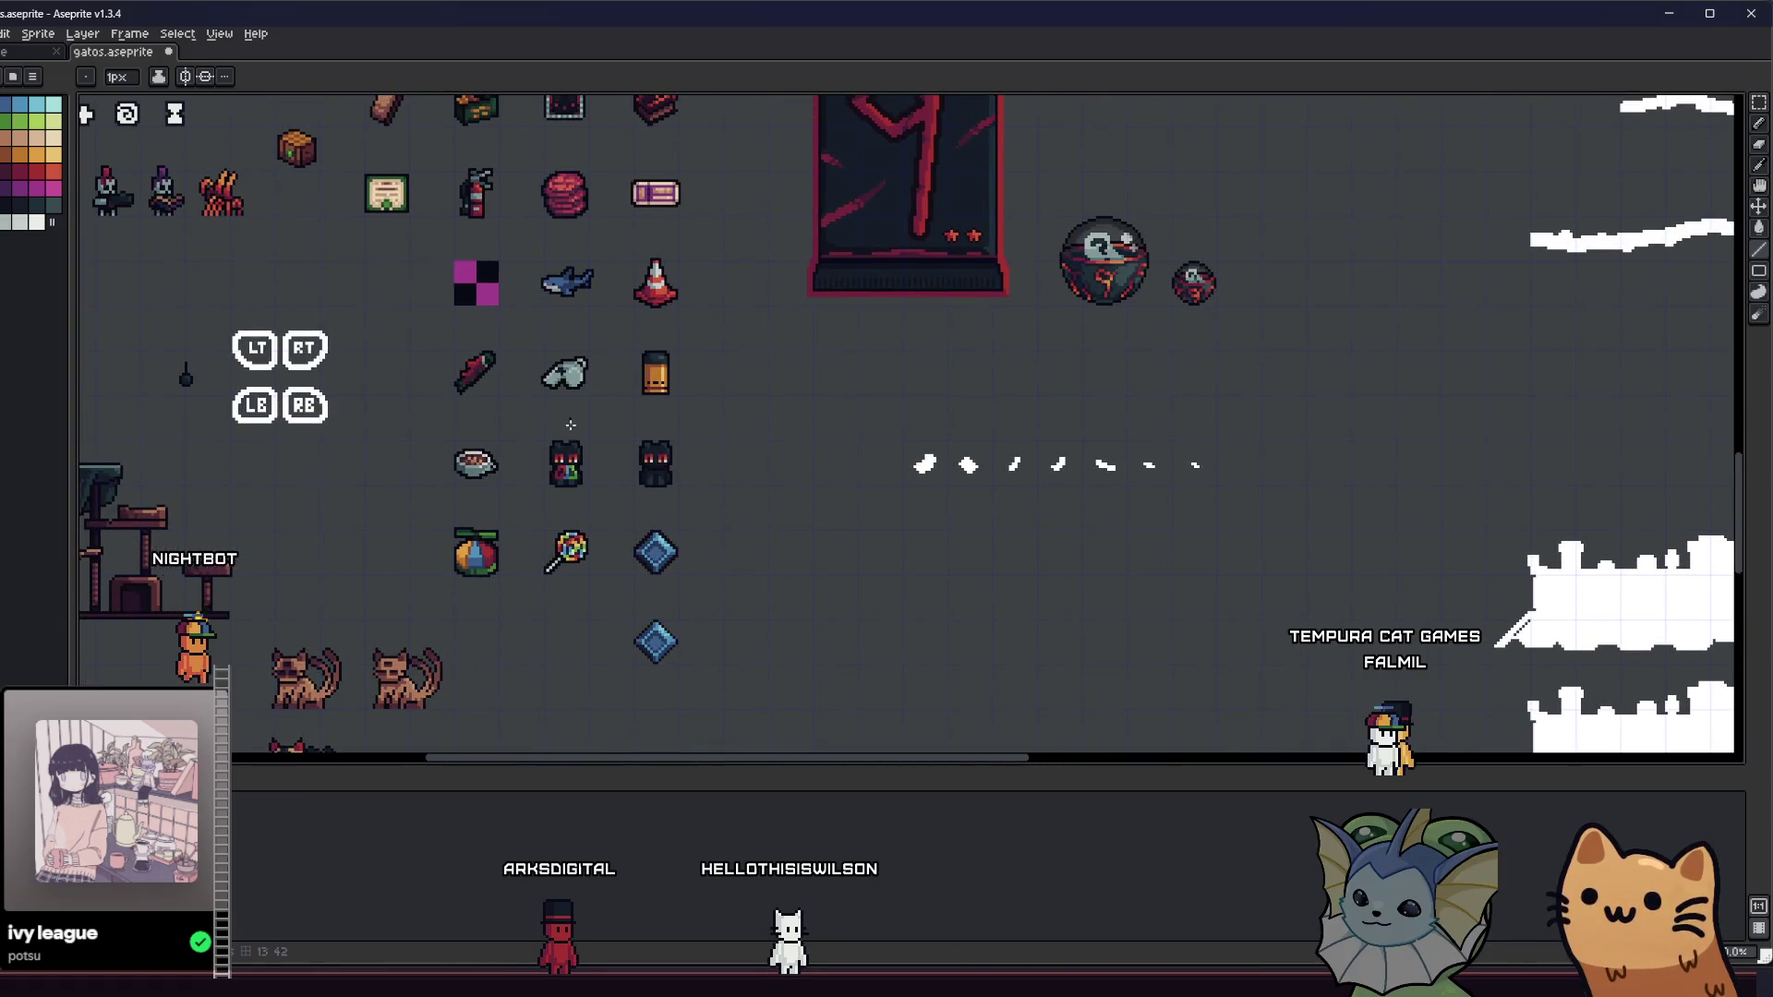
{"action": "left_click_drag", "start_coordinate": [533, 369], "coordinate": [575, 617]}
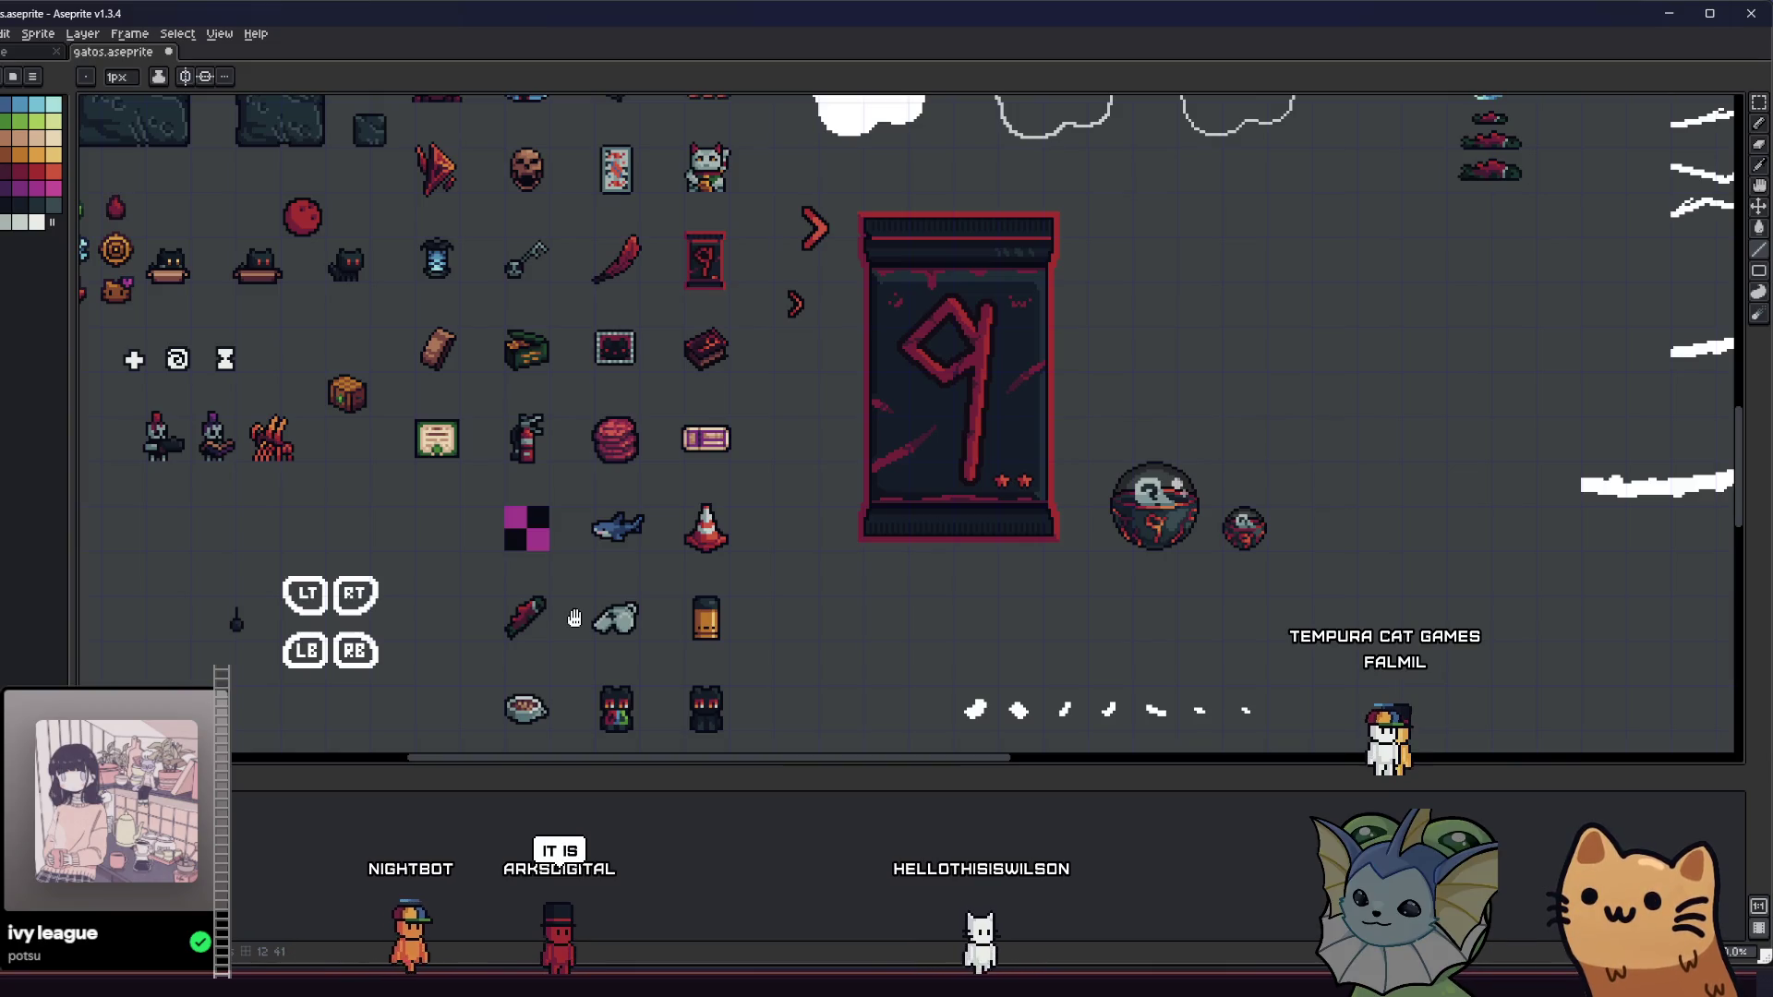
{"action": "scroll", "coordinate": [574, 618], "scroll_direction": "up", "scroll_amount": 3}
{"action": "left_click_drag", "start_coordinate": [582, 609], "coordinate": [649, 452]}
{"action": "scroll", "coordinate": [649, 452], "scroll_direction": "up", "scroll_amount": 6}
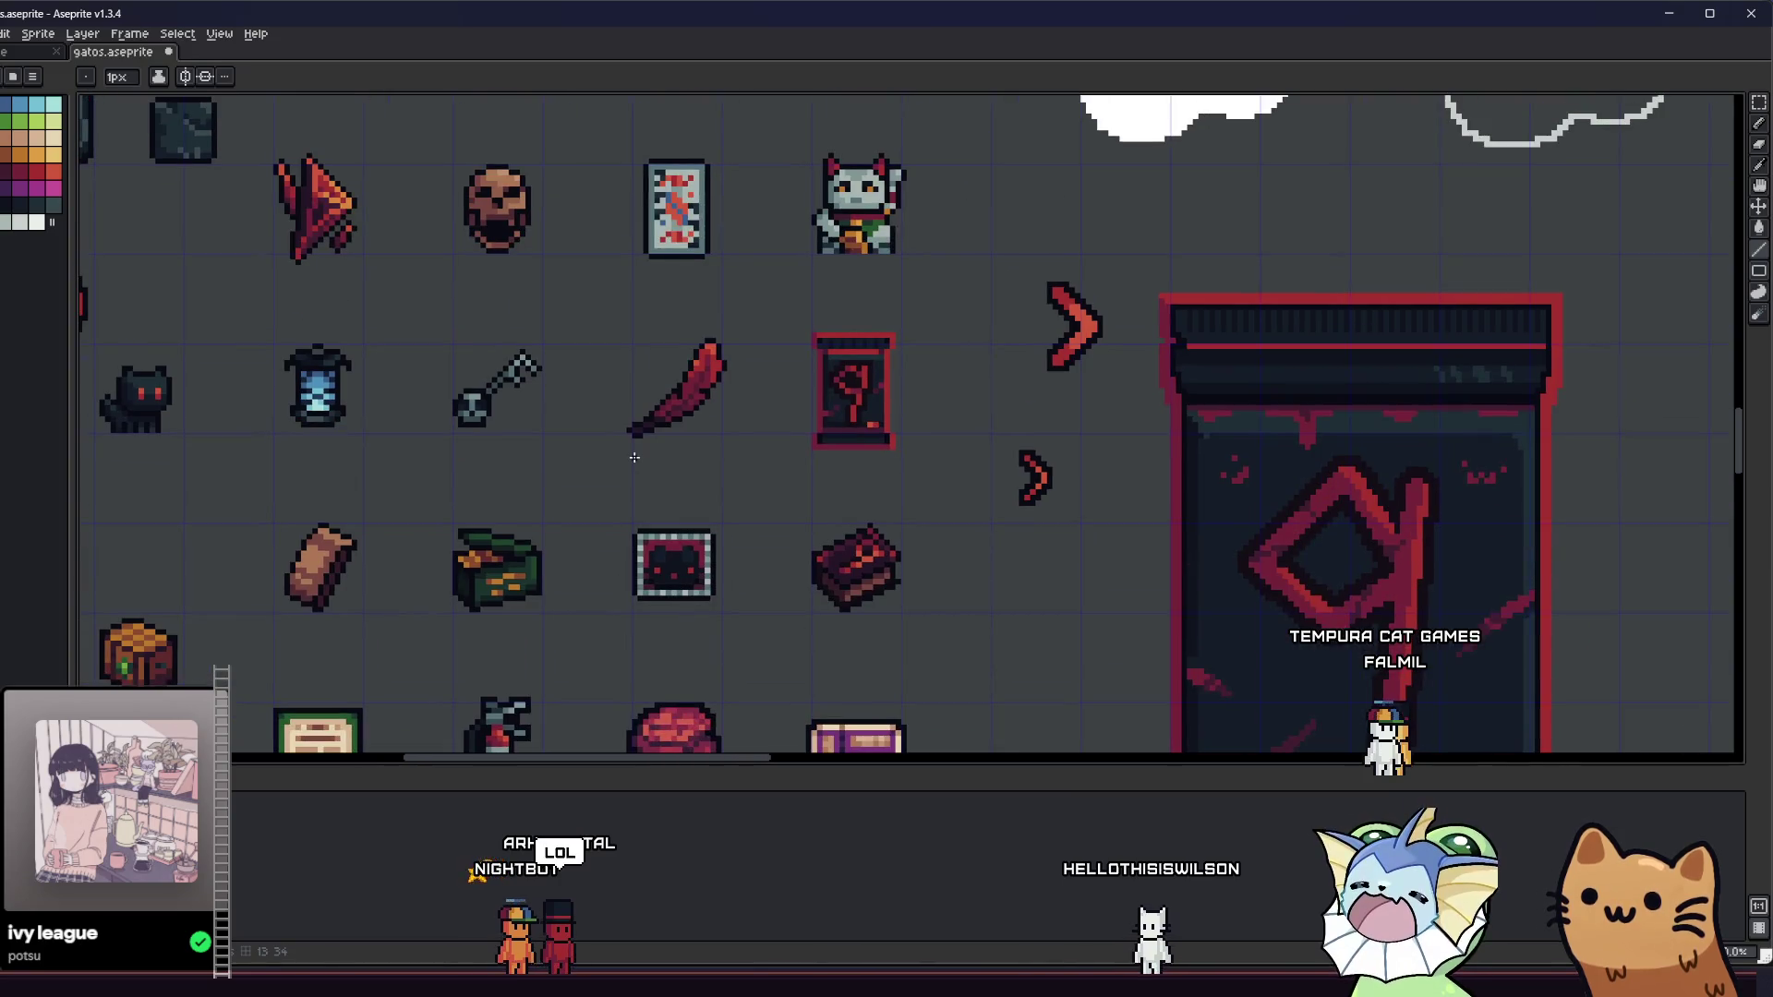
{"action": "scroll", "coordinate": [635, 463], "scroll_direction": "down", "scroll_amount": 2}
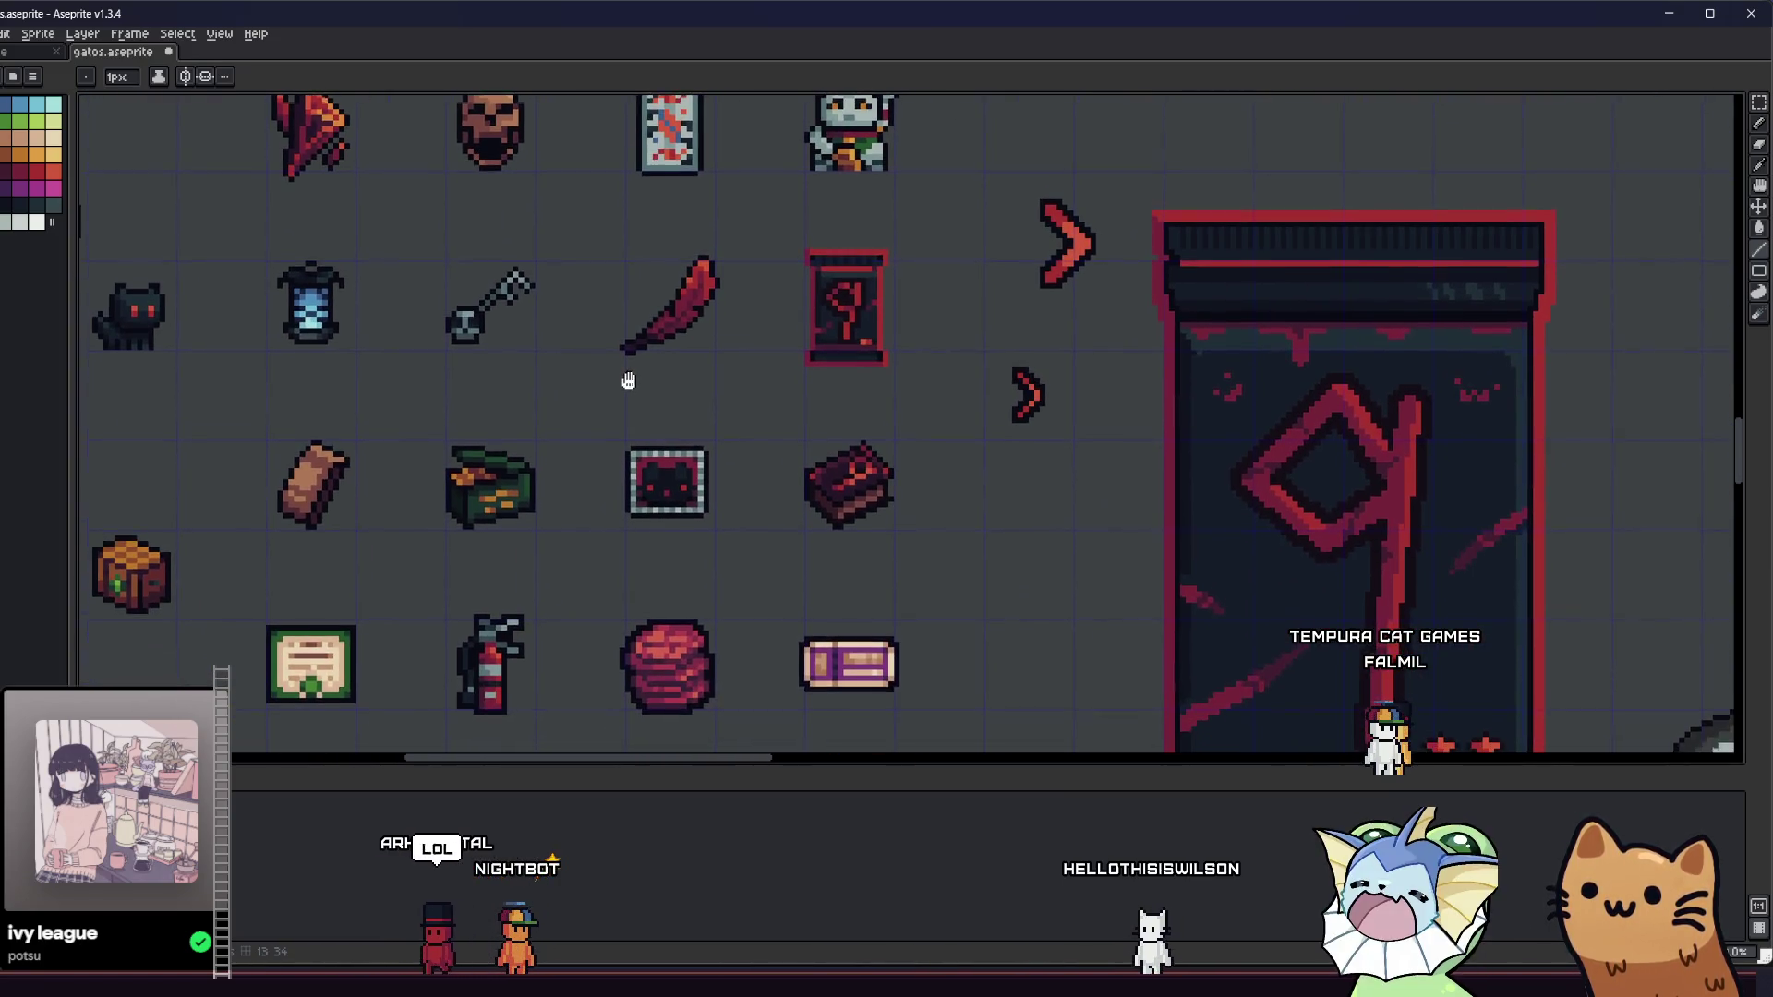
{"action": "scroll", "coordinate": [664, 432], "scroll_direction": "down", "scroll_amount": 6}
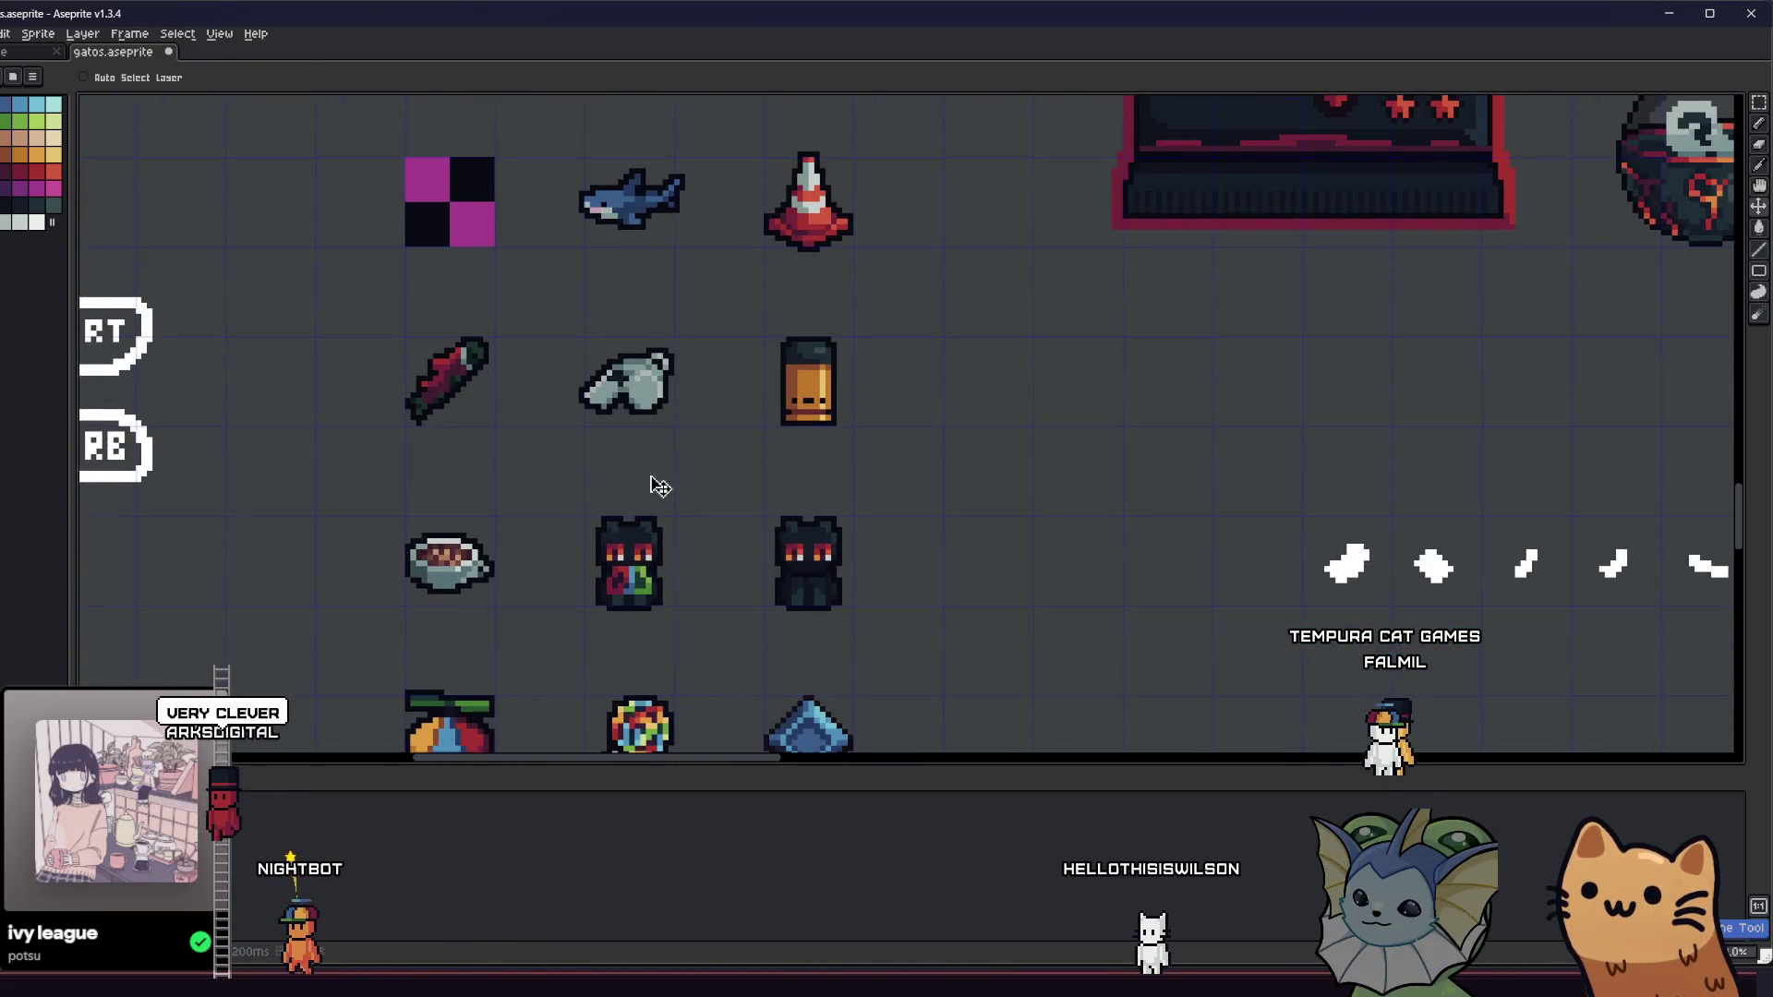
{"action": "scroll", "coordinate": [657, 474], "scroll_direction": "down", "scroll_amount": 3}
{"action": "scroll", "coordinate": [637, 503], "scroll_direction": "up", "scroll_amount": 3}
{"action": "key", "text": "b"}
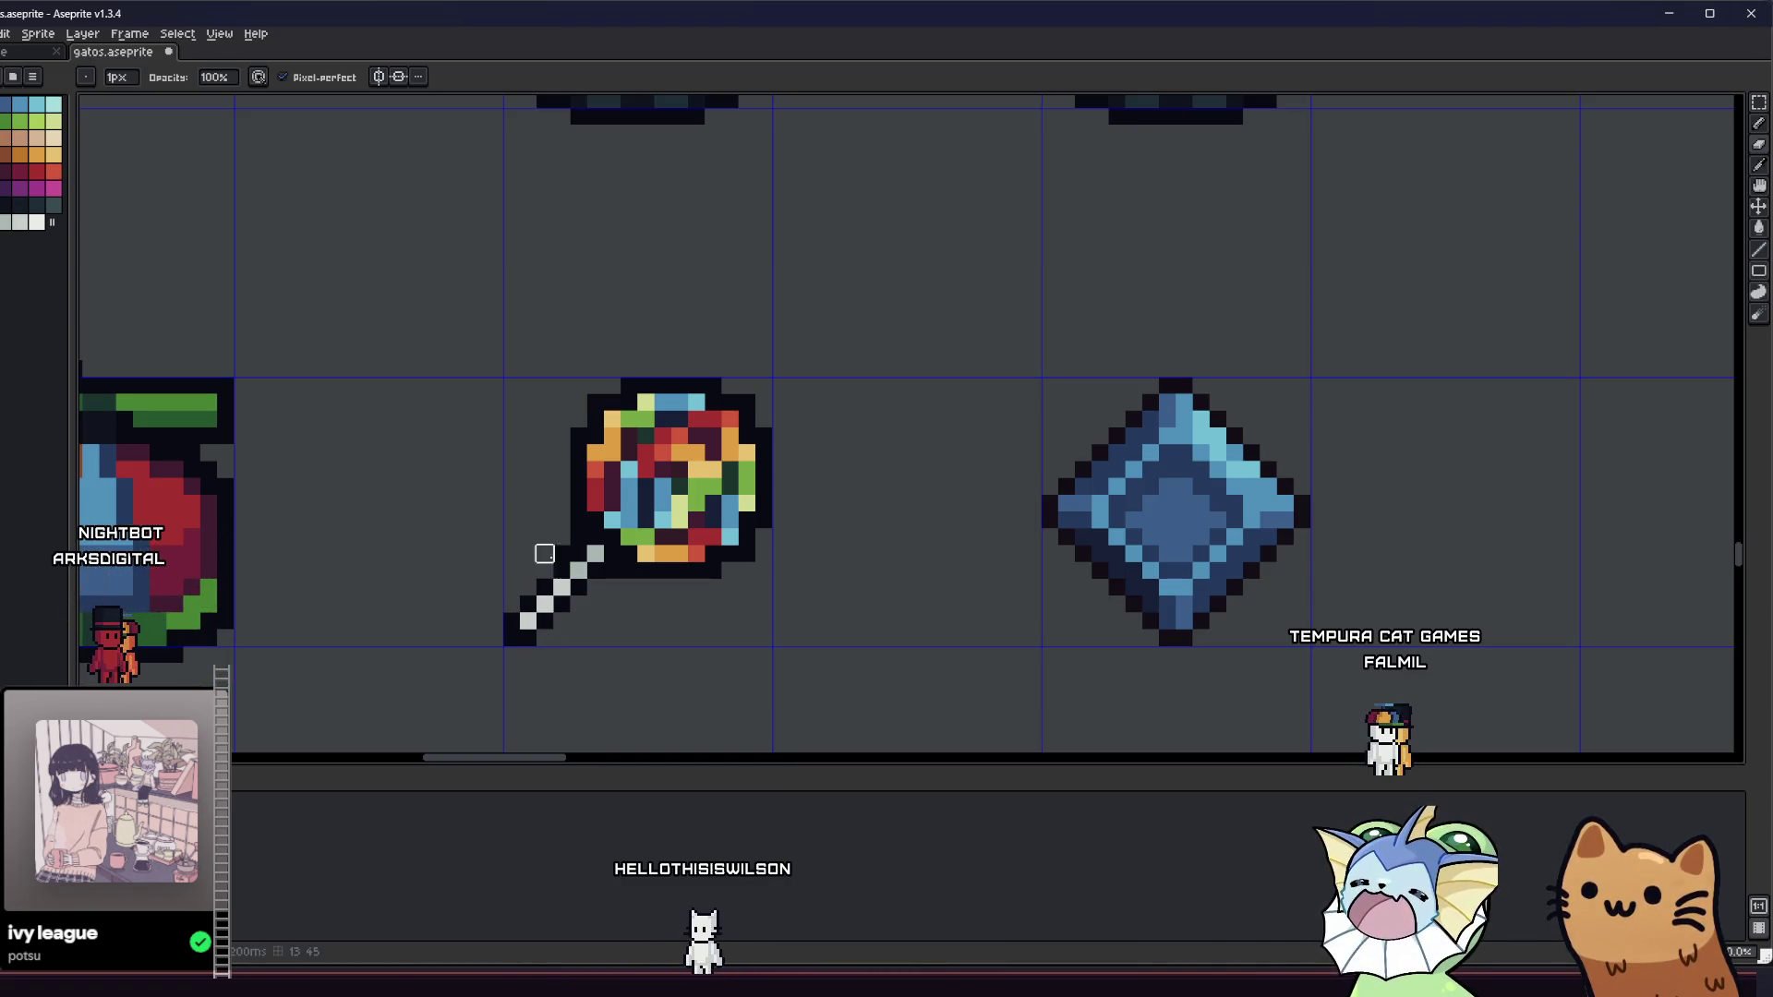
{"action": "scroll", "coordinate": [544, 553], "scroll_direction": "down", "scroll_amount": 4}
{"action": "key", "text": "v"}
{"action": "scroll", "coordinate": [496, 538], "scroll_direction": "left", "scroll_amount": 1}
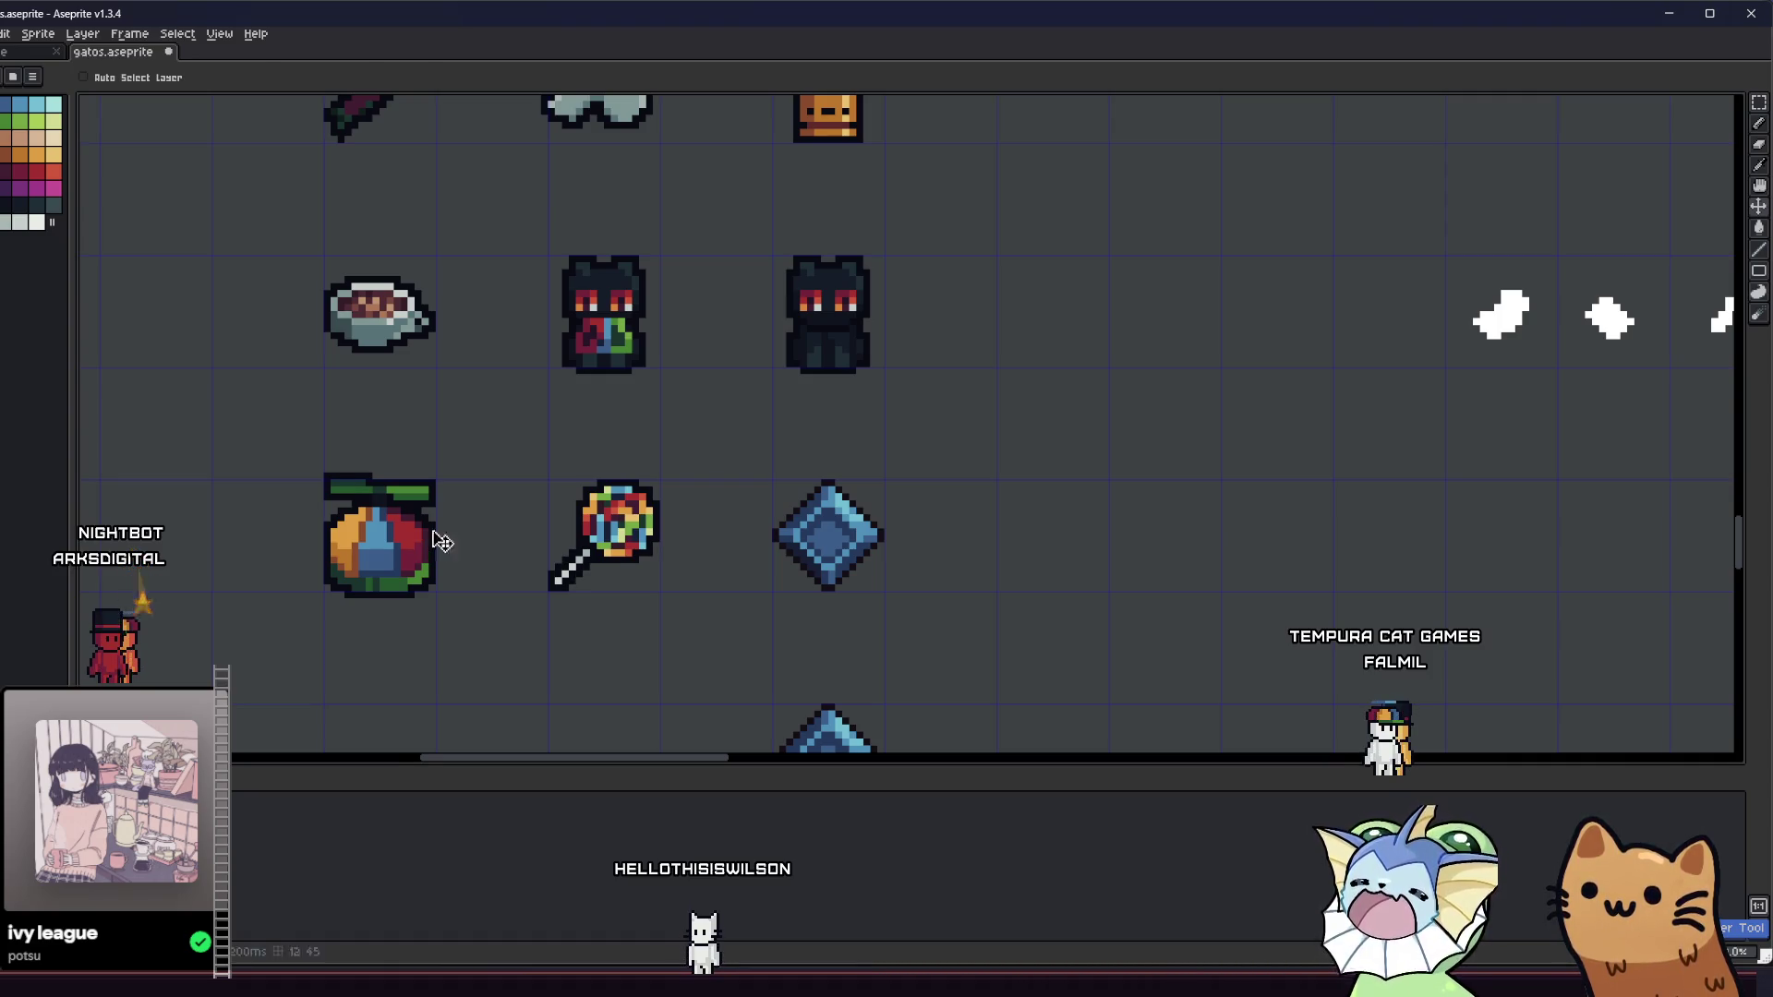
{"action": "scroll", "coordinate": [437, 552], "scroll_direction": "down", "scroll_amount": 4}
{"action": "key", "text": "m"}
- Marquee the 3x3 relic icon block together with the row above it
{"action": "mouse_move", "coordinate": [374, 239]}
{"action": "left_mouse_down"}
{"action": "mouse_move", "coordinate": [768, 613]}
{"action": "mouse_move", "coordinate": [784, 674]}
{"action": "mouse_move", "coordinate": [786, 653]}
{"action": "left_mouse_up"}
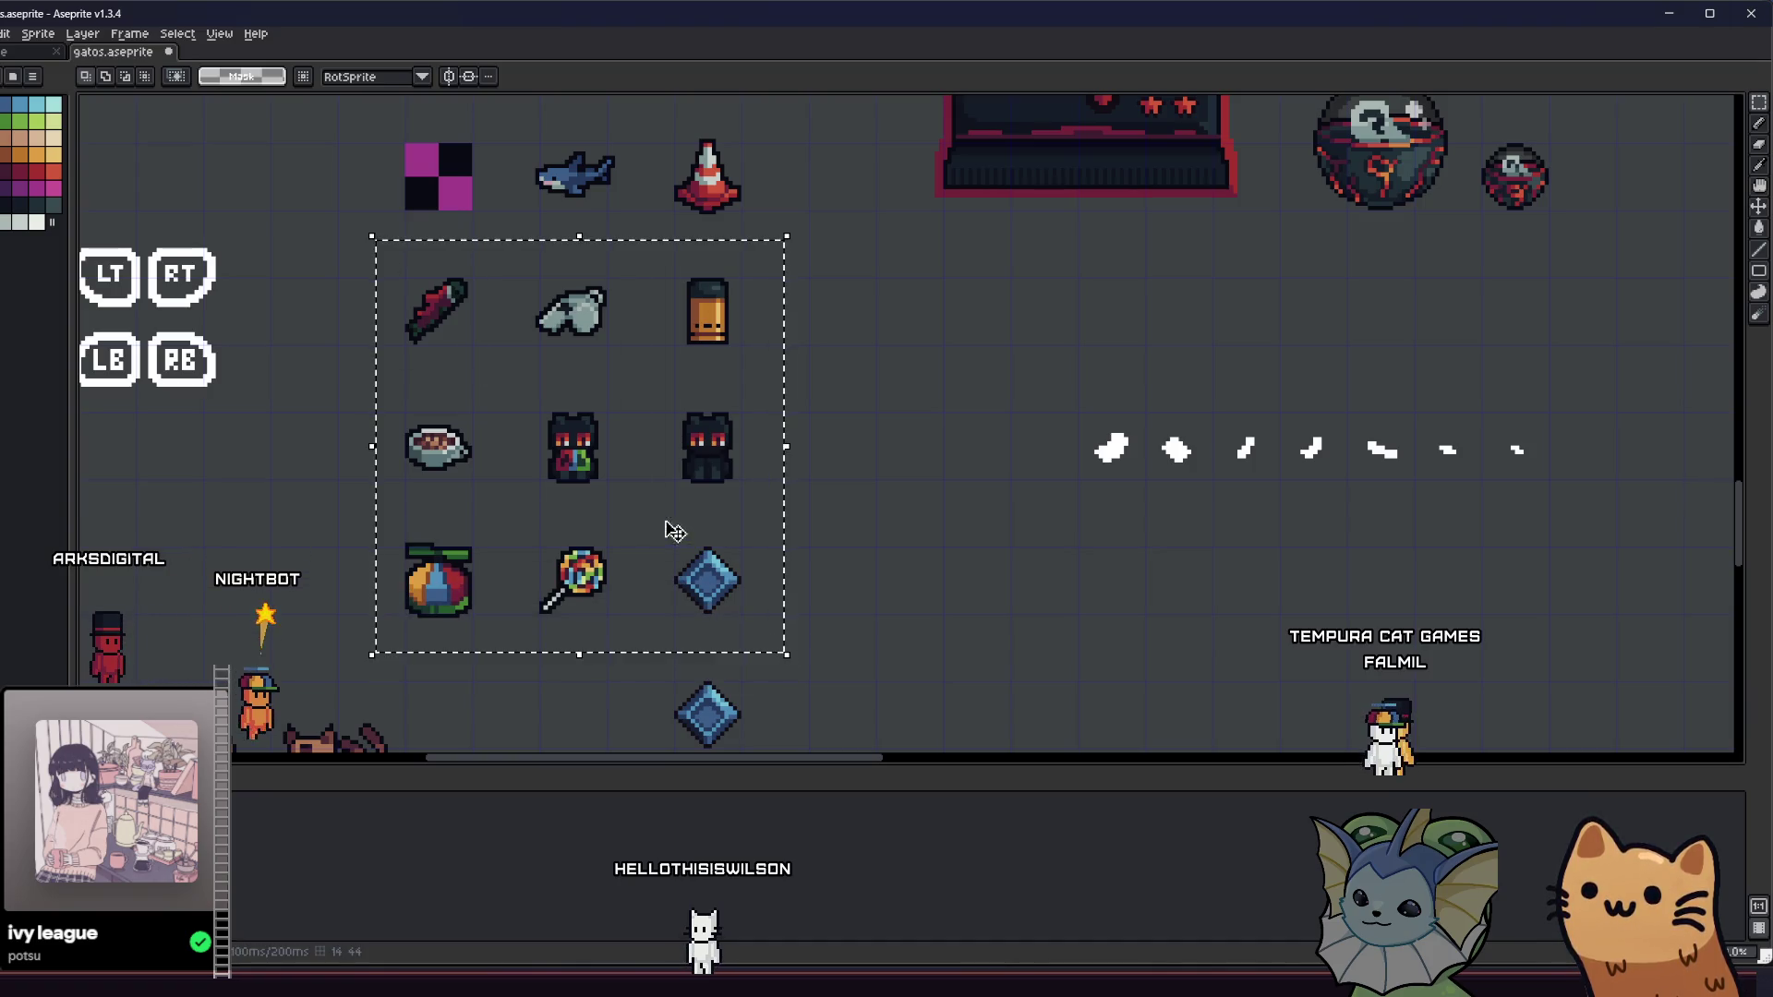
{"action": "scroll", "coordinate": [675, 532], "scroll_direction": "up", "scroll_amount": 2}
{"action": "left_click_drag", "start_coordinate": [351, 179], "coordinate": [855, 750]}
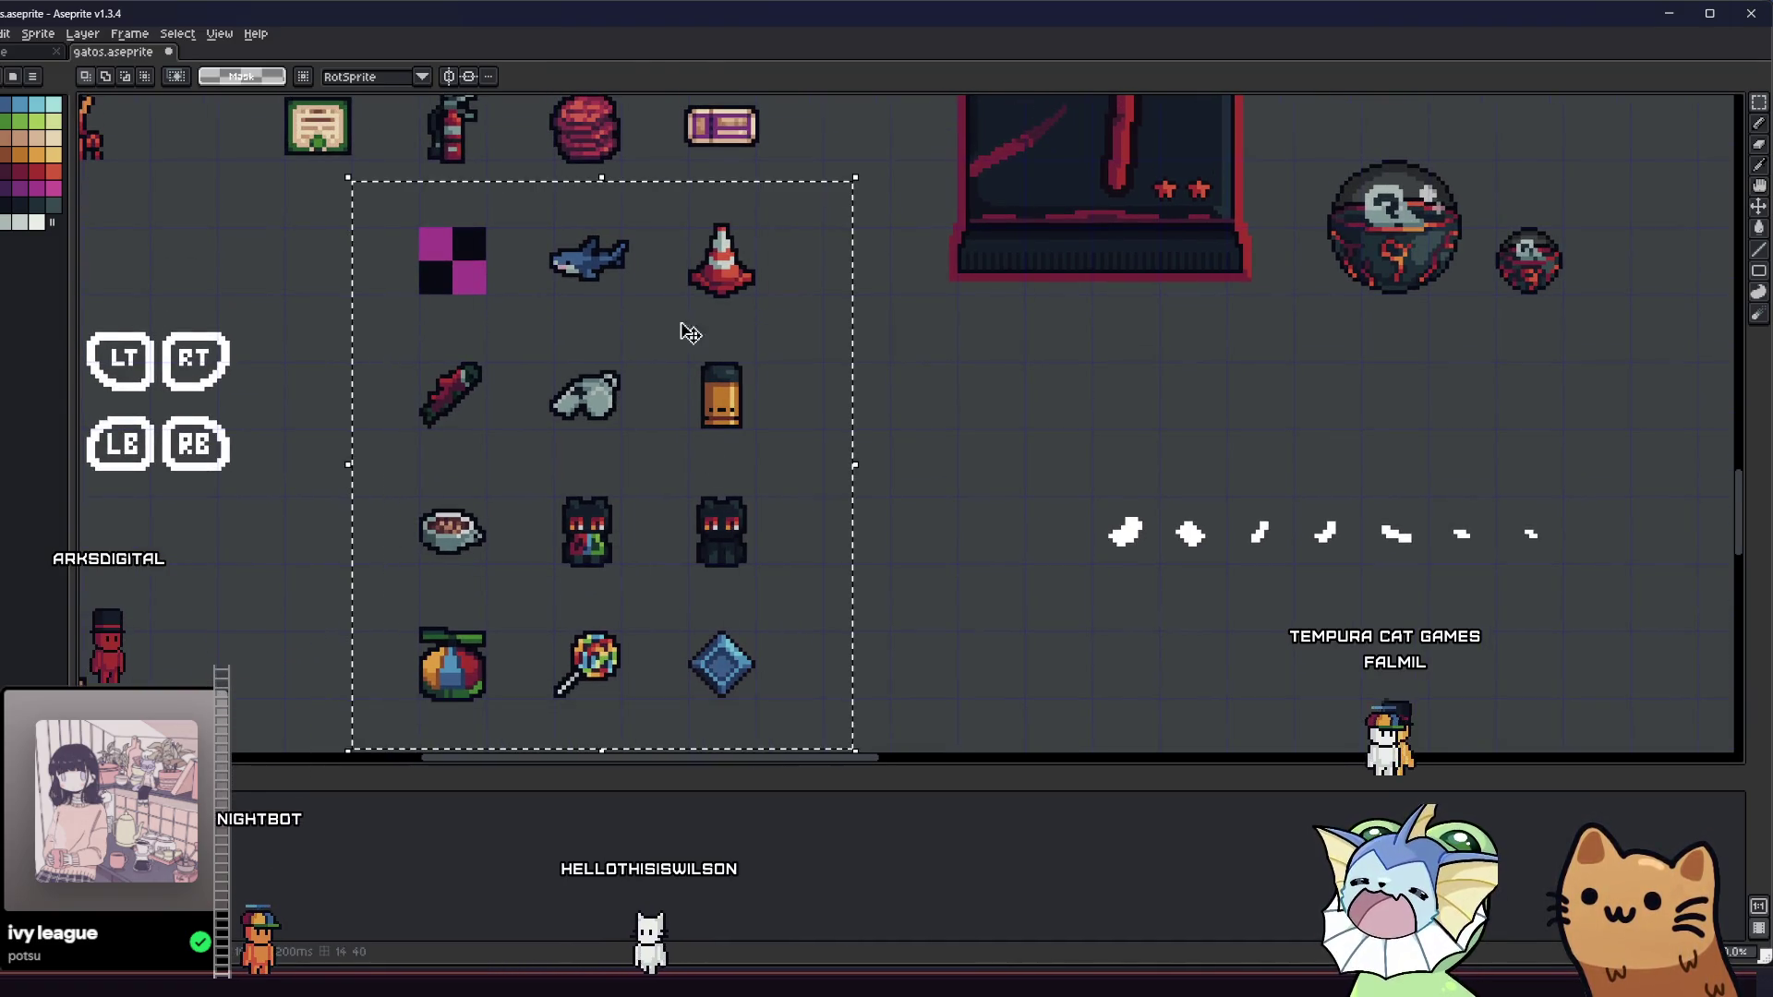
{"action": "scroll", "coordinate": [691, 346], "scroll_direction": "up", "scroll_amount": 2}
{"action": "scroll", "coordinate": [622, 376], "scroll_direction": "down", "scroll_amount": 2}
- Select sprite shapes by colour, then marquee the shark, cone and items below plus a second area
{"action": "key", "text": "w"}
{"action": "left_click", "coordinate": [753, 301]}
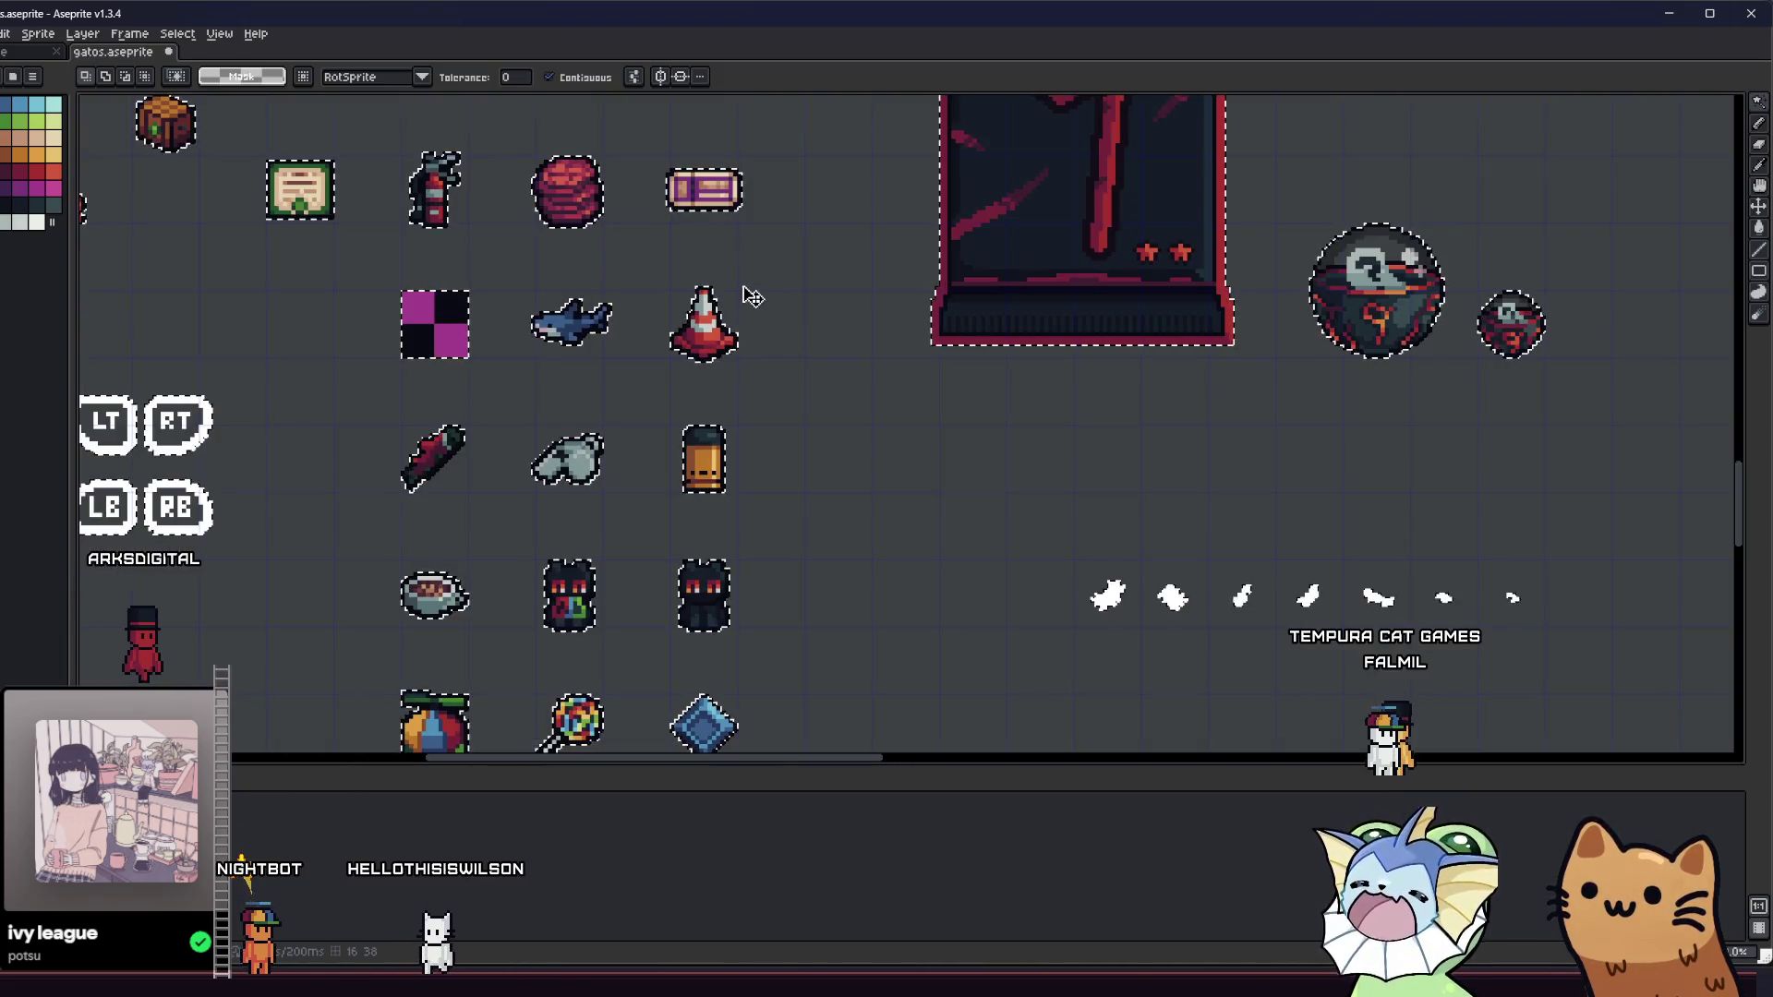
{"action": "key", "text": "m"}
{"action": "mouse_move", "coordinate": [765, 255]}
{"action": "left_mouse_down"}
{"action": "mouse_move", "coordinate": [515, 504]}
{"action": "mouse_move", "coordinate": [517, 753]}
{"action": "mouse_move", "coordinate": [507, 713]}
{"action": "left_mouse_up"}
{"action": "left_click_drag", "start_coordinate": [360, 329], "coordinate": [548, 713]}
{"action": "key", "text": "w"}
{"action": "scroll", "coordinate": [334, 359], "scroll_direction": "up", "scroll_amount": 2}
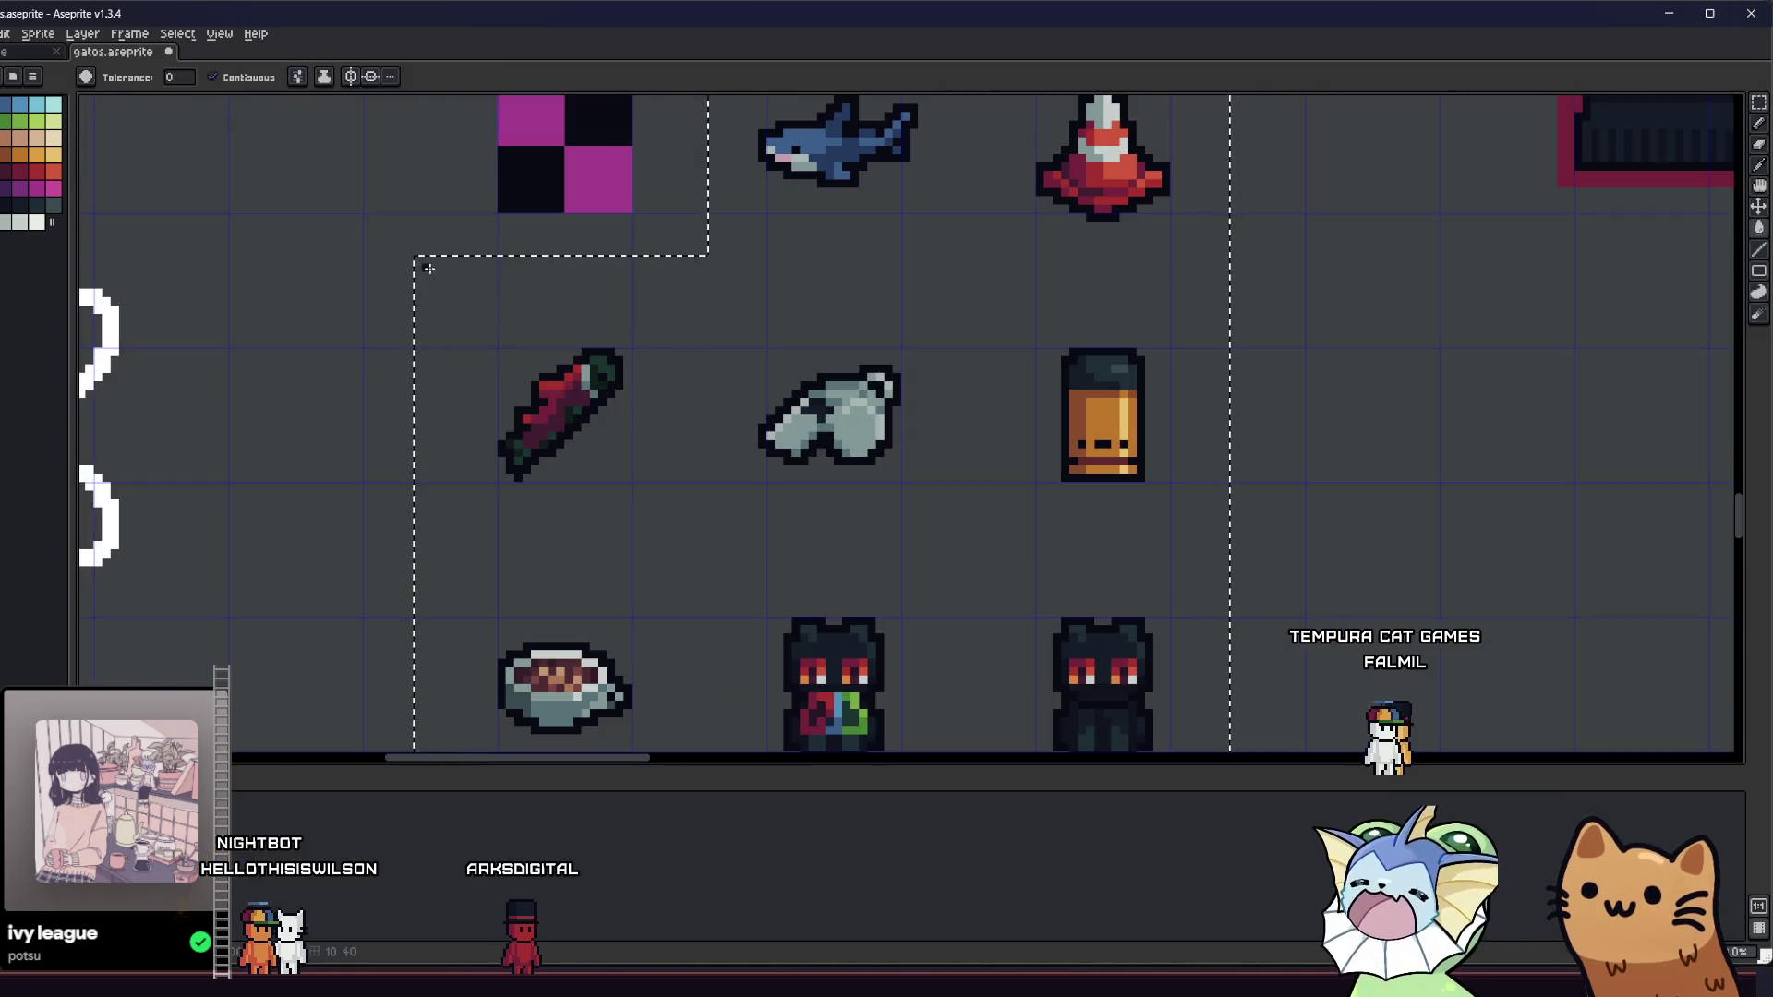
- Adjust the Move tool's transparency option, then set Magic Wand selections to Add mode
{"action": "key", "text": "v"}
{"action": "left_click", "coordinate": [176, 77]}
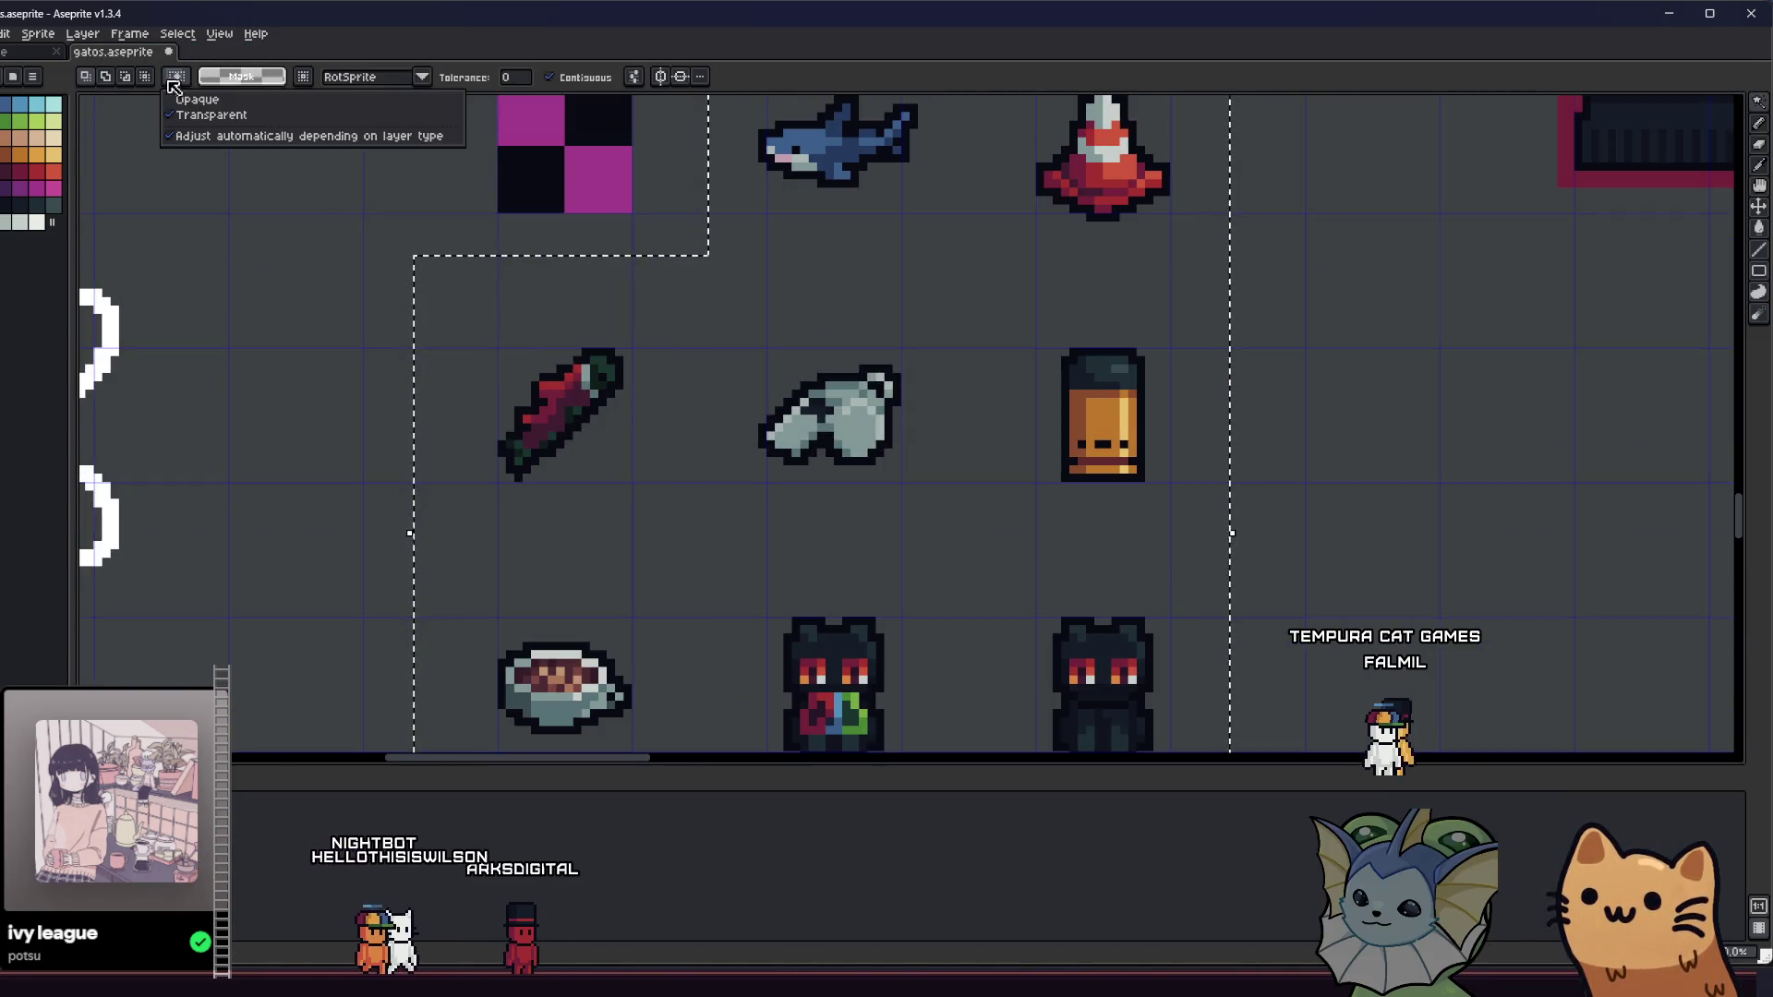
{"action": "scroll", "coordinate": [542, 369], "scroll_direction": "up", "scroll_amount": 1}
{"action": "scroll", "coordinate": [545, 424], "scroll_direction": "up", "scroll_amount": 1}
{"action": "left_click", "coordinate": [561, 439]}
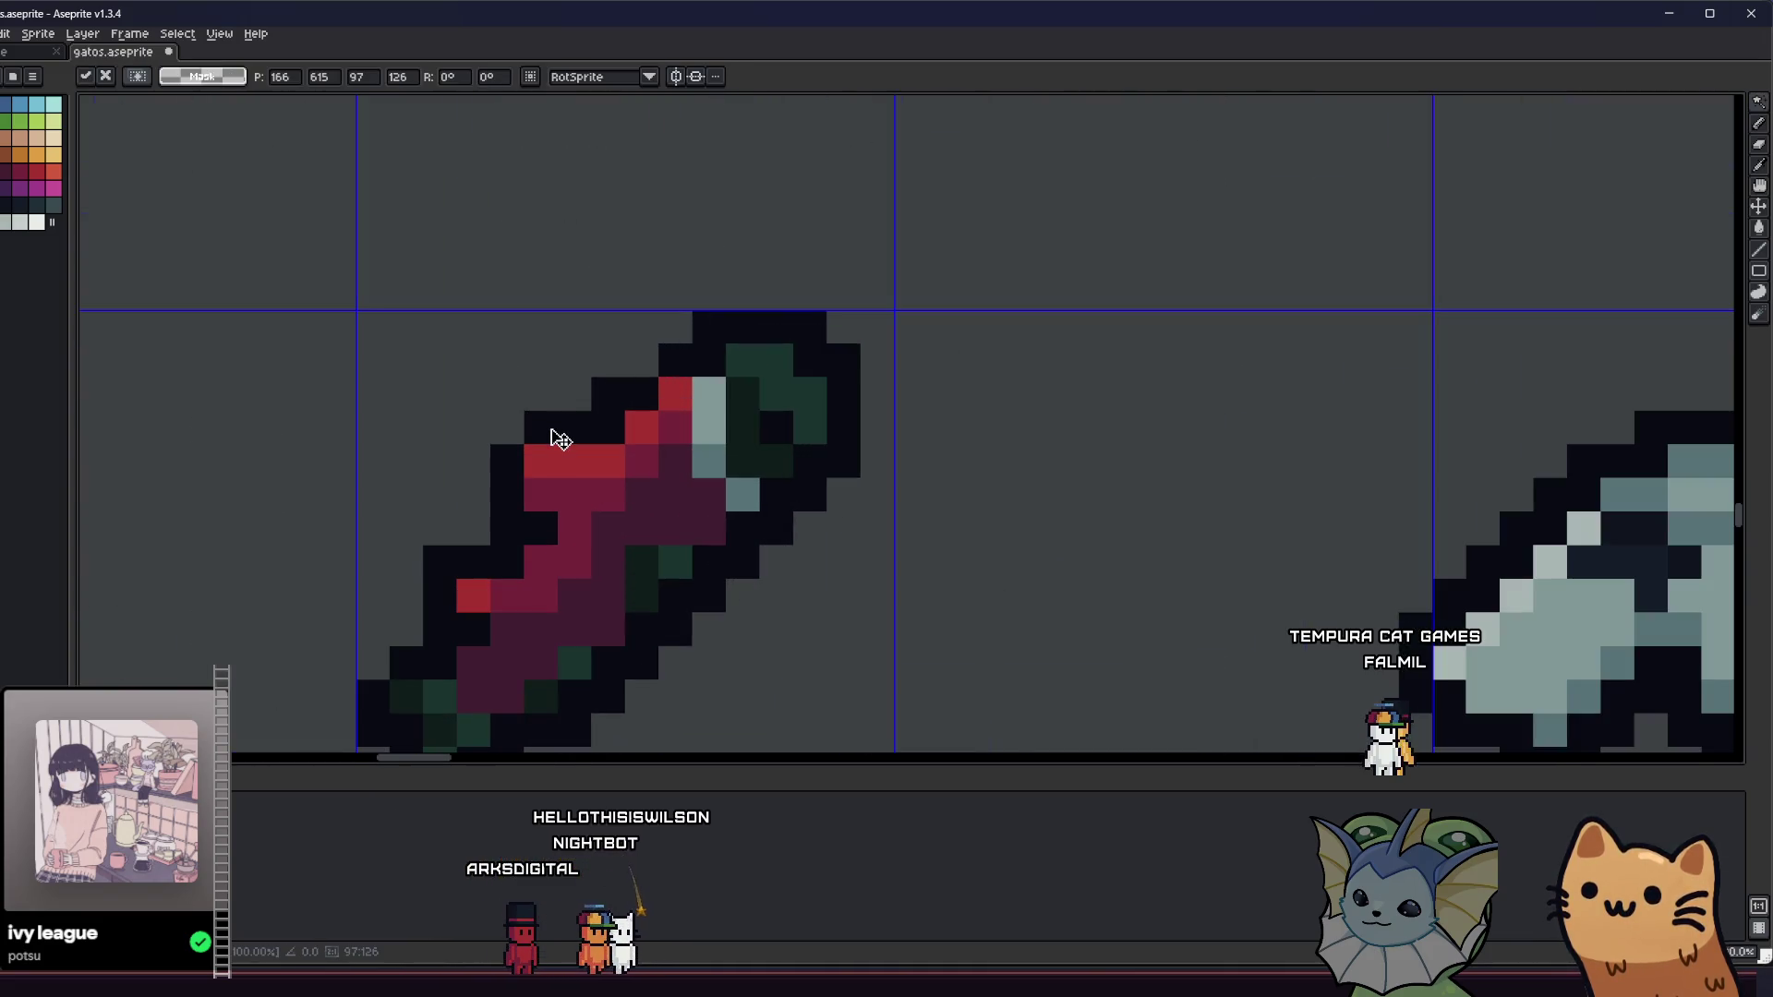
{"action": "scroll", "coordinate": [212, 181], "scroll_direction": "down", "scroll_amount": 5}
{"action": "key", "text": "Return"}
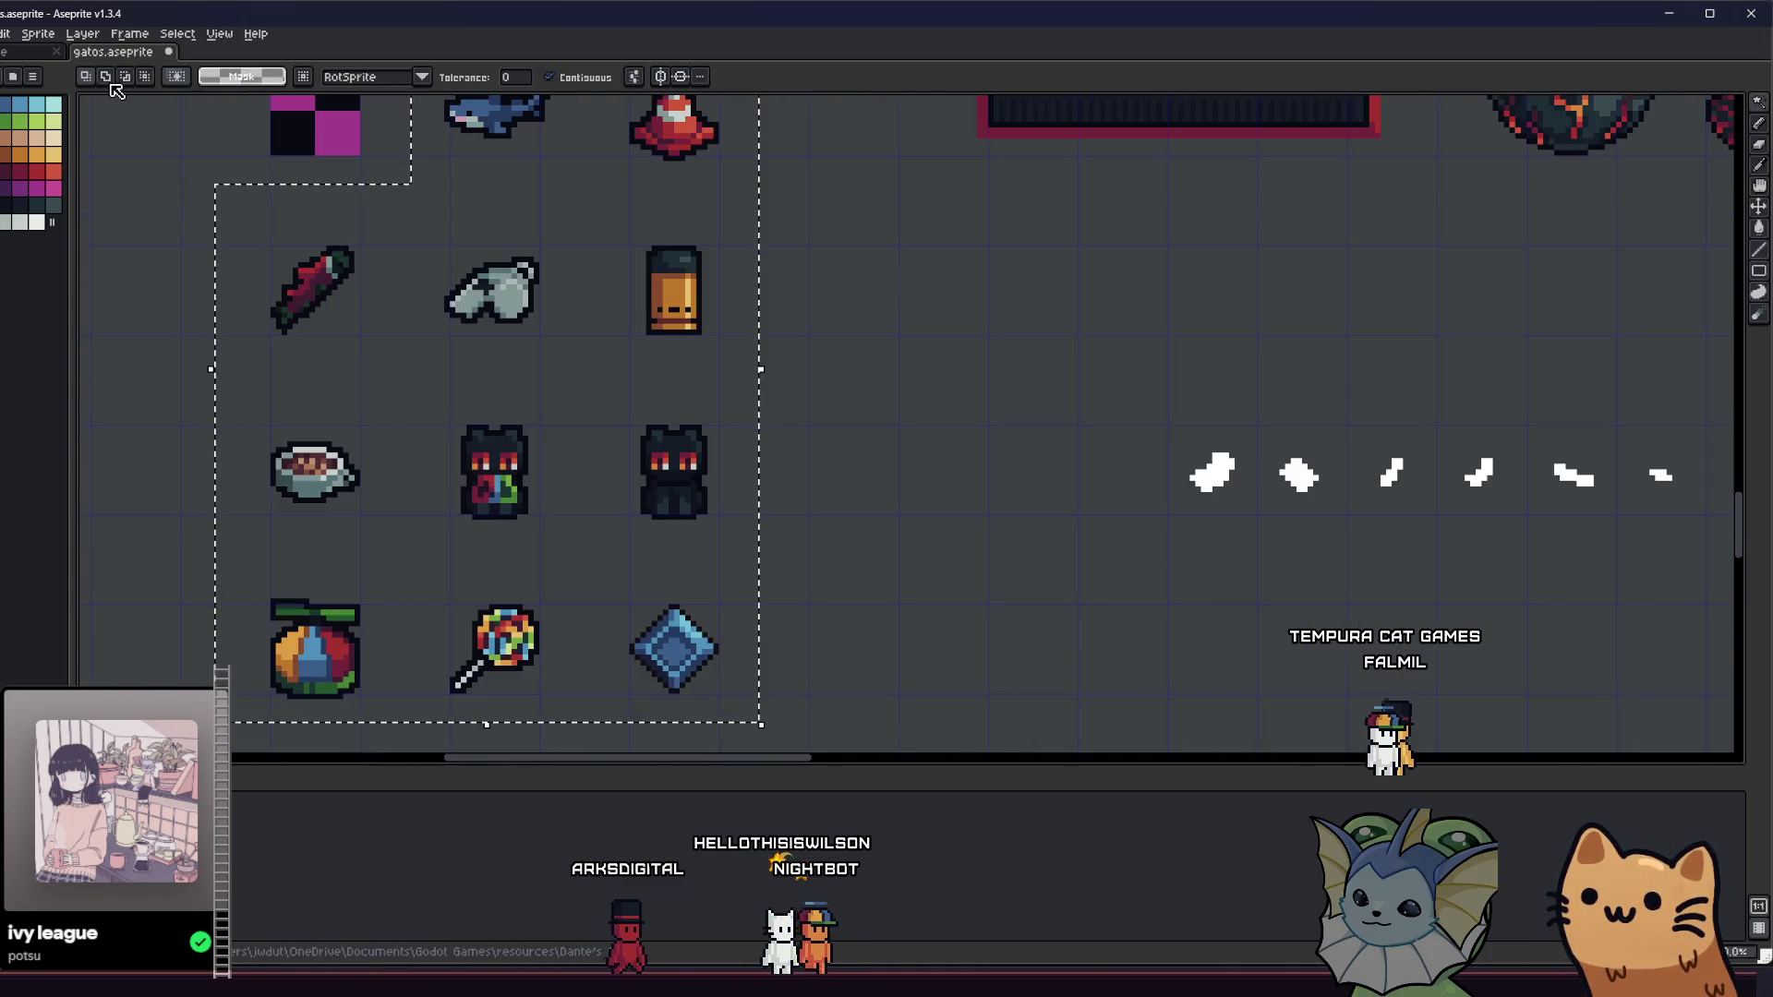
{"action": "left_click", "coordinate": [145, 79]}
{"action": "scroll", "coordinate": [304, 258], "scroll_direction": "up", "scroll_amount": 3}
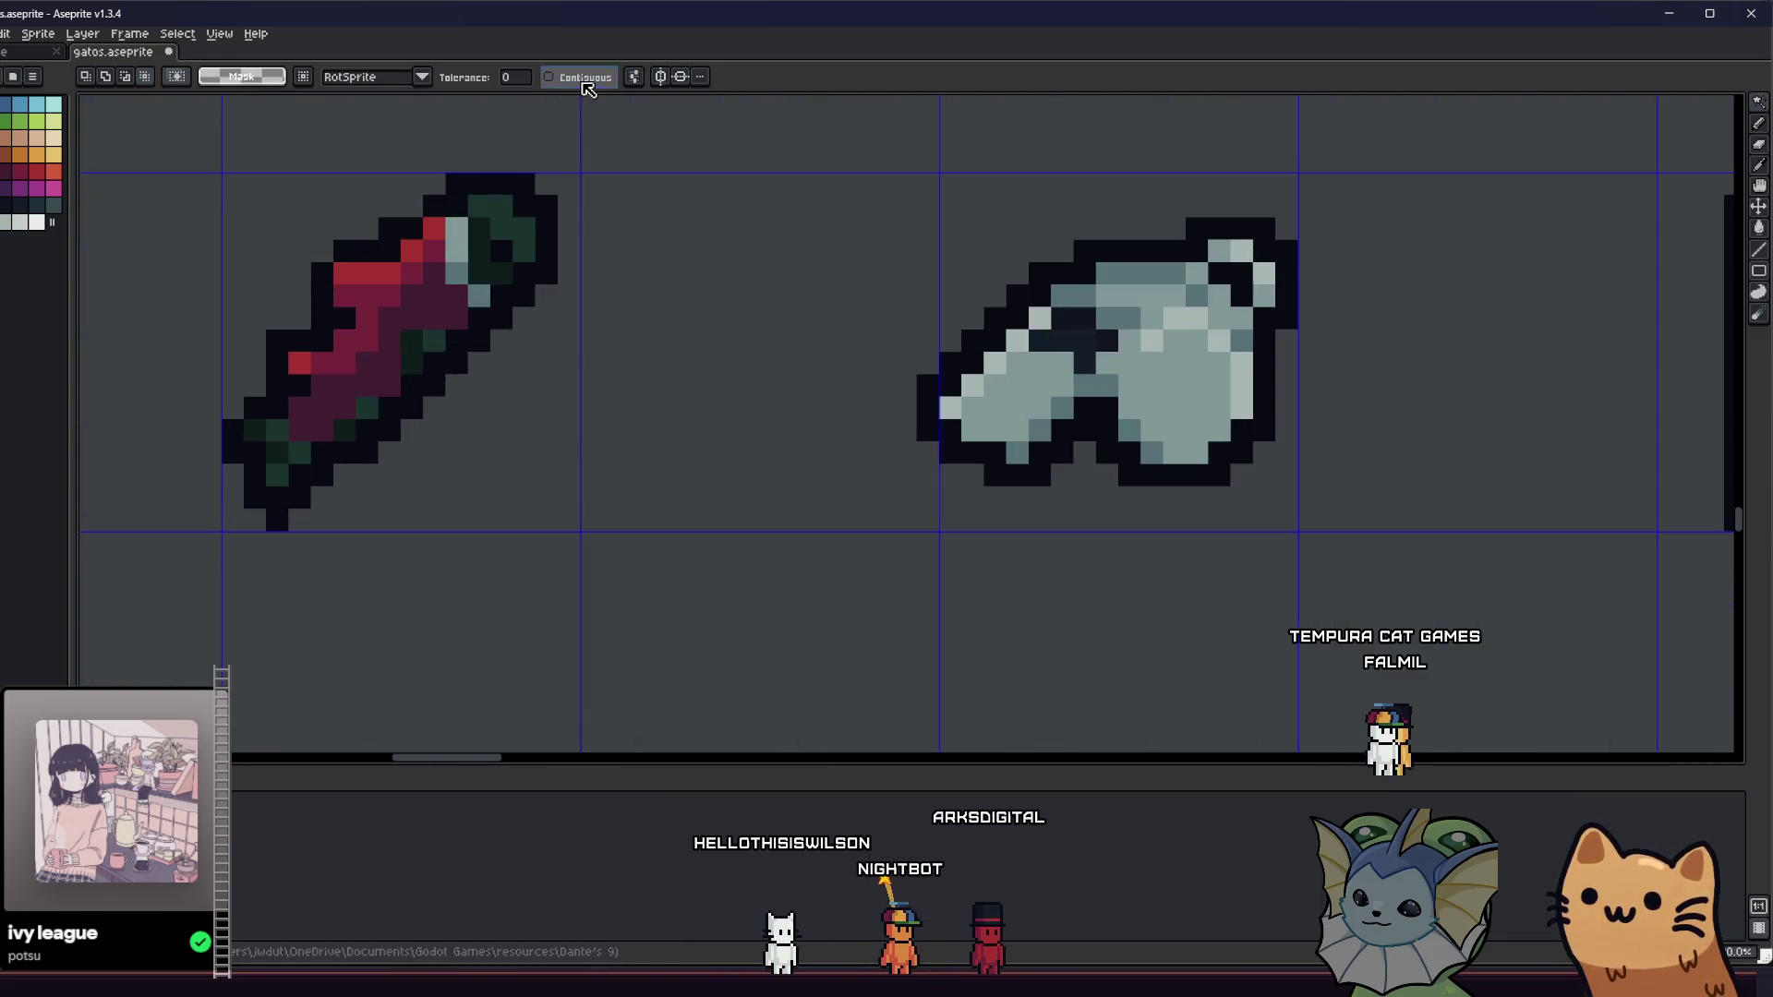
{"action": "scroll", "coordinate": [367, 251], "scroll_direction": "down", "scroll_amount": 3}
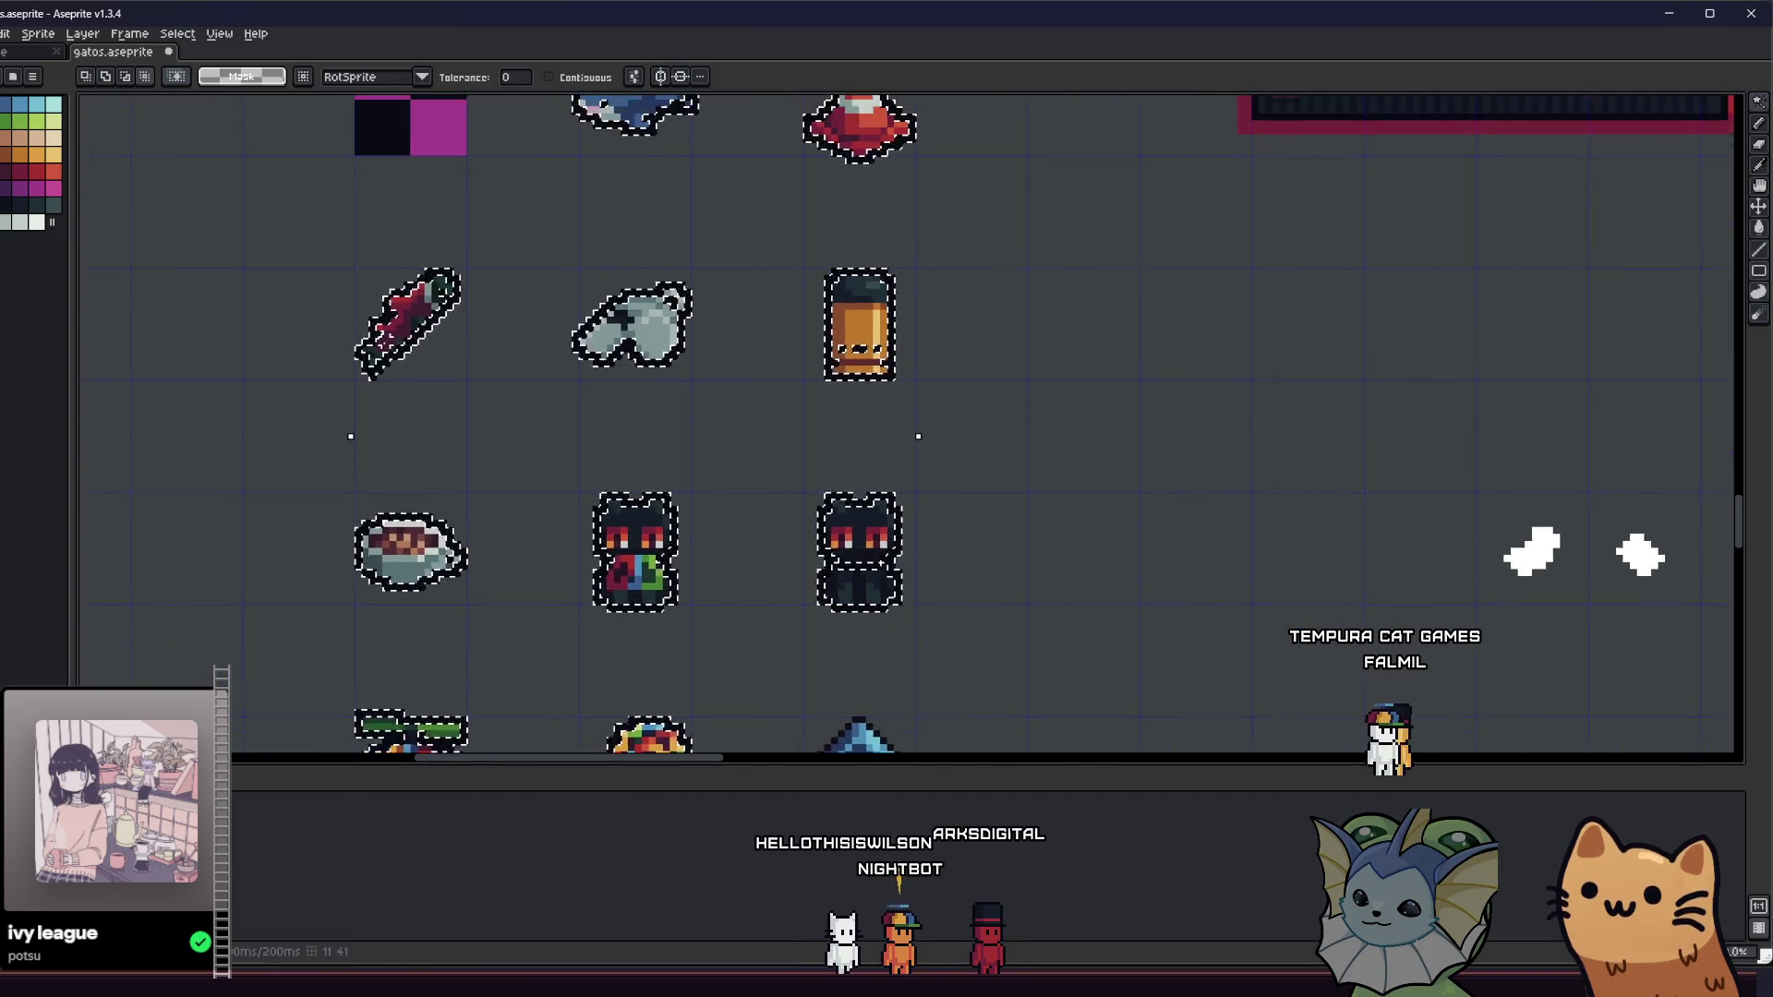
{"action": "scroll", "coordinate": [634, 347], "scroll_direction": "down", "scroll_amount": 3}
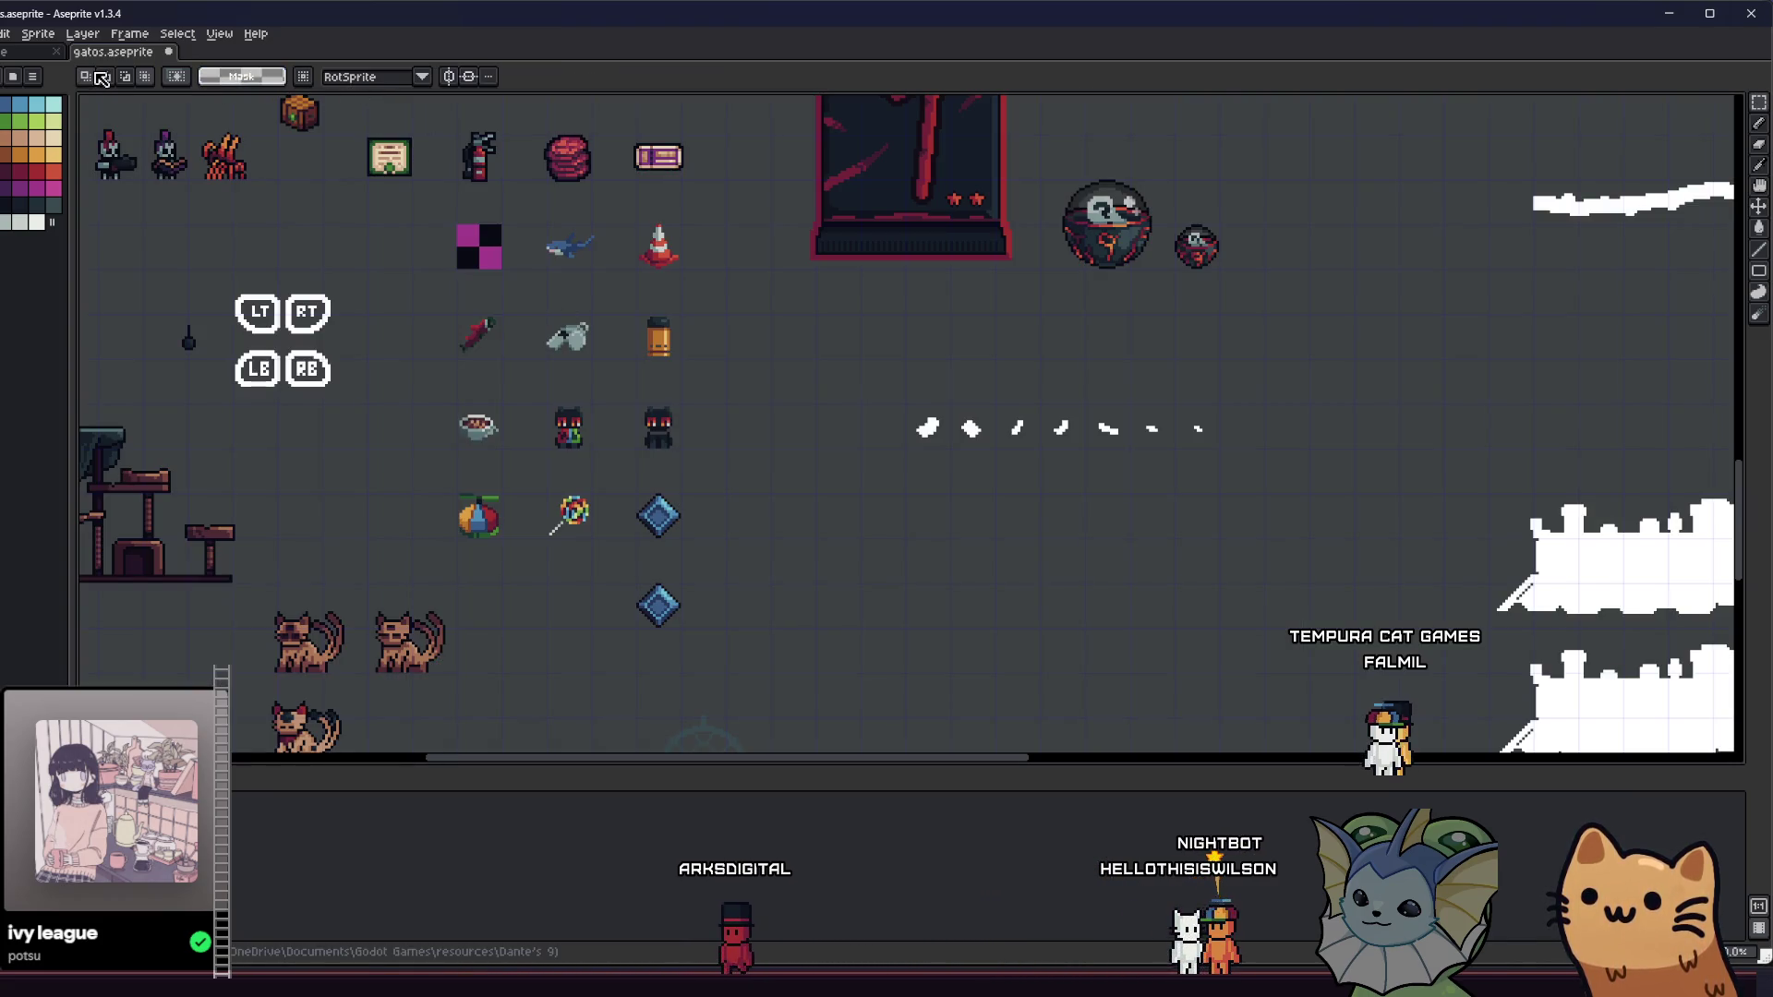
- Marquee the shark, cone, whistle and jar icons down through the relic block
{"action": "key", "text": "m"}
{"action": "left_click_drag", "start_coordinate": [679, 202], "coordinate": [536, 477]}
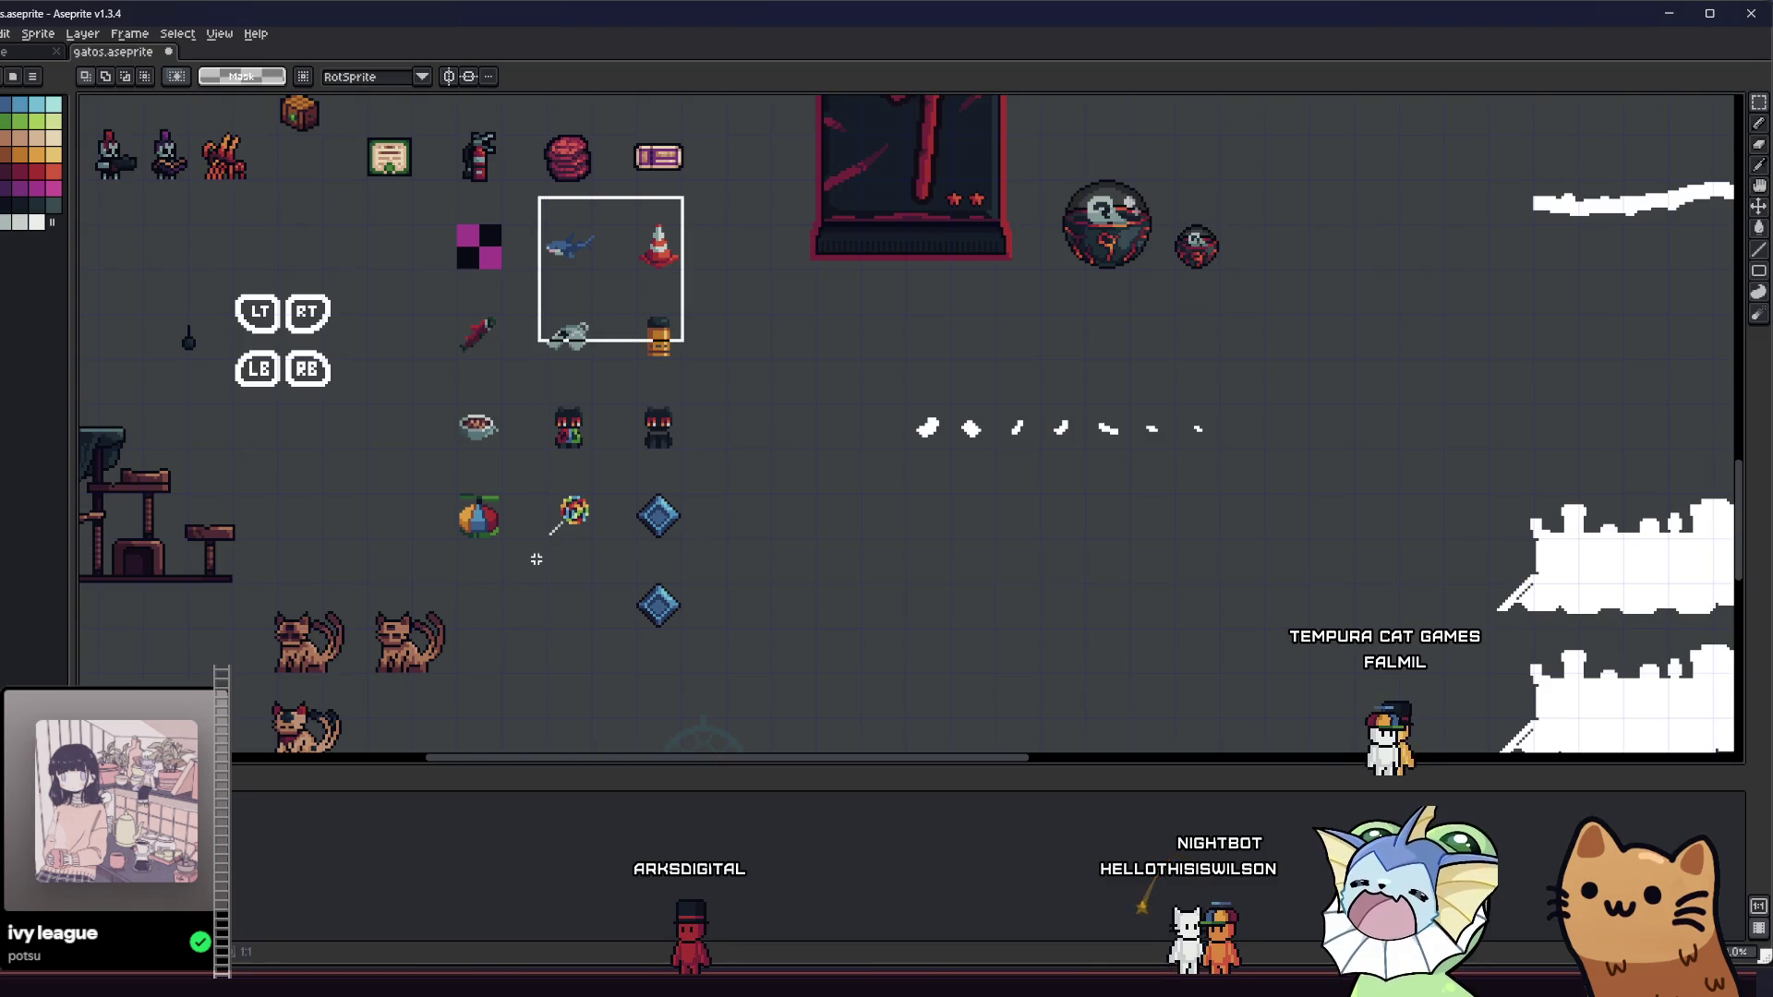
{"action": "left_click_drag", "start_coordinate": [540, 554], "coordinate": [541, 554]}
{"action": "left_click_drag", "start_coordinate": [439, 291], "coordinate": [580, 558]}
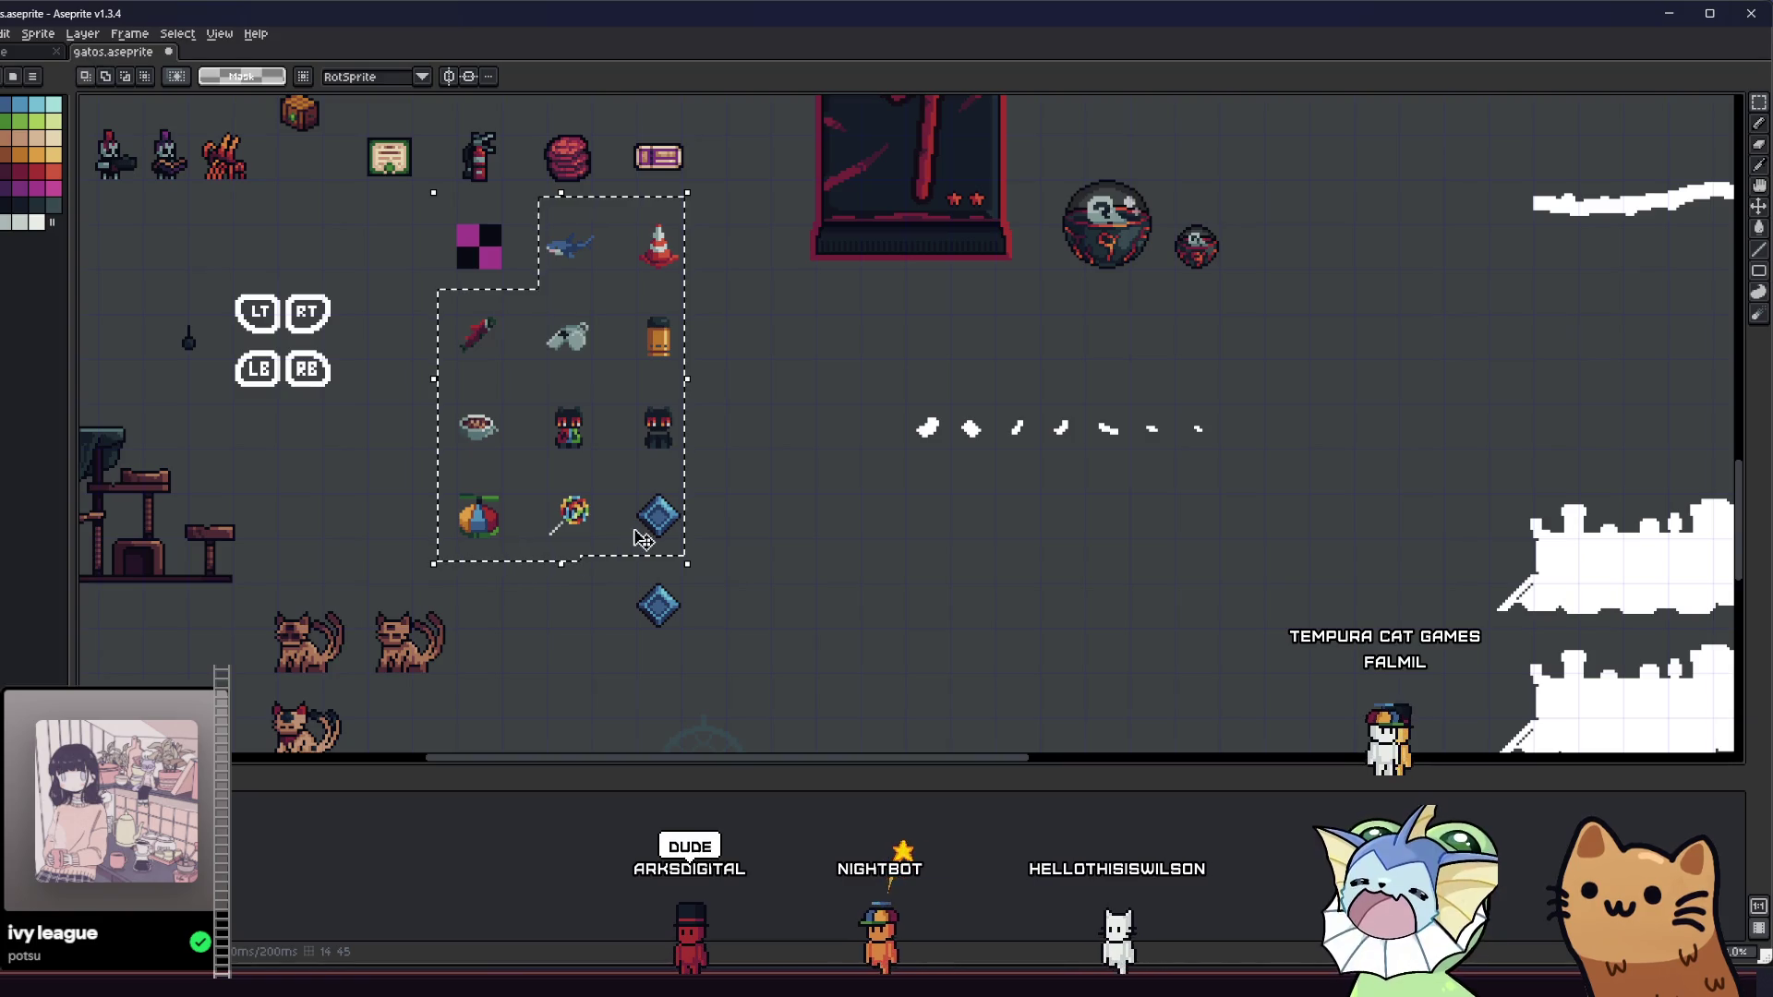
- Apply a round dark #130d15 outline to the selected relic icons
{"action": "key", "text": "shift+o"}
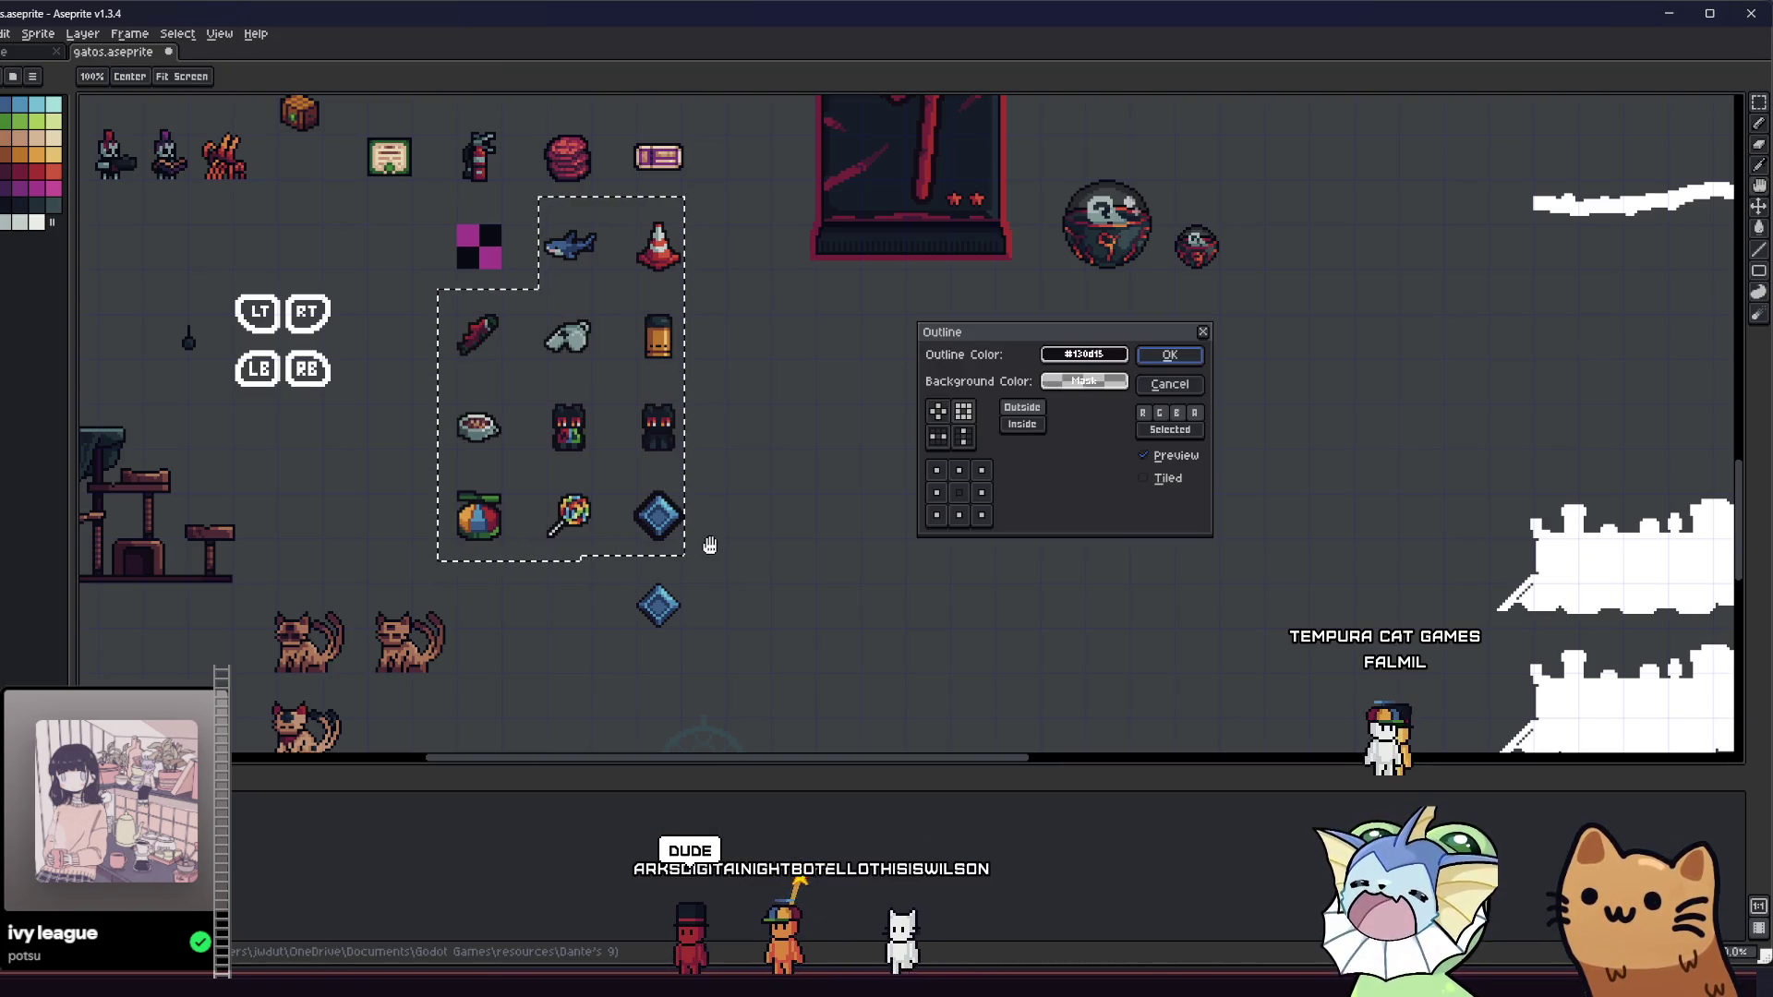
{"action": "scroll", "coordinate": [781, 452], "scroll_direction": "up", "scroll_amount": 2}
{"action": "left_click", "coordinate": [938, 410]}
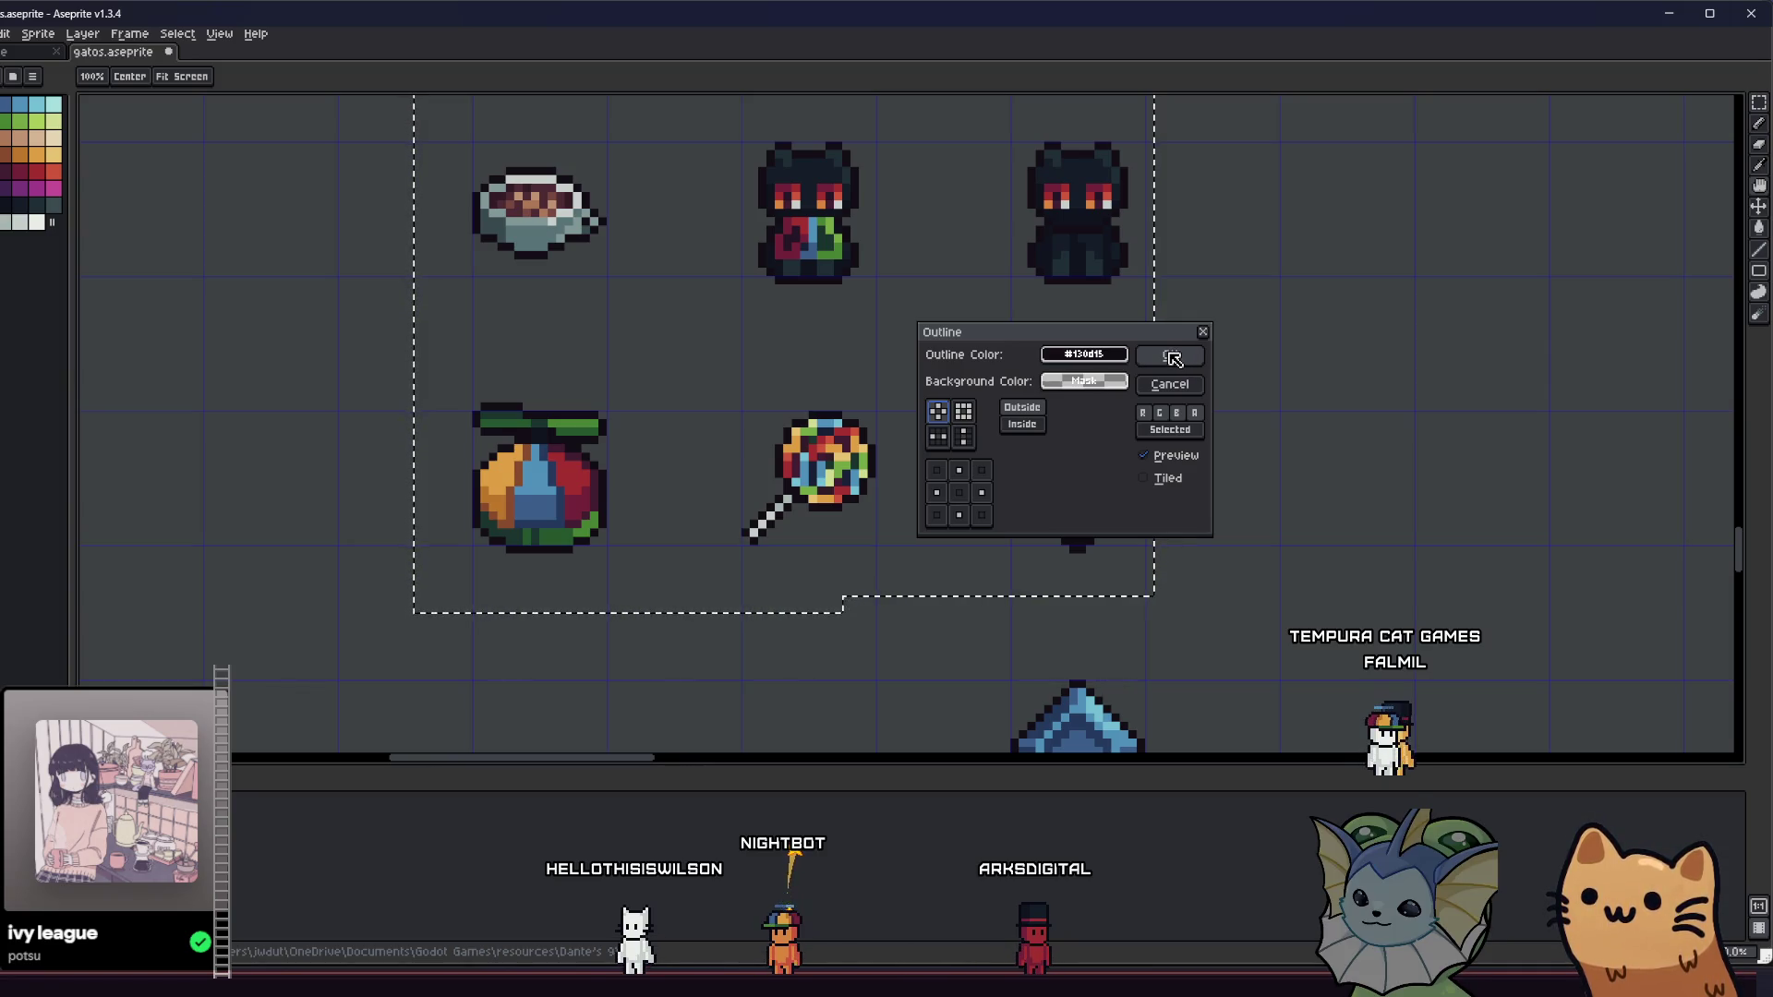
{"action": "left_click", "coordinate": [1171, 358]}
{"action": "scroll", "coordinate": [826, 413], "scroll_direction": "up", "scroll_amount": 3}
{"action": "scroll", "coordinate": [366, 395], "scroll_direction": "down", "scroll_amount": 2}
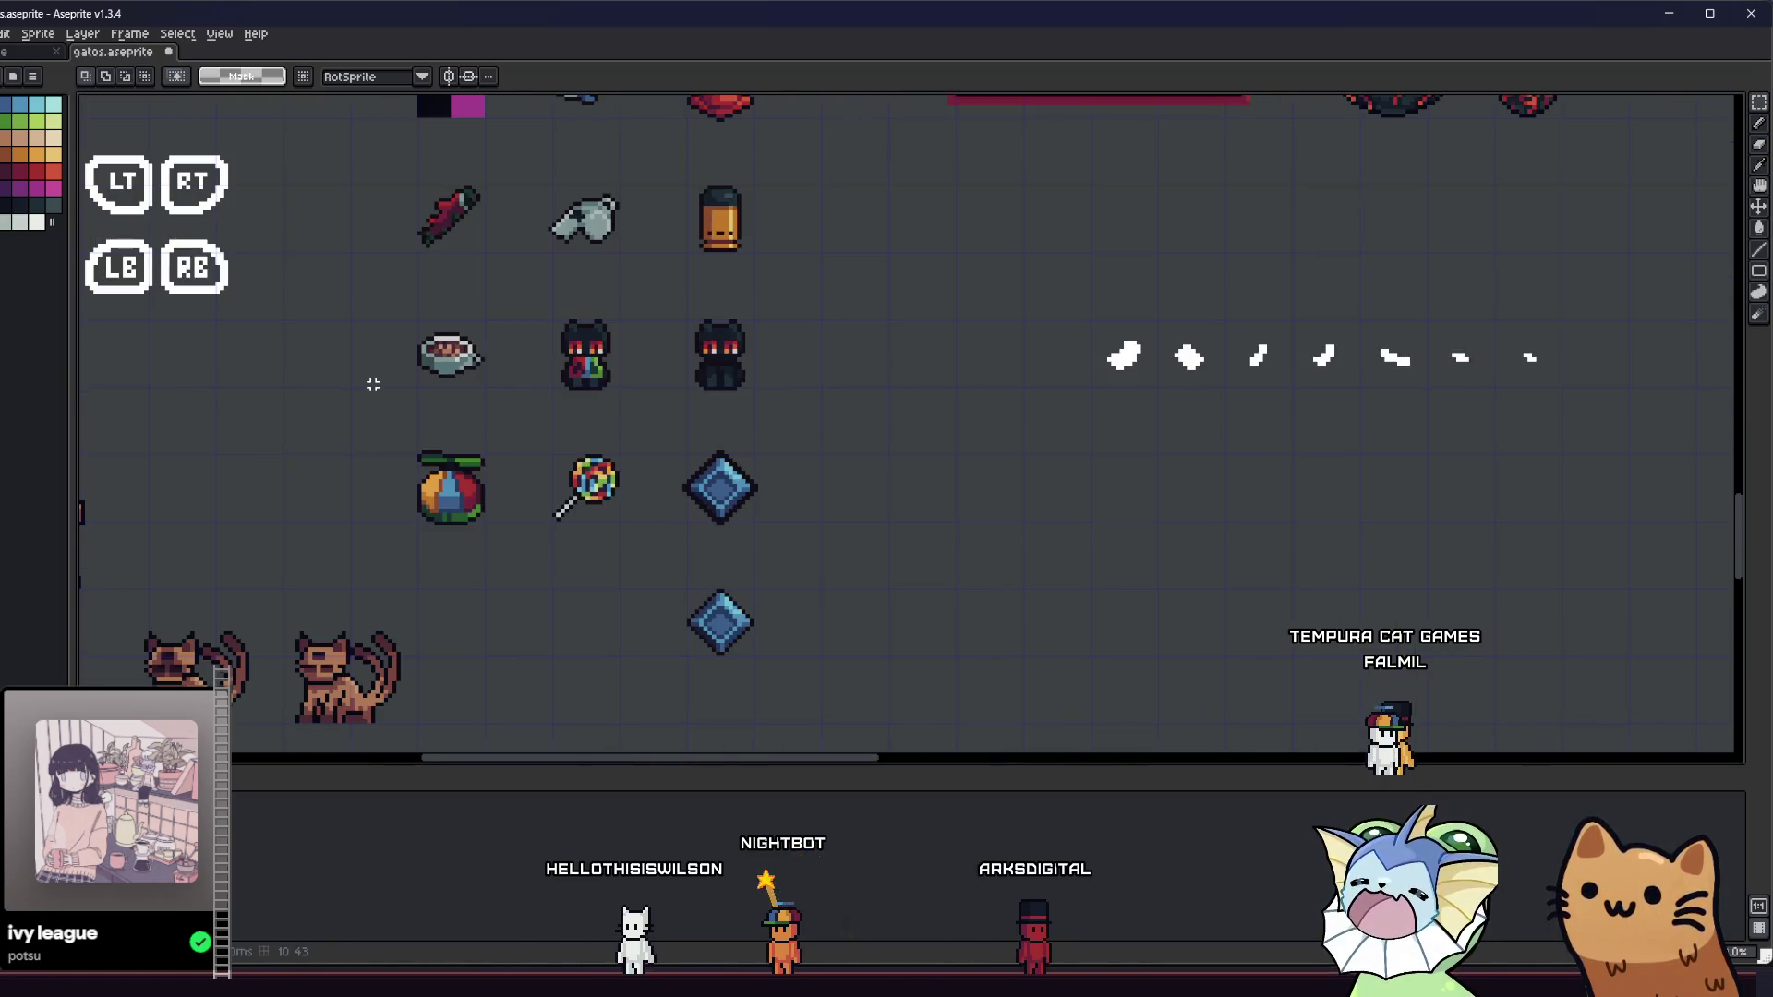
{"action": "scroll", "coordinate": [369, 385], "scroll_direction": "up", "scroll_amount": 2}
{"action": "mouse_move", "coordinate": [400, 388]}
{"action": "left_mouse_down"}
{"action": "mouse_move", "coordinate": [400, 443]}
{"action": "mouse_move", "coordinate": [514, 431]}
{"action": "left_mouse_up"}
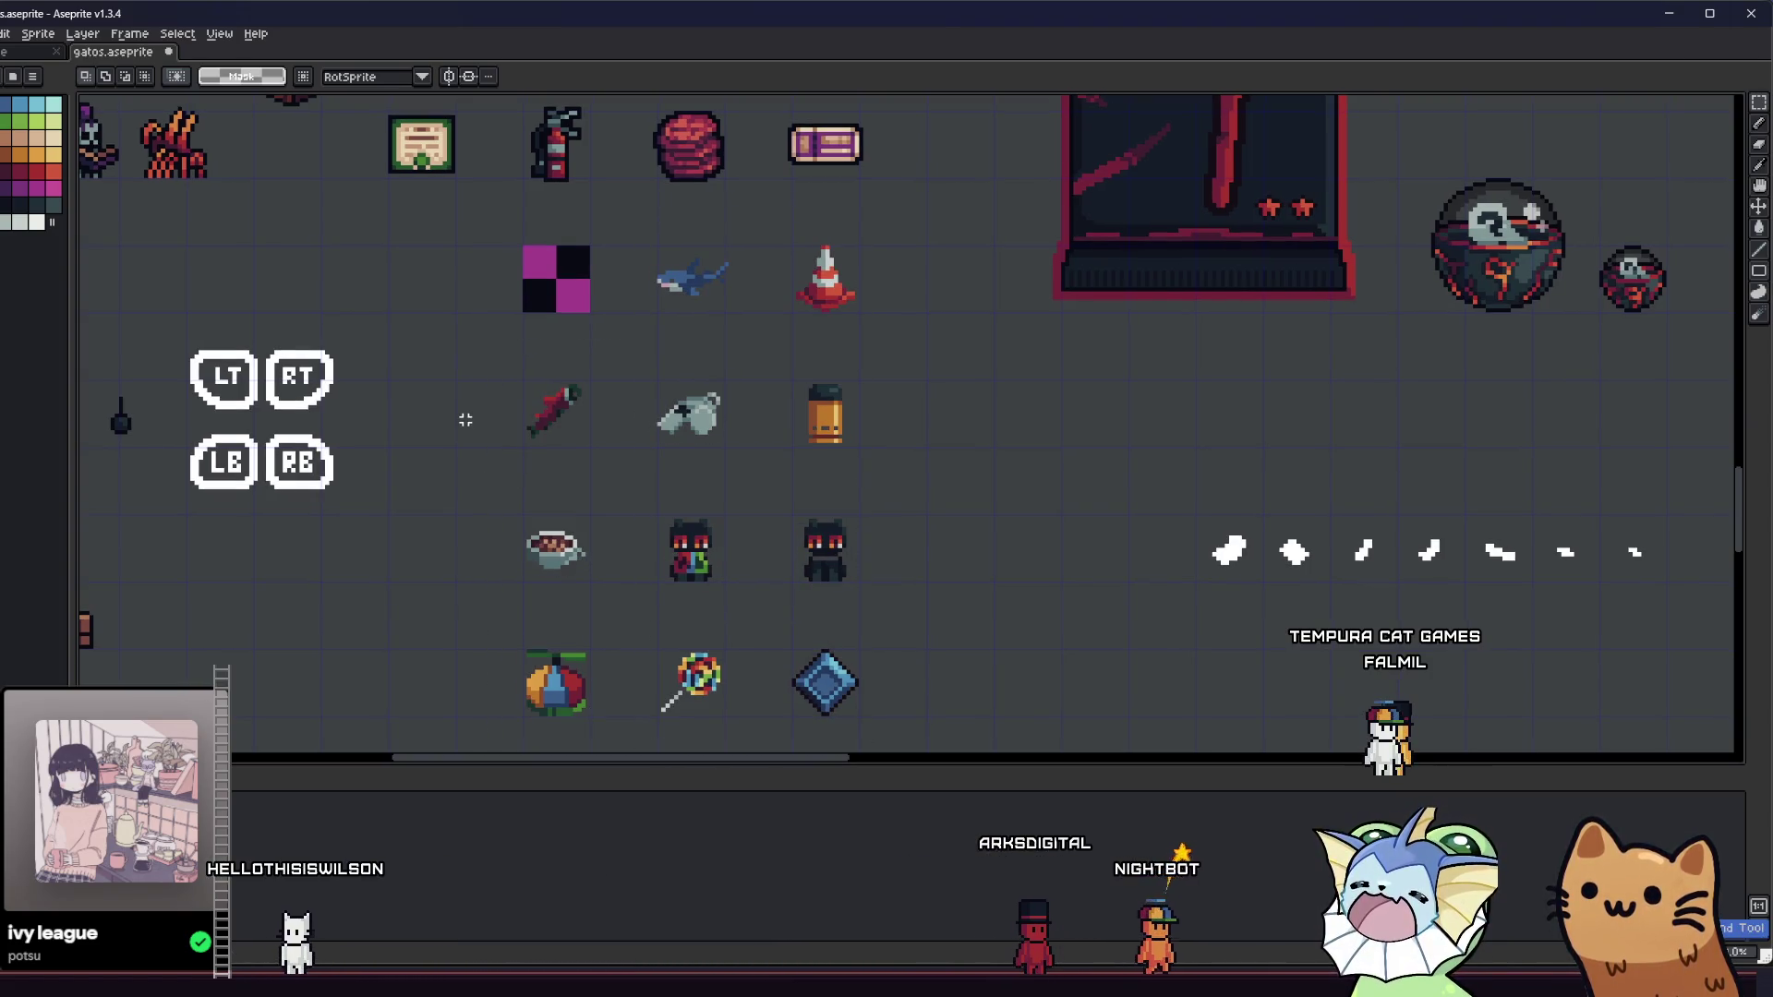
- Clear the selection and Magic Wand–select the sprite pixels of the upper item block
{"action": "key", "text": "ctrl+z"}
{"action": "key", "text": "ctrl+z"}
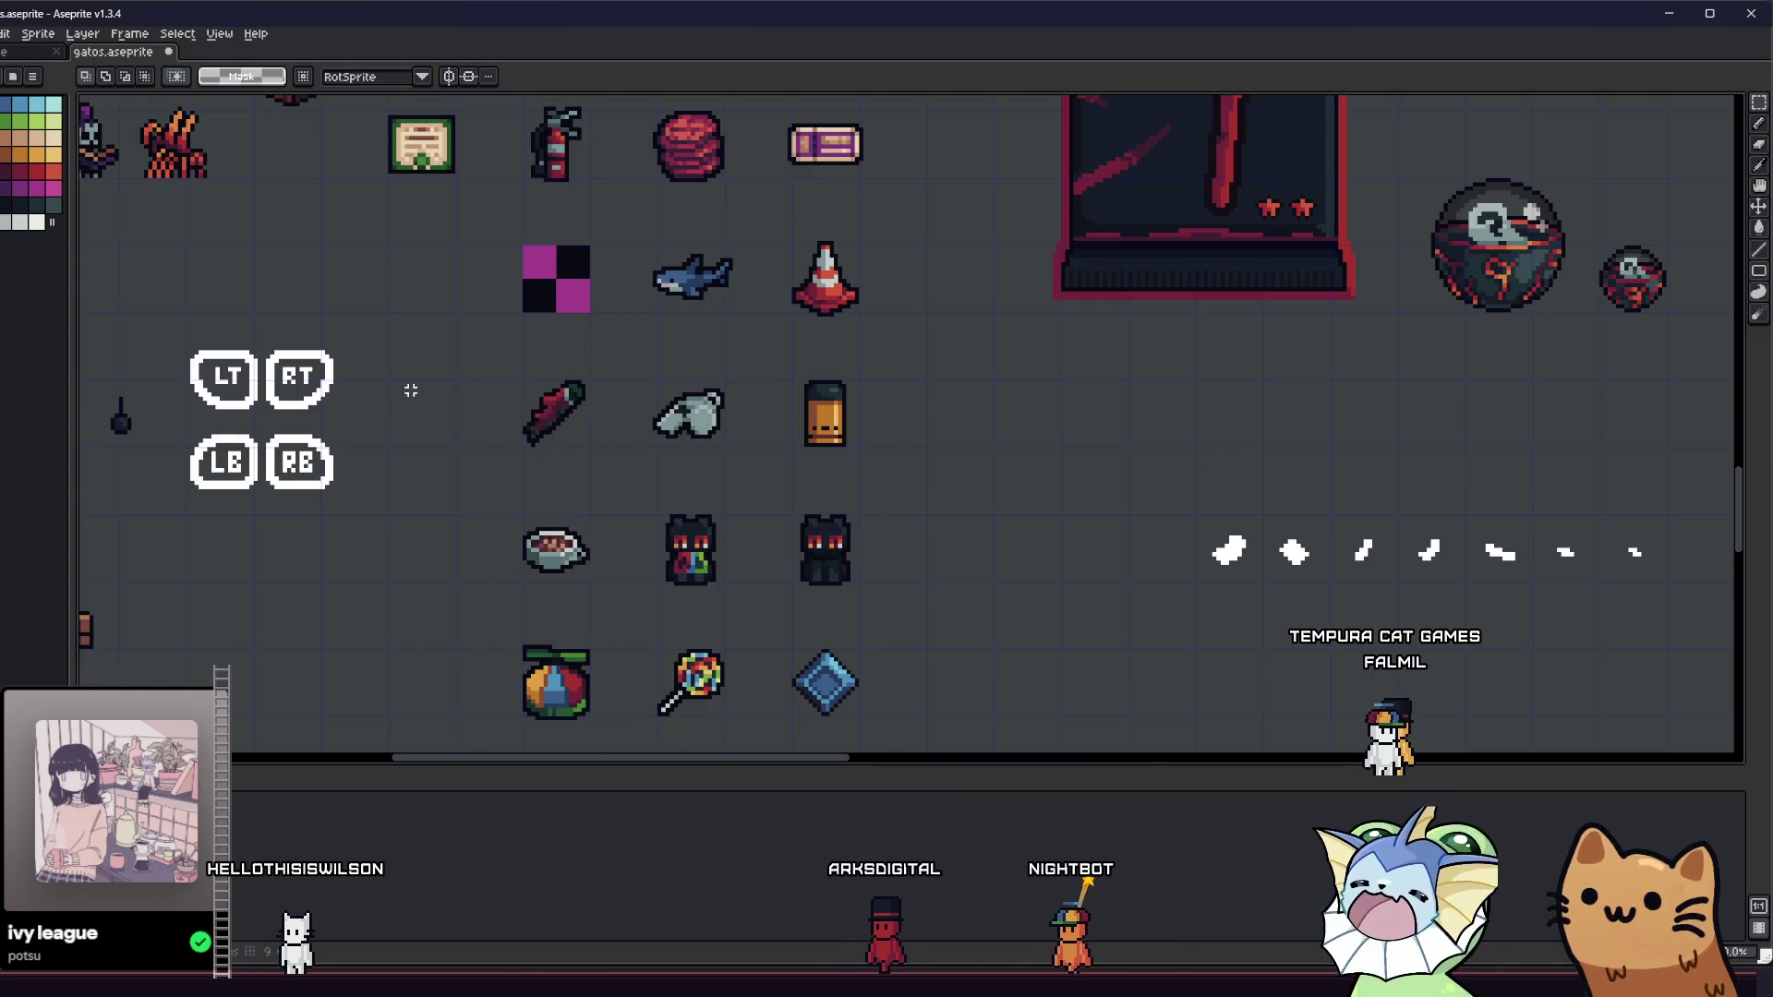
{"action": "left_click_drag", "start_coordinate": [415, 391], "coordinate": [420, 547]}
{"action": "left_click_drag", "start_coordinate": [427, 345], "coordinate": [448, 591]}
{"action": "mouse_move", "coordinate": [432, 449]}
{"action": "left_mouse_down"}
{"action": "mouse_move", "coordinate": [440, 589]}
{"action": "mouse_move", "coordinate": [712, 420]}
{"action": "mouse_move", "coordinate": [779, 129]}
{"action": "left_mouse_up"}
{"action": "scroll", "coordinate": [447, 456], "scroll_direction": "down", "scroll_amount": 1}
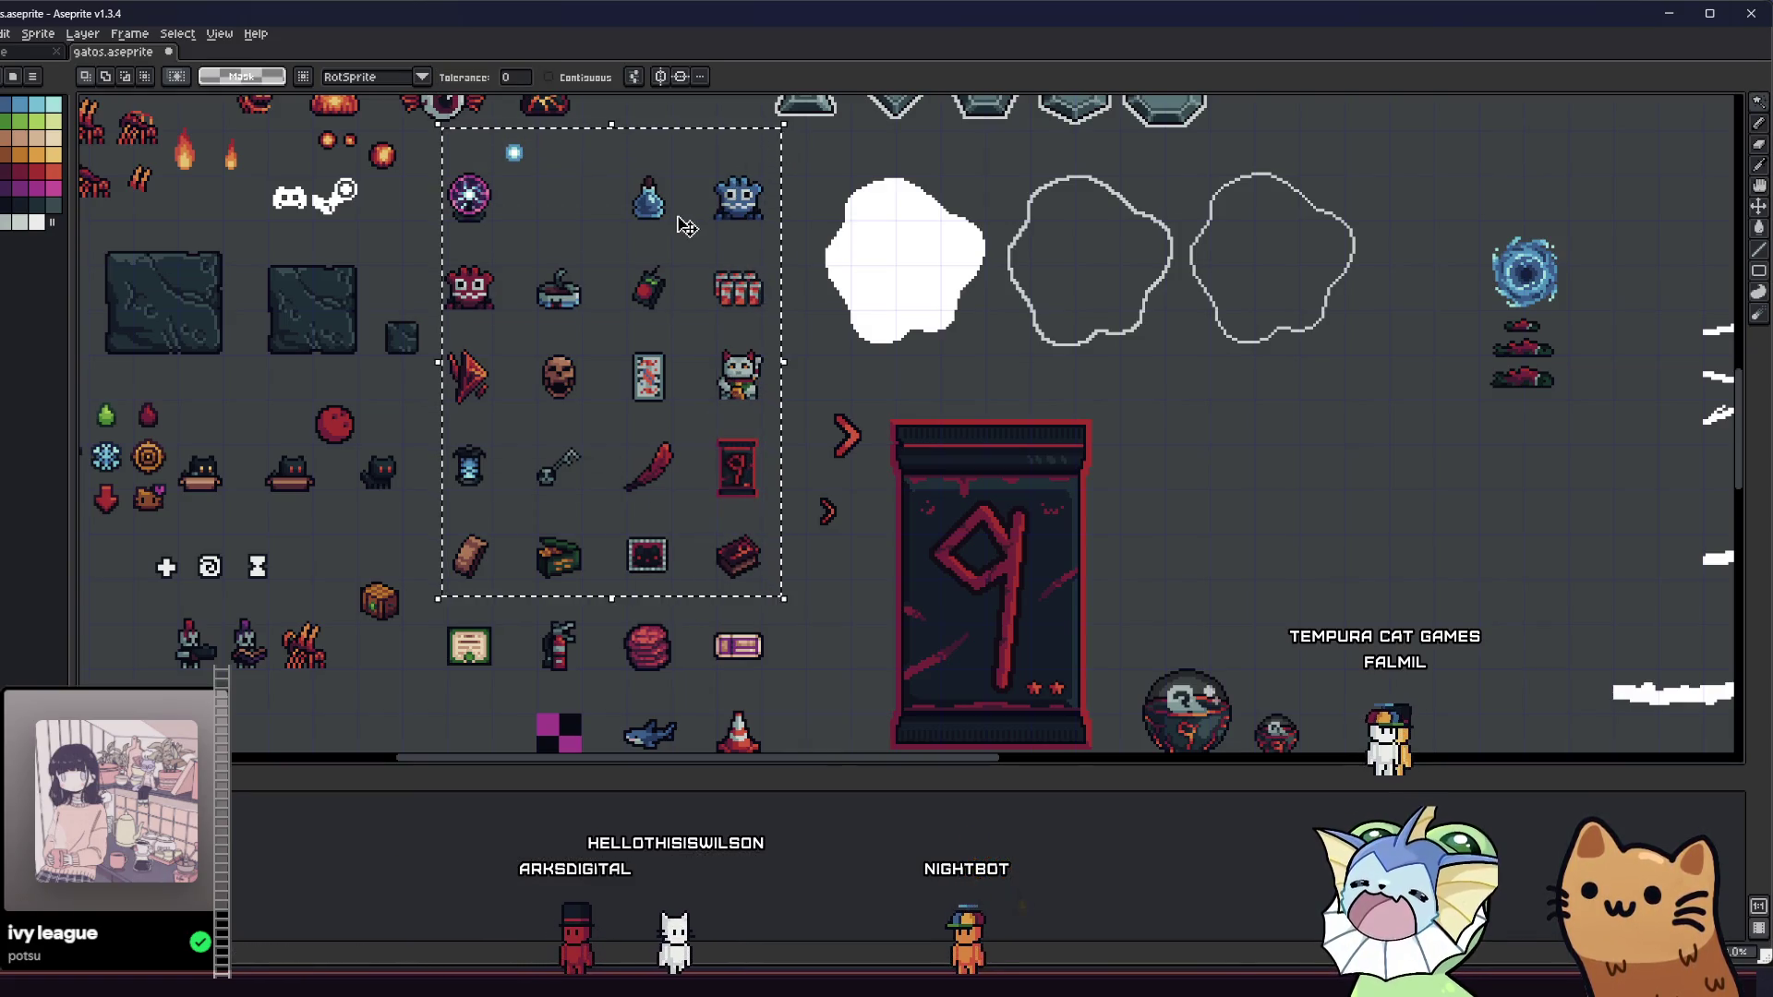
{"action": "scroll", "coordinate": [679, 217], "scroll_direction": "up", "scroll_amount": 1}
{"action": "key", "text": "w"}
{"action": "scroll", "coordinate": [236, 139], "scroll_direction": "up", "scroll_amount": 1}
{"action": "left_click", "coordinate": [232, 245]}
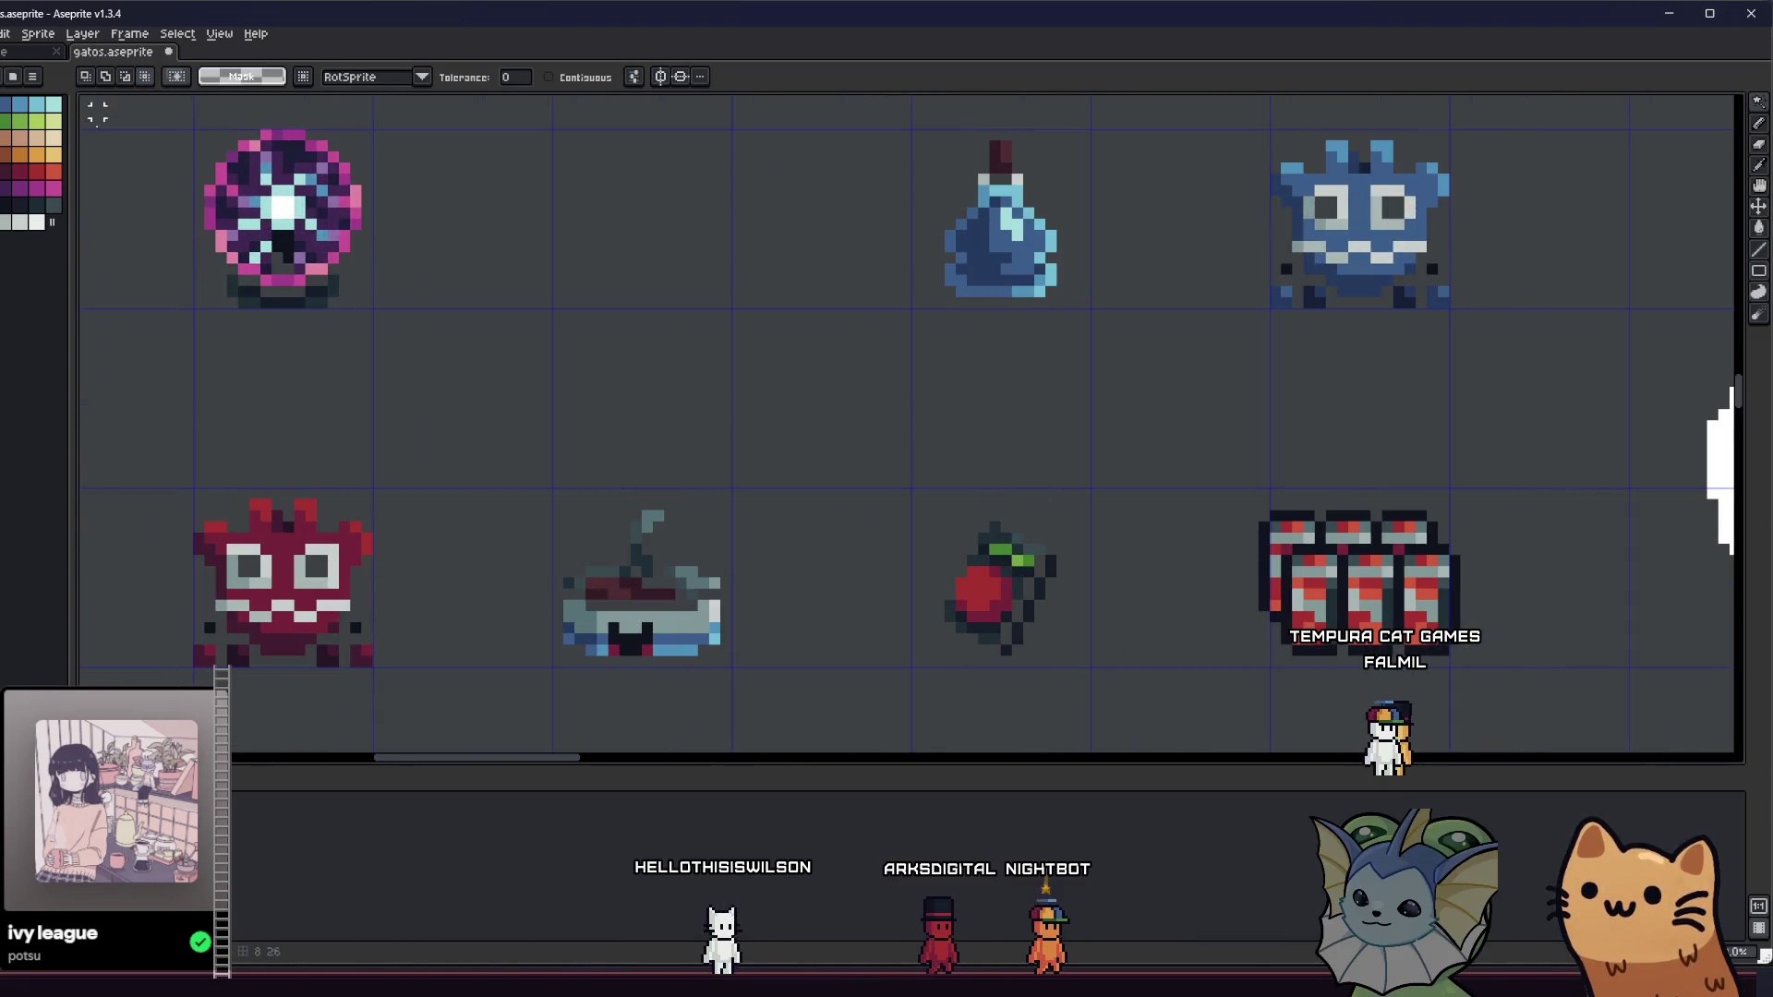
{"action": "scroll", "coordinate": [232, 244], "scroll_direction": "down", "scroll_amount": 1}
{"action": "left_click_drag", "start_coordinate": [240, 246], "coordinate": [276, 296]}
{"action": "scroll", "coordinate": [345, 305], "scroll_direction": "down", "scroll_amount": 1}
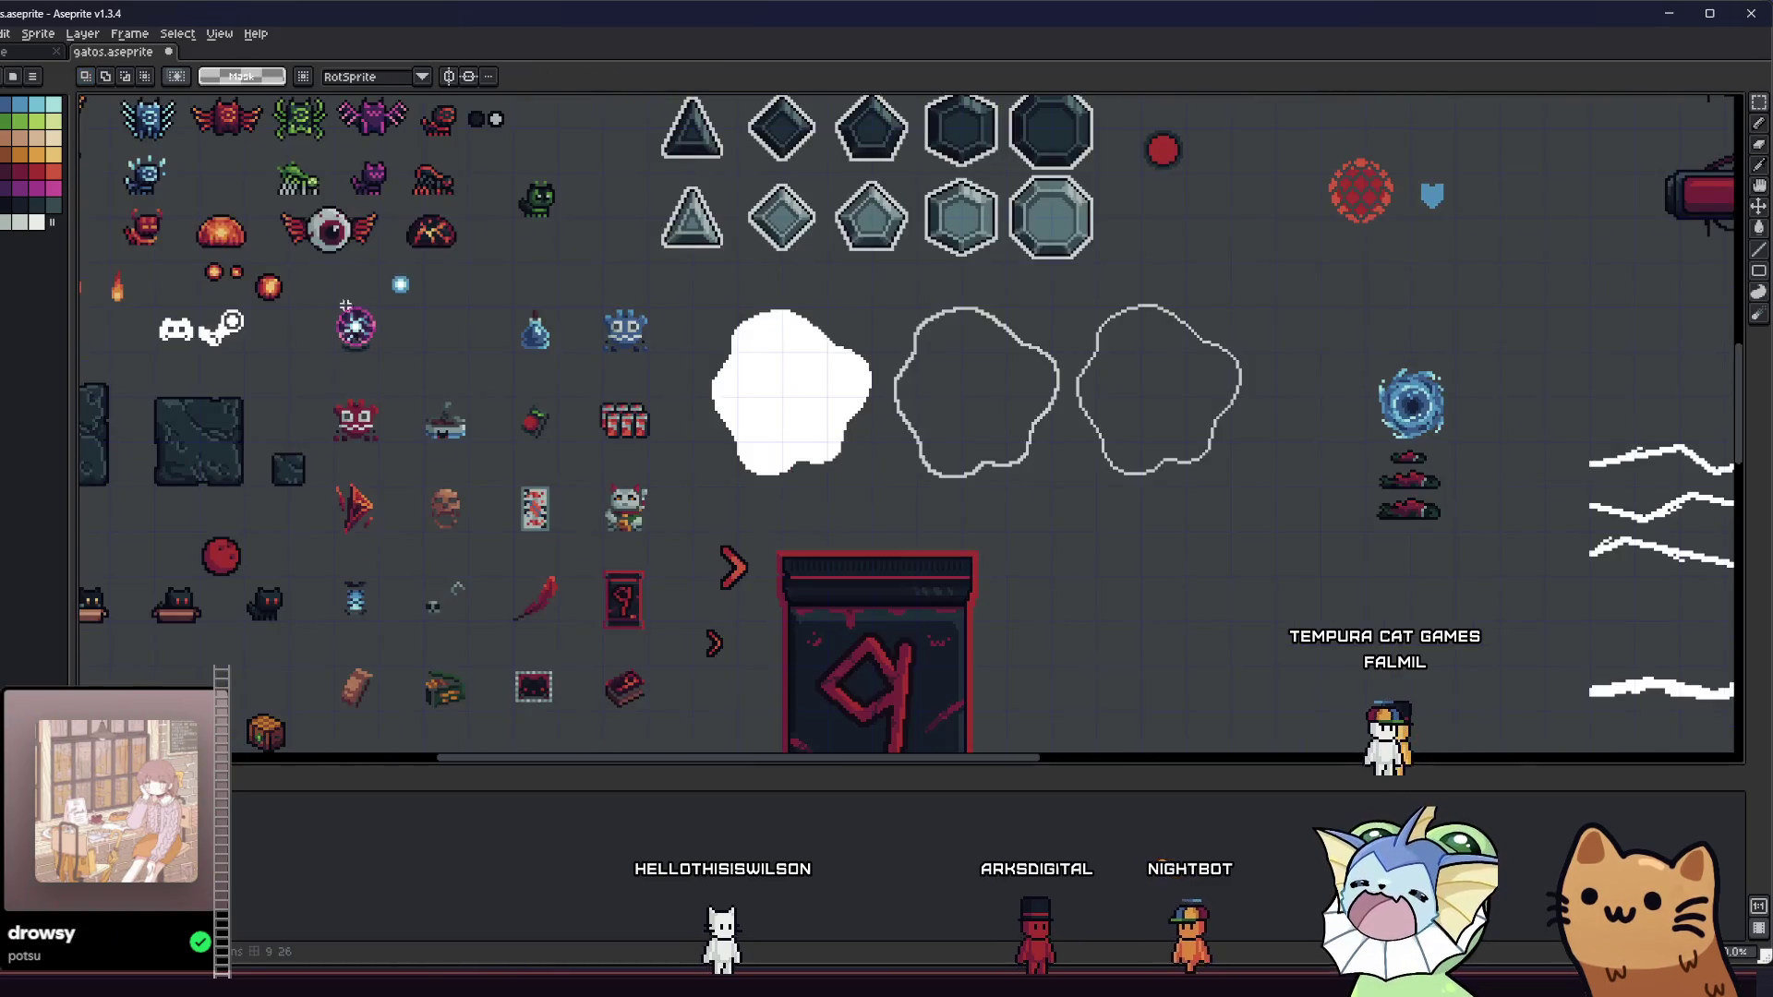
{"action": "mouse_move", "coordinate": [620, 698]}
{"action": "left_mouse_down"}
{"action": "mouse_move", "coordinate": [665, 750]}
{"action": "mouse_move", "coordinate": [662, 677]}
{"action": "mouse_move", "coordinate": [682, 691]}
{"action": "left_mouse_up"}
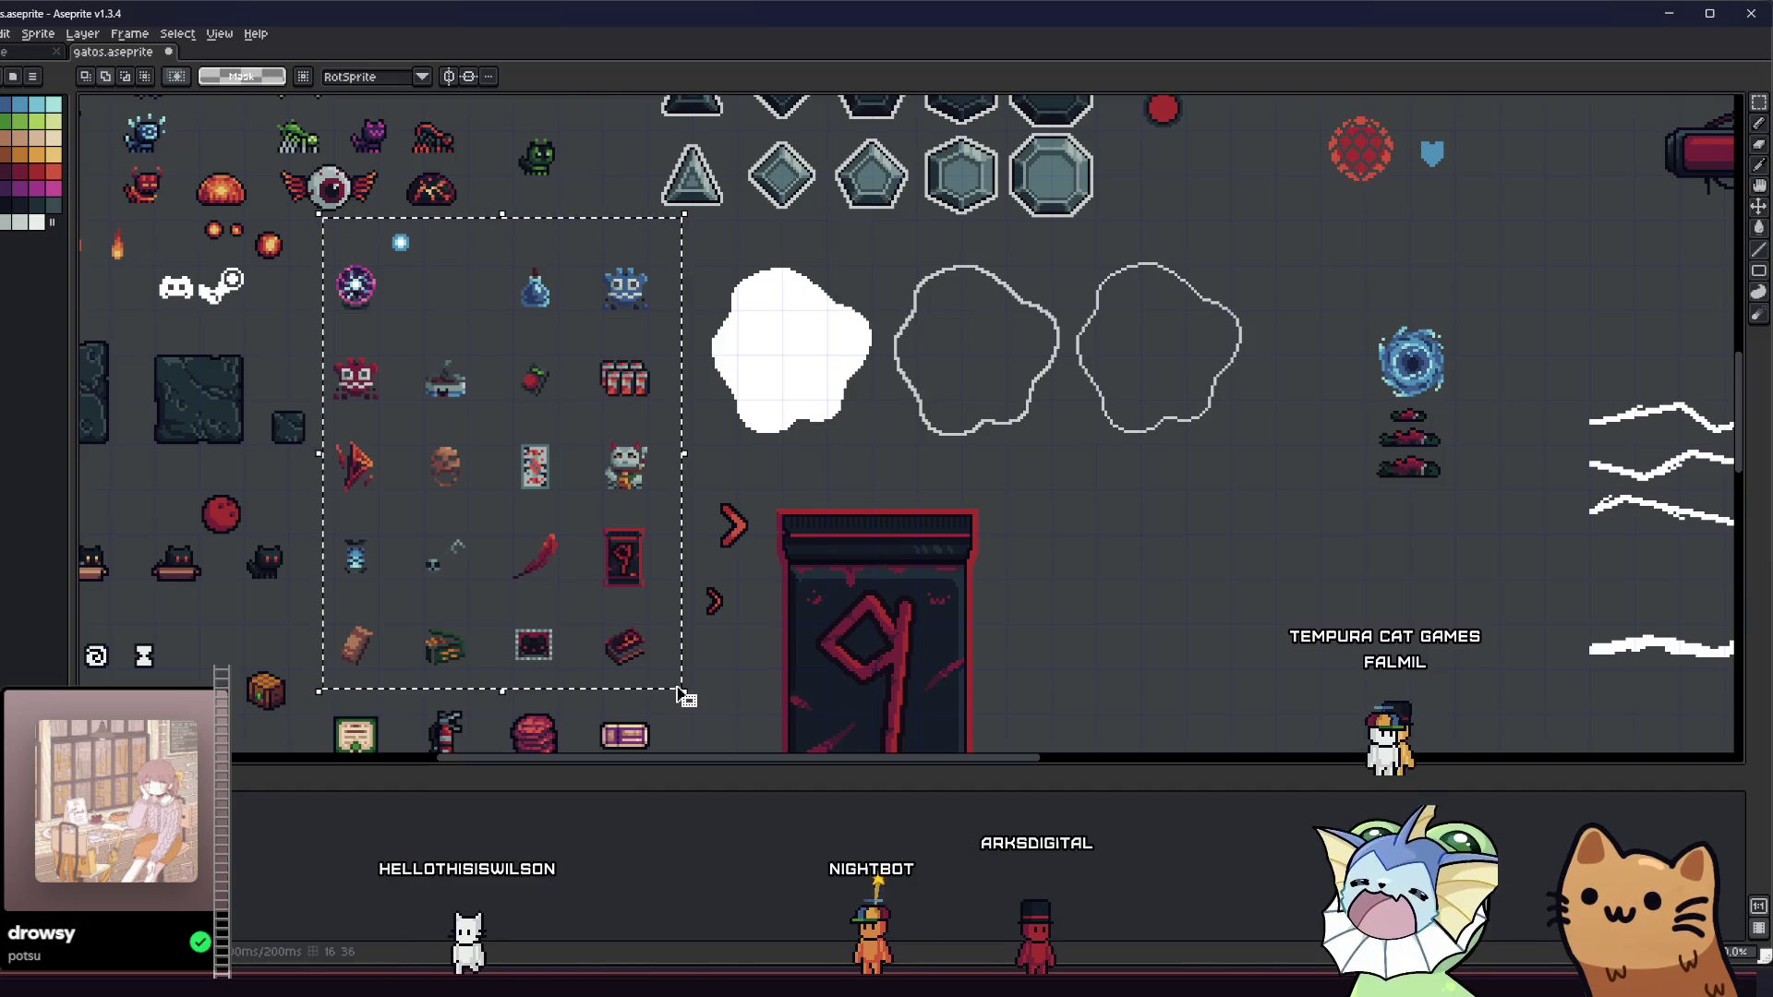
- Apply a dark #130d15 outline to the selected sprites, then undo it
{"action": "key", "text": "shift+o"}
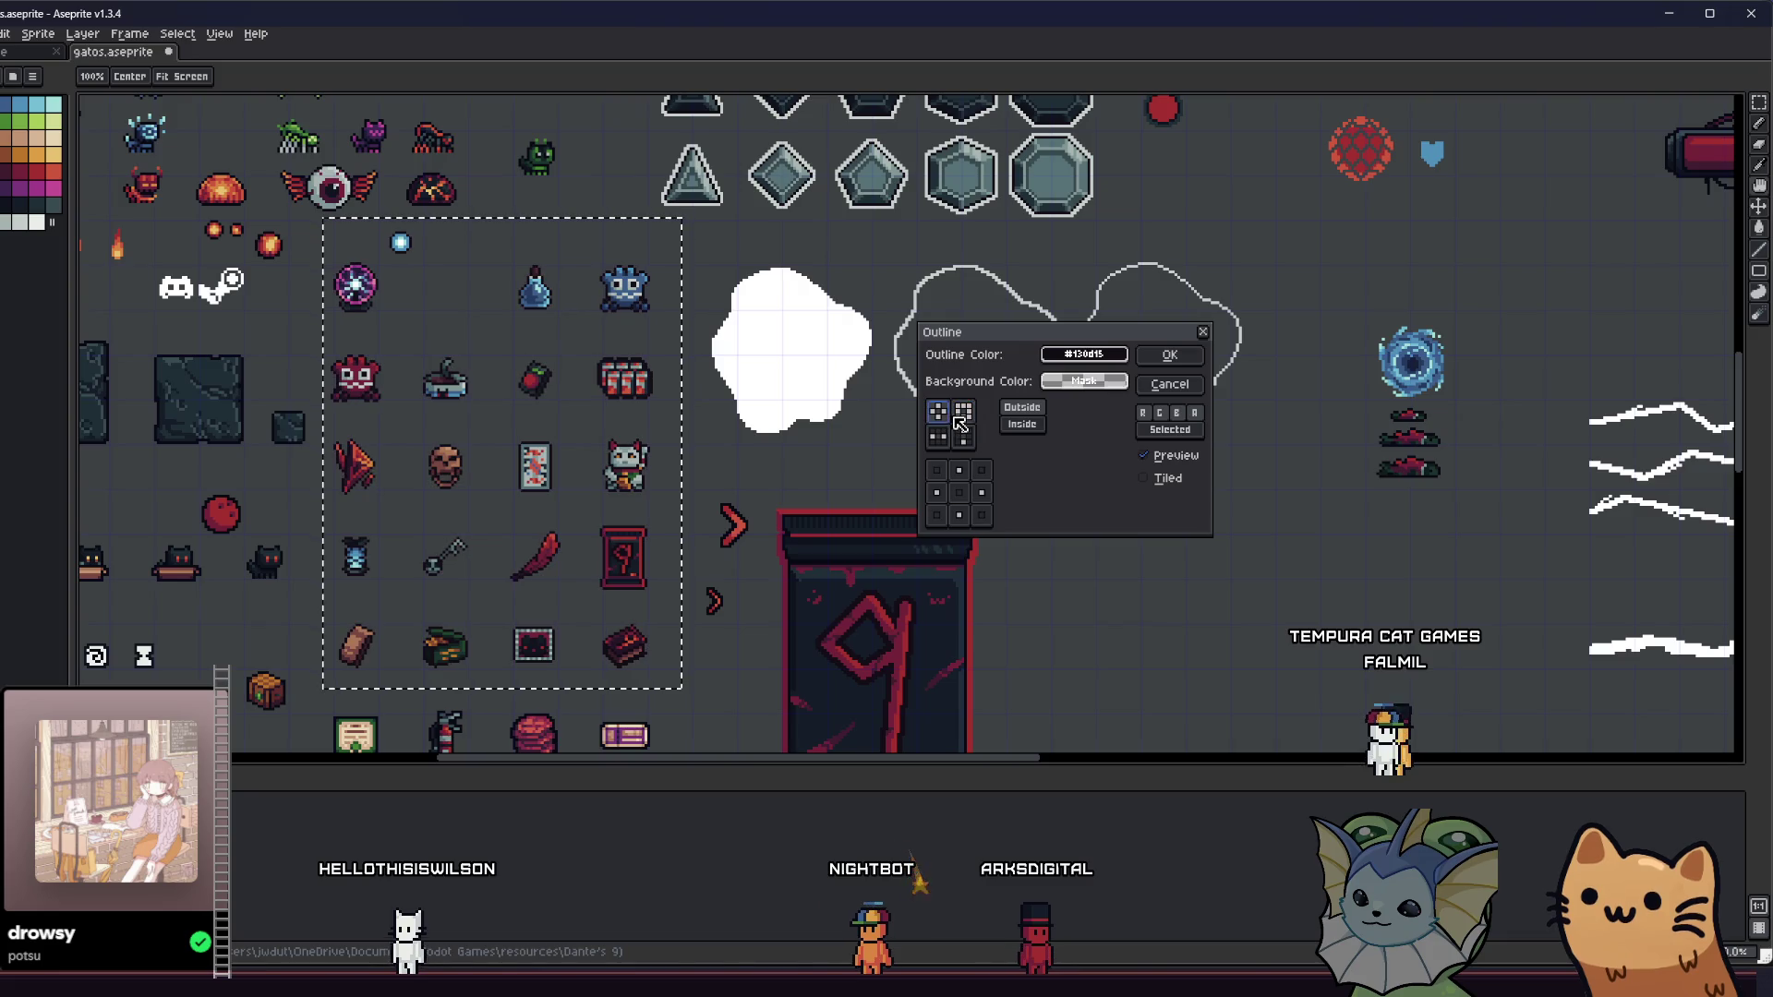
{"action": "scroll", "coordinate": [577, 369], "scroll_direction": "up", "scroll_amount": 2}
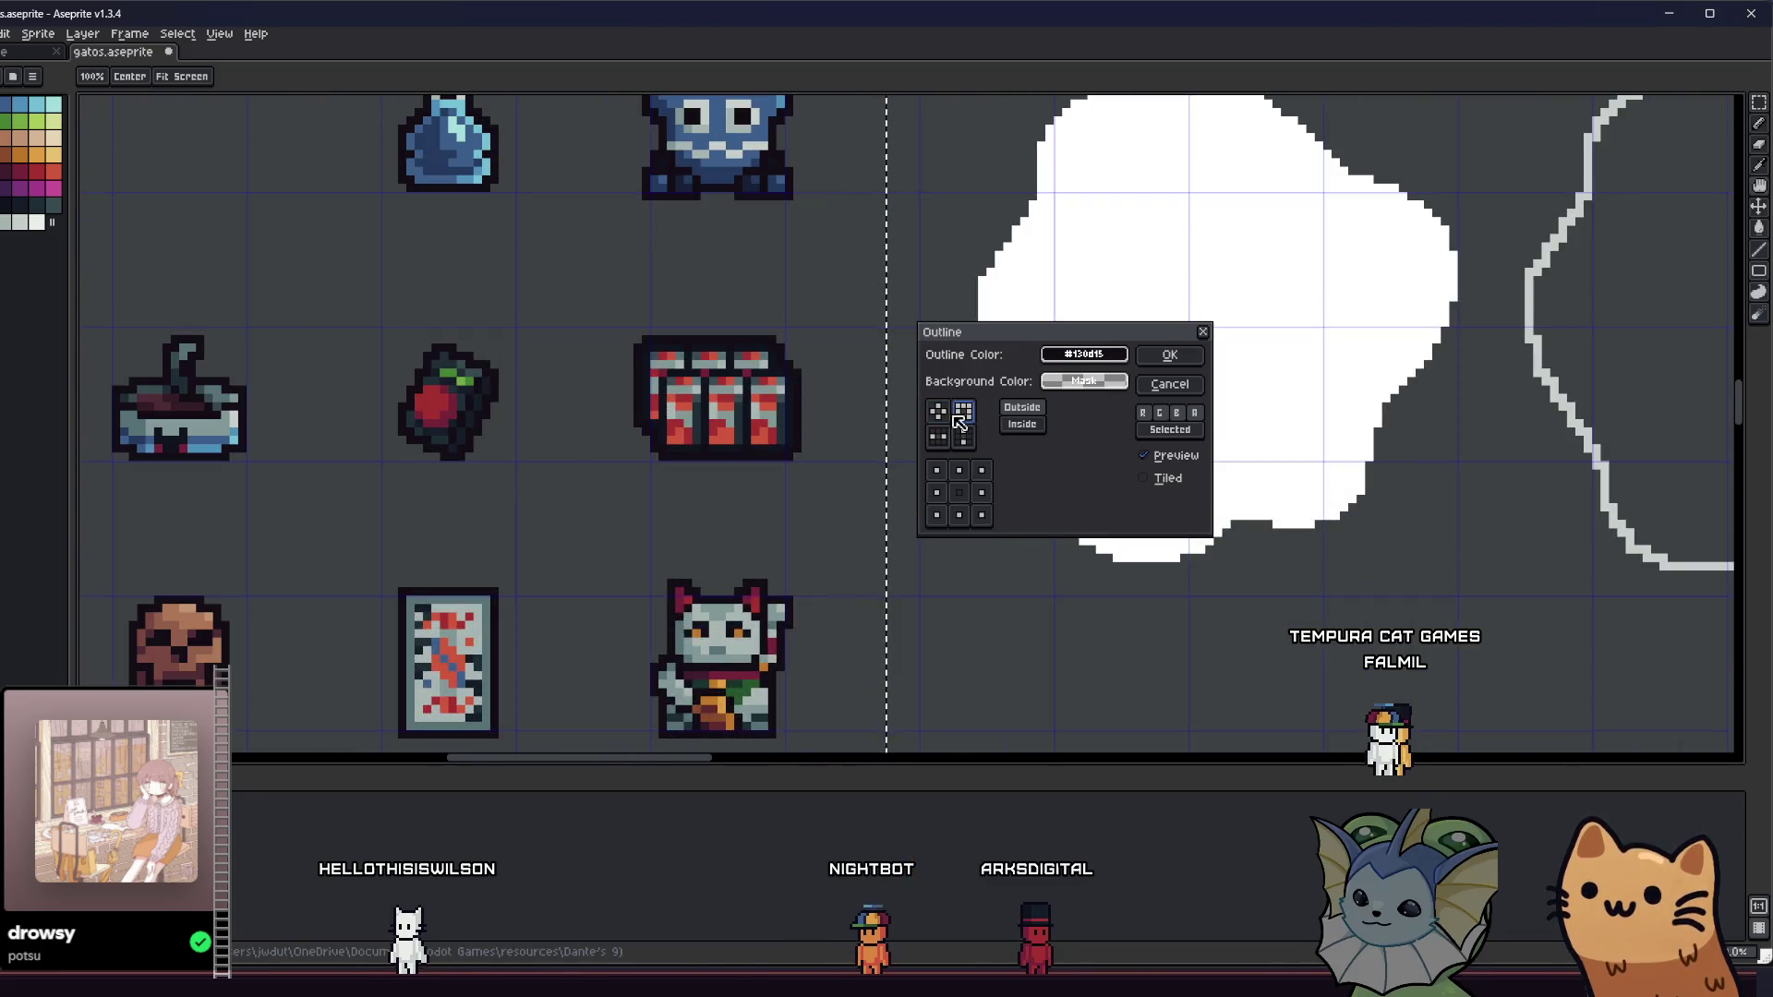
{"action": "key", "text": "Return"}
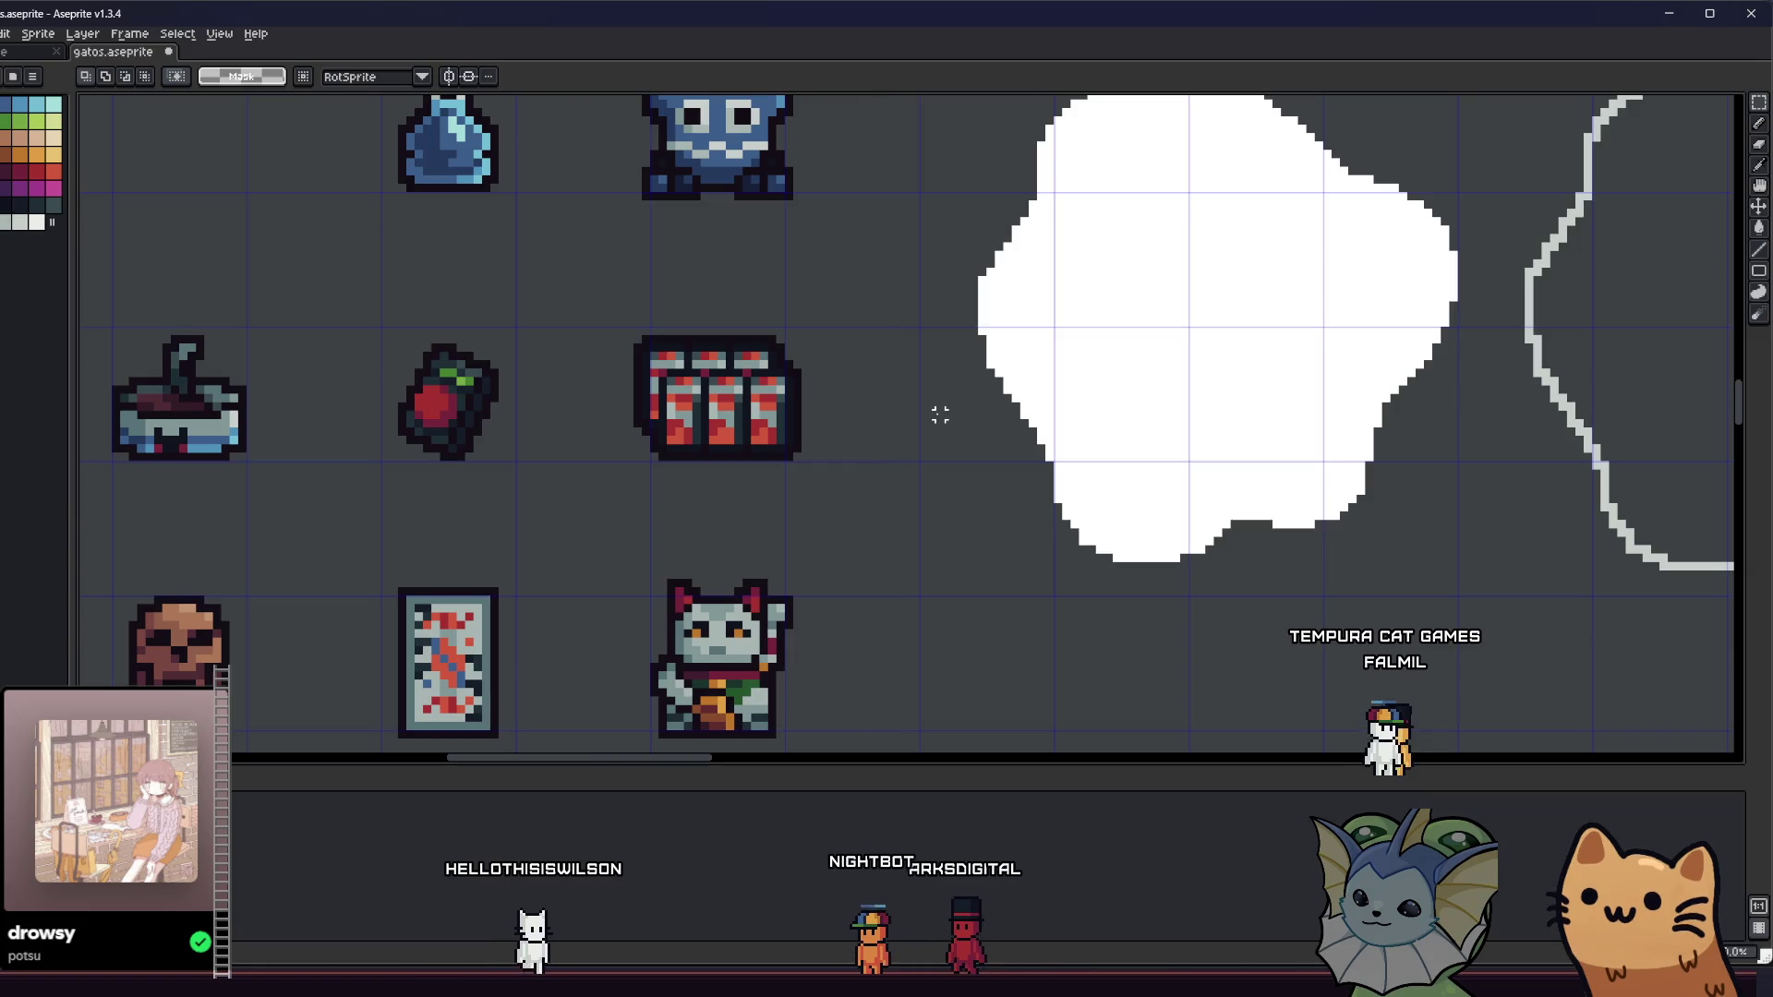
{"action": "key", "text": "ctrl+z"}
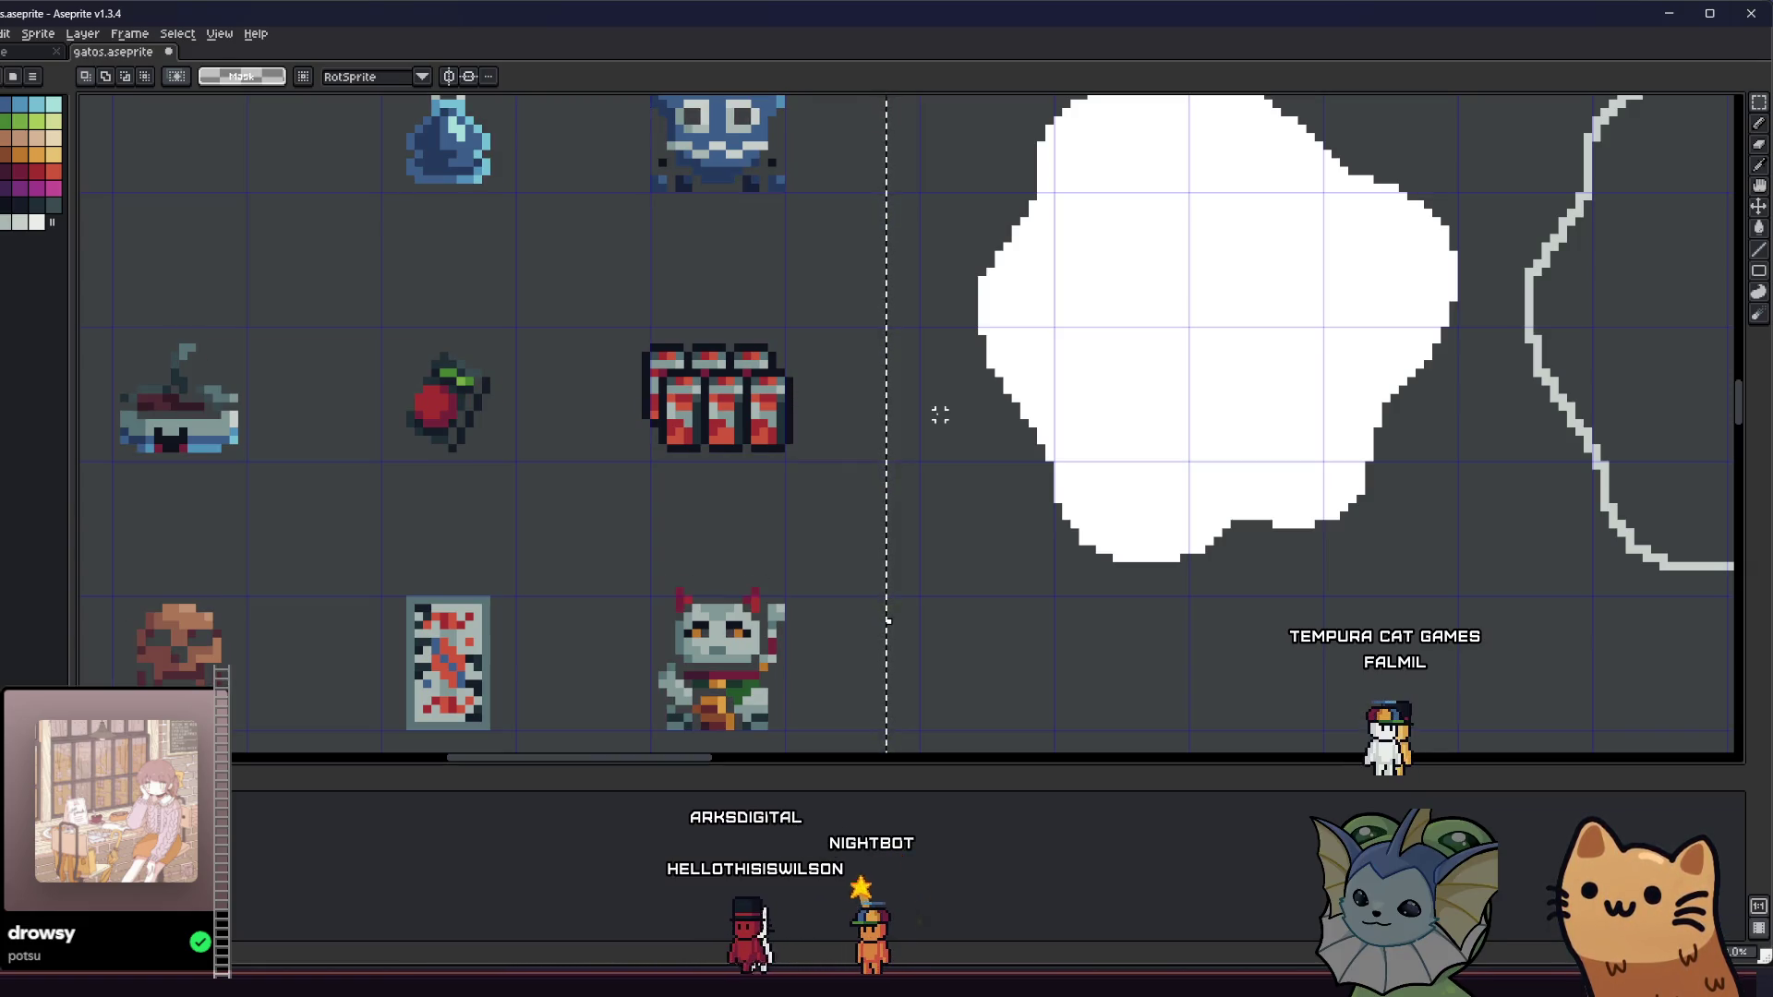
- Redo the dark outline on the upper item block
{"action": "key", "text": "ctrl+y"}
{"action": "scroll", "coordinate": [914, 423], "scroll_direction": "down", "scroll_amount": 1}
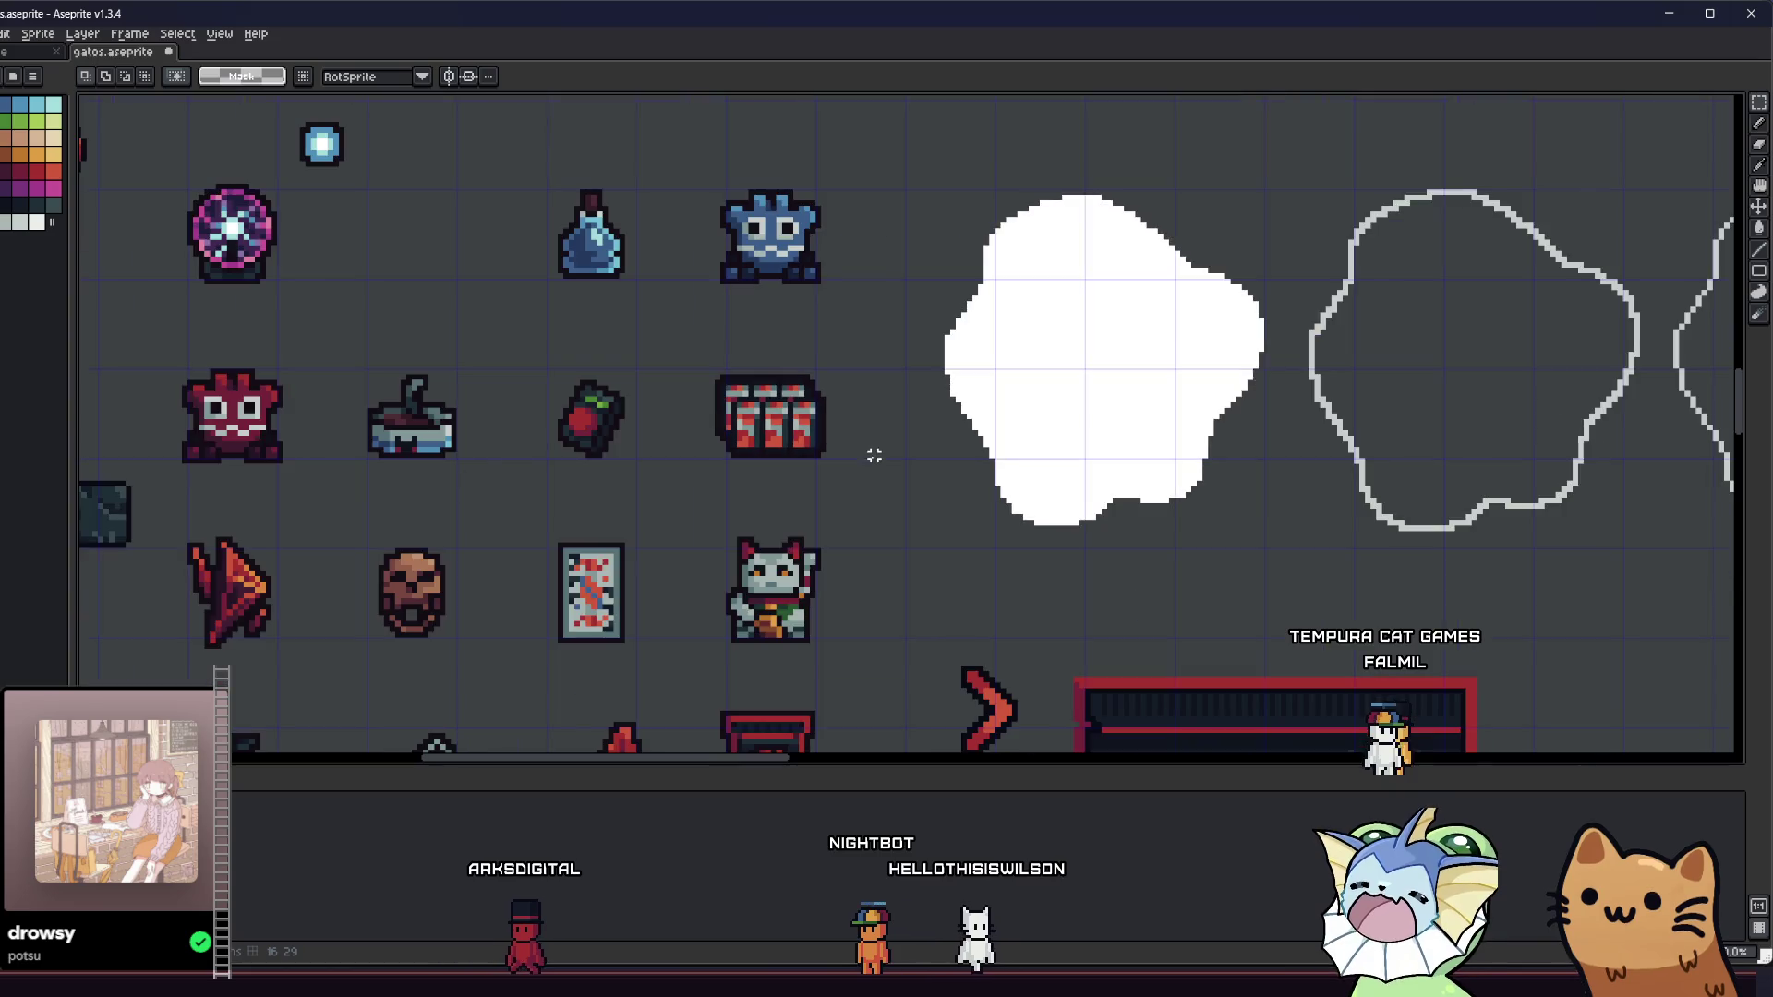
{"action": "scroll", "coordinate": [872, 452], "scroll_direction": "down", "scroll_amount": 1}
{"action": "left_click_drag", "start_coordinate": [871, 452], "coordinate": [974, 374]}
{"action": "scroll", "coordinate": [739, 466], "scroll_direction": "up", "scroll_amount": 2}
{"action": "key", "text": "g"}
{"action": "scroll", "coordinate": [508, 438], "scroll_direction": "down", "scroll_amount": 2}
{"action": "left_click_drag", "start_coordinate": [508, 437], "coordinate": [674, 422]}
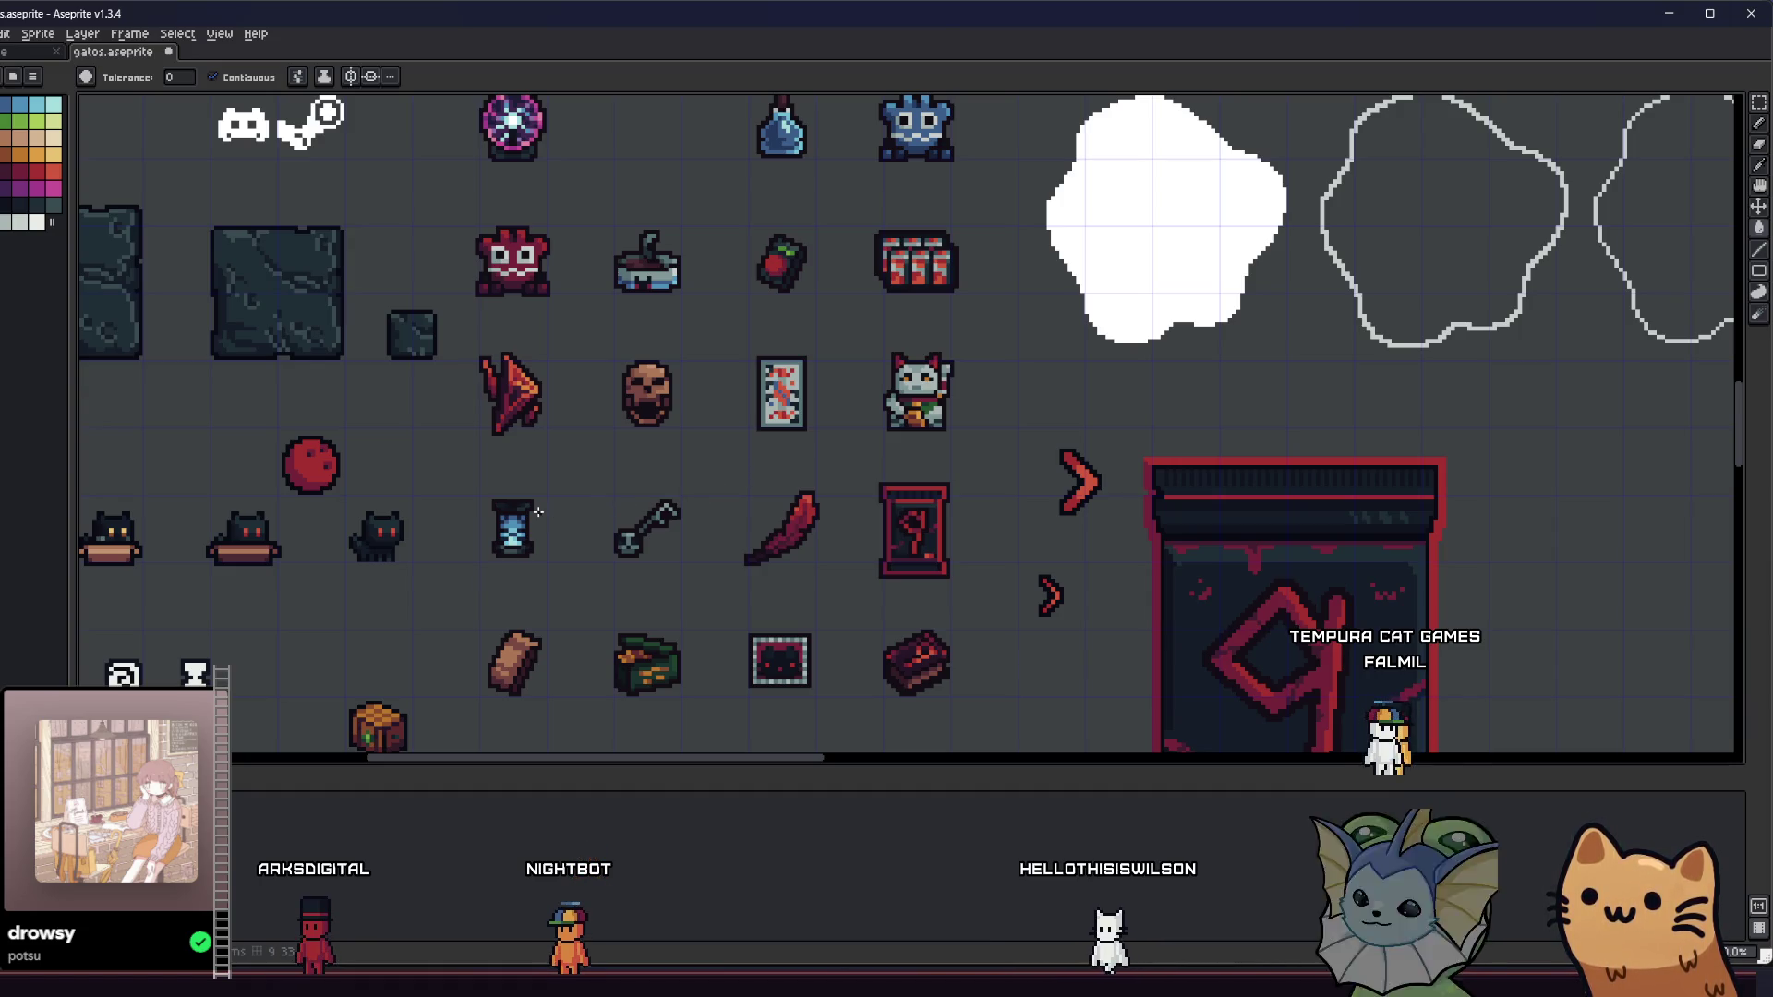
- Pan and zoom across the sprite sheet to inspect the outlined icons
{"action": "mouse_move", "coordinate": [544, 512]}
{"action": "left_mouse_down"}
{"action": "mouse_move", "coordinate": [608, 463]}
{"action": "mouse_move", "coordinate": [612, 689]}
{"action": "left_mouse_up"}
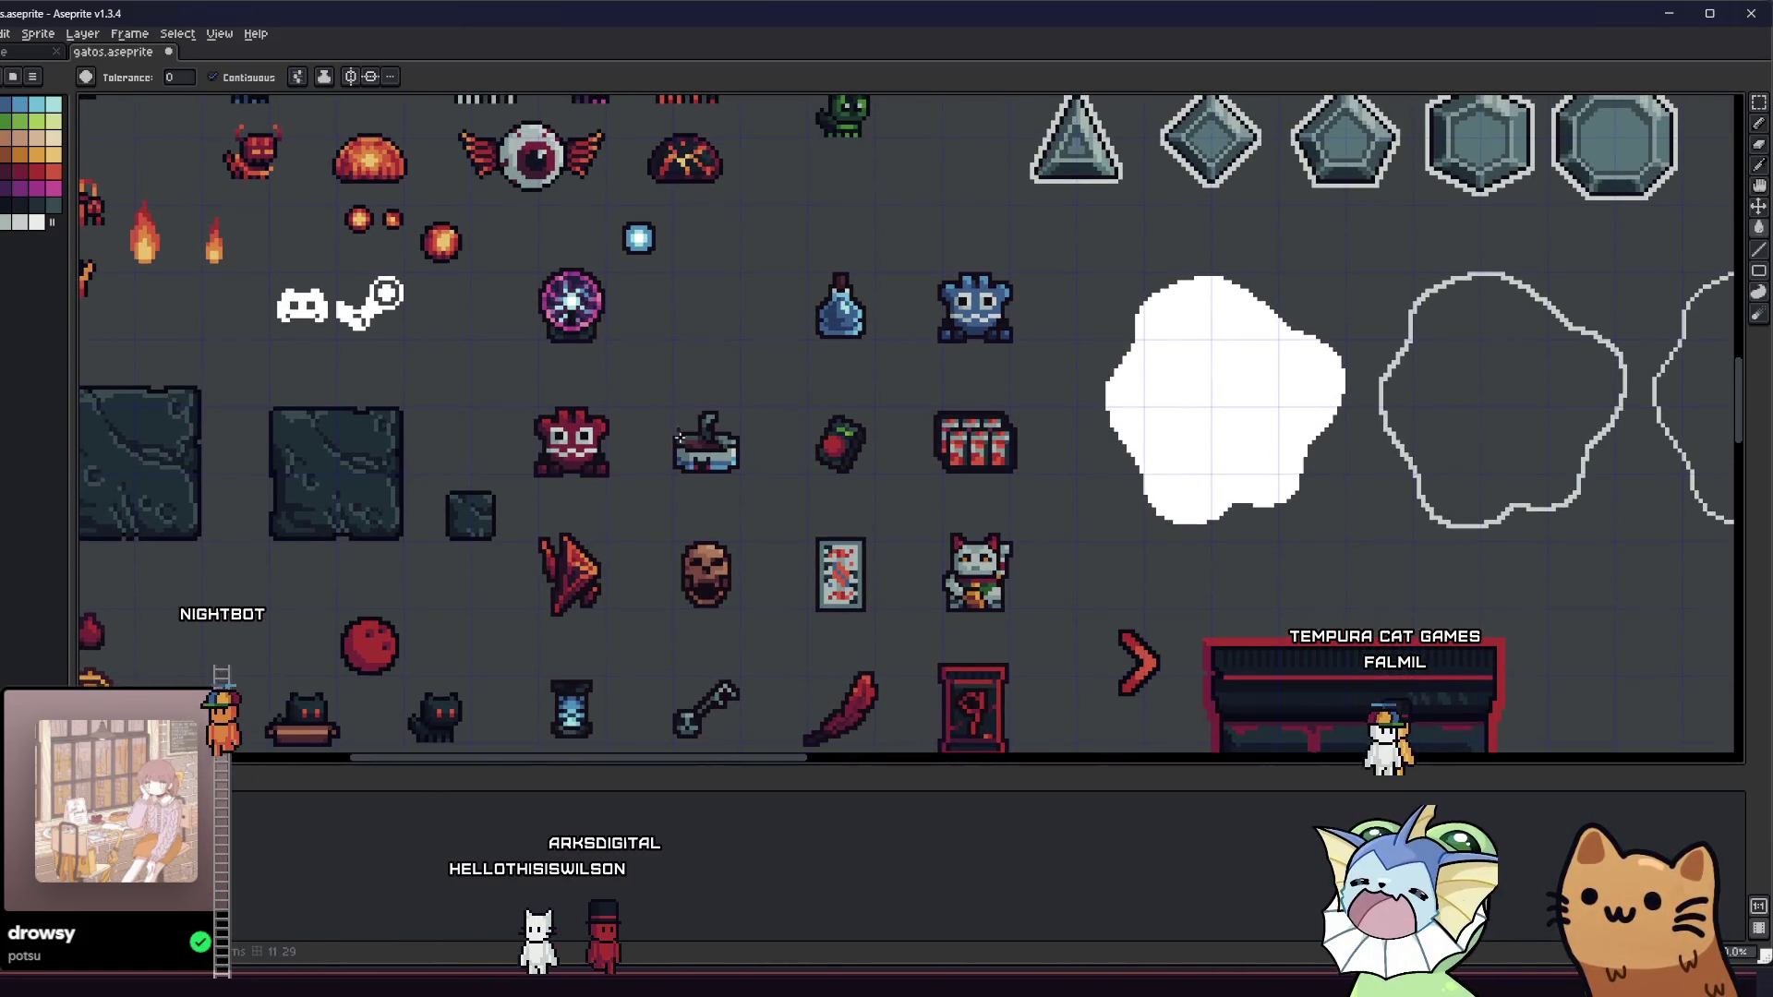
{"action": "mouse_move", "coordinate": [646, 462]}
{"action": "left_mouse_down"}
{"action": "mouse_move", "coordinate": [665, 563]}
{"action": "mouse_move", "coordinate": [793, 602]}
{"action": "left_mouse_up"}
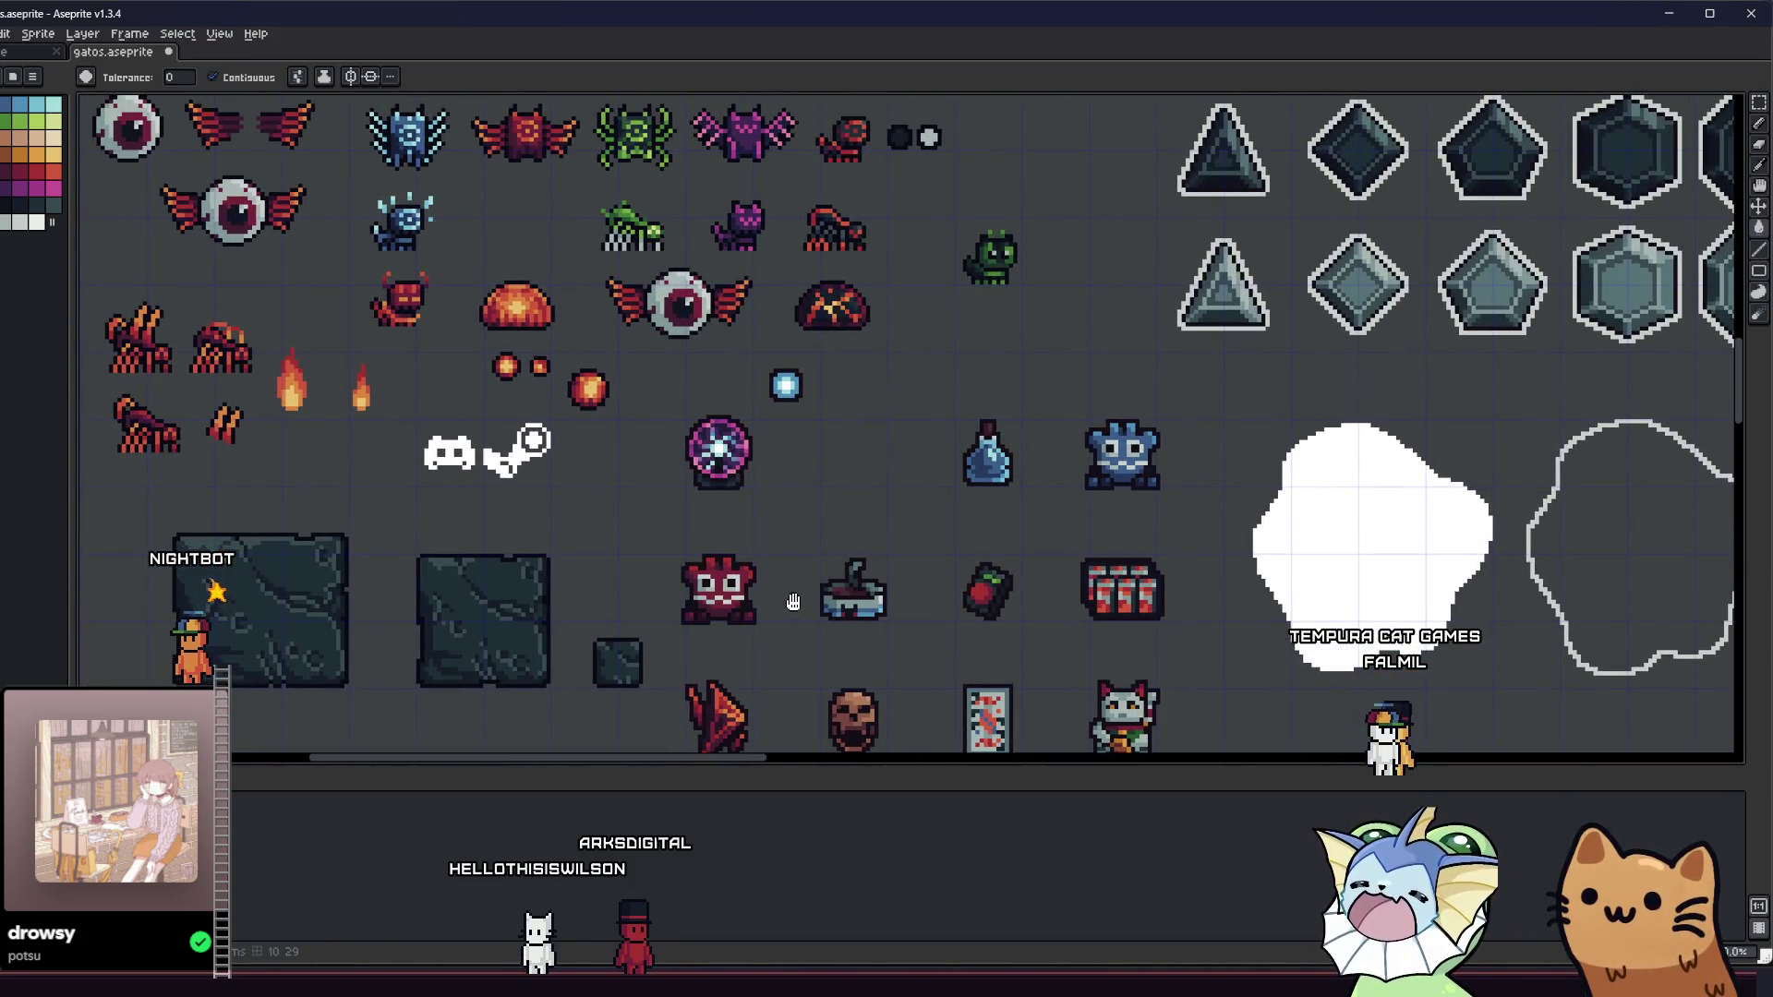
{"action": "scroll", "coordinate": [793, 602], "scroll_direction": "down", "scroll_amount": 3}
{"action": "scroll", "coordinate": [900, 571], "scroll_direction": "up", "scroll_amount": 3}
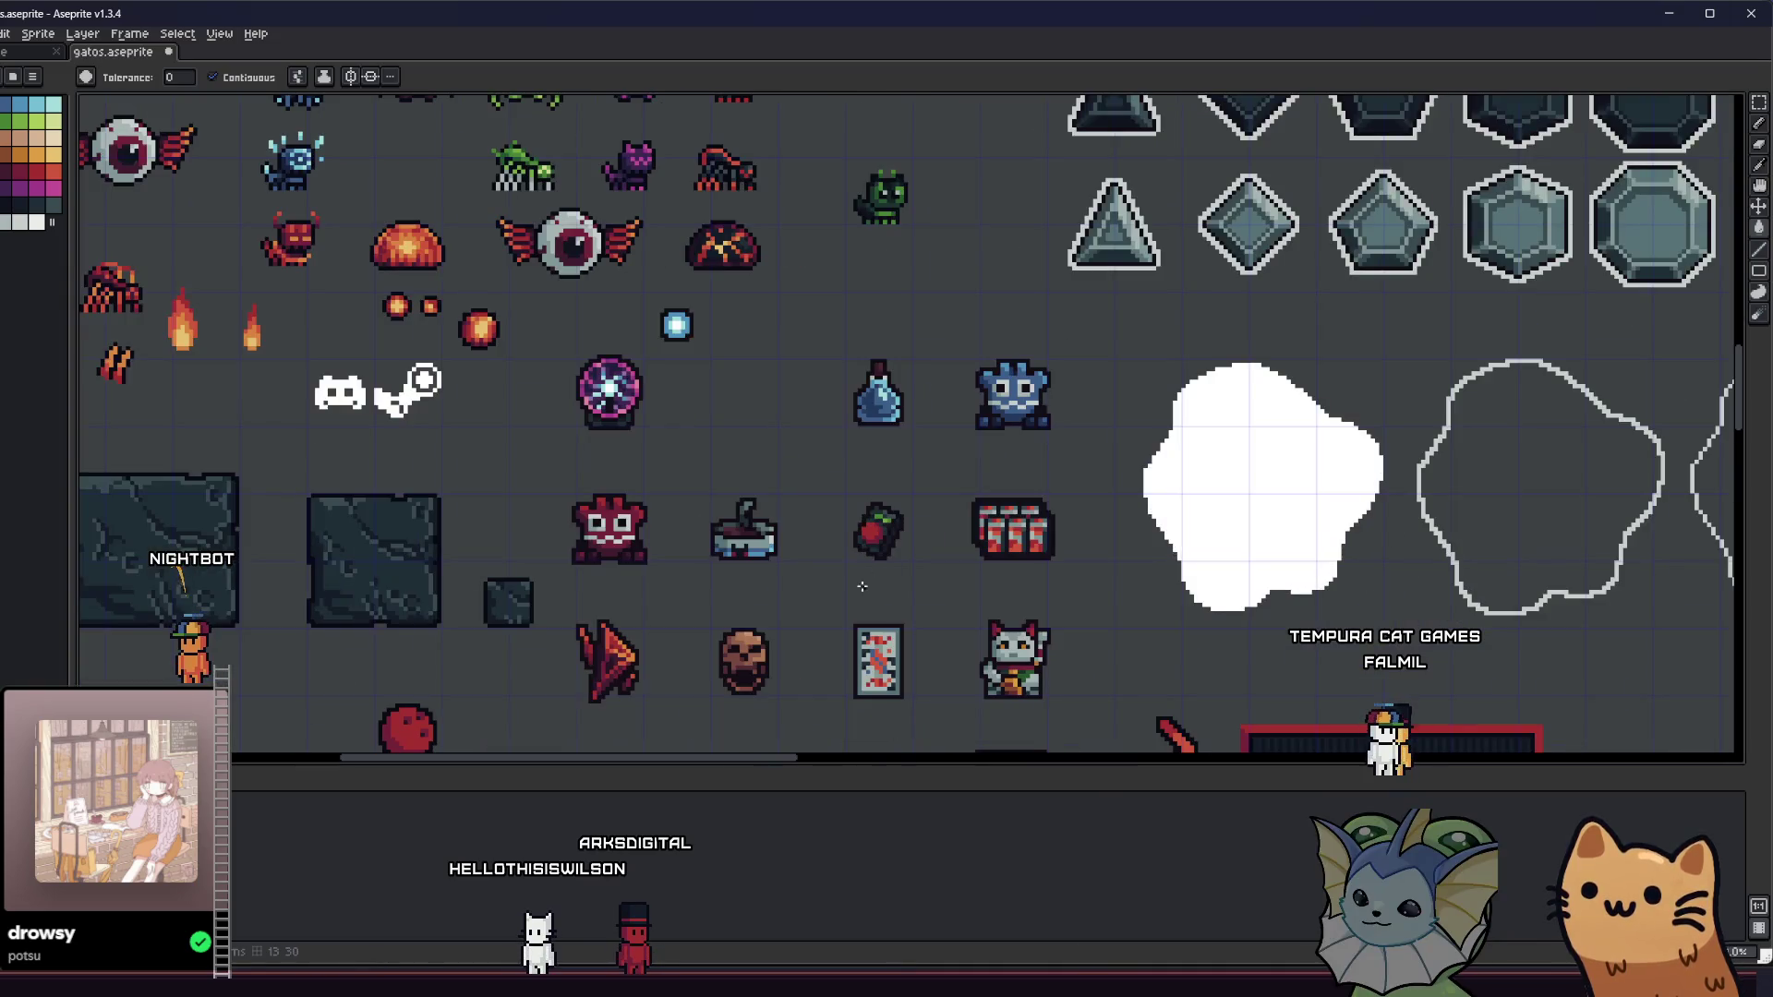
{"action": "scroll", "coordinate": [670, 572], "scroll_direction": "up", "scroll_amount": 2}
{"action": "left_click_drag", "start_coordinate": [469, 567], "coordinate": [641, 514]}
{"action": "scroll", "coordinate": [641, 515], "scroll_direction": "down", "scroll_amount": 3}
{"action": "scroll", "coordinate": [669, 573], "scroll_direction": "up", "scroll_amount": 1}
{"action": "left_click_drag", "start_coordinate": [669, 574], "coordinate": [615, 434]}
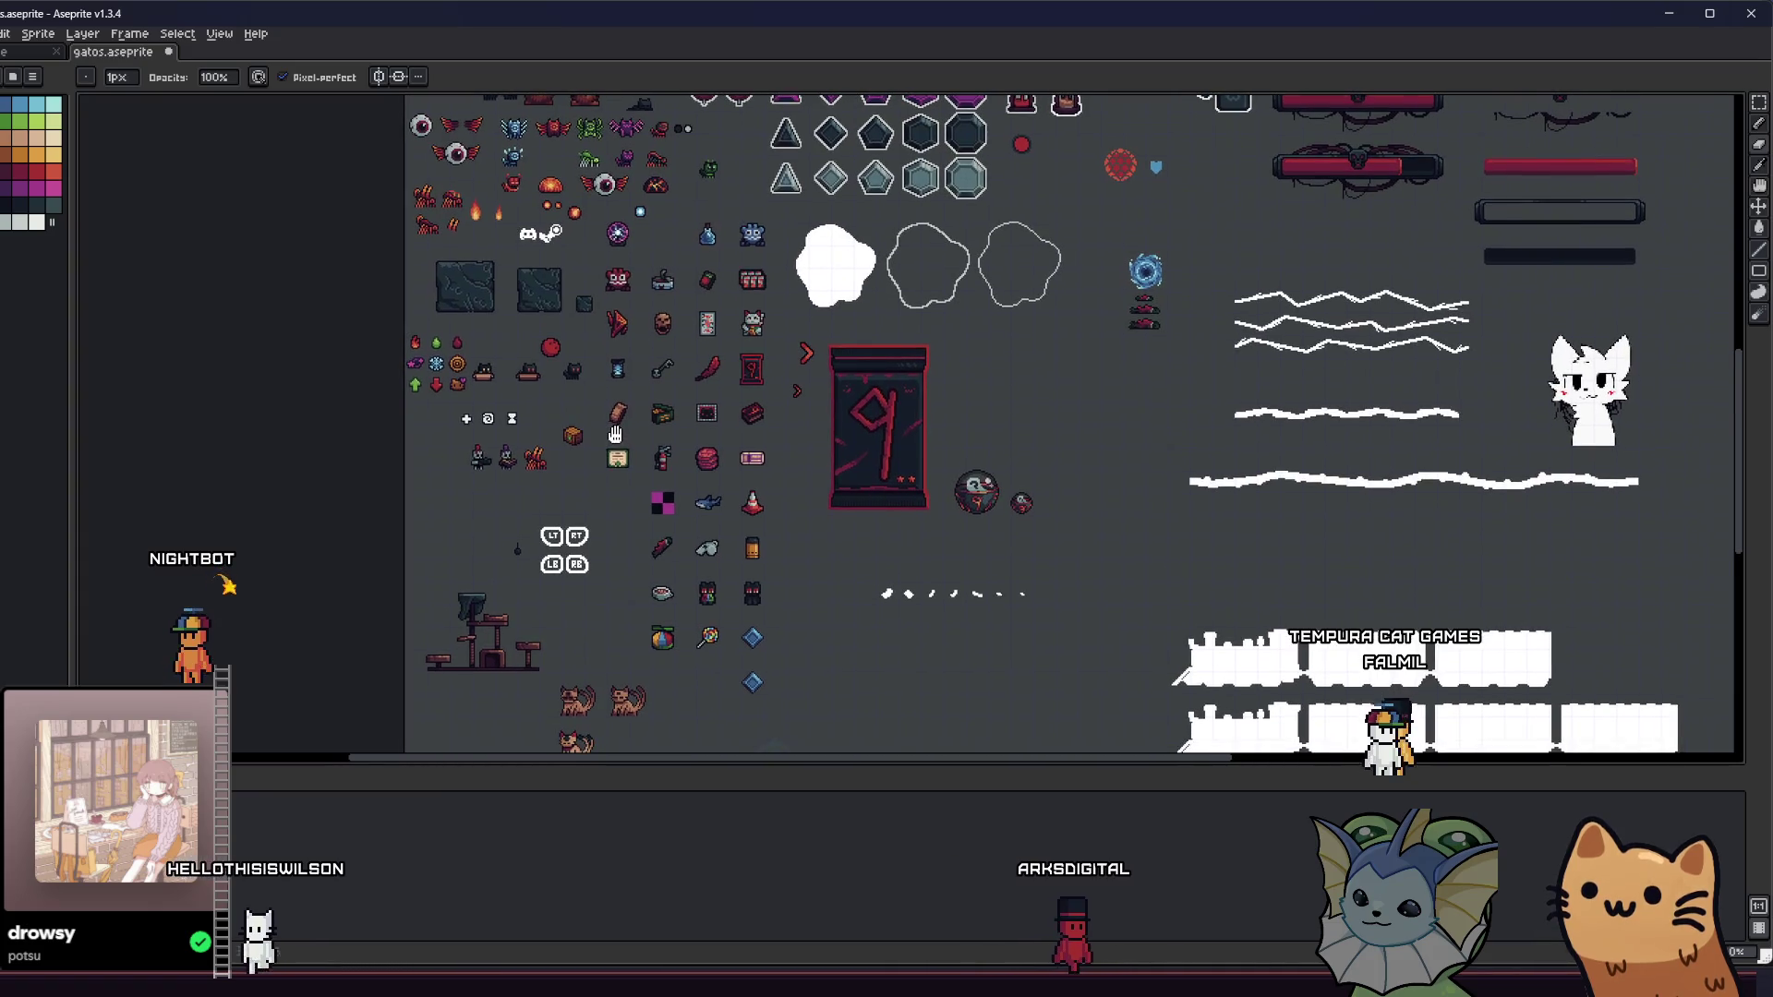
{"action": "scroll", "coordinate": [635, 355], "scroll_direction": "up", "scroll_amount": 4}
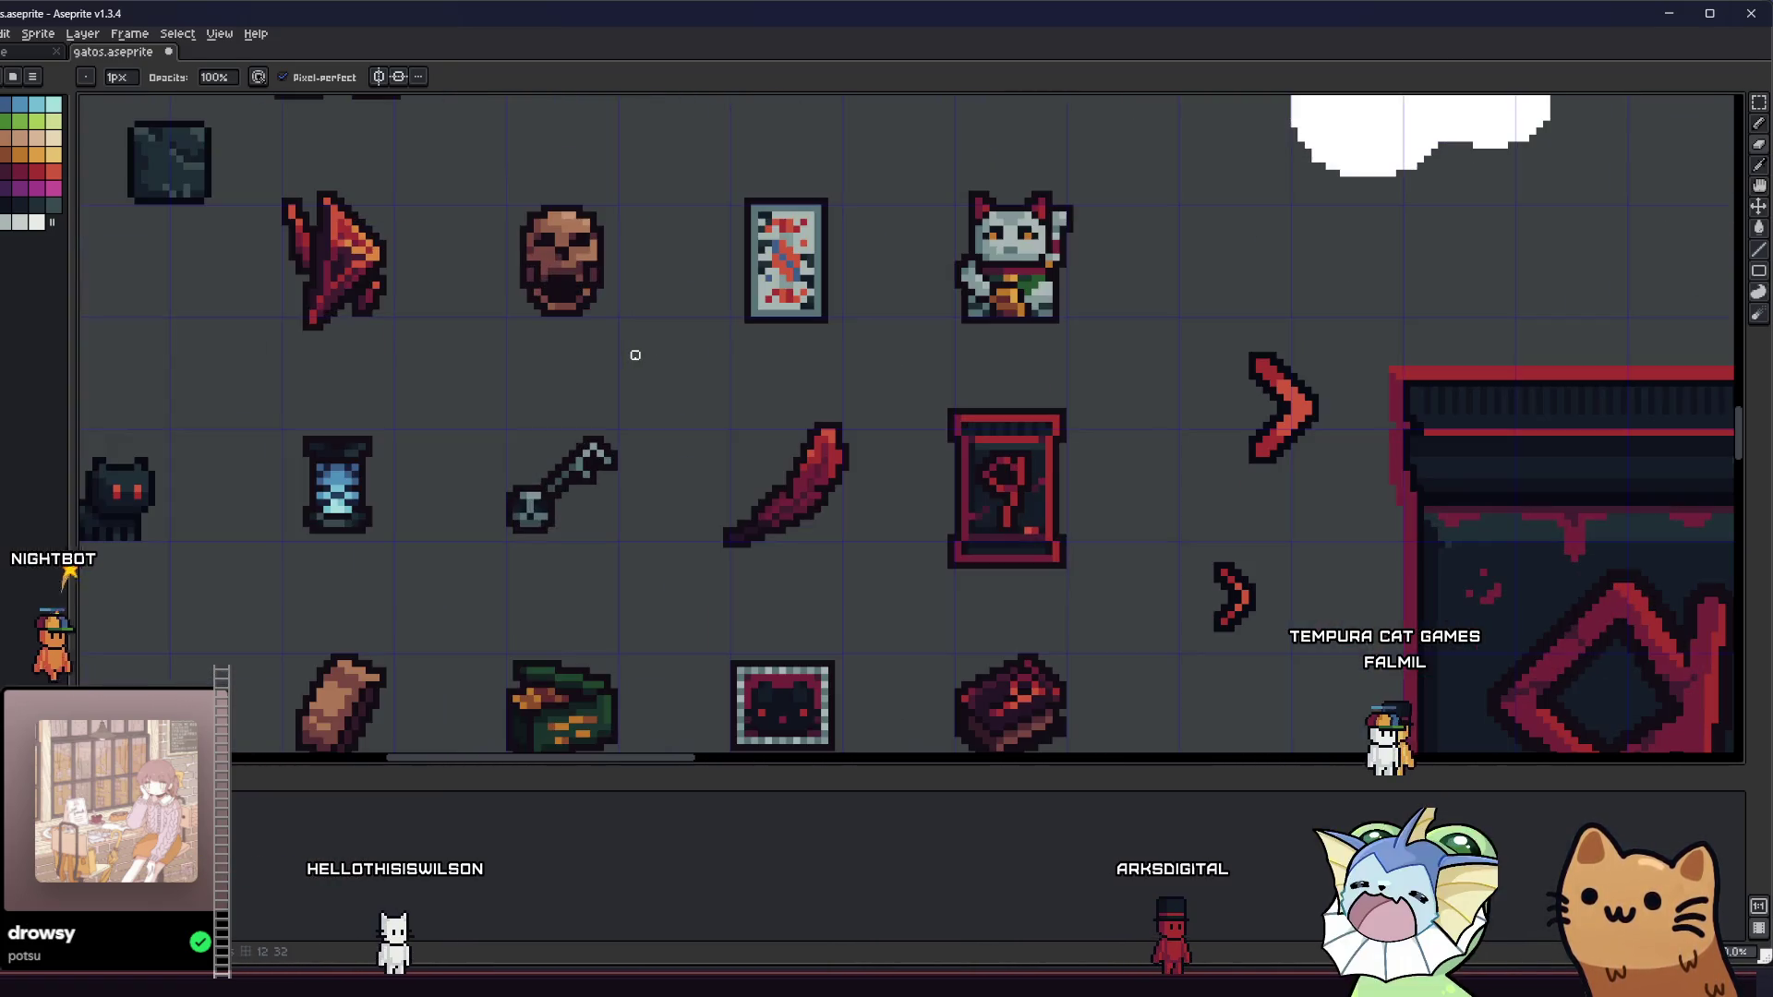
{"action": "scroll", "coordinate": [591, 397], "scroll_direction": "down", "scroll_amount": 1}
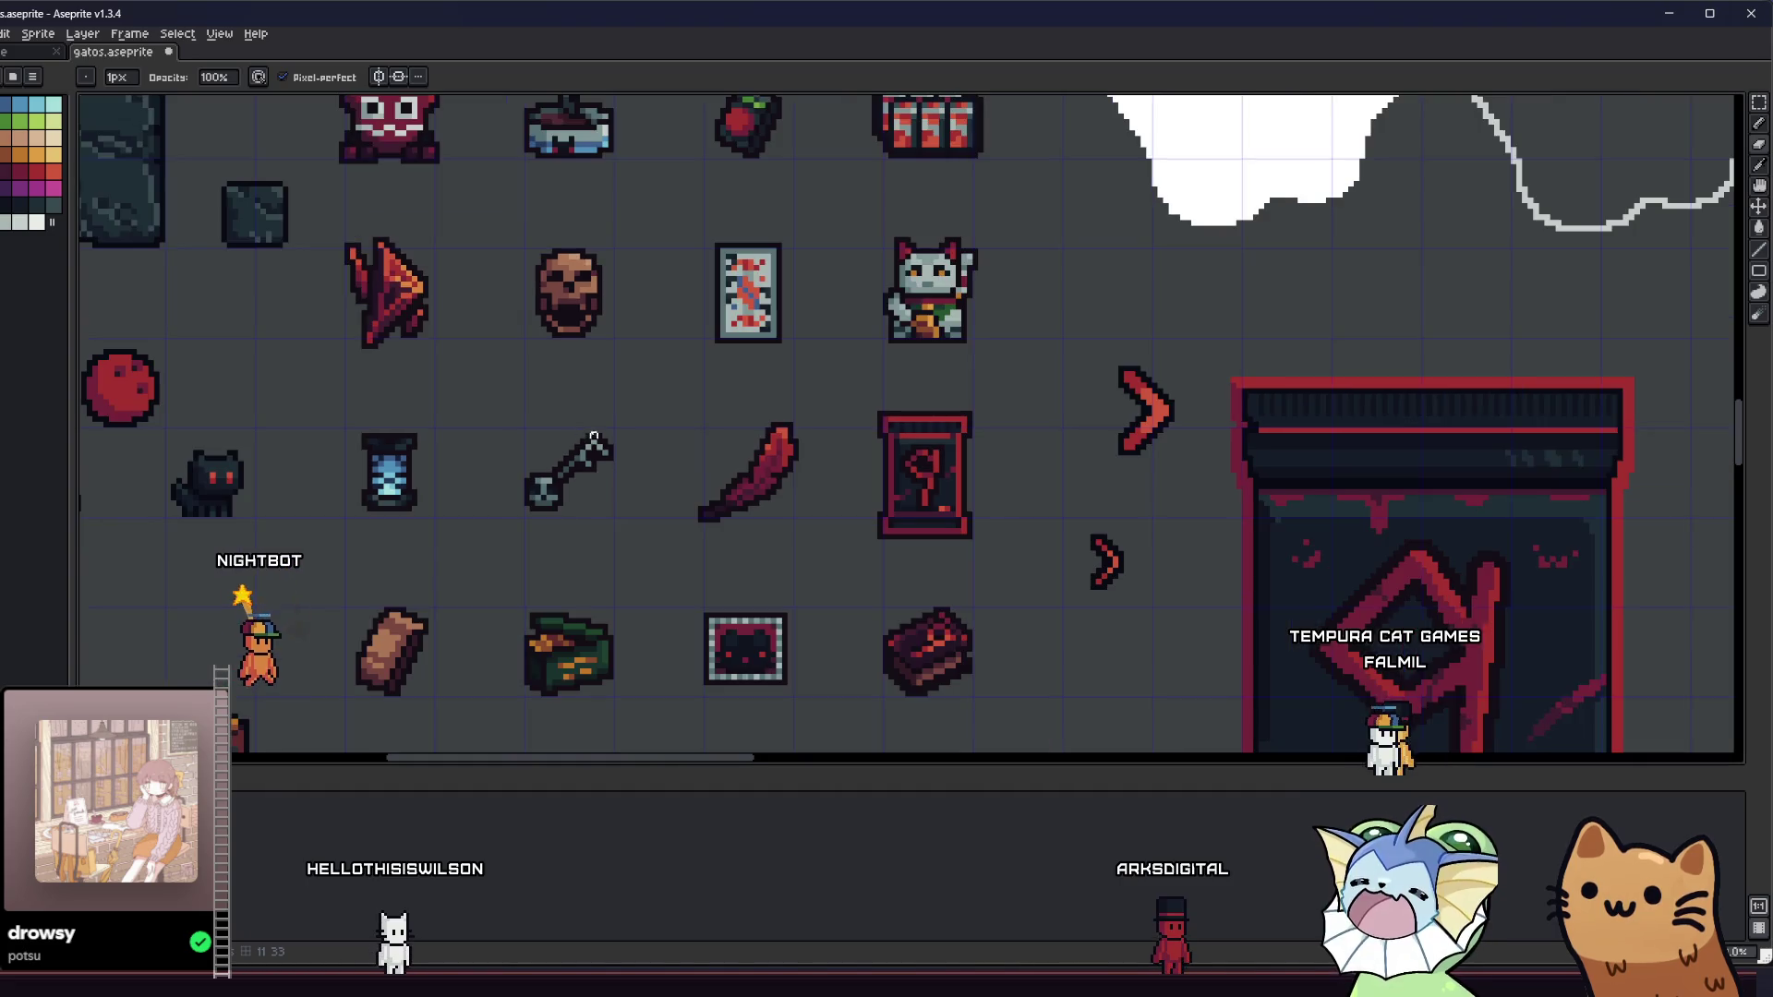
{"action": "mouse_move", "coordinate": [585, 462]}
{"action": "left_mouse_down"}
{"action": "mouse_move", "coordinate": [612, 421]}
{"action": "mouse_move", "coordinate": [671, 421]}
{"action": "left_mouse_up"}
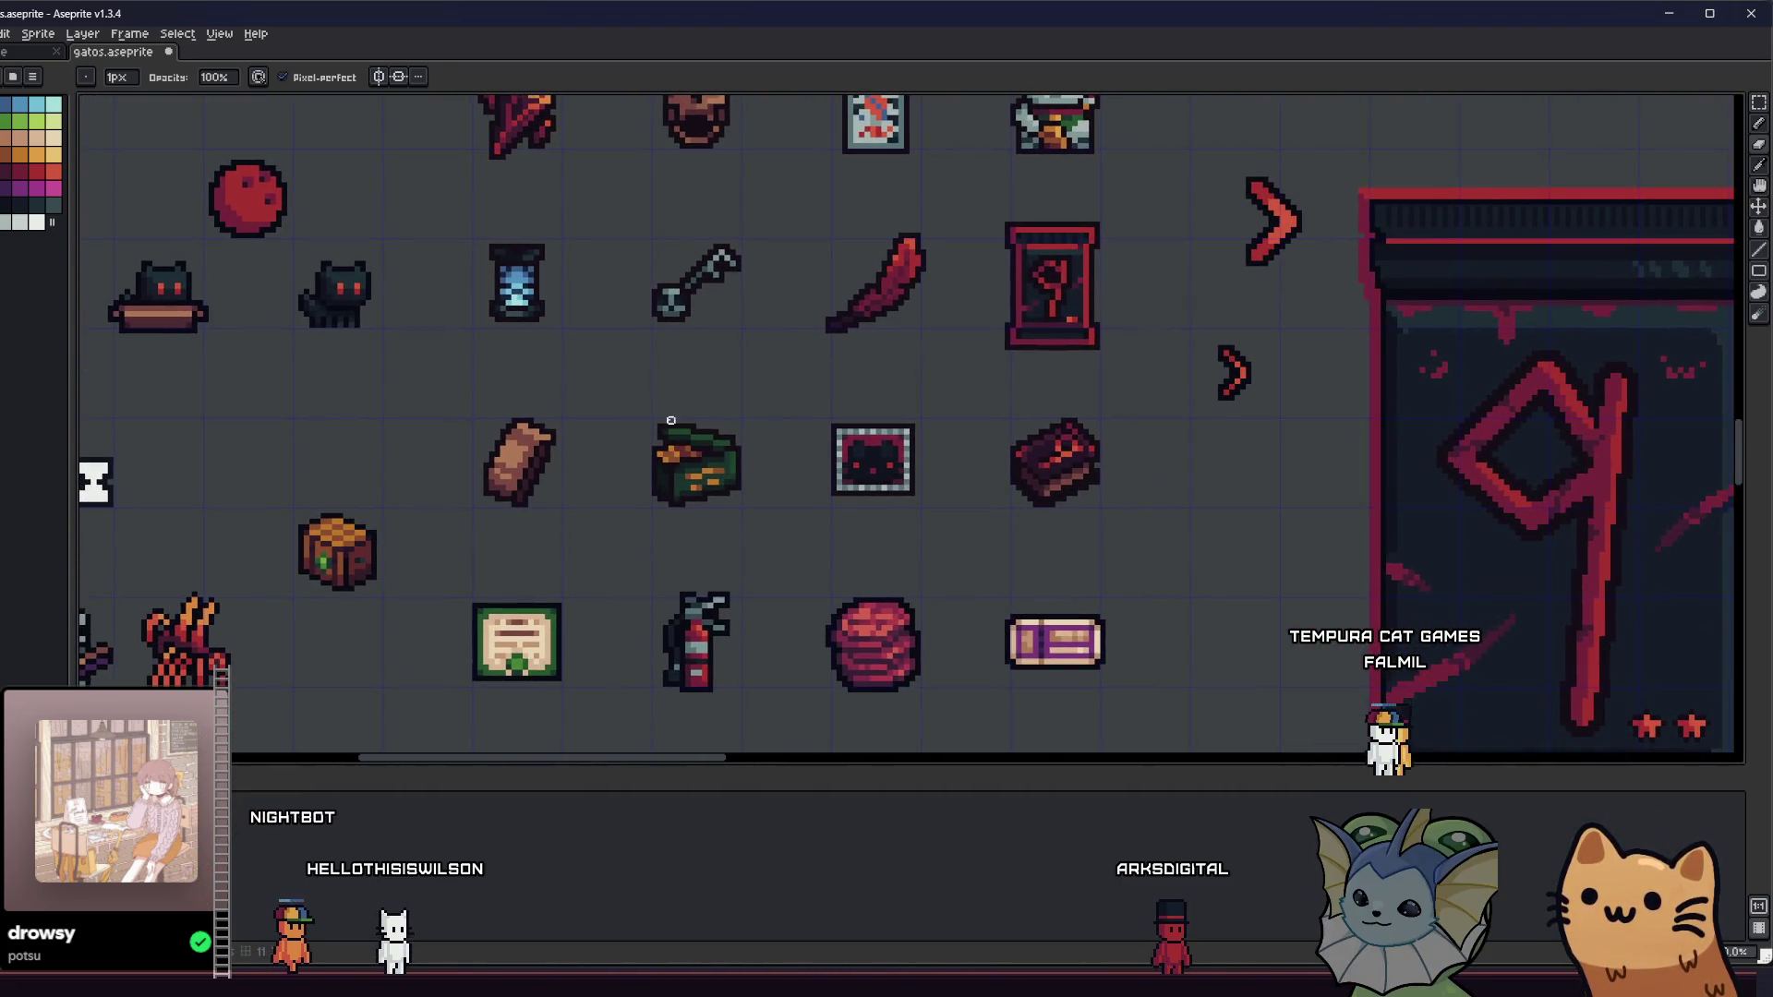
{"action": "scroll", "coordinate": [738, 476], "scroll_direction": "down", "scroll_amount": 1}
{"action": "scroll", "coordinate": [729, 533], "scroll_direction": "down", "scroll_amount": 5}
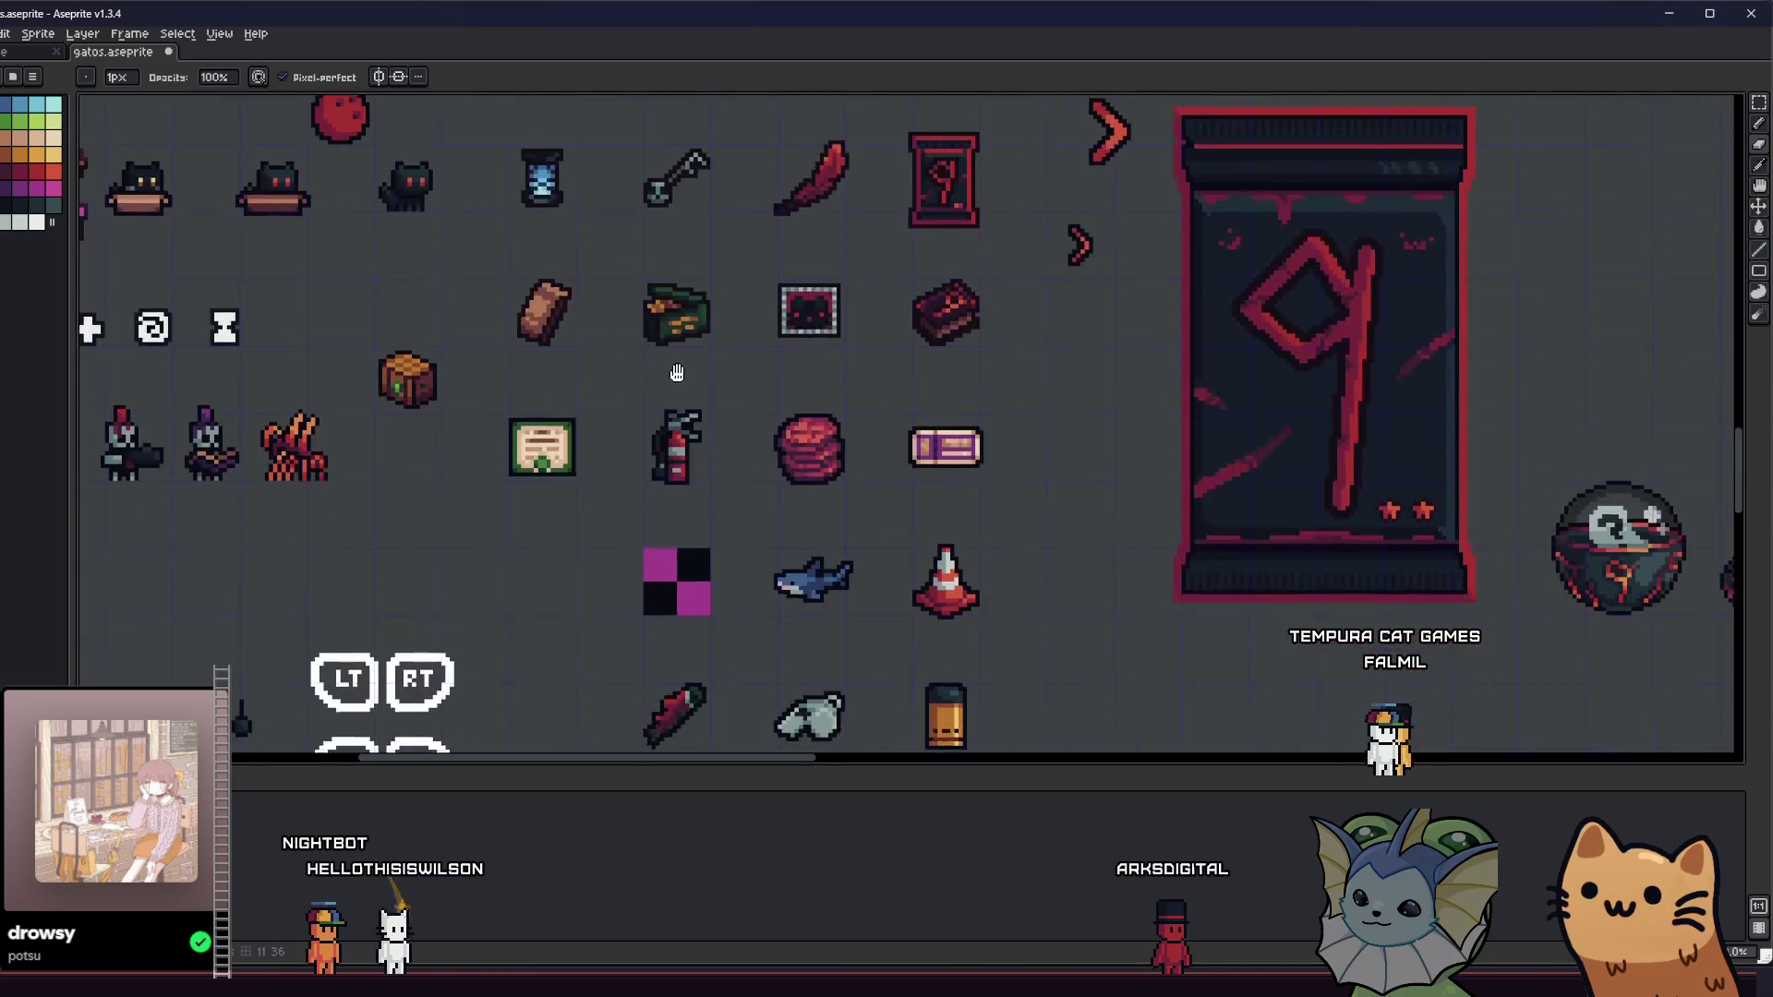
{"action": "scroll", "coordinate": [634, 442], "scroll_direction": "down", "scroll_amount": 5}
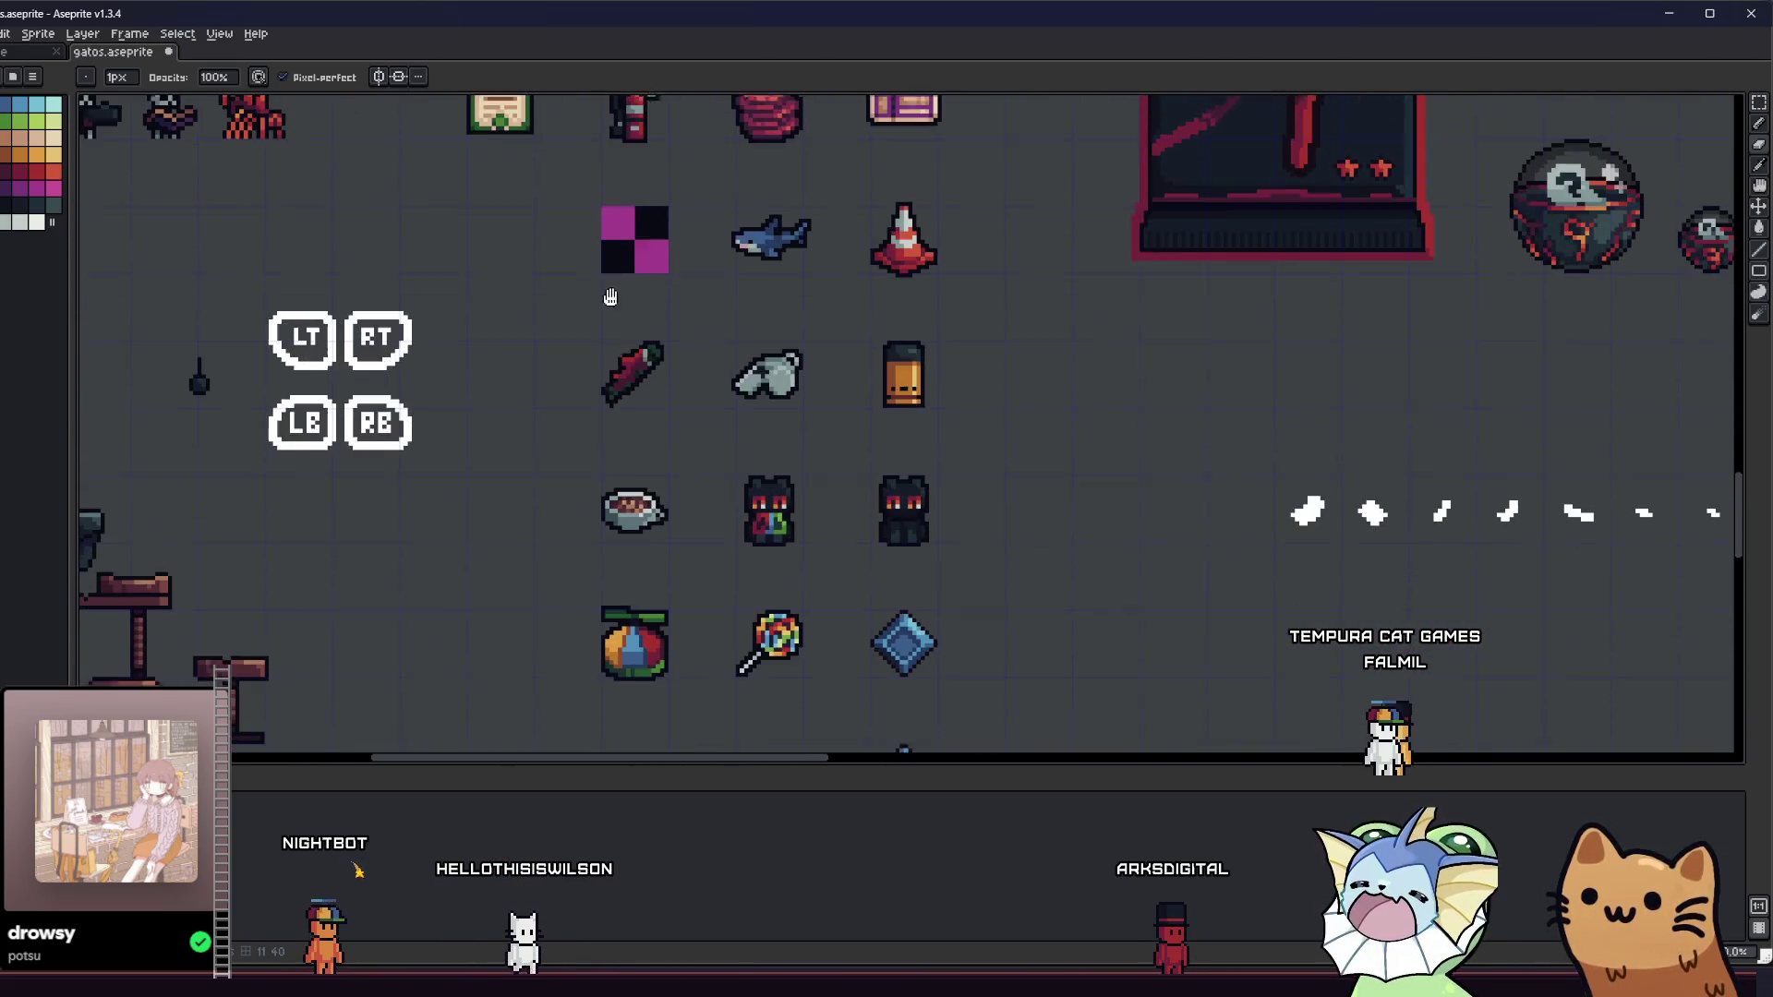
{"action": "scroll", "coordinate": [654, 467], "scroll_direction": "down", "scroll_amount": 4}
{"action": "scroll", "coordinate": [804, 548], "scroll_direction": "up", "scroll_amount": 6}
{"action": "scroll", "coordinate": [804, 548], "scroll_direction": "down", "scroll_amount": 1}
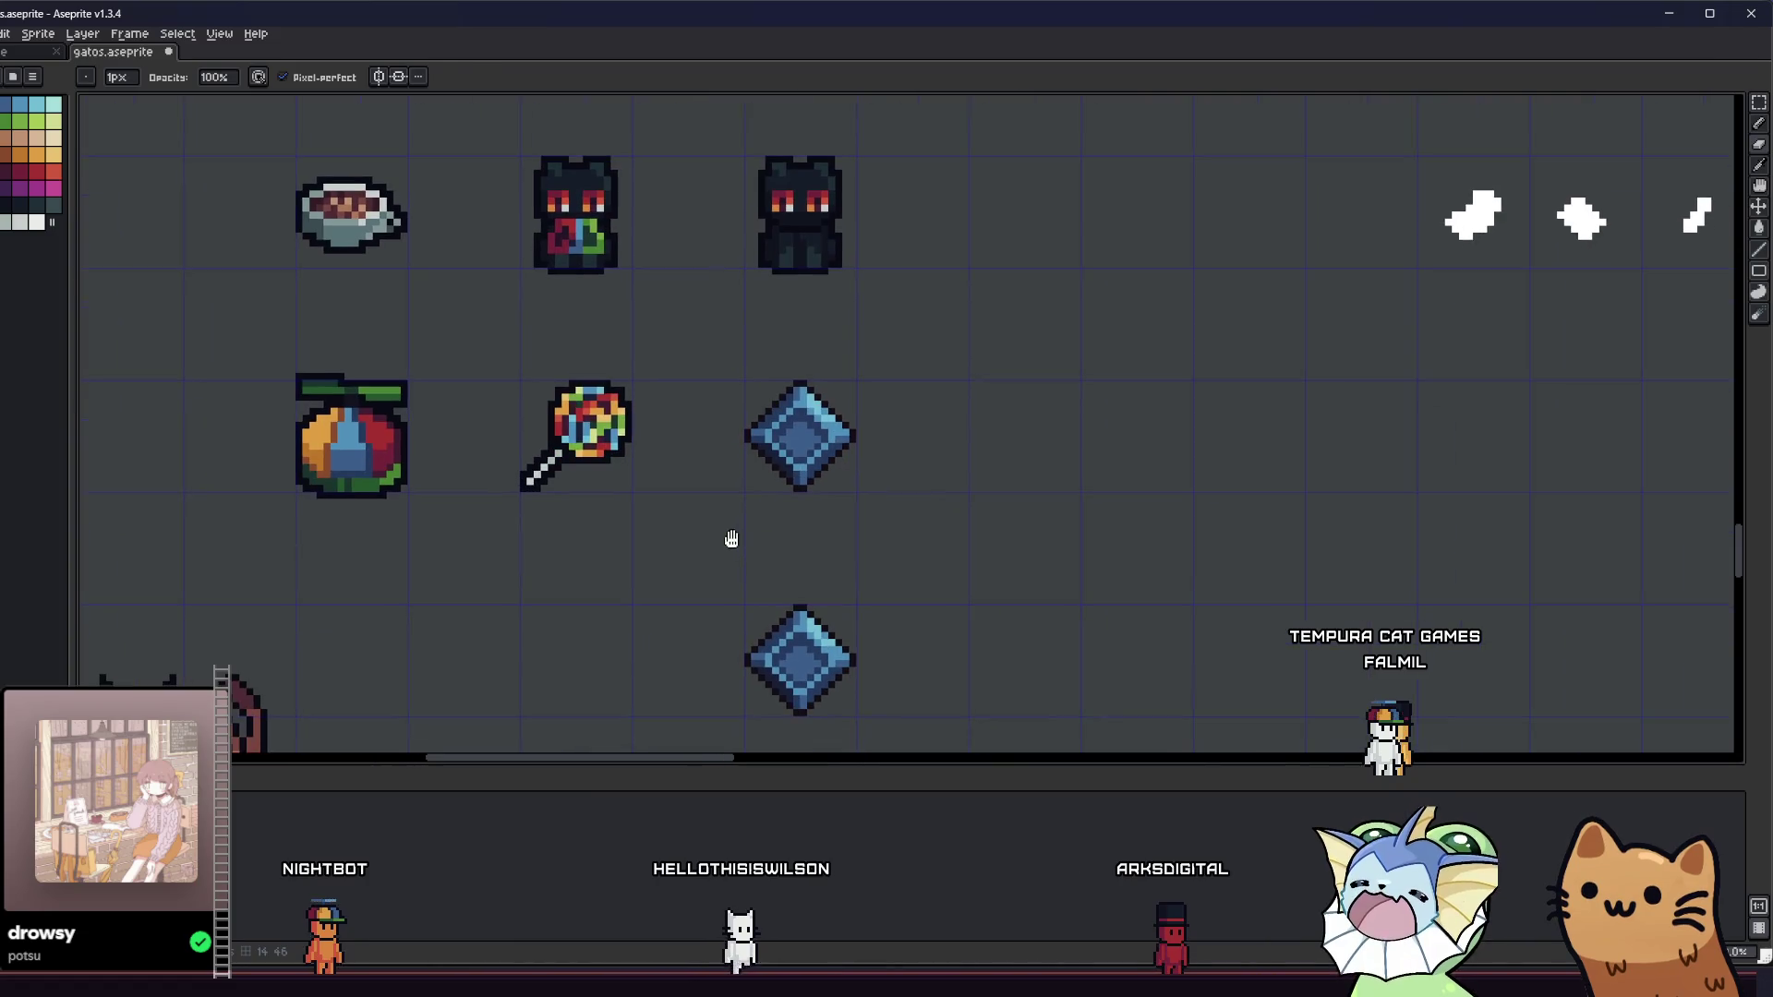
- Move the lower blue diamond up beside the other diamond and commit it
{"action": "left_click_drag", "start_coordinate": [732, 558], "coordinate": [867, 744]}
{"action": "mouse_move", "coordinate": [830, 676]}
{"action": "left_mouse_down"}
{"action": "mouse_move", "coordinate": [1024, 460]}
{"action": "mouse_move", "coordinate": [1052, 460]}
{"action": "left_mouse_up"}
{"action": "key", "text": "Return"}
{"action": "key", "text": "ctrl+d"}
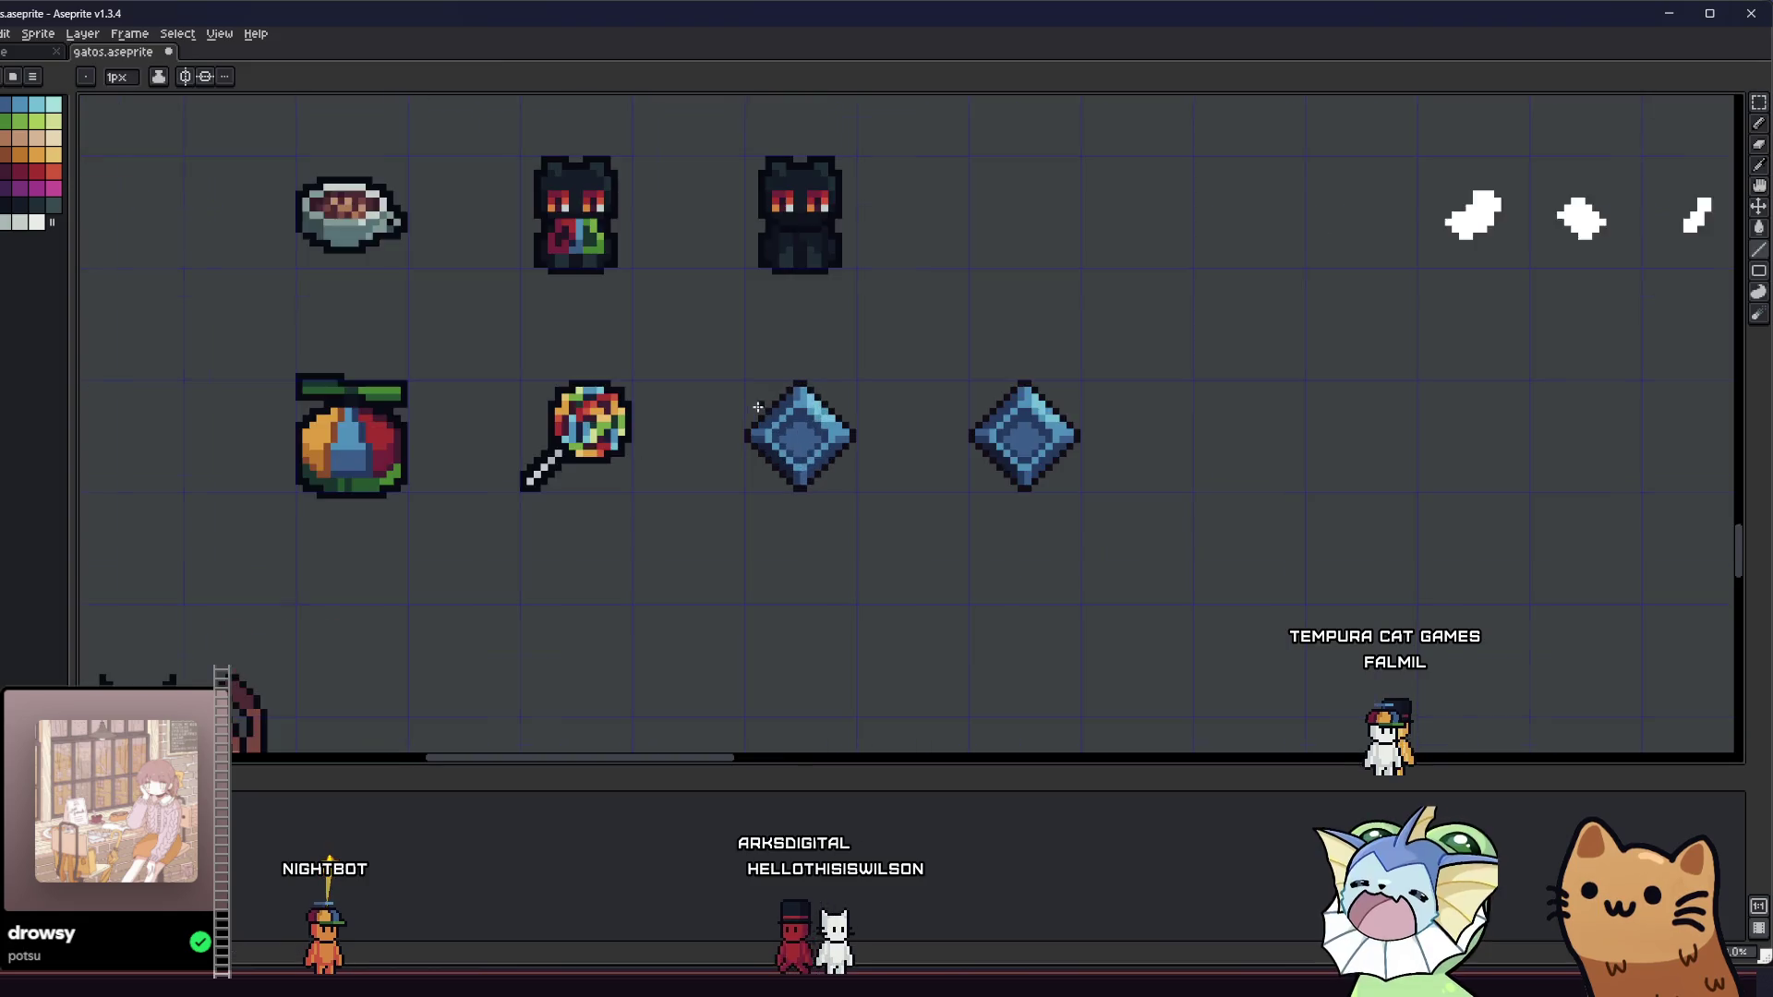
- Remove the stray dark pixels beside the diamond
{"action": "scroll", "coordinate": [838, 481], "scroll_direction": "up", "scroll_amount": 3}
{"action": "key", "text": "b"}
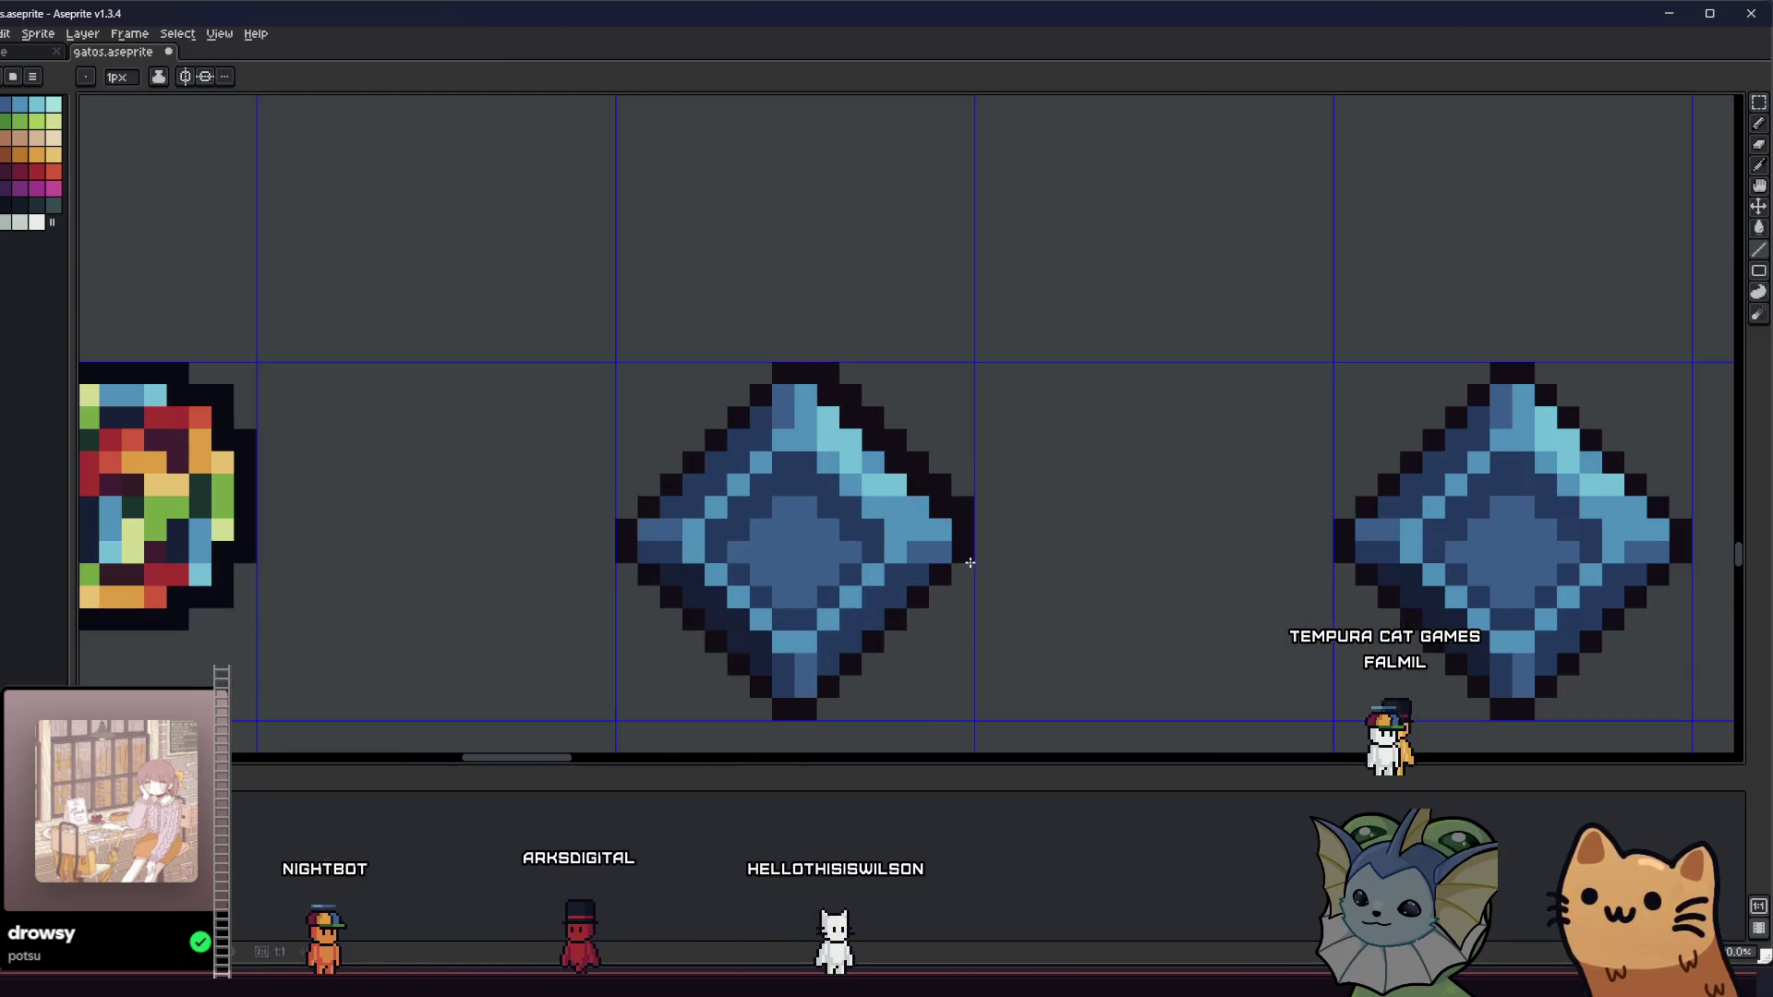
{"action": "key", "text": "ctrl+z"}
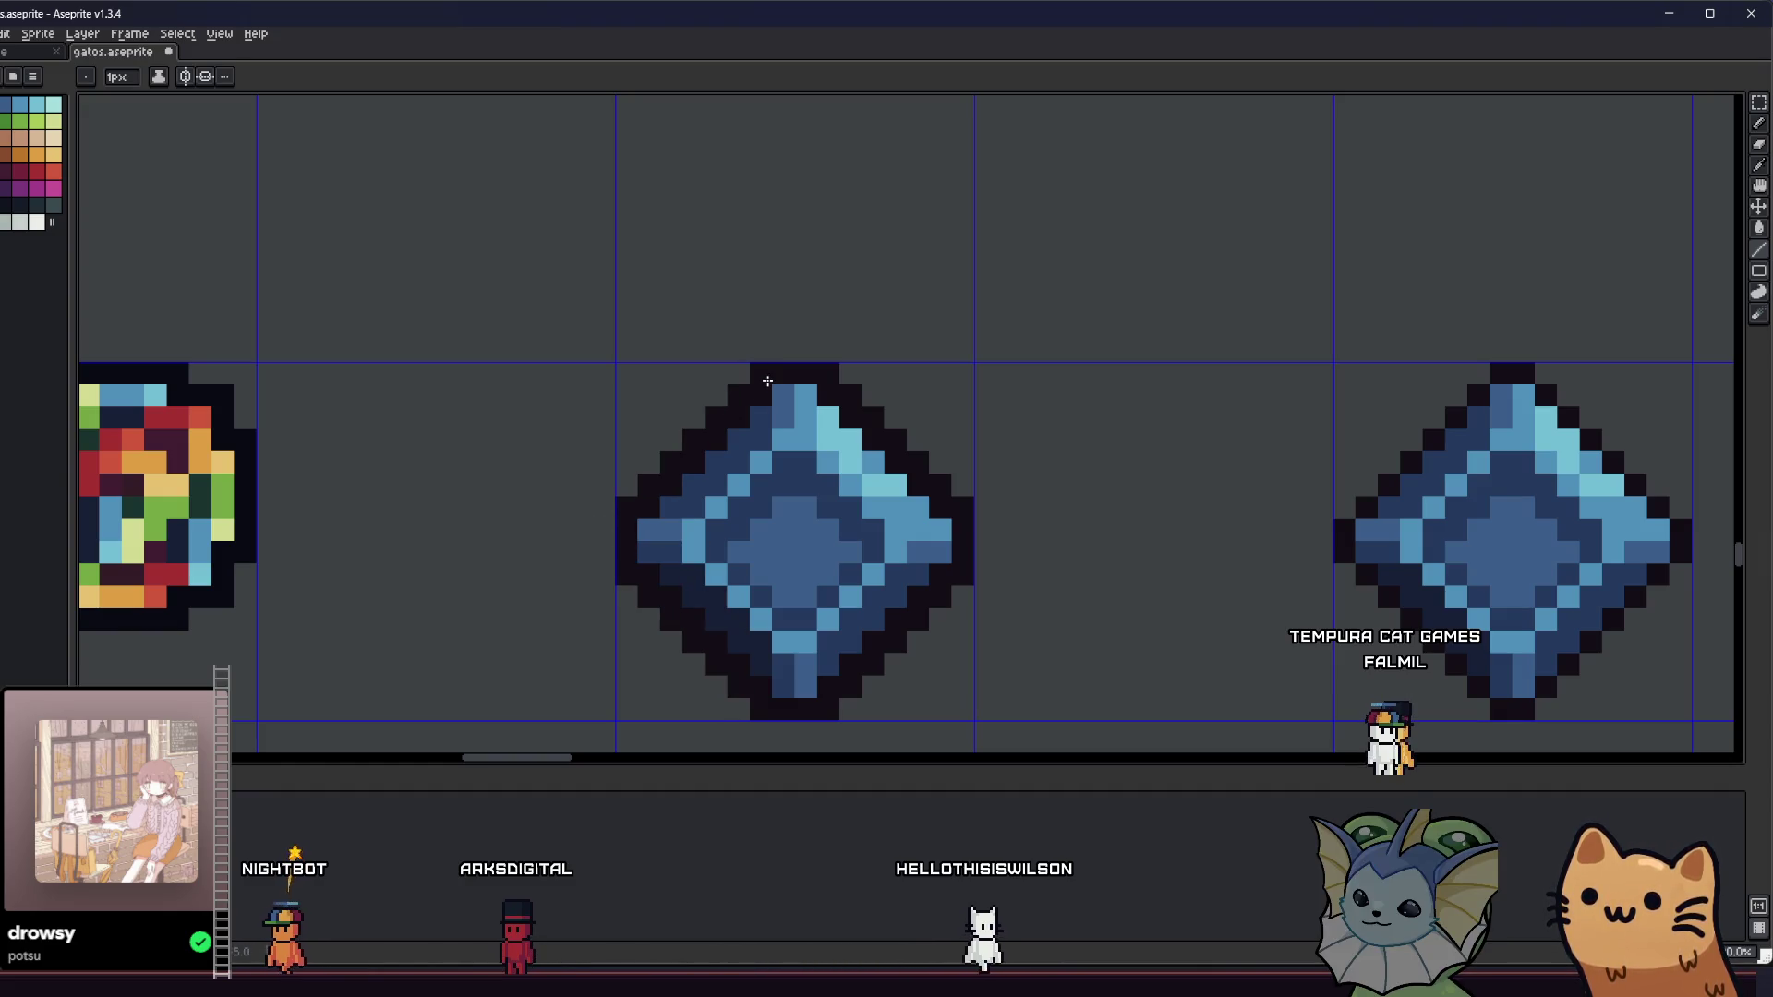
{"action": "scroll", "coordinate": [768, 381], "scroll_direction": "up", "scroll_amount": 2}
{"action": "scroll", "coordinate": [767, 380], "scroll_direction": "down", "scroll_amount": 3}
- Select the right-hand diamond and delete it
{"action": "key", "text": "m"}
{"action": "scroll", "coordinate": [928, 372], "scroll_direction": "down", "scroll_amount": 1}
{"action": "left_click_drag", "start_coordinate": [989, 375], "coordinate": [1177, 609]}
{"action": "key", "text": "Delete"}
- Duplicate the left diamond into the bottom-row cells, placing one copy bottom-left
{"action": "mouse_move", "coordinate": [629, 375]}
{"action": "left_mouse_down"}
{"action": "mouse_move", "coordinate": [847, 594]}
{"action": "mouse_move", "coordinate": [932, 500]}
{"action": "left_mouse_up"}
{"action": "scroll", "coordinate": [862, 351], "scroll_direction": "down", "scroll_amount": 1}
{"action": "mouse_move", "coordinate": [862, 388]}
{"action": "left_mouse_down"}
{"action": "mouse_move", "coordinate": [1158, 388]}
{"action": "mouse_move", "coordinate": [870, 622]}
{"action": "mouse_move", "coordinate": [863, 657]}
{"action": "mouse_move", "coordinate": [560, 659]}
{"action": "mouse_move", "coordinate": [576, 663]}
{"action": "left_mouse_up"}
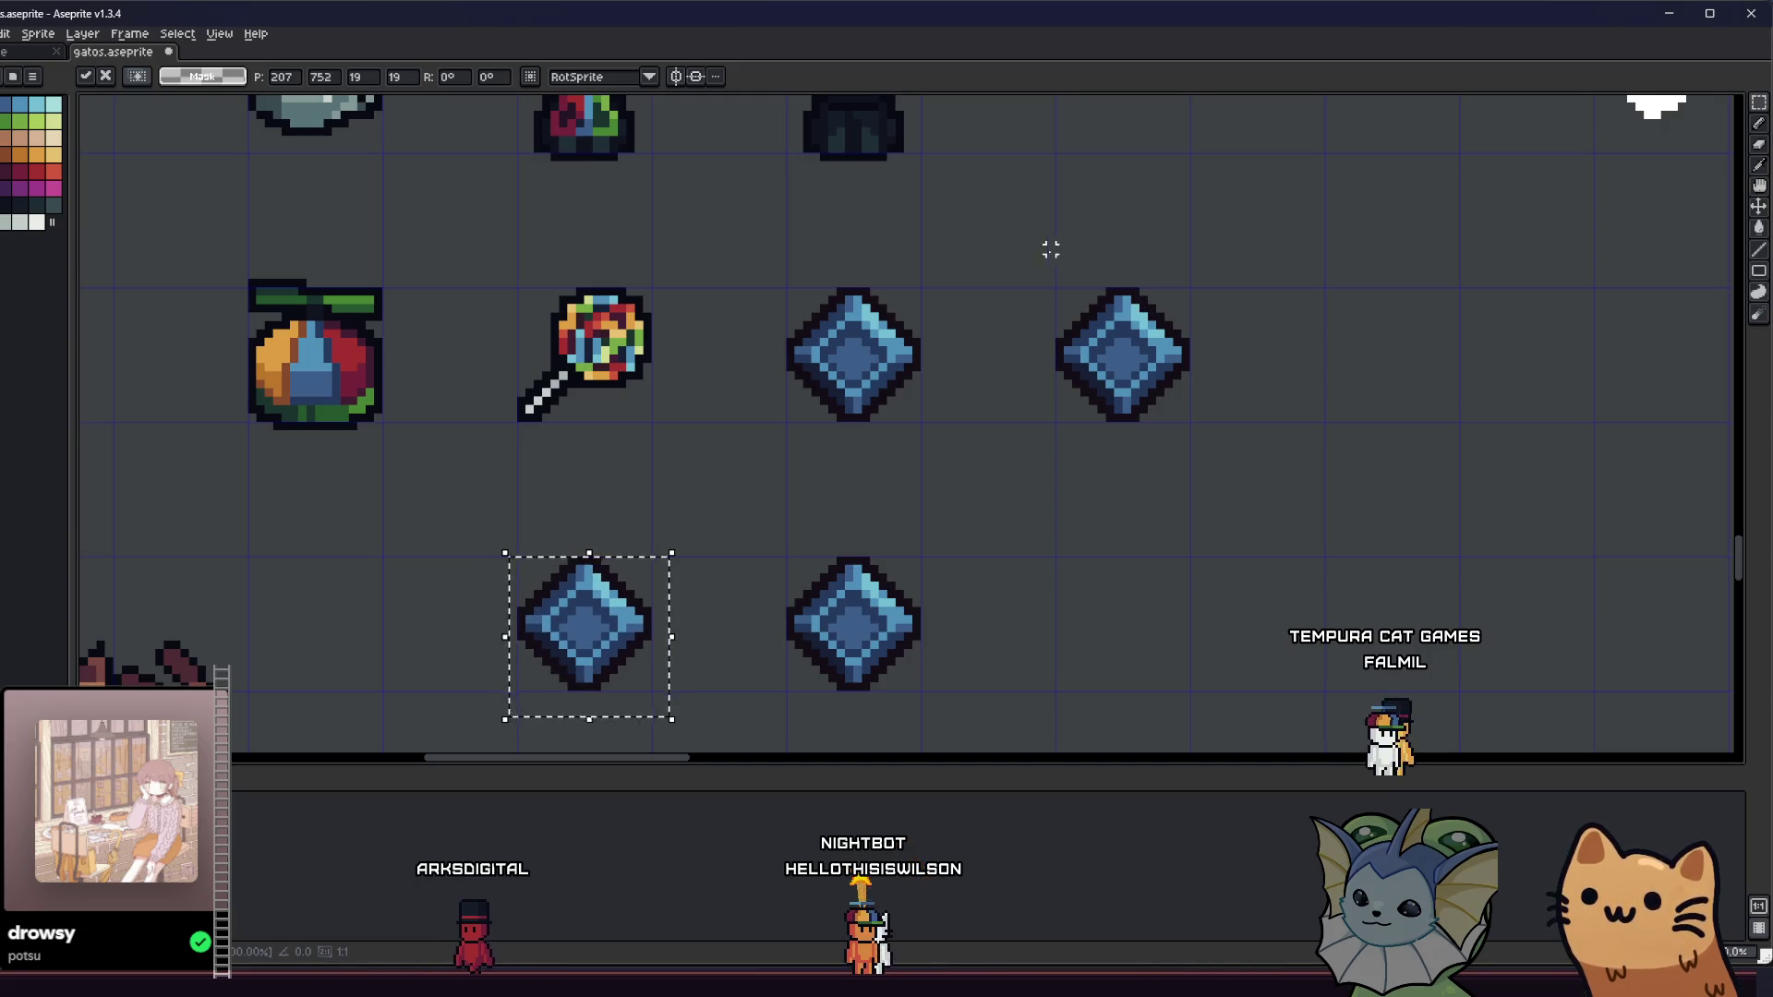
{"action": "left_click_drag", "start_coordinate": [1050, 249], "coordinate": [1259, 499]}
{"action": "mouse_move", "coordinate": [1175, 368]}
{"action": "left_mouse_down"}
{"action": "mouse_move", "coordinate": [552, 633]}
{"action": "mouse_move", "coordinate": [376, 637]}
{"action": "left_mouse_up"}
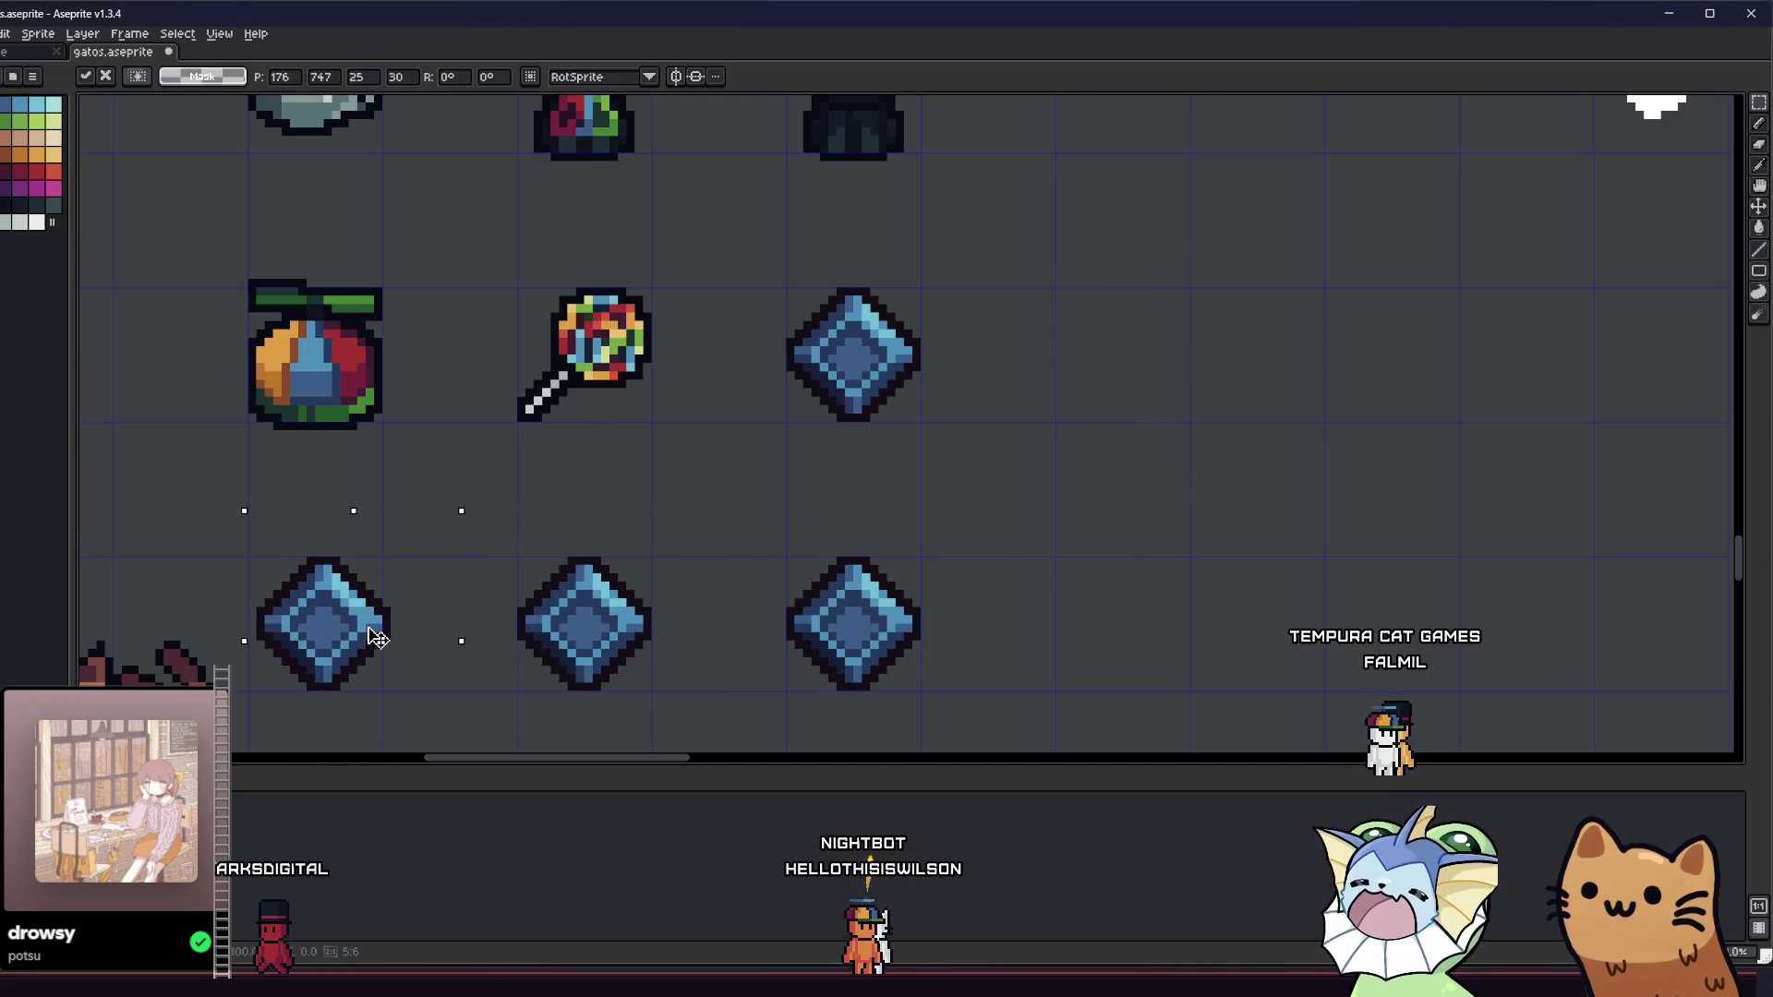
{"action": "left_click", "coordinate": [772, 336]}
{"action": "mouse_move", "coordinate": [748, 520]}
{"action": "left_mouse_down"}
{"action": "mouse_move", "coordinate": [942, 733]}
{"action": "mouse_move", "coordinate": [966, 736]}
{"action": "left_mouse_up"}
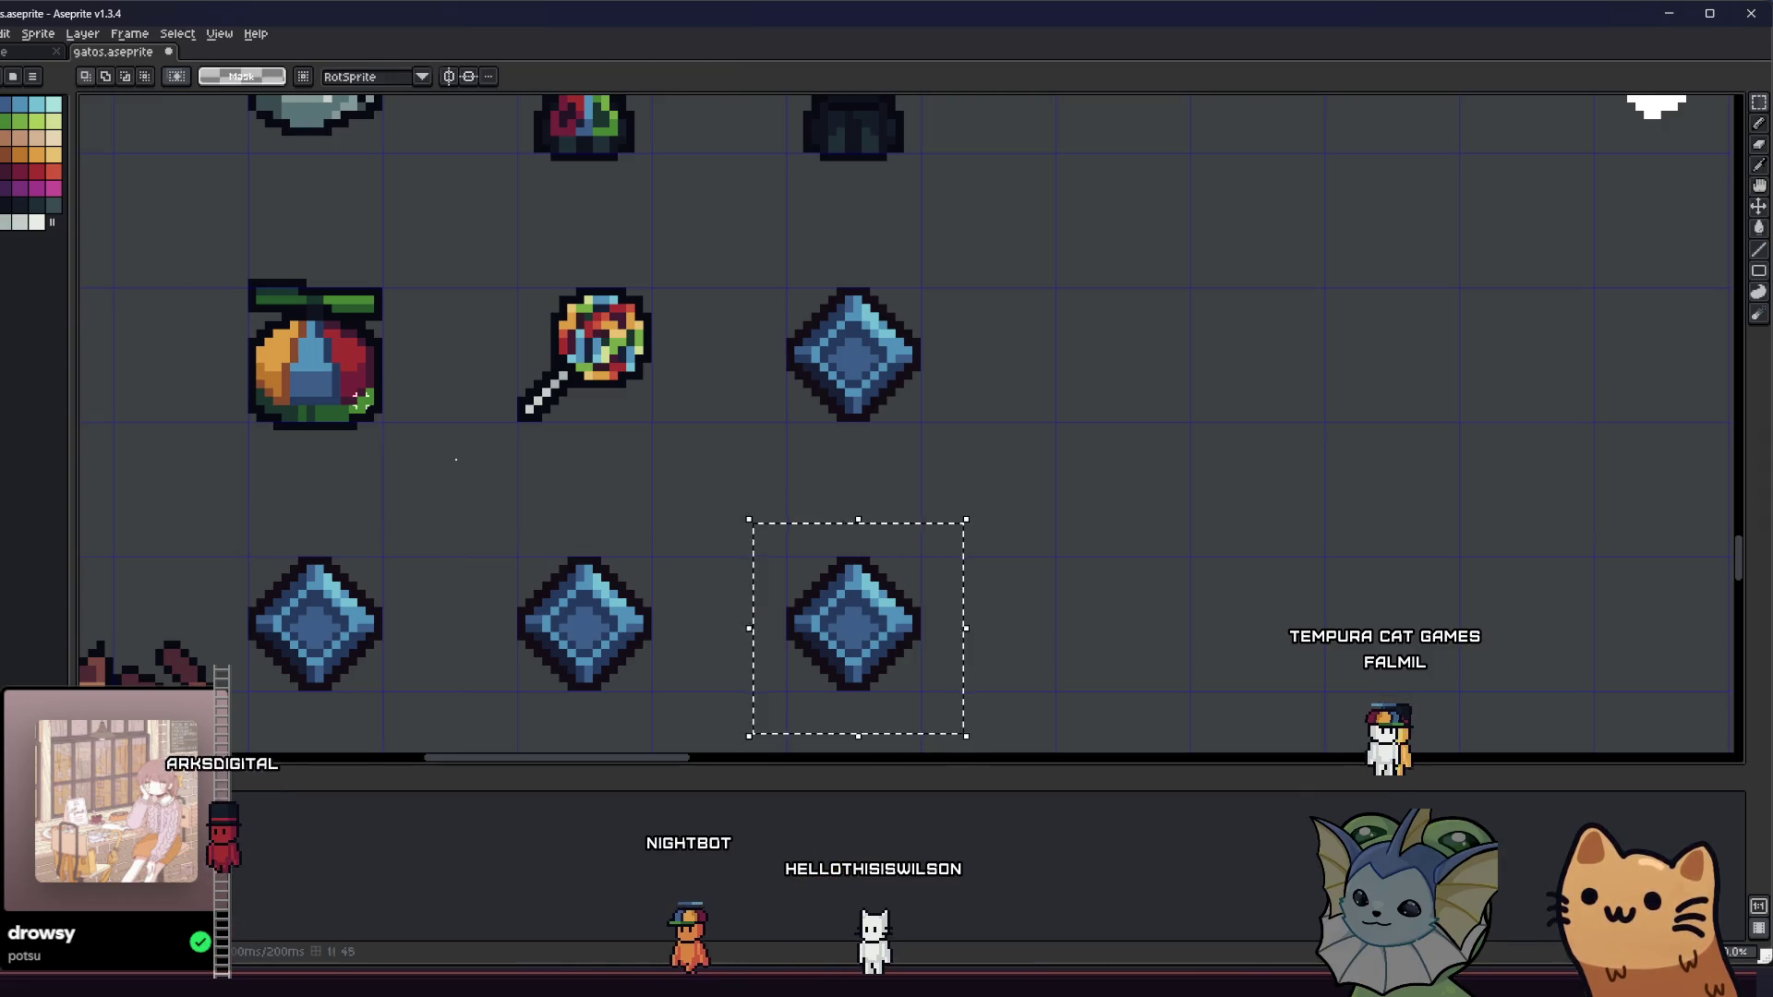
- With Contiguous off, shift the right diamond copy's blue tones to purple
{"action": "key", "text": "w"}
{"action": "scroll", "coordinate": [548, 509], "scroll_direction": "up", "scroll_amount": 1}
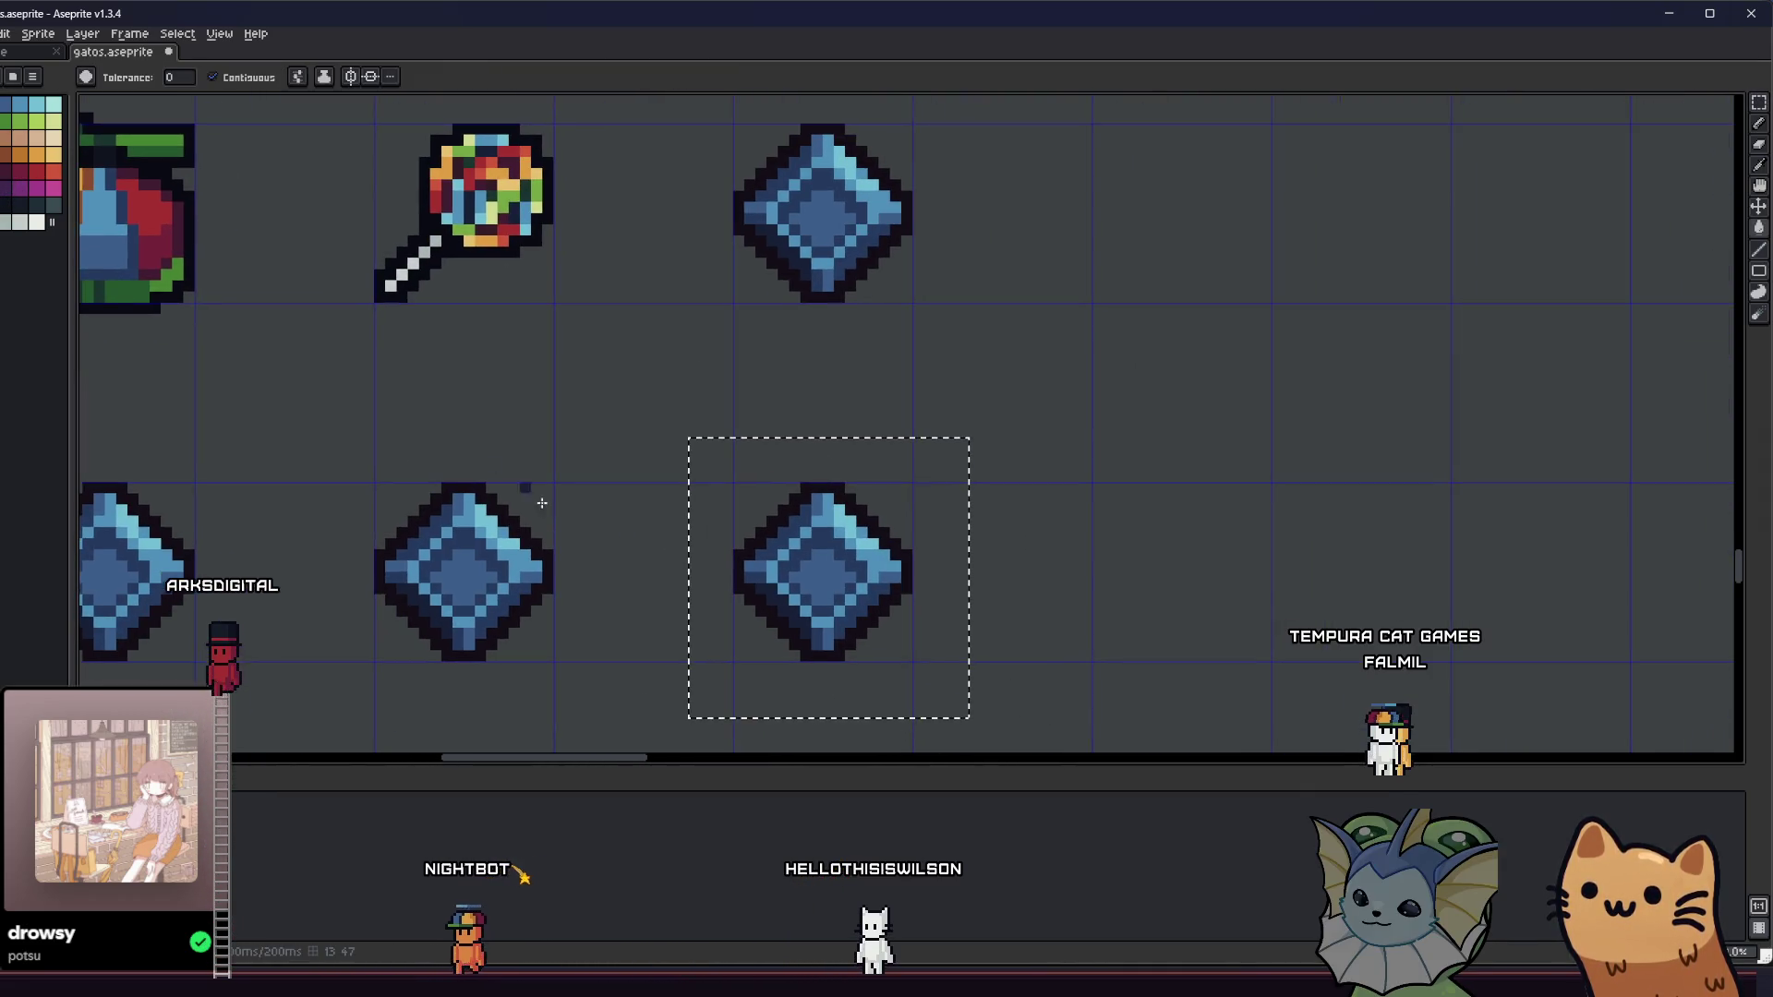
{"action": "left_click", "coordinate": [212, 76]}
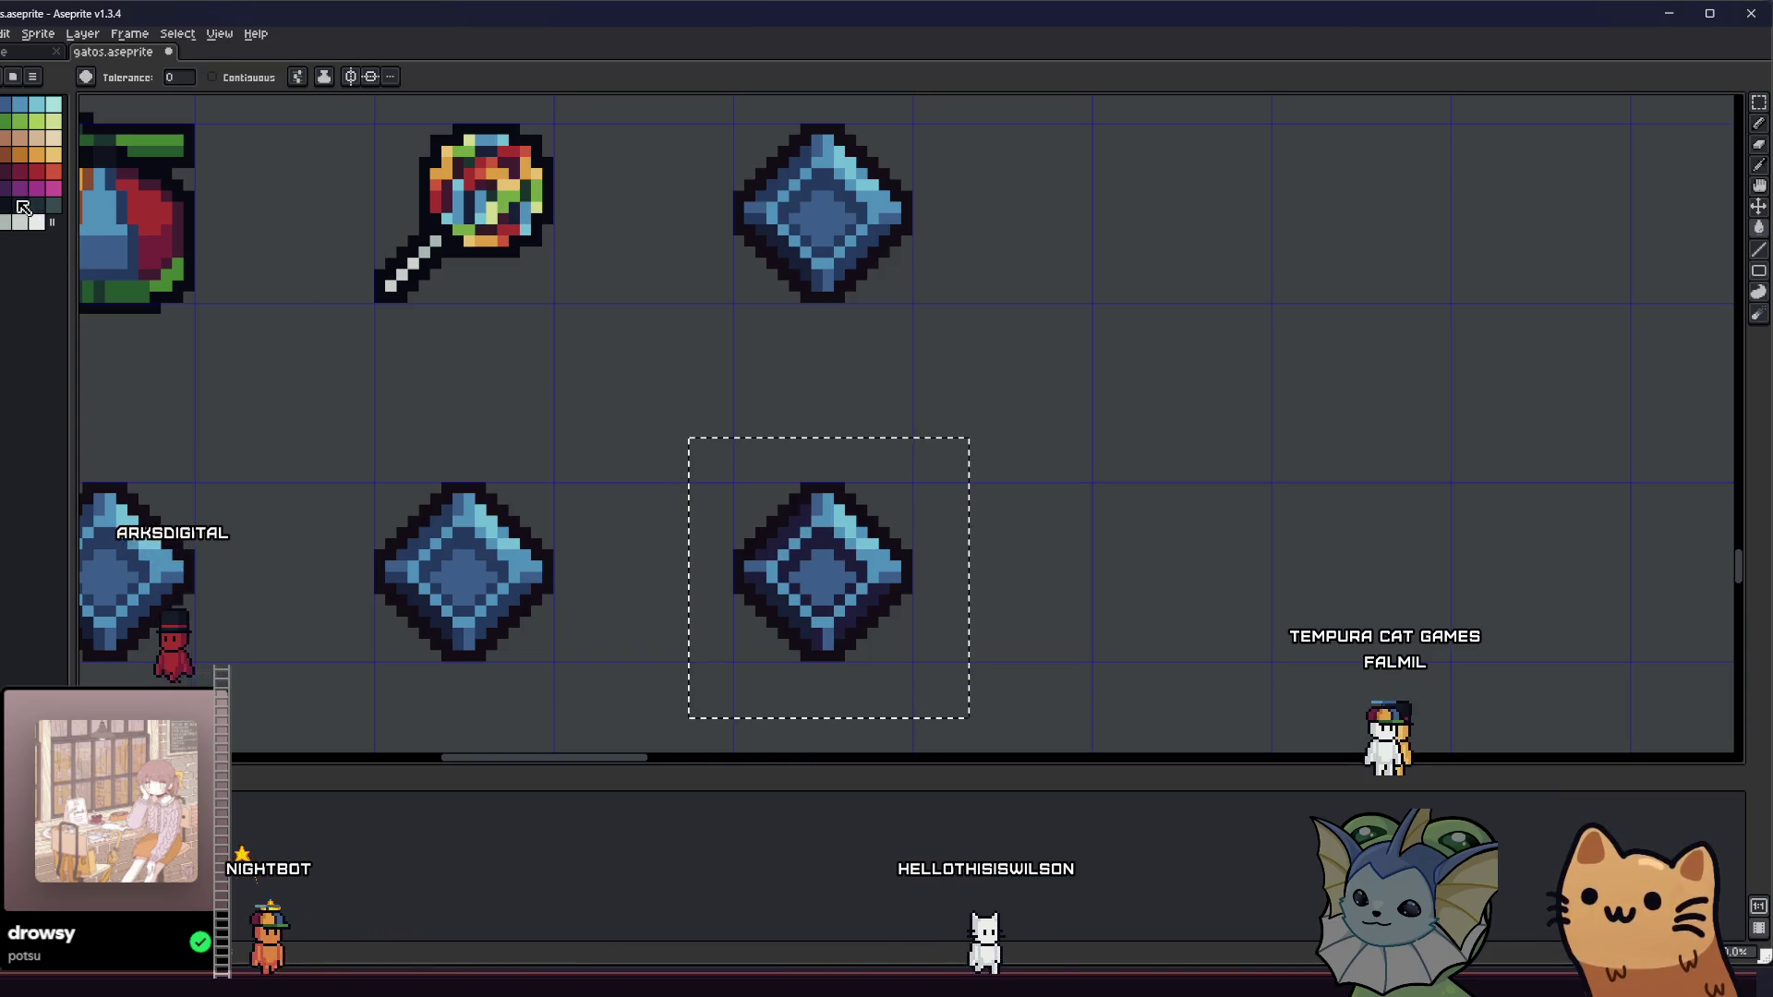
{"action": "key", "text": "shift+r"}
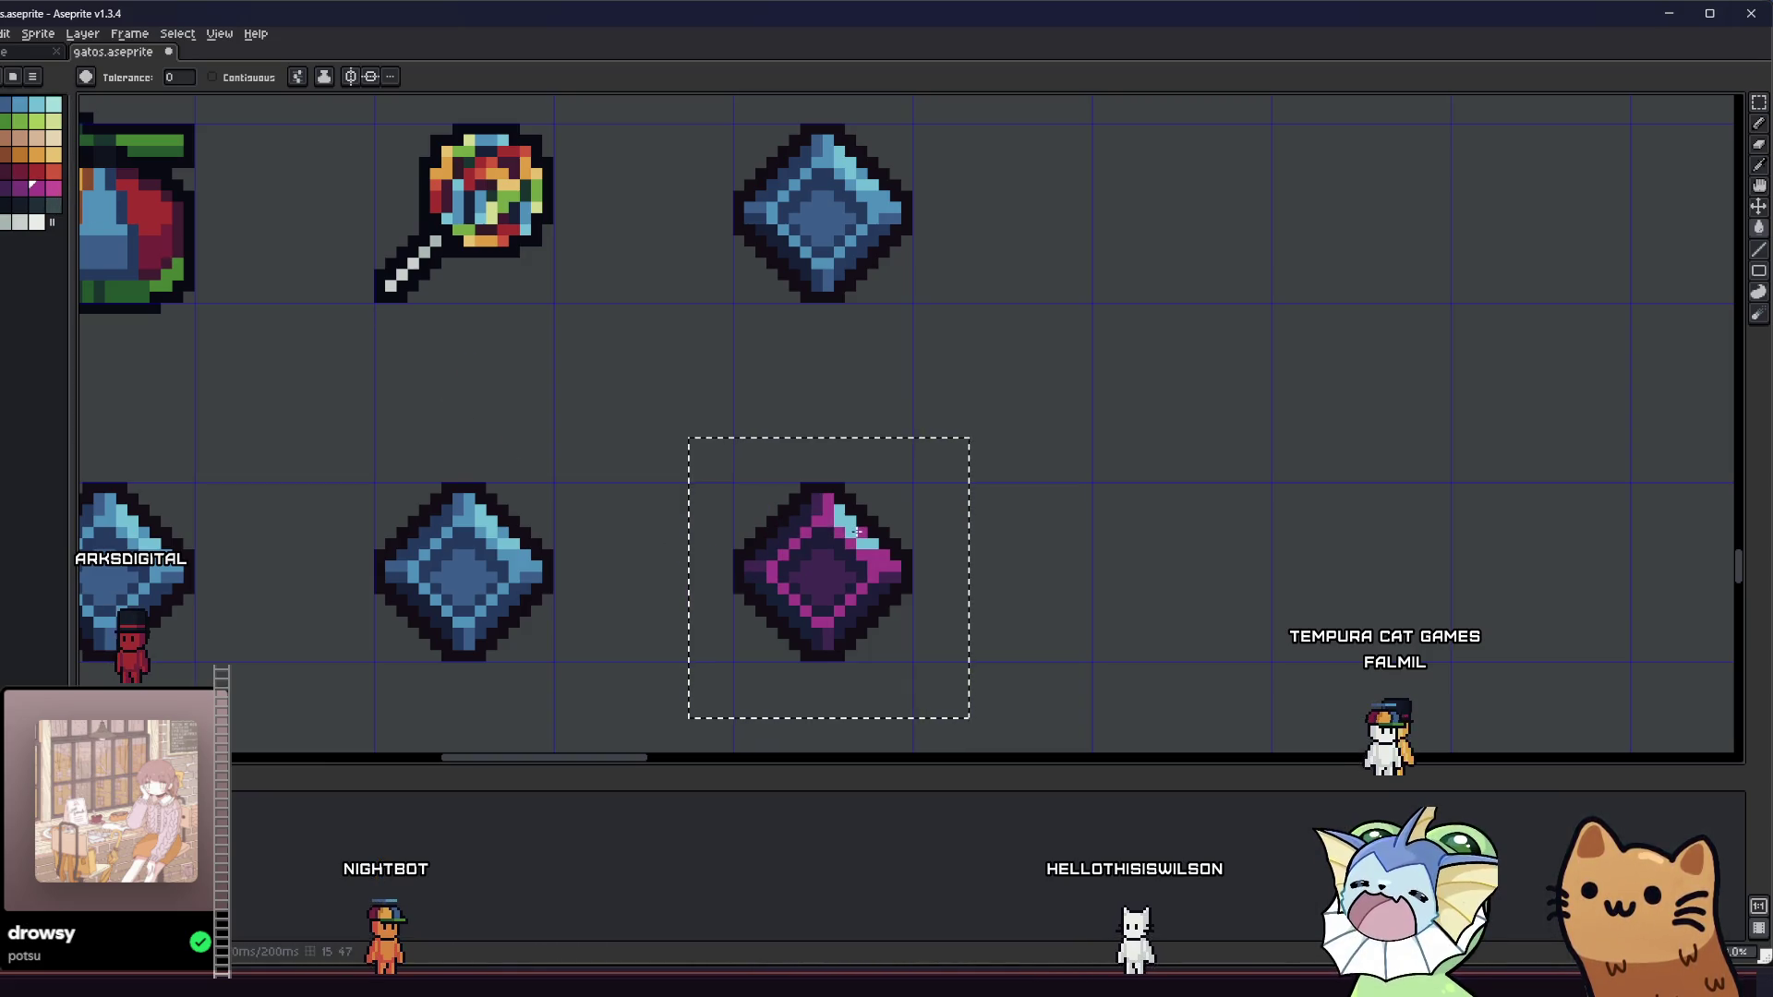
{"action": "scroll", "coordinate": [848, 522], "scroll_direction": "down", "scroll_amount": 3}
{"action": "scroll", "coordinate": [701, 554], "scroll_direction": "up", "scroll_amount": 1}
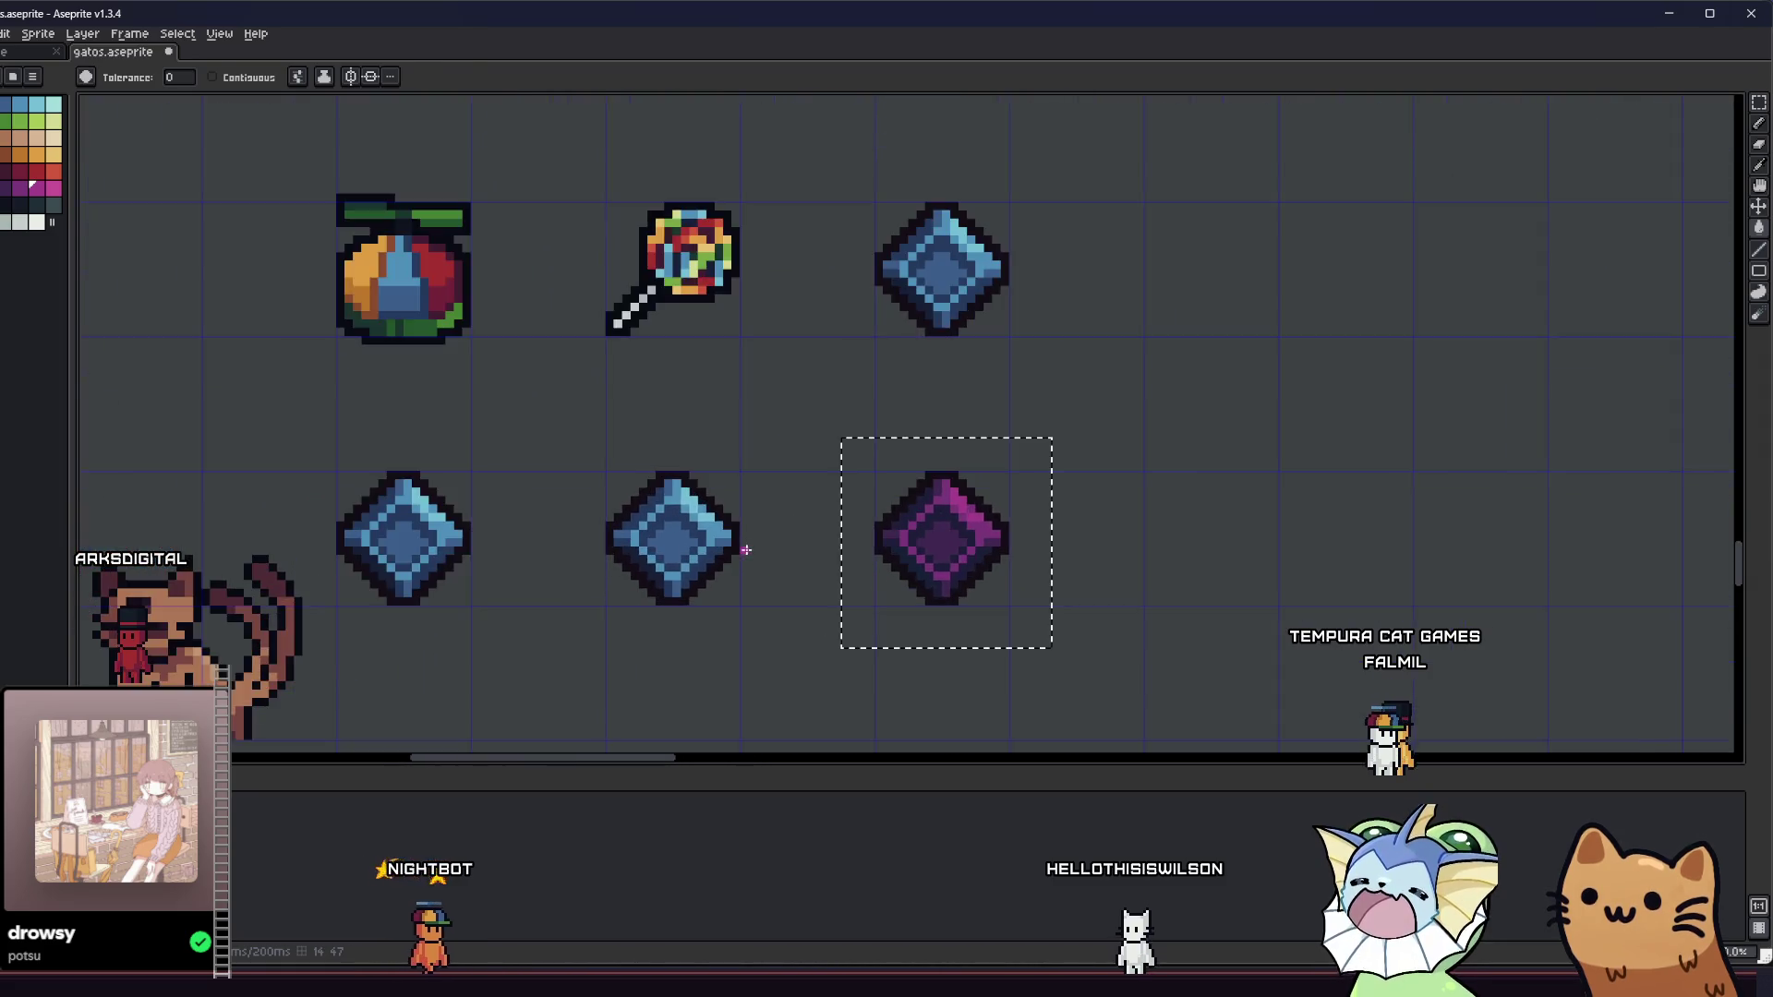
{"action": "scroll", "coordinate": [729, 554], "scroll_direction": "down", "scroll_amount": 3}
- Fill the middle diamond copy with dark red and bright red
{"action": "key", "text": "m"}
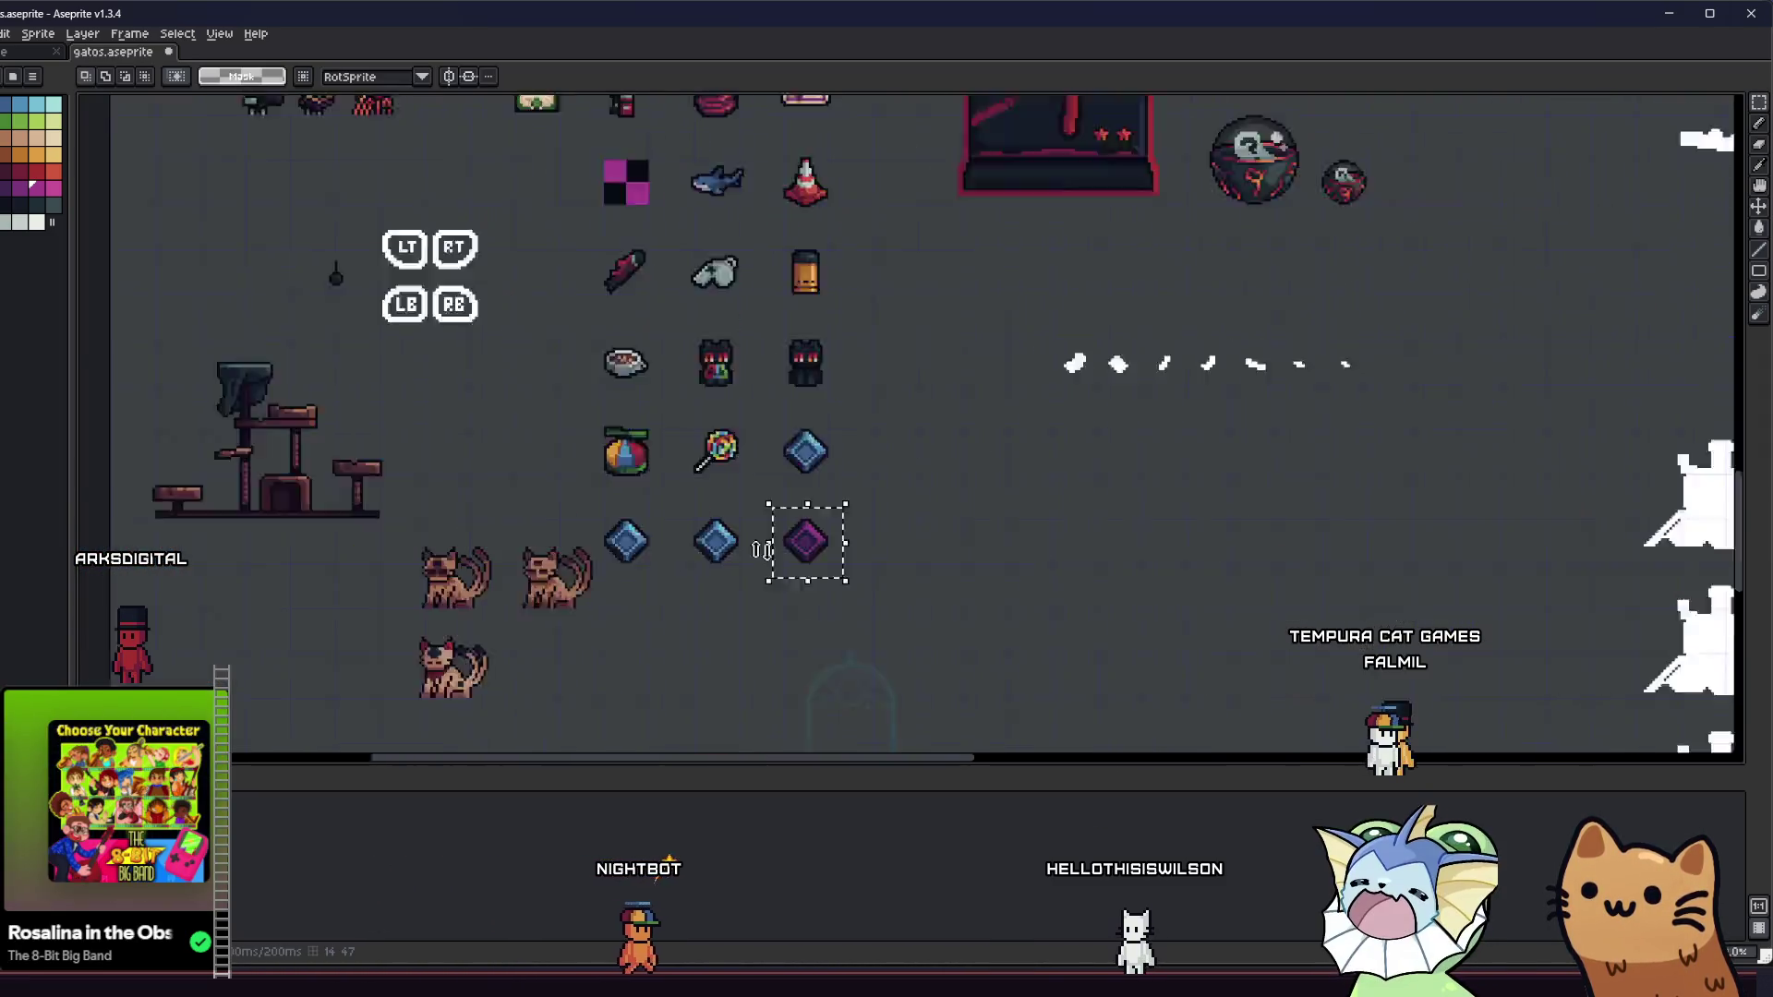
{"action": "scroll", "coordinate": [738, 549], "scroll_direction": "up", "scroll_amount": 3}
{"action": "scroll", "coordinate": [739, 596], "scroll_direction": "up", "scroll_amount": 1}
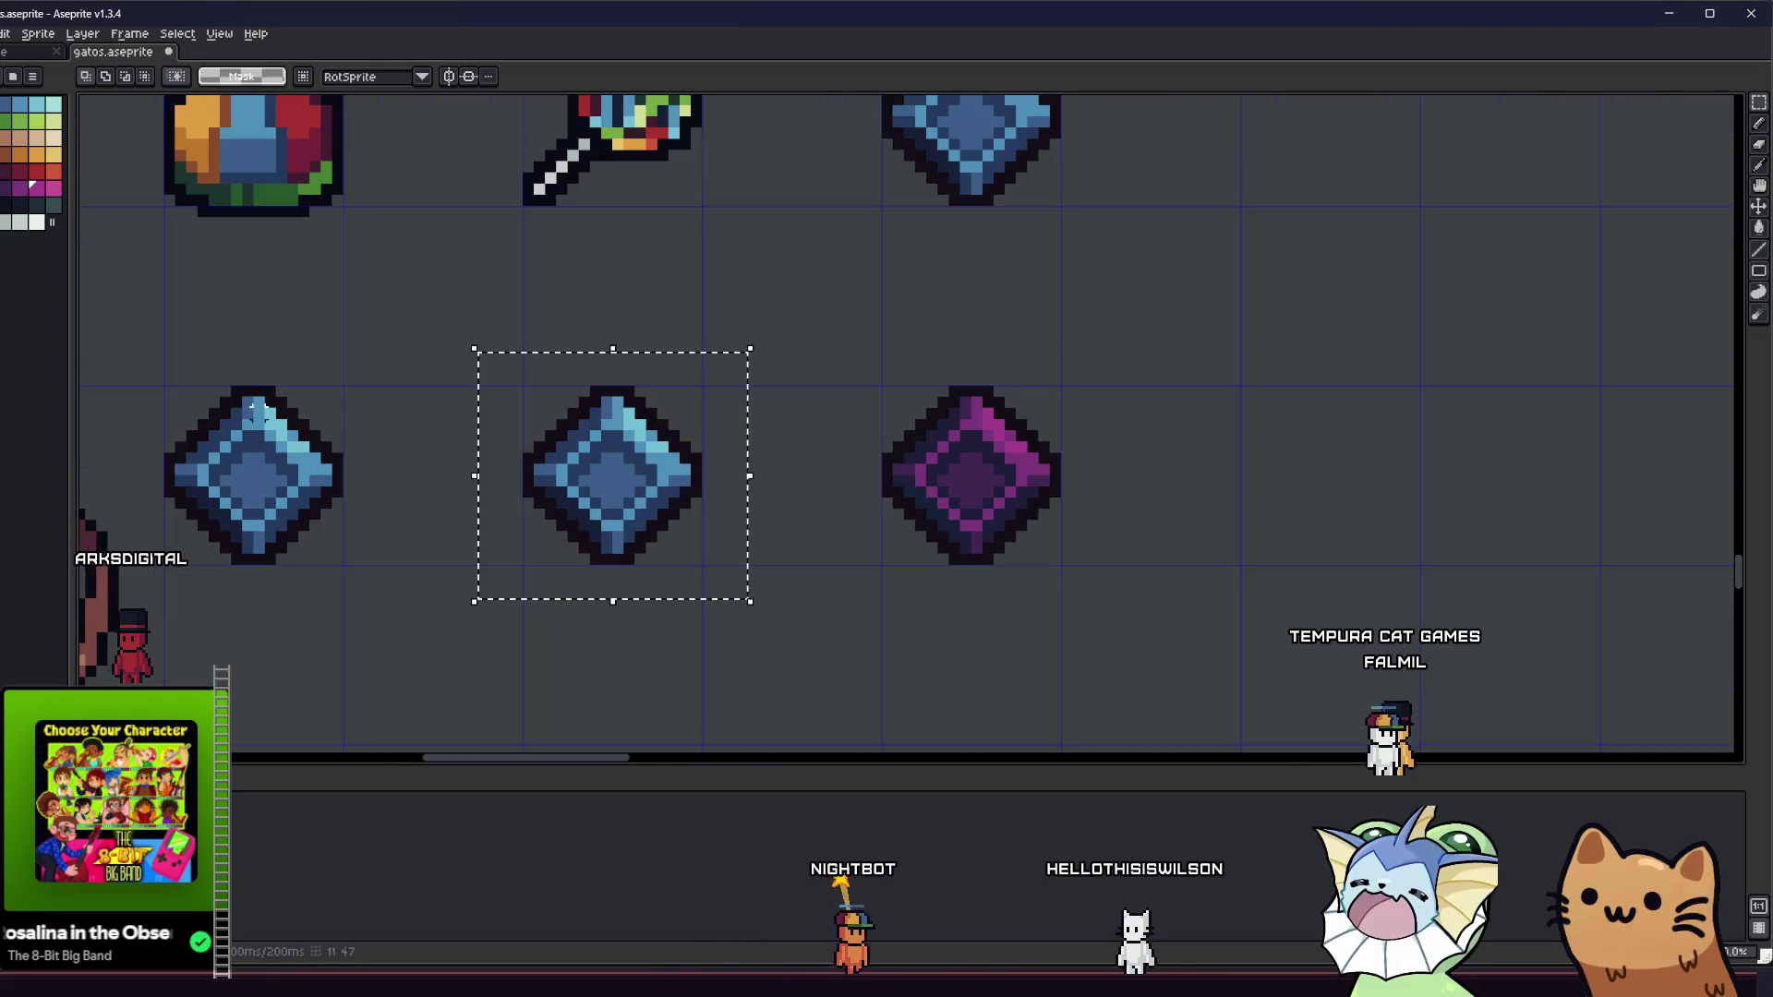
{"action": "key", "text": "g"}
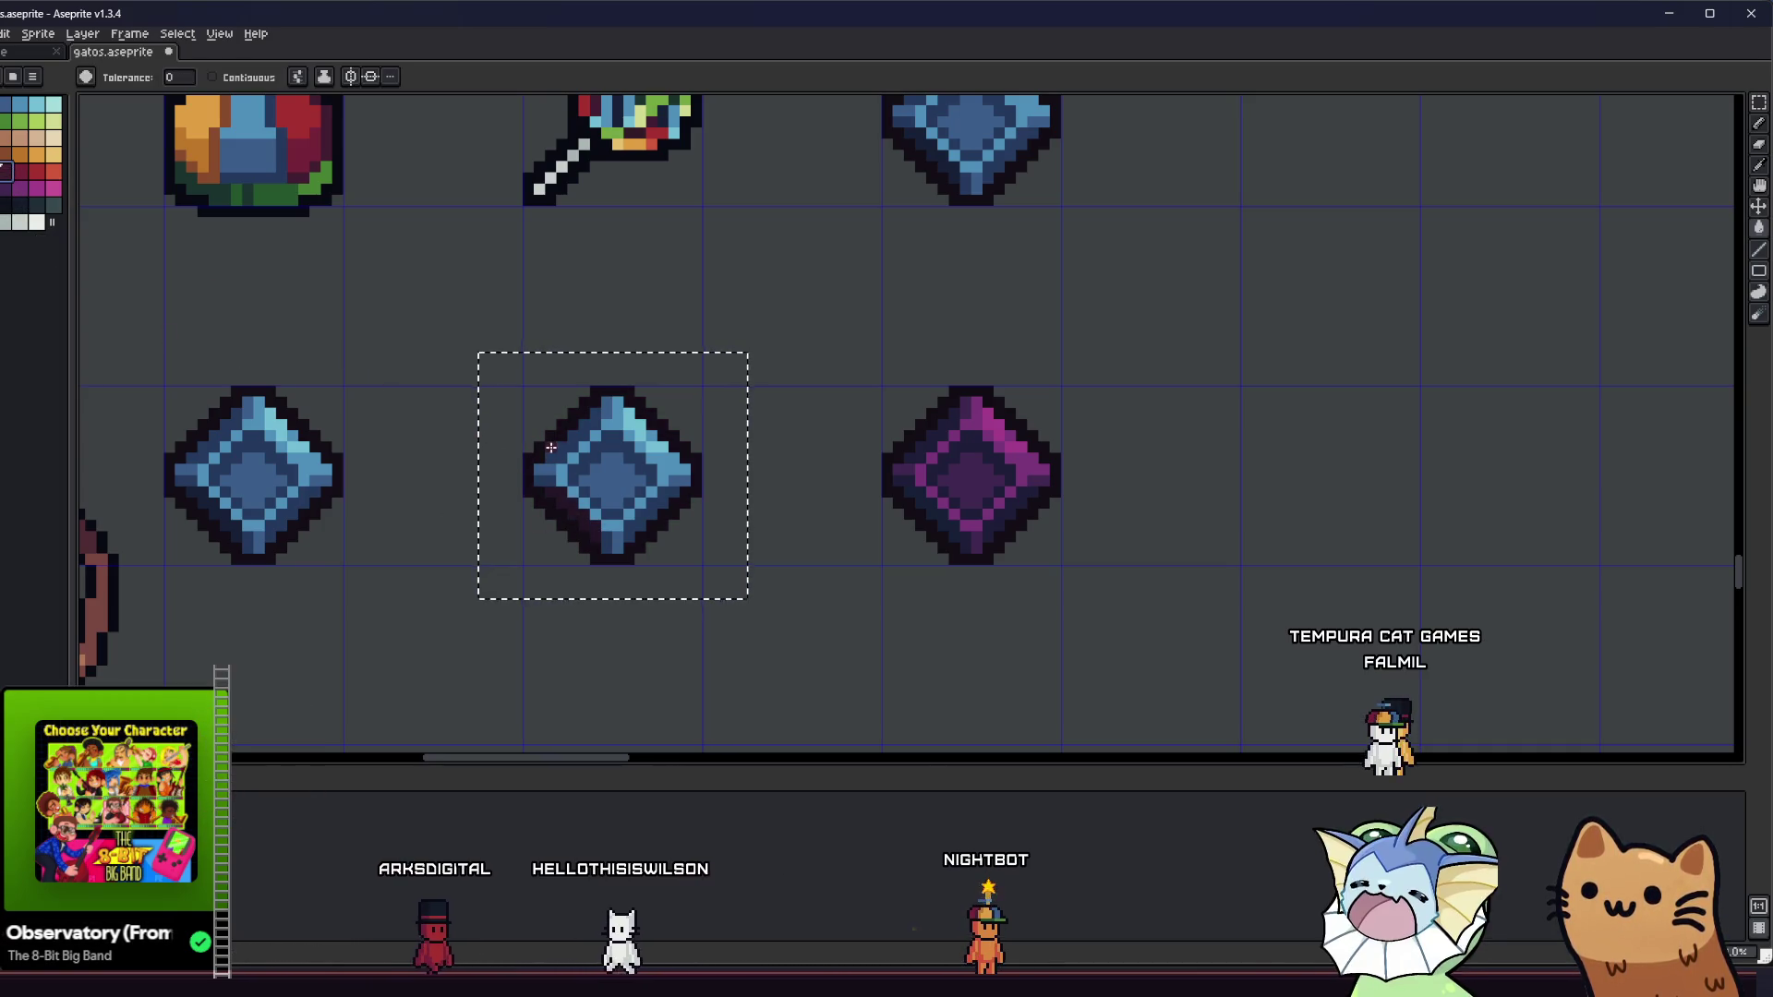
{"action": "left_click", "coordinate": [448, 425]}
{"action": "left_click", "coordinate": [614, 468], "text": "alt"}
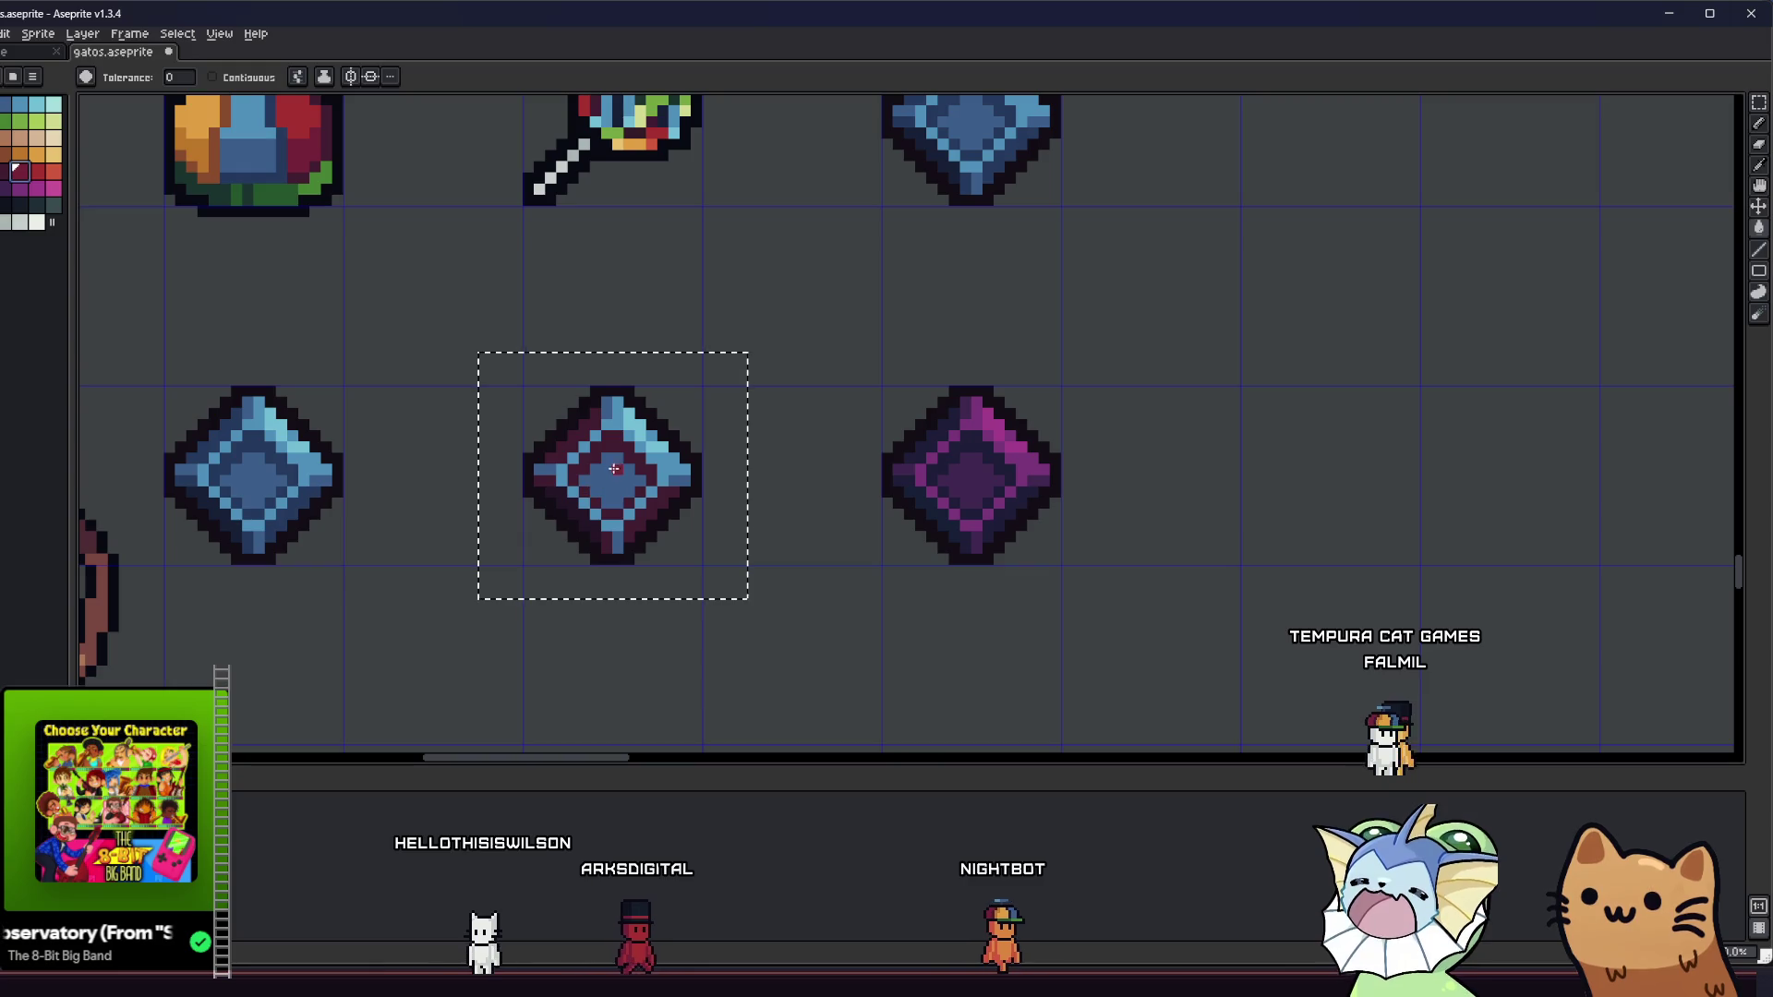
{"action": "left_click", "coordinate": [38, 175]}
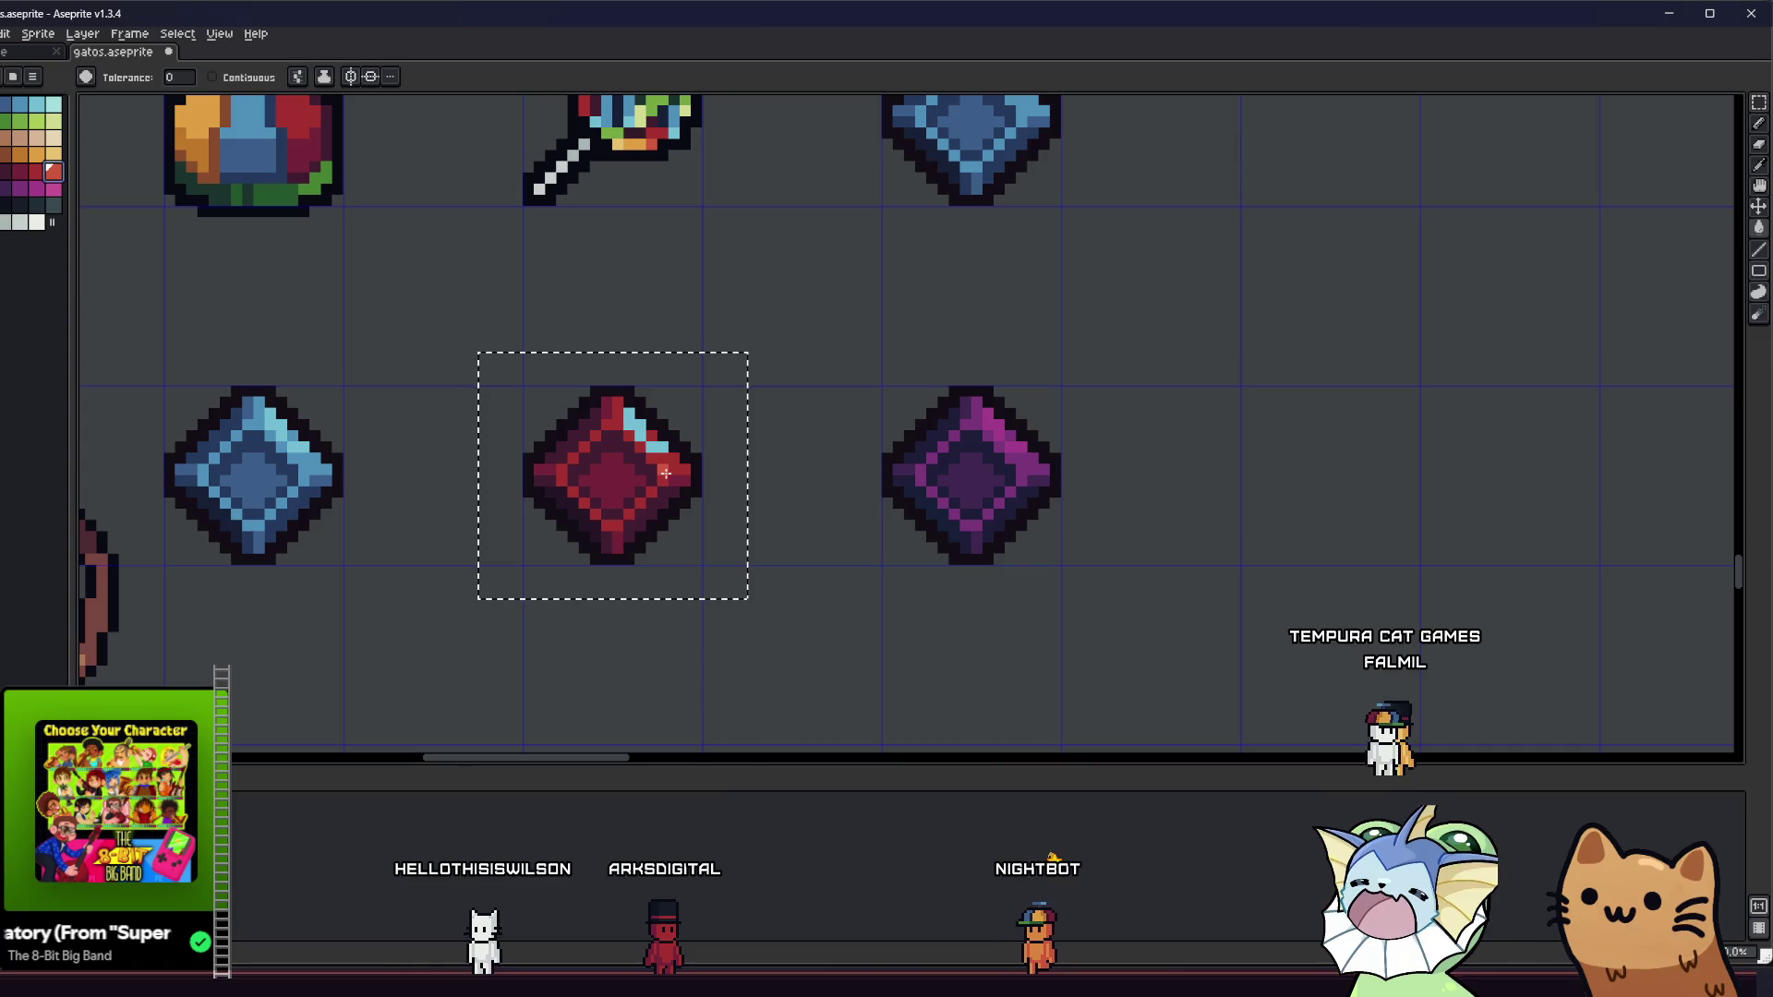
{"action": "scroll", "coordinate": [638, 425], "scroll_direction": "down", "scroll_amount": 4}
{"action": "key", "text": "m"}
{"action": "scroll", "coordinate": [487, 383], "scroll_direction": "down", "scroll_amount": 4}
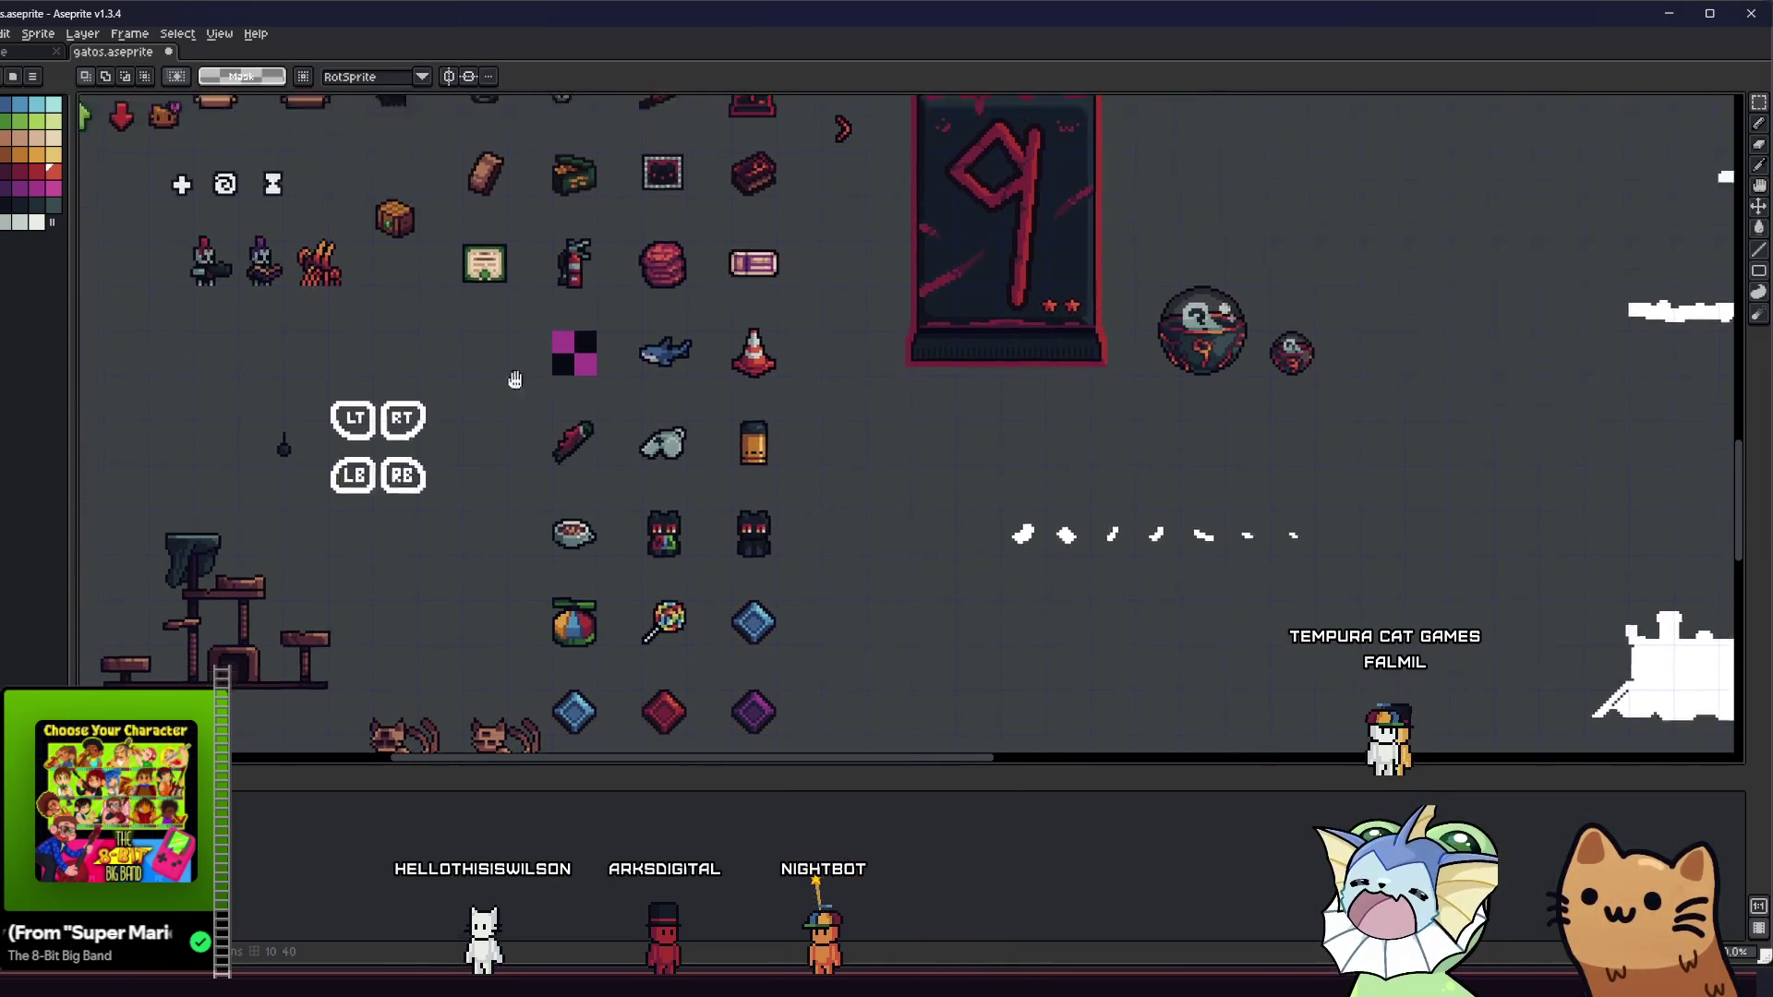
- Open cards 64x.aseprite from the Home page's recent files
{"action": "right_click", "coordinate": [813, 441]}
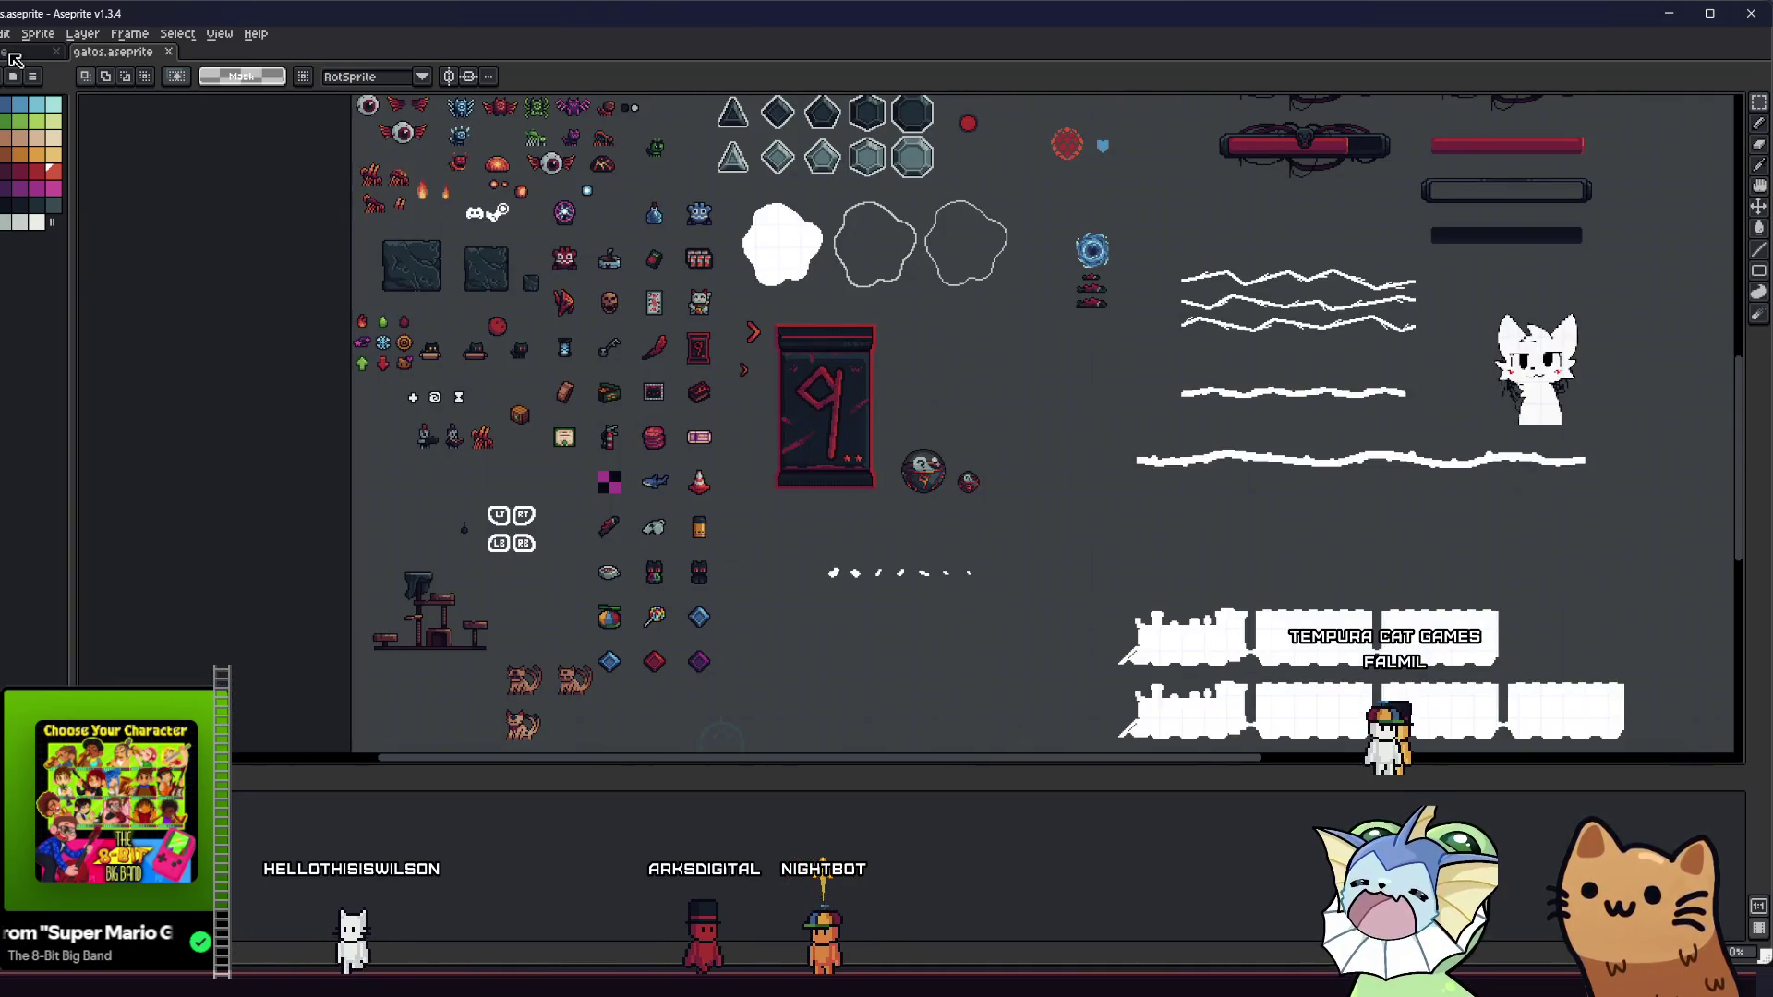
{"action": "left_click", "coordinate": [18, 51]}
{"action": "left_click", "coordinate": [190, 380]}
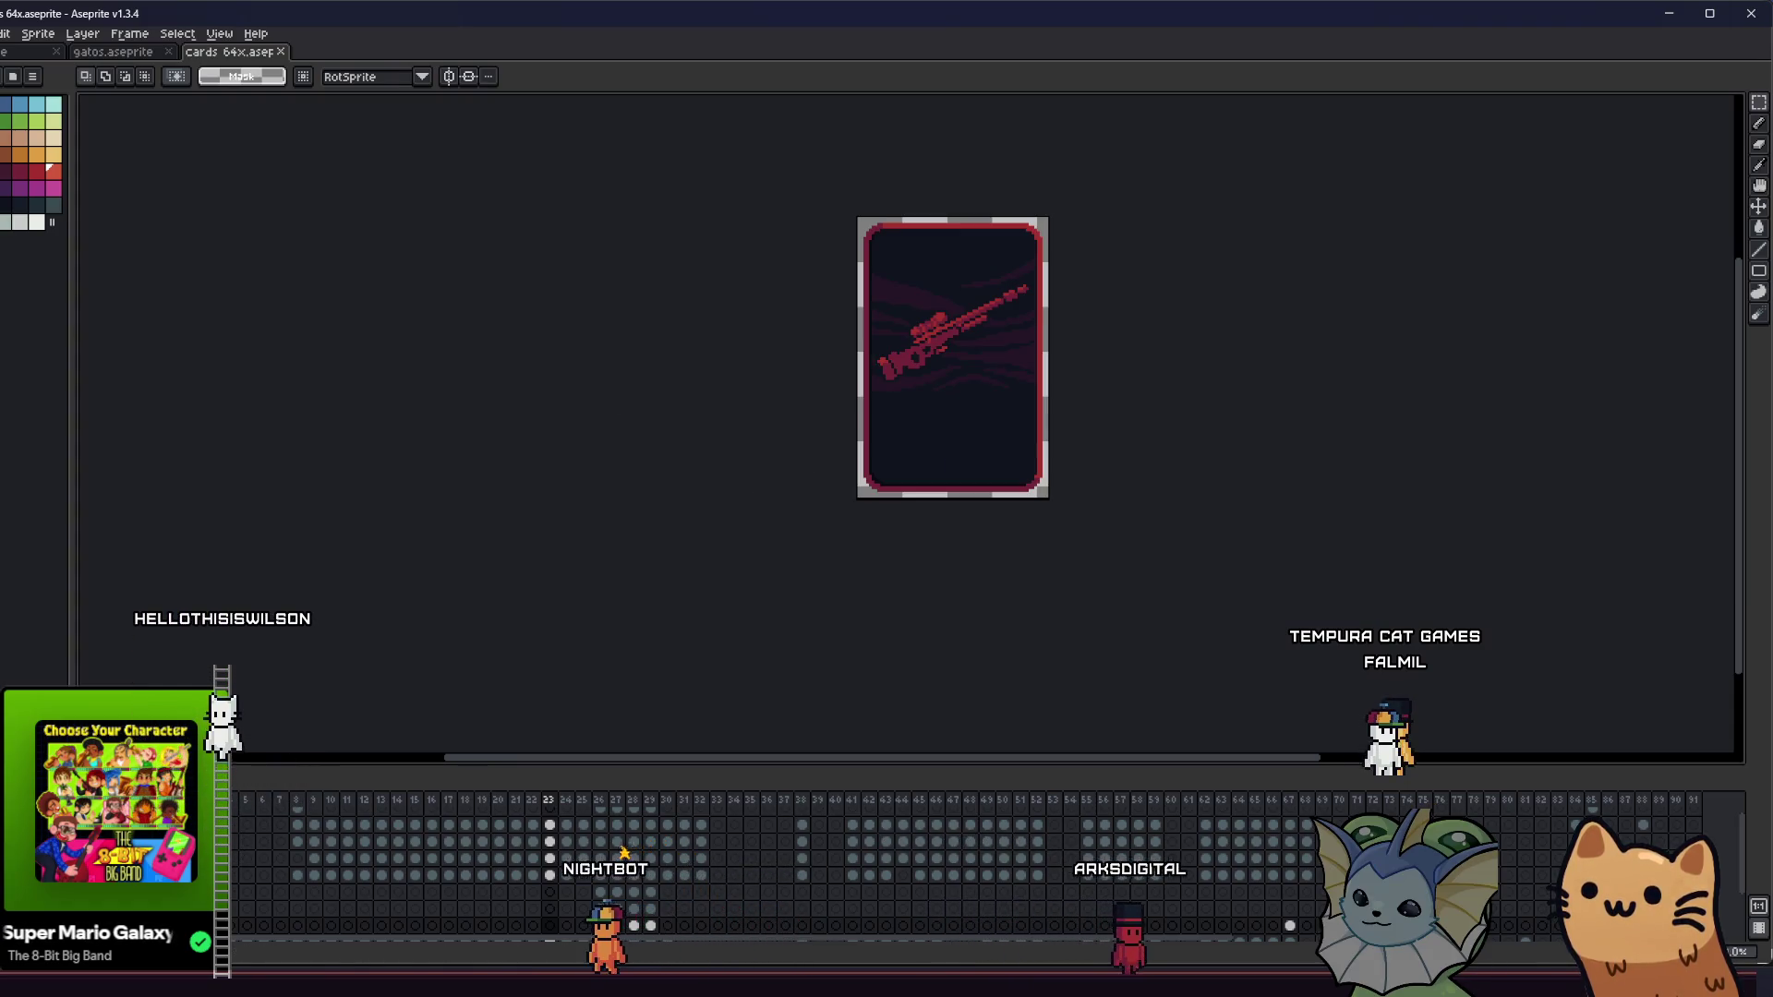
{"action": "scroll", "coordinate": [863, 368], "scroll_direction": "up", "scroll_amount": 3}
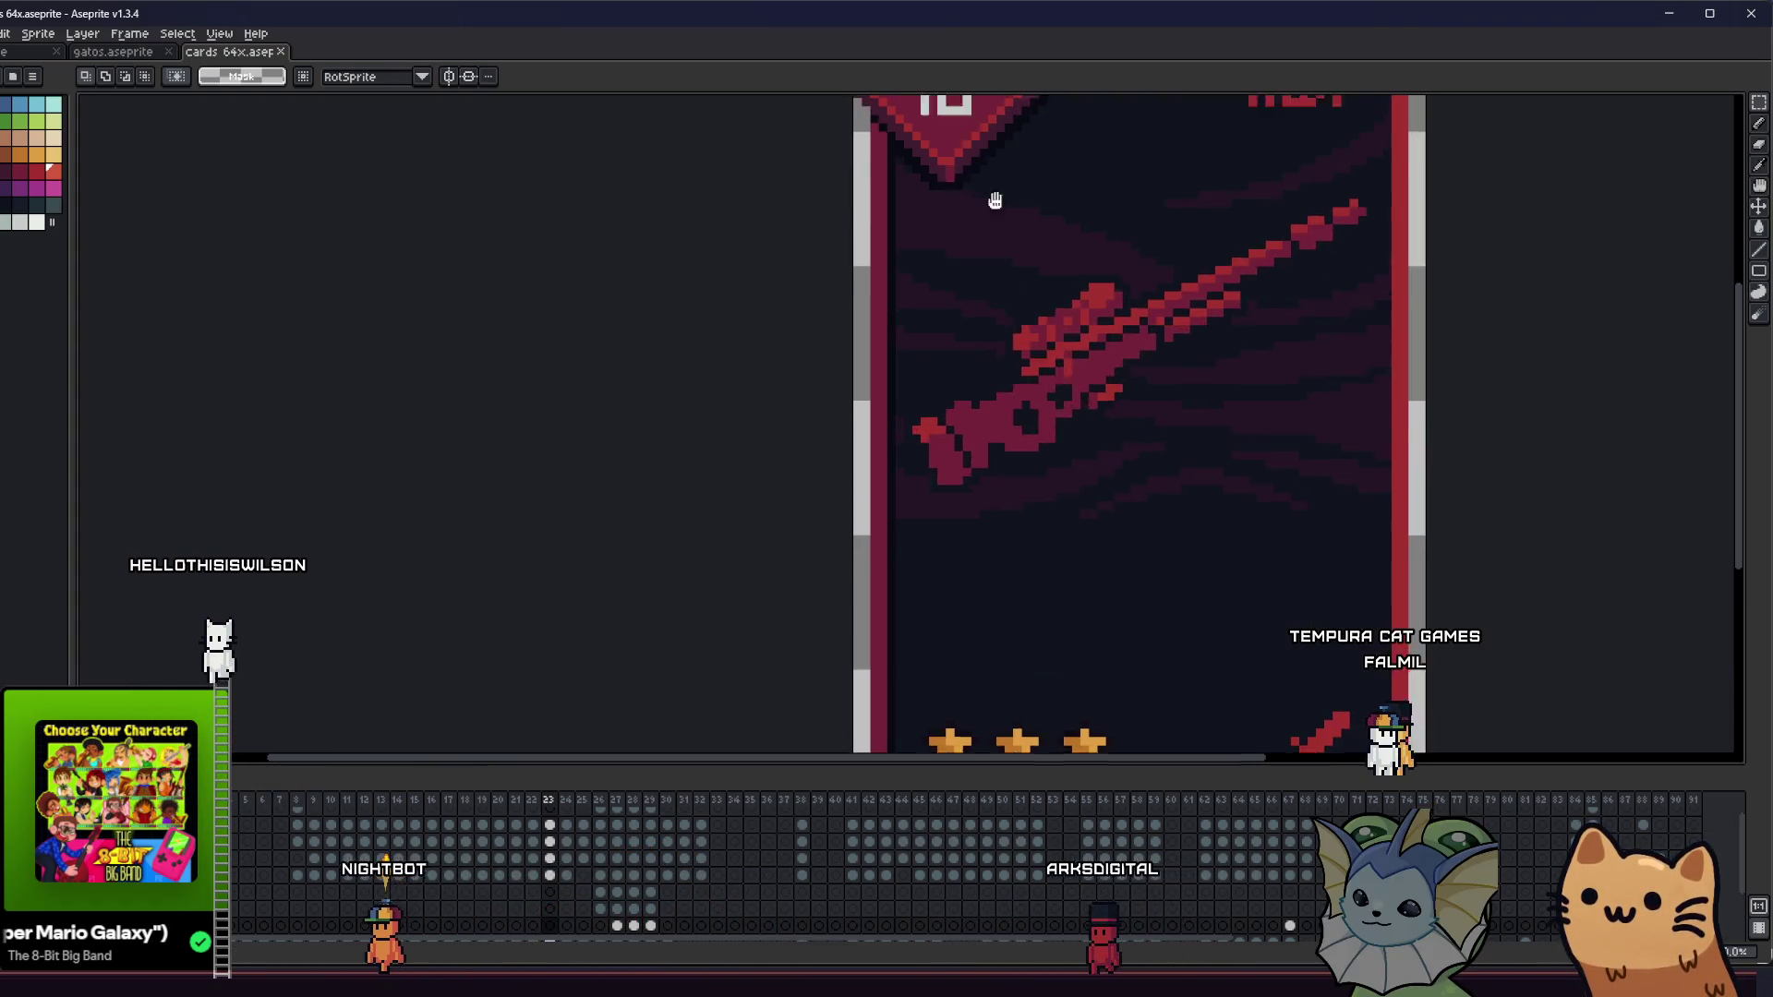
{"action": "scroll", "coordinate": [977, 384], "scroll_direction": "up", "scroll_amount": 3}
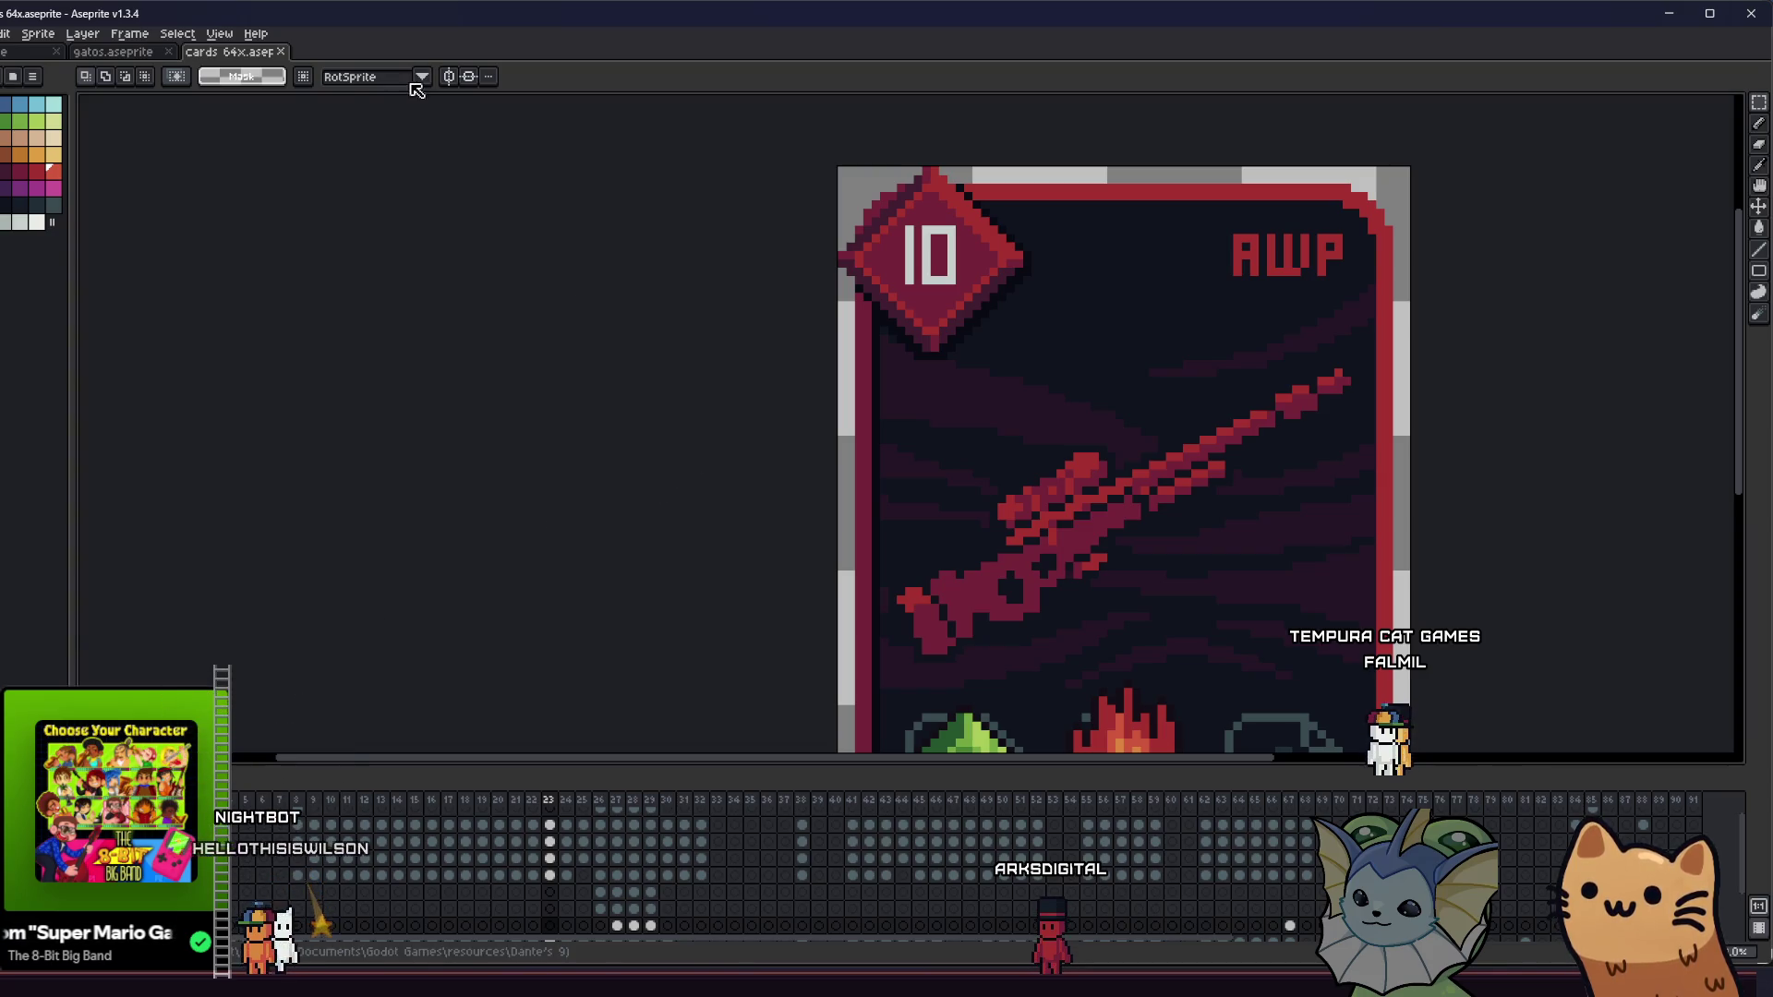
- Glance at gatos.aseprite, then return to cards 64x and step through its card frames
{"action": "left_click", "coordinate": [147, 55]}
{"action": "scroll", "coordinate": [609, 555], "scroll_direction": "up", "scroll_amount": 4}
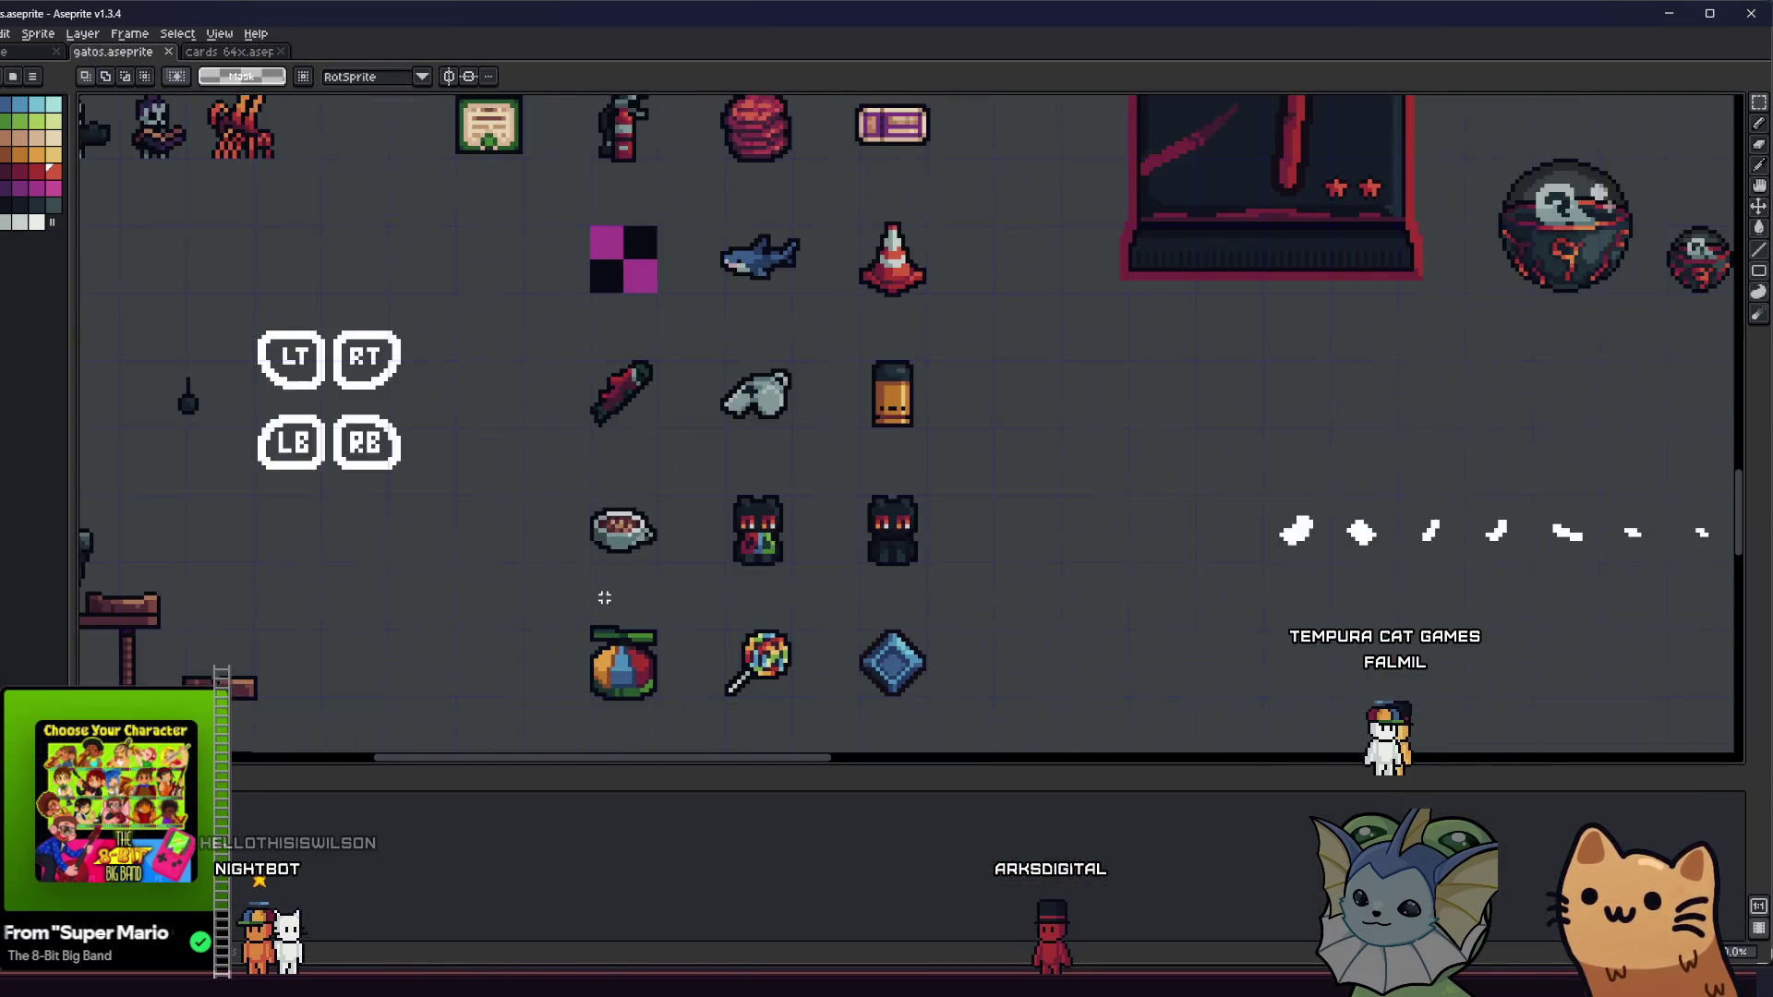
{"action": "scroll", "coordinate": [570, 578], "scroll_direction": "down", "scroll_amount": 2}
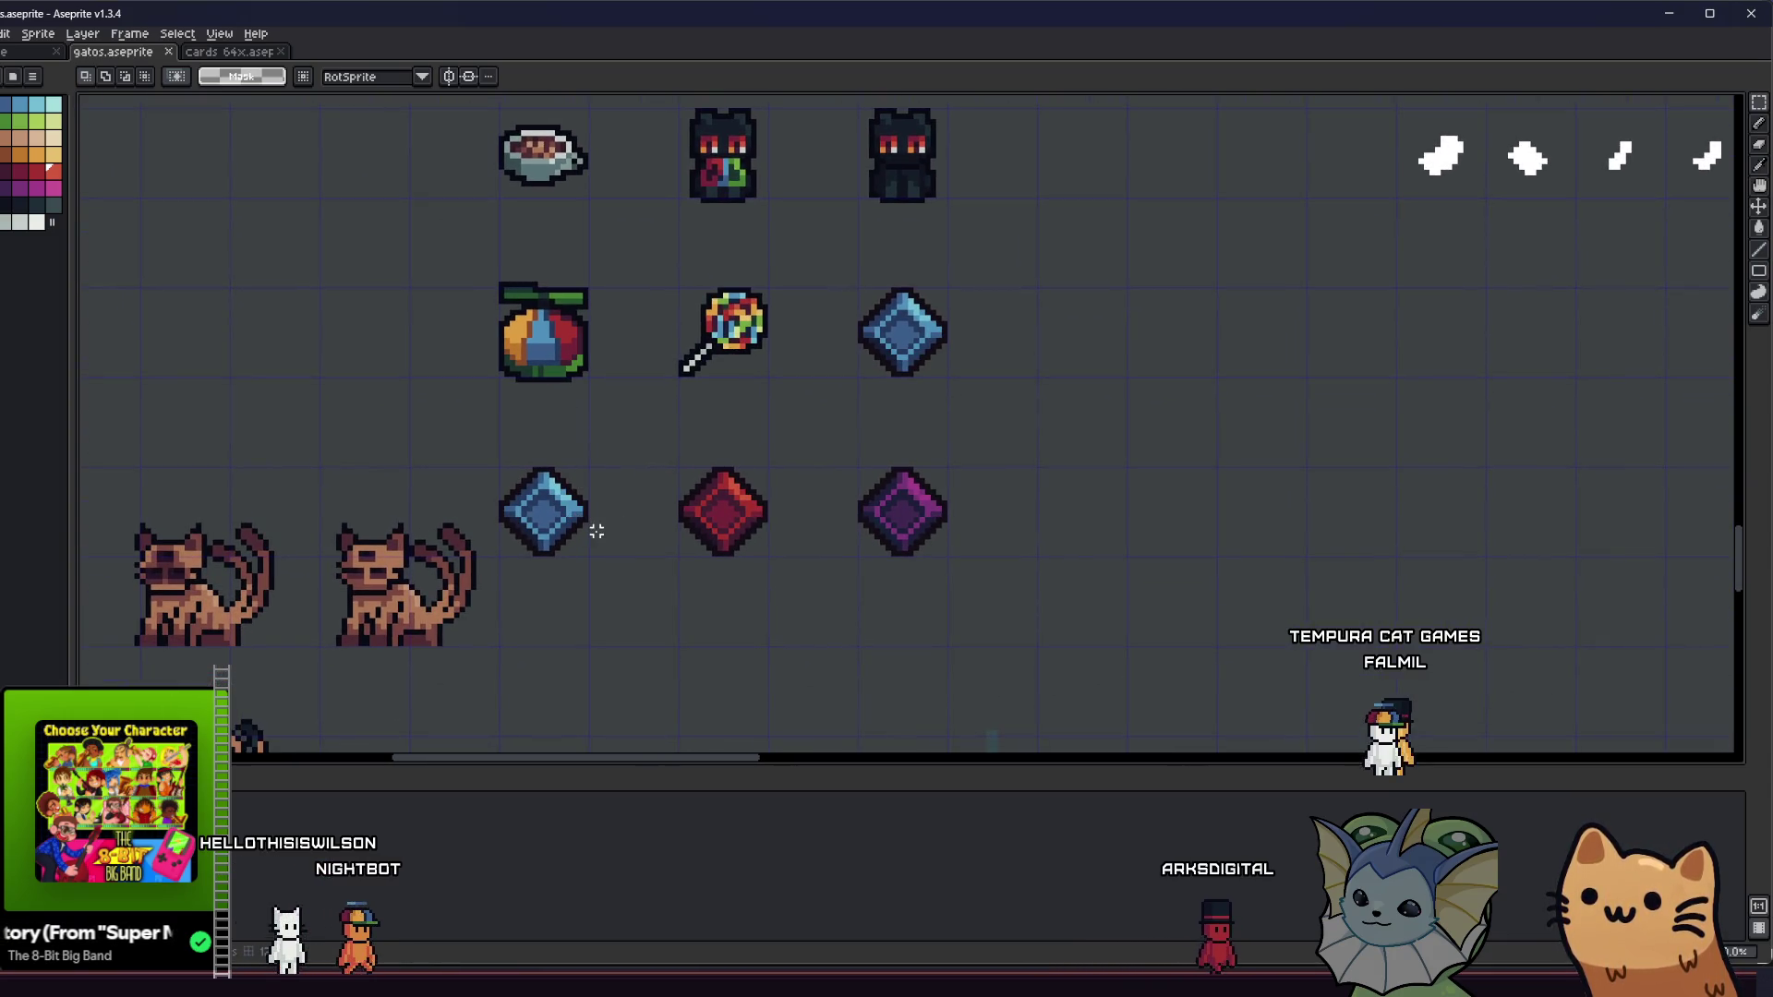
{"action": "scroll", "coordinate": [696, 559], "scroll_direction": "up", "scroll_amount": 1}
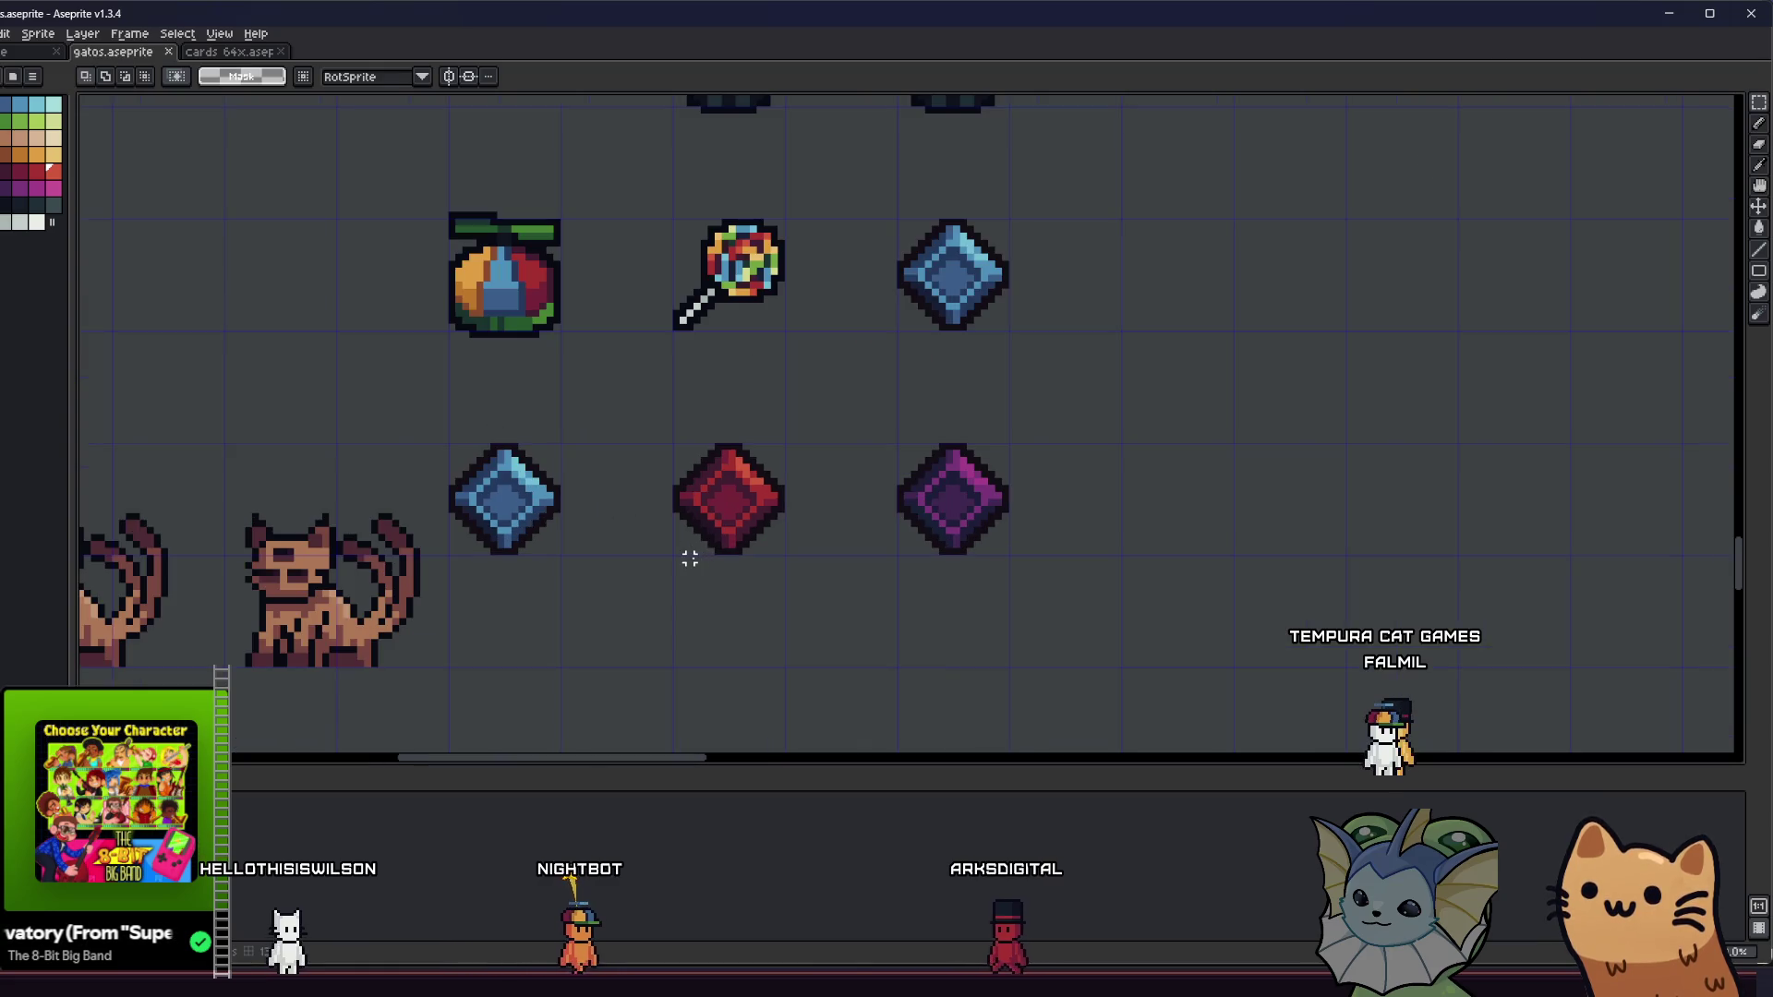
{"action": "key", "text": "ctrl+Tab"}
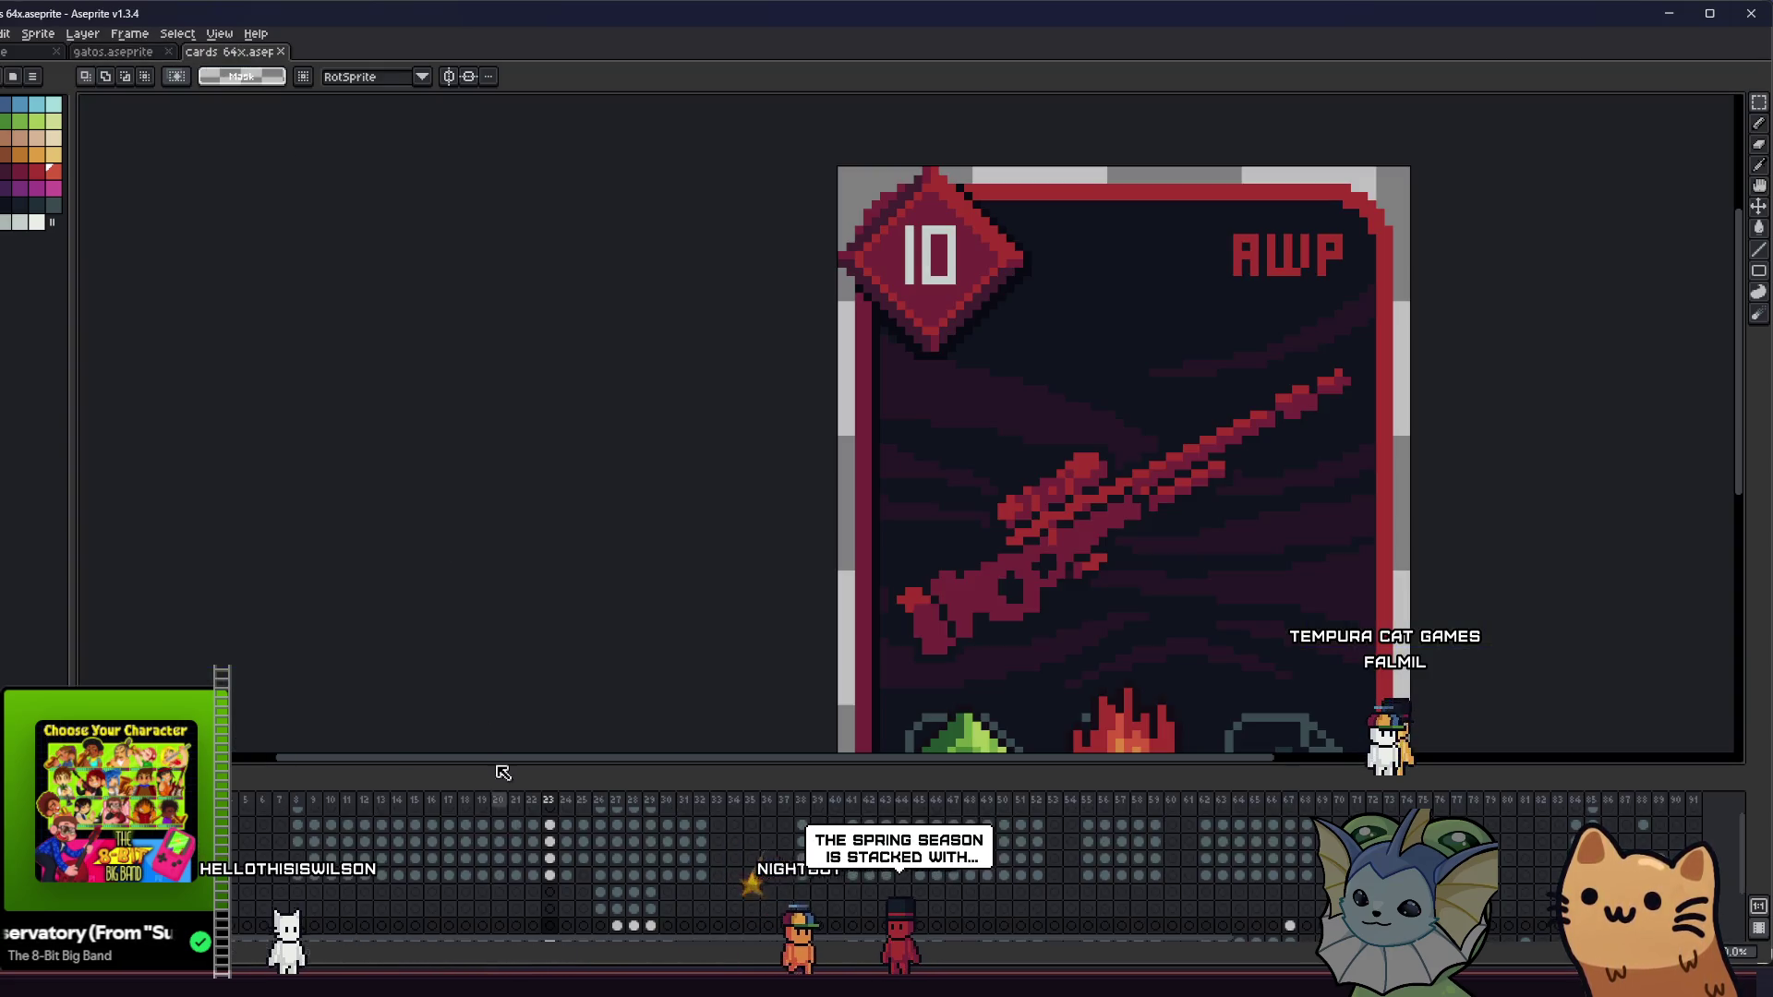
{"action": "key", "text": "Return"}
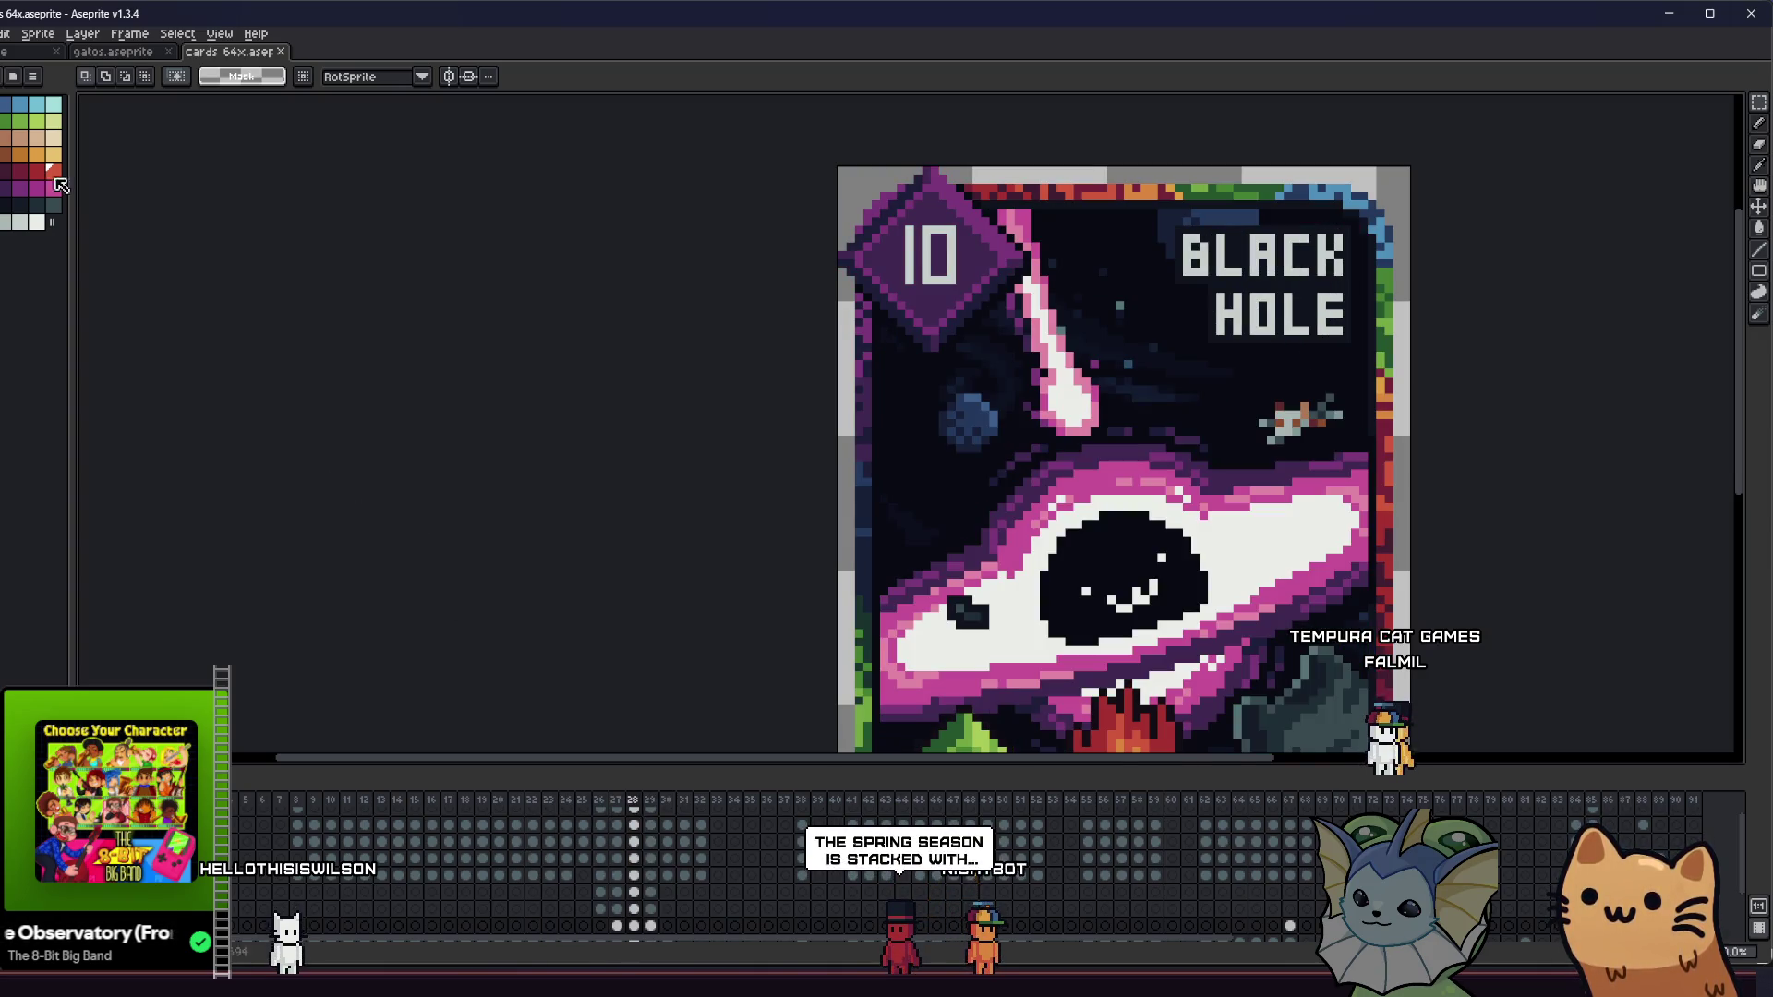
- Go back to gatos.aseprite and select the left blue gem's cell
{"action": "left_click", "coordinate": [93, 57]}
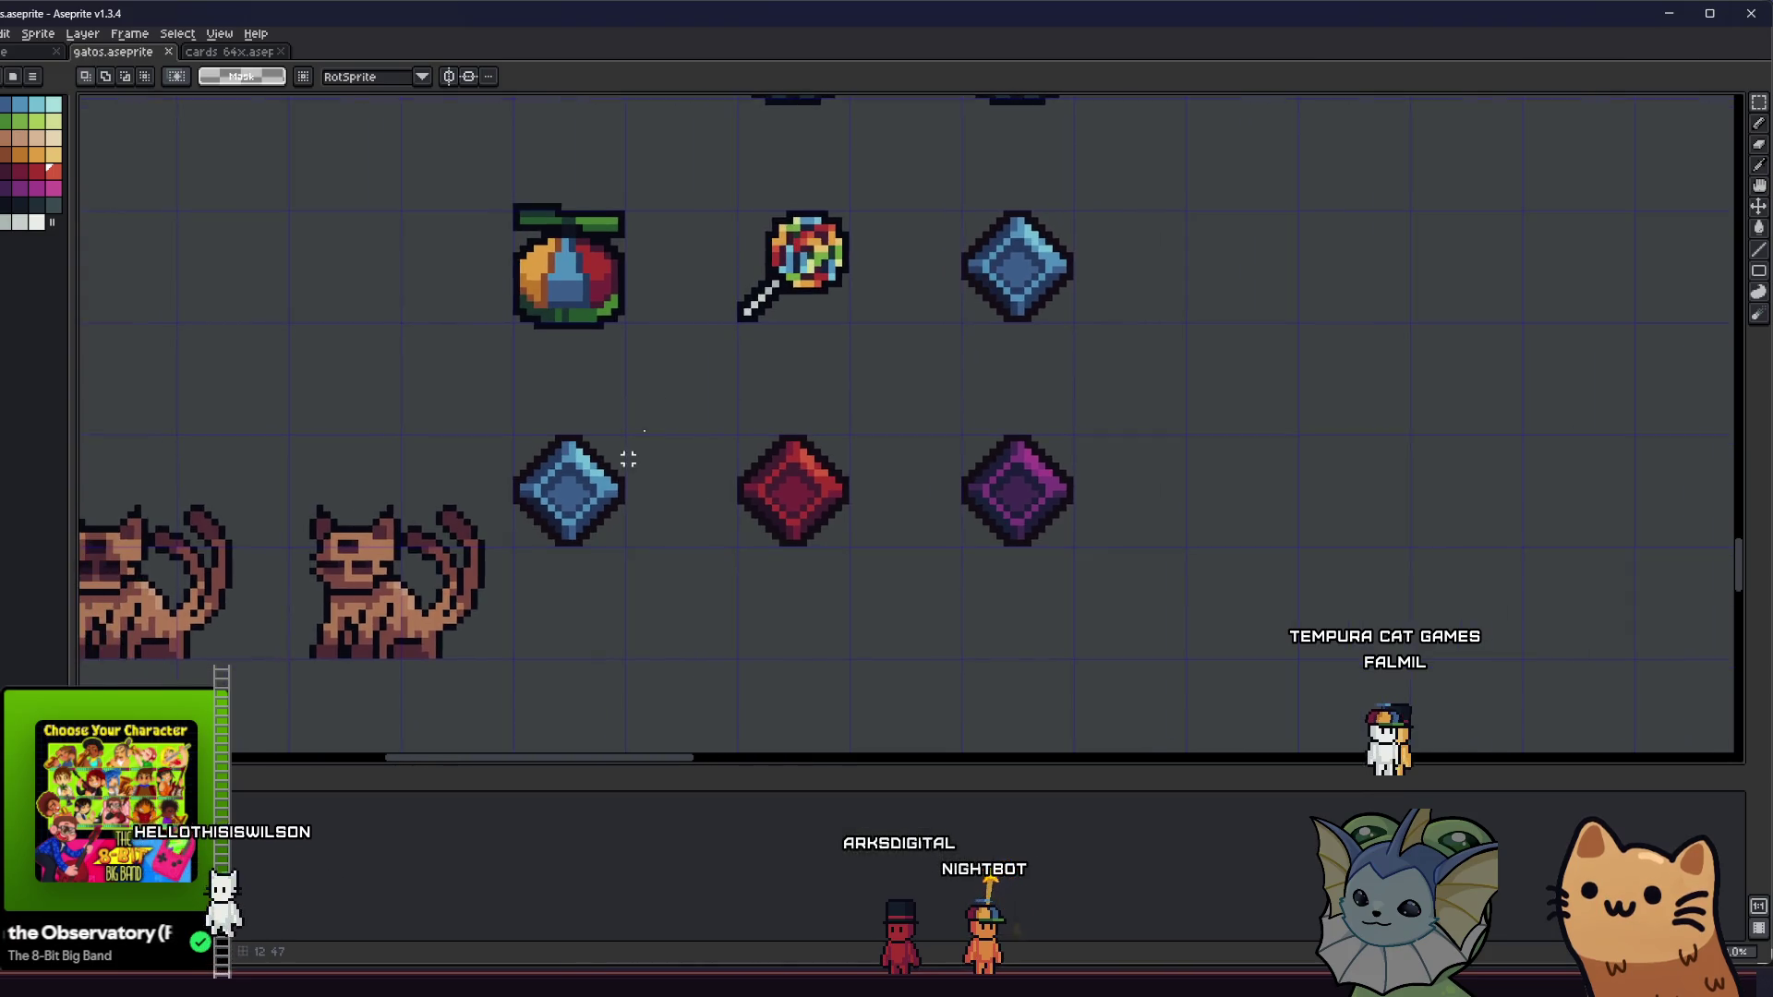
{"action": "scroll", "coordinate": [625, 459], "scroll_direction": "up", "scroll_amount": 2}
{"action": "left_click_drag", "start_coordinate": [456, 405], "coordinate": [675, 621]}
- Fill the left gem's shading, centre and outer ring with green and light green
{"action": "key", "text": "g"}
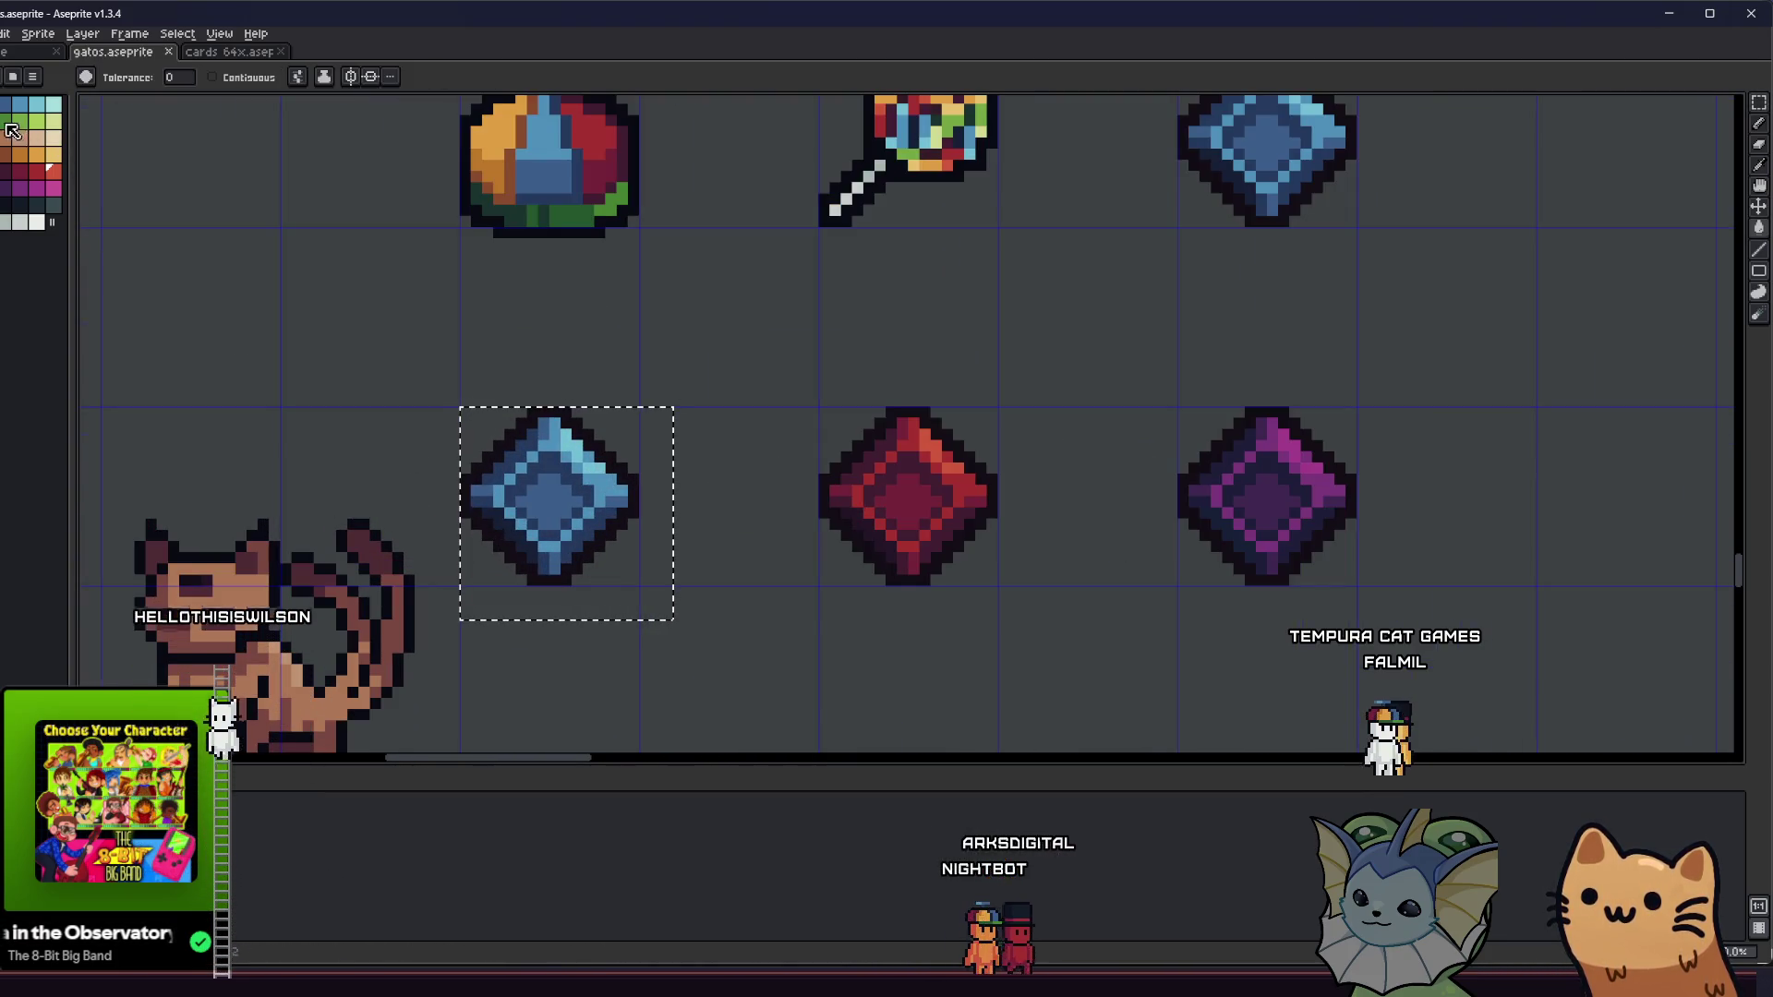
{"action": "left_click", "coordinate": [526, 547]}
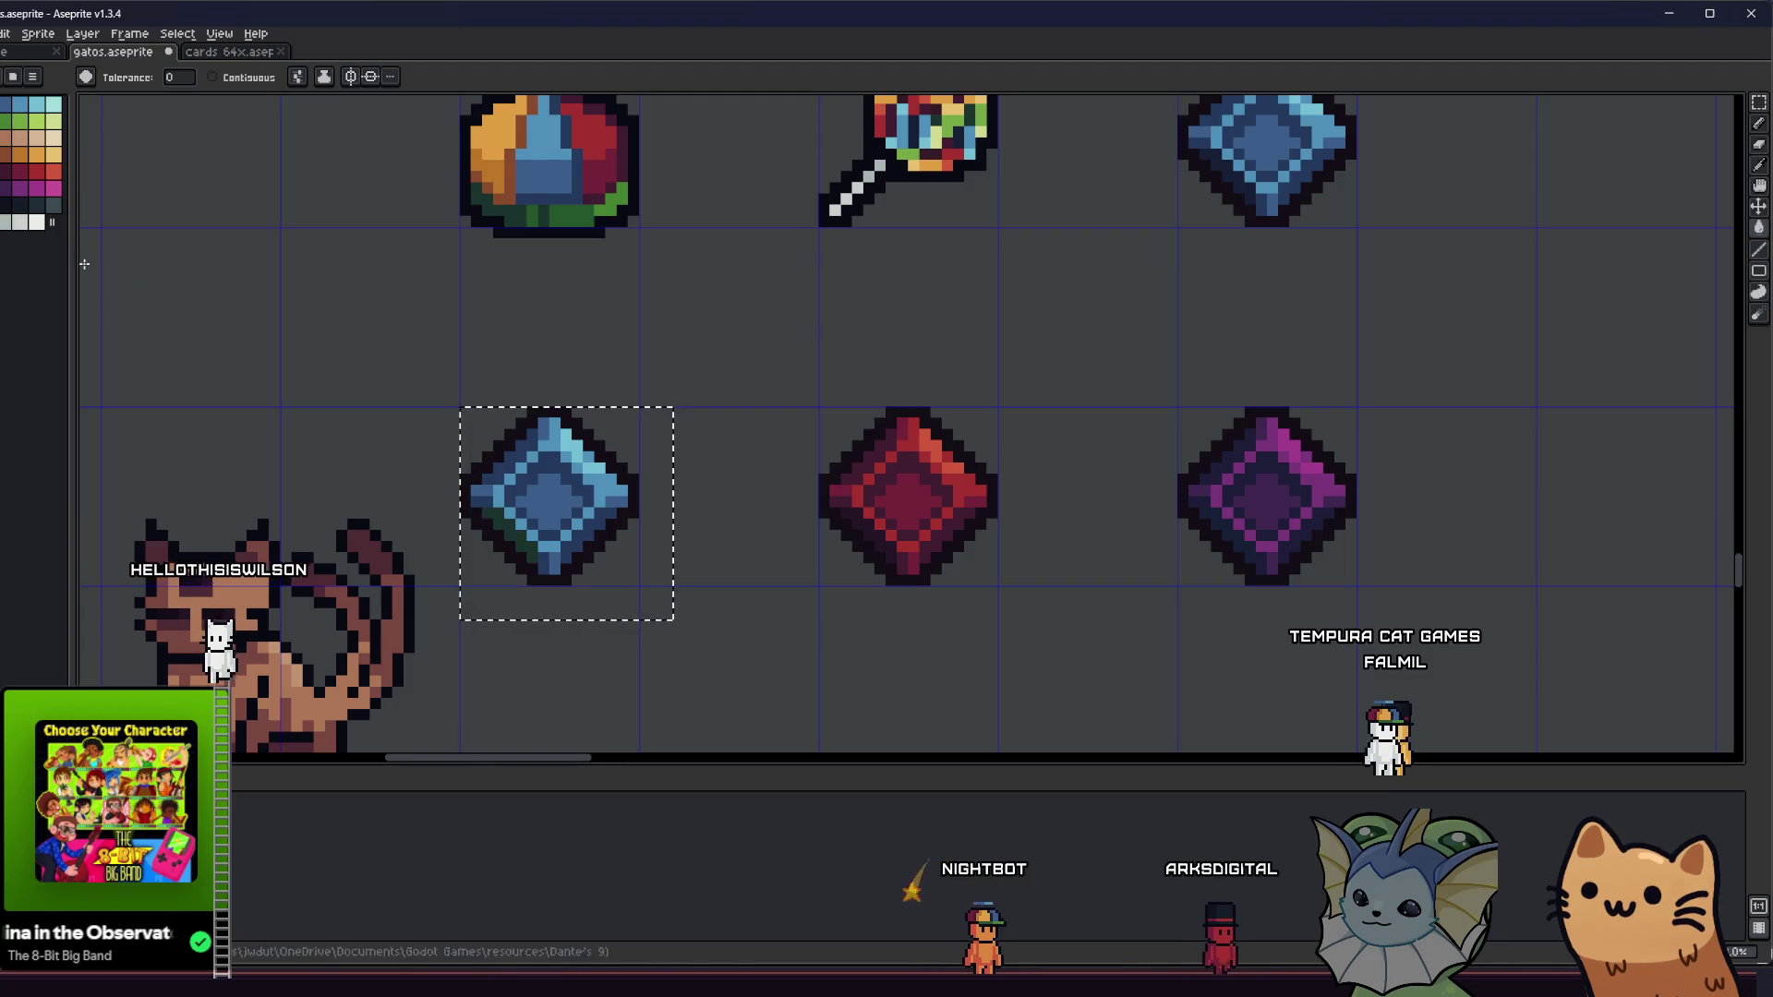
{"action": "left_click", "coordinate": [498, 466]}
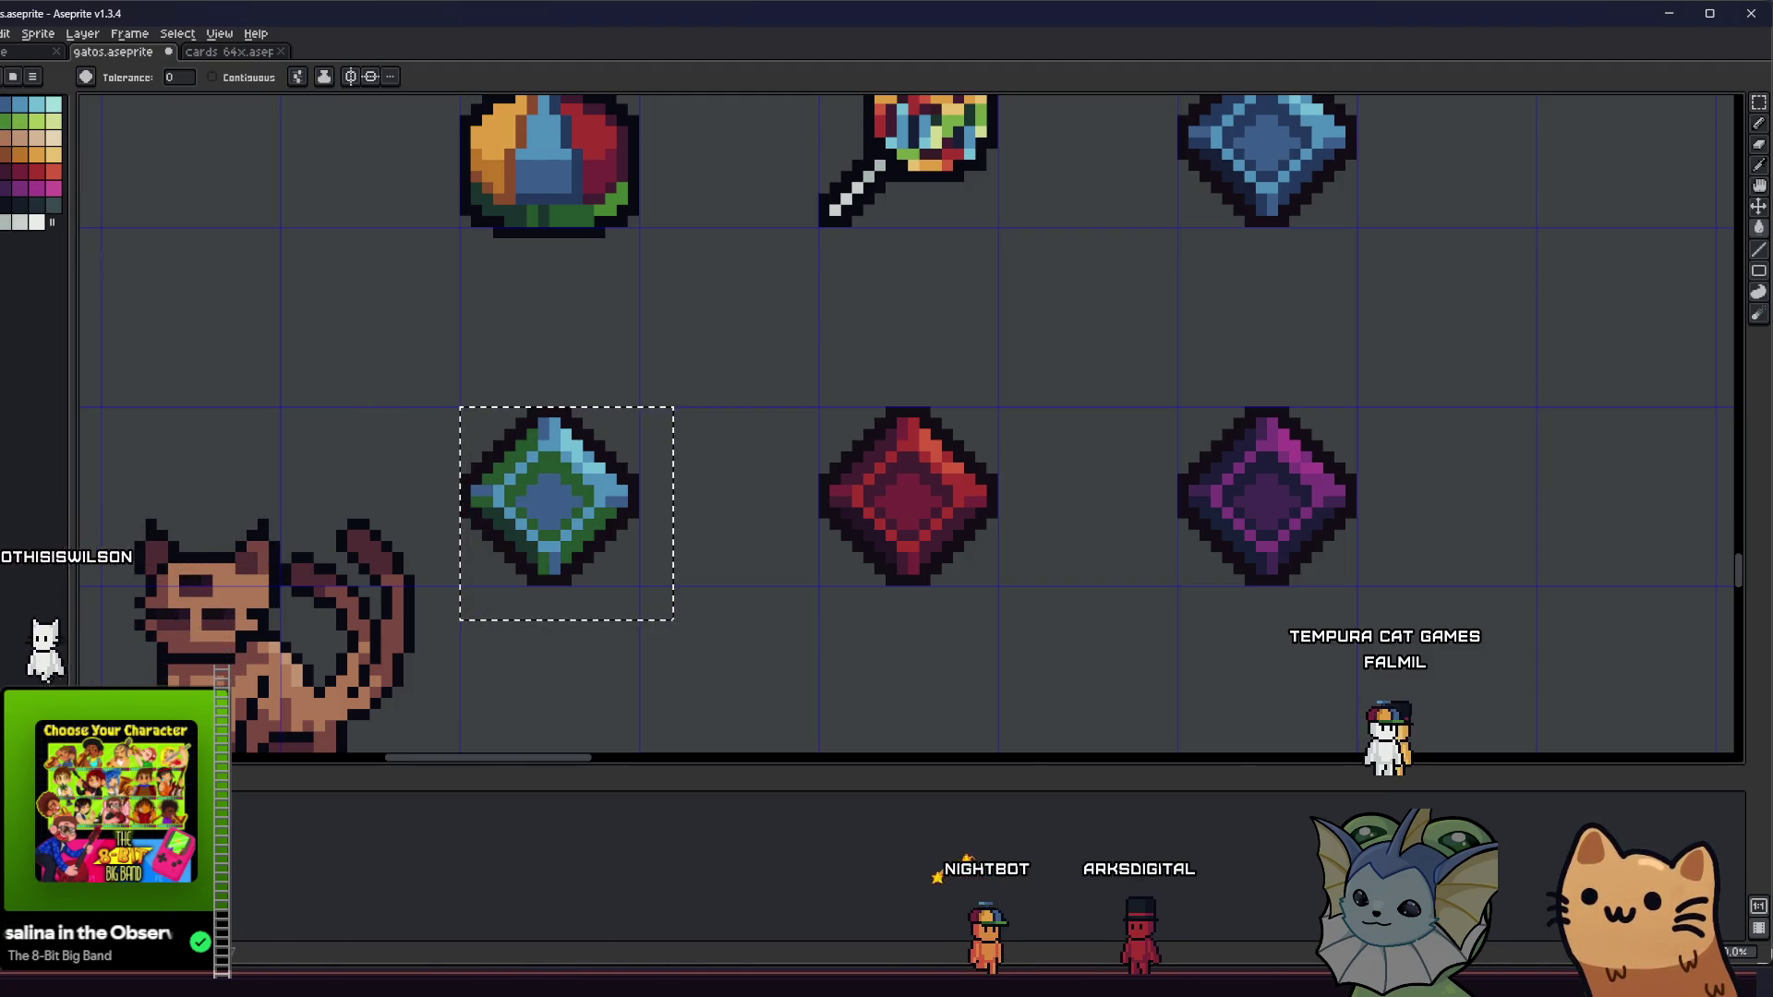
{"action": "left_click", "coordinate": [19, 121]}
{"action": "left_click", "coordinate": [549, 499]}
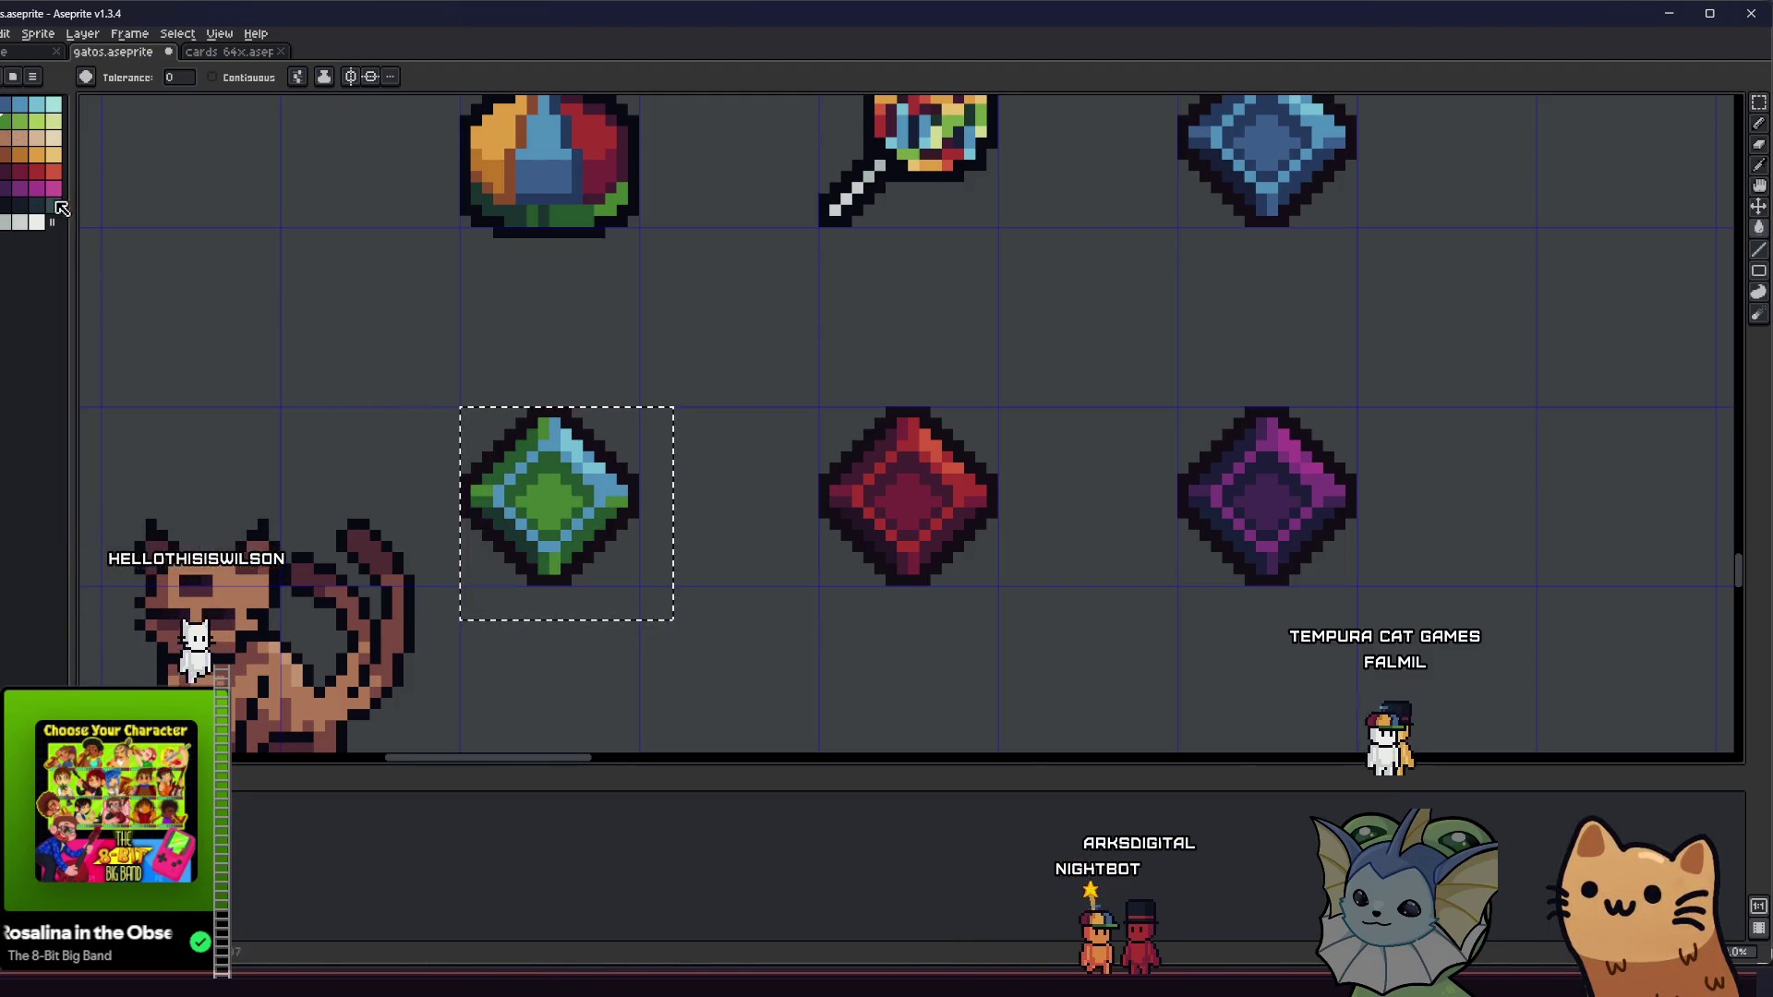
{"action": "left_click", "coordinate": [36, 121]}
{"action": "left_click", "coordinate": [526, 432]}
- Pan and zoom over the sheet to review the green, red and purple gem row
{"action": "key", "text": "m"}
{"action": "scroll", "coordinate": [720, 388], "scroll_direction": "down", "scroll_amount": 3}
{"action": "mouse_move", "coordinate": [573, 434]}
{"action": "left_mouse_down"}
{"action": "mouse_move", "coordinate": [586, 563]}
{"action": "mouse_move", "coordinate": [542, 549]}
{"action": "left_mouse_up"}
{"action": "scroll", "coordinate": [586, 563], "scroll_direction": "down", "scroll_amount": 1}
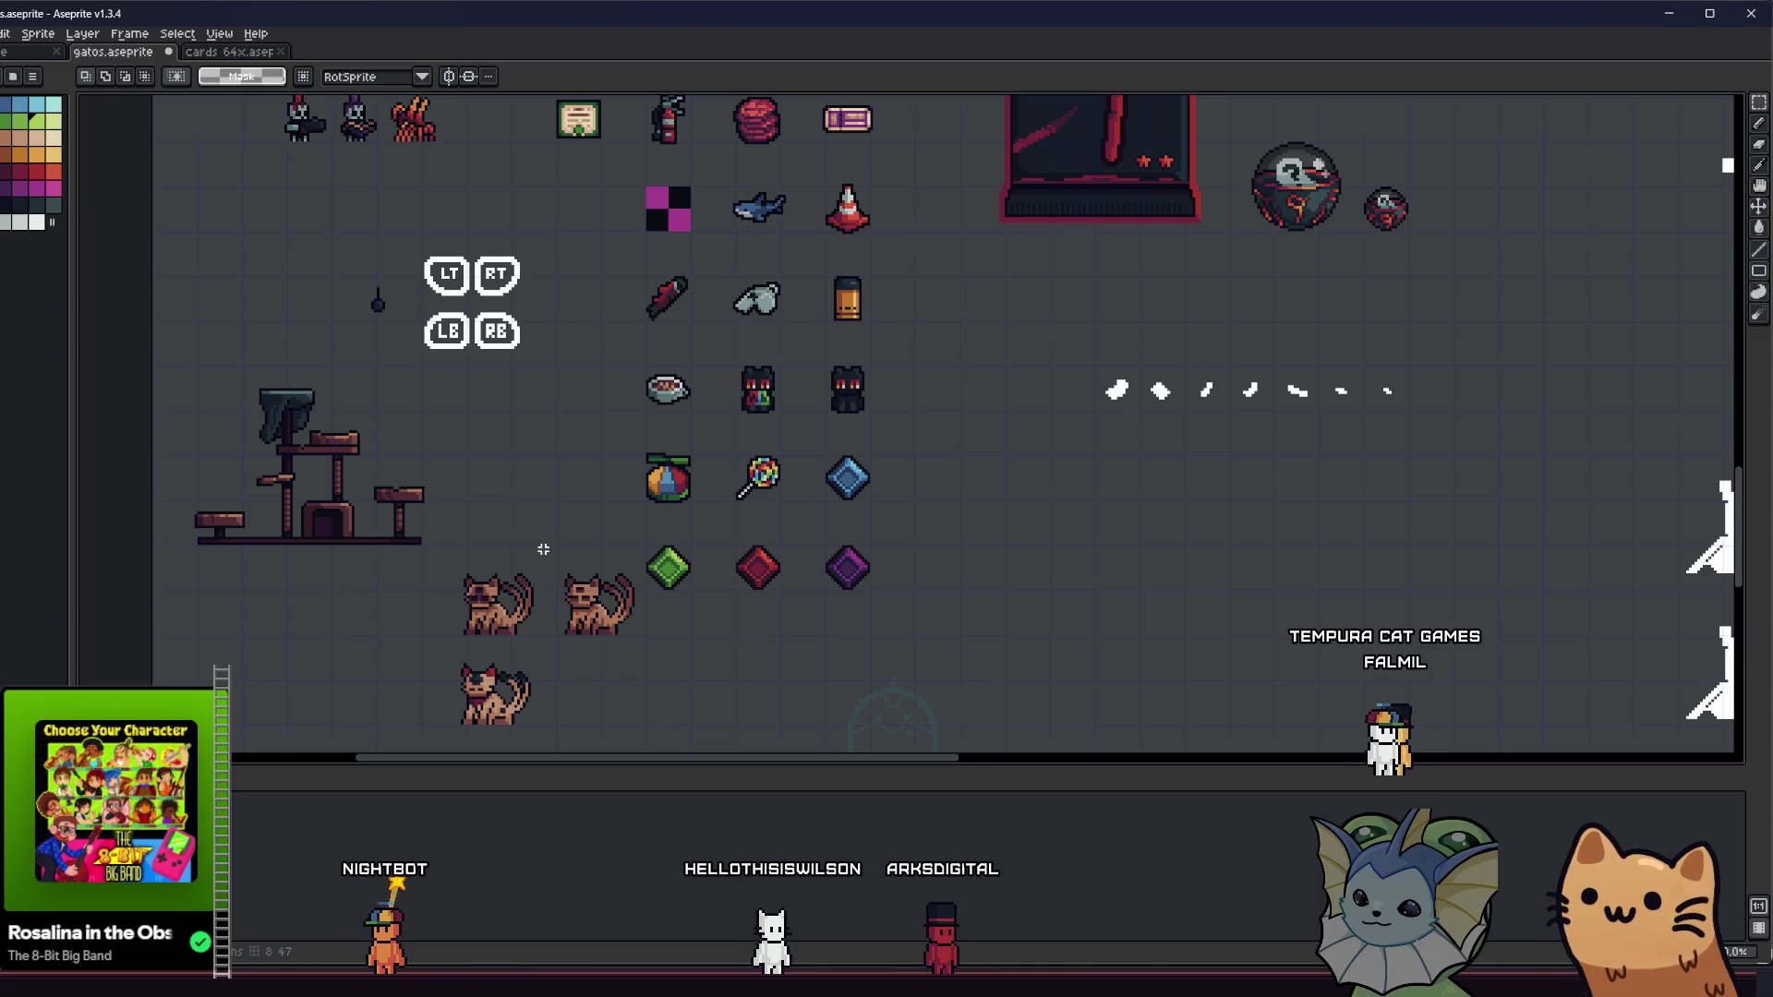
{"action": "scroll", "coordinate": [600, 582], "scroll_direction": "down", "scroll_amount": 1}
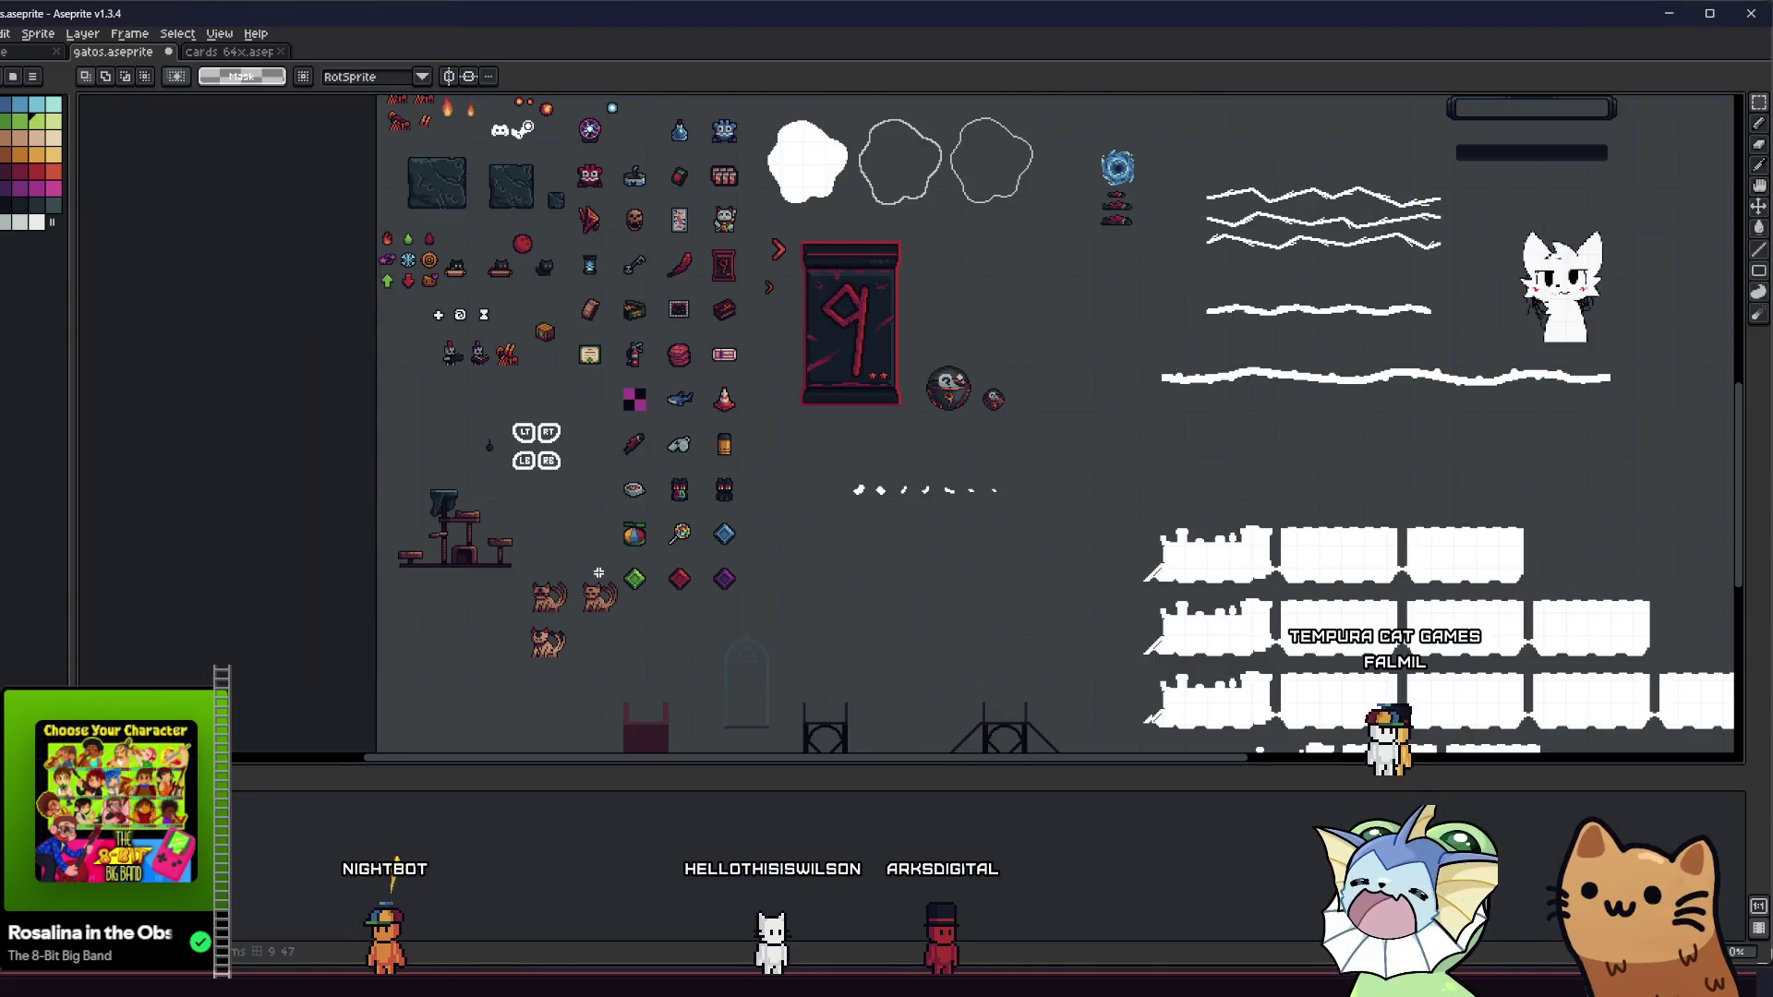
{"action": "scroll", "coordinate": [601, 573], "scroll_direction": "up", "scroll_amount": 4}
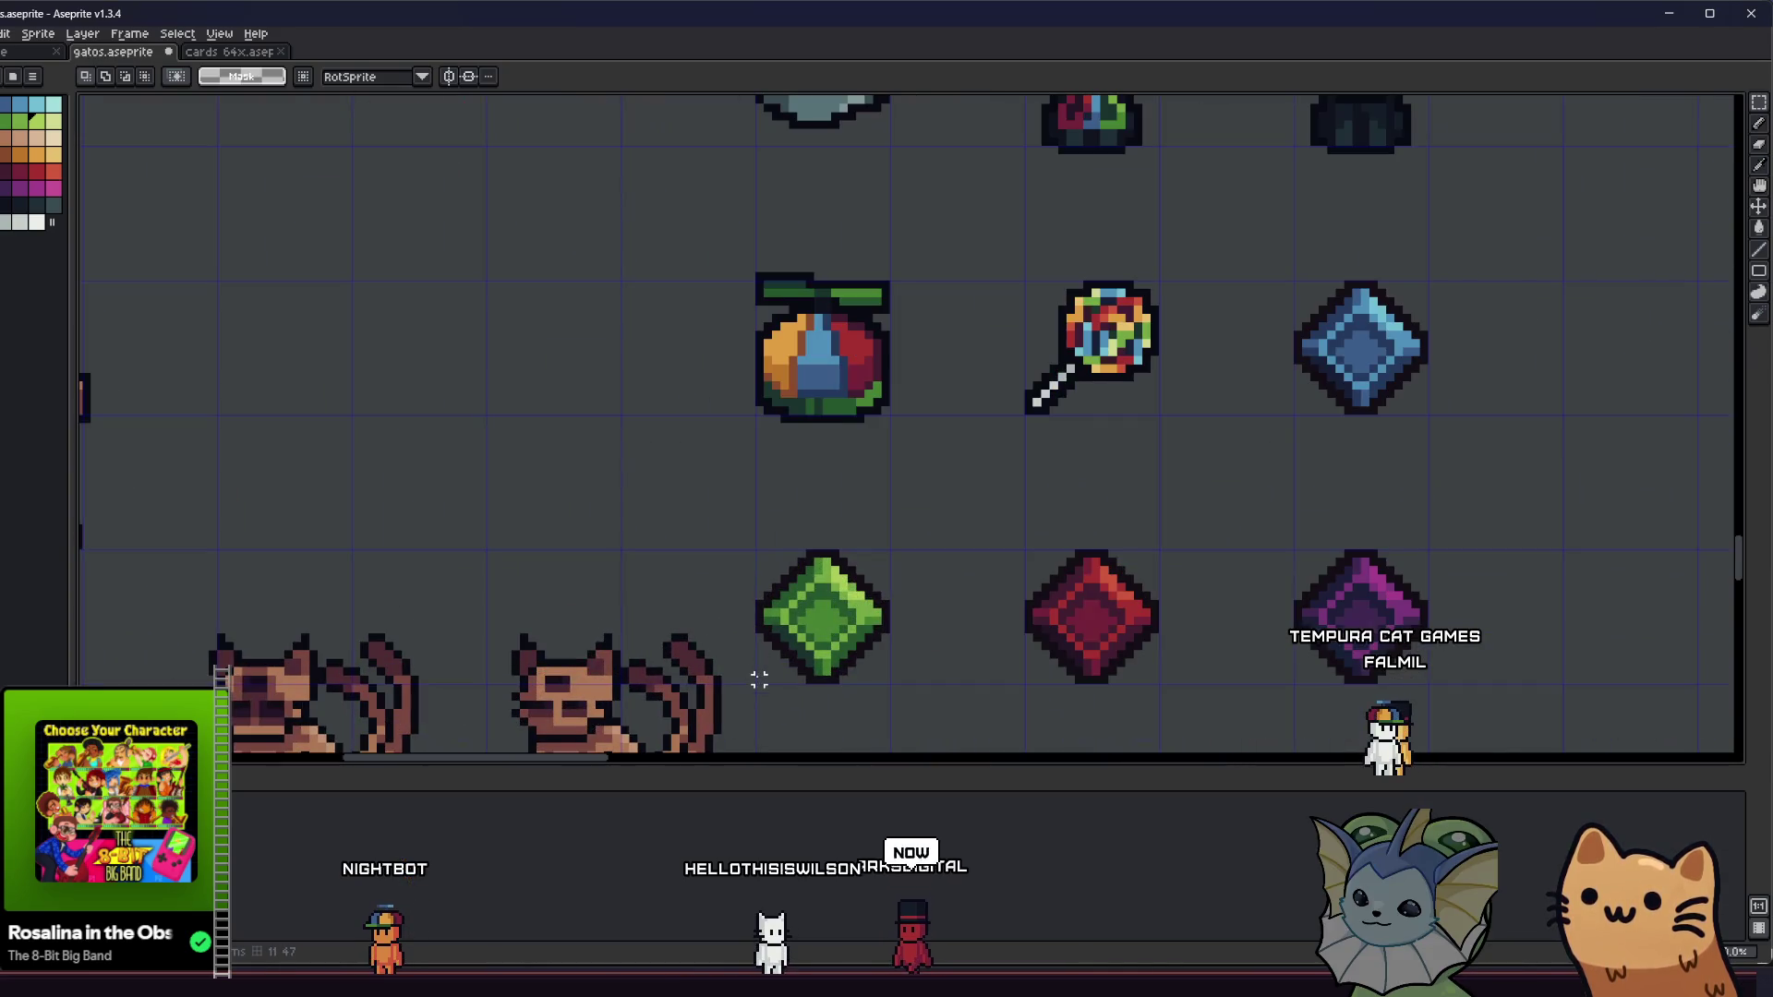
{"action": "scroll", "coordinate": [781, 658], "scroll_direction": "down", "scroll_amount": 1}
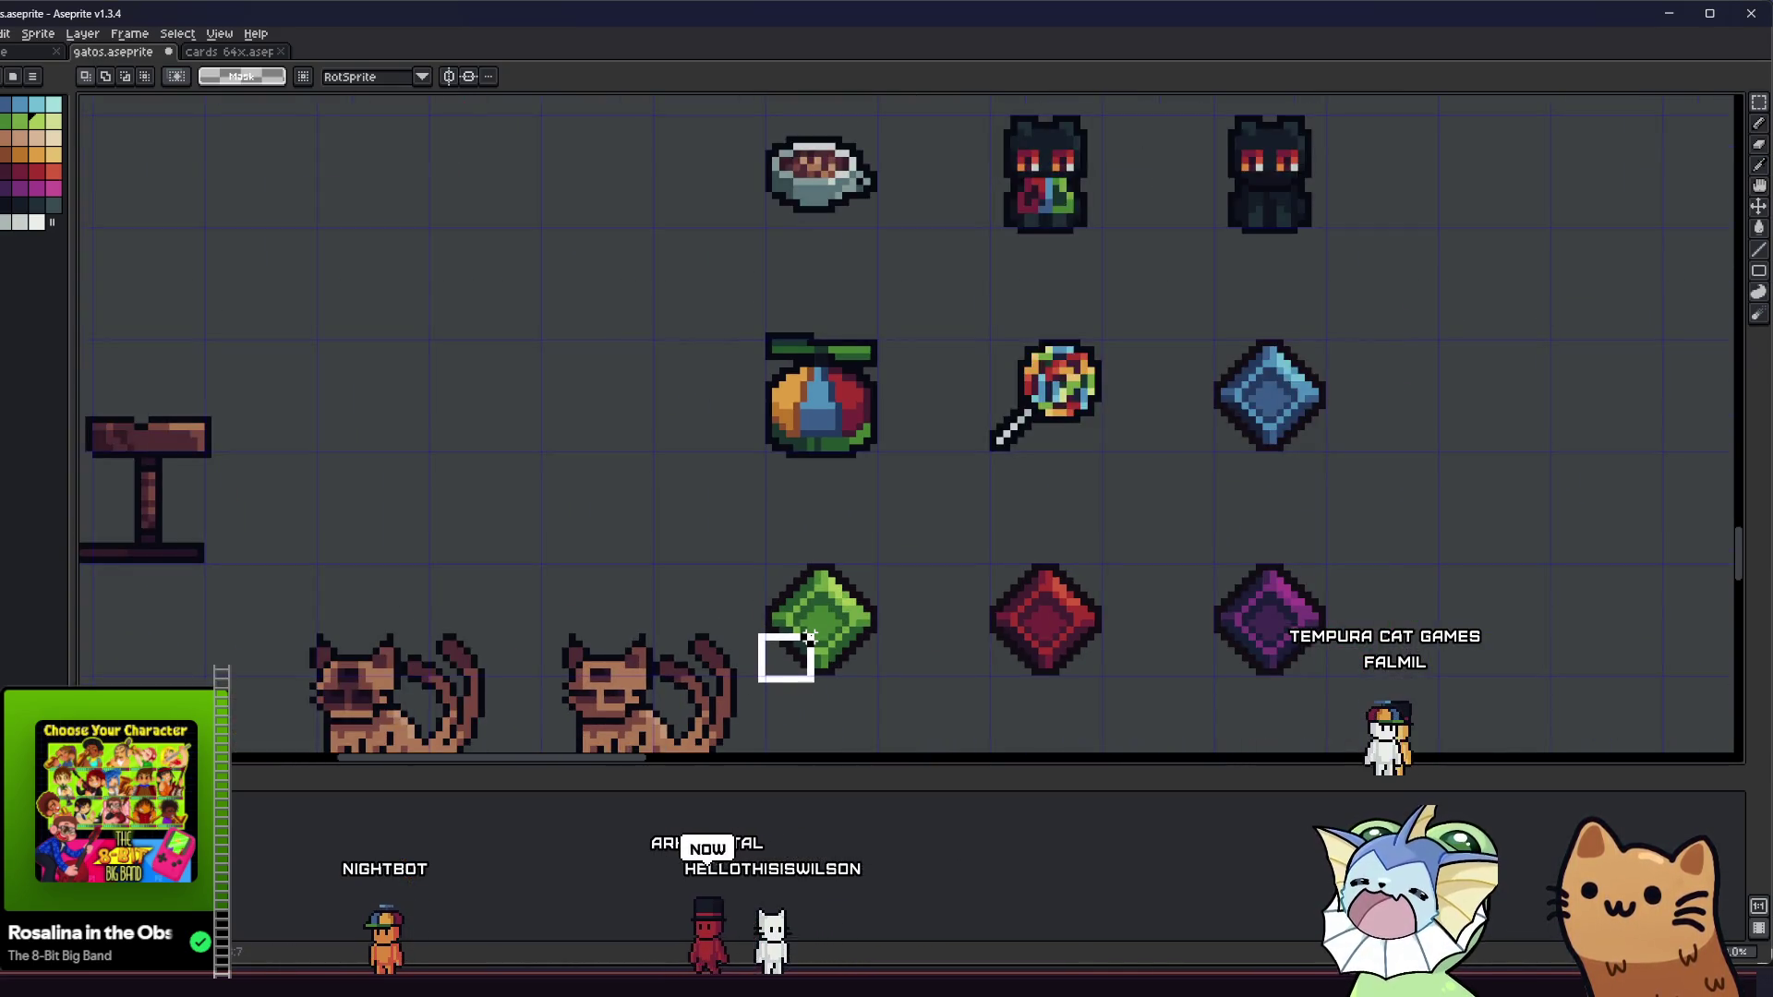
- Move the stray cat sprite beside the other cats
{"action": "scroll", "coordinate": [785, 657], "scroll_direction": "down", "scroll_amount": 3}
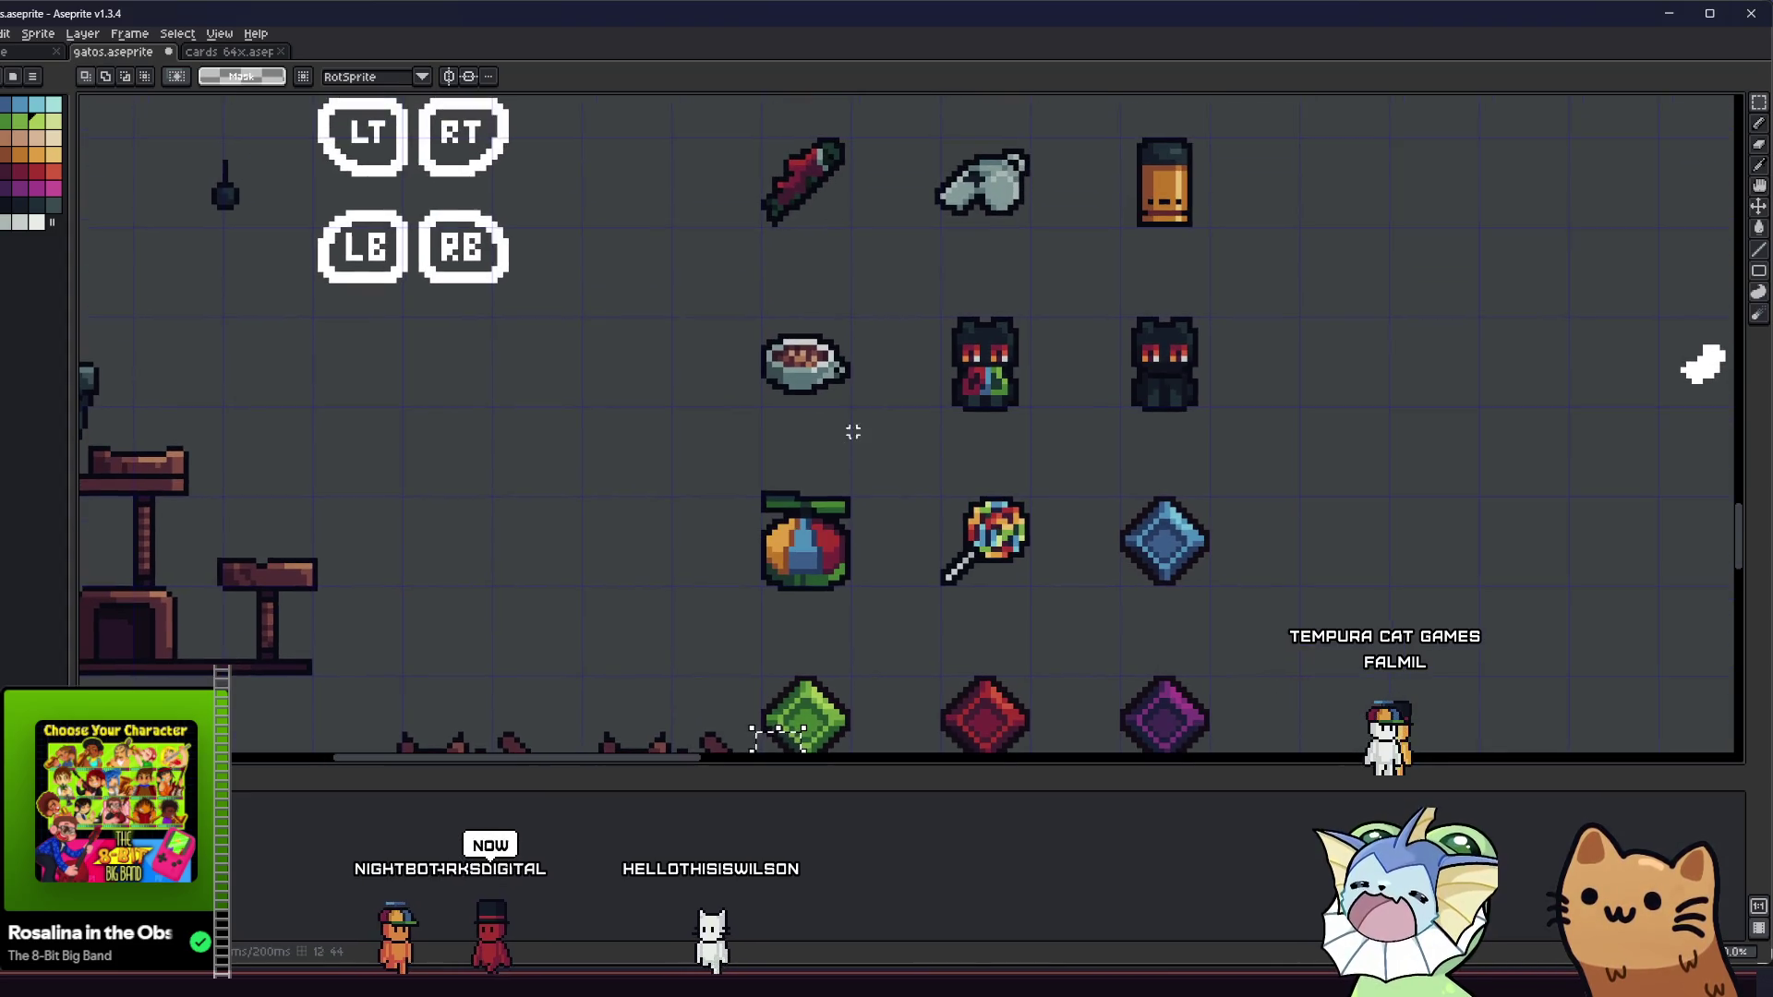
{"action": "mouse_move", "coordinate": [869, 92]}
{"action": "left_mouse_down"}
{"action": "mouse_move", "coordinate": [814, 495]}
{"action": "mouse_move", "coordinate": [846, 332]}
{"action": "left_mouse_up"}
{"action": "scroll", "coordinate": [847, 332], "scroll_direction": "down", "scroll_amount": 3}
{"action": "scroll", "coordinate": [822, 403], "scroll_direction": "up", "scroll_amount": 3}
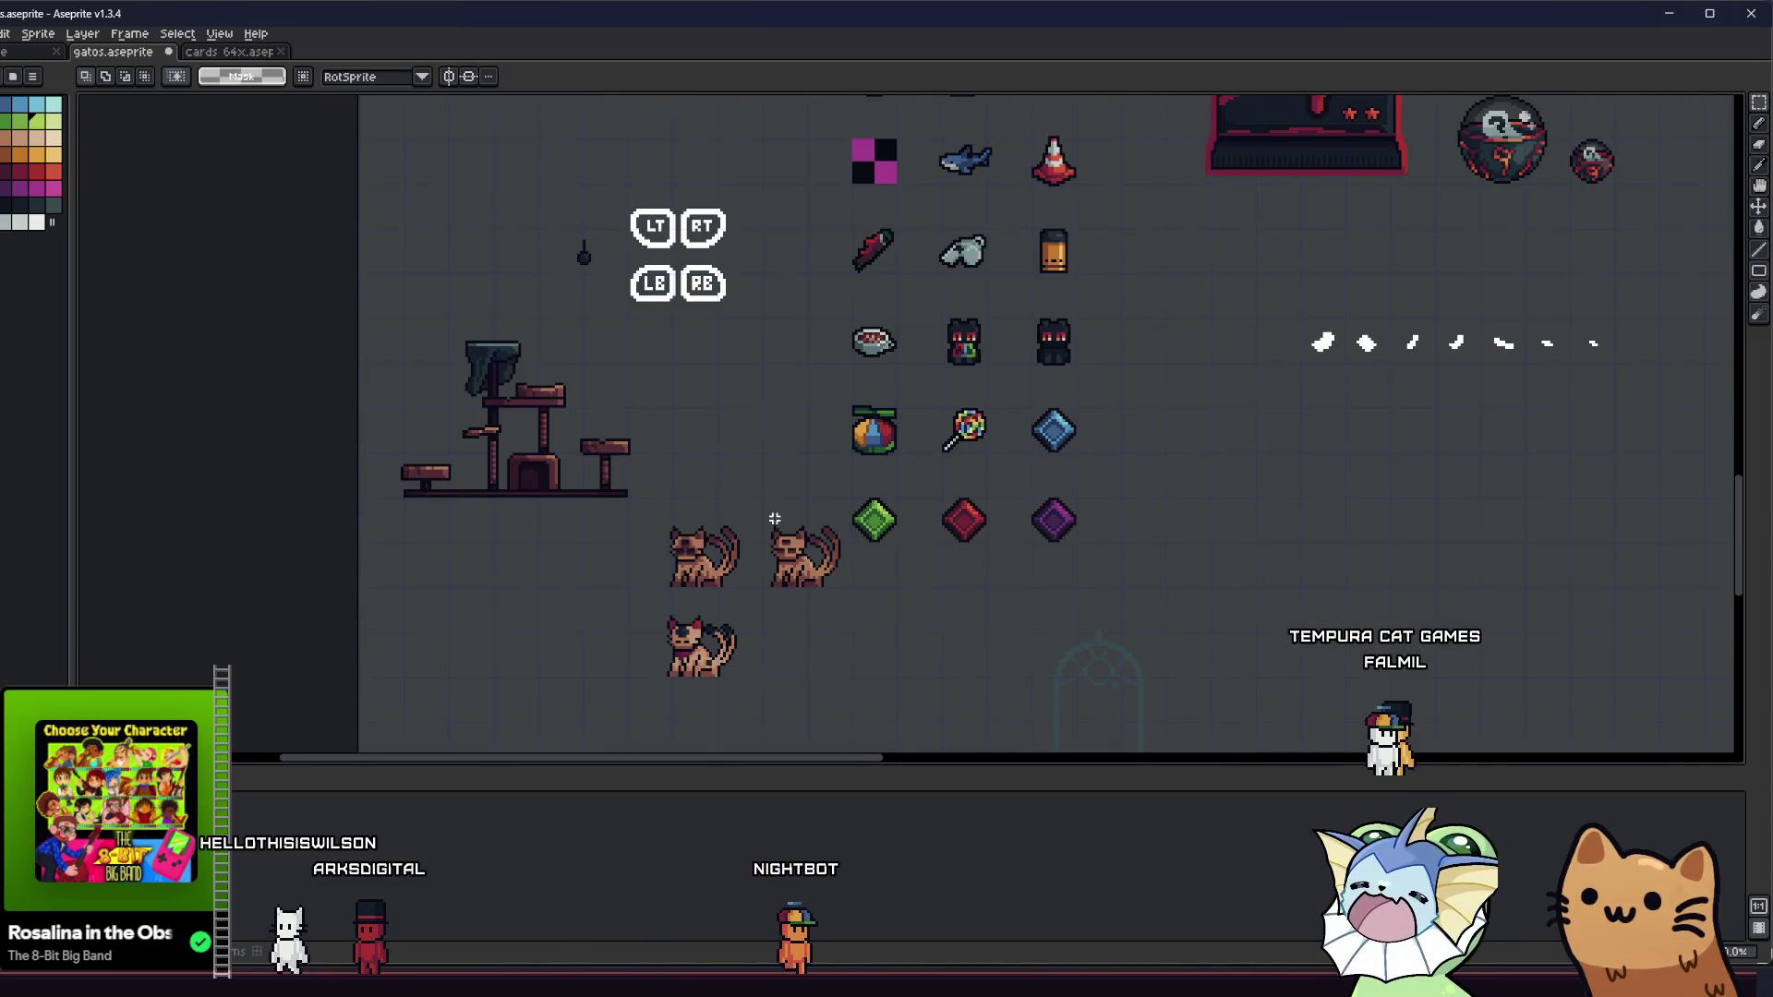
{"action": "left_click_drag", "start_coordinate": [818, 562], "coordinate": [676, 609]}
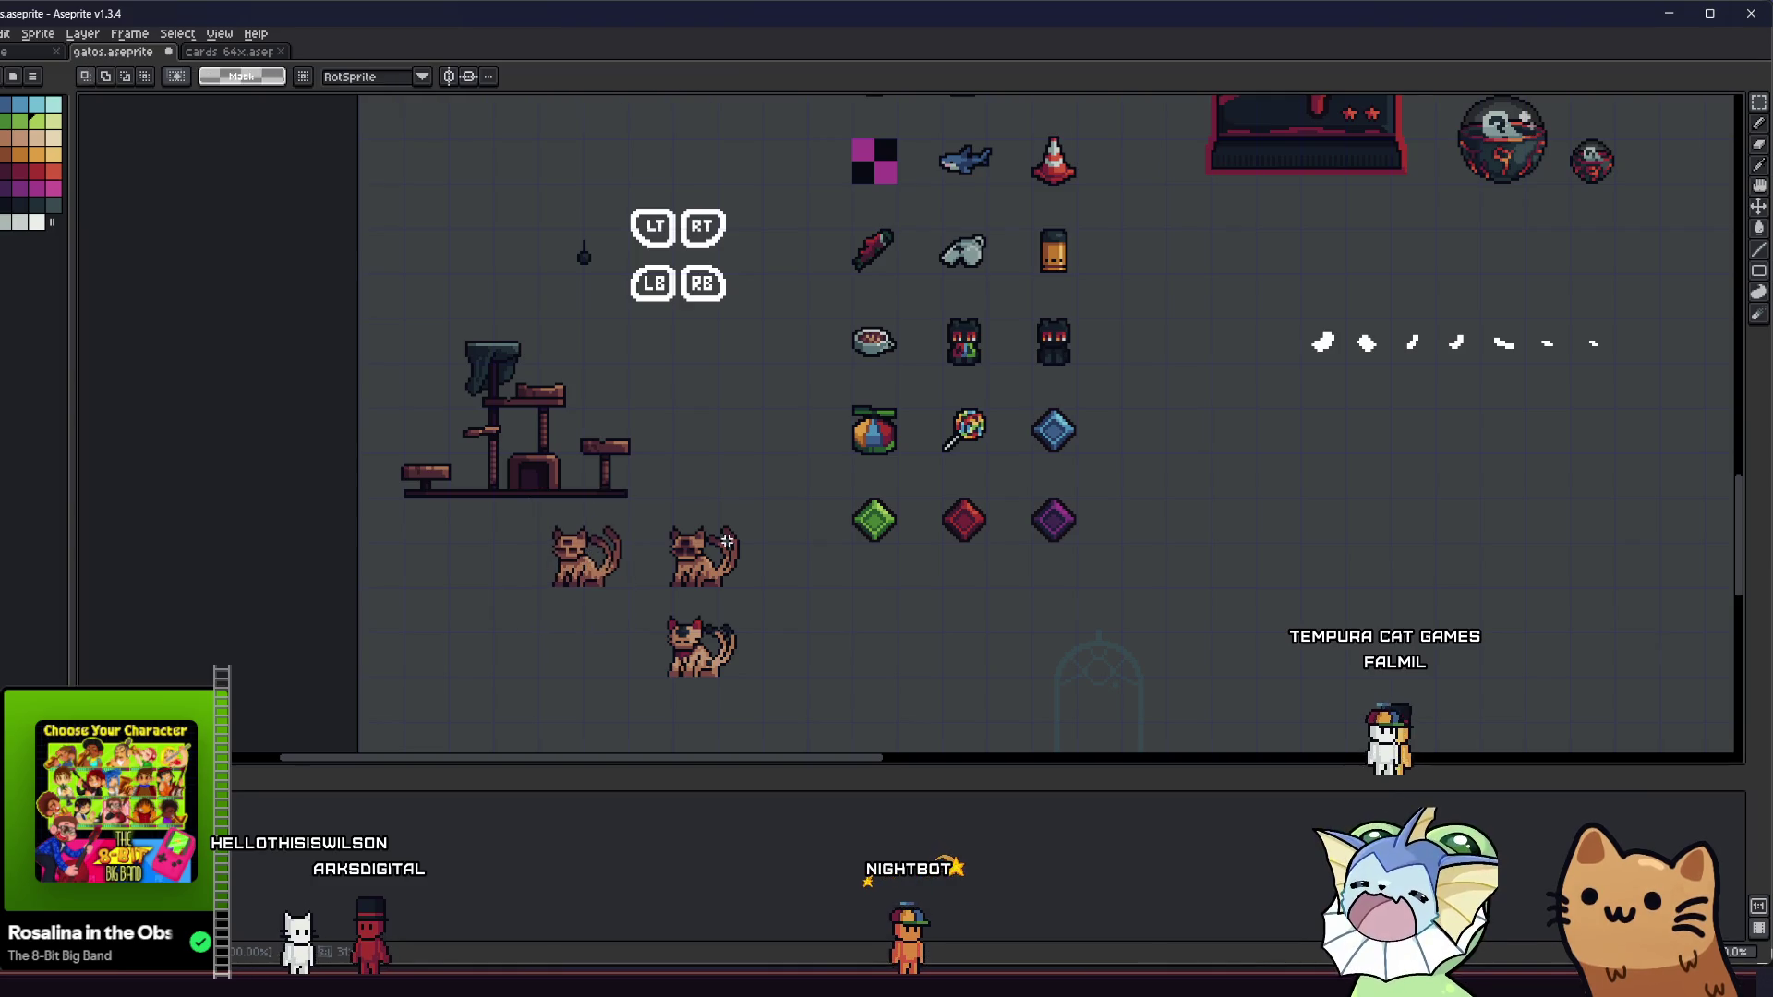
{"action": "key", "text": "Return"}
- Raise the small blue orb sprite level with the dark lava dome
{"action": "scroll", "coordinate": [673, 476], "scroll_direction": "up", "scroll_amount": 3}
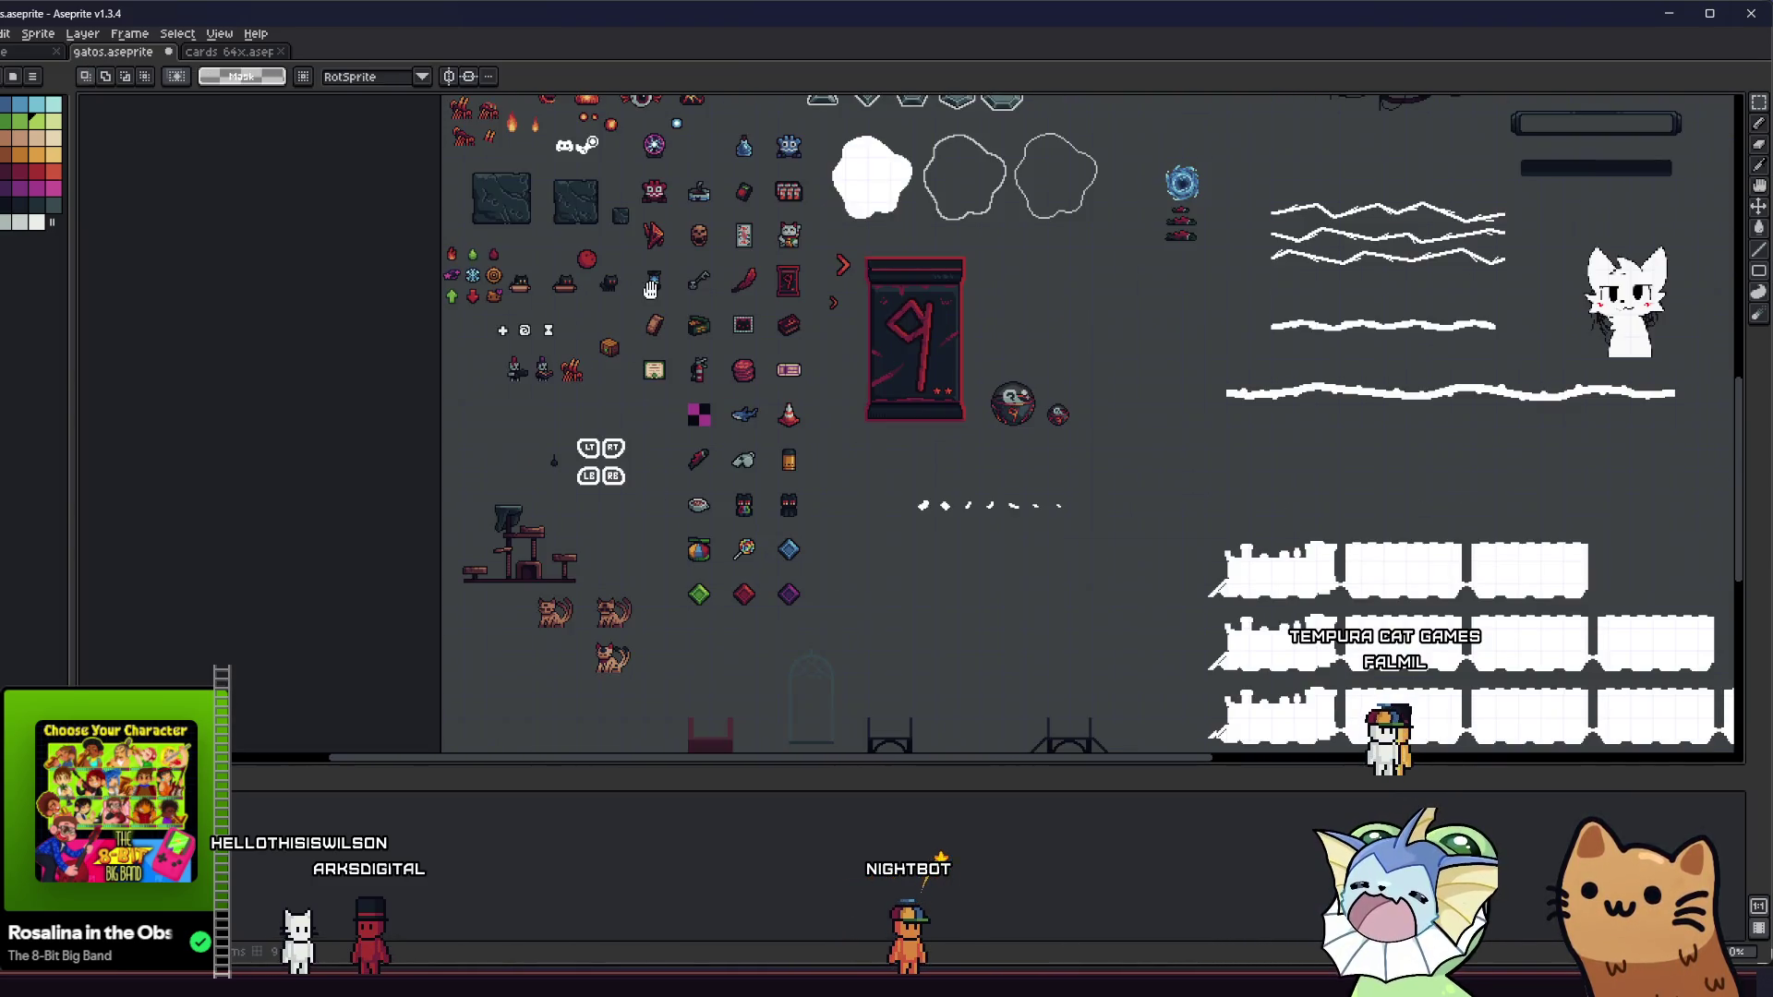
{"action": "left_click_drag", "start_coordinate": [644, 416], "coordinate": [648, 444]}
{"action": "scroll", "coordinate": [697, 101], "scroll_direction": "up", "scroll_amount": 5}
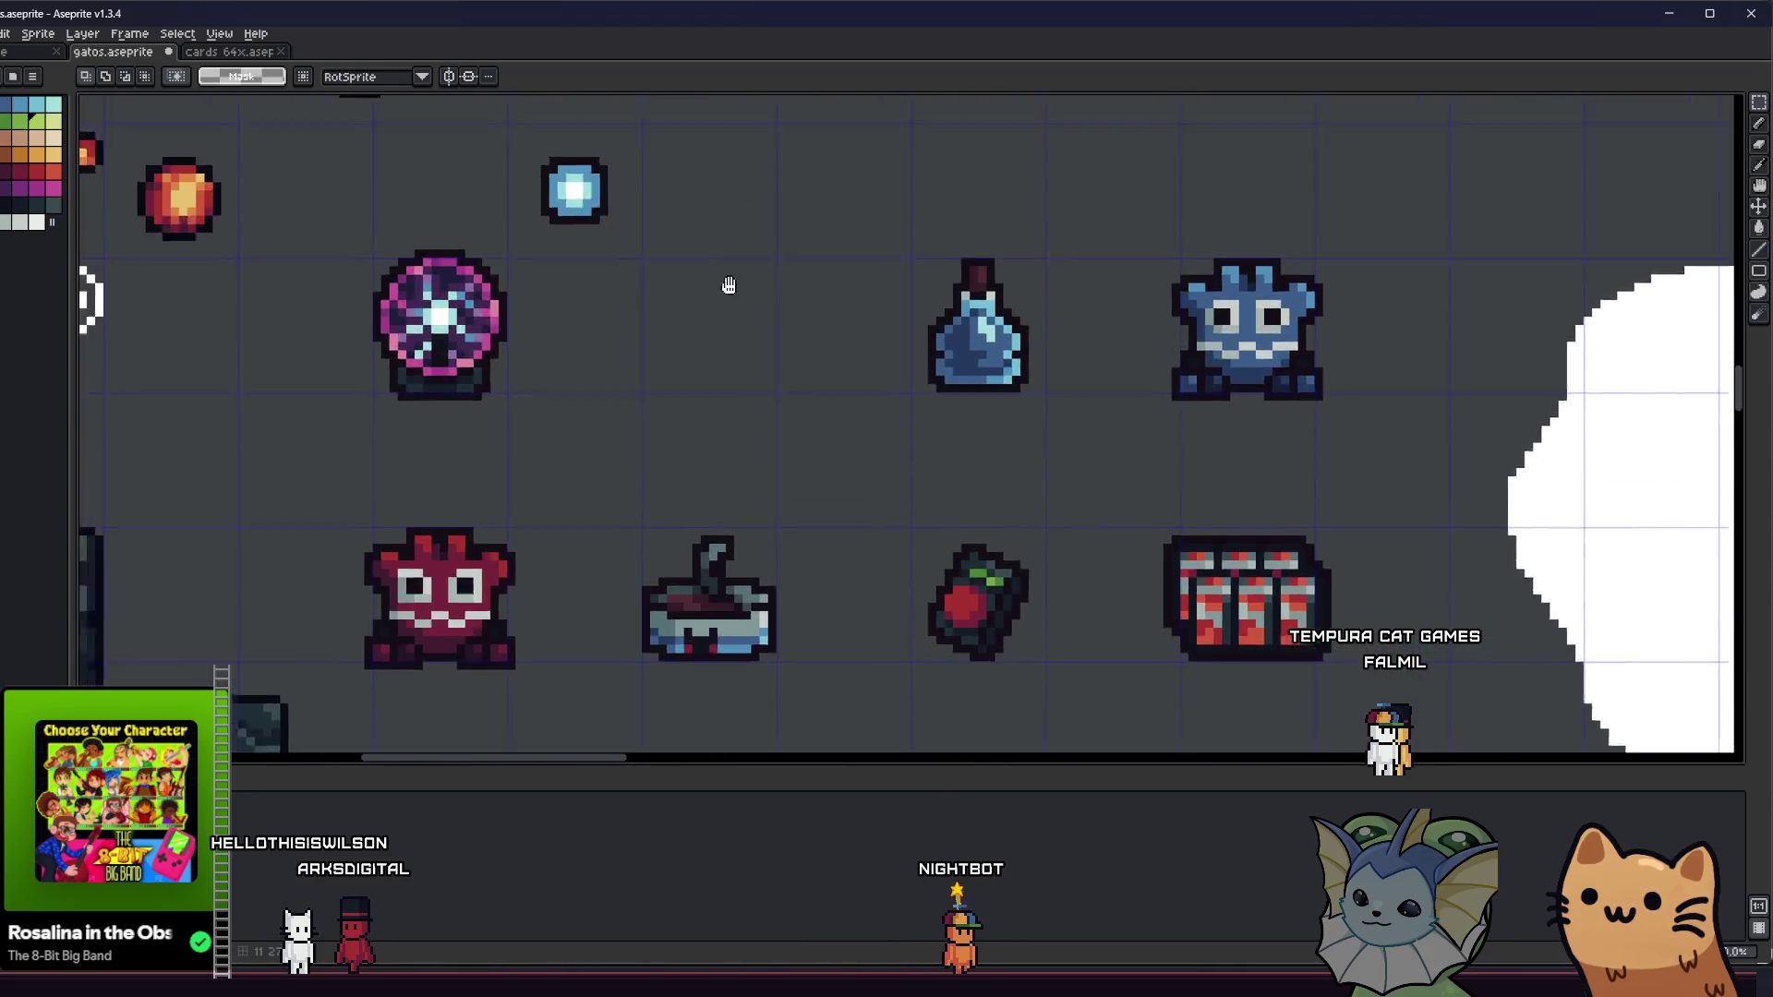
{"action": "left_click_drag", "start_coordinate": [721, 262], "coordinate": [748, 404]}
{"action": "mouse_move", "coordinate": [539, 251]}
{"action": "left_mouse_down"}
{"action": "mouse_move", "coordinate": [663, 369]}
{"action": "mouse_move", "coordinate": [842, 245]}
{"action": "mouse_move", "coordinate": [873, 185]}
{"action": "left_mouse_up"}
{"action": "left_click", "coordinate": [843, 320]}
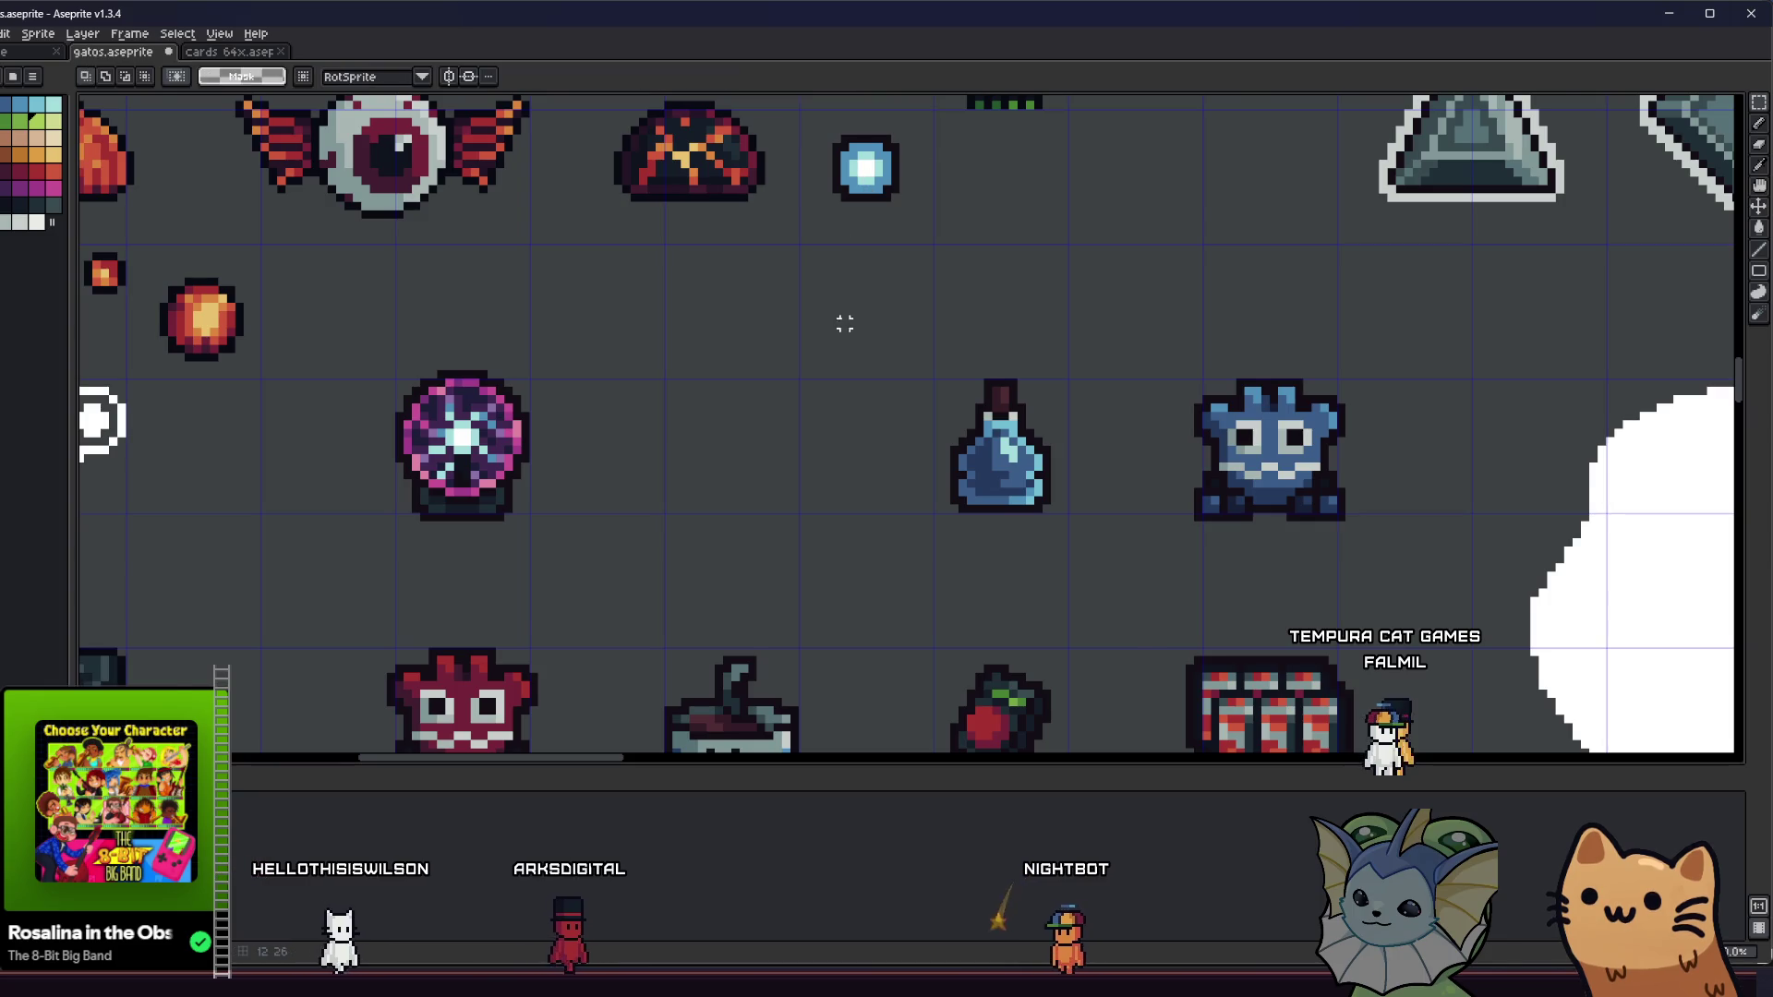
- Nudge the small dark tile slightly to the left
{"action": "scroll", "coordinate": [800, 392], "scroll_direction": "down", "scroll_amount": 3}
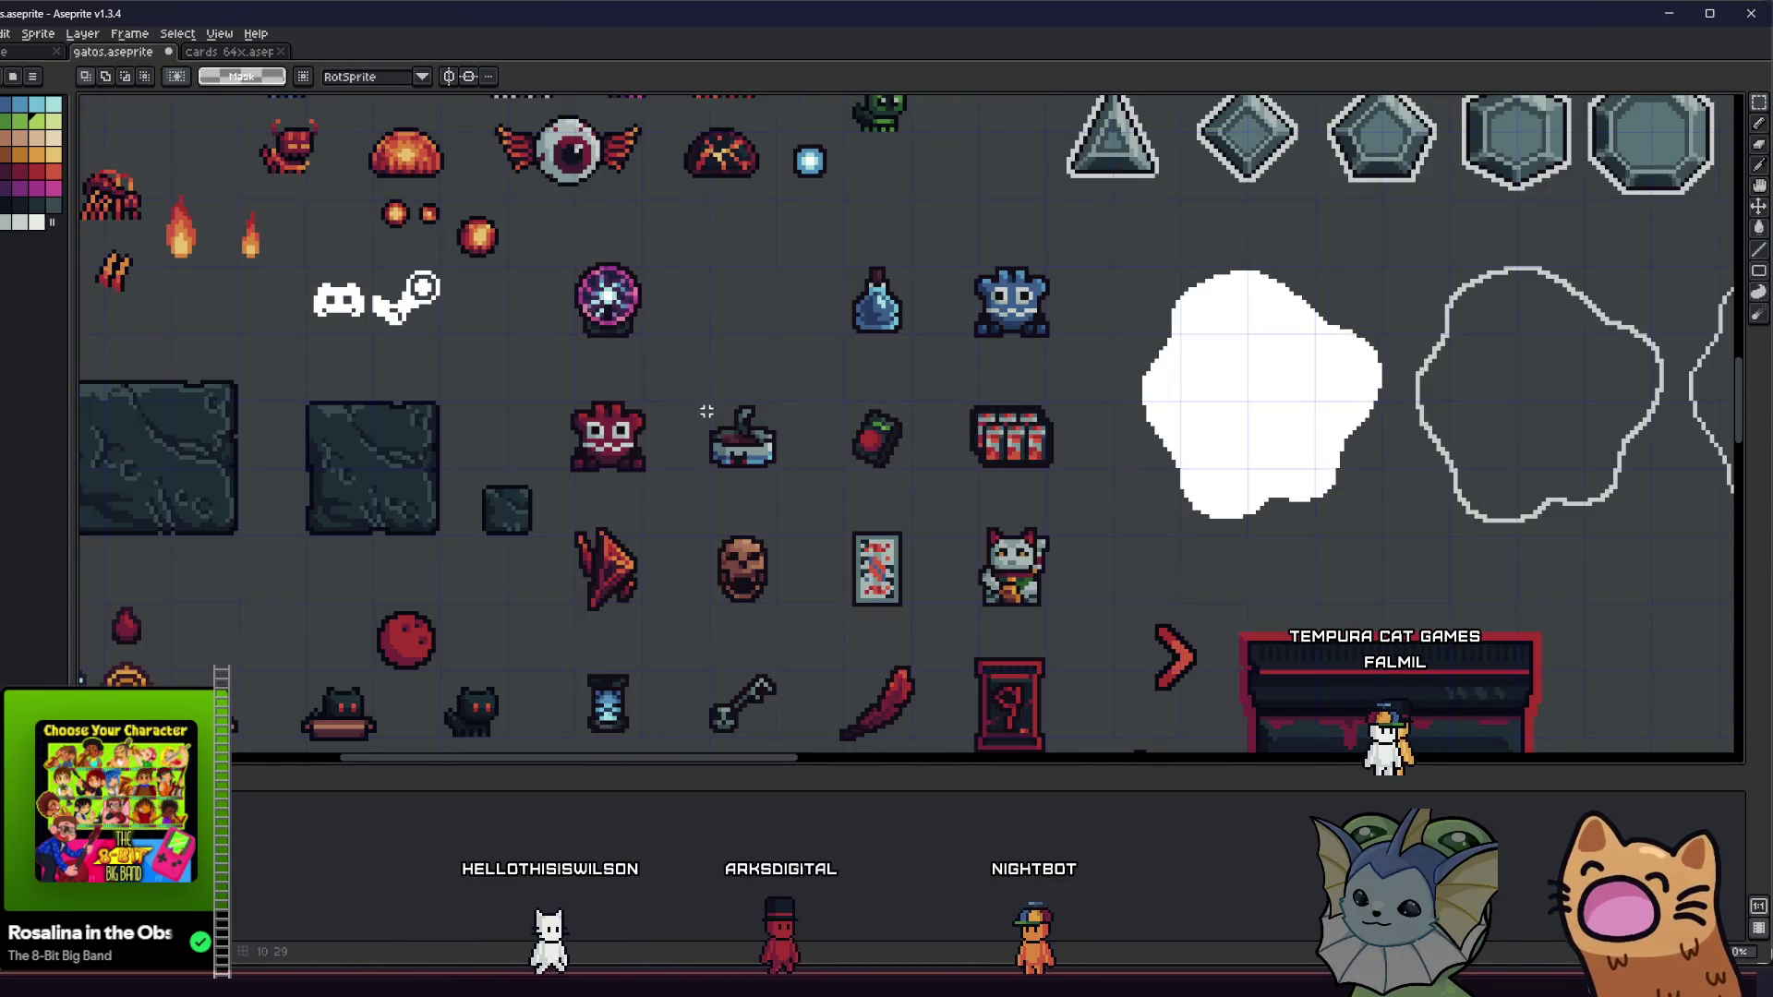
{"action": "scroll", "coordinate": [706, 420], "scroll_direction": "down", "scroll_amount": 1}
{"action": "mouse_move", "coordinate": [545, 442]}
{"action": "left_mouse_down"}
{"action": "mouse_move", "coordinate": [592, 511]}
{"action": "mouse_move", "coordinate": [579, 483]}
{"action": "left_mouse_up"}
{"action": "left_click_drag", "start_coordinate": [613, 545], "coordinate": [615, 536]}
{"action": "scroll", "coordinate": [615, 535], "scroll_direction": "down", "scroll_amount": 5}
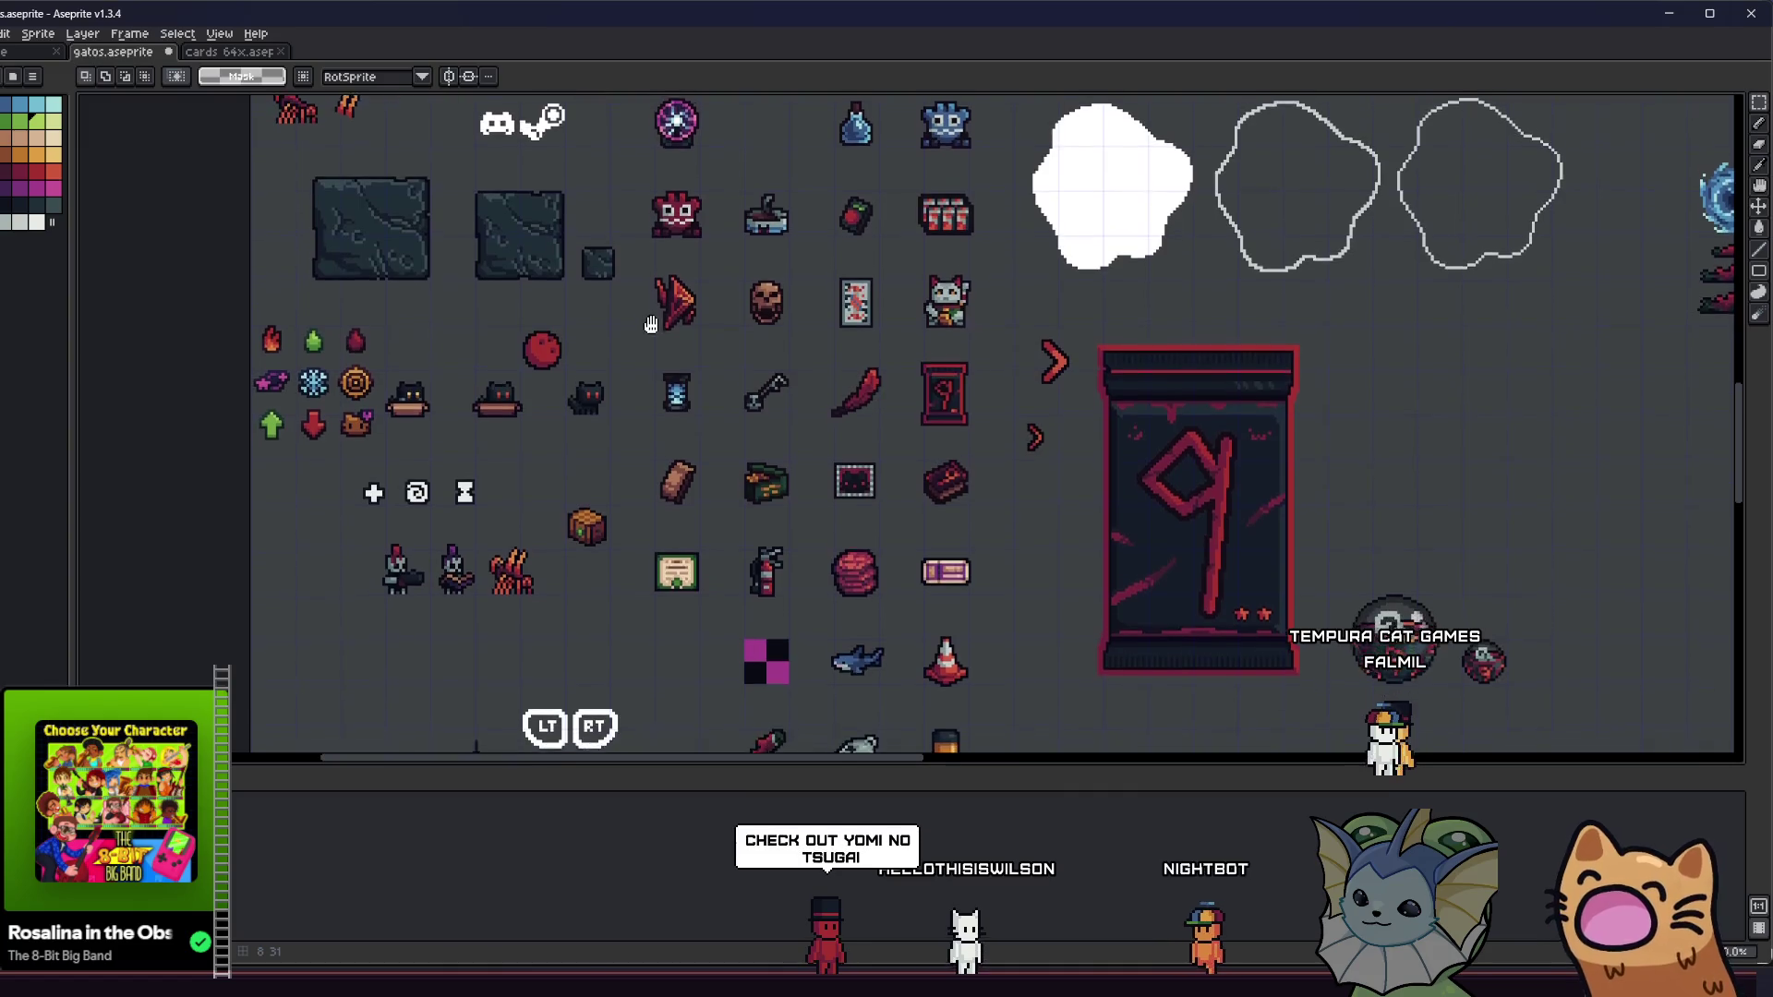
{"action": "scroll", "coordinate": [791, 372], "scroll_direction": "down", "scroll_amount": 2}
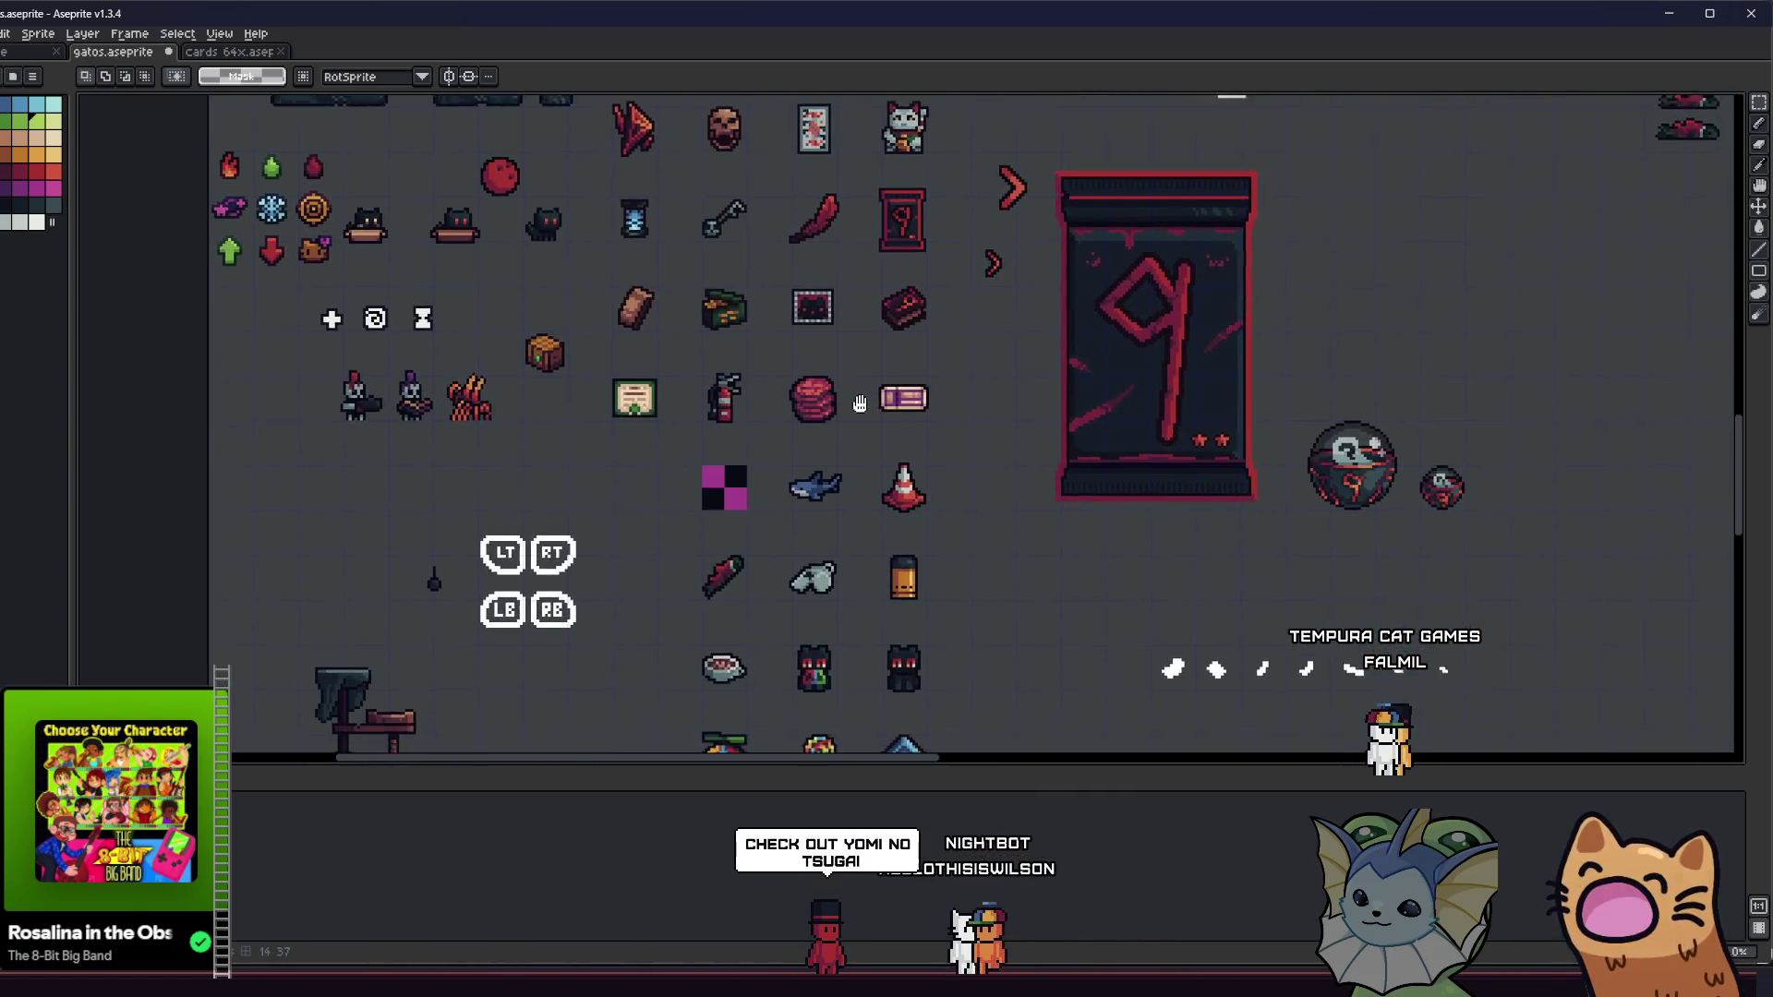
{"action": "scroll", "coordinate": [876, 370], "scroll_direction": "up", "scroll_amount": 3}
{"action": "scroll", "coordinate": [877, 371], "scroll_direction": "up", "scroll_amount": 3}
- Test Magic Wand selections on the red-bordered card and the red gem's grid cell
{"action": "key", "text": "w"}
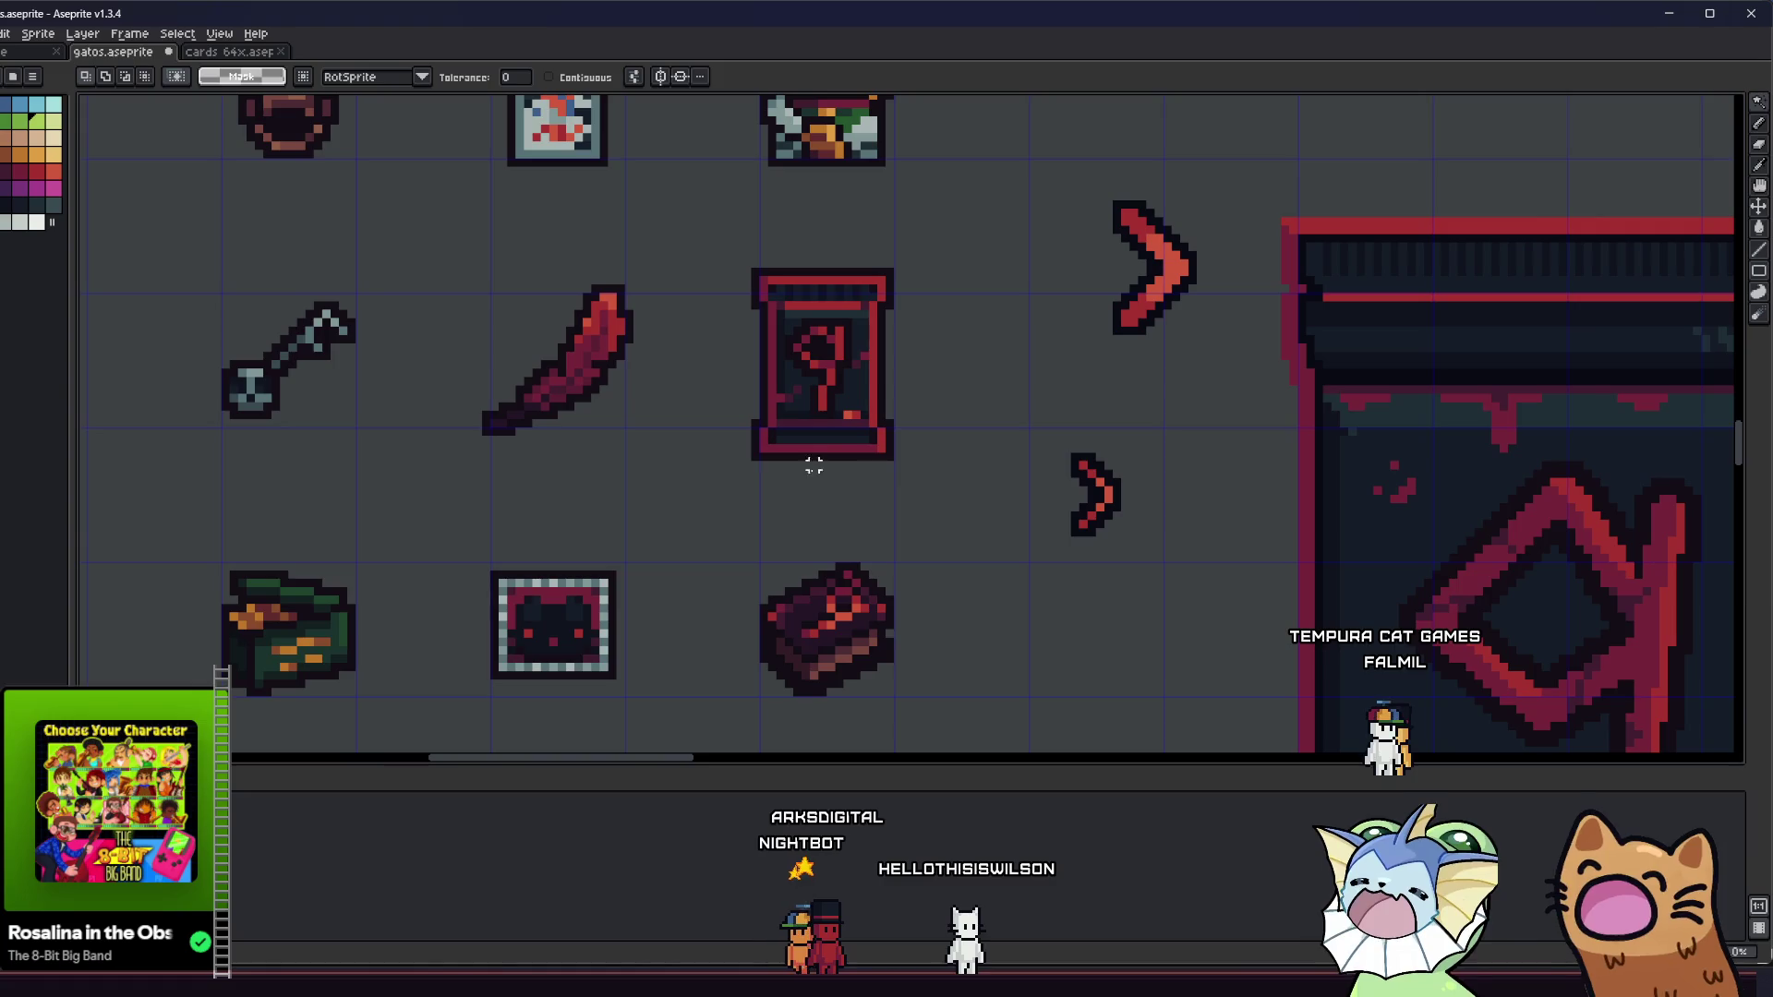
{"action": "left_click", "coordinate": [821, 450]}
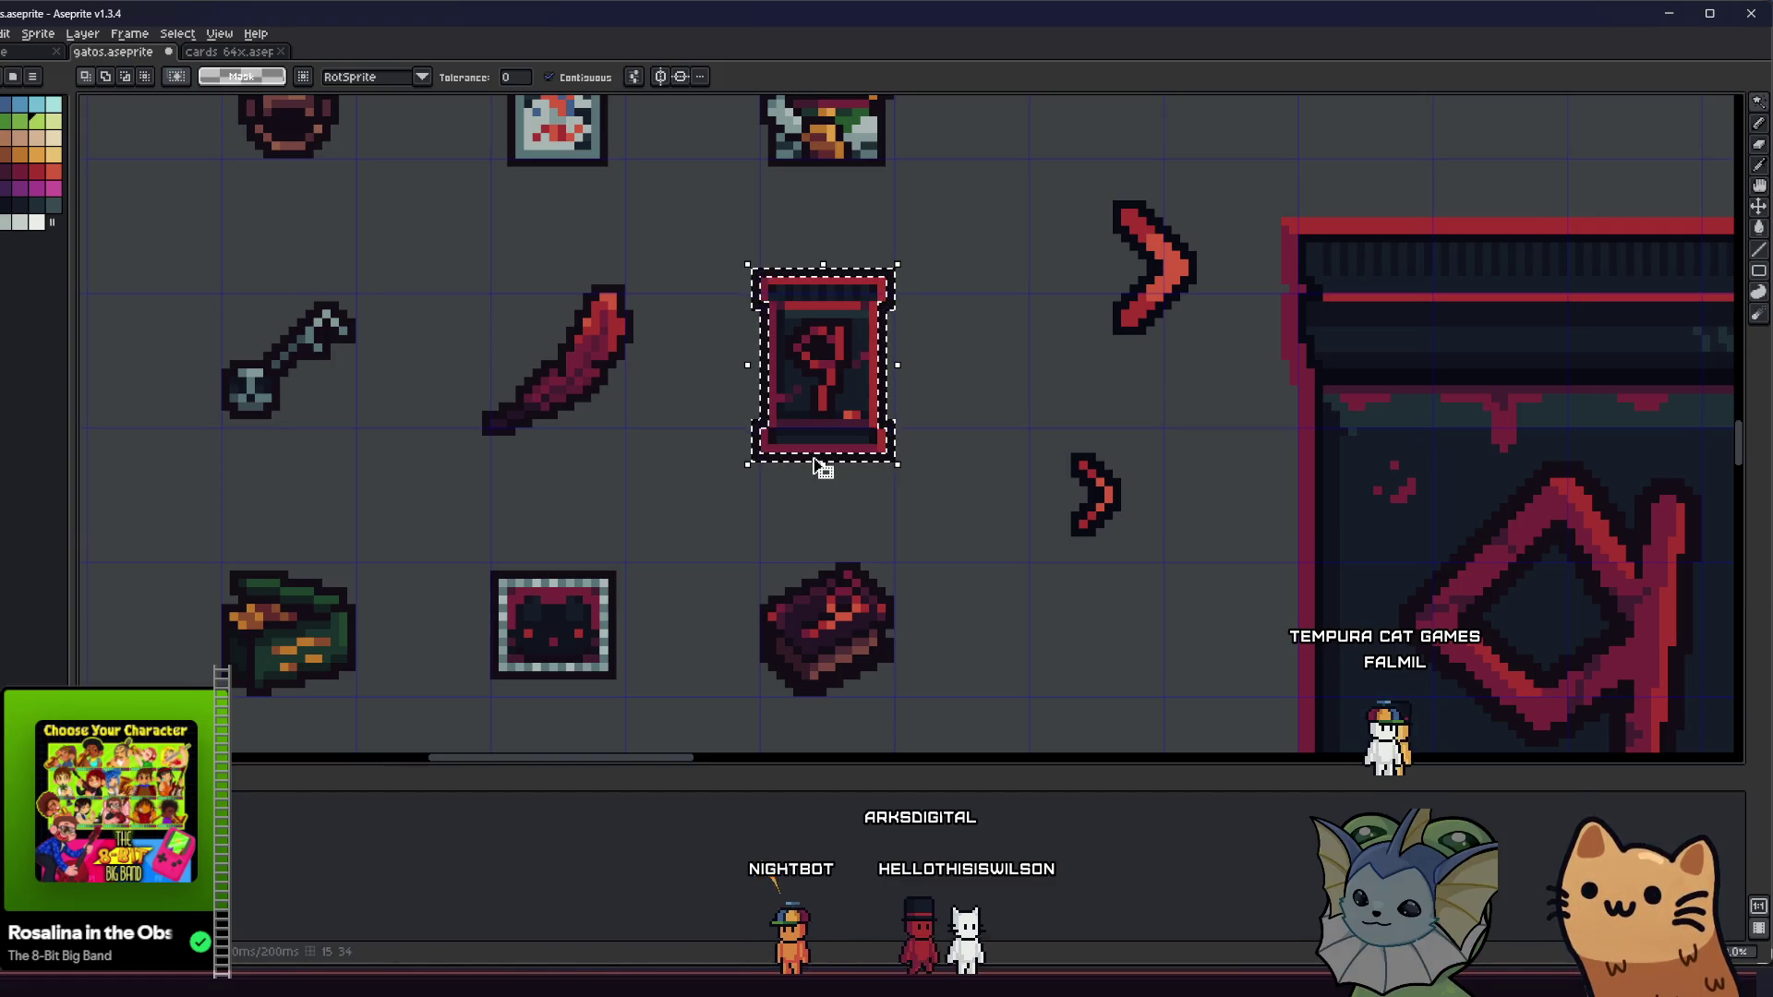
{"action": "scroll", "coordinate": [711, 441], "scroll_direction": "up", "scroll_amount": 2}
{"action": "scroll", "coordinate": [707, 480], "scroll_direction": "down", "scroll_amount": 4}
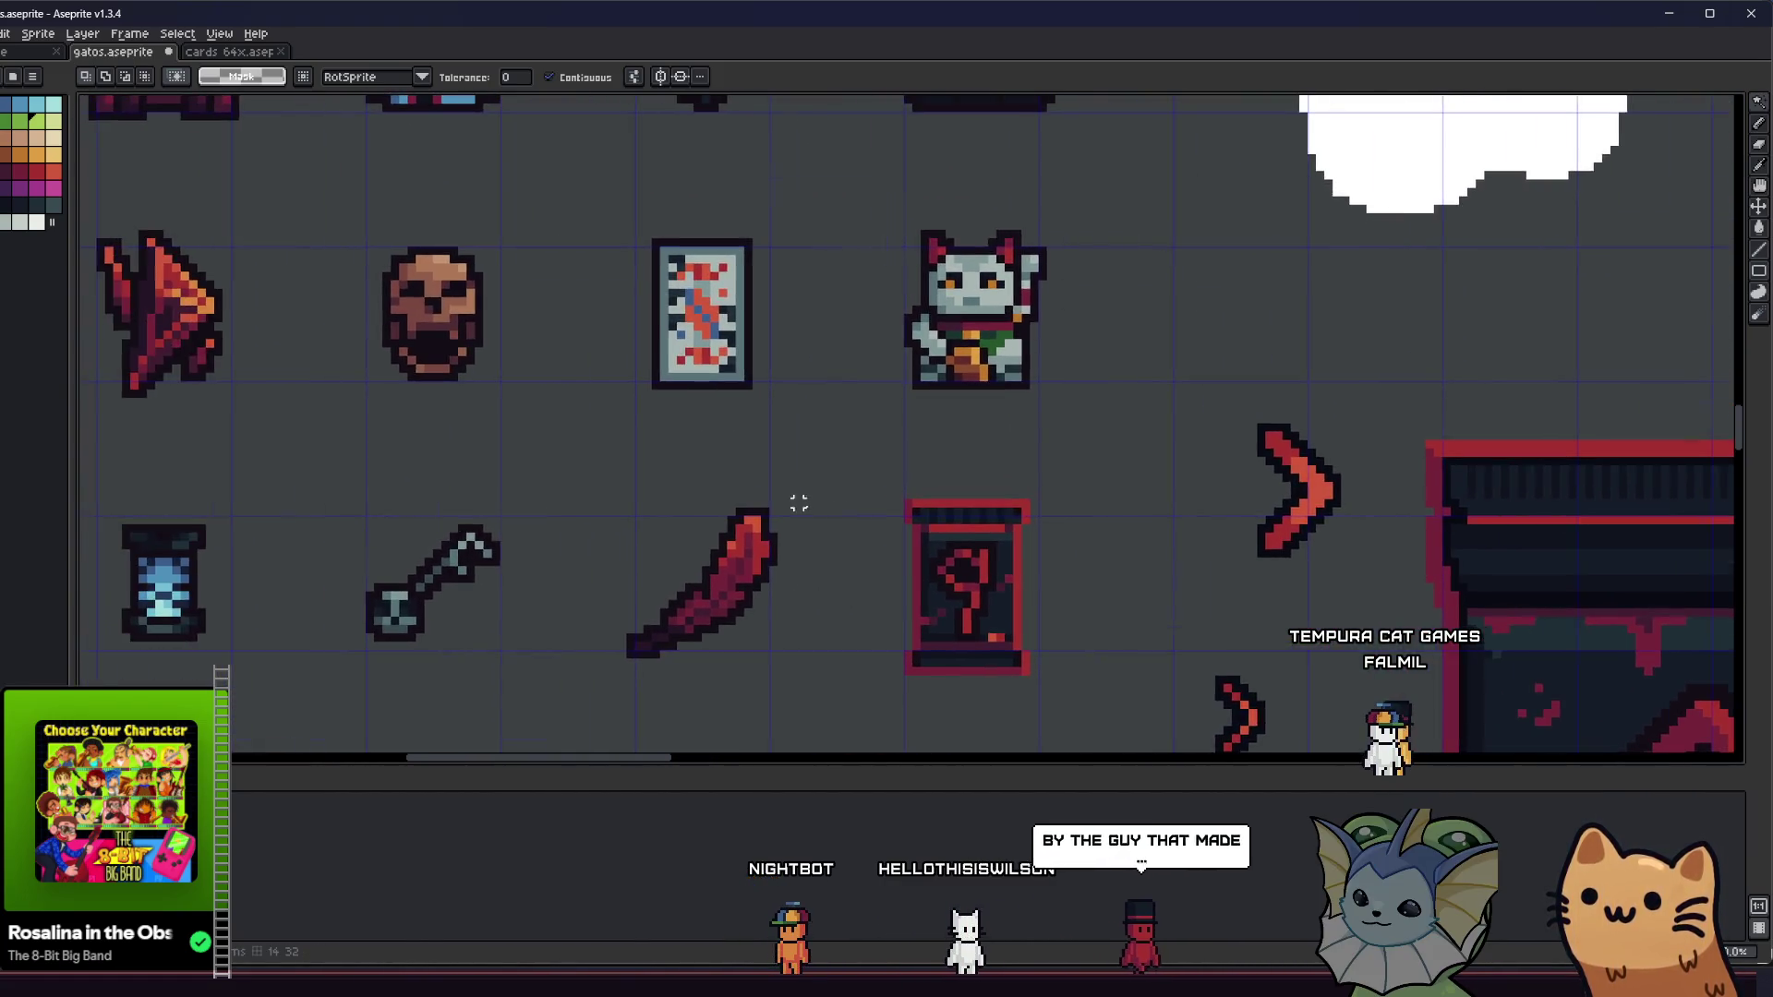
{"action": "scroll", "coordinate": [774, 507], "scroll_direction": "down", "scroll_amount": 2}
{"action": "scroll", "coordinate": [773, 507], "scroll_direction": "down", "scroll_amount": 2}
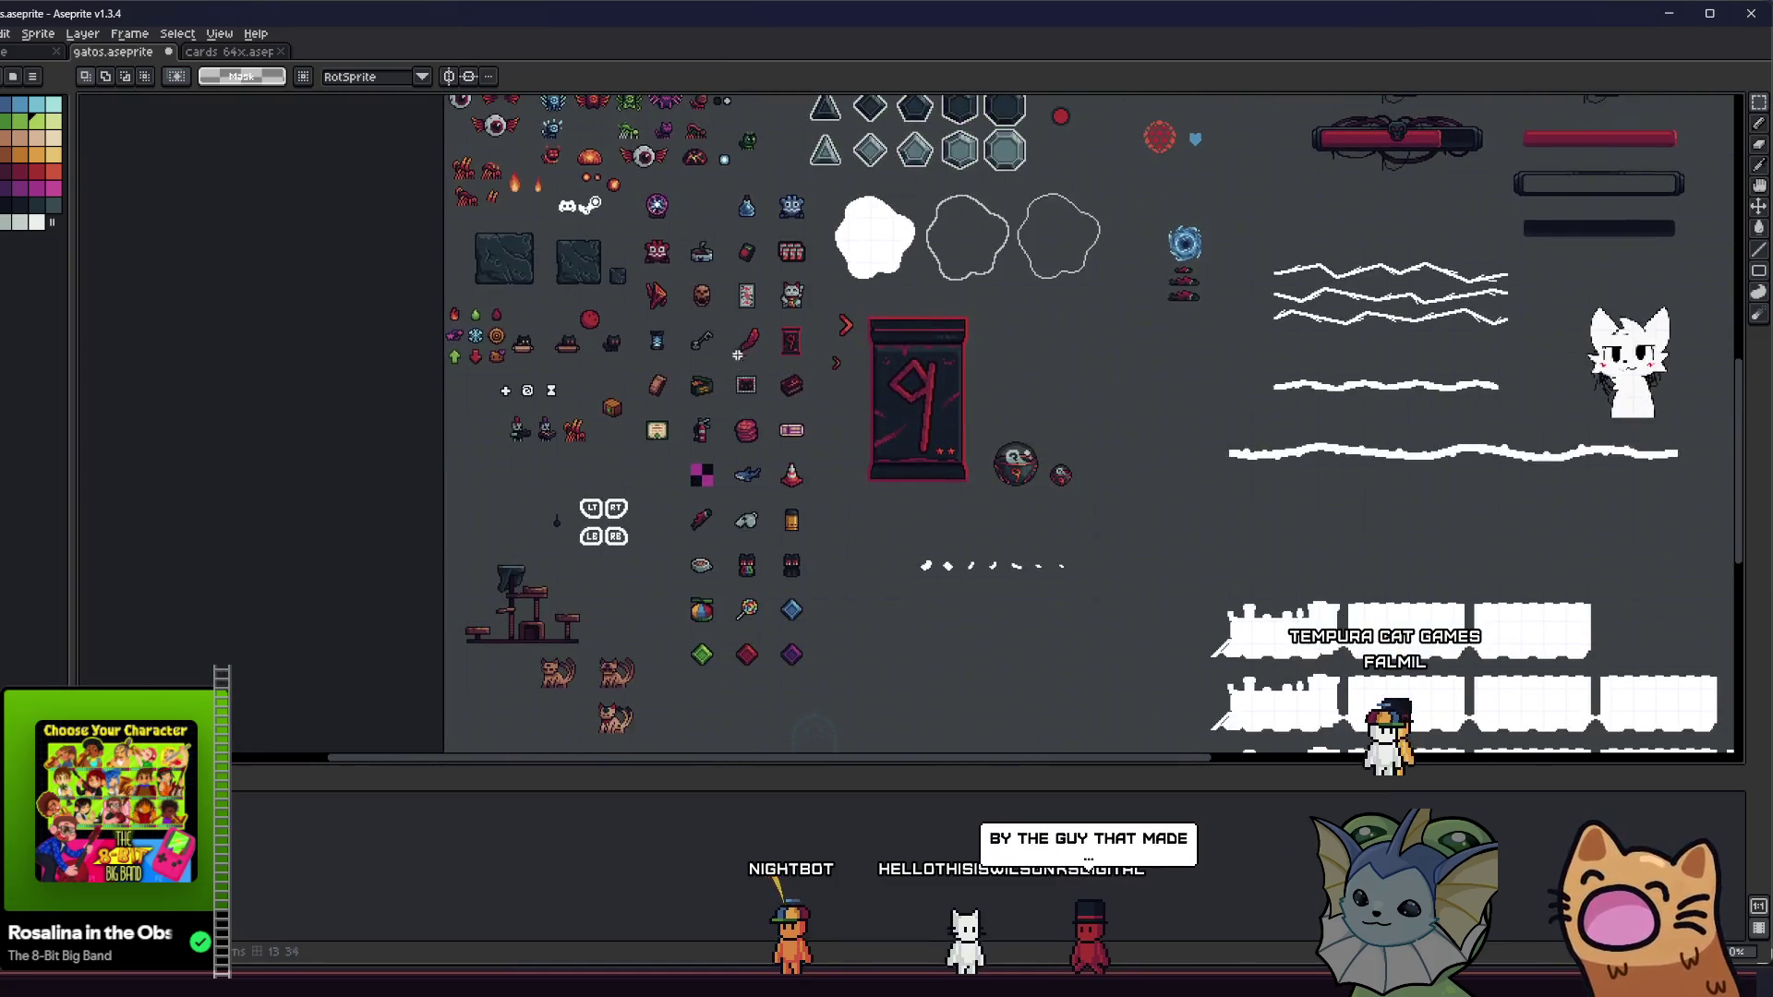
{"action": "scroll", "coordinate": [618, 405], "scroll_direction": "up", "scroll_amount": 5}
{"action": "left_click_drag", "start_coordinate": [596, 338], "coordinate": [774, 515]}
{"action": "scroll", "coordinate": [859, 546], "scroll_direction": "down", "scroll_amount": 1}
{"action": "scroll", "coordinate": [689, 377], "scroll_direction": "down", "scroll_amount": 3}
{"action": "scroll", "coordinate": [688, 376], "scroll_direction": "up", "scroll_amount": 3}
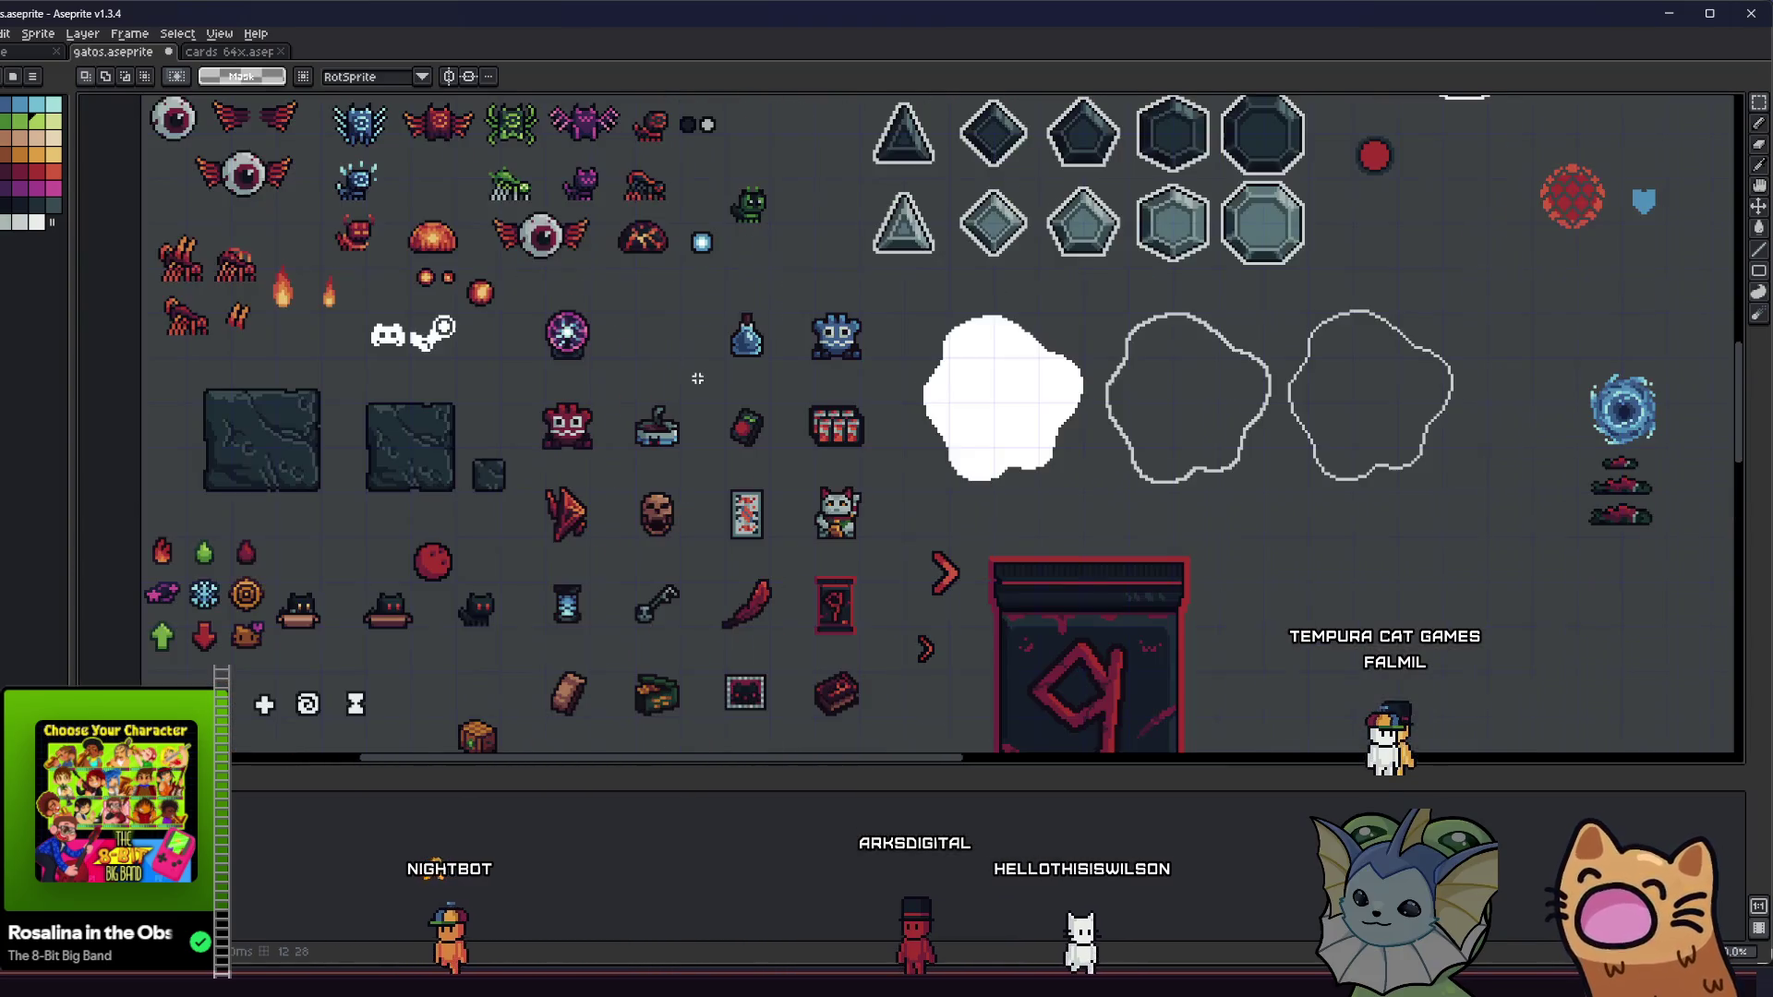
{"action": "scroll", "coordinate": [824, 362], "scroll_direction": "up", "scroll_amount": 3}
- Try selecting the jars sprite with the Magic Wand, then clear the selection
{"action": "key", "text": "w"}
{"action": "left_click", "coordinate": [861, 434]}
{"action": "key", "text": "ctrl+d"}
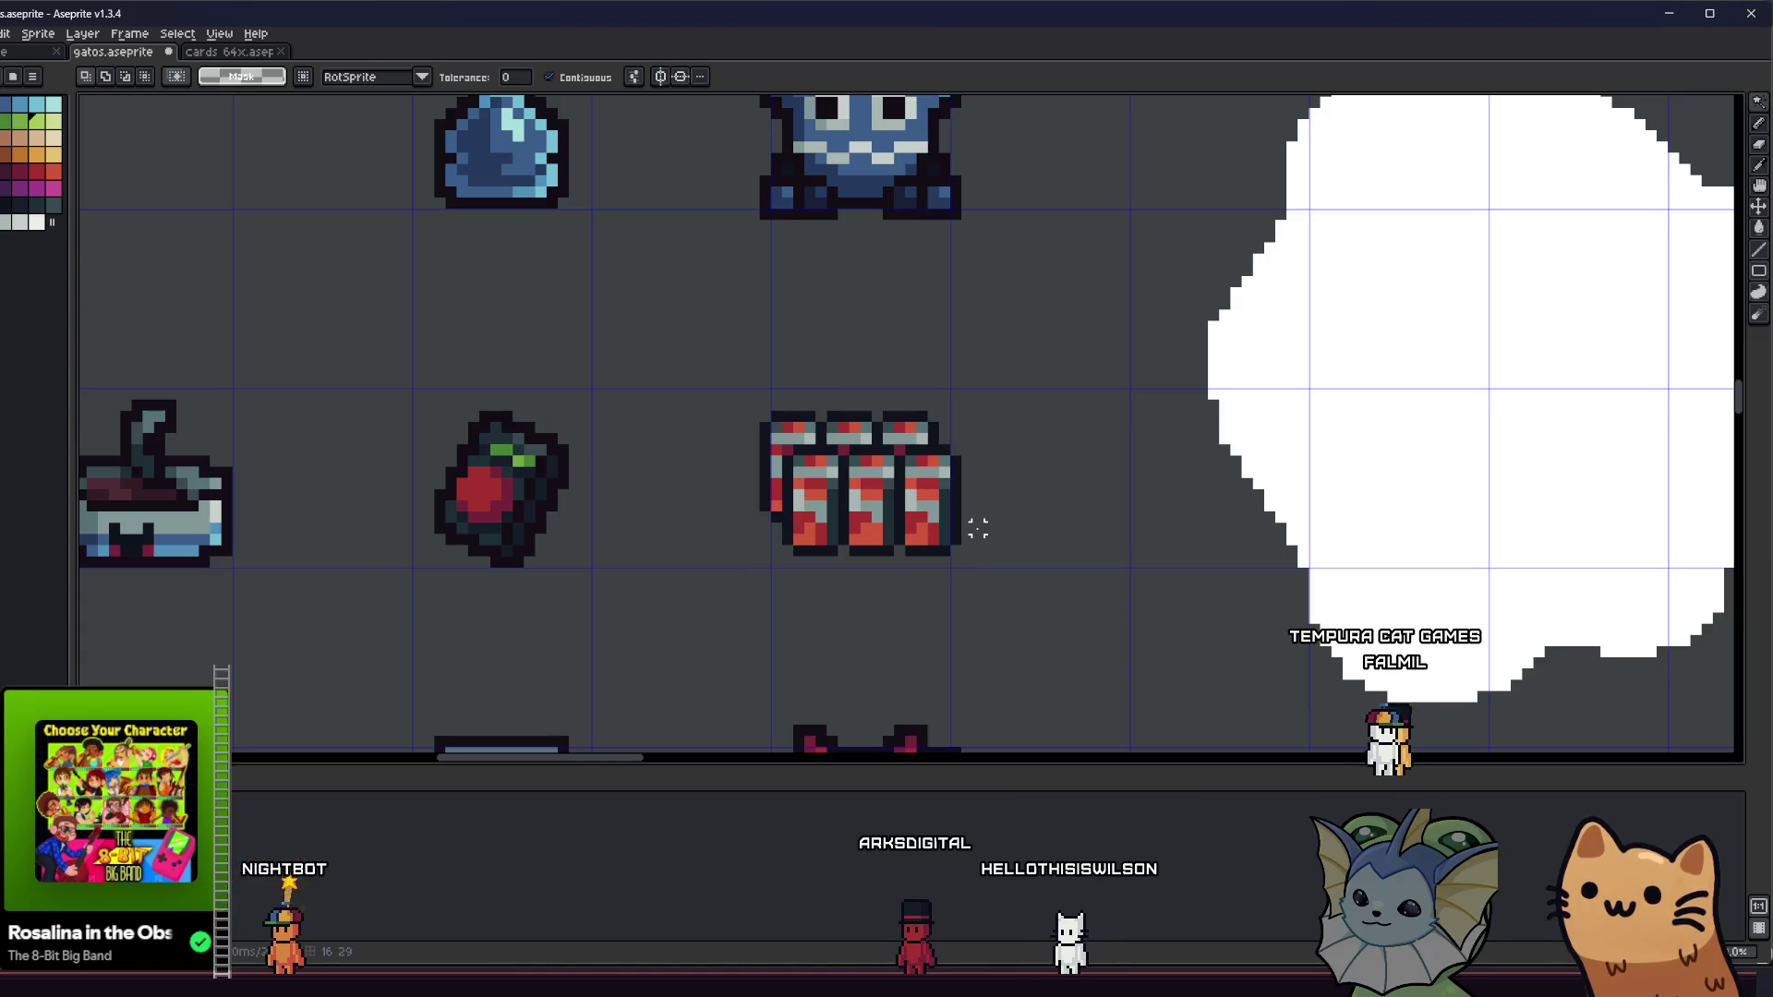
{"action": "scroll", "coordinate": [834, 515], "scroll_direction": "down", "scroll_amount": 2}
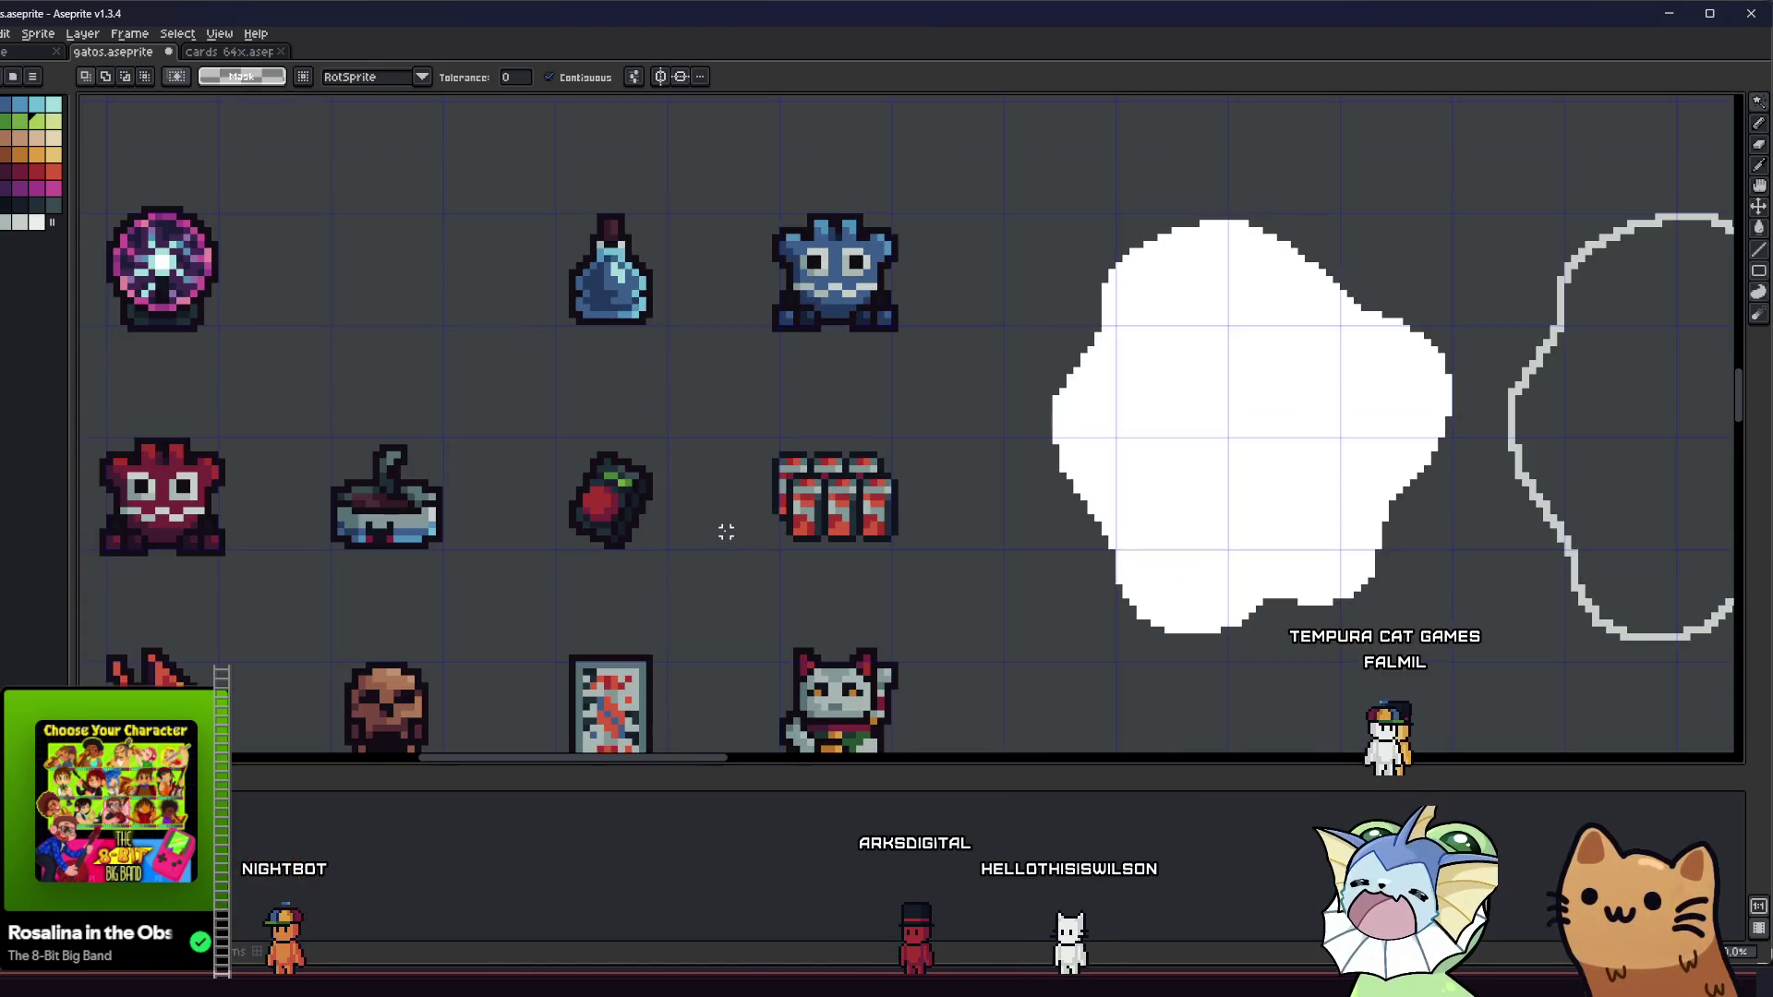
{"action": "scroll", "coordinate": [769, 512], "scroll_direction": "up", "scroll_amount": 1}
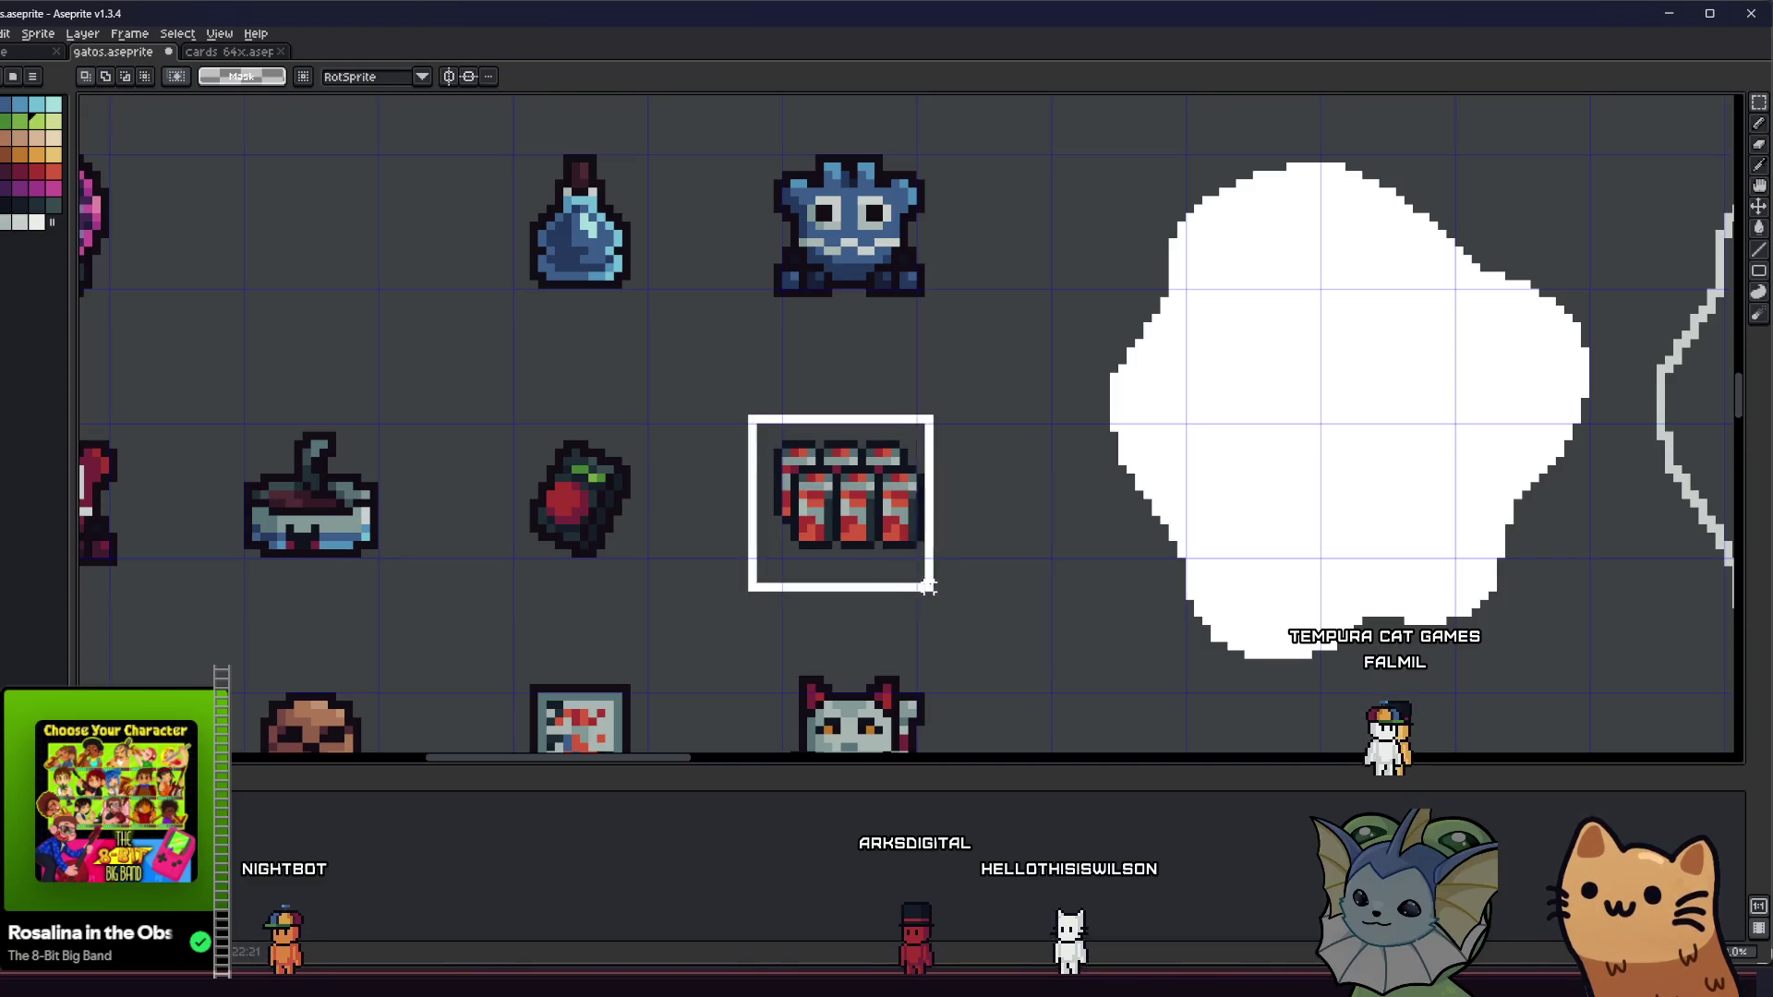
{"action": "scroll", "coordinate": [882, 504], "scroll_direction": "up", "scroll_amount": 5}
- With Rectangular Marquee, box the magic orb's cell and stretch the selection over the icon block
{"action": "key", "text": "g"}
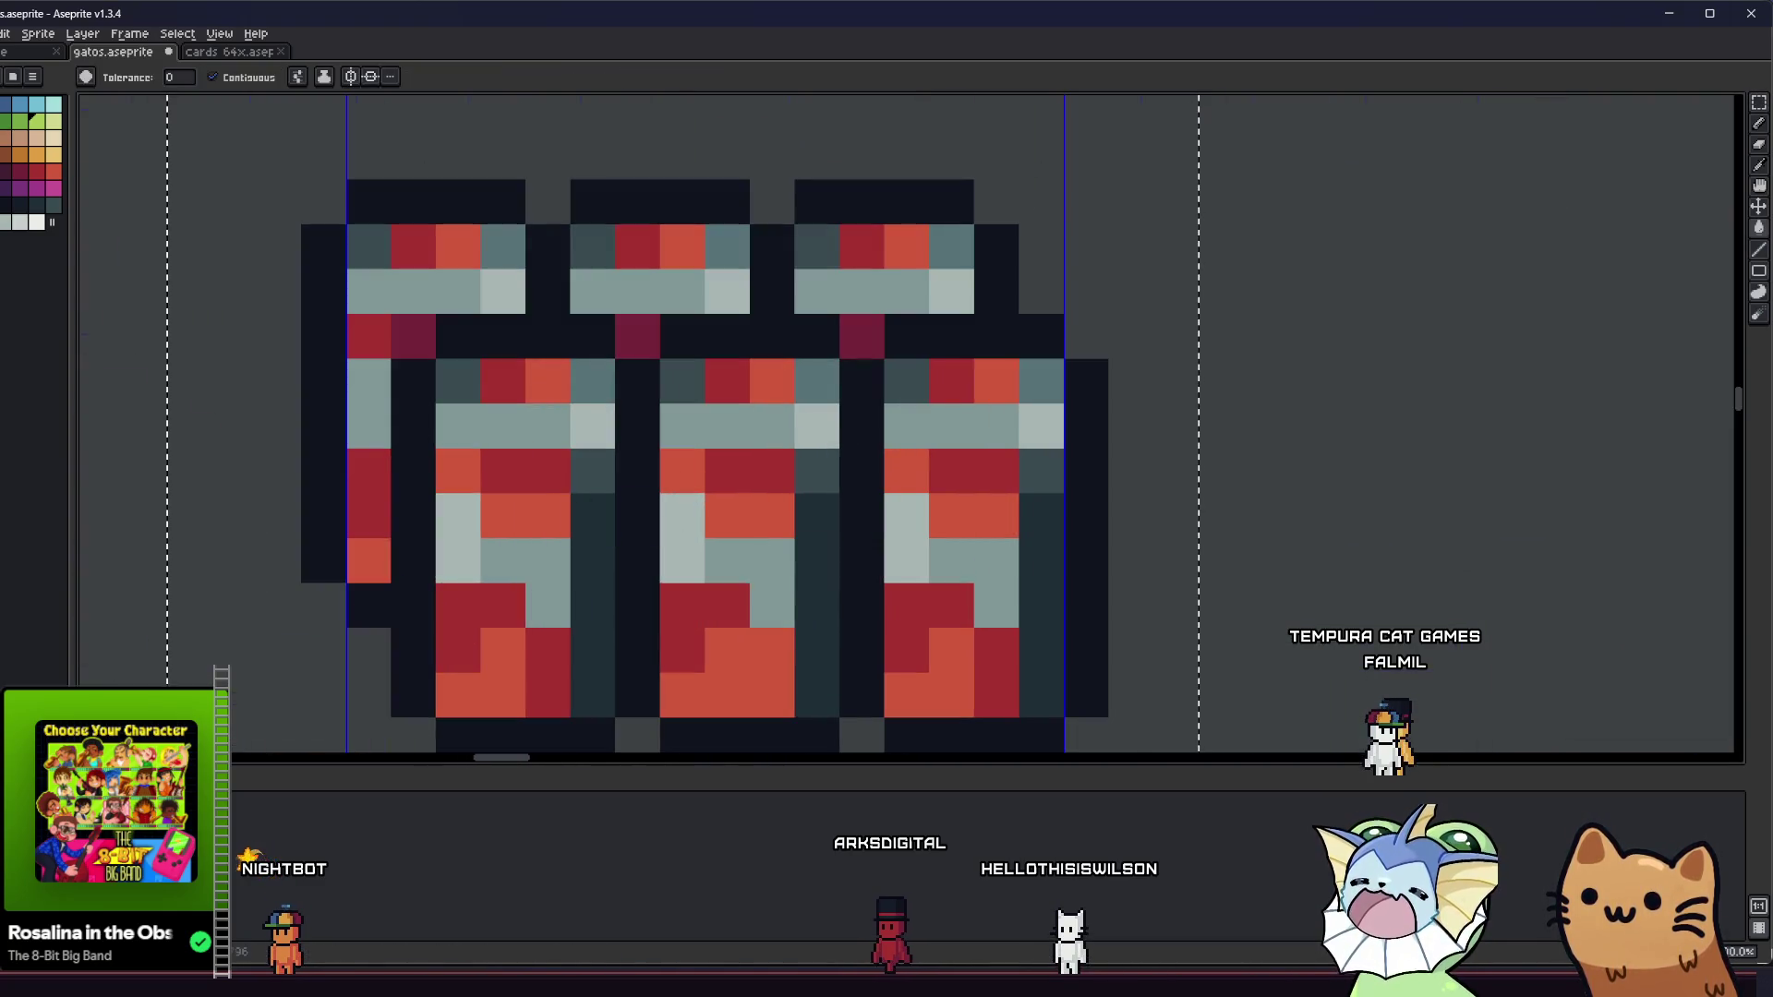
{"action": "scroll", "coordinate": [415, 337], "scroll_direction": "down", "scroll_amount": 3}
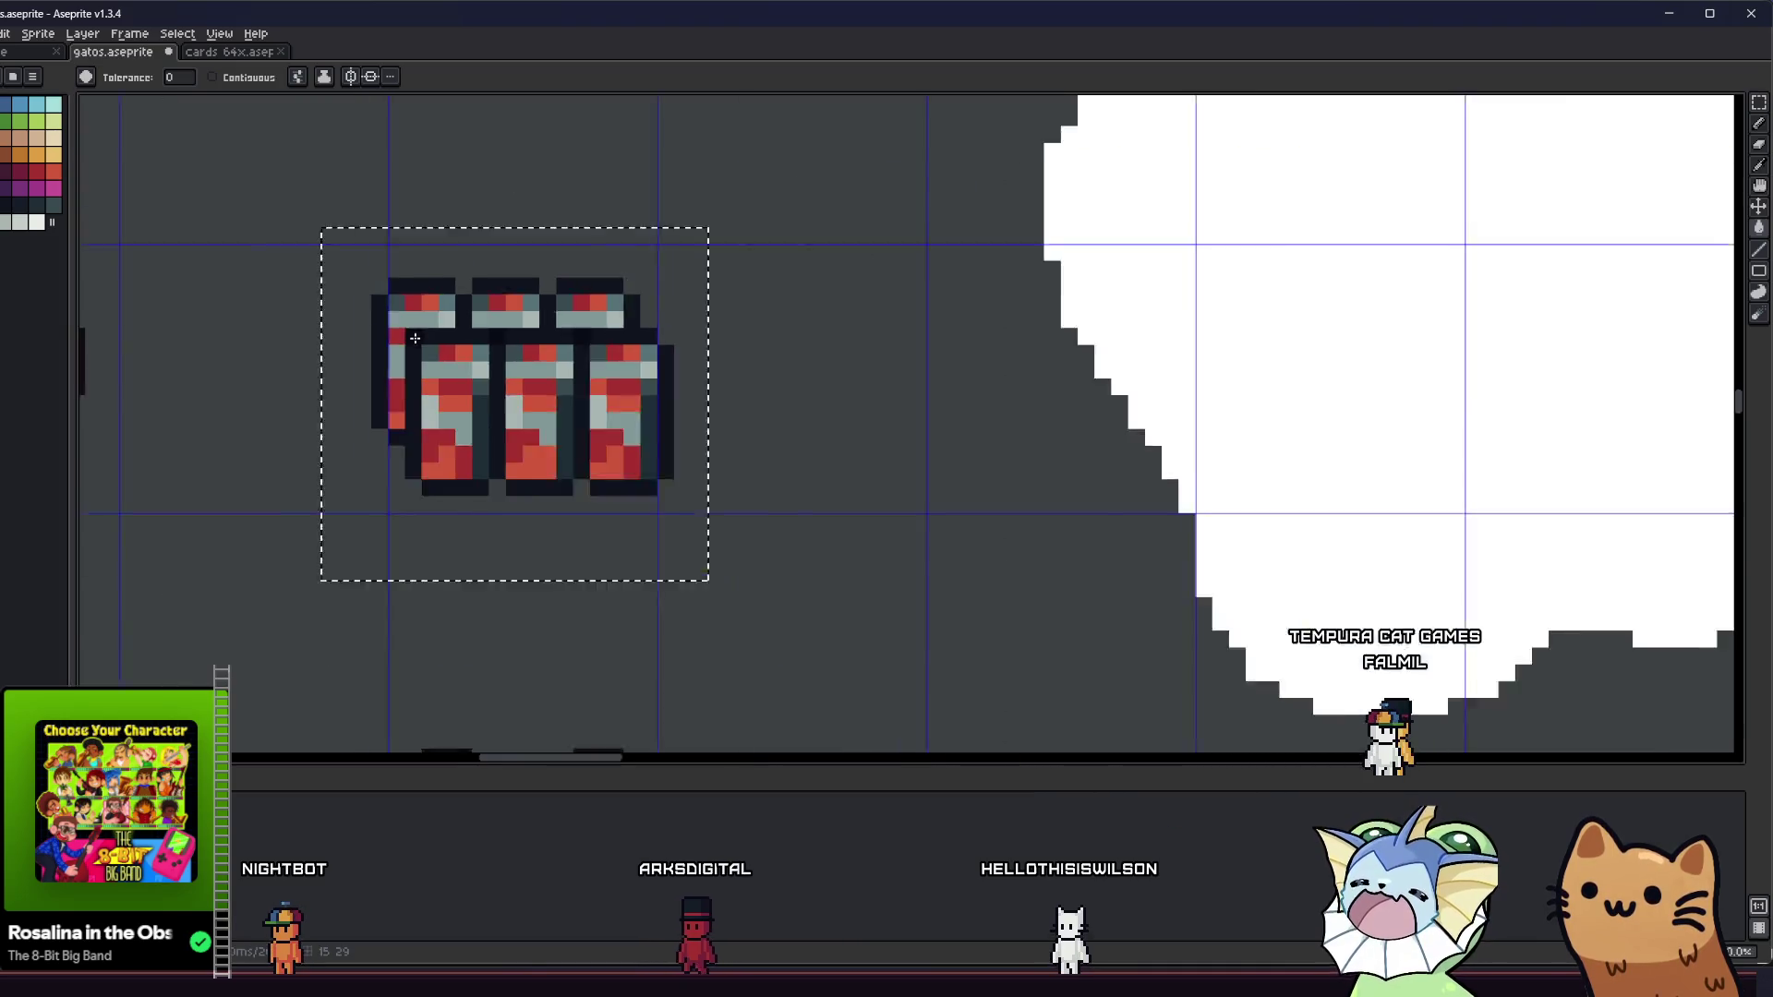
{"action": "scroll", "coordinate": [410, 348], "scroll_direction": "up", "scroll_amount": 4}
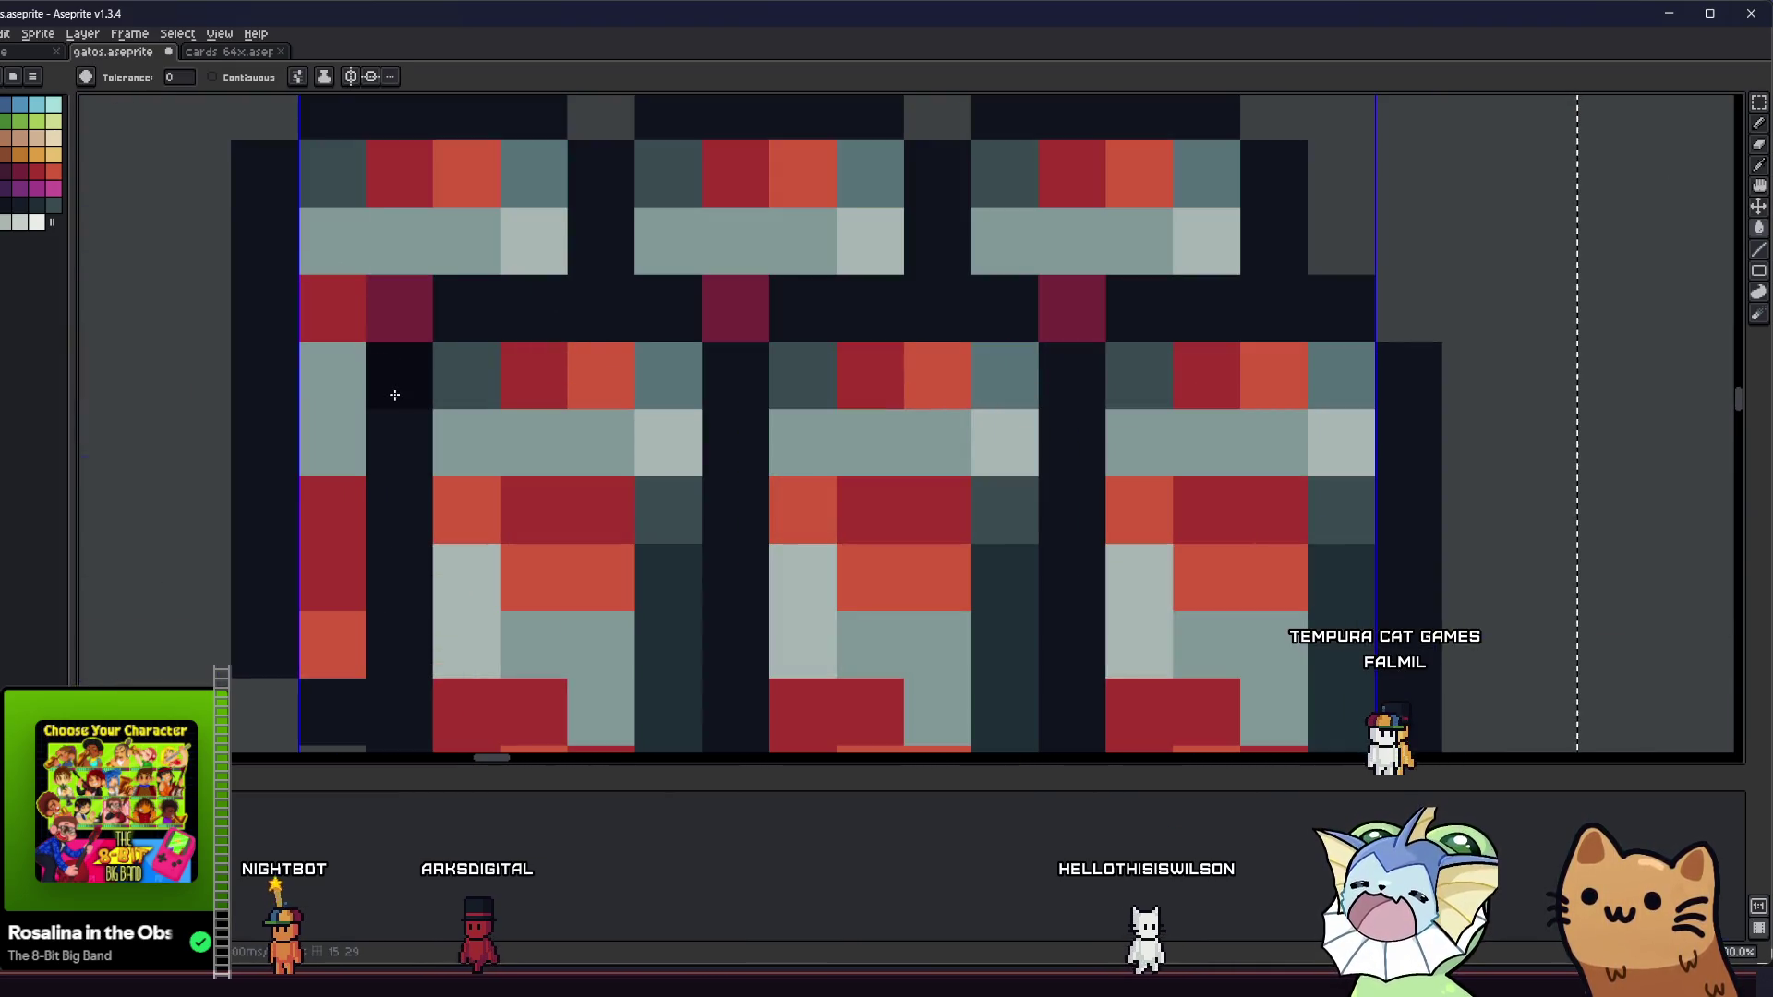
{"action": "scroll", "coordinate": [391, 390], "scroll_direction": "down", "scroll_amount": 4}
{"action": "scroll", "coordinate": [314, 430], "scroll_direction": "up", "scroll_amount": 2}
{"action": "key", "text": "m"}
{"action": "scroll", "coordinate": [498, 431], "scroll_direction": "down", "scroll_amount": 3}
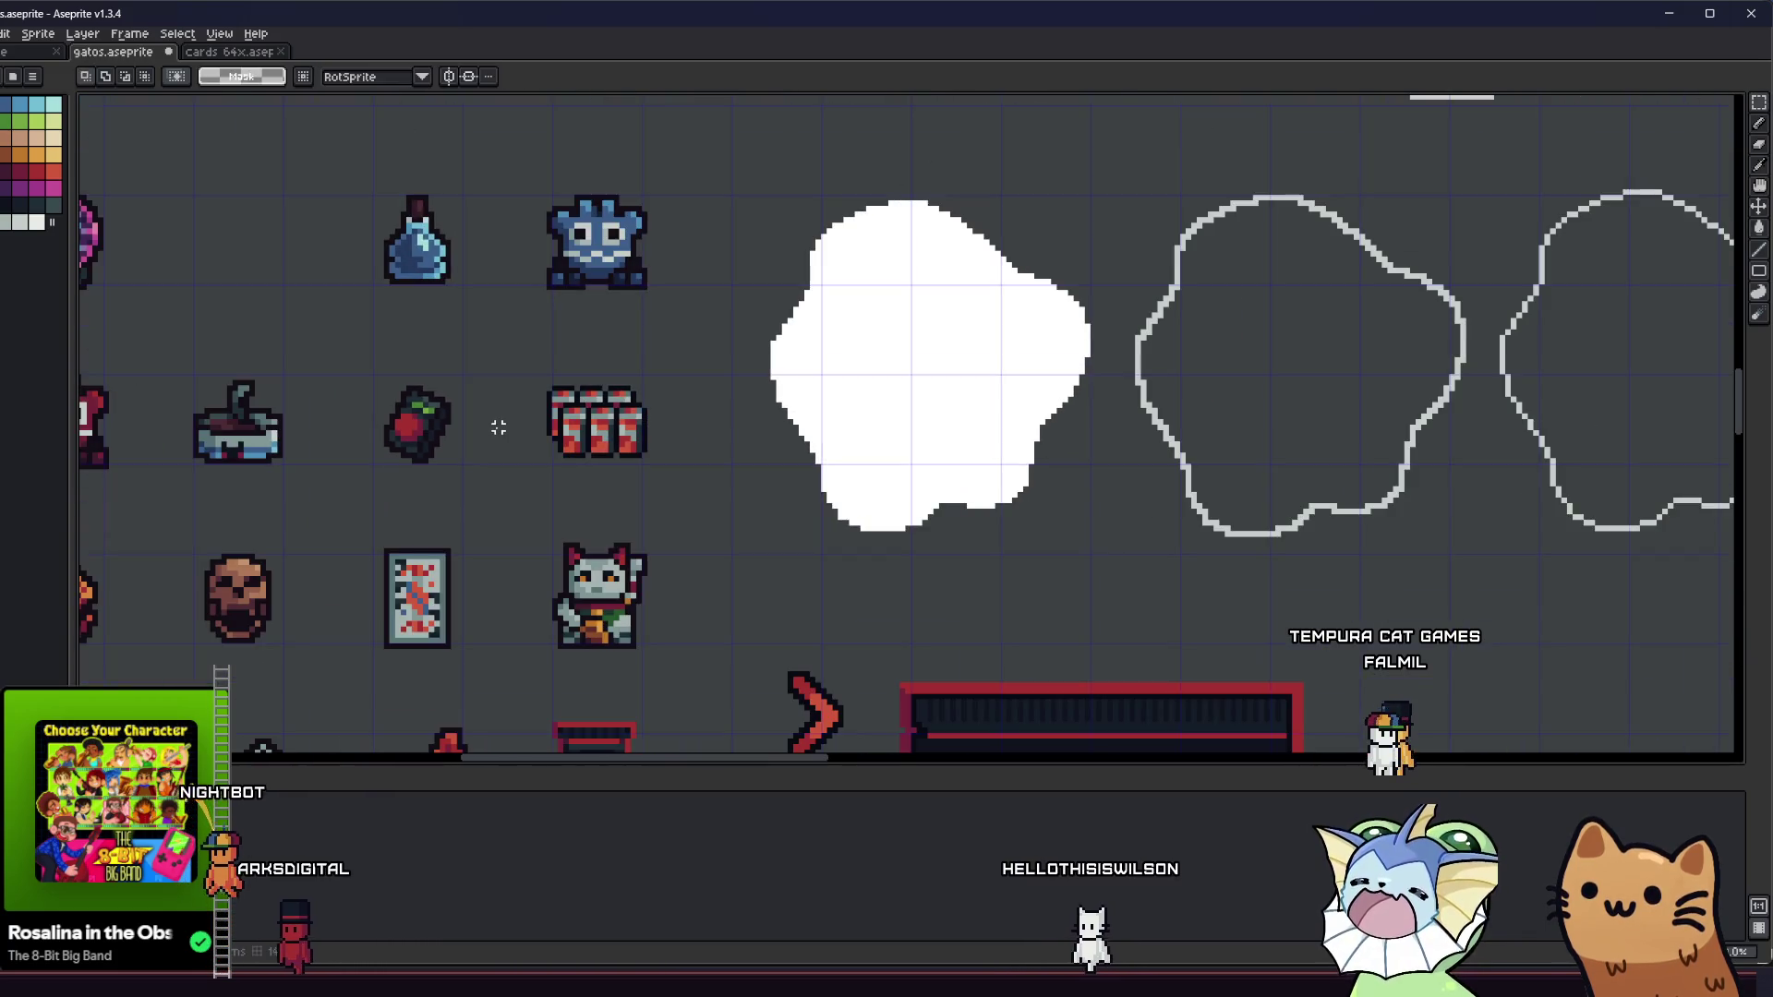
{"action": "left_click_drag", "start_coordinate": [499, 432], "coordinate": [680, 411]}
{"action": "scroll", "coordinate": [681, 412], "scroll_direction": "up", "scroll_amount": 1}
{"action": "scroll", "coordinate": [685, 424], "scroll_direction": "down", "scroll_amount": 2}
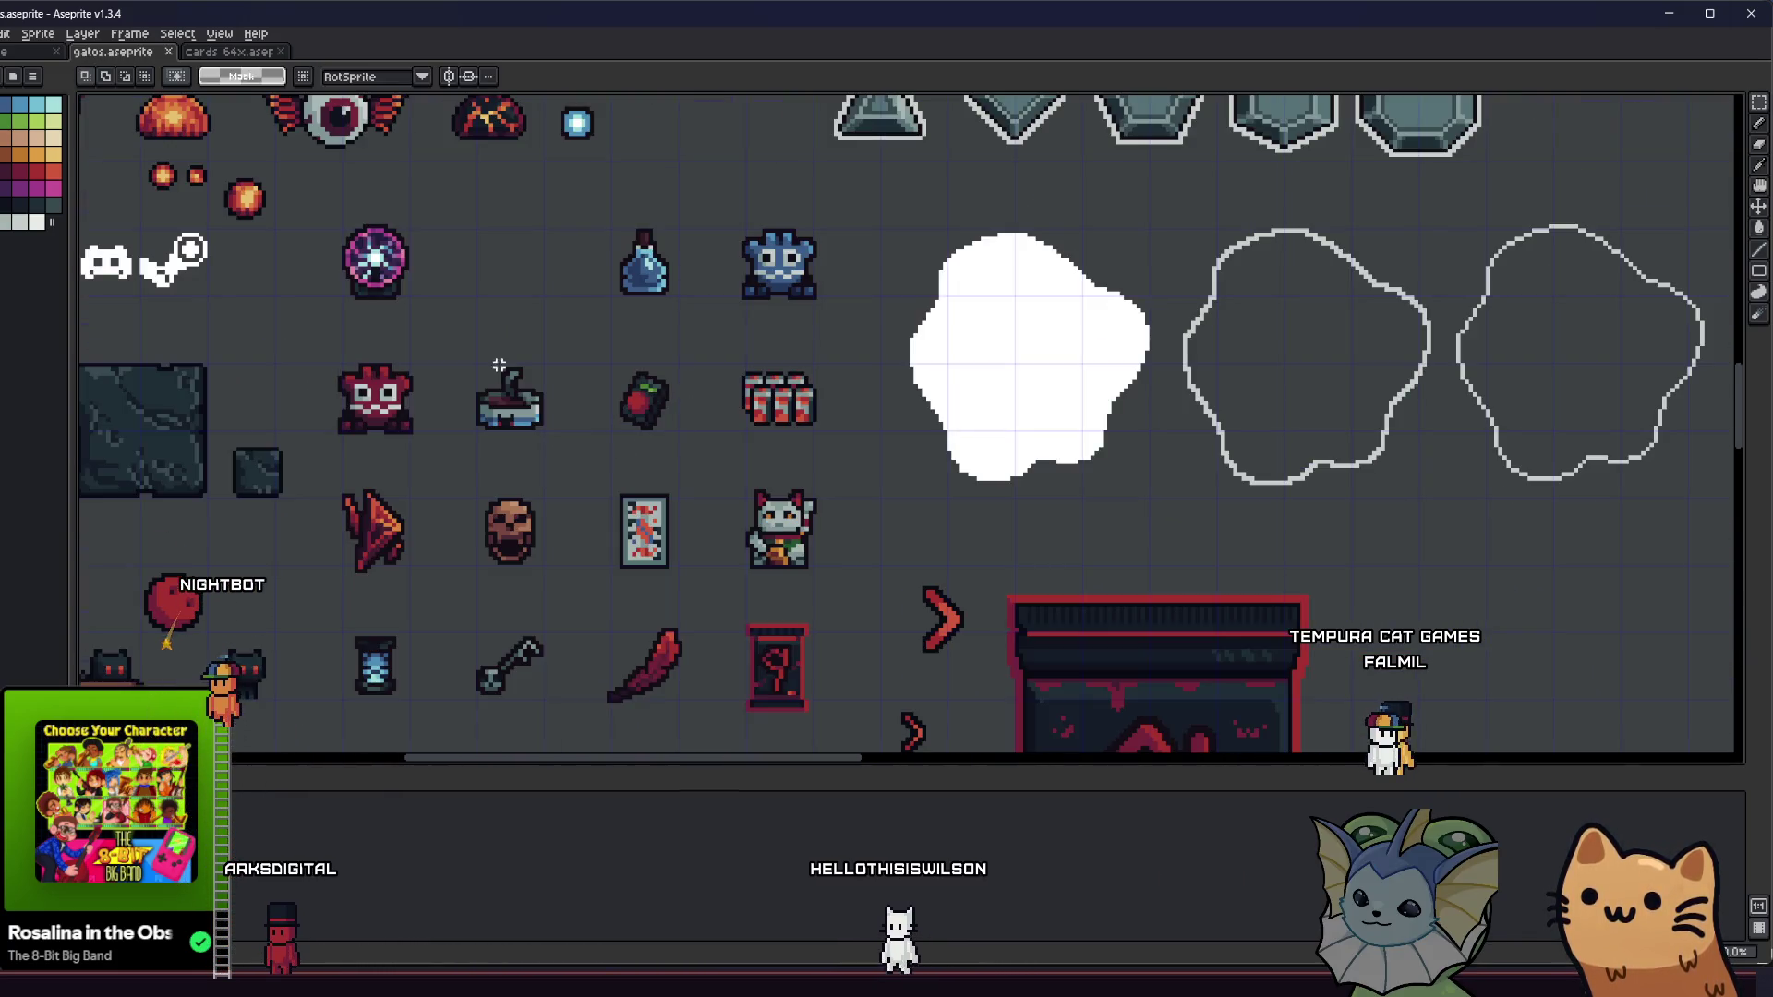
{"action": "scroll", "coordinate": [448, 319], "scroll_direction": "up", "scroll_amount": 3}
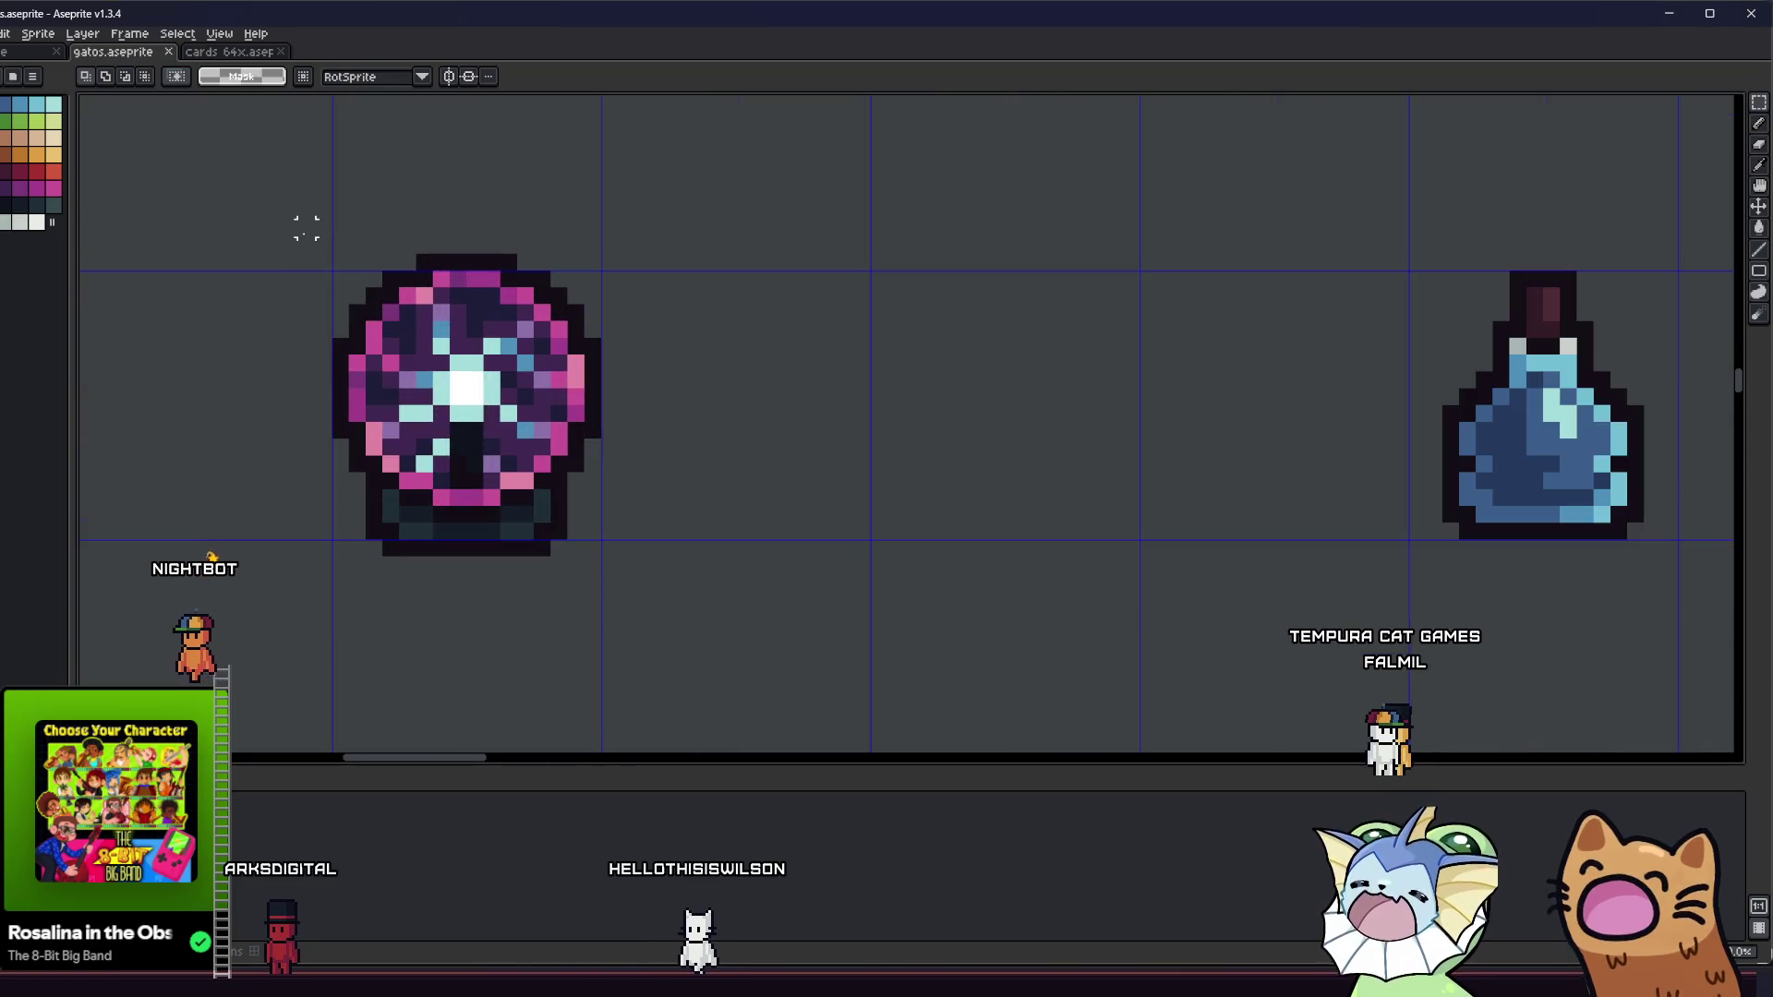
{"action": "mouse_move", "coordinate": [306, 228]}
{"action": "left_mouse_down"}
{"action": "mouse_move", "coordinate": [467, 474]}
{"action": "mouse_move", "coordinate": [604, 543]}
{"action": "left_mouse_up"}
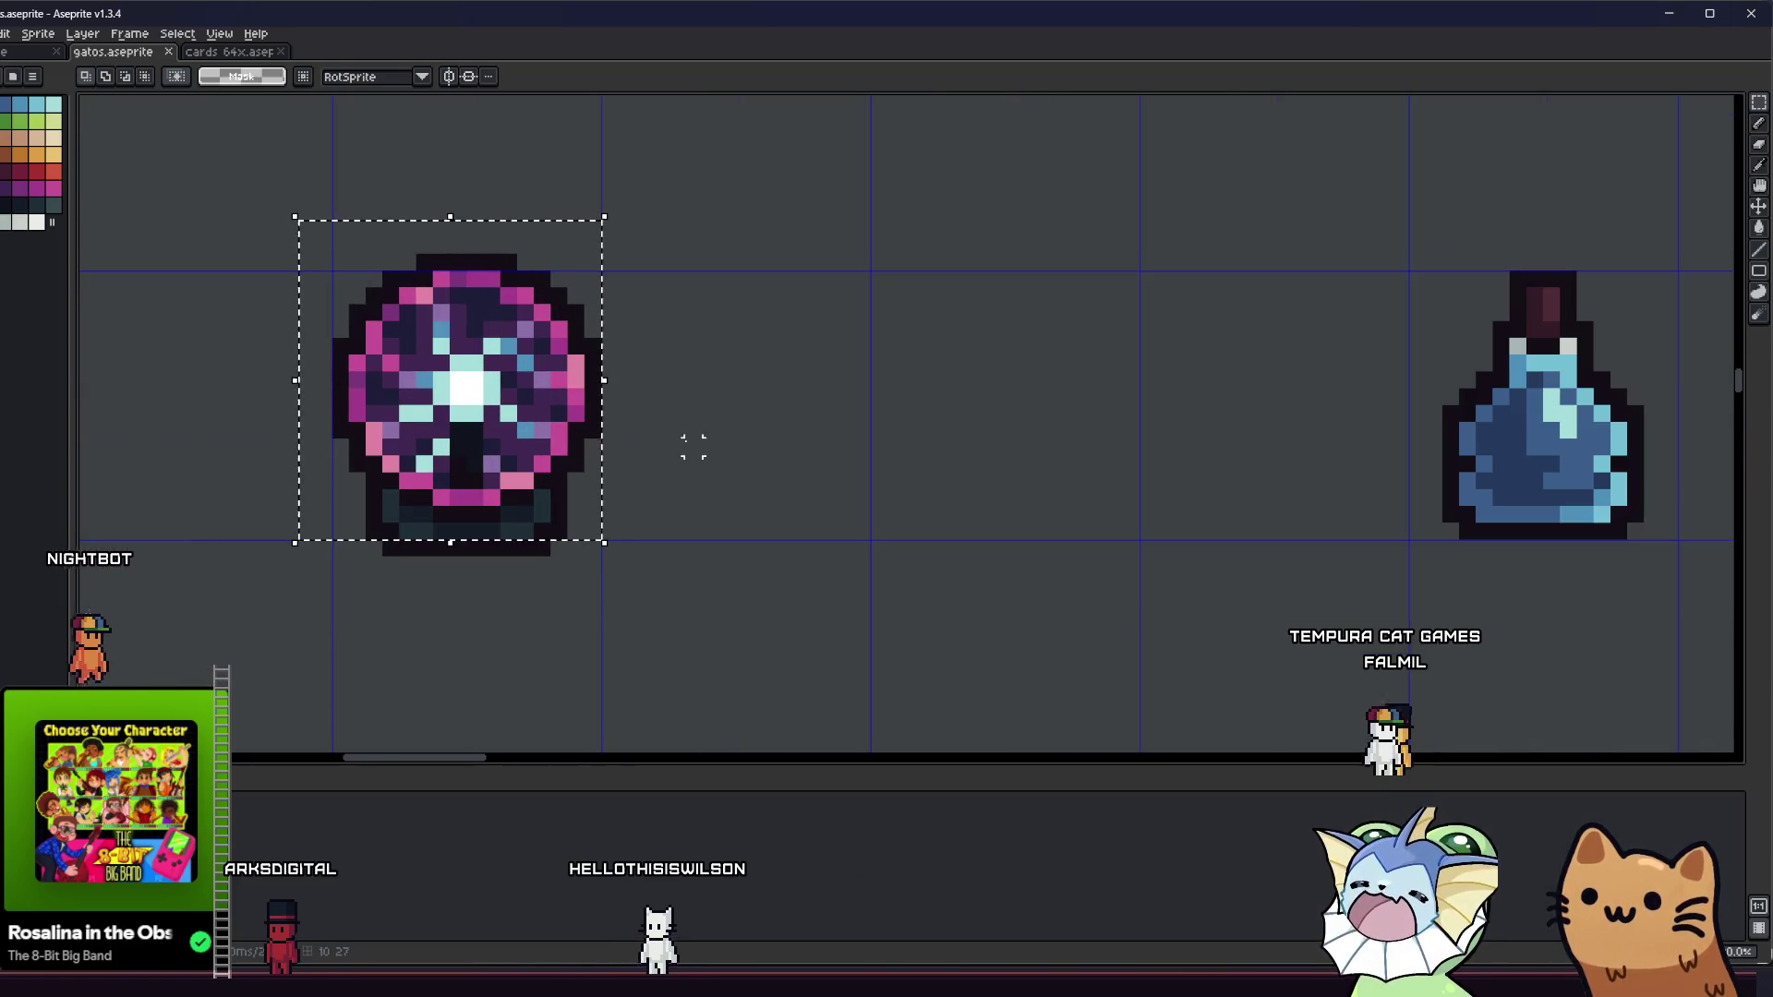
{"action": "mouse_move", "coordinate": [289, 229]}
{"action": "left_mouse_down"}
{"action": "mouse_move", "coordinate": [613, 526]}
{"action": "mouse_move", "coordinate": [649, 621]}
{"action": "mouse_move", "coordinate": [684, 594]}
{"action": "mouse_move", "coordinate": [657, 617]}
{"action": "mouse_move", "coordinate": [680, 502]}
{"action": "mouse_move", "coordinate": [712, 621]}
{"action": "mouse_move", "coordinate": [807, 622]}
{"action": "mouse_move", "coordinate": [863, 696]}
{"action": "mouse_move", "coordinate": [934, 744]}
{"action": "left_mouse_up"}
- Zoom and pan the view to frame the relic icon block from the magic orb to the gems
{"action": "scroll", "coordinate": [659, 598], "scroll_direction": "up", "scroll_amount": 2}
{"action": "scroll", "coordinate": [672, 610], "scroll_direction": "down", "scroll_amount": 3}
{"action": "scroll", "coordinate": [681, 503], "scroll_direction": "down", "scroll_amount": 2}
{"action": "scroll", "coordinate": [702, 554], "scroll_direction": "up", "scroll_amount": 2}
{"action": "scroll", "coordinate": [712, 622], "scroll_direction": "up", "scroll_amount": 6}
{"action": "scroll", "coordinate": [933, 736], "scroll_direction": "down", "scroll_amount": 1}
{"action": "scroll", "coordinate": [934, 744], "scroll_direction": "down", "scroll_amount": 4}
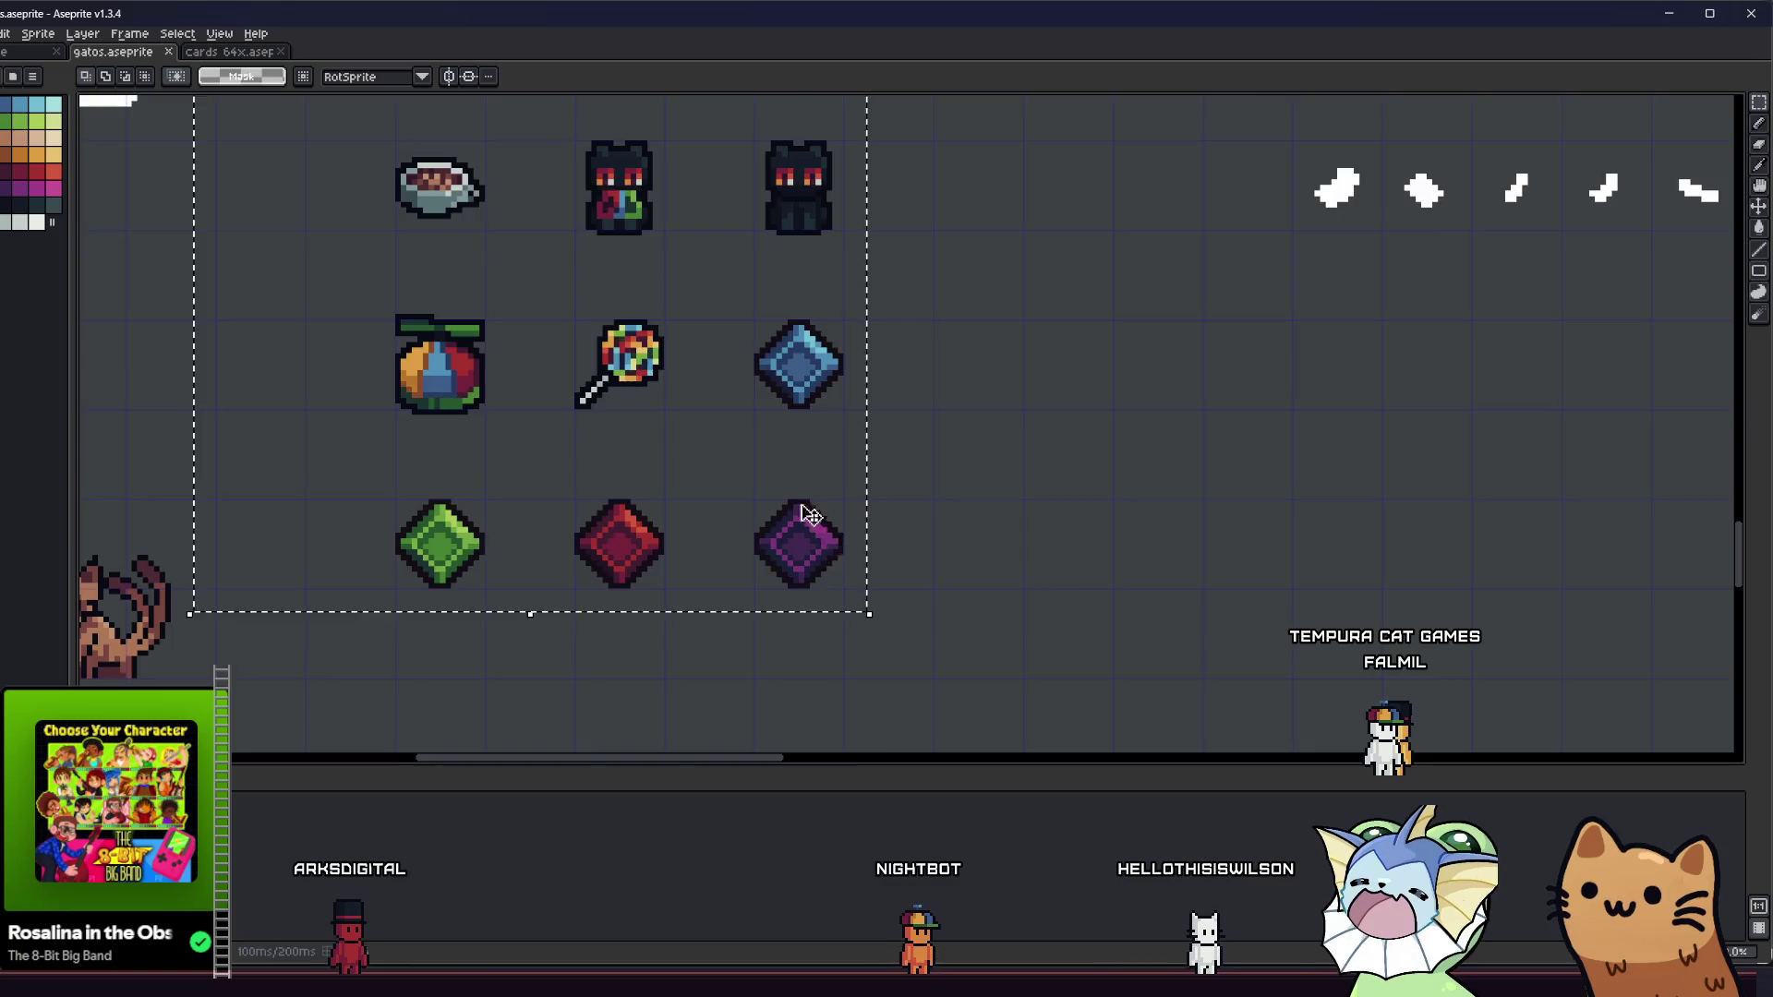
{"action": "scroll", "coordinate": [674, 413], "scroll_direction": "up", "scroll_amount": 5}
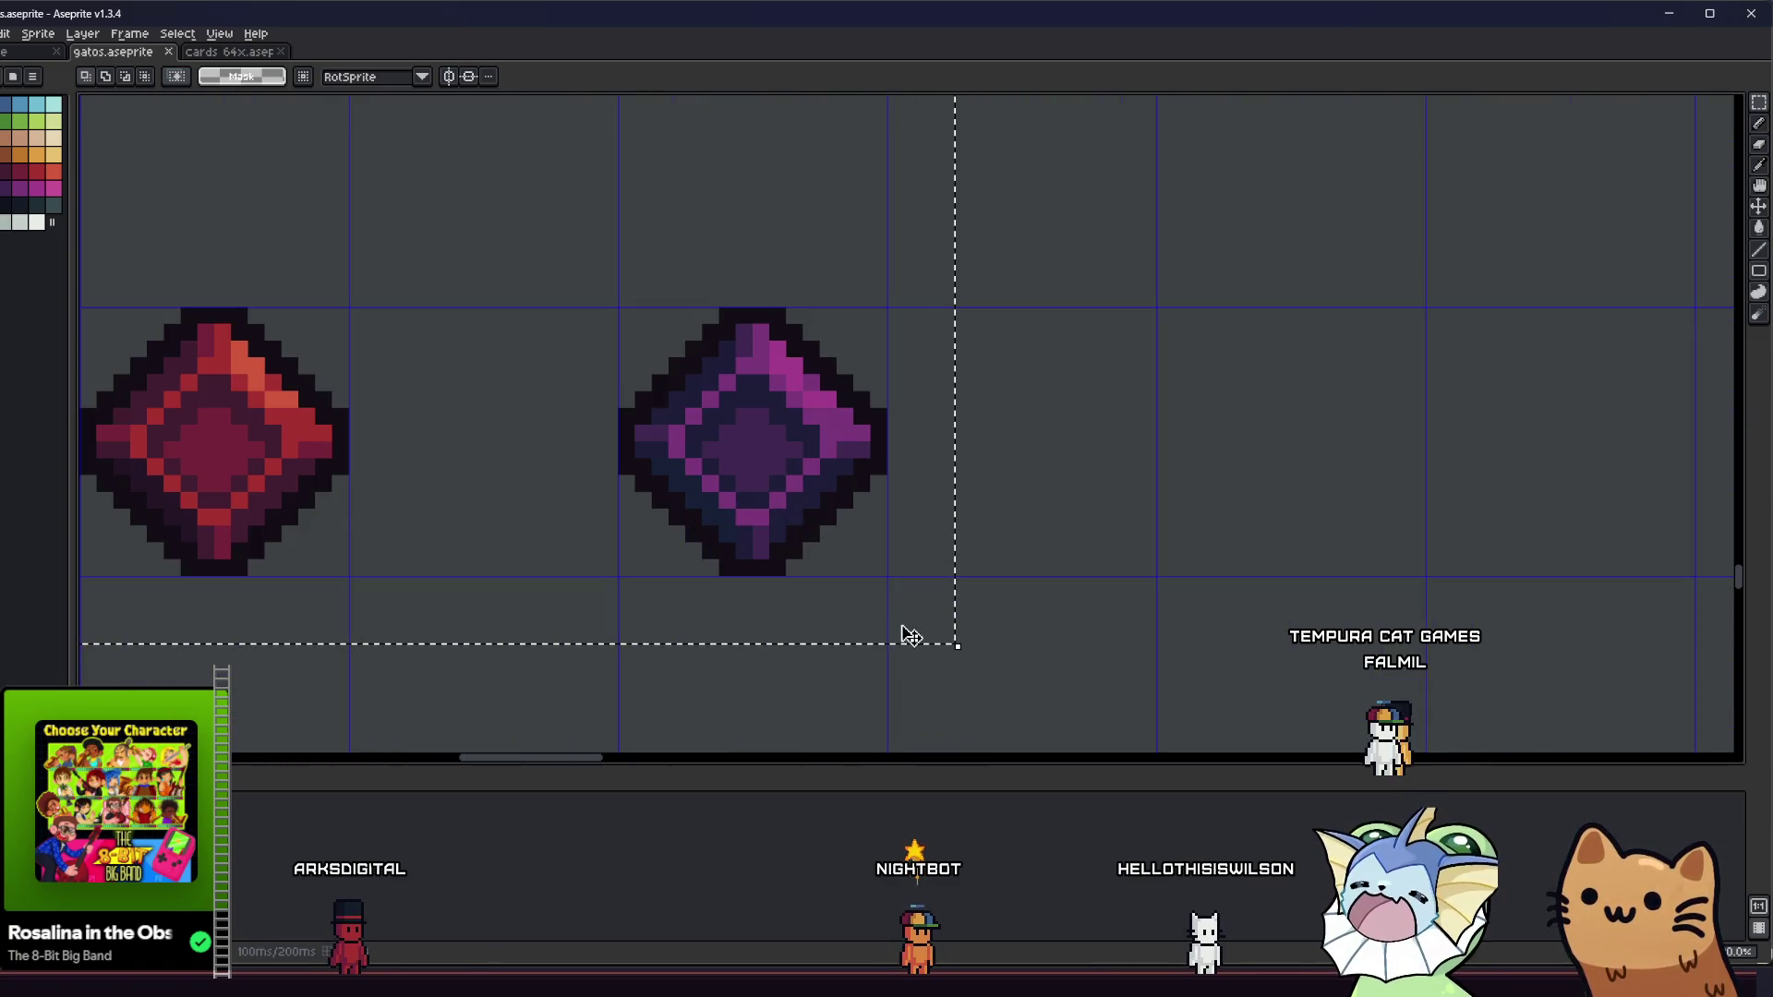
{"action": "scroll", "coordinate": [911, 633], "scroll_direction": "down", "scroll_amount": 4}
{"action": "scroll", "coordinate": [879, 589], "scroll_direction": "down", "scroll_amount": 4}
{"action": "scroll", "coordinate": [732, 631], "scroll_direction": "up", "scroll_amount": 5}
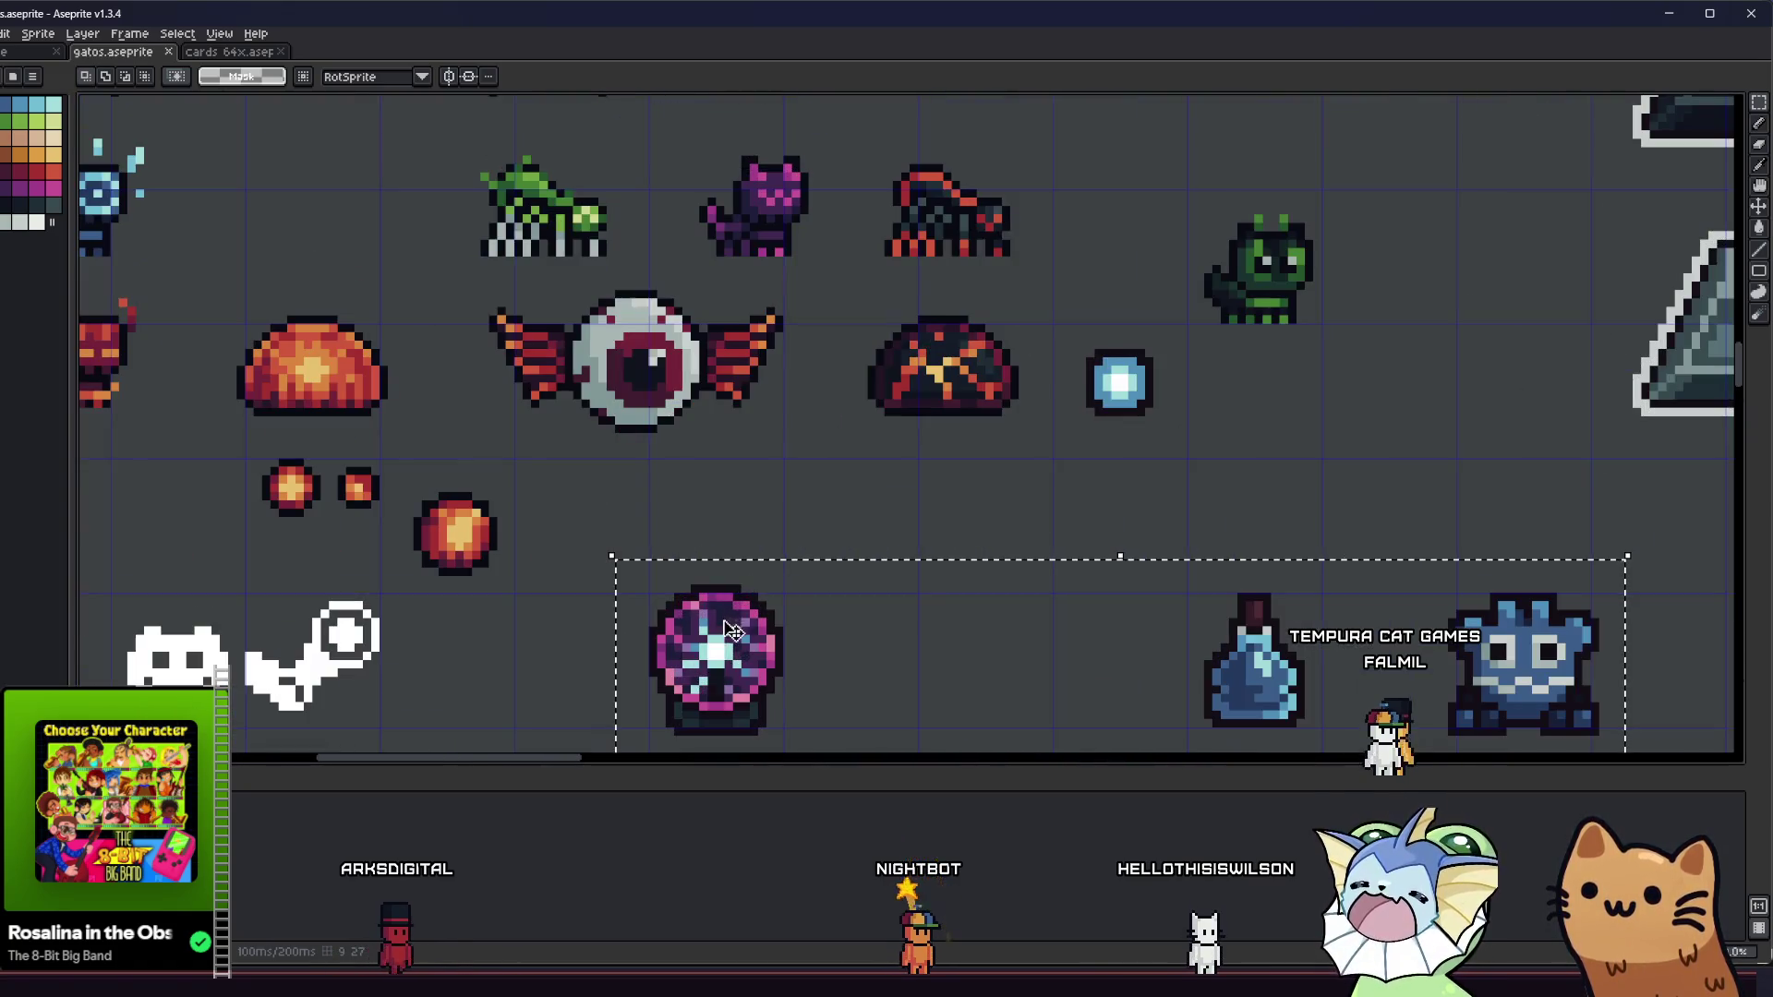
{"action": "scroll", "coordinate": [736, 611], "scroll_direction": "down", "scroll_amount": 4}
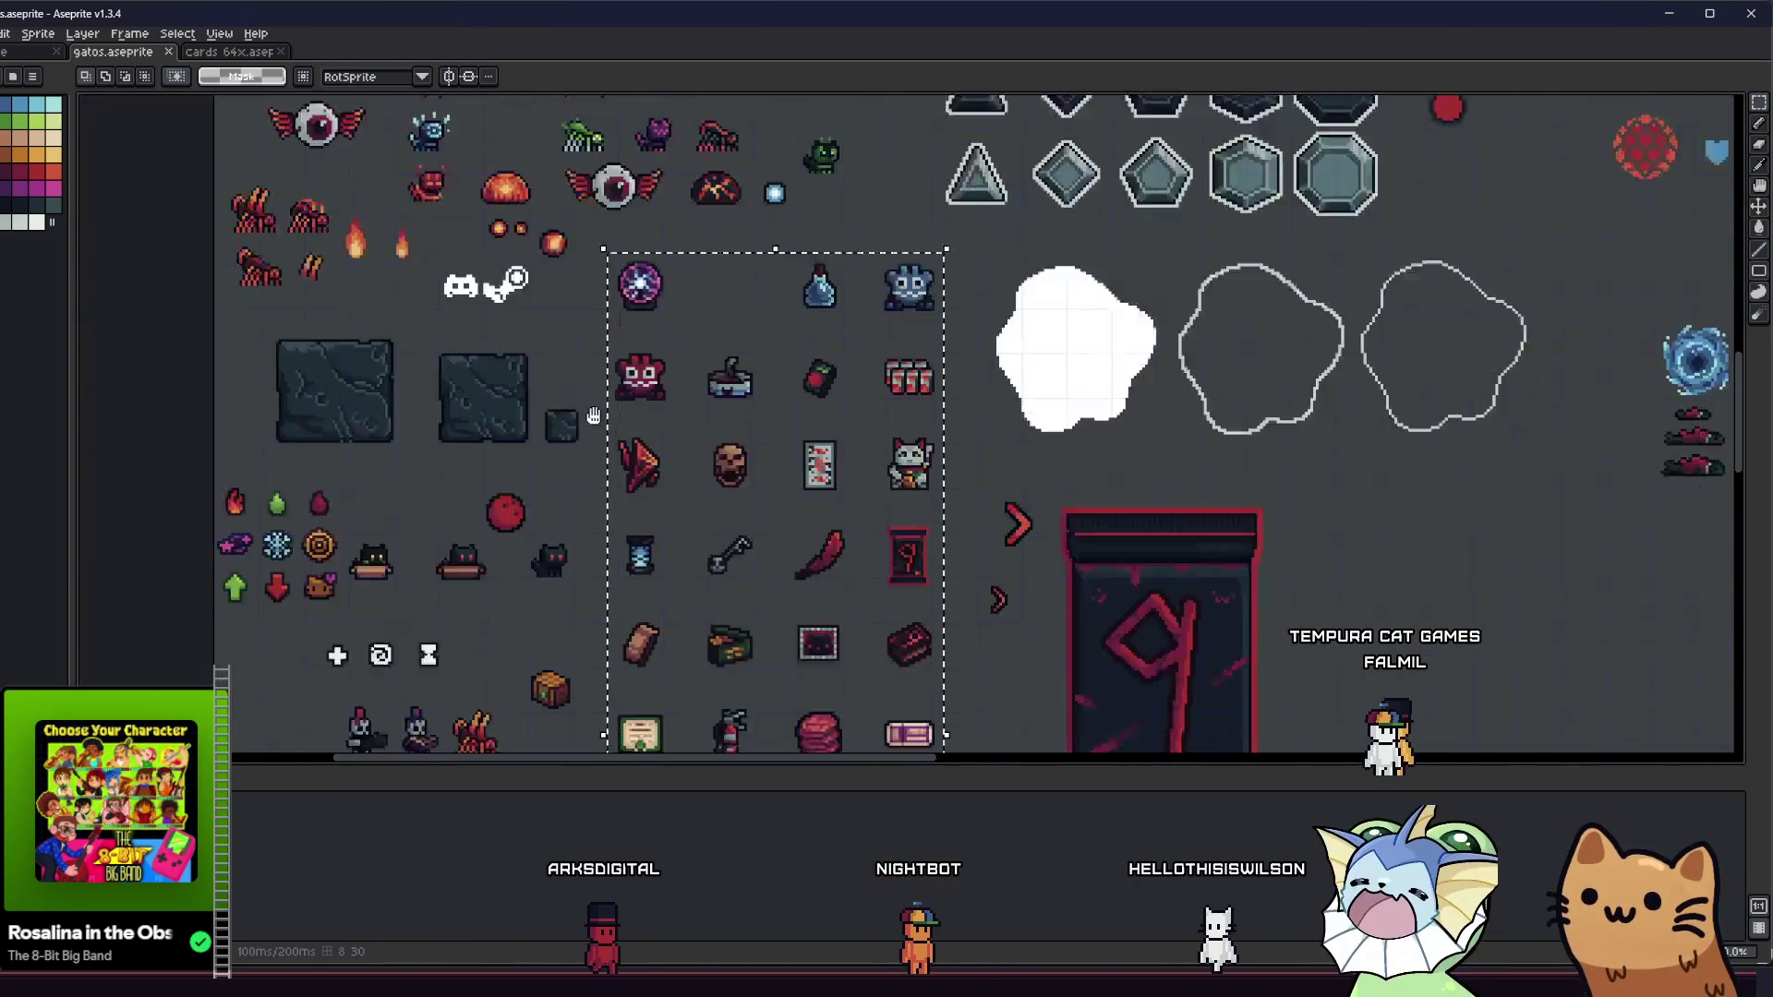
{"action": "left_click_drag", "start_coordinate": [618, 427], "coordinate": [611, 258]}
{"action": "scroll", "coordinate": [600, 468], "scroll_direction": "down", "scroll_amount": 3}
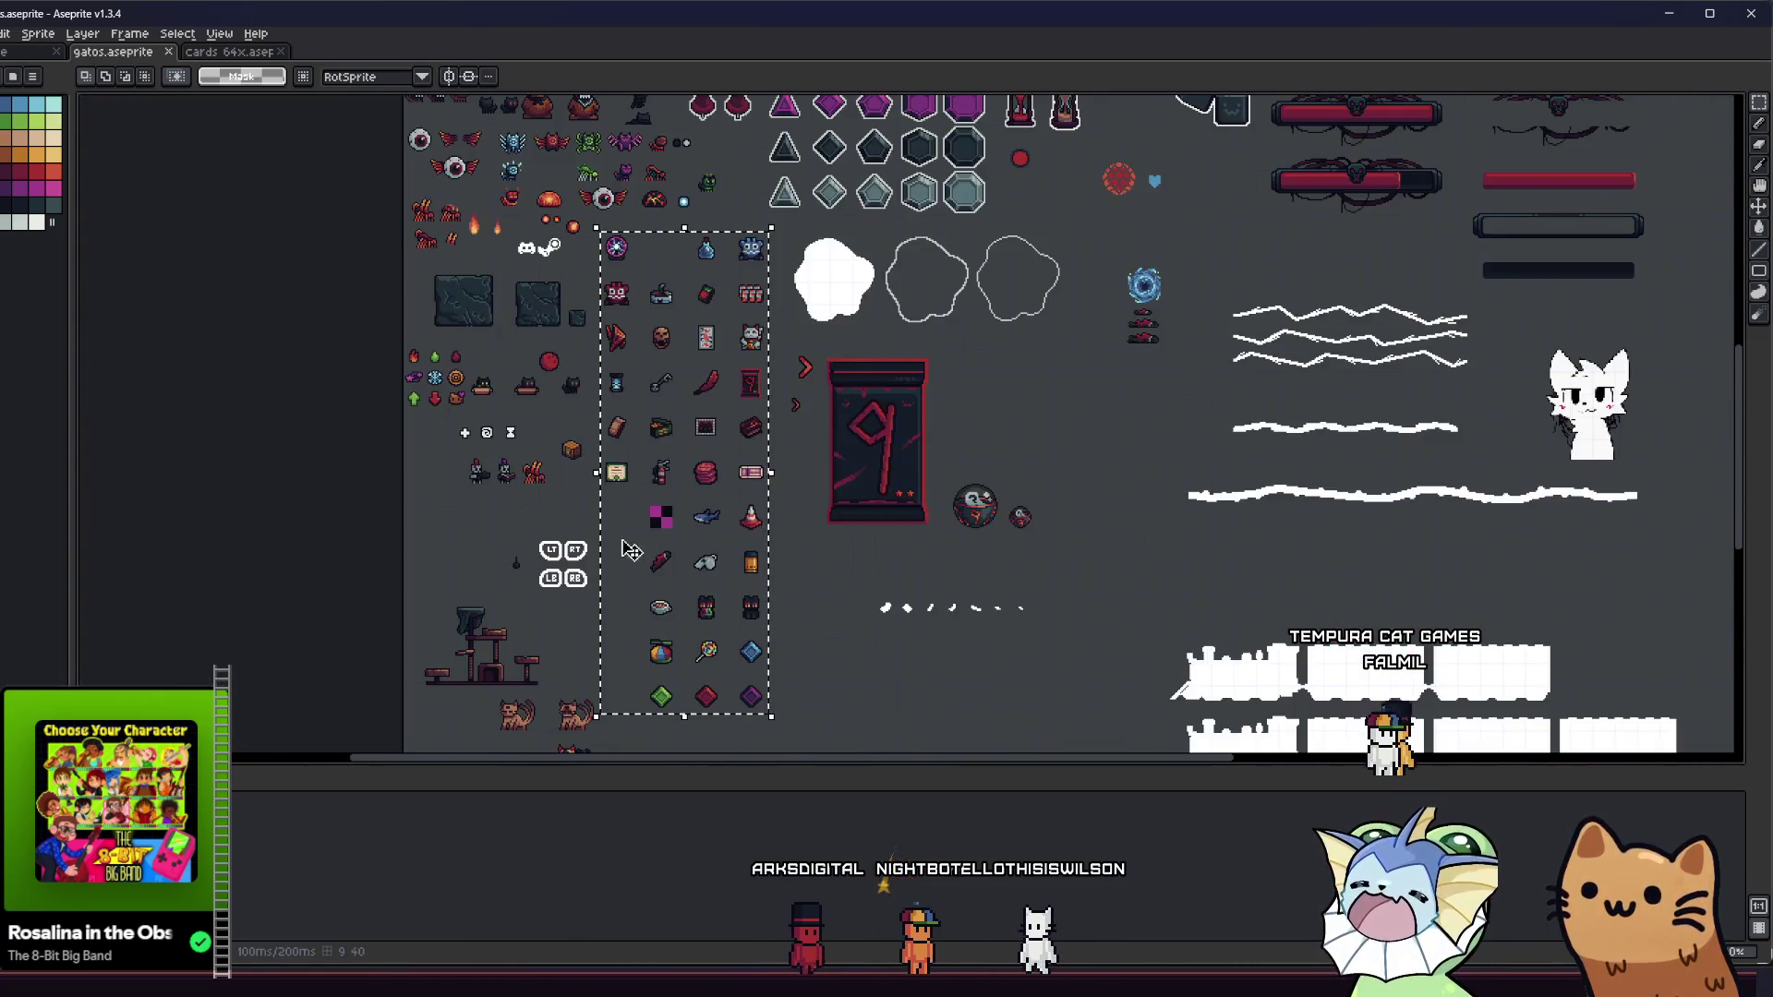
{"action": "left_click_drag", "start_coordinate": [600, 468], "coordinate": [602, 484]}
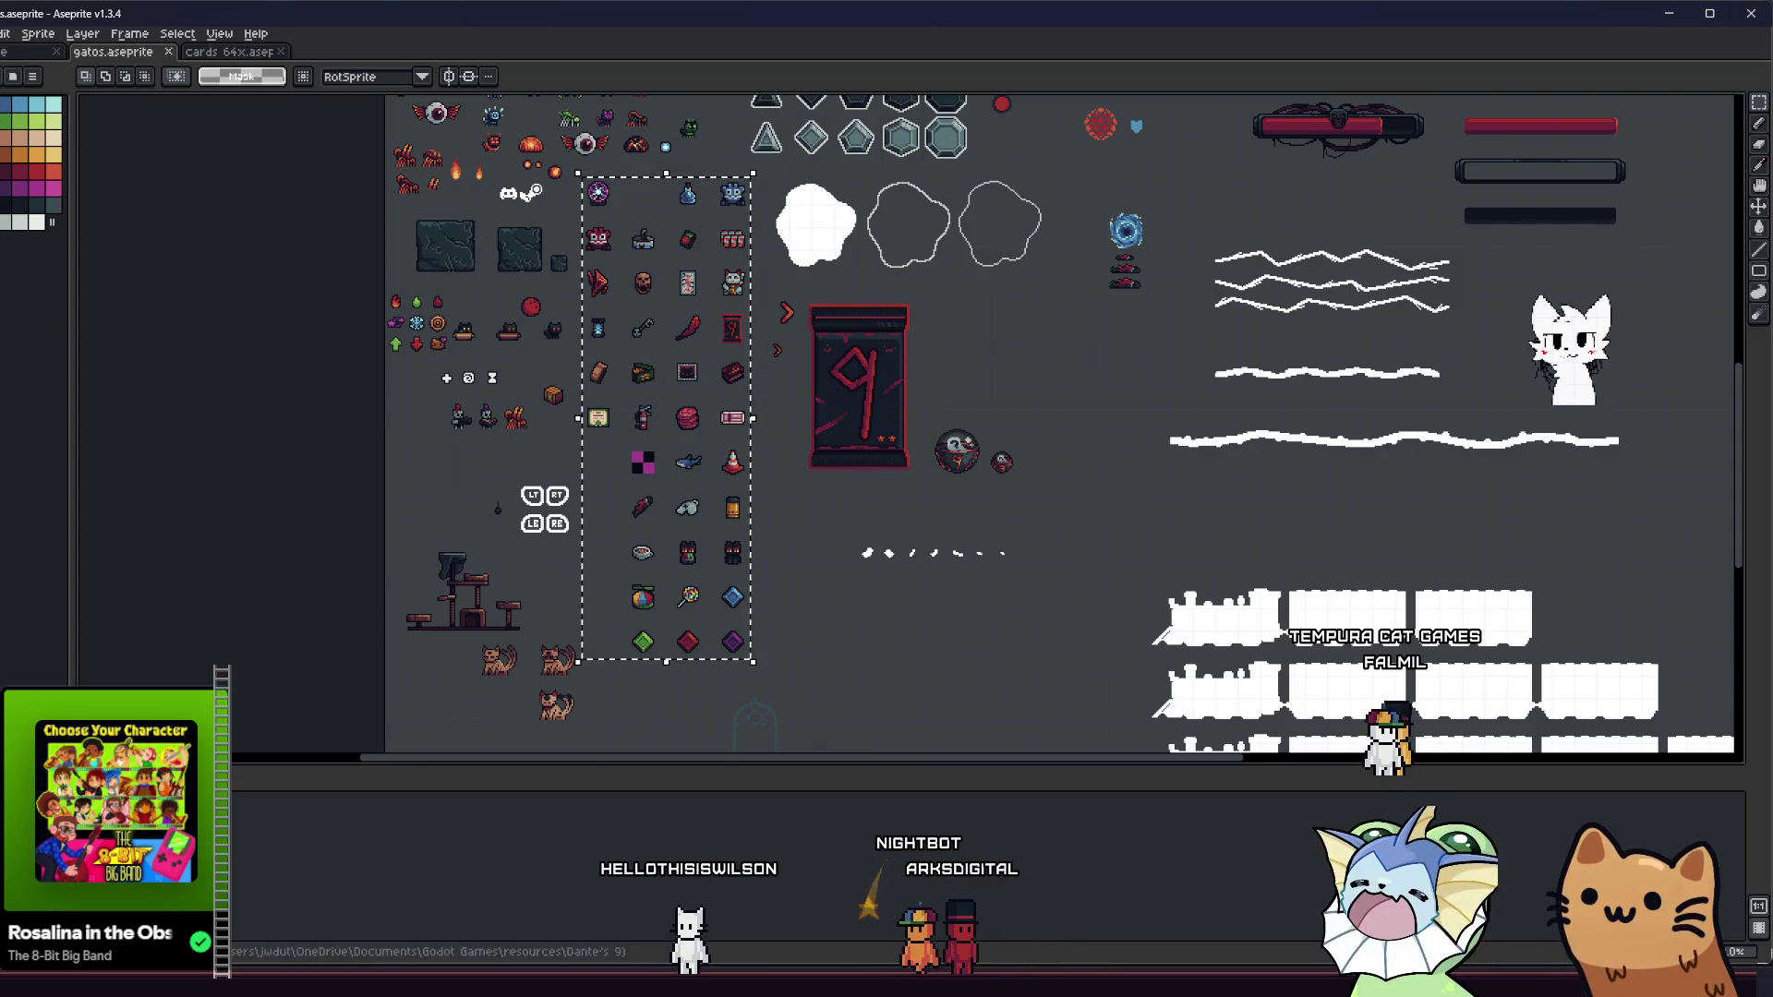
- Open Export Sprite Sheet and check Layout: Rows sheet type with no constraints
{"action": "key", "text": "alt+f"}
{"action": "mouse_move", "coordinate": [46, 173]}
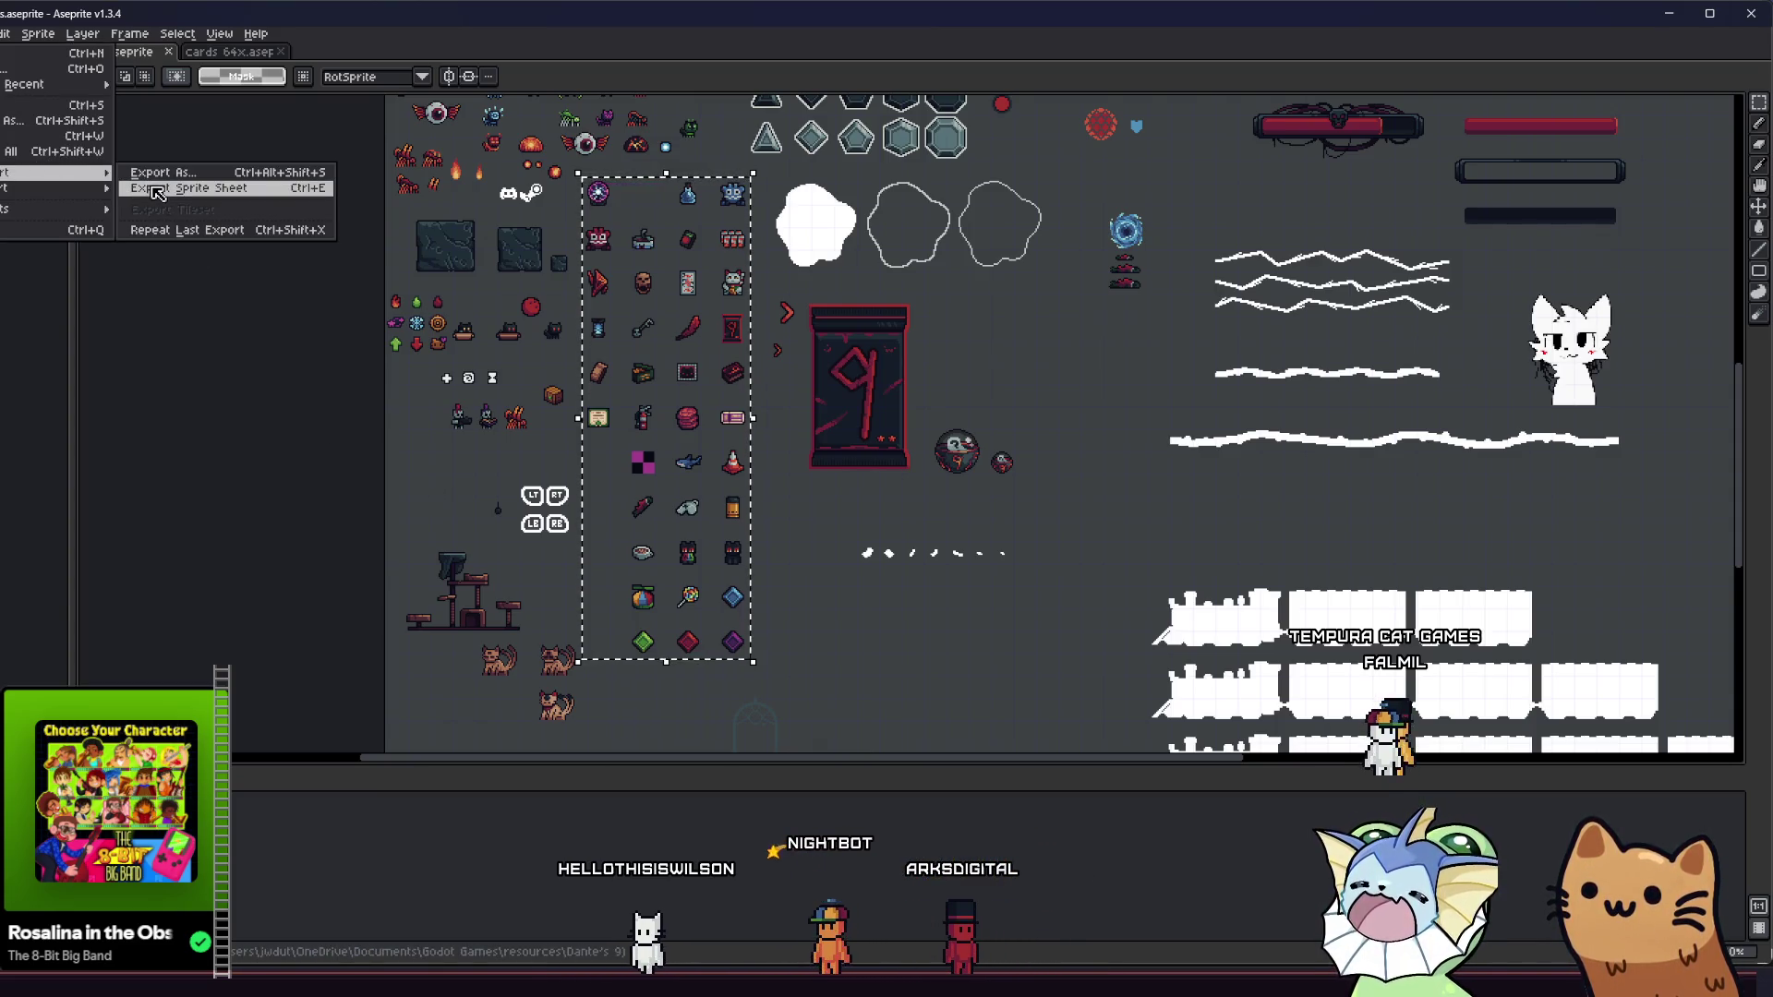
{"action": "left_click", "coordinate": [184, 194]}
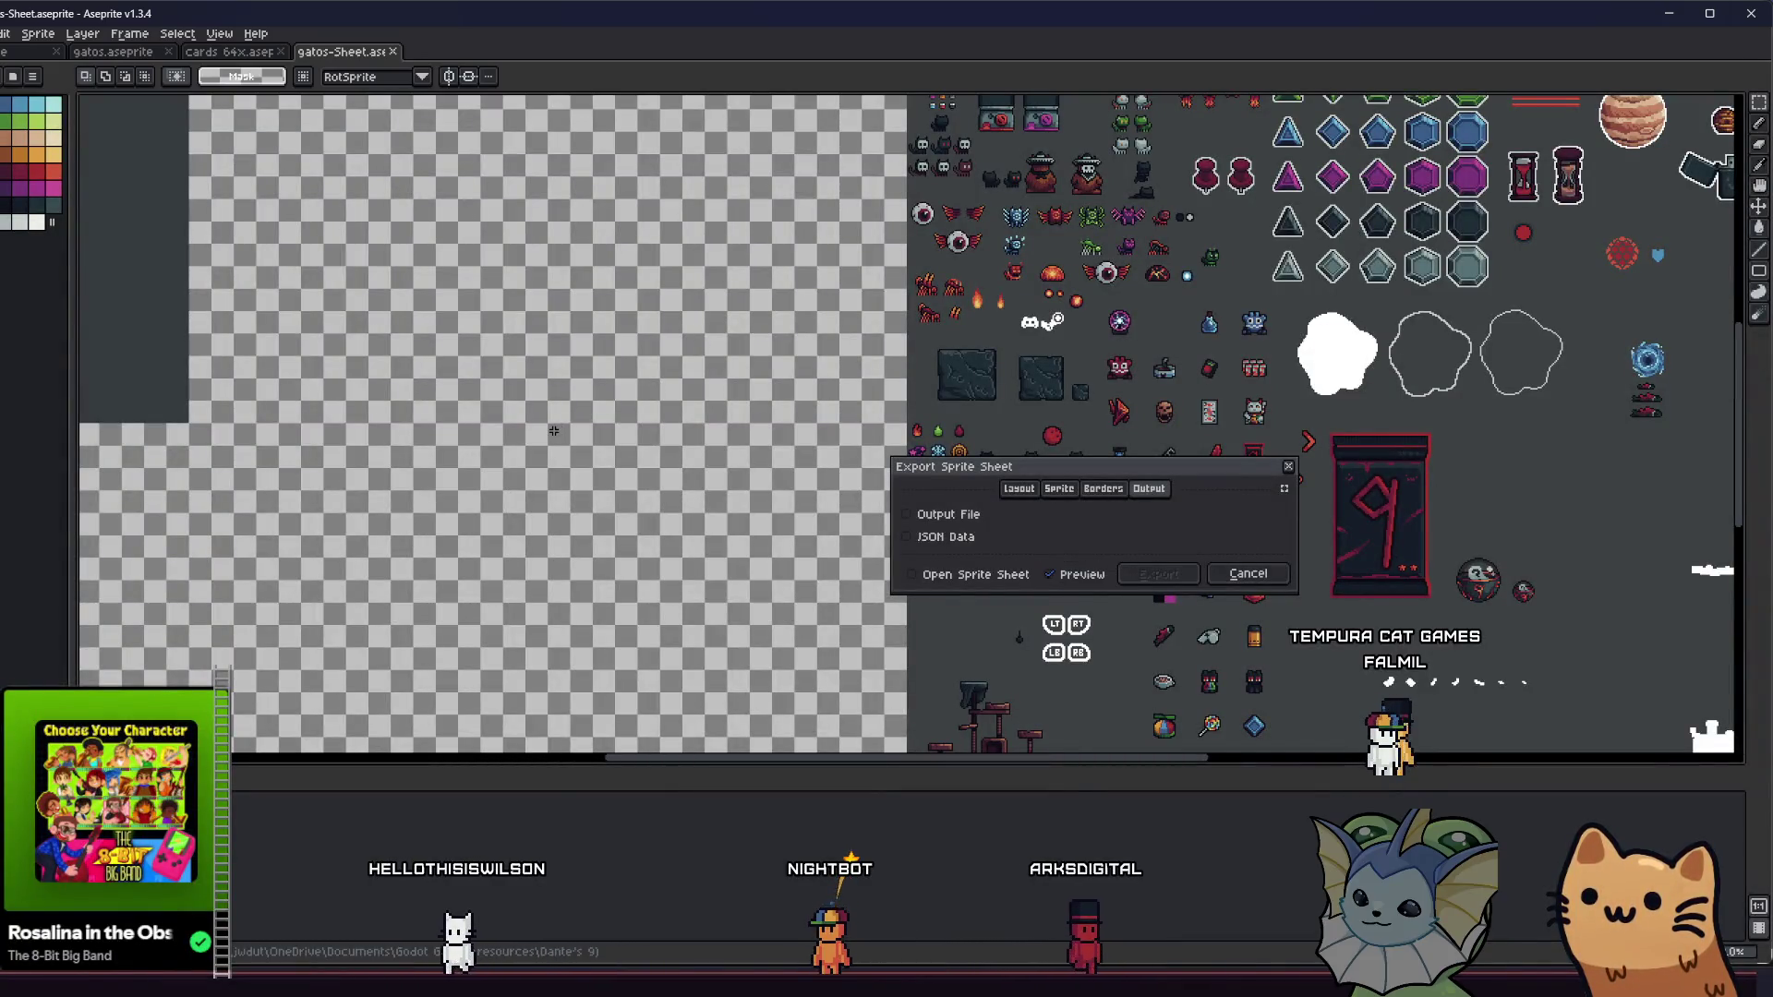
{"action": "scroll", "coordinate": [551, 431], "scroll_direction": "up", "scroll_amount": 1}
{"action": "scroll", "coordinate": [750, 510], "scroll_direction": "down", "scroll_amount": 3}
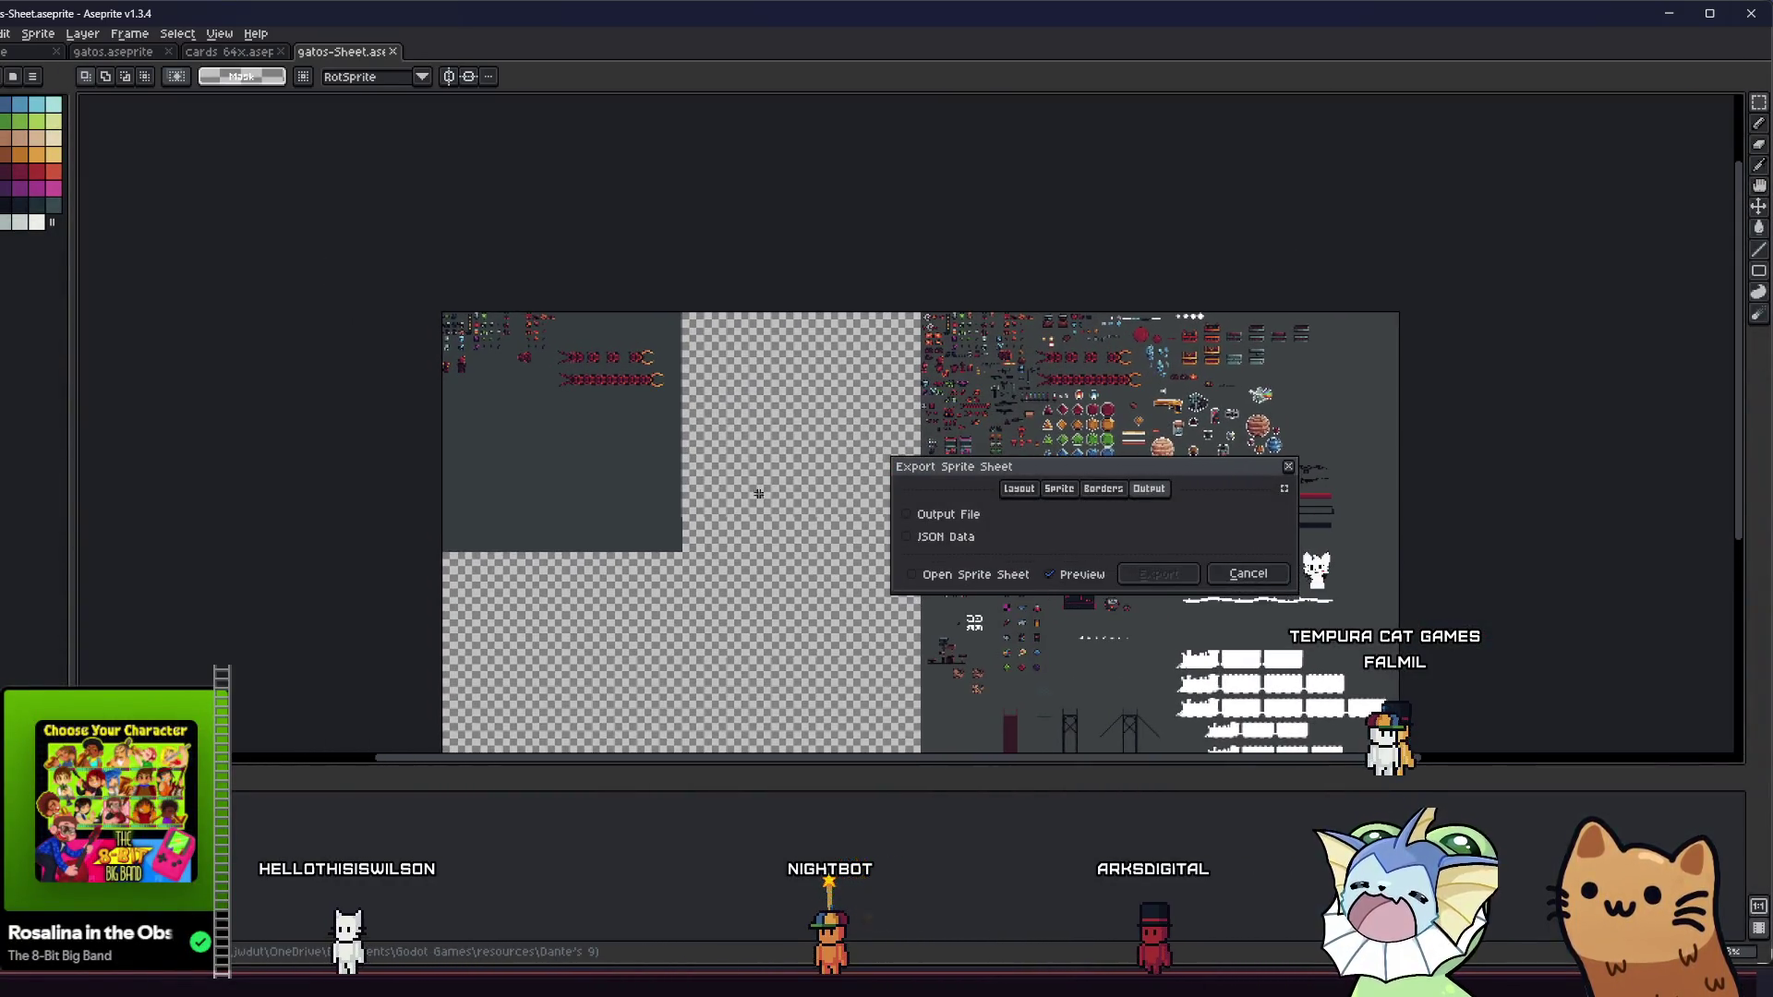
{"action": "scroll", "coordinate": [712, 465], "scroll_direction": "up", "scroll_amount": 3}
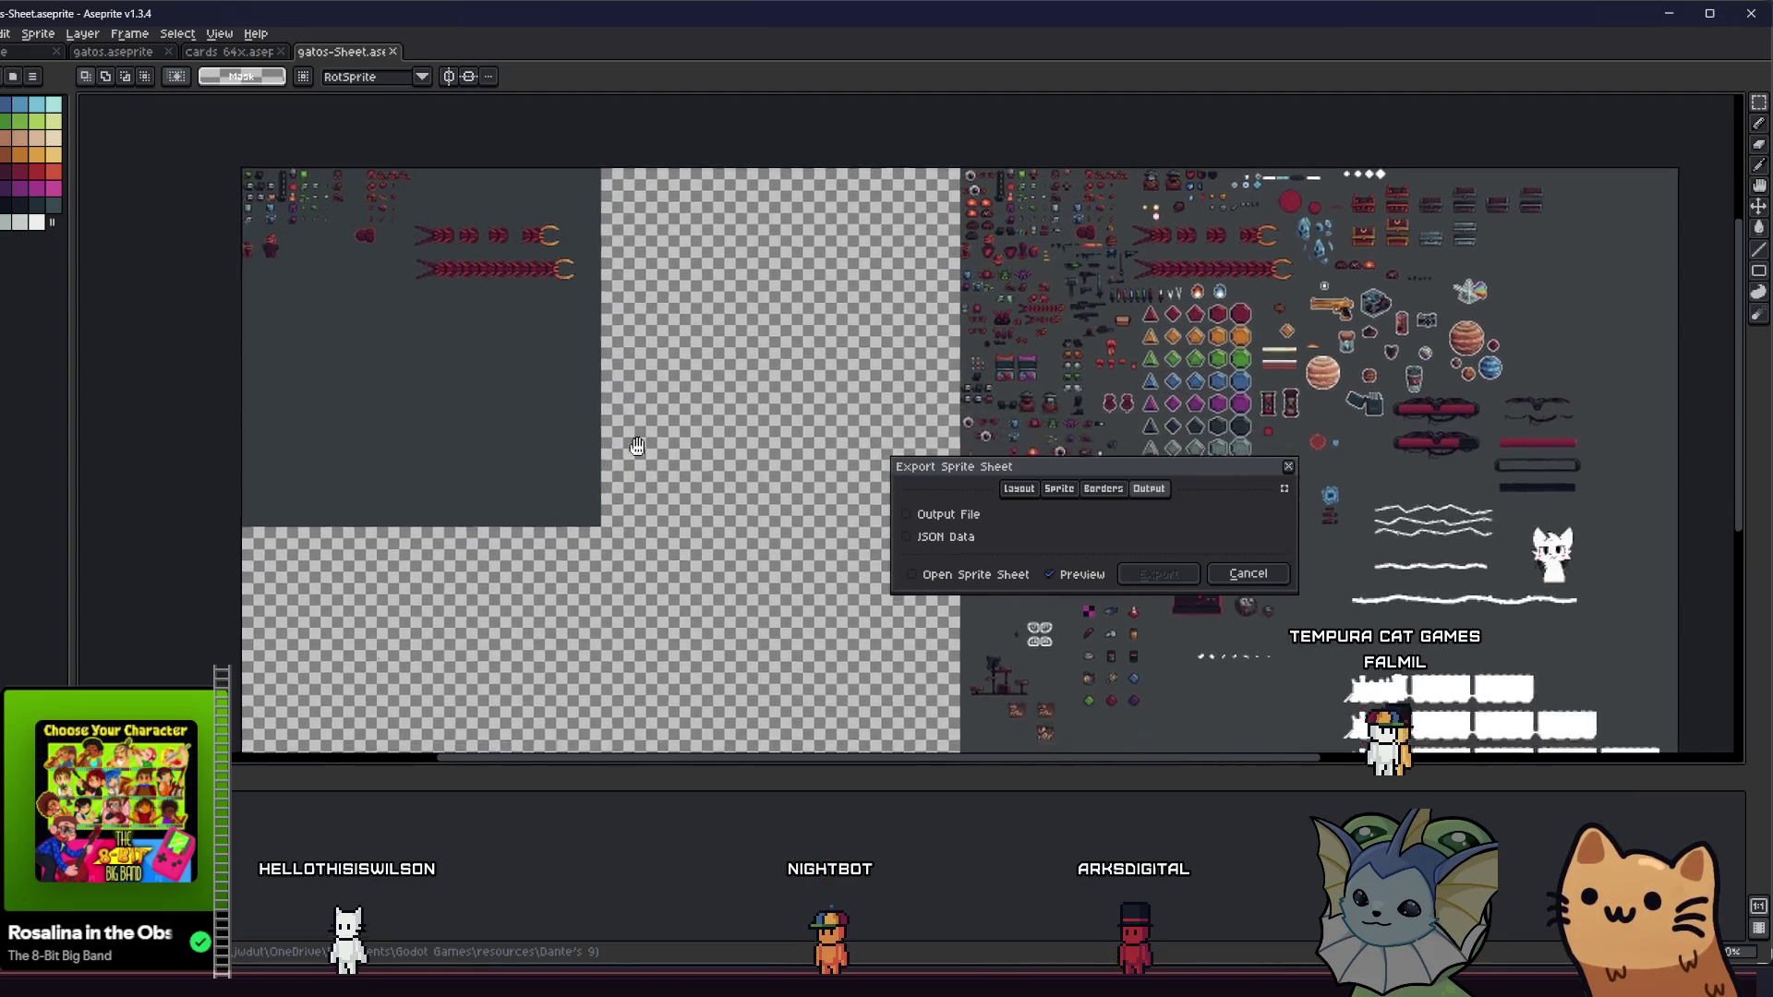
{"action": "left_click", "coordinate": [1011, 493]}
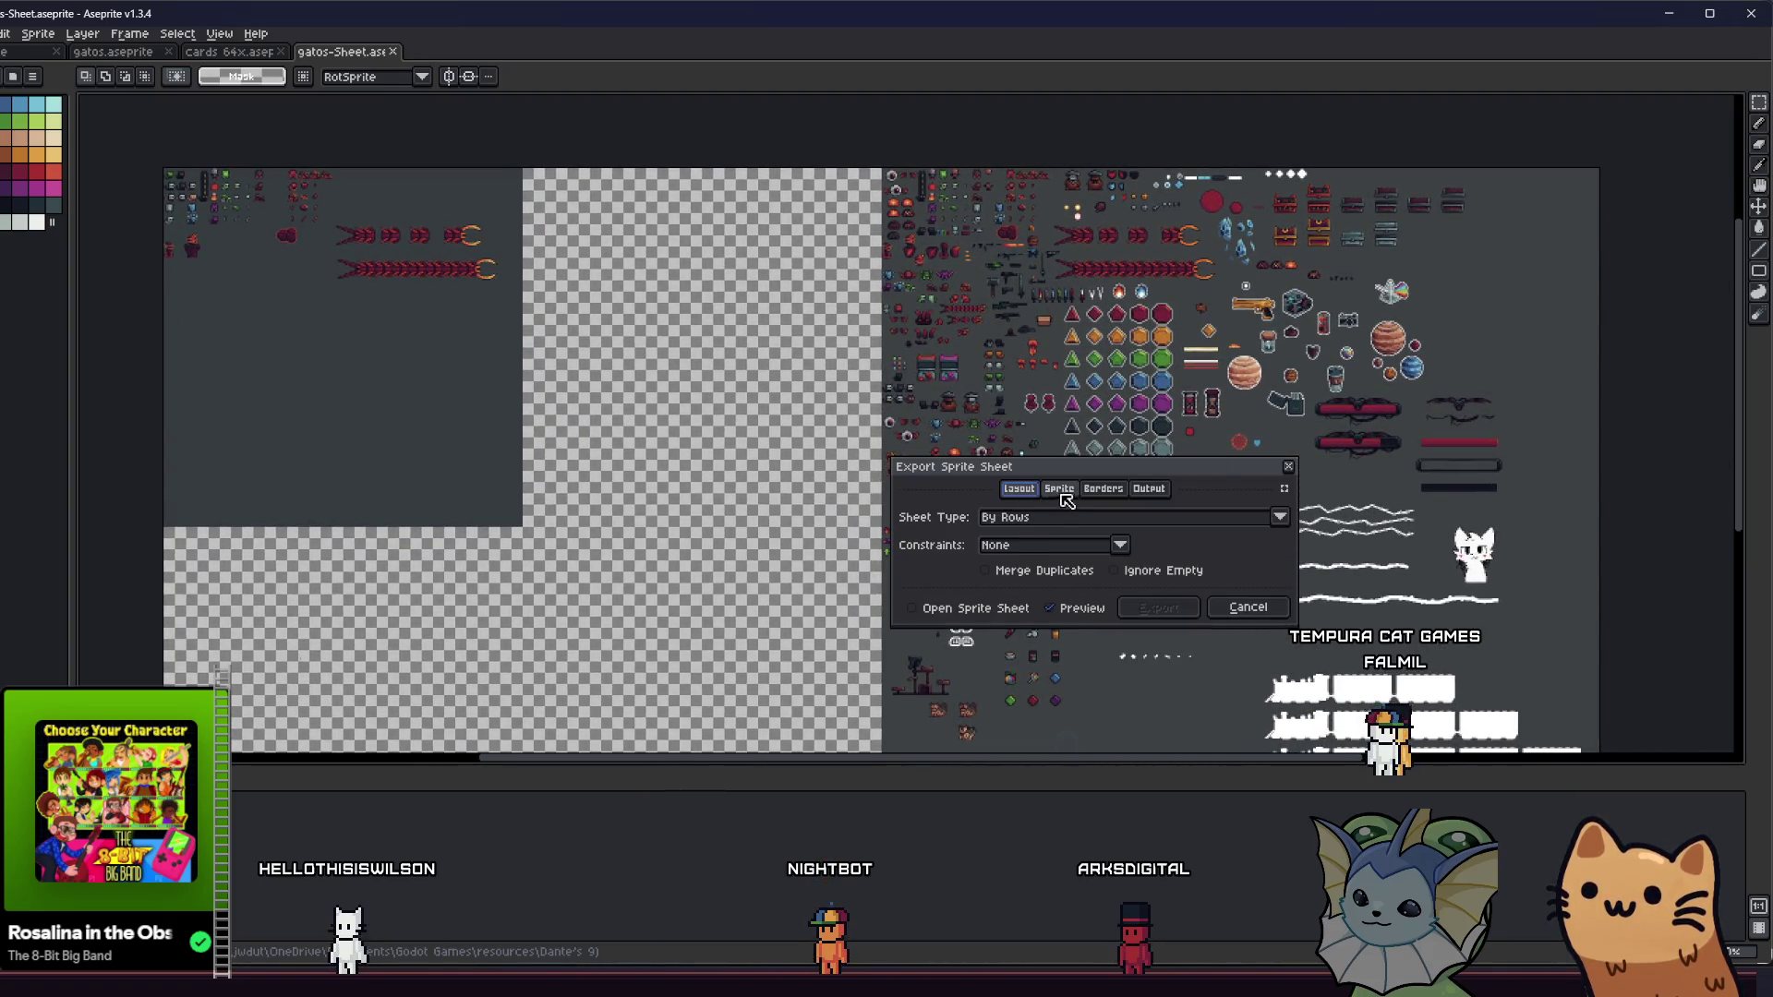
{"action": "left_click", "coordinate": [1030, 518]}
{"action": "left_click", "coordinate": [1029, 518]}
{"action": "left_click", "coordinate": [1043, 545]}
{"action": "left_click", "coordinate": [1051, 544]}
{"action": "left_click", "coordinate": [1050, 540]}
{"action": "left_click", "coordinate": [1059, 489]}
- On the Sprite tab, try Selected layers, revert to Visible layers, and choose Selected frames
{"action": "left_click", "coordinate": [1059, 488]}
{"action": "left_click", "coordinate": [1062, 545]}
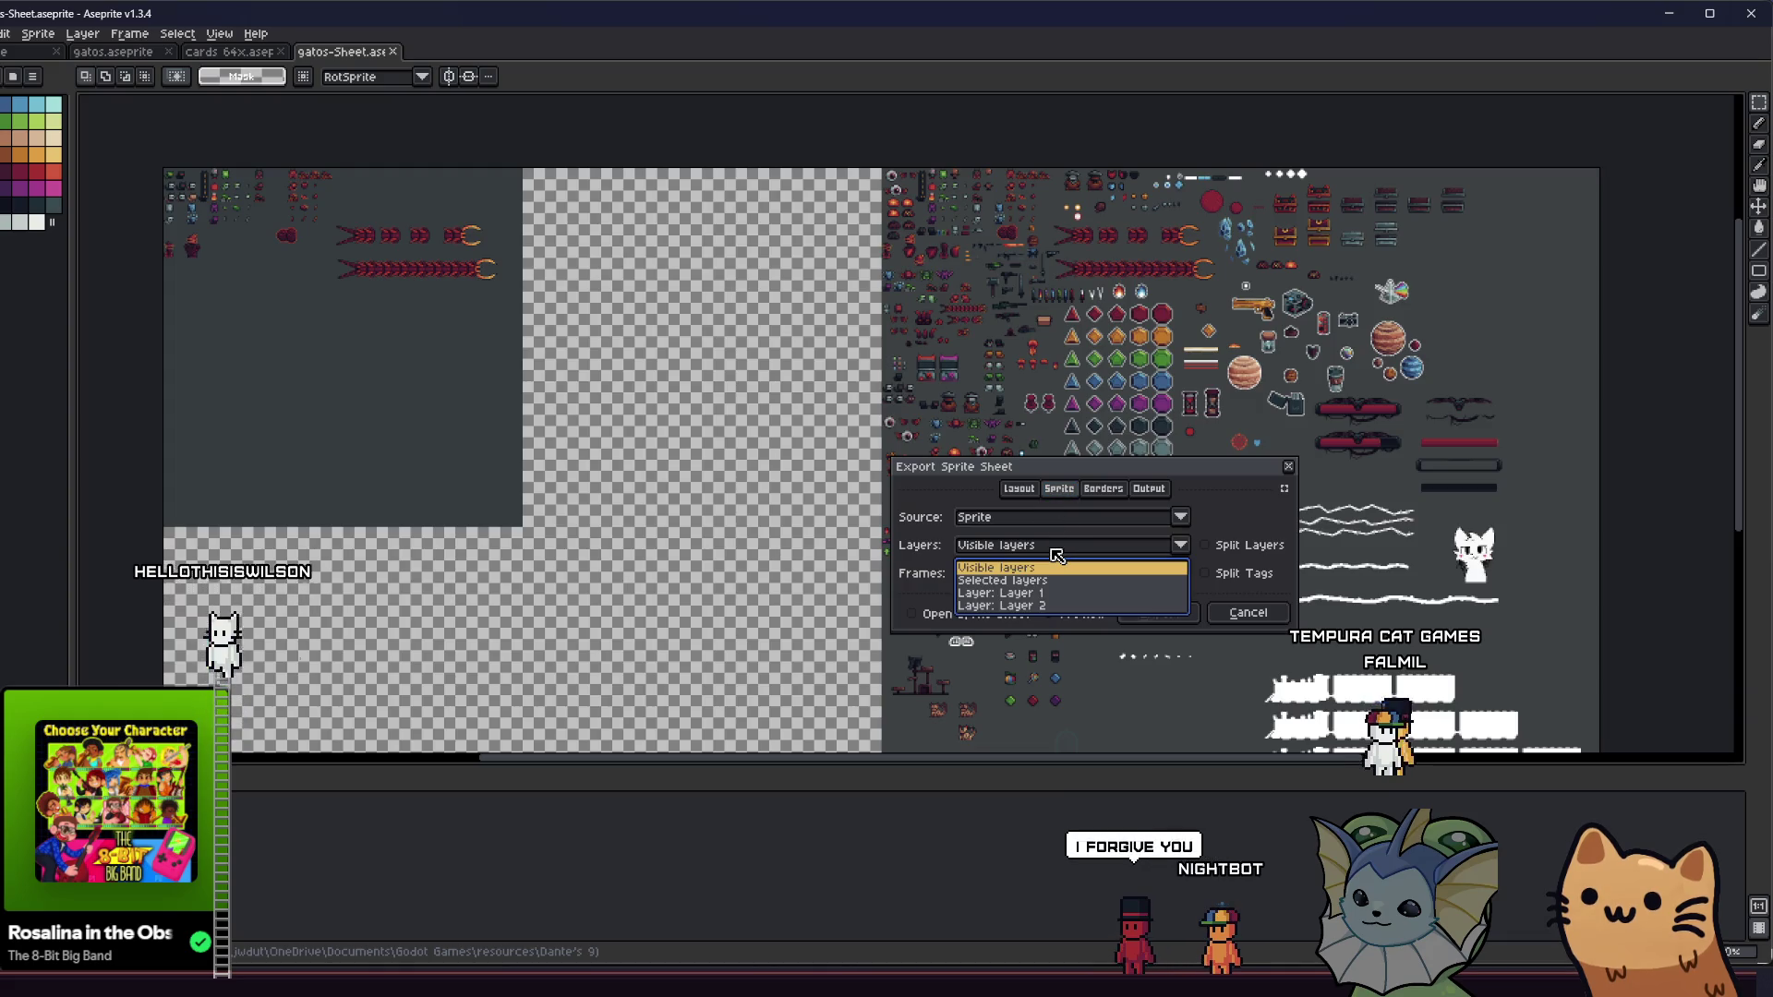
{"action": "left_click", "coordinate": [1068, 563]}
{"action": "left_click", "coordinate": [1069, 547]}
{"action": "left_click", "coordinate": [1068, 582]}
{"action": "left_click", "coordinate": [1077, 546]}
{"action": "left_click", "coordinate": [1082, 560]}
{"action": "left_click", "coordinate": [1061, 574]}
{"action": "left_click", "coordinate": [997, 601]}
{"action": "left_click", "coordinate": [1016, 517]}
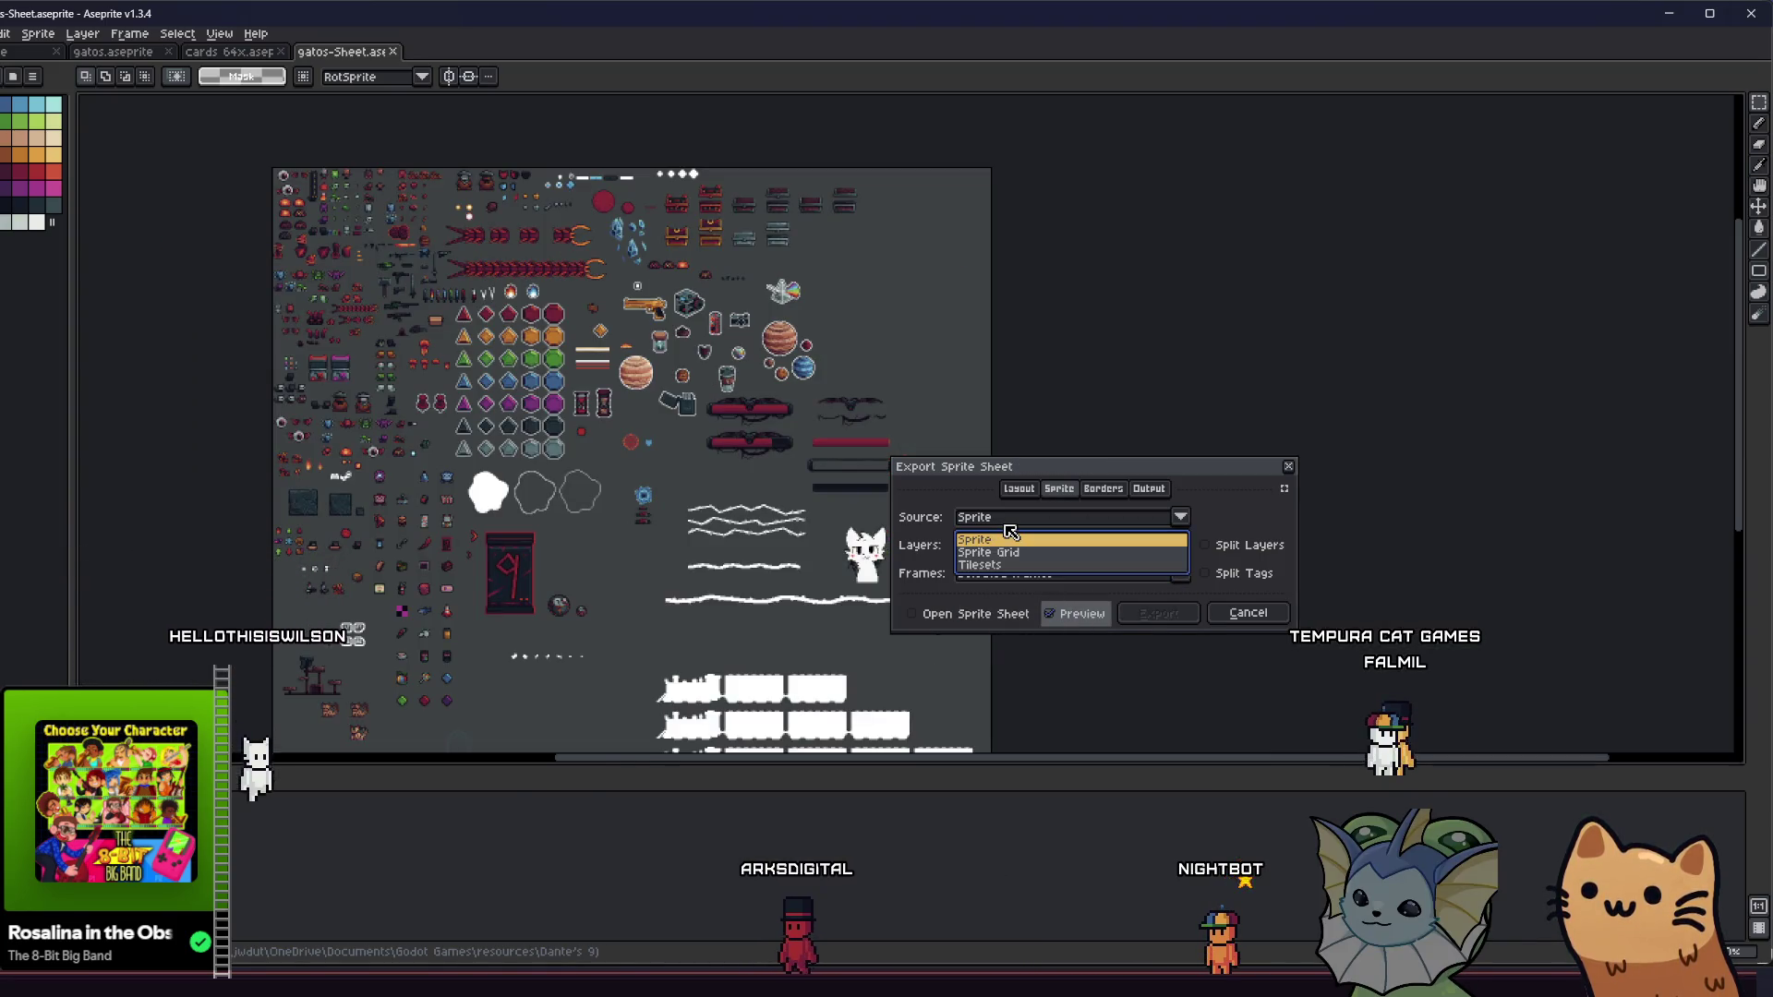
{"action": "left_click", "coordinate": [1077, 526]}
- Browse the Borders and Output tabs, then set the export source to Sprite Grid
{"action": "left_click", "coordinate": [1103, 489]}
{"action": "left_click", "coordinate": [1138, 491]}
{"action": "left_click", "coordinate": [1103, 488]}
{"action": "left_click", "coordinate": [1019, 488]}
{"action": "left_click", "coordinate": [1108, 519]}
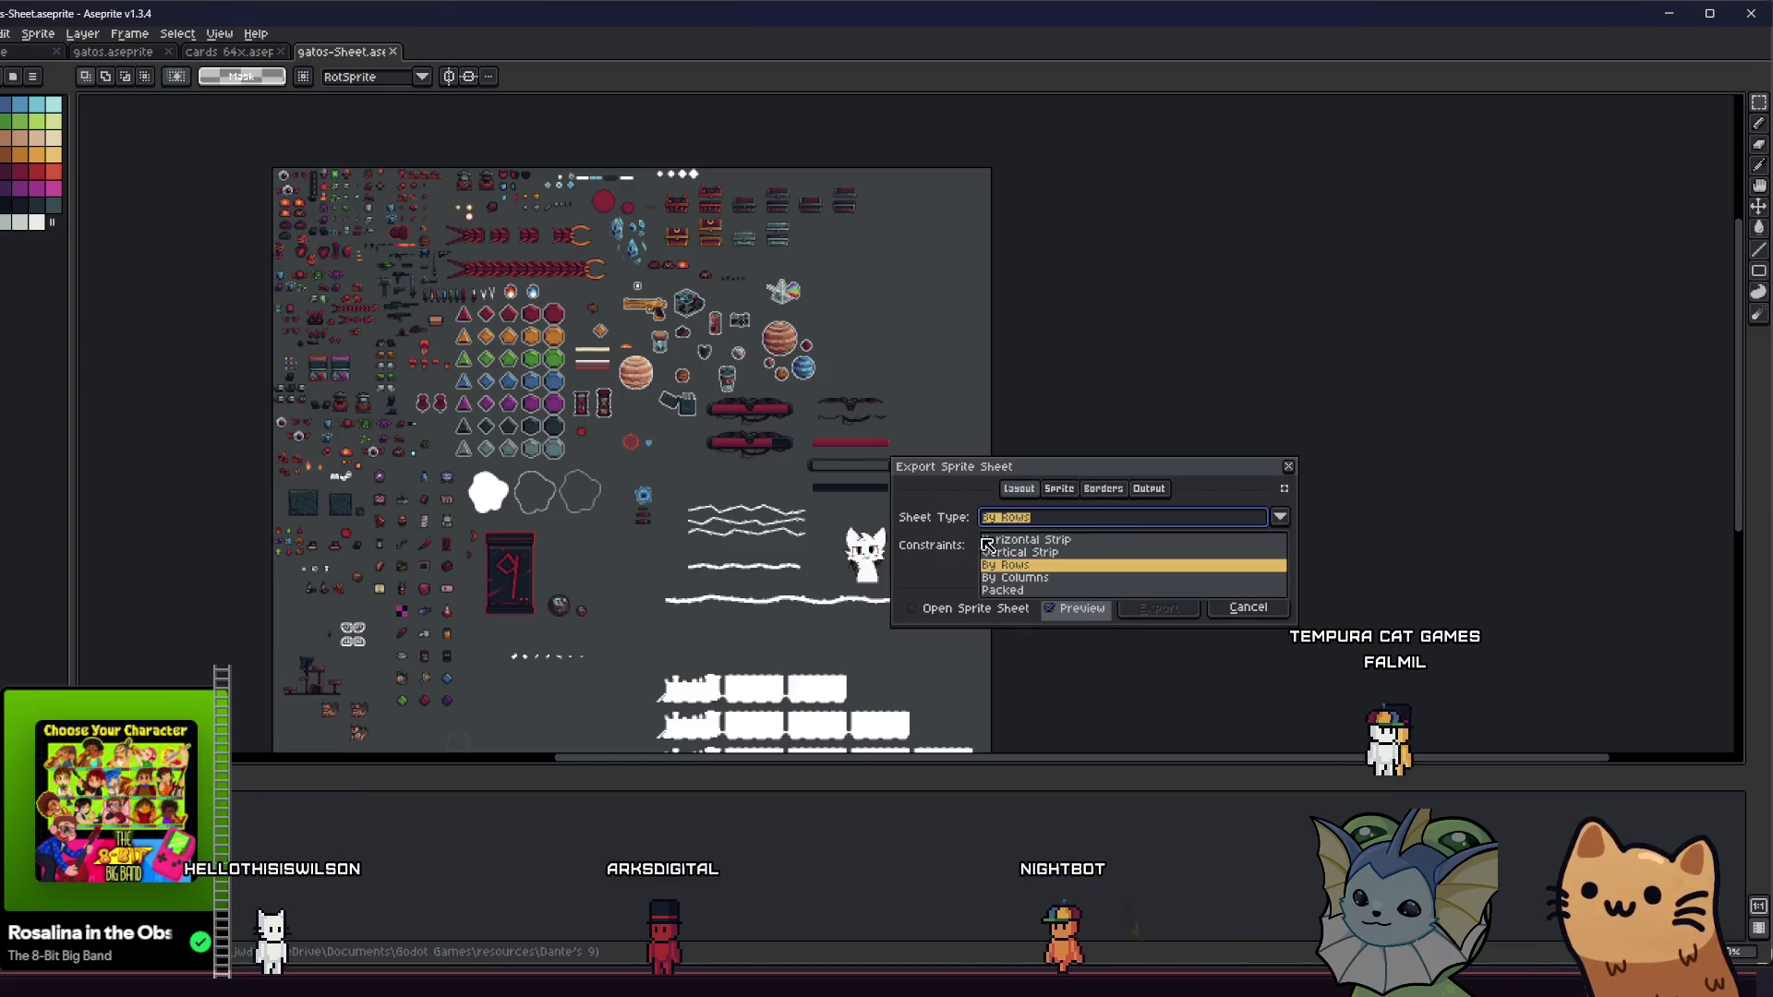
{"action": "left_click", "coordinate": [1017, 540]}
{"action": "left_click", "coordinate": [1059, 488]}
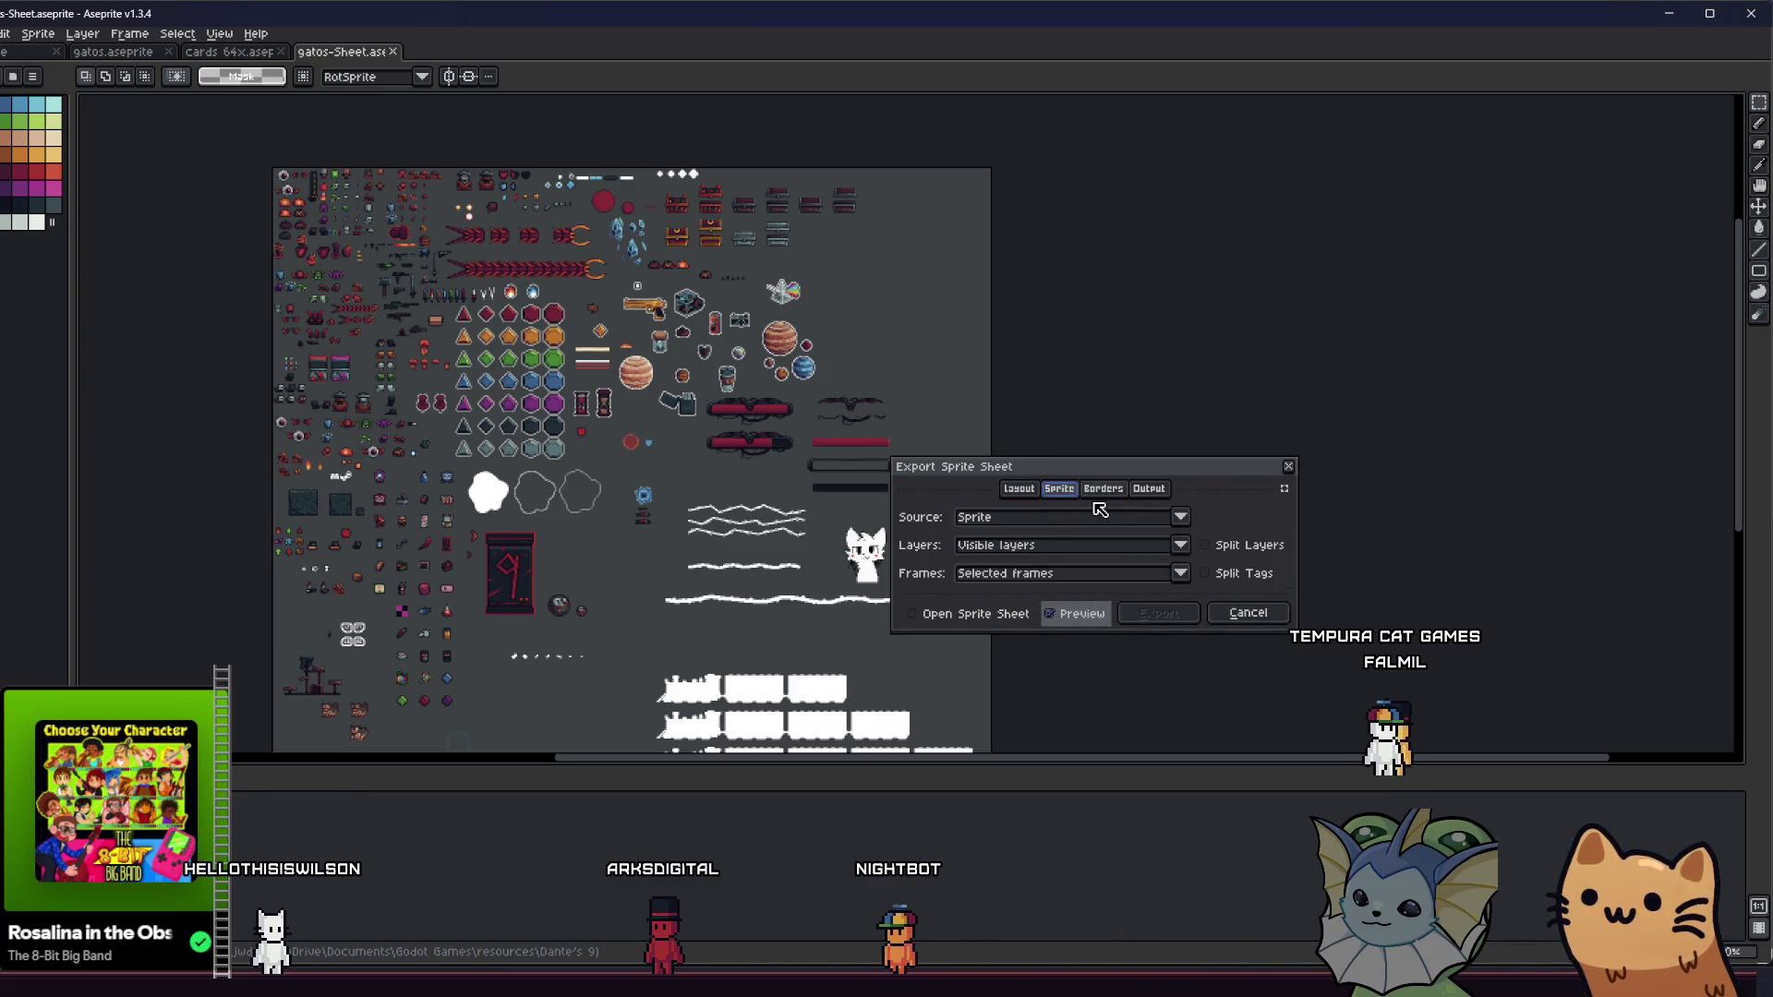
{"action": "left_click", "coordinate": [1148, 523]}
{"action": "left_click", "coordinate": [1120, 552]}
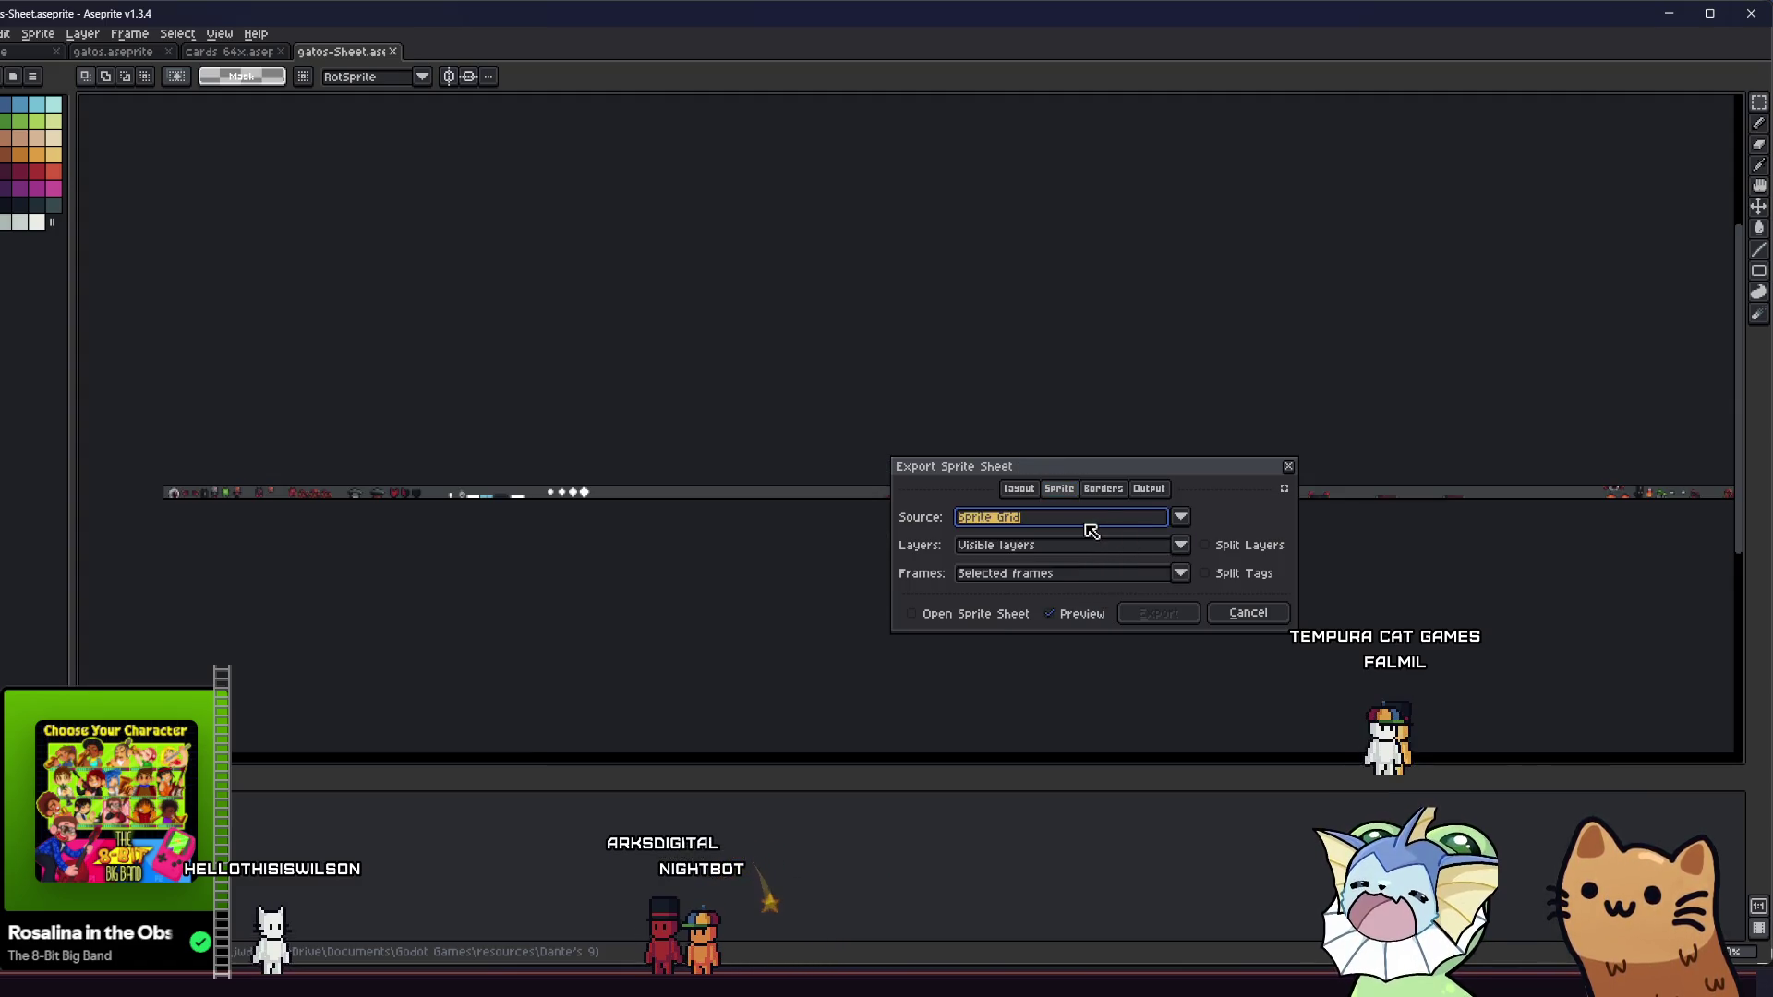
{"action": "left_click", "coordinate": [1088, 524]}
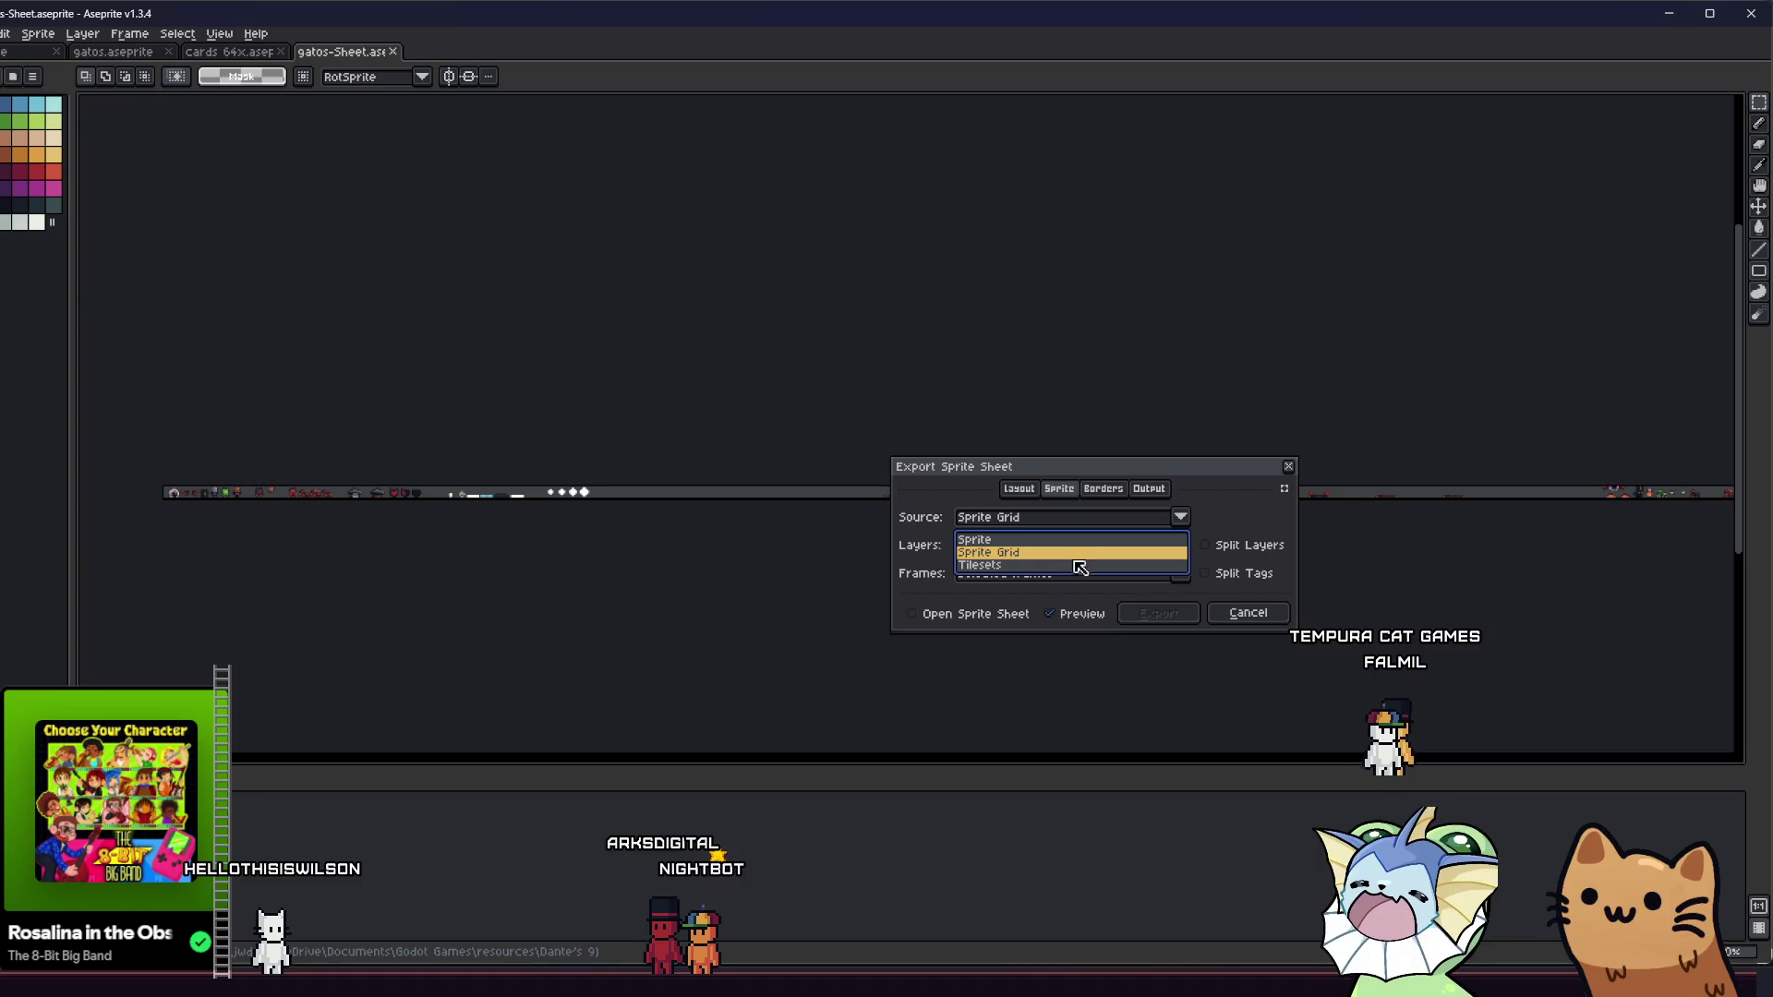
{"action": "left_click", "coordinate": [1079, 564]}
{"action": "left_click", "coordinate": [1093, 530]}
{"action": "left_click", "coordinate": [1083, 561]}
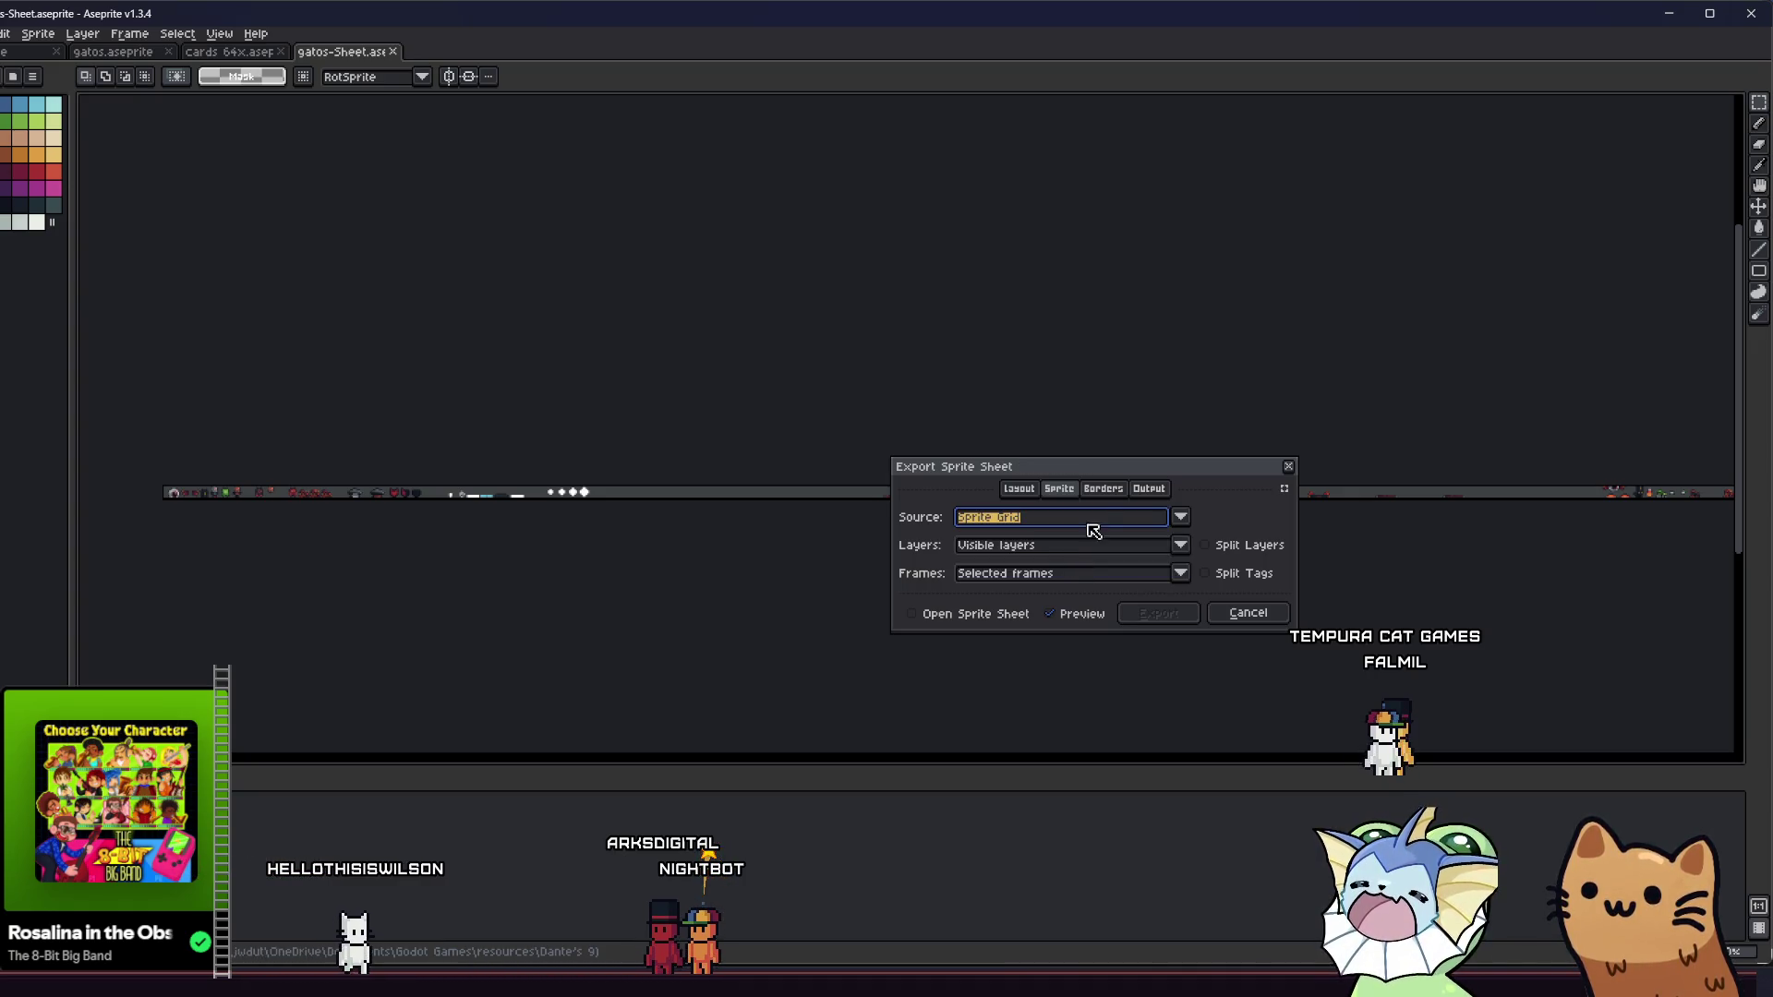
- Review the Borders, Output, Sprite and Layout tabs, then cancel the export
{"action": "left_click", "coordinate": [1104, 492]}
{"action": "left_click", "coordinate": [1148, 489]}
{"action": "left_click", "coordinate": [1103, 489]}
{"action": "left_click_drag", "start_coordinate": [774, 499], "coordinate": [828, 489]}
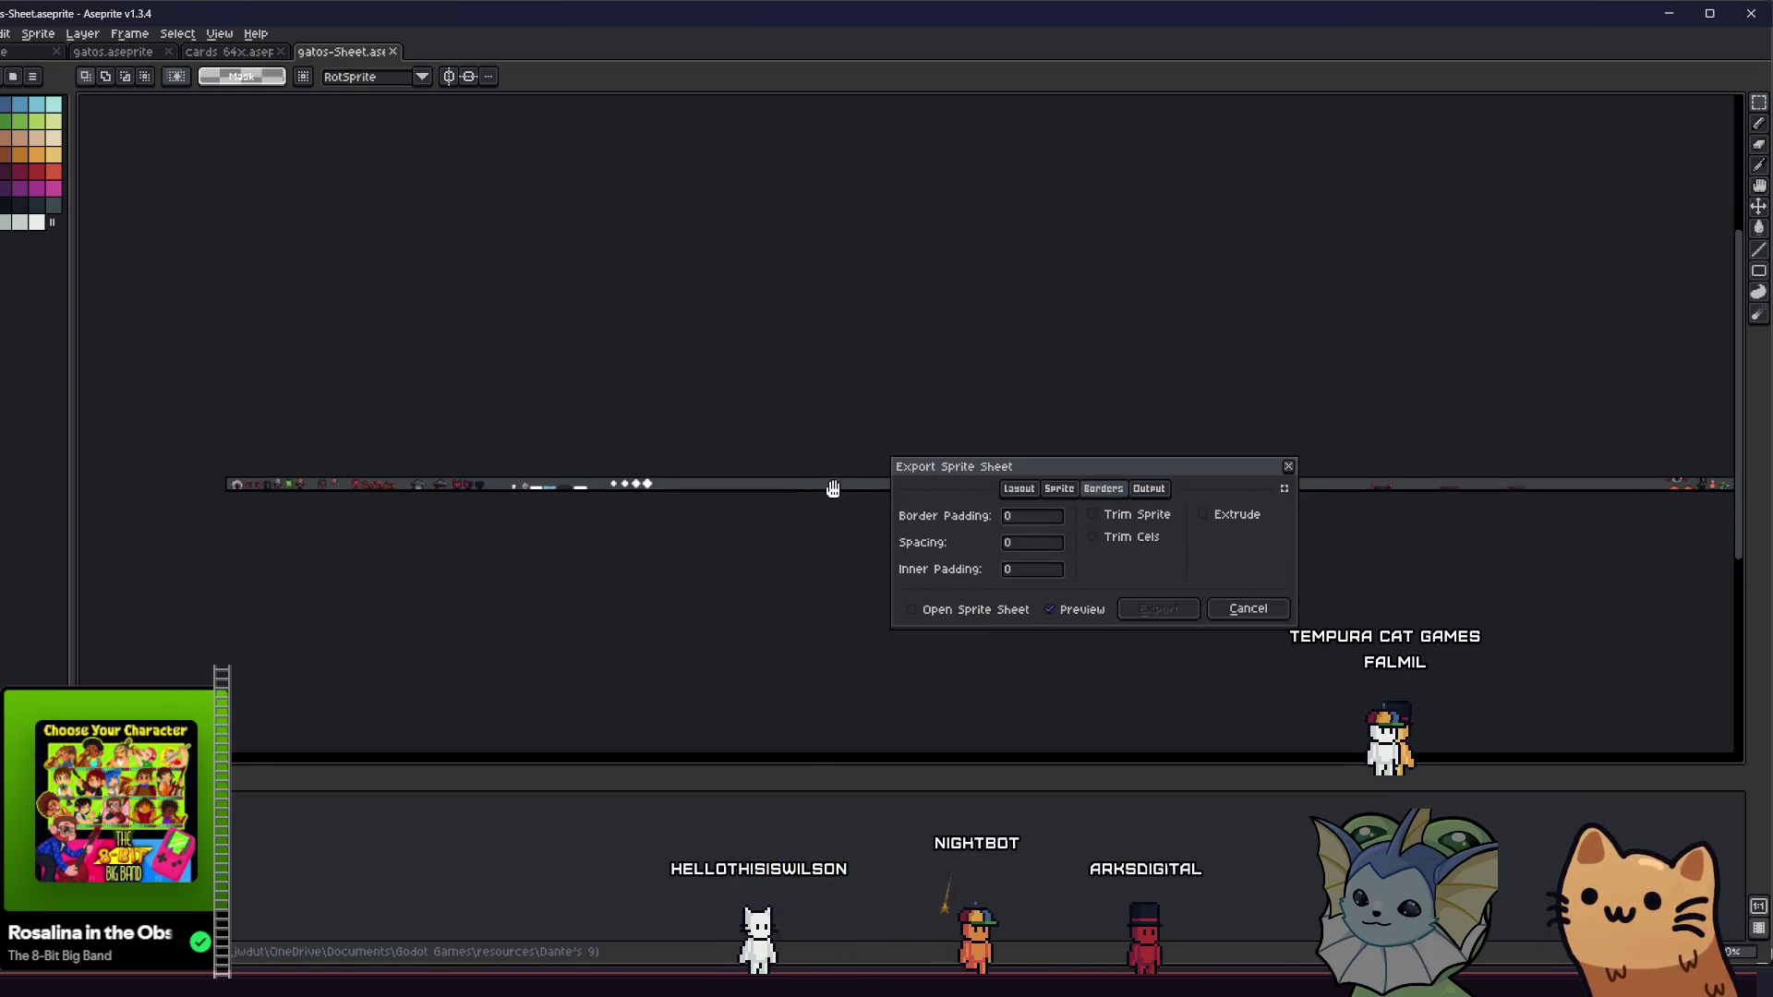
{"action": "left_click", "coordinate": [1037, 491]}
{"action": "left_click", "coordinate": [1094, 494]}
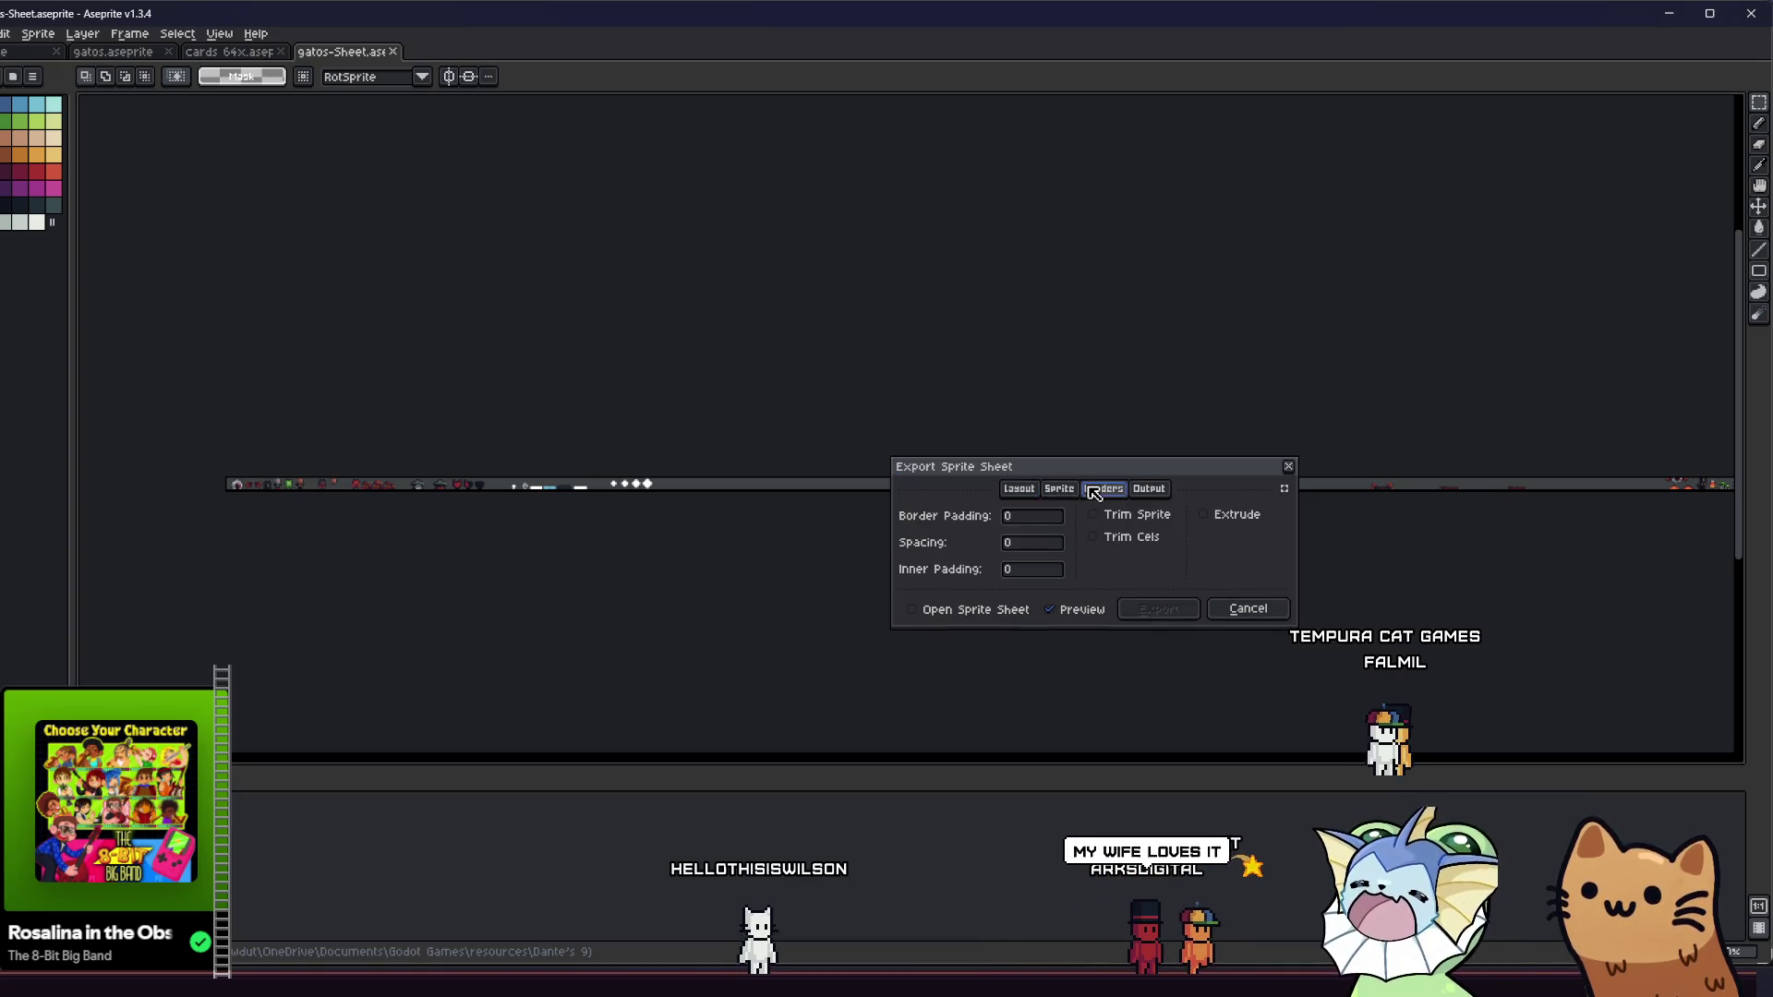
{"action": "left_click", "coordinate": [1075, 491]}
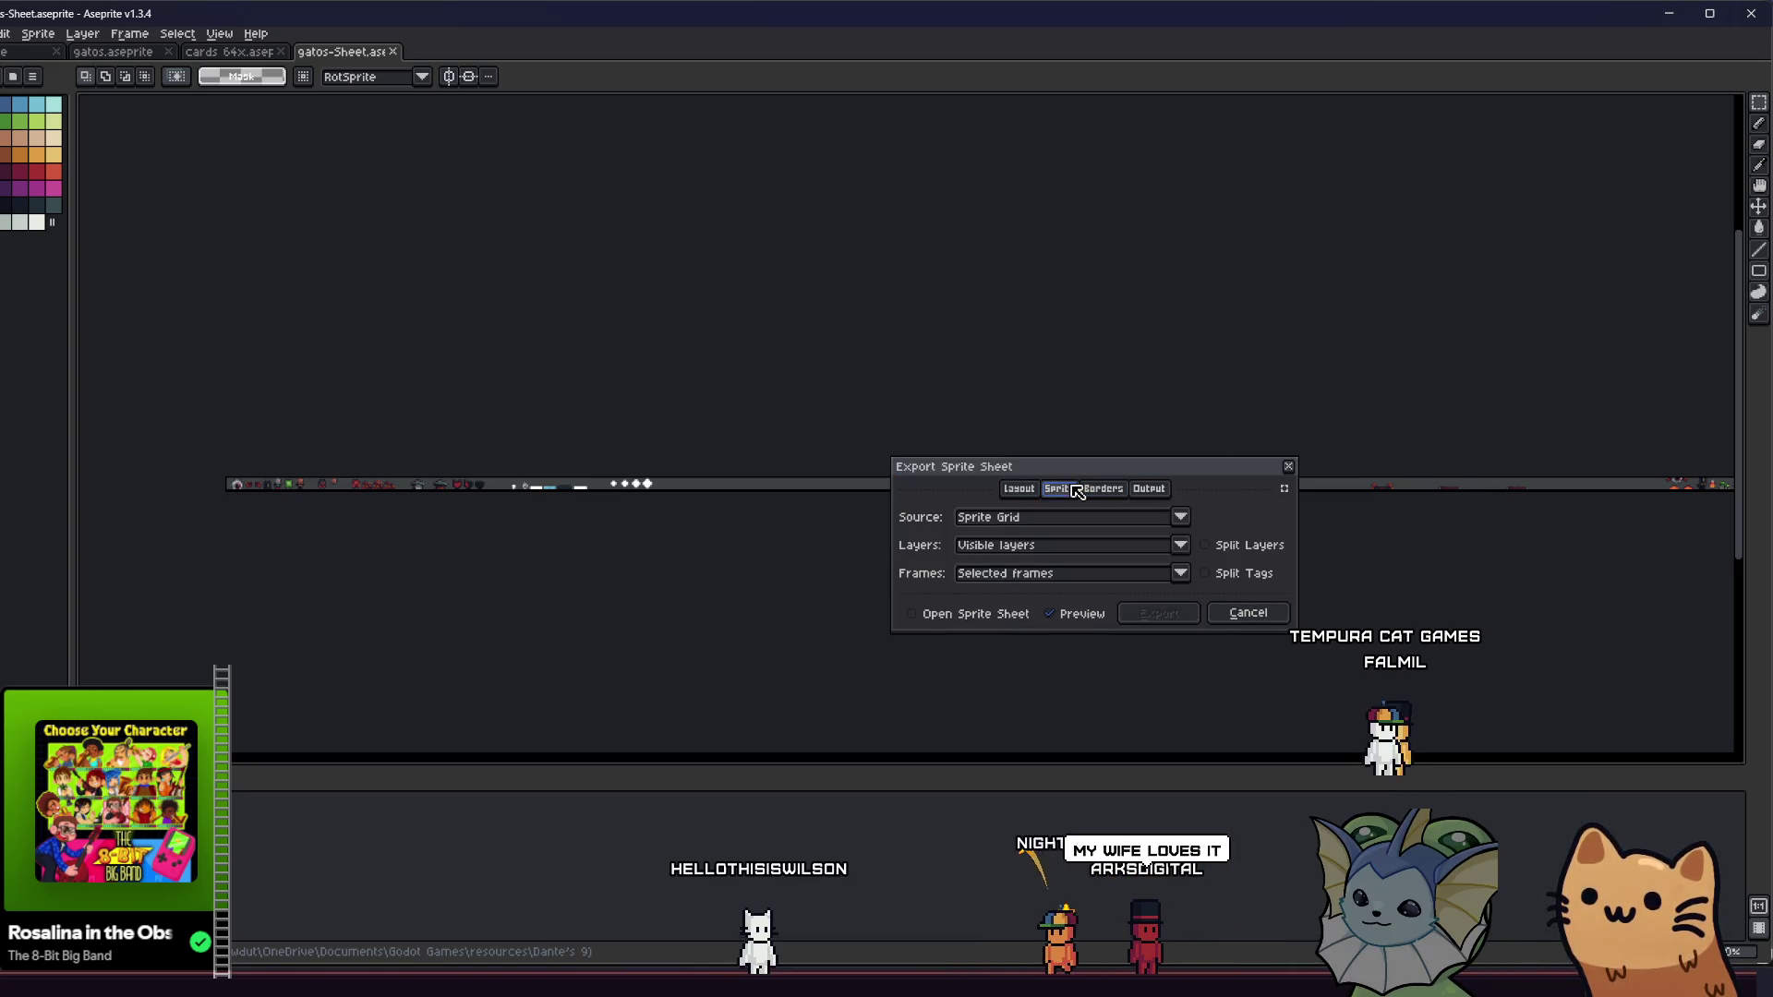
{"action": "left_click", "coordinate": [1019, 488]}
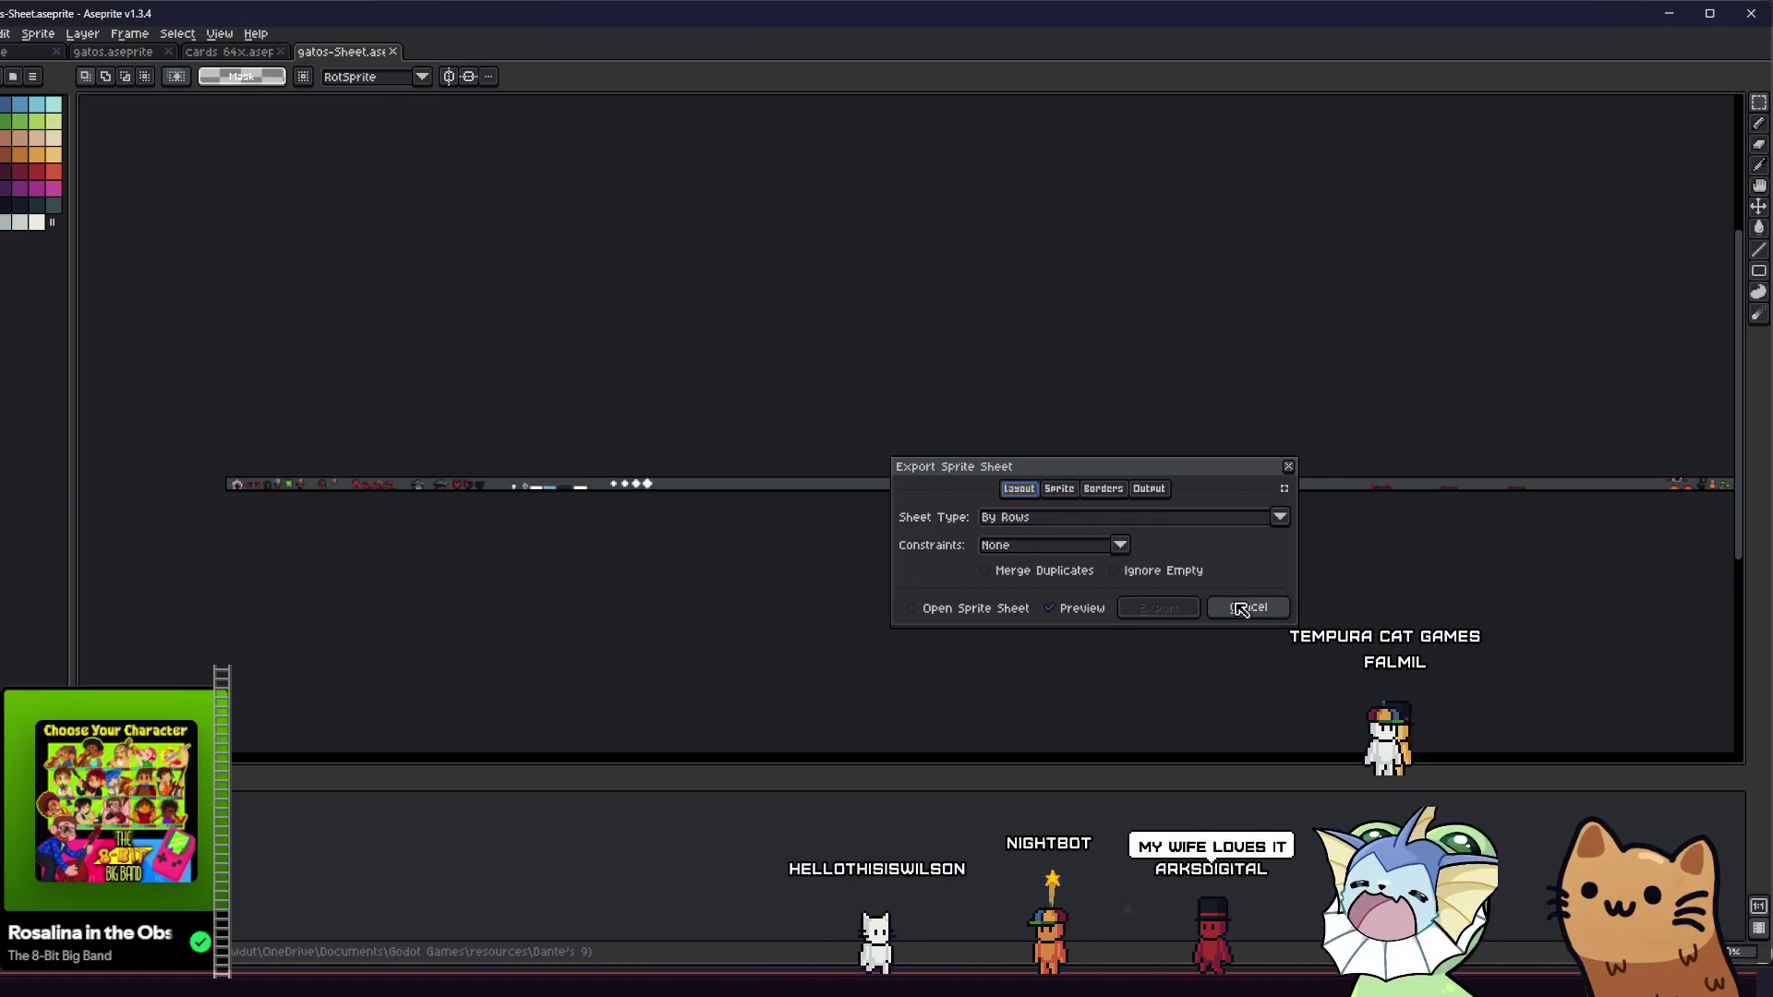
{"action": "left_click", "coordinate": [1241, 608]}
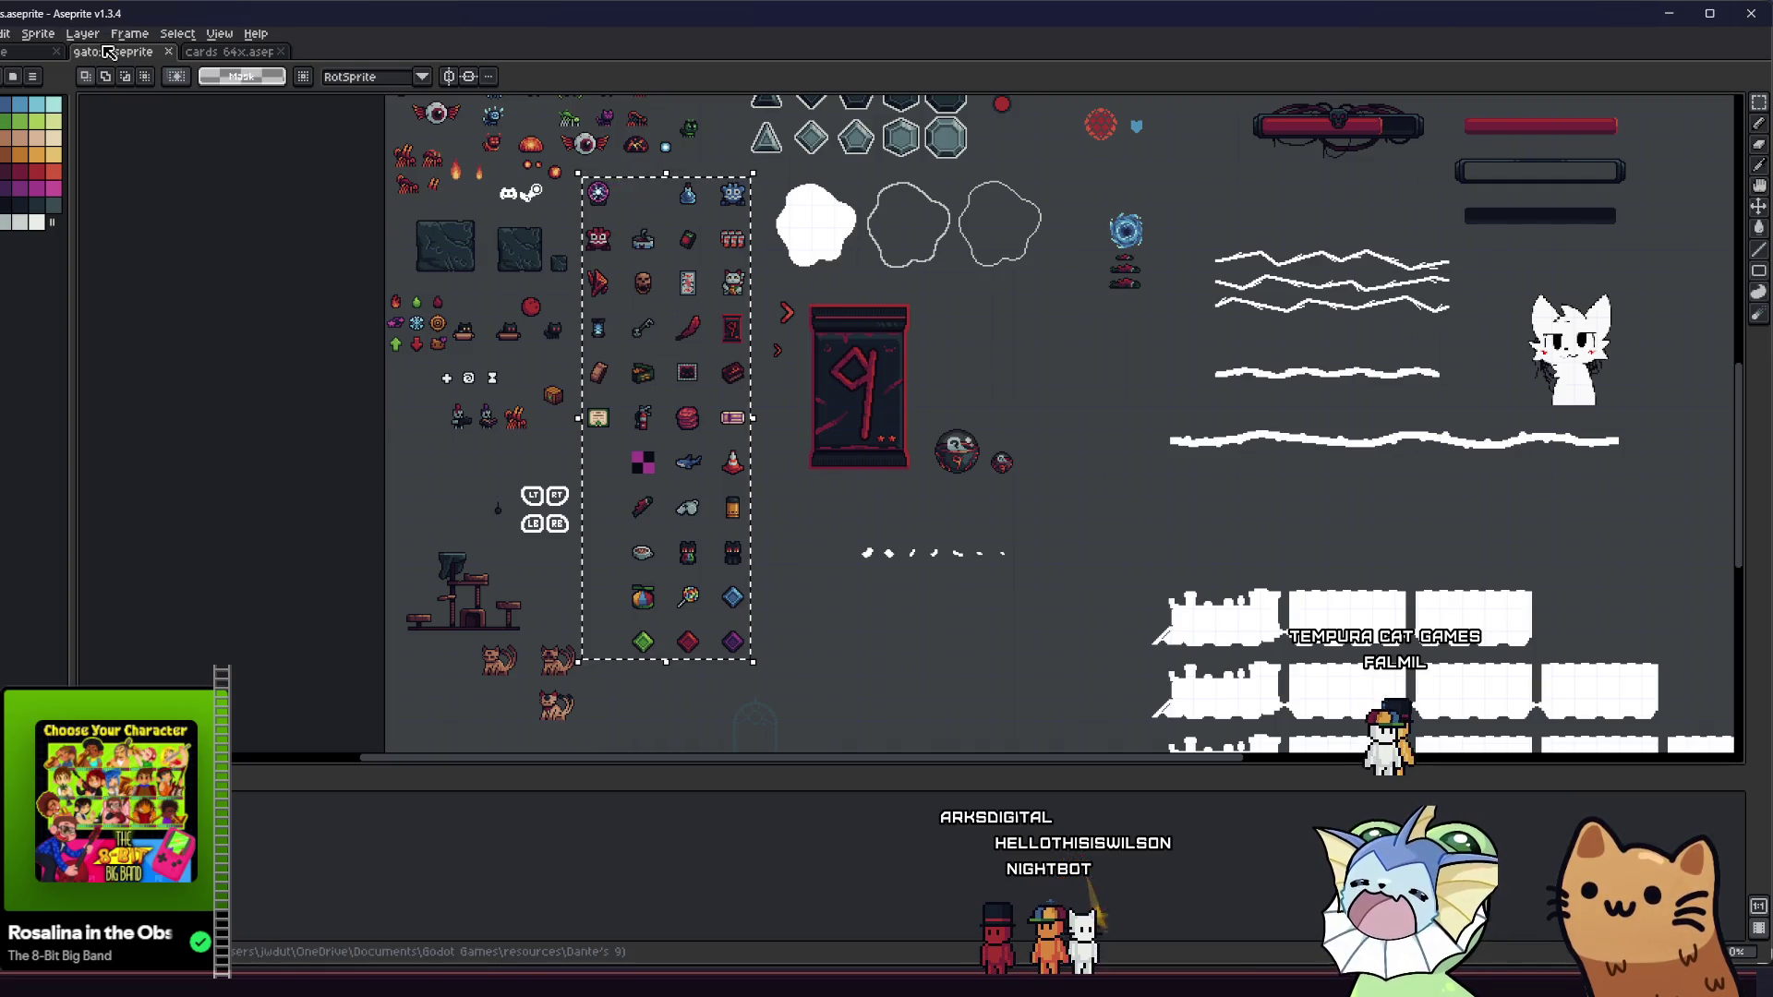
- Reopen Export Sprite Sheet, keeping Rows with no constraints and moving the dialog up-left
{"action": "left_click", "coordinate": [2, 34]}
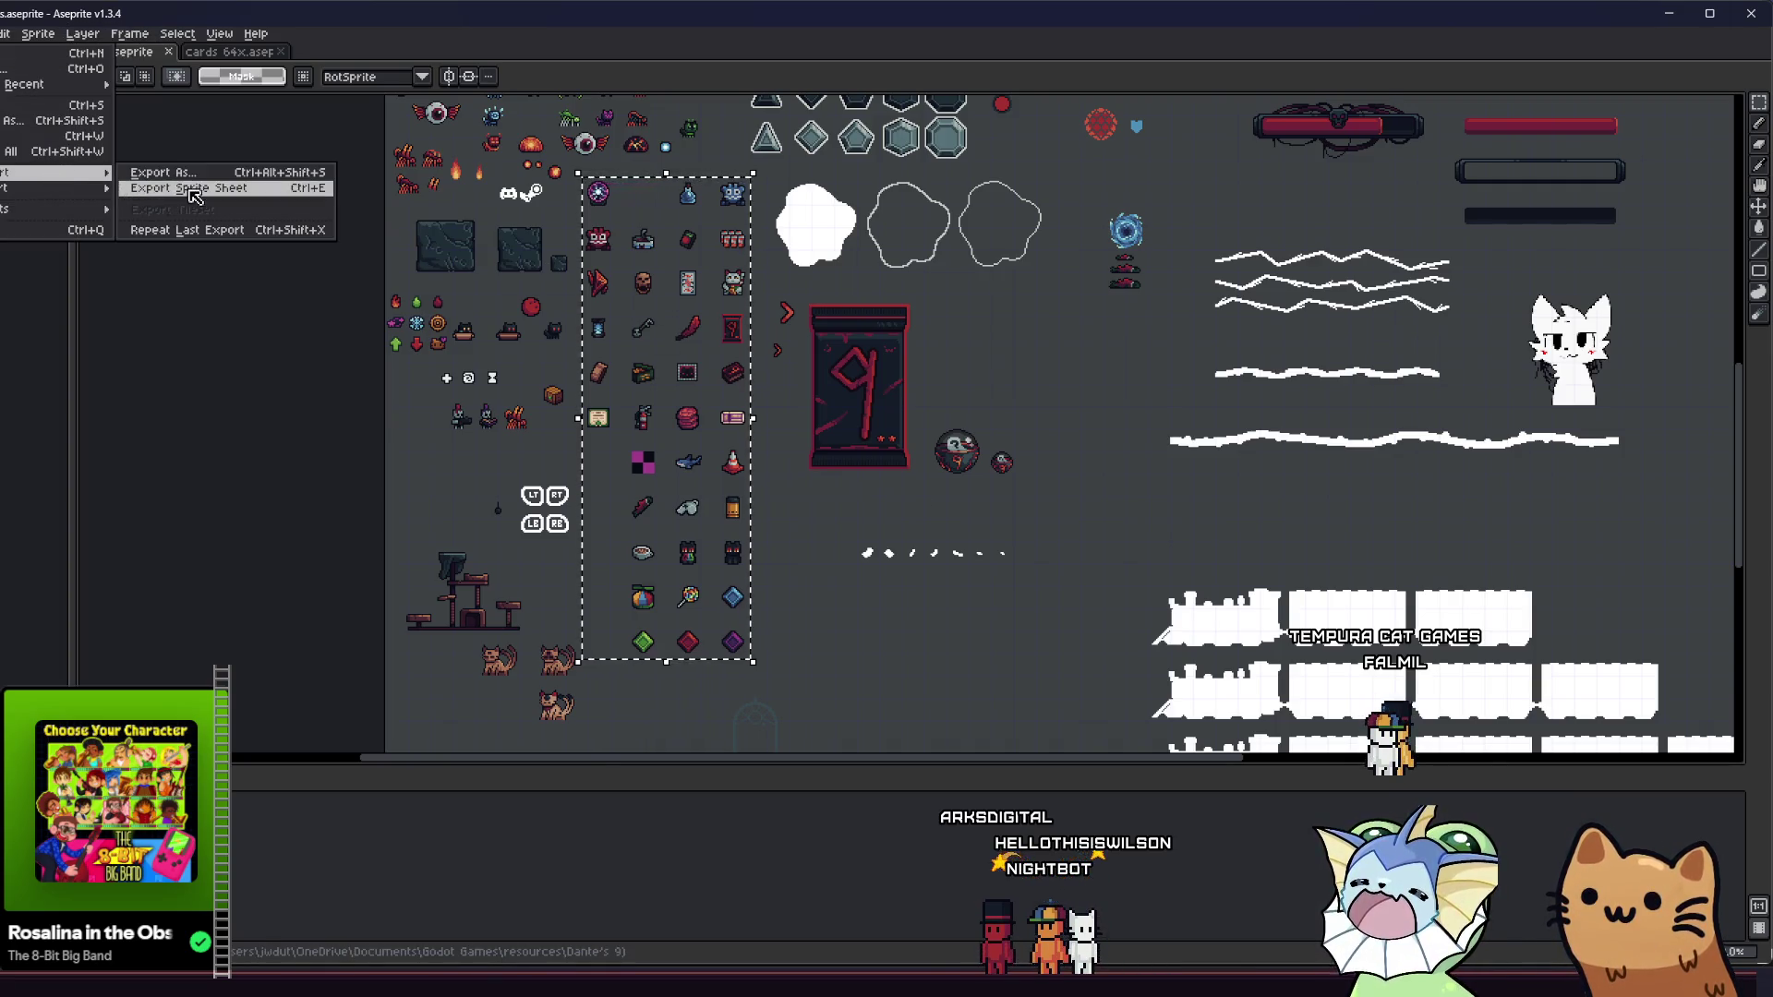
{"action": "left_click", "coordinate": [212, 191]}
{"action": "left_click", "coordinate": [1050, 519]}
{"action": "left_click", "coordinate": [1048, 518]}
{"action": "left_click", "coordinate": [1053, 547]}
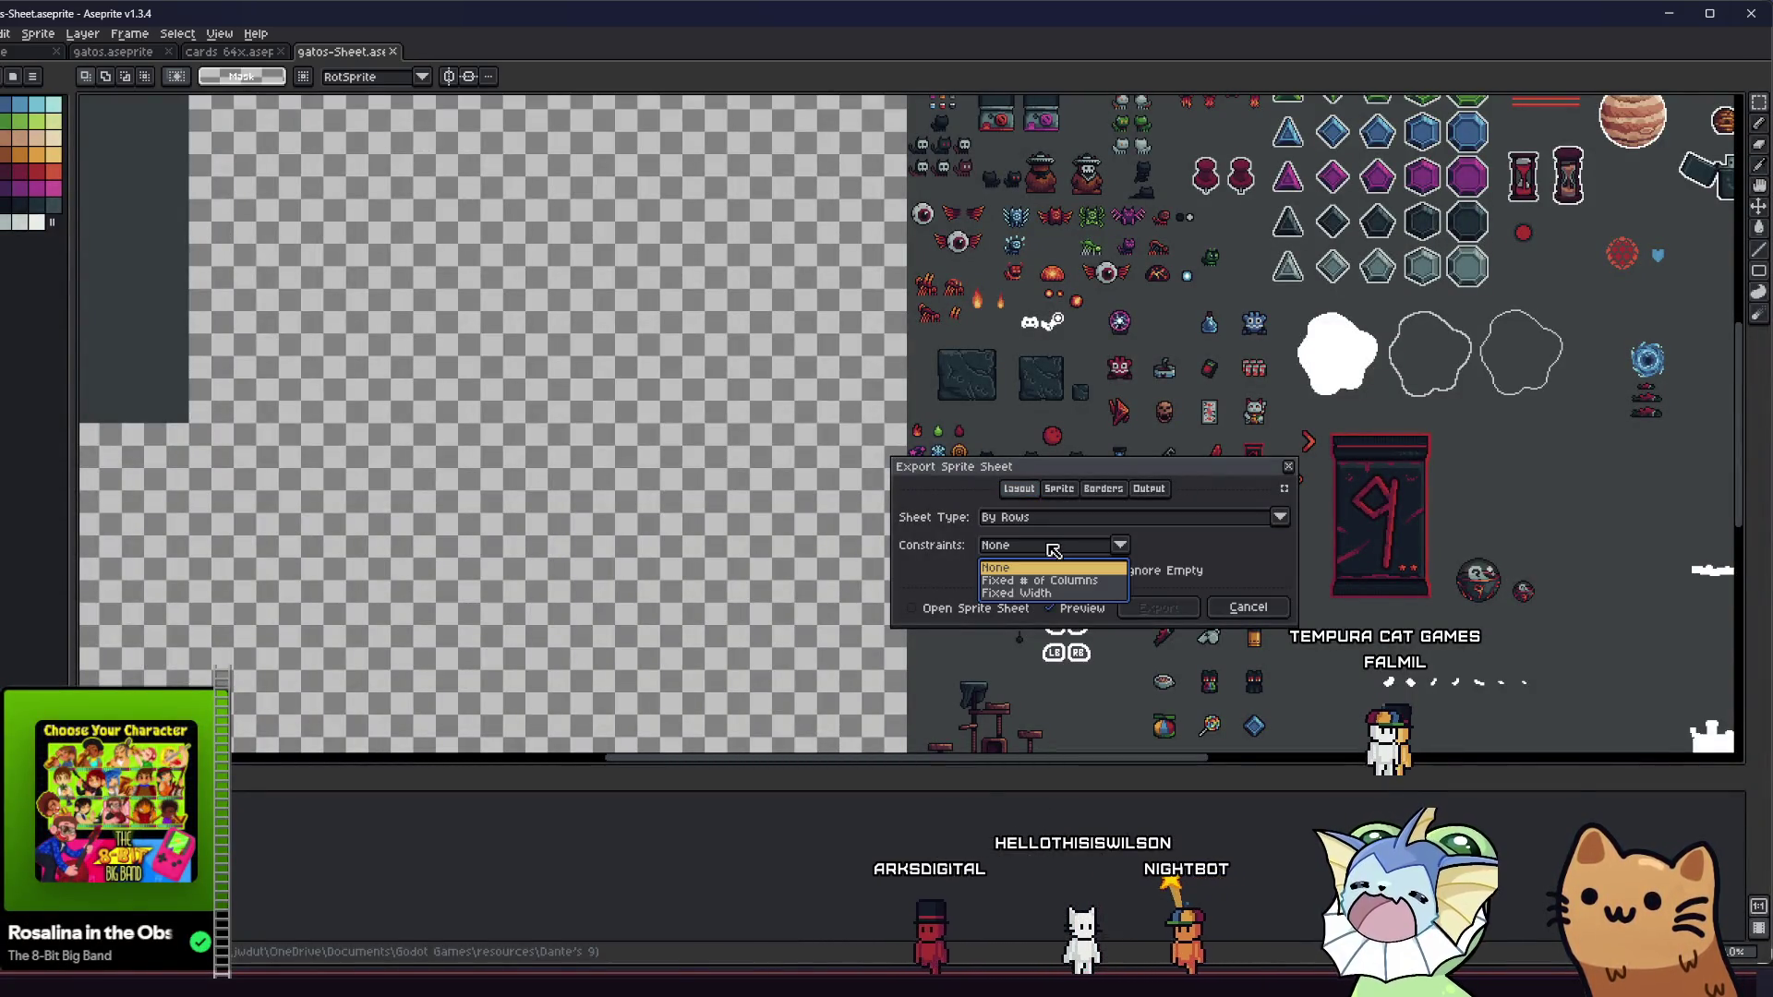
{"action": "left_click", "coordinate": [1054, 550]}
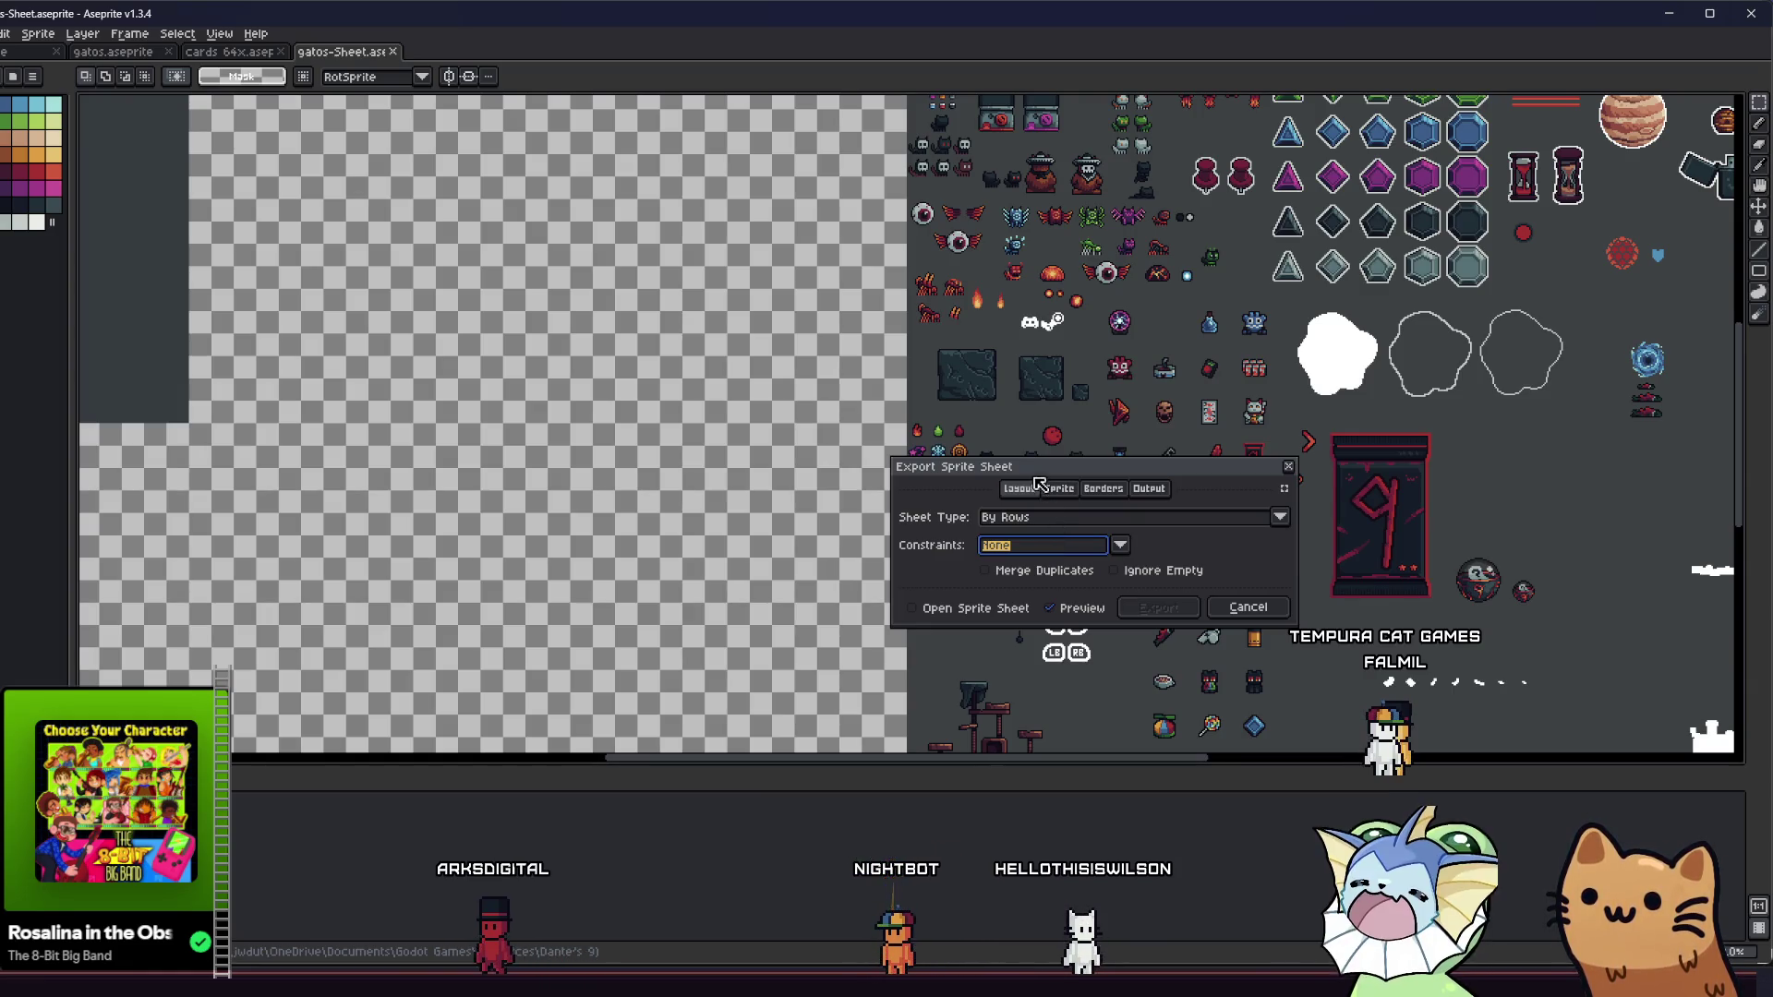
{"action": "left_click_drag", "start_coordinate": [1036, 479], "coordinate": [990, 451]}
{"action": "left_click", "coordinate": [970, 517]}
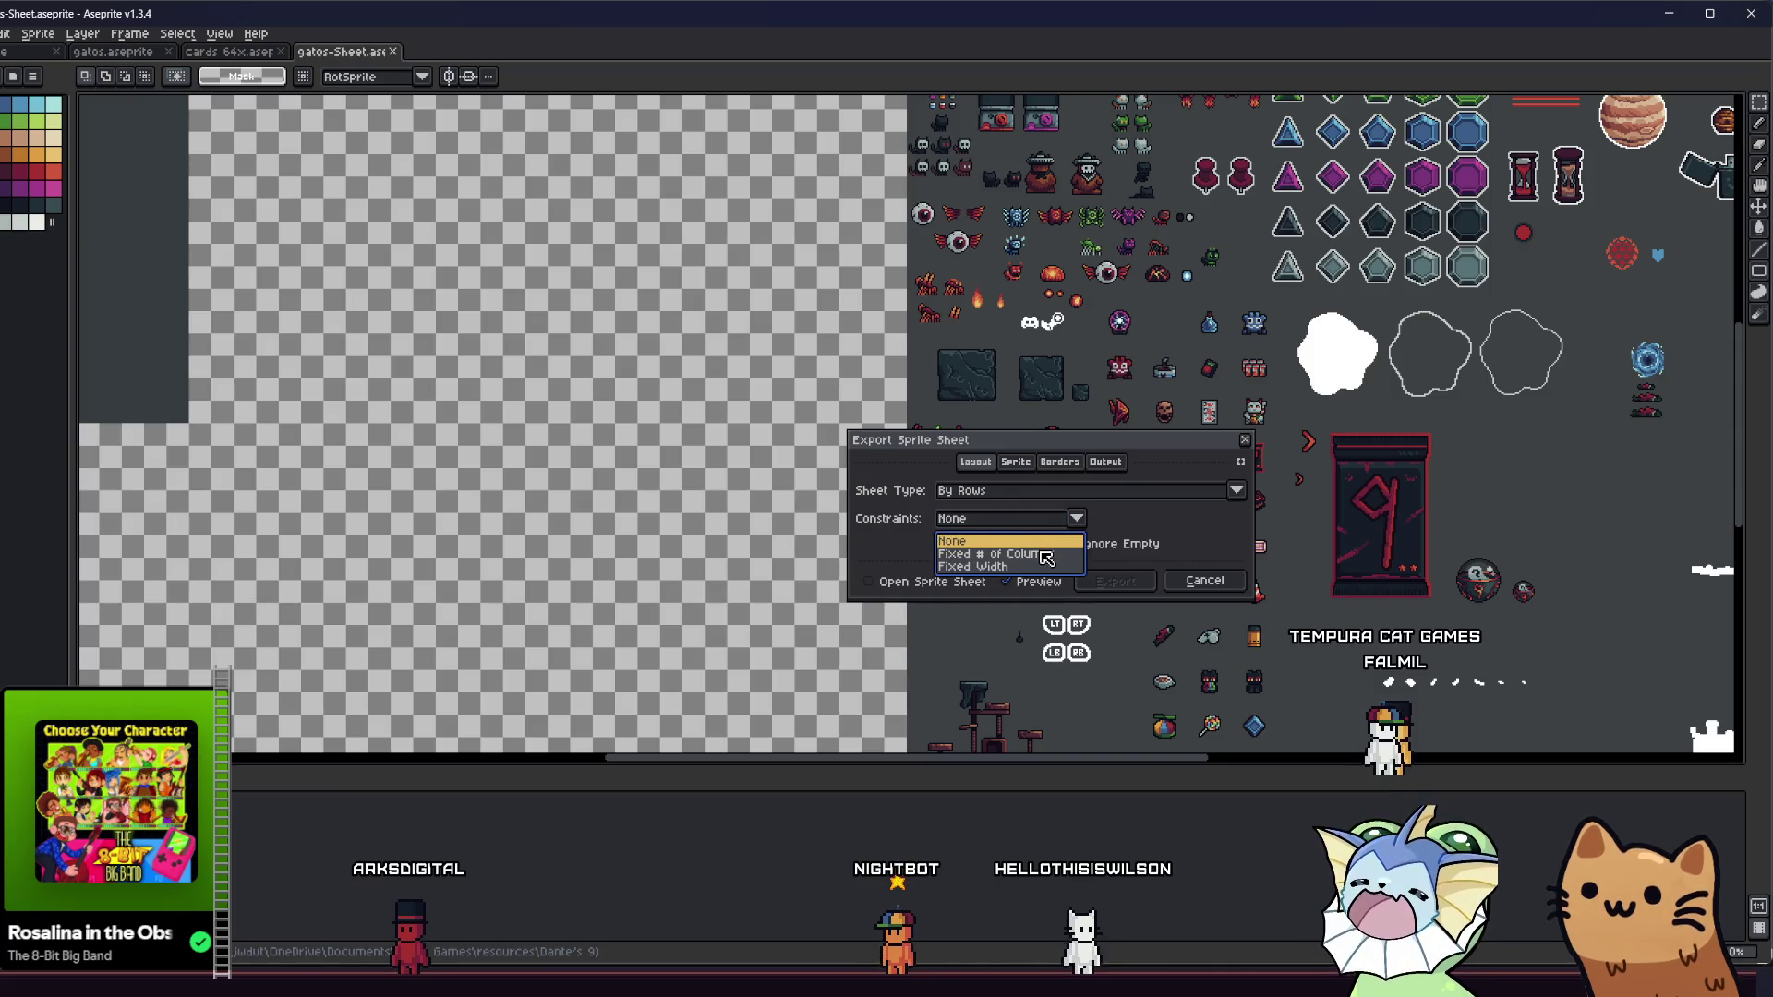
{"action": "left_click", "coordinate": [1015, 462]}
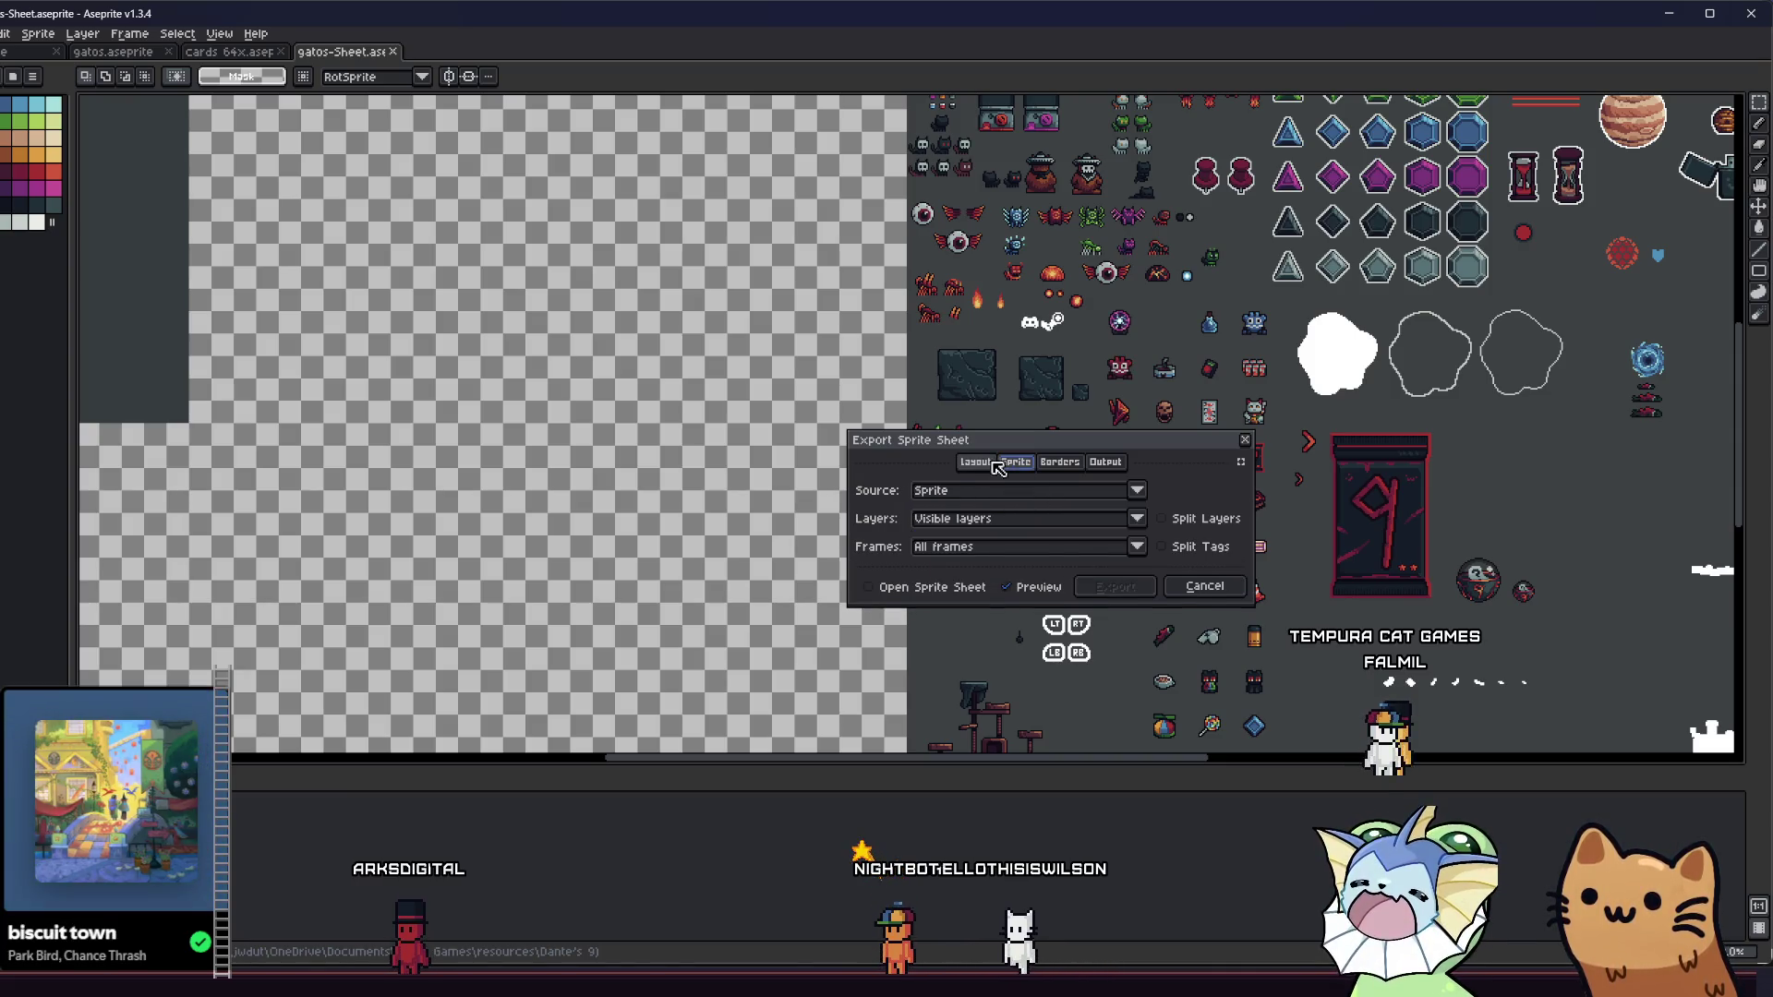
{"action": "left_click", "coordinate": [975, 462]}
{"action": "left_click", "coordinate": [971, 517]}
{"action": "left_click", "coordinate": [974, 520]}
{"action": "left_click", "coordinate": [1013, 464]}
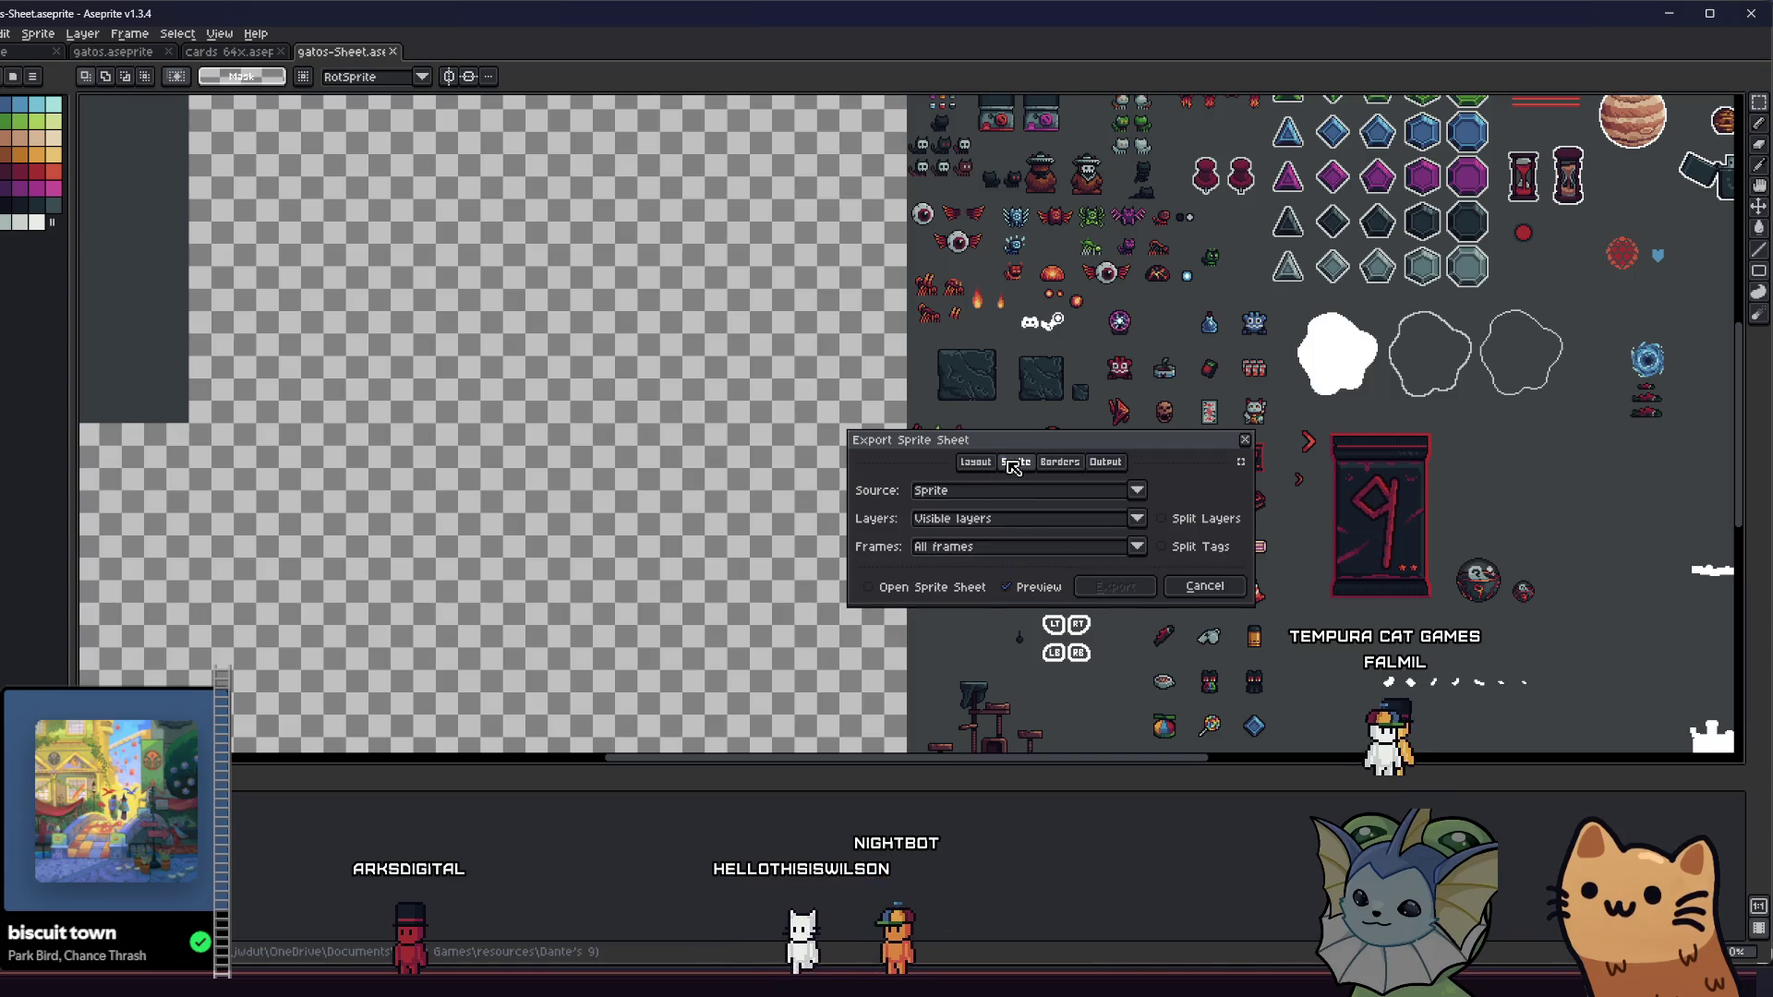
- On the Sprite tab, keep the whole sprite as source with all visible layers and pick frames
{"action": "left_click", "coordinate": [1030, 520]}
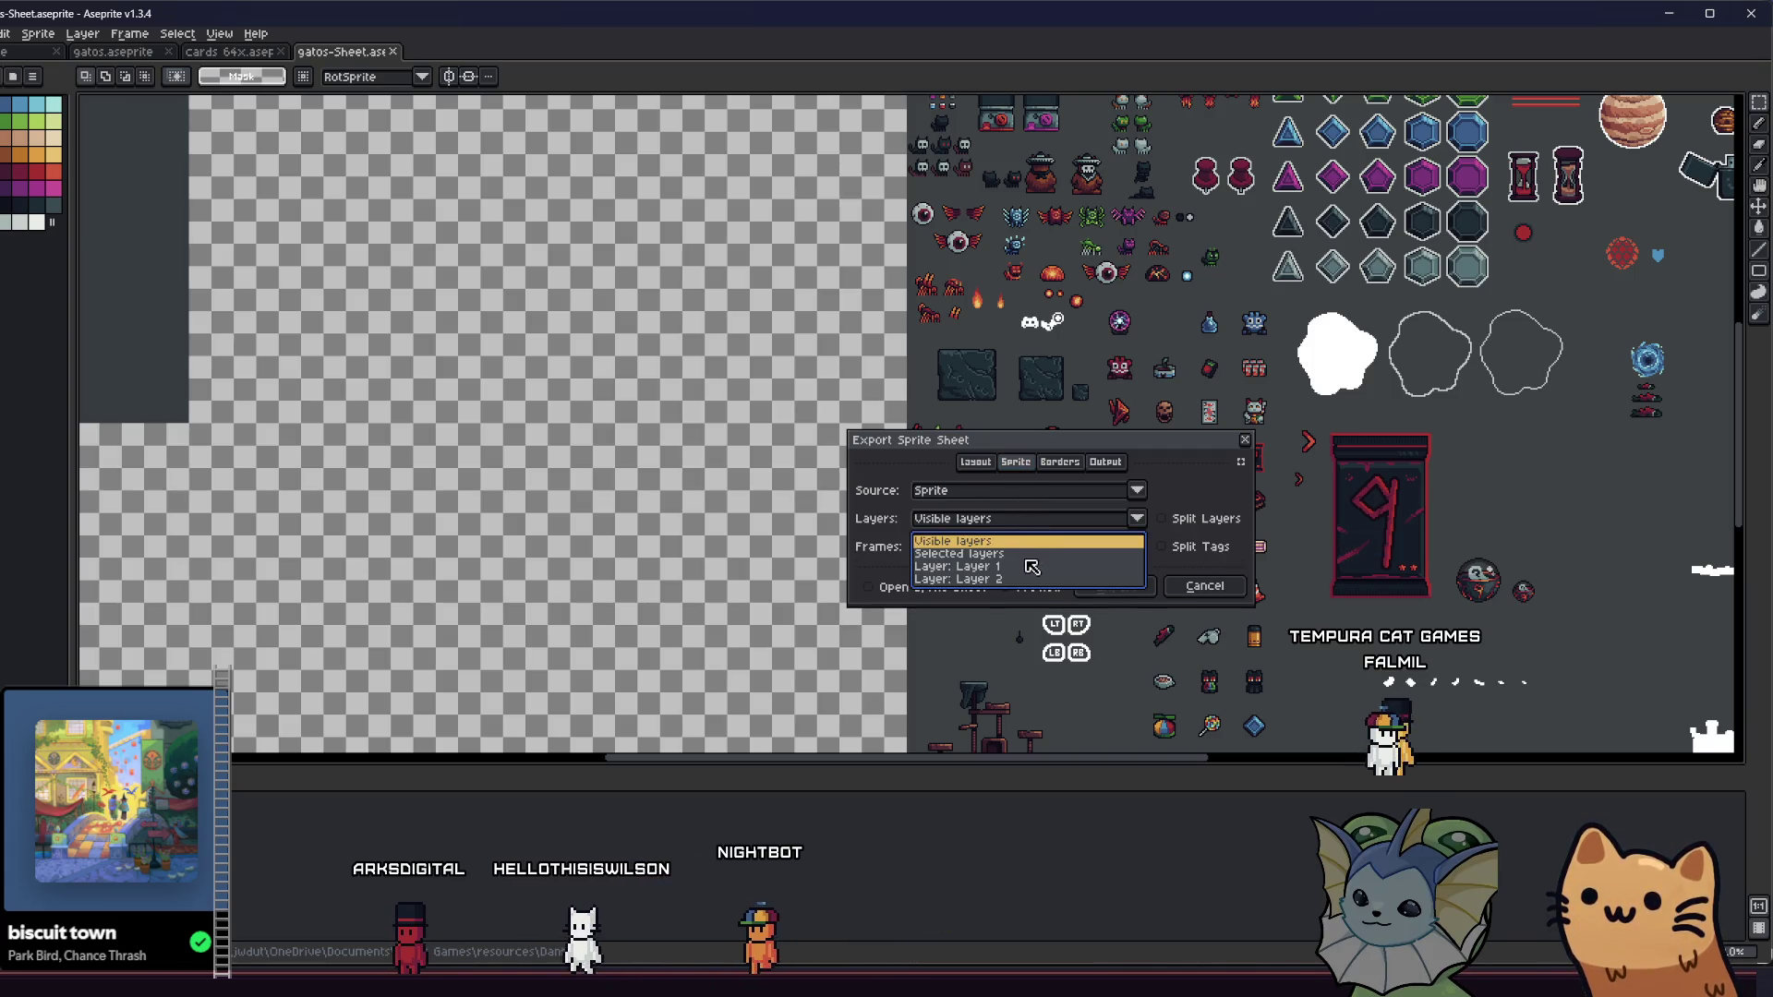
{"action": "left_click", "coordinate": [1031, 558]}
{"action": "left_click", "coordinate": [1031, 493]}
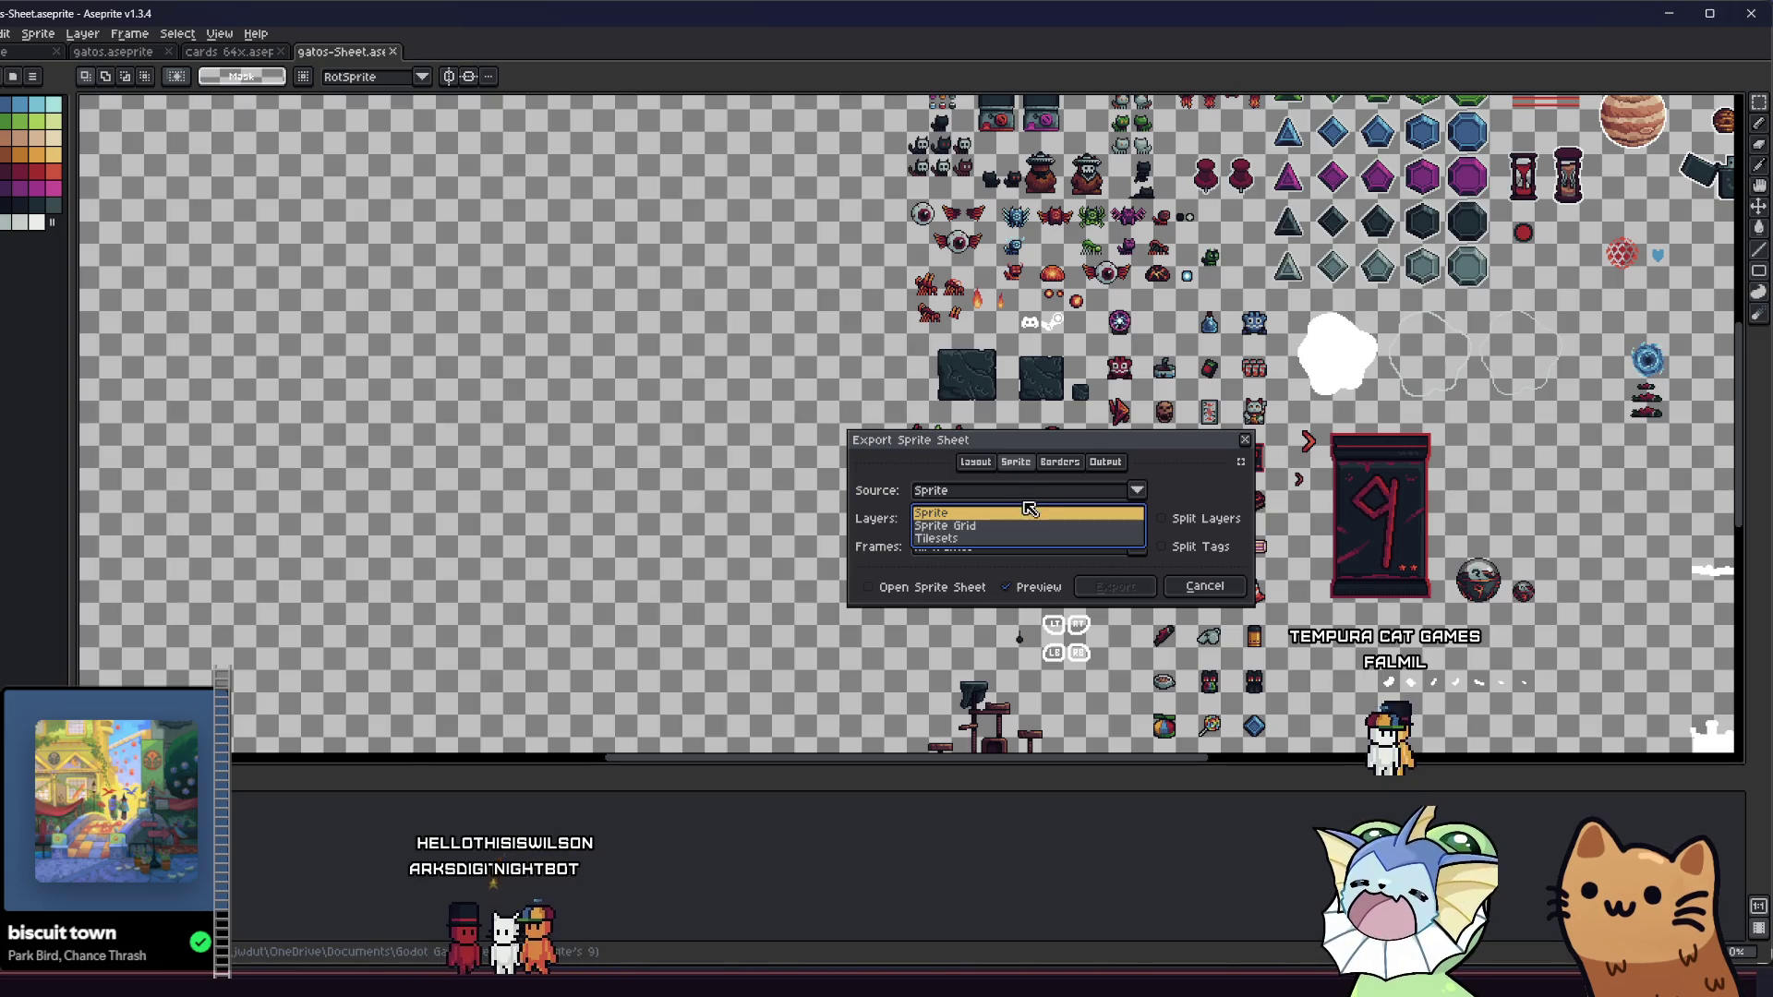
{"action": "left_click", "coordinate": [1027, 510]}
{"action": "left_click", "coordinate": [1025, 523]}
{"action": "left_click", "coordinate": [1029, 541]}
{"action": "left_click", "coordinate": [1029, 492]}
{"action": "left_click", "coordinate": [1027, 505]}
{"action": "left_click", "coordinate": [1023, 547]}
{"action": "left_click", "coordinate": [1018, 582]}
{"action": "left_click", "coordinate": [986, 467]}
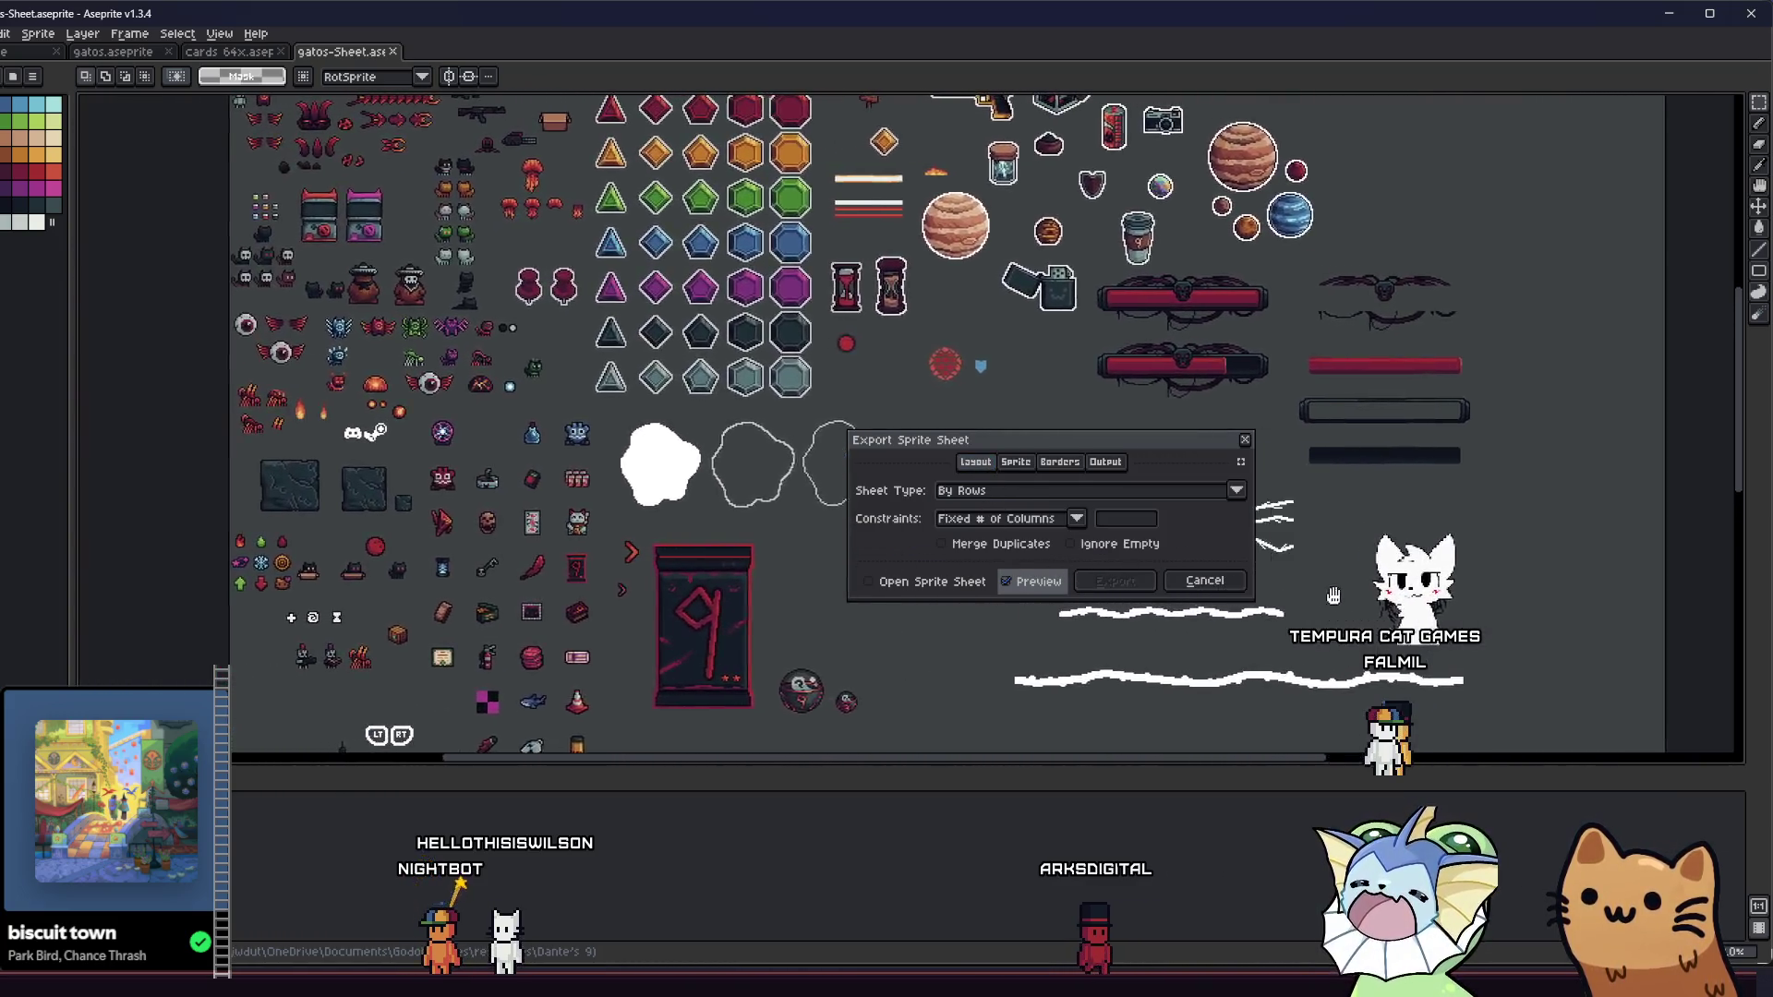
- Compare Sprite Grid with Sprite as source, keep Sprite, and cancel the export
{"action": "left_click", "coordinate": [1017, 462]}
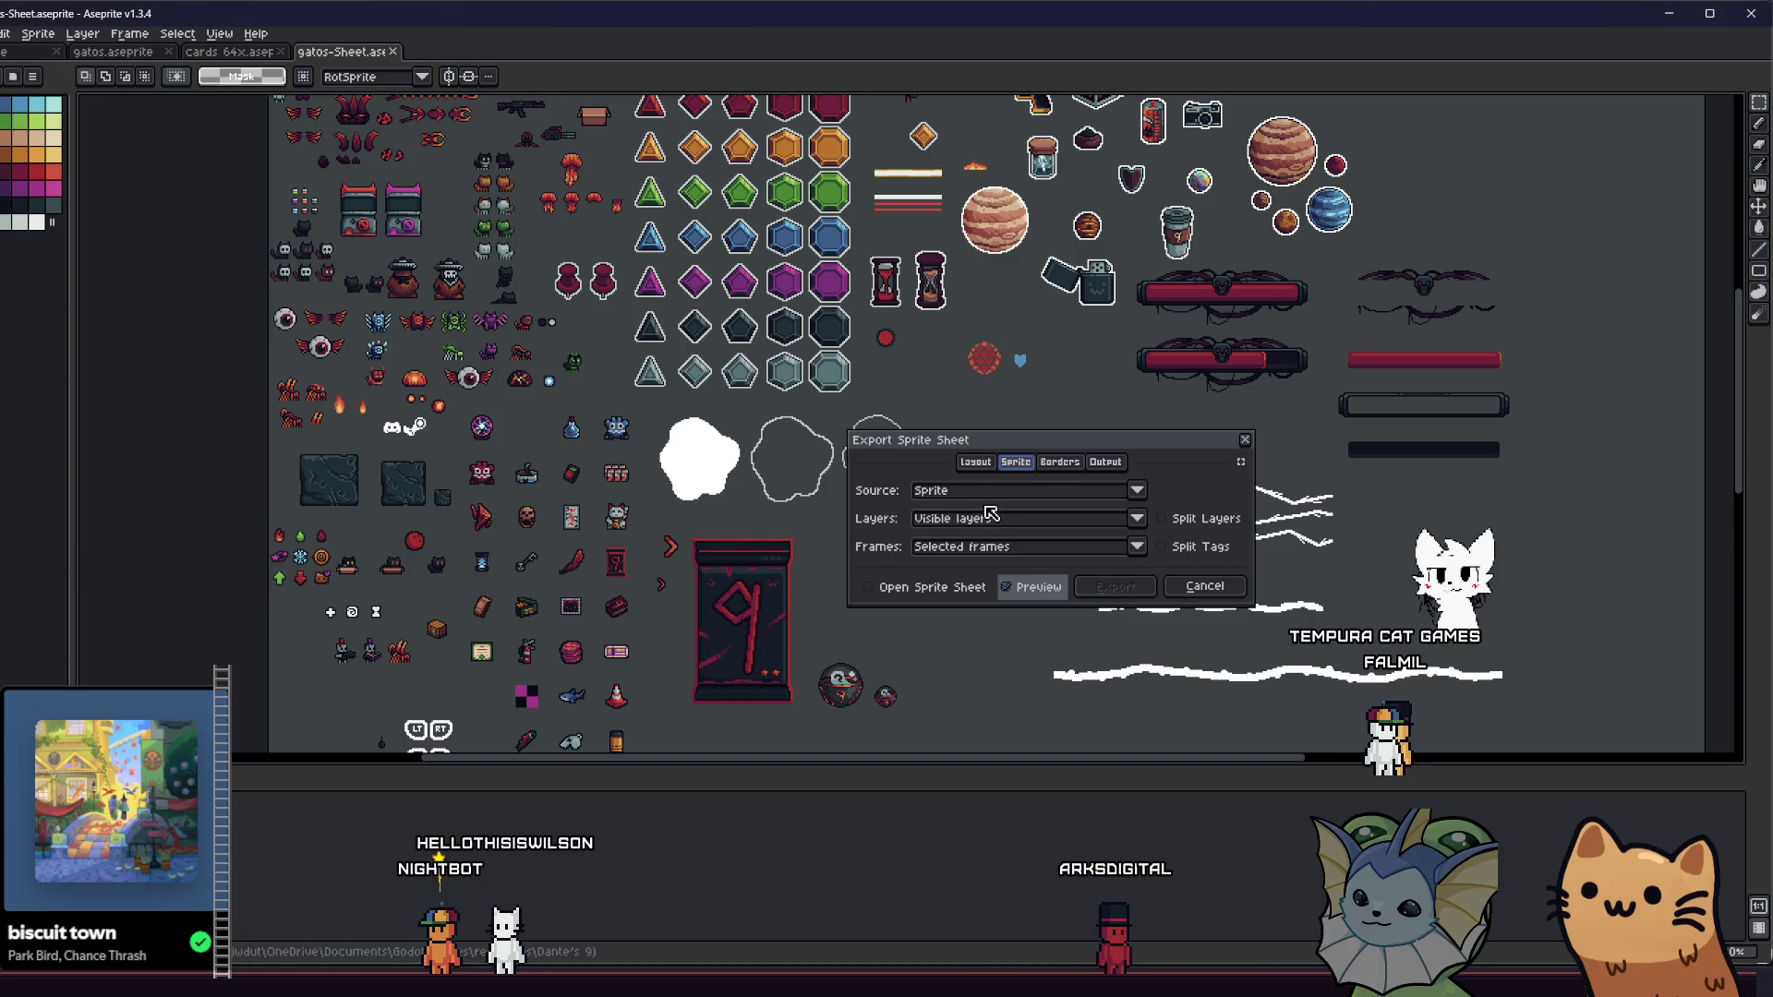
{"action": "left_click", "coordinate": [1001, 491]}
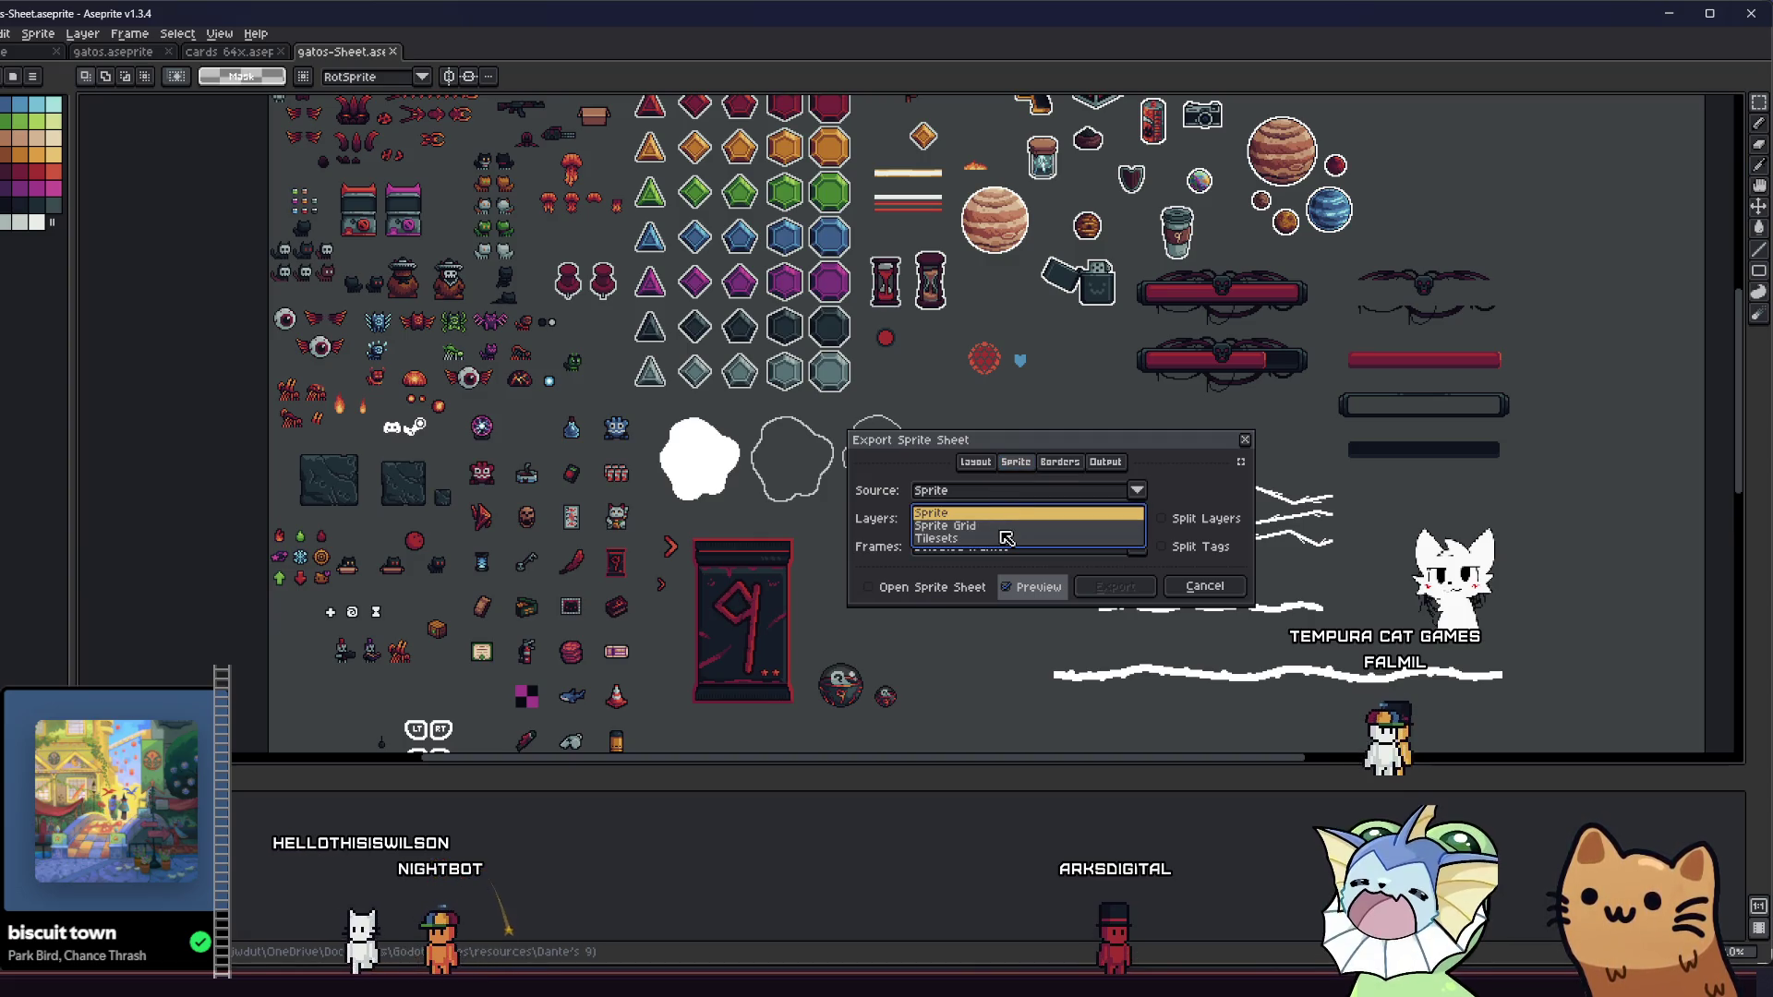
{"action": "key", "text": "Escape"}
{"action": "left_click", "coordinate": [1010, 490]}
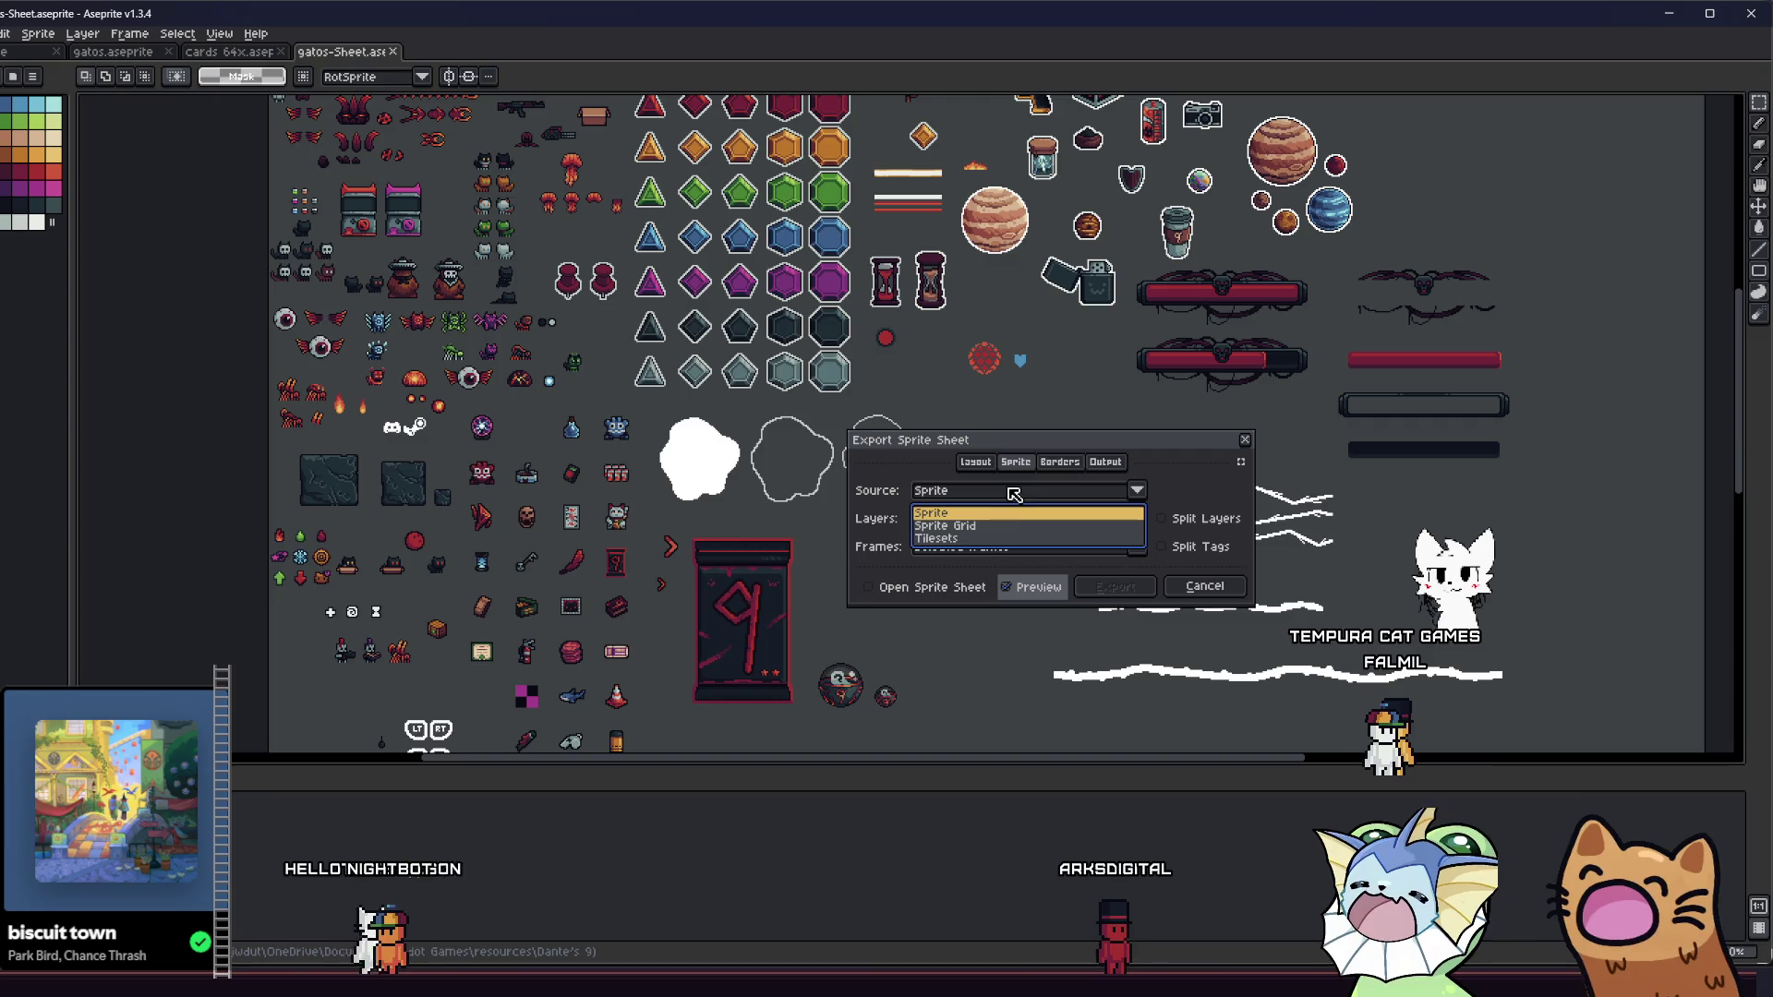
{"action": "left_click", "coordinate": [1003, 529]}
{"action": "left_click", "coordinate": [1018, 495]}
{"action": "left_click", "coordinate": [1019, 494]}
{"action": "left_click", "coordinate": [1019, 494]}
{"action": "left_click", "coordinate": [1022, 513]}
{"action": "left_click", "coordinate": [976, 461]}
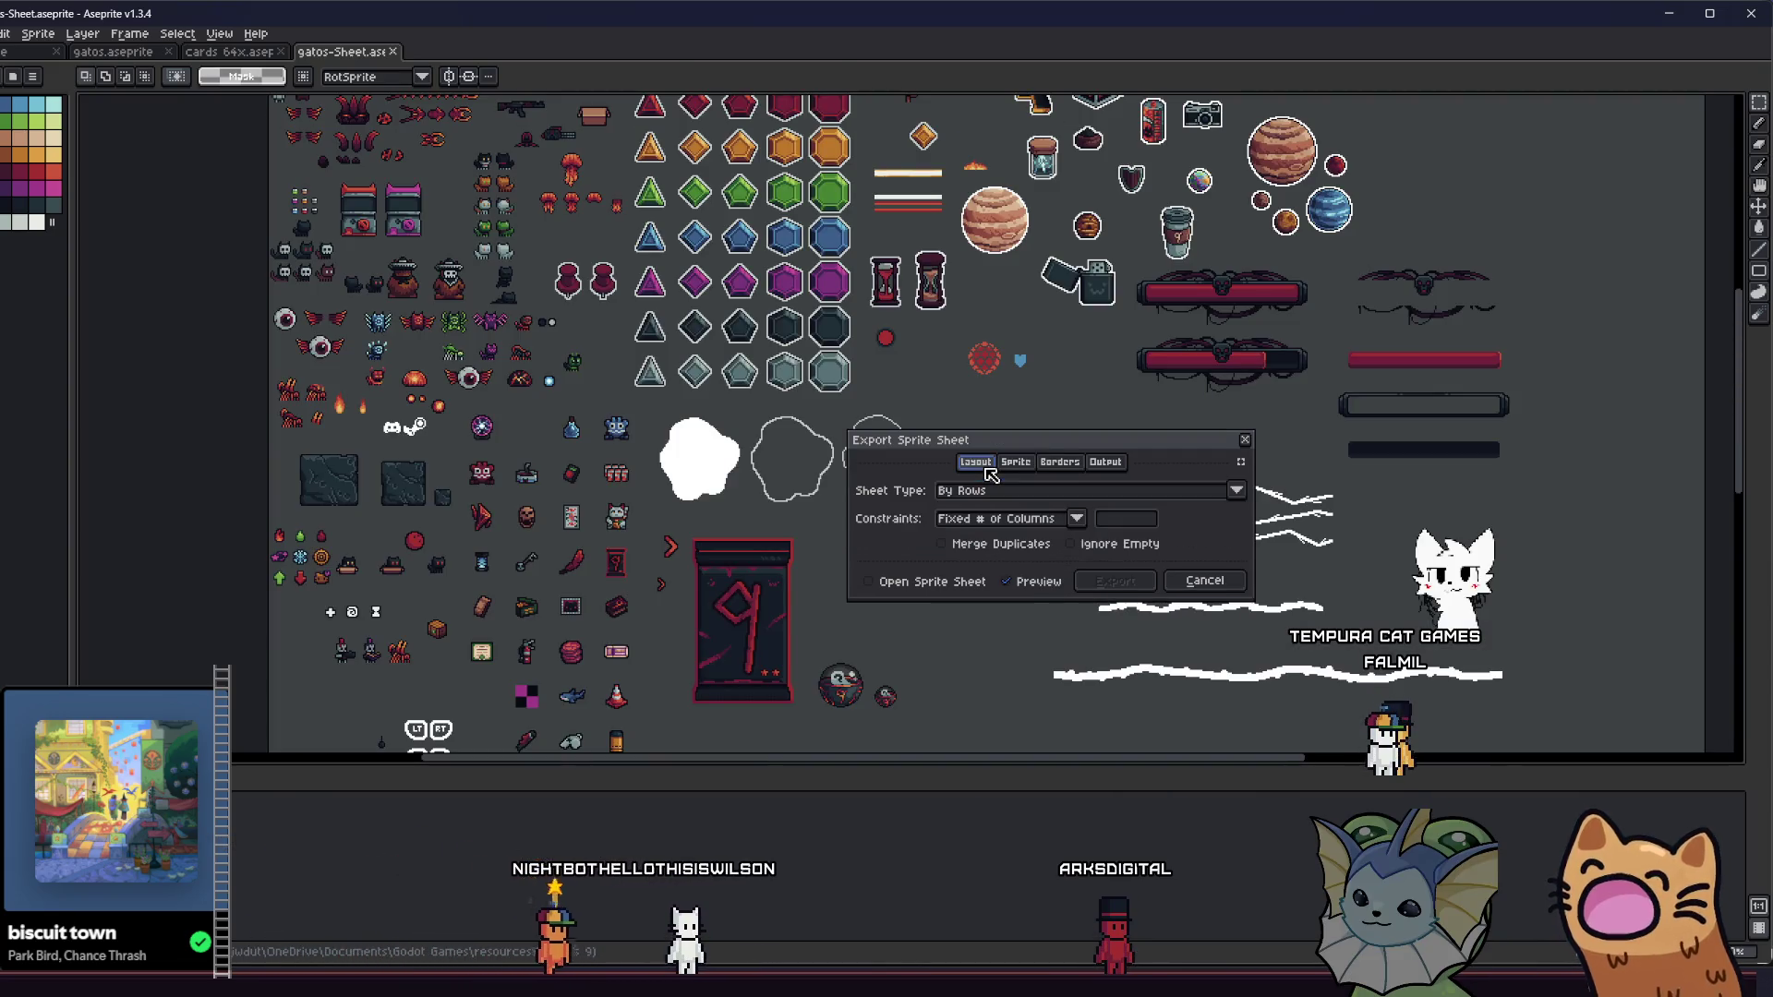
{"action": "left_click", "coordinate": [1184, 580]}
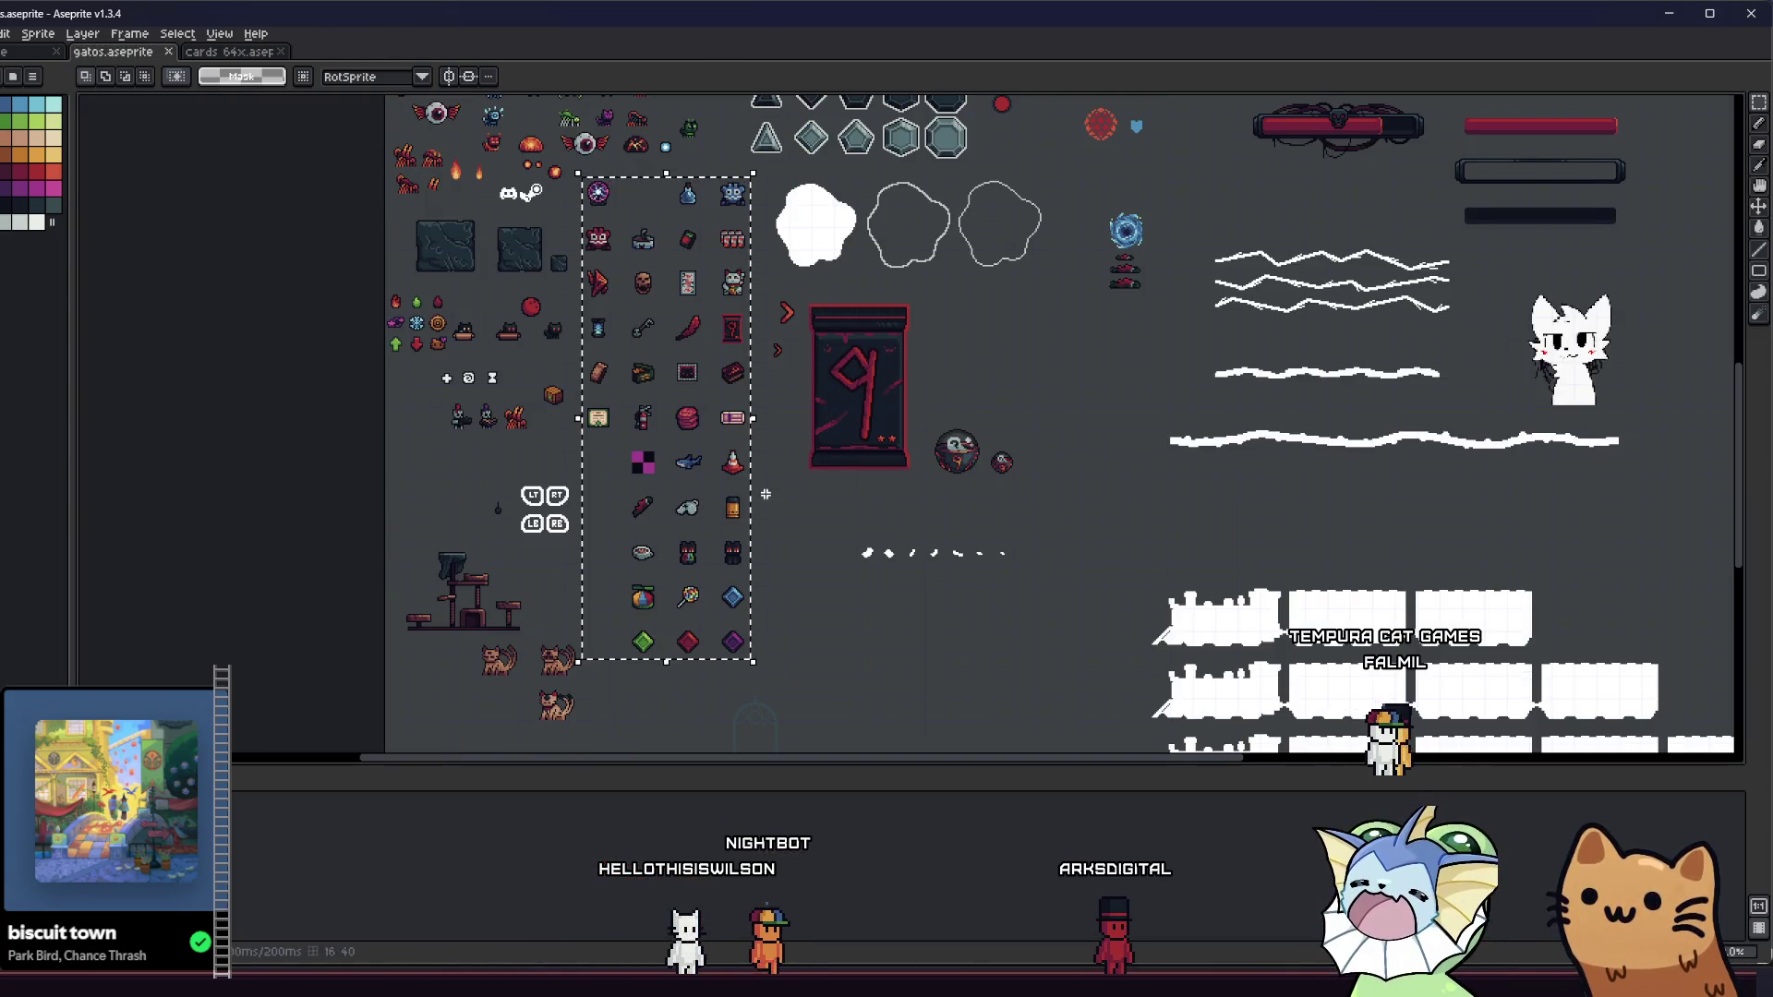
- Create a new 120x344 transparent sprite and paste the relic icons into it
{"action": "left_click_drag", "start_coordinate": [766, 494], "coordinate": [795, 492]}
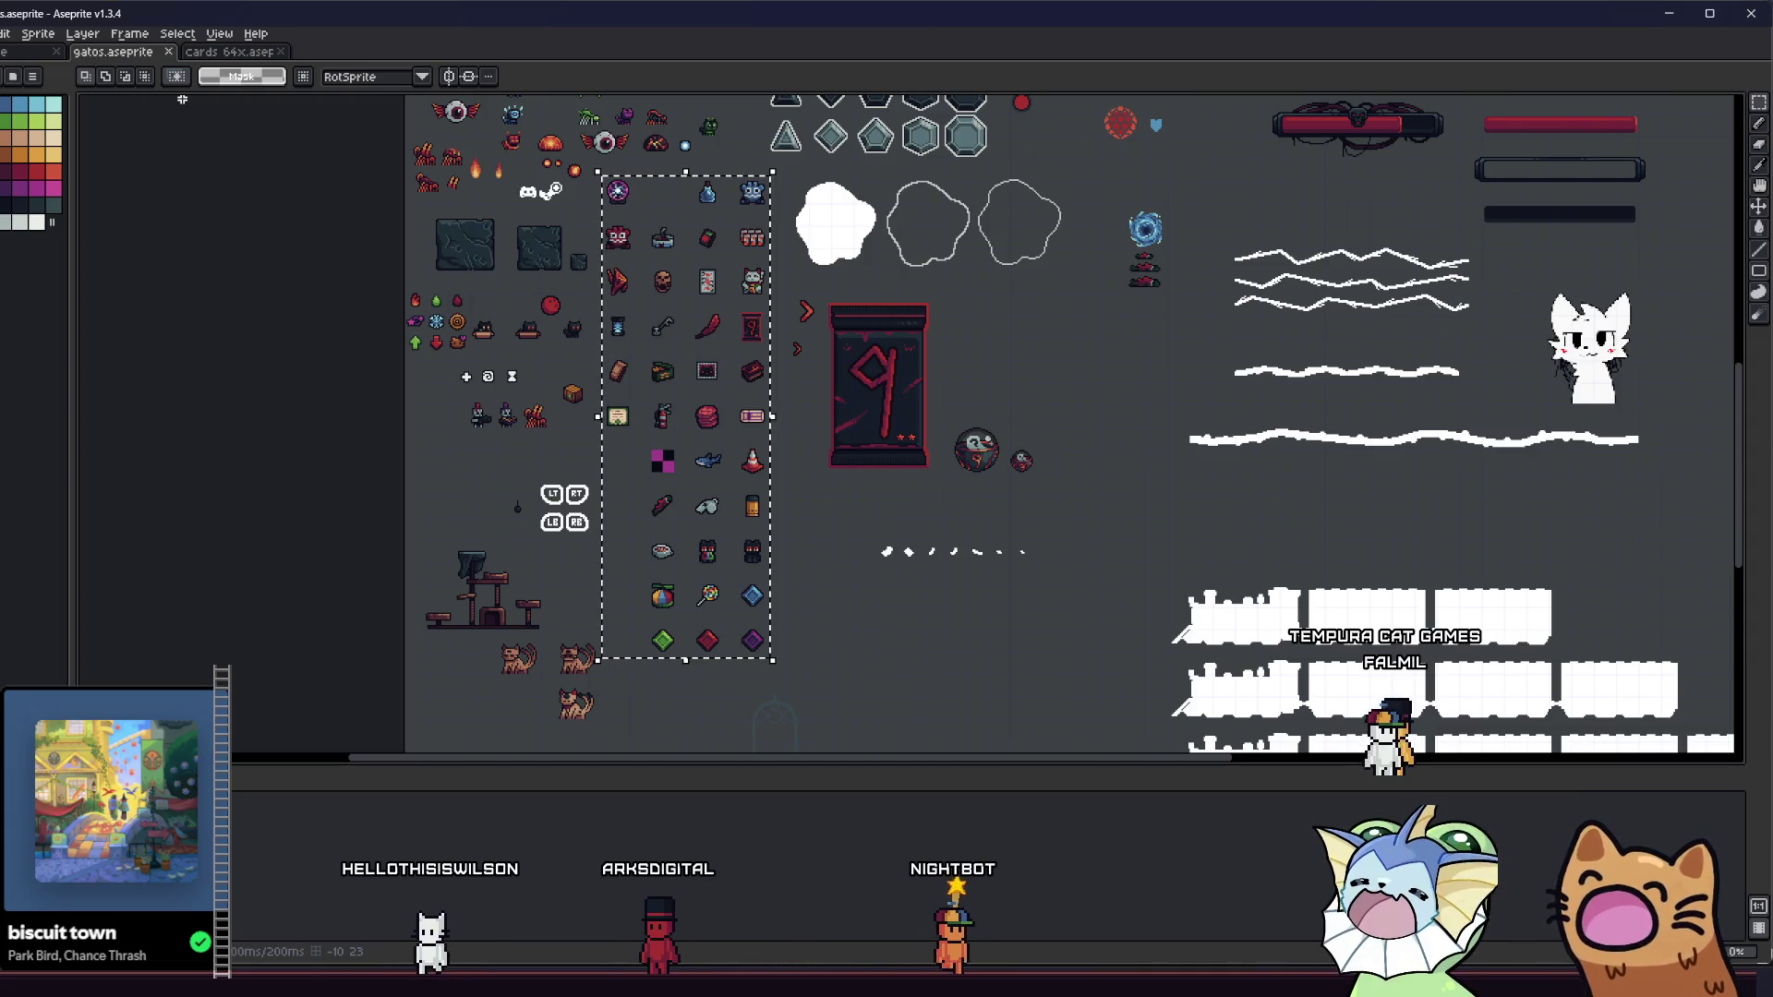
{"action": "key", "text": "ctrl+n"}
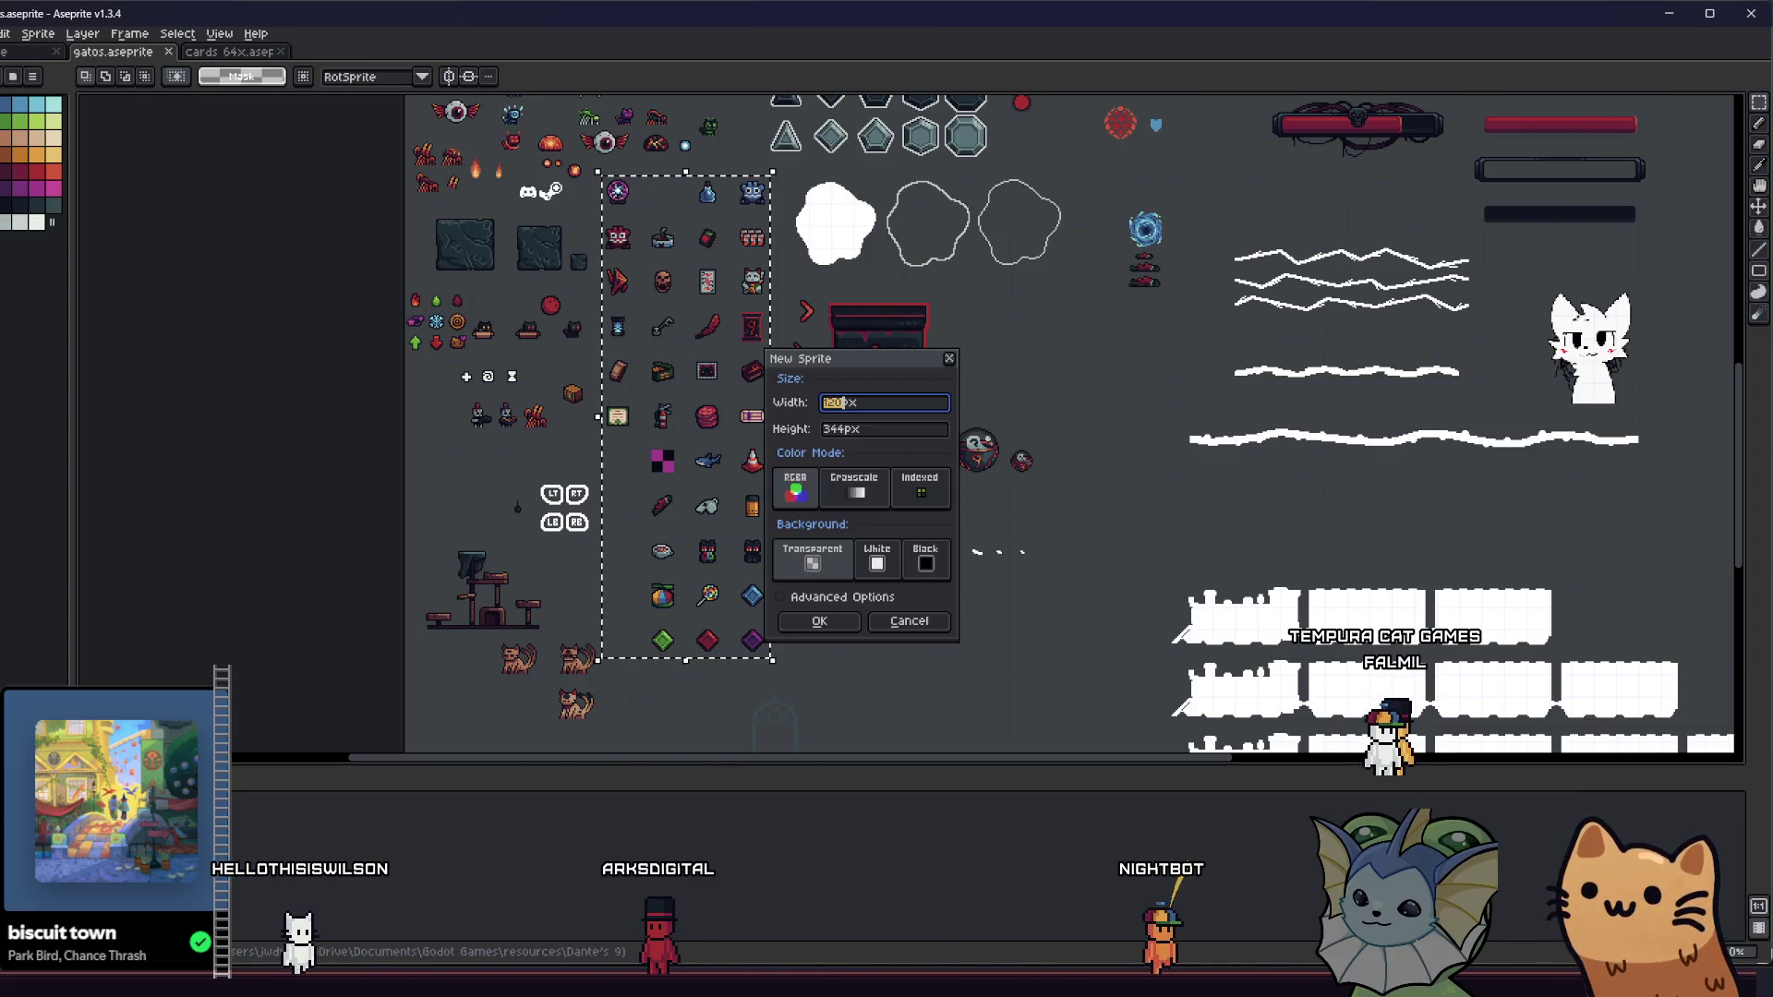
{"action": "left_click", "coordinate": [816, 634]}
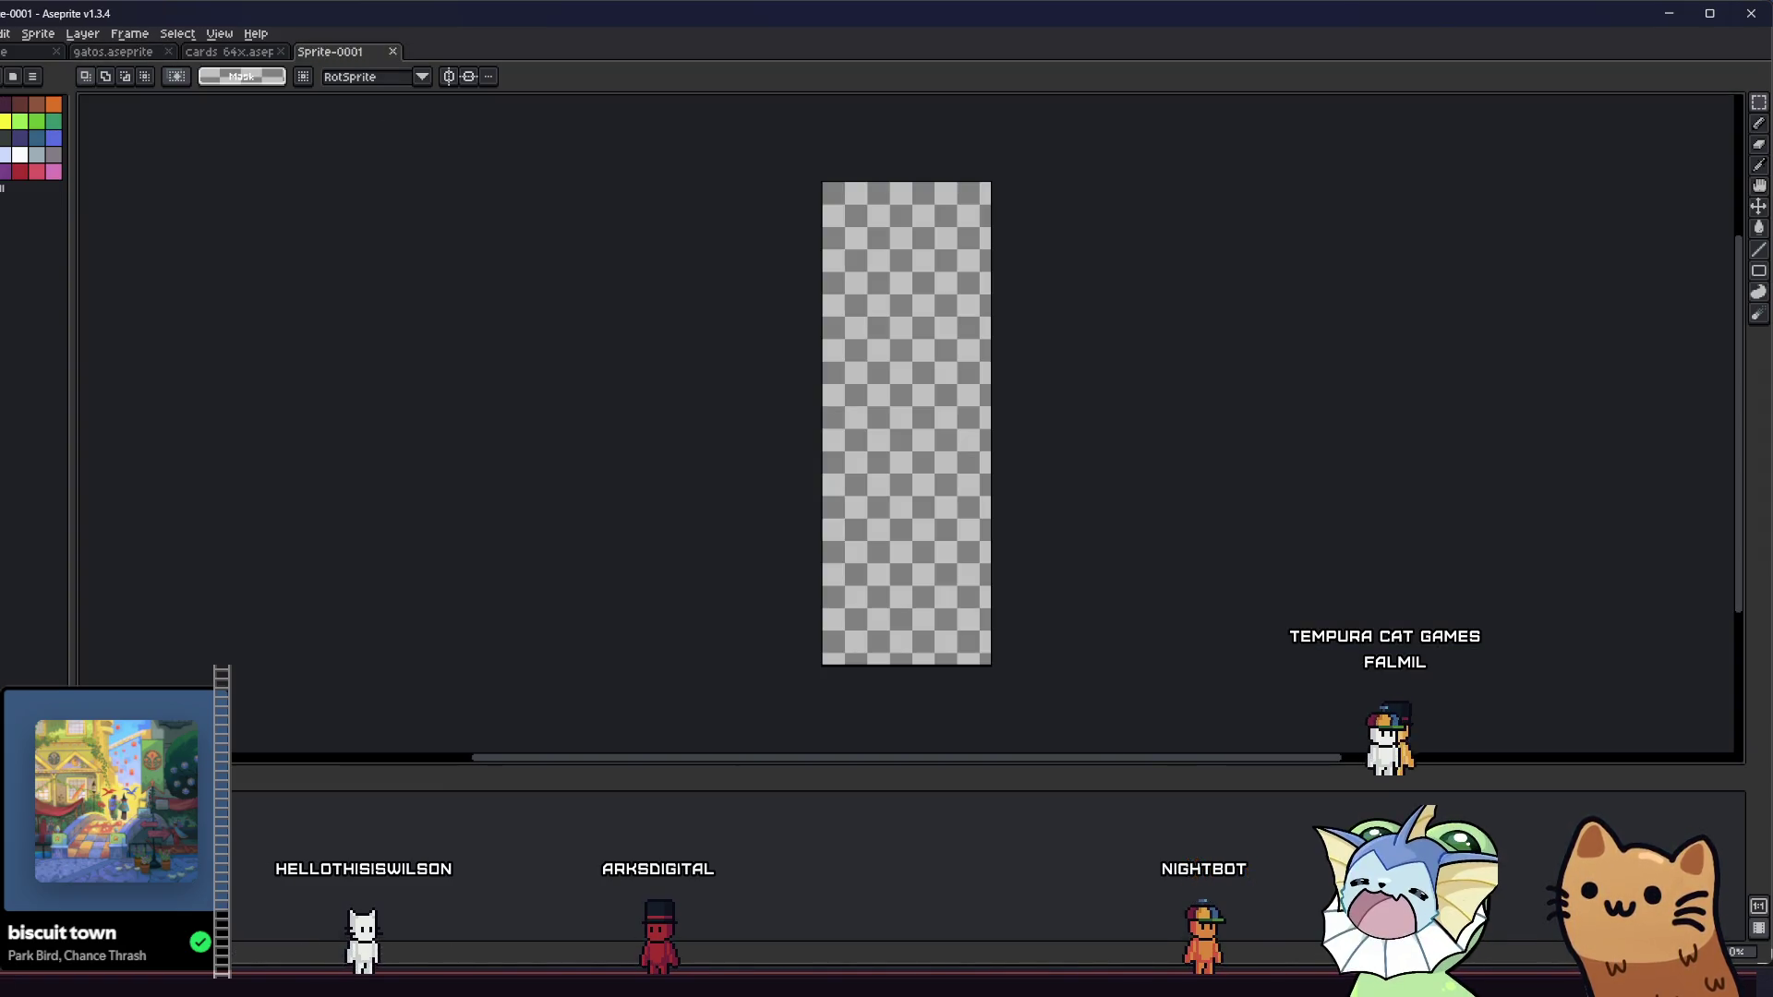
{"action": "key", "text": "ctrl+v"}
{"action": "key", "text": "Return"}
{"action": "left_click_drag", "start_coordinate": [753, 507], "coordinate": [723, 506]}
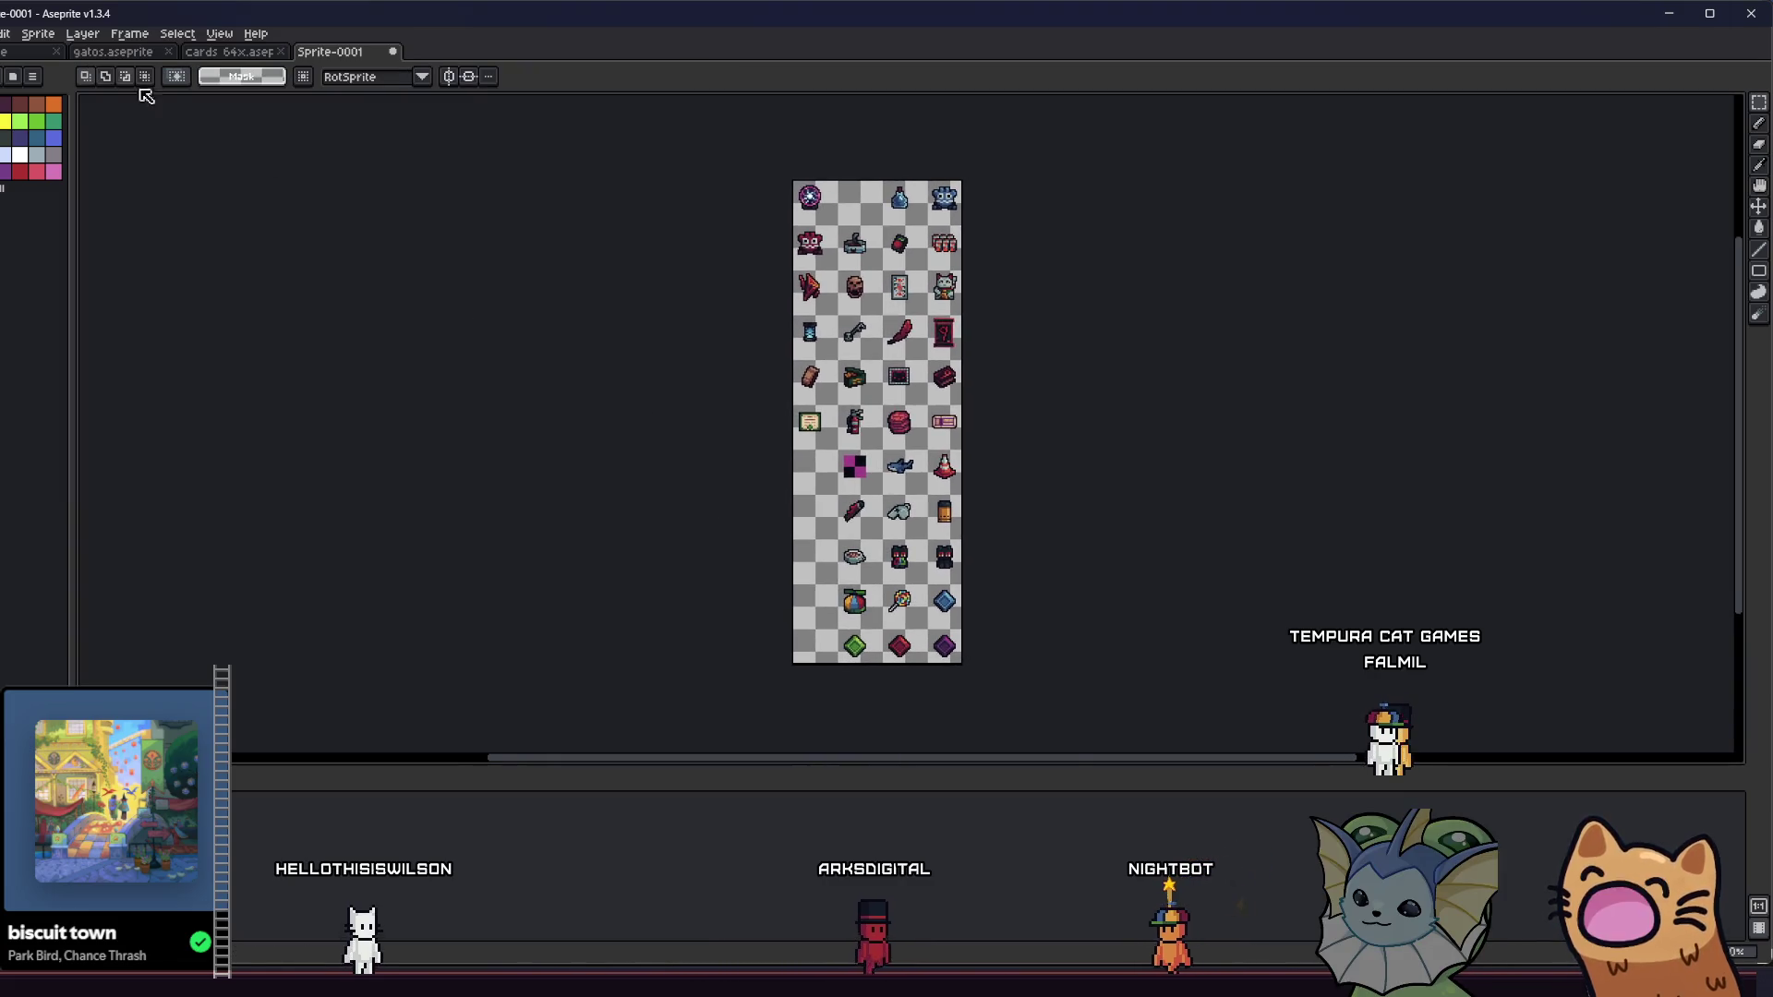
{"action": "key", "text": "alt+f"}
{"action": "left_click", "coordinate": [55, 172]}
{"action": "left_click", "coordinate": [184, 174]}
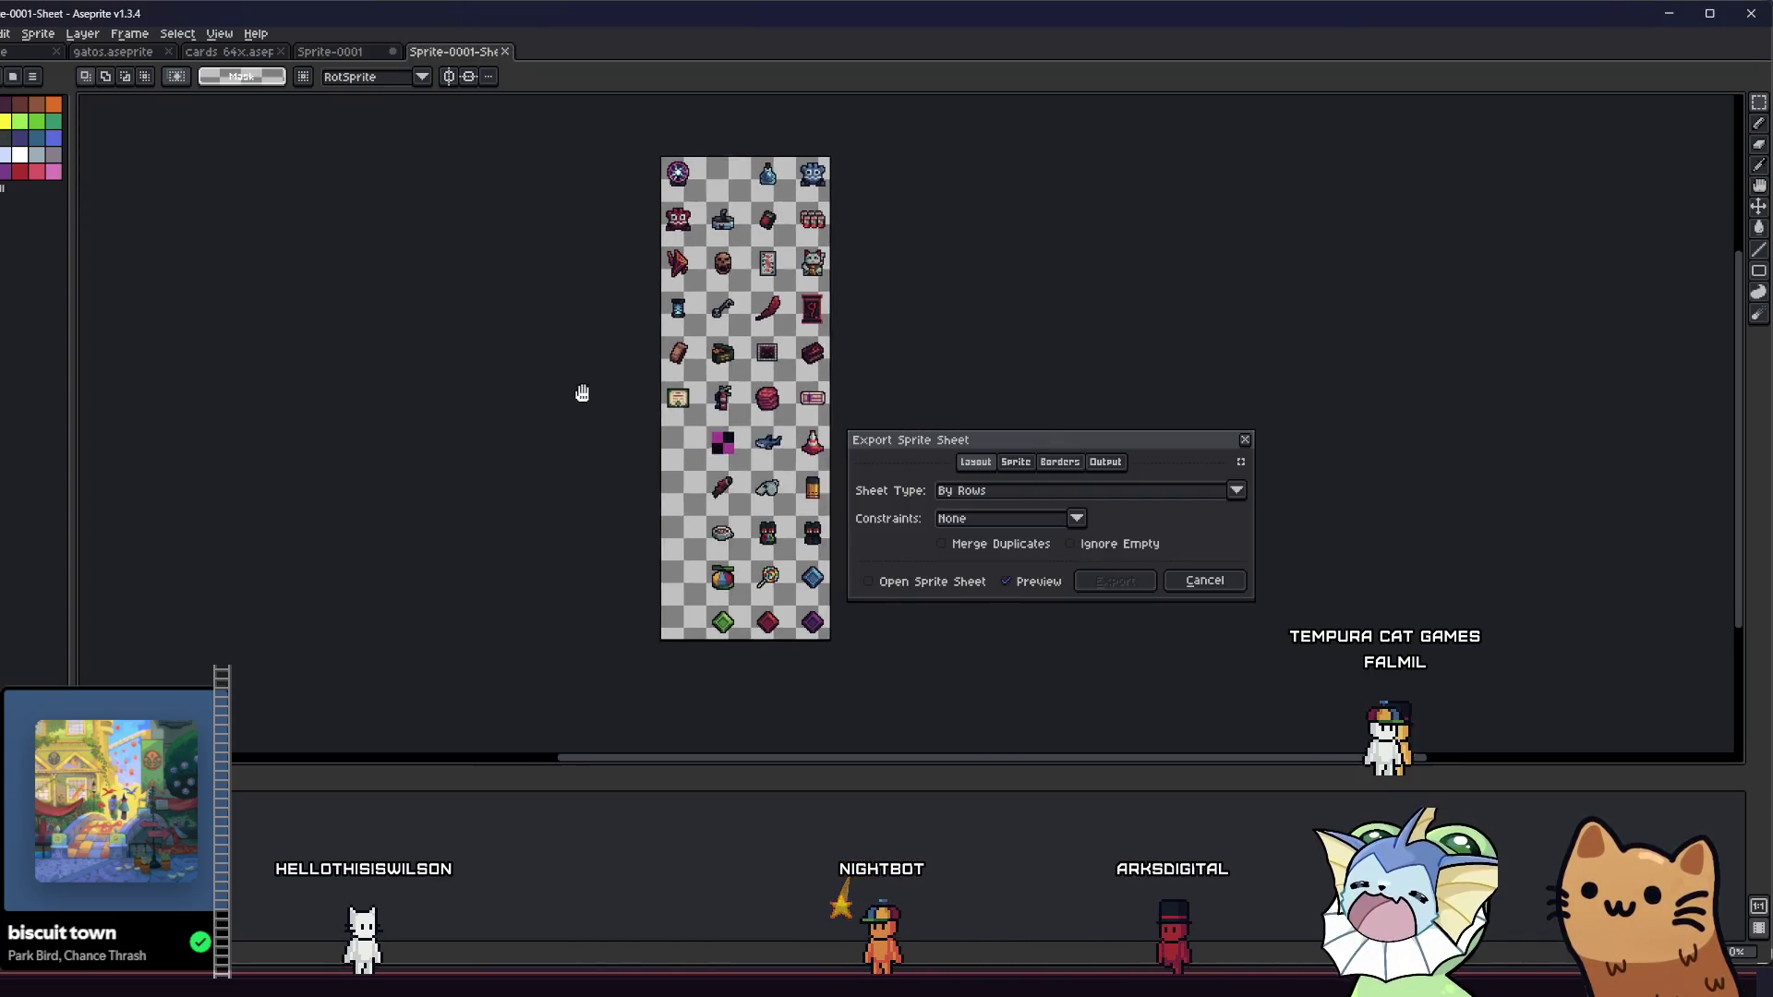
{"action": "left_click", "coordinate": [997, 494]}
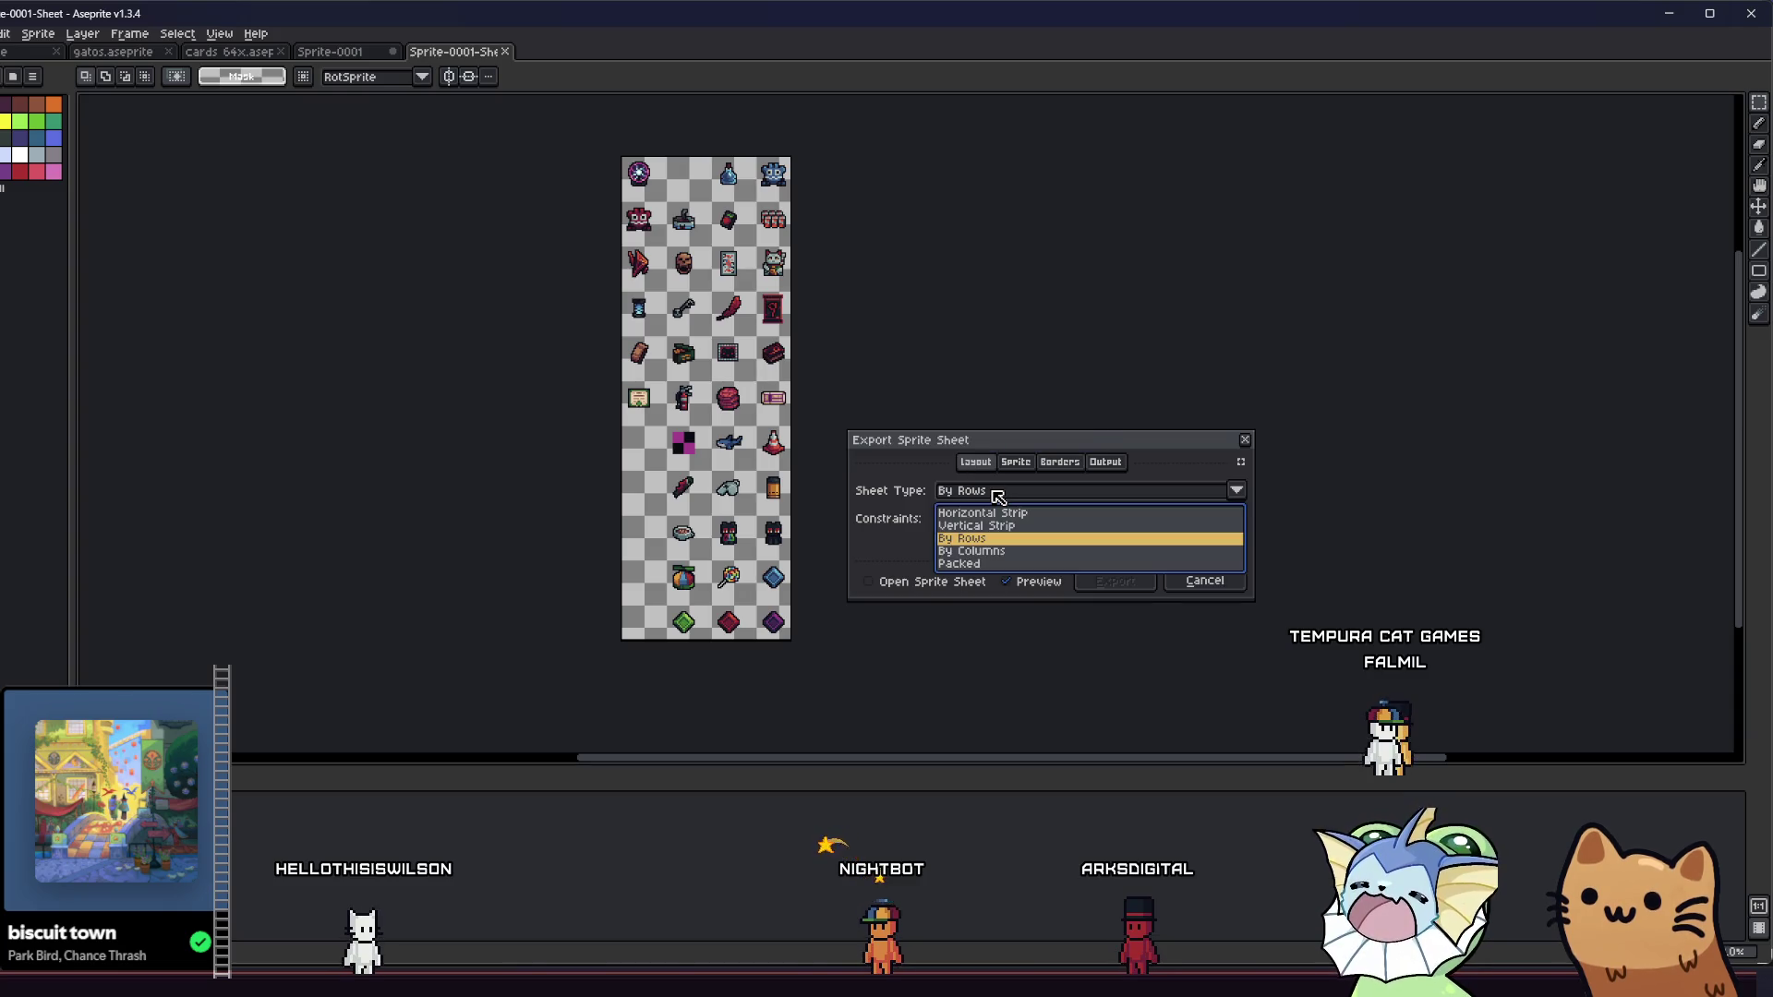
{"action": "left_click", "coordinate": [997, 494]}
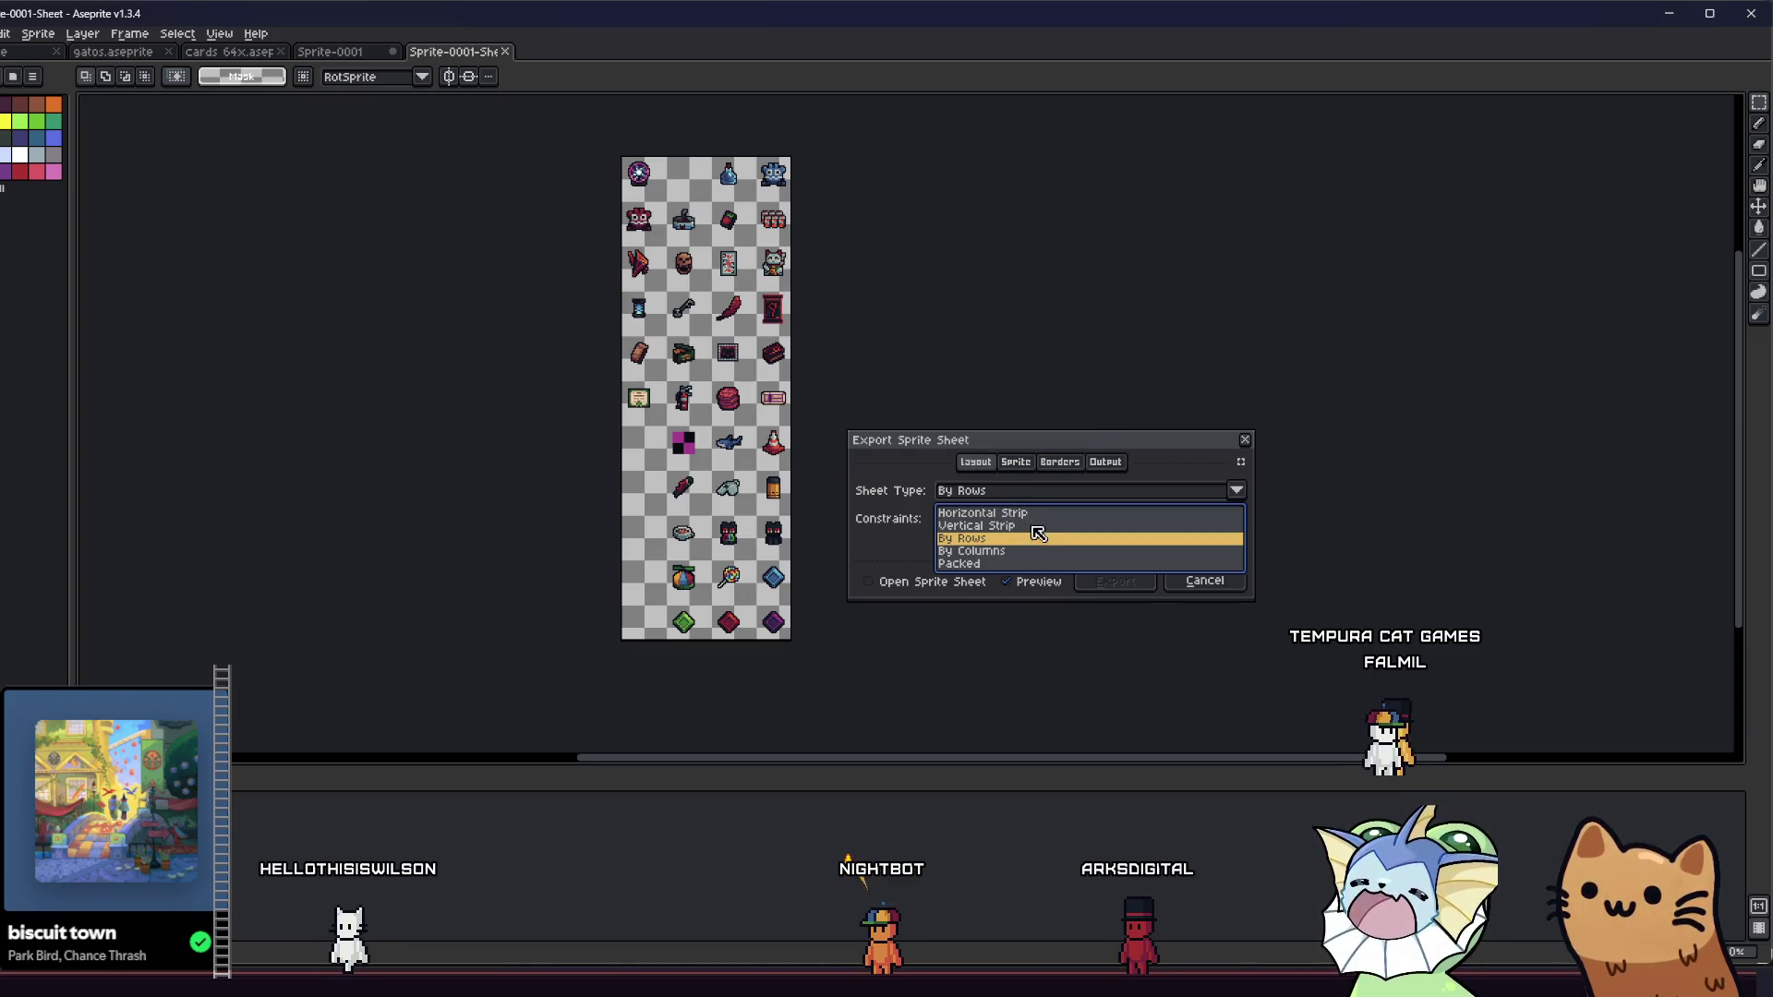
{"action": "left_click", "coordinate": [1009, 539]}
{"action": "left_click", "coordinate": [1016, 462]}
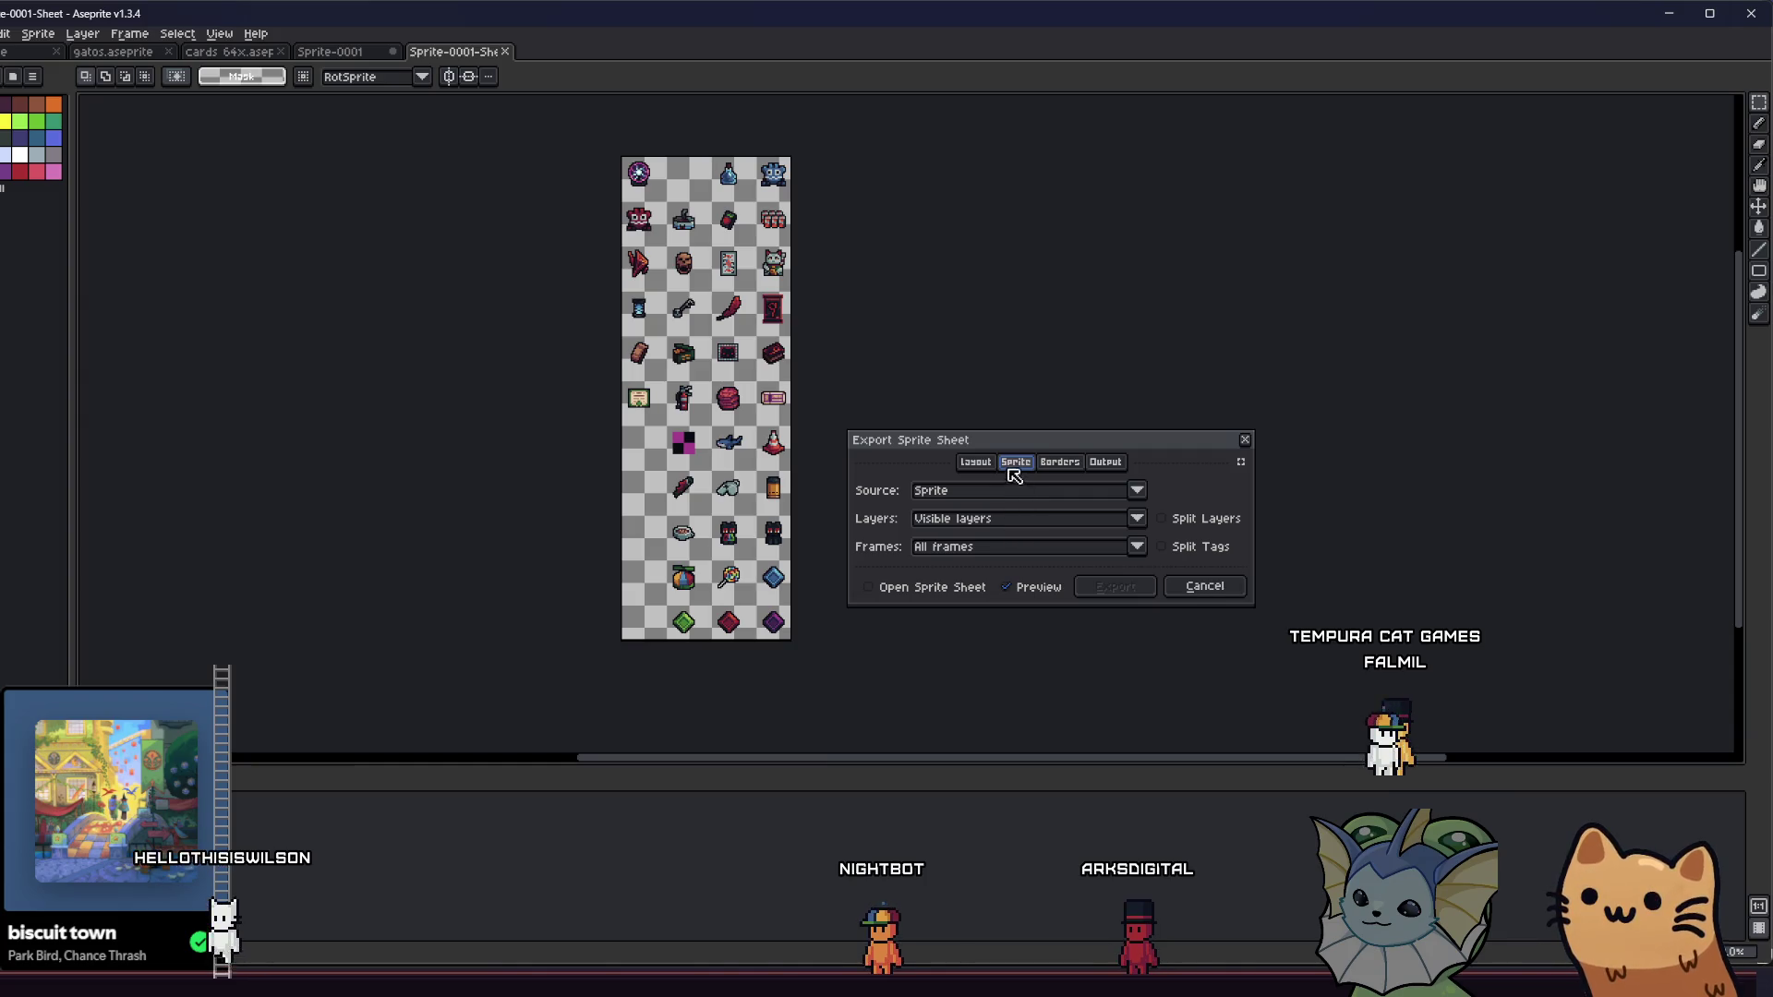
{"action": "left_click", "coordinate": [975, 461]}
{"action": "left_click", "coordinate": [1016, 461]}
{"action": "left_click", "coordinate": [975, 462]}
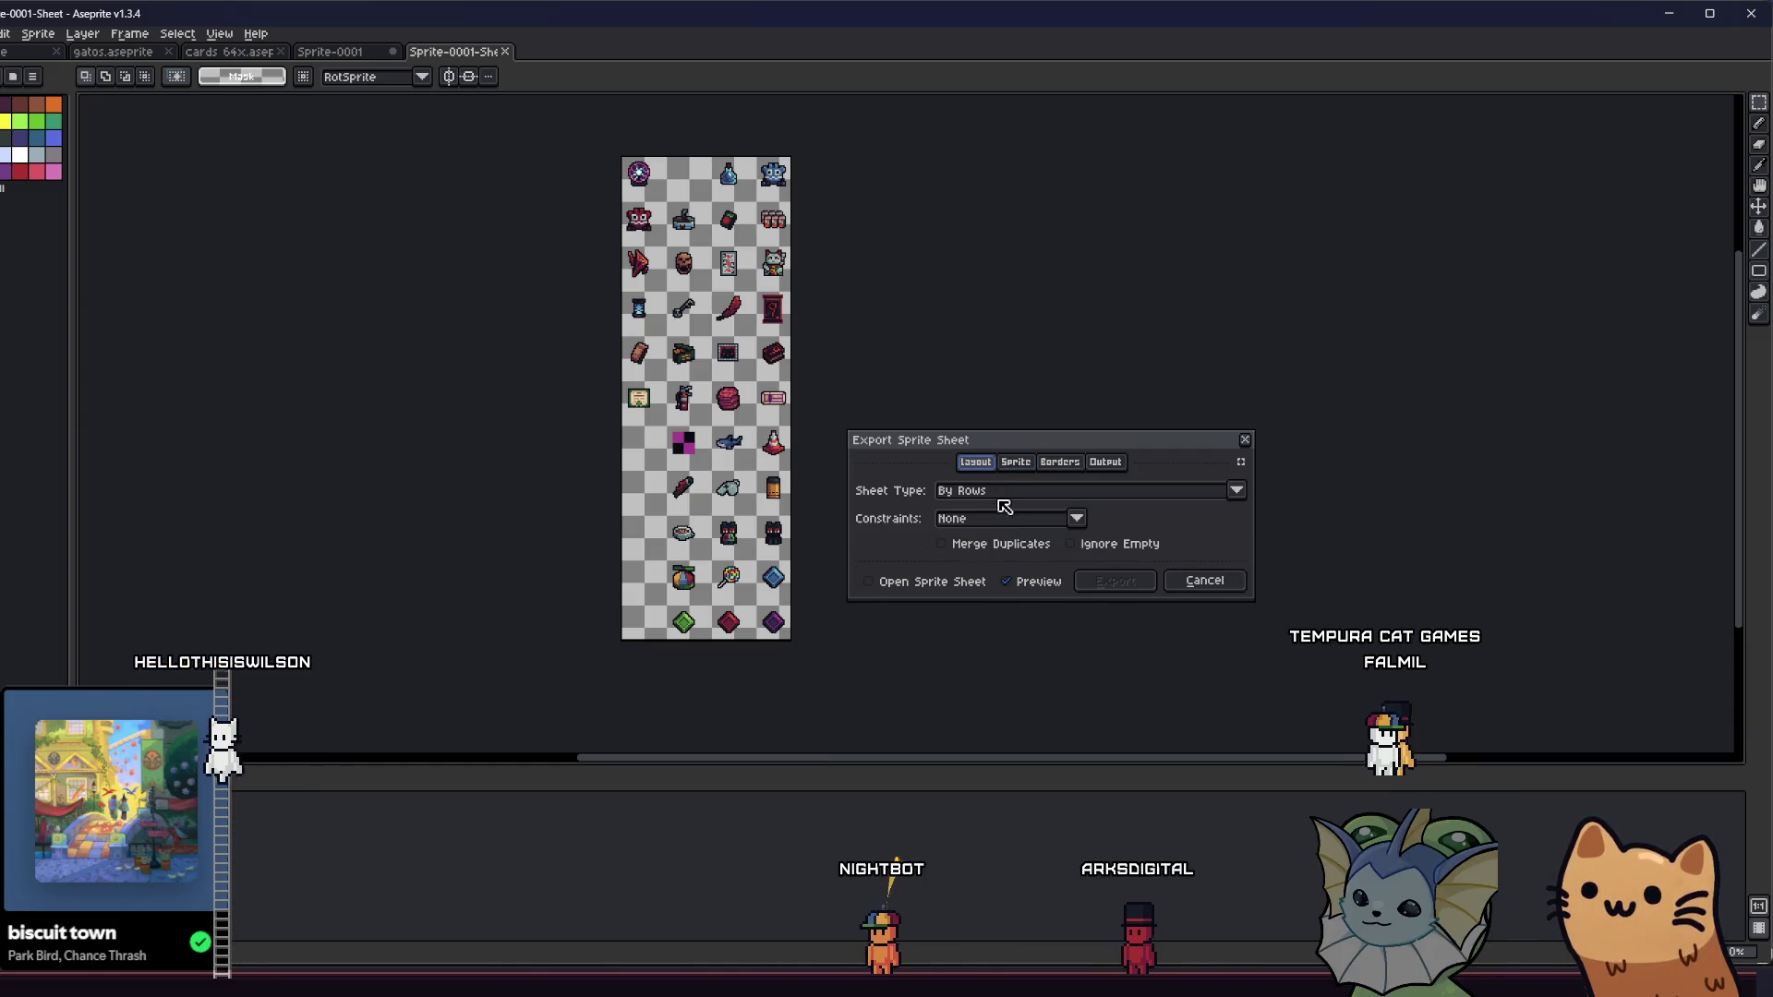
{"action": "left_click", "coordinate": [1003, 506]}
{"action": "left_click", "coordinate": [1017, 554]}
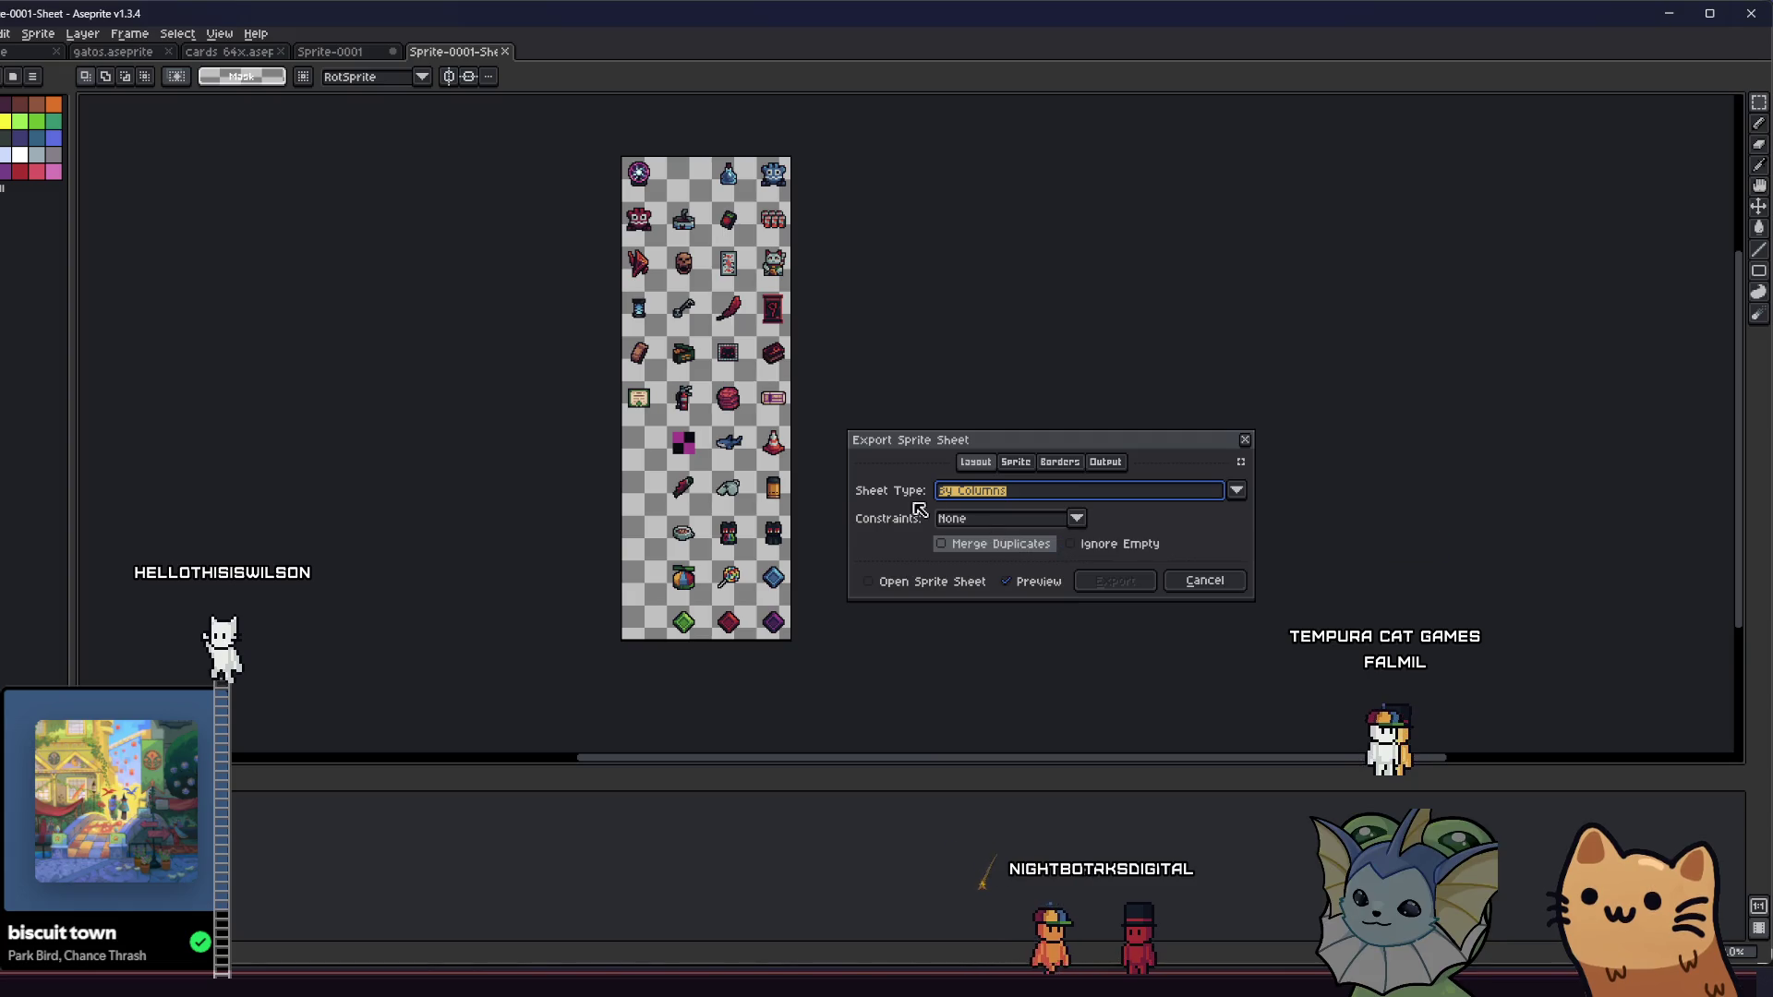
{"action": "left_click", "coordinate": [993, 519]}
{"action": "left_click", "coordinate": [1002, 558]}
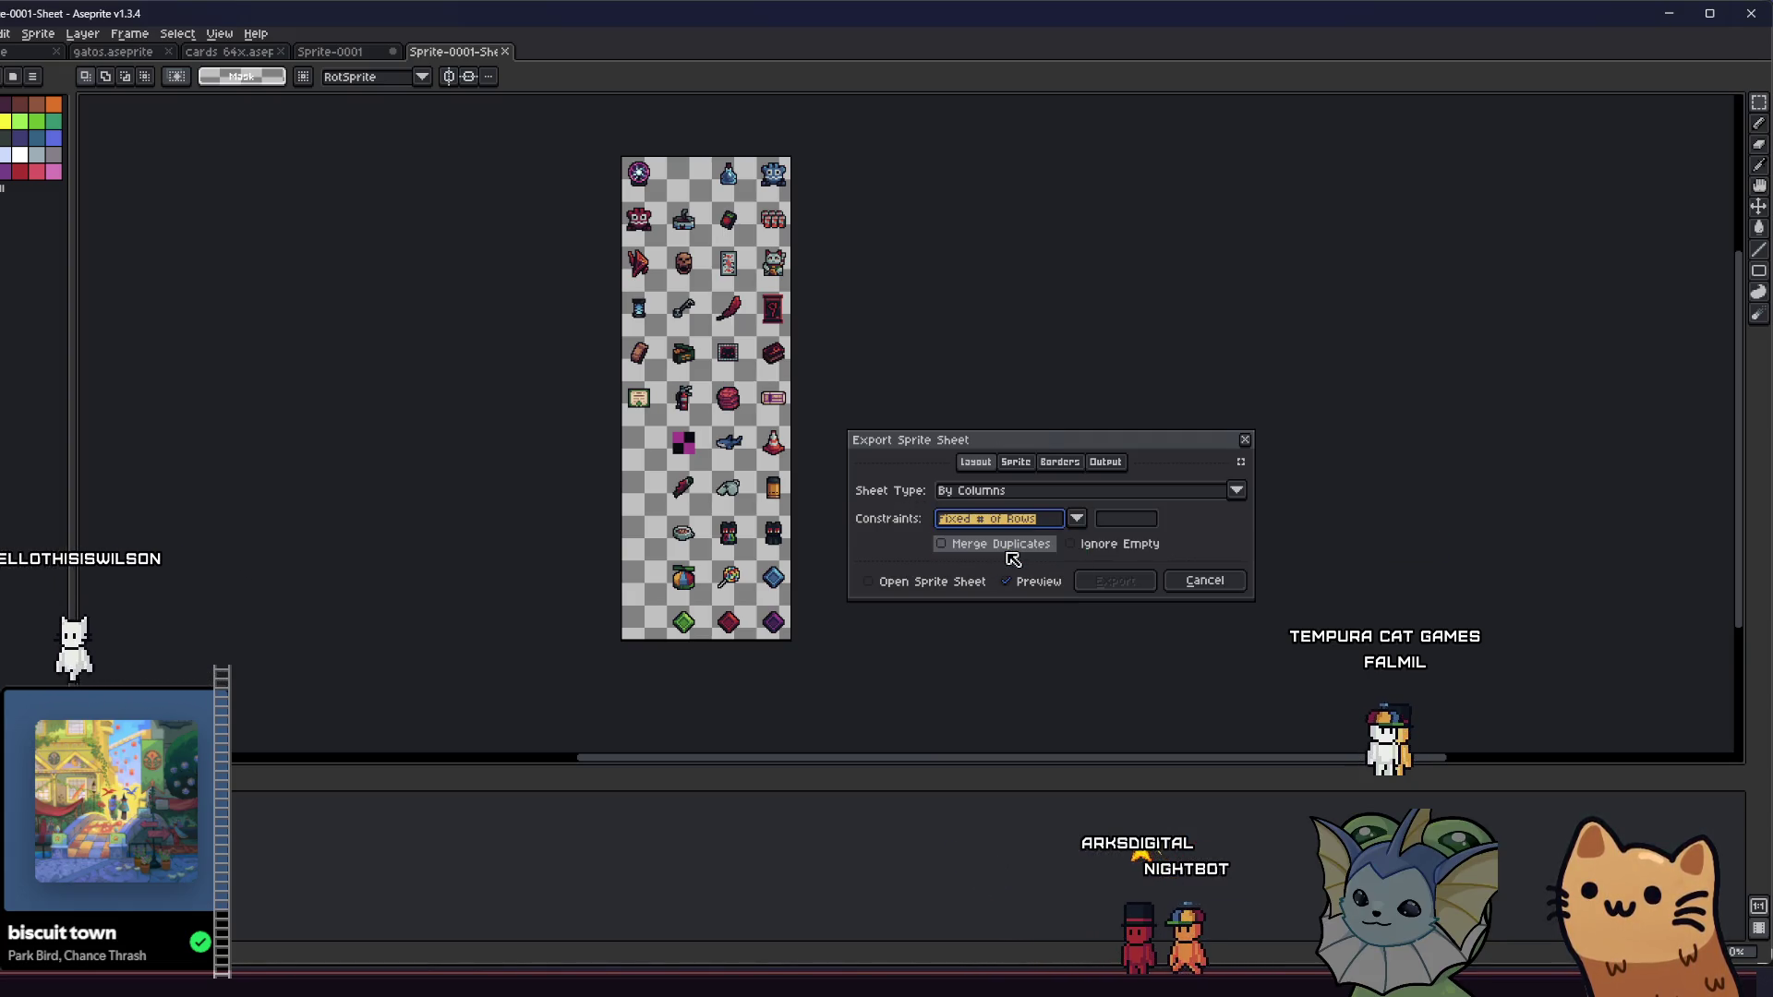
{"action": "left_click", "coordinate": [1016, 462]}
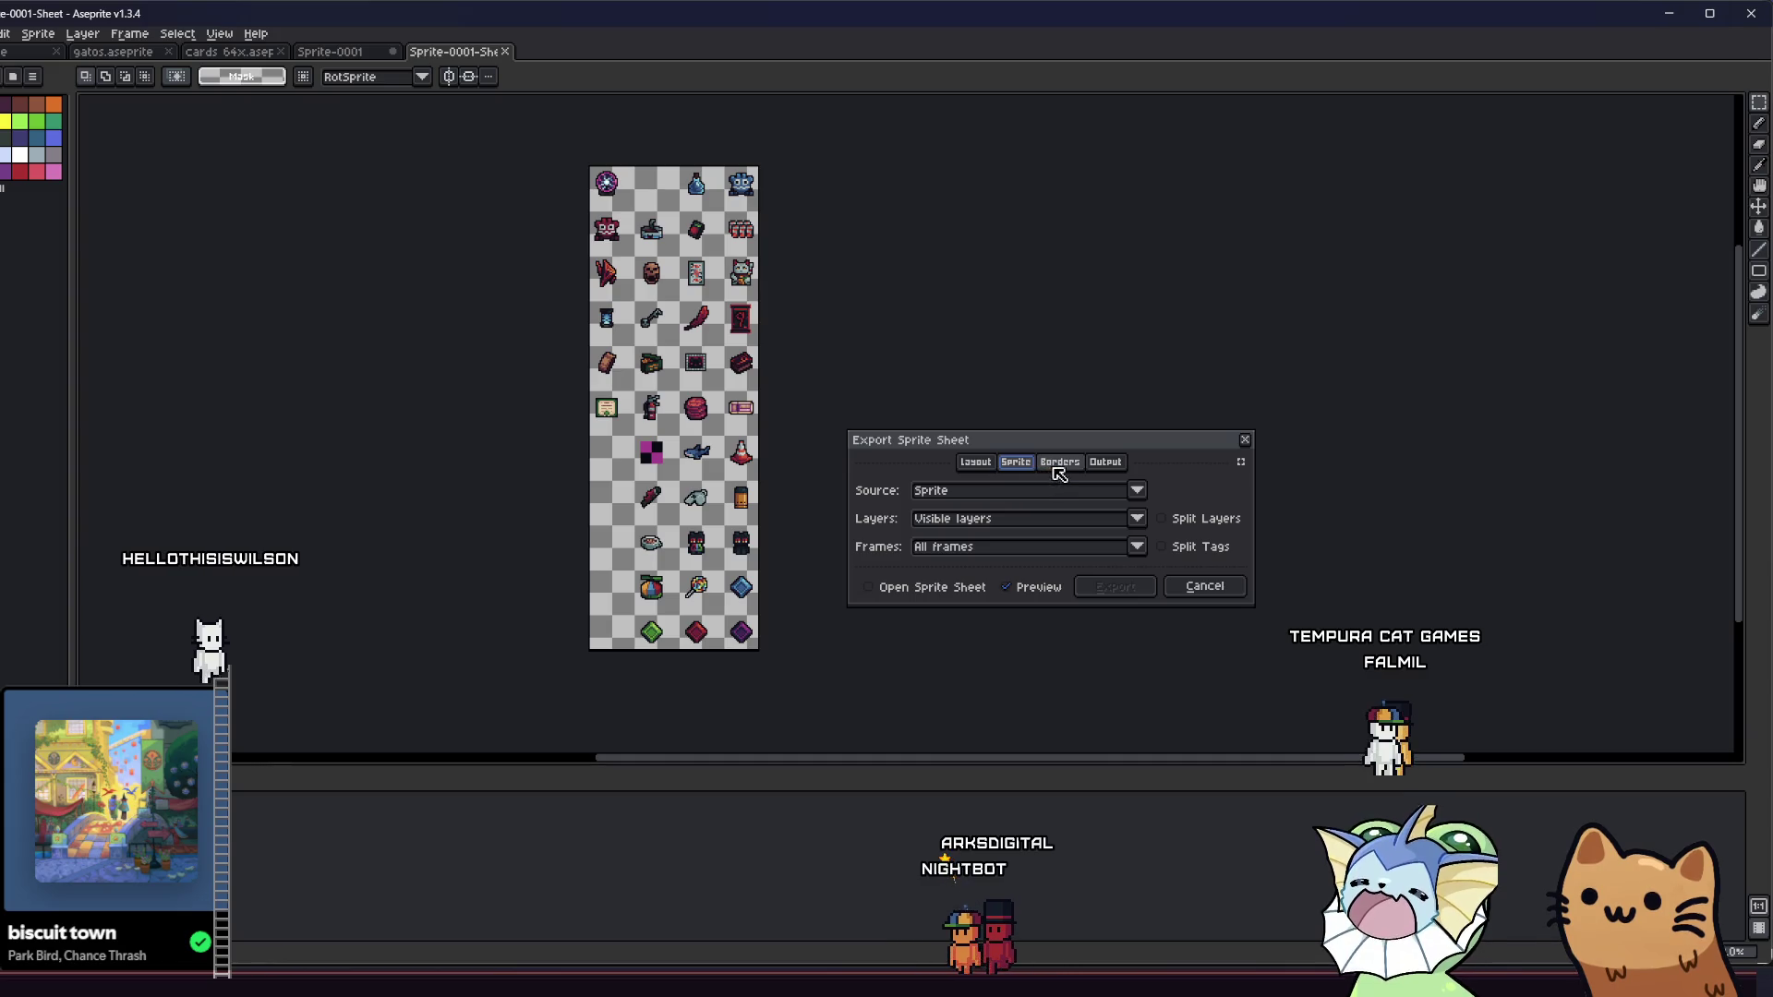
{"action": "left_click", "coordinate": [1060, 463]}
{"action": "left_click", "coordinate": [1105, 461]}
{"action": "left_click", "coordinate": [1062, 464]}
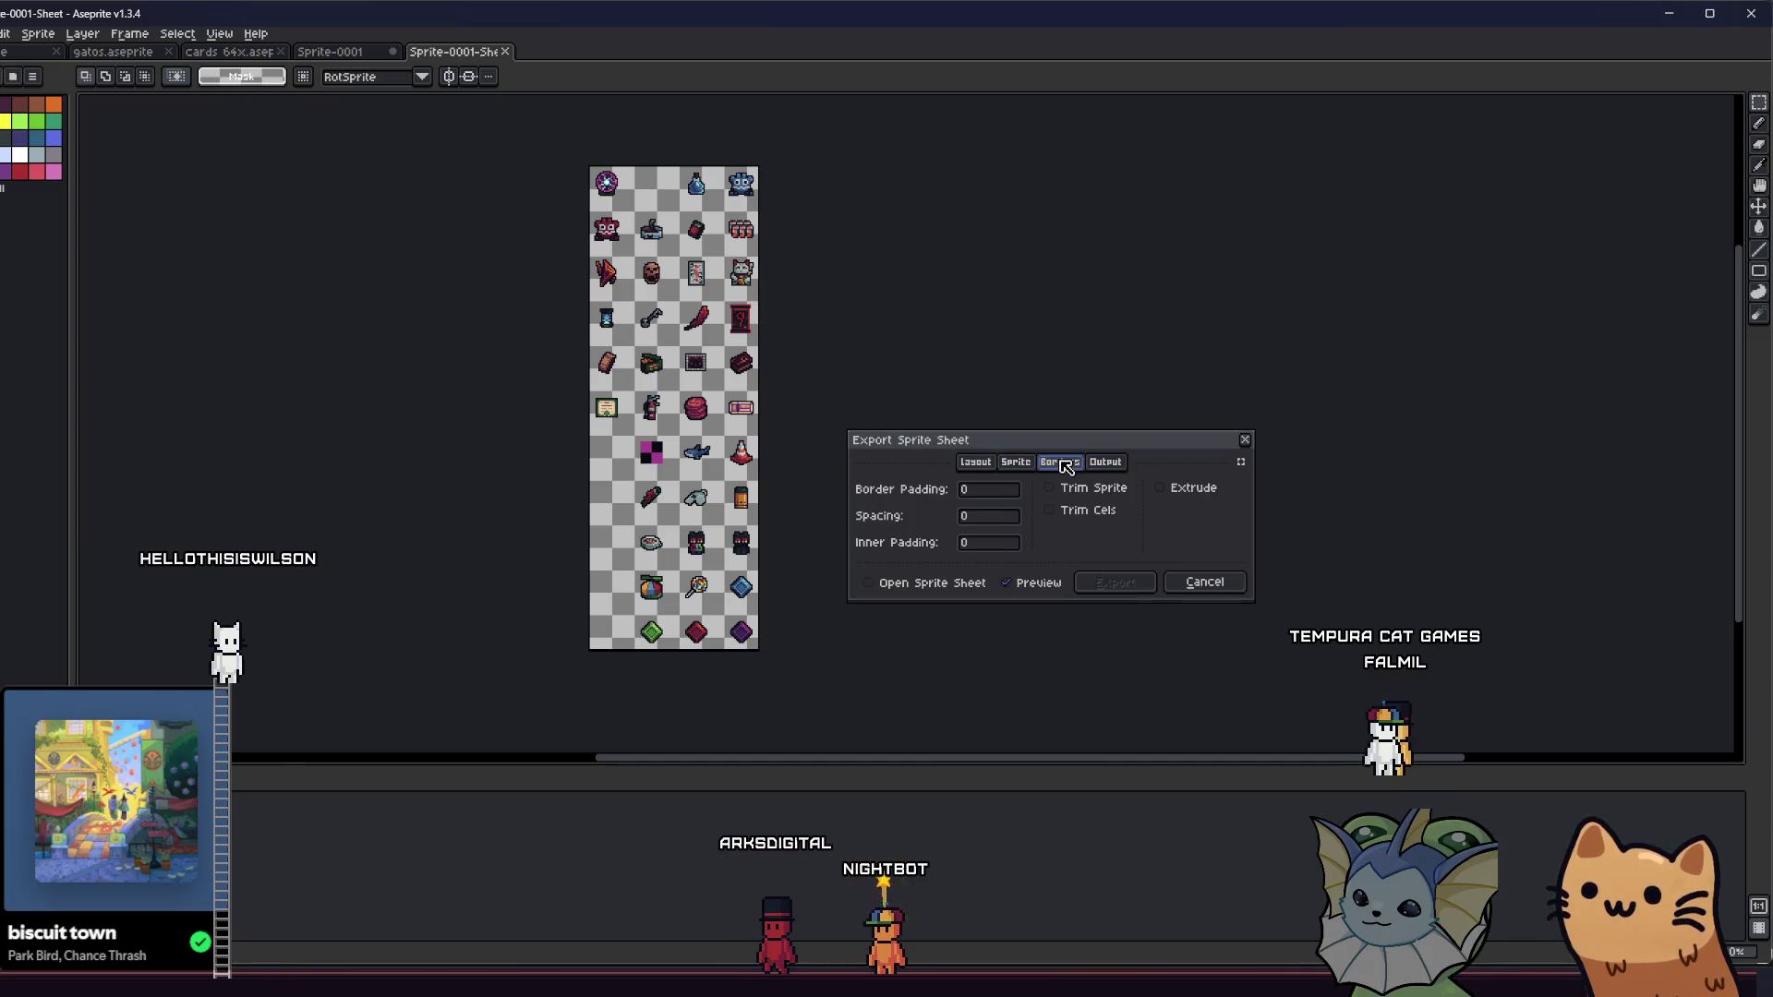
{"action": "left_click", "coordinate": [985, 463]}
{"action": "left_click", "coordinate": [1104, 520]}
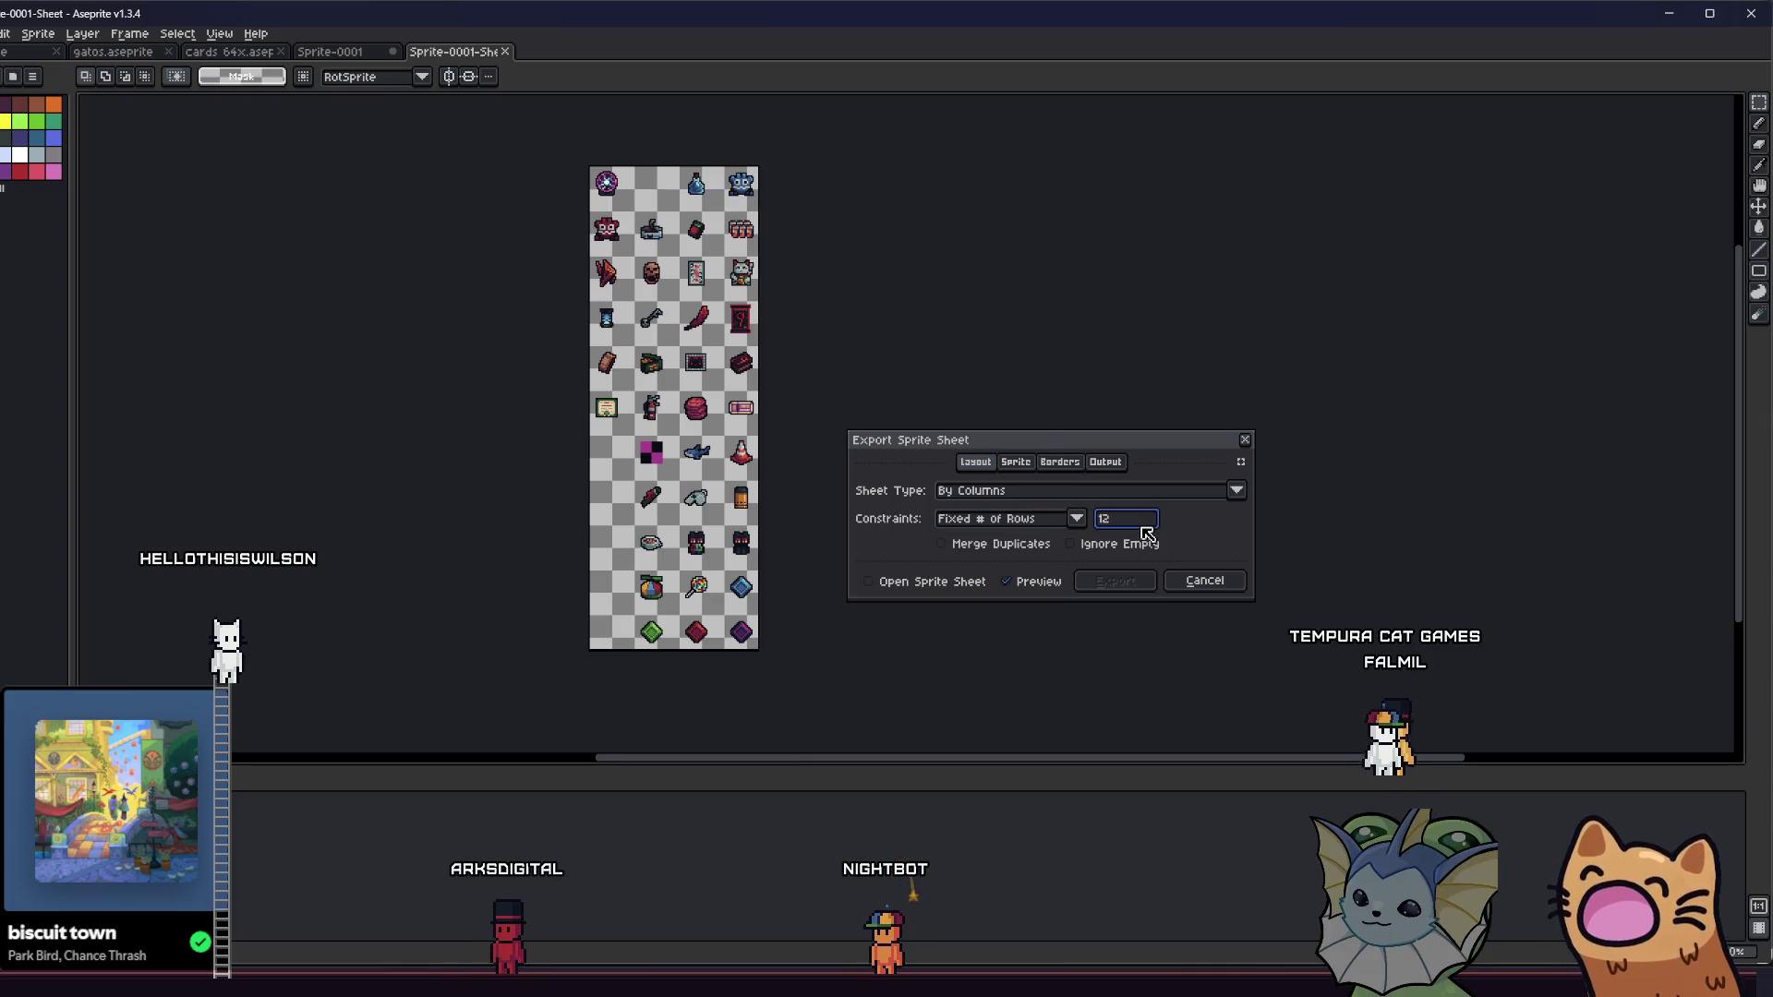
{"action": "type", "text": "3"}
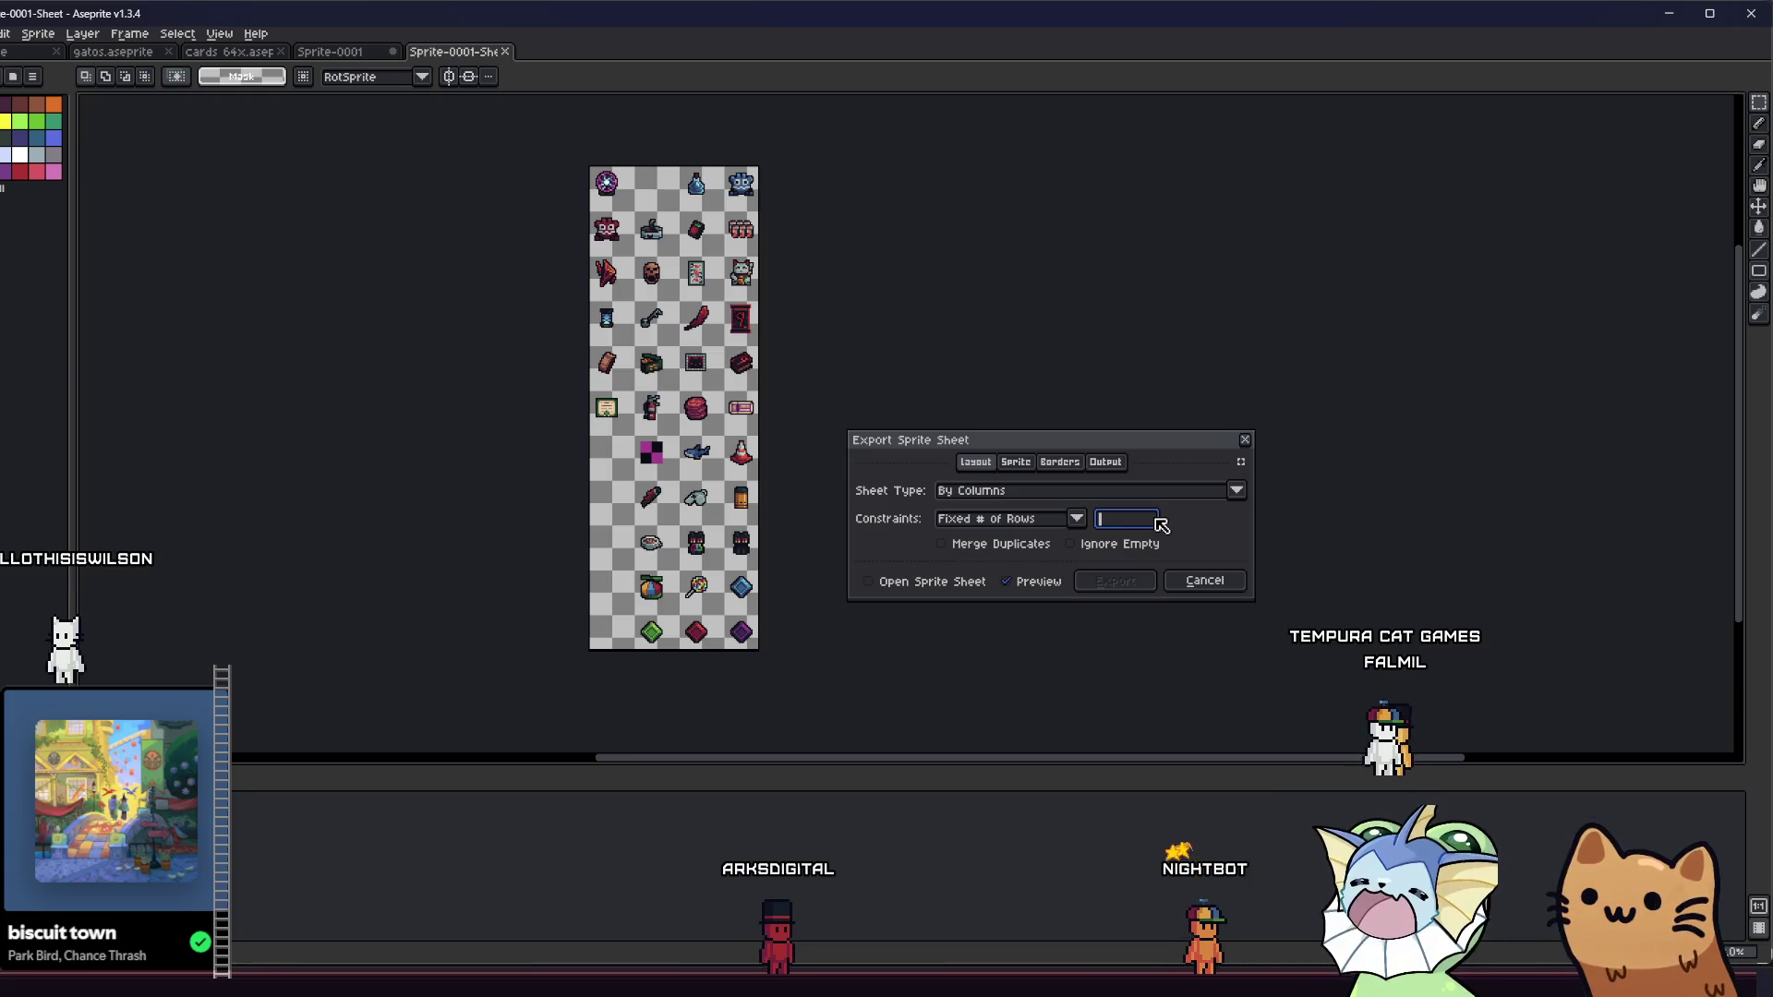
{"action": "left_click", "coordinate": [1204, 580]}
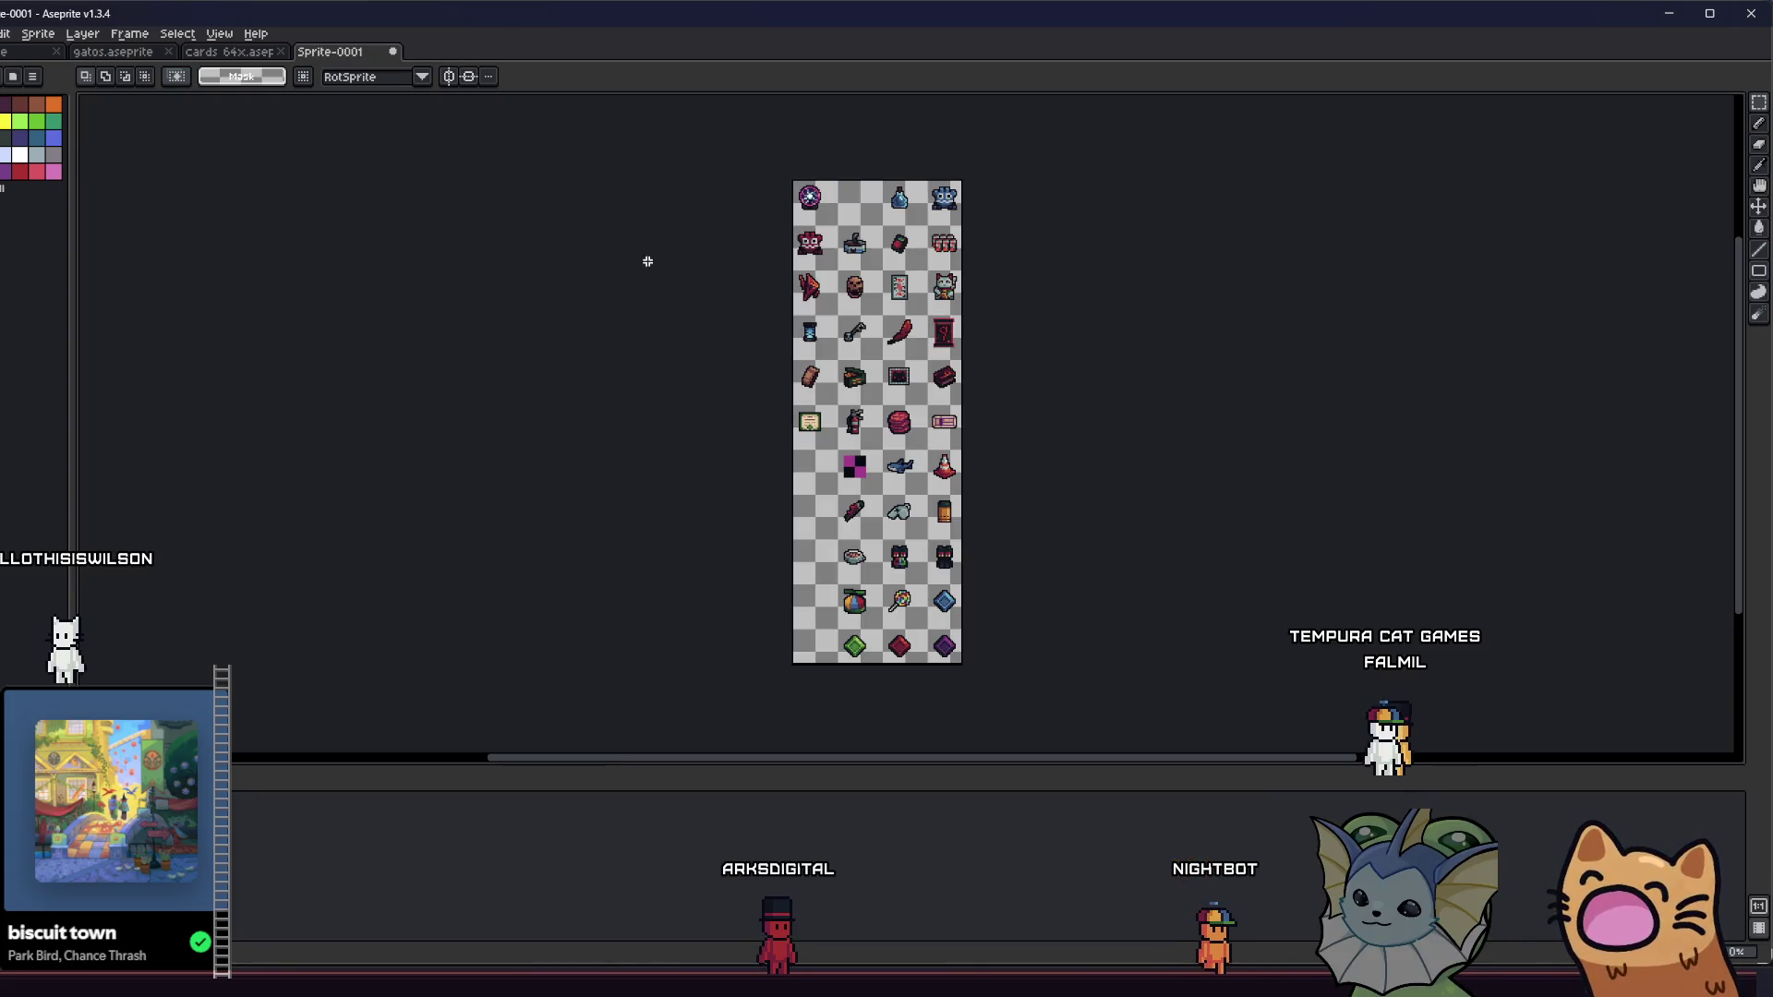
- Start Import Sprite Sheet on the relic canvas with 24 x 24 tiles
{"action": "scroll", "coordinate": [641, 273], "scroll_direction": "right", "scroll_amount": 2}
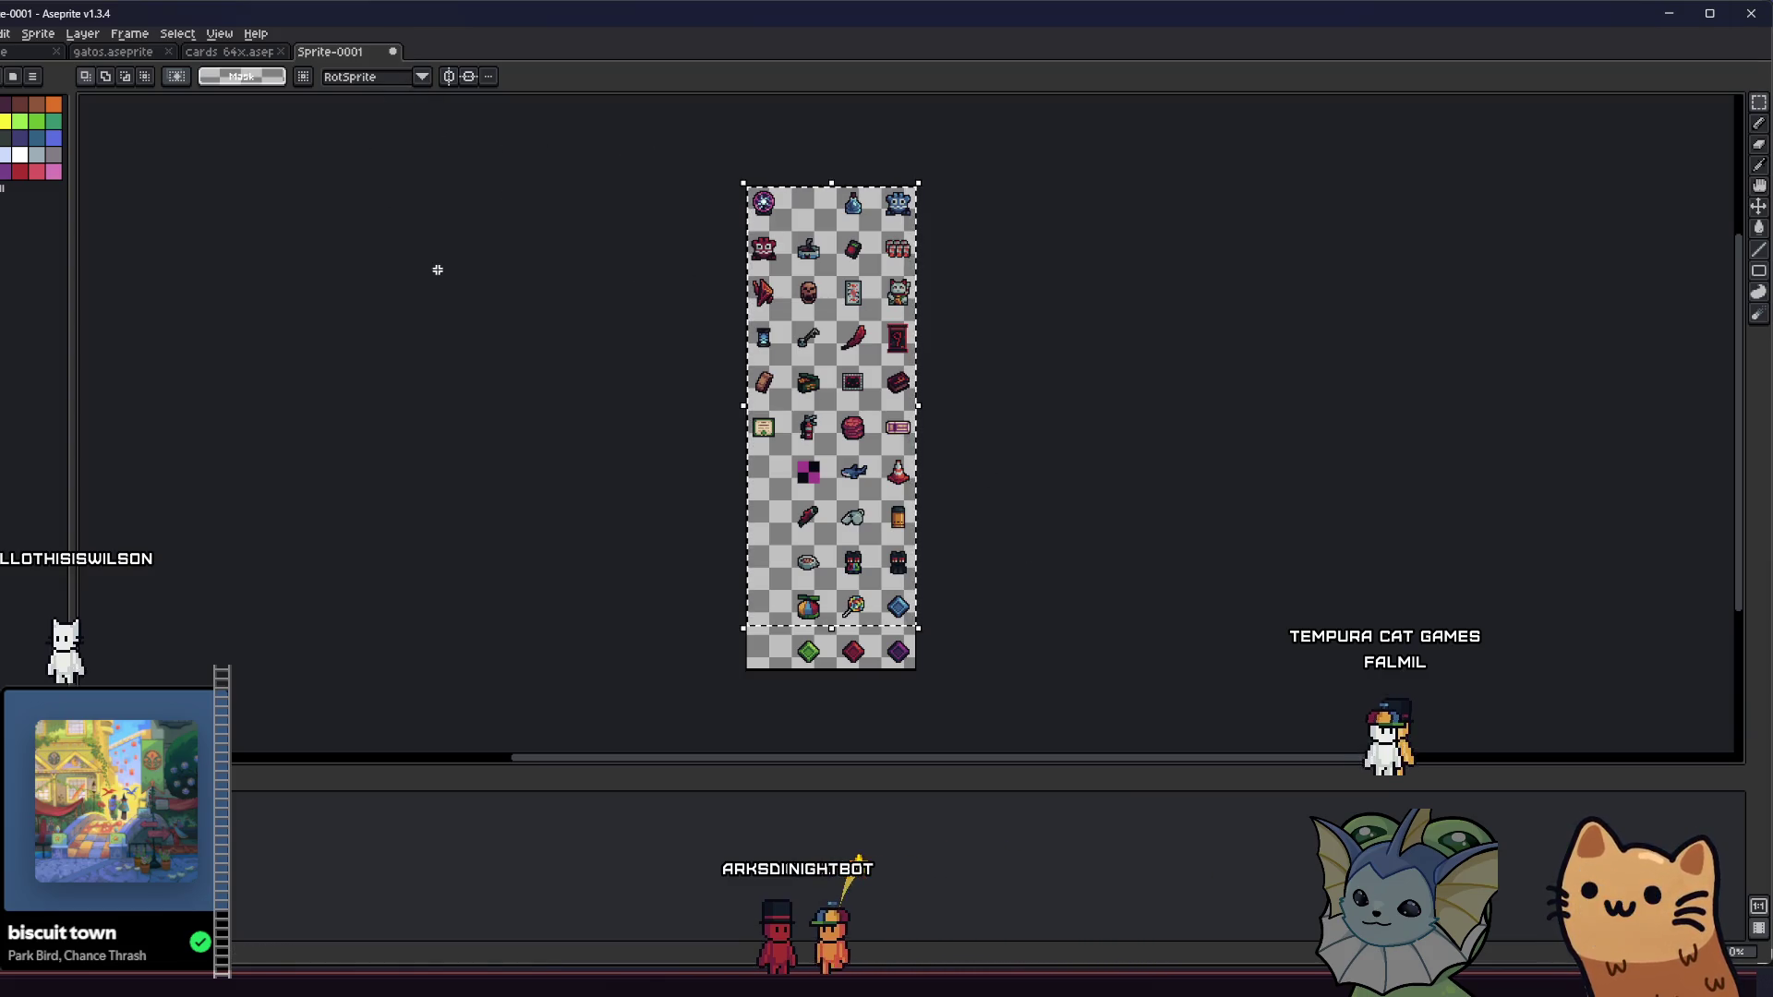
{"action": "left_click", "coordinate": [0, 34]}
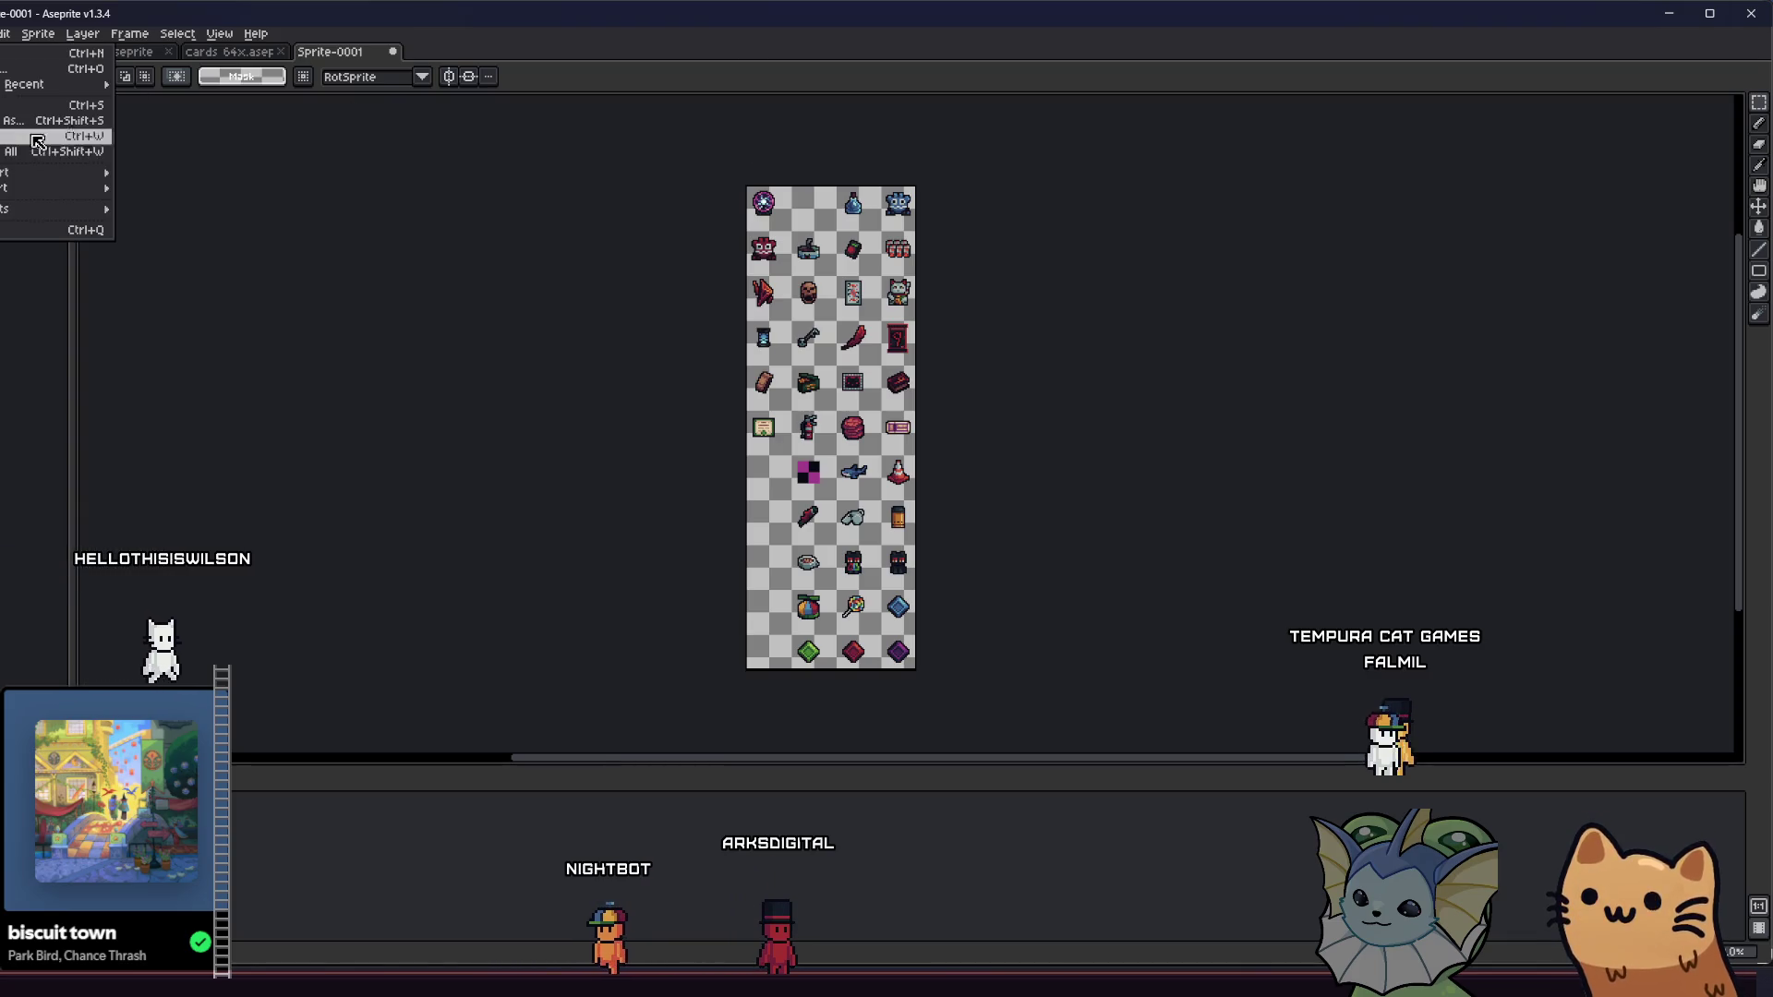
{"action": "mouse_move", "coordinate": [69, 174]}
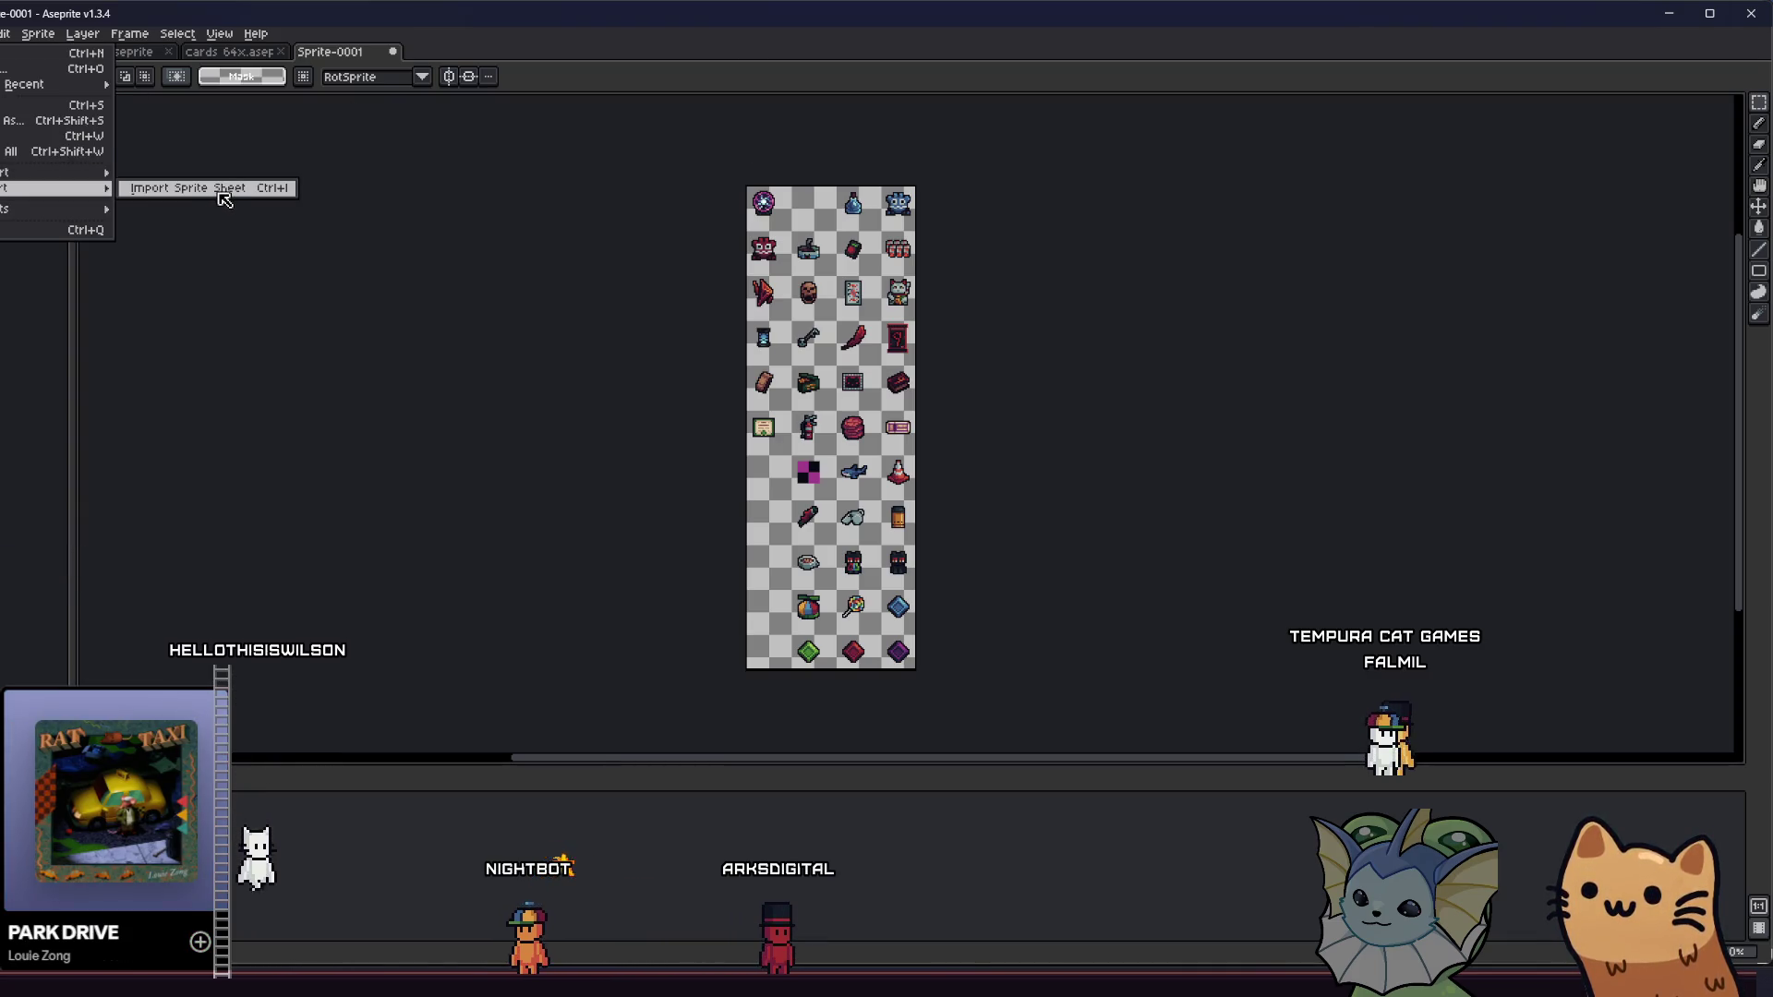
{"action": "left_click", "coordinate": [213, 183]}
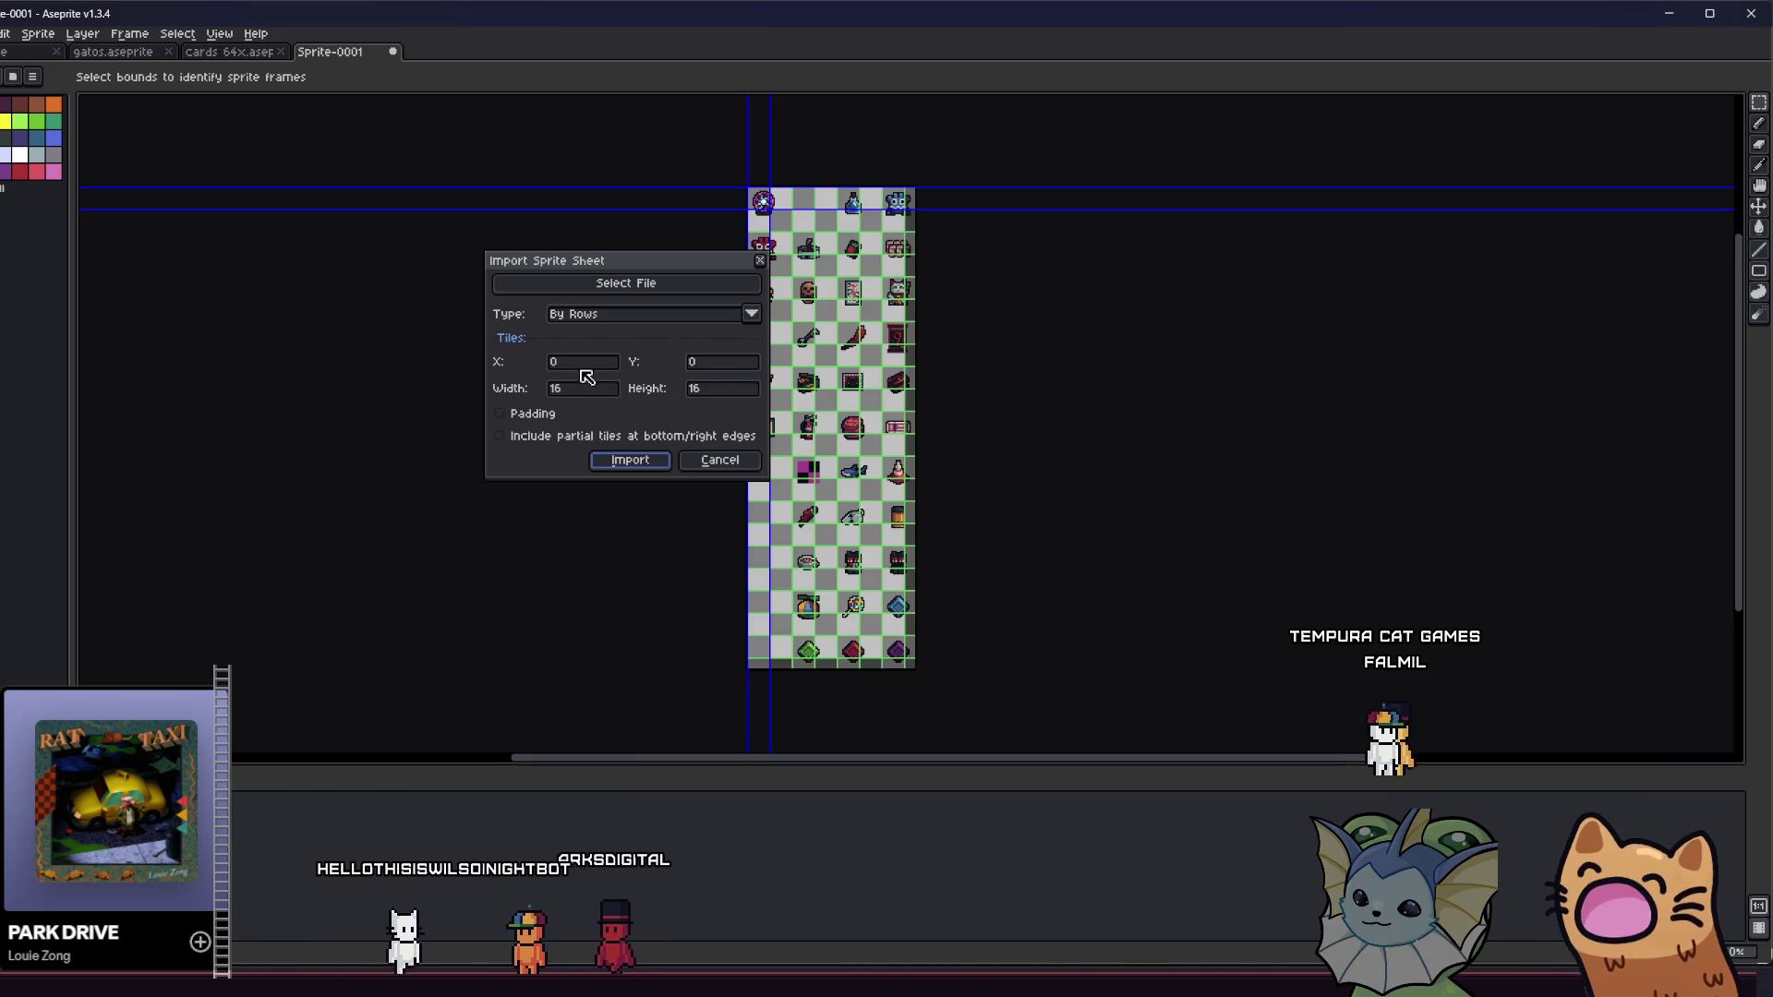
{"action": "left_click_drag", "start_coordinate": [594, 268], "coordinate": [594, 273]}
{"action": "type", "text": "24"}
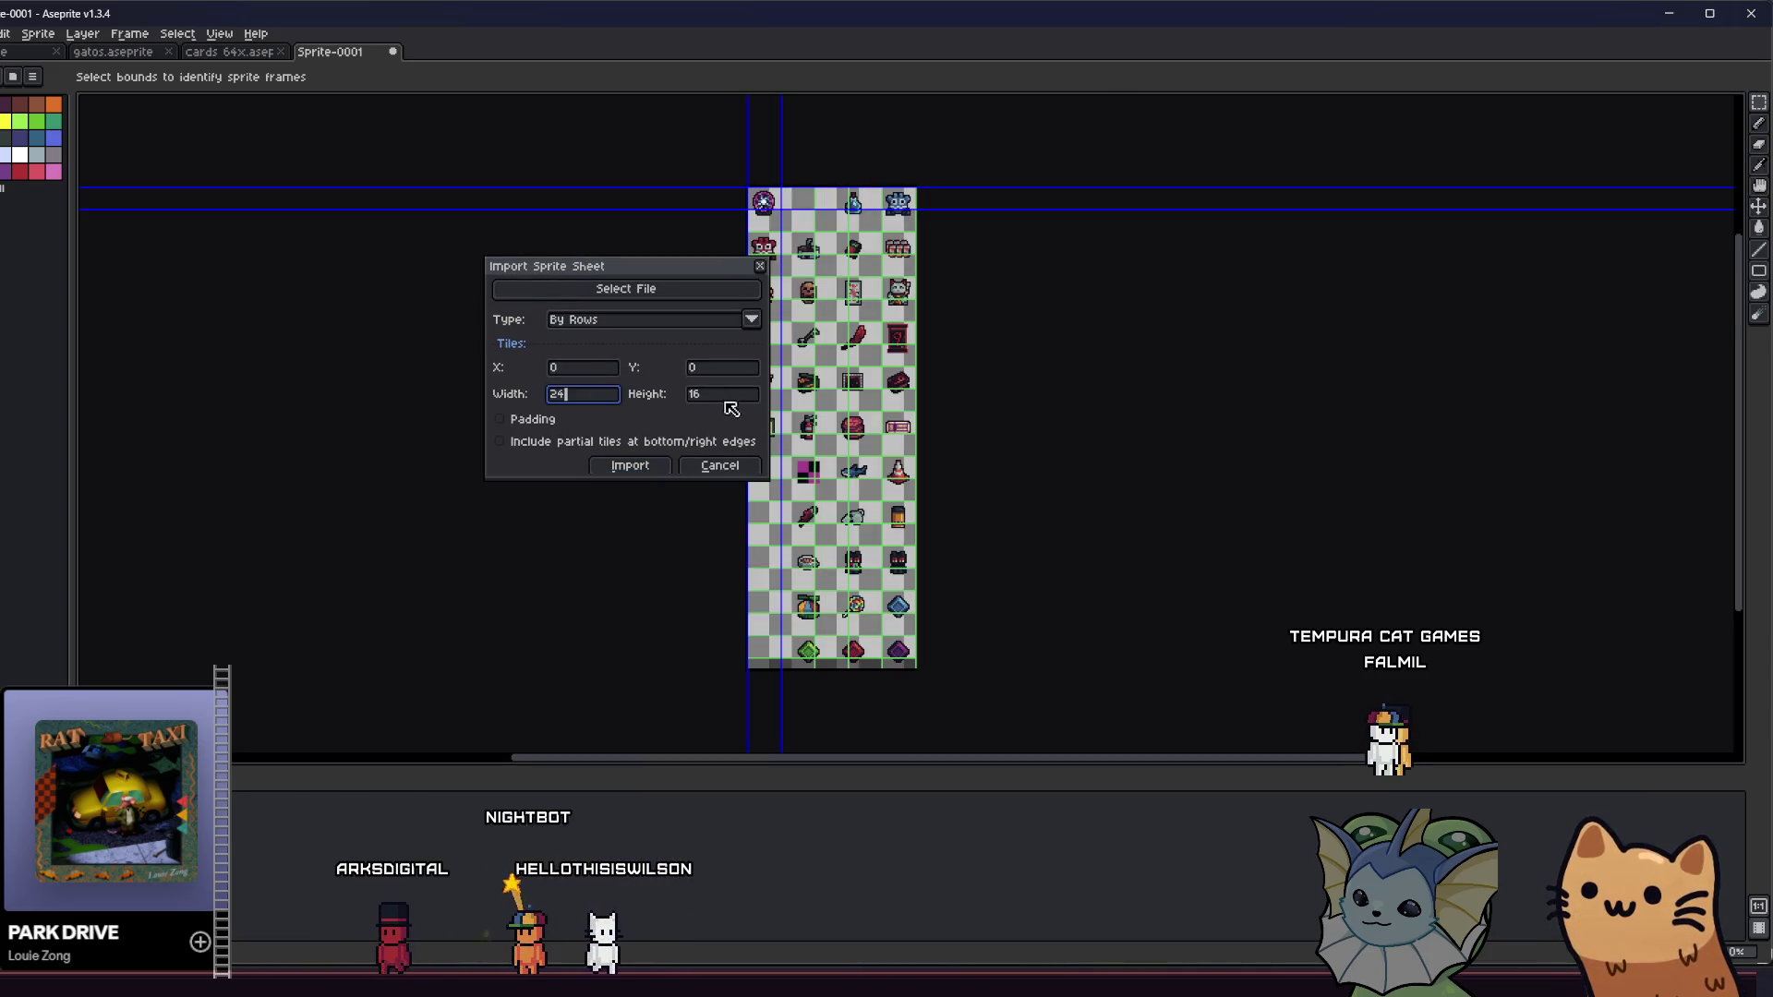
{"action": "key", "text": "Tab"}
{"action": "type", "text": "24"}
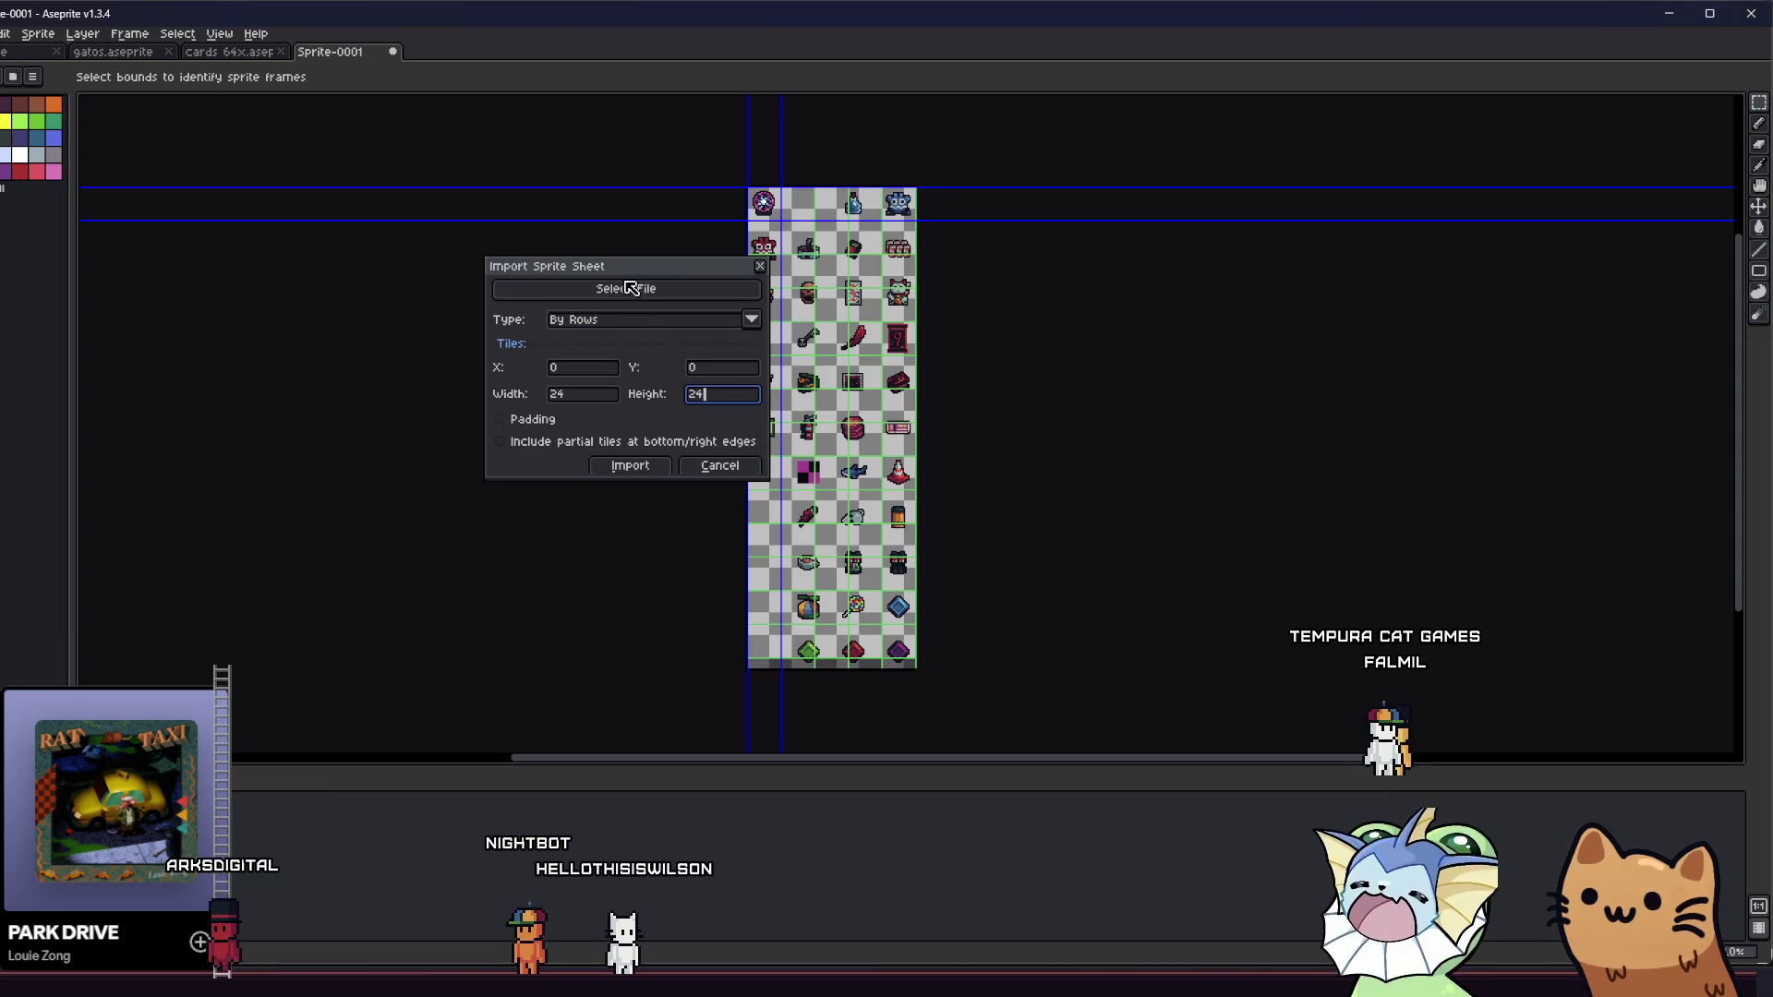
{"action": "left_click_drag", "start_coordinate": [629, 271], "coordinate": [598, 265]}
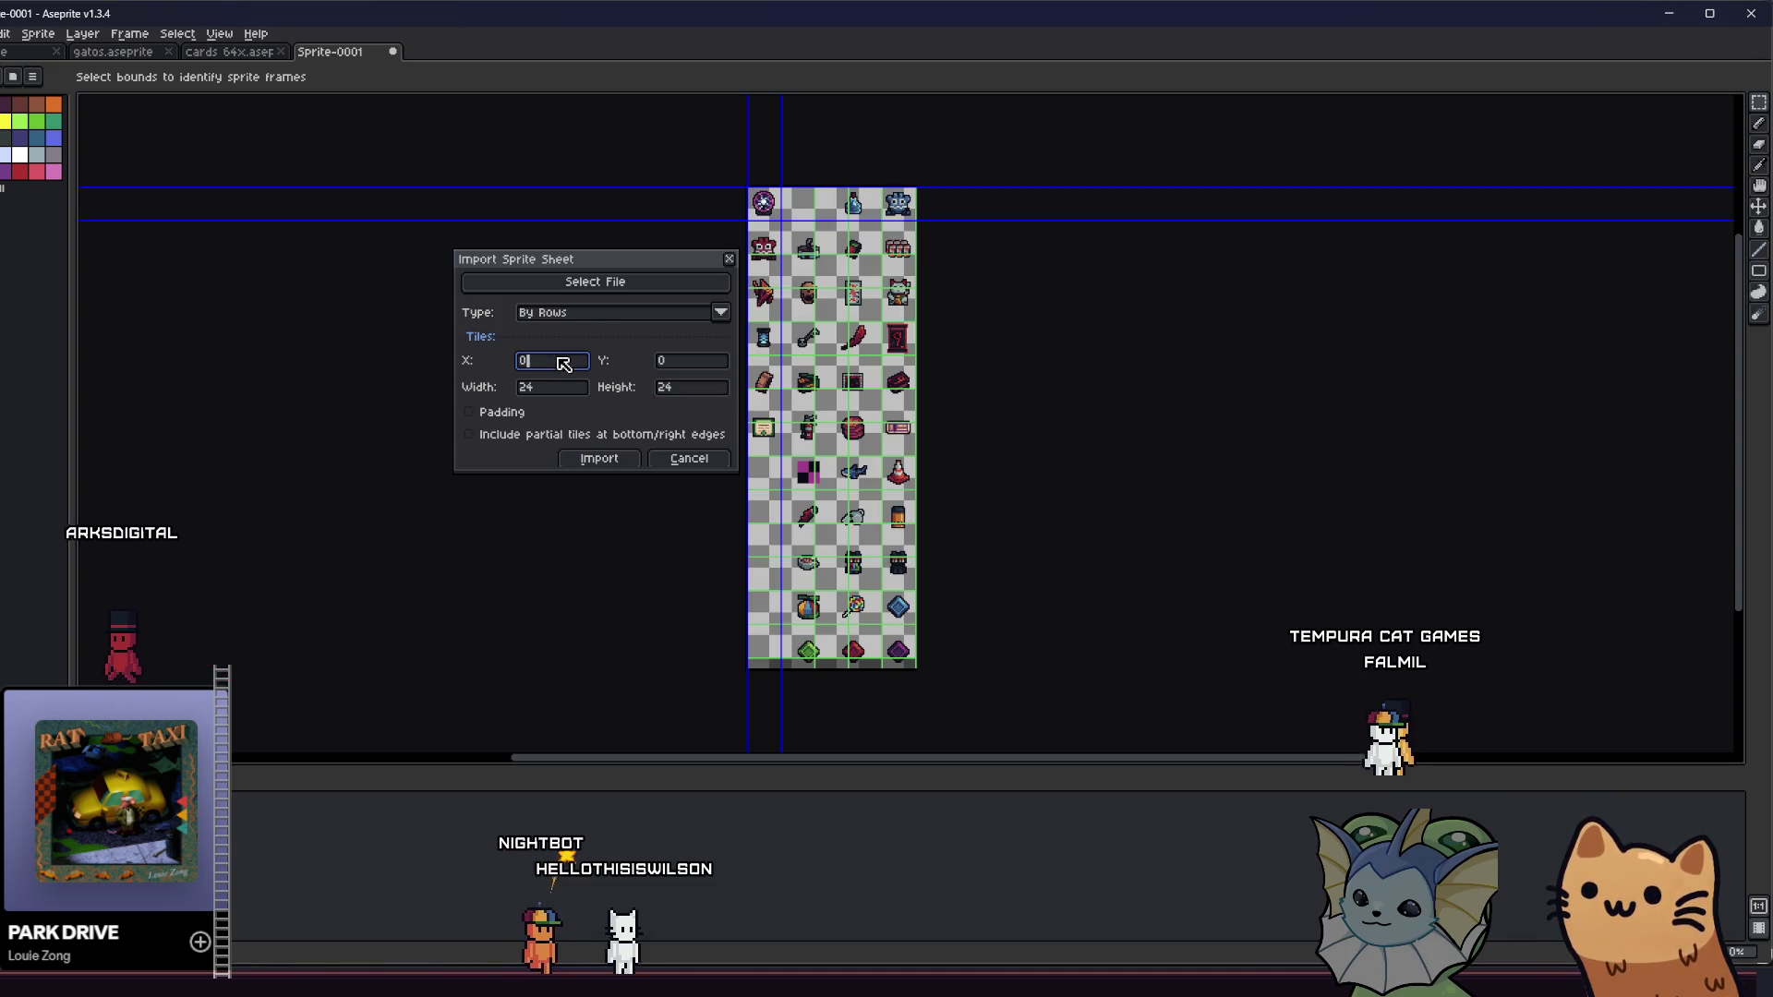
- Set the slicing type to By Columns
{"action": "left_click", "coordinate": [571, 314]}
{"action": "left_click", "coordinate": [582, 316]}
{"action": "left_click", "coordinate": [565, 388]}
{"action": "left_click", "coordinate": [593, 316]}
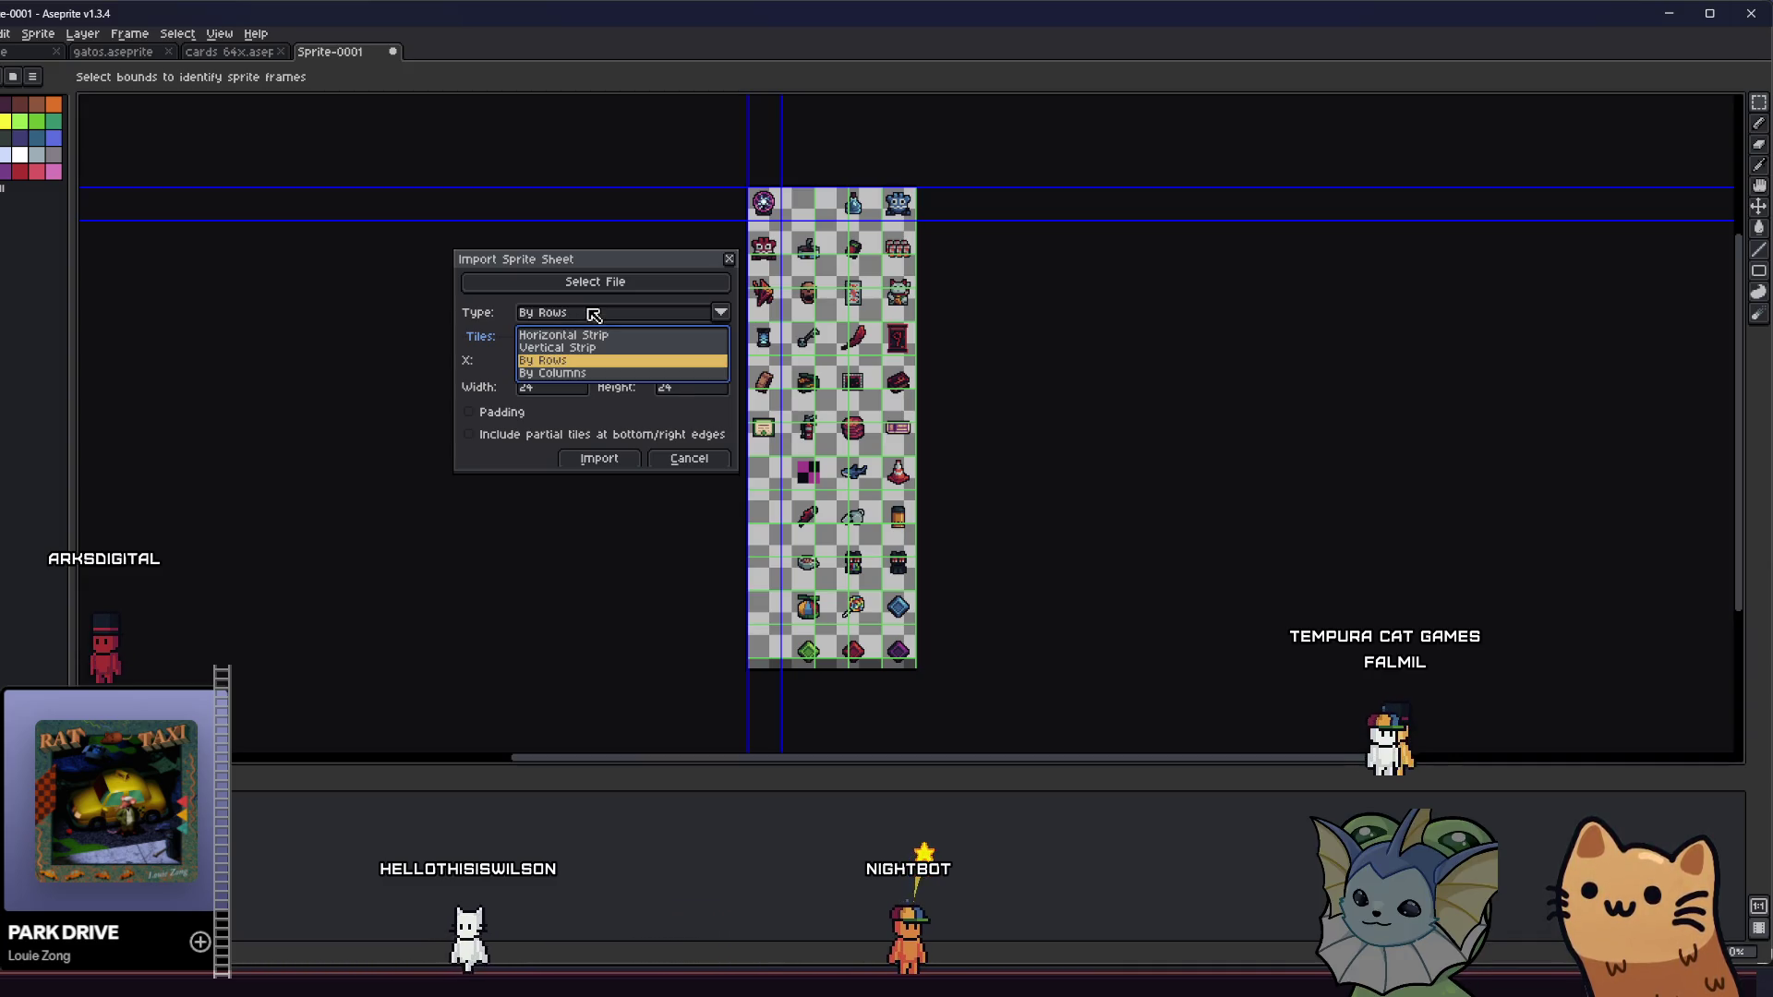
{"action": "left_click", "coordinate": [605, 374]}
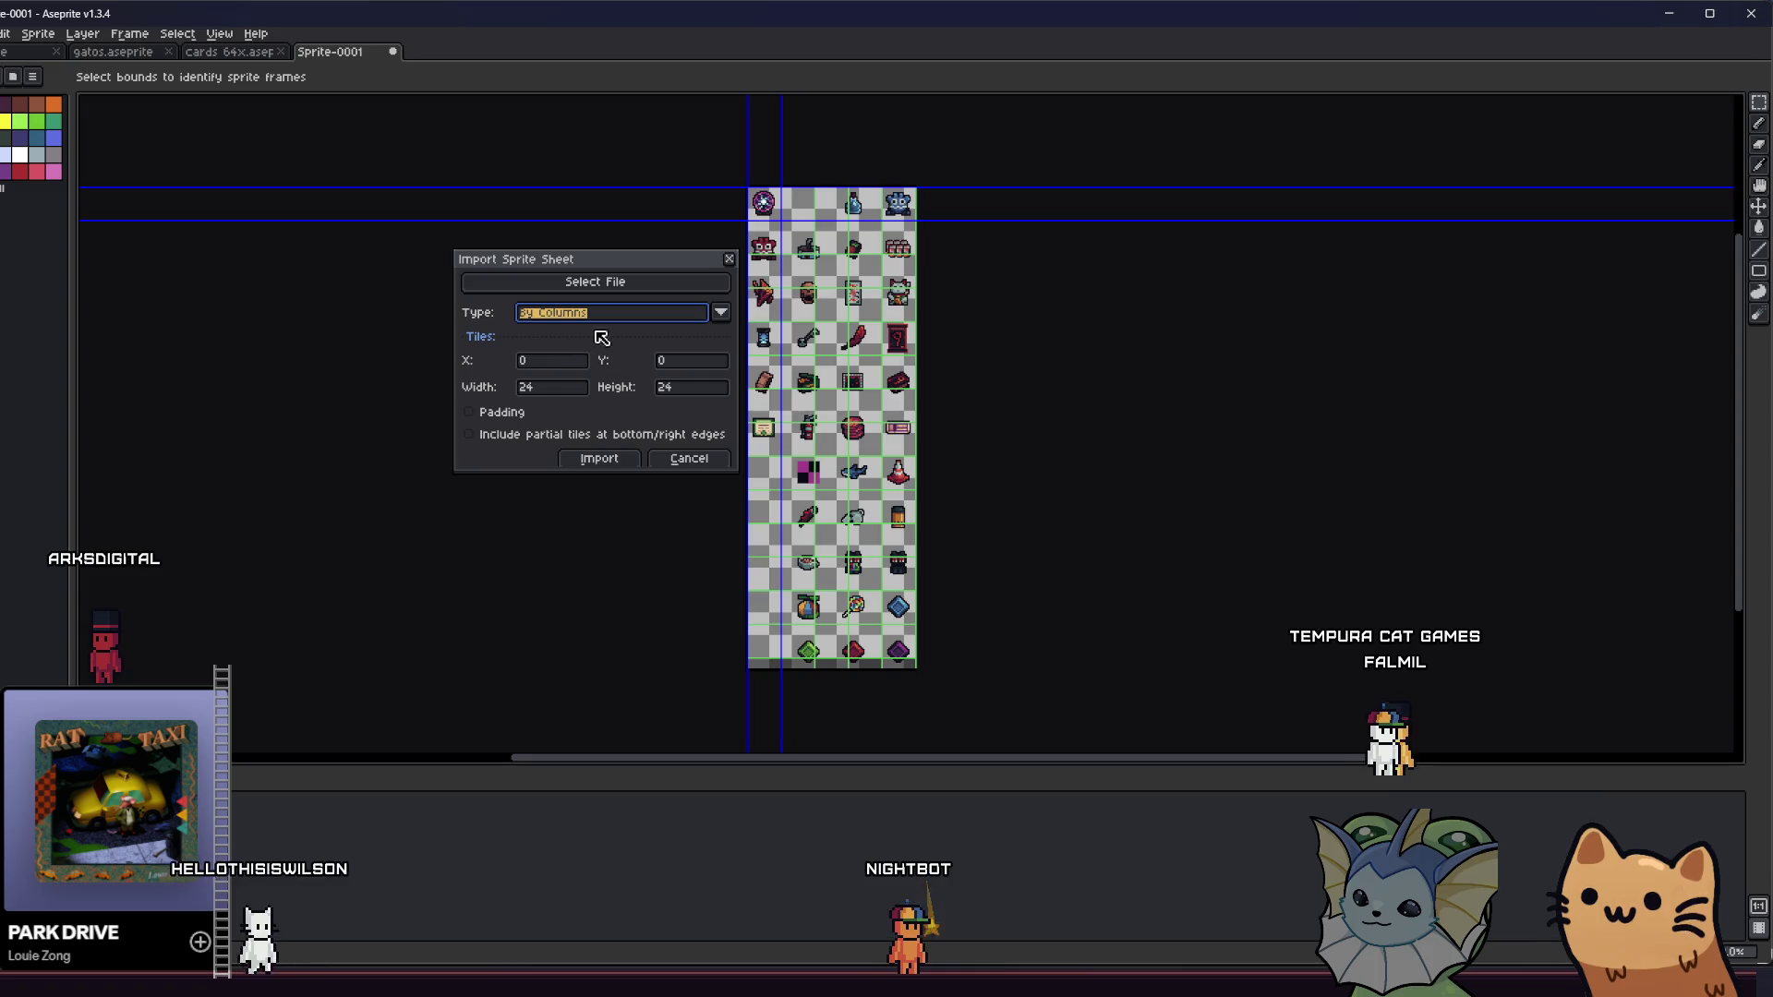
- Enable padding with a horizontal gap of 8 and import the frames
{"action": "left_click", "coordinate": [499, 414]}
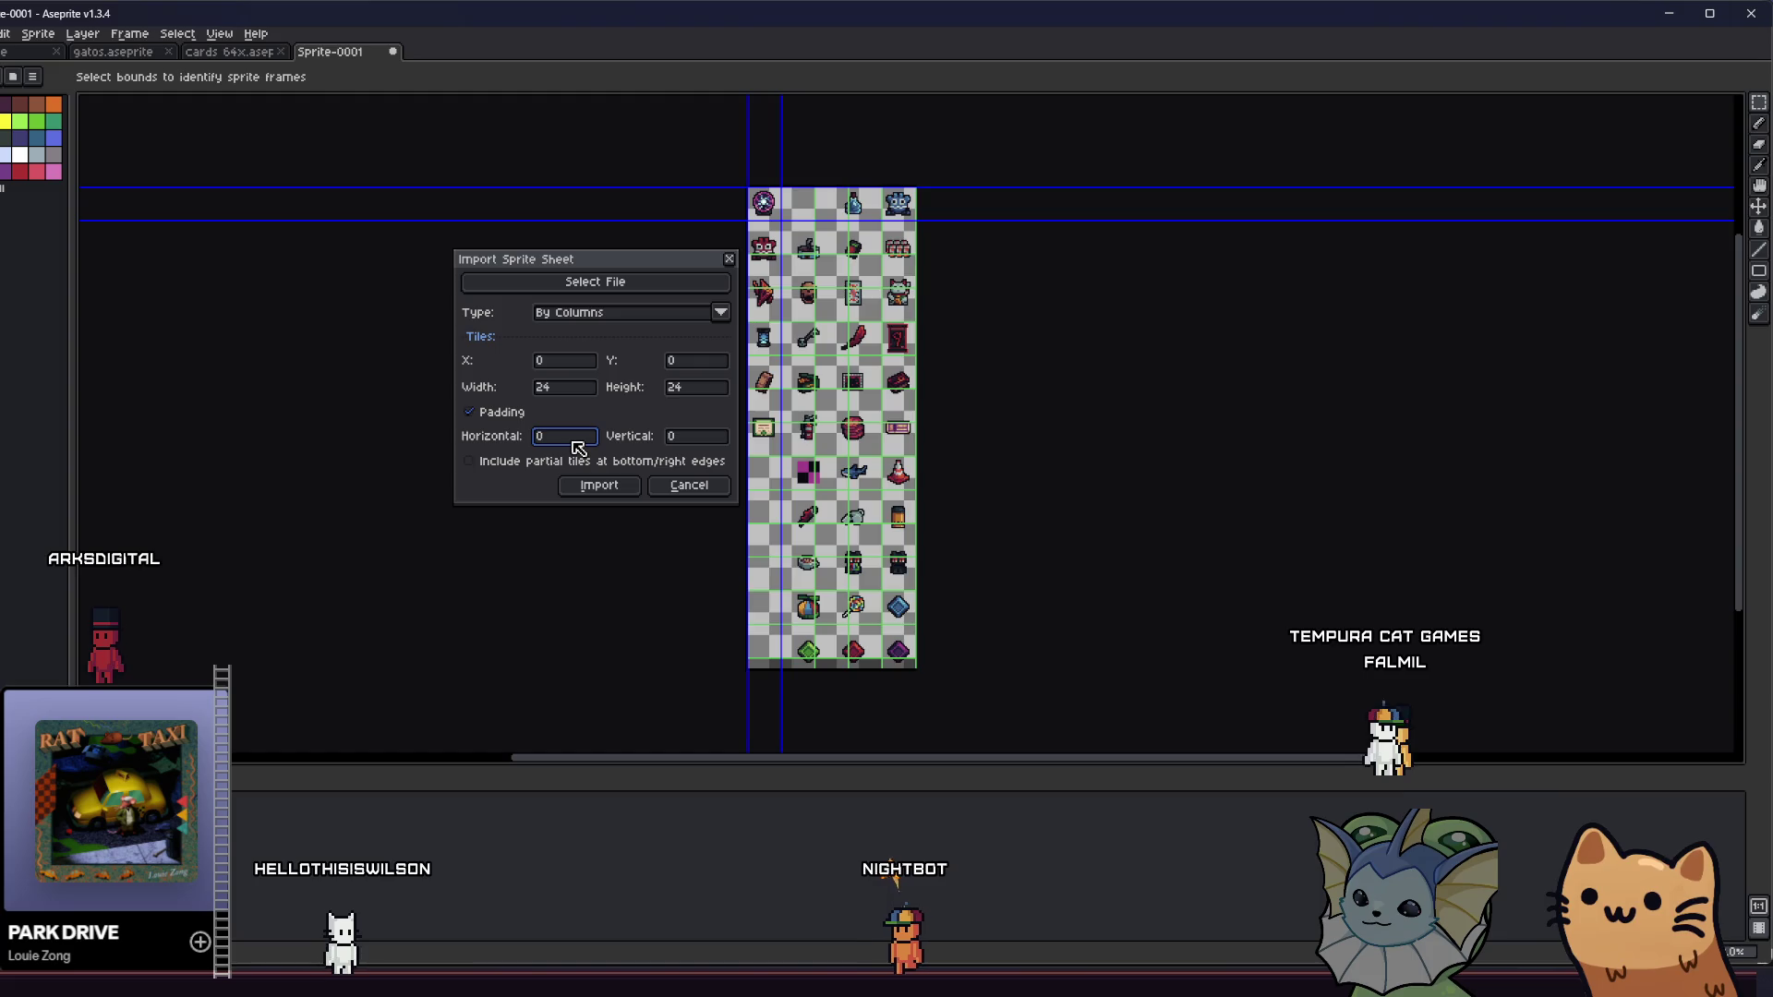
{"action": "type", "text": "12"}
{"action": "key", "text": "BackSpace"}
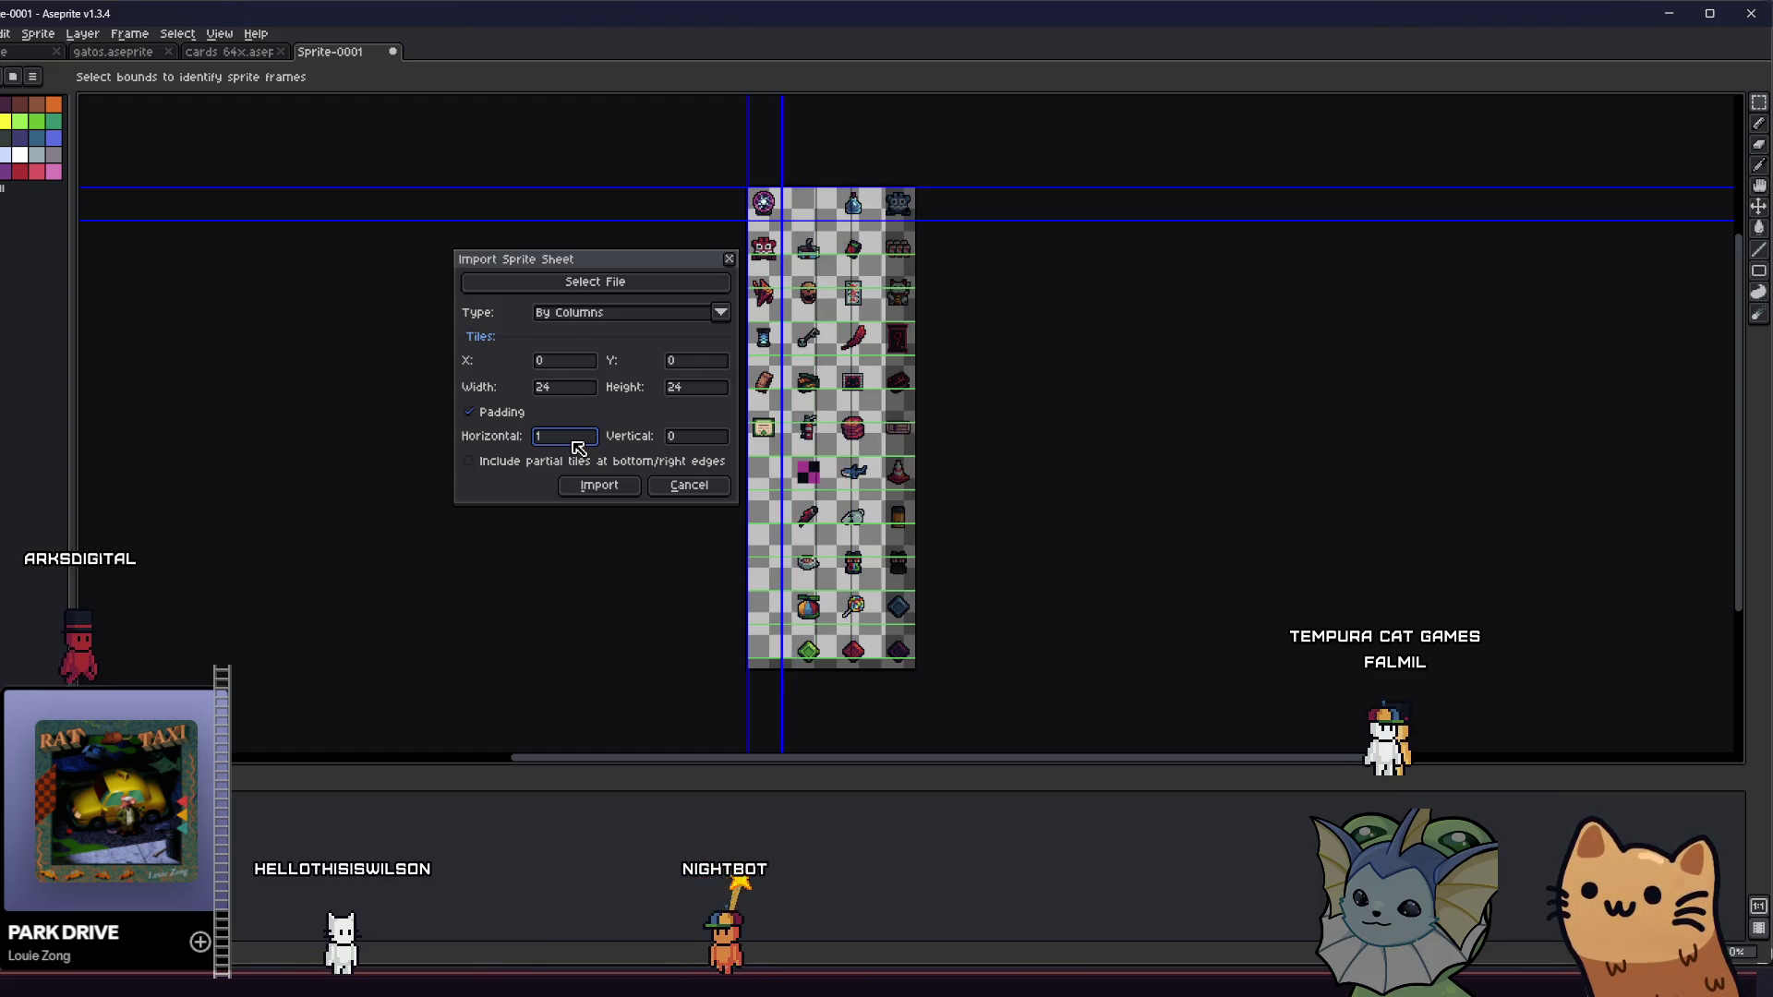
{"action": "key", "text": "BackSpace"}
{"action": "type", "text": "8"}
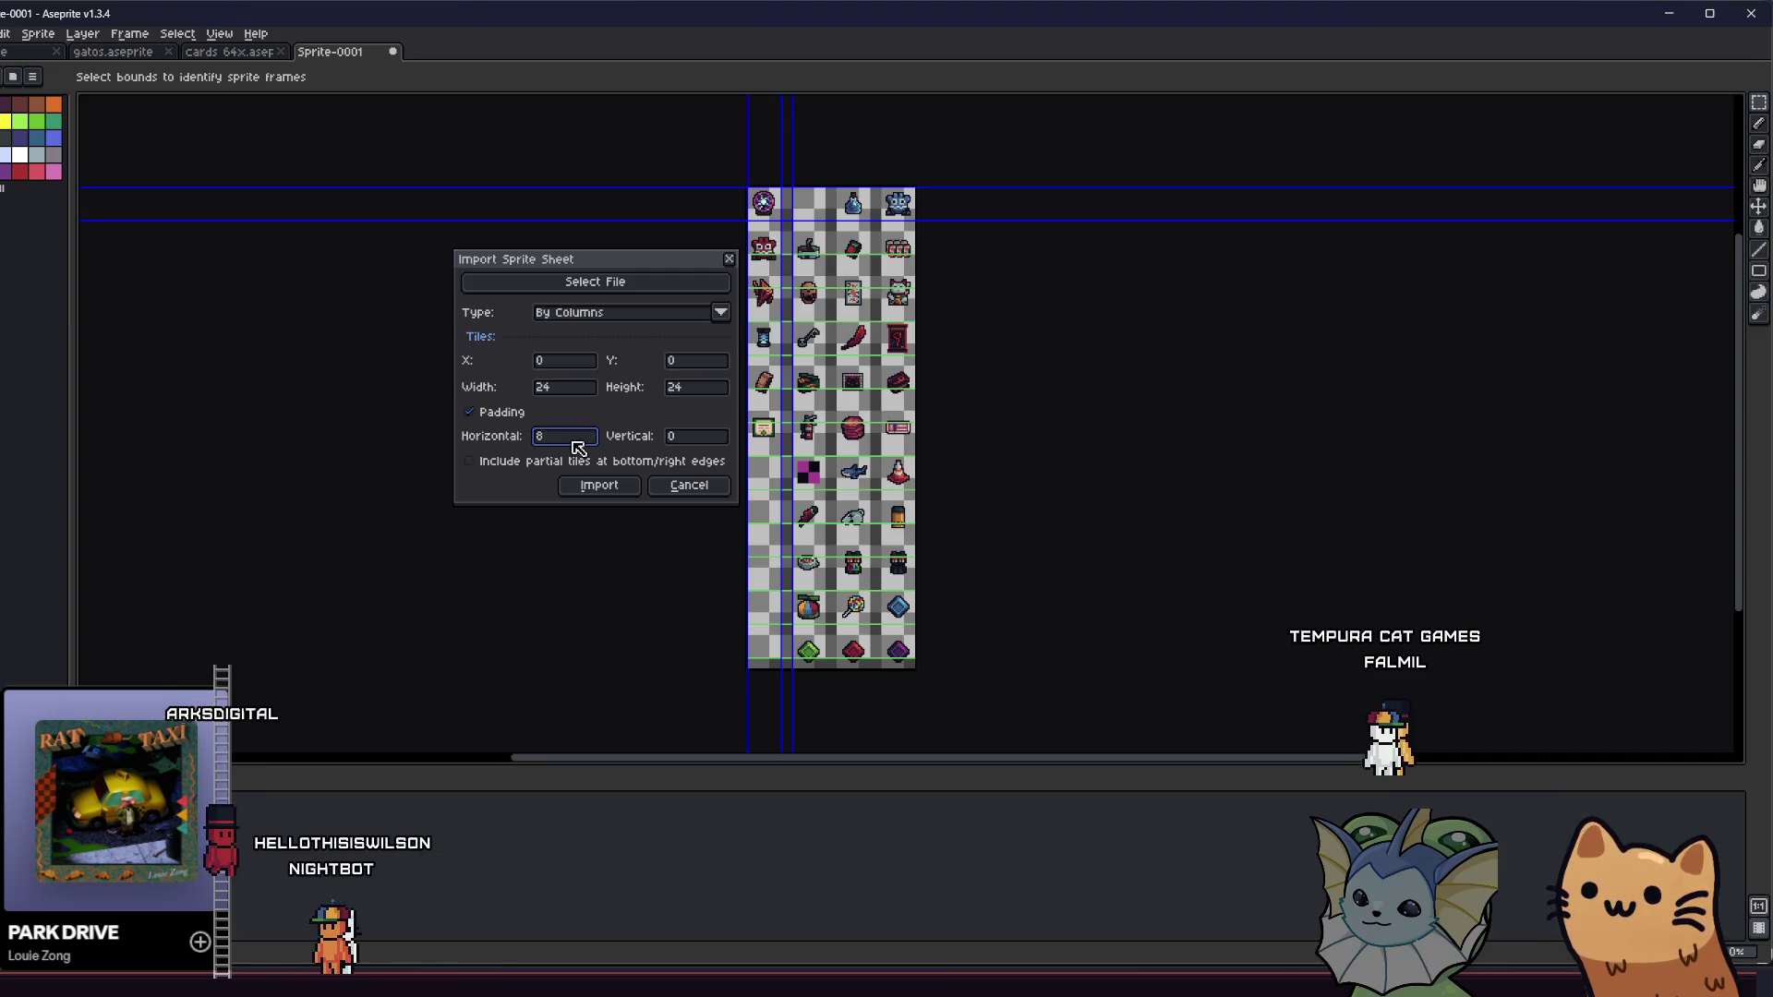
{"action": "type", "text": "8"}
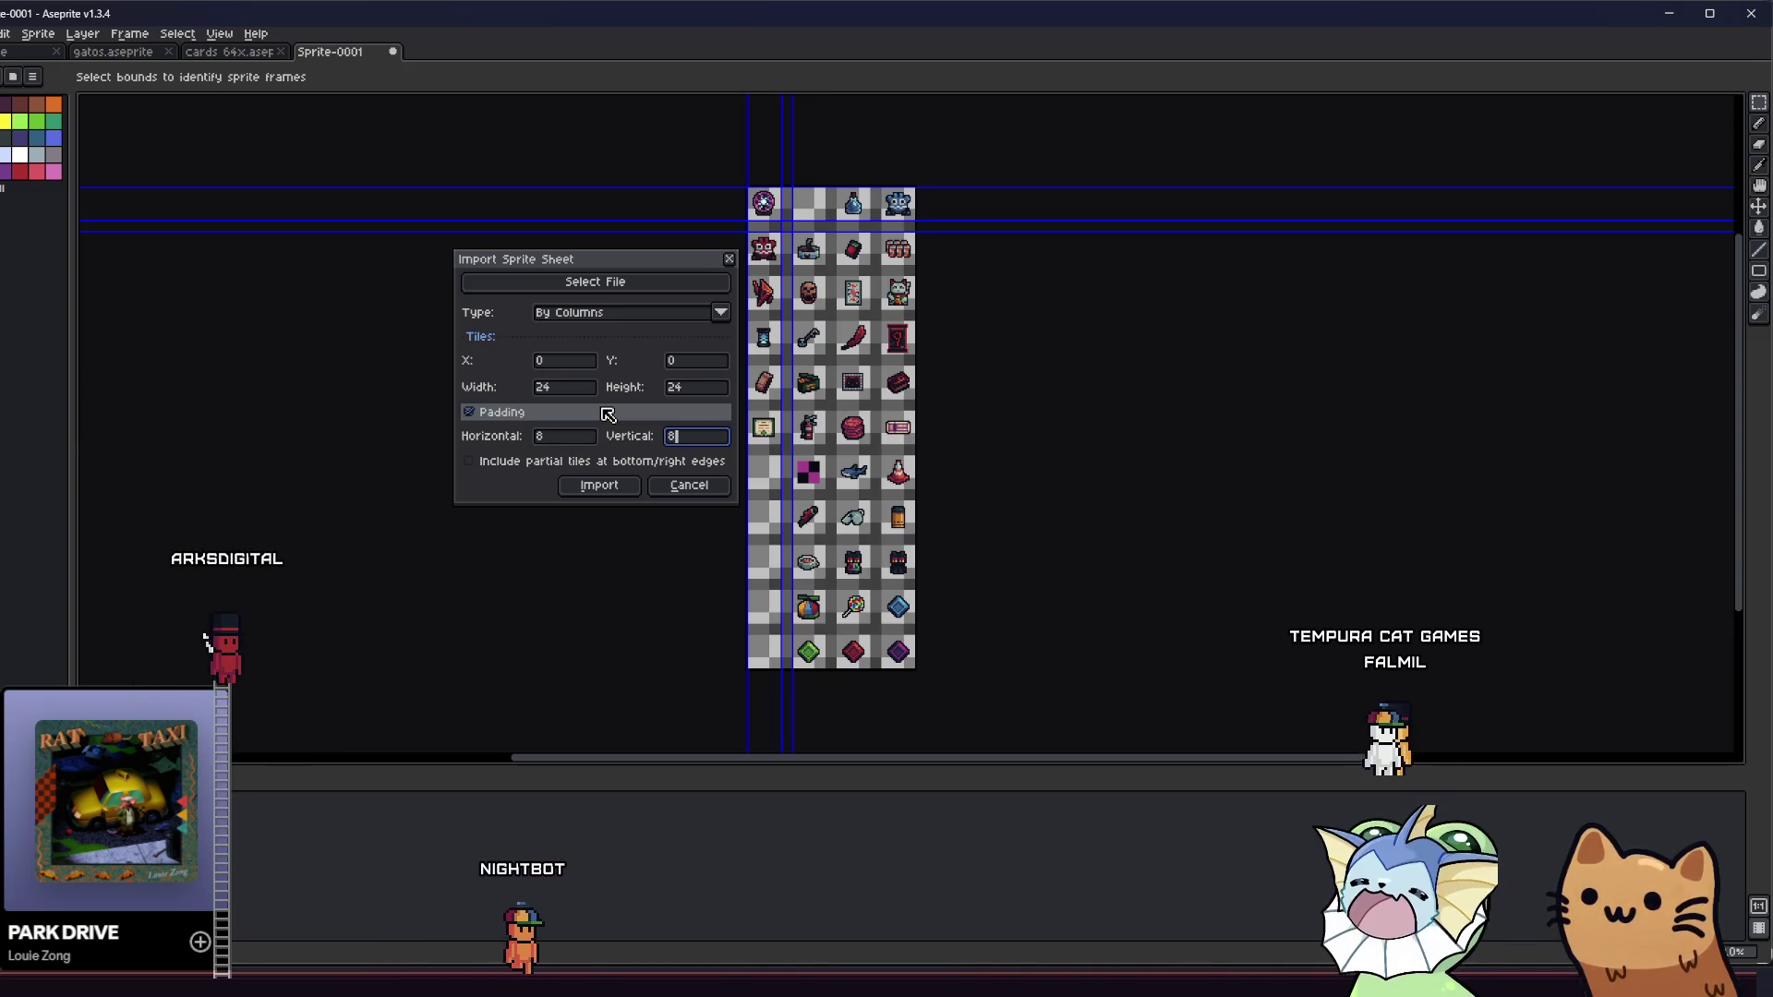
{"action": "left_click", "coordinate": [613, 488]}
- Bring the imported icon into view and play the frames as an animation
{"action": "scroll", "coordinate": [815, 526], "scroll_direction": "up", "scroll_amount": 4}
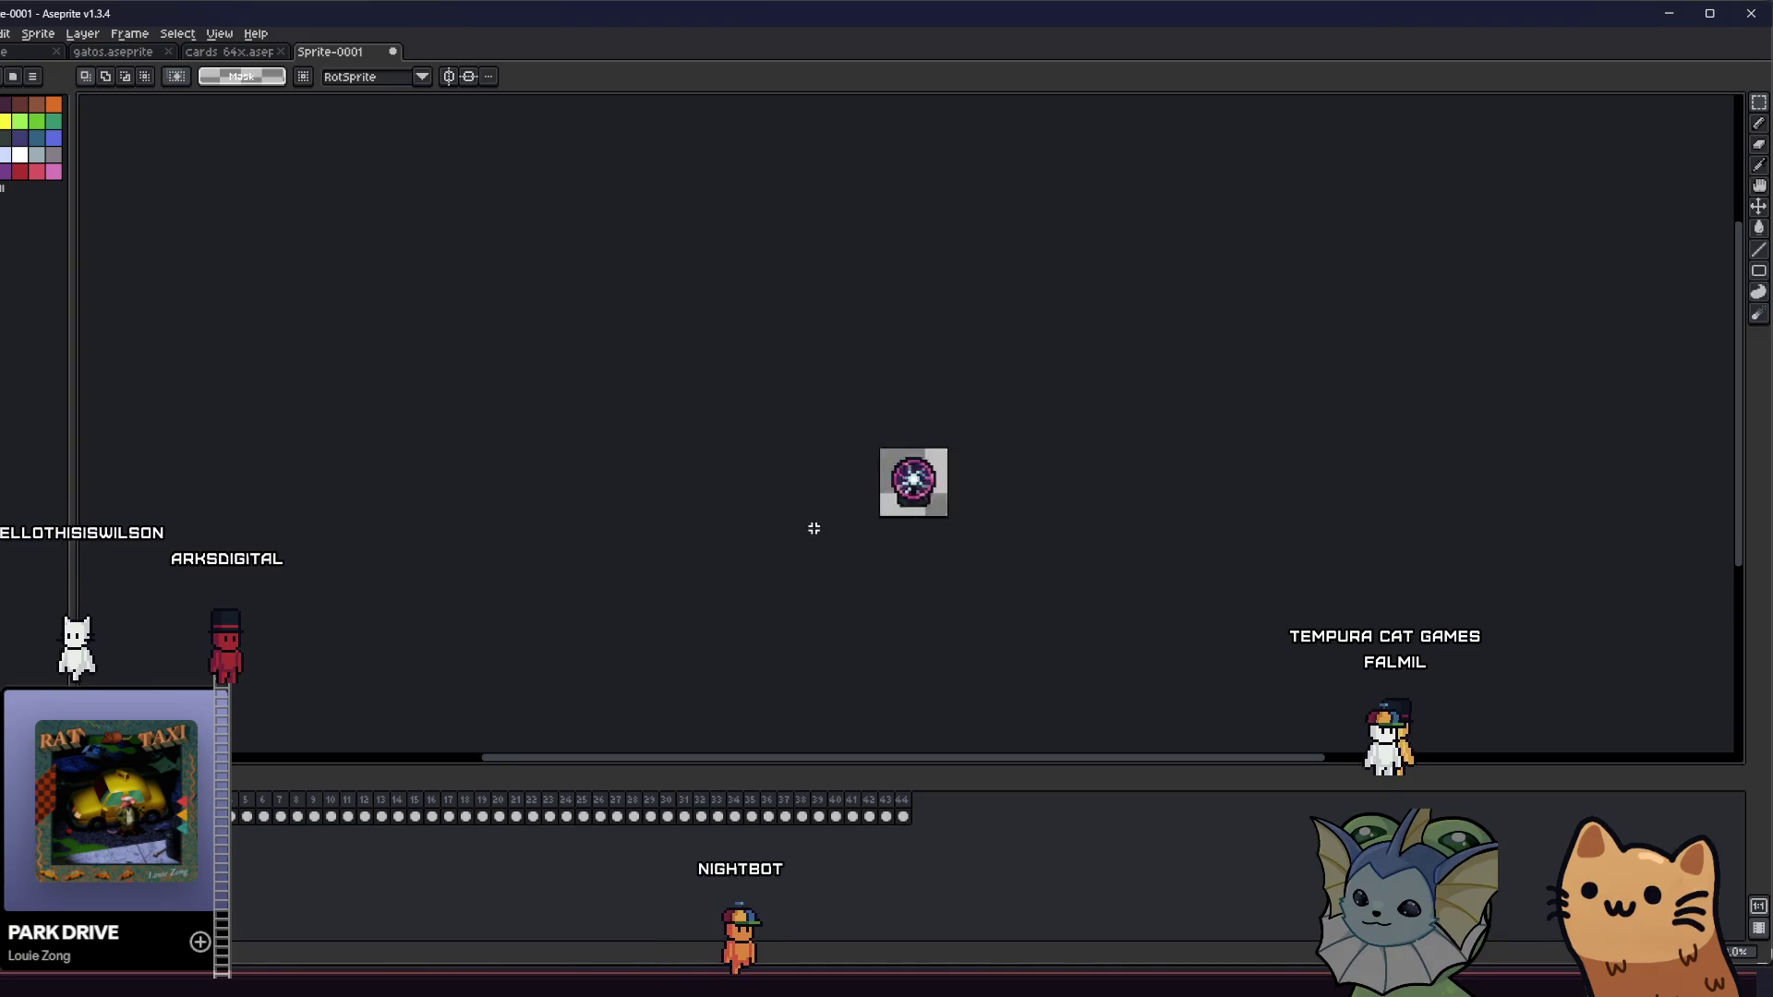
{"action": "left_click_drag", "start_coordinate": [802, 481], "coordinate": [632, 522]}
{"action": "key", "text": "Return"}
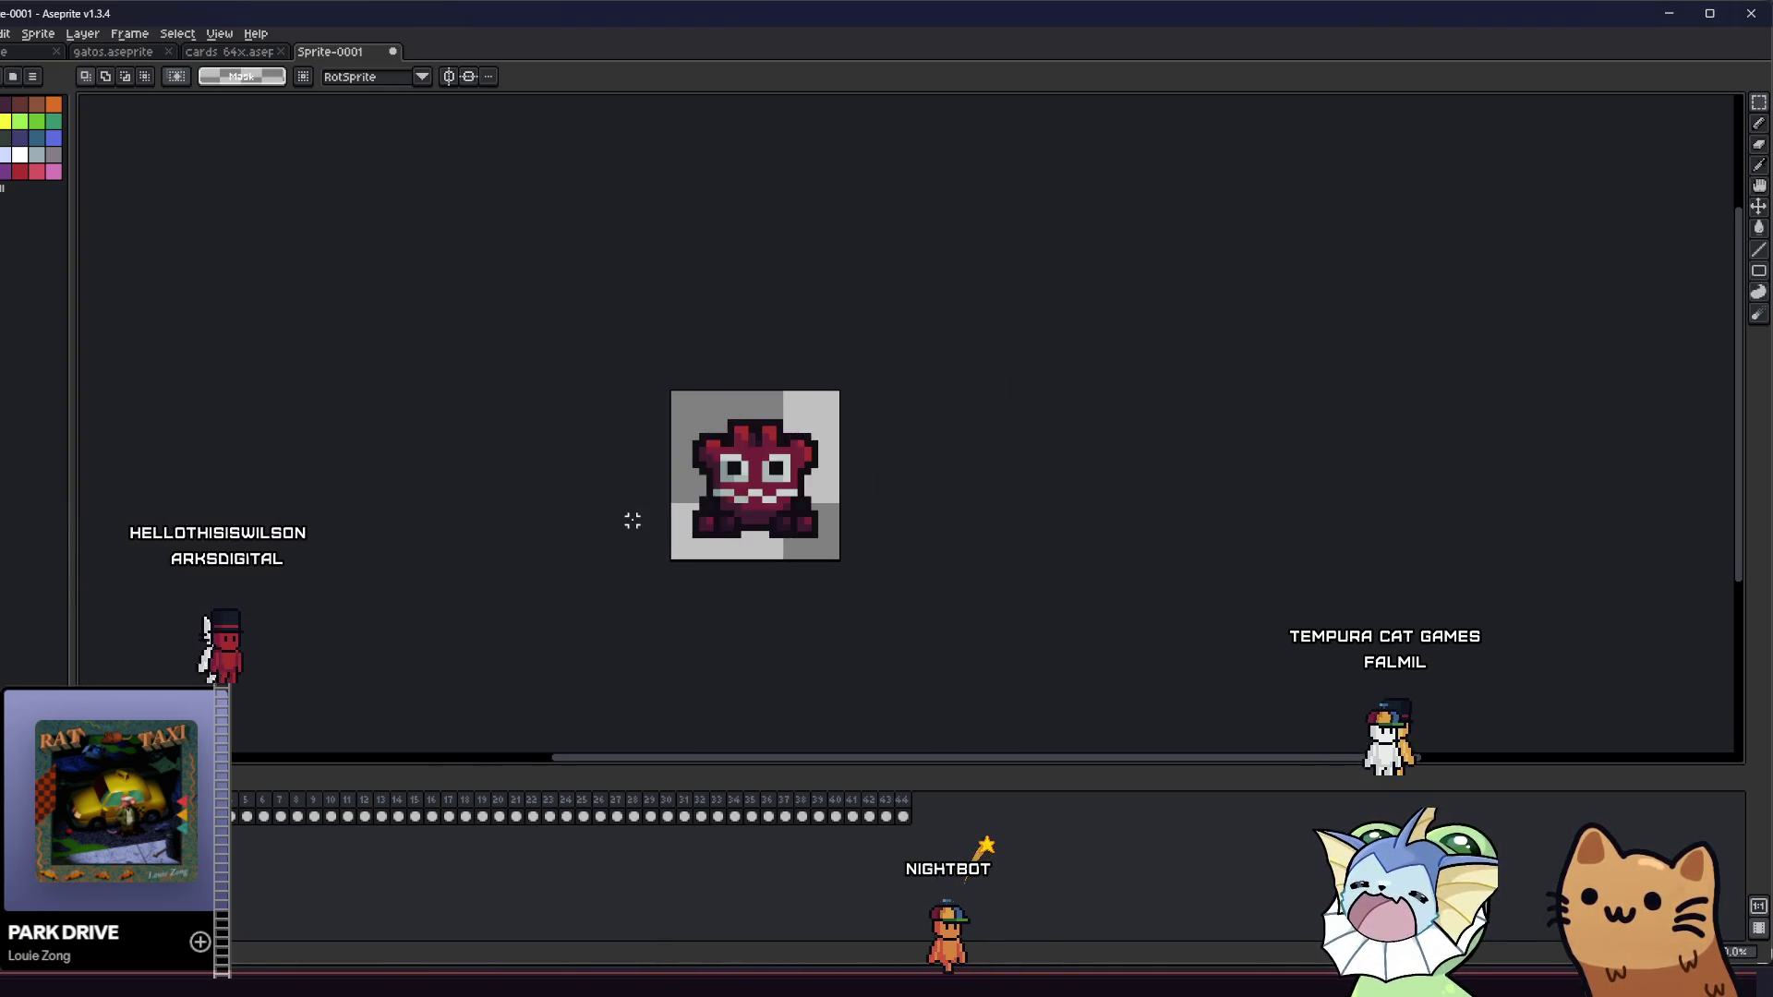
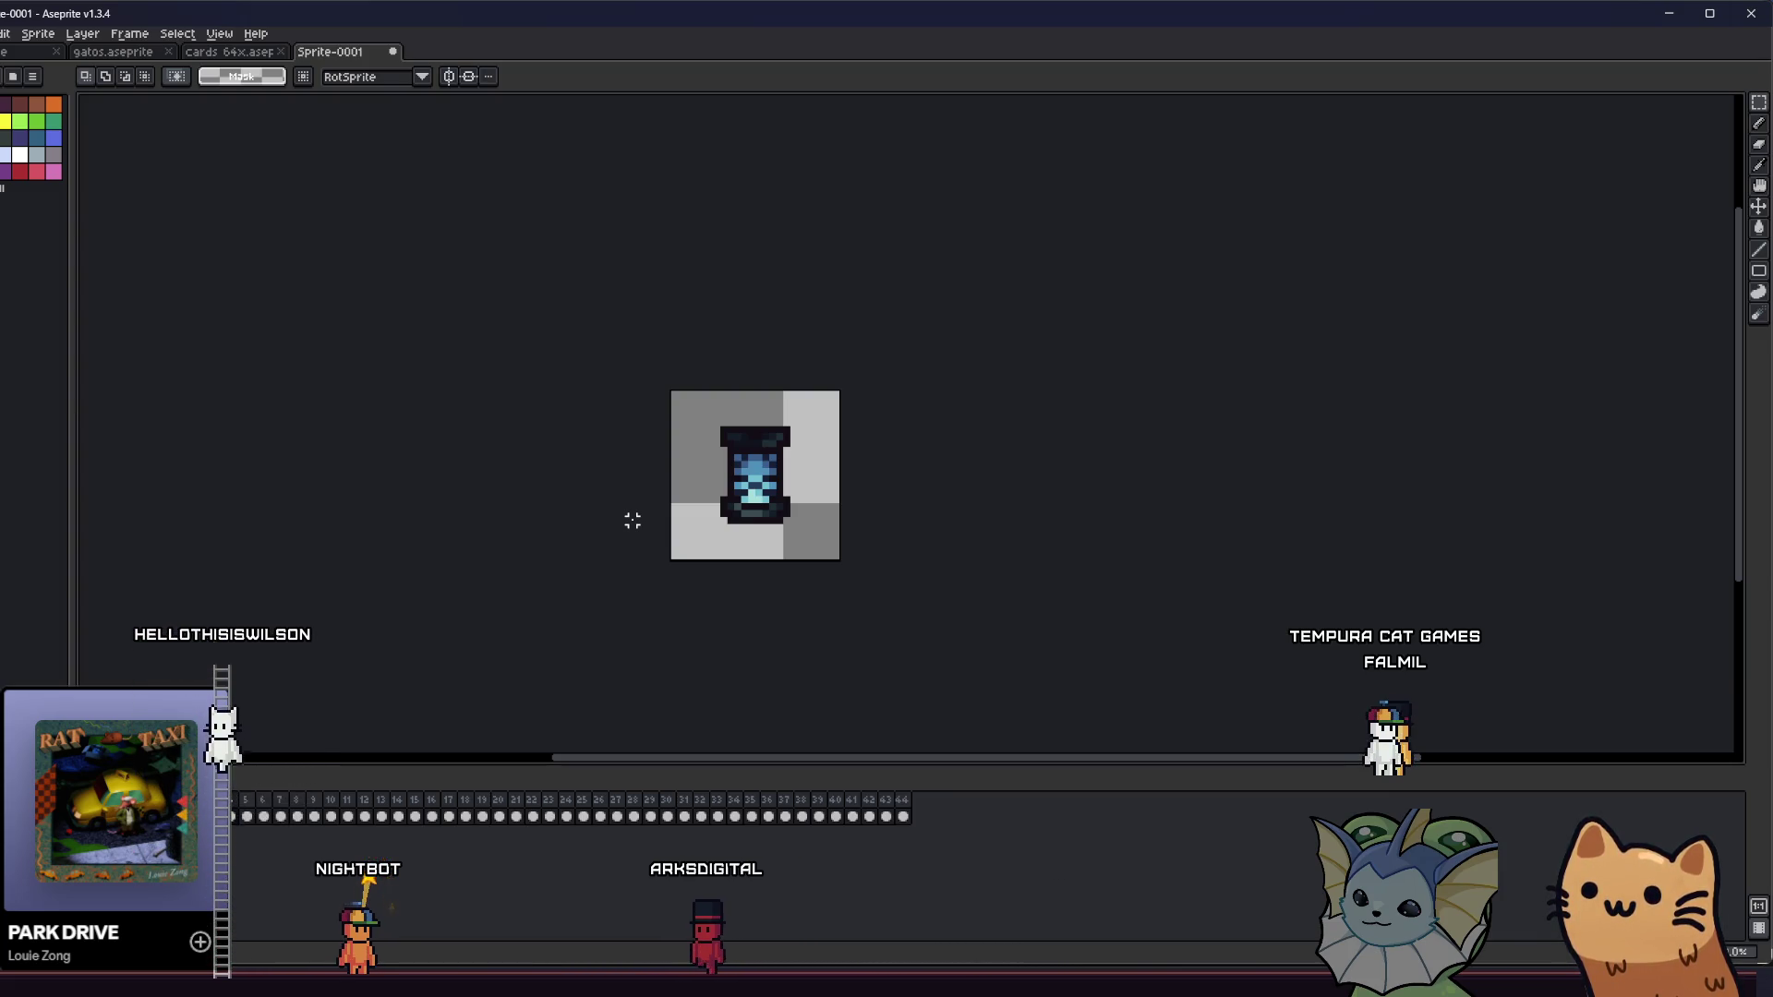
- Draw a dark pixel handle line across the top edge of the lantern icon
{"action": "key", "text": "i"}
{"action": "scroll", "coordinate": [730, 434], "scroll_direction": "up", "scroll_amount": 3}
{"action": "key", "text": "b"}
{"action": "left_click", "coordinate": [766, 386]}
{"action": "left_click", "coordinate": [879, 386]}
{"action": "left_click", "coordinate": [789, 364]}
{"action": "left_click_drag", "start_coordinate": [796, 362], "coordinate": [864, 363]}
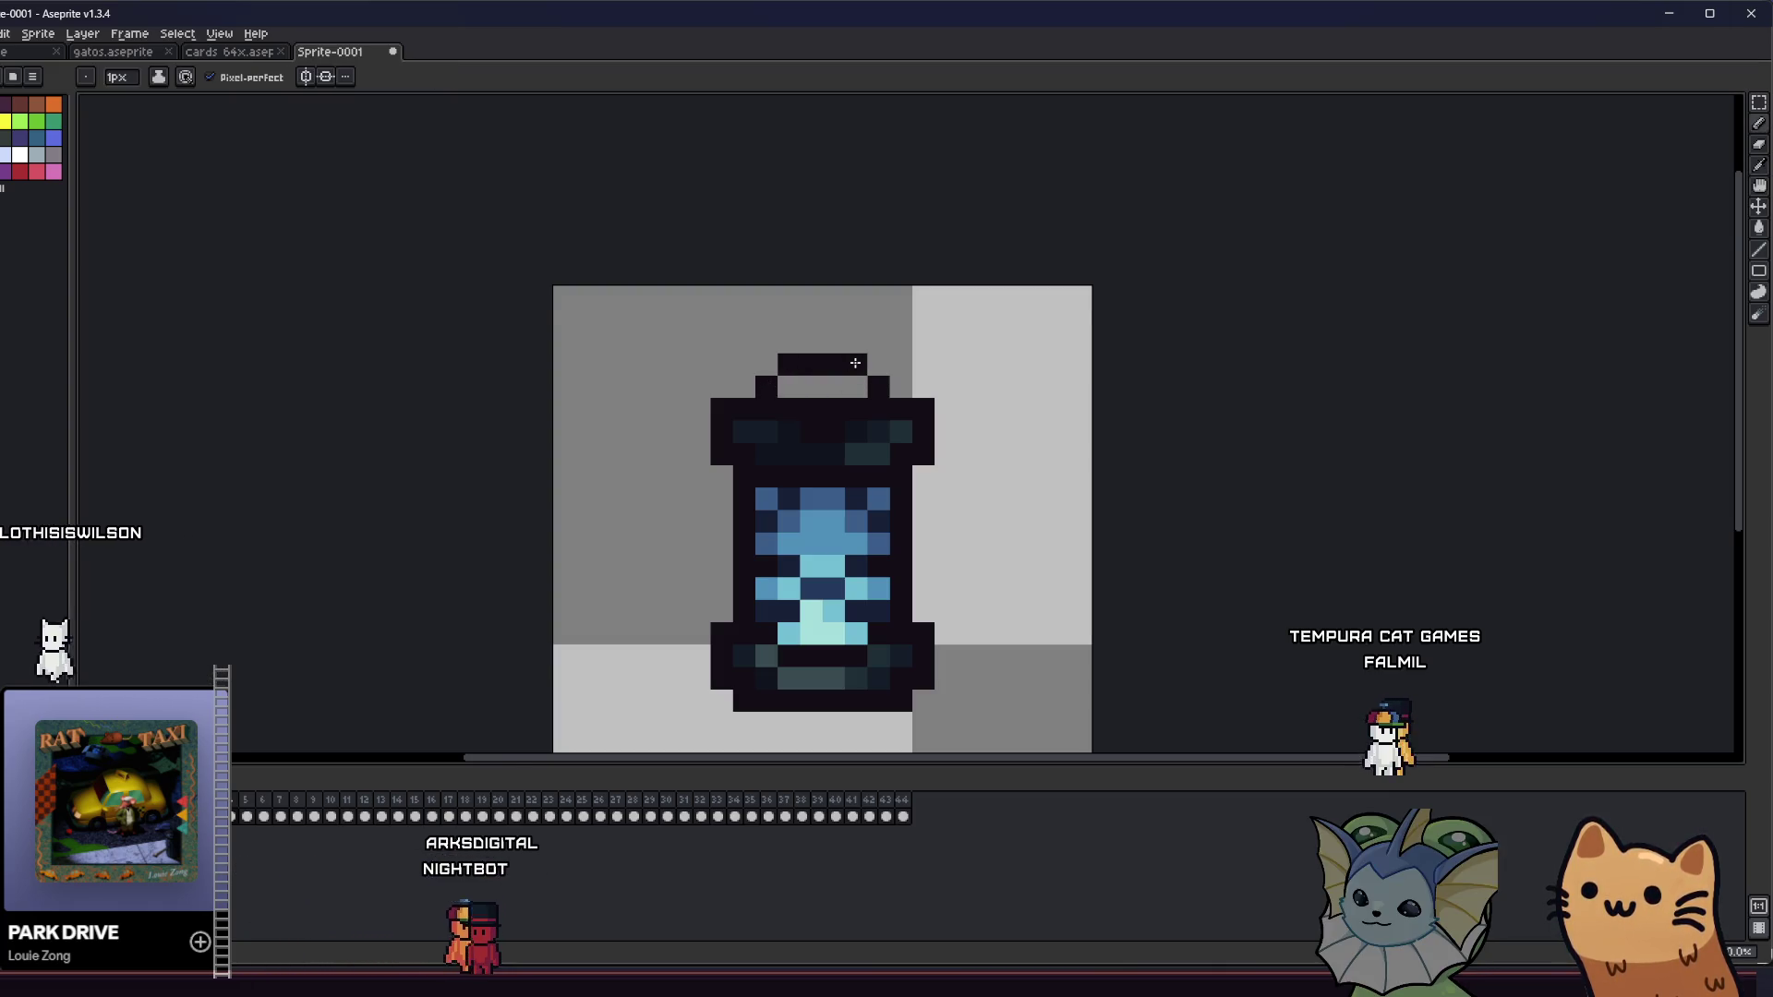
{"action": "scroll", "coordinate": [602, 476], "scroll_direction": "down", "scroll_amount": 3}
- Bring up the Save dialog with Ctrl+S and cancel it without saving
{"action": "key", "text": "v"}
{"action": "key", "text": "ctrl+s"}
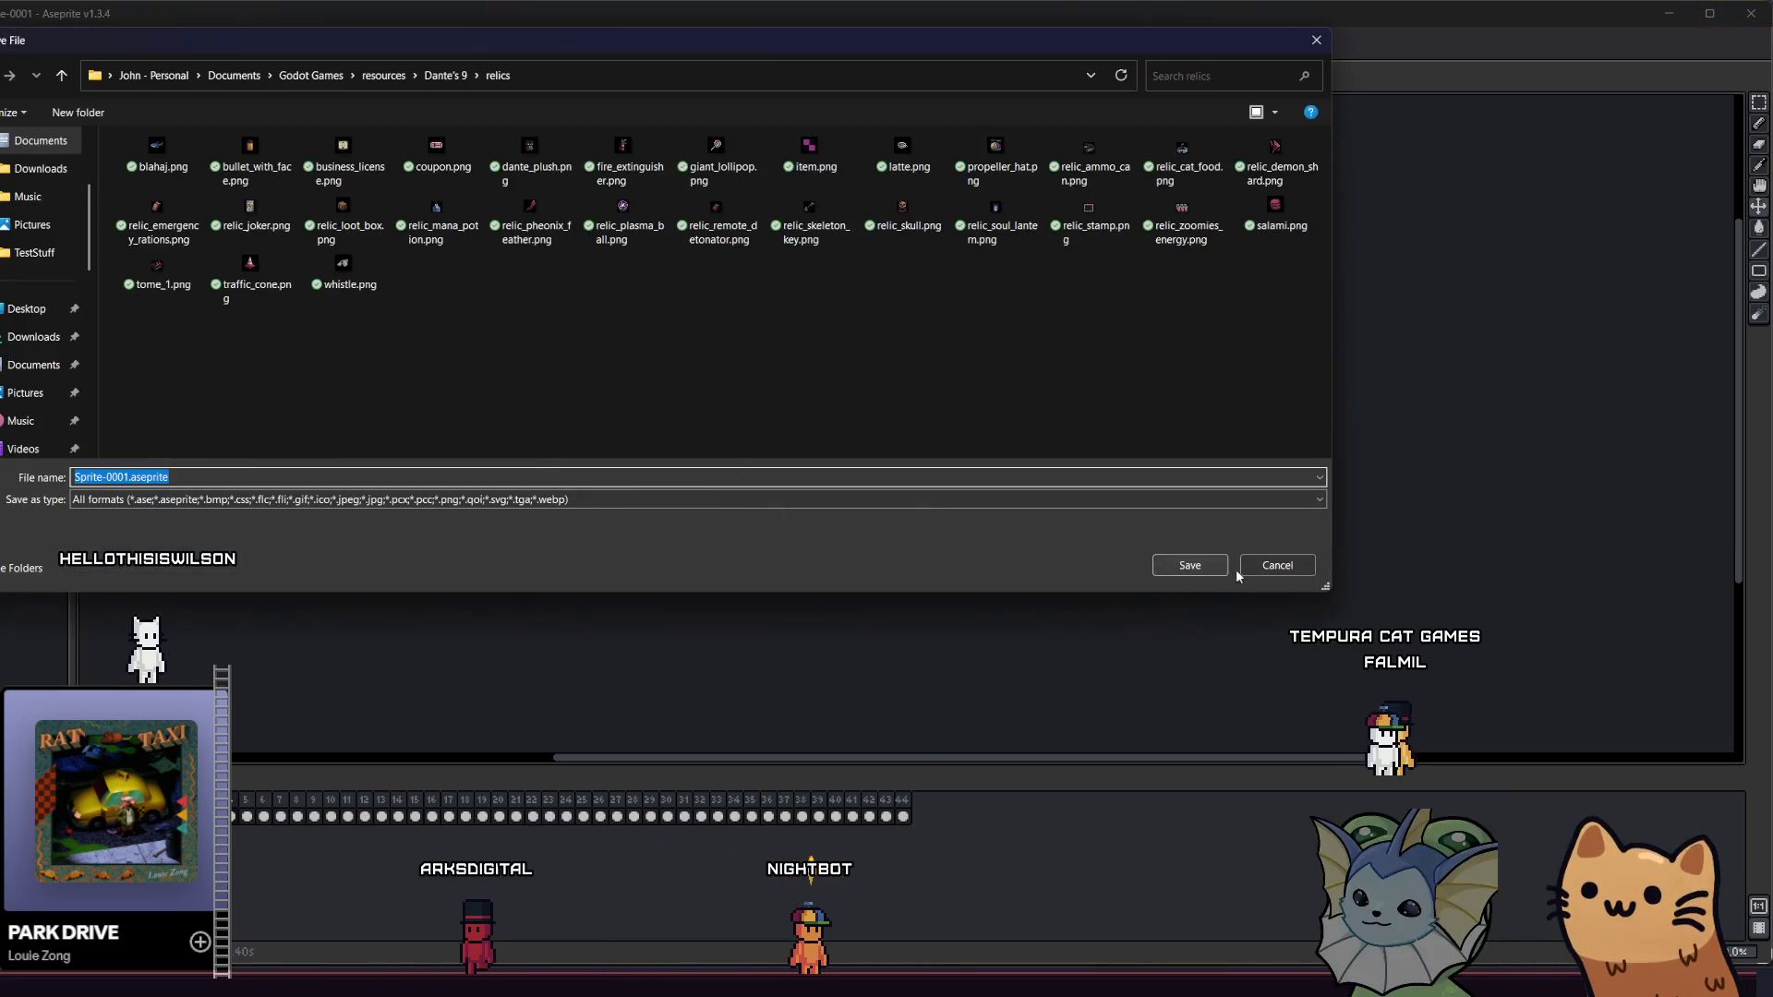
{"action": "left_click", "coordinate": [1262, 567]}
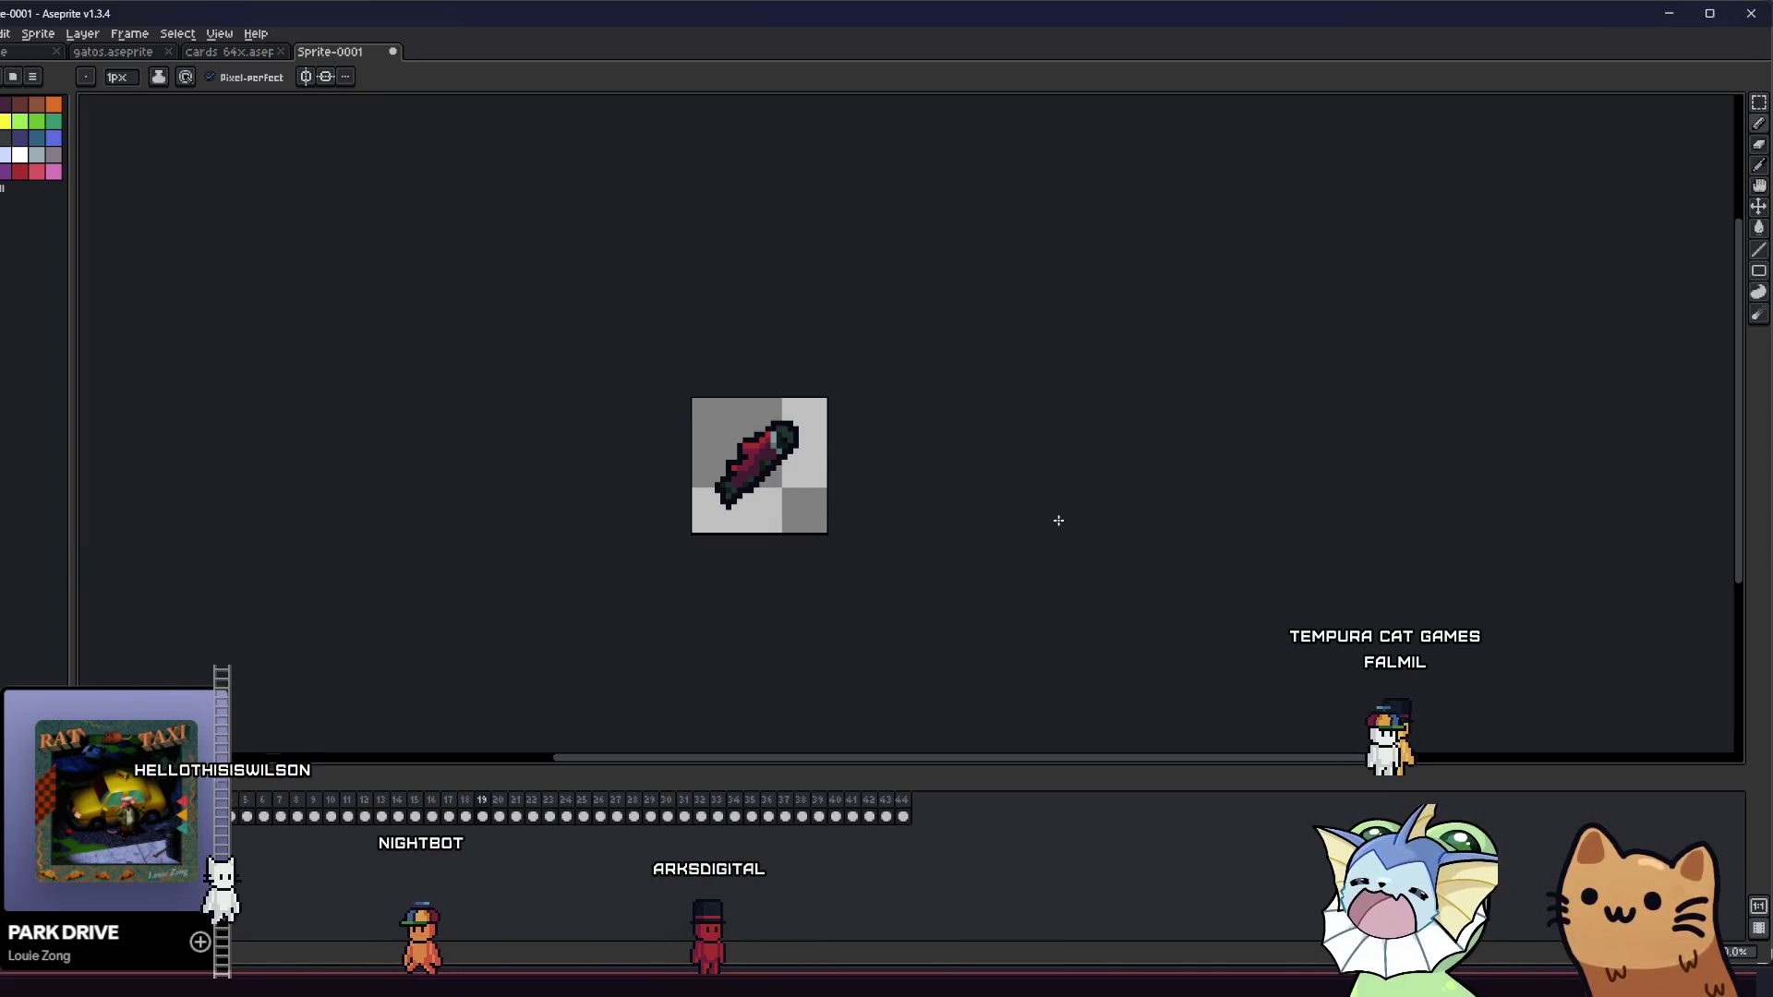
- Zoom in on the cup, sample its light teal rim colour and paint the black outline pixel with it
{"action": "scroll", "coordinate": [723, 456], "scroll_direction": "up", "scroll_amount": 1}
{"action": "scroll", "coordinate": [723, 456], "scroll_direction": "up", "scroll_amount": 1}
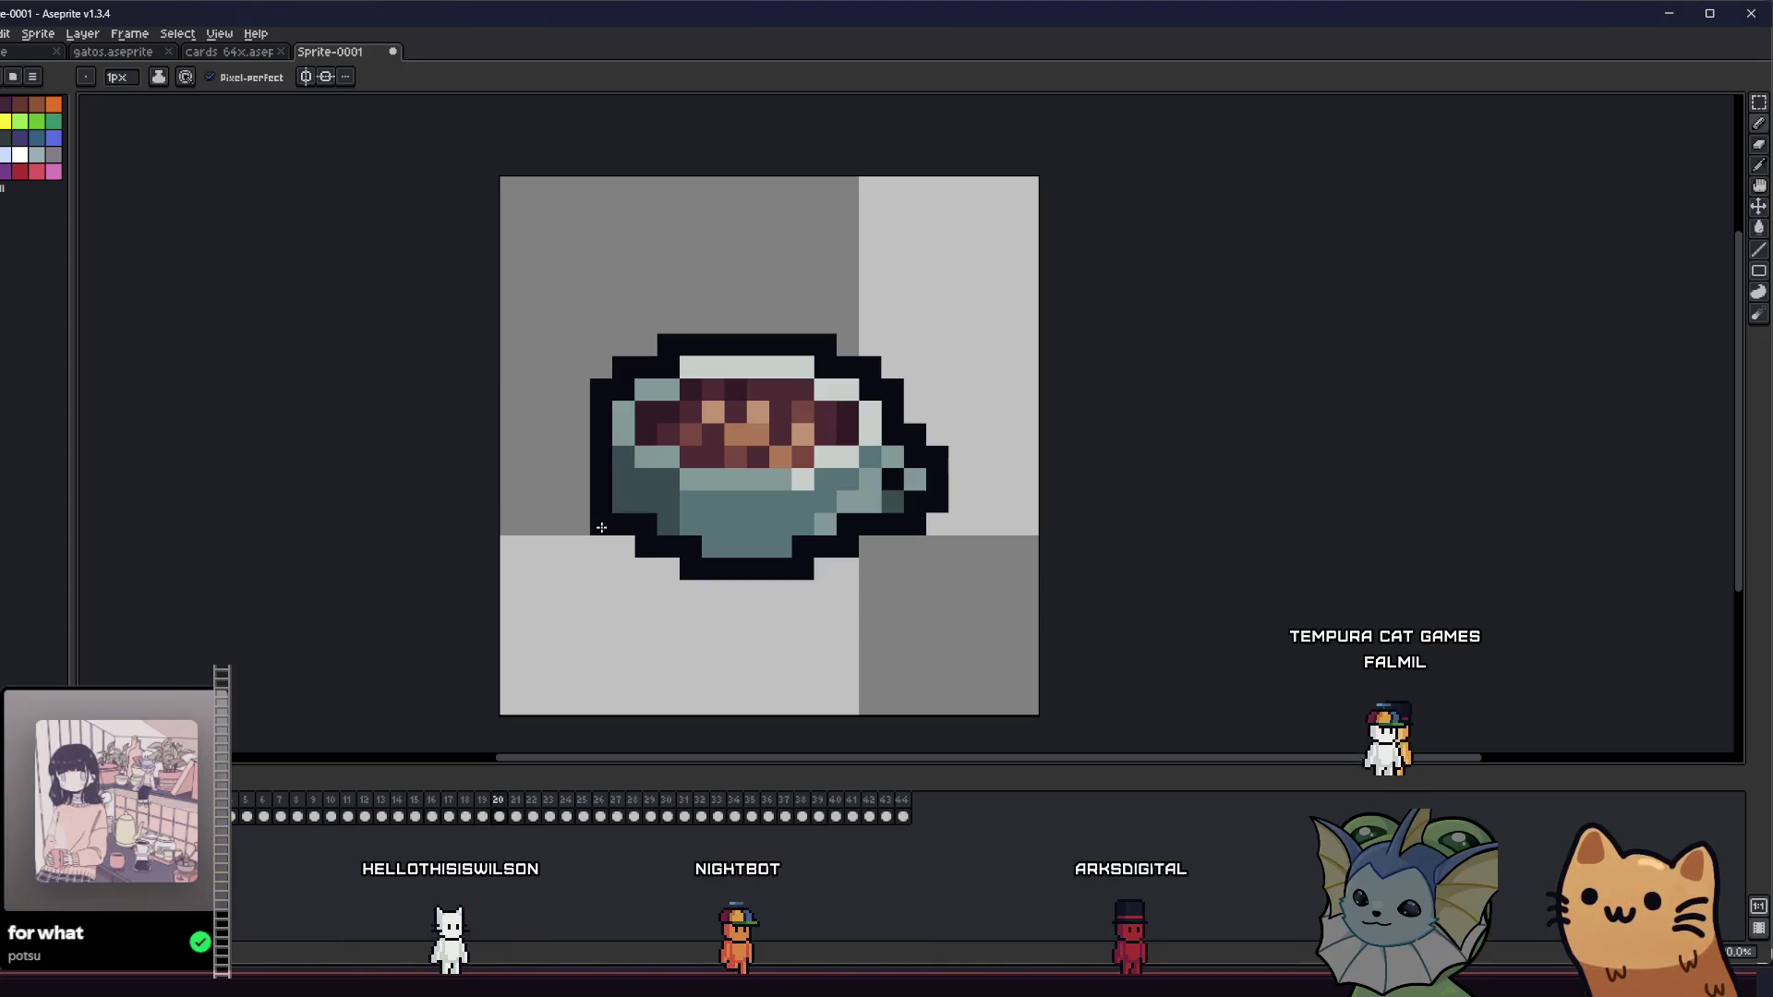
{"action": "scroll", "coordinate": [601, 527], "scroll_direction": "down", "scroll_amount": 5}
{"action": "left_click_drag", "start_coordinate": [449, 538], "coordinate": [423, 545]}
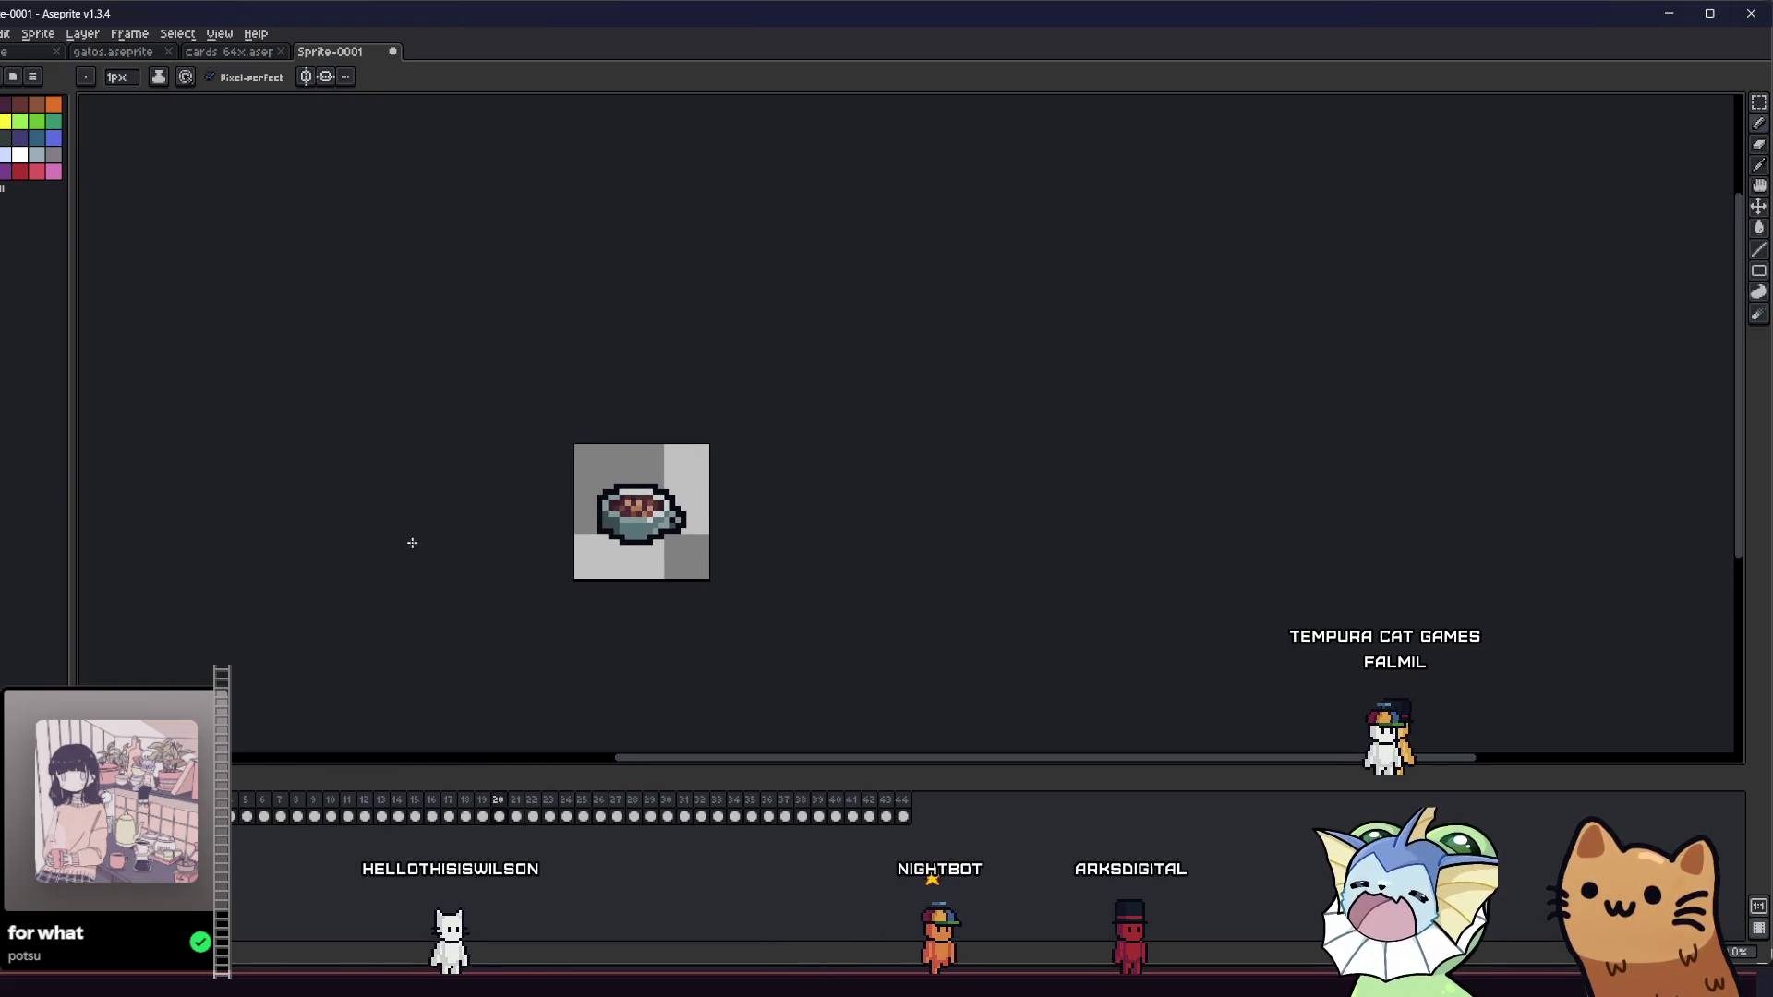
{"action": "key", "text": "ctrl"}
{"action": "left_click_drag", "start_coordinate": [440, 515], "coordinate": [487, 471]}
{"action": "scroll", "coordinate": [606, 503], "scroll_direction": "down", "scroll_amount": 2}
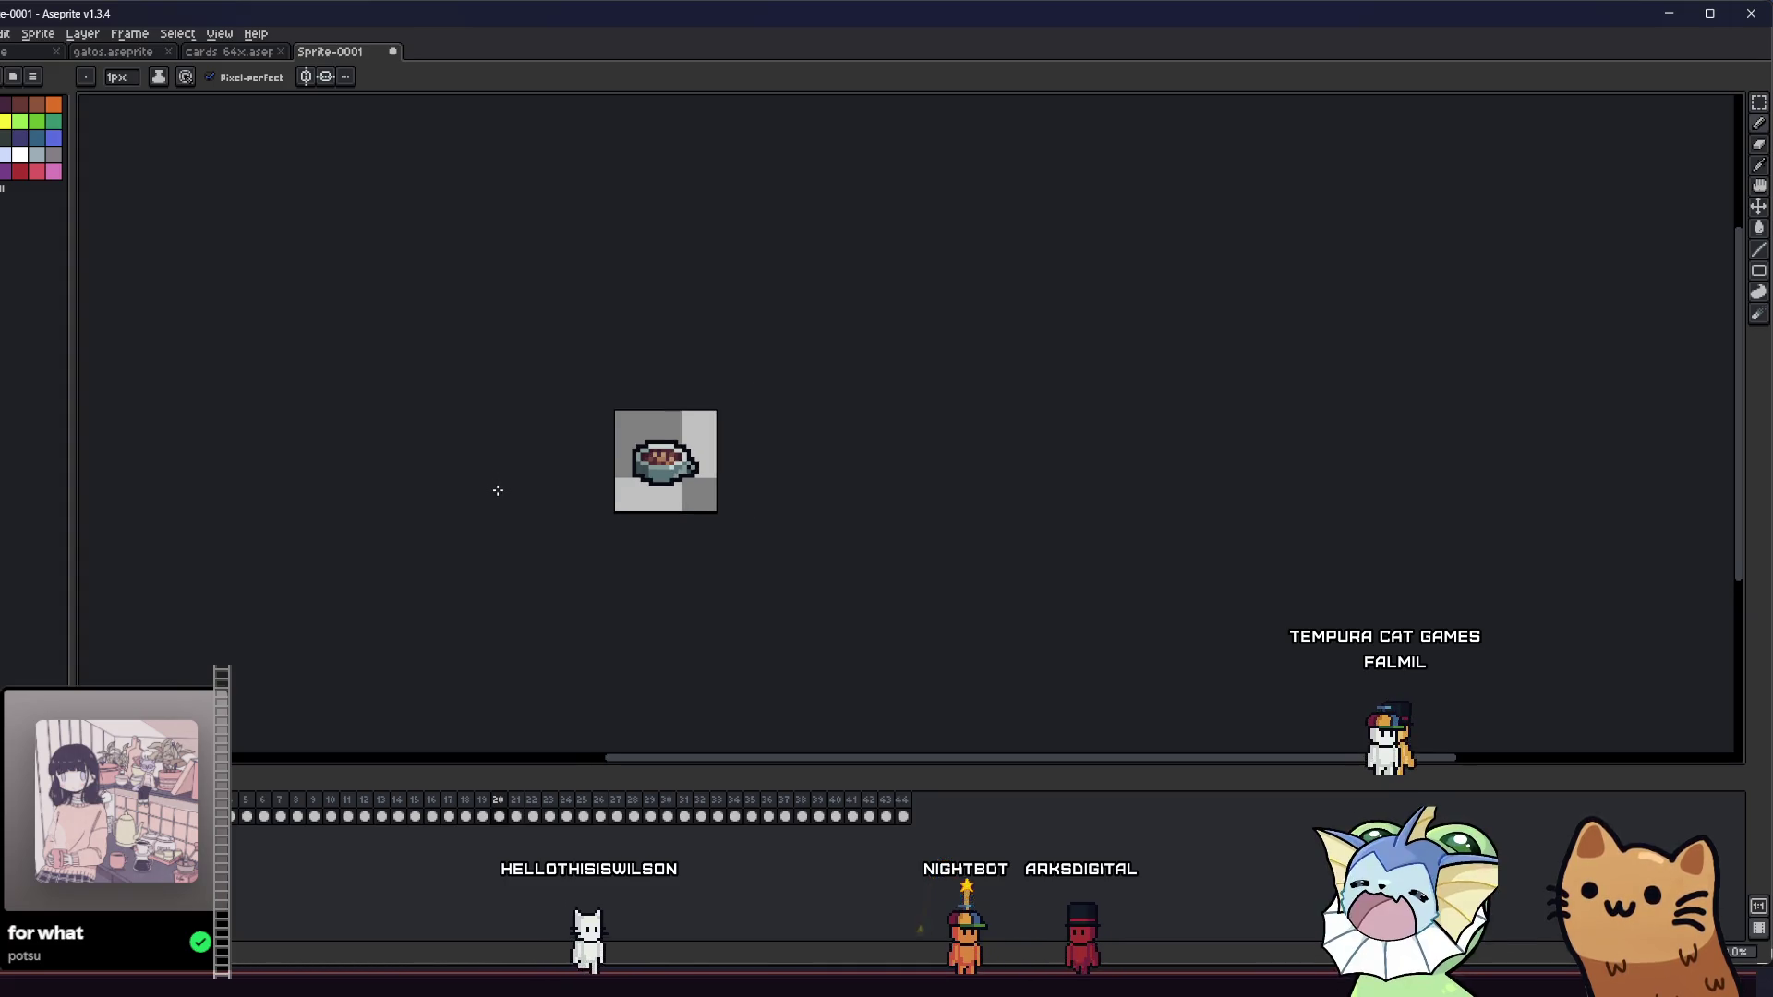
{"action": "scroll", "coordinate": [607, 504], "scroll_direction": "up", "scroll_amount": 2}
{"action": "scroll", "coordinate": [607, 503], "scroll_direction": "up", "scroll_amount": 8}
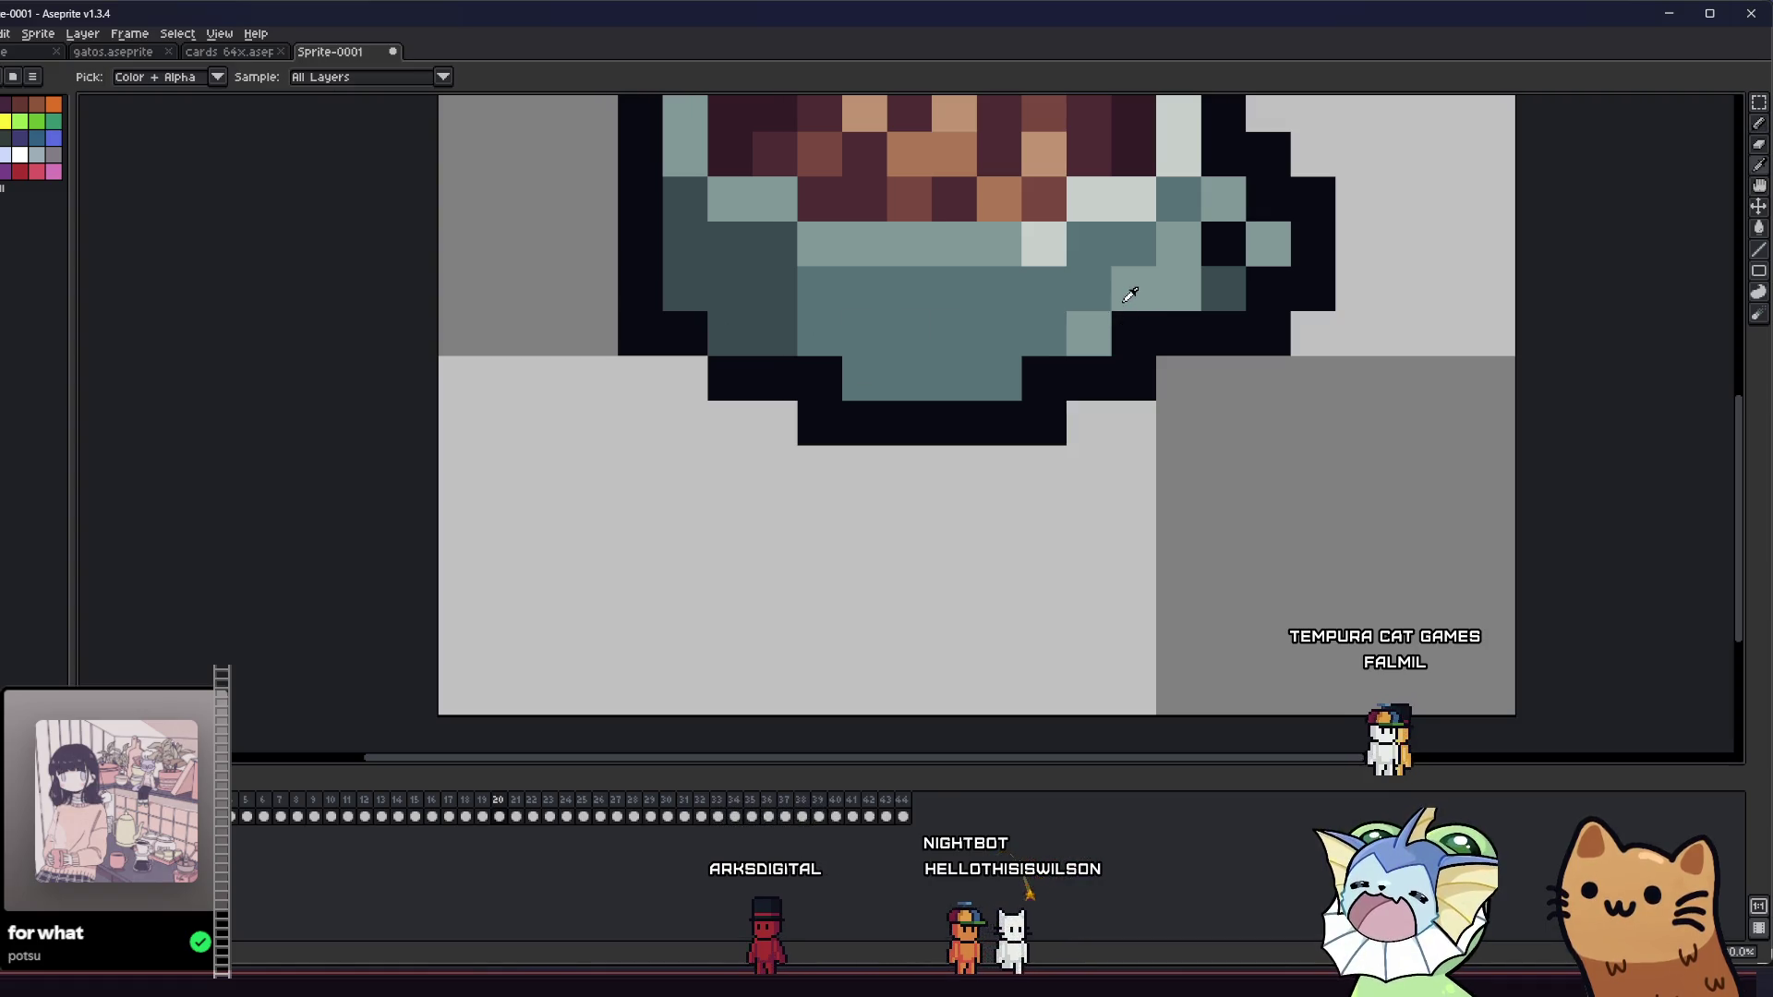
{"action": "left_click", "coordinate": [1127, 285], "text": "alt"}
{"action": "left_click", "coordinate": [1133, 332]}
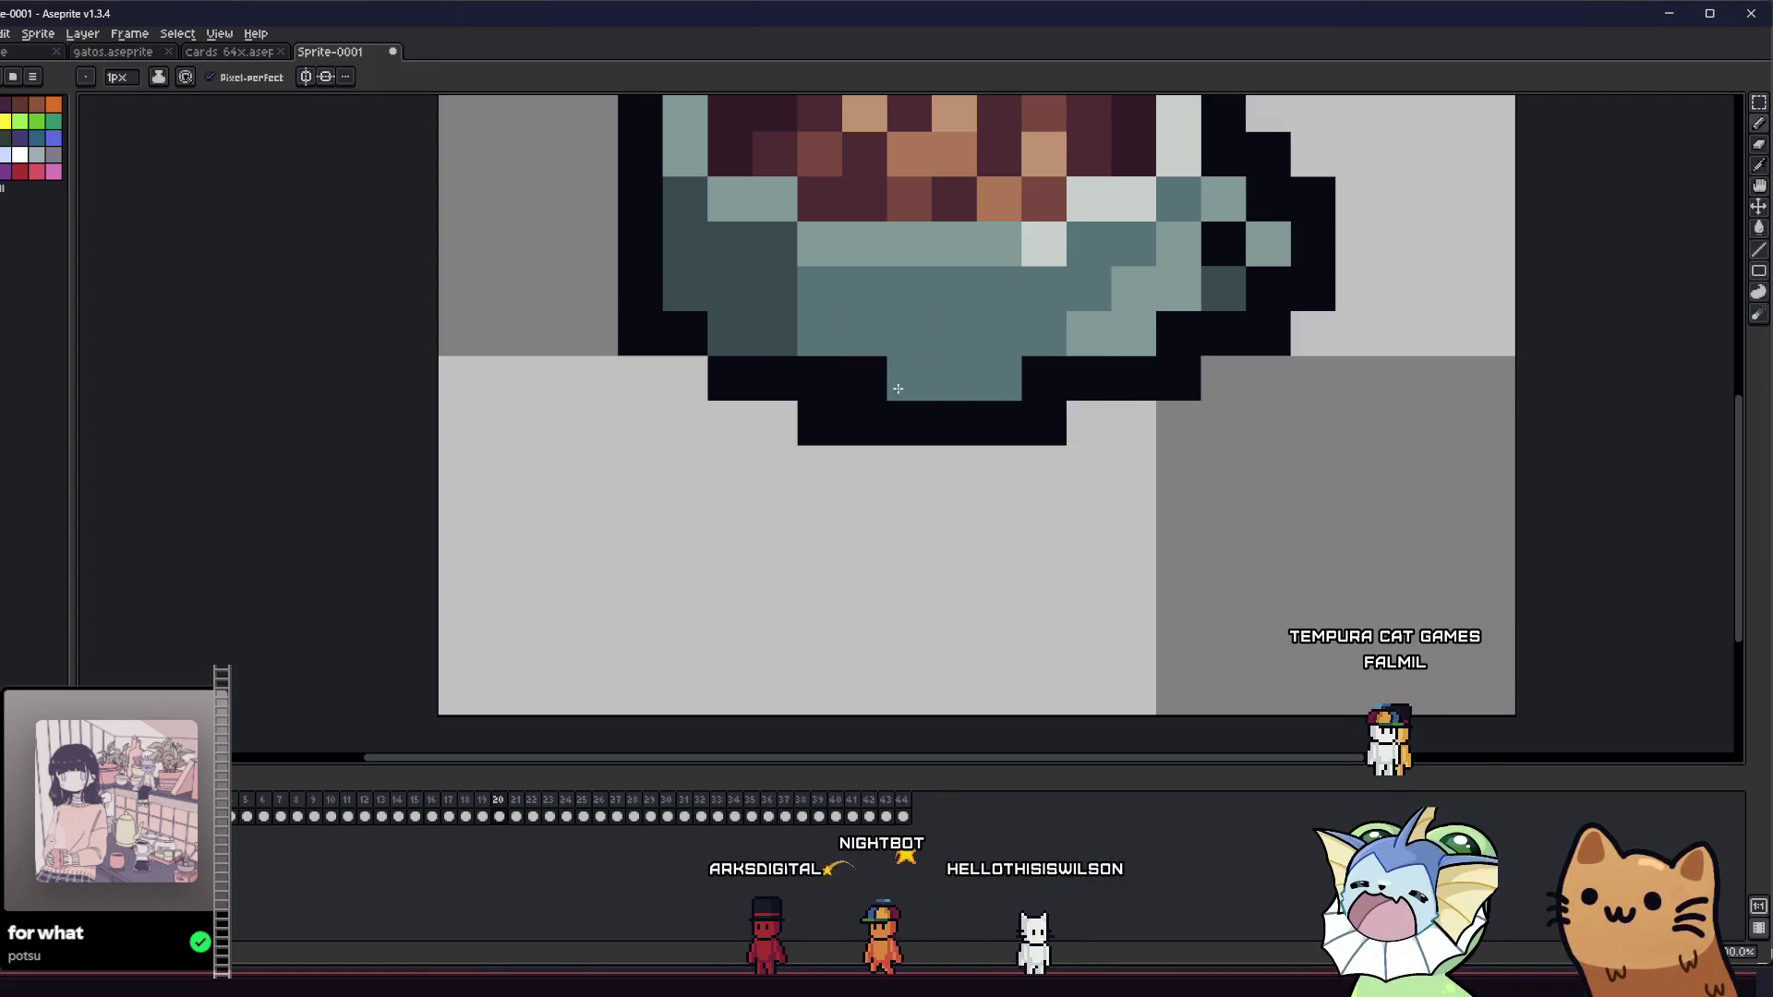
- Pan around the cup to check the recoloured rim, ending on frame 21's fruit icon
{"action": "scroll", "coordinate": [627, 426], "scroll_direction": "down", "scroll_amount": 8}
{"action": "mouse_move", "coordinate": [627, 426]}
{"action": "left_mouse_down"}
{"action": "mouse_move", "coordinate": [518, 502]}
{"action": "mouse_move", "coordinate": [515, 566]}
{"action": "left_mouse_up"}
{"action": "scroll", "coordinate": [539, 507], "scroll_direction": "down", "scroll_amount": 3}
{"action": "scroll", "coordinate": [561, 543], "scroll_direction": "up", "scroll_amount": 2}
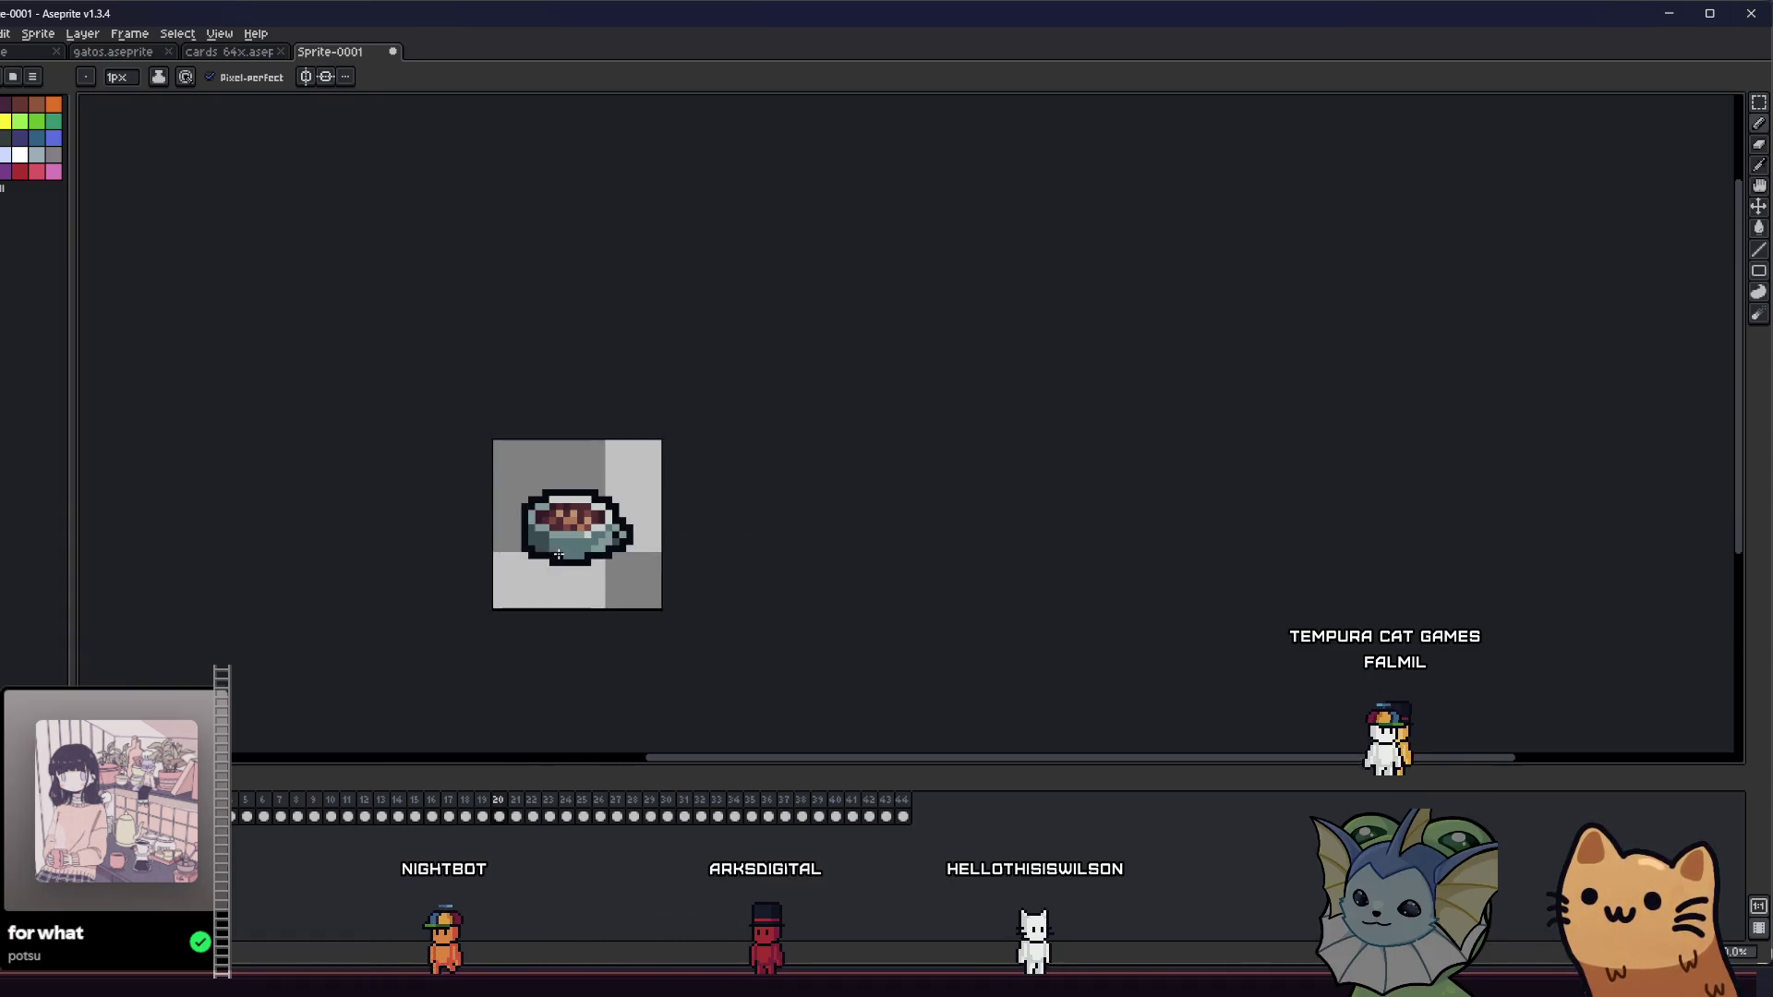
{"action": "left_click_drag", "start_coordinate": [396, 554], "coordinate": [550, 522]}
{"action": "scroll", "coordinate": [730, 531], "scroll_direction": "up", "scroll_amount": 3}
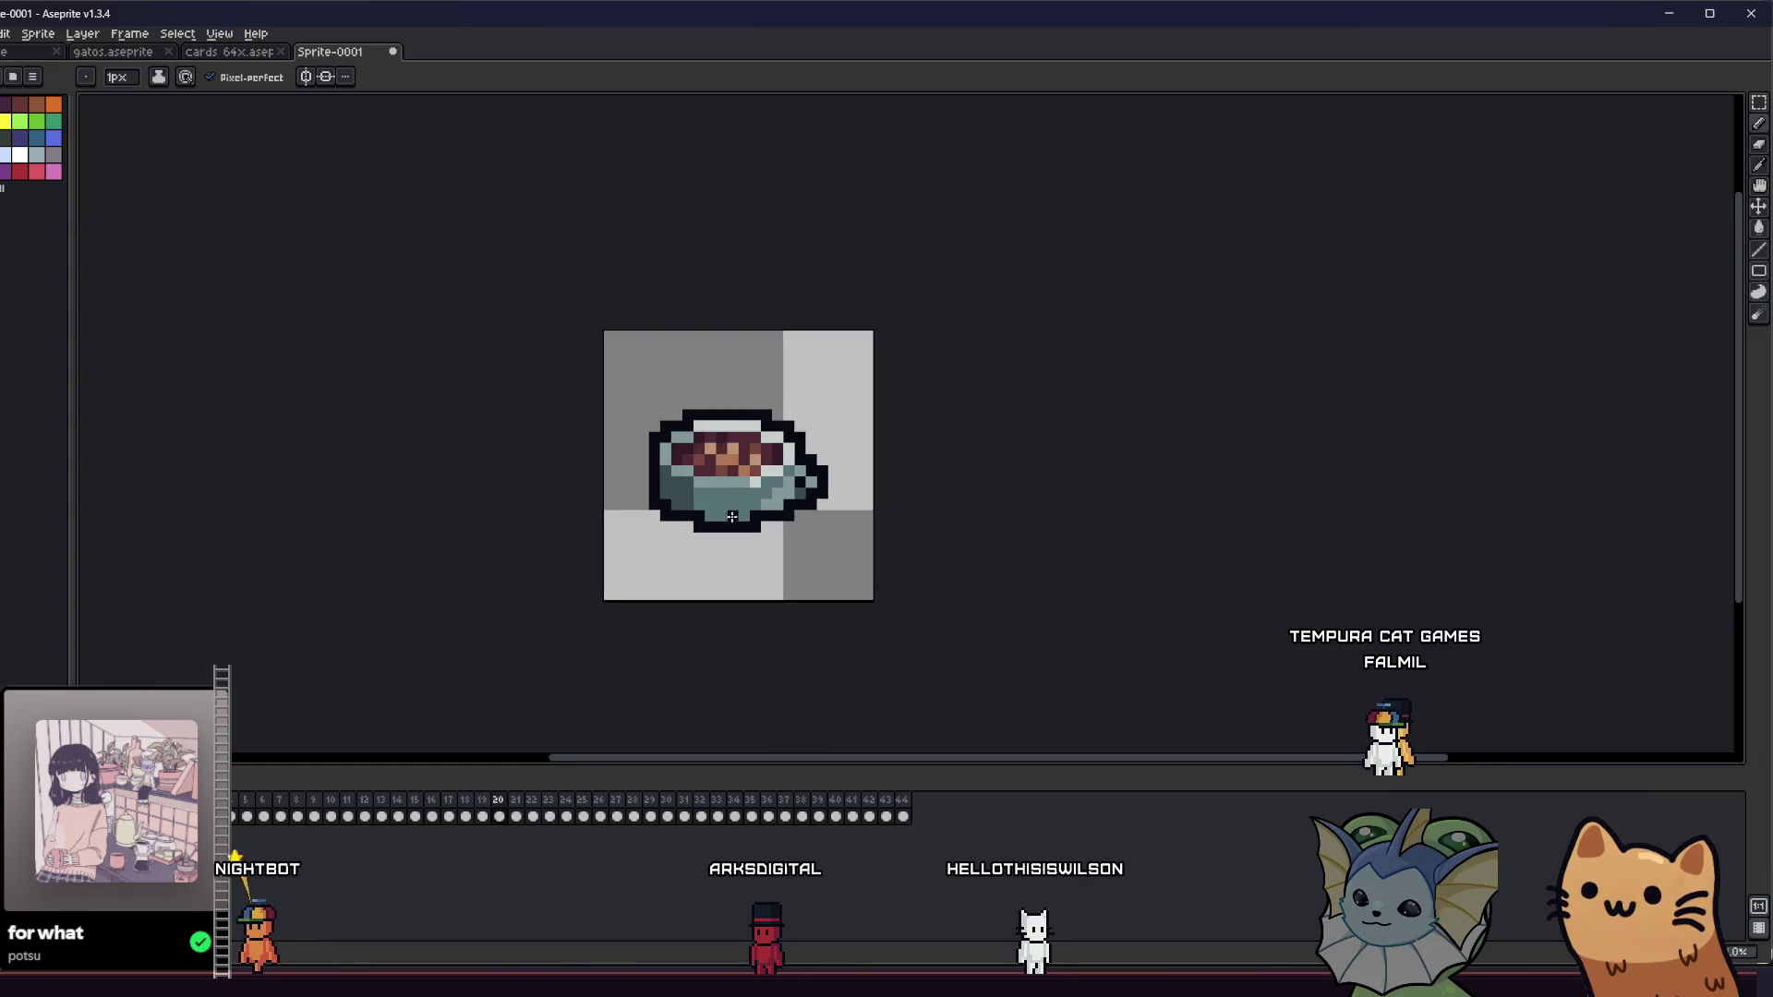
{"action": "key", "text": "v"}
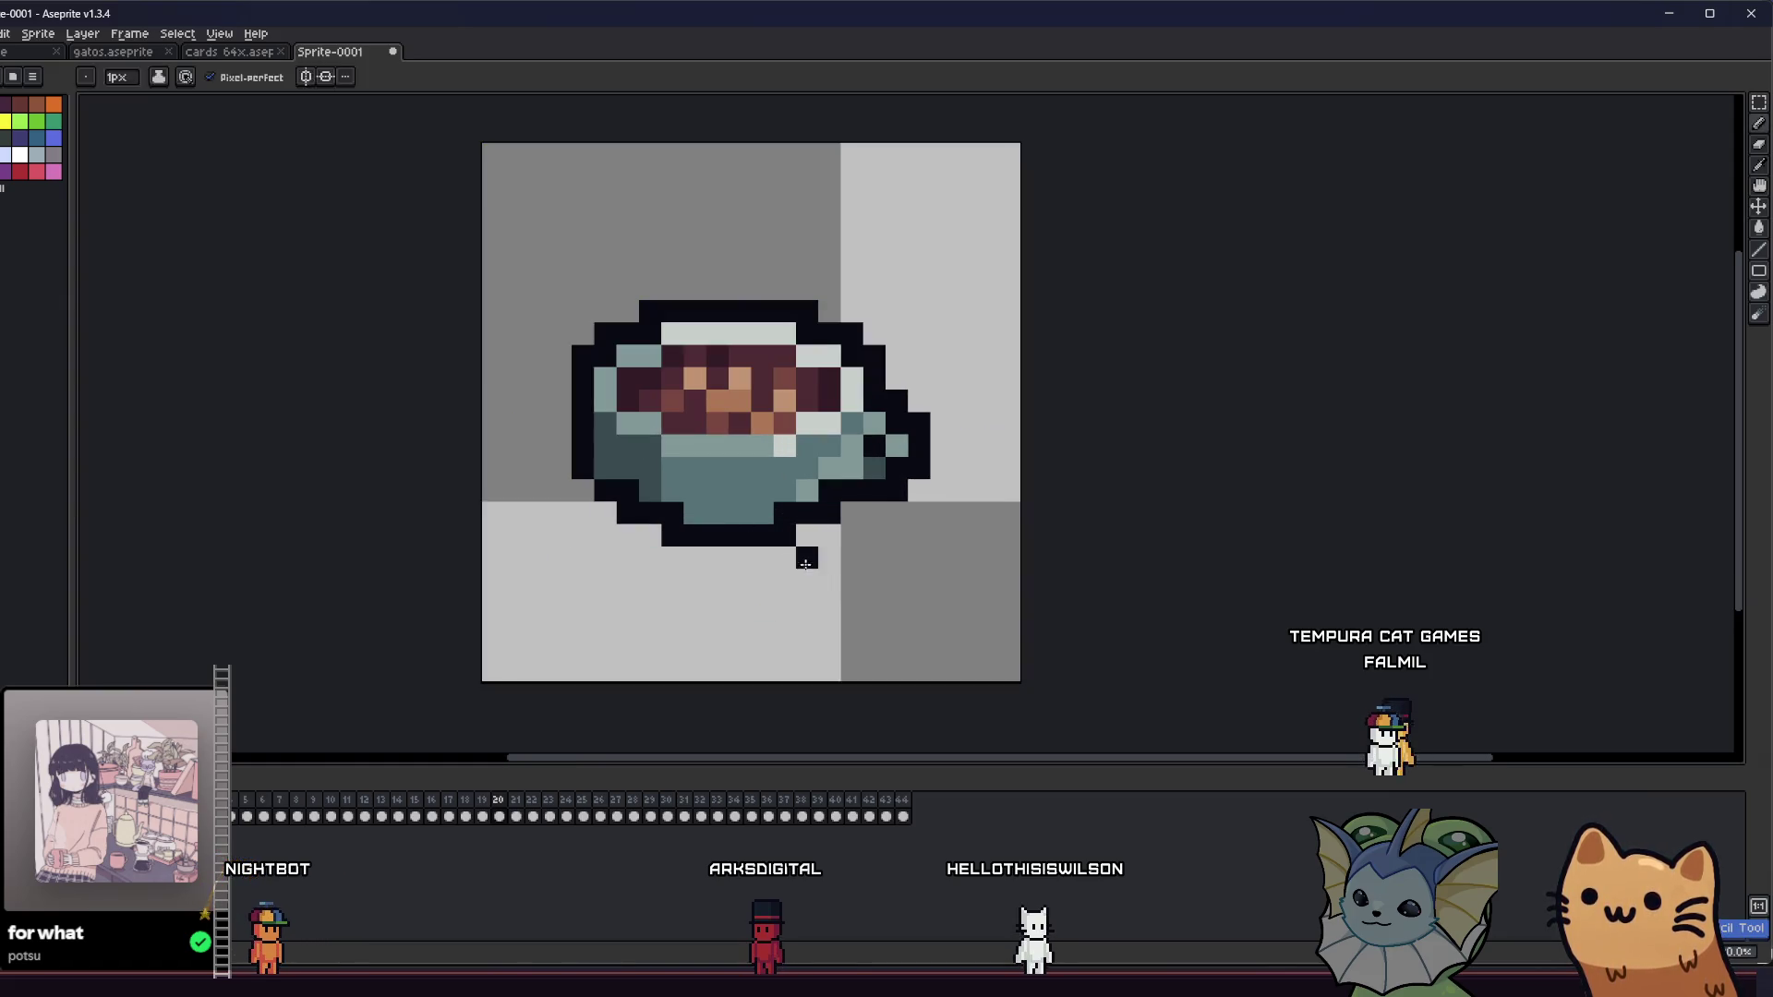
{"action": "left_click_drag", "start_coordinate": [687, 544], "coordinate": [644, 526]}
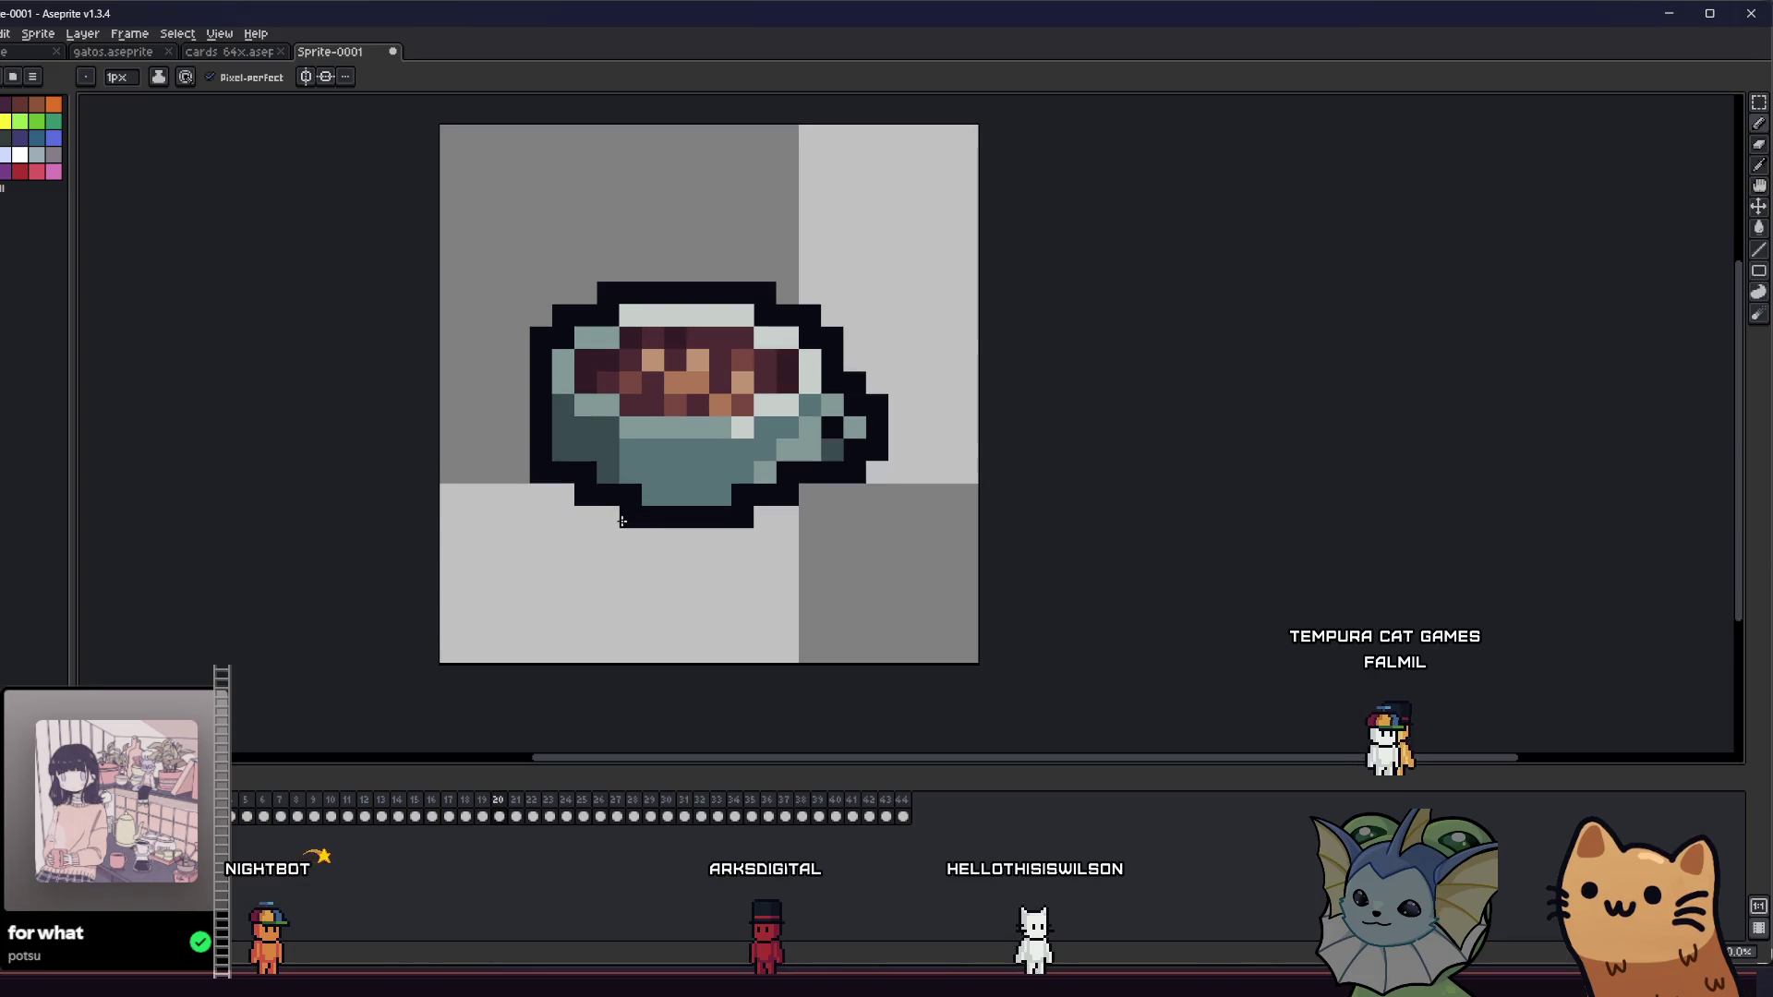
{"action": "scroll", "coordinate": [592, 531], "scroll_direction": "down", "scroll_amount": 3}
{"action": "left_click_drag", "start_coordinate": [480, 559], "coordinate": [482, 498]}
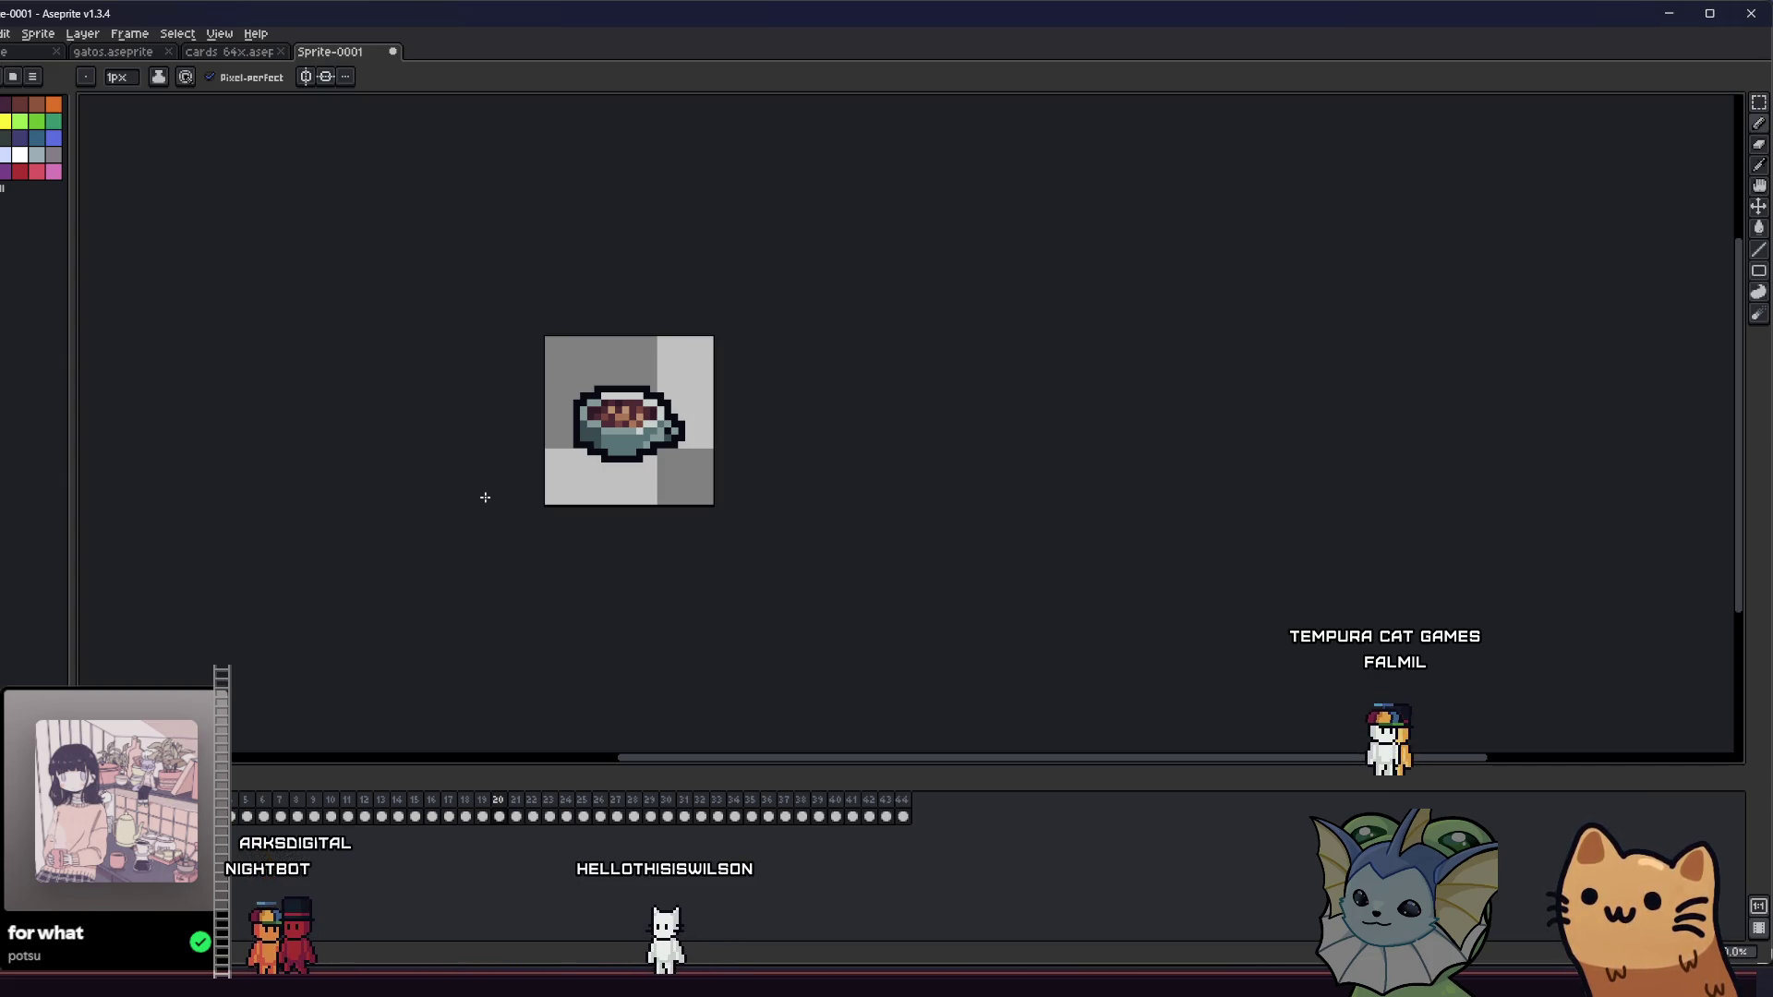
{"action": "key", "text": "Right"}
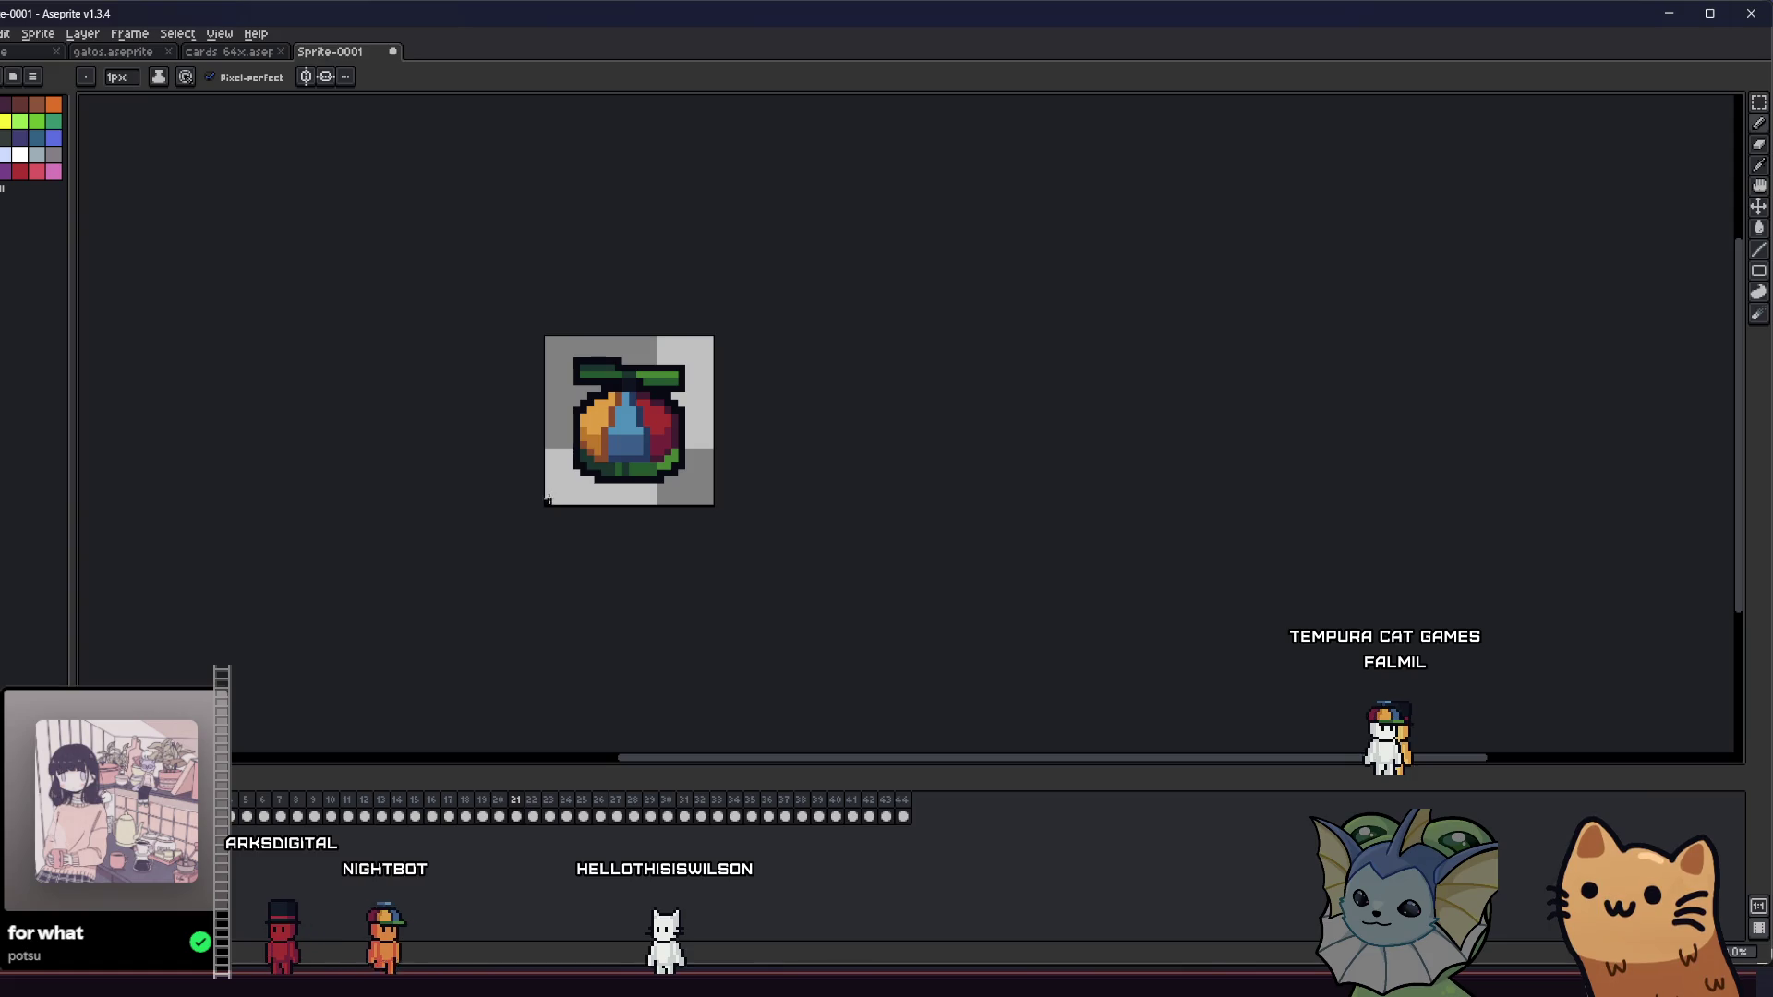
- Flip through frames 20–24 to the red fruit, then bring up the gatos.aseprite sheet
{"action": "key", "text": "Right"}
{"action": "key", "text": "Left"}
{"action": "key", "text": "Right"}
{"action": "key", "text": "Left"}
{"action": "key", "text": "Left"}
{"action": "key", "text": "Right"}
{"action": "key", "text": "Right"}
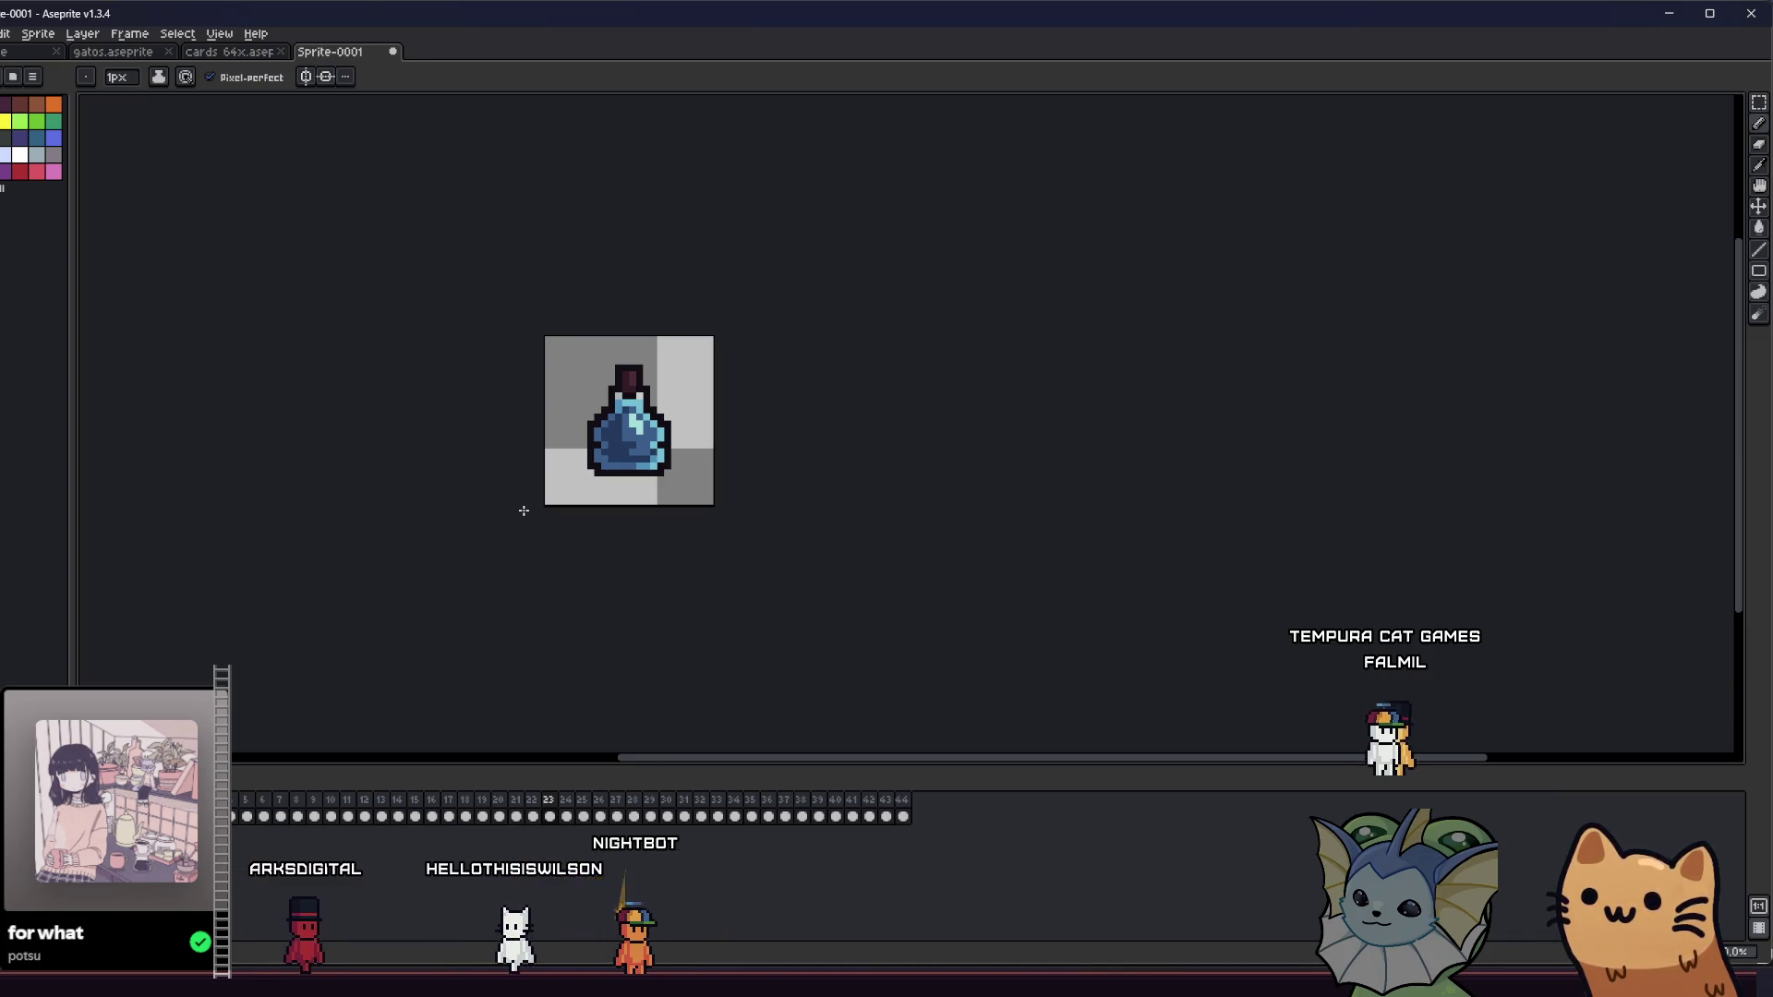
{"action": "key", "text": "Right"}
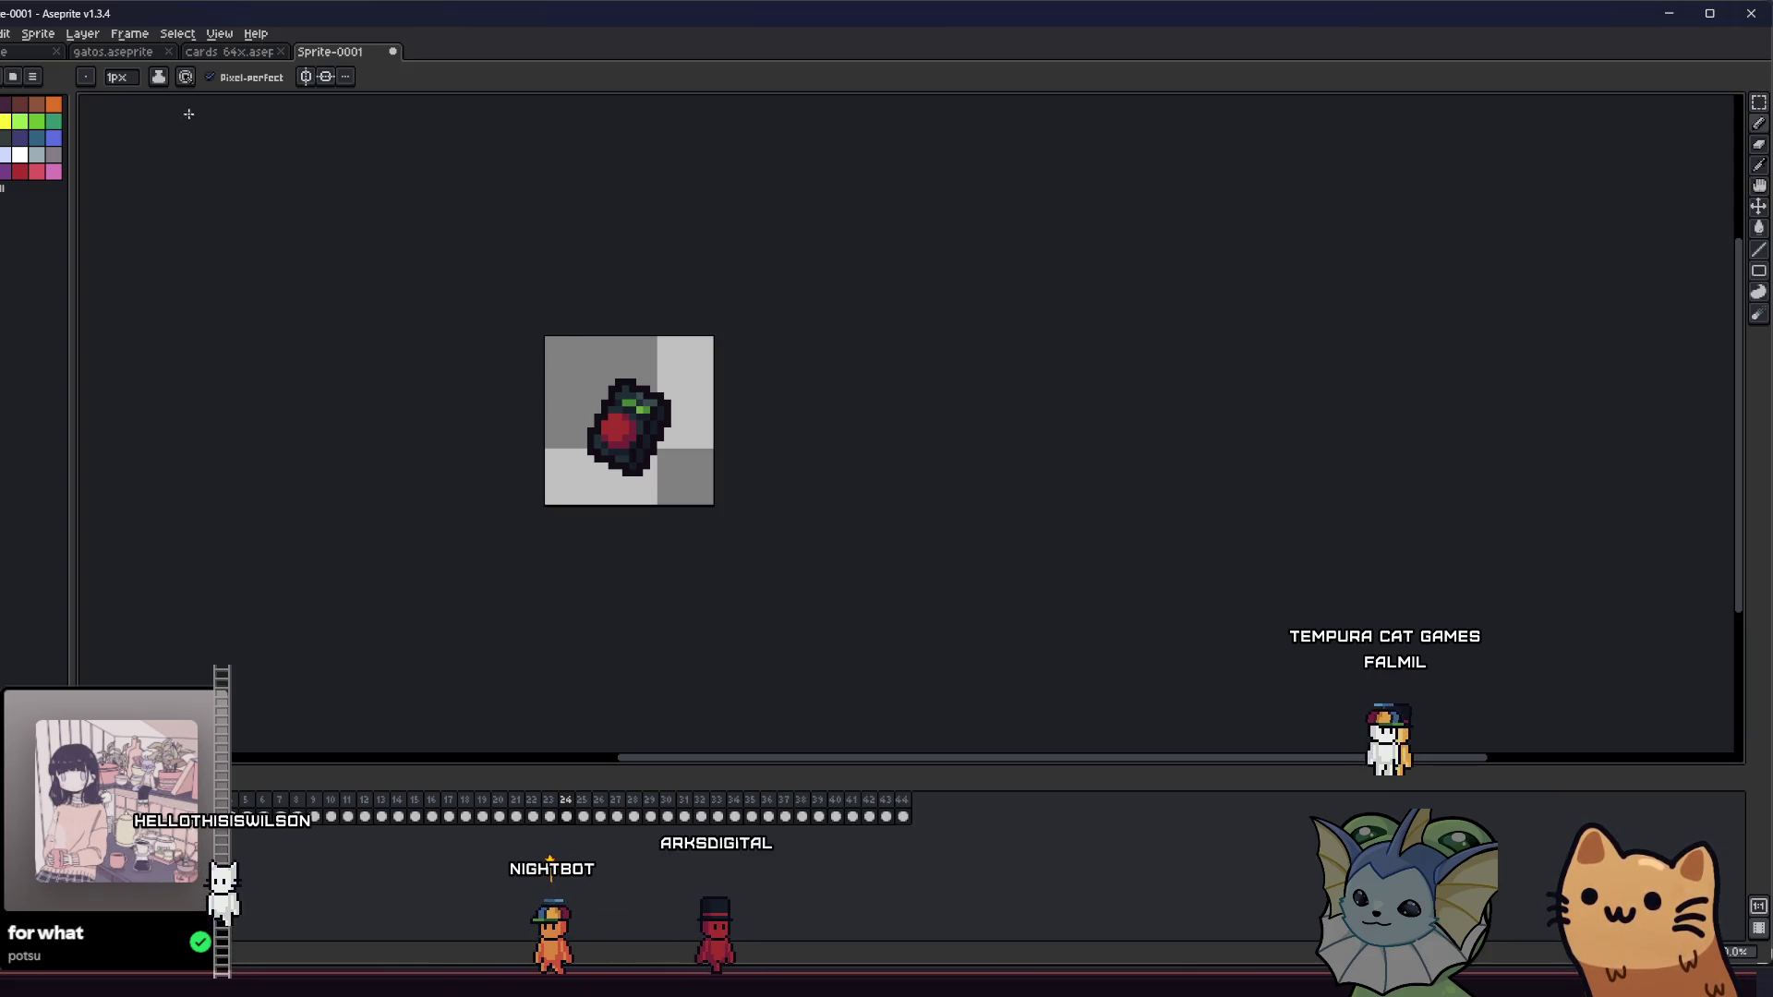
{"action": "left_click", "coordinate": [145, 52]}
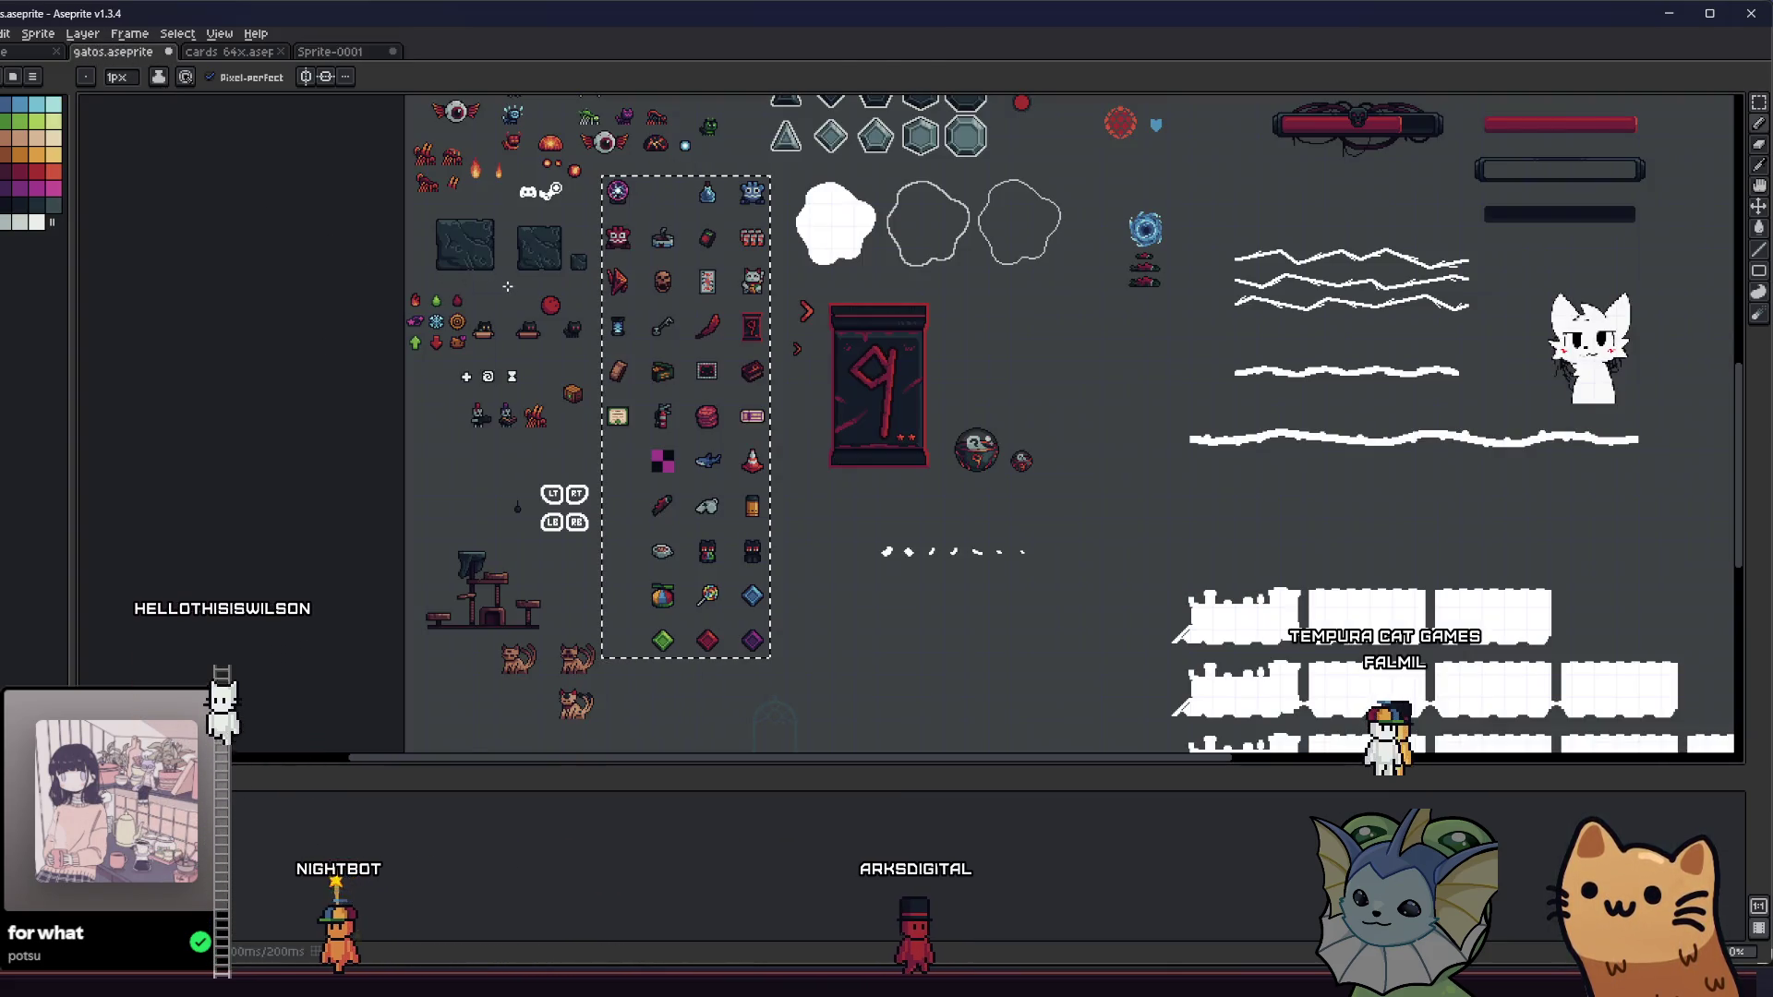
- With the Rectangular Marquee, check cards 64x.aseprite, then try and undo a selection on gatos.aseprite
{"action": "key", "text": "m"}
{"action": "left_click_drag", "start_coordinate": [515, 333], "coordinate": [501, 330]}
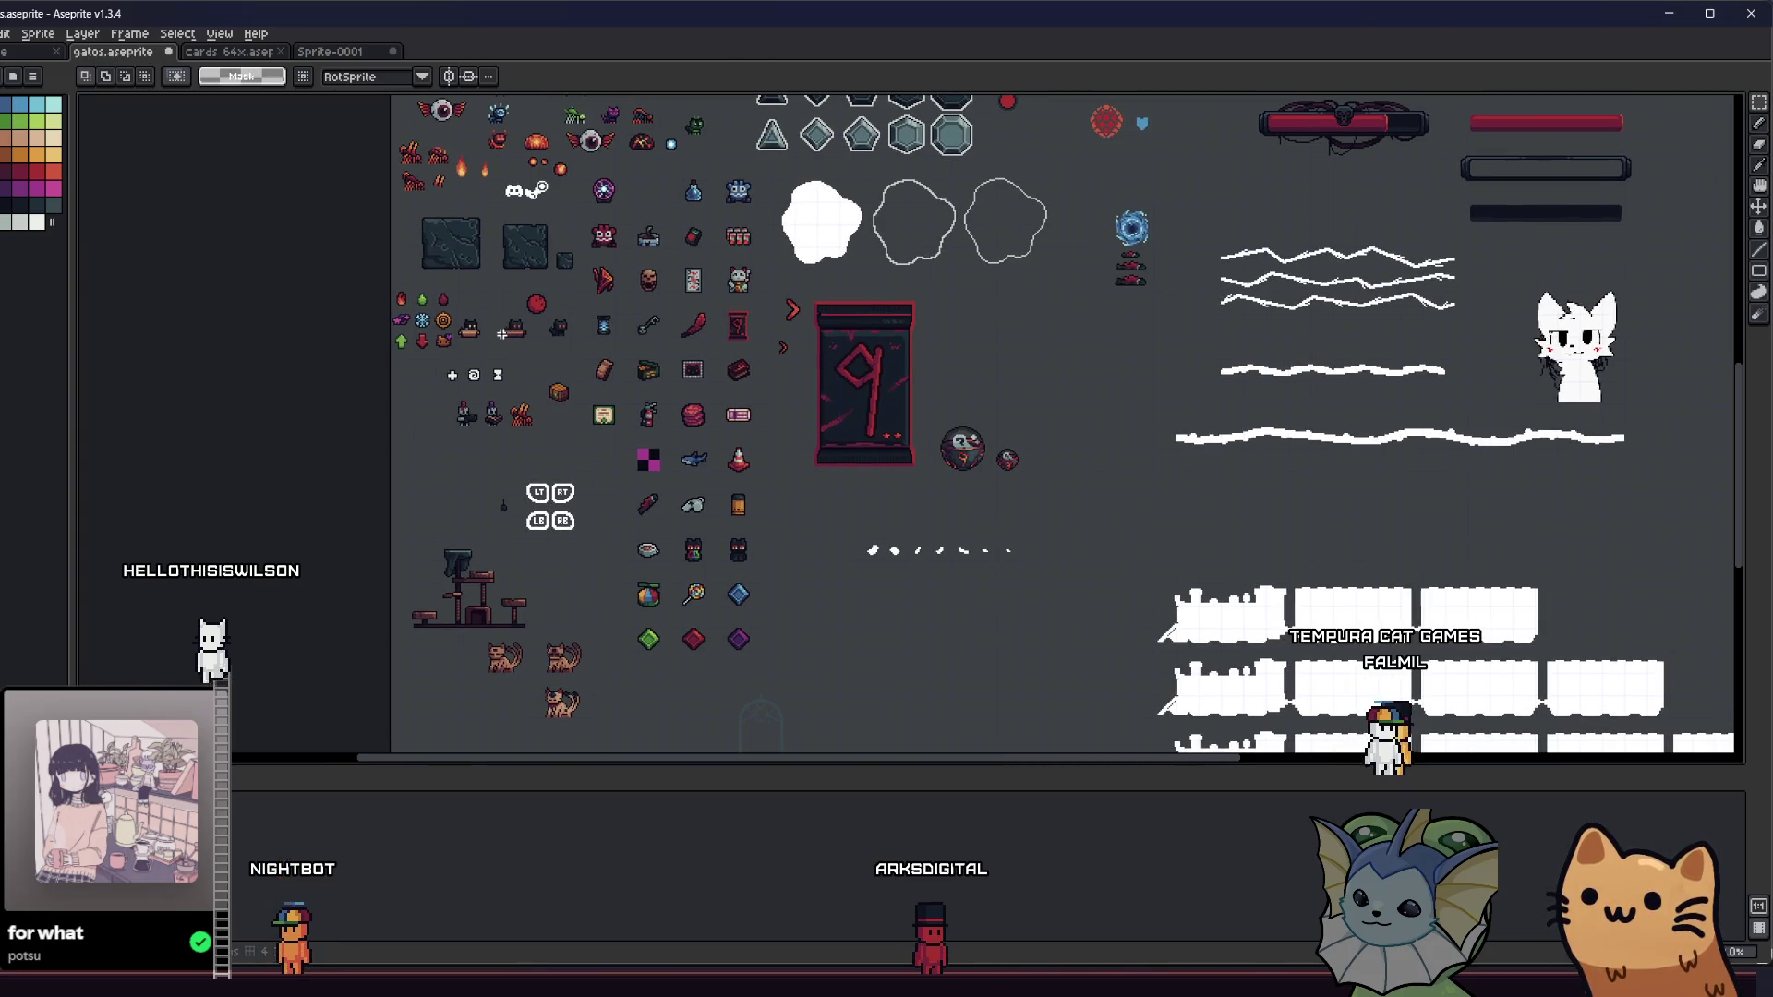
{"action": "left_click", "coordinate": [268, 55]}
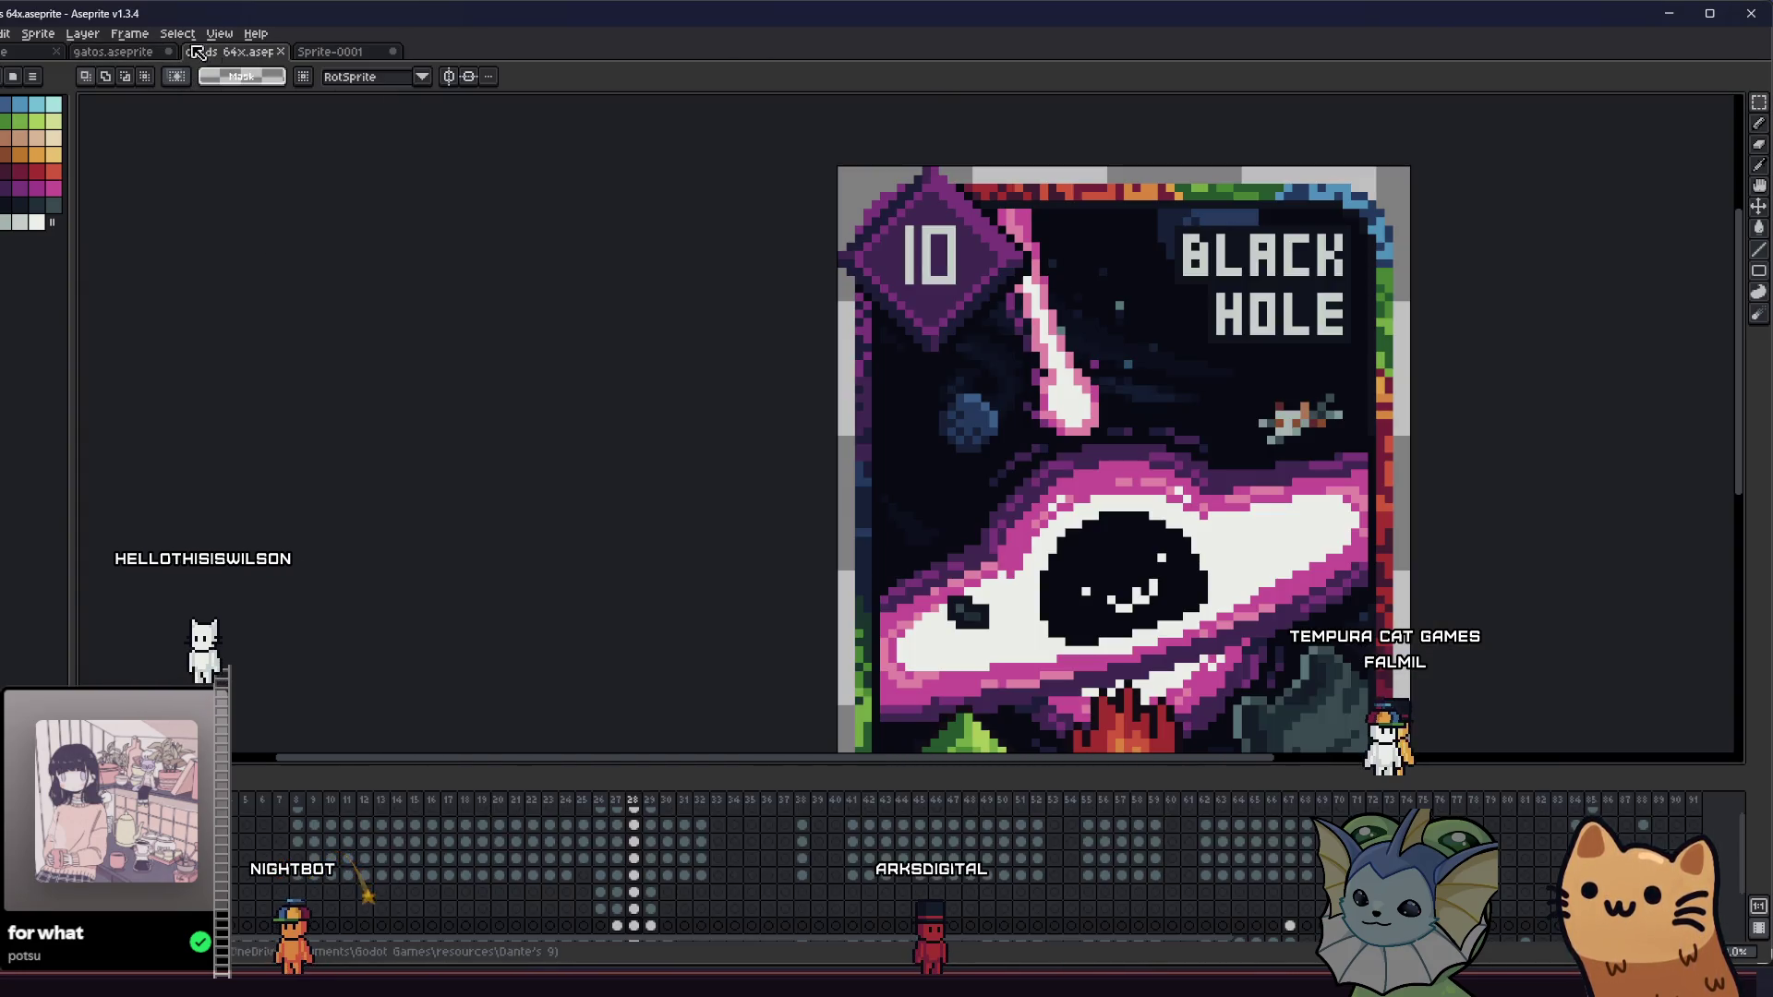
{"action": "left_click", "coordinate": [125, 53]}
{"action": "scroll", "coordinate": [670, 211], "scroll_direction": "up", "scroll_amount": 3}
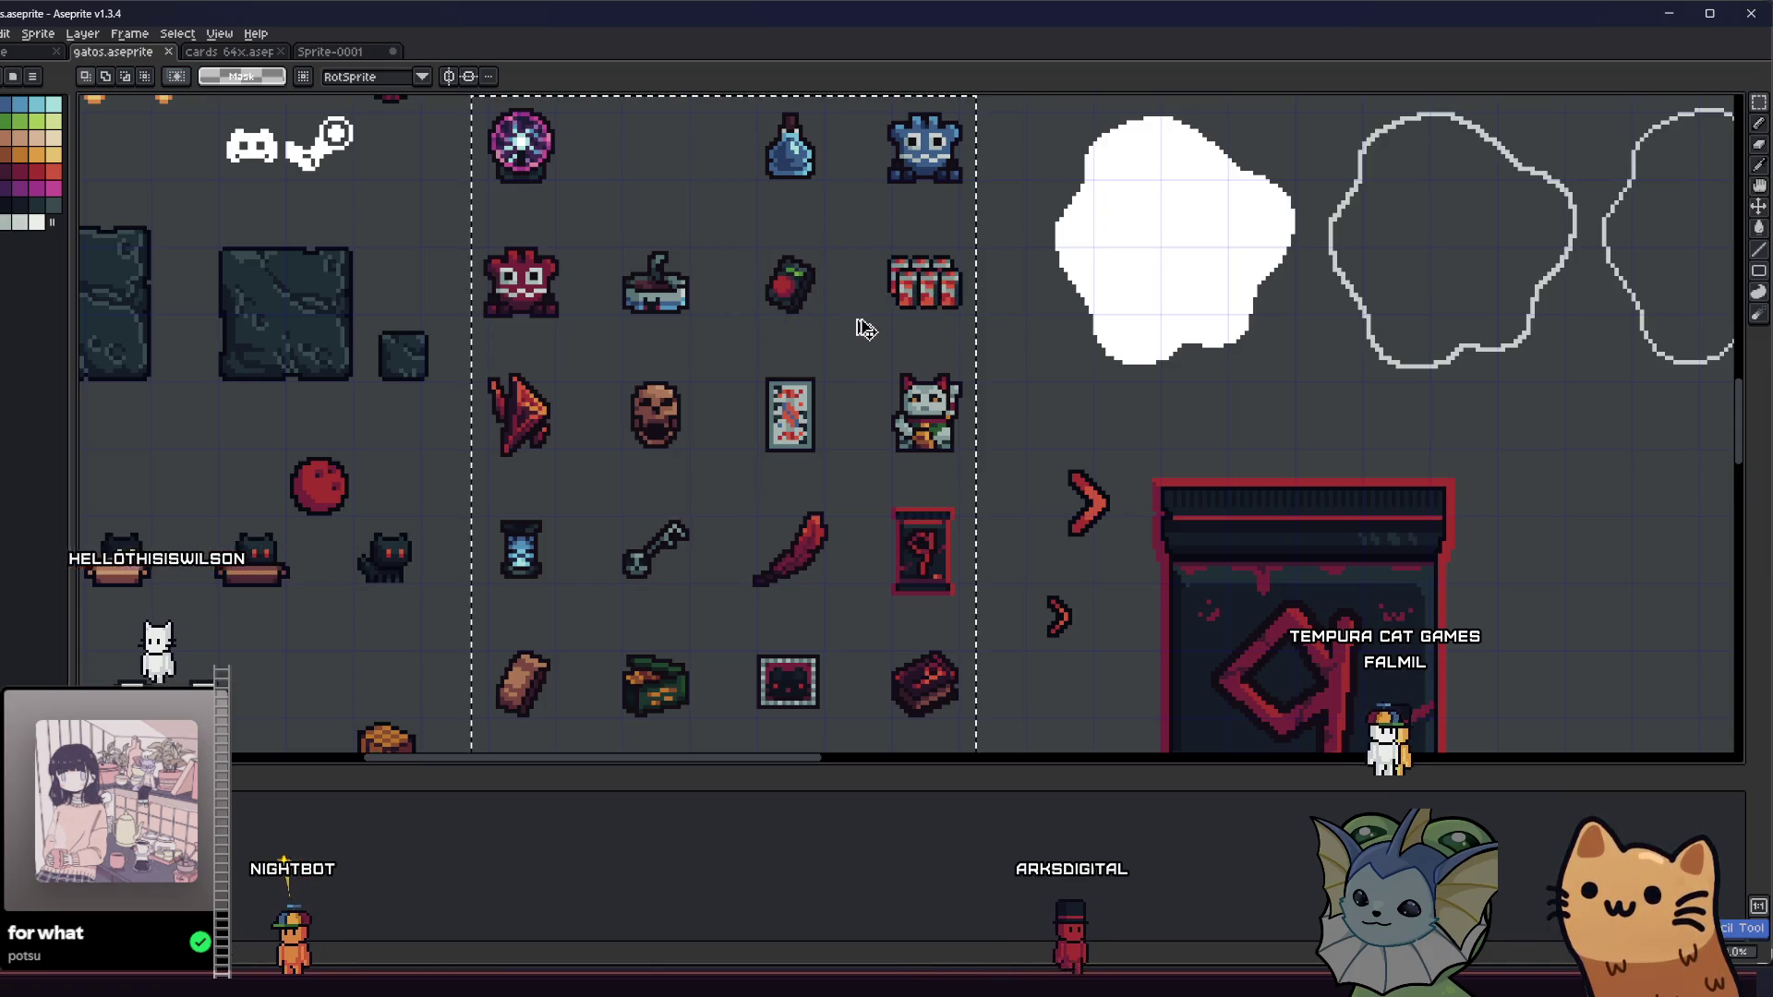
{"action": "left_click_drag", "start_coordinate": [877, 248], "coordinate": [972, 319]}
{"action": "key", "text": "ctrl+z"}
{"action": "key", "text": "ctrl+z"}
{"action": "key", "text": "ctrl+z"}
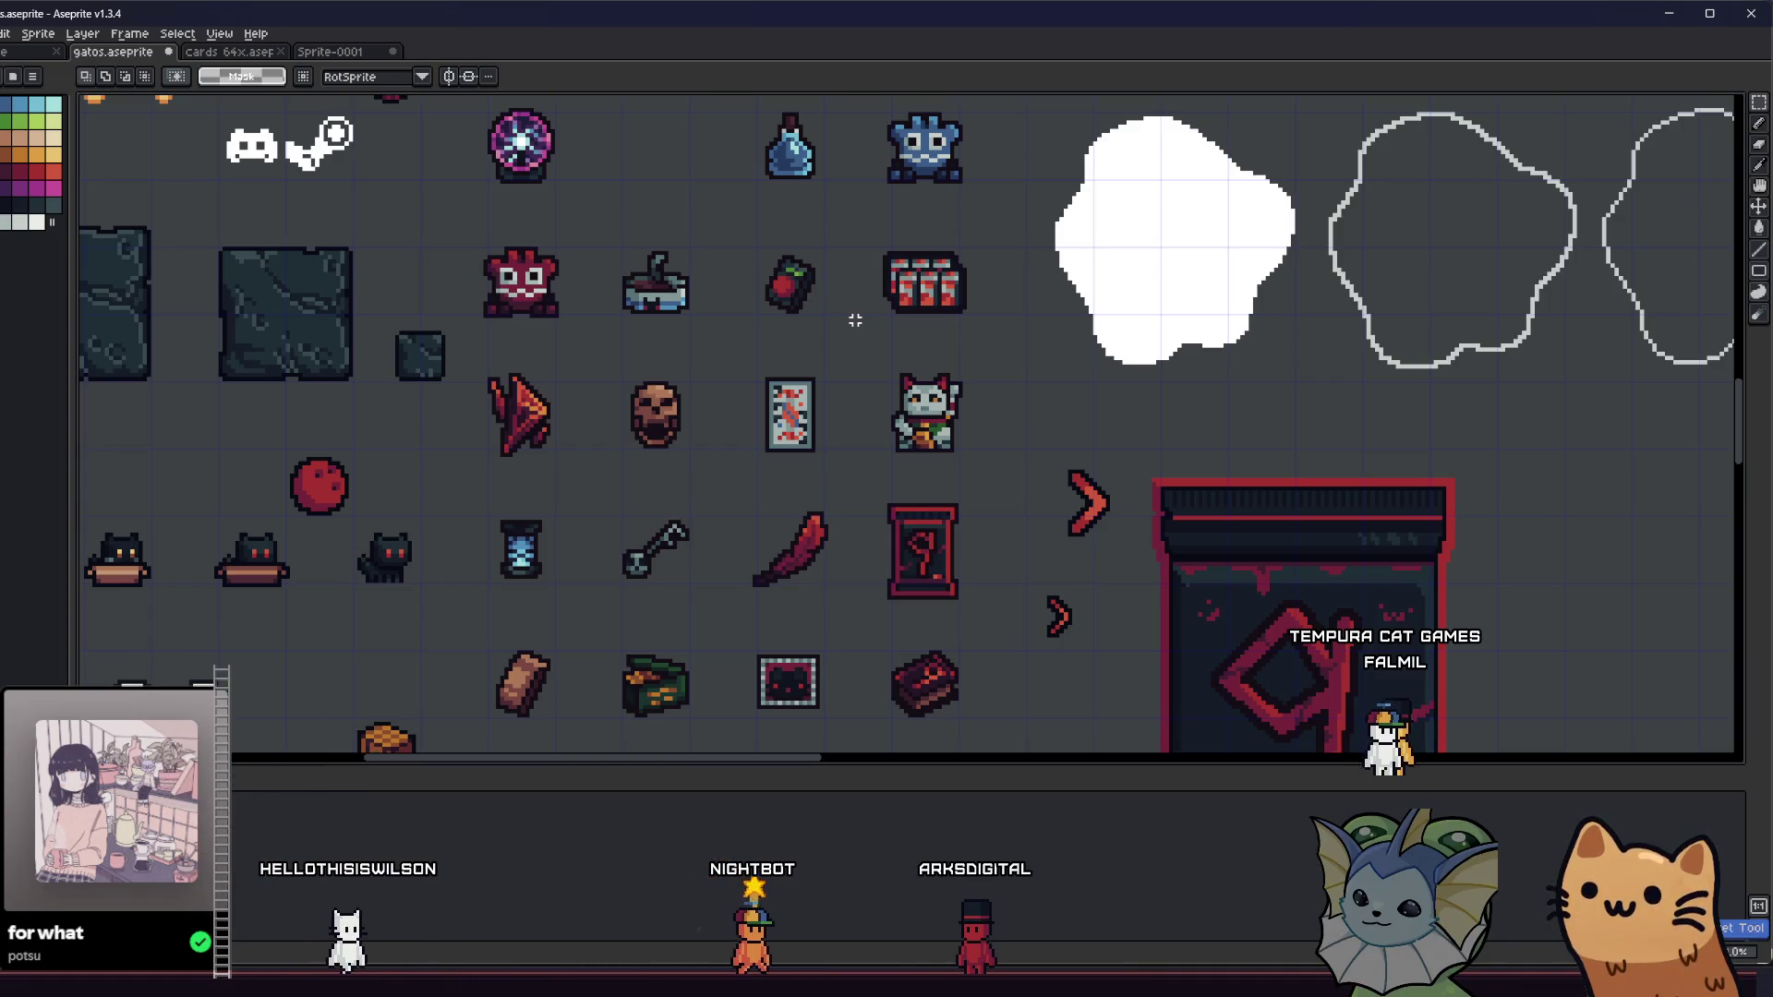
- Zoom the gatos sheet and drag a marquee around the red apple sprite
{"action": "scroll", "coordinate": [855, 325], "scroll_direction": "down", "scroll_amount": 3}
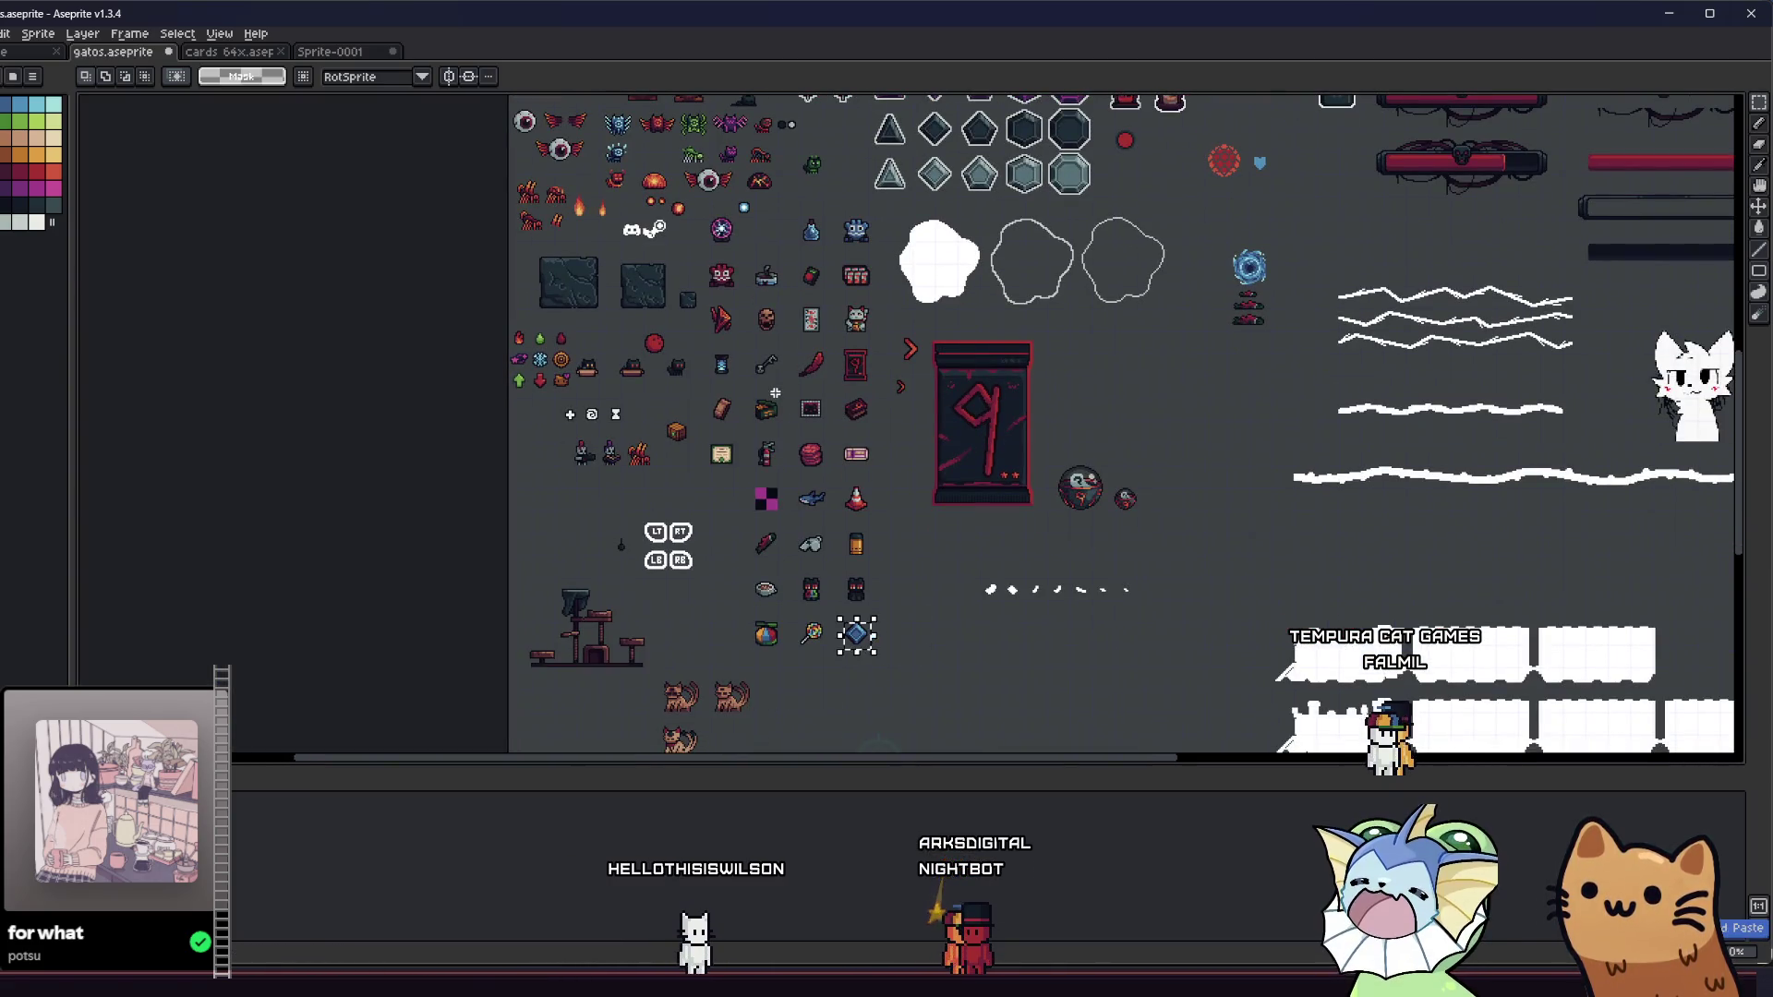
{"action": "scroll", "coordinate": [798, 358], "scroll_direction": "down", "scroll_amount": 2}
{"action": "scroll", "coordinate": [745, 298], "scroll_direction": "up", "scroll_amount": 2}
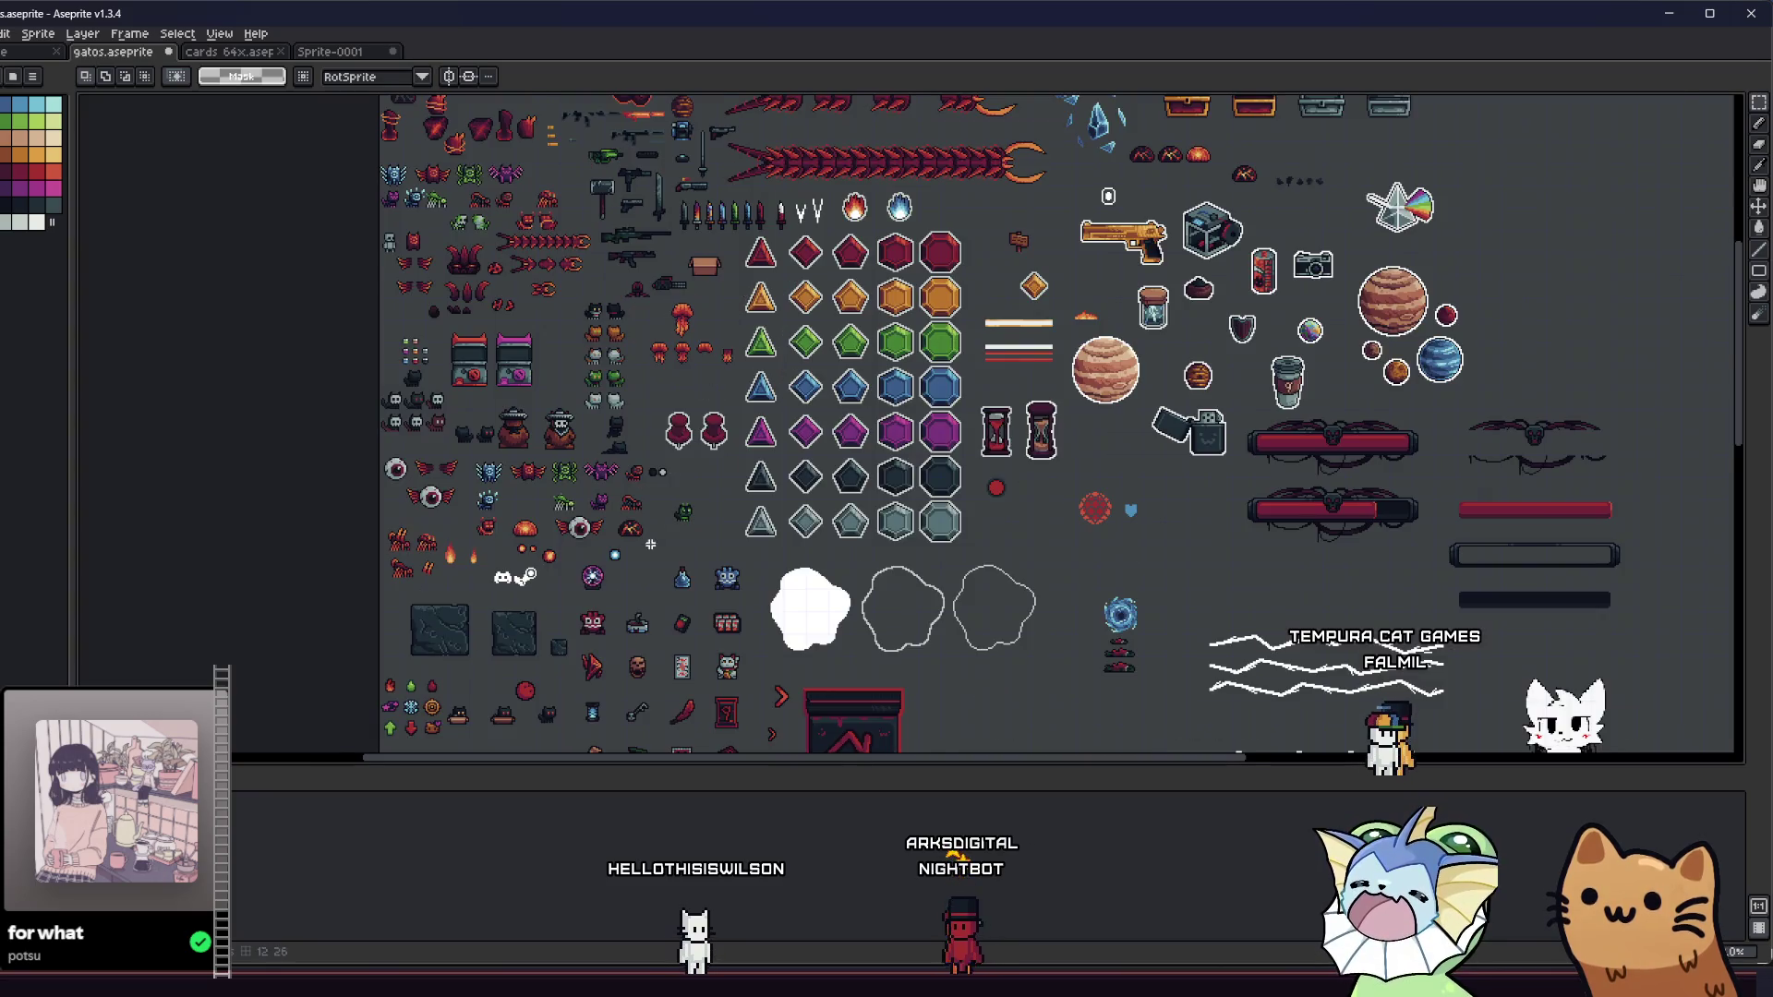
{"action": "scroll", "coordinate": [652, 536], "scroll_direction": "up", "scroll_amount": 2}
{"action": "scroll", "coordinate": [723, 559], "scroll_direction": "up", "scroll_amount": 3}
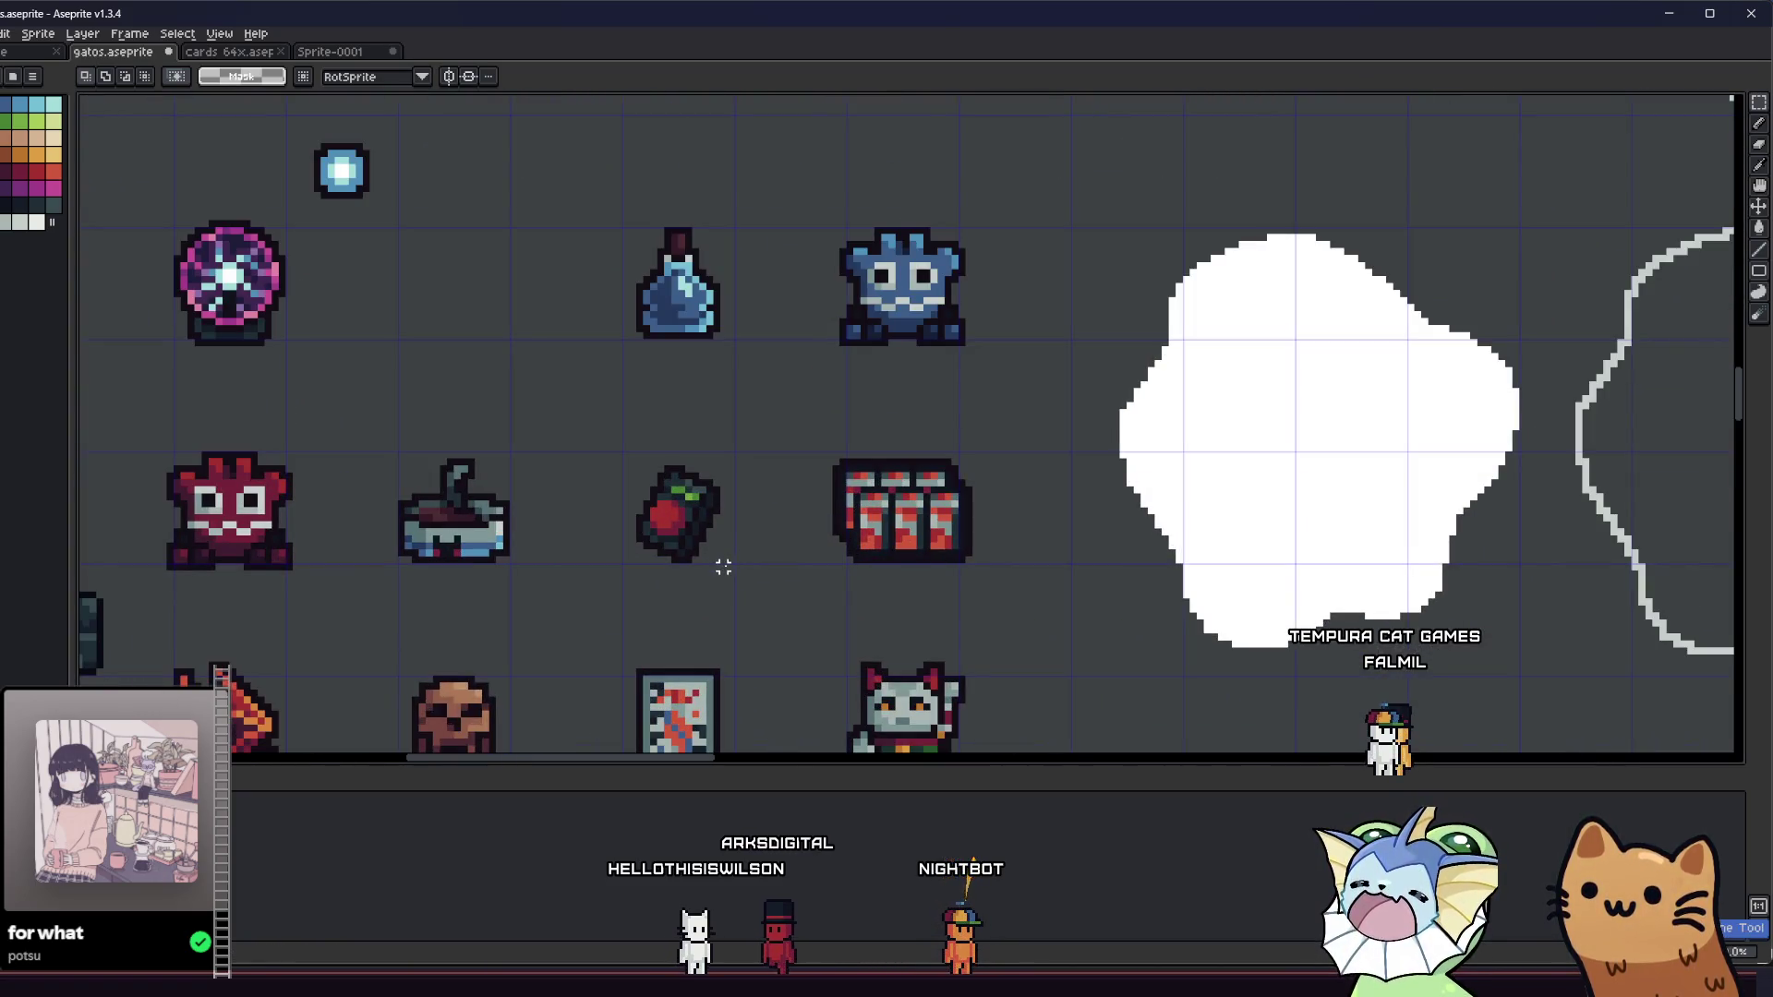
{"action": "key", "text": "ctrl+a"}
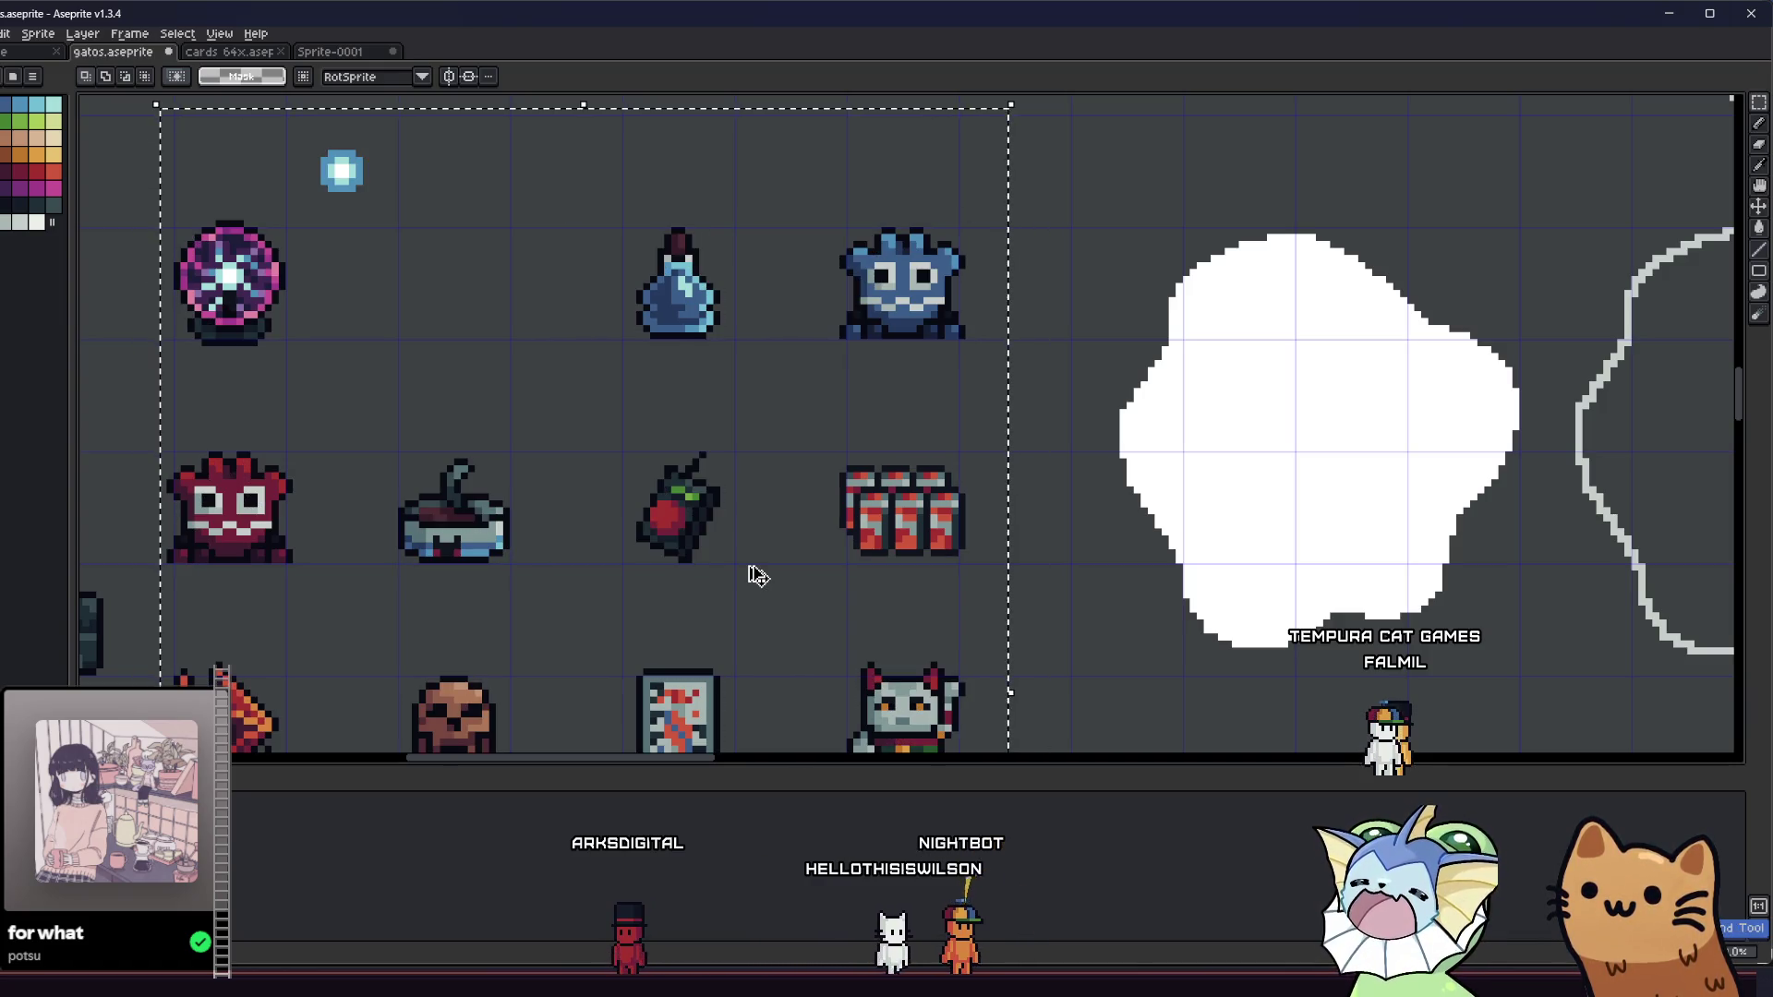
{"action": "key", "text": "ctrl+d"}
{"action": "scroll", "coordinate": [744, 559], "scroll_direction": "up", "scroll_amount": 1}
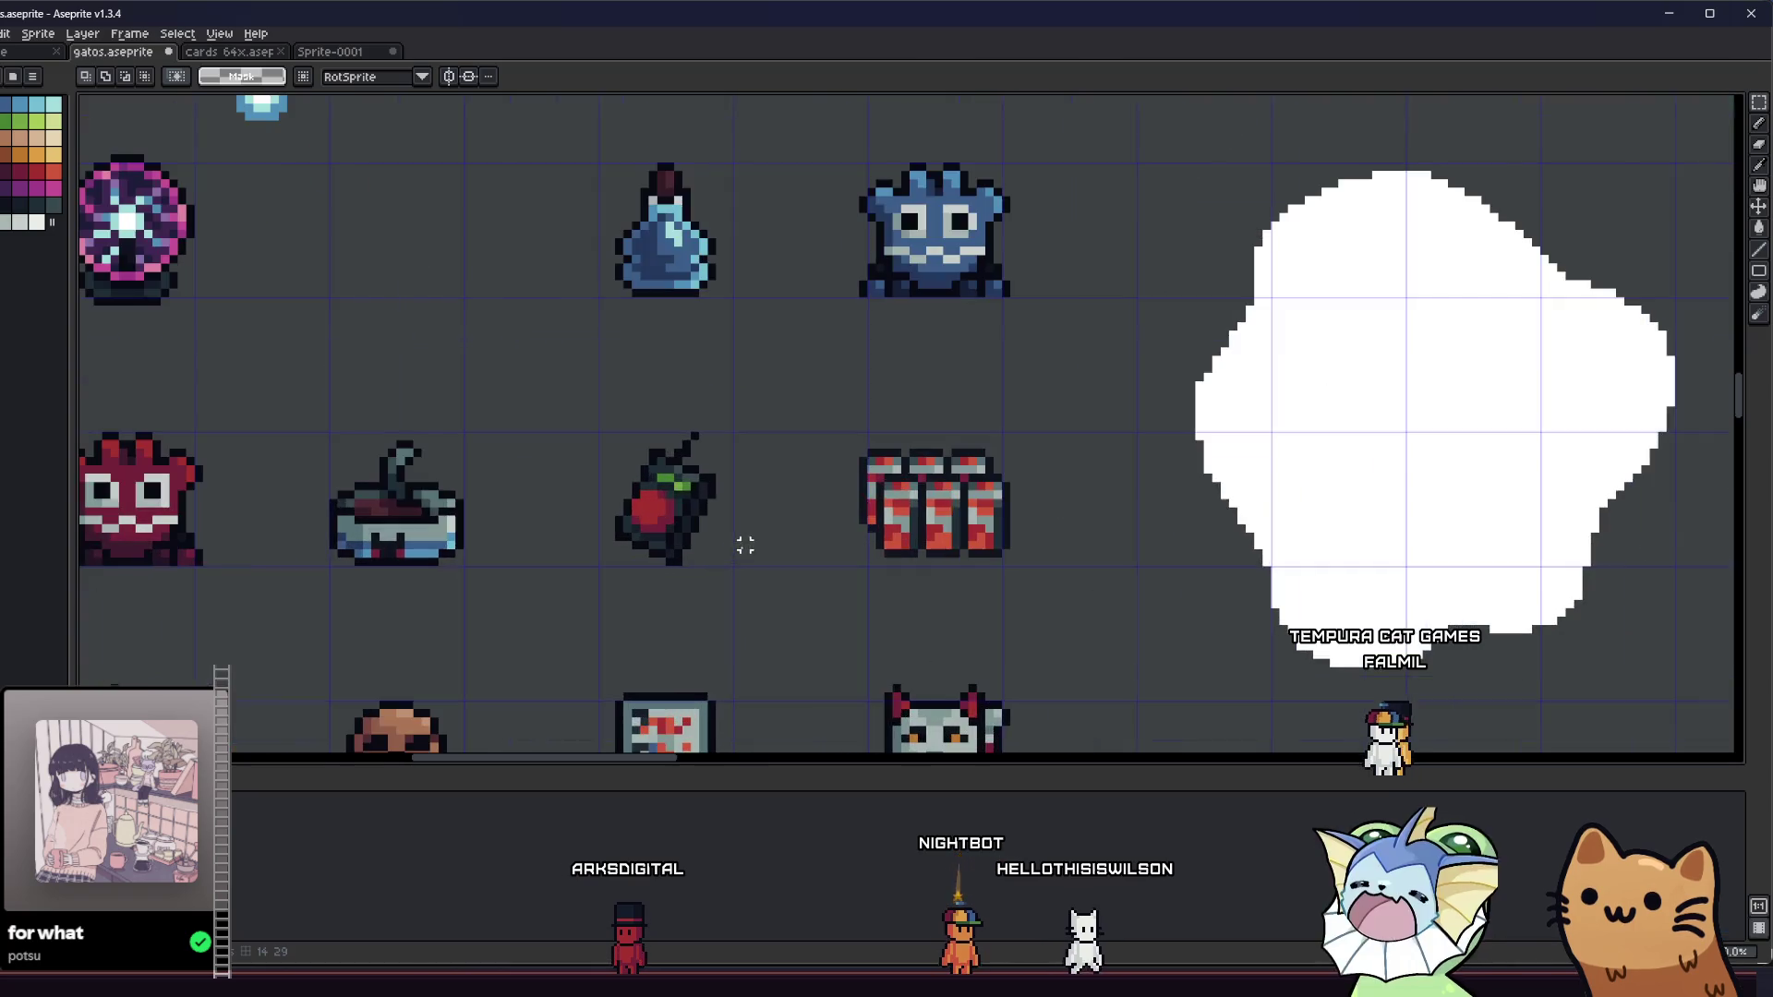
{"action": "left_click_drag", "start_coordinate": [577, 385], "coordinate": [772, 621]}
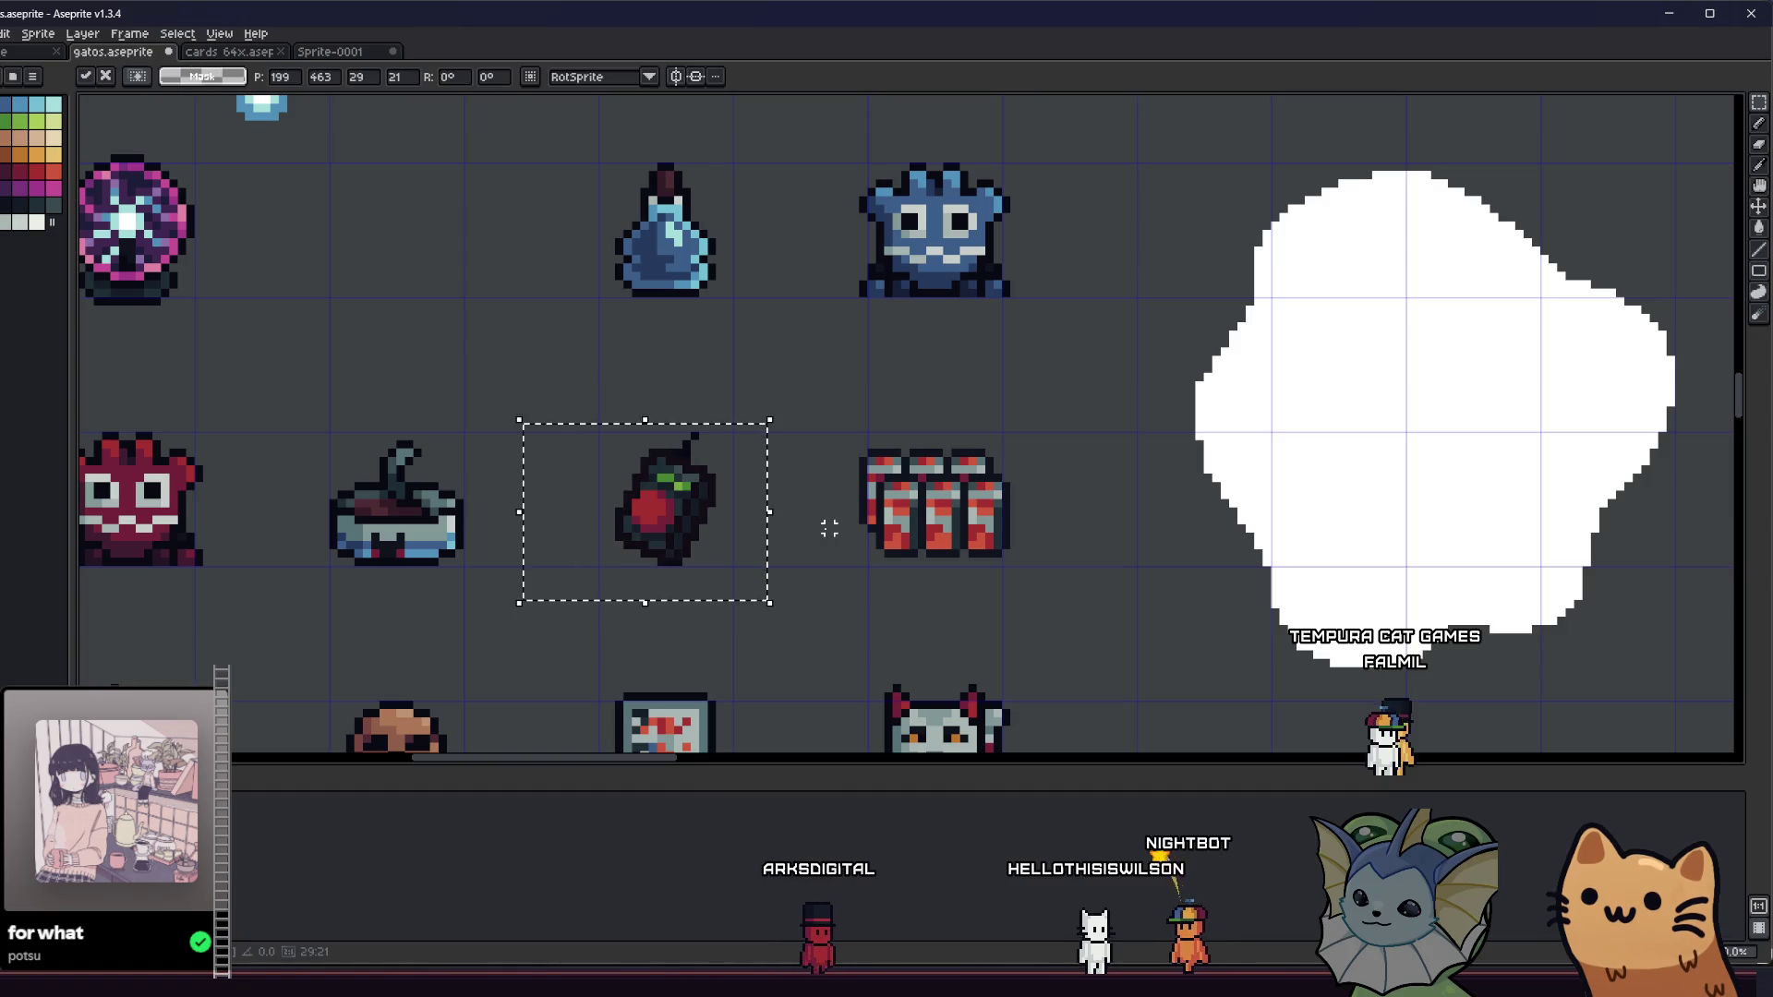
- Clear the apple selection and zoom around the gatos sheet, swapping between Fill and Pencil
{"action": "scroll", "coordinate": [716, 507], "scroll_direction": "up", "scroll_amount": 1}
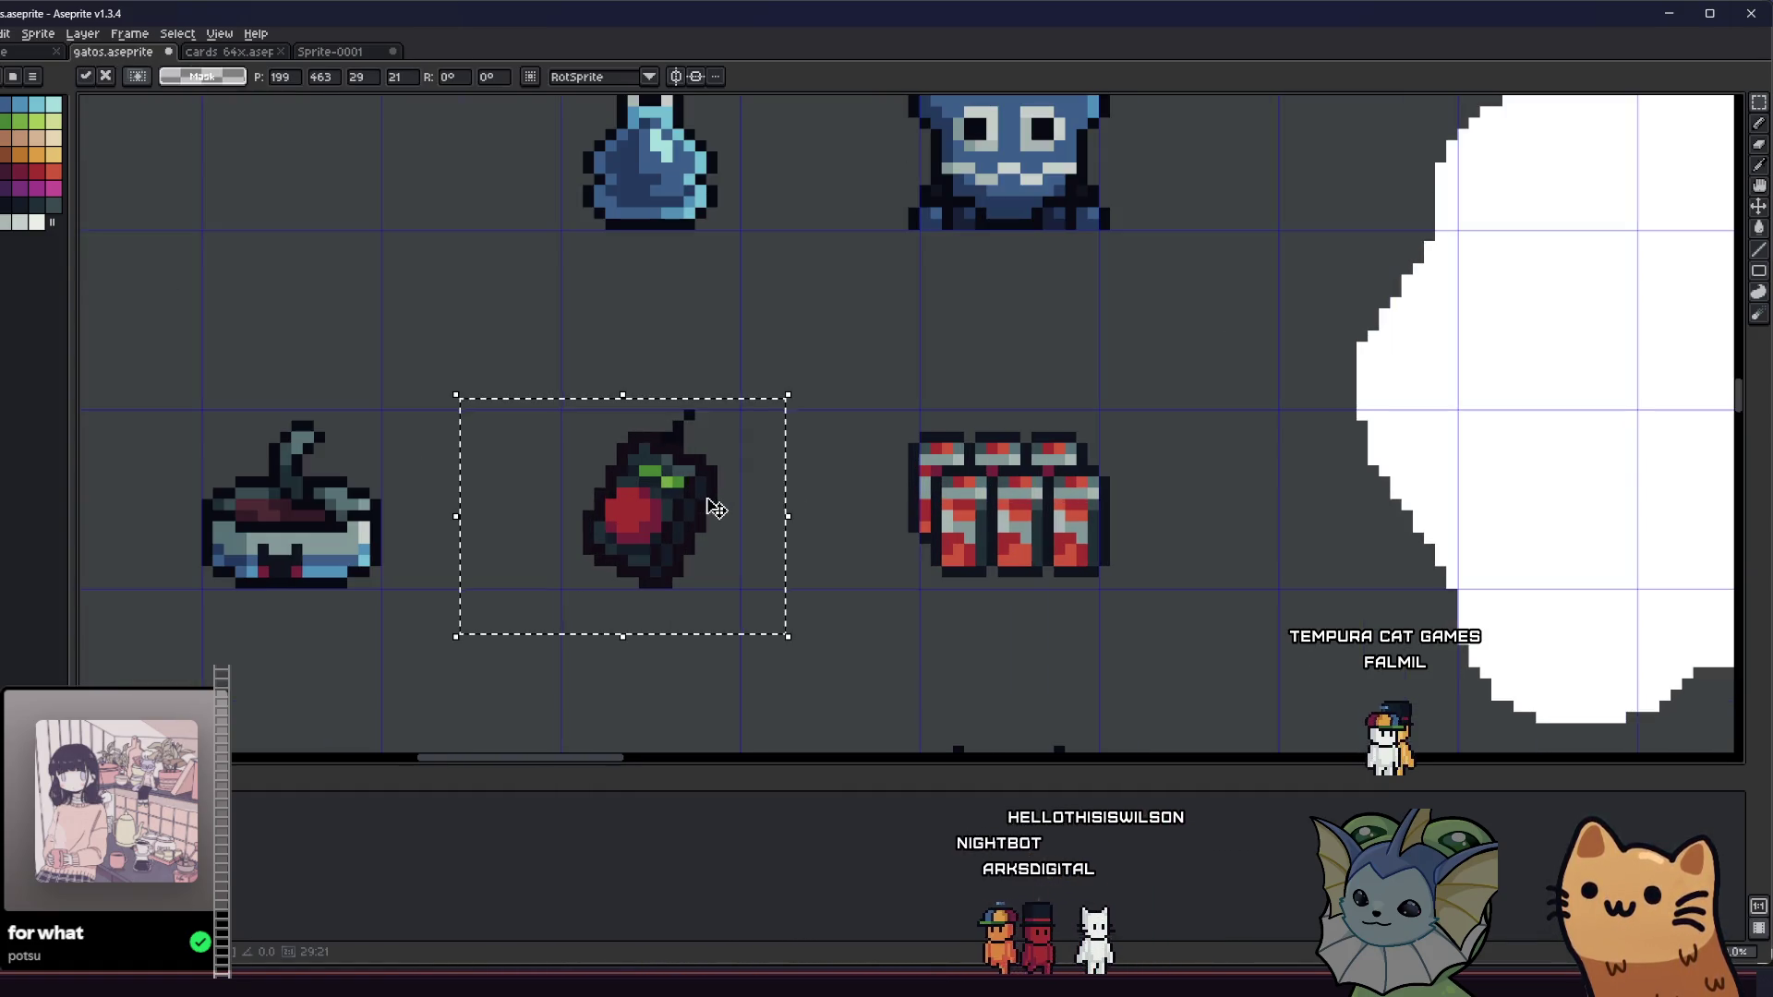
{"action": "scroll", "coordinate": [715, 508], "scroll_direction": "up", "scroll_amount": 1}
{"action": "left_click", "coordinate": [317, 420]}
{"action": "key", "text": "g"}
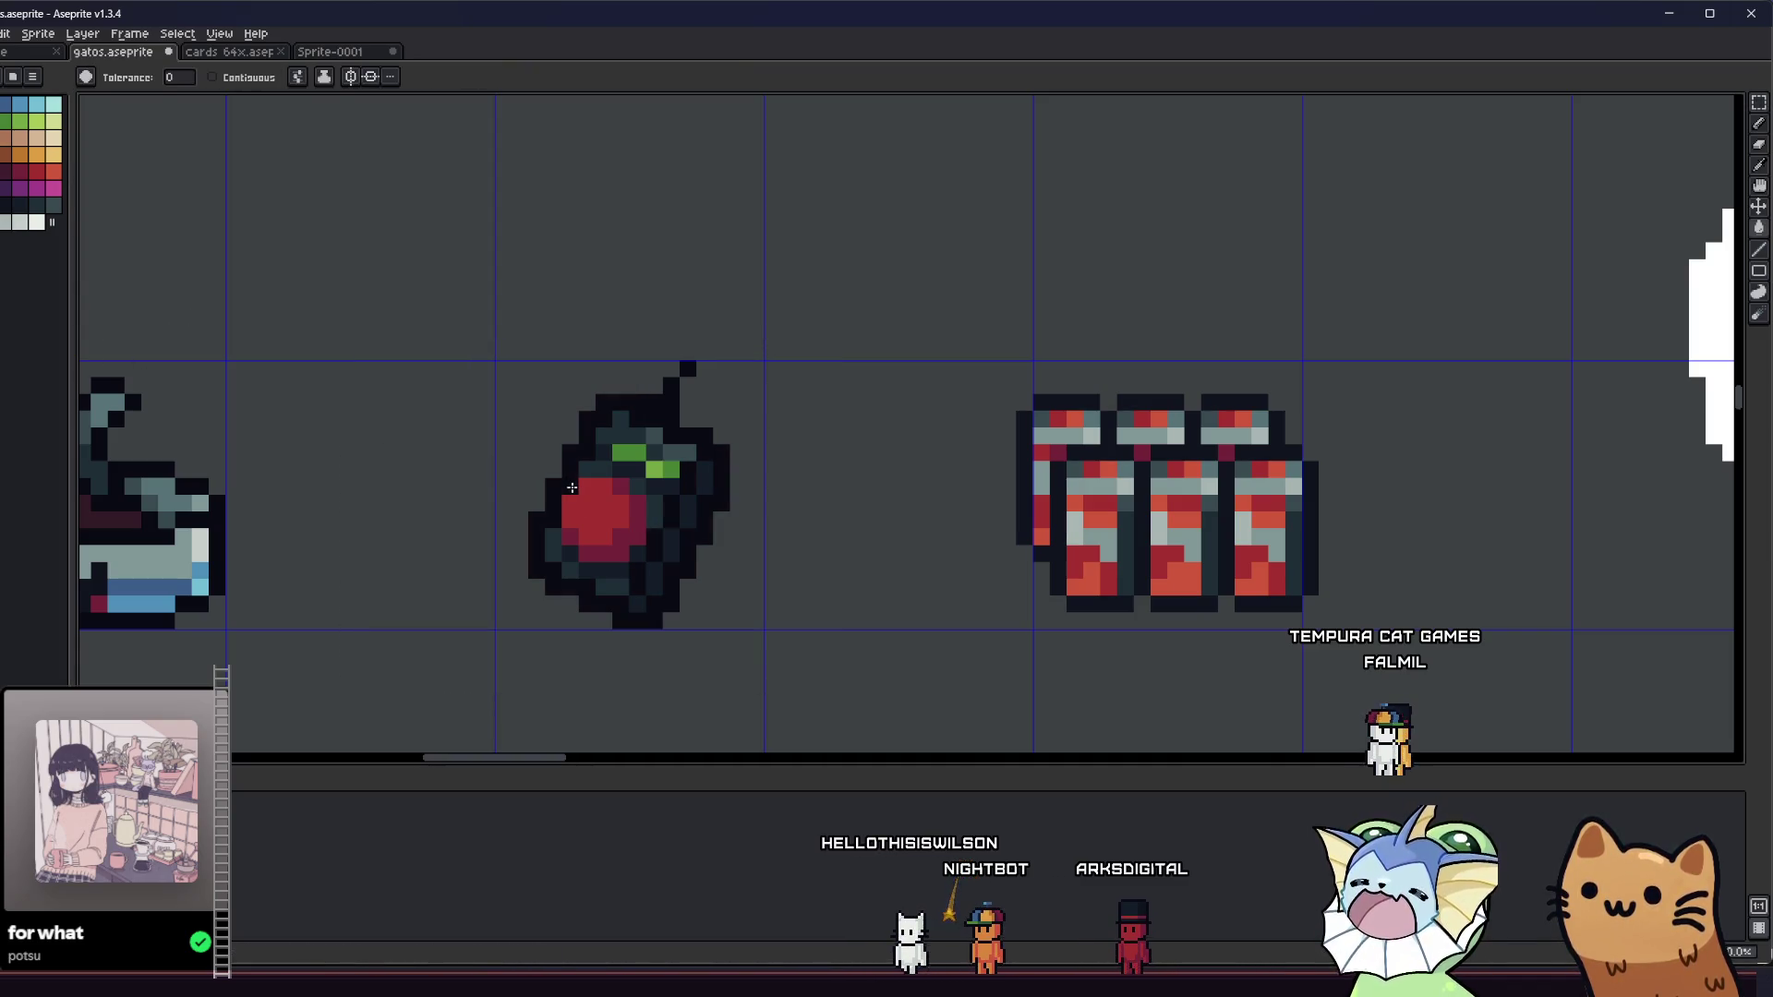
{"action": "key", "text": "b"}
{"action": "scroll", "coordinate": [704, 354], "scroll_direction": "down", "scroll_amount": 5}
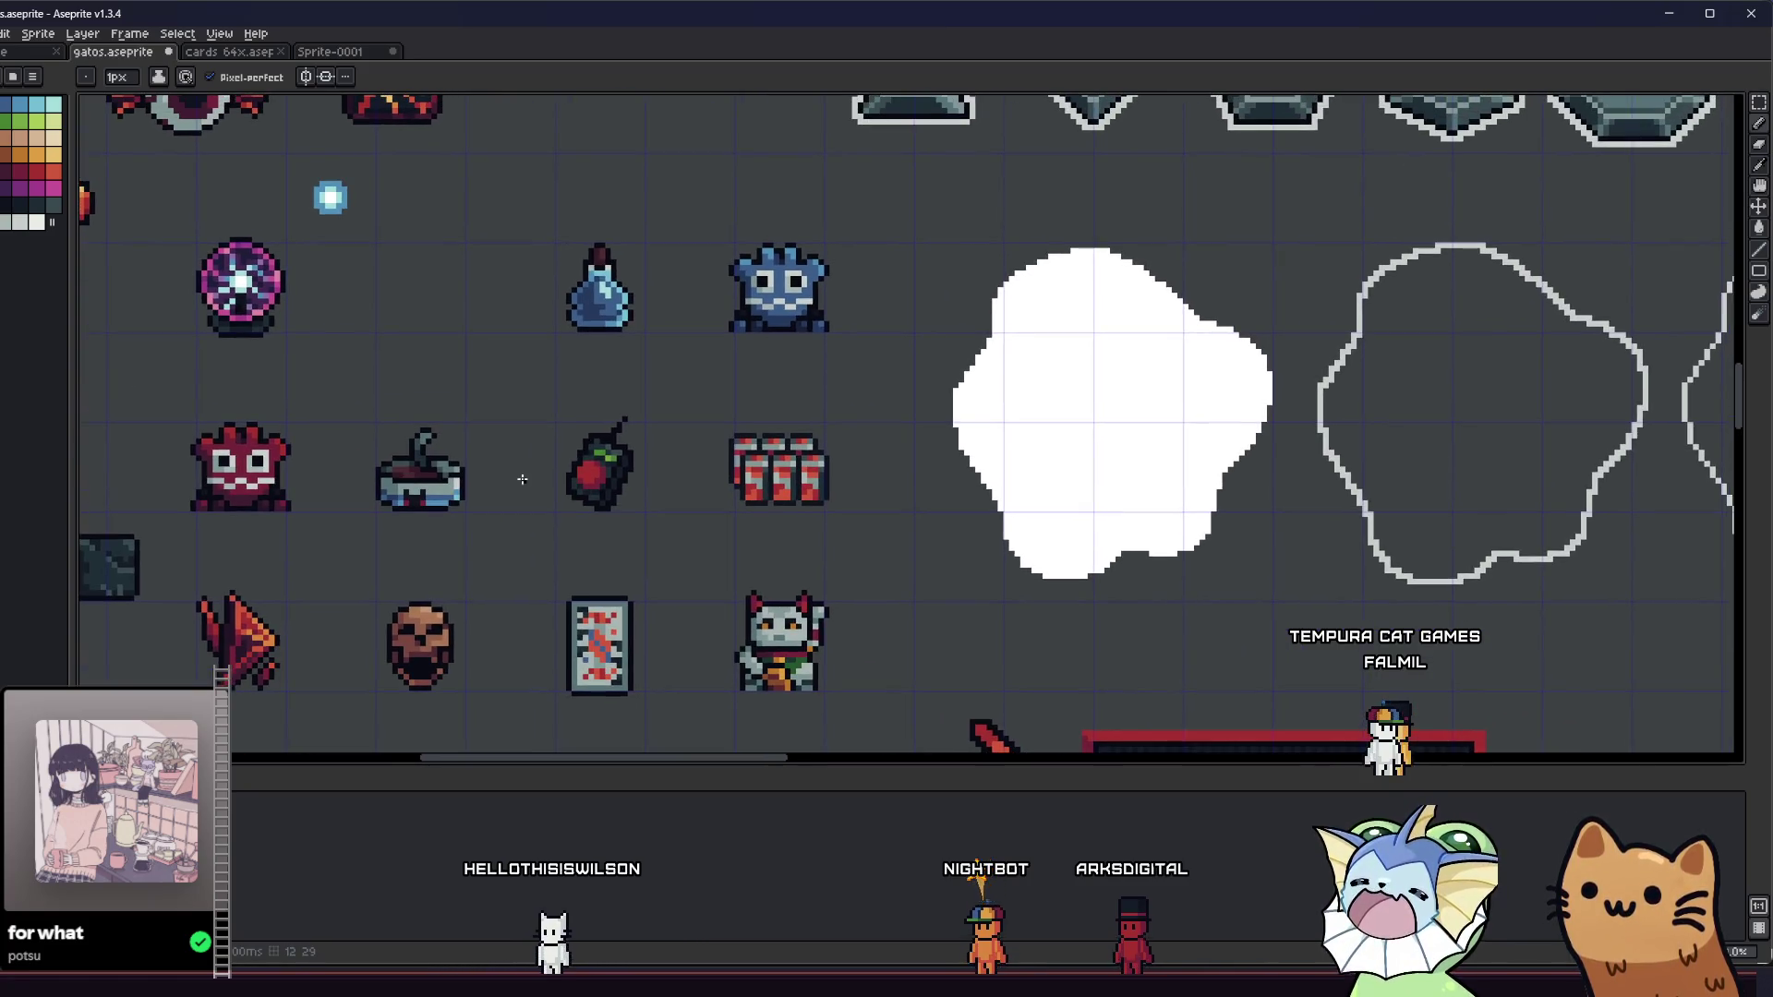
{"action": "scroll", "coordinate": [527, 479], "scroll_direction": "up", "scroll_amount": 2}
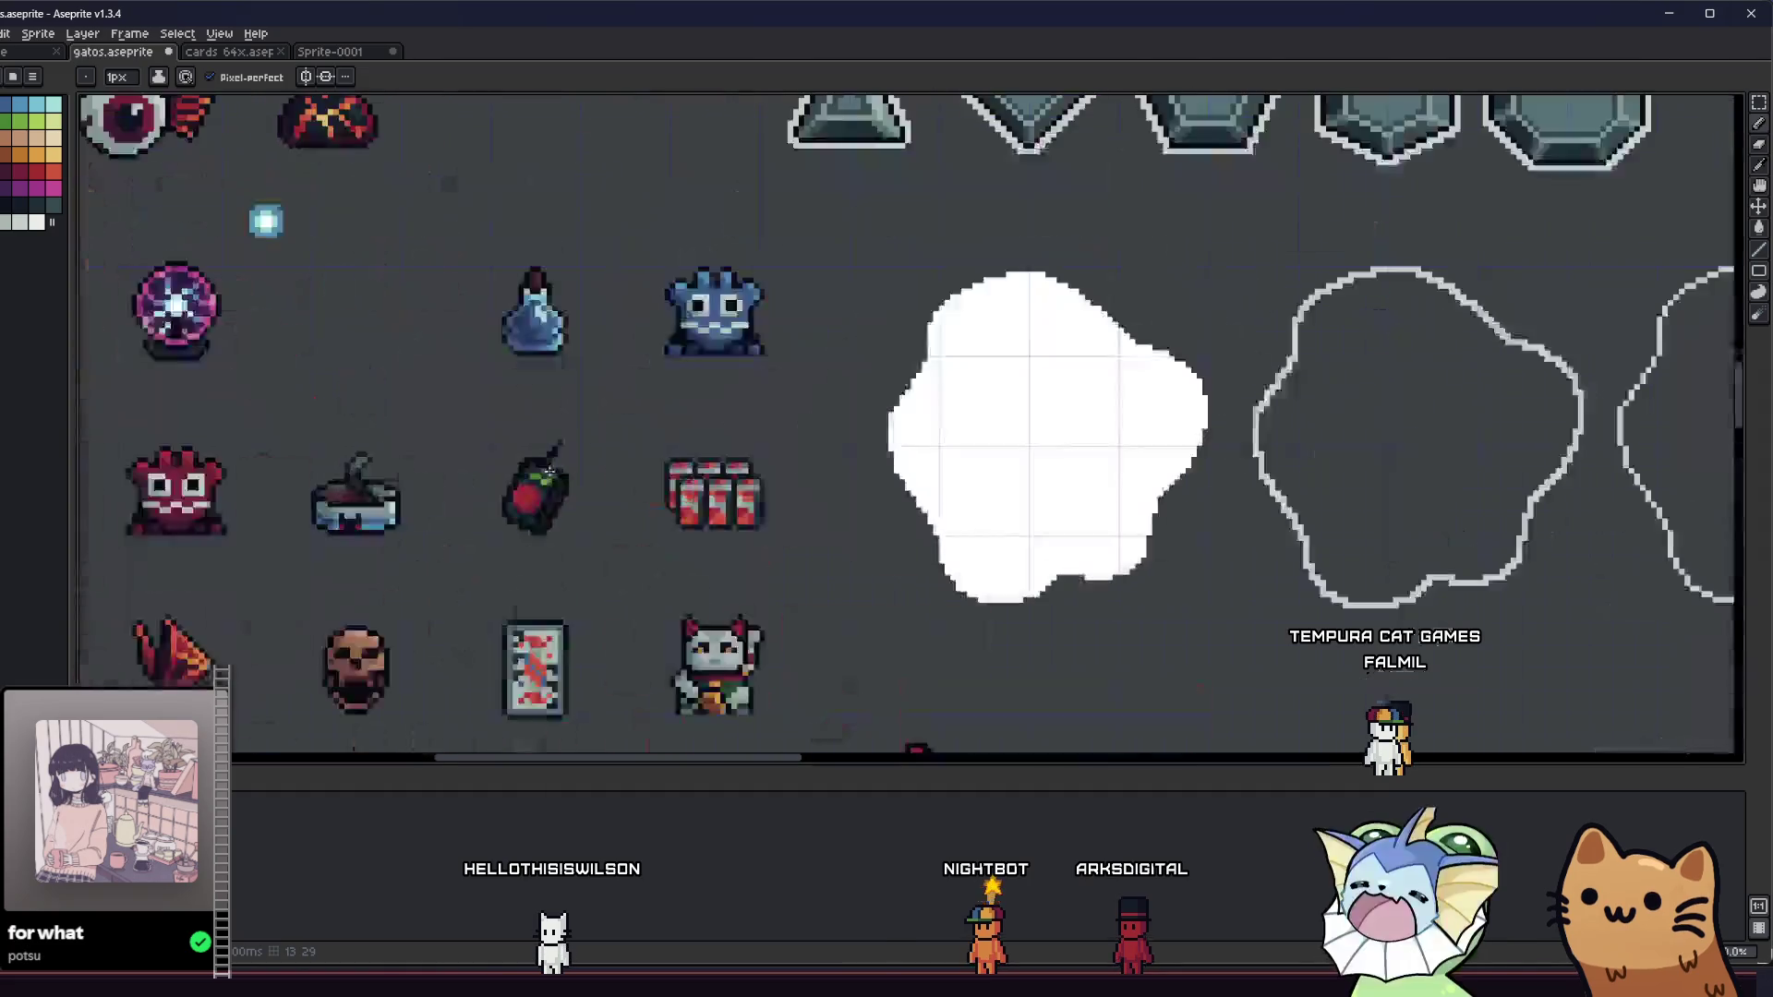
{"action": "scroll", "coordinate": [532, 466], "scroll_direction": "up", "scroll_amount": 3}
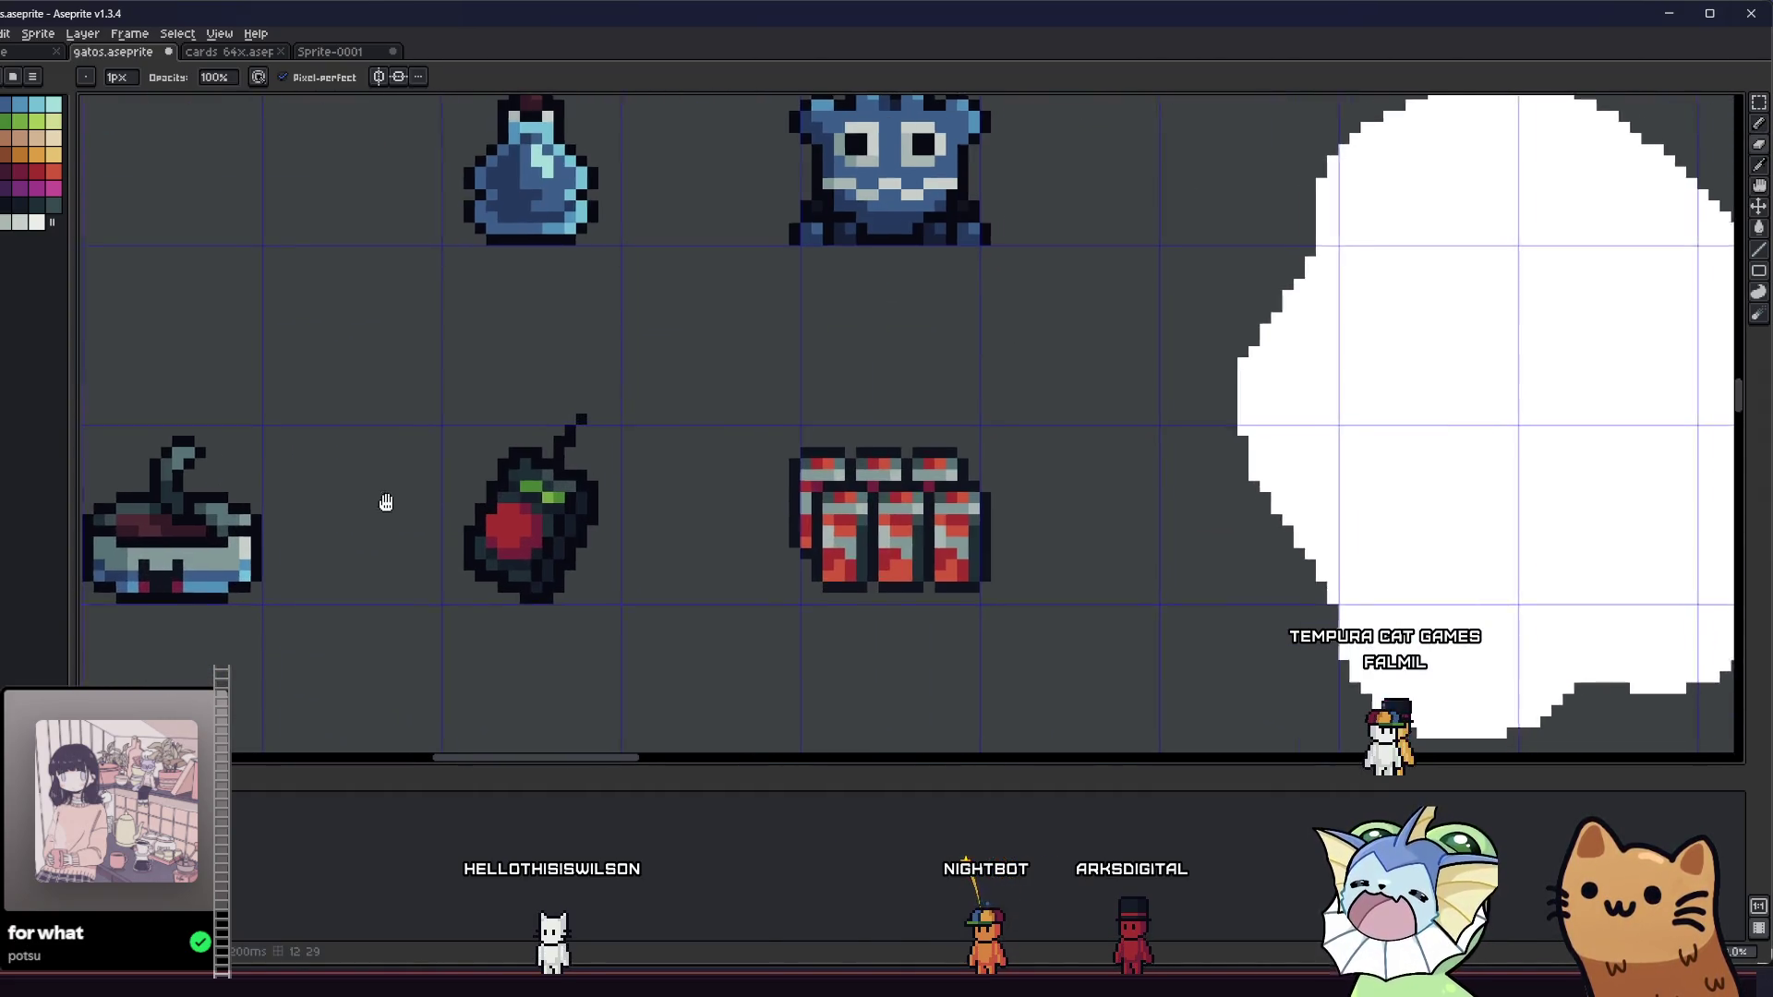
{"action": "scroll", "coordinate": [724, 487], "scroll_direction": "down", "scroll_amount": 3}
{"action": "scroll", "coordinate": [789, 457], "scroll_direction": "up", "scroll_amount": 1}
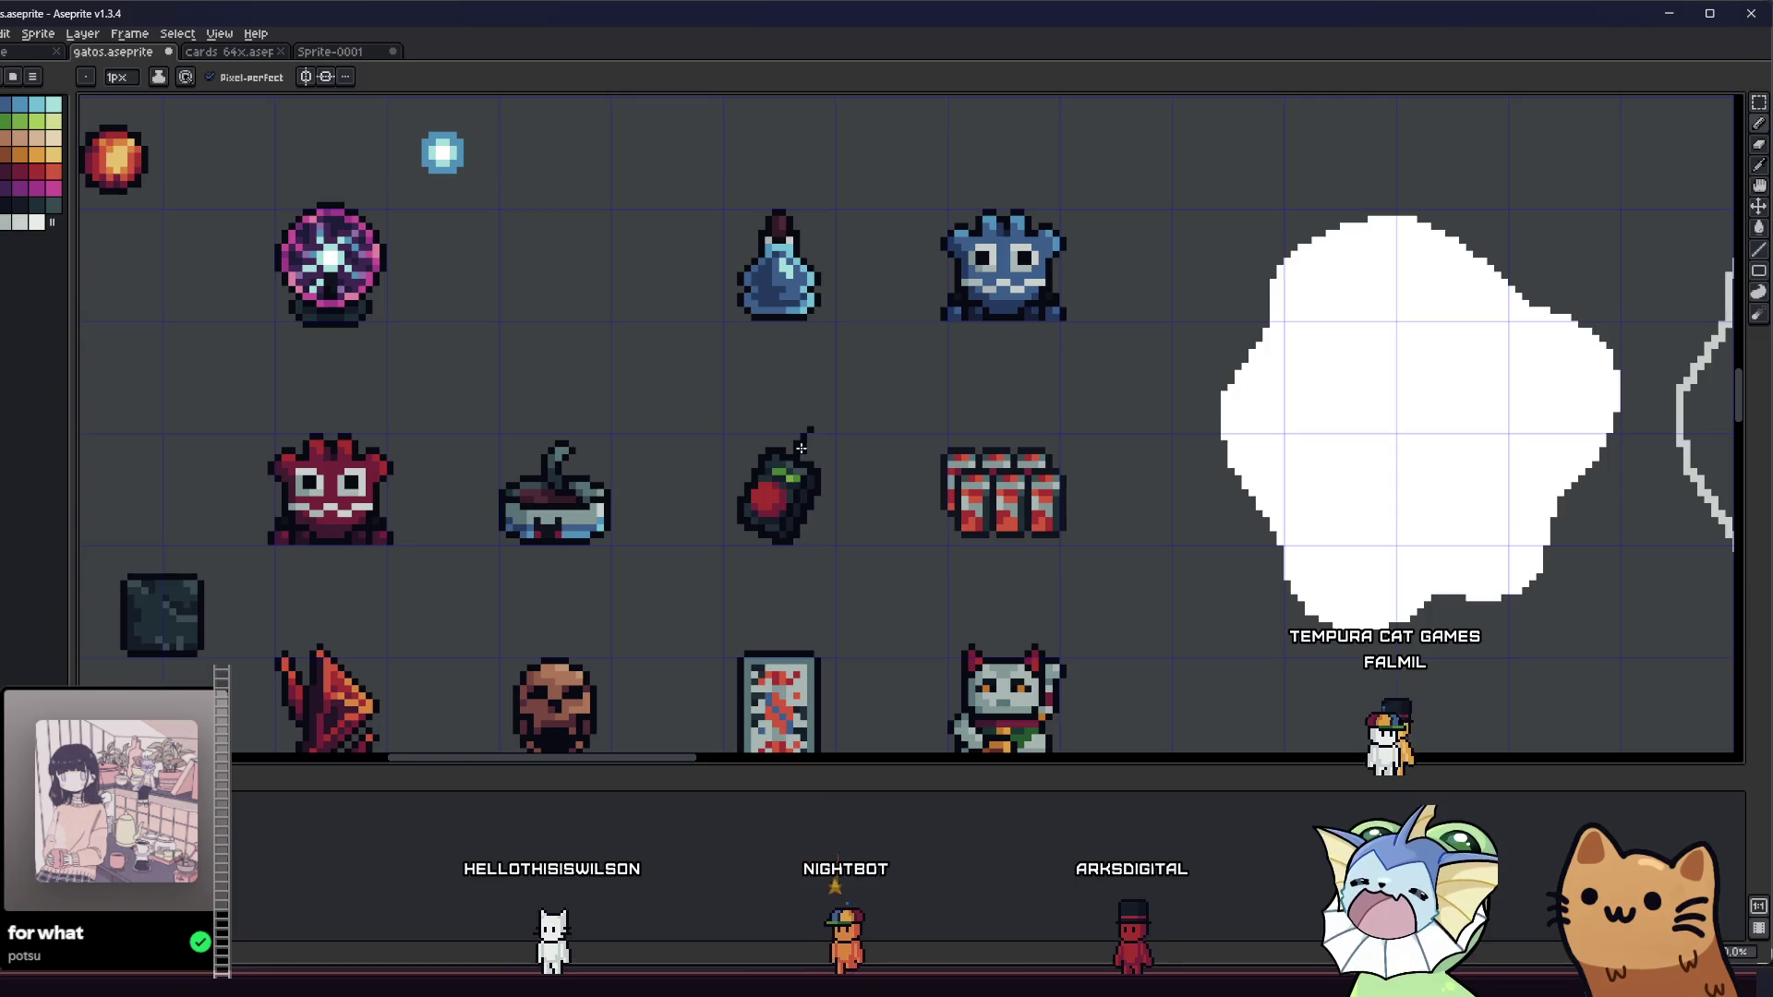
{"action": "scroll", "coordinate": [789, 457], "scroll_direction": "down", "scroll_amount": 2}
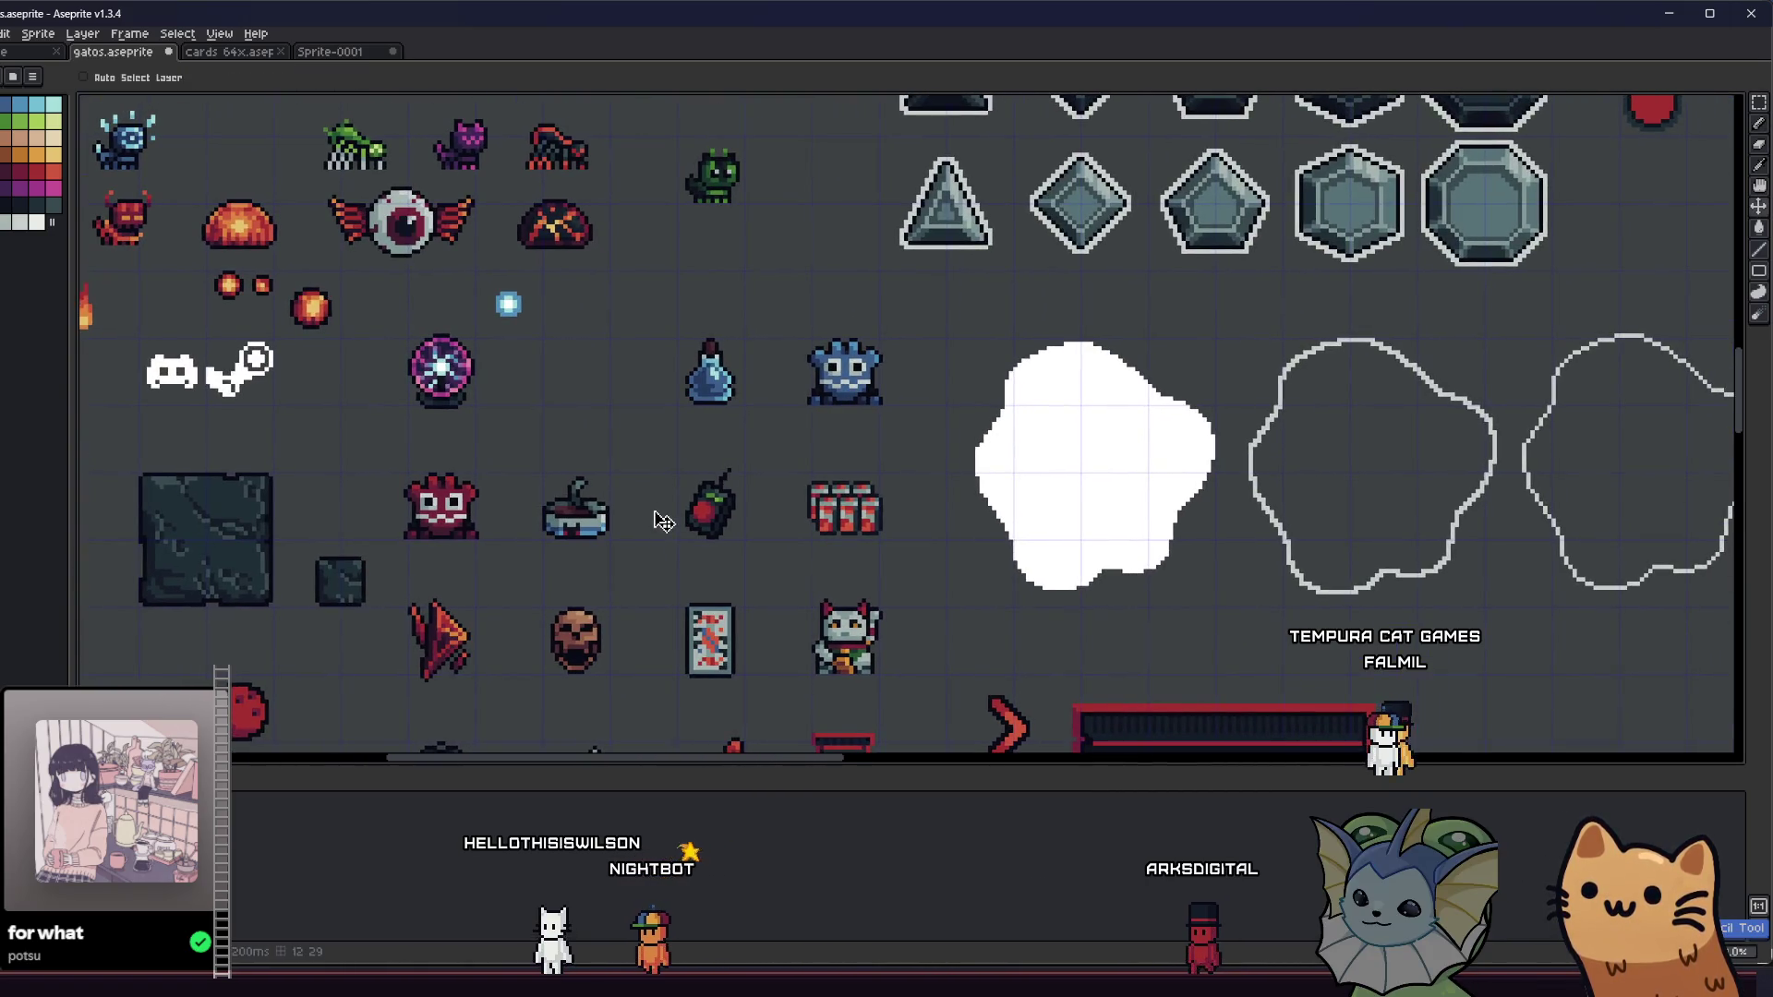
- Bring the lower sprite rows into view, pick up the apple and carry it to Sprite-0001
{"action": "key", "text": "b"}
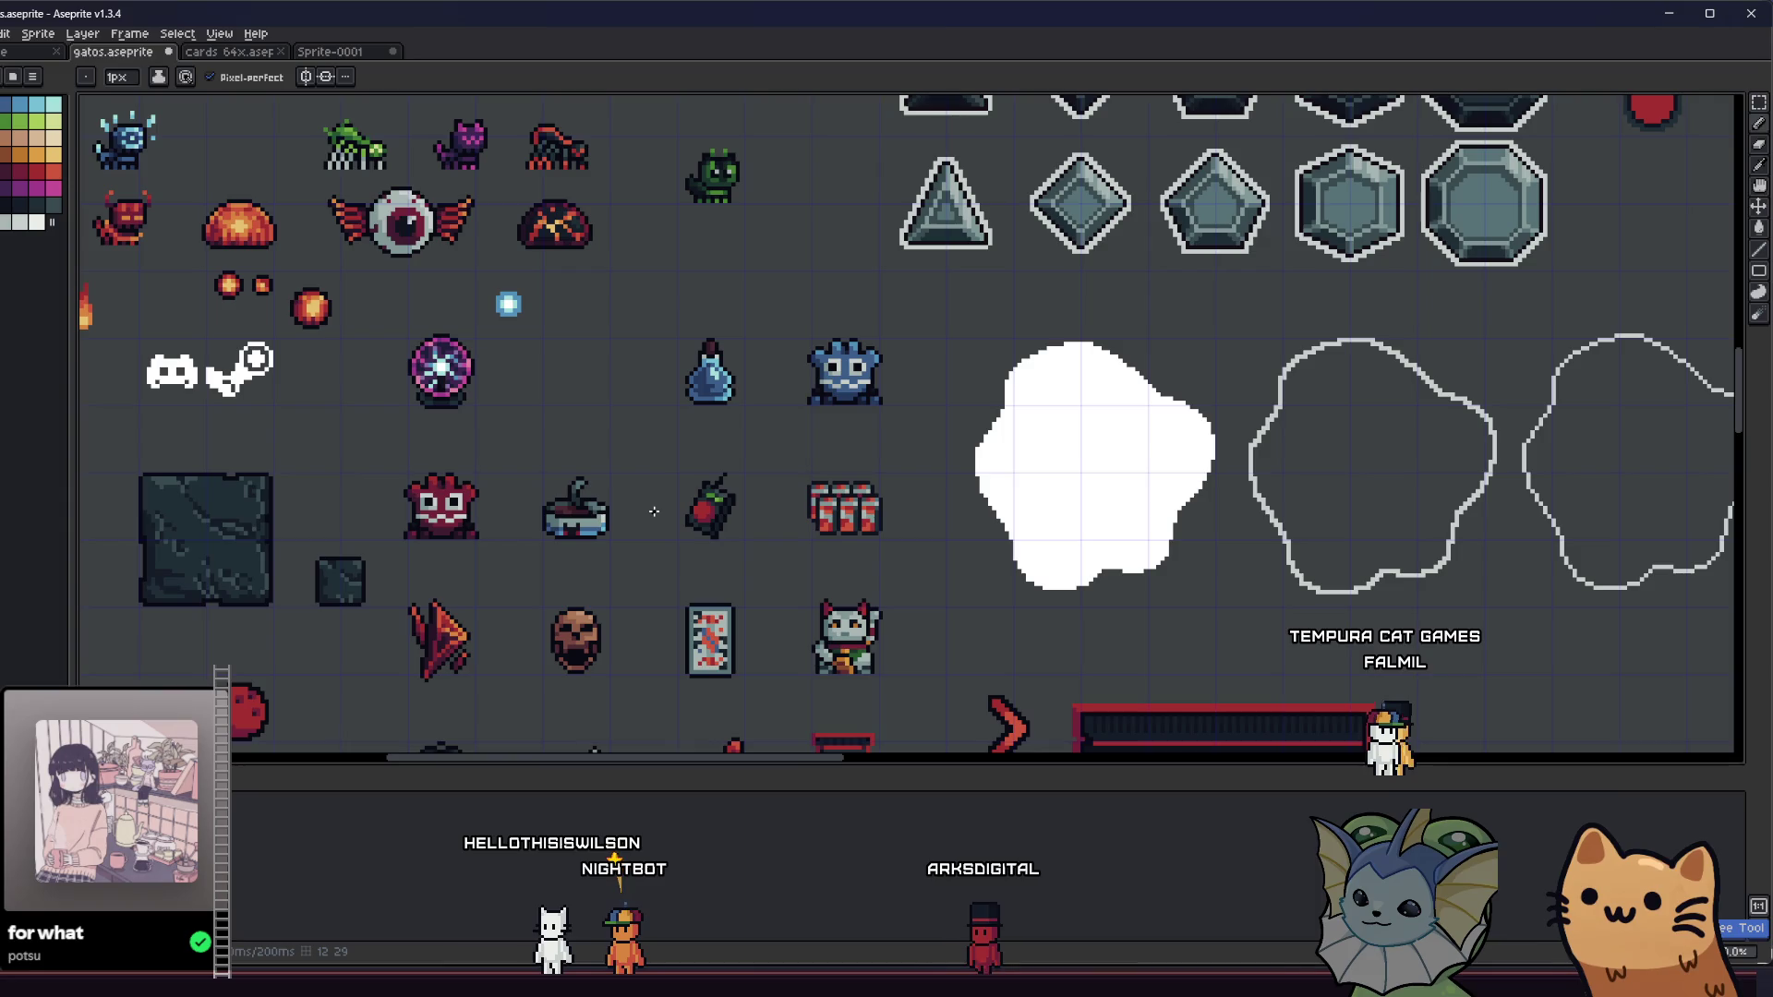
{"action": "scroll", "coordinate": [653, 510], "scroll_direction": "down", "scroll_amount": 2}
{"action": "scroll", "coordinate": [657, 480], "scroll_direction": "down", "scroll_amount": 2}
{"action": "key", "text": "v"}
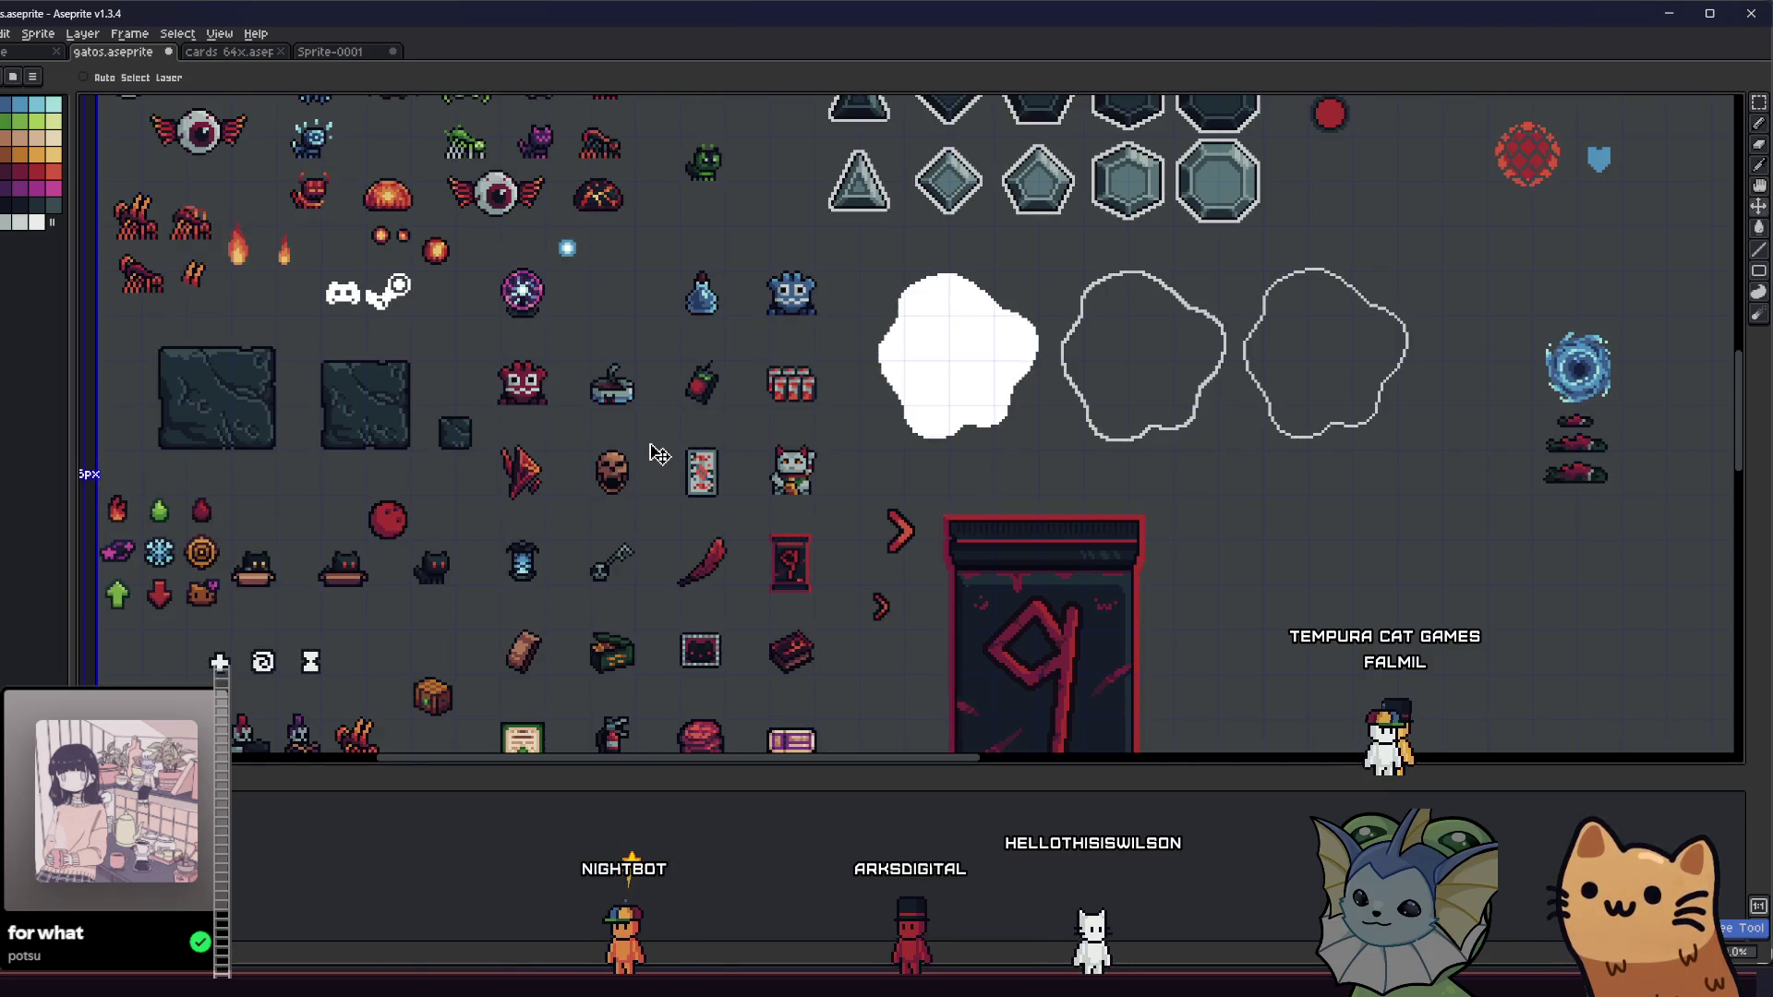
{"action": "key", "text": "b"}
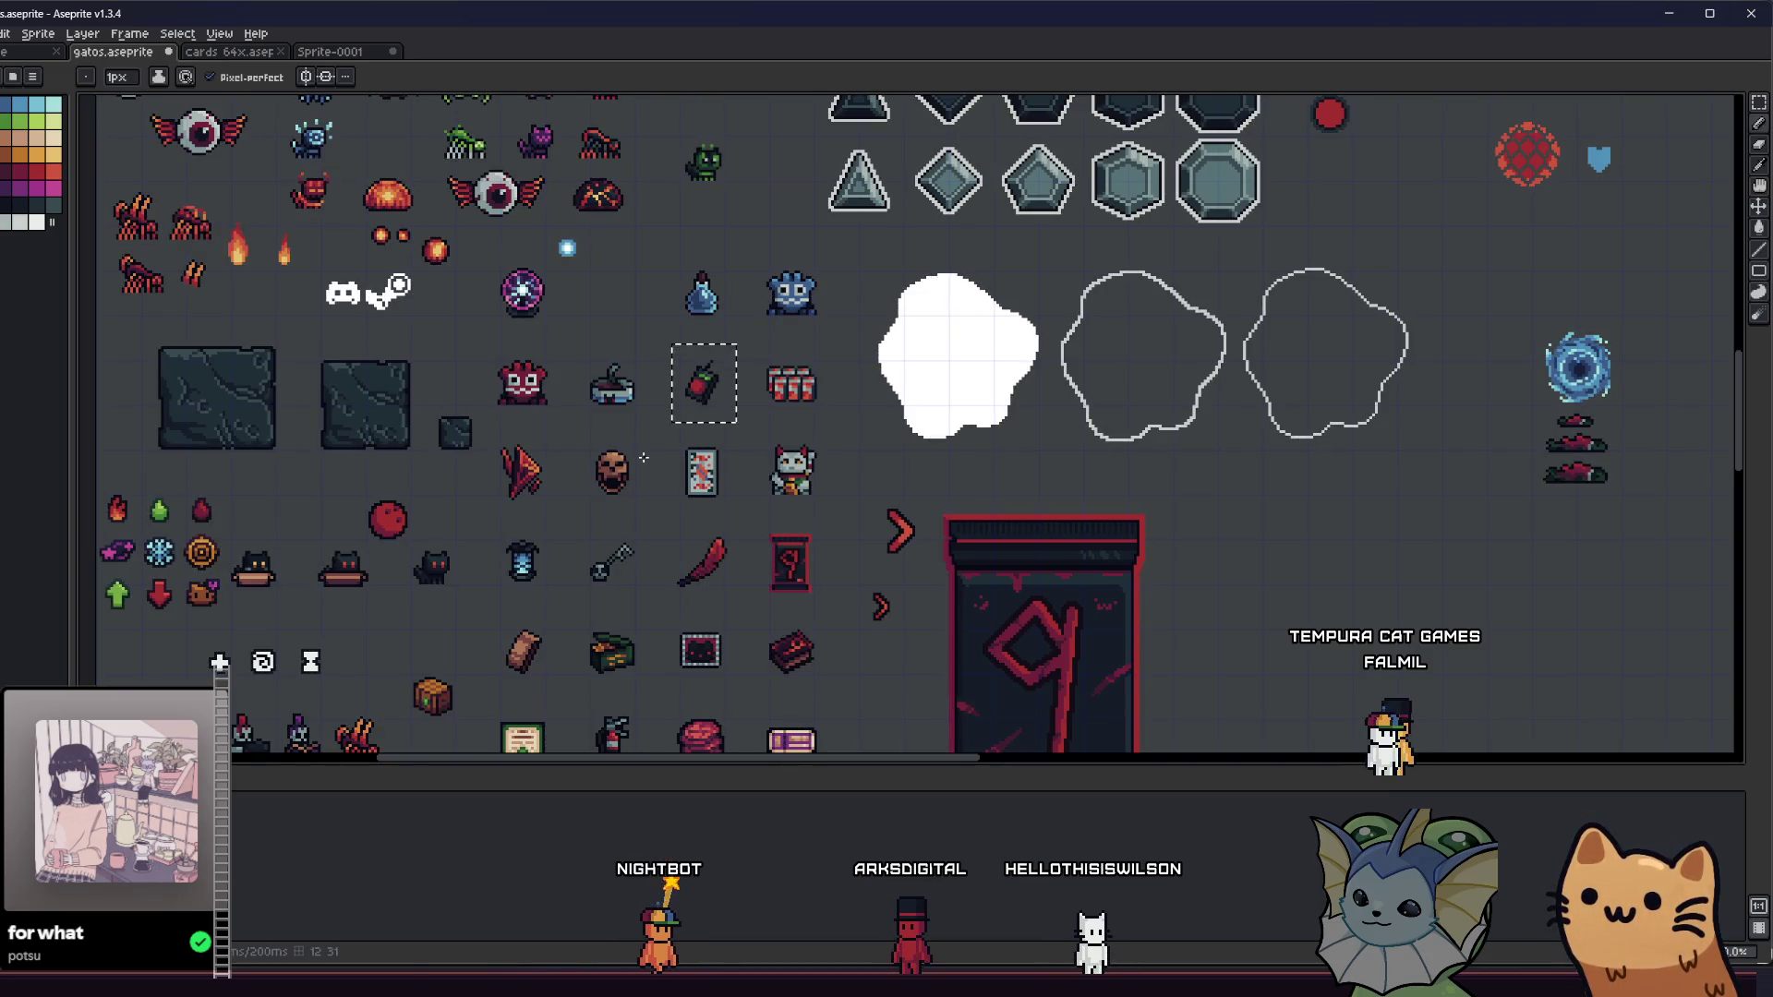
{"action": "left_click_drag", "start_coordinate": [644, 458], "coordinate": [639, 377]}
{"action": "key", "text": "m"}
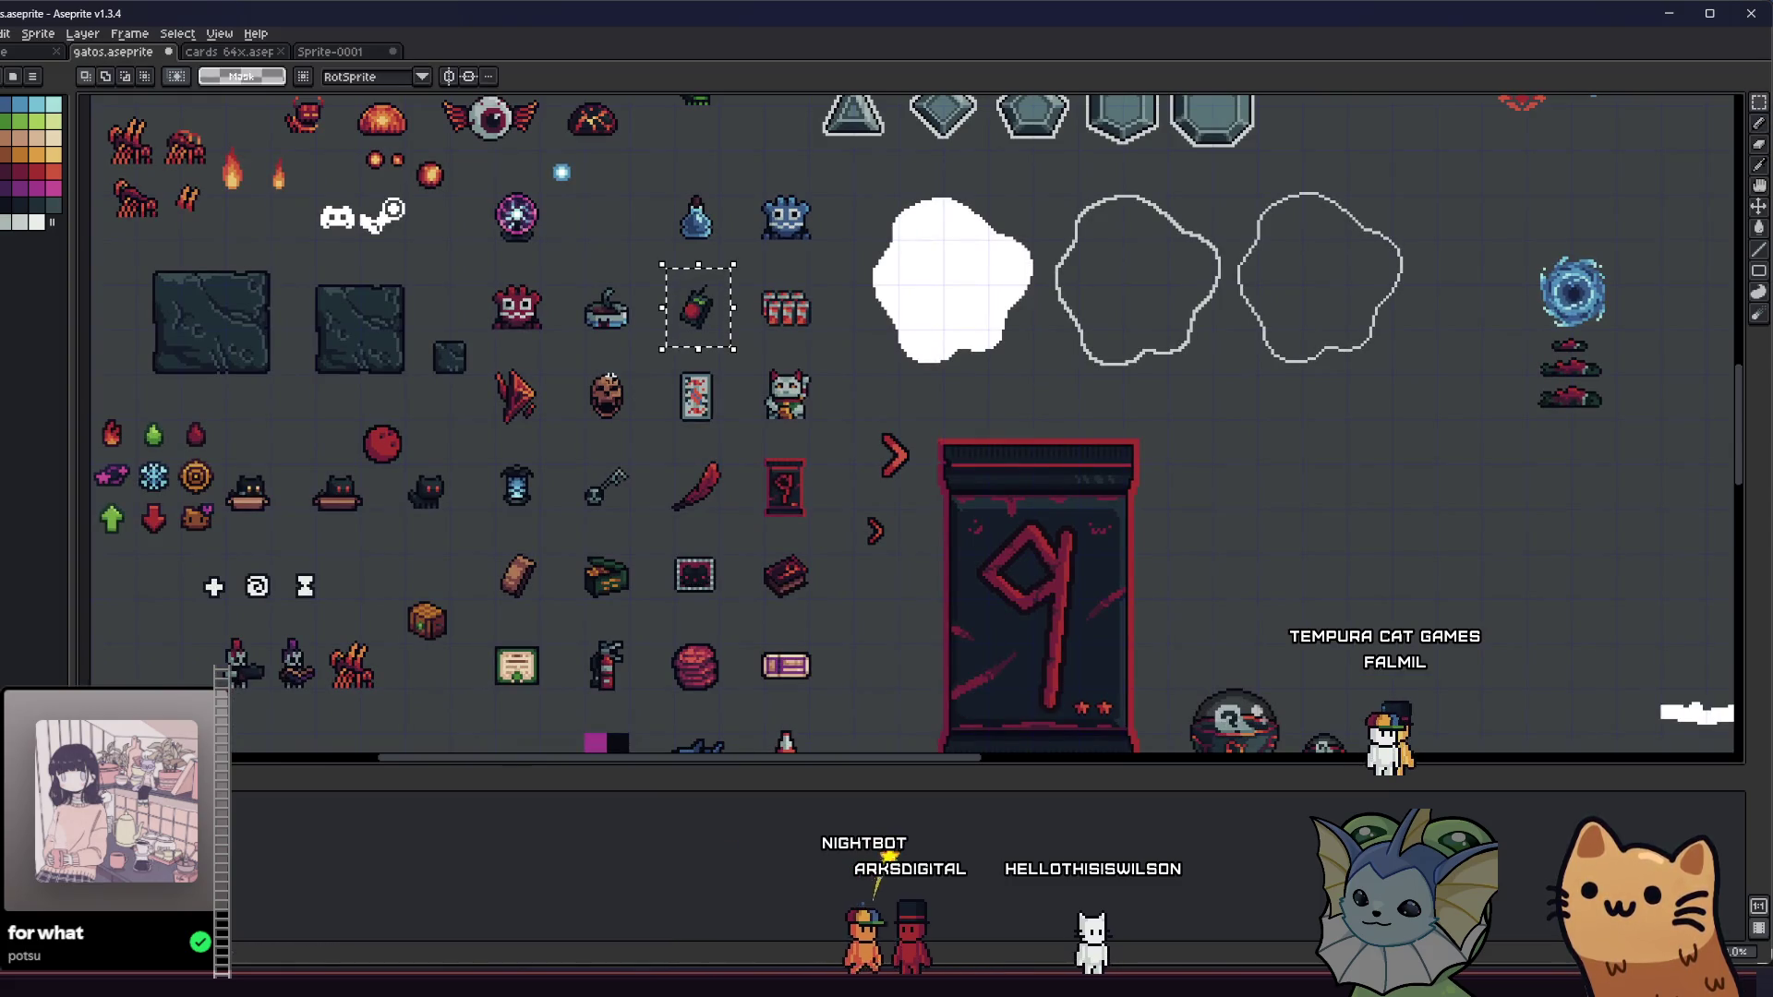
{"action": "left_click", "coordinate": [329, 52]}
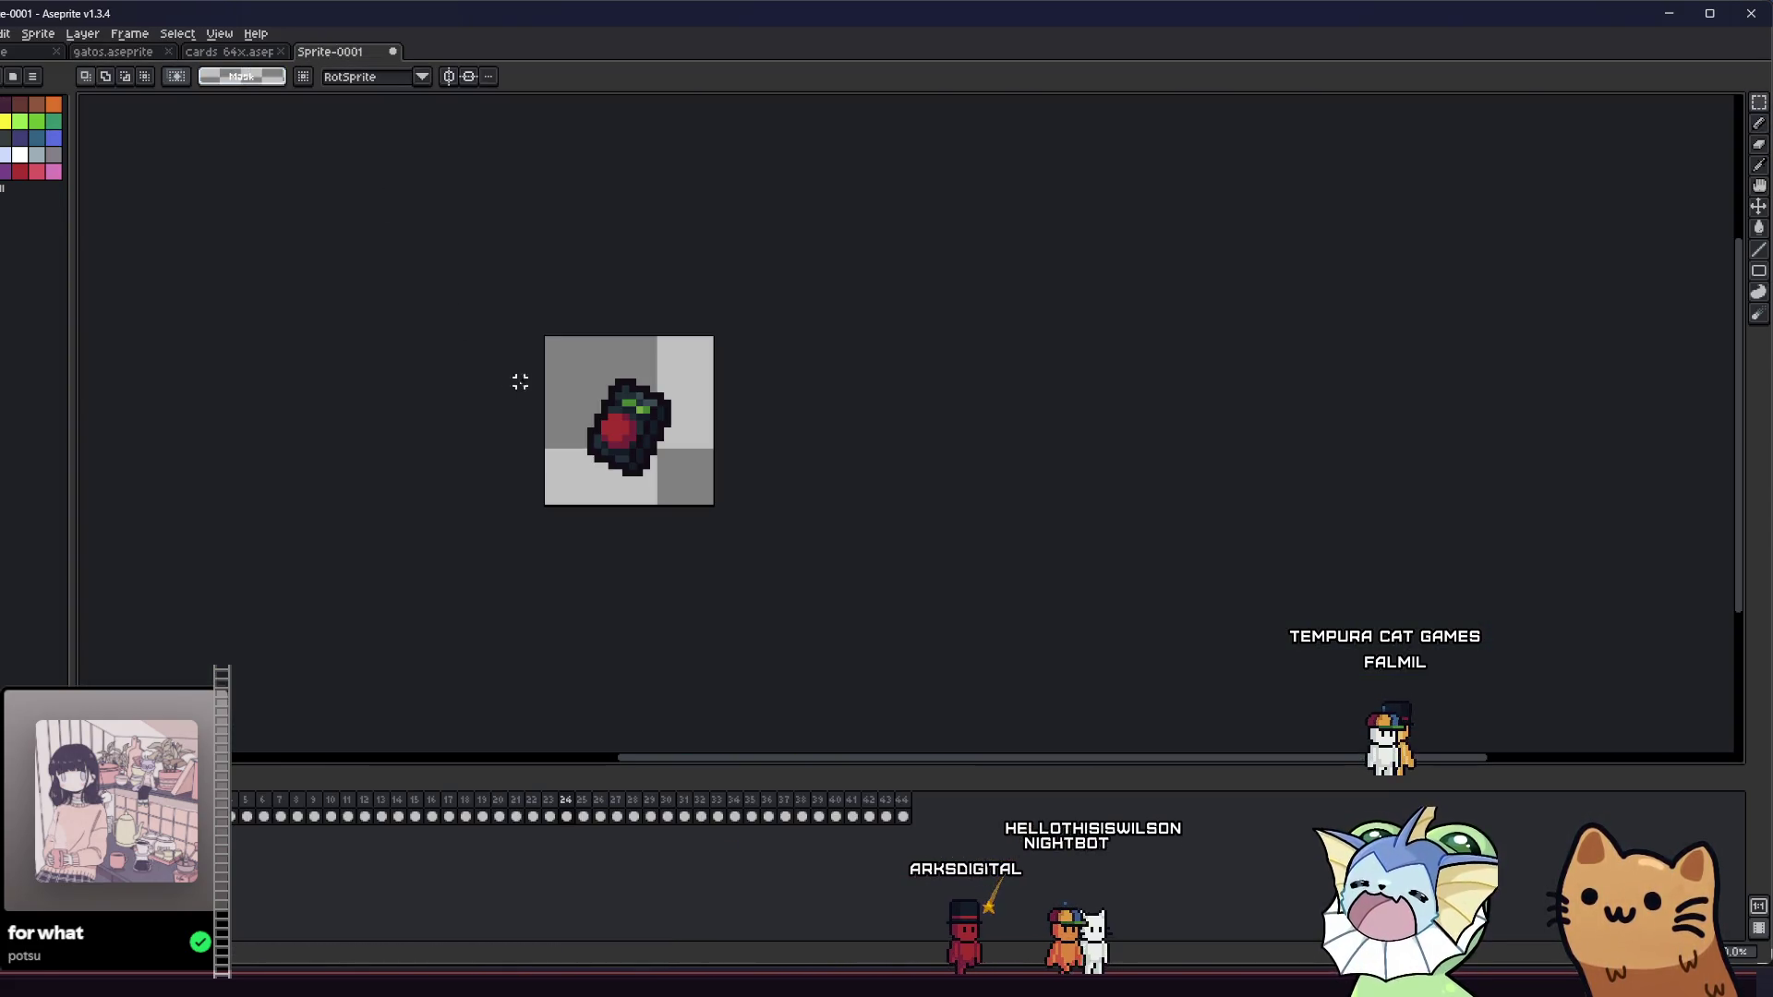
- Commit the apple on frame 24, load the Apollo preset palette, and undo a stray pixel
{"action": "key", "text": "g"}
{"action": "scroll", "coordinate": [624, 399], "scroll_direction": "up", "scroll_amount": 3}
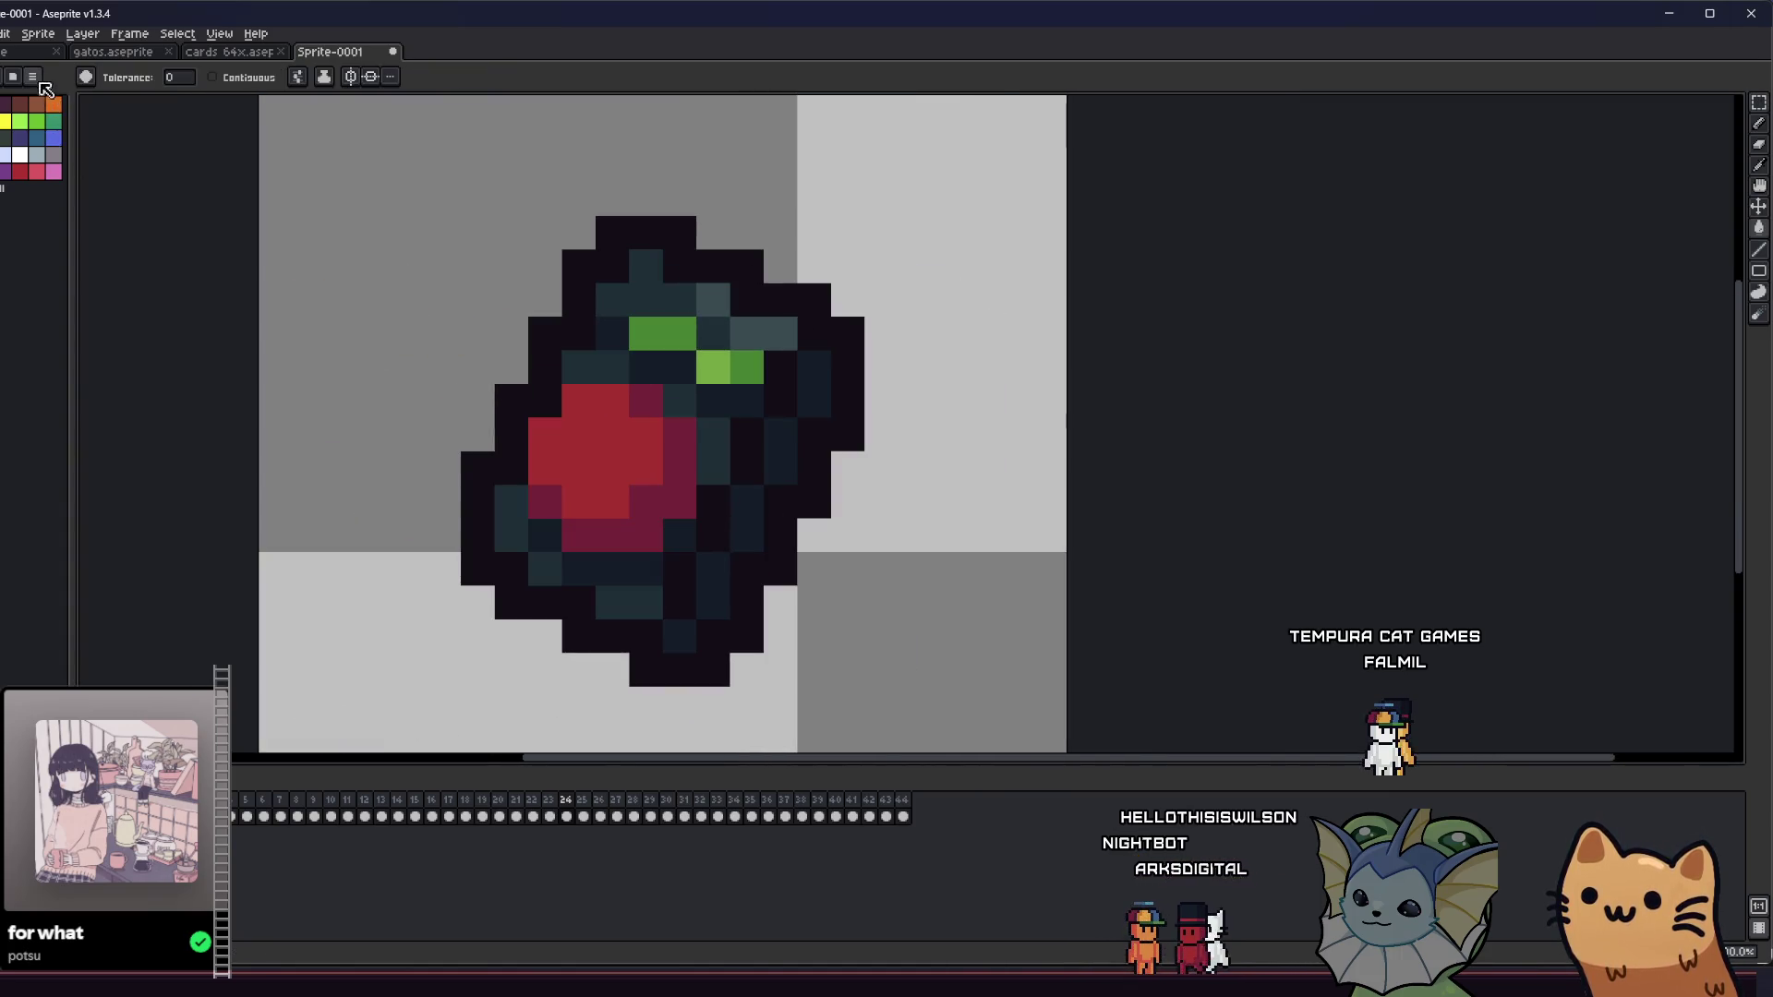
{"action": "left_click", "coordinate": [32, 77]}
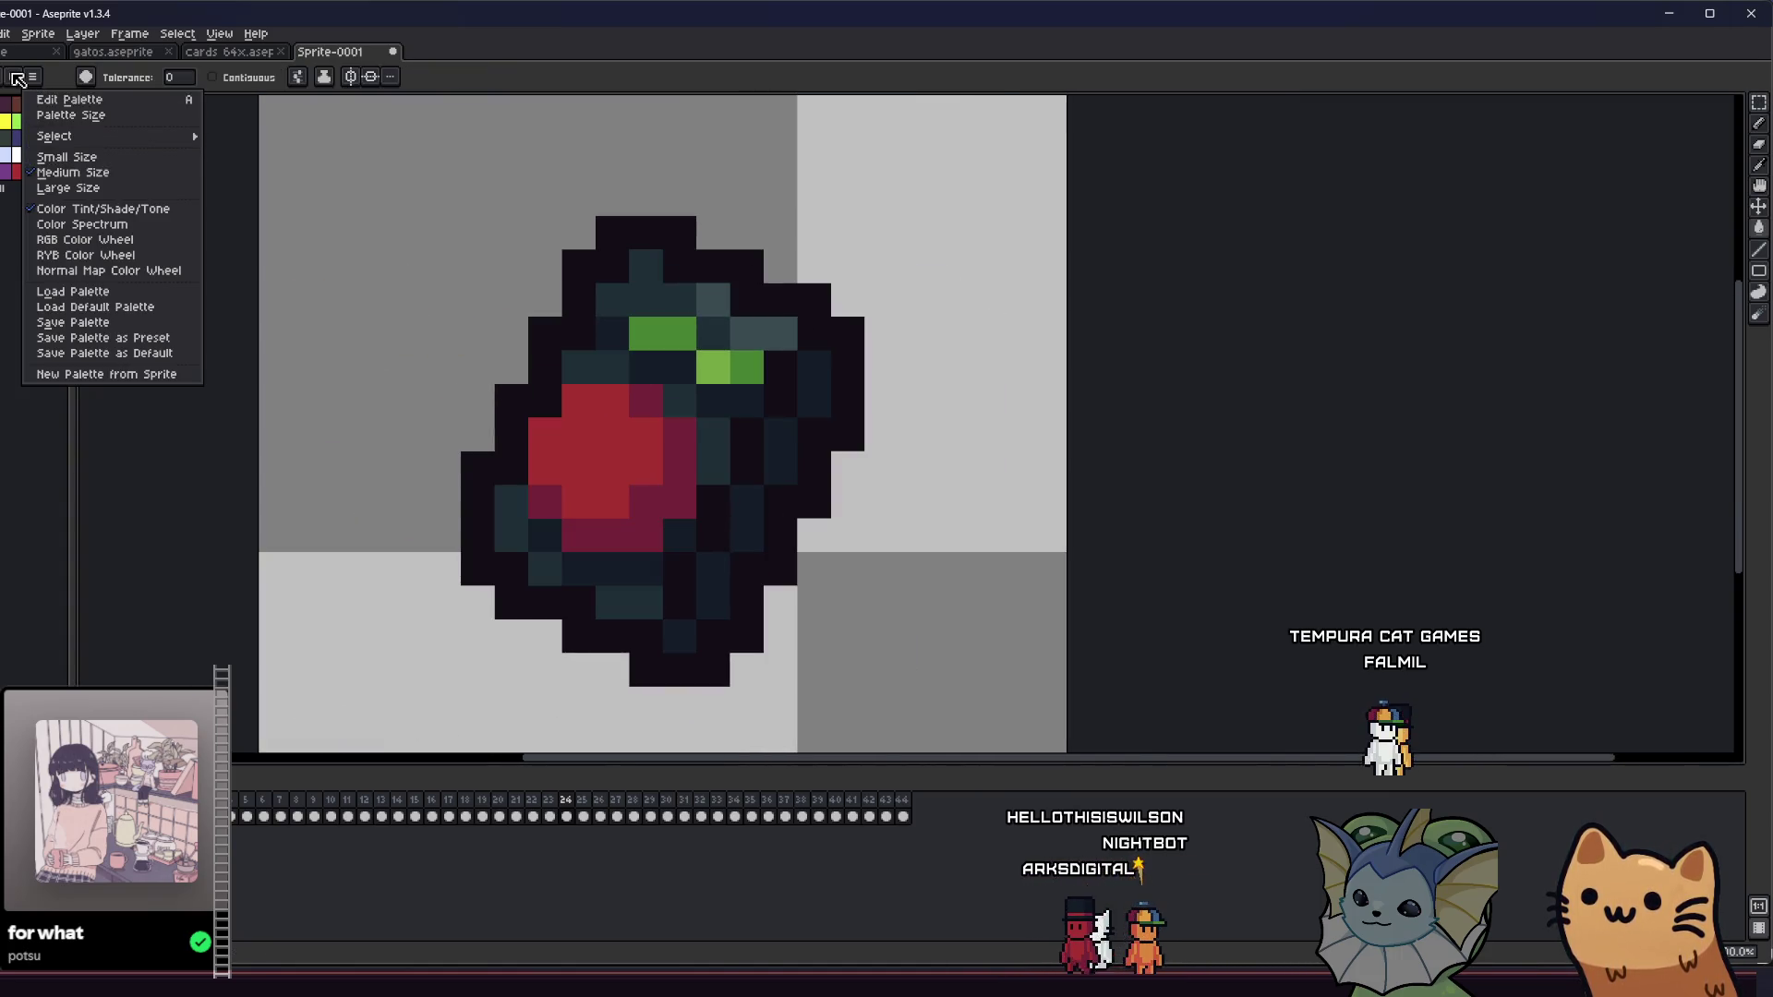
{"action": "left_click", "coordinate": [19, 79]}
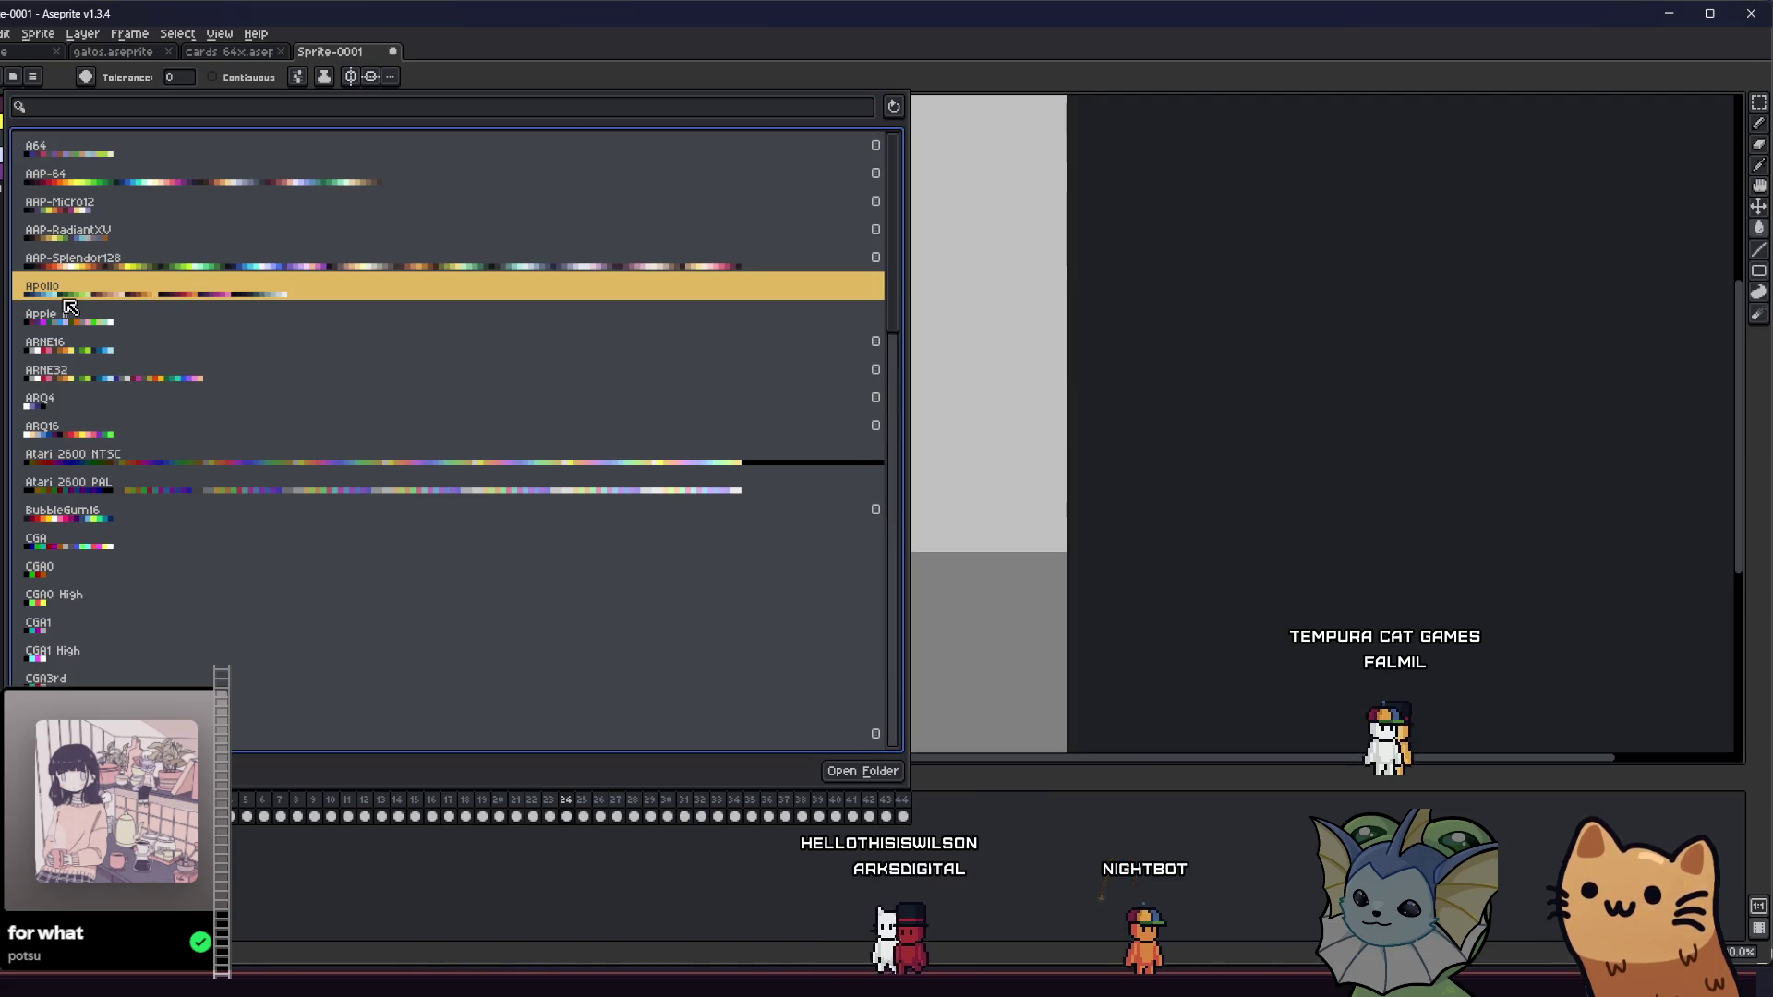
{"action": "left_click", "coordinate": [17, 286]}
{"action": "key", "text": "ctrl+z"}
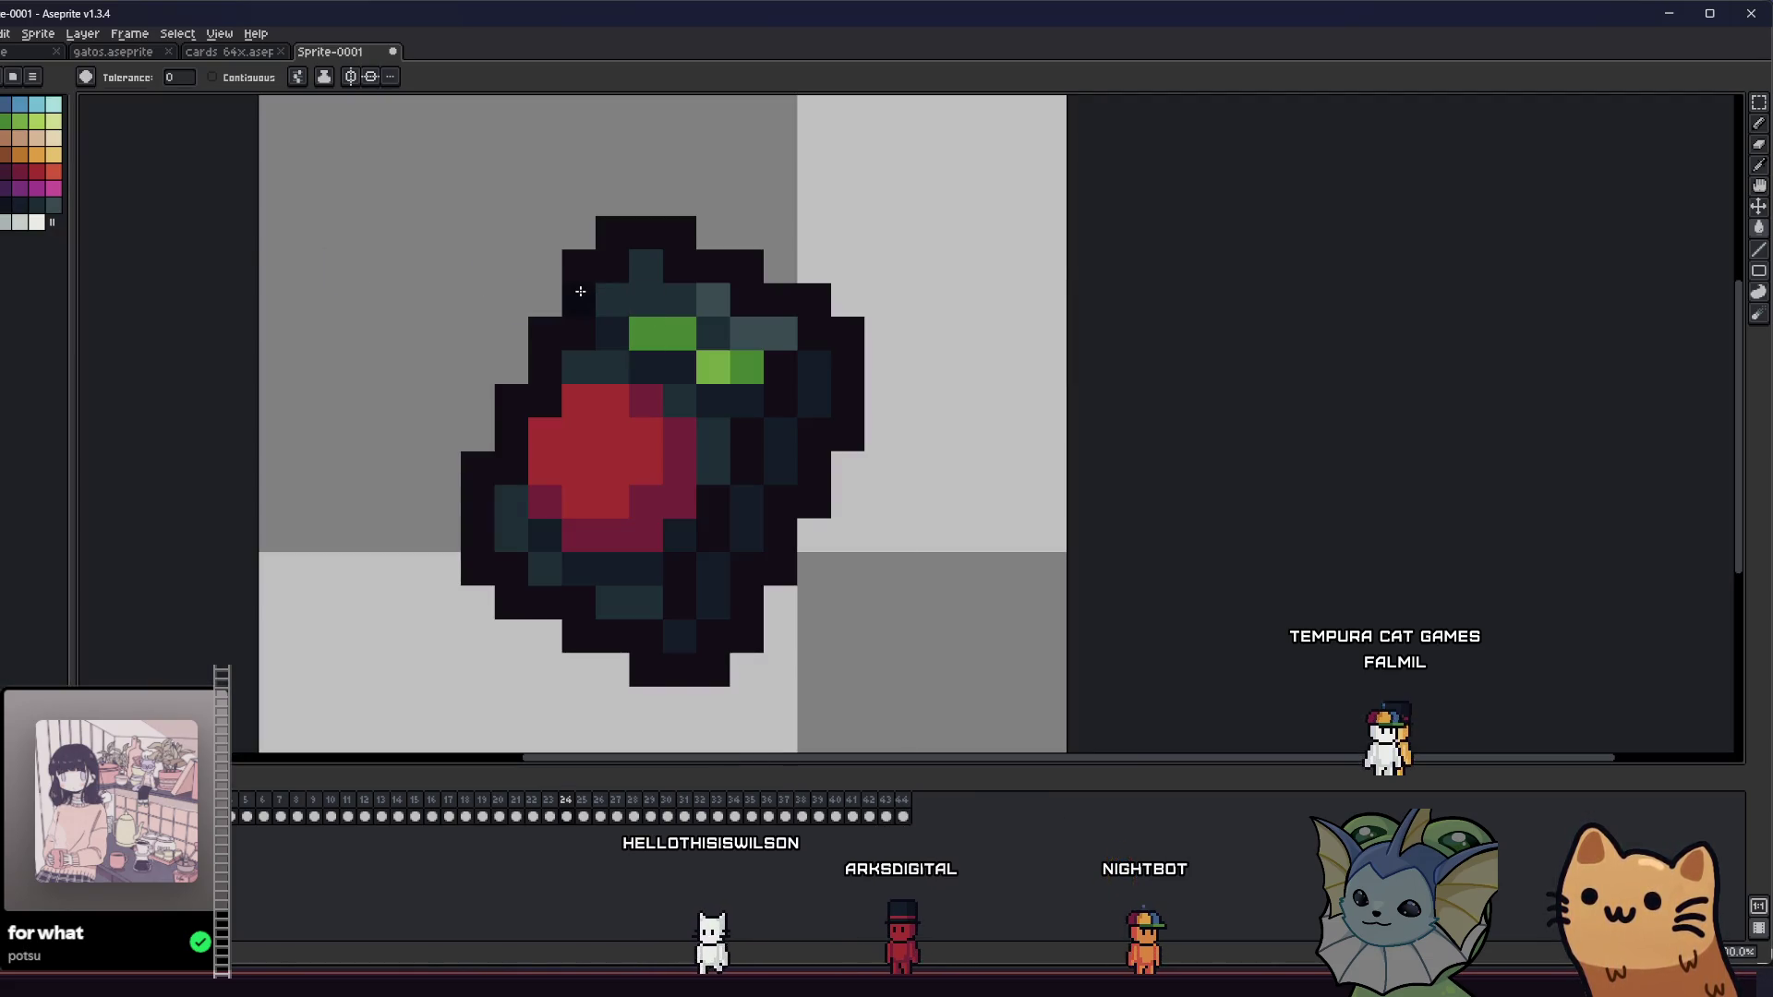
{"action": "key", "text": "comma"}
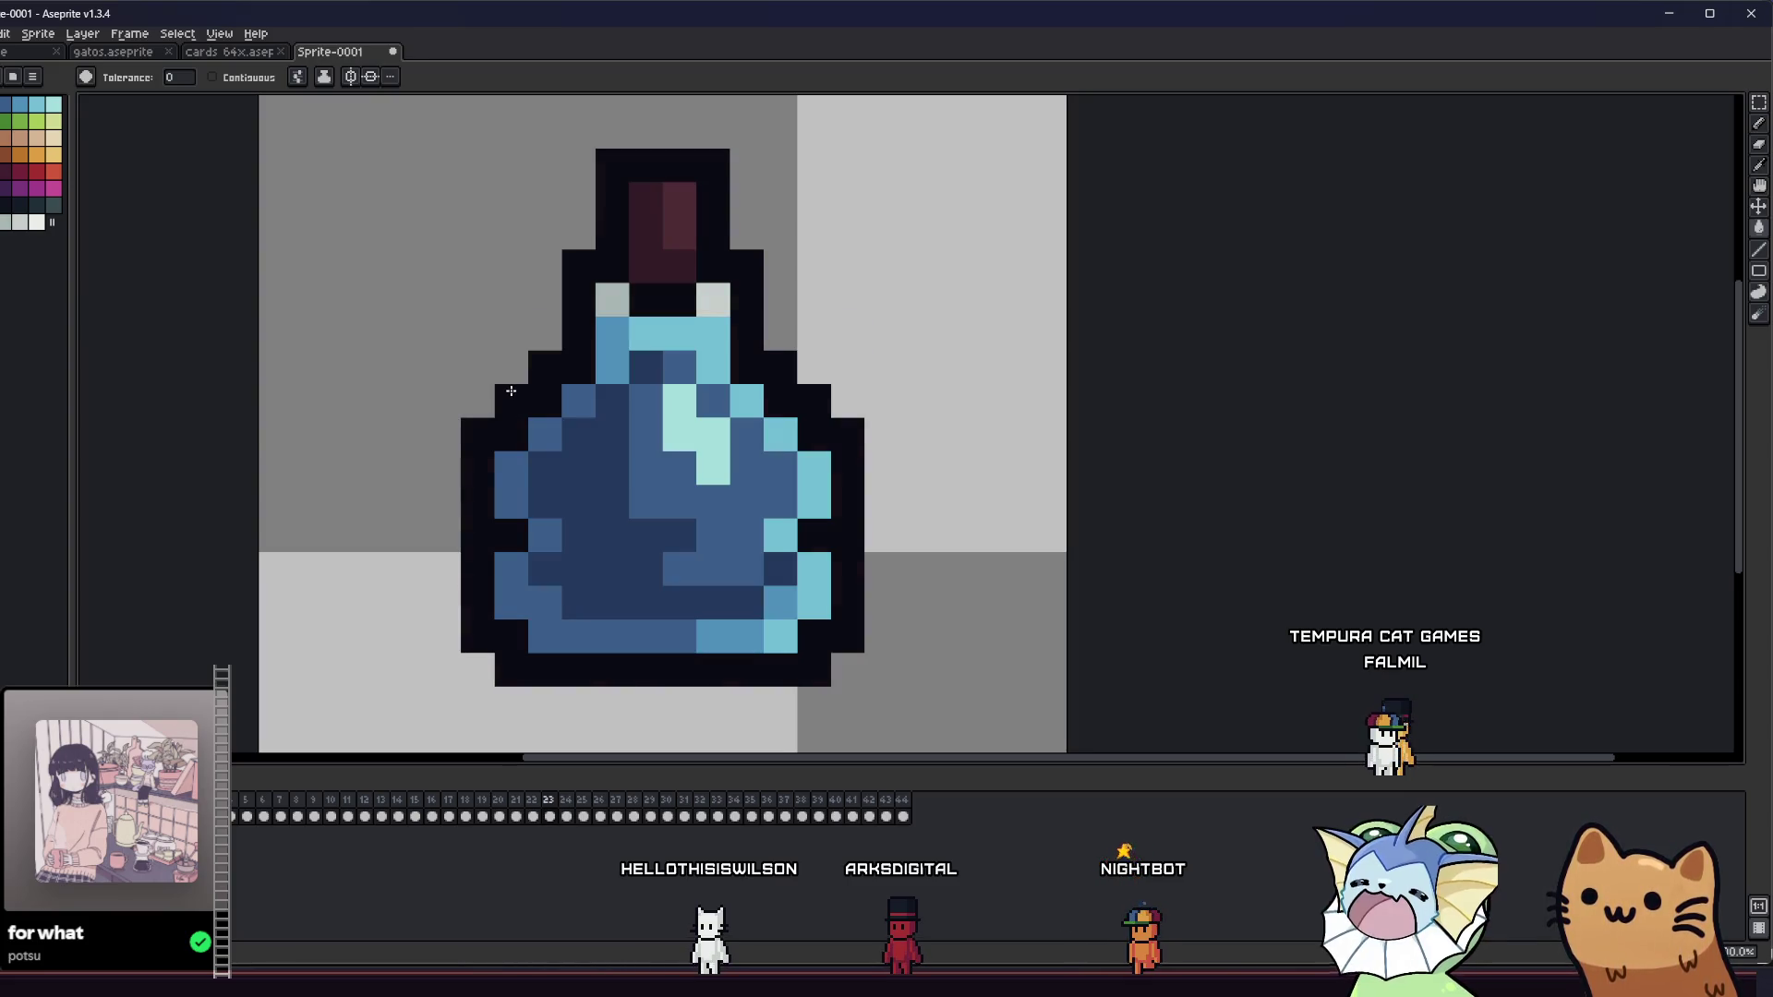
- Step through the orb, lantern, wing and meat frames to frame 14's brown mask, then select all
{"action": "key", "text": "comma"}
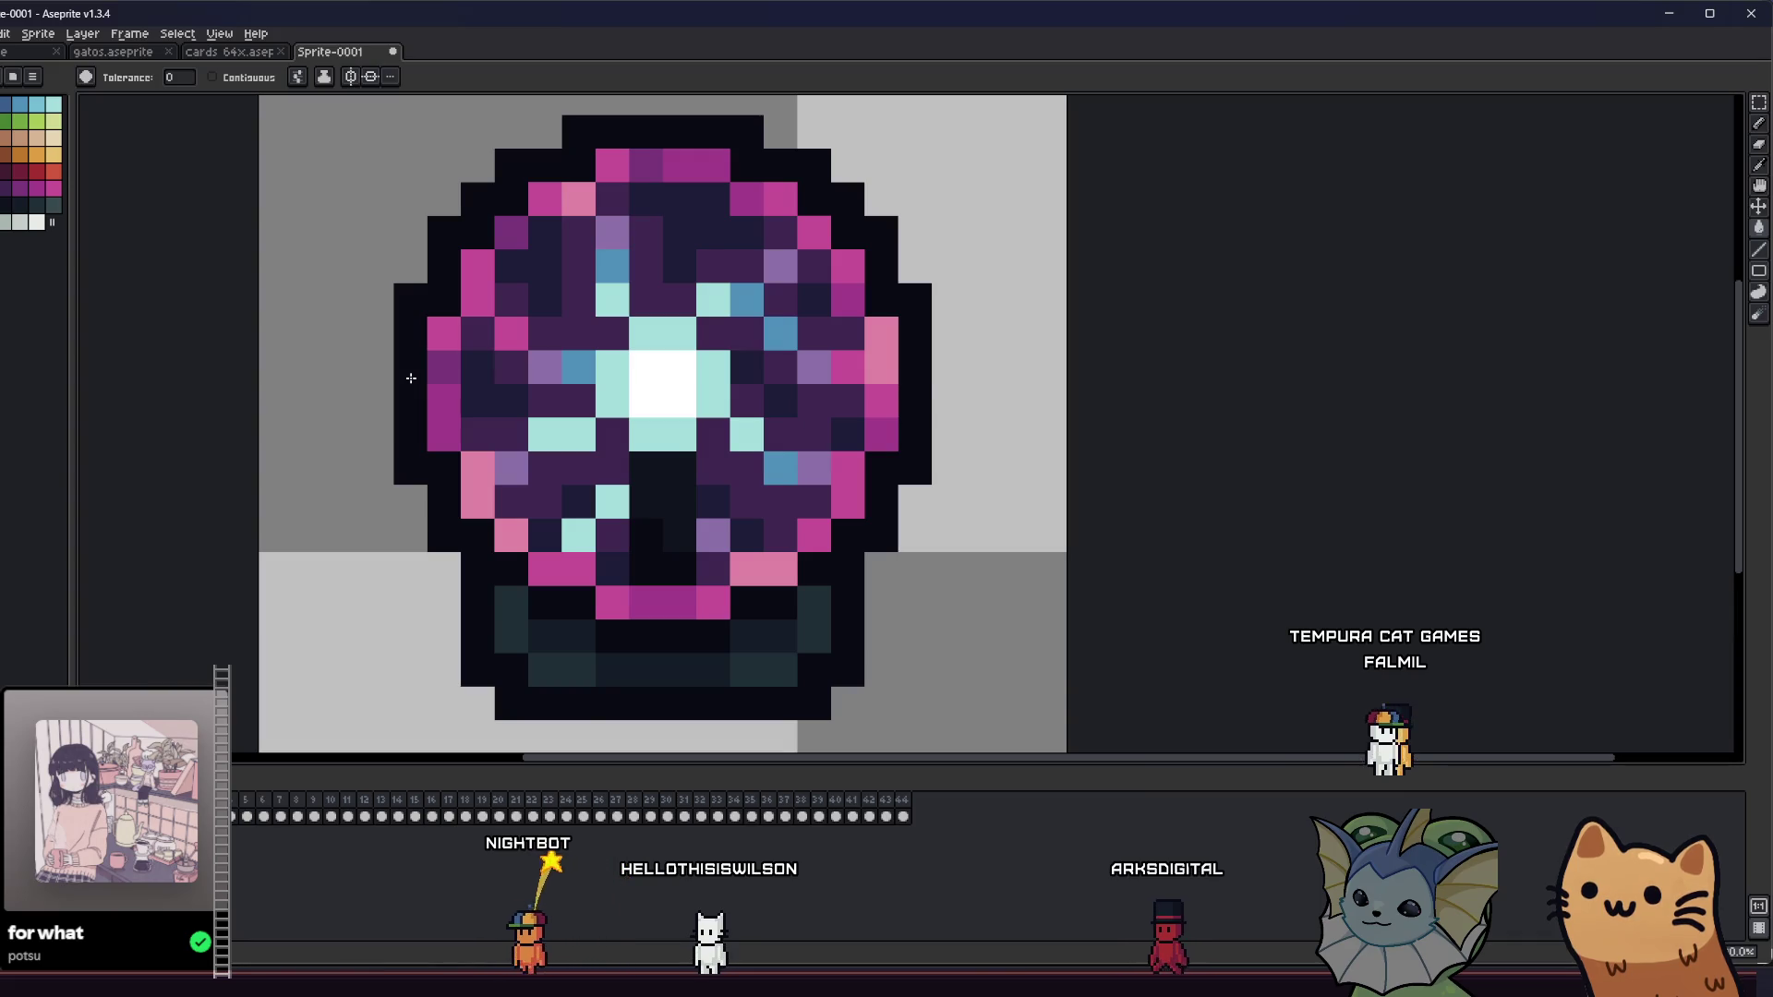
{"action": "key", "text": "comma"}
{"action": "key", "text": "comma"}
{"action": "key", "text": "comma"}
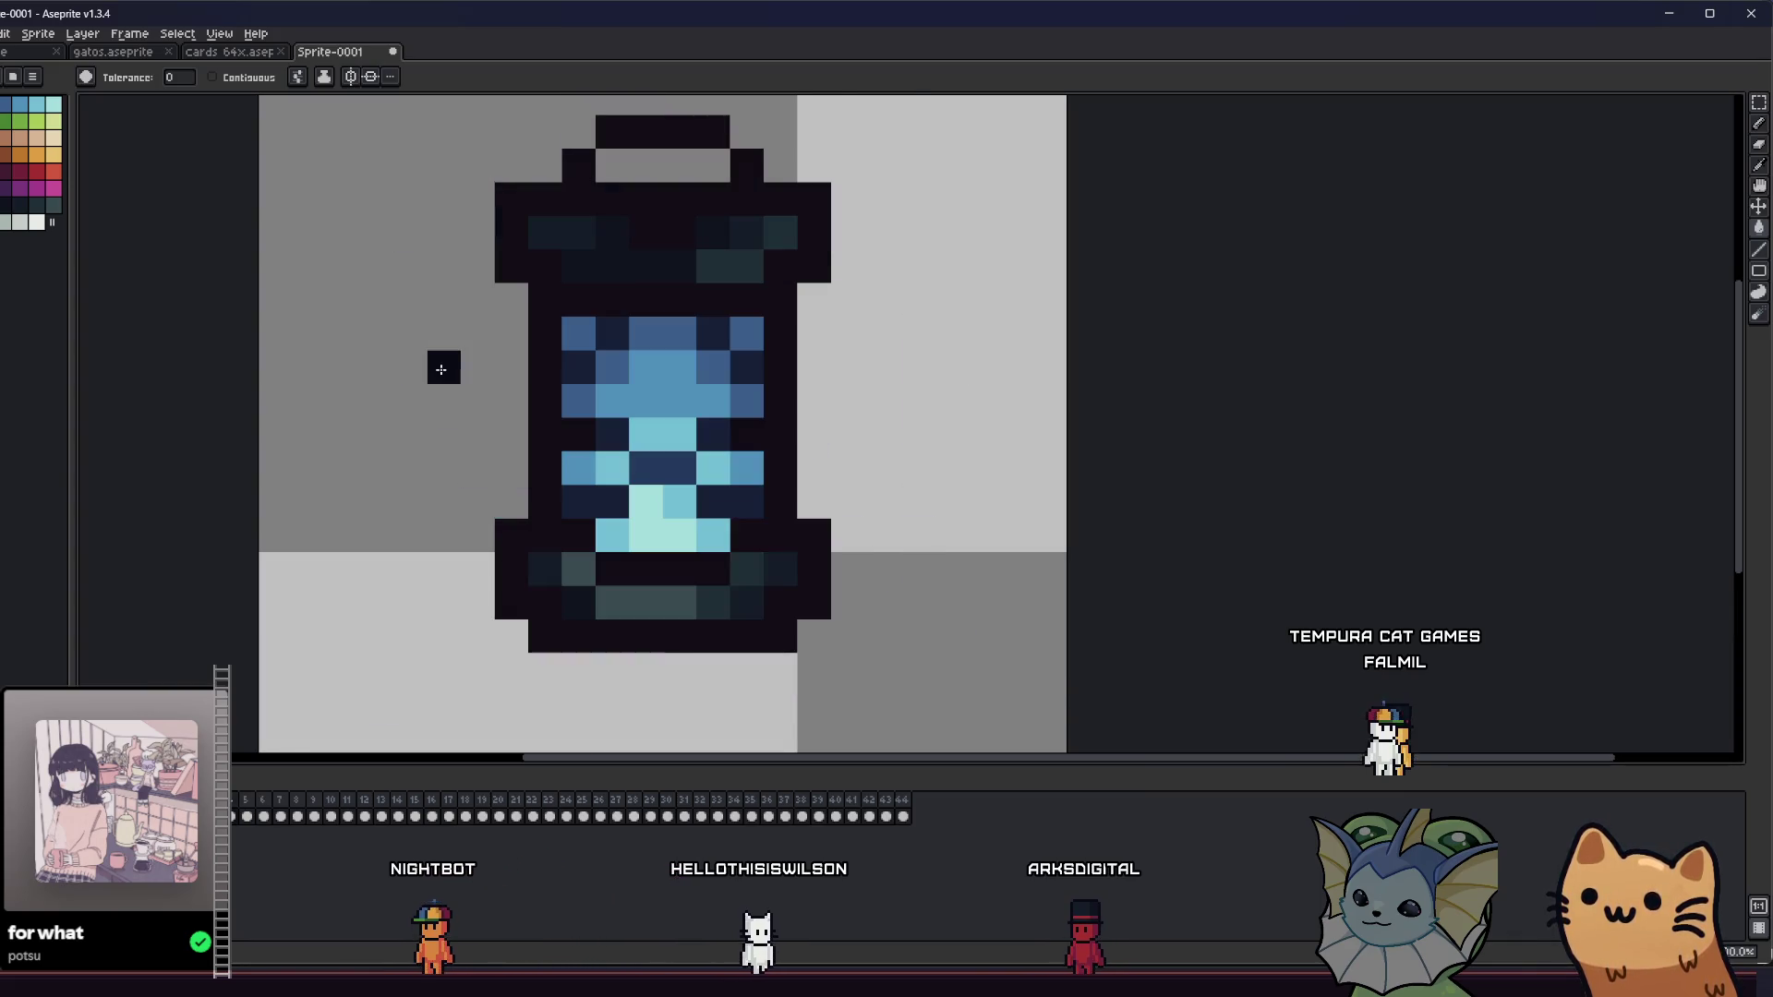
{"action": "key", "text": "comma"}
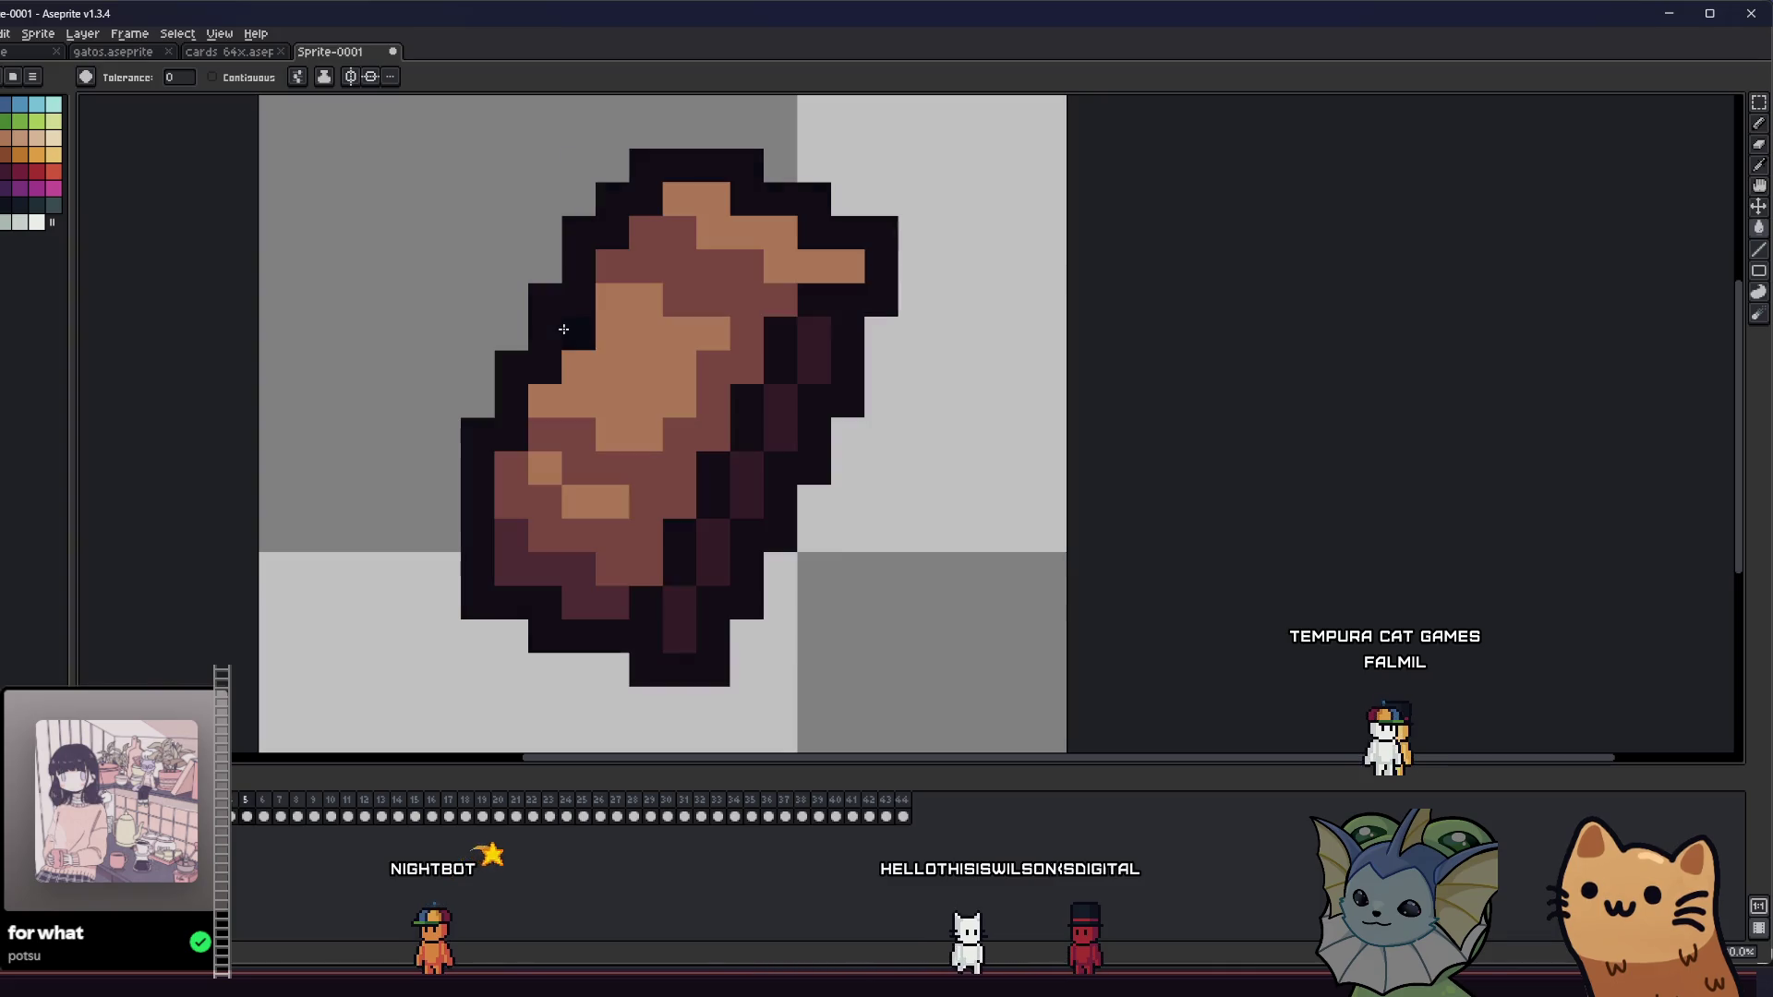
{"action": "key", "text": "period"}
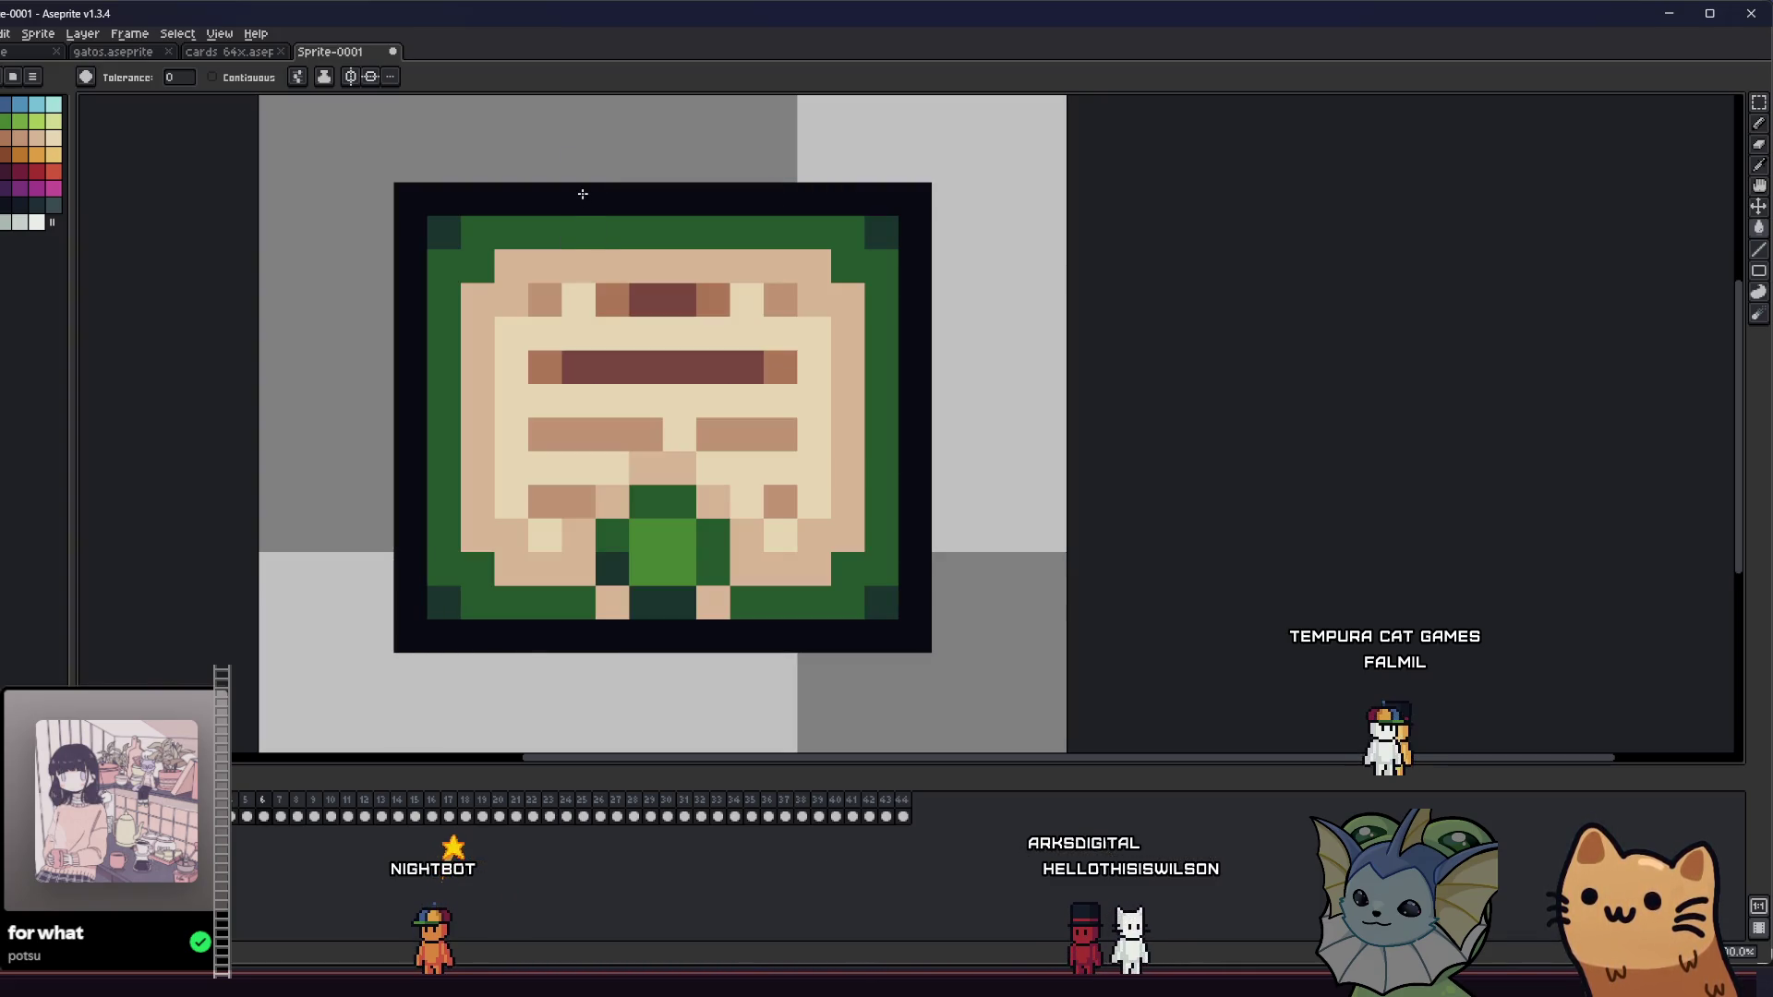
{"action": "key", "text": "comma"}
{"action": "key", "text": "comma"}
{"action": "key", "text": "comma"}
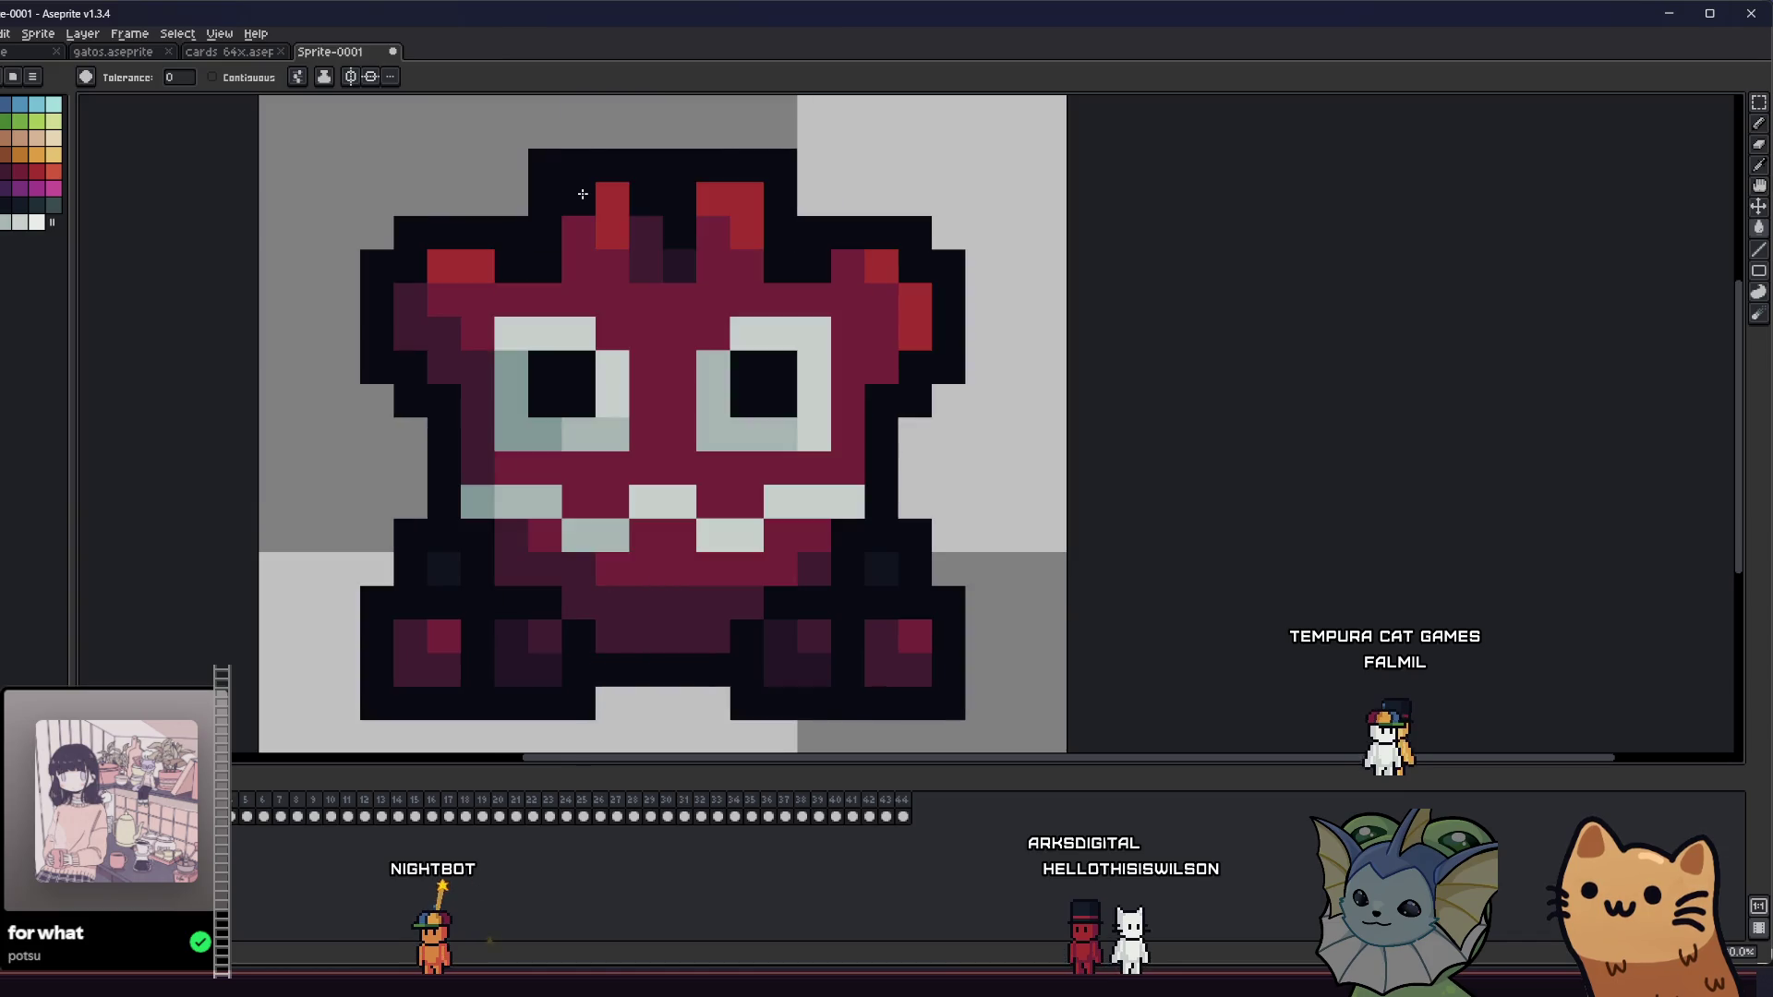
{"action": "key", "text": "period"}
{"action": "key", "text": "period"}
{"action": "key", "text": "period"}
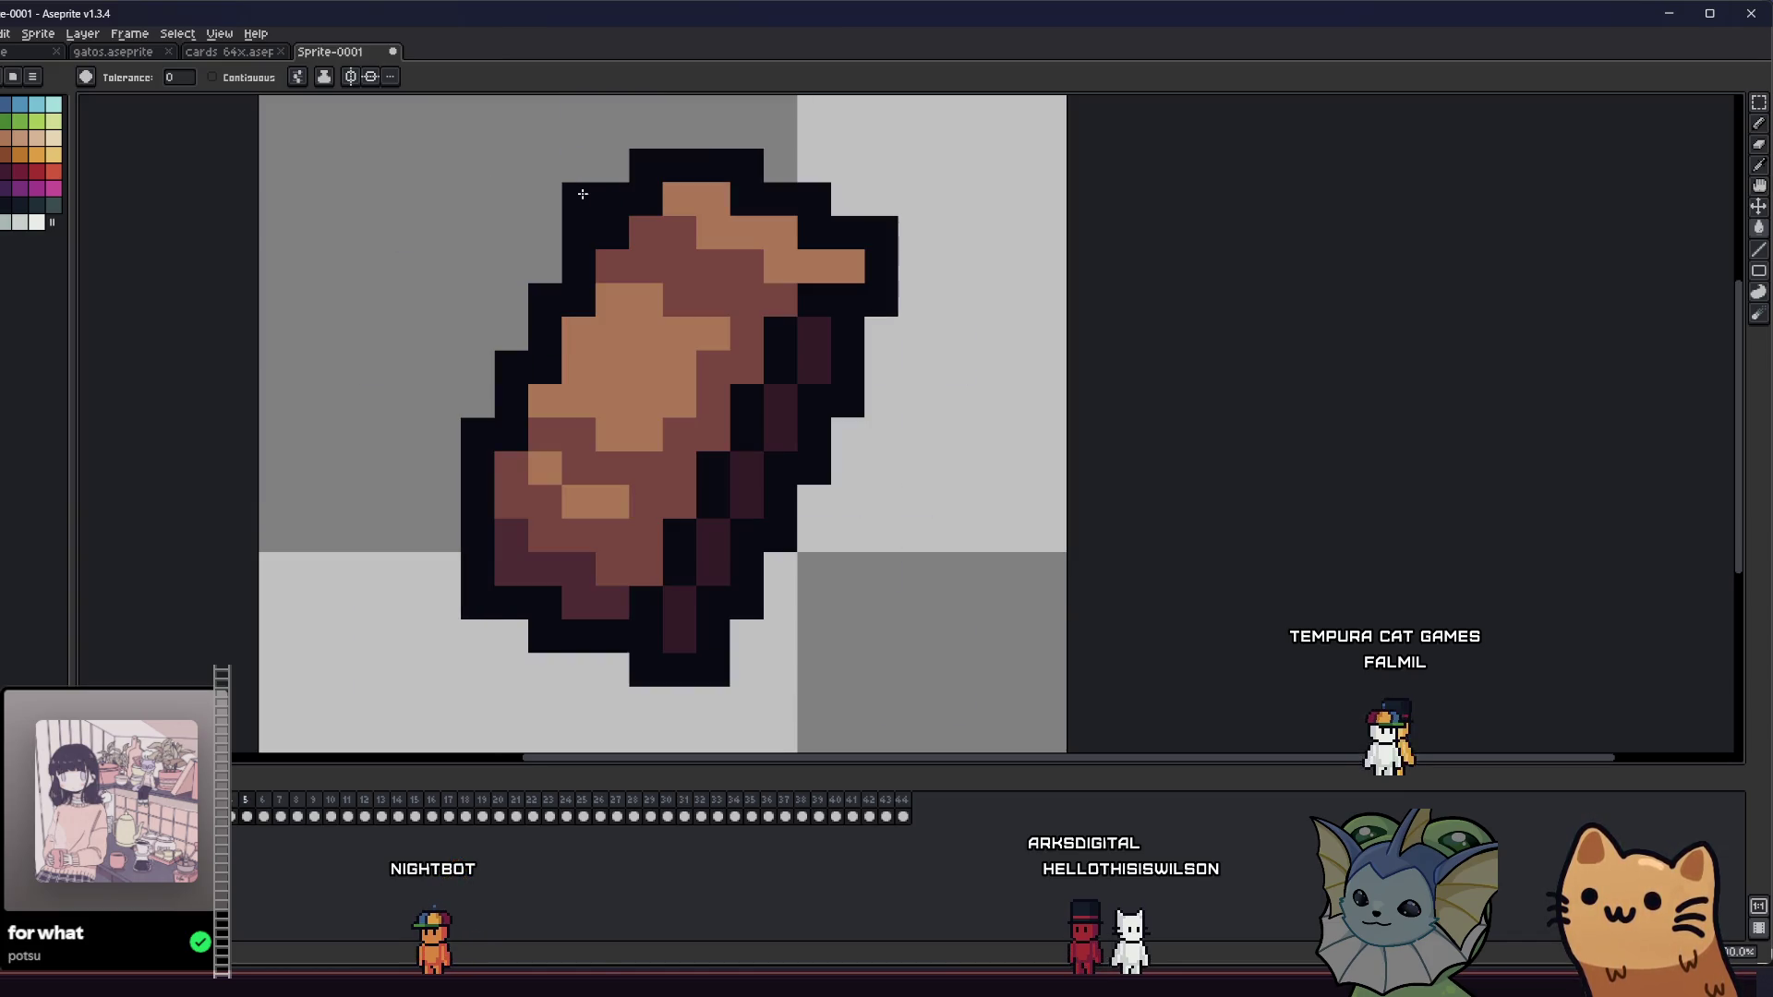
{"action": "left_click", "coordinate": [593, 194]}
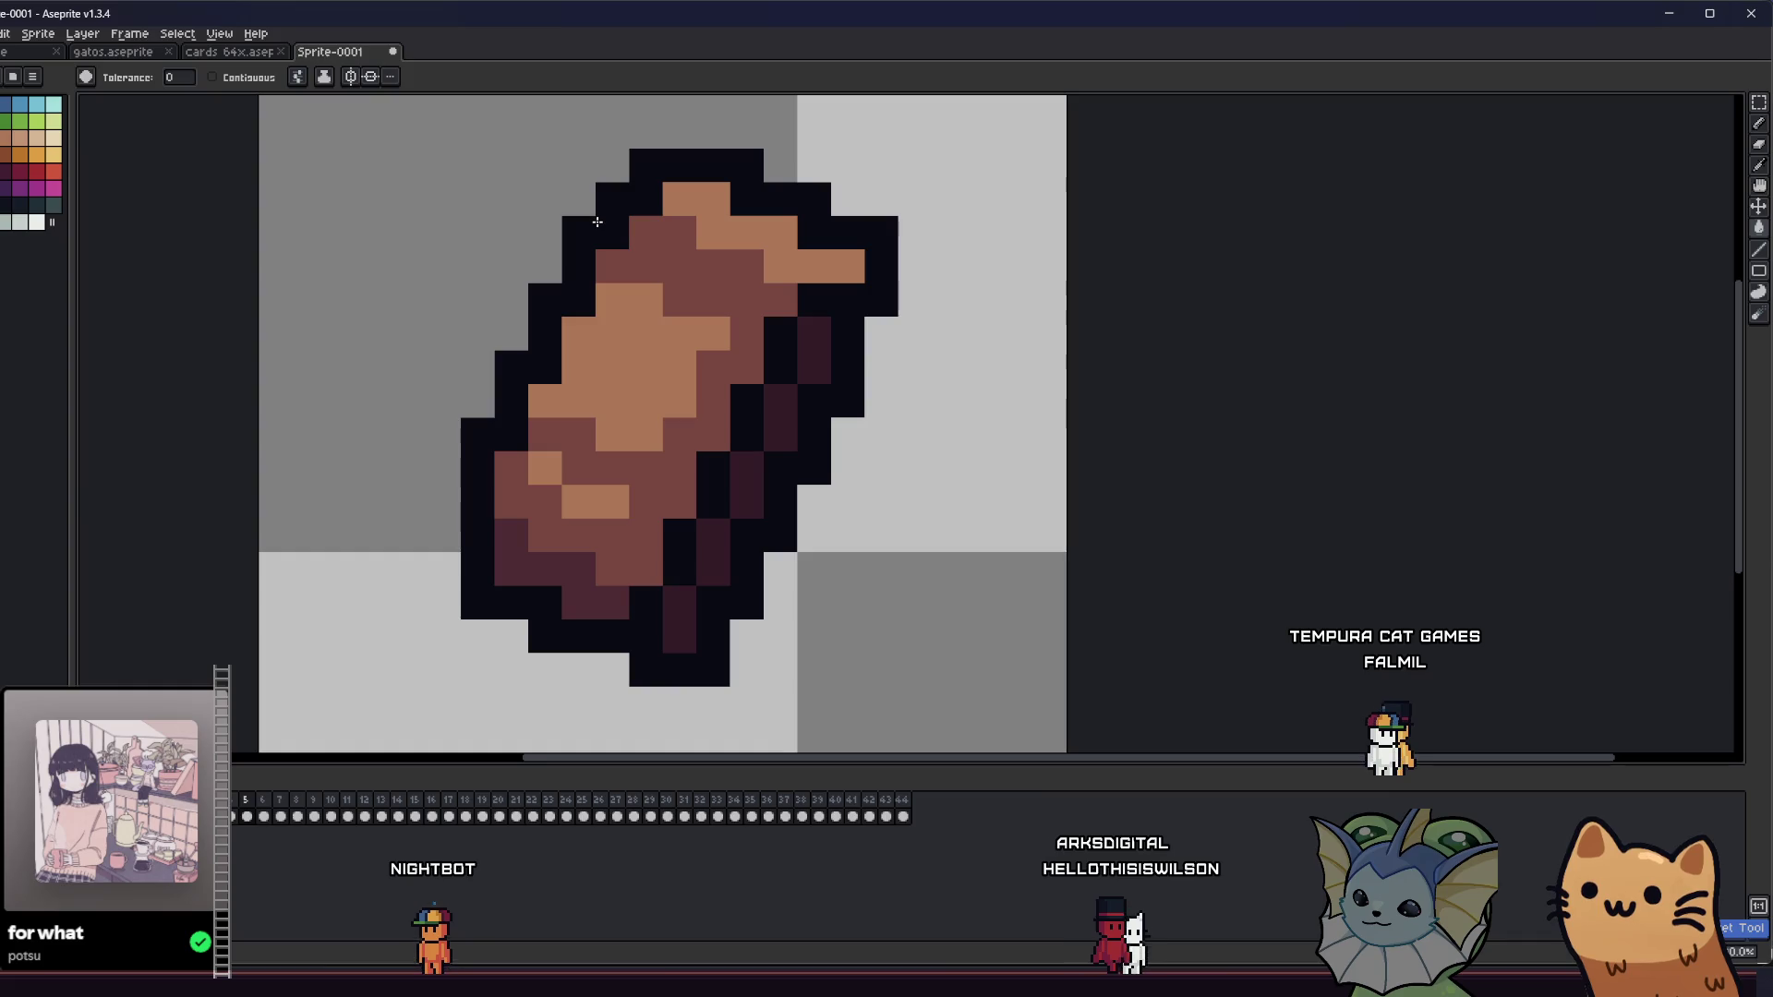
{"action": "key", "text": "period"}
{"action": "key", "text": "period"}
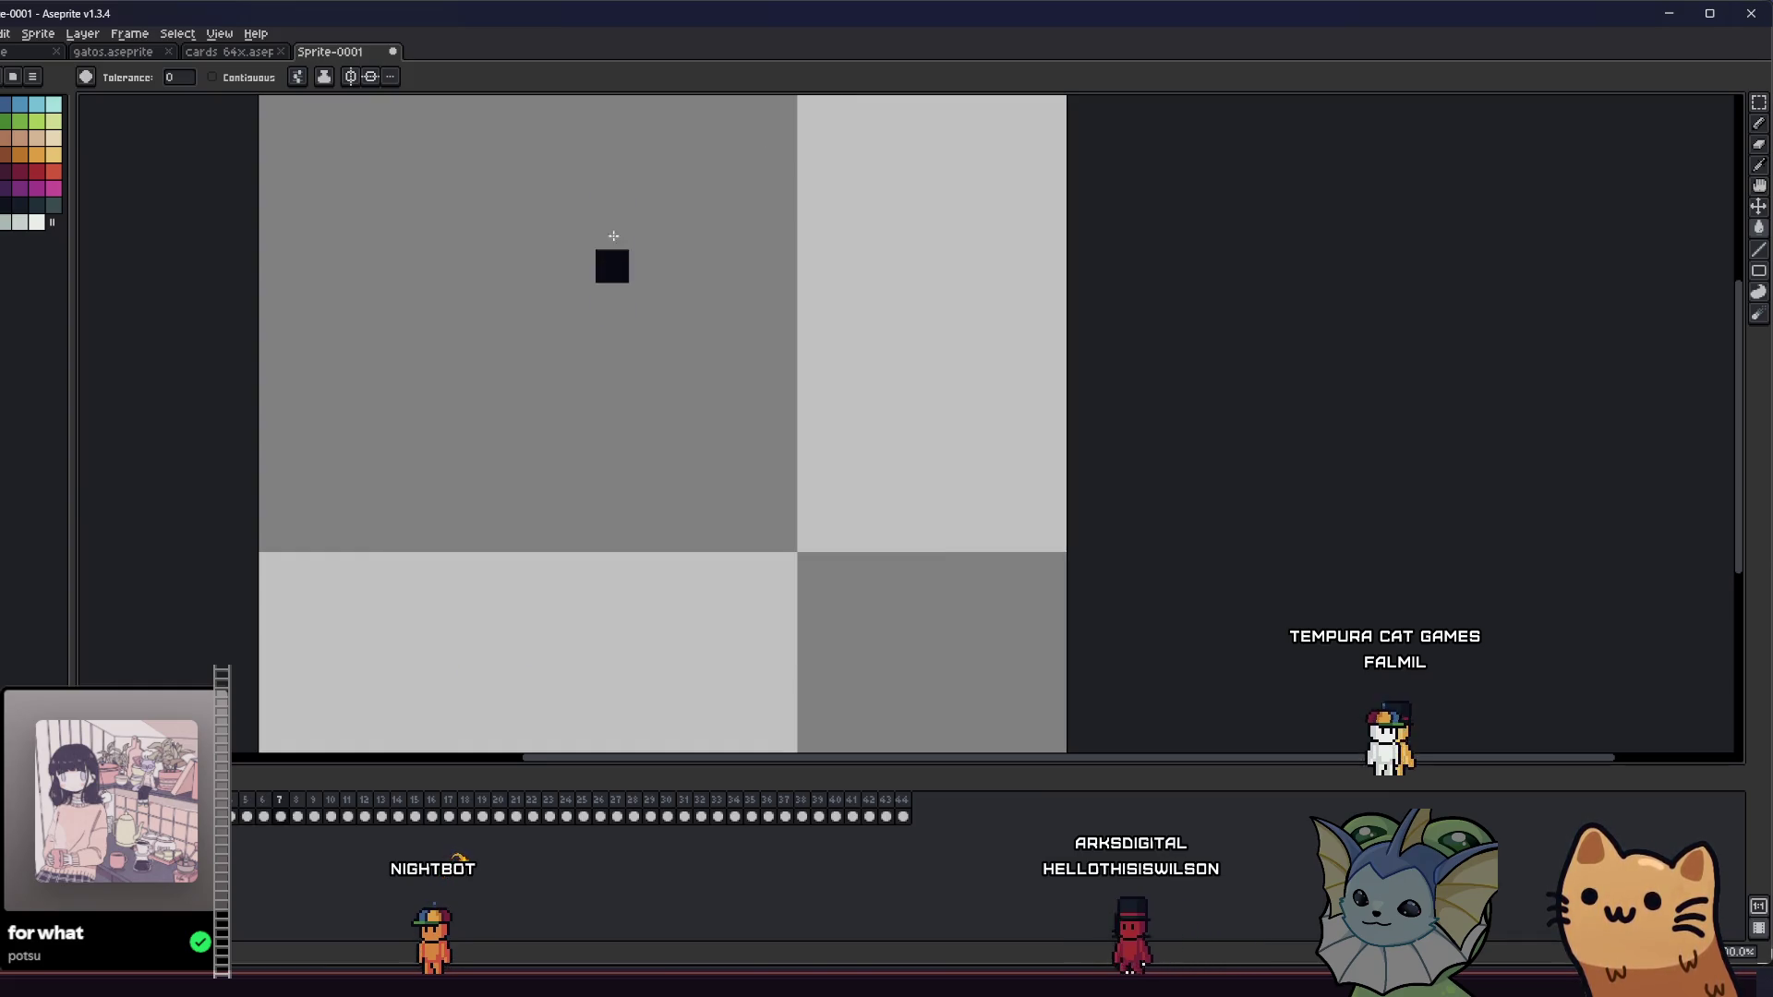
{"action": "key", "text": "period"}
{"action": "key", "text": "period"}
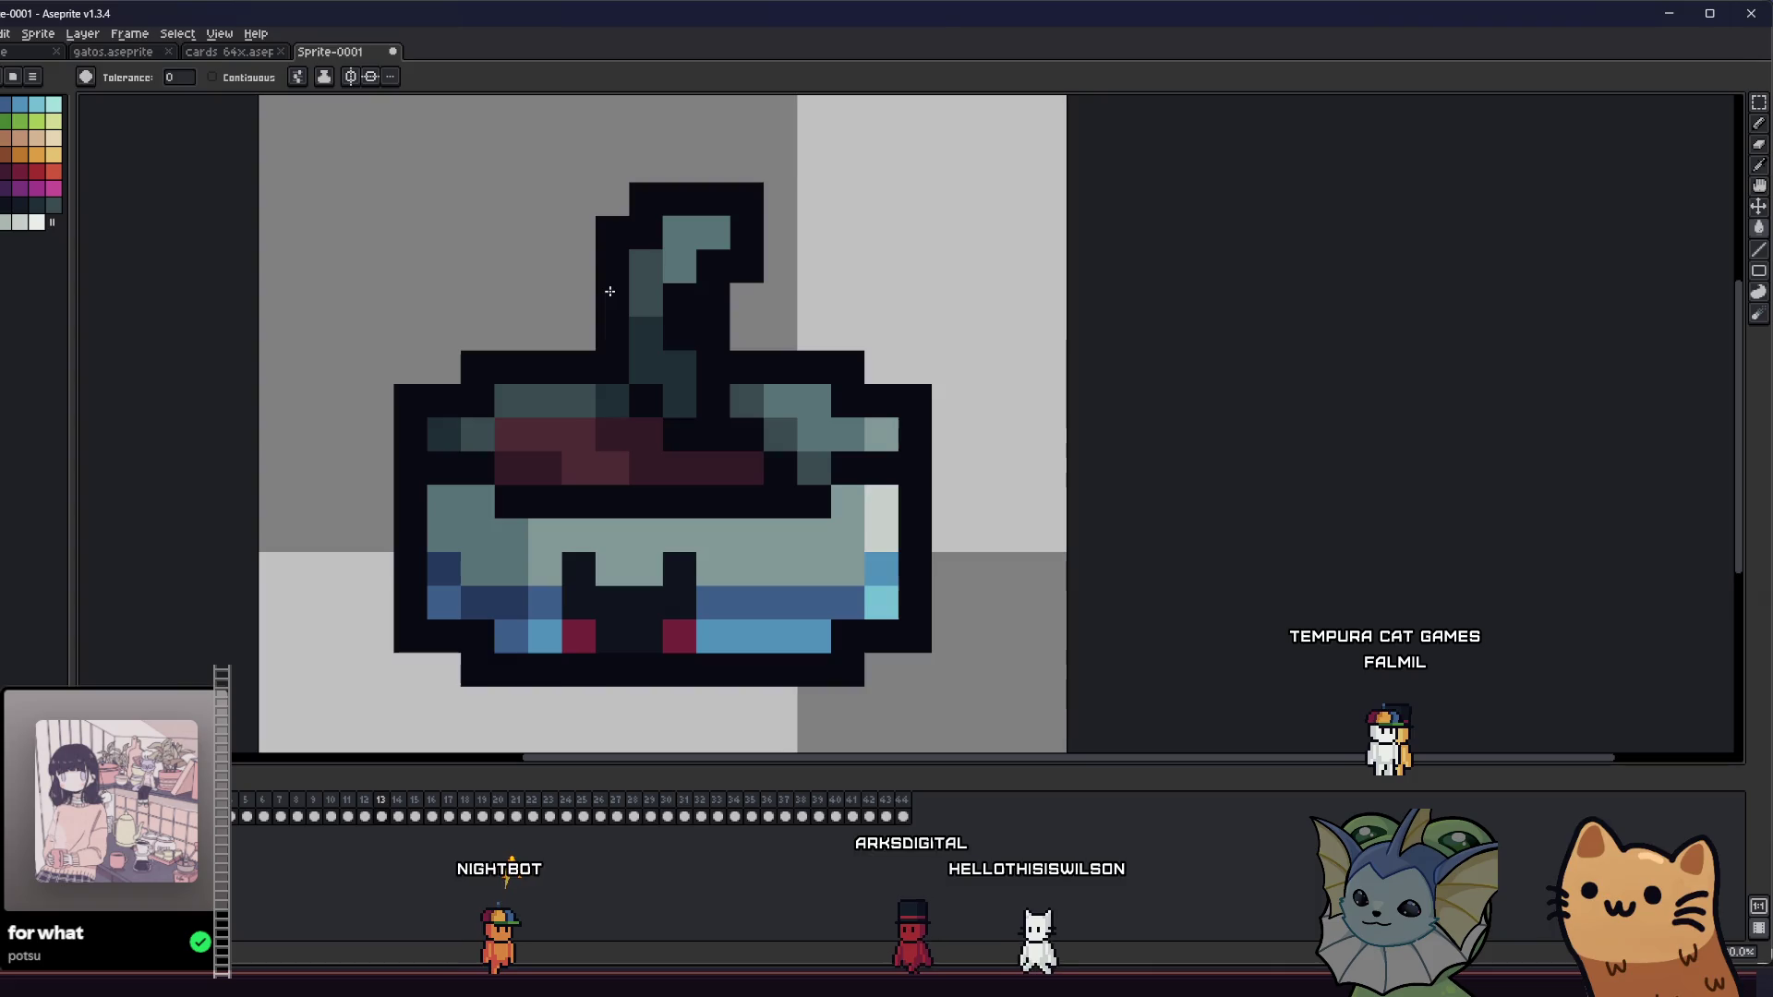
{"action": "key", "text": "period"}
{"action": "key", "text": "period"}
{"action": "key", "text": "period"}
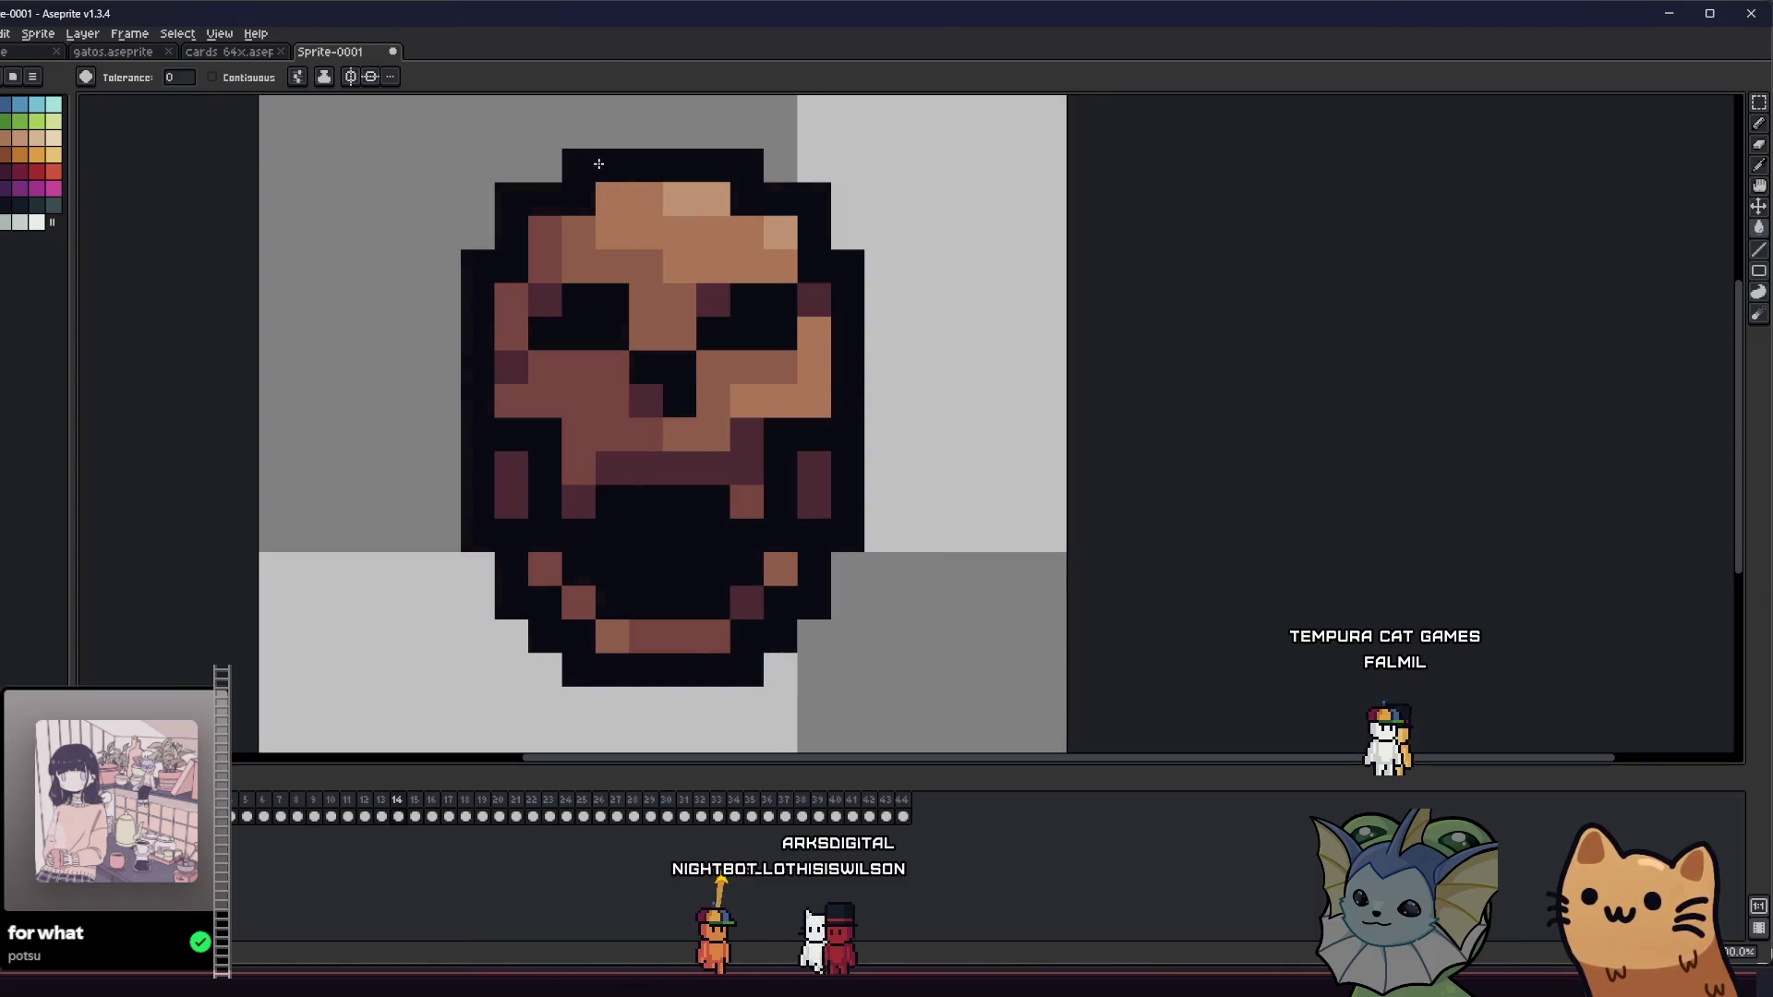
{"action": "key", "text": "v"}
{"action": "key", "text": "ctrl+a"}
{"action": "key", "text": "ctrl+c"}
{"action": "key", "text": "ctrl+shift+Tab"}
{"action": "key", "text": "ctrl+shift+Tab"}
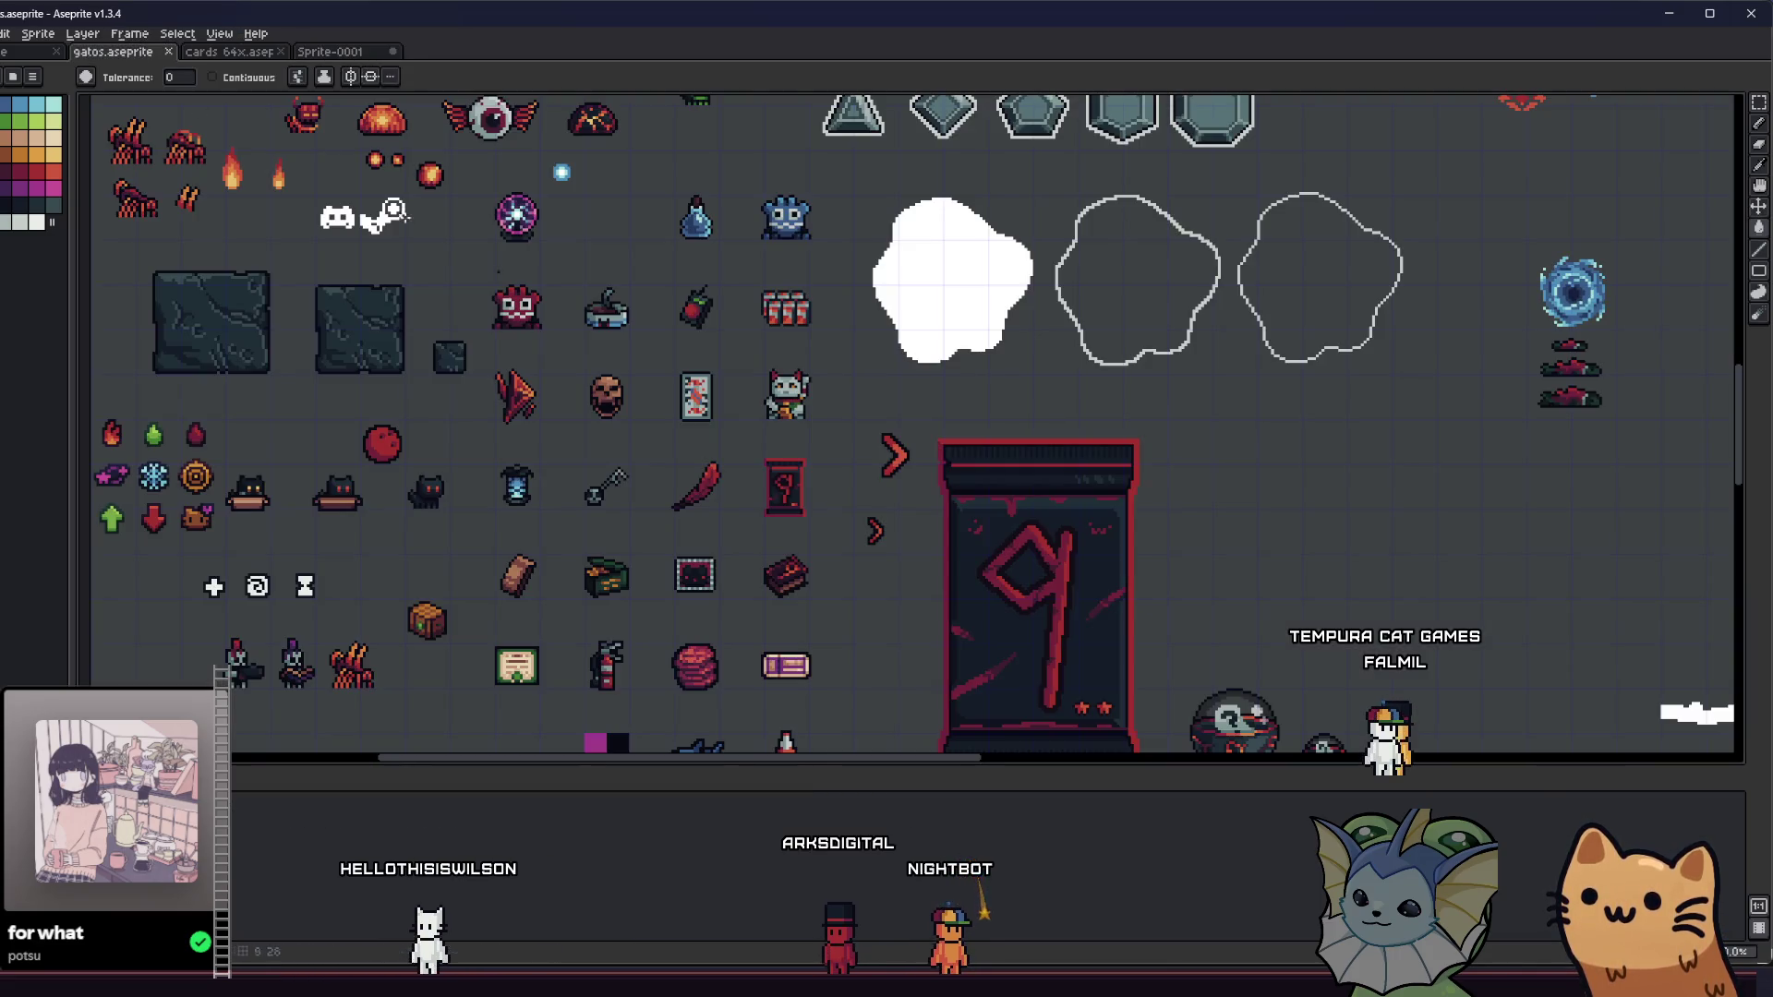
{"action": "scroll", "coordinate": [621, 424], "scroll_direction": "up", "scroll_amount": 2}
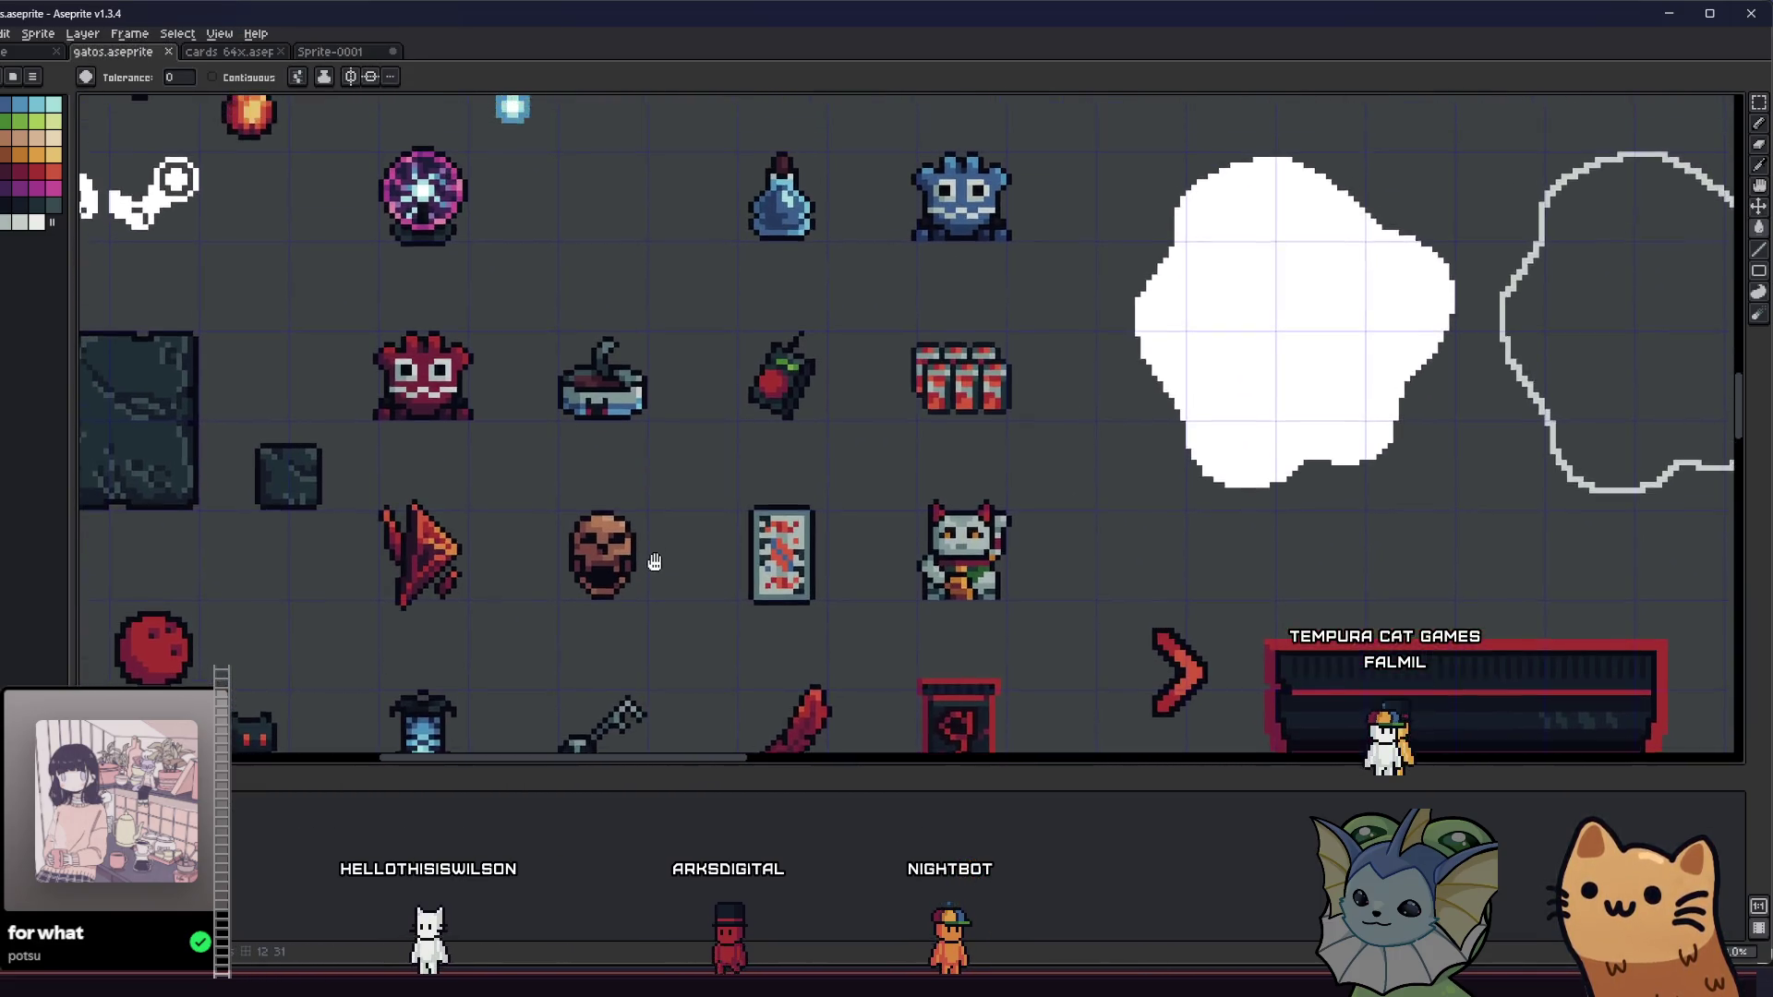
{"action": "scroll", "coordinate": [622, 336], "scroll_direction": "down", "scroll_amount": 5}
{"action": "scroll", "coordinate": [588, 464], "scroll_direction": "up", "scroll_amount": 5}
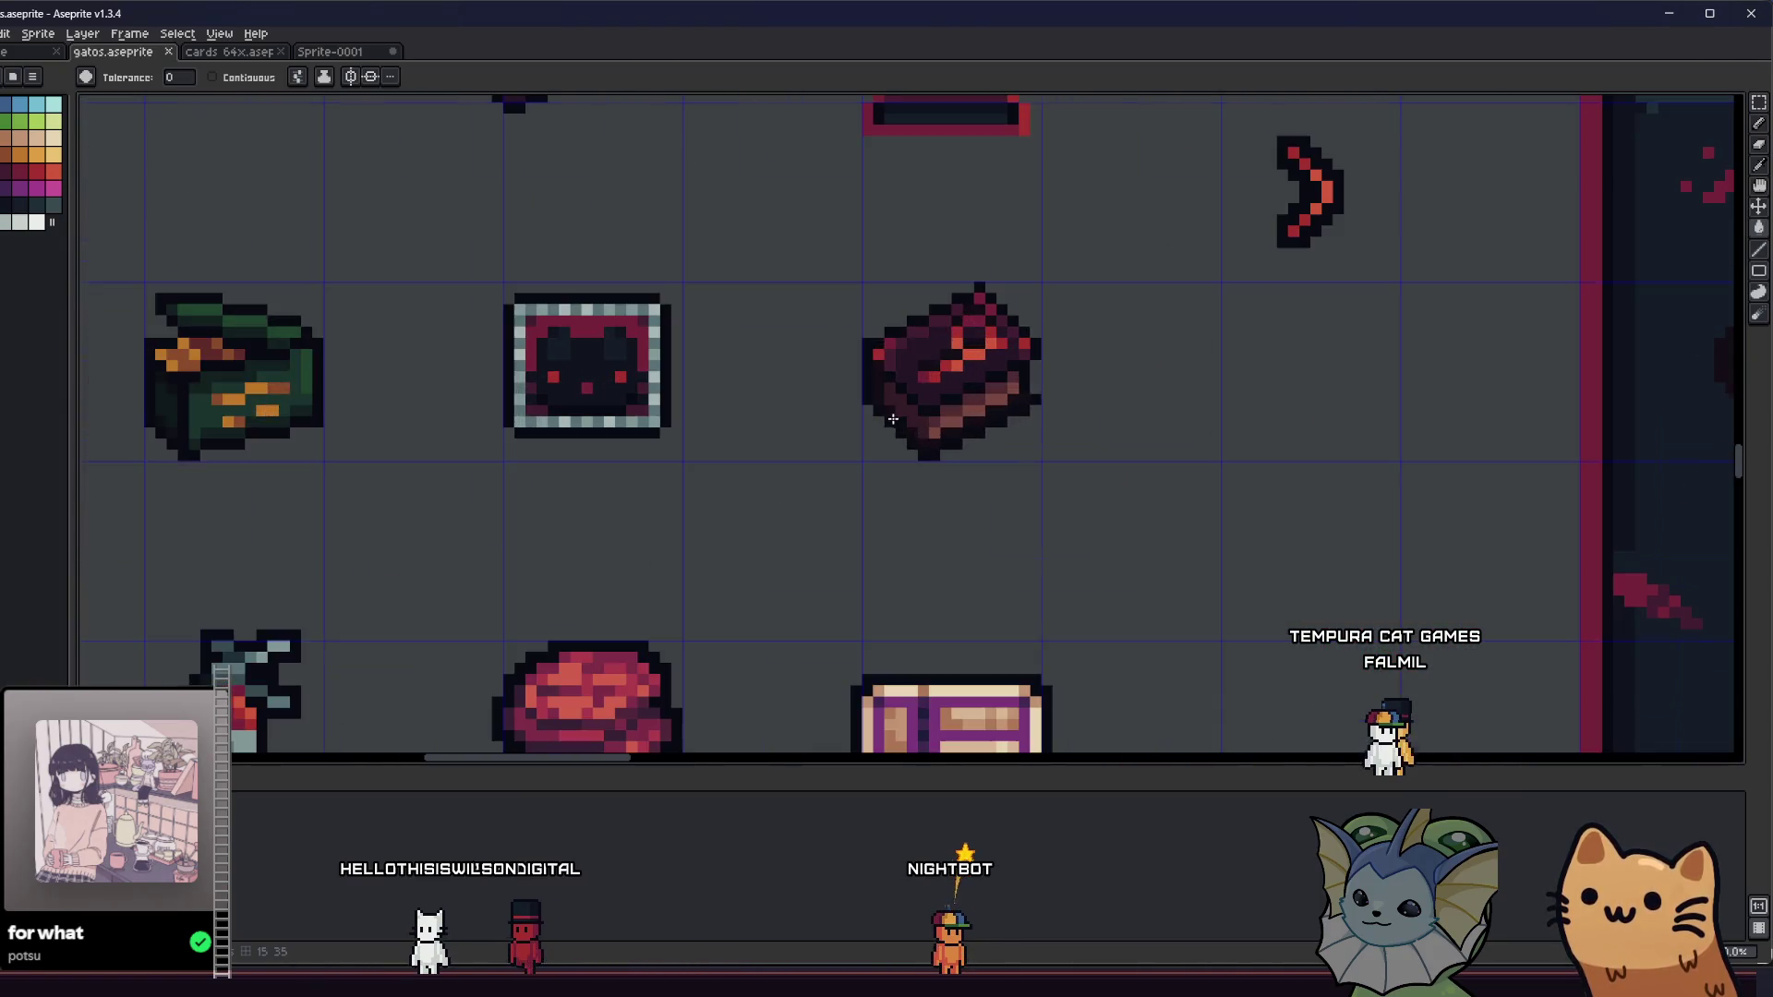
{"action": "scroll", "coordinate": [927, 381], "scroll_direction": "down", "scroll_amount": 10}
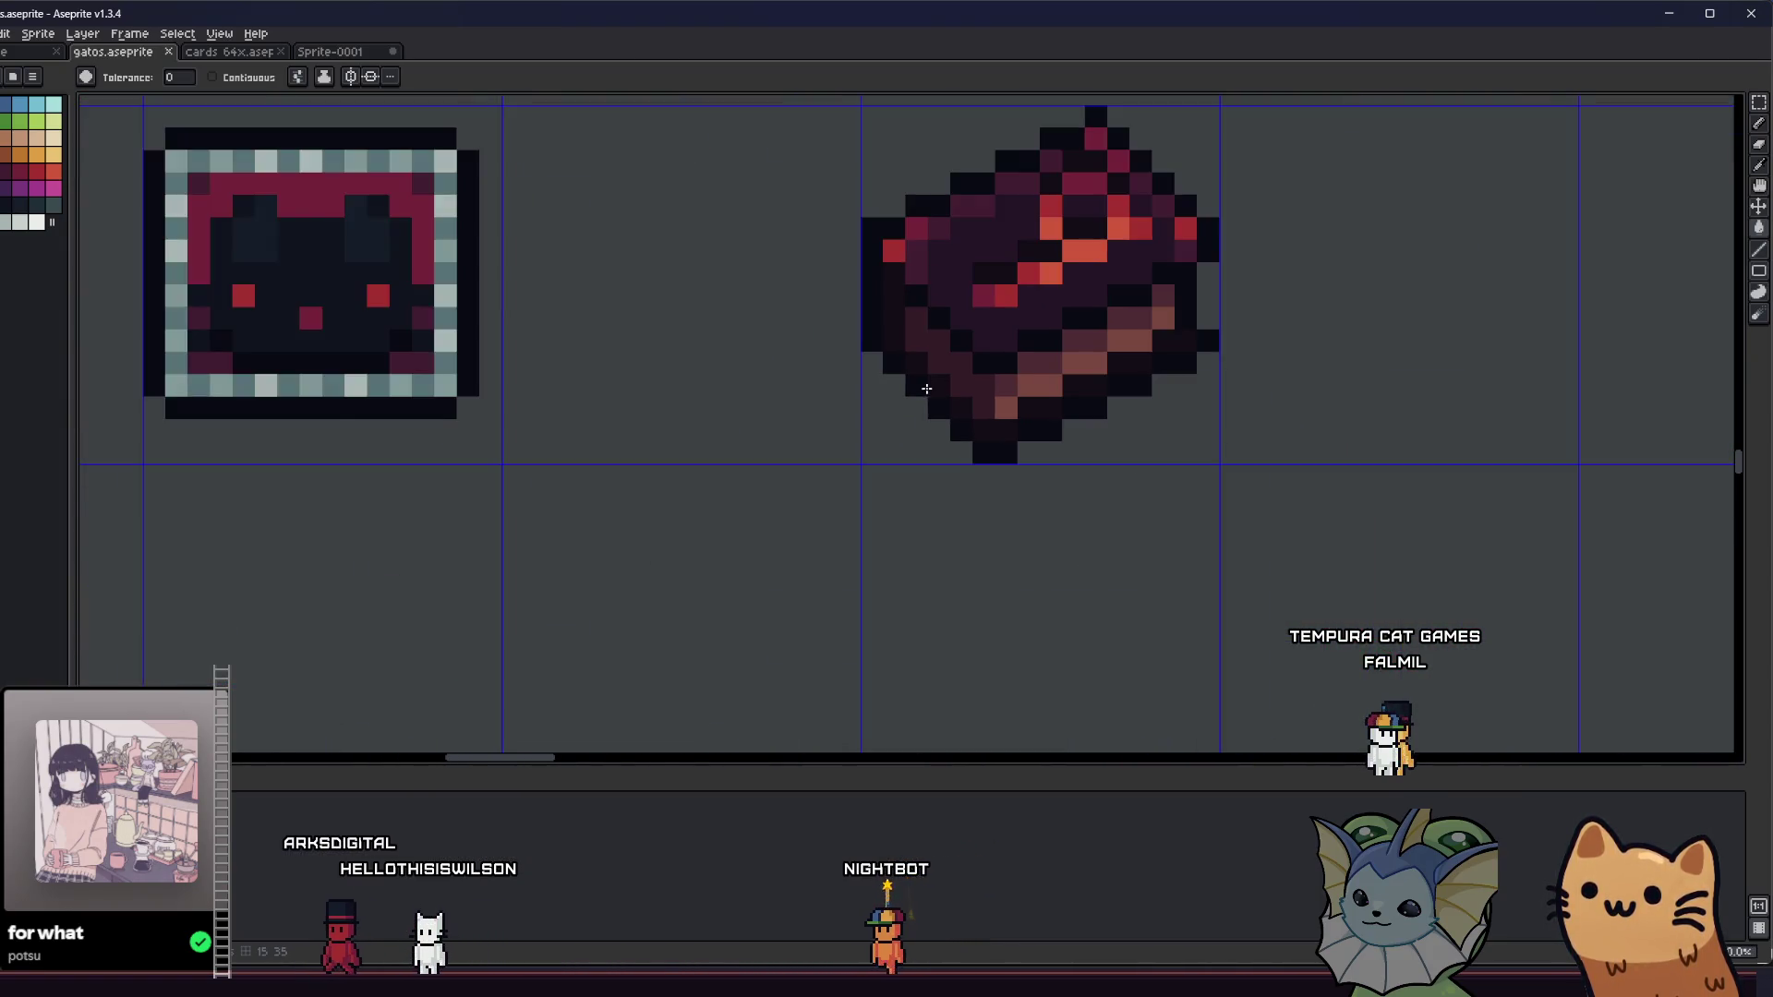
{"action": "left_click_drag", "start_coordinate": [796, 511], "coordinate": [813, 346]}
{"action": "scroll", "coordinate": [720, 503], "scroll_direction": "down", "scroll_amount": 8}
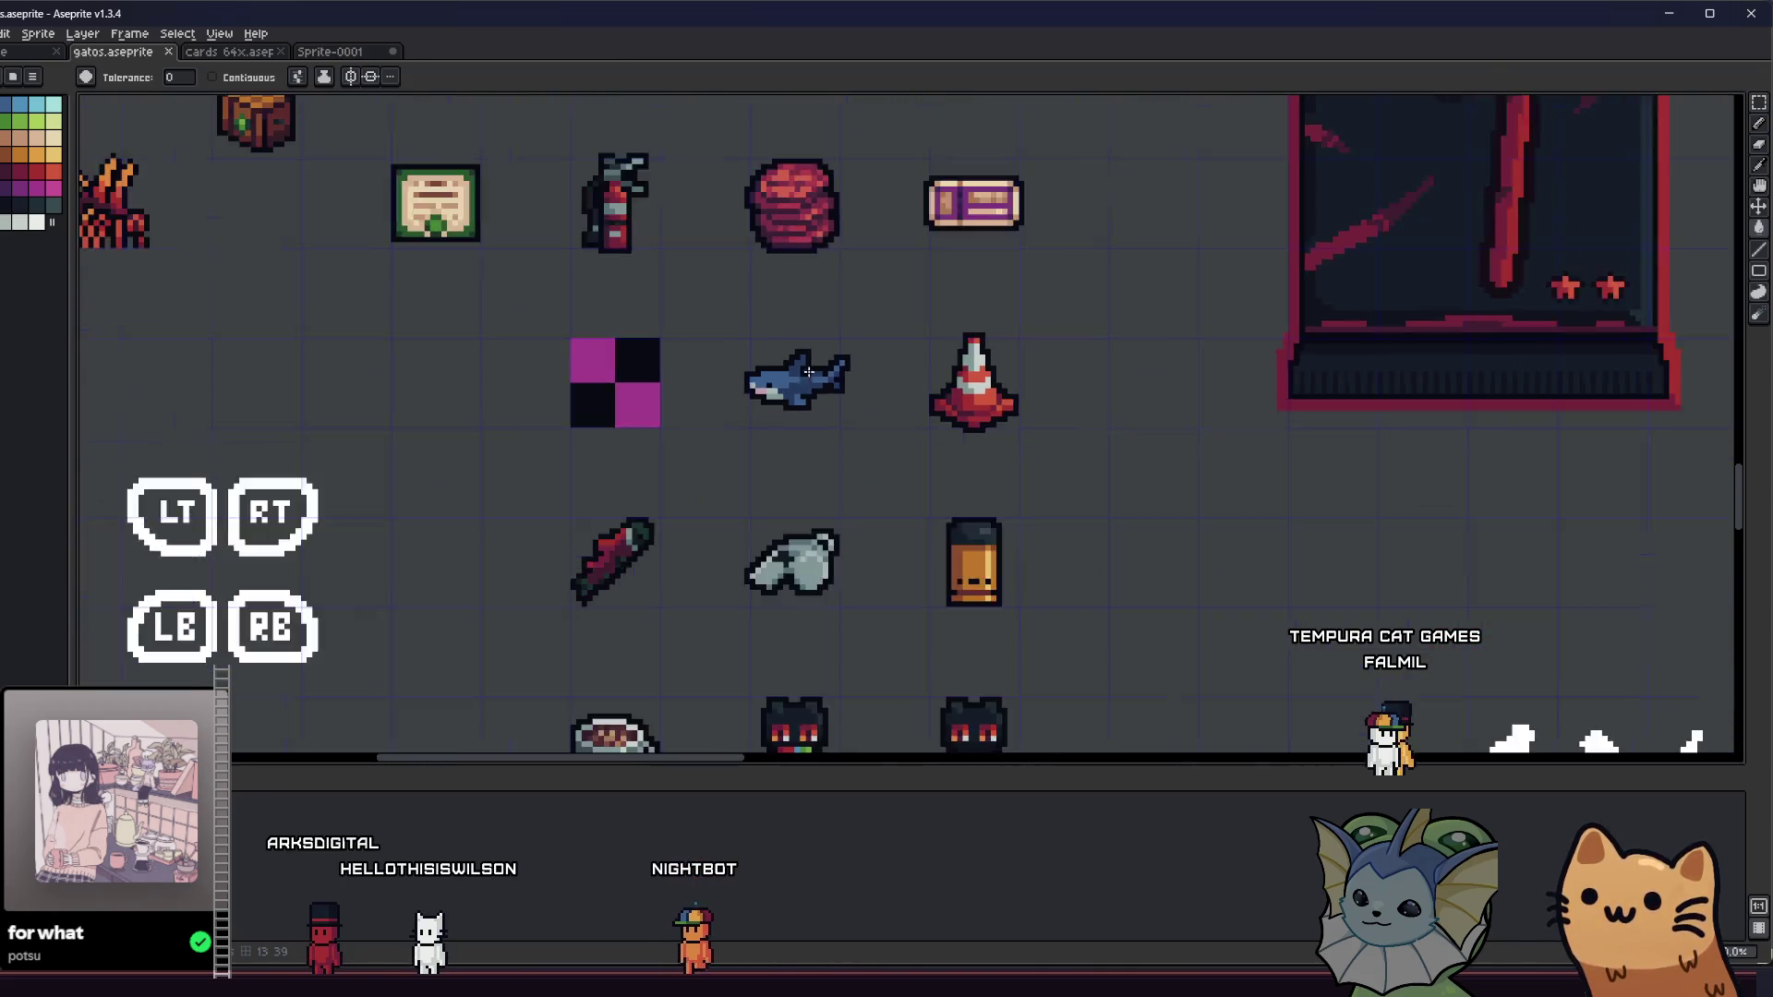
{"action": "left_click", "coordinate": [218, 58]}
{"action": "left_click", "coordinate": [330, 51]}
- Step forward from the key relic through the next several relic frames
{"action": "key", "text": "Right"}
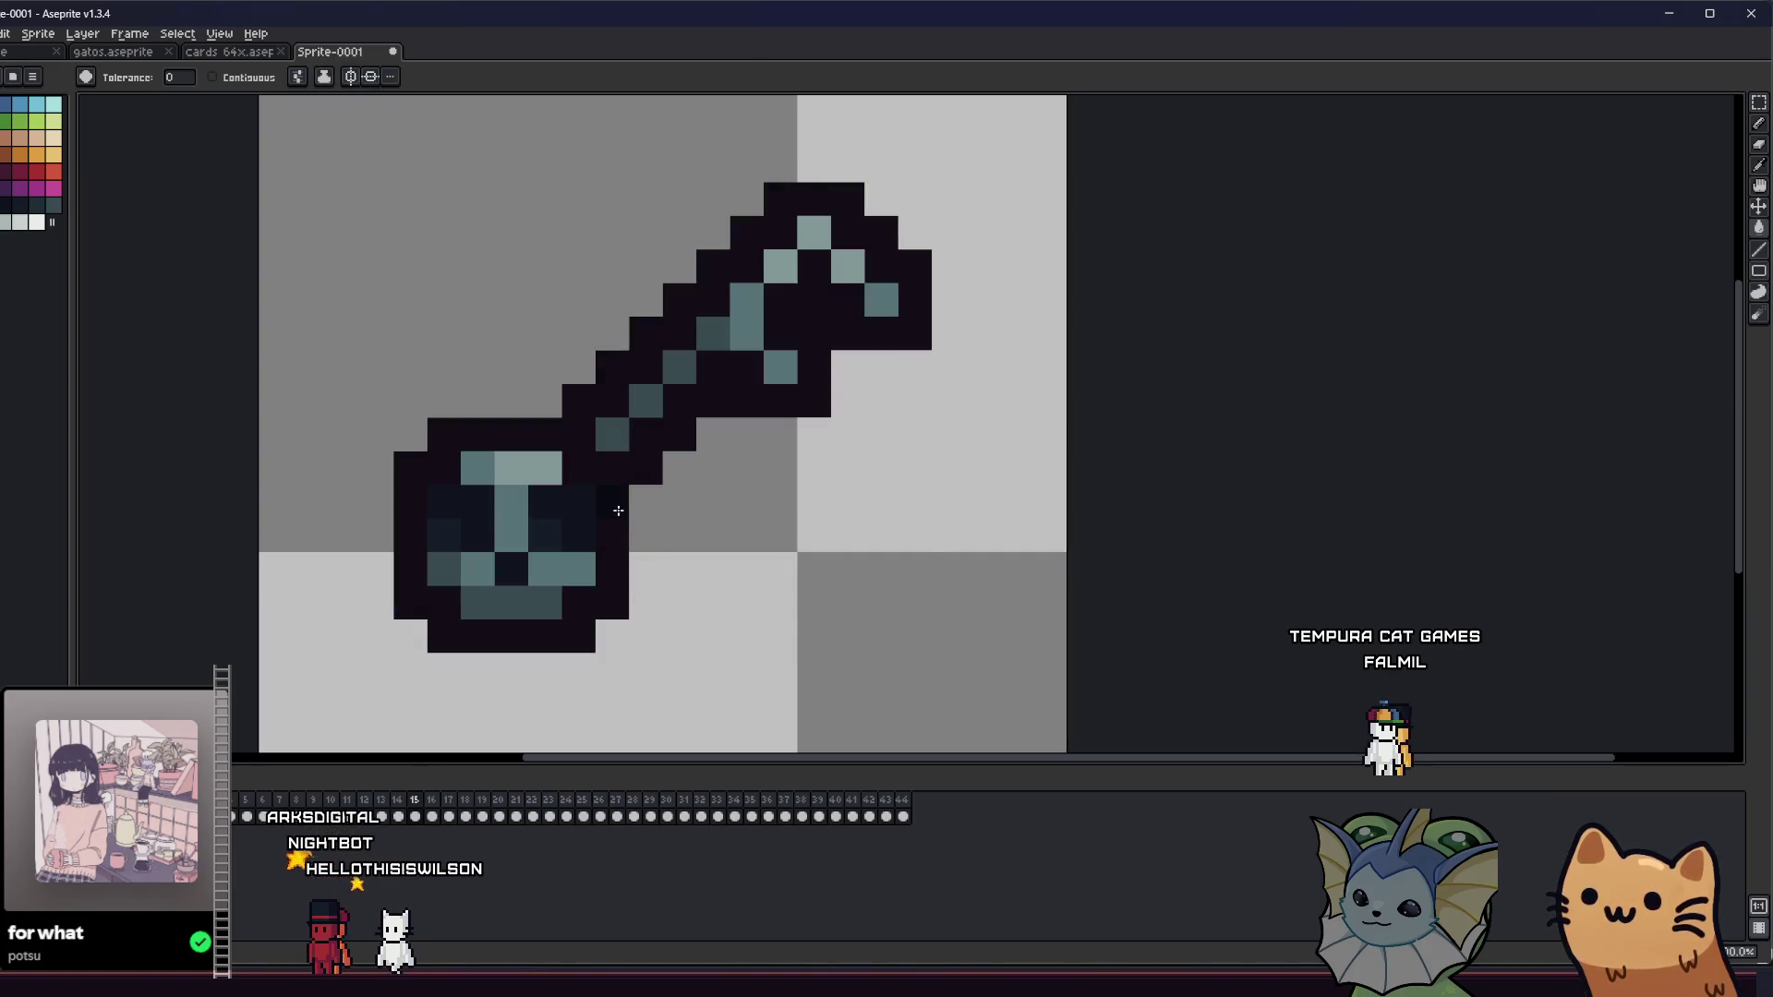
{"action": "key", "text": "Right"}
{"action": "key", "text": "Right"}
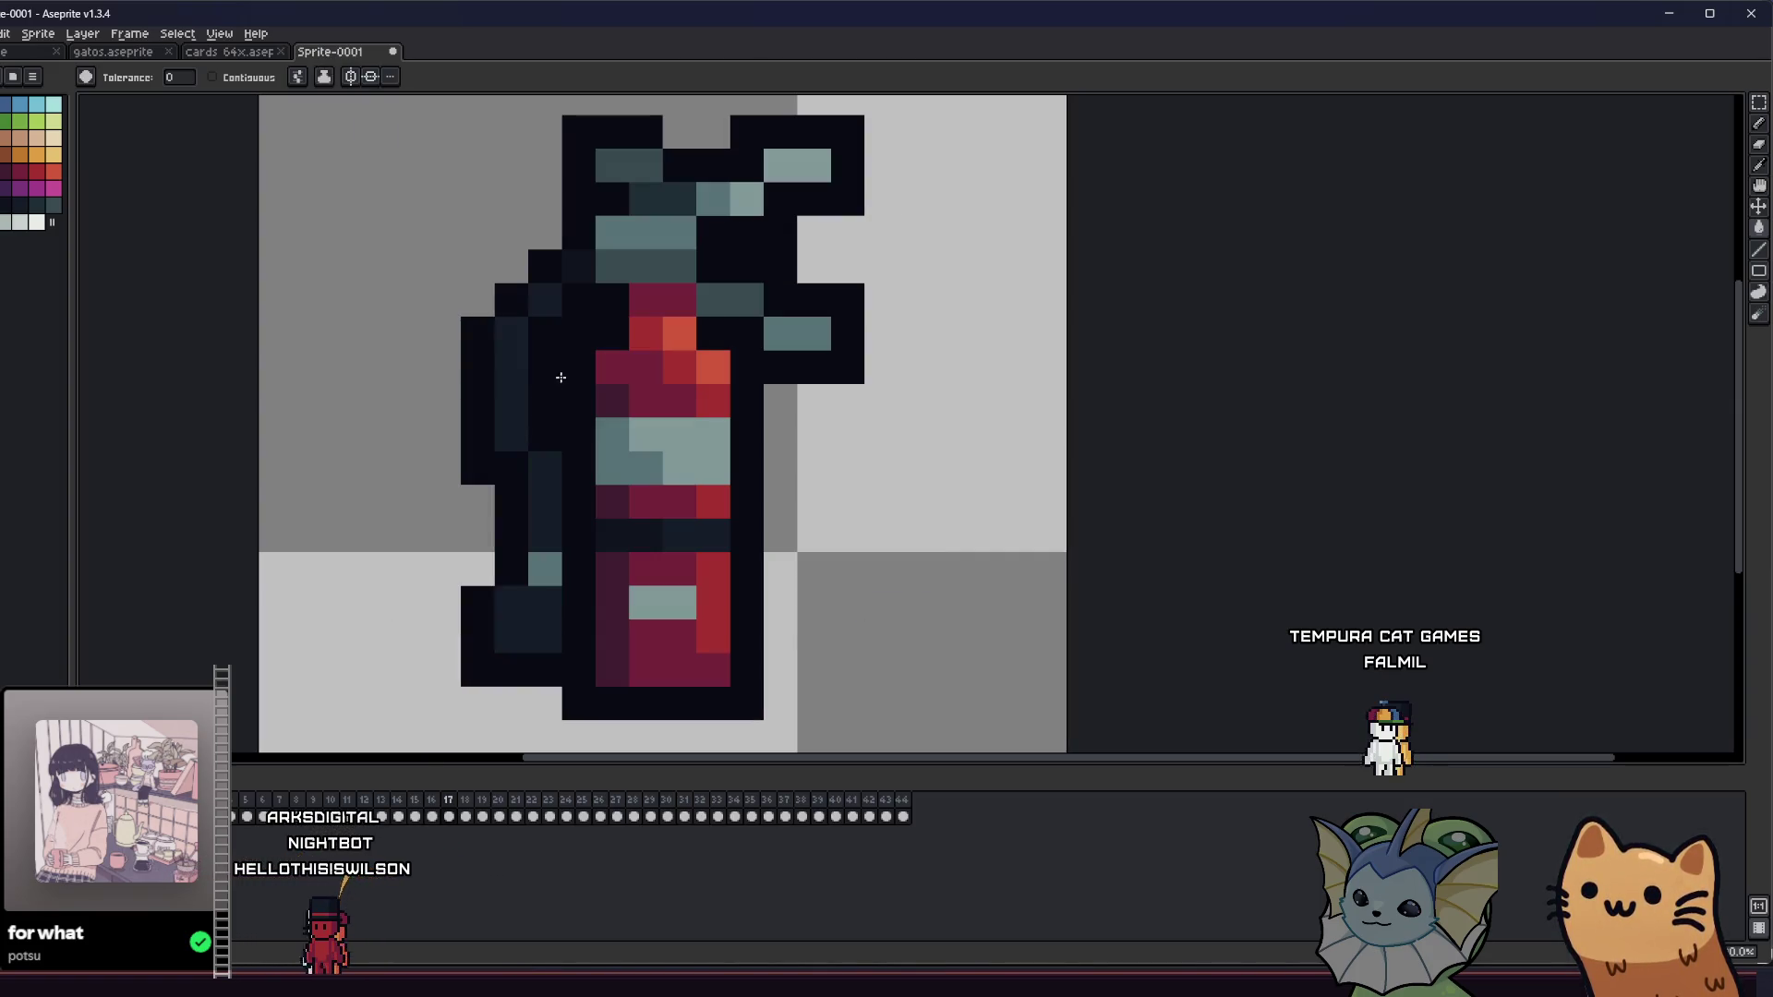
{"action": "key", "text": "Right"}
{"action": "key", "text": "Right"}
{"action": "key", "text": "Right"}
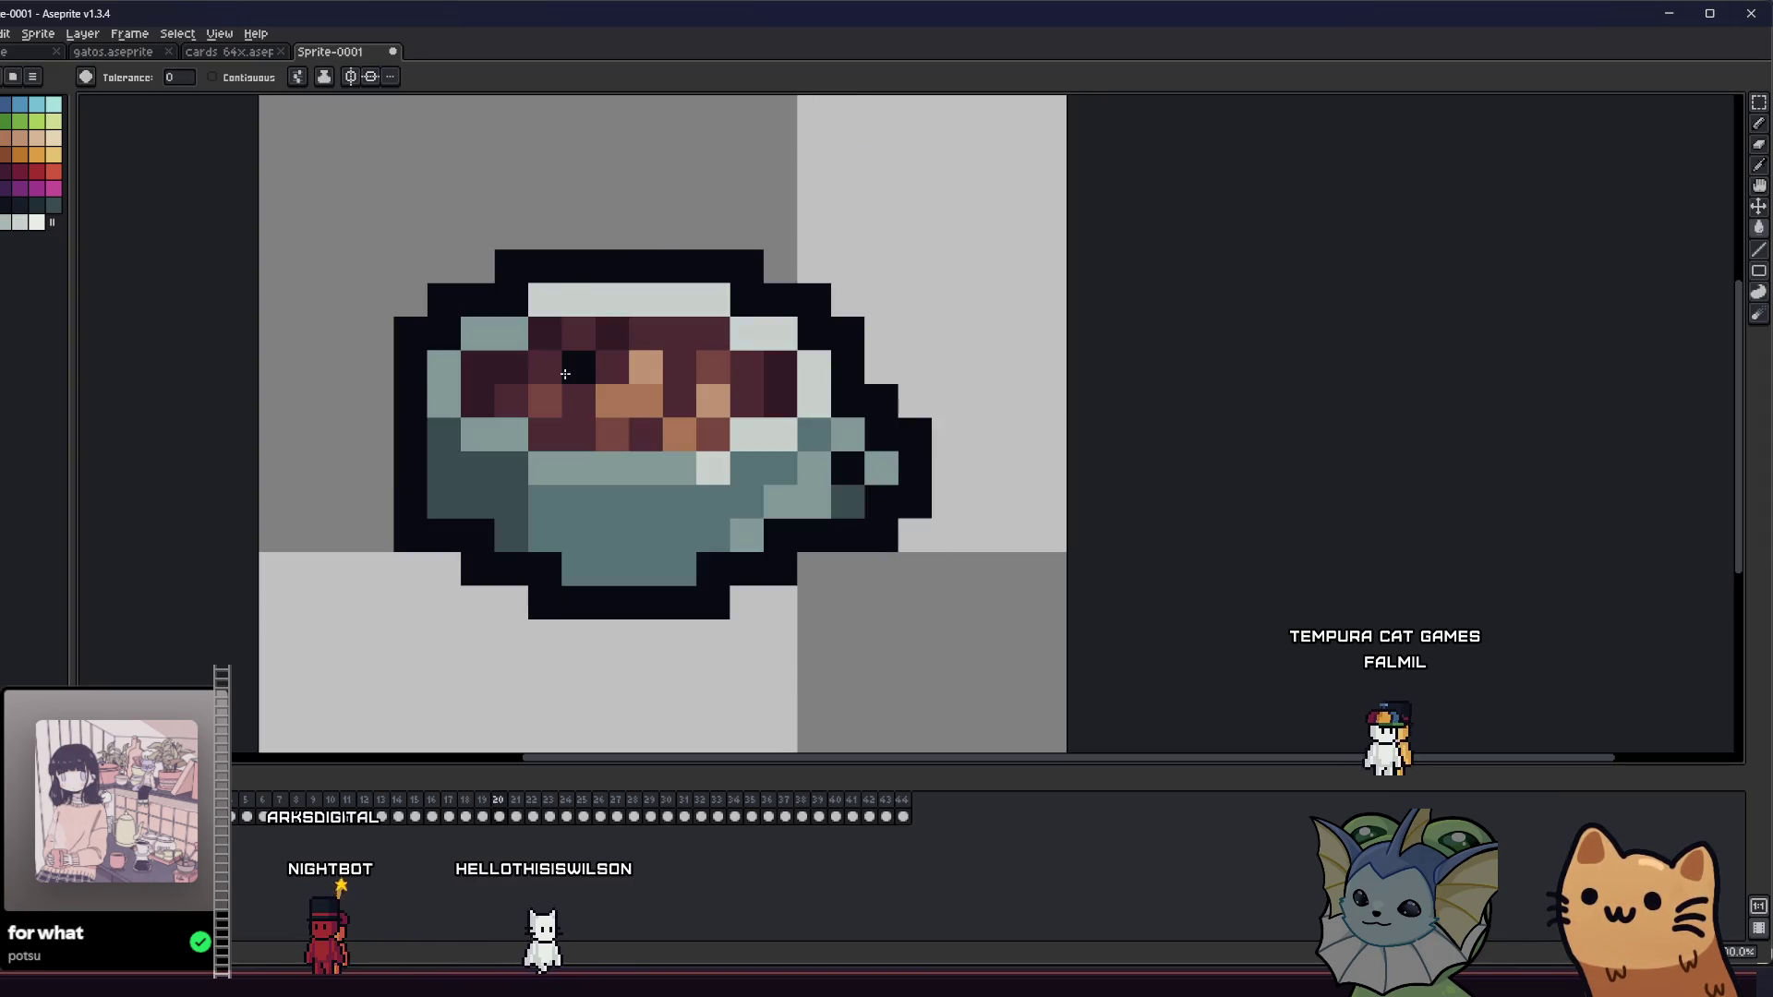
{"action": "key", "text": "Right"}
{"action": "key", "text": "Left"}
{"action": "key", "text": "Left"}
{"action": "key", "text": "Right"}
{"action": "key", "text": "Right"}
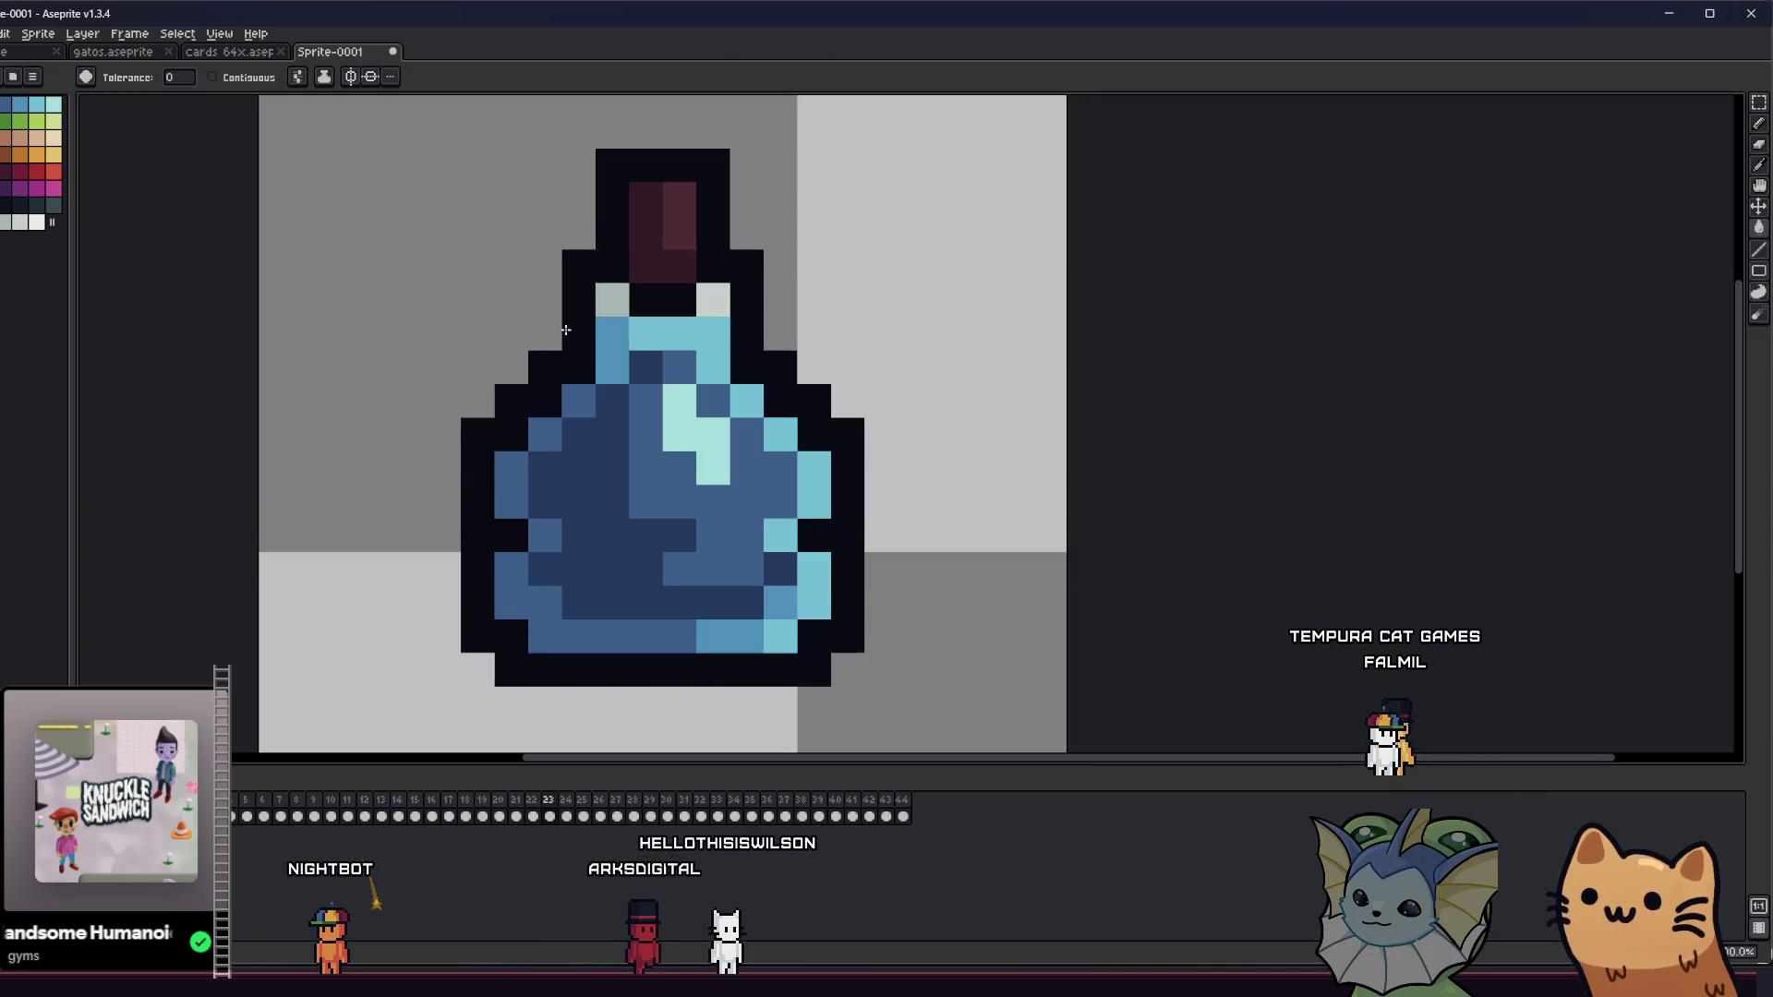
{"action": "key", "text": "Right"}
{"action": "key", "text": "Right"}
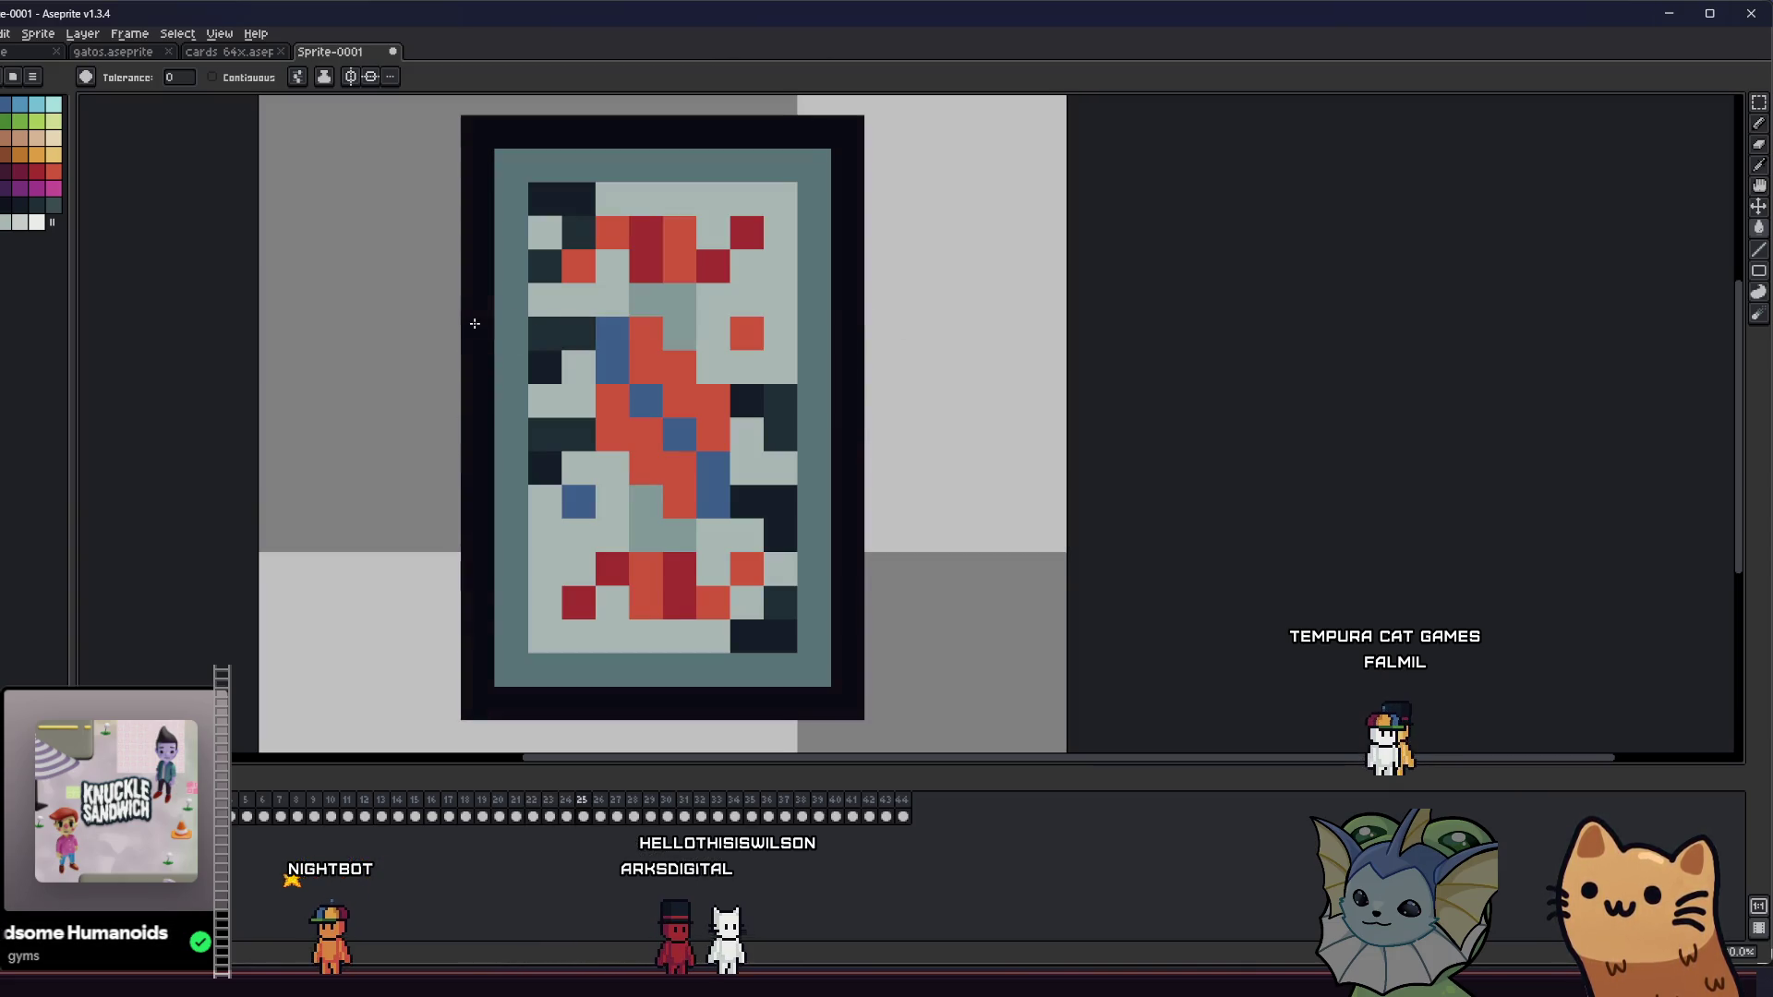
{"action": "key", "text": "Right"}
{"action": "key", "text": "Right"}
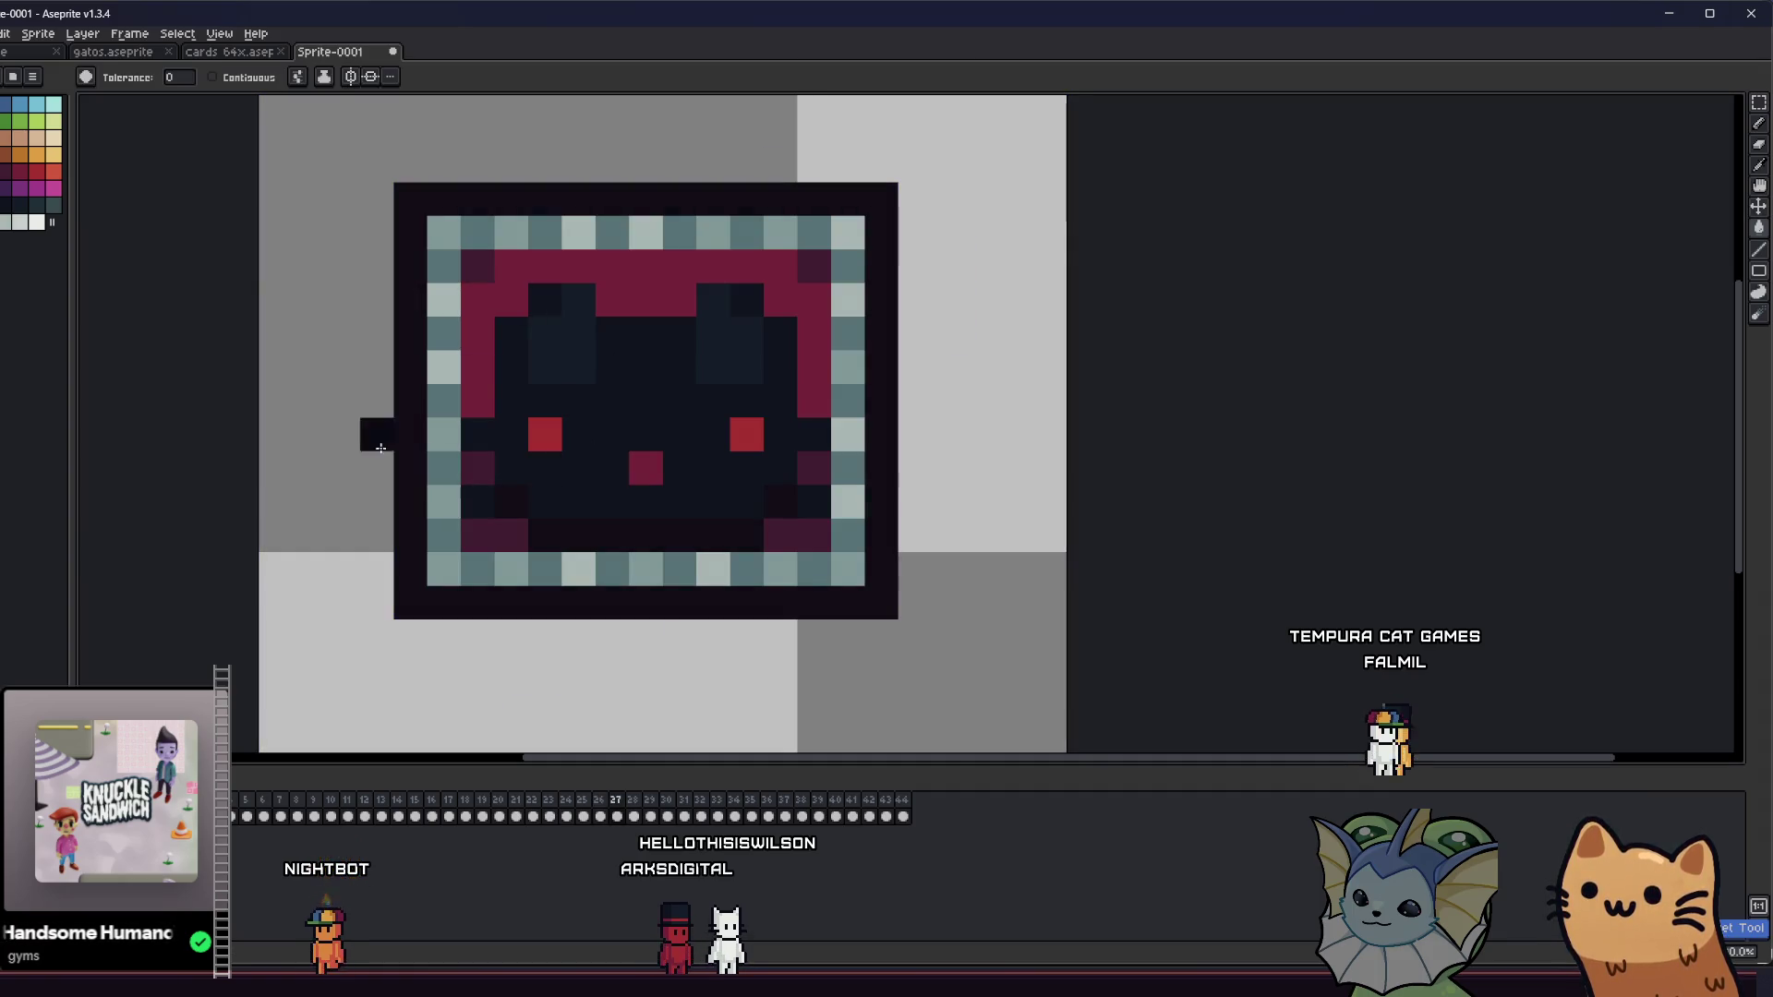
- Continue to frame 33's red diamond crystal, toggling the canvas background to check outlines
{"action": "key", "text": "Right"}
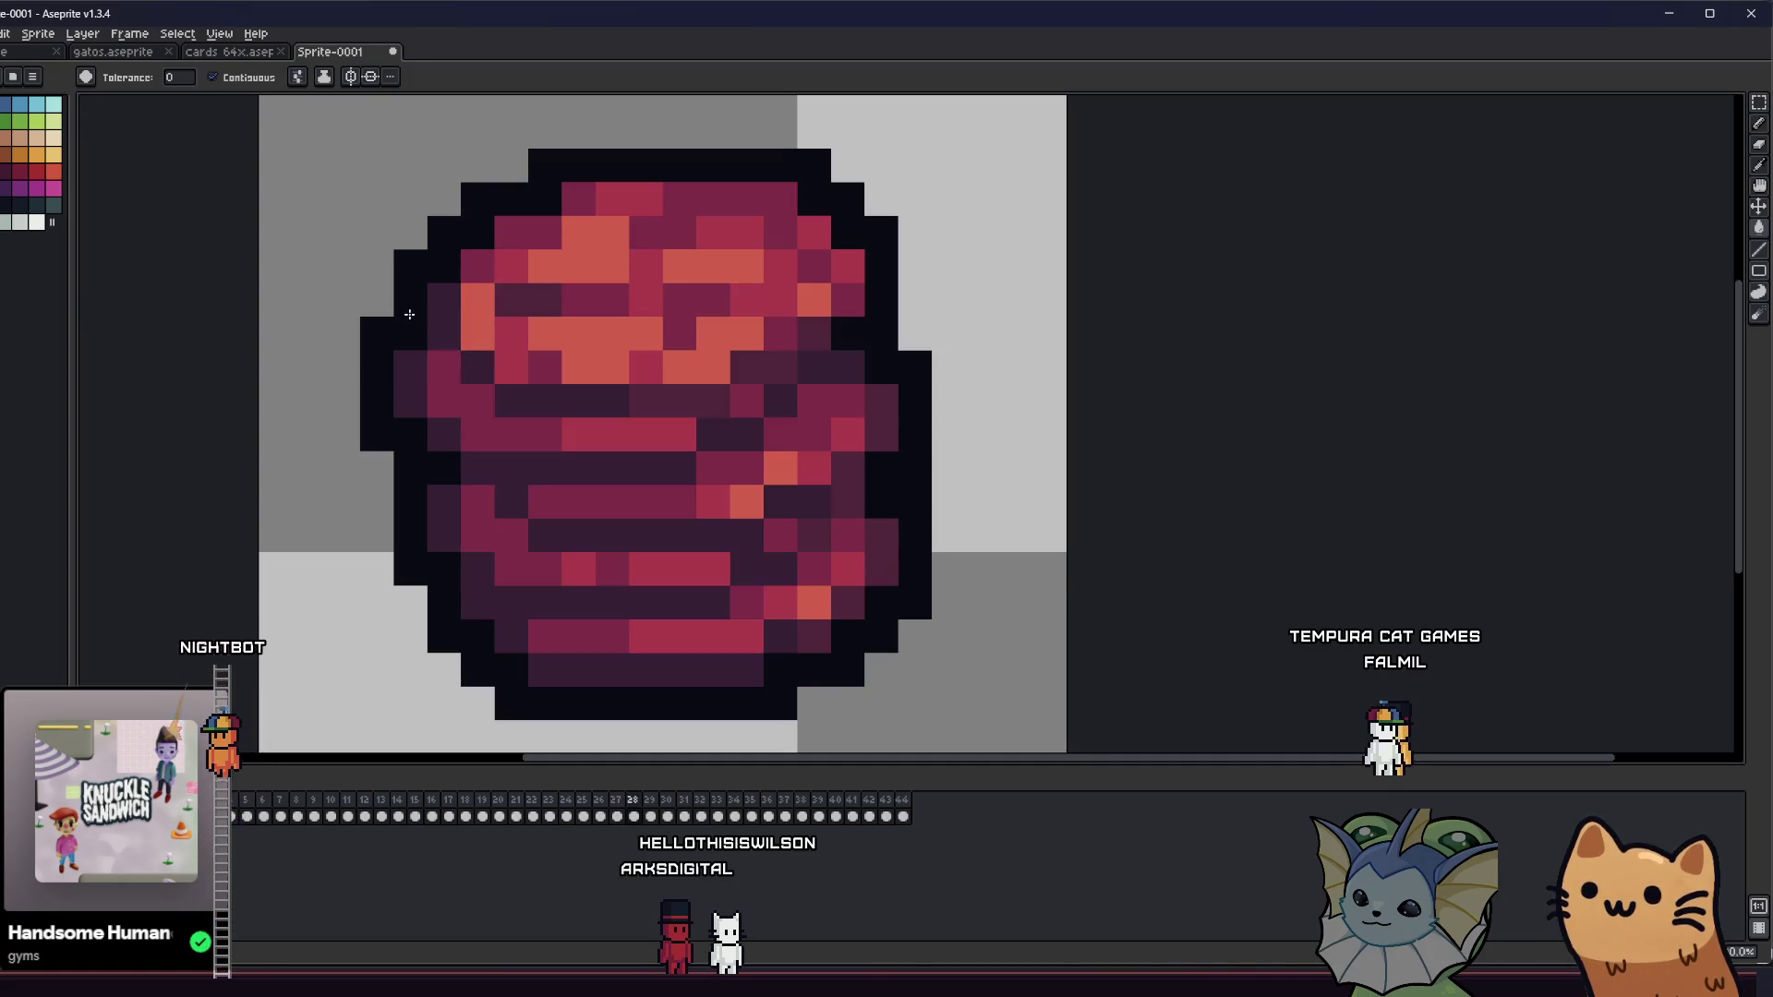
{"action": "key", "text": "Right"}
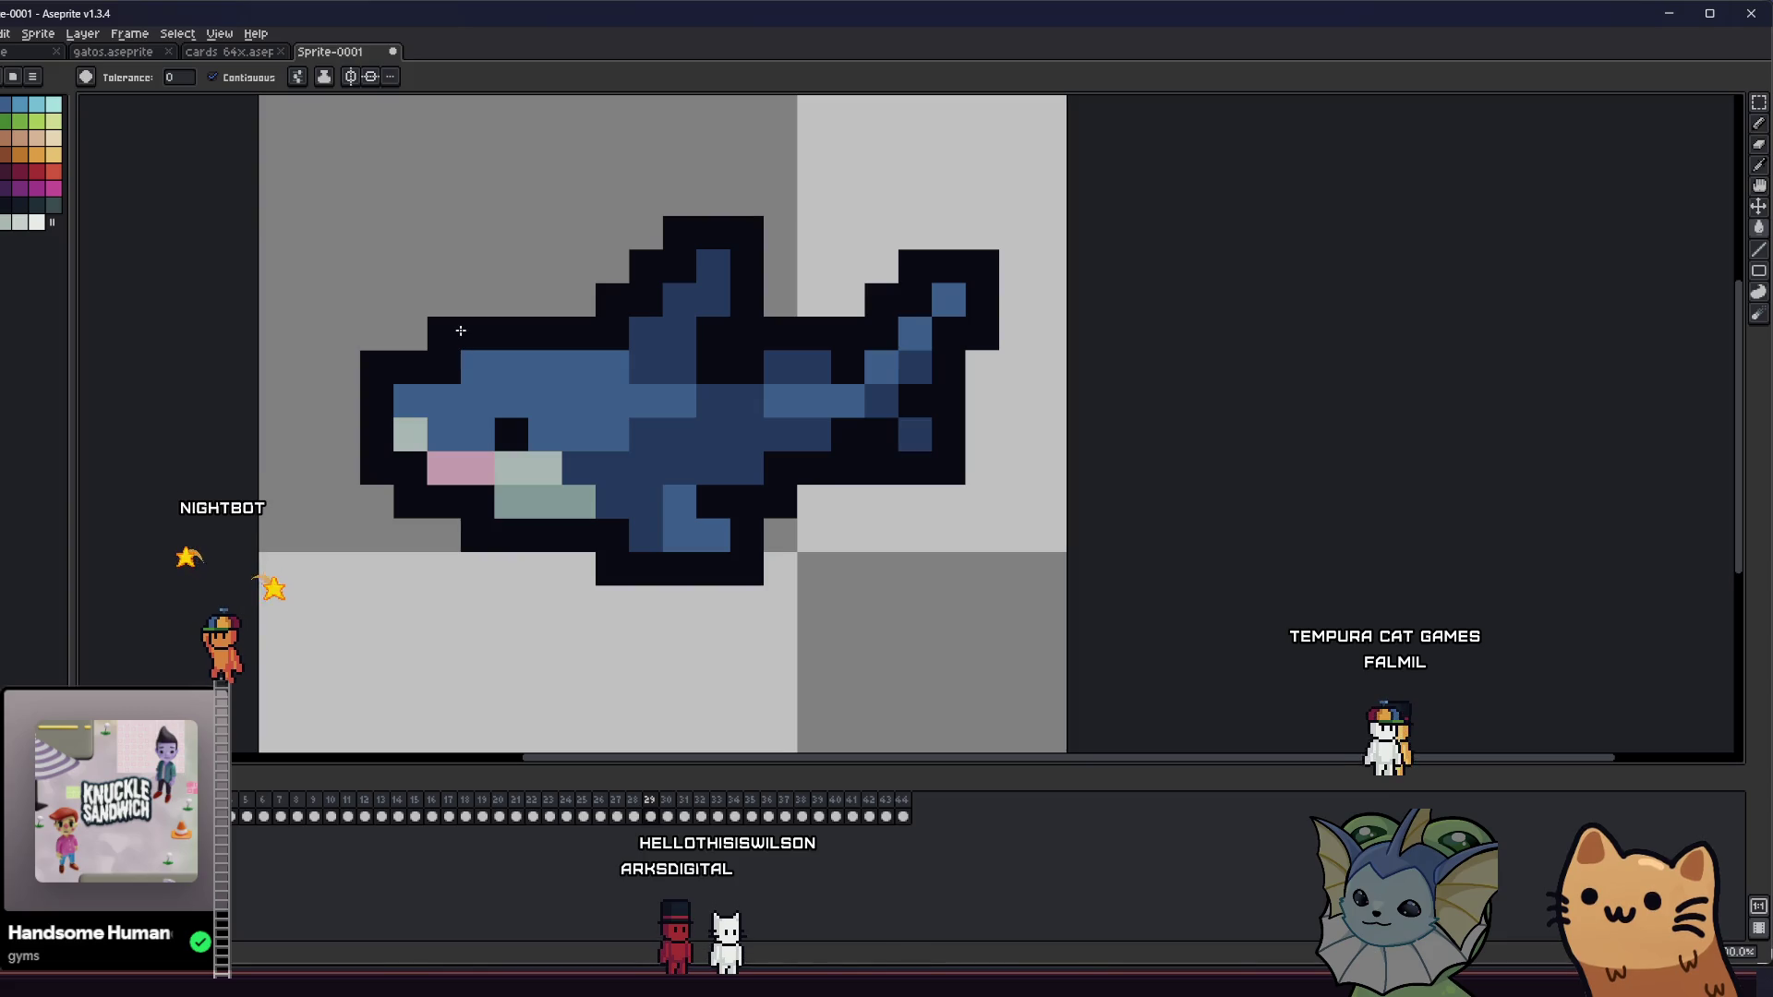
{"action": "key", "text": "Right"}
{"action": "key", "text": "ctrl+shift+h"}
{"action": "key", "text": "ctrl+shift+h"}
{"action": "key", "text": "ctrl+shift+h"}
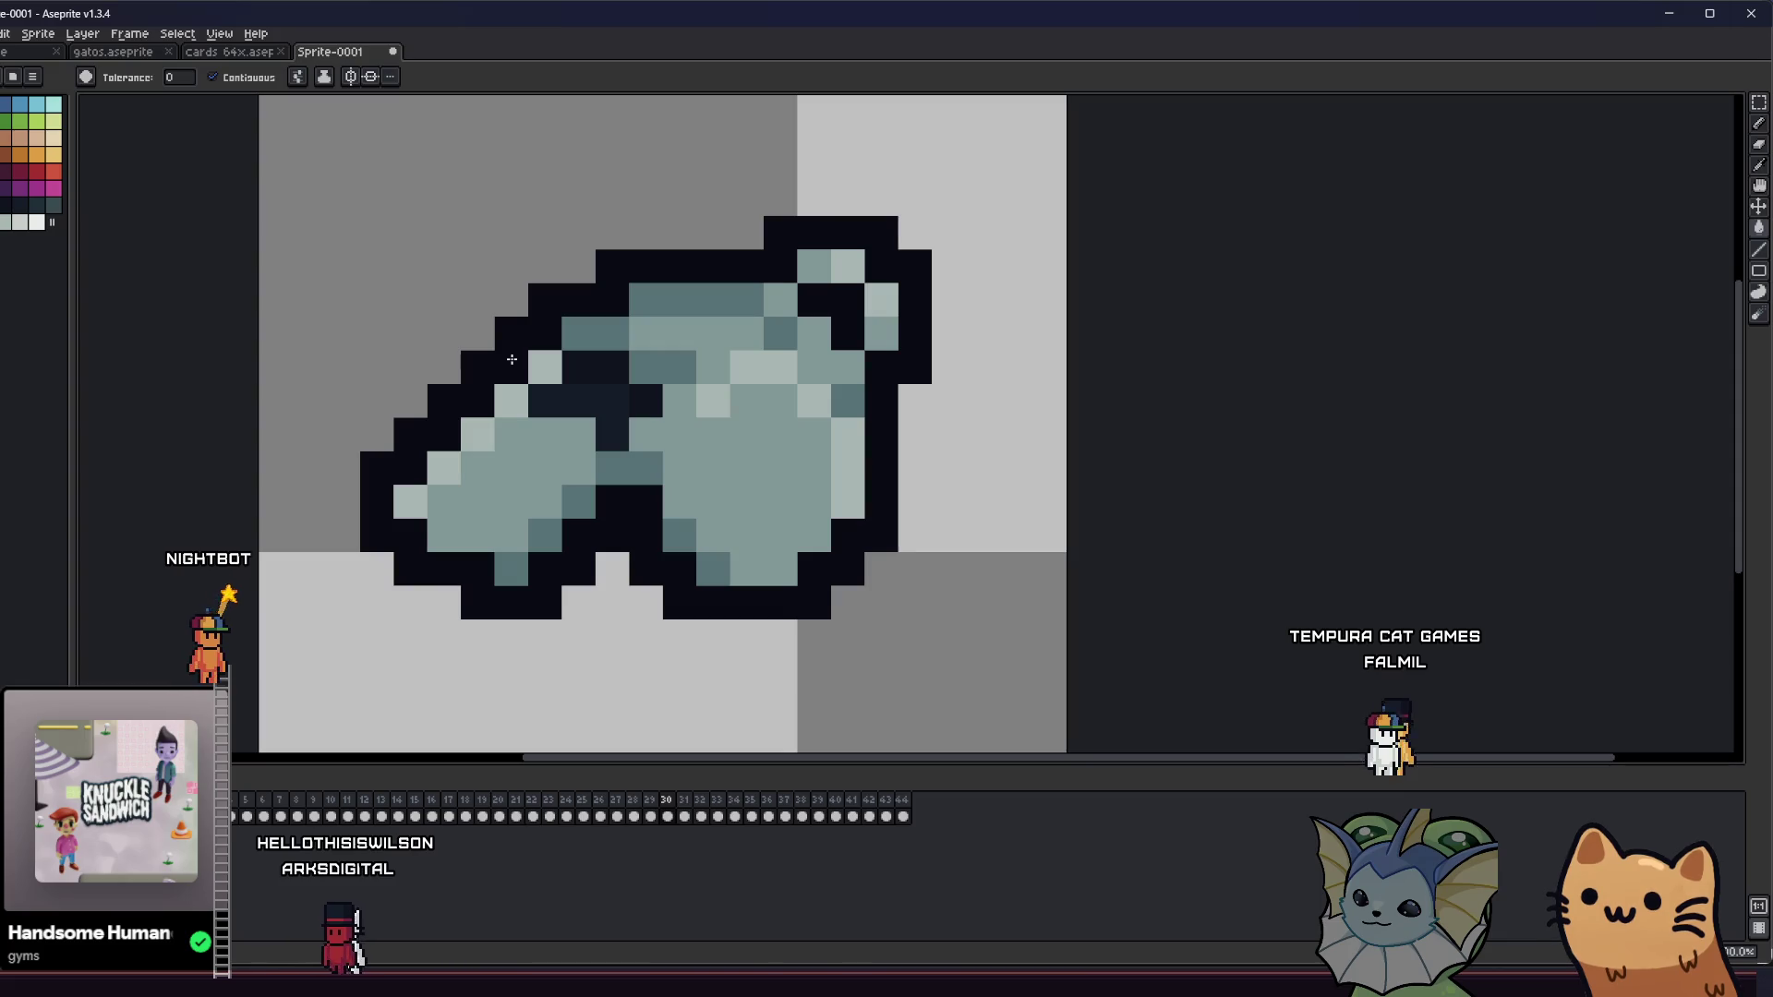
{"action": "key", "text": "Right"}
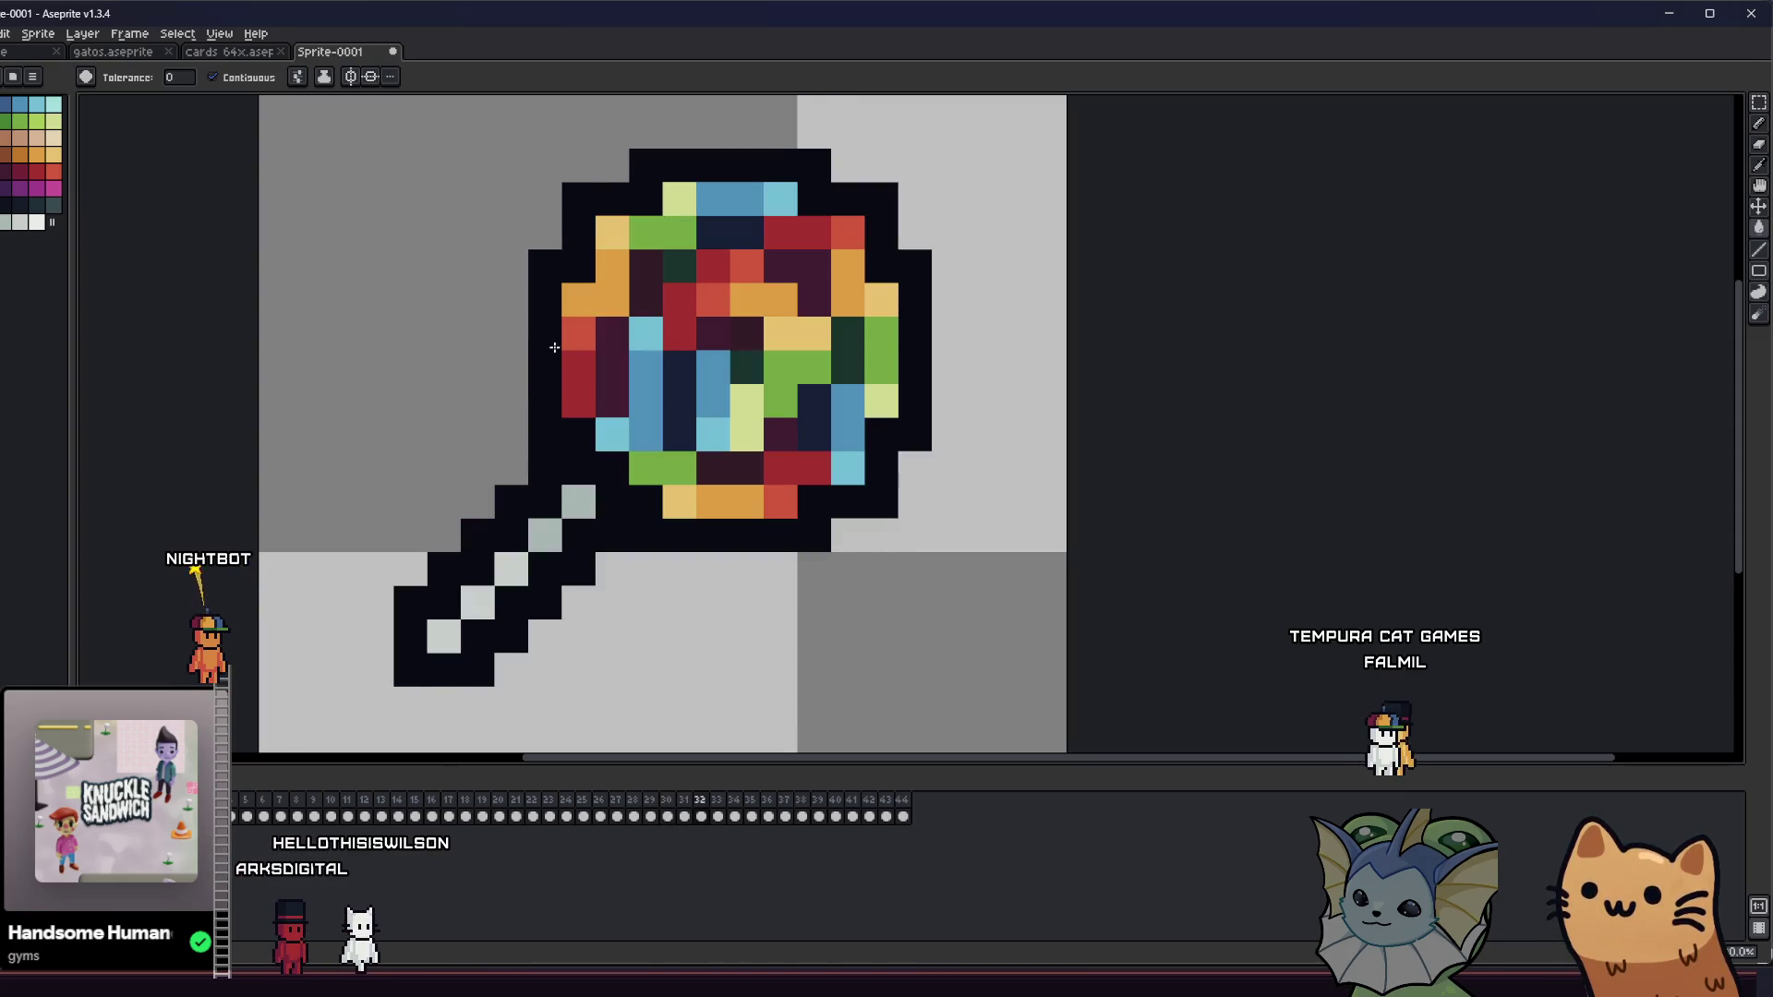
{"action": "key", "text": "Right"}
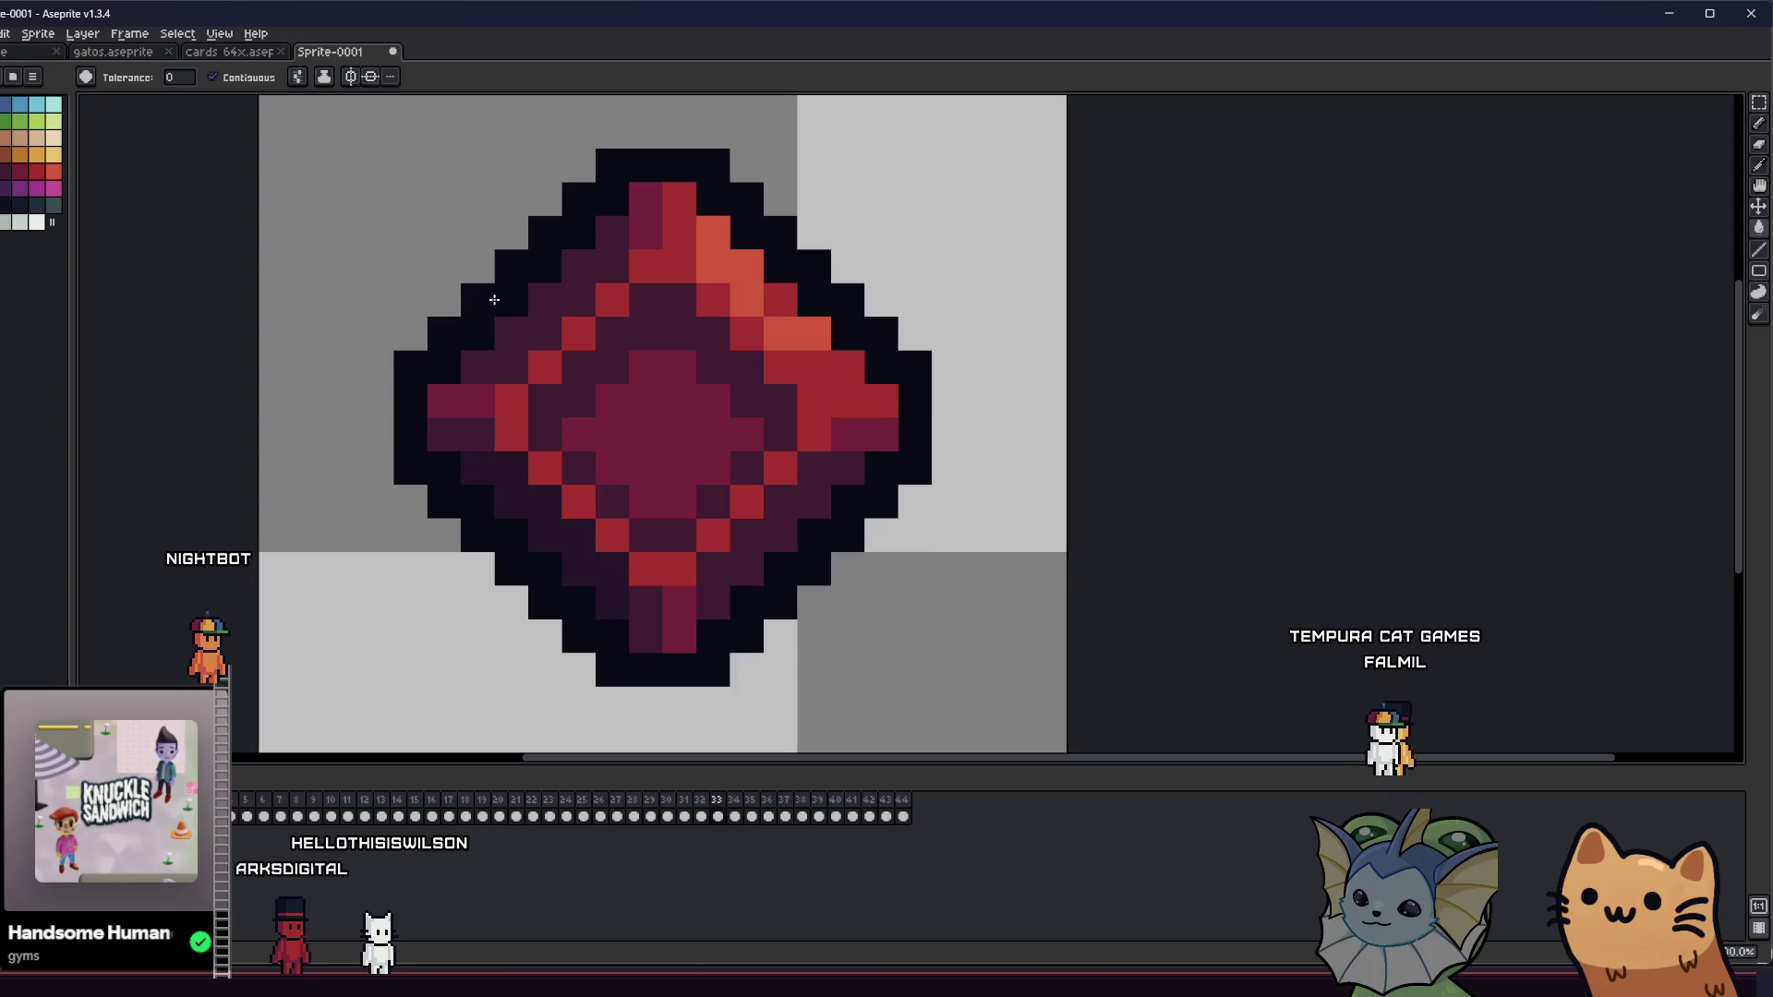
{"action": "key", "text": "Right"}
{"action": "key", "text": "Right"}
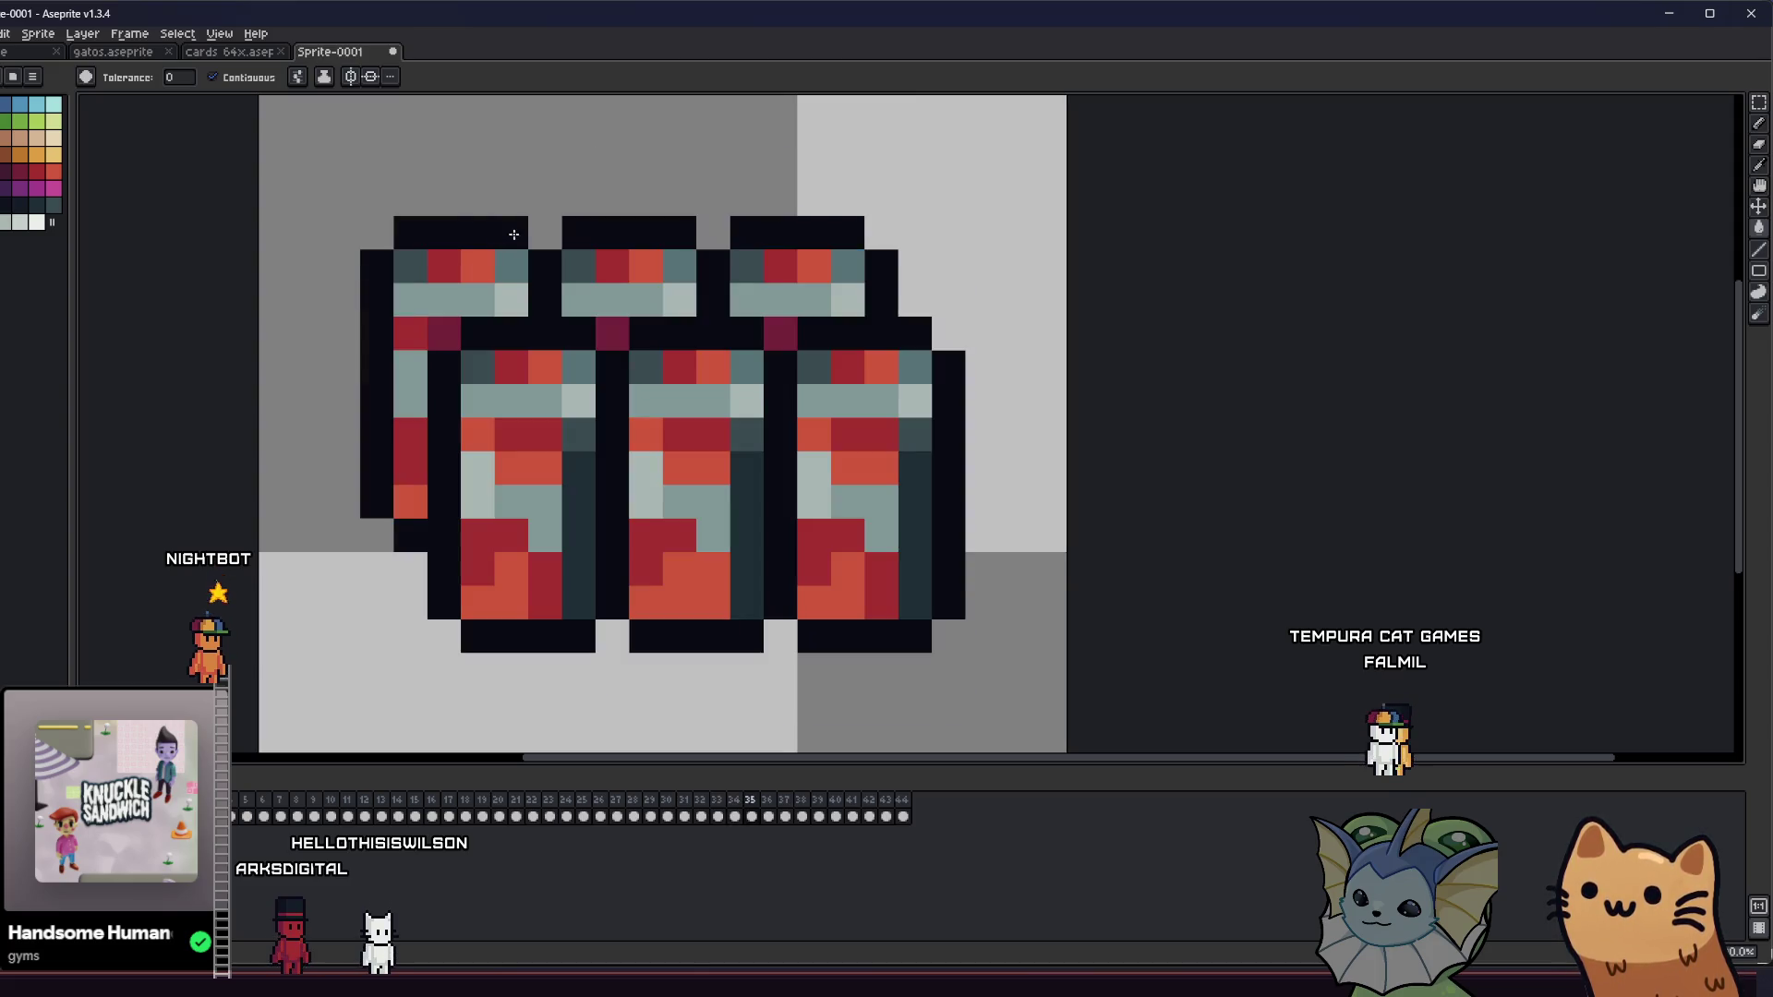
- Blacken the cans' bottom row and the top row covering the magenta pixels
{"action": "key", "text": "b"}
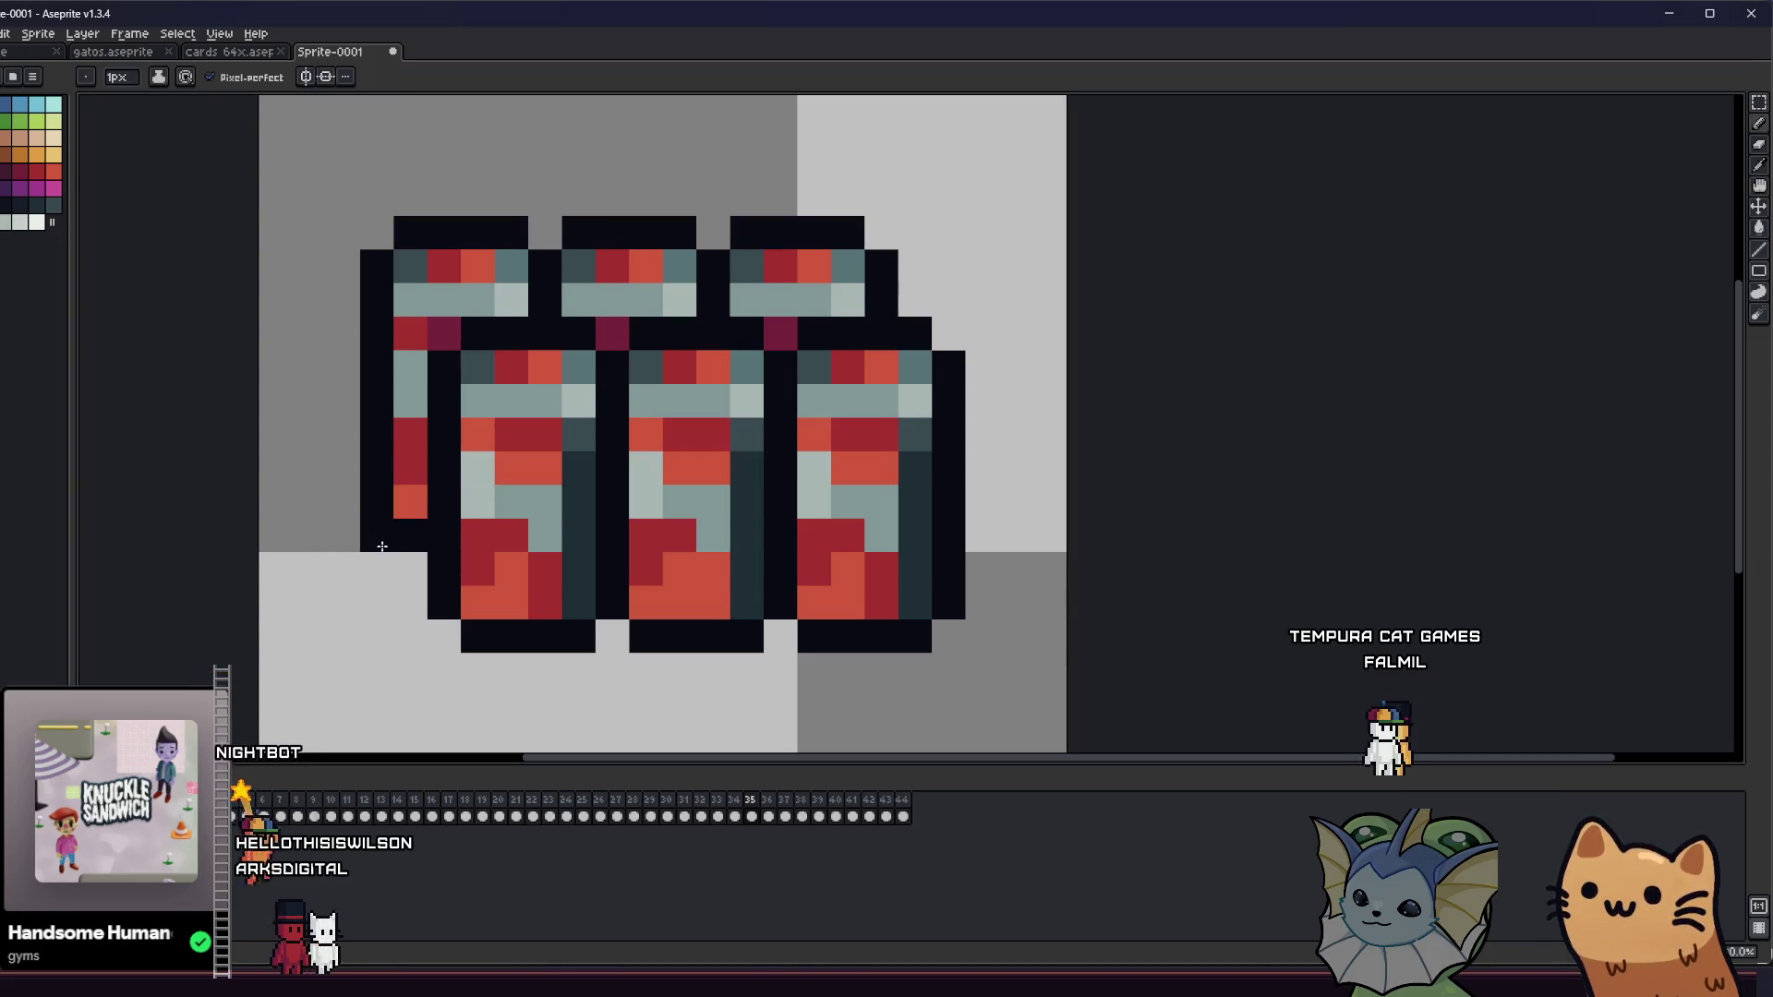
{"action": "left_click_drag", "start_coordinate": [459, 633], "coordinate": [946, 634]}
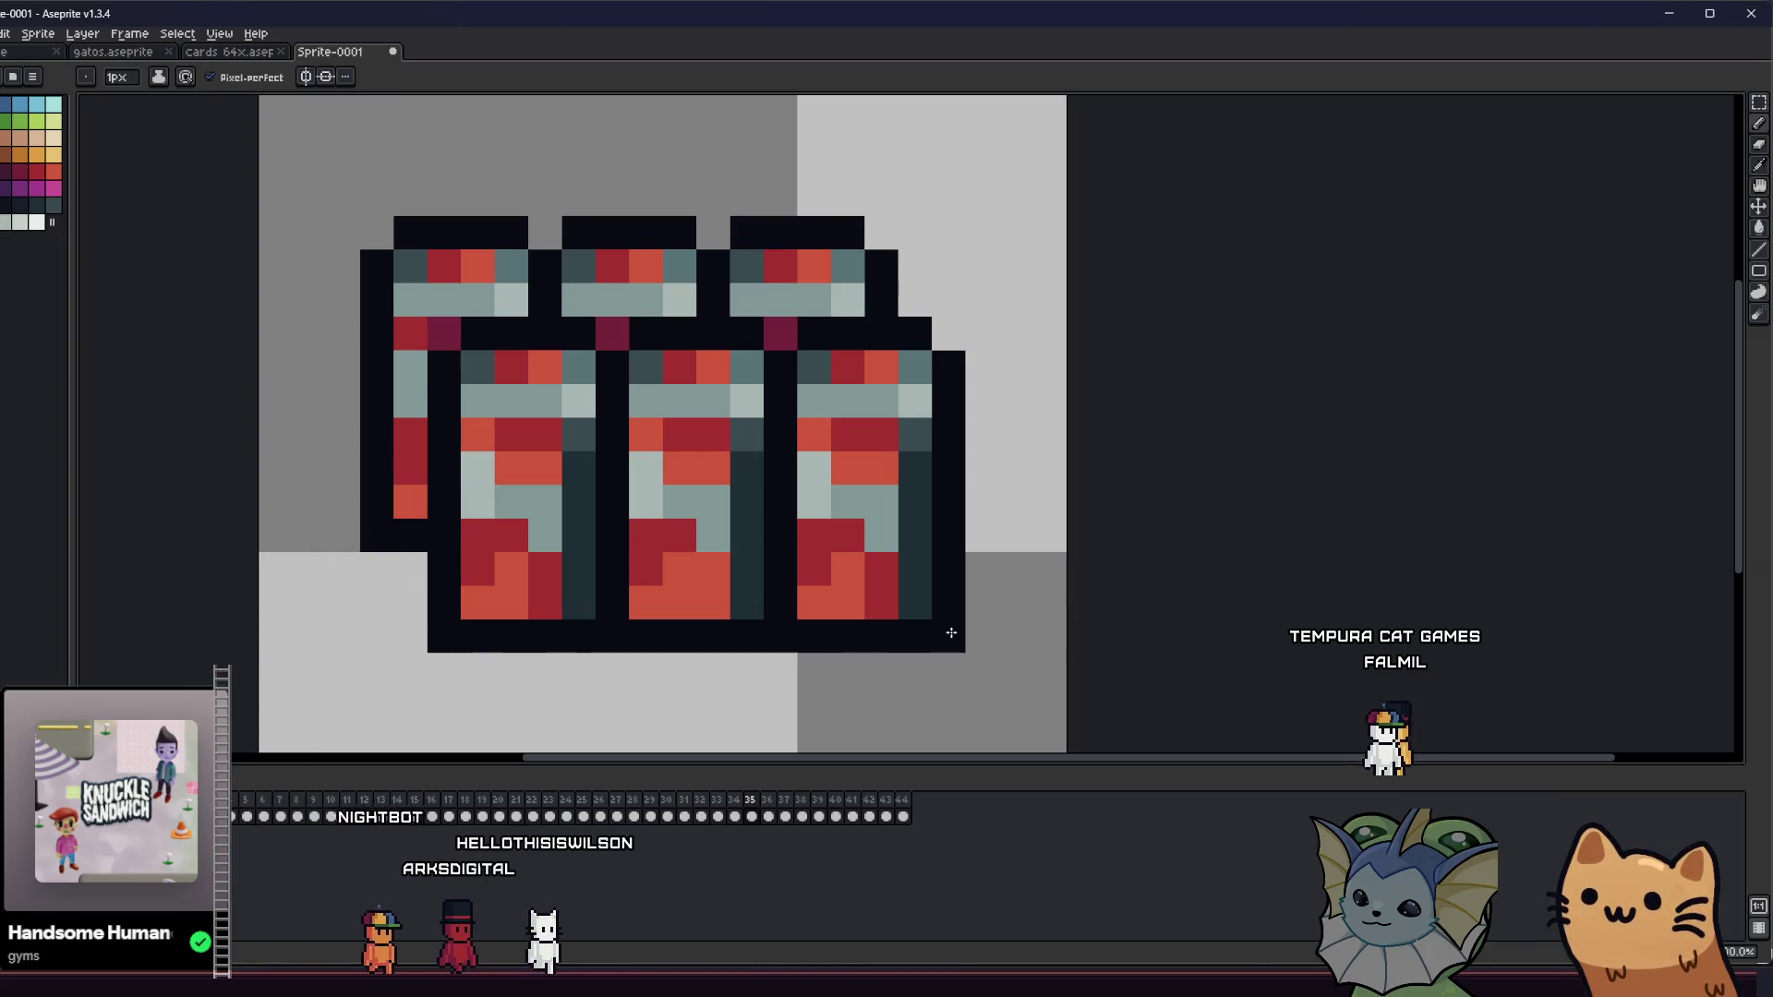
{"action": "left_click_drag", "start_coordinate": [948, 334], "coordinate": [455, 331]}
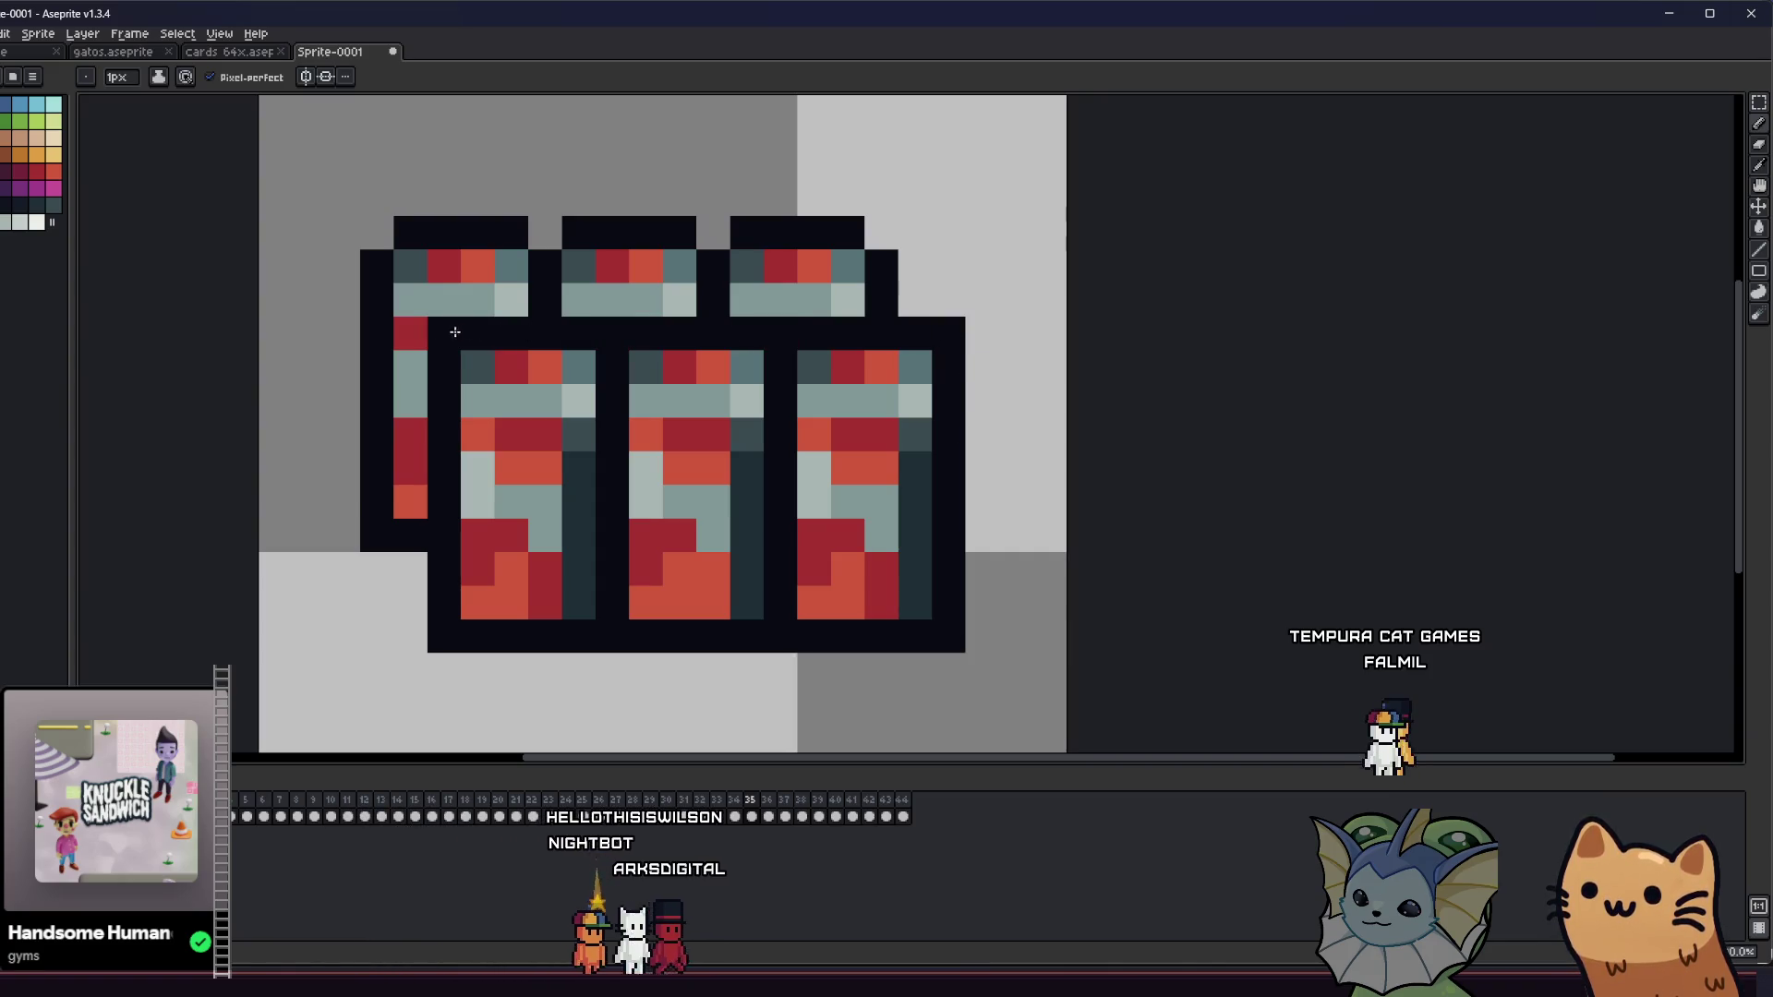
{"action": "scroll", "coordinate": [683, 382], "scroll_direction": "down", "scroll_amount": 3}
{"action": "left_click_drag", "start_coordinate": [684, 383], "coordinate": [614, 495]}
{"action": "scroll", "coordinate": [629, 516], "scroll_direction": "down", "scroll_amount": 3}
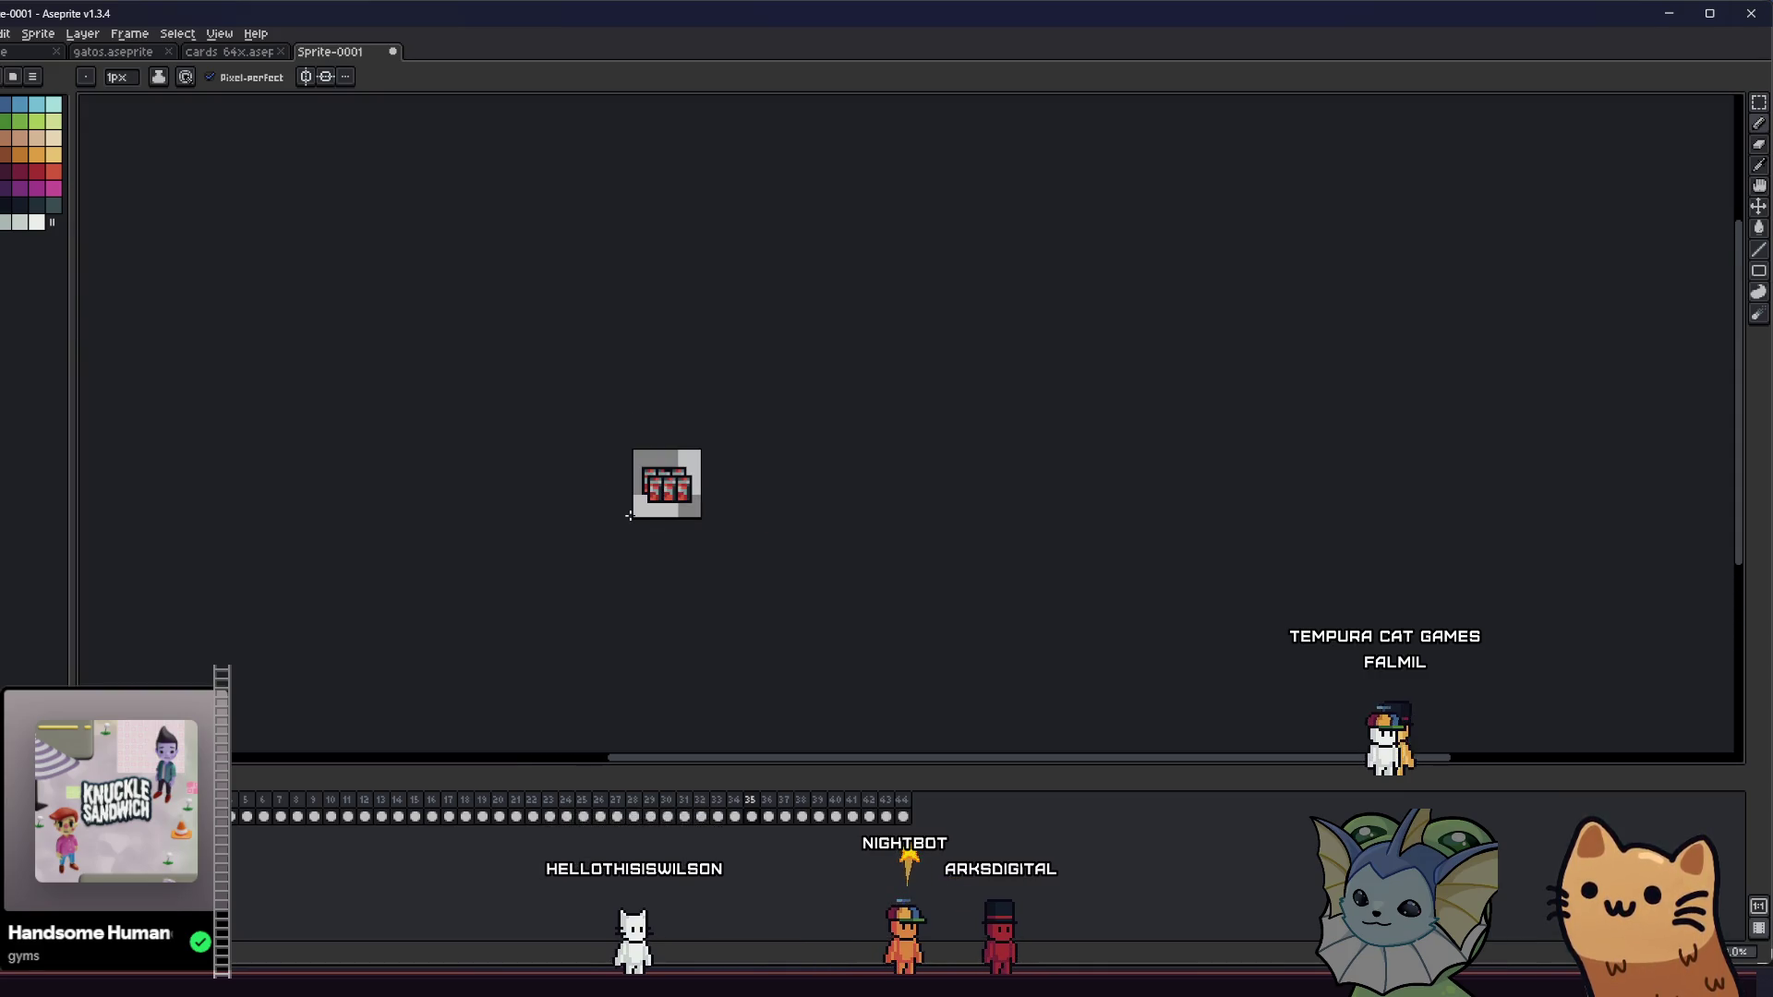
{"action": "scroll", "coordinate": [632, 513], "scroll_direction": "up", "scroll_amount": 5}
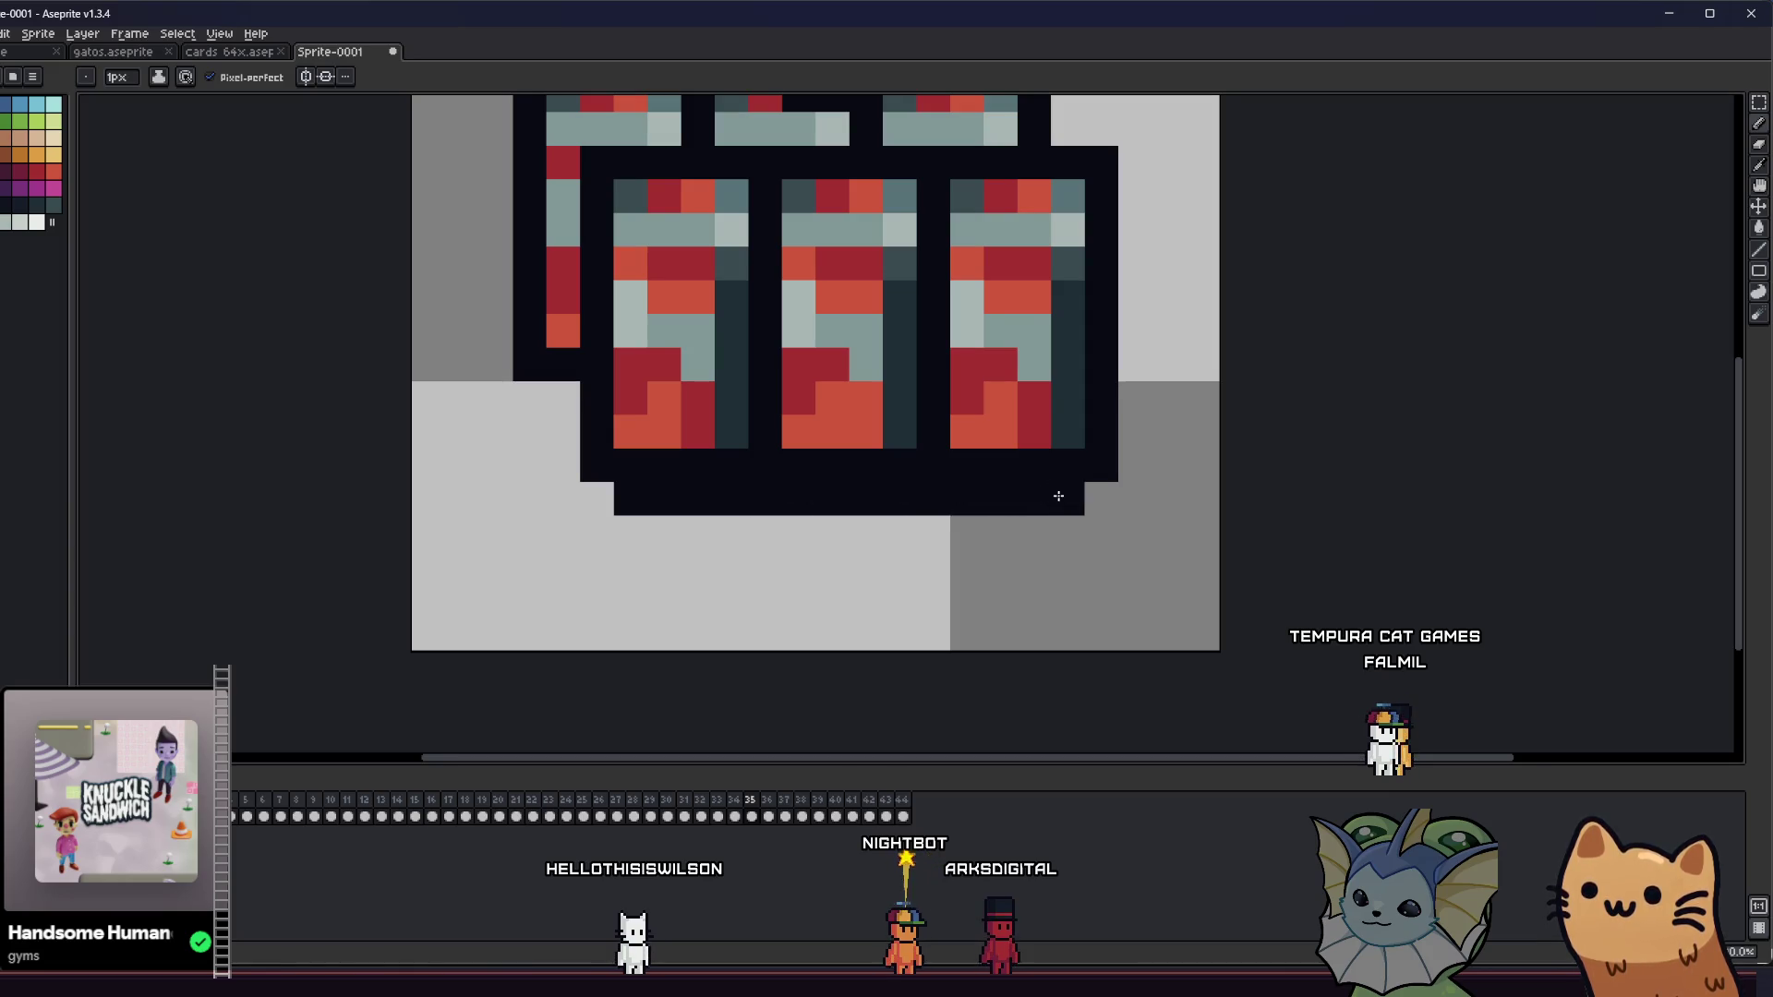
{"action": "left_click_drag", "start_coordinate": [1058, 495], "coordinate": [1031, 535]}
{"action": "left_click_drag", "start_coordinate": [650, 506], "coordinate": [593, 568]}
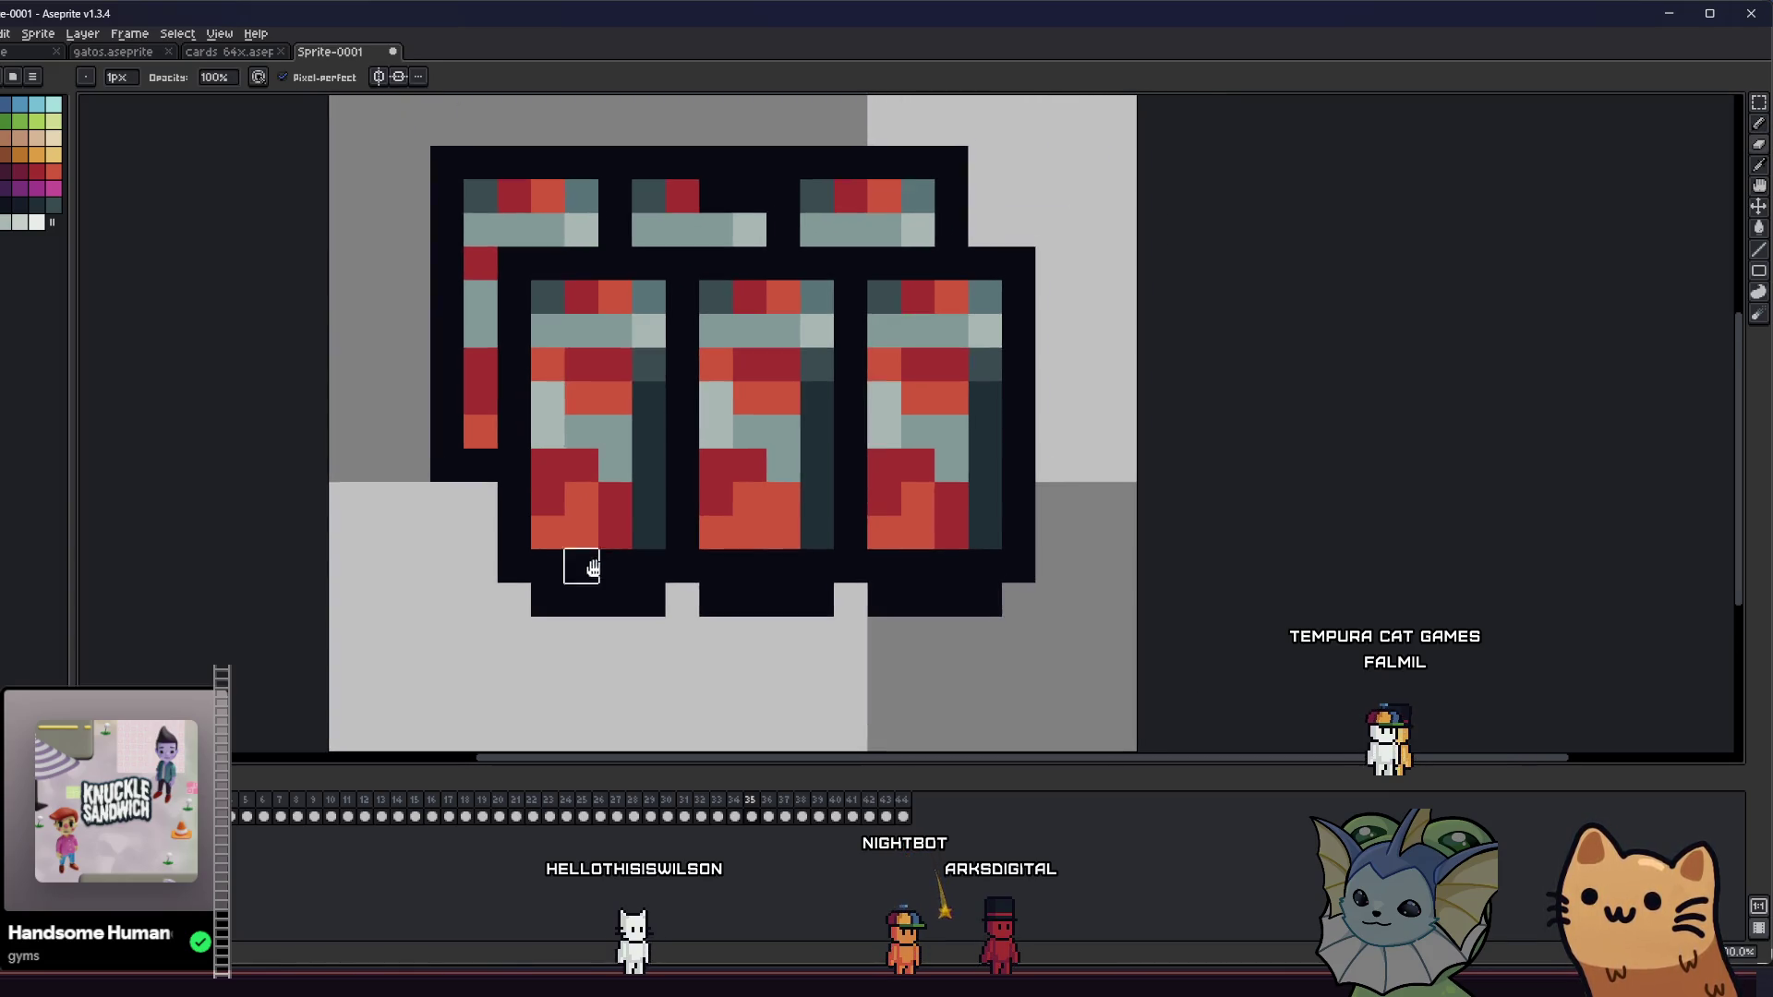
{"action": "scroll", "coordinate": [554, 499], "scroll_direction": "down", "scroll_amount": 10}
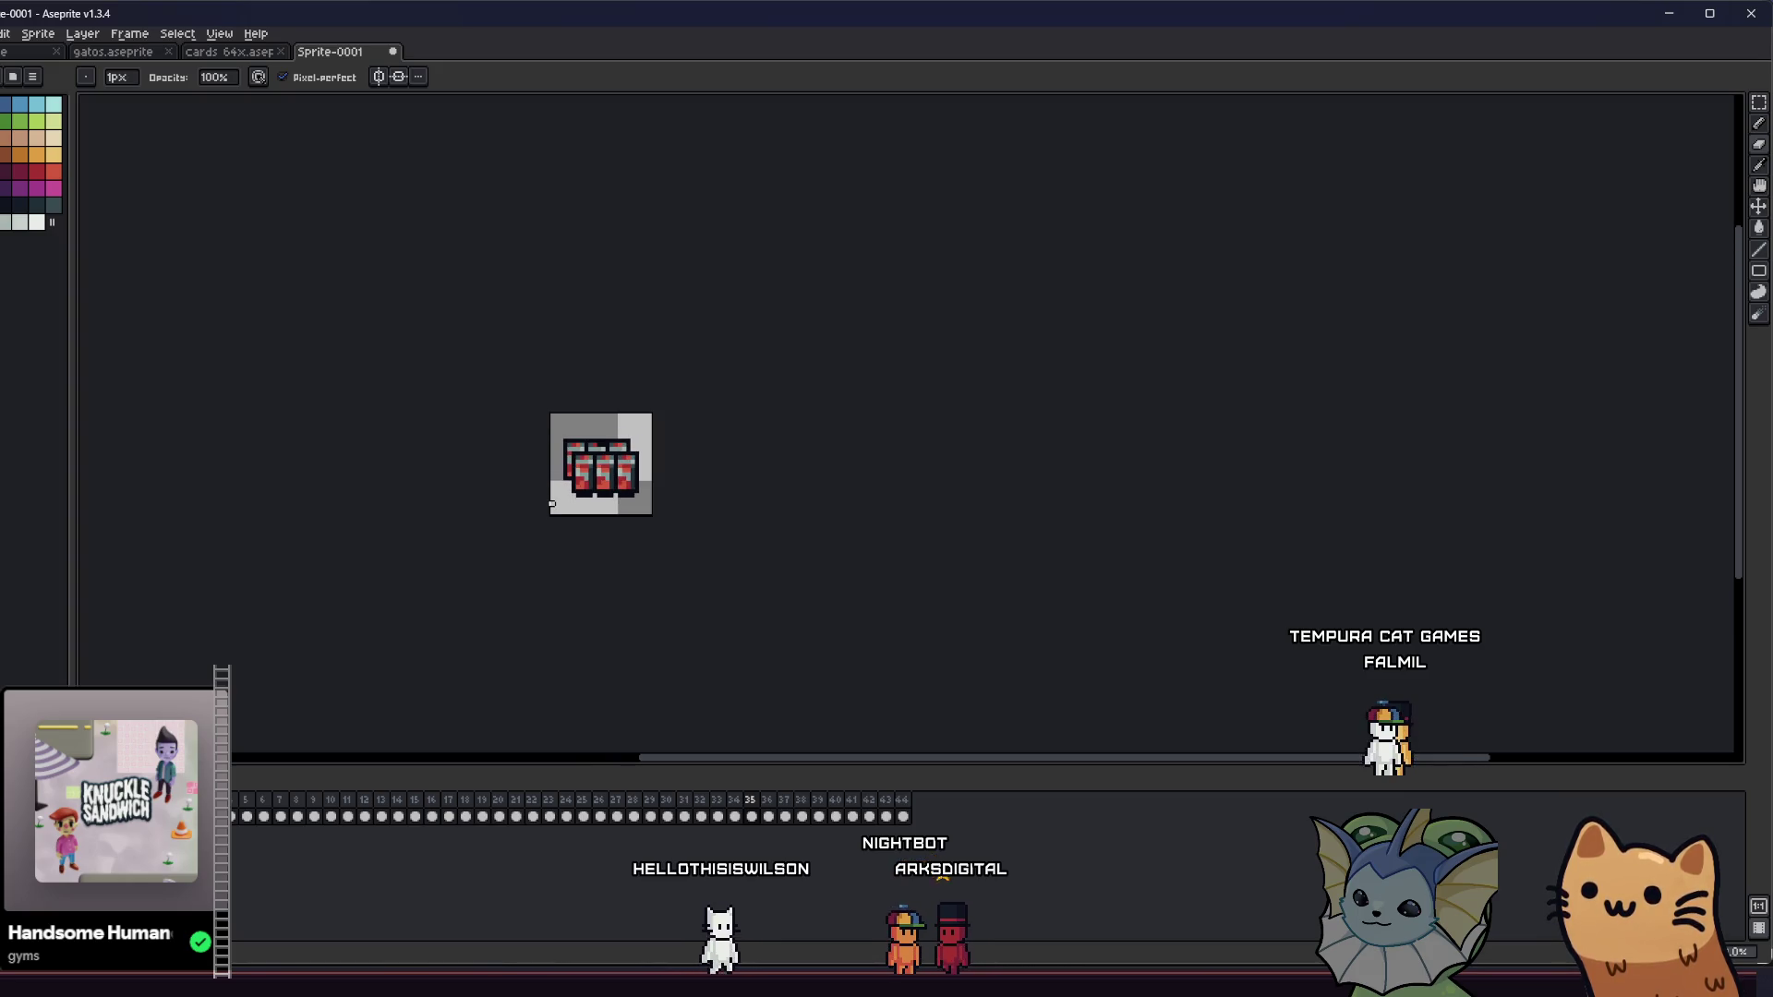
{"action": "scroll", "coordinate": [570, 498], "scroll_direction": "up", "scroll_amount": 3}
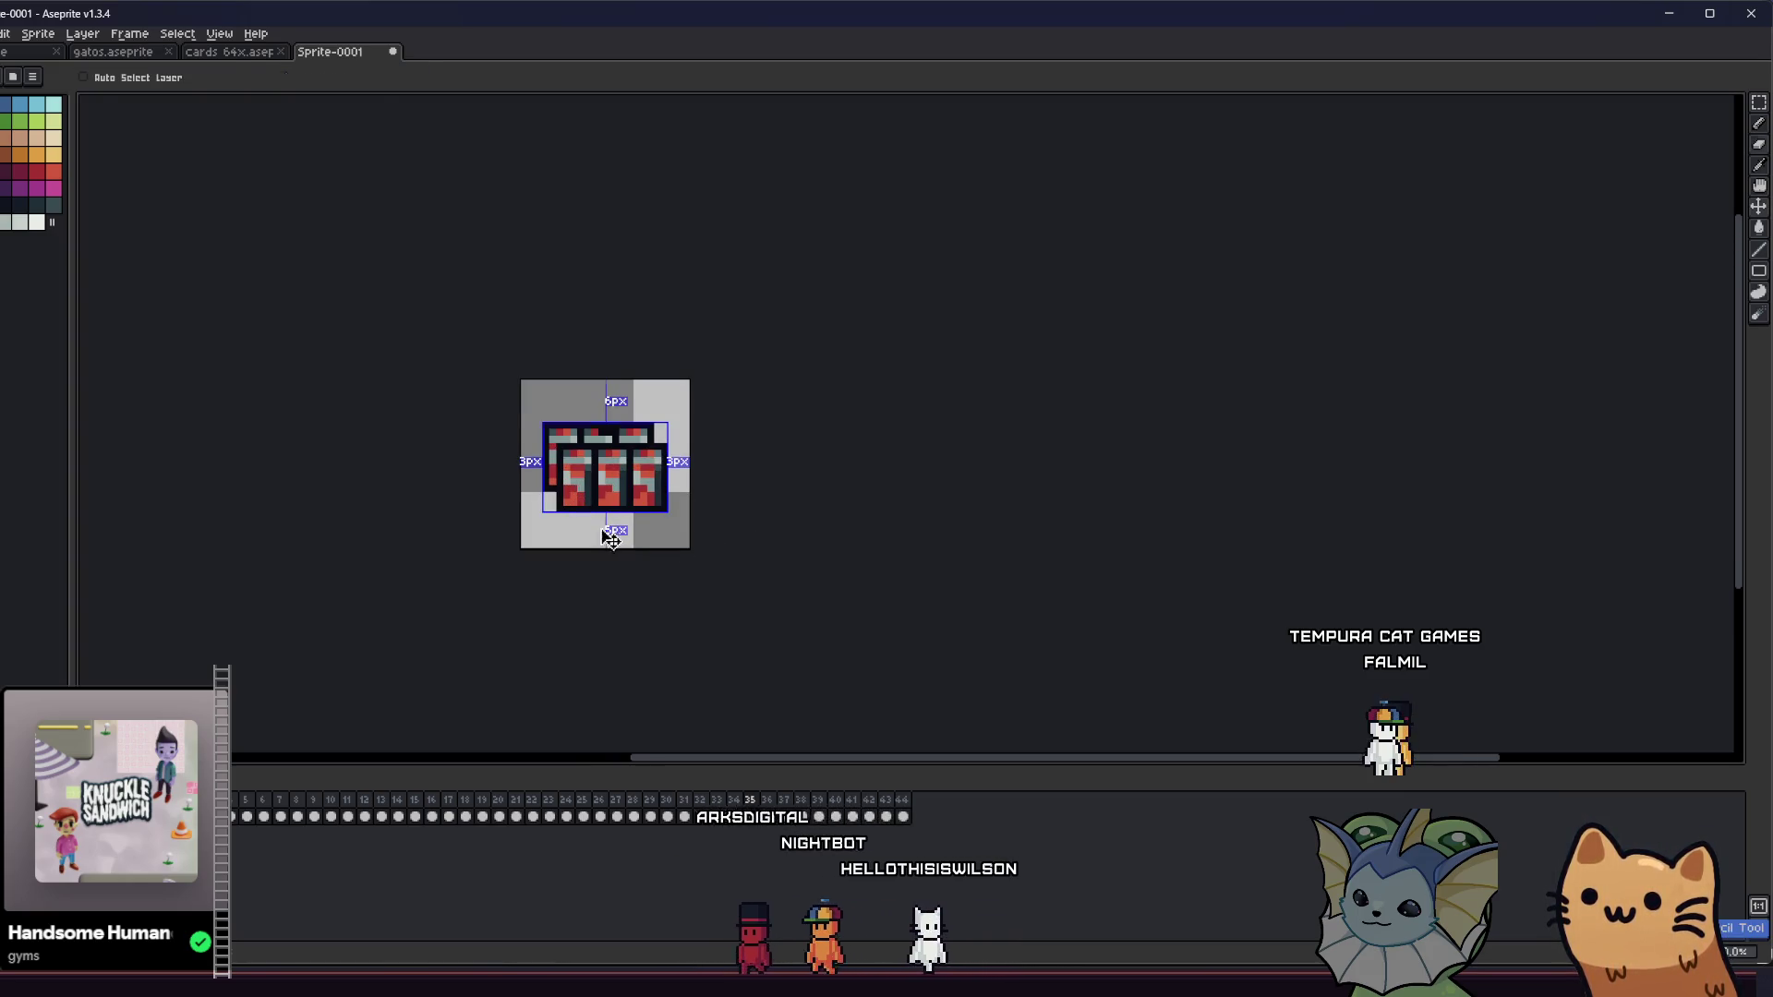
{"action": "scroll", "coordinate": [596, 521], "scroll_direction": "up", "scroll_amount": 2}
{"action": "scroll", "coordinate": [555, 485], "scroll_direction": "up", "scroll_amount": 1}
- Fix pixels beneath the first cans, turning stray red pixels black and undoing a mistake
{"action": "left_click_drag", "start_coordinate": [514, 424], "coordinate": [517, 473]}
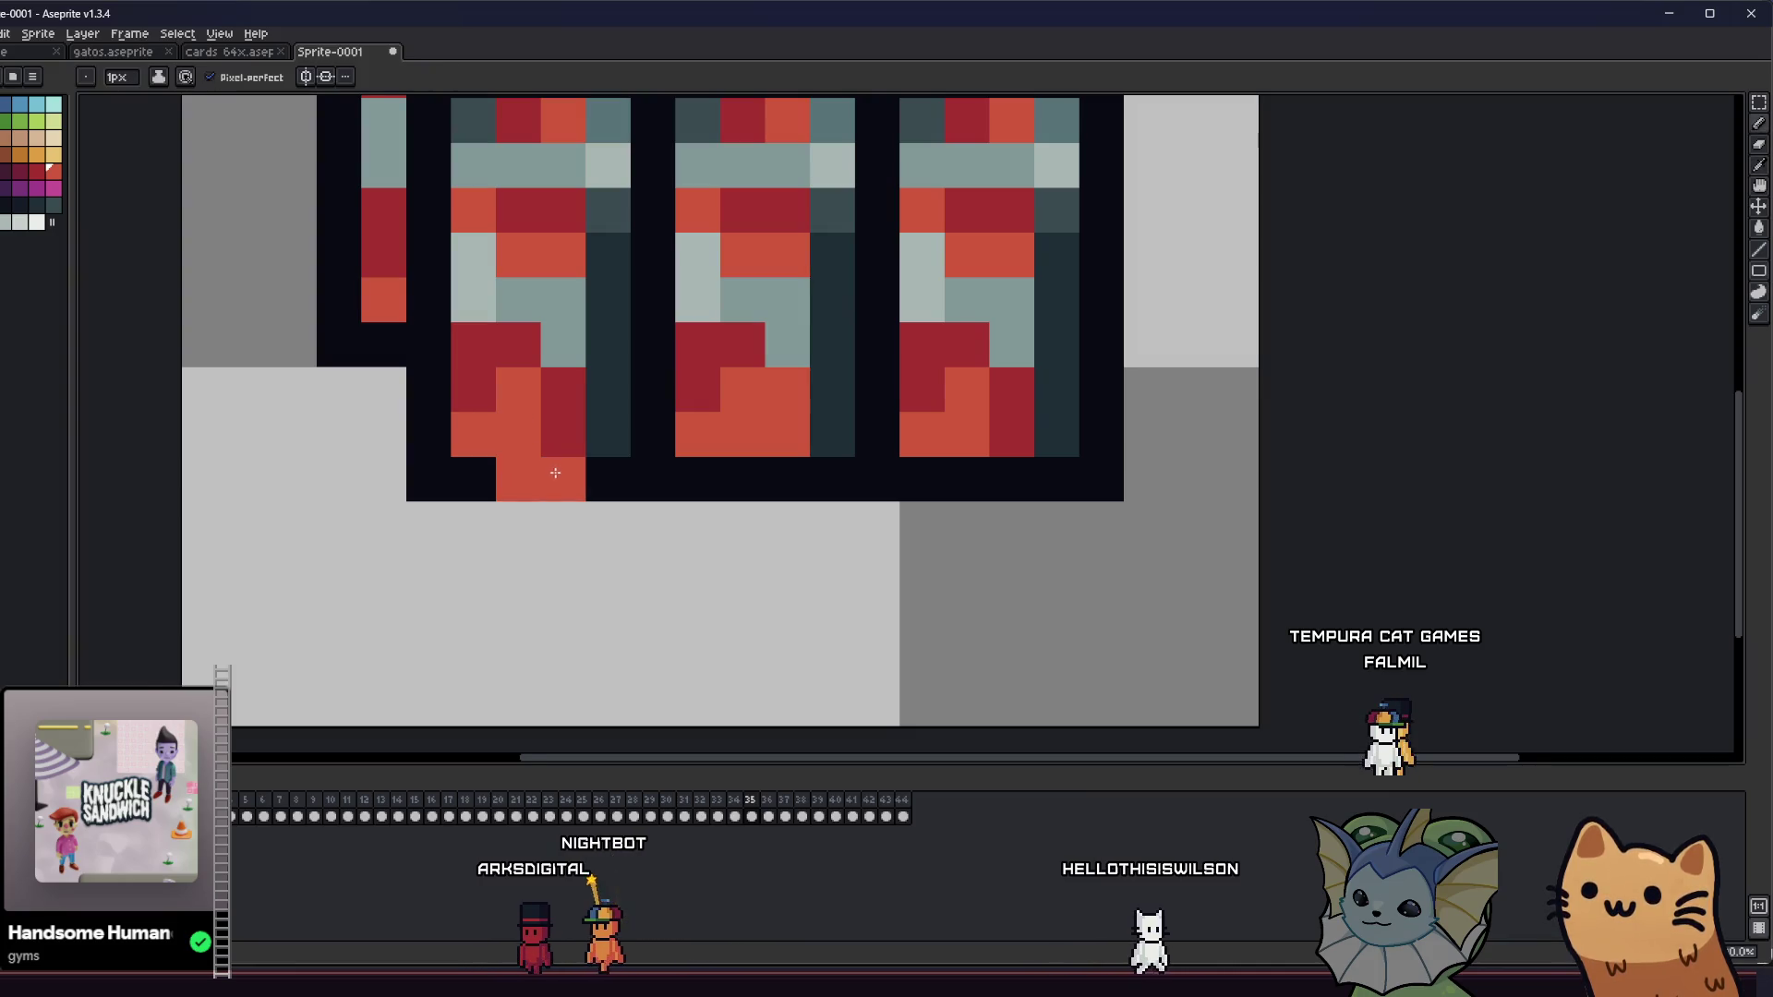
{"action": "scroll", "coordinate": [591, 520], "scroll_direction": "up", "scroll_amount": 1}
{"action": "right_click", "coordinate": [591, 520]}
{"action": "mouse_move", "coordinate": [768, 526]}
{"action": "left_mouse_down"}
{"action": "mouse_move", "coordinate": [701, 530]}
{"action": "mouse_move", "coordinate": [785, 524]}
{"action": "left_mouse_up"}
{"action": "scroll", "coordinate": [785, 524], "scroll_direction": "down", "scroll_amount": 2}
{"action": "key", "text": "ctrl+z"}
{"action": "scroll", "coordinate": [763, 585], "scroll_direction": "up", "scroll_amount": 2}
{"action": "left_click", "coordinate": [596, 568]}
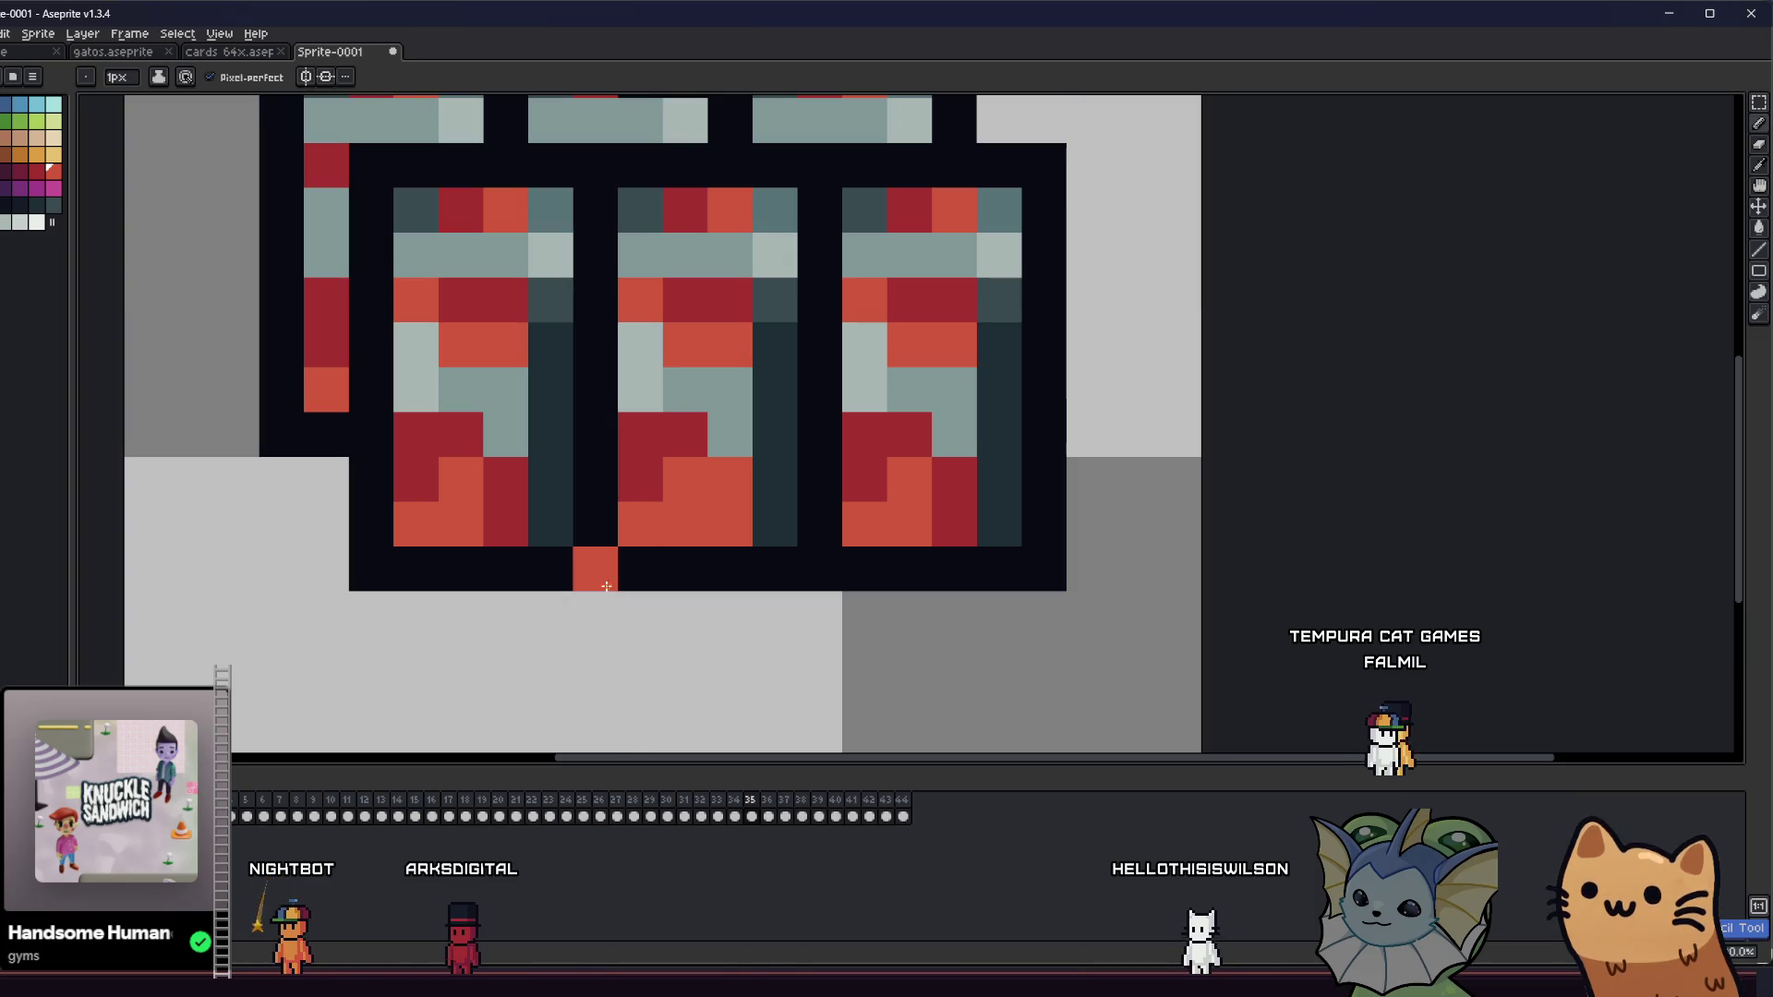
{"action": "left_click_drag", "start_coordinate": [576, 584], "coordinate": [560, 543]}
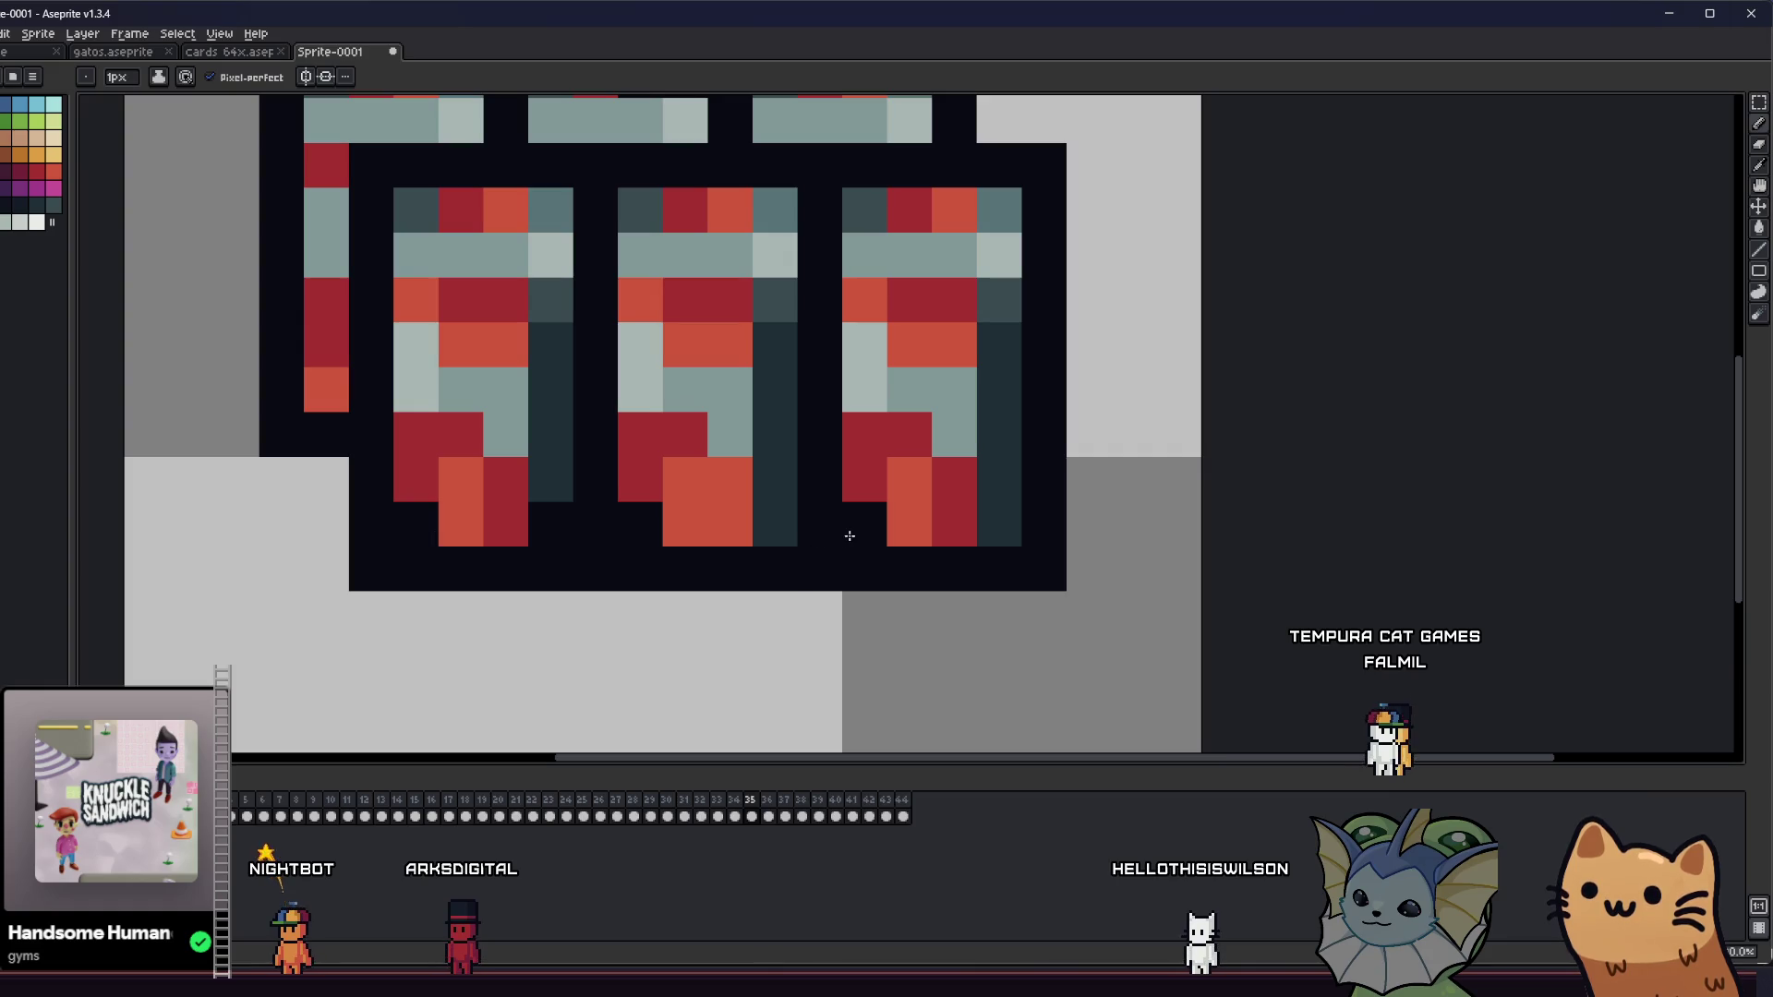
- Blacken the grey-blue top-right pixels of the third and middle cans
{"action": "left_click", "coordinate": [1015, 212]}
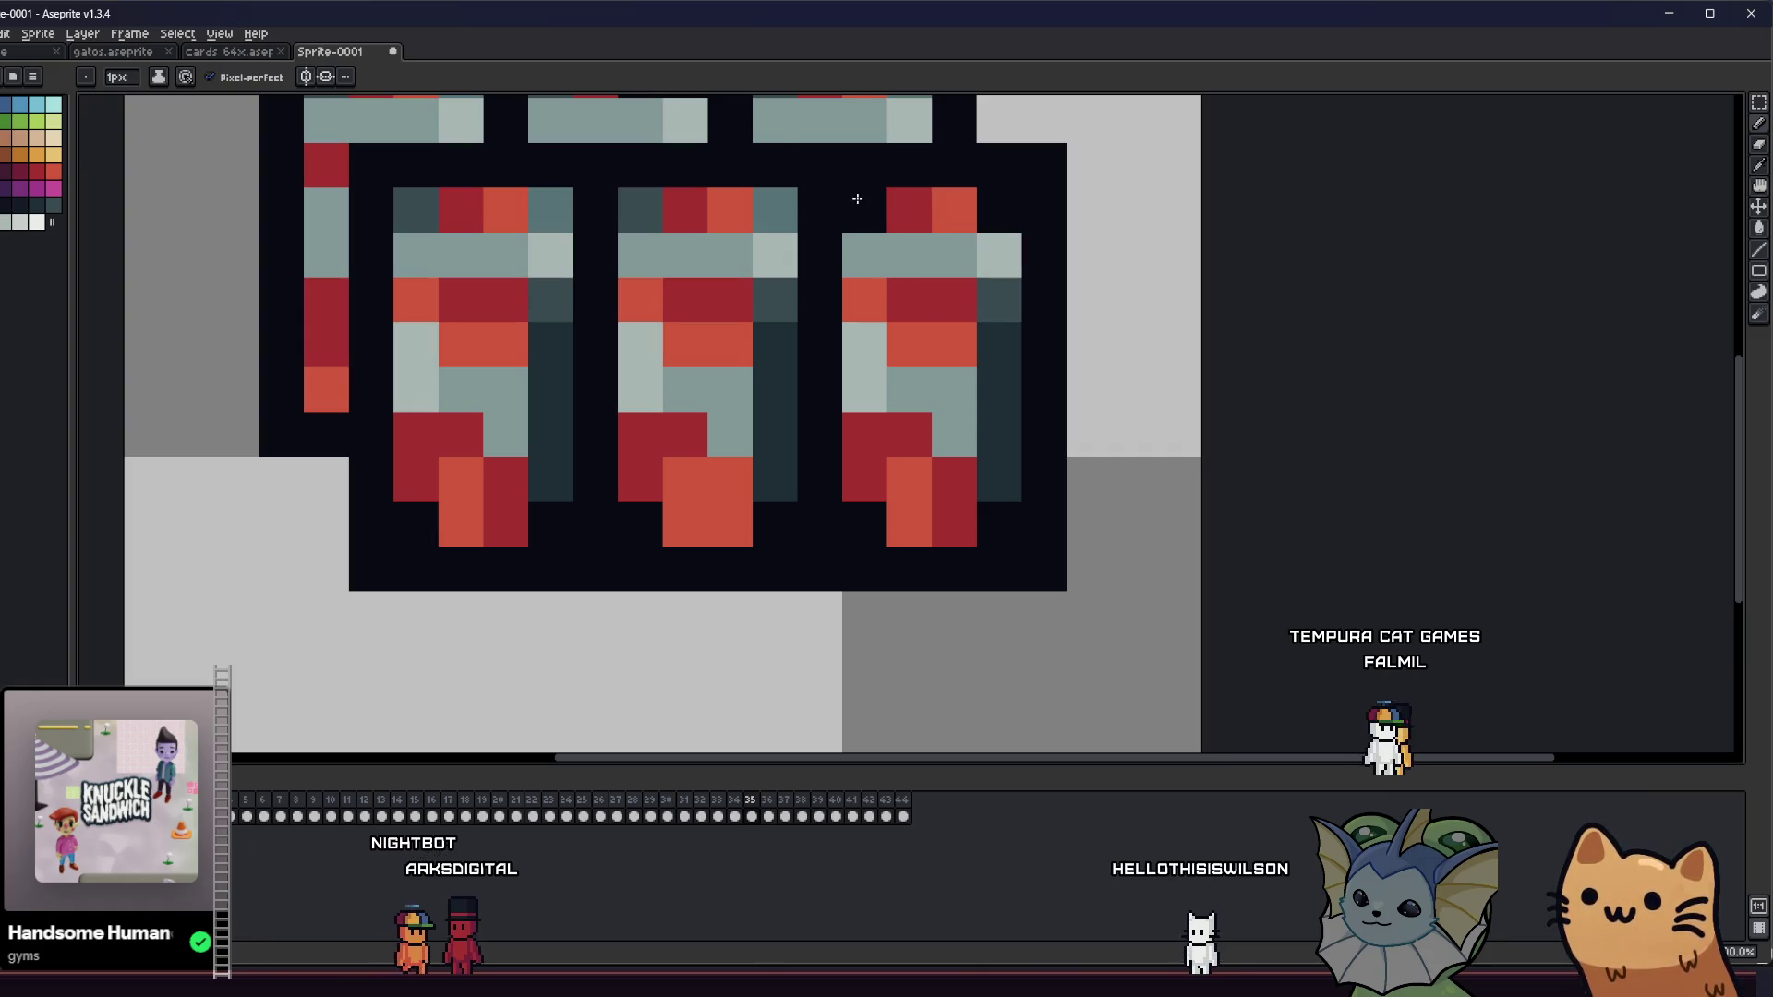
{"action": "left_click", "coordinate": [812, 304]}
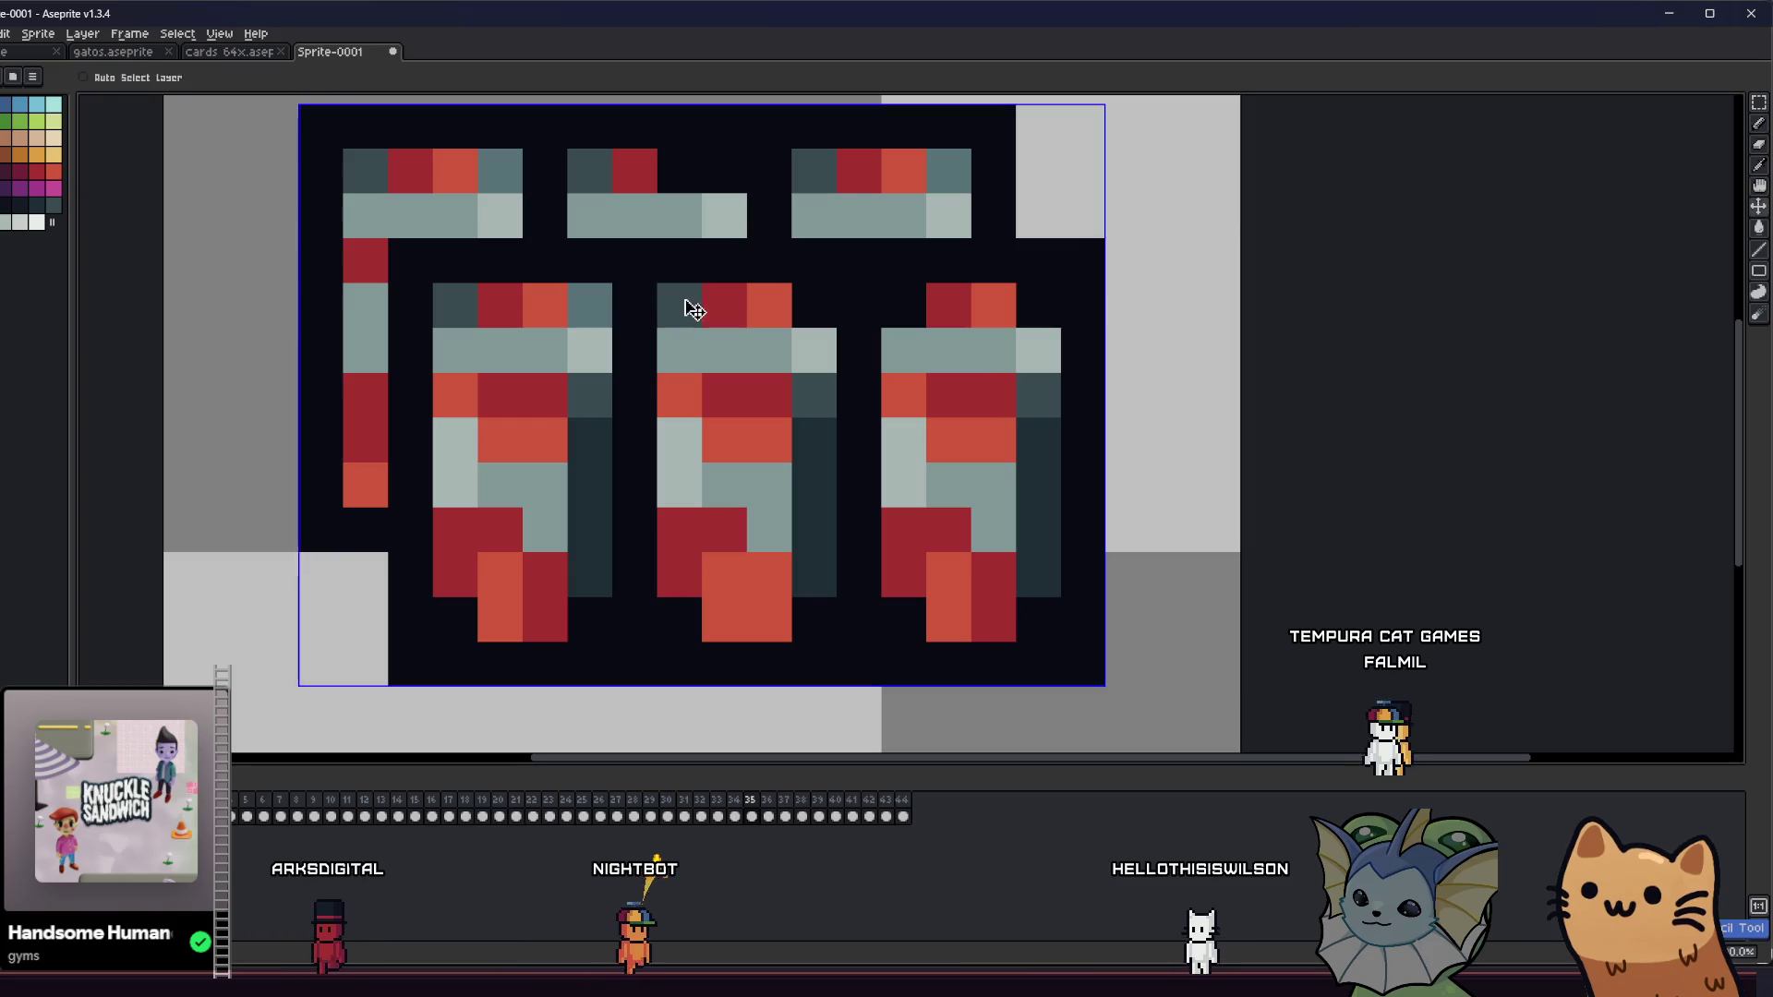
{"action": "scroll", "coordinate": [434, 360], "scroll_direction": "down", "scroll_amount": 5}
{"action": "key", "text": "b"}
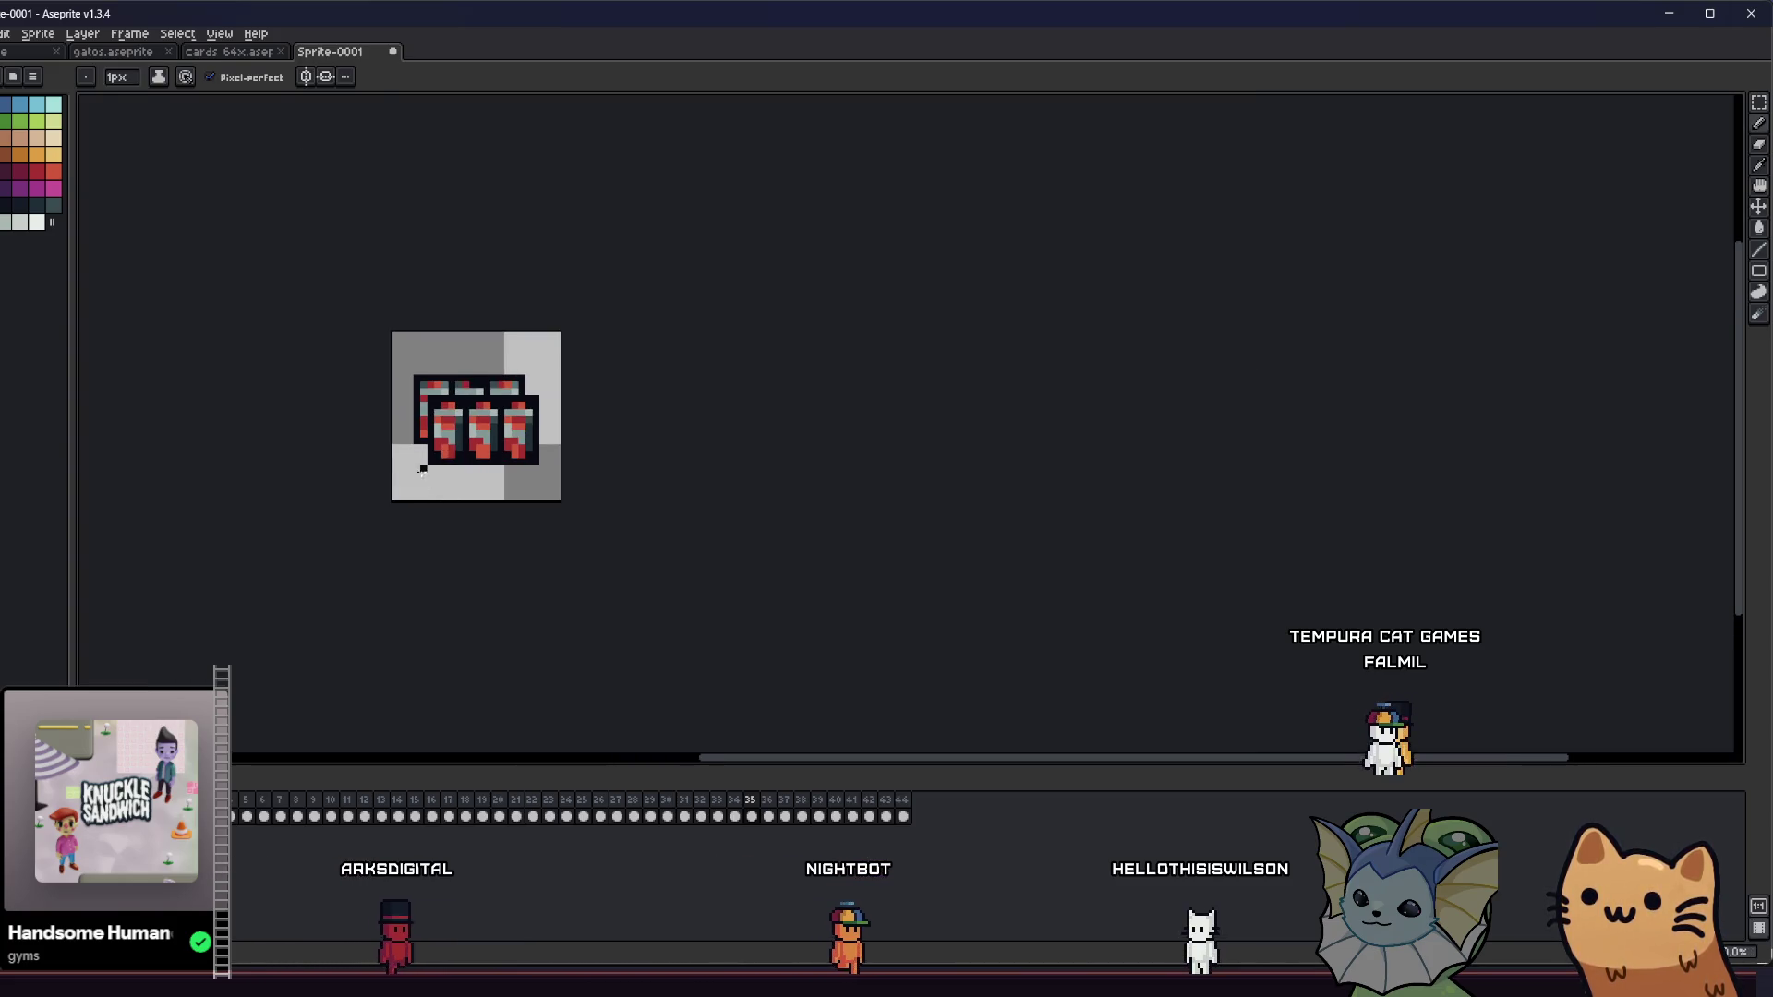
{"action": "scroll", "coordinate": [422, 478], "scroll_direction": "up", "scroll_amount": 1}
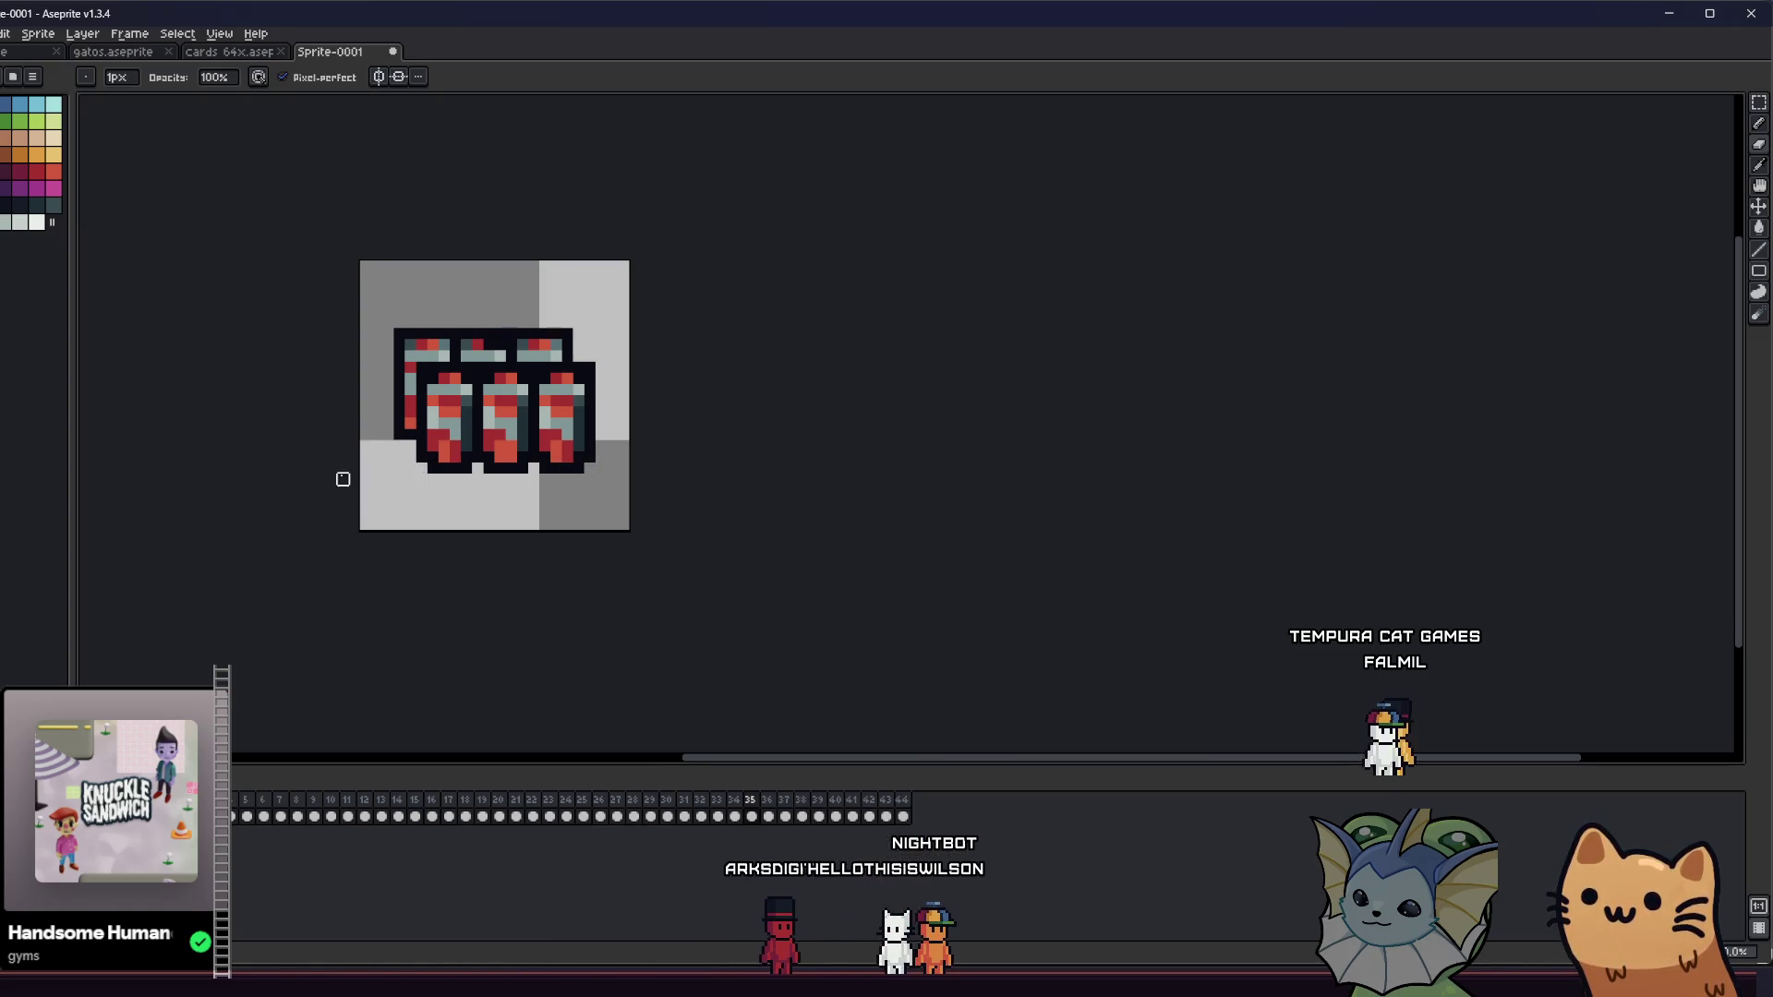
{"action": "scroll", "coordinate": [512, 382], "scroll_direction": "up", "scroll_amount": 1}
- Paint dark-red and orange-red pixels on the back bottles' tops, undoing one misplaced pixel
{"action": "key", "text": "alt"}
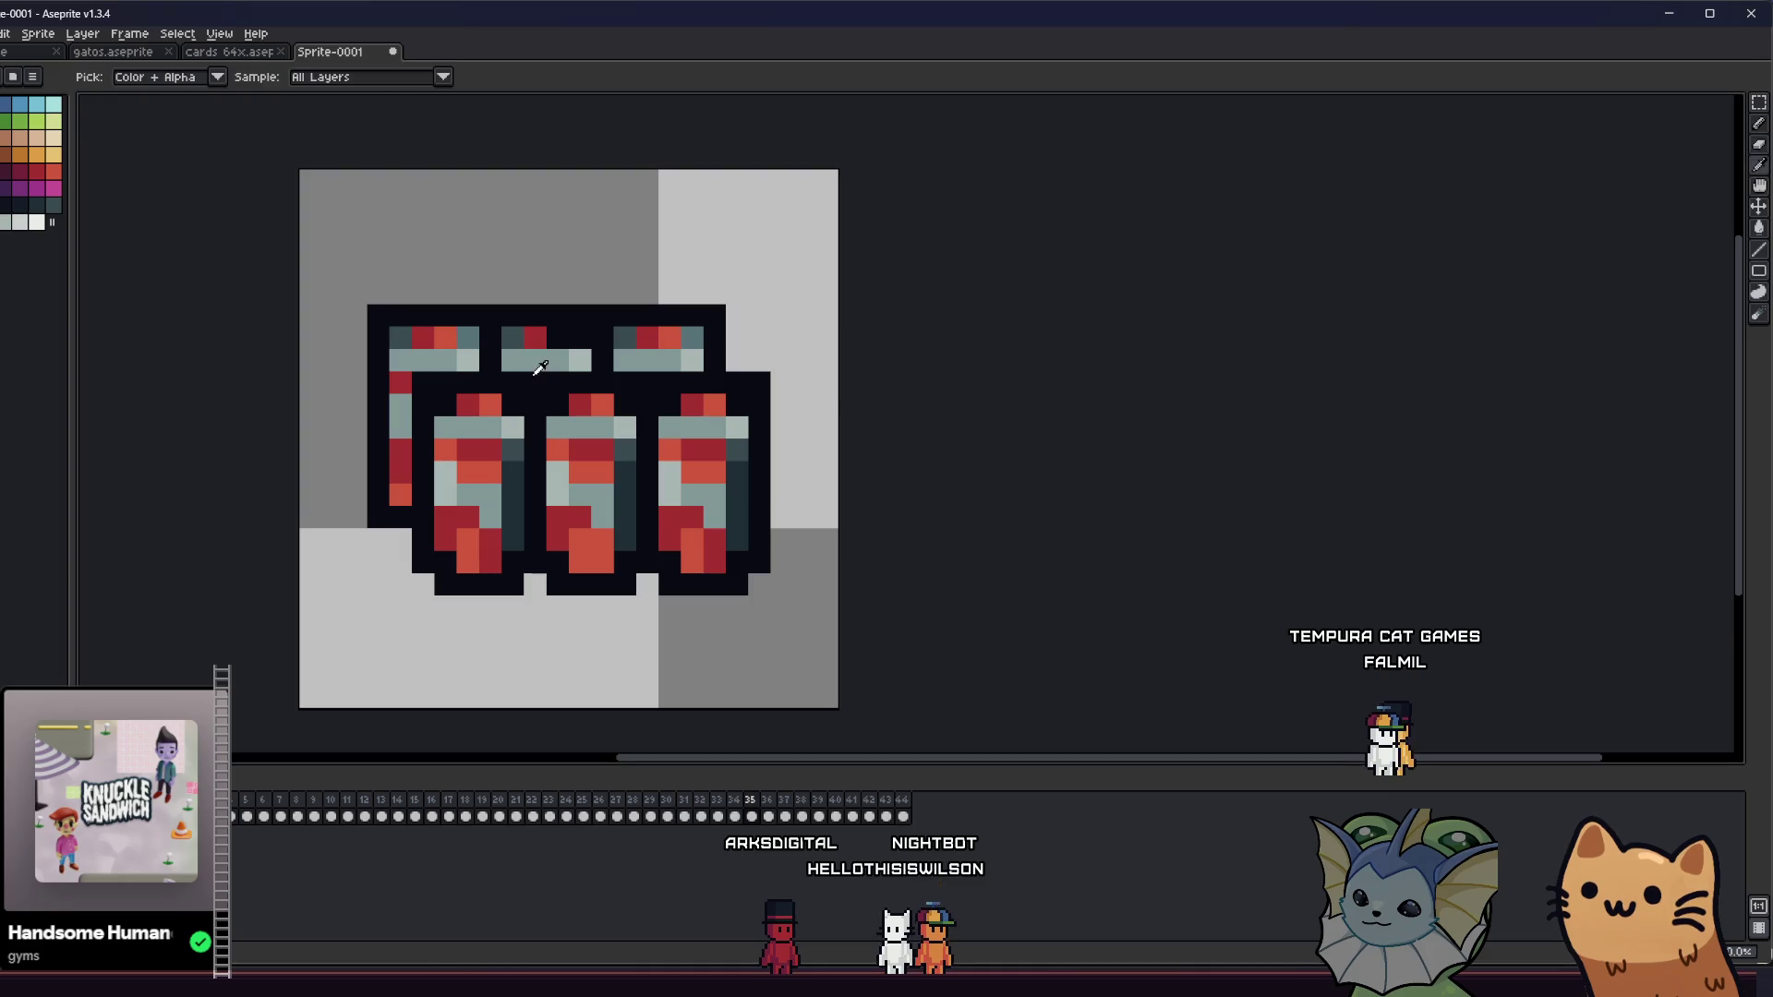
{"action": "scroll", "coordinate": [496, 396], "scroll_direction": "up", "scroll_amount": 1}
{"action": "left_click", "coordinate": [450, 467], "text": "alt"}
{"action": "left_click", "coordinate": [544, 393]}
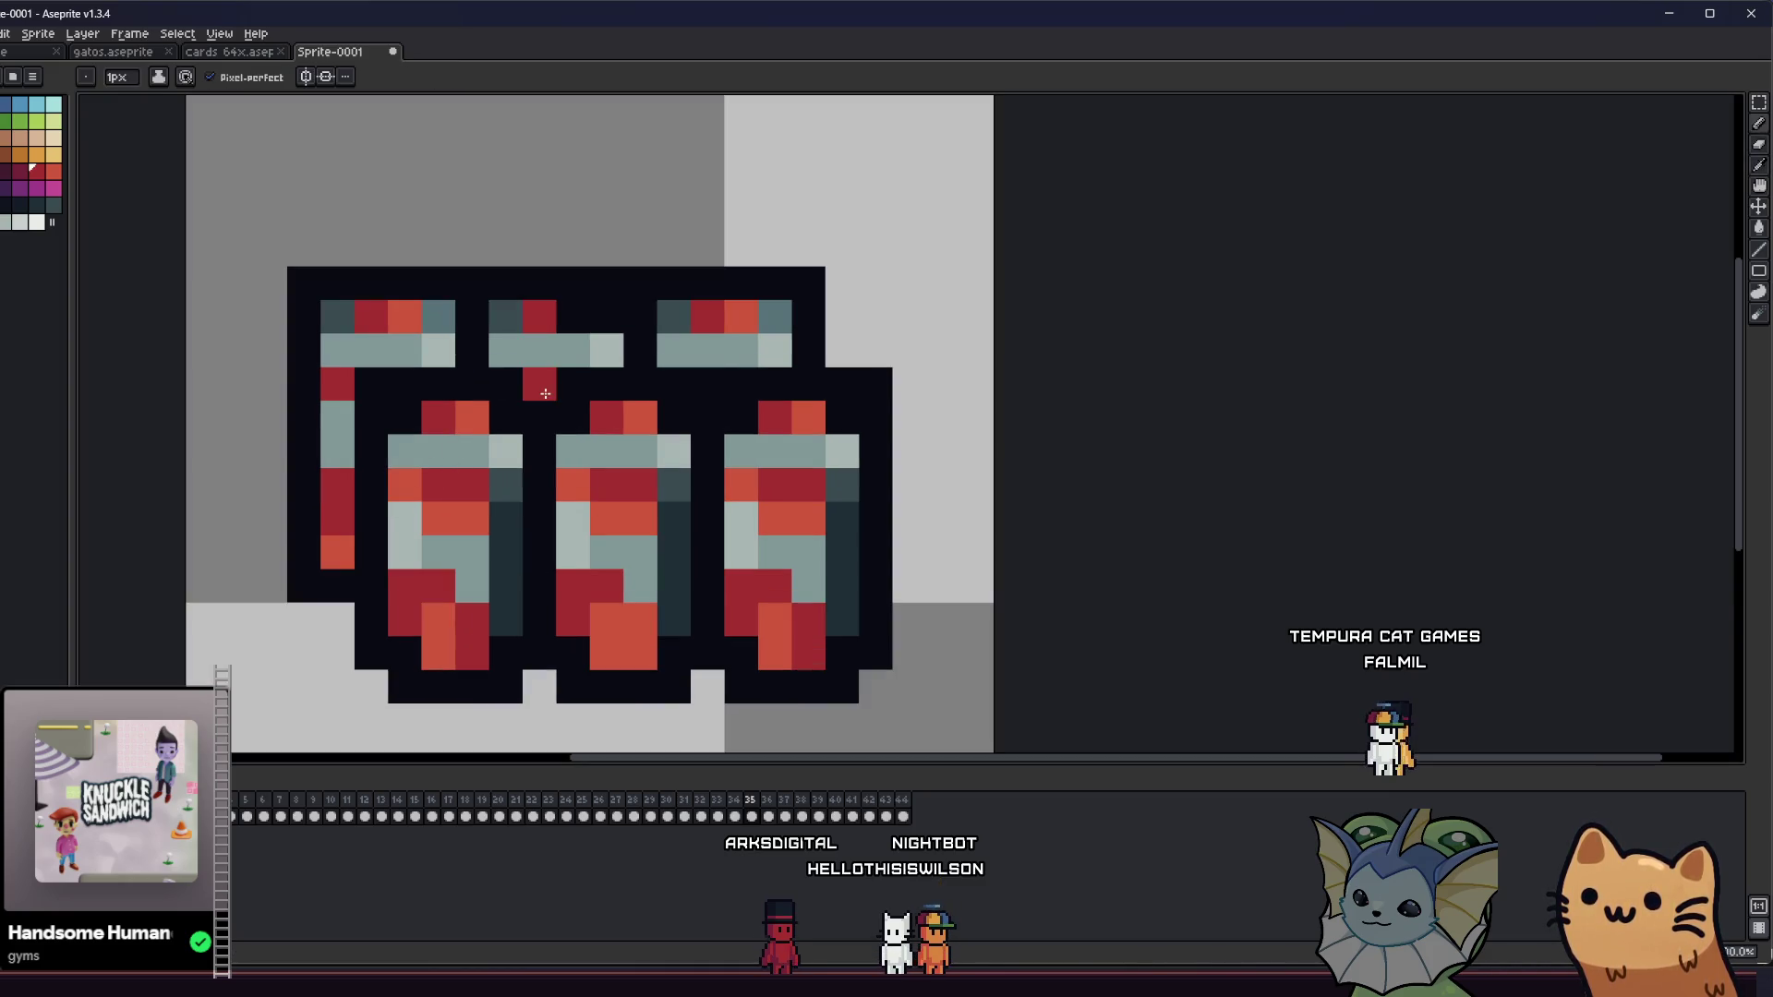
{"action": "key", "text": "ctrl+z"}
{"action": "key", "text": "alt"}
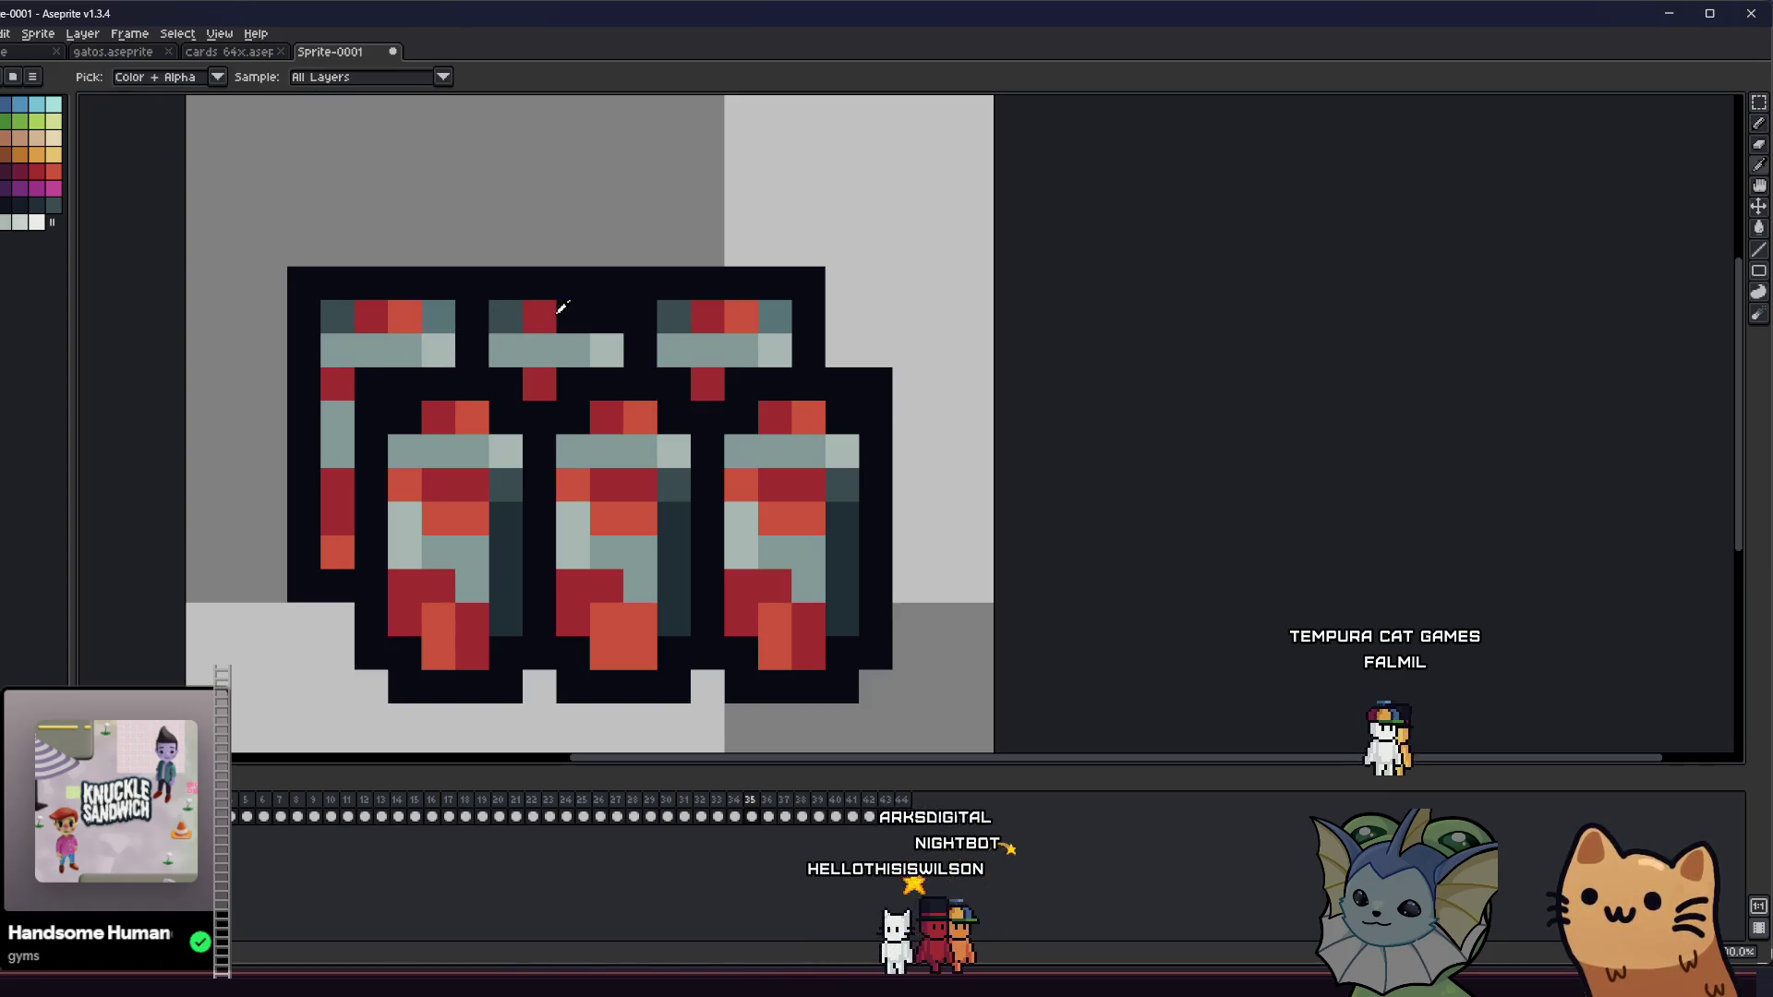
{"action": "left_click", "coordinate": [472, 418], "text": "alt"}
{"action": "left_click", "coordinate": [573, 316]}
- Erase outline pixels along the top edge and between the back bottles, blackening corner pixels
{"action": "left_click", "coordinate": [542, 267], "text": "alt"}
{"action": "left_click", "coordinate": [472, 283]}
{"action": "left_click", "coordinate": [639, 284]}
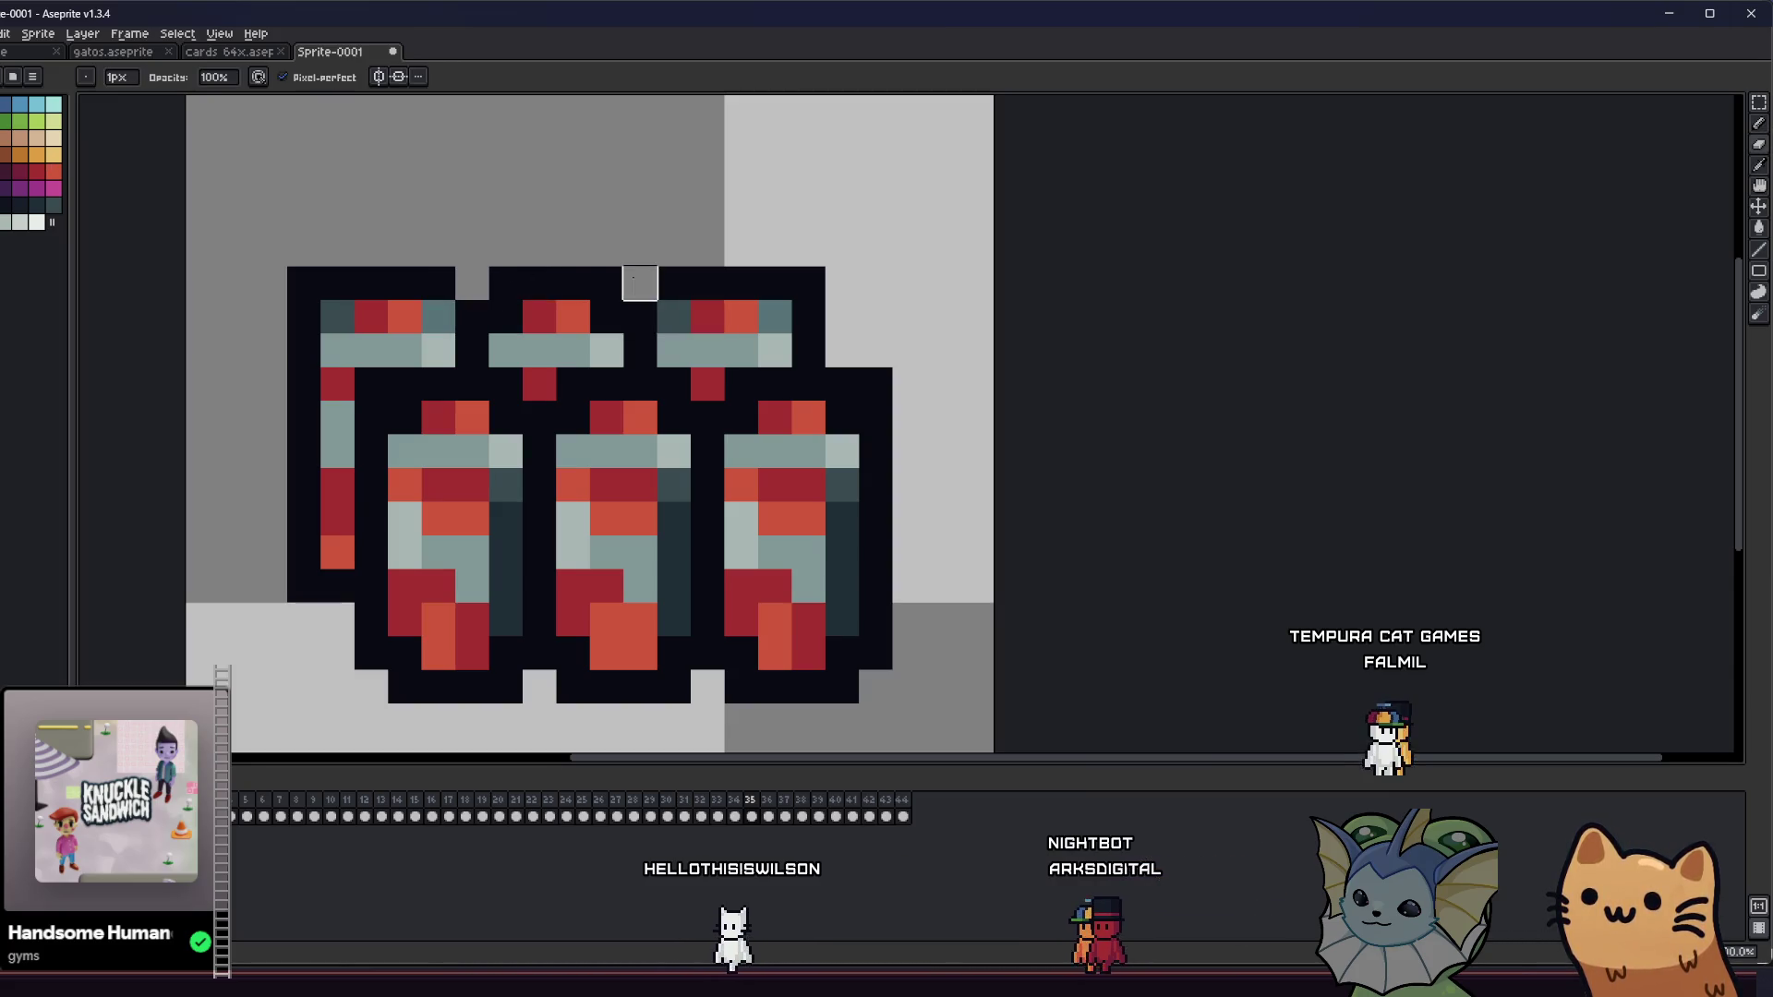
{"action": "left_click", "coordinate": [808, 284]}
{"action": "left_click", "coordinate": [304, 284]}
{"action": "left_click", "coordinate": [337, 283], "text": "alt"}
{"action": "left_click", "coordinate": [337, 316]}
{"action": "left_click", "coordinate": [437, 317]}
{"action": "left_click", "coordinate": [773, 317]}
{"action": "left_click", "coordinate": [867, 379]}
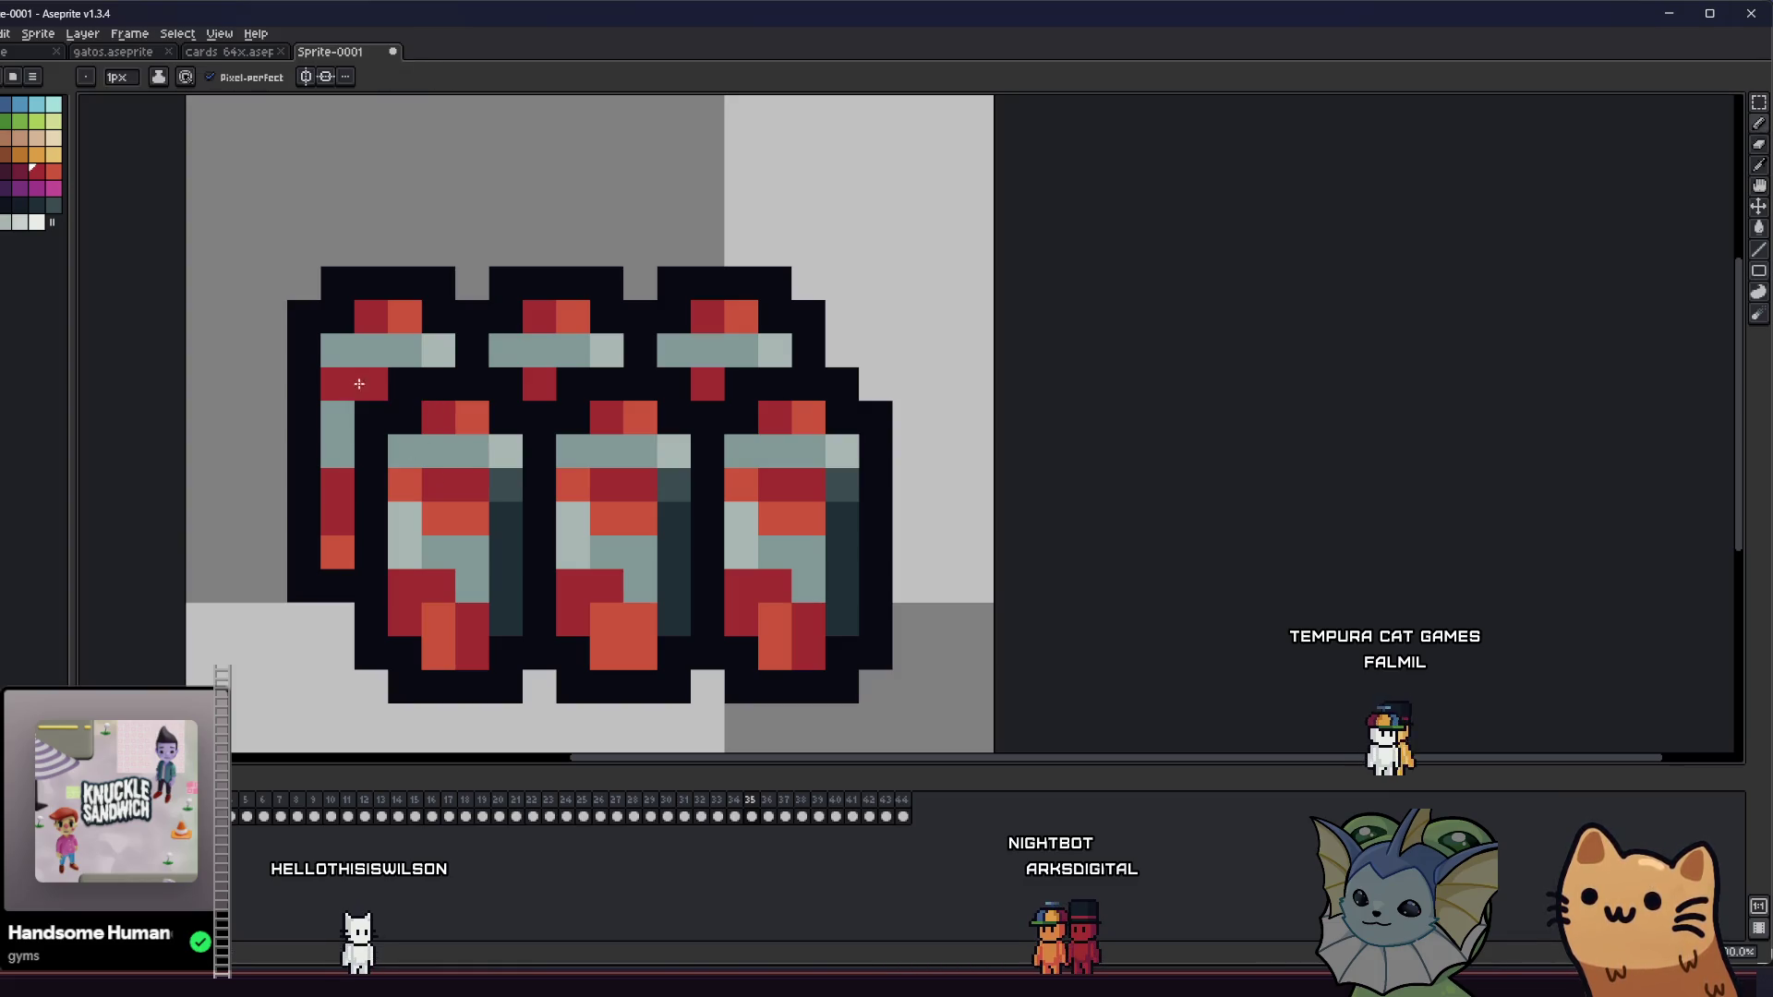
- Bring up the save dialog on the relics folder with Ctrl+S
{"action": "scroll", "coordinate": [413, 484], "scroll_direction": "down", "scroll_amount": 6}
{"action": "scroll", "coordinate": [320, 524], "scroll_direction": "down", "scroll_amount": 2}
{"action": "key", "text": "ctrl+s"}
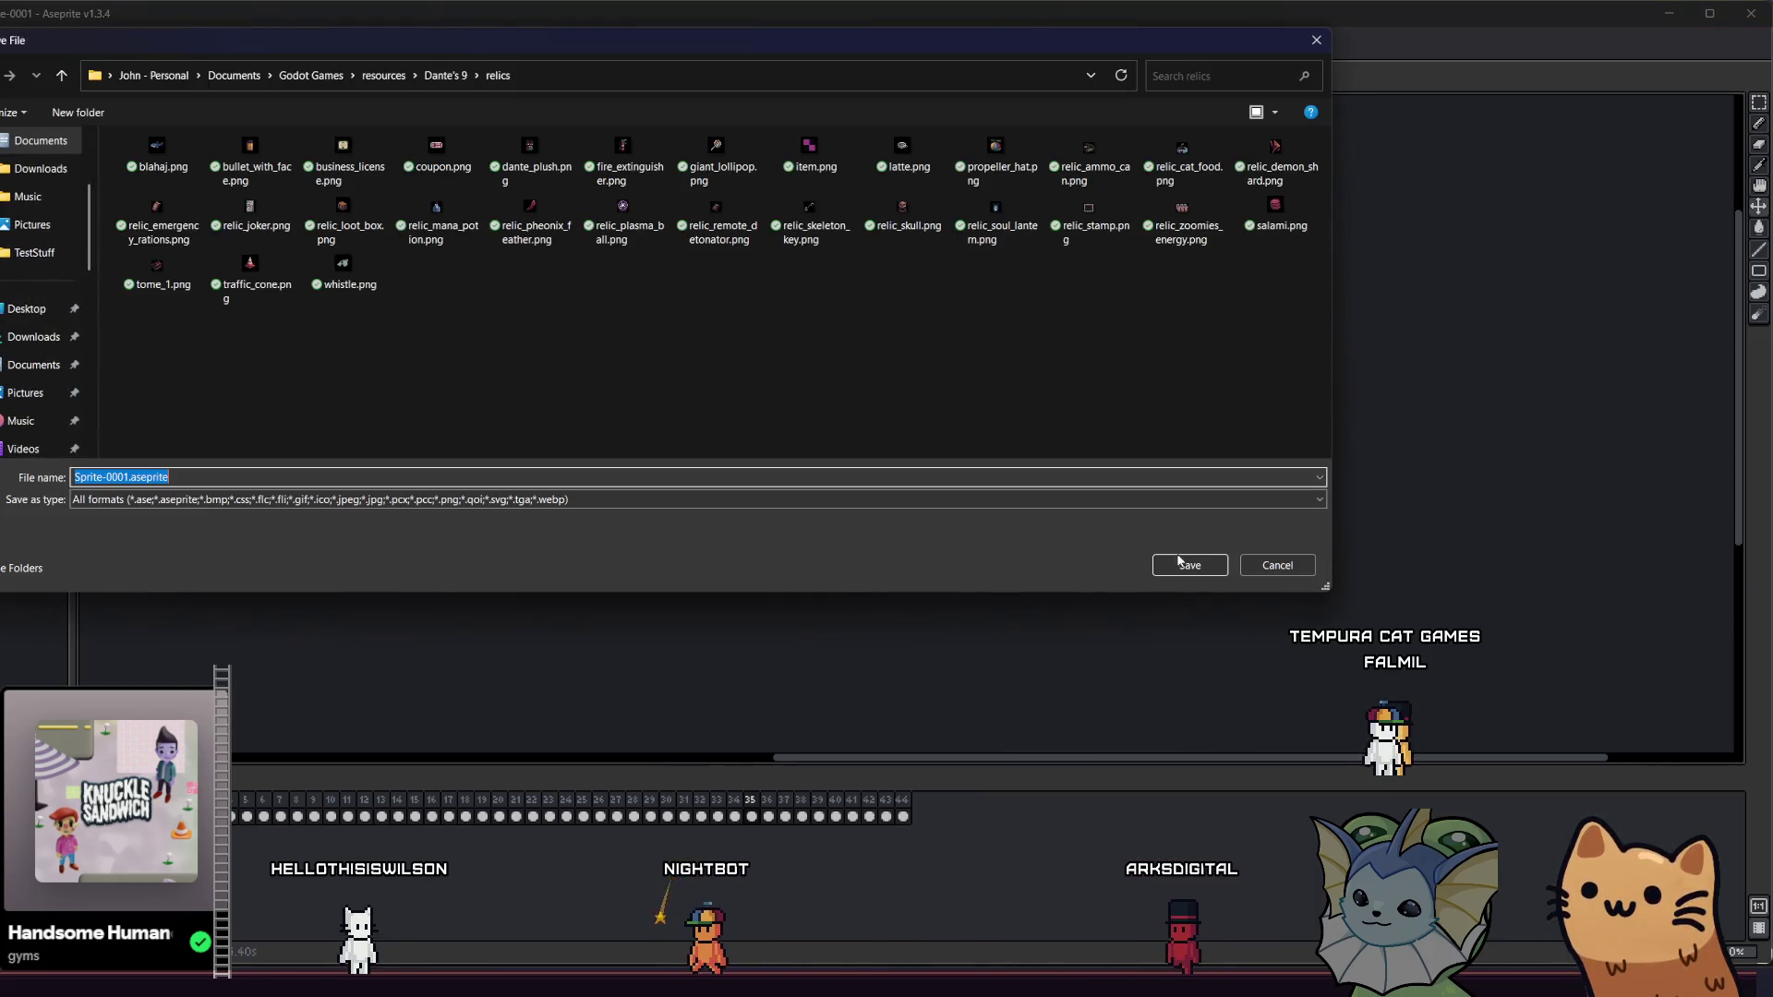
- Cancel the save dialog and copy a red cap block from the right bottle onto the middle one
{"action": "left_click", "coordinate": [1277, 565]}
{"action": "scroll", "coordinate": [412, 523], "scroll_direction": "up", "scroll_amount": 3}
{"action": "left_click_drag", "start_coordinate": [413, 522], "coordinate": [440, 562]}
{"action": "scroll", "coordinate": [499, 517], "scroll_direction": "up", "scroll_amount": 4}
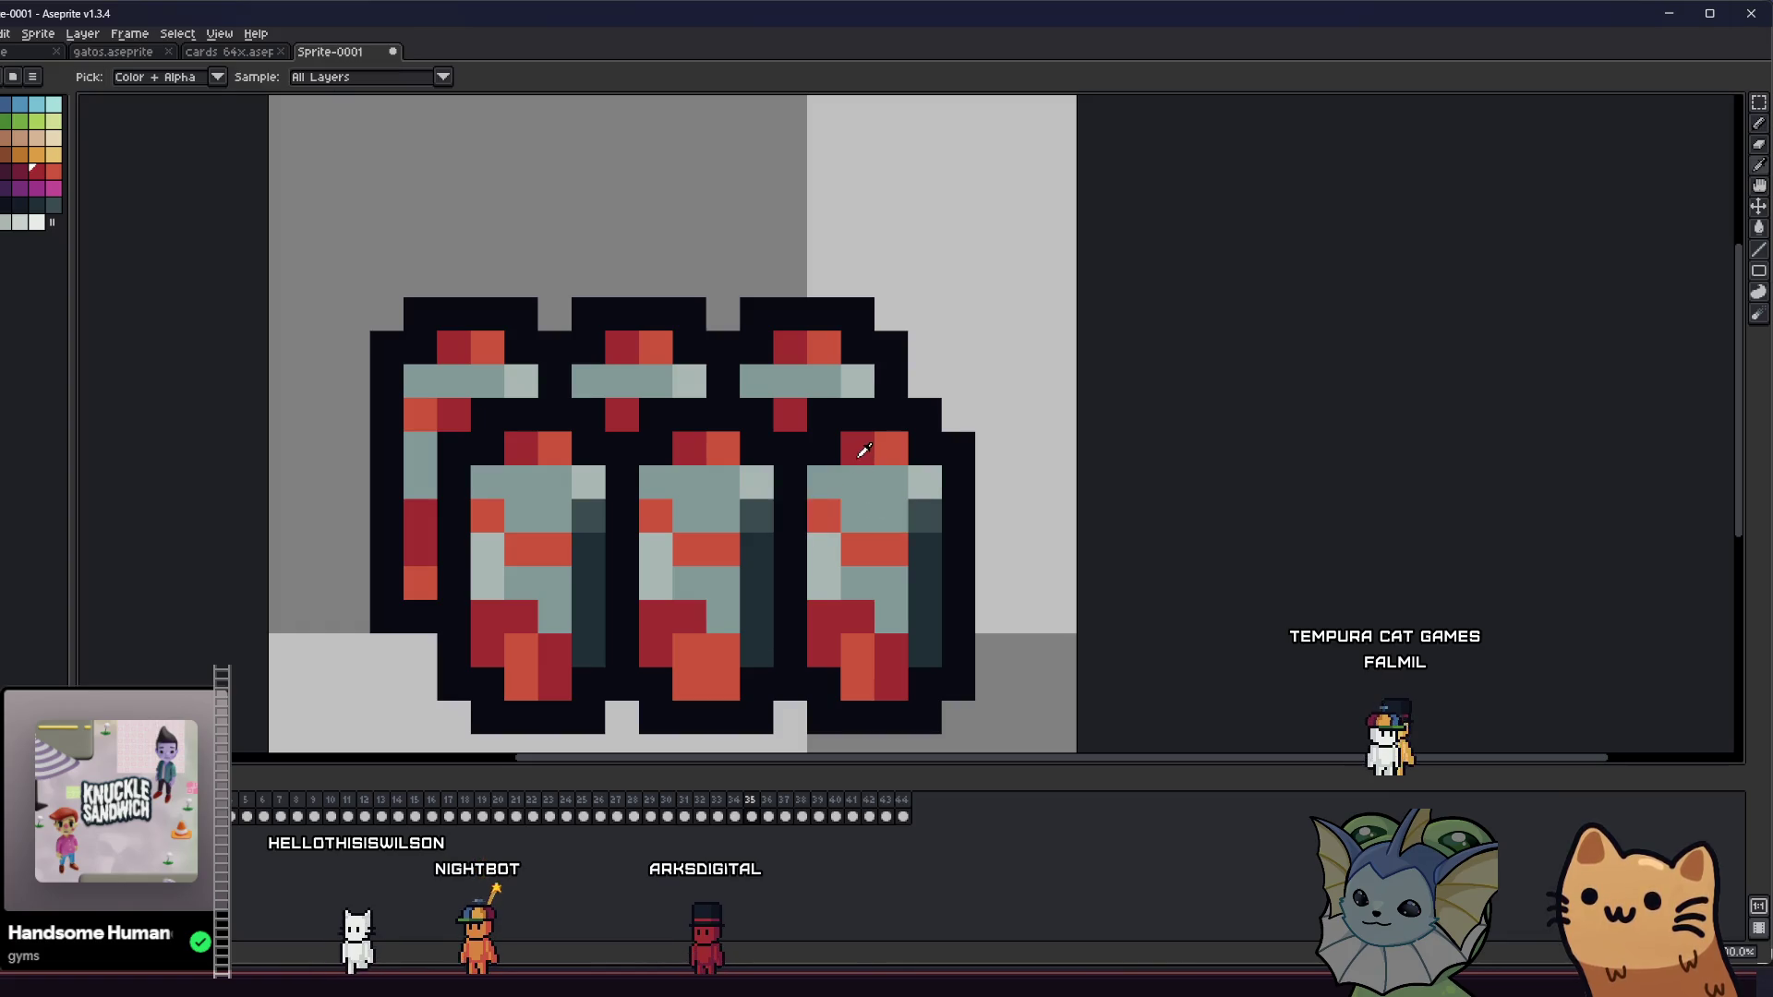
{"action": "left_click", "coordinate": [887, 452], "text": "alt"}
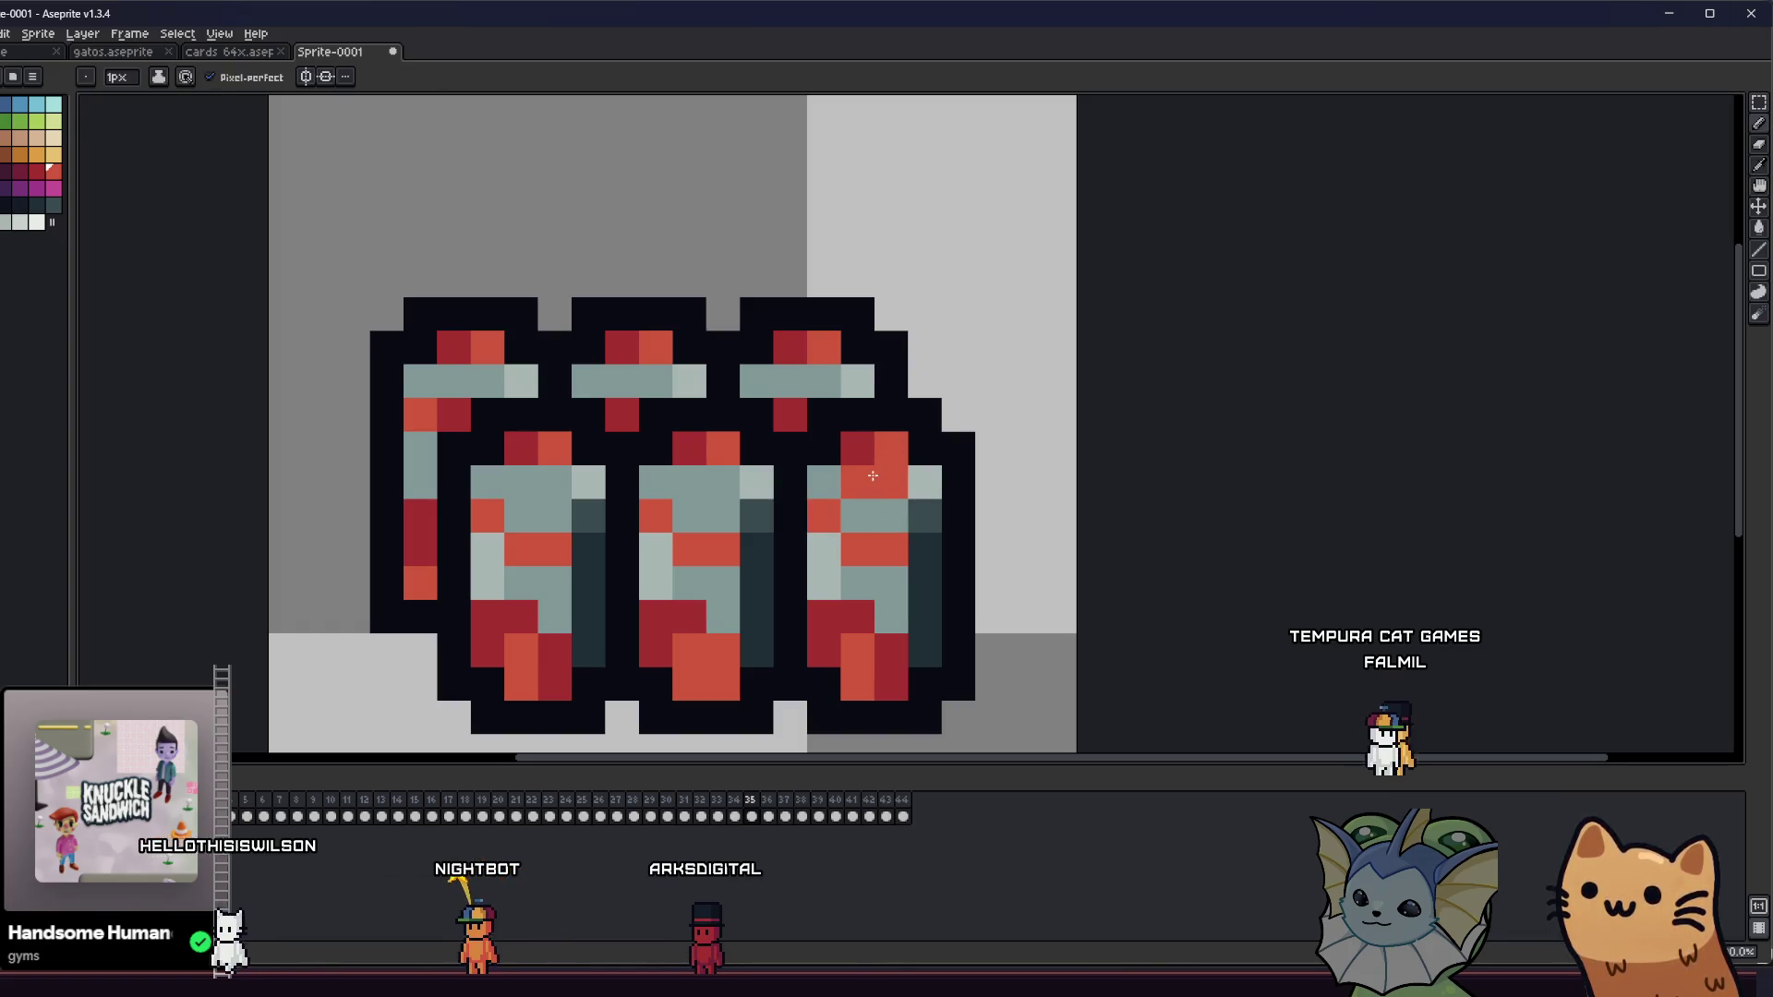
{"action": "key", "text": "m"}
{"action": "mouse_move", "coordinate": [807, 395]}
{"action": "left_mouse_down"}
{"action": "mouse_move", "coordinate": [942, 534]}
{"action": "mouse_move", "coordinate": [718, 497]}
{"action": "left_mouse_up"}
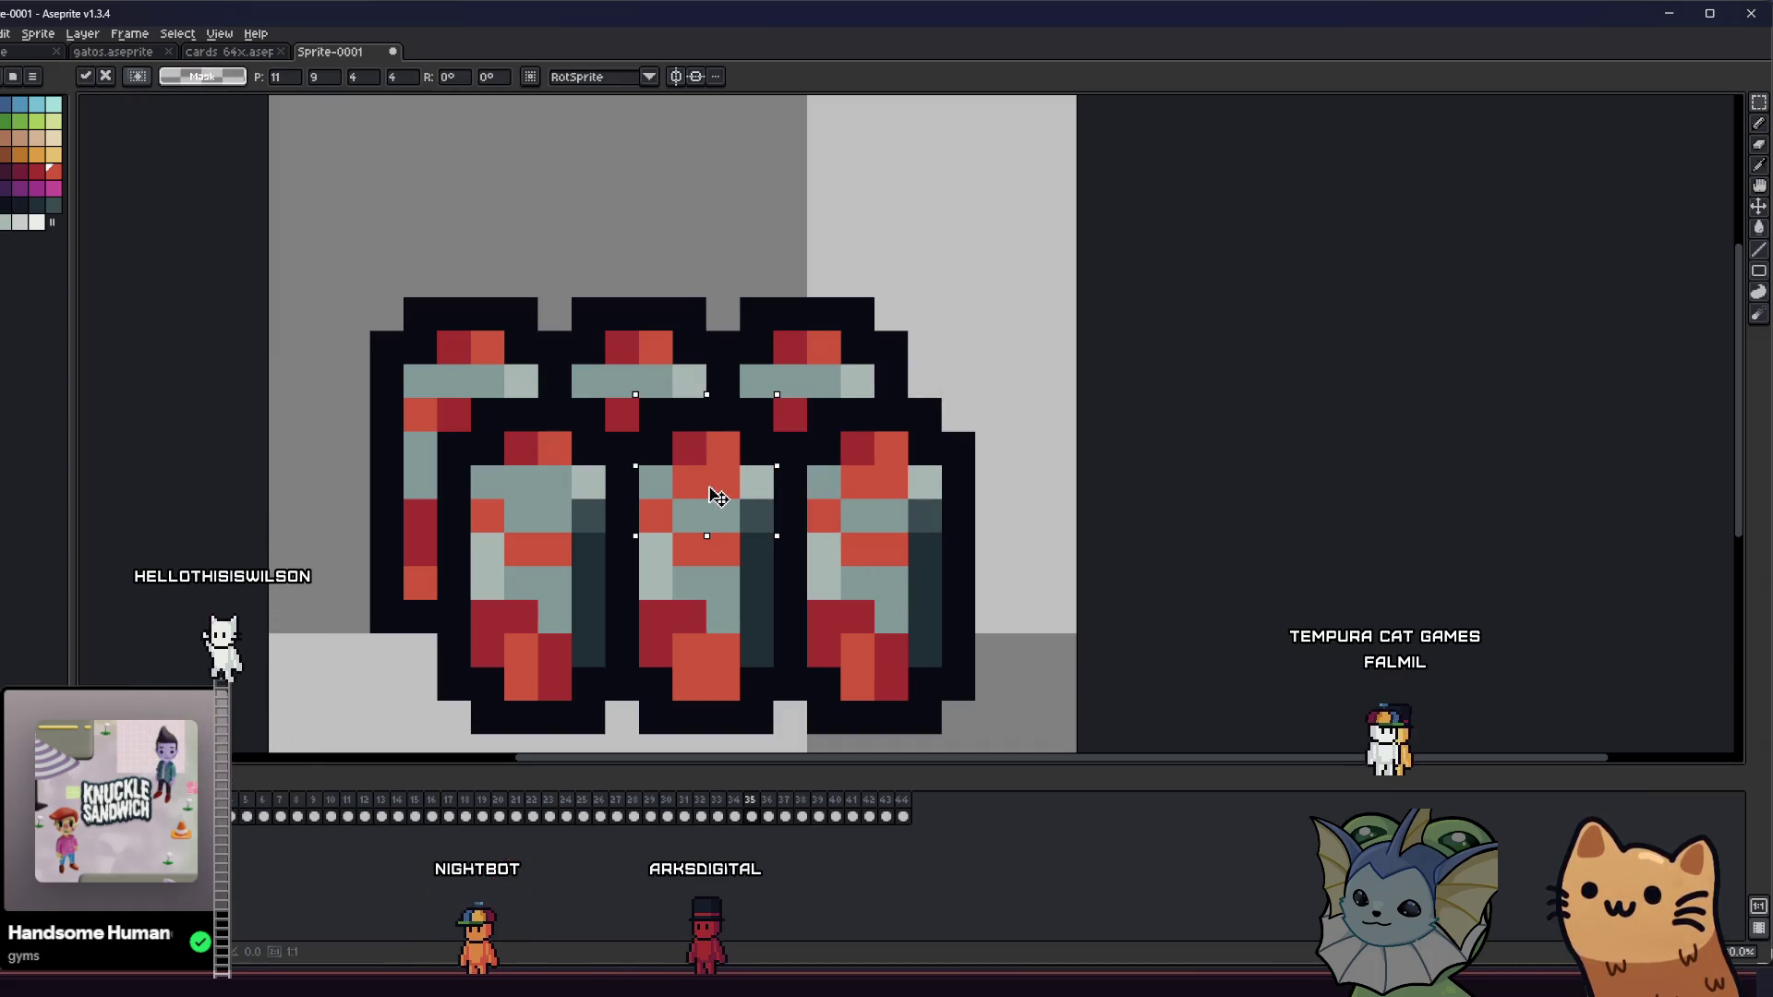
{"action": "left_click", "coordinate": [498, 461]}
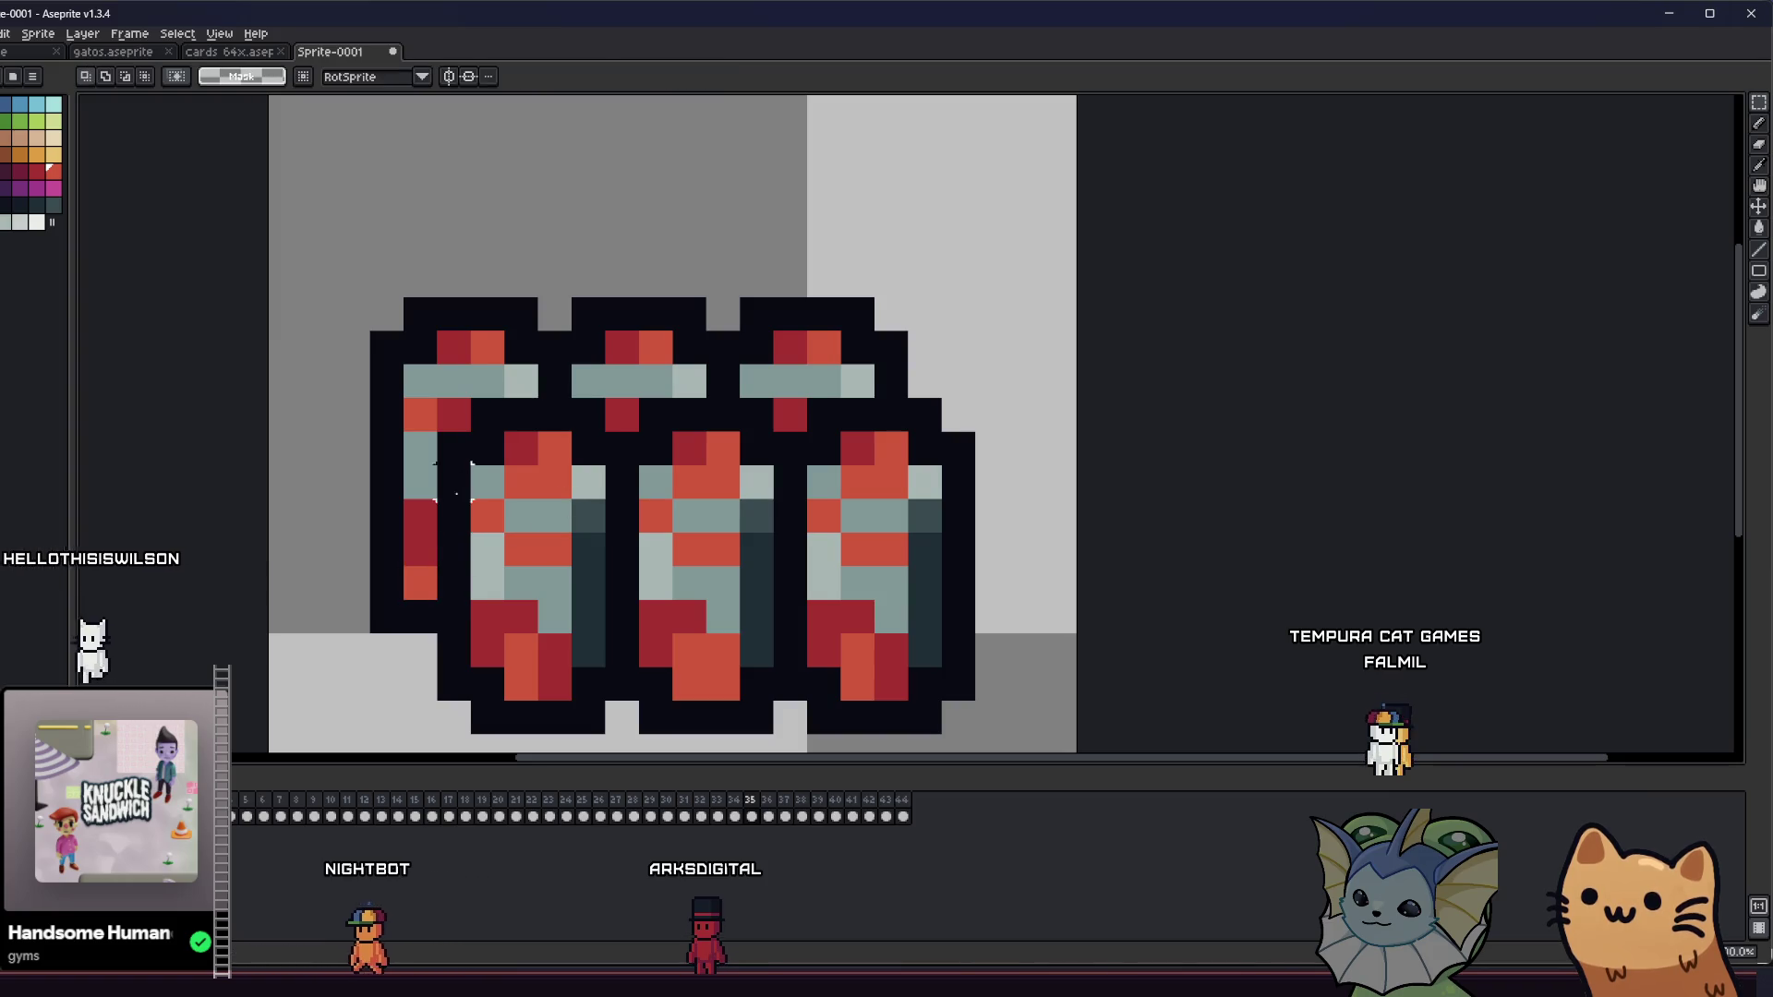
- Copy red cap blocks onto the left and middle back bottles' tops, then deselect
{"action": "mouse_move", "coordinate": [506, 399]}
{"action": "left_mouse_down"}
{"action": "mouse_move", "coordinate": [573, 465]}
{"action": "mouse_move", "coordinate": [489, 399]}
{"action": "mouse_move", "coordinate": [489, 365]}
{"action": "mouse_move", "coordinate": [572, 534]}
{"action": "mouse_move", "coordinate": [497, 400]}
{"action": "left_mouse_up"}
{"action": "left_click", "coordinate": [506, 434]}
{"action": "key", "text": "ctrl+d"}
{"action": "key", "text": "i"}
{"action": "key", "text": "i"}
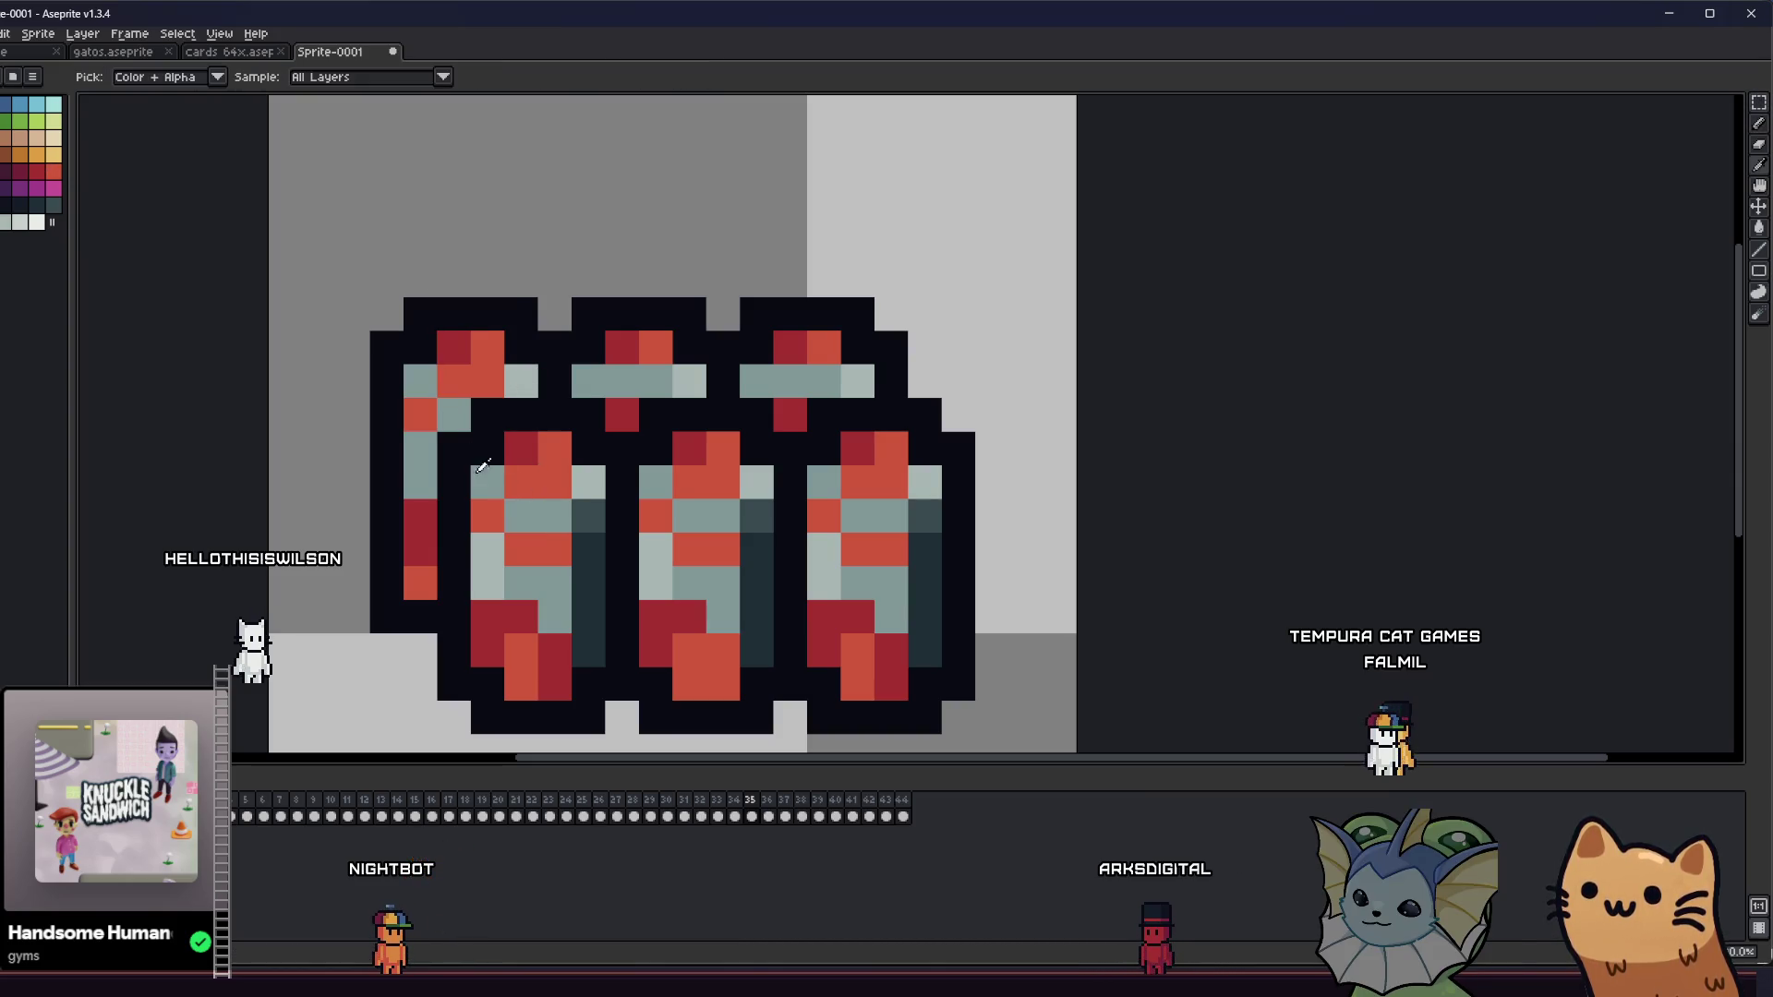
{"action": "left_click_drag", "start_coordinate": [487, 384], "coordinate": [799, 385]}
{"action": "key", "text": "i"}
{"action": "key", "text": "ctrl+d"}
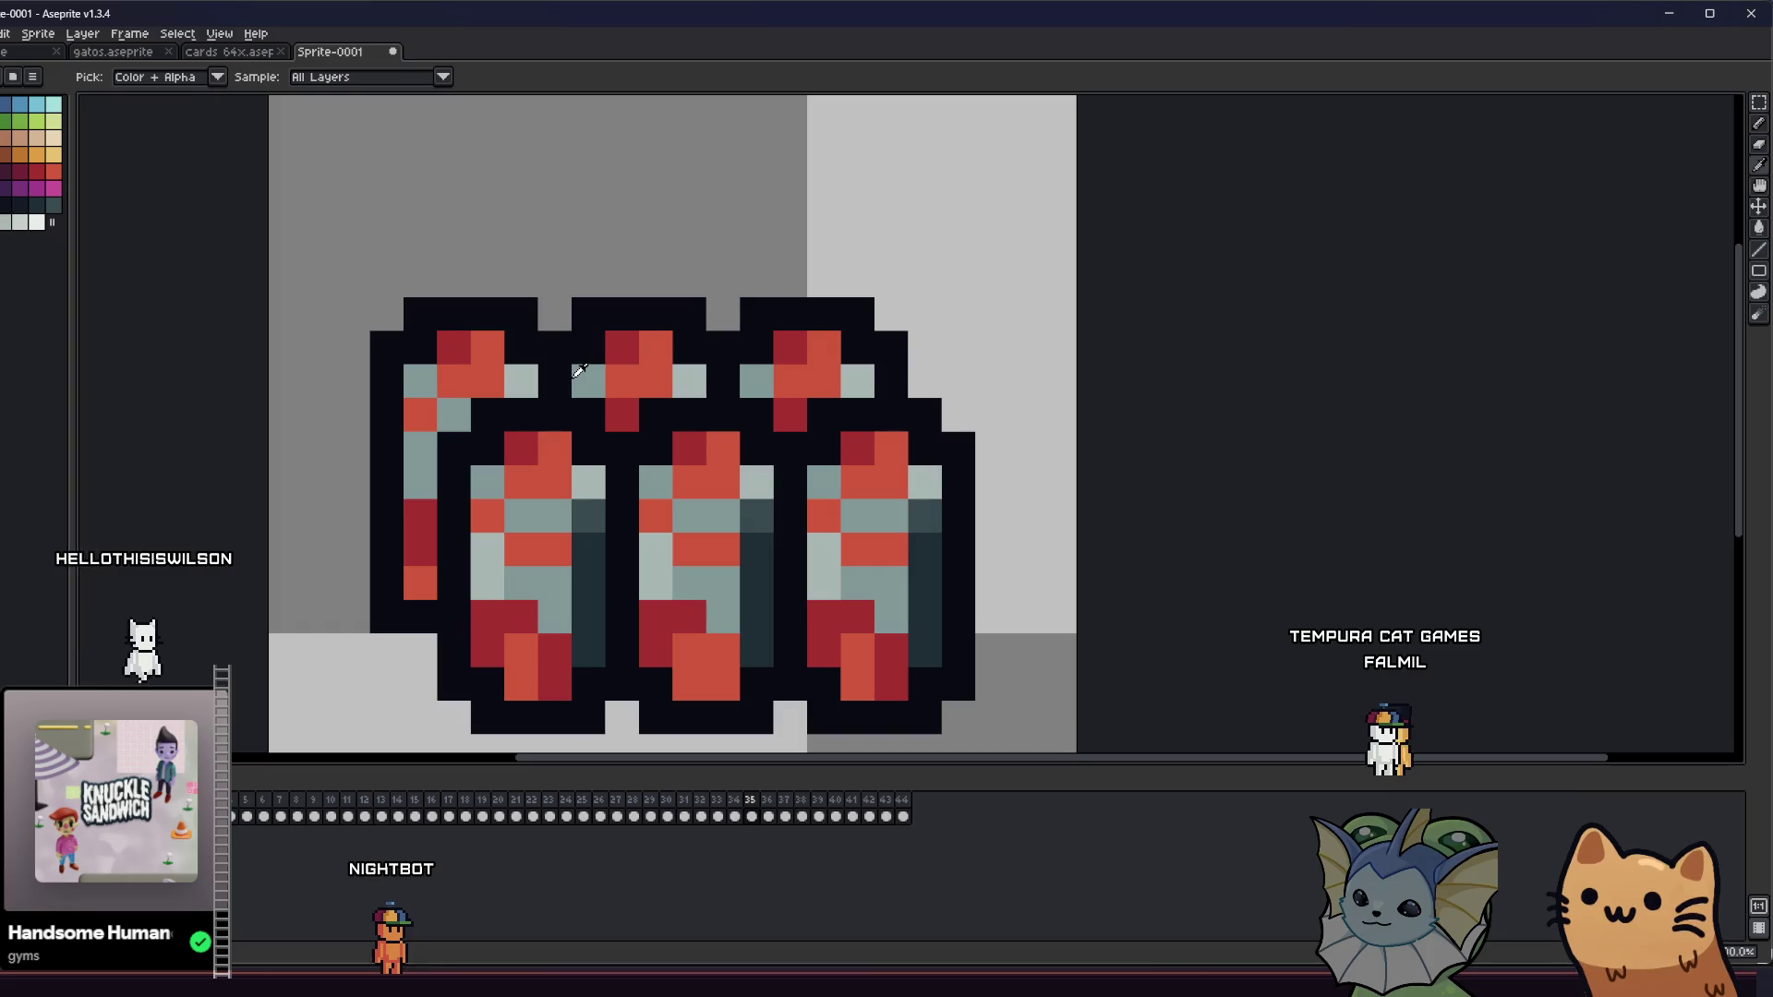
- Repaint stray red pixels teal under the middle cap, then open and cancel Save
{"action": "left_click", "coordinate": [579, 370]}
{"action": "key", "text": "b"}
{"action": "left_click", "coordinate": [617, 401]}
{"action": "scroll", "coordinate": [747, 419], "scroll_direction": "down", "scroll_amount": 5}
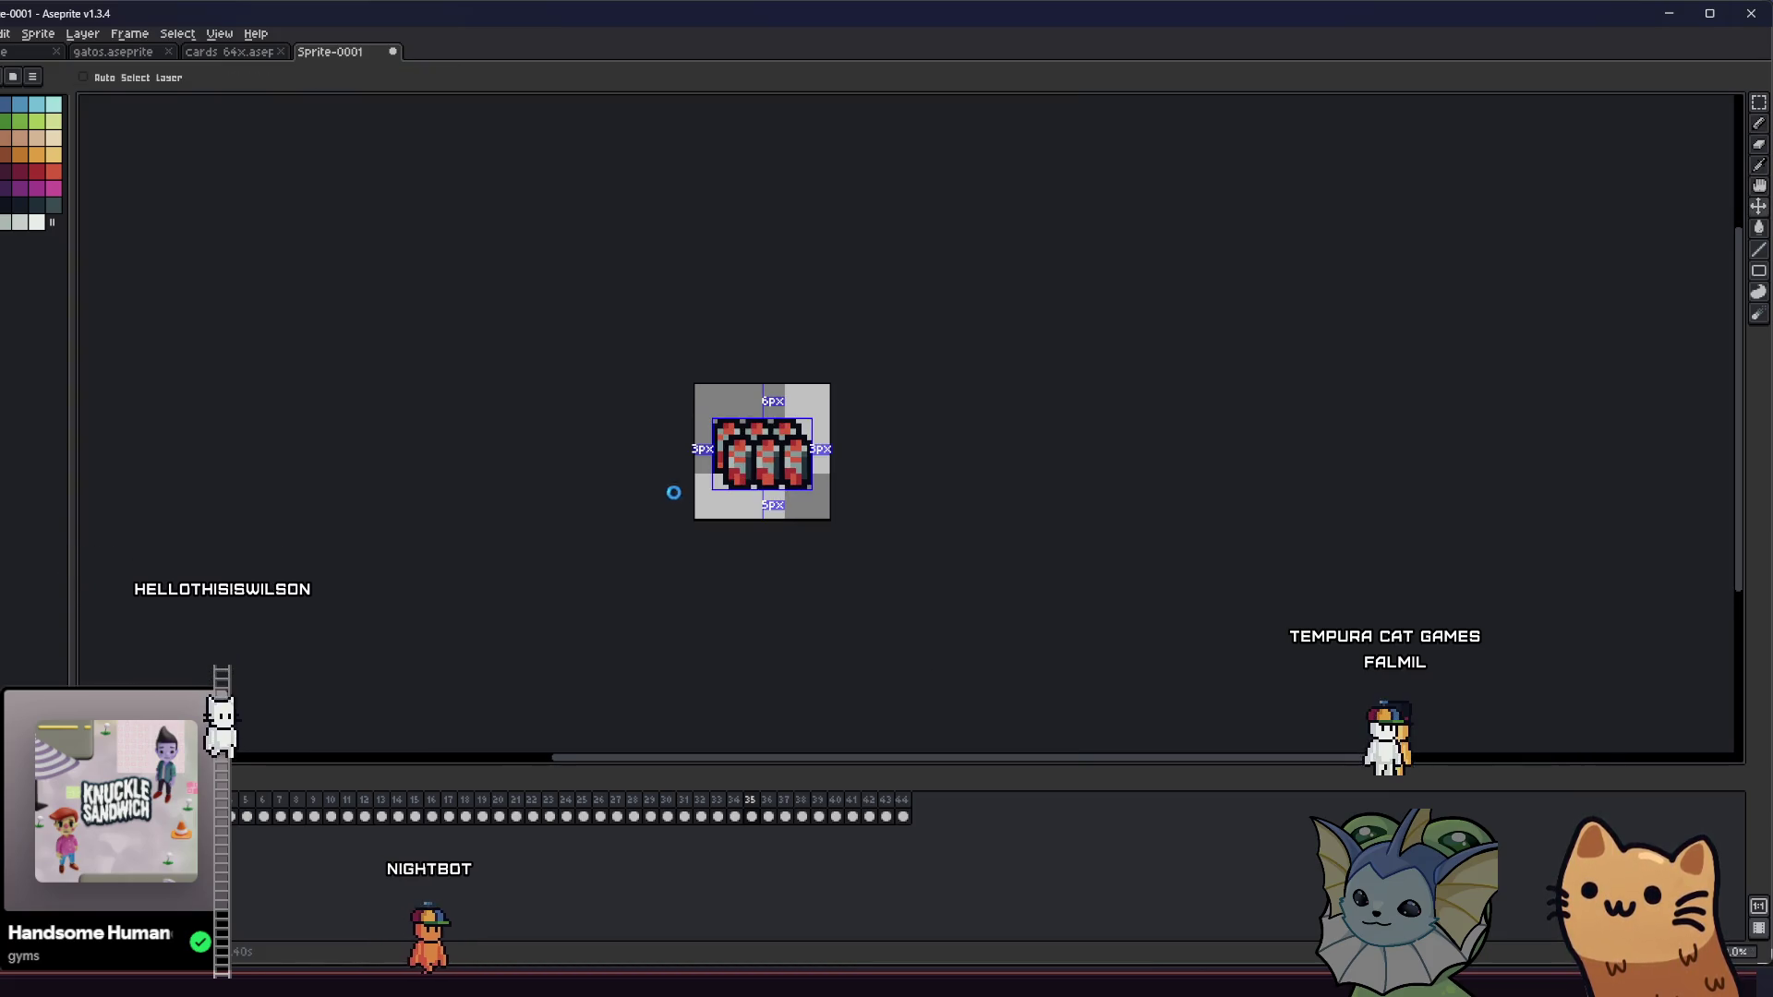
{"action": "key", "text": "ctrl+s"}
{"action": "left_click", "coordinate": [1274, 565]}
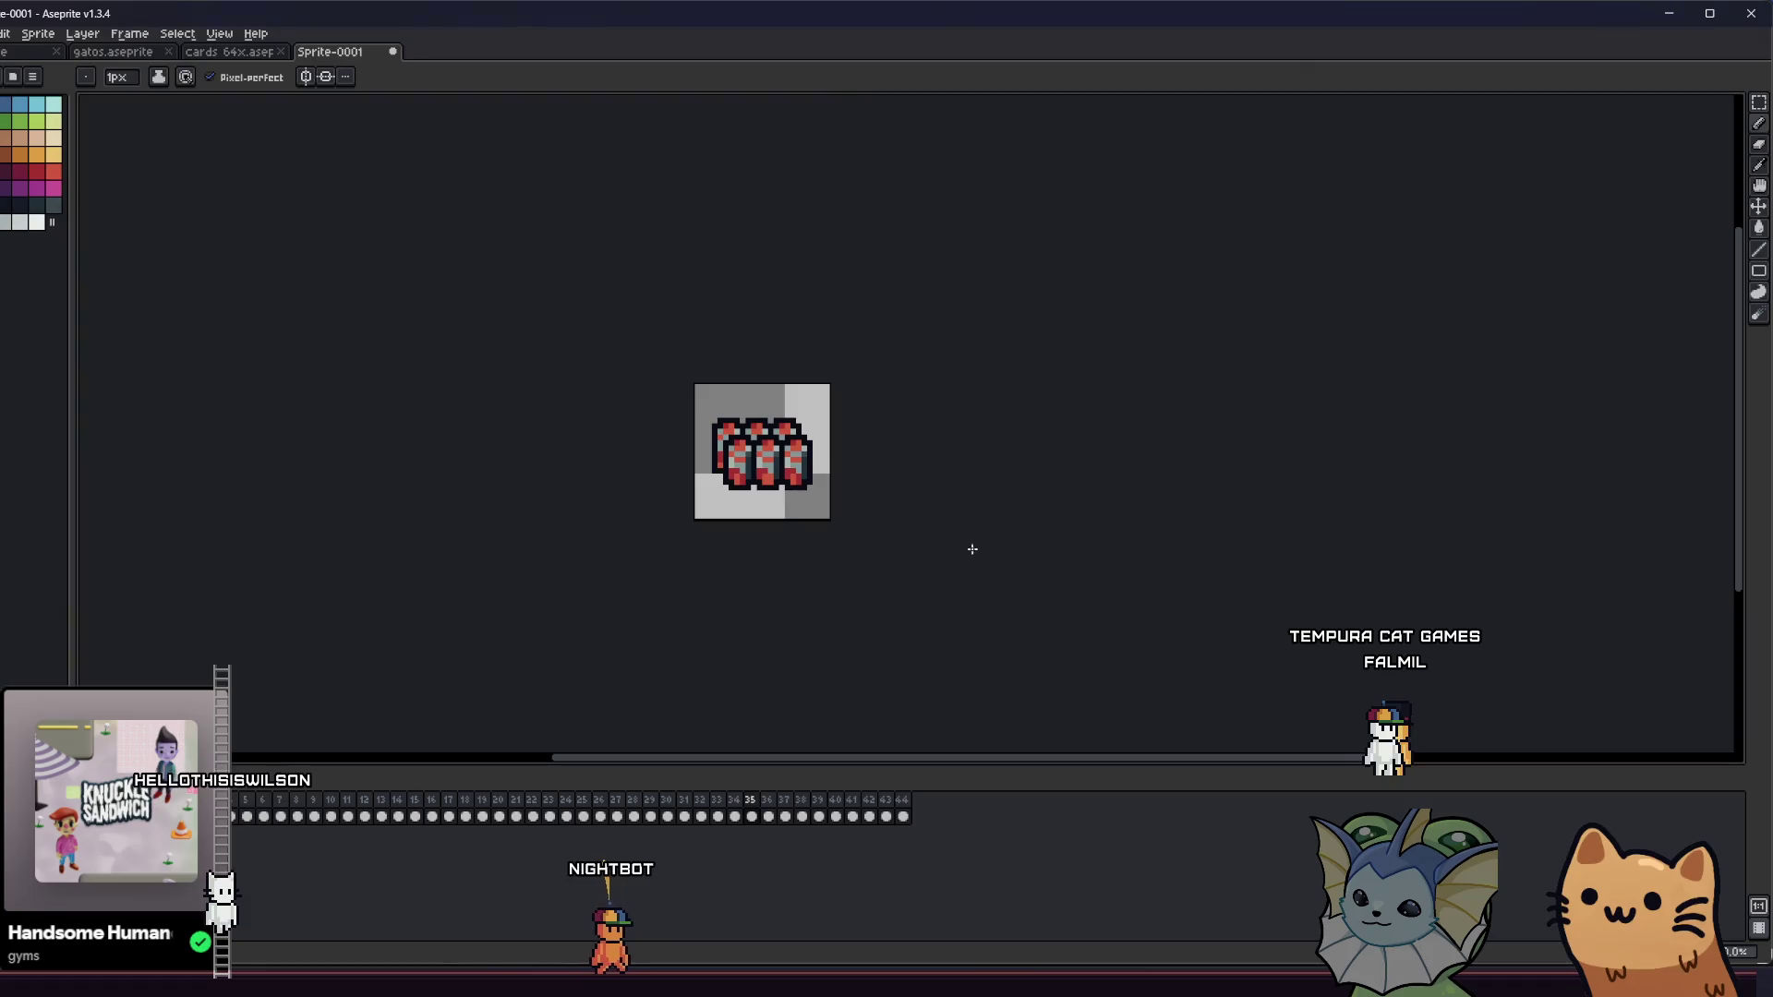
{"action": "mouse_move", "coordinate": [808, 535]}
{"action": "left_mouse_down"}
{"action": "mouse_move", "coordinate": [601, 661]}
{"action": "mouse_move", "coordinate": [562, 661]}
{"action": "left_mouse_up"}
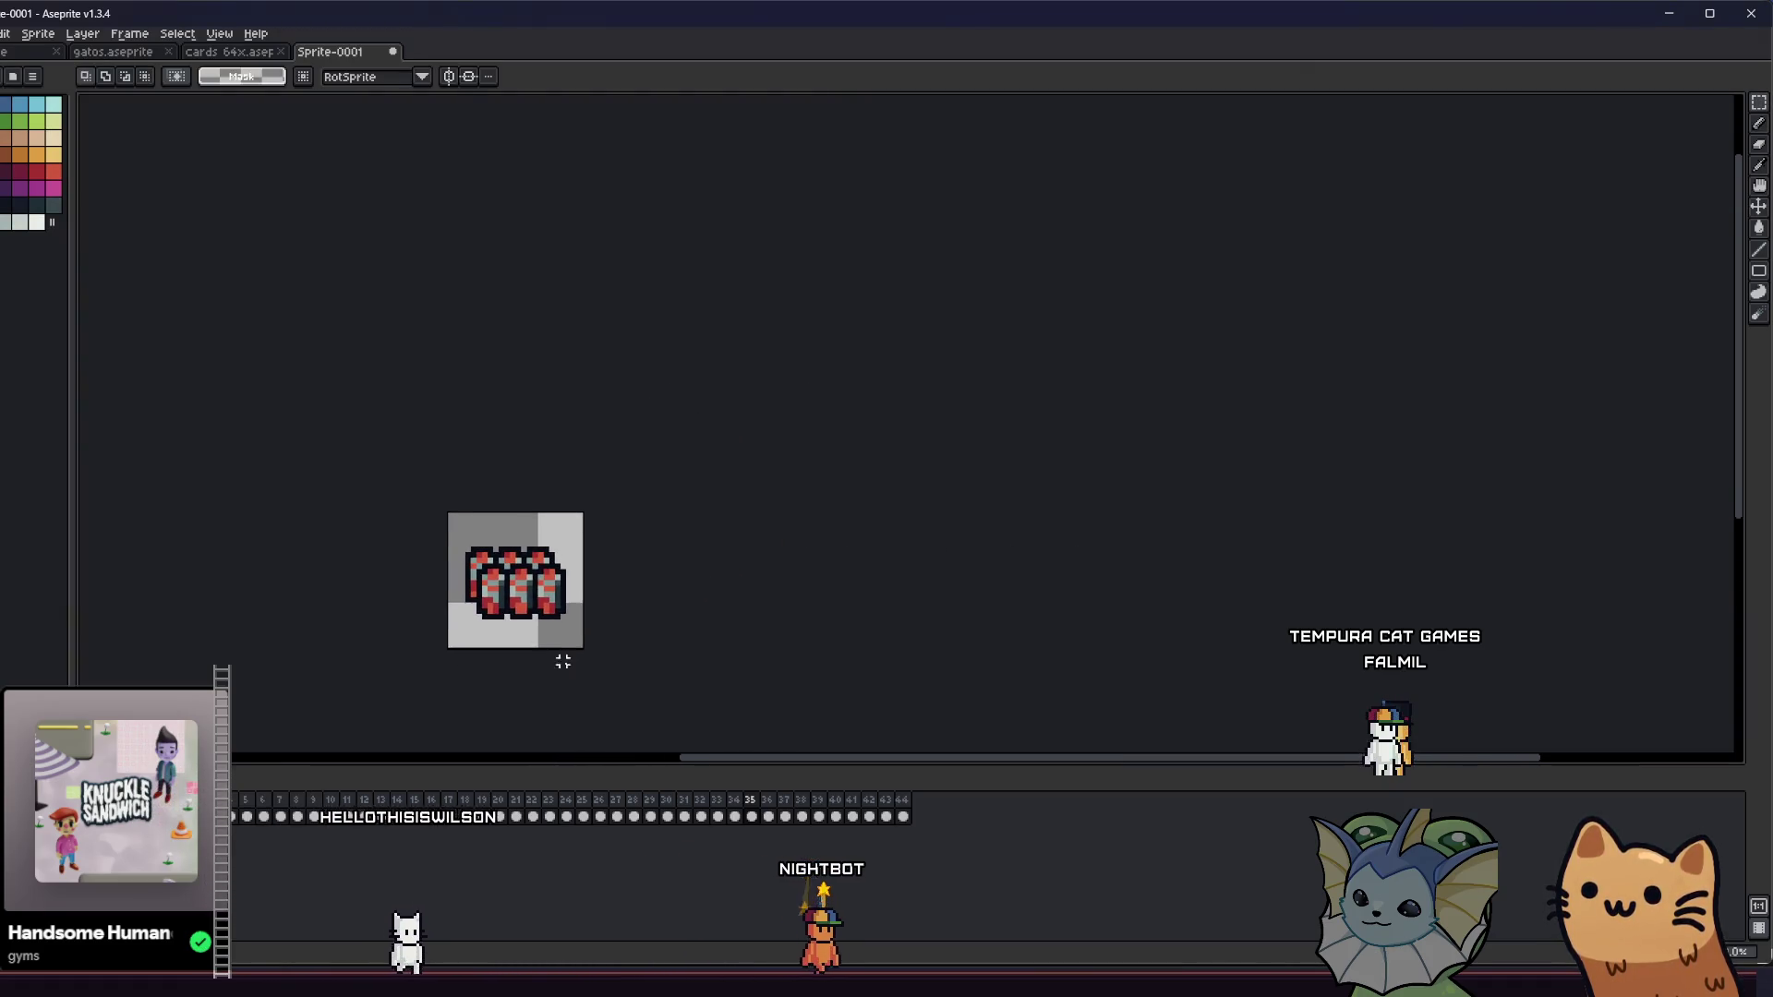
- Zoom in on the dark red crystal, pan to its lower part, then go to gatos.aseprite
{"action": "scroll", "coordinate": [364, 558], "scroll_direction": "up", "scroll_amount": 1}
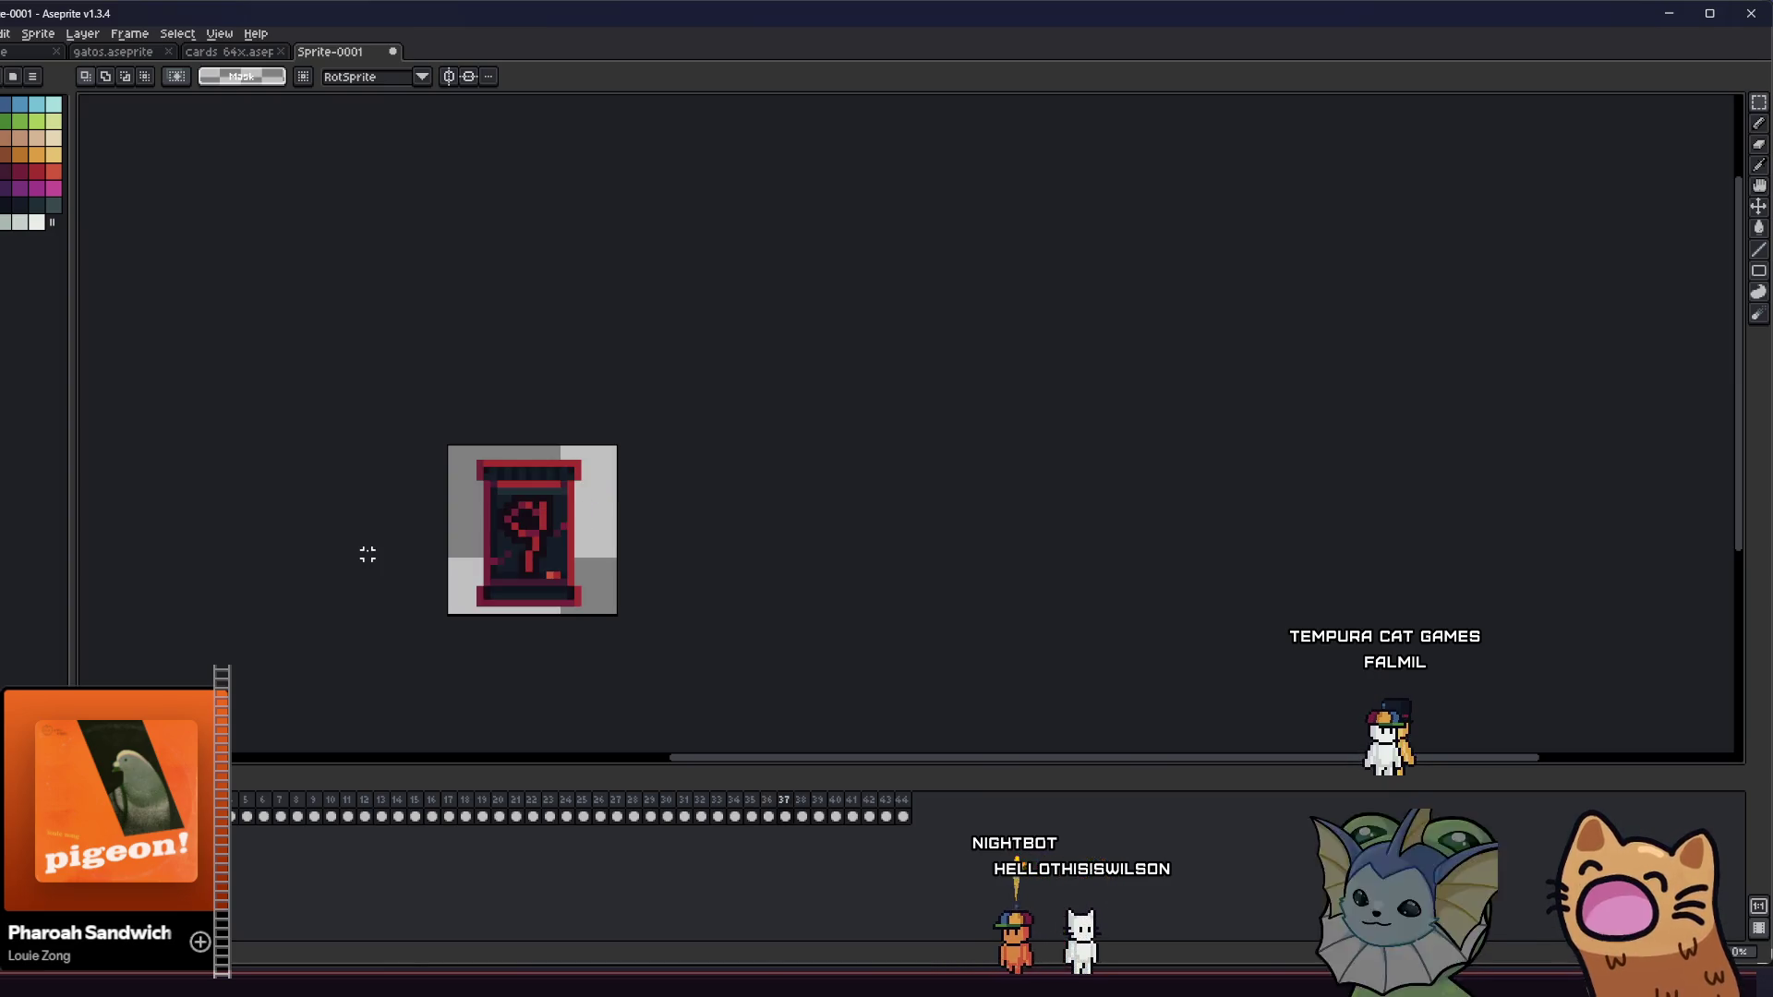
{"action": "scroll", "coordinate": [653, 566], "scroll_direction": "up", "scroll_amount": 8}
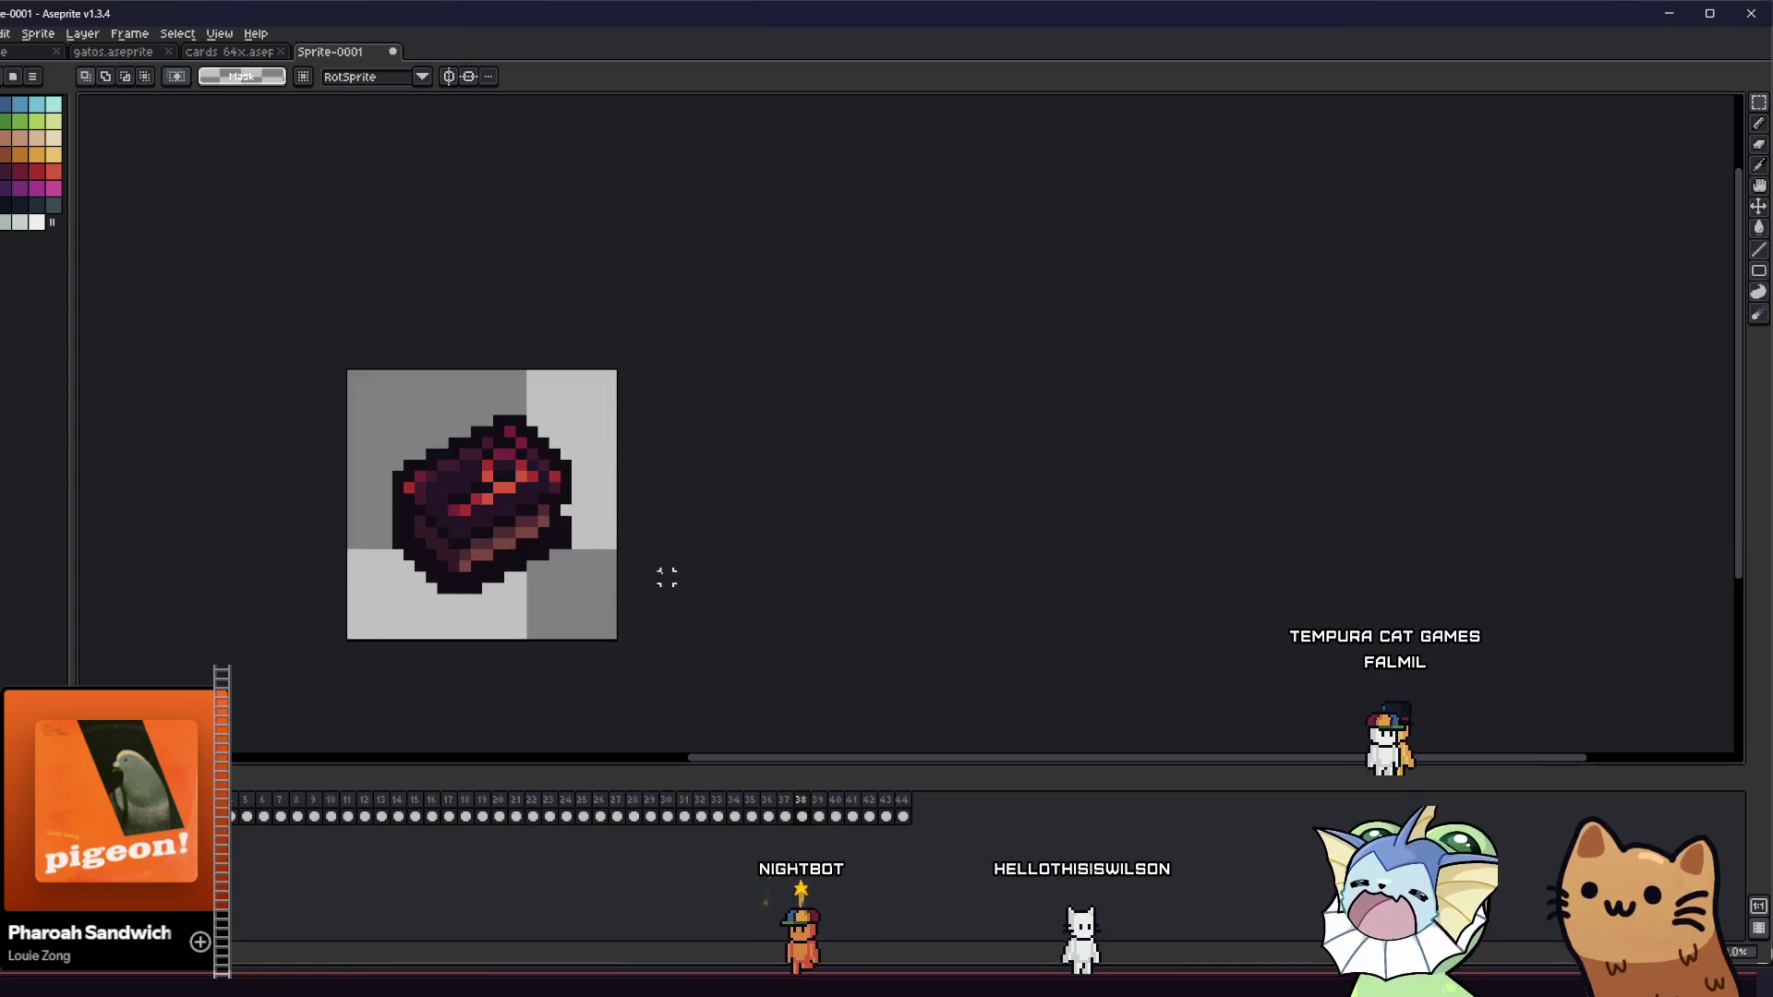
{"action": "key", "text": "b"}
{"action": "key", "text": "i"}
{"action": "scroll", "coordinate": [103, 312], "scroll_direction": "left", "scroll_amount": 2}
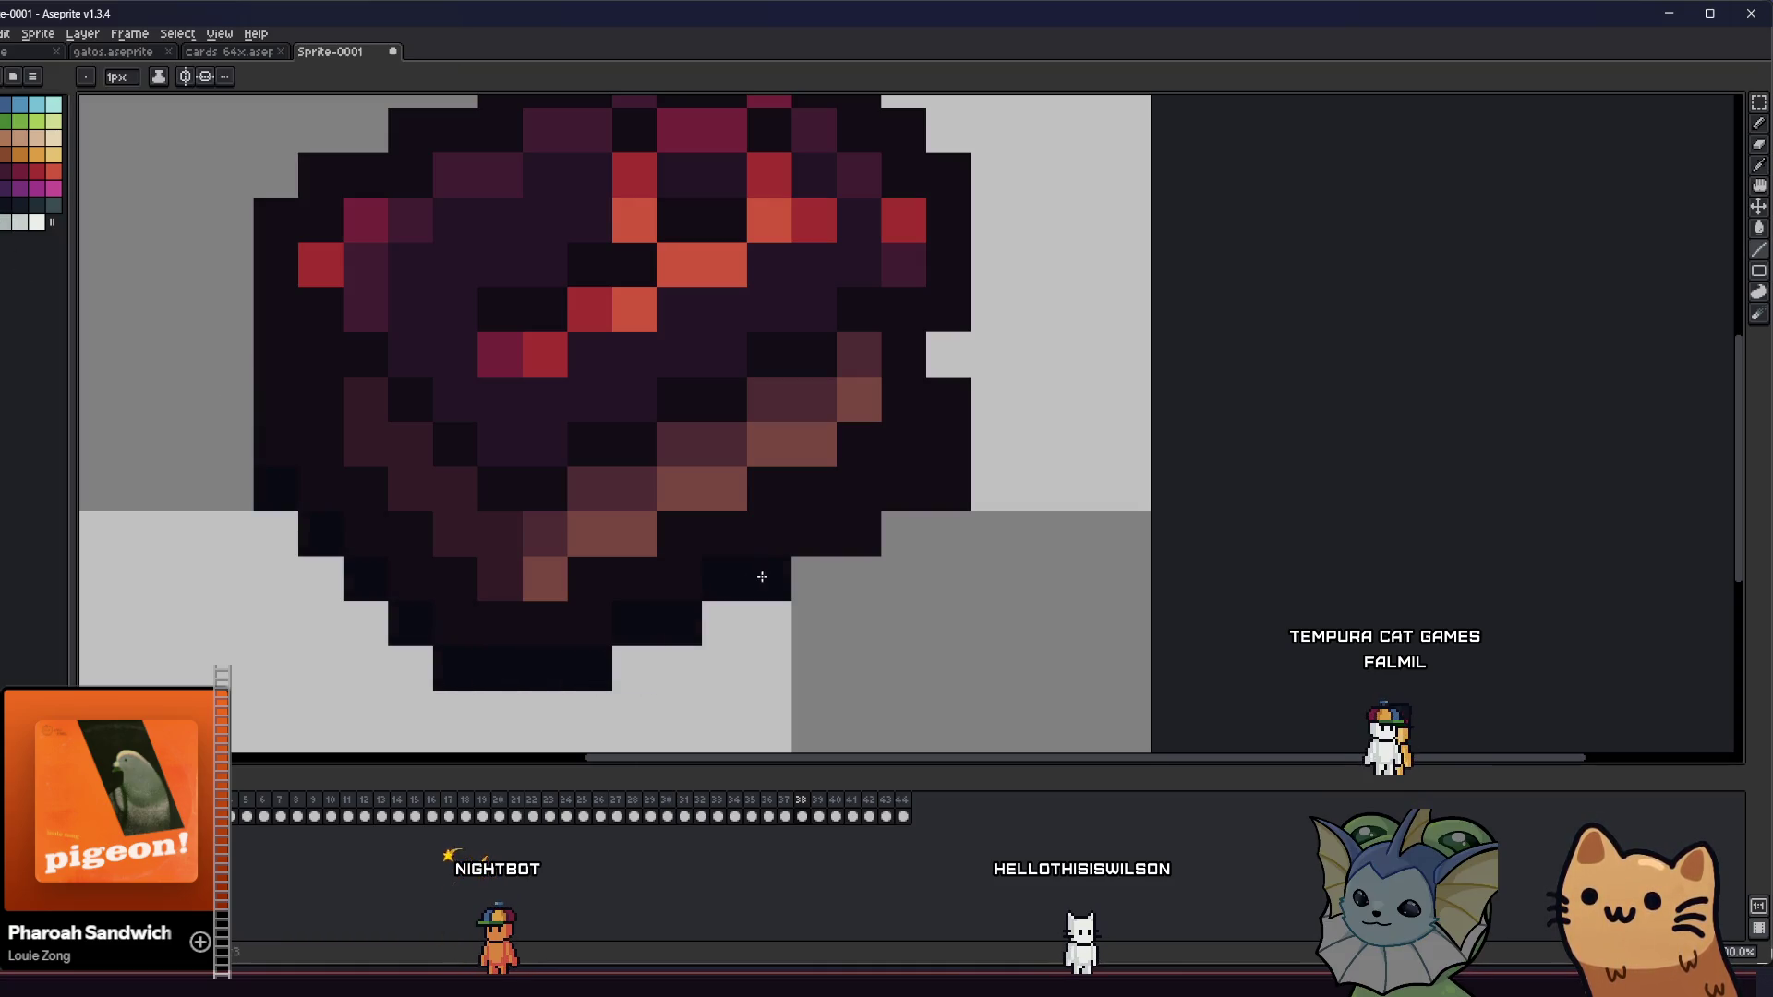
{"action": "left_click_drag", "start_coordinate": [951, 484], "coordinate": [956, 568]}
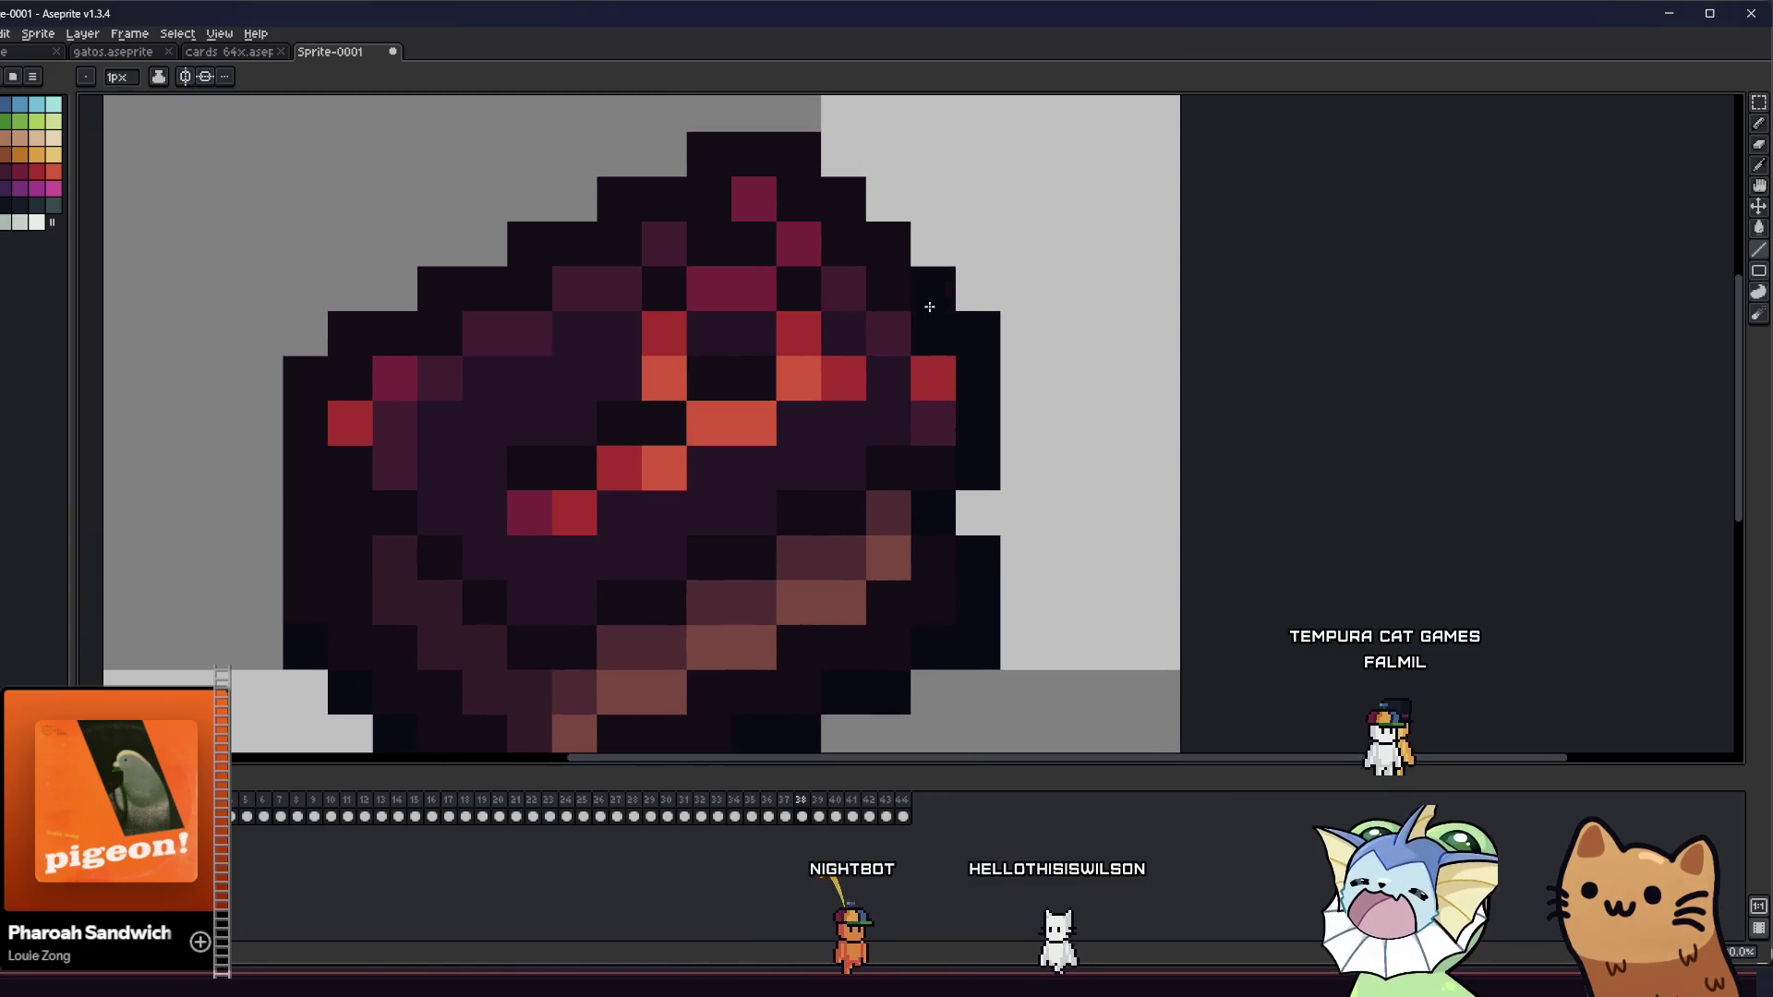
{"action": "left_click", "coordinate": [134, 55]}
- Return to the gatos.aseprite sheet and zoom in on the dark crystal
{"action": "left_click", "coordinate": [214, 56]}
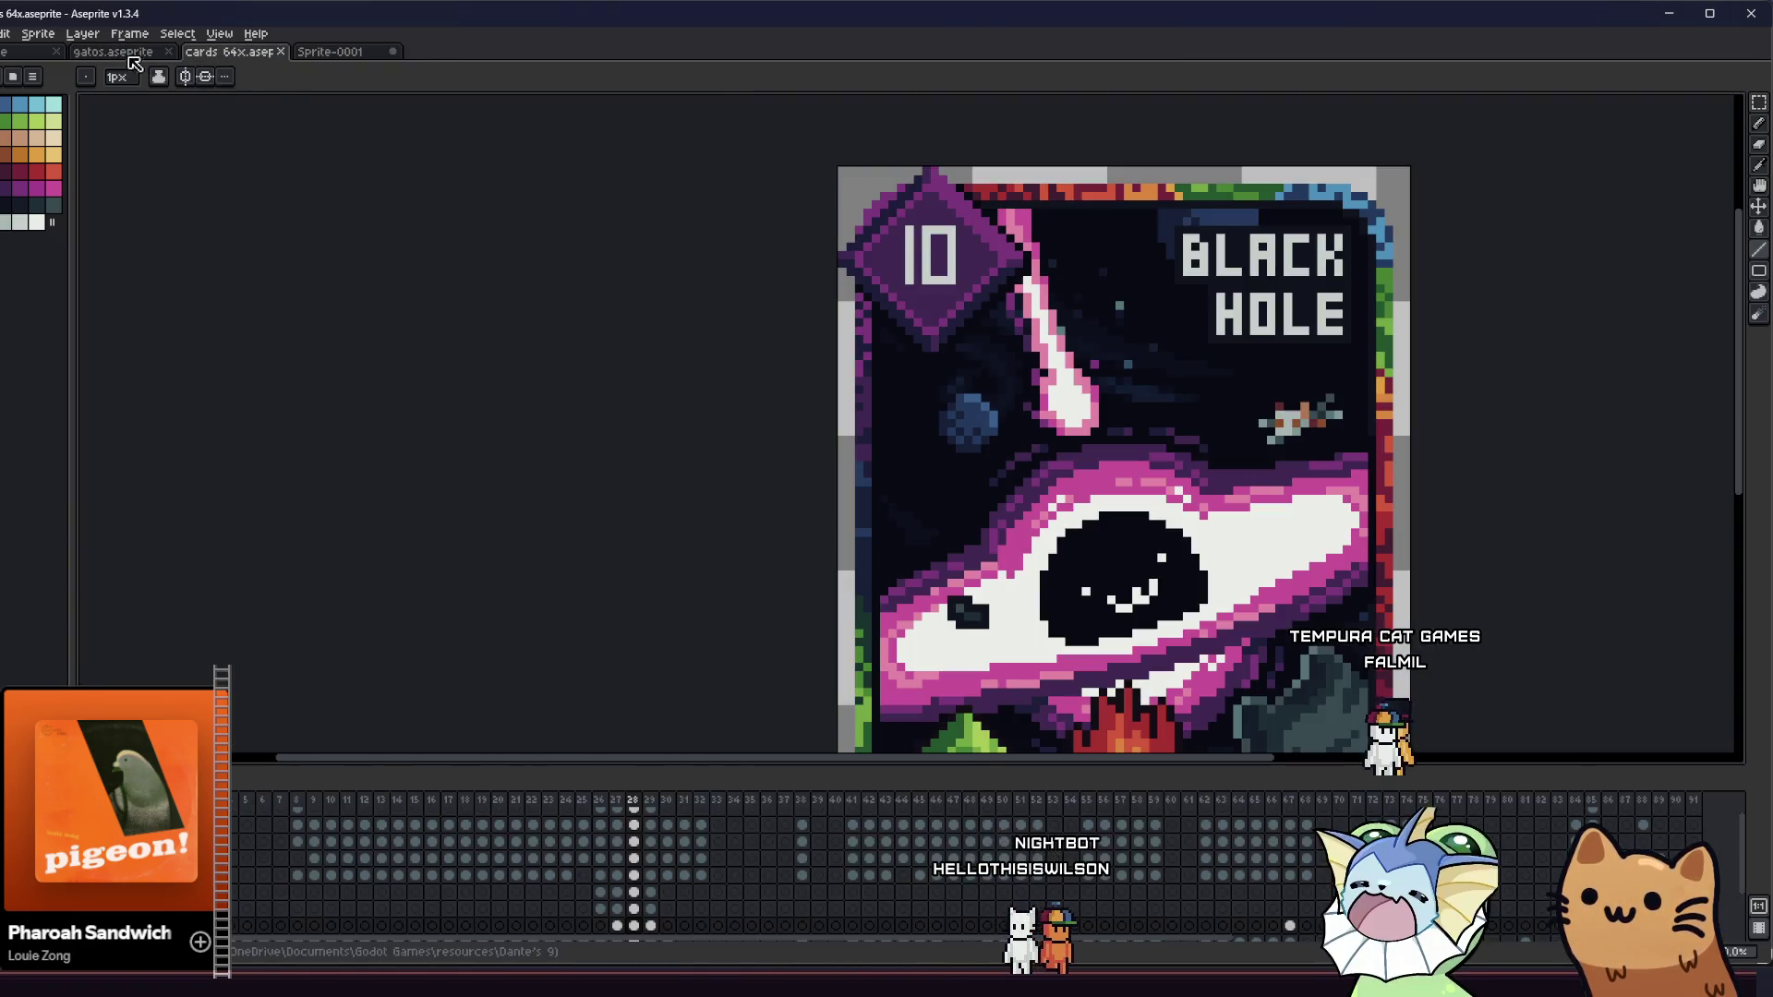
{"action": "left_click", "coordinate": [134, 54]}
{"action": "scroll", "coordinate": [923, 464], "scroll_direction": "down", "scroll_amount": 3}
{"action": "scroll", "coordinate": [960, 398], "scroll_direction": "up", "scroll_amount": 5}
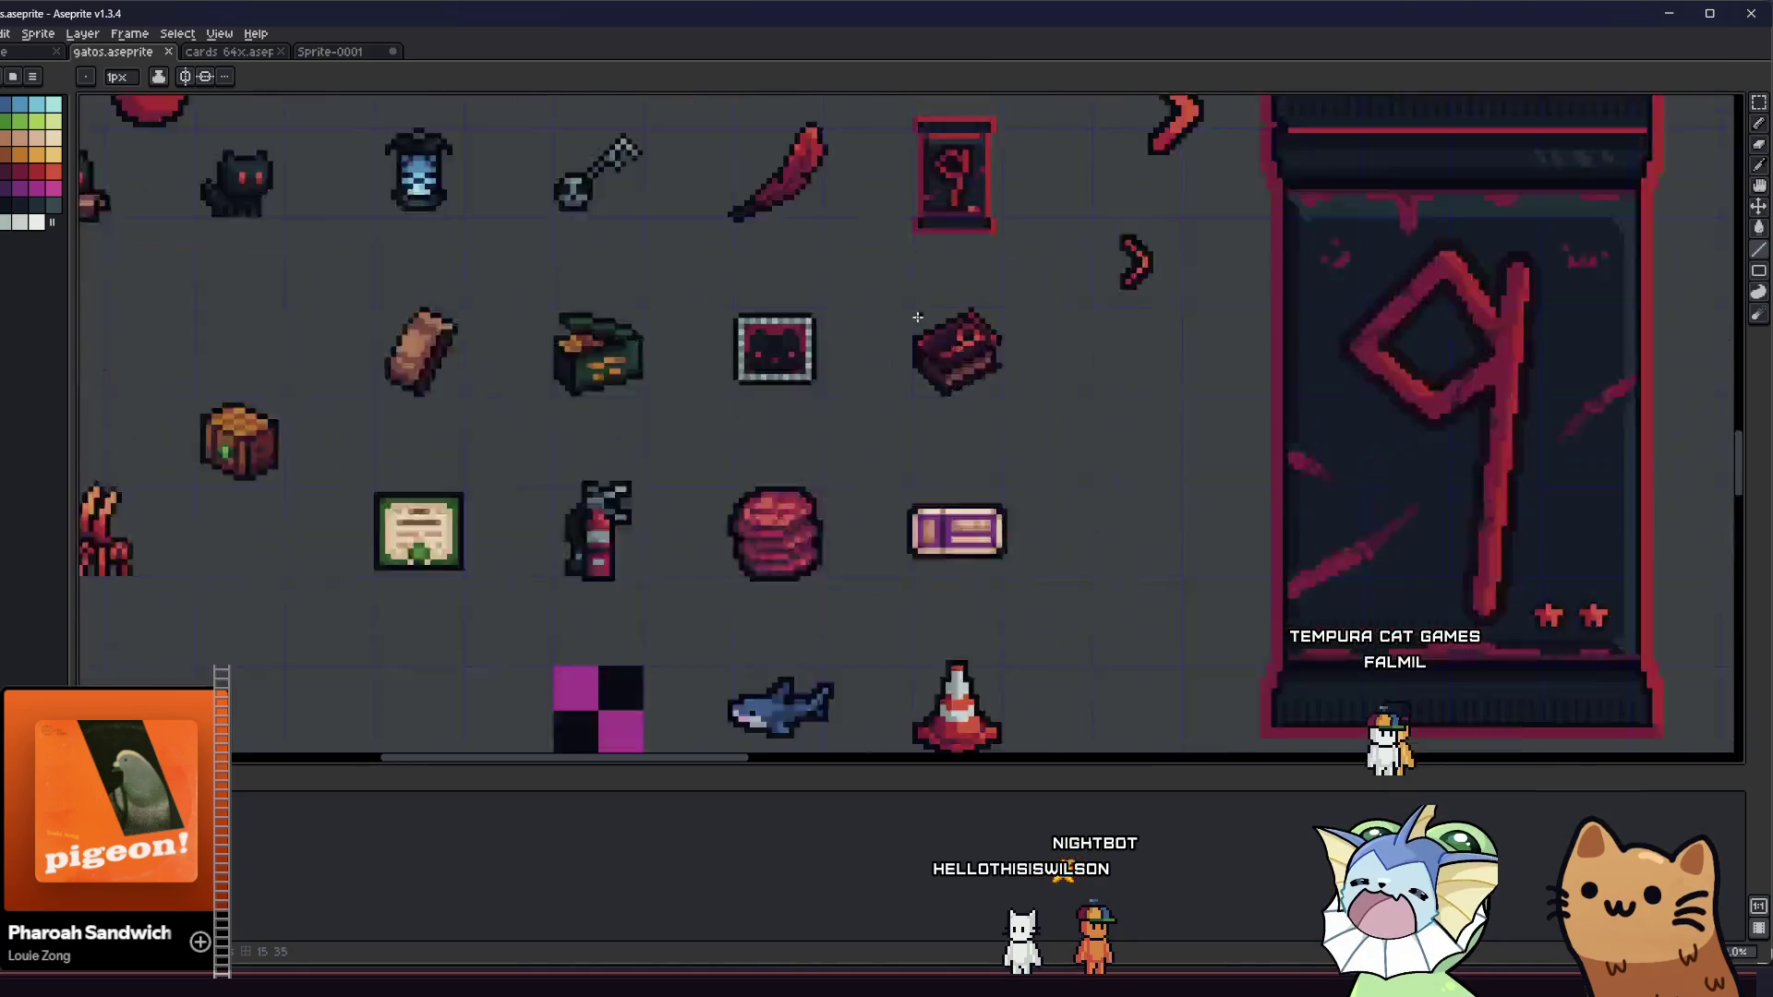
{"action": "scroll", "coordinate": [925, 449], "scroll_direction": "up", "scroll_amount": 2}
{"action": "scroll", "coordinate": [831, 416], "scroll_direction": "up", "scroll_amount": 2}
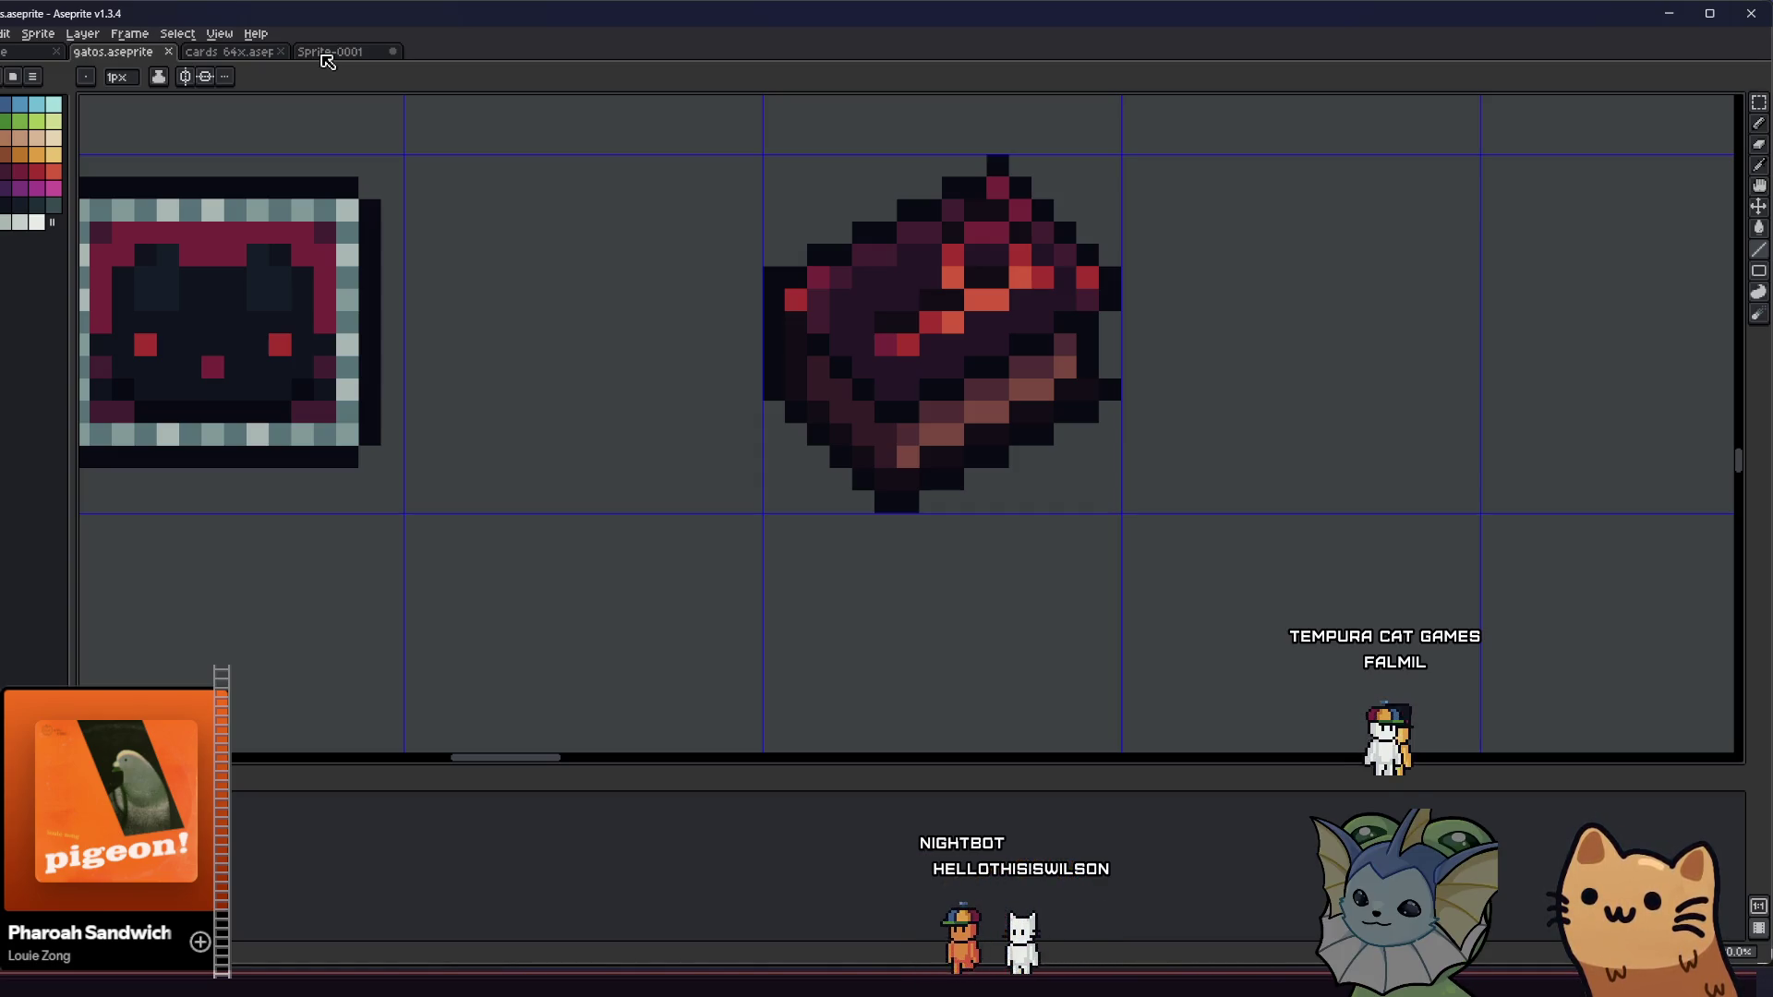
{"action": "scroll", "coordinate": [1094, 340], "scroll_direction": "up", "scroll_amount": 2}
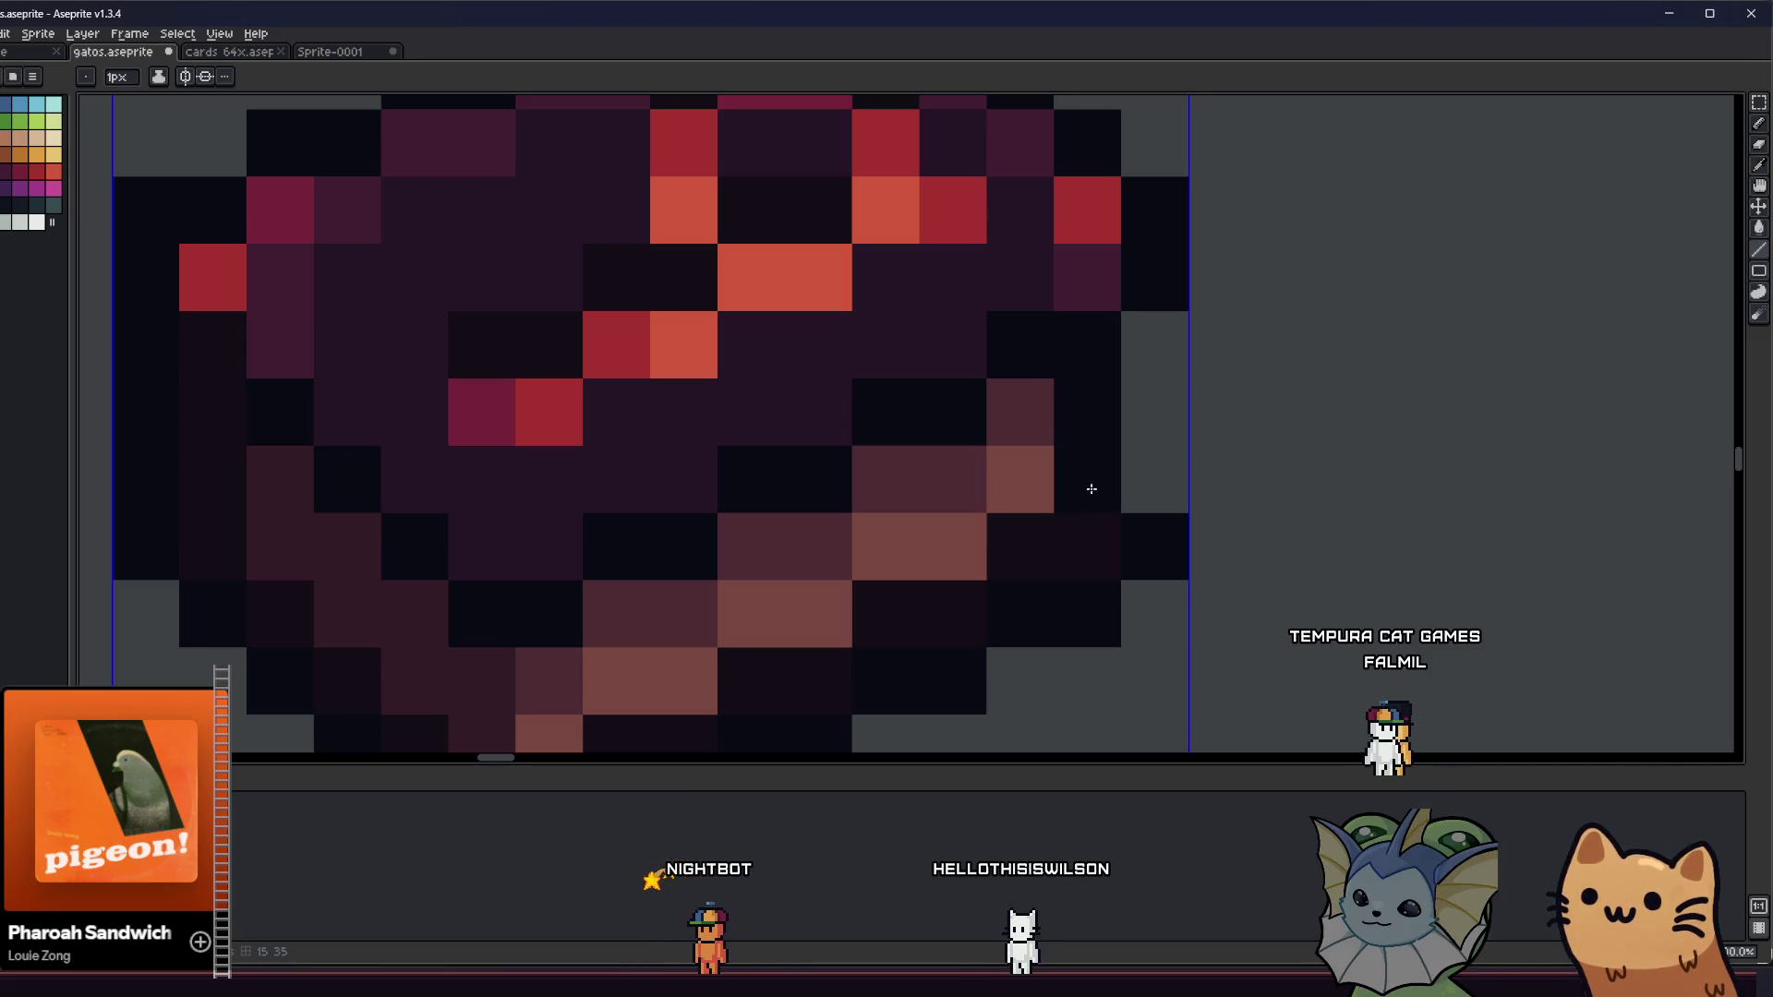
{"action": "scroll", "coordinate": [1094, 484], "scroll_direction": "down", "scroll_amount": 2}
- Marquee-select the dark crystal and go back to the Sprite-0001 document
{"action": "key", "text": "m"}
{"action": "left_click_drag", "start_coordinate": [698, 277], "coordinate": [1197, 663]}
{"action": "scroll", "coordinate": [941, 503], "scroll_direction": "down", "scroll_amount": 2}
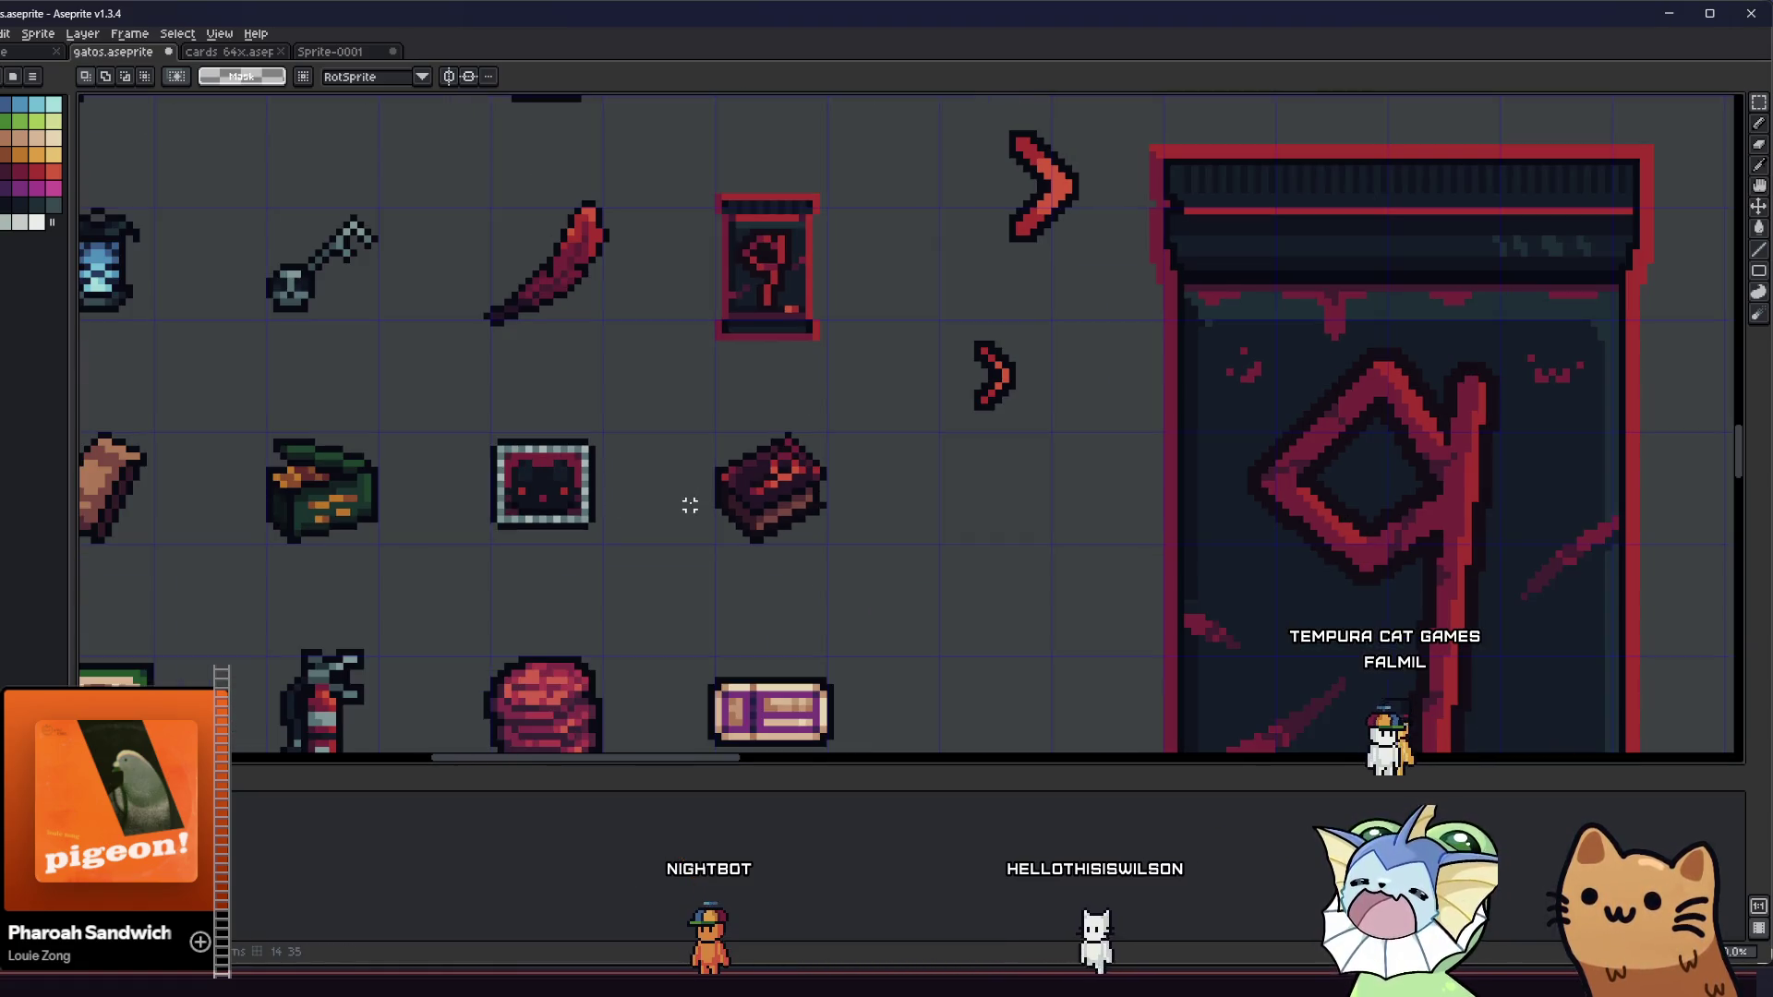
{"action": "left_click", "coordinate": [329, 52]}
{"action": "scroll", "coordinate": [535, 297], "scroll_direction": "up", "scroll_amount": 1}
{"action": "scroll", "coordinate": [512, 321], "scroll_direction": "down", "scroll_amount": 1}
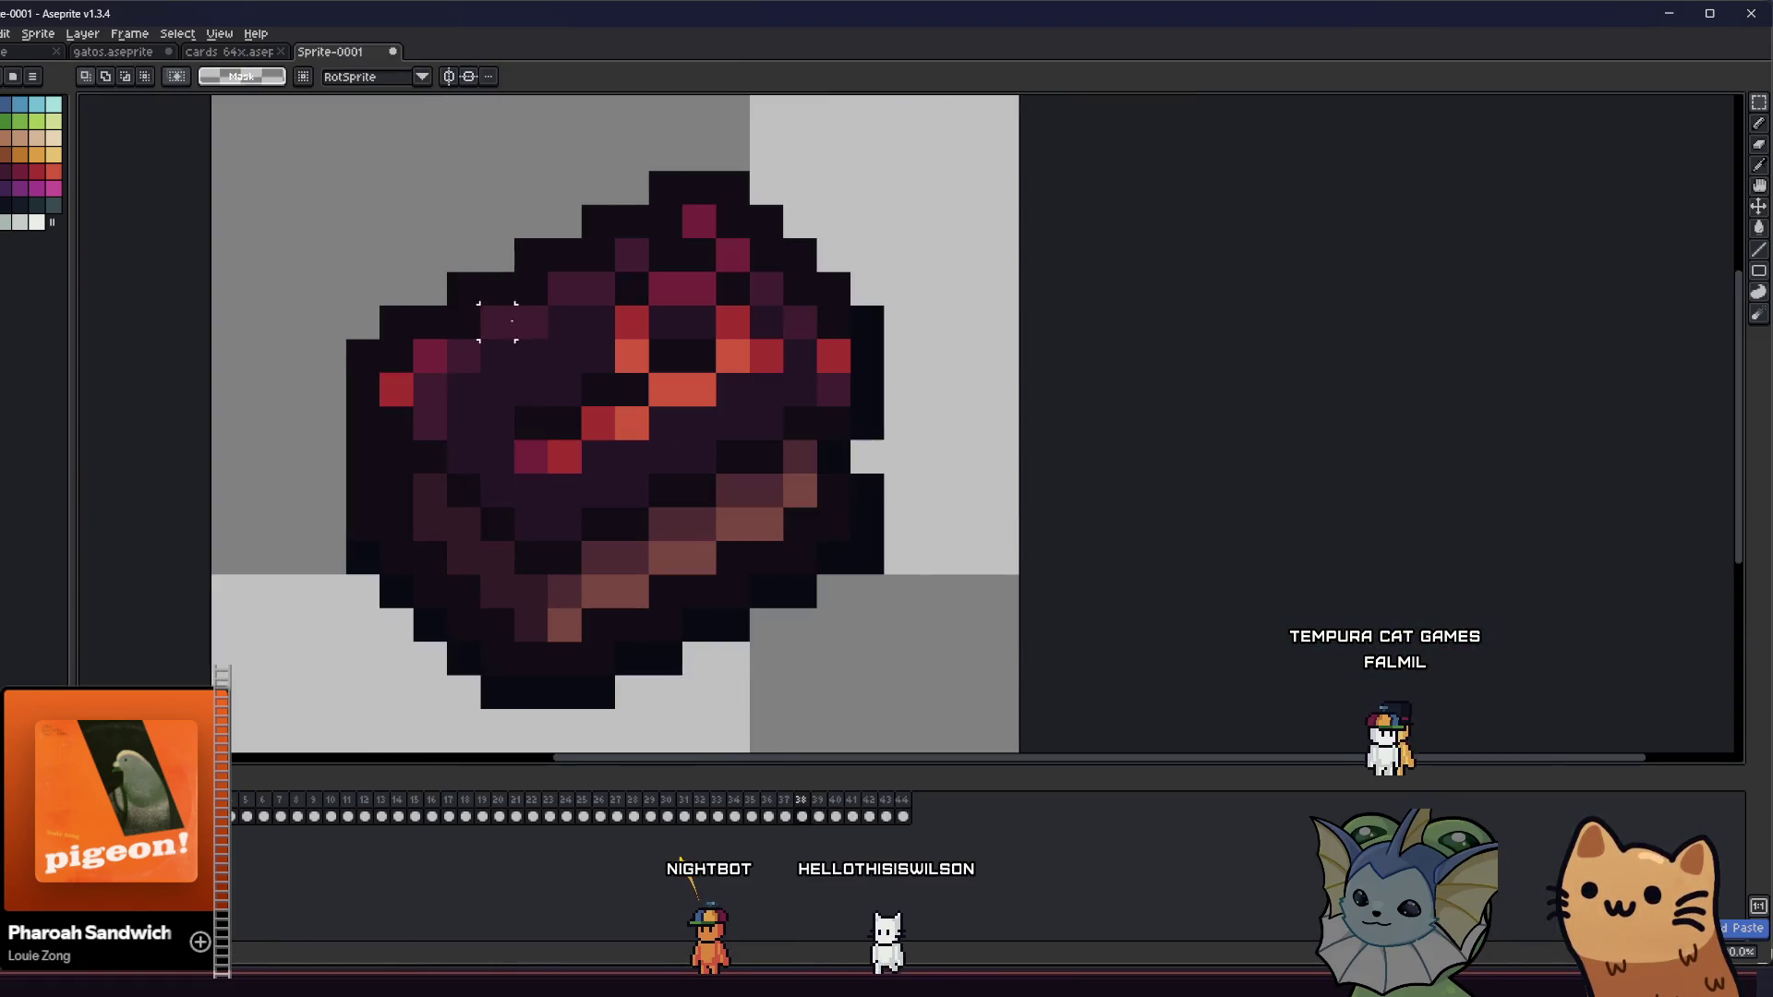
- Paste the copied crystal into the frame and move it into place on the canvas
{"action": "scroll", "coordinate": [323, 213], "scroll_direction": "down", "scroll_amount": 3}
{"action": "key", "text": "ctrl+x"}
{"action": "key", "text": "ctrl+v"}
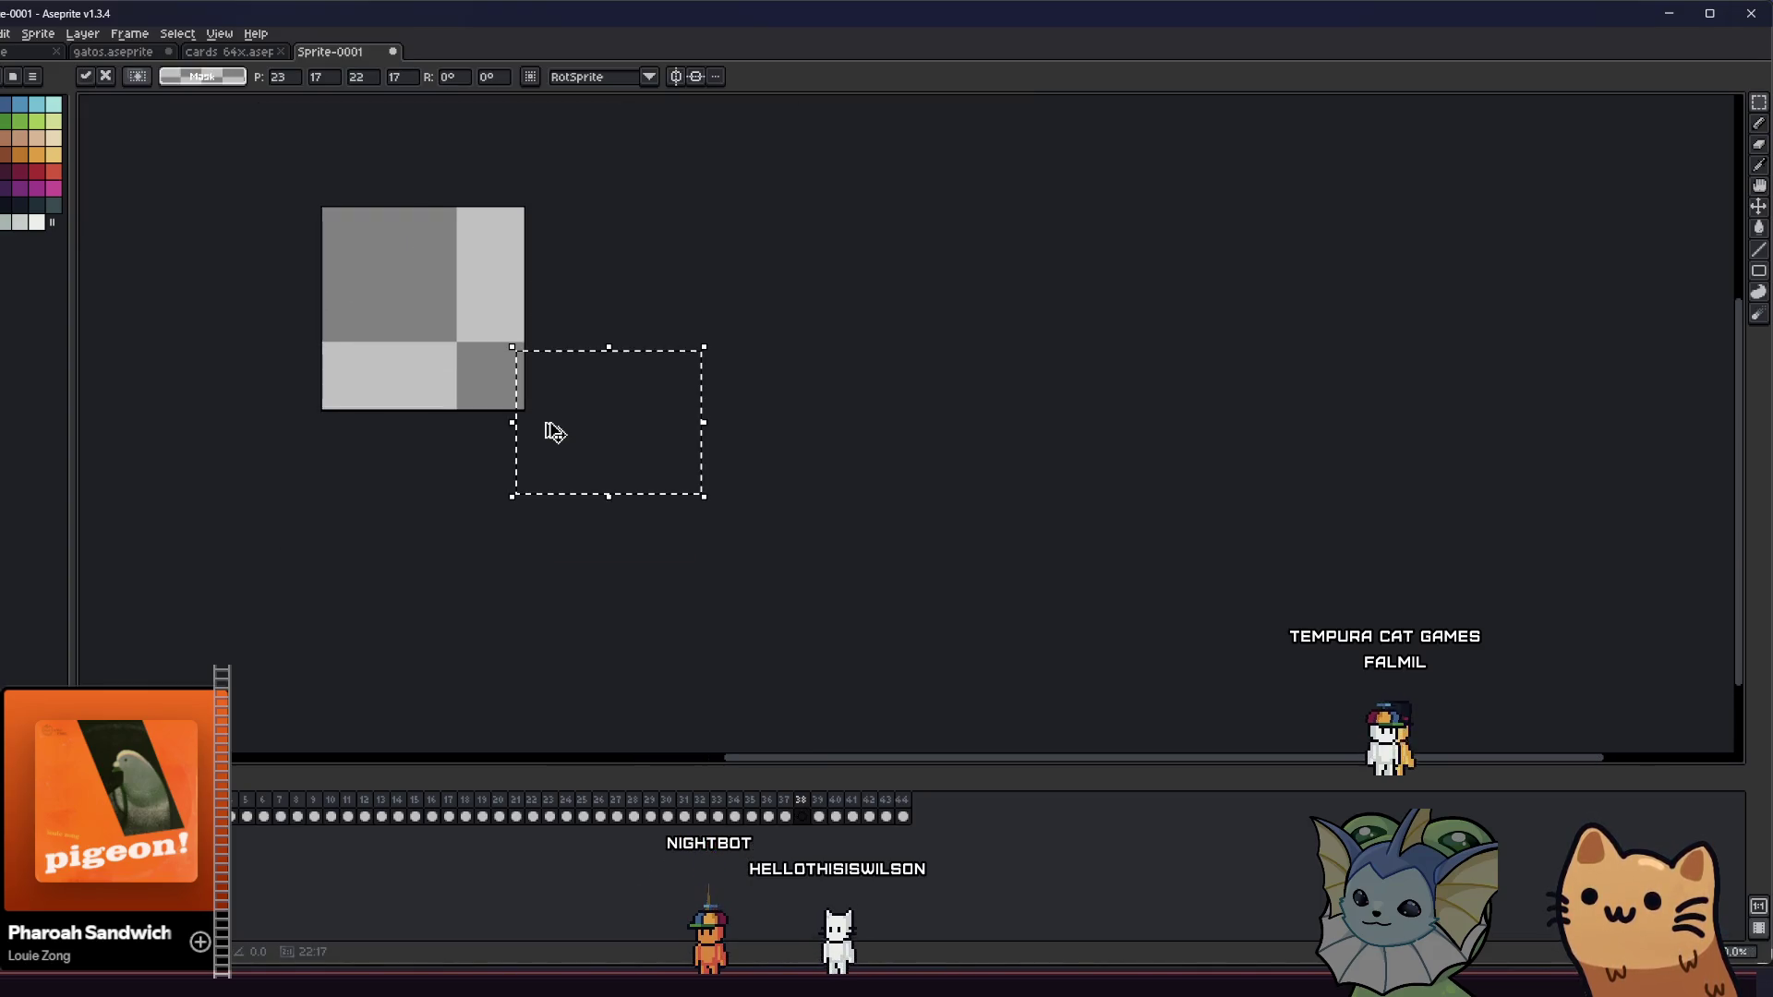
{"action": "left_click_drag", "start_coordinate": [559, 435], "coordinate": [397, 343]}
{"action": "key", "text": "Return"}
{"action": "scroll", "coordinate": [391, 343], "scroll_direction": "up", "scroll_amount": 5}
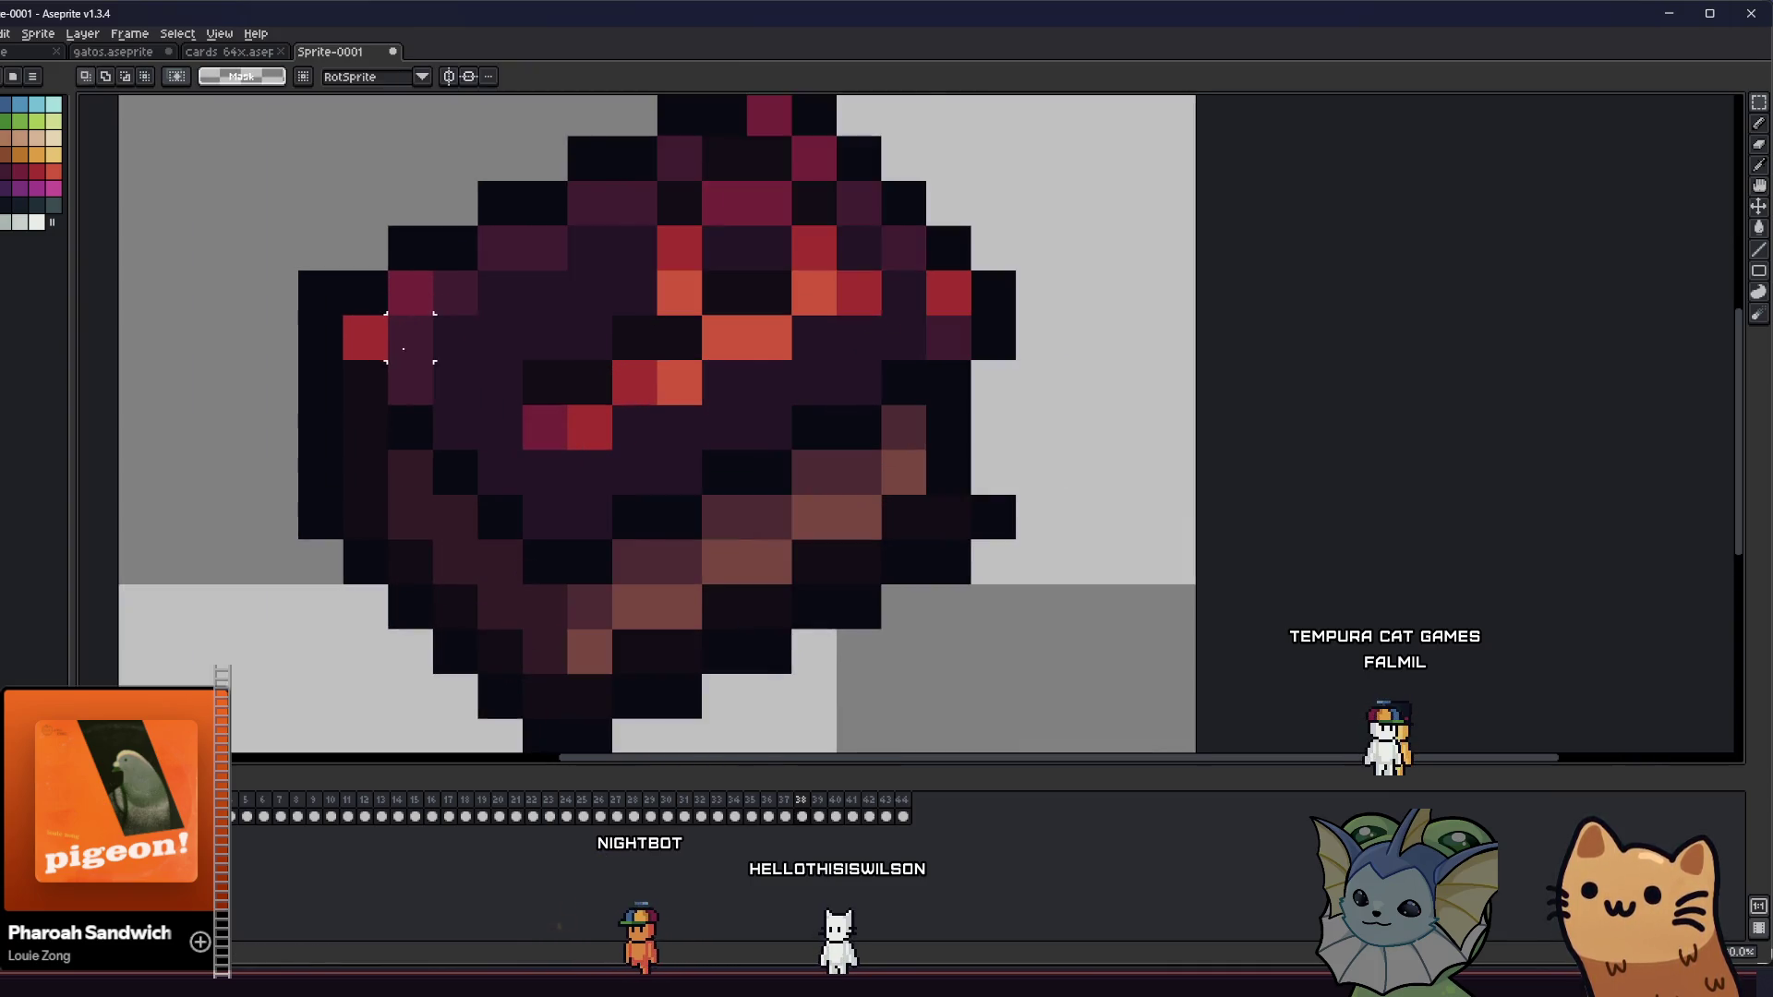
{"action": "scroll", "coordinate": [404, 347], "scroll_direction": "down", "scroll_amount": 1}
- Touch up pixels on the crystal's left edge and outline
{"action": "key", "text": "g"}
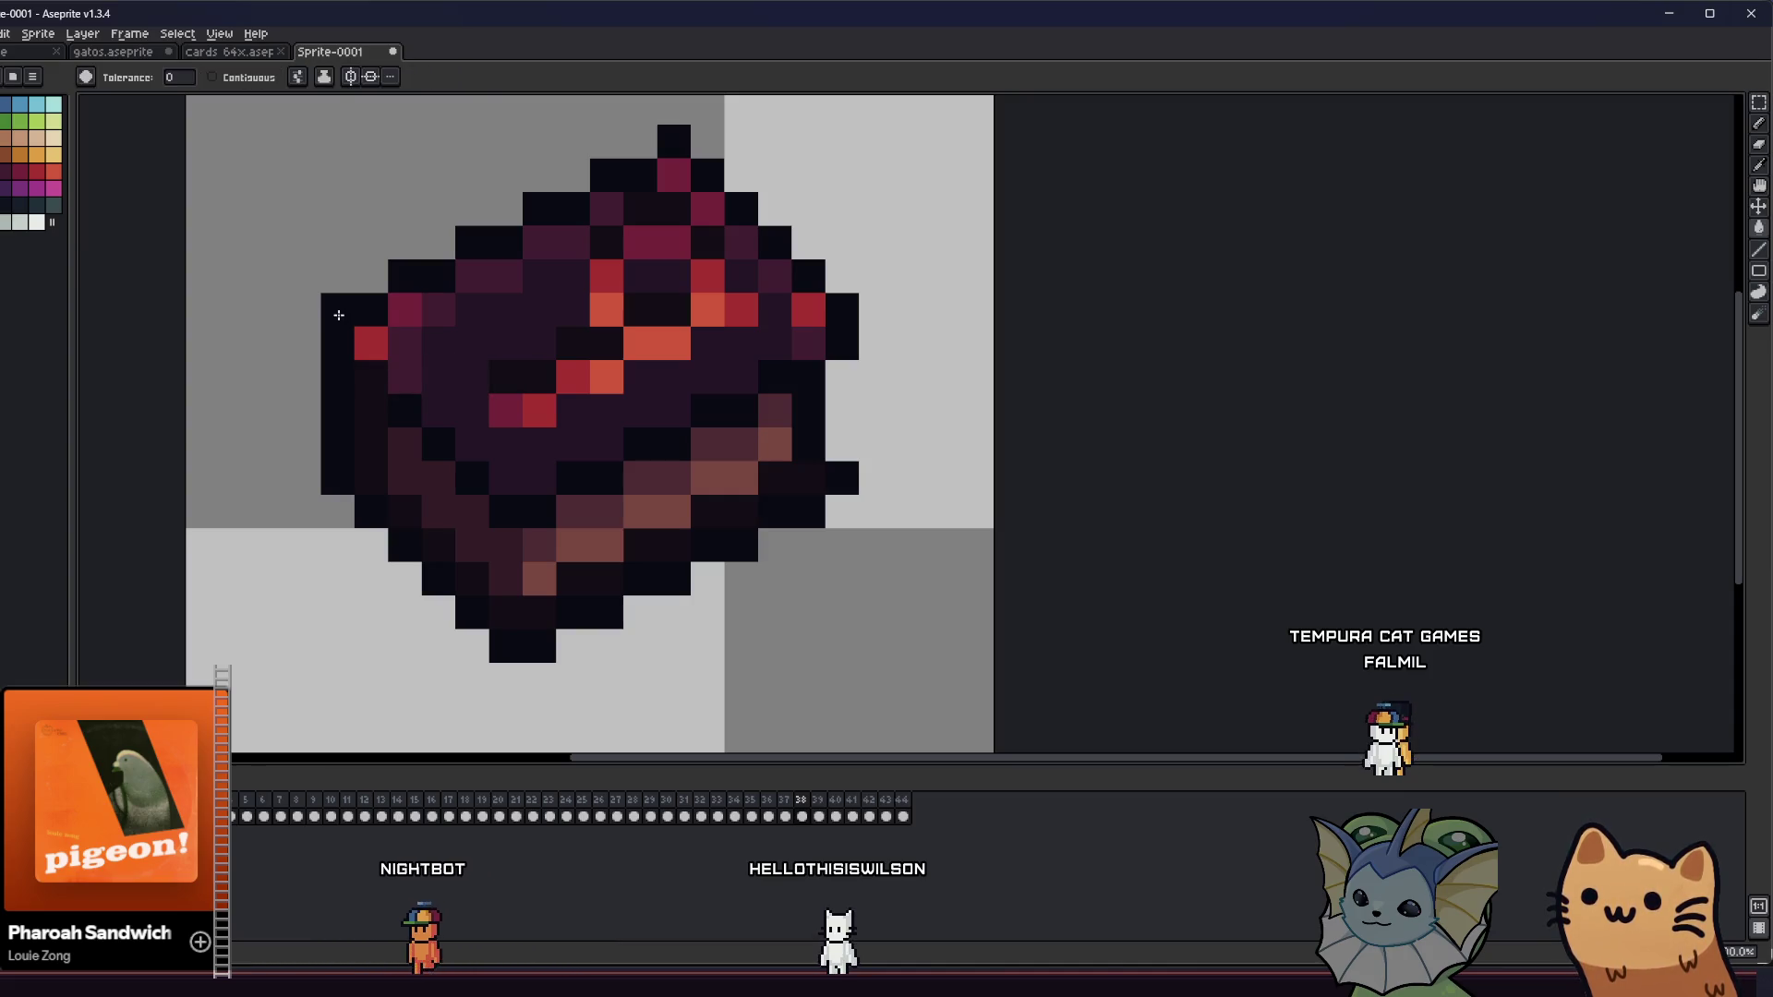
{"action": "key", "text": "b"}
{"action": "left_click", "coordinate": [369, 344]}
{"action": "left_click", "coordinate": [307, 278]}
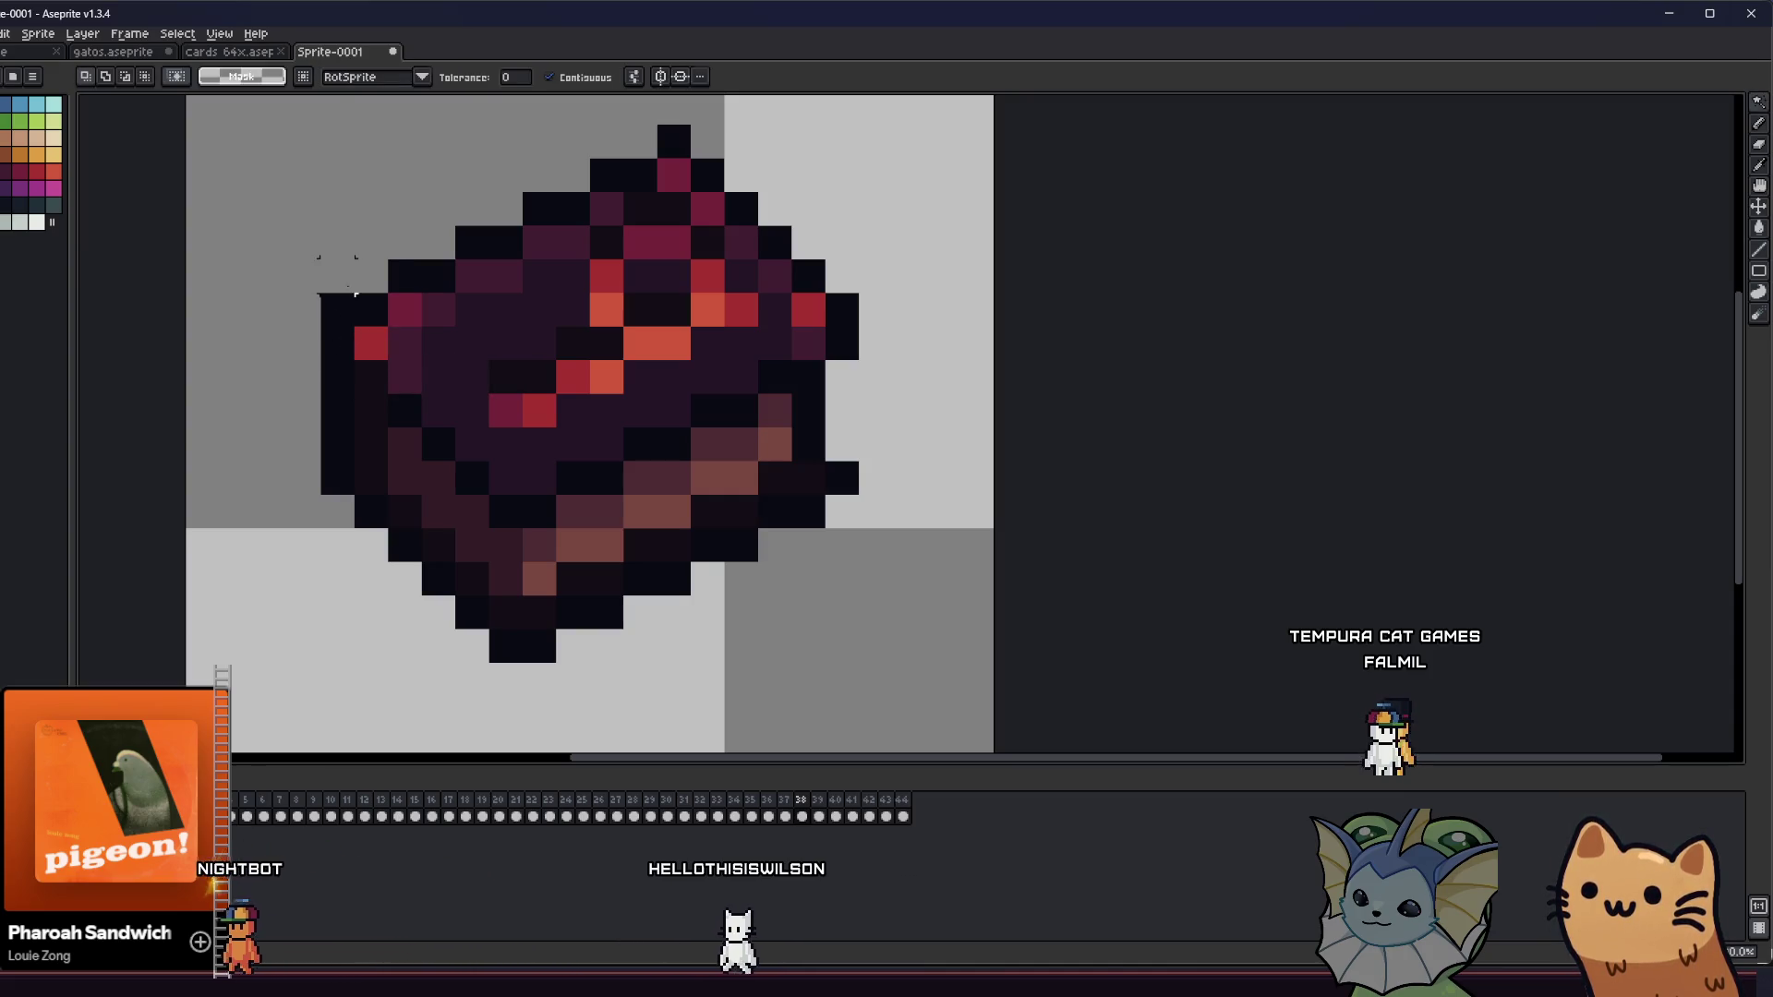
{"action": "scroll", "coordinate": [314, 281], "scroll_direction": "down", "scroll_amount": 1}
- Select a left-edge strip and the dark outline pixels, then undo the recent edits
{"action": "key", "text": "m"}
{"action": "left_click_drag", "start_coordinate": [318, 292], "coordinate": [366, 431]}
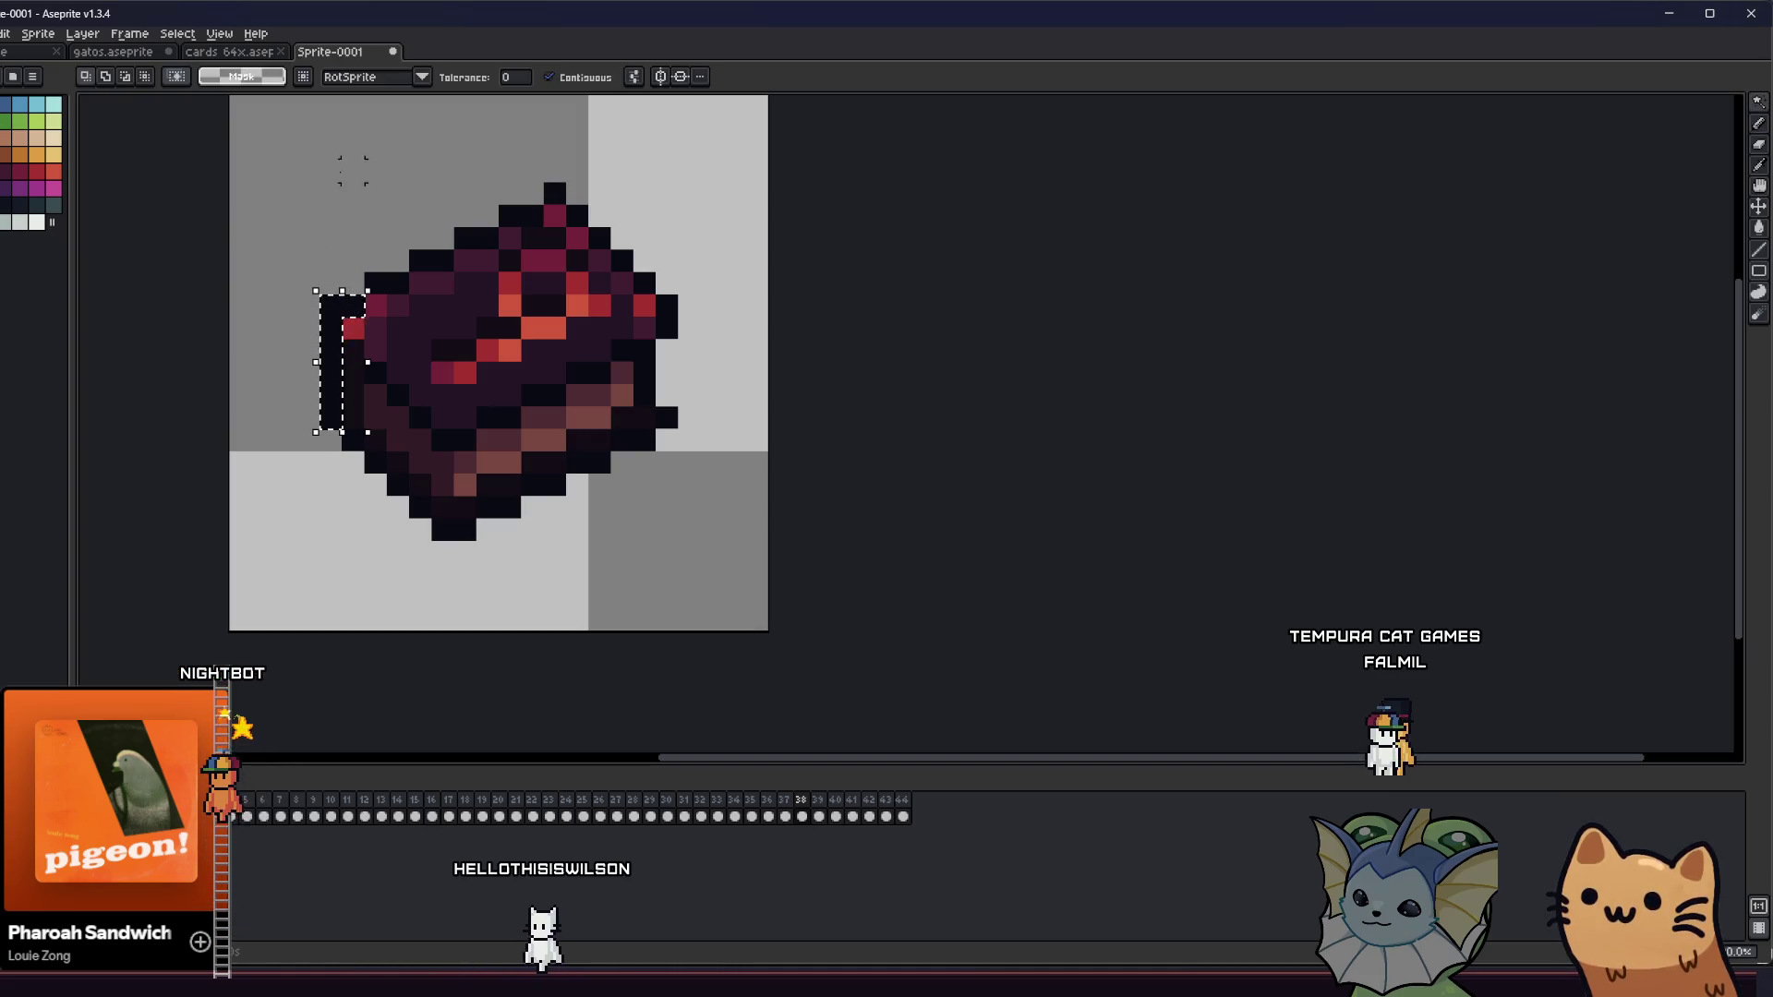
{"action": "left_click", "coordinate": [394, 303]}
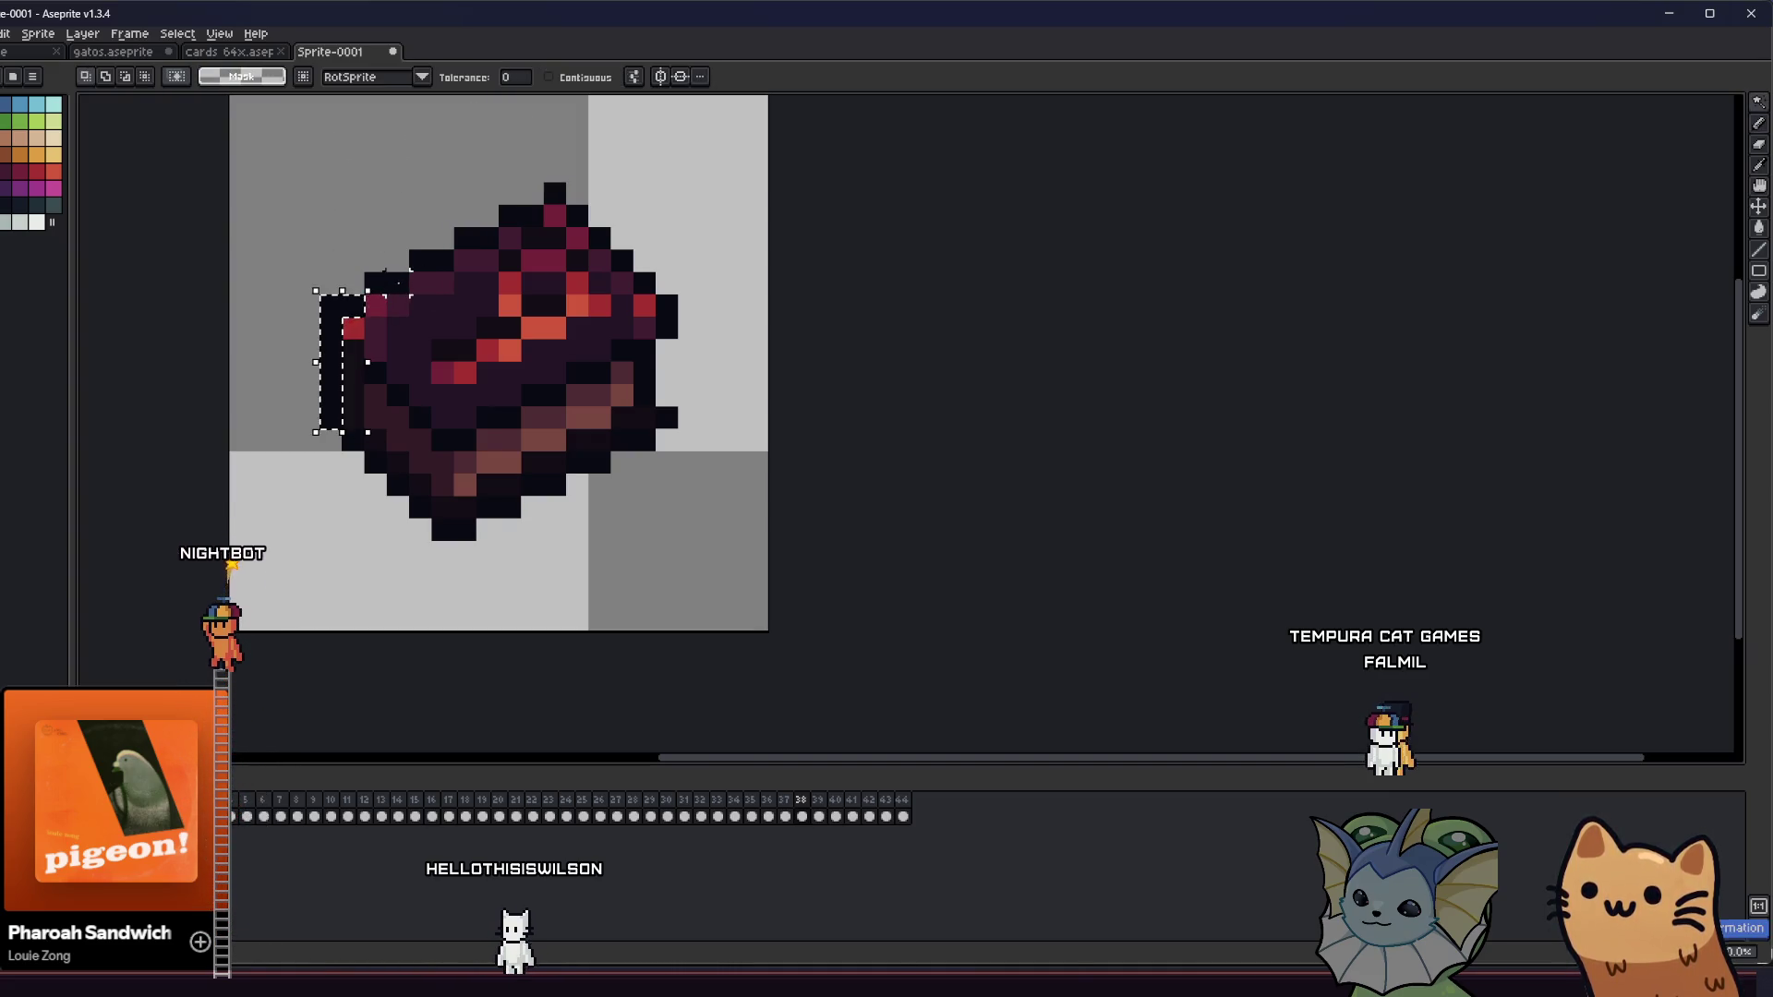
{"action": "key", "text": "ctrl+z"}
{"action": "scroll", "coordinate": [439, 382], "scroll_direction": "down", "scroll_amount": 1}
{"action": "key", "text": "m"}
- Select around the sprite, apply the dark Outline effect, and open the save dialog
{"action": "mouse_move", "coordinate": [310, 253]}
{"action": "left_mouse_down"}
{"action": "mouse_move", "coordinate": [554, 495]}
{"action": "mouse_move", "coordinate": [741, 565]}
{"action": "left_mouse_up"}
{"action": "key", "text": "shift+o"}
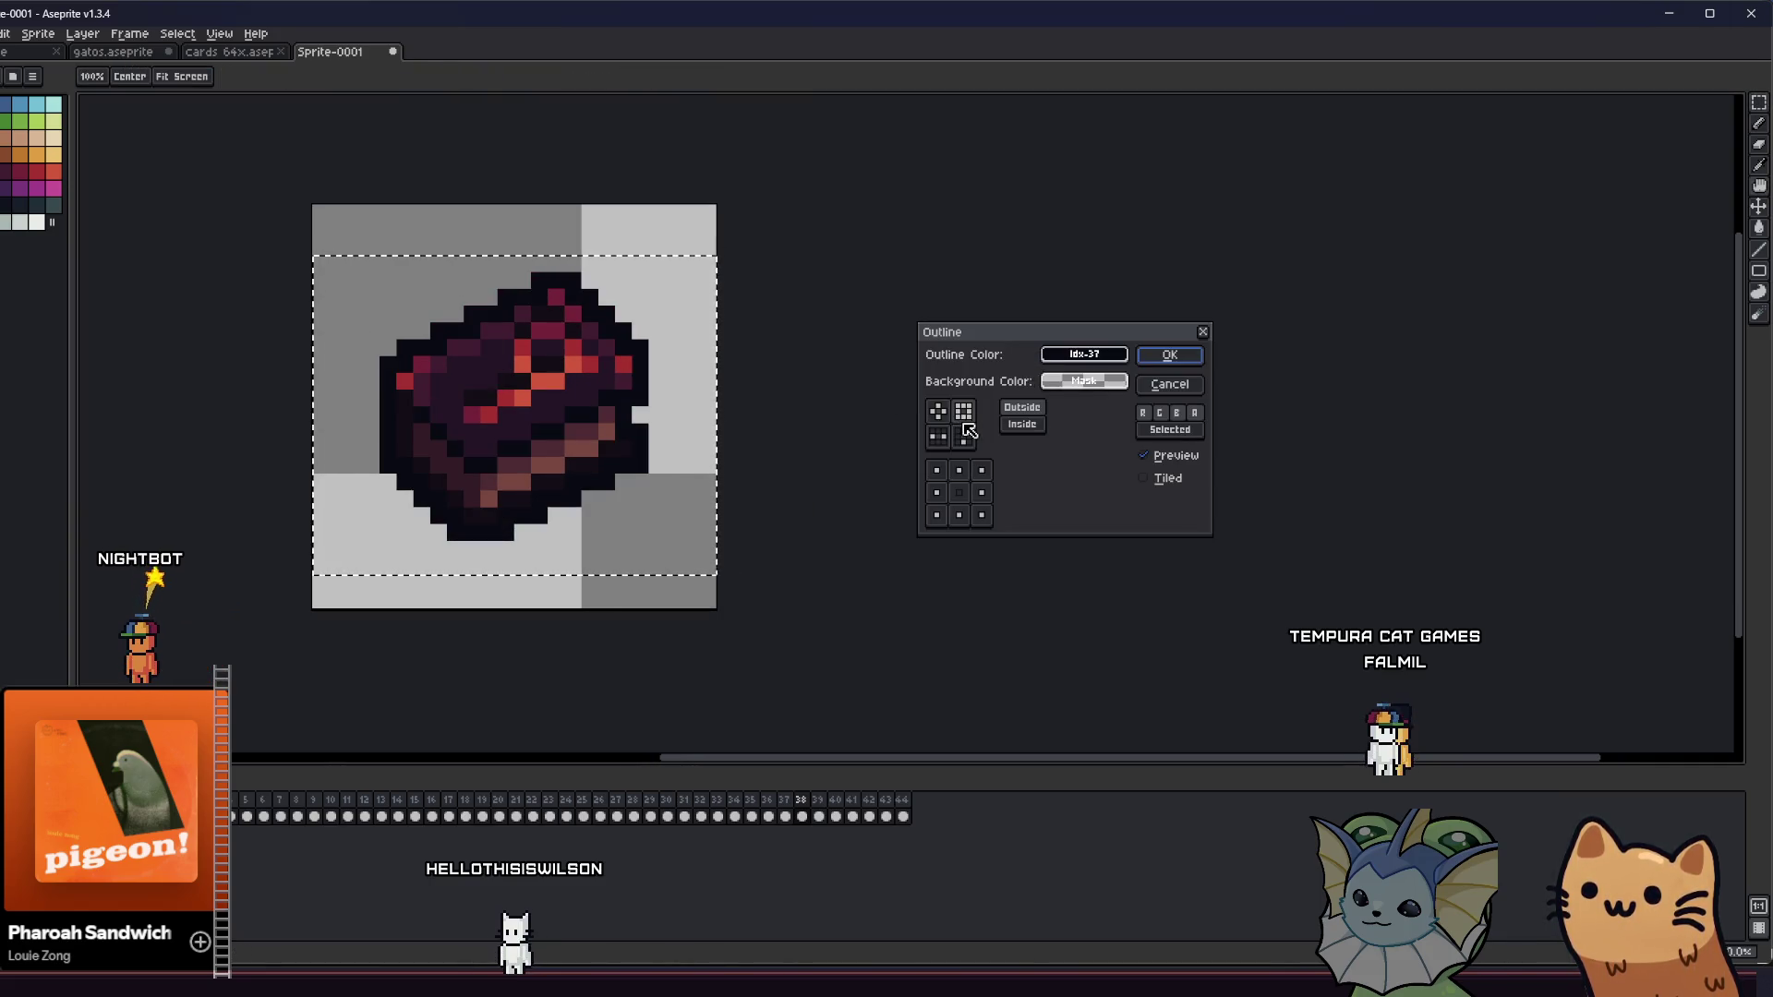
{"action": "key", "text": "Return"}
{"action": "scroll", "coordinate": [883, 427], "scroll_direction": "up", "scroll_amount": 1}
{"action": "scroll", "coordinate": [843, 439], "scroll_direction": "down", "scroll_amount": 3}
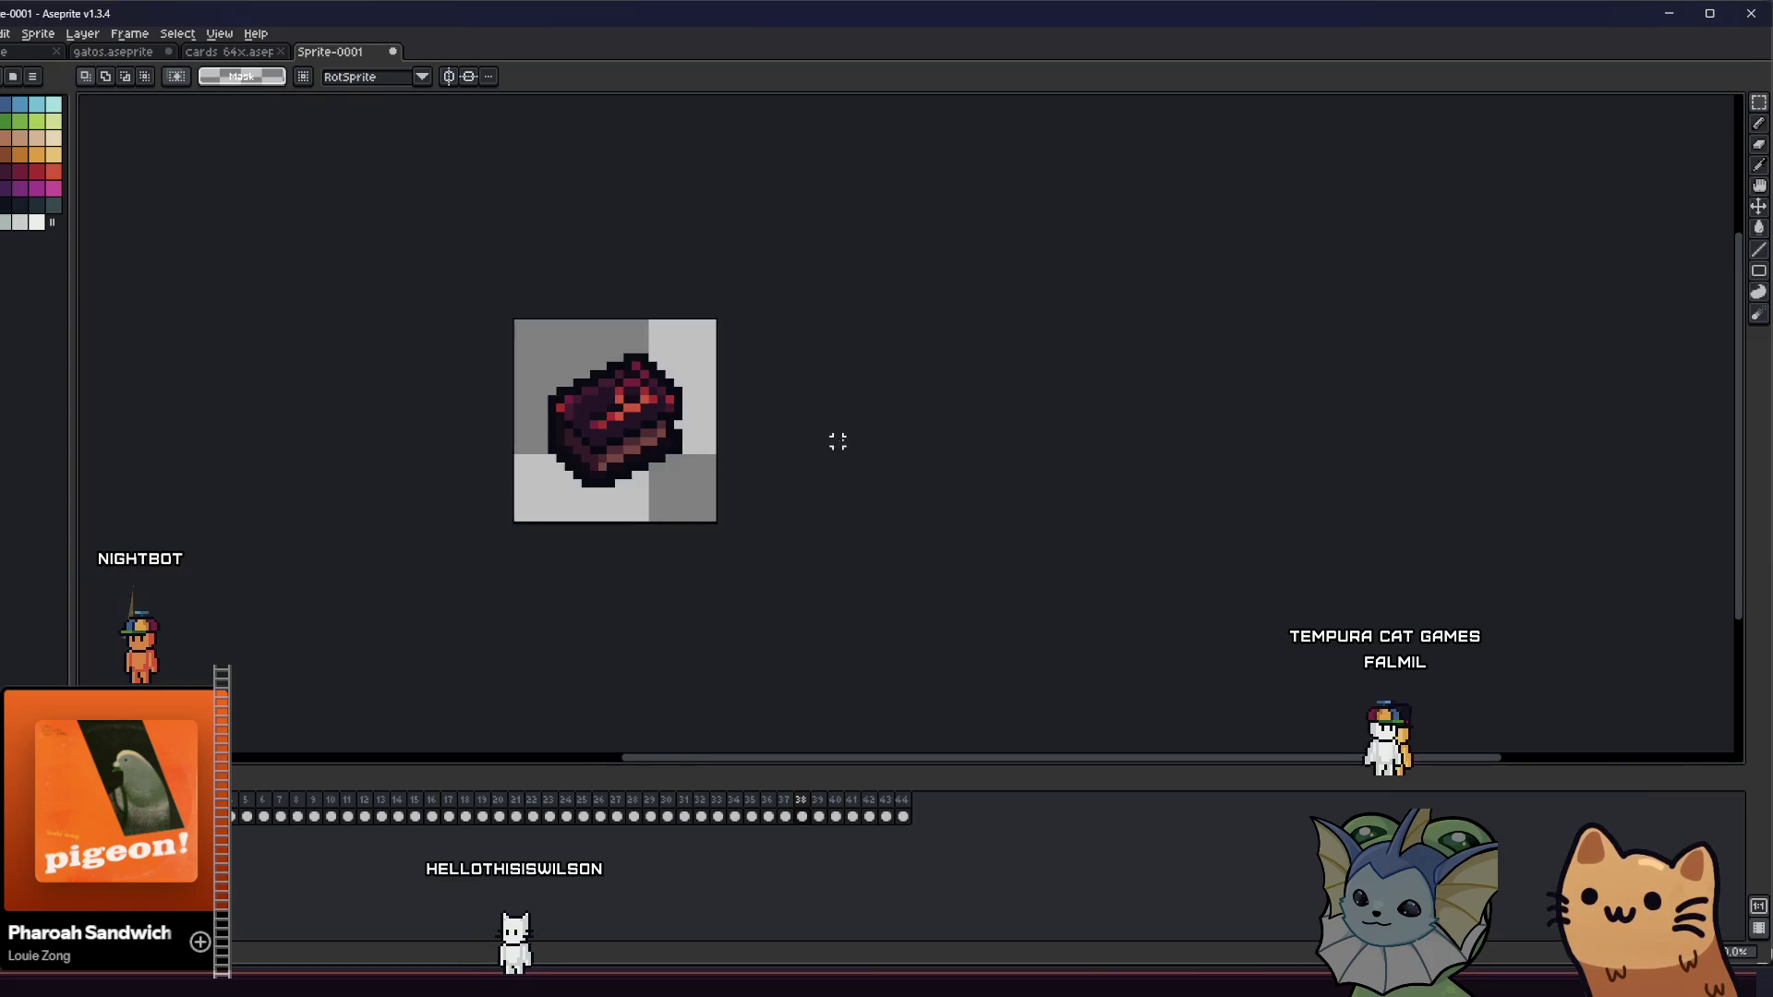
{"action": "key", "text": "ctrl+s"}
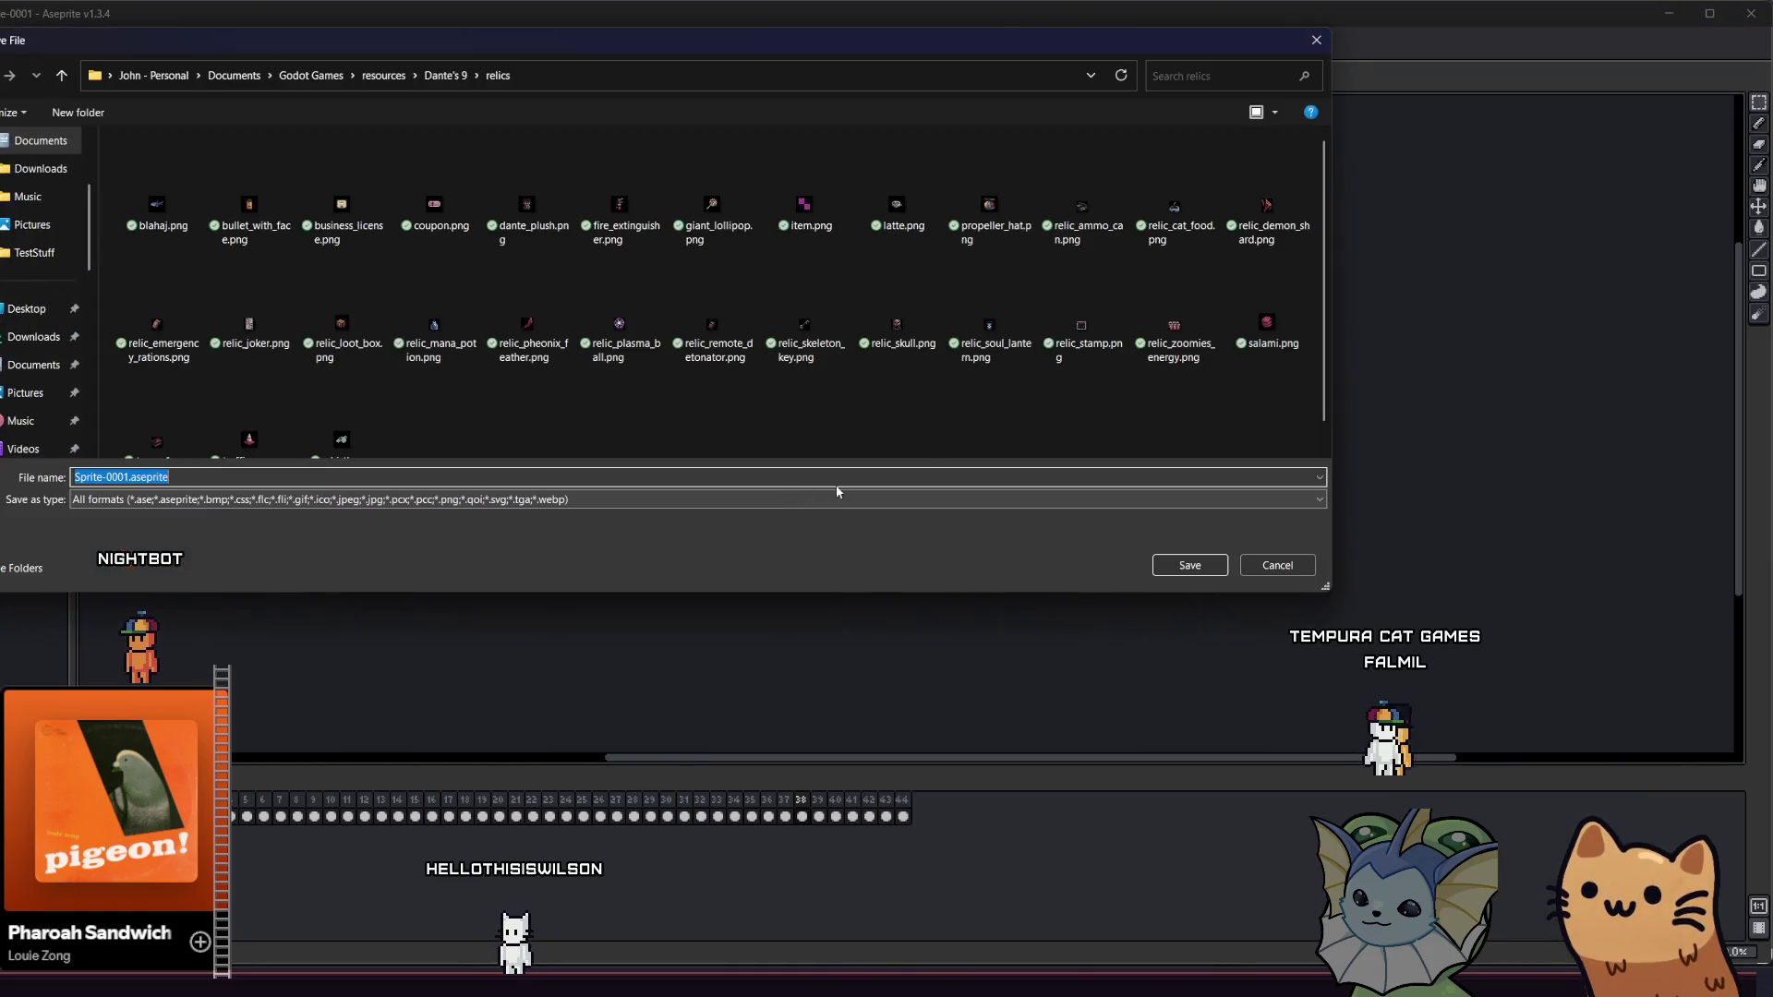
- Dismiss the save dialog and bucket-fill a gap in a relic's outline with the dark colour
{"action": "key", "text": "Escape"}
{"action": "scroll", "coordinate": [654, 458], "scroll_direction": "up", "scroll_amount": 1}
{"action": "scroll", "coordinate": [654, 458], "scroll_direction": "up", "scroll_amount": 1}
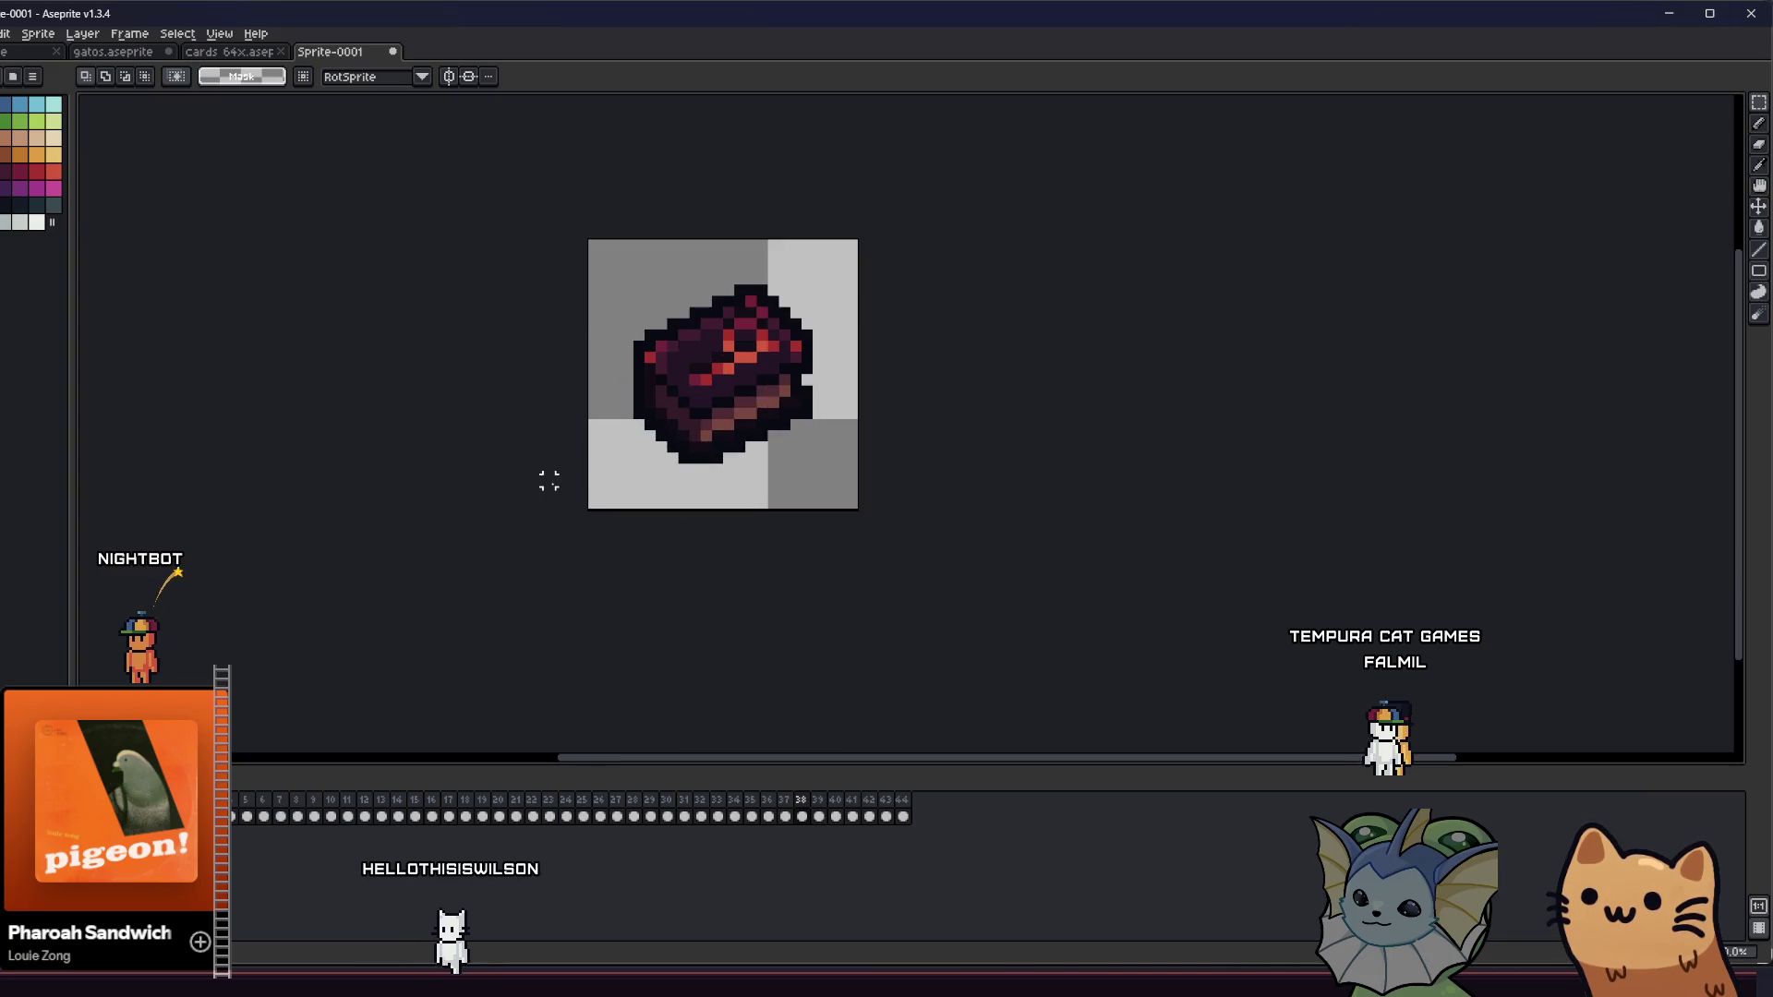
{"action": "left_click_drag", "start_coordinate": [549, 479], "coordinate": [442, 540]}
{"action": "scroll", "coordinate": [439, 538], "scroll_direction": "down", "scroll_amount": 2}
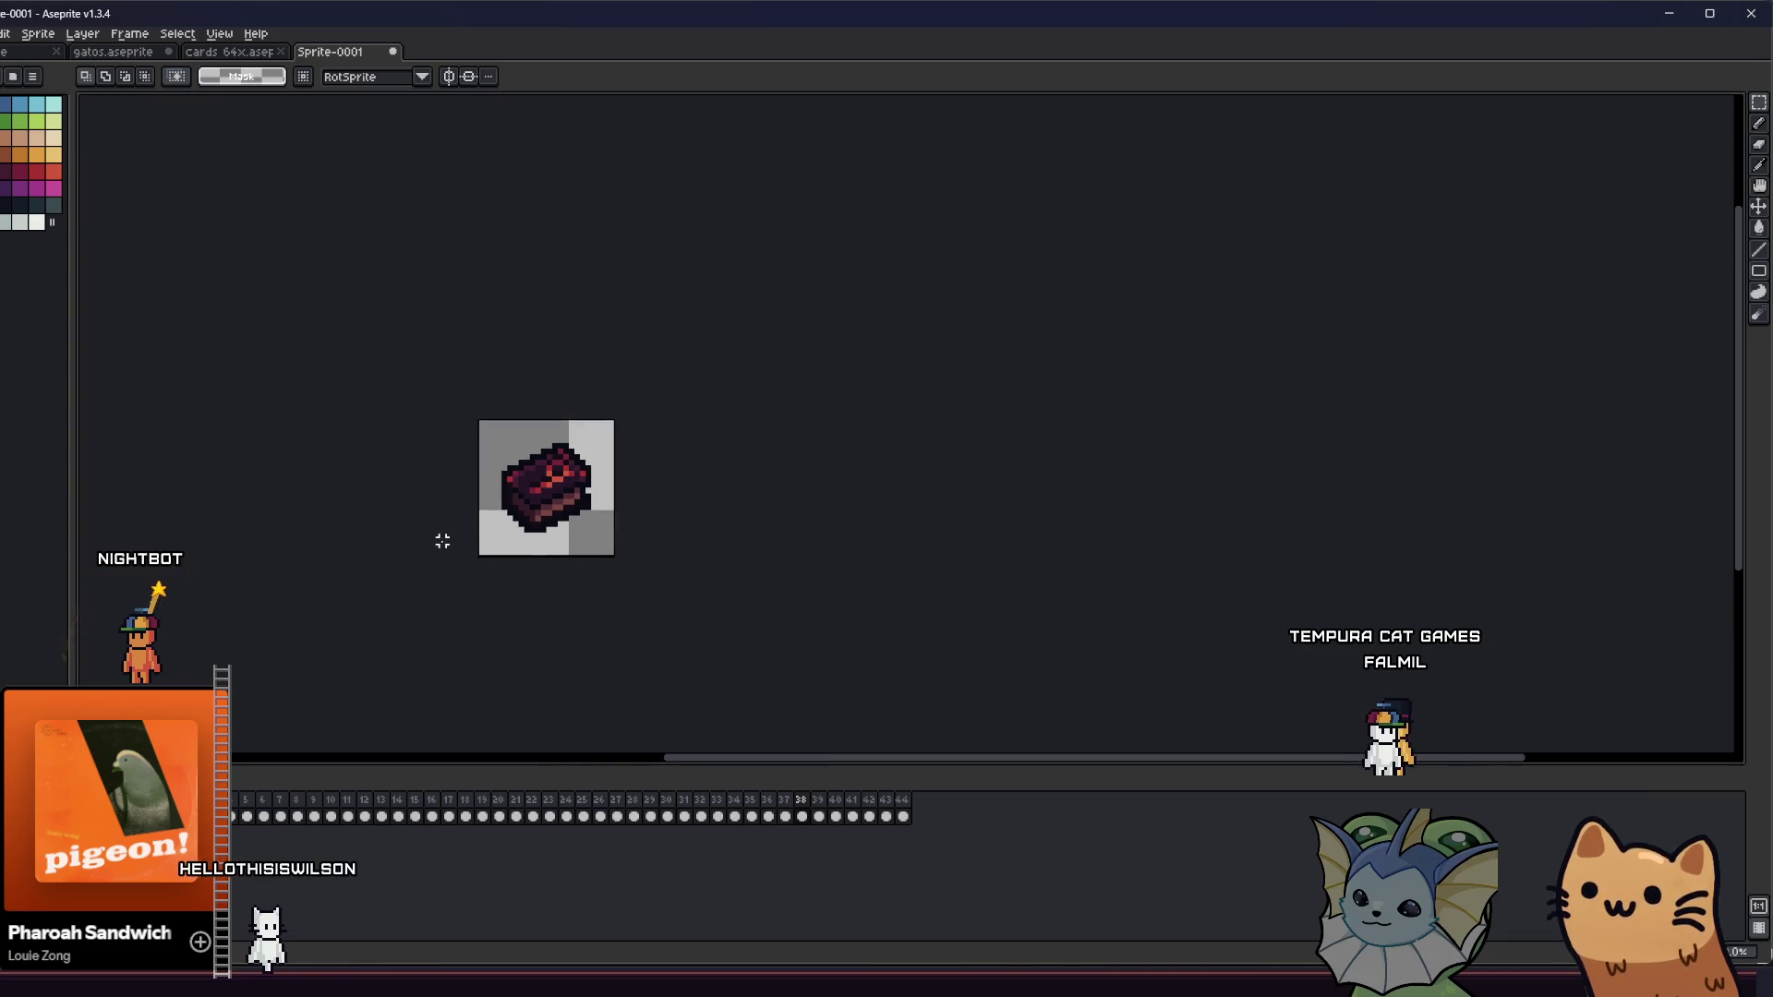
{"action": "scroll", "coordinate": [441, 540], "scroll_direction": "up", "scroll_amount": 2}
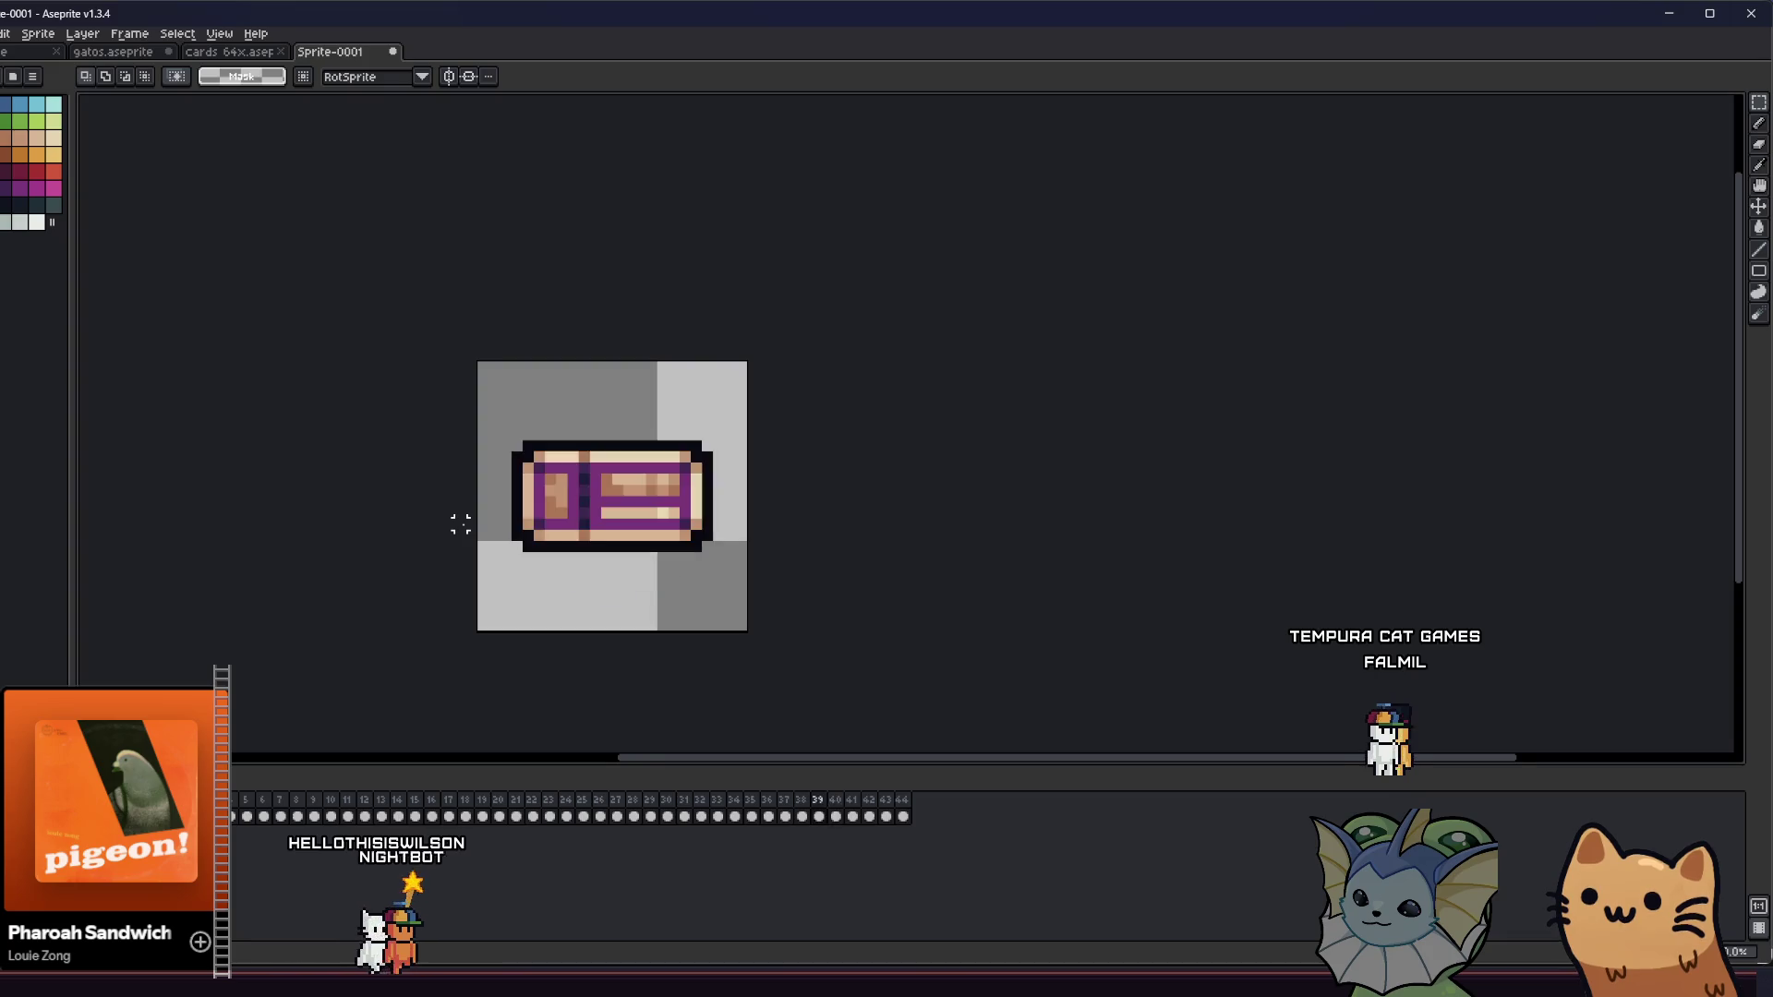
{"action": "scroll", "coordinate": [514, 524], "scroll_direction": "up", "scroll_amount": 1}
{"action": "key", "text": "g"}
{"action": "scroll", "coordinate": [518, 525], "scroll_direction": "up", "scroll_amount": 4}
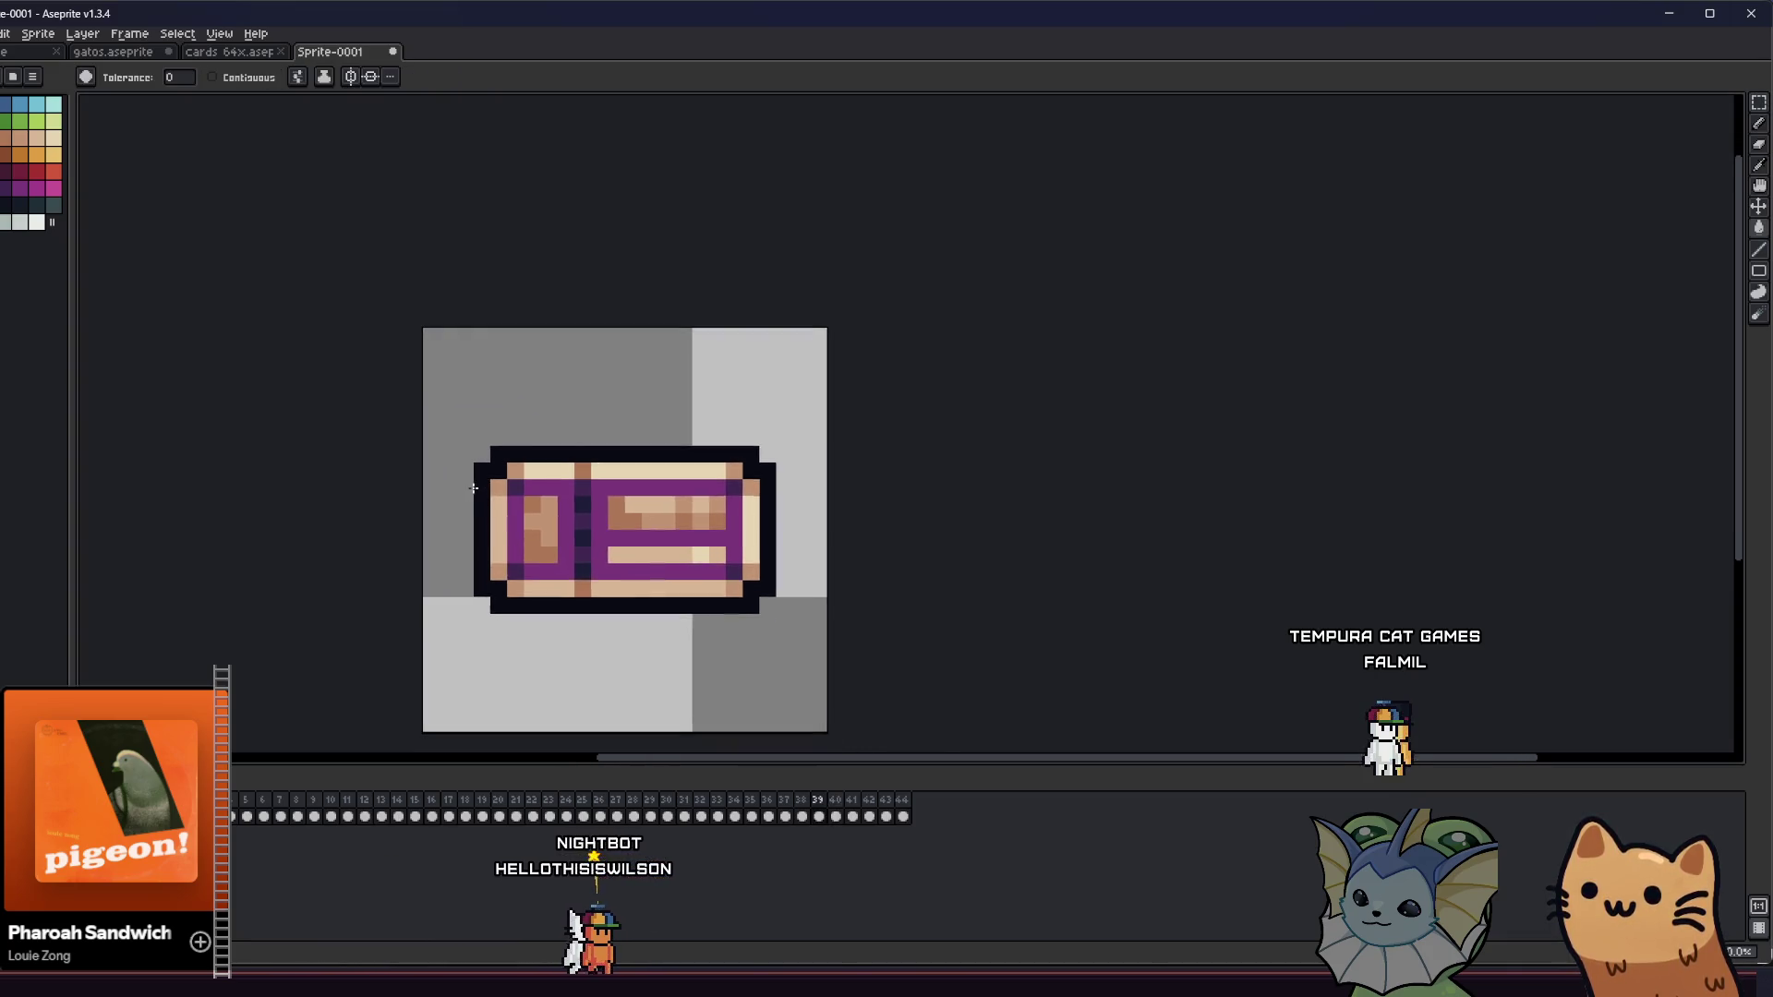
{"action": "key", "text": "Right"}
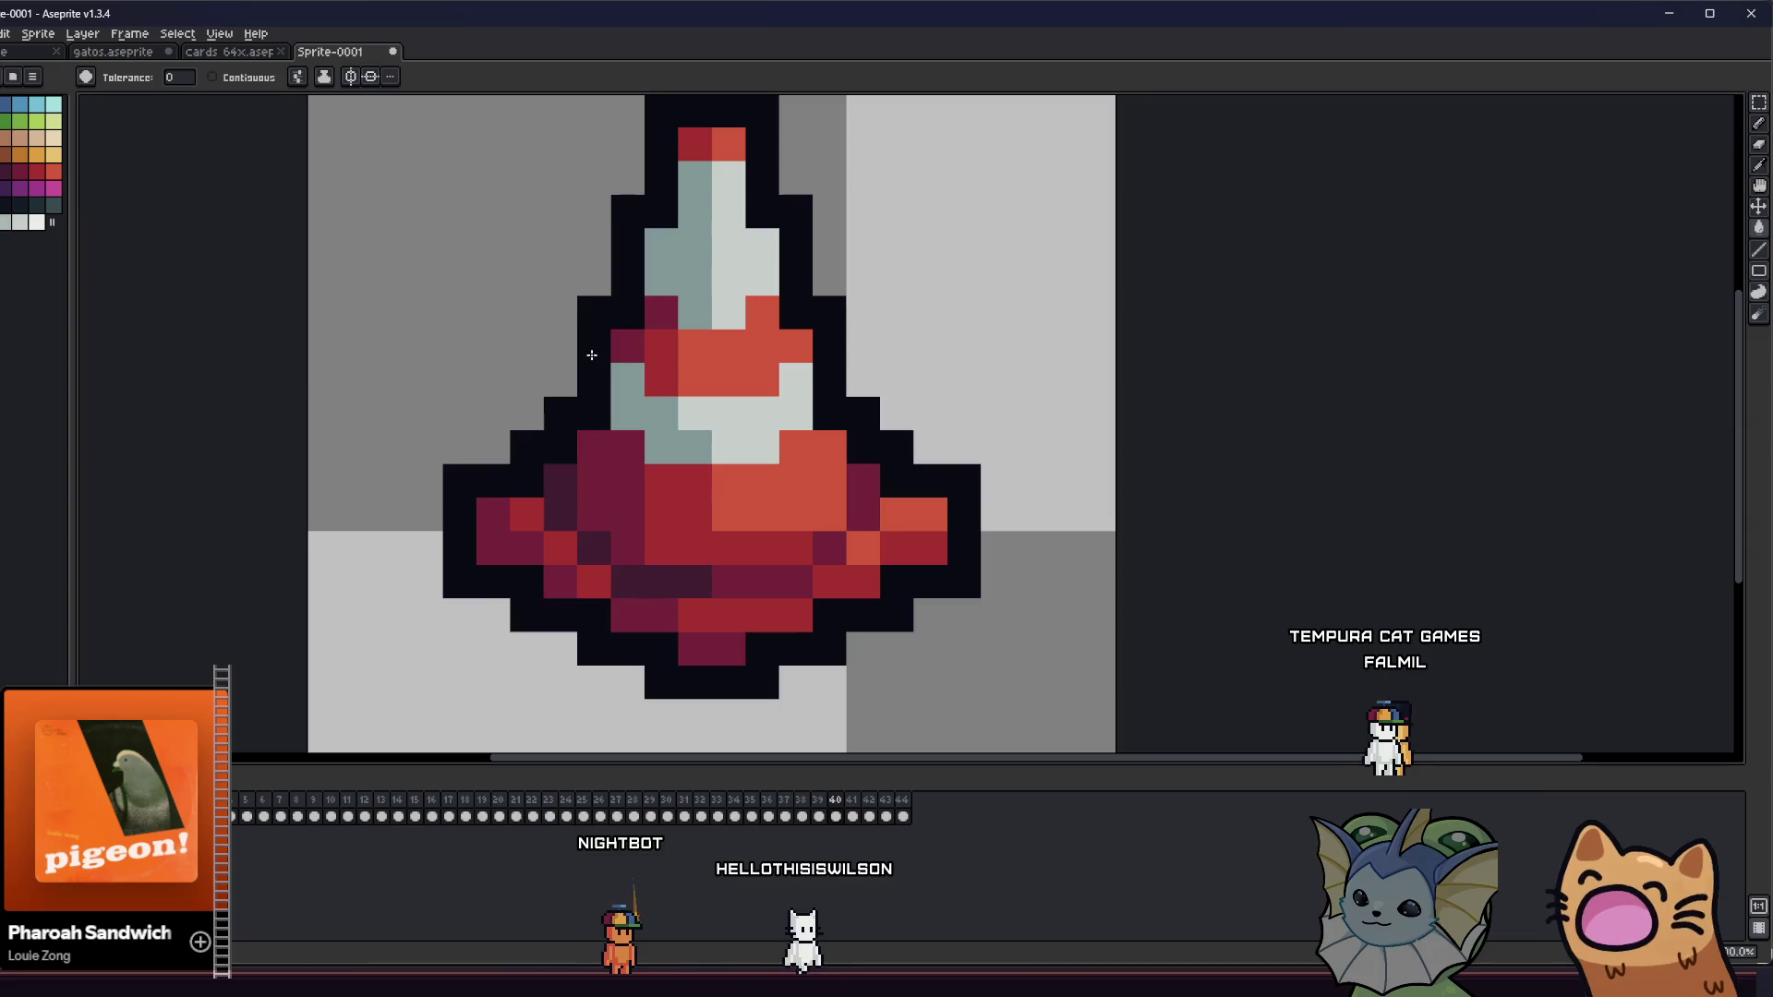
{"action": "key", "text": "Right"}
{"action": "key", "text": "Right"}
- Browse back and forth through the relic frames to the pink plasma orb
{"action": "key", "text": "Right"}
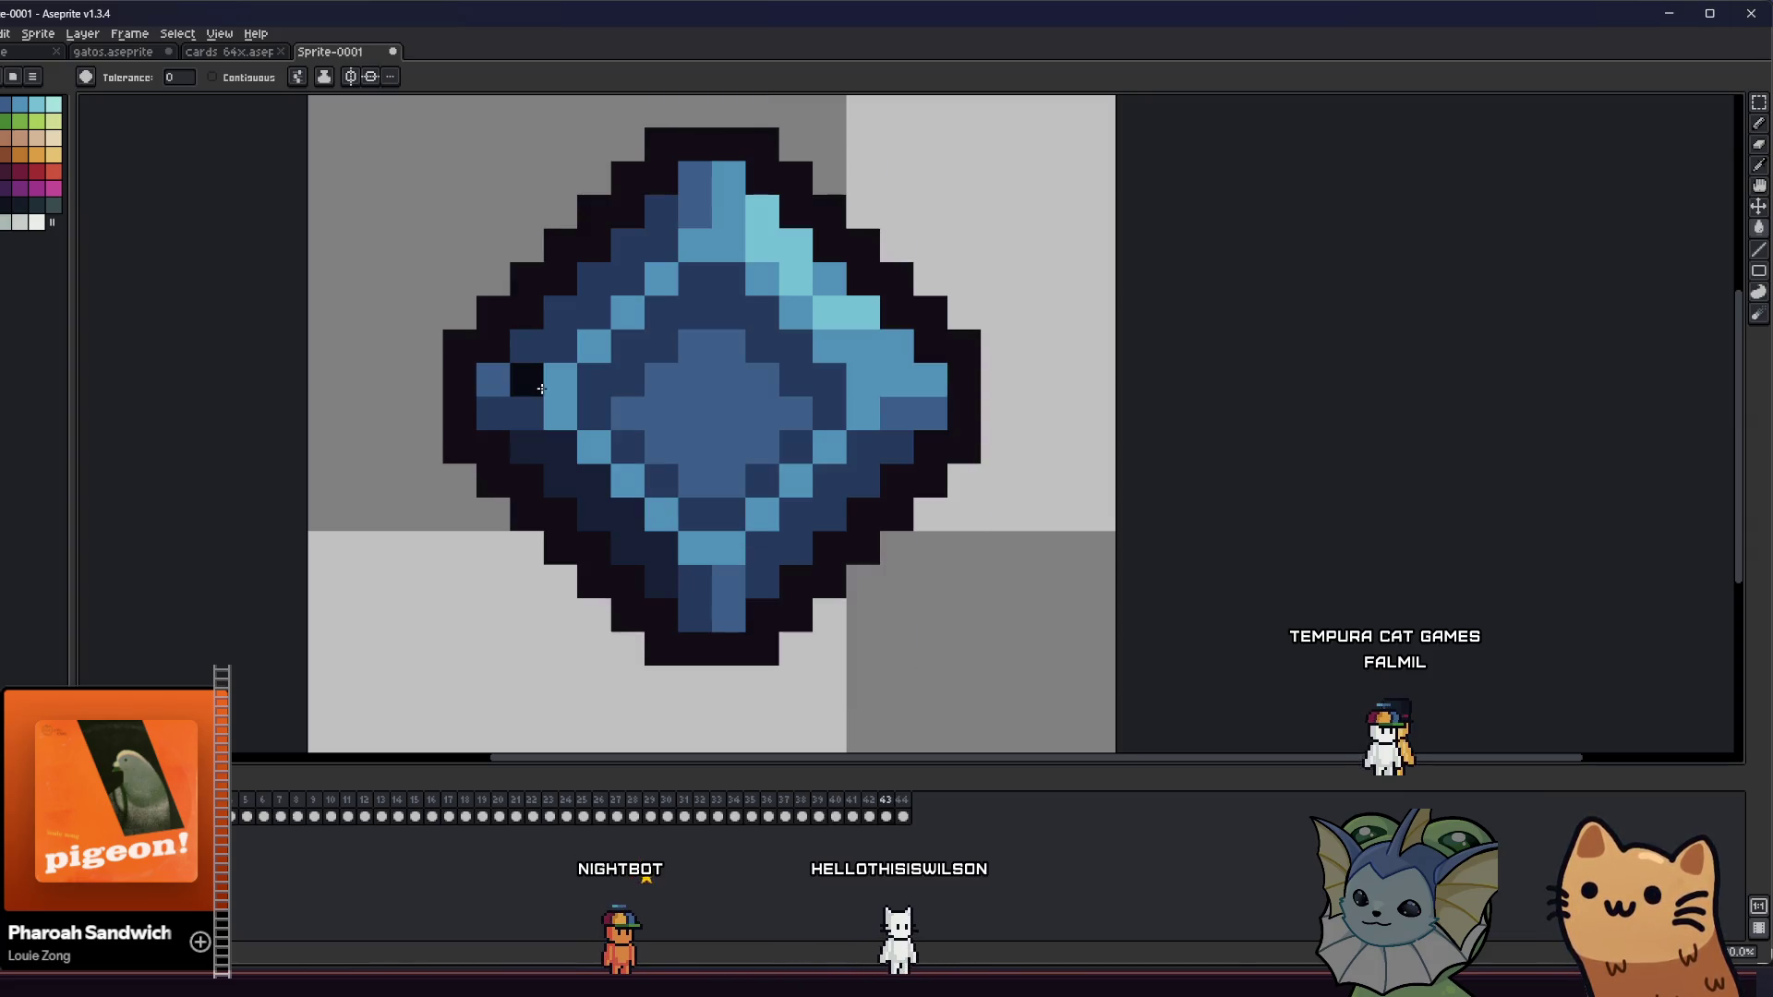
{"action": "left_click", "coordinate": [495, 519]}
{"action": "key", "text": "Left"}
{"action": "key", "text": "Right"}
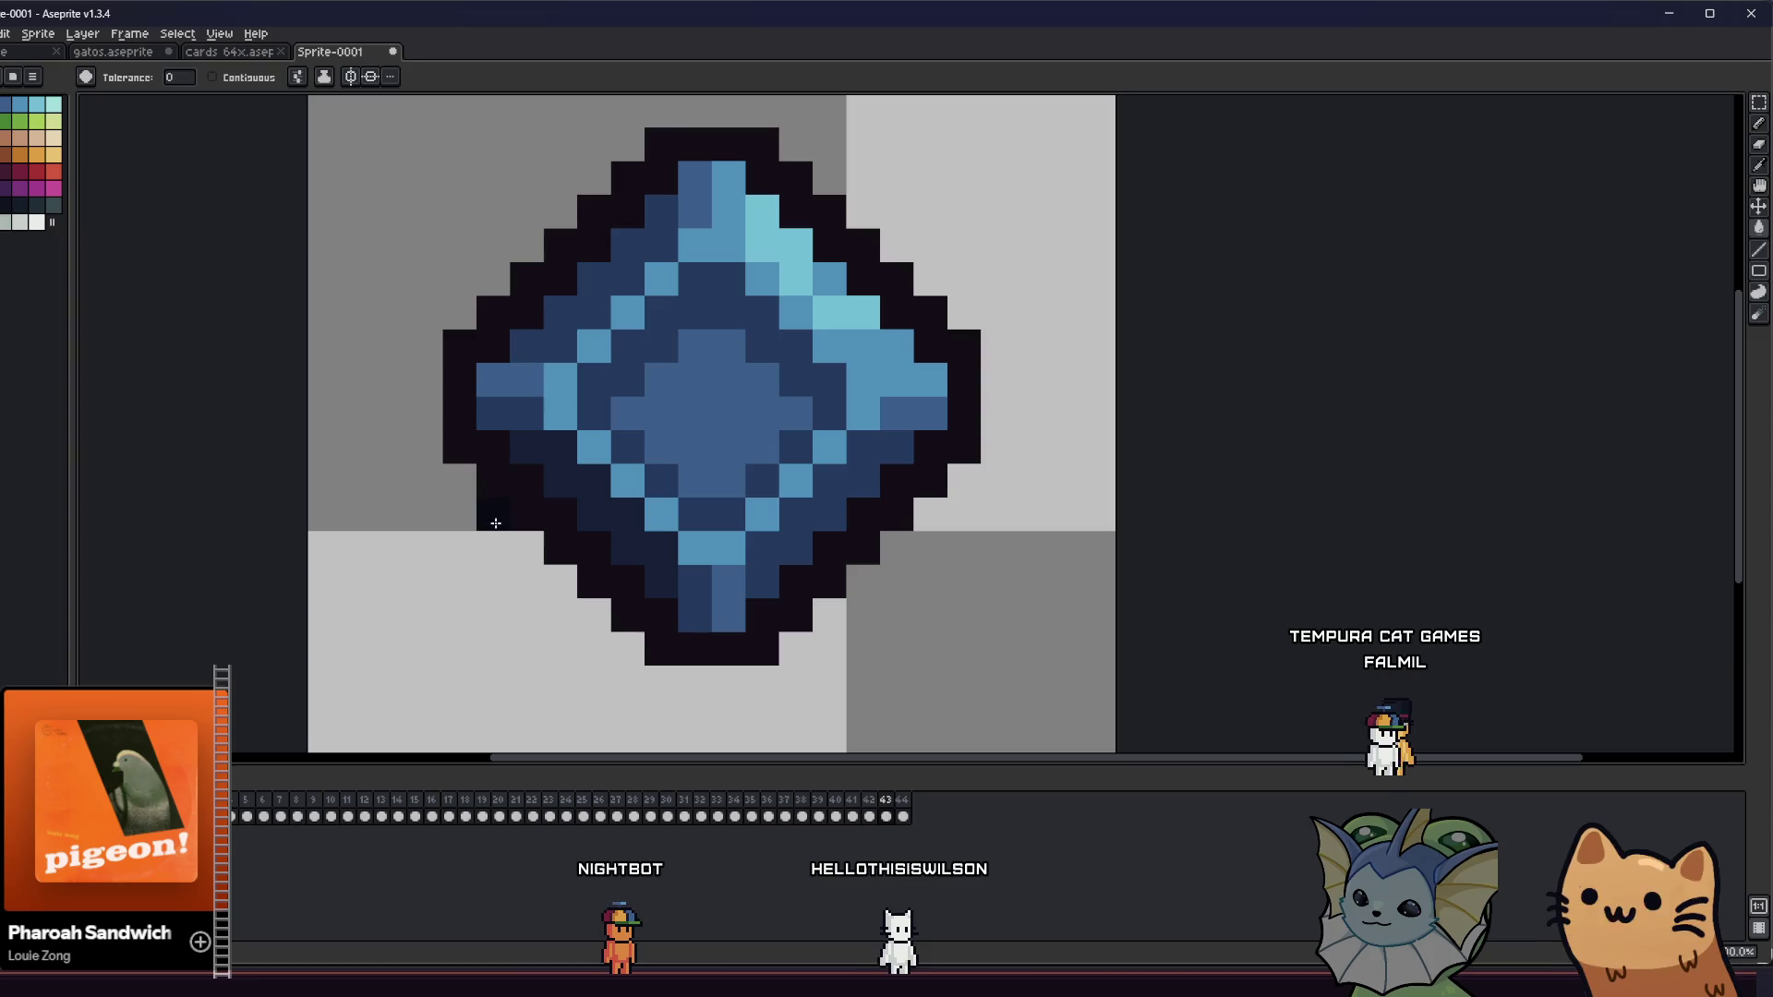
{"action": "key", "text": "Right"}
{"action": "key", "text": "Right"}
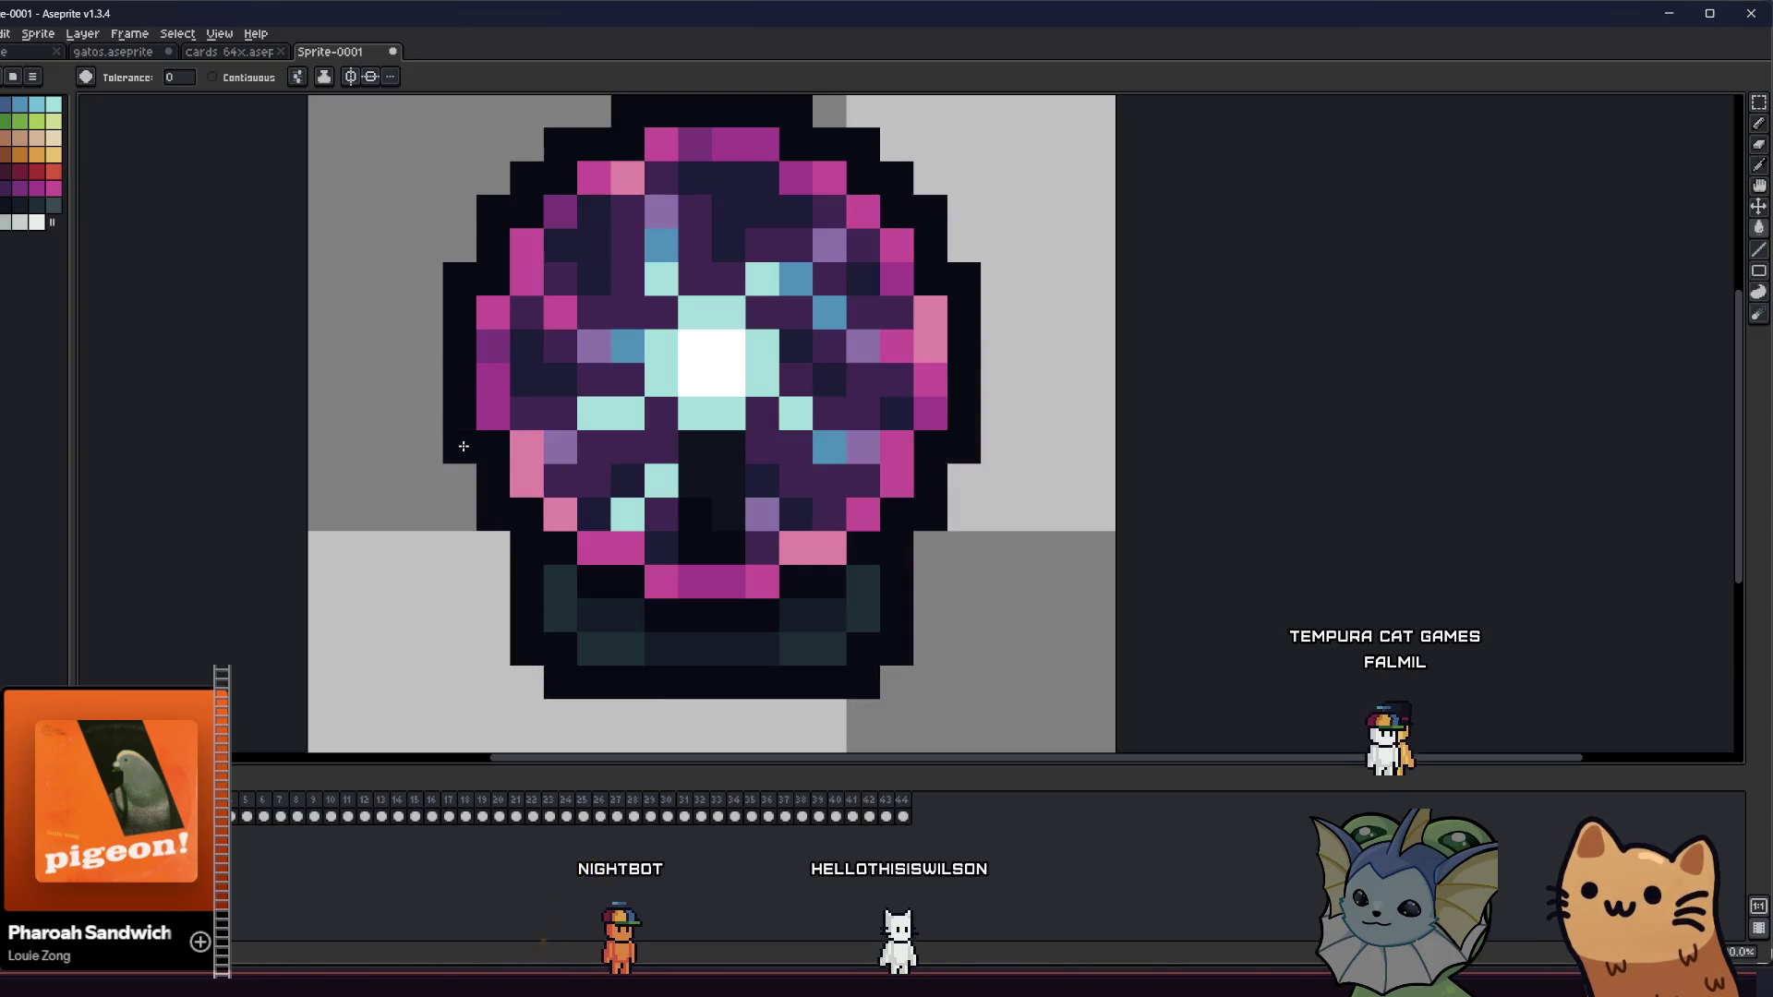
{"action": "key", "text": "Right"}
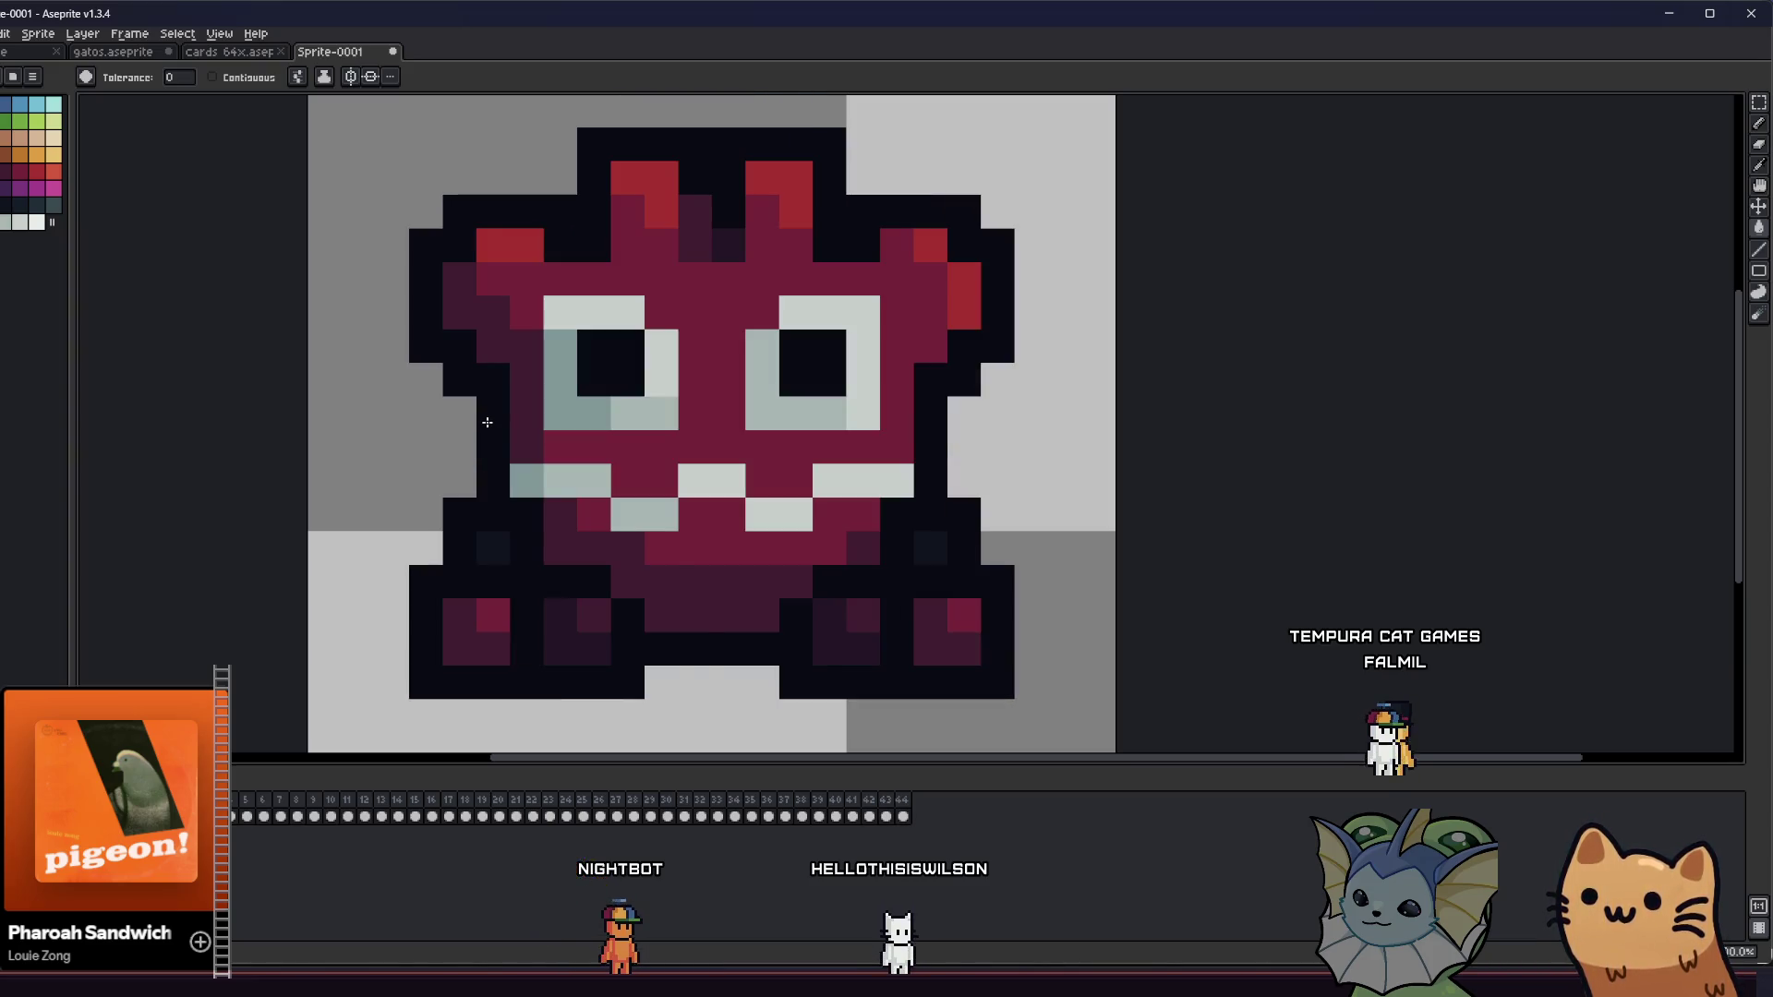
{"action": "key", "text": "Right"}
{"action": "key", "text": "Right"}
{"action": "key", "text": "Left"}
{"action": "key", "text": "Left"}
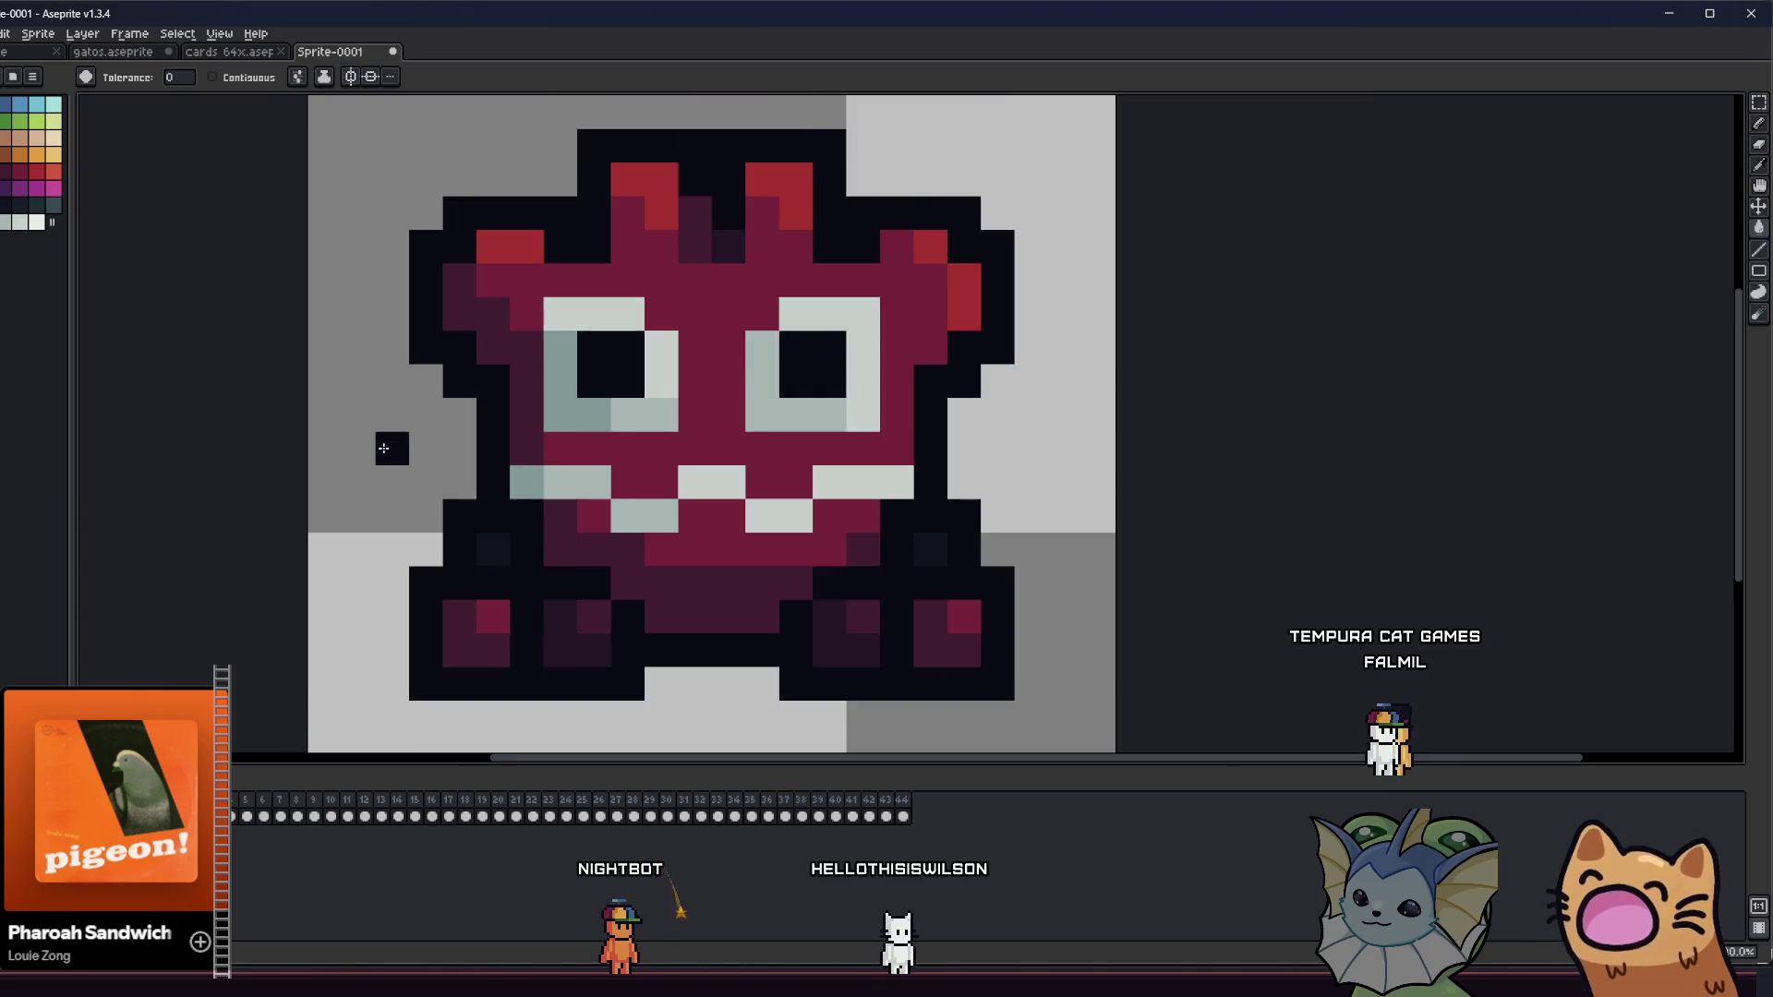
{"action": "key", "text": "Left"}
{"action": "key", "text": "Right"}
{"action": "key", "text": "Left"}
{"action": "scroll", "coordinate": [309, 467], "scroll_direction": "down", "scroll_amount": 2}
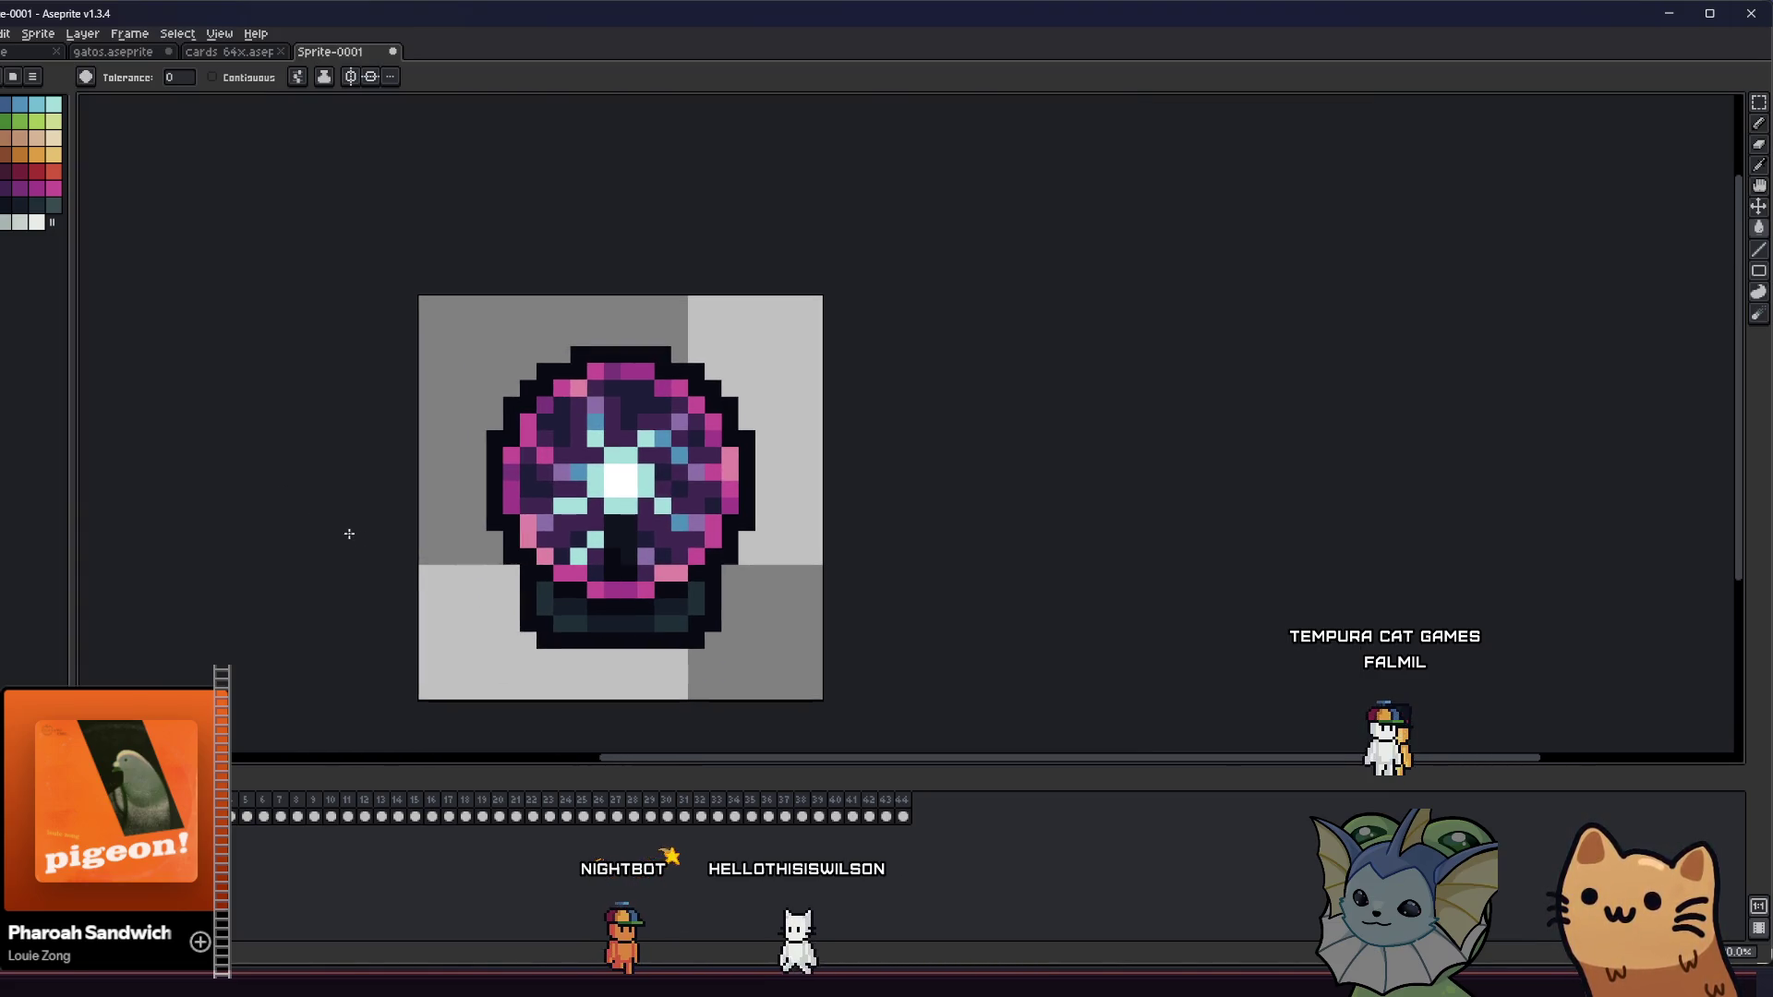
{"action": "left_click_drag", "start_coordinate": [358, 540], "coordinate": [400, 514]}
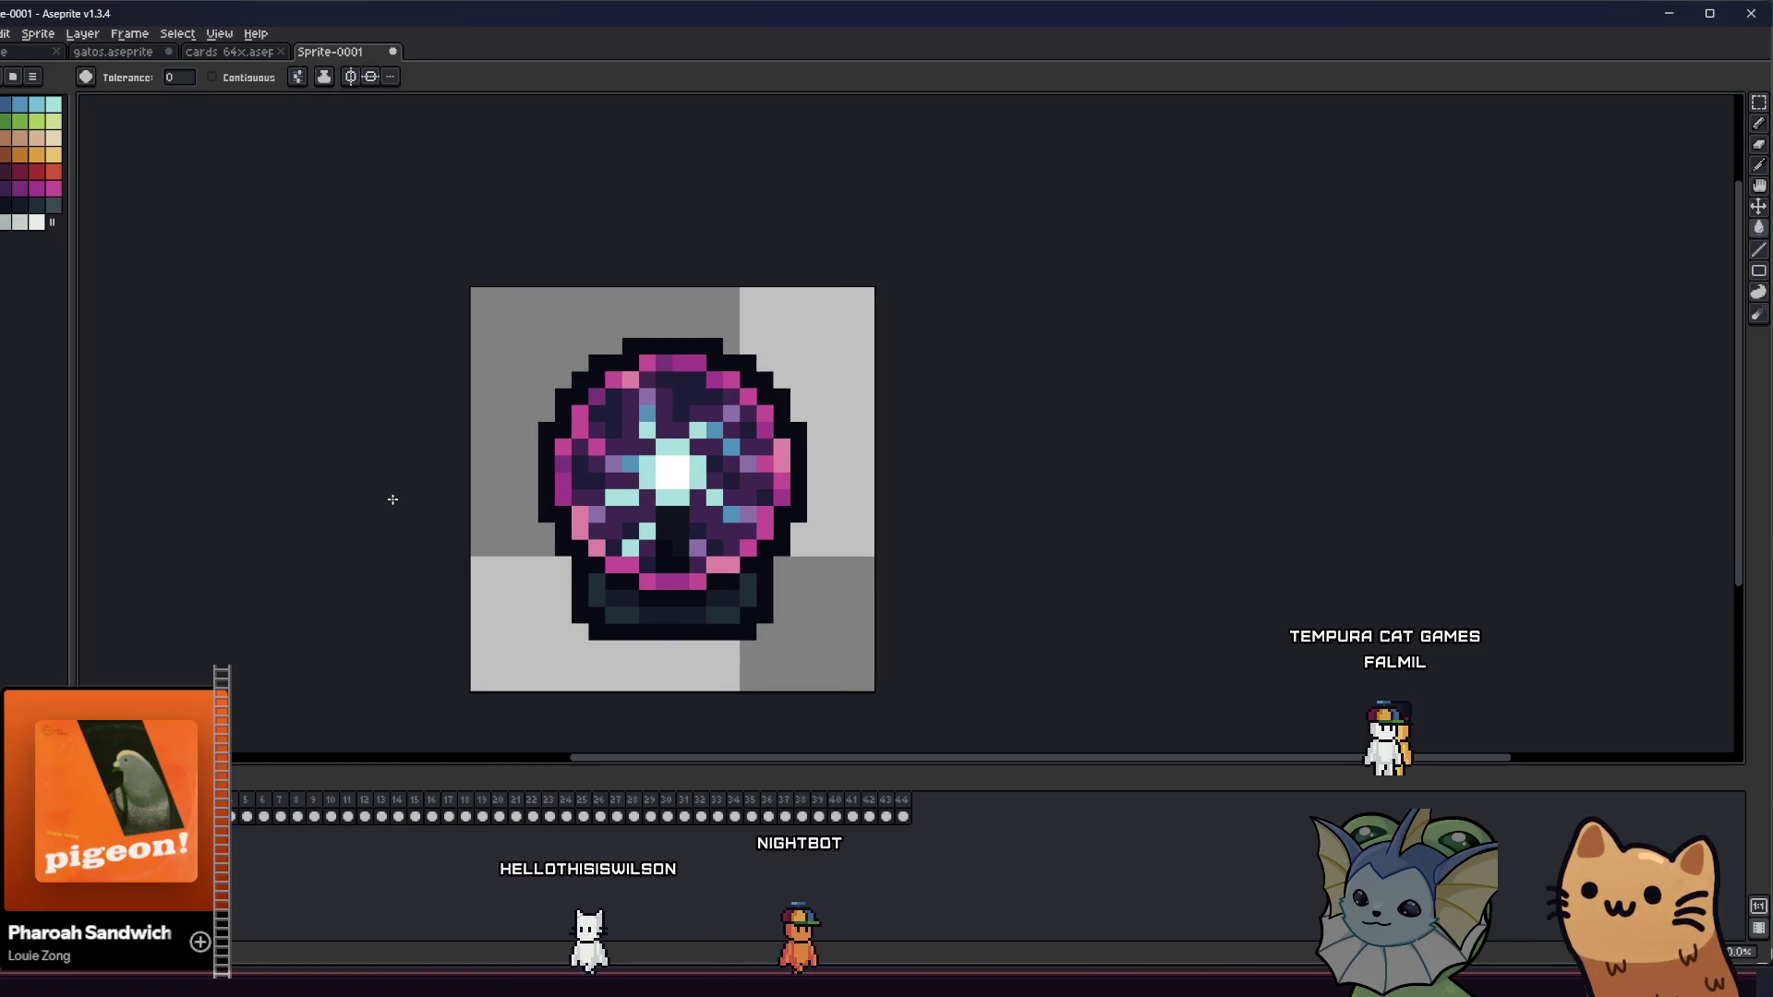
- Save the sprite in native Aseprite format as relic_frames.aseprite in the relics folder
{"action": "key", "text": "ctrl+shift+s"}
{"action": "type", "text": "items_"}
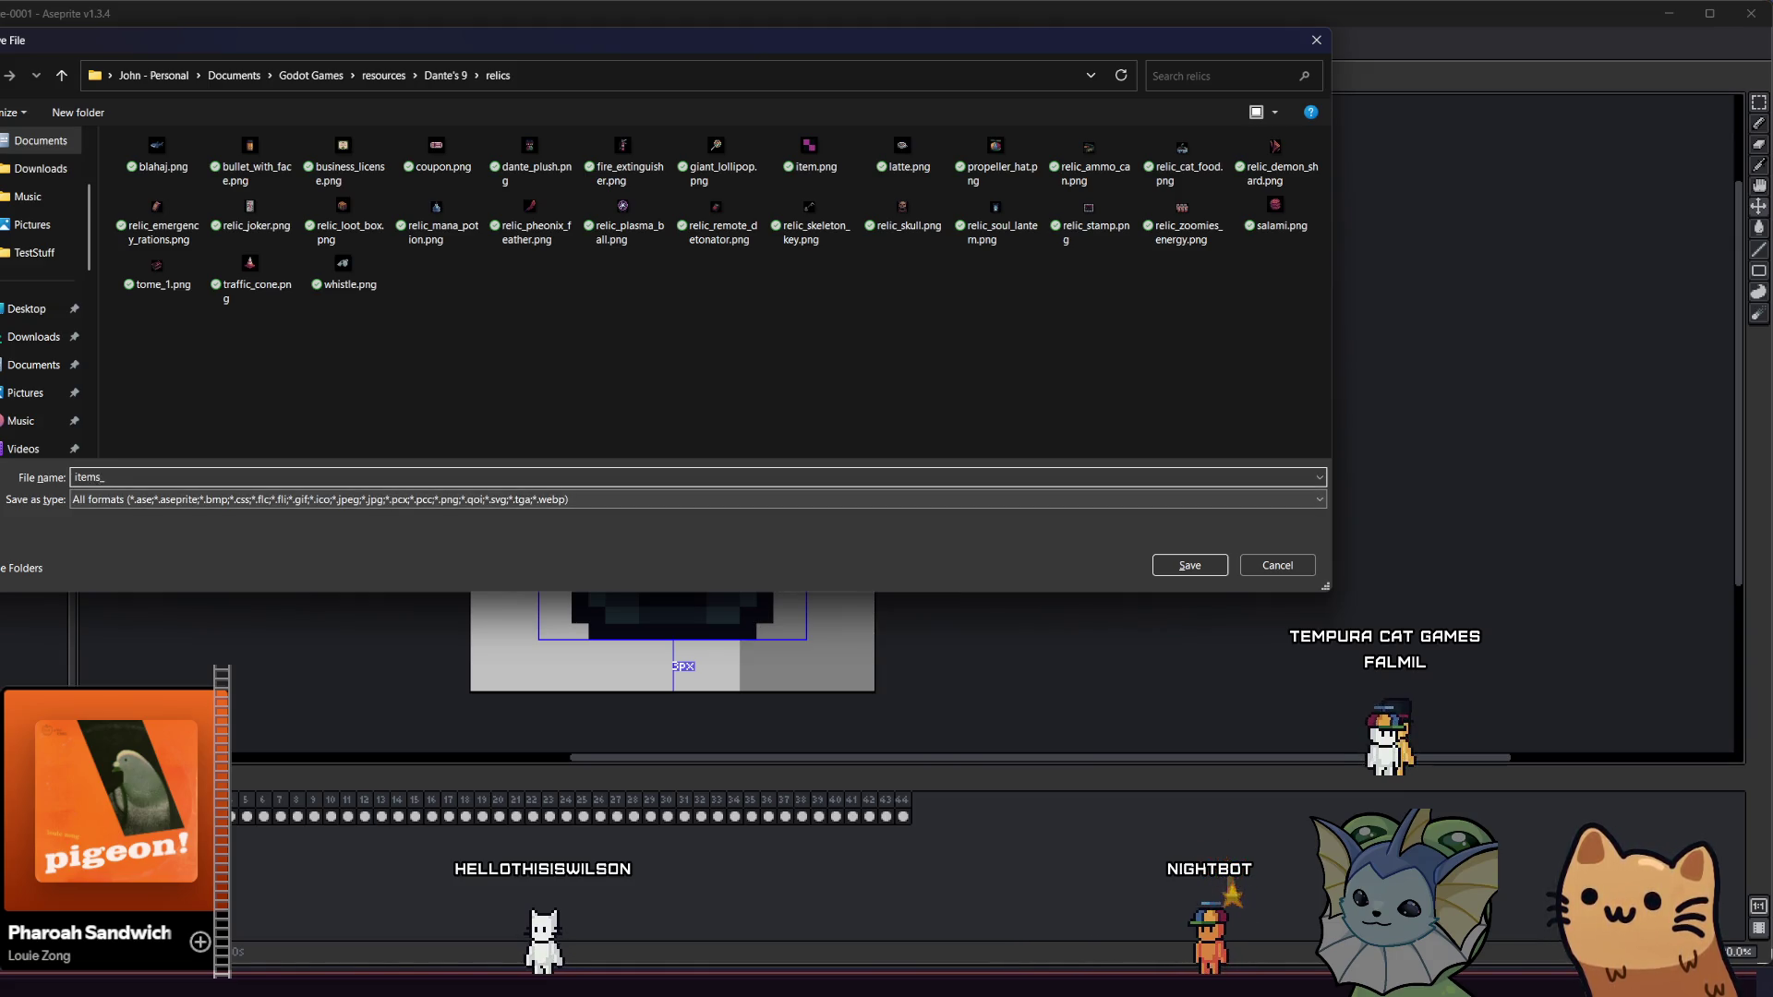
{"action": "key", "text": "BackSpace"}
{"action": "key", "text": "BackSpace"}
{"action": "type", "text": "_frame"}
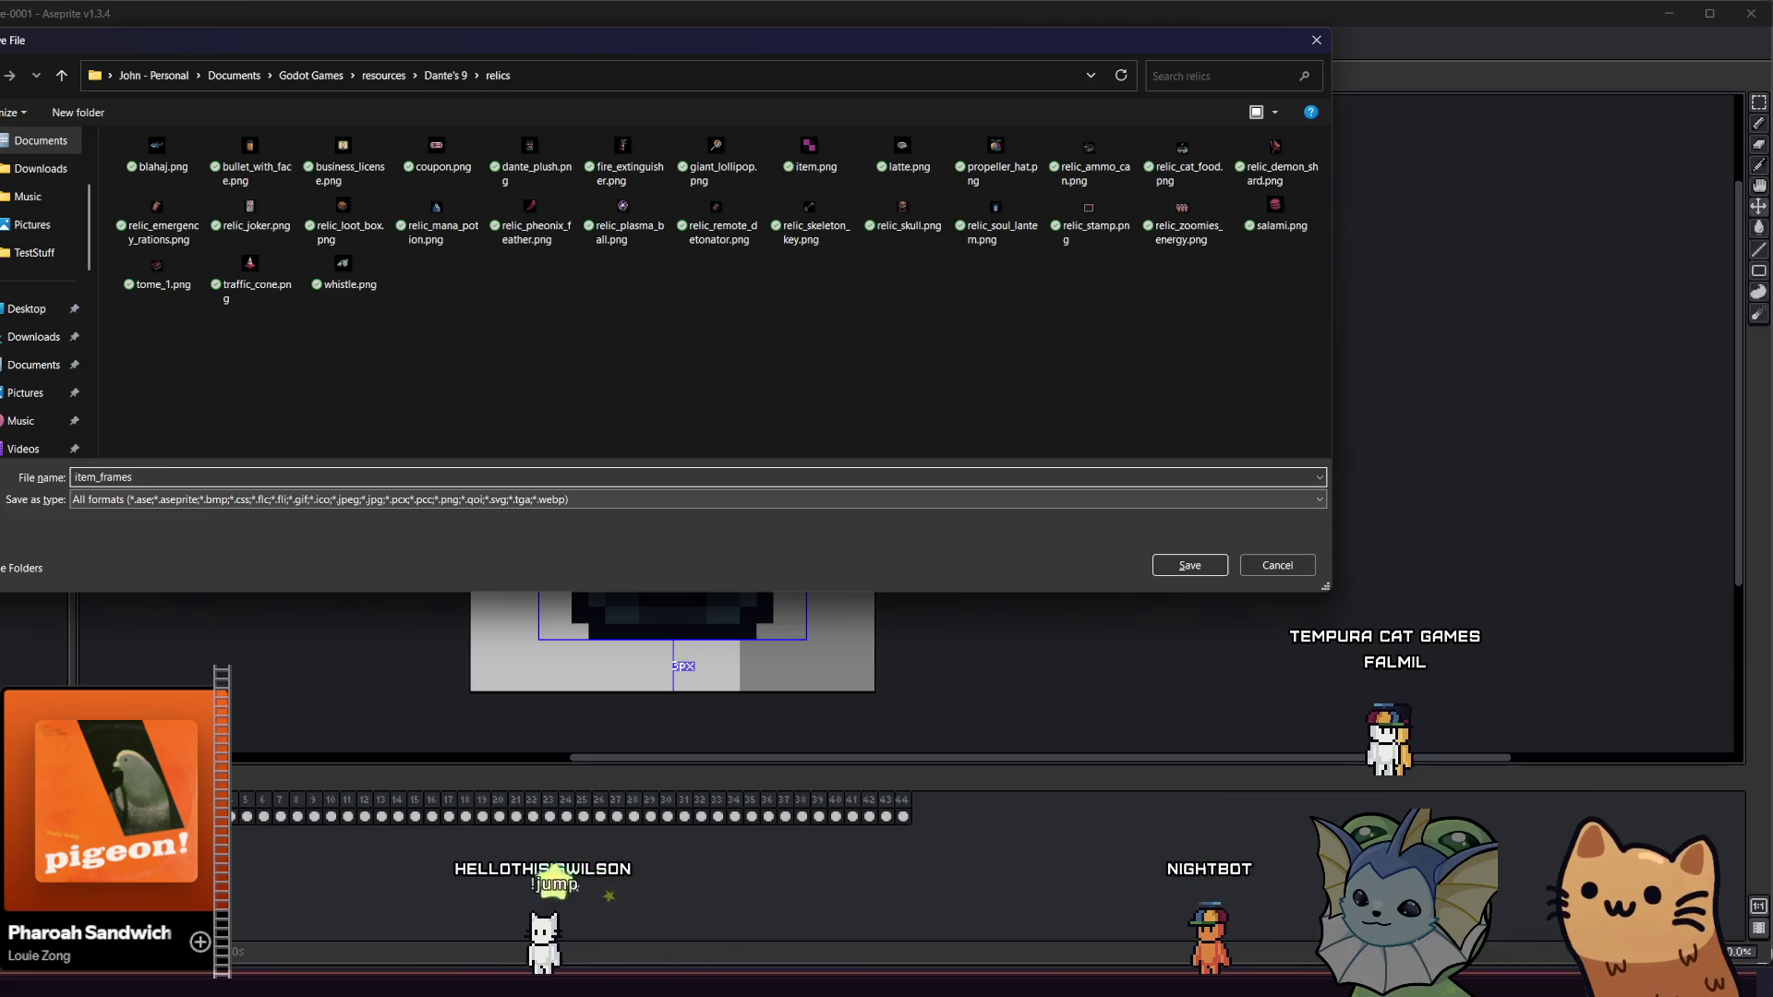
{"action": "left_click", "coordinate": [205, 498]}
{"action": "left_click", "coordinate": [194, 527]}
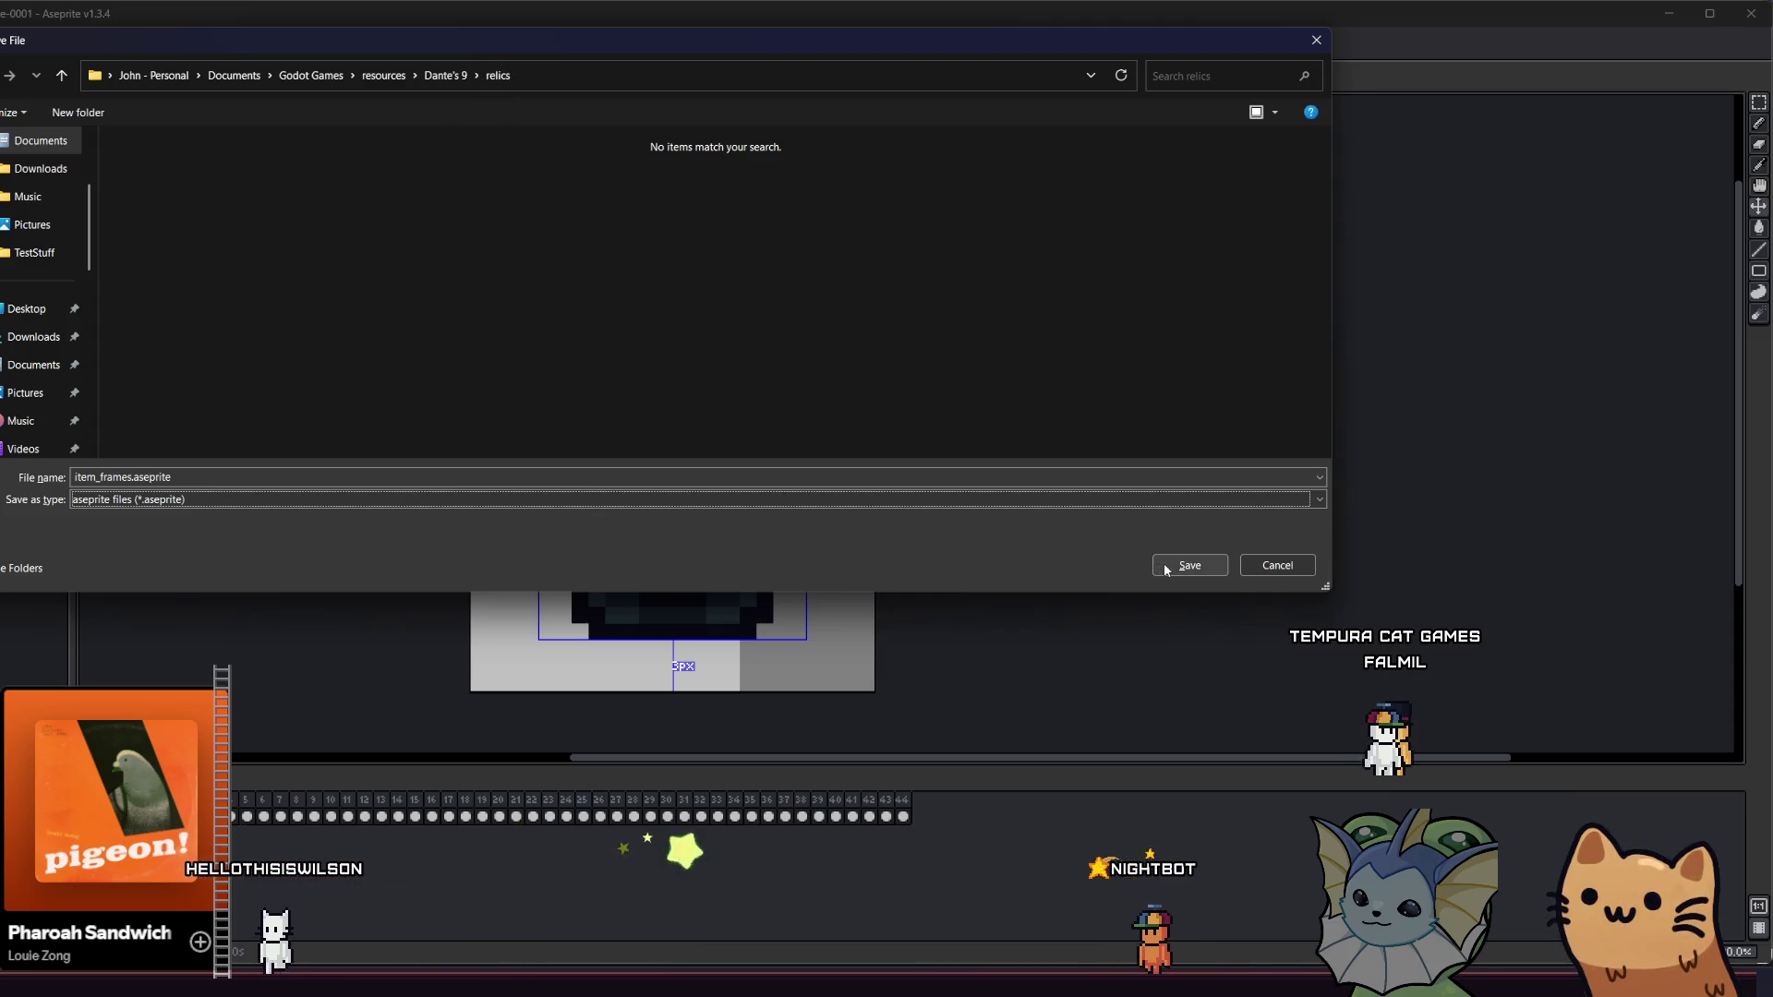
{"action": "double_click", "coordinate": [118, 478]}
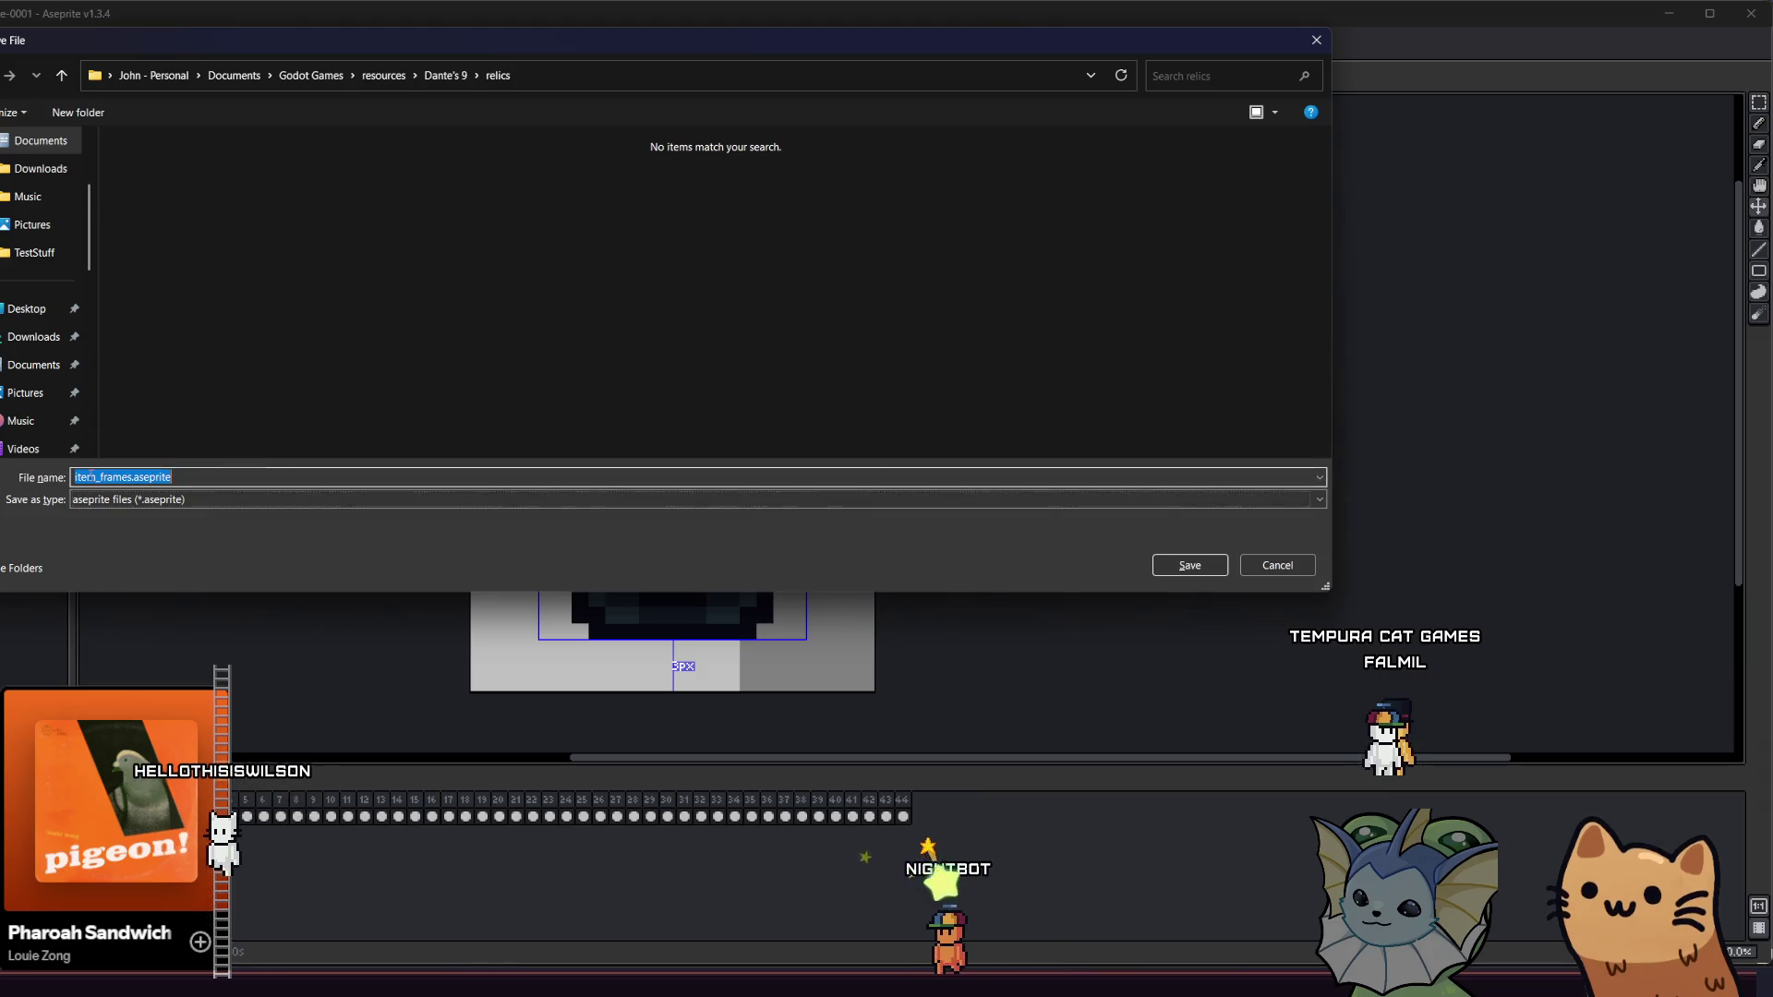
{"action": "left_click_drag", "start_coordinate": [96, 479], "coordinate": [16, 490]}
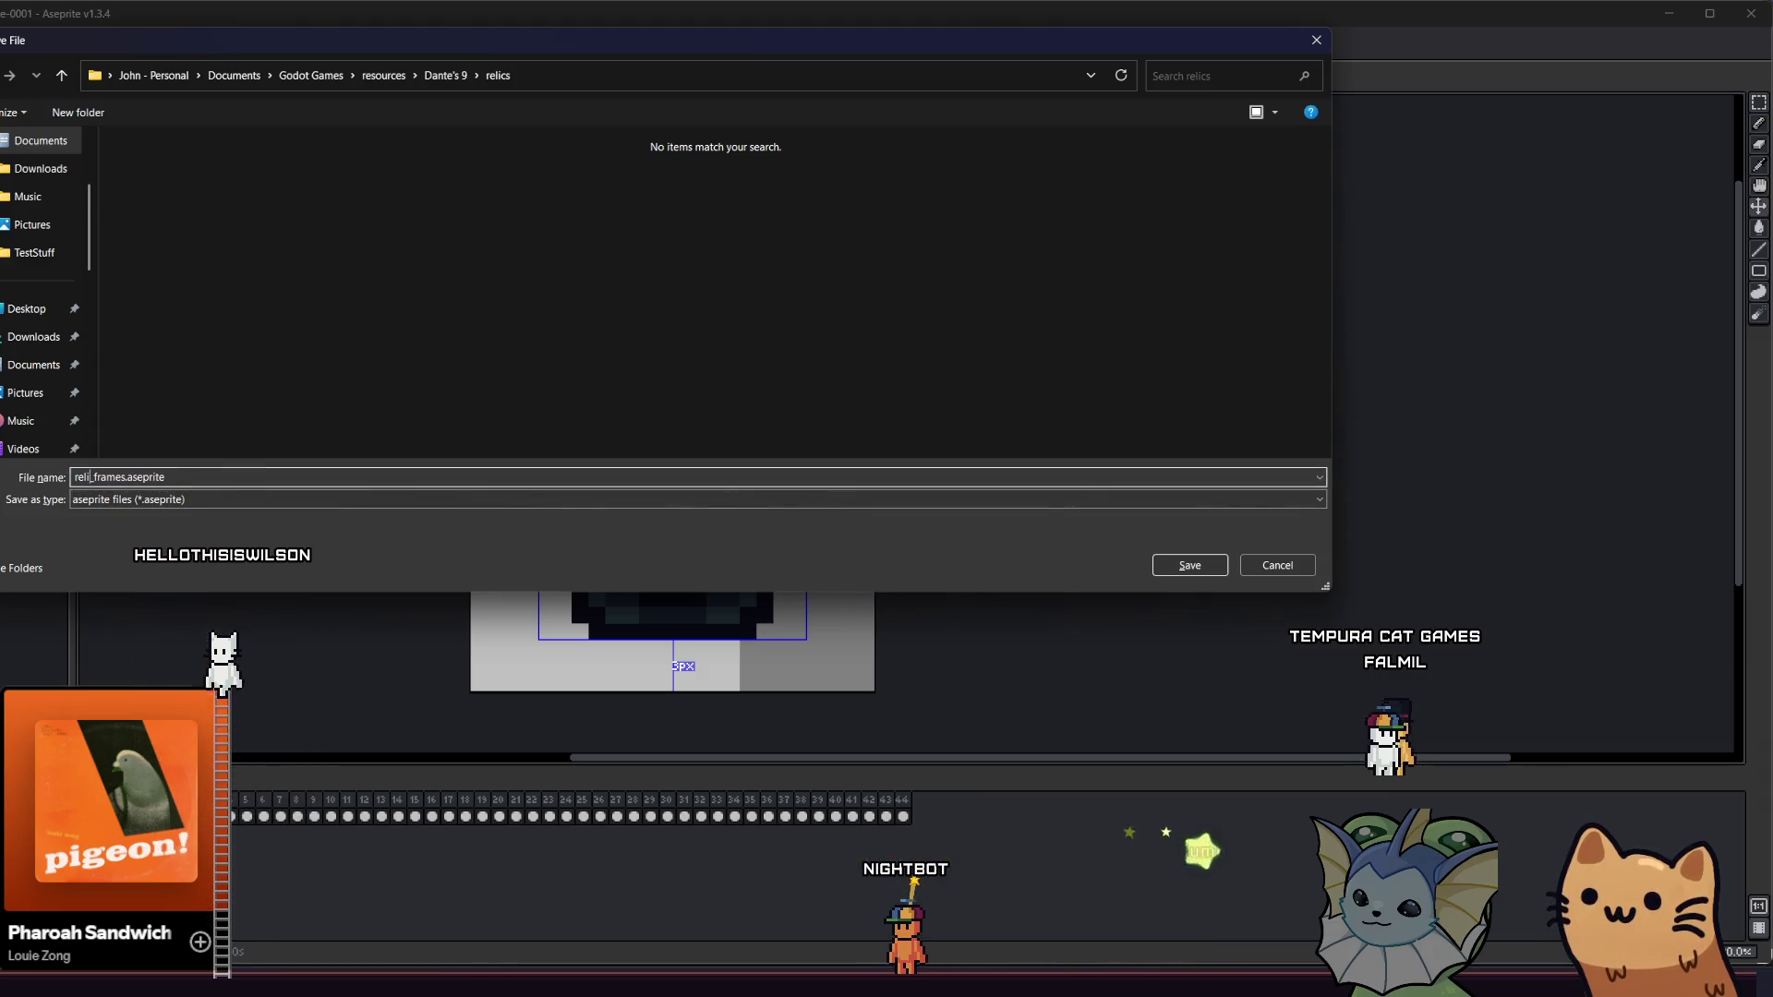
{"action": "left_click", "coordinate": [1168, 565]}
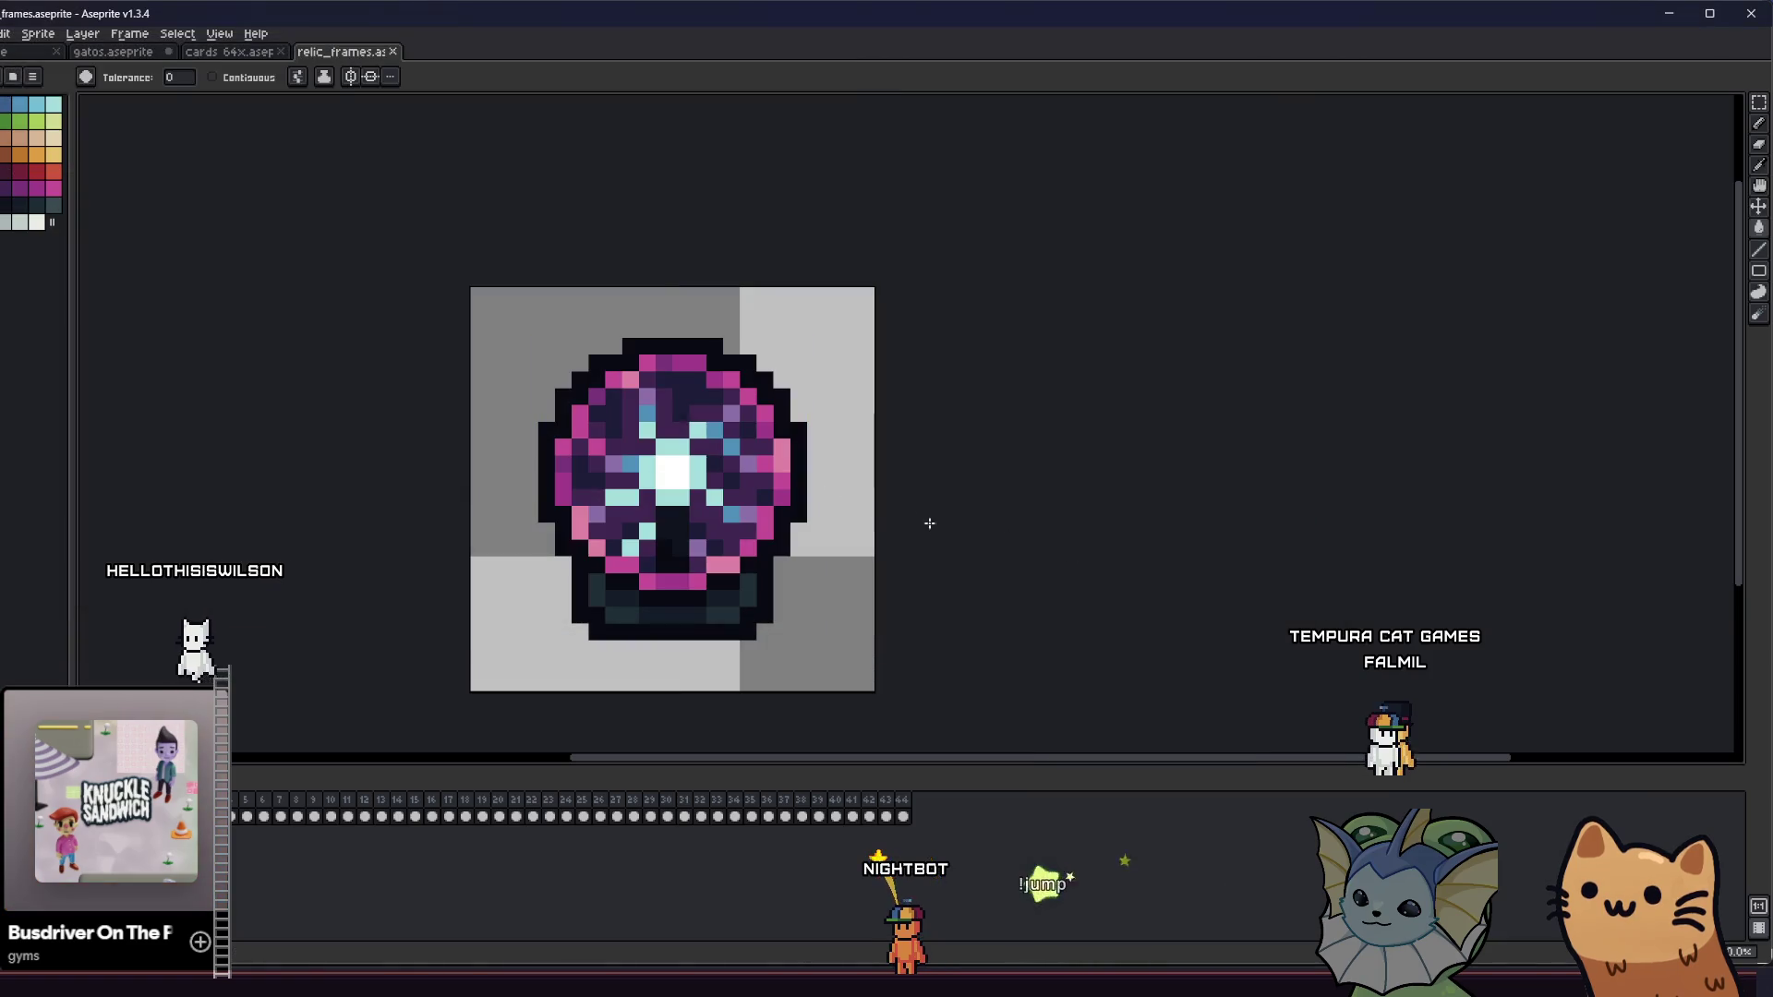
- Try exporting only the selected frame, declining to overwrite relic_plasma_ball.png and accepting the GIF settings
{"action": "key", "text": "g"}
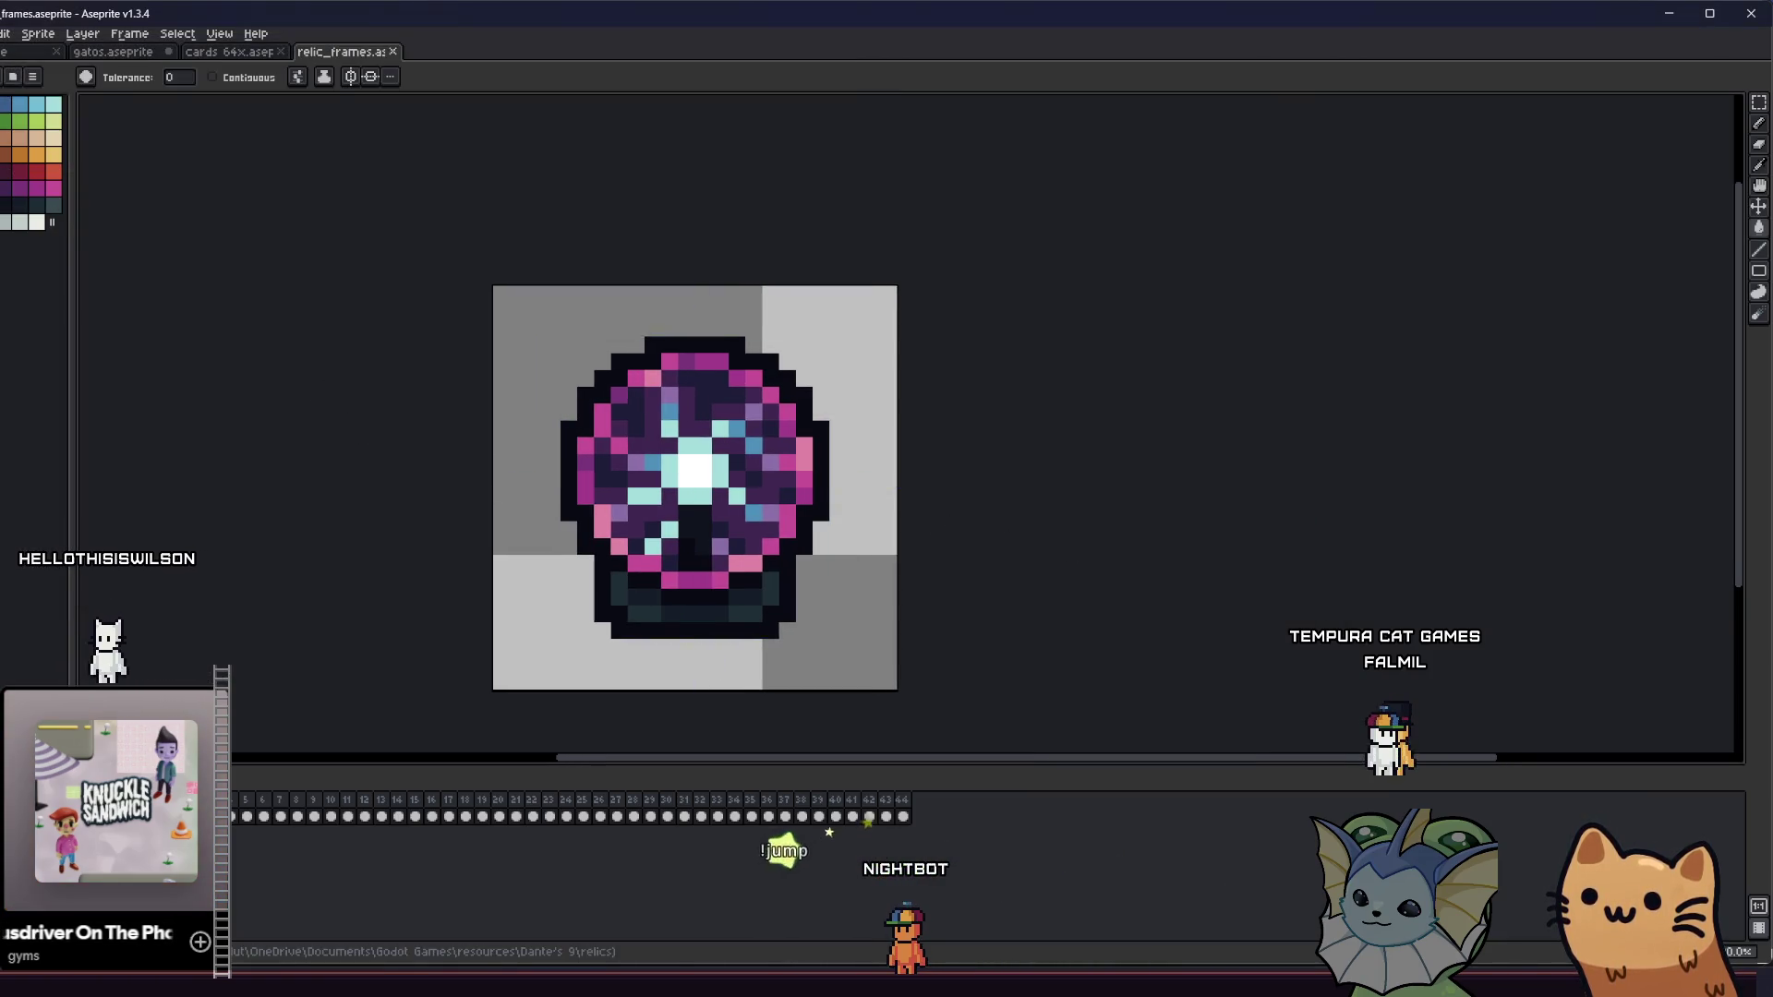
{"action": "key", "text": "alt+f"}
{"action": "mouse_move", "coordinate": [55, 166]}
{"action": "left_click", "coordinate": [294, 236]}
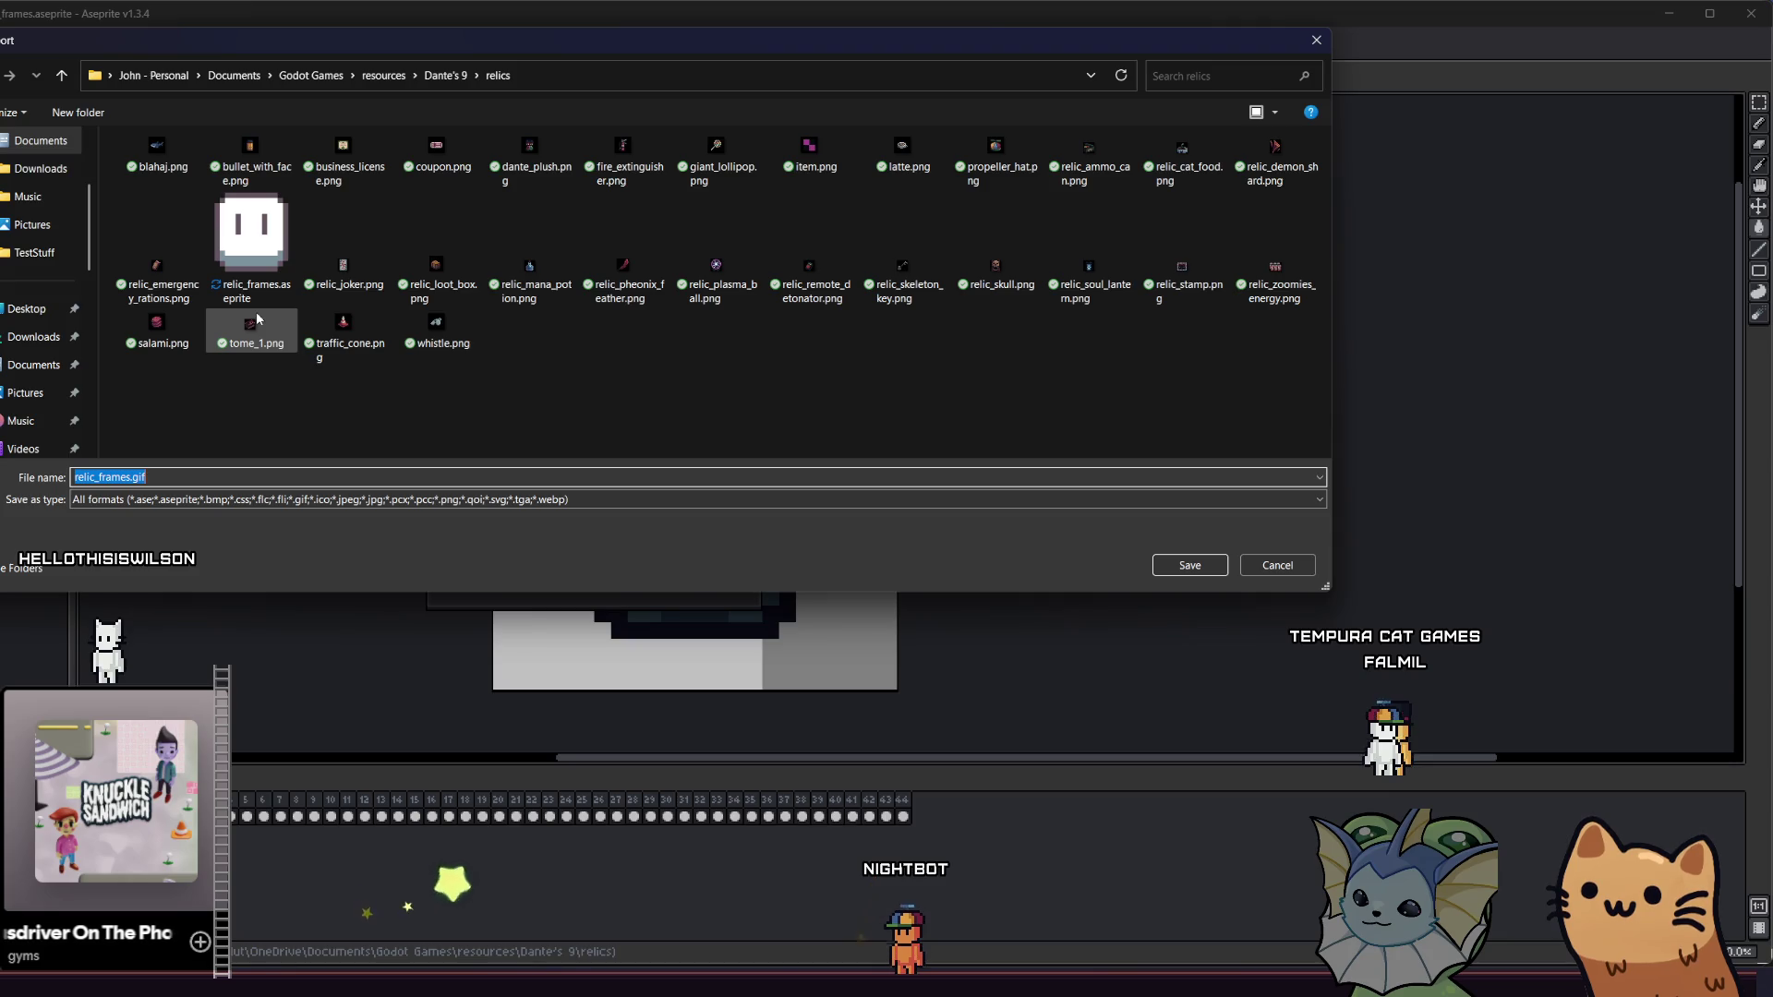
{"action": "left_click", "coordinate": [740, 297]}
{"action": "left_click", "coordinate": [1202, 565]}
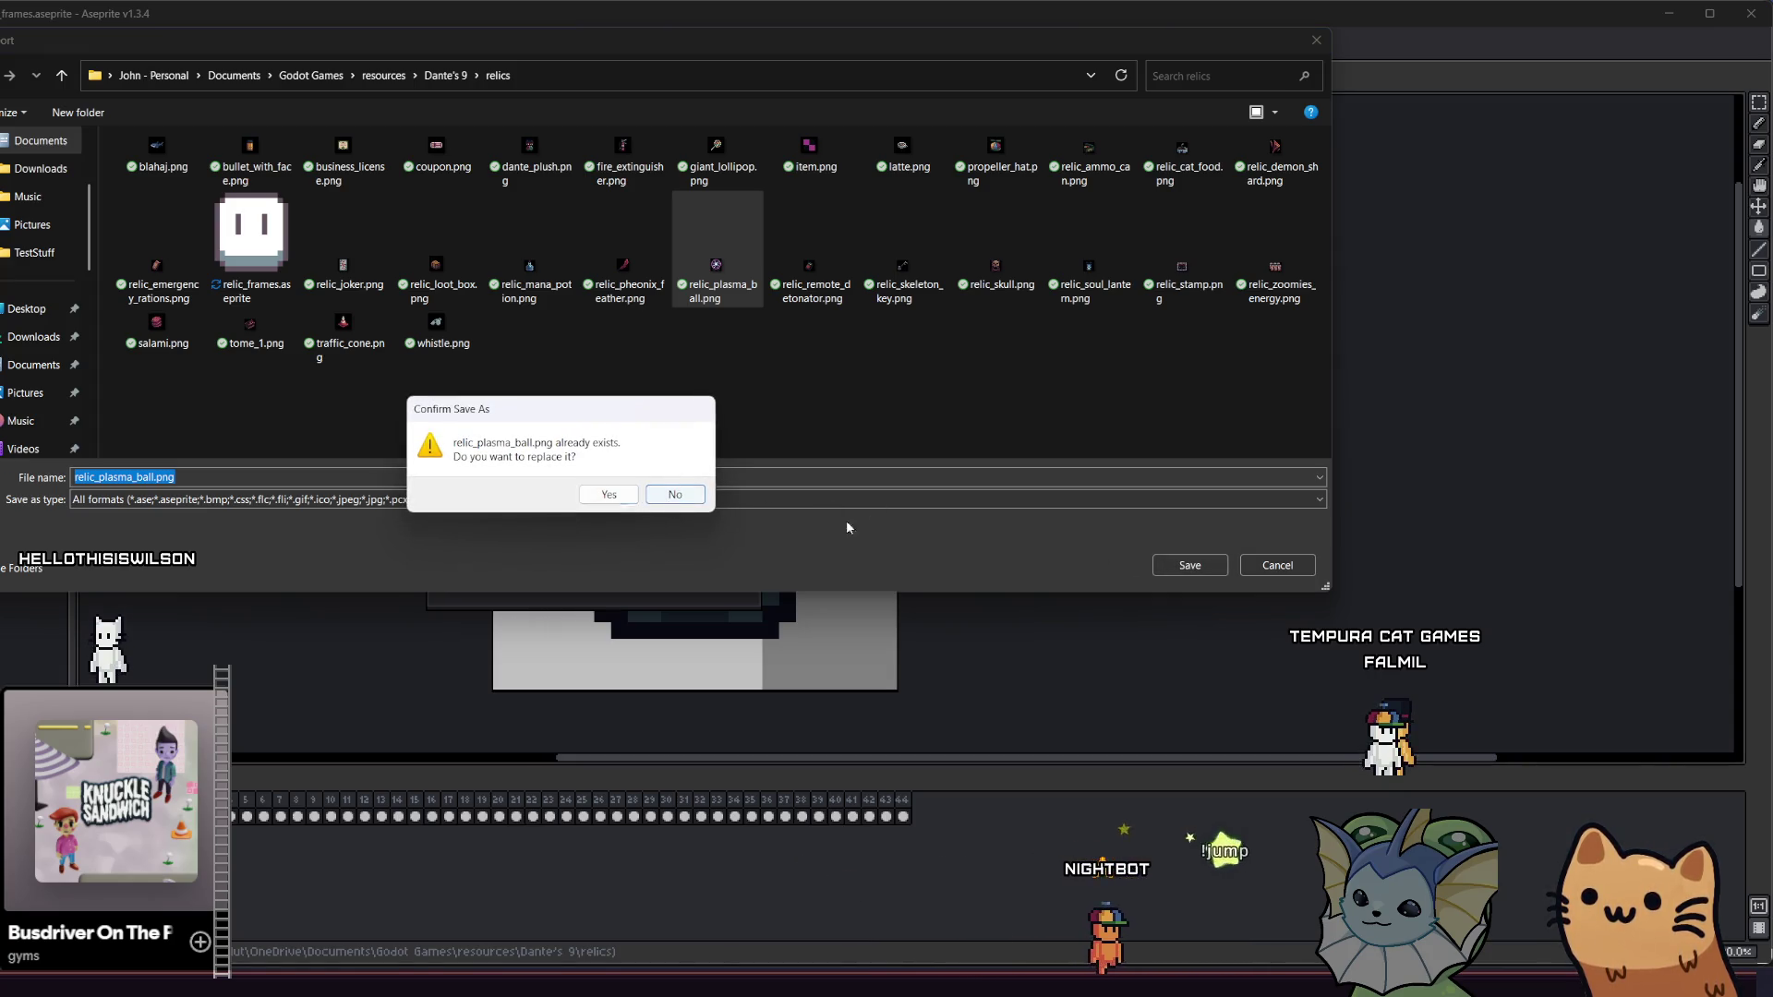
{"action": "left_click", "coordinate": [675, 494]}
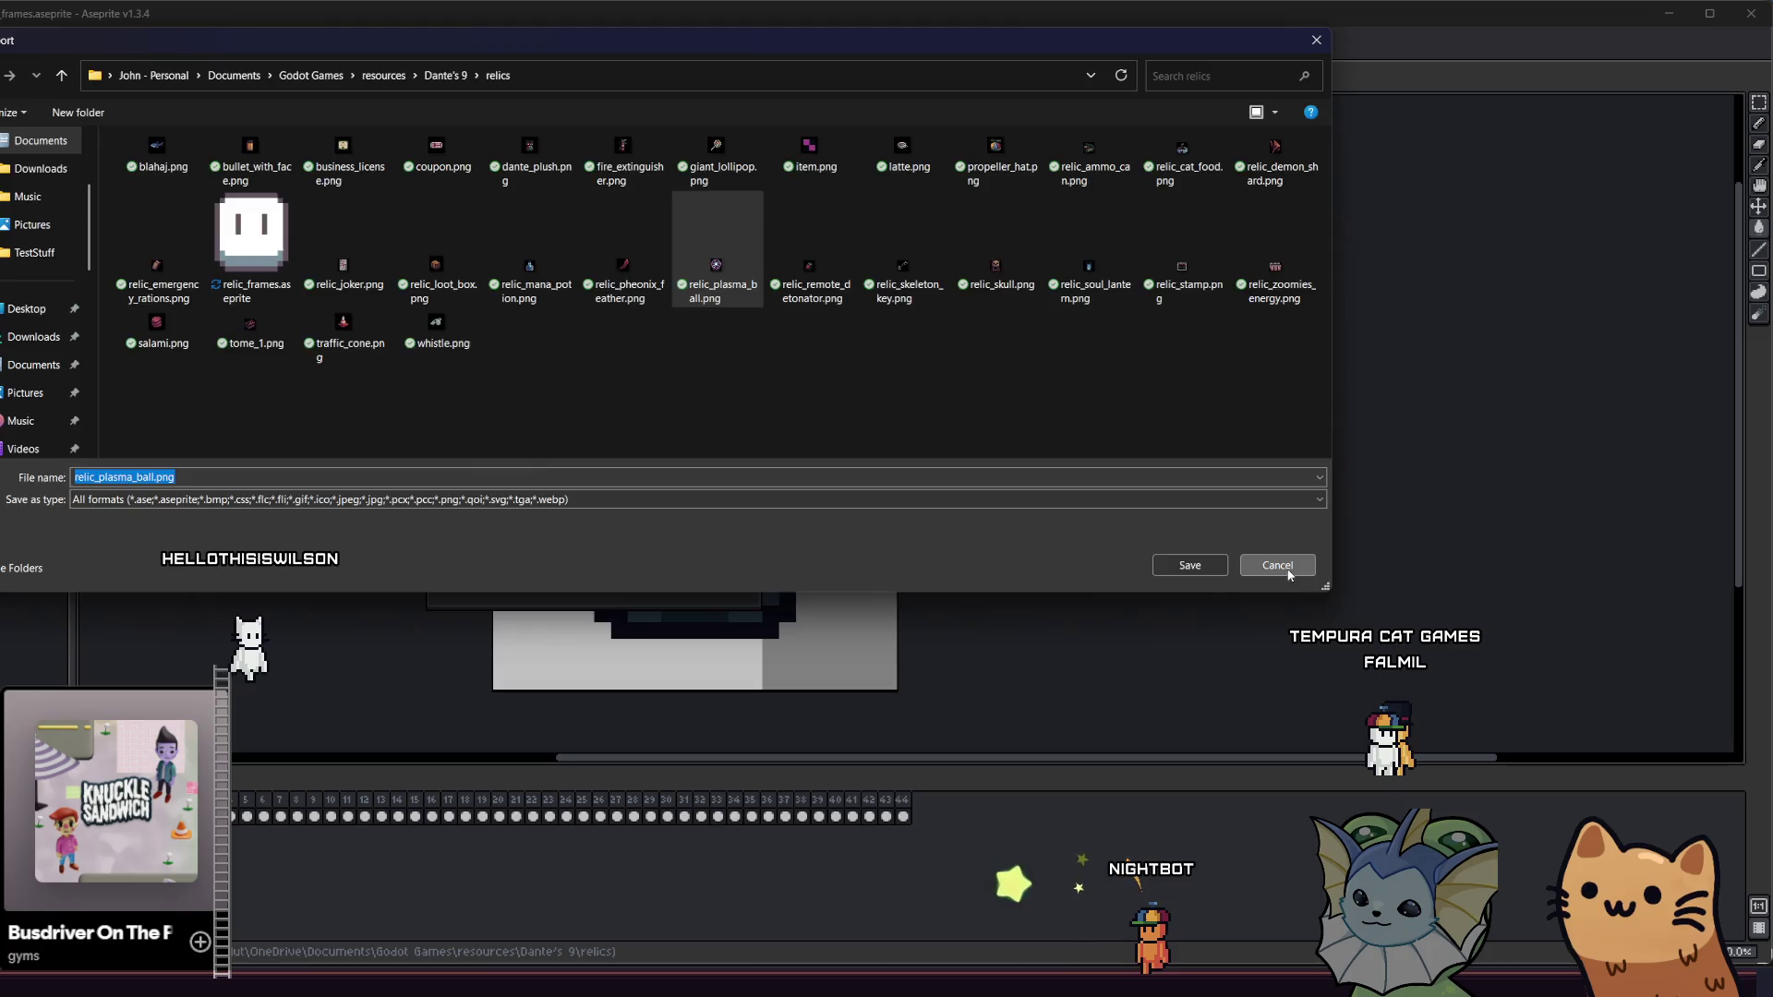
{"action": "left_click", "coordinate": [1277, 565]}
{"action": "left_click", "coordinate": [729, 443]}
{"action": "left_click", "coordinate": [646, 479]}
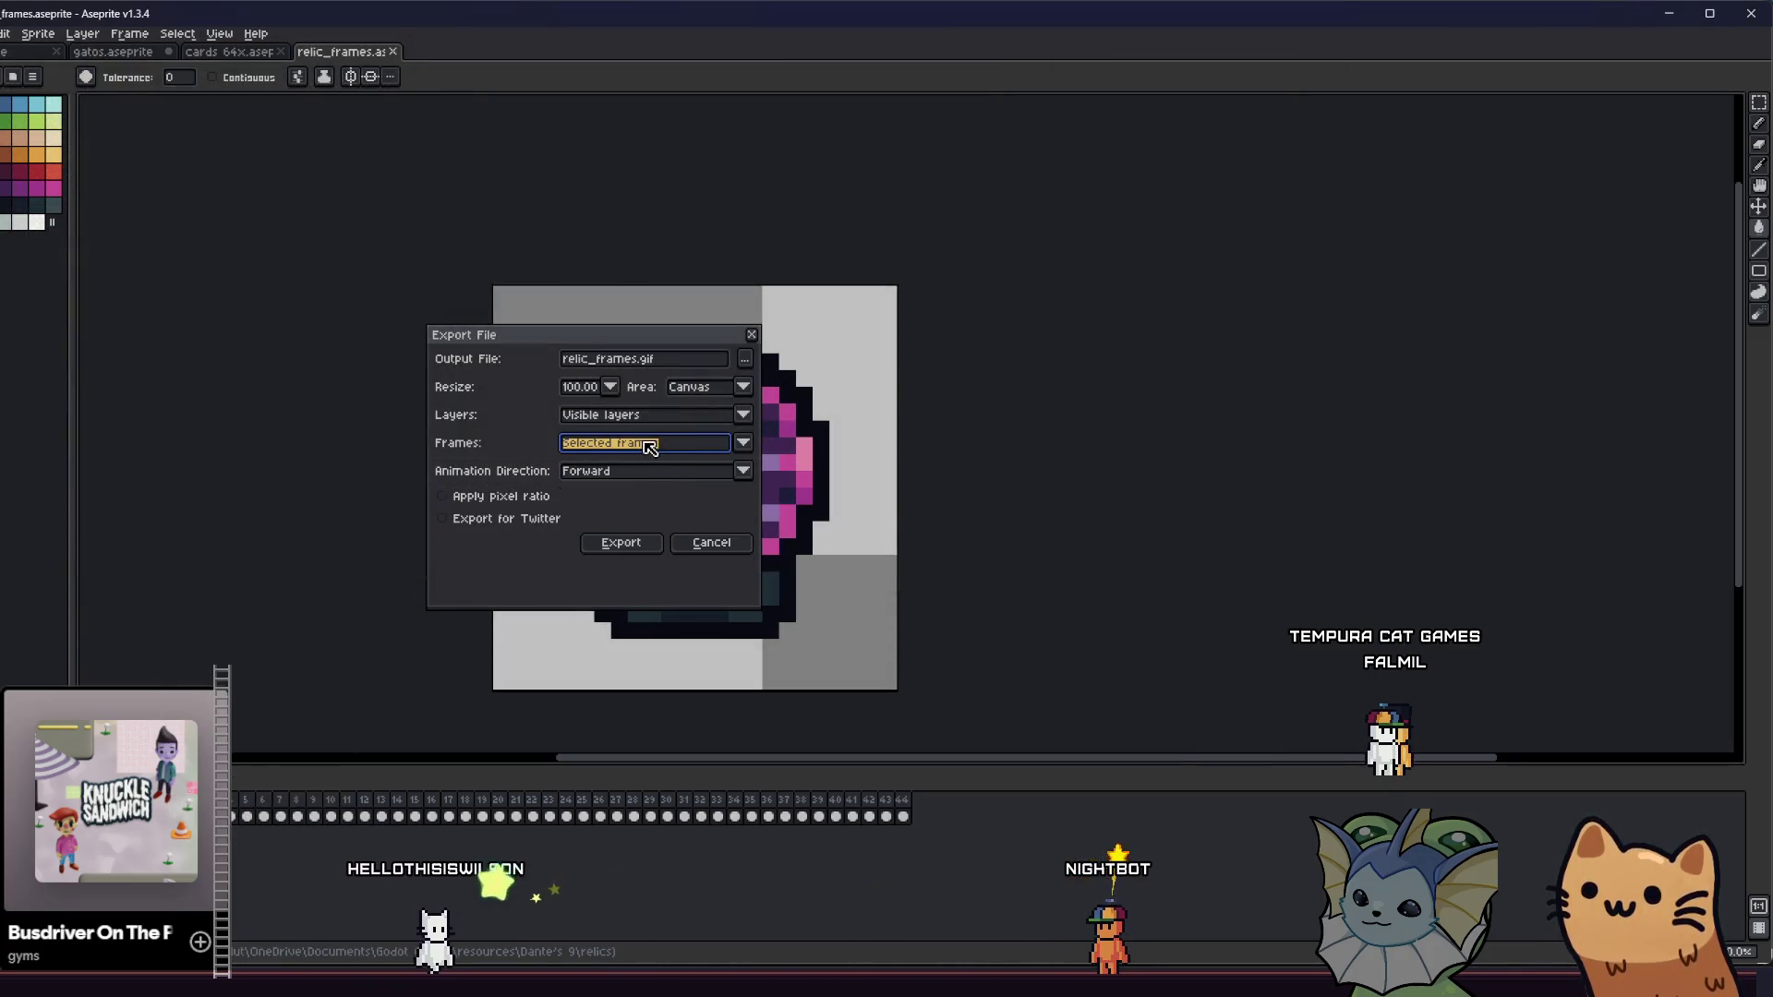
{"action": "left_click", "coordinate": [639, 545]}
{"action": "left_click", "coordinate": [932, 549]}
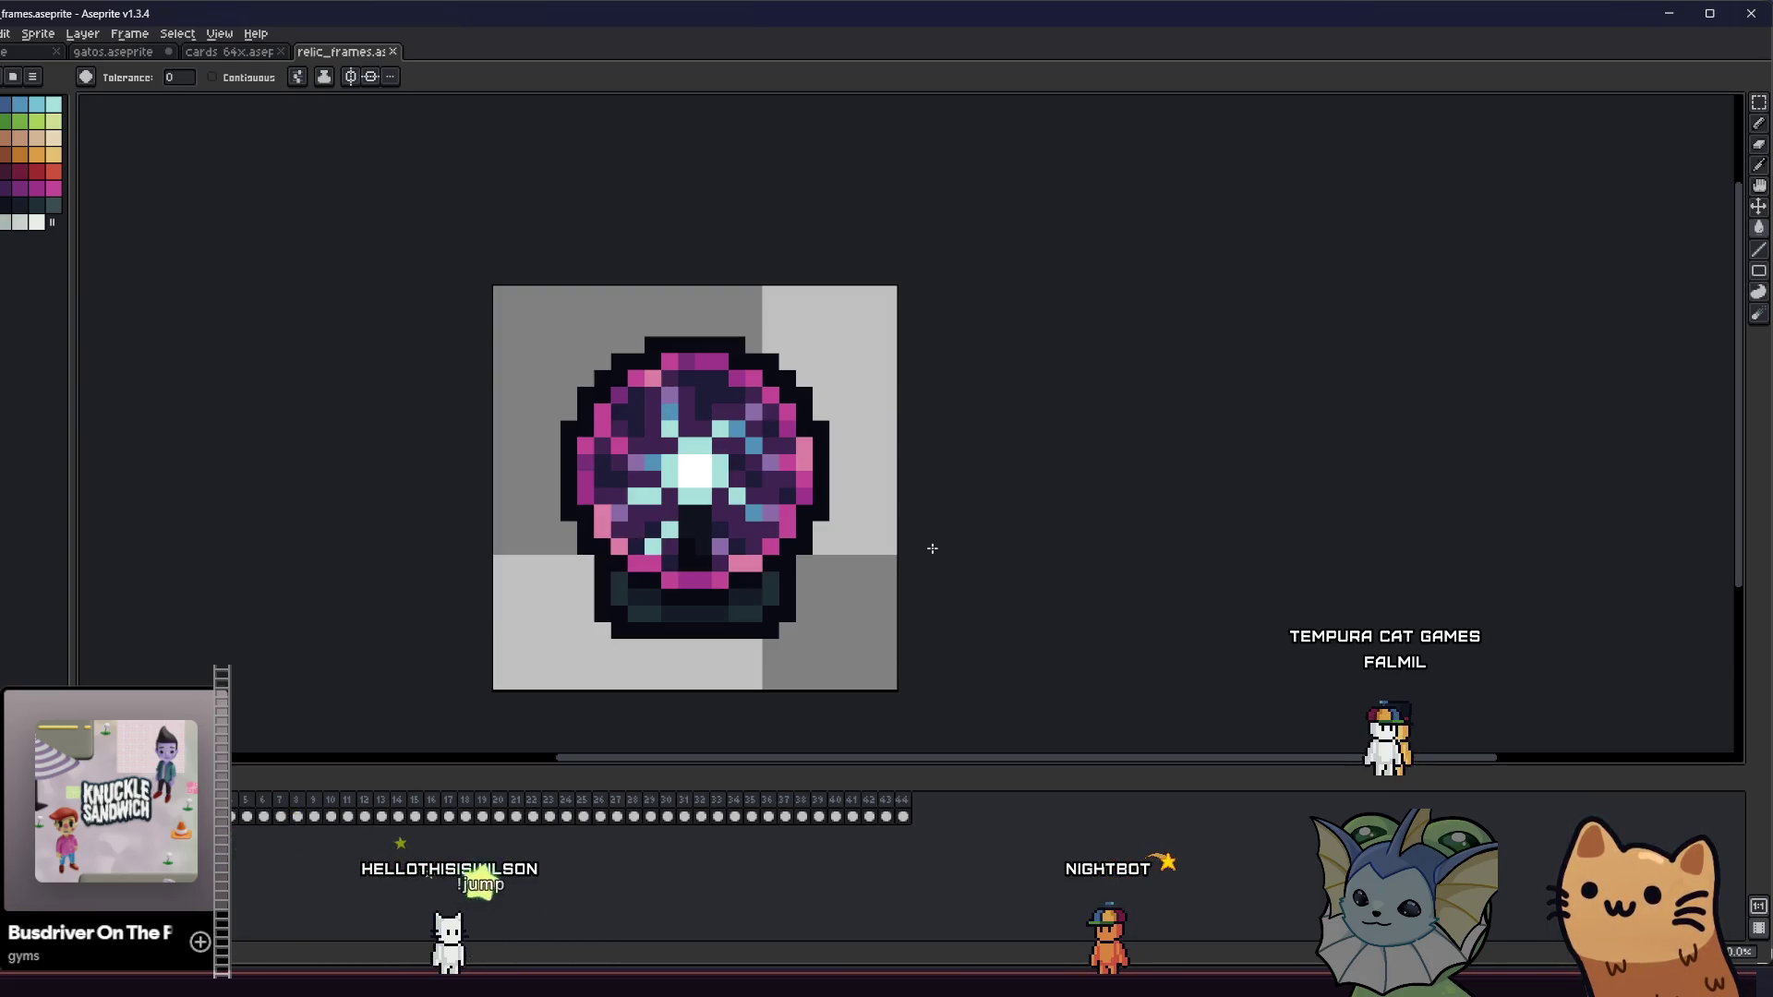
- Export the plasma ball frame over relic_plasma_ball.png, then advance to the next frame
{"action": "key", "text": "alt+f"}
{"action": "mouse_move", "coordinate": [84, 166]}
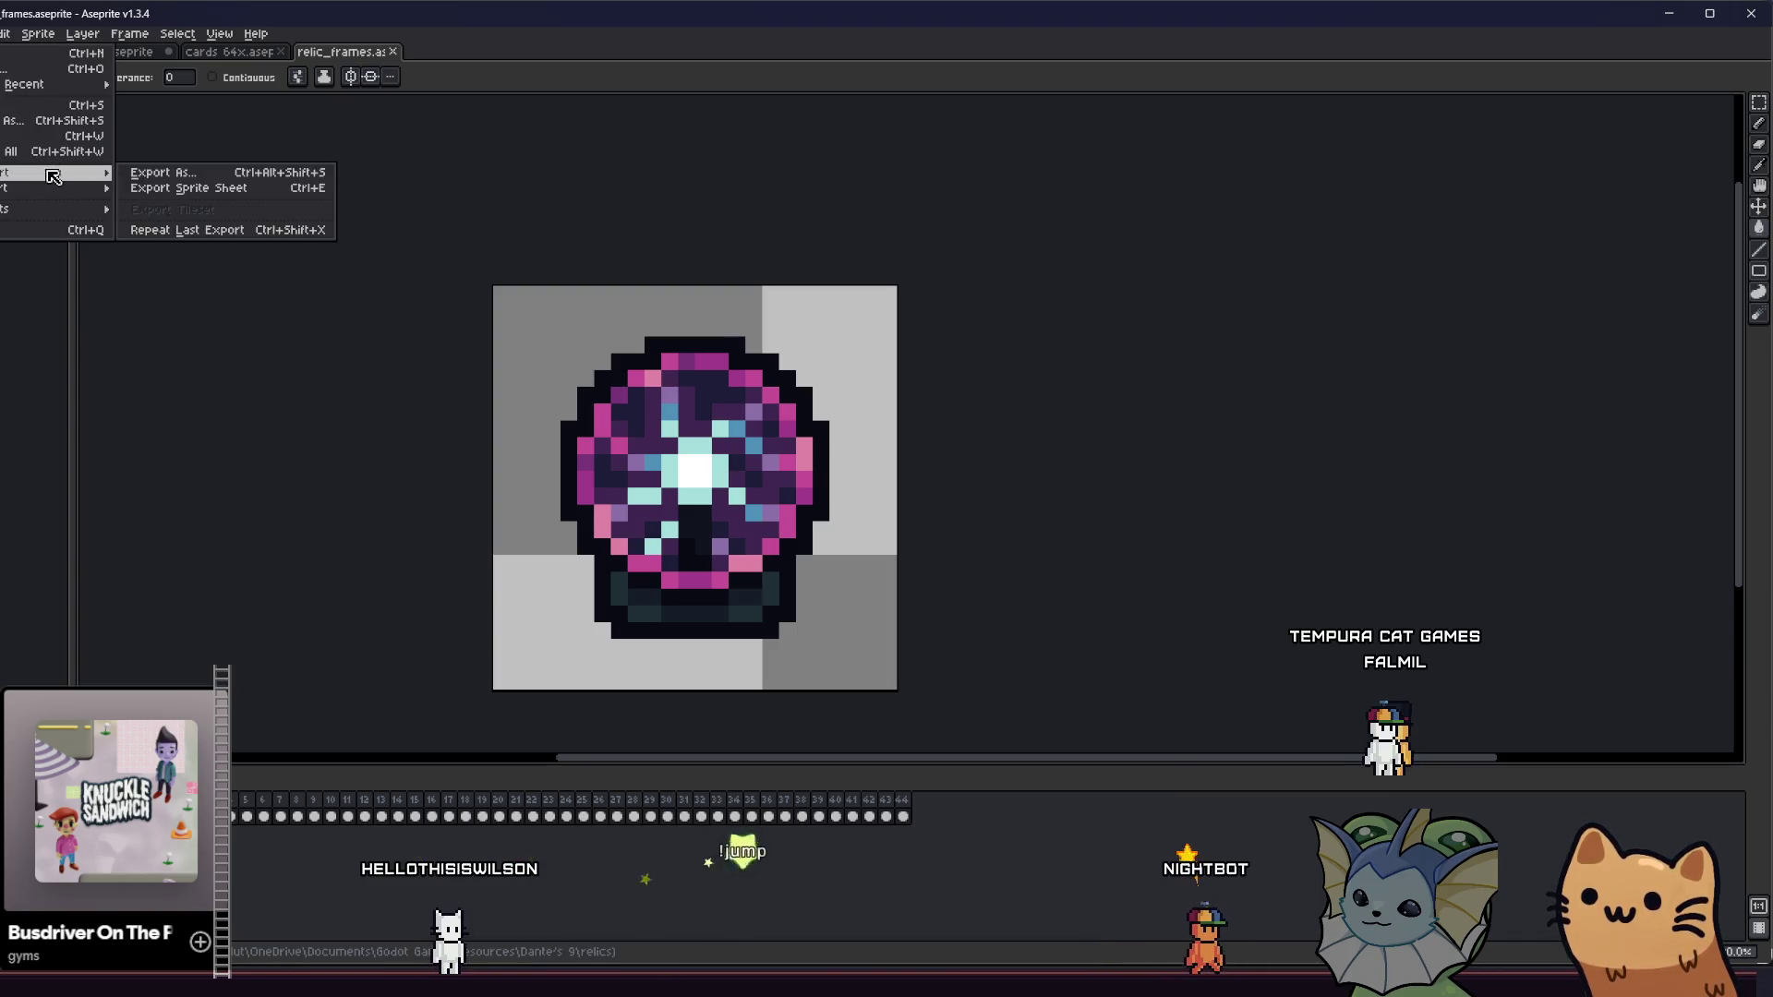
{"action": "left_click", "coordinate": [175, 169]}
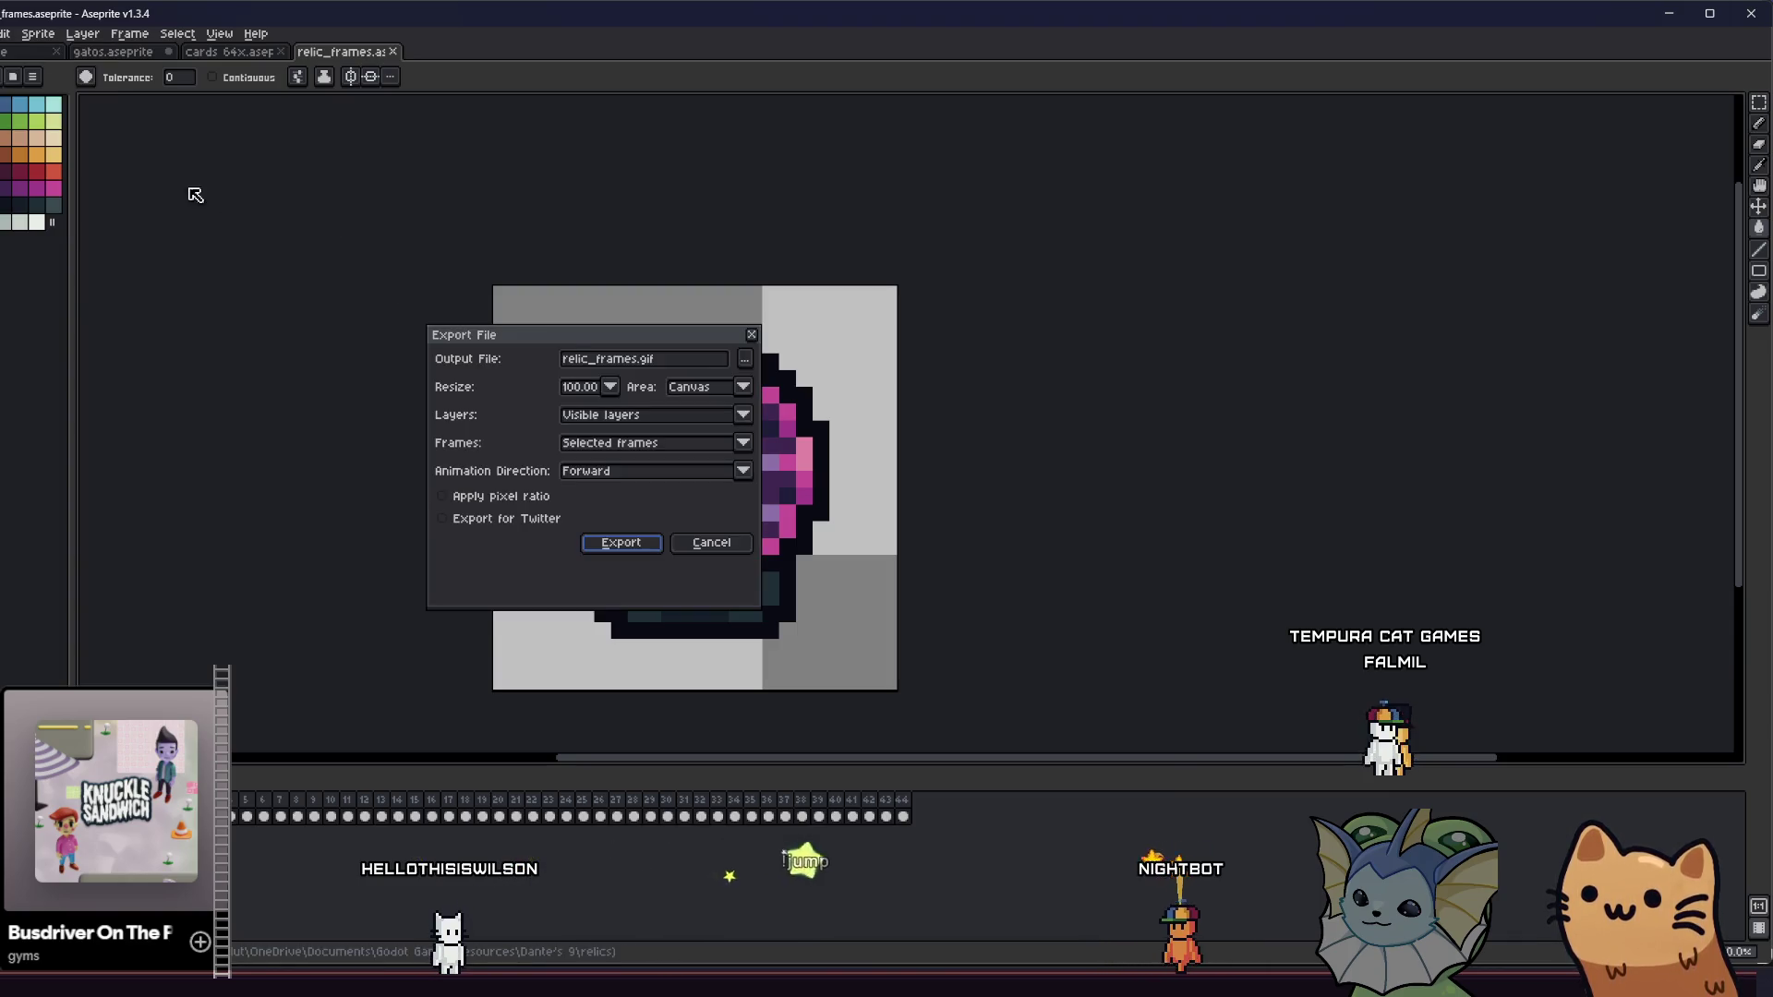
{"action": "left_click", "coordinate": [746, 360]}
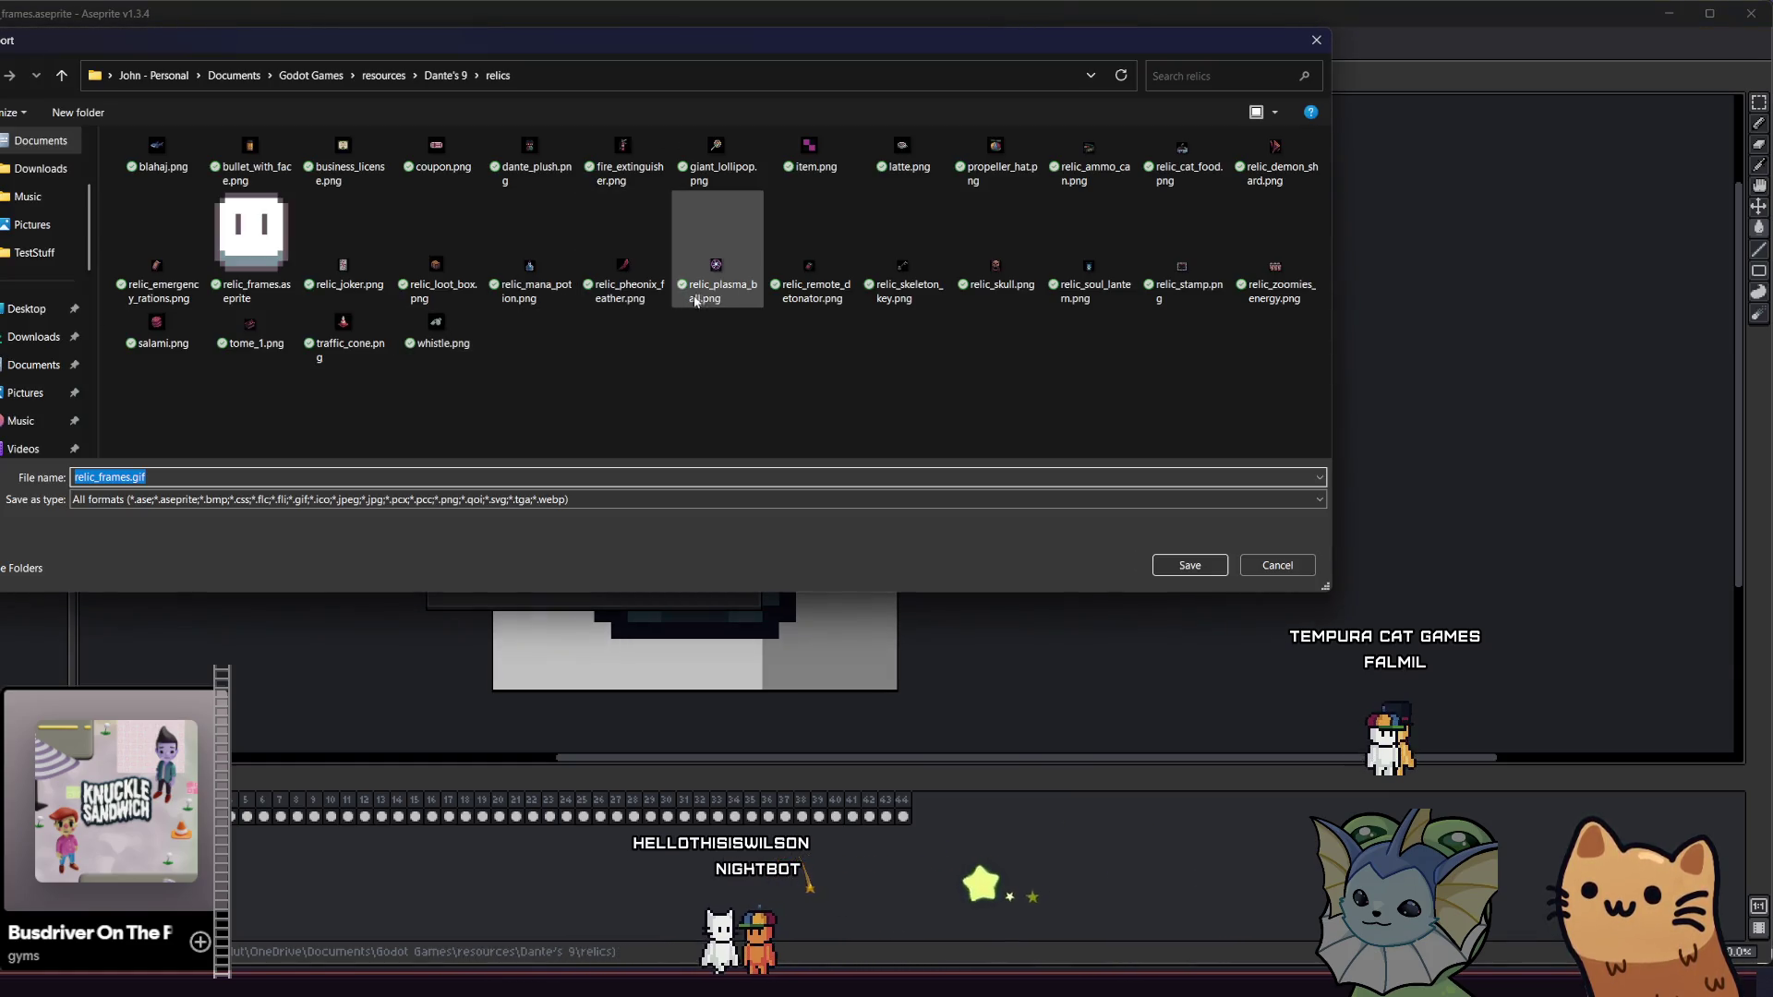
{"action": "left_click", "coordinate": [717, 259]}
{"action": "left_click", "coordinate": [1189, 565]}
{"action": "left_click", "coordinate": [610, 495]}
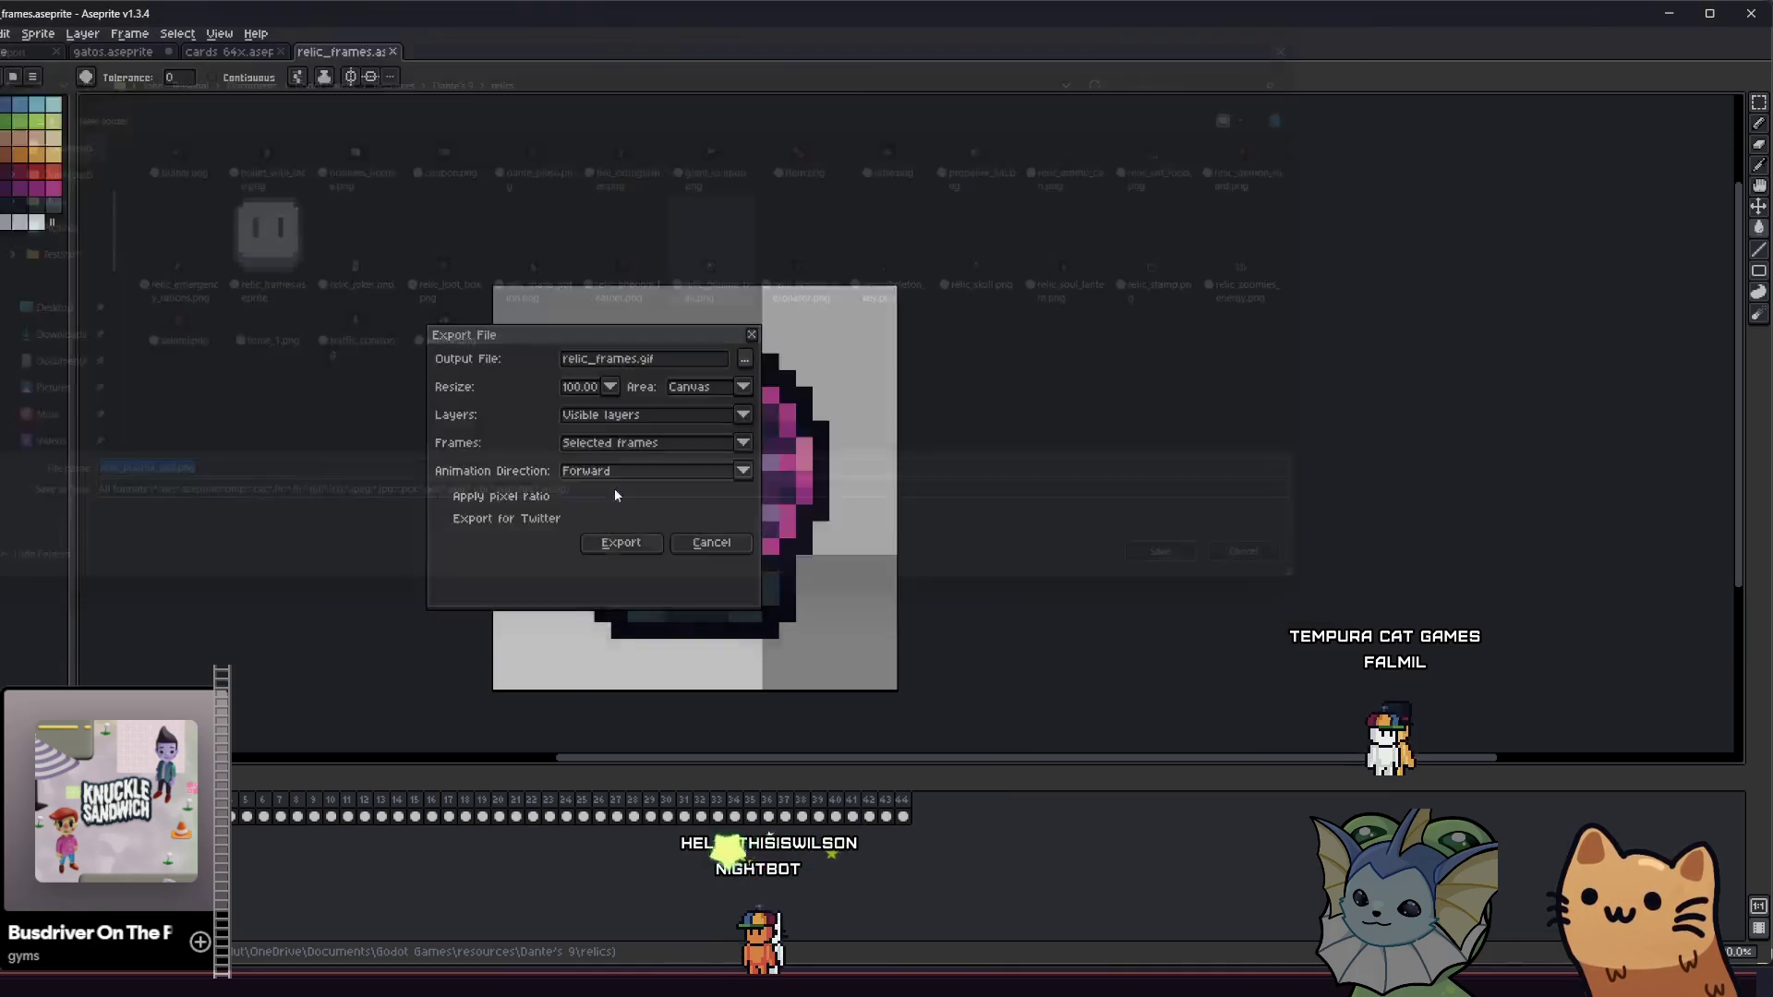
{"action": "left_click", "coordinate": [646, 546]}
{"action": "key", "text": "Right"}
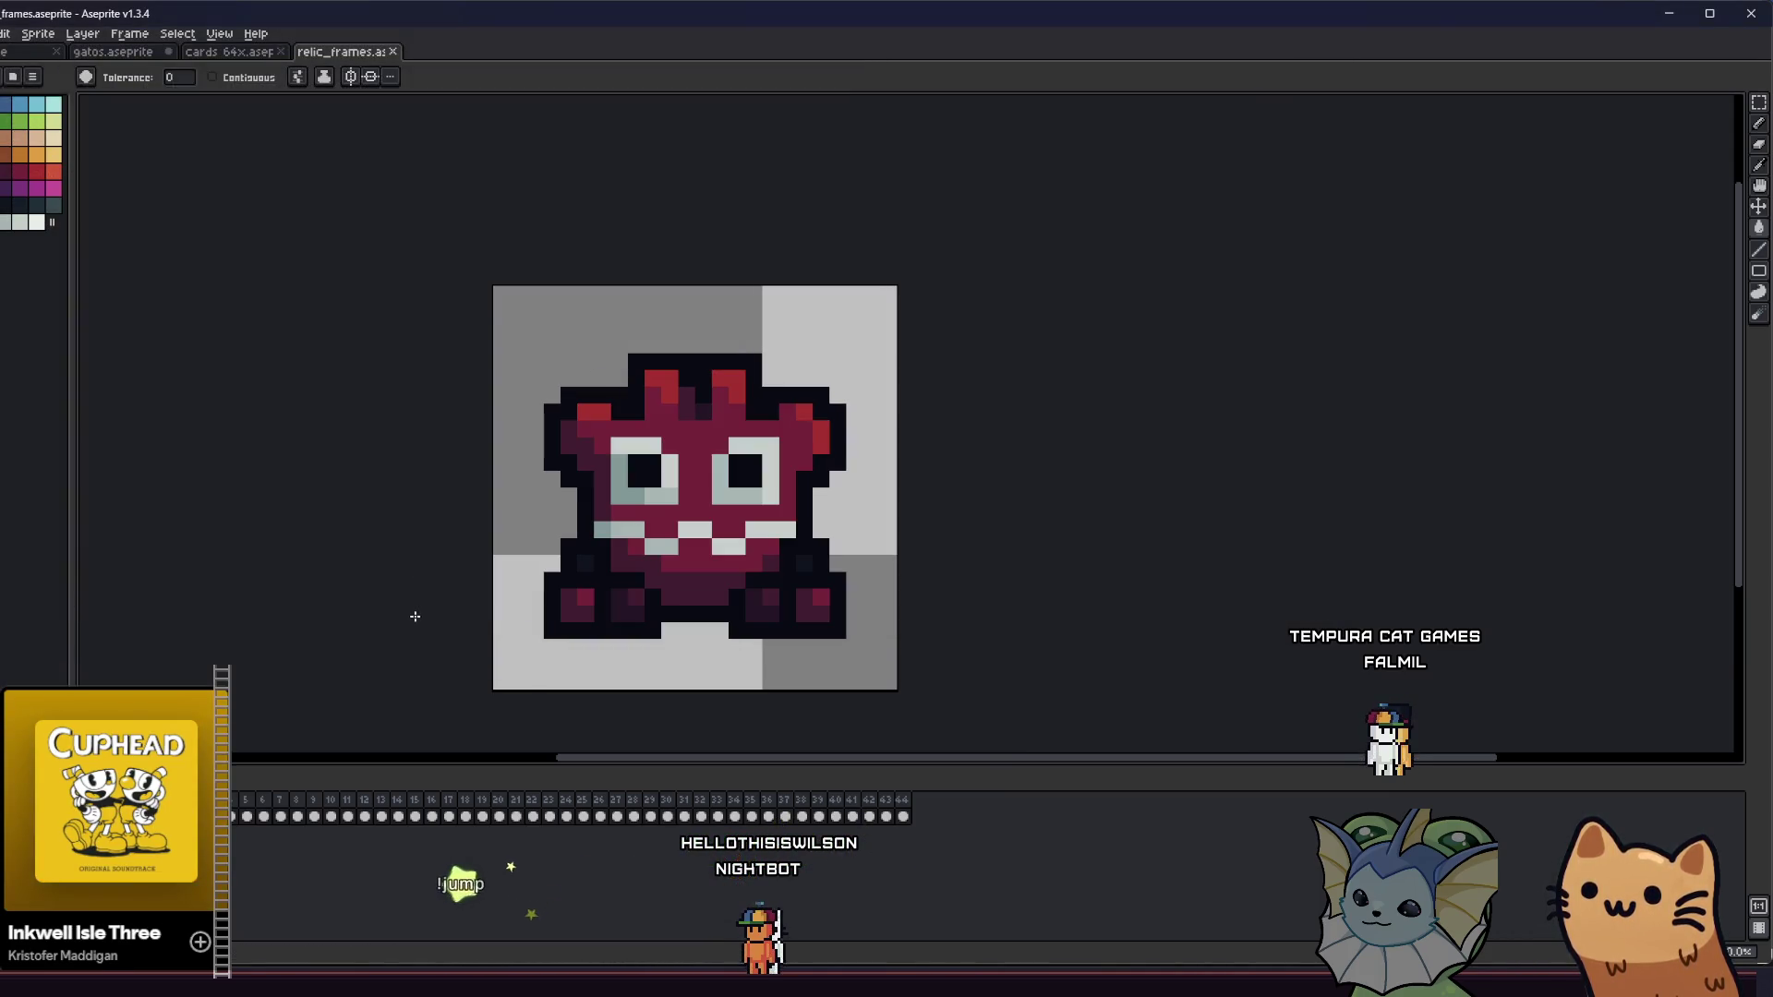
- Export the red horned creature frame as relic_angry_godot.png, then advance to the red wing frame
{"action": "key", "text": "alt+f"}
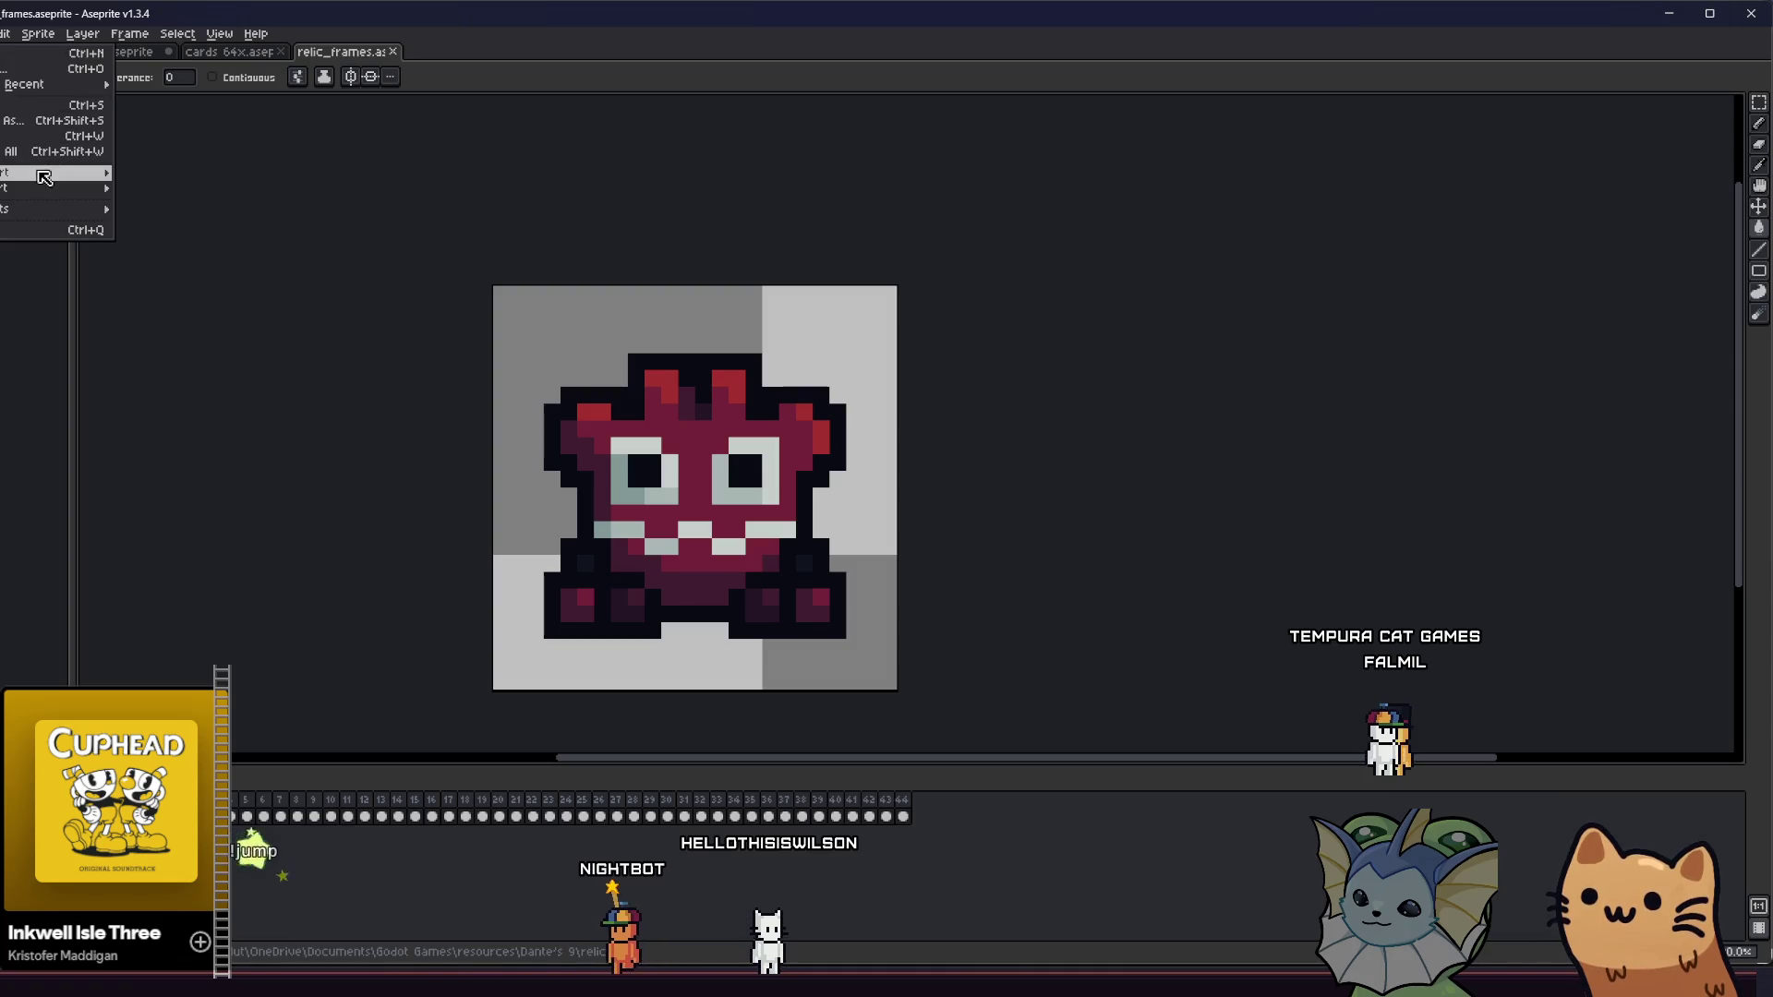
{"action": "mouse_move", "coordinate": [55, 172]}
{"action": "left_click", "coordinate": [173, 174]}
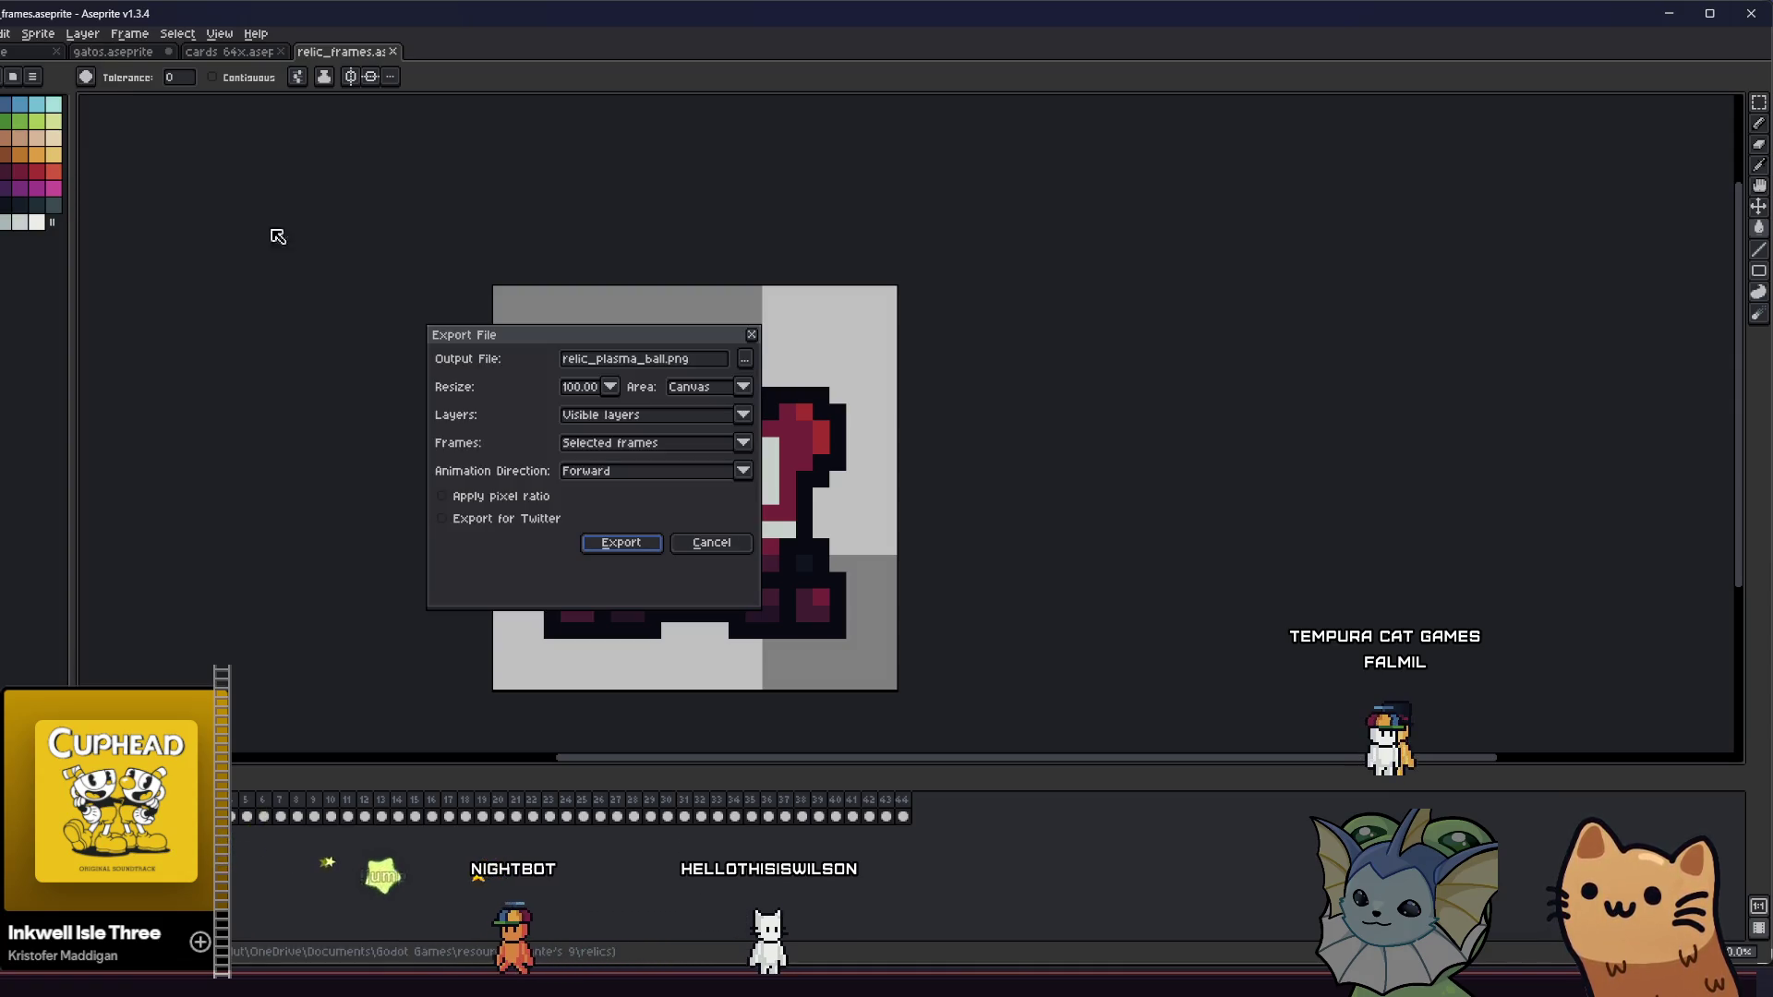
{"action": "left_click", "coordinate": [745, 360]}
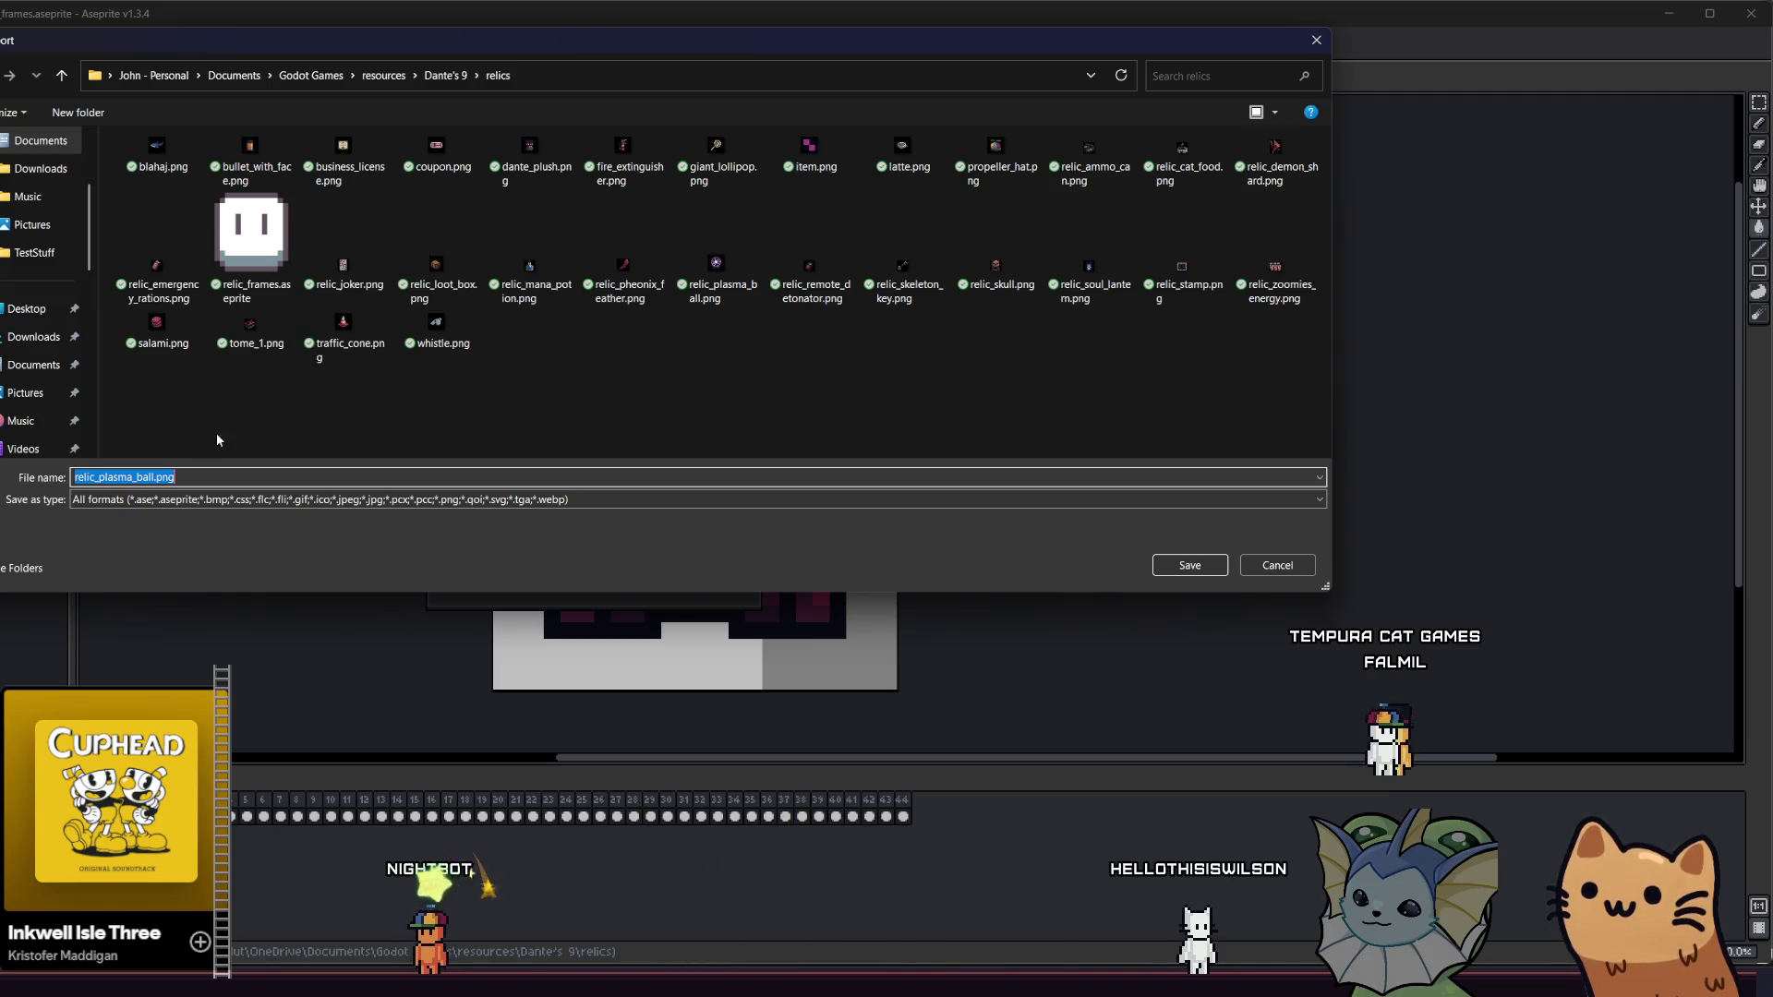
{"action": "left_click", "coordinate": [157, 477]}
{"action": "double_click", "coordinate": [157, 477]}
{"action": "type", "text": "relic_"}
{"action": "type", "text": "angry_godot"}
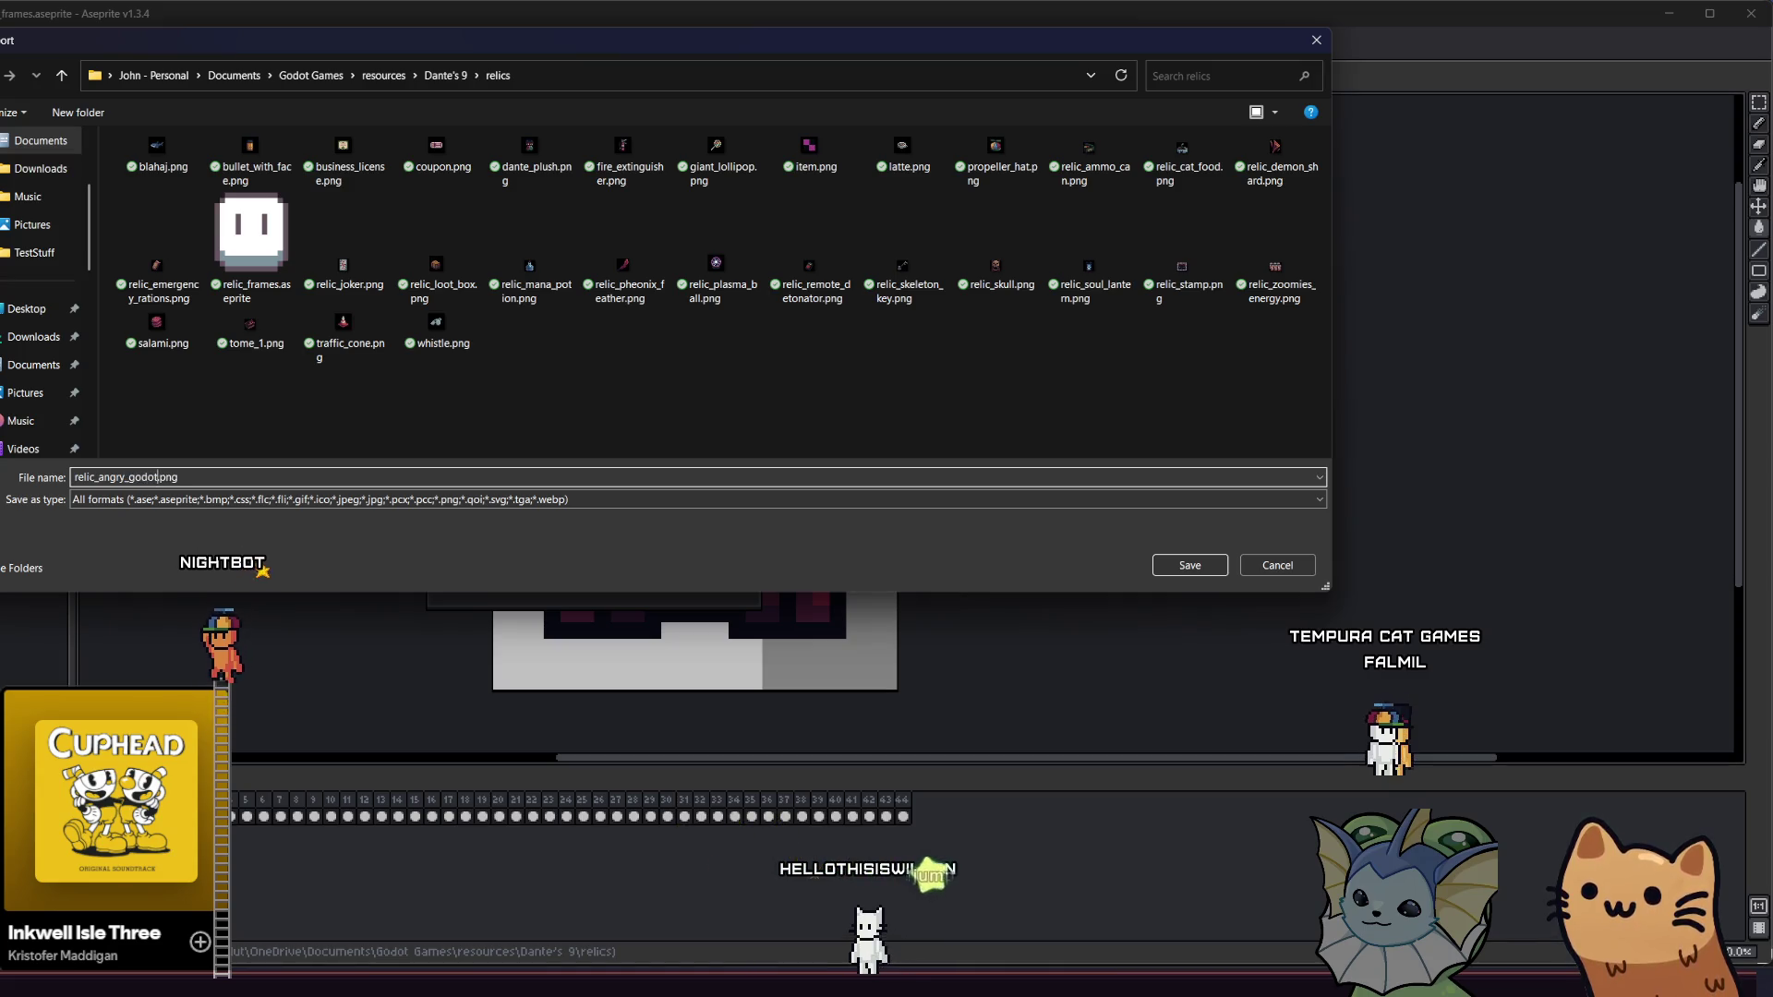
{"action": "key", "text": "Return"}
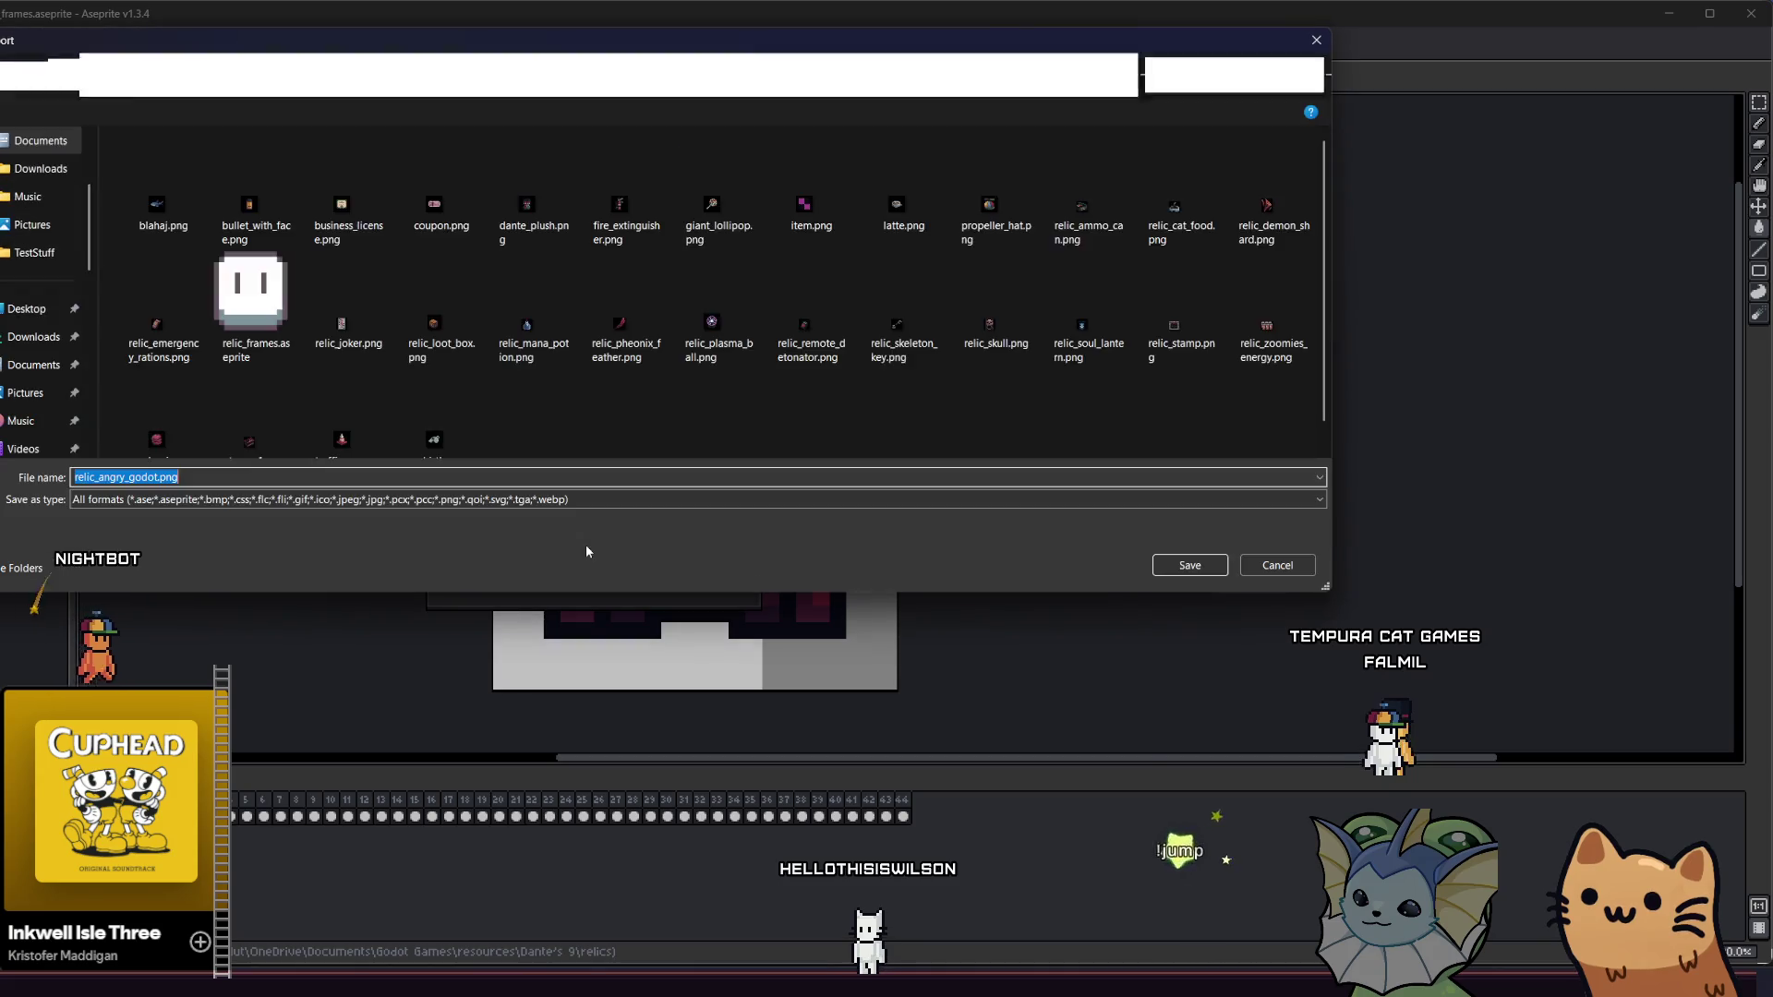
{"action": "left_click", "coordinate": [630, 546]}
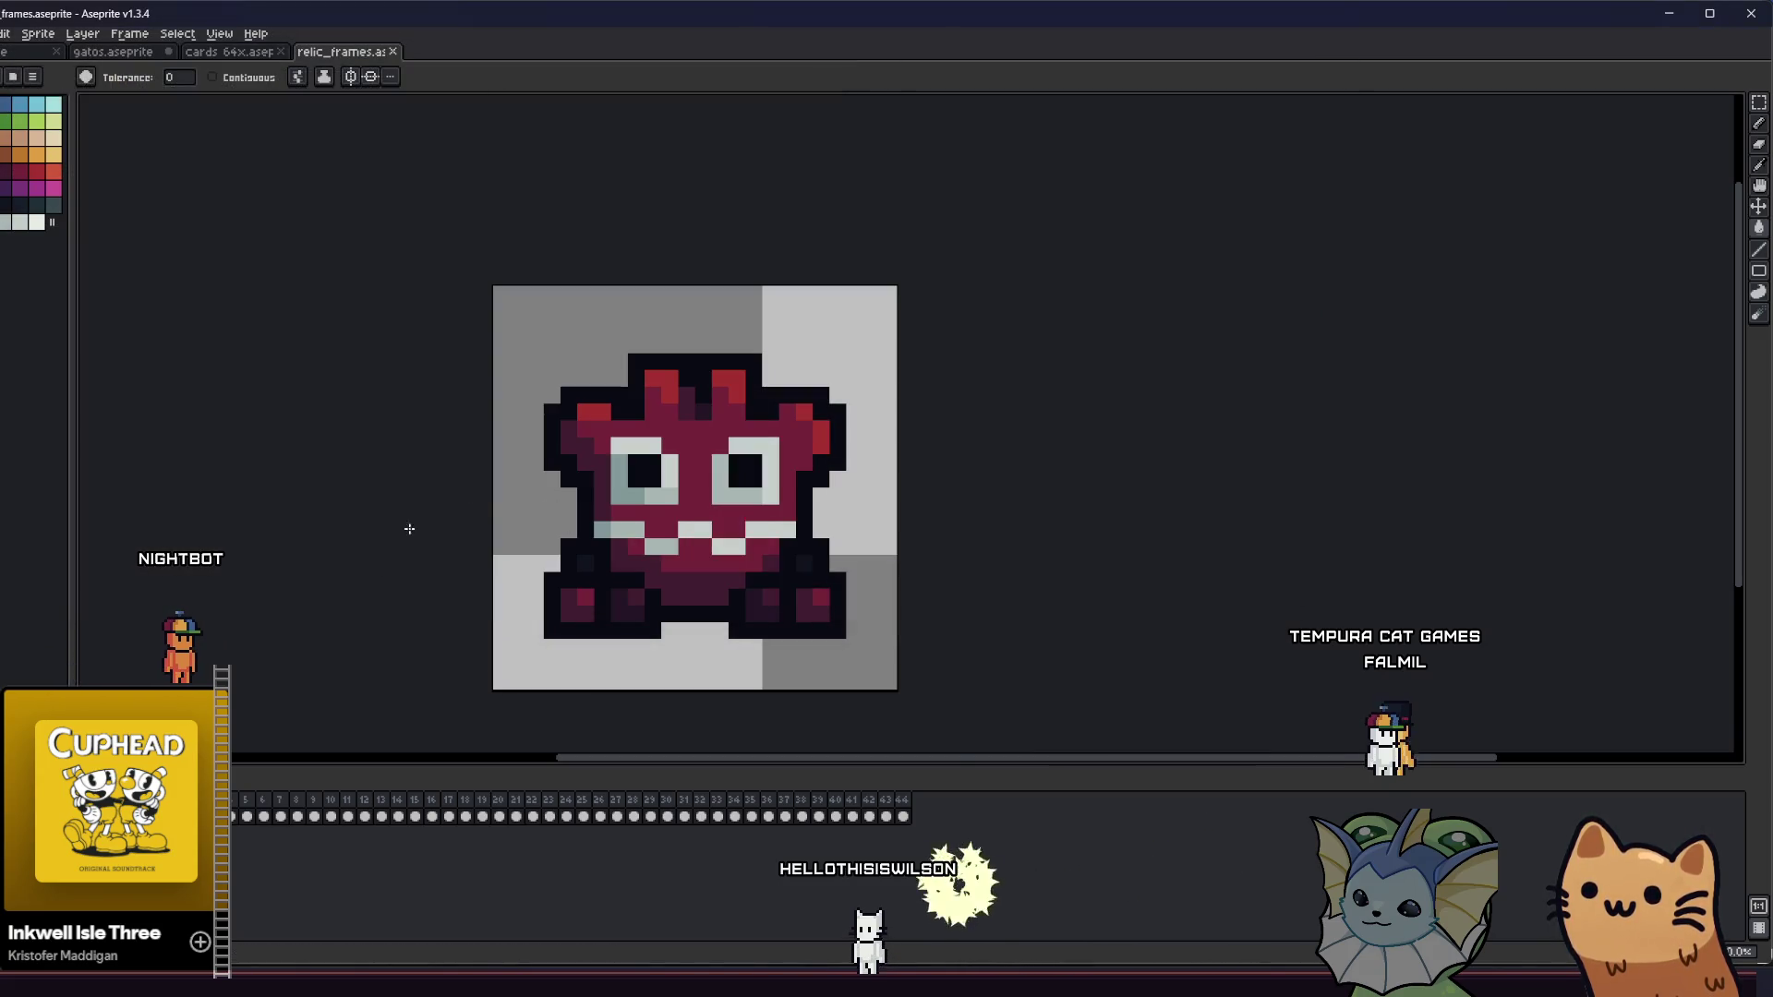
{"action": "key", "text": "Right"}
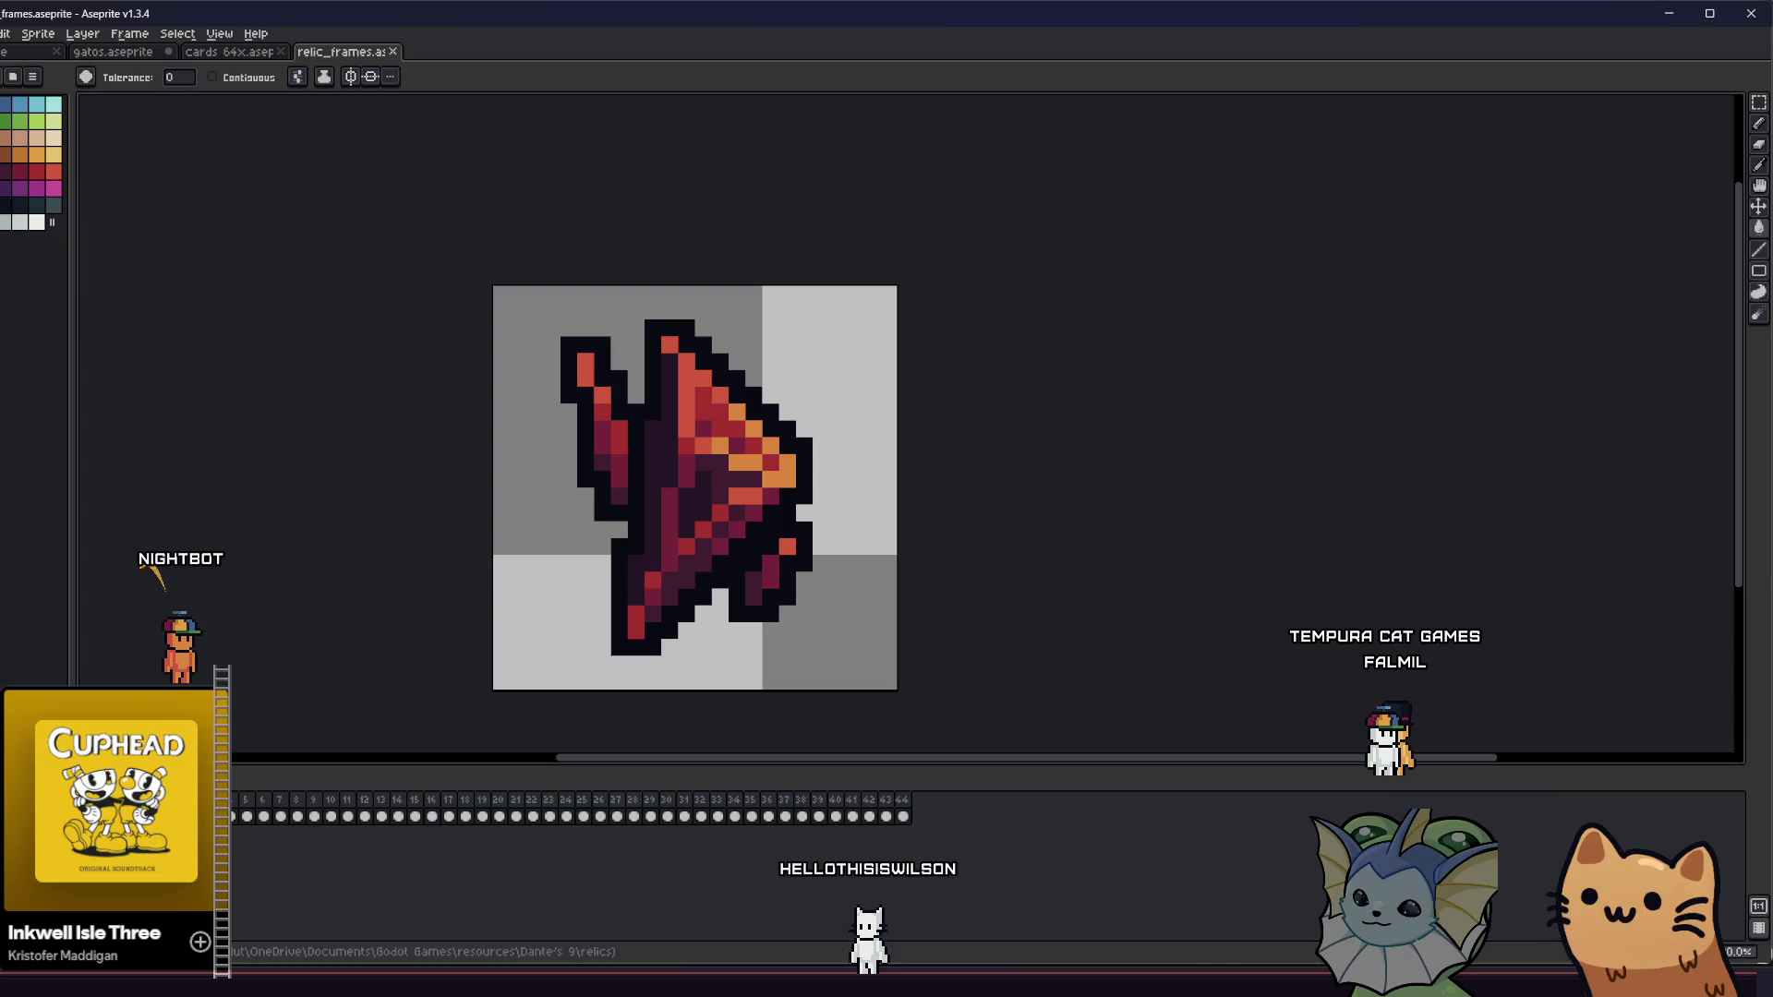
- Open the Export As settings for the red wing frame with Ctrl+Alt+Shift+S and edit the output name
{"action": "left_click", "coordinate": [0, 33]}
{"action": "mouse_move", "coordinate": [67, 175]}
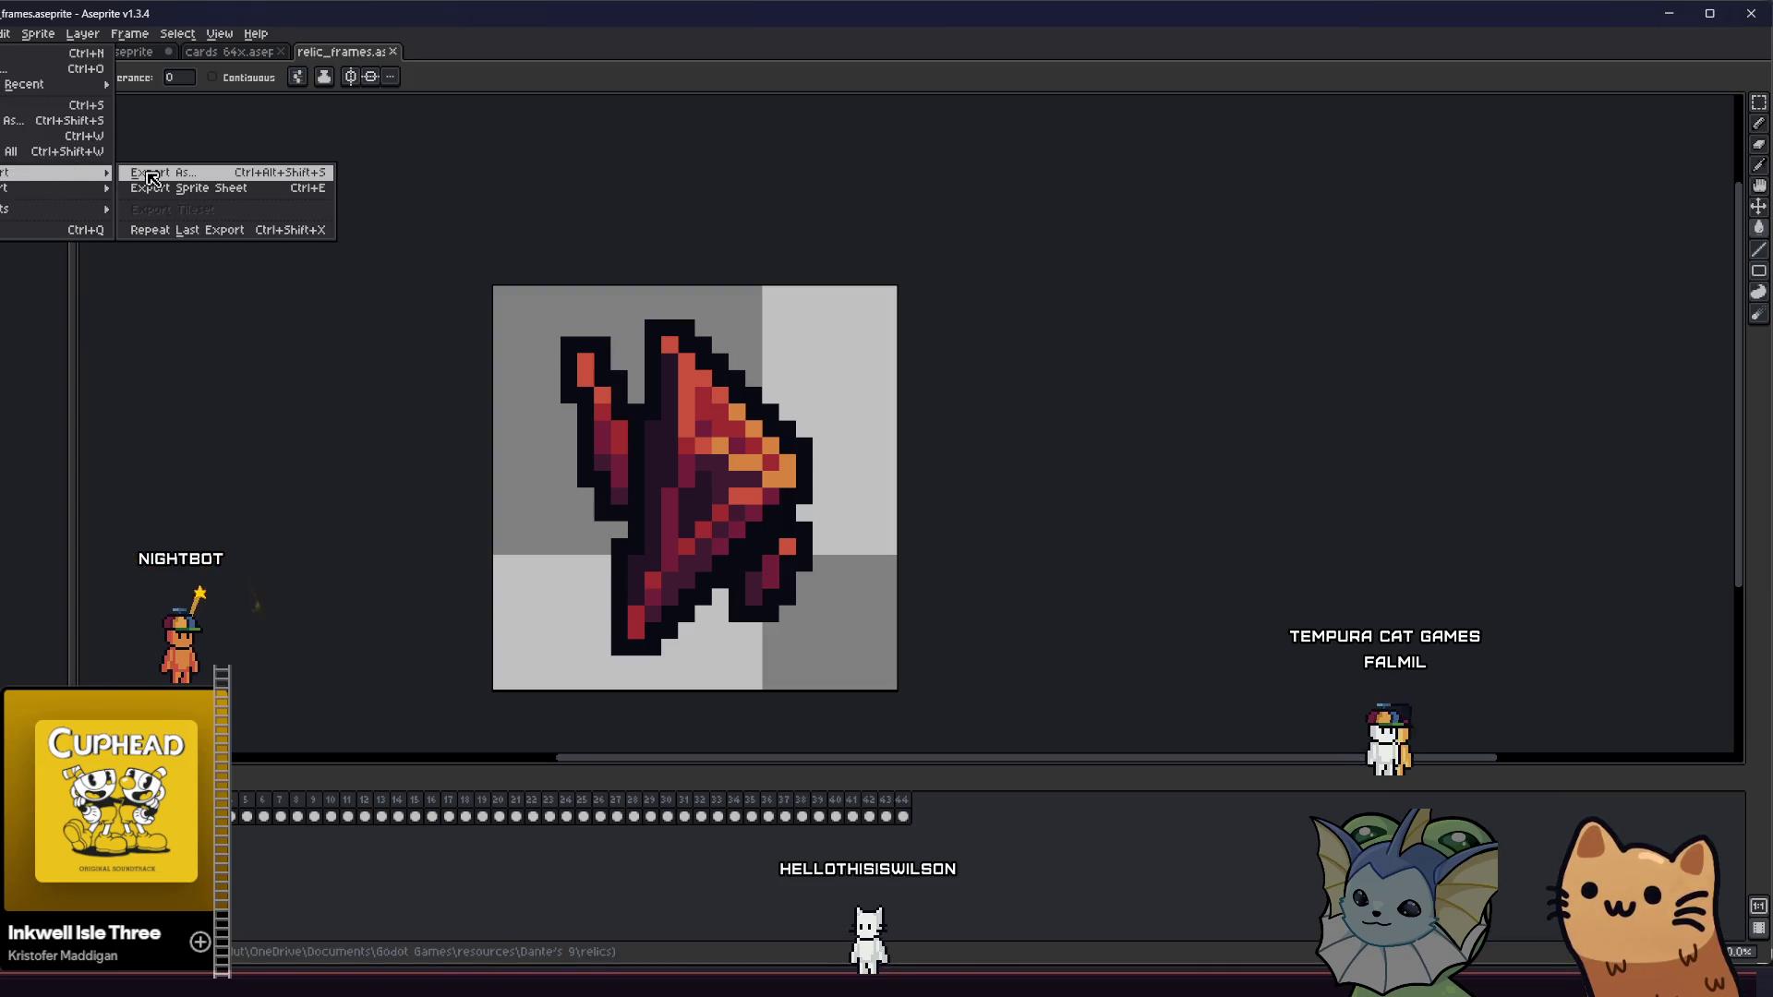
{"action": "key", "text": "Escape"}
{"action": "key", "text": "Escape"}
{"action": "key", "text": "v"}
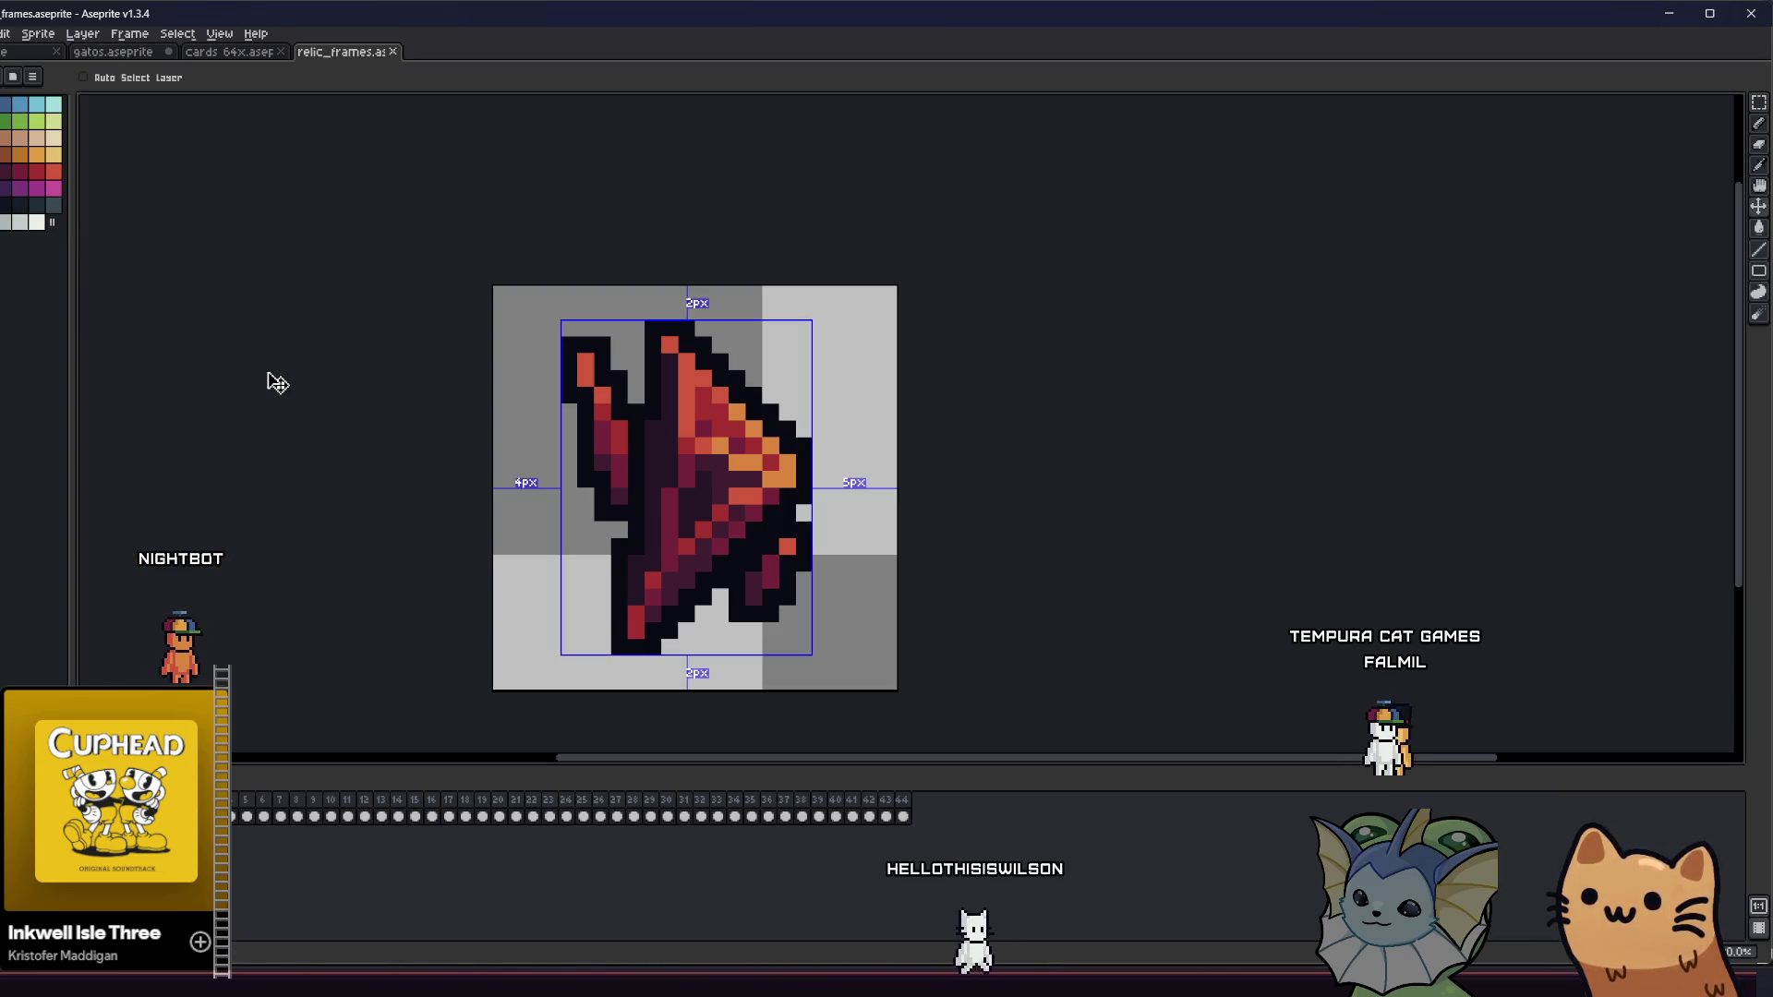
{"action": "key", "text": "ctrl+alt+shift+s"}
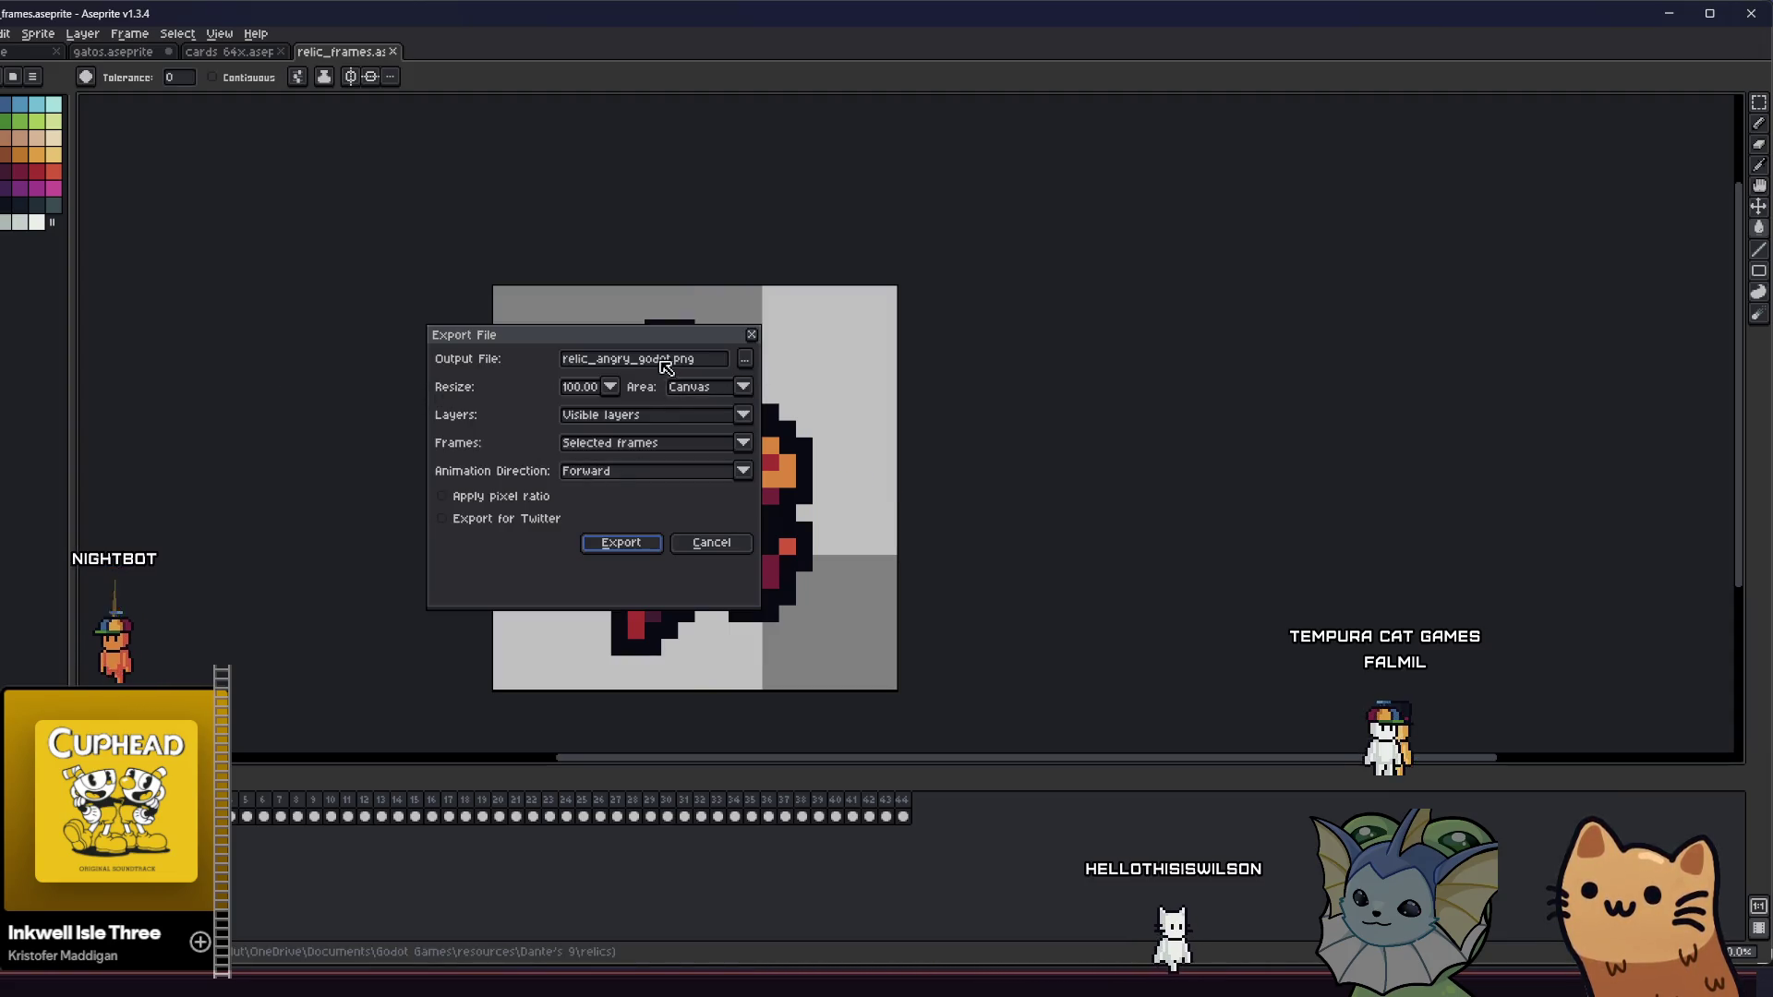
{"action": "double_click", "coordinate": [656, 360]}
{"action": "key", "text": "BackSpace"}
{"action": "key", "text": "BackSpace"}
{"action": "key", "text": "BackSpace"}
{"action": "type", "text": "demo"}
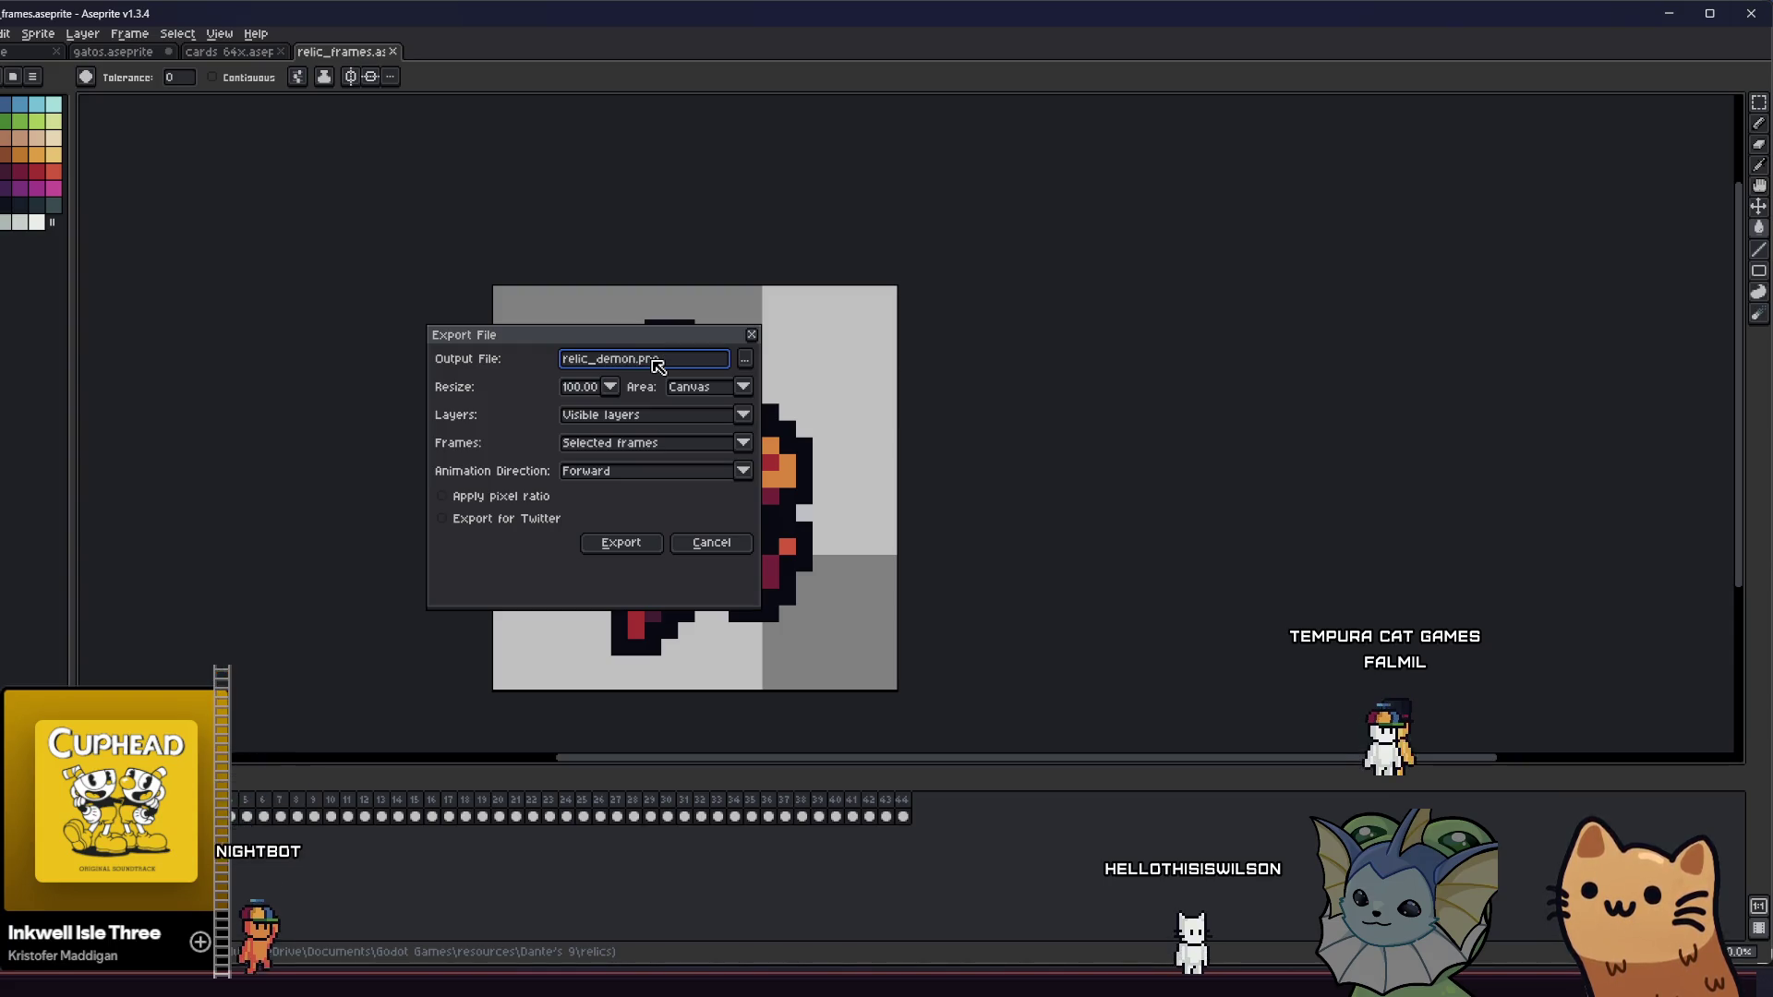
- Export the red wing frame over relic_demon_shard.png, then advance to the blue lantern frame
{"action": "left_click", "coordinate": [744, 362]}
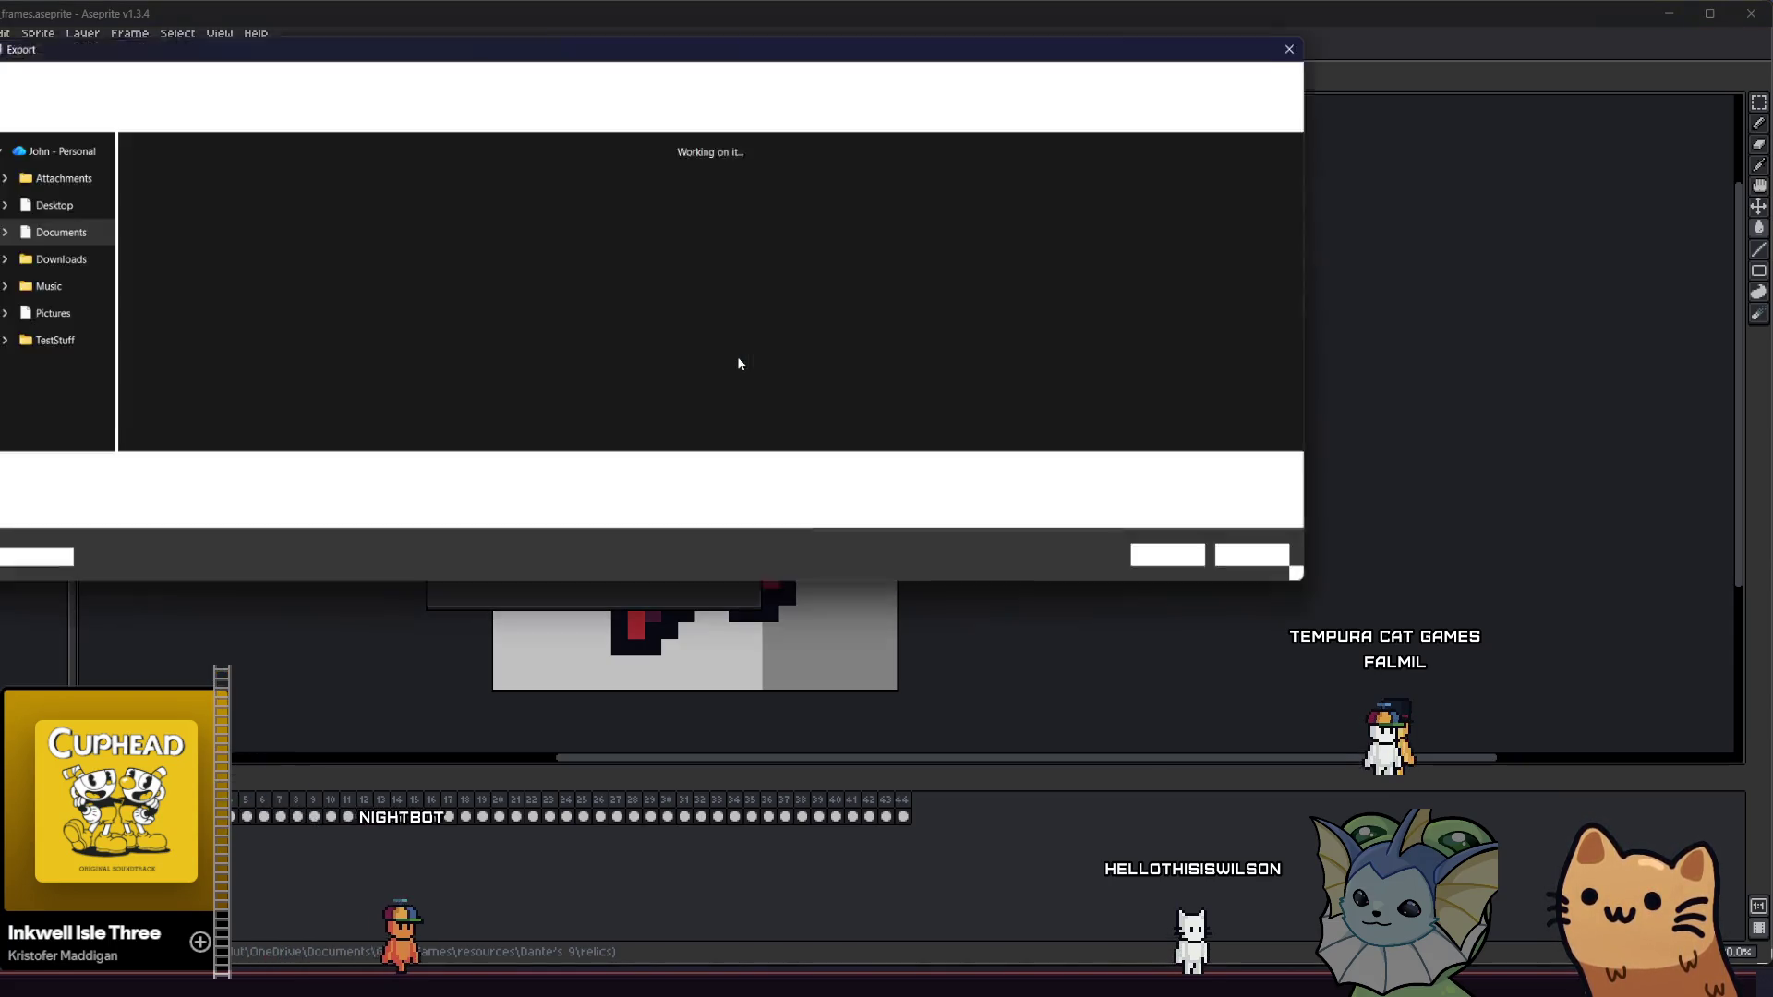
{"action": "left_click", "coordinate": [203, 307]}
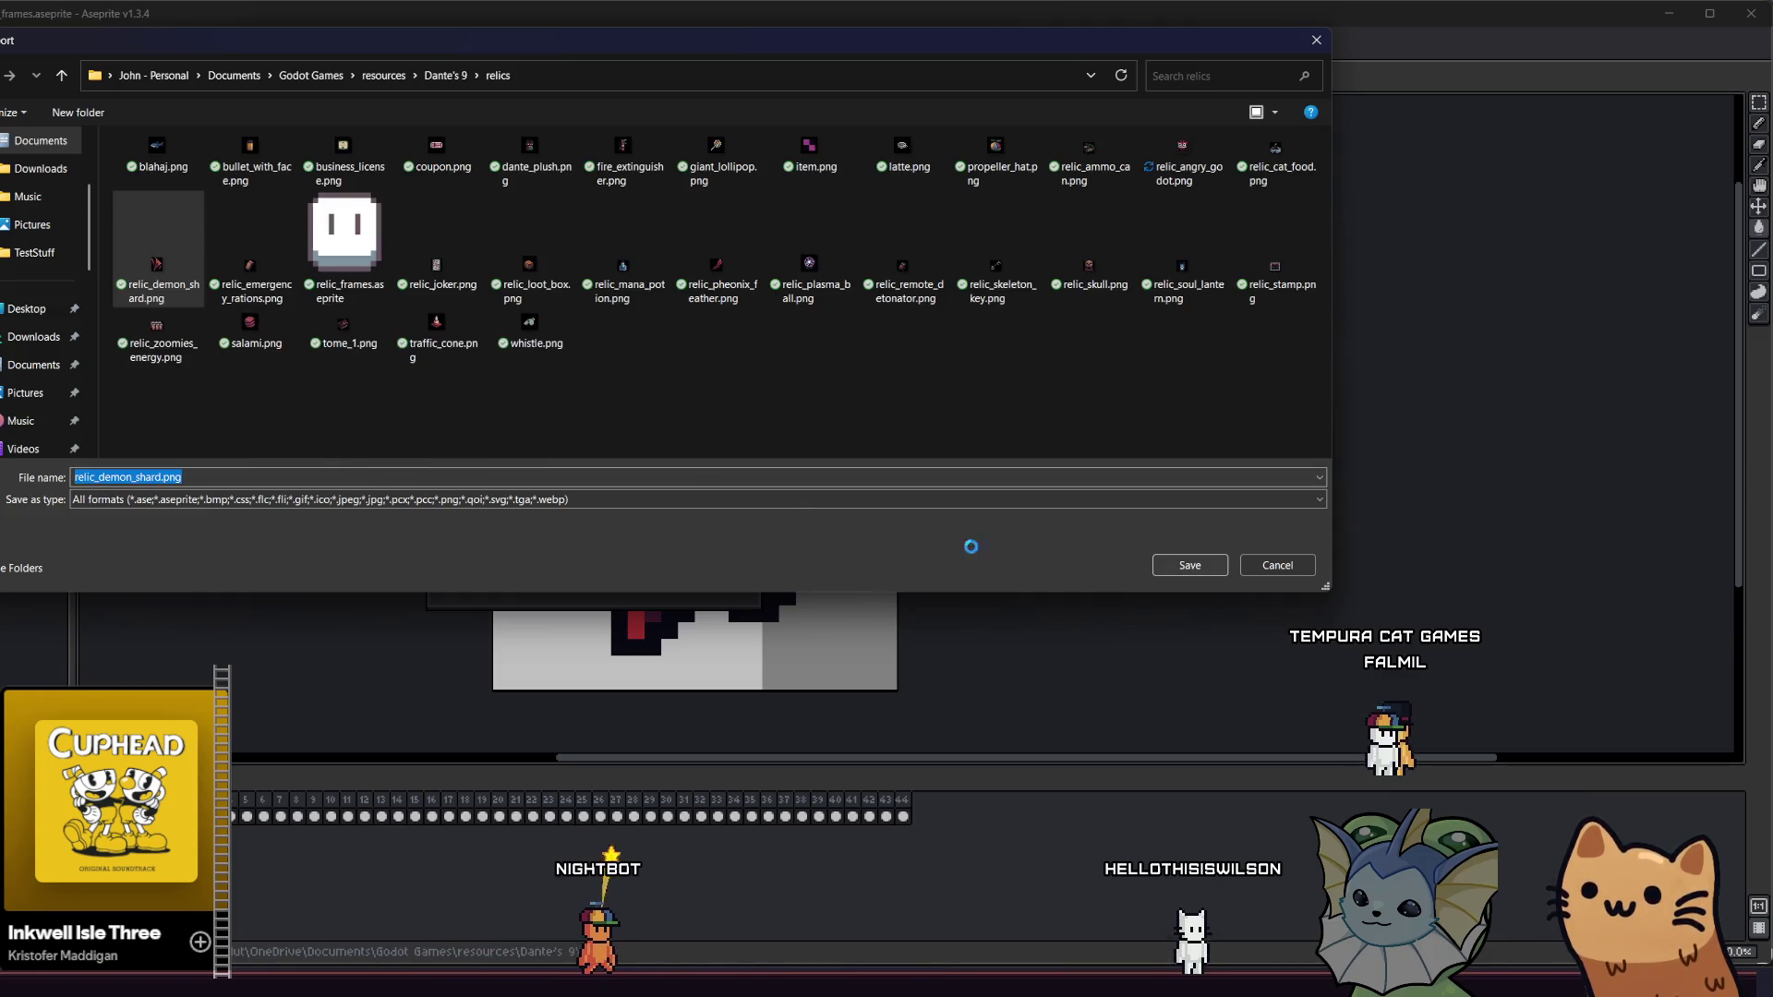
{"action": "key", "text": "Return"}
{"action": "left_click", "coordinate": [583, 497]}
{"action": "left_click", "coordinate": [648, 544]}
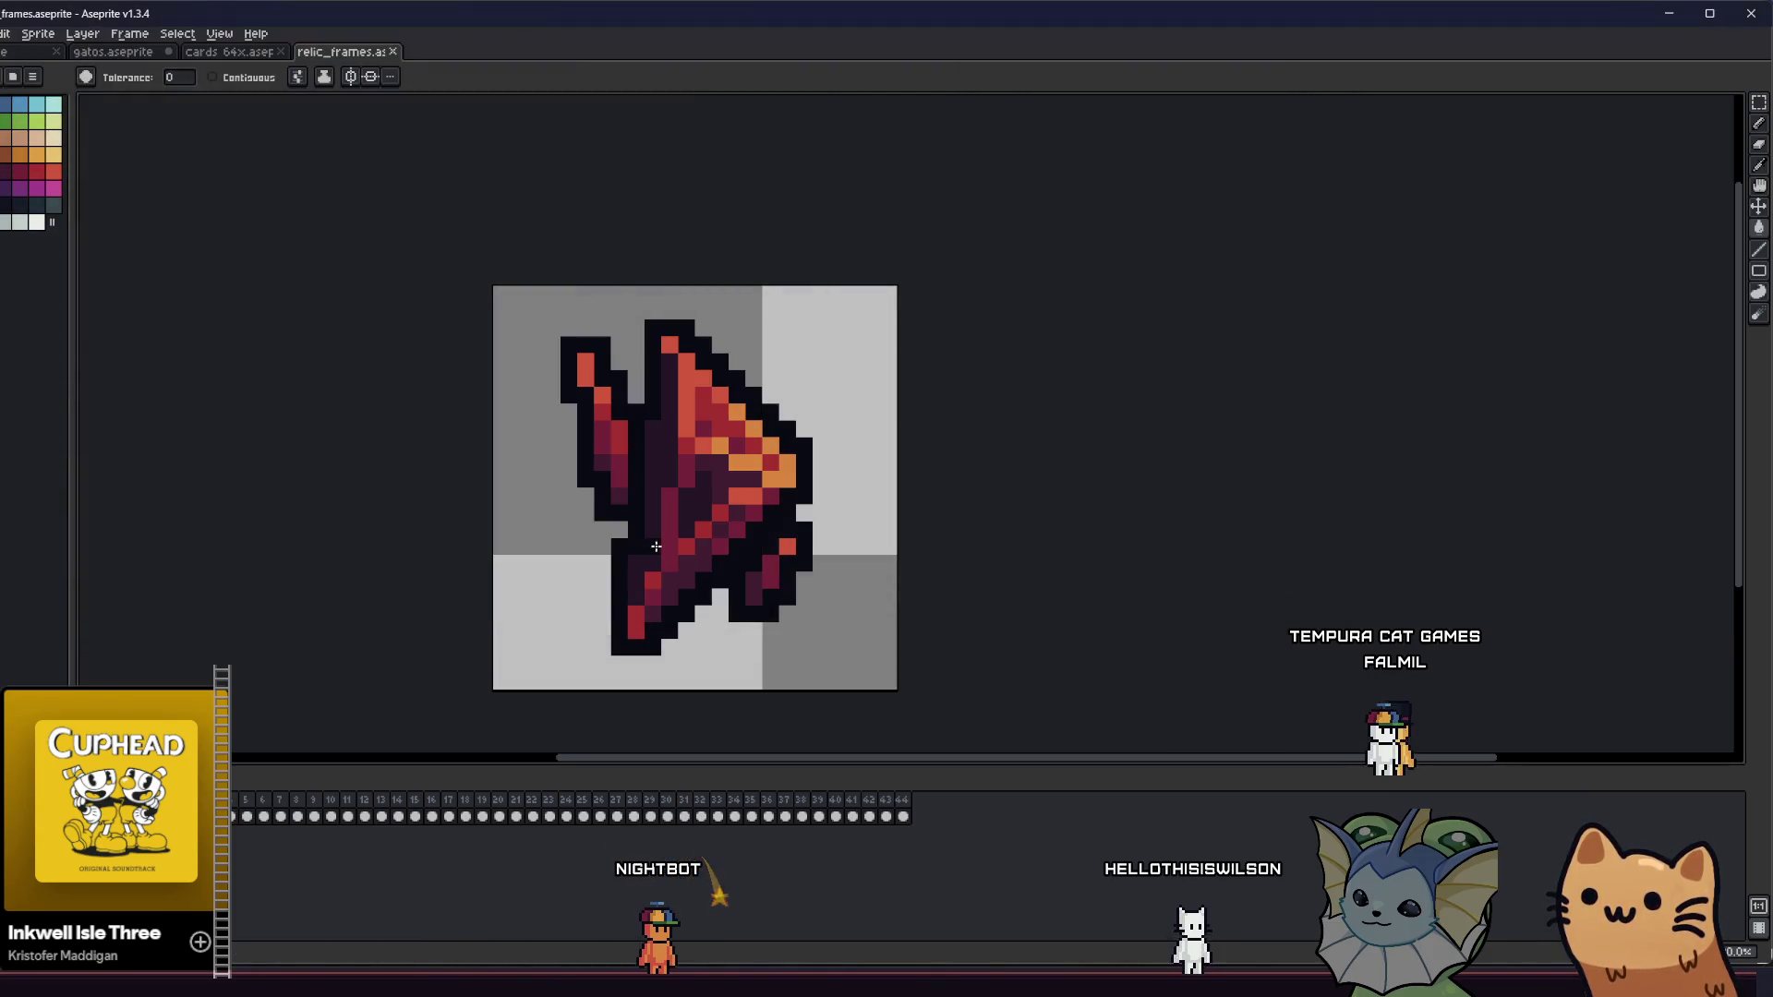
{"action": "key", "text": "ctrl+shift+e"}
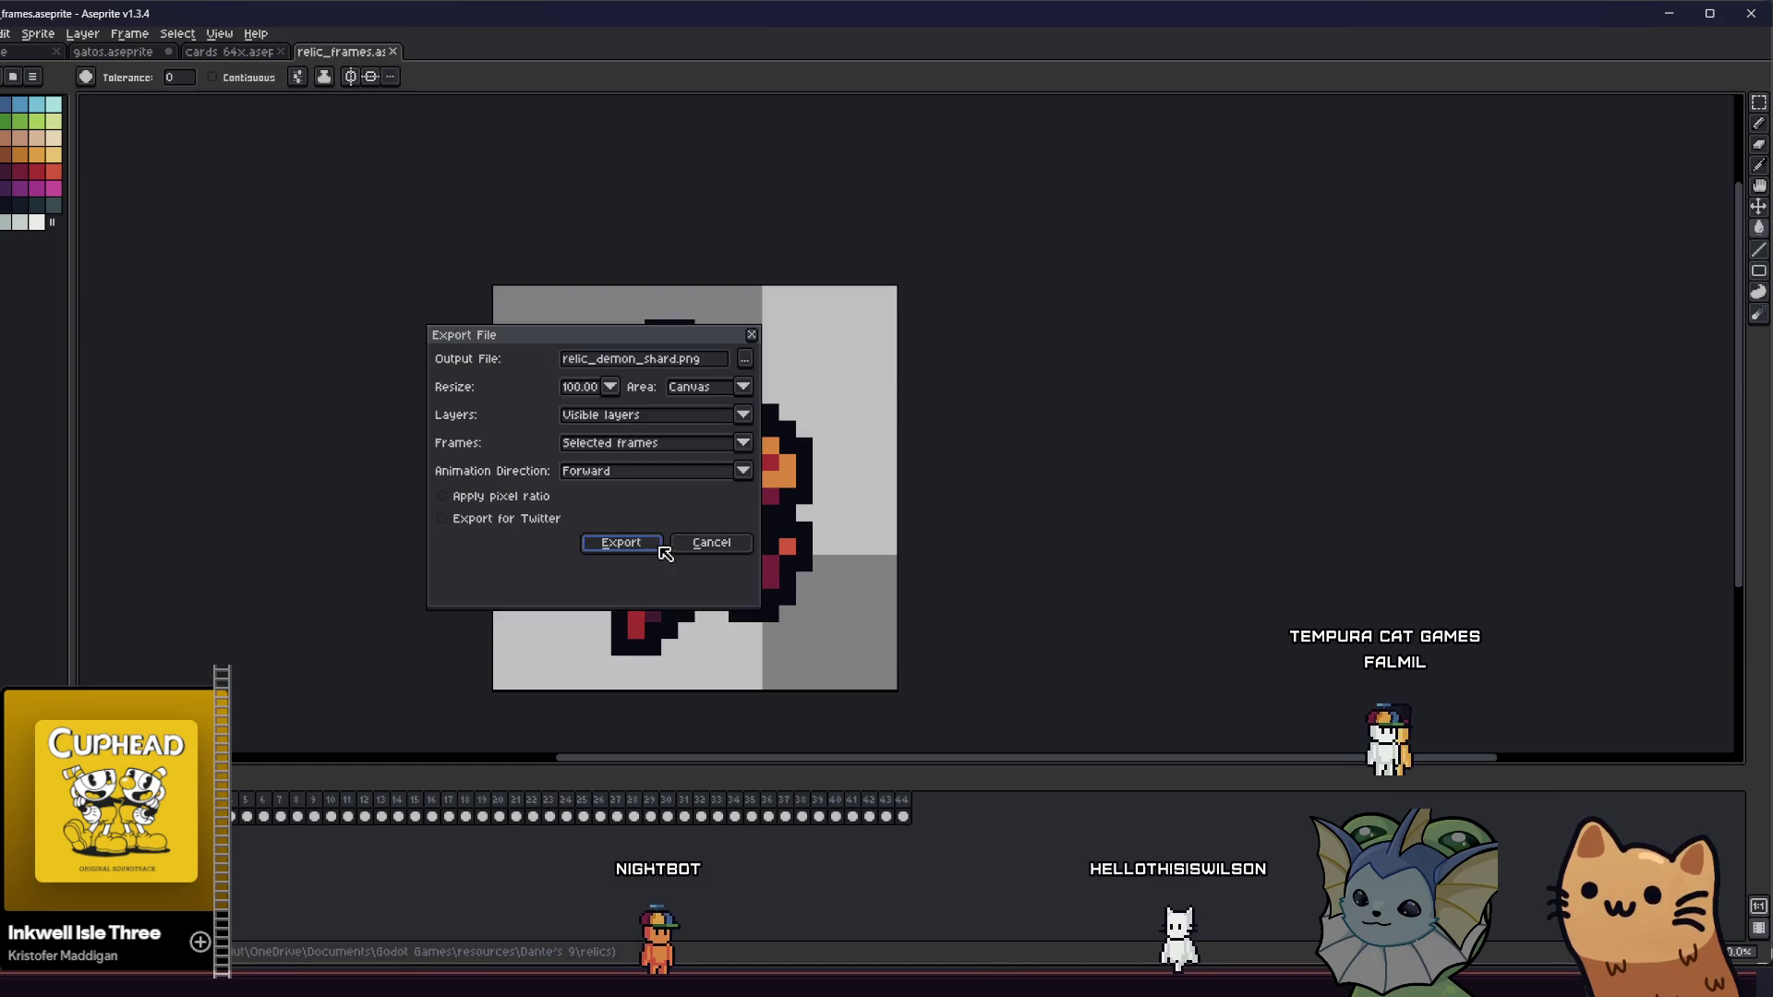
{"action": "left_click", "coordinate": [711, 542]}
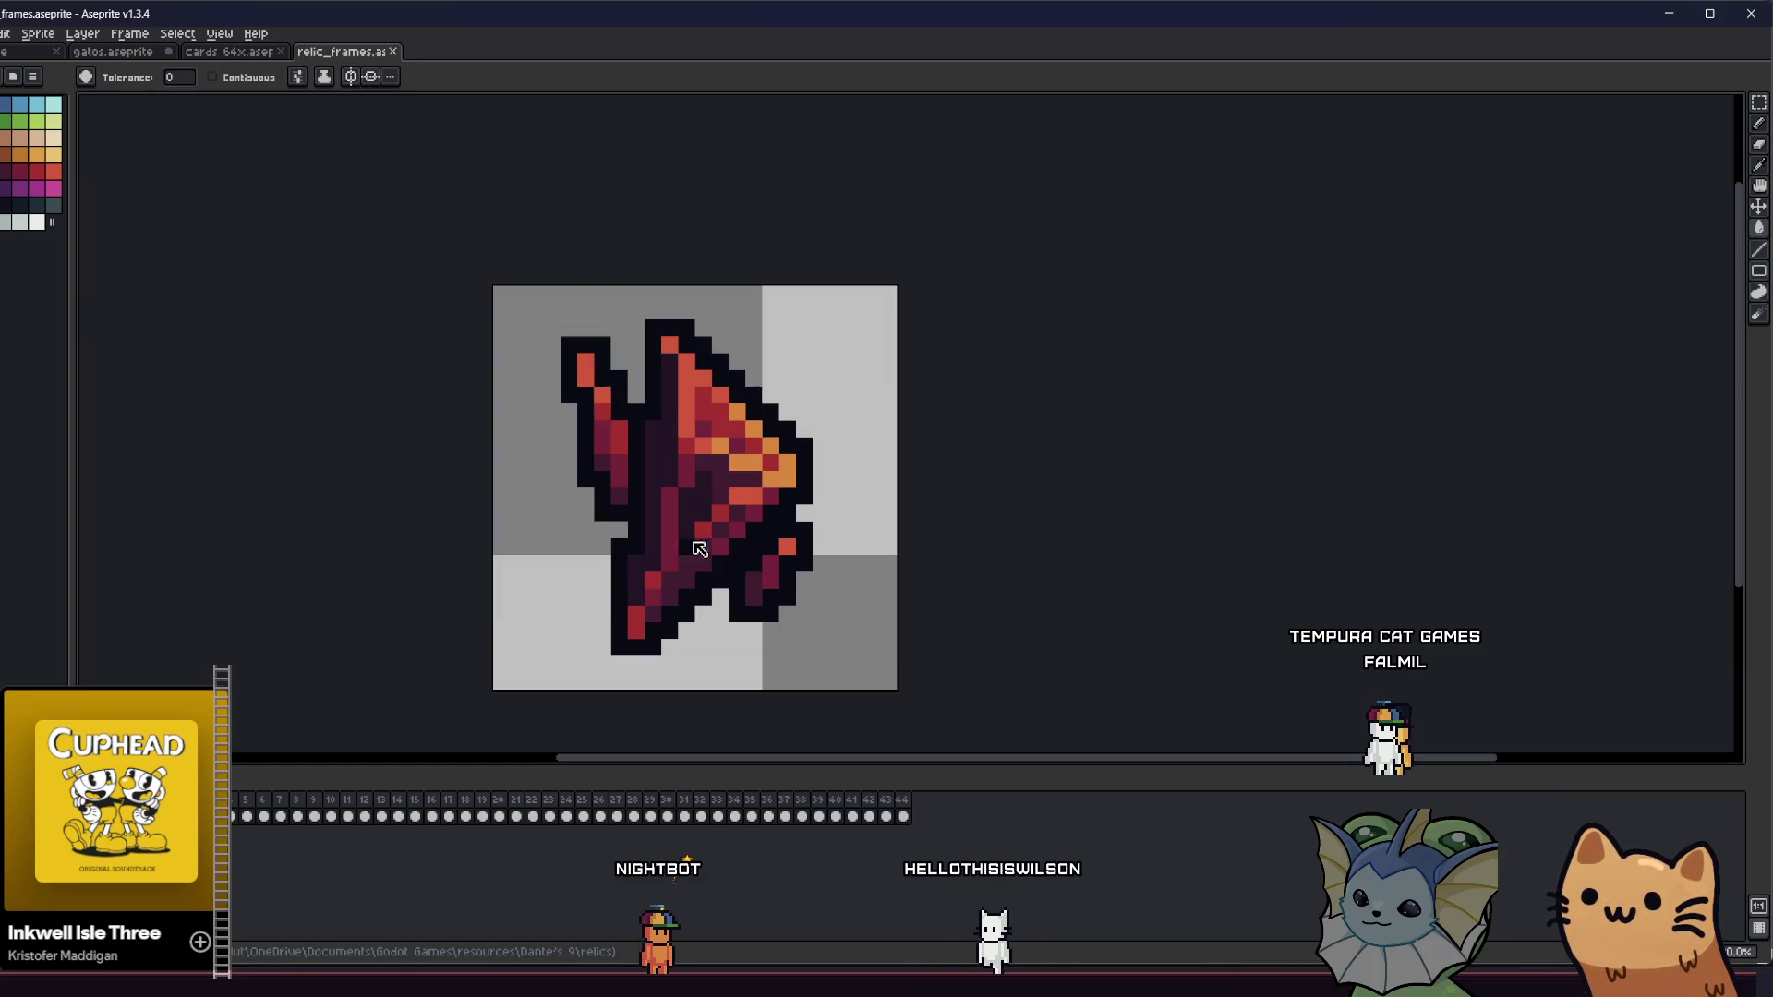
{"action": "key", "text": "Right"}
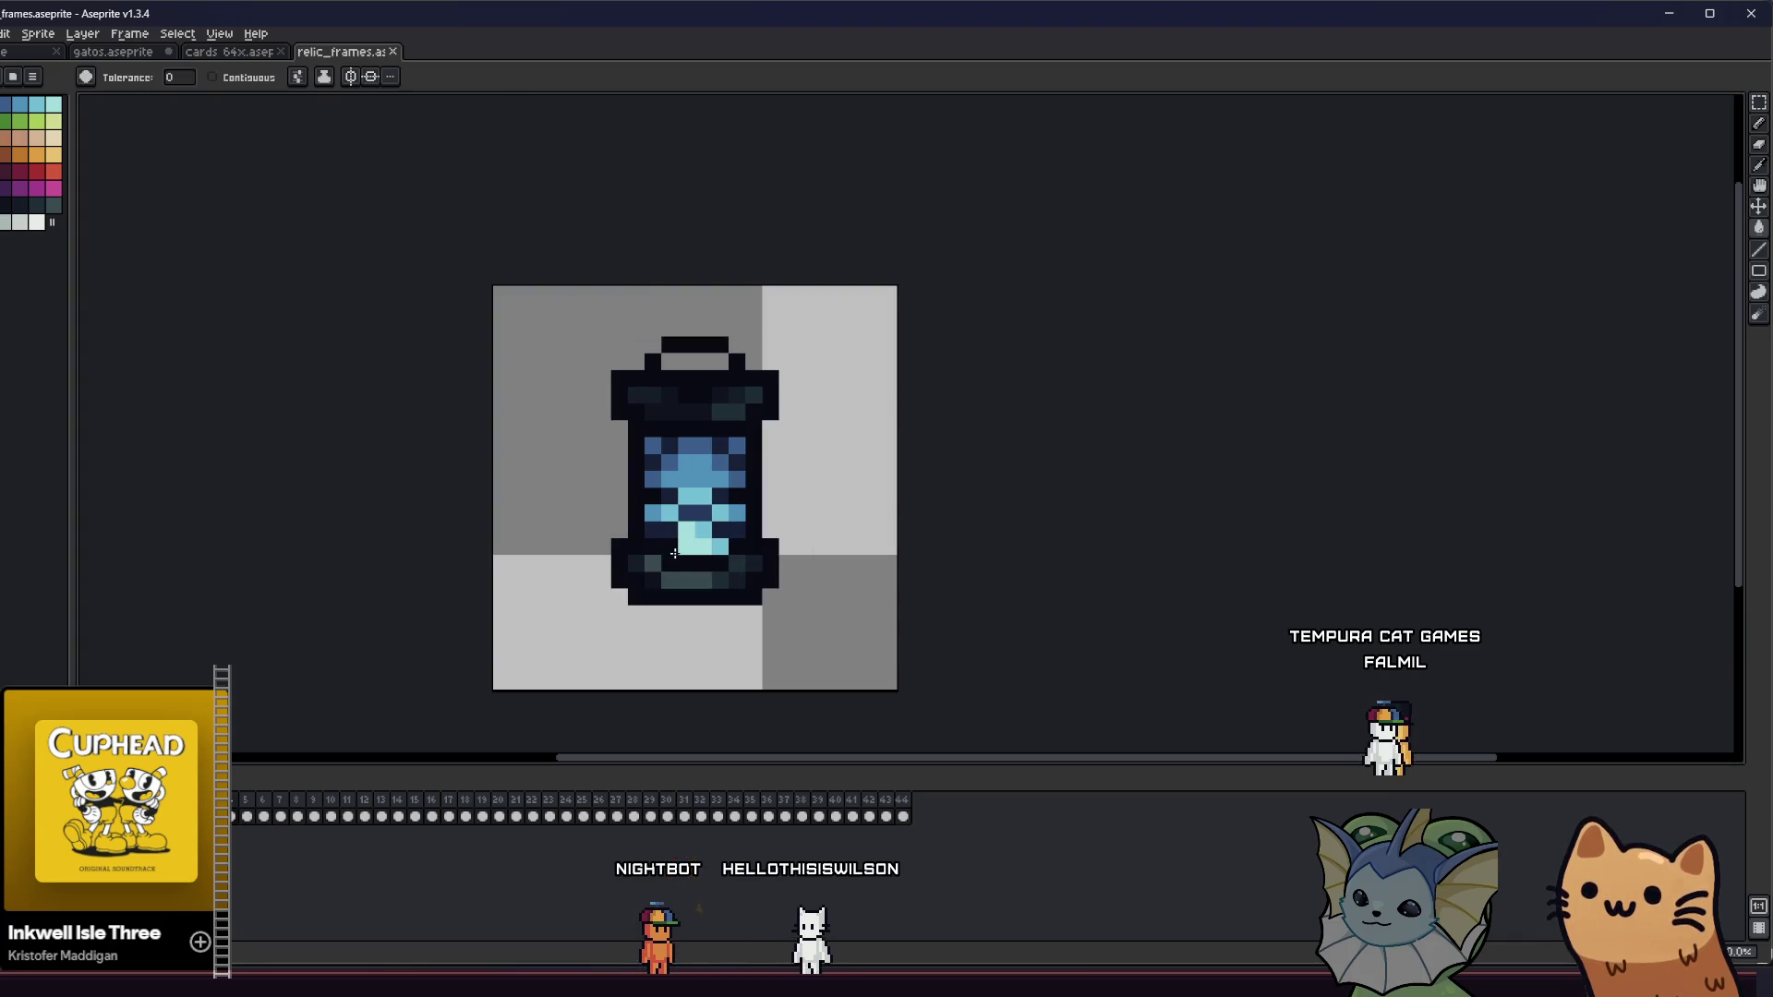
- Export the blue lantern frame over relic_soul_lantern.png, then advance to the brown relic frame
{"action": "key", "text": "ctrl+shift+e"}
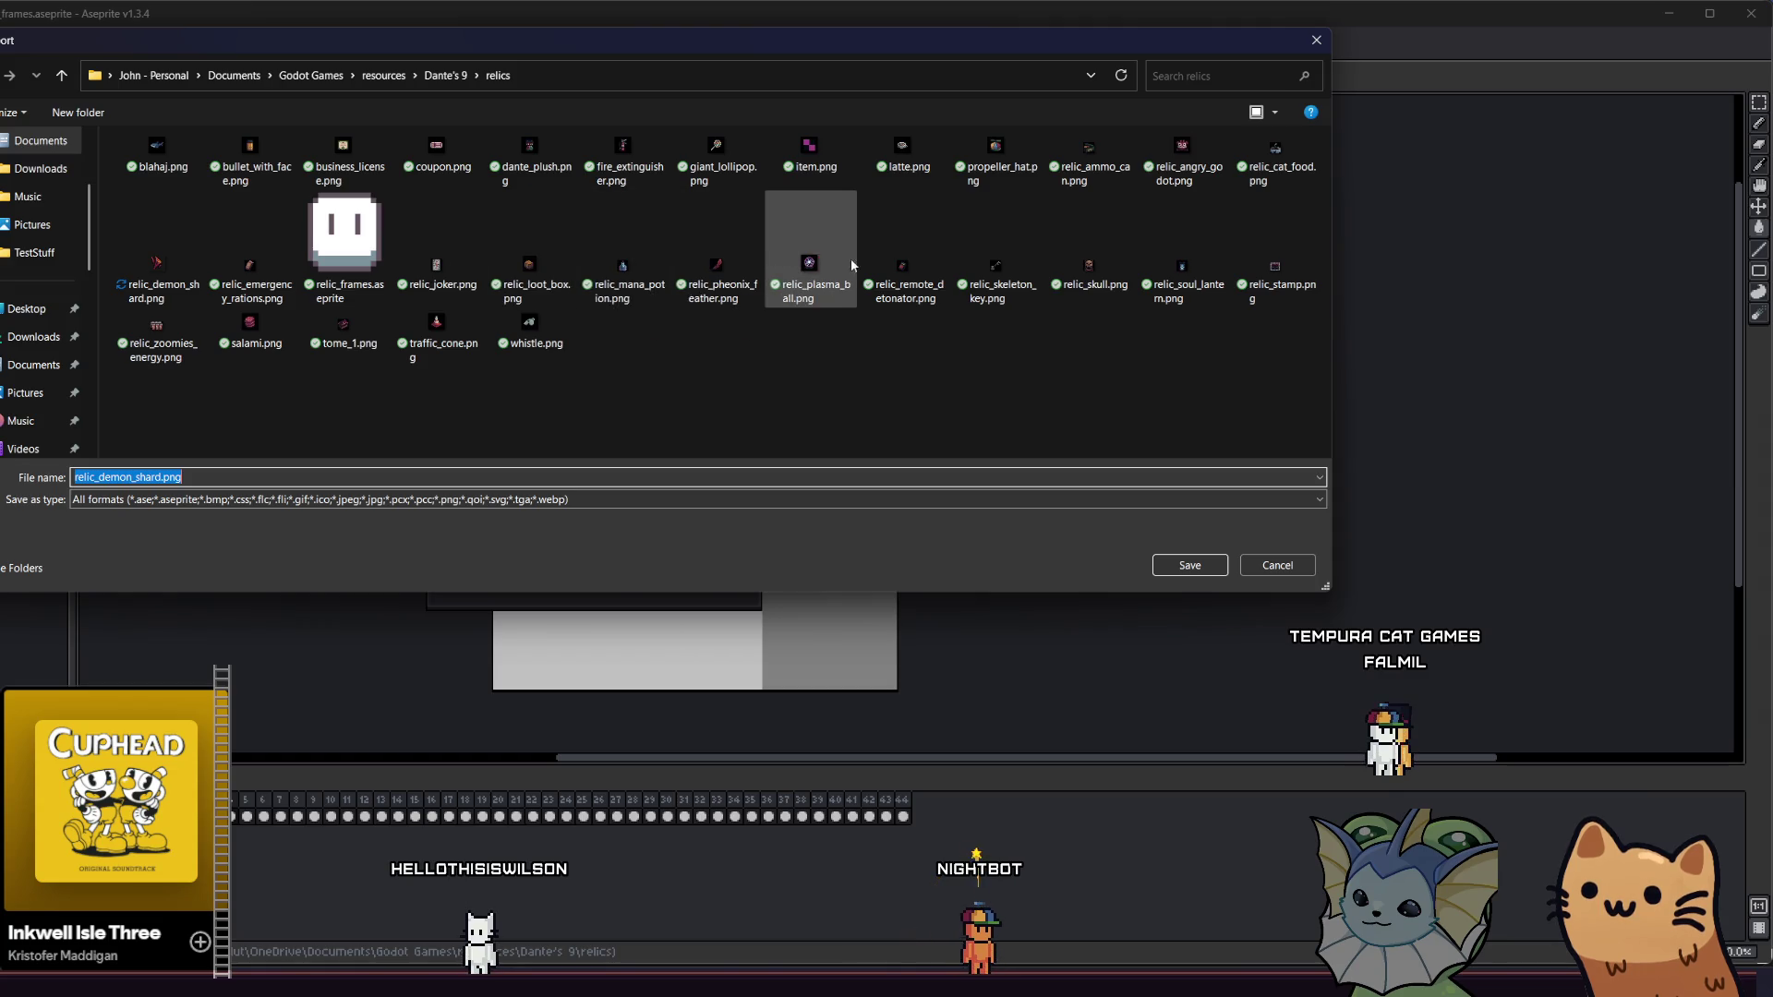
{"action": "left_click", "coordinate": [1182, 264]}
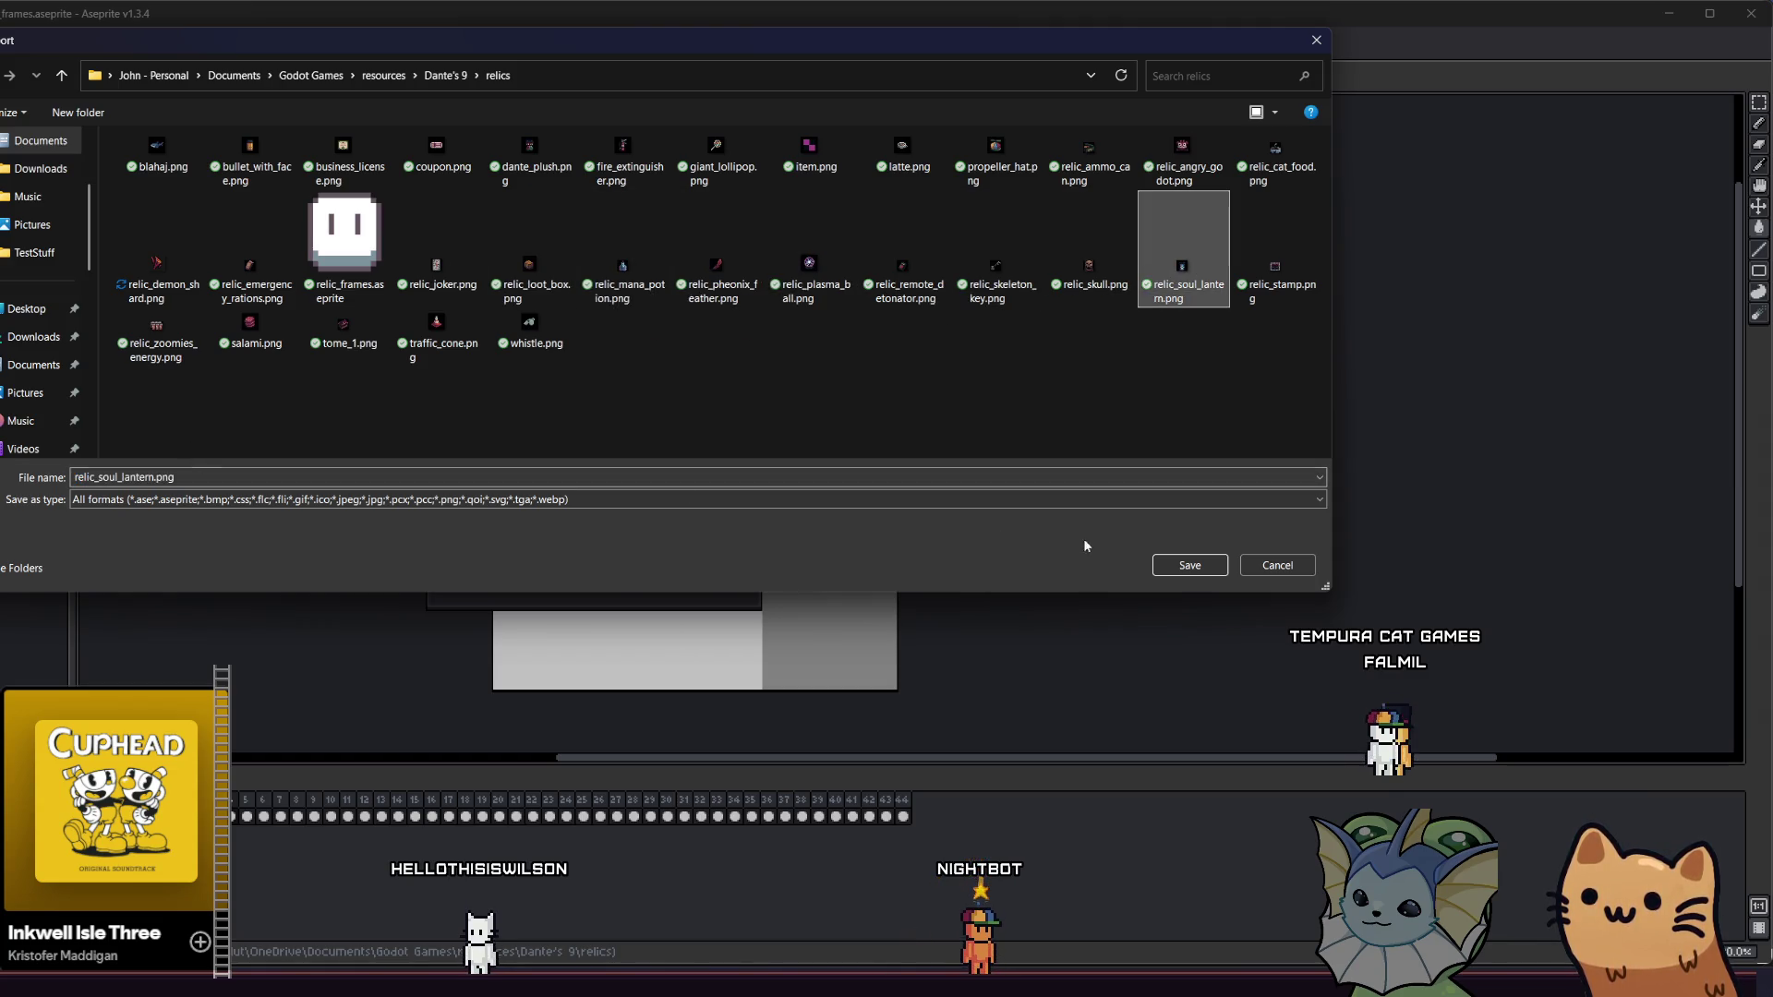
{"action": "left_click", "coordinate": [1200, 568]}
{"action": "left_click", "coordinate": [607, 495]}
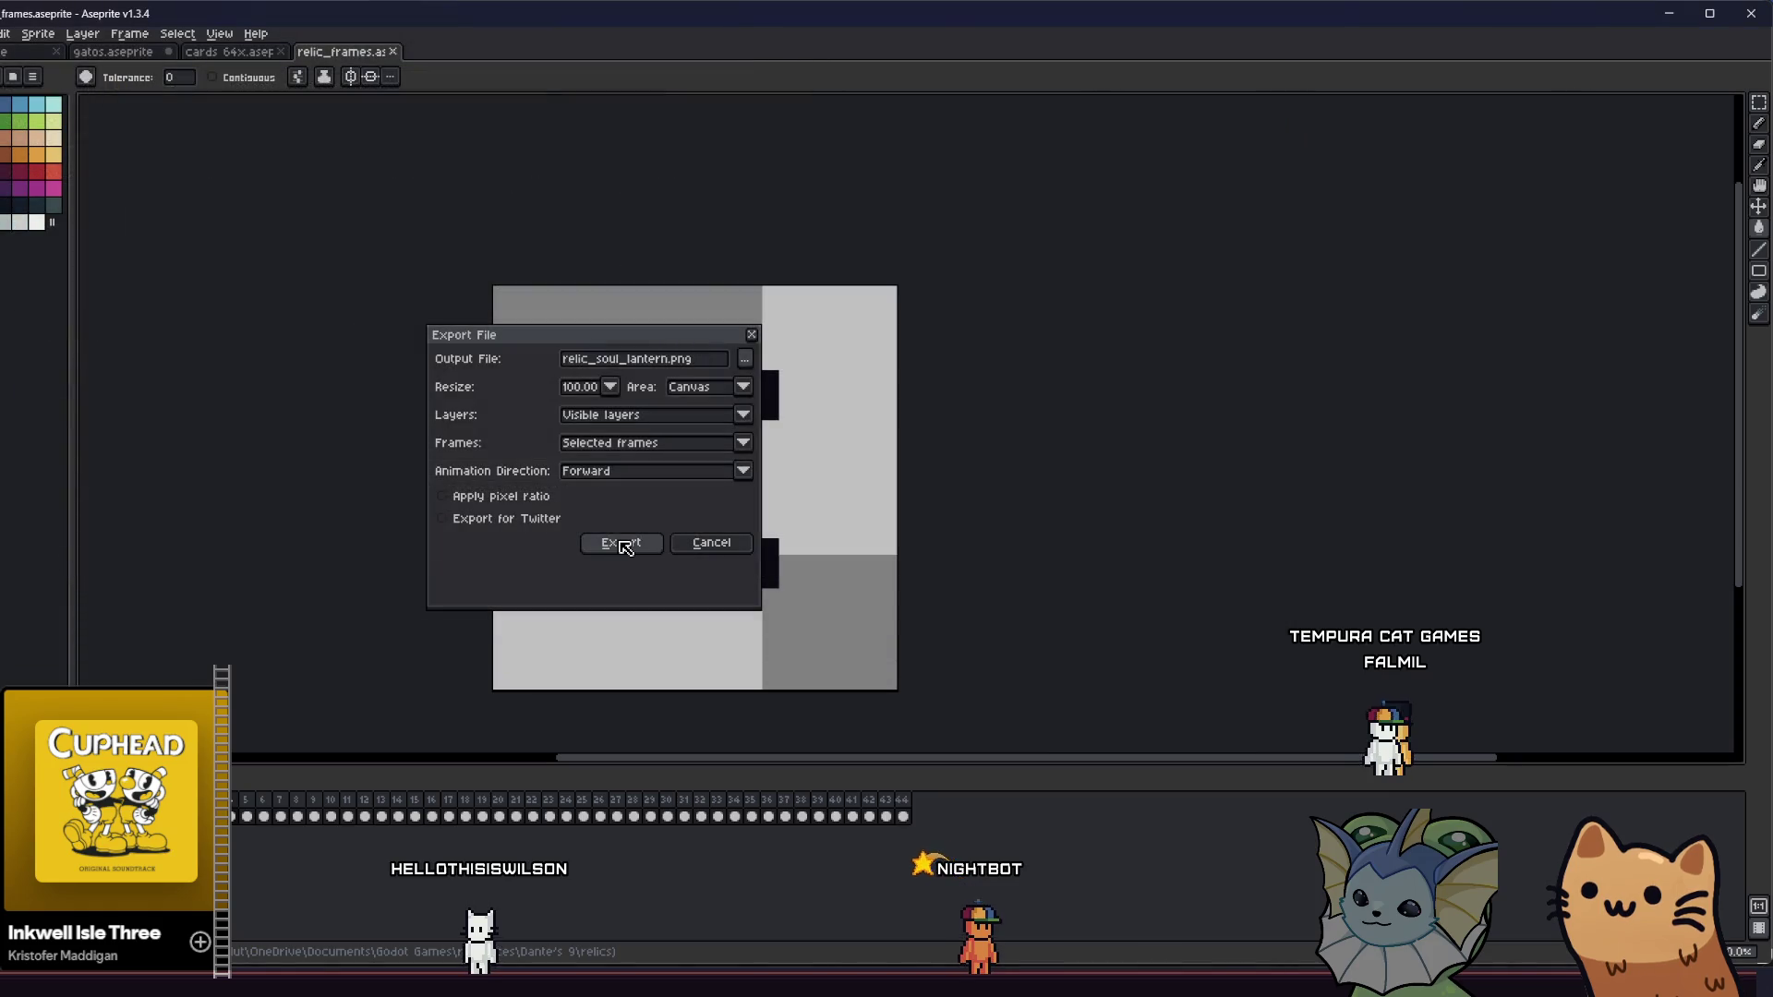
{"action": "left_click", "coordinate": [628, 542]}
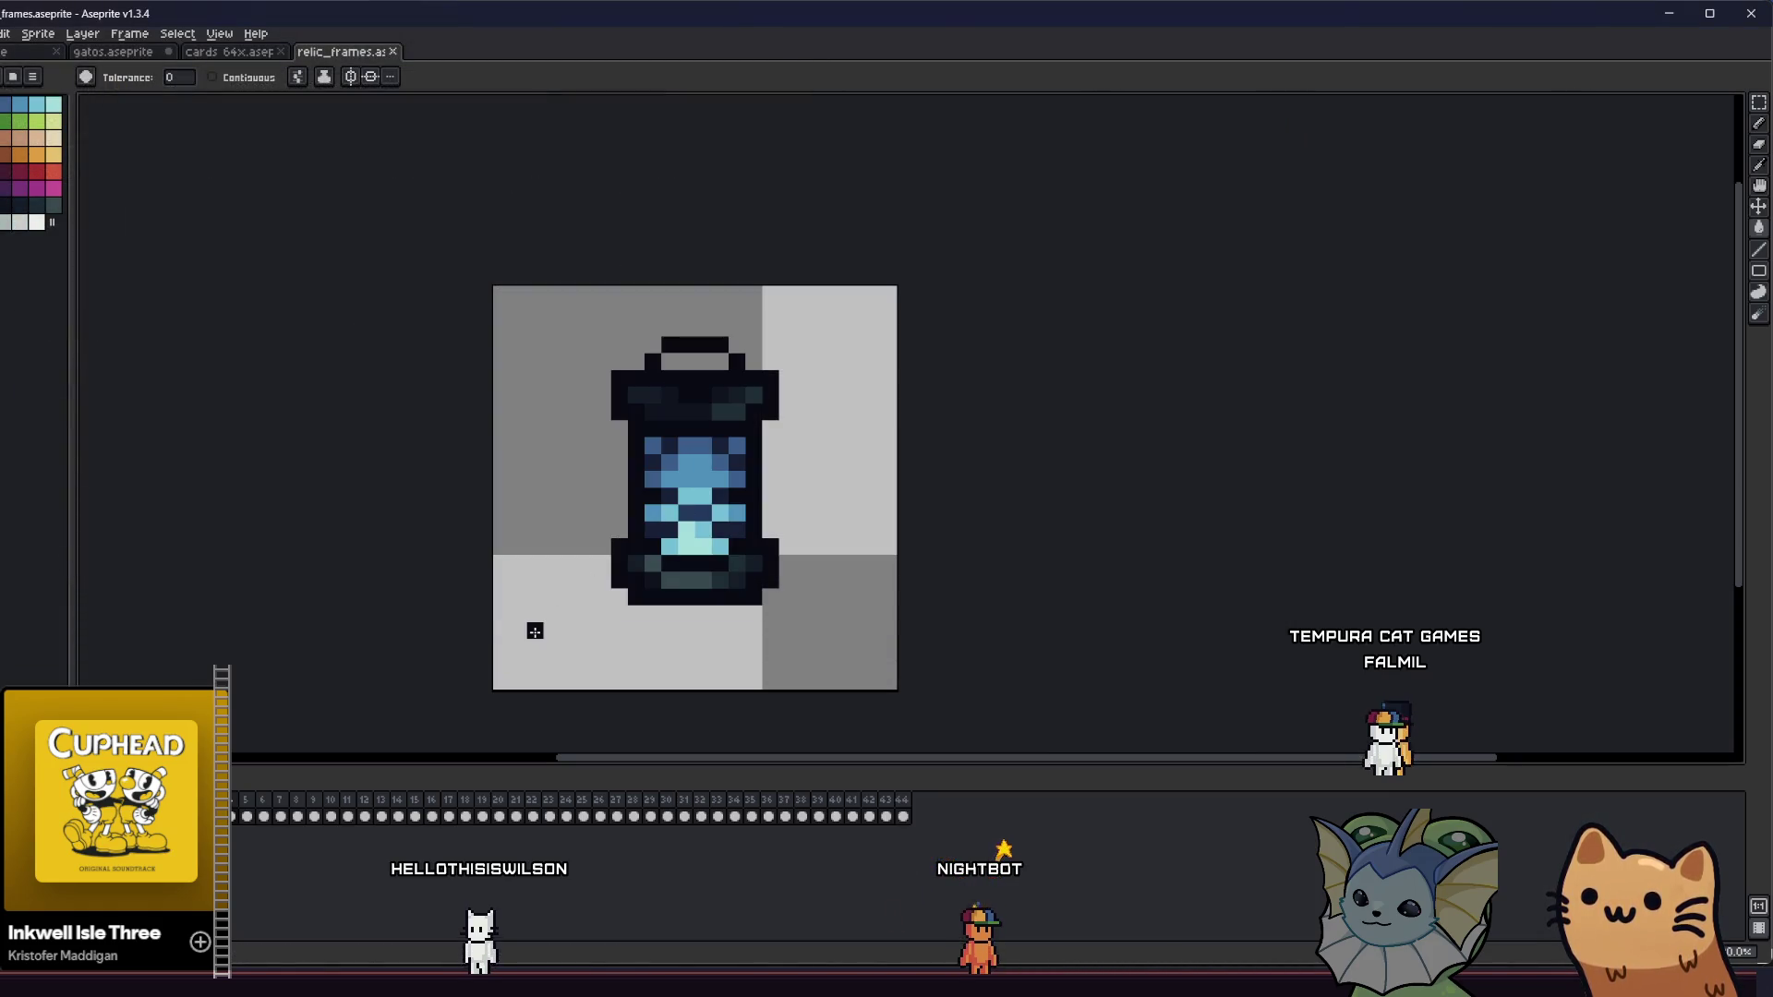
{"action": "key", "text": "Right"}
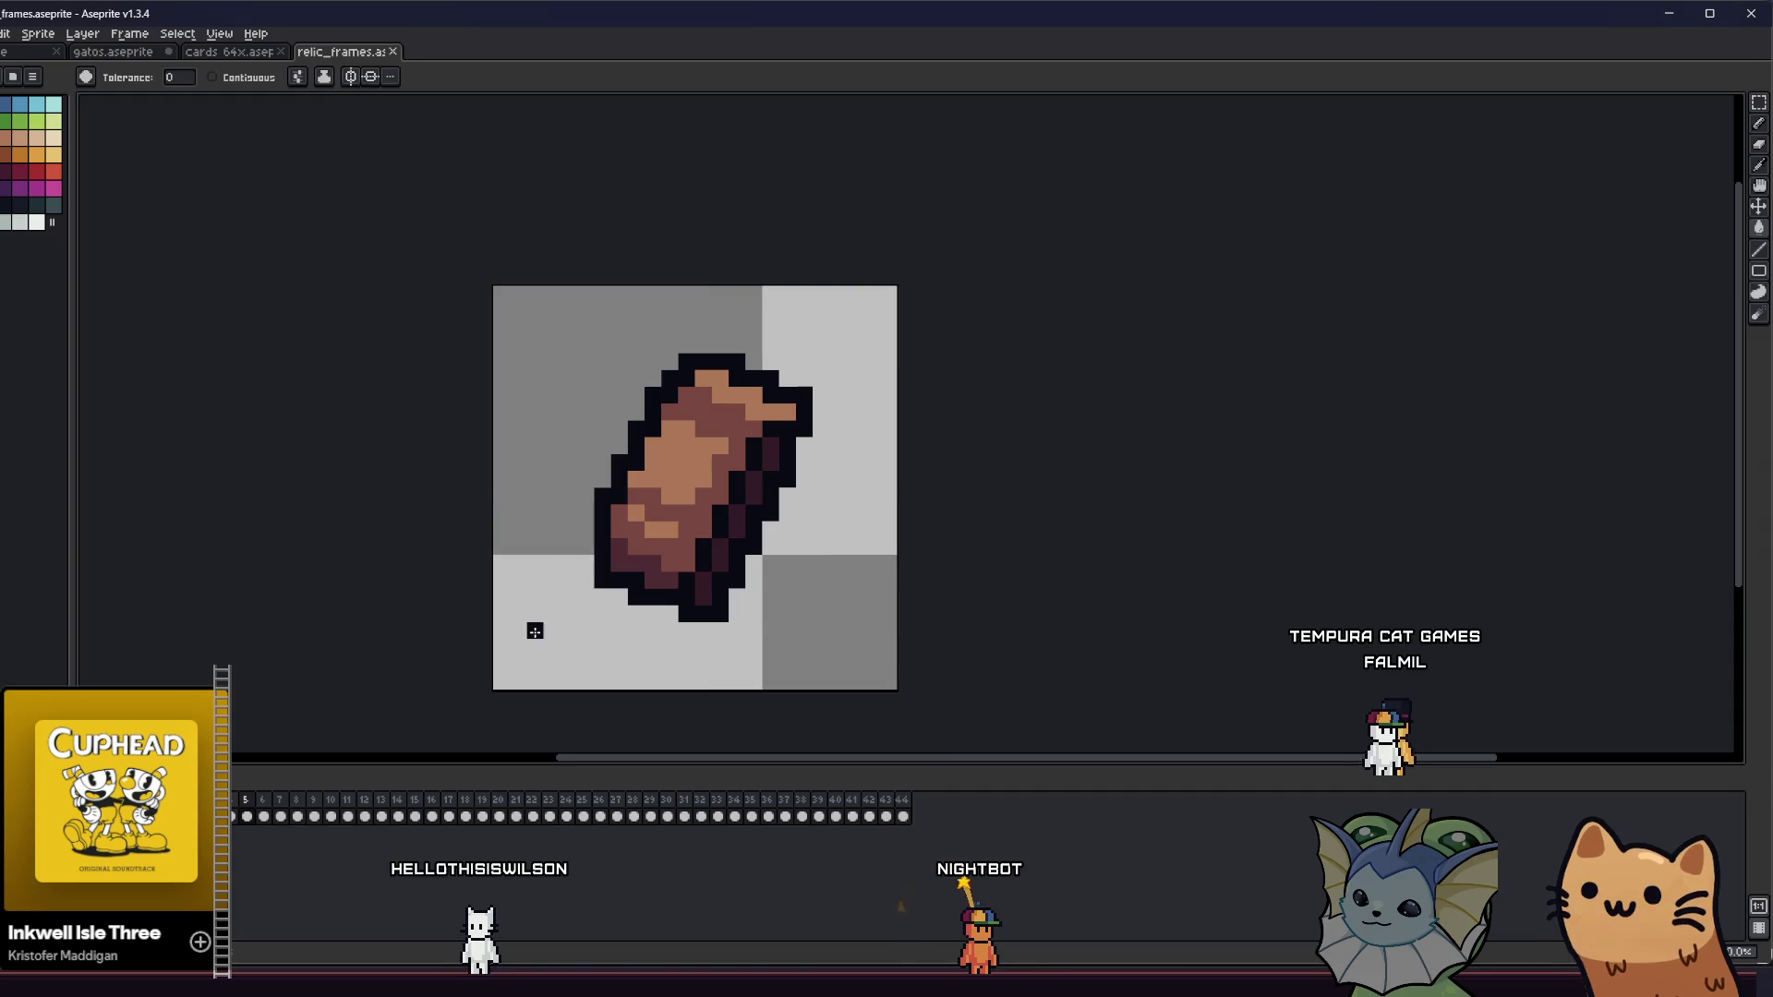
- Export the brown relic frame over relic_emergency_rations.png and move to the next frame
{"action": "key", "text": "ctrl+alt+shift+s"}
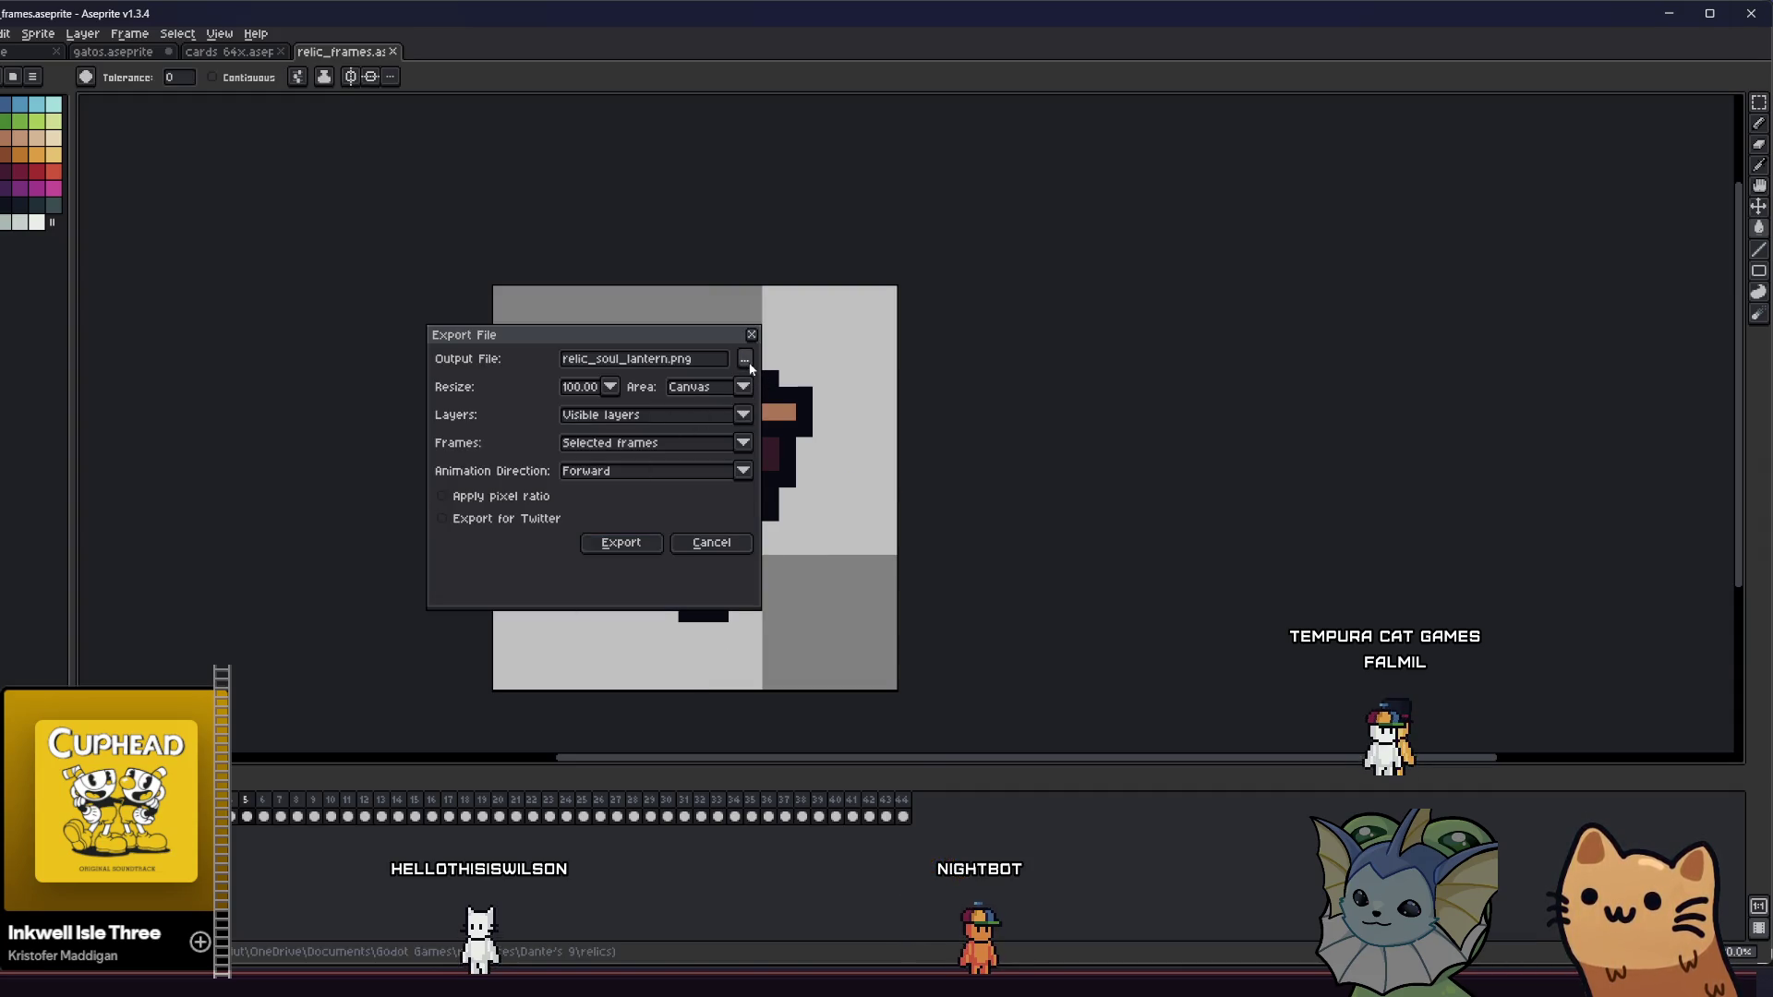
{"action": "left_click", "coordinate": [749, 363]}
{"action": "left_click", "coordinate": [251, 268]}
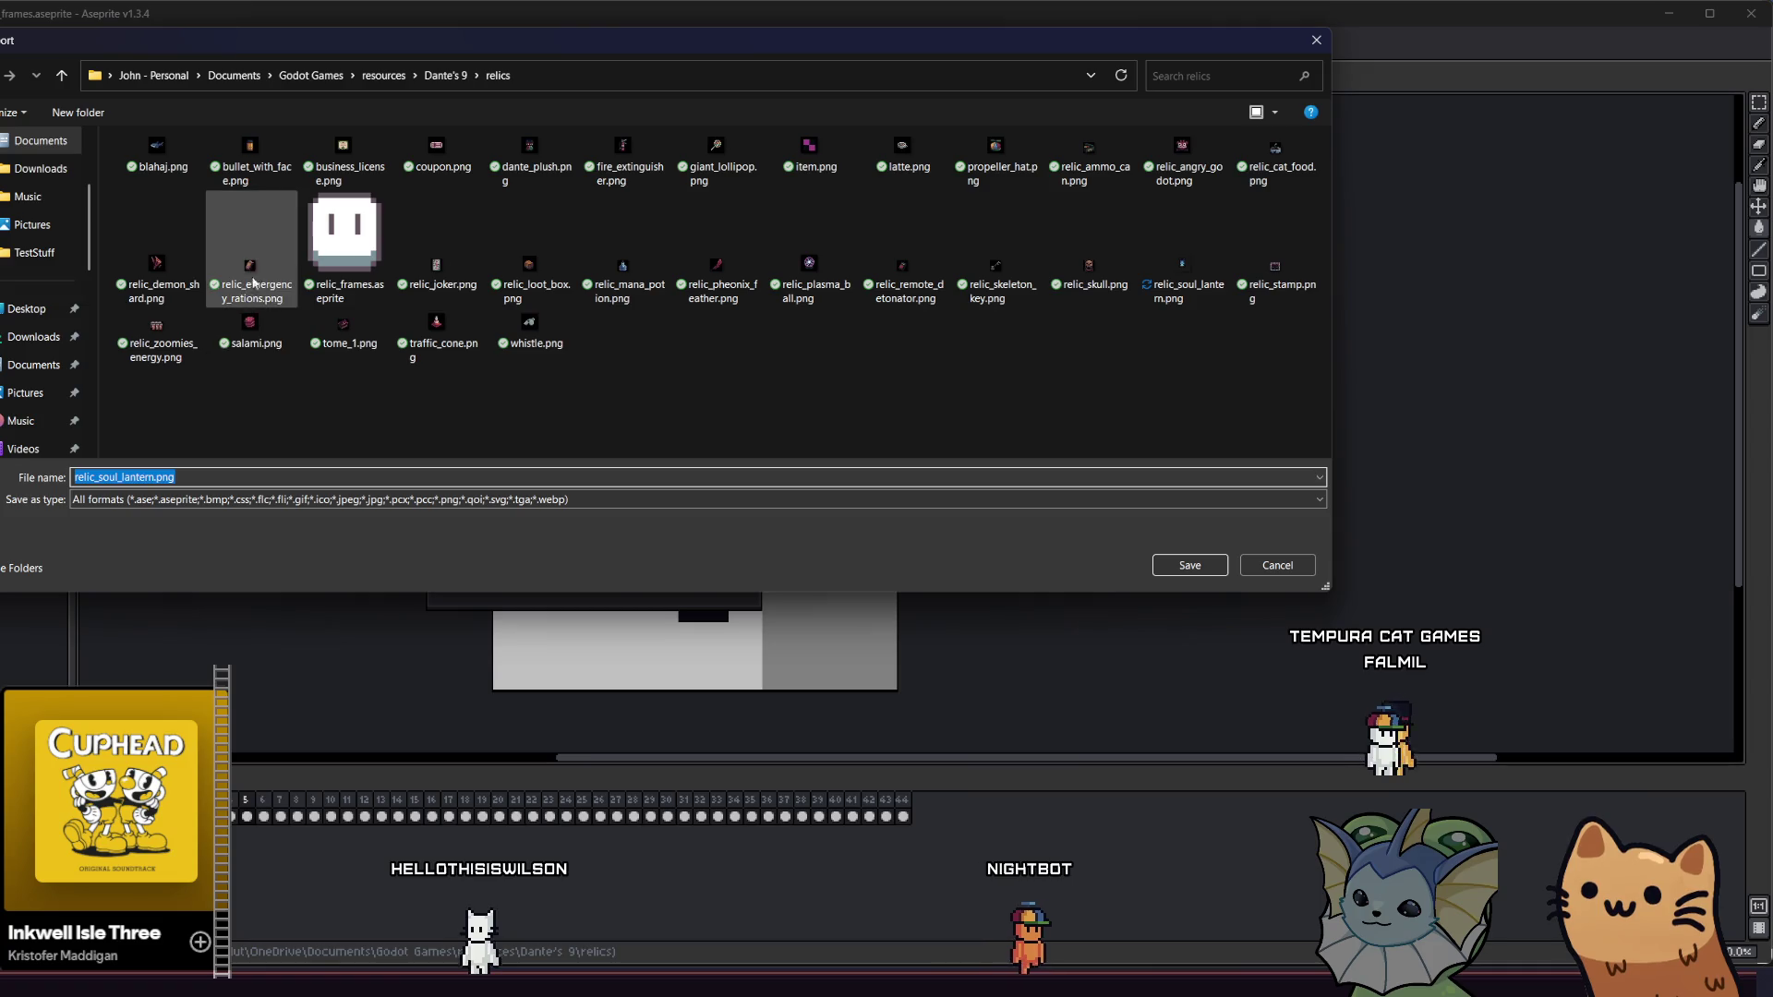
{"action": "left_click", "coordinate": [1189, 566]}
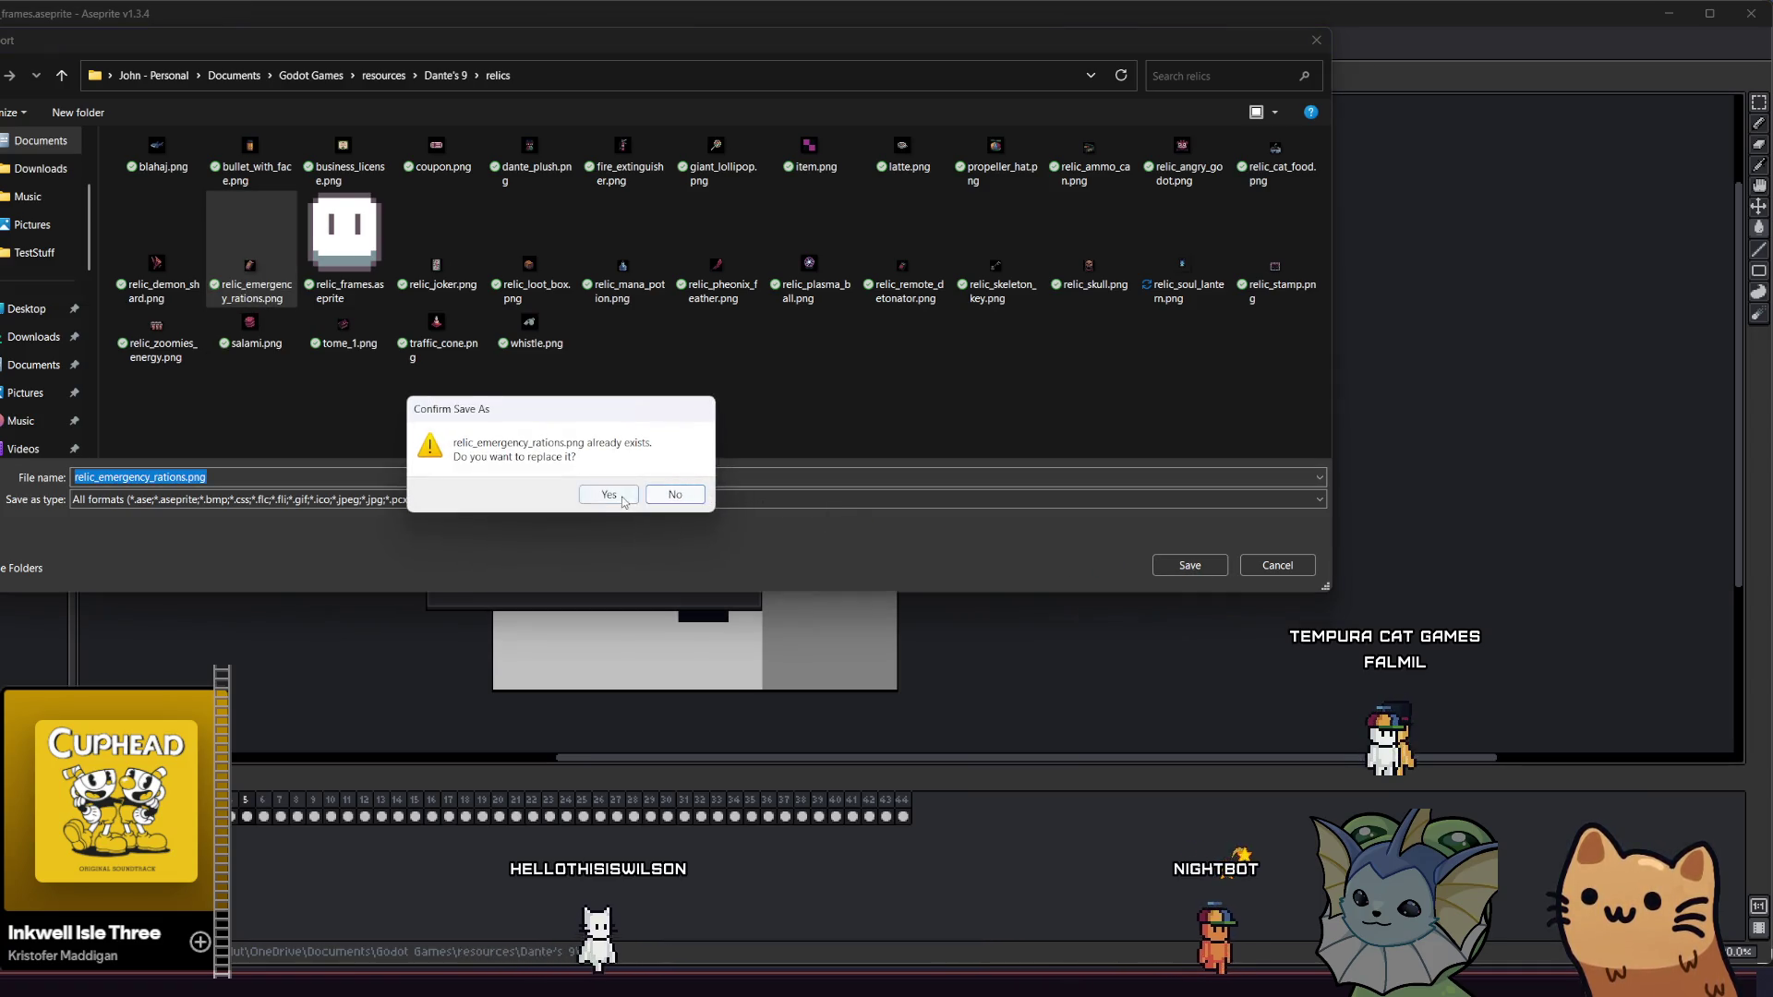
{"action": "left_click", "coordinate": [612, 495]}
{"action": "left_click", "coordinate": [621, 542]}
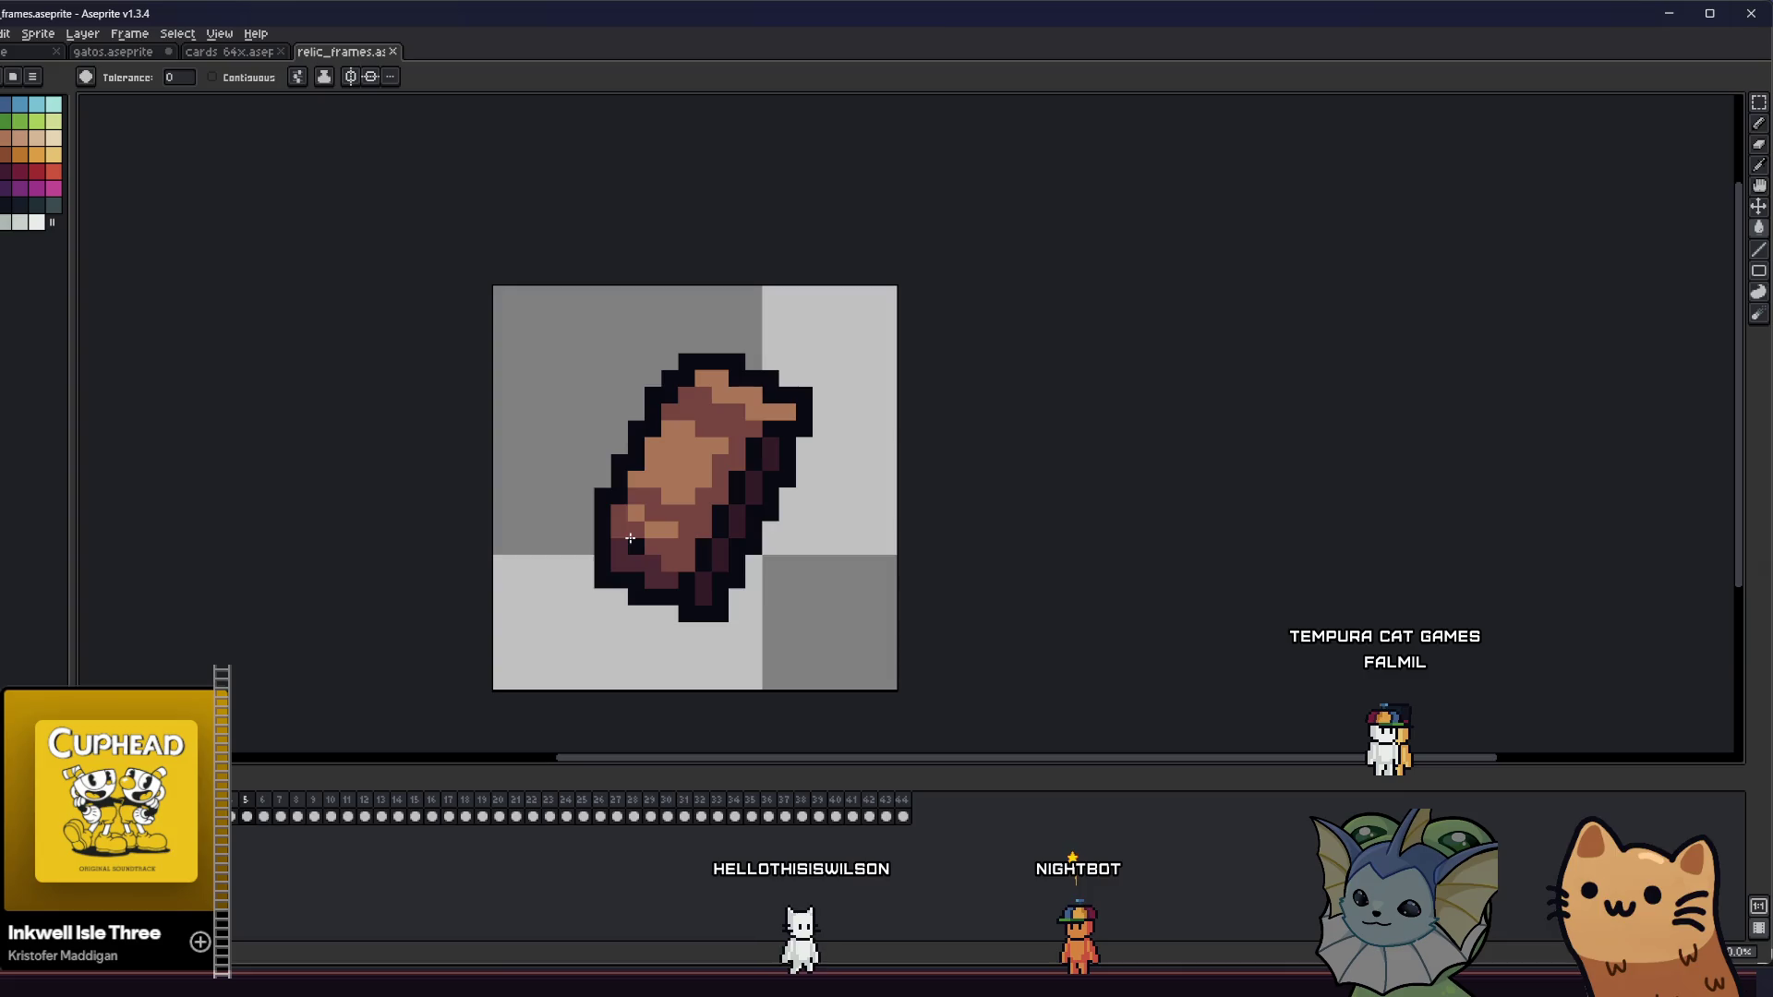
{"action": "key", "text": "v"}
{"action": "key", "text": "Right"}
- Export the green card frame as relic_business_license.png, then step to the next frame
{"action": "key", "text": "ctrl+alt+shift+s"}
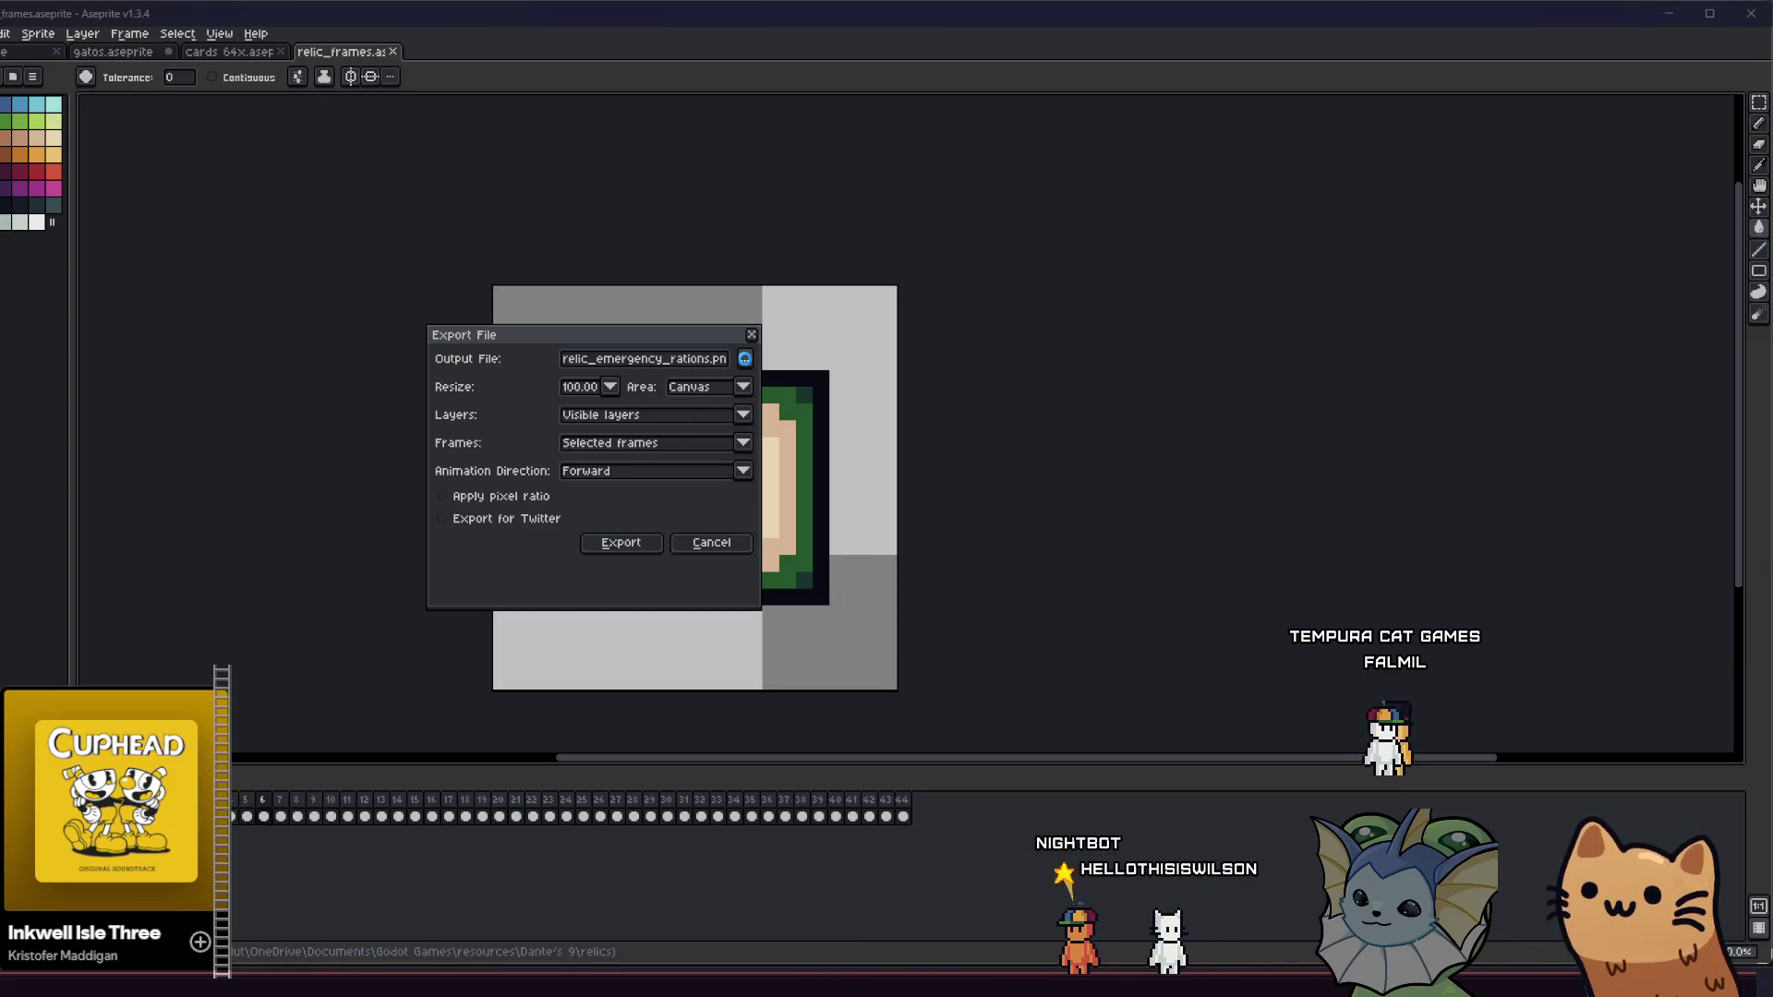
{"action": "left_click", "coordinate": [744, 358]}
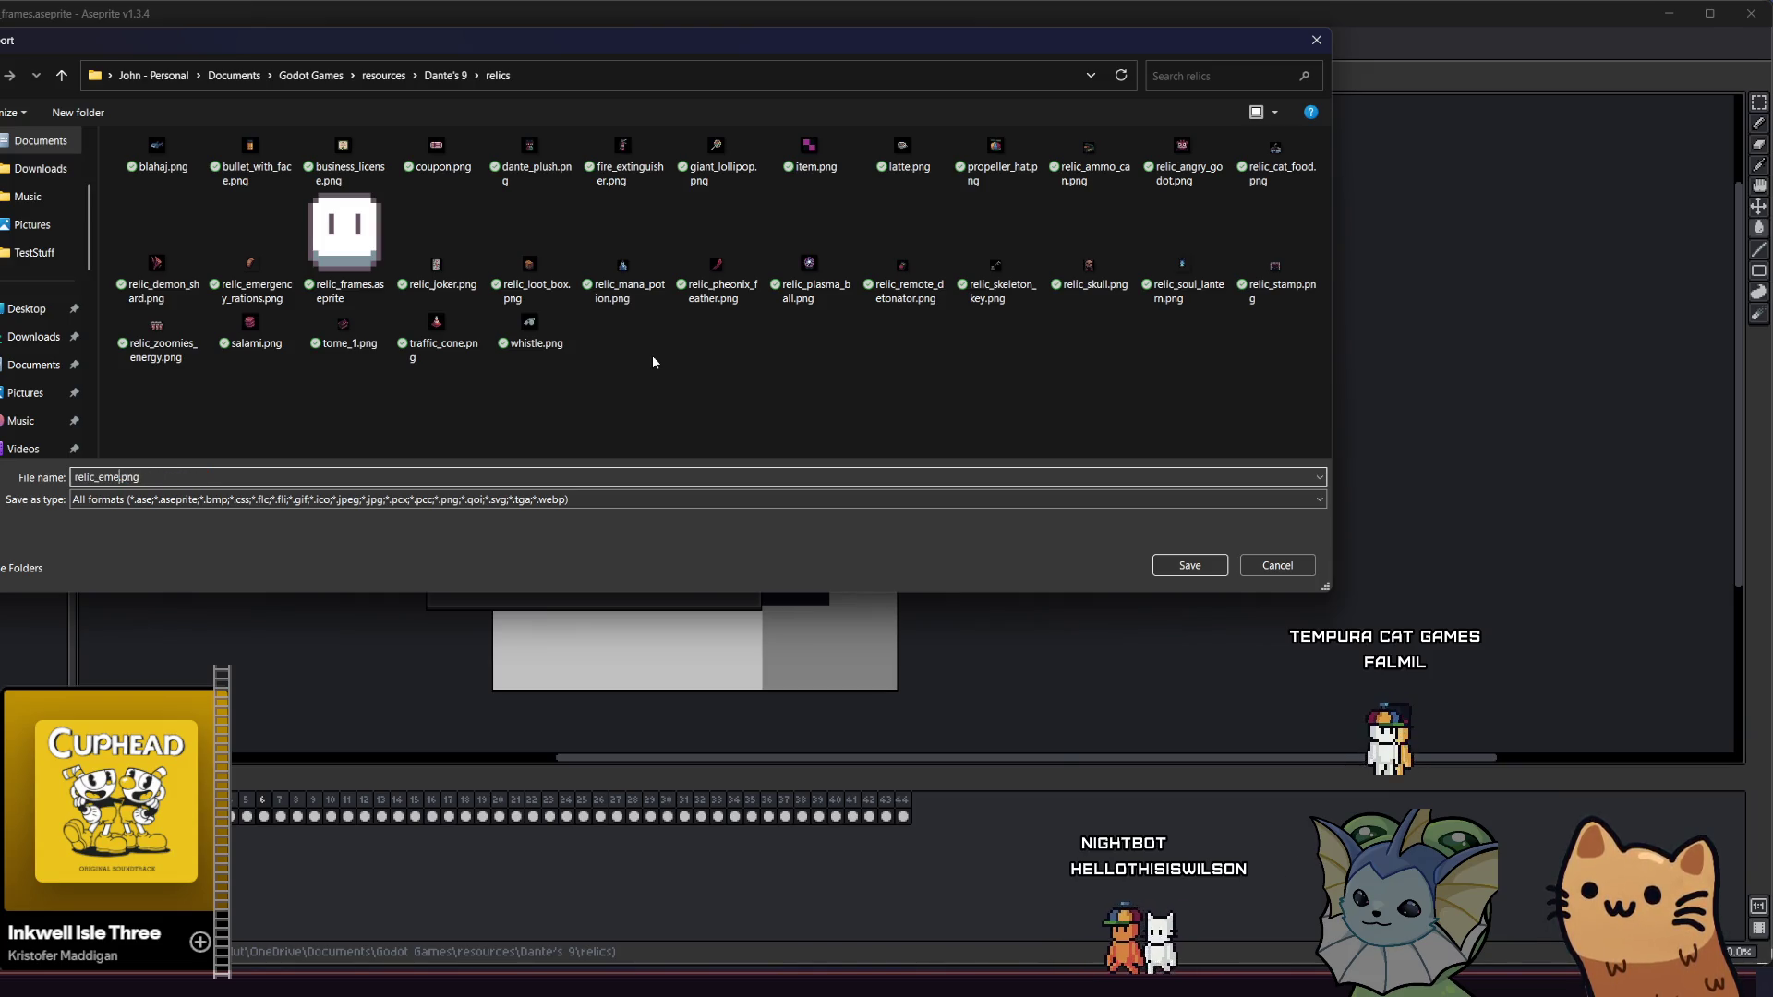
{"action": "type", "text": "business"}
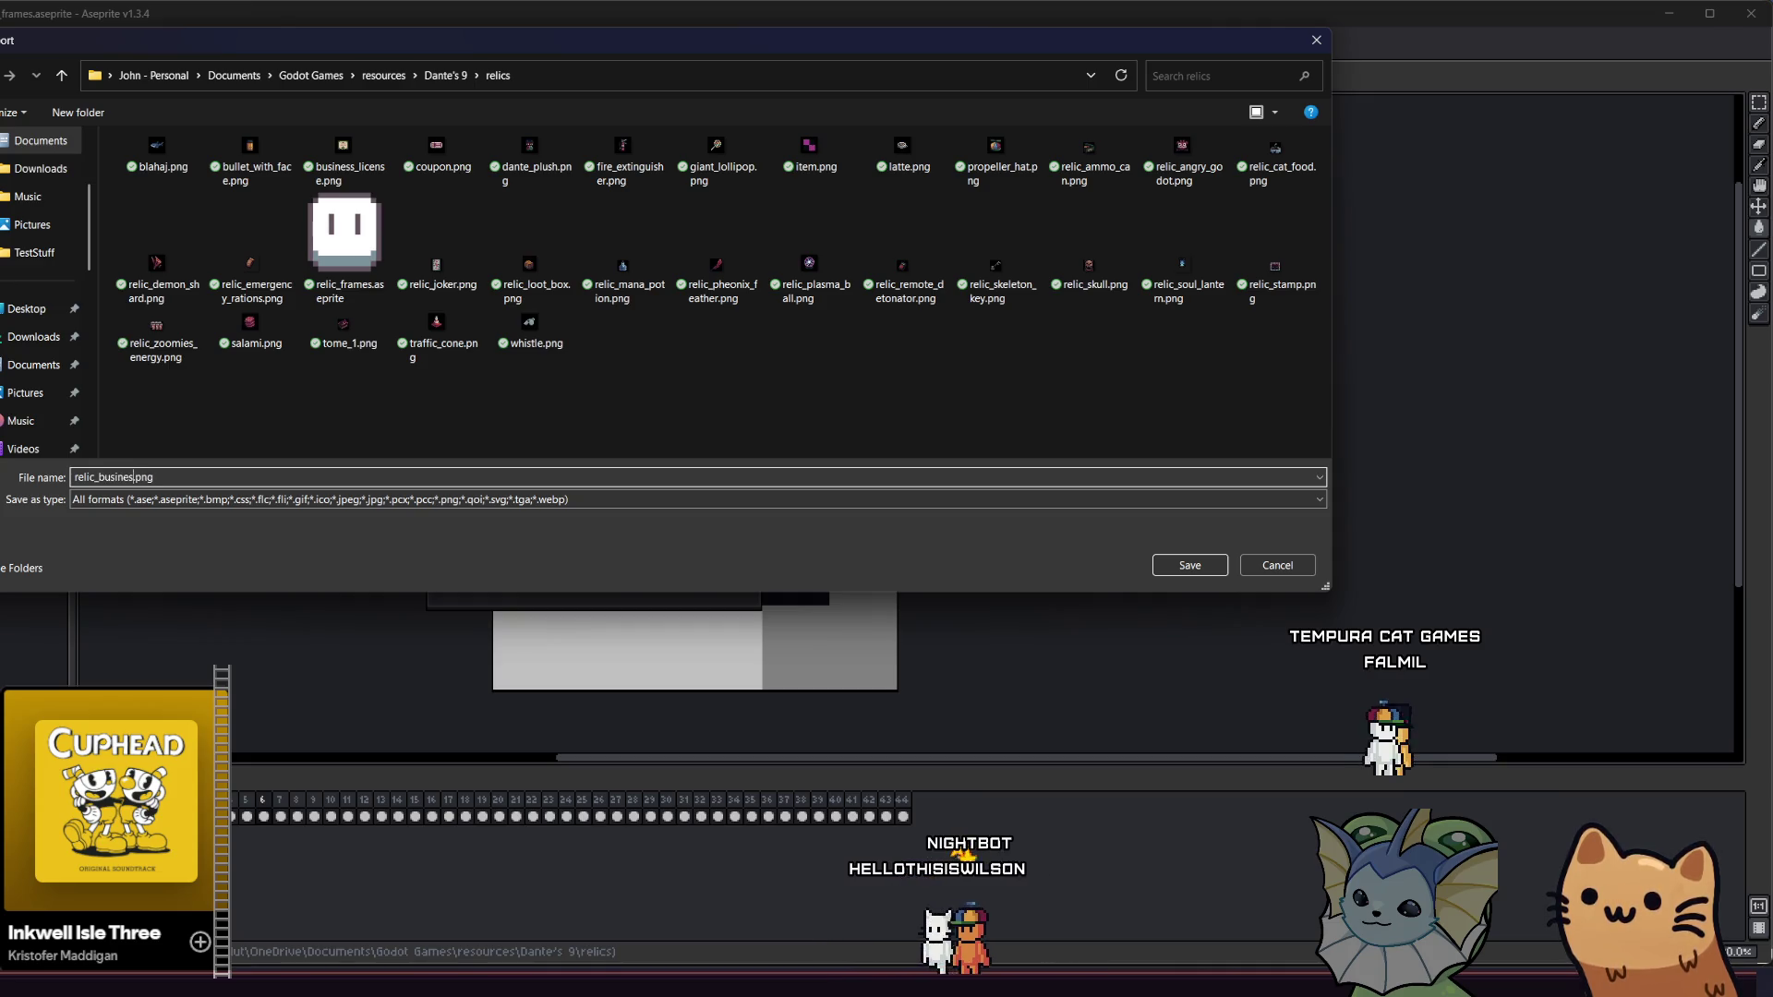
{"action": "type", "text": "l"}
{"action": "type", "text": "icense"}
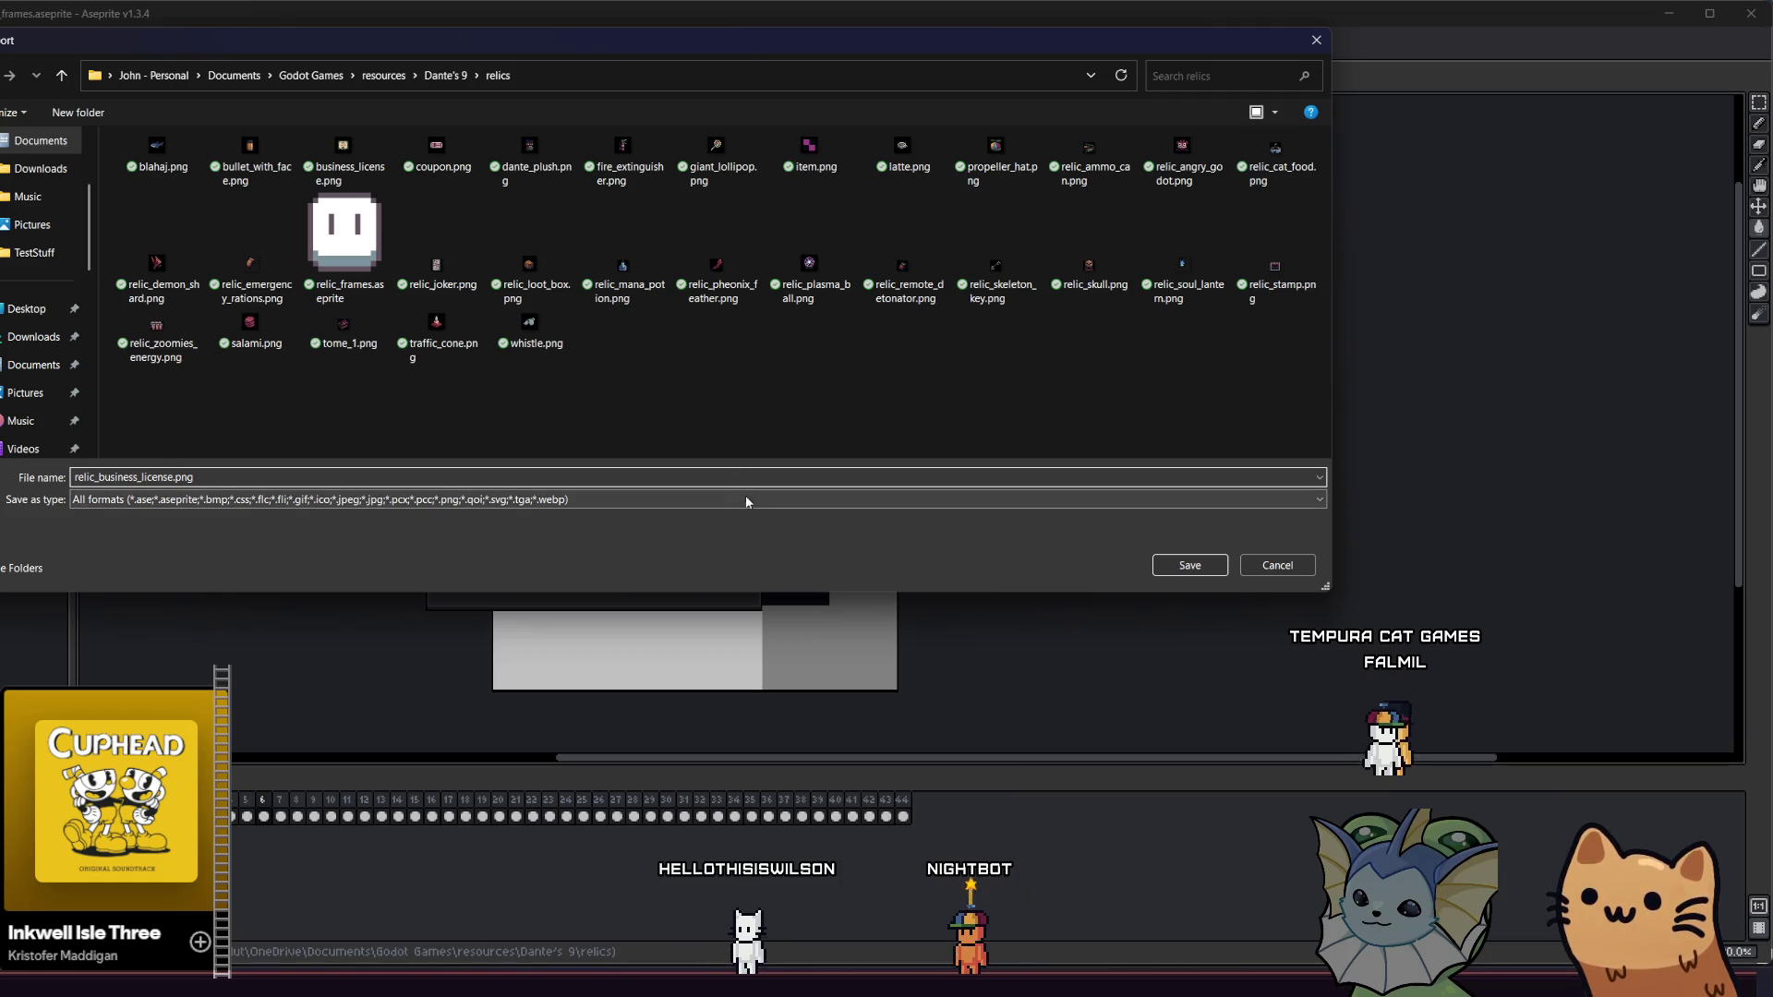
{"action": "left_click", "coordinate": [1188, 565]}
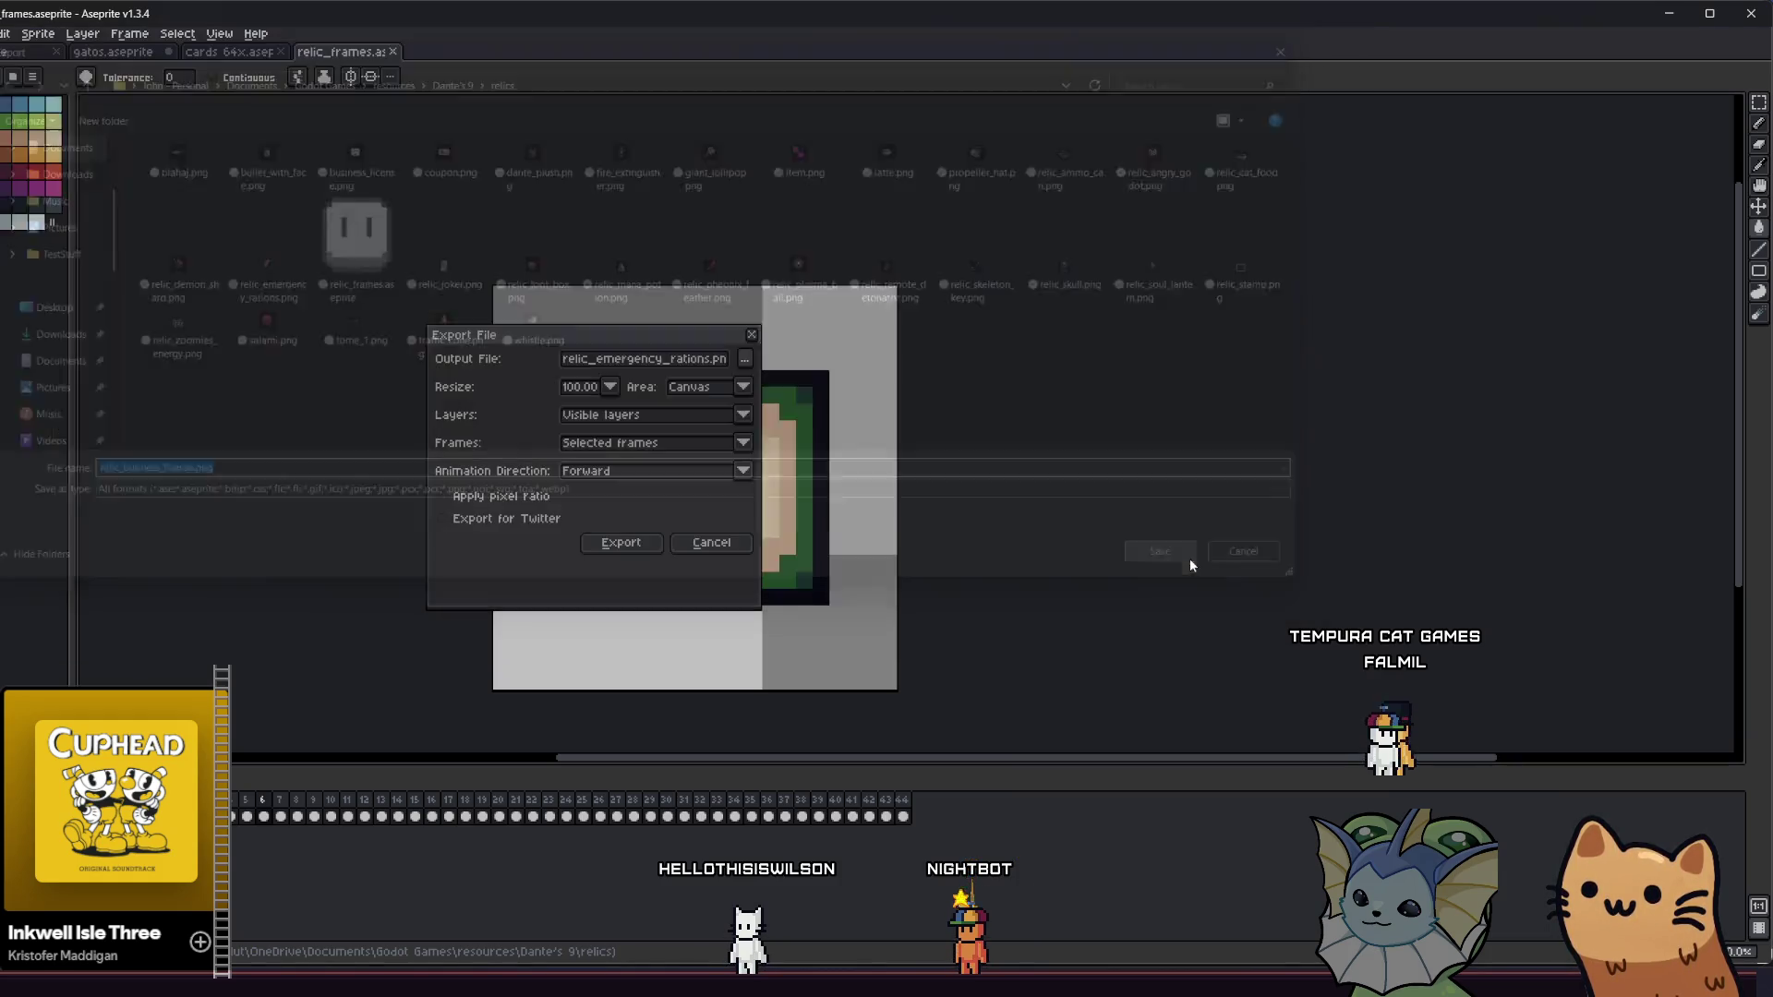
{"action": "left_click", "coordinate": [635, 547]}
{"action": "key", "text": "Right"}
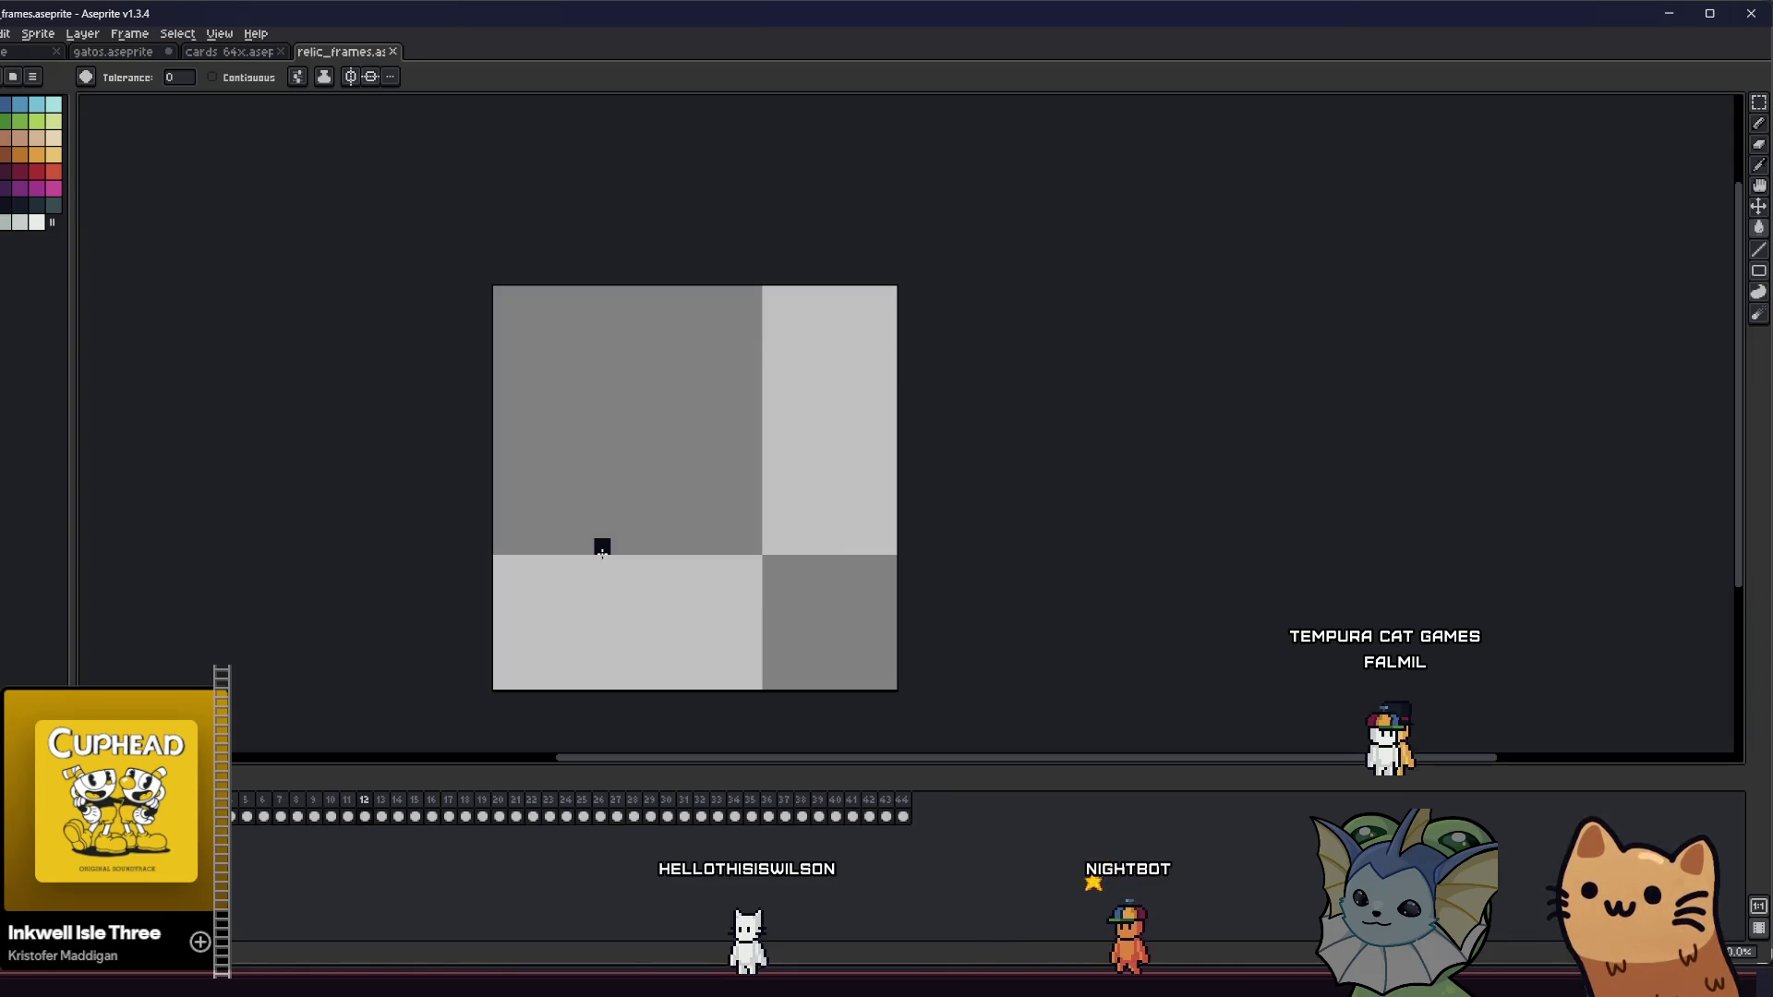
- Step to the pot frame and export it over relic_cat_food.png
{"action": "key", "text": "Right"}
{"action": "left_click", "coordinate": [0, 33]}
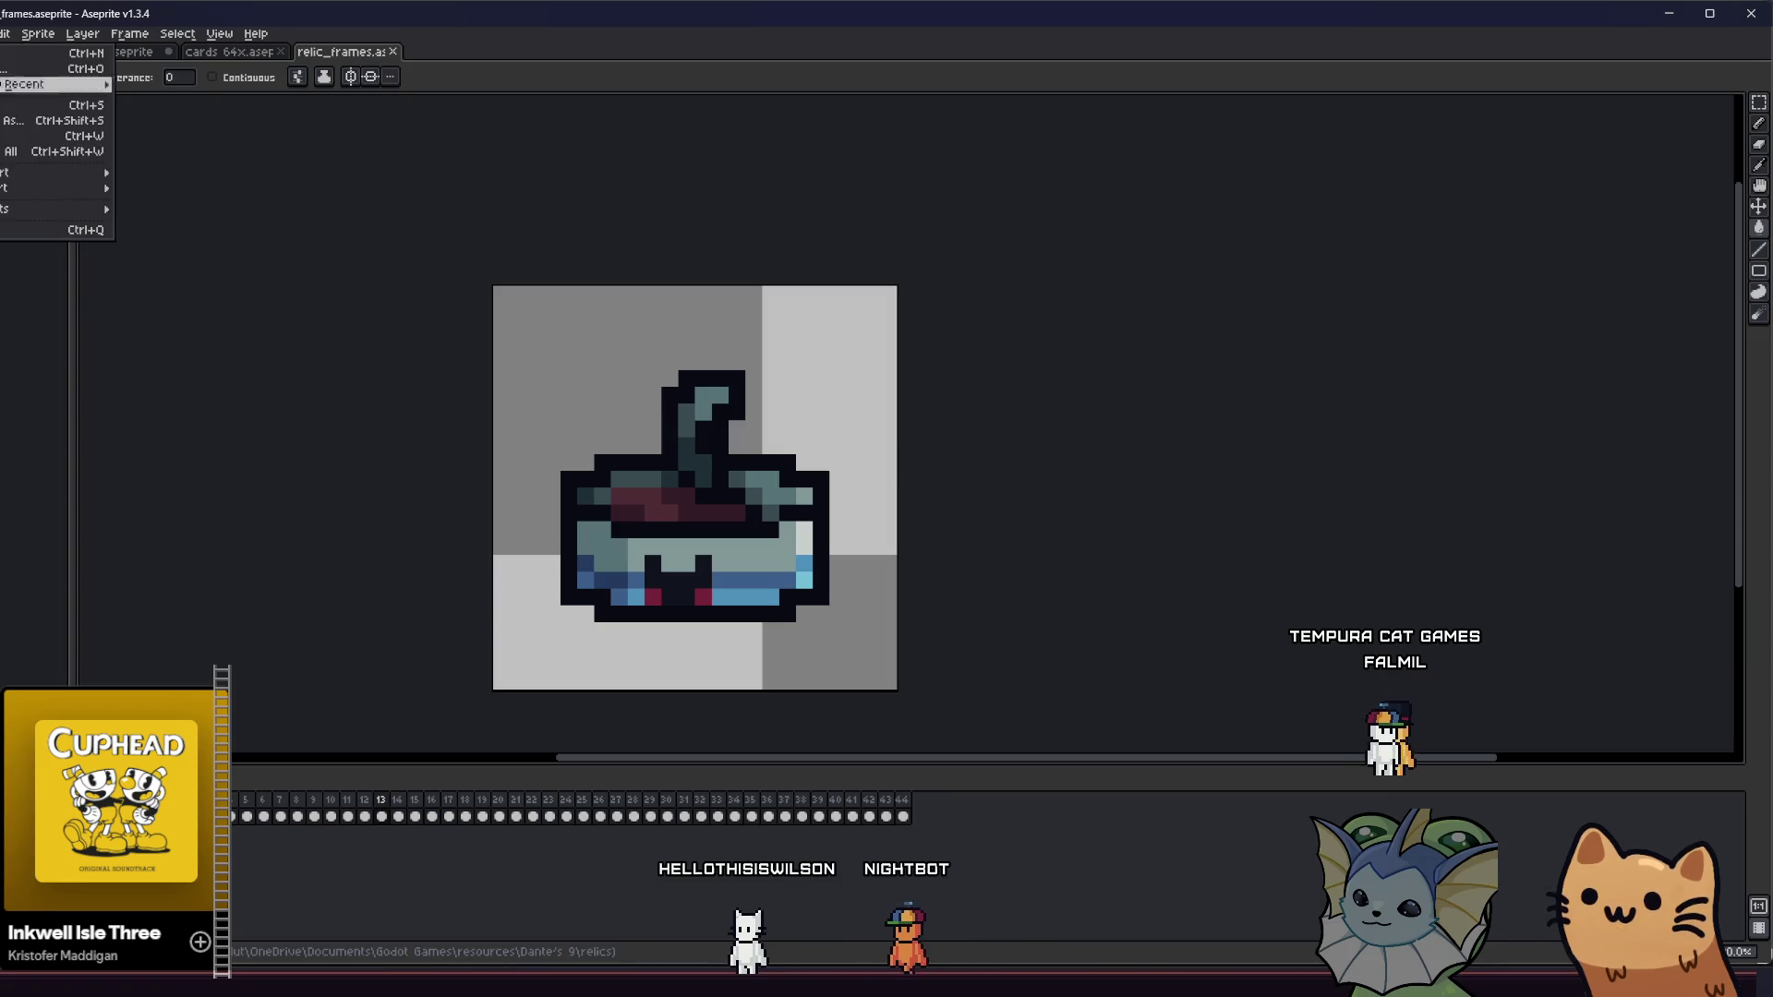
{"action": "mouse_move", "coordinate": [37, 176]}
{"action": "left_click", "coordinate": [166, 172]}
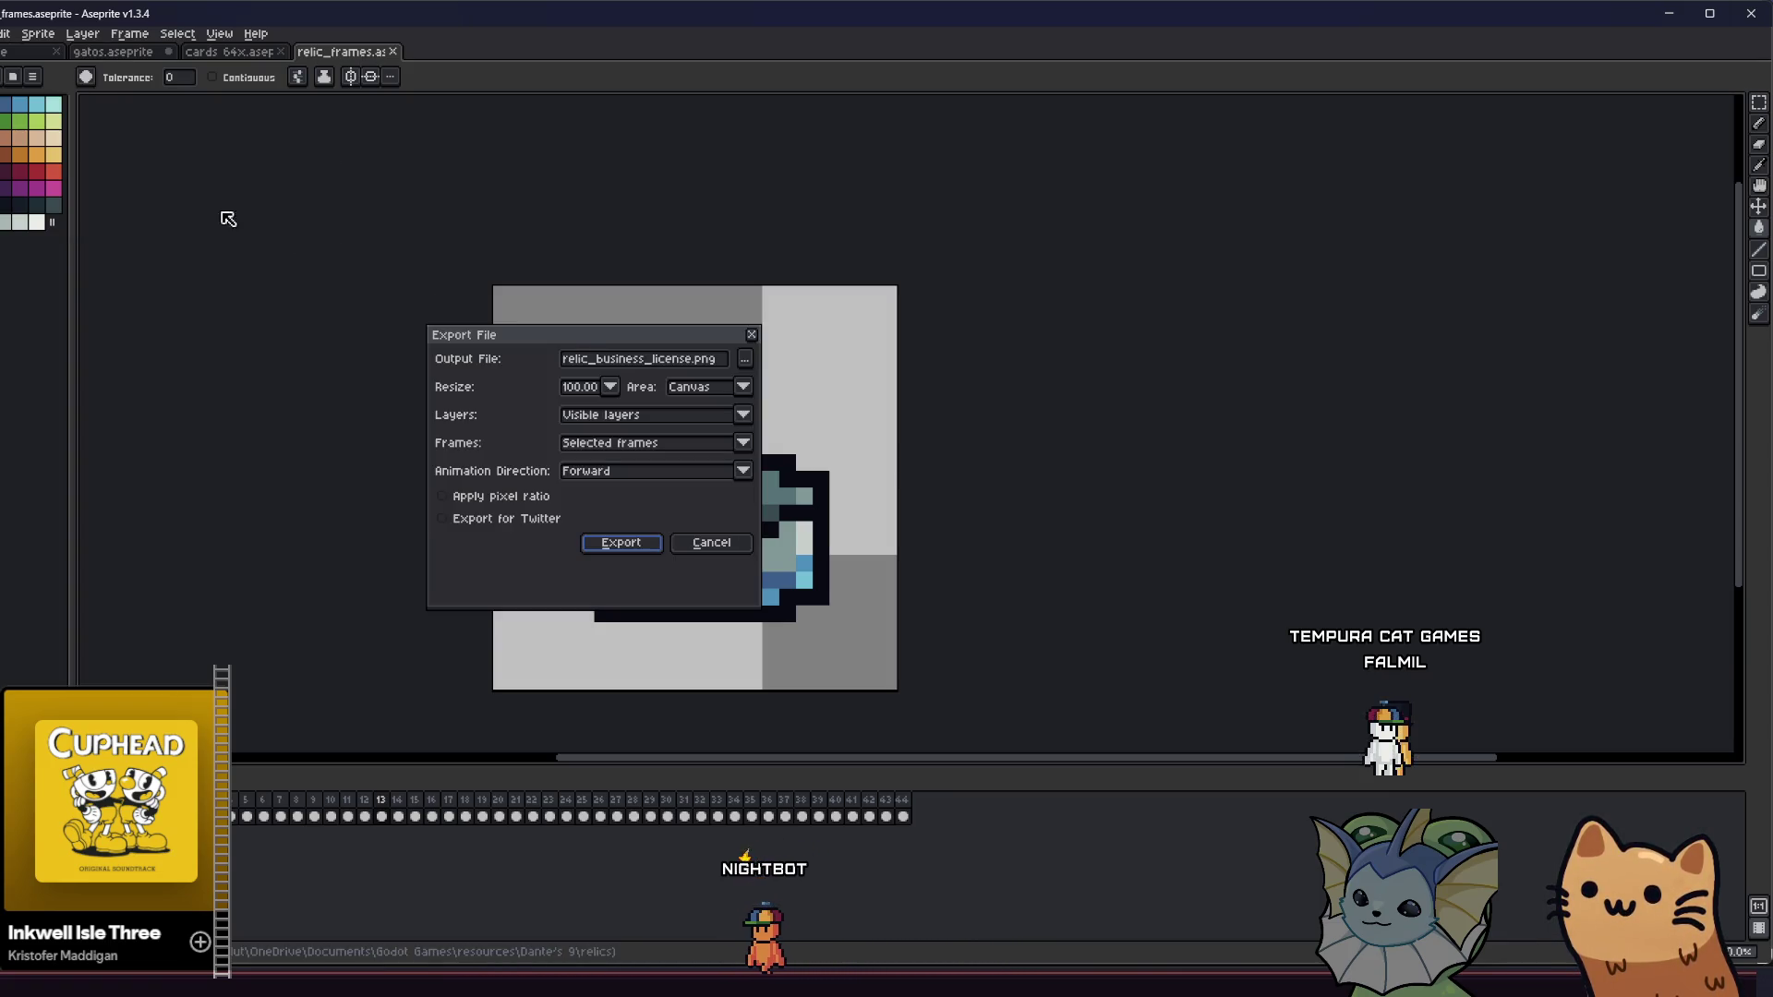
{"action": "left_click", "coordinate": [745, 361]}
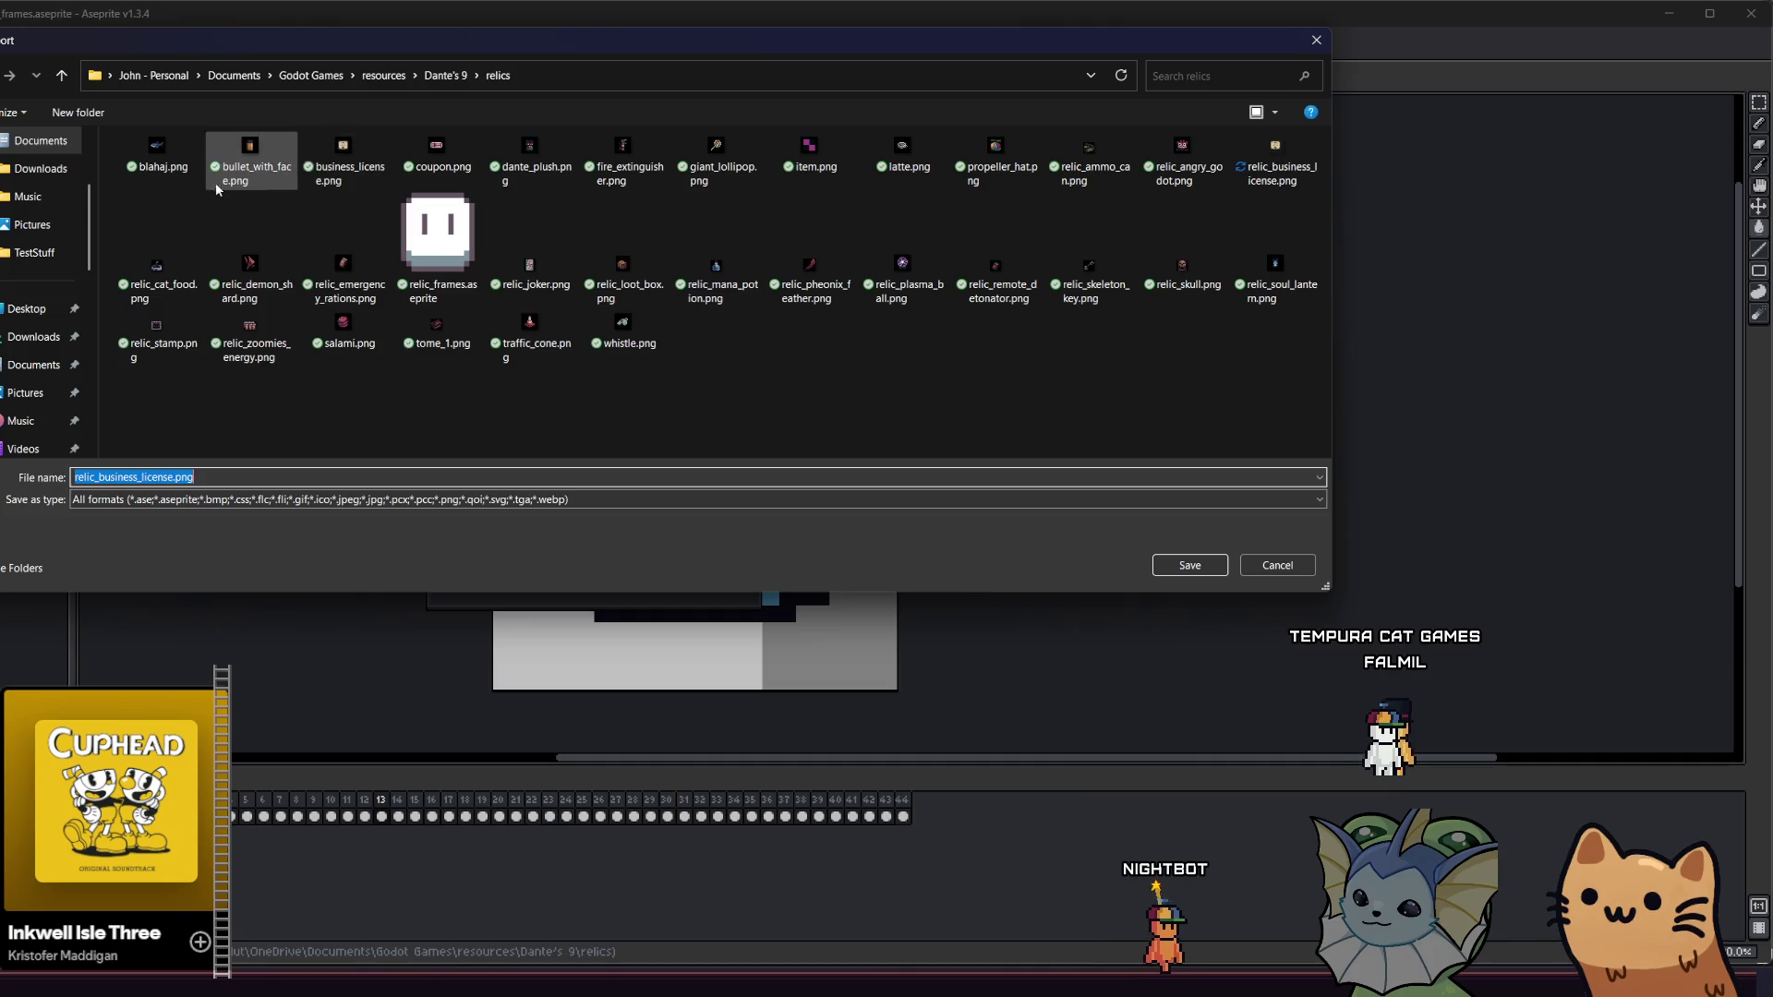
{"action": "left_click", "coordinate": [157, 254]}
{"action": "left_click", "coordinate": [1162, 566]}
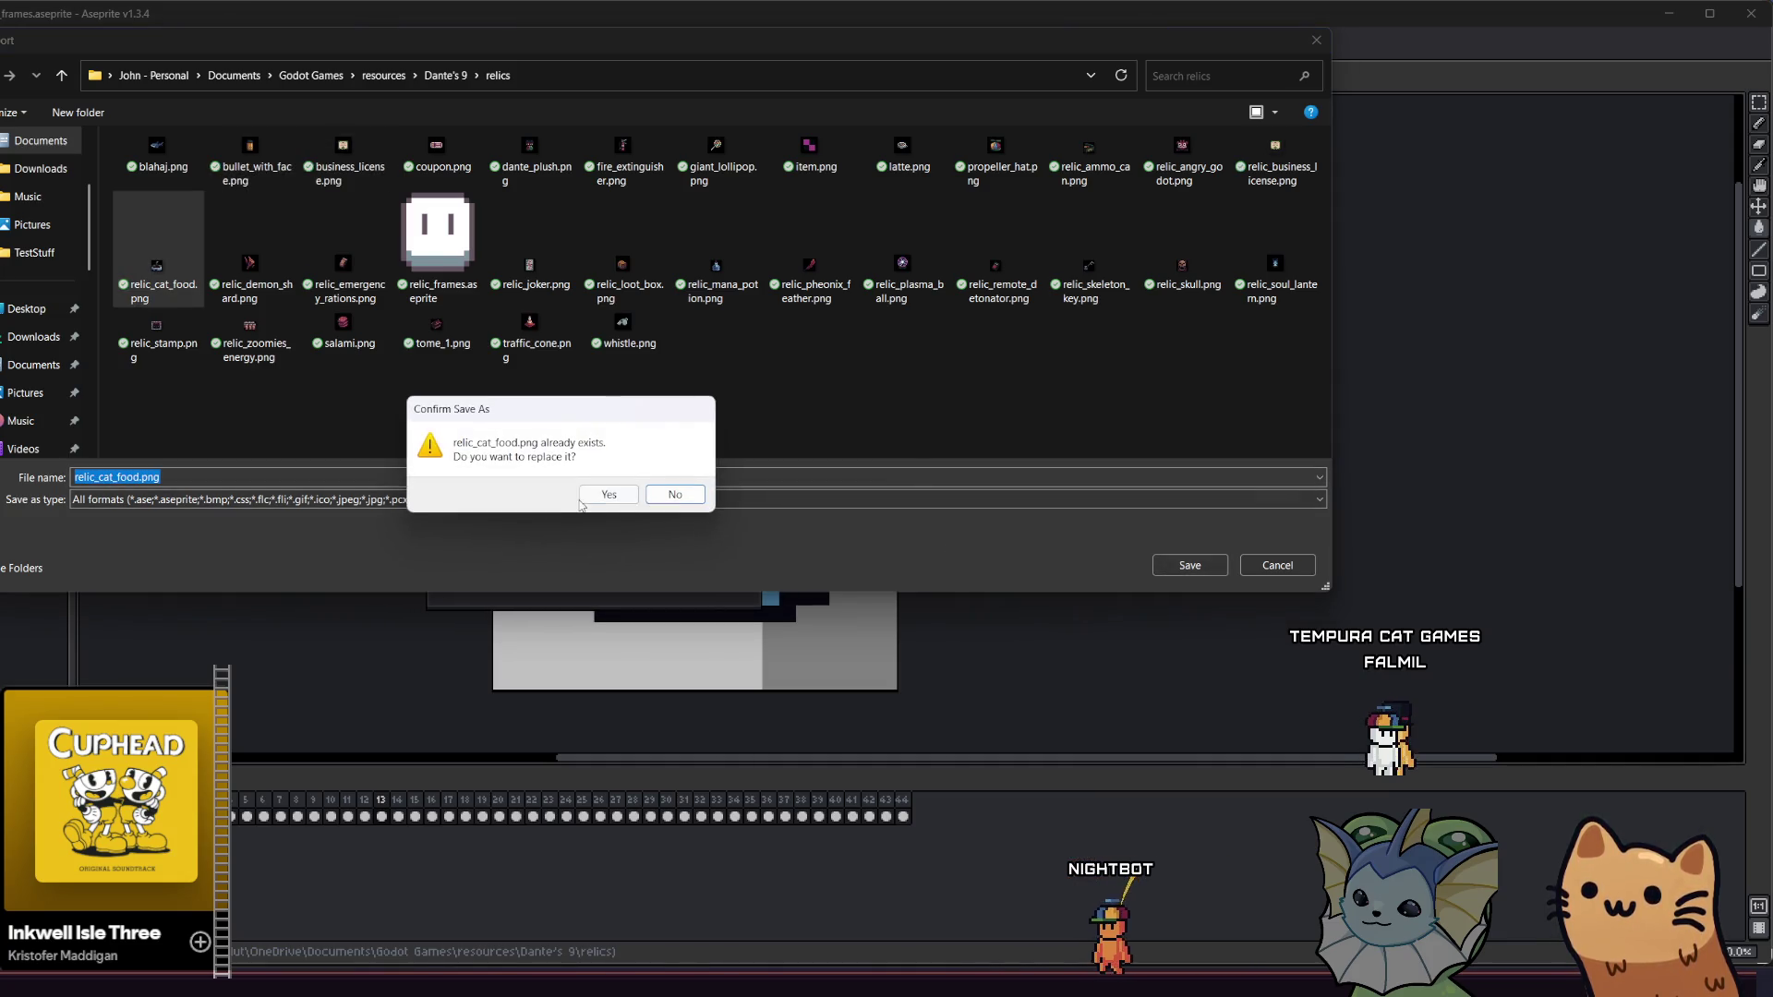
{"action": "left_click", "coordinate": [609, 495]}
{"action": "left_click", "coordinate": [622, 539]}
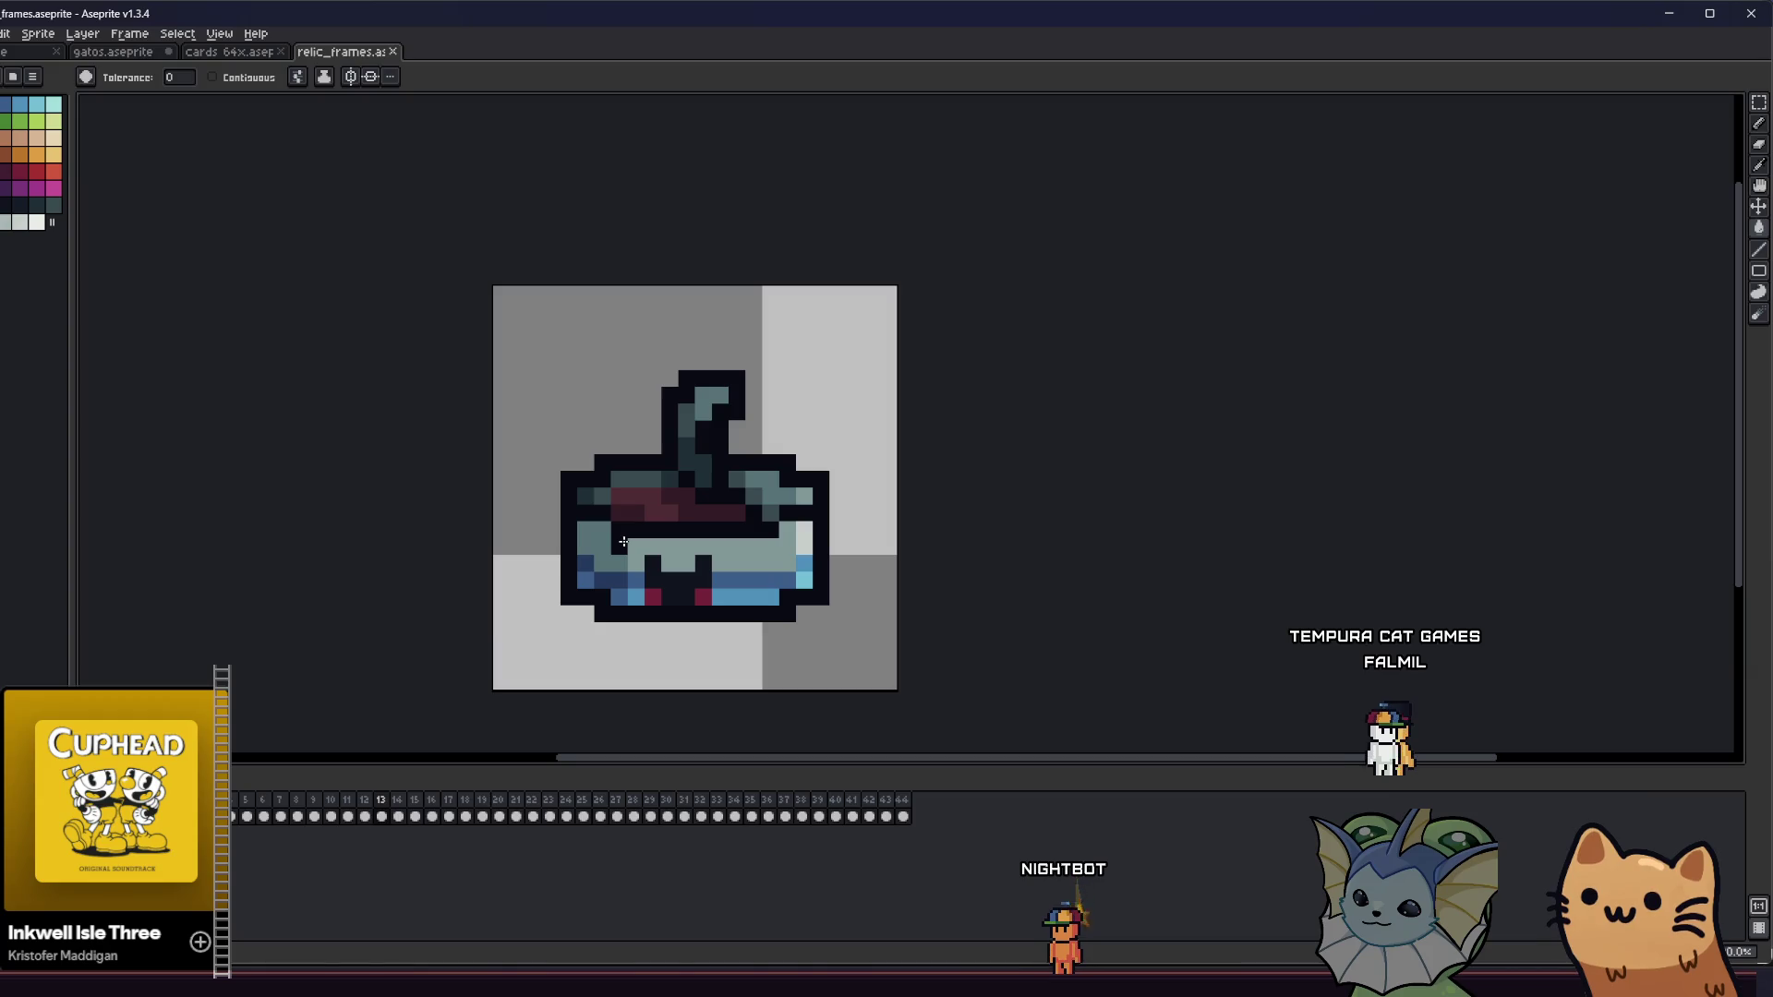
- Export the skull frame over relic_skull.png, then move on to the key frame
{"action": "key", "text": "Right"}
{"action": "left_click", "coordinate": [3, 33]}
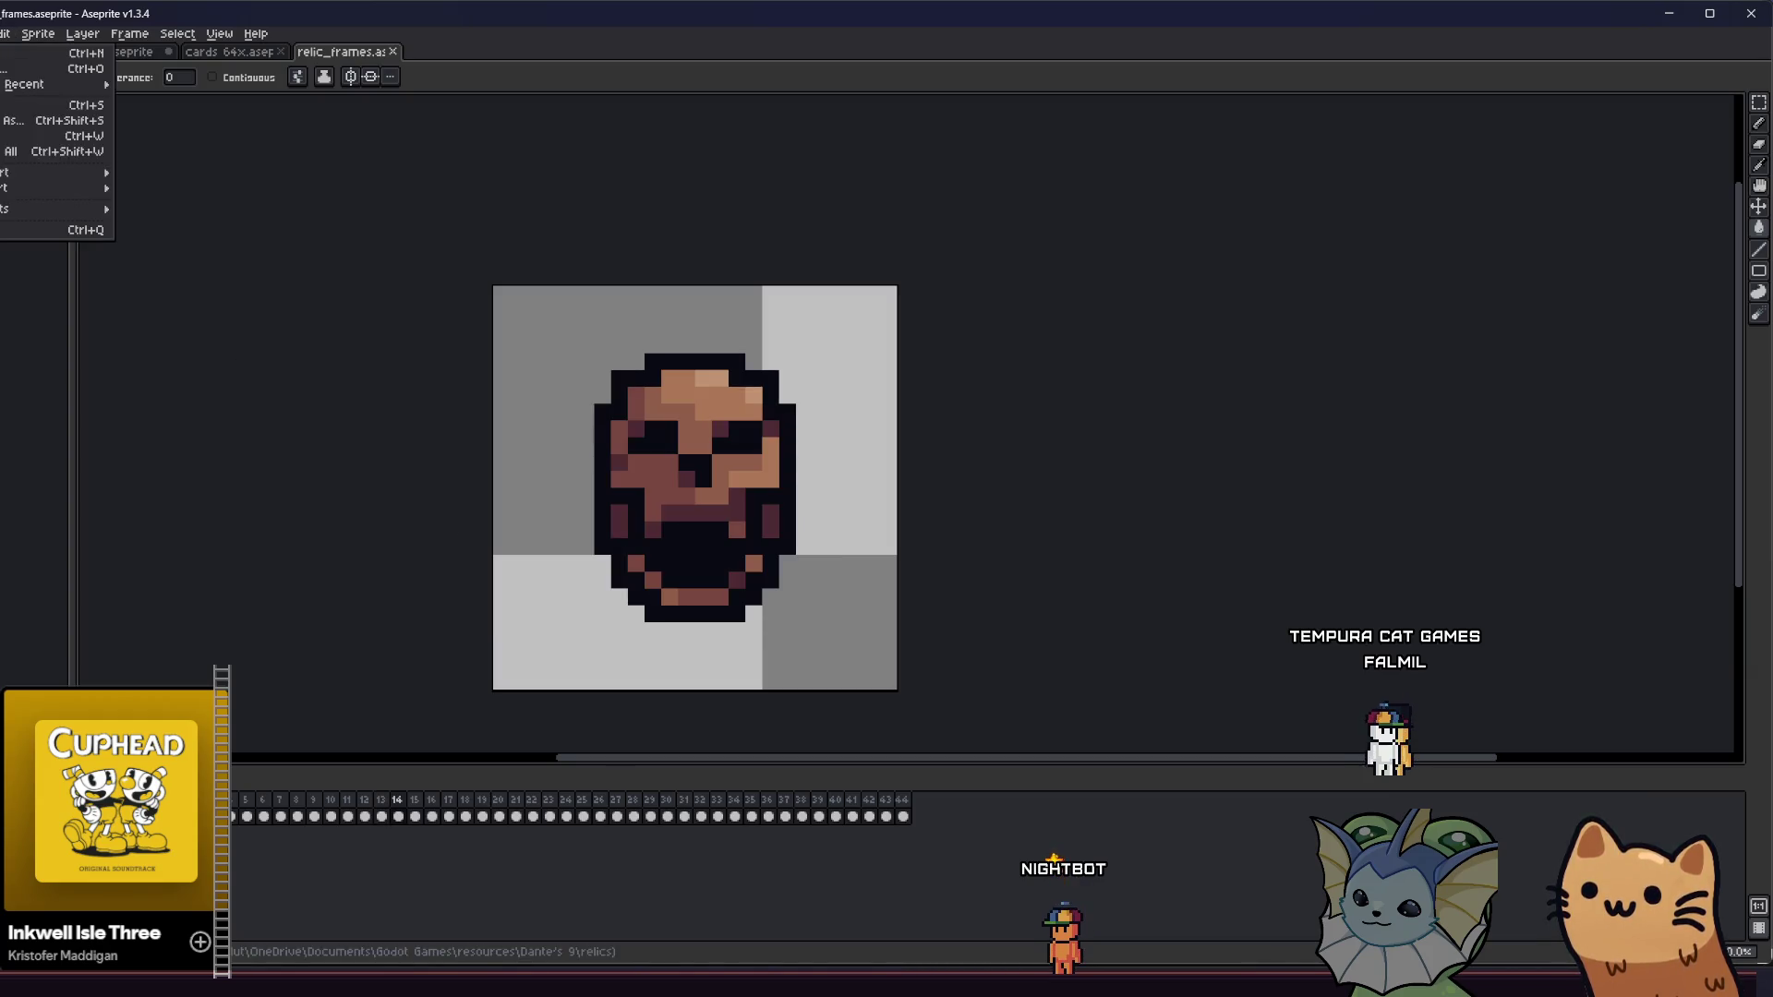
{"action": "mouse_move", "coordinate": [5, 173]}
{"action": "left_click", "coordinate": [145, 173]}
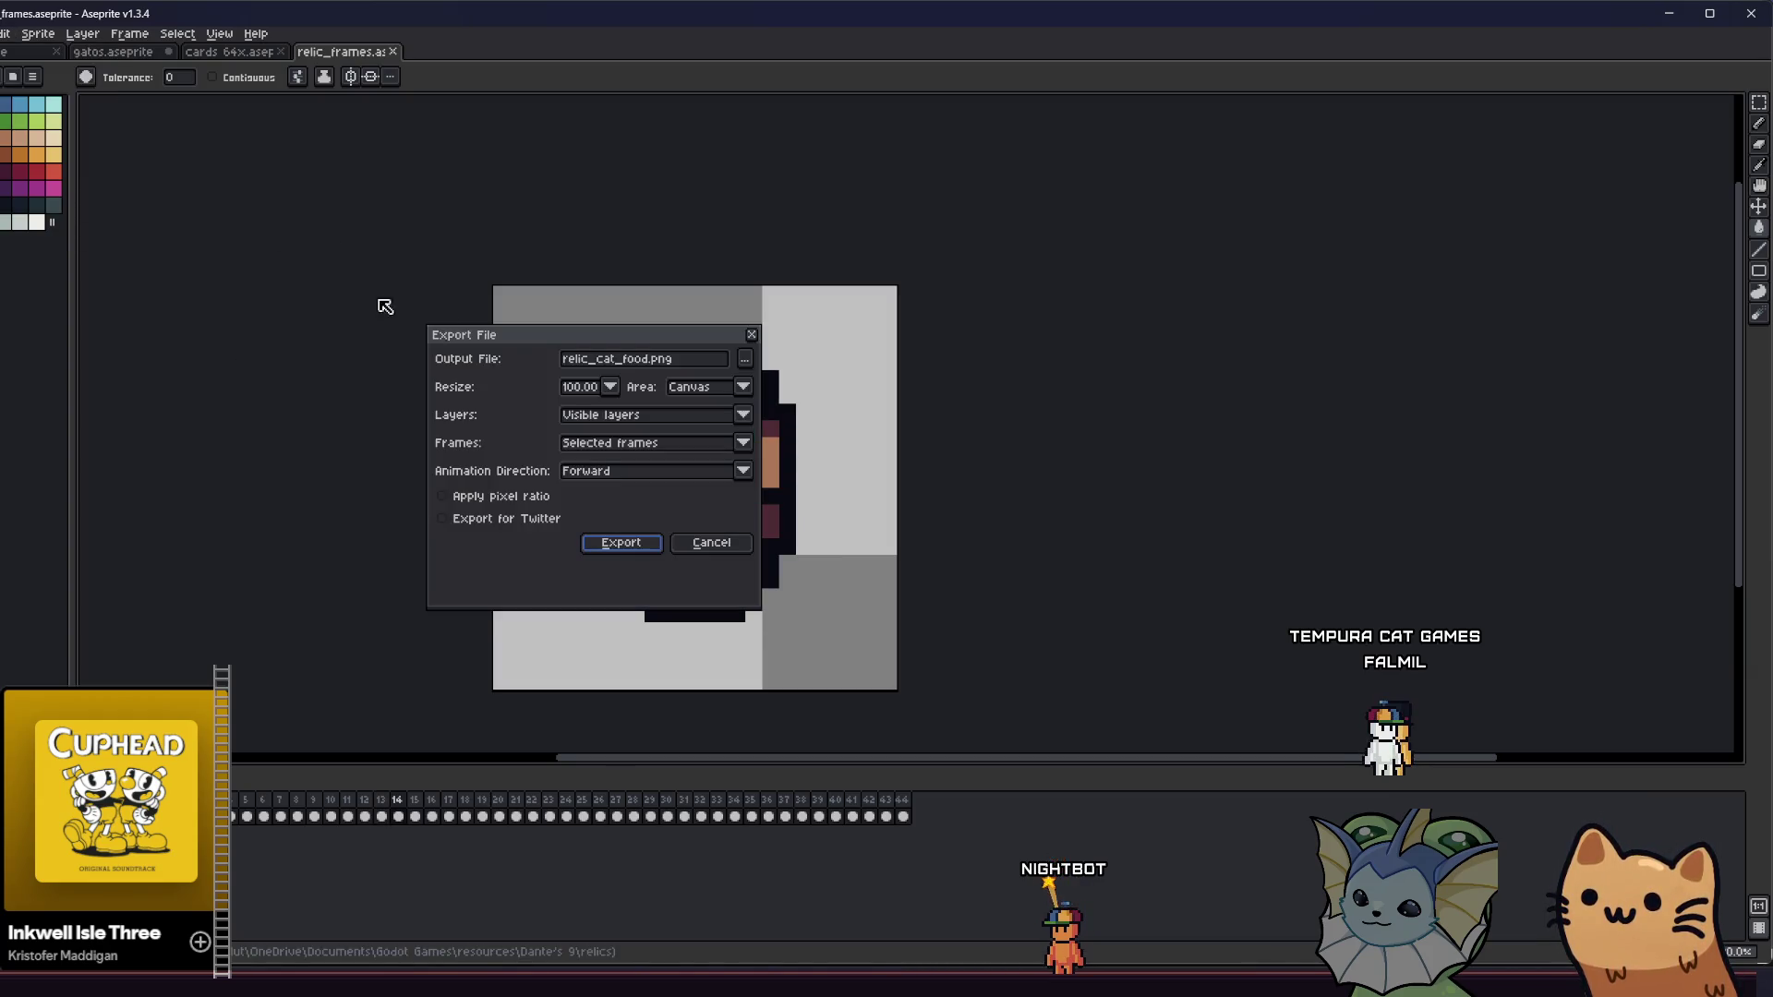
{"action": "left_click", "coordinate": [744, 362]}
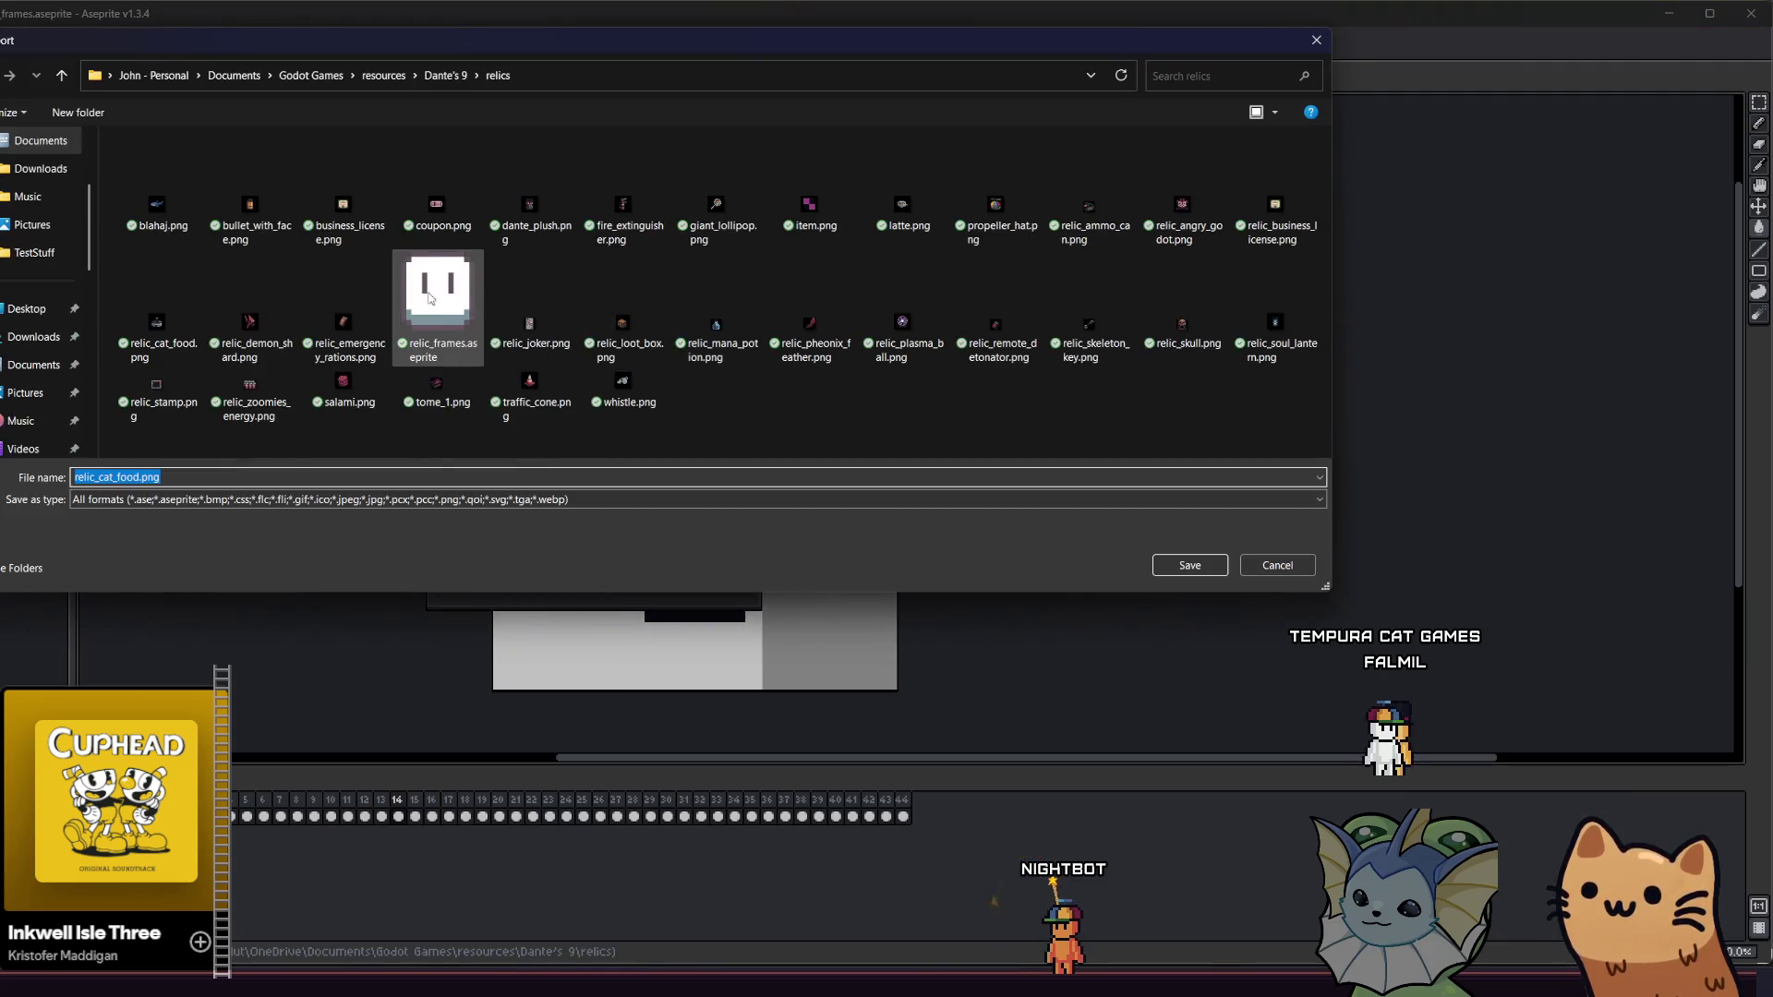
{"action": "scroll", "coordinate": [670, 330], "scroll_direction": "down", "scroll_amount": 1}
{"action": "left_click", "coordinate": [1184, 268]}
{"action": "left_click", "coordinate": [1189, 566]}
{"action": "left_click", "coordinate": [610, 494]}
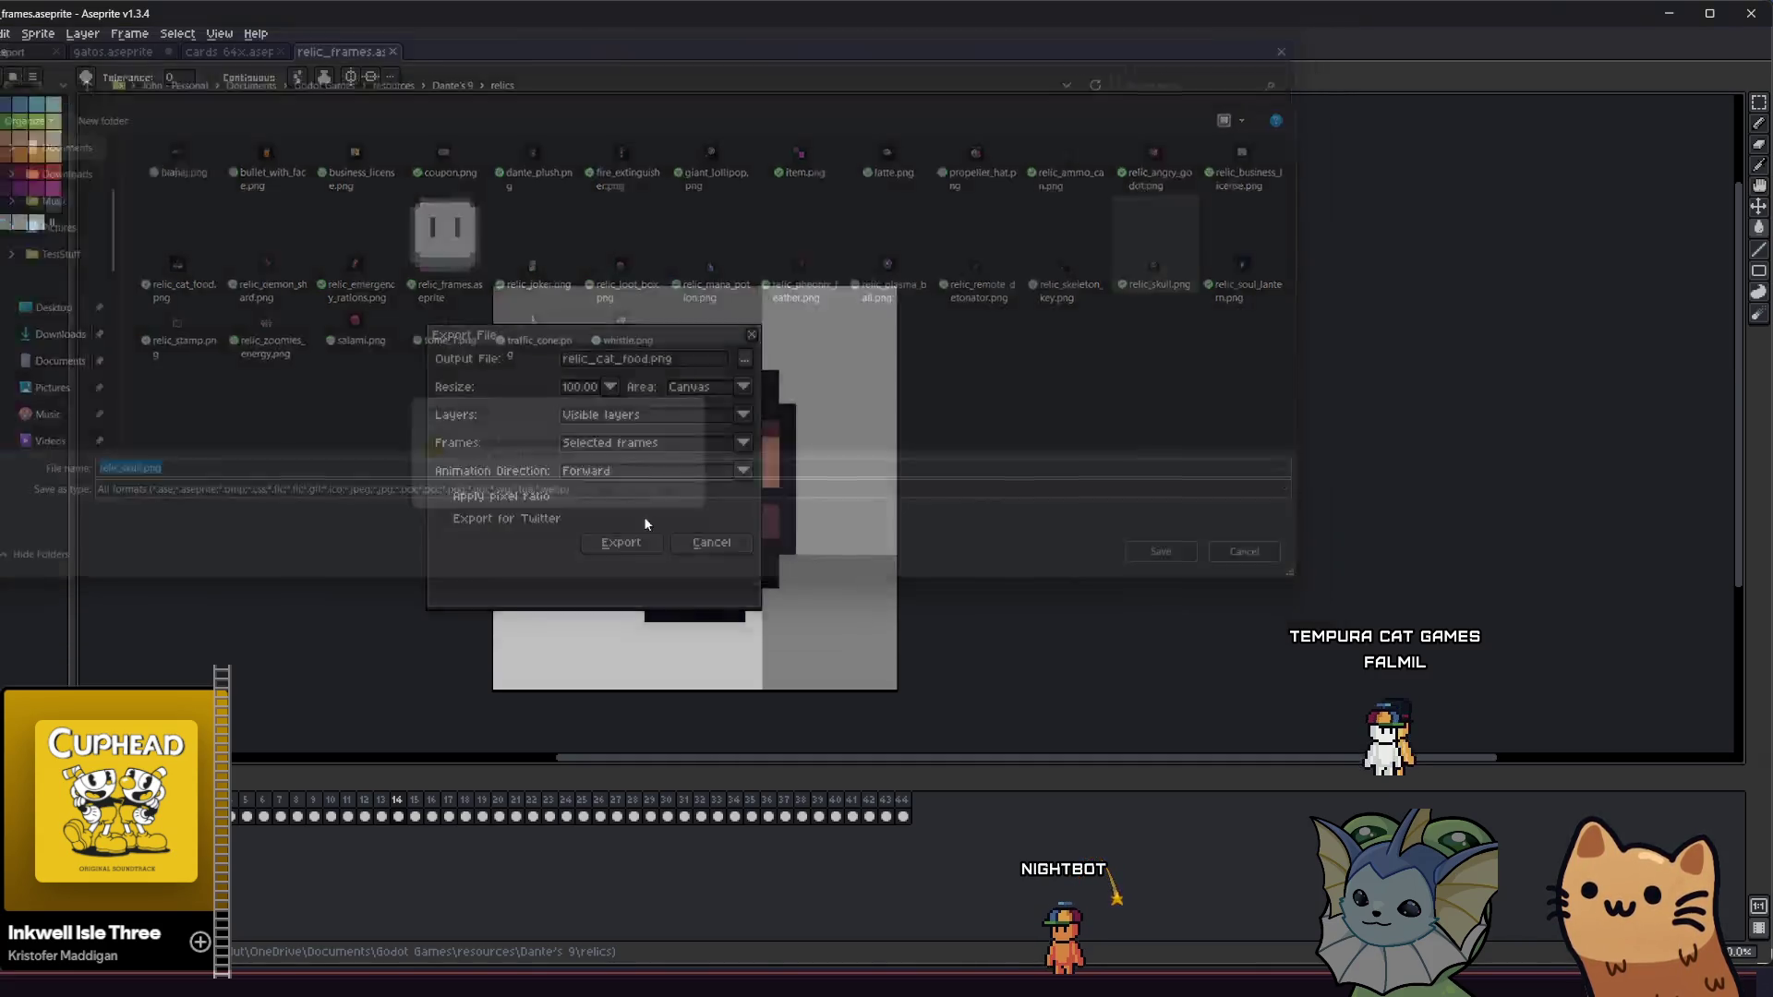
{"action": "left_click", "coordinate": [620, 549]}
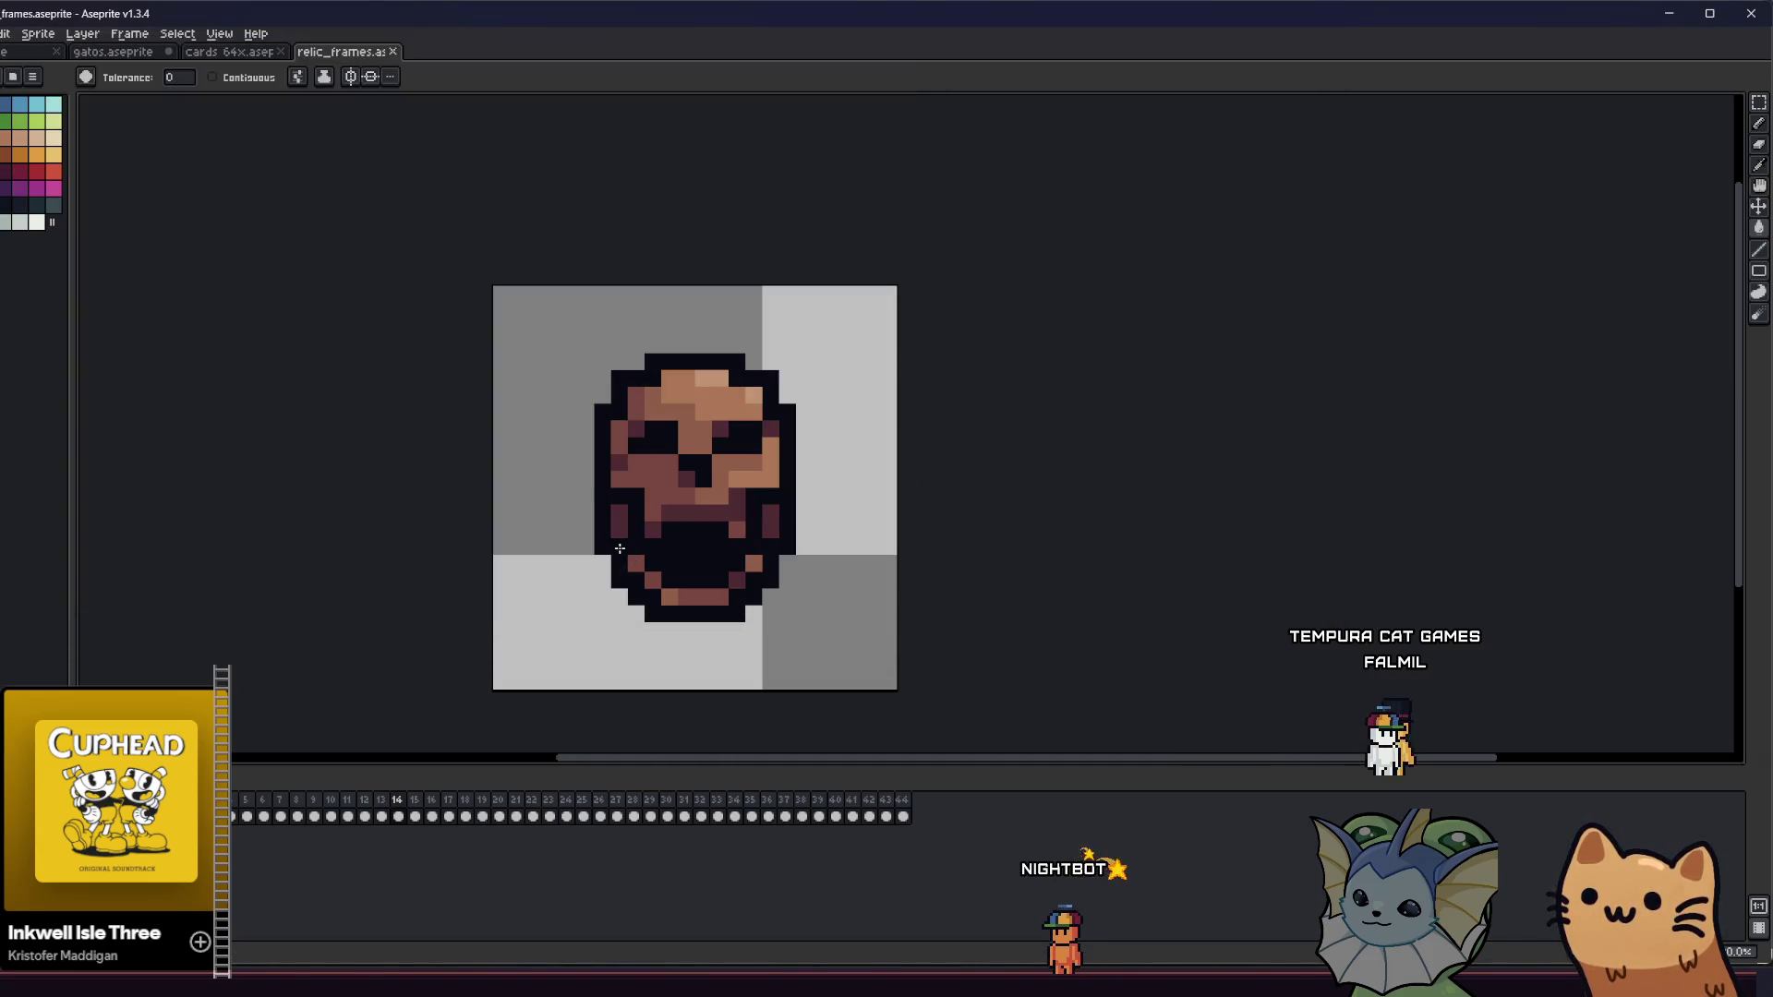
{"action": "key", "text": "Right"}
{"action": "left_click", "coordinate": [1, 33]}
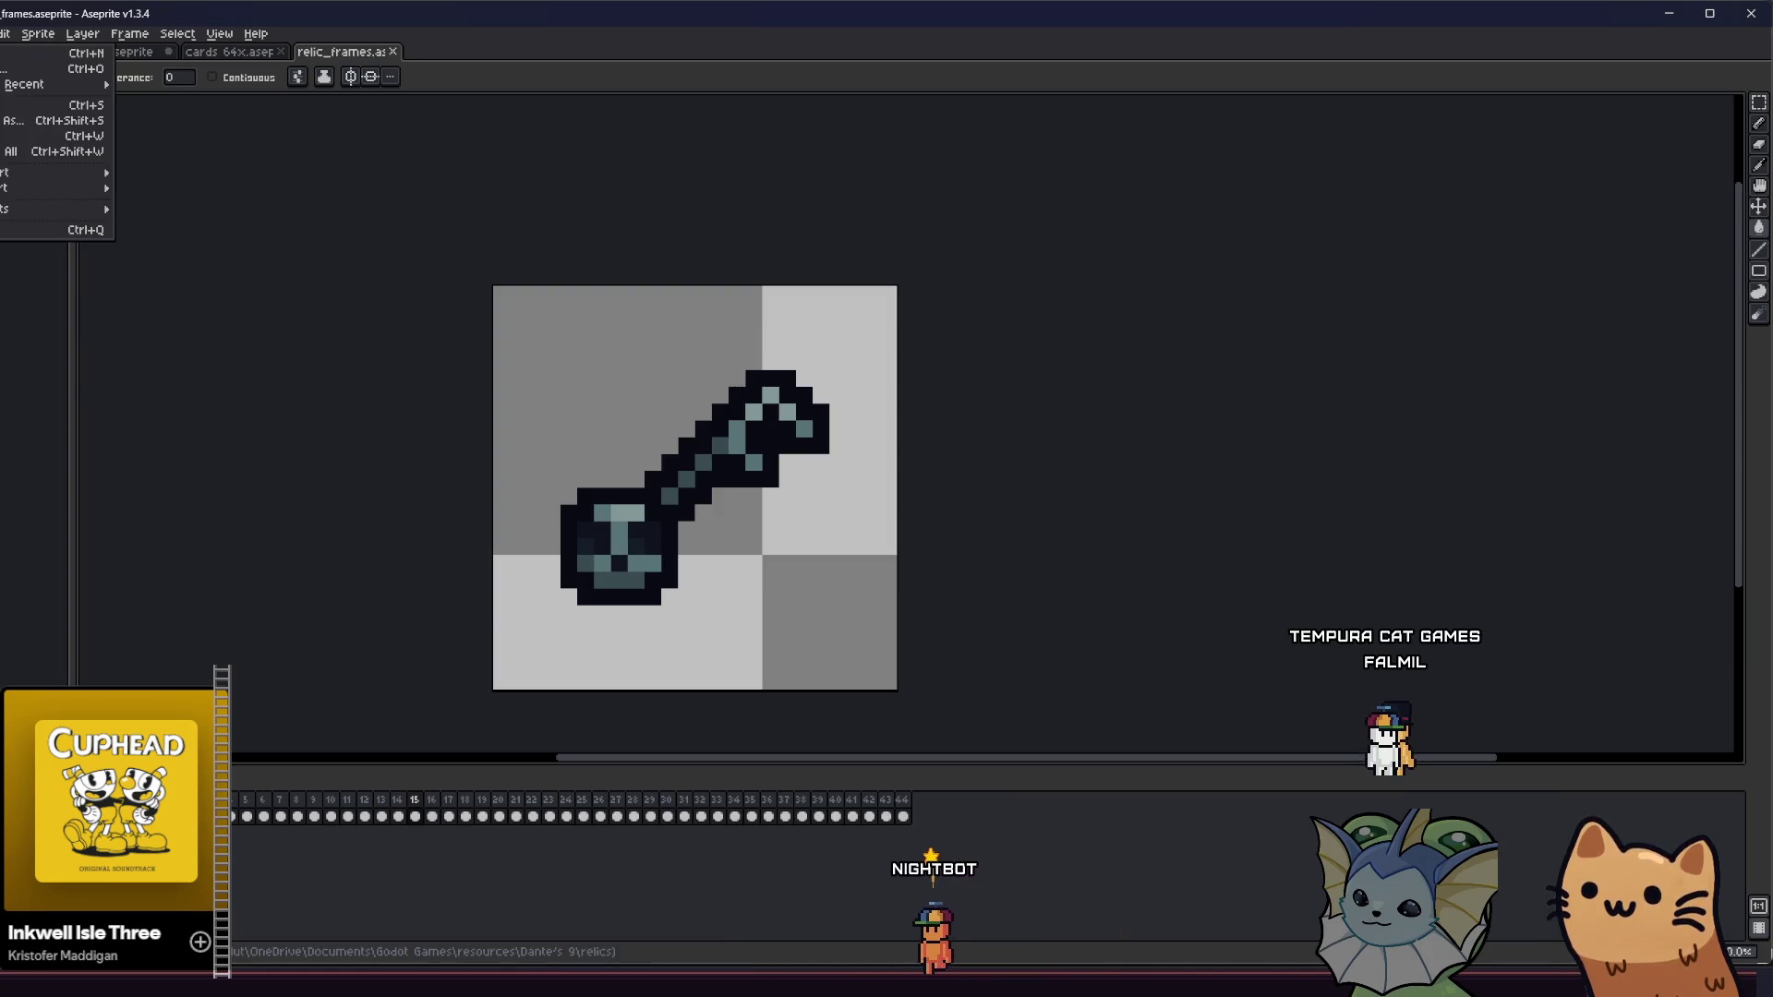
- Export the key frame over relic_skeleton_key.png, then advance to the bag frame
{"action": "mouse_move", "coordinate": [55, 173]}
{"action": "left_click", "coordinate": [157, 173]}
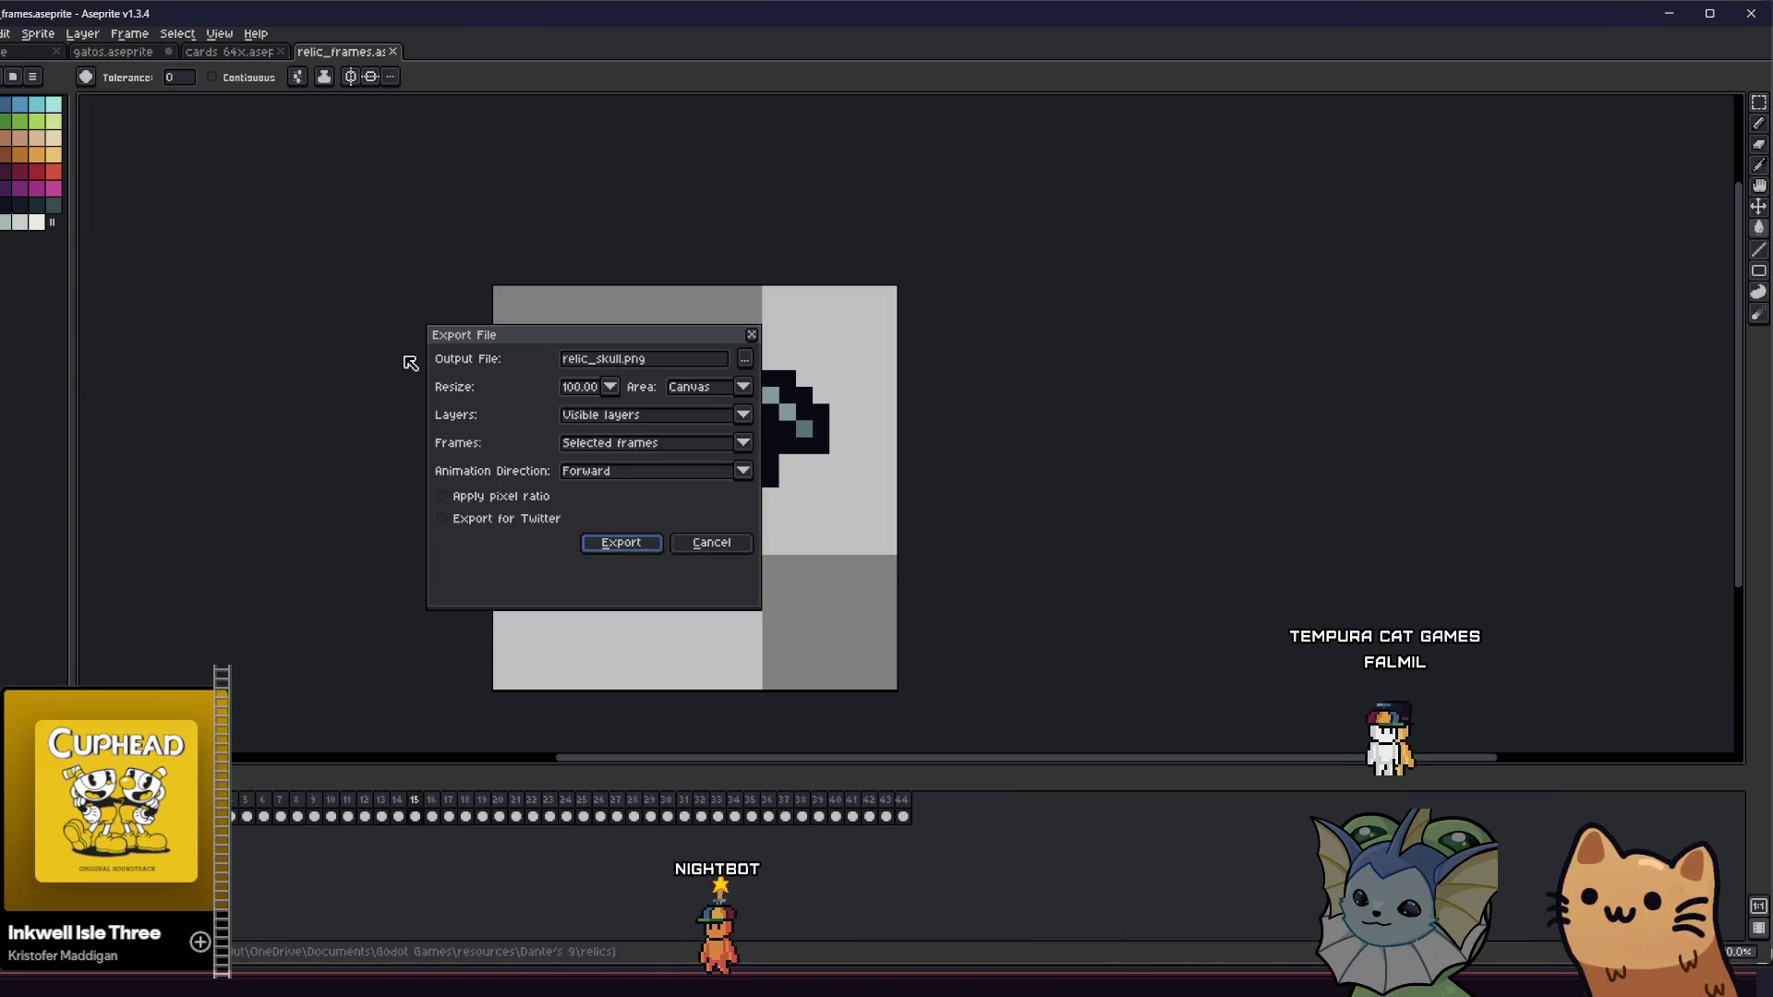
{"action": "mouse_move", "coordinate": [700, 341]}
{"action": "left_mouse_down"}
{"action": "mouse_move", "coordinate": [515, 332]}
{"action": "mouse_move", "coordinate": [564, 318]}
{"action": "left_mouse_up"}
{"action": "left_click", "coordinate": [604, 335]}
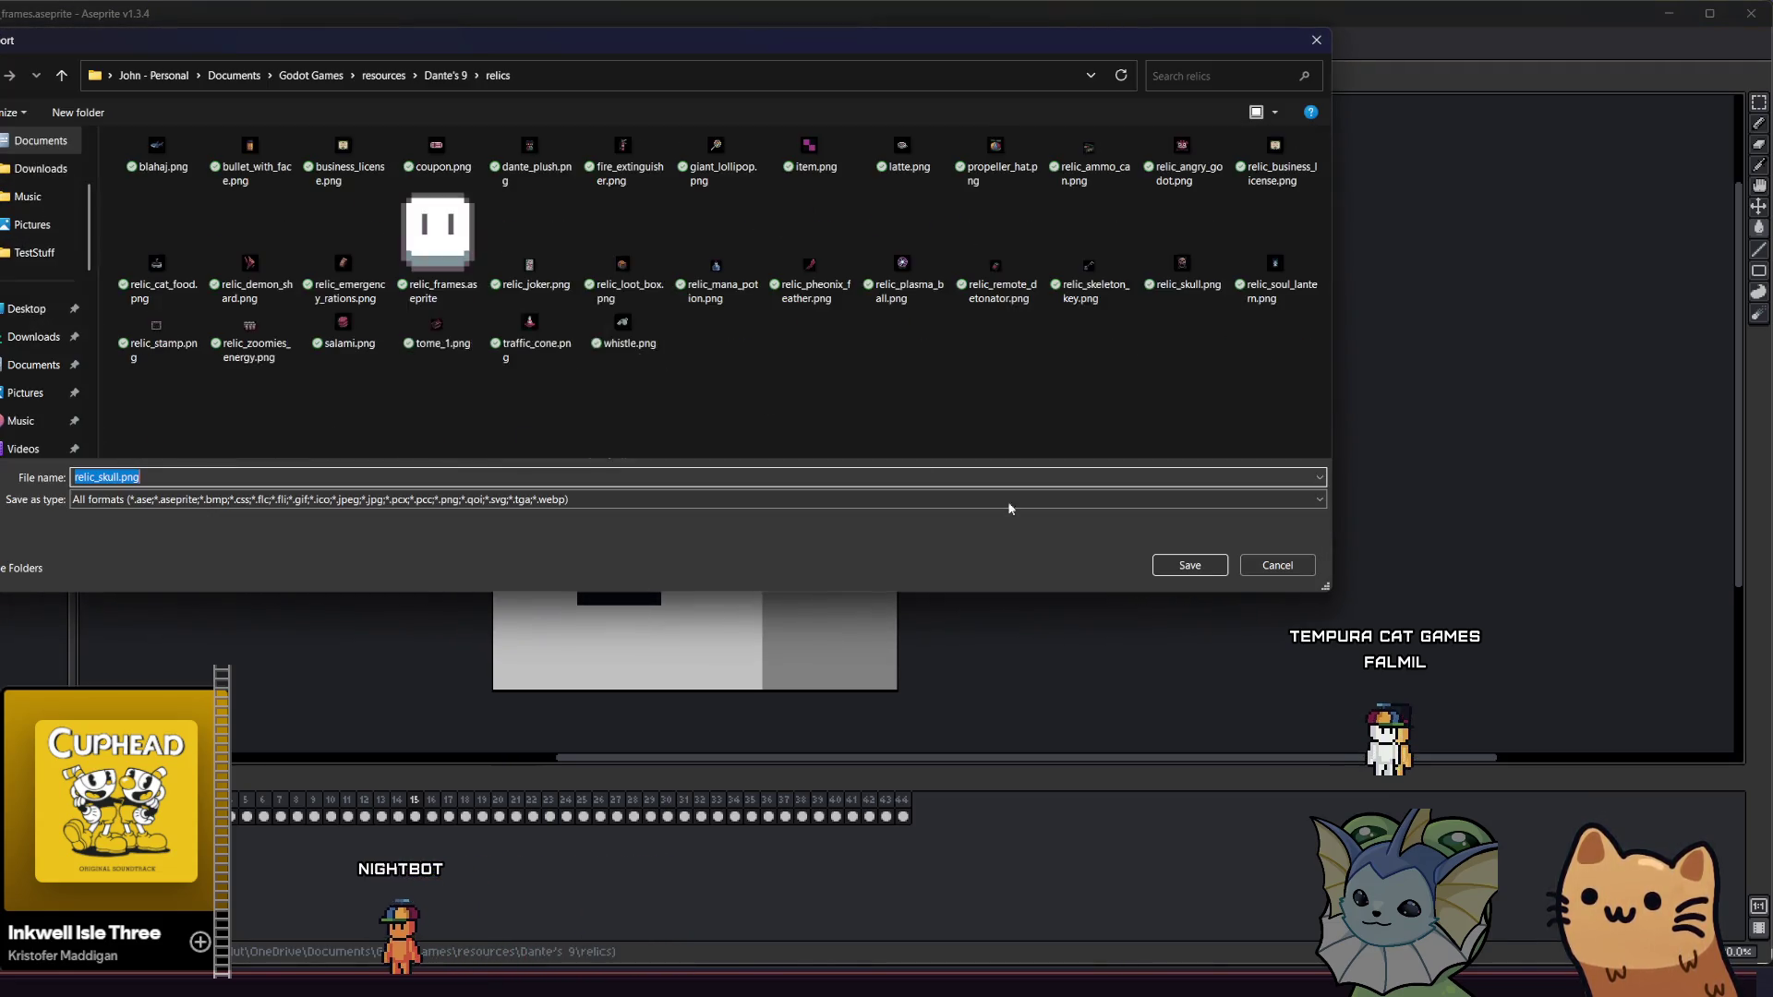
{"action": "left_click", "coordinate": [1278, 565]}
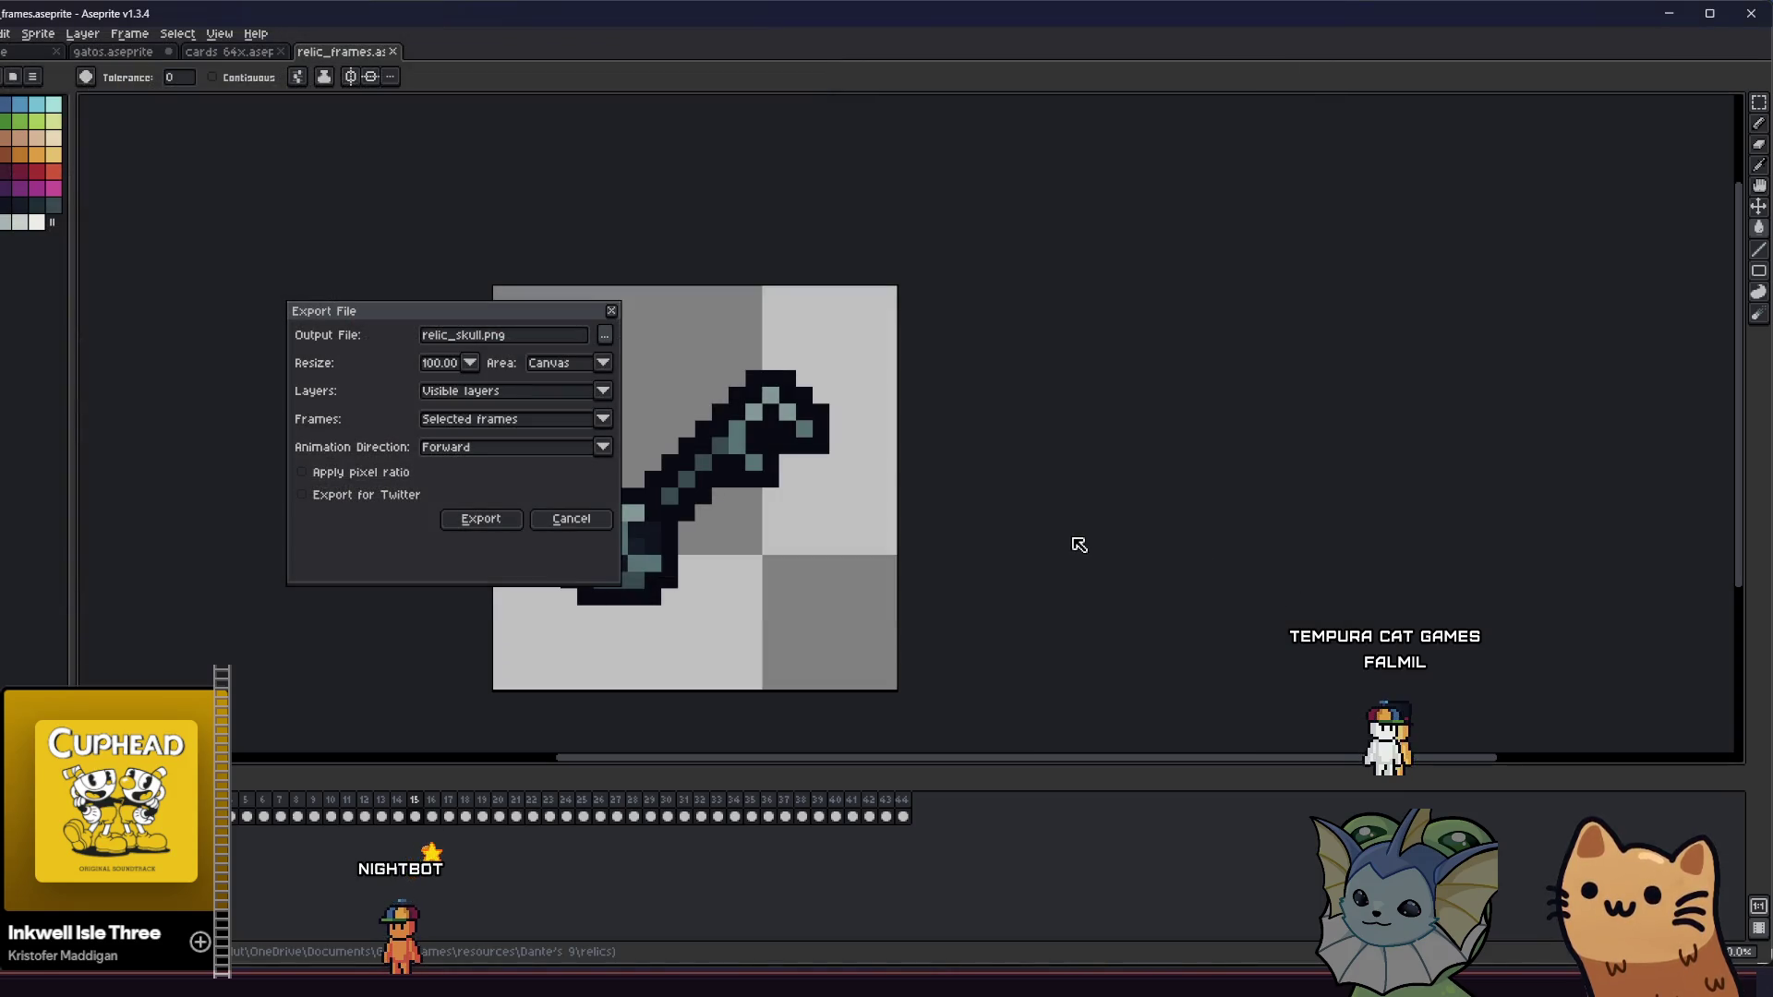
{"action": "left_click", "coordinate": [603, 336]}
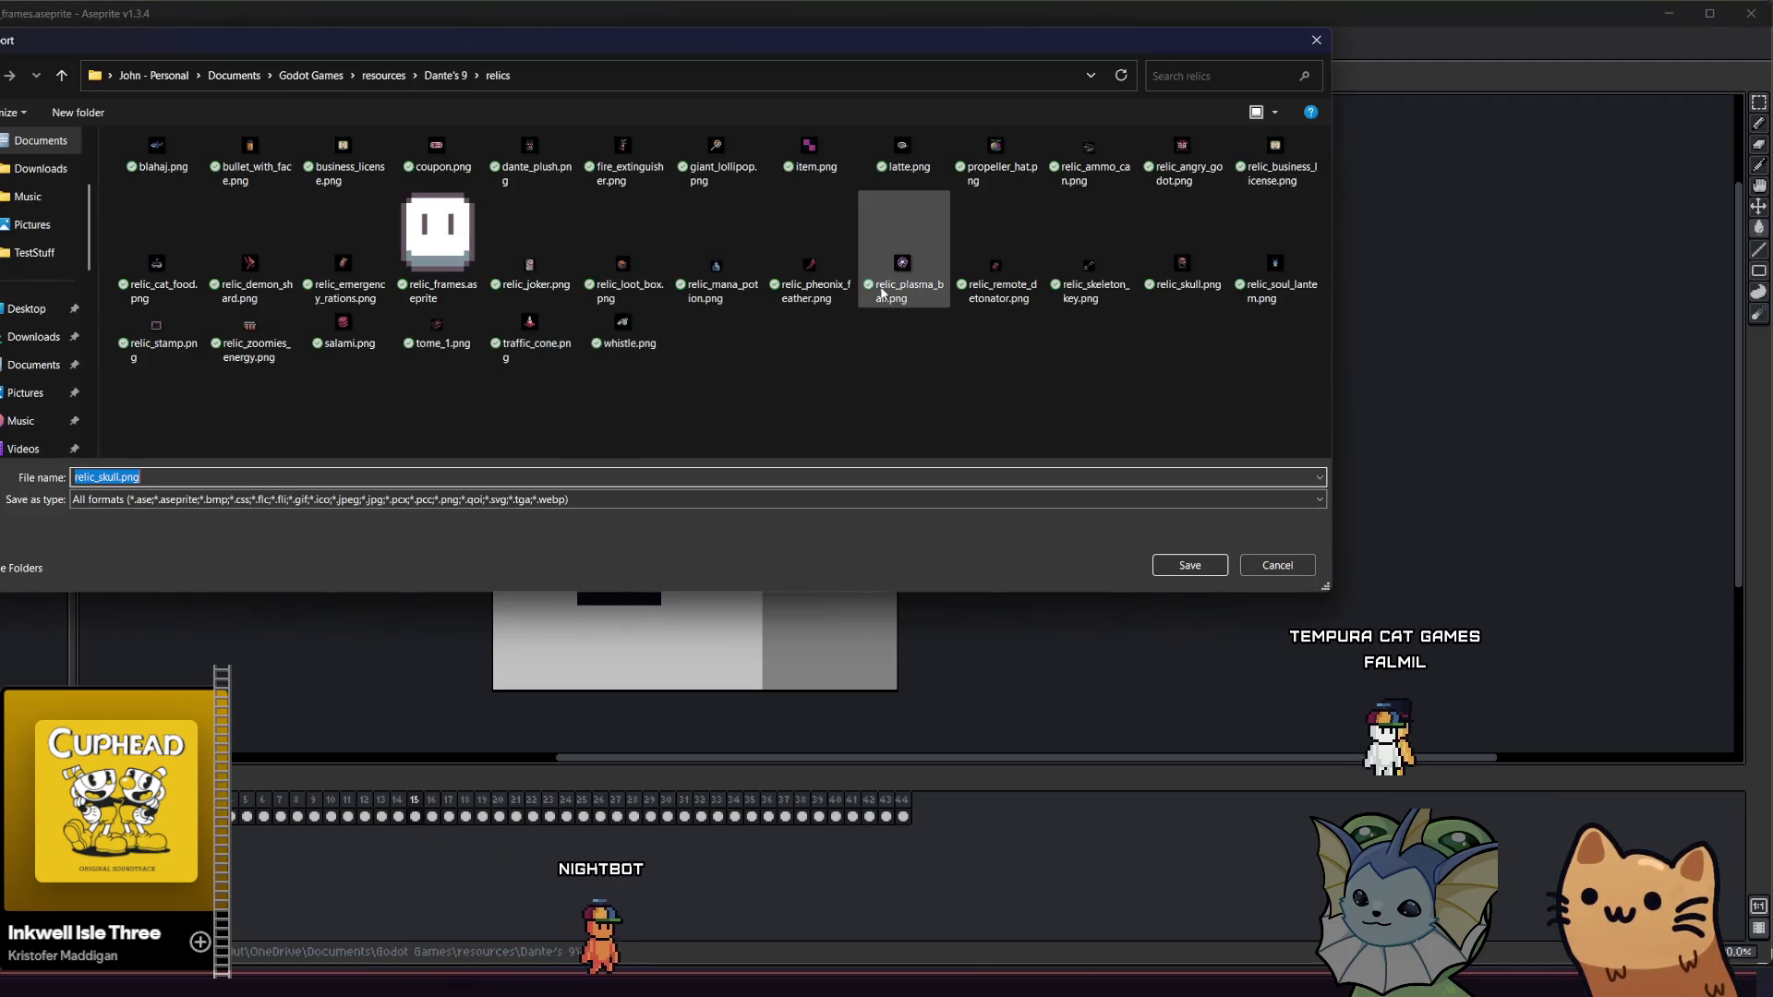
{"action": "left_click", "coordinate": [1090, 277]}
{"action": "left_click", "coordinate": [1189, 565]}
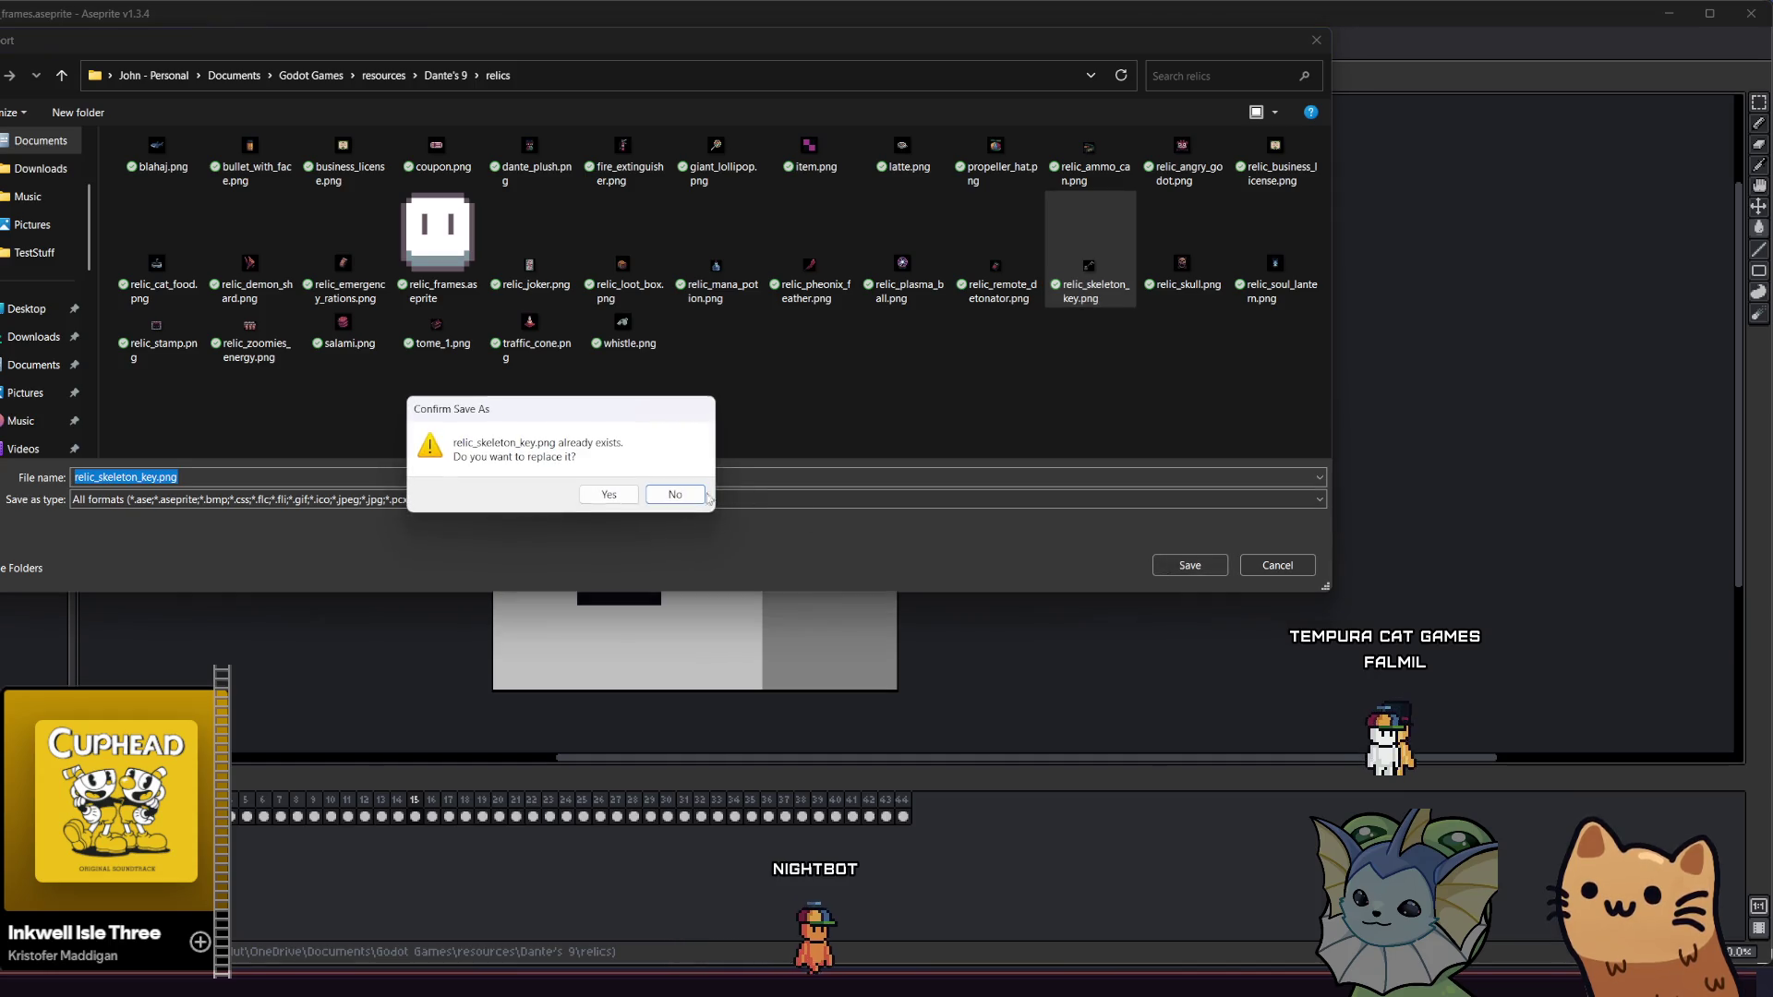
{"action": "left_click", "coordinate": [593, 496]}
{"action": "left_click", "coordinate": [521, 528]}
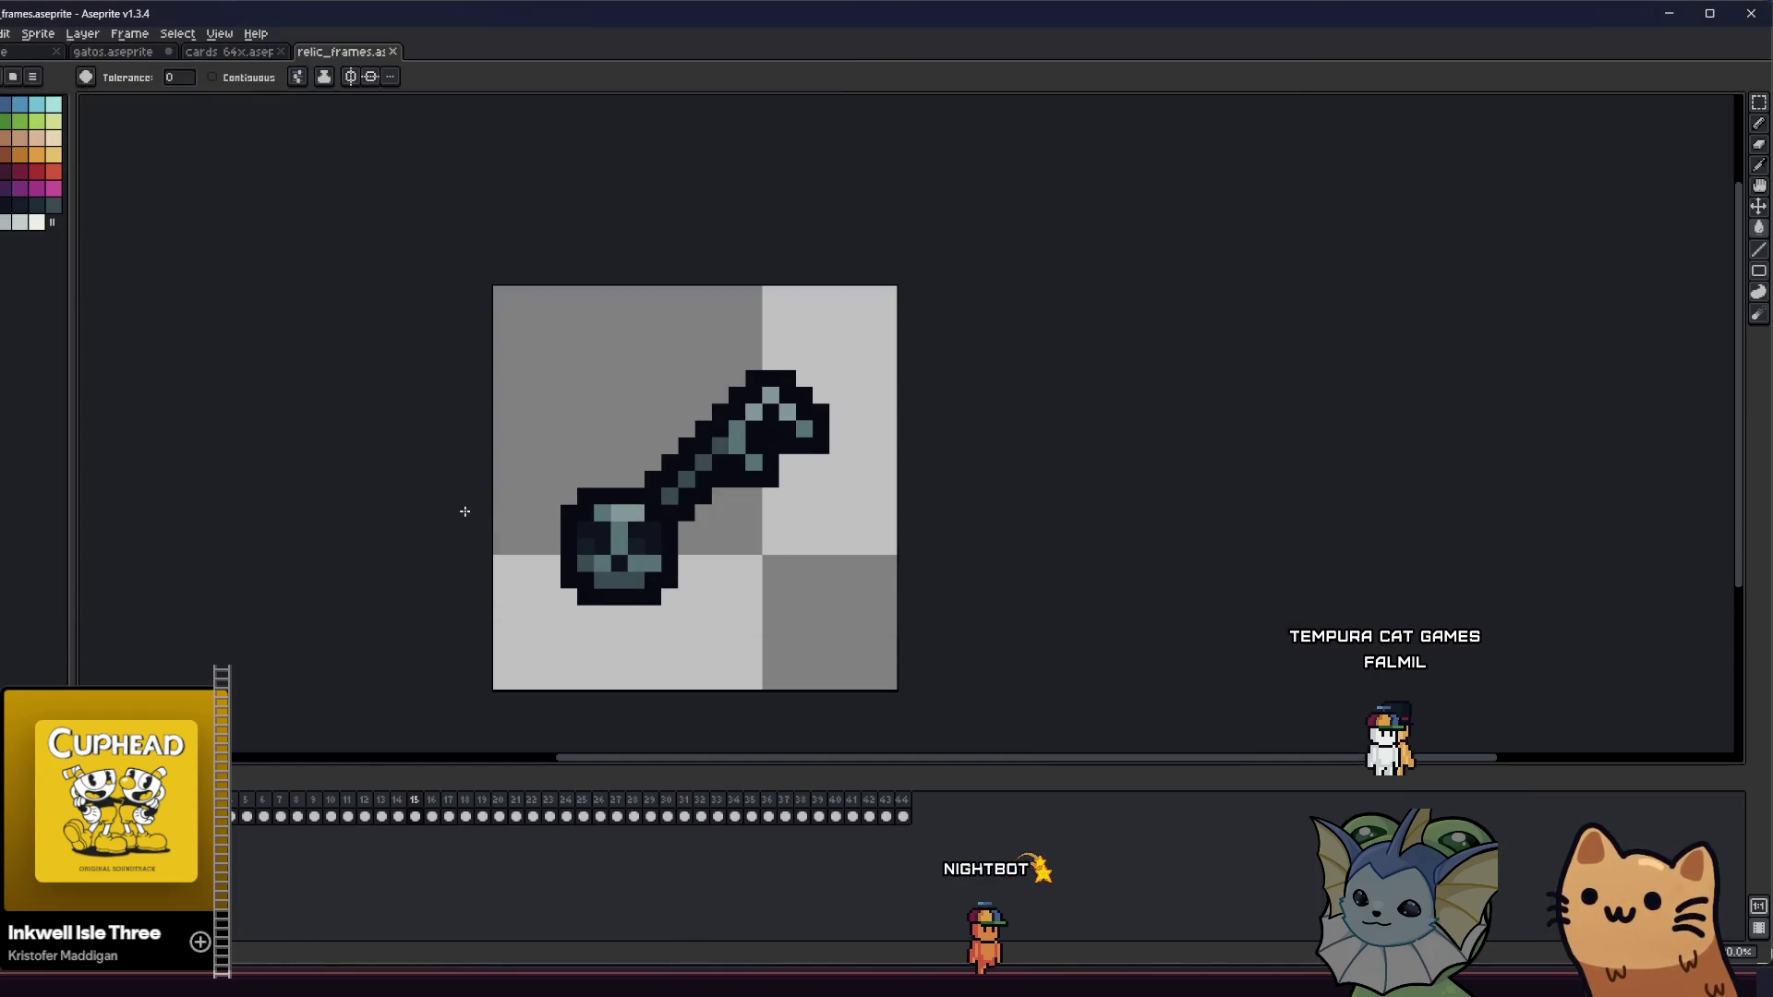
{"action": "key", "text": "Right"}
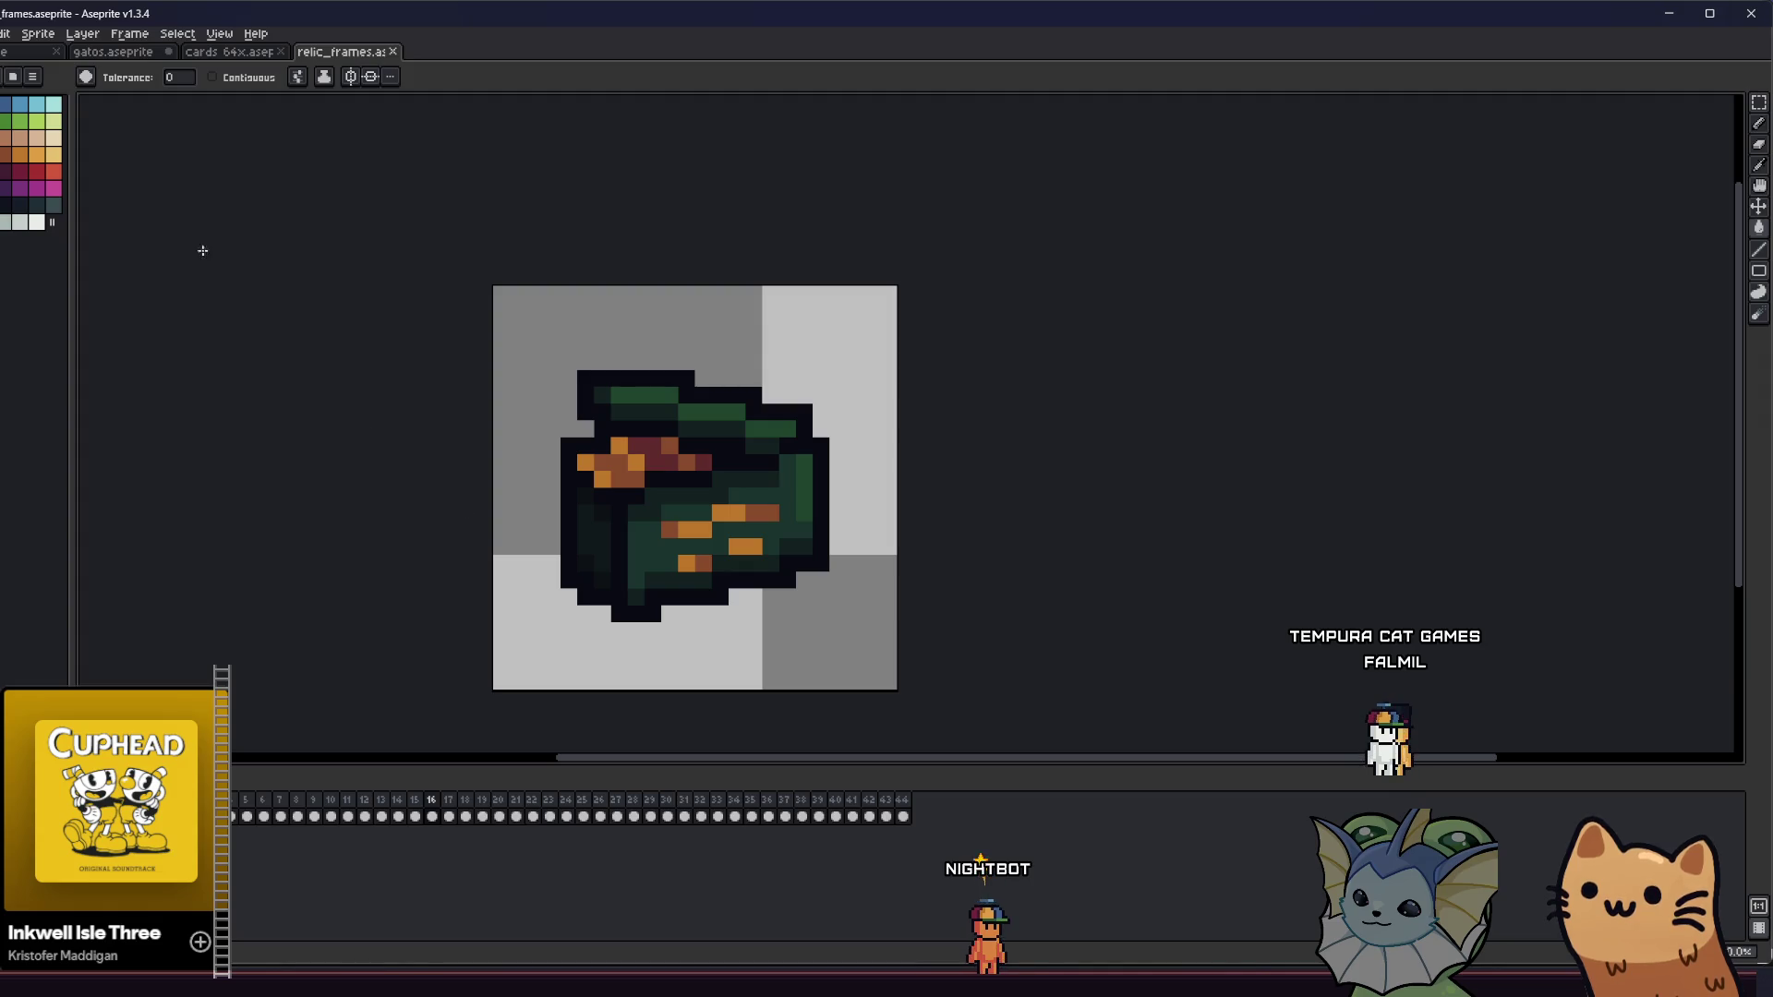
- Export the green bag frame over relic_ammo_can.png, then advance to the fire extinguisher frame
{"action": "key", "text": "alt+f"}
{"action": "mouse_move", "coordinate": [95, 197]}
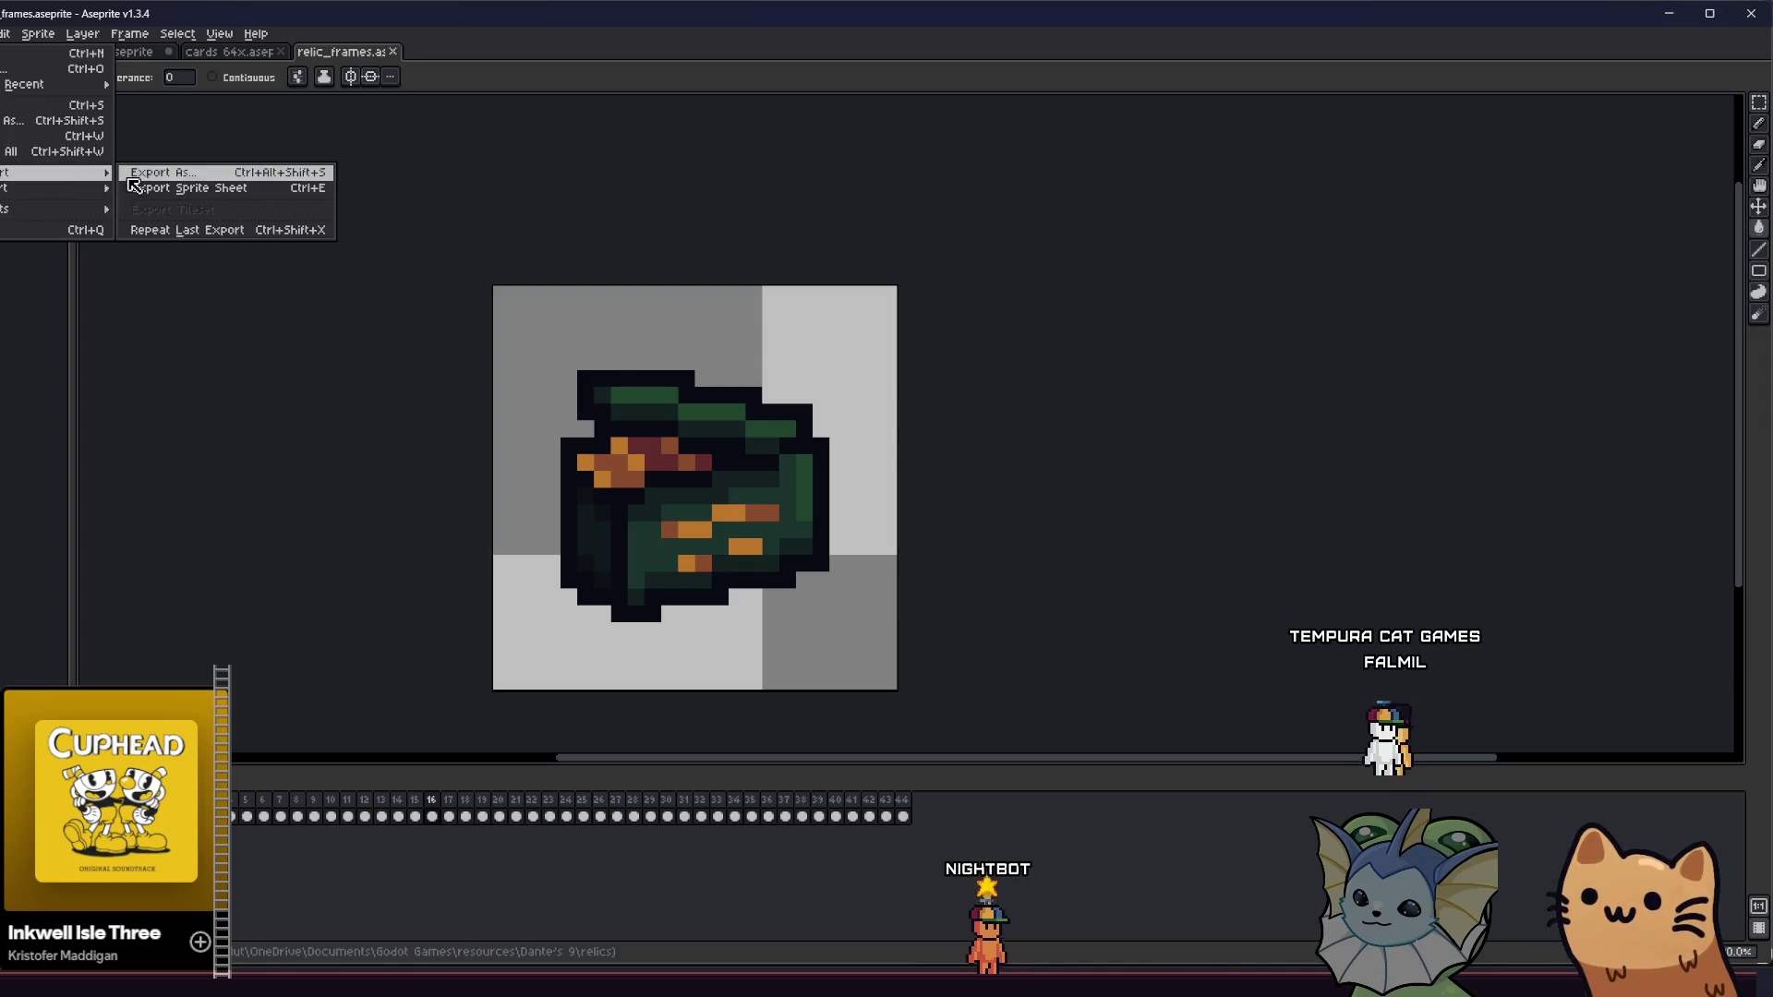
{"action": "left_click", "coordinate": [132, 174]}
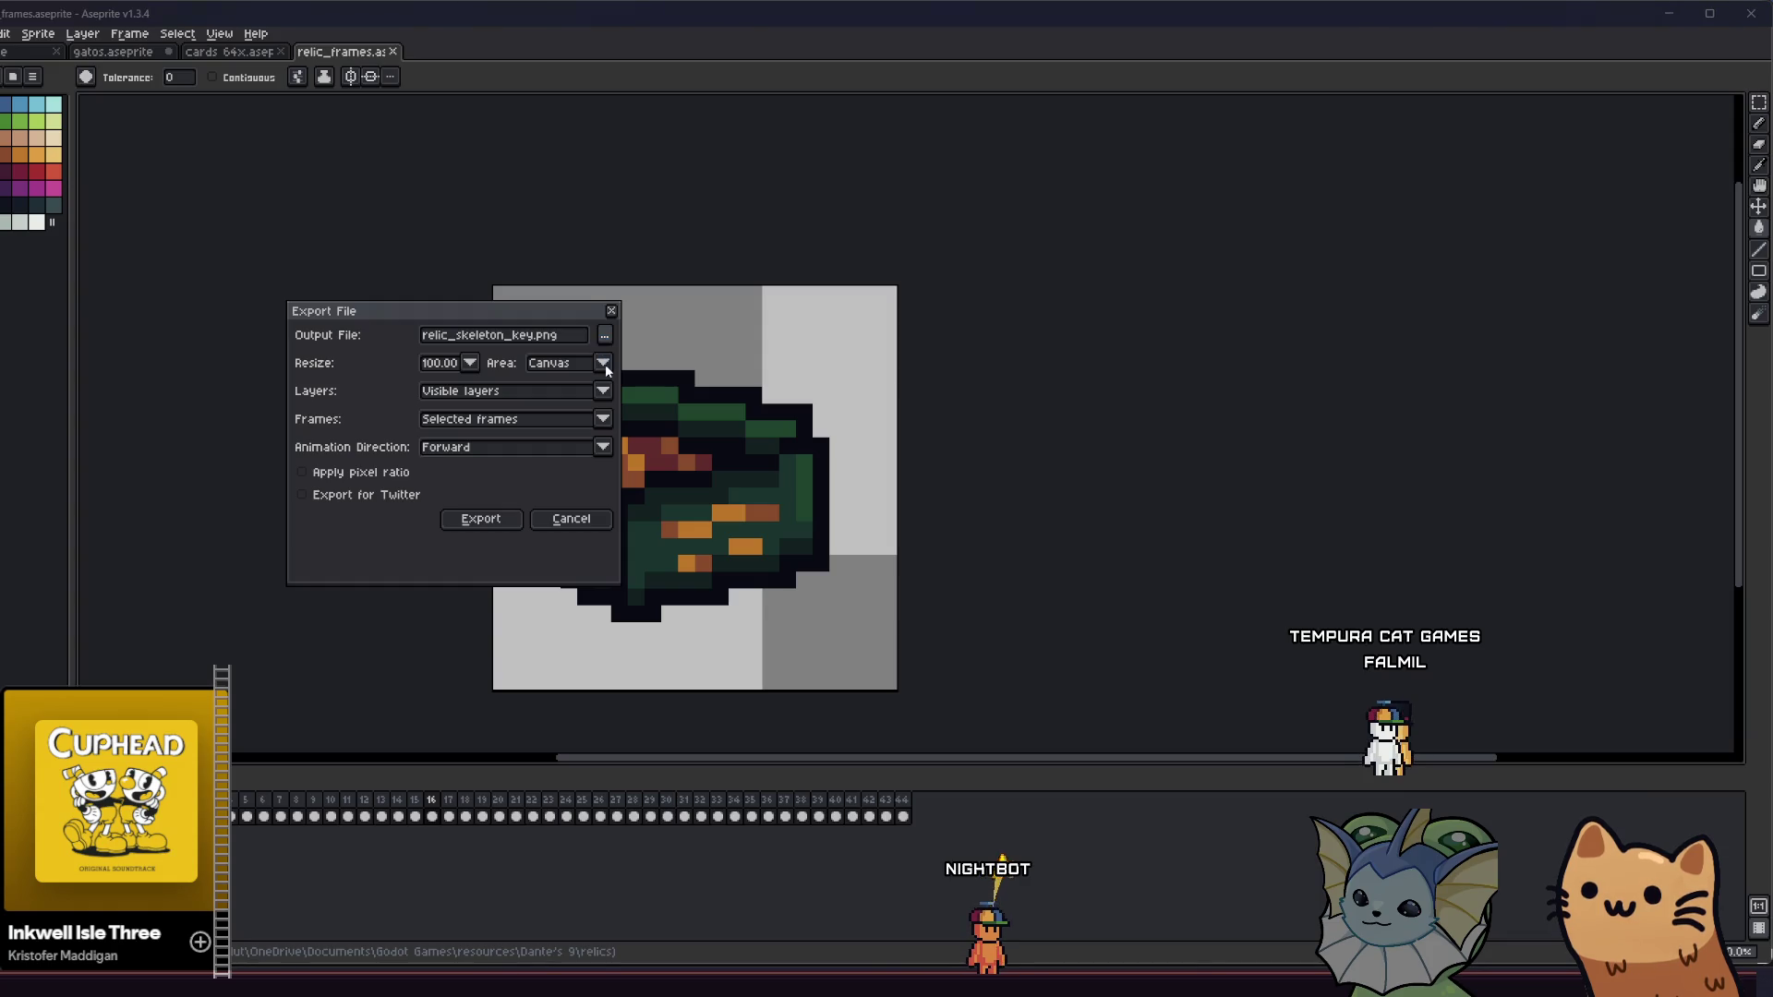
{"action": "left_click", "coordinate": [604, 335]}
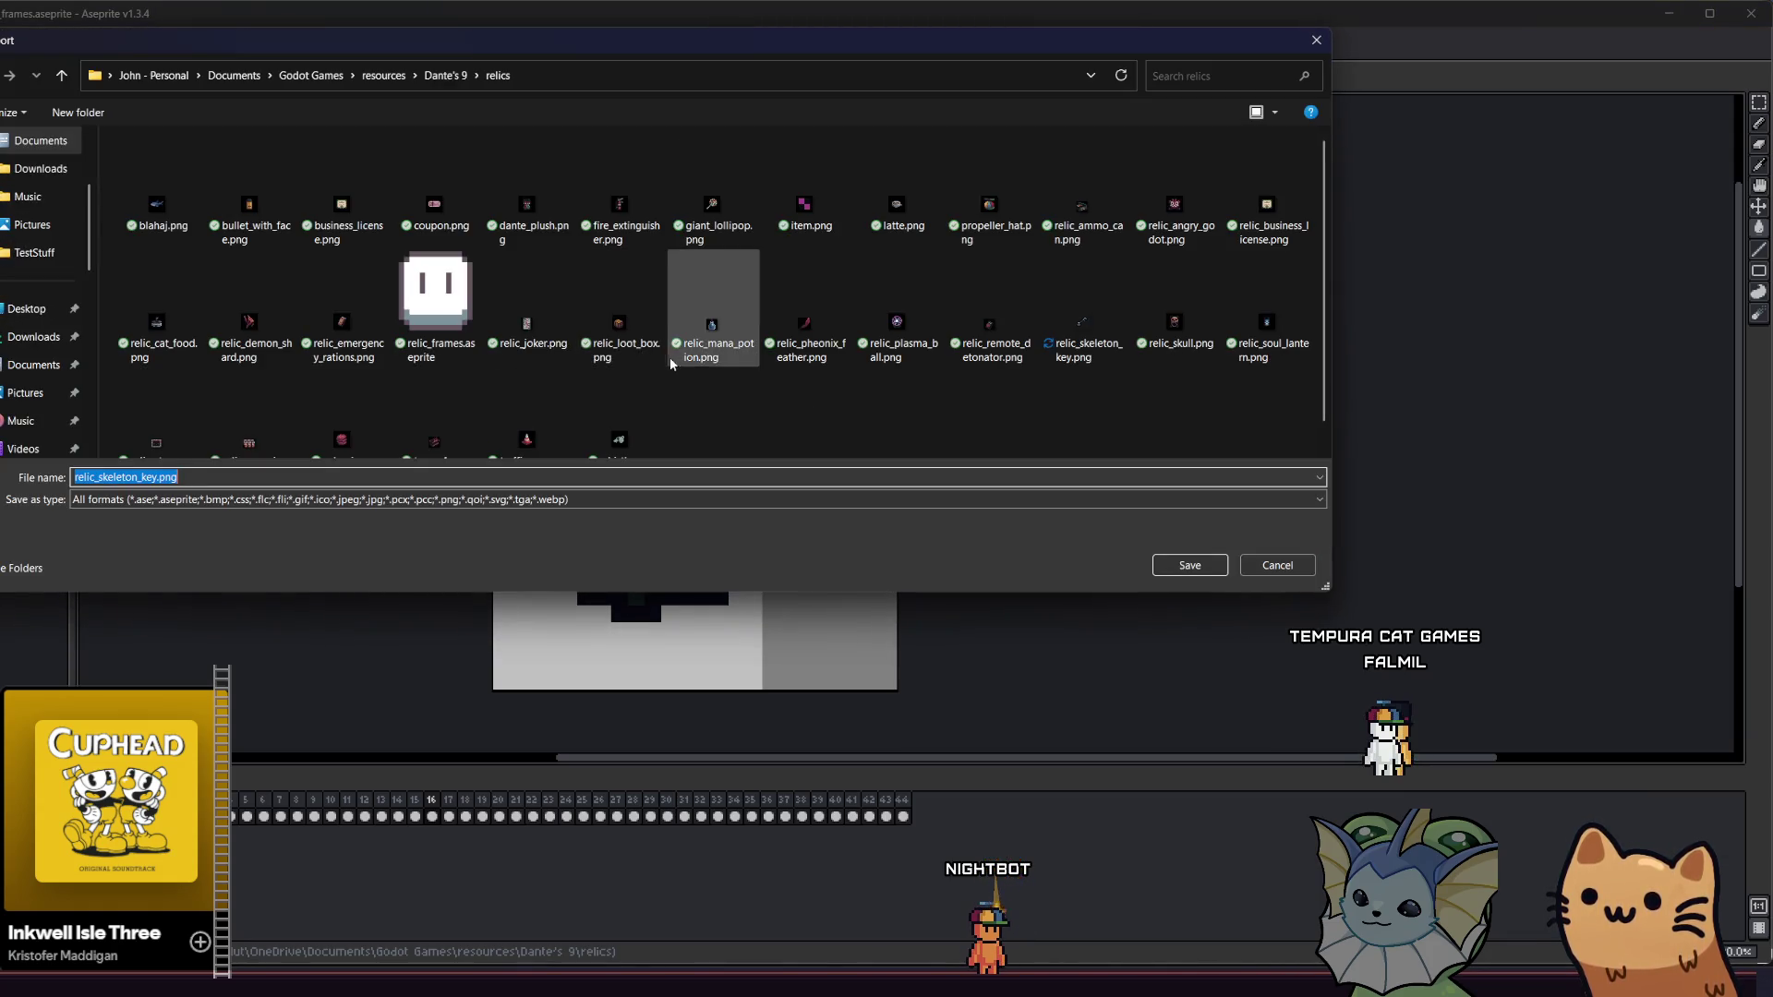
{"action": "scroll", "coordinate": [744, 369], "scroll_direction": "down", "scroll_amount": 1}
{"action": "left_click", "coordinate": [1122, 183]}
{"action": "left_click", "coordinate": [1189, 565]}
{"action": "left_click", "coordinate": [626, 496]}
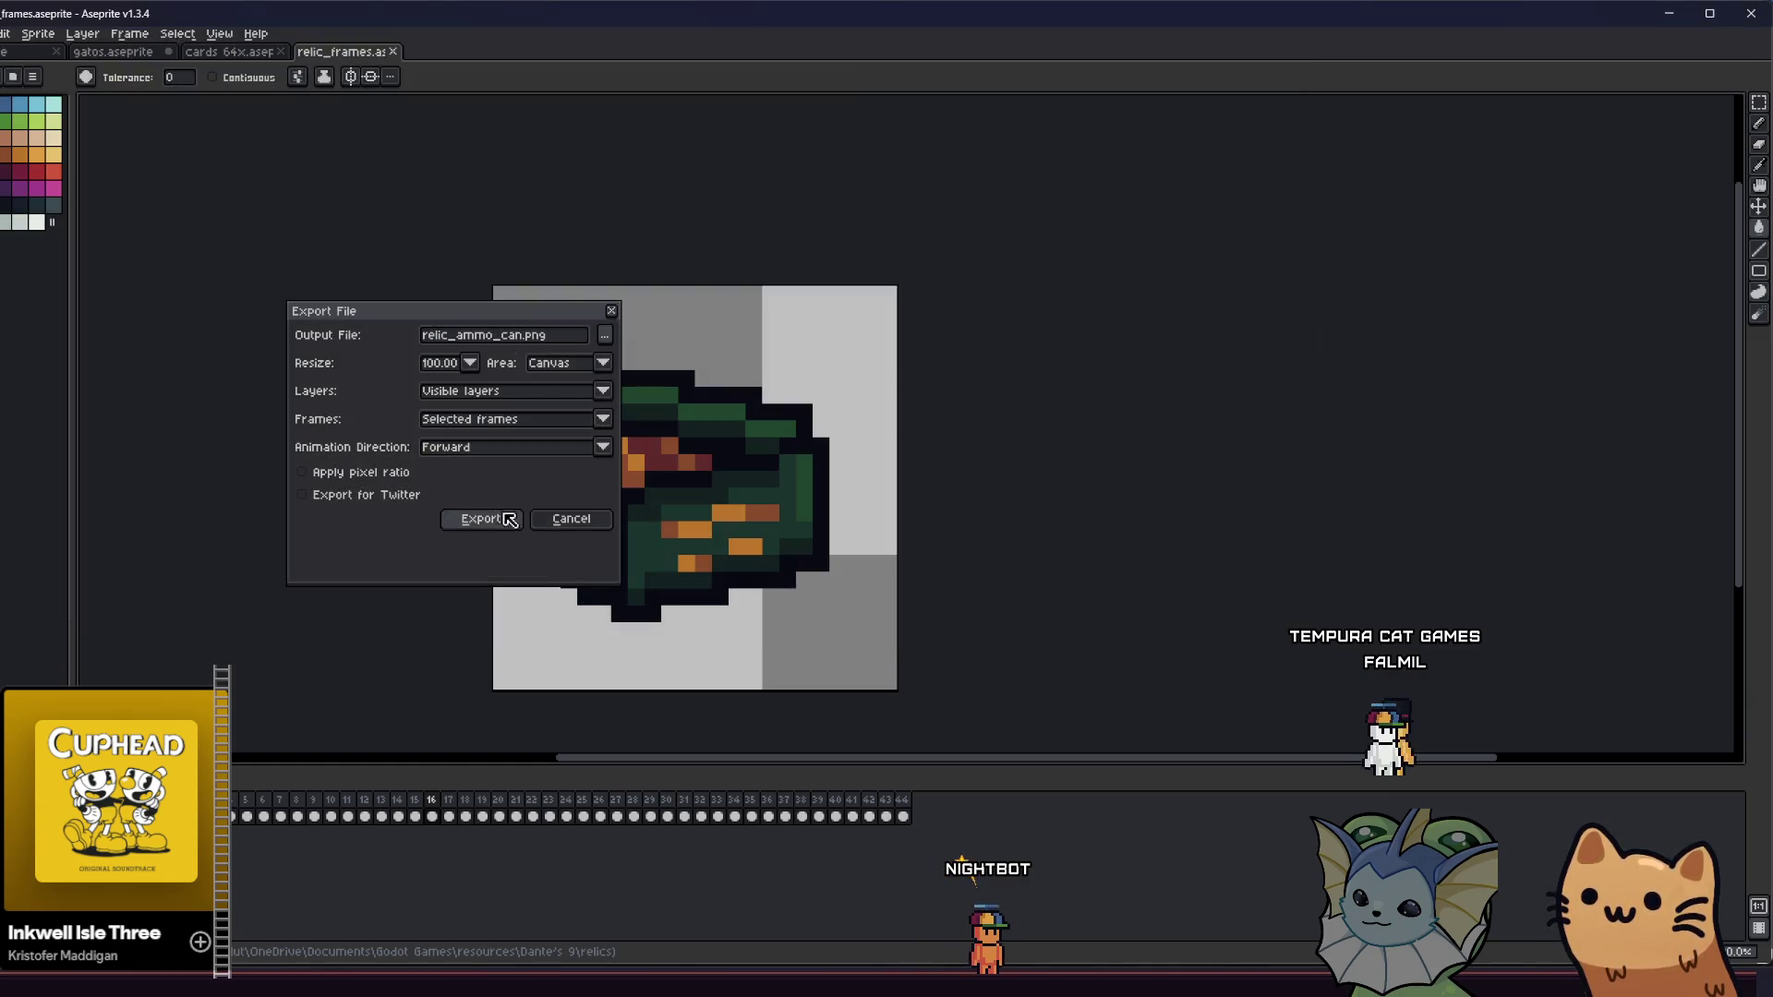
{"action": "left_click", "coordinate": [486, 515]}
{"action": "key", "text": "Right"}
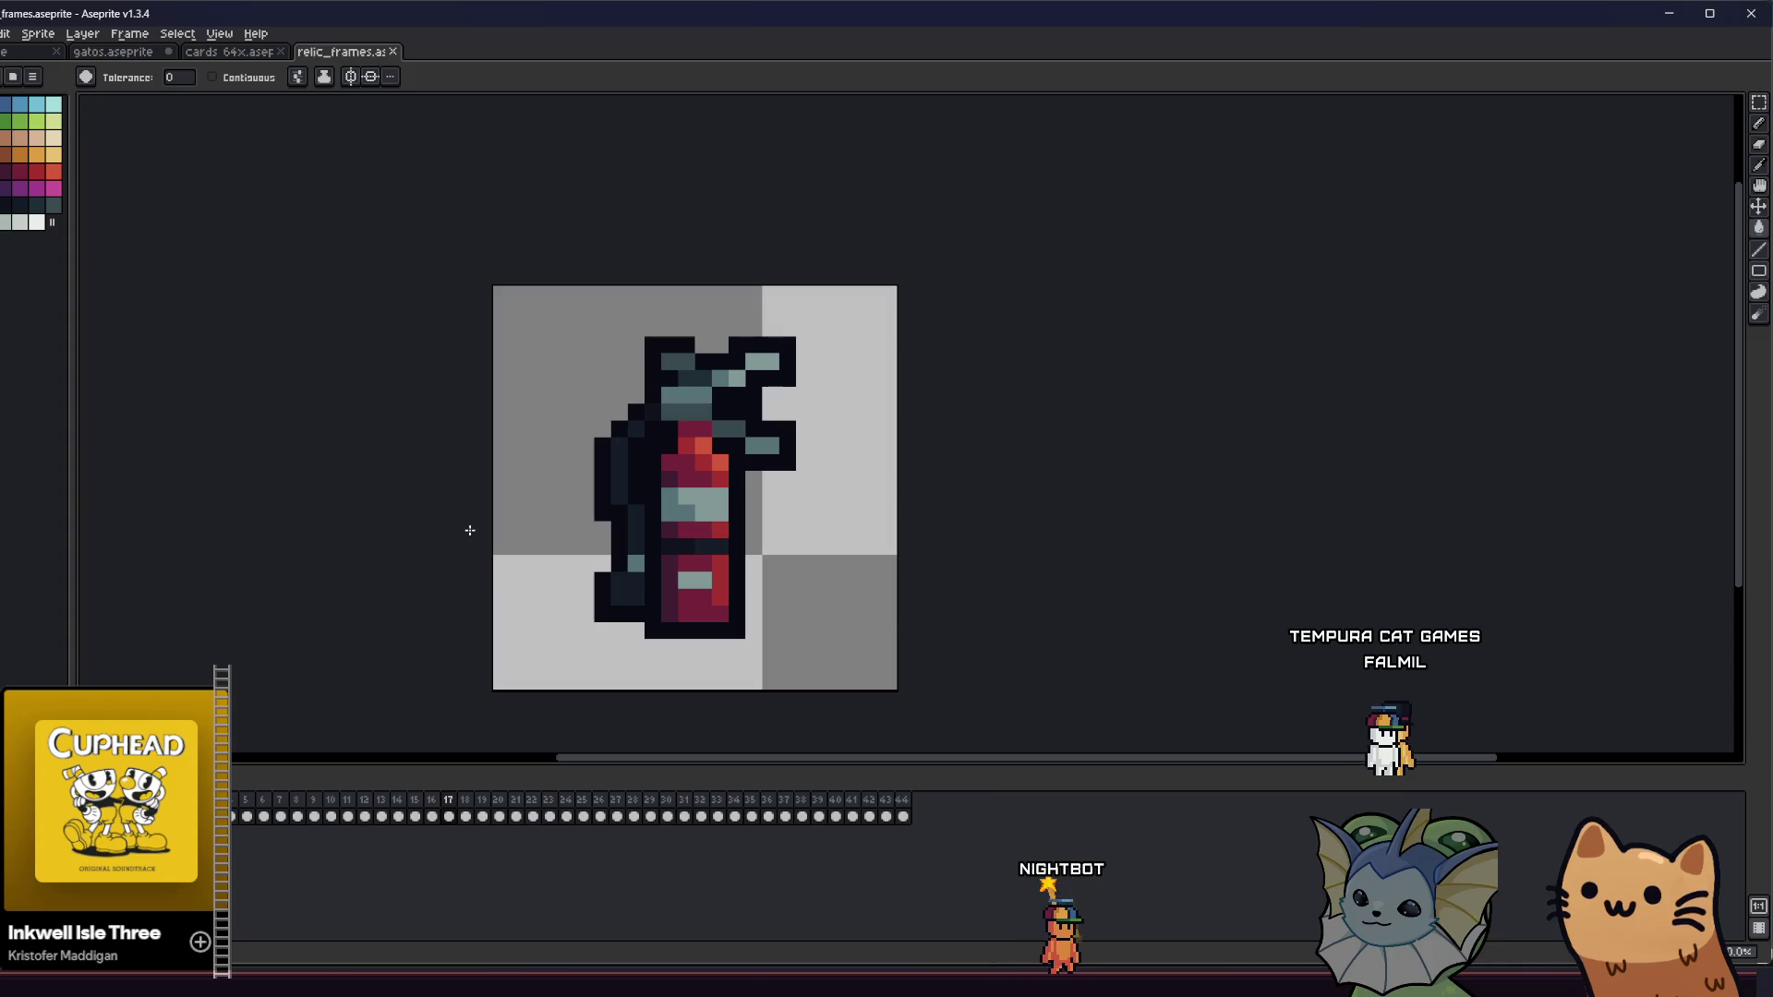
- Export the fire extinguisher frame over fire_extinguisher.png, then advance to the checker frame
{"action": "left_click", "coordinate": [2, 33]}
{"action": "mouse_move", "coordinate": [56, 141]}
{"action": "left_click", "coordinate": [185, 171]}
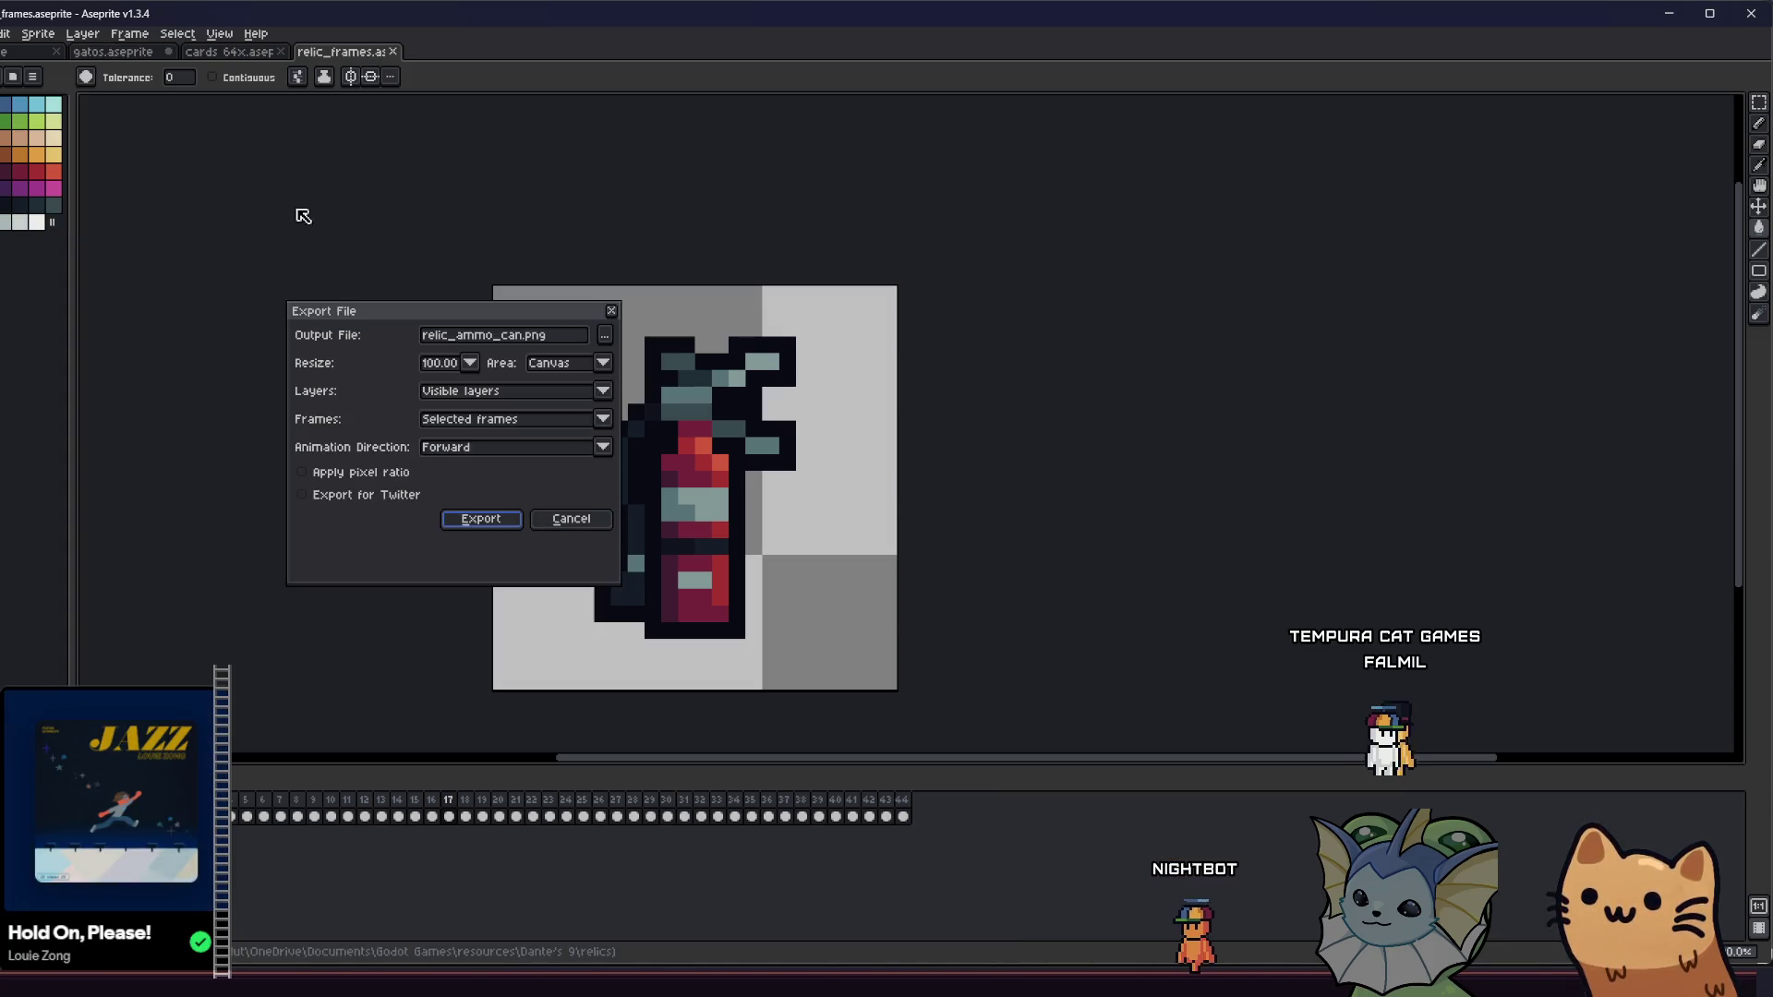
{"action": "left_click", "coordinate": [610, 337]}
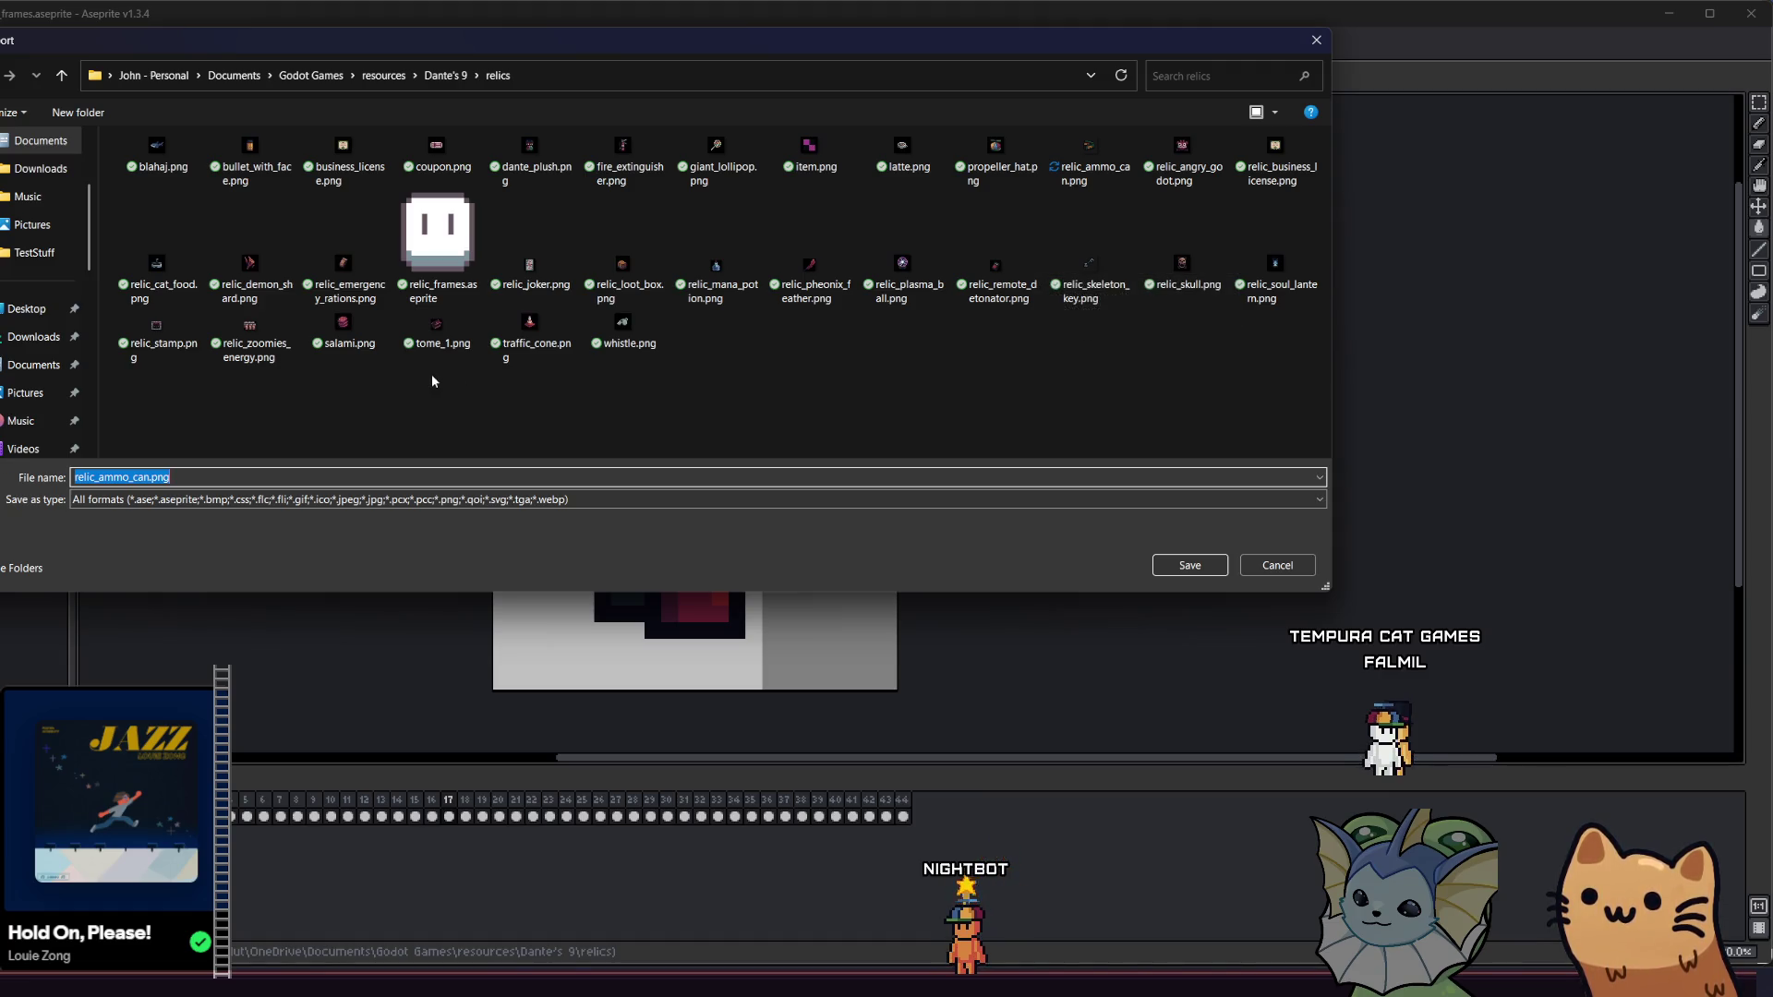
{"action": "left_click", "coordinate": [623, 162]}
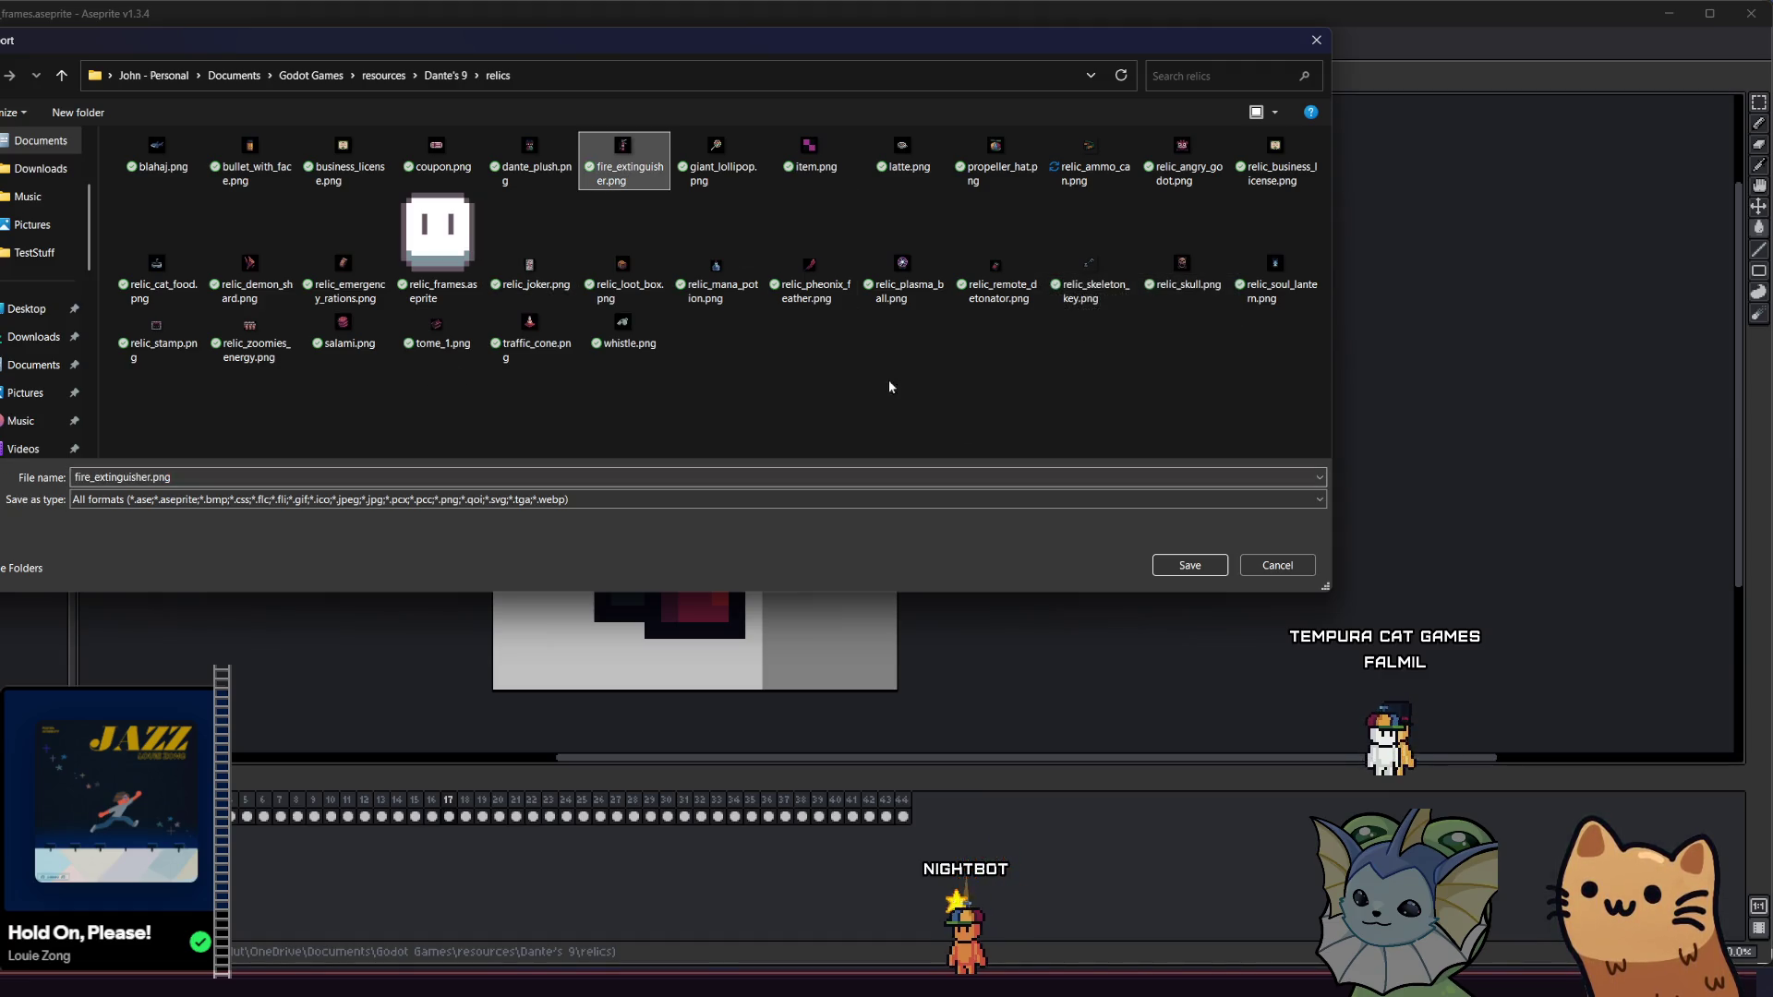
{"action": "left_click", "coordinate": [1181, 567]}
{"action": "left_click", "coordinate": [592, 498]}
{"action": "left_click", "coordinate": [504, 521]}
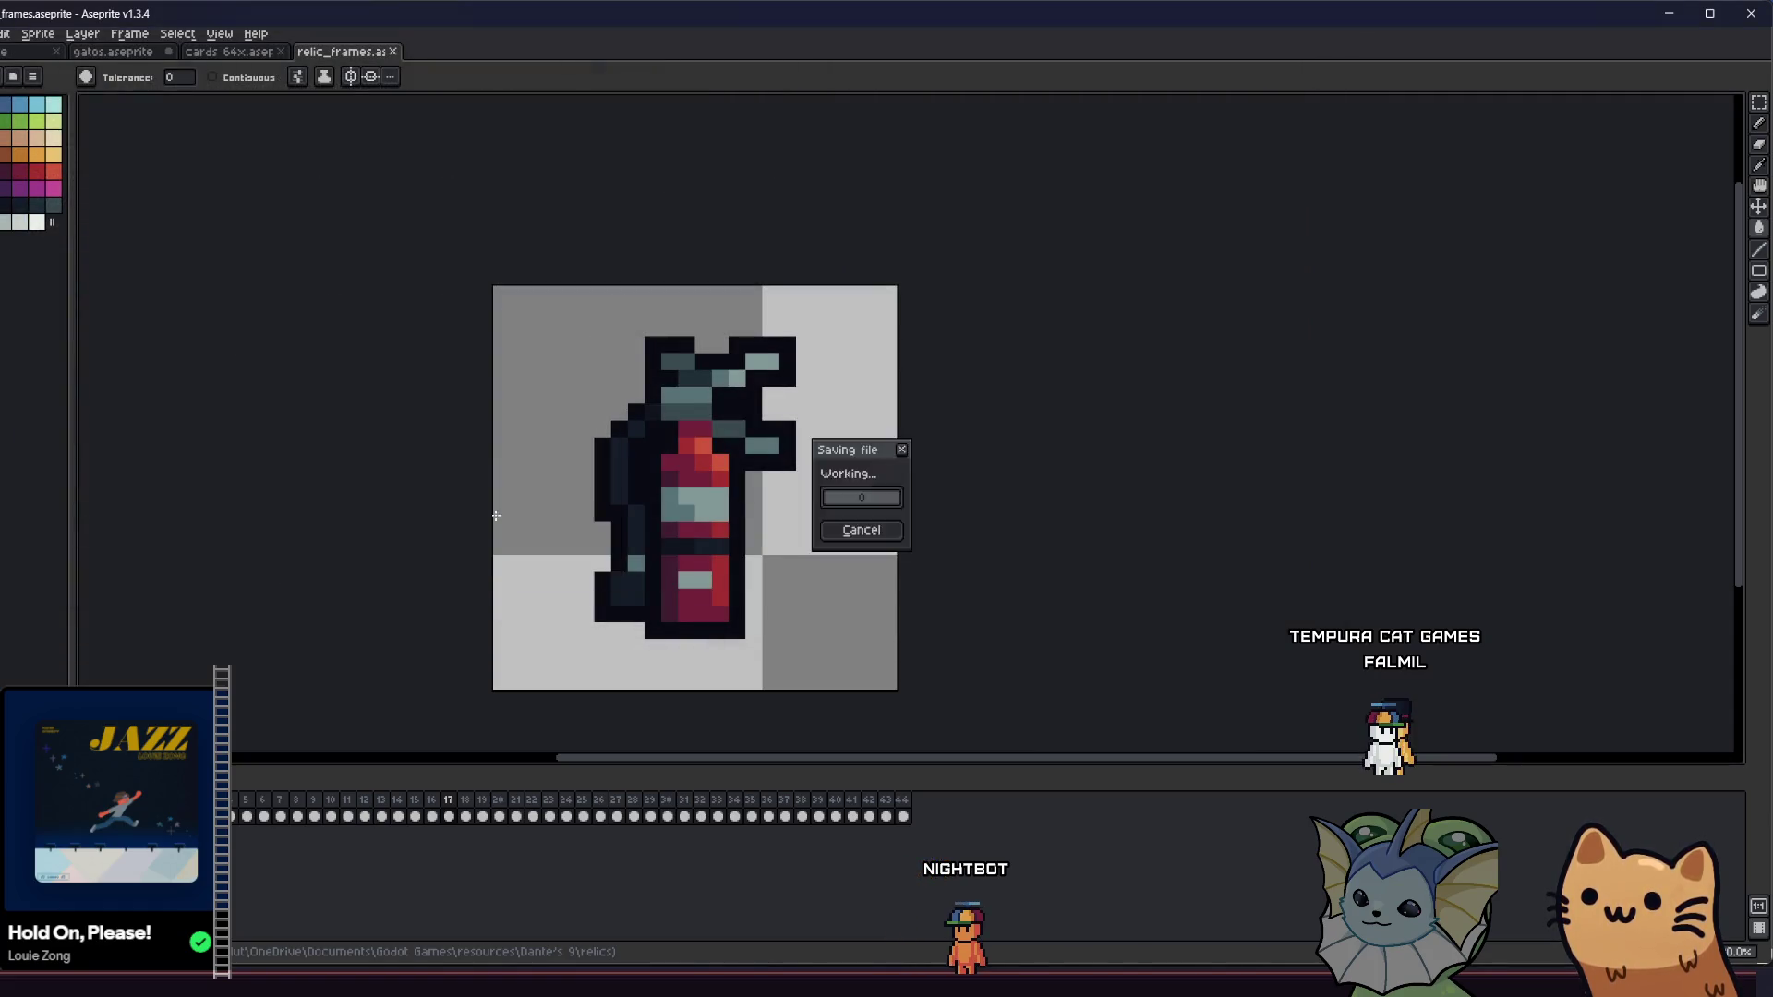
{"action": "key", "text": "Right"}
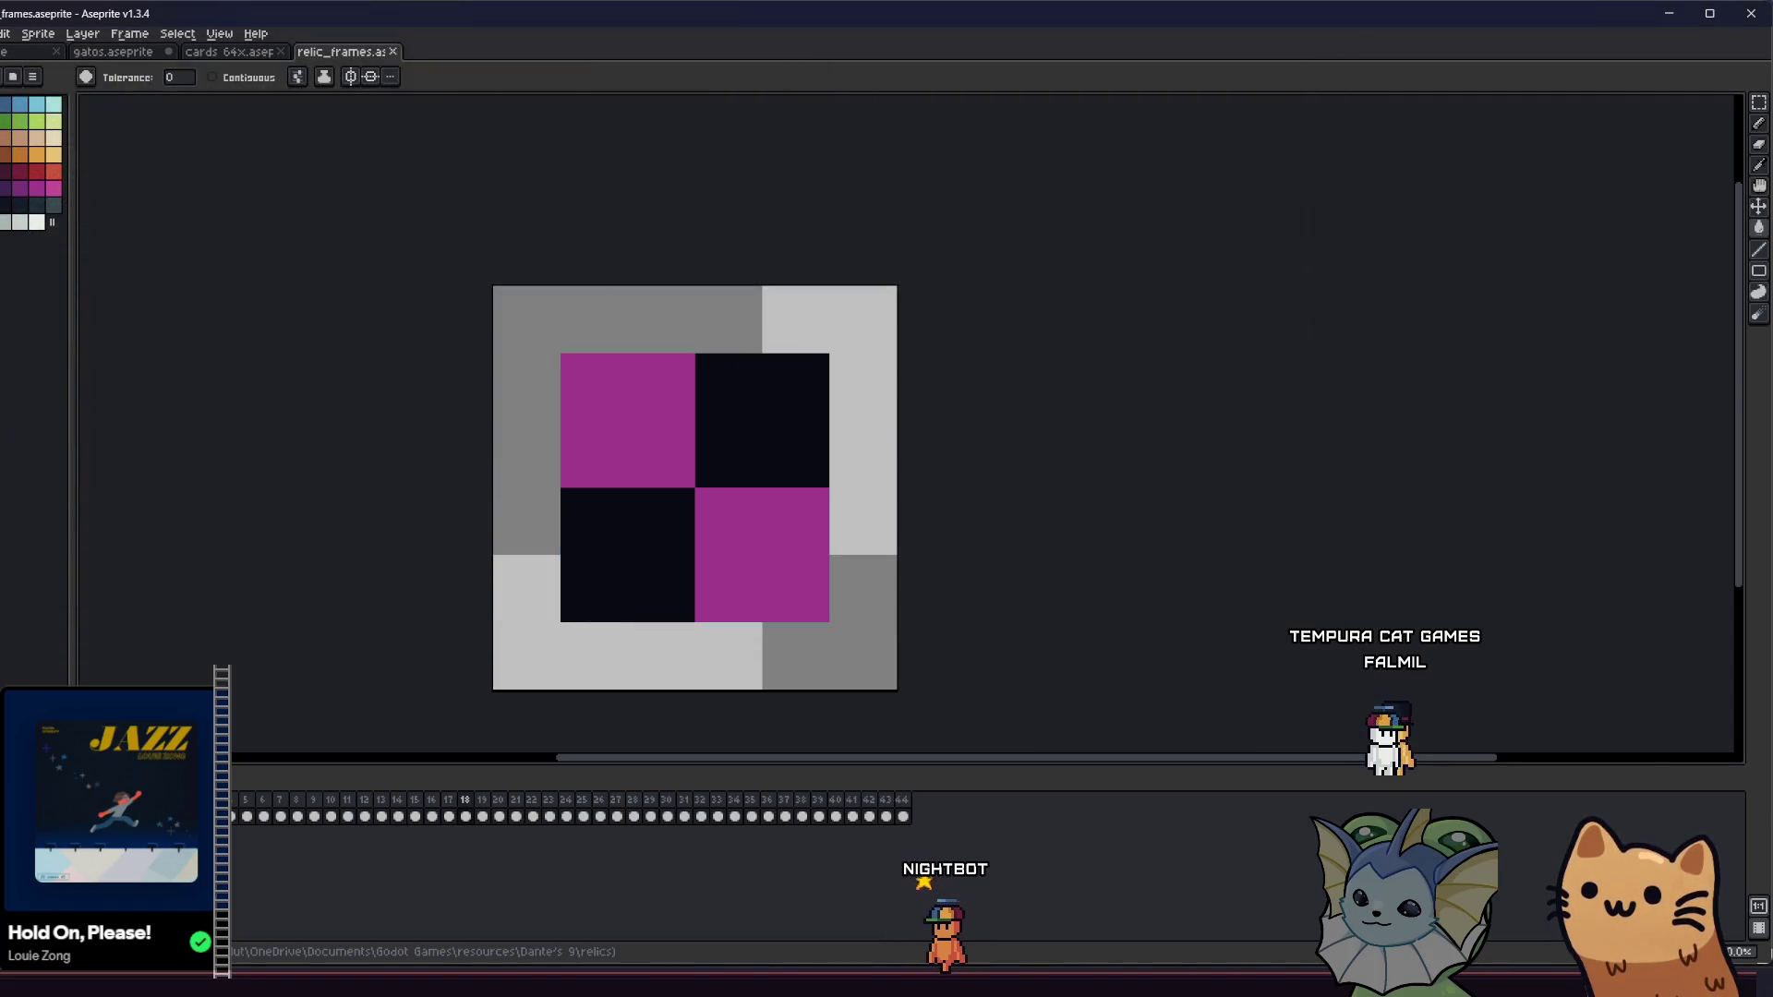
- Export the magenta-black checker frame over item.png, then advance to the red fish frame
{"action": "key", "text": "alt+f"}
{"action": "key", "text": "e"}
{"action": "key", "text": "Return"}
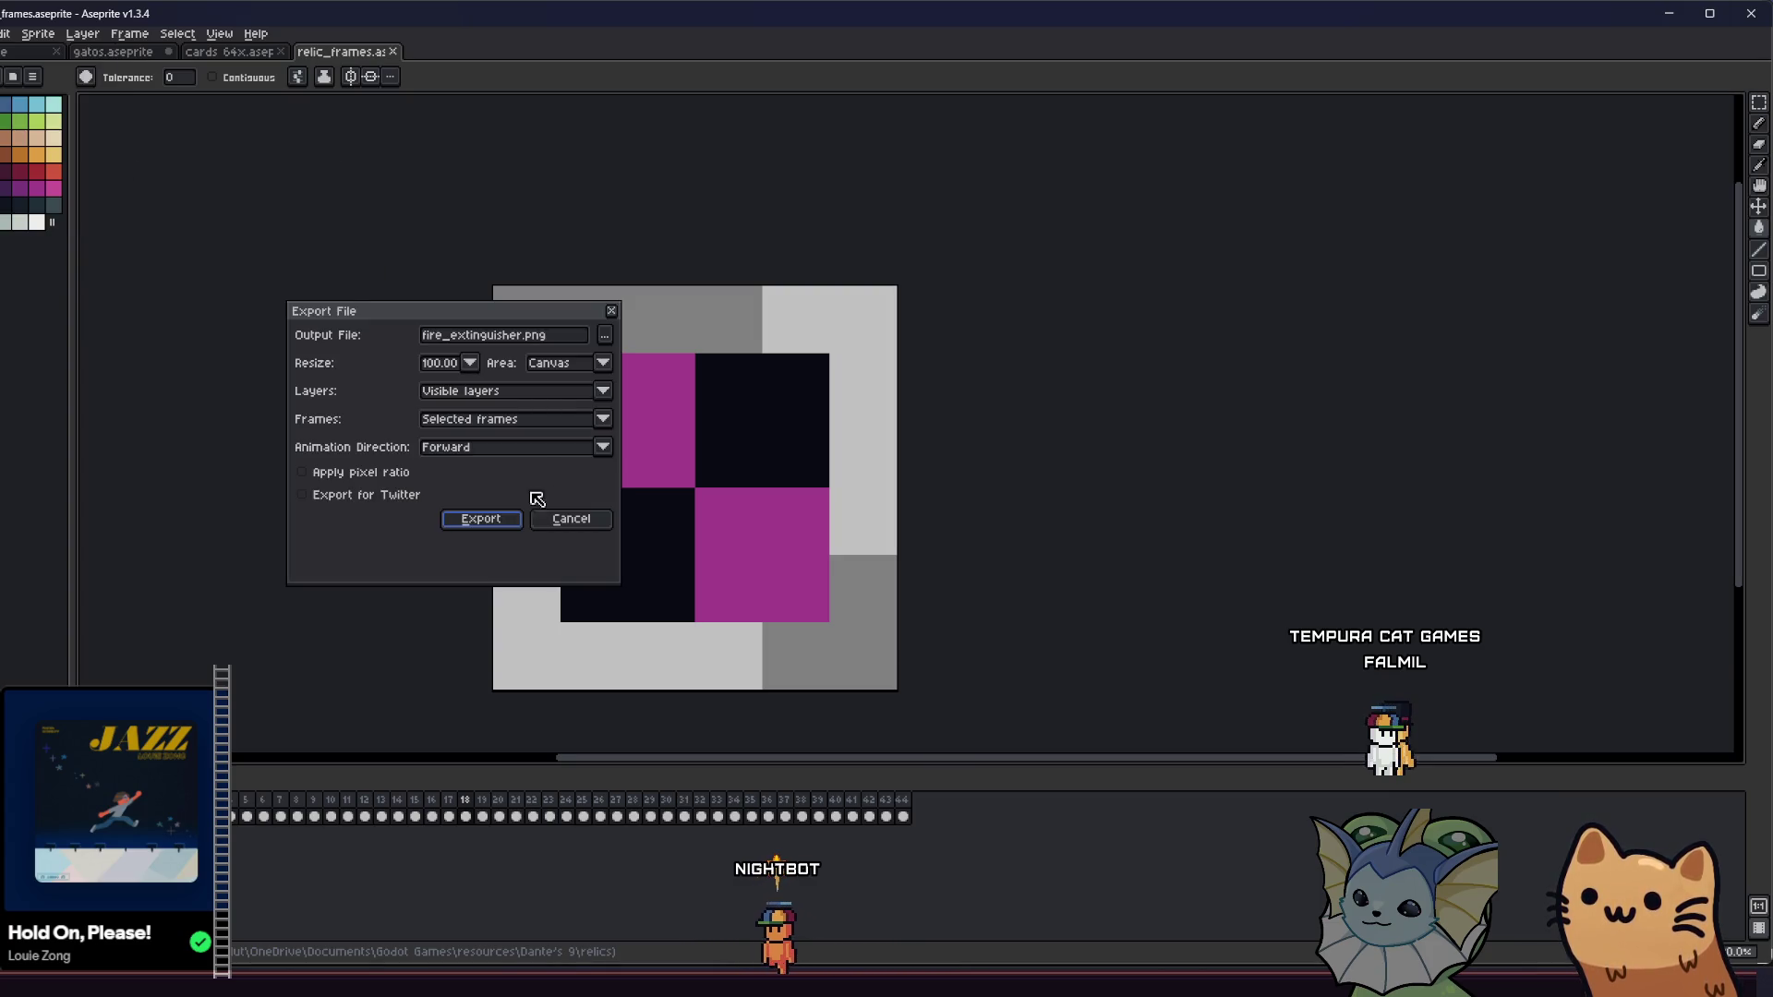
{"action": "left_click", "coordinate": [602, 335]}
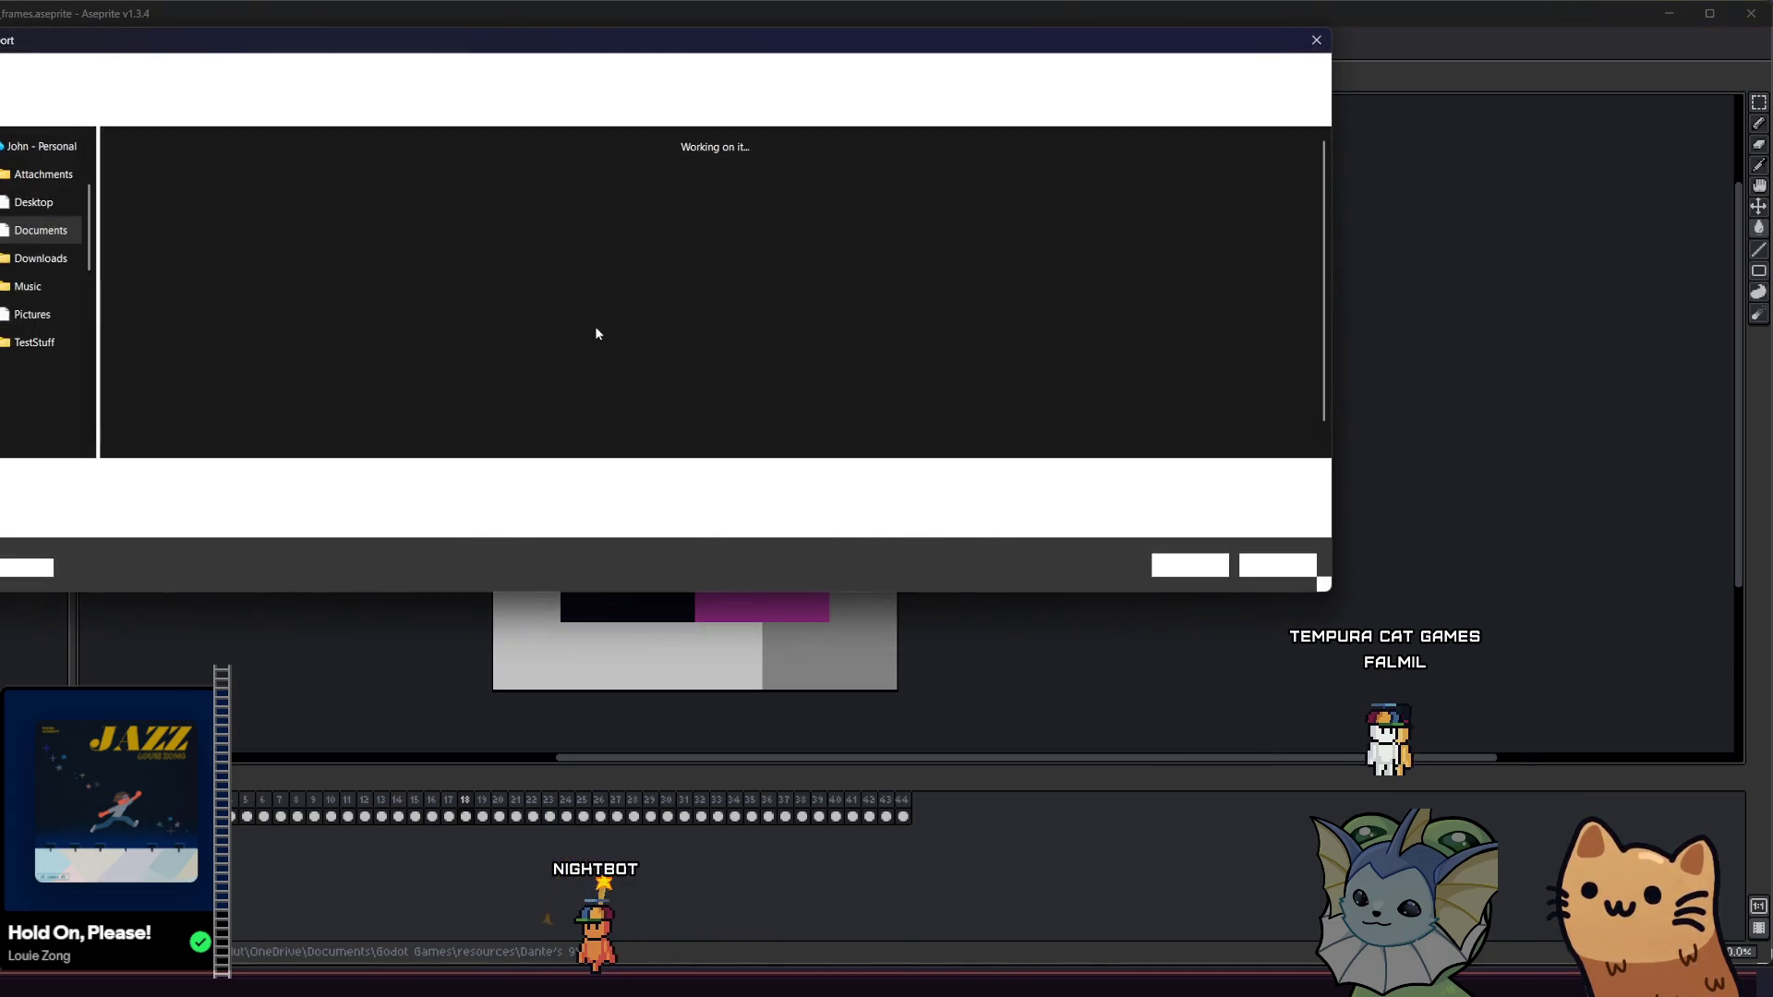
{"action": "left_click", "coordinate": [810, 153]}
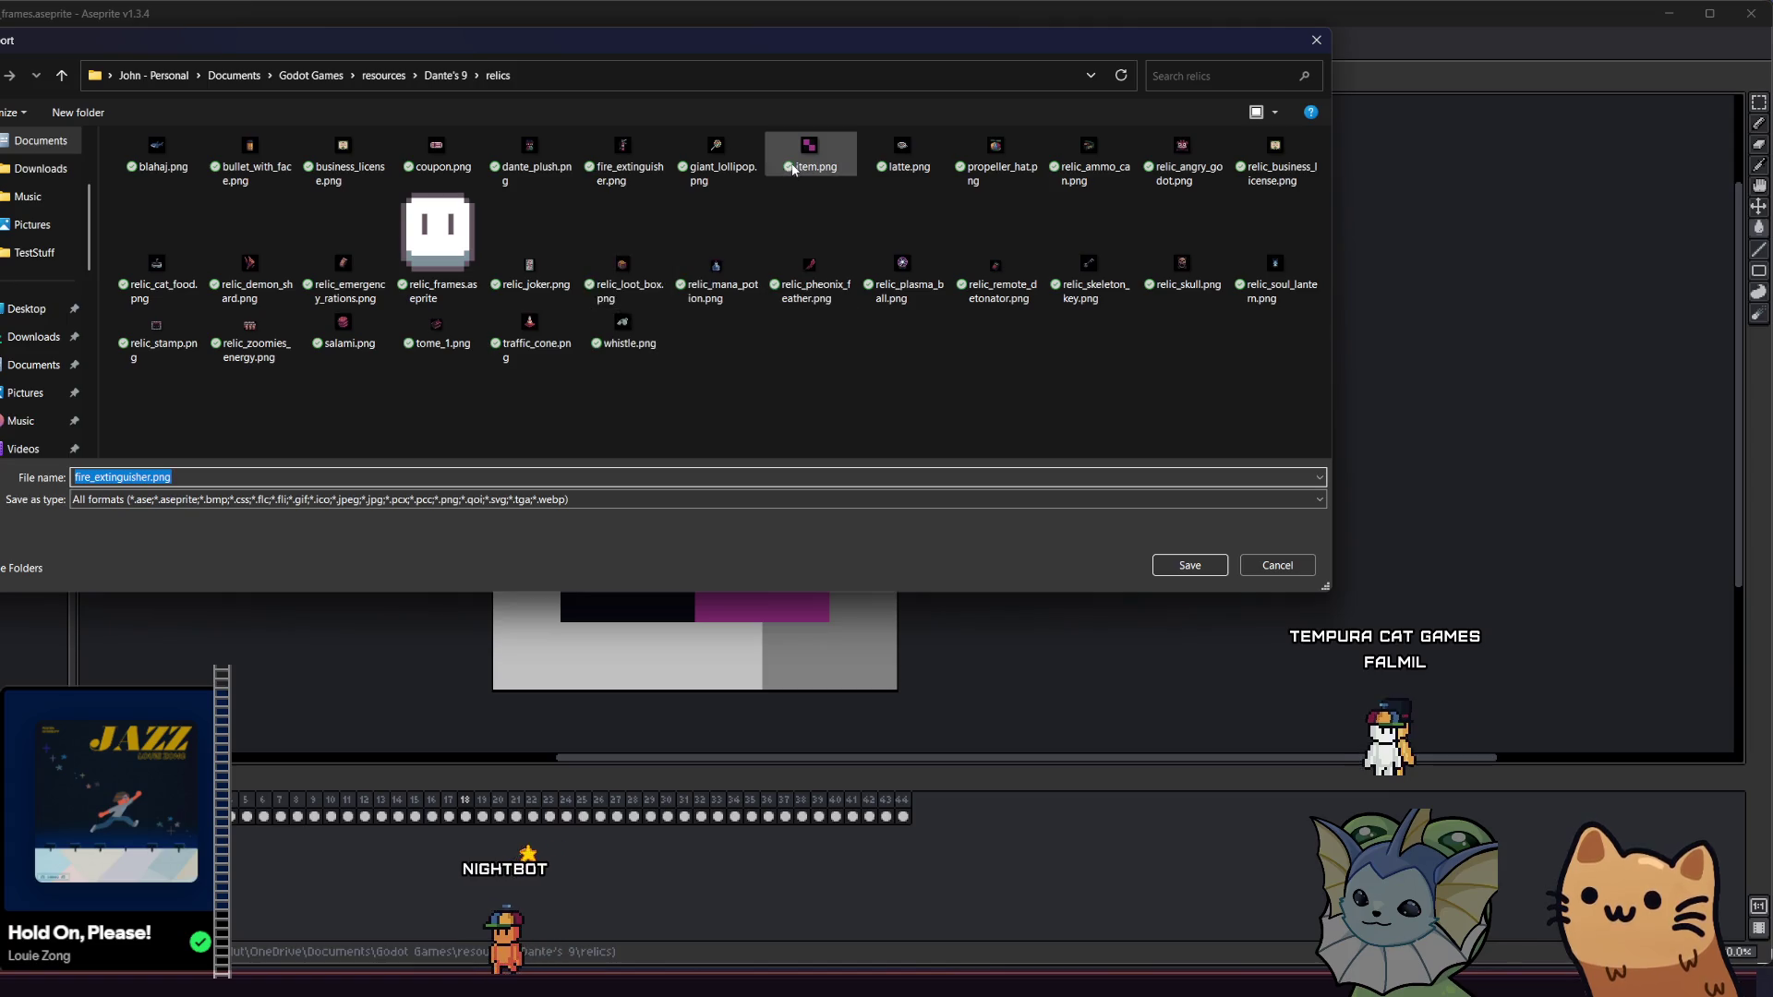
{"action": "left_click", "coordinate": [1164, 560]}
{"action": "left_click", "coordinate": [609, 497]}
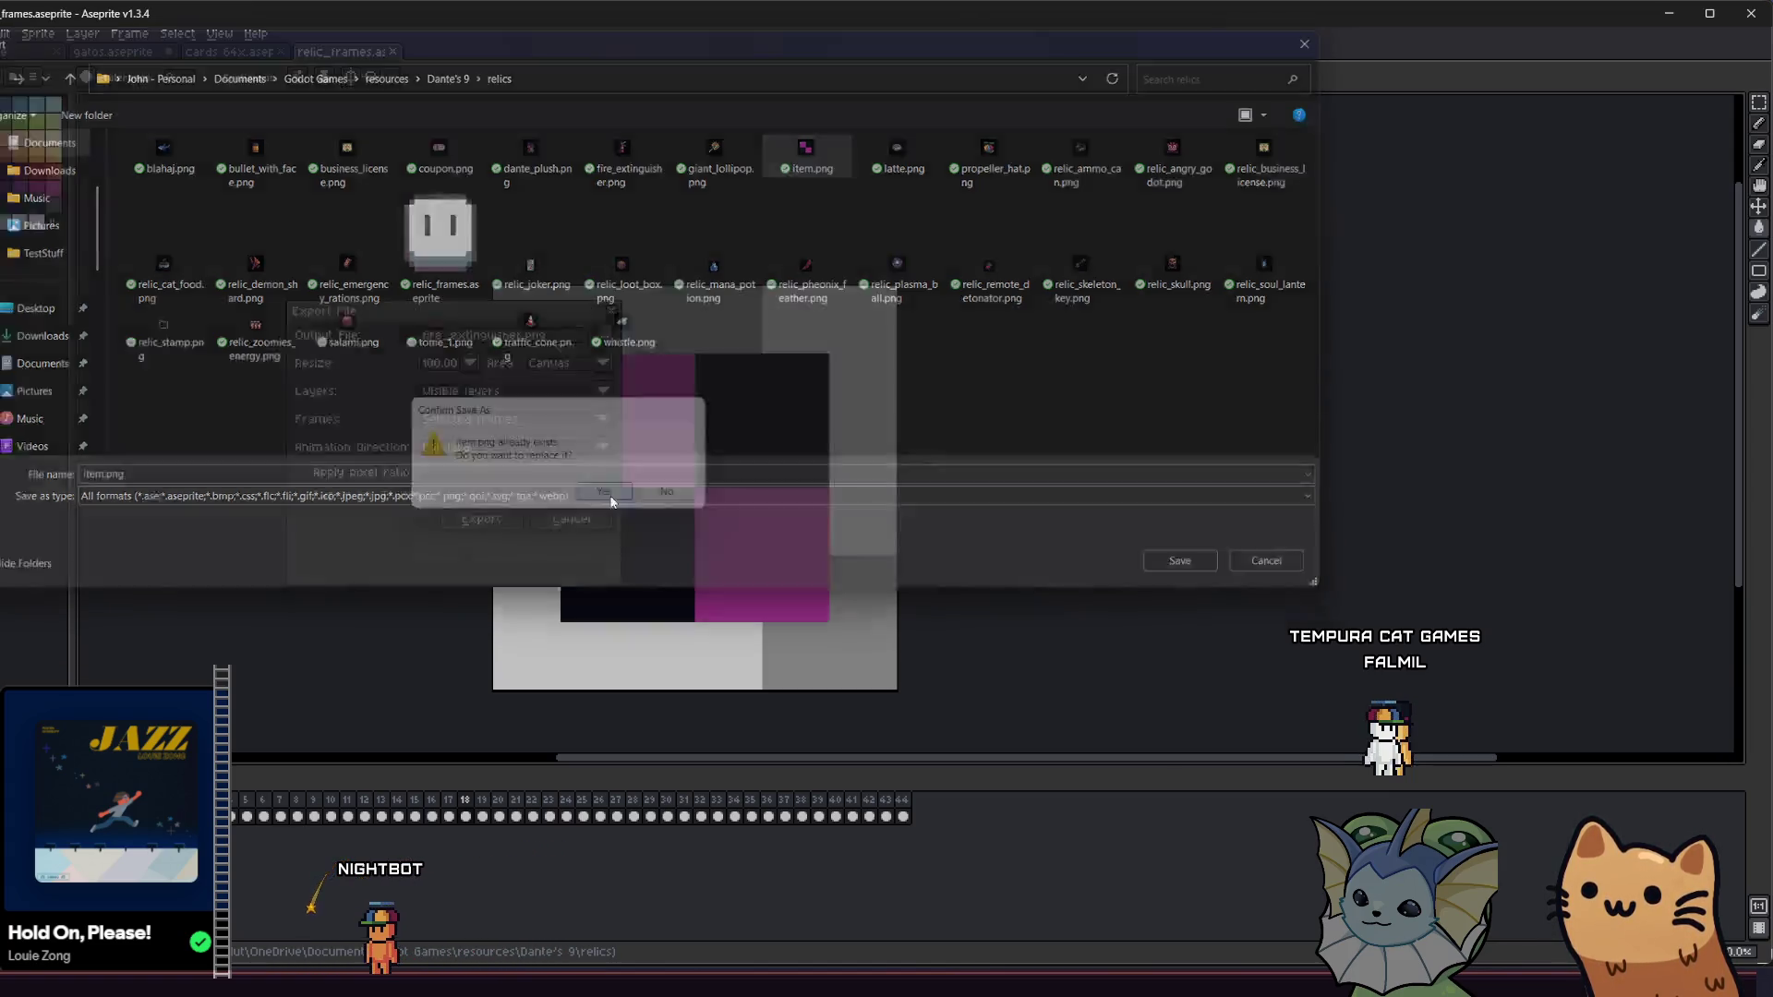
{"action": "left_click", "coordinate": [507, 516]}
{"action": "key", "text": "Right"}
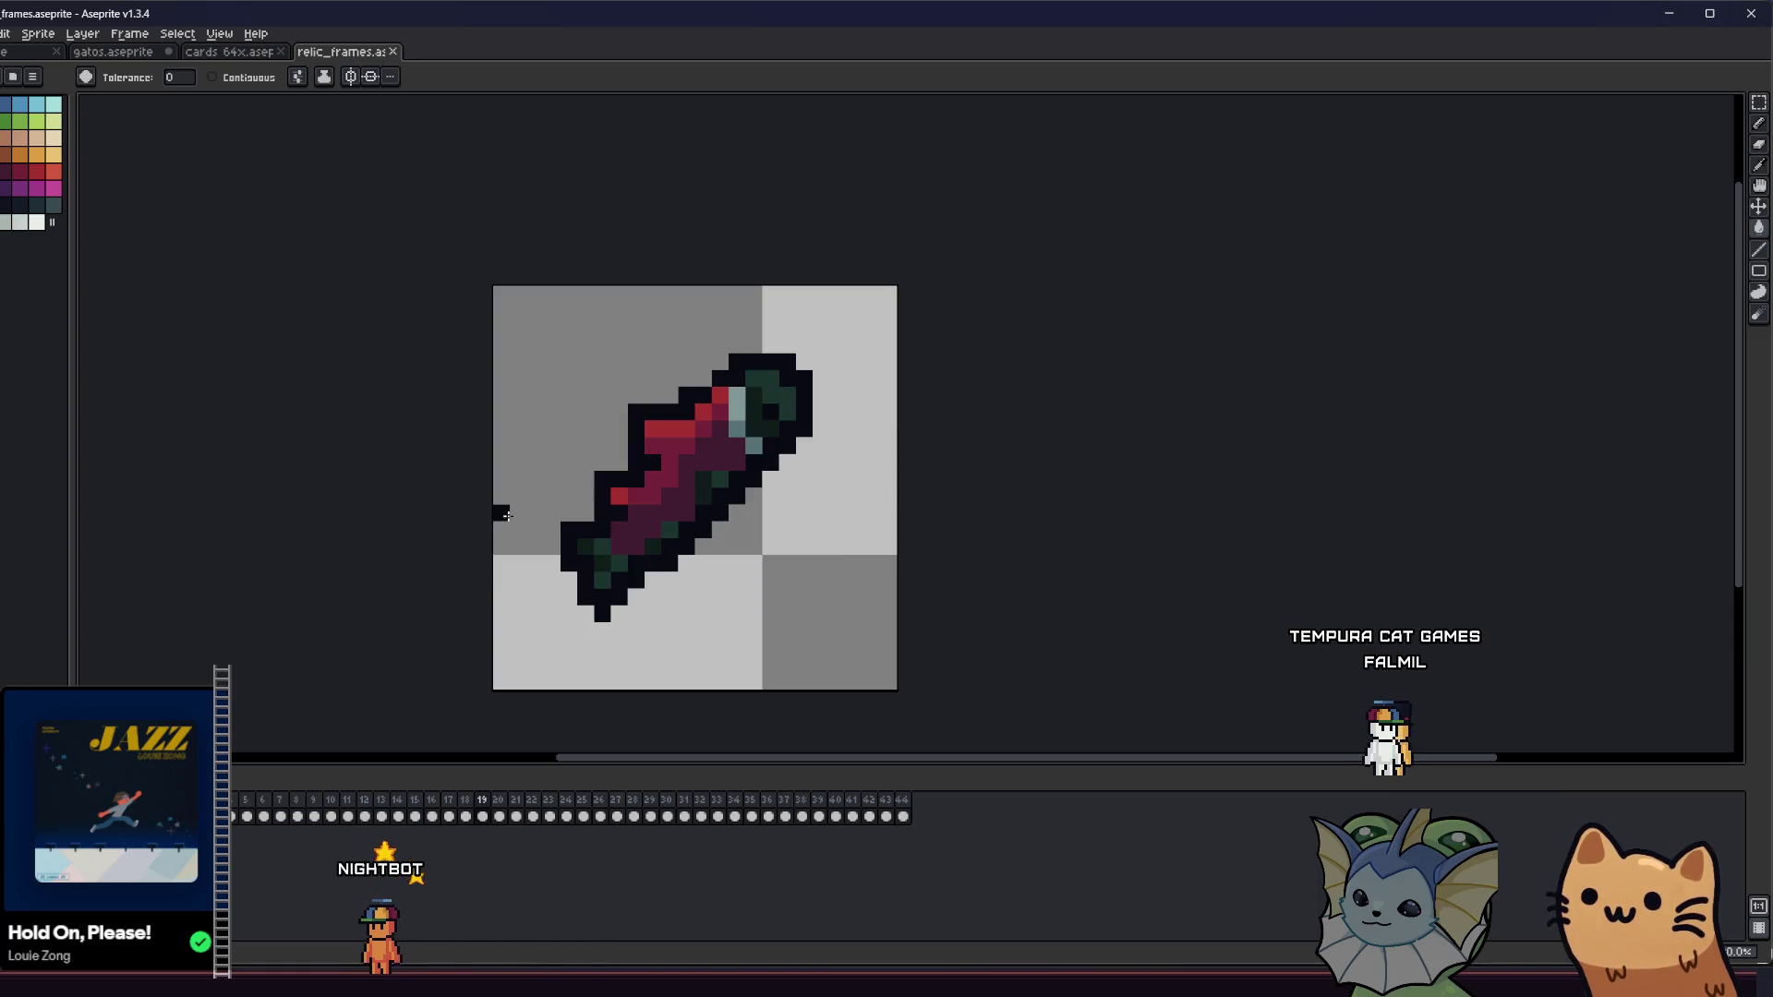
- Export the red fish frame under the new file name relic_salmon.png in the relics folder
{"action": "left_click", "coordinate": [6, 33]}
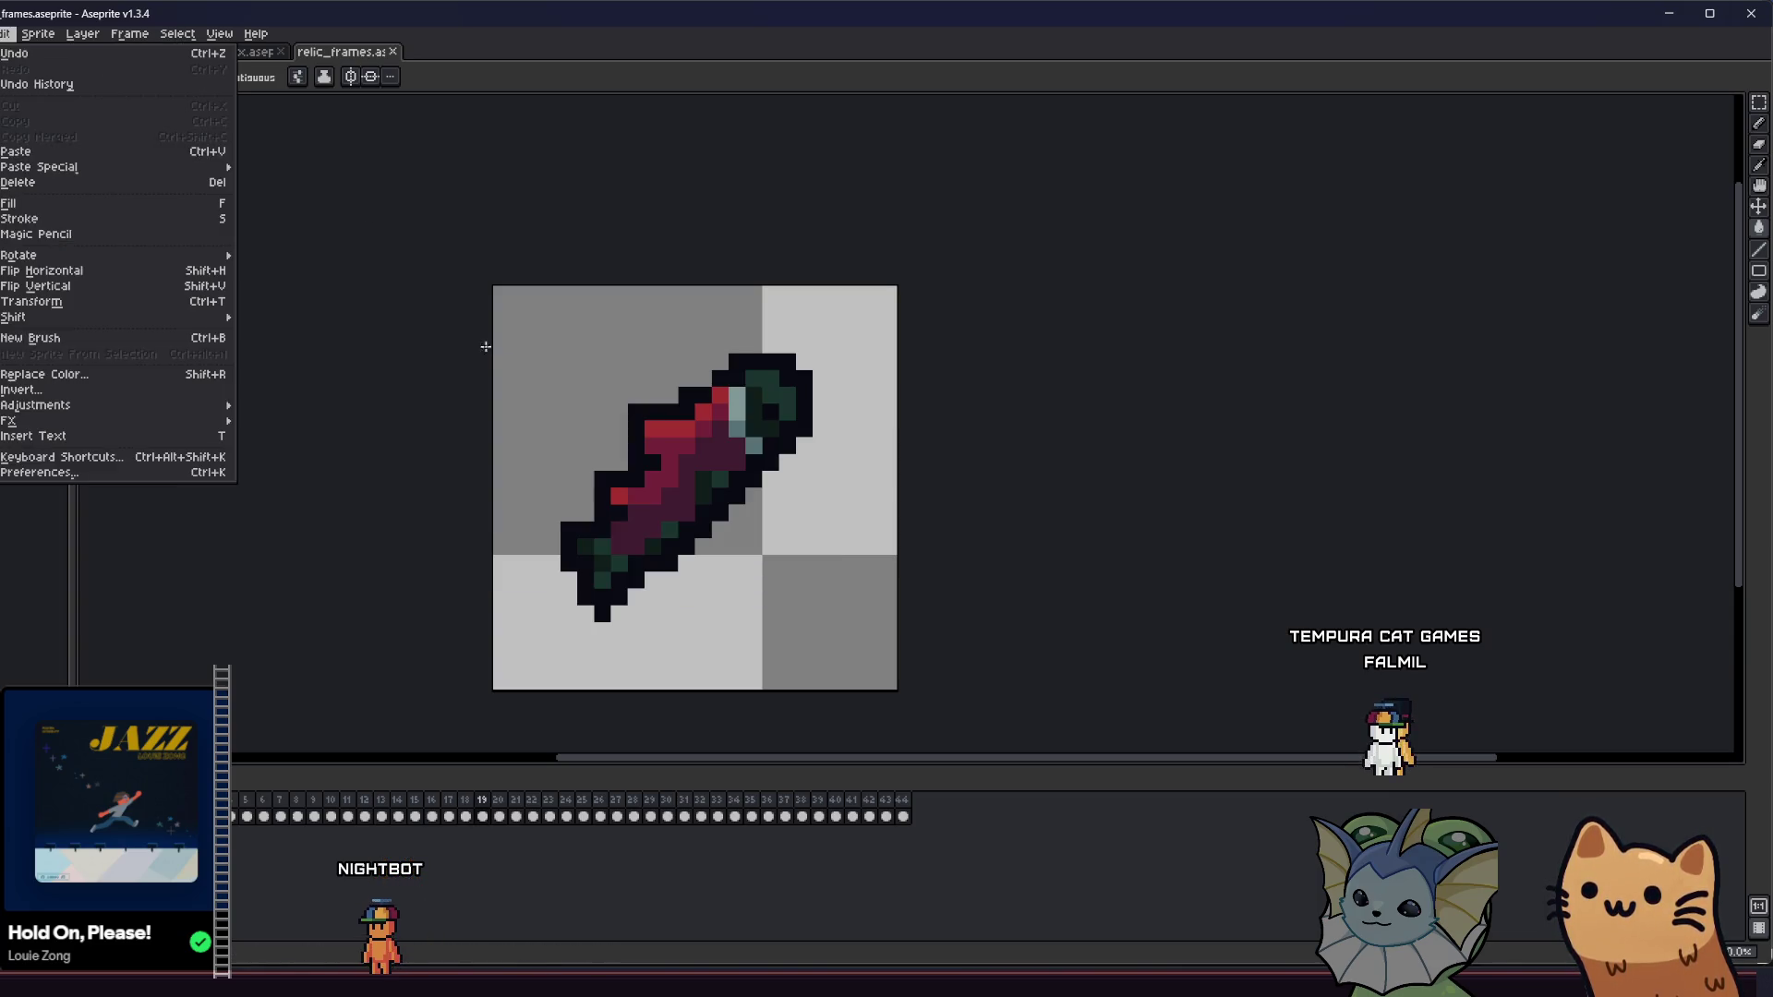
{"action": "key", "text": "Escape"}
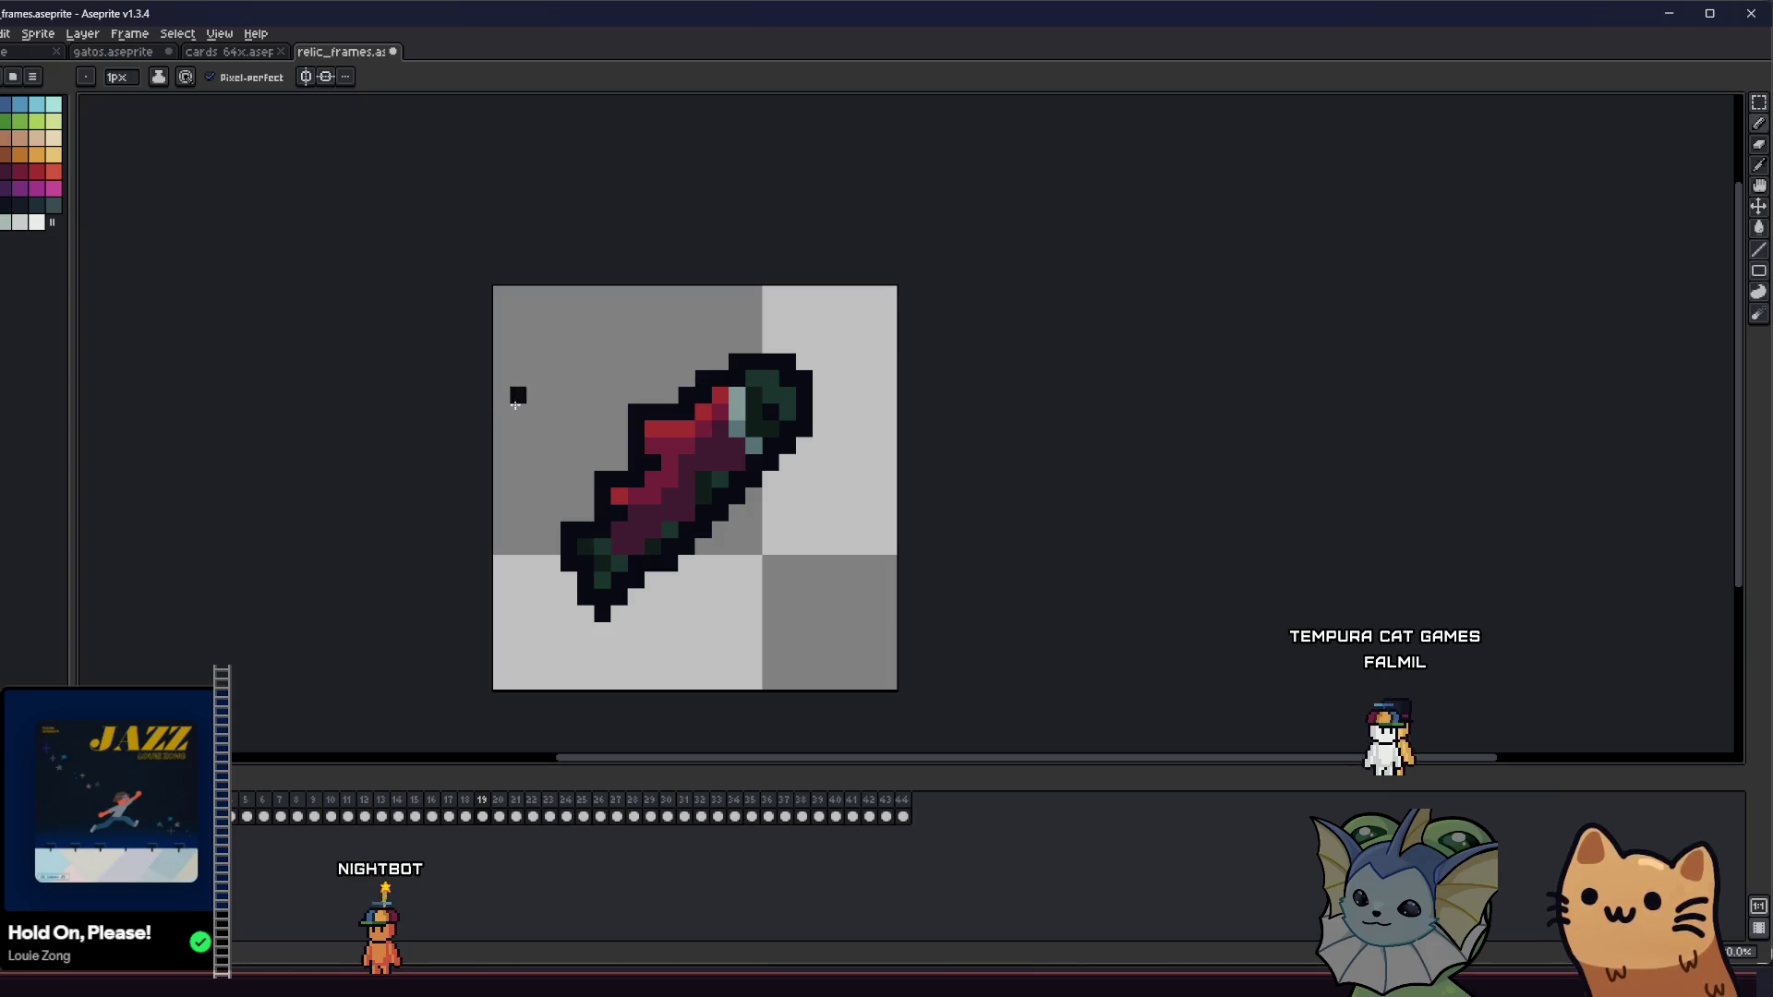
{"action": "key", "text": "alt+f"}
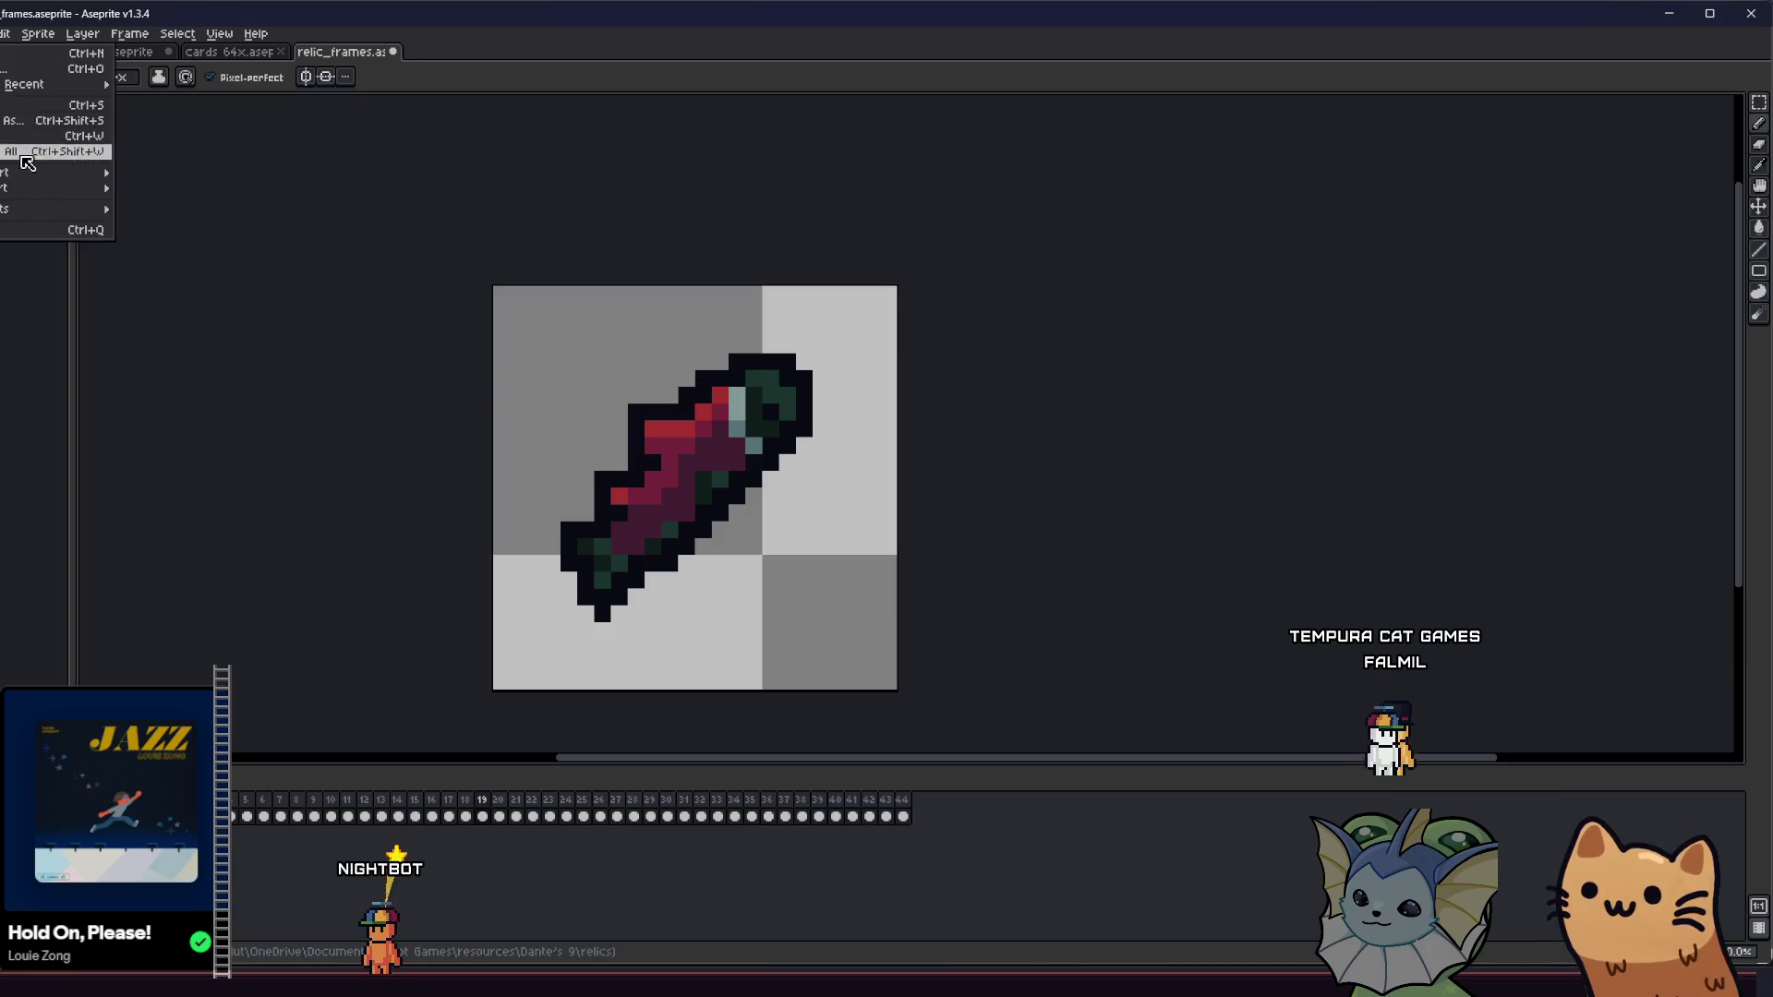
{"action": "mouse_move", "coordinate": [41, 174]}
{"action": "left_click", "coordinate": [153, 175]}
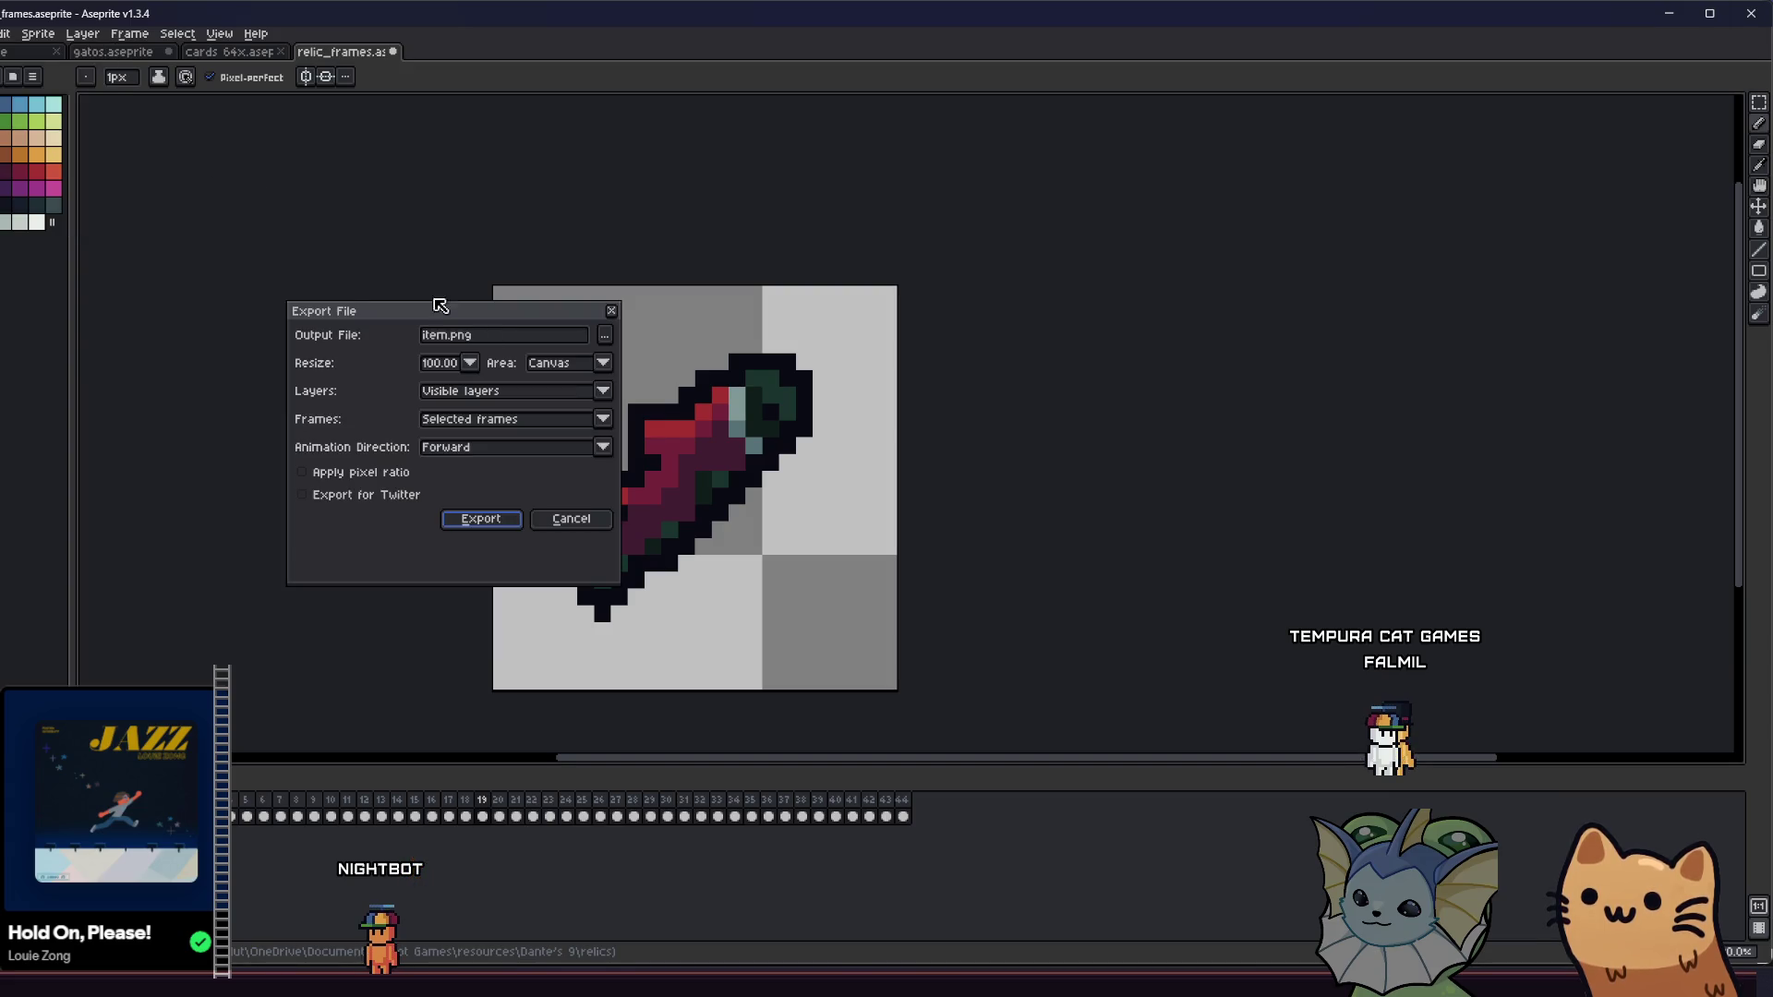
{"action": "left_click", "coordinate": [607, 335]}
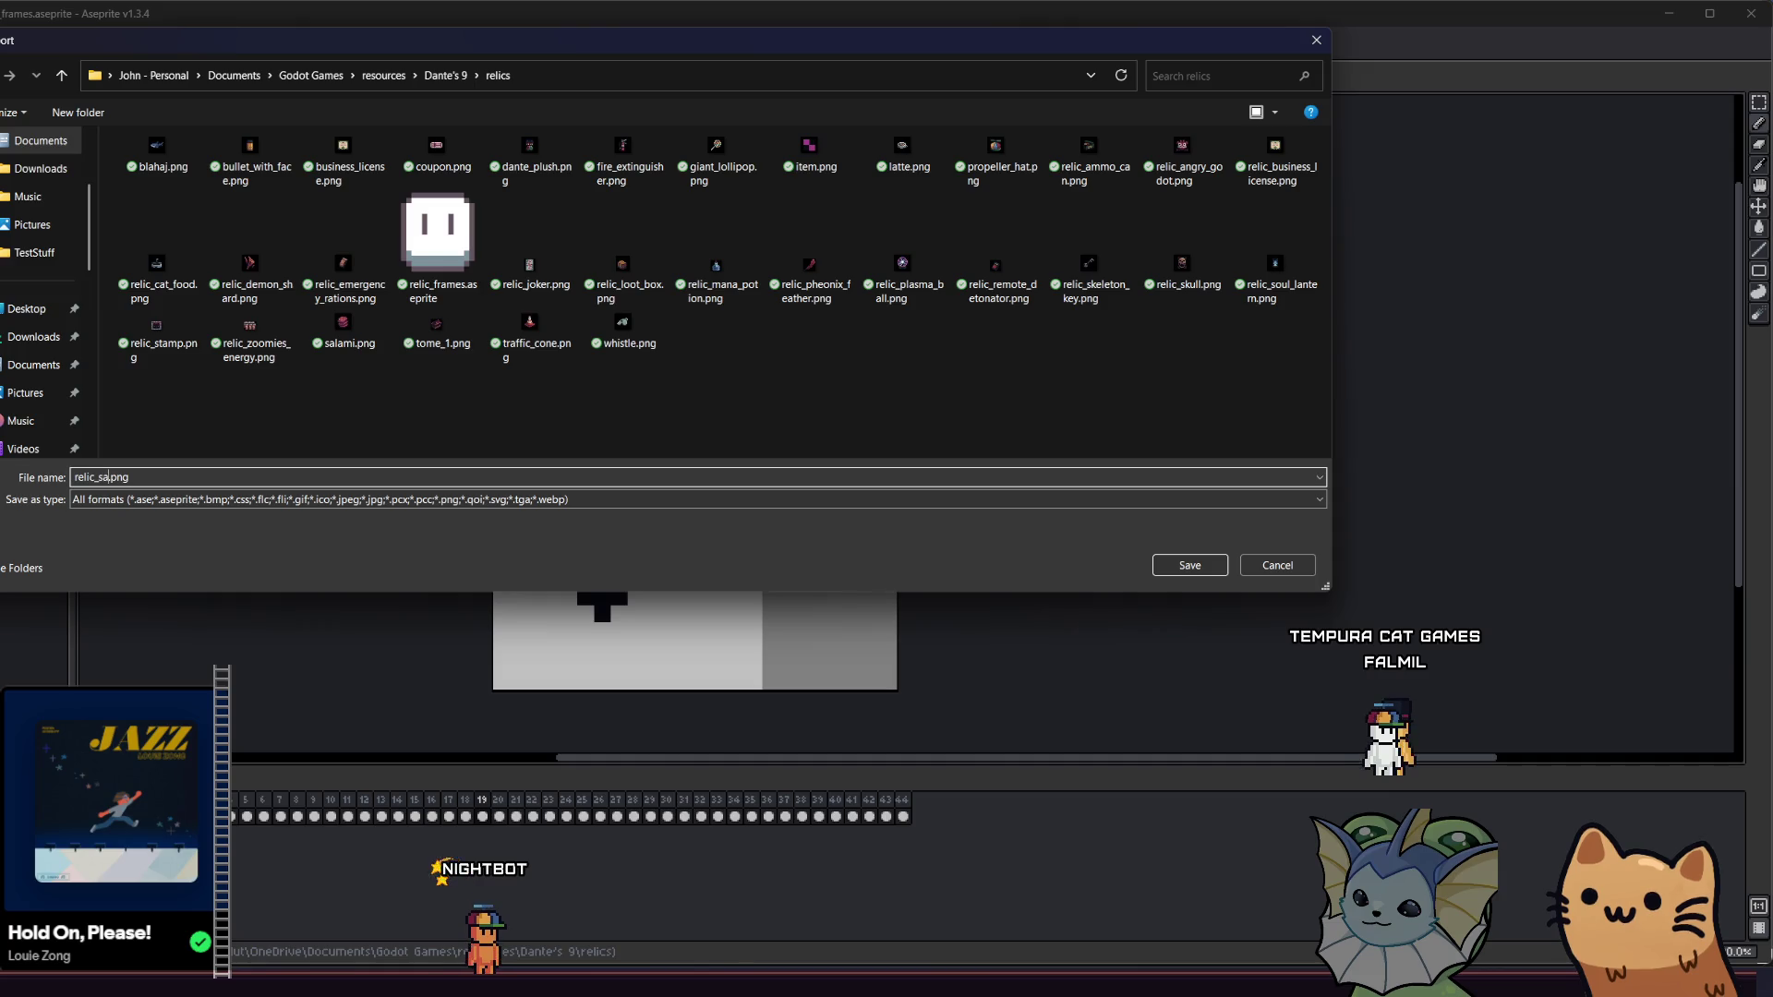
{"action": "left_click", "coordinate": [1160, 562]}
{"action": "left_click", "coordinate": [482, 513]}
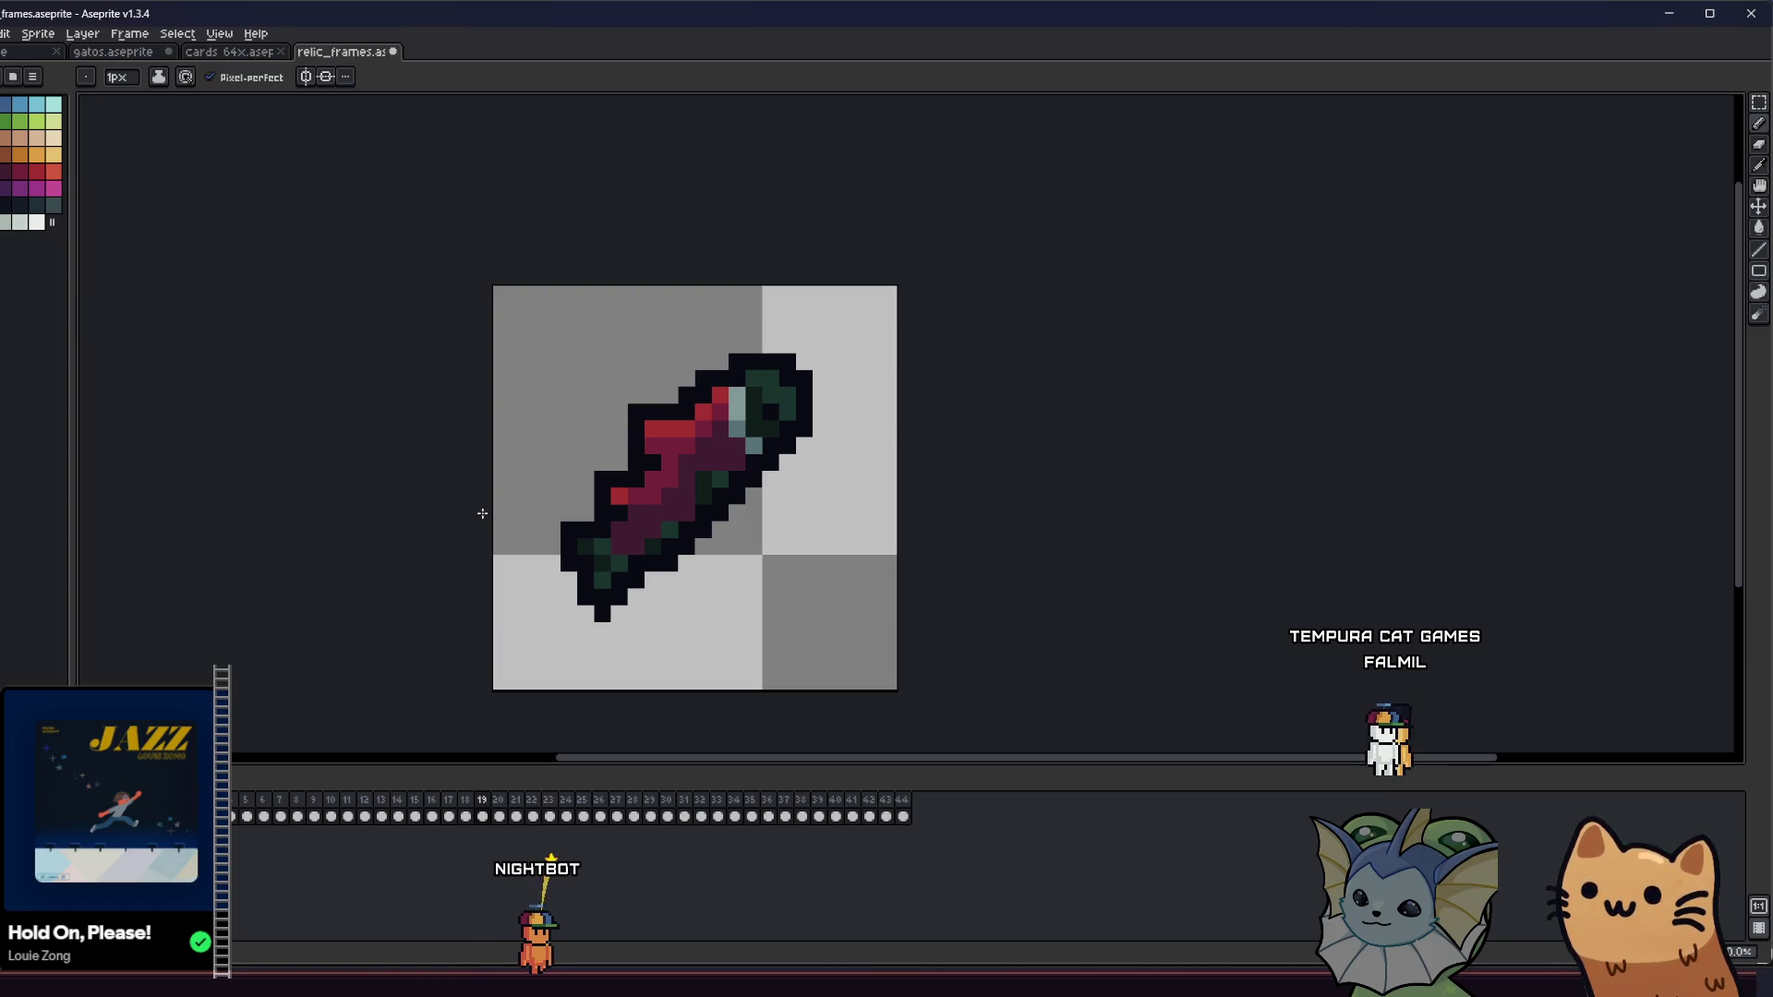
- Export the coffee cup frame over latte.png, confirming the replace, then advance to frame 21
{"action": "key", "text": "Right"}
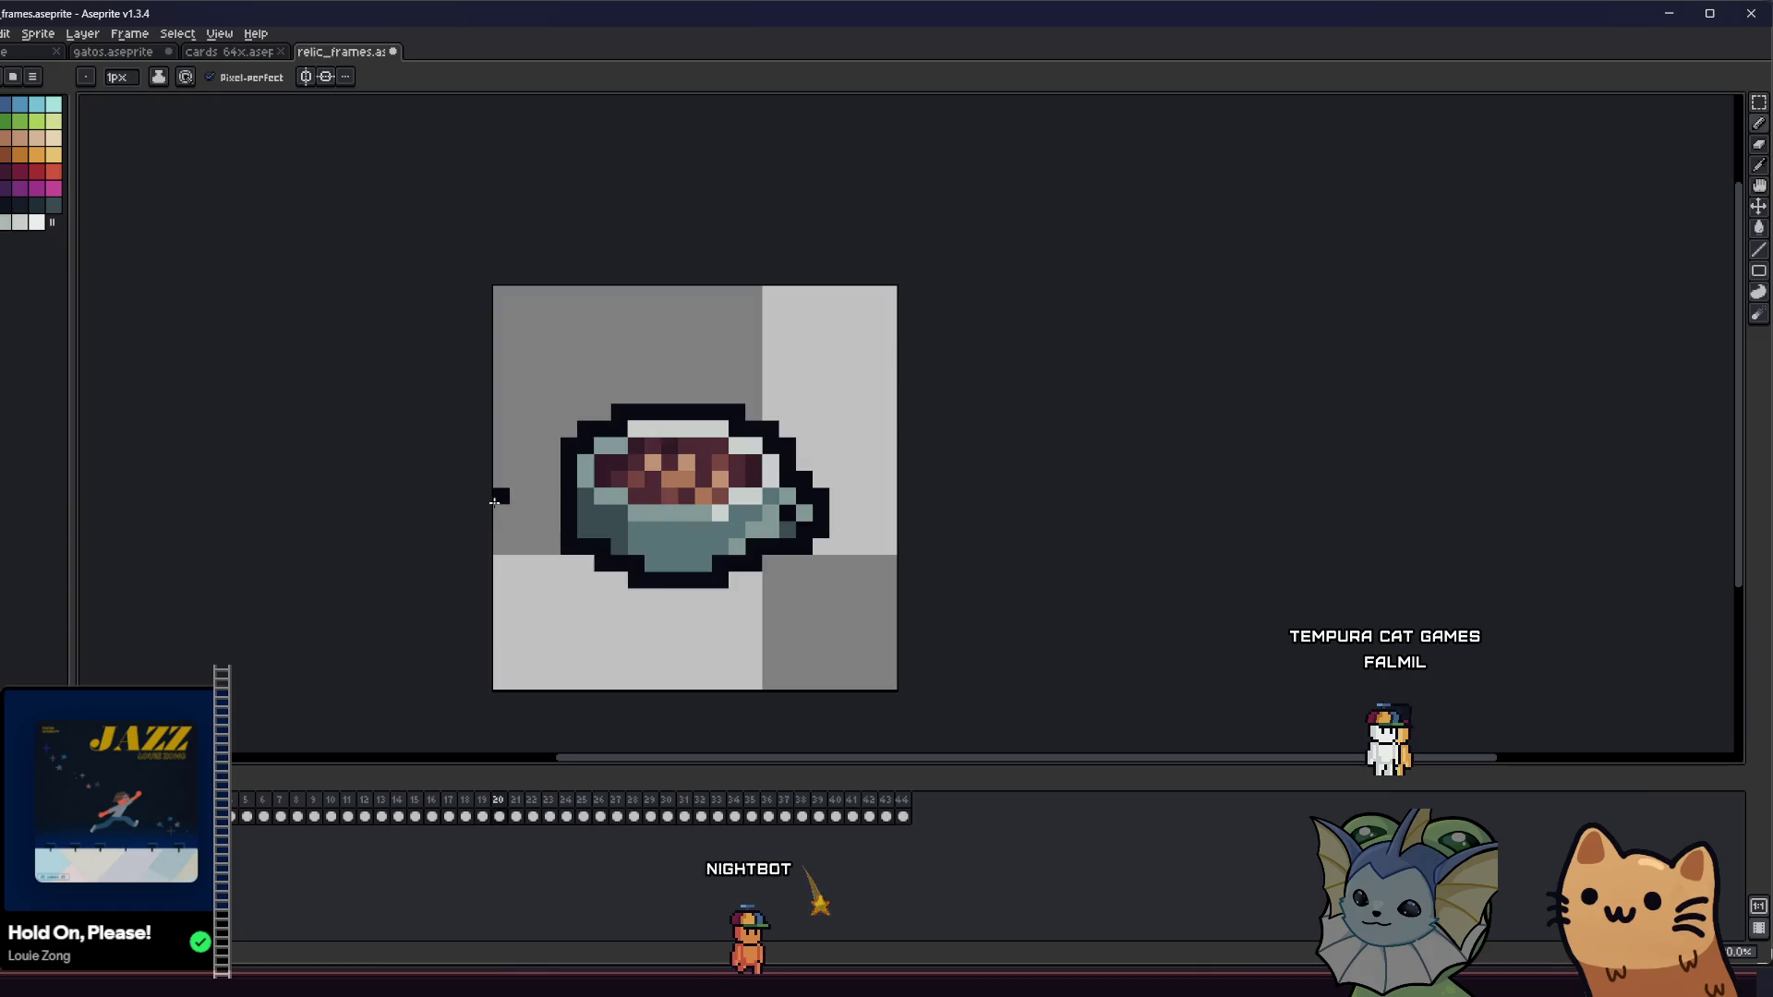
{"action": "key", "text": "alt+f"}
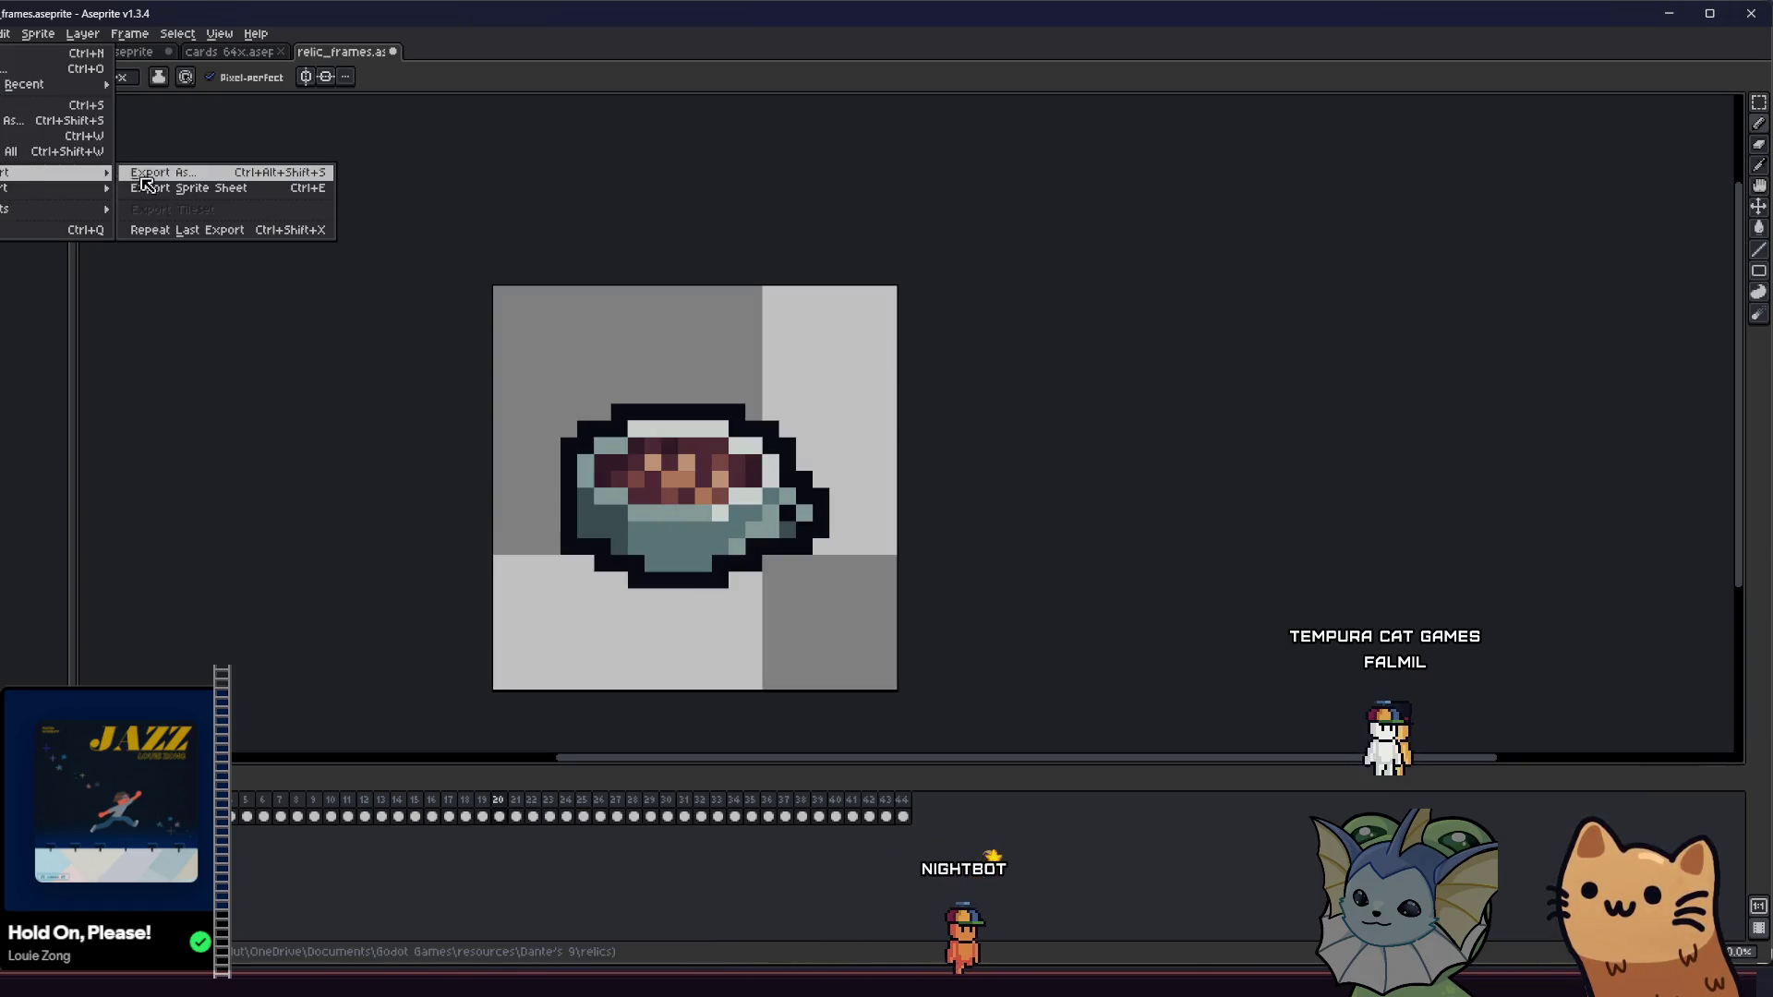
{"action": "left_click", "coordinate": [144, 179]}
{"action": "left_click", "coordinate": [606, 336]}
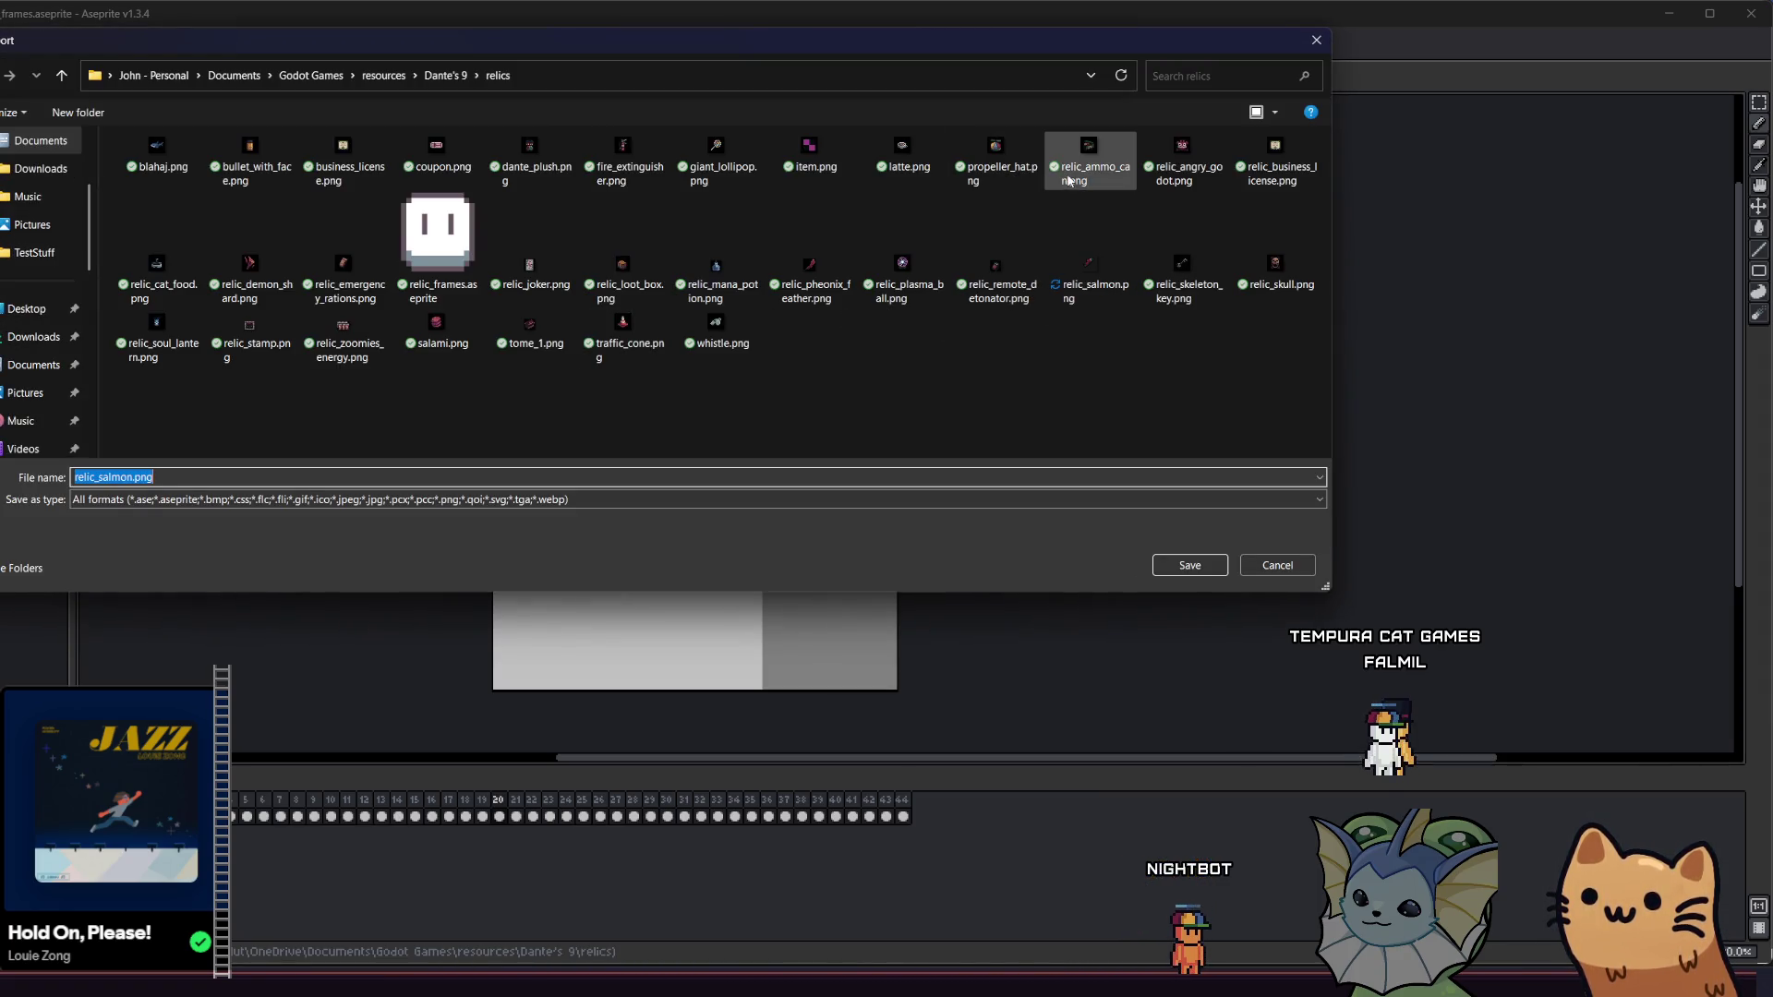
{"action": "mouse_move", "coordinate": [809, 48]}
{"action": "left_mouse_down"}
{"action": "mouse_move", "coordinate": [895, 641]}
{"action": "mouse_move", "coordinate": [858, 605]}
{"action": "mouse_move", "coordinate": [502, 468]}
{"action": "mouse_move", "coordinate": [150, 140]}
{"action": "mouse_move", "coordinate": [619, 174]}
{"action": "mouse_move", "coordinate": [783, 562]}
{"action": "mouse_move", "coordinate": [794, 252]}
{"action": "left_mouse_up"}
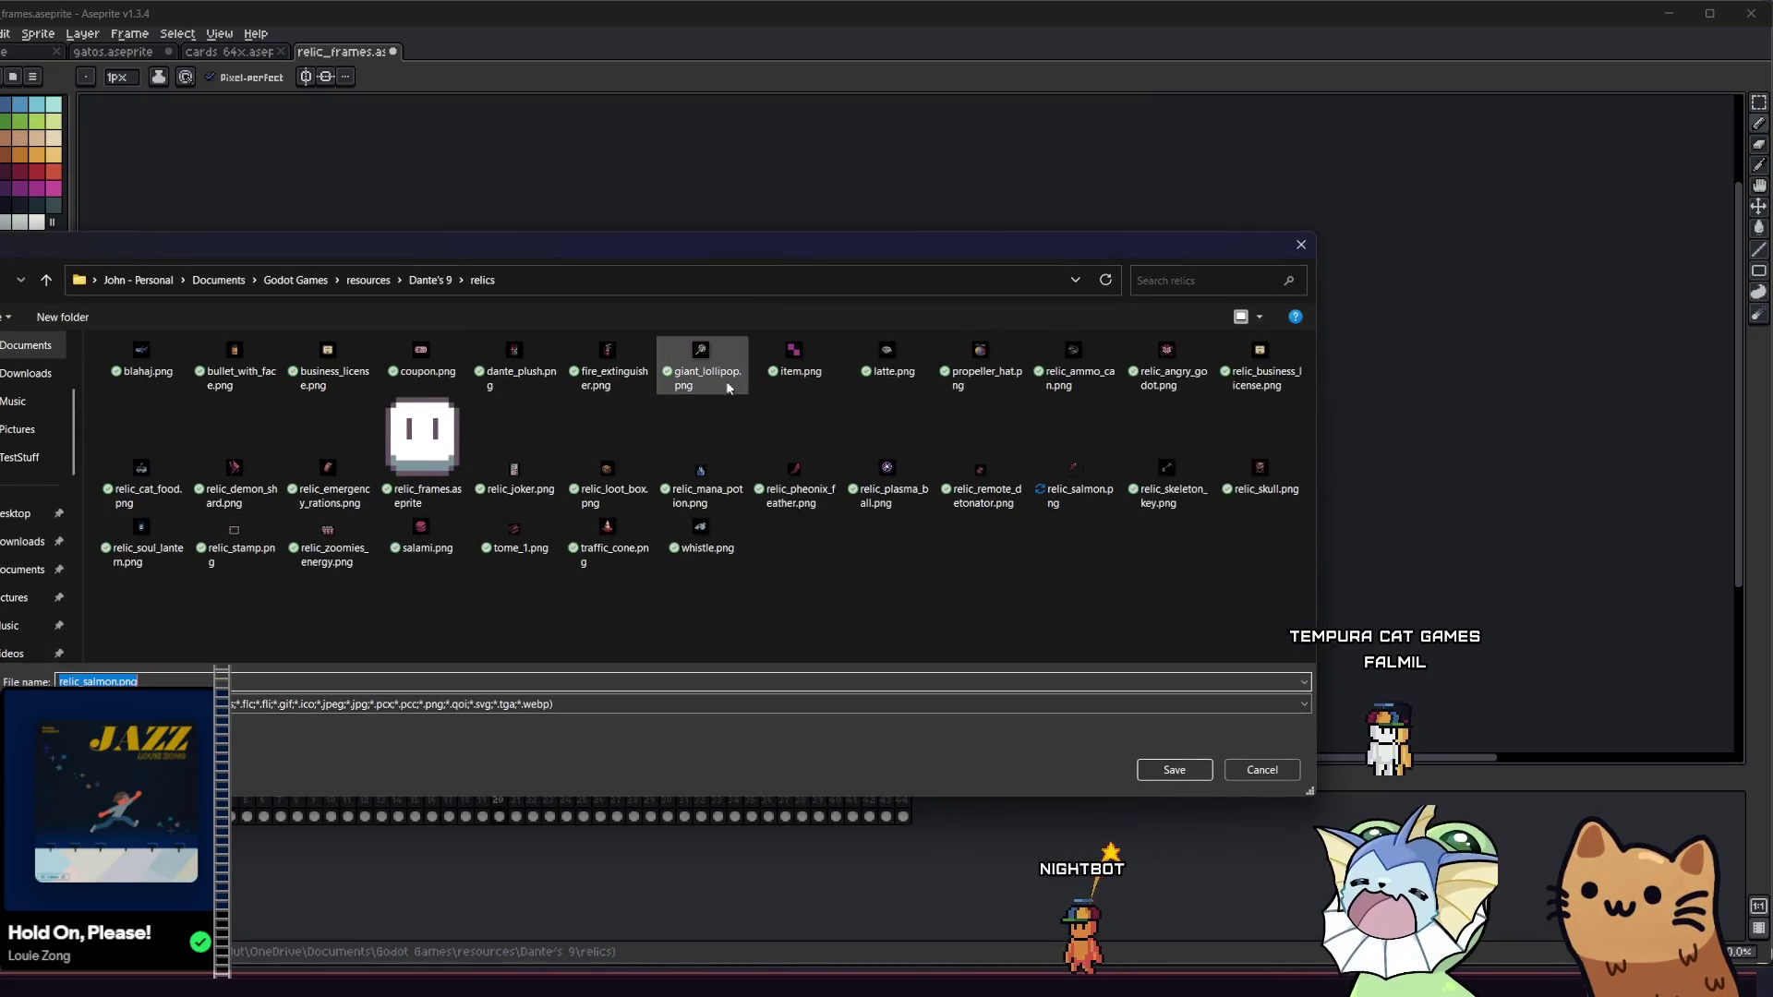
{"action": "mouse_move", "coordinate": [451, 244]}
{"action": "left_mouse_down"}
{"action": "mouse_move", "coordinate": [483, 463]}
{"action": "mouse_move", "coordinate": [468, 137]}
{"action": "left_mouse_up"}
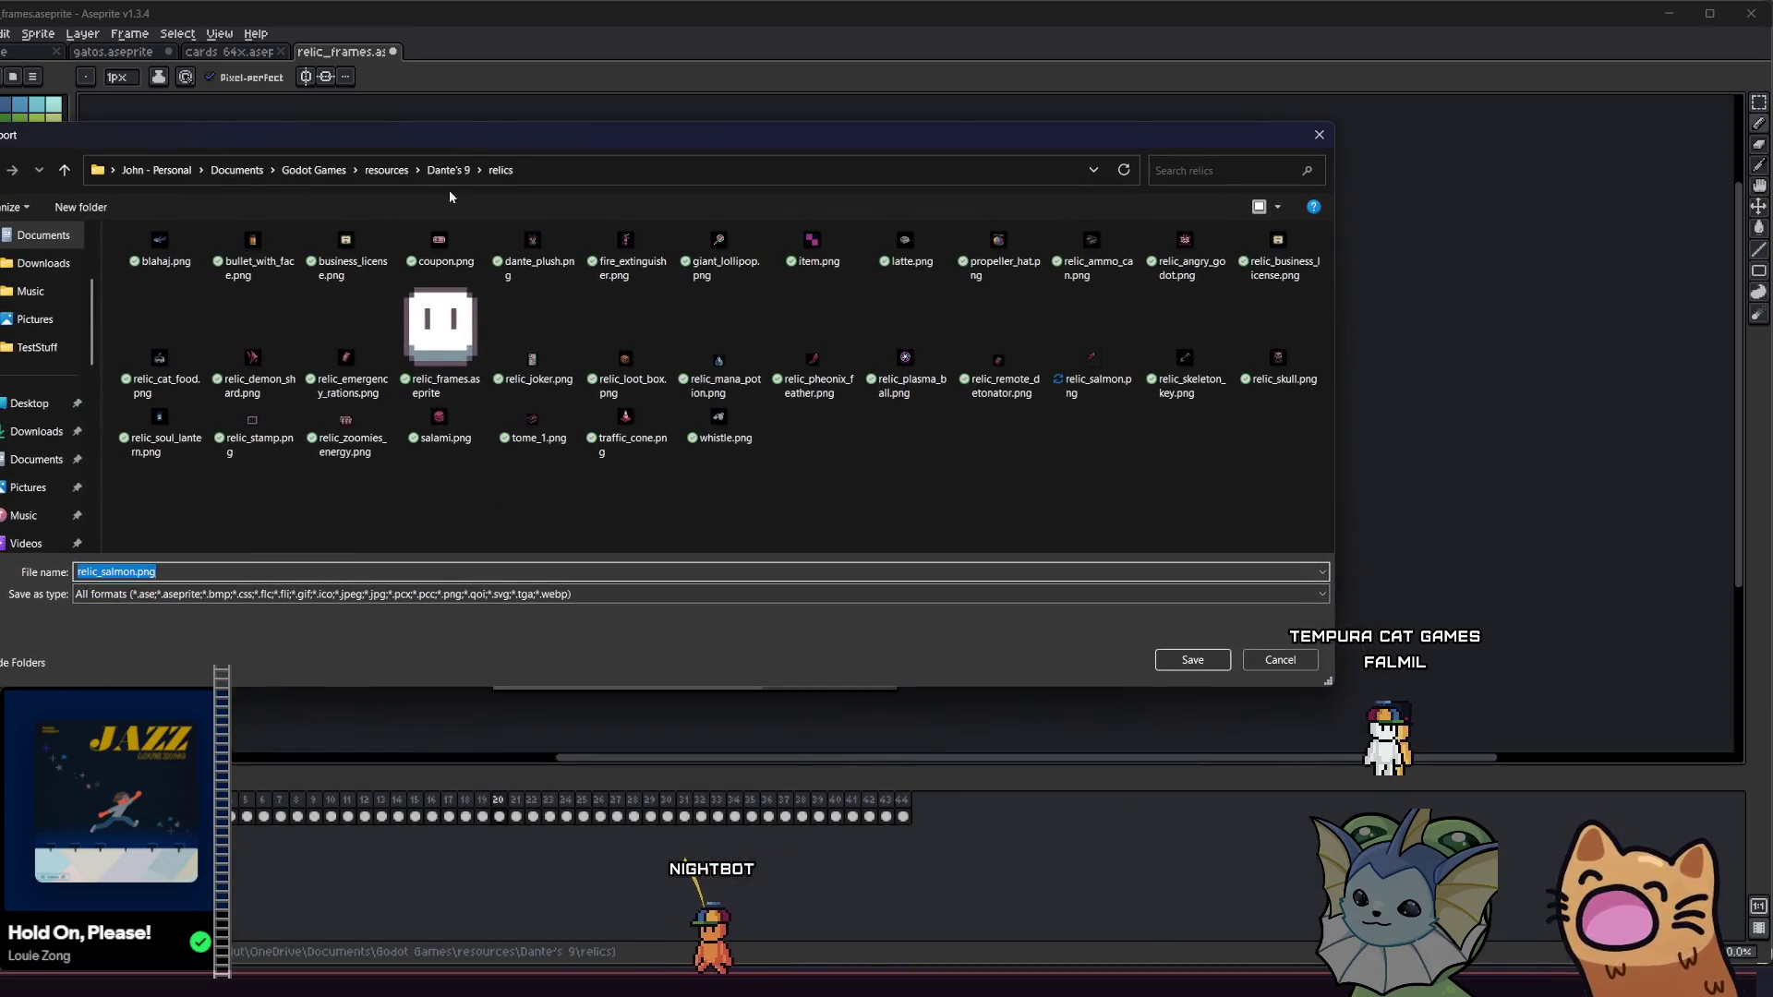
{"action": "left_click", "coordinate": [929, 251]}
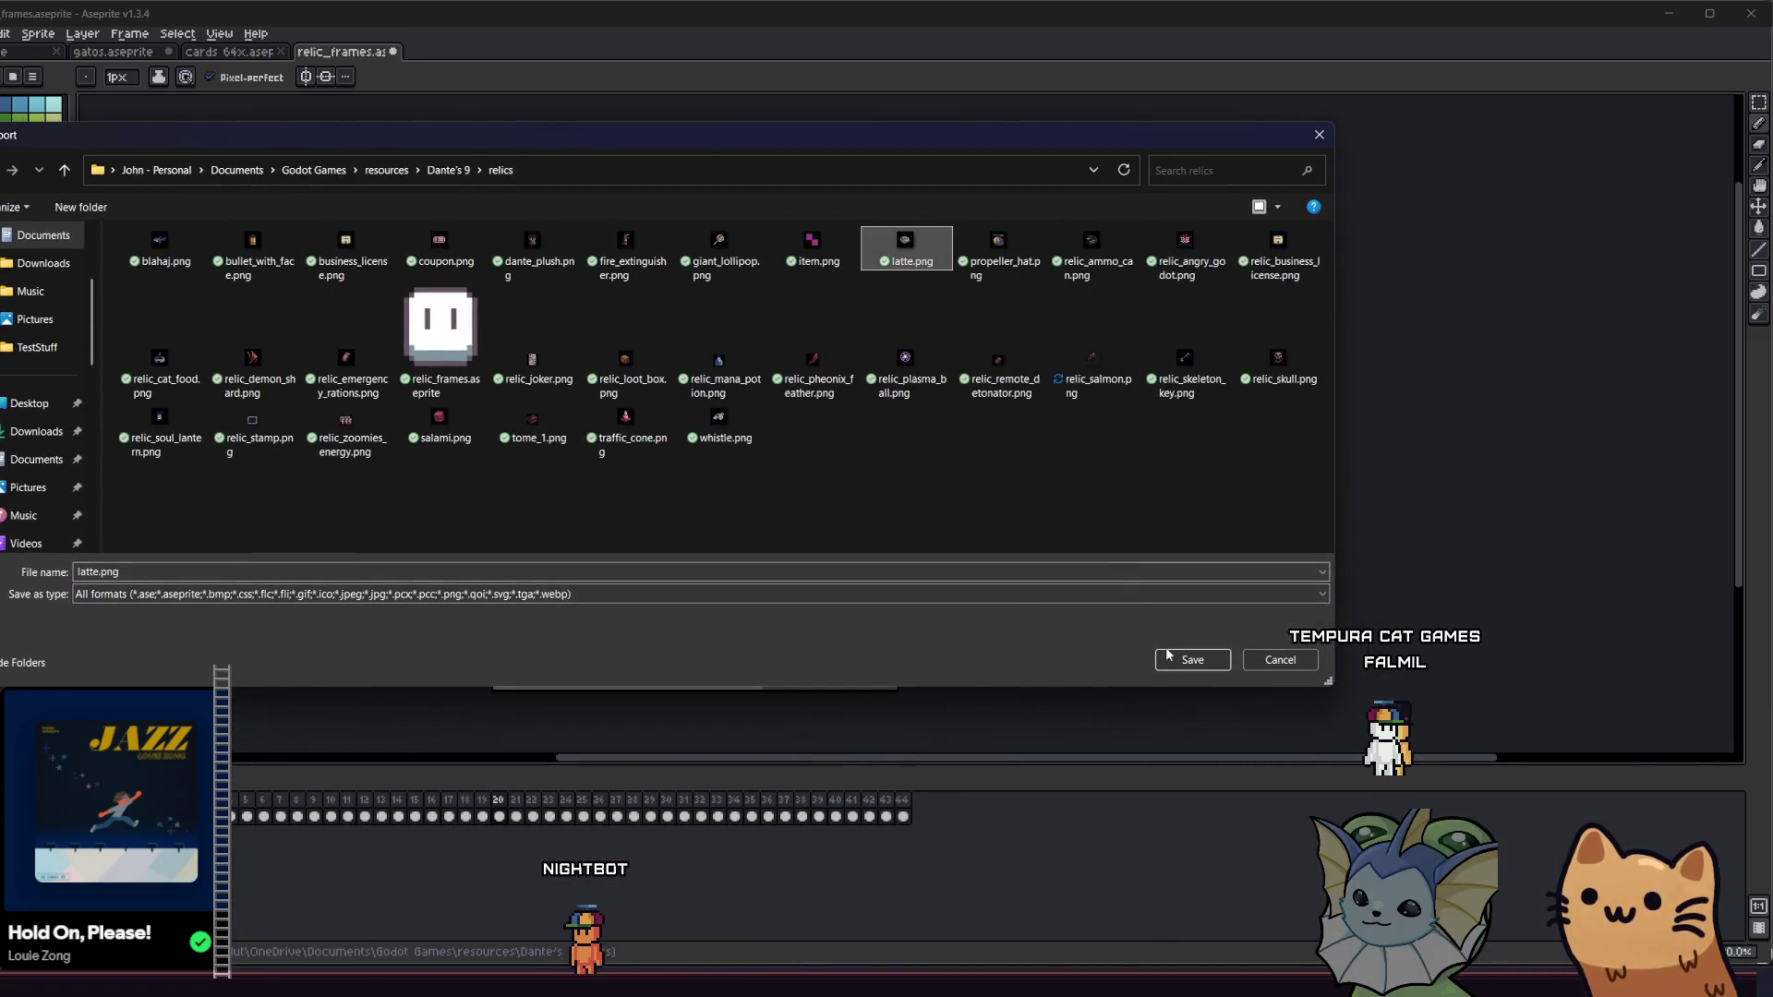
{"action": "double_click", "coordinate": [929, 251]}
{"action": "left_click", "coordinate": [588, 503]}
{"action": "left_click", "coordinate": [497, 516]}
{"action": "key", "text": "Right"}
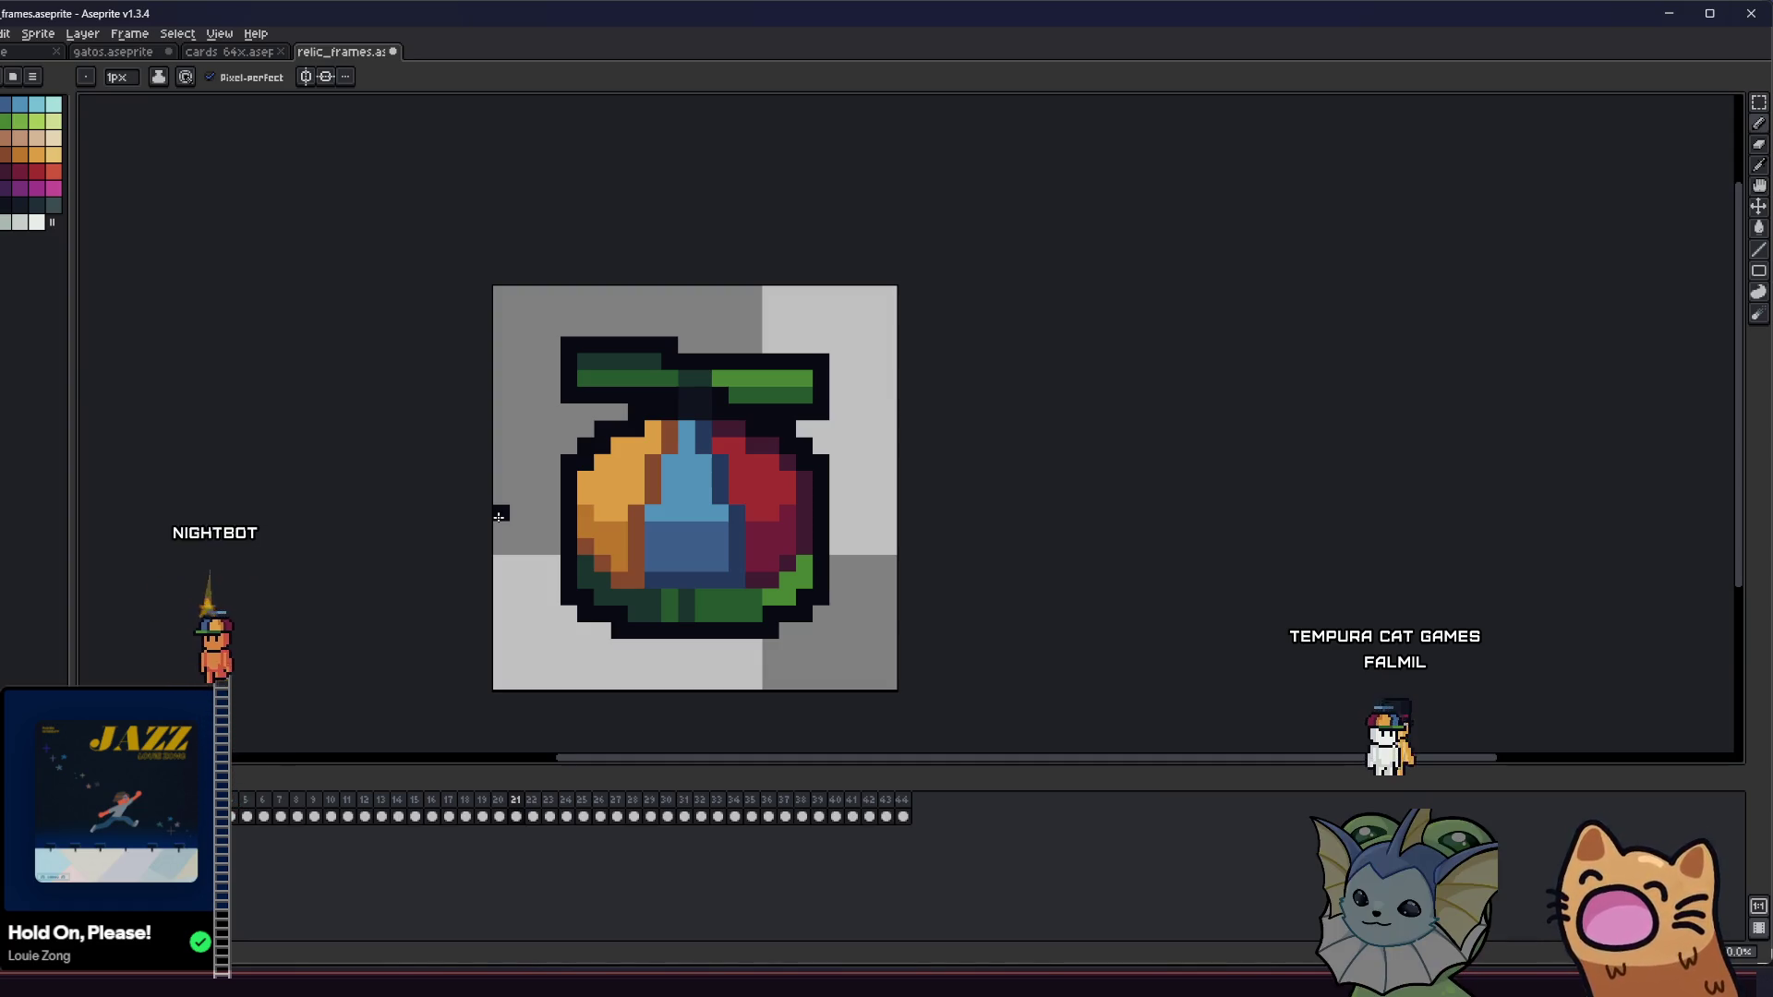
- Export the colourful bag frame over propeller_hat.png, confirming the replace
{"action": "left_click", "coordinate": [0, 33]}
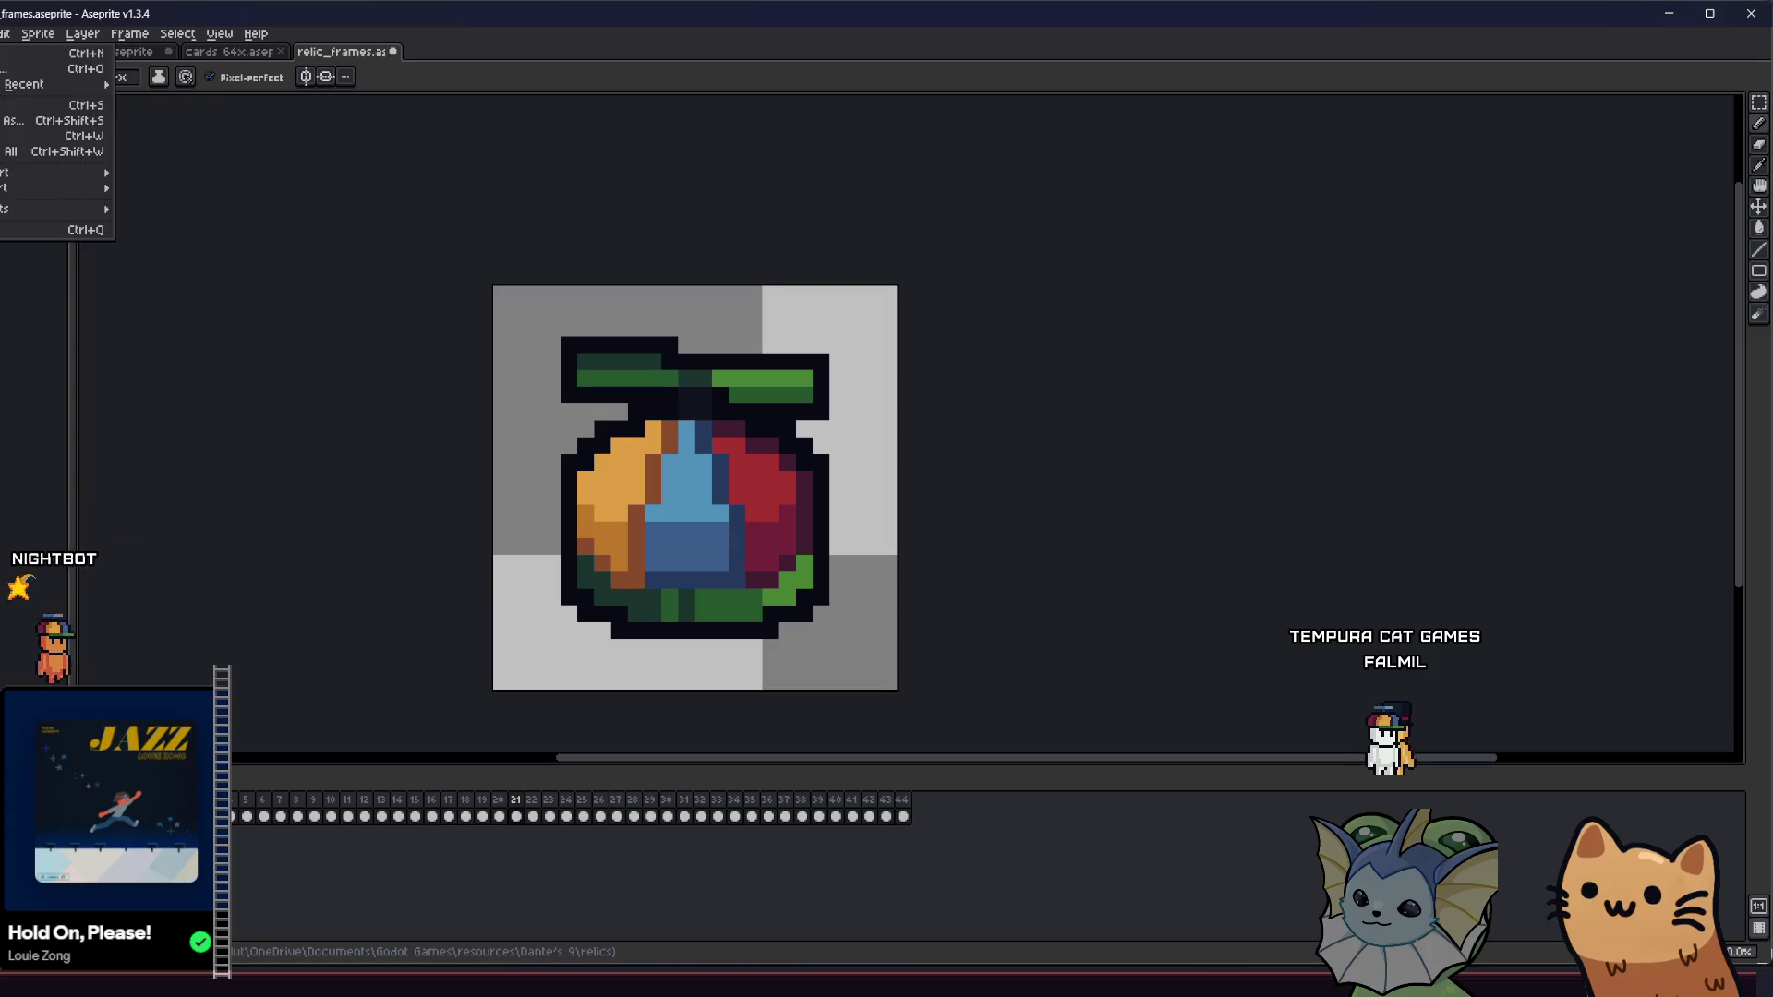
{"action": "mouse_move", "coordinate": [48, 171]}
{"action": "left_click", "coordinate": [157, 171]}
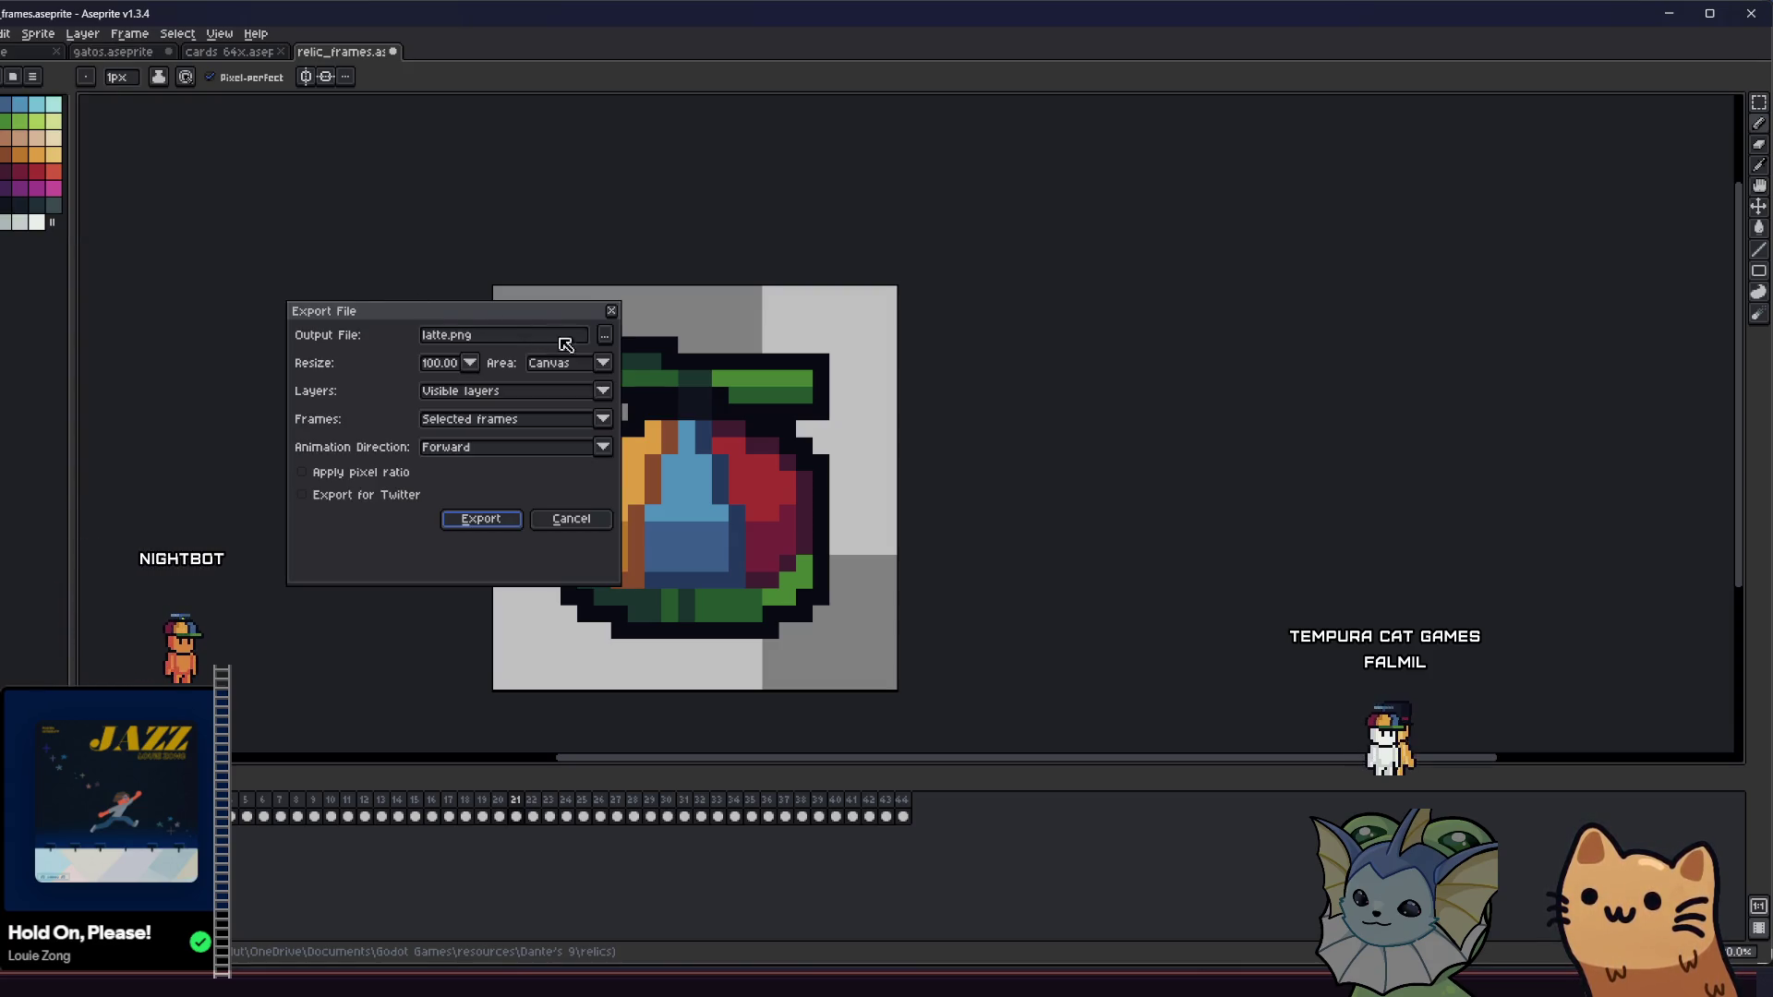
{"action": "left_click", "coordinate": [604, 341]}
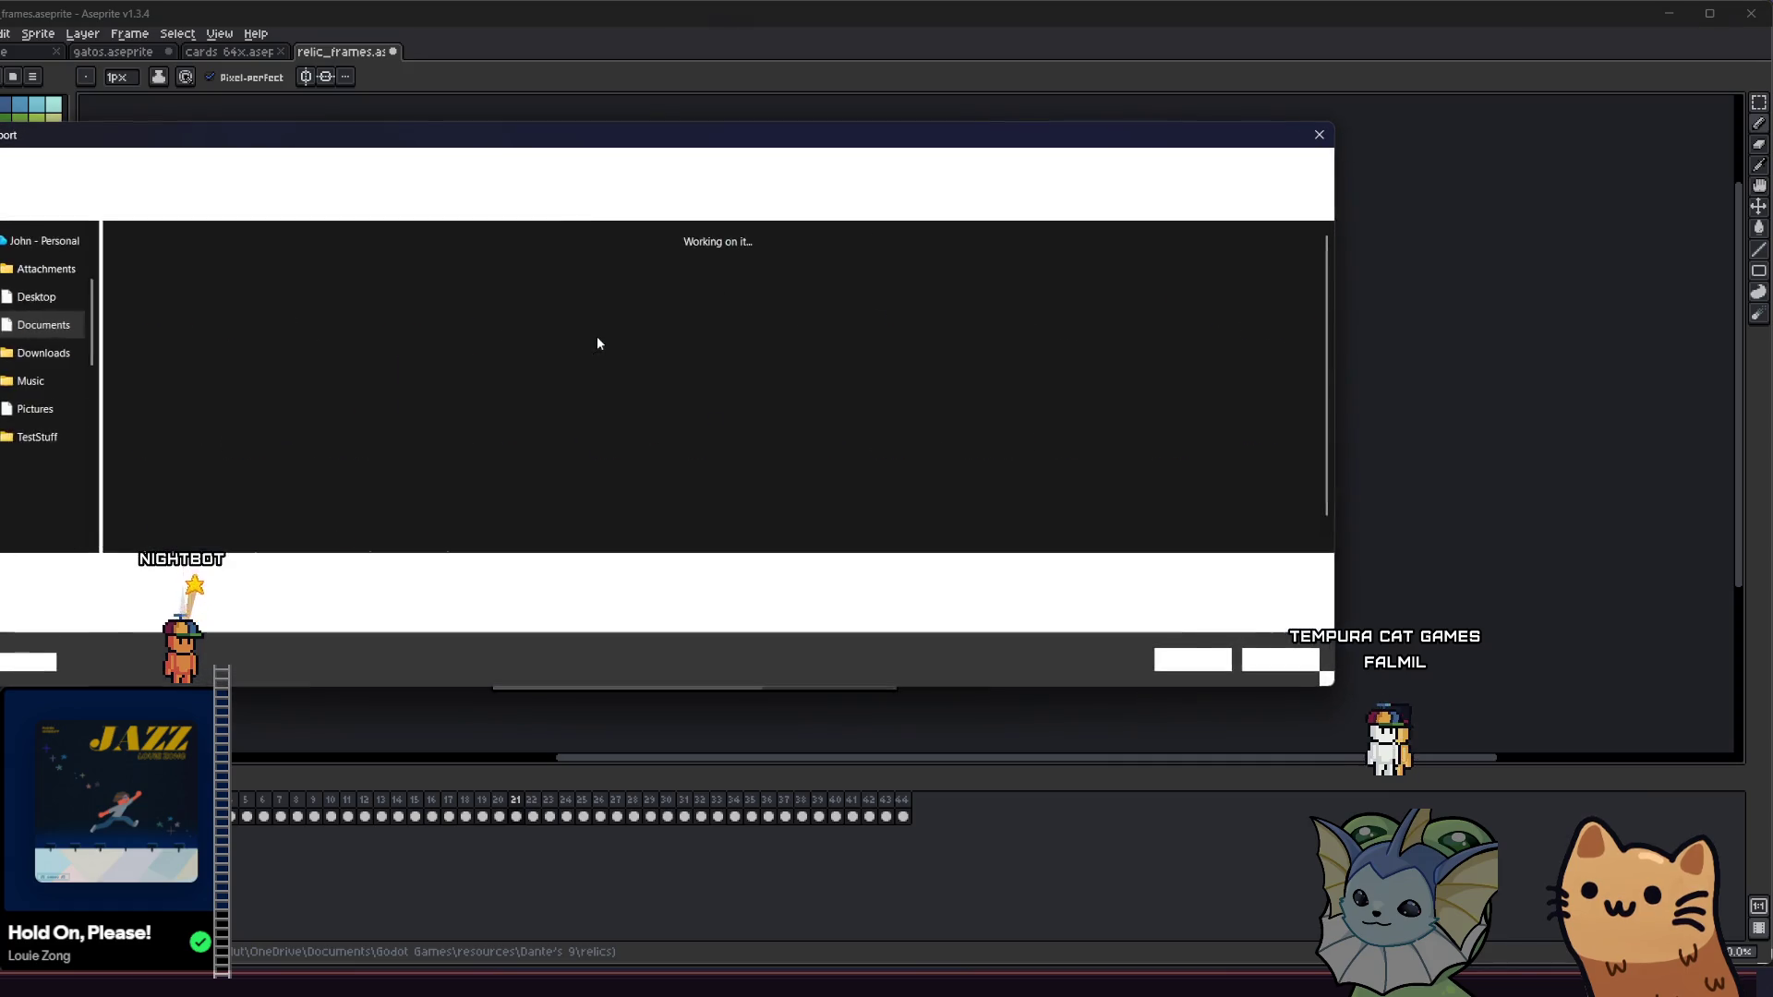
{"action": "scroll", "coordinate": [599, 341], "scroll_direction": "down", "scroll_amount": 1}
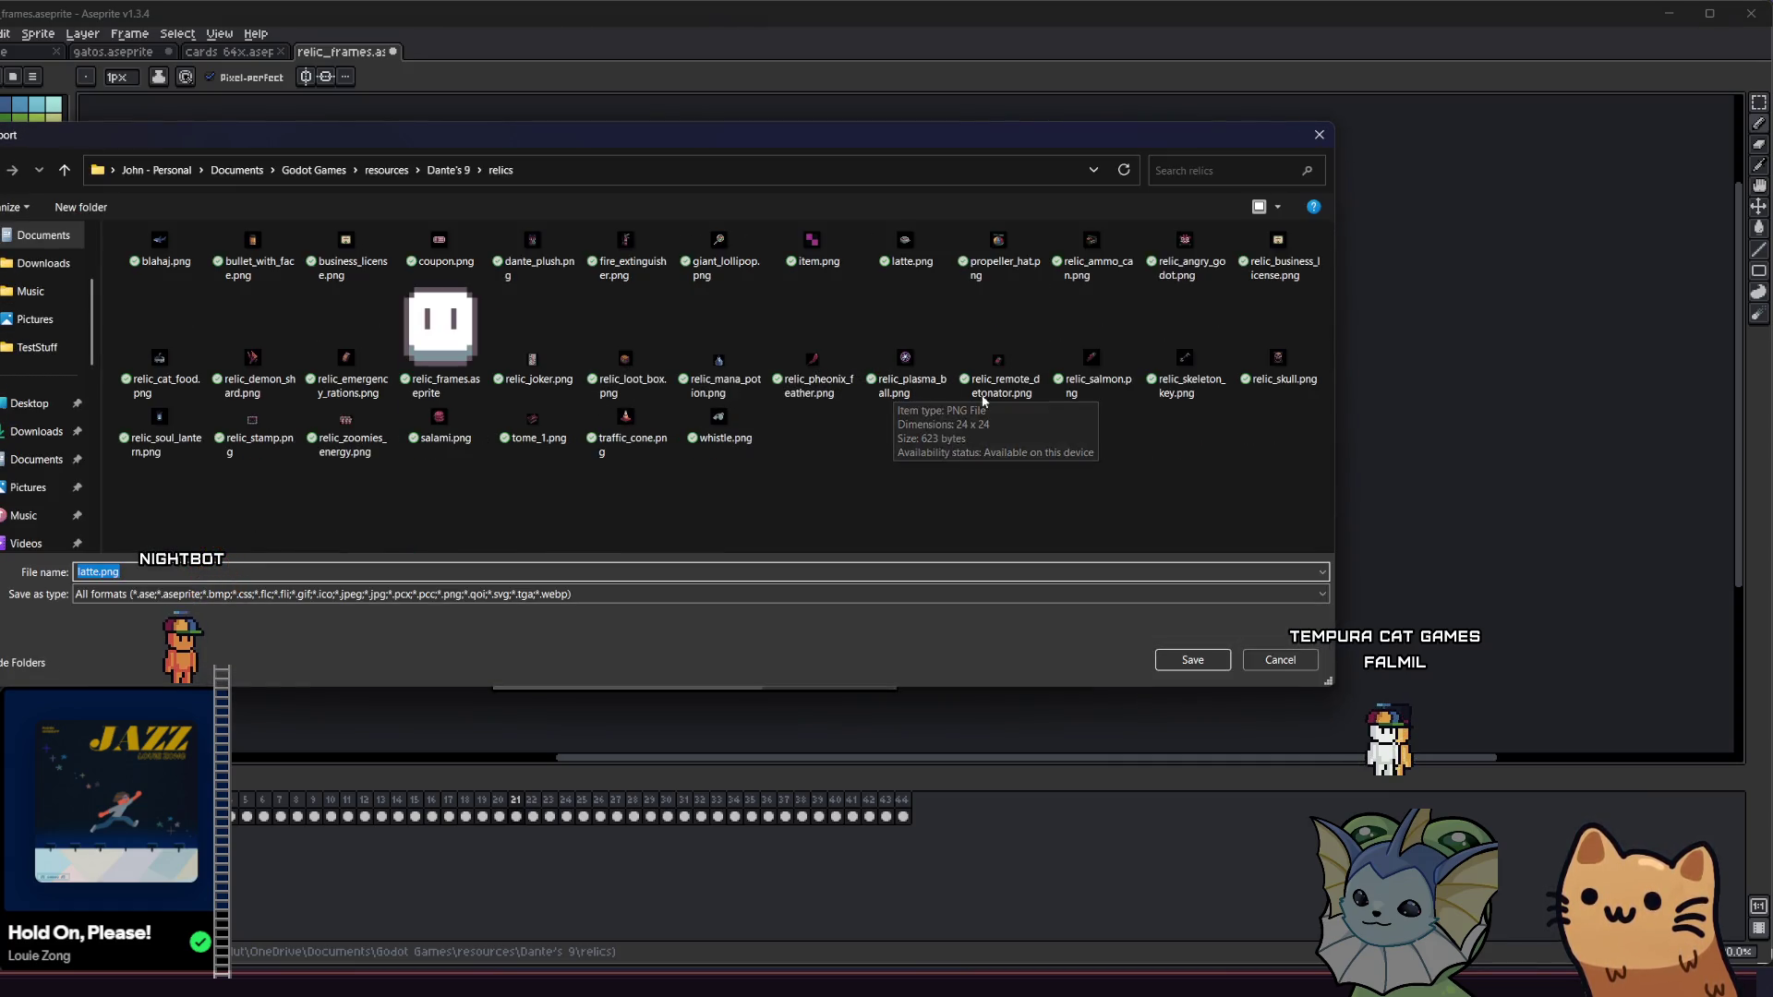
{"action": "left_click", "coordinate": [986, 274]}
{"action": "left_click", "coordinate": [1192, 659]}
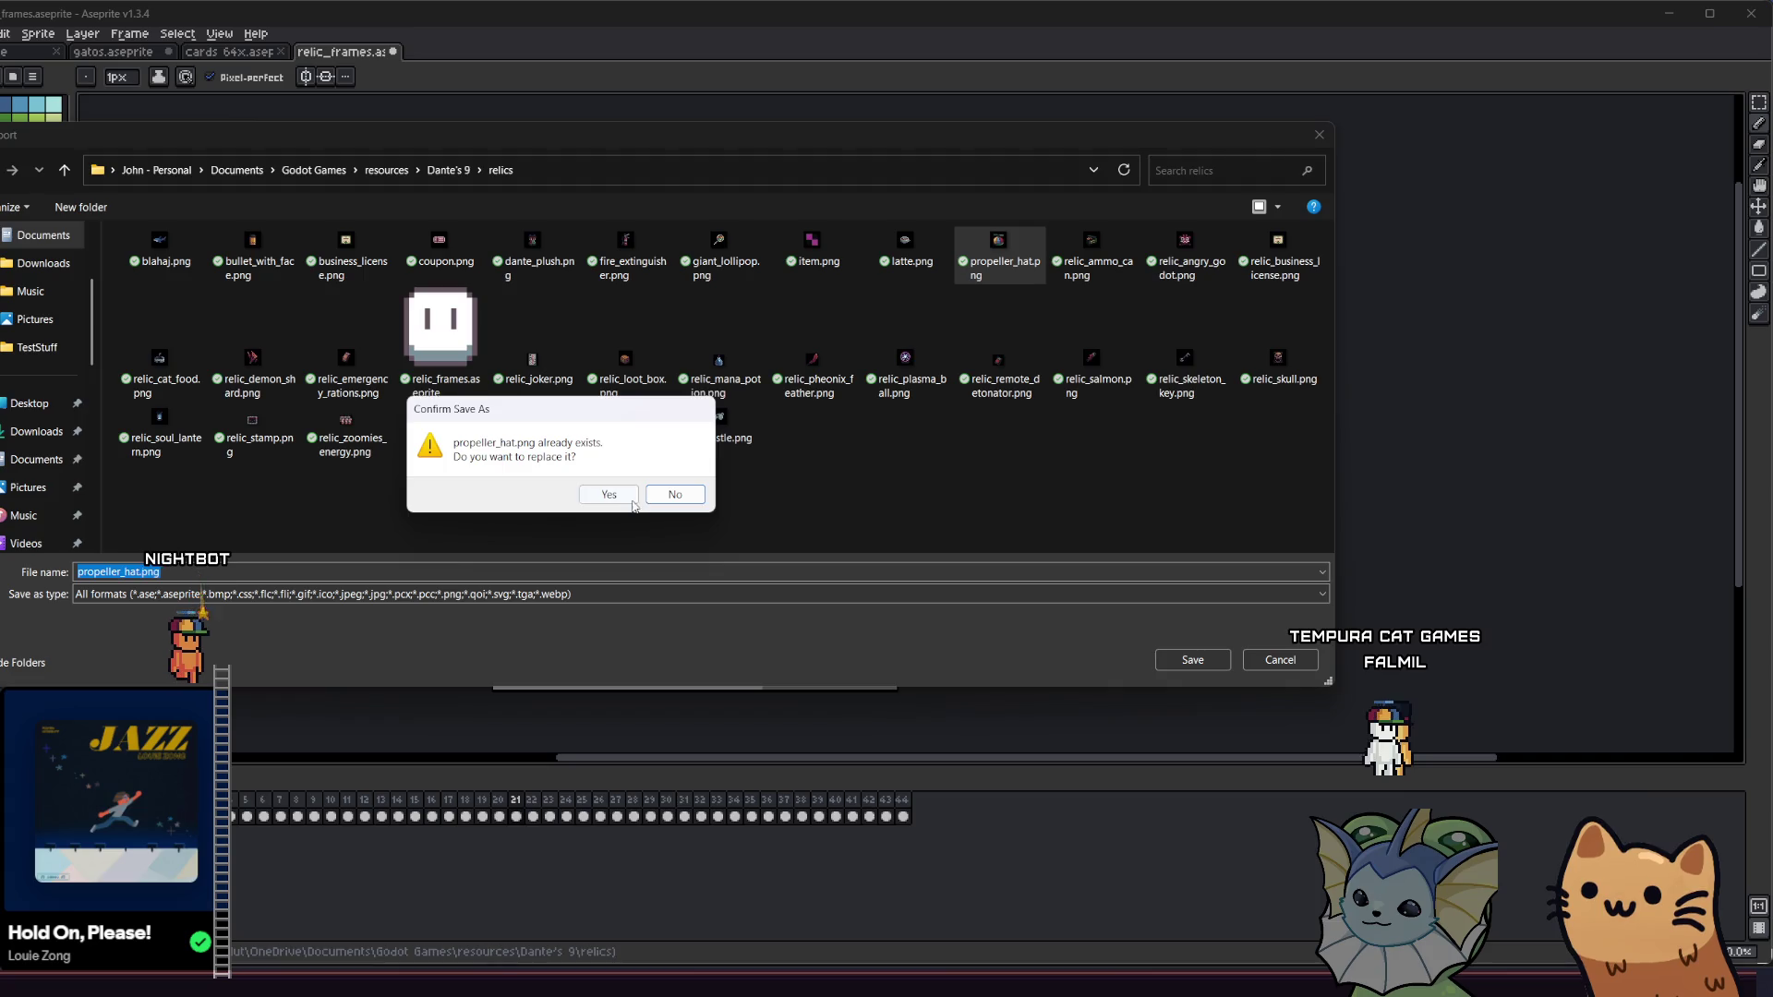
{"action": "left_click", "coordinate": [605, 492]}
{"action": "left_click", "coordinate": [480, 518]}
- Advance to the green crystal frame, then cancel the Export Sprite Sheet dialog
{"action": "key", "text": "Right"}
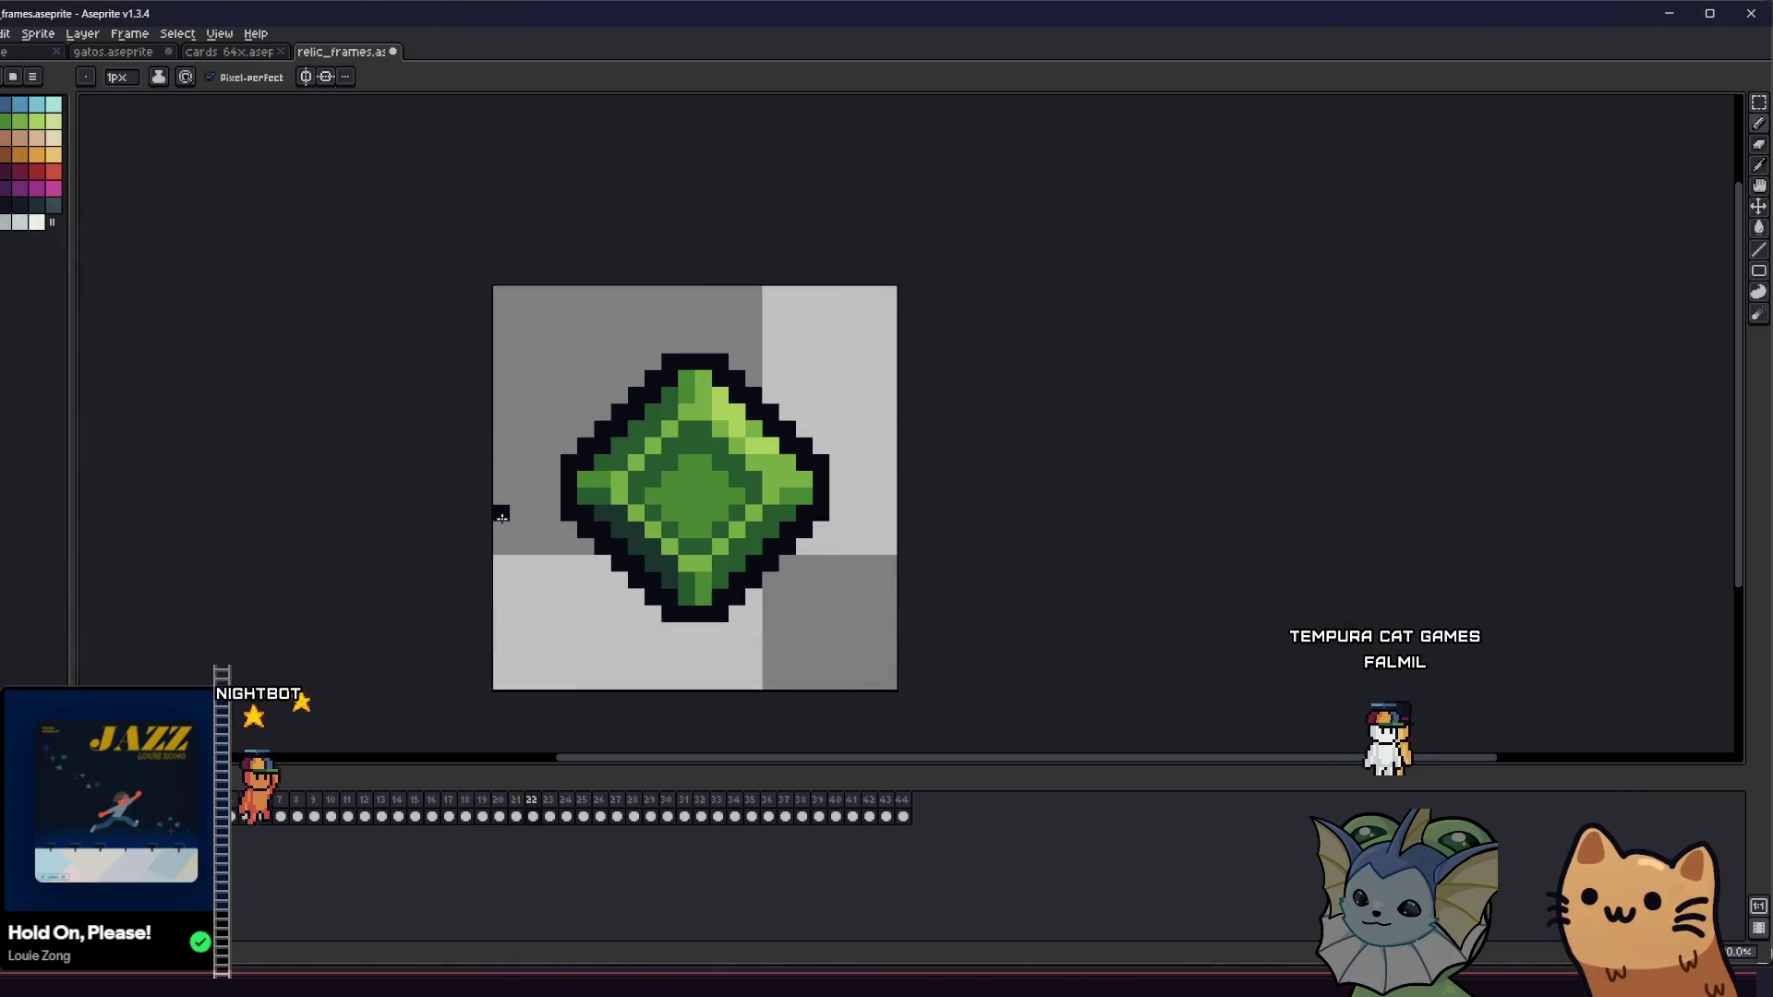
{"action": "left_click", "coordinate": [2, 33]}
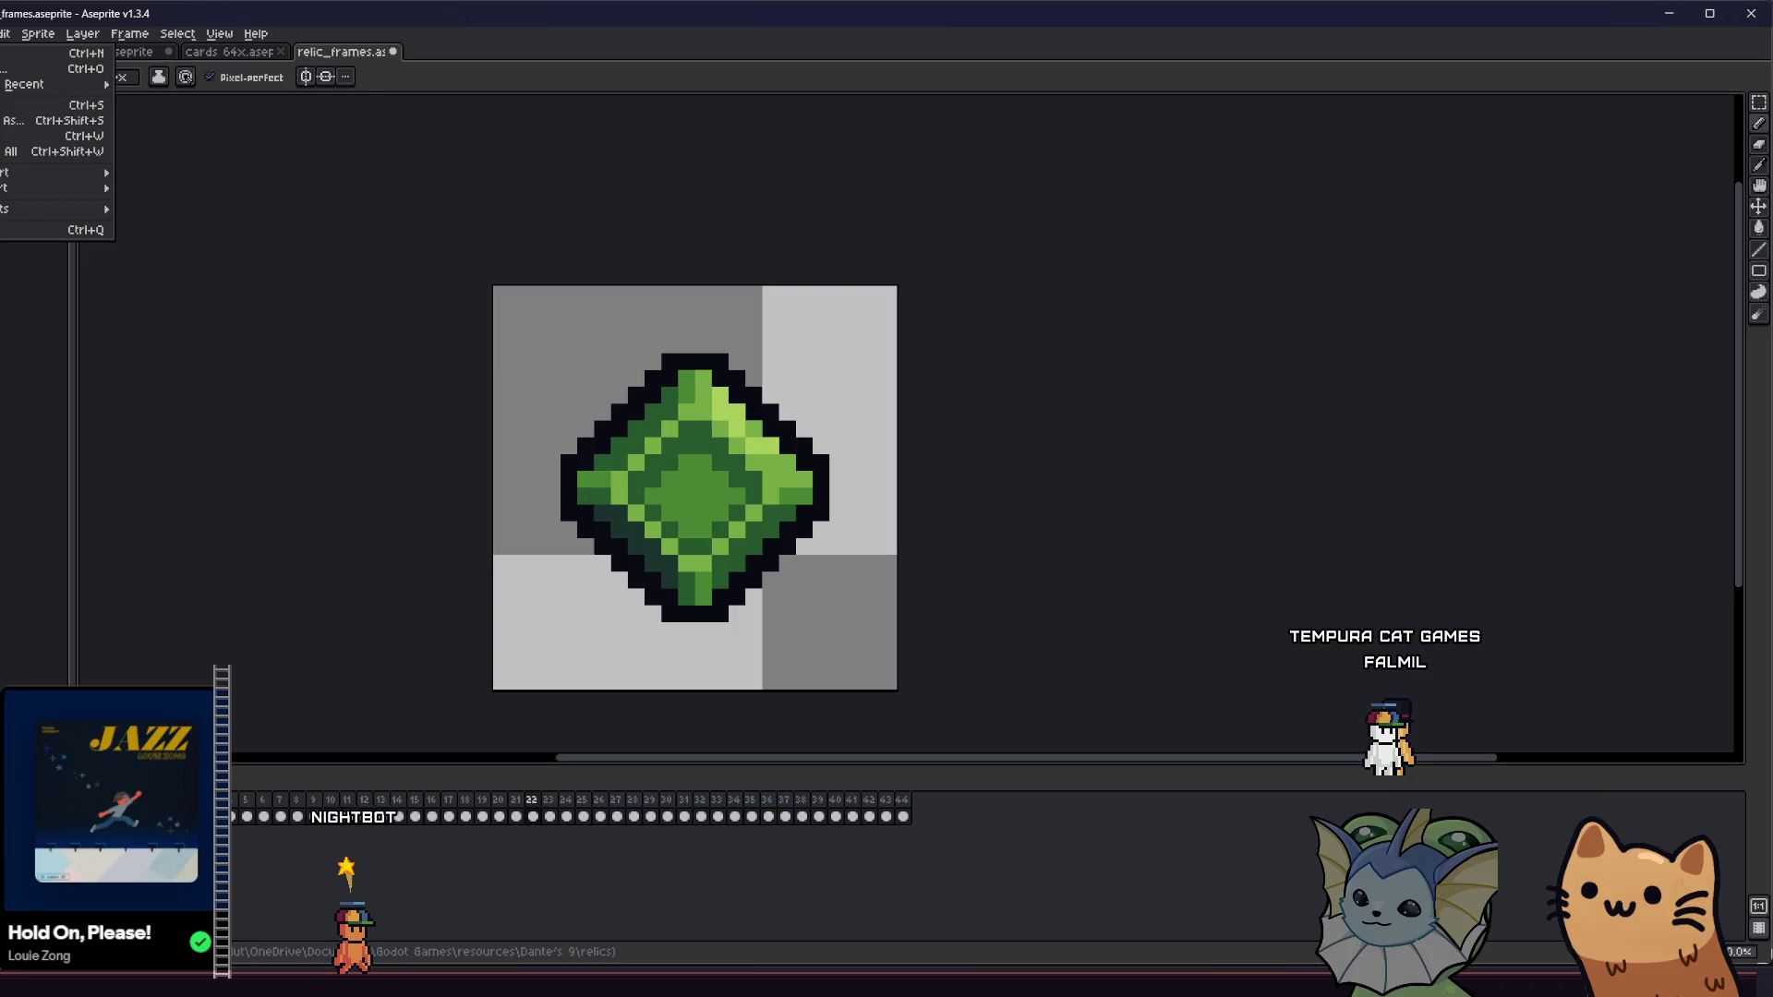
{"action": "mouse_move", "coordinate": [55, 187]}
{"action": "left_click", "coordinate": [166, 203]}
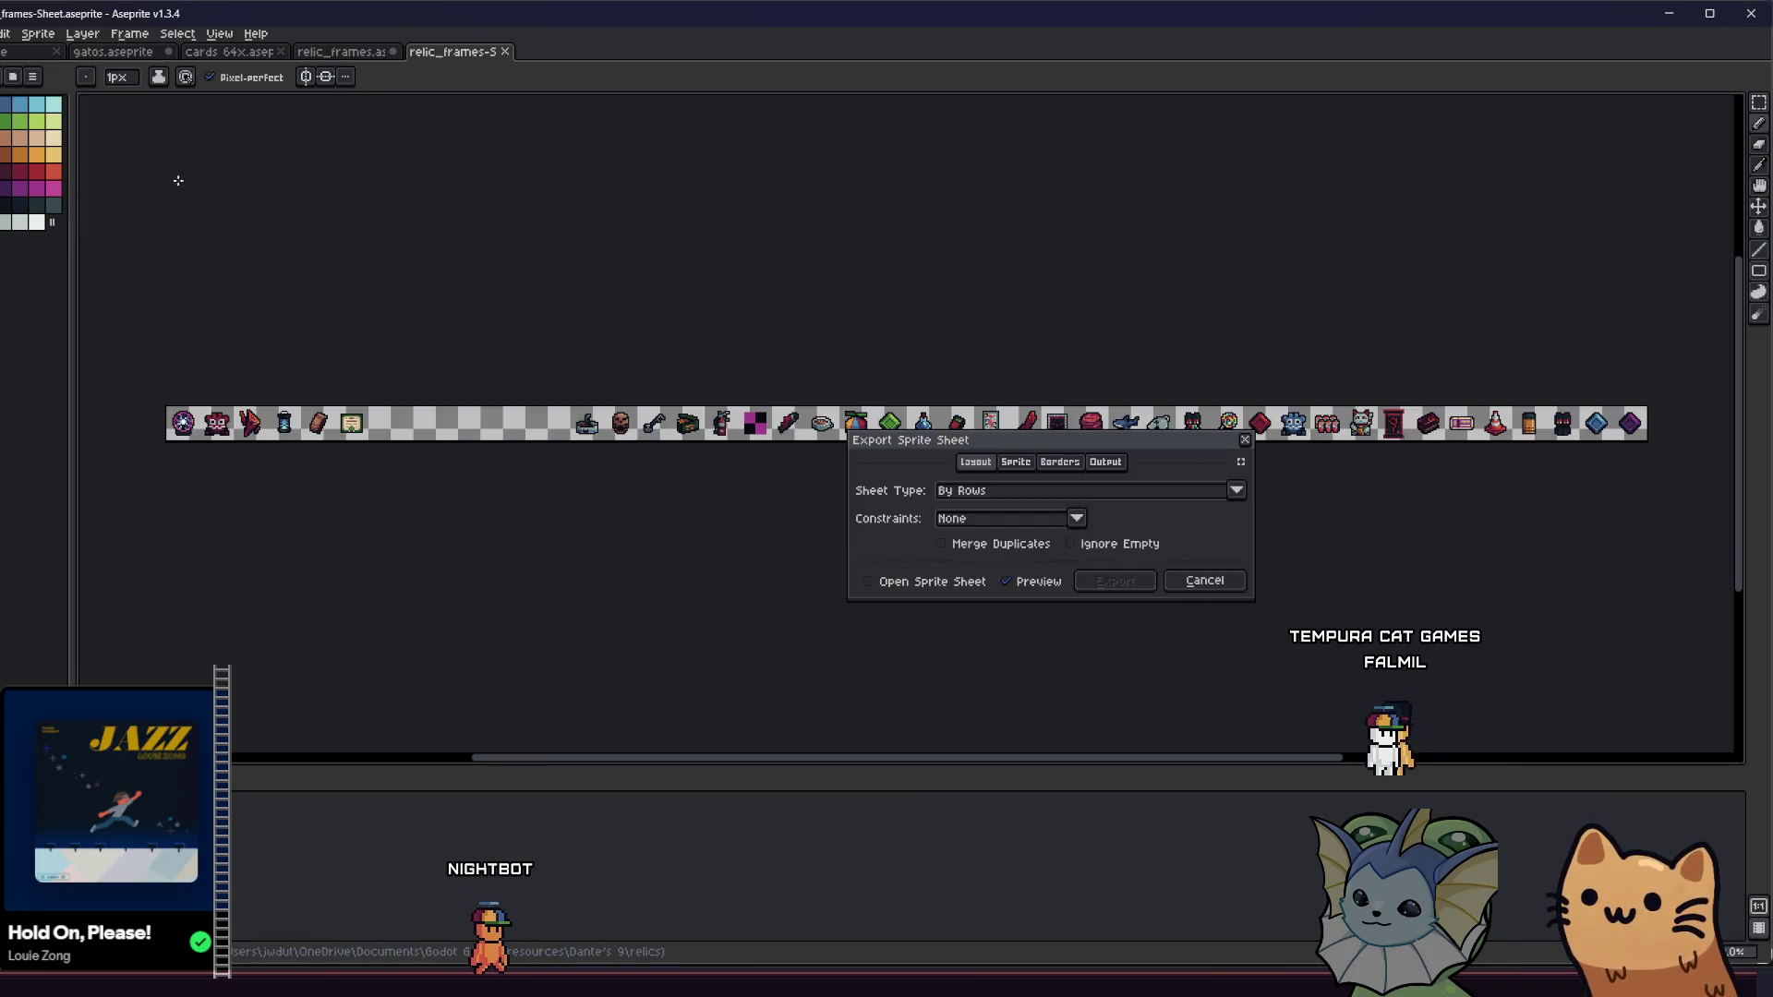
{"action": "left_click", "coordinate": [1215, 591]}
{"action": "left_click", "coordinate": [28, 51]}
{"action": "left_click", "coordinate": [340, 56]}
- Export the green crystal frame with the output file renamed to relic_green_crystal.png
{"action": "key", "text": "alt+f"}
{"action": "mouse_move", "coordinate": [45, 172]}
{"action": "left_click", "coordinate": [170, 179]}
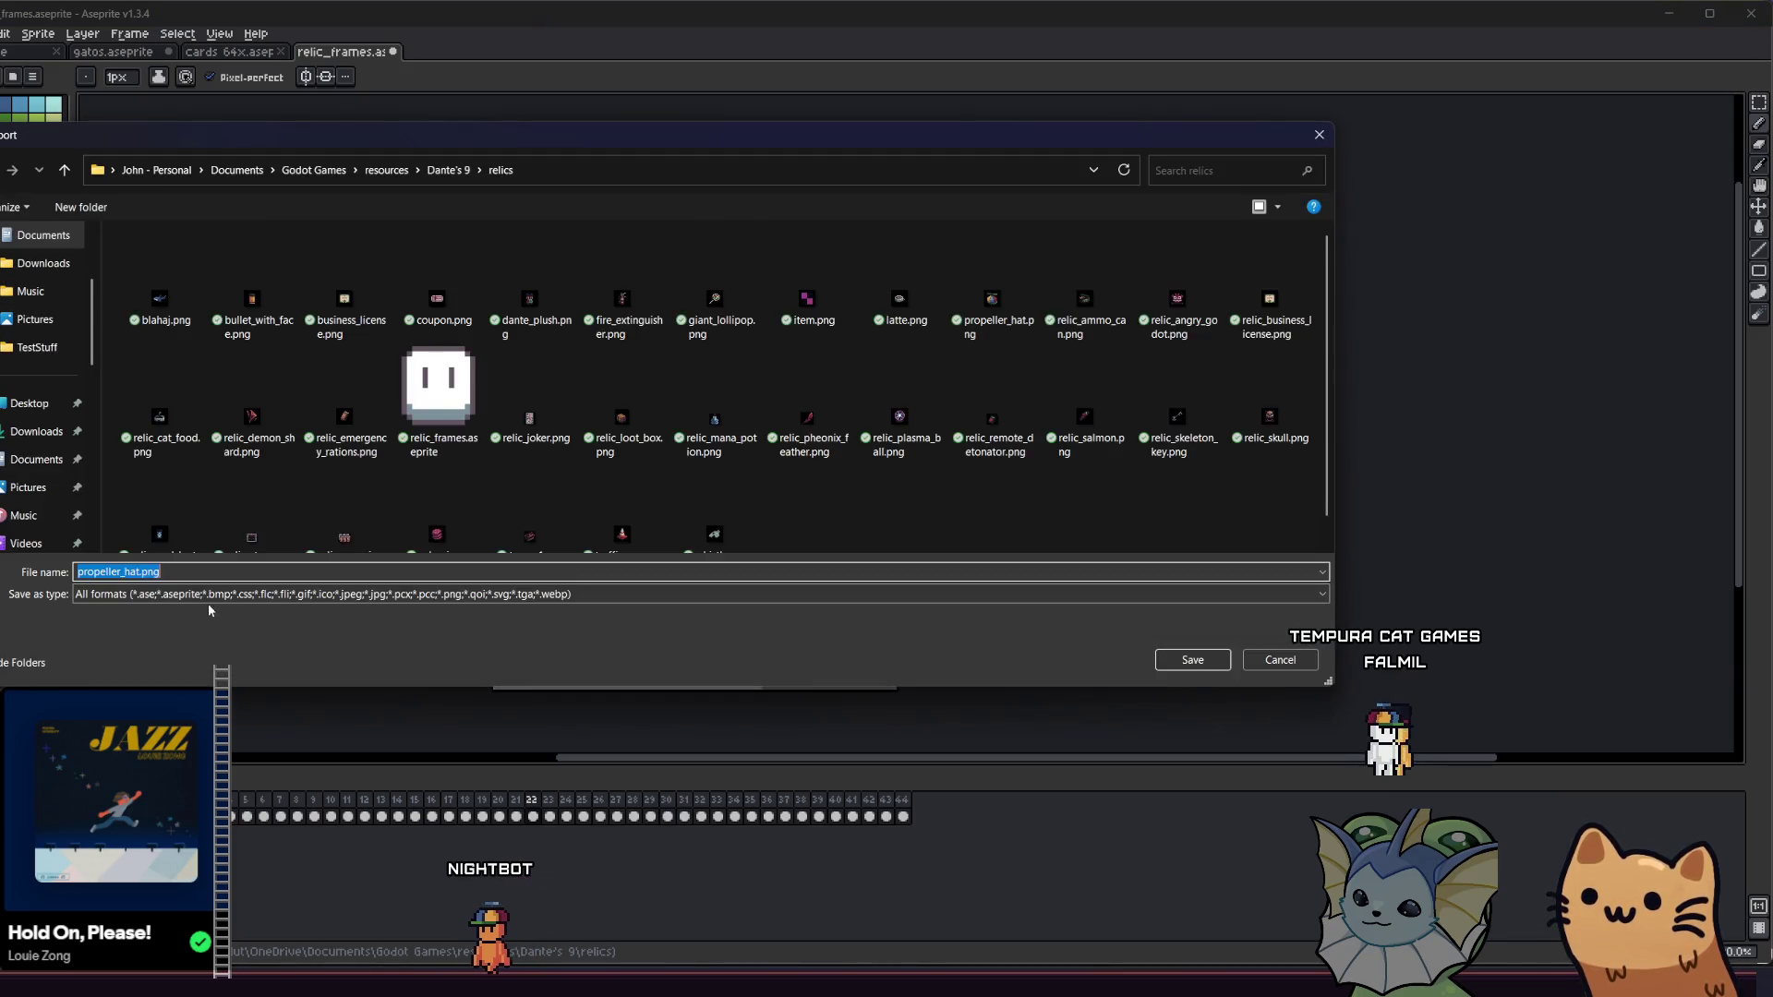
{"action": "left_click_drag", "start_coordinate": [140, 571], "coordinate": [29, 577]}
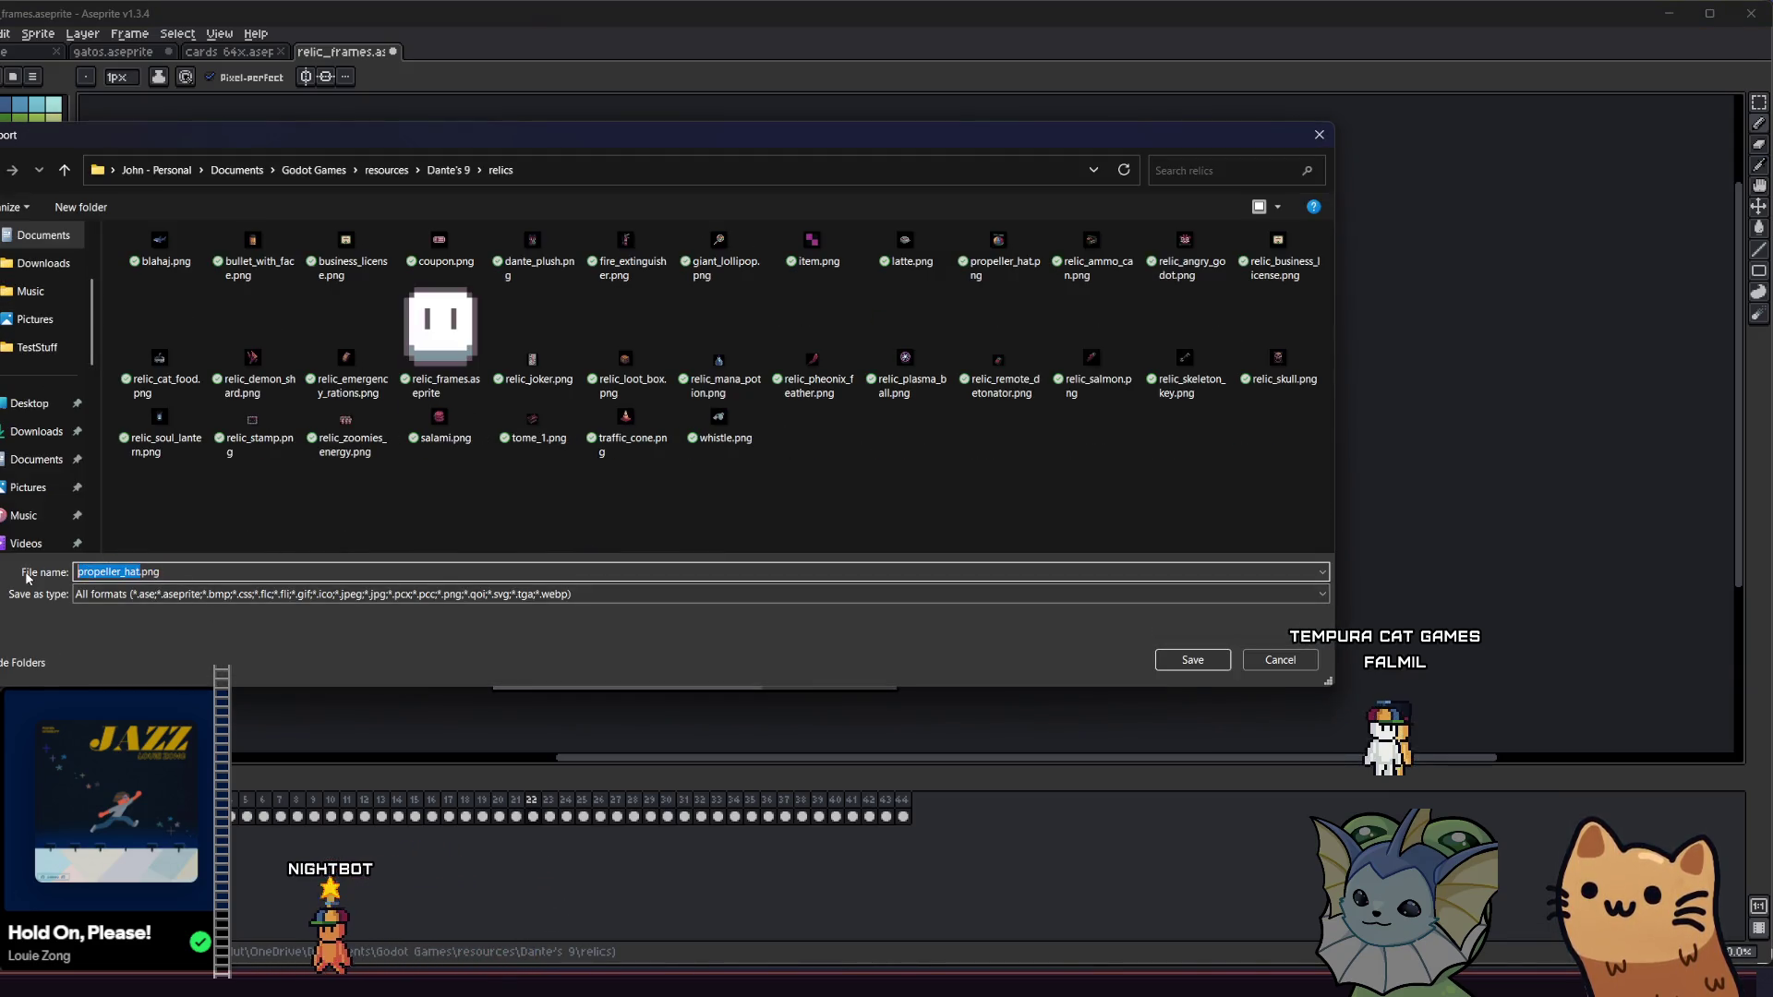
{"action": "type", "text": "relic_green"}
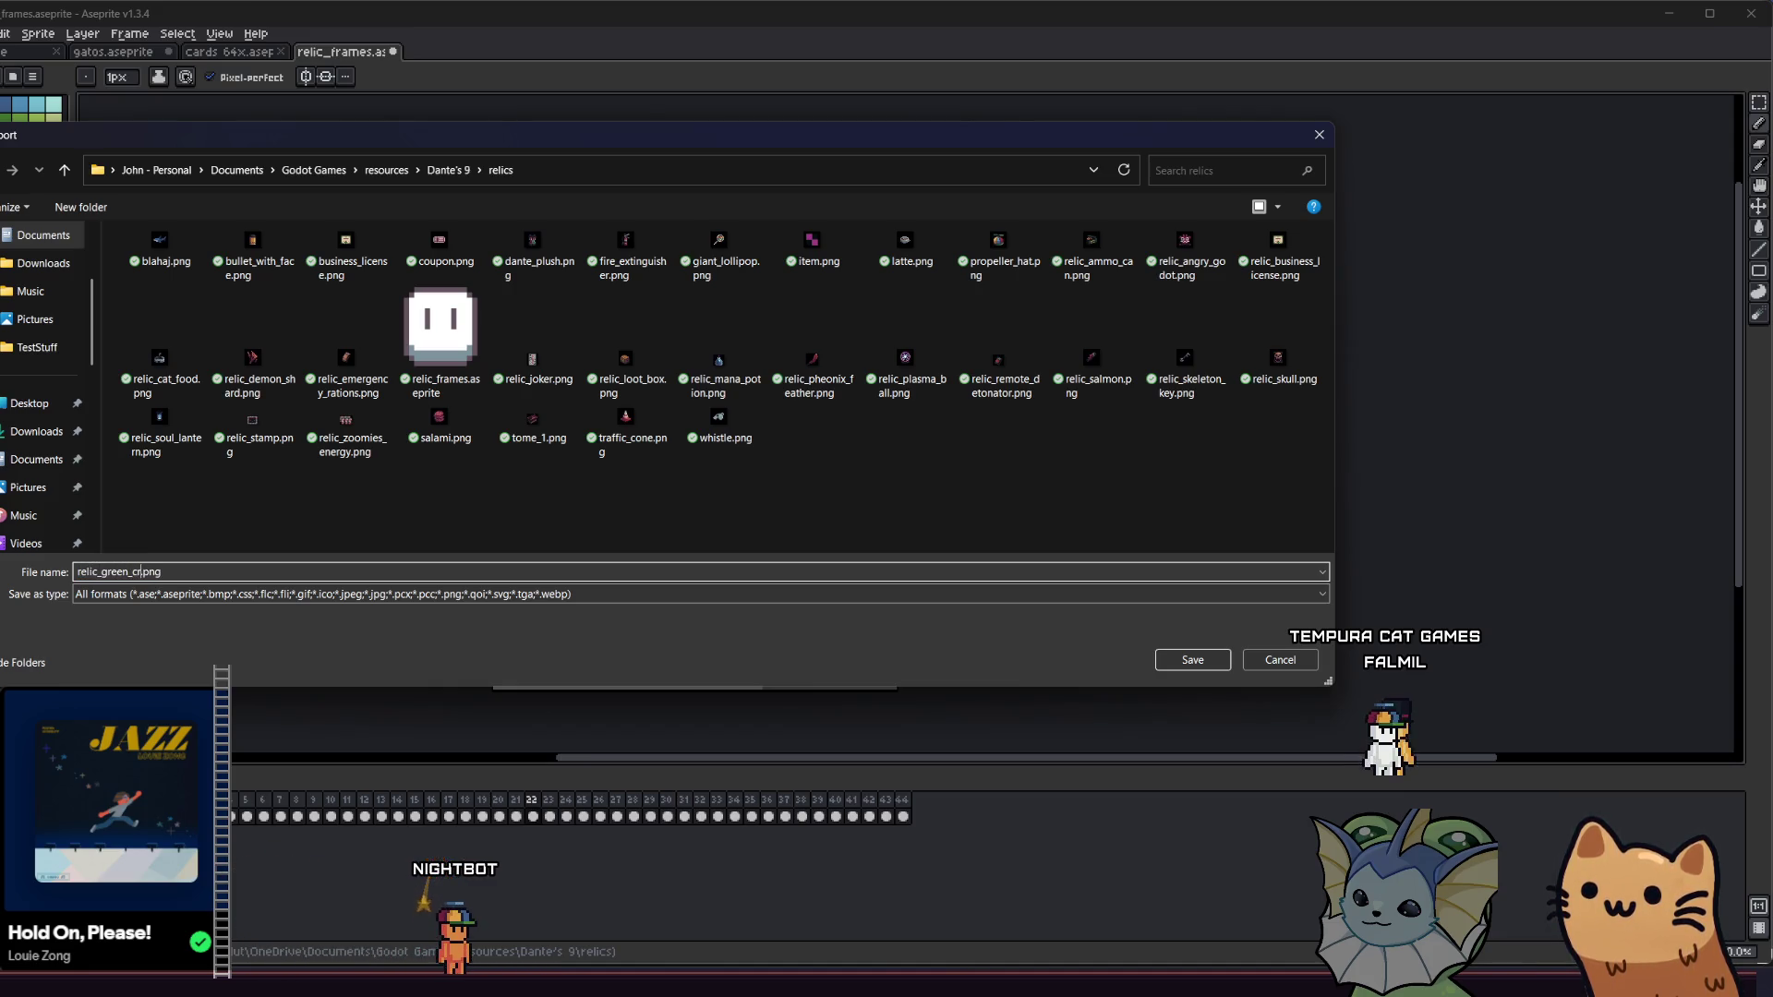
{"action": "type", "text": "rystal"}
{"action": "key", "text": "Return"}
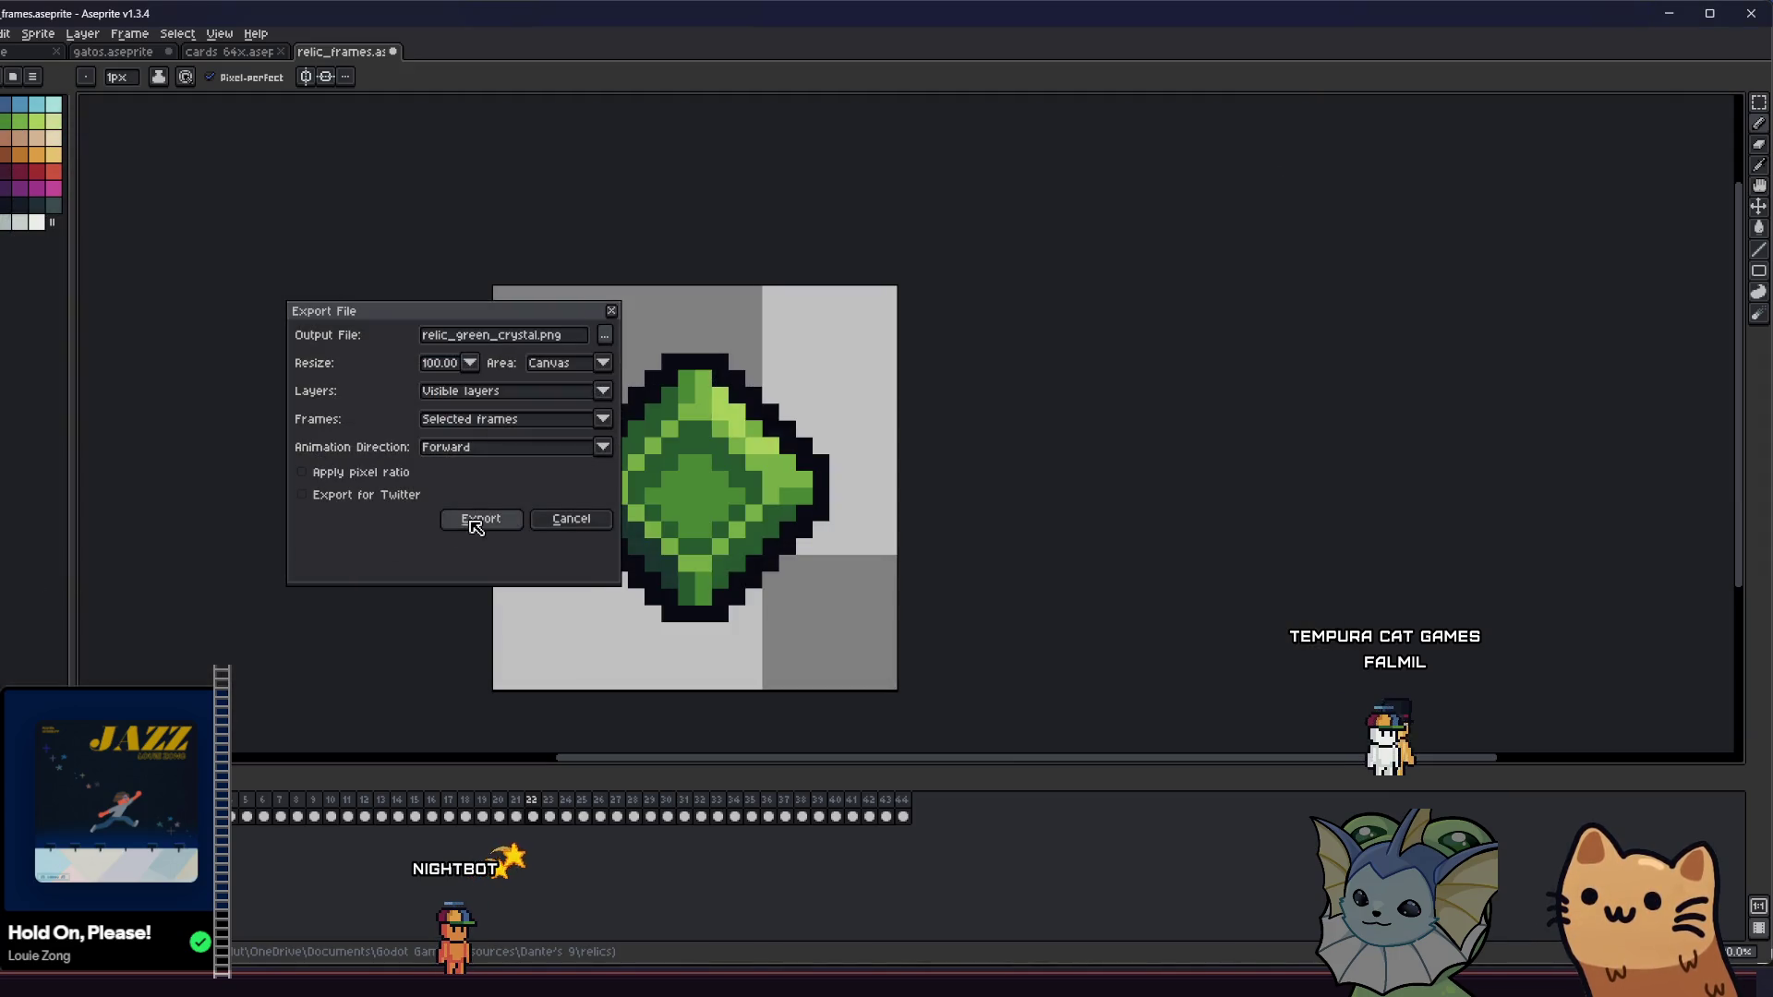
{"action": "left_click", "coordinate": [476, 521]}
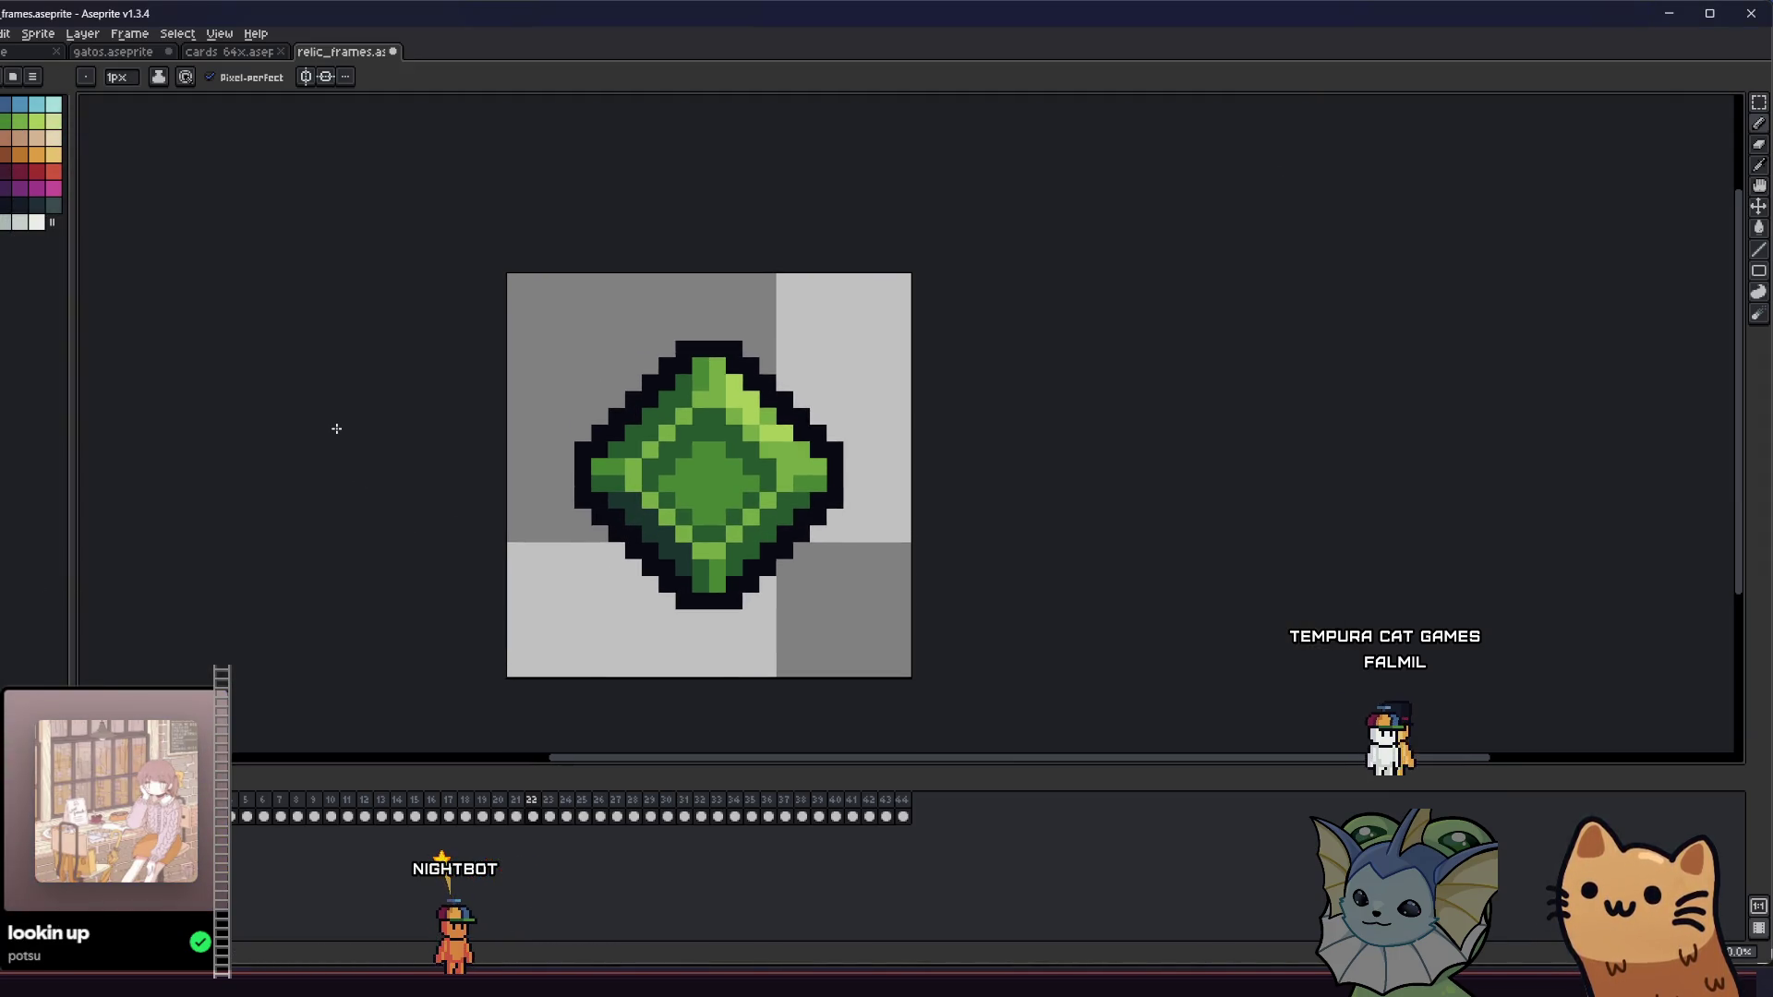
- Export the blue potion frame over relic_mana_potion.png, confirming the replace, then advance to frame 24
{"action": "left_click_drag", "start_coordinate": [298, 382], "coordinate": [383, 361]}
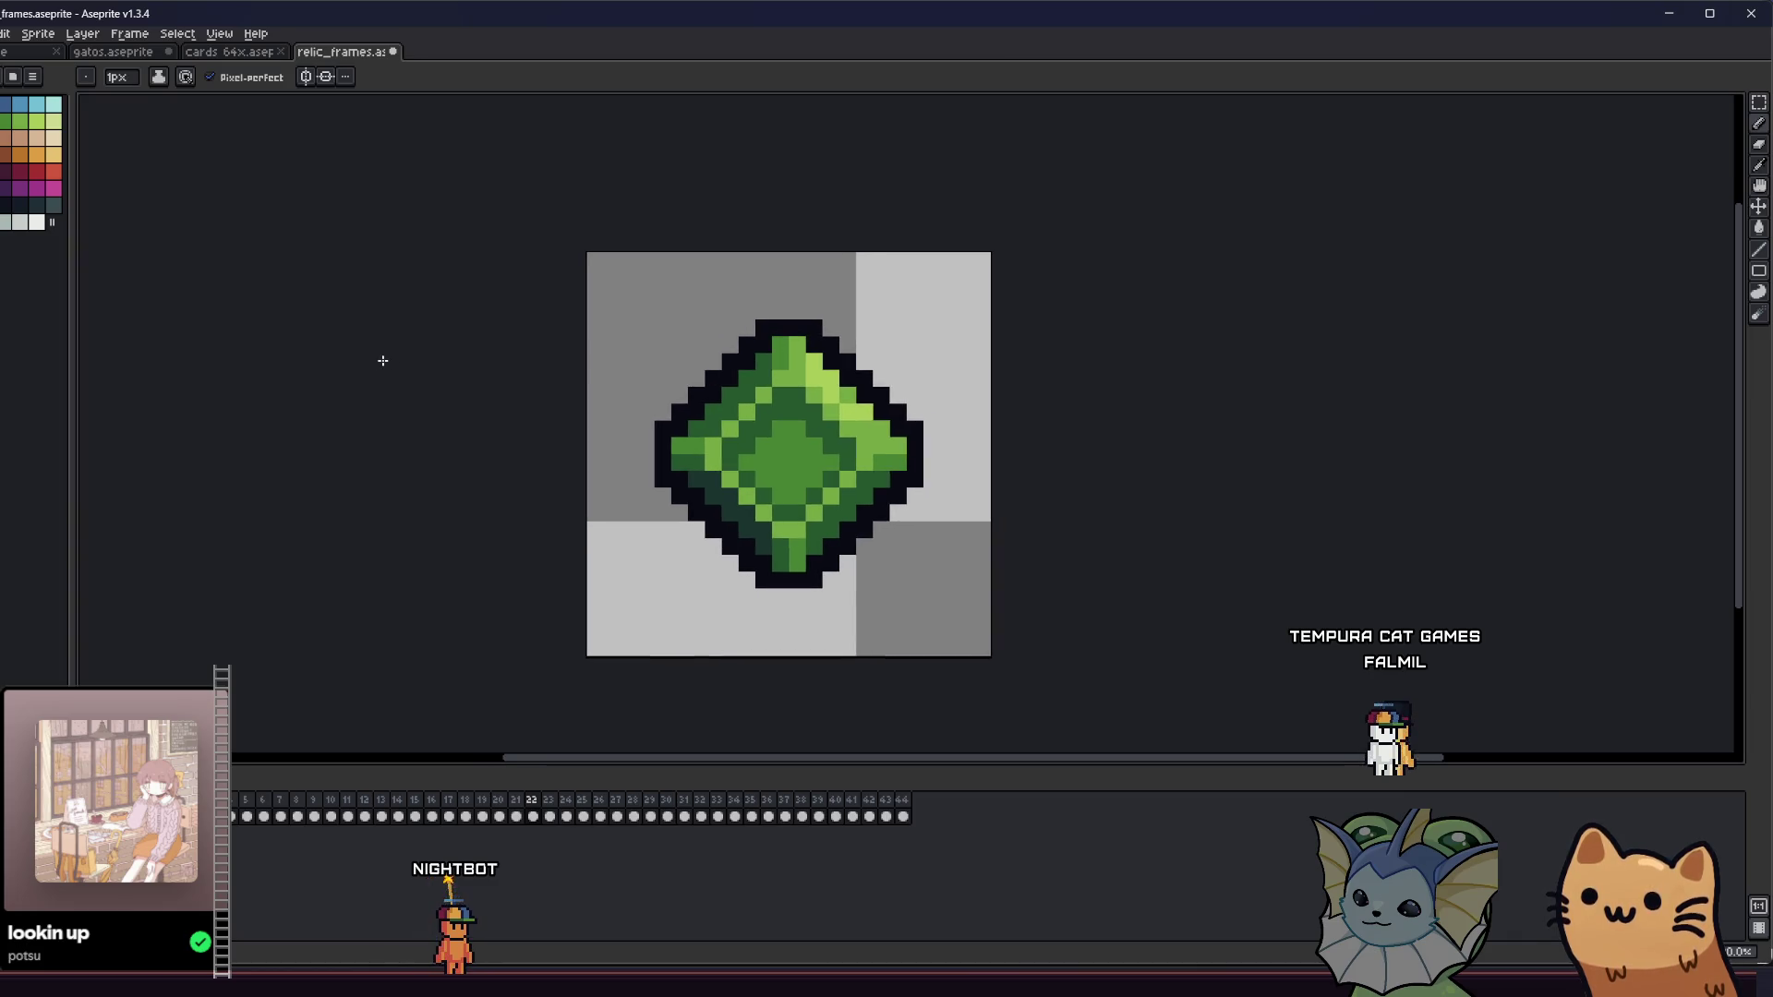
{"action": "key", "text": "Right"}
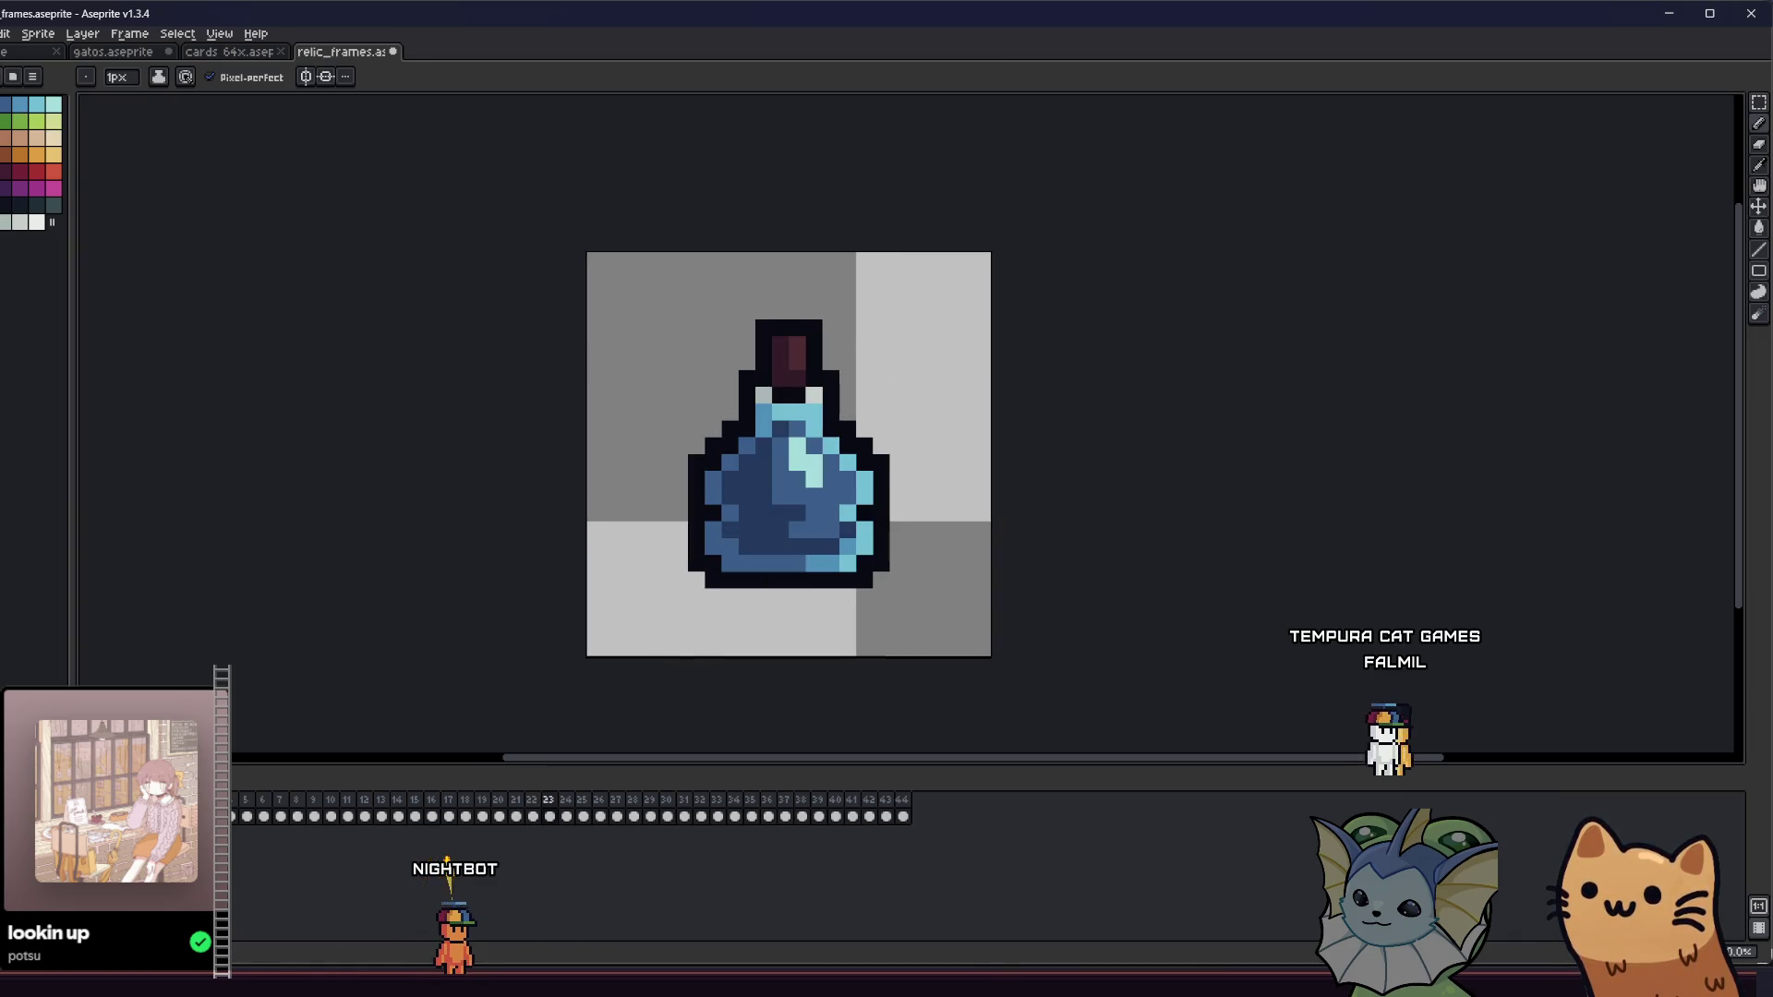
{"action": "left_click", "coordinate": [2, 33]}
{"action": "mouse_move", "coordinate": [92, 172]}
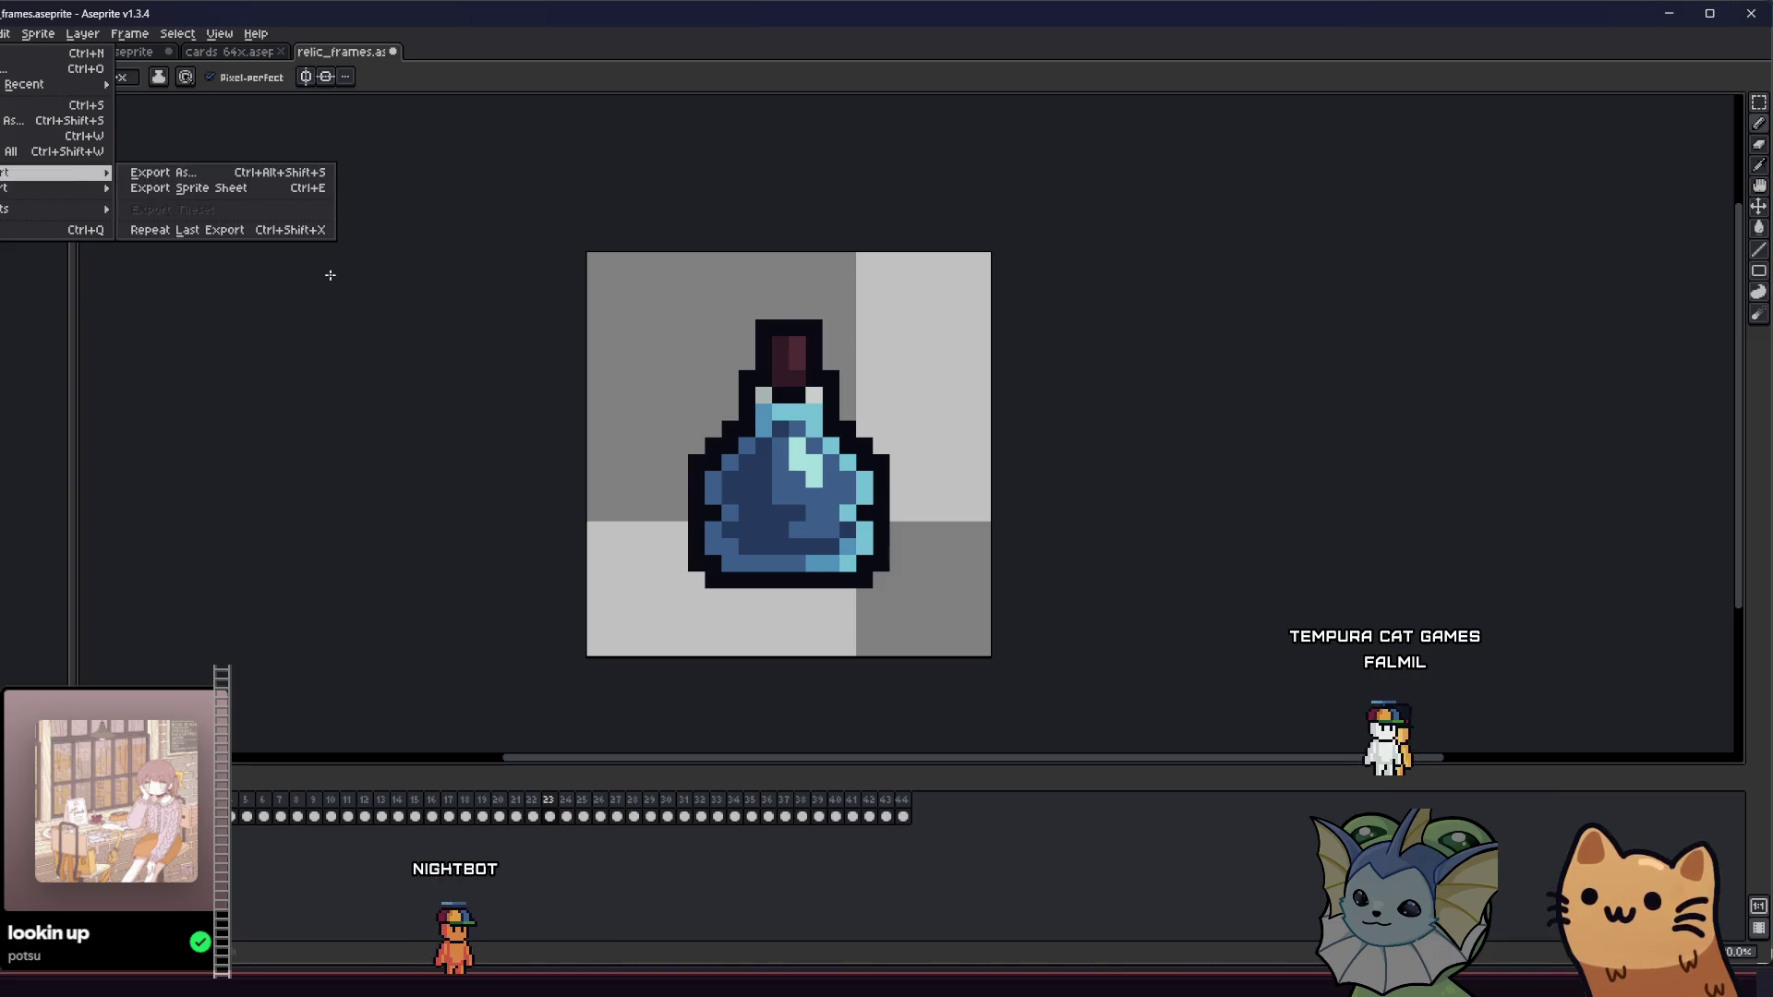
{"action": "left_click", "coordinate": [268, 172]}
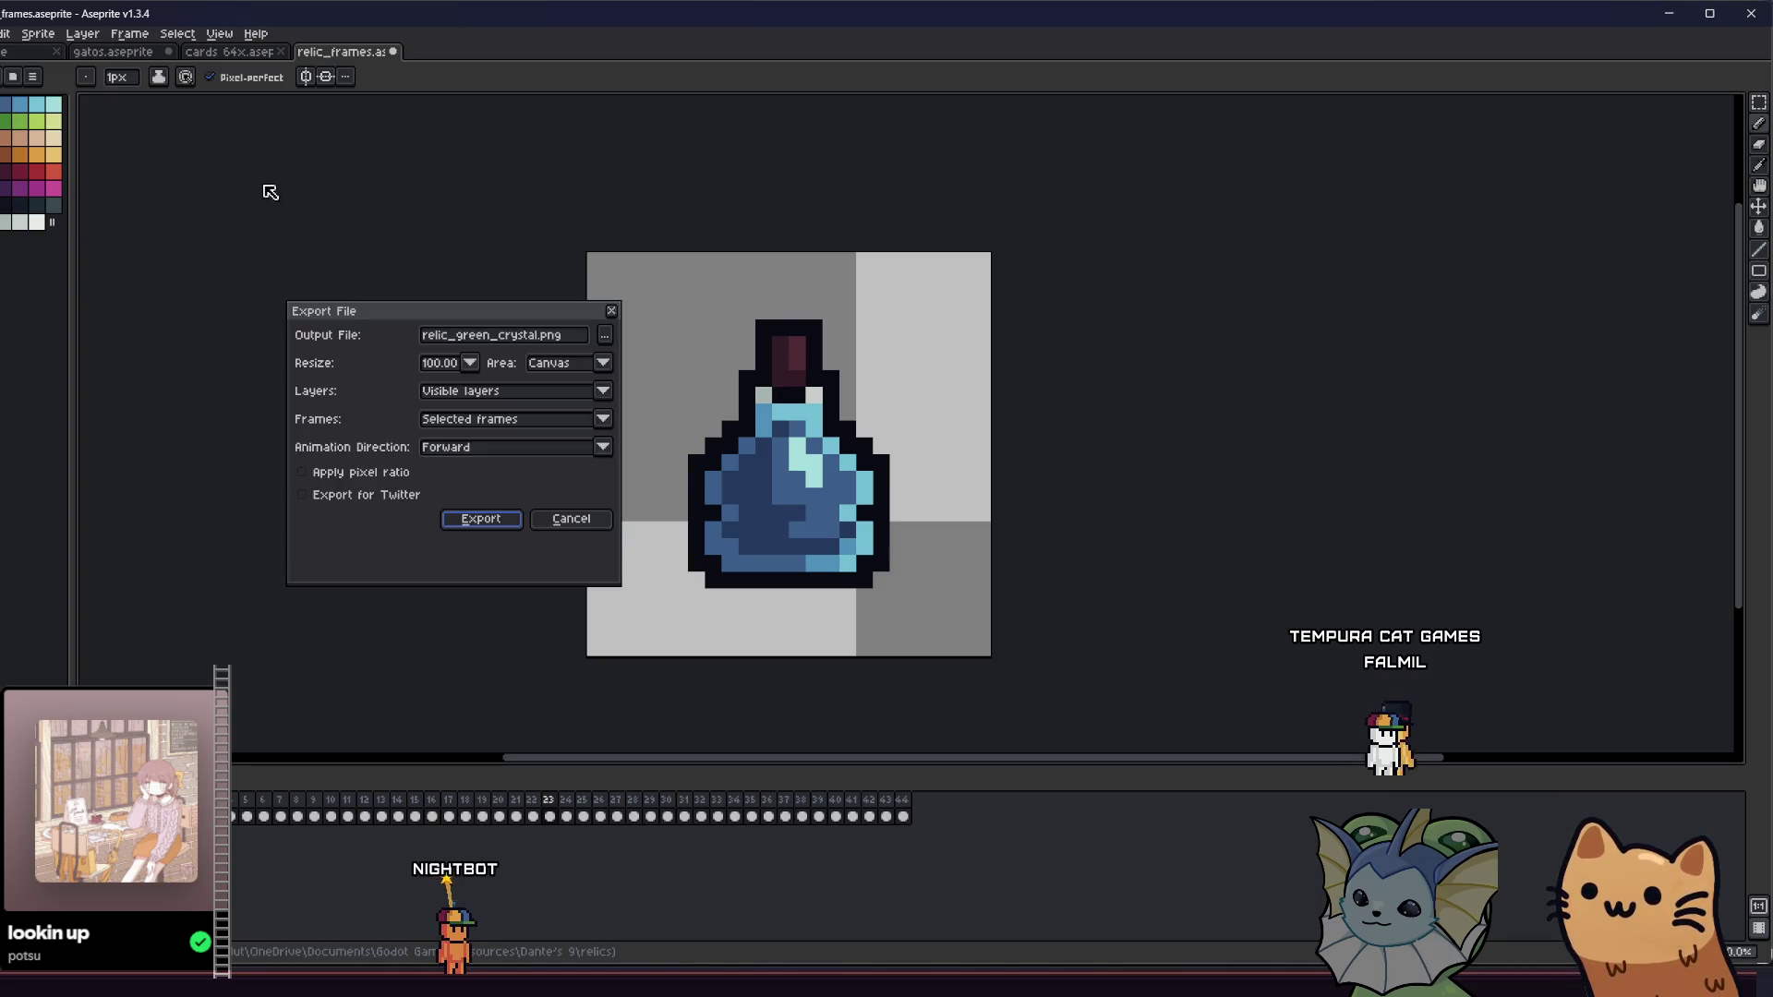
{"action": "left_click", "coordinate": [605, 336]}
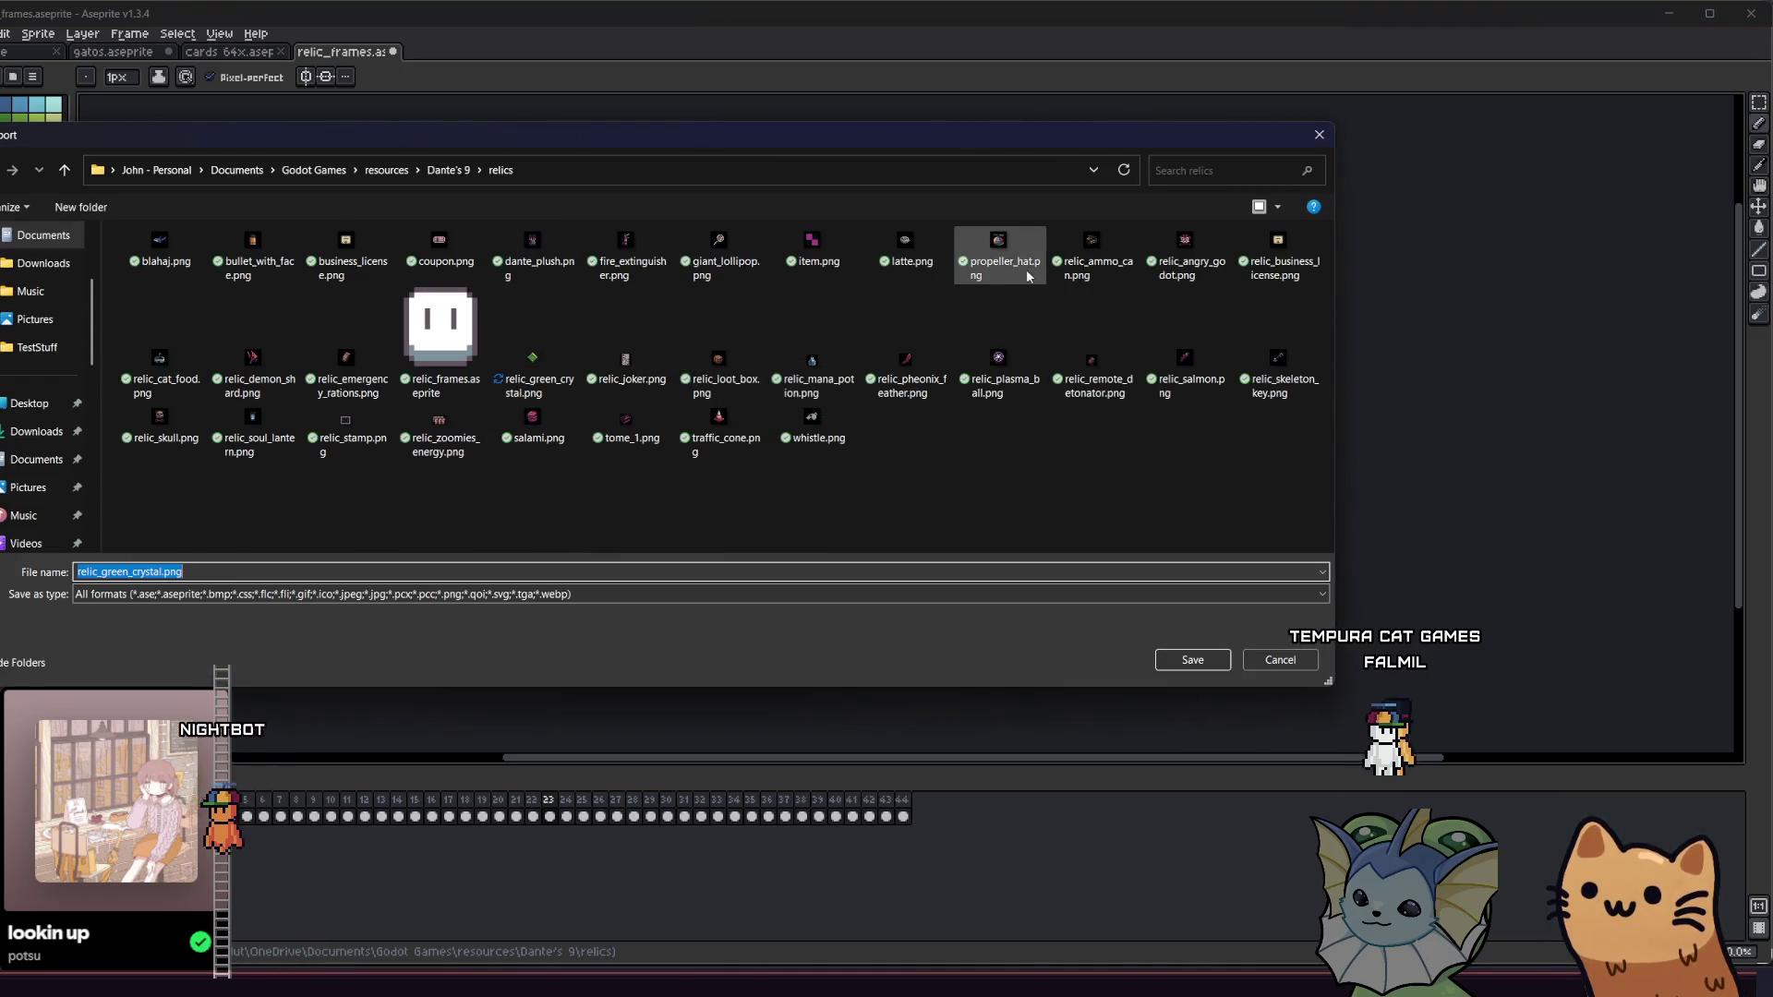
{"action": "left_click", "coordinate": [813, 360]}
{"action": "key", "text": "Return"}
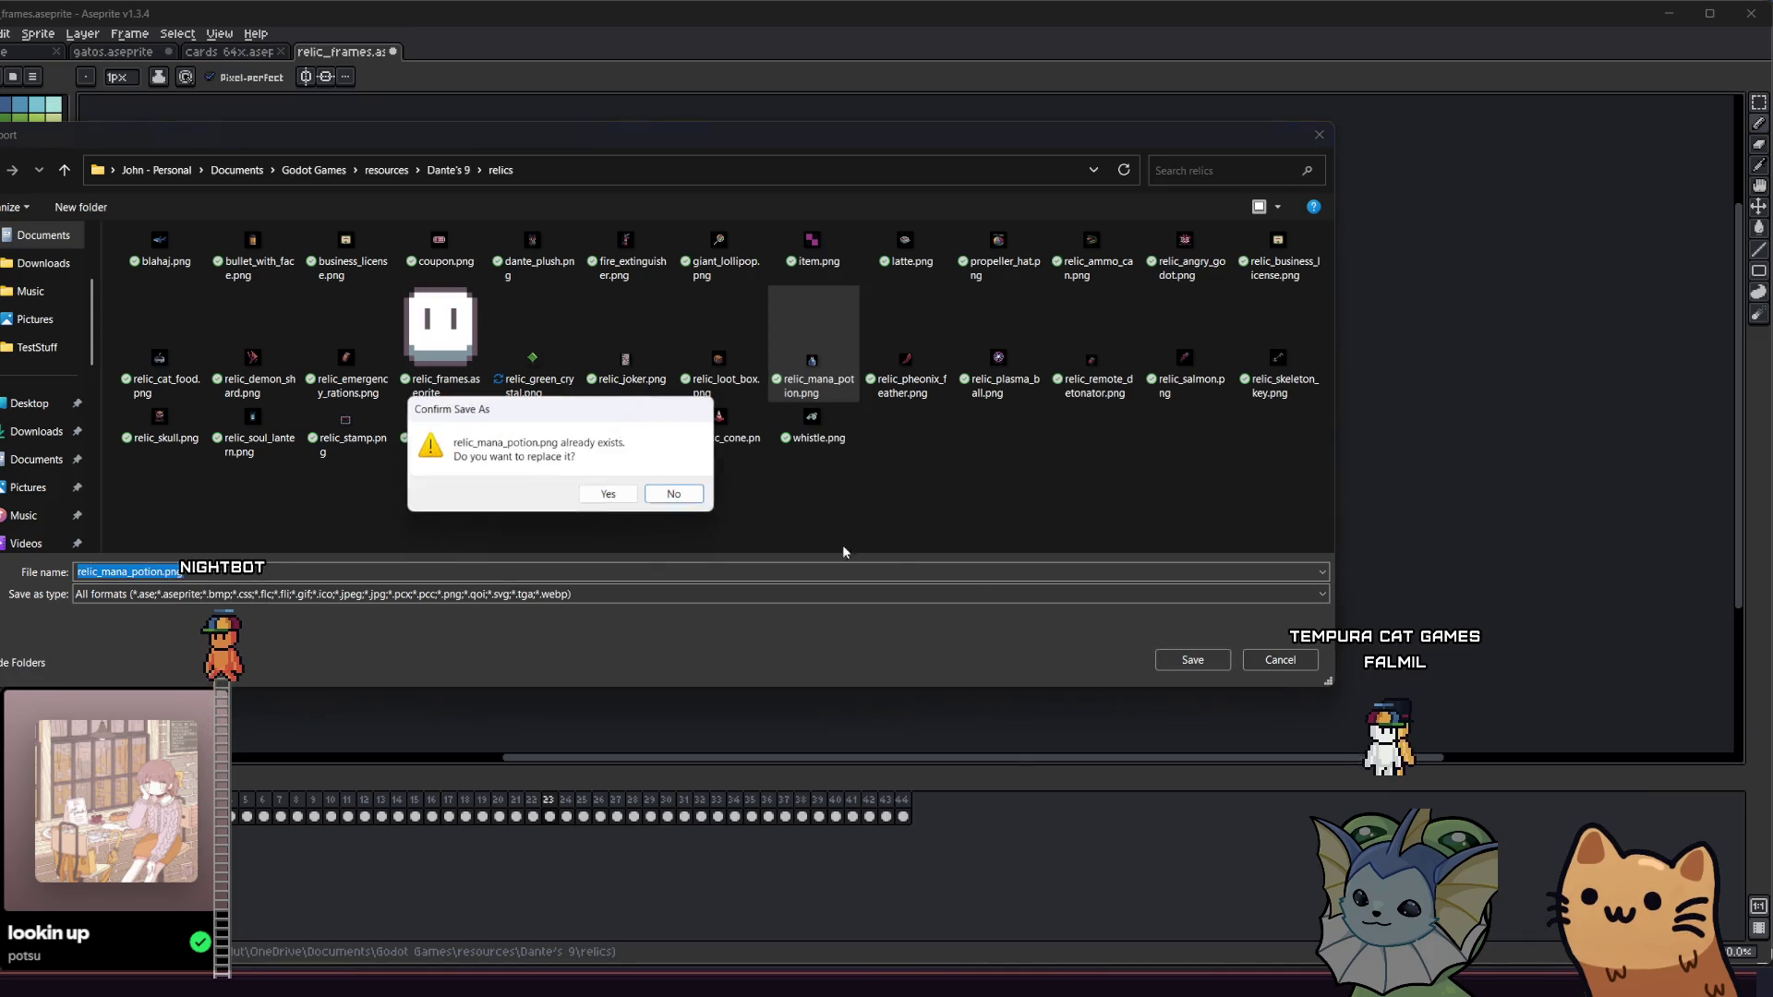
{"action": "left_click", "coordinate": [598, 494]}
{"action": "left_click", "coordinate": [494, 515]}
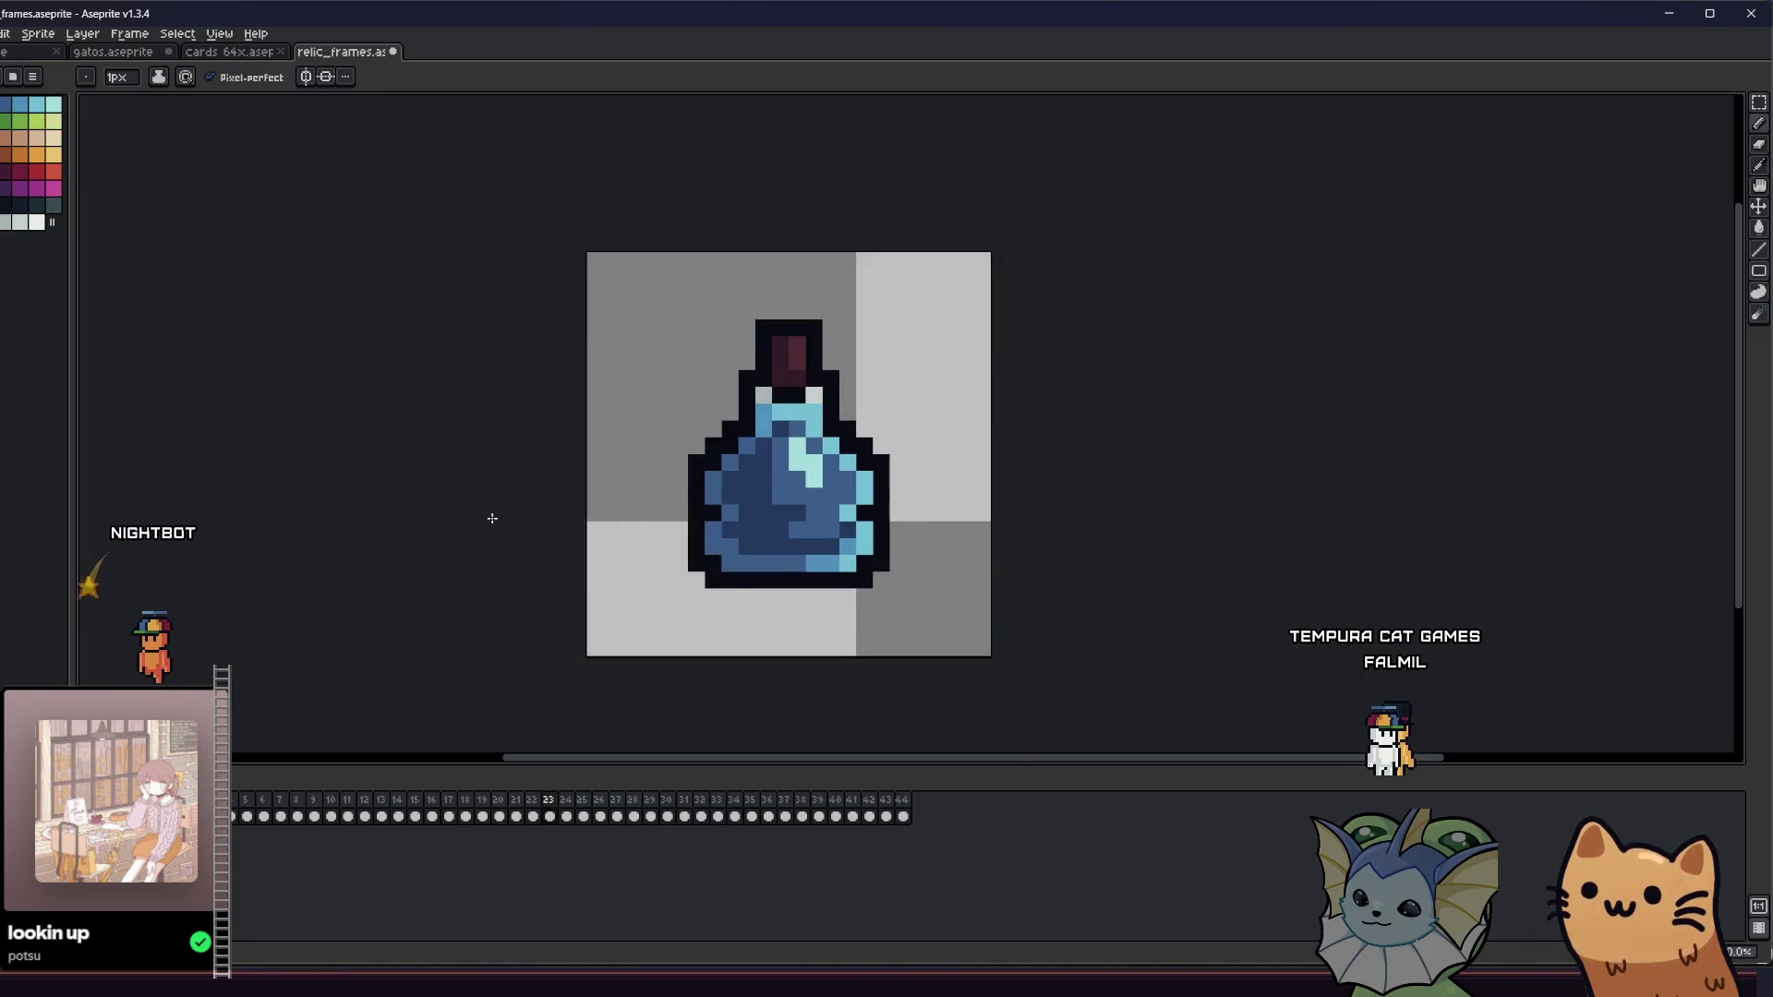
{"action": "key", "text": "Right"}
- Draw a thin 1px black antenna rising up and right from the red detonator with the Pencil
{"action": "key", "text": "i"}
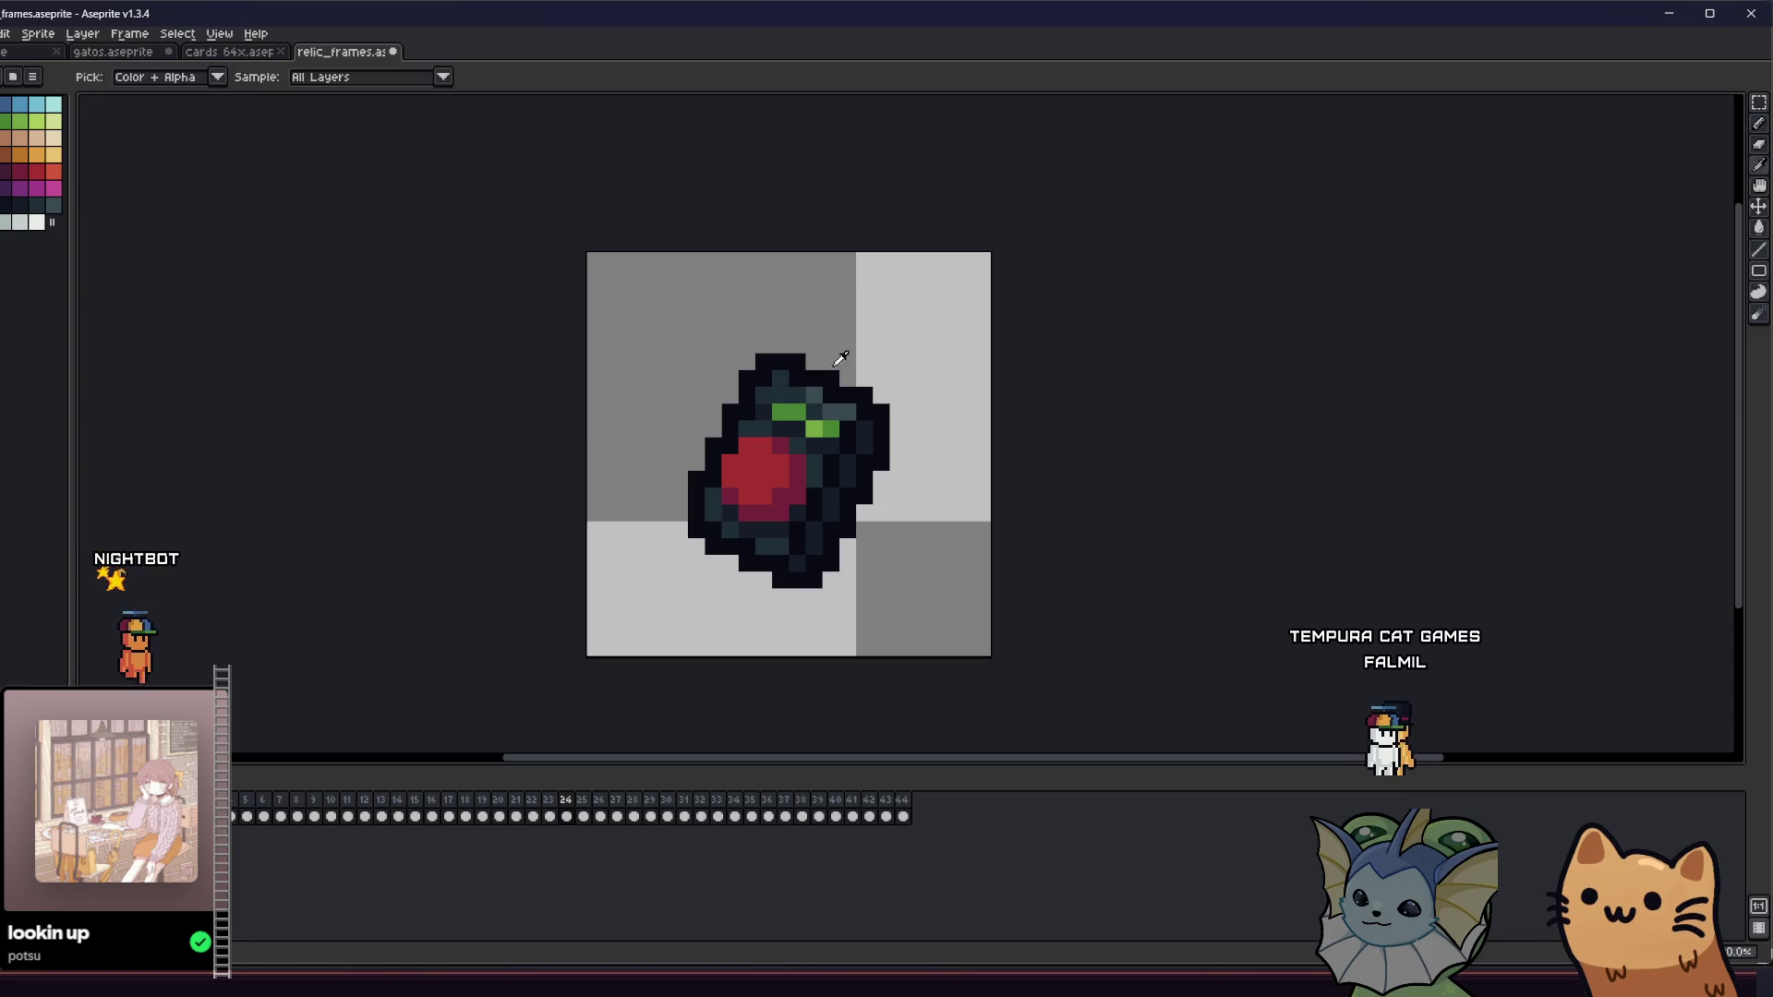
{"action": "scroll", "coordinate": [812, 365], "scroll_direction": "down", "scroll_amount": 2}
{"action": "scroll", "coordinate": [845, 360], "scroll_direction": "up", "scroll_amount": 3}
{"action": "key", "text": "b"}
{"action": "left_click", "coordinate": [864, 354]}
{"action": "left_click_drag", "start_coordinate": [874, 347], "coordinate": [898, 289]}
{"action": "scroll", "coordinate": [533, 434], "scroll_direction": "down", "scroll_amount": 5}
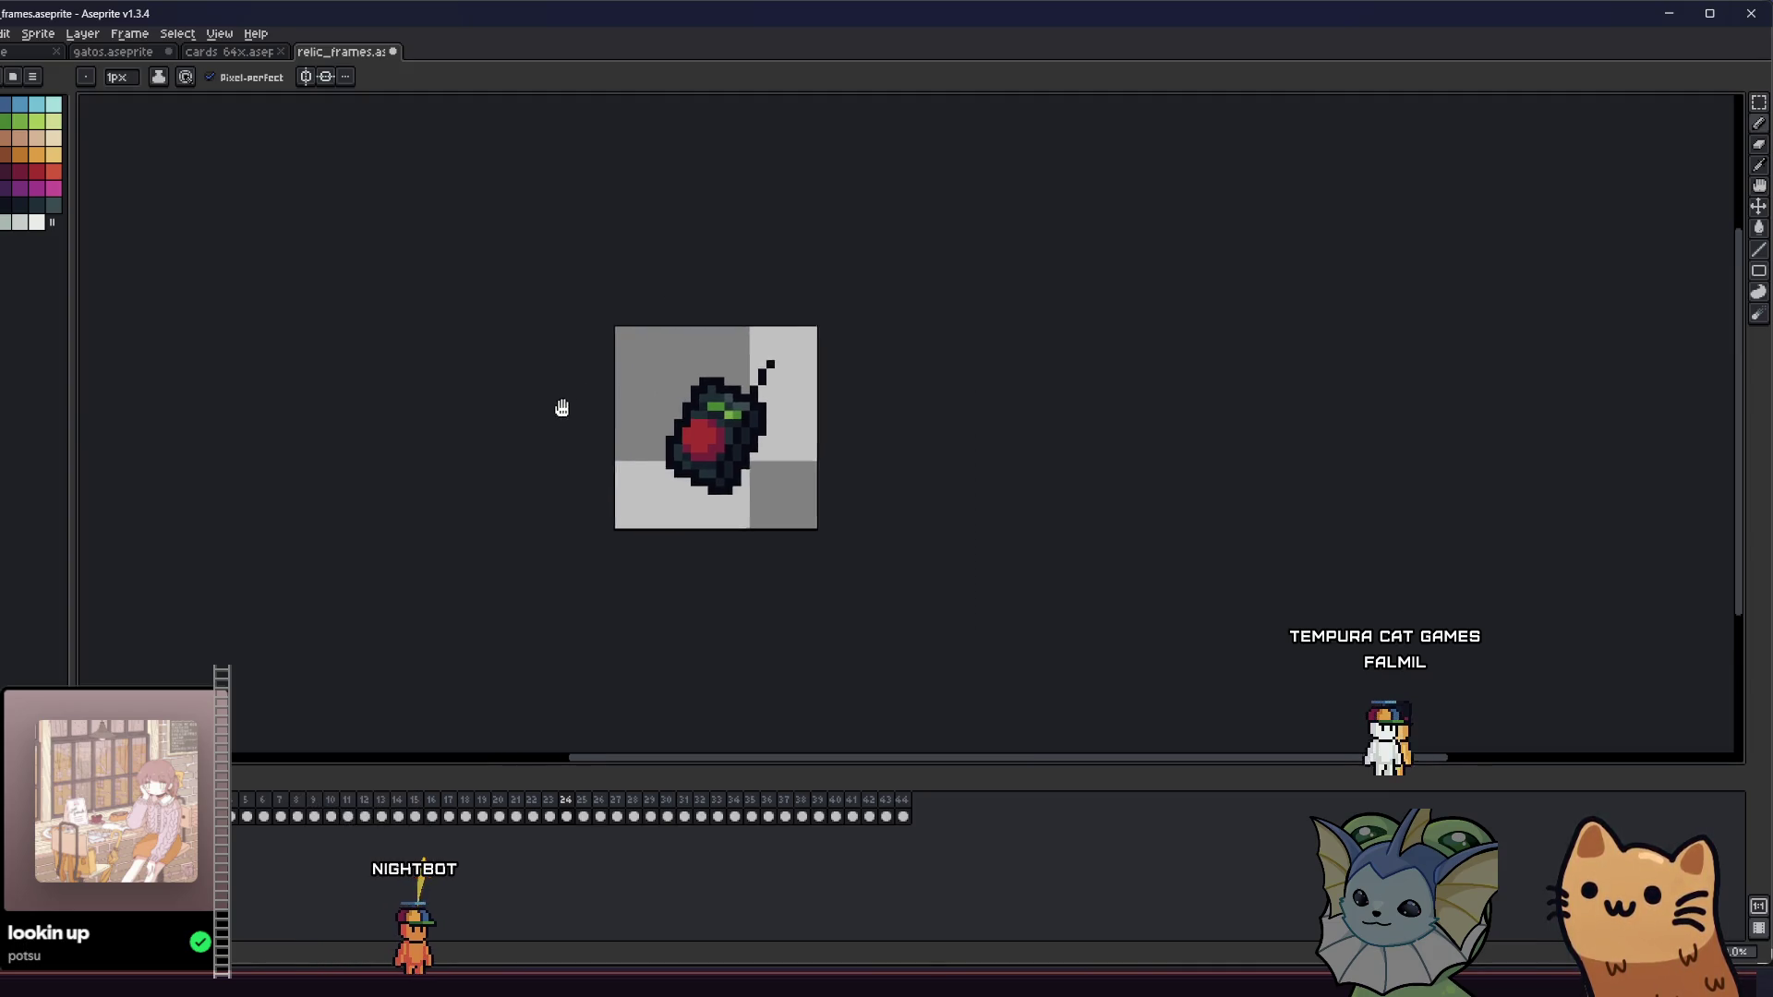
{"action": "scroll", "coordinate": [533, 439], "scroll_direction": "up", "scroll_amount": 6}
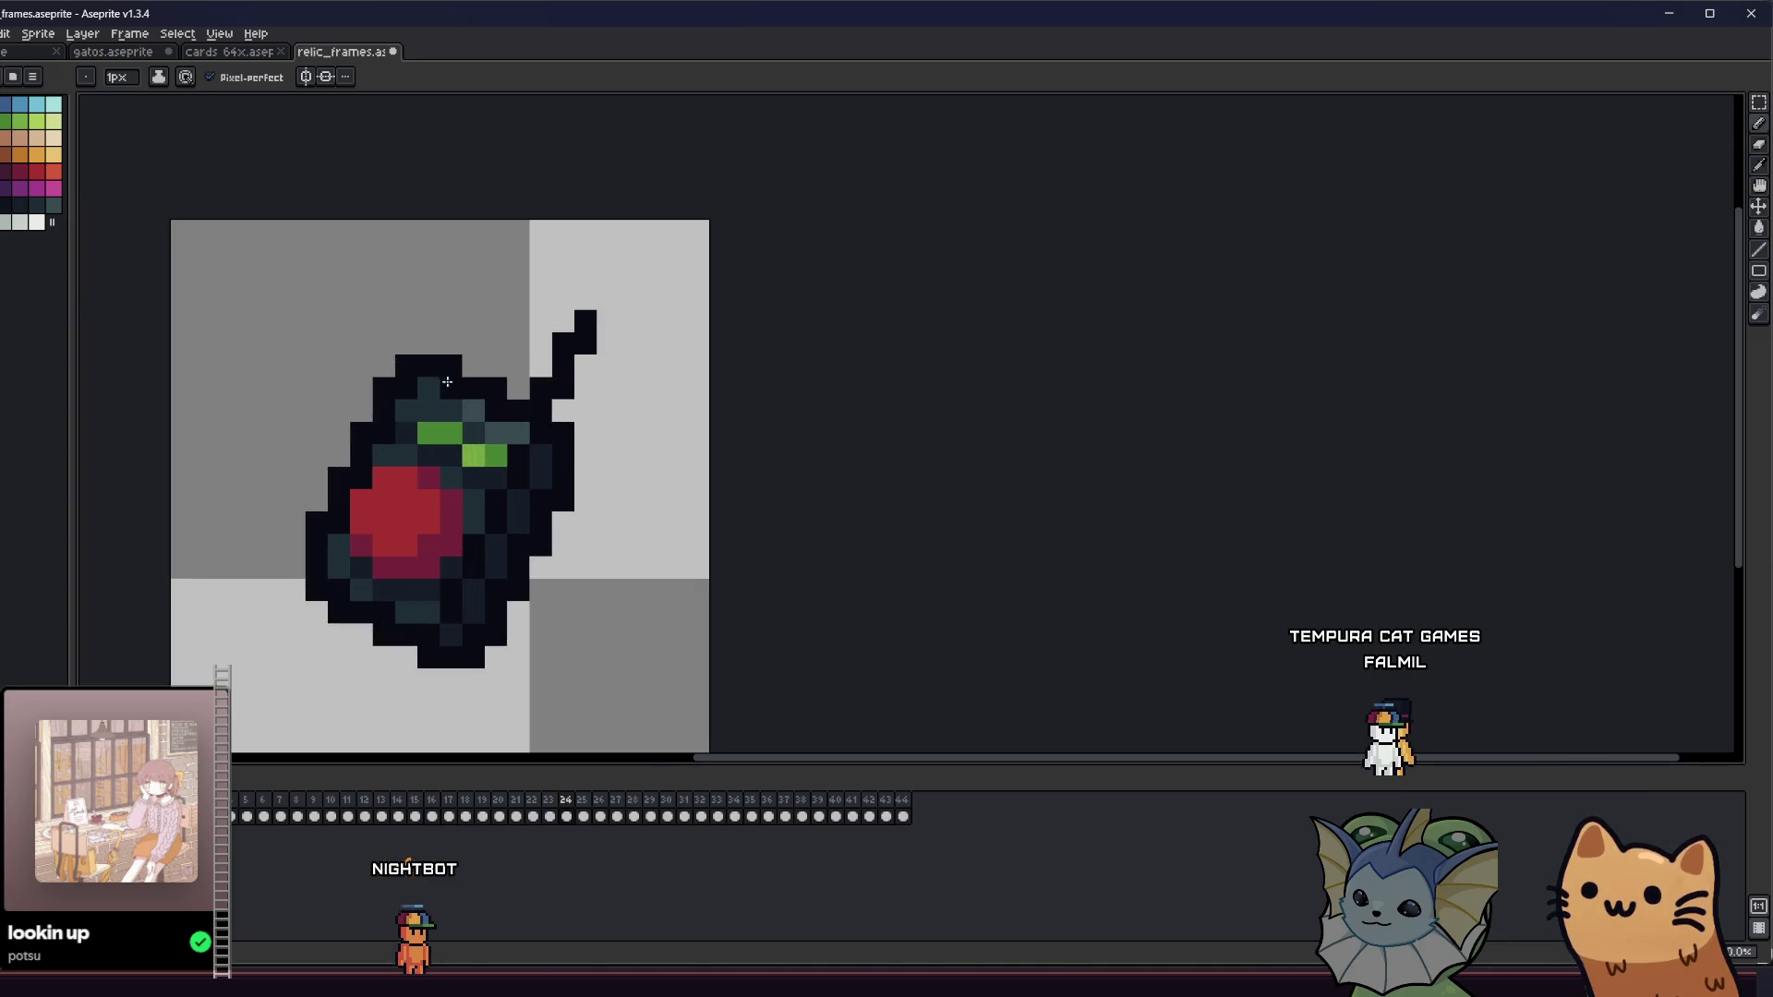
{"action": "left_click_drag", "start_coordinate": [669, 412], "coordinate": [989, 412]}
{"action": "scroll", "coordinate": [970, 411], "scroll_direction": "down", "scroll_amount": 5}
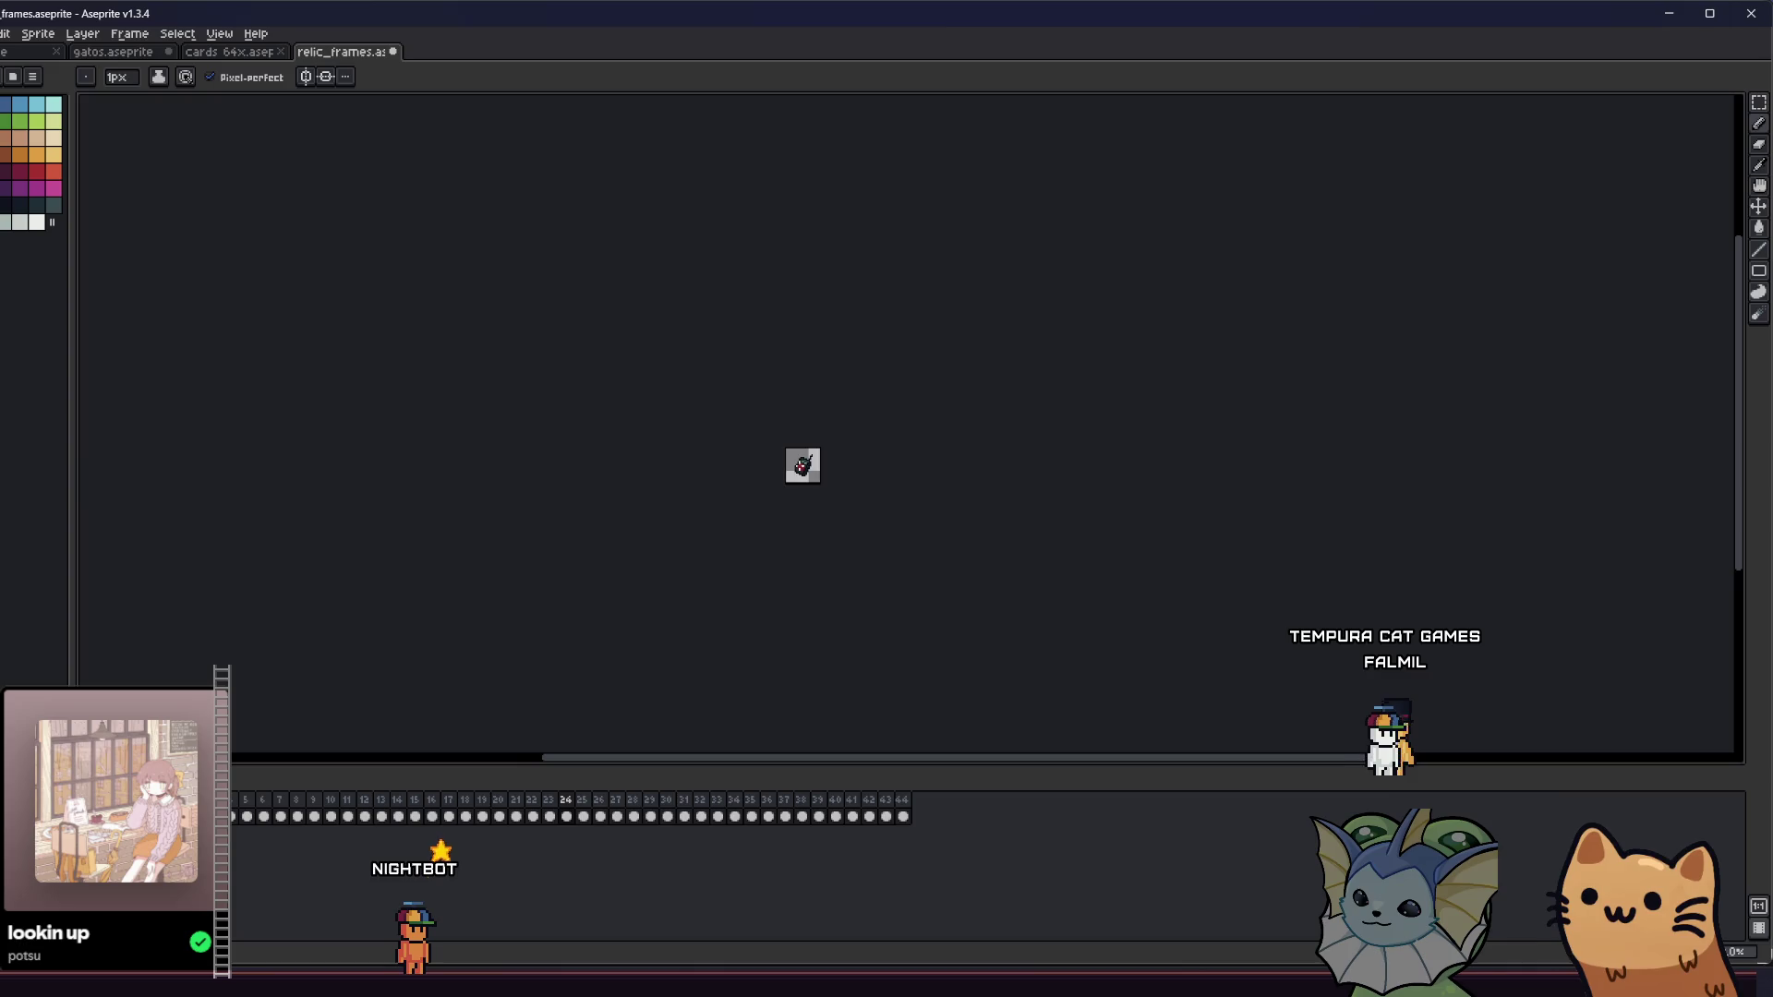
{"action": "scroll", "coordinate": [674, 459], "scroll_direction": "up", "scroll_amount": 3}
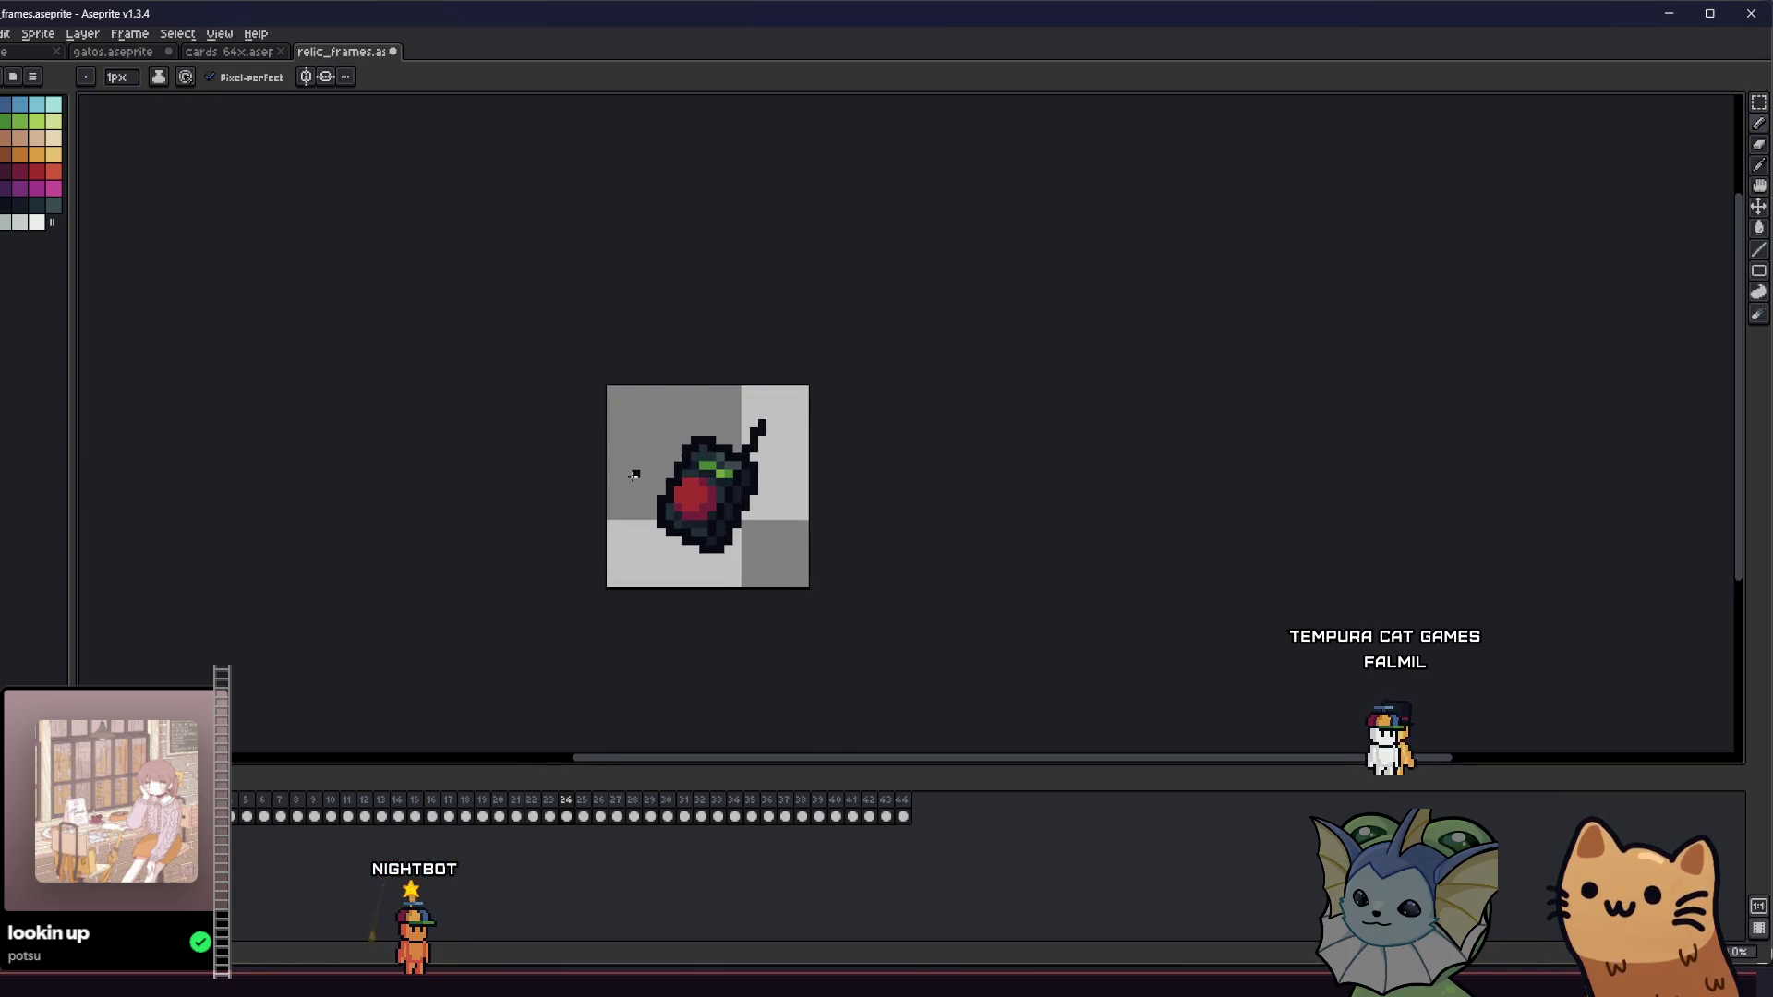
{"action": "left_click_drag", "start_coordinate": [634, 480], "coordinate": [553, 460]}
{"action": "scroll", "coordinate": [553, 460], "scroll_direction": "up", "scroll_amount": 1}
- Export the detonator frame over relic_remote_detonator.png, confirming the replace
{"action": "left_click", "coordinate": [2, 33]}
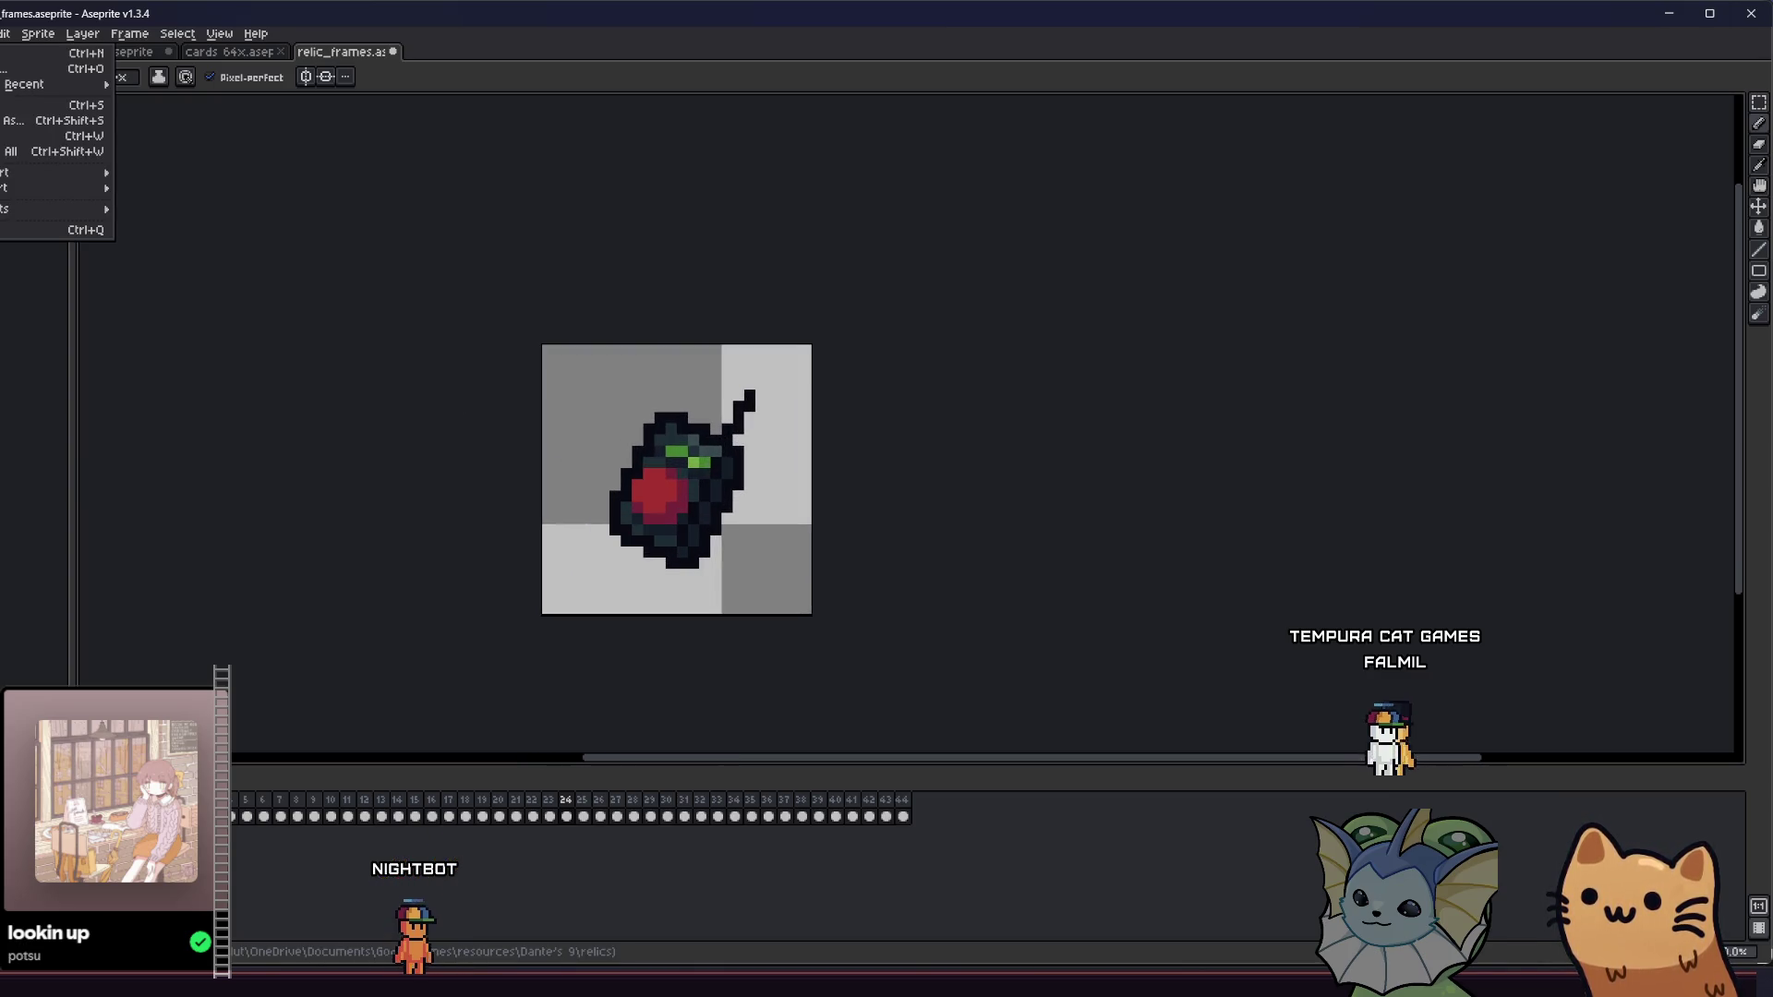
{"action": "mouse_move", "coordinate": [56, 170]}
{"action": "left_click", "coordinate": [185, 172]}
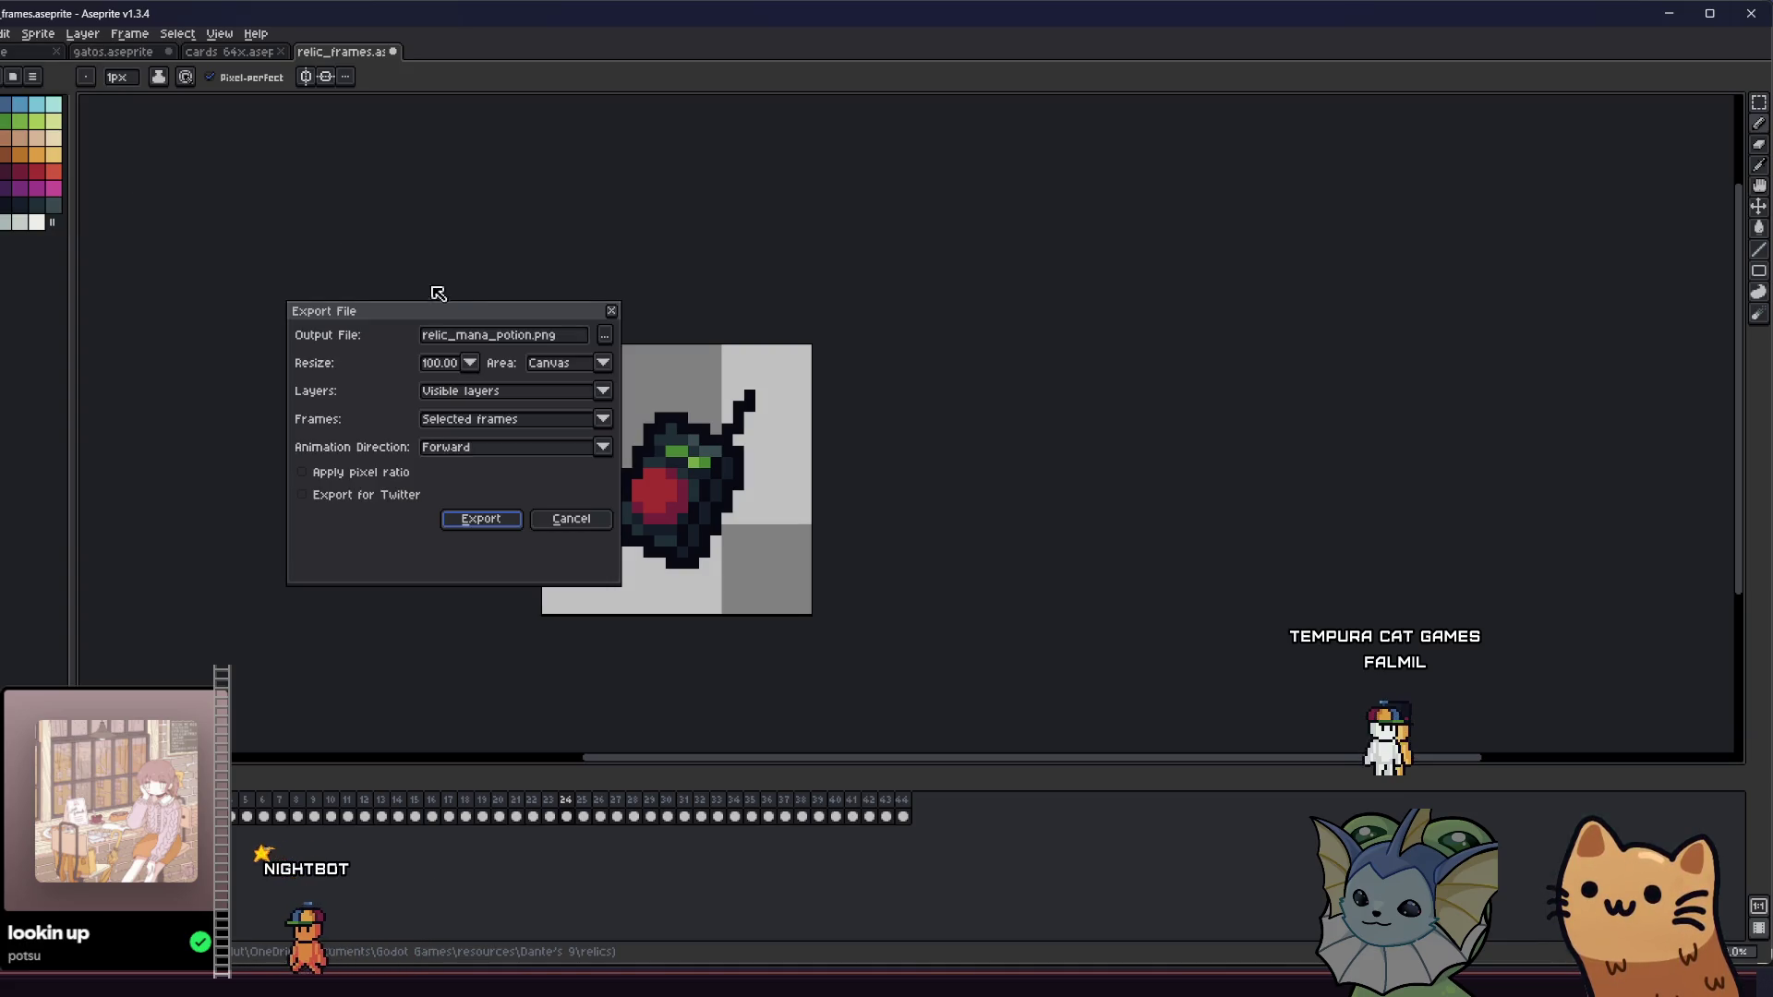
{"action": "left_click", "coordinate": [601, 340]}
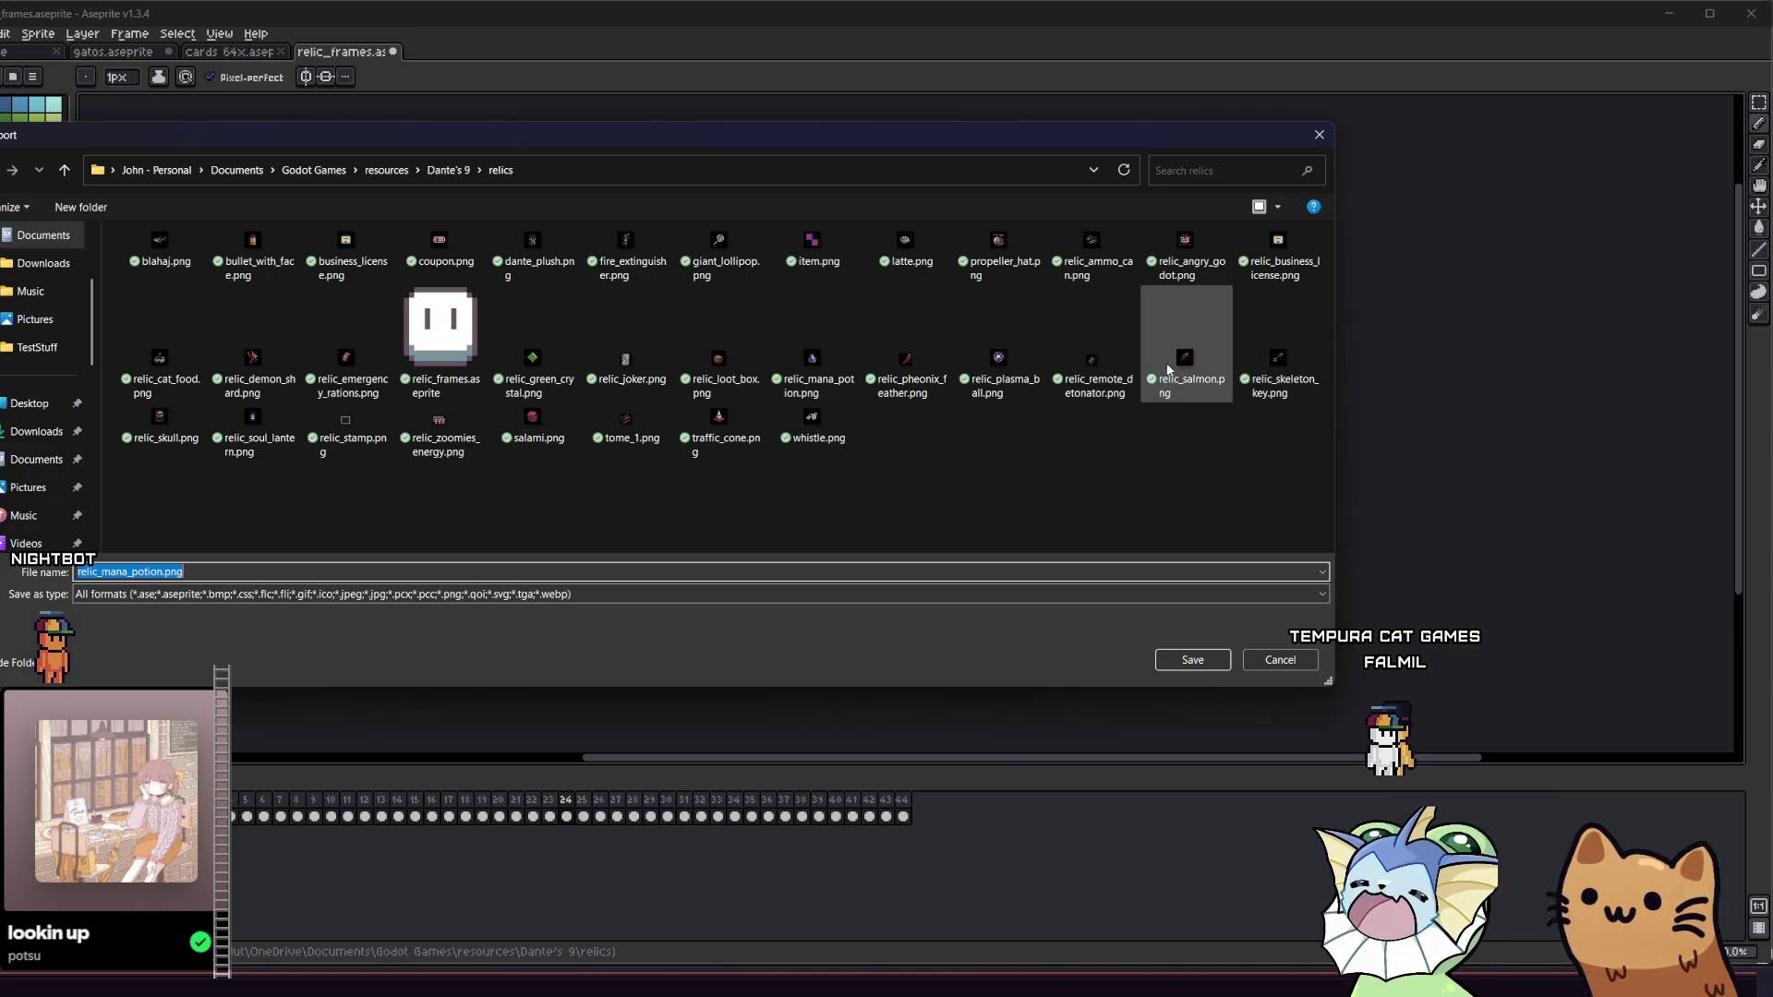
{"action": "left_click", "coordinate": [1095, 364]}
{"action": "left_click", "coordinate": [1192, 660]}
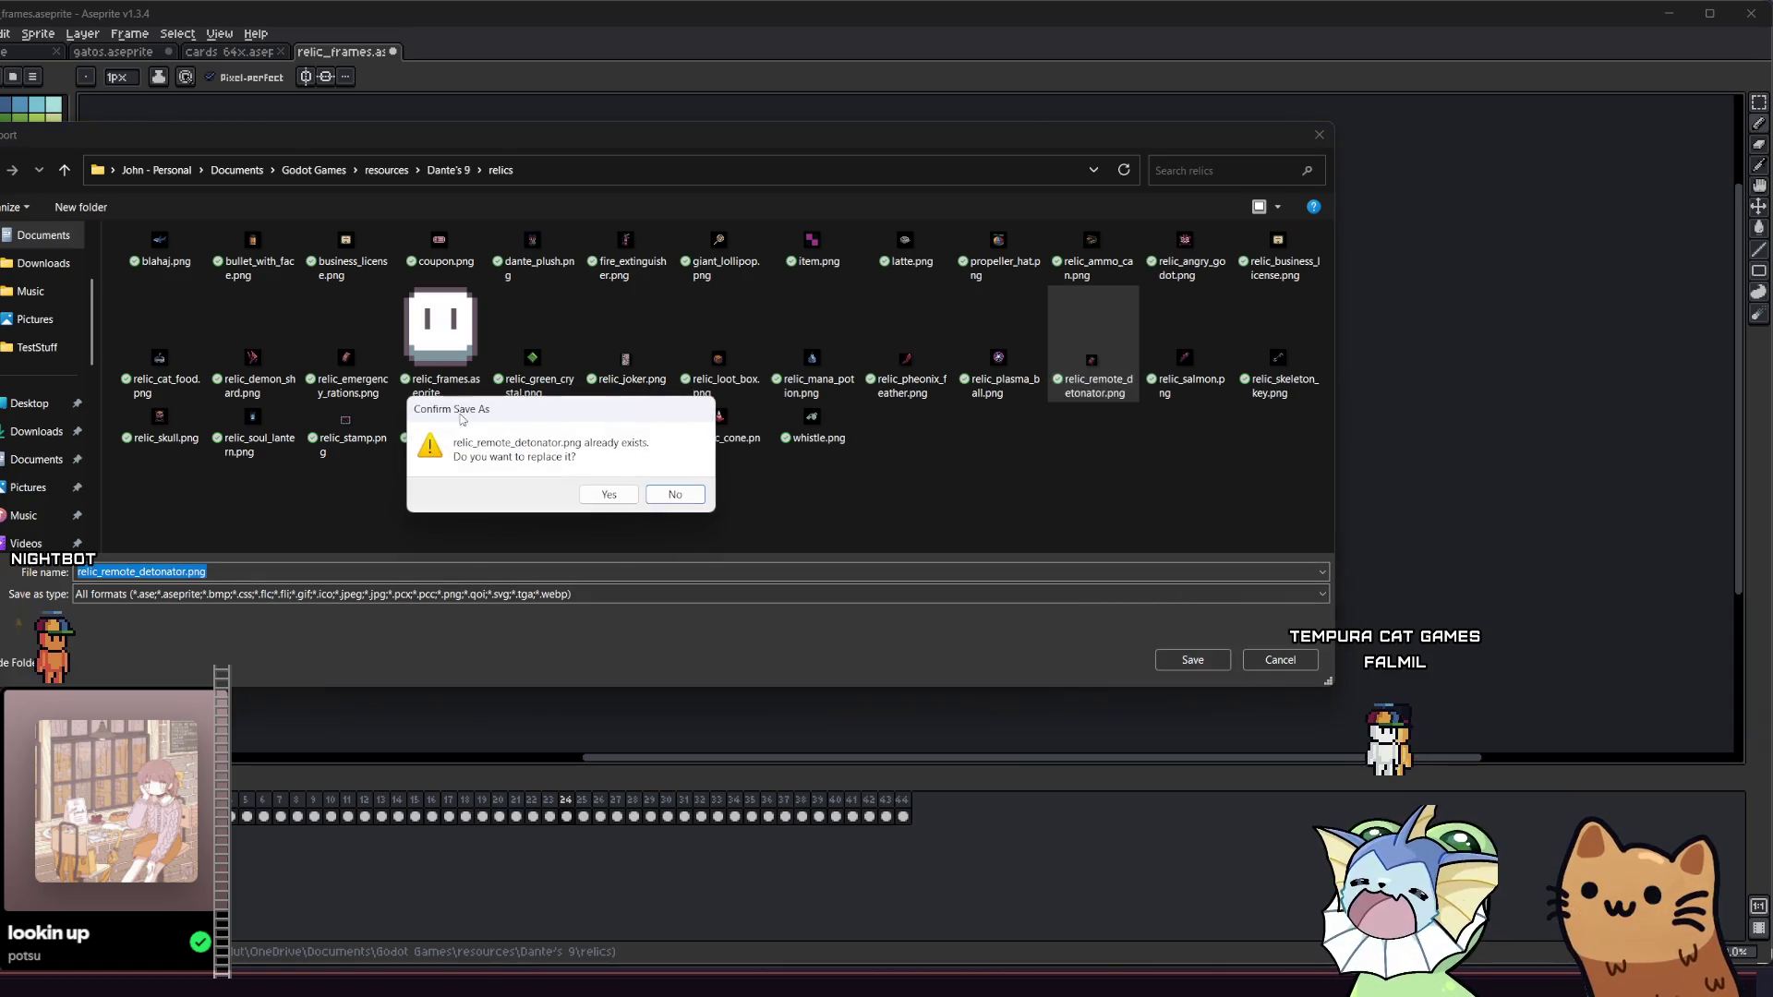
{"action": "left_click", "coordinate": [606, 490]}
{"action": "left_click", "coordinate": [480, 525]}
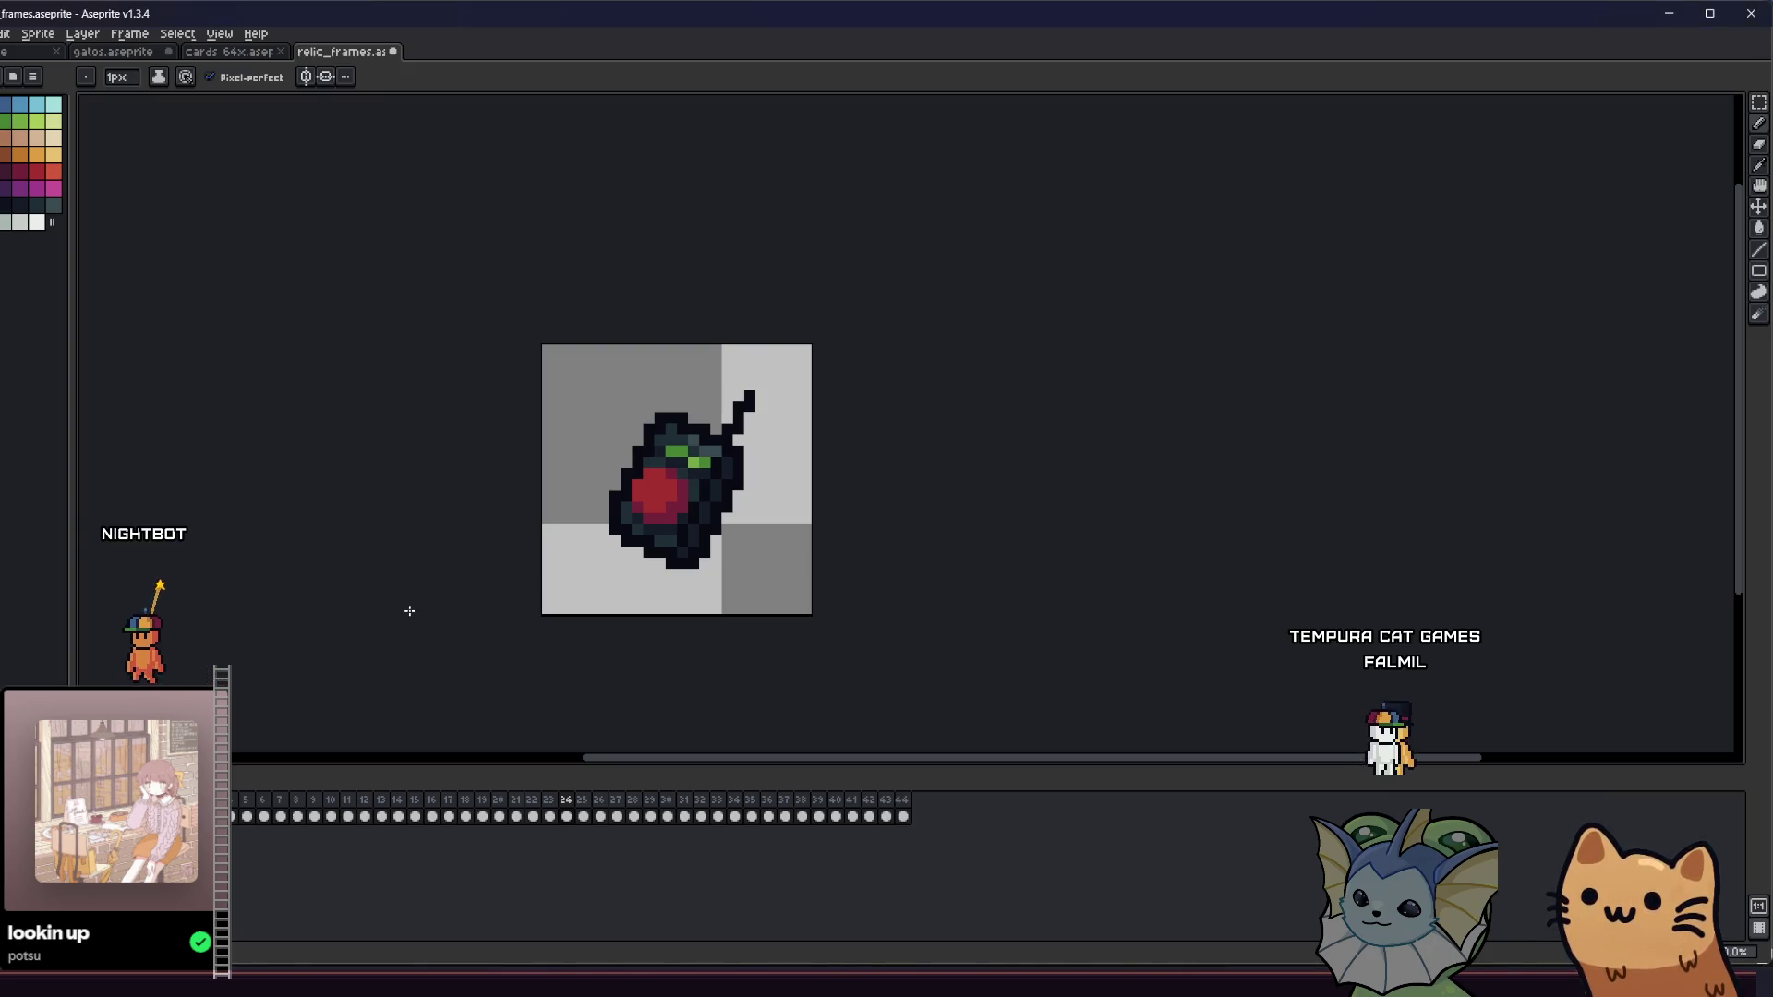
- Advance to the teal card relic in frame 25 and bring up the File menu
{"action": "key", "text": "Right"}
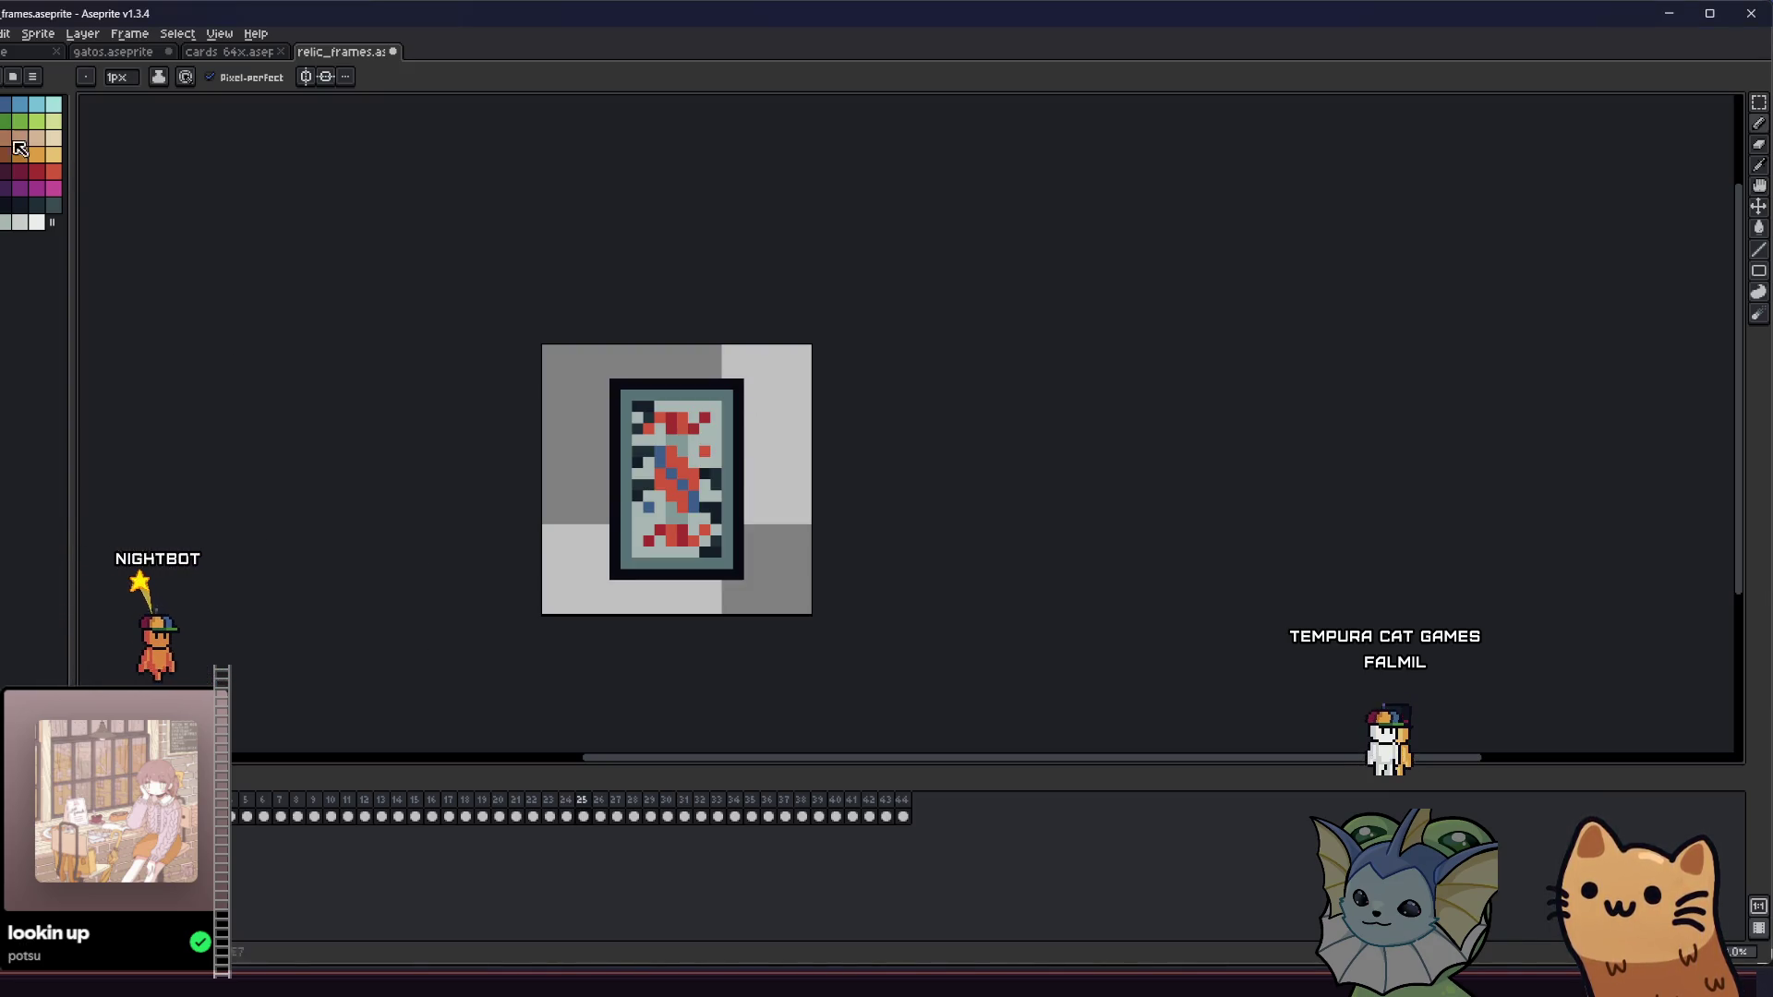
{"action": "key", "text": "alt+f"}
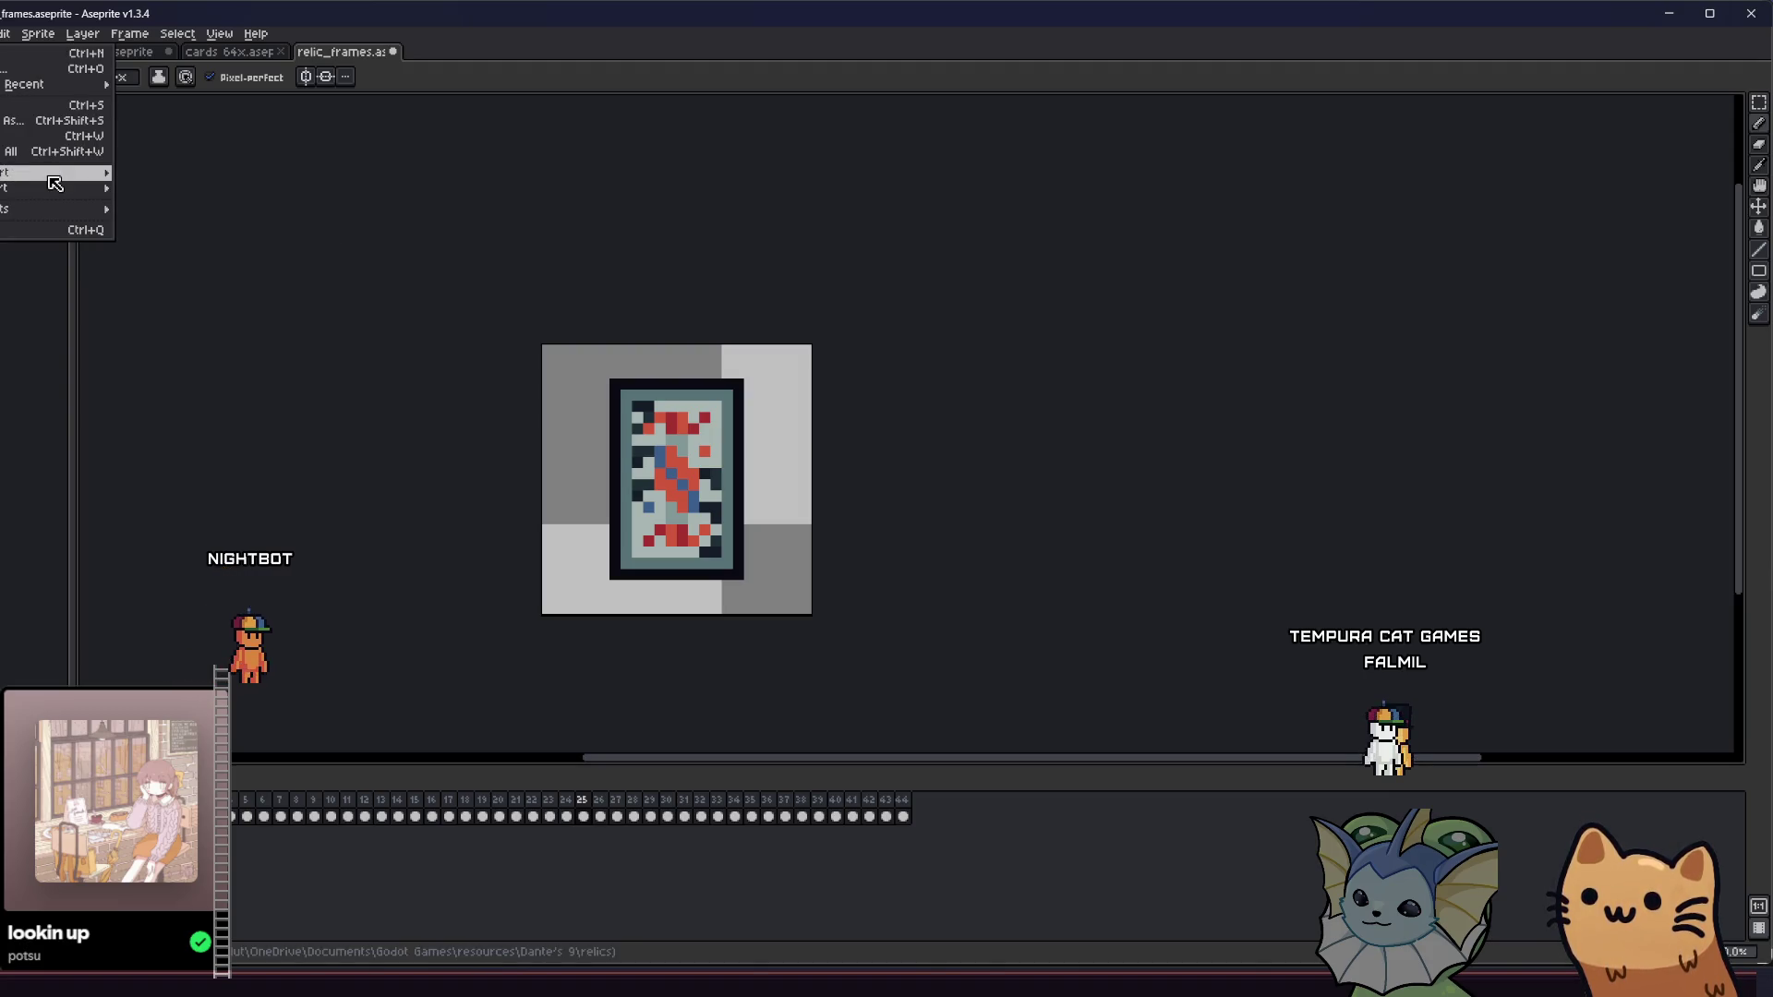